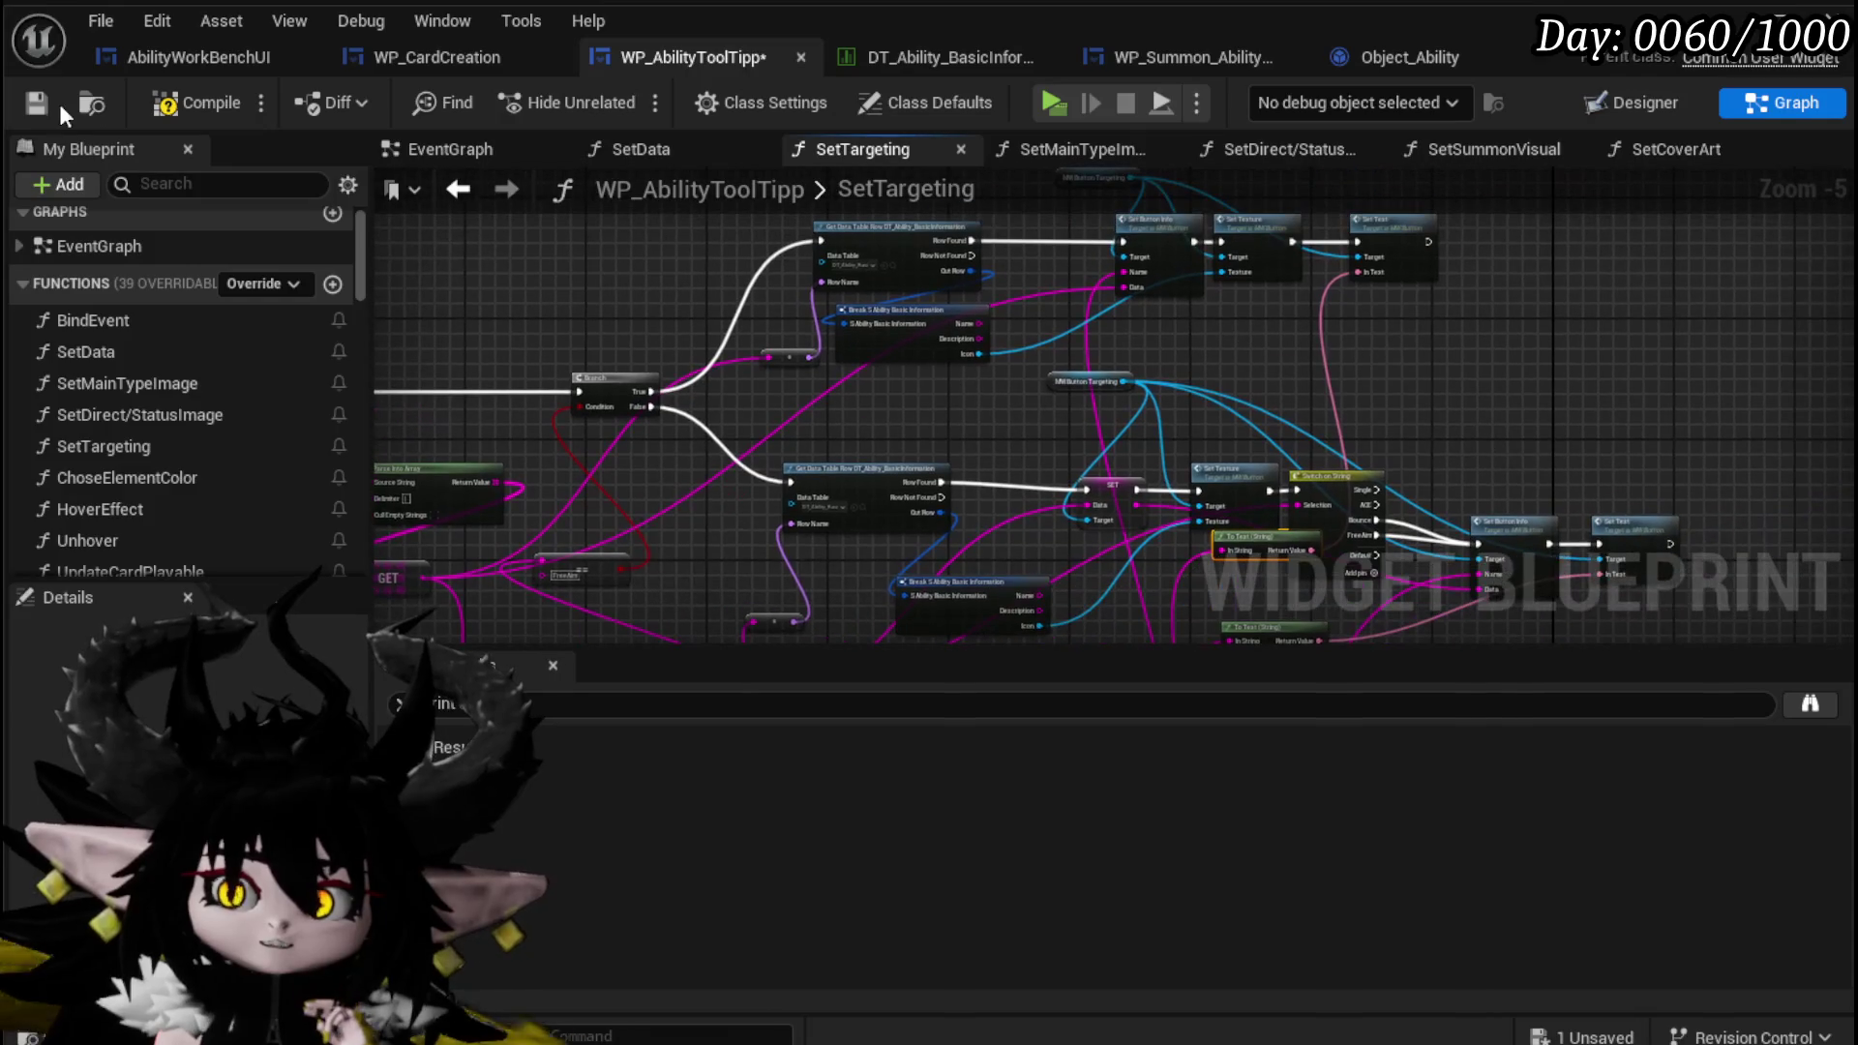
# Compile and save WP_AbilityToolTipp, return to the level editor, and launch a play test.
pyautogui.click(50, 100)
pyautogui.hotkey('alt', 'Tab')
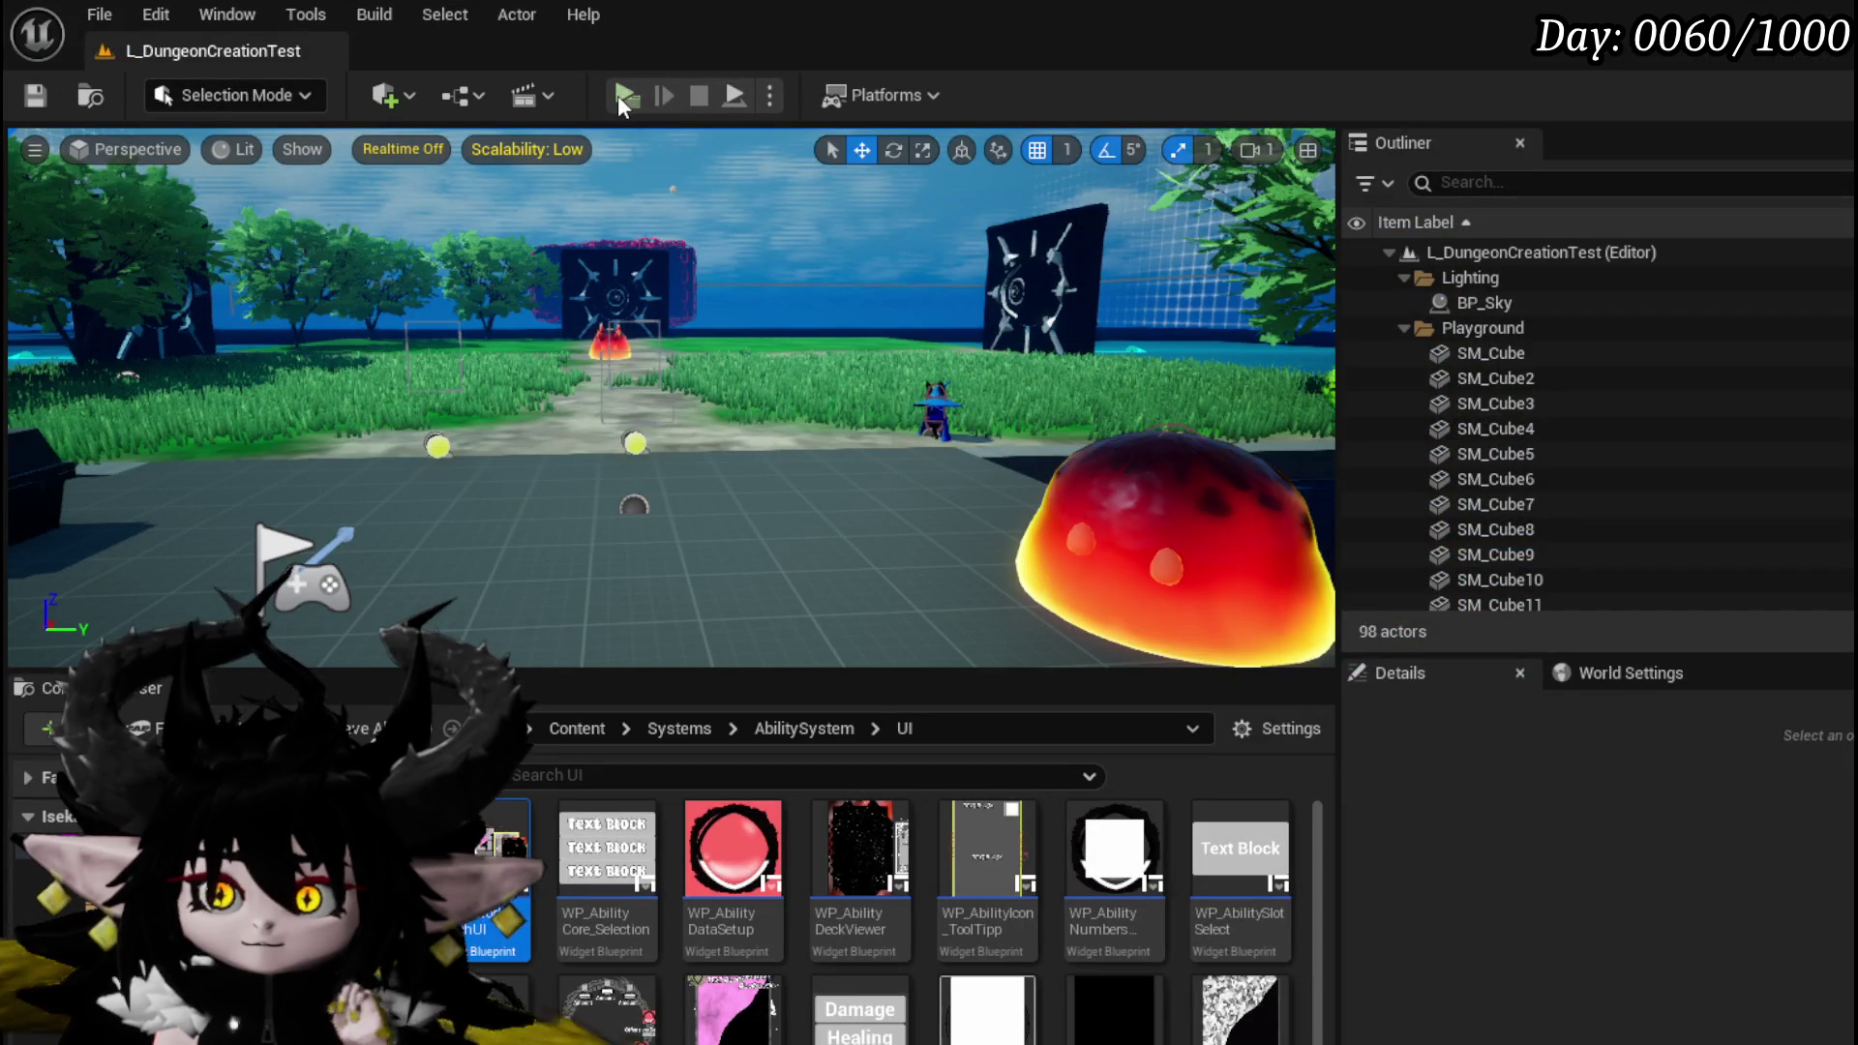
pyautogui.hotkey('alt', 'p')
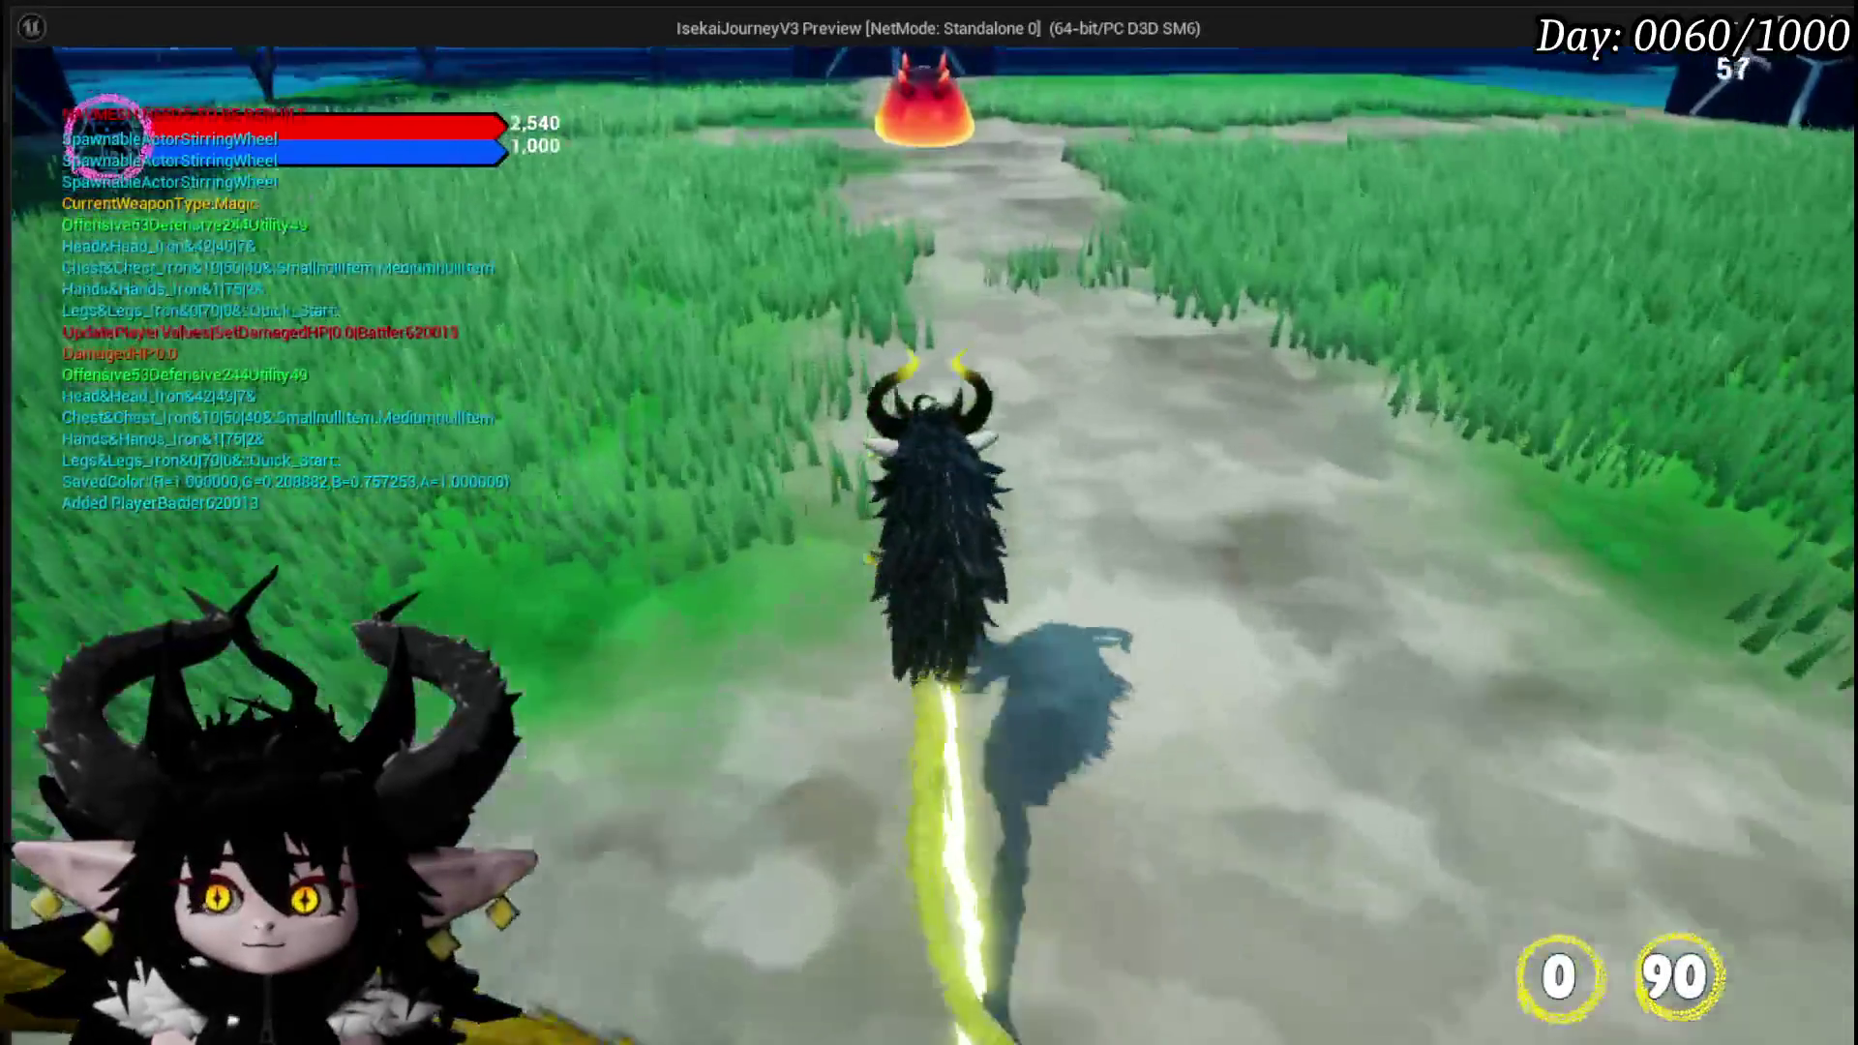
# Attack the fire slime to trigger combat, begin the battle turn, and look over the dealt cards.
pyautogui.press('e')
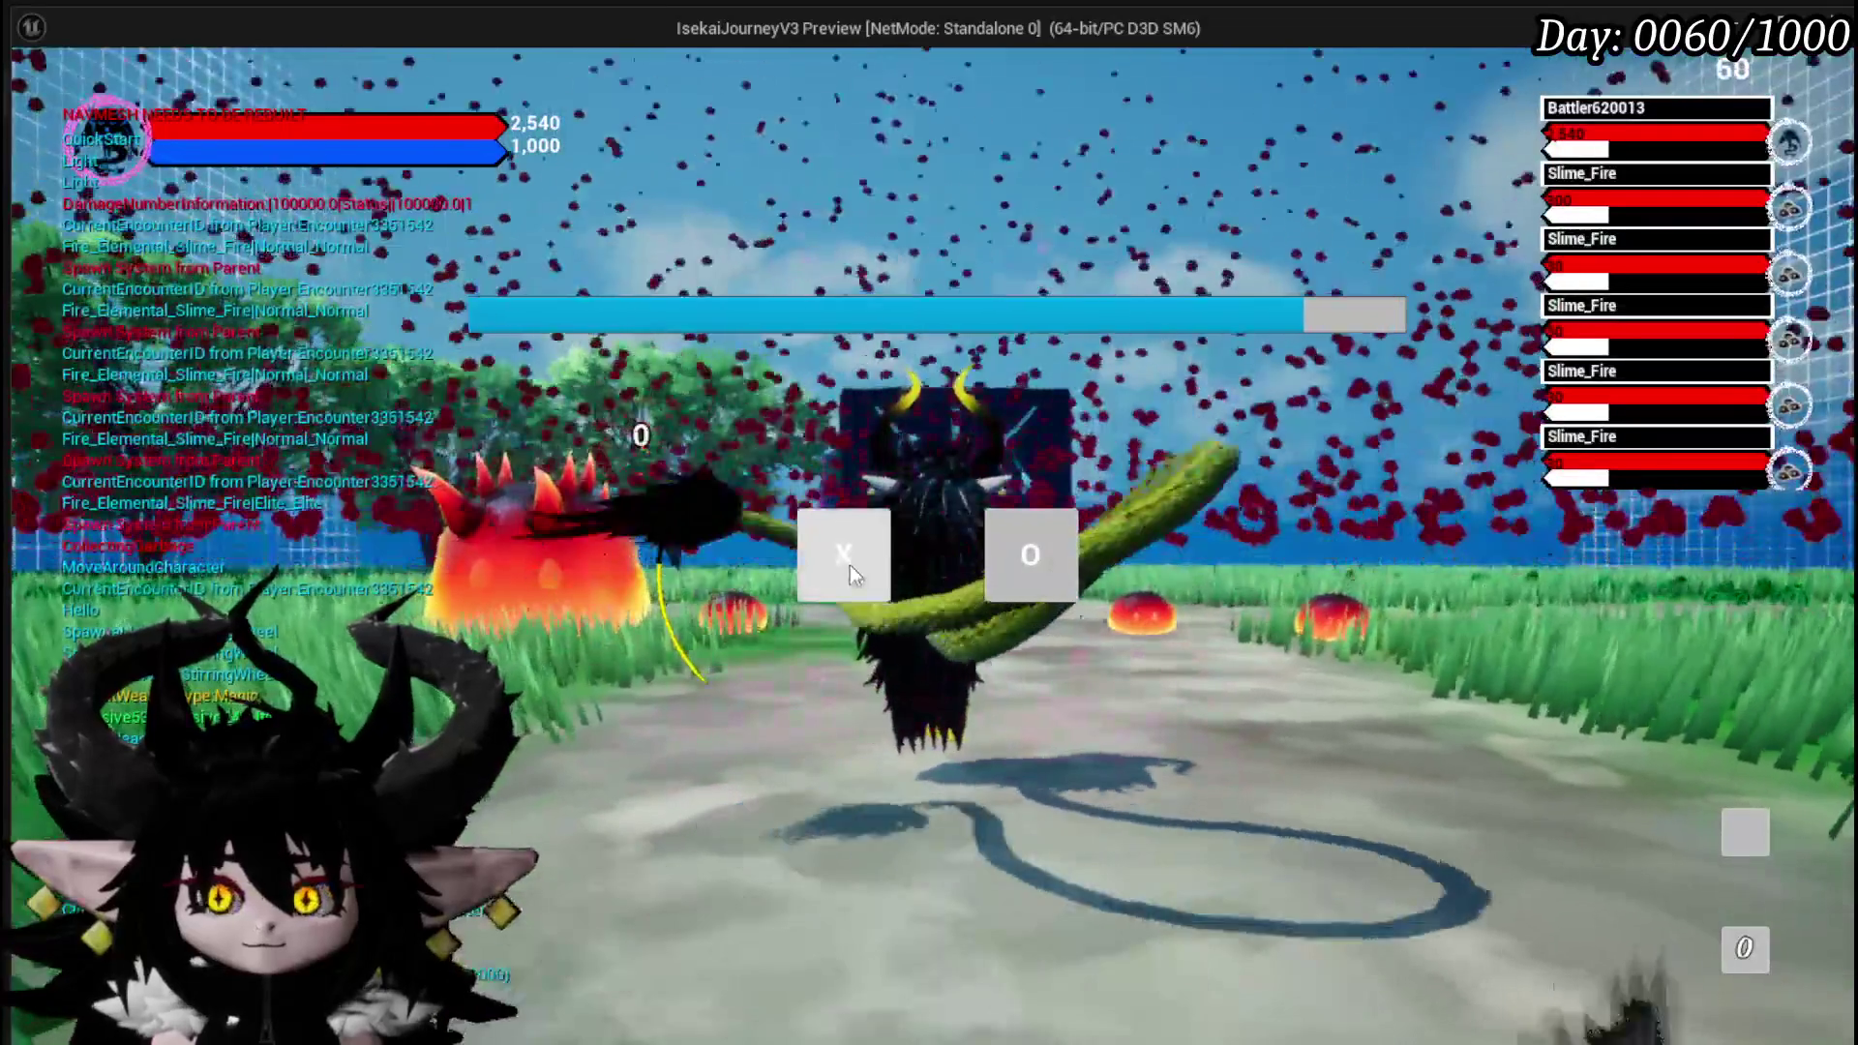
pyautogui.click(847, 558)
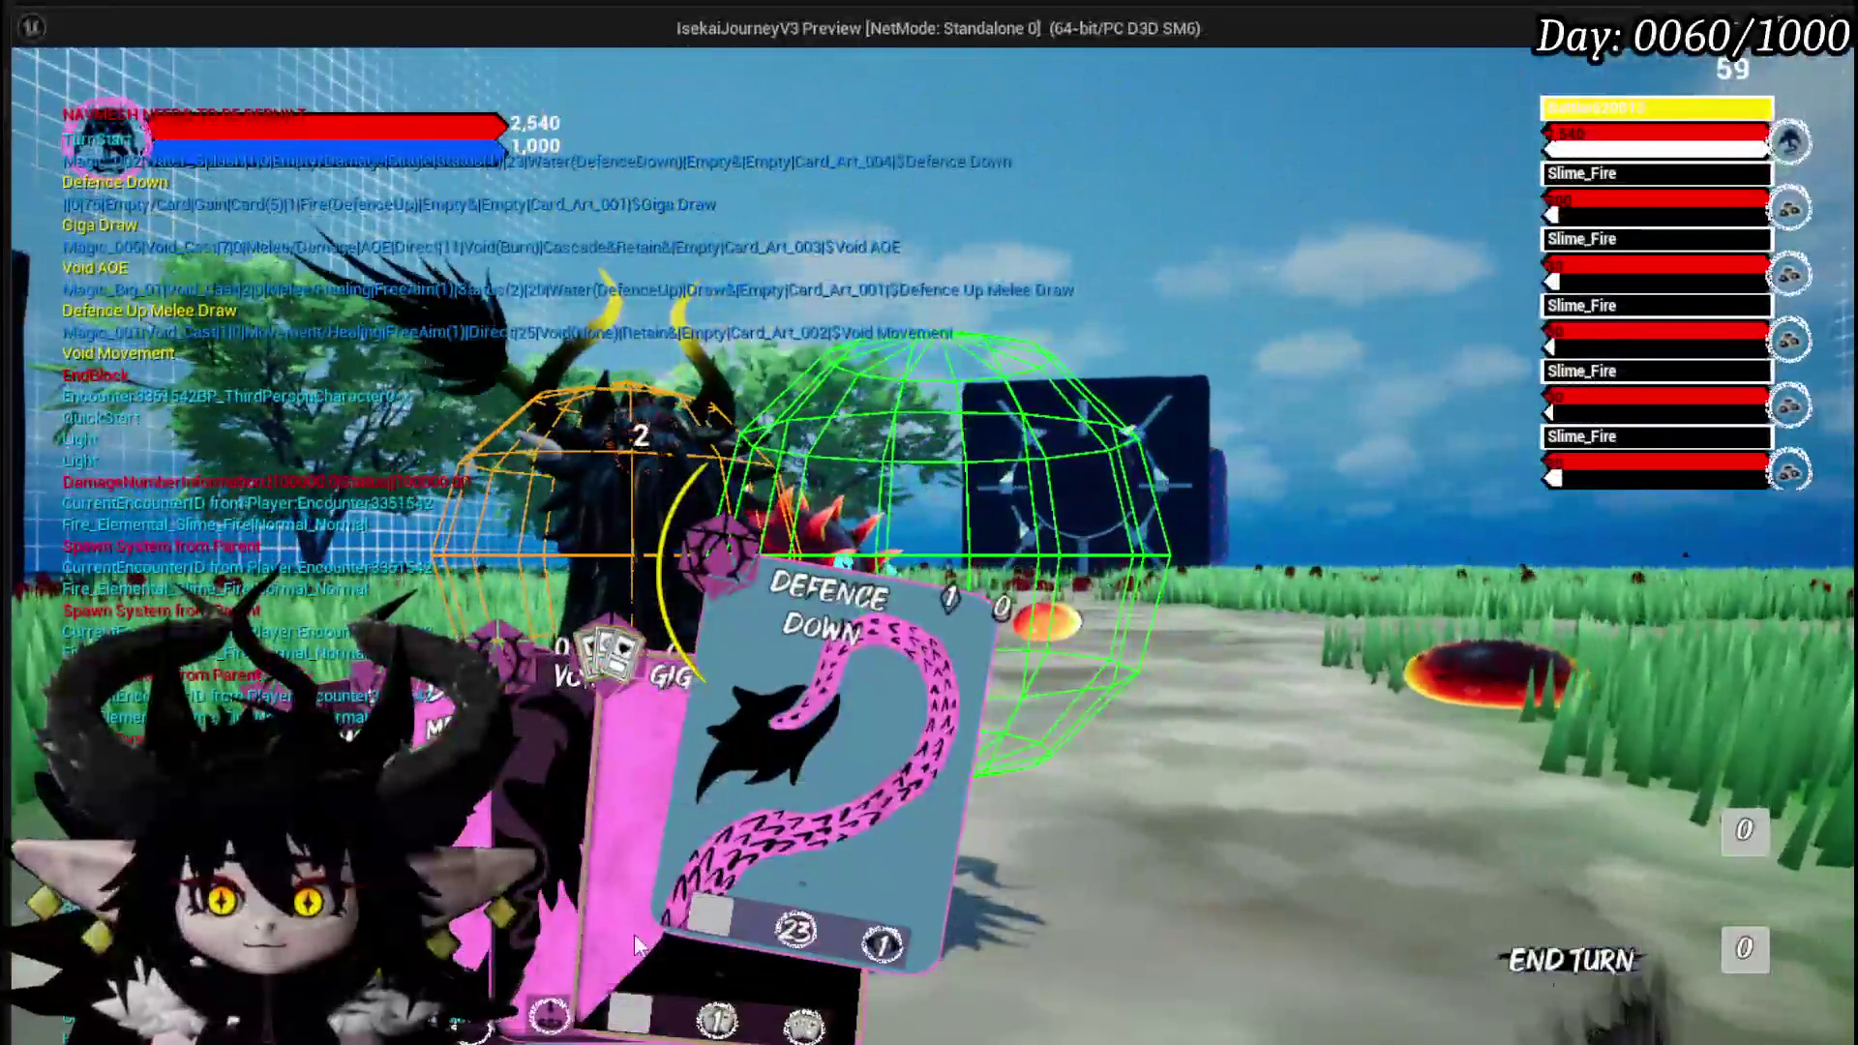
pyautogui.moveTo(735, 883)
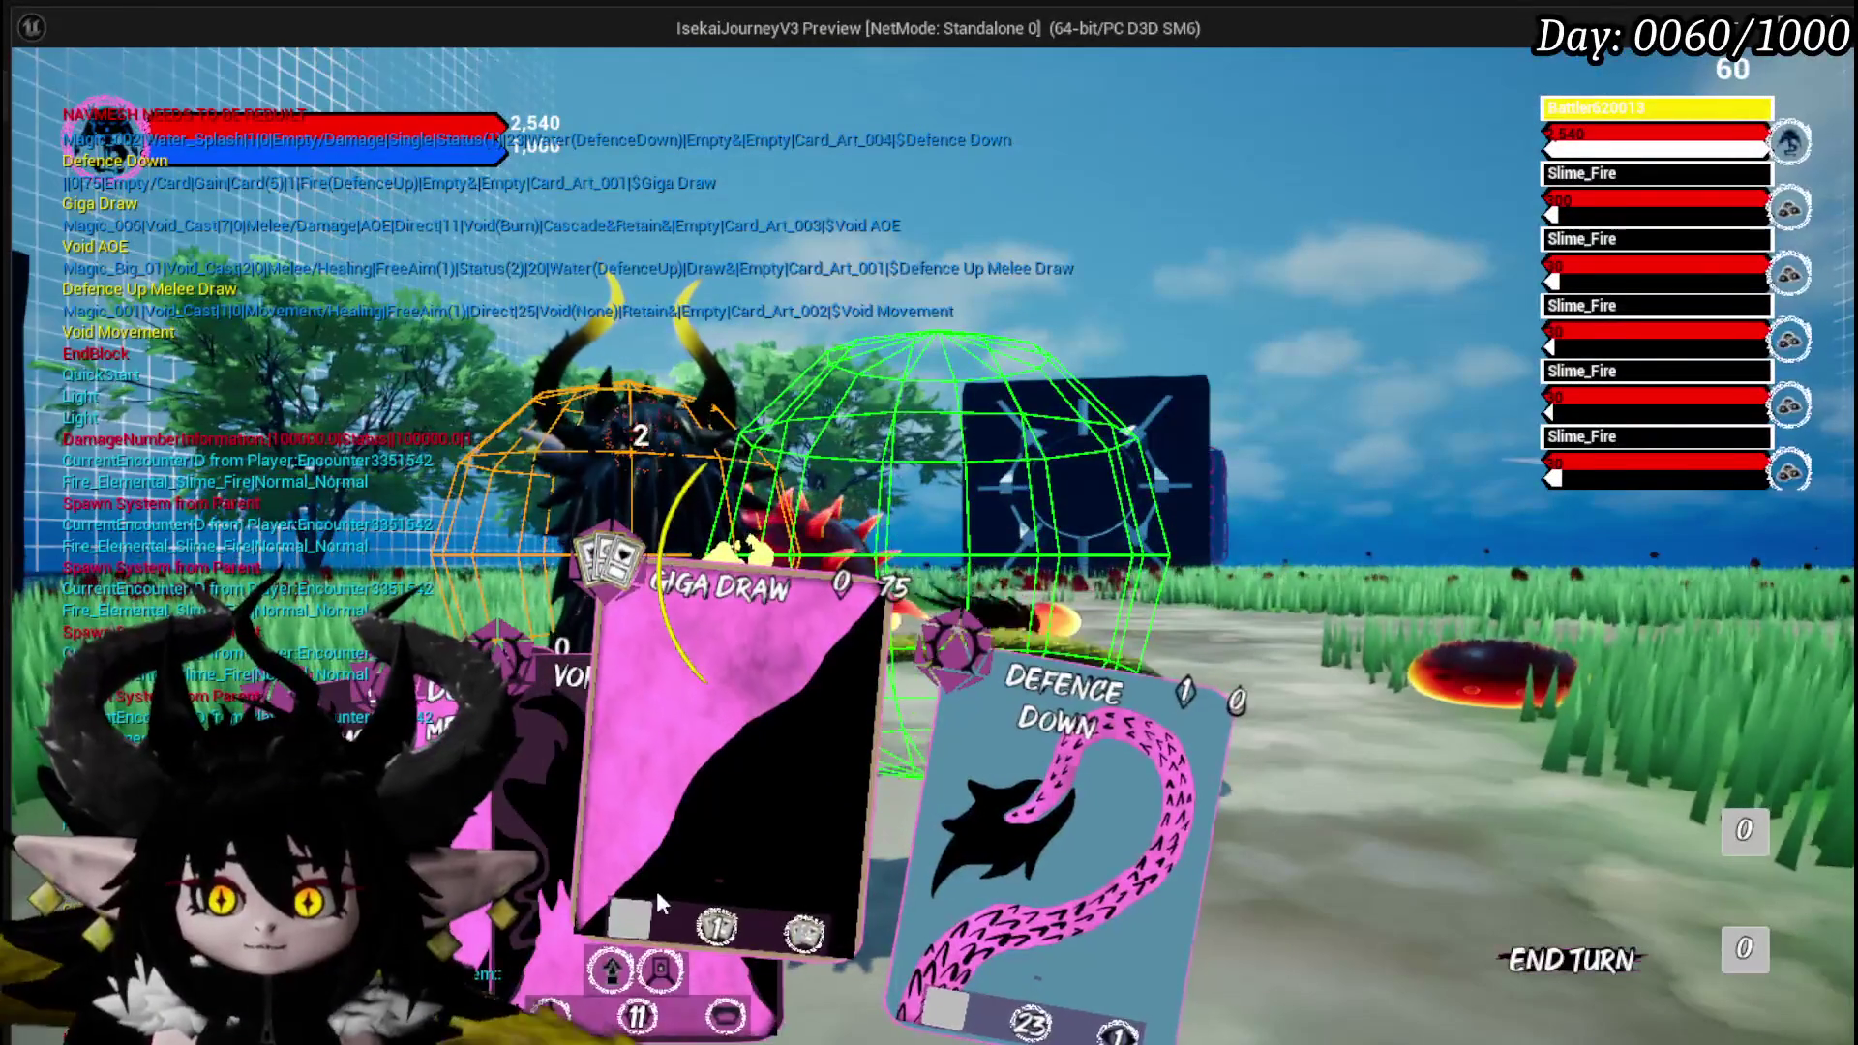
pyautogui.moveTo(851, 920)
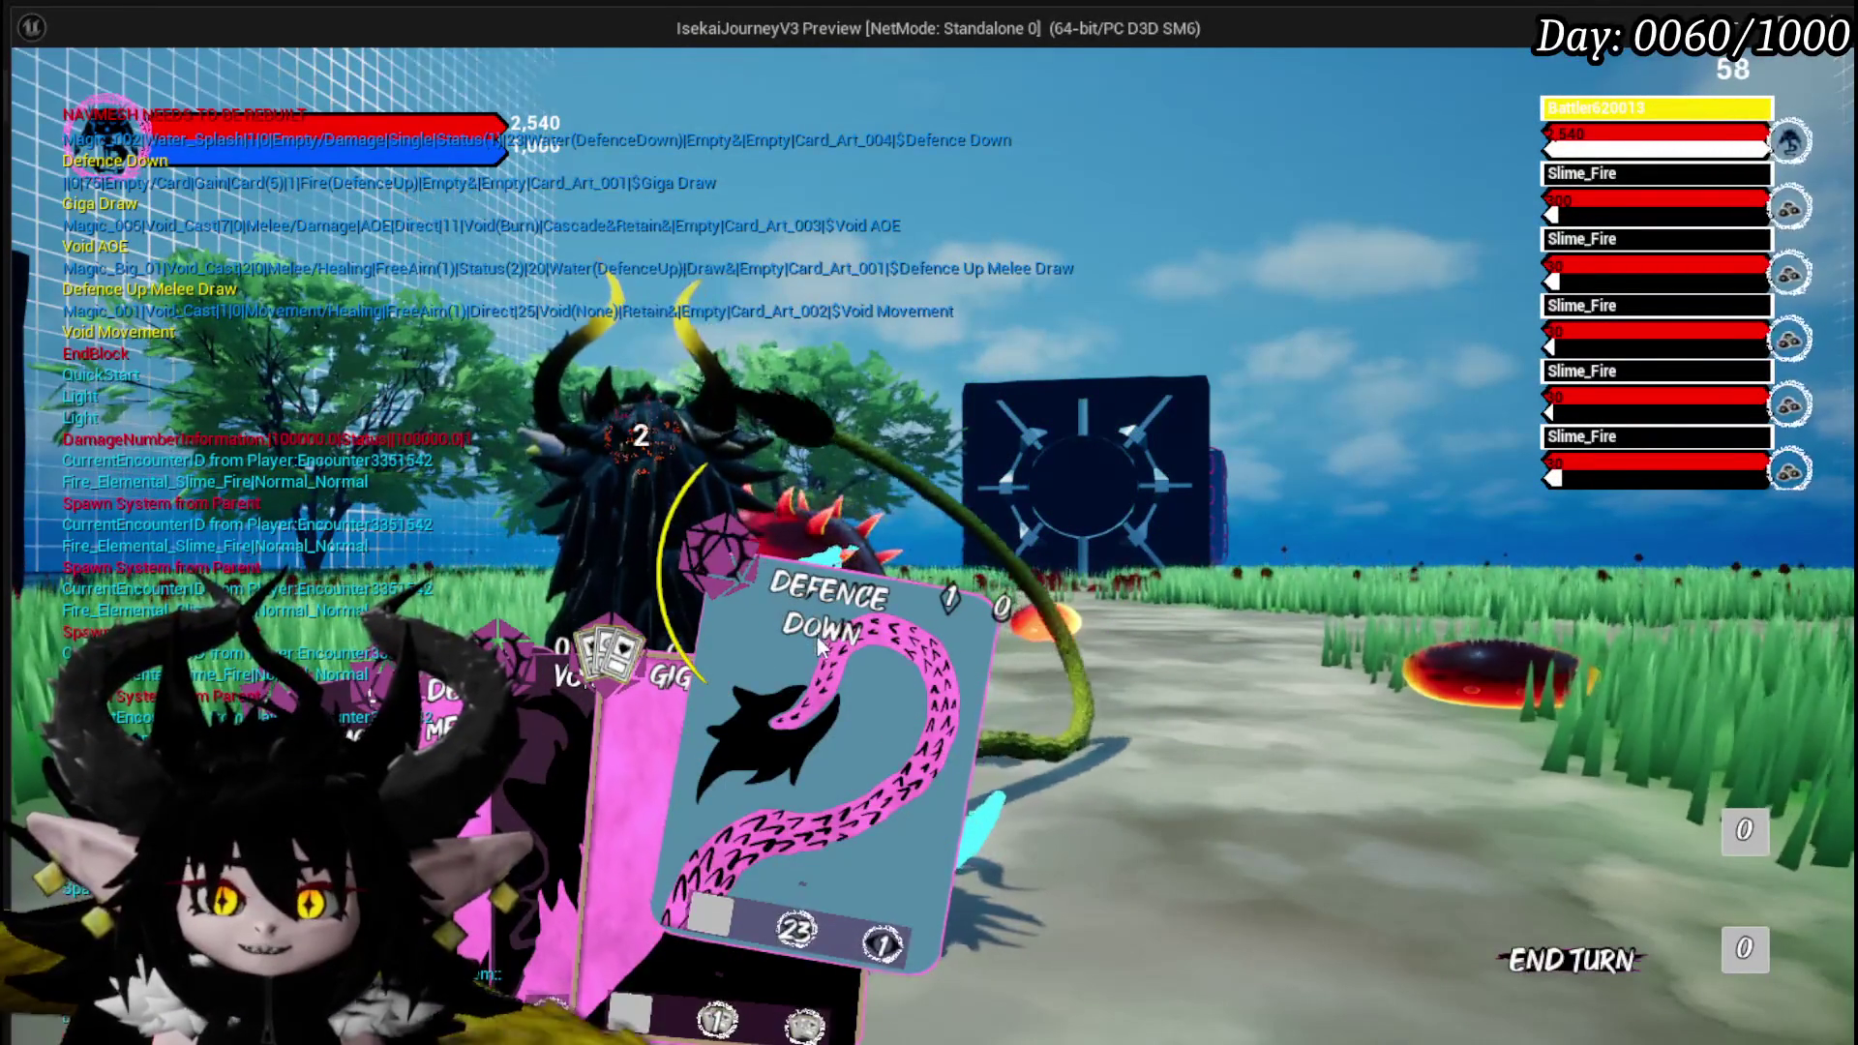
pyautogui.moveTo(728, 922)
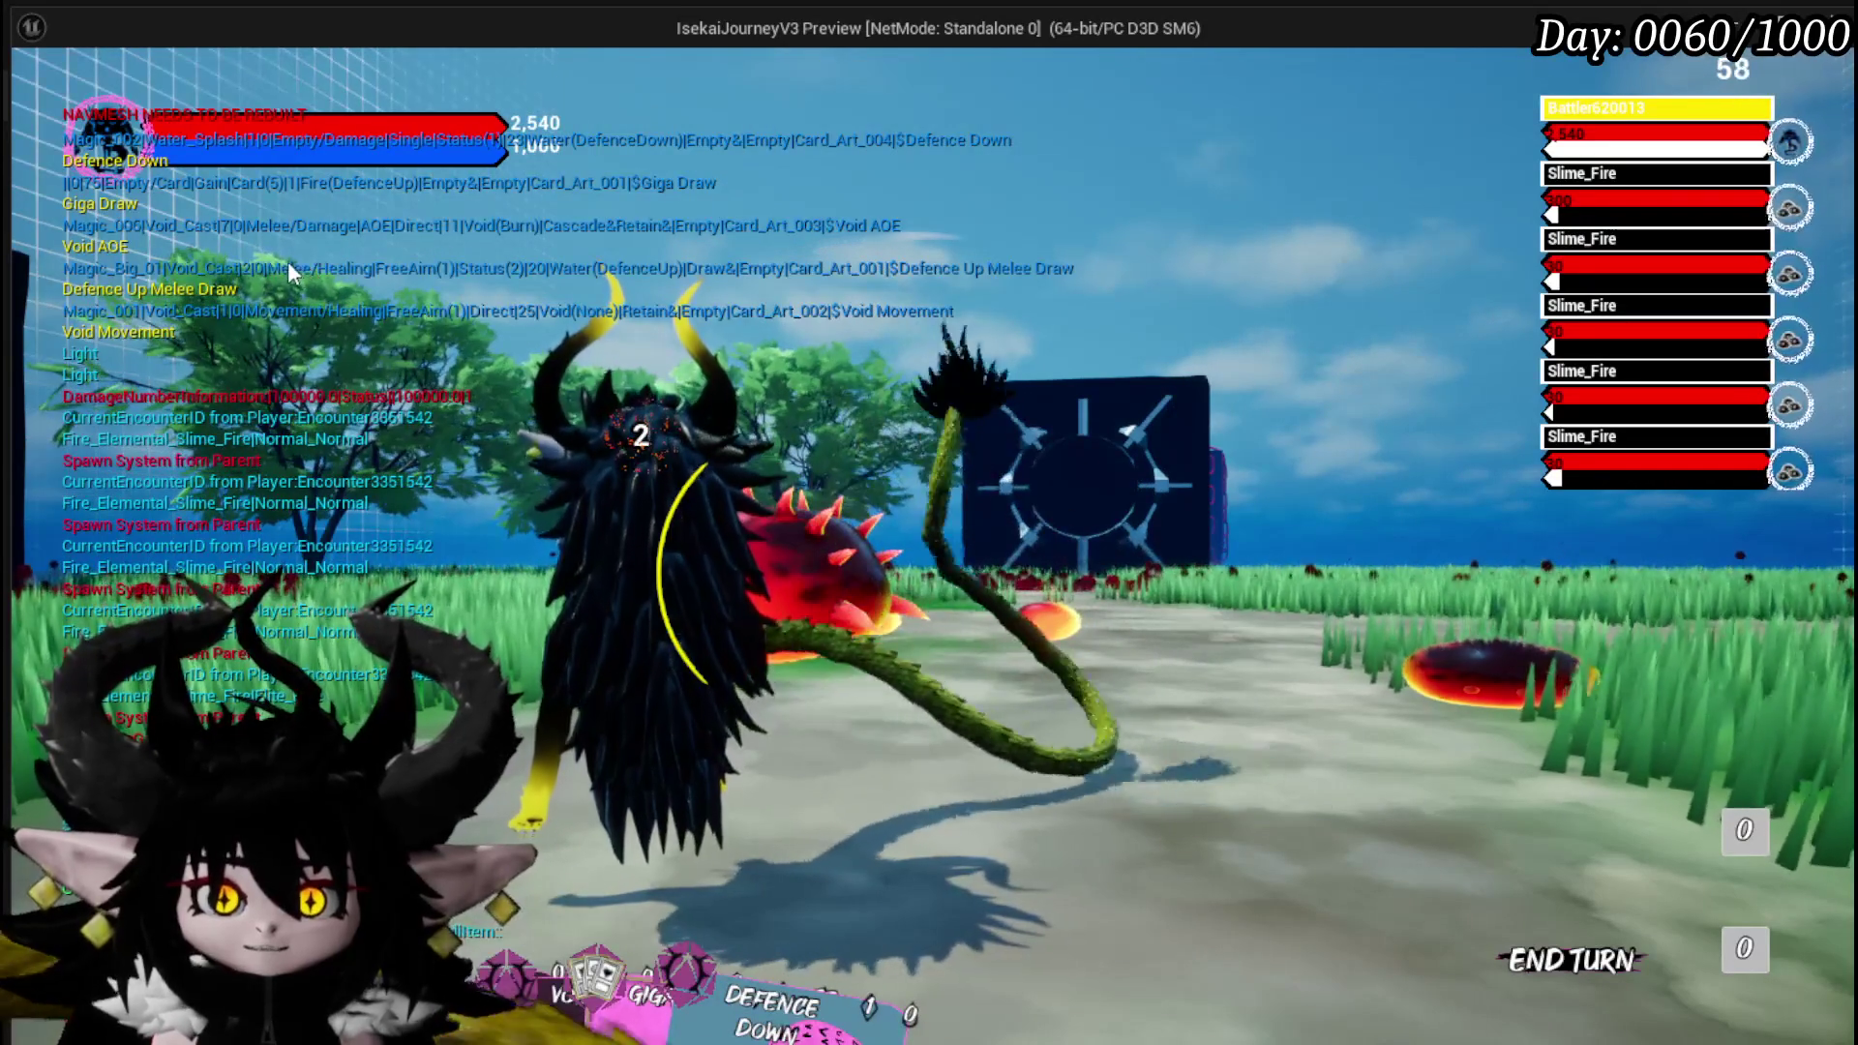
# Inspect the card hand, stop the play test, and save L_DungeonCreationTest.
pyautogui.moveTo(508, 948)
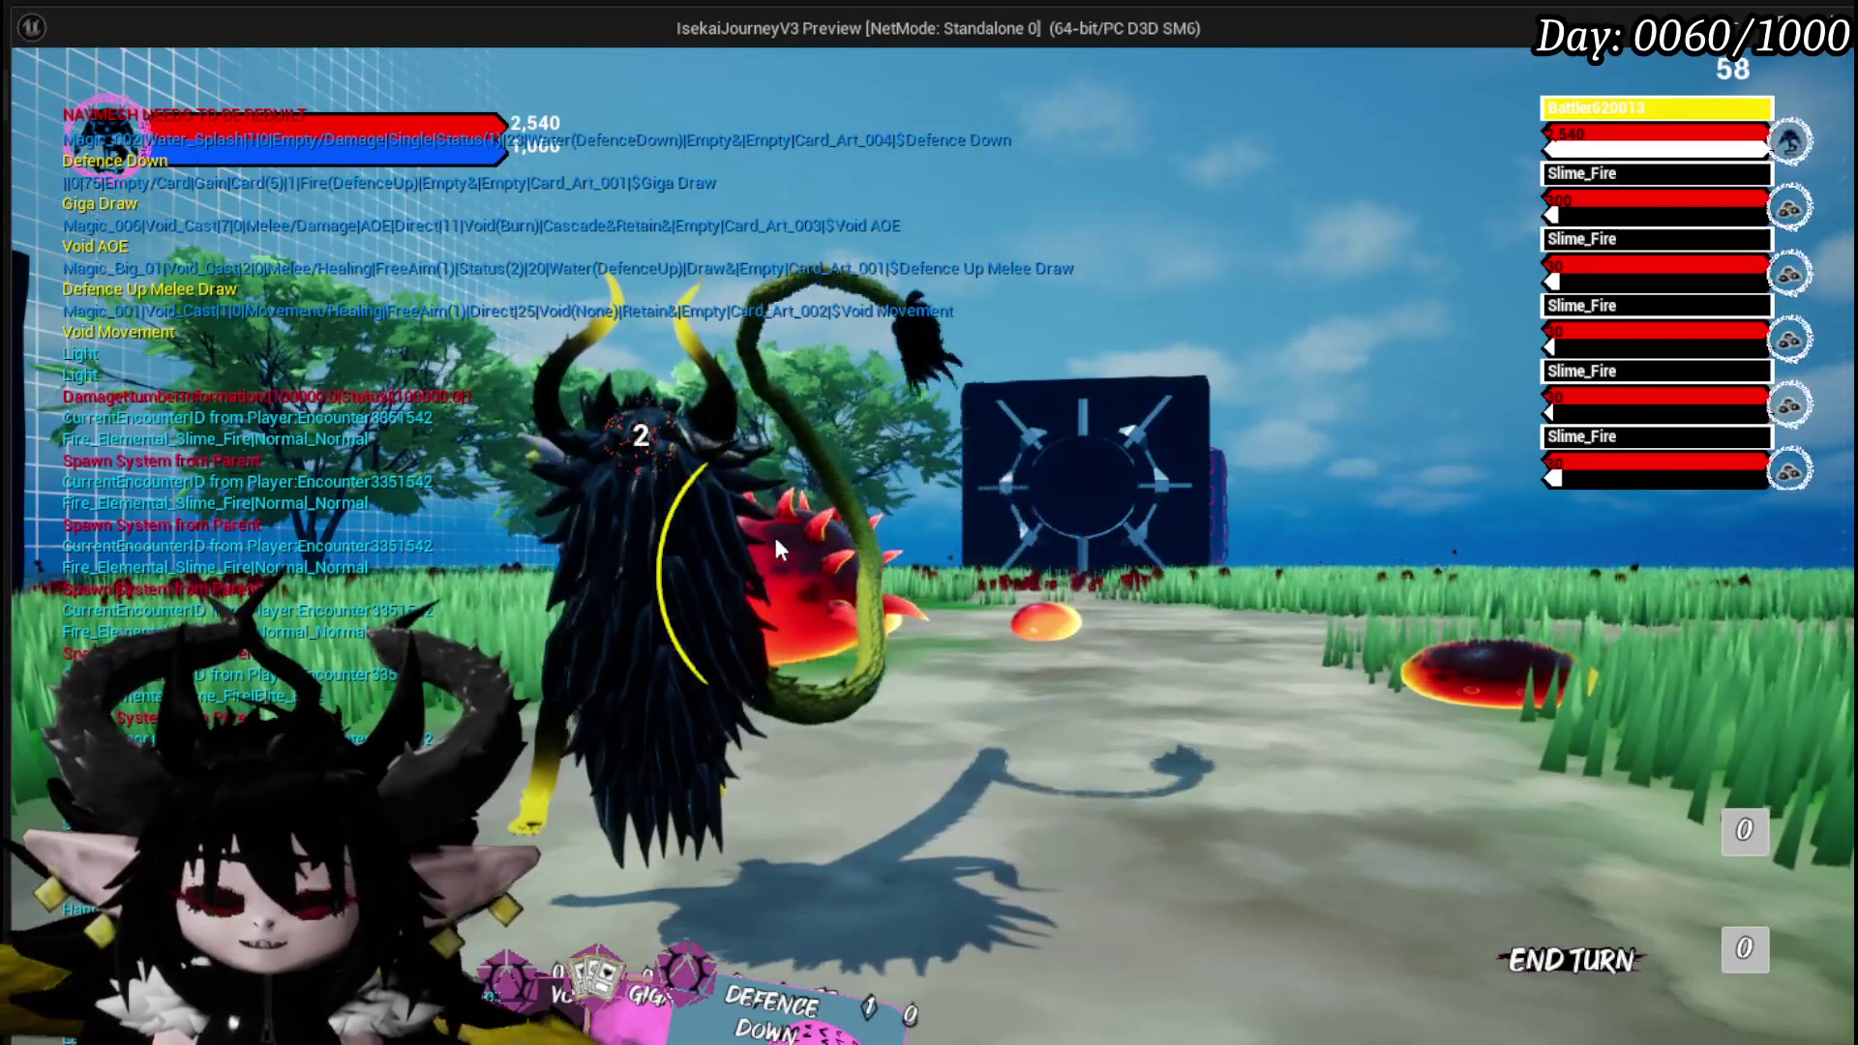
pyautogui.moveTo(581, 958)
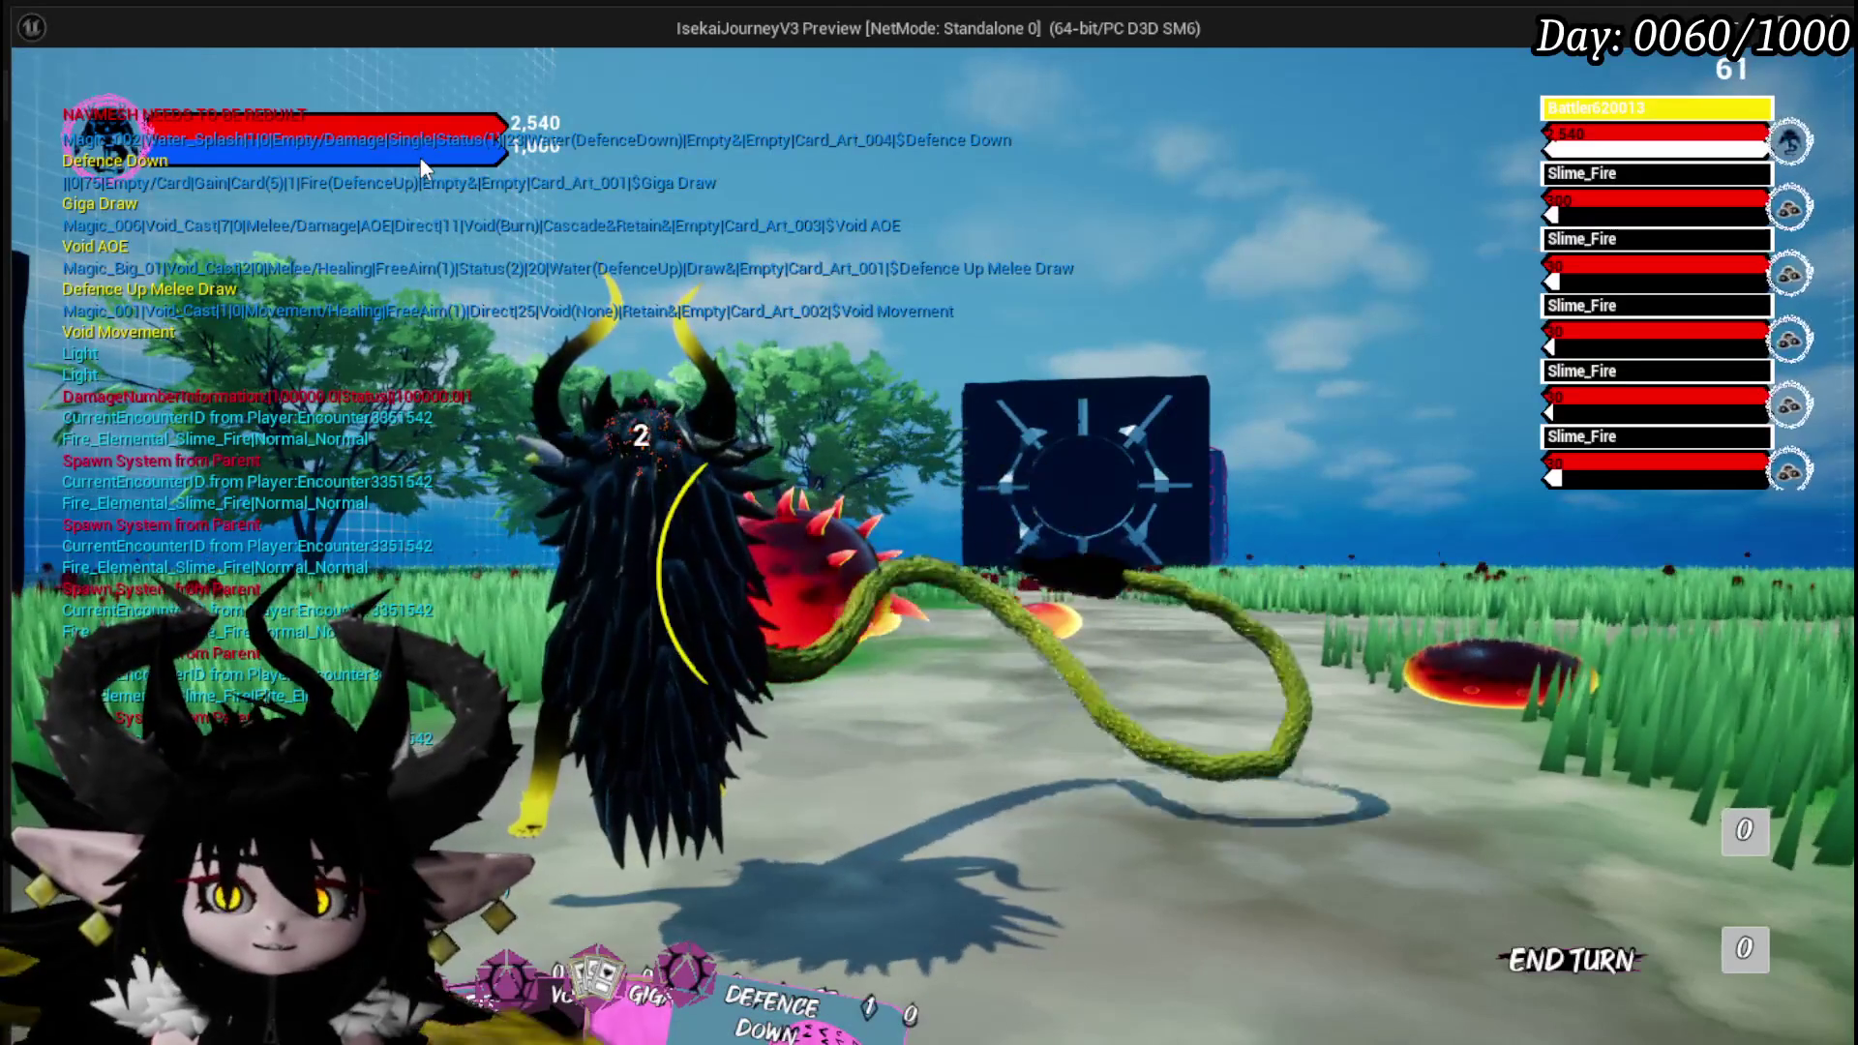
pyautogui.press('Escape')
pyautogui.click(37, 96)
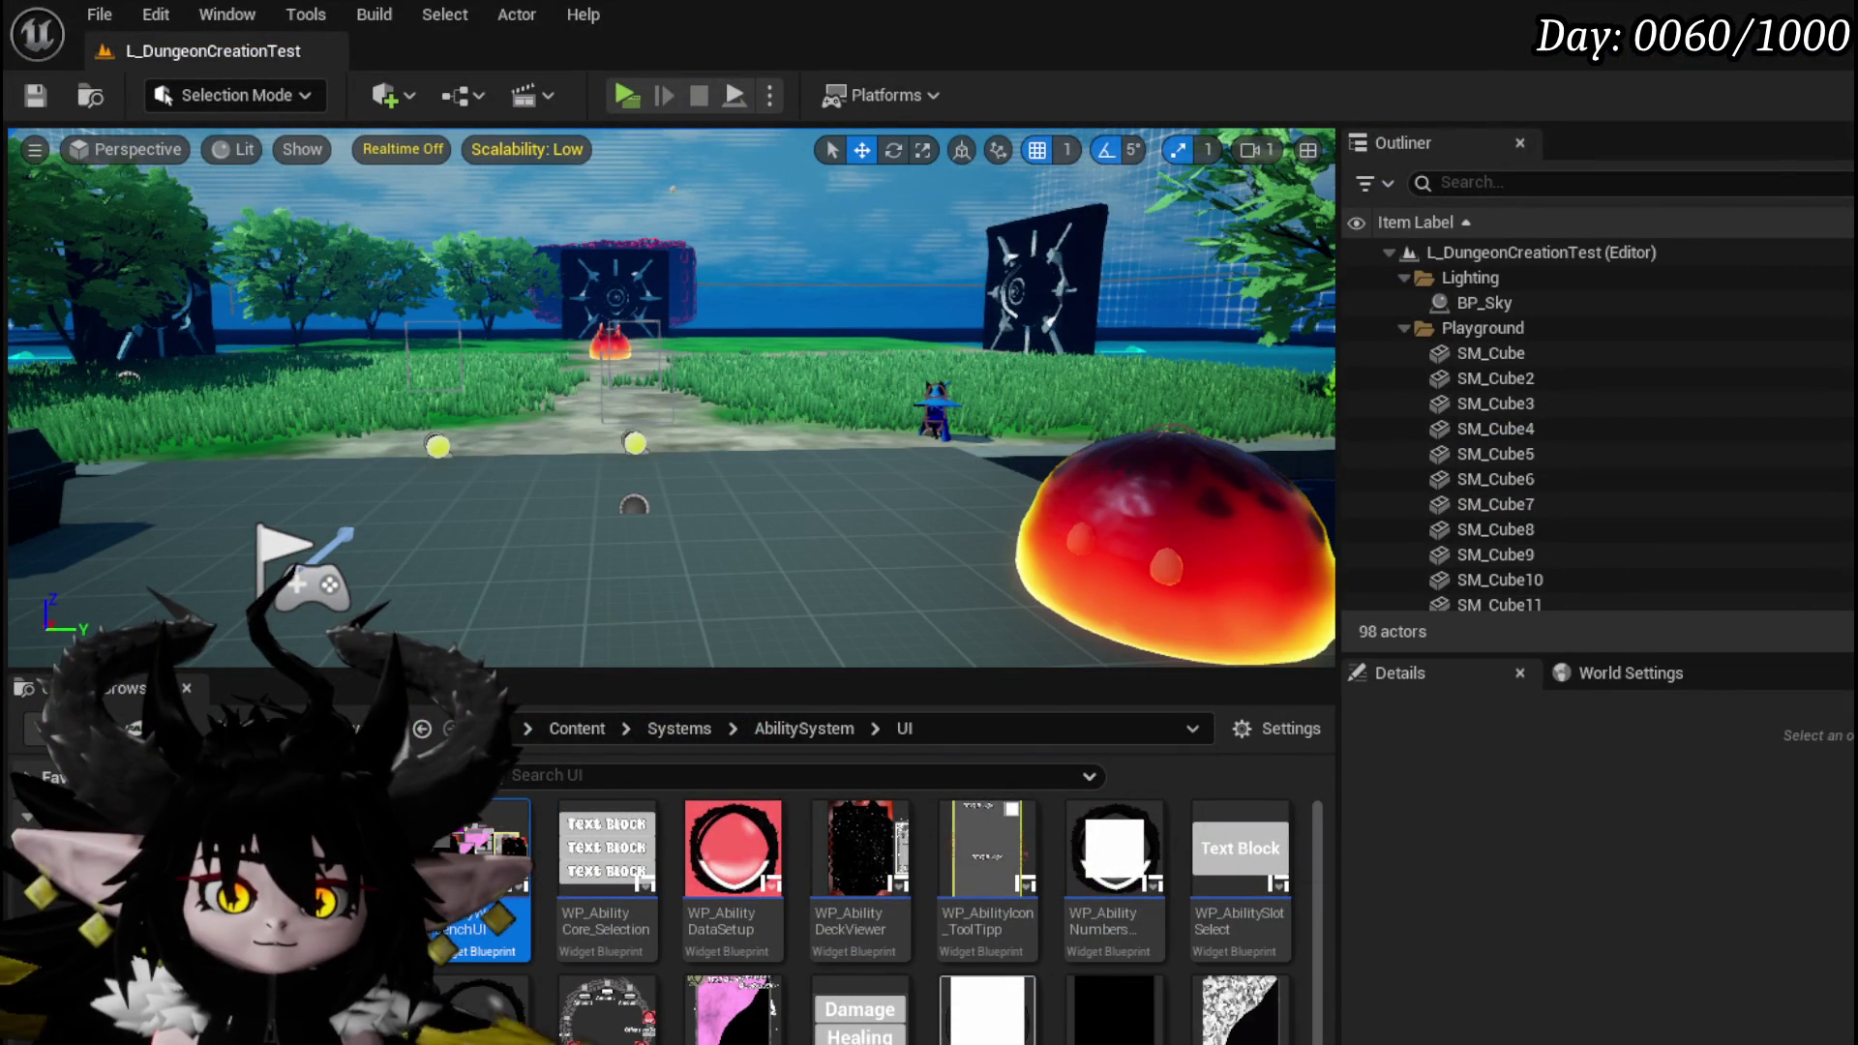
# Back in WP_AbilityToolTipp's SetTargeting graph, move the FreeAim equals node aside.
pyautogui.hotkey('alt', 'Tab')
pyautogui.scroll(3, 914, 416)
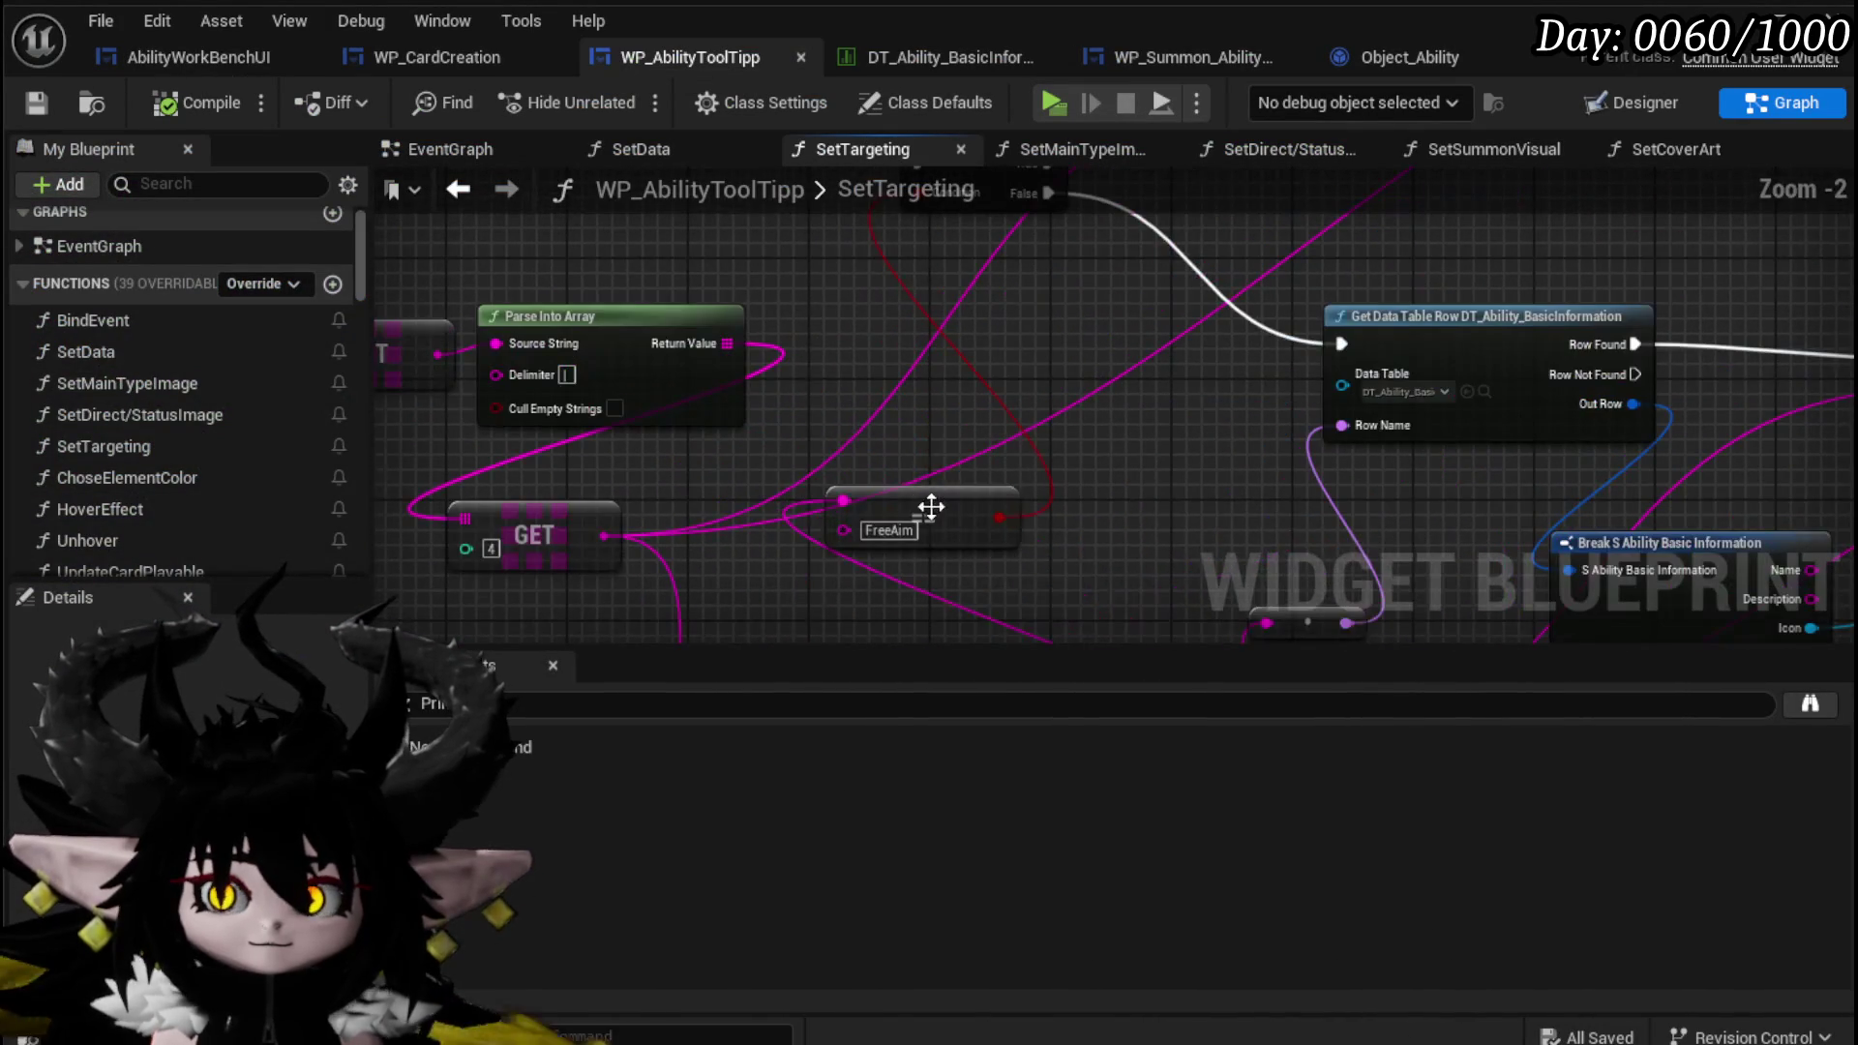
pyautogui.moveTo(869, 286); pyautogui.dragTo(943, 286)
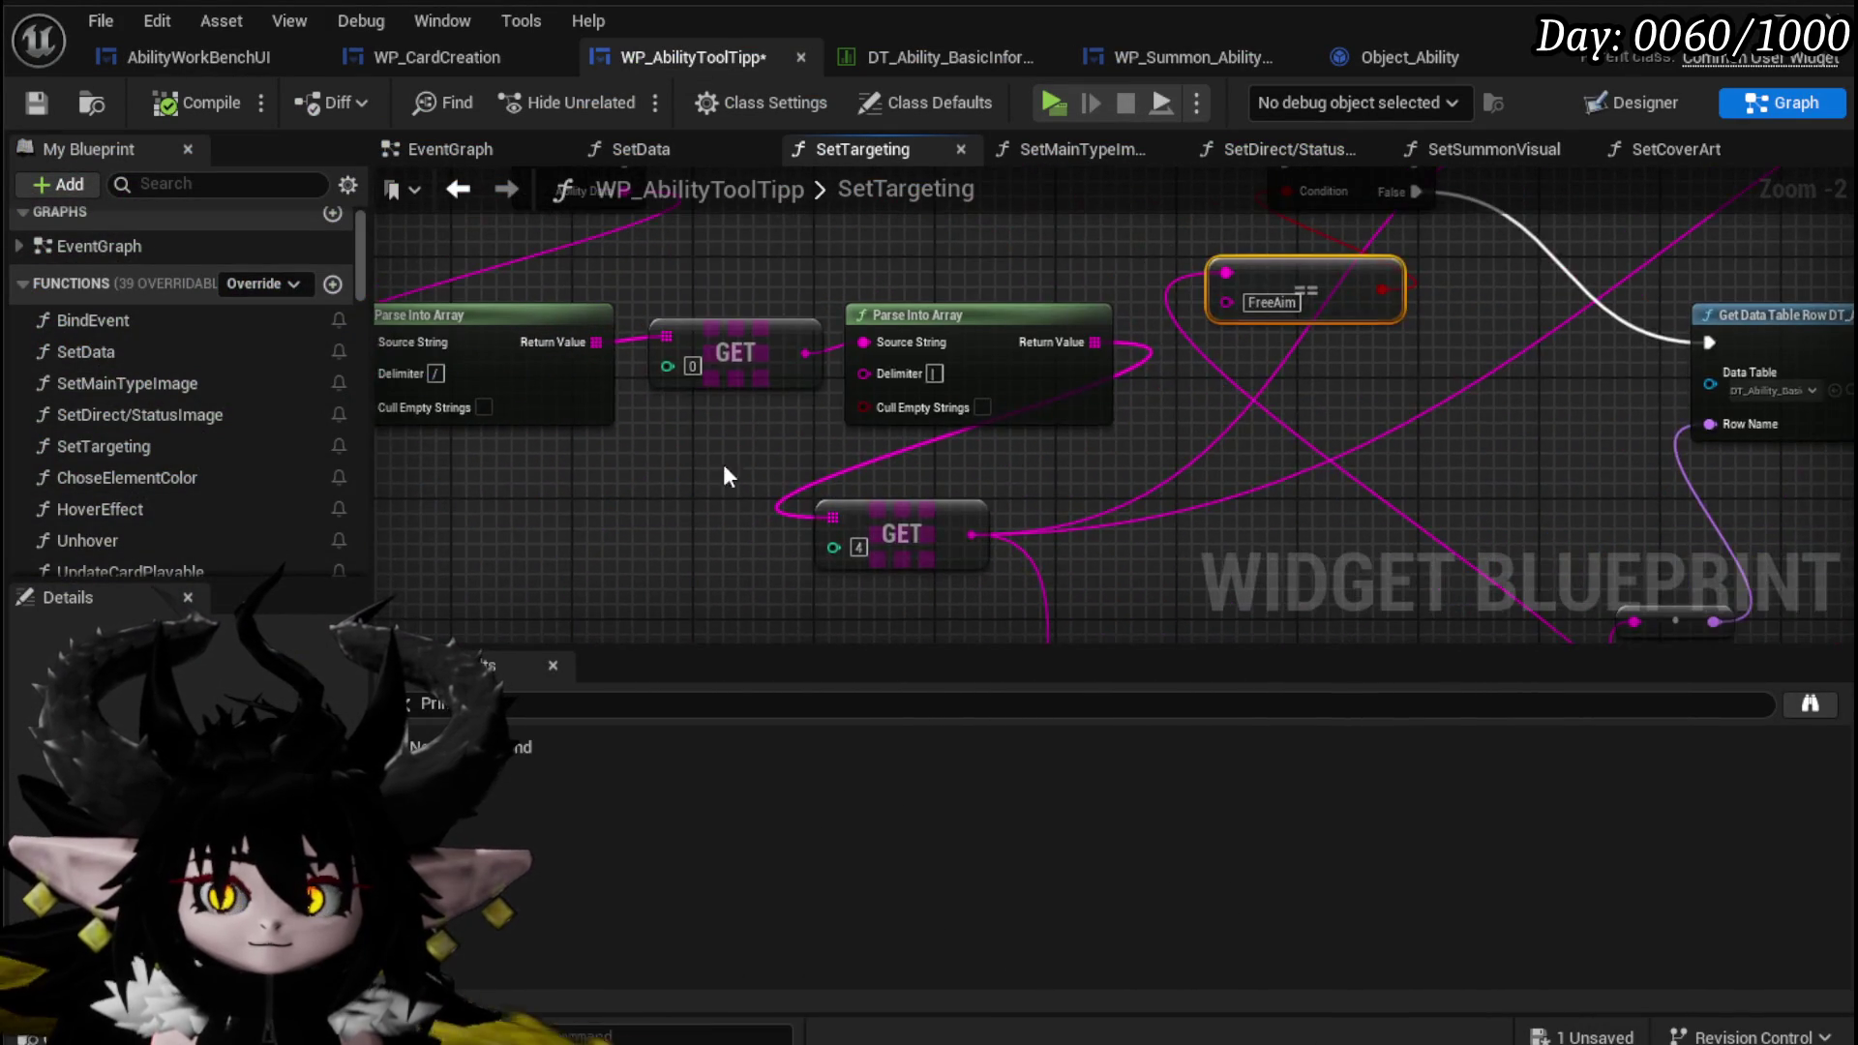
pyautogui.moveTo(728, 440); pyautogui.dragTo(656, 402)
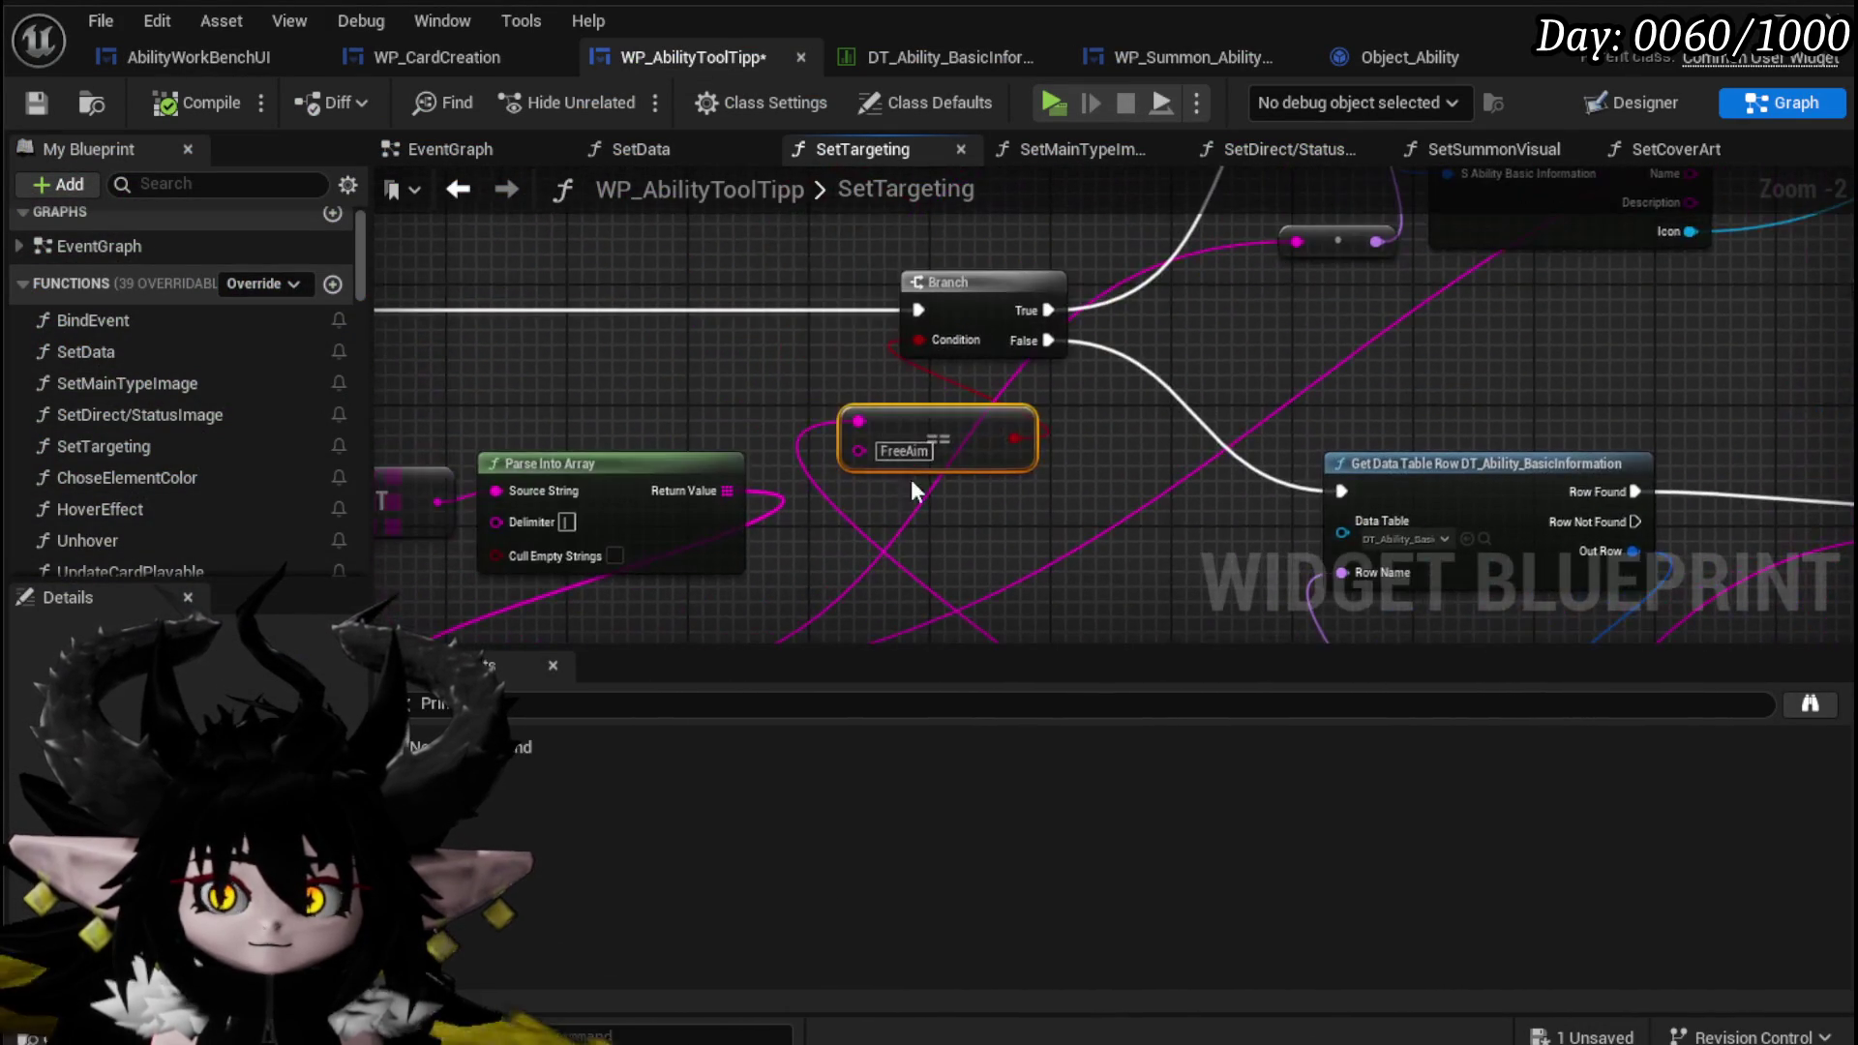
pyautogui.scroll(-2, 955, 430)
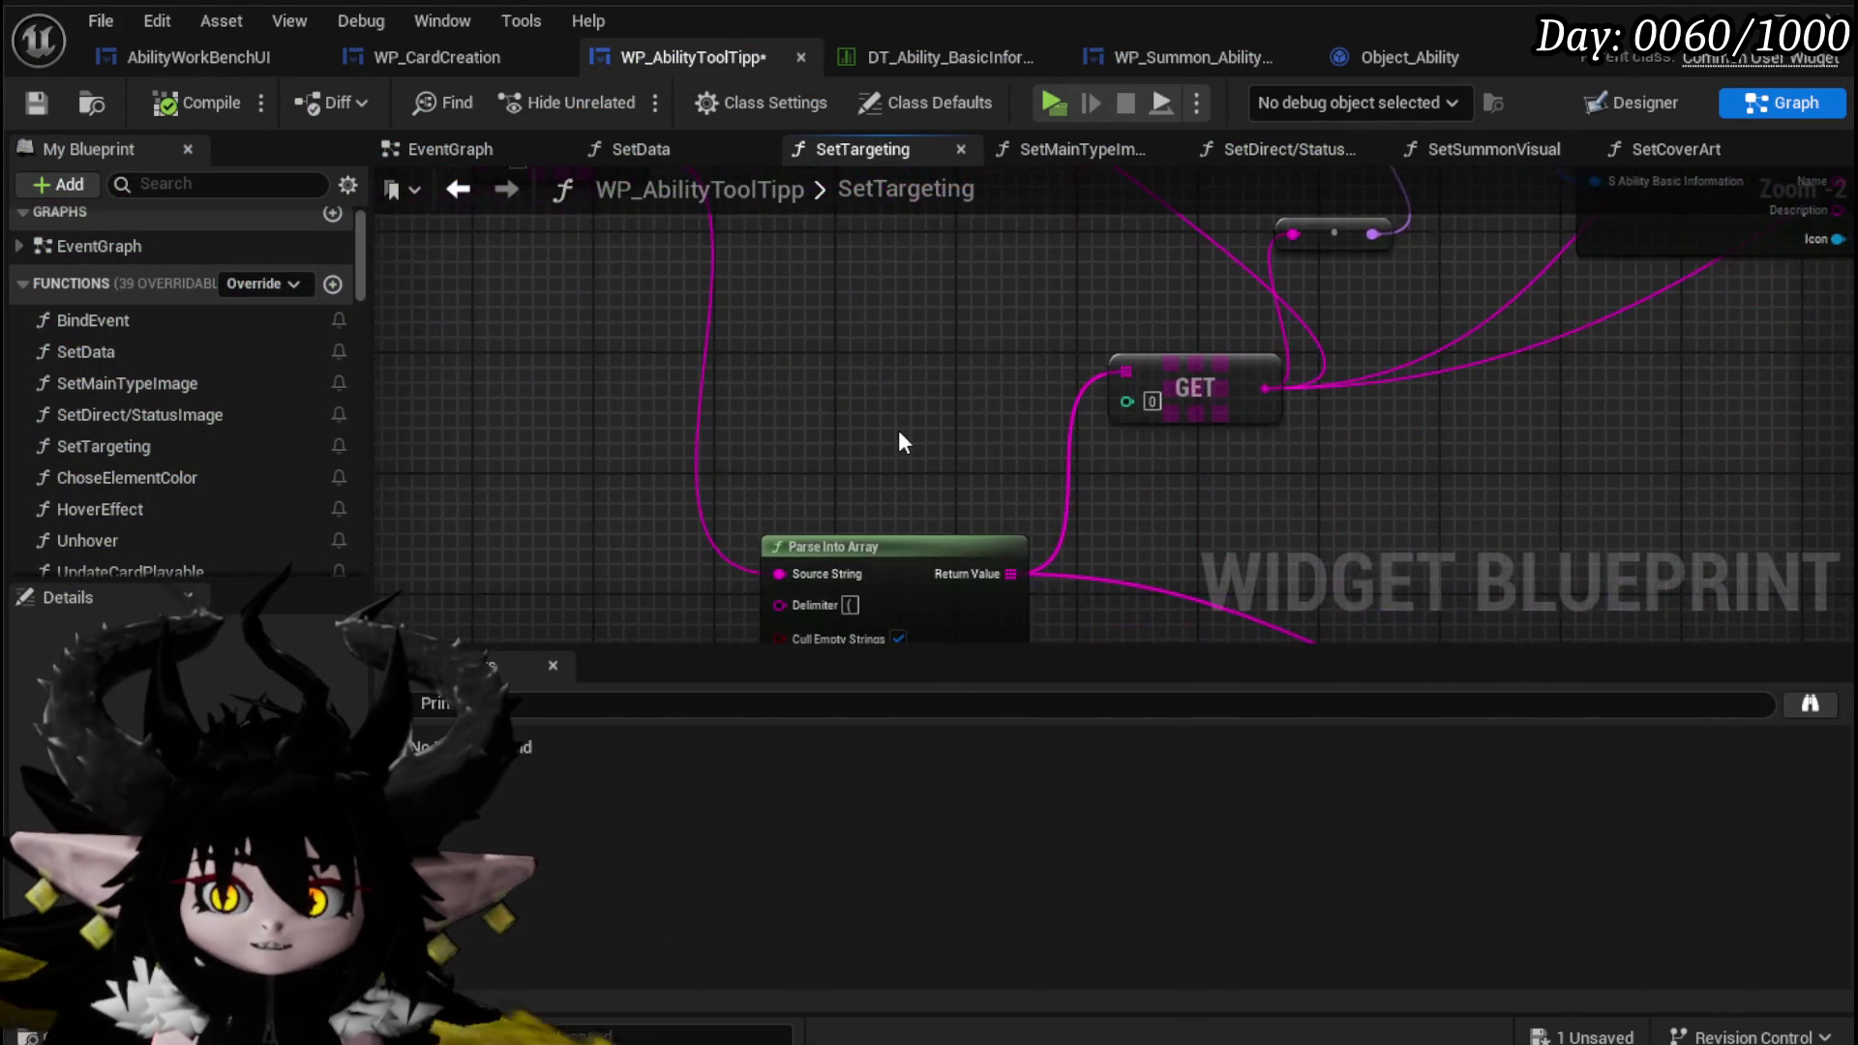
pyautogui.moveTo(900, 443)
pyautogui.mouseDown()
pyautogui.moveTo(990, 588)
pyautogui.moveTo(942, 302)
pyautogui.moveTo(948, 554)
pyautogui.mouseUp()
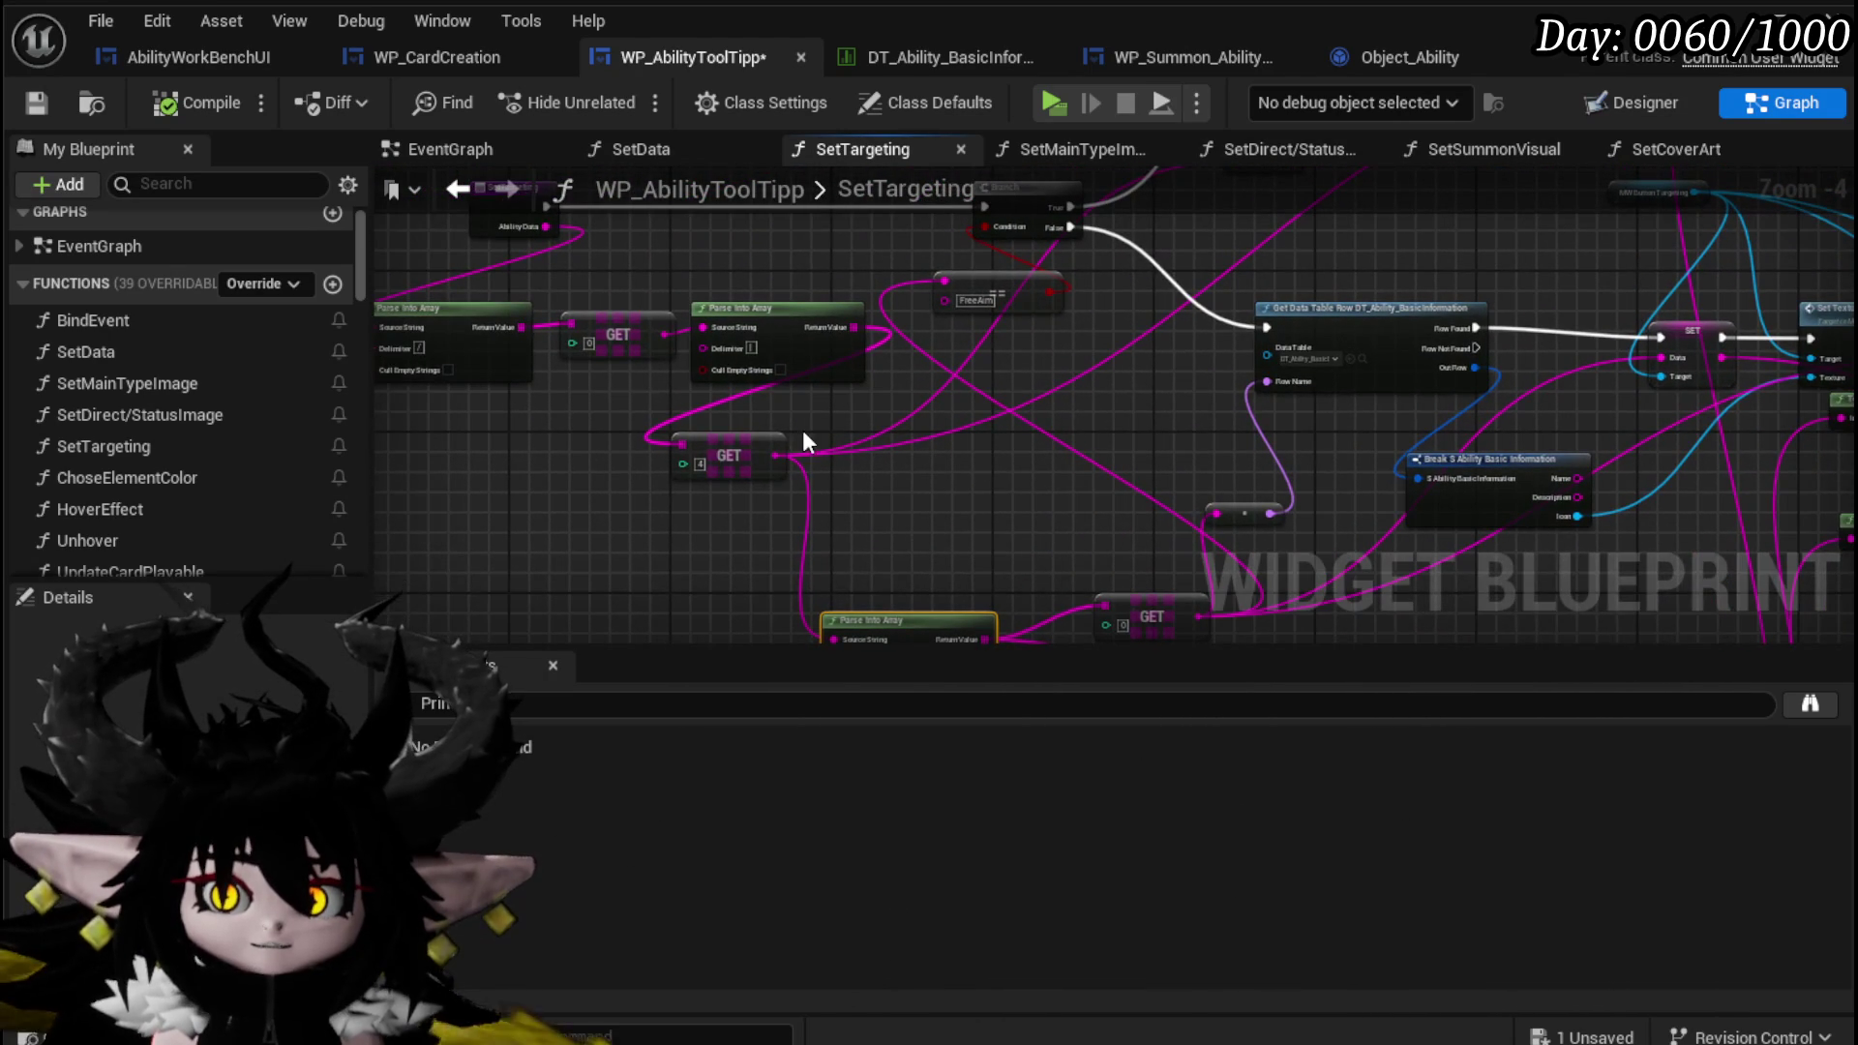
pyautogui.moveTo(616, 523)
pyautogui.mouseDown()
pyautogui.moveTo(751, 543)
pyautogui.moveTo(585, 469)
pyautogui.moveTo(539, 592)
pyautogui.mouseUp()
# Place the four Parse Into Array and GET nodes below SetTargeting and wire GET [4] into Source String.
pyautogui.moveTo(861, 411); pyautogui.dragTo(861, 411)
pyautogui.moveTo(861, 426)
pyautogui.mouseDown()
pyautogui.moveTo(848, 300)
pyautogui.moveTo(950, 228)
pyautogui.mouseUp()
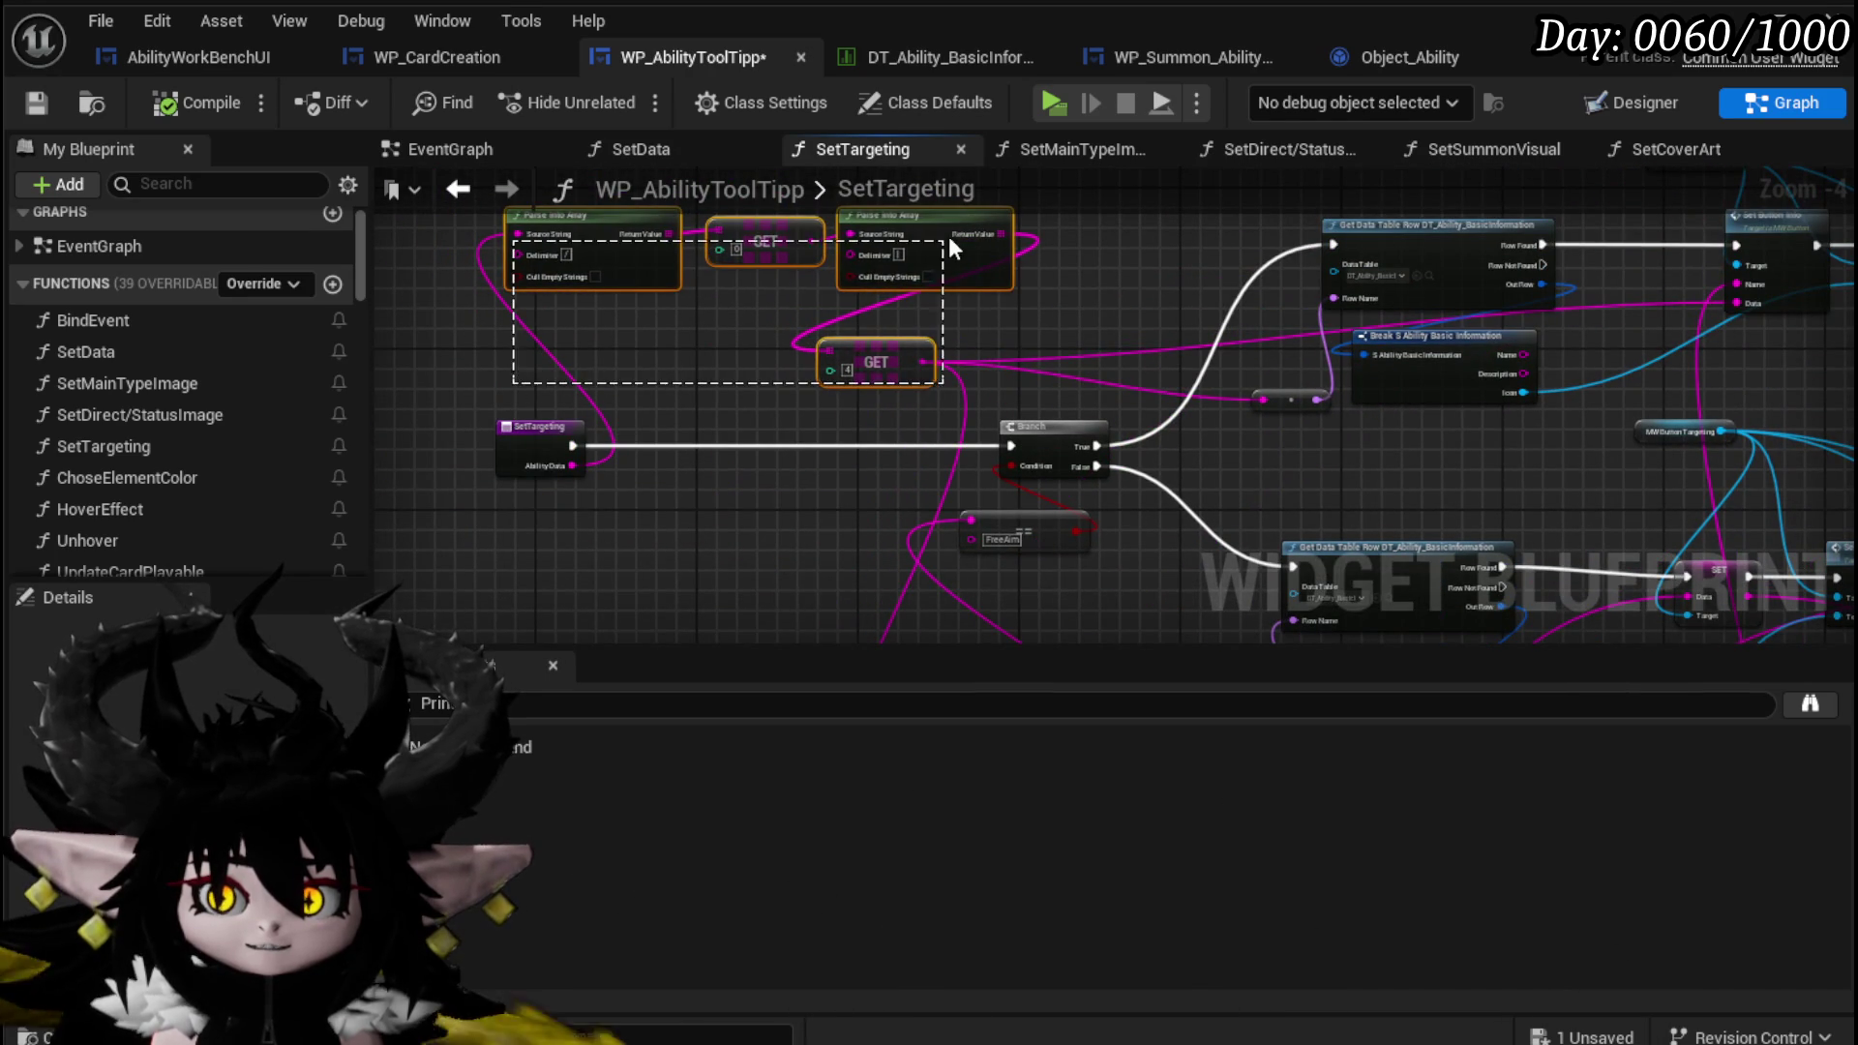
pyautogui.moveTo(550, 514)
pyautogui.mouseDown()
pyautogui.moveTo(577, 349)
pyautogui.moveTo(579, 501)
pyautogui.mouseUp()
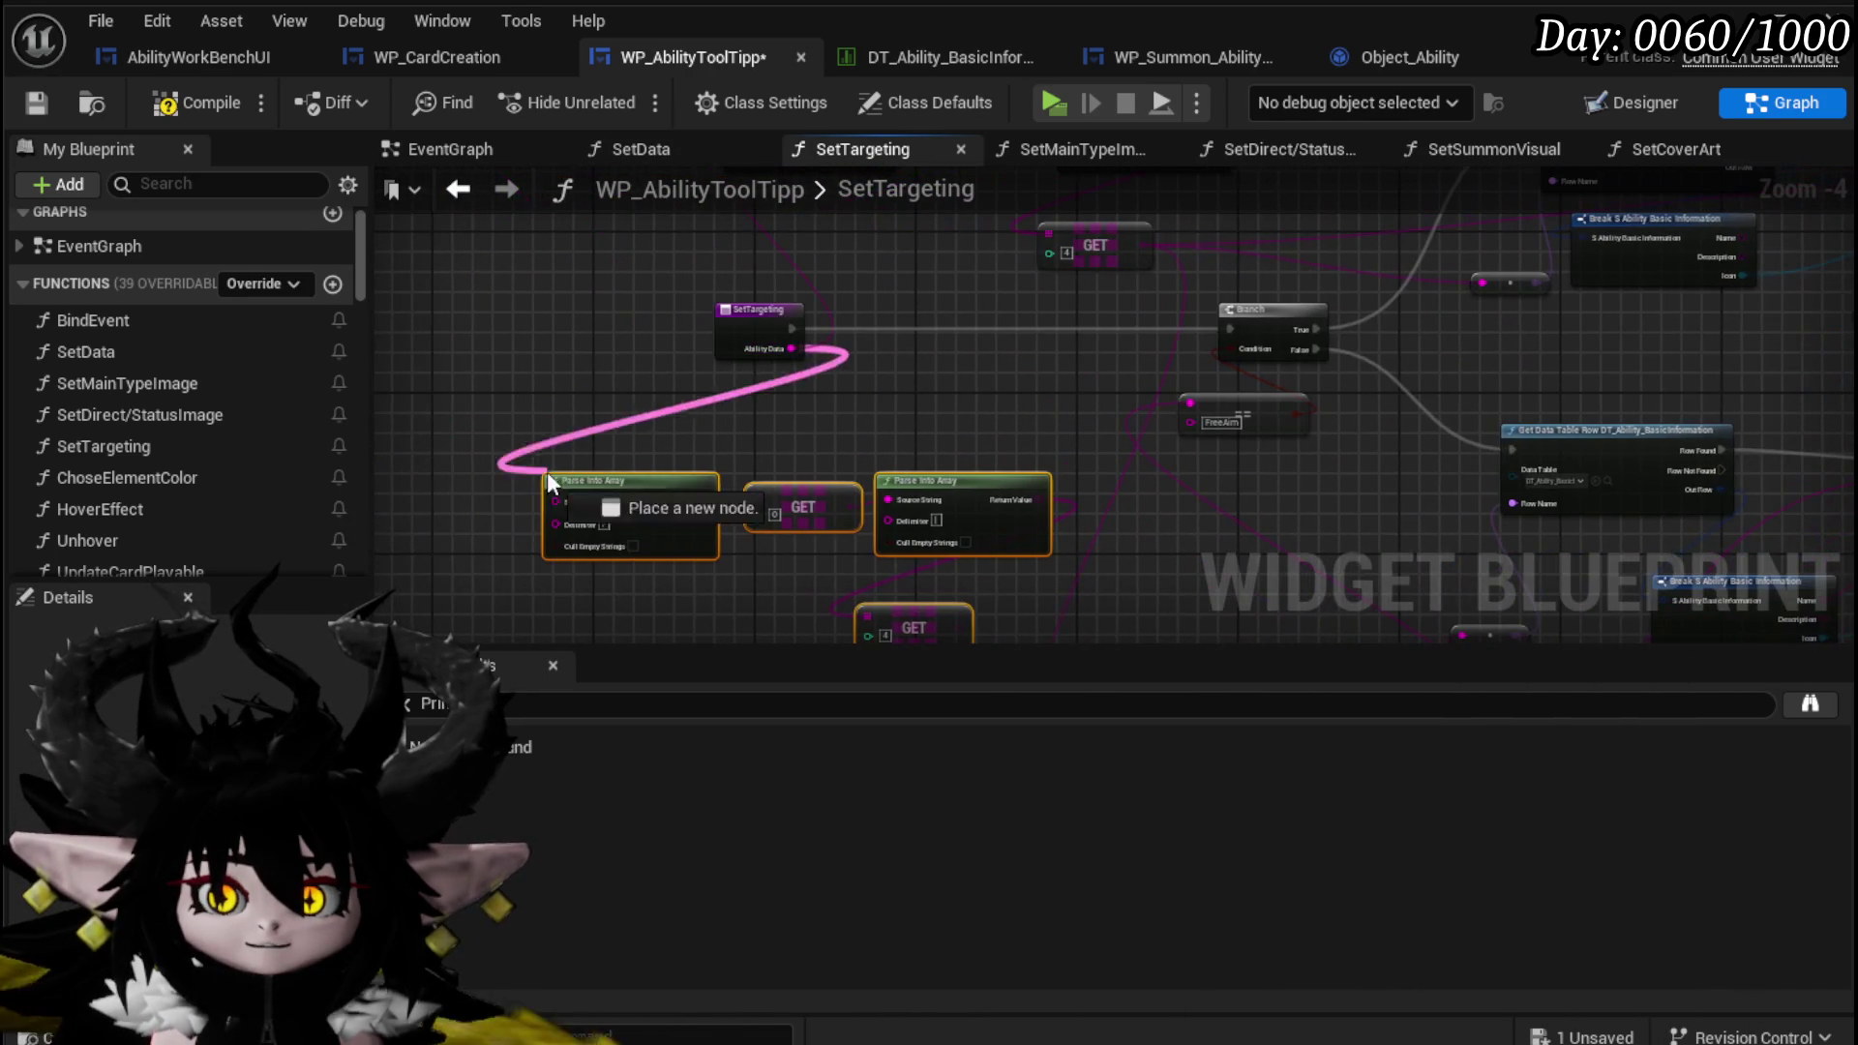
pyautogui.scroll(3, 646, 506)
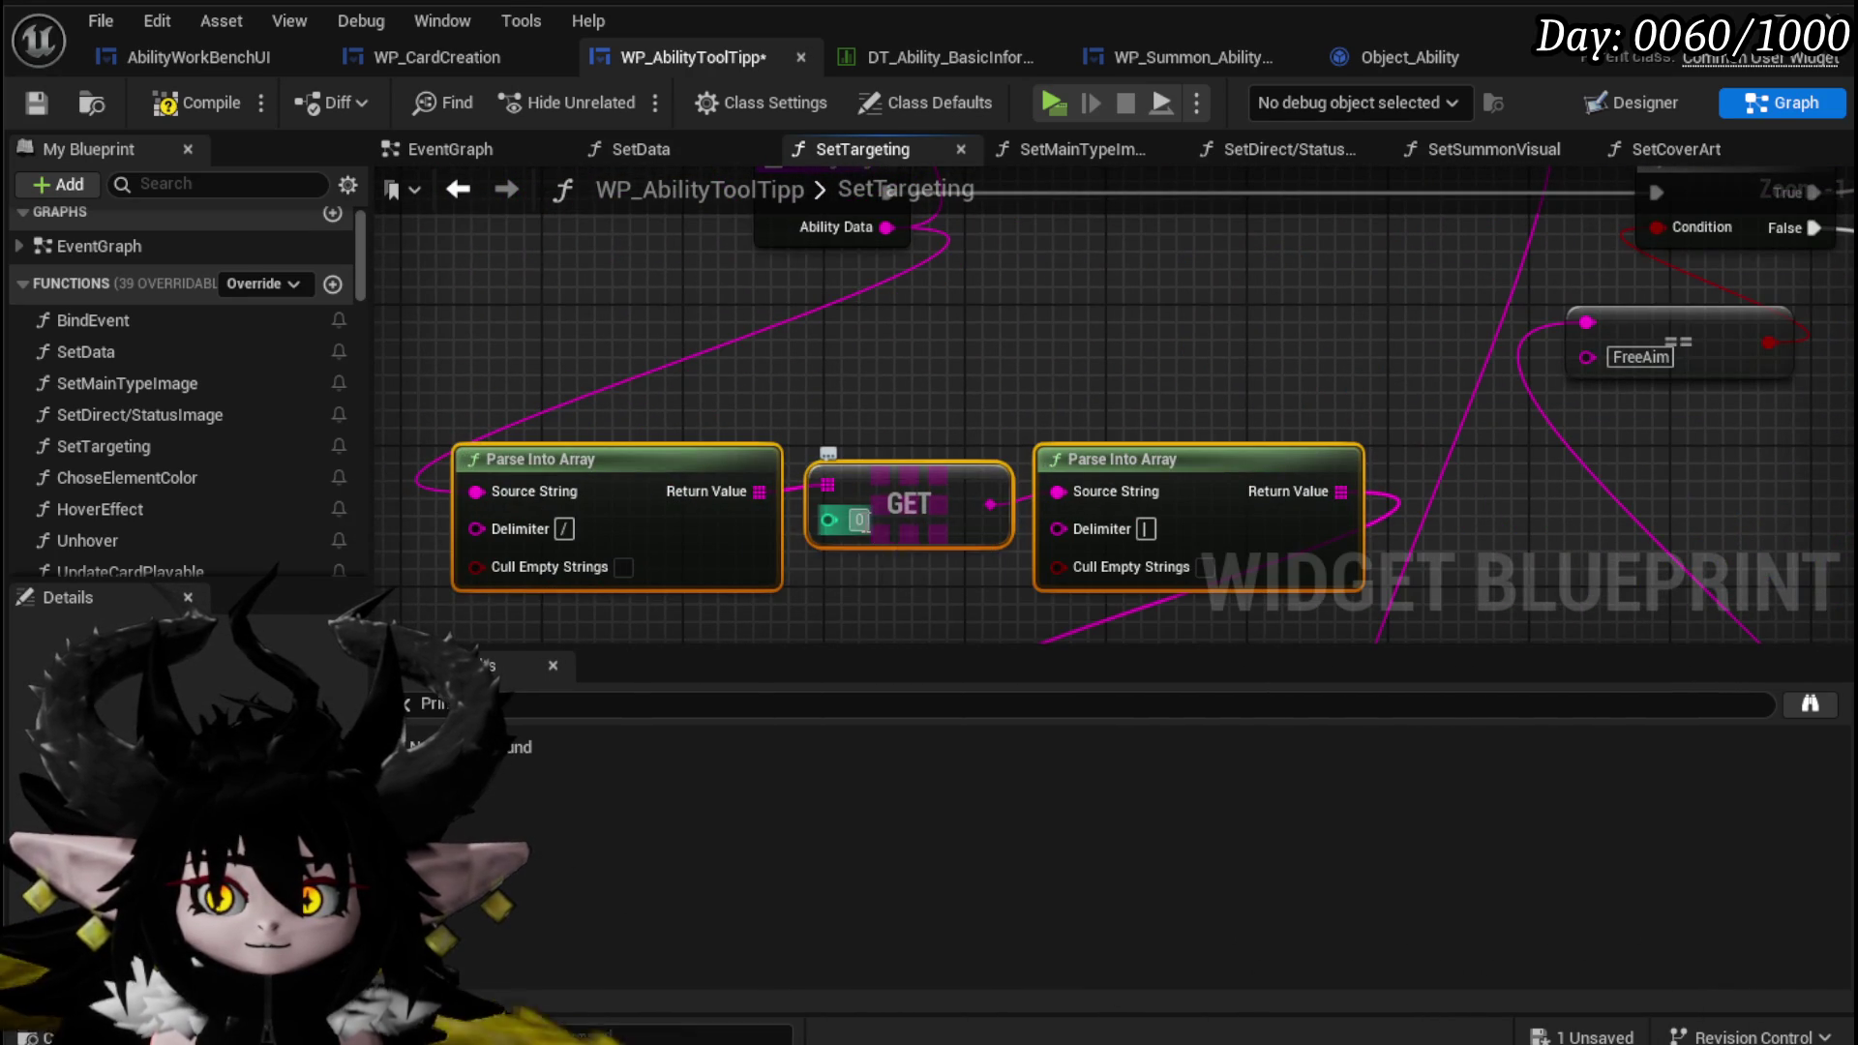
pyautogui.moveTo(950, 484); pyautogui.dragTo(605, 235)
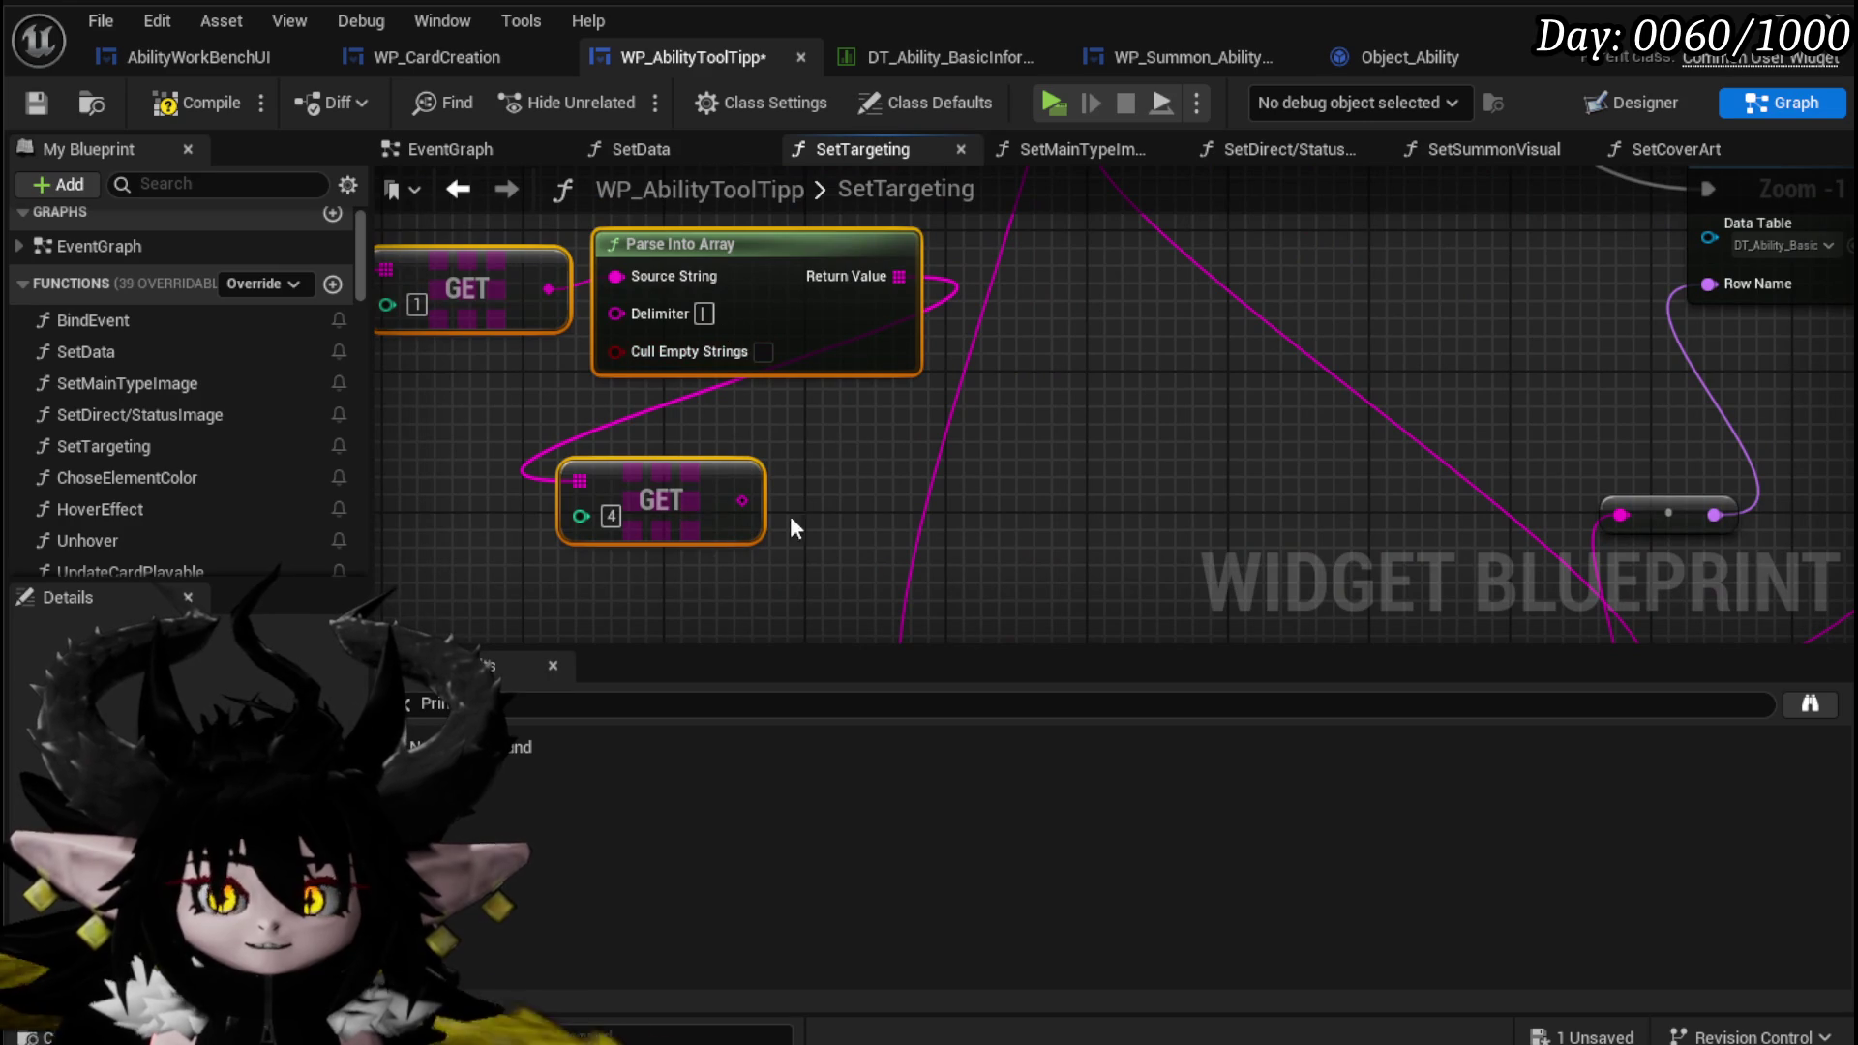
pyautogui.scroll(-2, 792, 424)
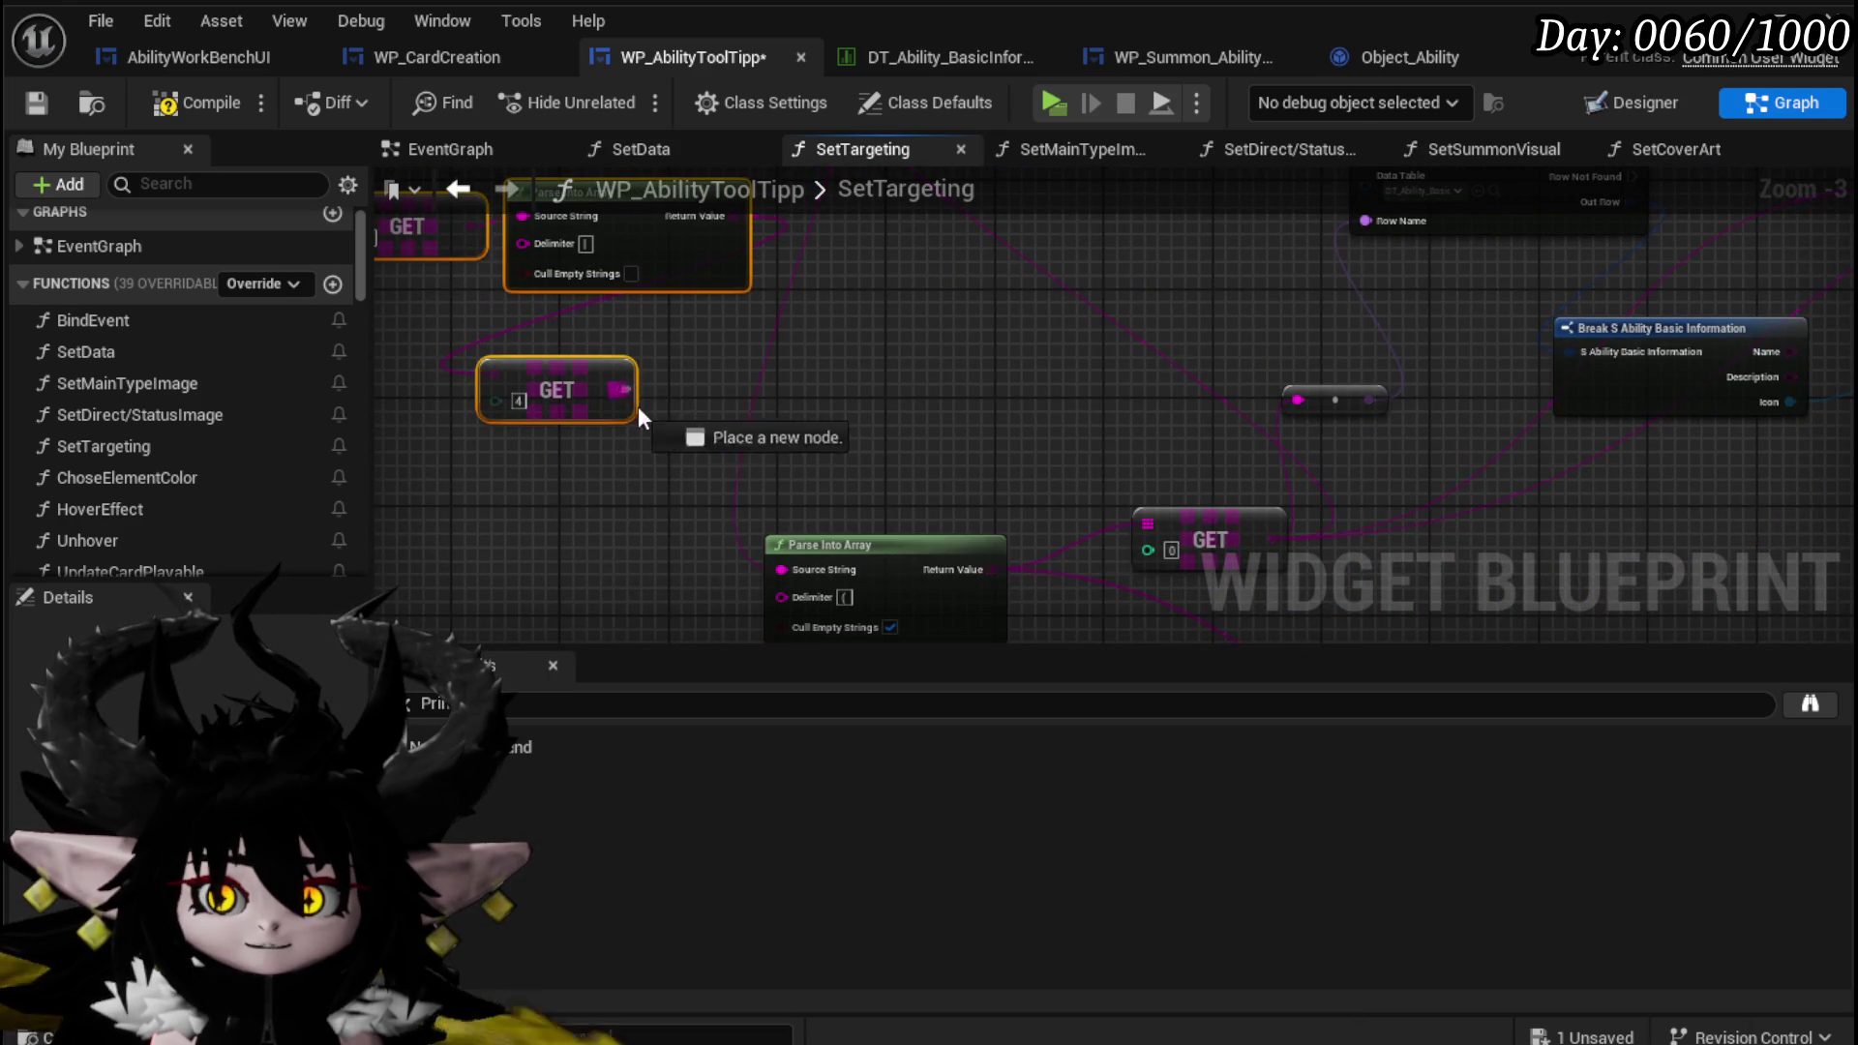
pyautogui.moveTo(804, 569); pyautogui.dragTo(803, 569)
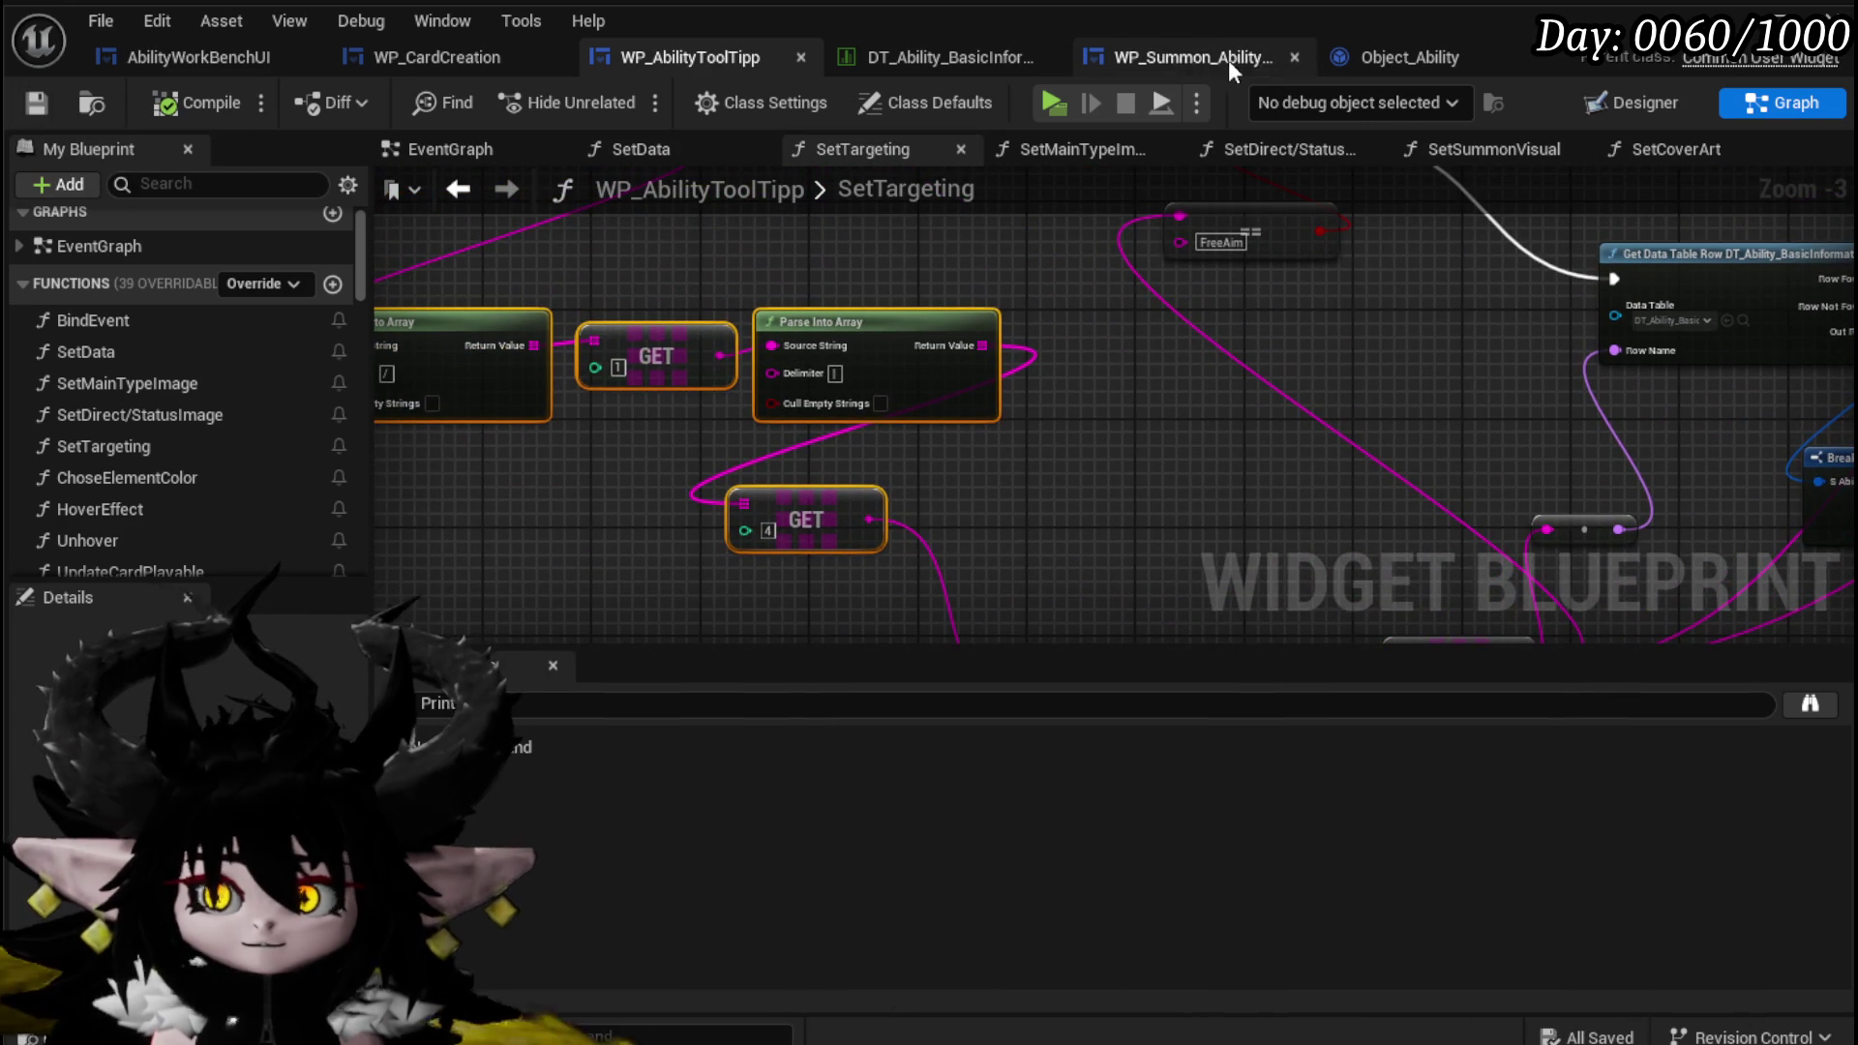
# Review the Set Movement, Append, Ability Values and Main Type nodes in AbilityWorkBenchUI's BuildGigaString graph.
pyautogui.click(165, 56)
pyautogui.moveTo(1036, 436)
pyautogui.mouseDown()
pyautogui.moveTo(1004, 249)
pyautogui.moveTo(954, 320)
pyautogui.moveTo(1024, 581)
pyautogui.moveTo(1041, 468)
pyautogui.moveTo(1333, 354)
pyautogui.mouseUp()
pyautogui.moveTo(1209, 411); pyautogui.dragTo(1288, 329)
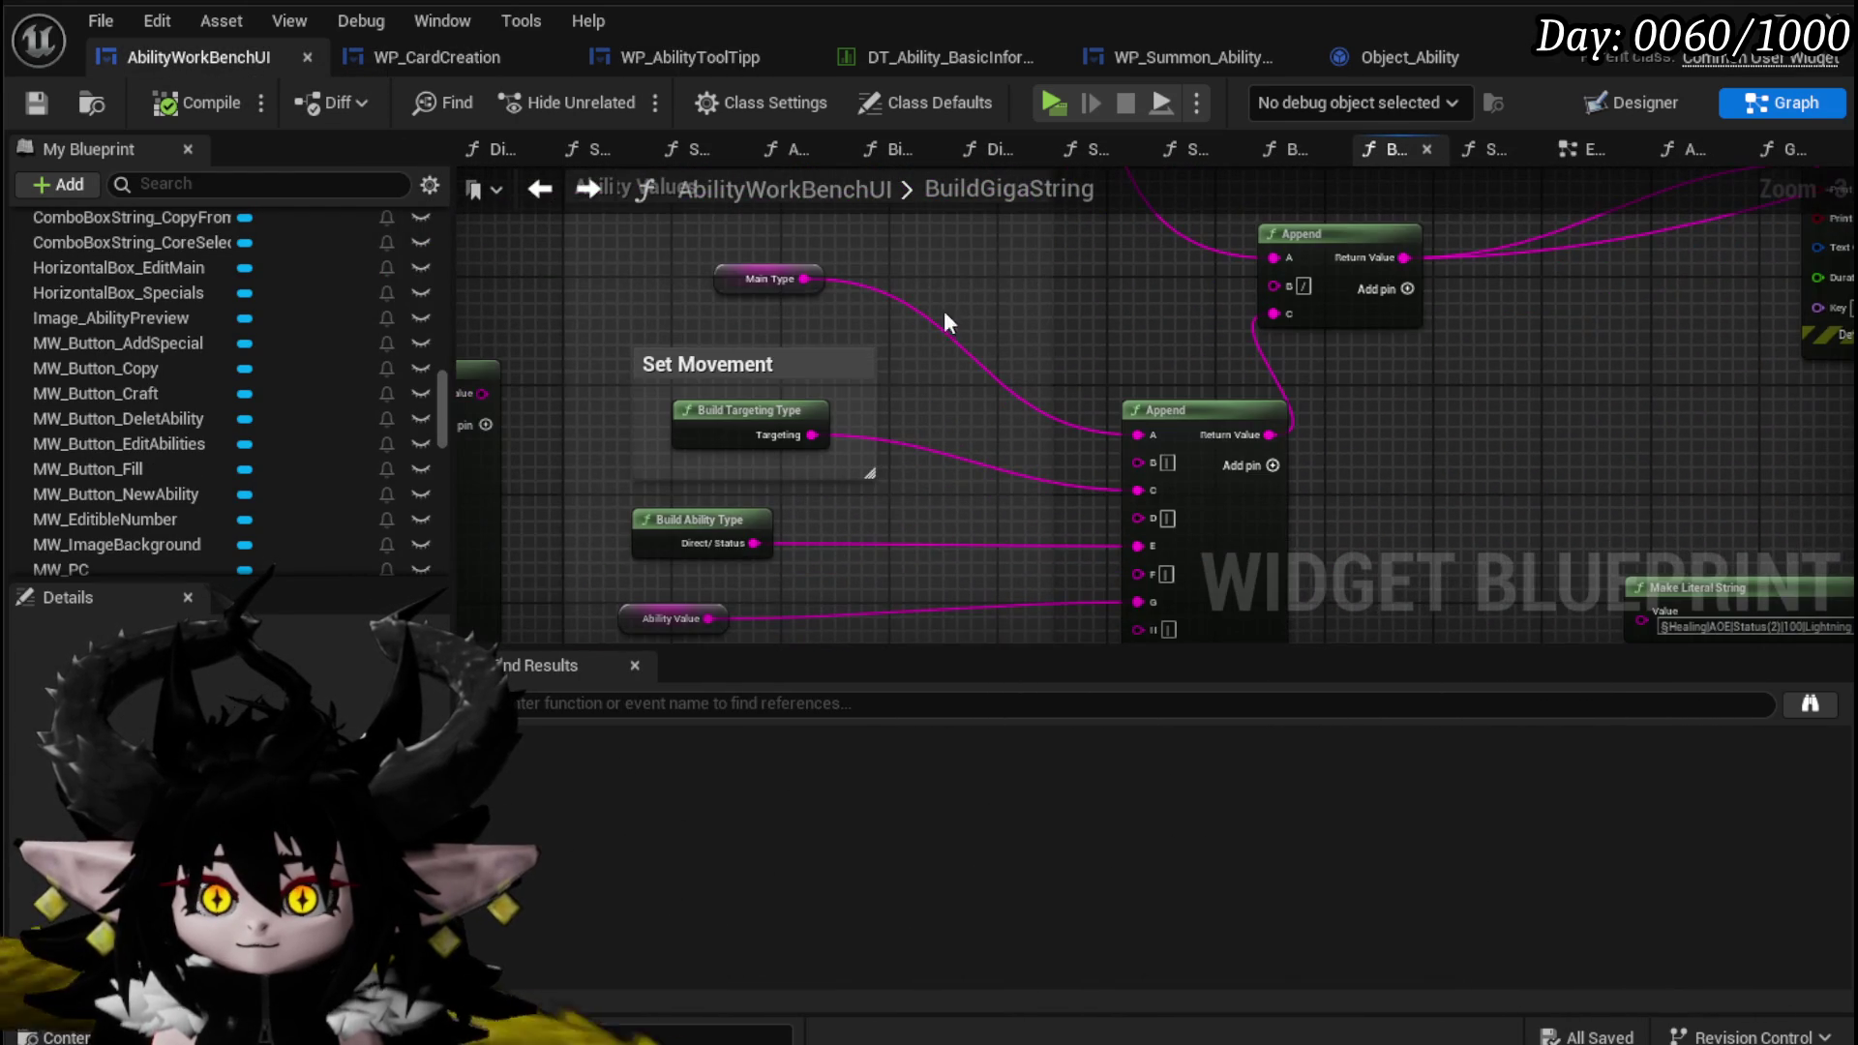
pyautogui.moveTo(1005, 386); pyautogui.dragTo(1100, 312)
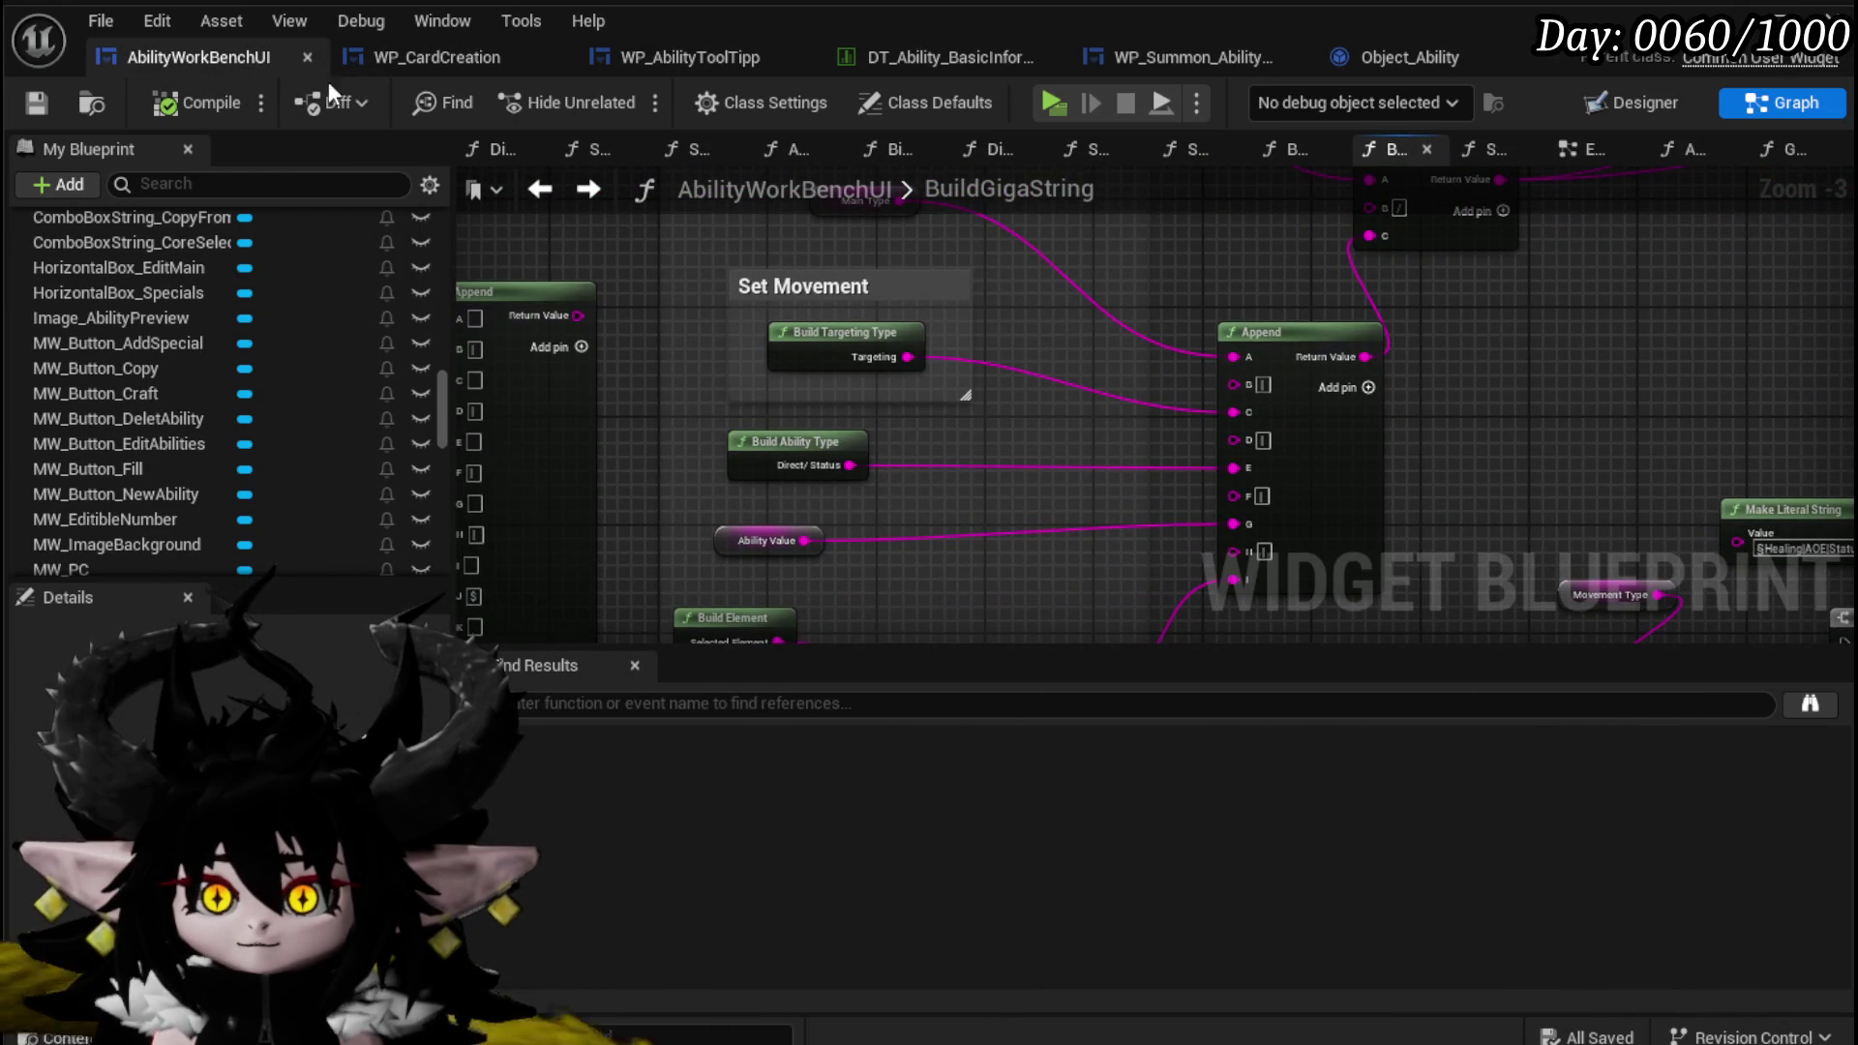
pyautogui.moveTo(843, 209)
pyautogui.mouseDown()
pyautogui.moveTo(864, 265)
pyautogui.moveTo(825, 322)
pyautogui.mouseUp()
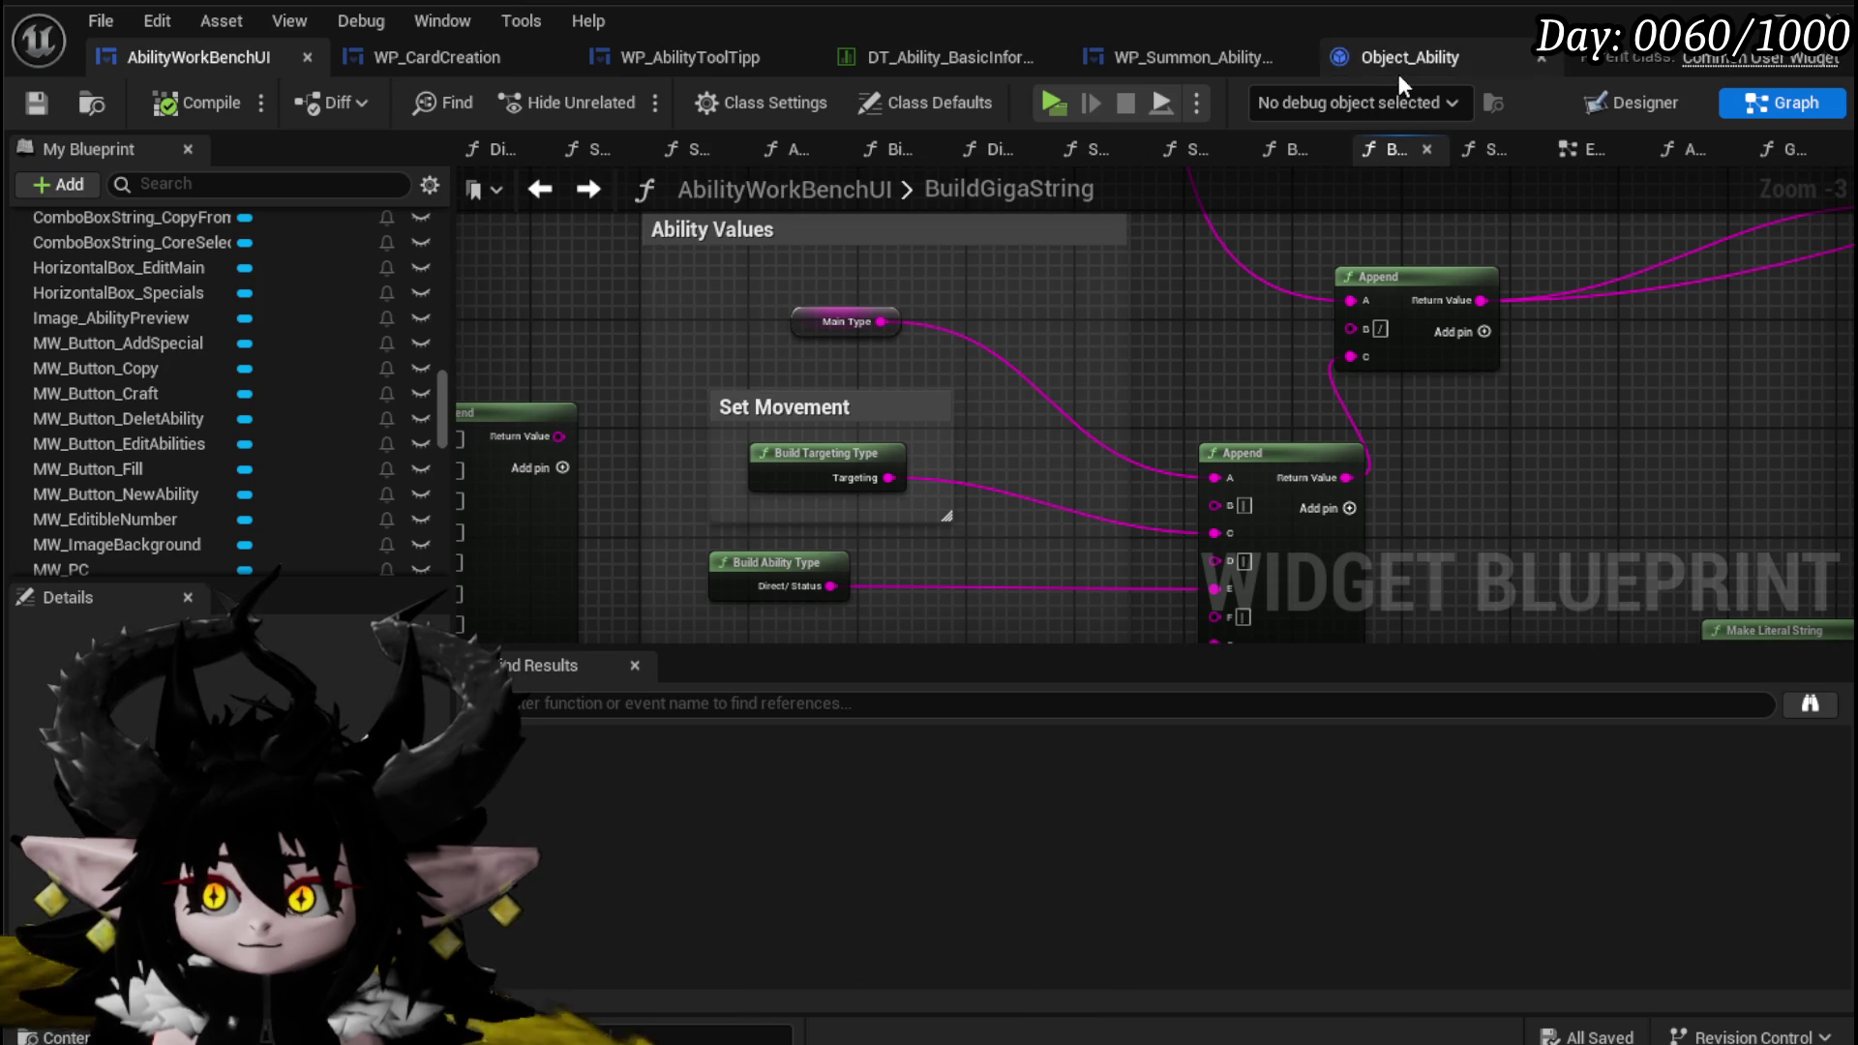
# Change the GET node's index in SetTargeting and compile WP_AbilityToolTipp.
pyautogui.click(622, 73)
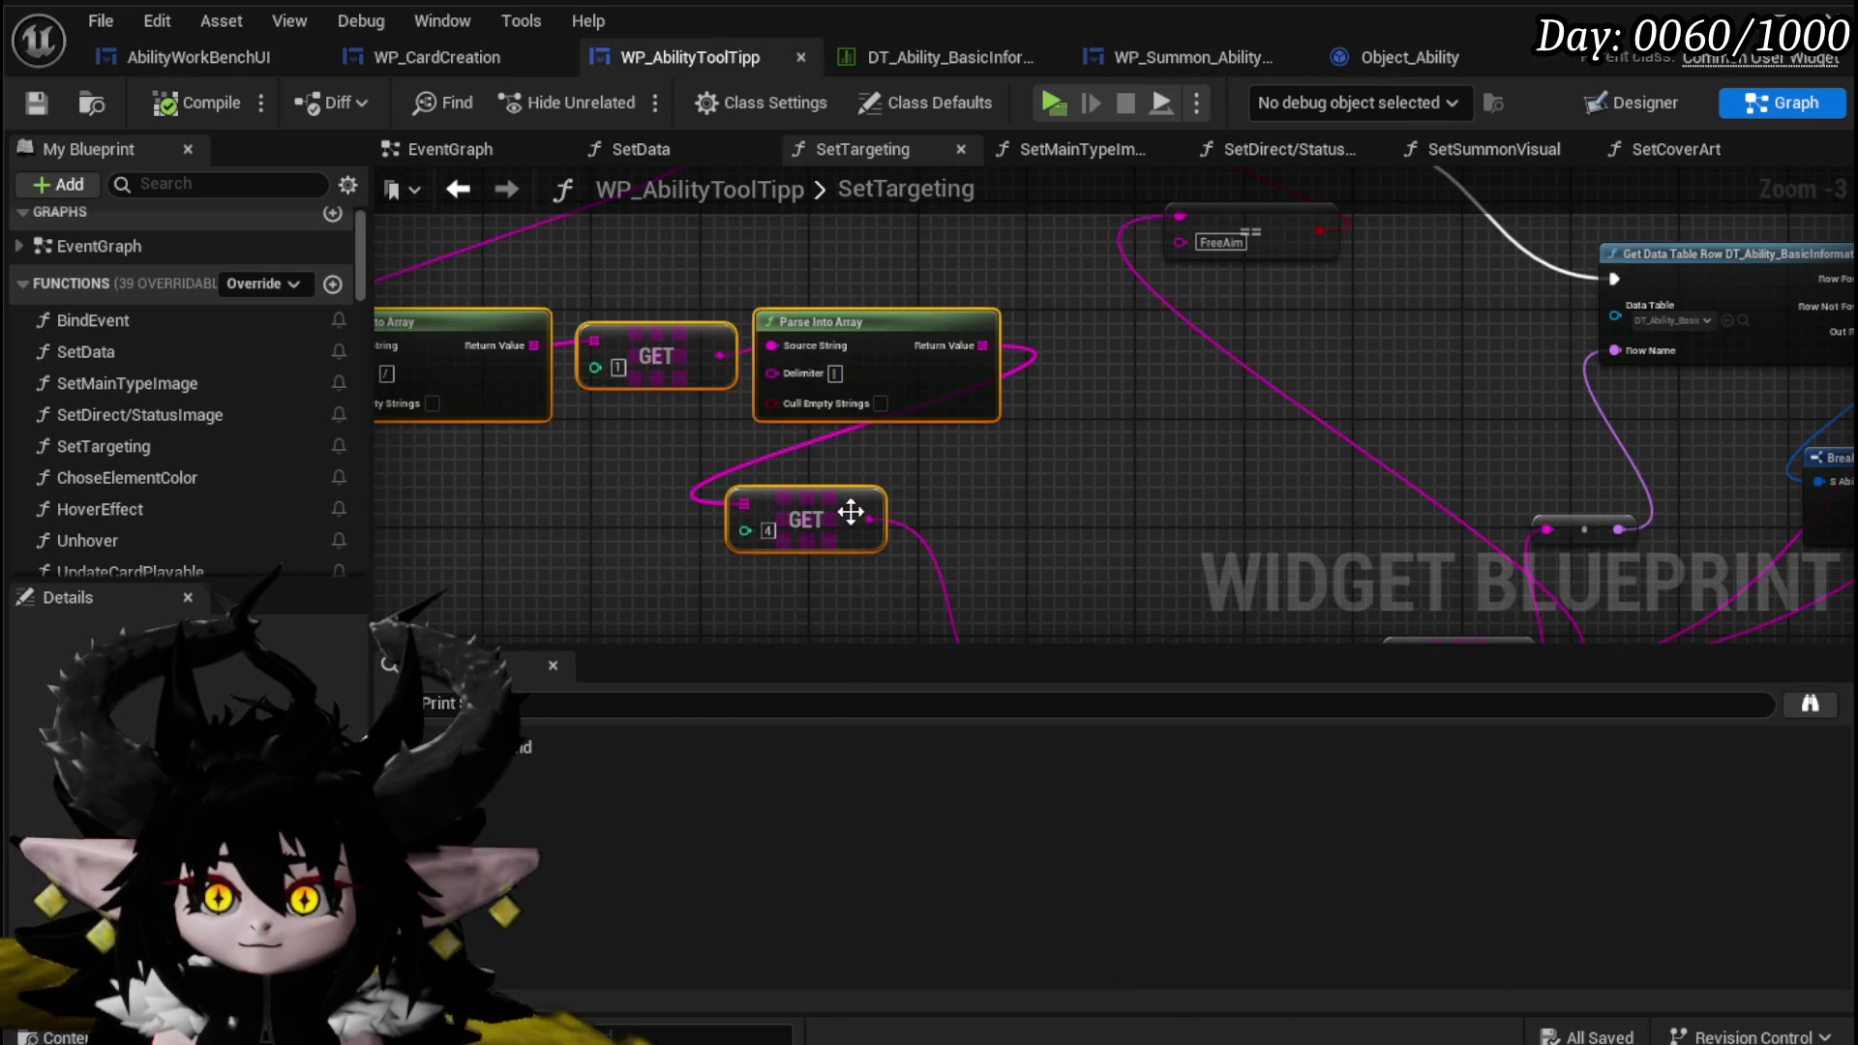
pyautogui.click(764, 399)
pyautogui.moveTo(1175, 382); pyautogui.dragTo(786, 277)
pyautogui.scroll(-4, 785, 281)
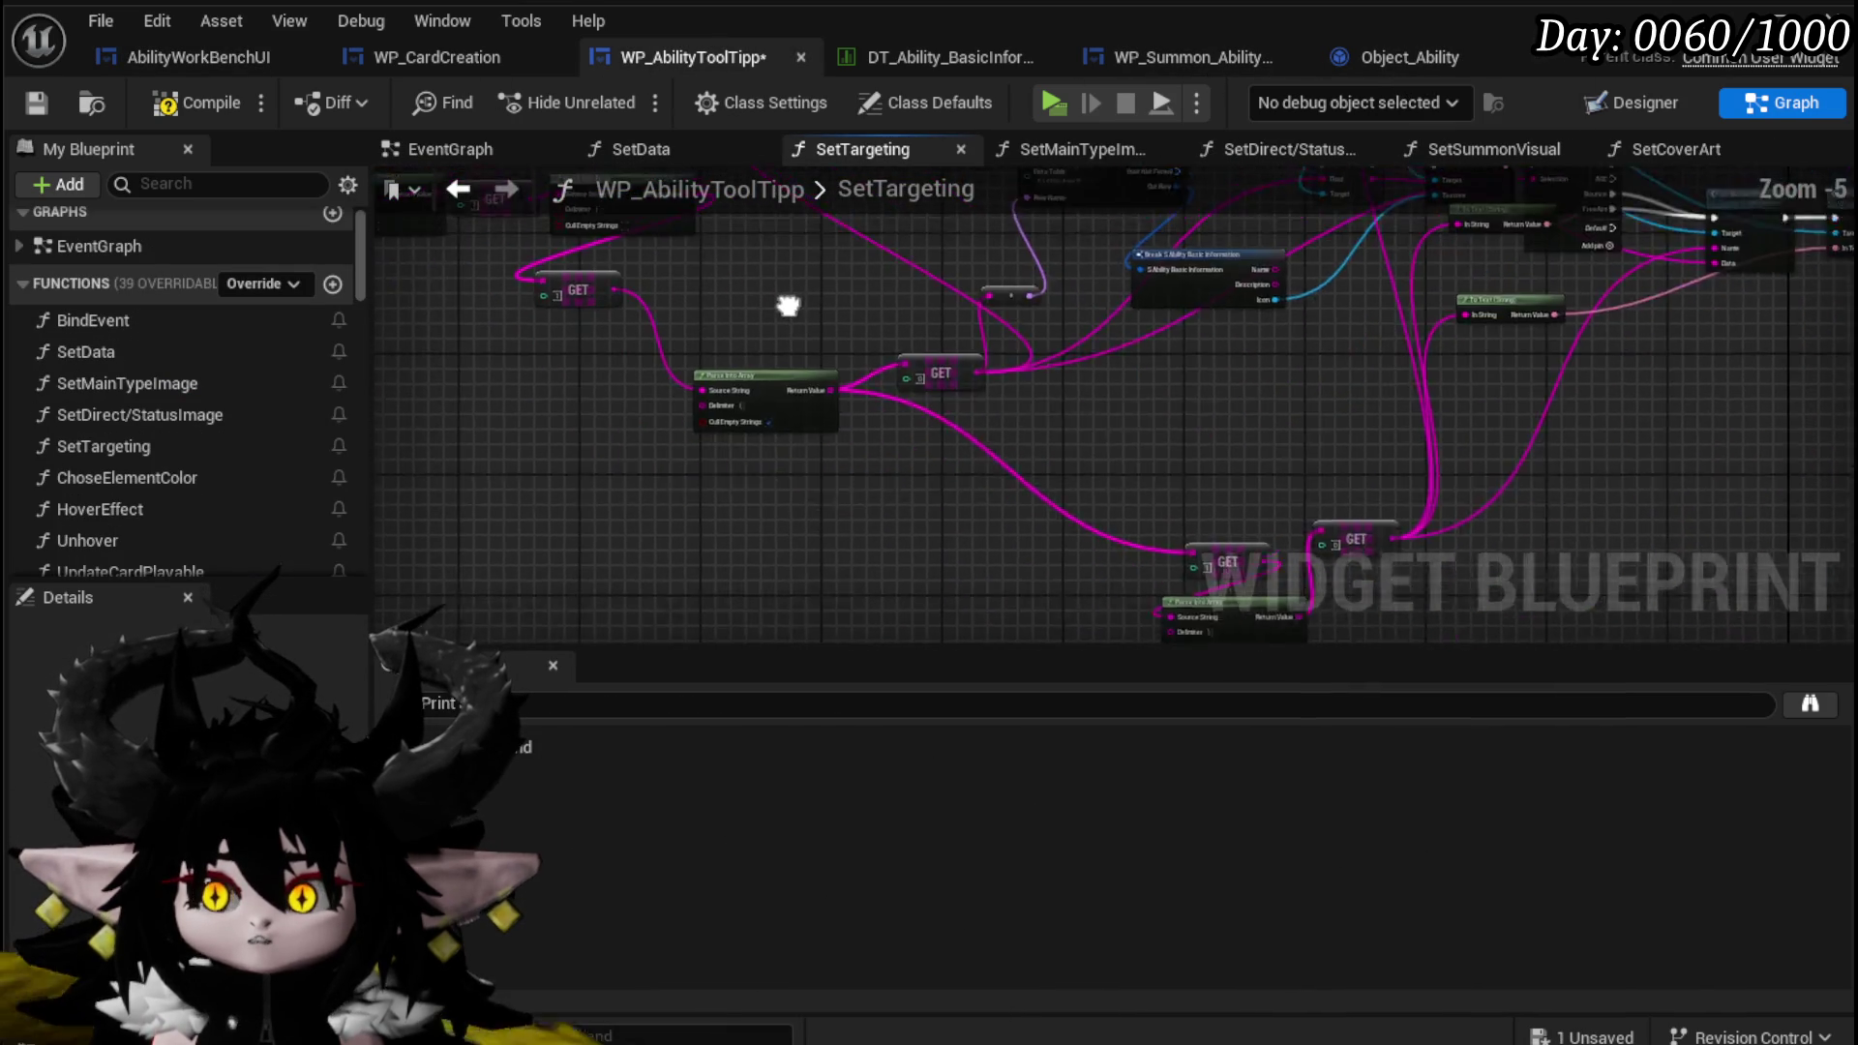
pyautogui.scroll(3, 813, 368)
pyautogui.click(195, 102)
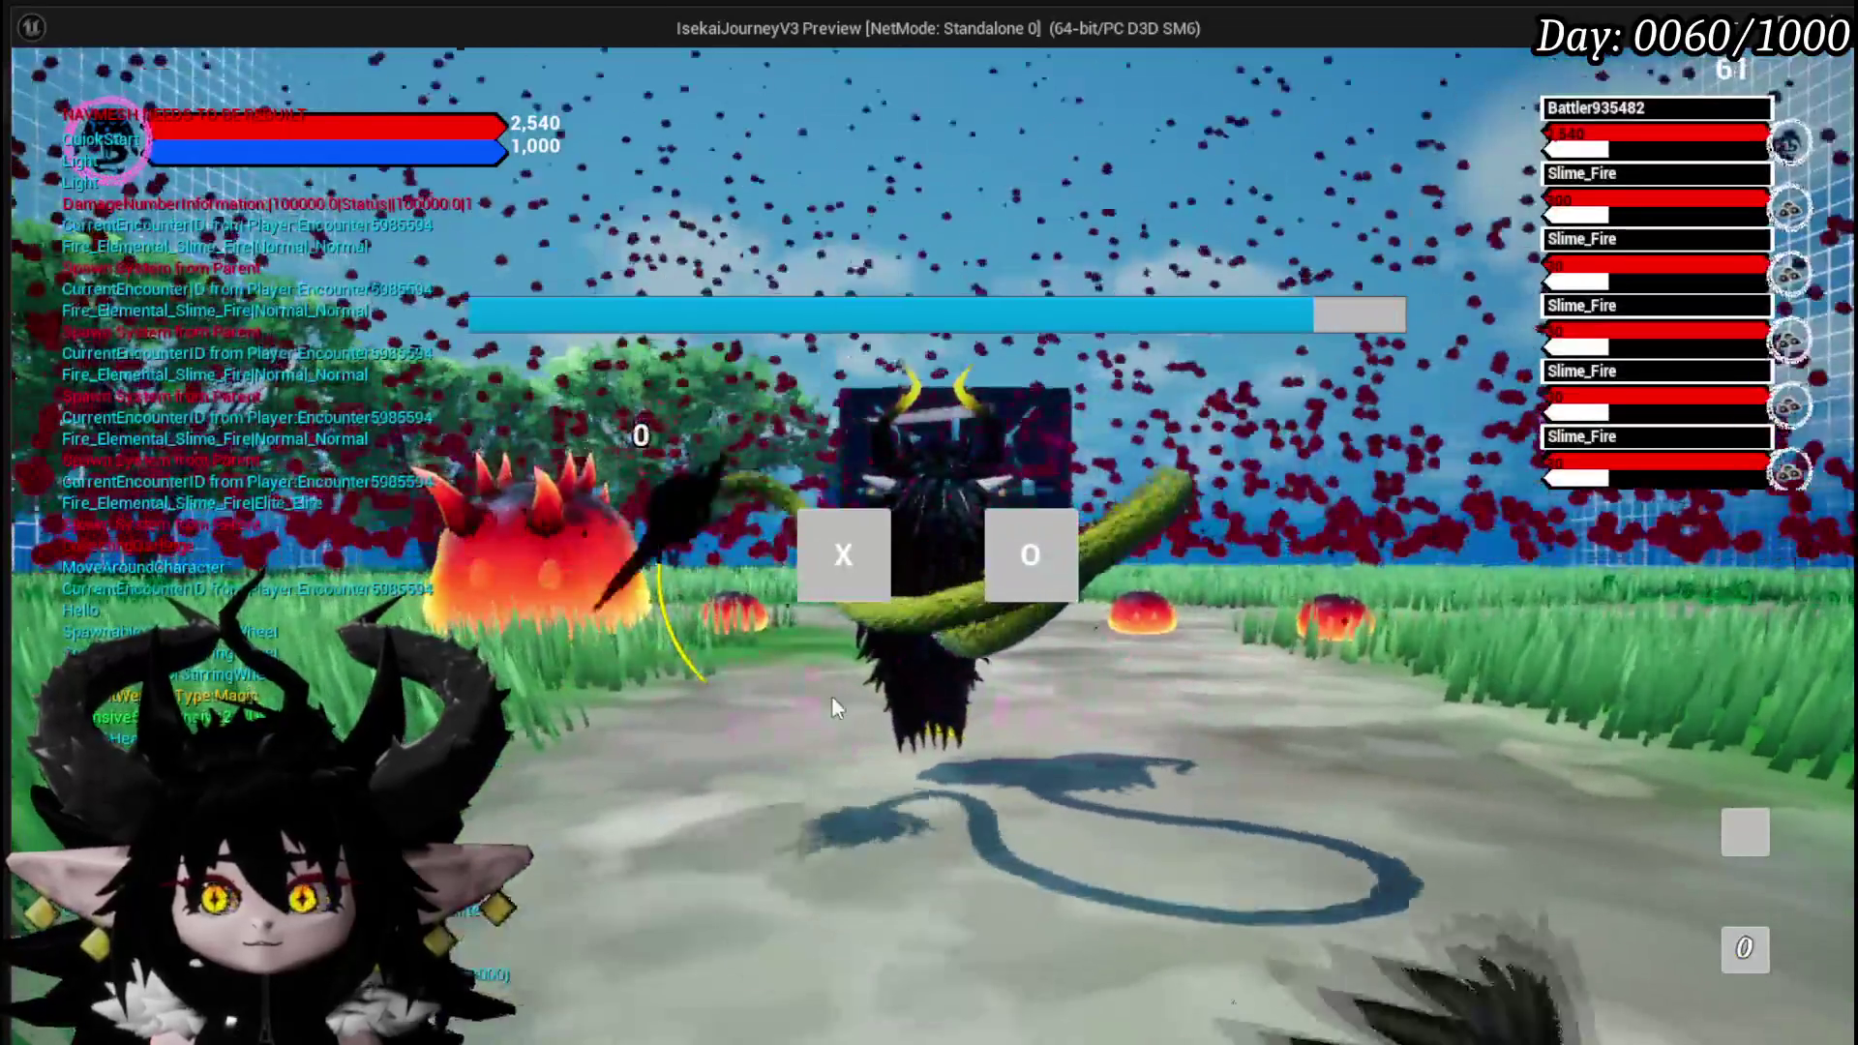
# Start the battle turn, play the Giga Draw card against the fire slimes, then stop the session.
pyautogui.click(843, 555)
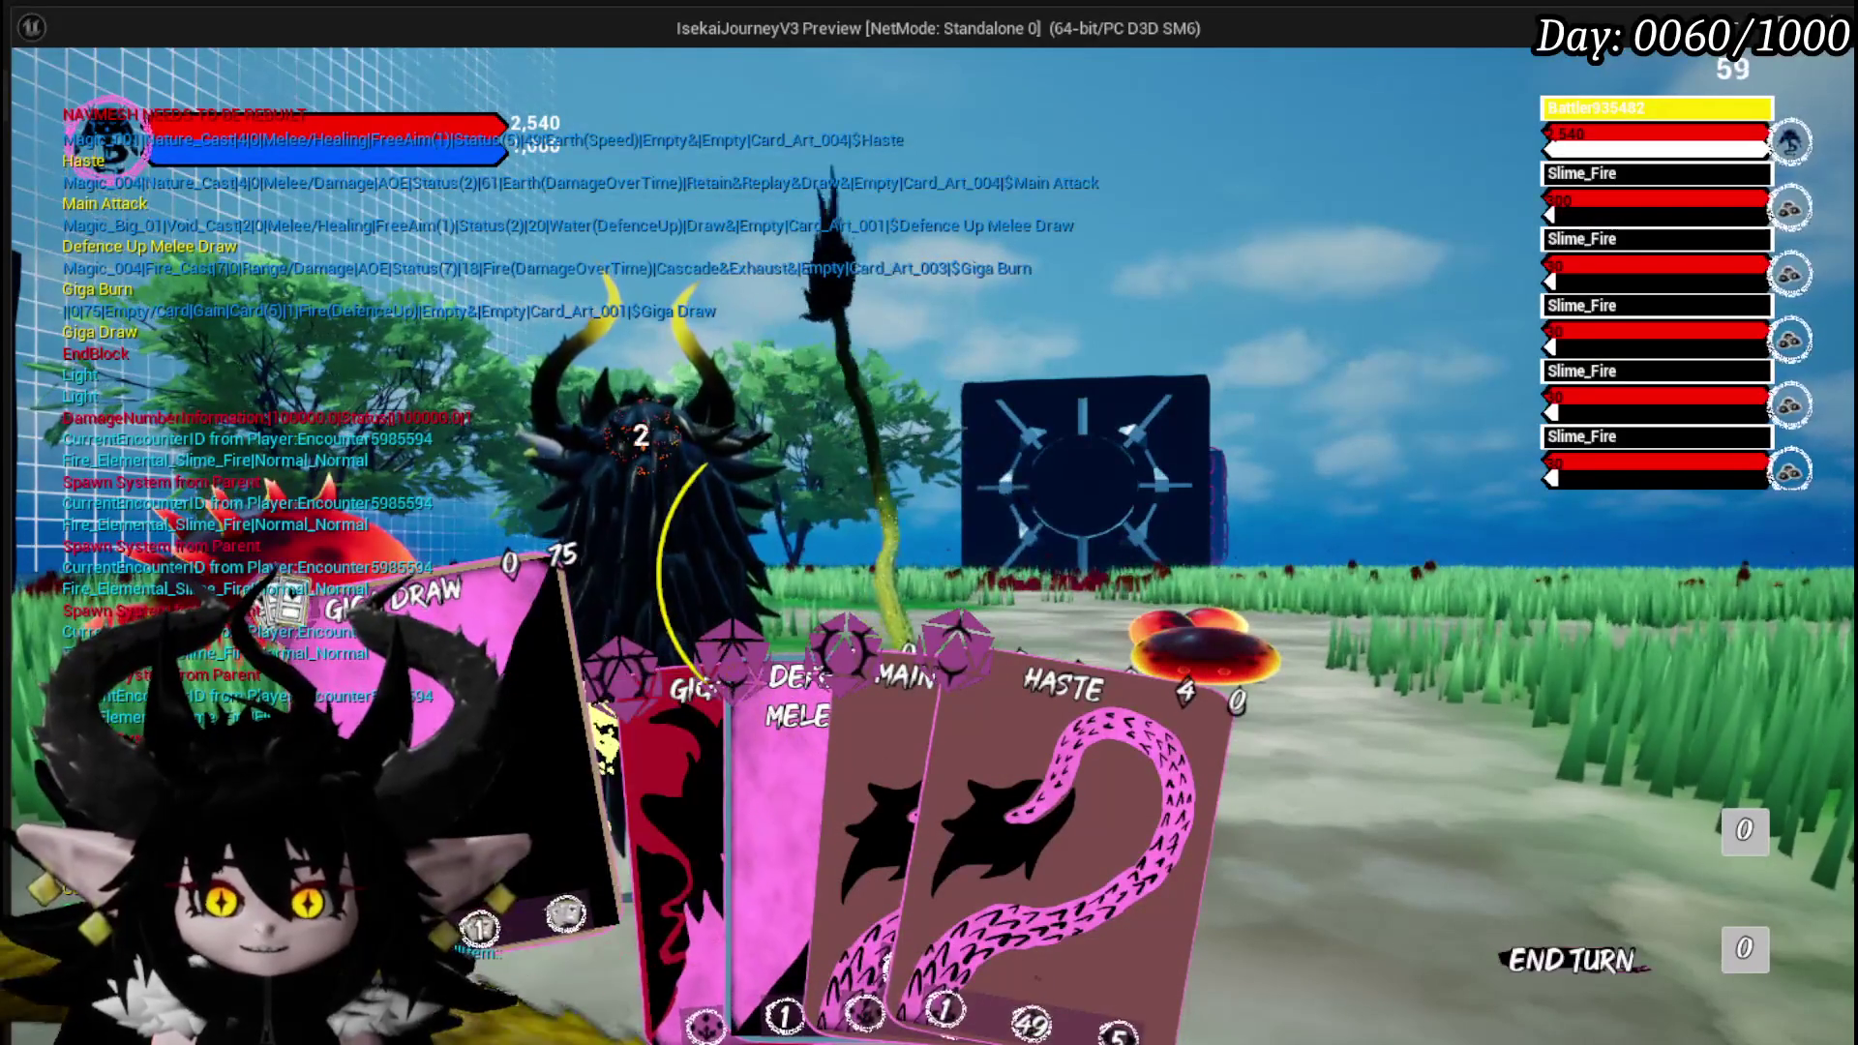
pyautogui.click(289, 602)
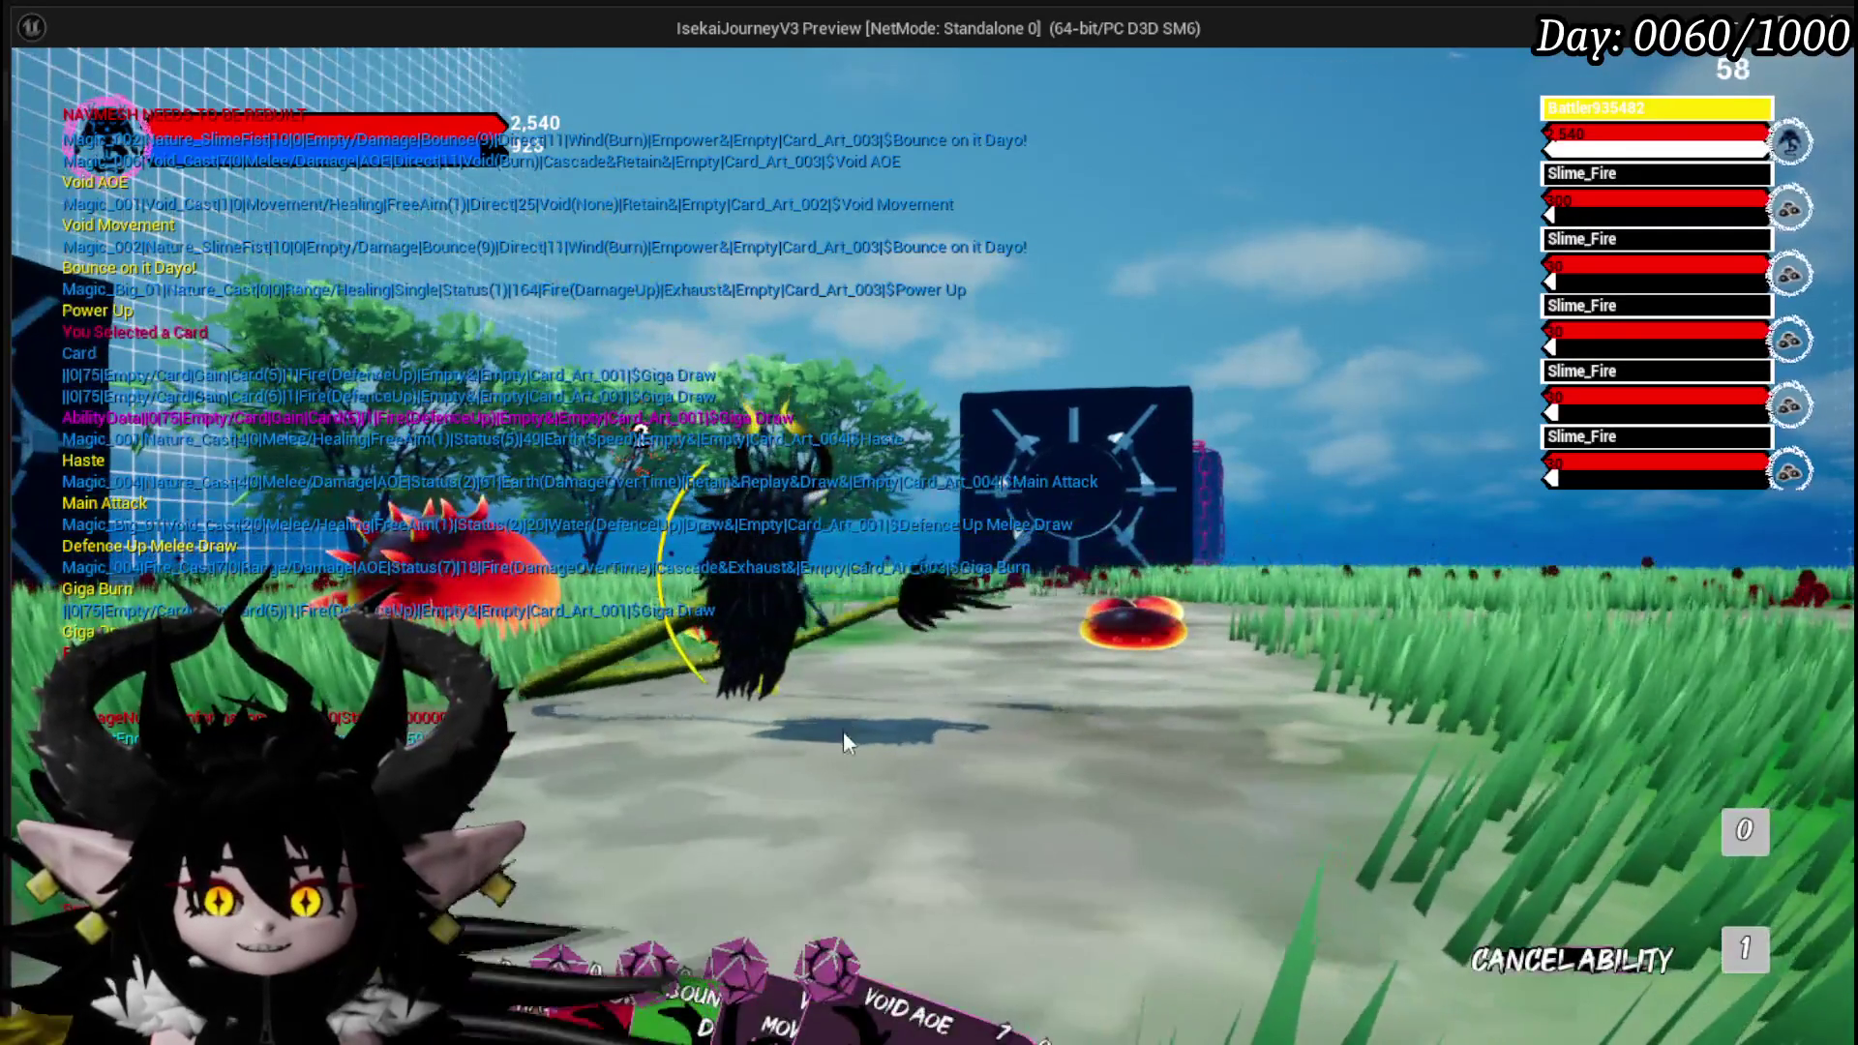
pyautogui.moveTo(608, 952)
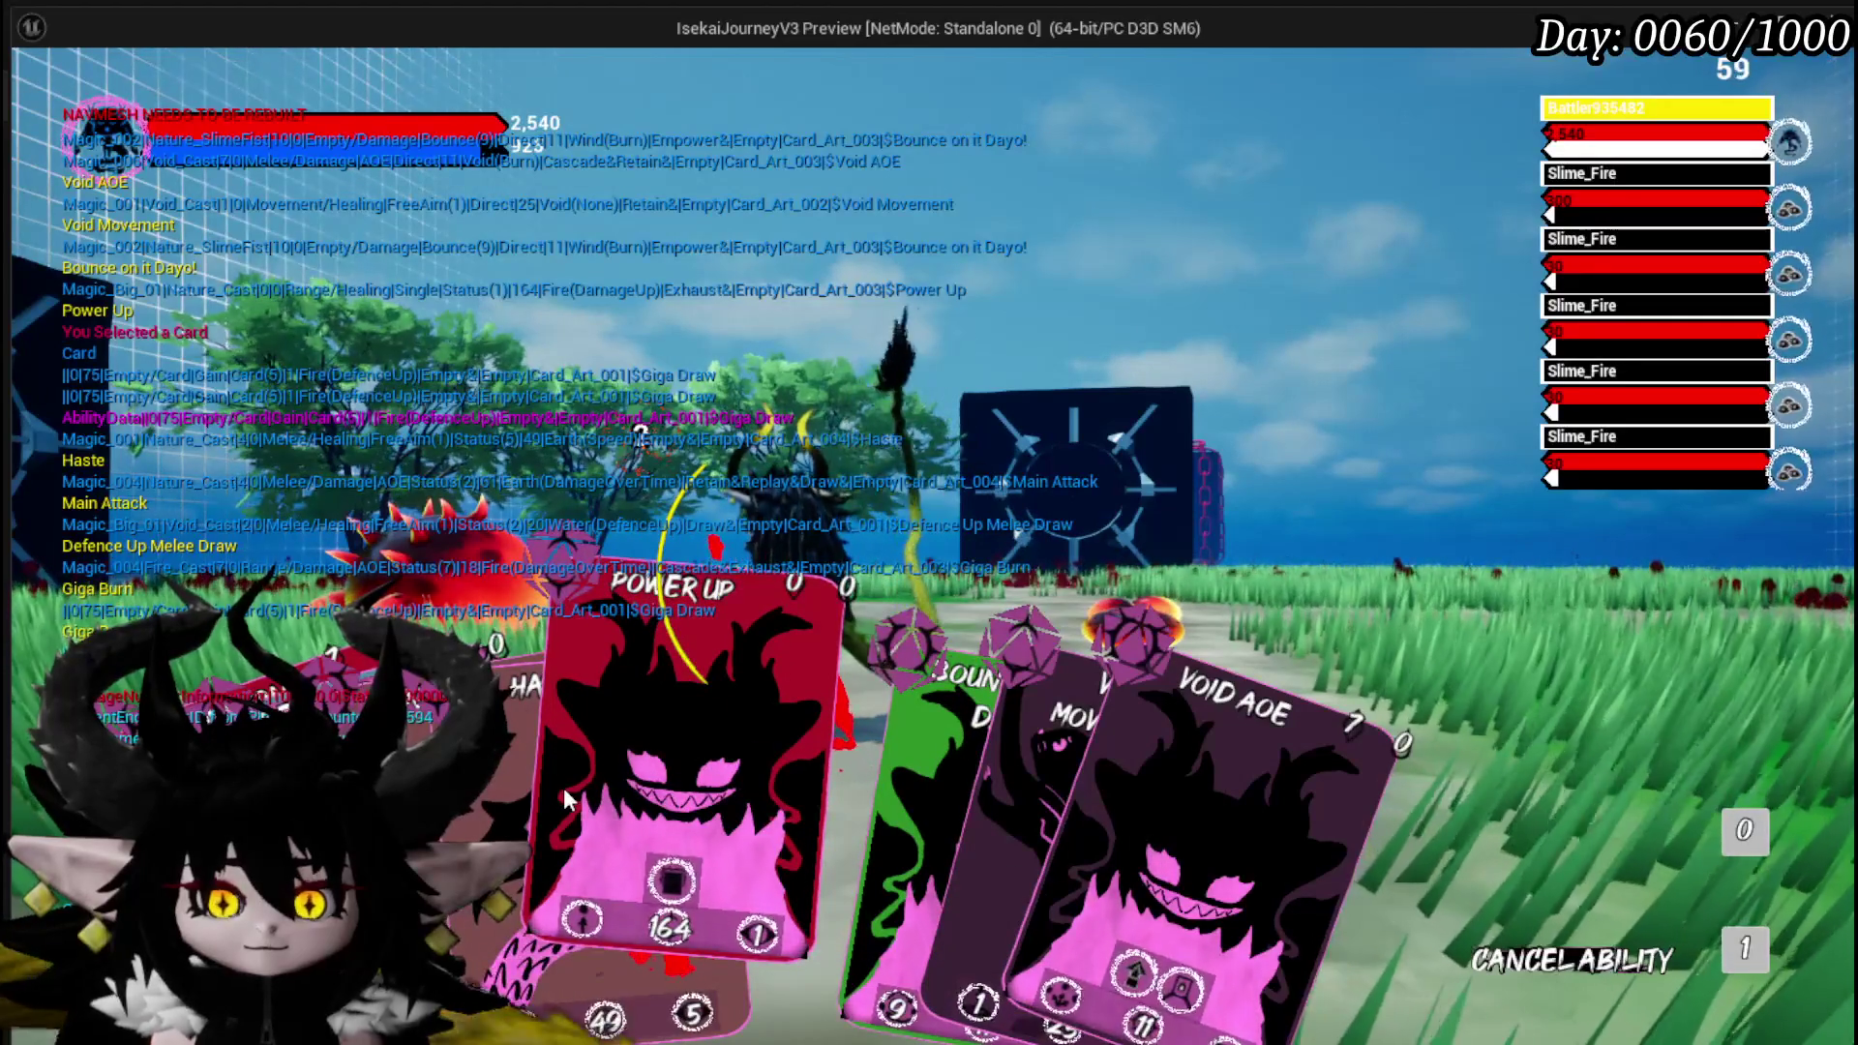
pyautogui.press('Escape')
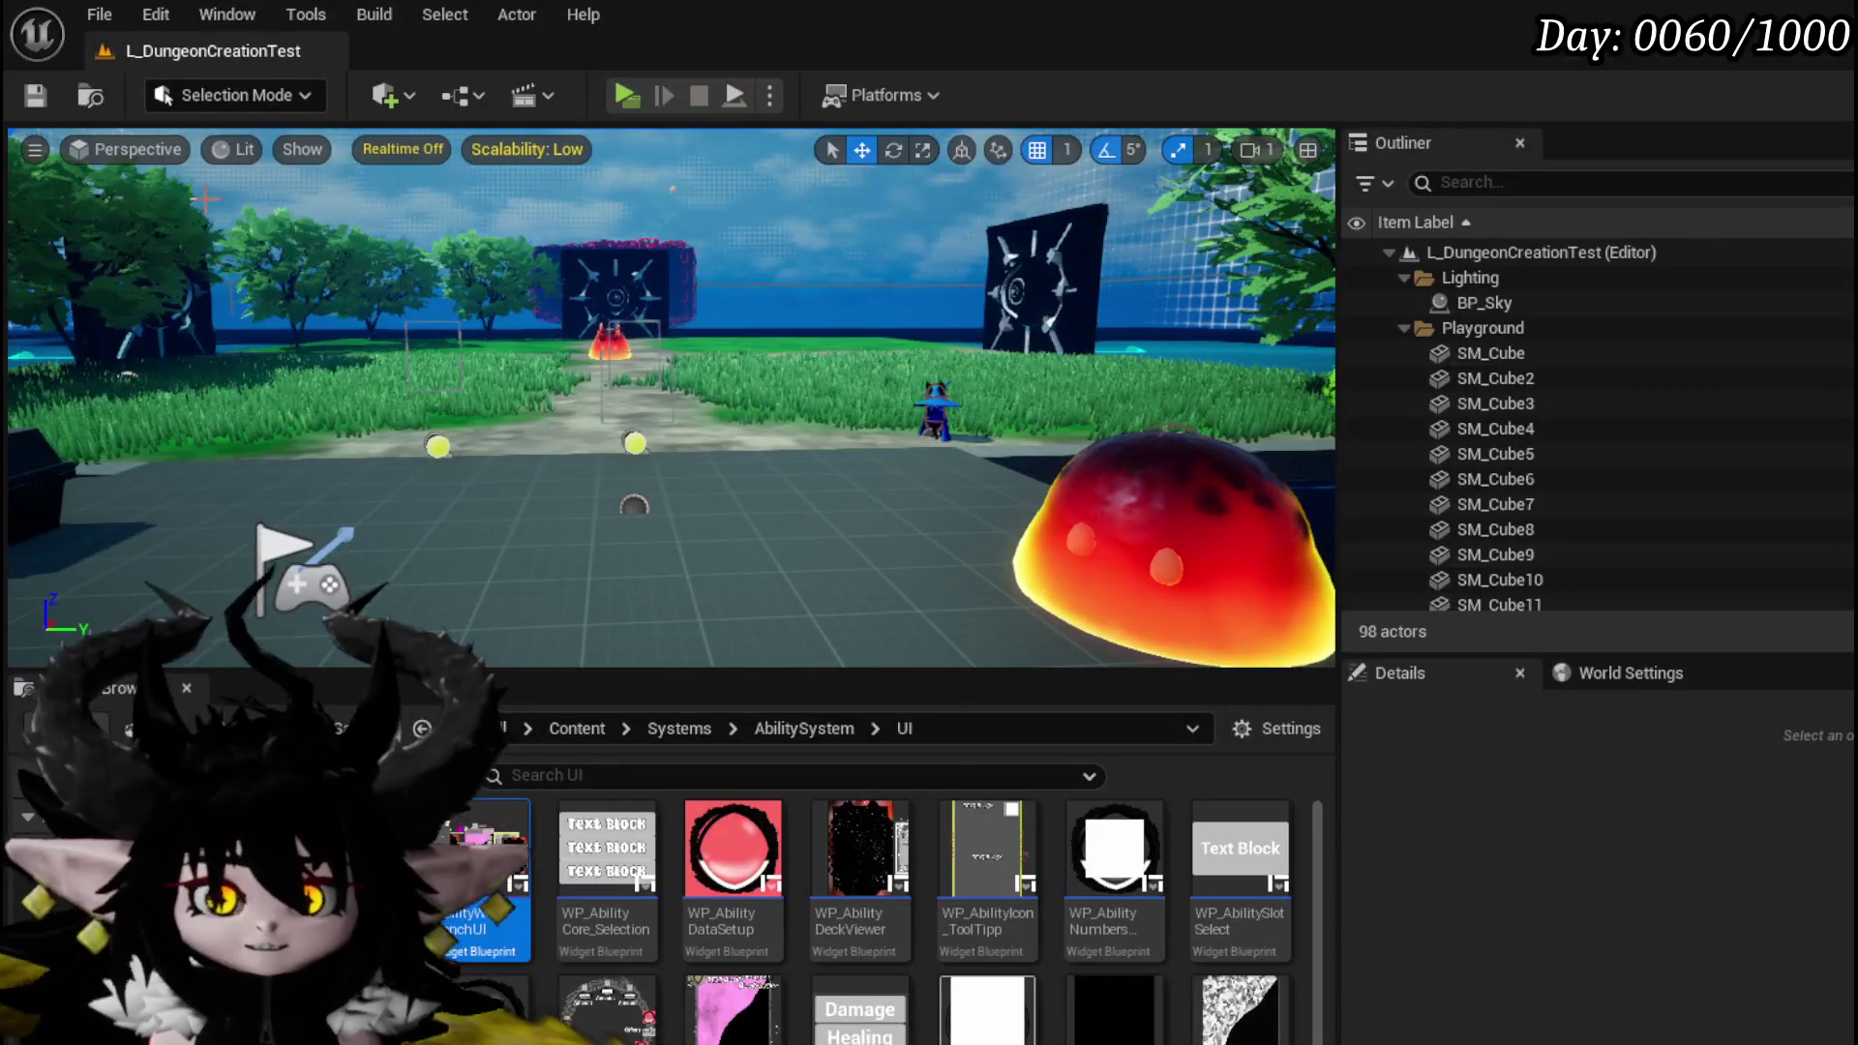
# Save the level, then return to WP_AbilityToolTipp and zoom out on its SetTargeting graph.
pyautogui.hotkey('ctrl', 's')
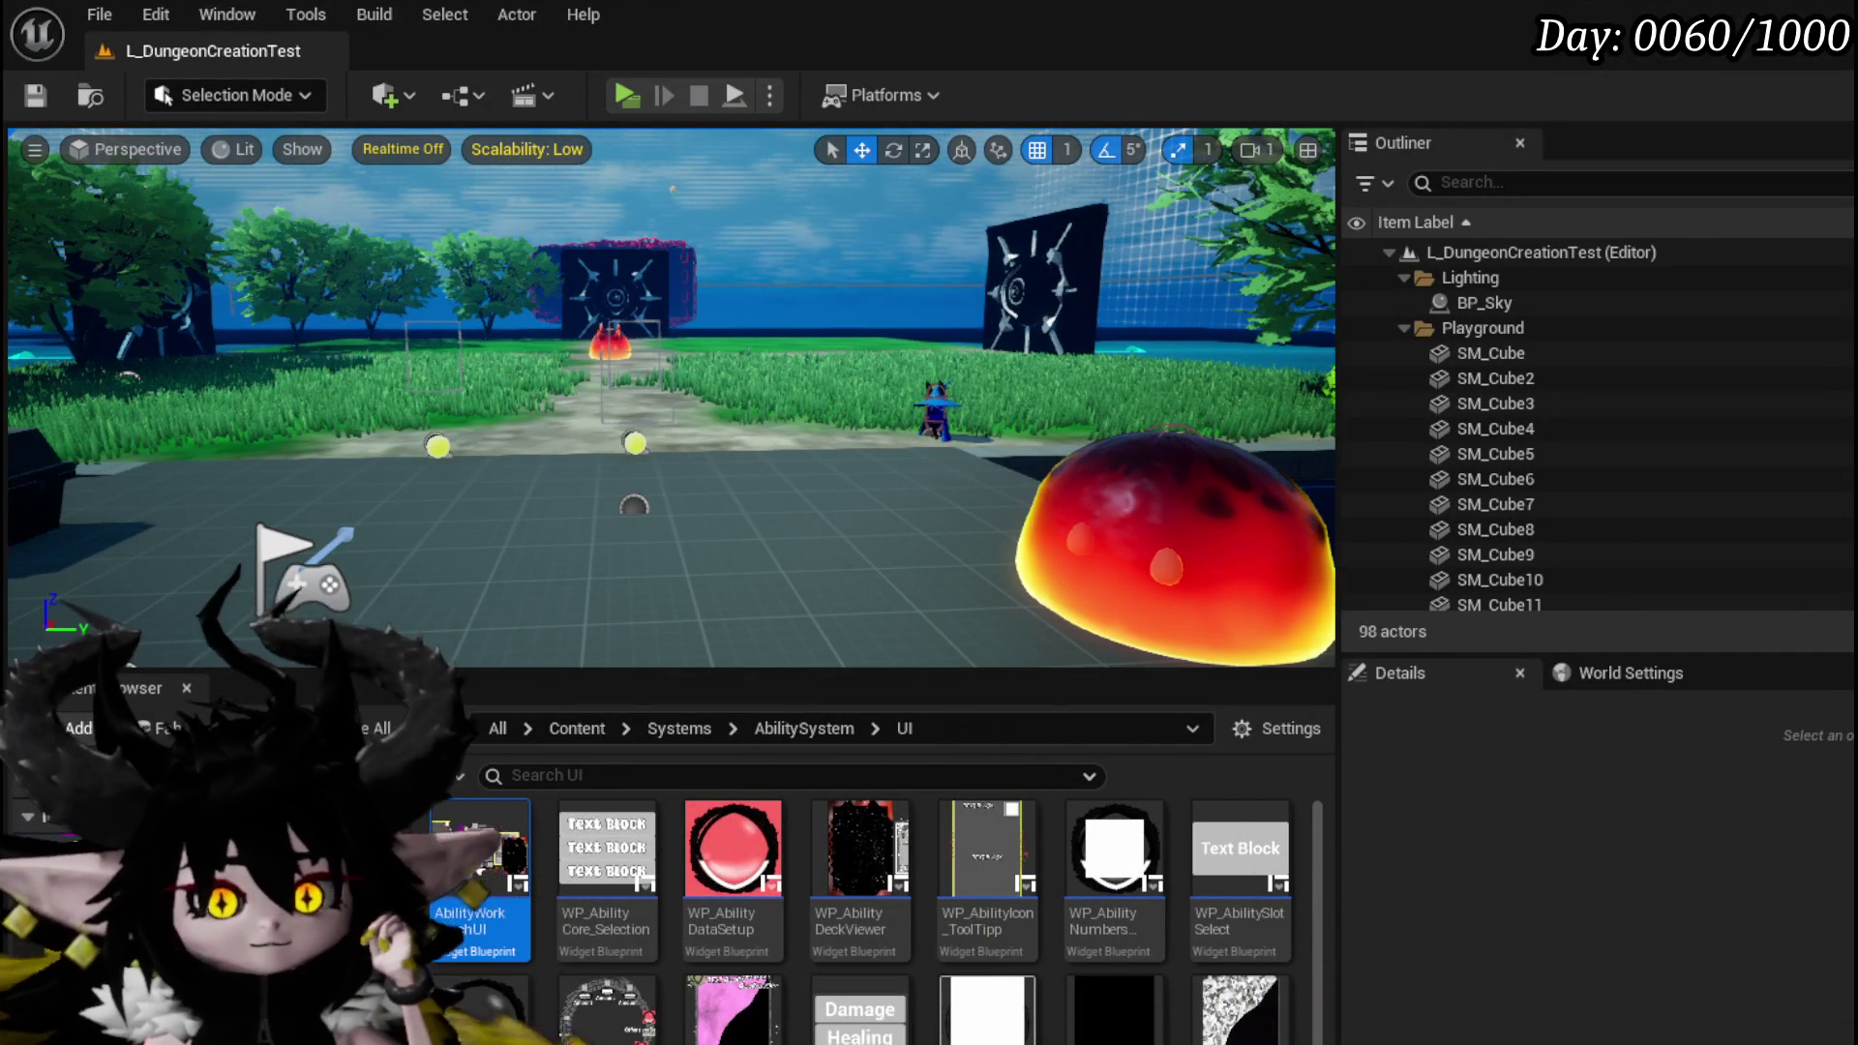
pyautogui.hotkey('alt', 'Tab')
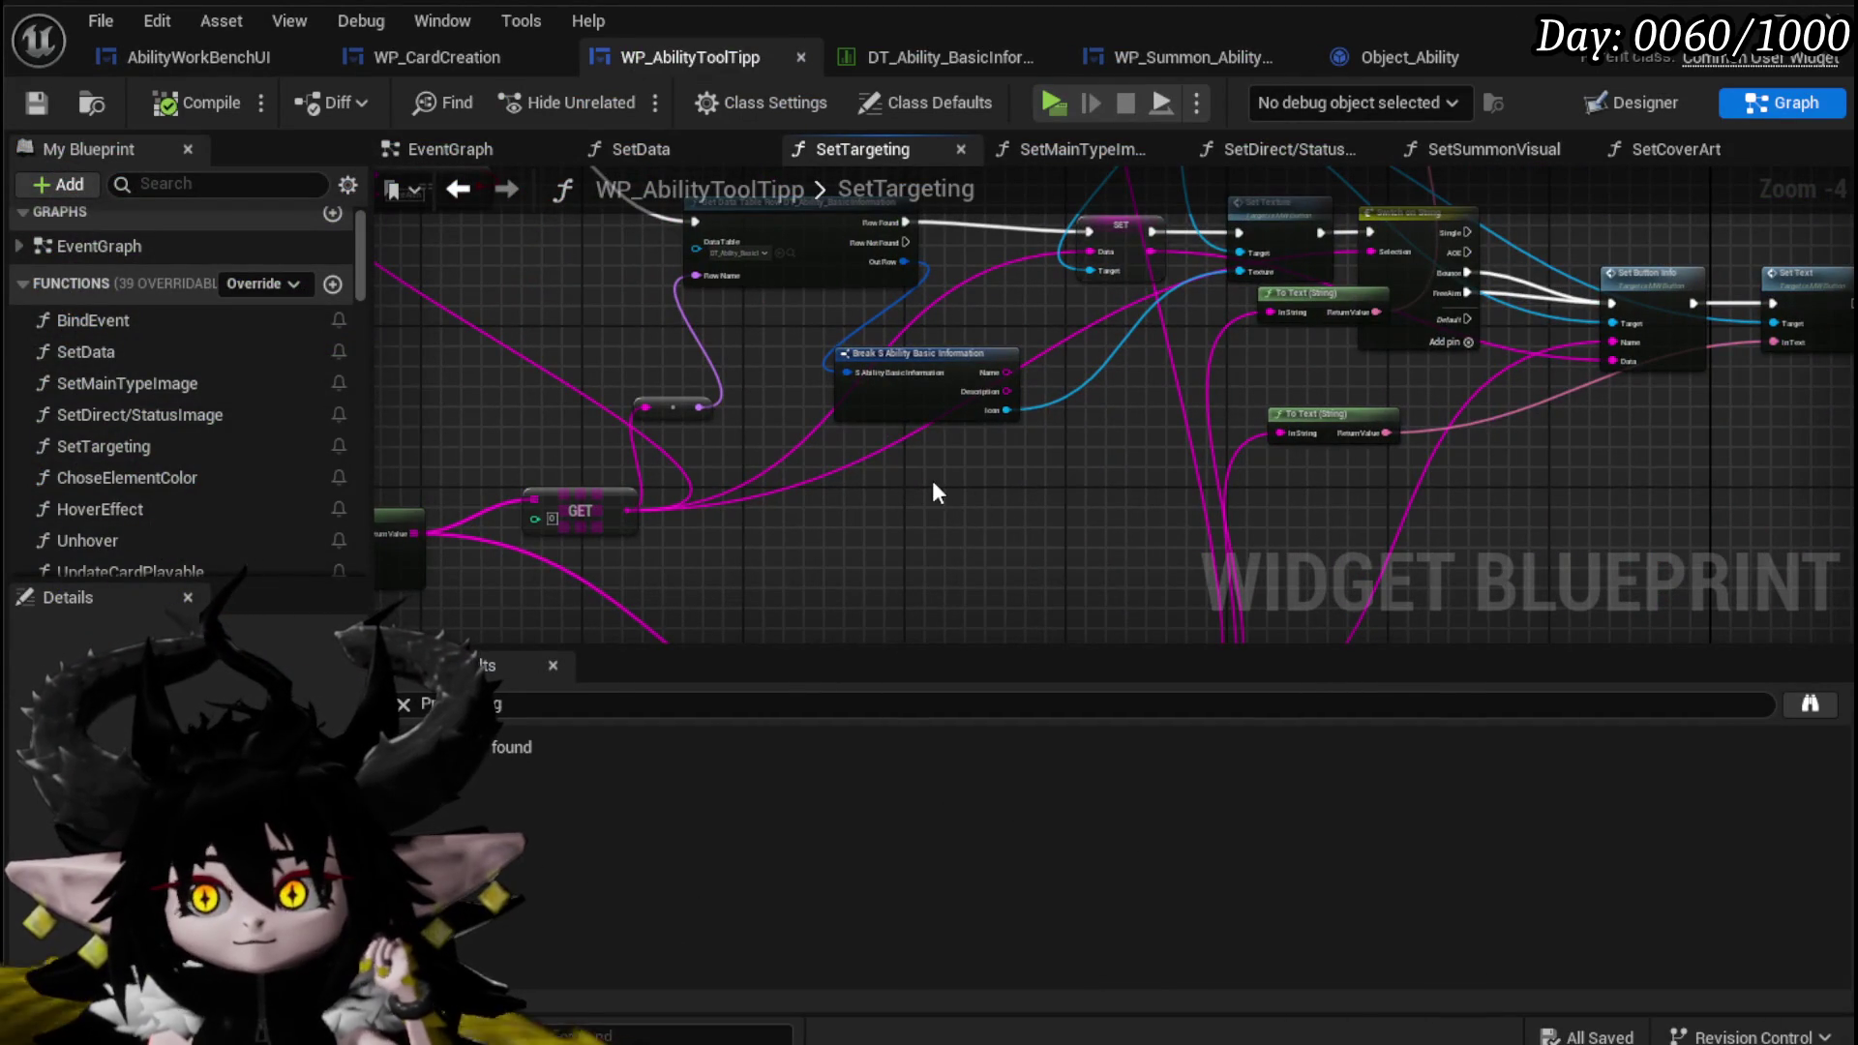
pyautogui.scroll(-3, 840, 392)
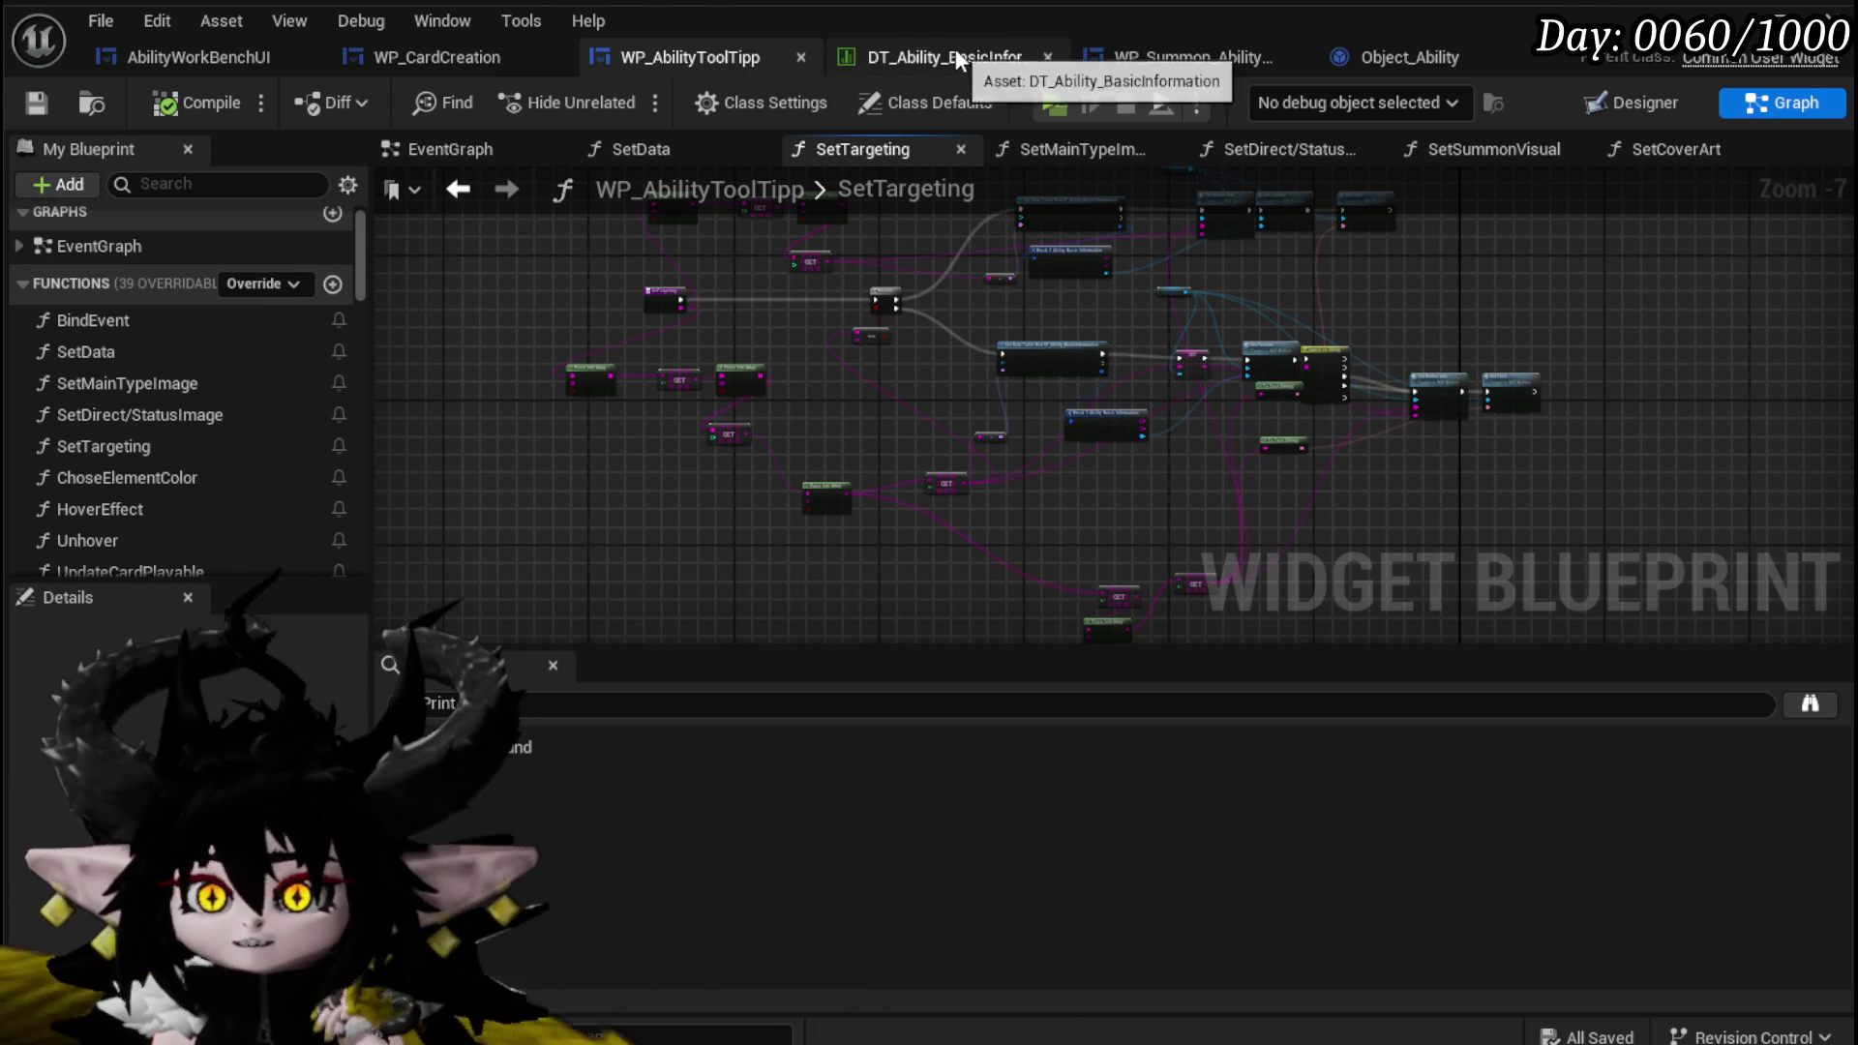
# Review the BuildGigaString graph in AbilityWorkBenchUI and glance over WP_AbilityToolTipp and WP_CardCreation.
pyautogui.click(187, 60)
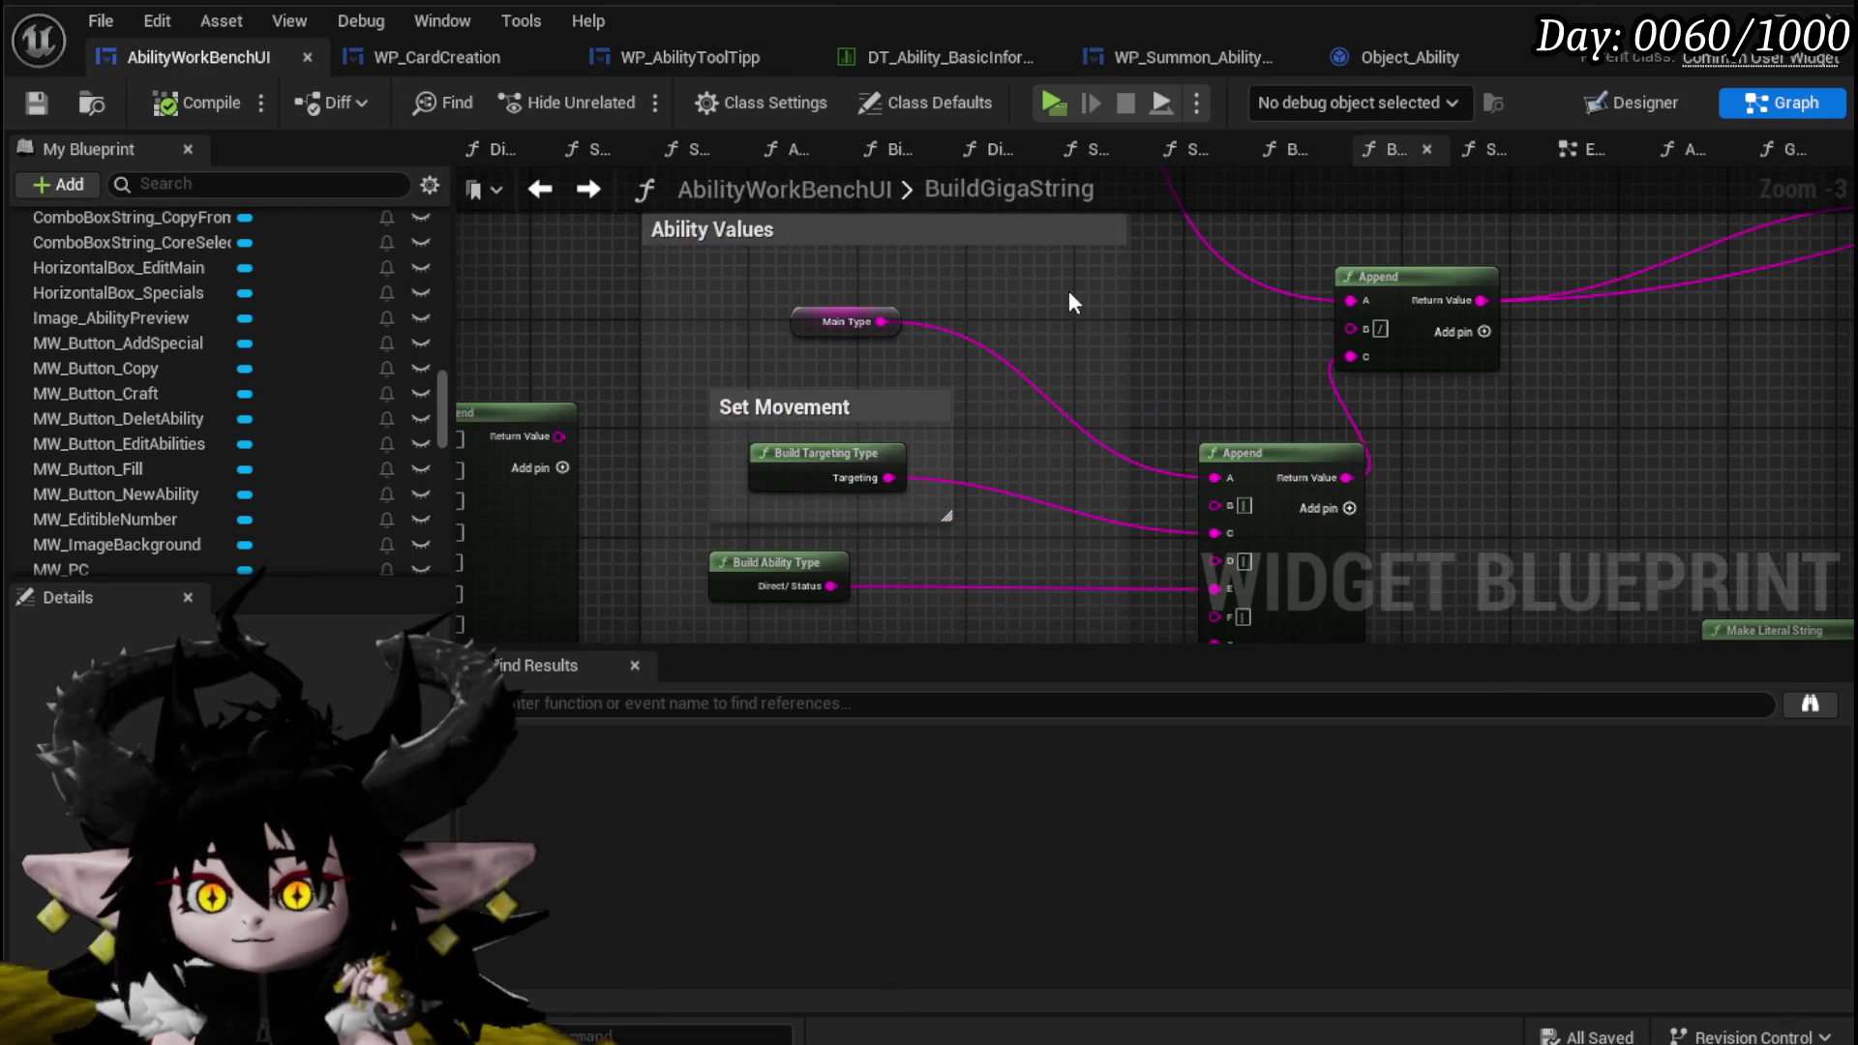
pyautogui.scroll(-2, 745, 330)
pyautogui.moveTo(746, 329)
pyautogui.mouseDown()
pyautogui.moveTo(990, 494)
pyautogui.moveTo(586, 304)
pyautogui.moveTo(1067, 300)
pyautogui.mouseUp()
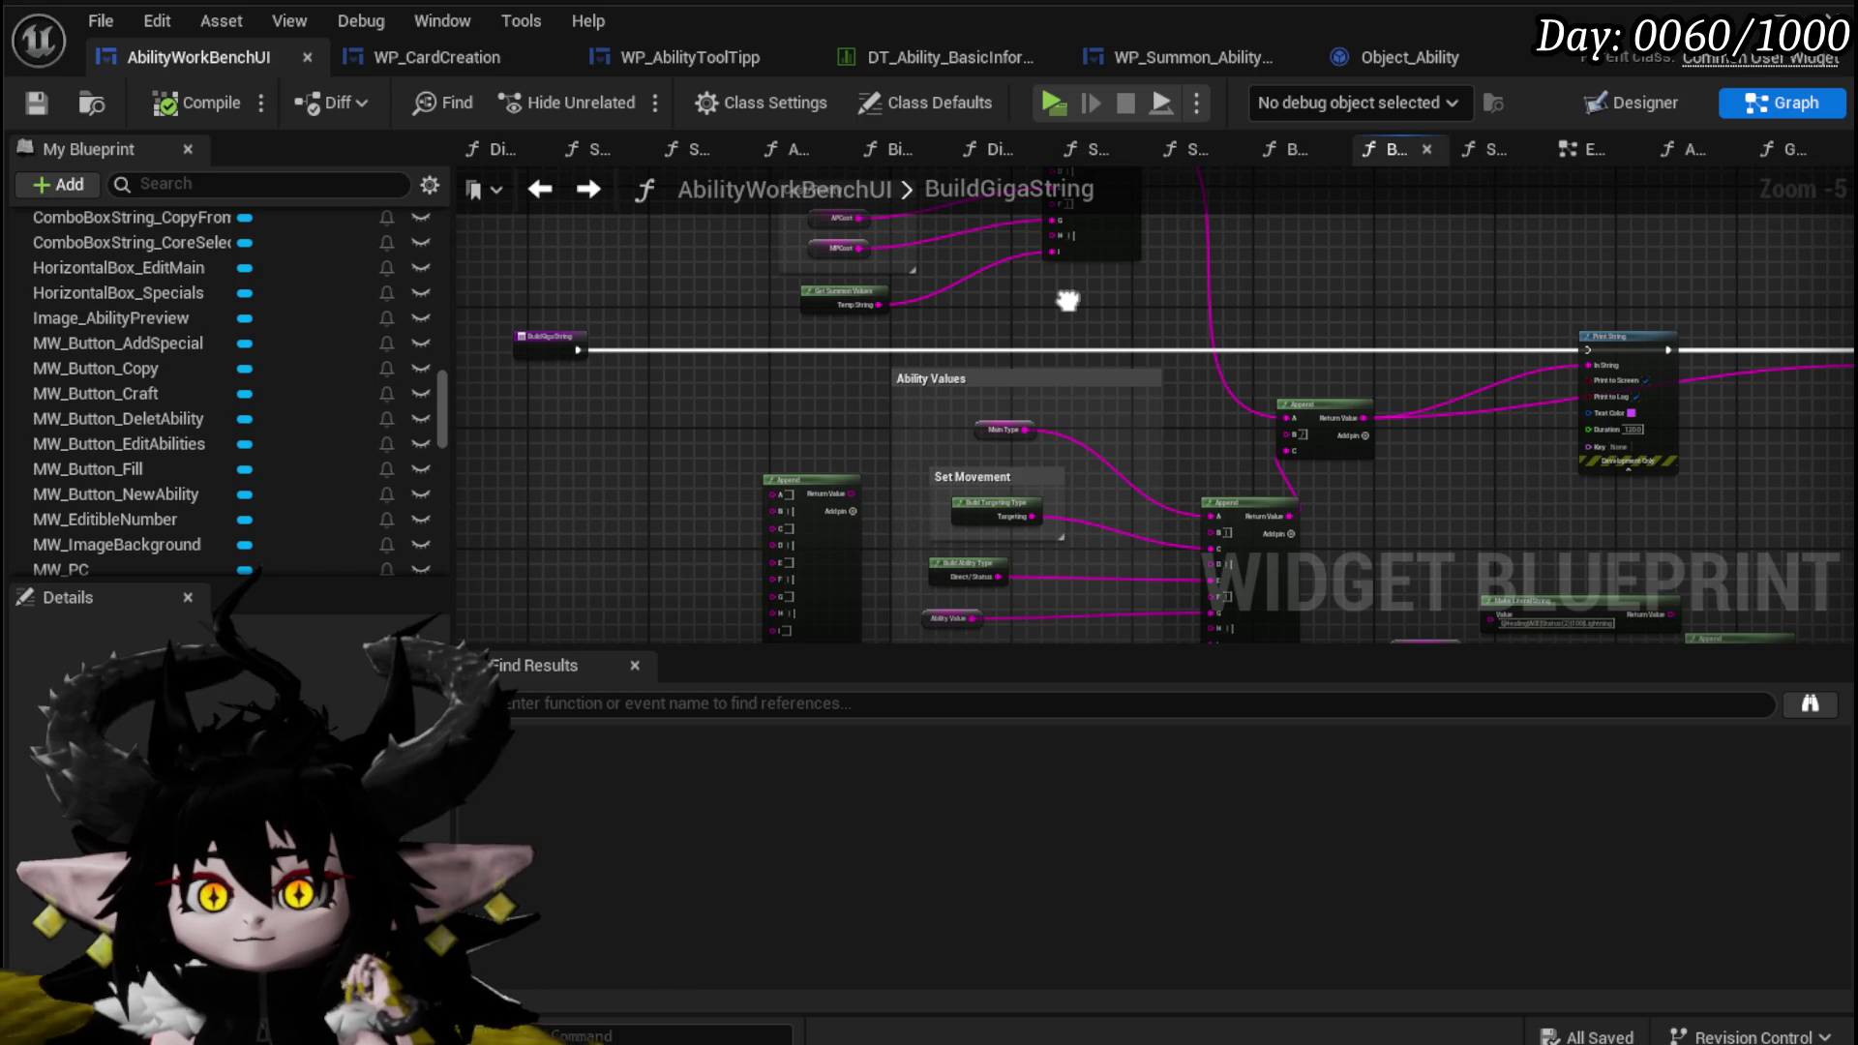
pyautogui.click(704, 62)
pyautogui.click(407, 58)
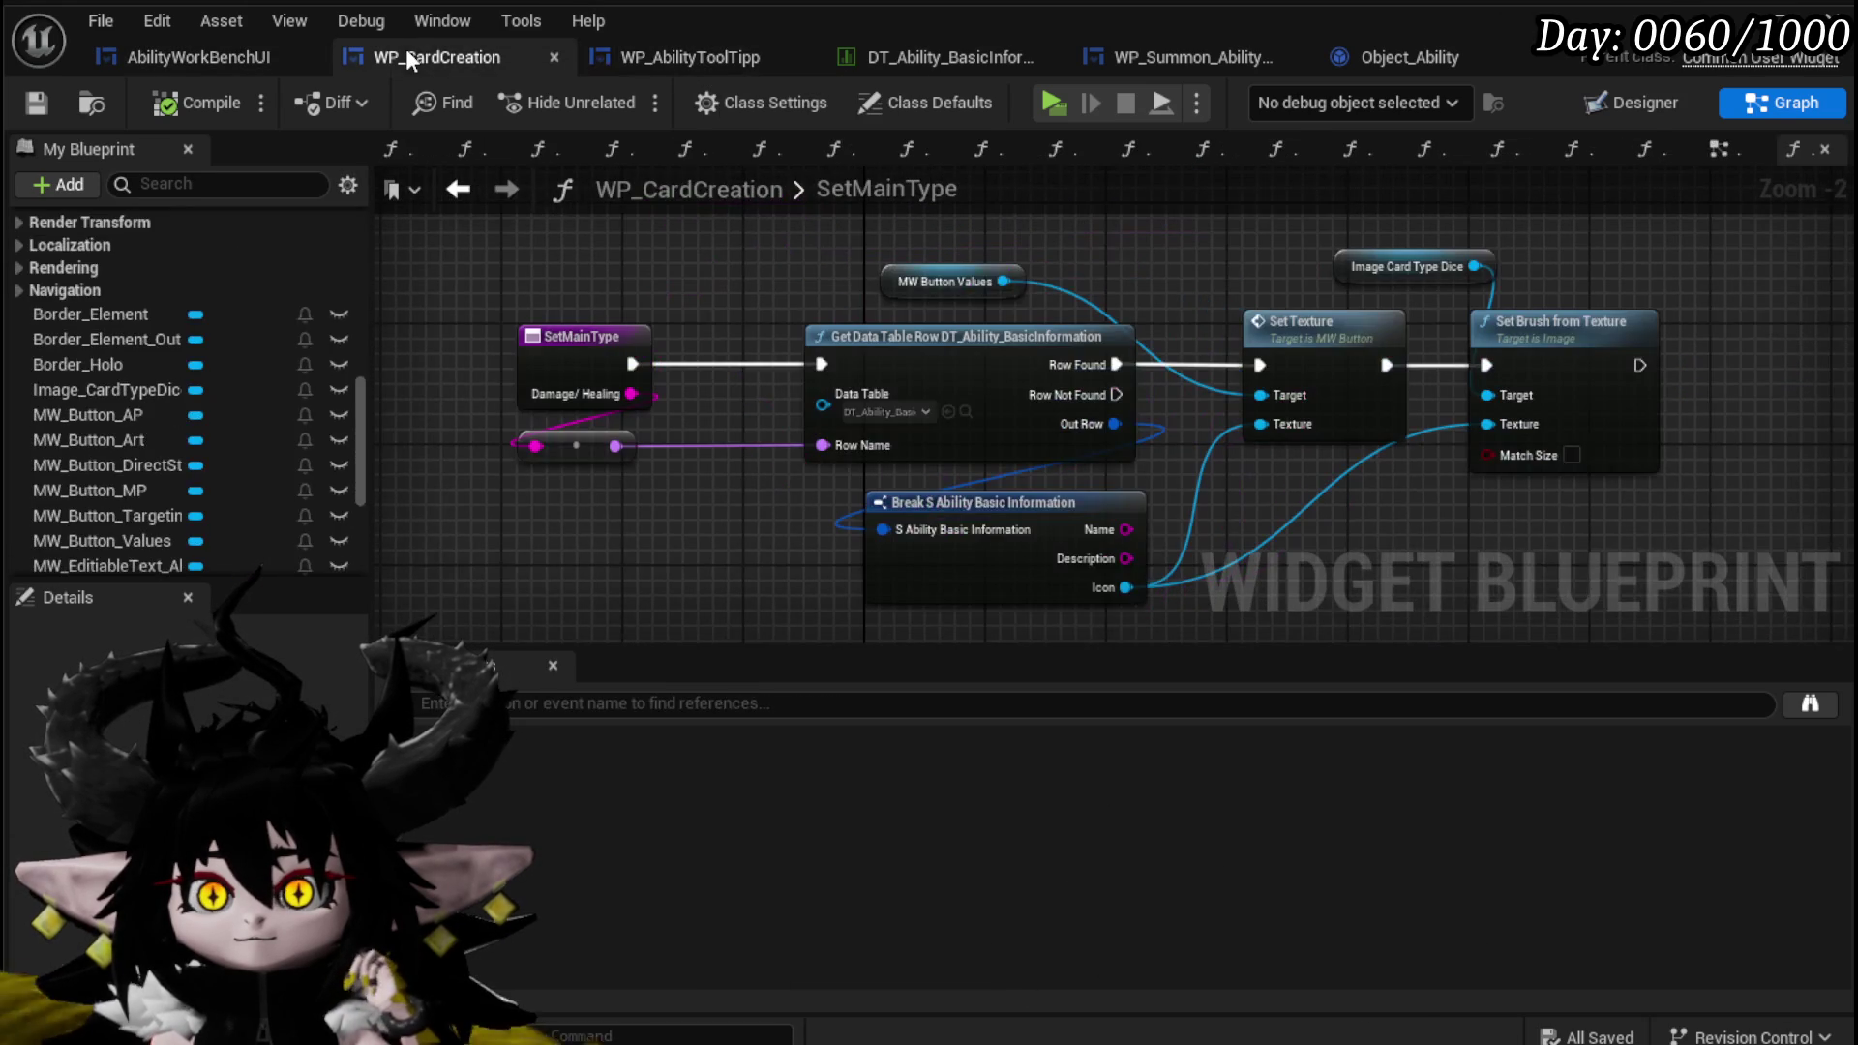
pyautogui.click(209, 56)
pyautogui.click(450, 56)
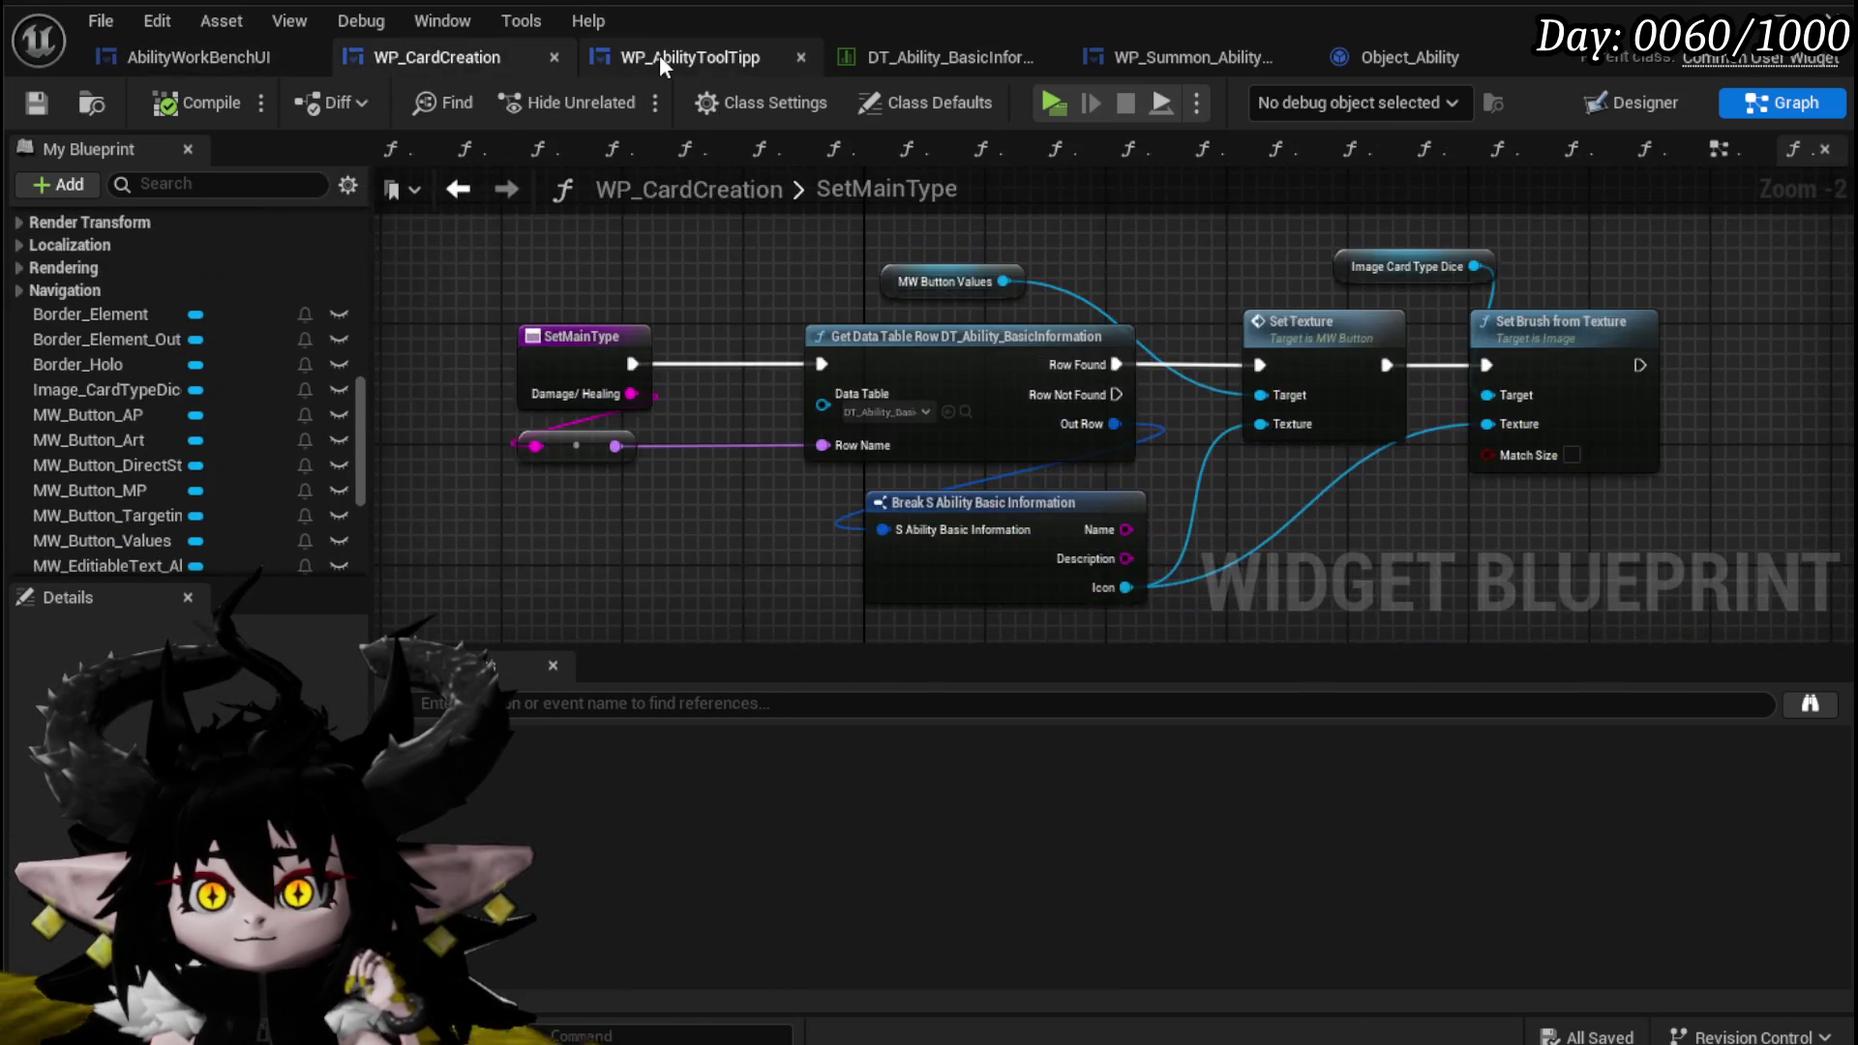
# Look through DT_Ability_BasicInformation, the summon widget and Object_Ability, then return to the PlayerValuesSystem UI folder.
pyautogui.click(661, 60)
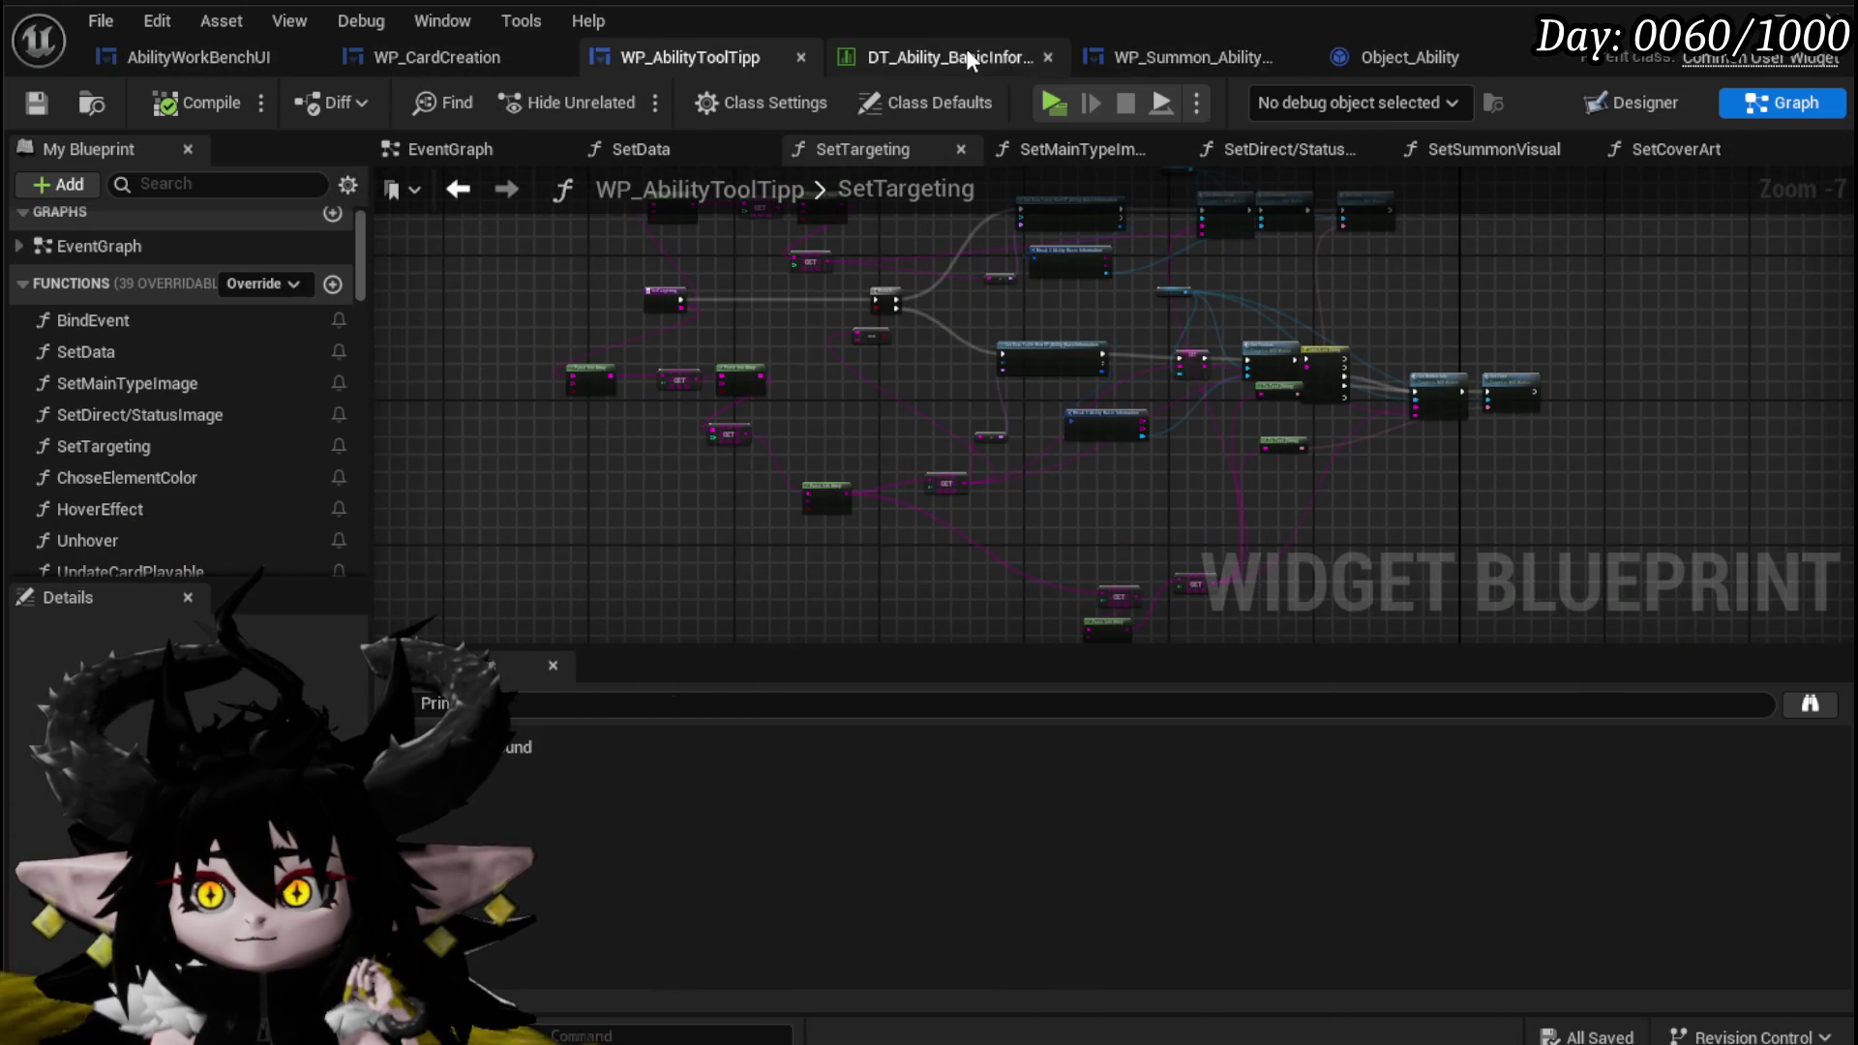
pyautogui.click(970, 53)
pyautogui.click(1200, 57)
pyautogui.click(1374, 57)
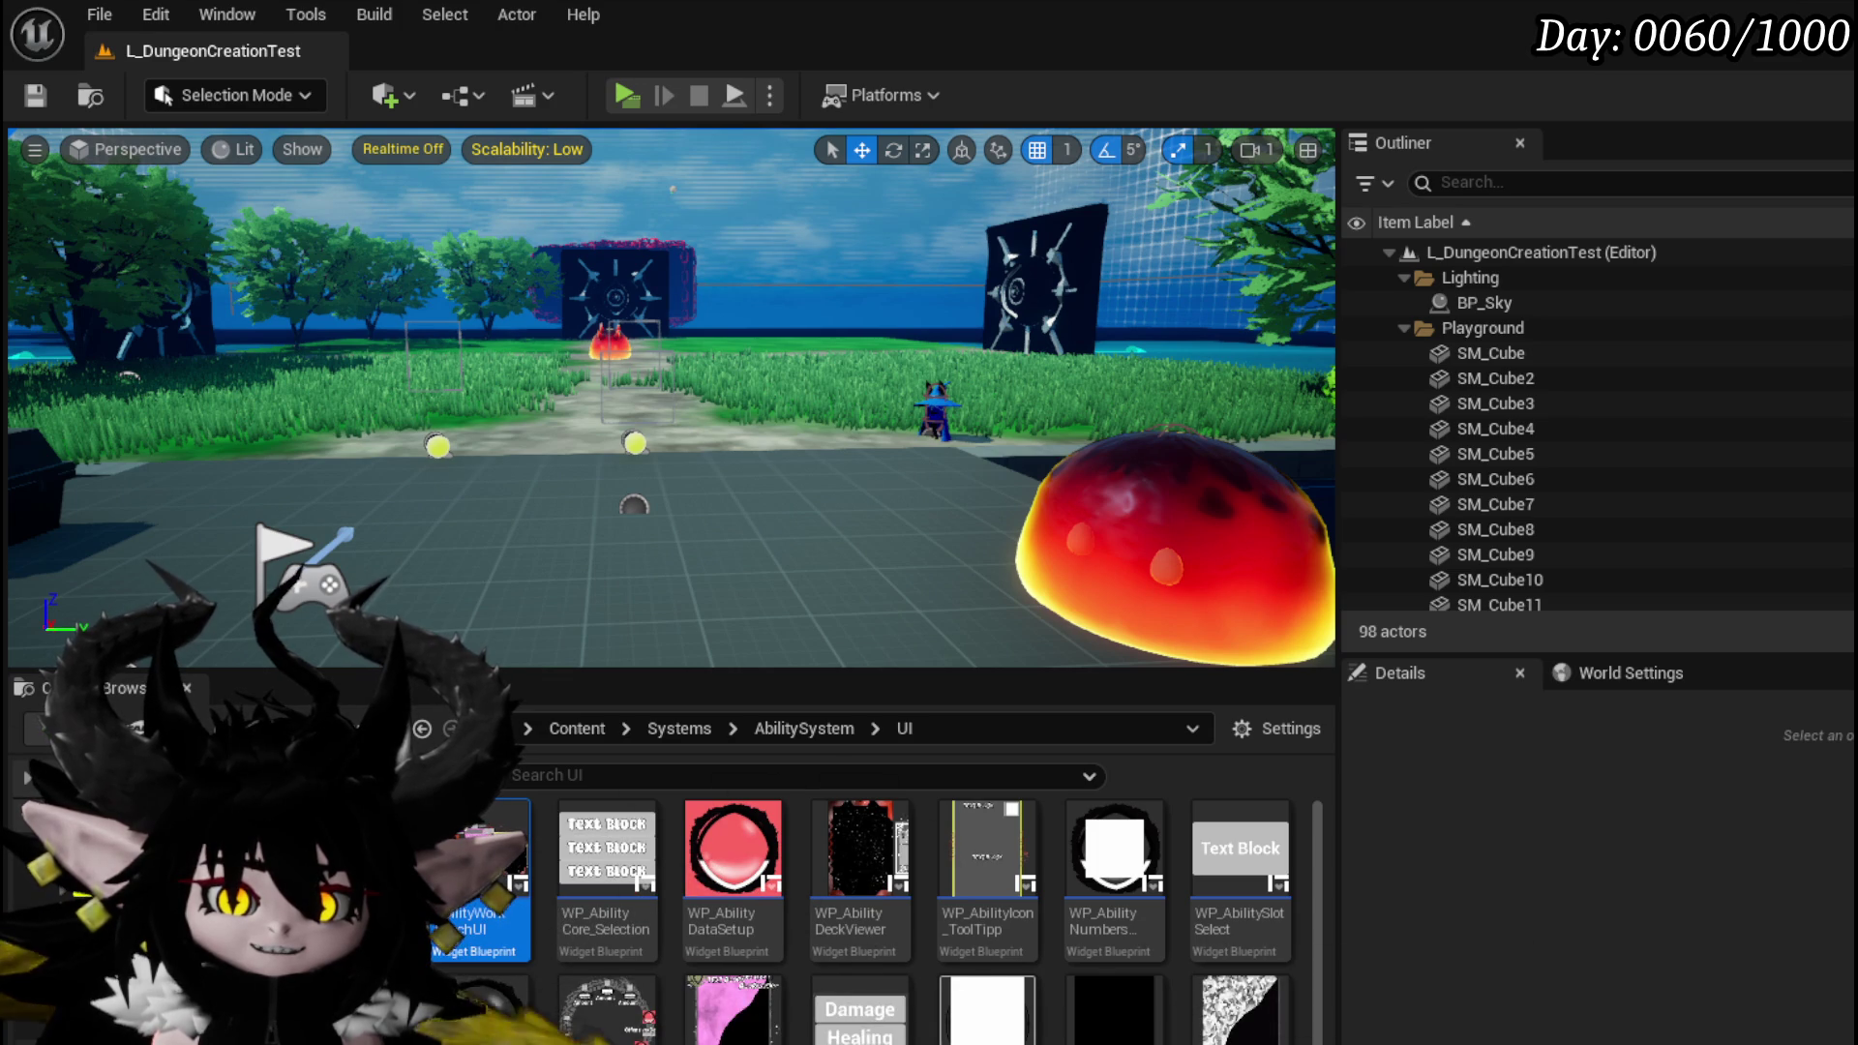
pyautogui.hotkey('alt', 'Left')
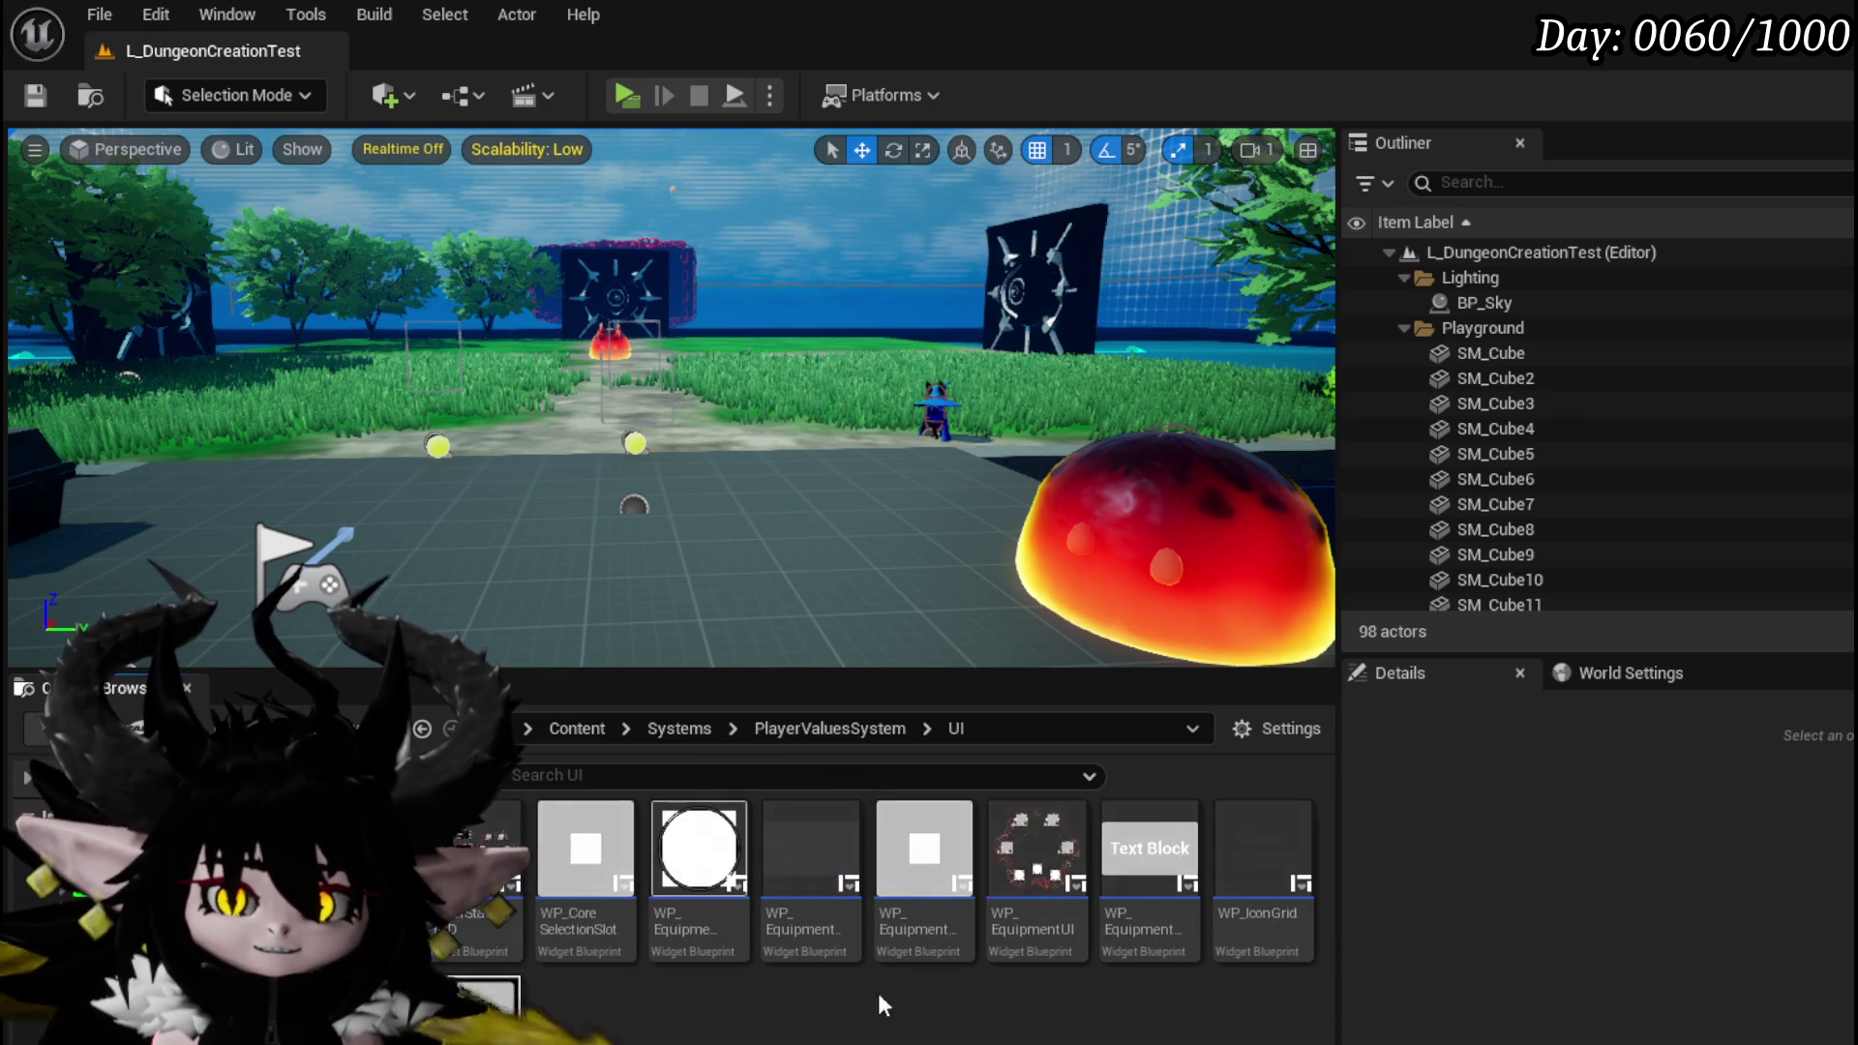
# Open PlayerStatsHUD, then open its circular WP_EquipmentUI widget in its own editor.
pyautogui.doubleClick(474, 852)
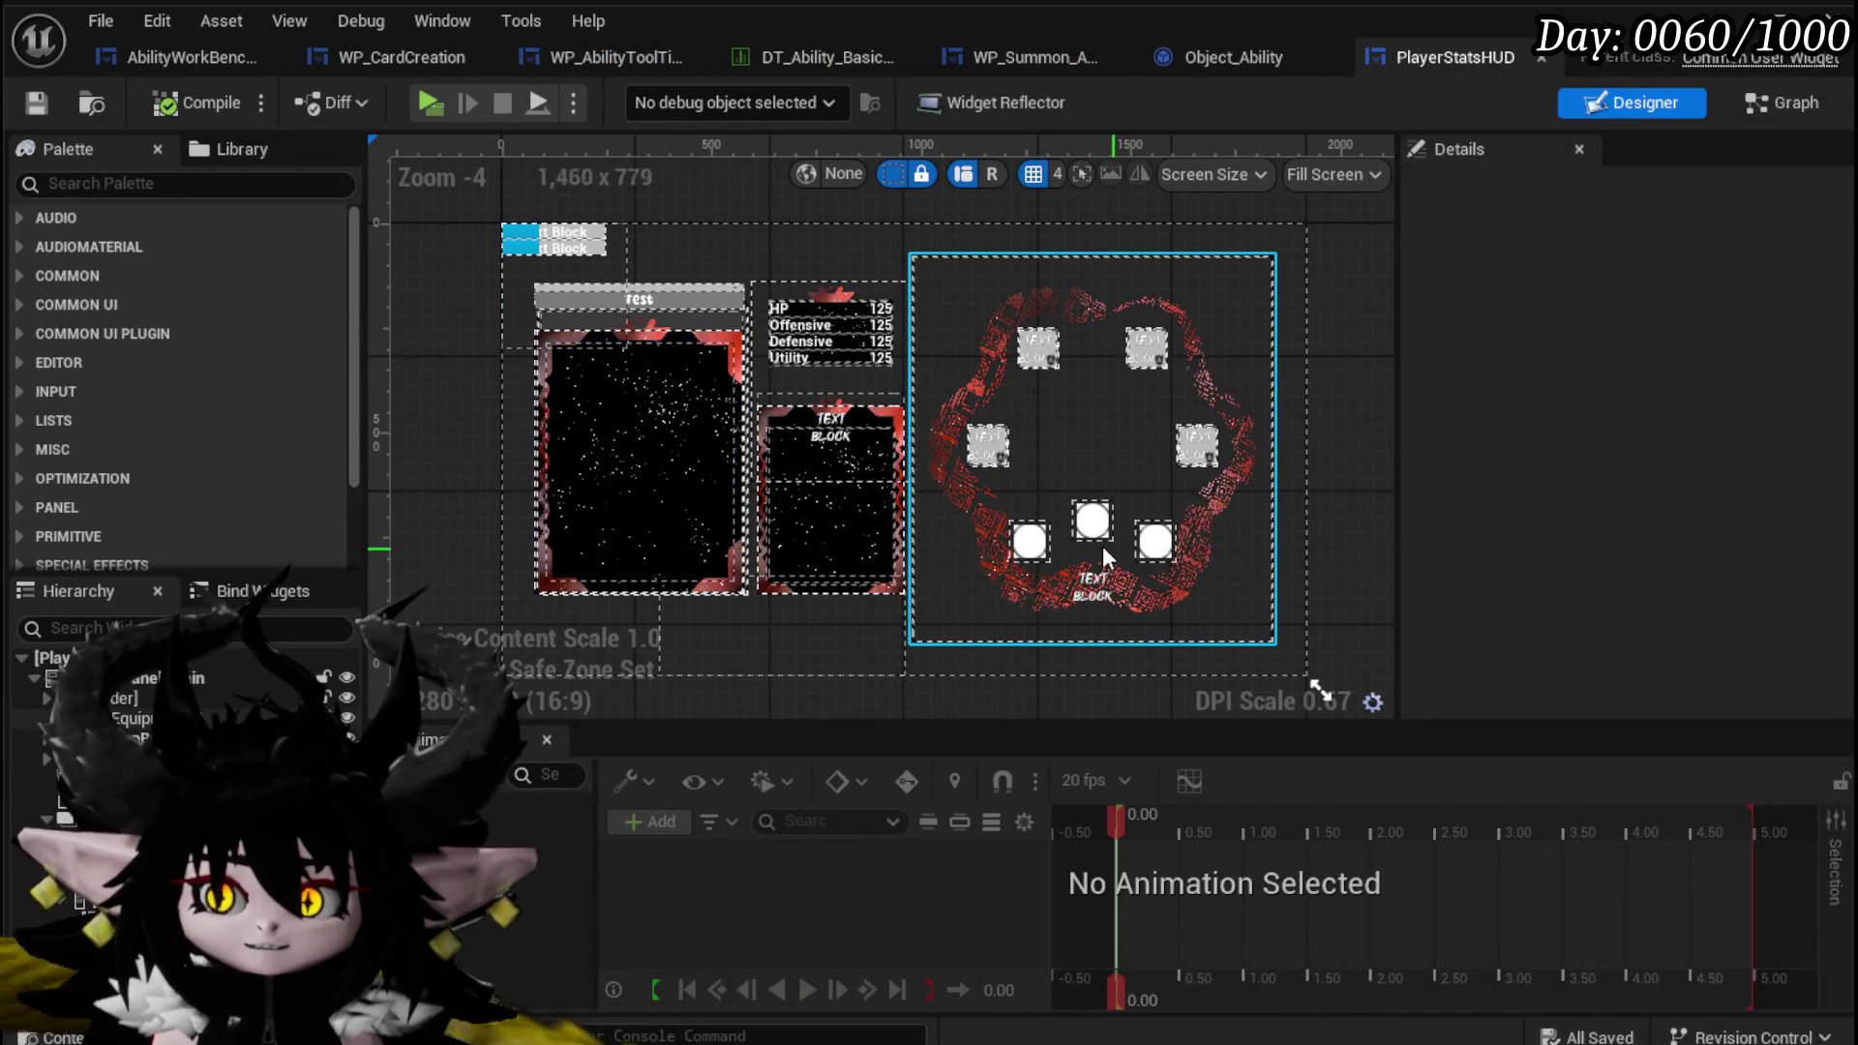
pyautogui.click(1052, 549)
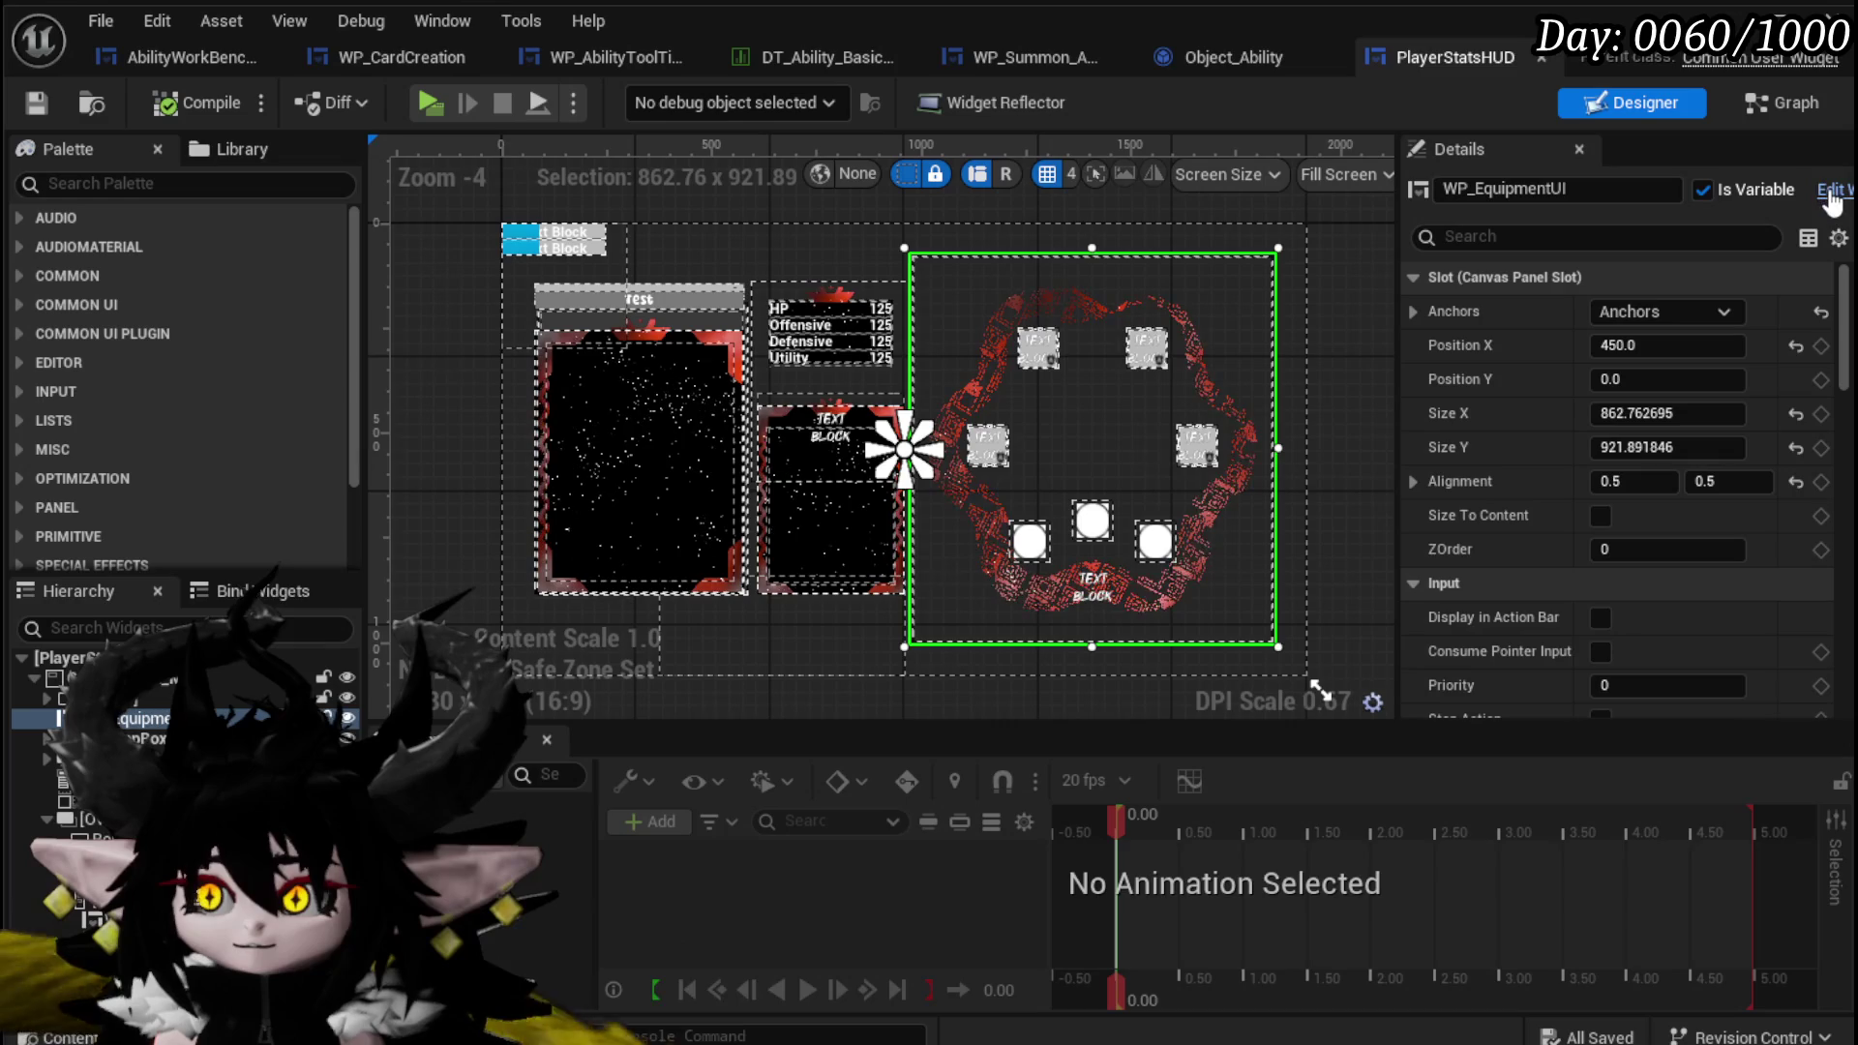
pyautogui.doubleClick(906, 544)
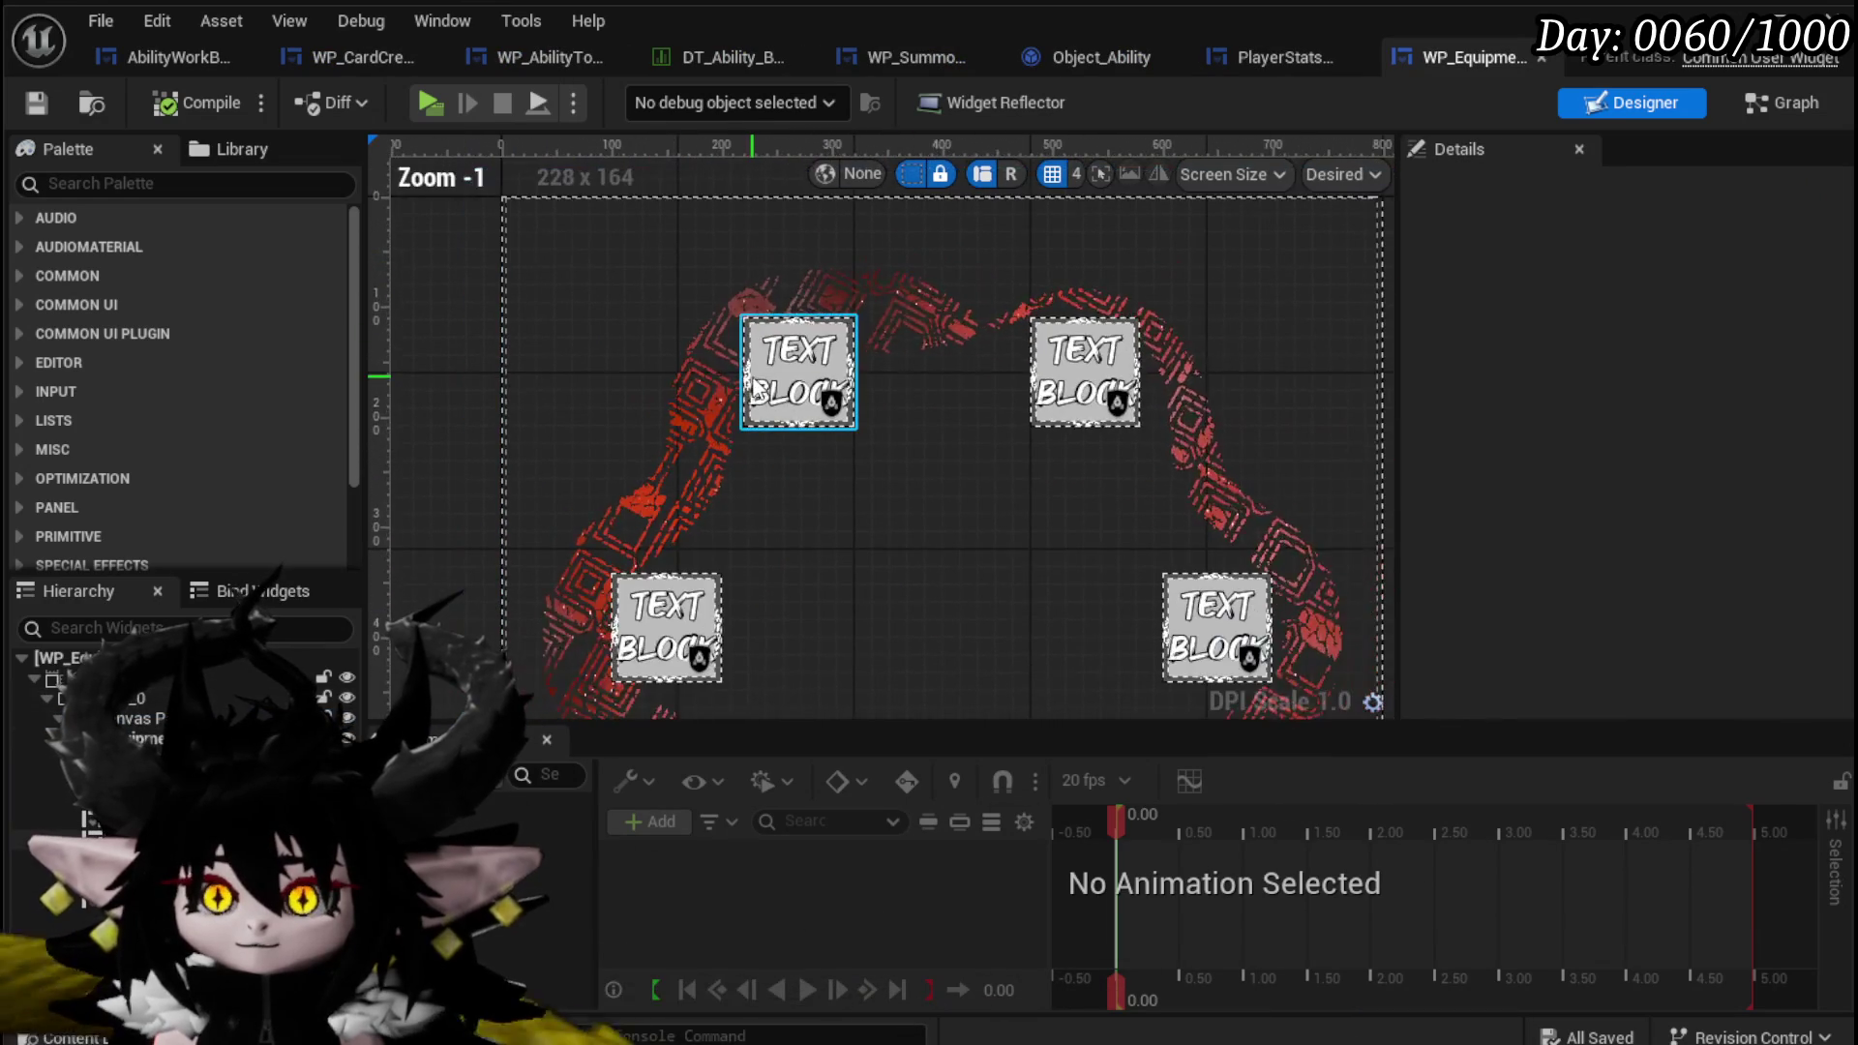
pyautogui.click(758, 397)
pyautogui.scroll(-2, 758, 397)
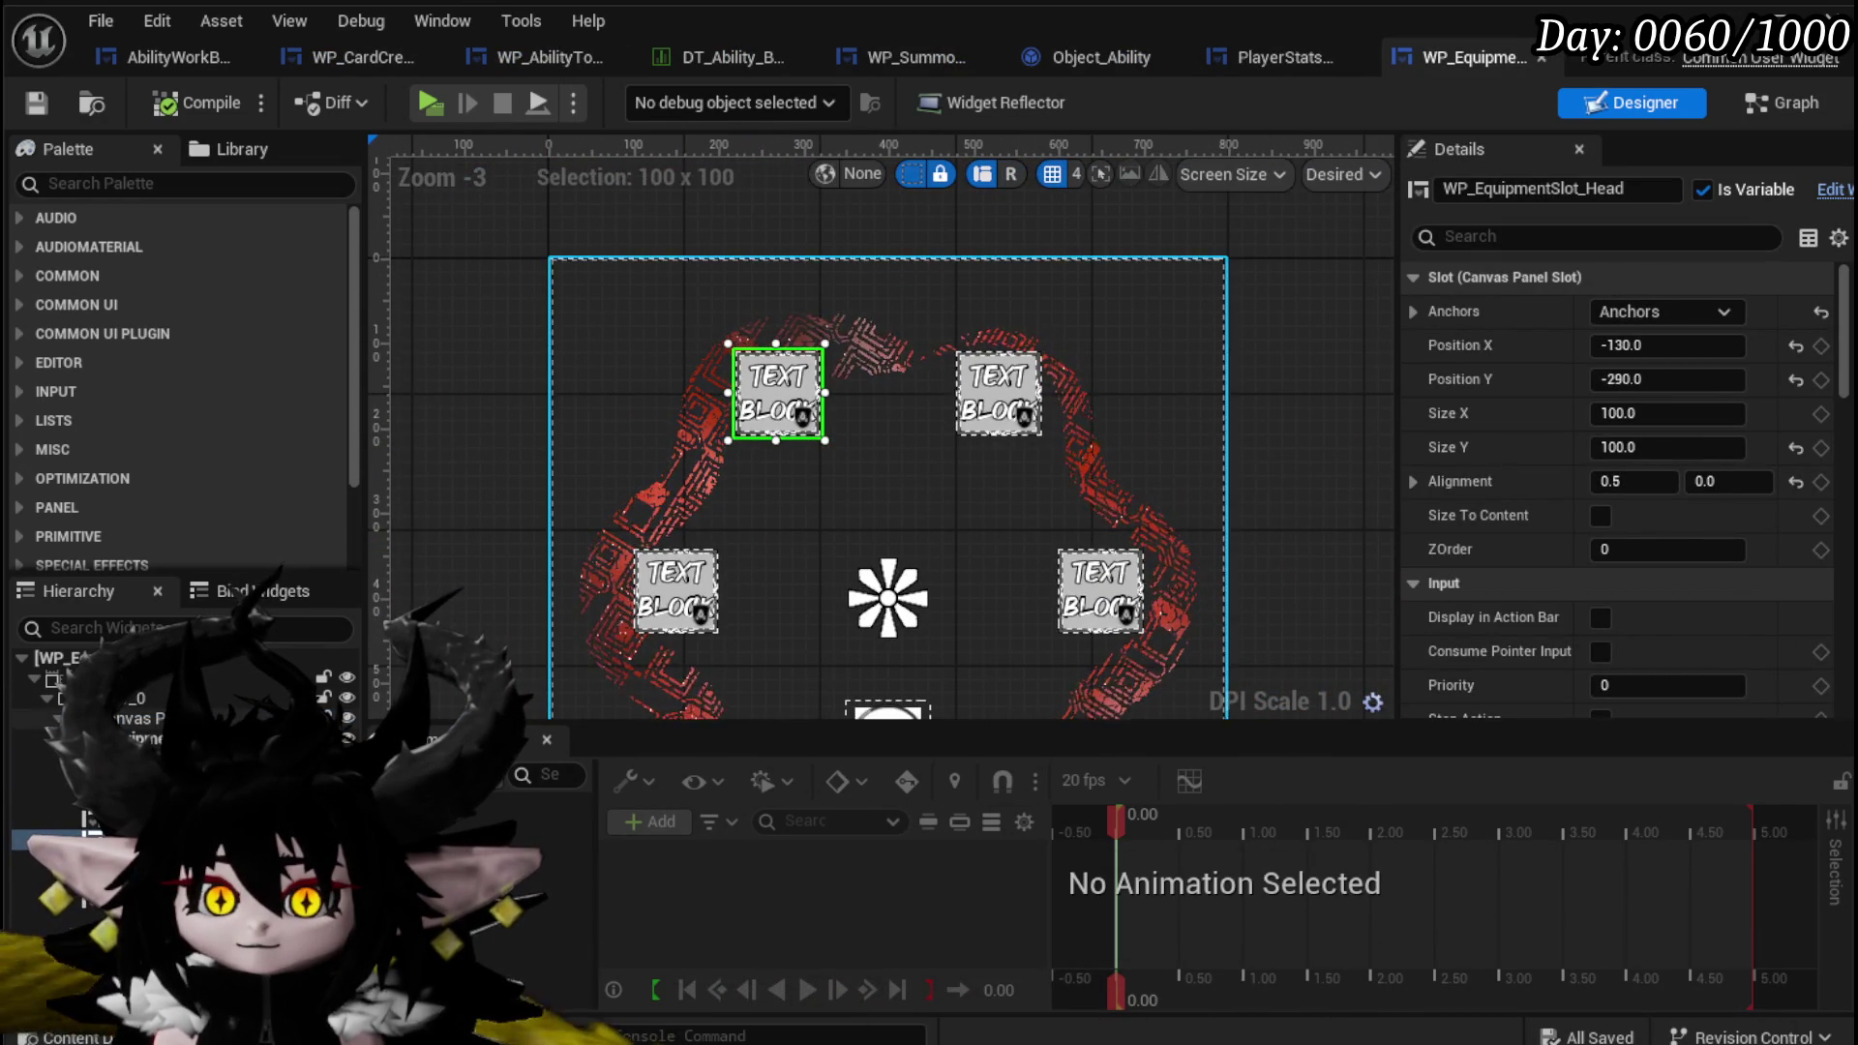
# Set the Ring equipment slot's Visibility to Collapsed.
pyautogui.click(39, 779)
pyautogui.scroll(-10, 1750, 467)
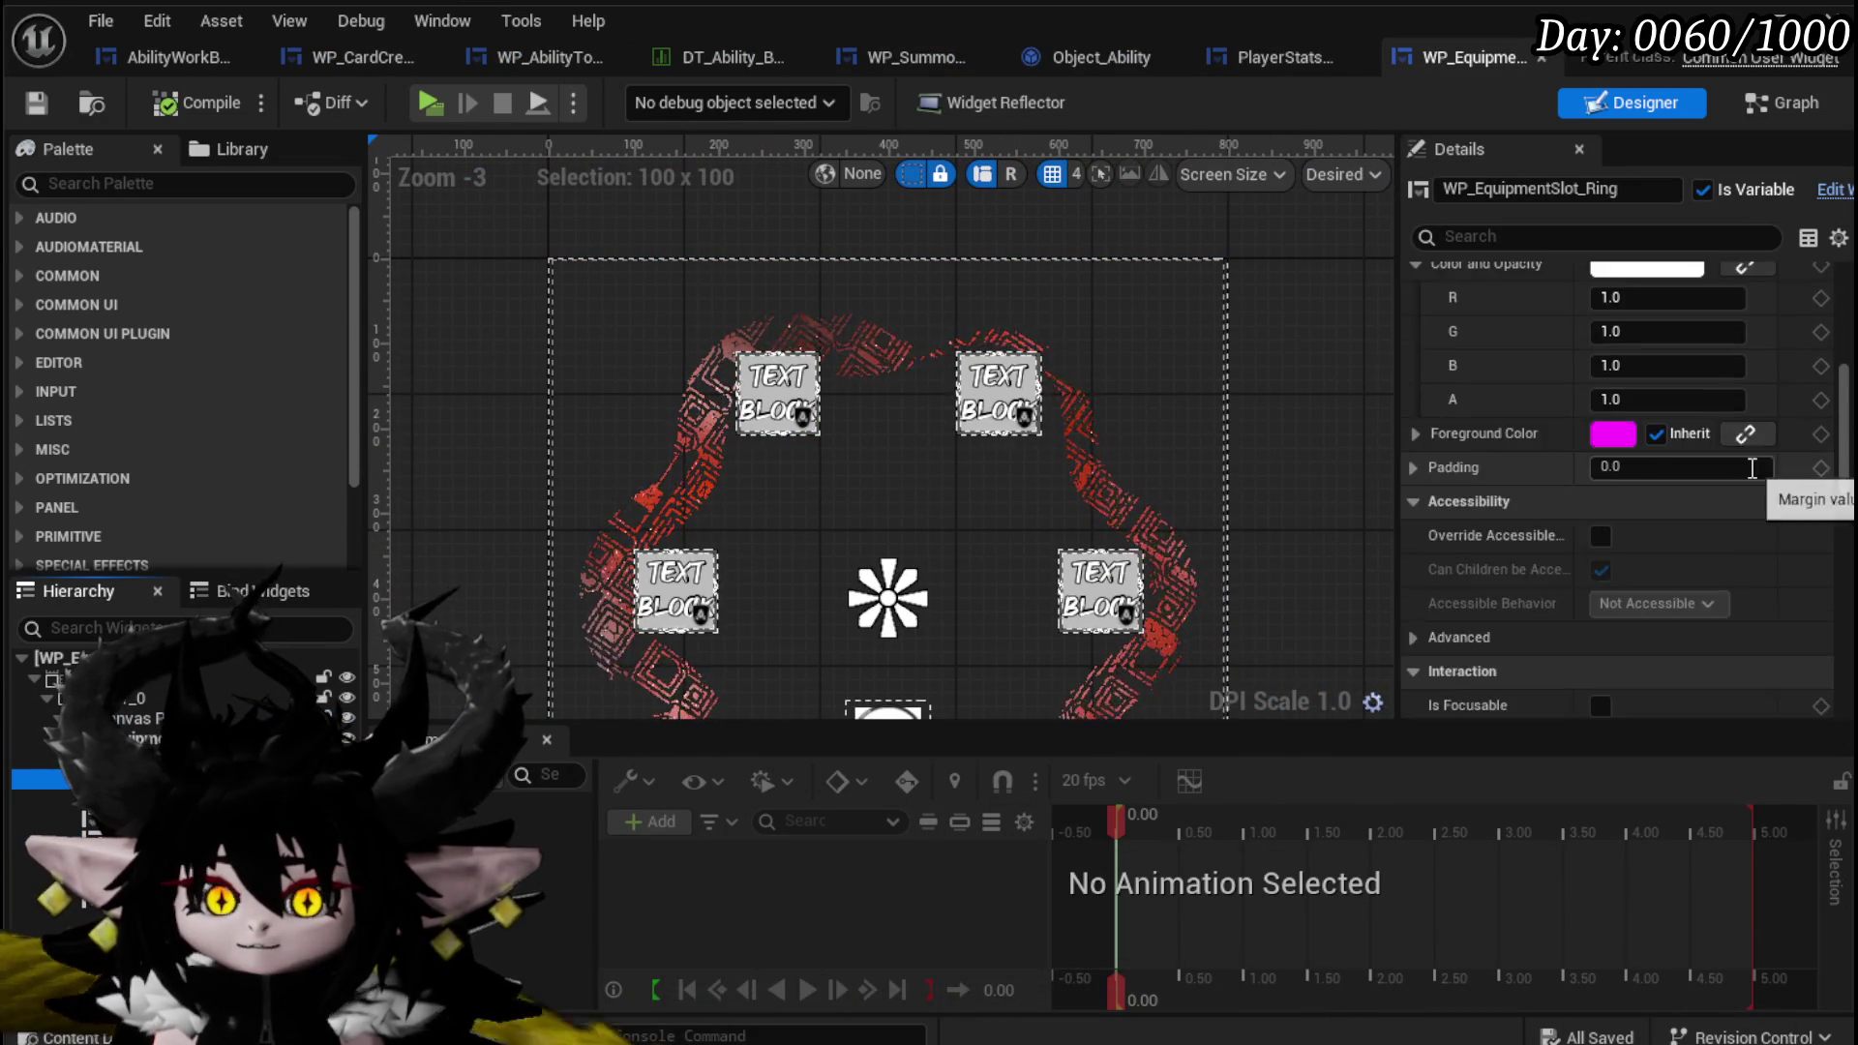
pyautogui.scroll(-15, 1750, 467)
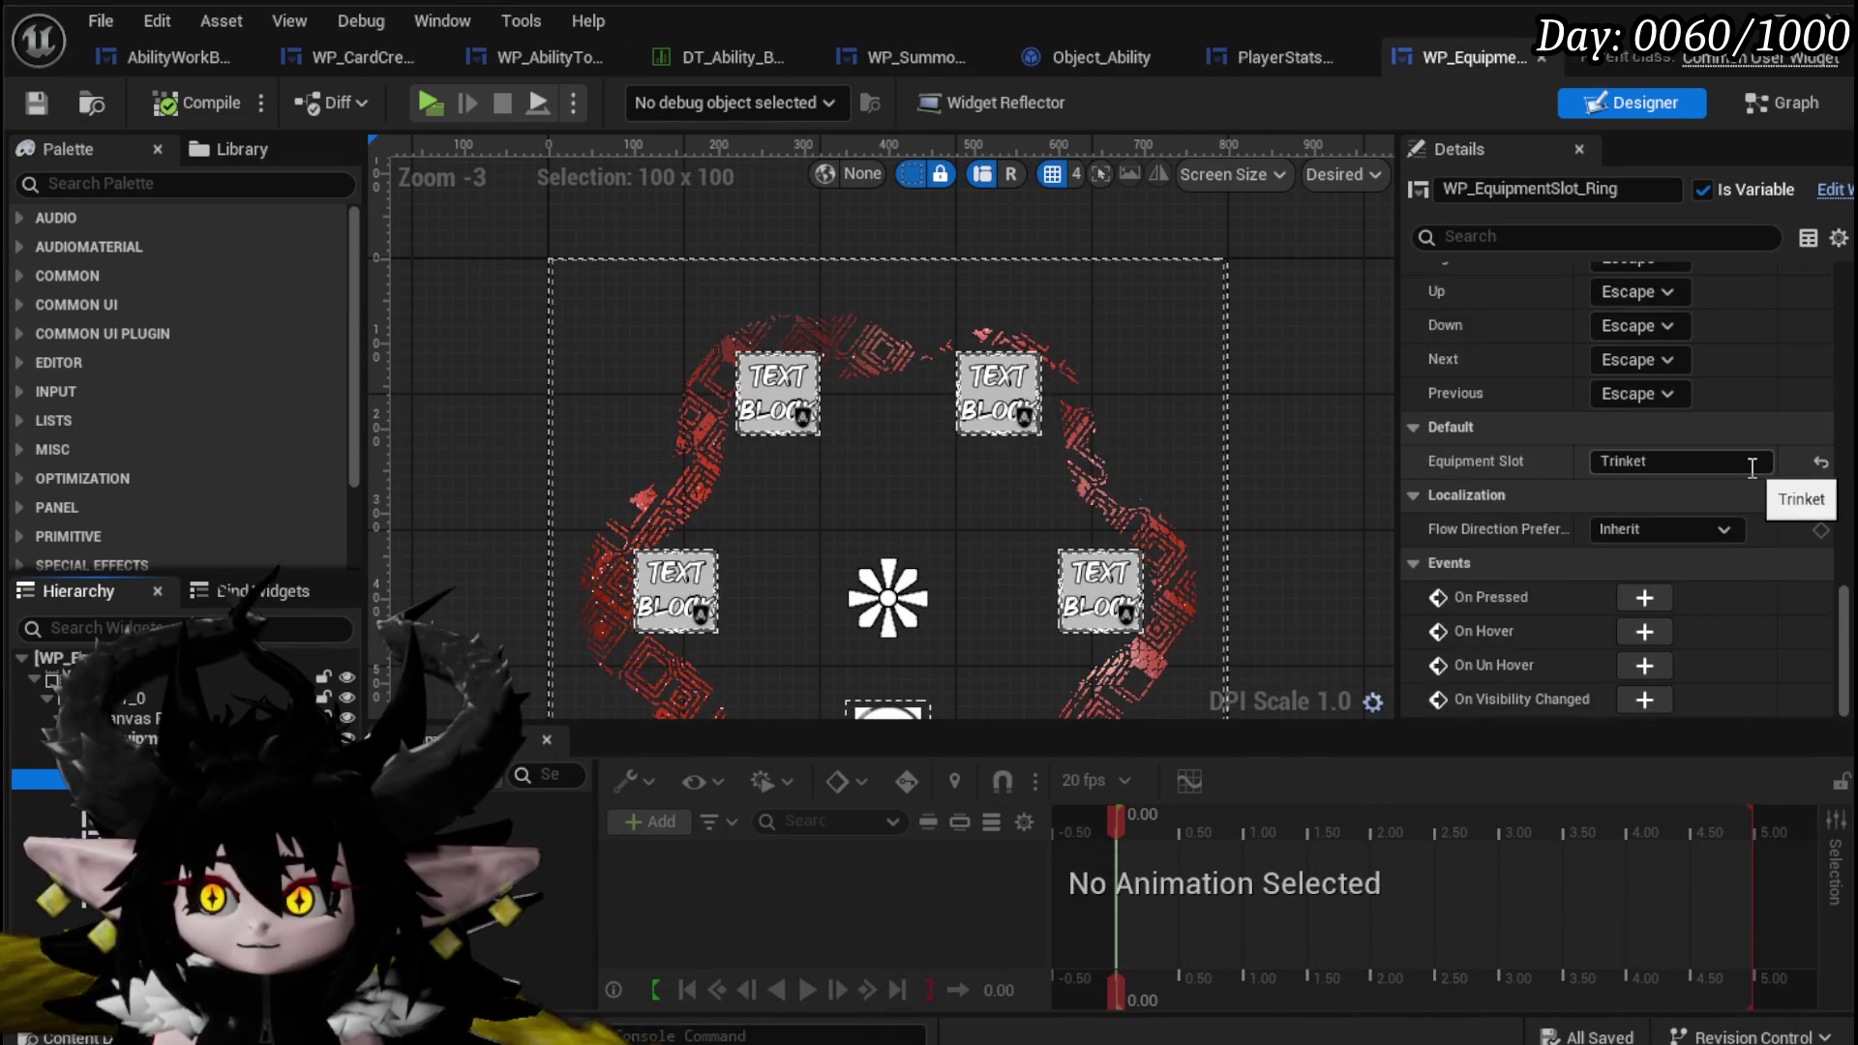
pyautogui.scroll(12, 1750, 468)
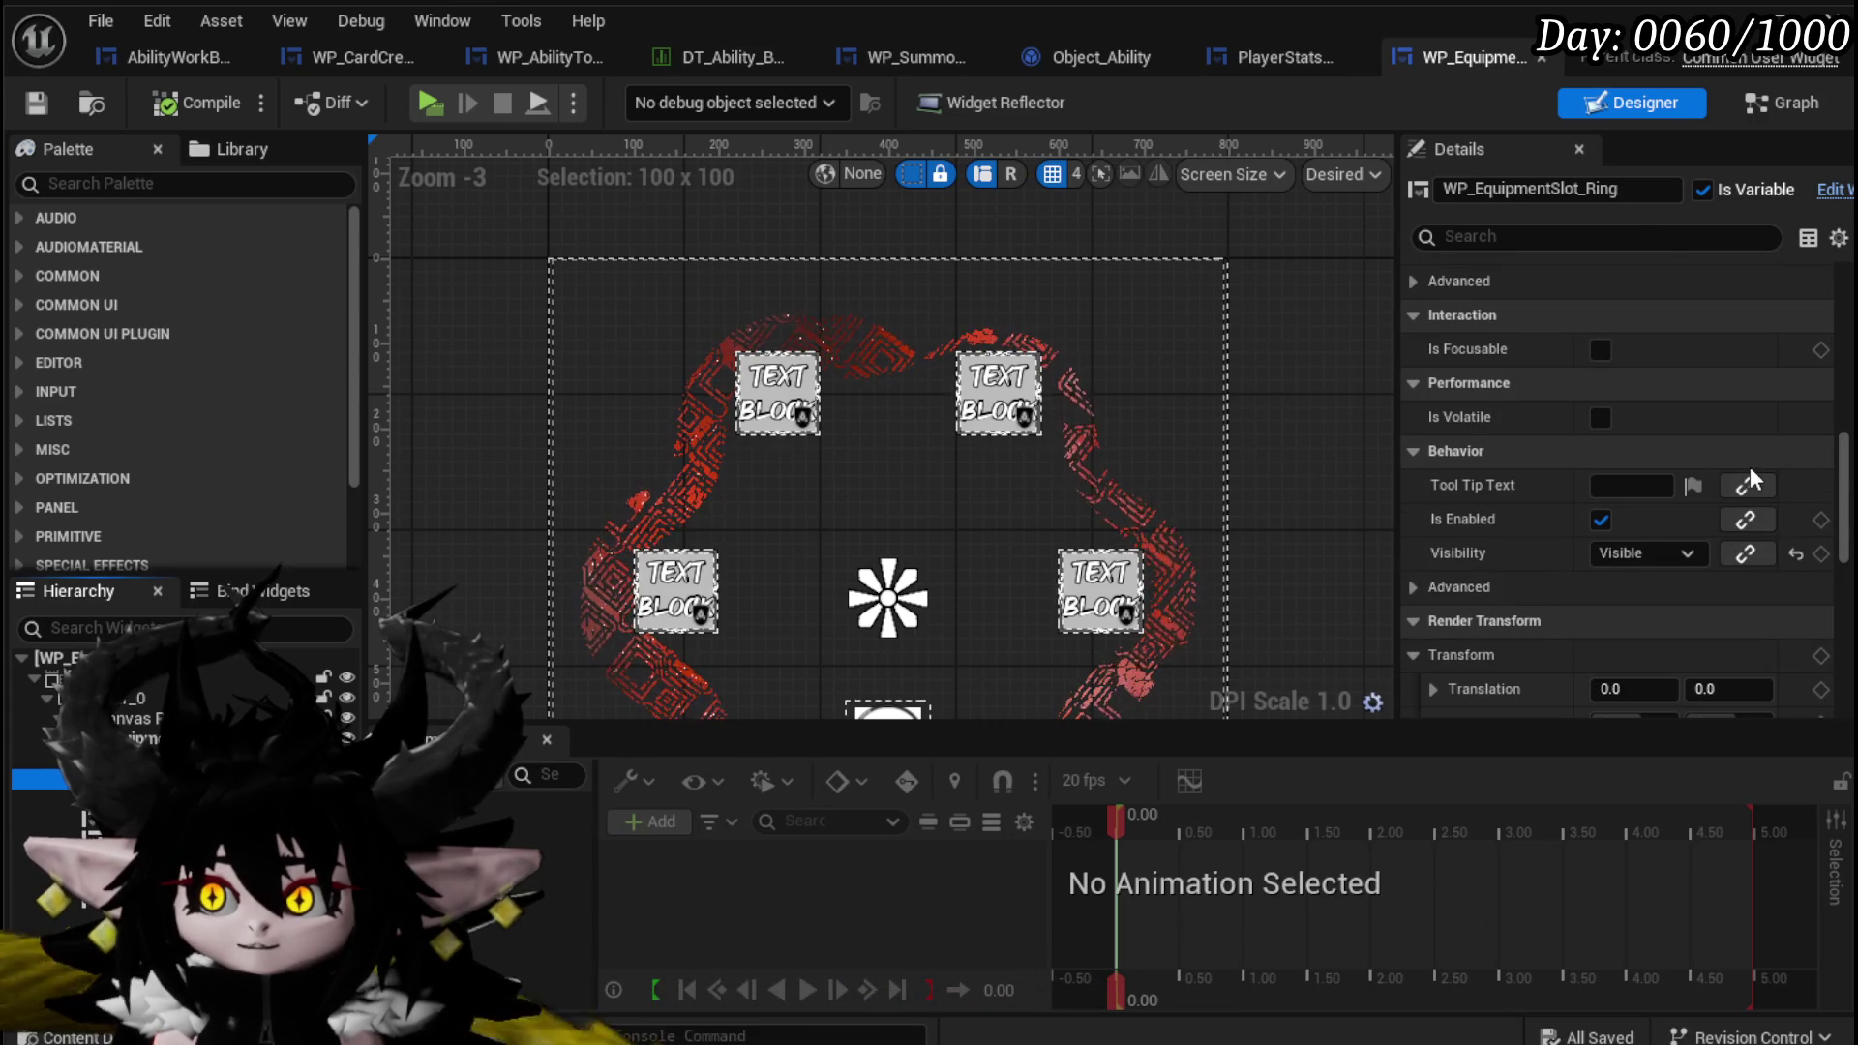
pyautogui.scroll(8, 1750, 467)
pyautogui.moveTo(686, 547); pyautogui.dragTo(616, 385)
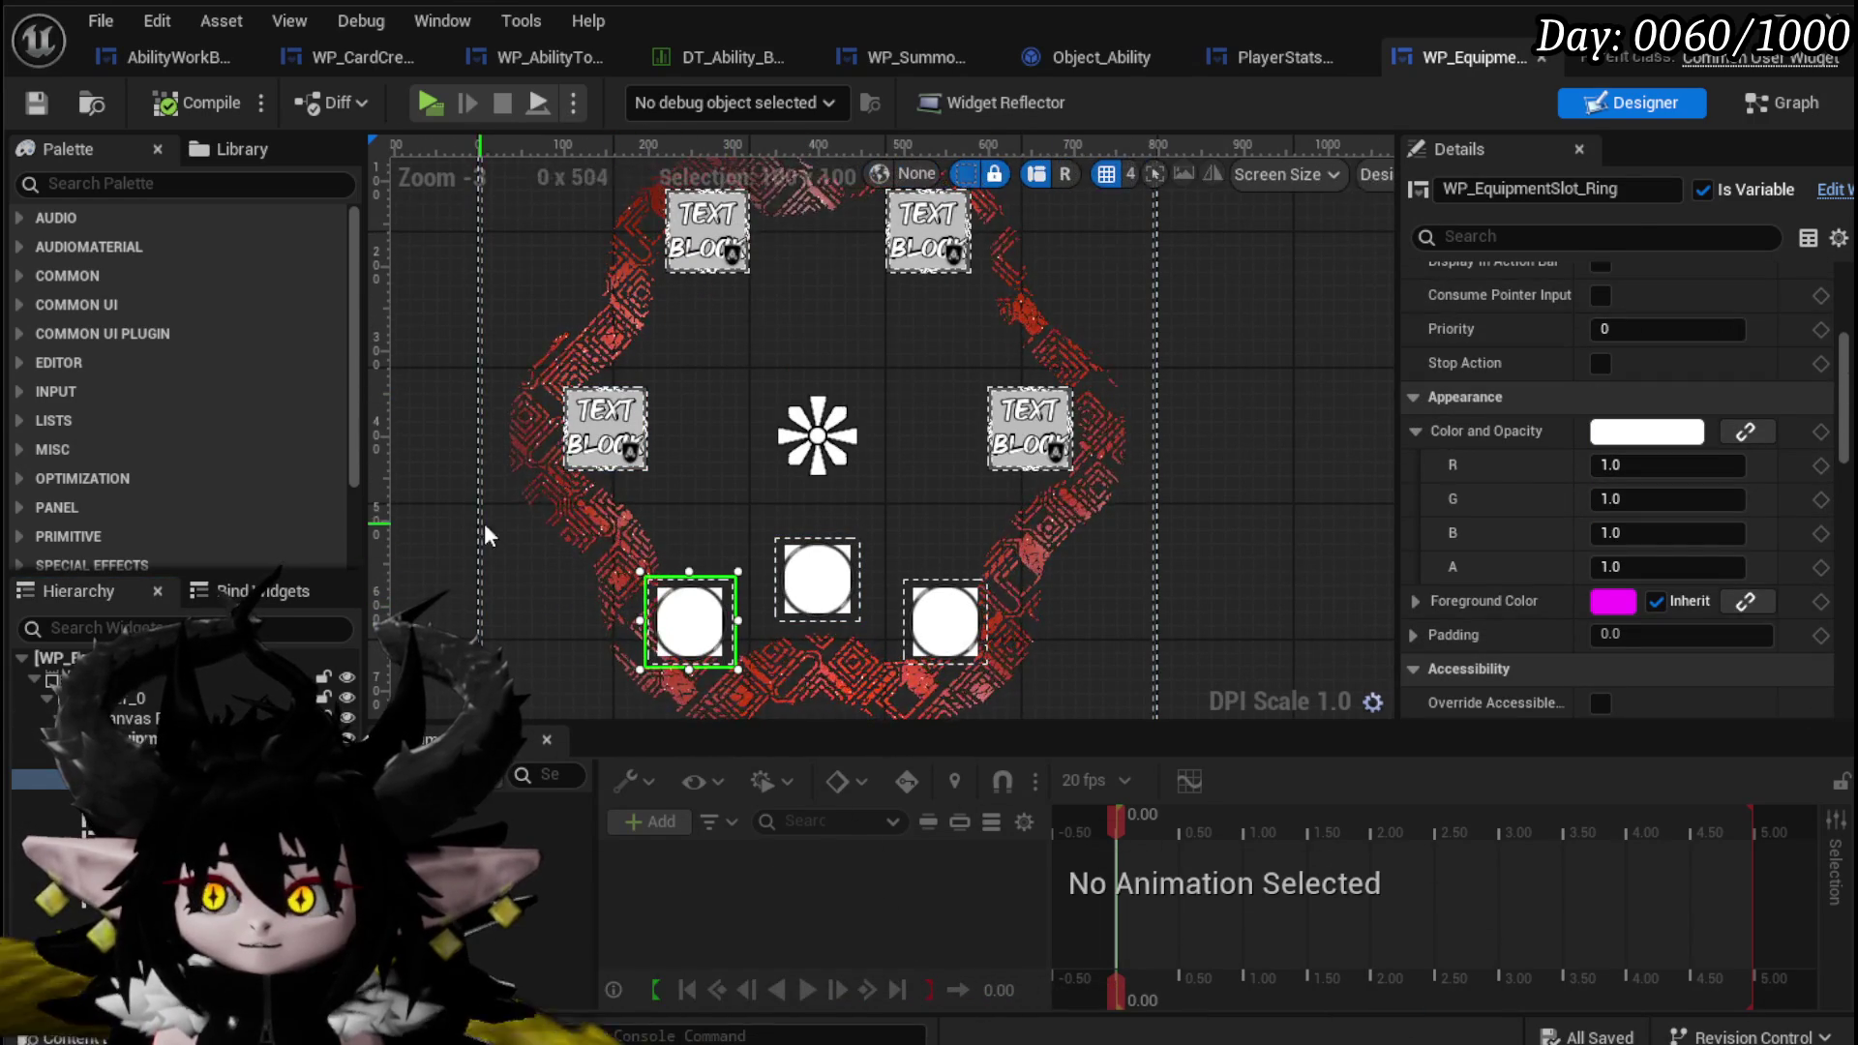
pyautogui.scroll(5, 1616, 547)
pyautogui.scroll(2, 1667, 445)
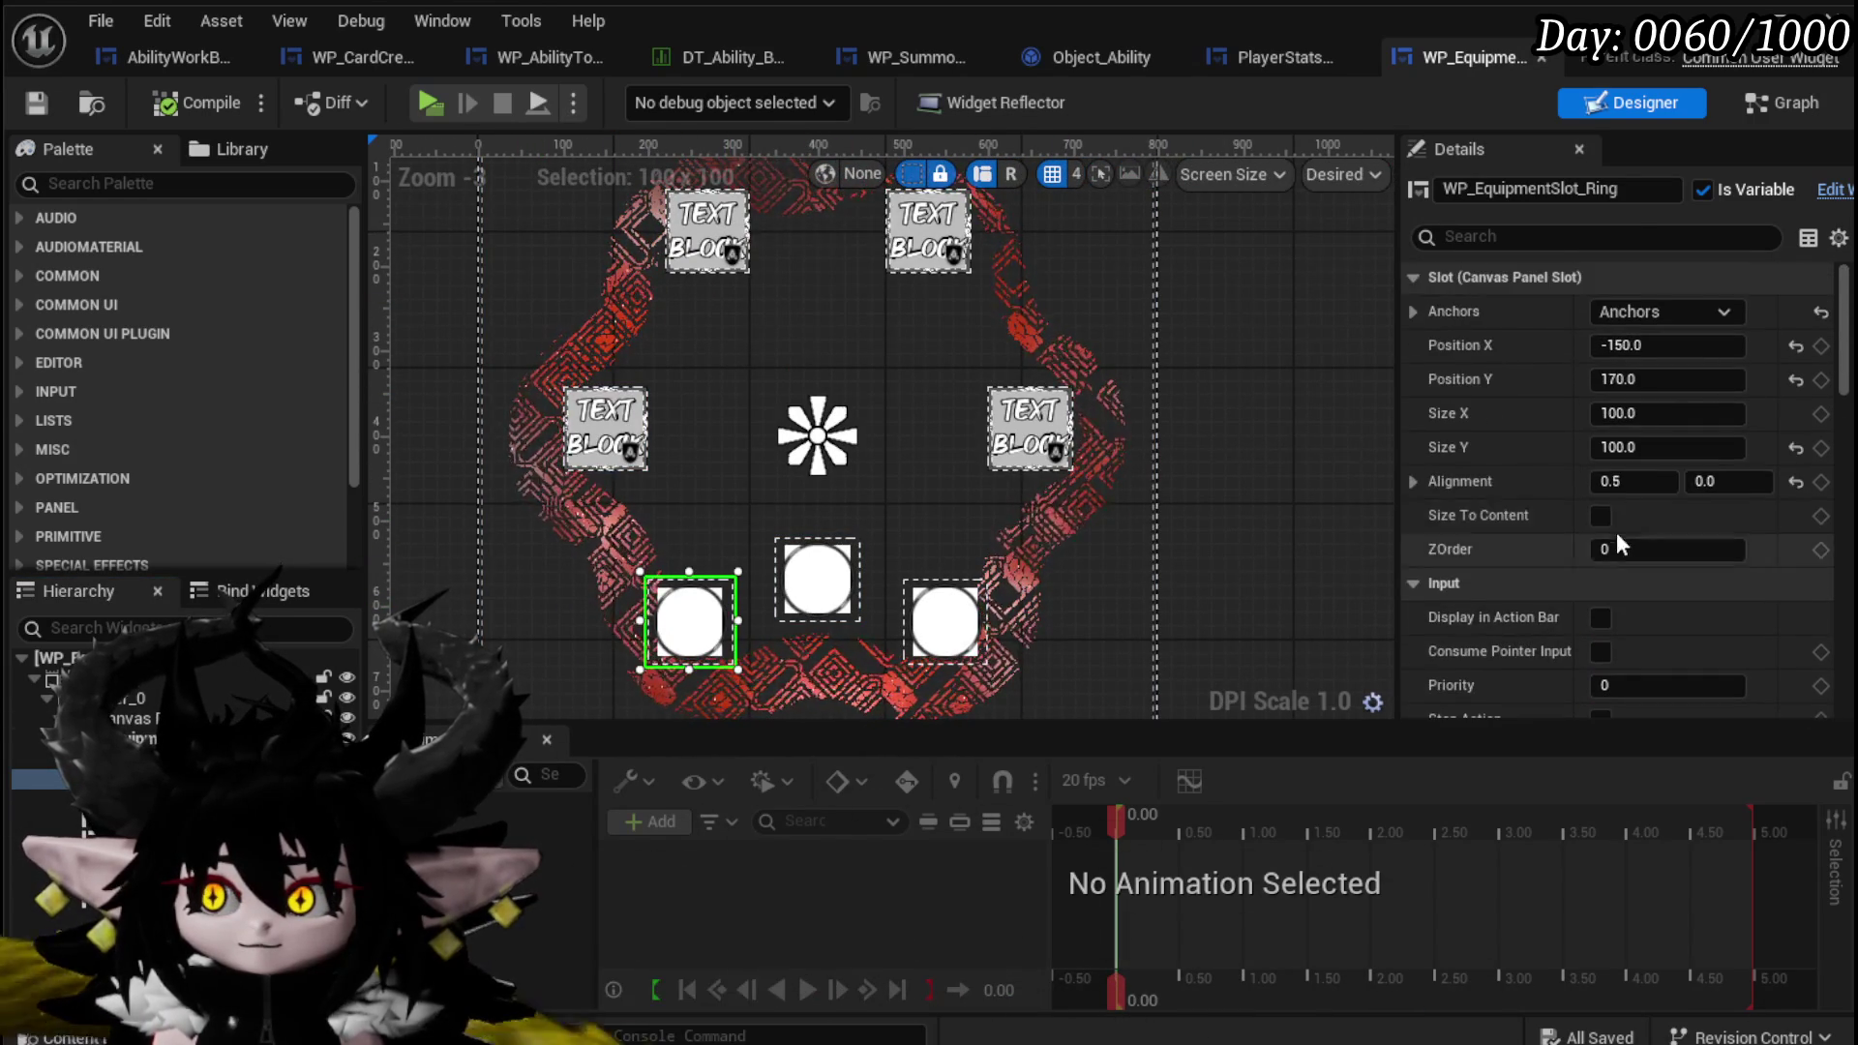
pyautogui.scroll(-10, 1626, 546)
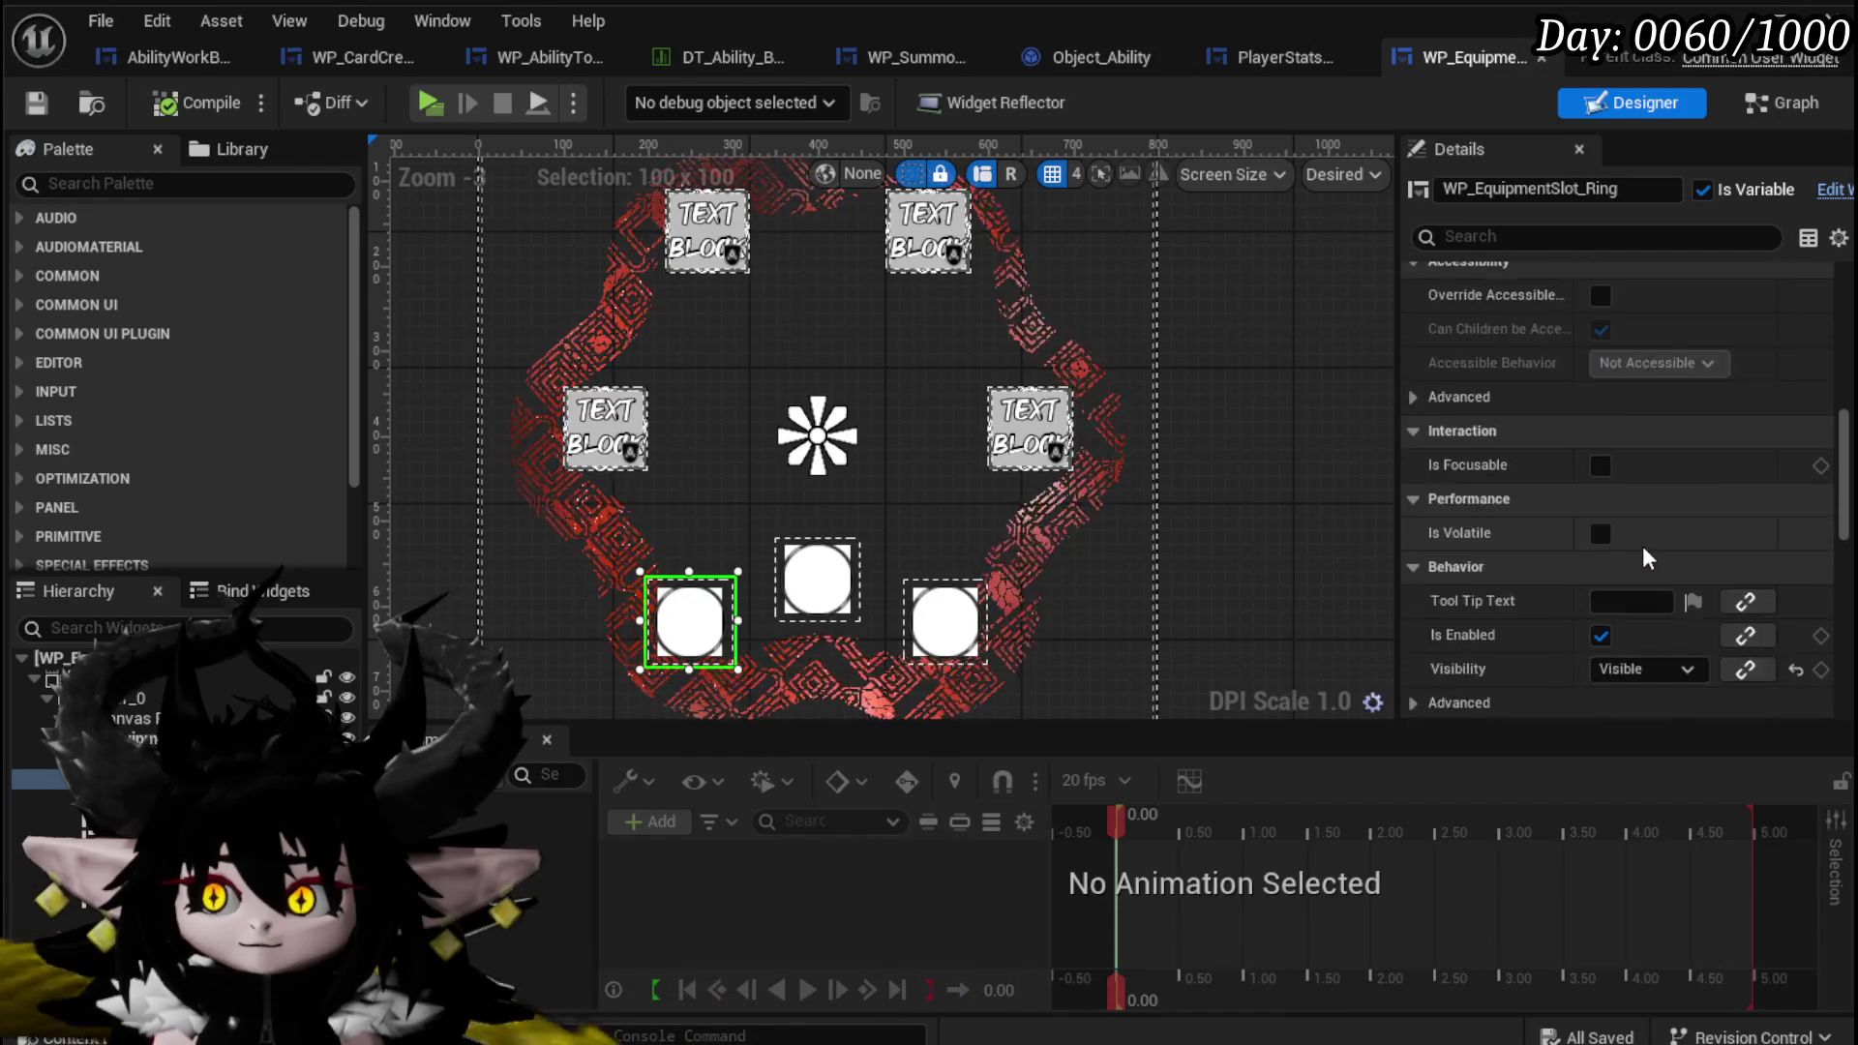
pyautogui.scroll(-2, 1642, 546)
pyautogui.click(1634, 468)
pyautogui.click(1634, 519)
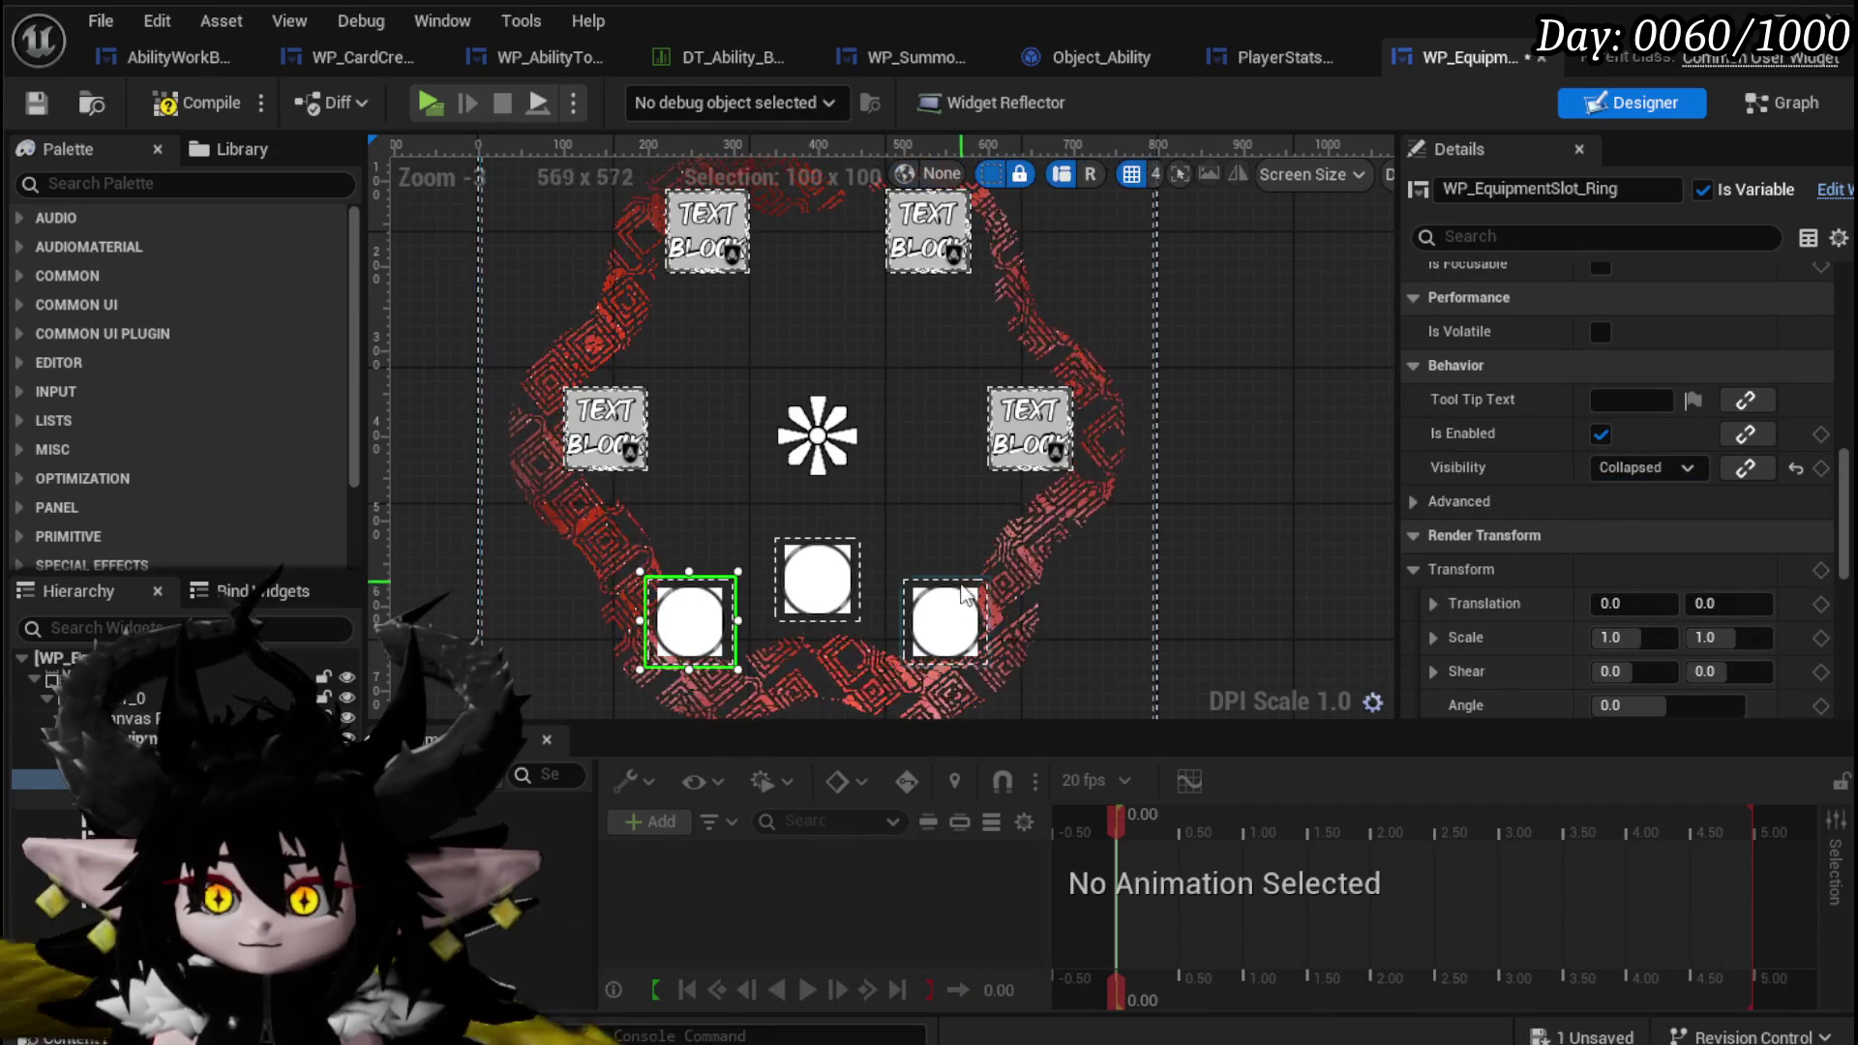
# Collapse the Earring slot as well, compile and save WP_EquipmentUI, and return to PlayerStatsHUD.
pyautogui.click(965, 590)
pyautogui.click(1647, 473)
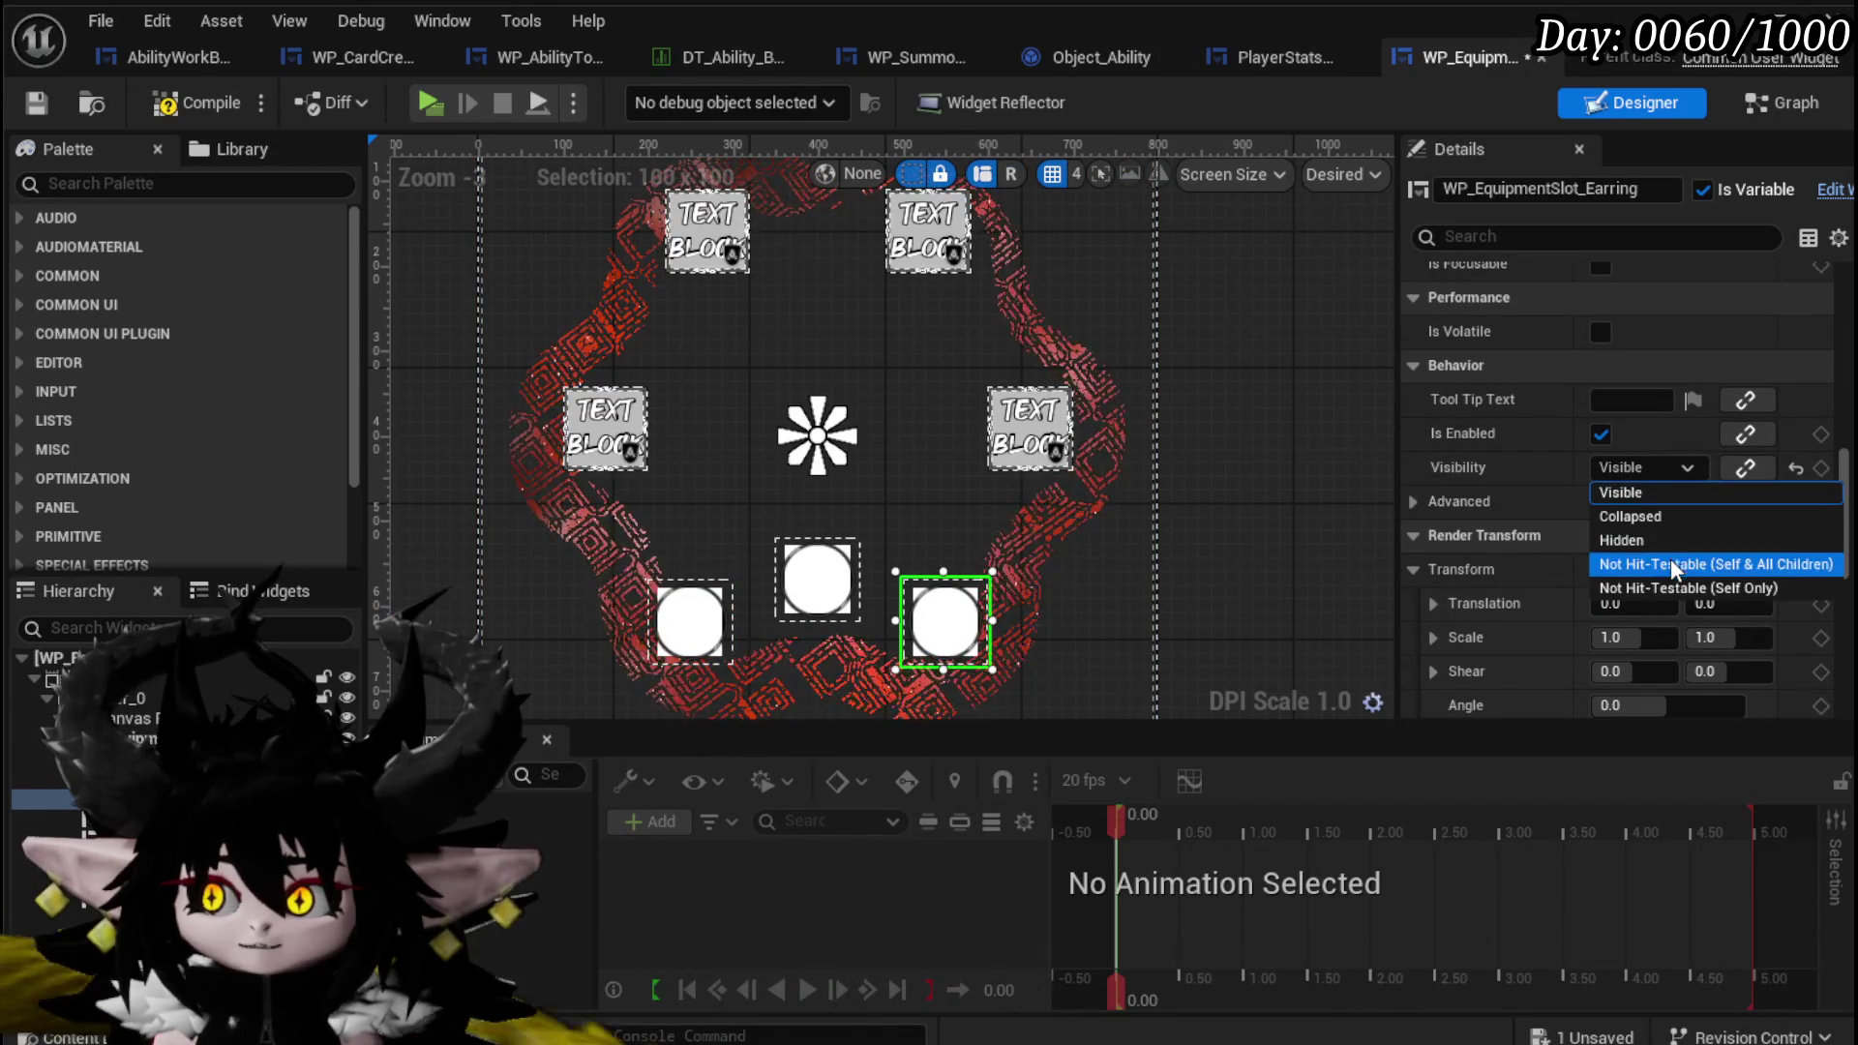
pyautogui.click(1646, 517)
pyautogui.click(189, 105)
pyautogui.click(34, 105)
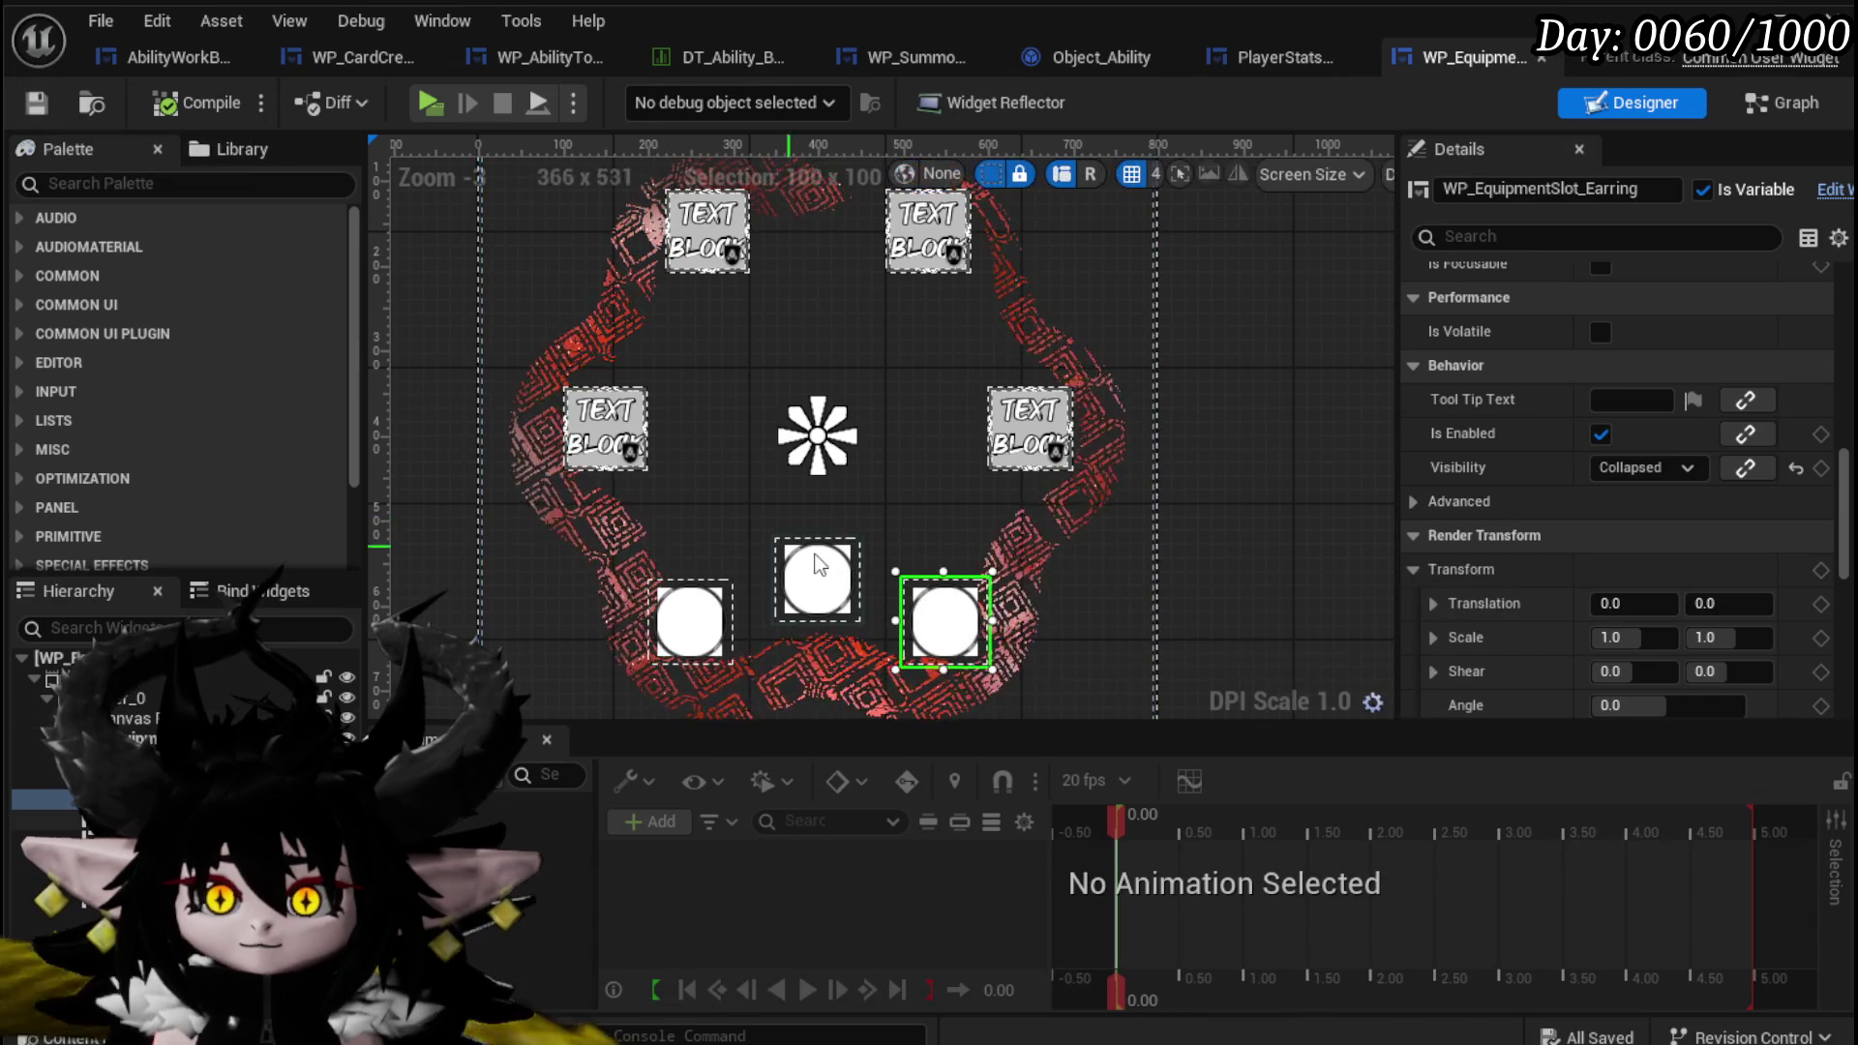
pyautogui.click(1285, 56)
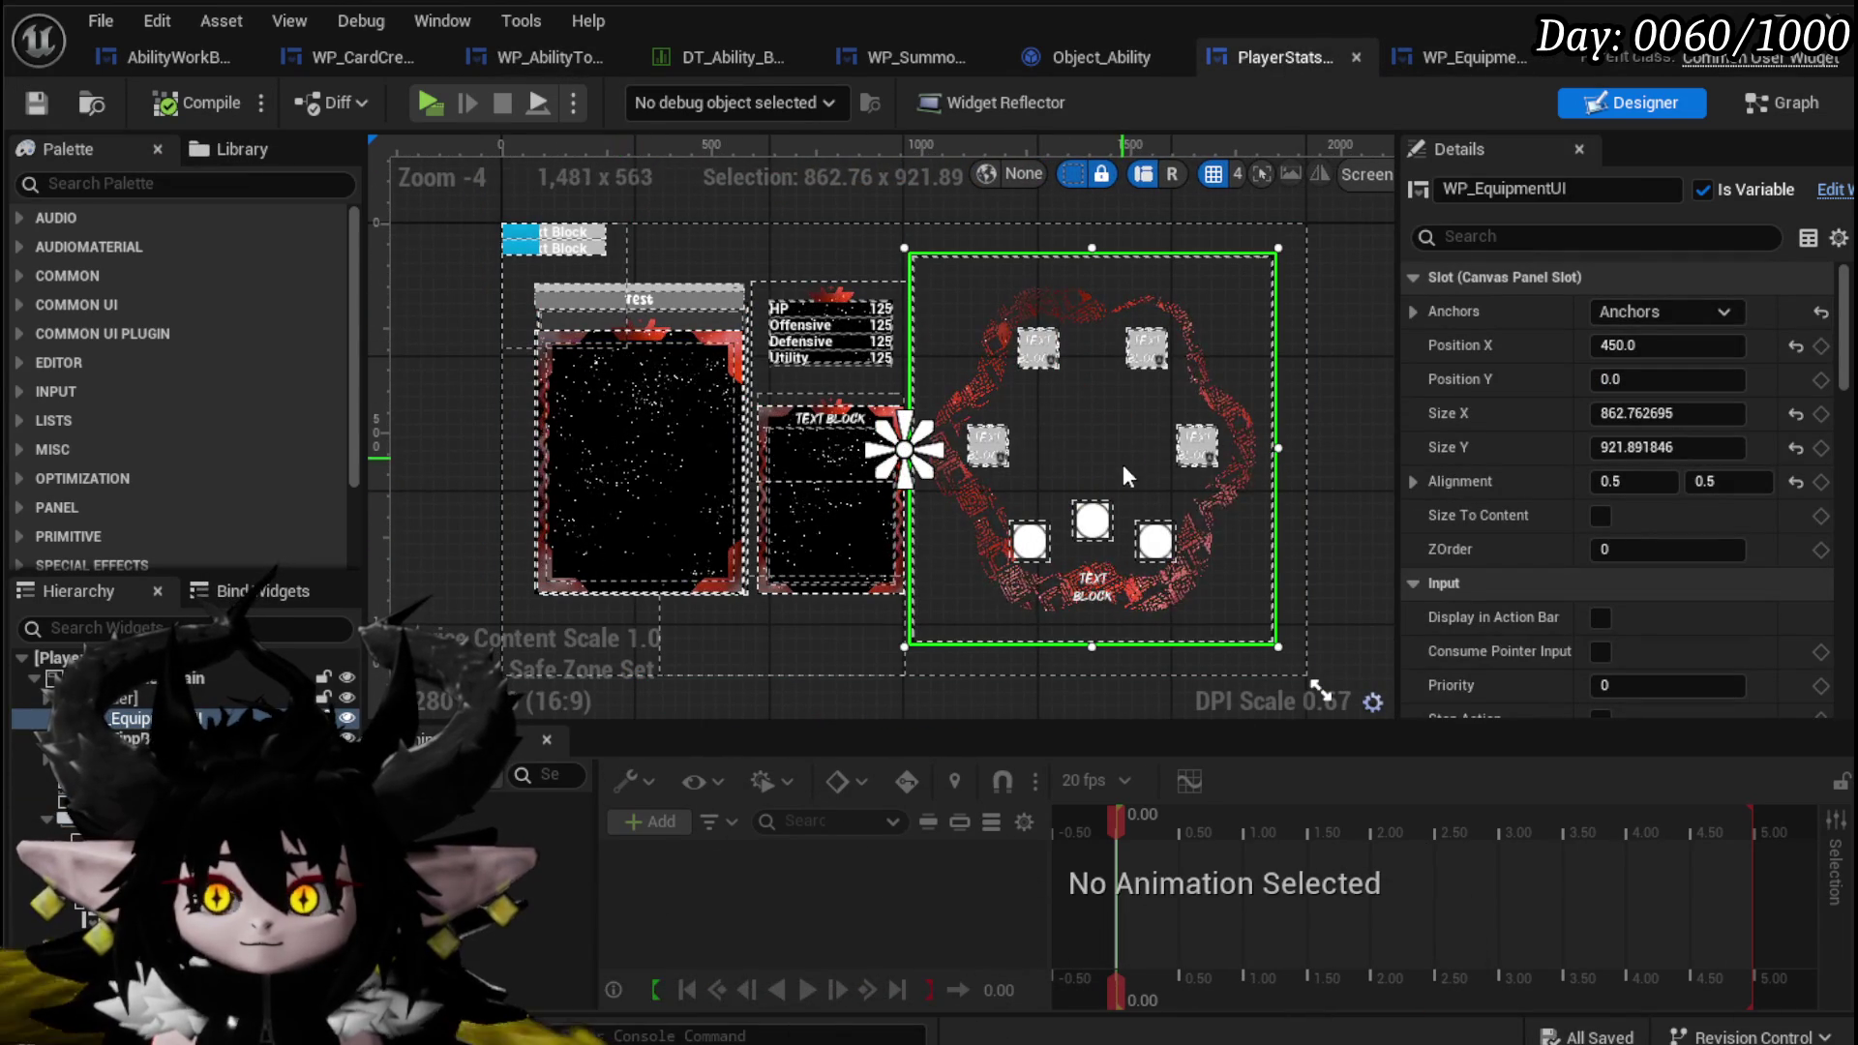
pyautogui.click(1782, 103)
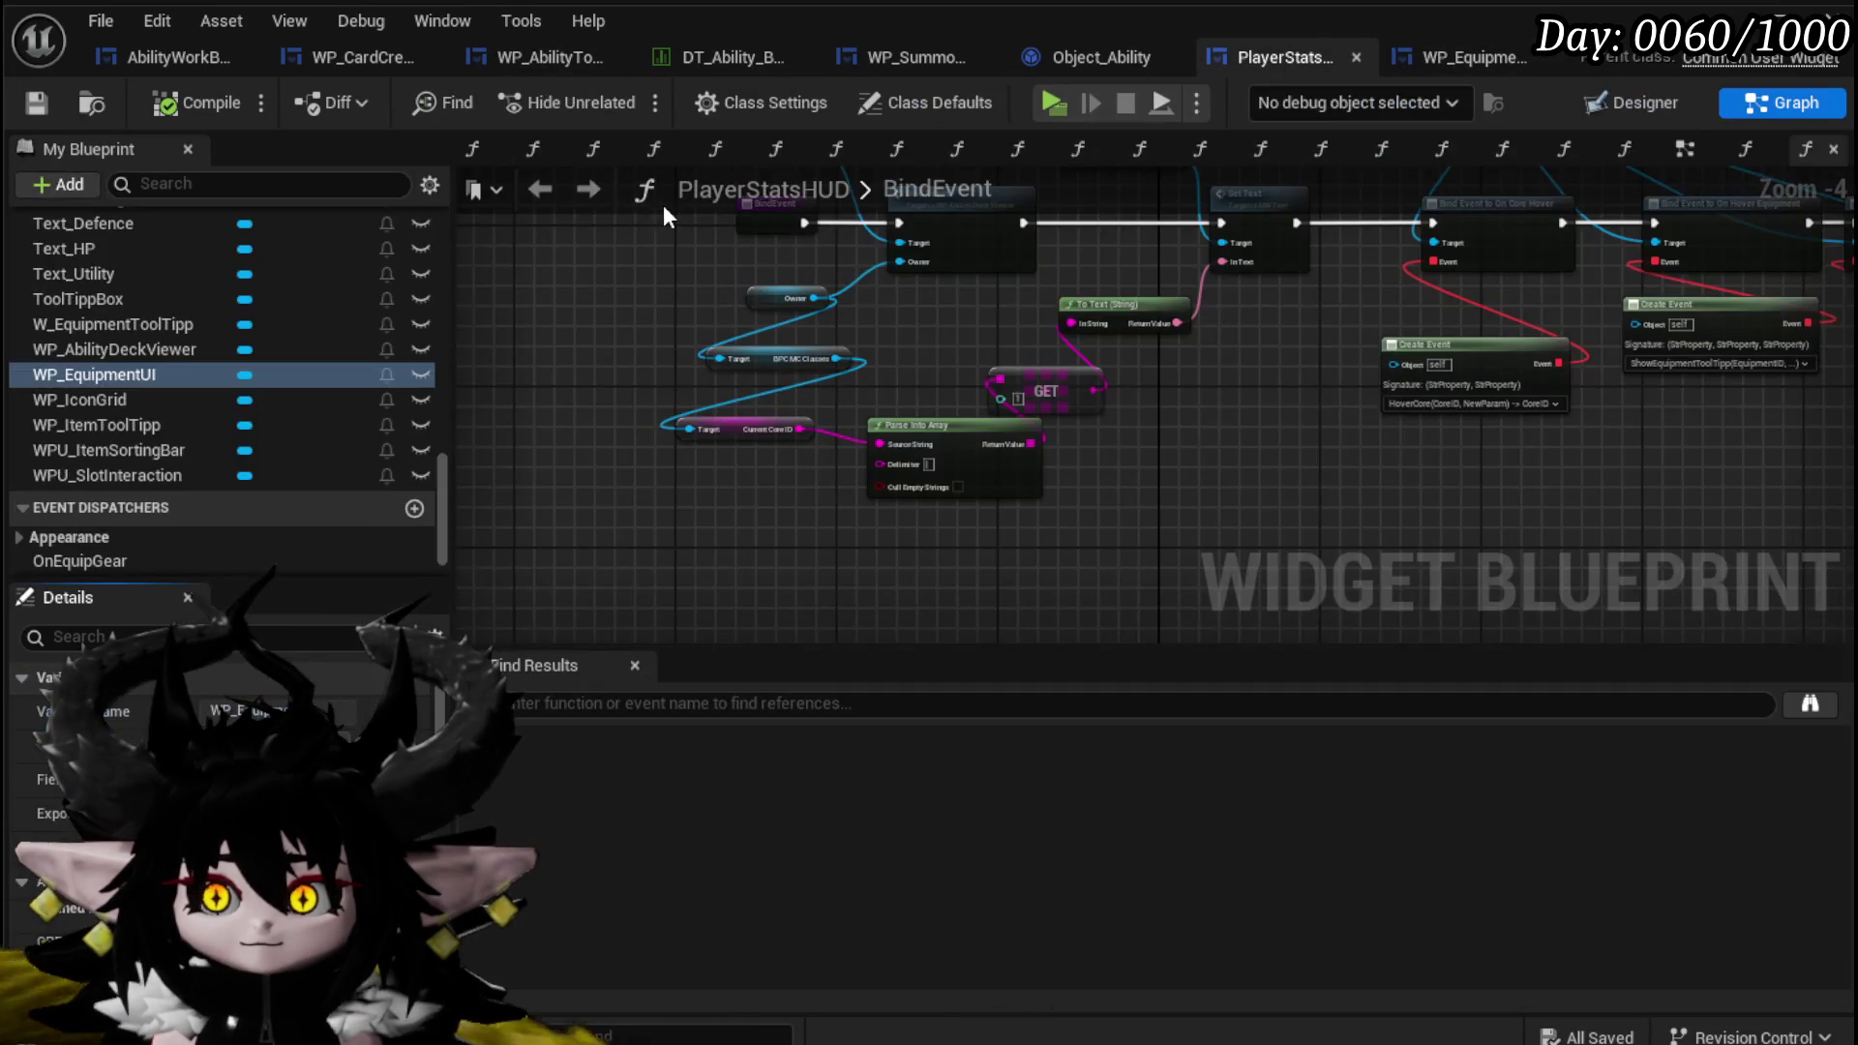
pyautogui.scroll(5, 195, 341)
pyautogui.scroll(3, 201, 340)
pyautogui.moveTo(438, 385); pyautogui.dragTo(450, 238)
pyautogui.scroll(3, 850, 422)
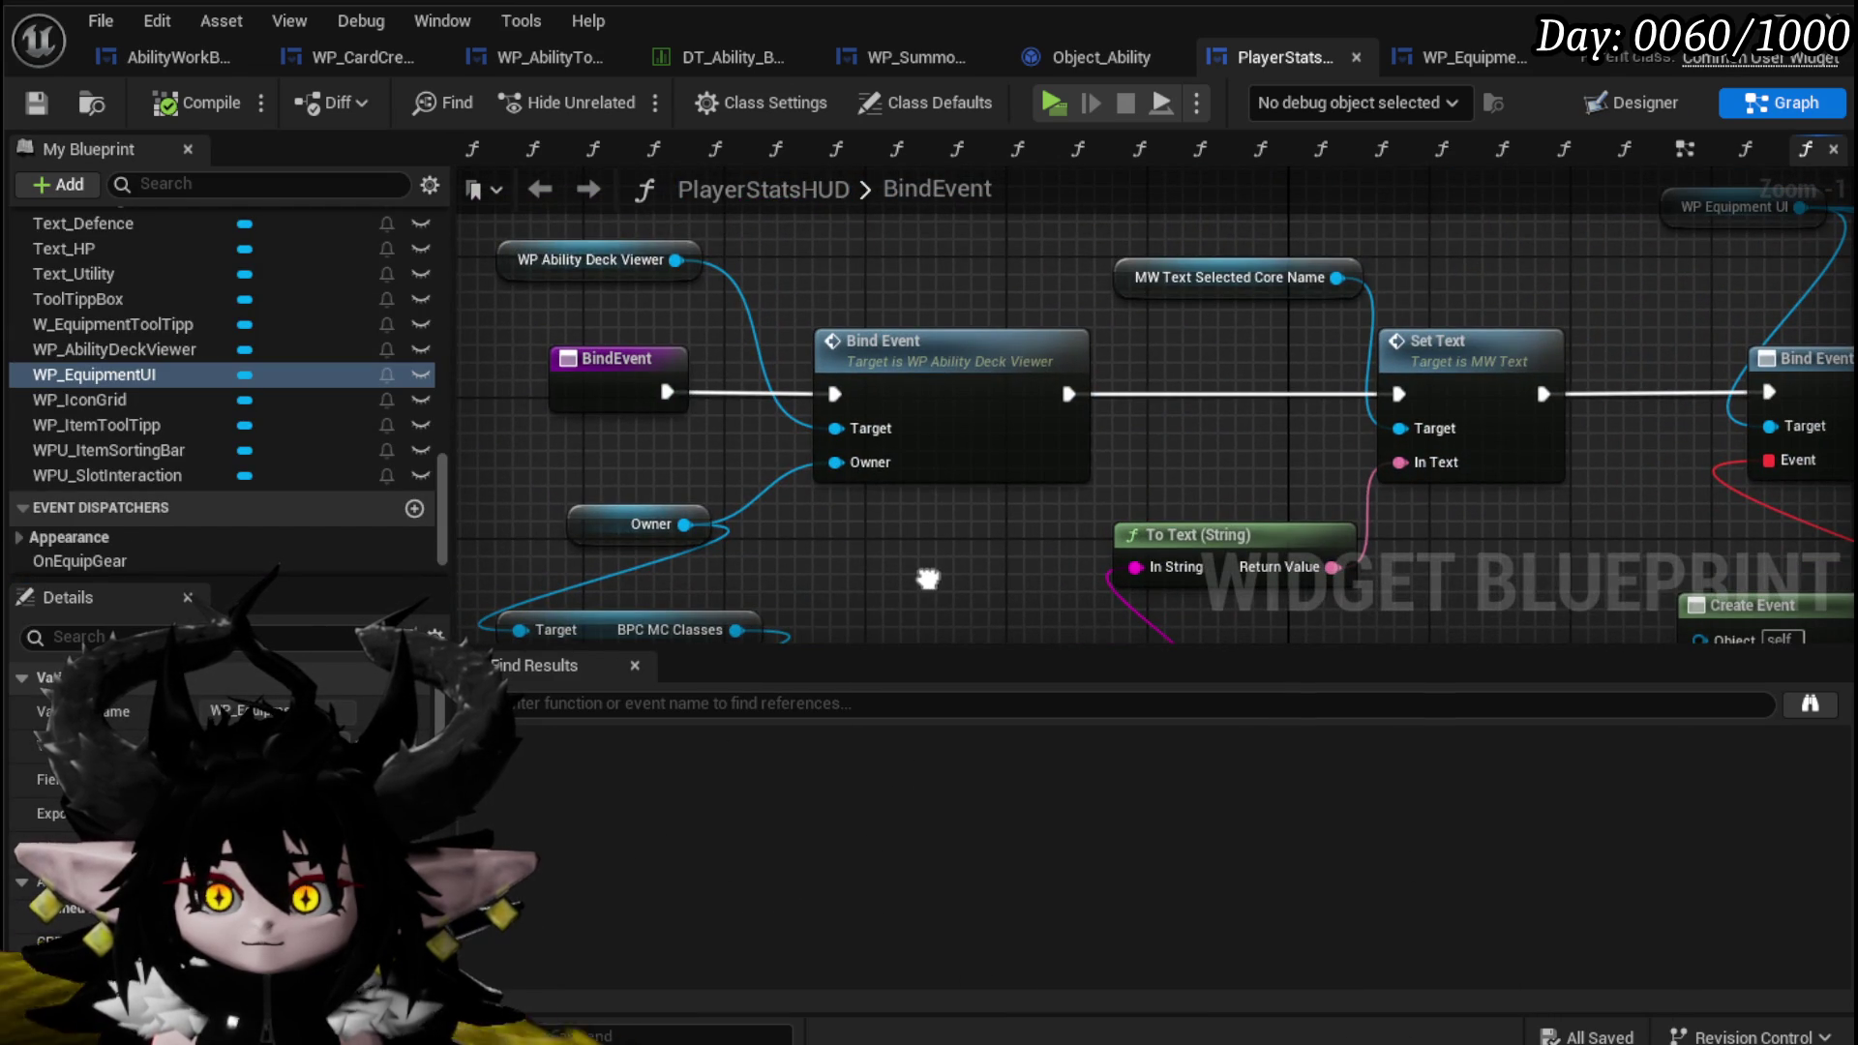
pyautogui.scroll(-2, 927, 579)
pyautogui.moveTo(667, 511); pyautogui.dragTo(600, 474)
pyautogui.moveTo(1364, 303); pyautogui.dragTo(458, 308)
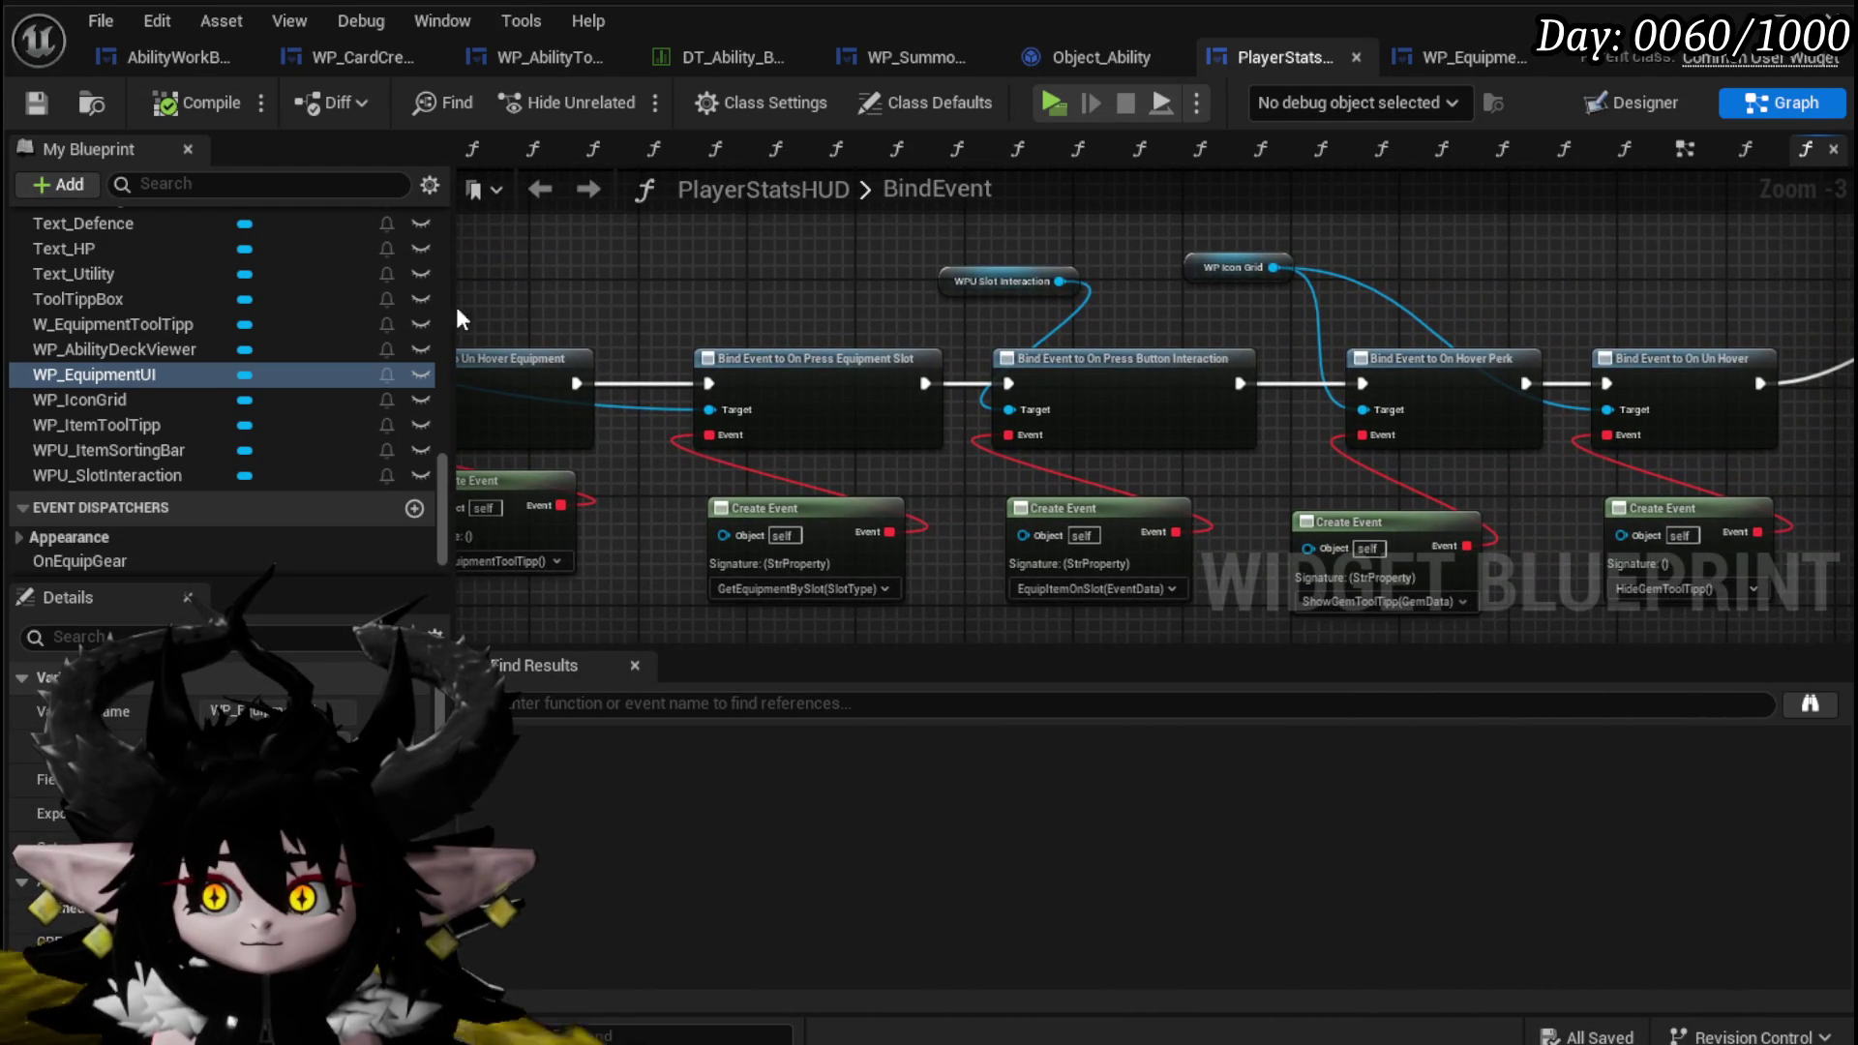
pyautogui.moveTo(1212, 313)
pyautogui.mouseDown()
pyautogui.moveTo(884, 290)
pyautogui.moveTo(632, 313)
pyautogui.mouseUp()
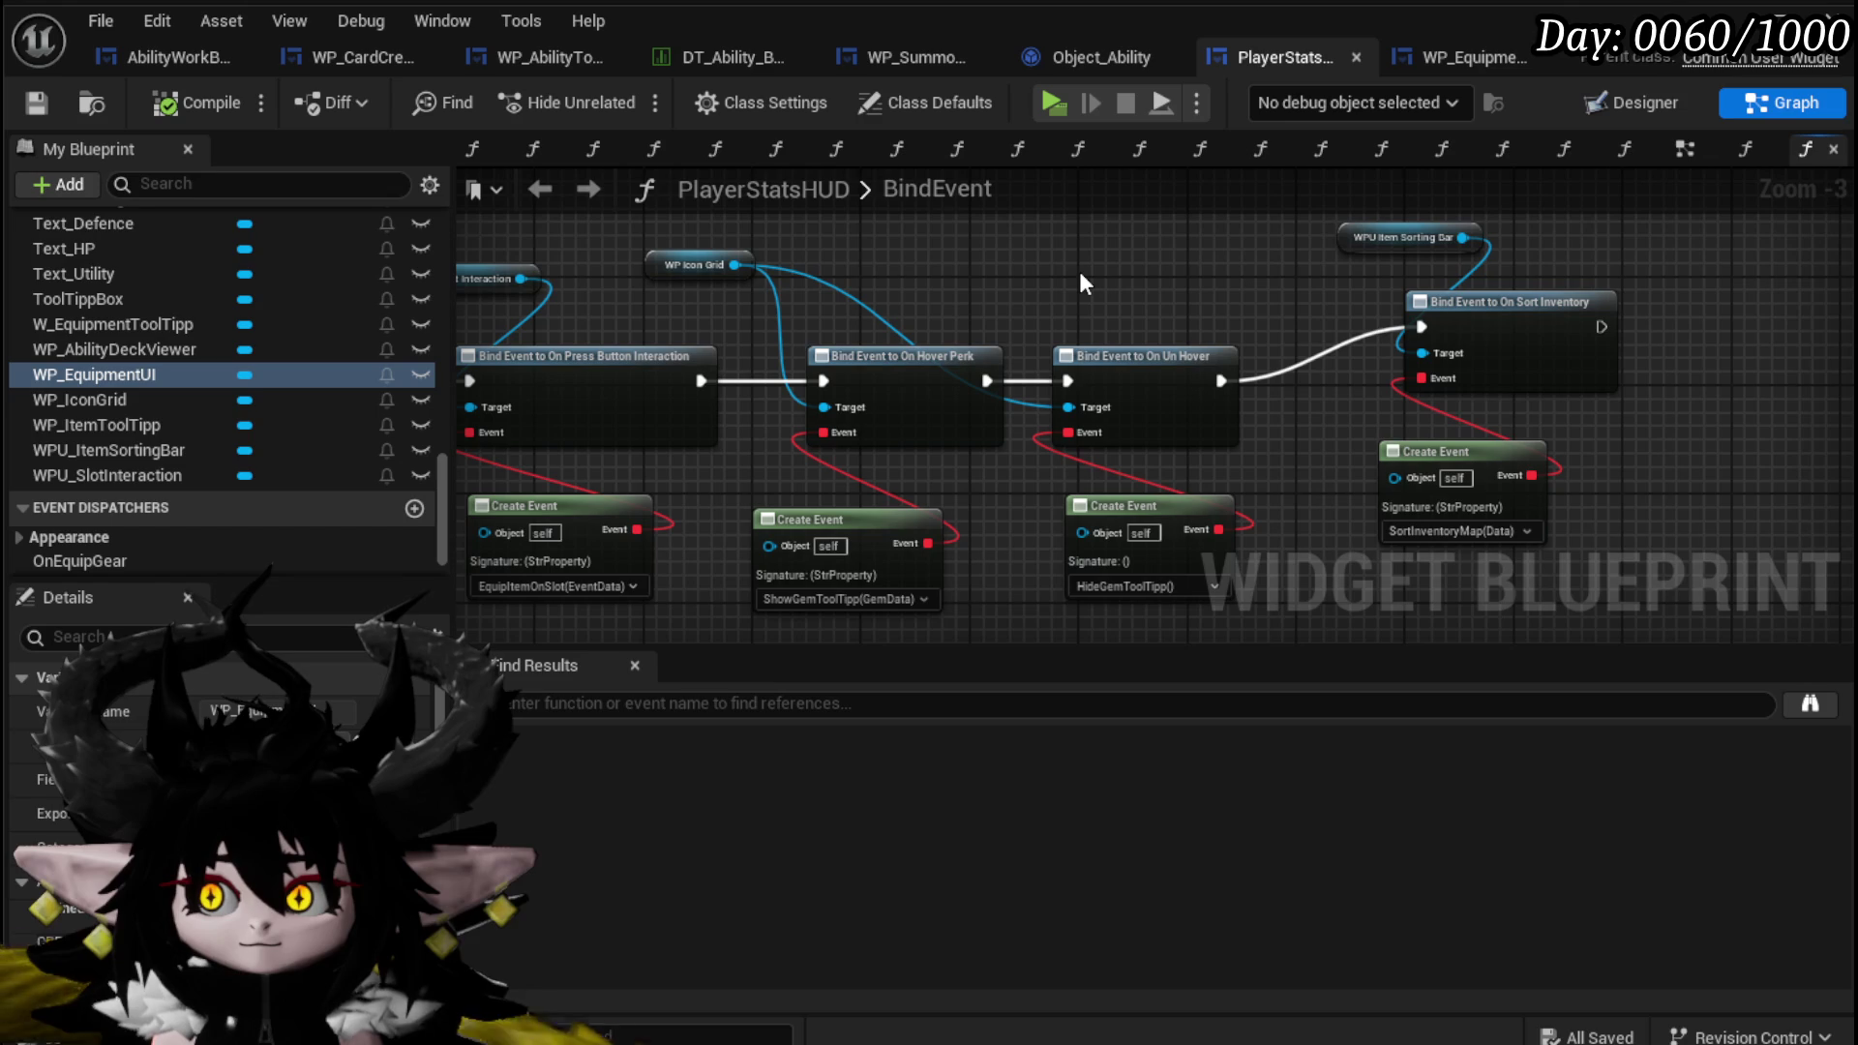
pyautogui.moveTo(1080, 273)
pyautogui.mouseDown()
pyautogui.moveTo(1294, 293)
pyautogui.moveTo(924, 314)
pyautogui.moveTo(1139, 309)
pyautogui.mouseUp()
pyautogui.moveTo(784, 324)
pyautogui.mouseDown()
pyautogui.moveTo(817, 312)
pyautogui.moveTo(818, 281)
pyautogui.moveTo(1088, 270)
pyautogui.moveTo(892, 235)
pyautogui.moveTo(1336, 266)
pyautogui.mouseUp()
pyautogui.moveTo(837, 275)
pyautogui.mouseDown()
pyautogui.moveTo(1306, 290)
pyautogui.moveTo(1385, 312)
pyautogui.moveTo(772, 259)
pyautogui.moveTo(320, 248)
pyautogui.mouseUp()
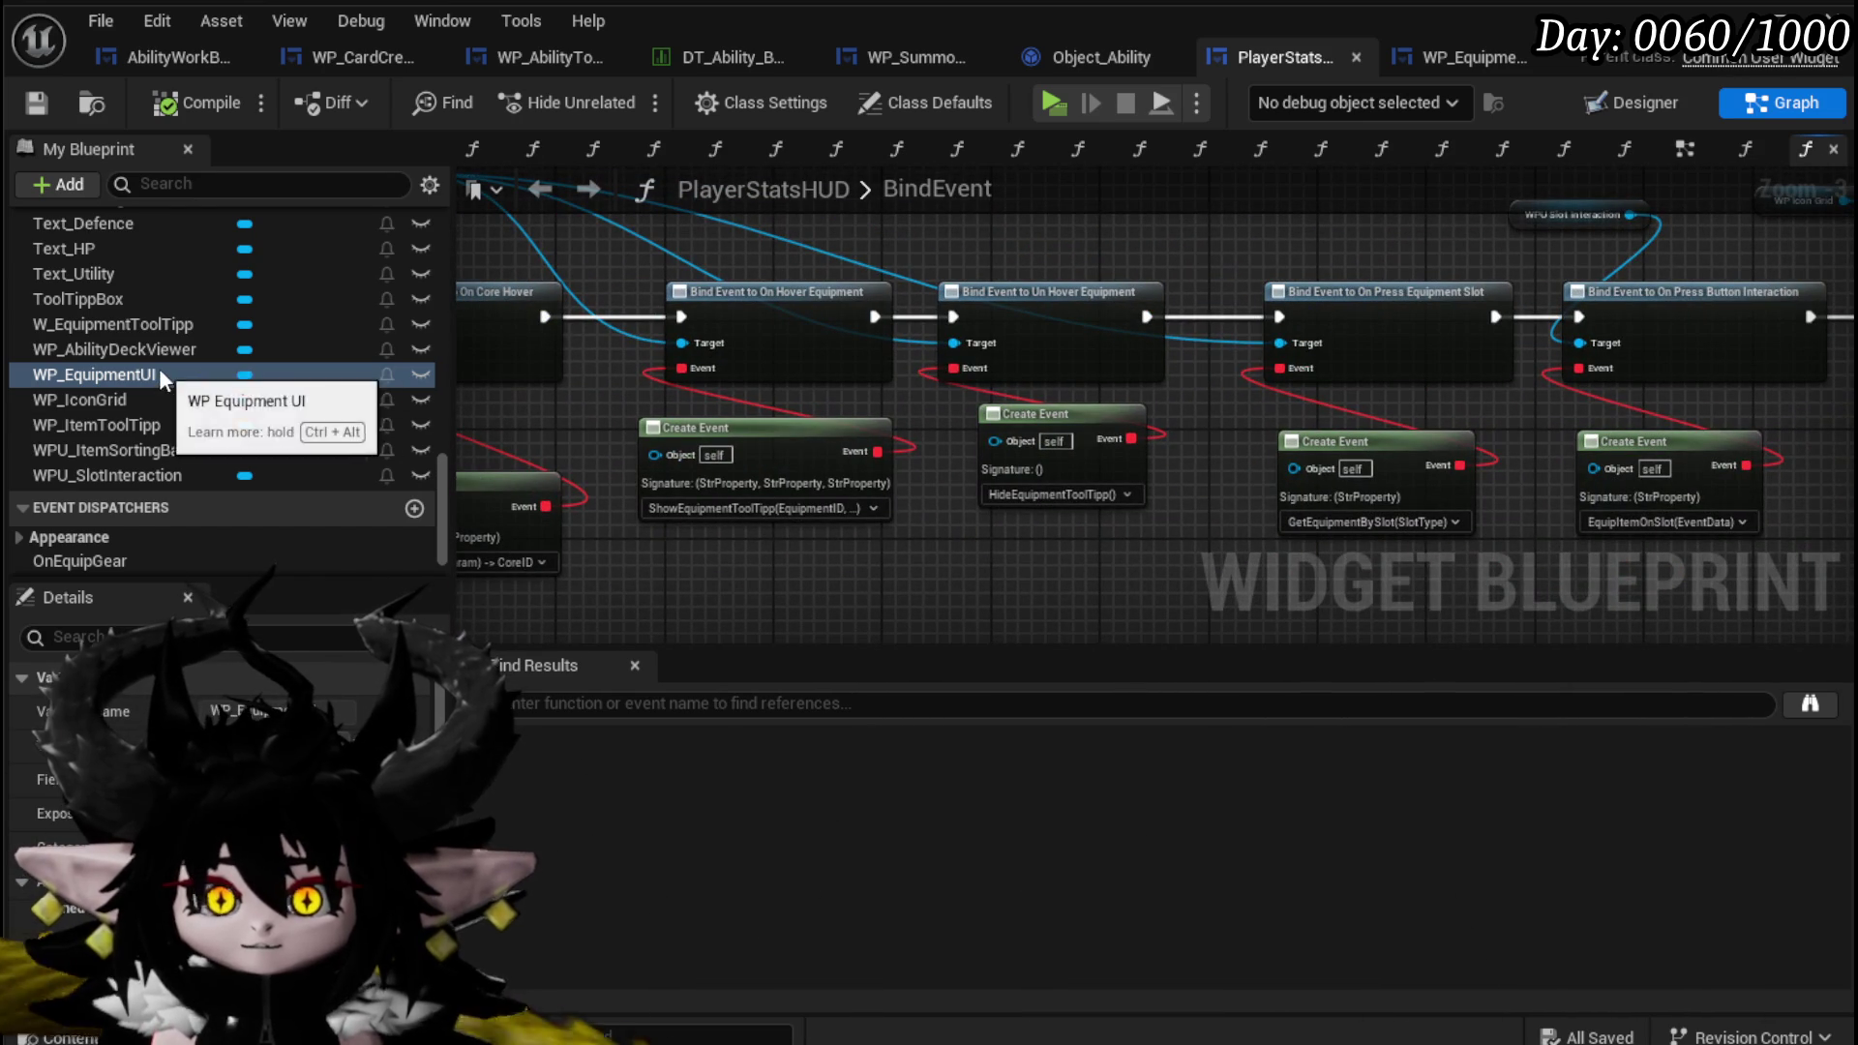
pyautogui.scroll(3, 296, 392)
pyautogui.scroll(15, 297, 387)
pyautogui.scroll(5, 296, 382)
pyautogui.click(19, 375)
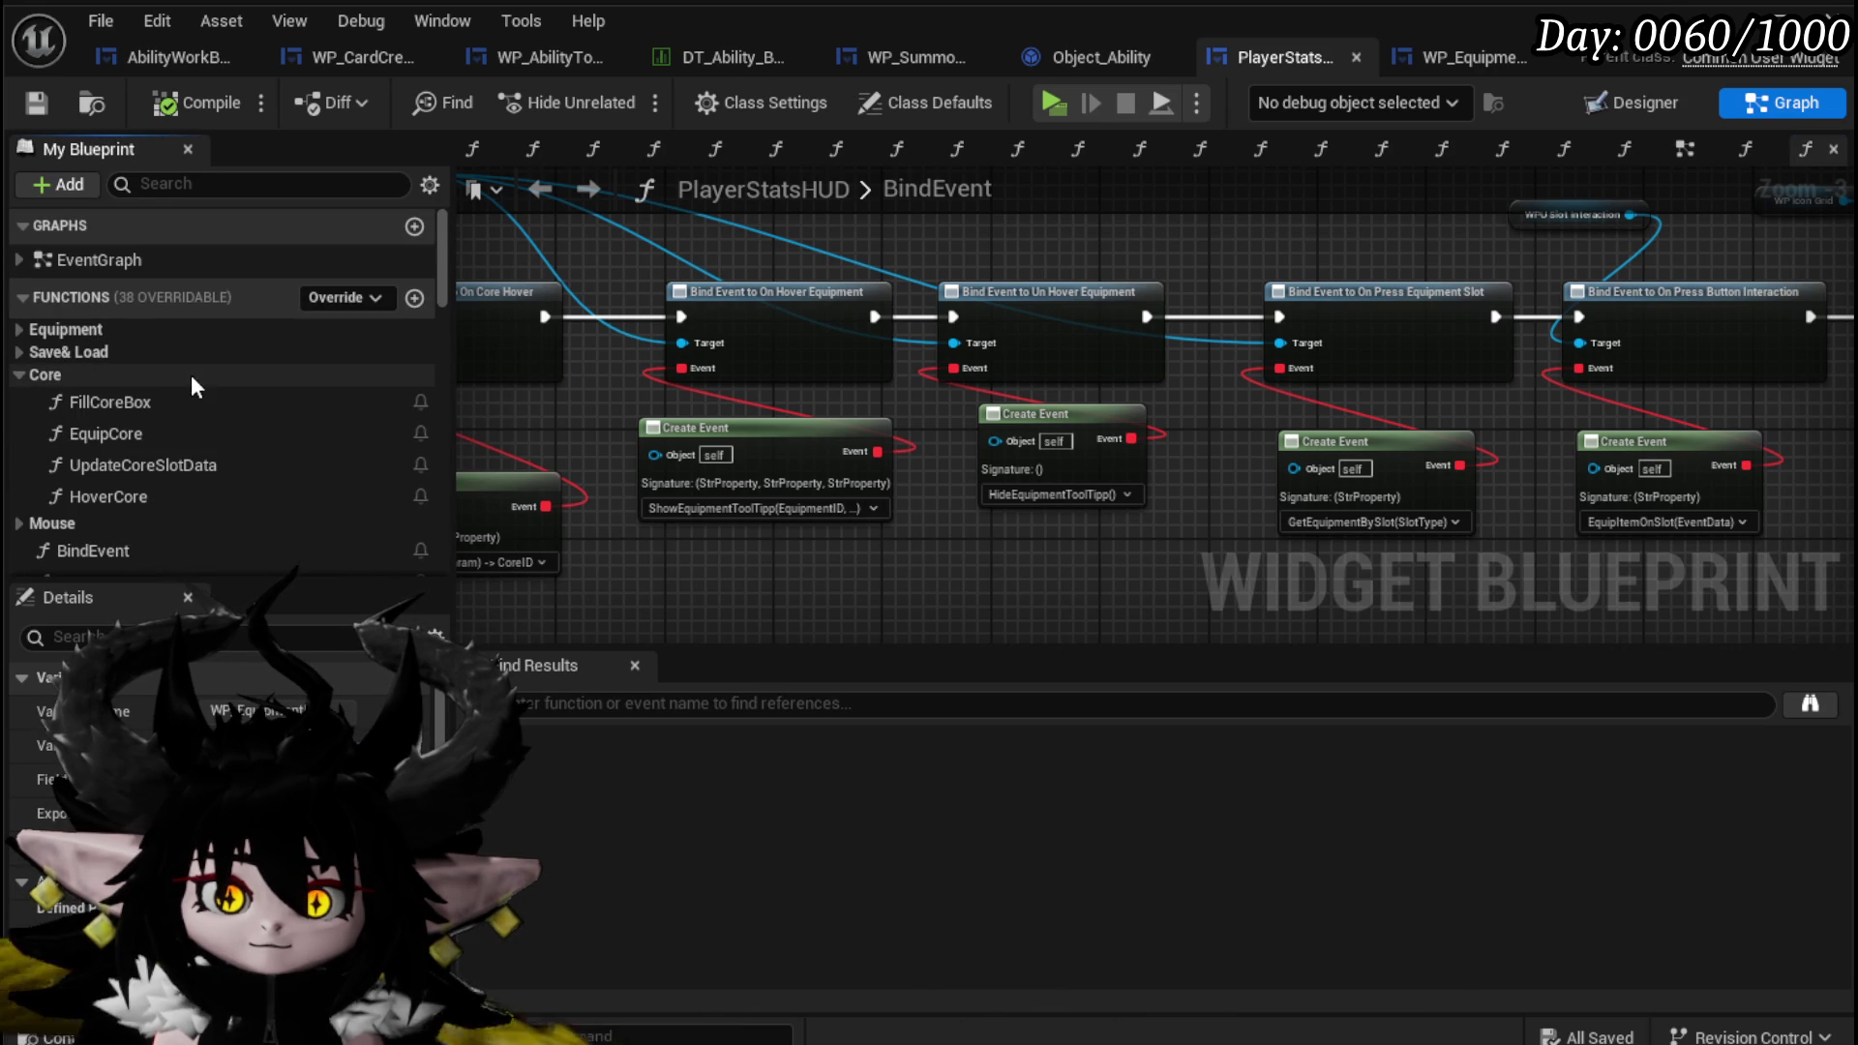
# In the FillCoreBox graph, rearrange the On Hover Equipment bind and HoverCore Create Event nodes.
pyautogui.doubleClick(241, 400)
pyautogui.scroll(-3, 891, 384)
pyautogui.scroll(3, 726, 370)
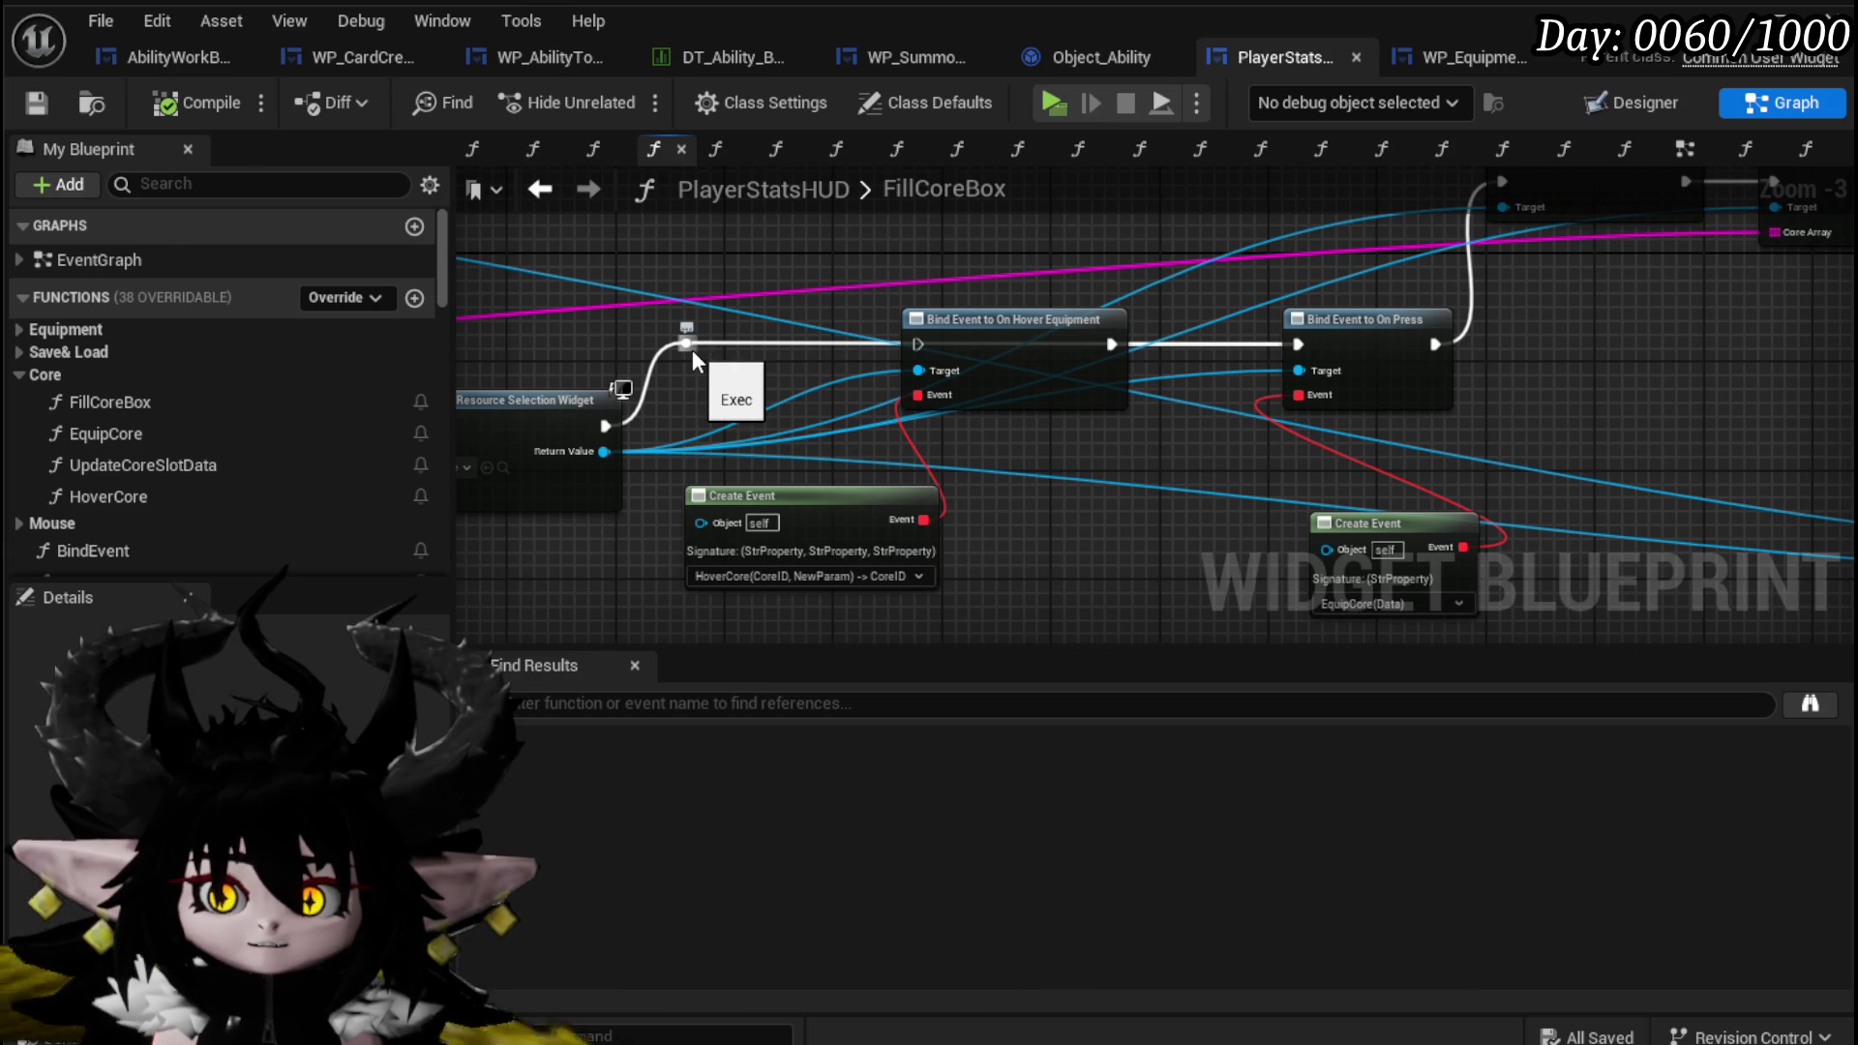
pyautogui.moveTo(1052, 321)
pyautogui.mouseDown()
pyautogui.moveTo(1037, 347)
pyautogui.moveTo(1047, 320)
pyautogui.mouseUp()
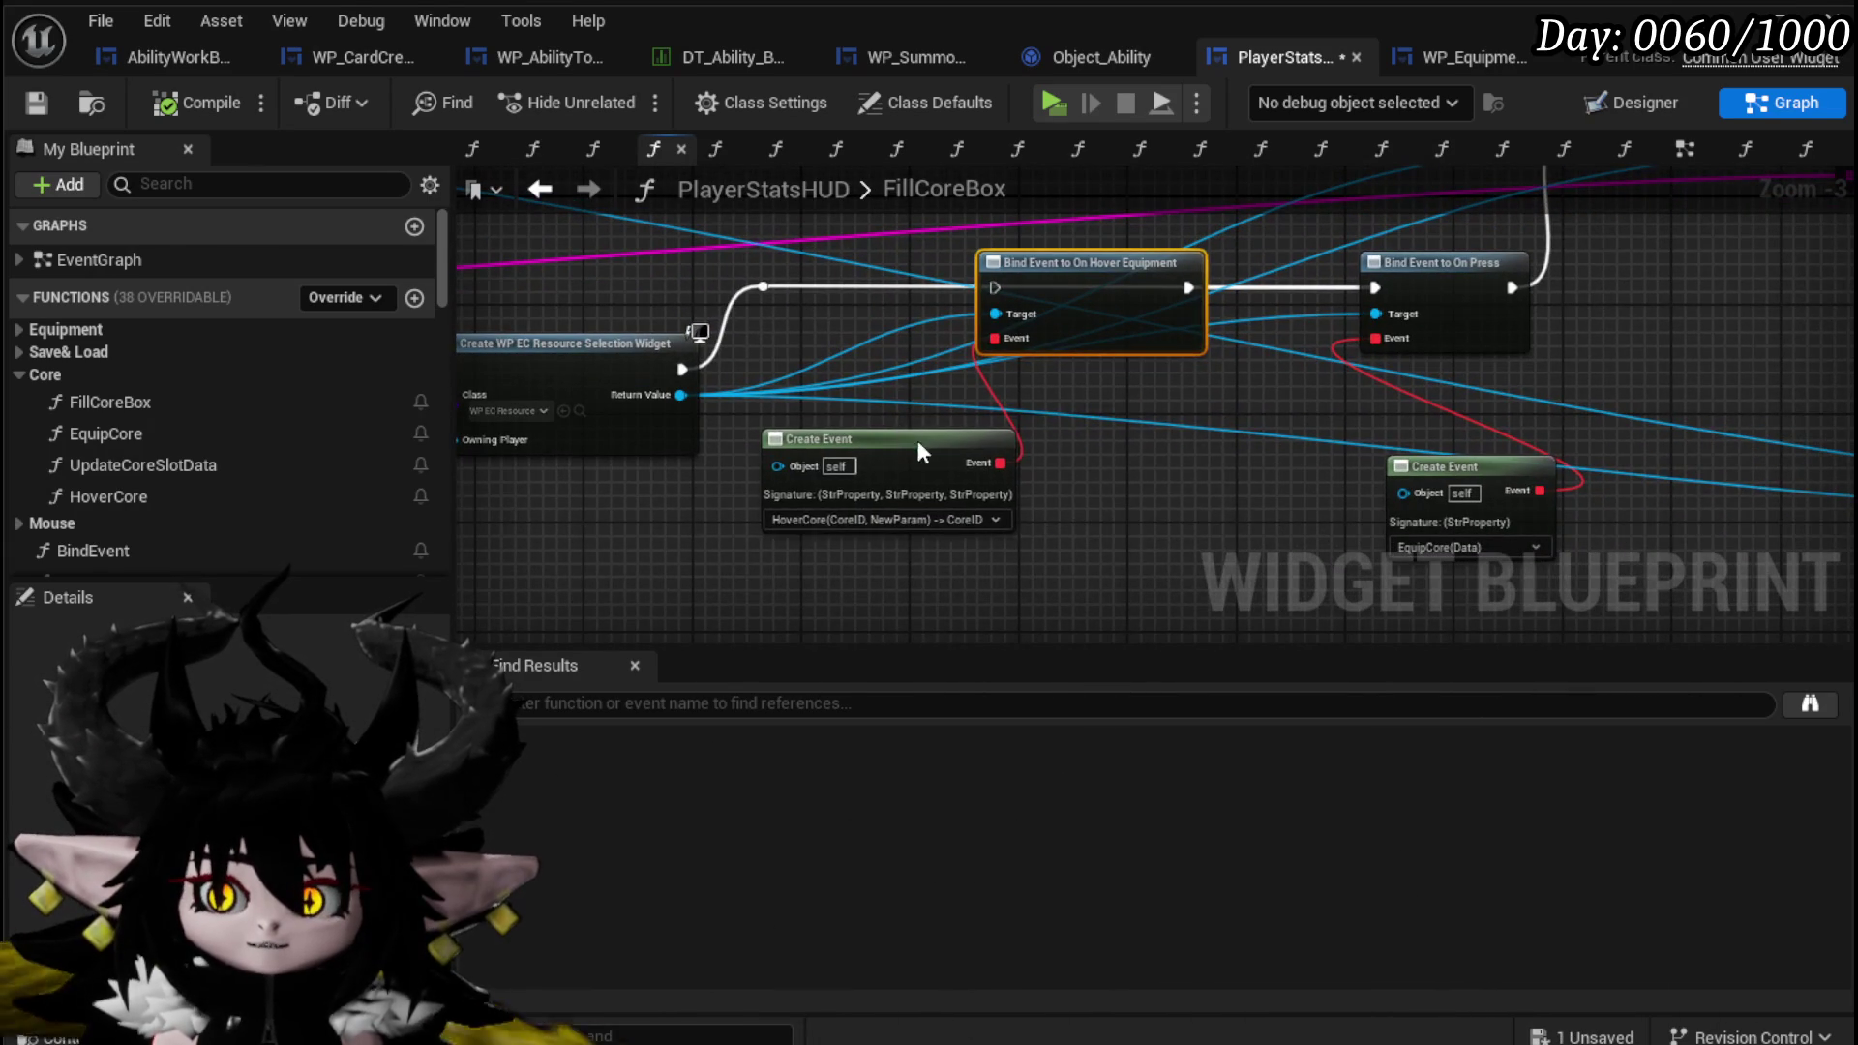
pyautogui.moveTo(909, 437); pyautogui.dragTo(1140, 451)
pyautogui.moveTo(995, 287)
pyautogui.mouseDown()
pyautogui.moveTo(960, 292)
pyautogui.moveTo(1002, 286)
pyautogui.mouseUp()
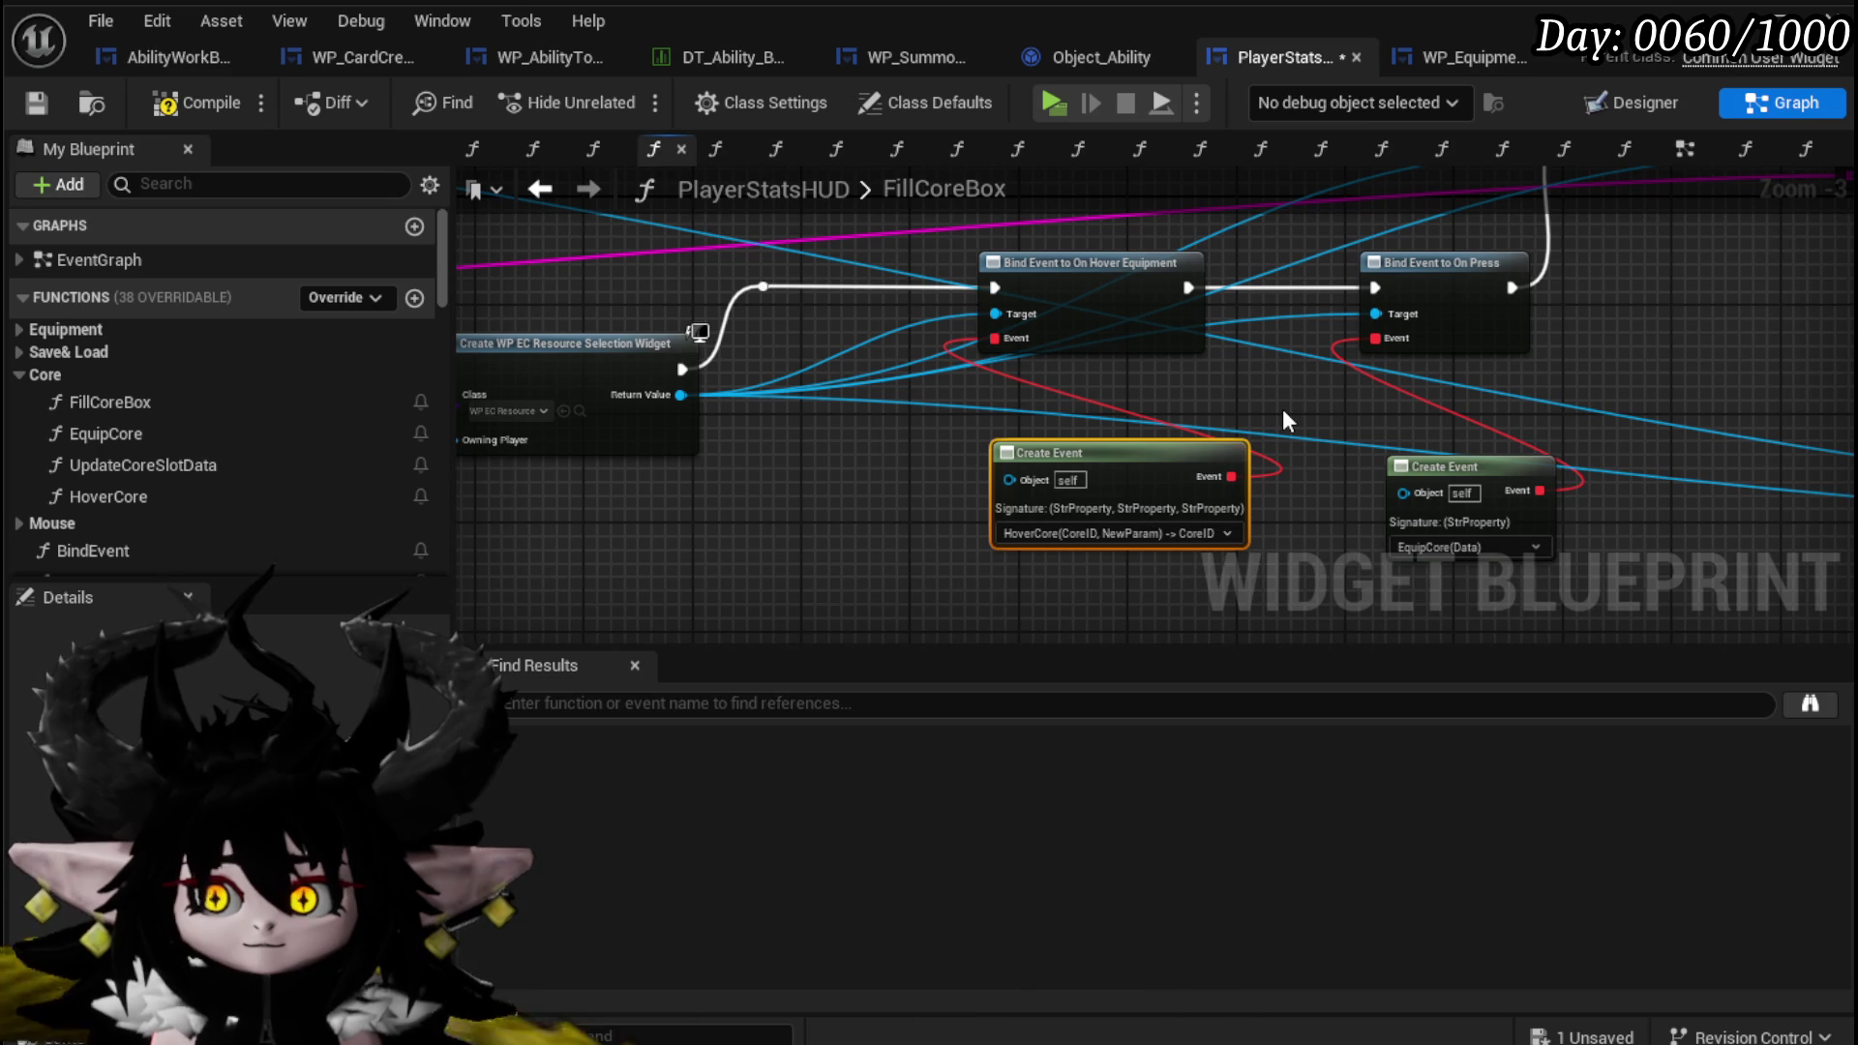
pyautogui.moveTo(1014, 451); pyautogui.dragTo(850, 438)
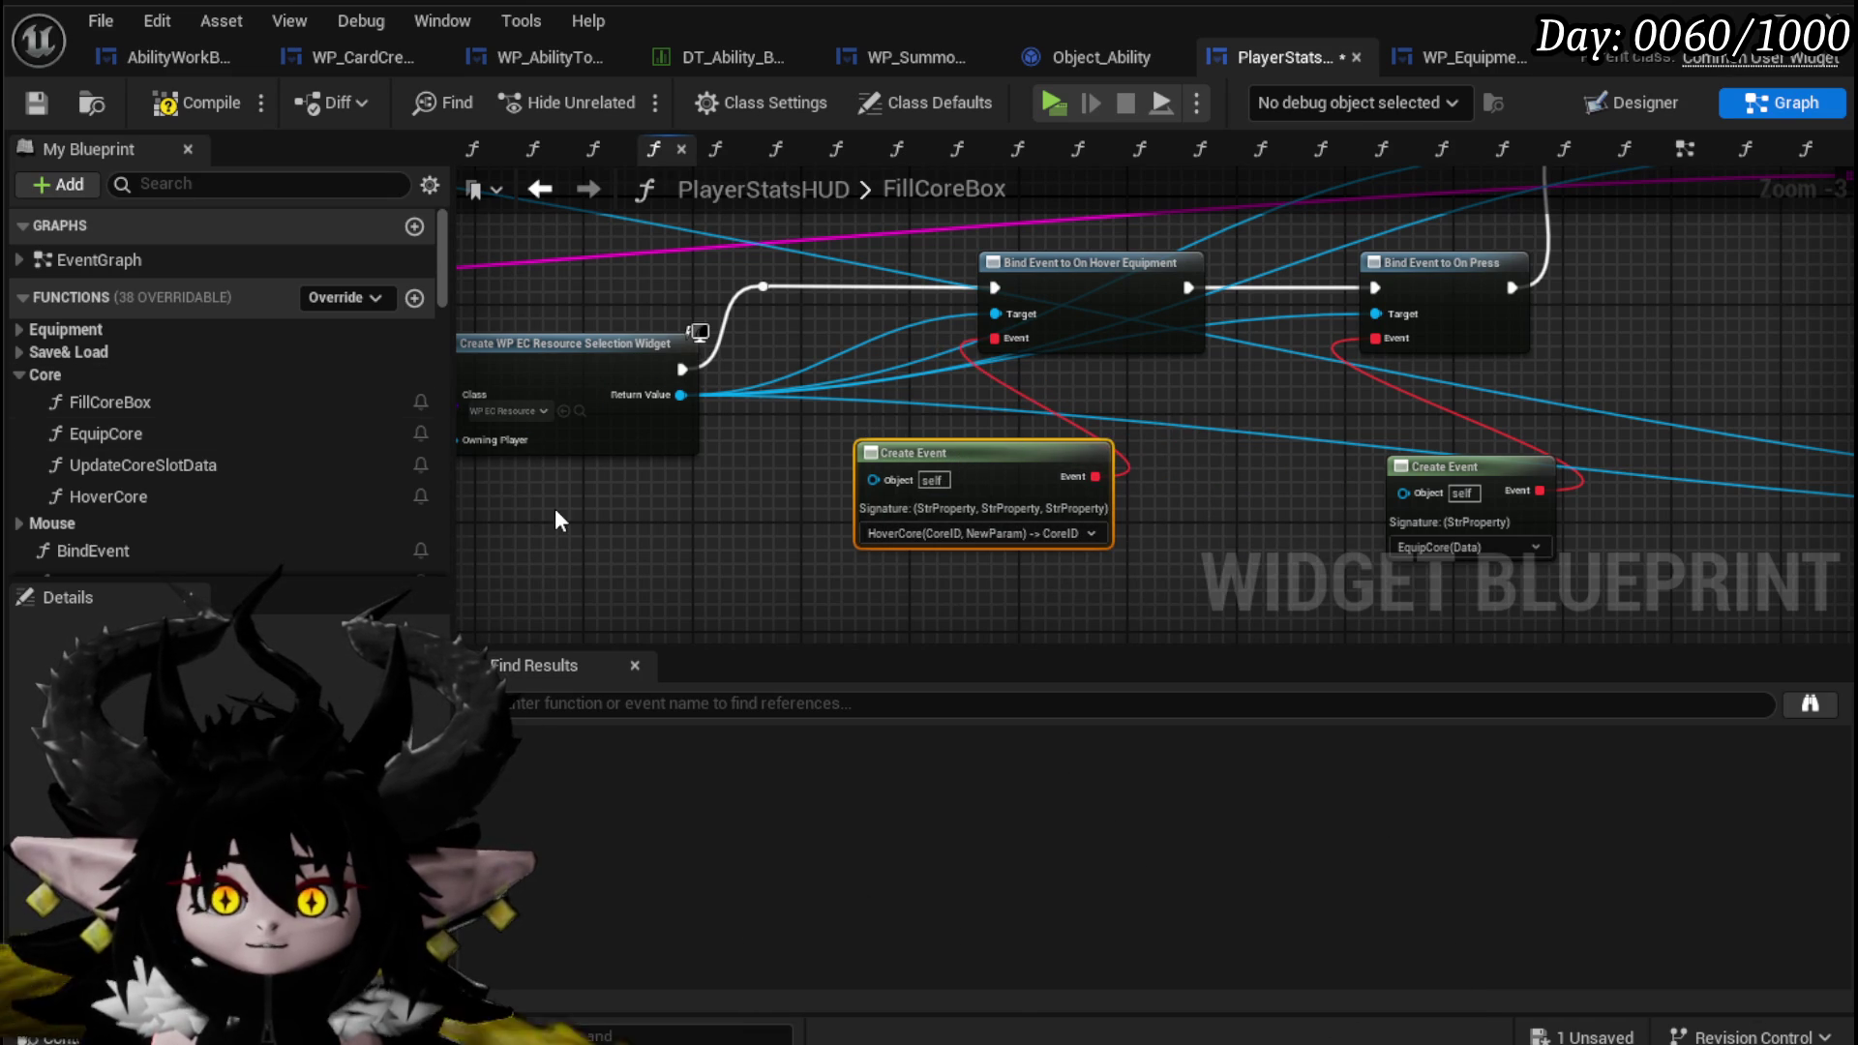
# Compile PlayerStatsHUD to surface the HoverCore signature error, then add a new function.
pyautogui.click(34, 103)
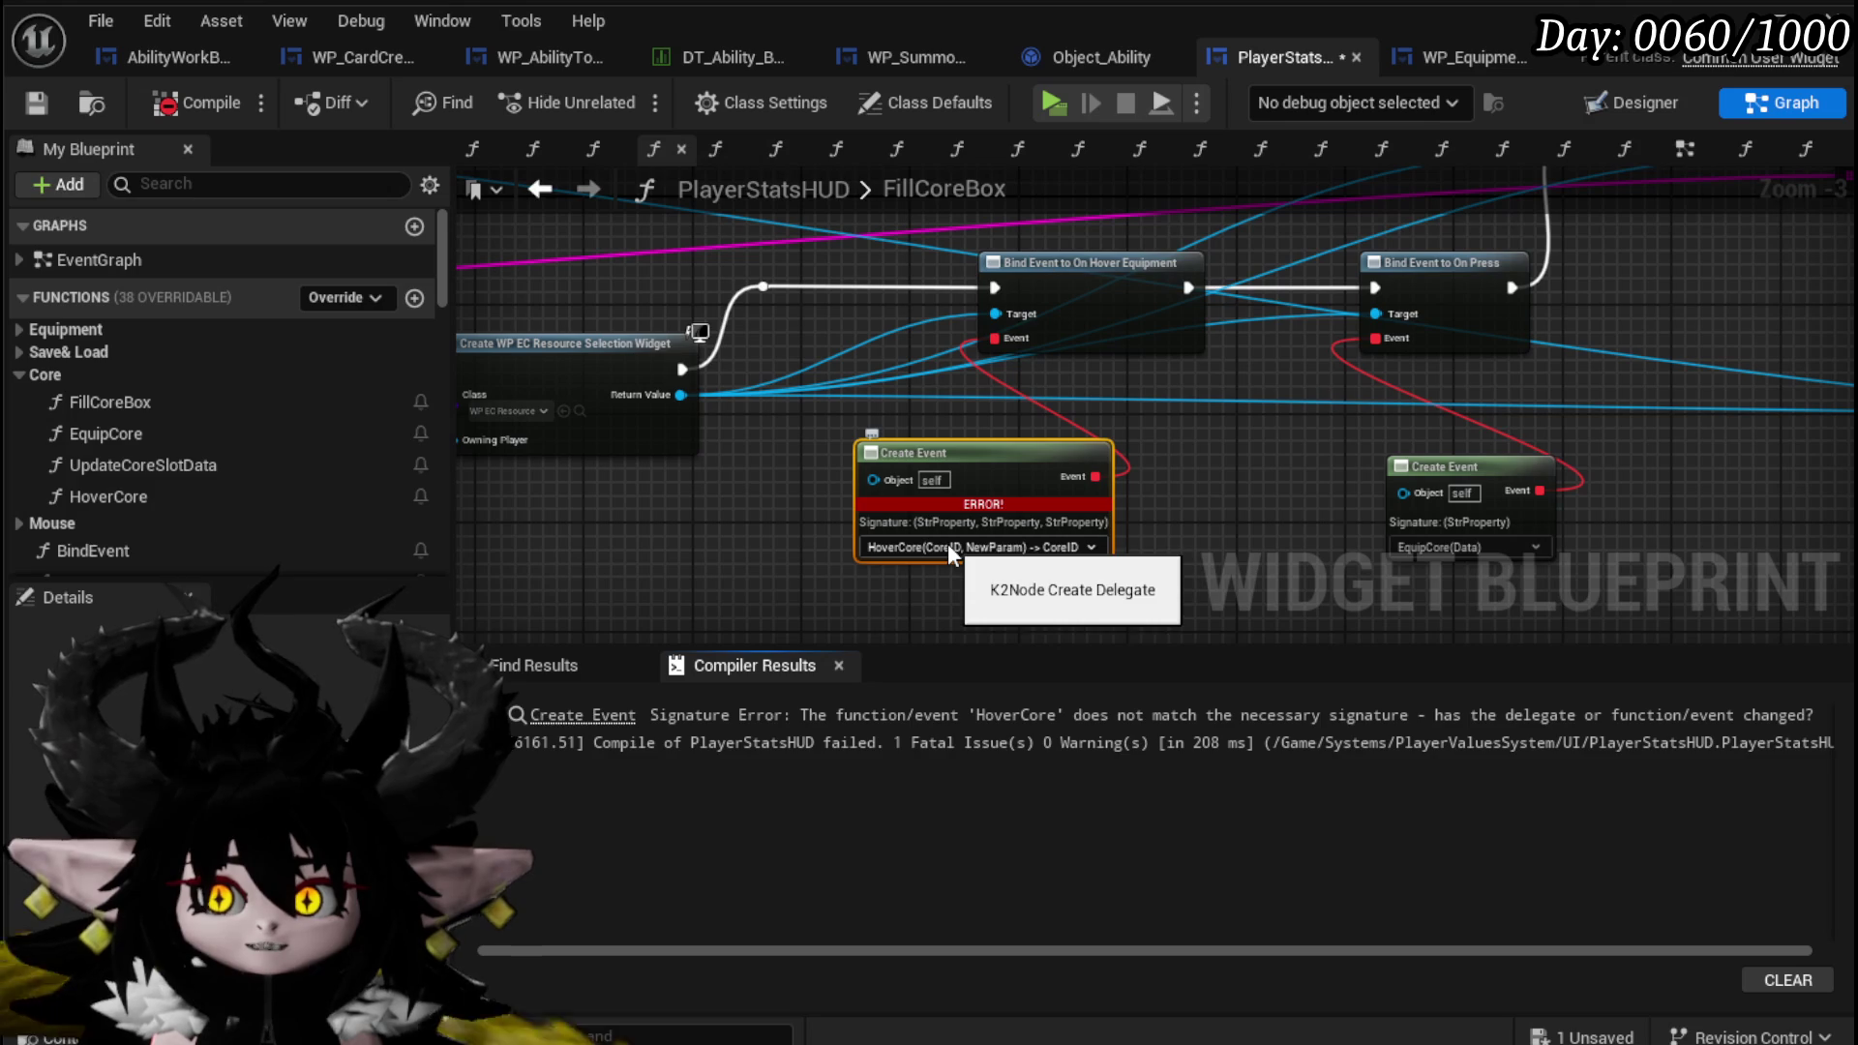
pyautogui.moveTo(986, 445)
pyautogui.mouseDown()
pyautogui.moveTo(1280, 572)
pyautogui.moveTo(818, 416)
pyautogui.moveTo(1064, 510)
pyautogui.moveTo(981, 462)
pyautogui.moveTo(859, 470)
pyautogui.mouseUp()
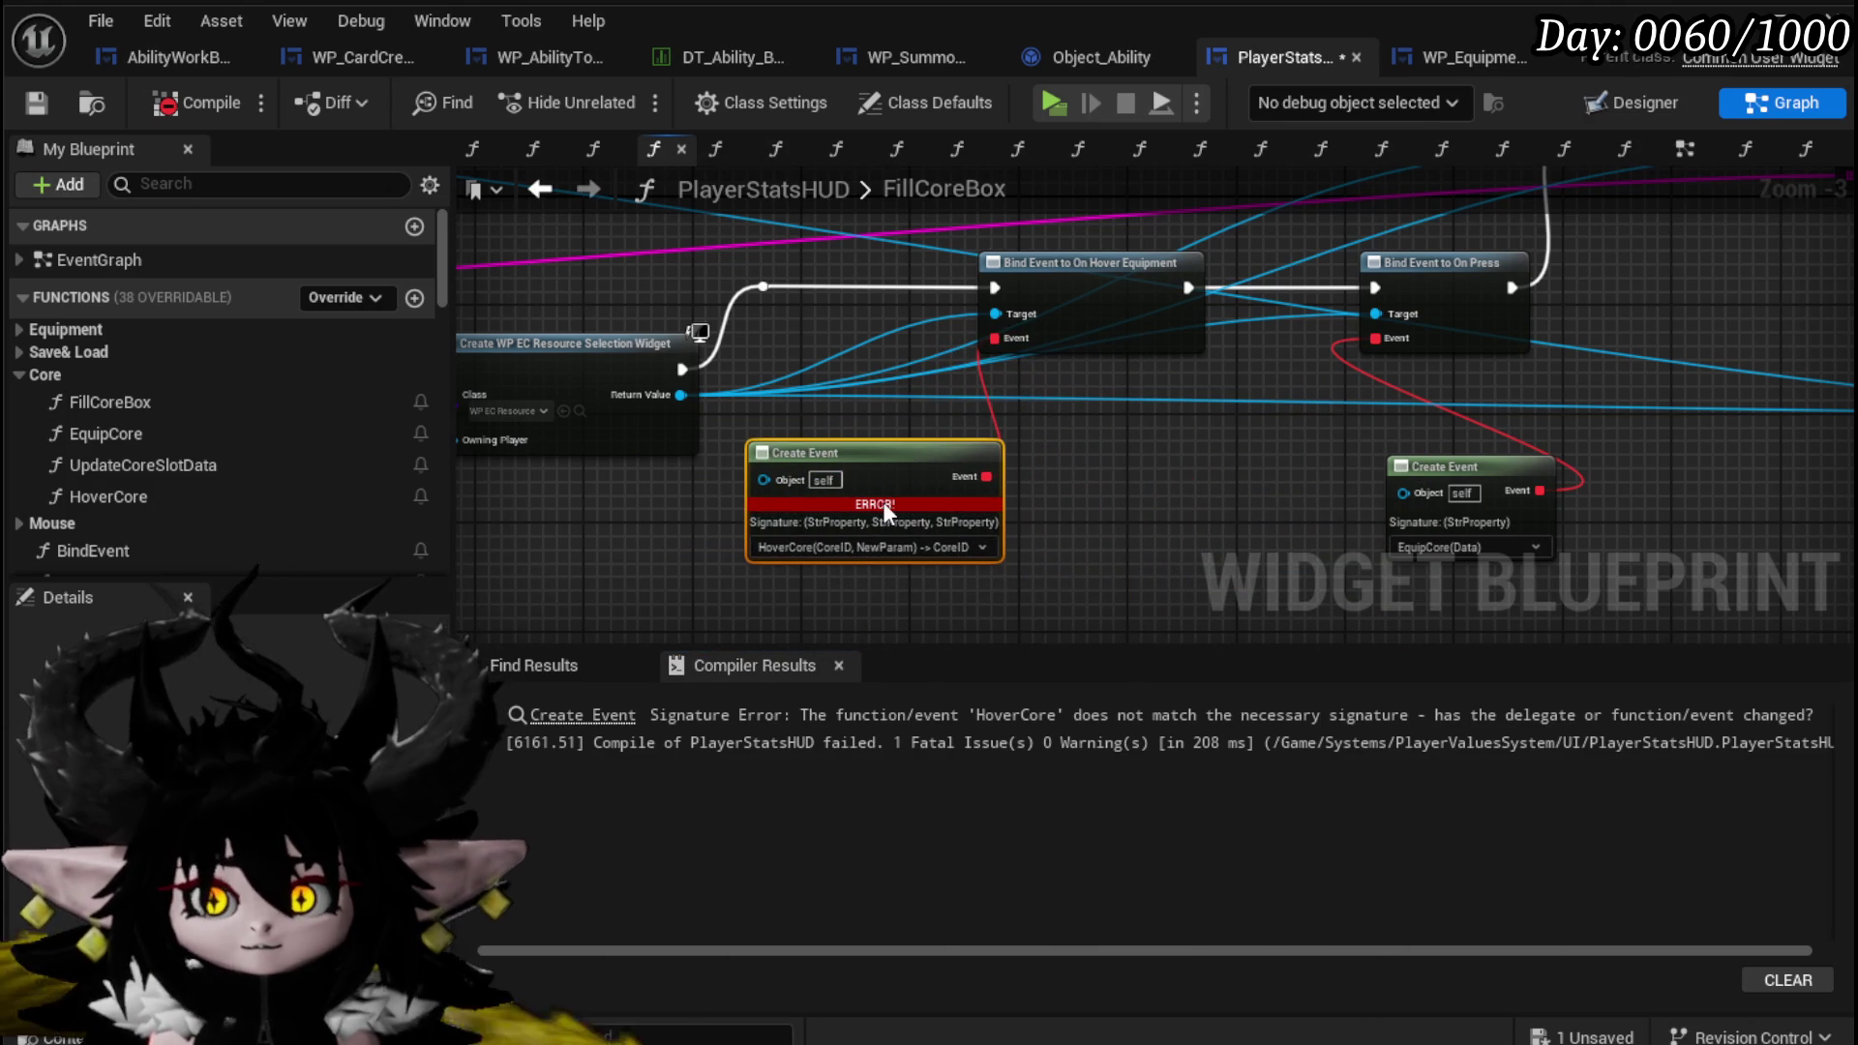
pyautogui.moveTo(1036, 500); pyautogui.dragTo(884, 455)
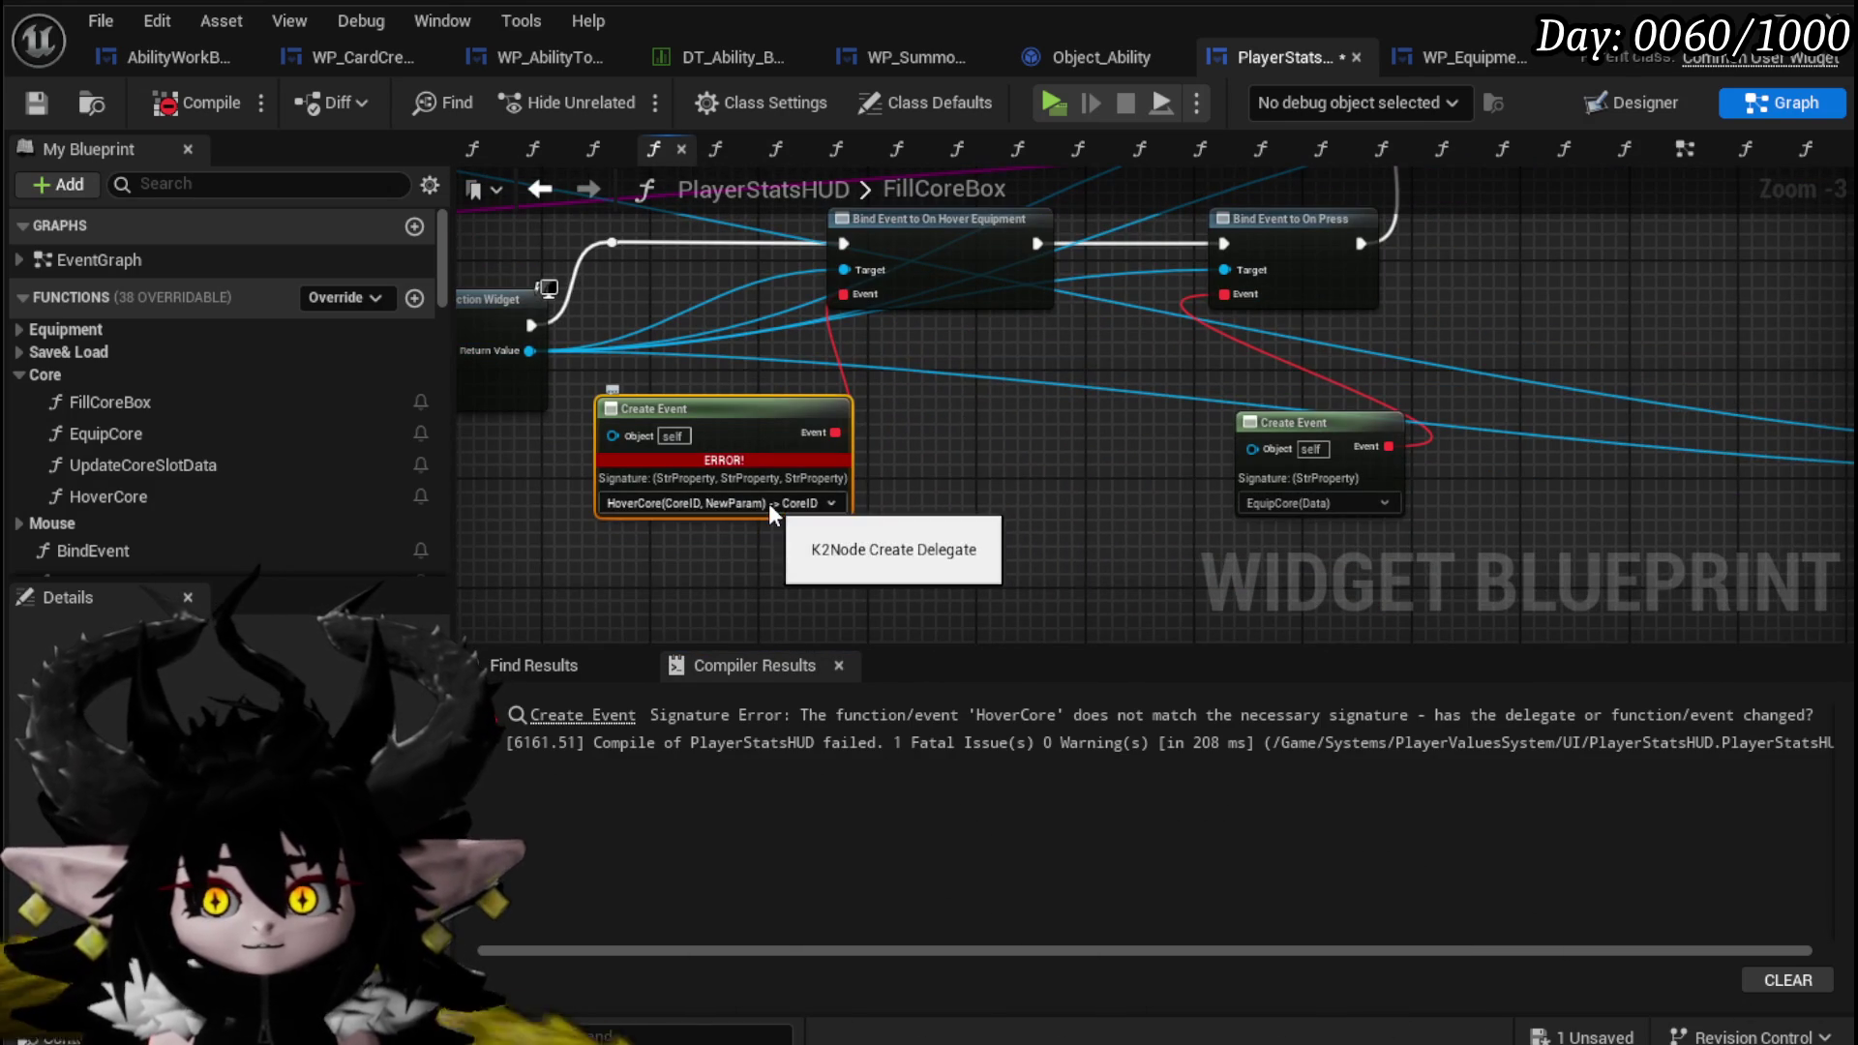
pyautogui.click(413, 298)
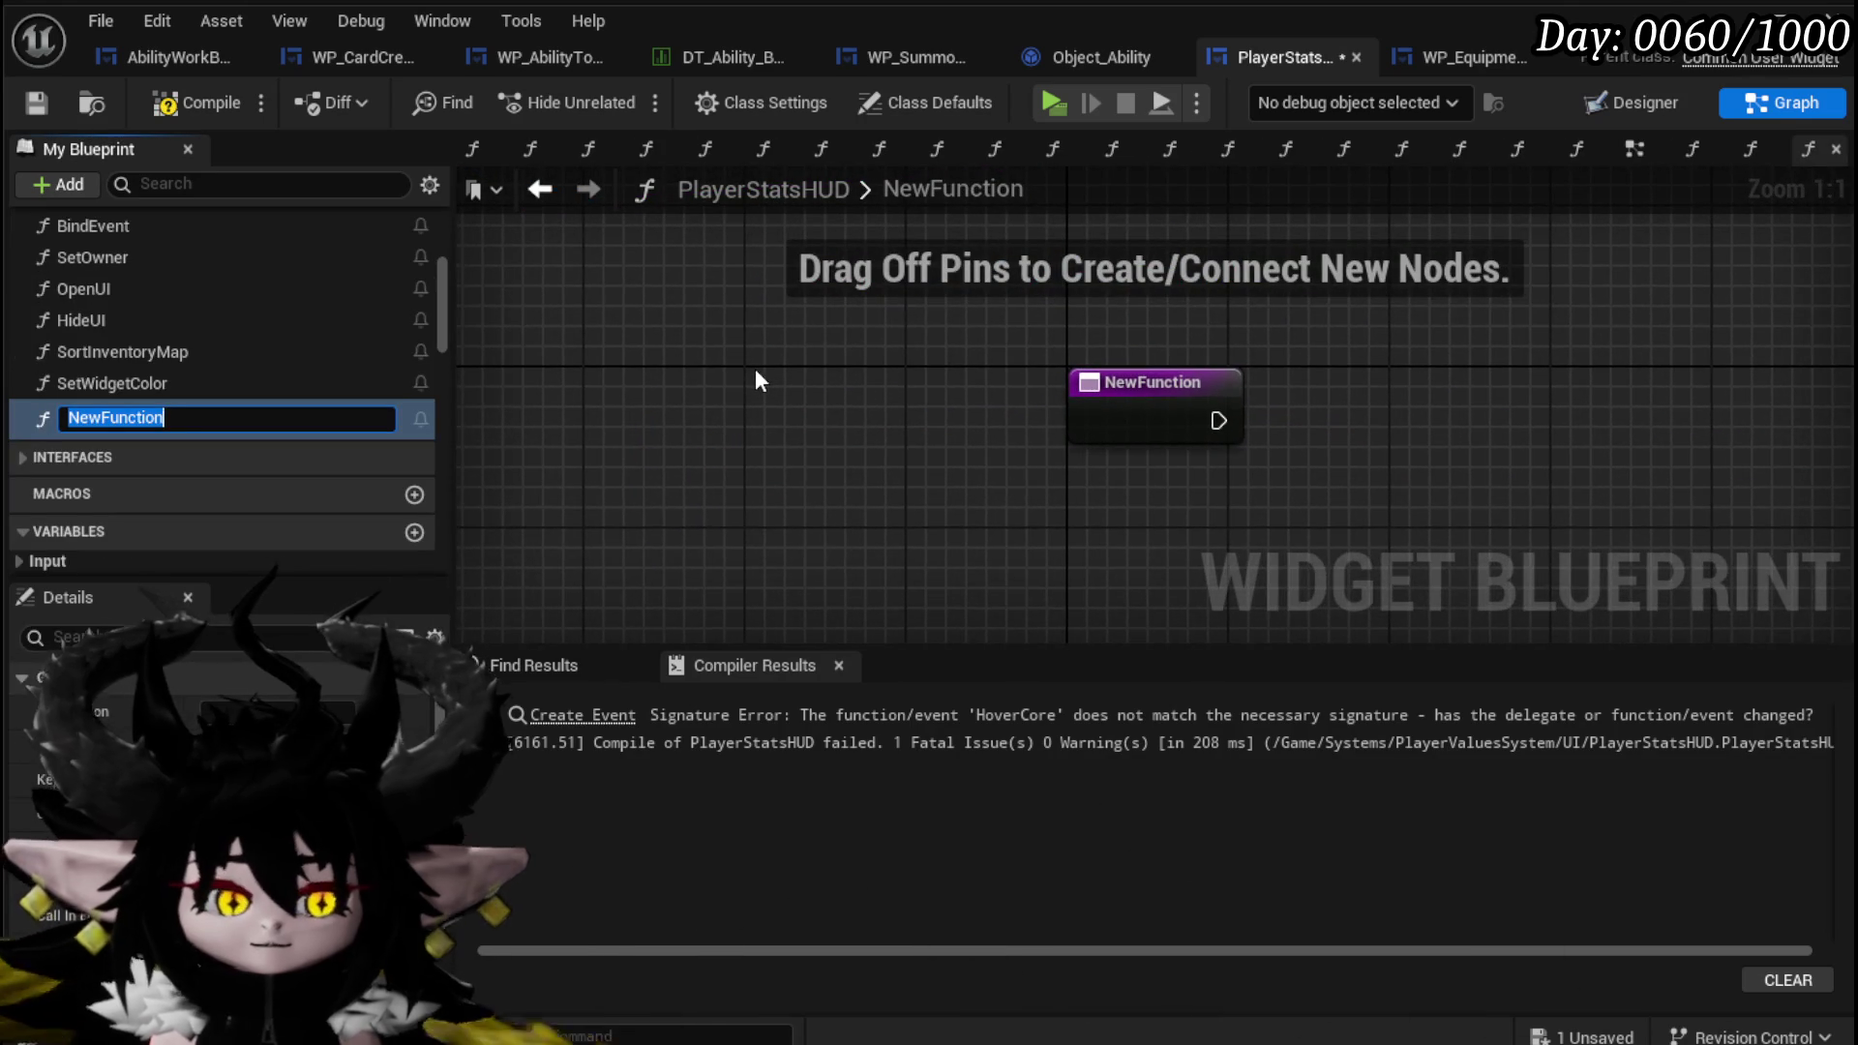
# Name the new function HoverCoreEquipment, save the blueprint, and move it into the Core category.
pyautogui.write('Hover')
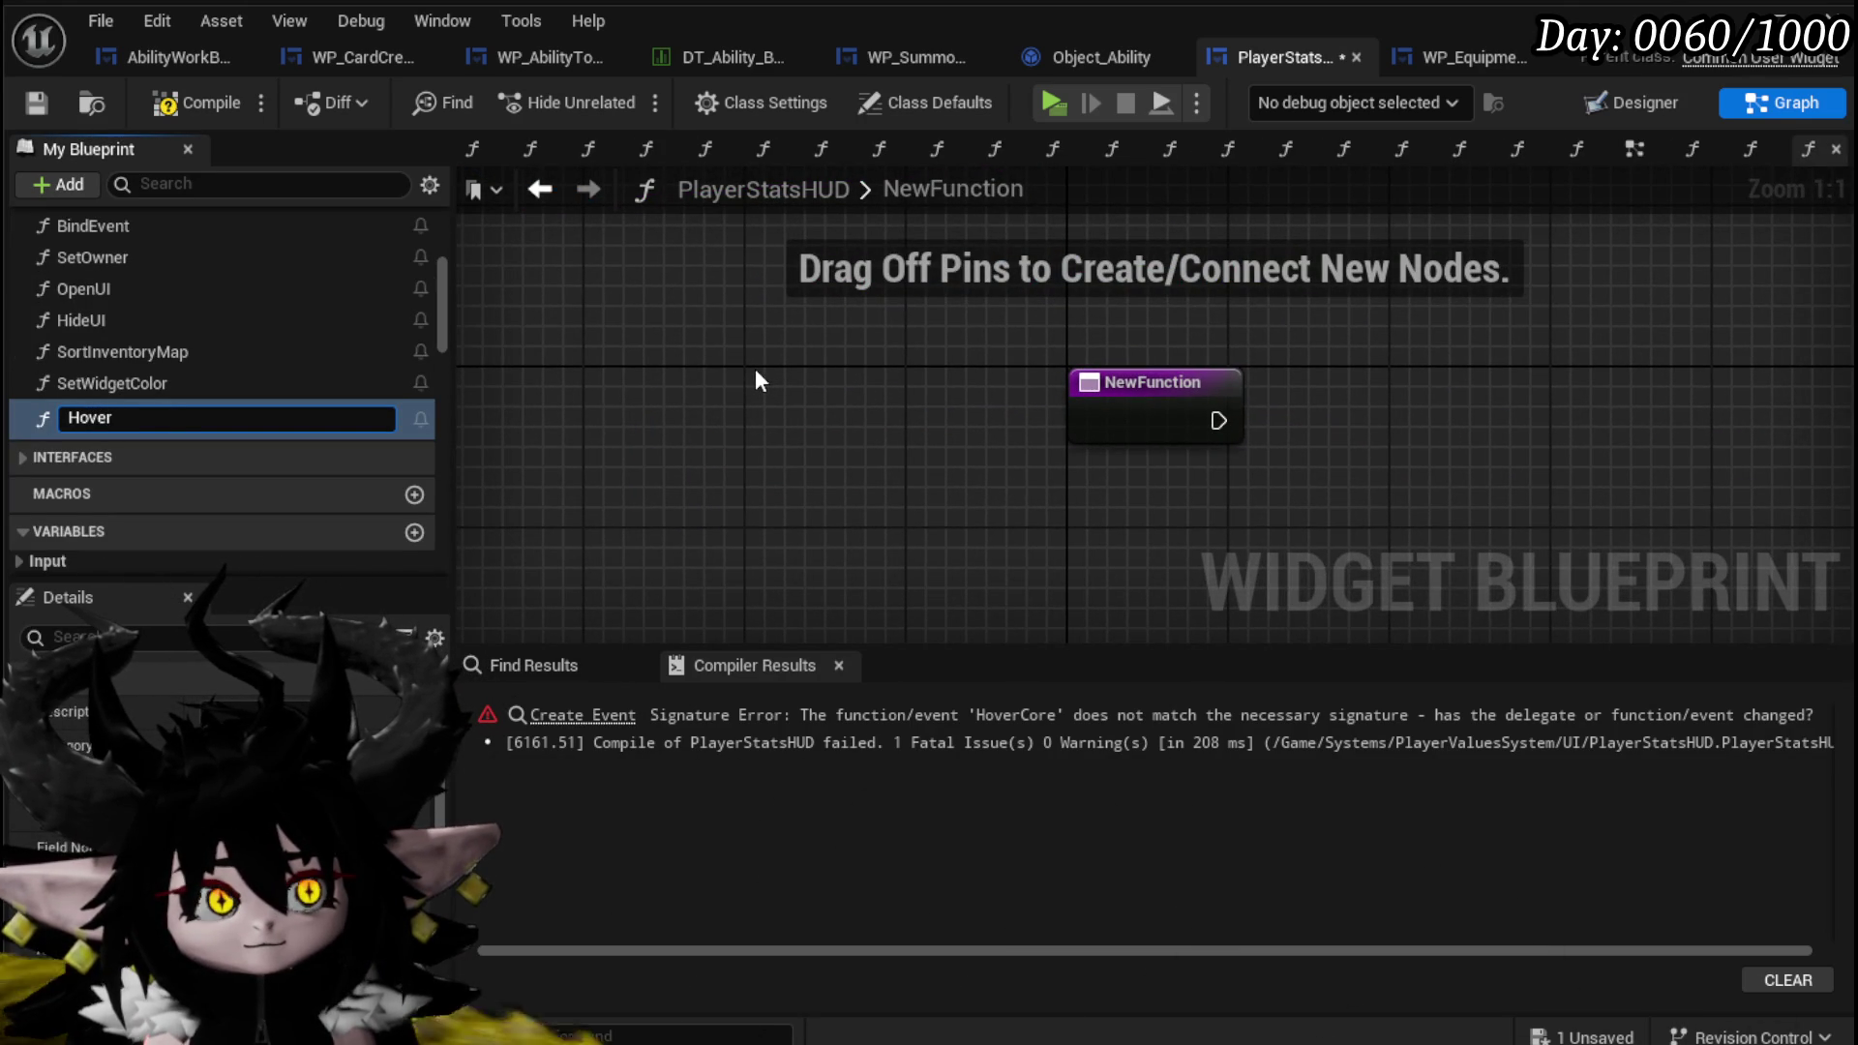
pyautogui.write('Core')
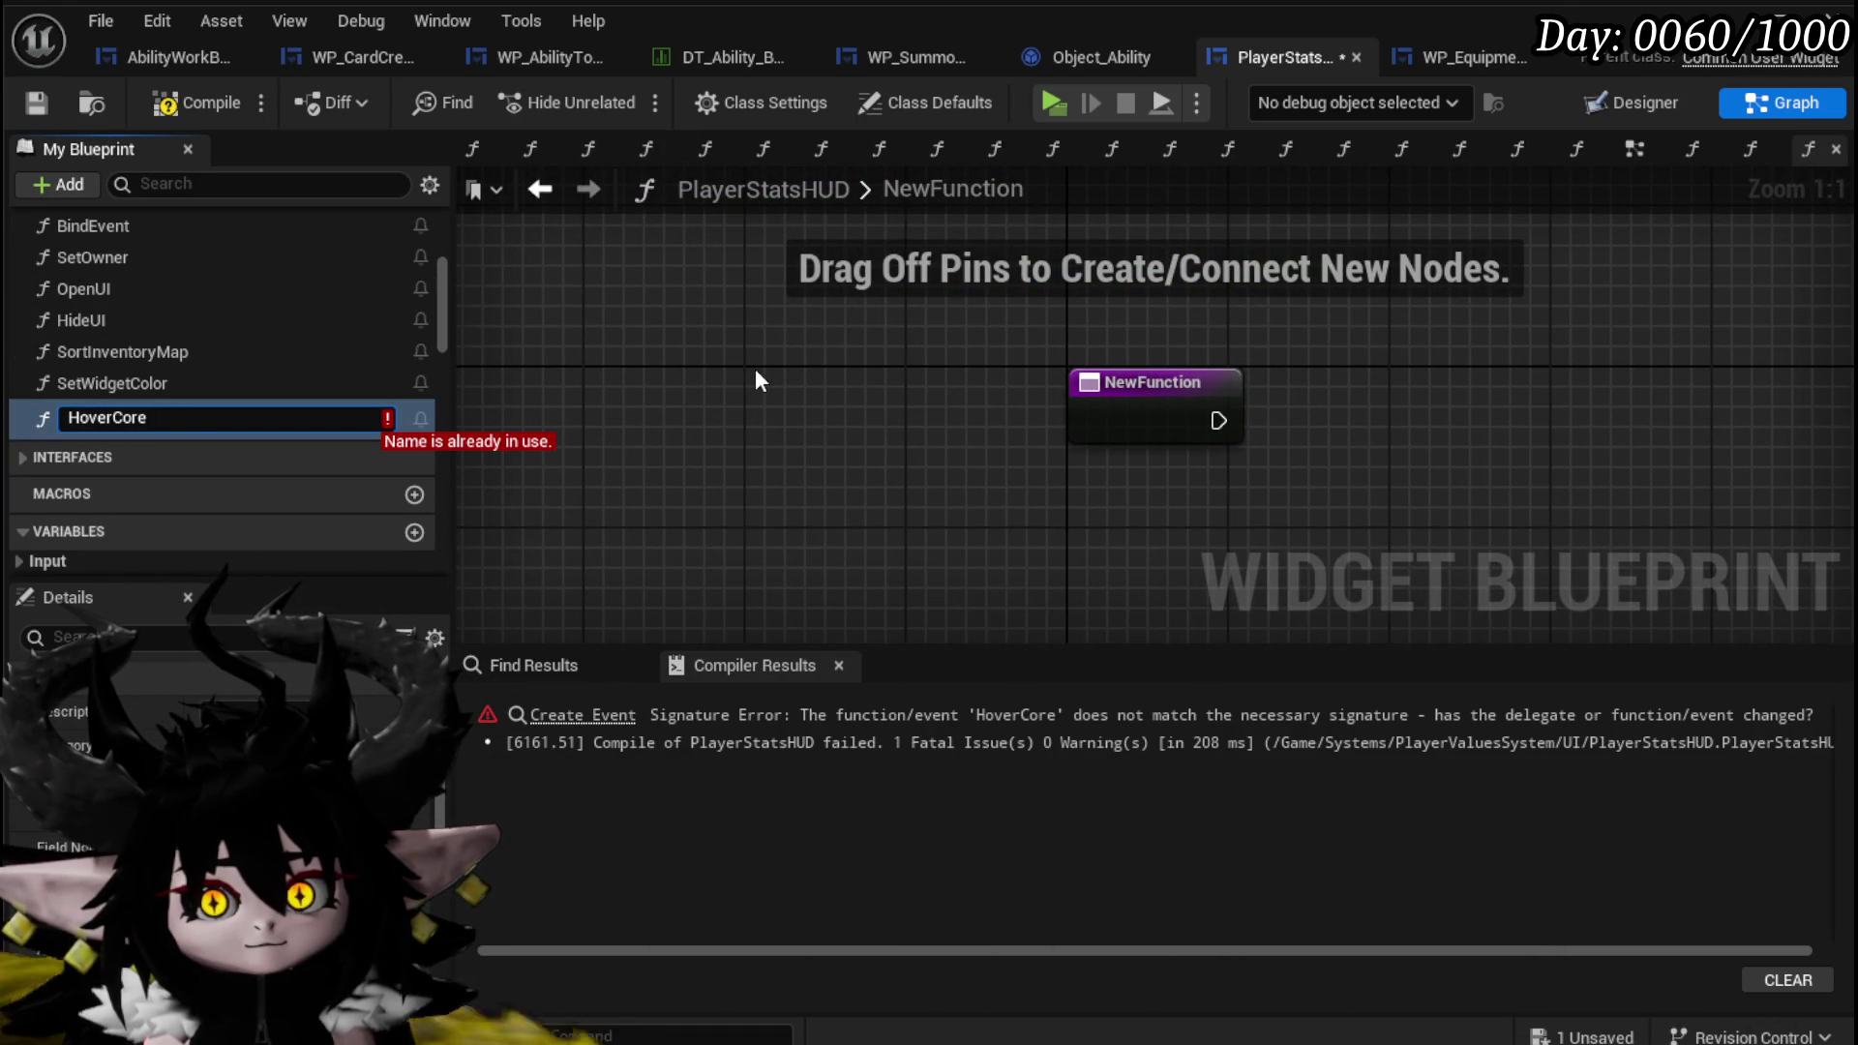
pyautogui.write('W')
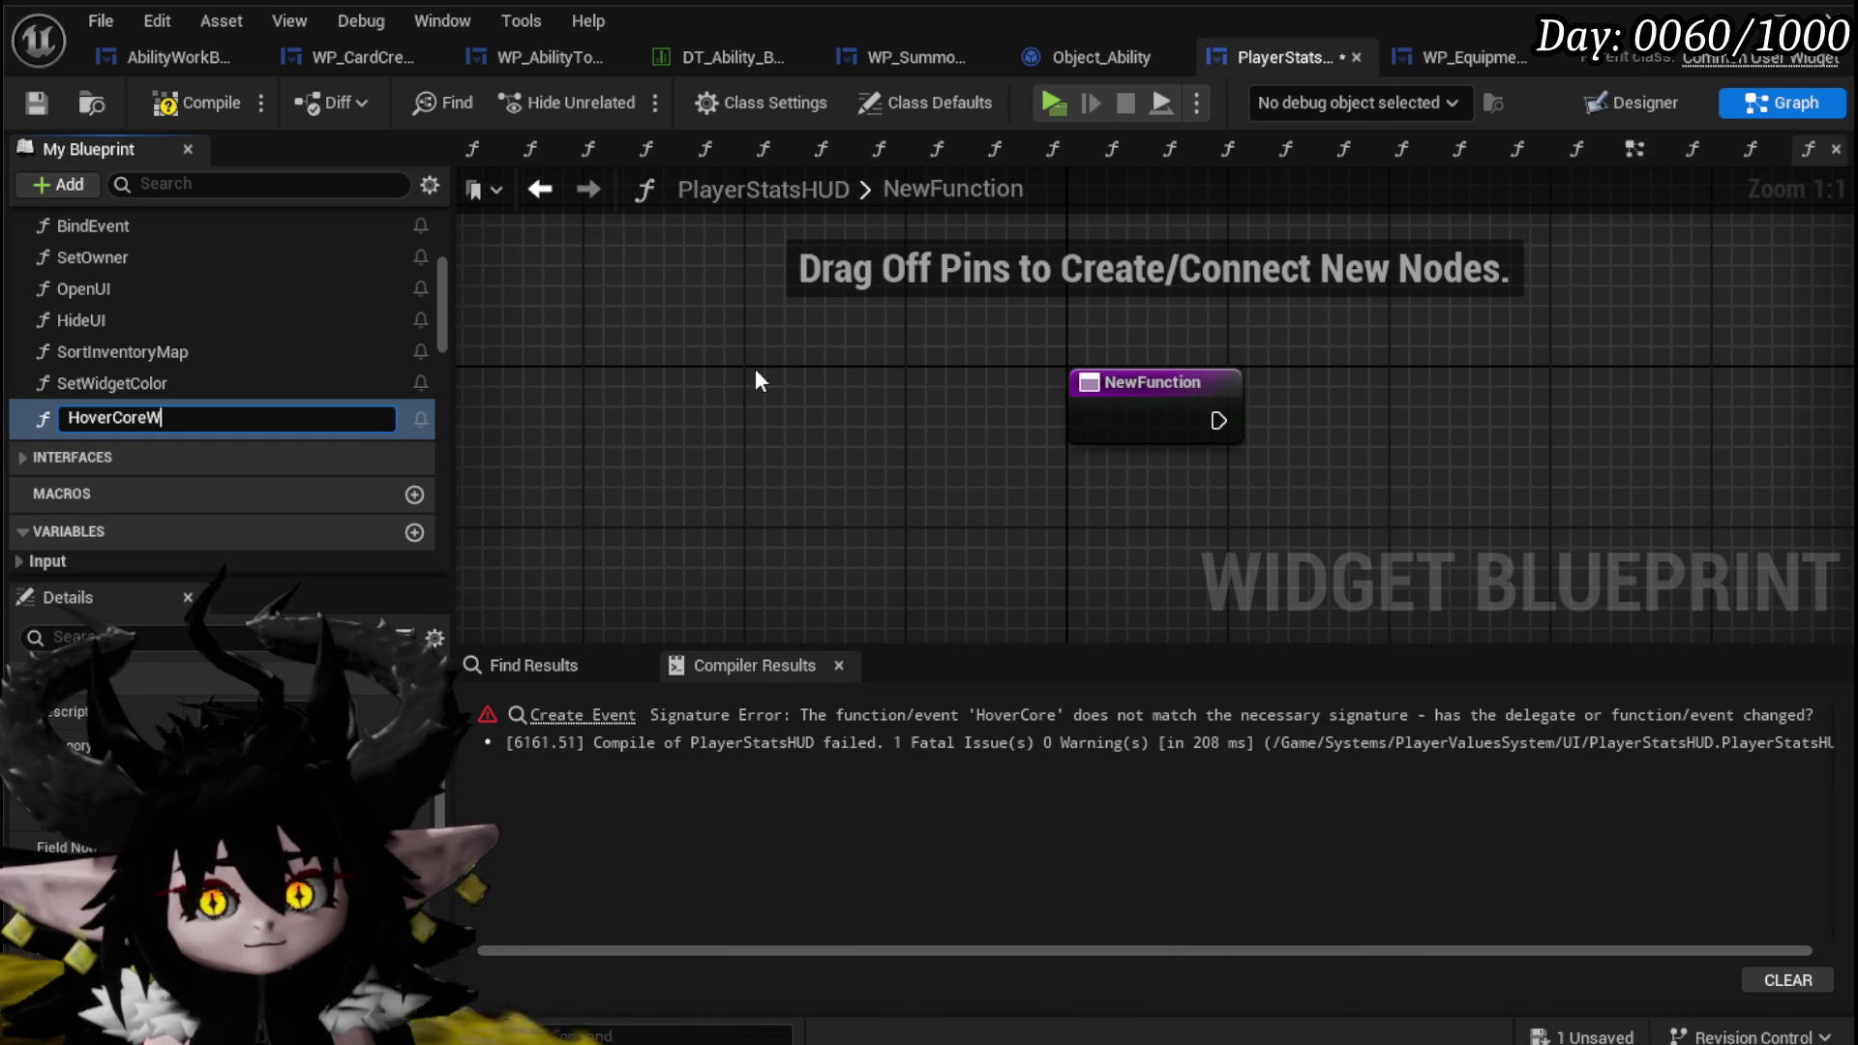
pyautogui.press('BackSpace')
pyautogui.write('Equi')
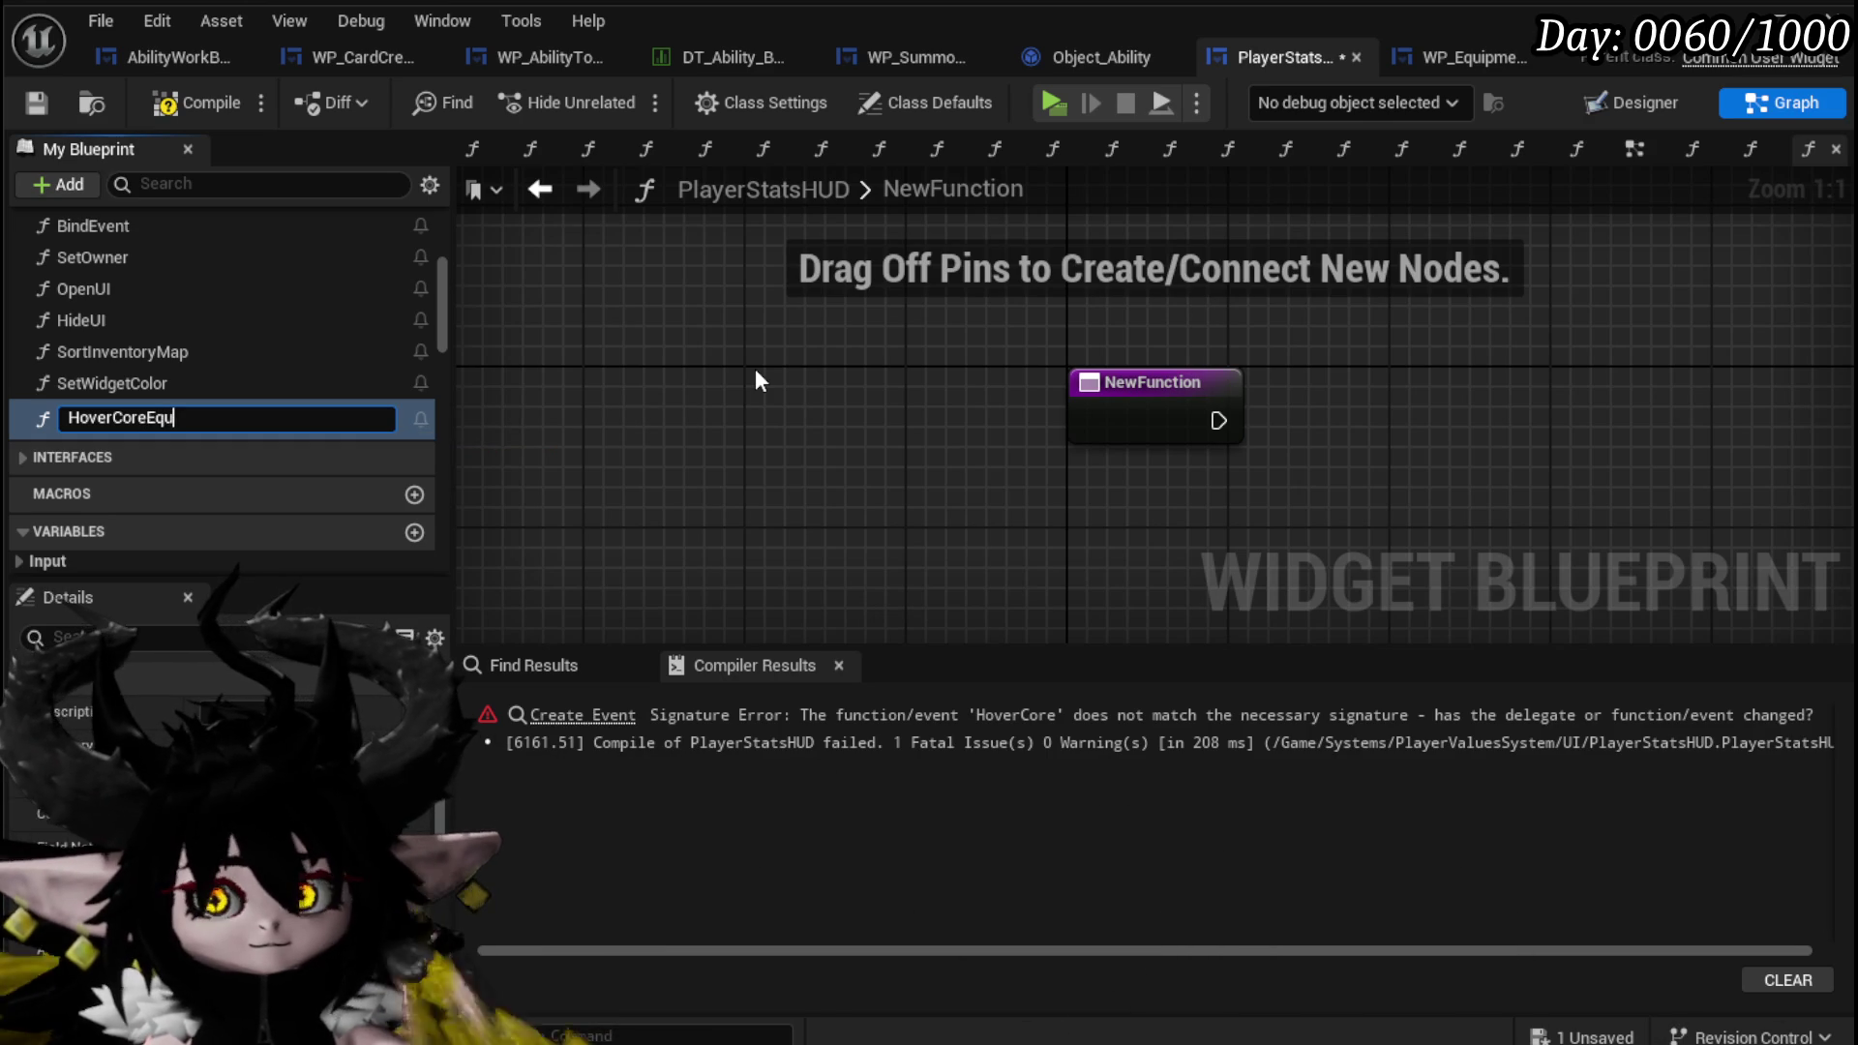
pyautogui.write('pment')
pyautogui.press('Return')
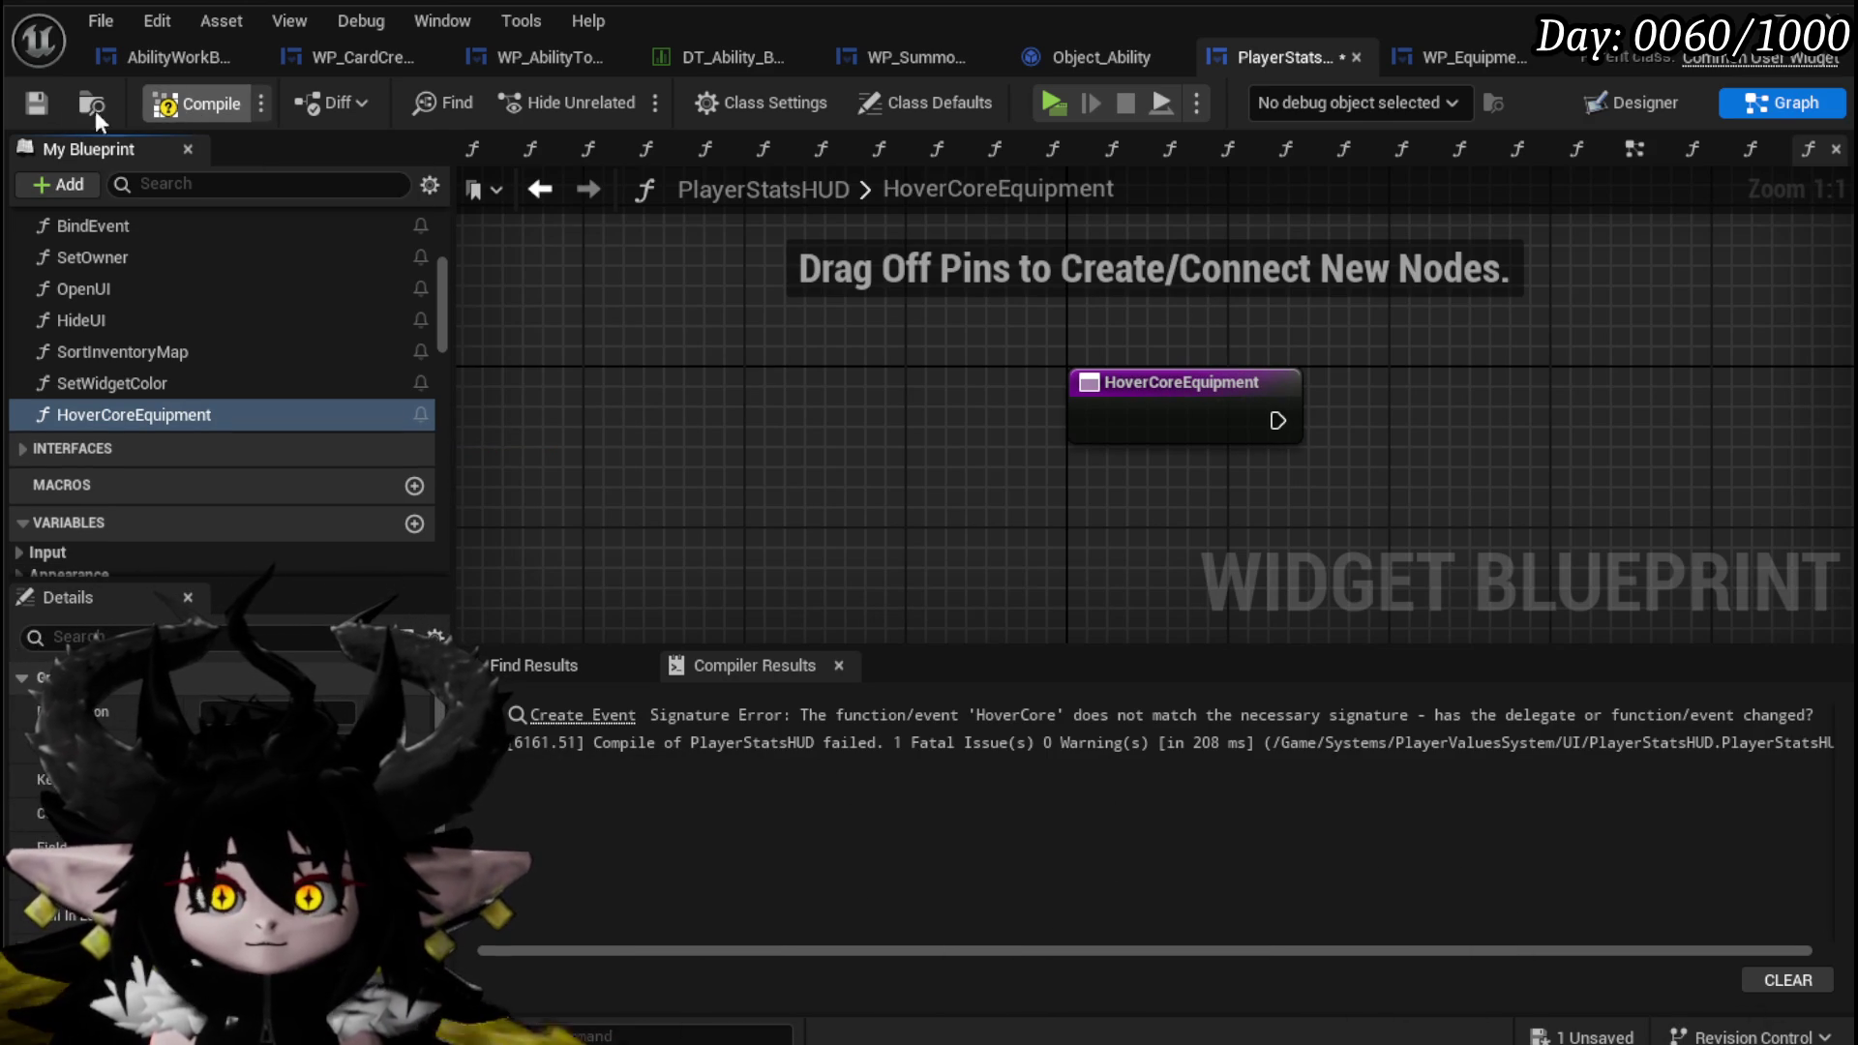
pyautogui.click(34, 103)
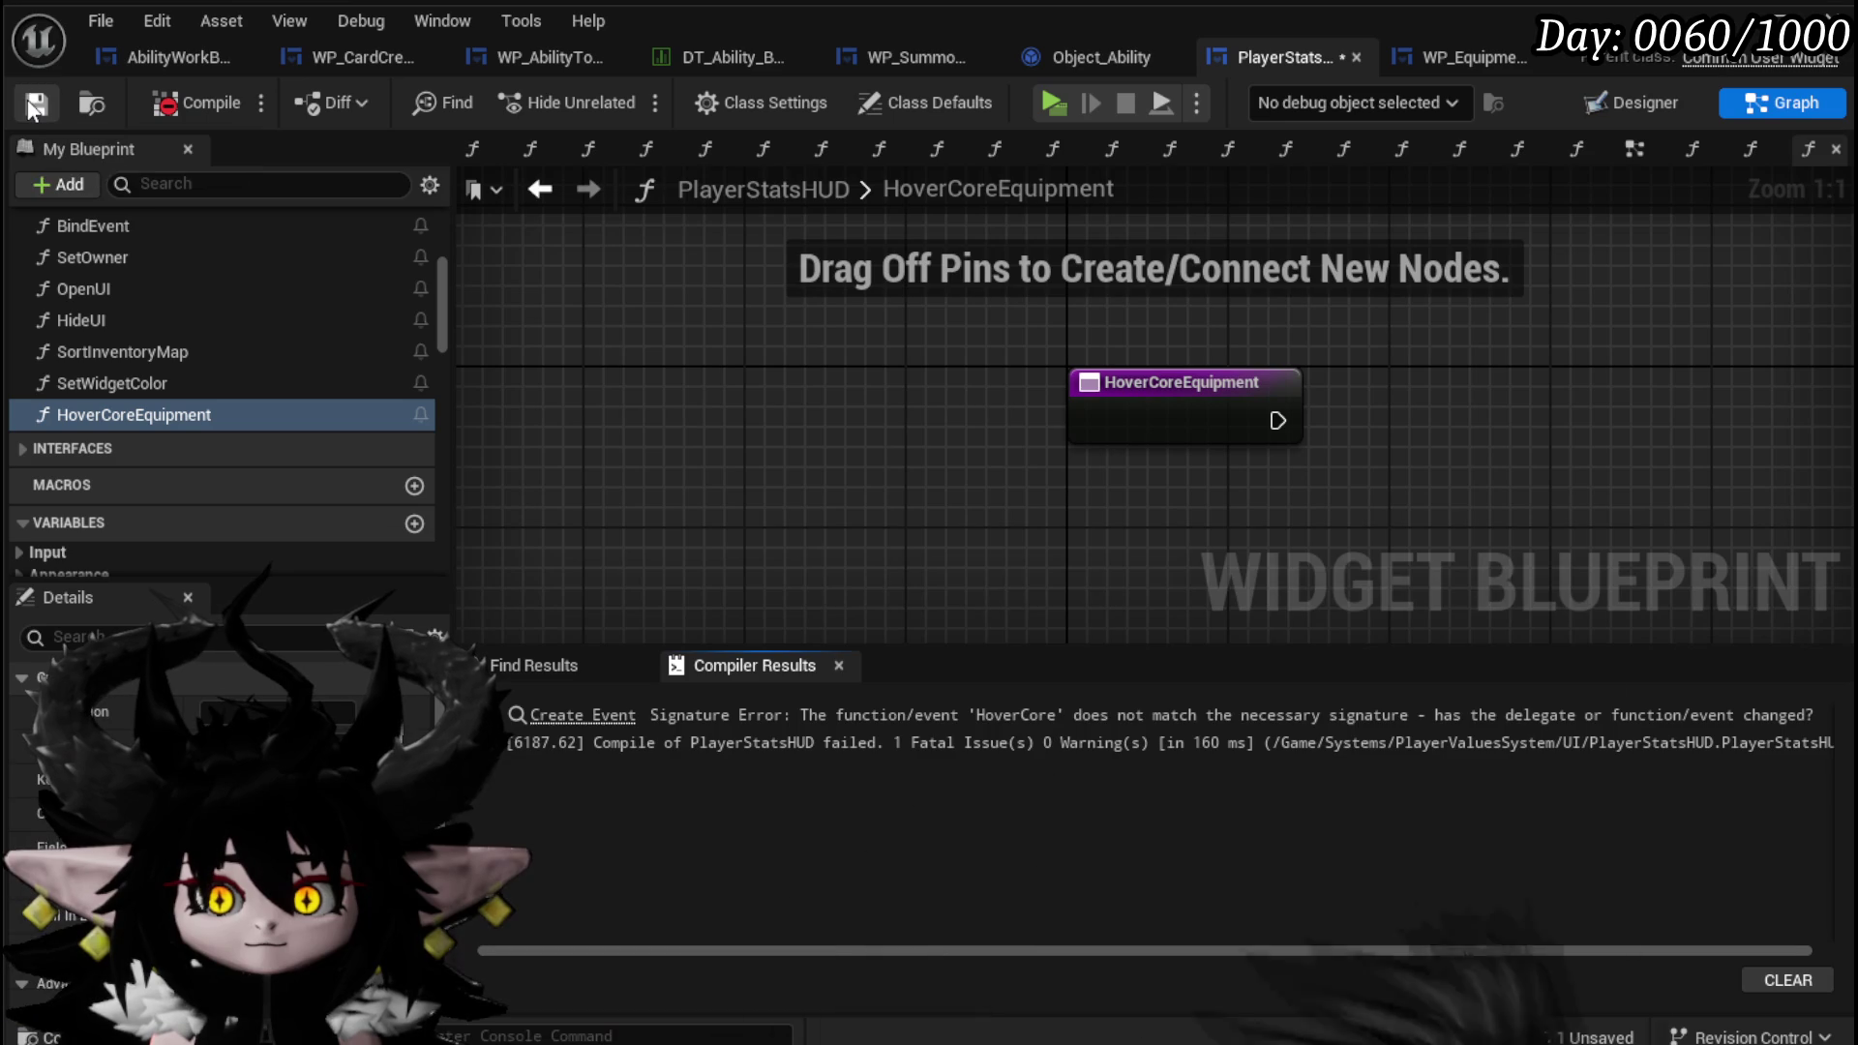
pyautogui.scroll(3, 125, 385)
pyautogui.moveTo(118, 538)
pyautogui.mouseDown()
pyautogui.moveTo(128, 259)
pyautogui.moveTo(89, 239)
pyautogui.moveTo(33, 248)
pyautogui.mouseUp()
# In FillCoreBox, create a function matching the Create Event's signature.
pyautogui.doubleClick(108, 370)
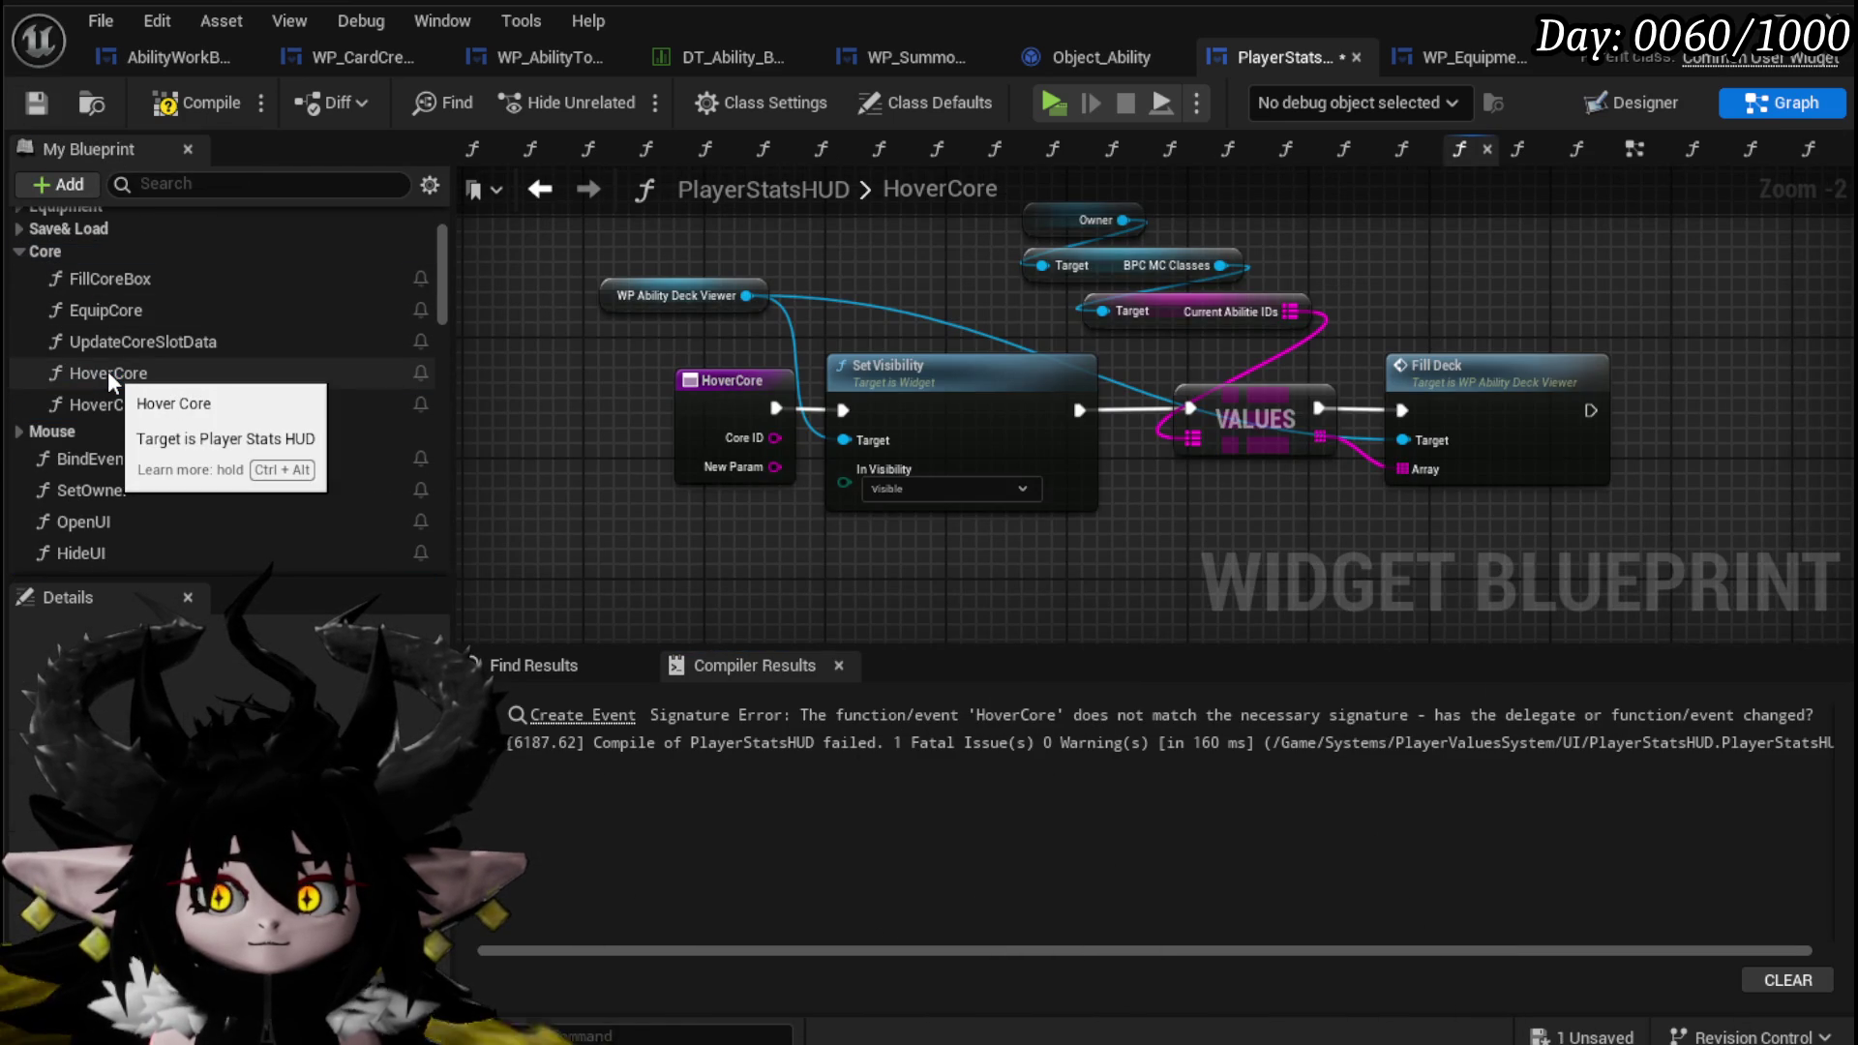
pyautogui.doubleClick(128, 407)
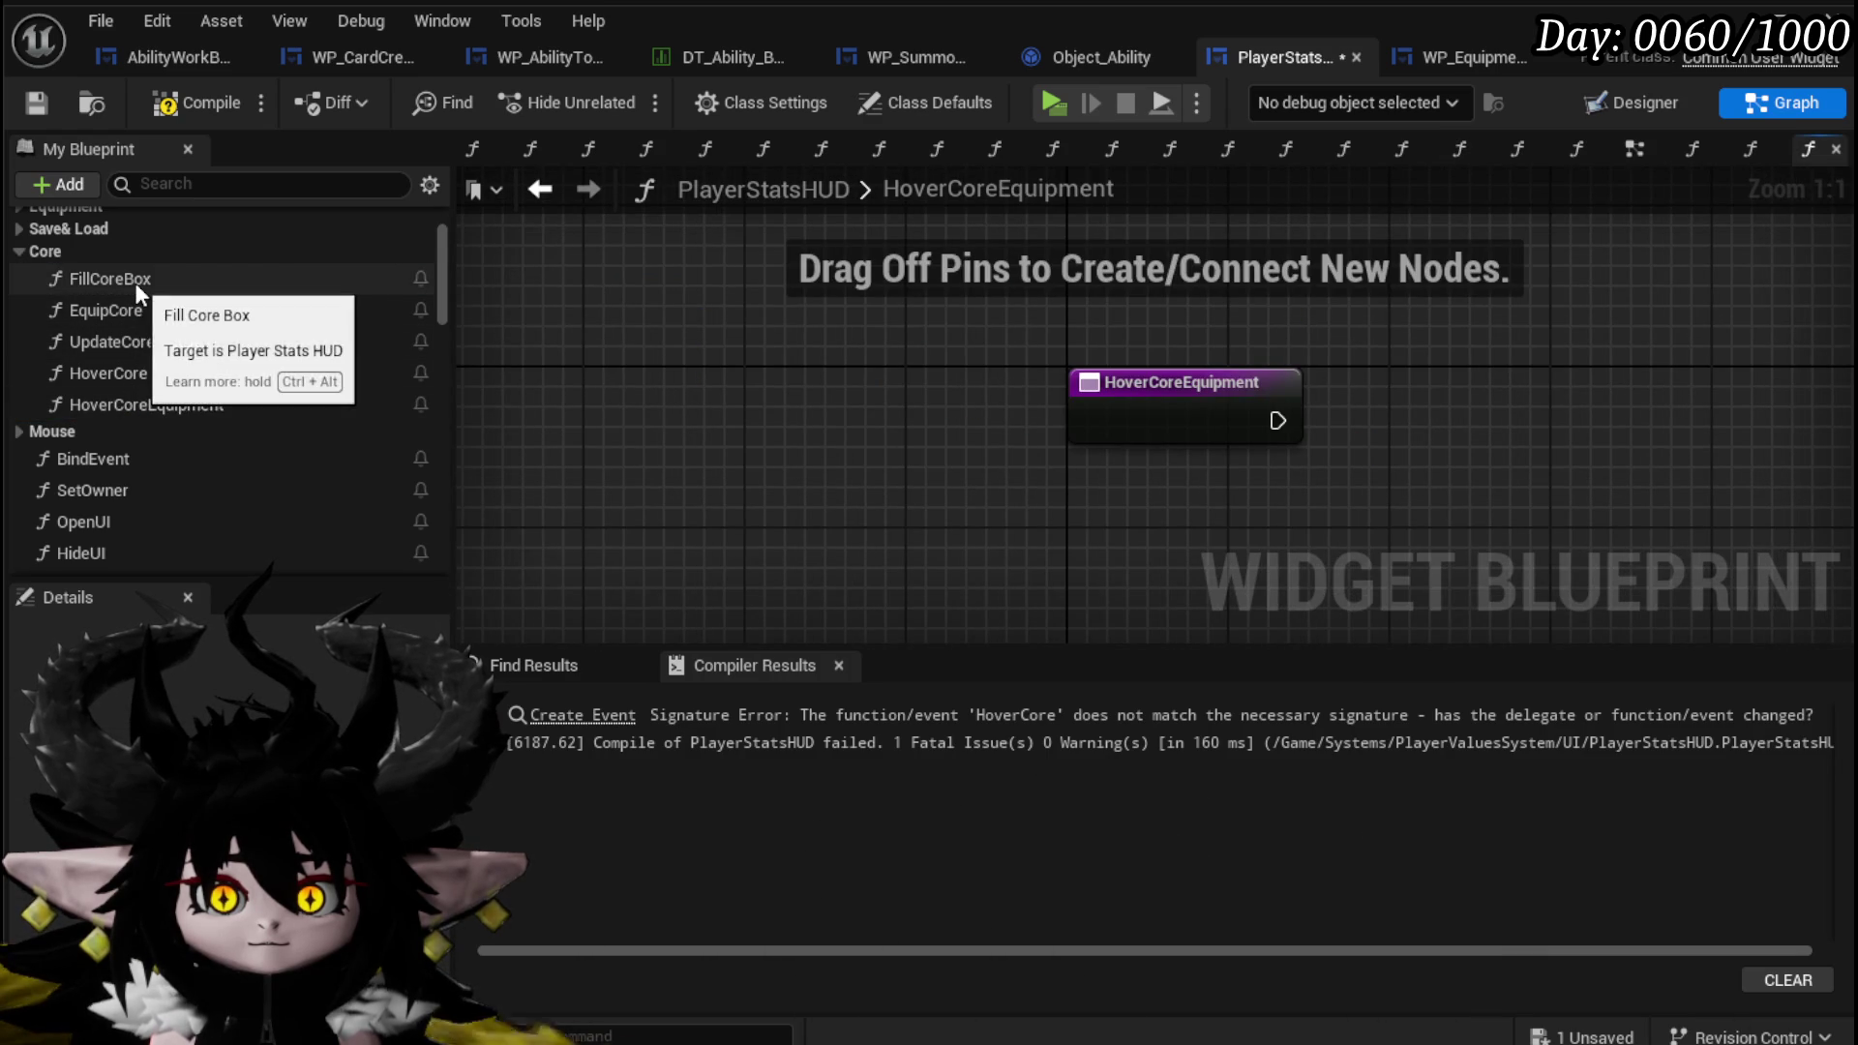
pyautogui.doubleClick(136, 283)
pyautogui.scroll(3, 753, 463)
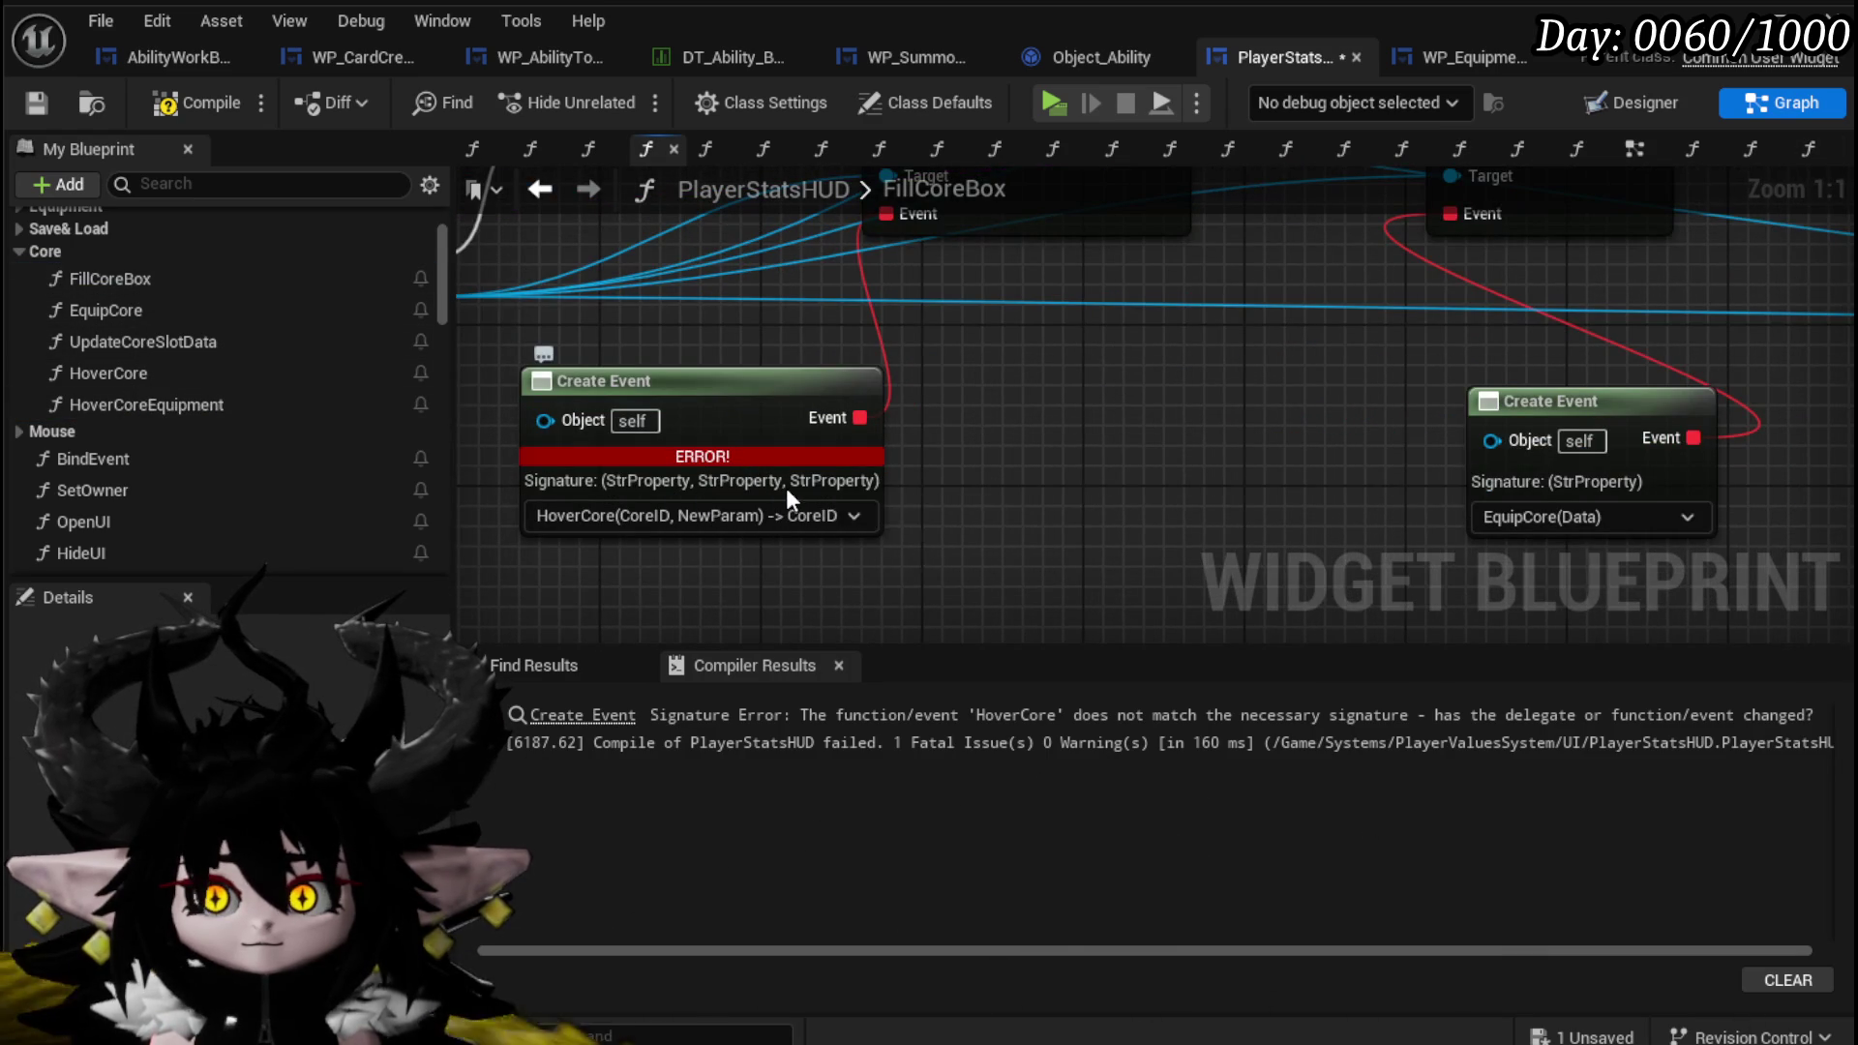
pyautogui.moveTo(887, 493); pyautogui.dragTo(1024, 490)
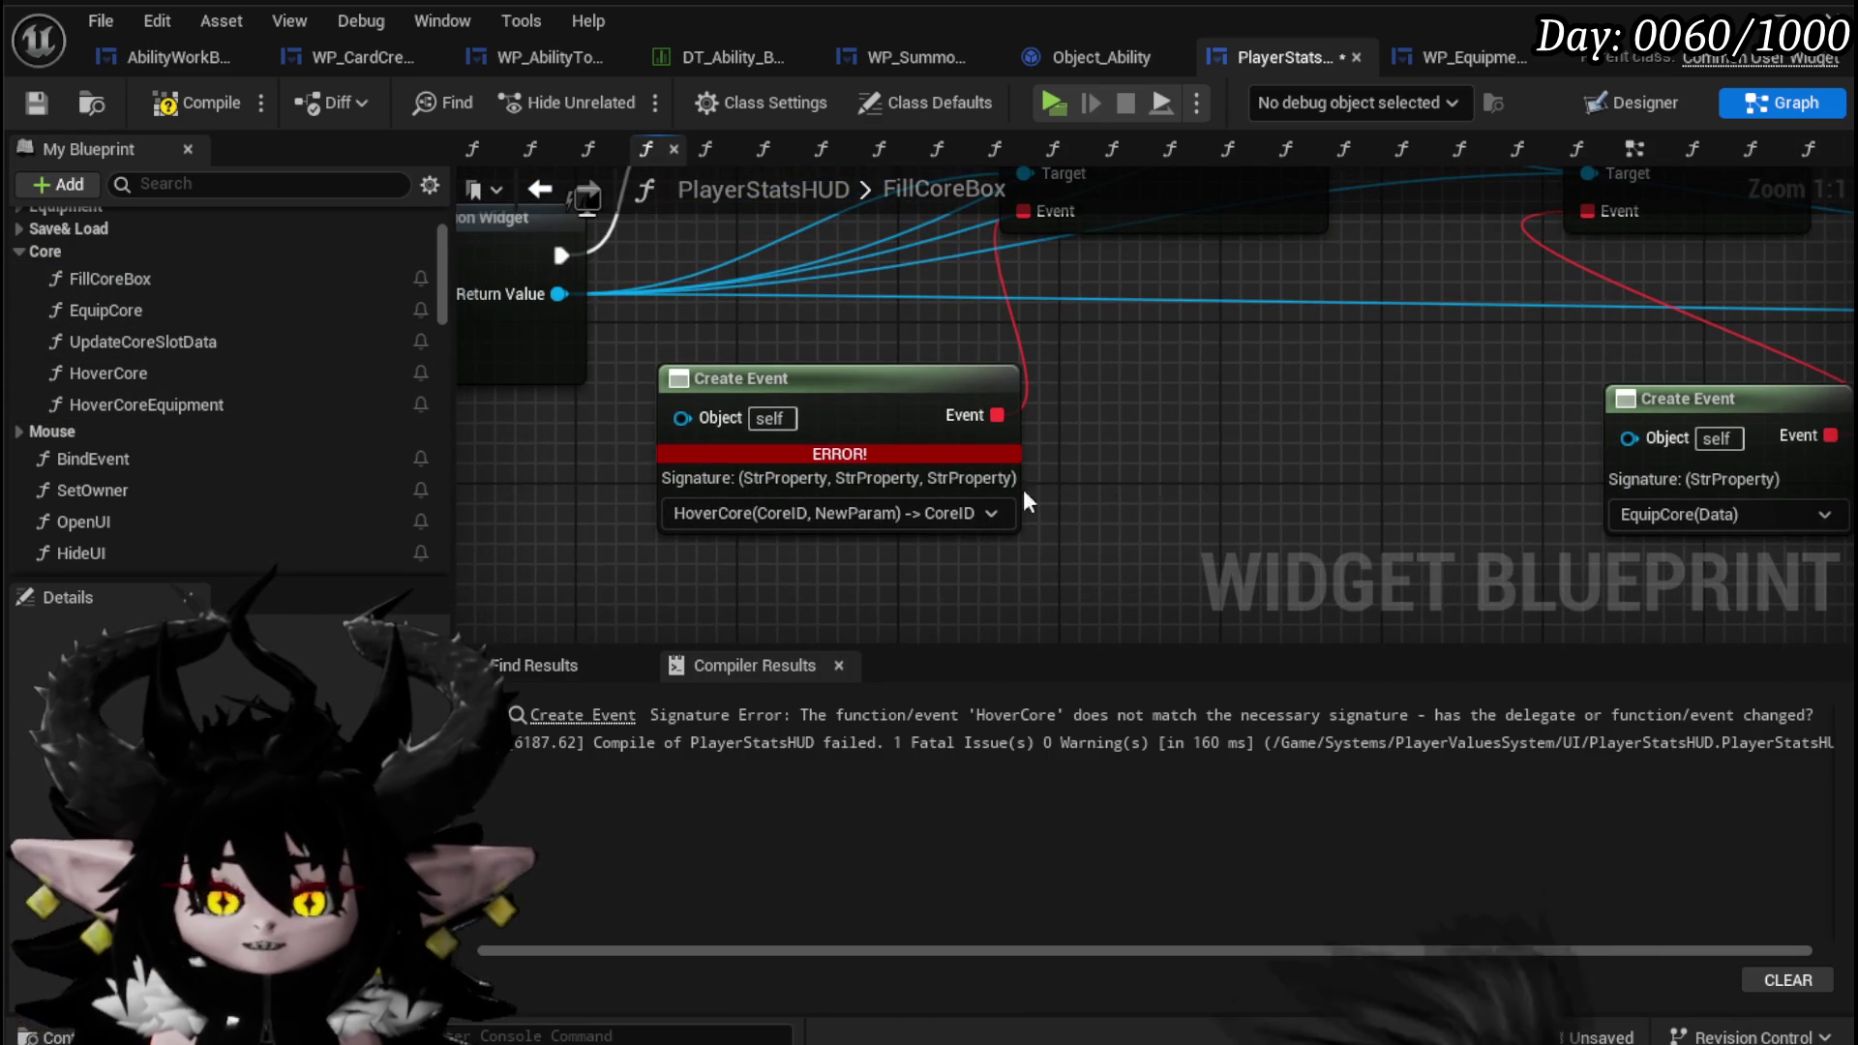
pyautogui.click(857, 502)
pyautogui.click(813, 593)
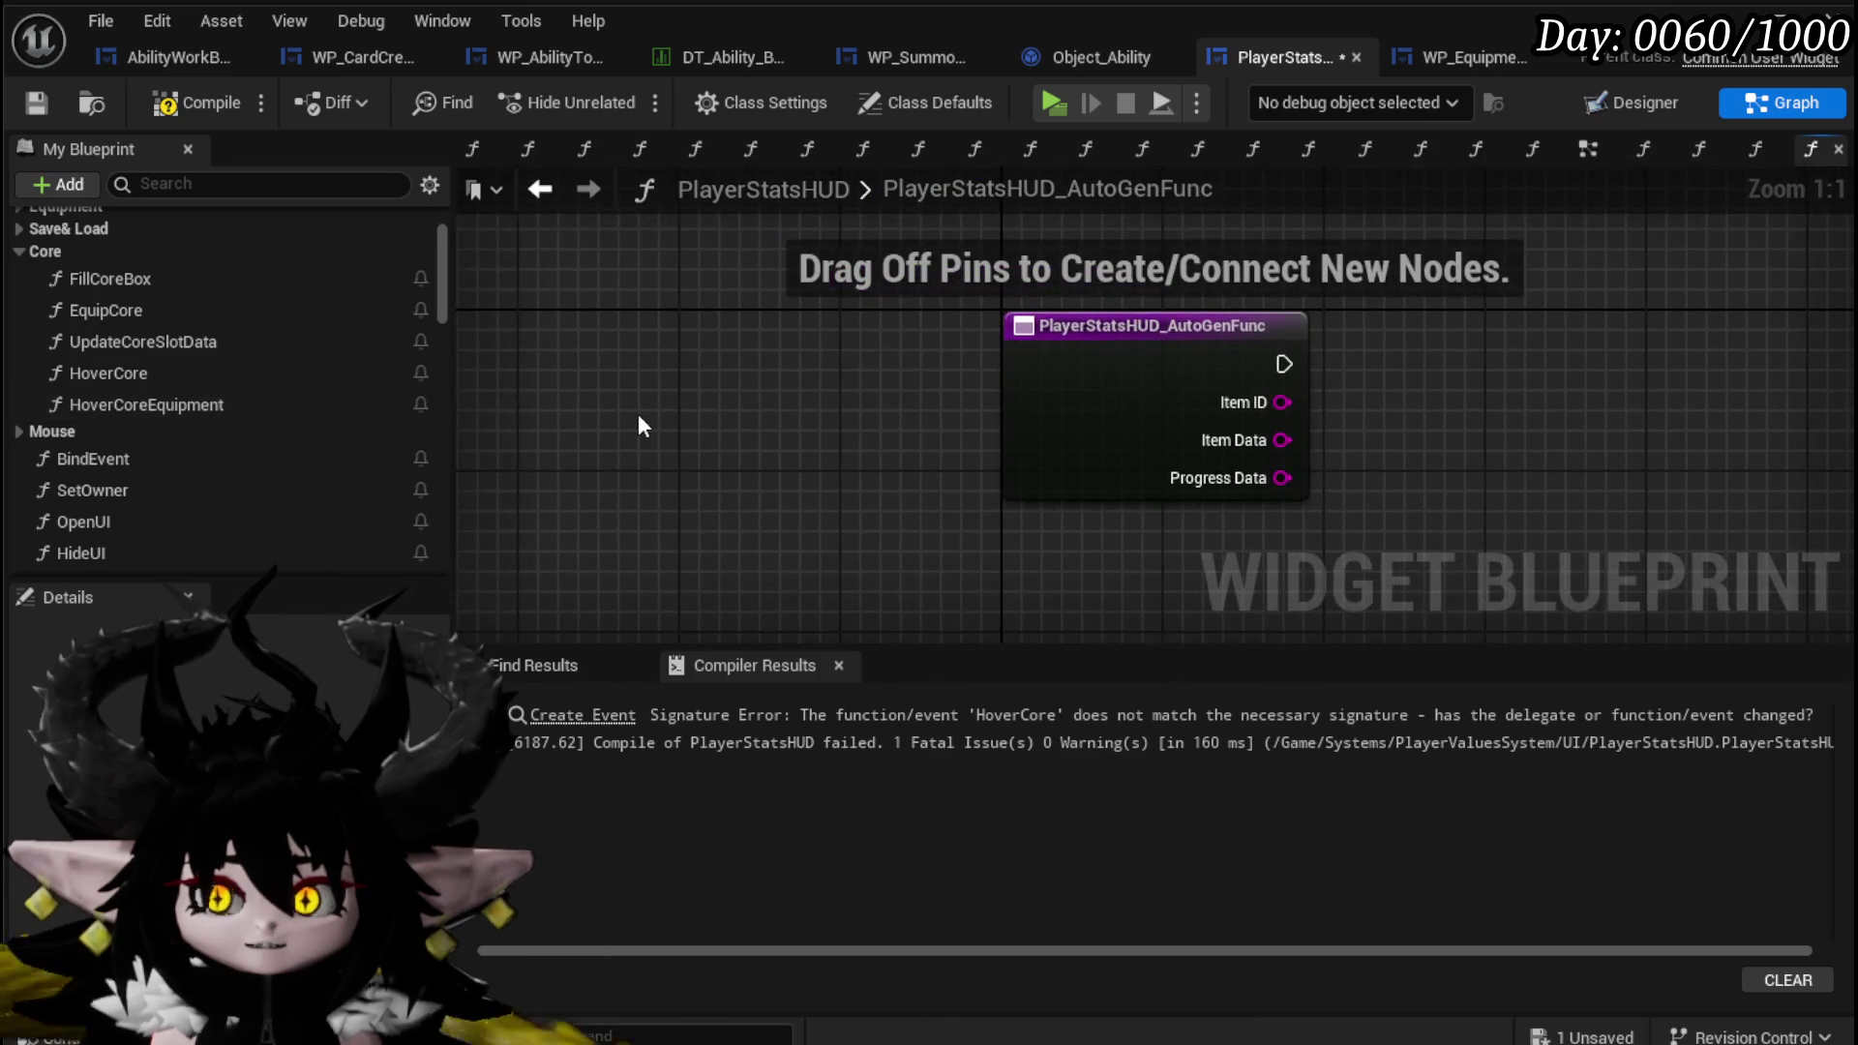
# Delete the empty HoverCoreEquipment and rename the generated function to HoverCoreEquipment.
pyautogui.click(120, 403)
pyautogui.press('Delete')
pyautogui.rightClick(1194, 395)
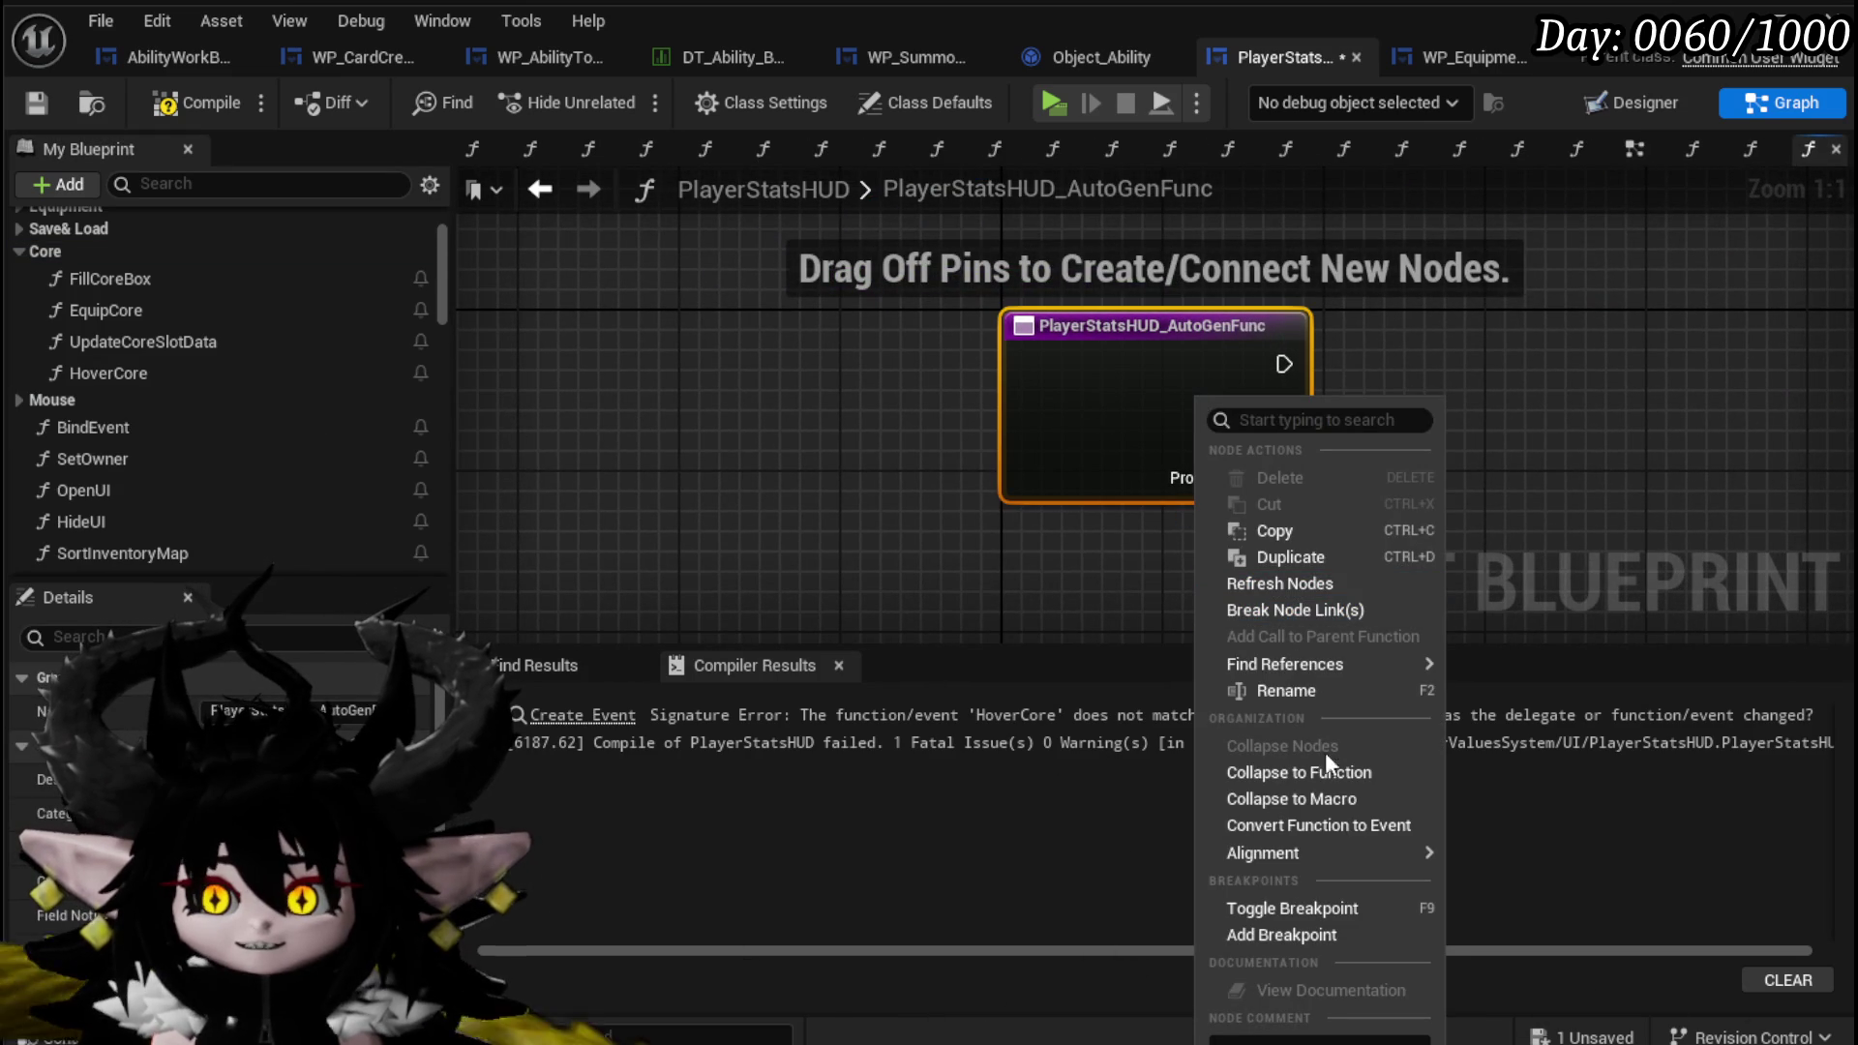
pyautogui.click(1295, 689)
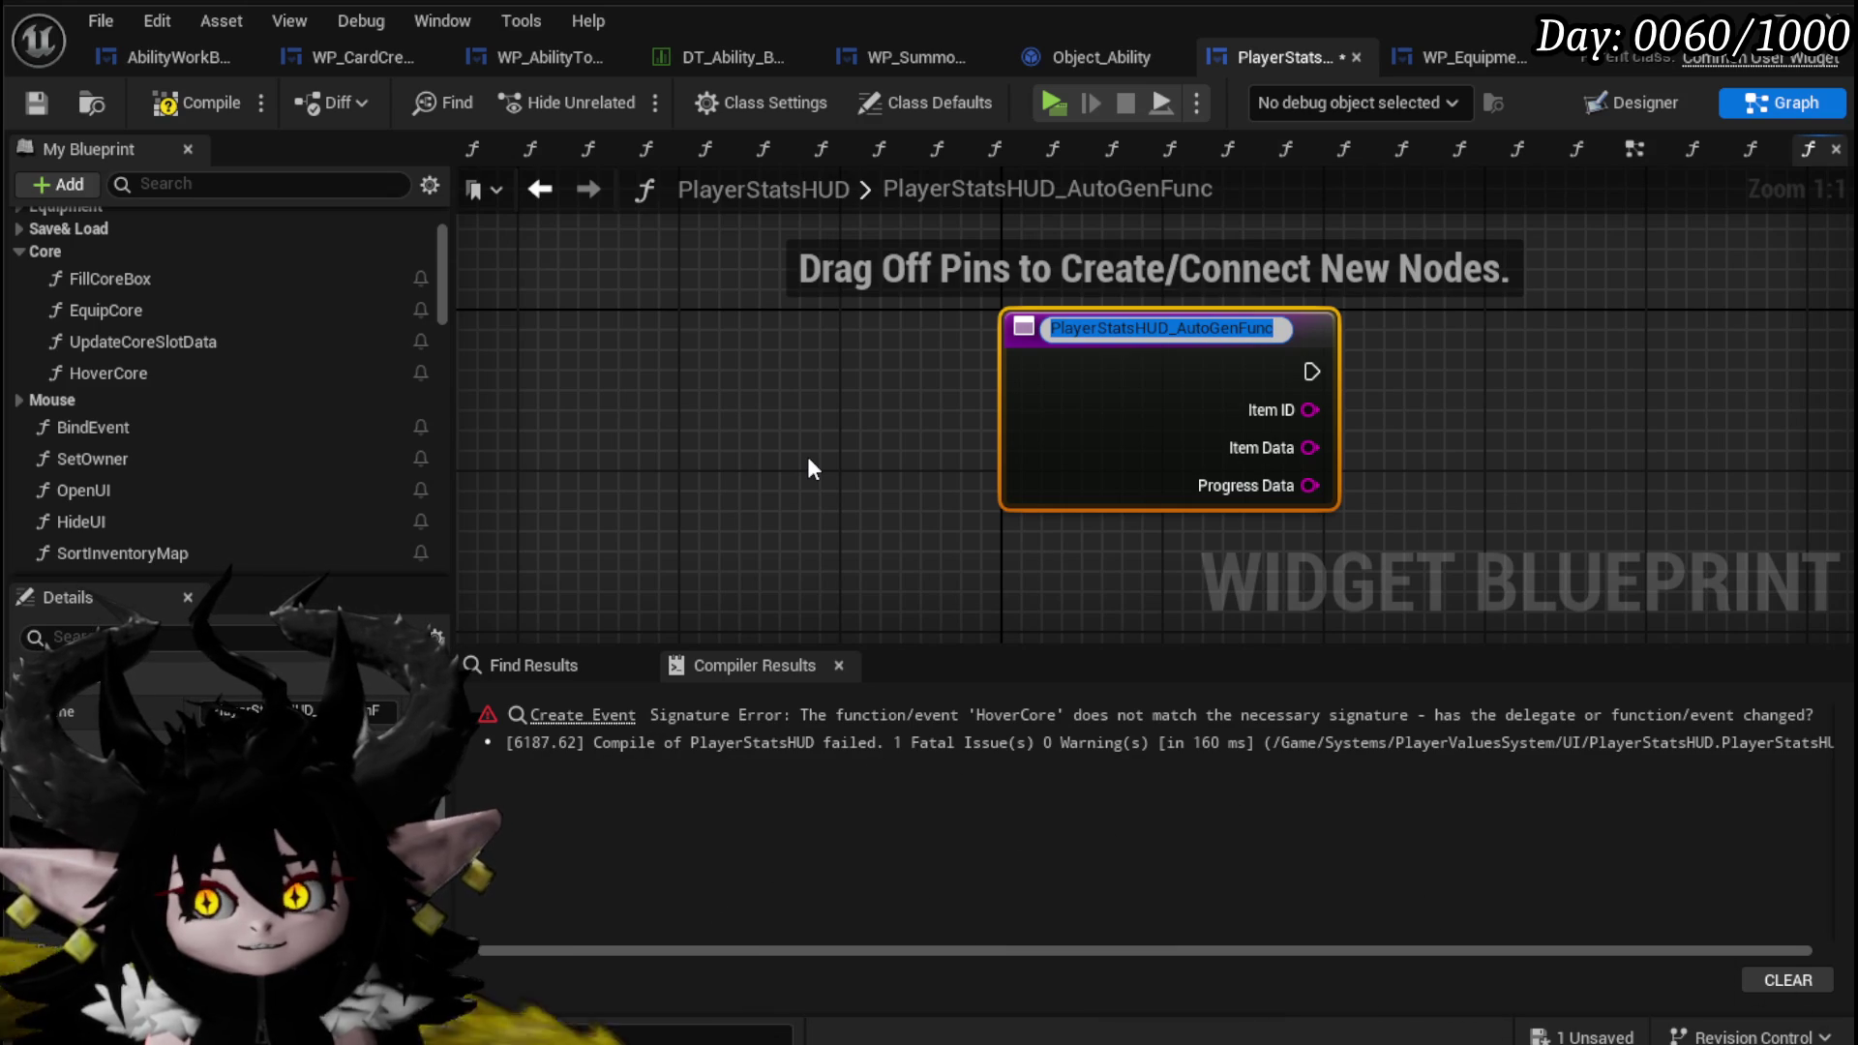
pyautogui.write('HoverCoreEquipmn')
pyautogui.press('BackSpace')
pyautogui.write('ent')
pyautogui.press('Return')
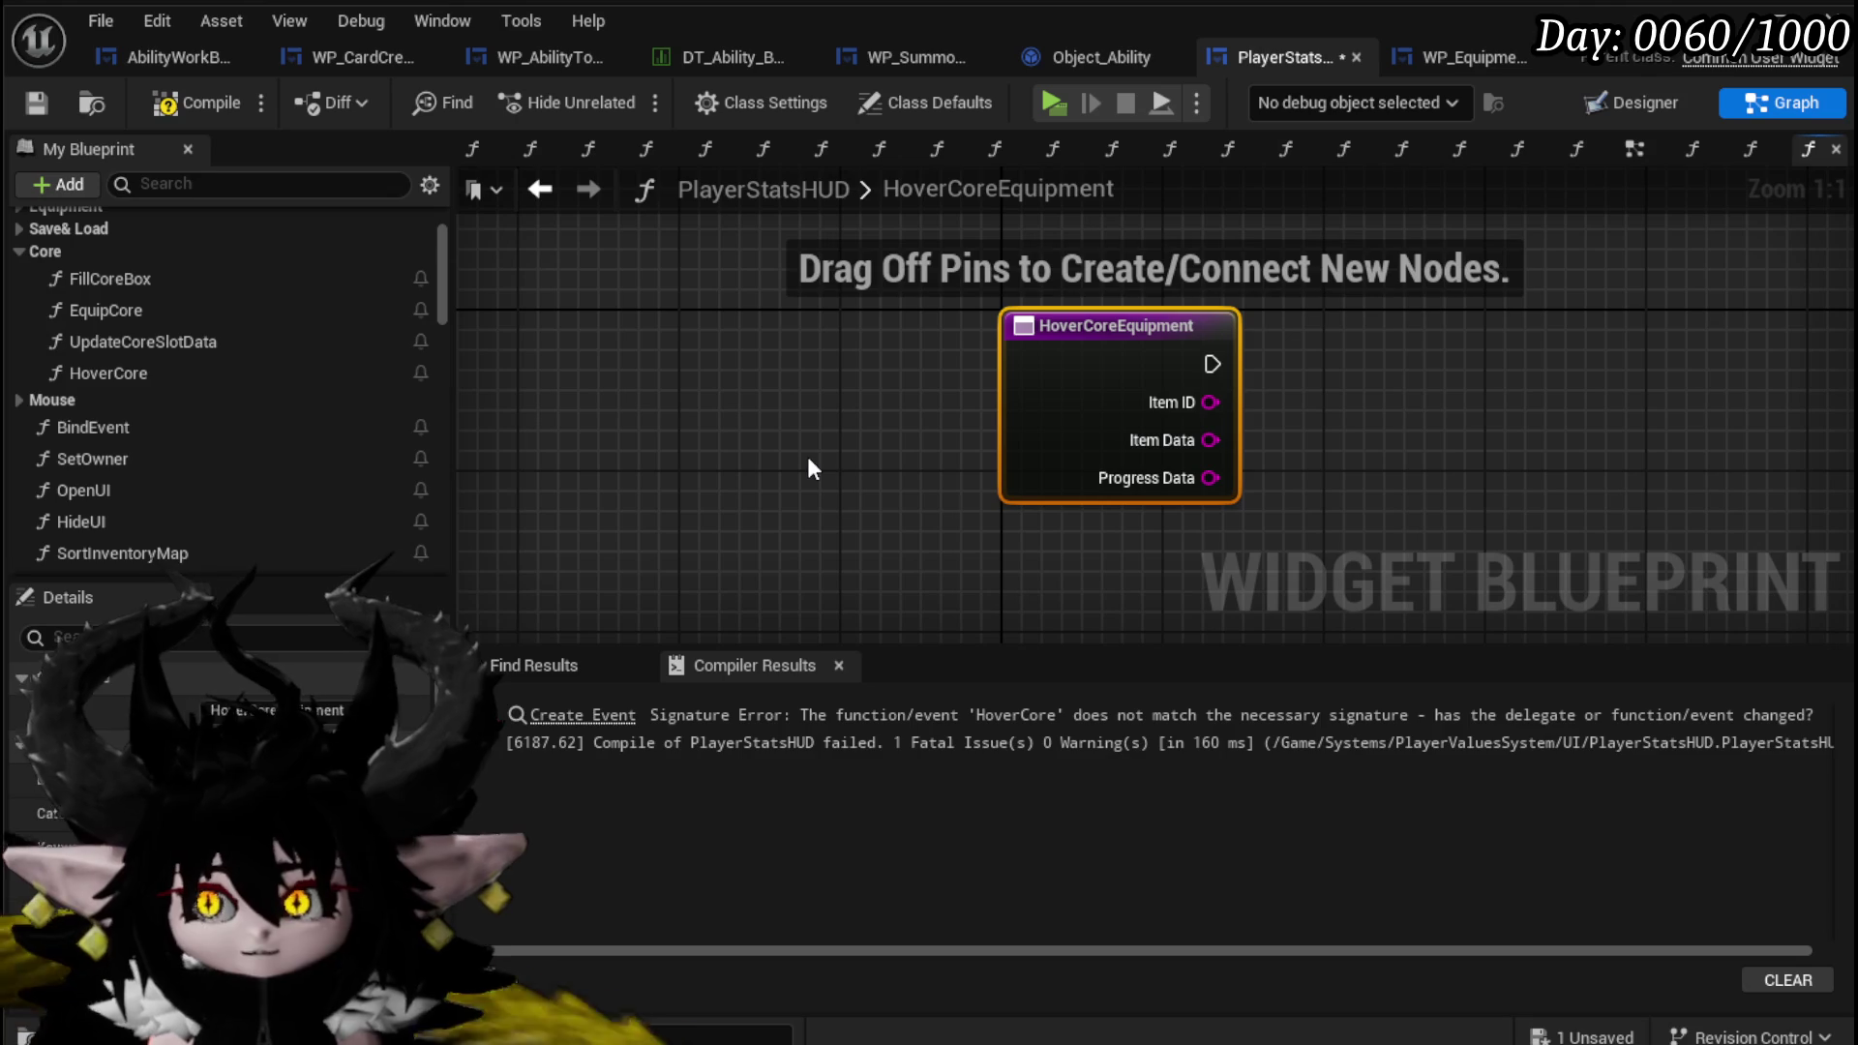
# Move HoverCoreEquipment into the Core category, then compile and save PlayerStatsHUD.
pyautogui.scroll(-4, 116, 483)
pyautogui.moveTo(108, 415)
pyautogui.mouseDown()
pyautogui.moveTo(133, 380)
pyautogui.moveTo(91, 265)
pyautogui.moveTo(62, 247)
pyautogui.mouseUp()
pyautogui.click(830, 486)
pyautogui.click(179, 102)
pyautogui.click(37, 103)
pyautogui.moveTo(873, 433); pyautogui.dragTo(480, 464)
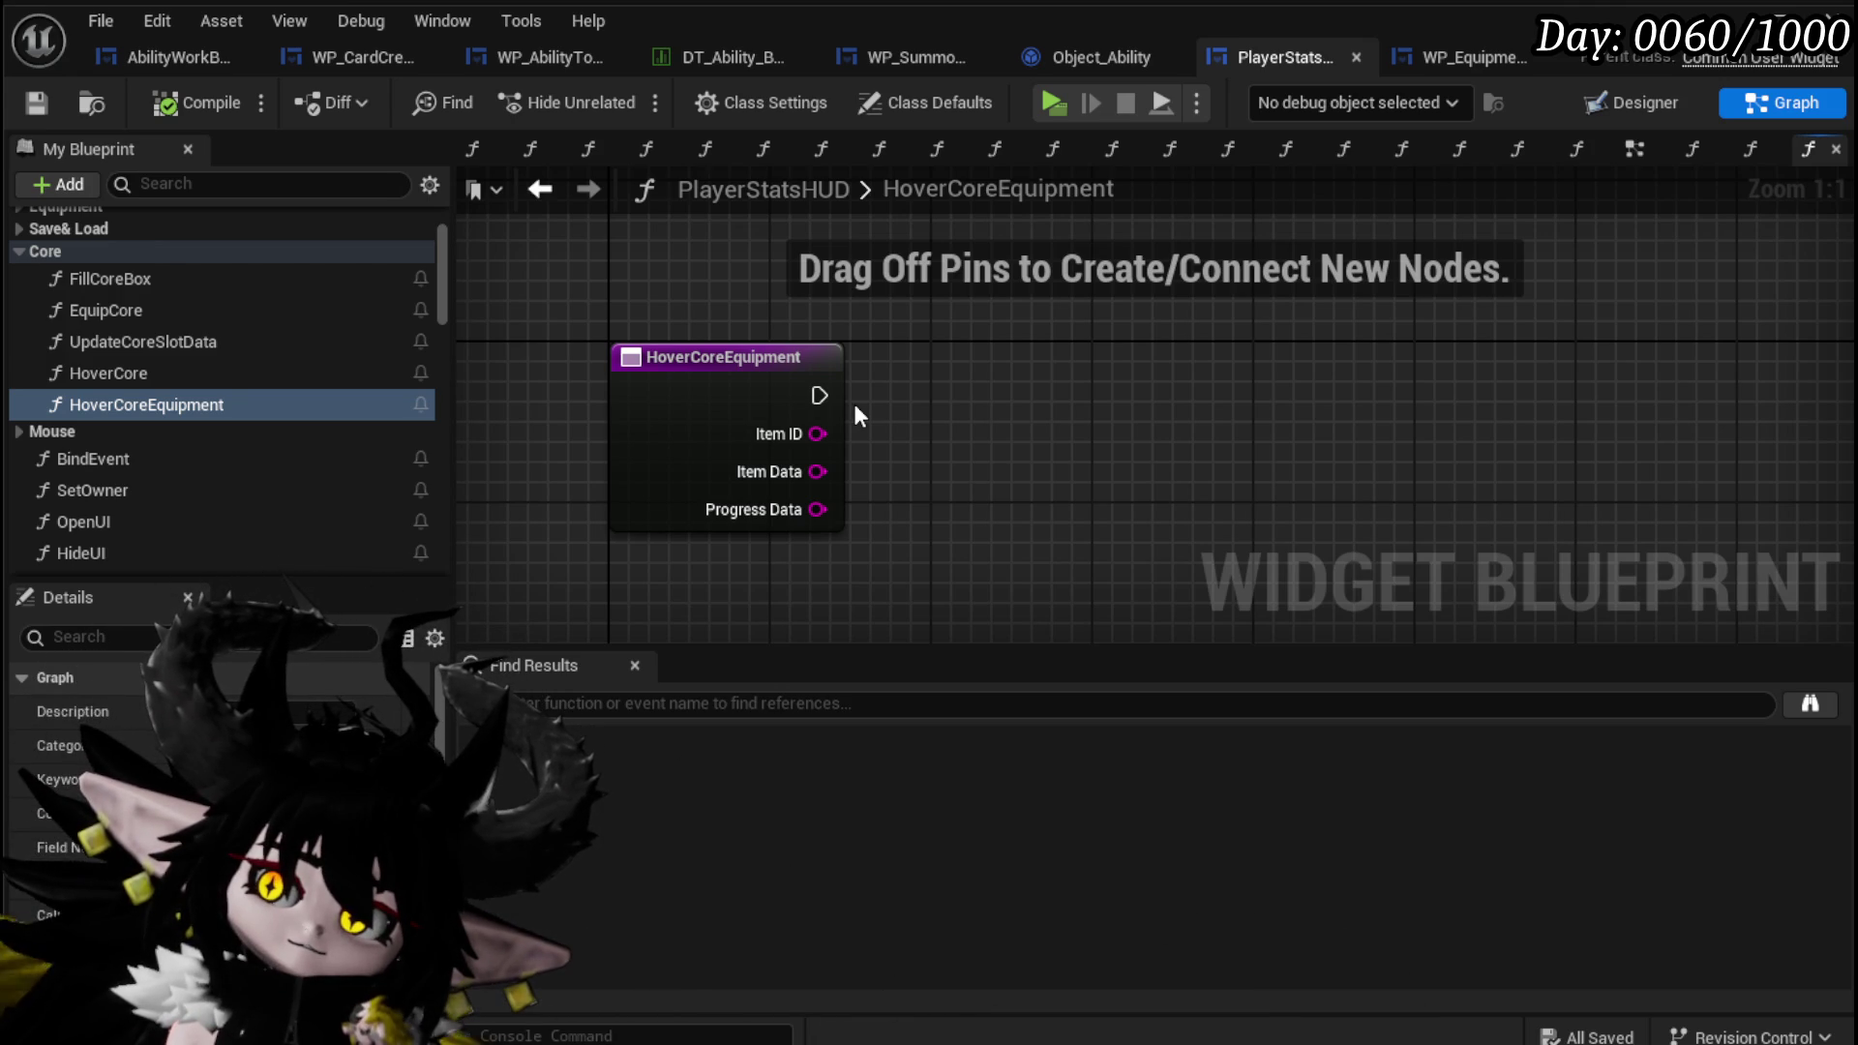
# Add a Print String node after the function entry, fed by an Append node.
pyautogui.moveTo(819, 396); pyautogui.dragTo(1135, 405)
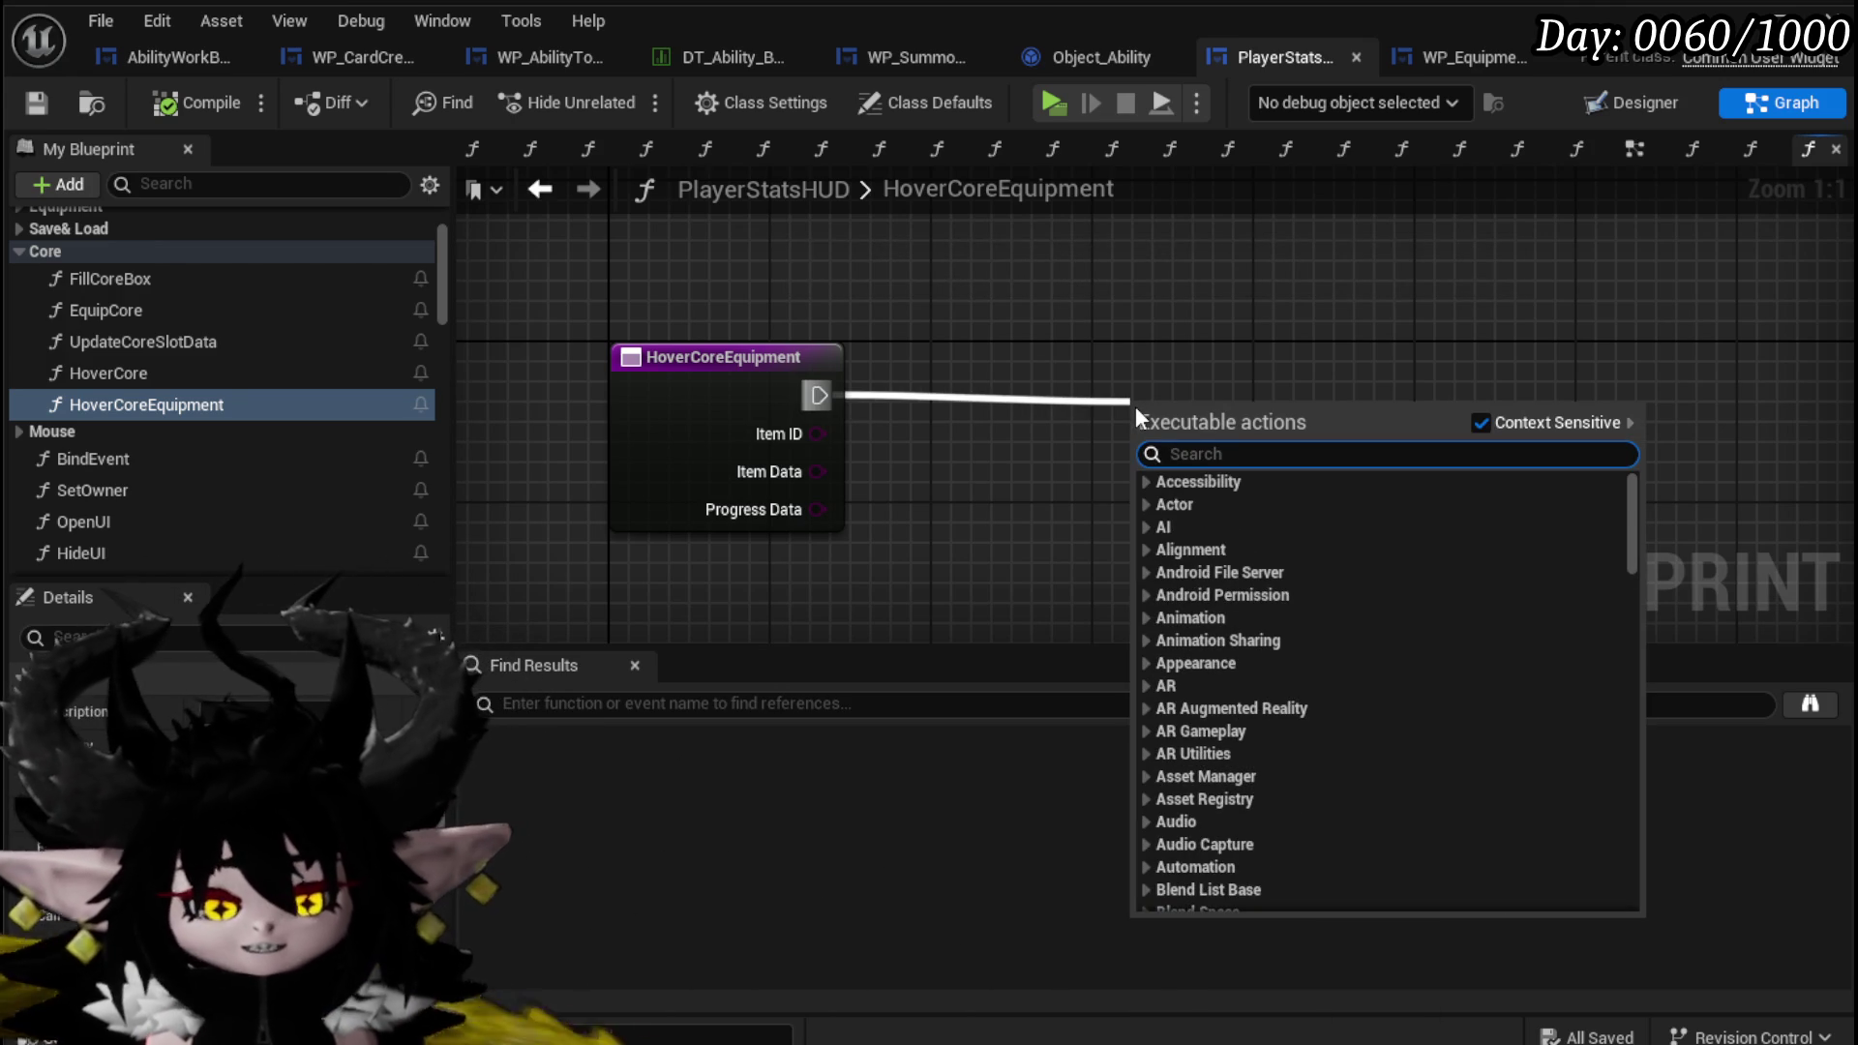
pyautogui.write('Print')
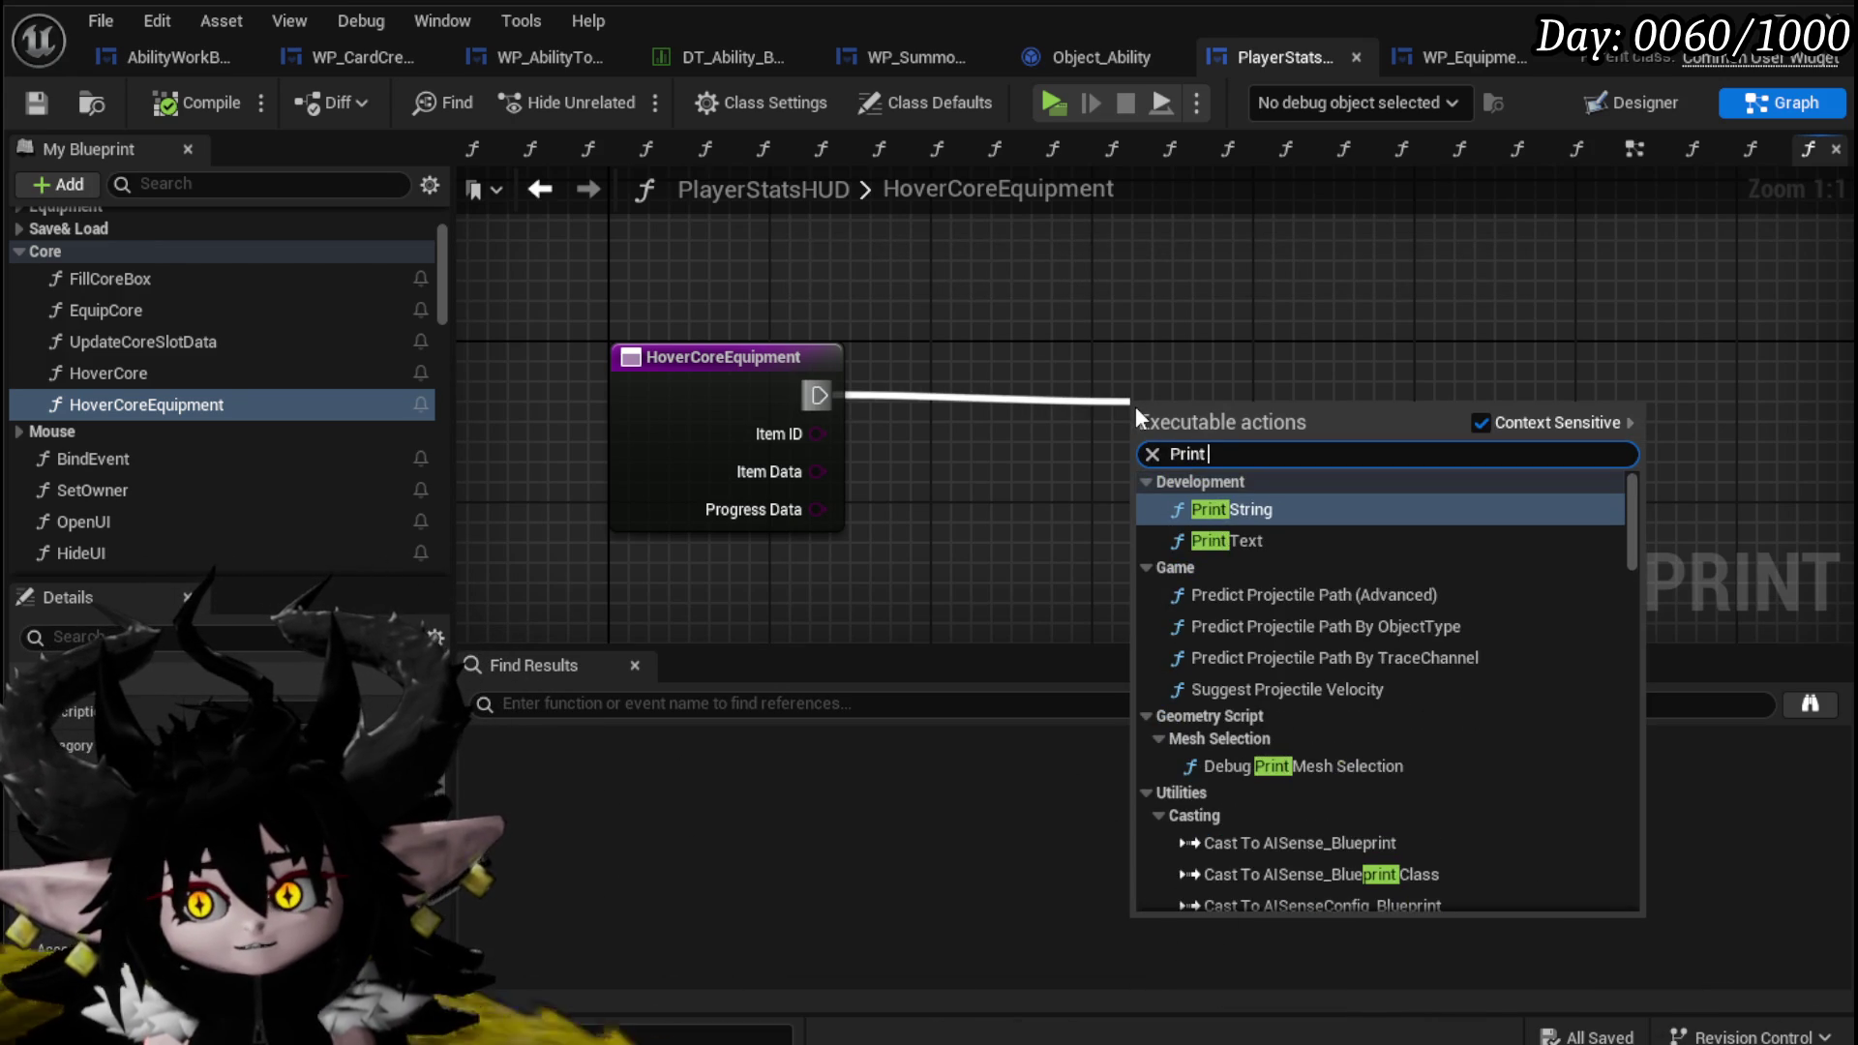
pyautogui.write(' String')
pyautogui.press('Return')
pyautogui.moveTo(1135, 404); pyautogui.dragTo(1437, 366)
pyautogui.moveTo(1440, 457); pyautogui.dragTo(1280, 469)
pyautogui.write('app')
pyautogui.press('Return')
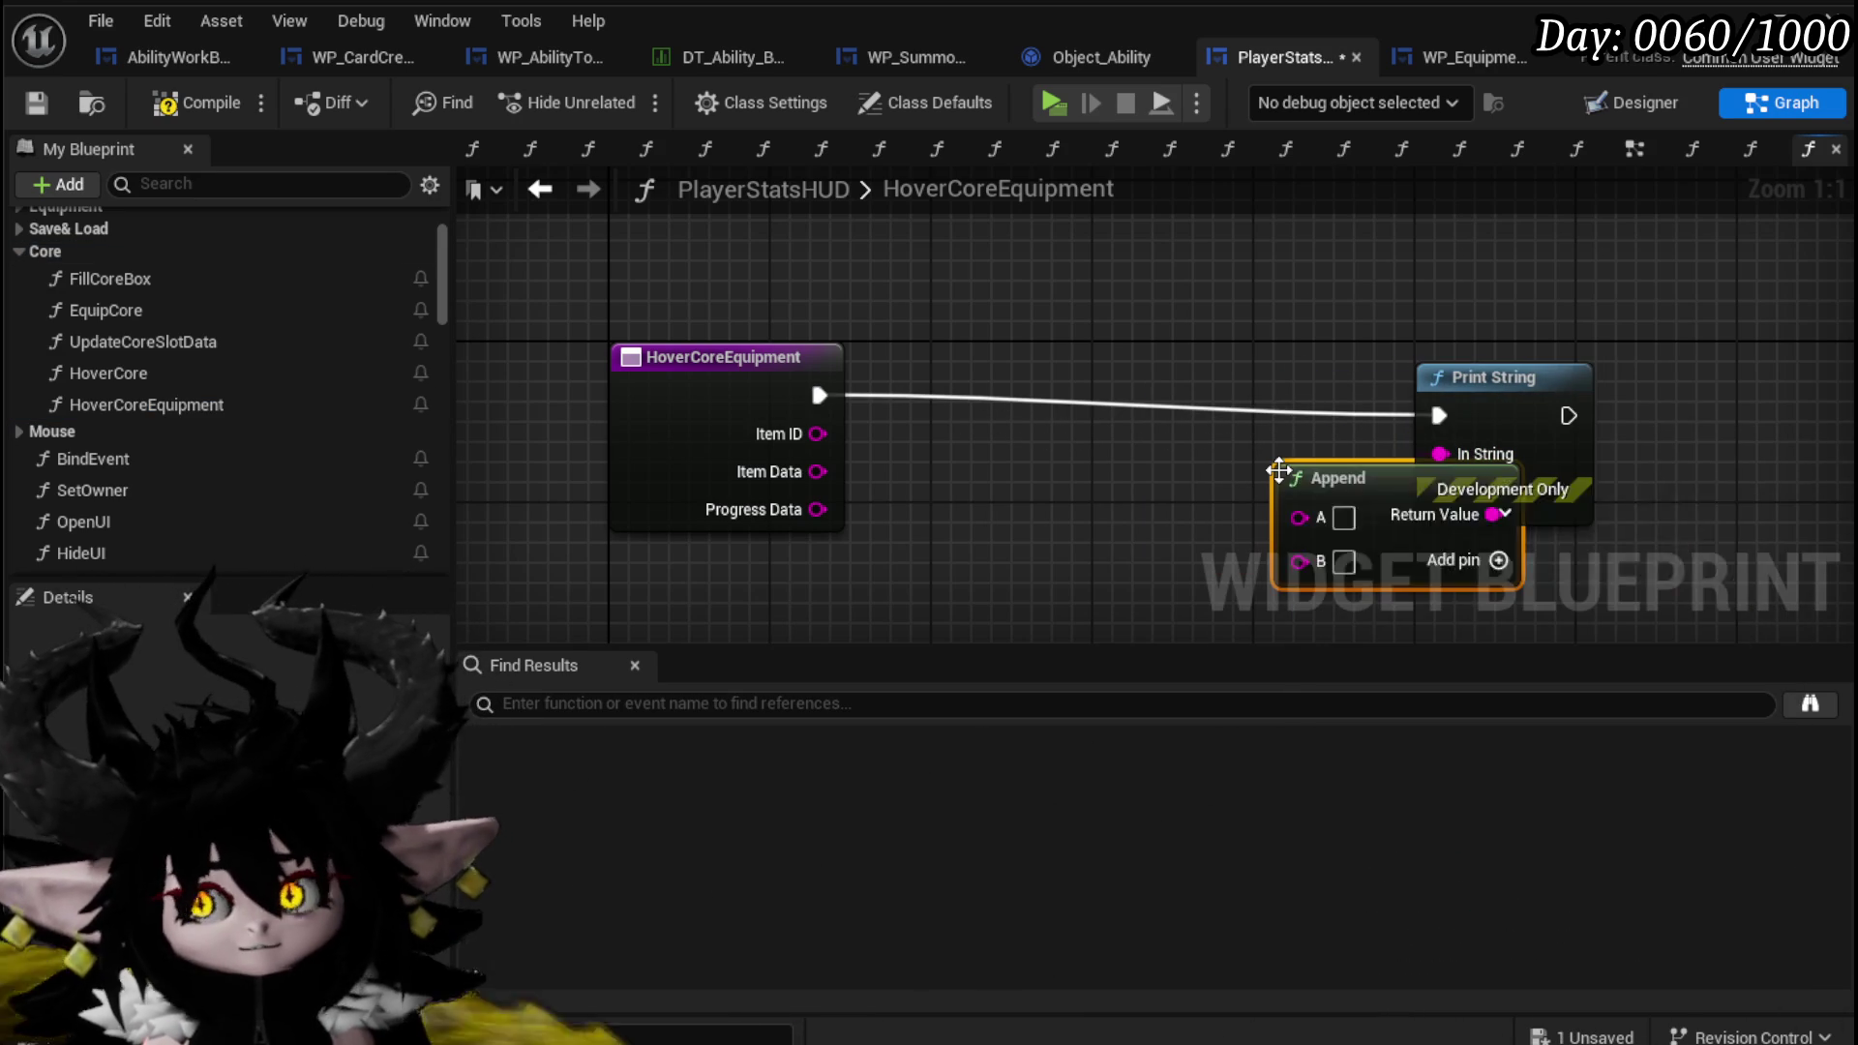
# Wire the Append inputs as Item ID, '/', Item Data, '/', Progress Data.
pyautogui.moveTo(817, 434)
pyautogui.mouseDown()
pyautogui.moveTo(1370, 535)
pyautogui.moveTo(1192, 505)
pyautogui.mouseUp()
pyautogui.moveTo(818, 472)
pyautogui.mouseDown()
pyautogui.moveTo(1175, 584)
pyautogui.moveTo(1063, 584)
pyautogui.moveTo(747, 481)
pyautogui.mouseUp()
pyautogui.click(955, 497)
pyautogui.write('/')
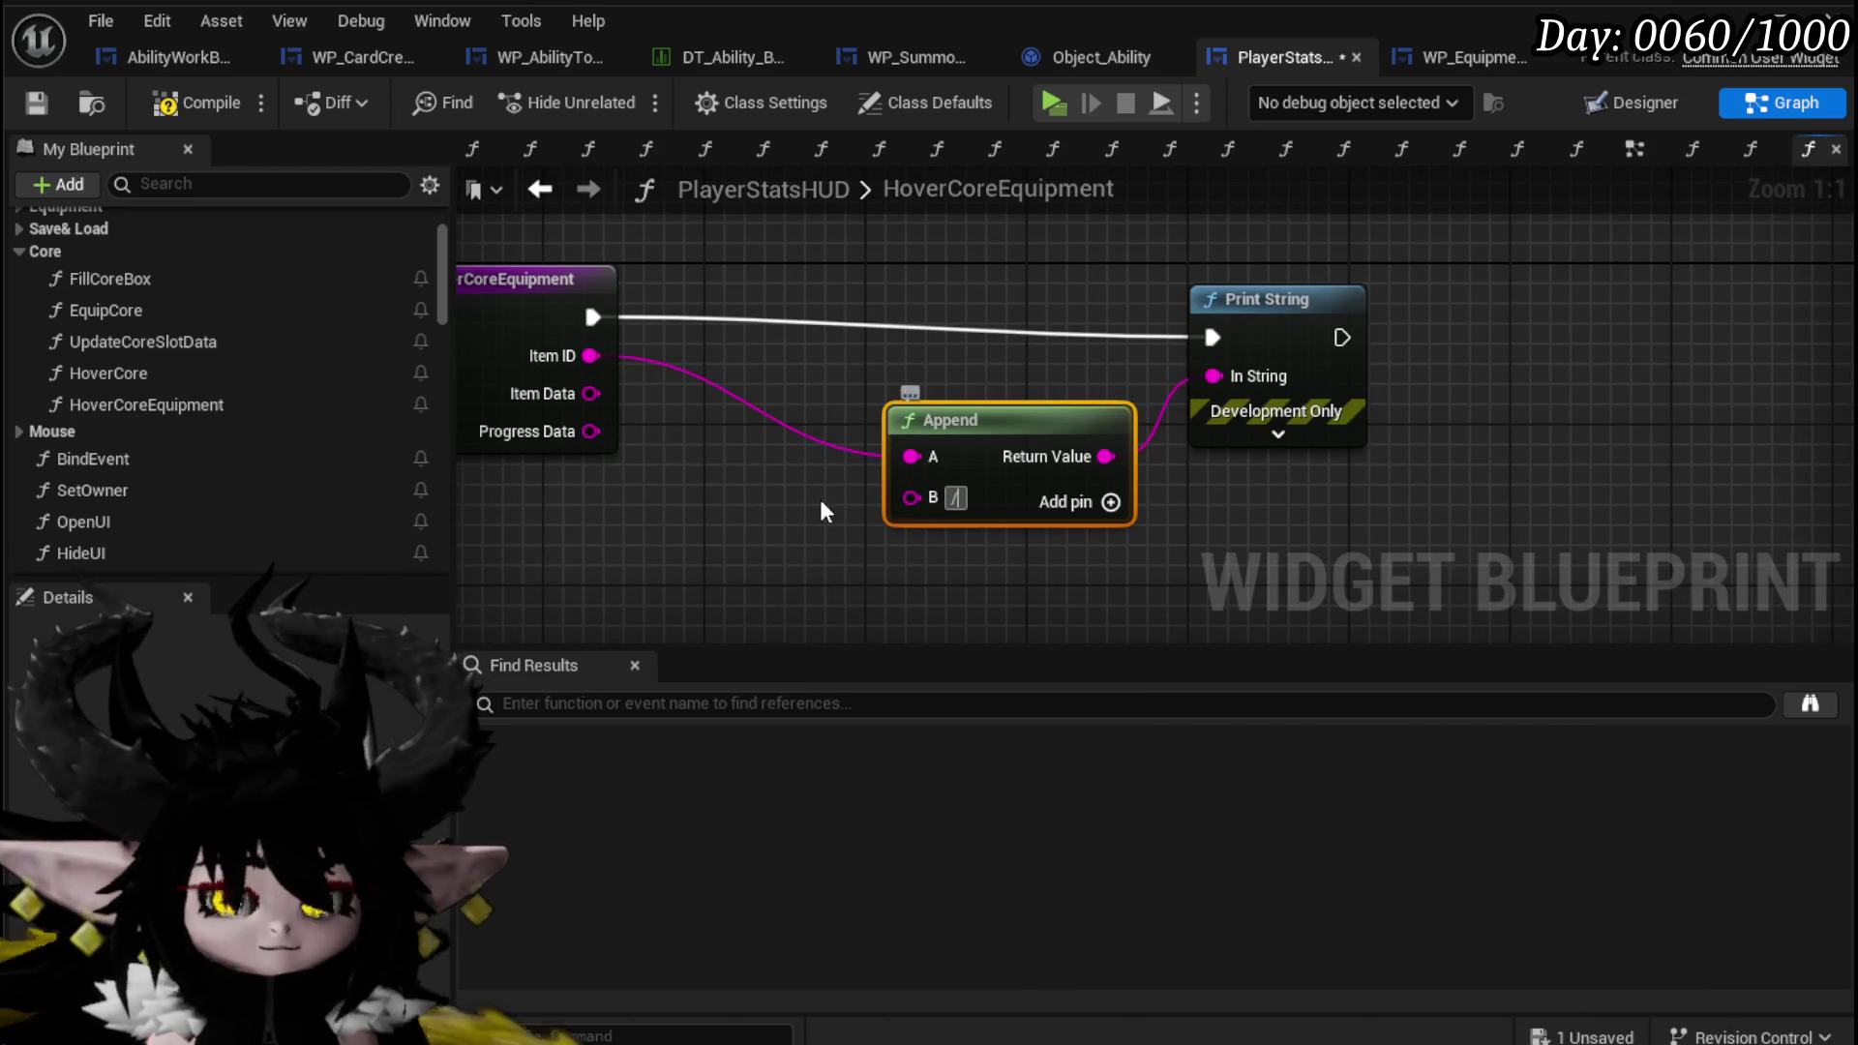
pyautogui.moveTo(861, 539); pyautogui.dragTo(1016, 477)
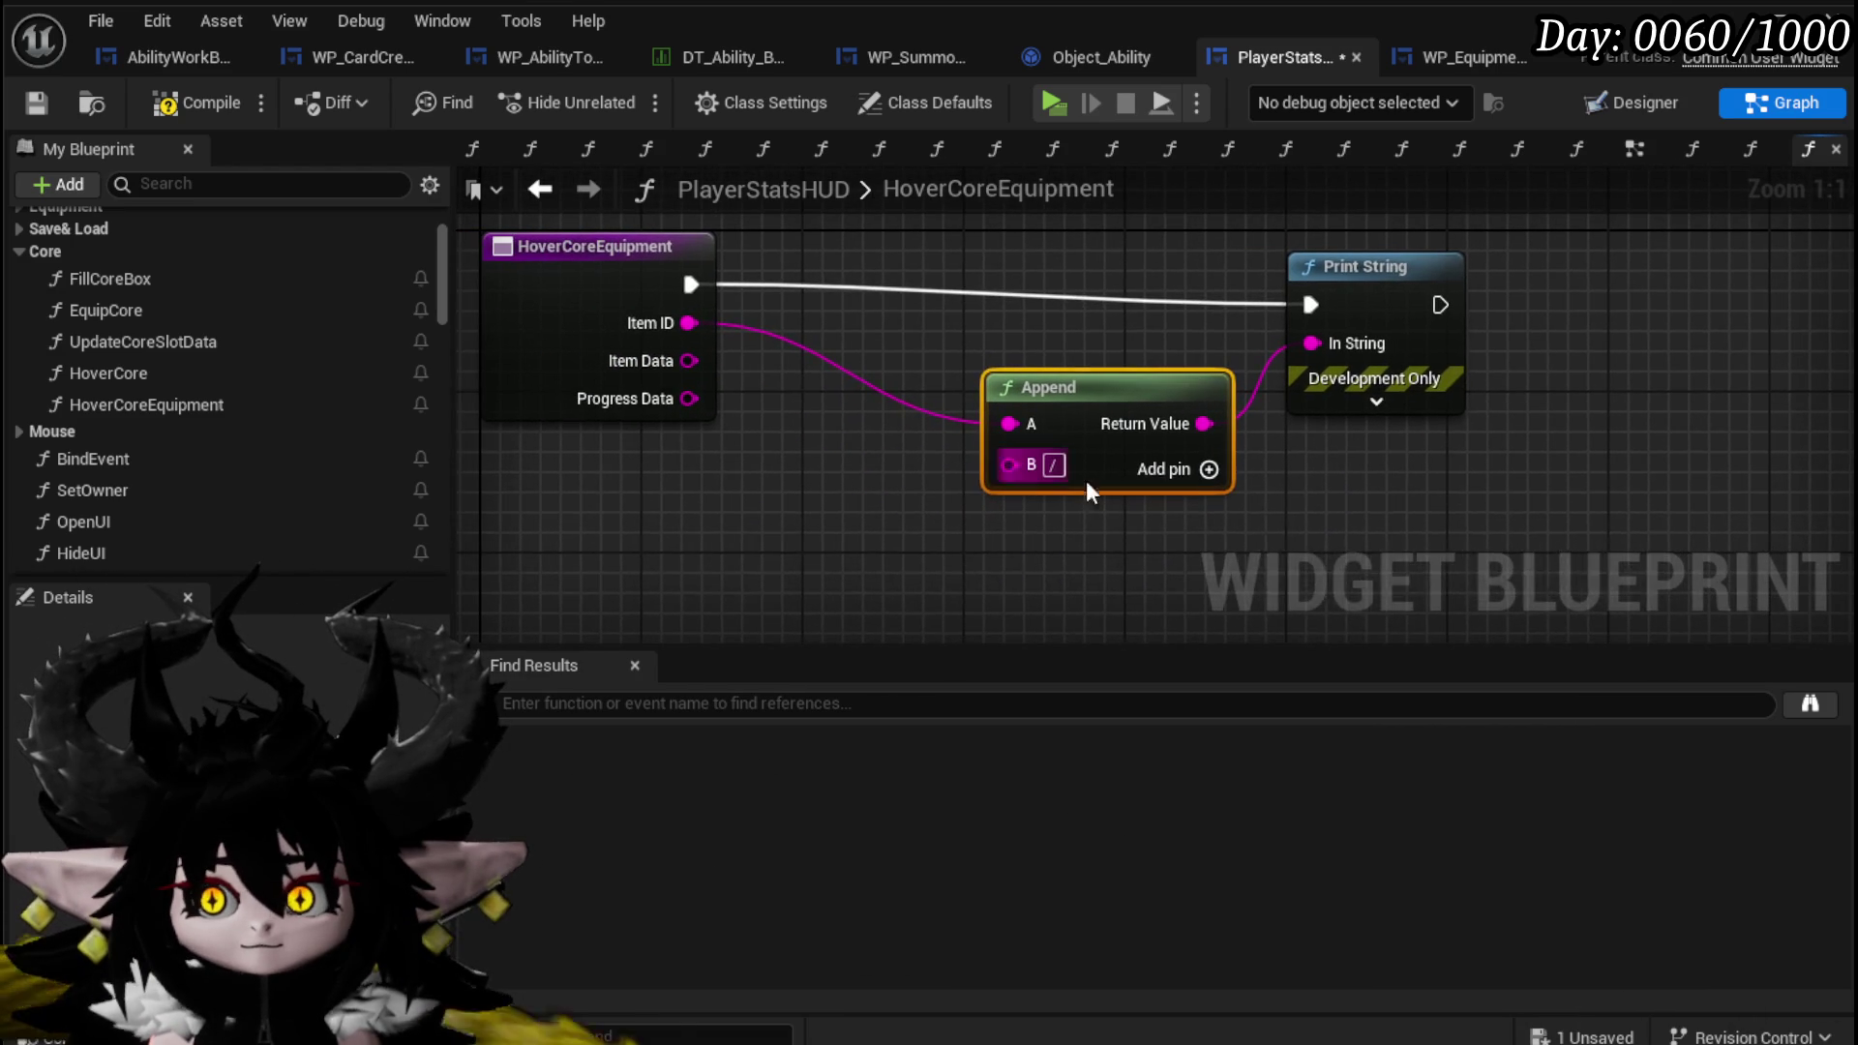
pyautogui.click(1208, 470)
pyautogui.moveTo(689, 361)
pyautogui.mouseDown()
pyautogui.moveTo(990, 471)
pyautogui.moveTo(1010, 504)
pyautogui.mouseUp()
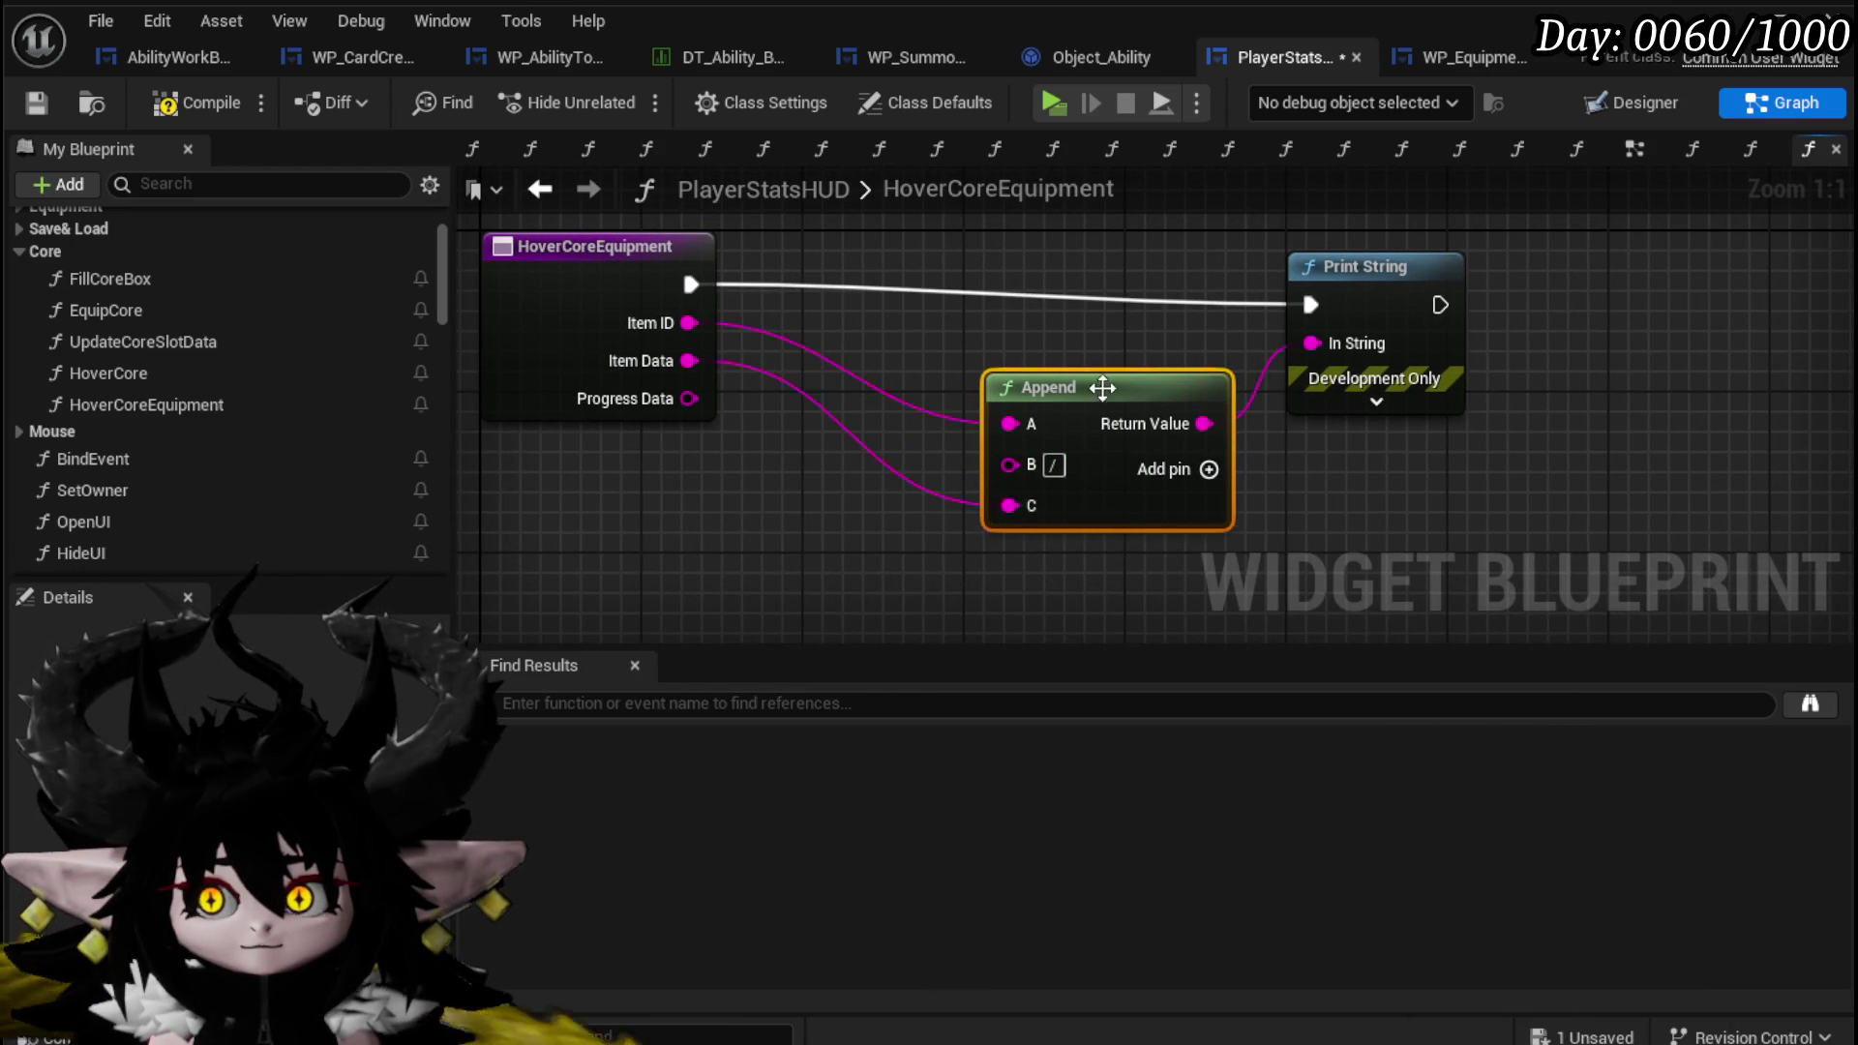
pyautogui.moveTo(1231, 463); pyautogui.dragTo(1191, 403)
pyautogui.click(1171, 409)
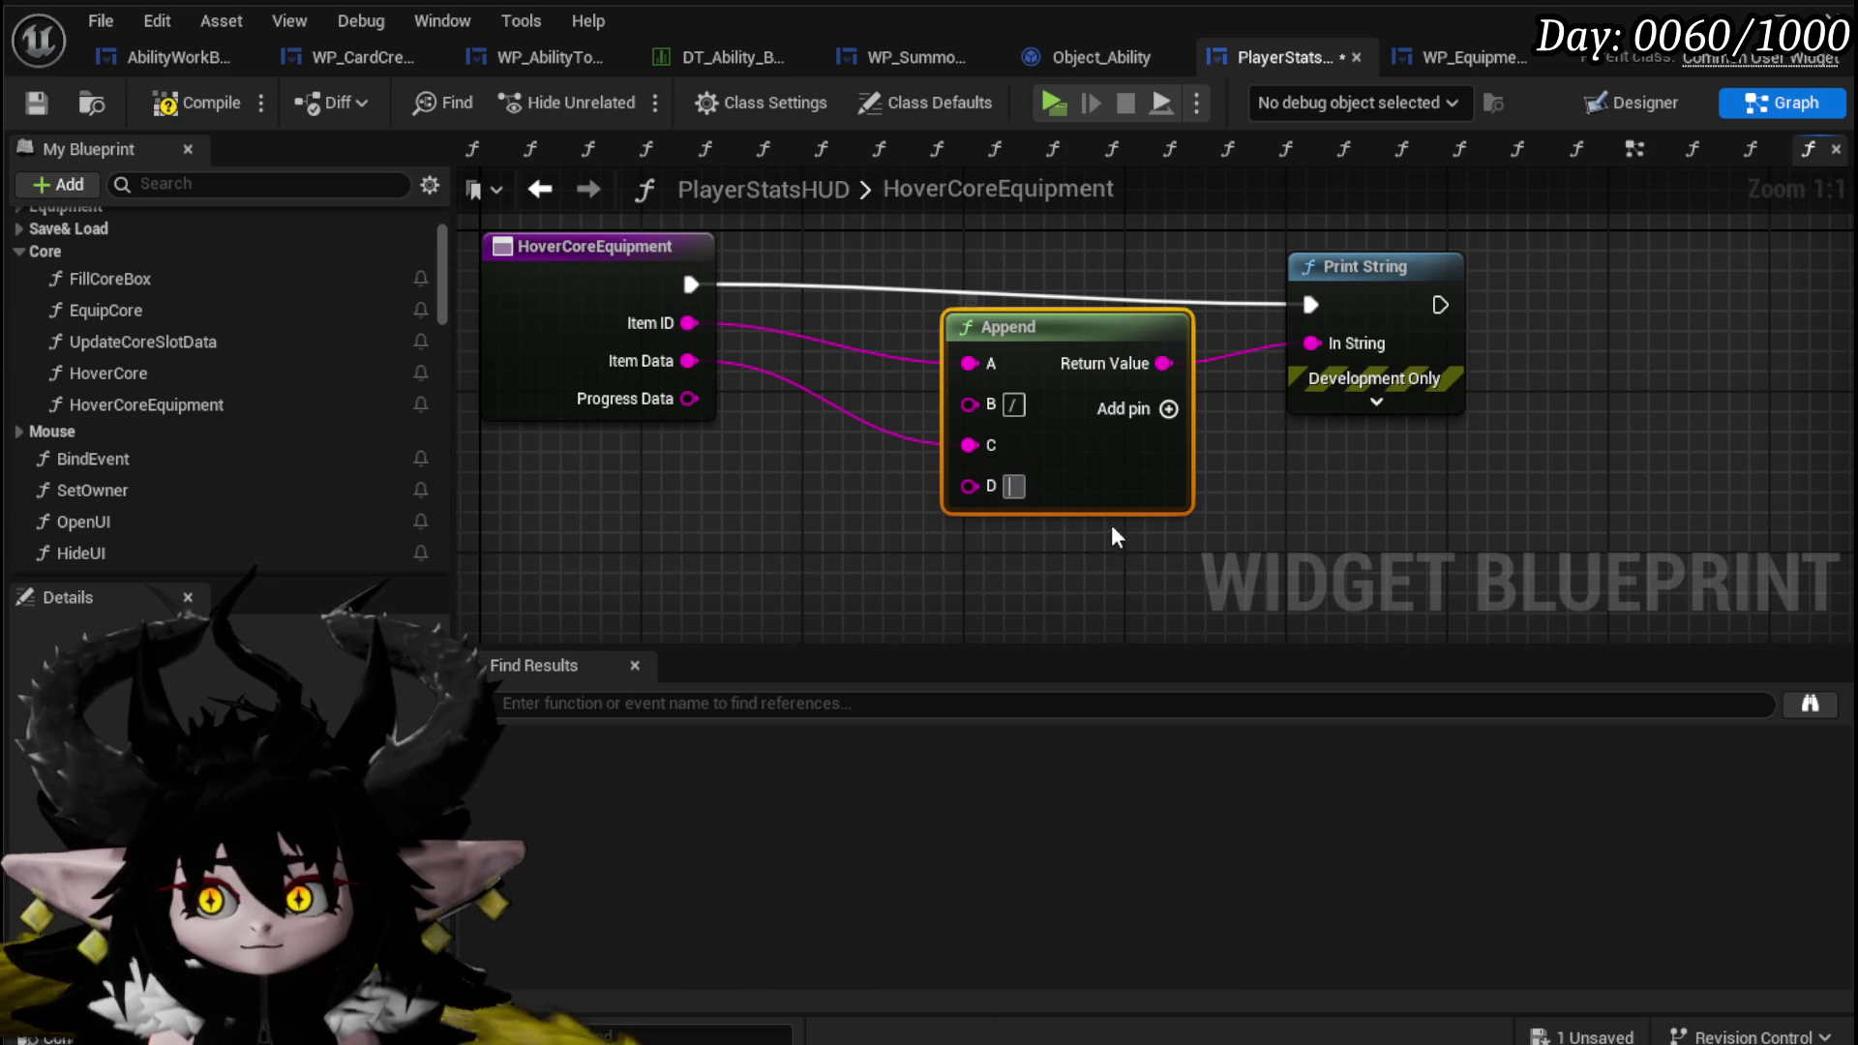
pyautogui.write('/')
pyautogui.moveTo(689, 399)
pyautogui.mouseDown()
pyautogui.moveTo(949, 619)
pyautogui.moveTo(970, 529)
pyautogui.mouseUp()
pyautogui.click(721, 415)
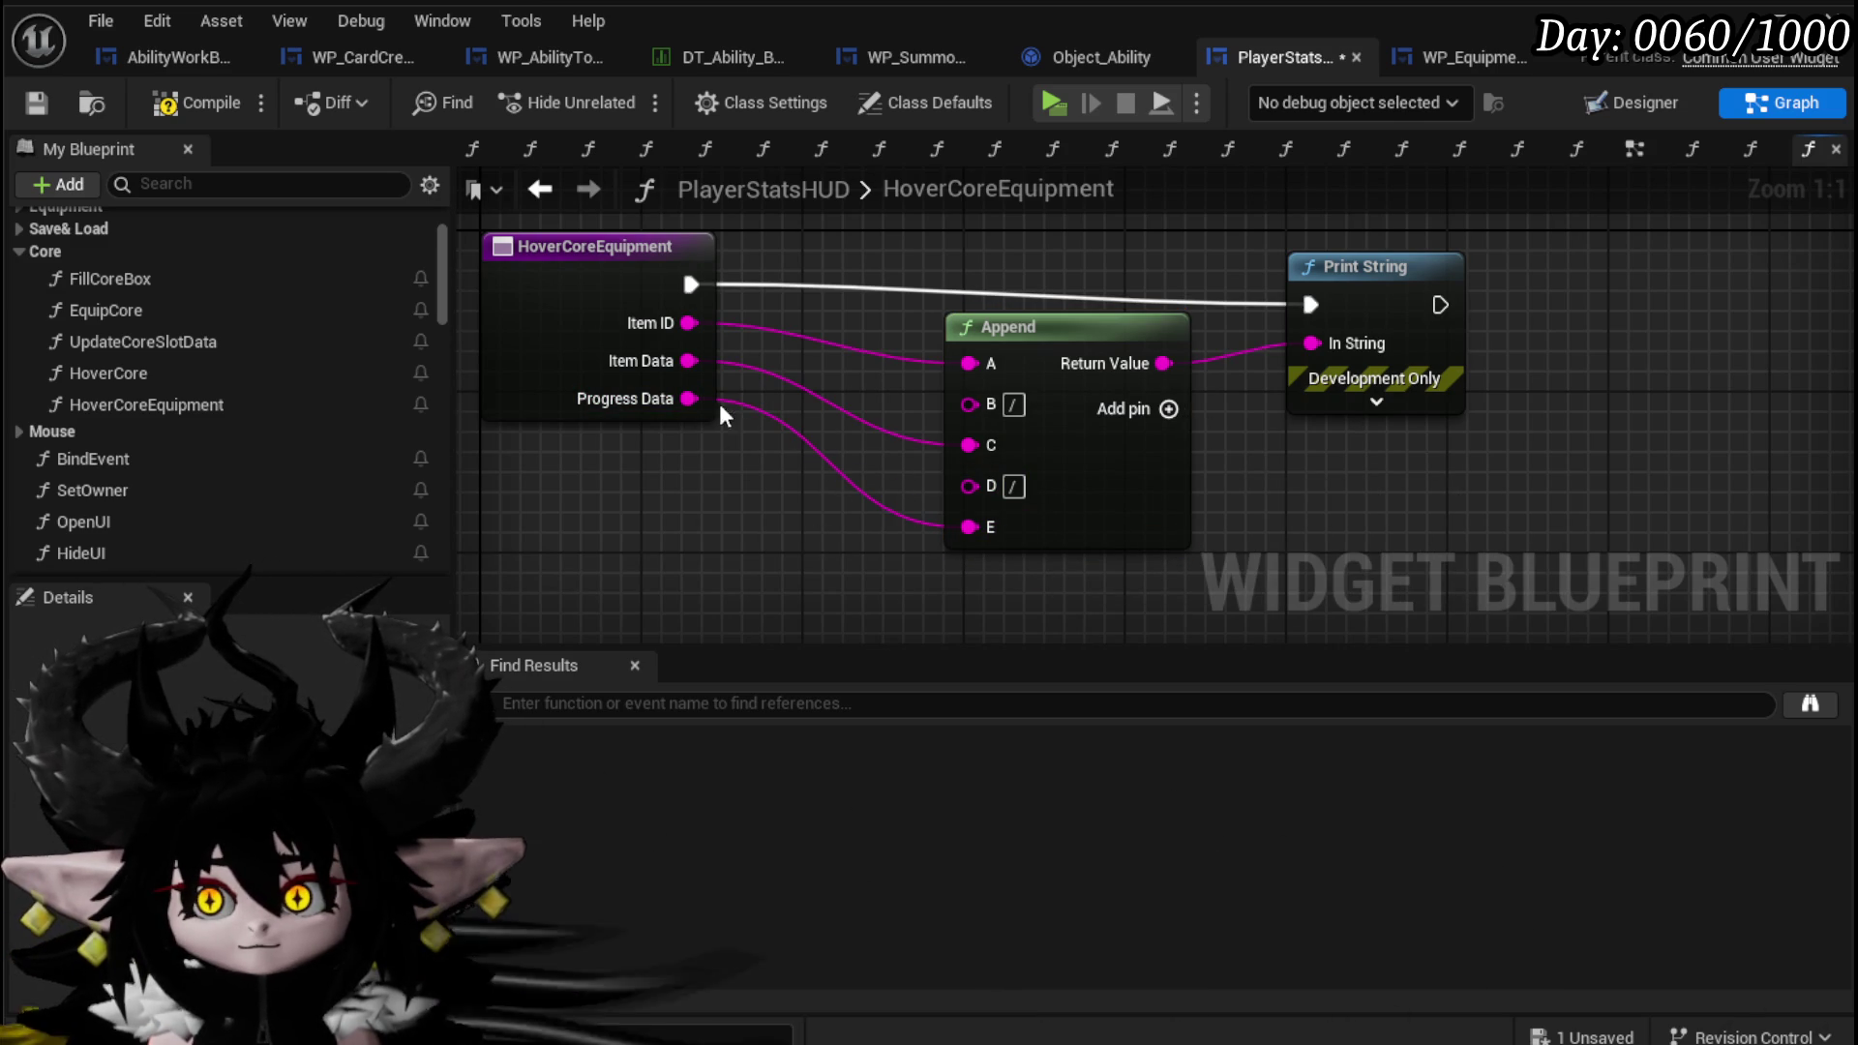
# Compile, save, and start a play-in-editor test with the equipment menu open.
pyautogui.click(167, 104)
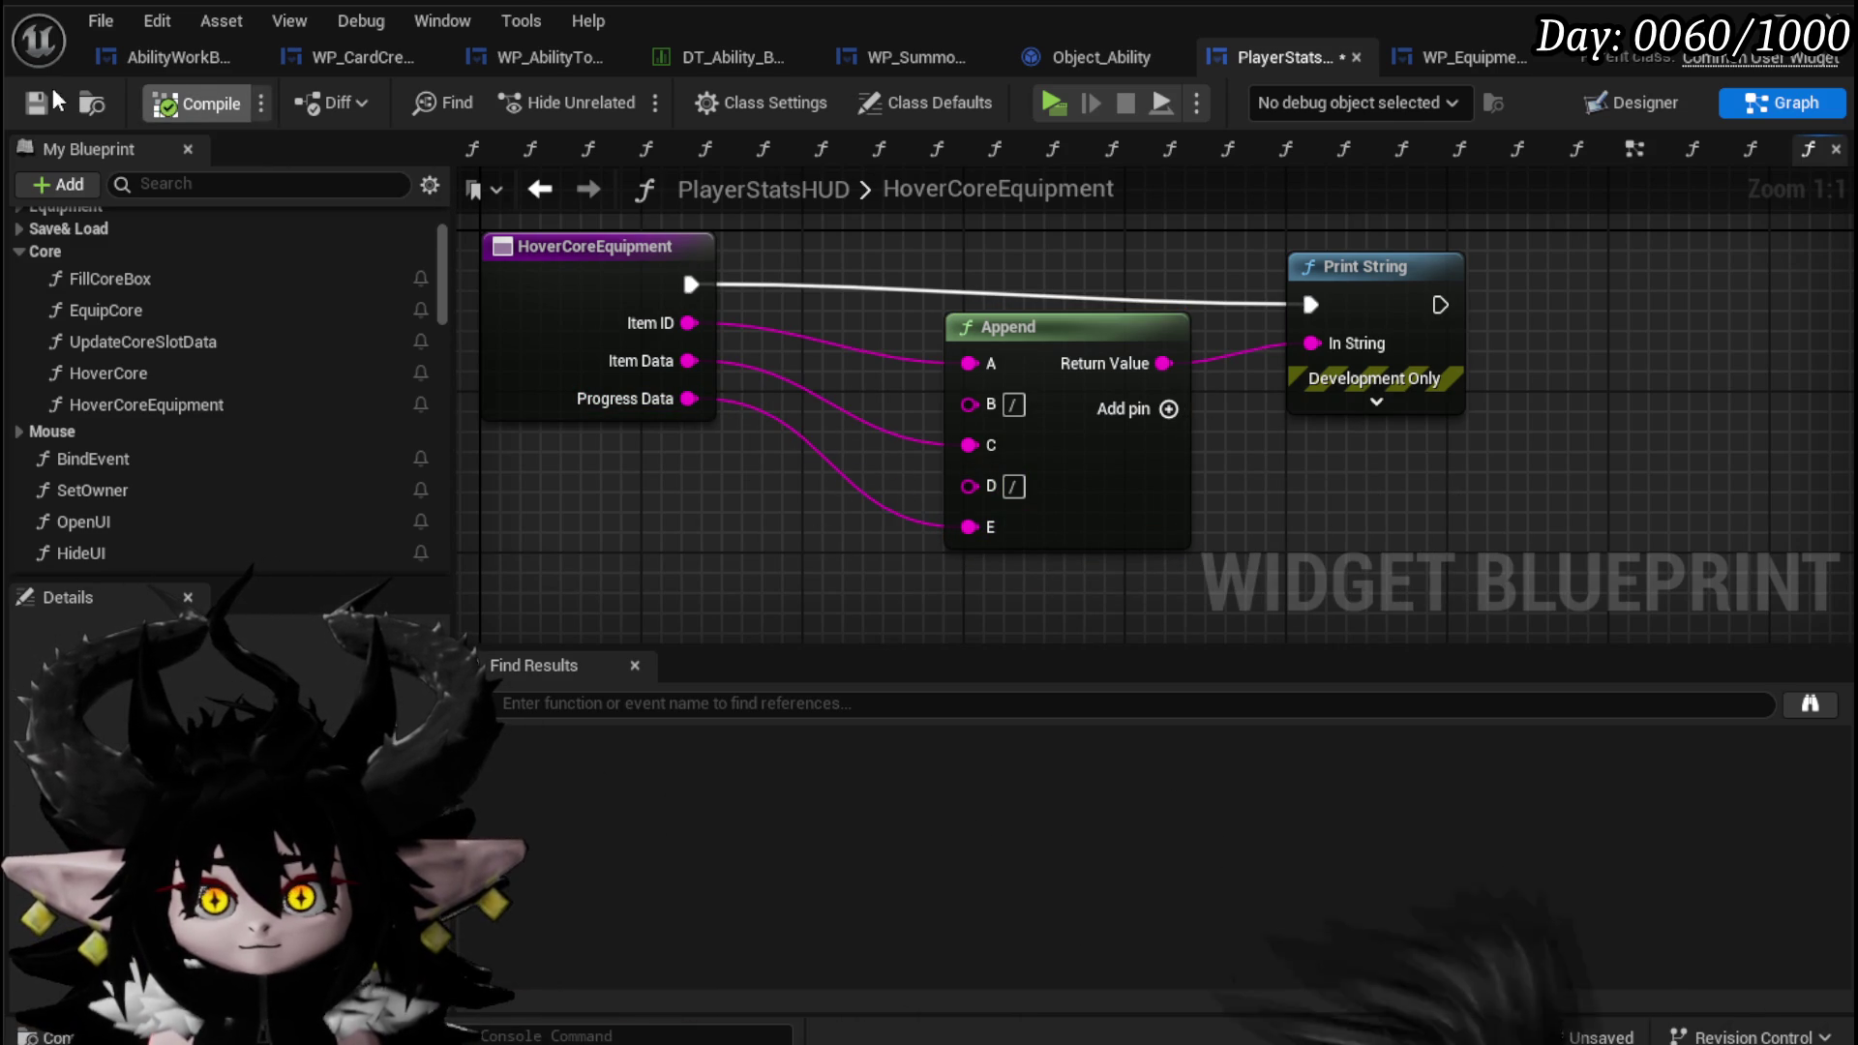
pyautogui.click(1362, 409)
pyautogui.click(167, 97)
pyautogui.hotkey('ctrl', 's')
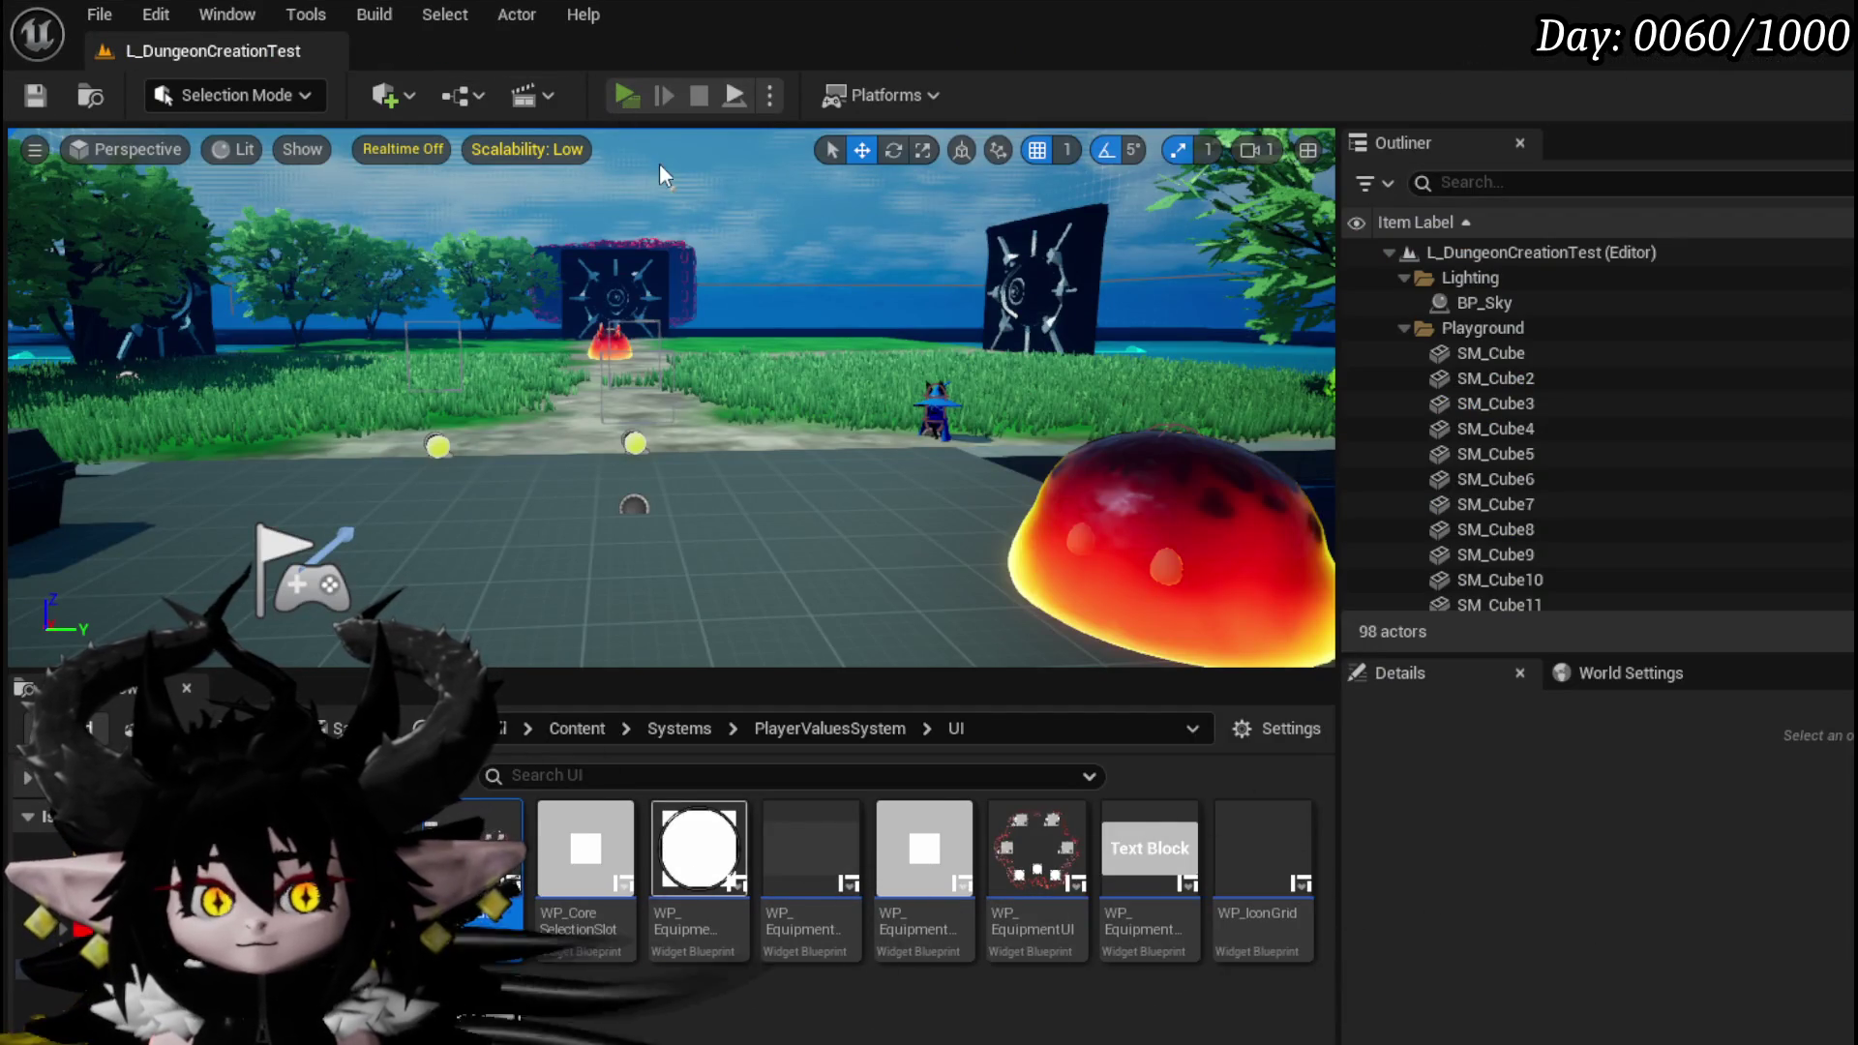
pyautogui.hotkey('alt', 'p')
pyautogui.press('Tab')
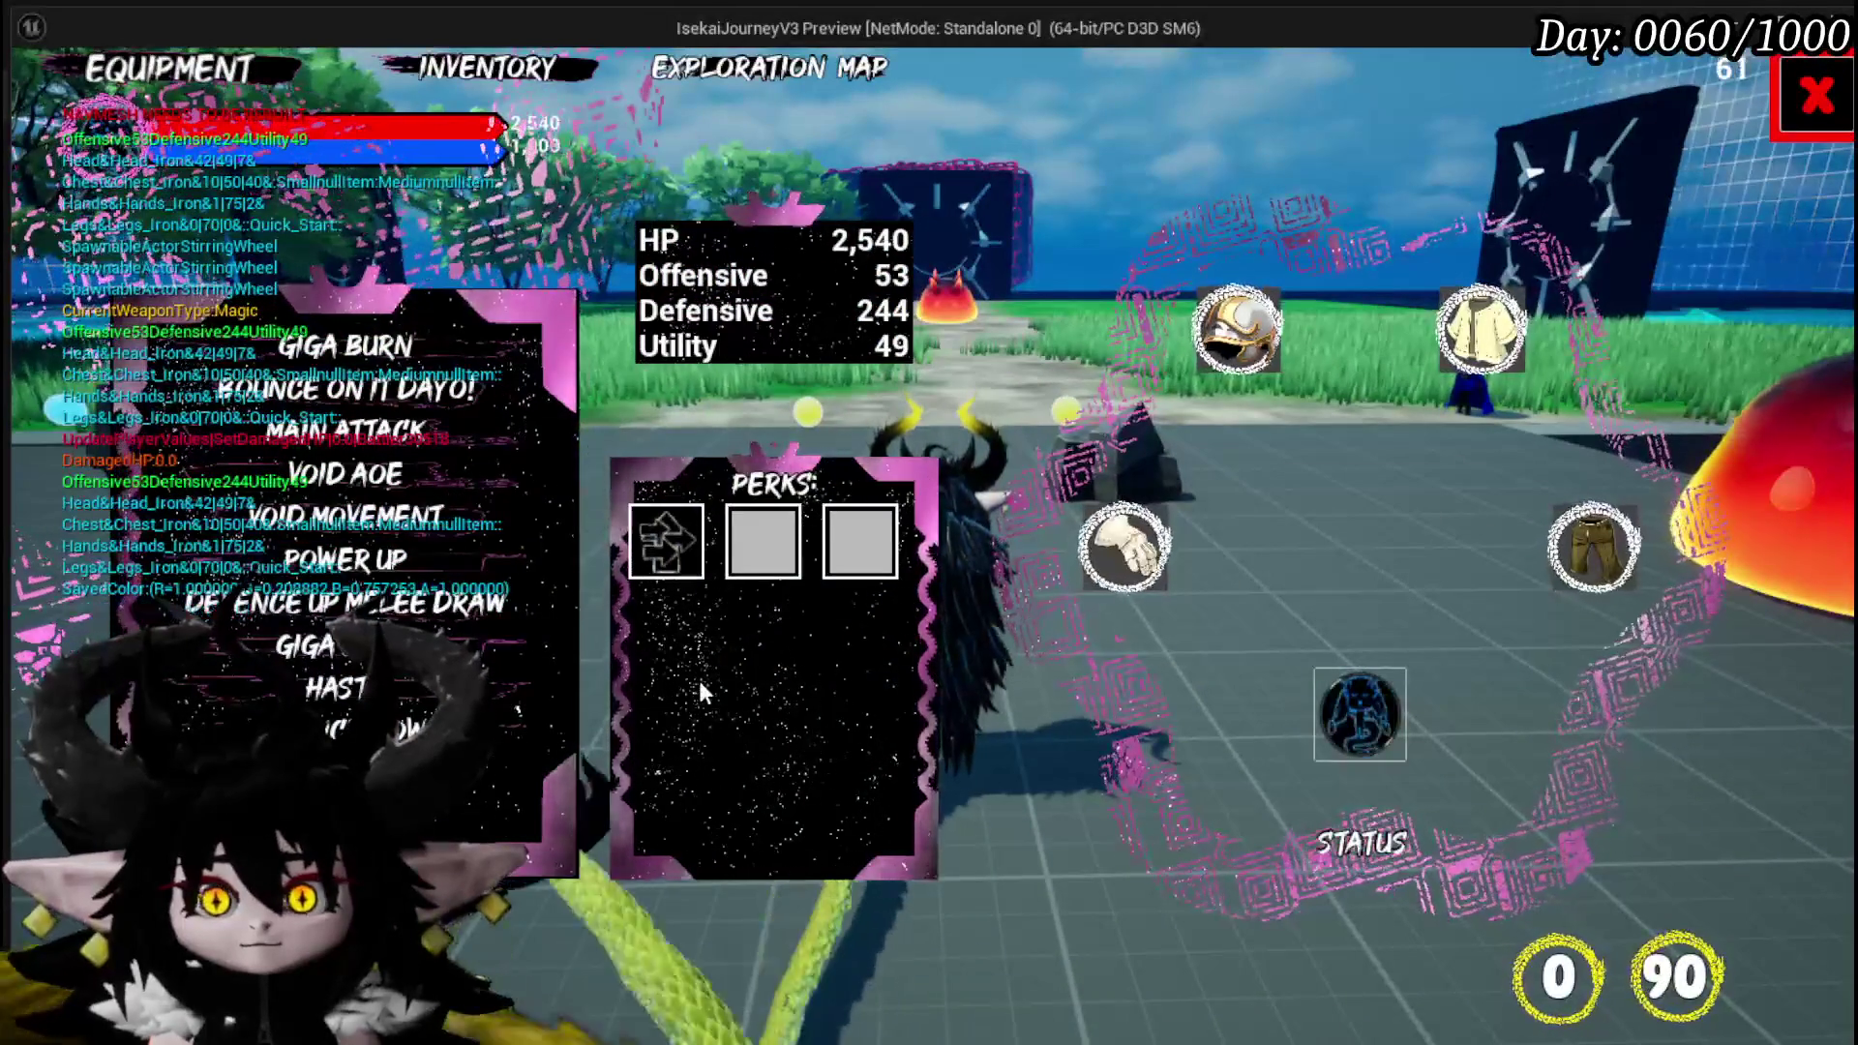
# Open the summon inventory from the status slot to check the debug strings, then stop playing.
pyautogui.click(1358, 715)
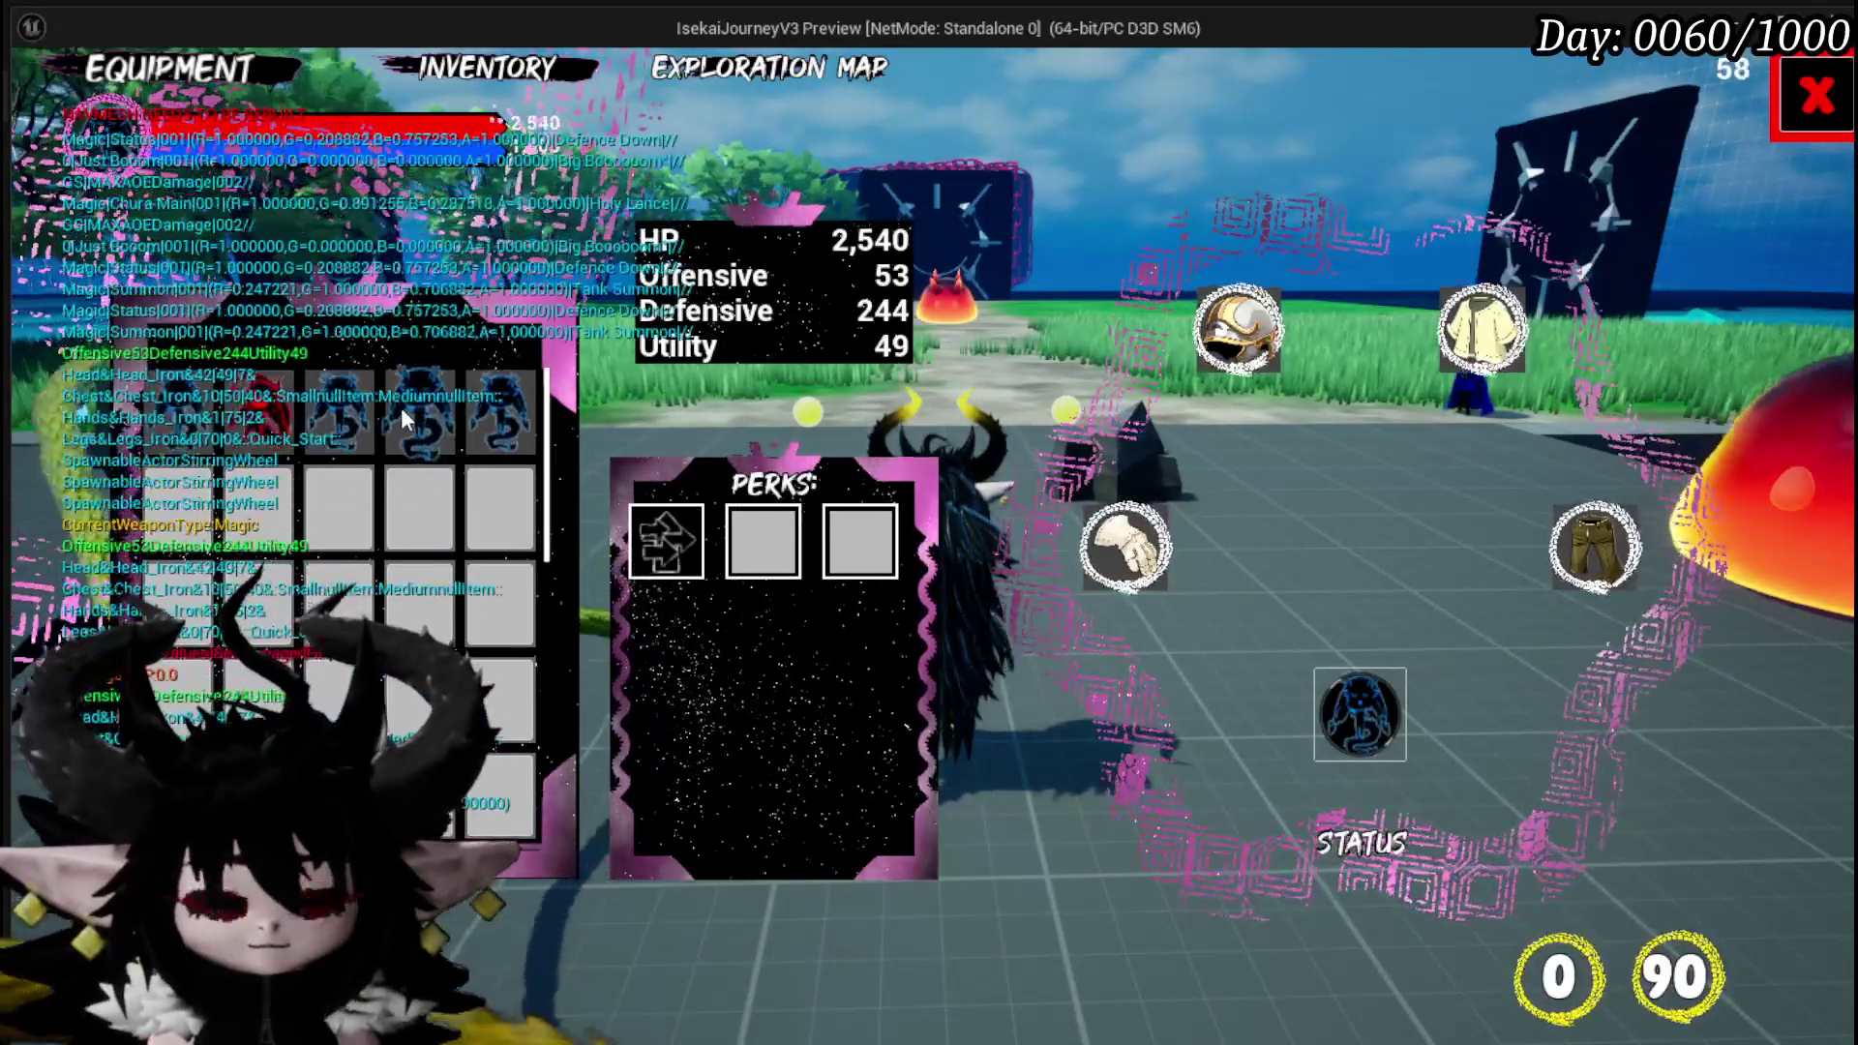
pyautogui.press('Escape')
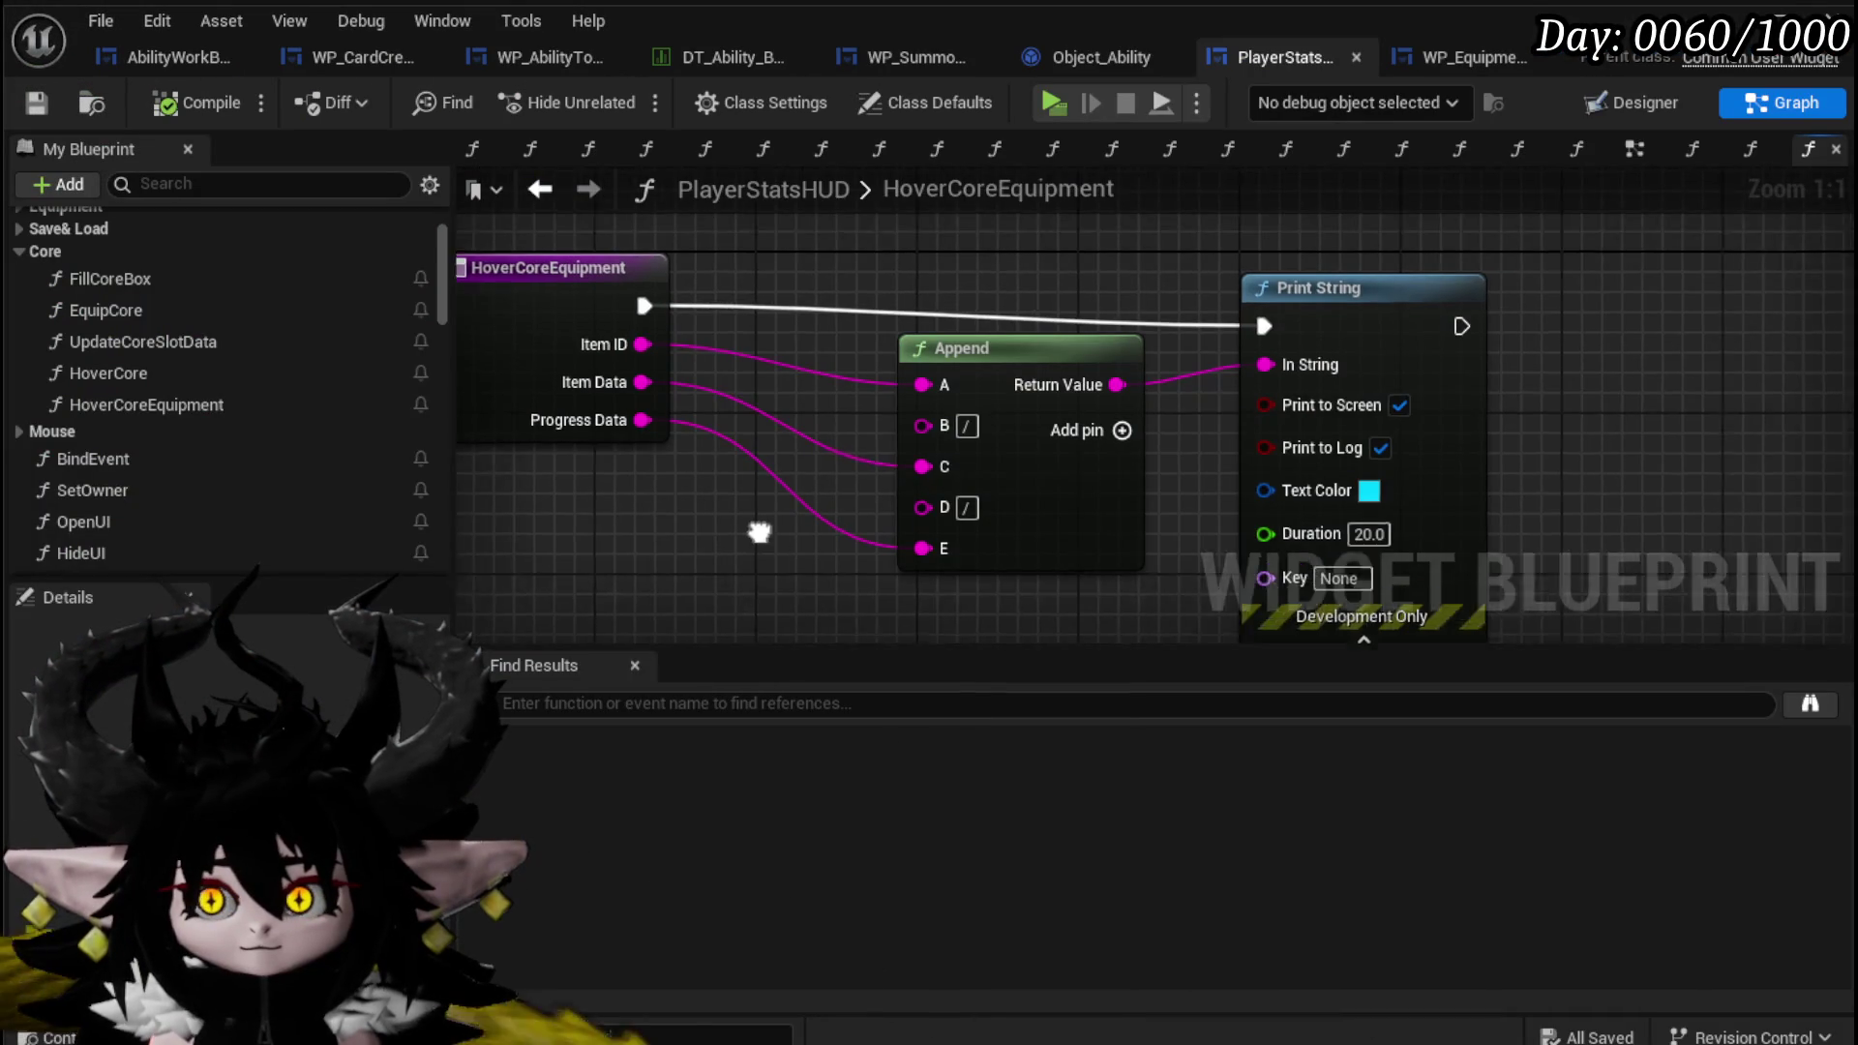
# Add a Parse Into Array node on Item ID with delimiter '|'.
pyautogui.moveTo(624, 483)
pyautogui.mouseDown()
pyautogui.moveTo(689, 404)
pyautogui.moveTo(637, 312)
pyautogui.mouseUp()
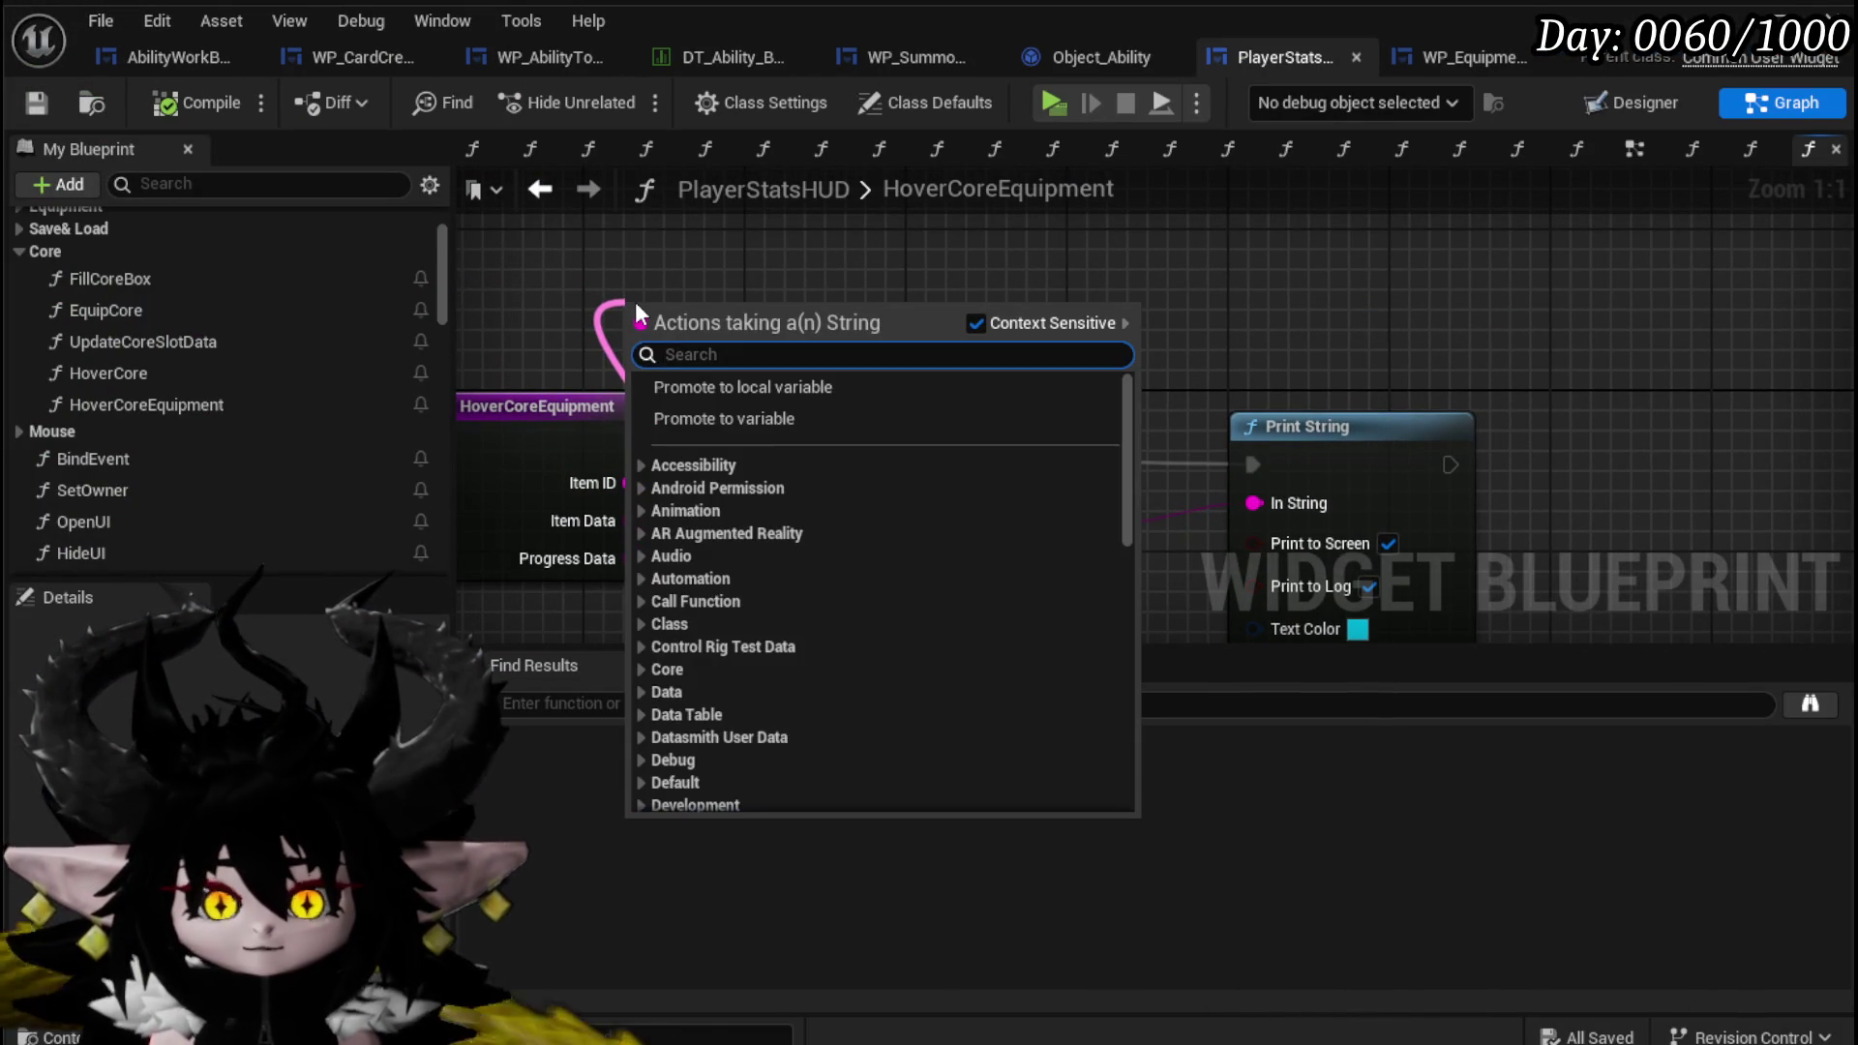
pyautogui.write('Par')
pyautogui.press('Return')
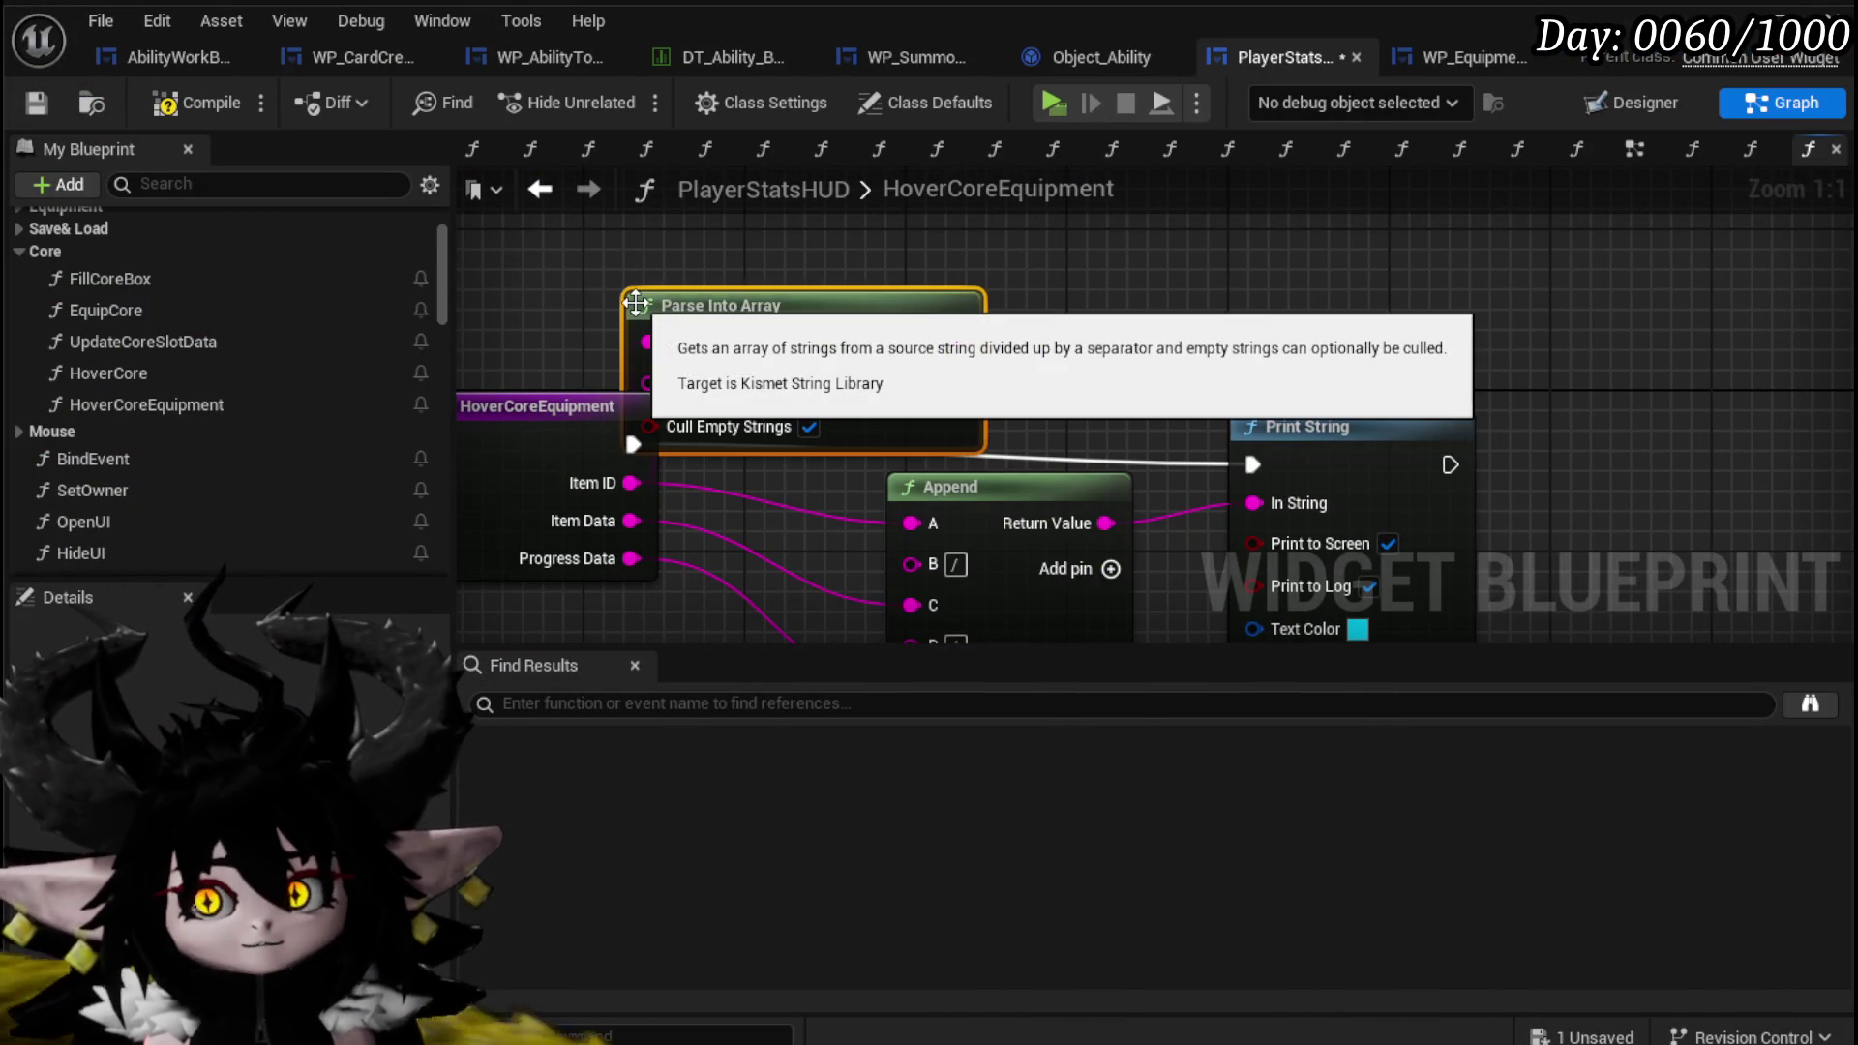
pyautogui.moveTo(636, 303)
pyautogui.mouseDown()
pyautogui.moveTo(698, 372)
pyautogui.moveTo(897, 480)
pyautogui.moveTo(696, 383)
pyautogui.mouseUp()
pyautogui.click(806, 465)
pyautogui.write('|')
pyautogui.press('Return')
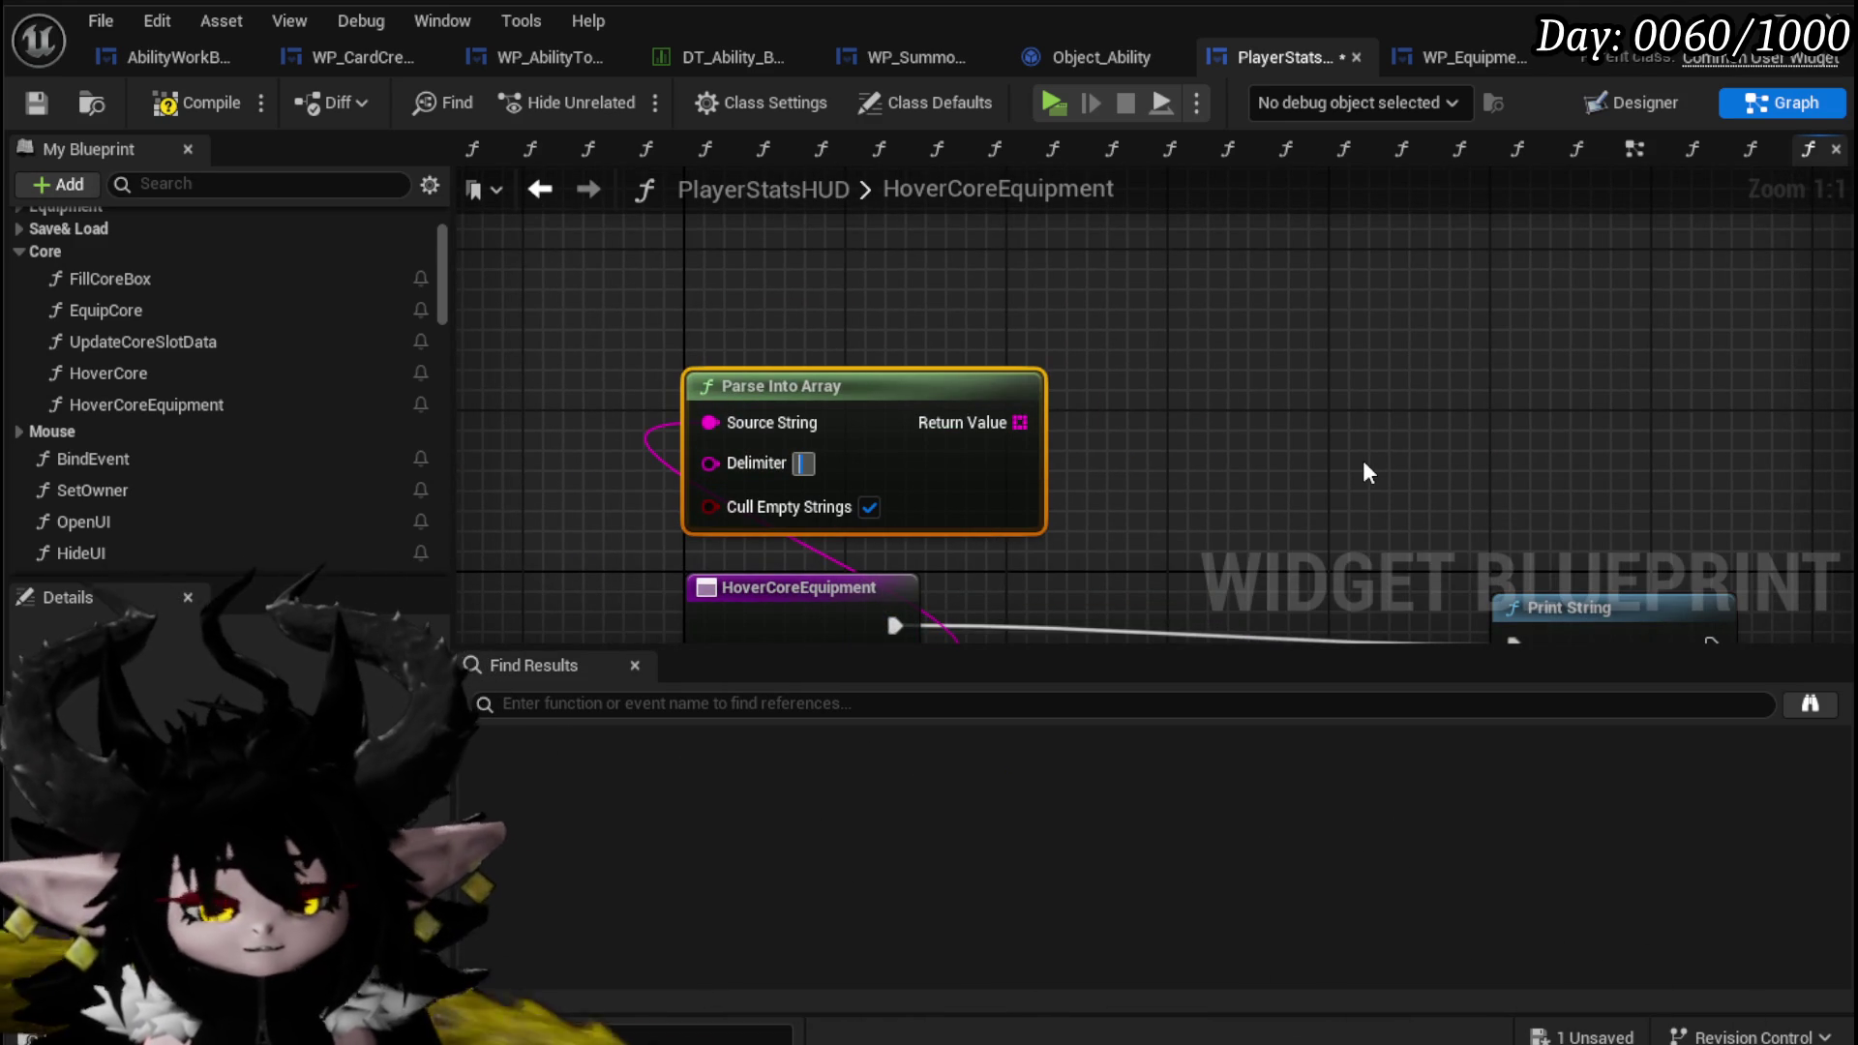
# Feed a GET of the parsed array into Print String and delete the Append node.
pyautogui.moveTo(1021, 423); pyautogui.dragTo(1112, 431)
pyautogui.write('get')
pyautogui.click(1243, 683)
pyautogui.moveTo(976, 364); pyautogui.dragTo(1174, 571)
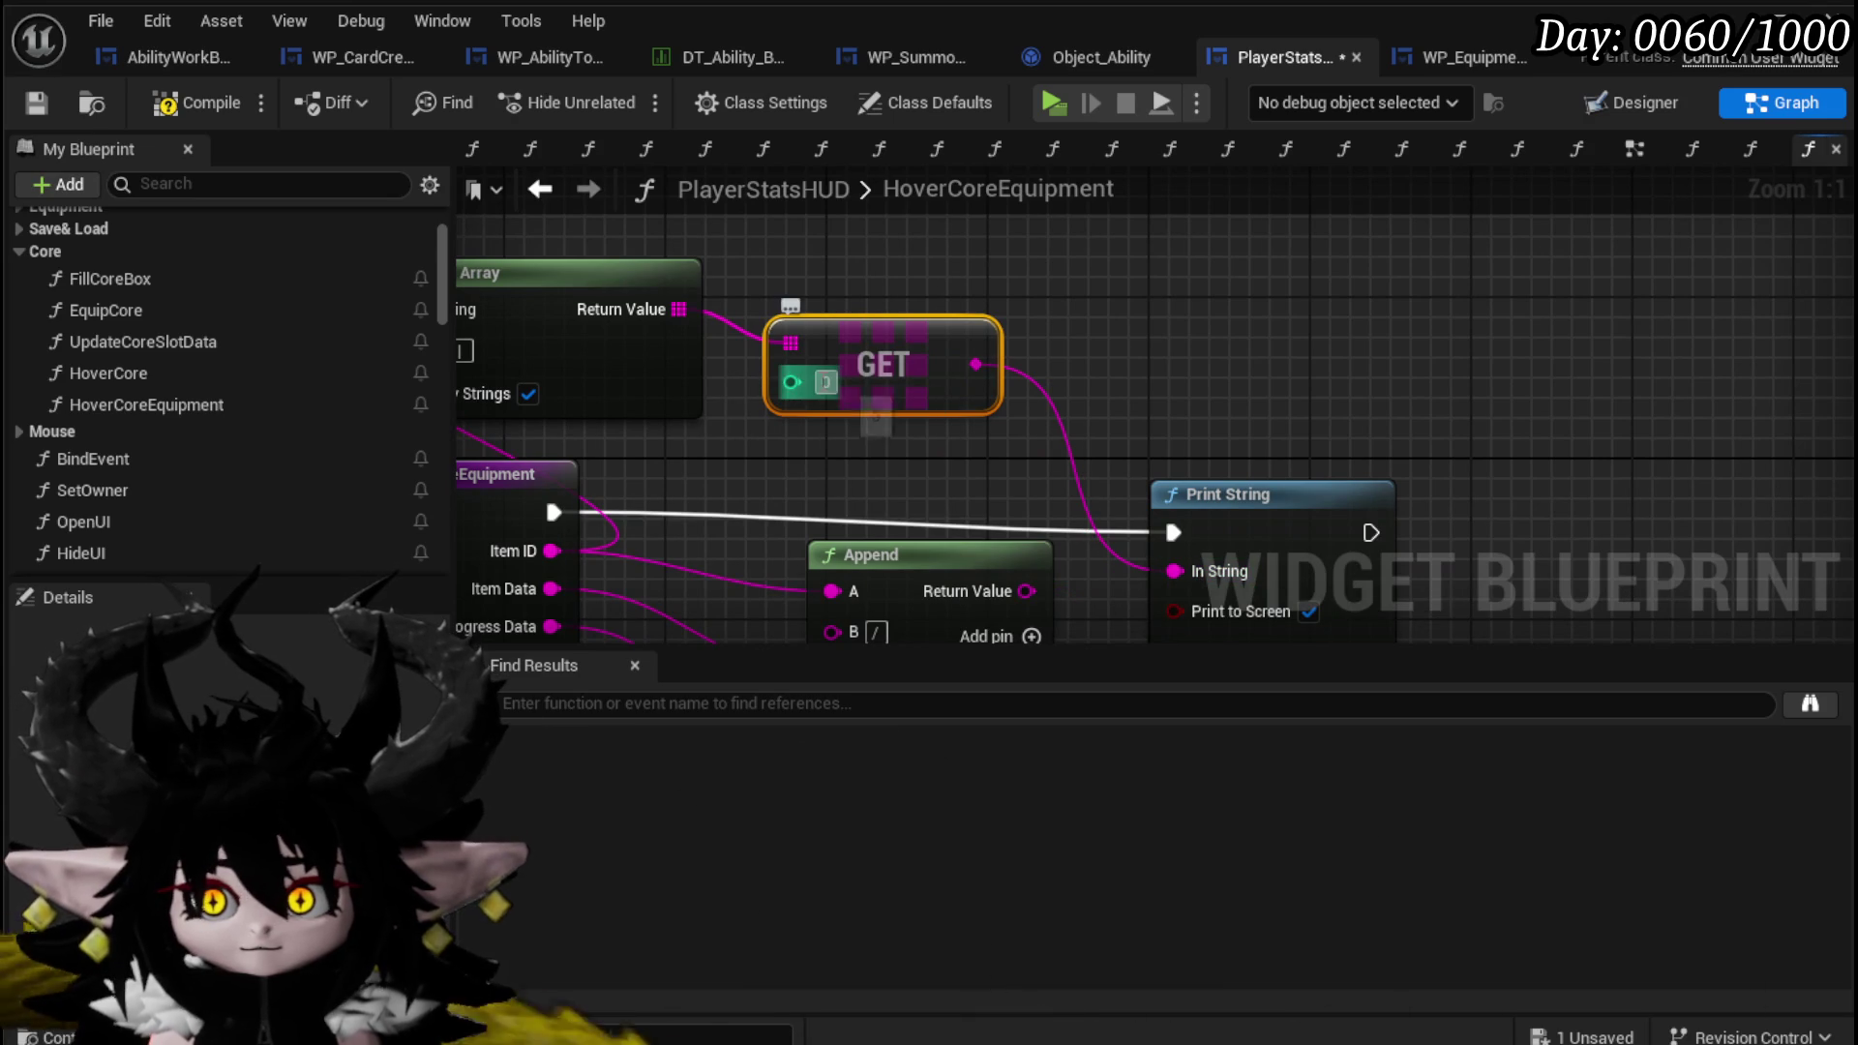
pyautogui.moveTo(881, 450); pyautogui.dragTo(925, 343)
pyautogui.click(929, 445)
pyautogui.press('Delete')
pyautogui.moveTo(1223, 412); pyautogui.dragTo(1236, 385)
pyautogui.click(774, 295)
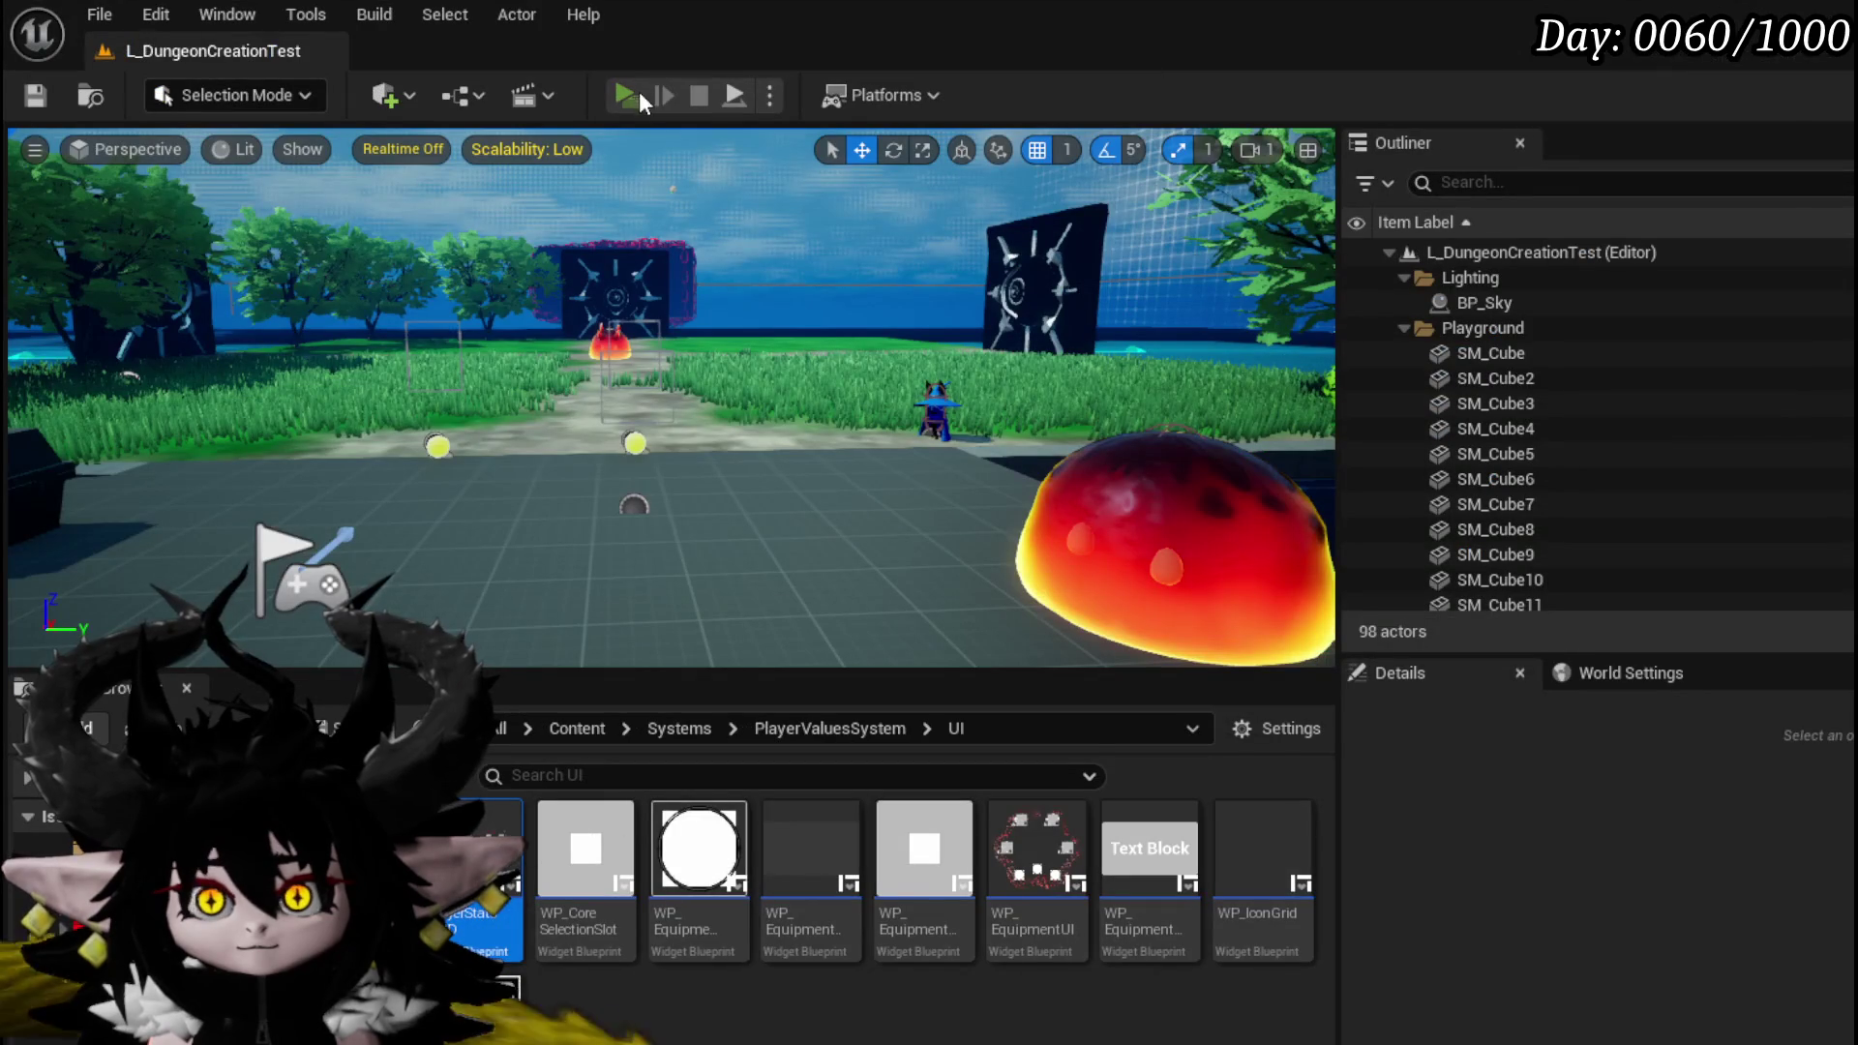
# Play-test the summon inventory panel, stop, save the map, and return to PlayerStatsHUD.
pyautogui.click(639, 99)
pyautogui.press('Tab')
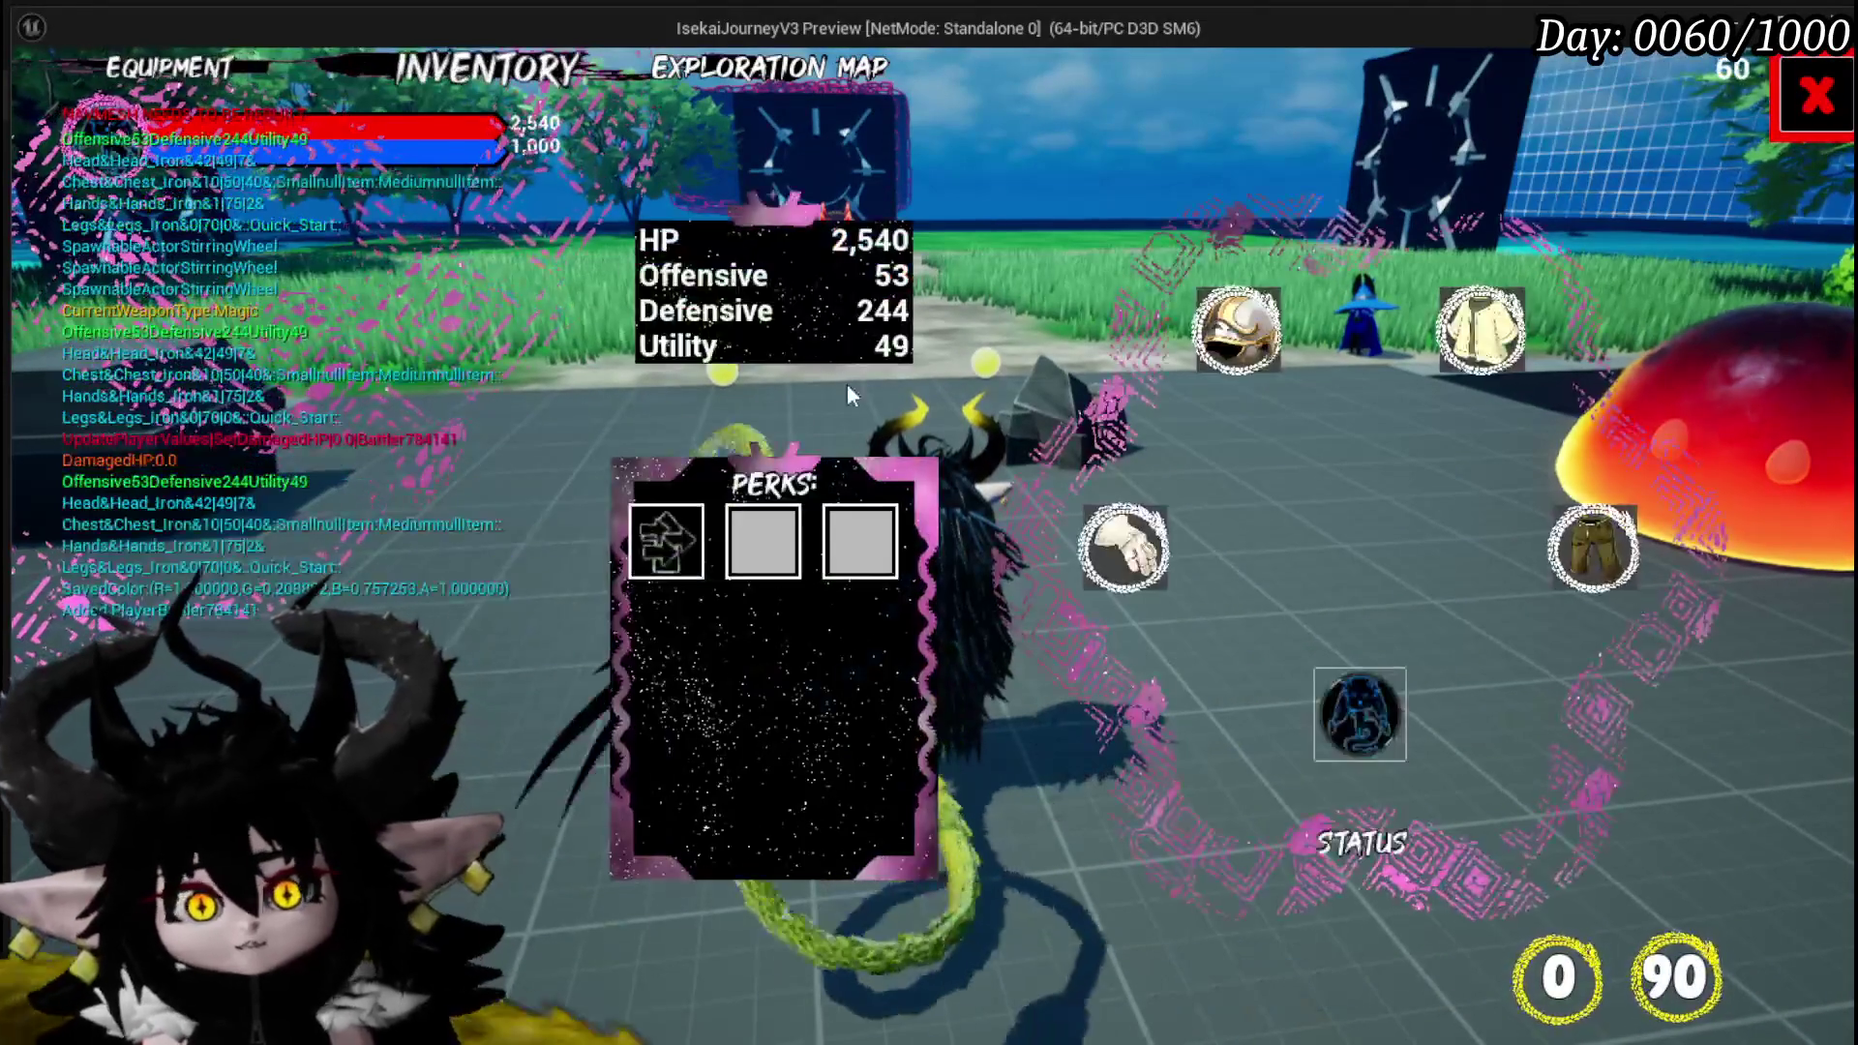
pyautogui.click(1341, 689)
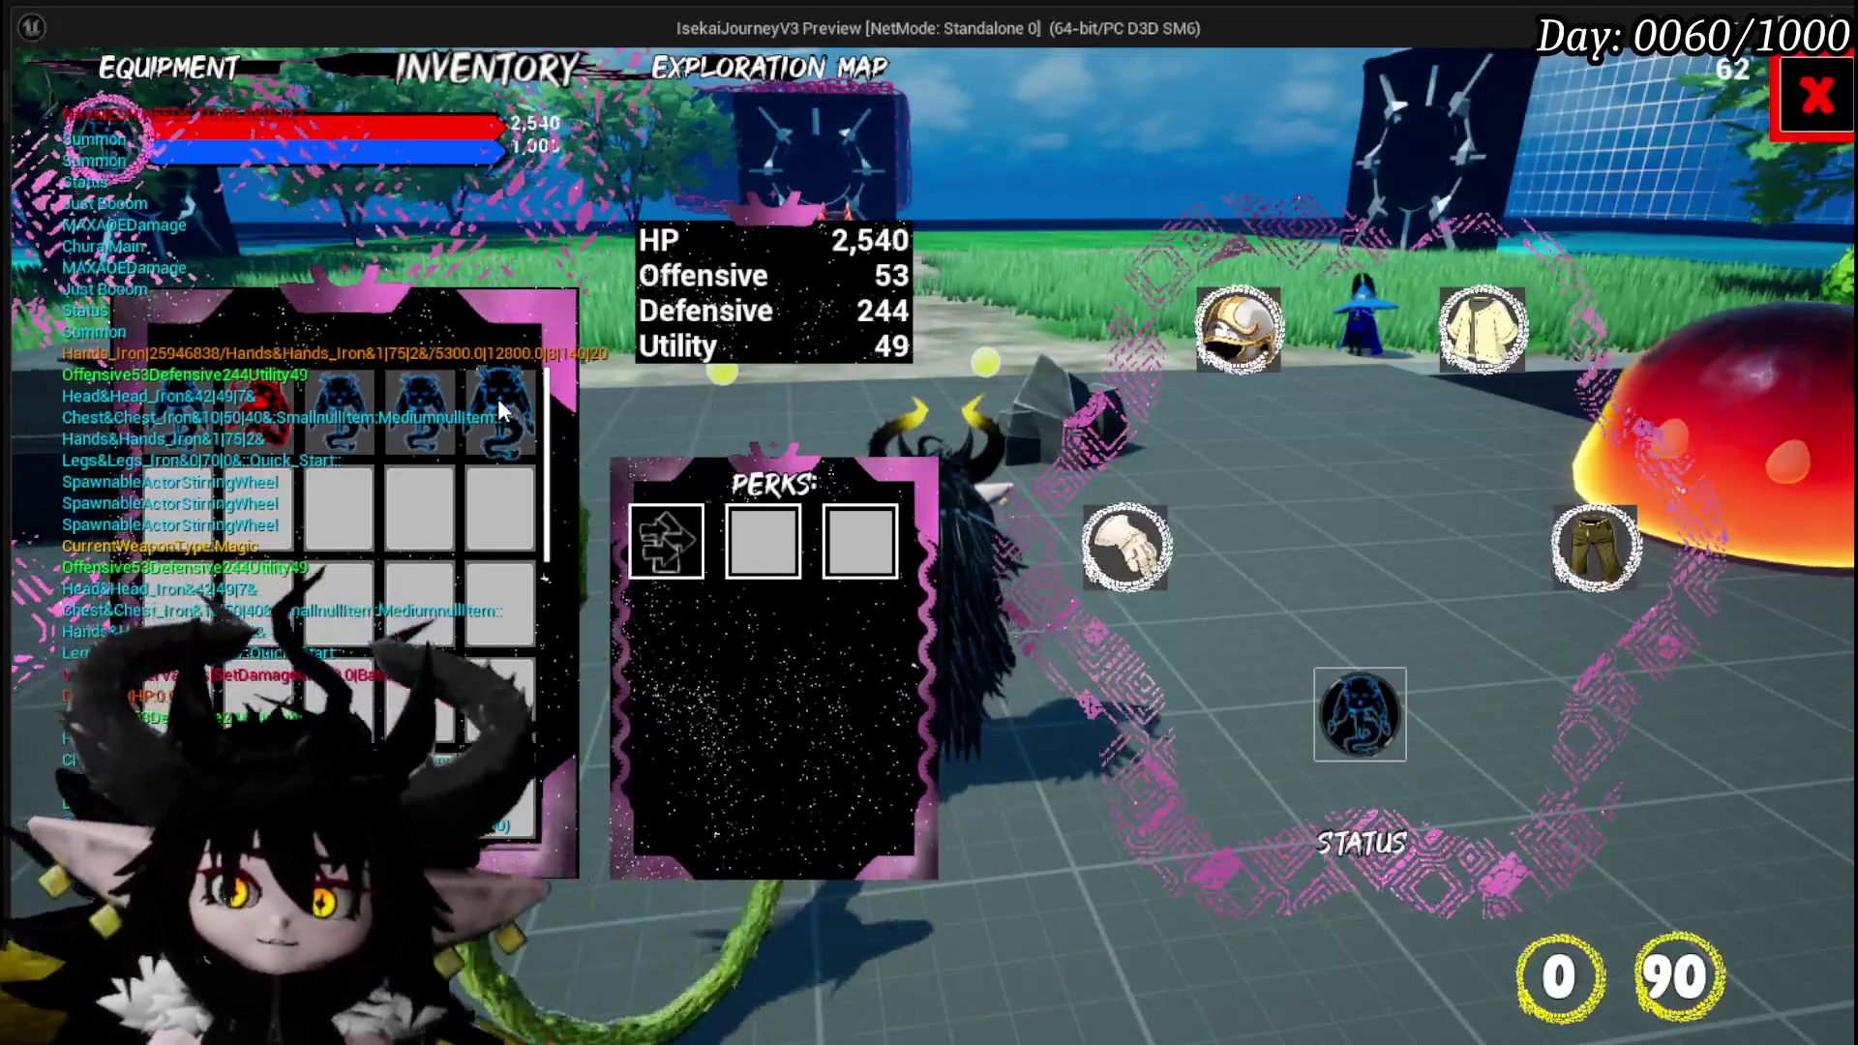
pyautogui.press('Tab')
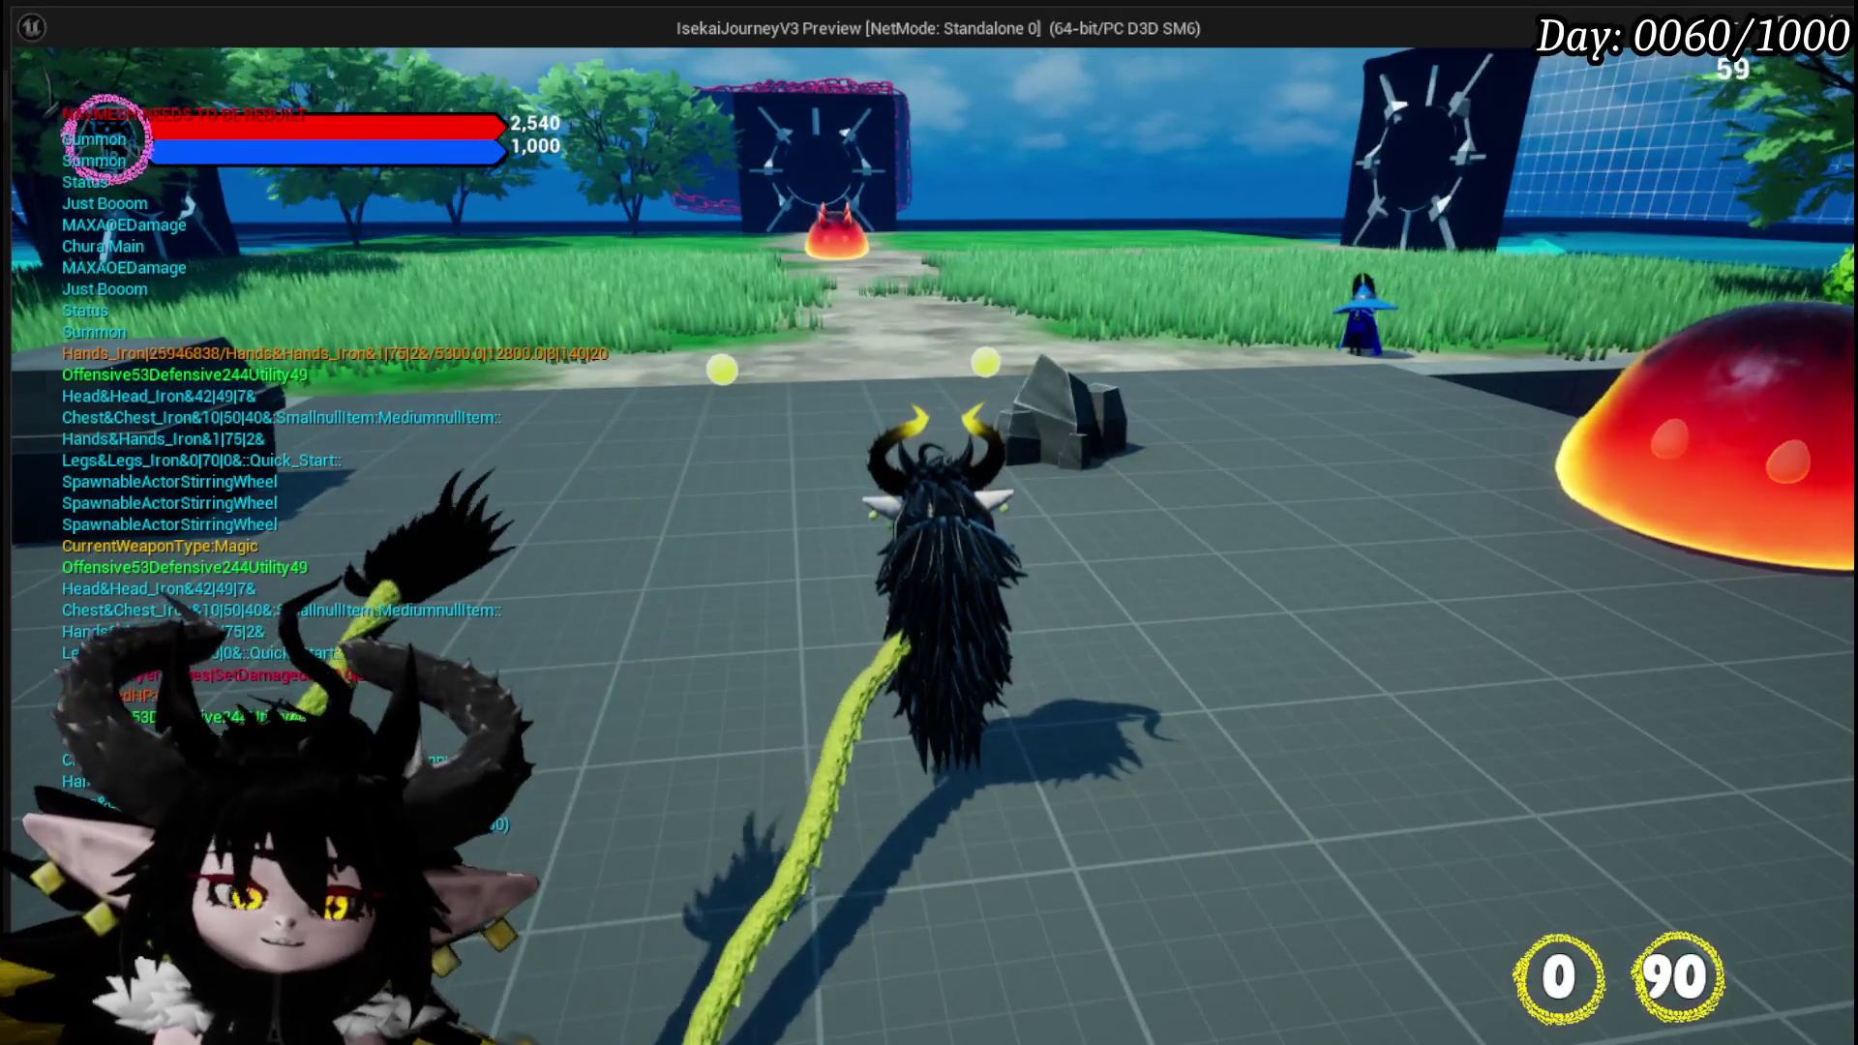
pyautogui.press('Escape')
pyautogui.hotkey('ctrl', 's')
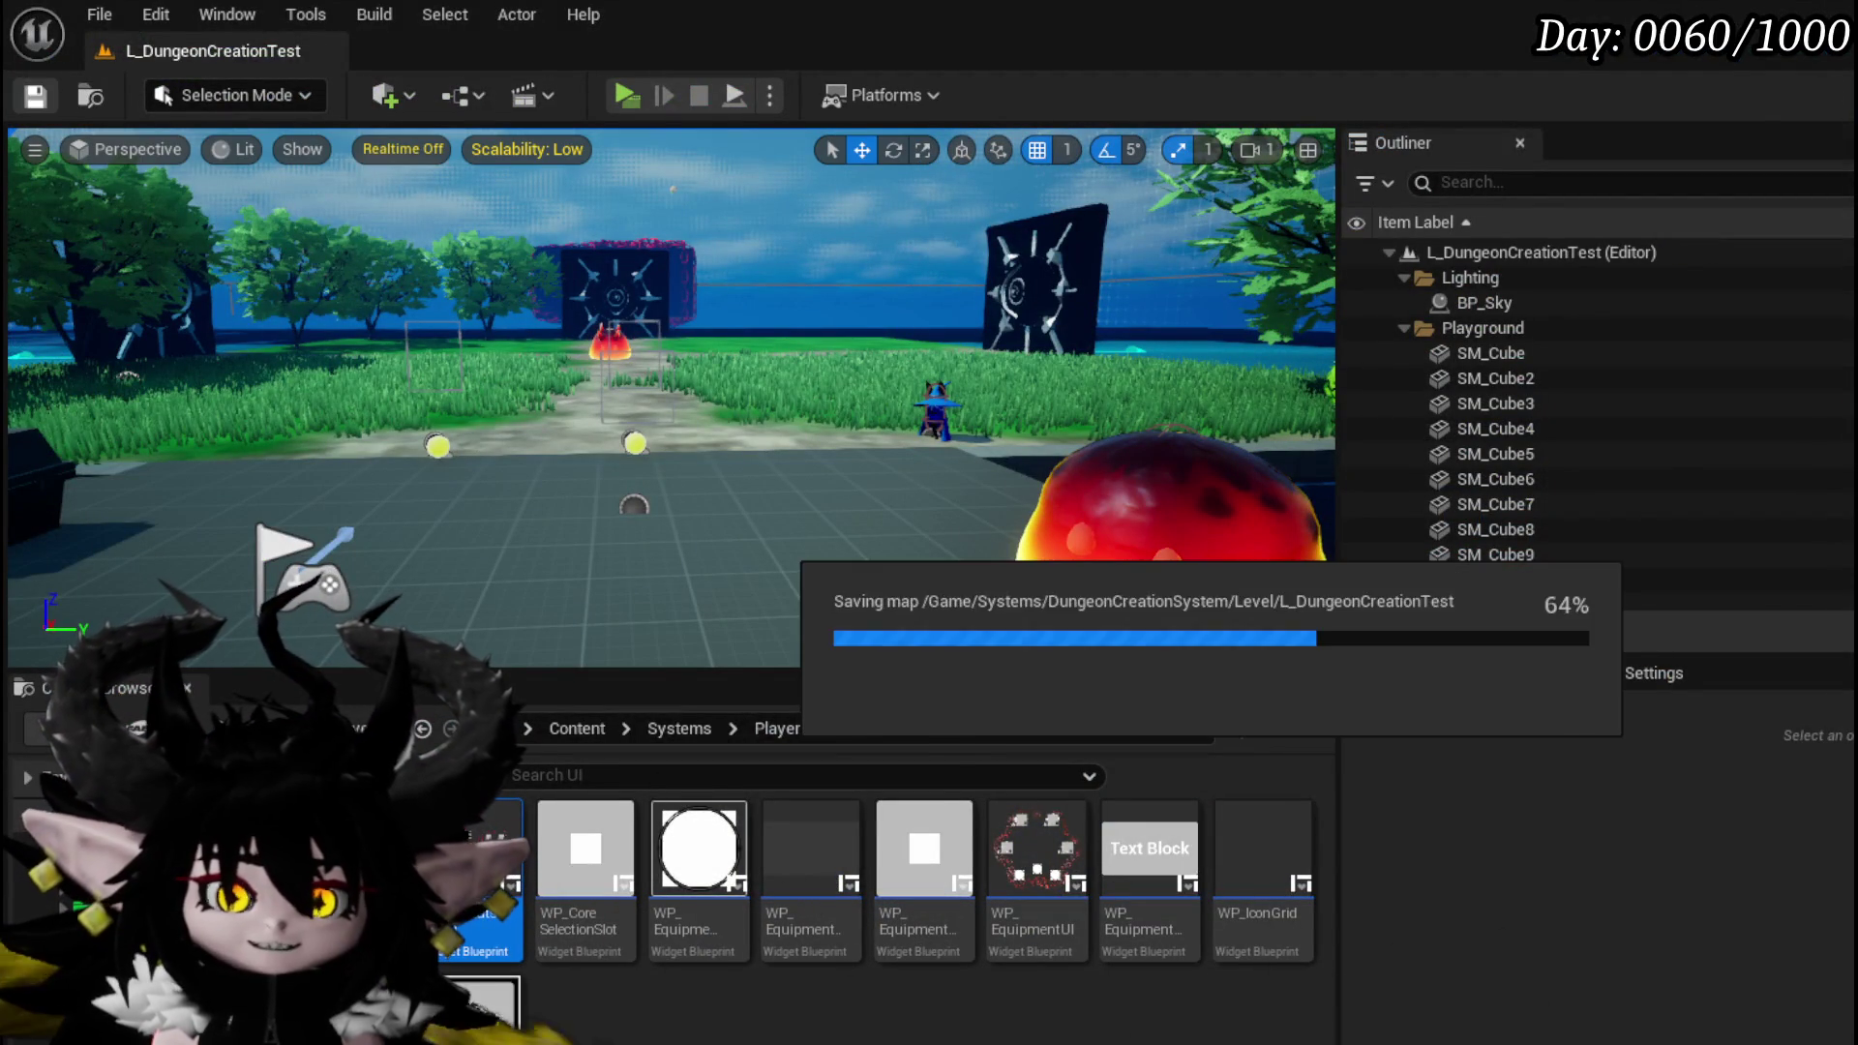
pyautogui.hotkey('alt', 'Tab')
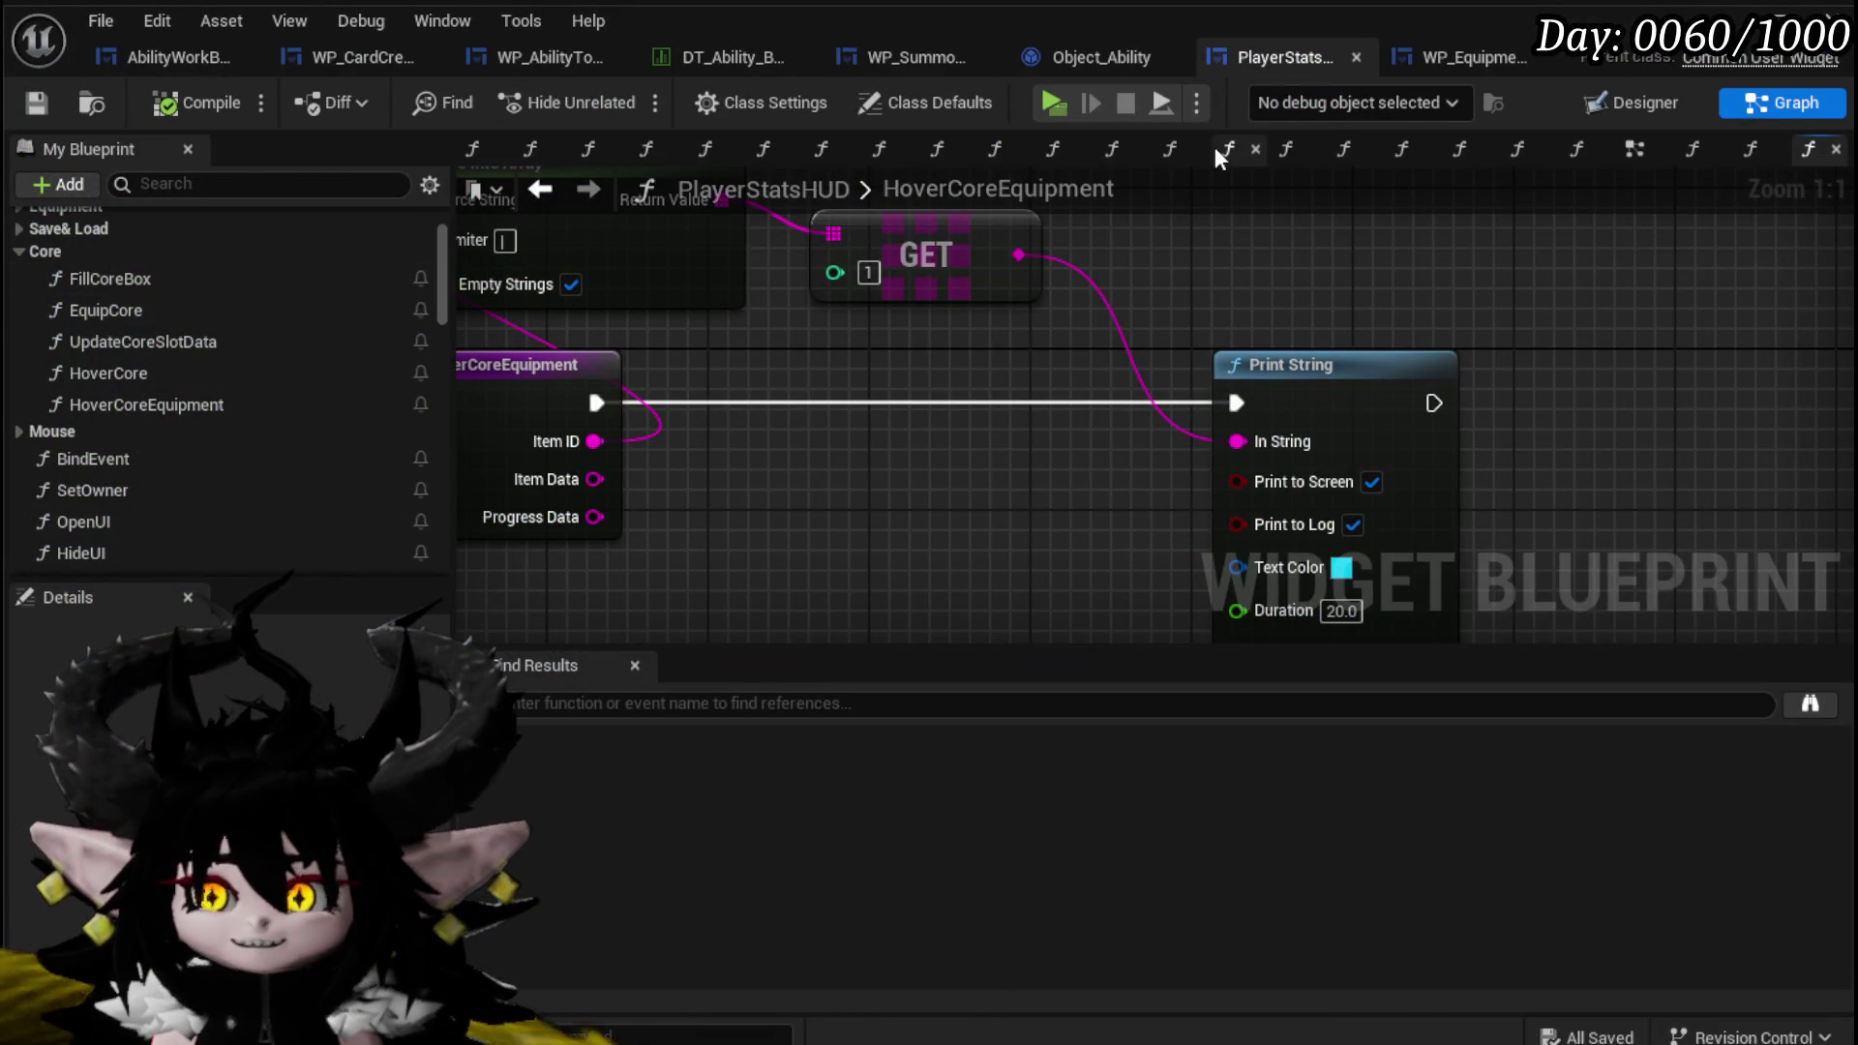
# In the Designer, inspect the WP_ItemToolTipp widgets, toggle the carousel's visibility, and save.
pyautogui.click(1653, 89)
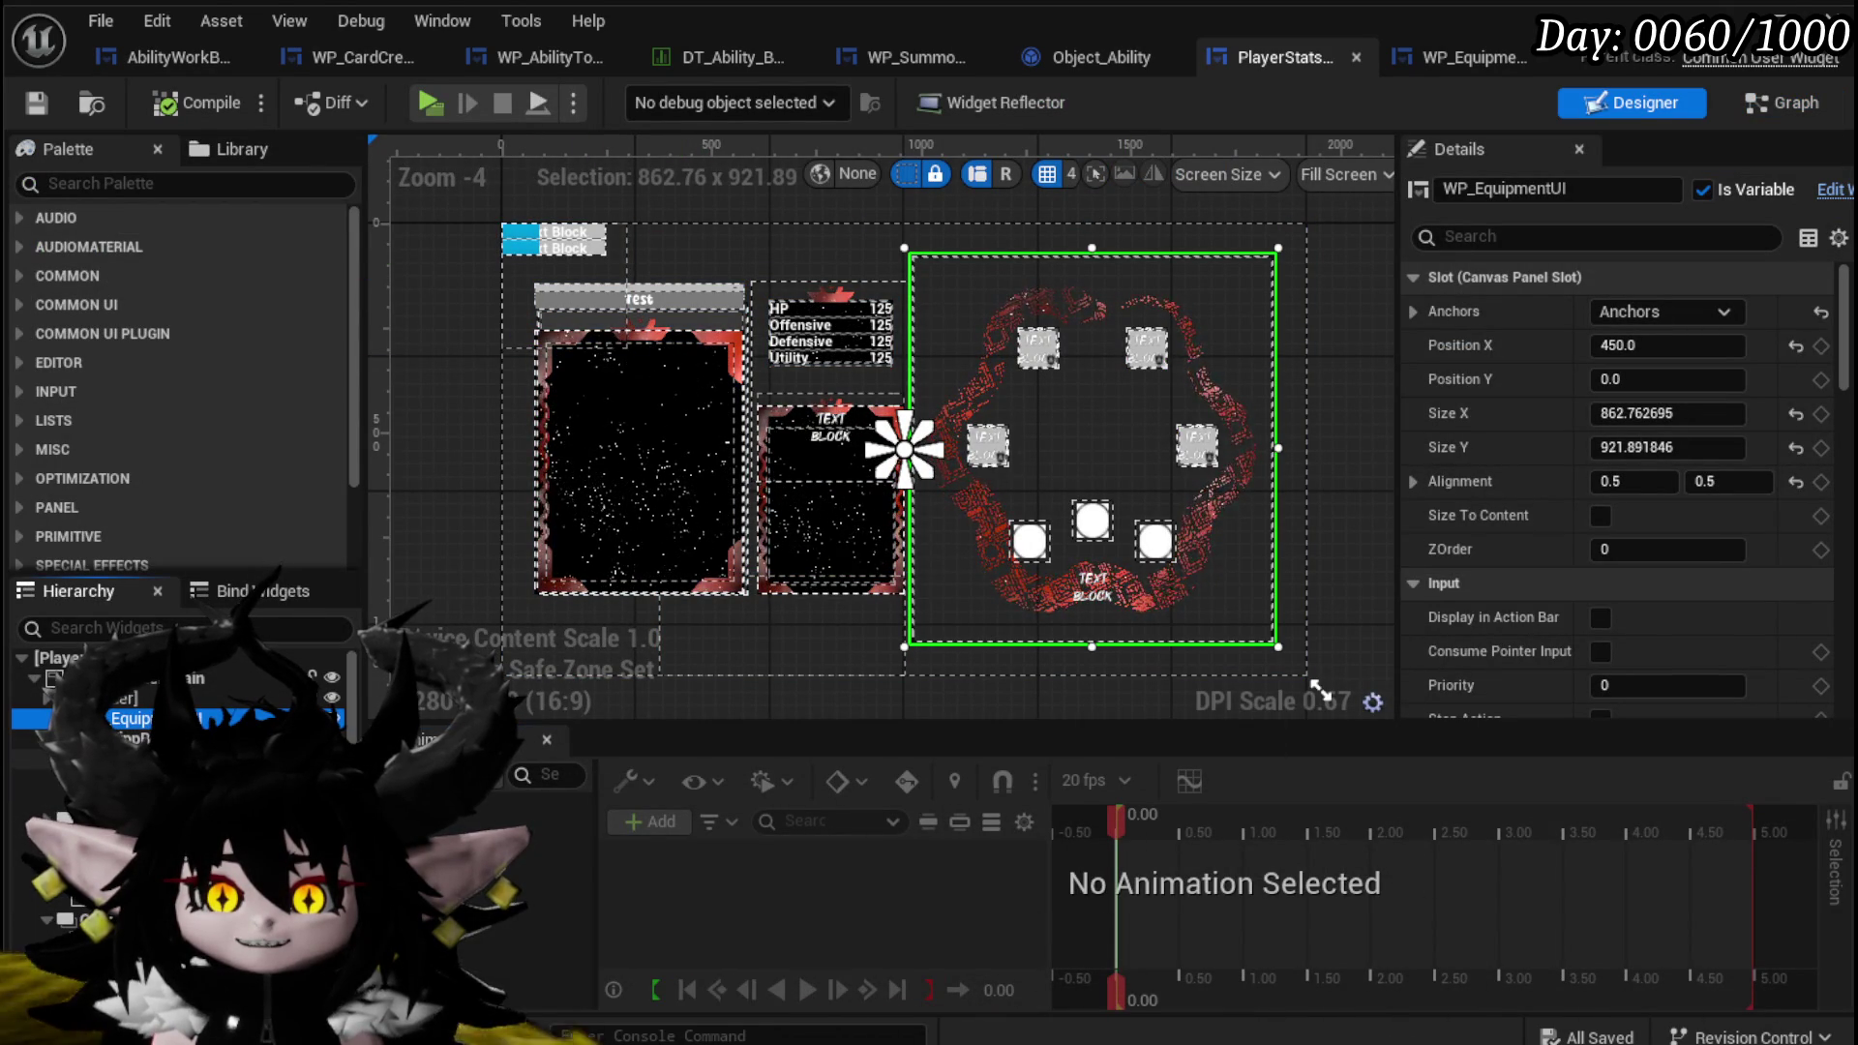
pyautogui.click(554, 239)
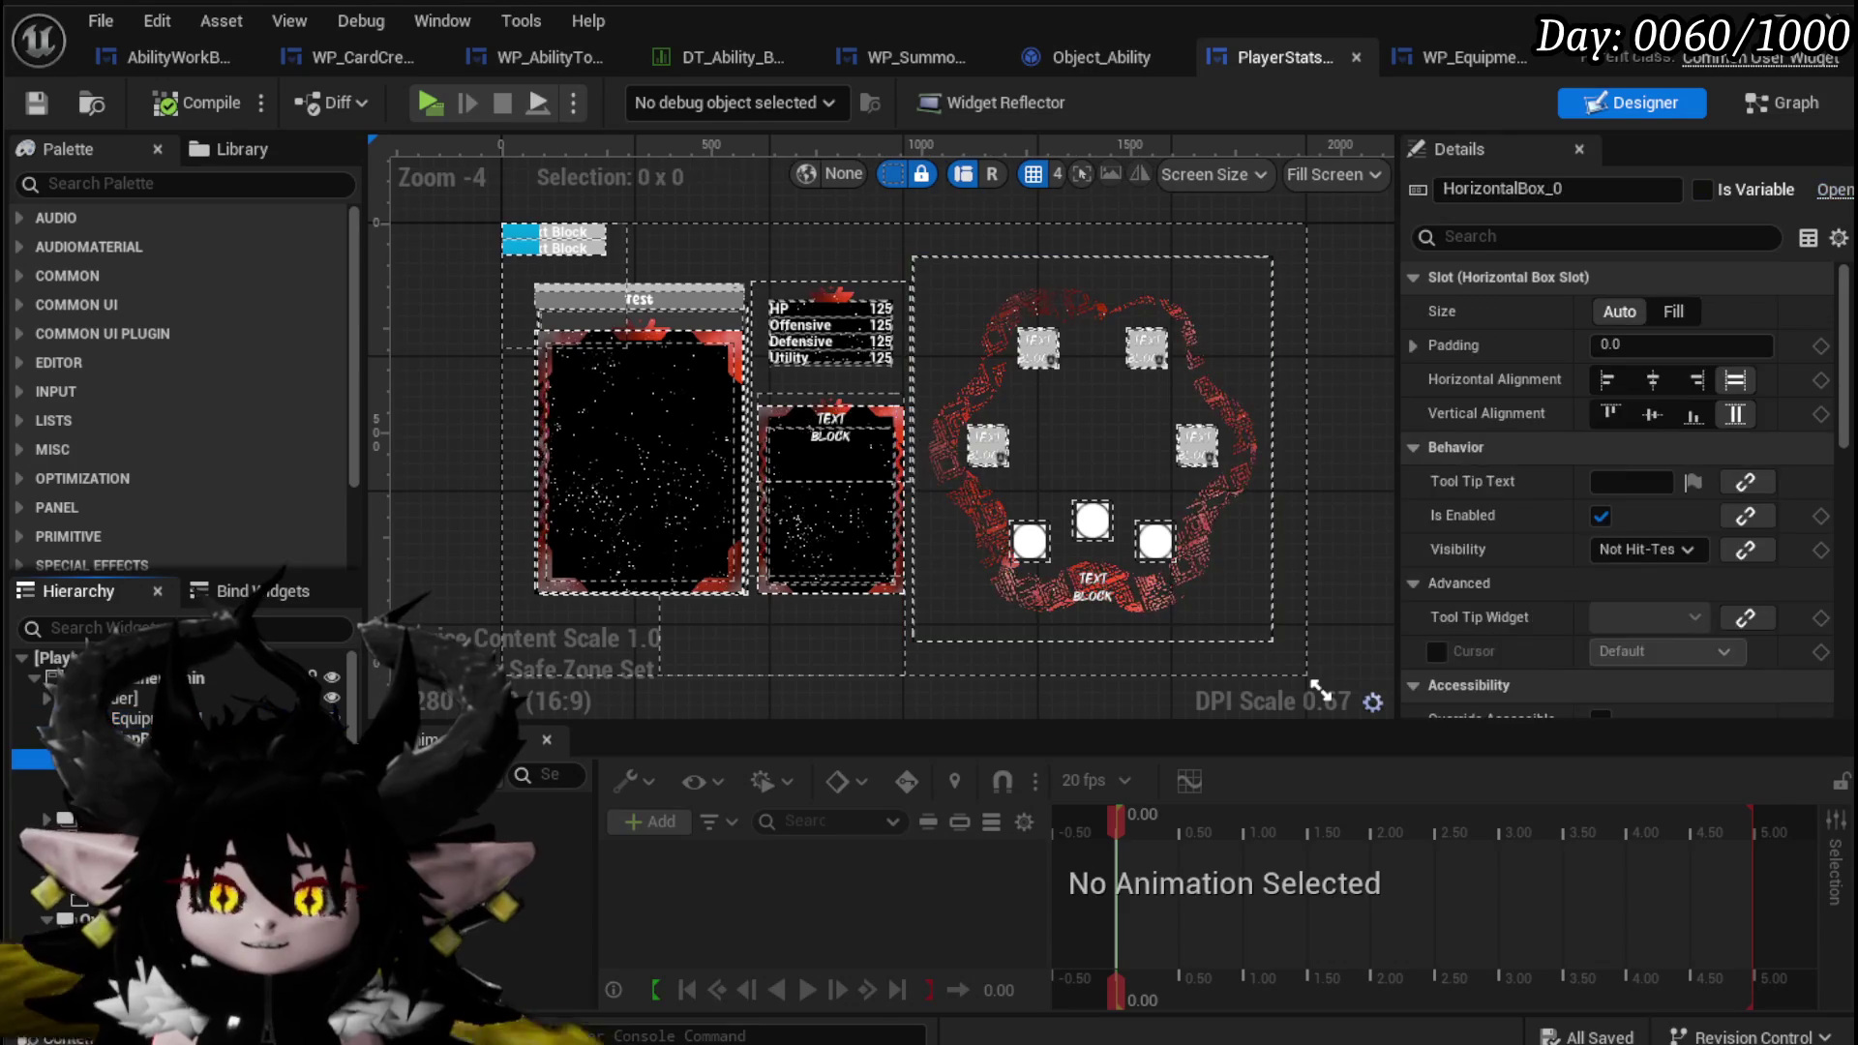
pyautogui.click(523, 240)
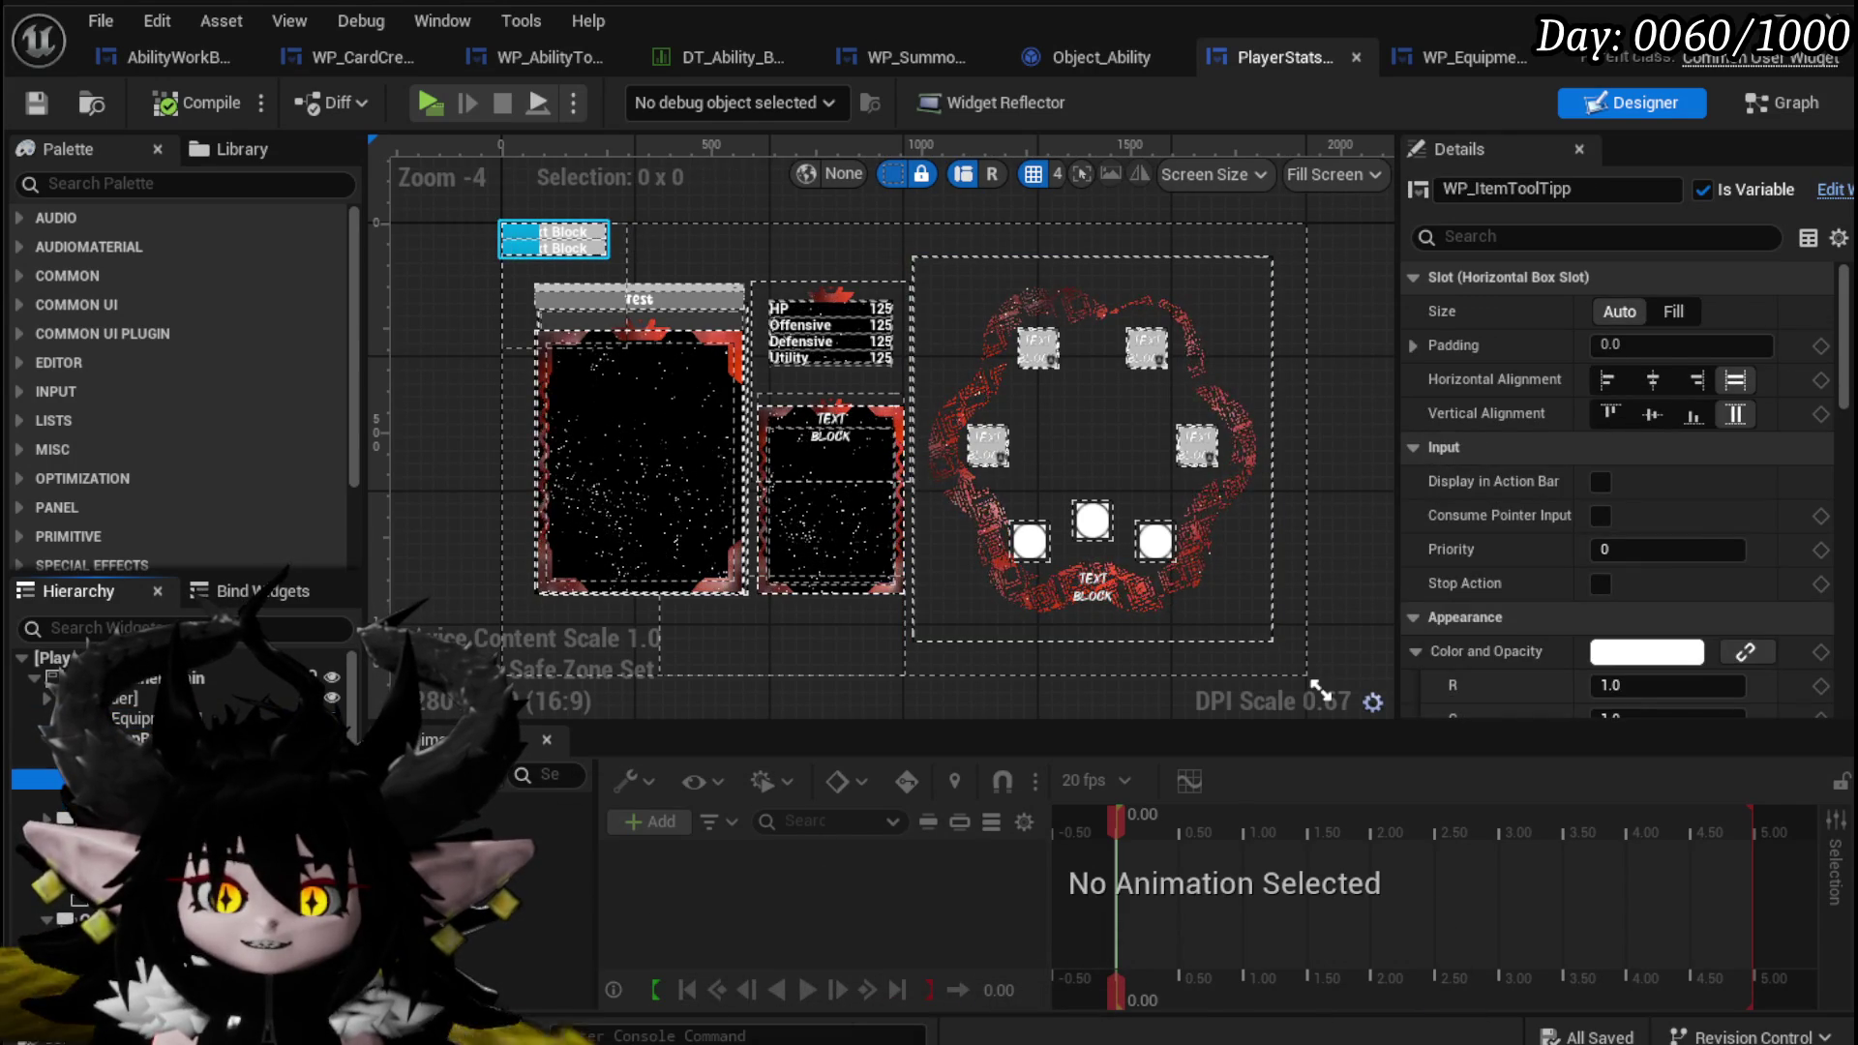
pyautogui.click(554, 240)
pyautogui.click(542, 239)
pyautogui.click(522, 240)
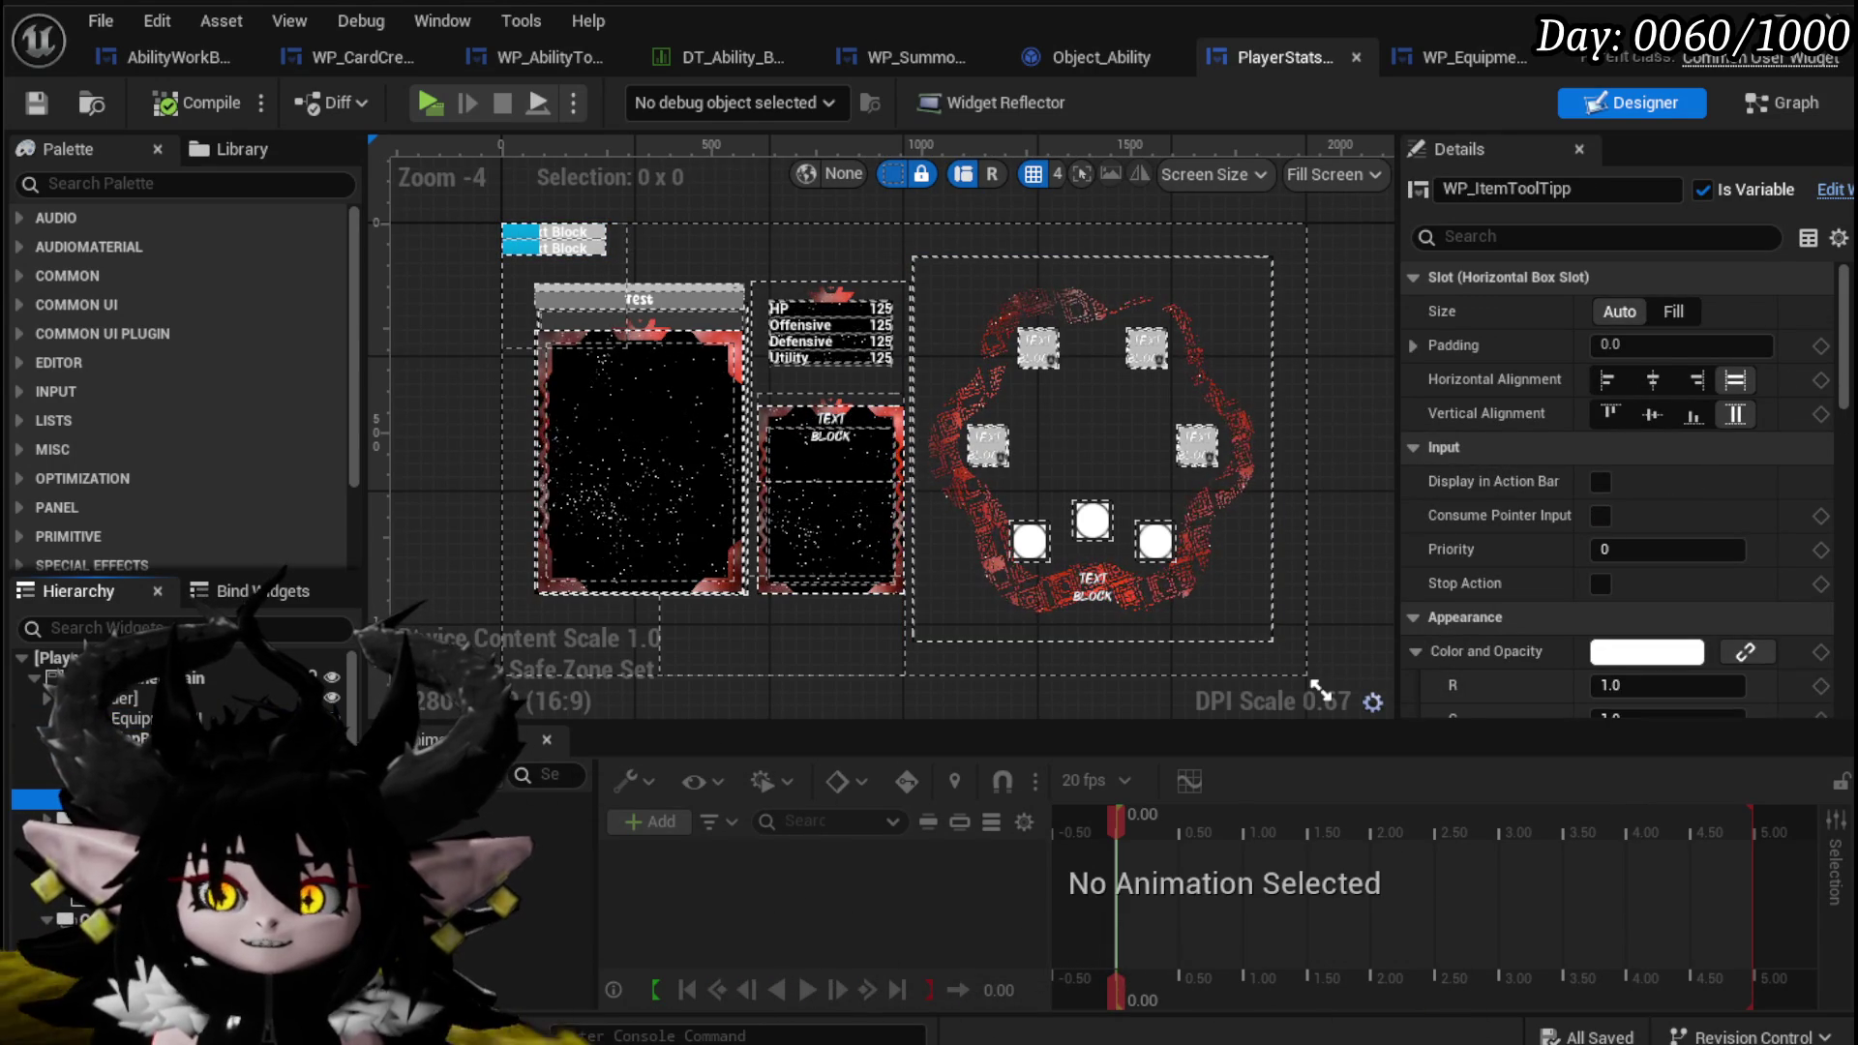
pyautogui.click(331, 802)
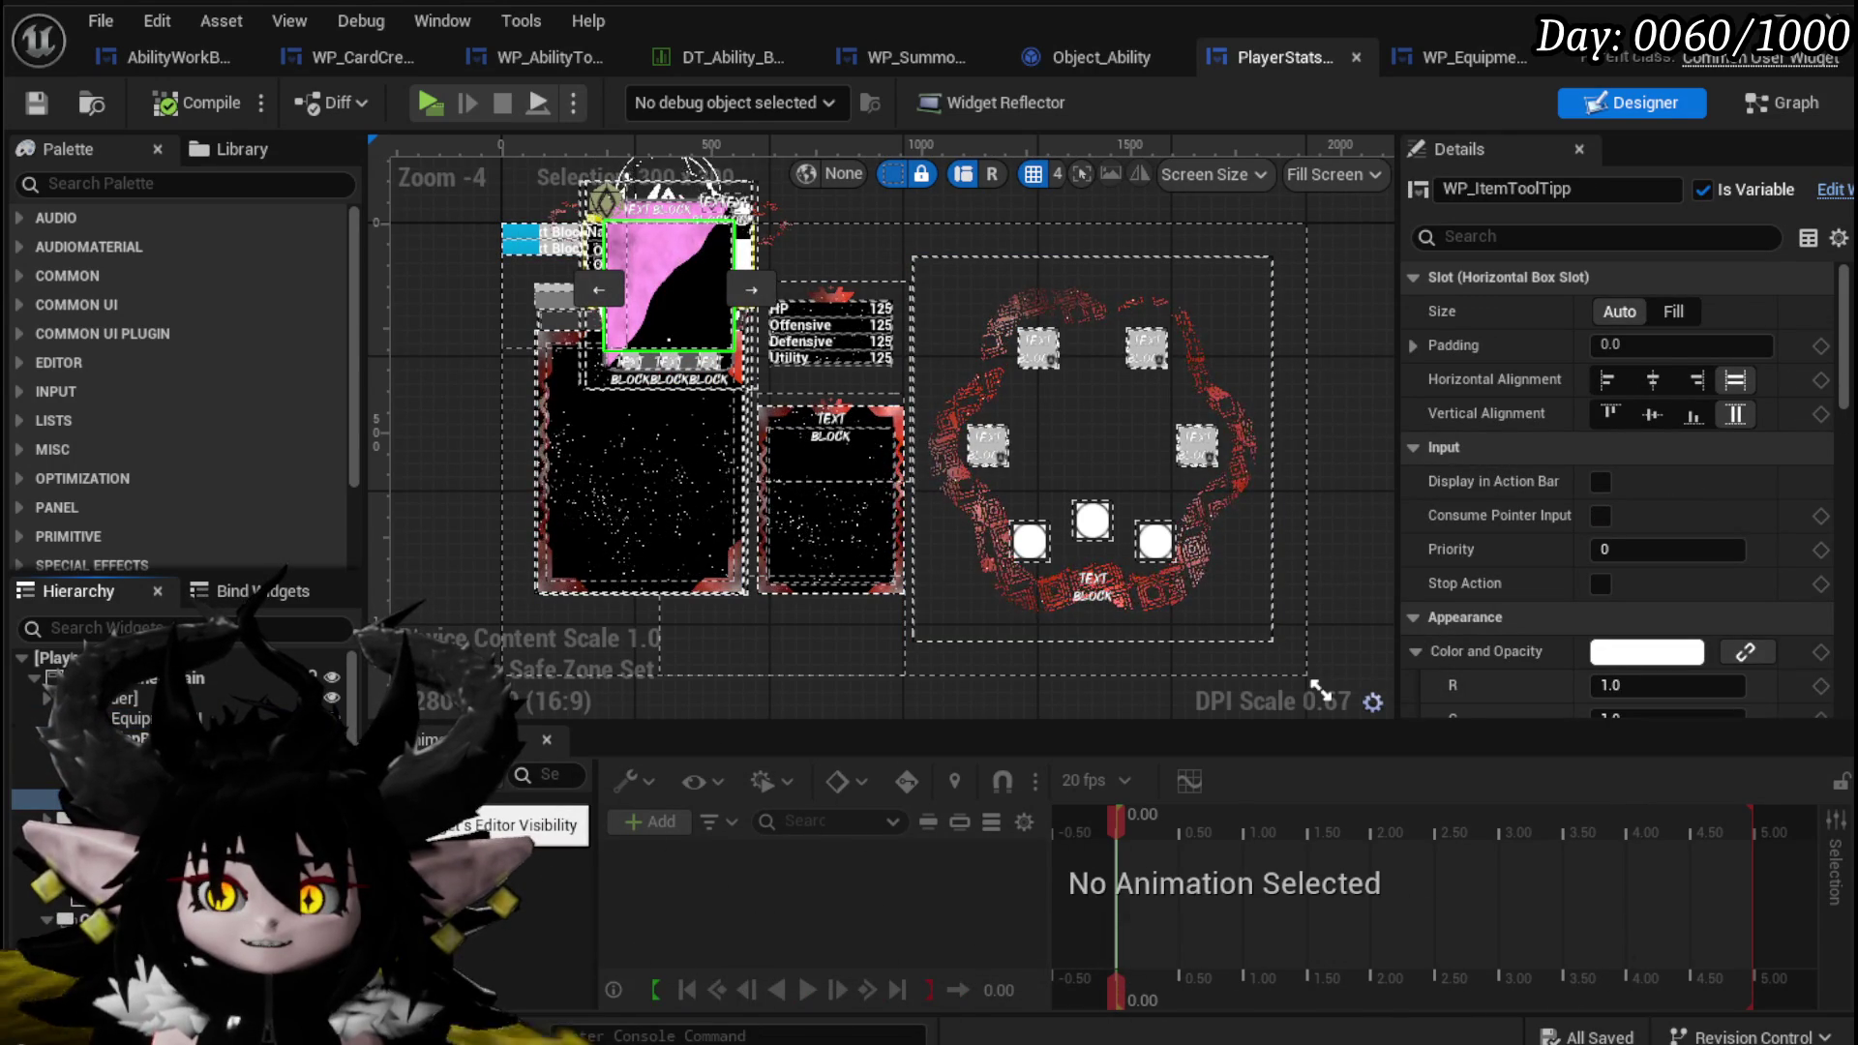
pyautogui.click(331, 802)
pyautogui.click(331, 802)
pyautogui.click(331, 801)
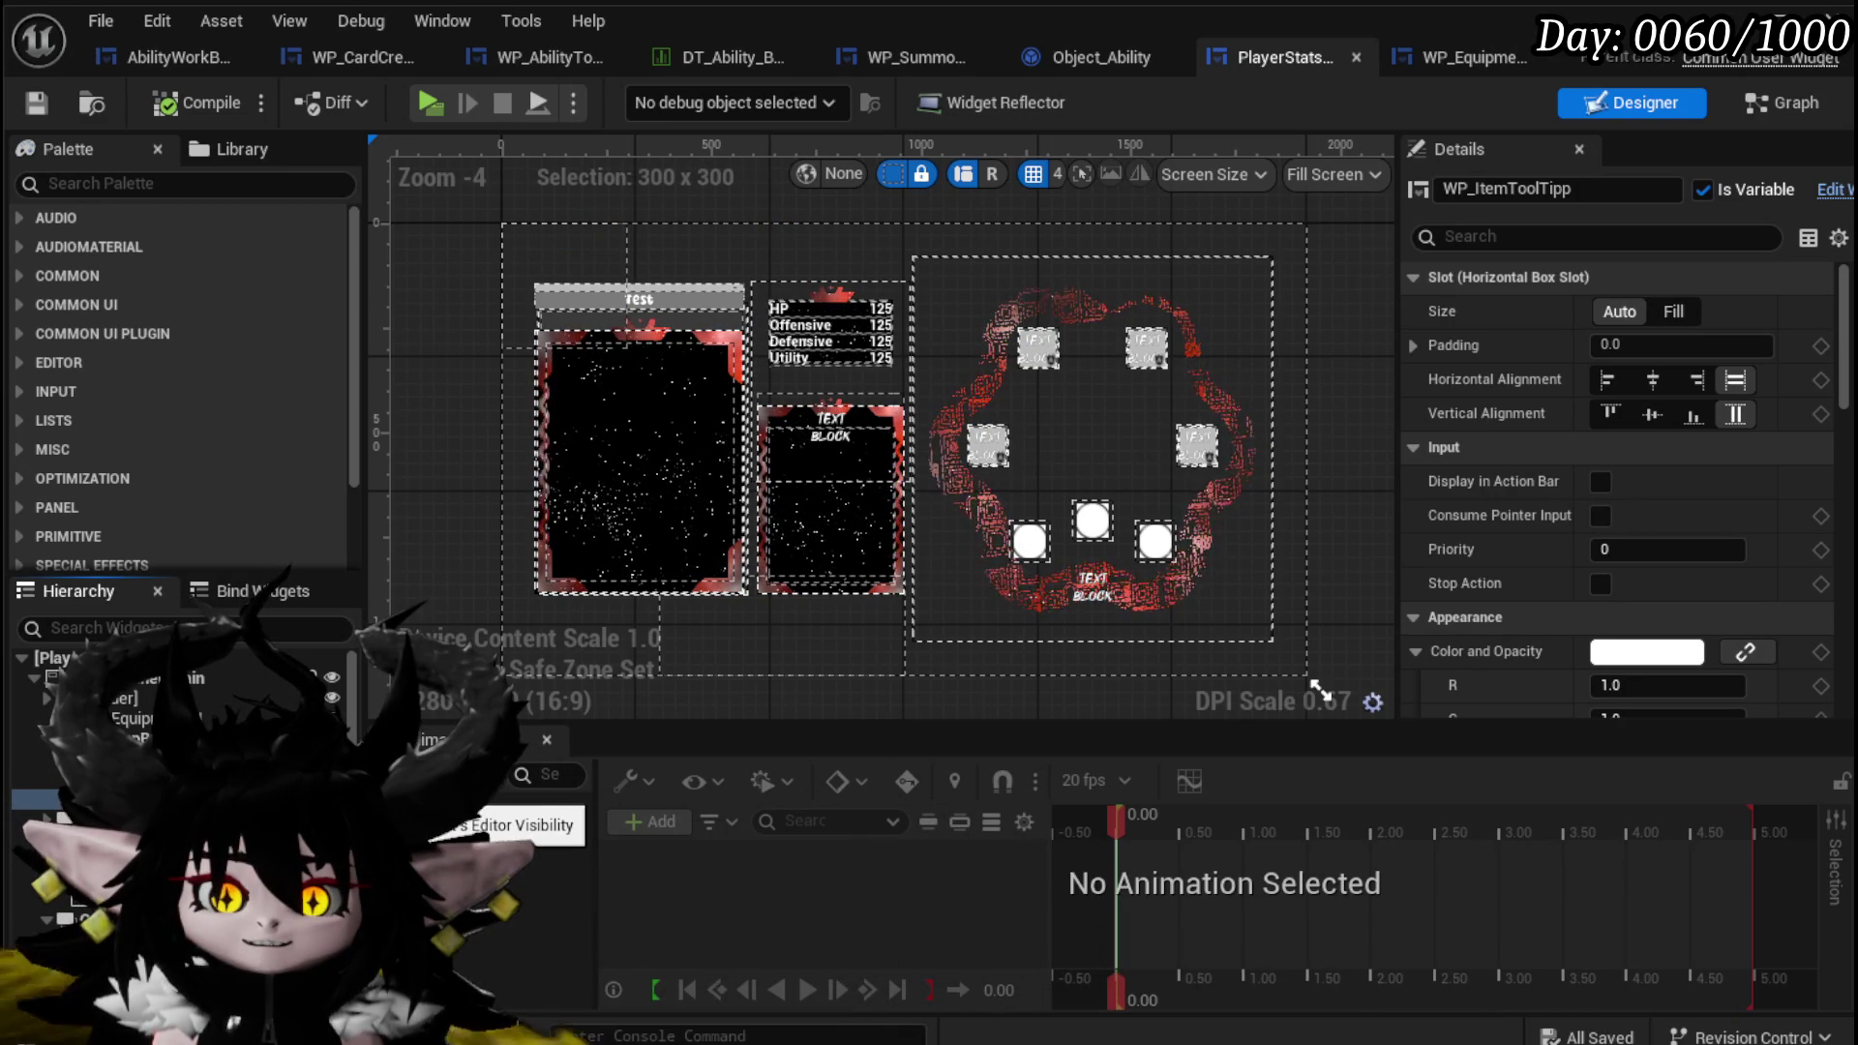
pyautogui.click(332, 804)
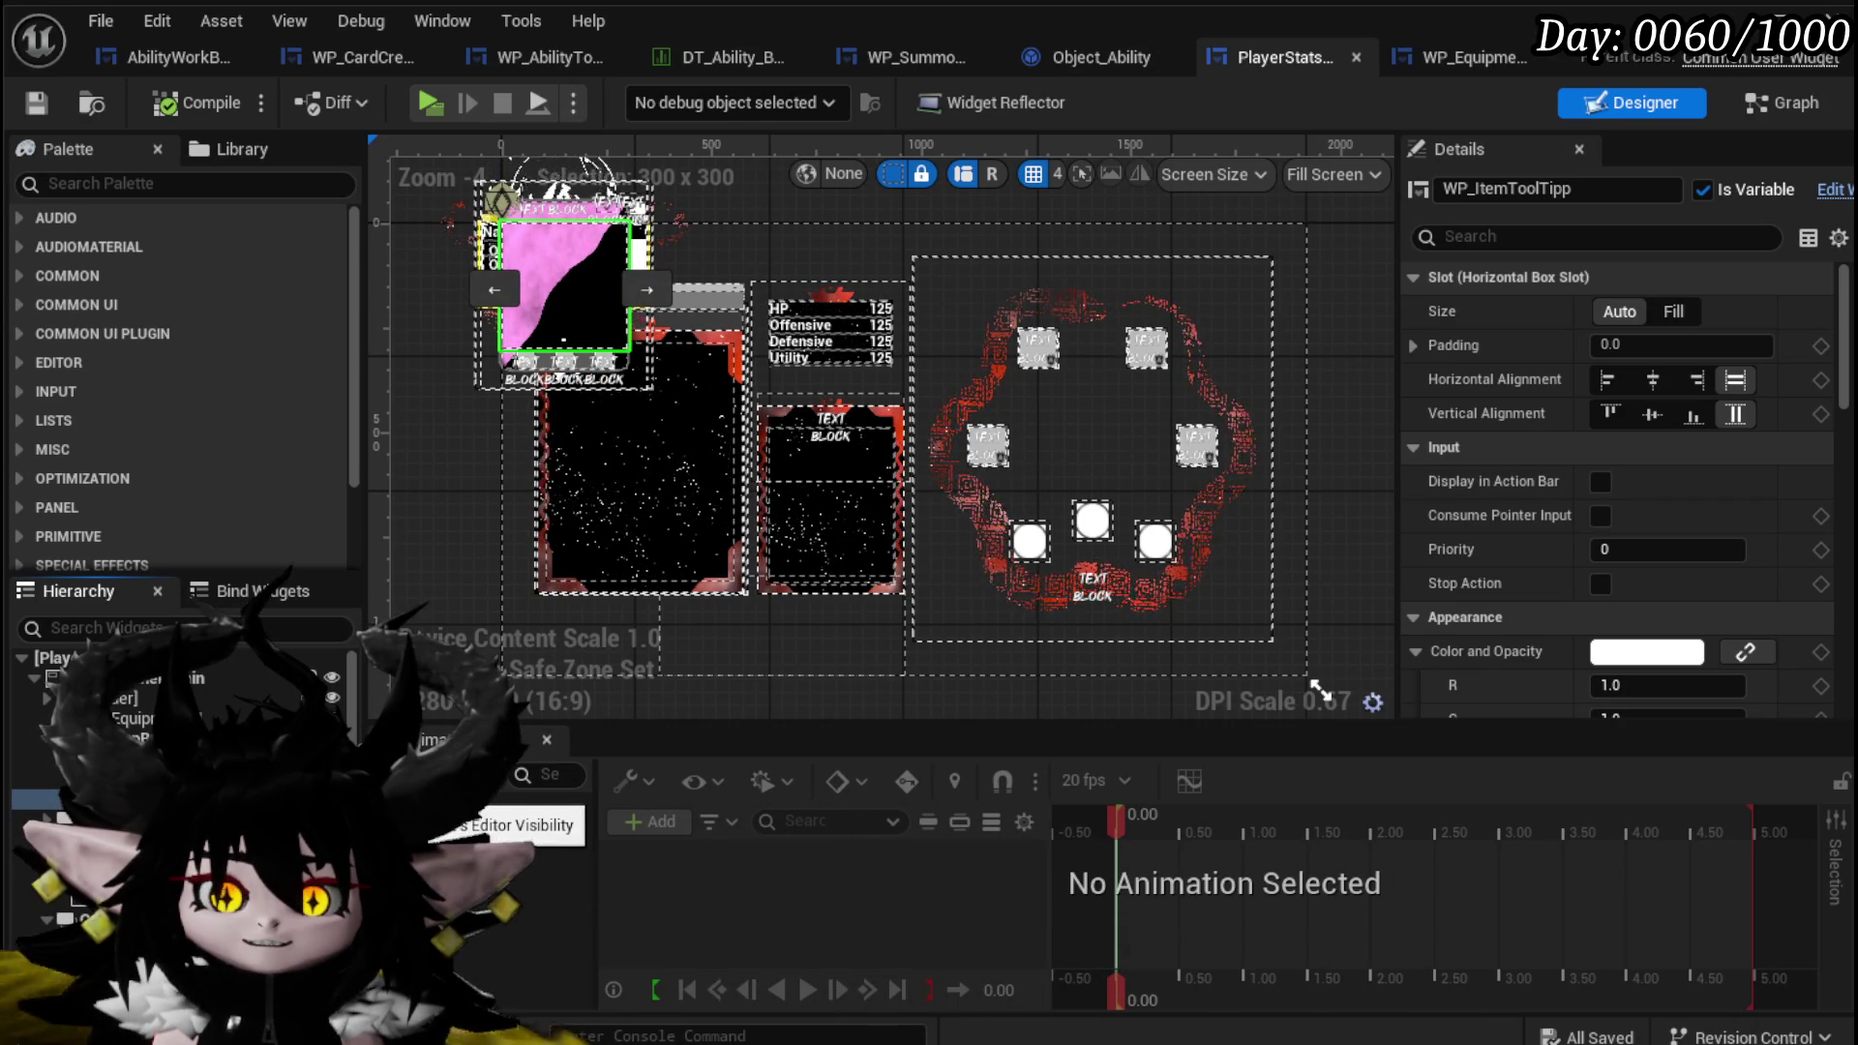
pyautogui.click(332, 804)
pyautogui.hotkey('ctrl', 's')
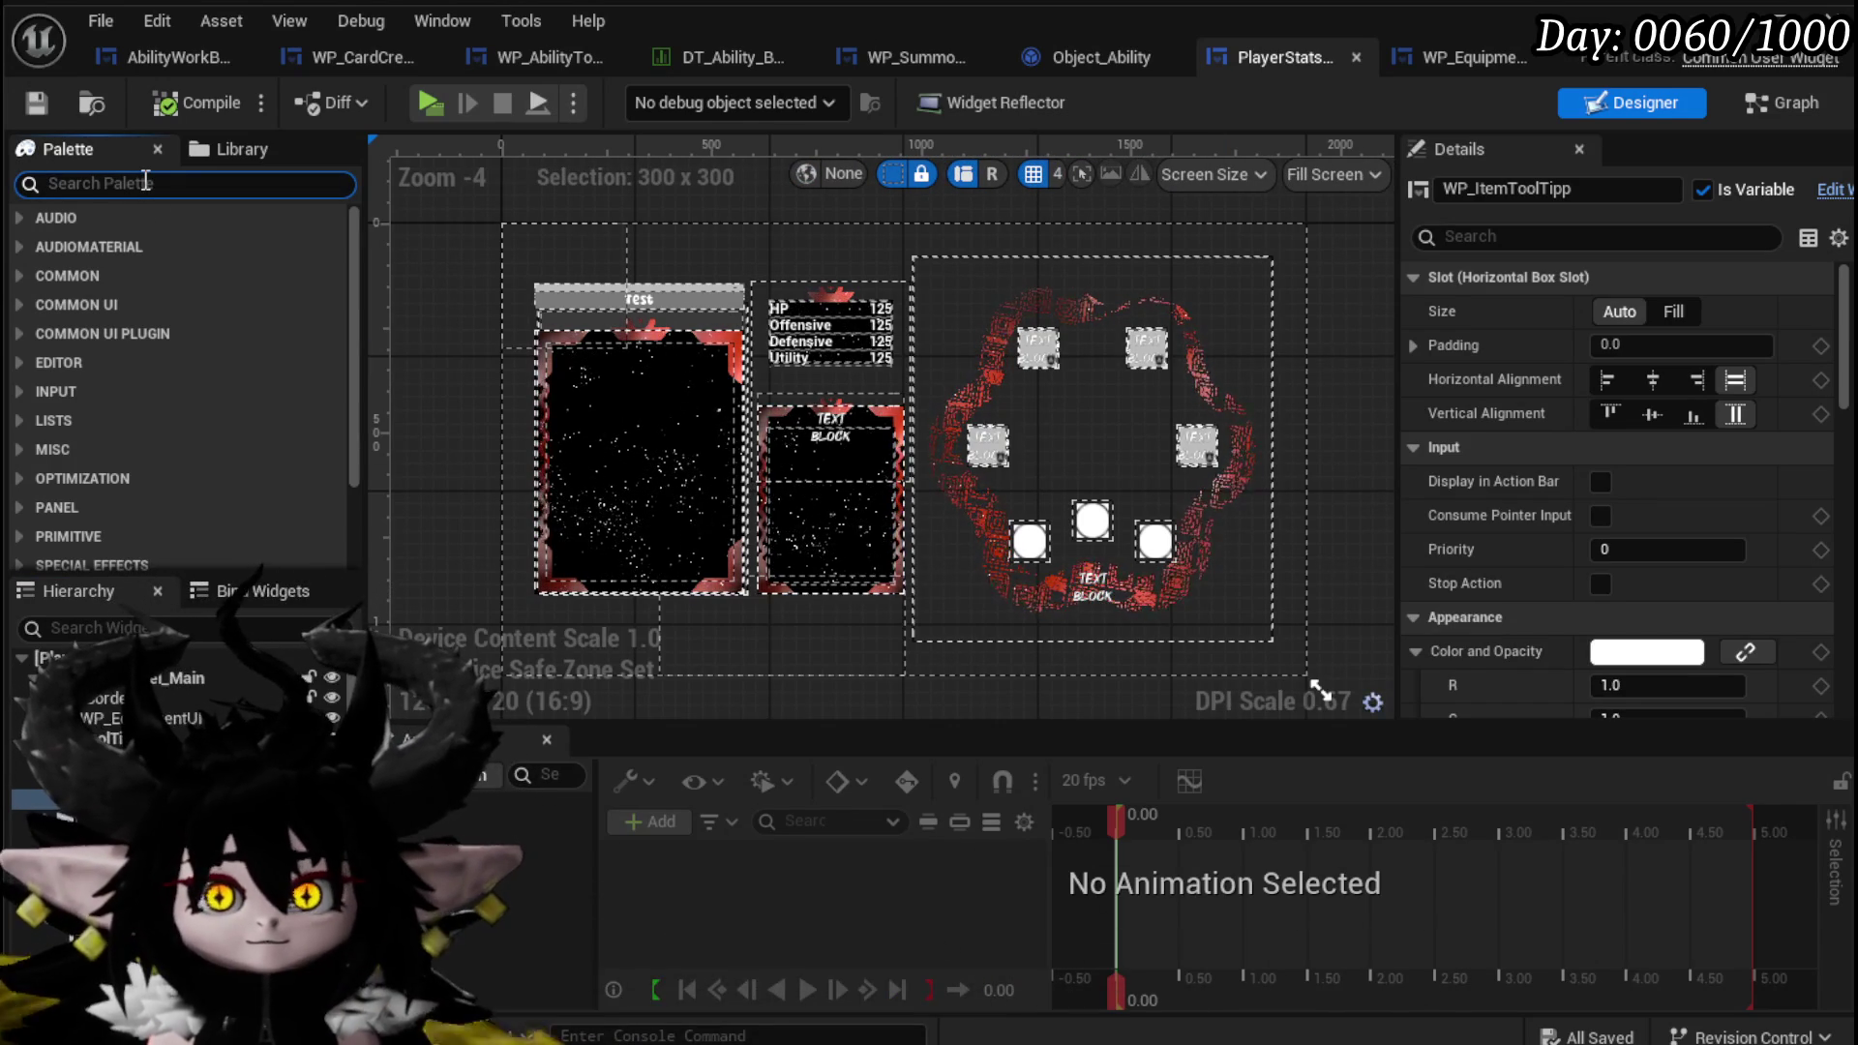
# Add an MW Text block to the tooltip canvas, rename it MW_Text_CoreName, and save.
pyautogui.write('MW')
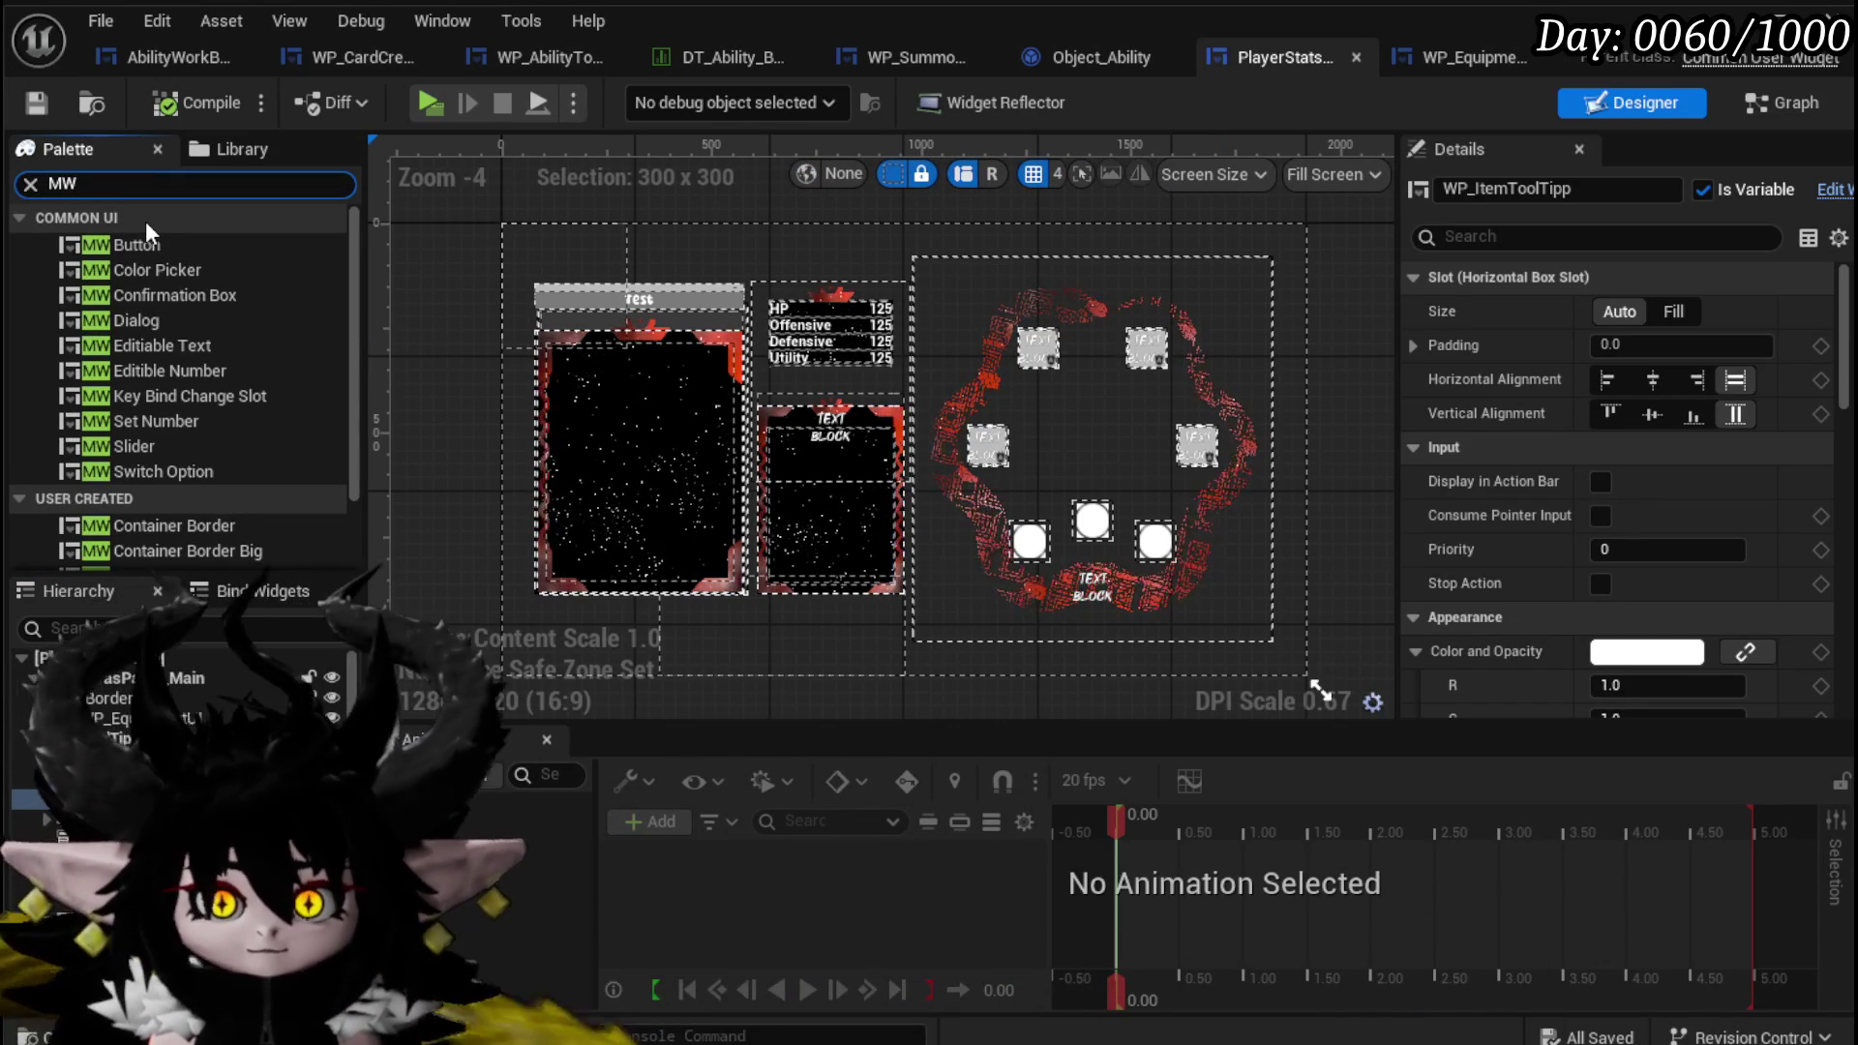
pyautogui.write(' text')
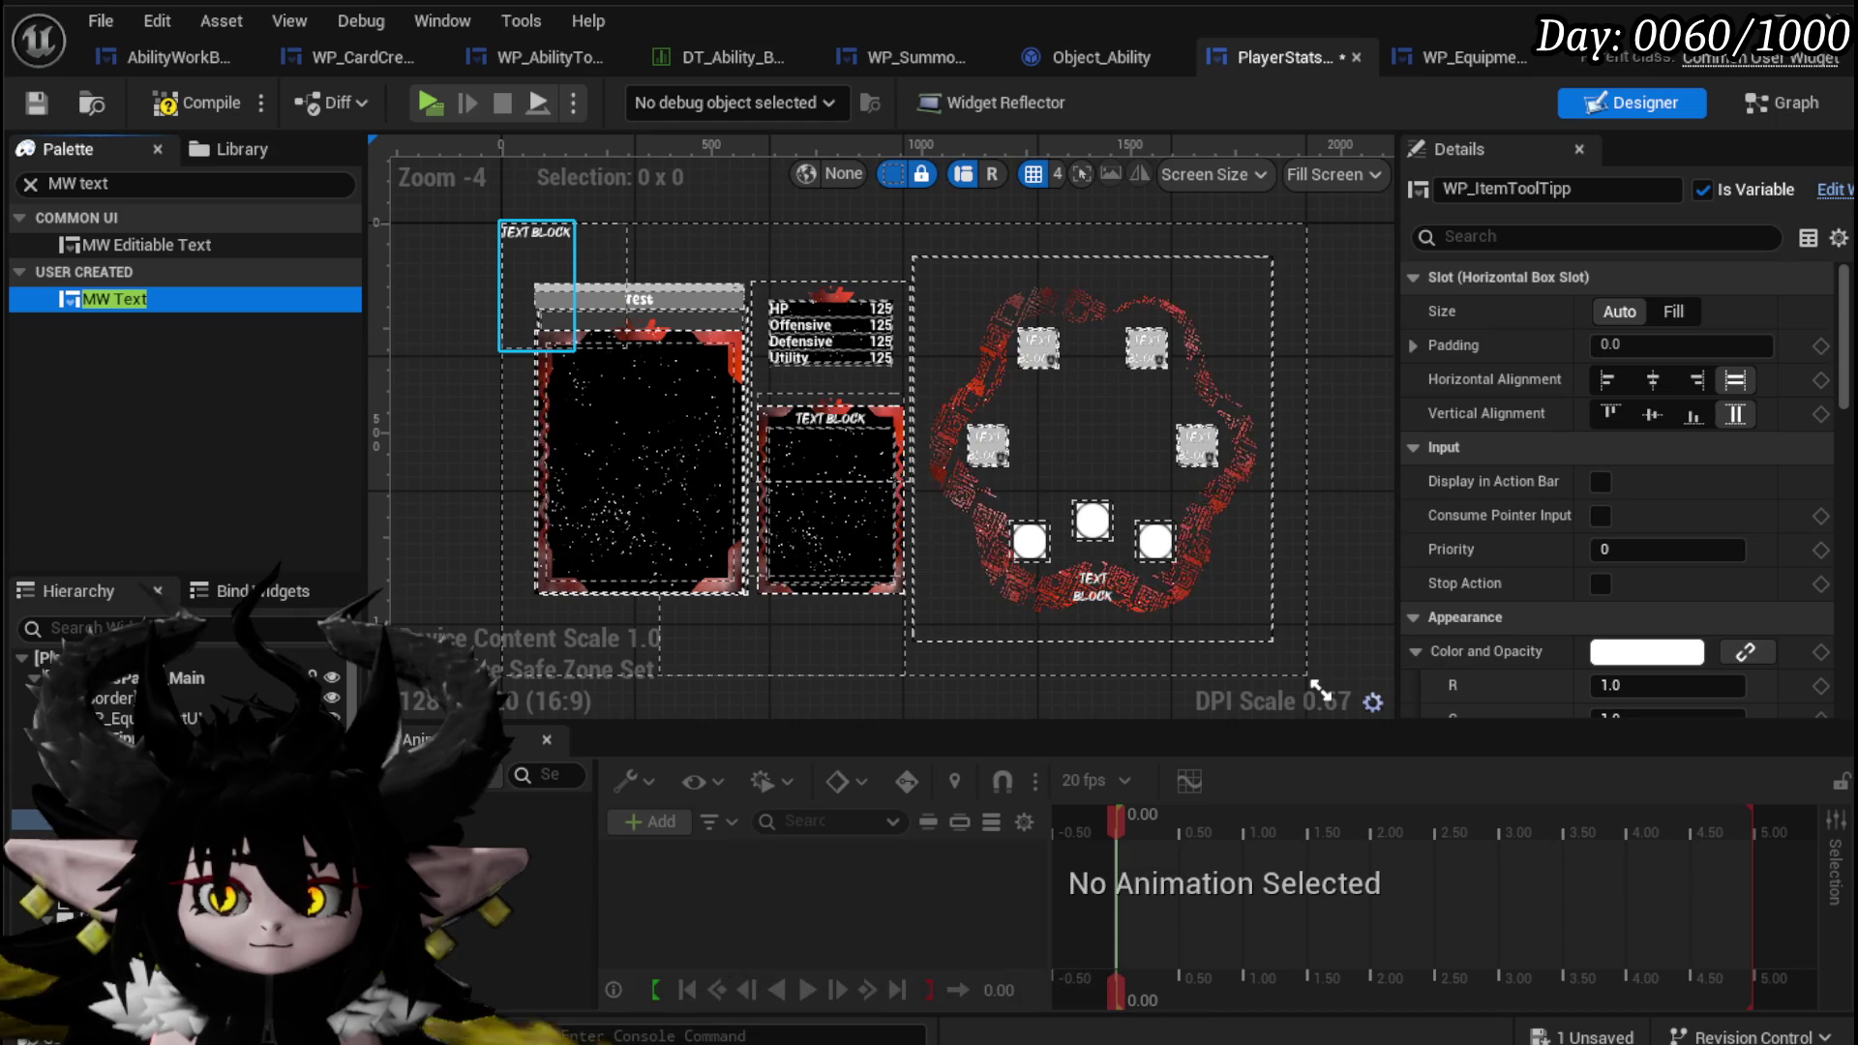
pyautogui.moveTo(537, 285); pyautogui.dragTo(537, 287)
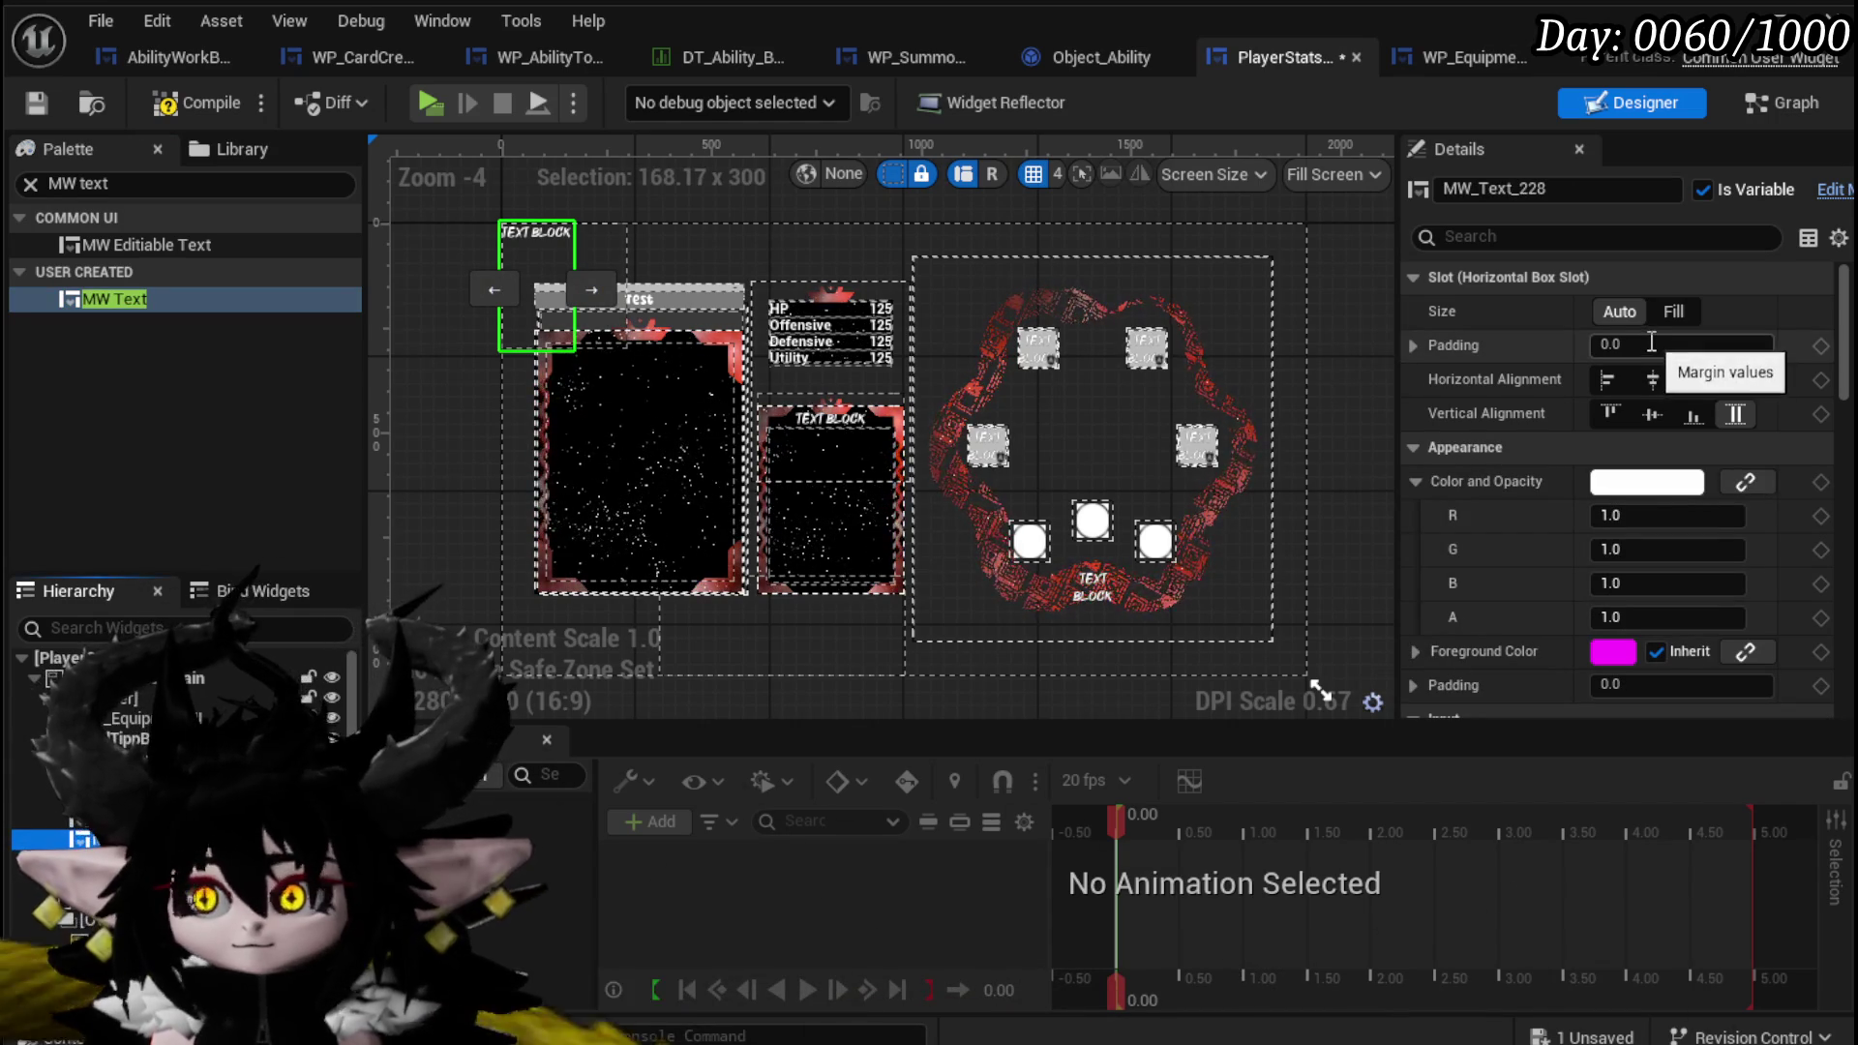
pyautogui.click(36, 102)
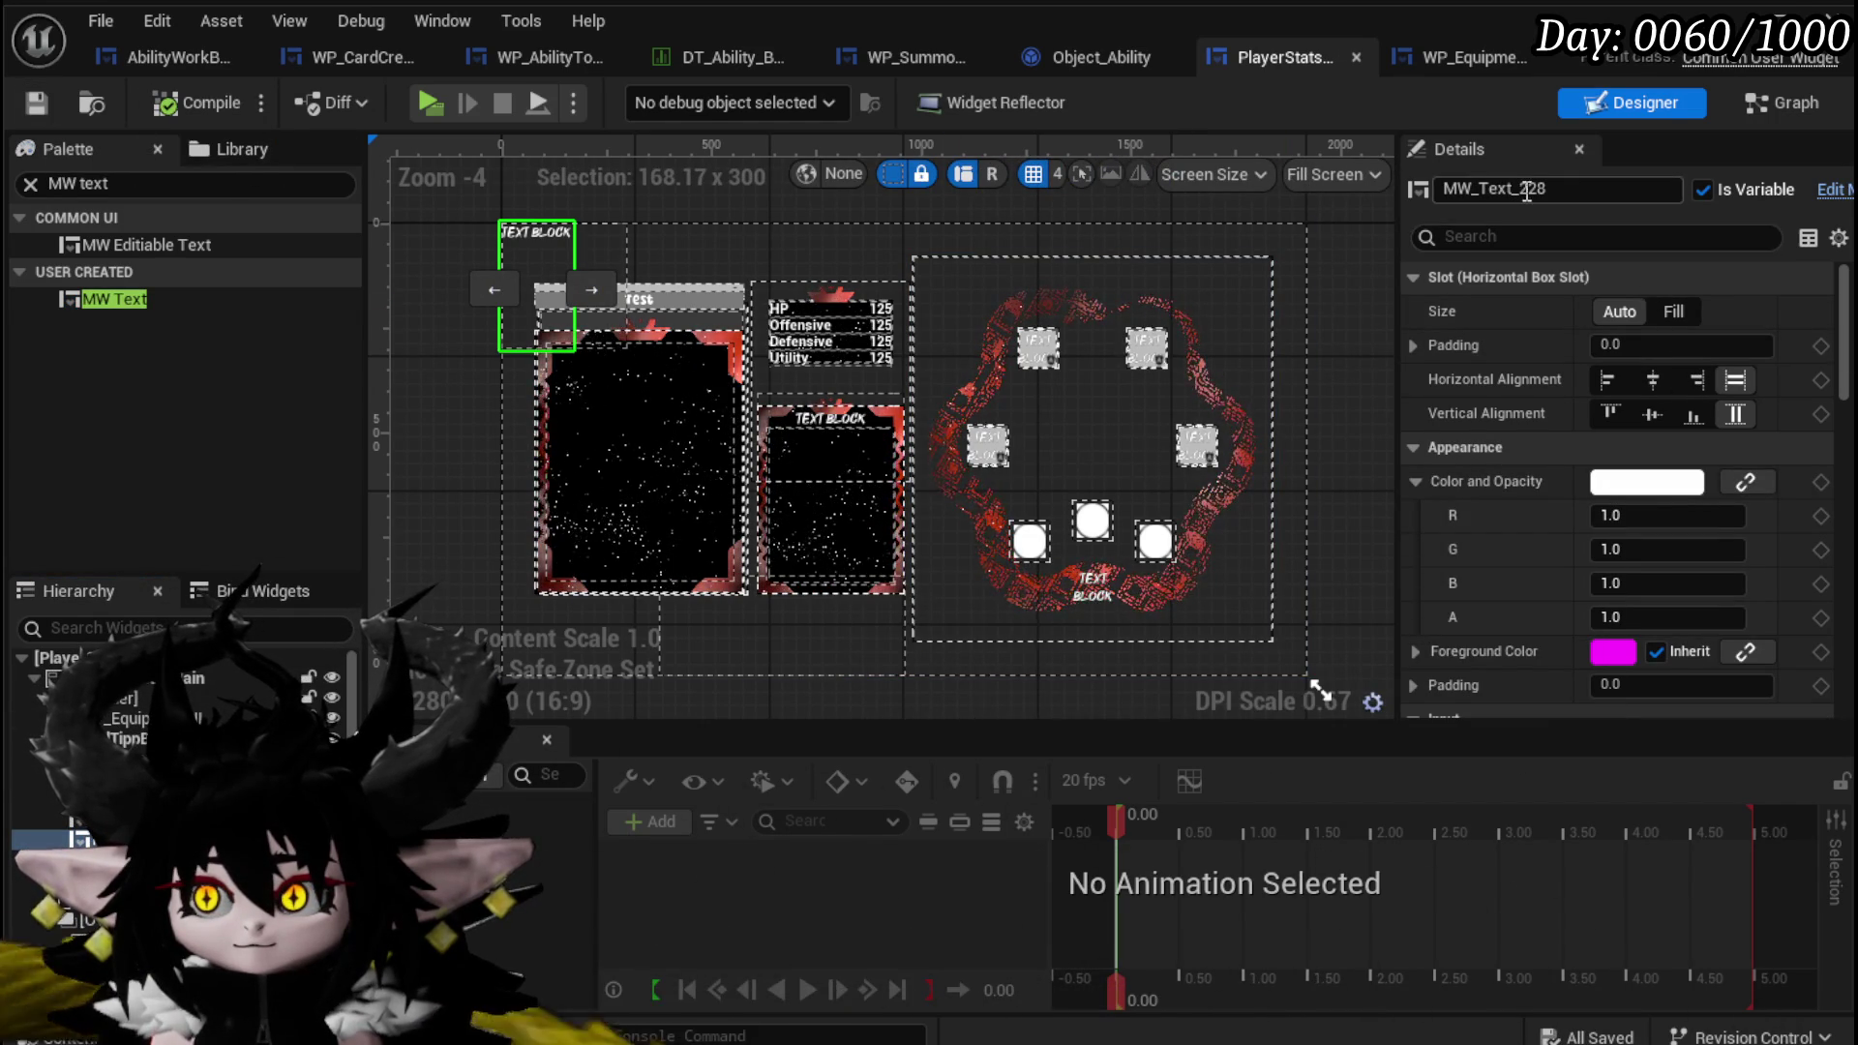
pyautogui.moveTo(1518, 189); pyautogui.dragTo(1562, 191)
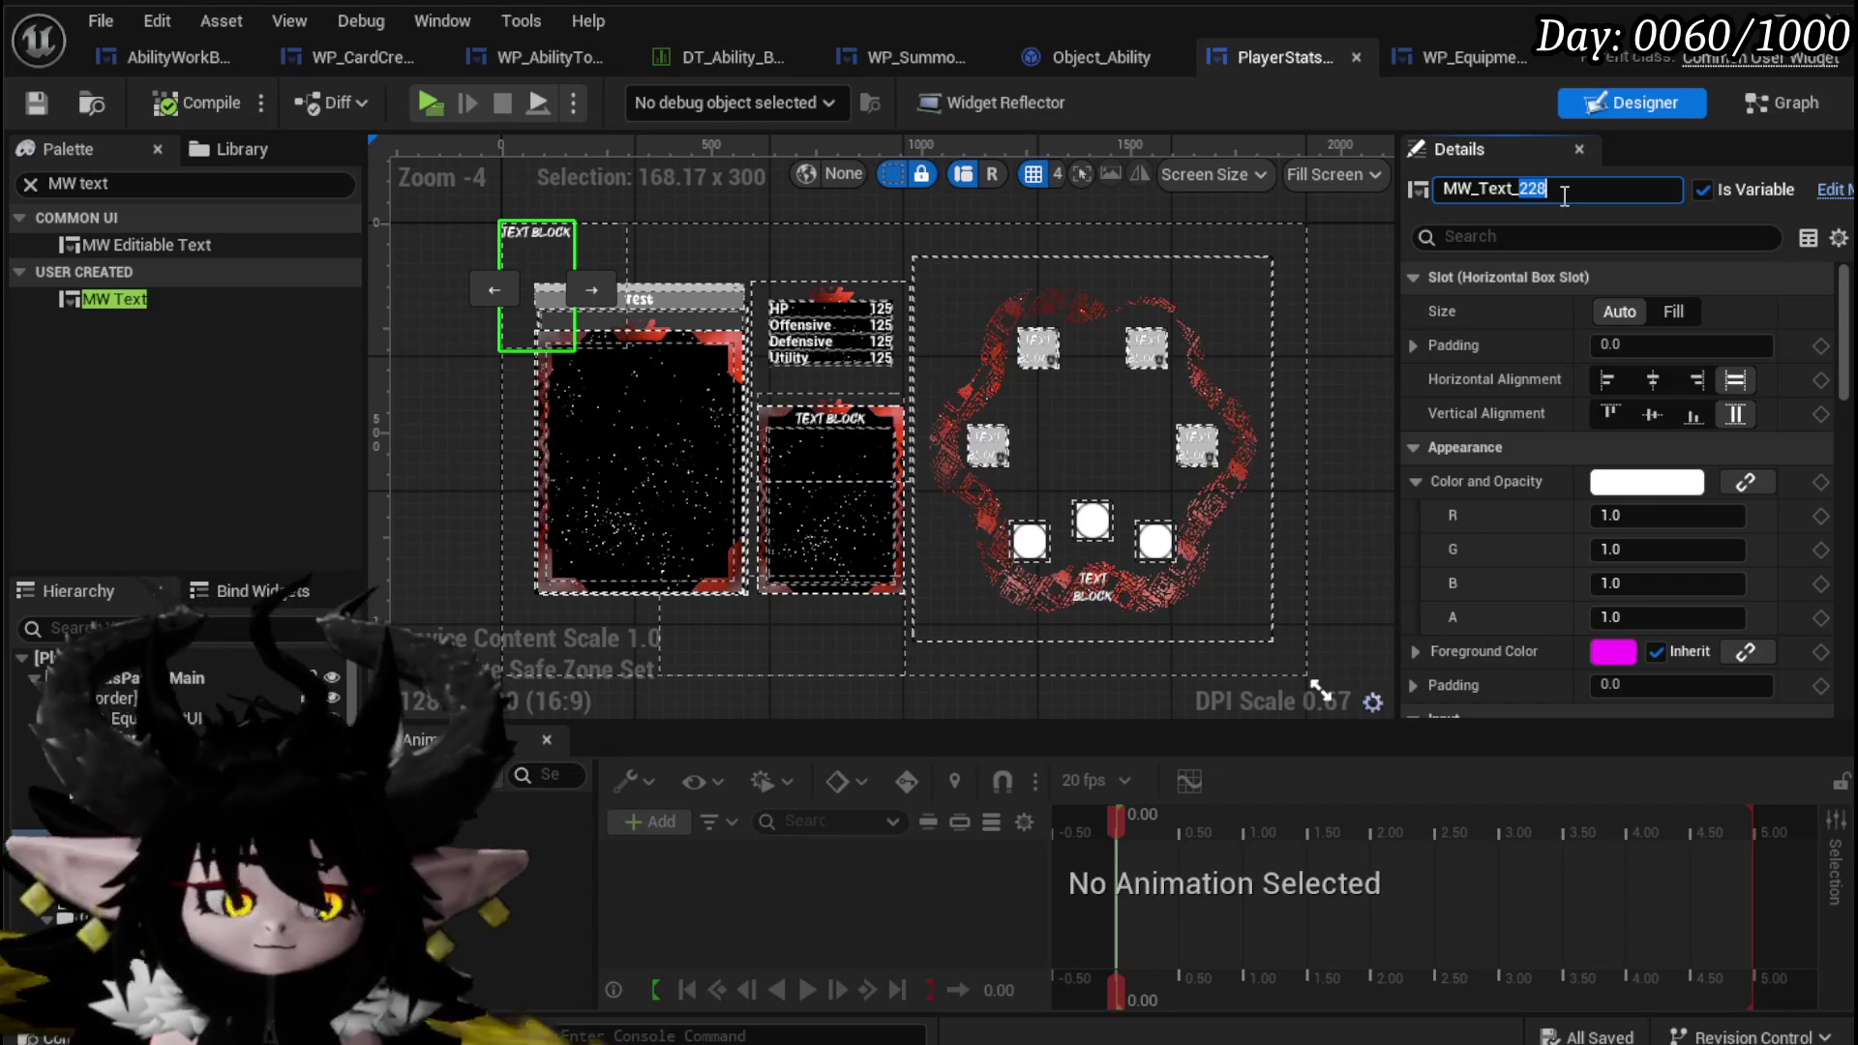
pyautogui.write('CoreName')
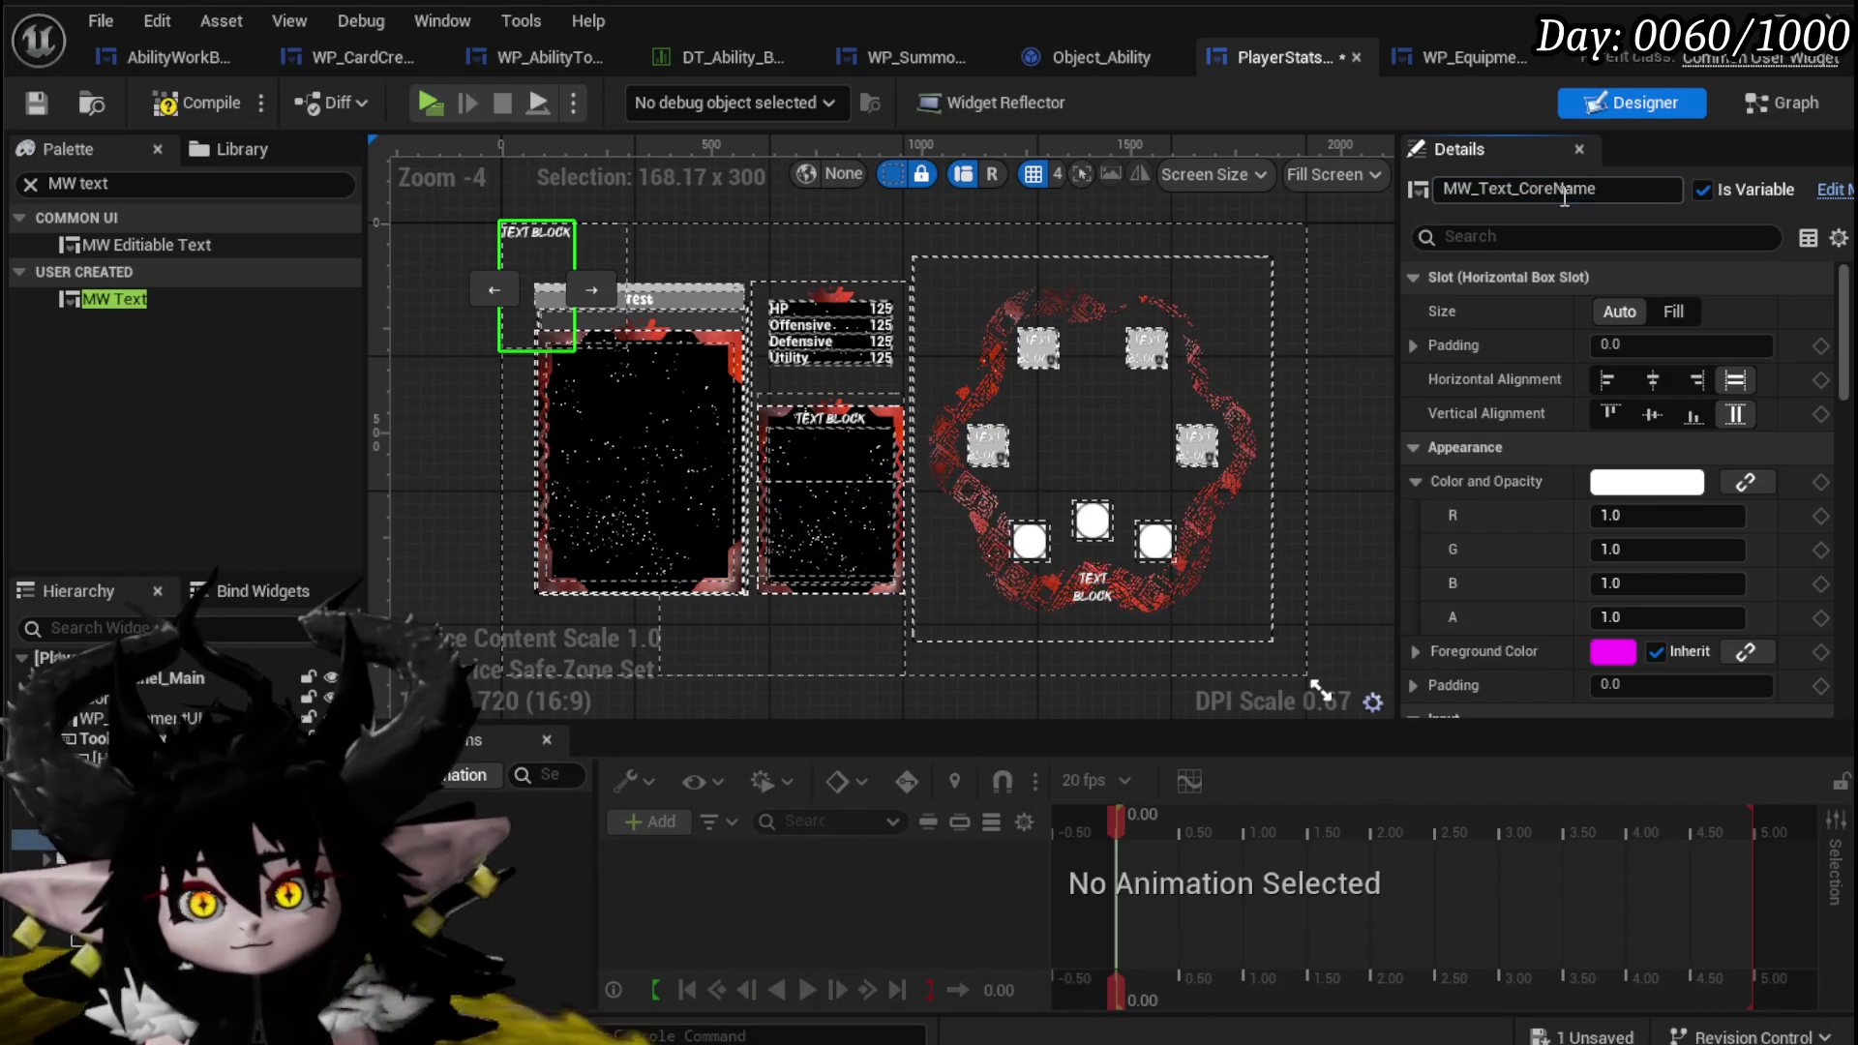
pyautogui.press('Return')
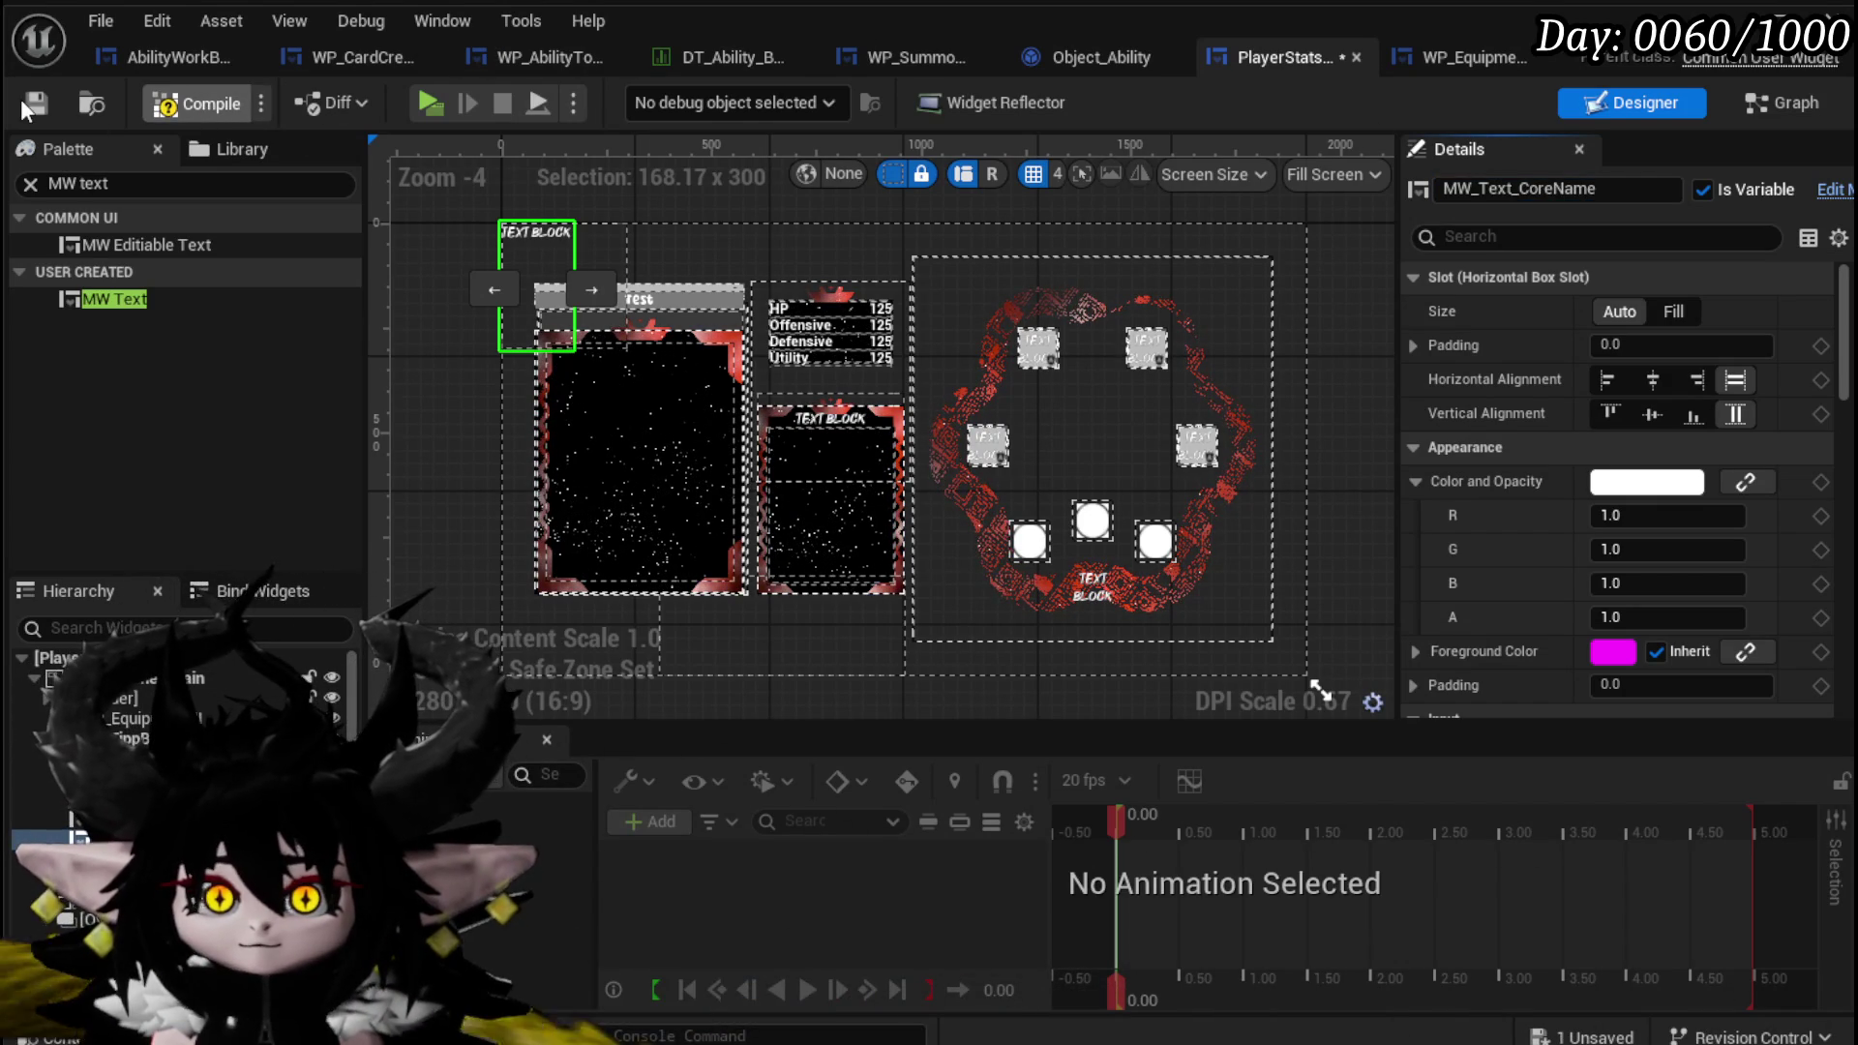
pyautogui.click(29, 107)
pyautogui.click(1779, 105)
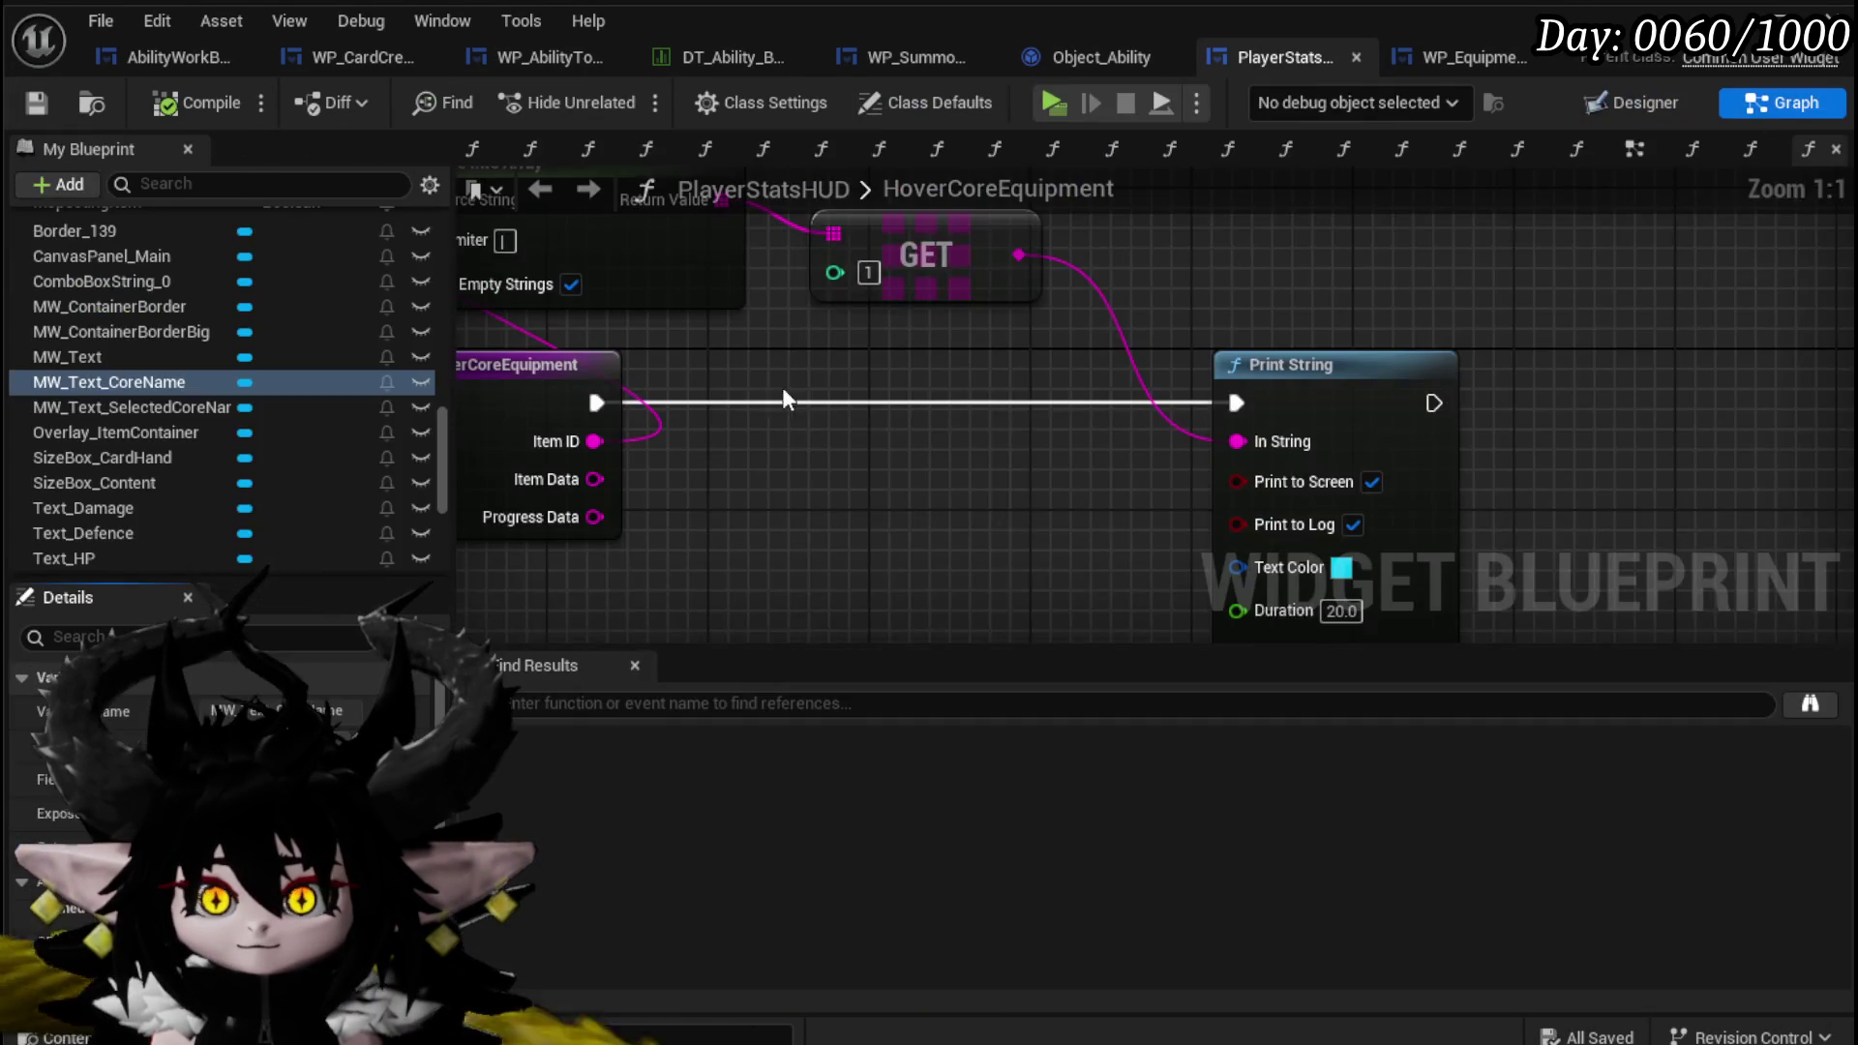
# Drop a Get MW_Text_CoreName node into the HoverCoreEquipment graph.
pyautogui.scroll(3, 160, 385)
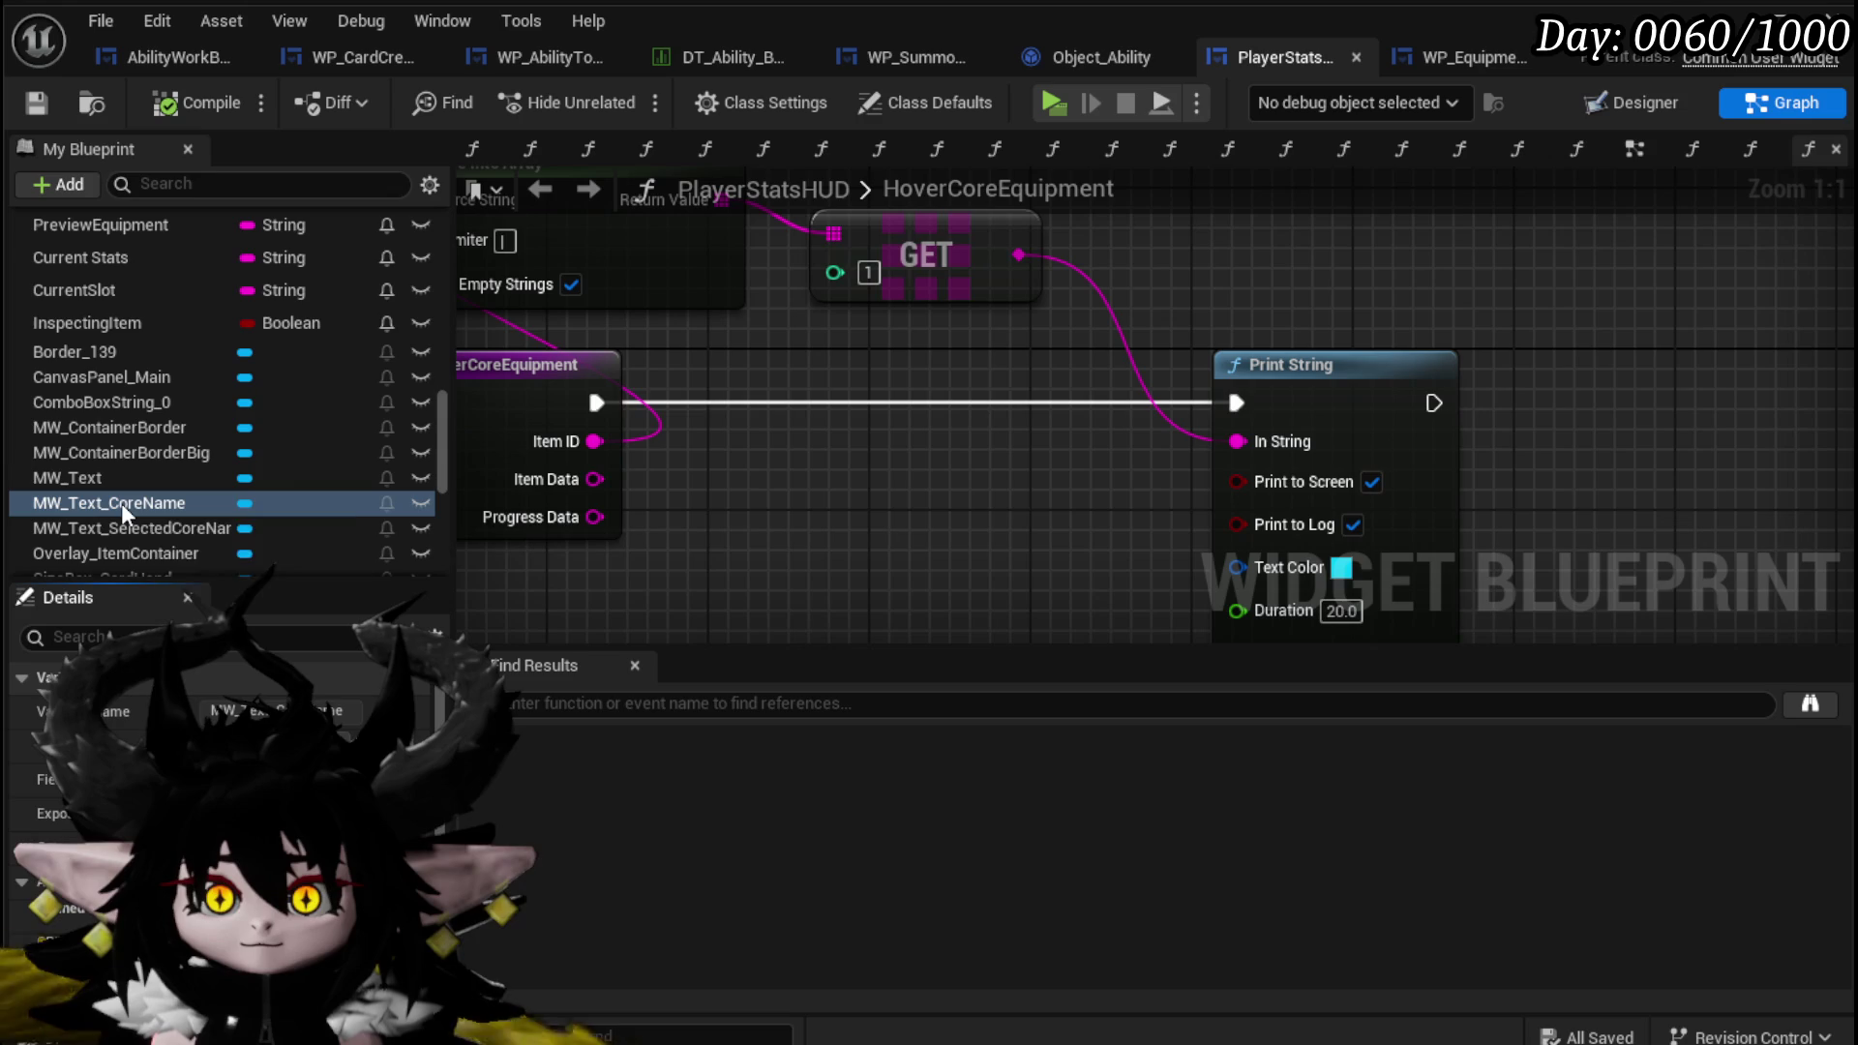
pyautogui.moveTo(822, 467); pyautogui.dragTo(826, 470)
pyautogui.click(871, 520)
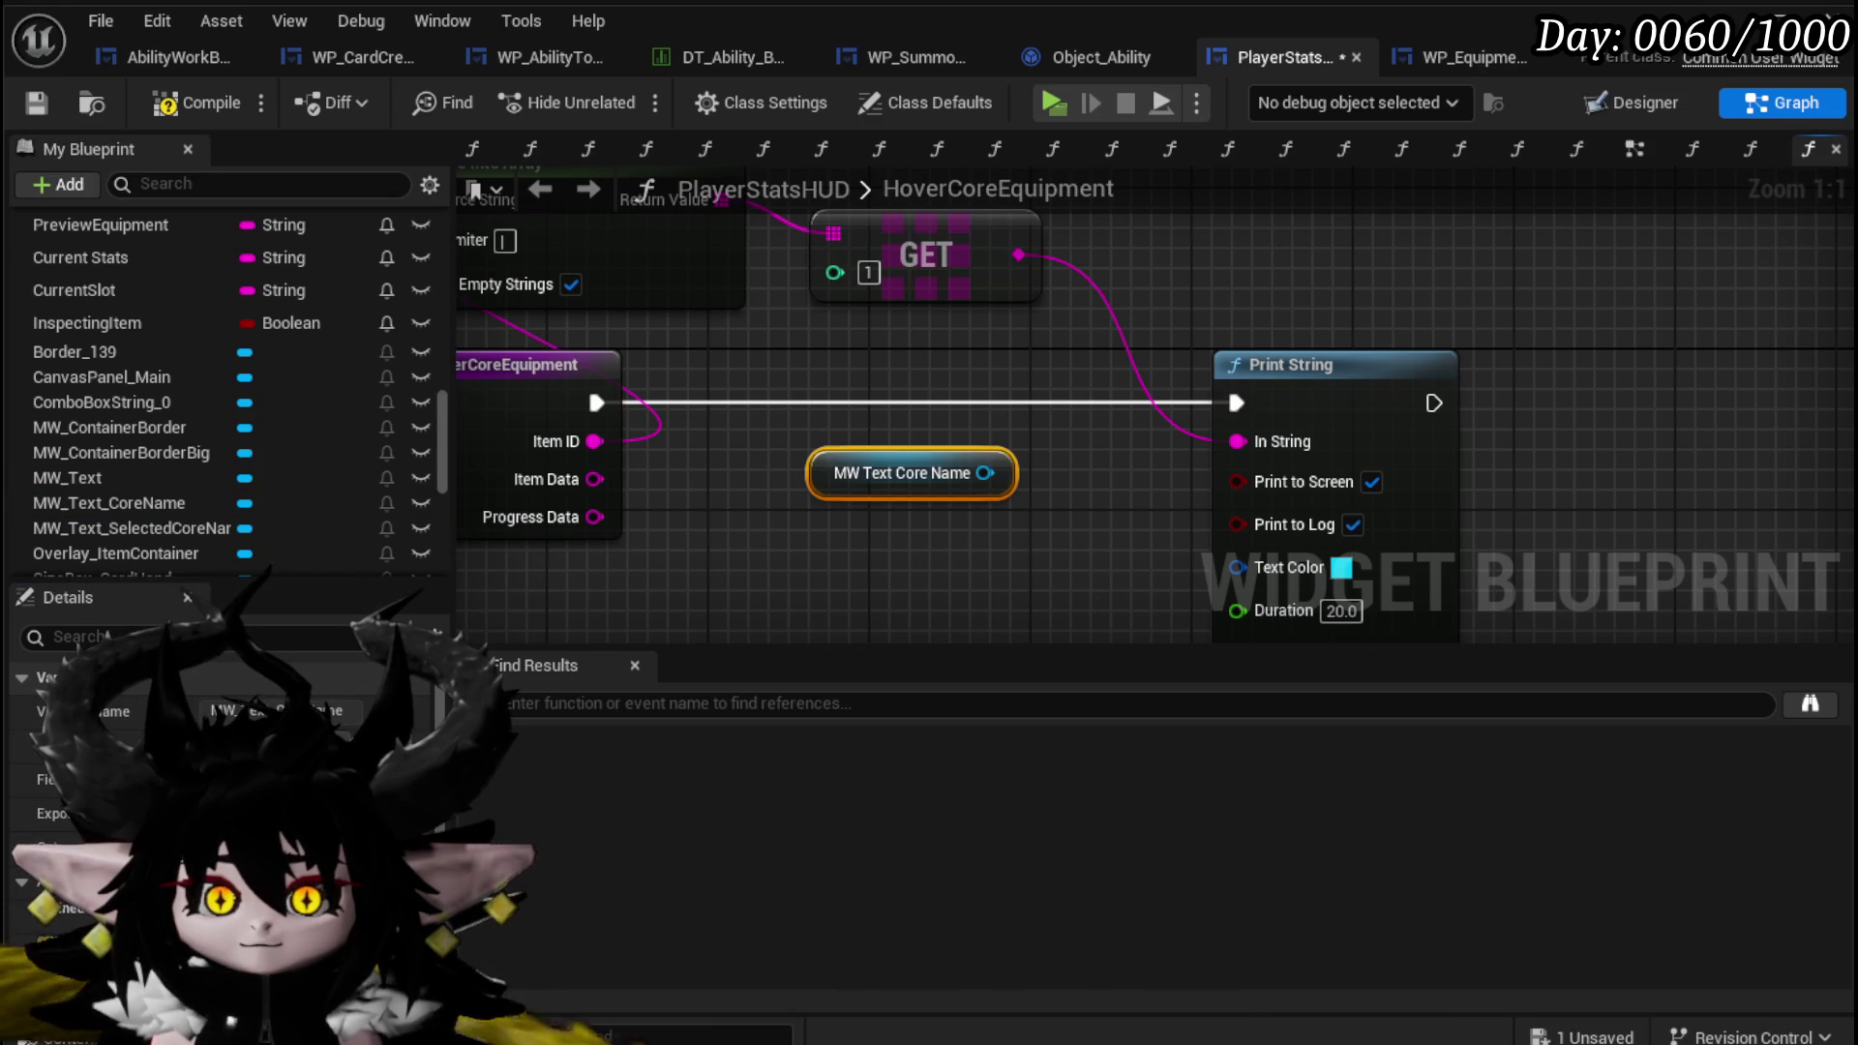
pyautogui.scroll(10, 178, 434)
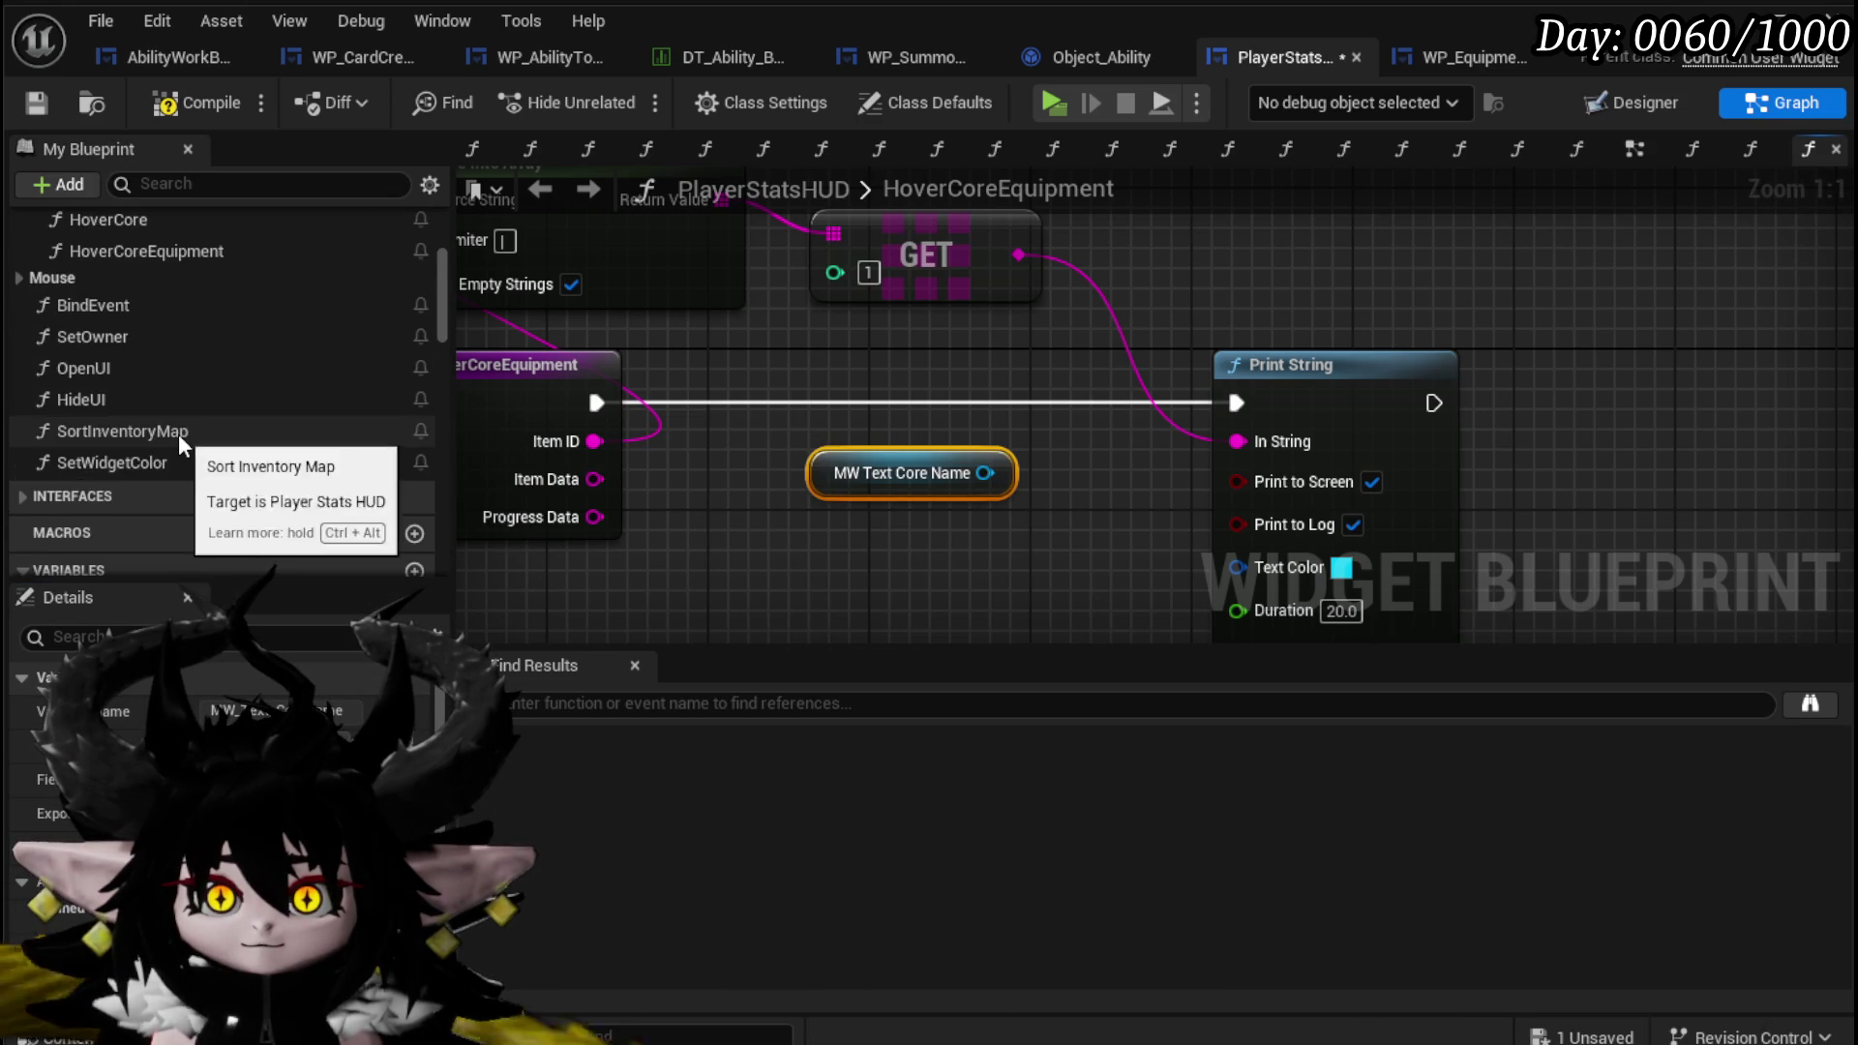
pyautogui.scroll(4, 178, 434)
pyautogui.scroll(1, 178, 433)
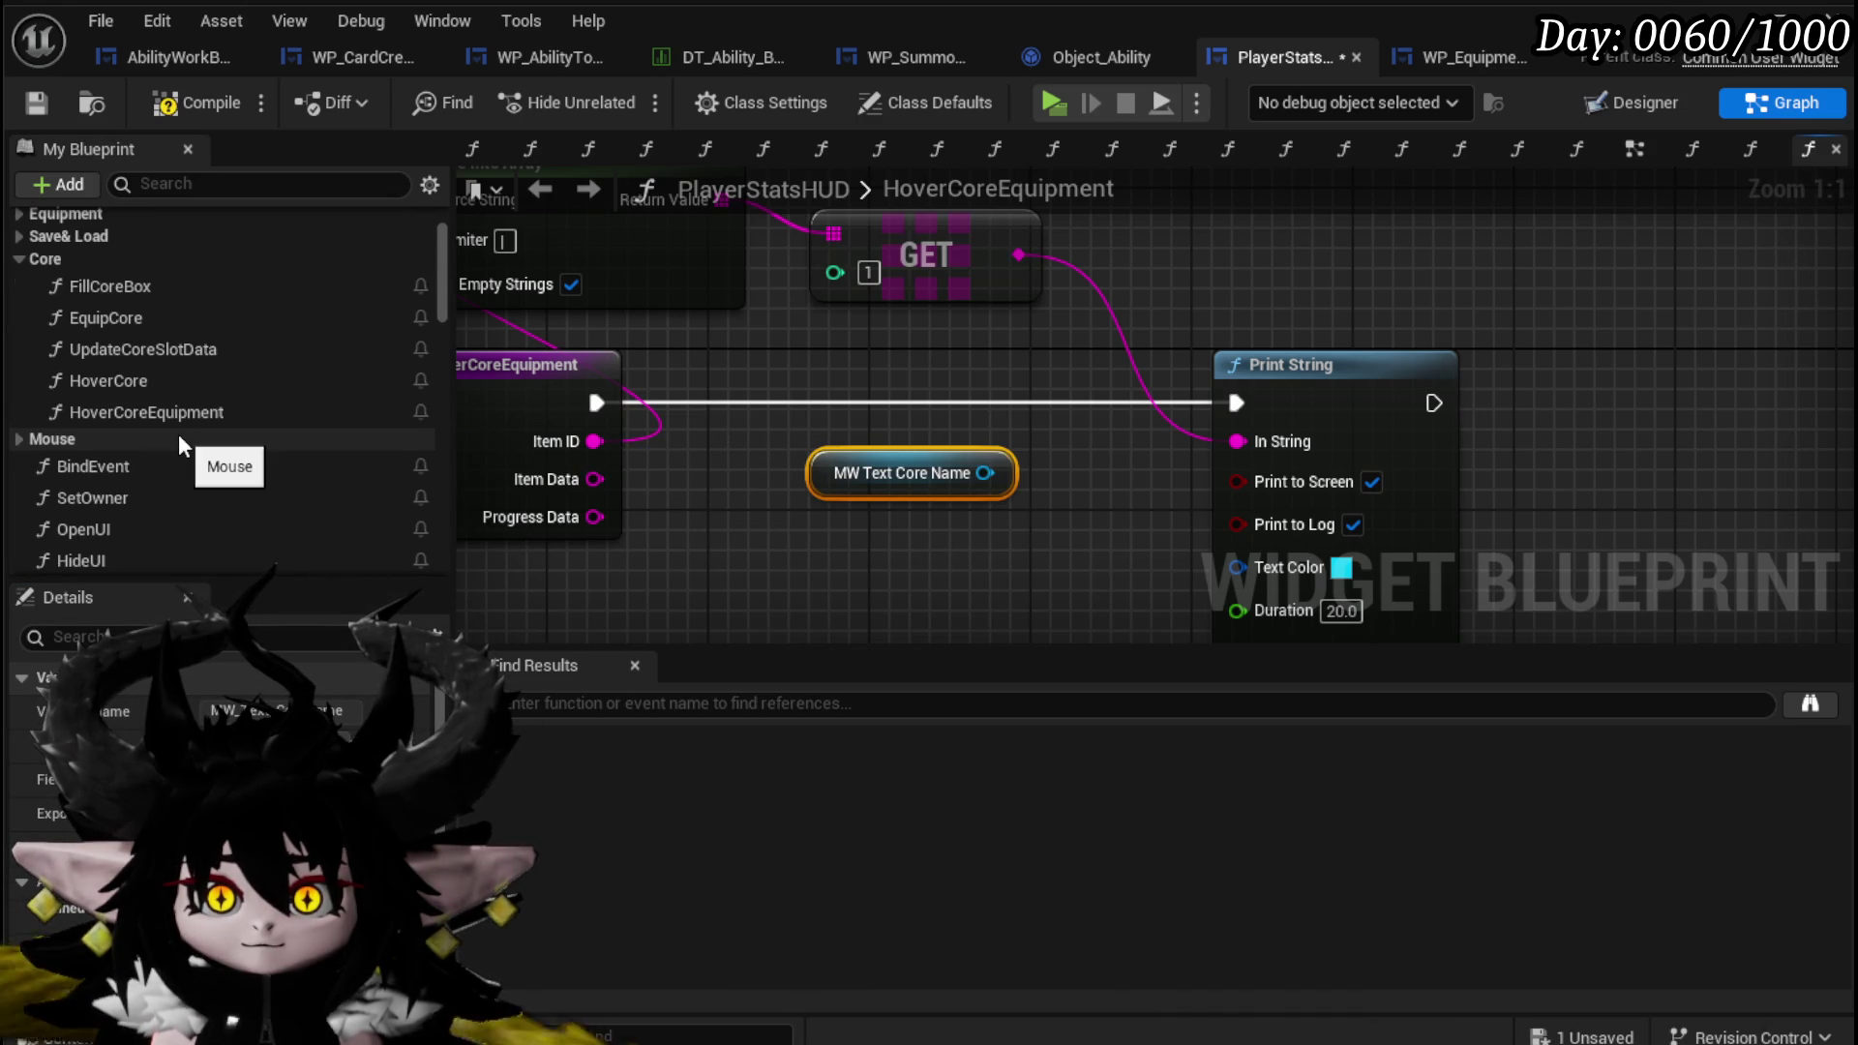
pyautogui.scroll(1, 178, 433)
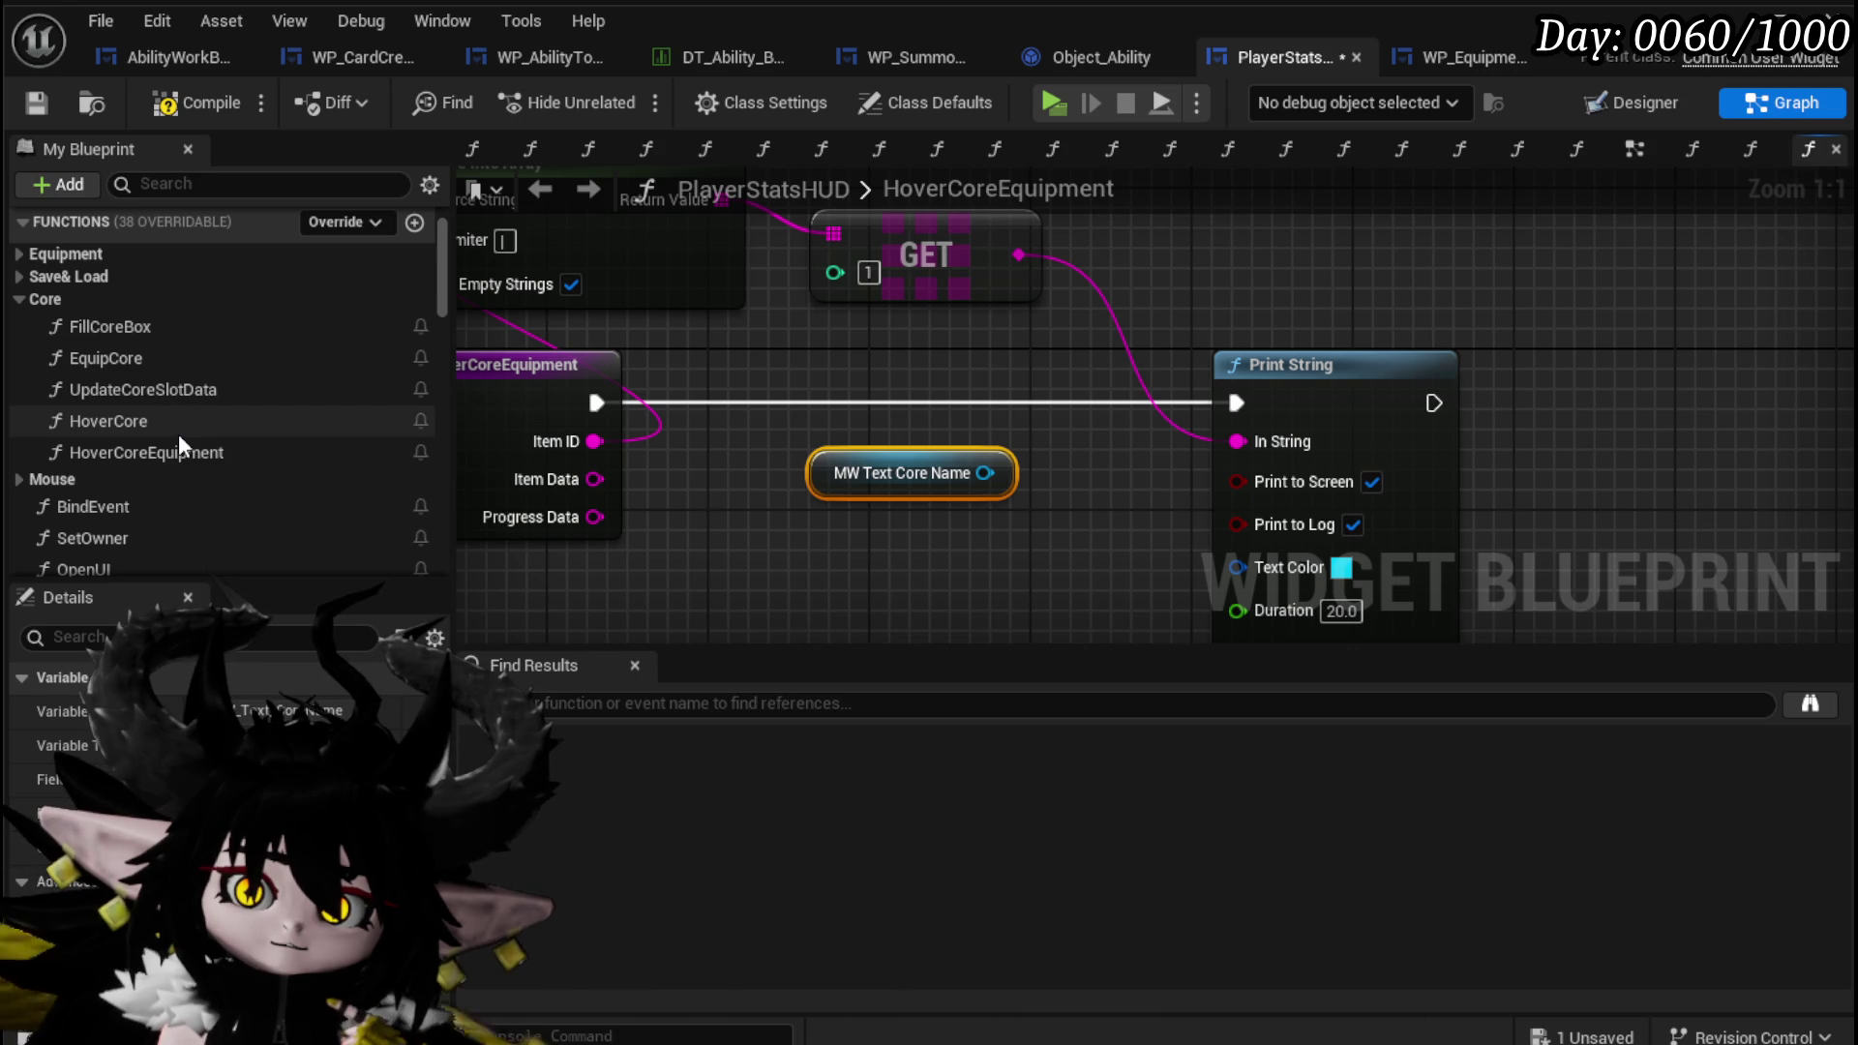
# Browse the function categories and open ShowEquipmentToolTipp from the Equipment category.
pyautogui.doubleClick(178, 432)
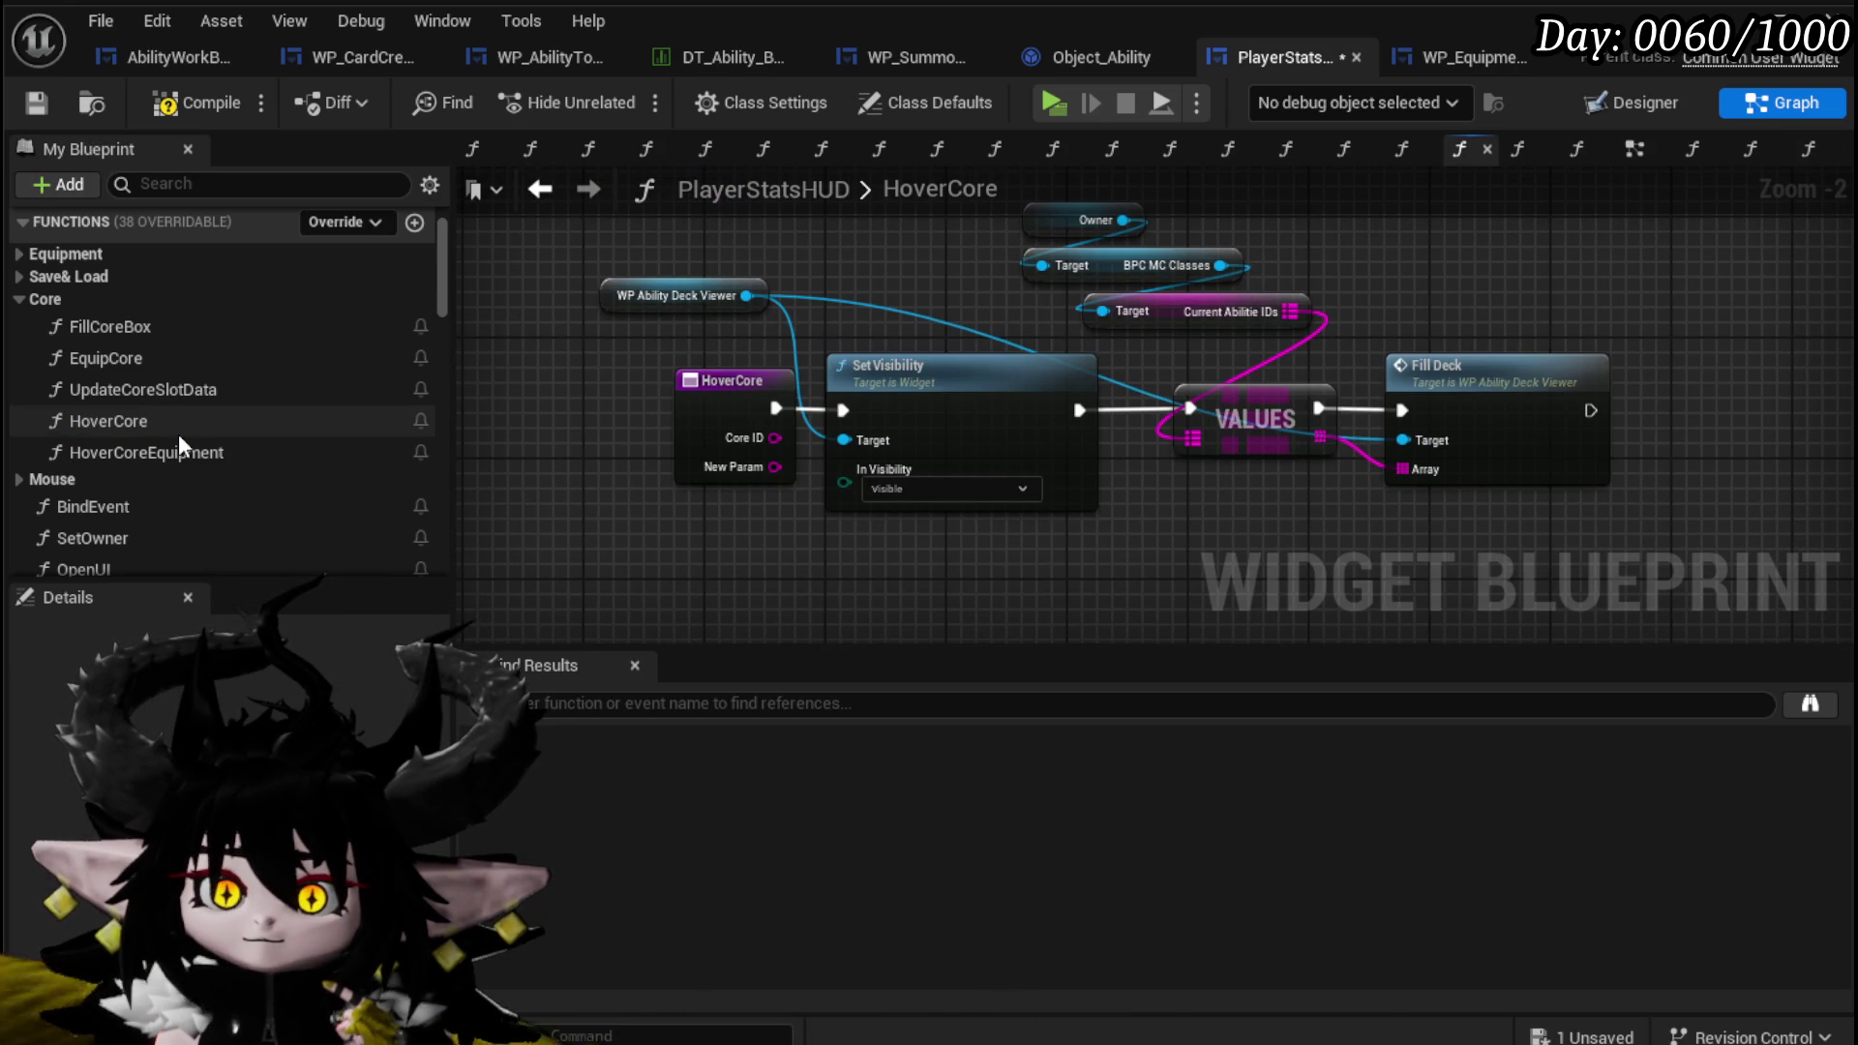
pyautogui.scroll(1, 137, 391)
pyautogui.scroll(-4, 145, 395)
pyautogui.click(20, 317)
pyautogui.click(19, 317)
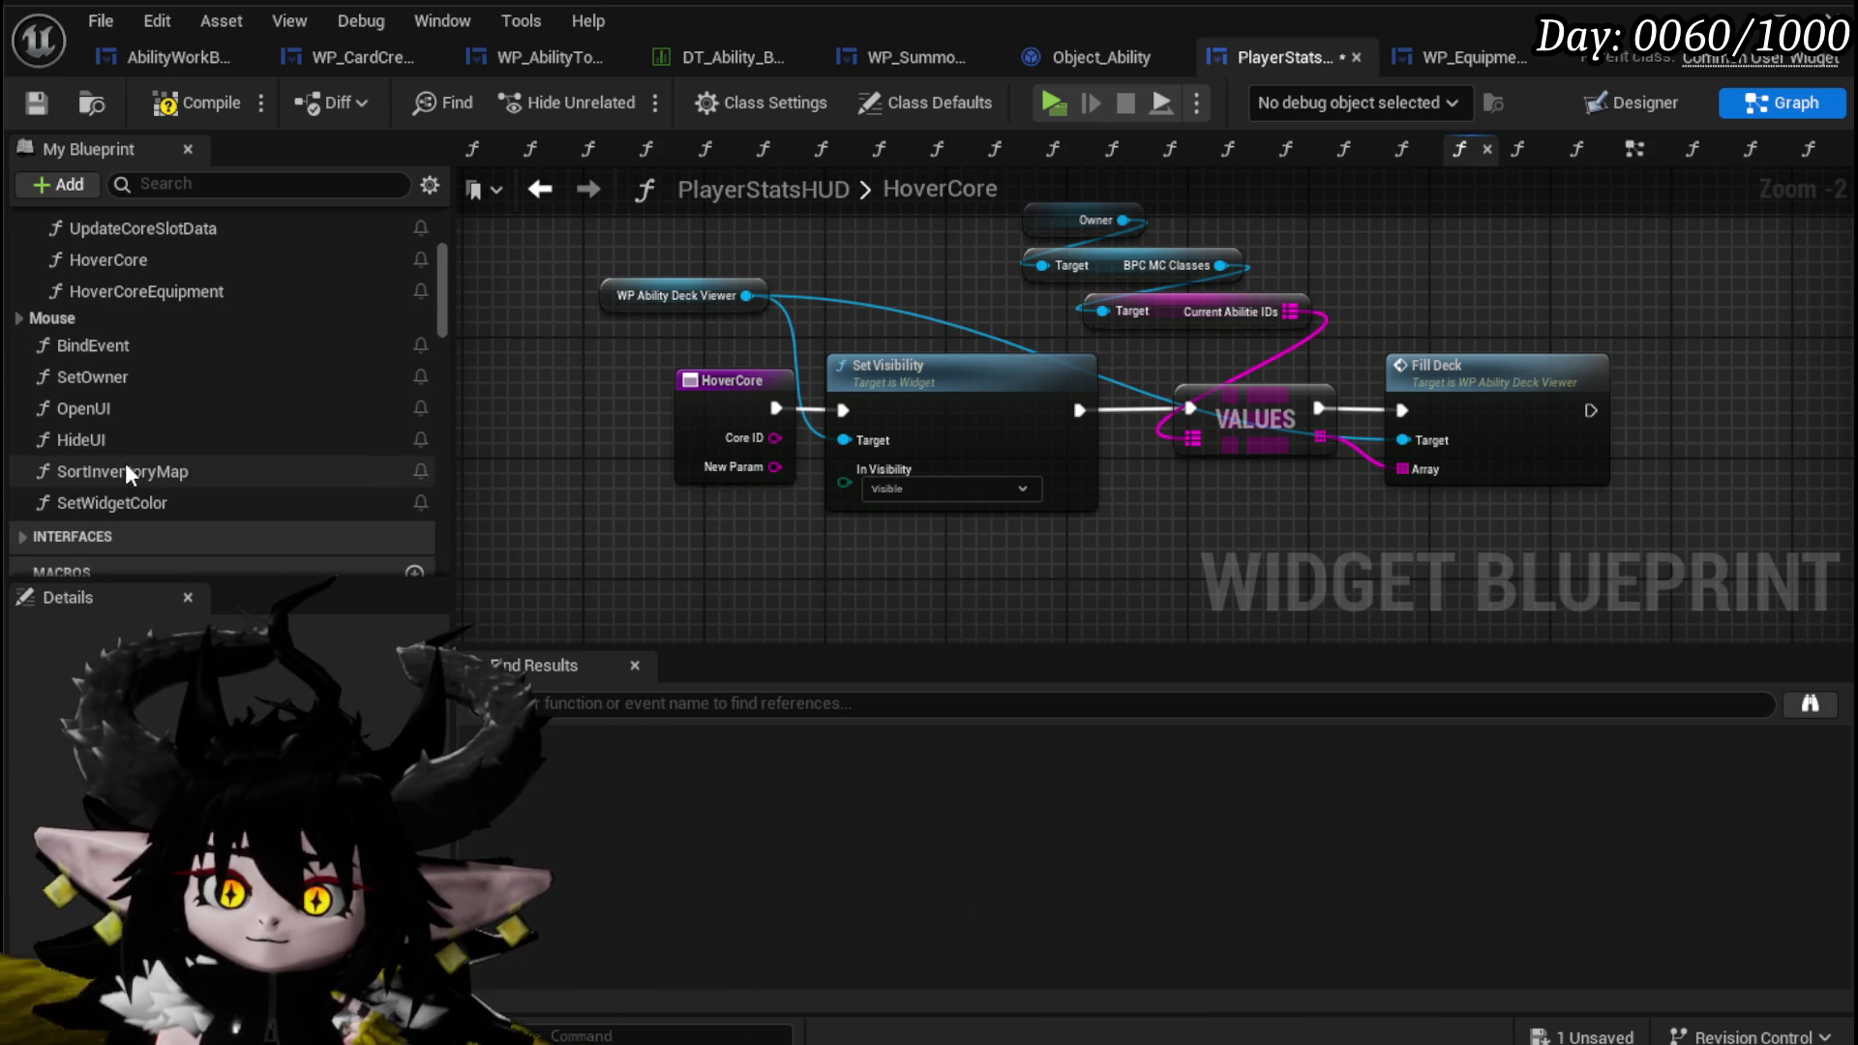
pyautogui.scroll(5, 124, 489)
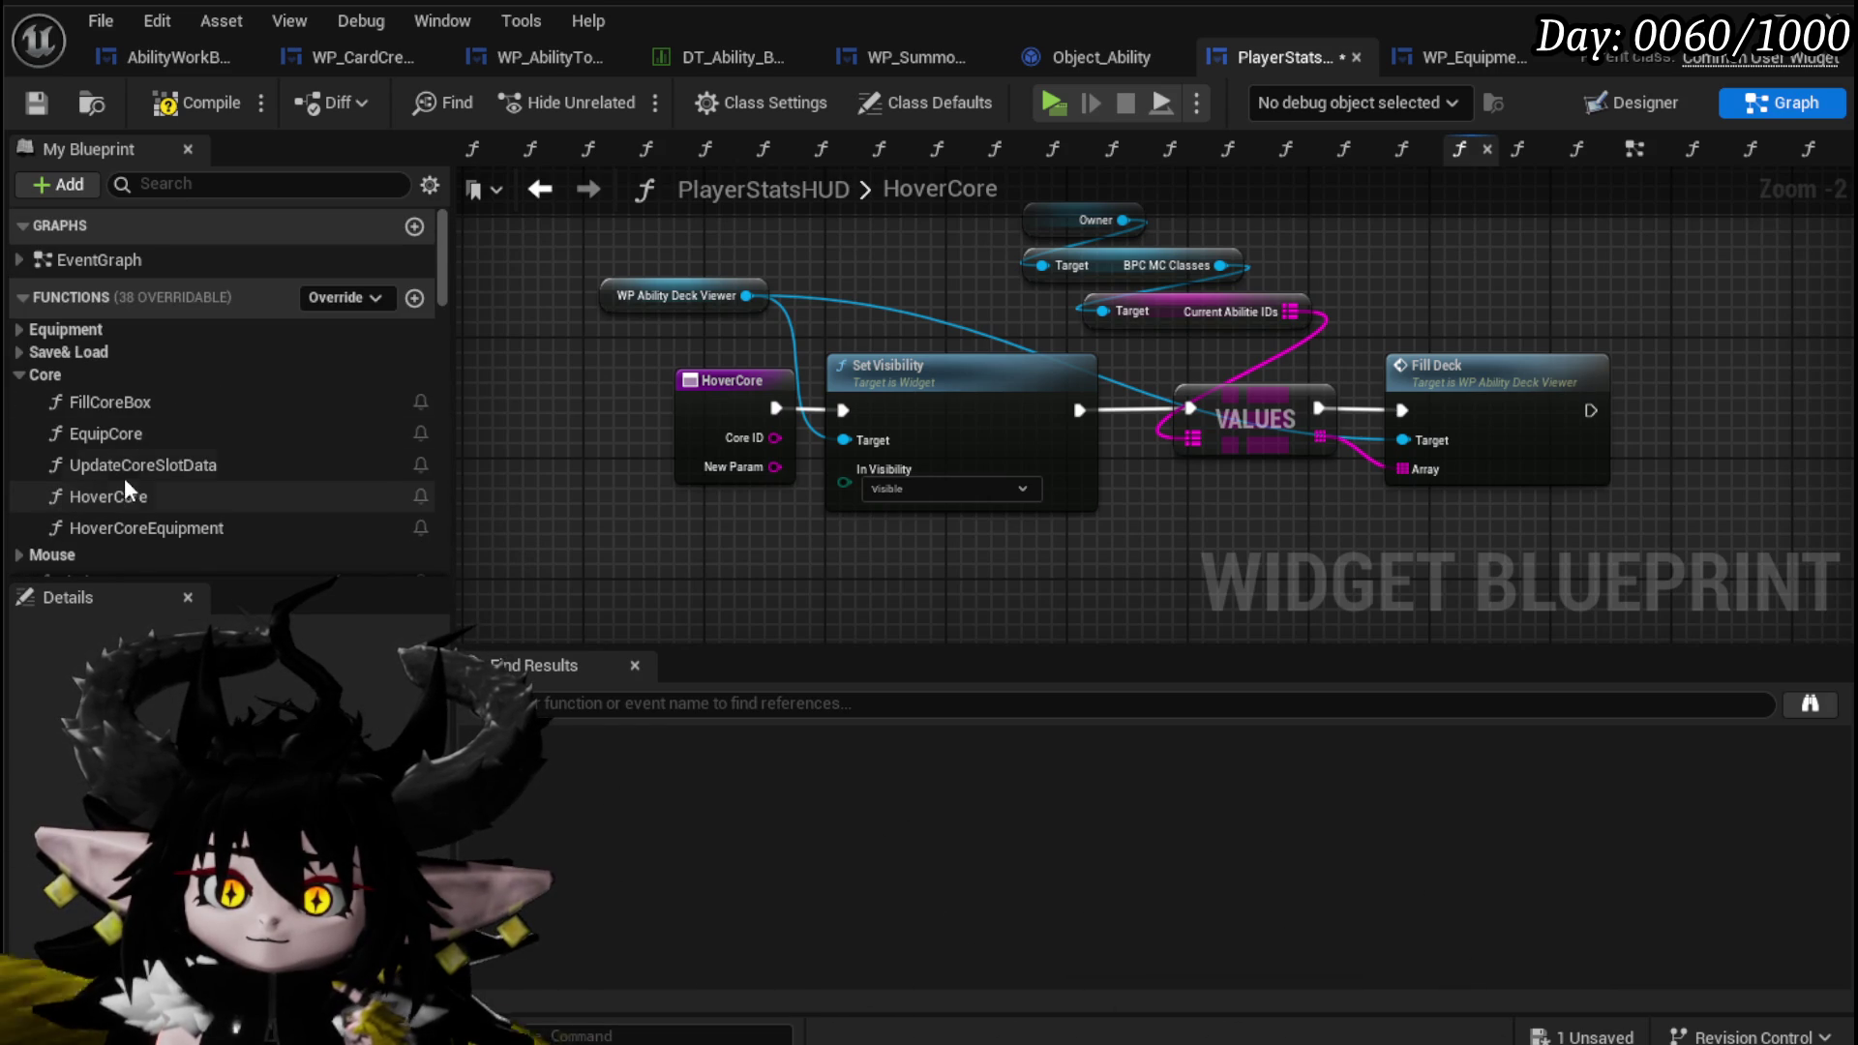
pyautogui.click(22, 329)
pyautogui.doubleClick(161, 357)
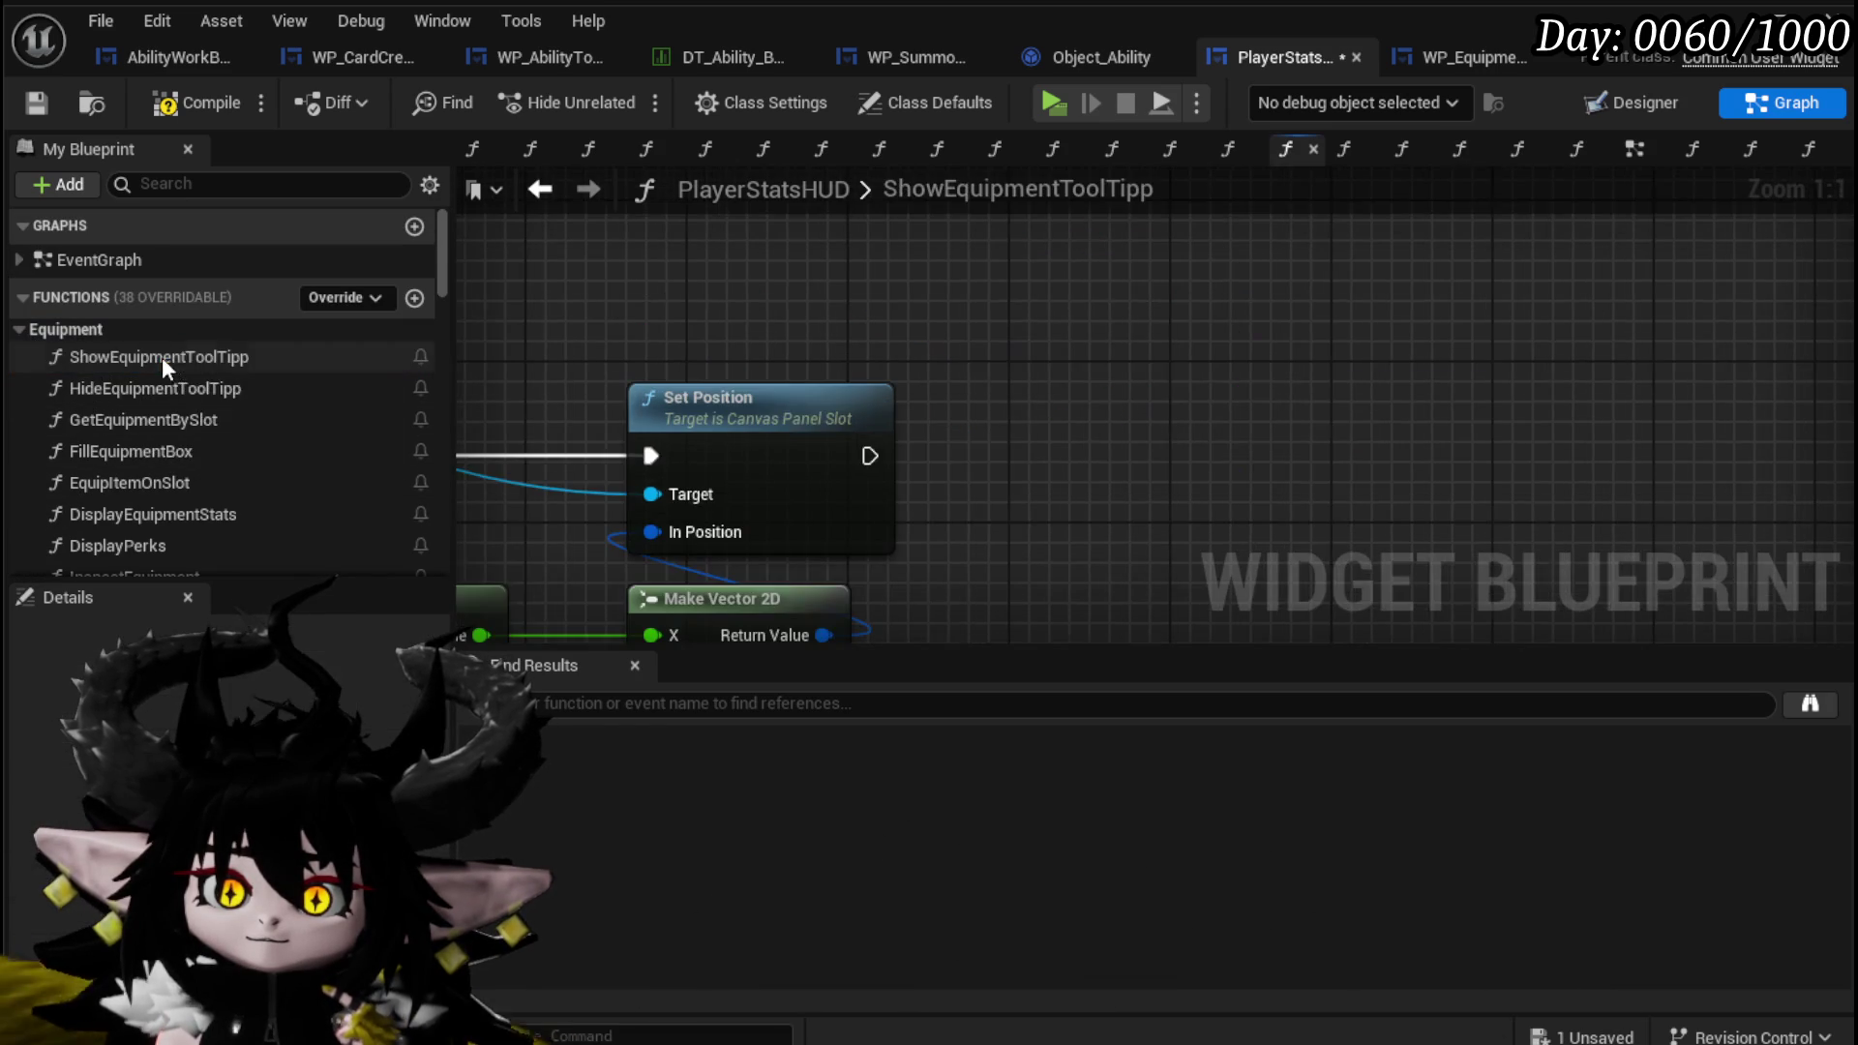
pyautogui.scroll(-4, 1016, 338)
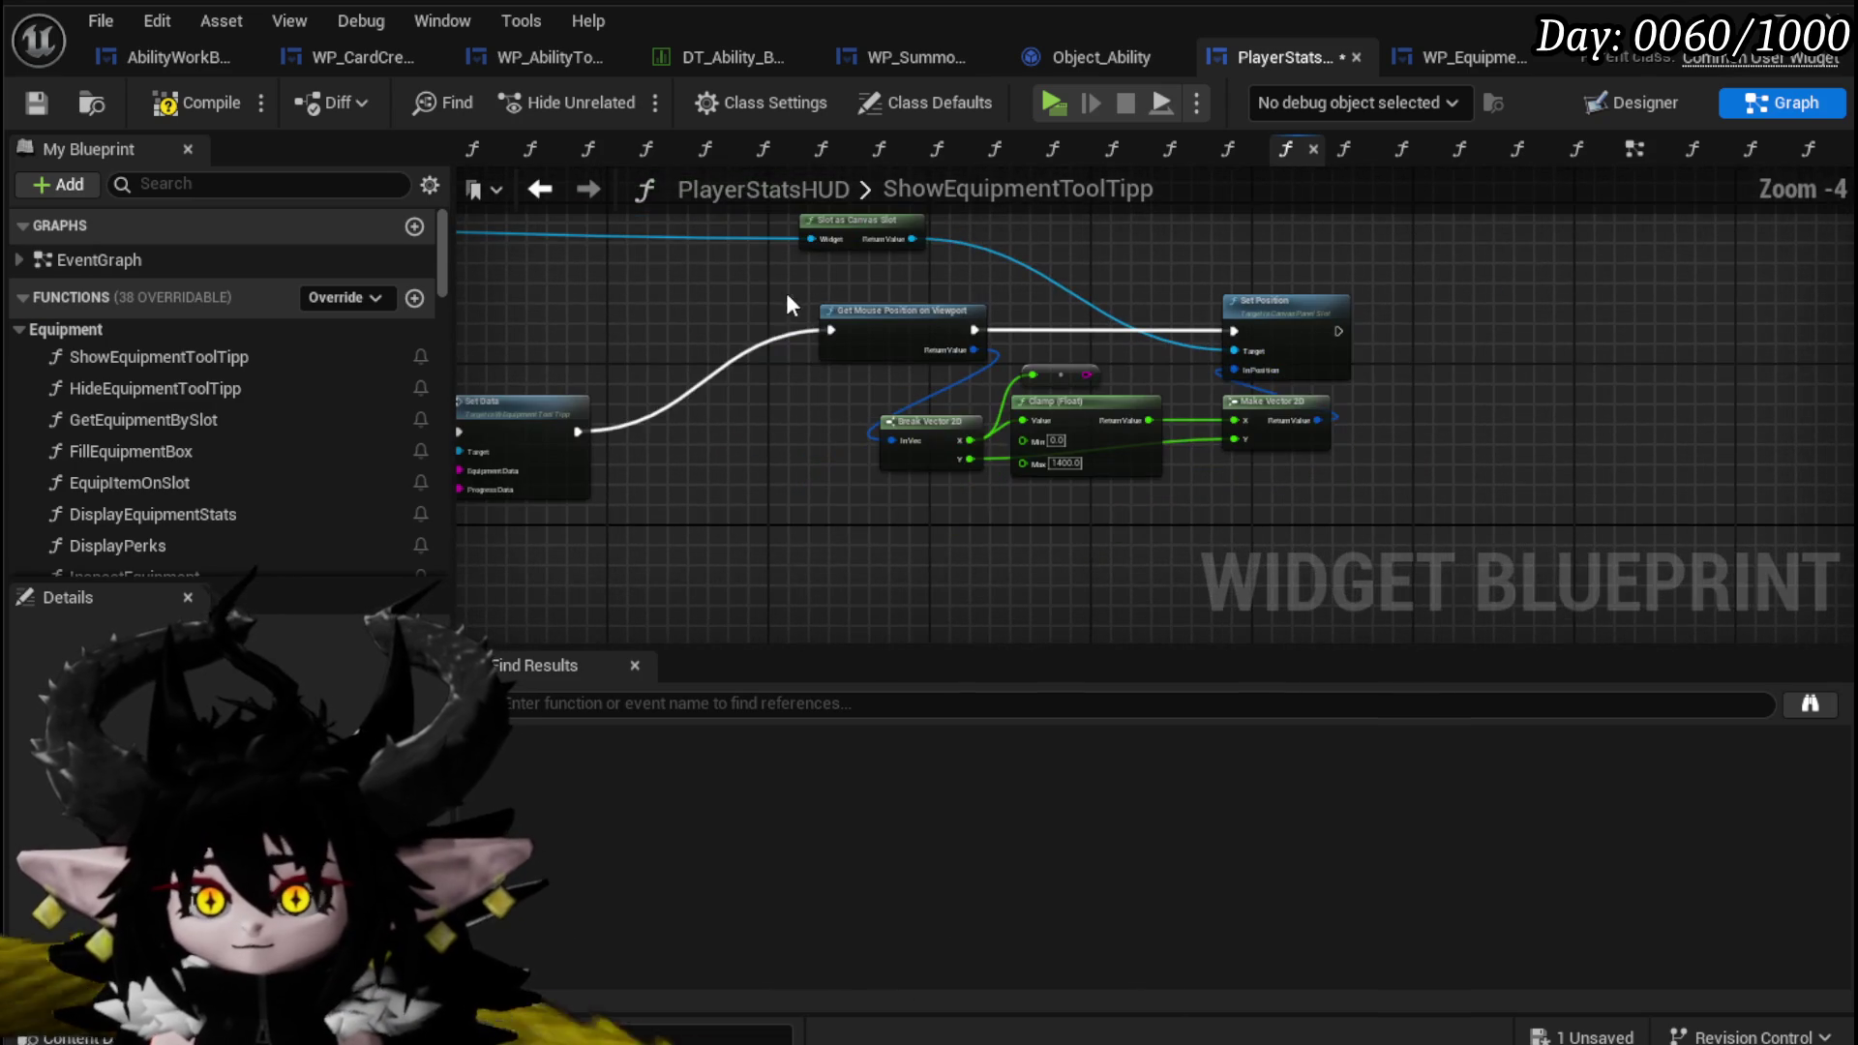
# Select the Tool Tipp Box, Set Visibility, mouse-position and Set Position nodes, then open HoverCoreEquipment.
pyautogui.moveTo(1098, 356); pyautogui.dragTo(1396, 474)
pyautogui.scroll(2, 833, 426)
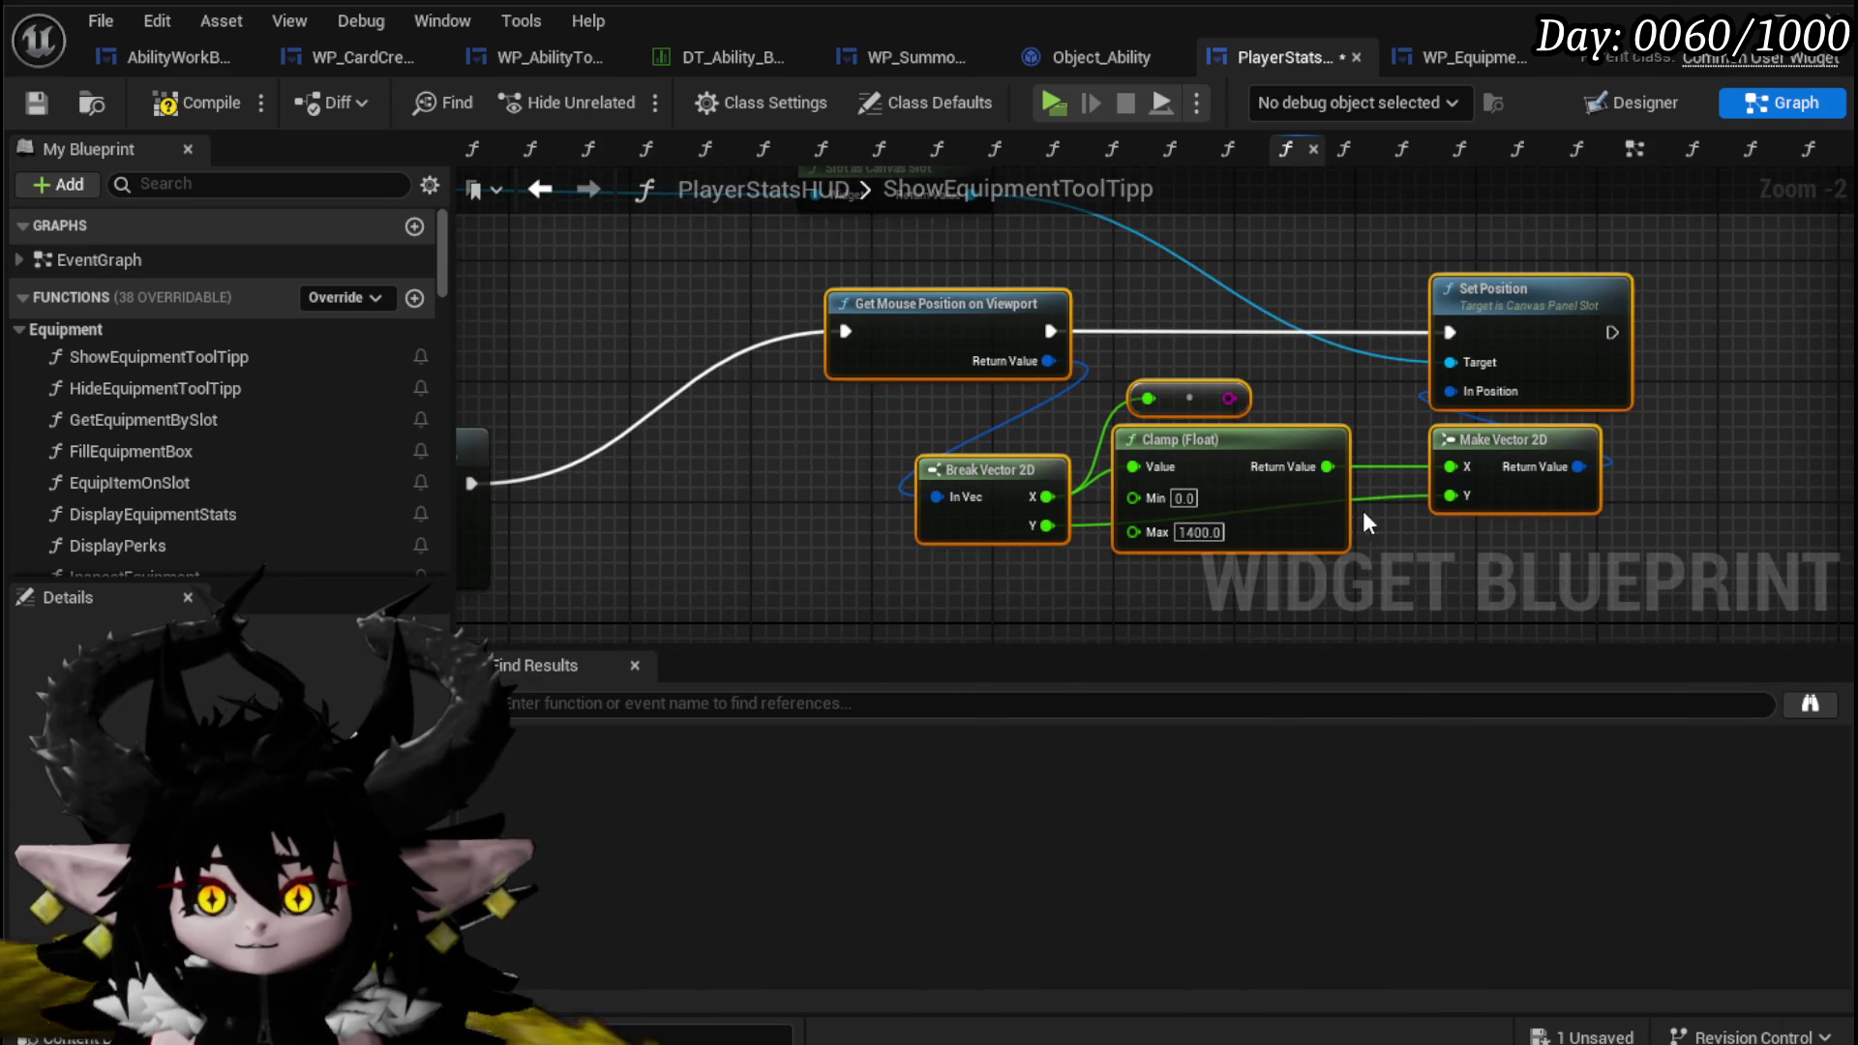
pyautogui.scroll(-2, 950, 426)
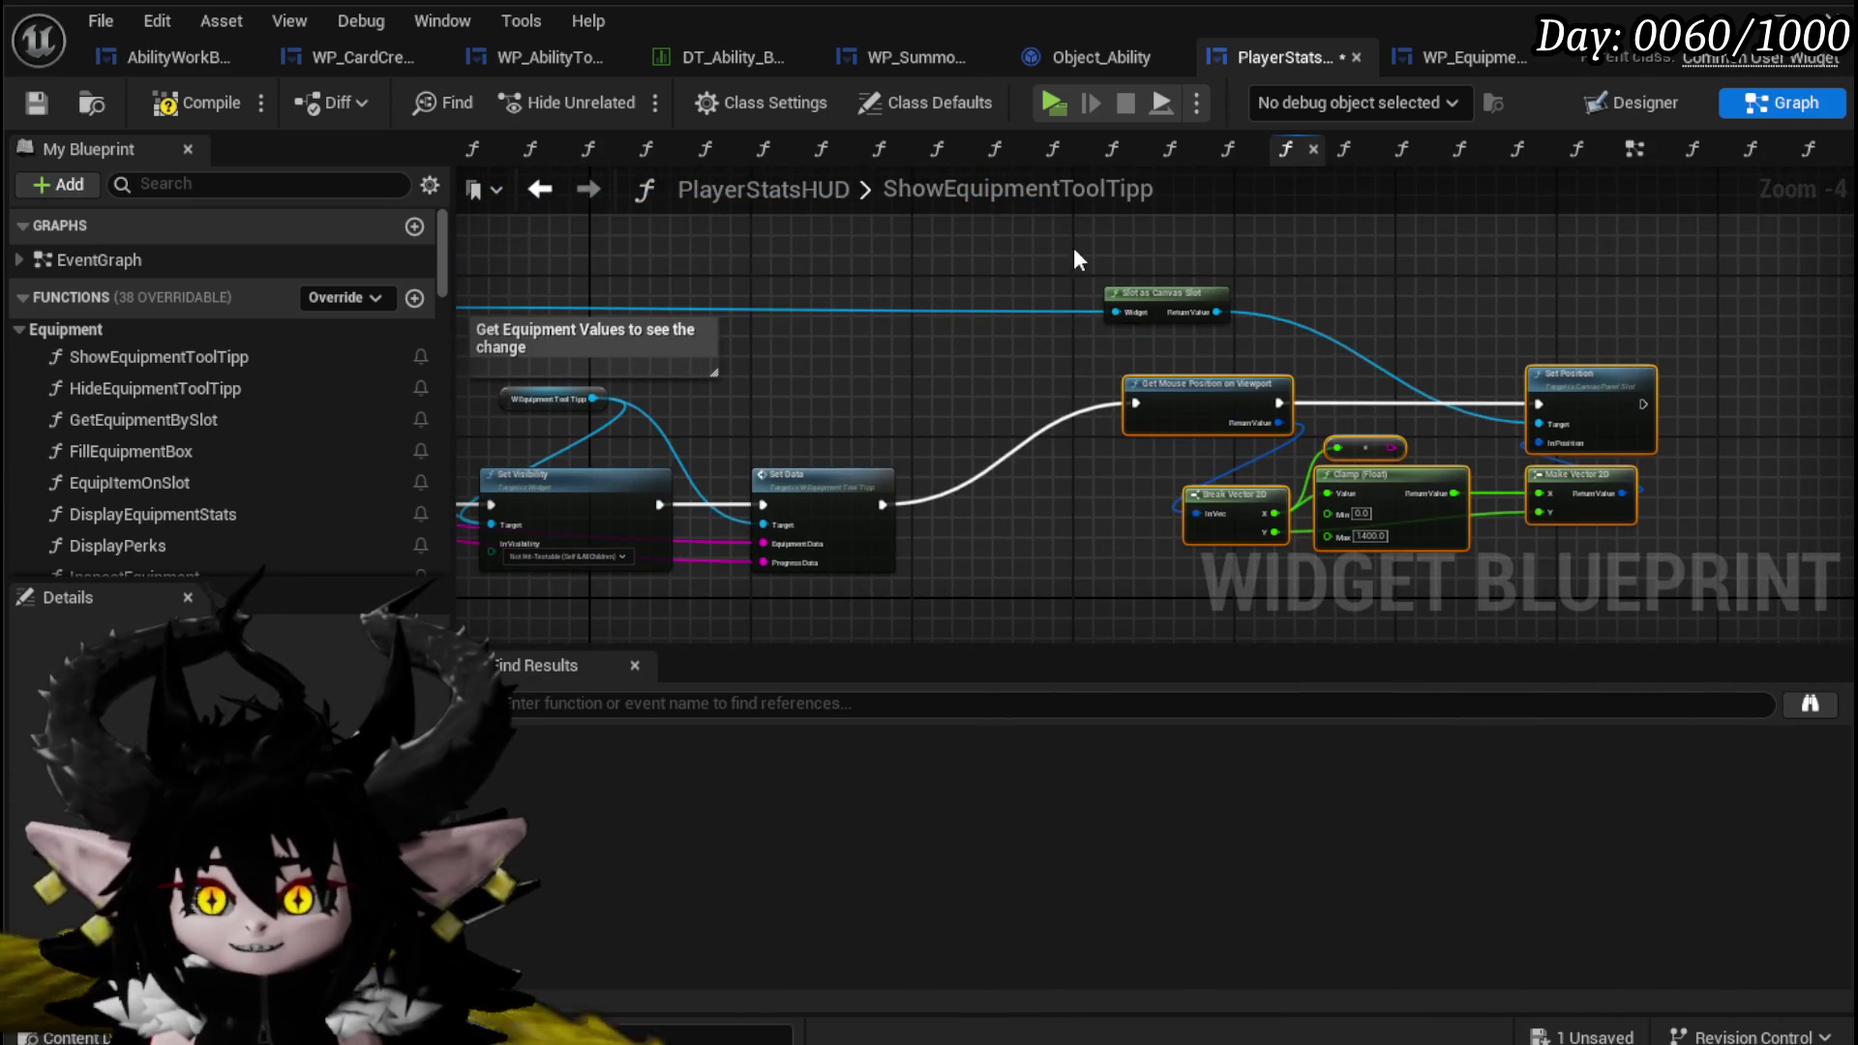
pyautogui.moveTo(687, 311); pyautogui.dragTo(779, 368)
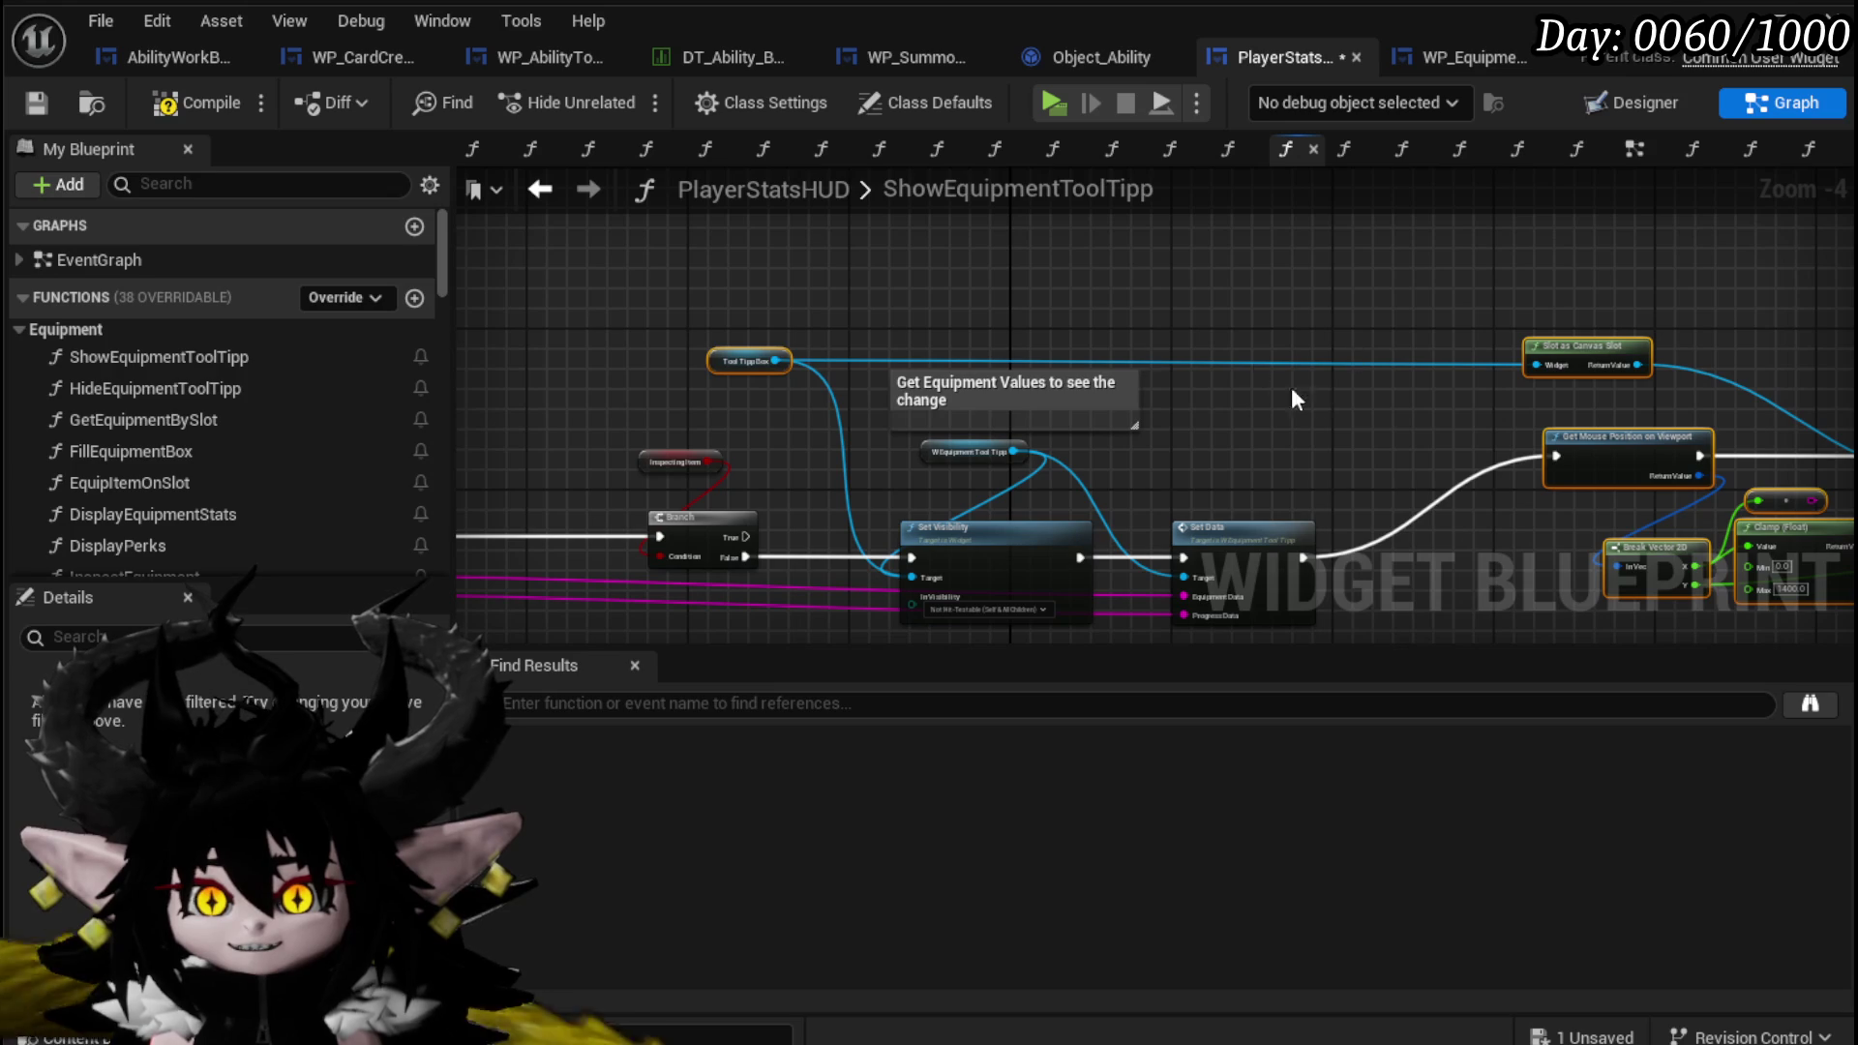
pyautogui.moveTo(1384, 426)
pyautogui.mouseDown()
pyautogui.moveTo(959, 367)
pyautogui.moveTo(1450, 362)
pyautogui.mouseUp()
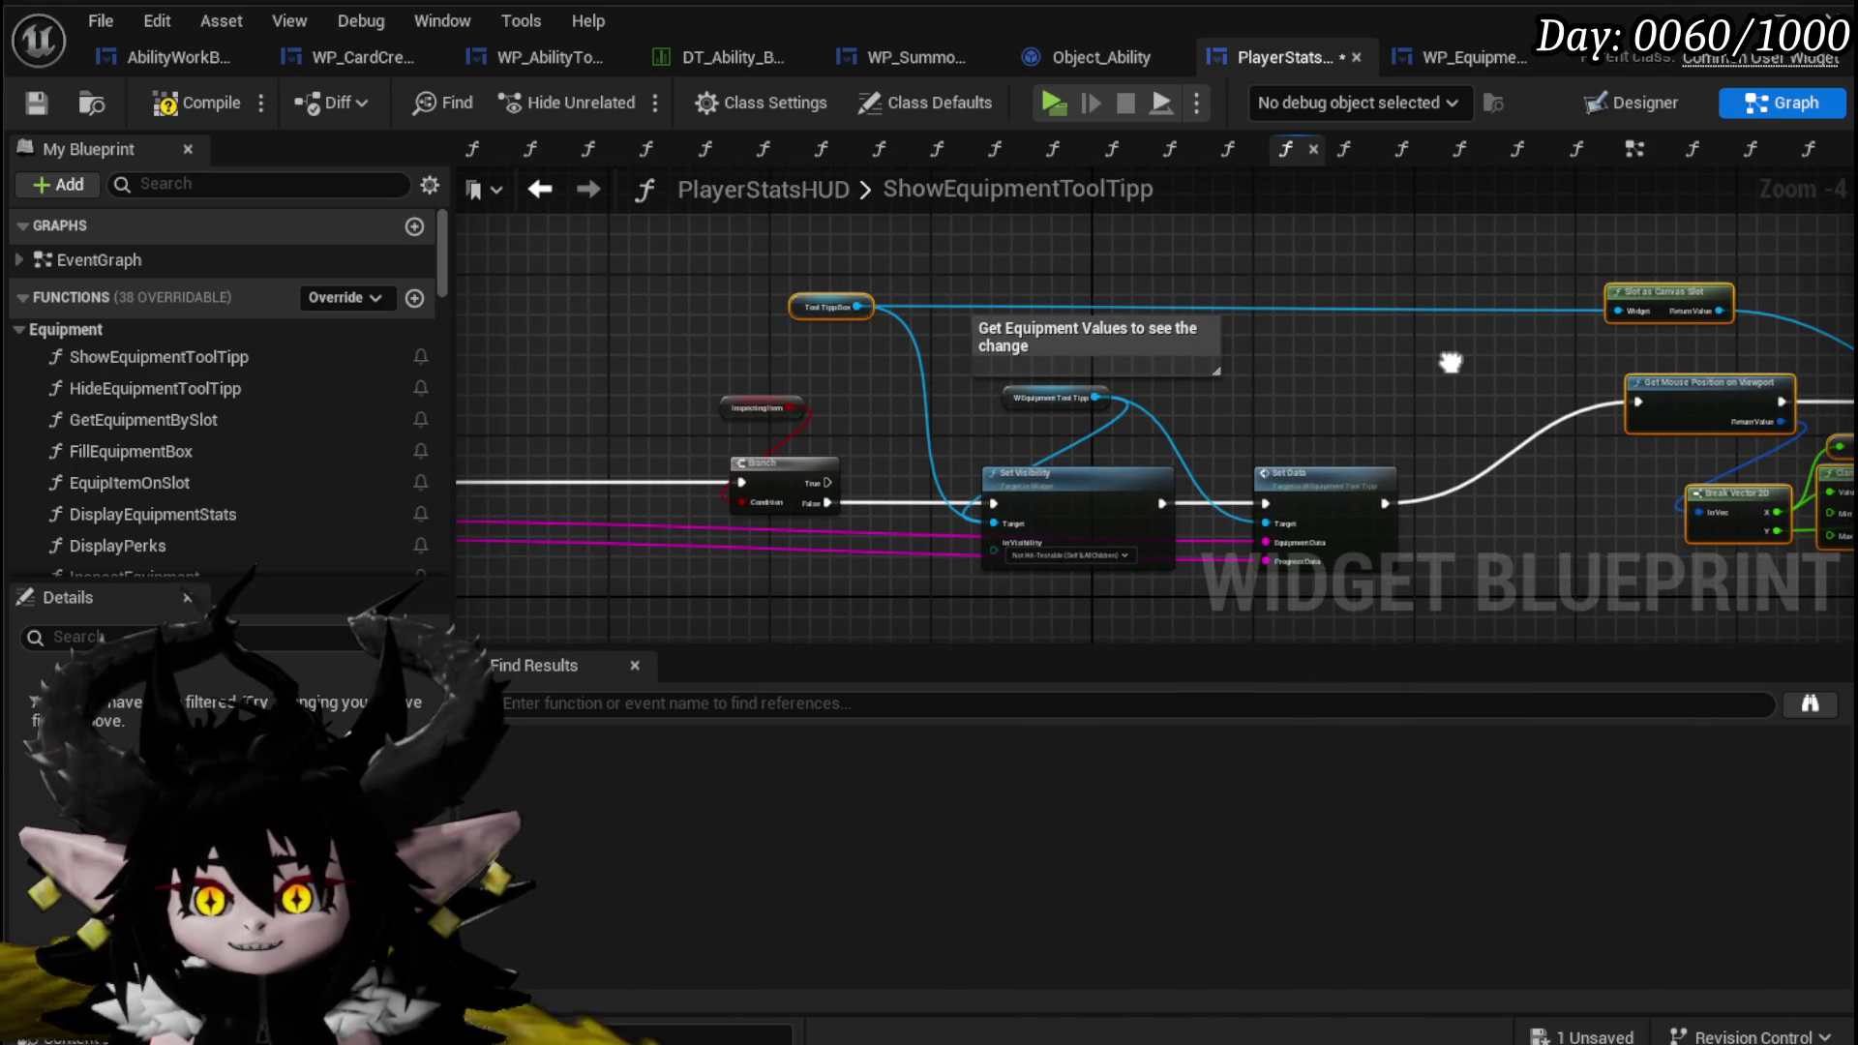
pyautogui.click(1017, 475)
pyautogui.moveTo(1401, 436)
pyautogui.mouseDown()
pyautogui.moveTo(880, 381)
pyautogui.moveTo(968, 386)
pyautogui.mouseUp()
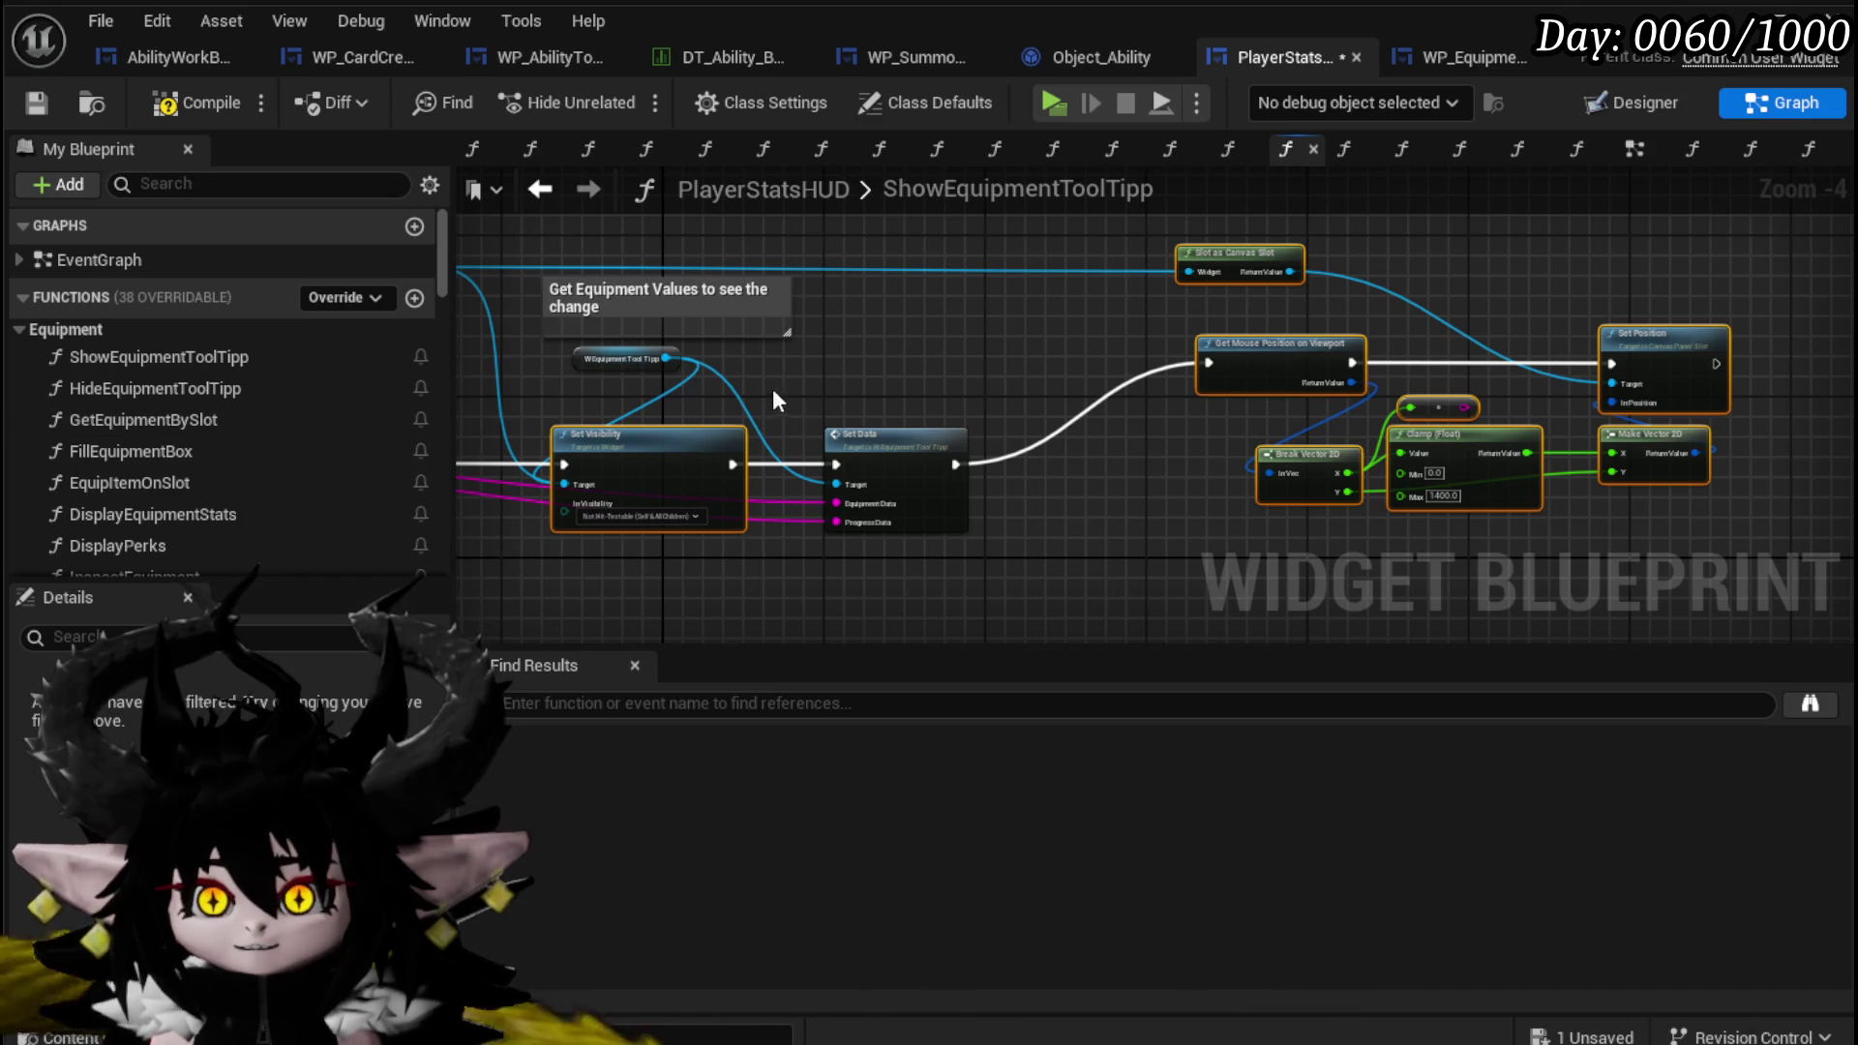
pyautogui.scroll(-5, 170, 372)
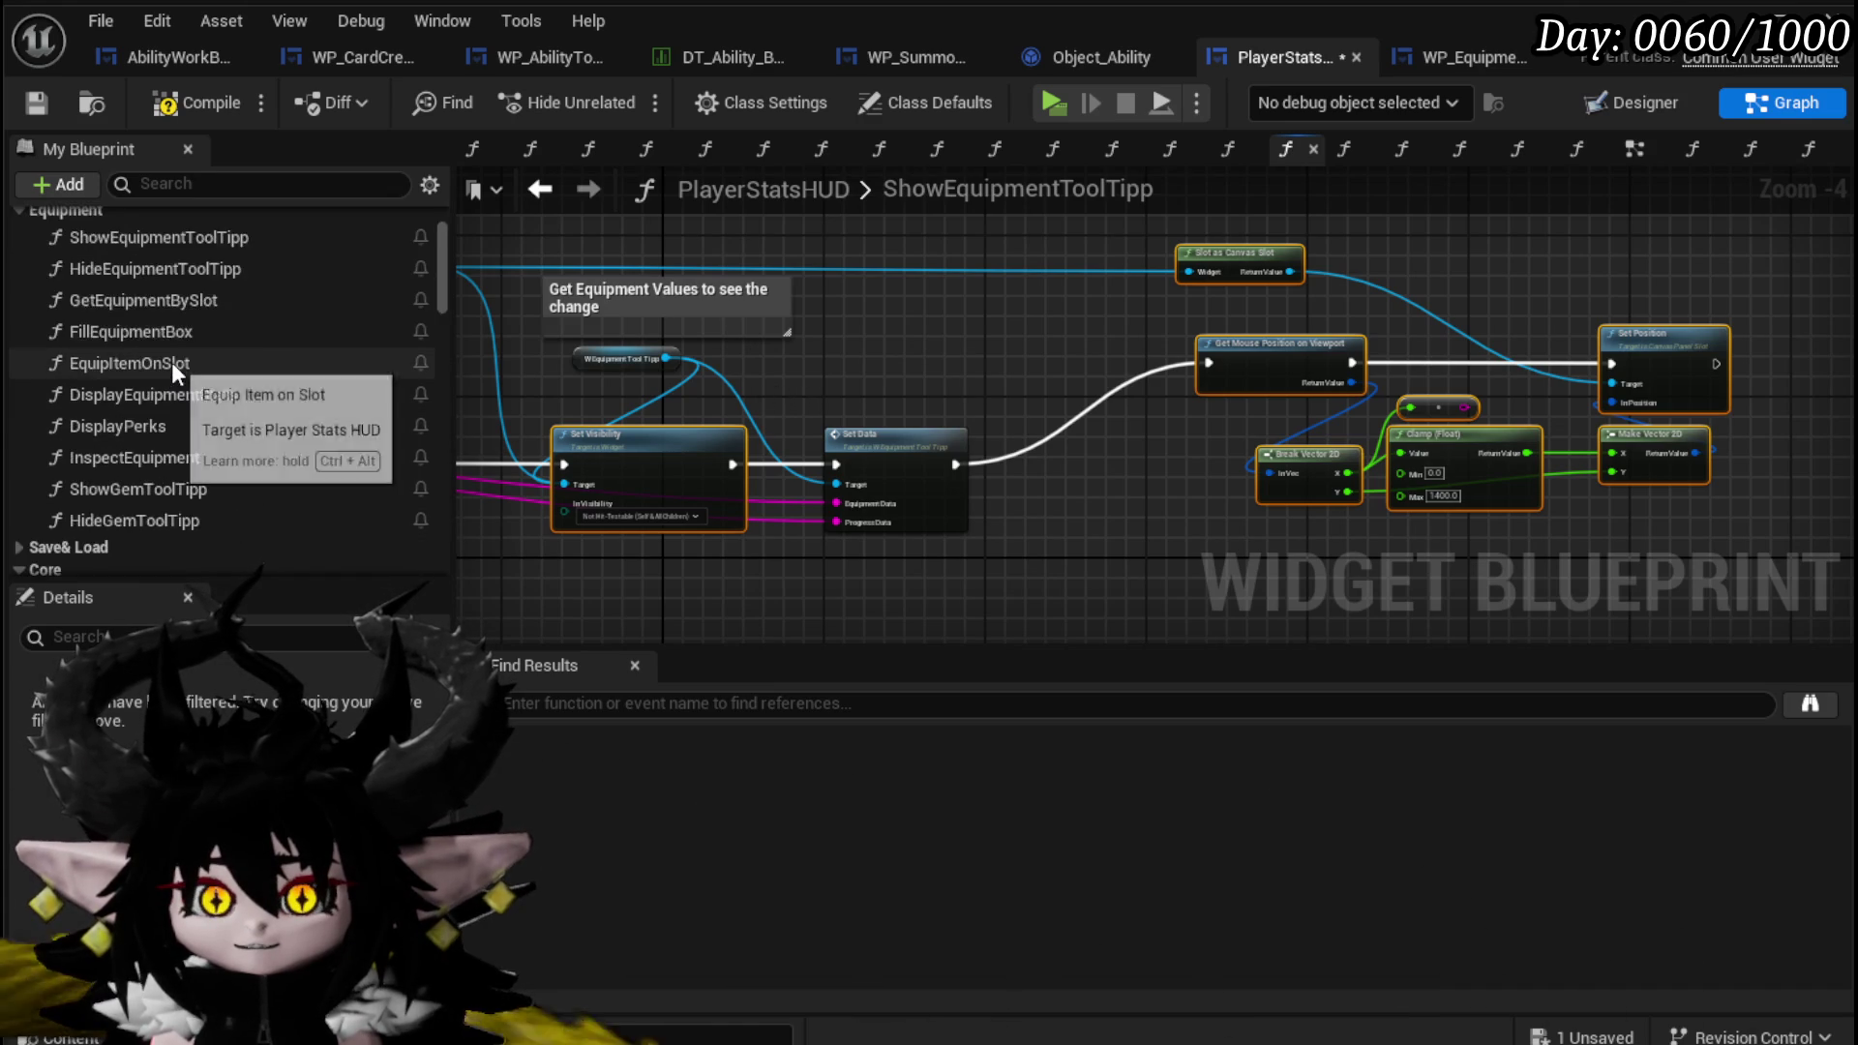
pyautogui.scroll(-3, 62, 449)
pyautogui.doubleClick(145, 440)
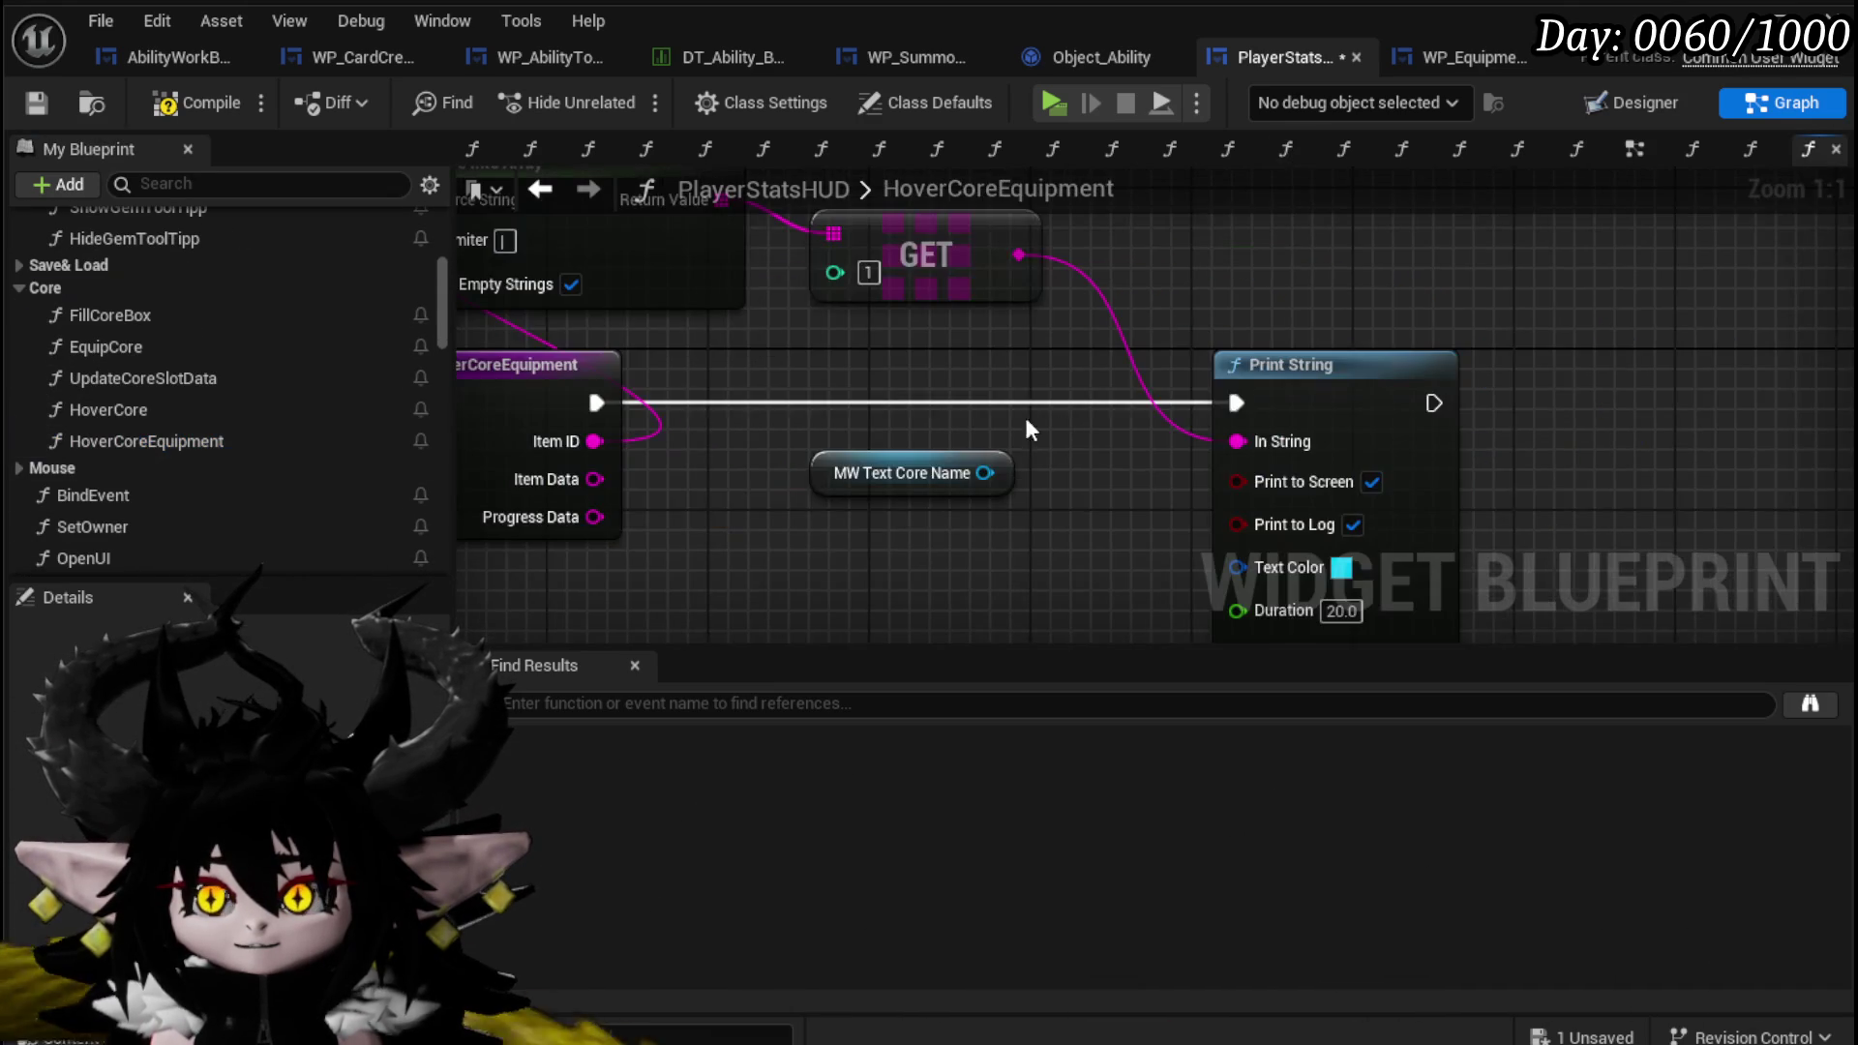
pyautogui.scroll(-3, 746, 412)
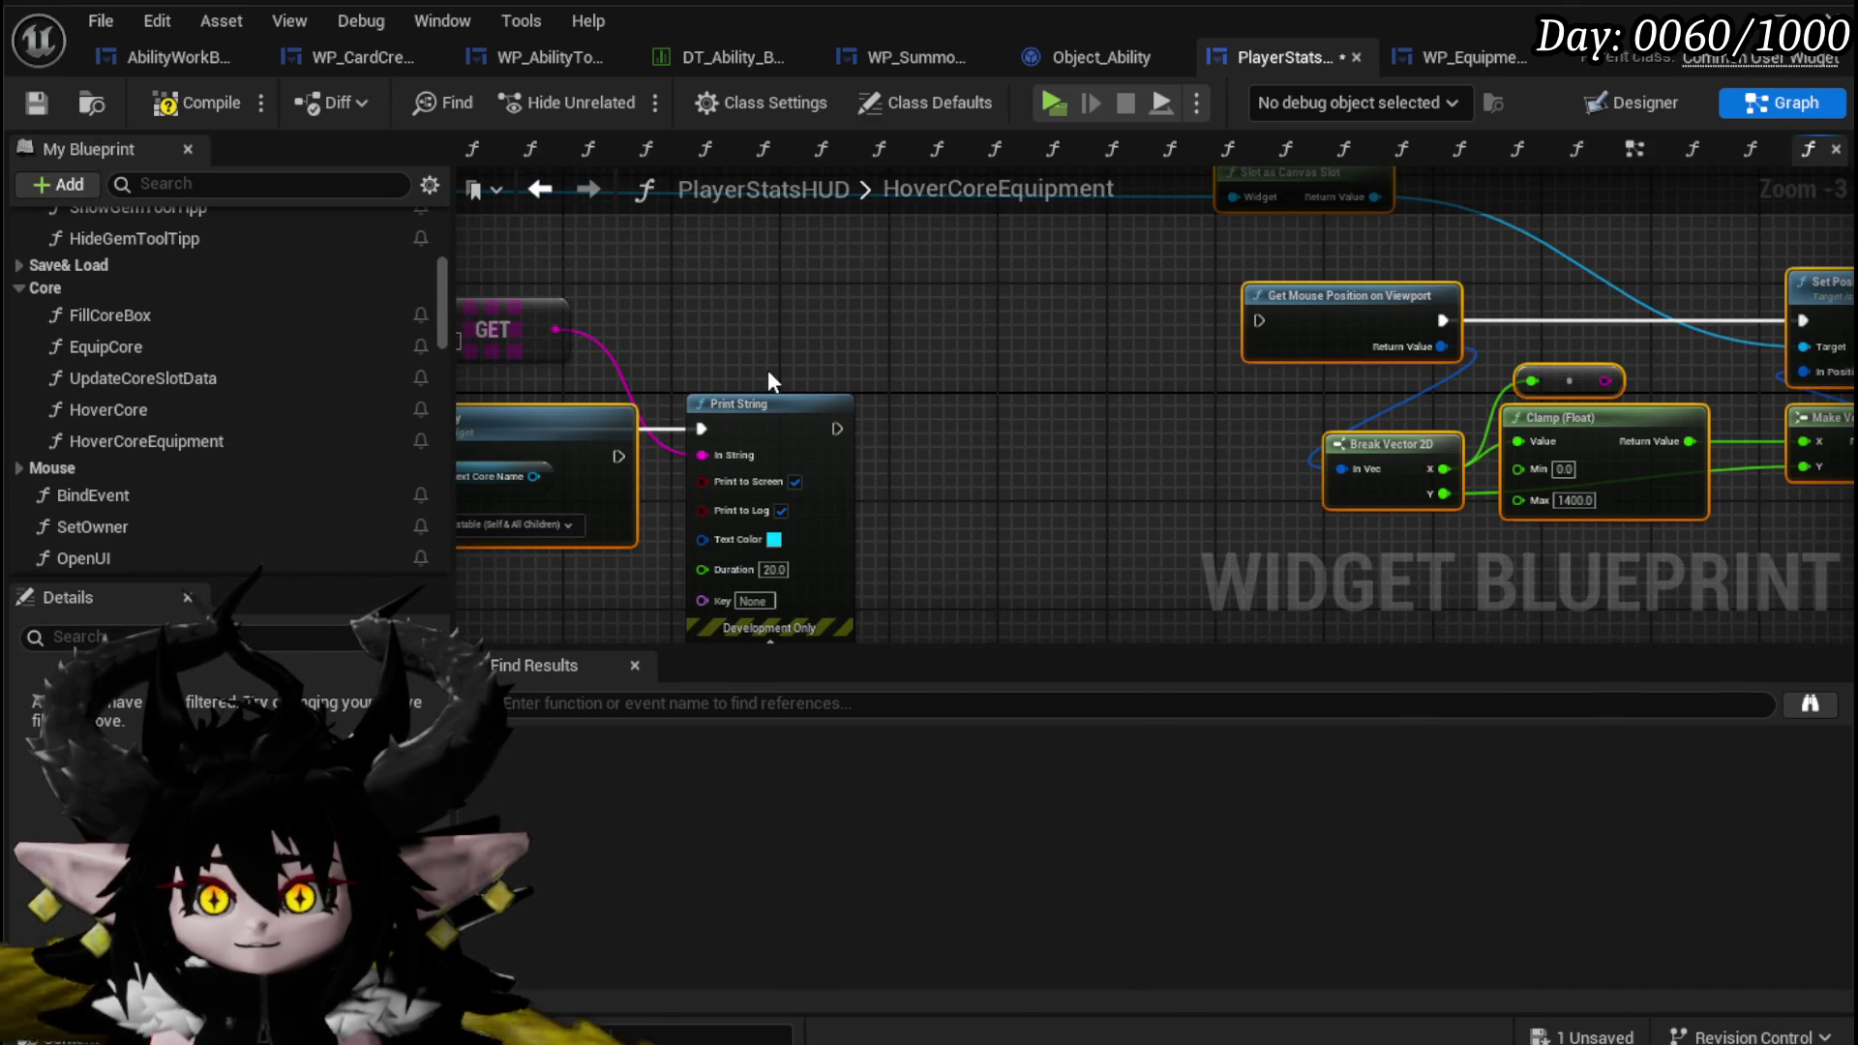
# Place Set Visibility after Print String and move the mouse-positioning nodes to the right.
pyautogui.moveTo(776, 405); pyautogui.dragTo(1311, 366)
pyautogui.moveTo(1127, 425)
pyautogui.mouseDown()
pyautogui.moveTo(1239, 412)
pyautogui.moveTo(1209, 400)
pyautogui.mouseUp()
pyautogui.moveTo(929, 407); pyautogui.dragTo(1169, 532)
pyautogui.moveTo(697, 322)
pyautogui.mouseDown()
pyautogui.moveTo(1321, 322)
pyautogui.moveTo(679, 259)
pyautogui.mouseUp()
pyautogui.moveTo(904, 440); pyautogui.dragTo(900, 368)
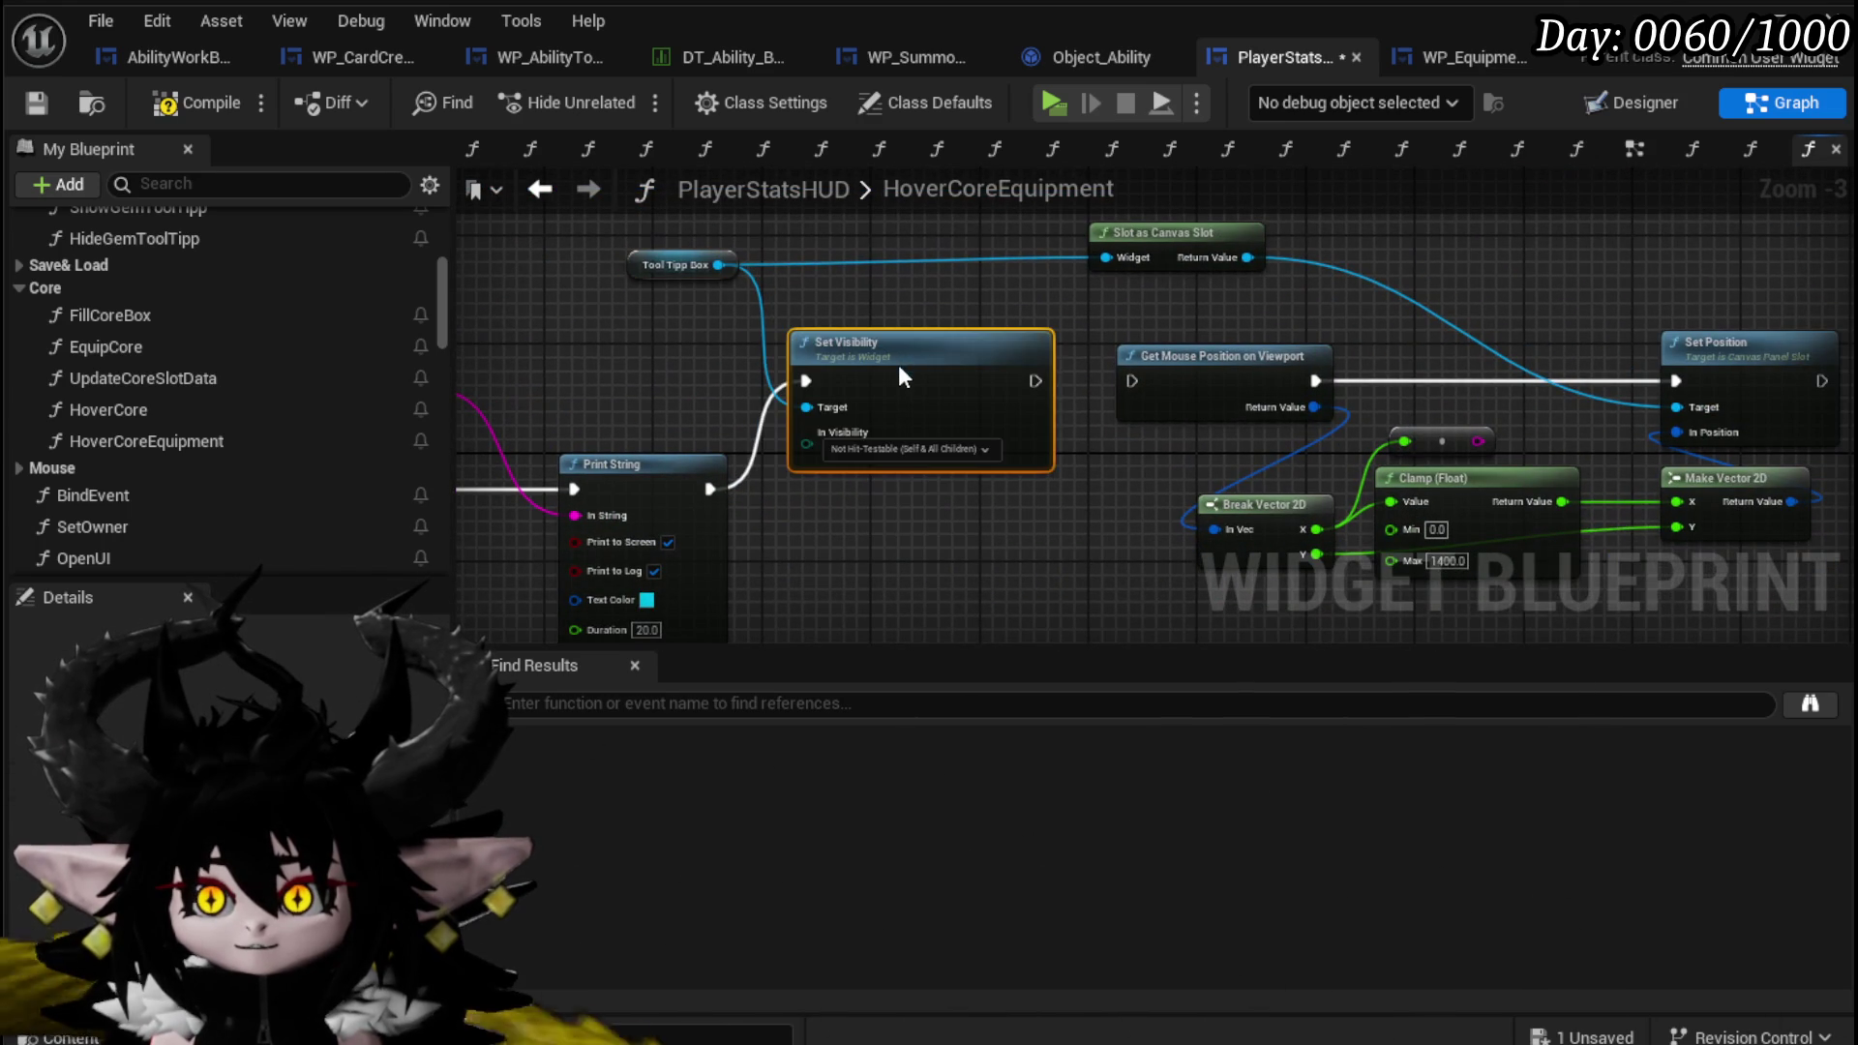
pyautogui.moveTo(1136, 375); pyautogui.dragTo(927, 368)
pyautogui.moveTo(768, 606); pyautogui.dragTo(1457, 324)
pyautogui.moveTo(852, 370)
pyautogui.mouseDown()
pyautogui.moveTo(966, 358)
pyautogui.moveTo(1109, 382)
pyautogui.moveTo(1189, 322)
pyautogui.mouseUp()
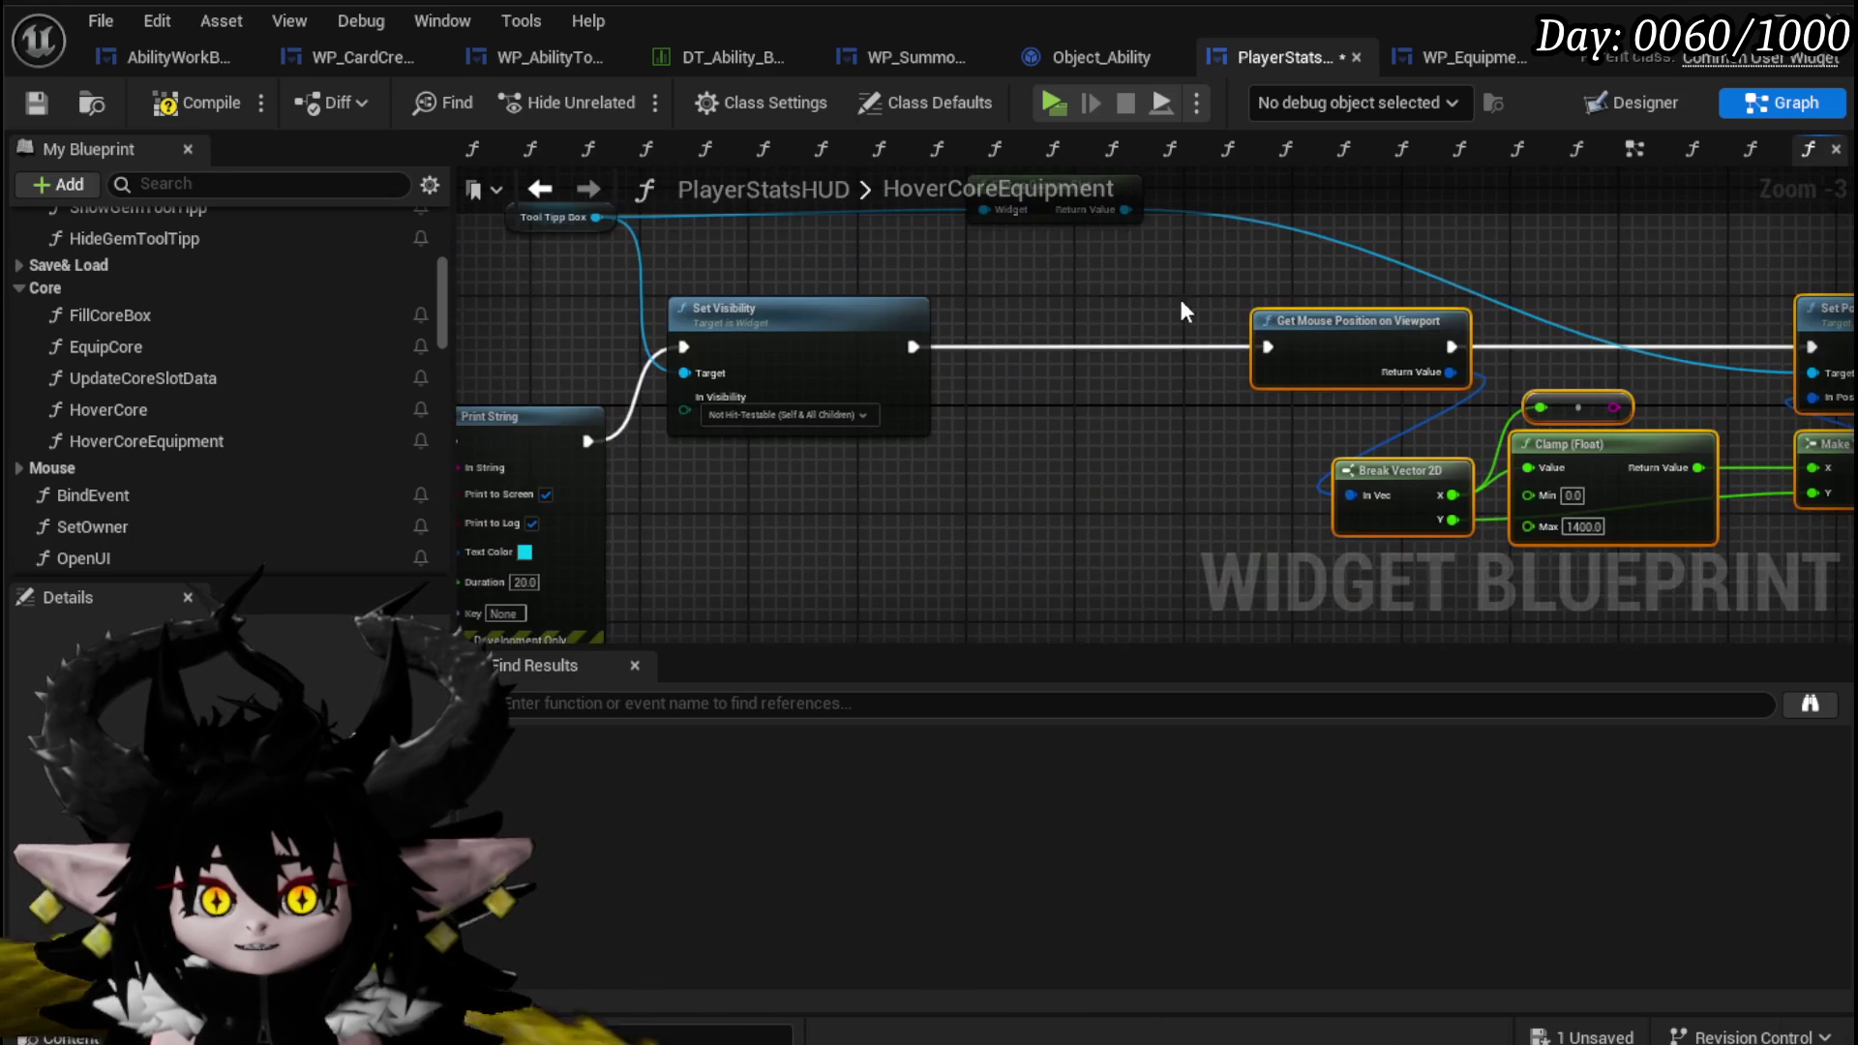
pyautogui.scroll(-3, 291, 416)
pyautogui.moveTo(662, 412)
pyautogui.mouseDown()
pyautogui.moveTo(1374, 406)
pyautogui.moveTo(1093, 407)
pyautogui.mouseUp()
# Add a Set Text on MW Text Core Name, fed GET via To Text, after Set Visibility.
pyautogui.moveTo(716, 483)
pyautogui.mouseDown()
pyautogui.moveTo(1092, 426)
pyautogui.moveTo(1138, 370)
pyautogui.mouseUp()
pyautogui.moveTo(823, 329)
pyautogui.mouseDown()
pyautogui.moveTo(852, 290)
pyautogui.moveTo(1100, 507)
pyautogui.mouseUp()
pyautogui.write('Set Text')
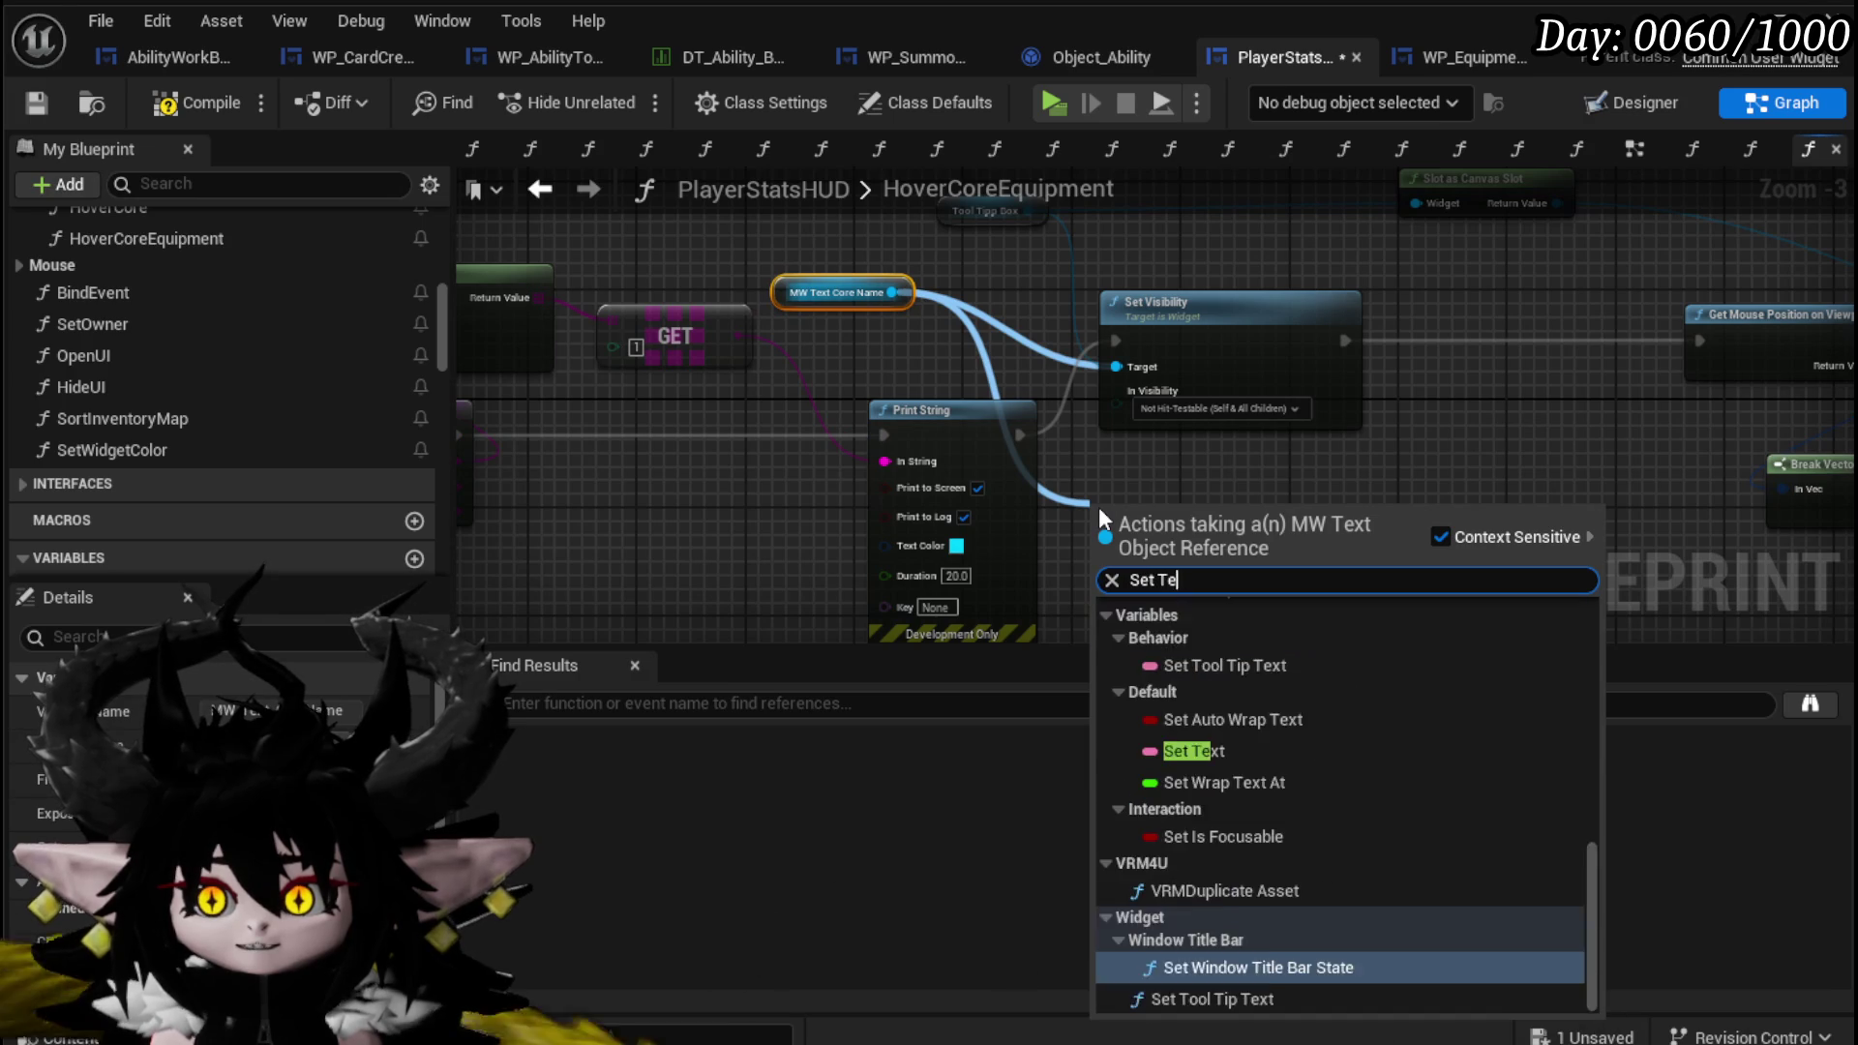
pyautogui.click(1194, 637)
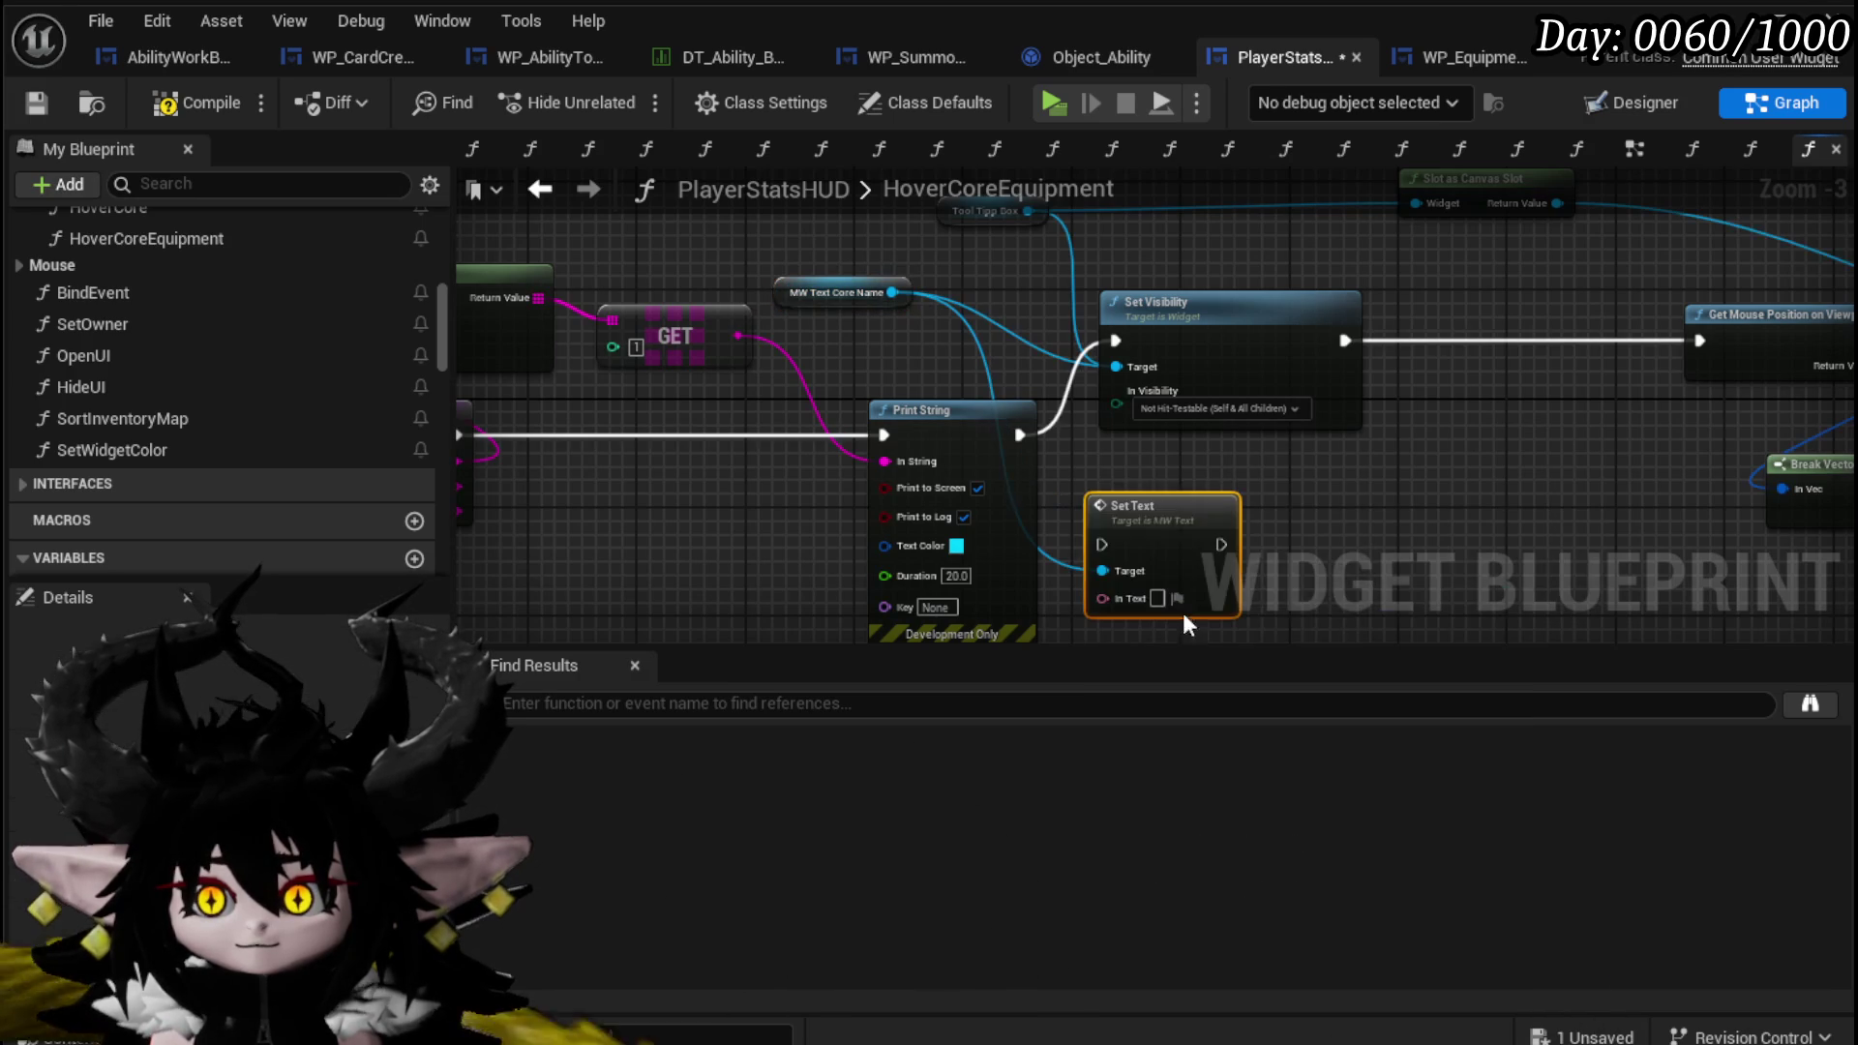
pyautogui.moveTo(739, 336); pyautogui.dragTo(1111, 598)
pyautogui.moveTo(1141, 532)
pyautogui.mouseDown()
pyautogui.moveTo(1485, 442)
pyautogui.moveTo(1485, 329)
pyautogui.mouseUp()
pyautogui.moveTo(1346, 340); pyautogui.dragTo(1455, 337)
pyautogui.moveTo(1546, 341); pyautogui.dragTo(1705, 339)
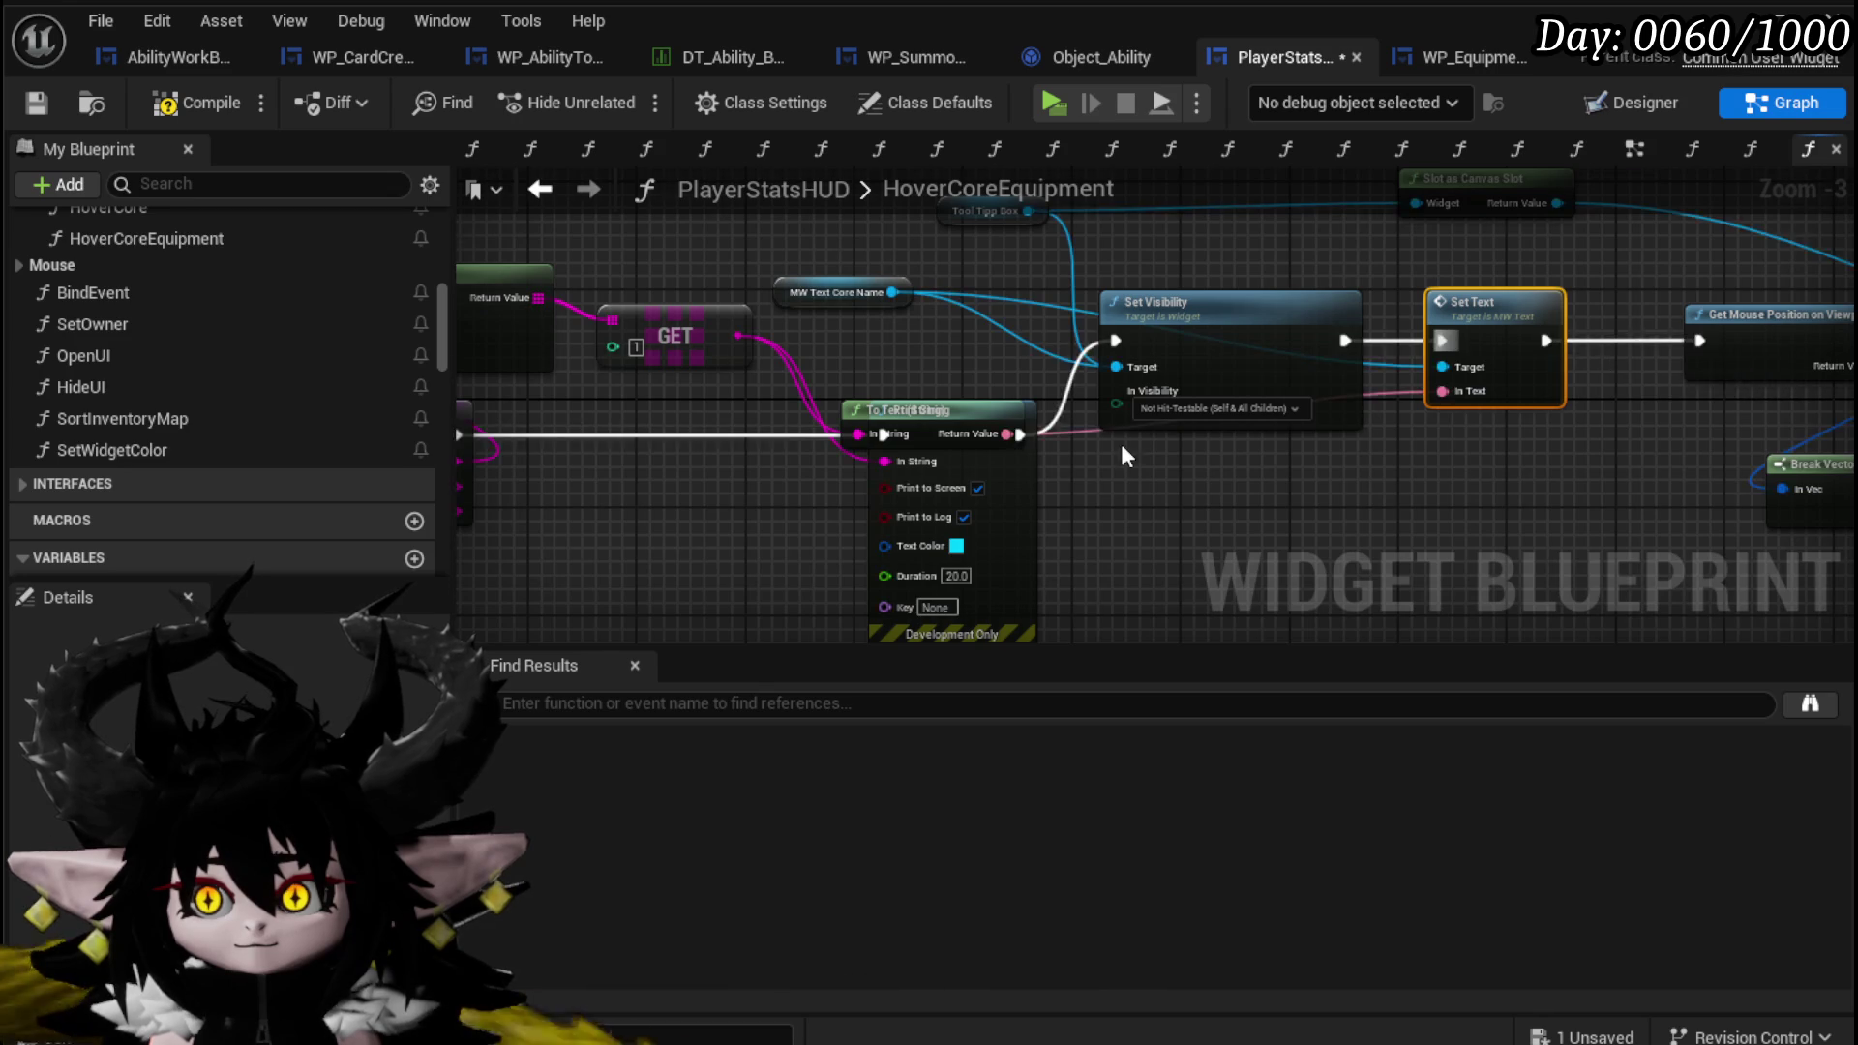
# Route the function start straight into Set Visibility, bypassing Print String, then compile and save.
pyautogui.moveTo(672, 439); pyautogui.dragTo(1359, 350)
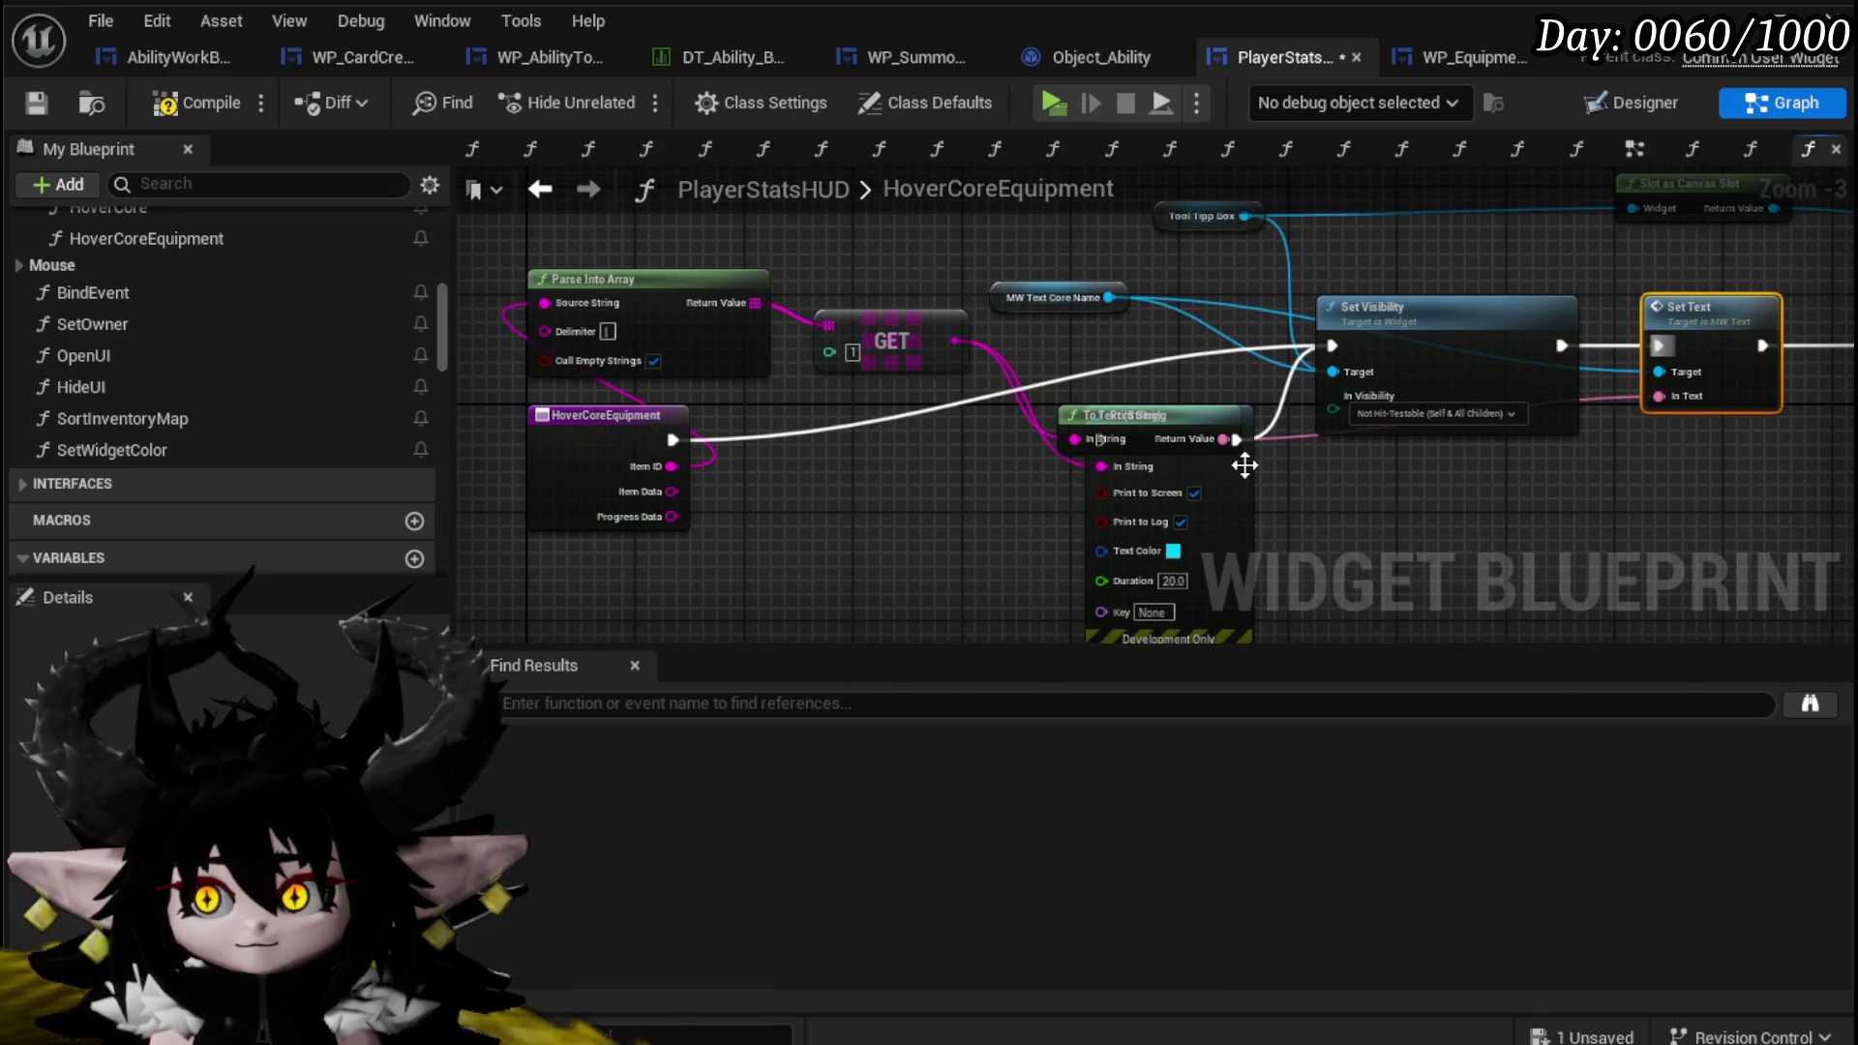
pyautogui.moveTo(1259, 526)
pyautogui.mouseDown()
pyautogui.moveTo(1067, 508)
pyautogui.moveTo(753, 542)
pyautogui.mouseUp()
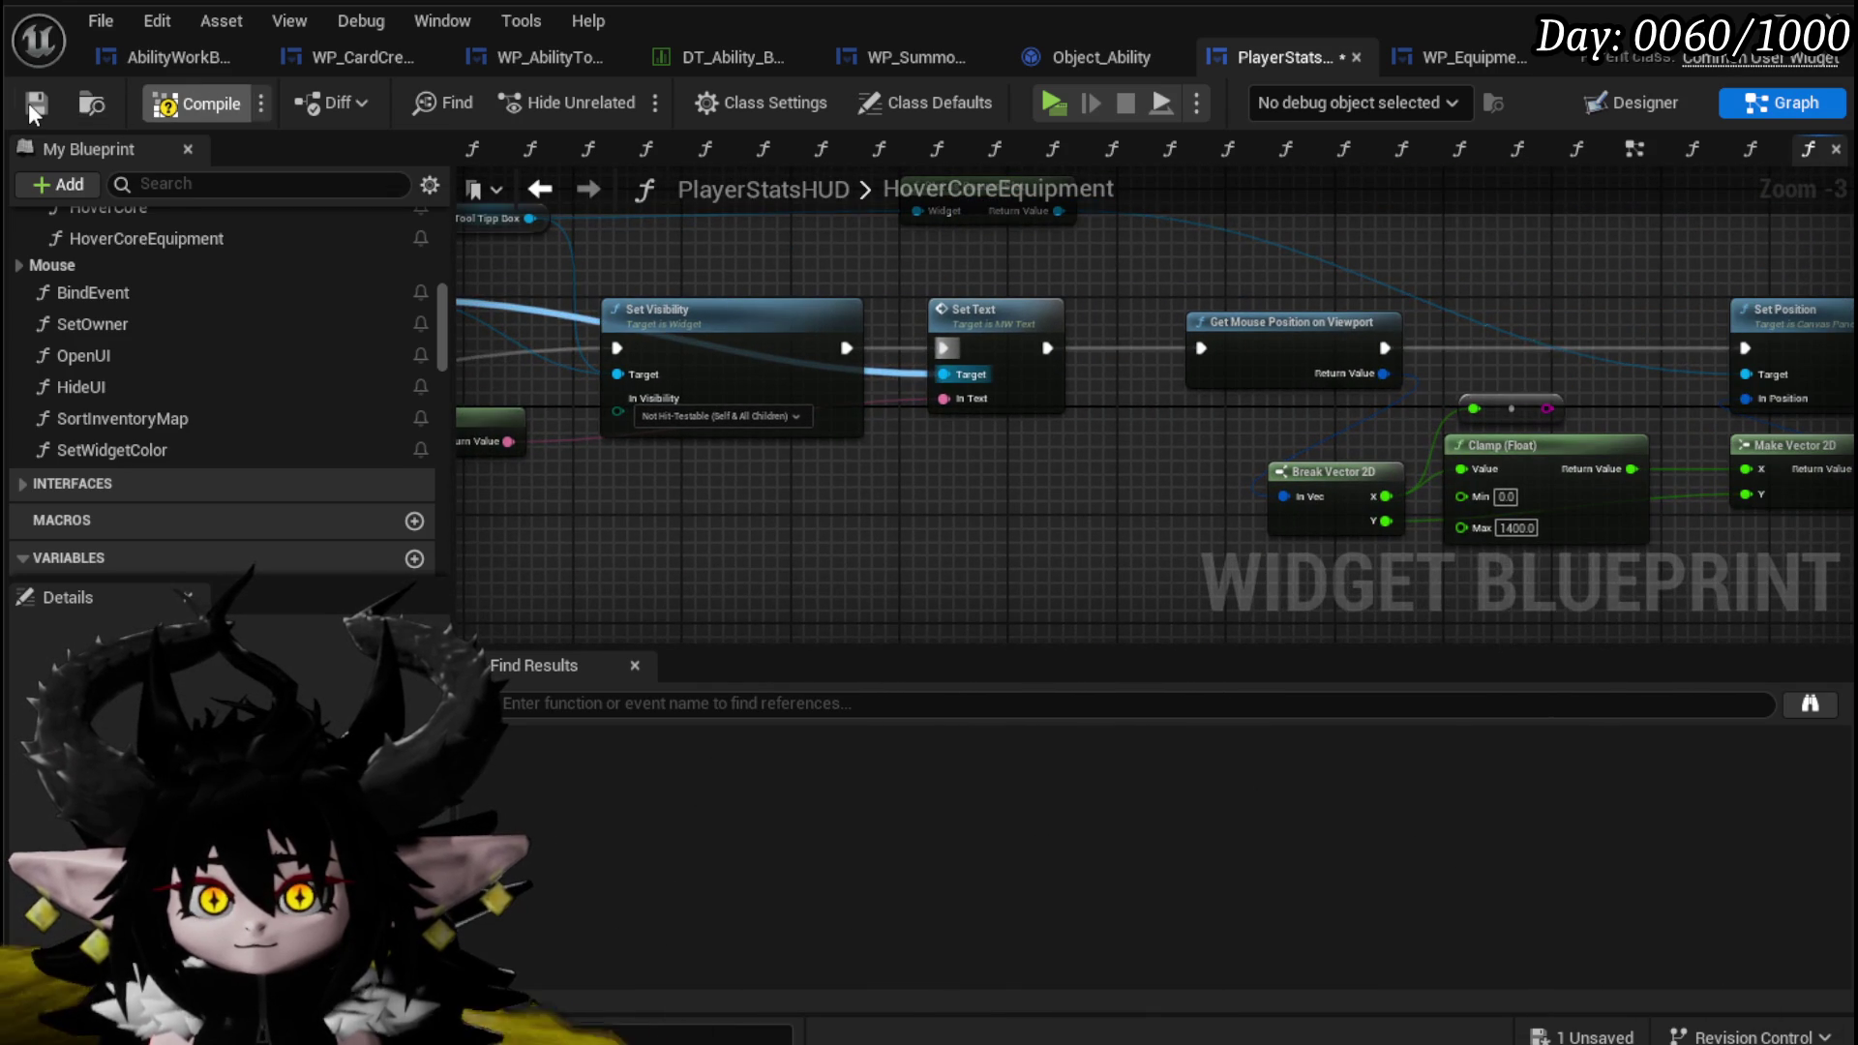
pyautogui.click(164, 103)
pyautogui.hotkey('ctrl', 's')
pyautogui.scroll(-1, 1070, 467)
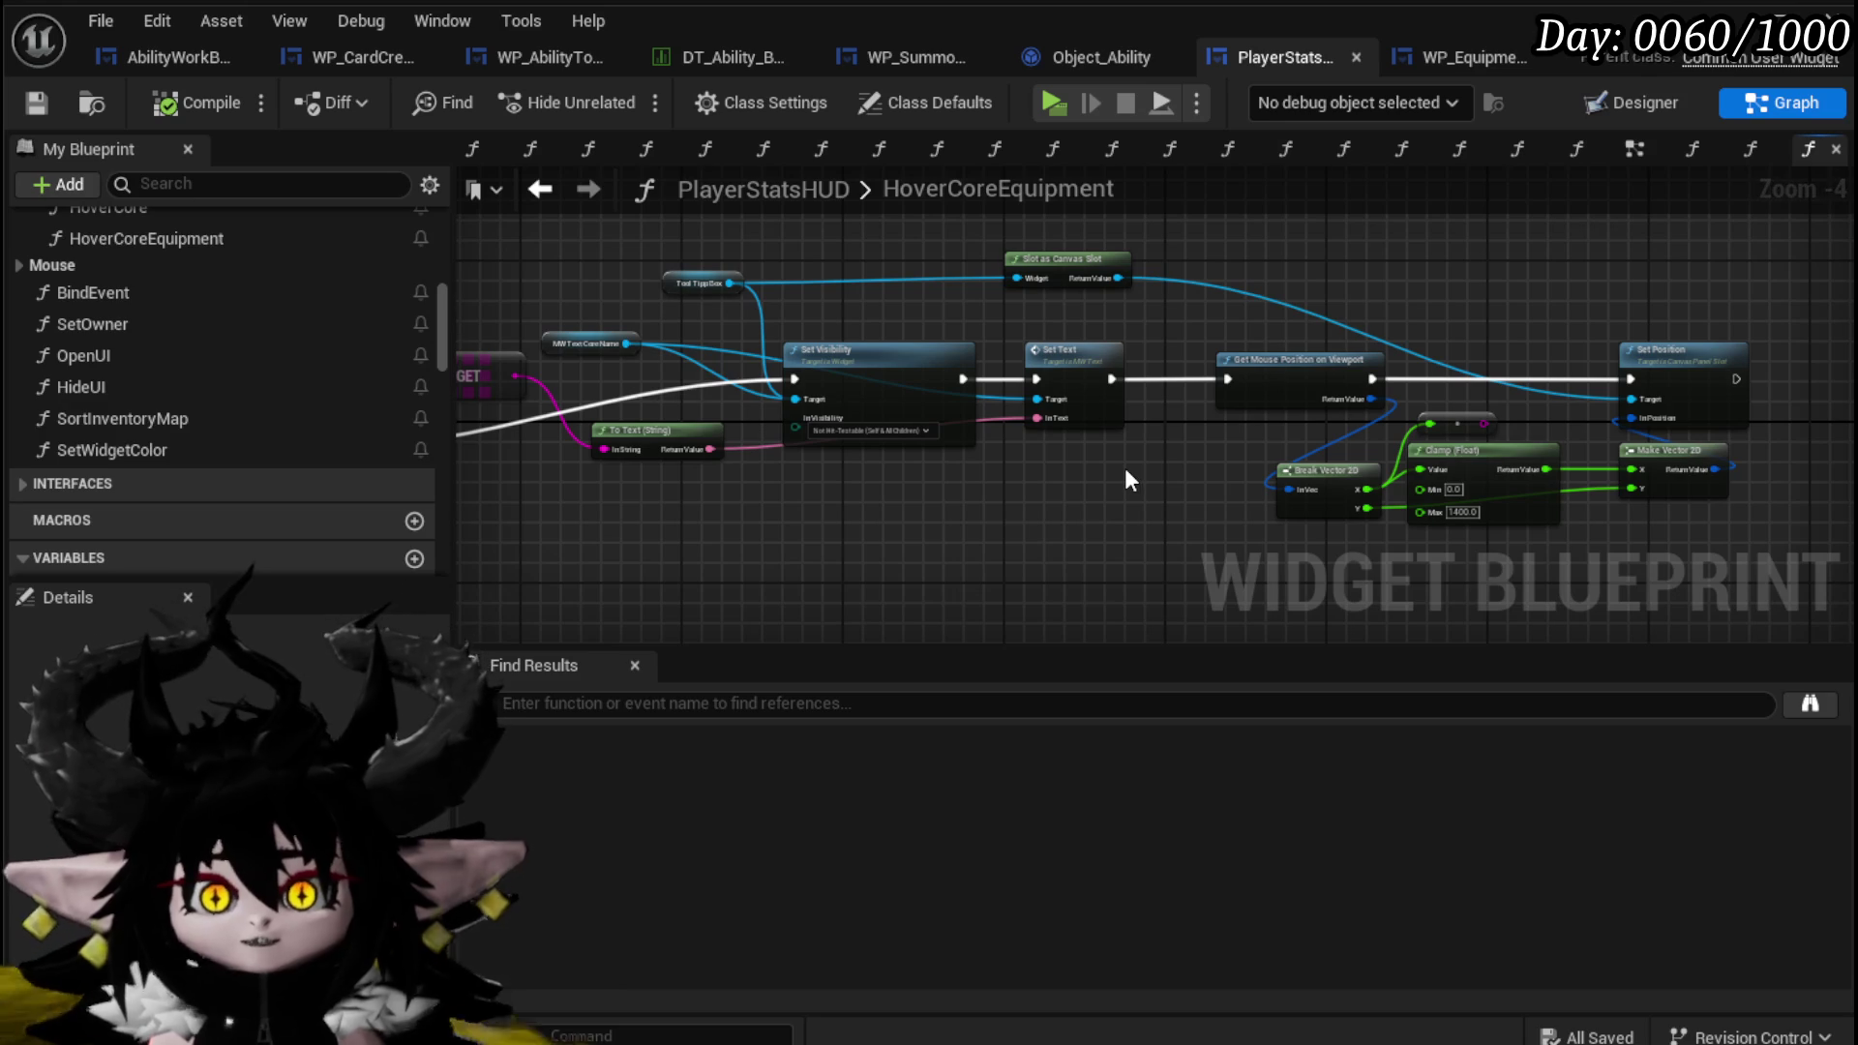
pyautogui.scroll(3, 218, 406)
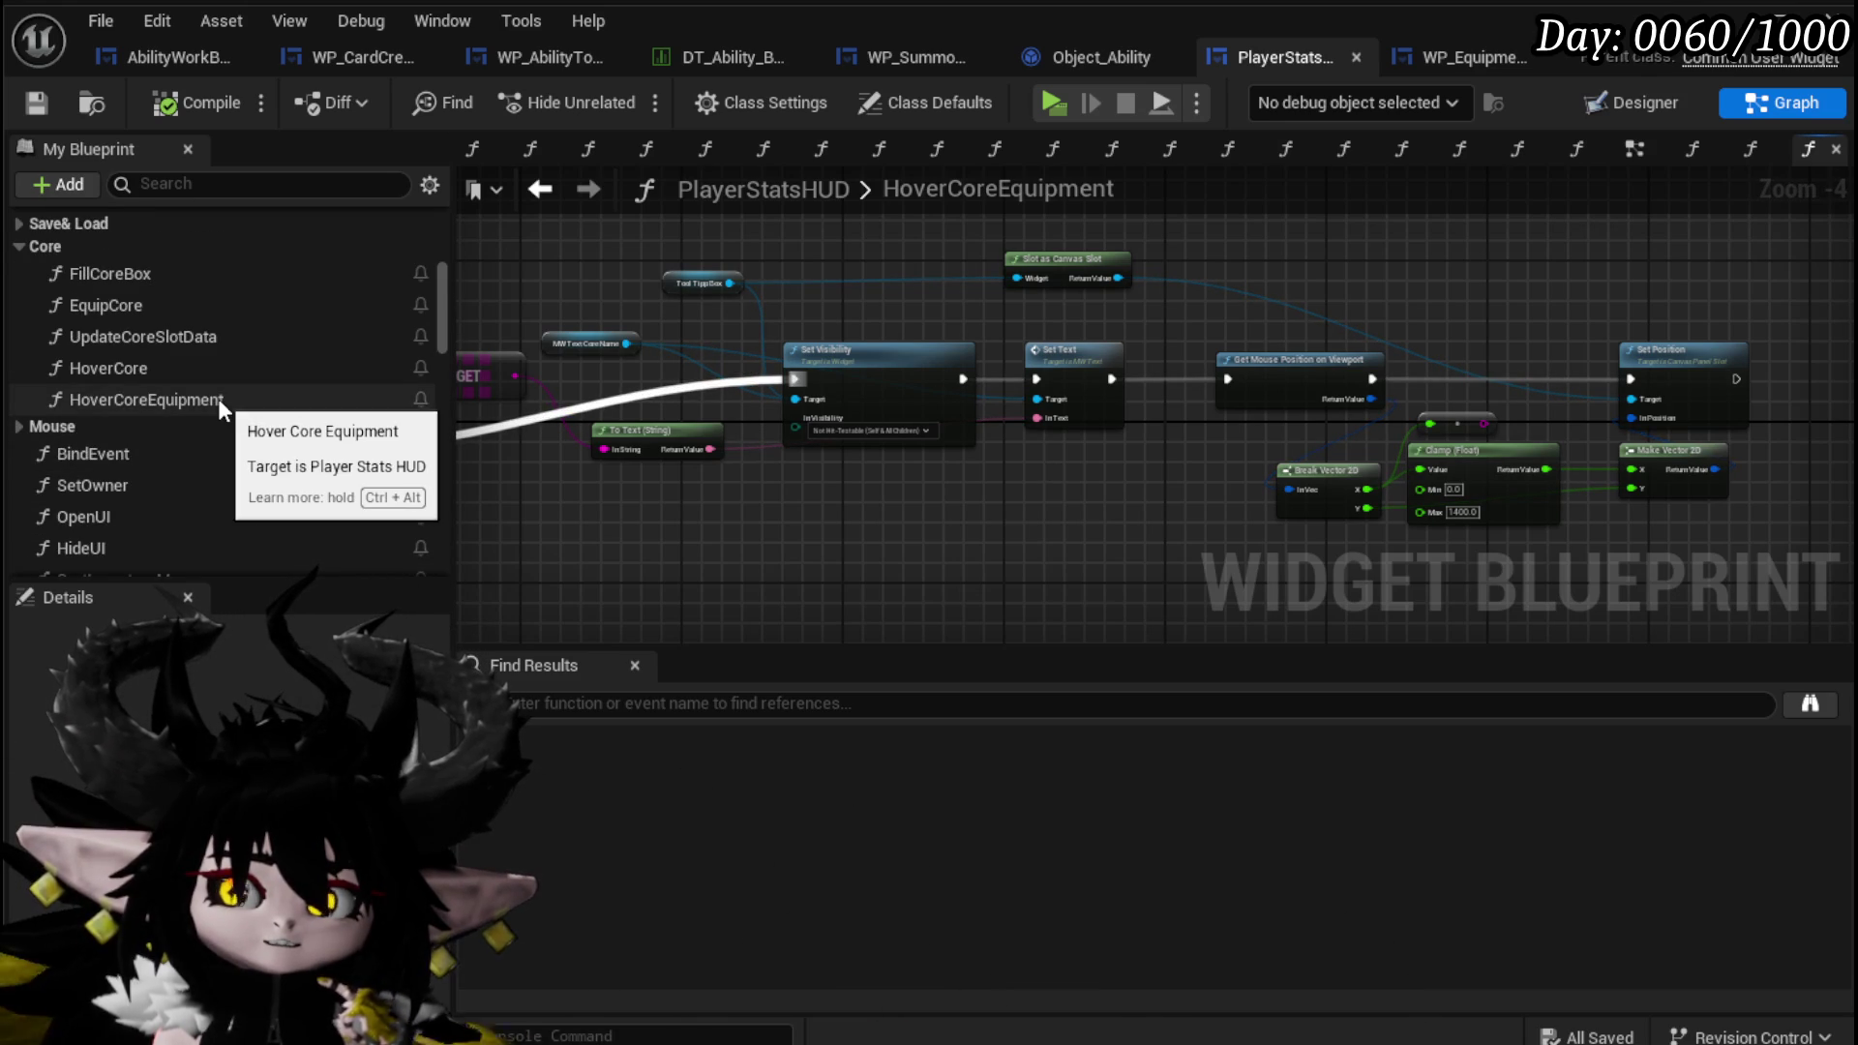
pyautogui.scroll(5, 84, 362)
# In the ShowEquipmentToolTipp graph, move the W Equipment Tool Tipp node up-left.
pyautogui.doubleClick(159, 236)
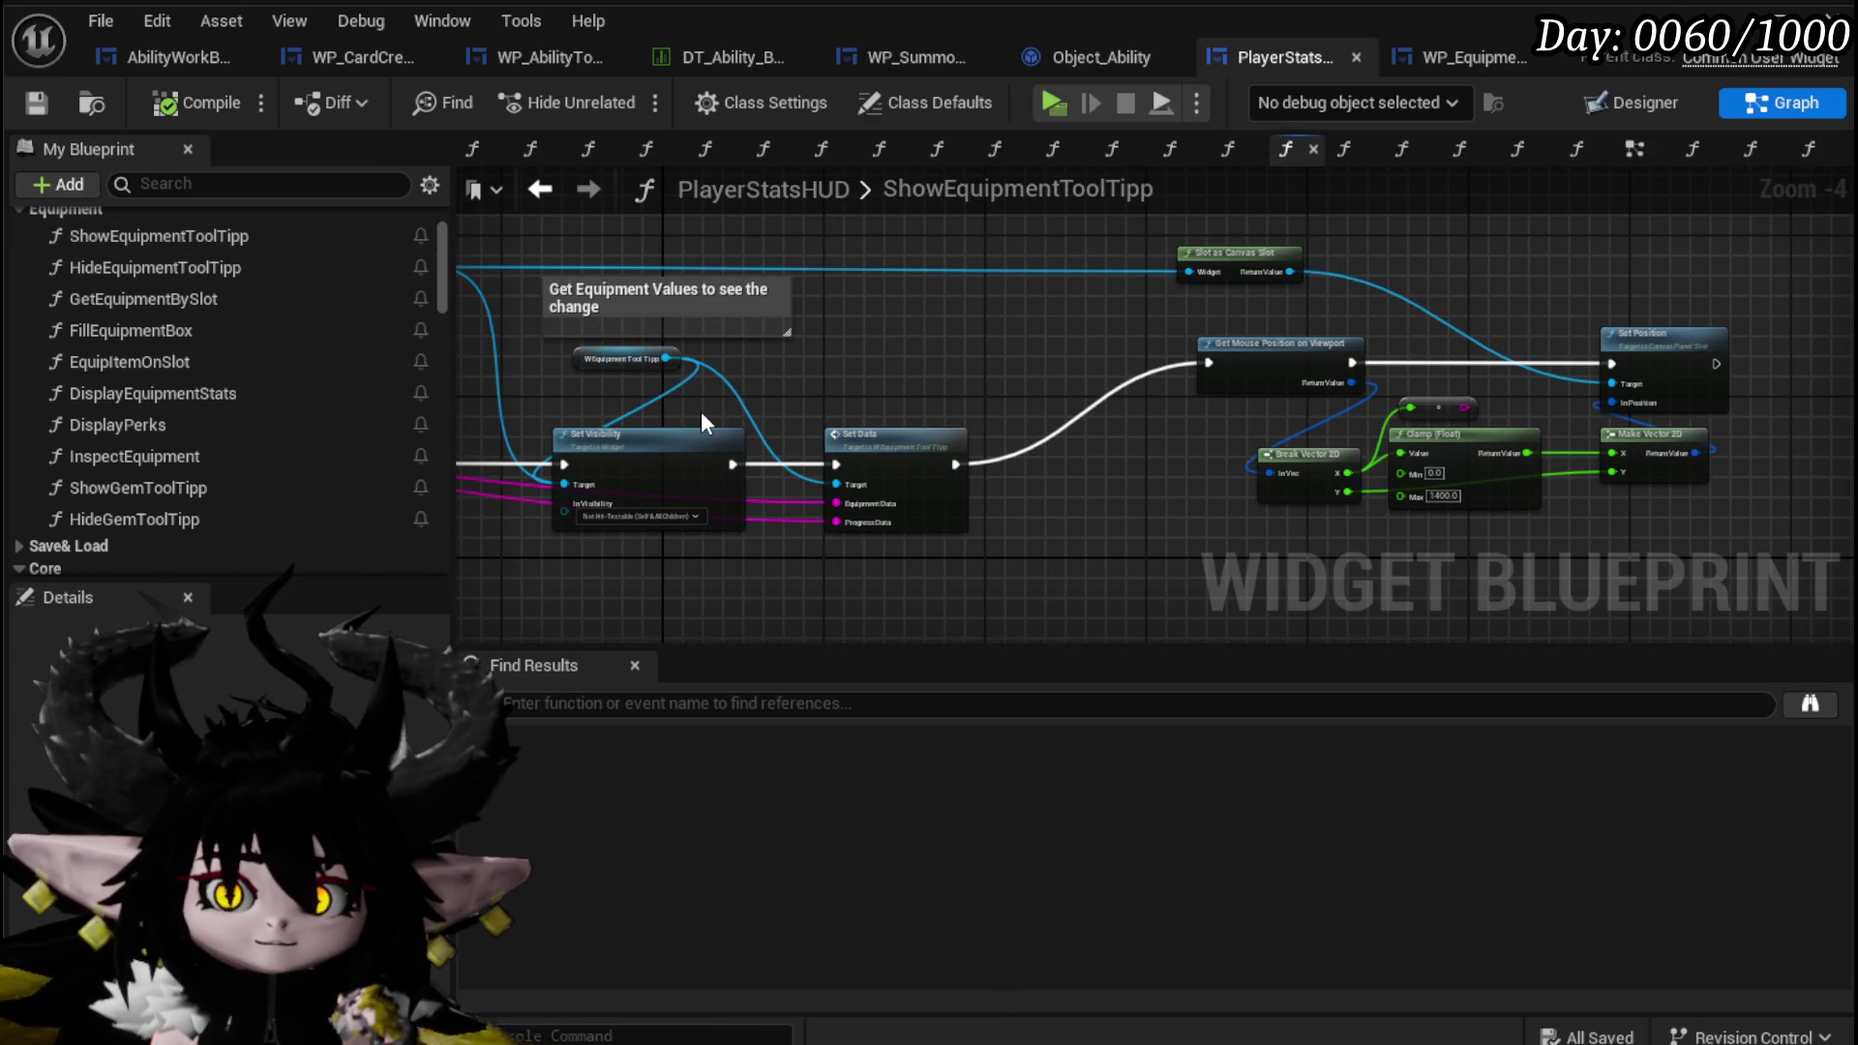
pyautogui.scroll(3, 701, 422)
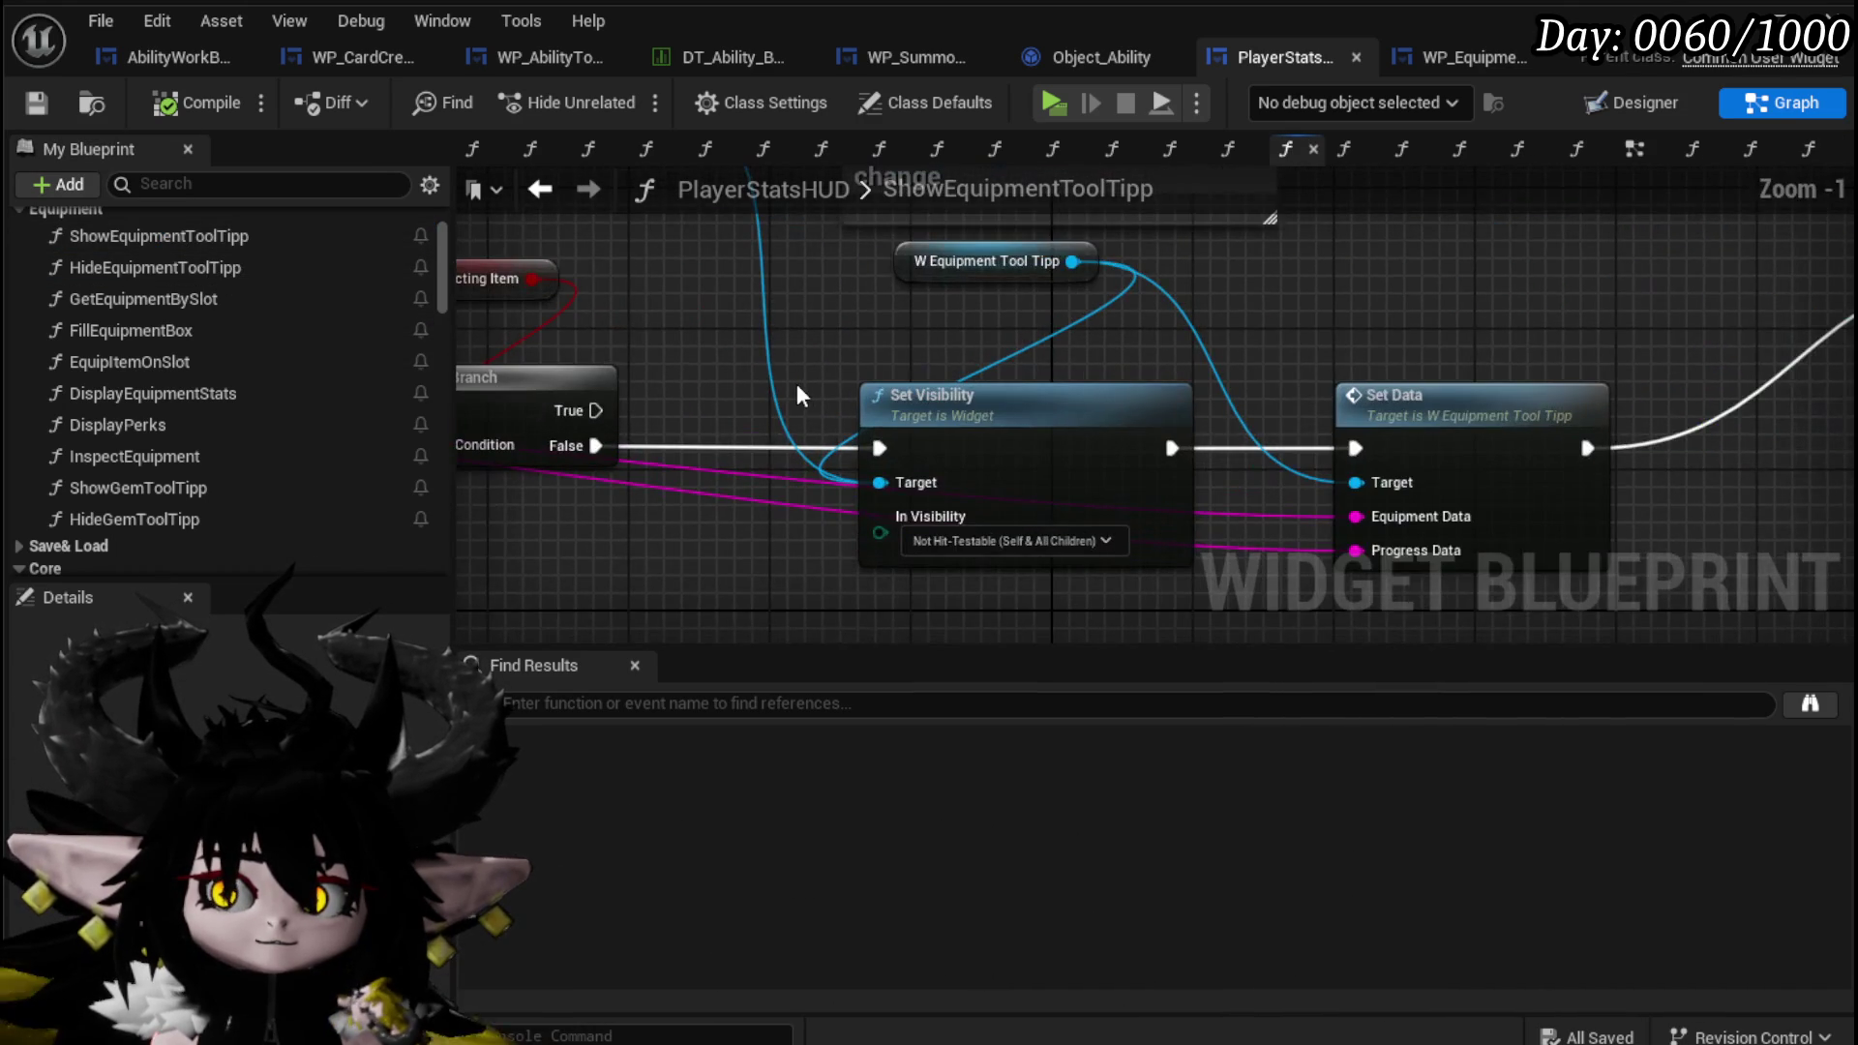
pyautogui.moveTo(815, 438); pyautogui.dragTo(931, 567)
pyautogui.moveTo(1045, 459)
pyautogui.mouseDown()
pyautogui.moveTo(697, 475)
pyautogui.moveTo(741, 435)
pyautogui.mouseUp()
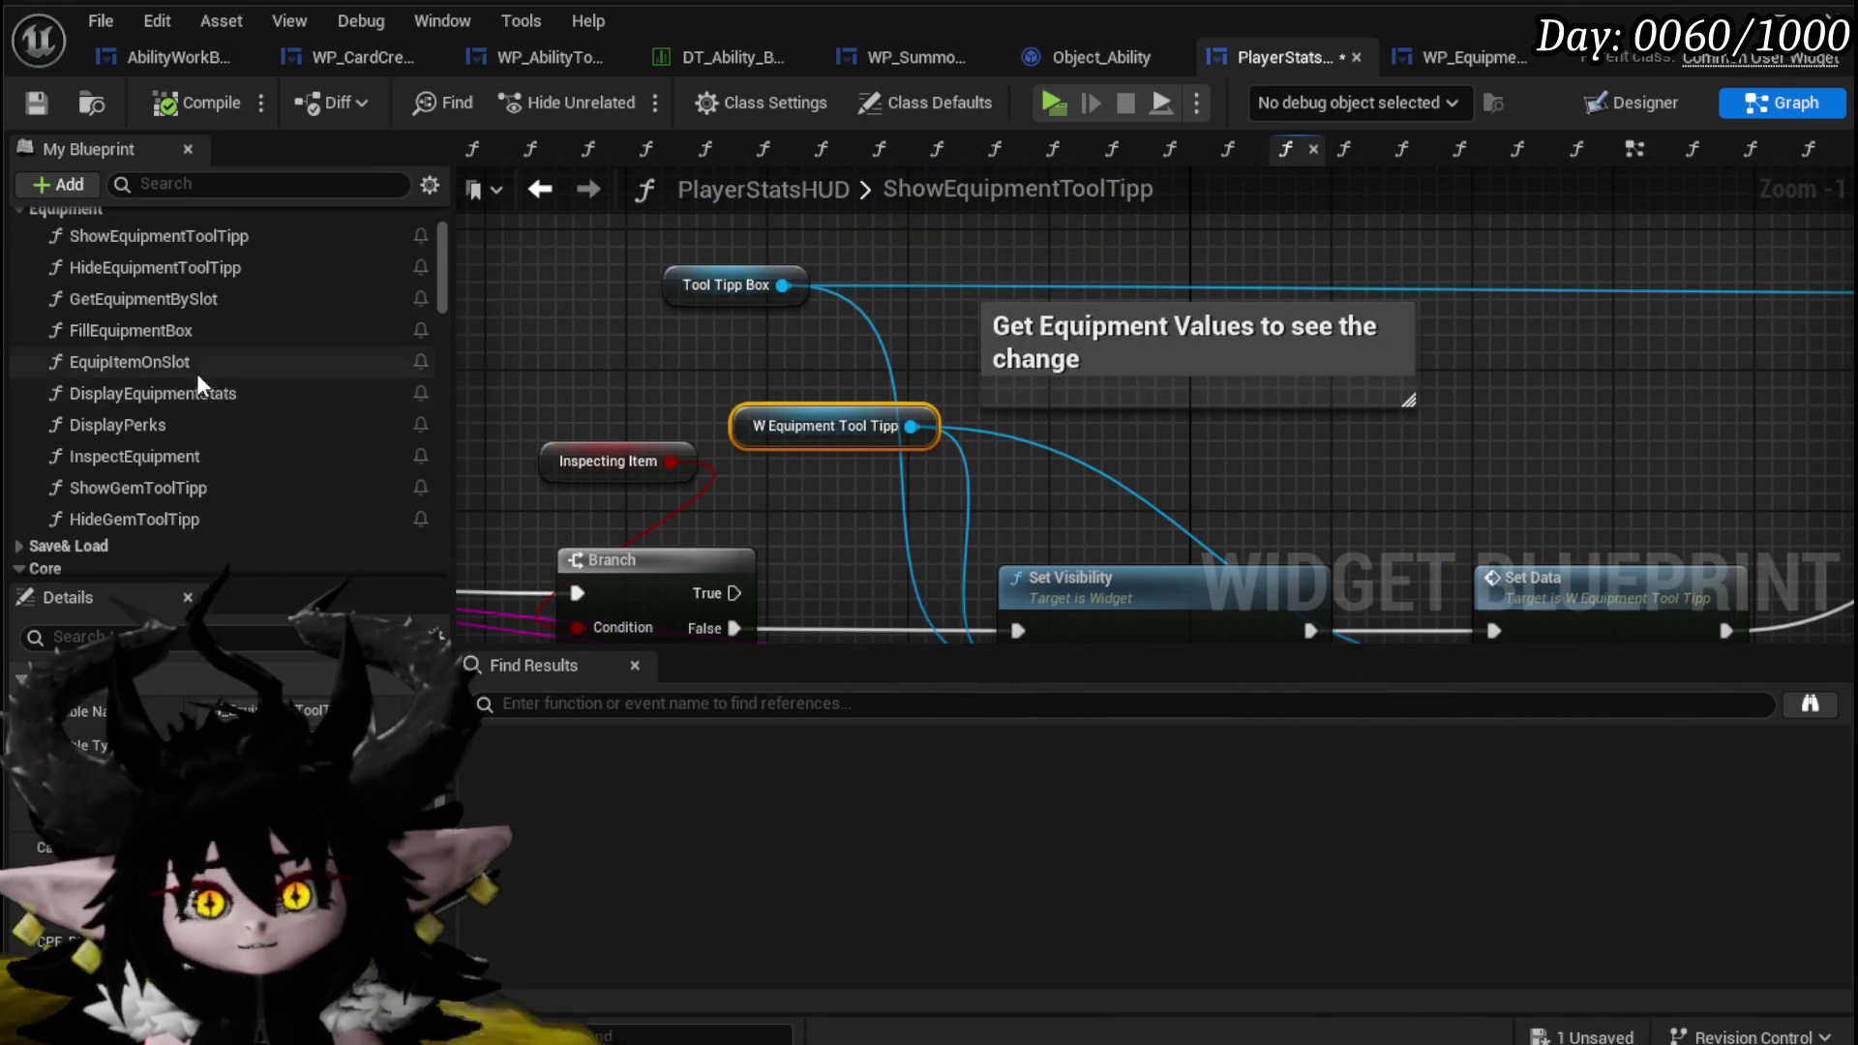
pyautogui.scroll(-10, 238, 413)
pyautogui.scroll(-15, 238, 412)
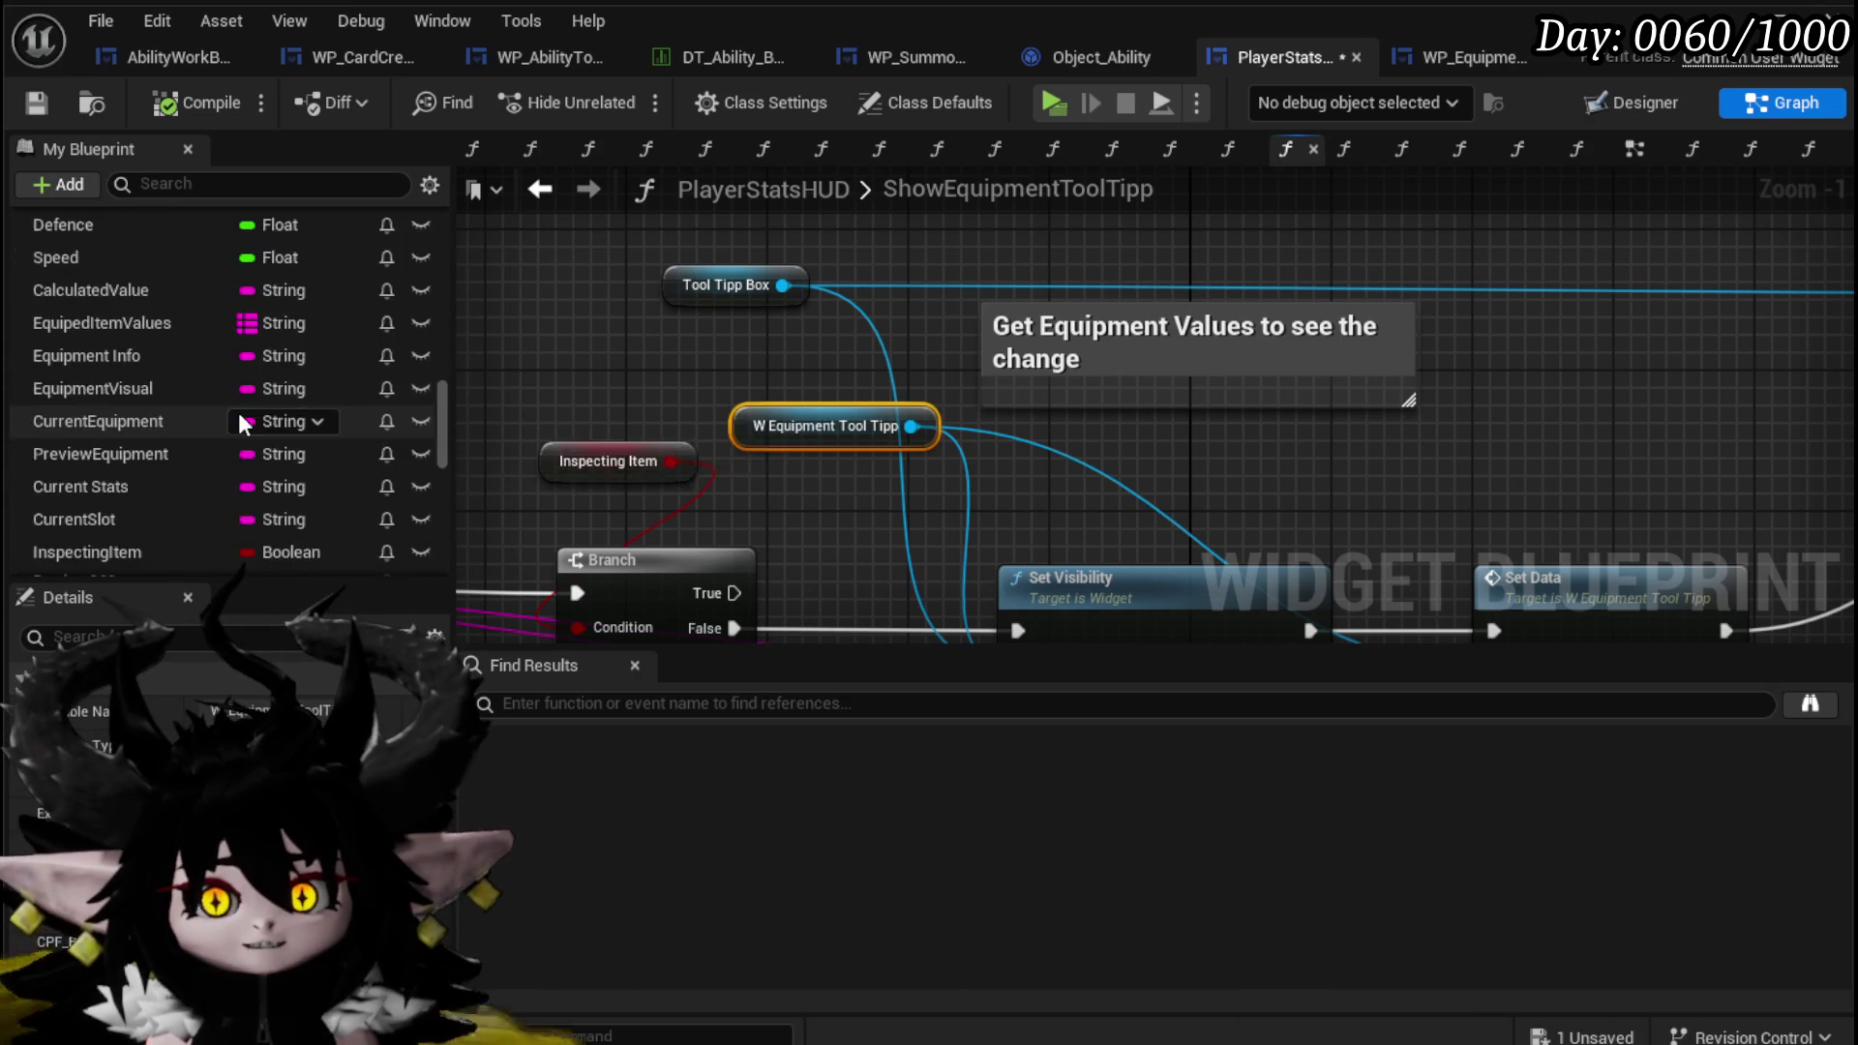
pyautogui.scroll(-4, 191, 513)
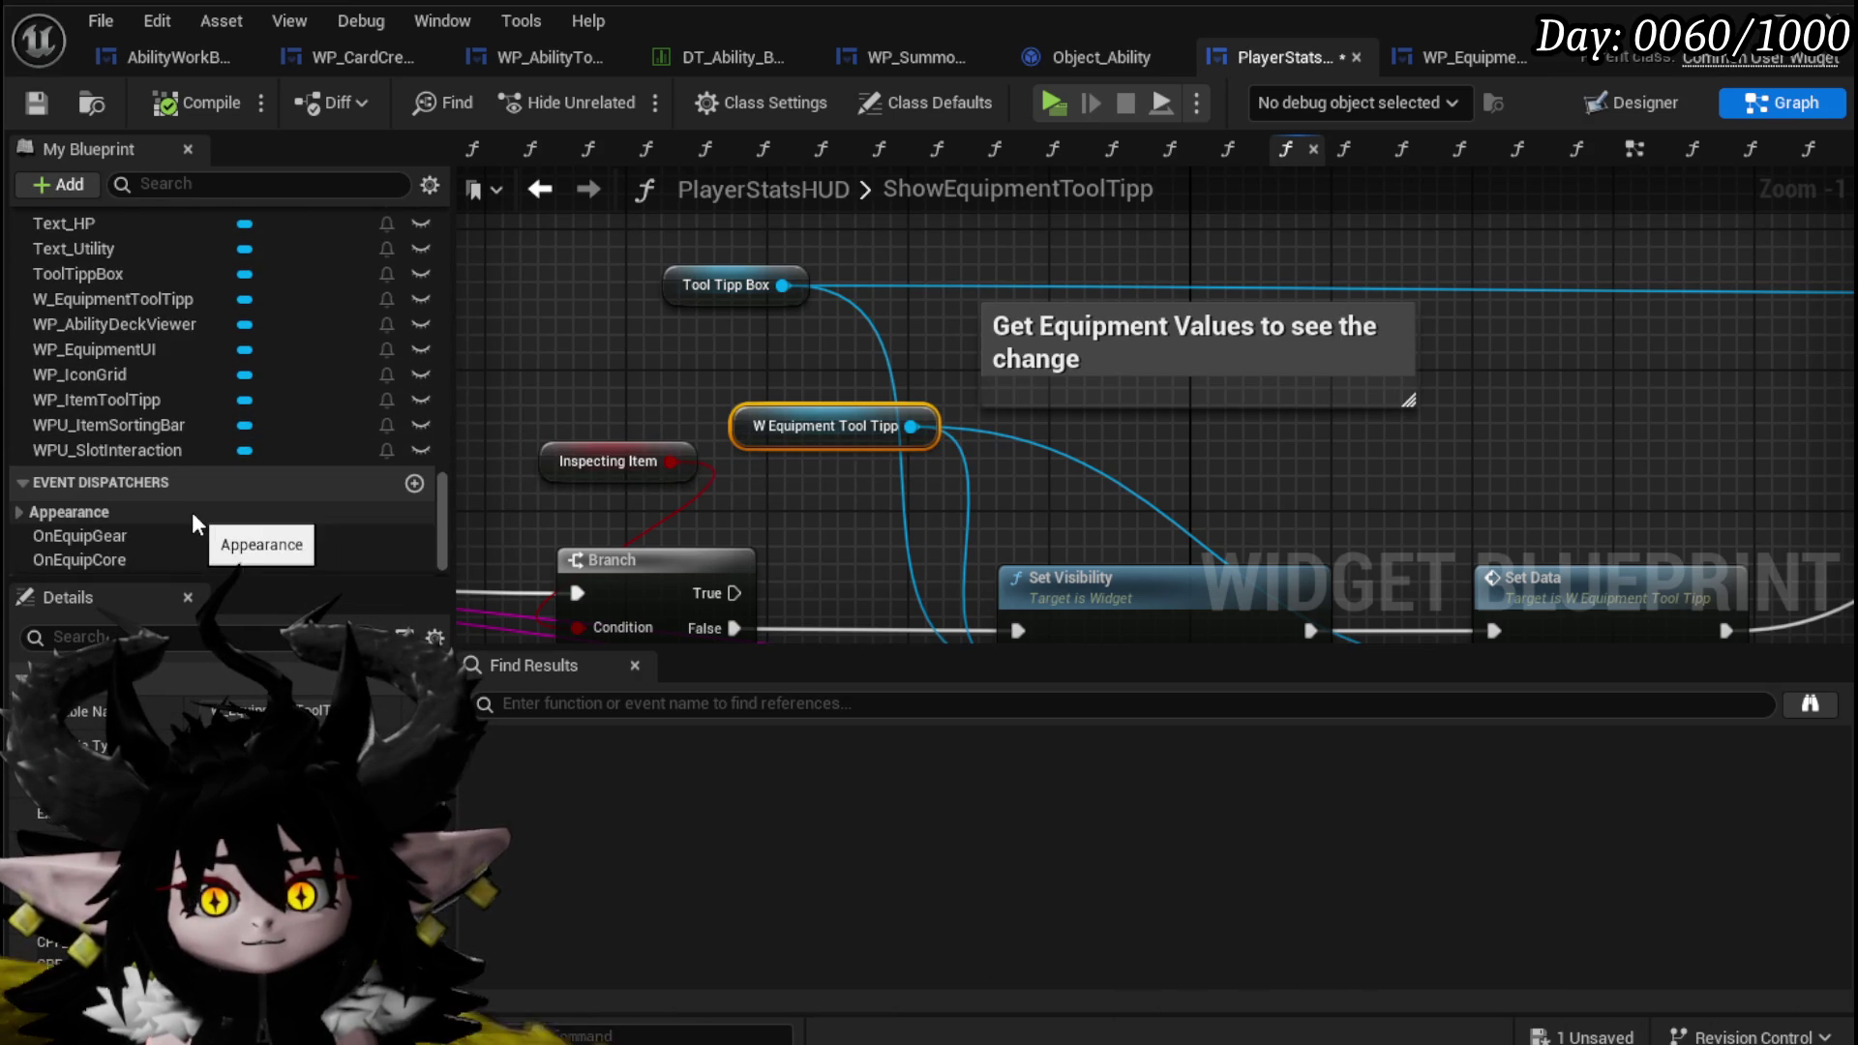
pyautogui.scroll(3, 192, 503)
pyautogui.scroll(5, 194, 511)
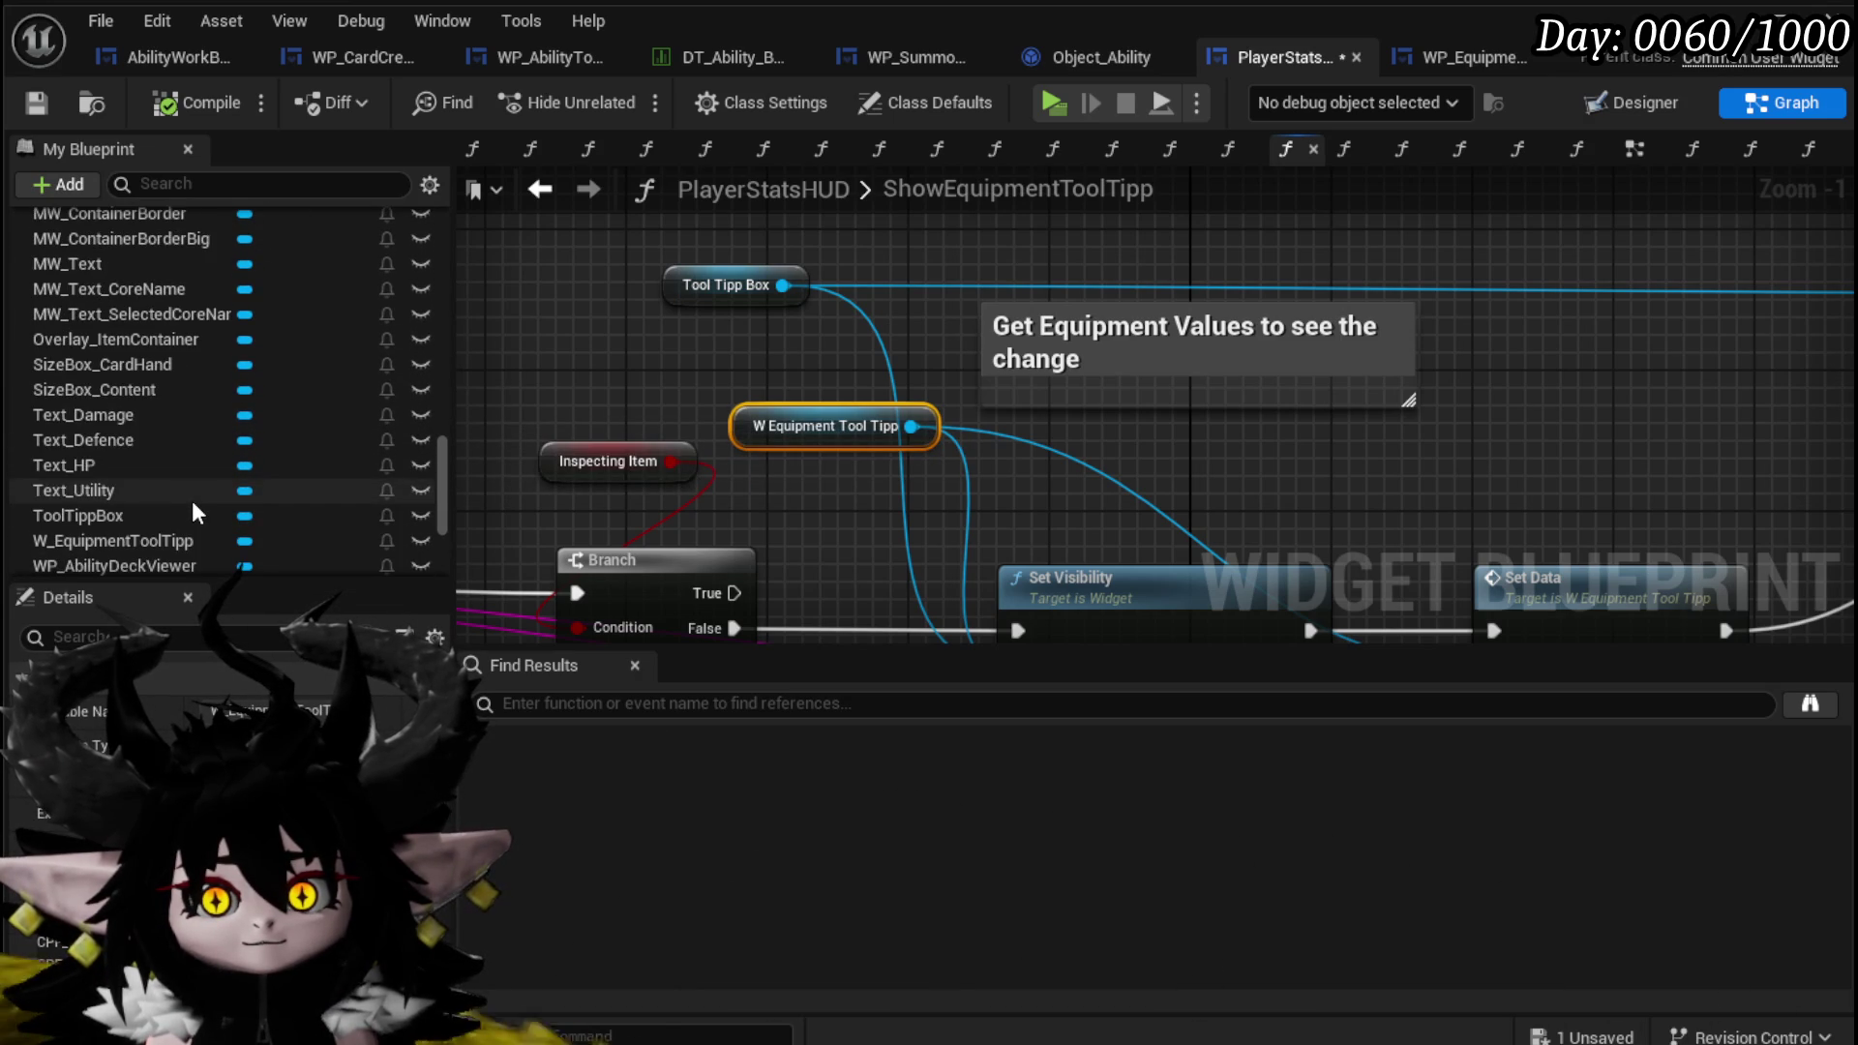
pyautogui.scroll(3, 192, 502)
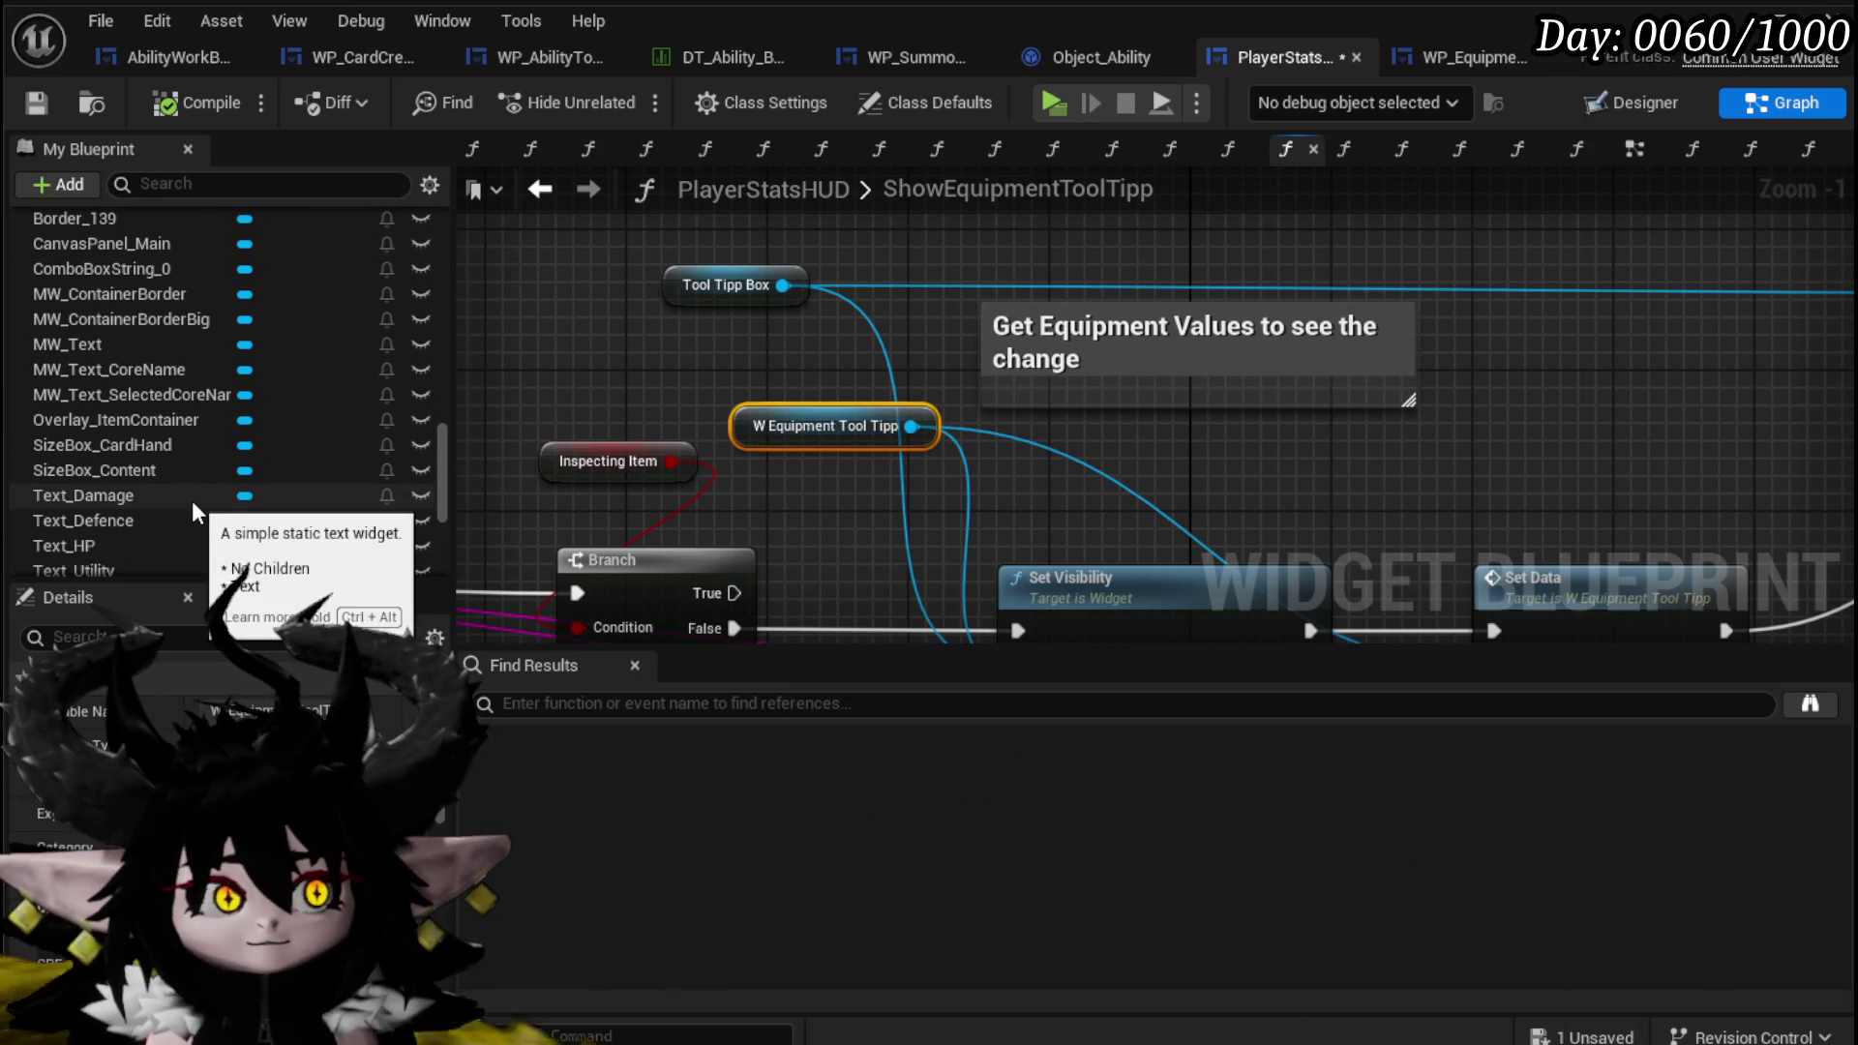
pyautogui.scroll(2, 192, 501)
pyautogui.scroll(3, 192, 502)
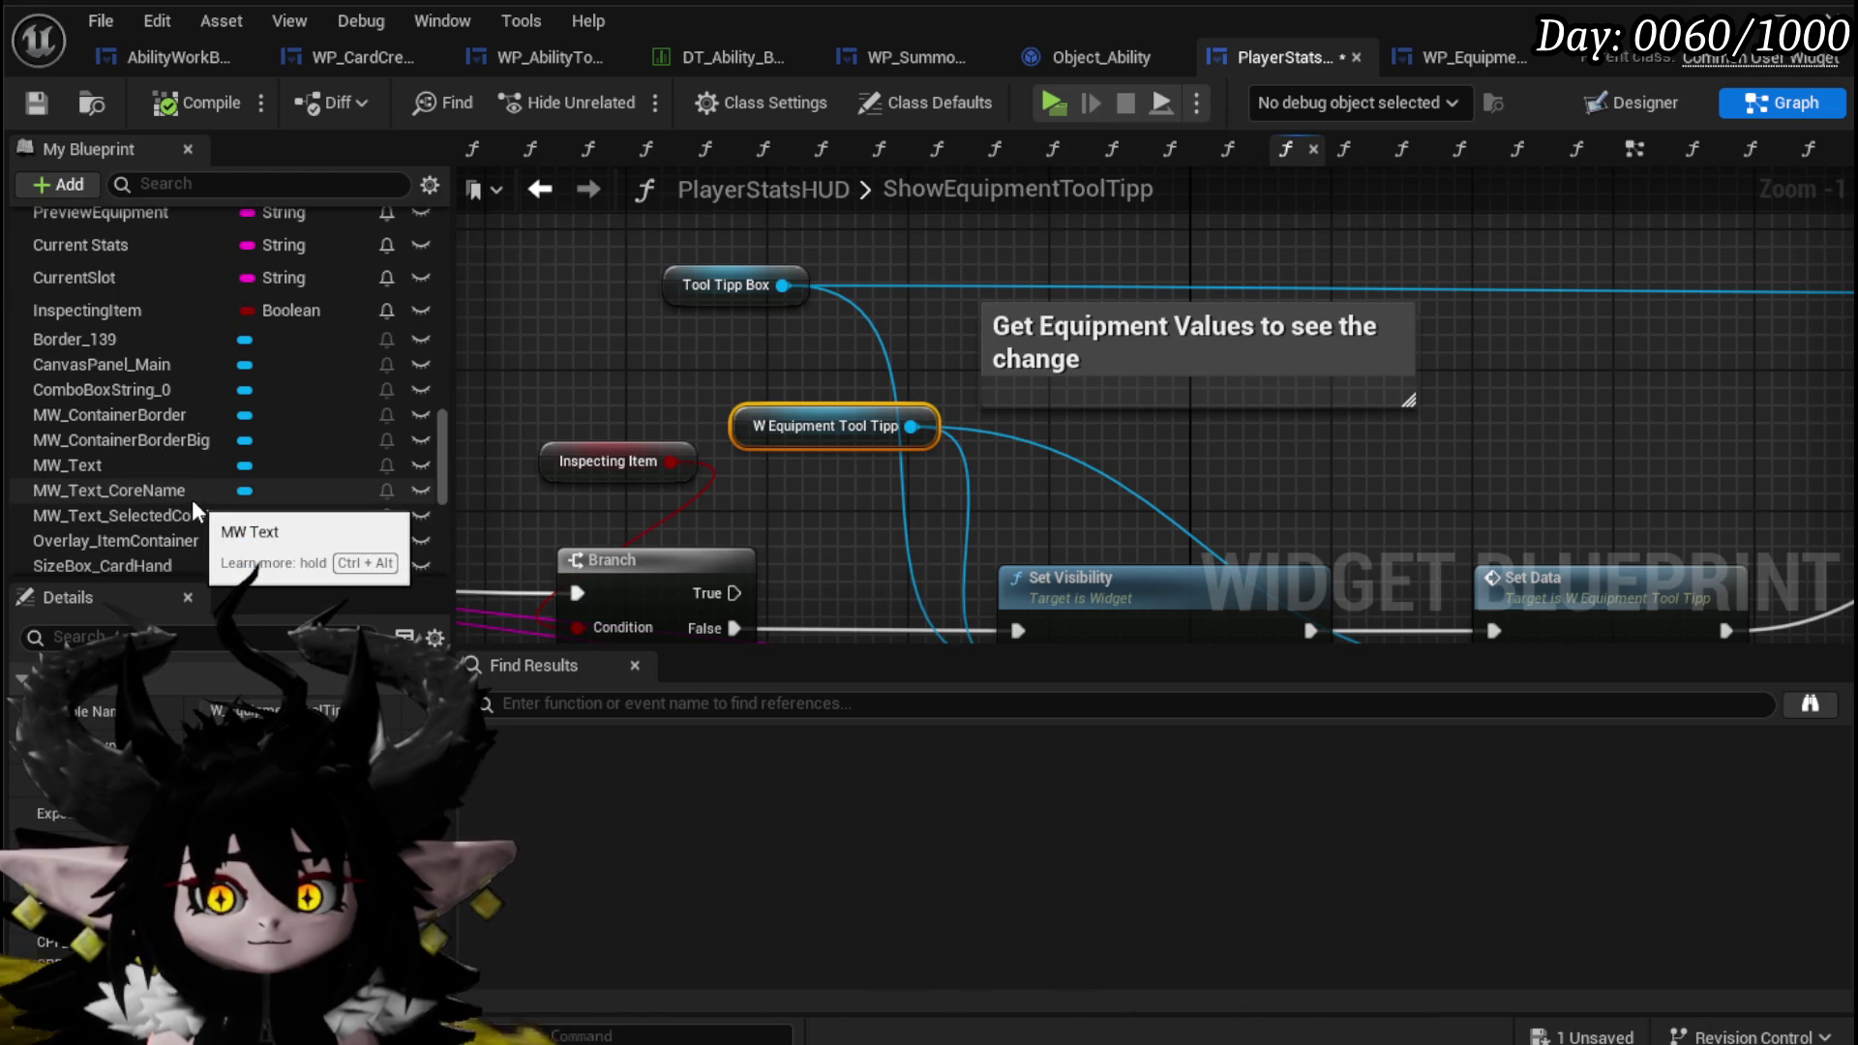
# Add a MW_Text_CoreName getter and a Set Visibility node placed right after the Branch.
pyautogui.moveTo(192, 499); pyautogui.dragTo(1062, 415)
pyautogui.click(1152, 468)
pyautogui.moveTo(1152, 468)
pyautogui.mouseDown()
pyautogui.moveTo(763, 364)
pyautogui.moveTo(774, 323)
pyautogui.moveTo(956, 343)
pyautogui.mouseUp()
pyautogui.write('Set Visi')
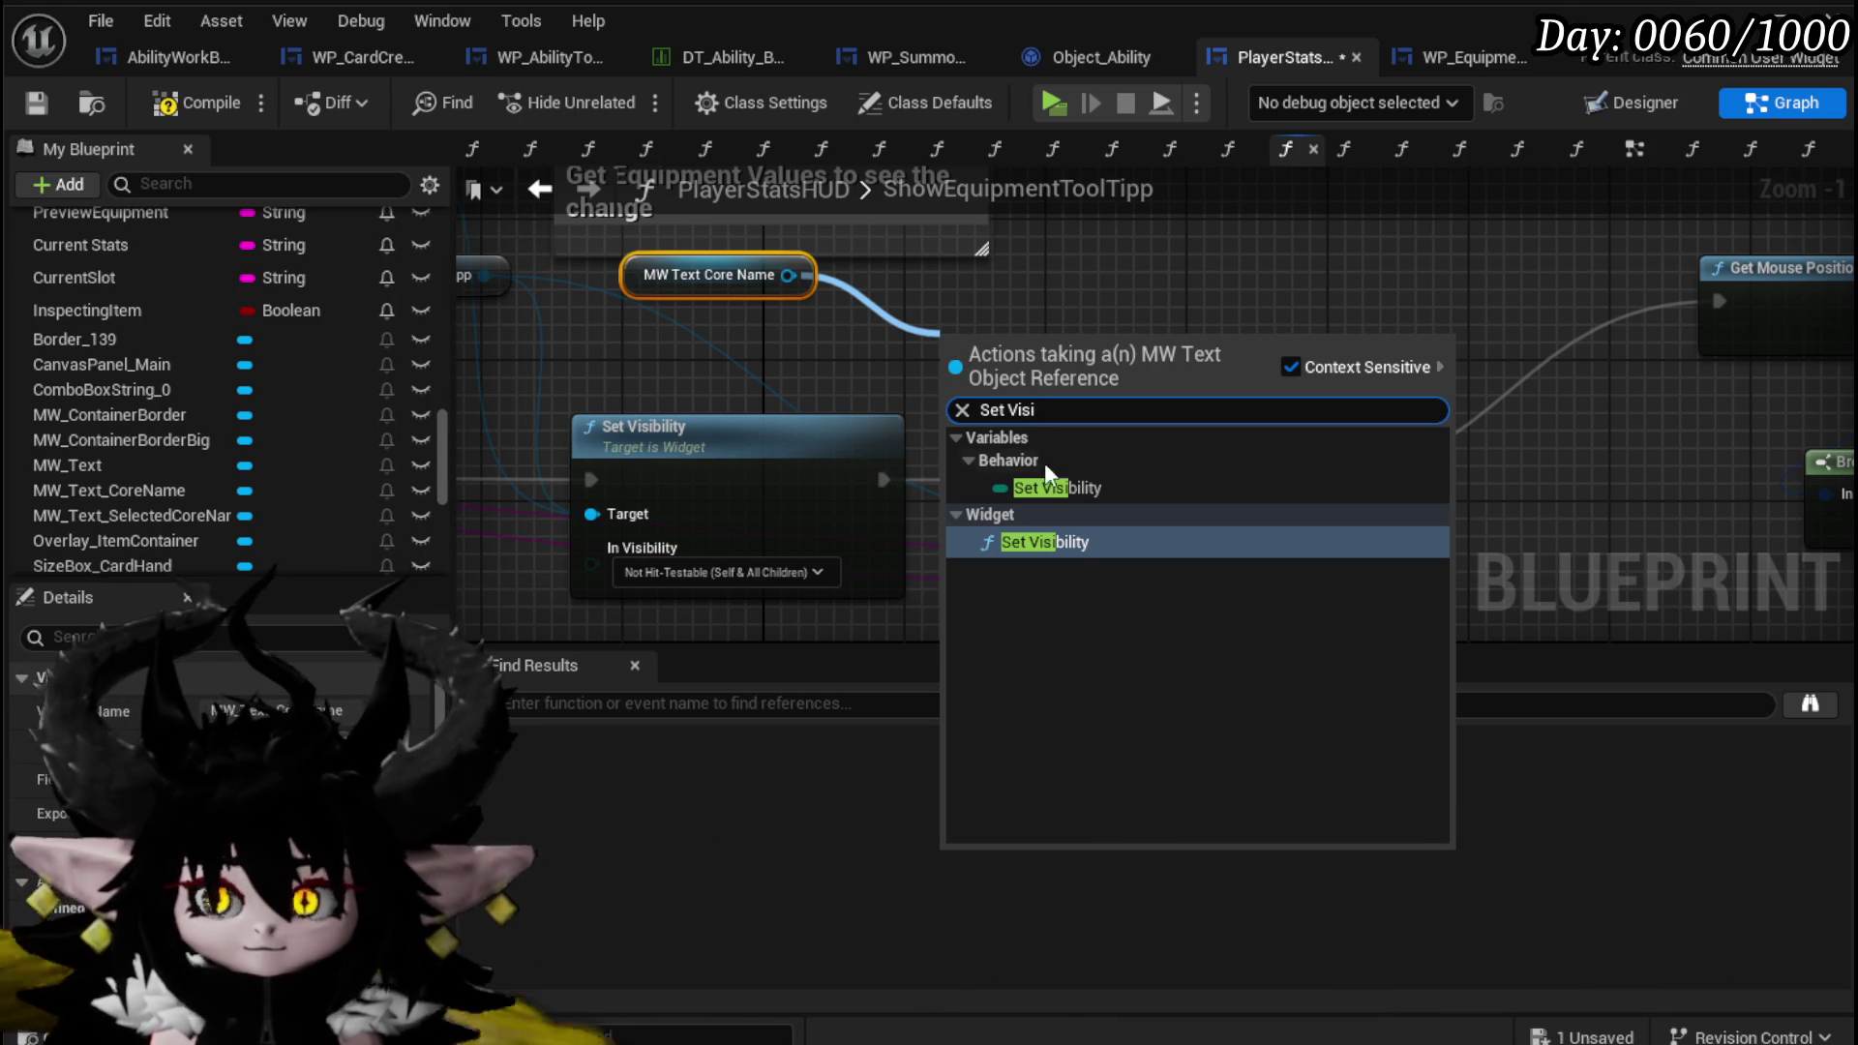
pyautogui.press('Return')
pyautogui.moveTo(1078, 386)
pyautogui.mouseDown()
pyautogui.moveTo(1558, 434)
pyautogui.moveTo(1174, 449)
pyautogui.moveTo(835, 571)
pyautogui.moveTo(977, 445)
pyautogui.moveTo(777, 540)
pyautogui.mouseUp()
pyautogui.scroll(-4, 776, 540)
pyautogui.moveTo(1096, 450); pyautogui.dragTo(904, 450)
pyautogui.moveTo(1175, 486); pyautogui.dragTo(1107, 461)
pyautogui.scroll(4, 1107, 461)
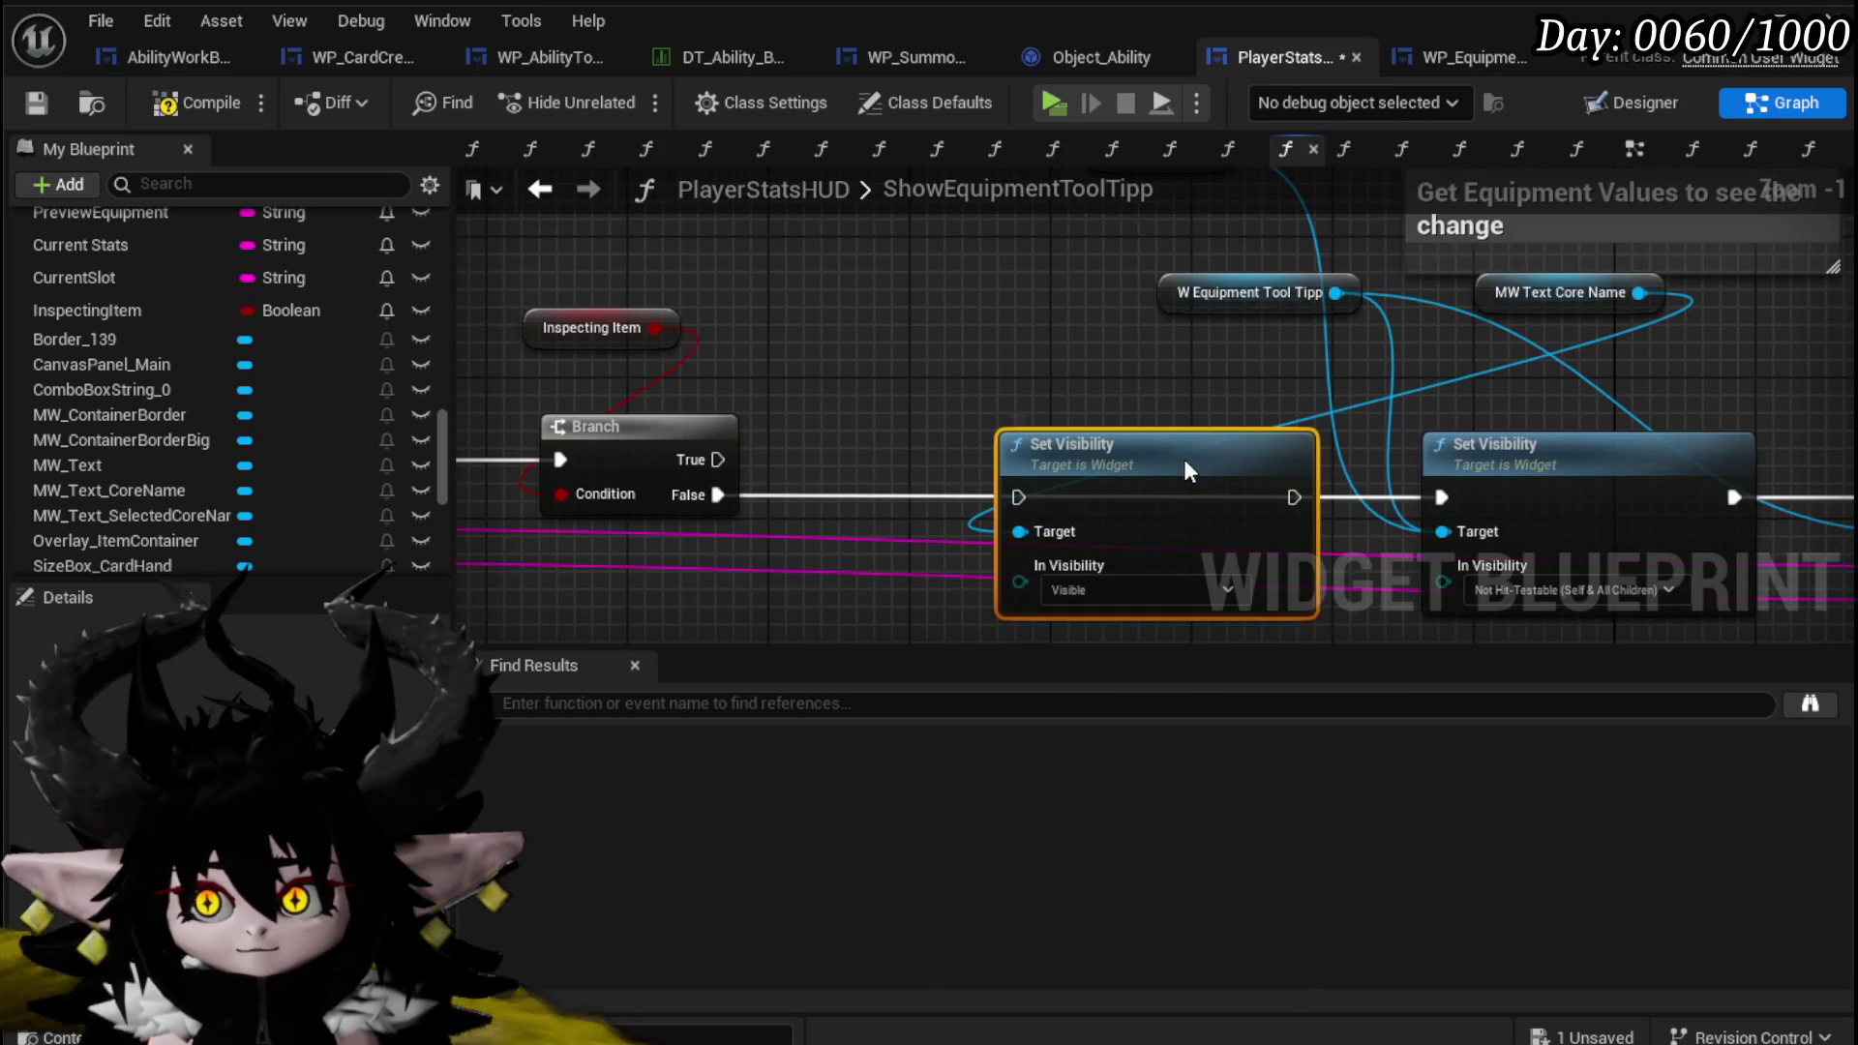
# Wire Branch False into it set to Collapsed, chain it onward, and Save All.
pyautogui.moveTo(717, 494); pyautogui.dragTo(1018, 496)
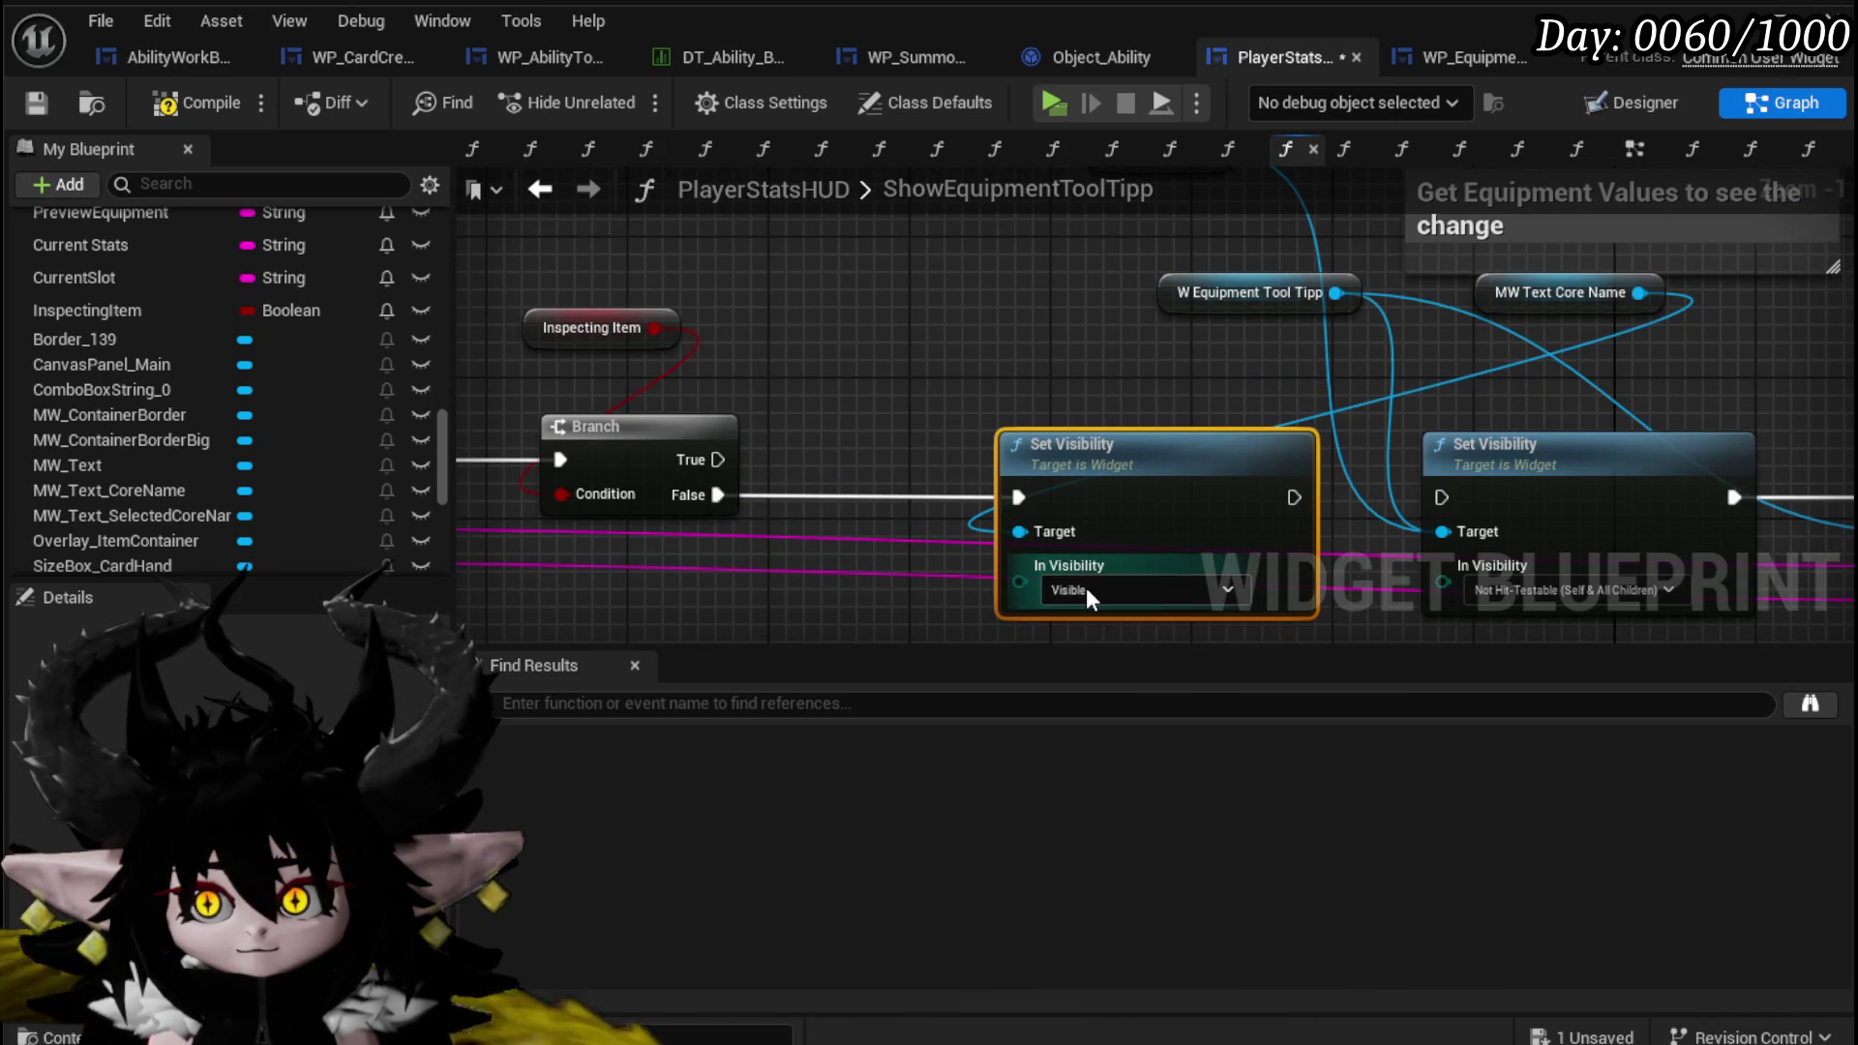
pyautogui.click(1086, 589)
pyautogui.click(1078, 620)
pyautogui.moveTo(1294, 497); pyautogui.dragTo(1443, 497)
pyautogui.moveTo(1547, 294); pyautogui.dragTo(927, 381)
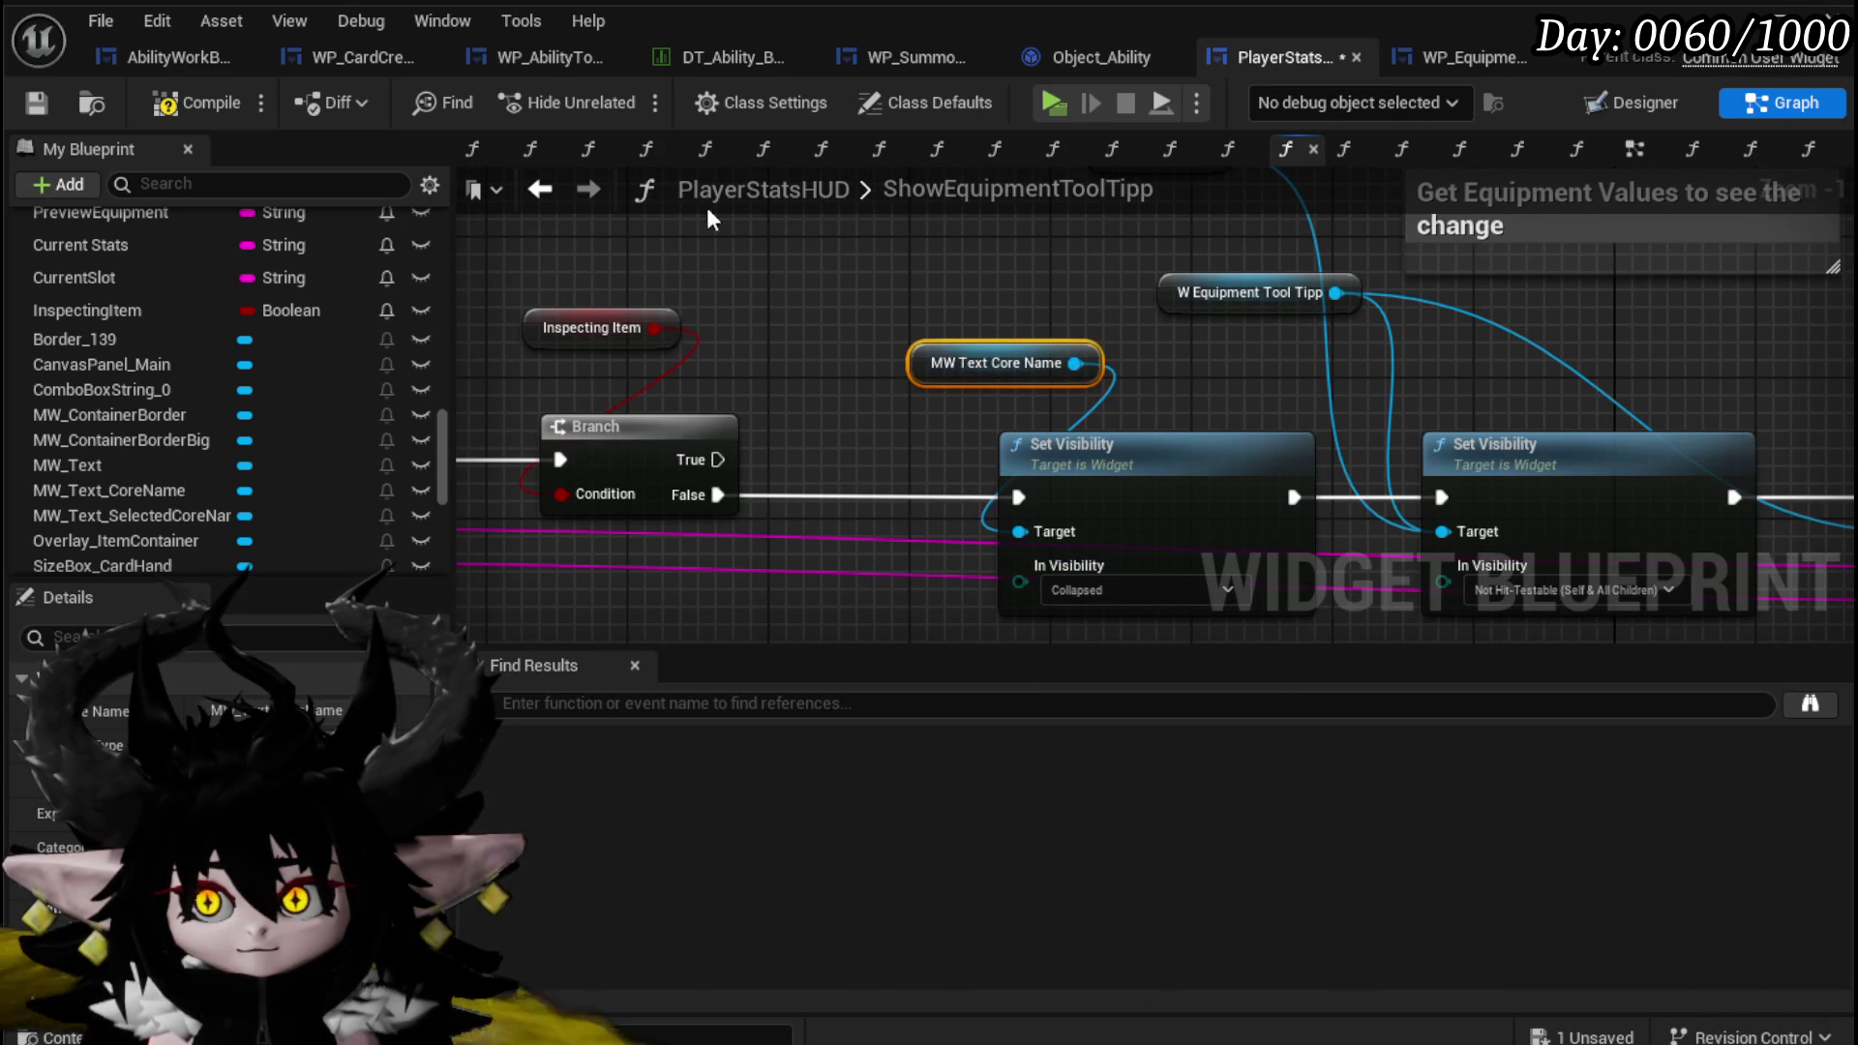
pyautogui.click(29, 103)
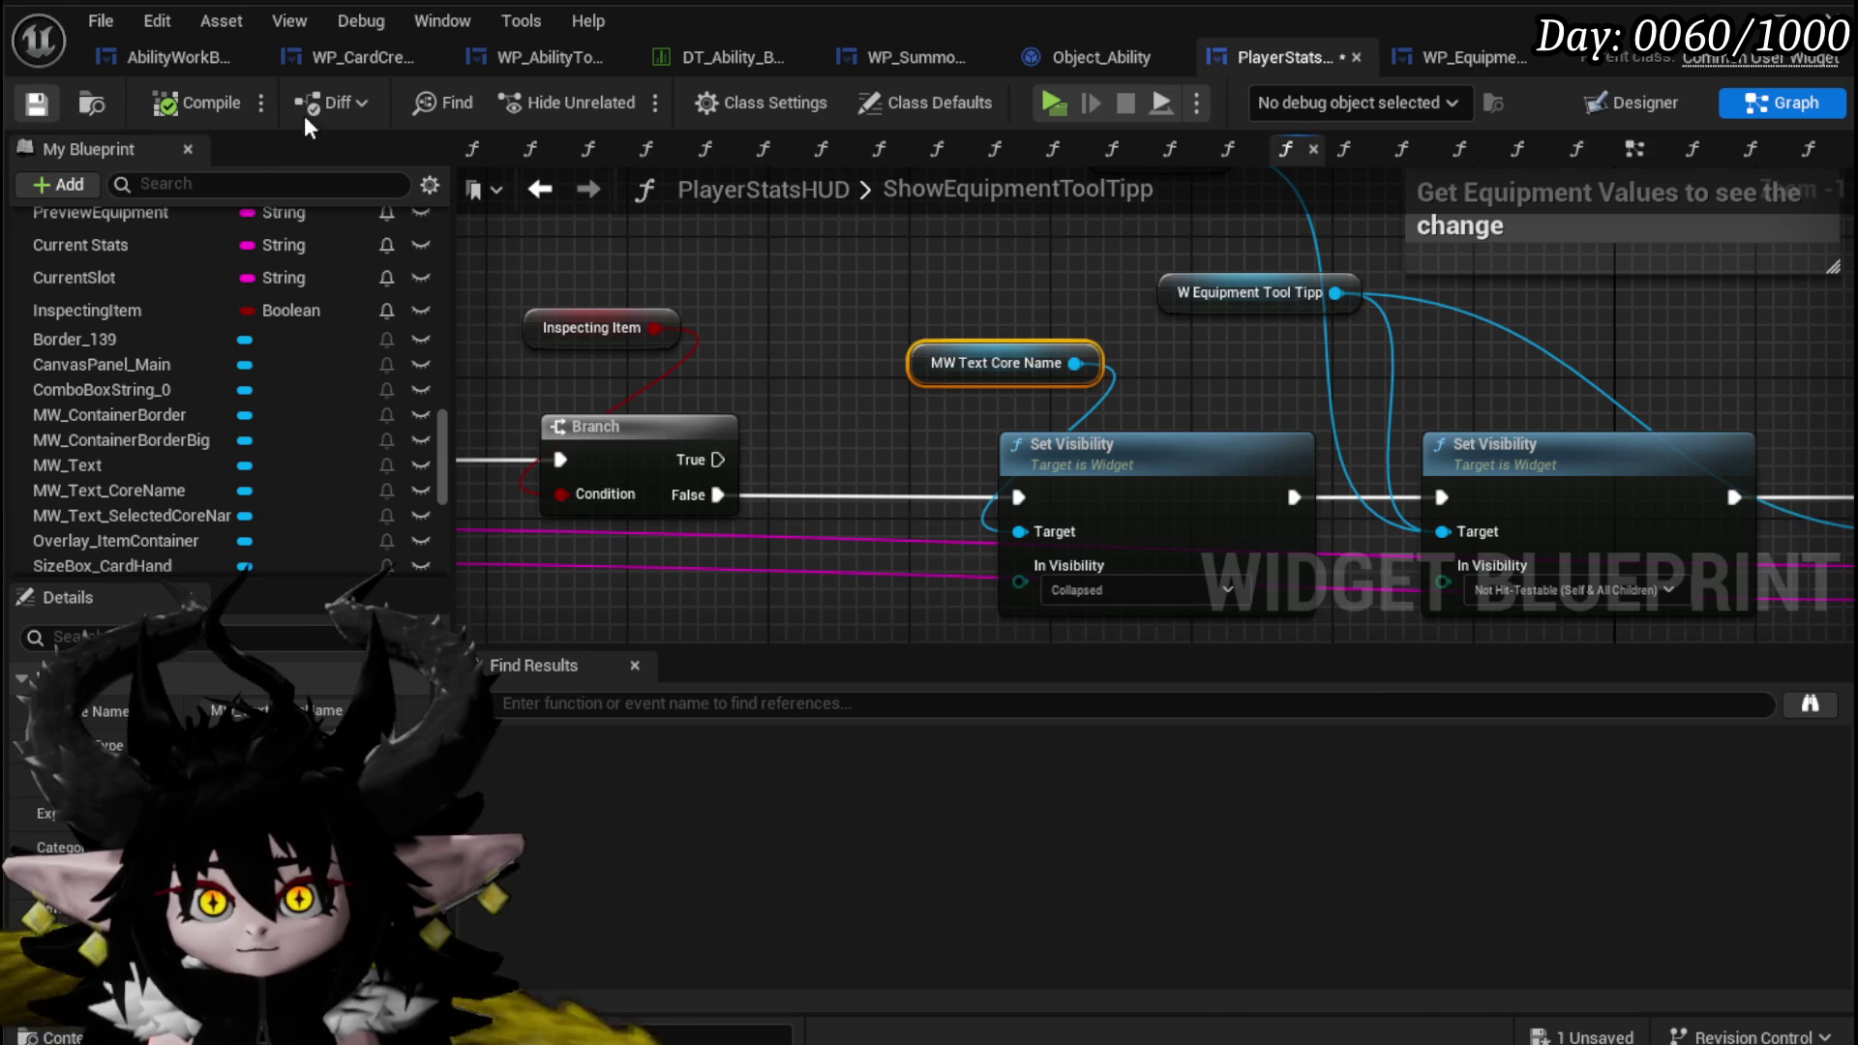
pyautogui.hotkey('alt', 'Tab')
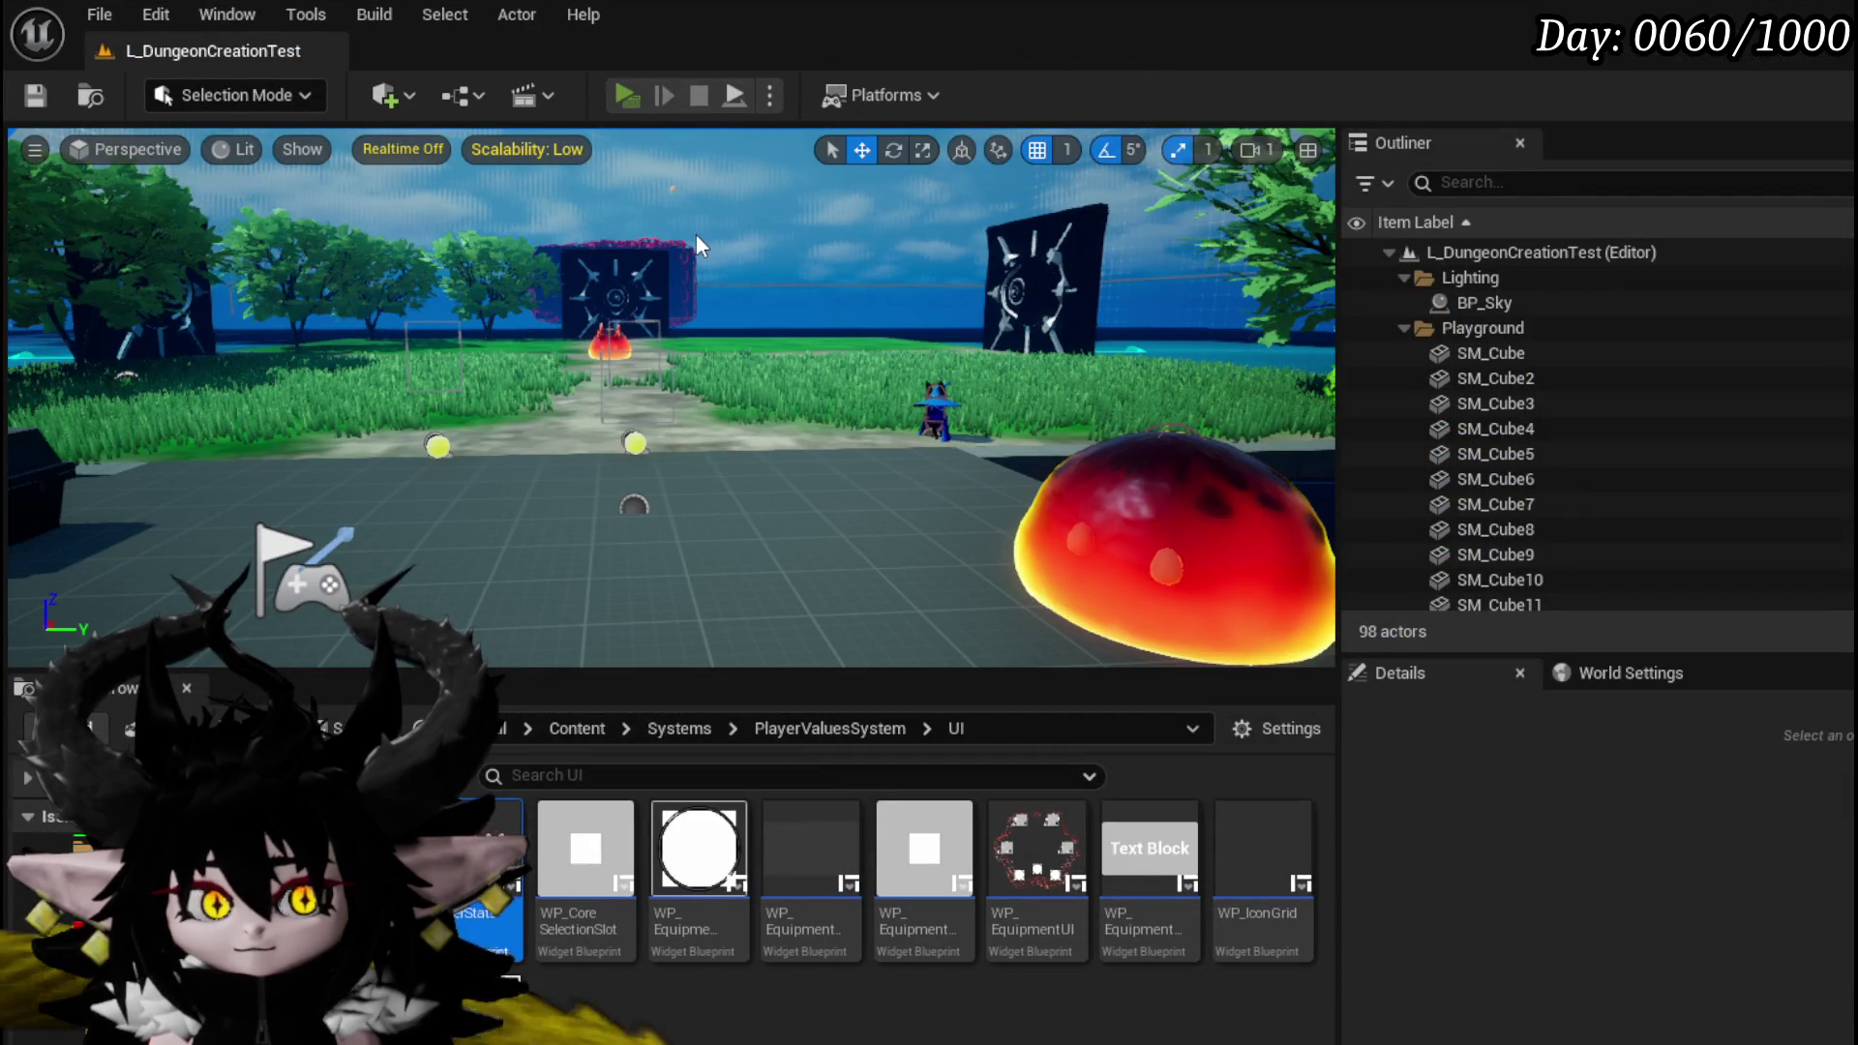
# Play-test the pet item inventory tooltips, stop, save, and reopen the PlayerStatsHUD widget blueprint.
pyautogui.hotkey('alt', 'p')
pyautogui.click(1339, 693)
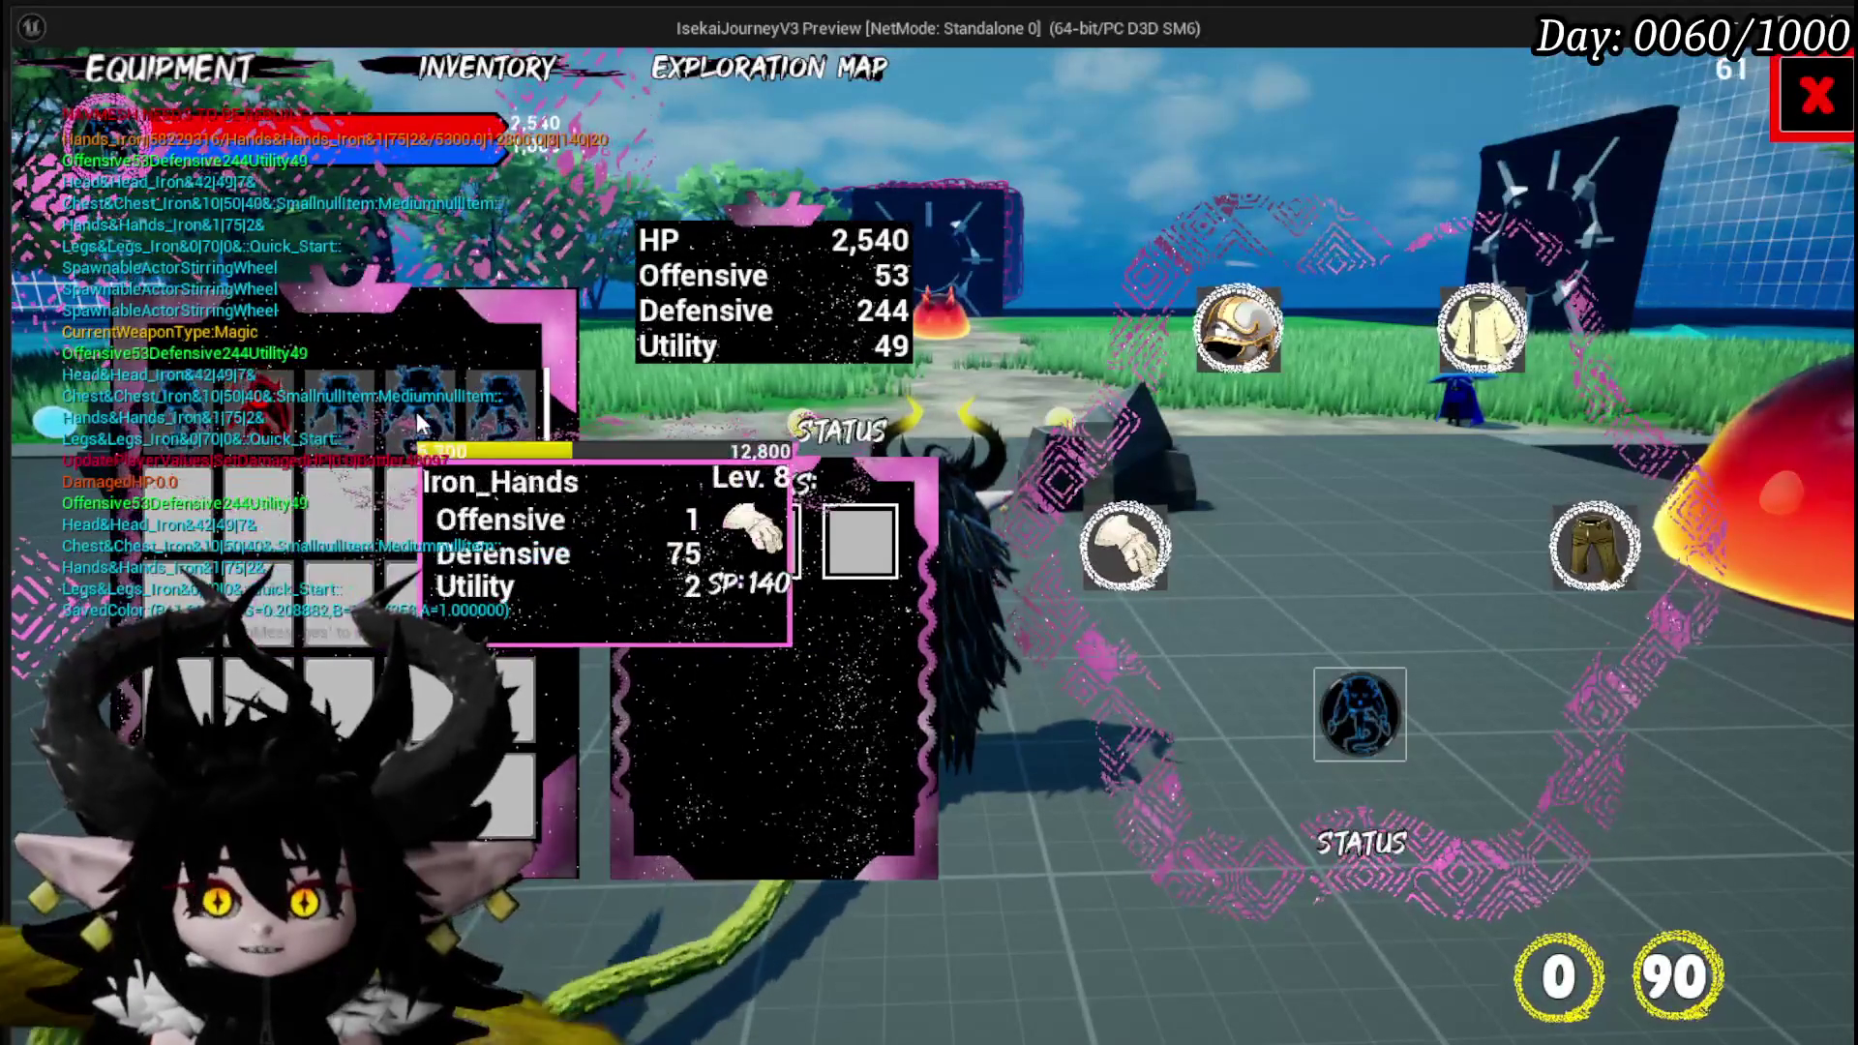
pyautogui.press('Escape')
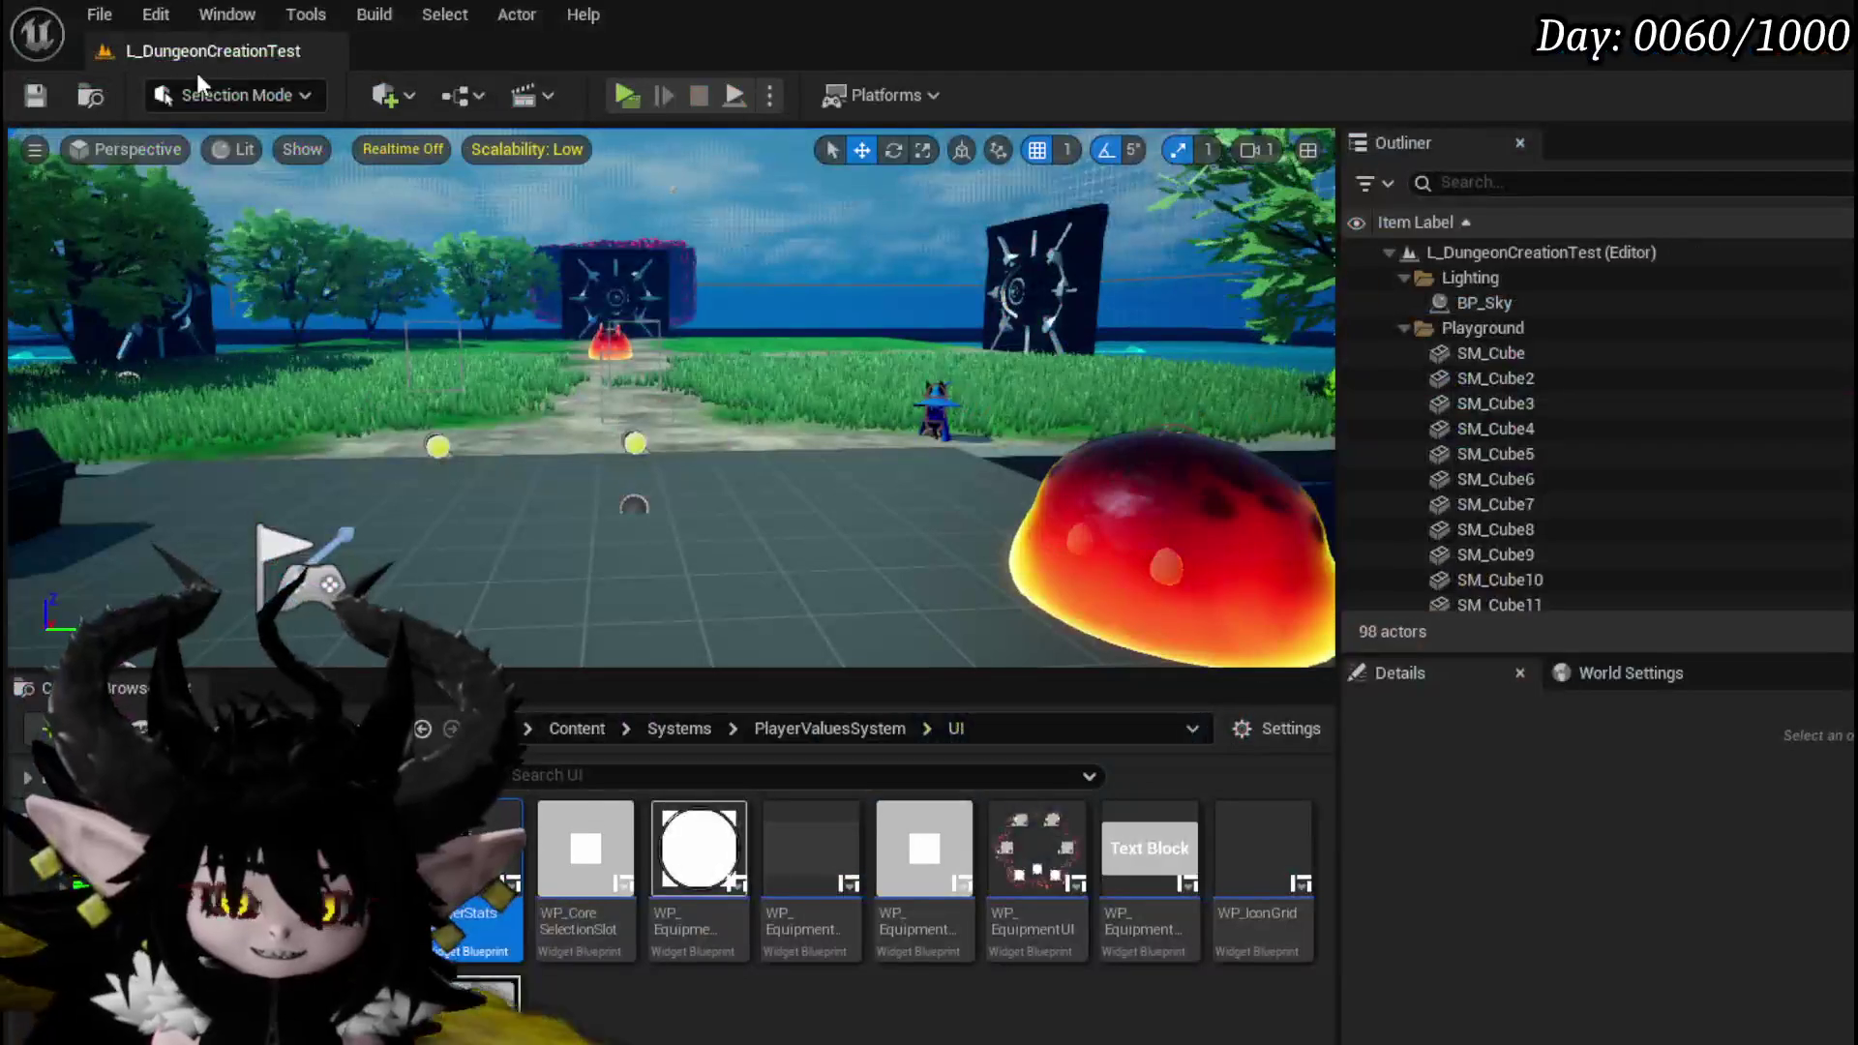
pyautogui.hotkey('ctrl', 's')
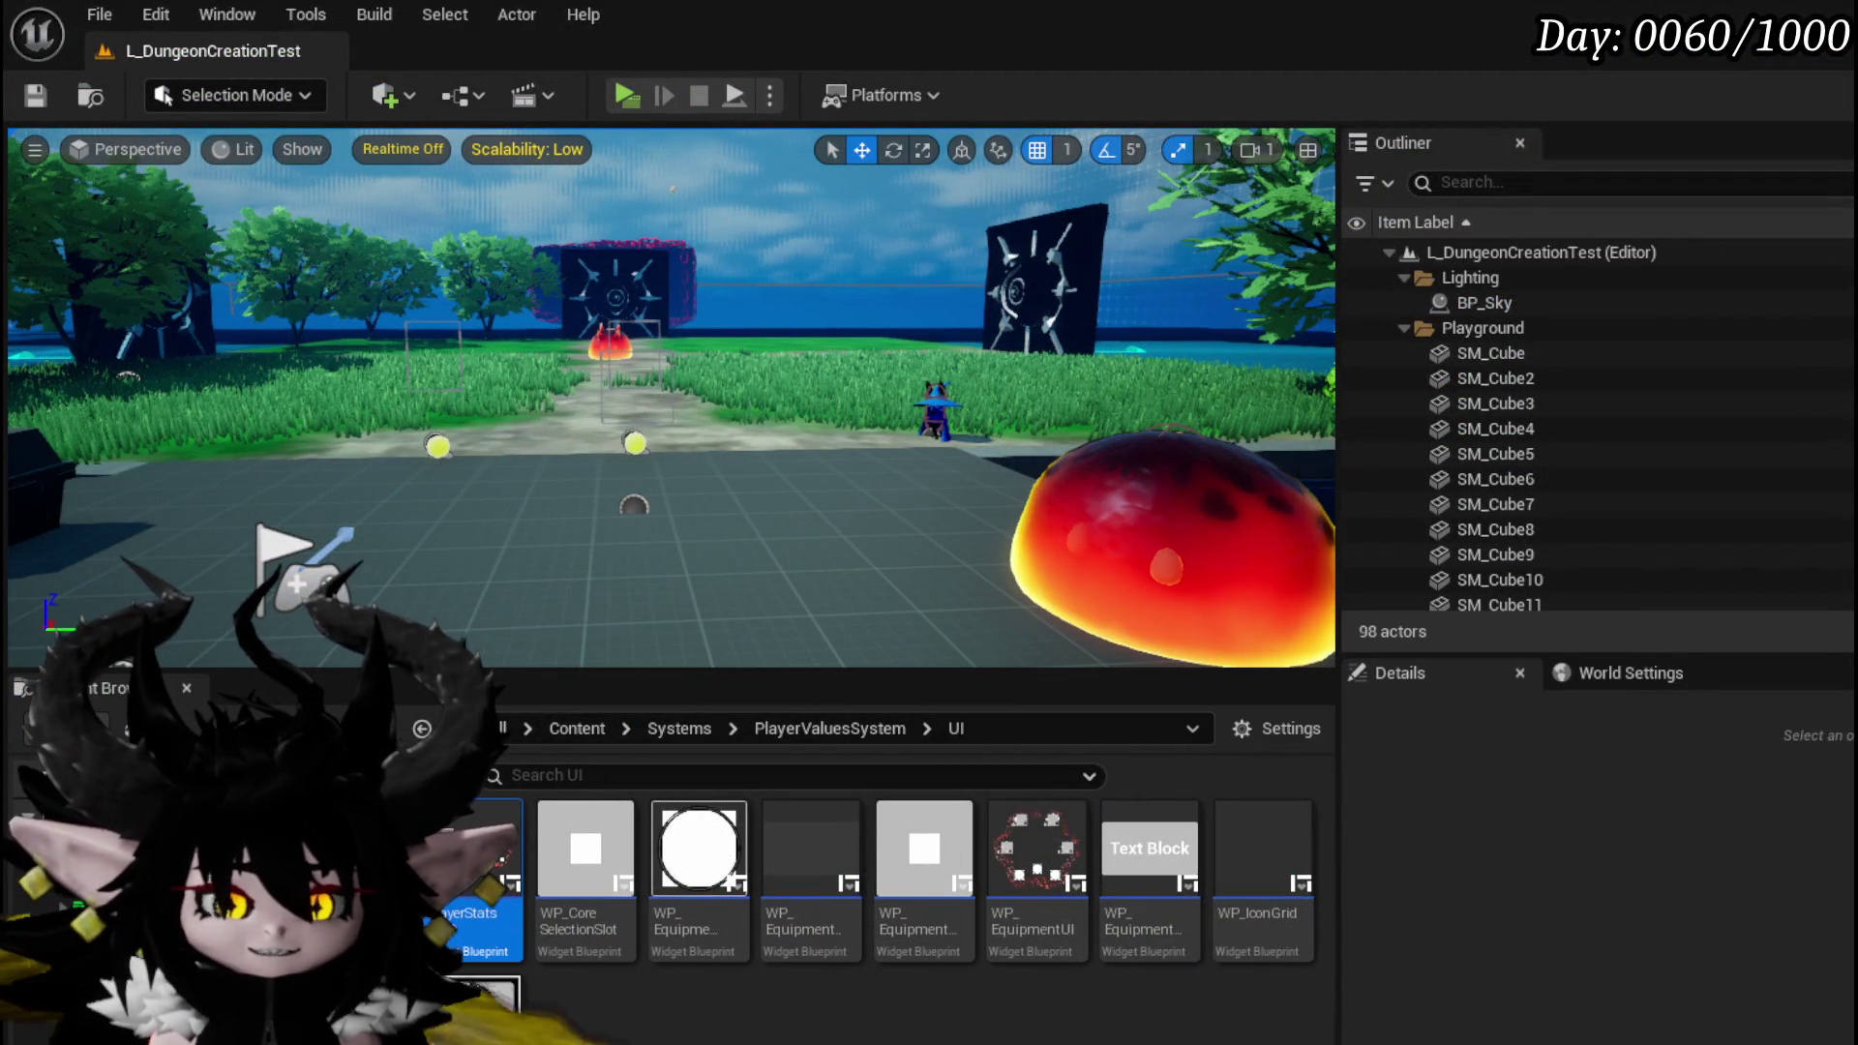
pyautogui.doubleClick(474, 871)
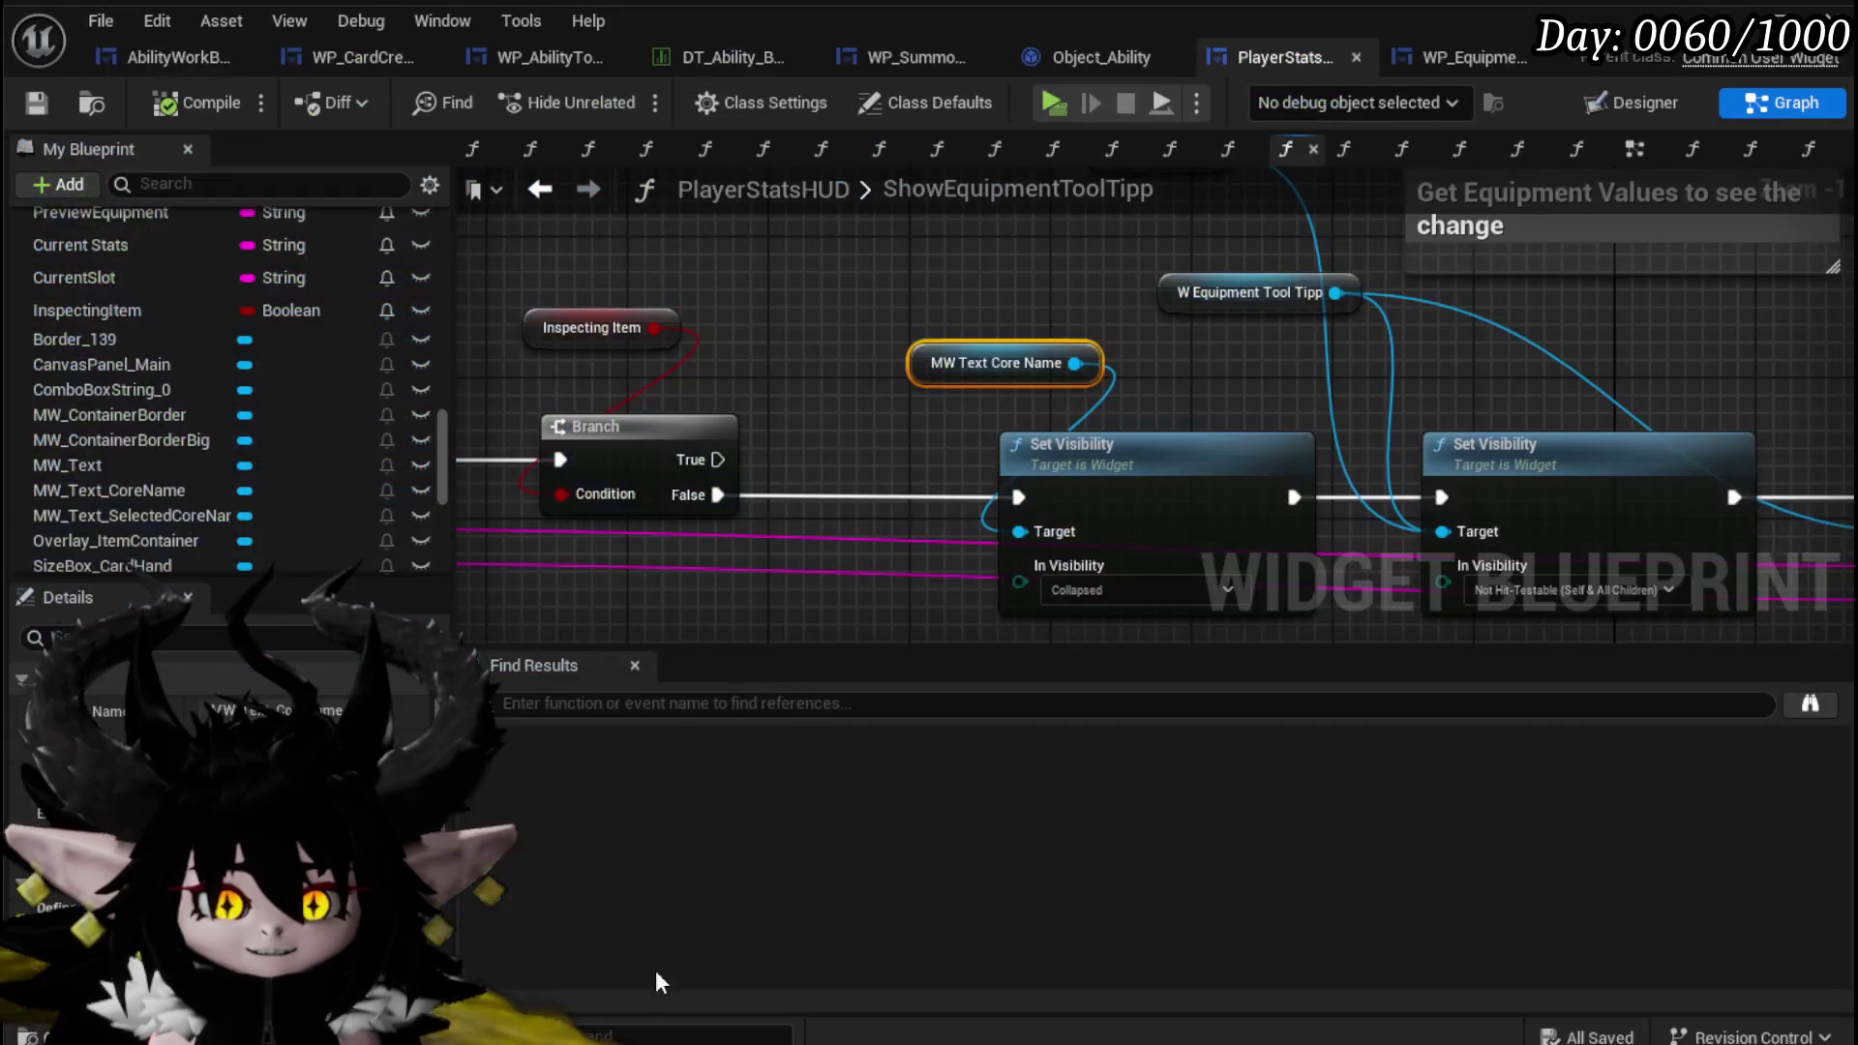
# Paste the copied tooltip visibility nodes into the HoverCoreEquipment function graph.
pyautogui.moveTo(1145, 629); pyautogui.dragTo(695, 667)
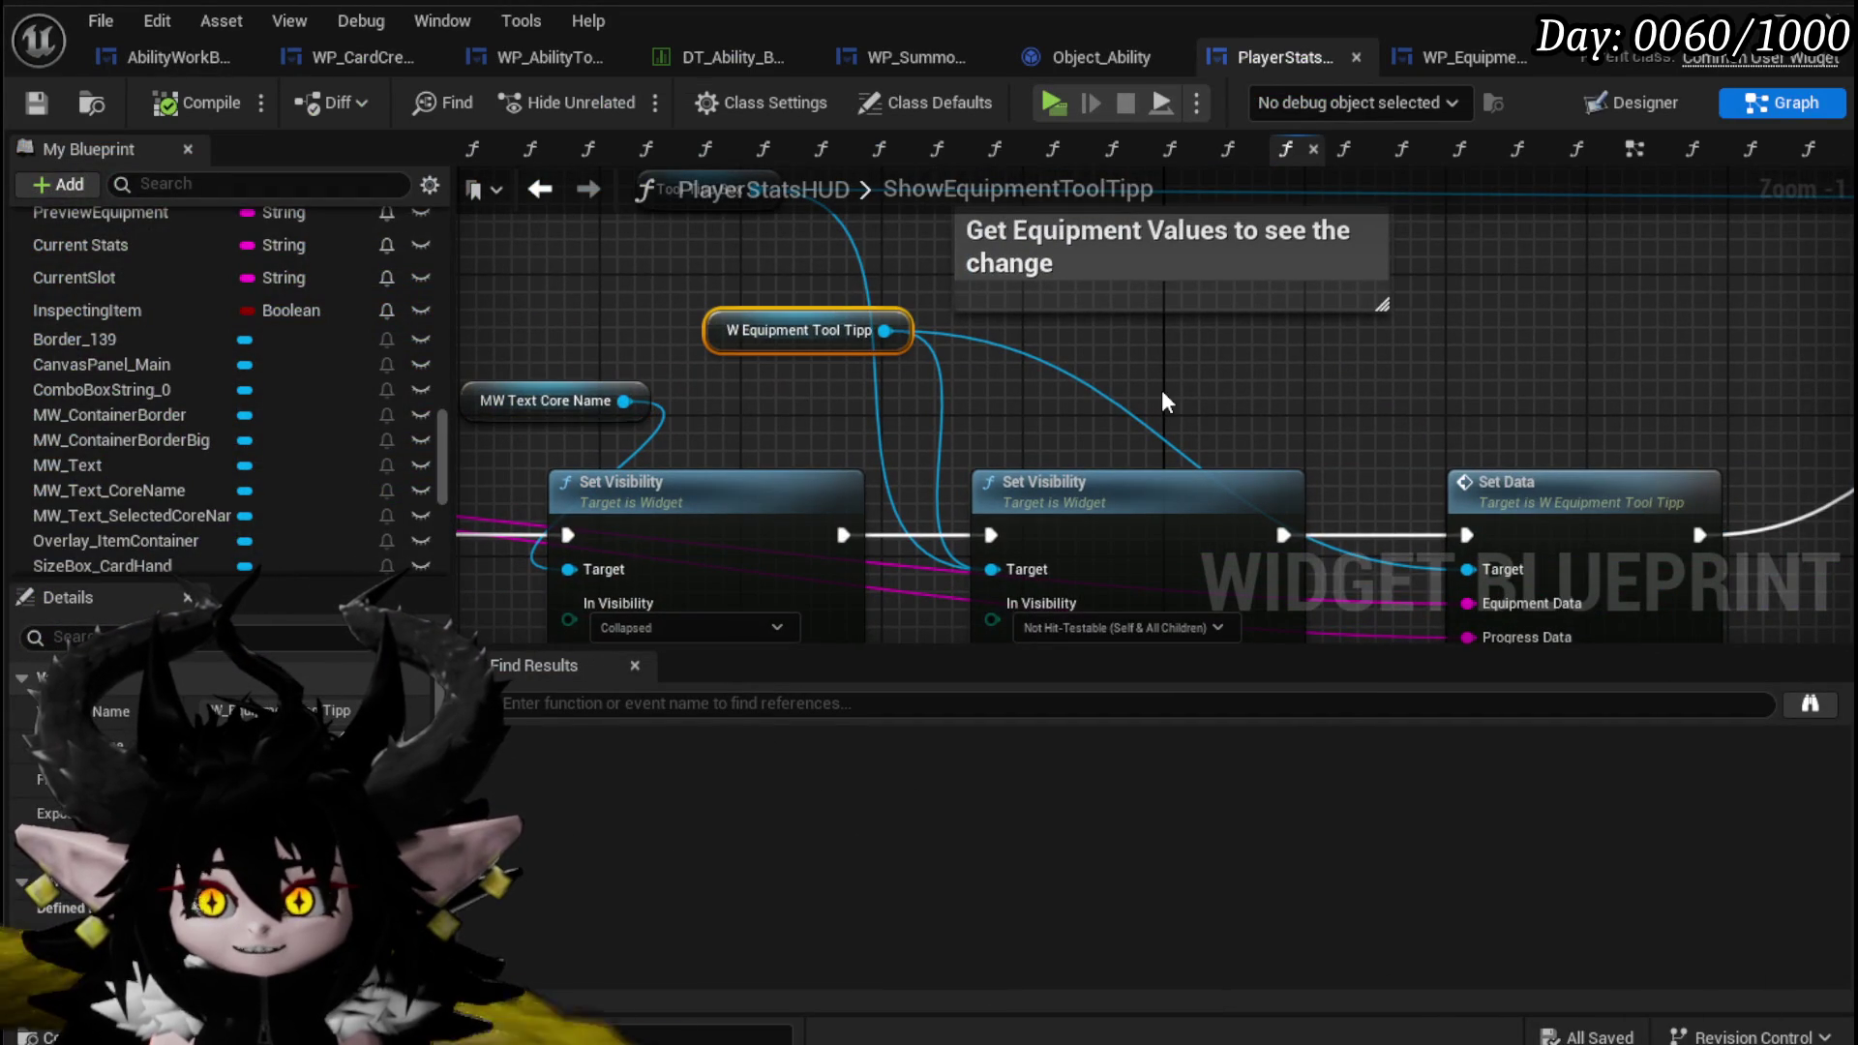
pyautogui.moveTo(1070, 407); pyautogui.dragTo(1297, 381)
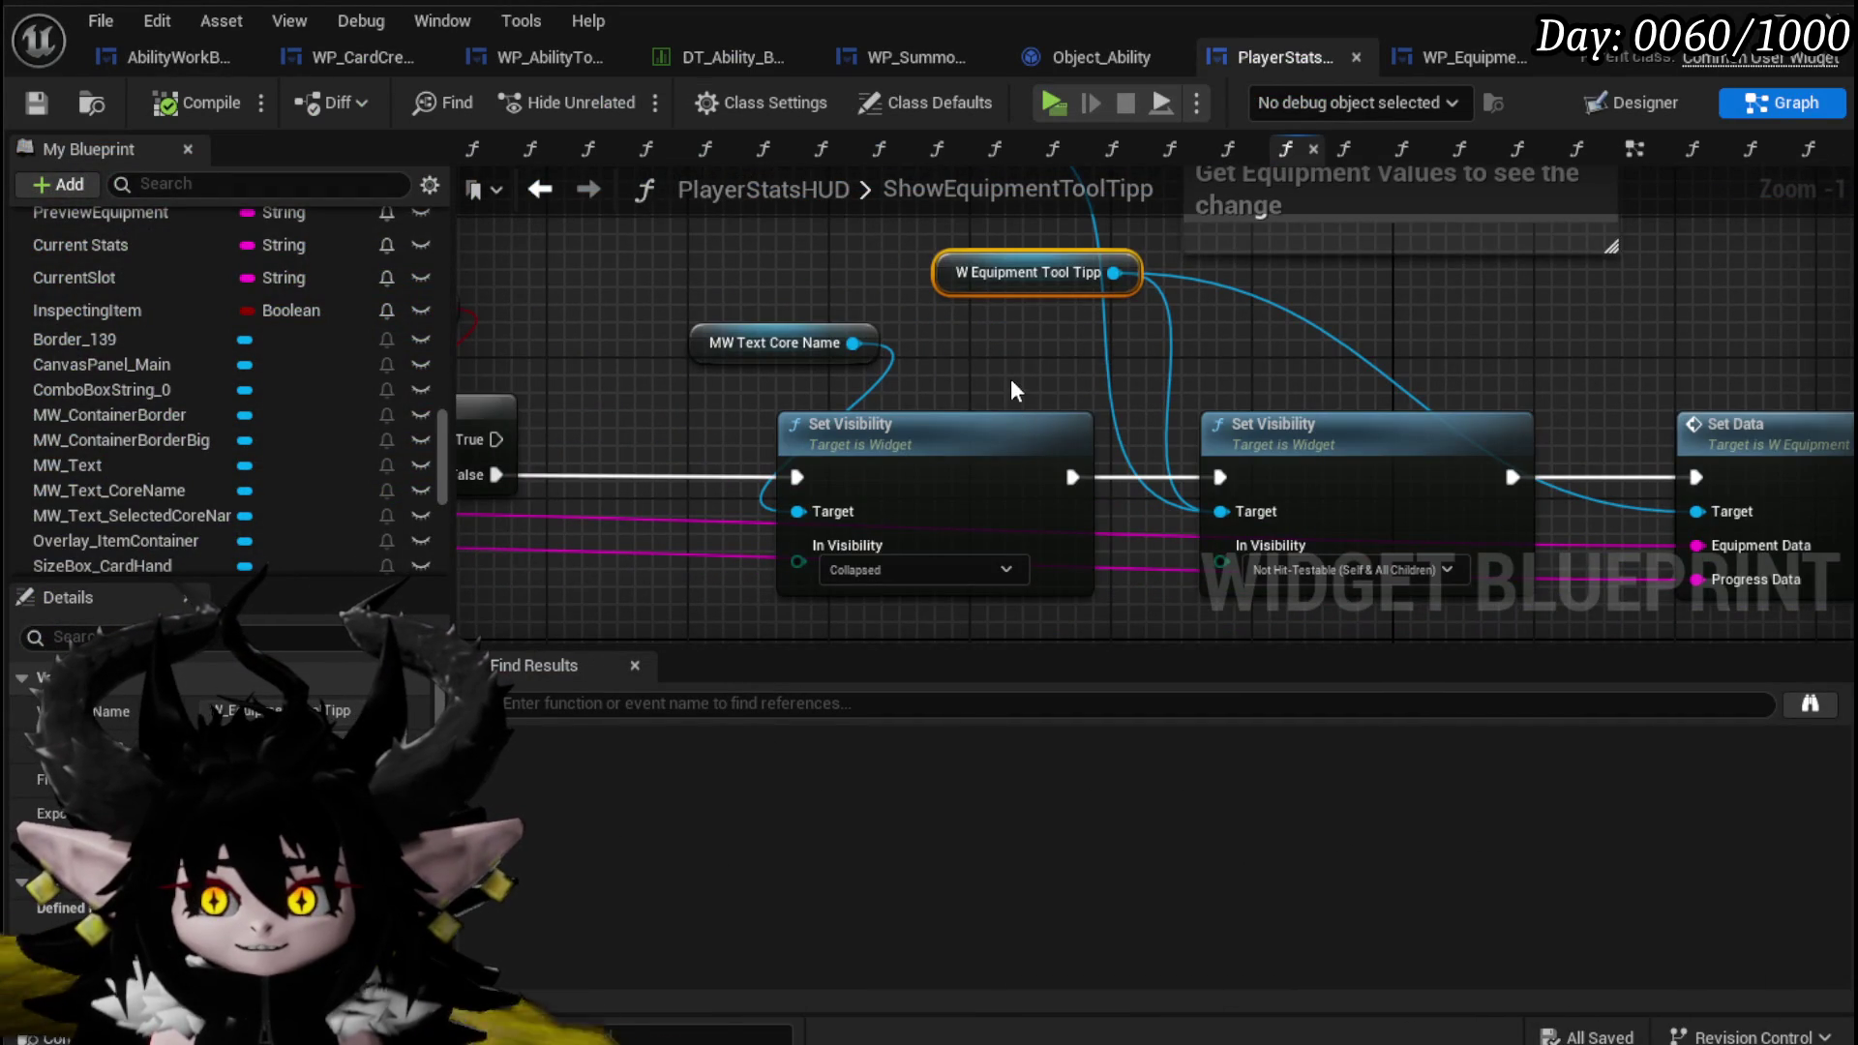
pyautogui.moveTo(933, 228); pyautogui.dragTo(1053, 543)
pyautogui.scroll(10, 246, 367)
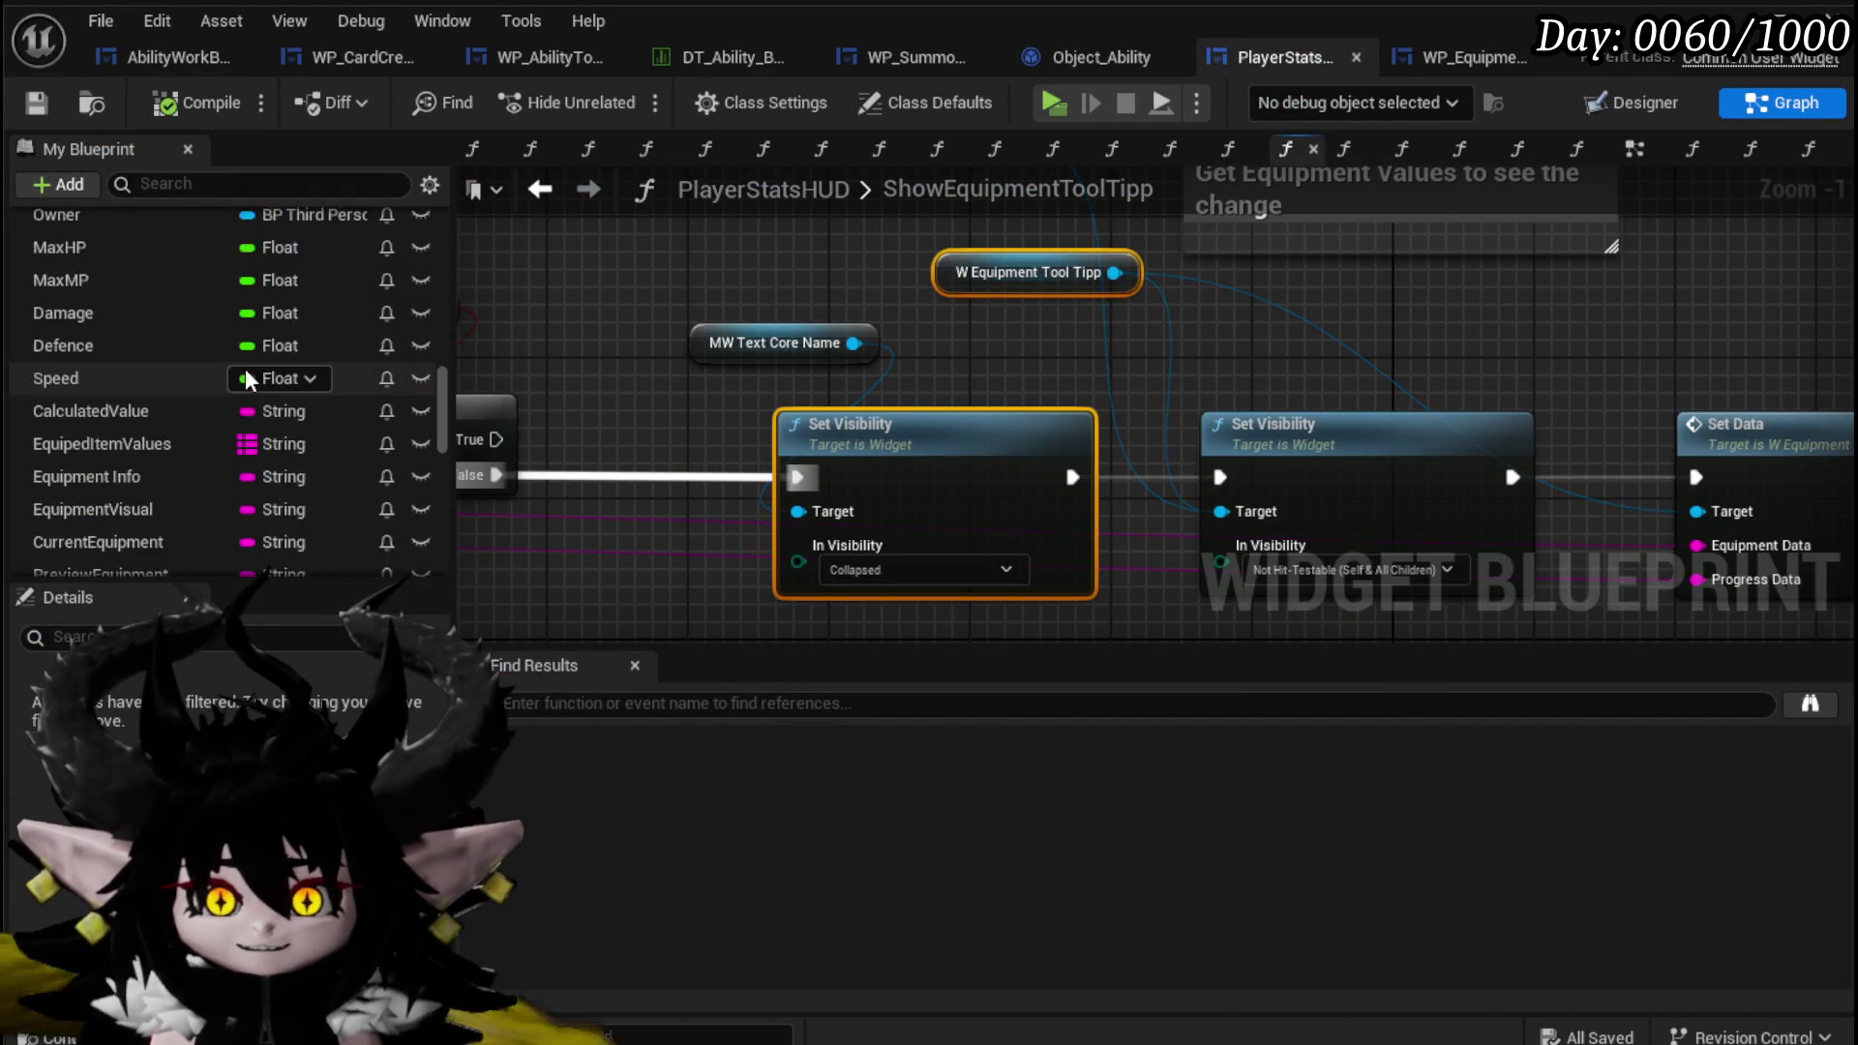
pyautogui.scroll(3, 246, 368)
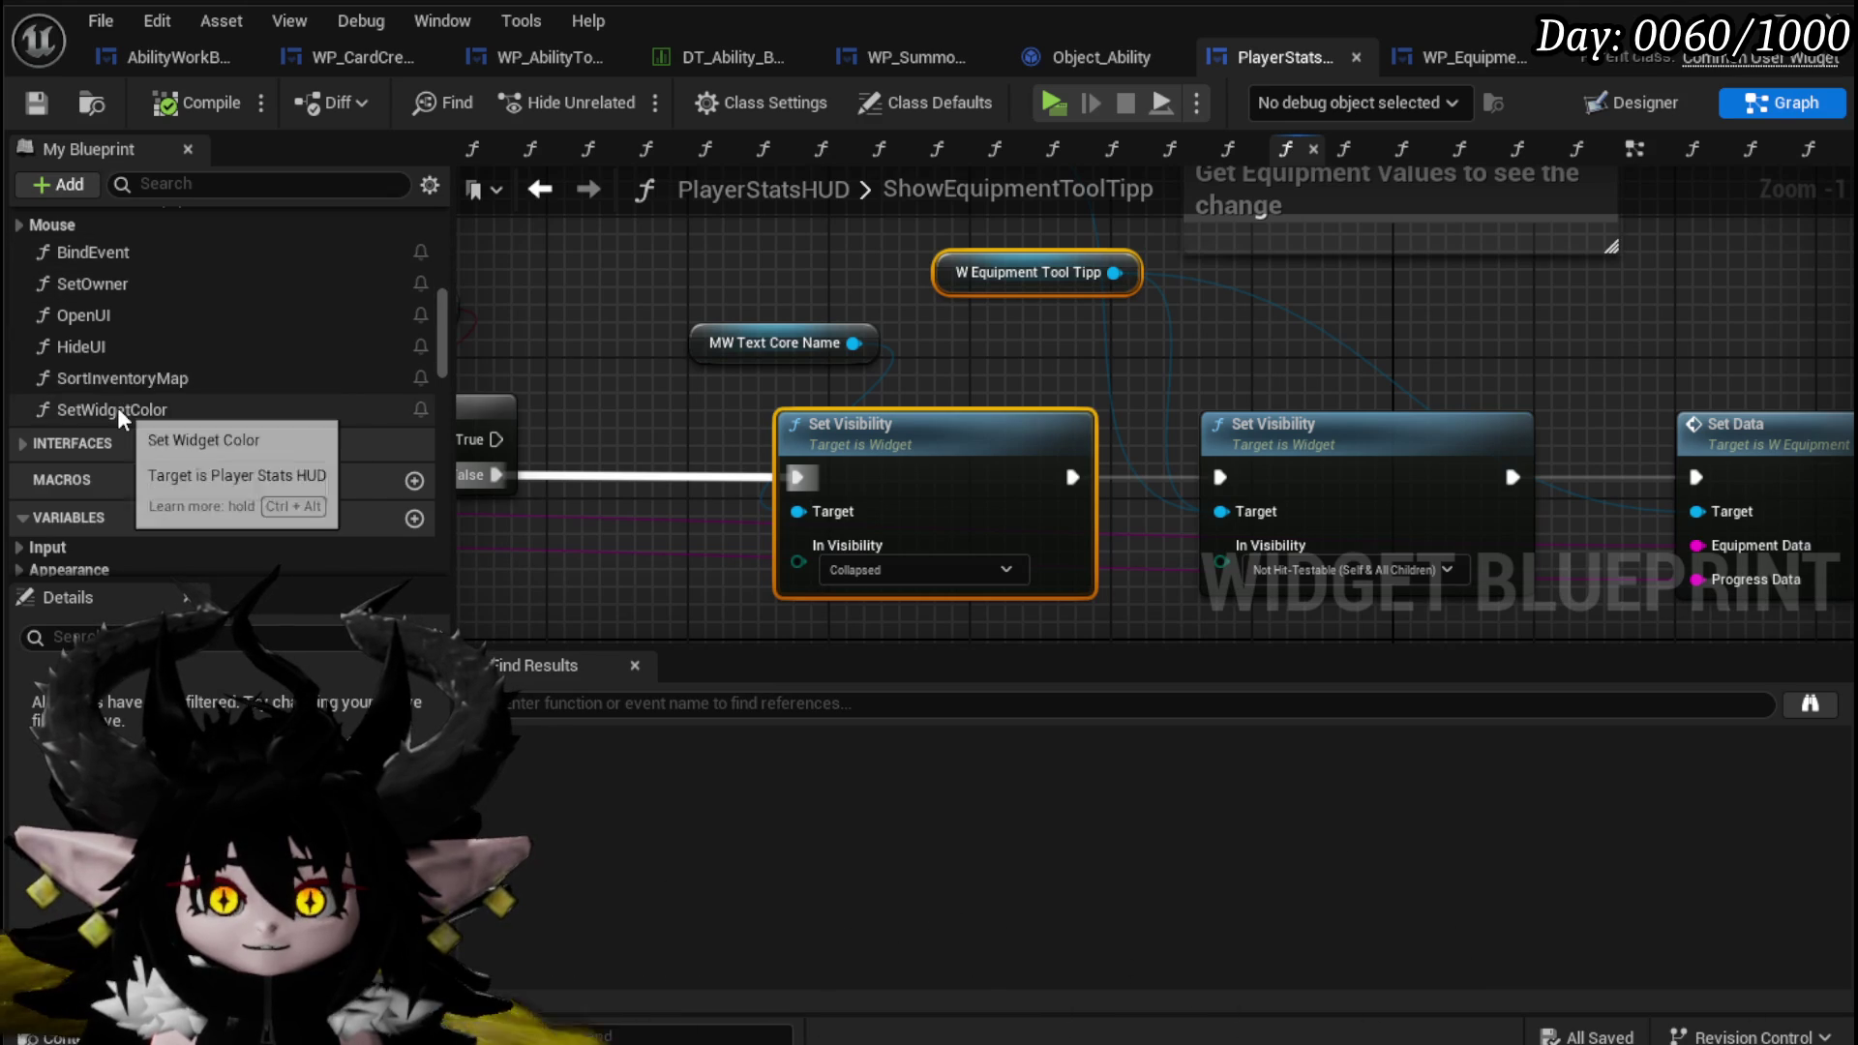
pyautogui.scroll(3, 118, 405)
pyautogui.doubleClick(136, 359)
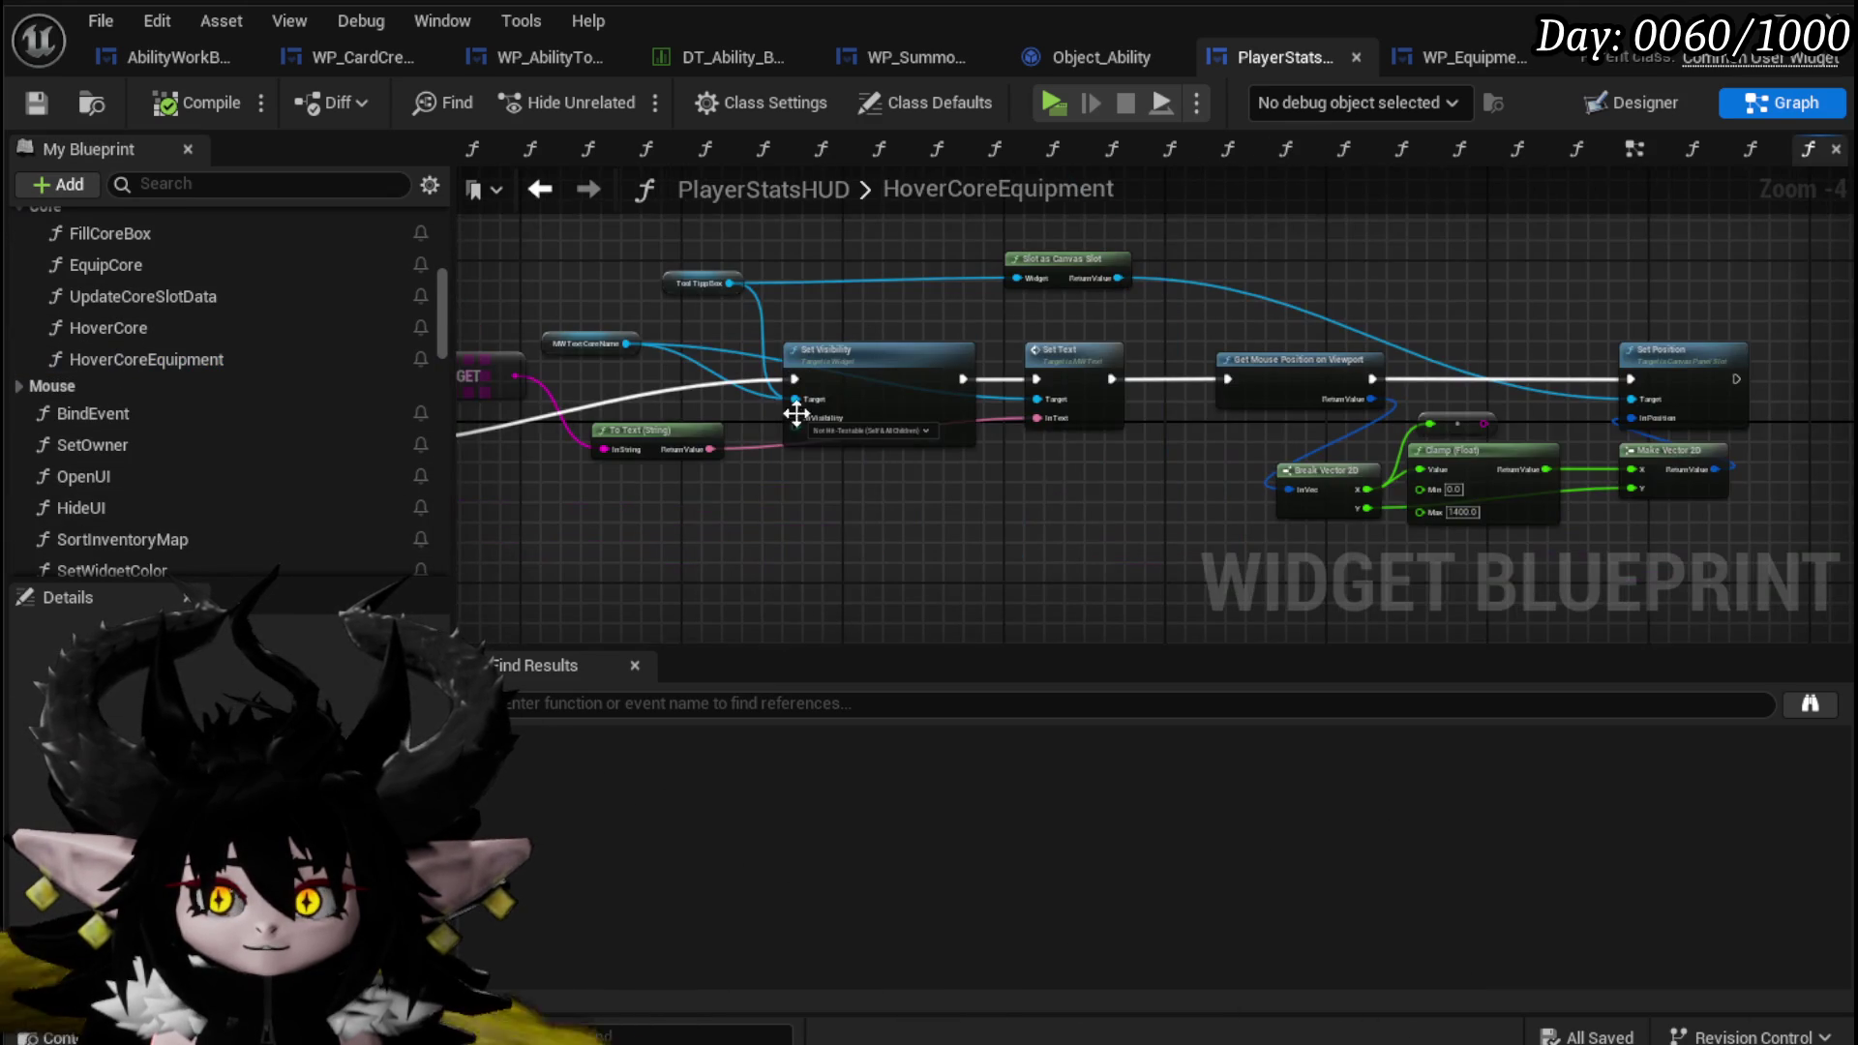
pyautogui.hotkey('ctrl', 'v')
# Target W Equipment Tool Tipp with the Collapsed Set Visibility, chain it first, then compile and save.
pyautogui.moveTo(778, 566); pyautogui.dragTo(1125, 518)
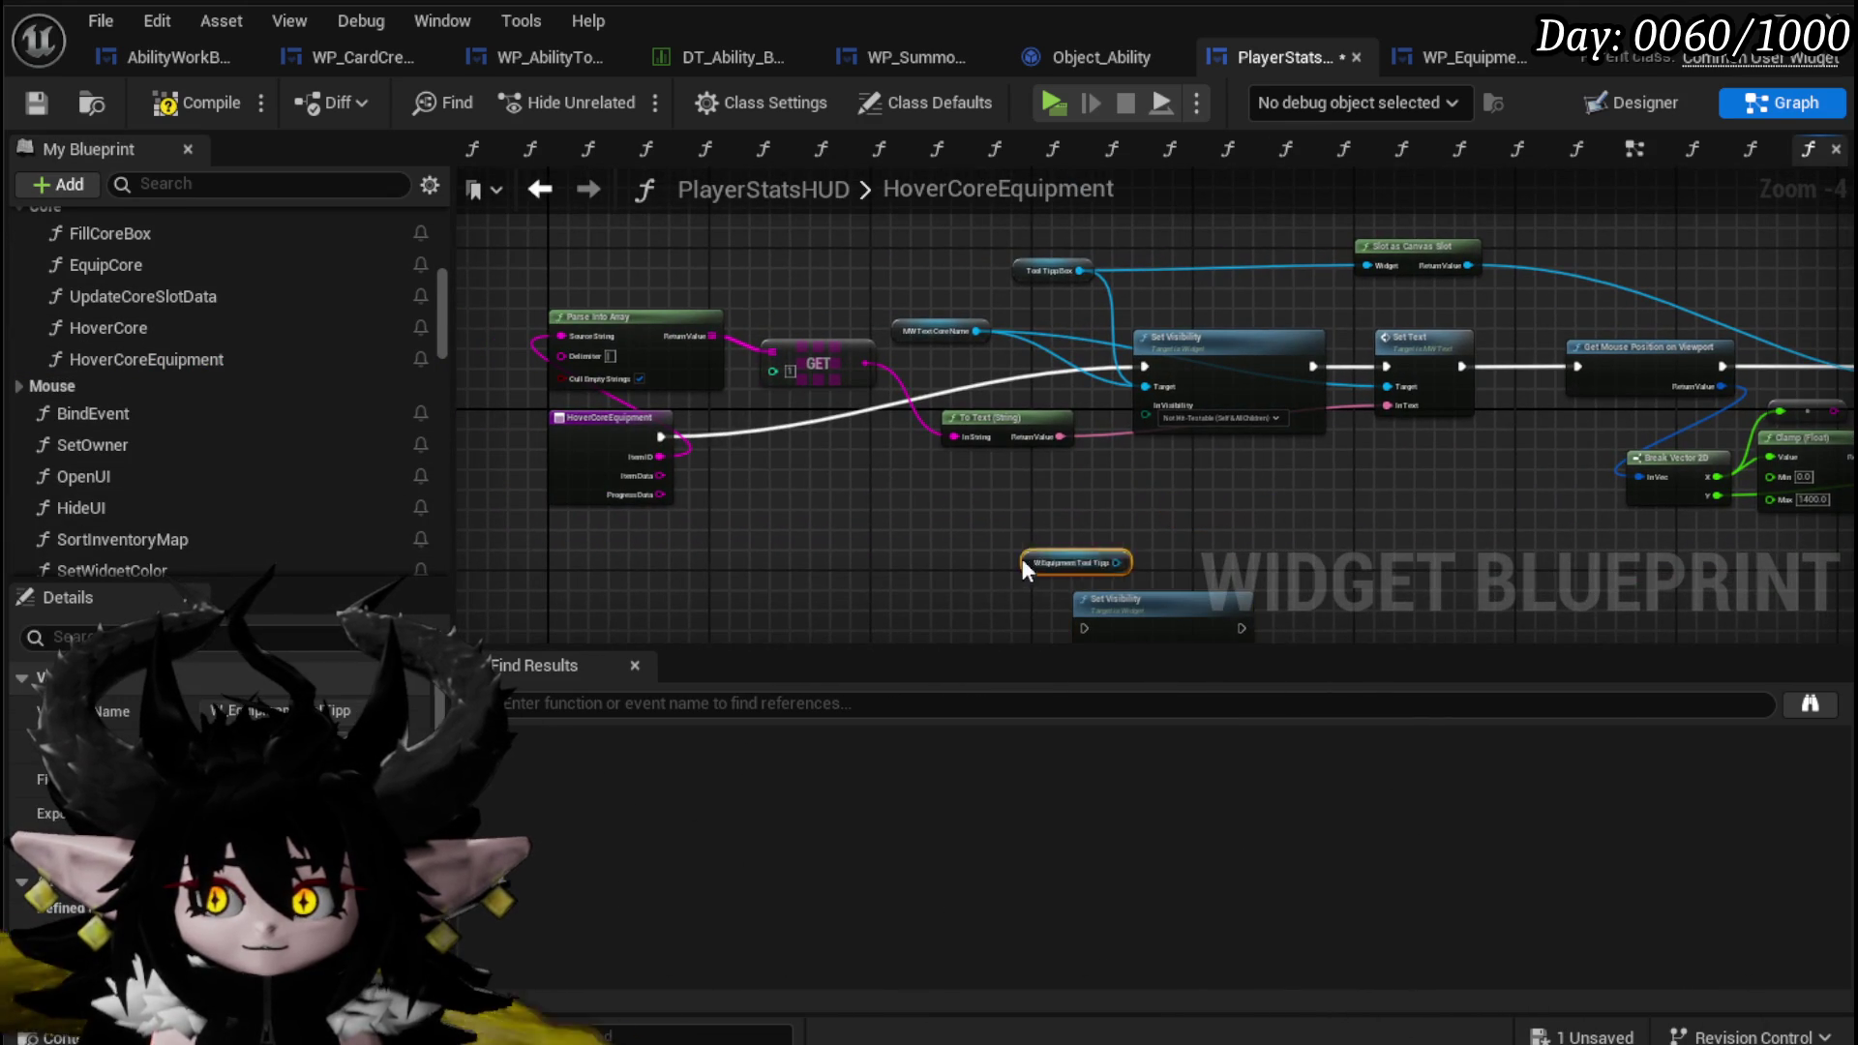
pyautogui.scroll(3, 973, 521)
pyautogui.moveTo(980, 492)
pyautogui.mouseDown()
pyautogui.moveTo(973, 514)
pyautogui.moveTo(1041, 585)
pyautogui.mouseUp()
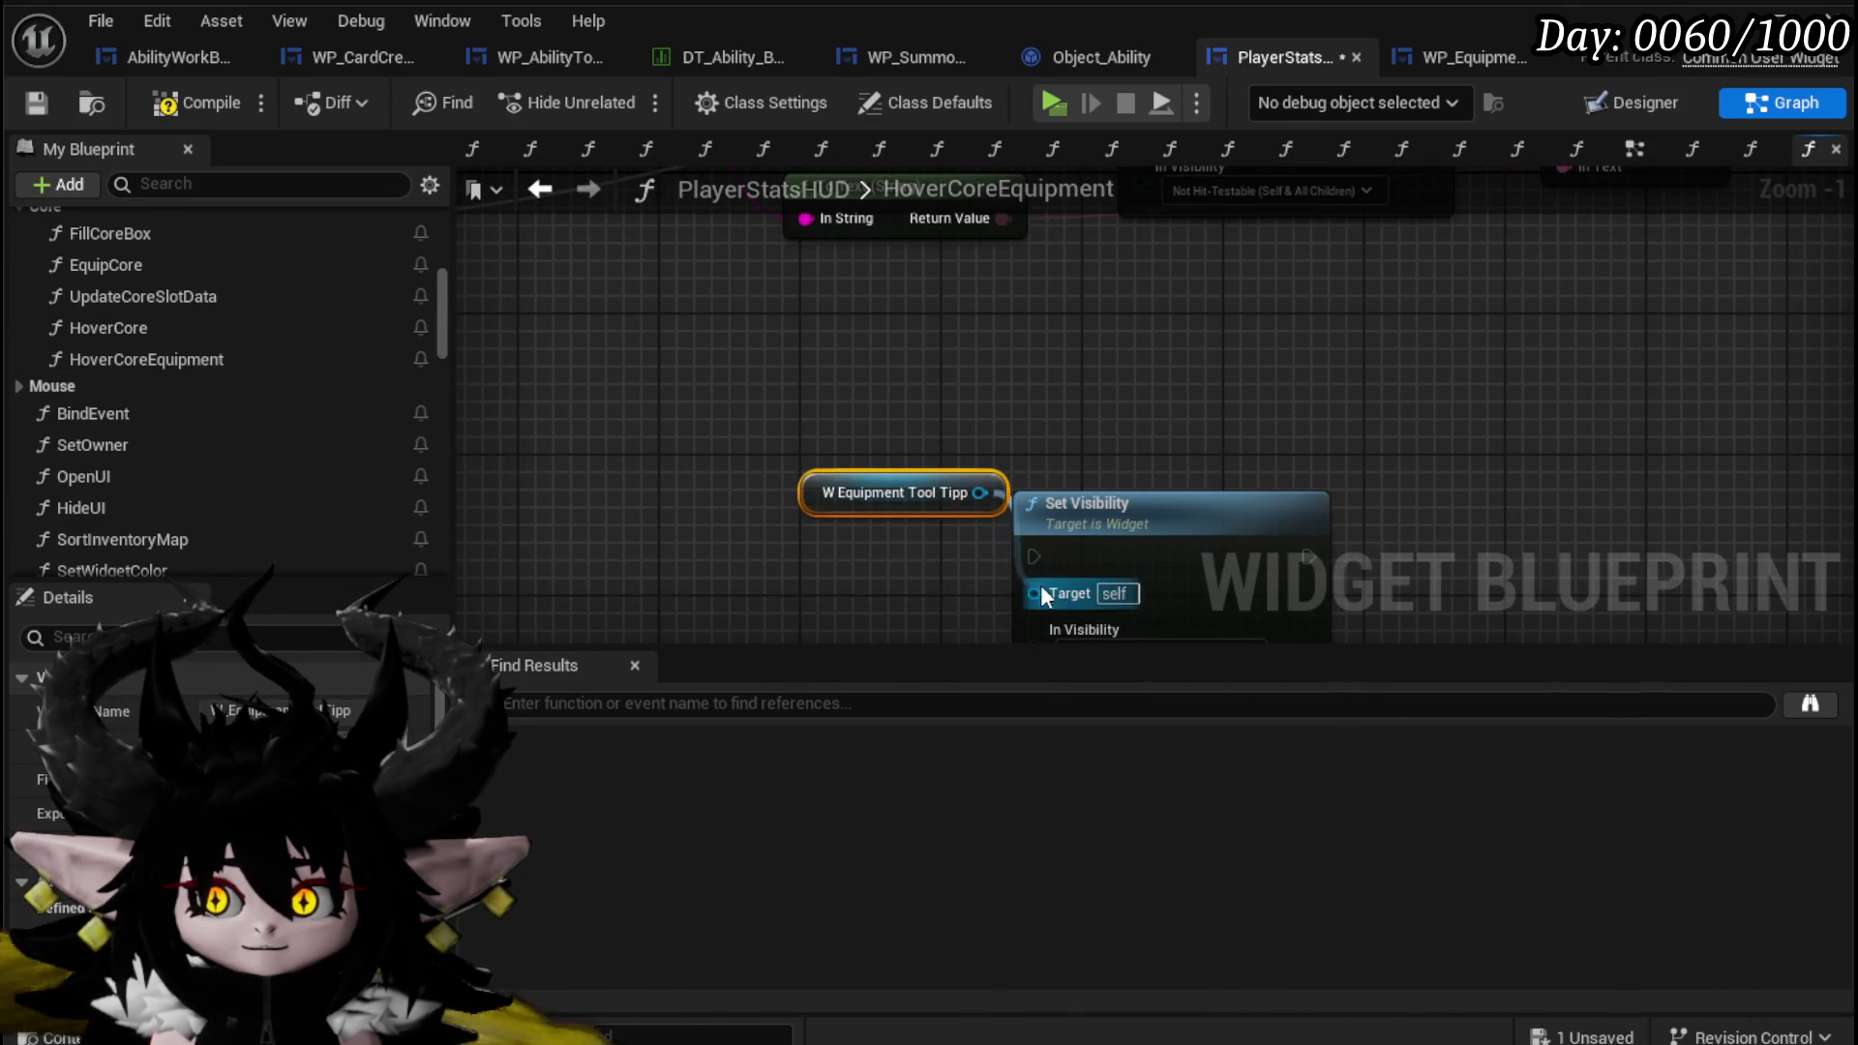
pyautogui.scroll(-1, 1148, 523)
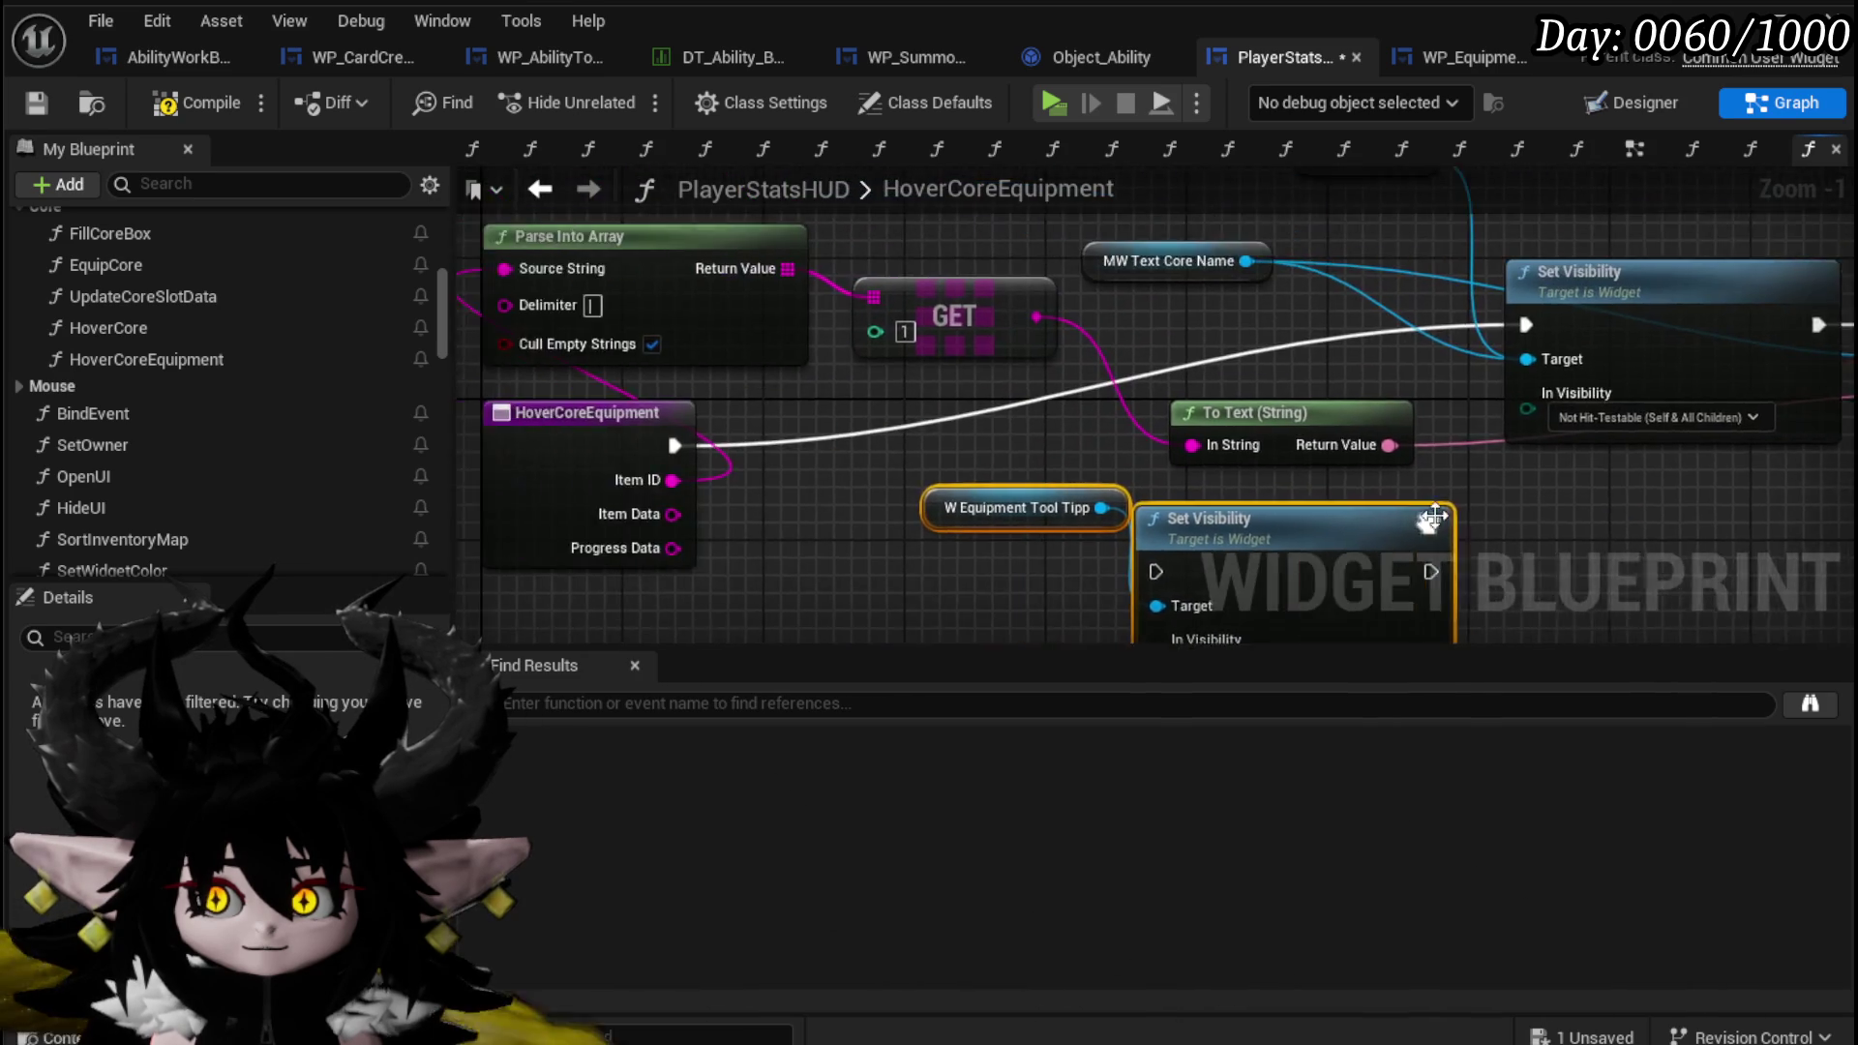
pyautogui.scroll(1, 1135, 420)
pyautogui.moveTo(1135, 420); pyautogui.dragTo(1154, 208)
pyautogui.moveTo(1119, 545)
pyautogui.mouseDown()
pyautogui.moveTo(1140, 379)
pyautogui.moveTo(1118, 334)
pyautogui.mouseUp()
pyautogui.moveTo(859, 402); pyautogui.dragTo(980, 366)
pyautogui.moveTo(1257, 368); pyautogui.dragTo(1353, 334)
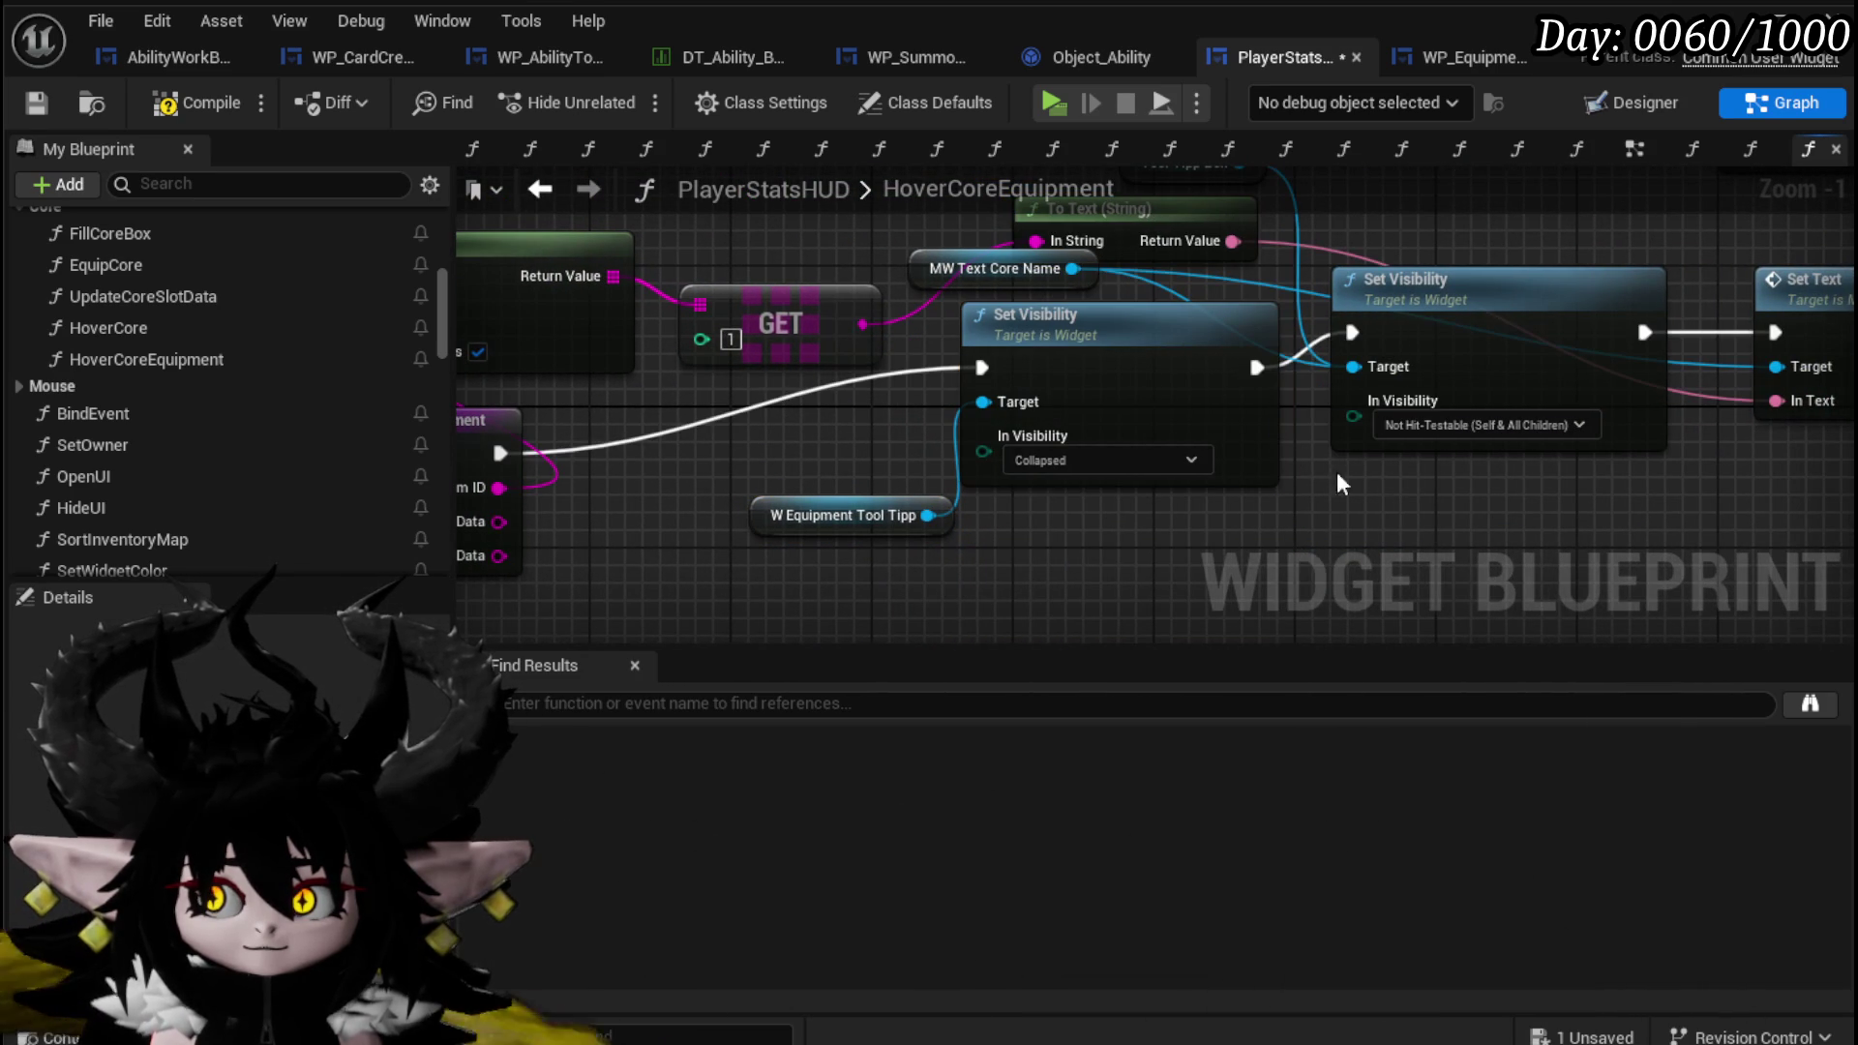
pyautogui.click(39, 104)
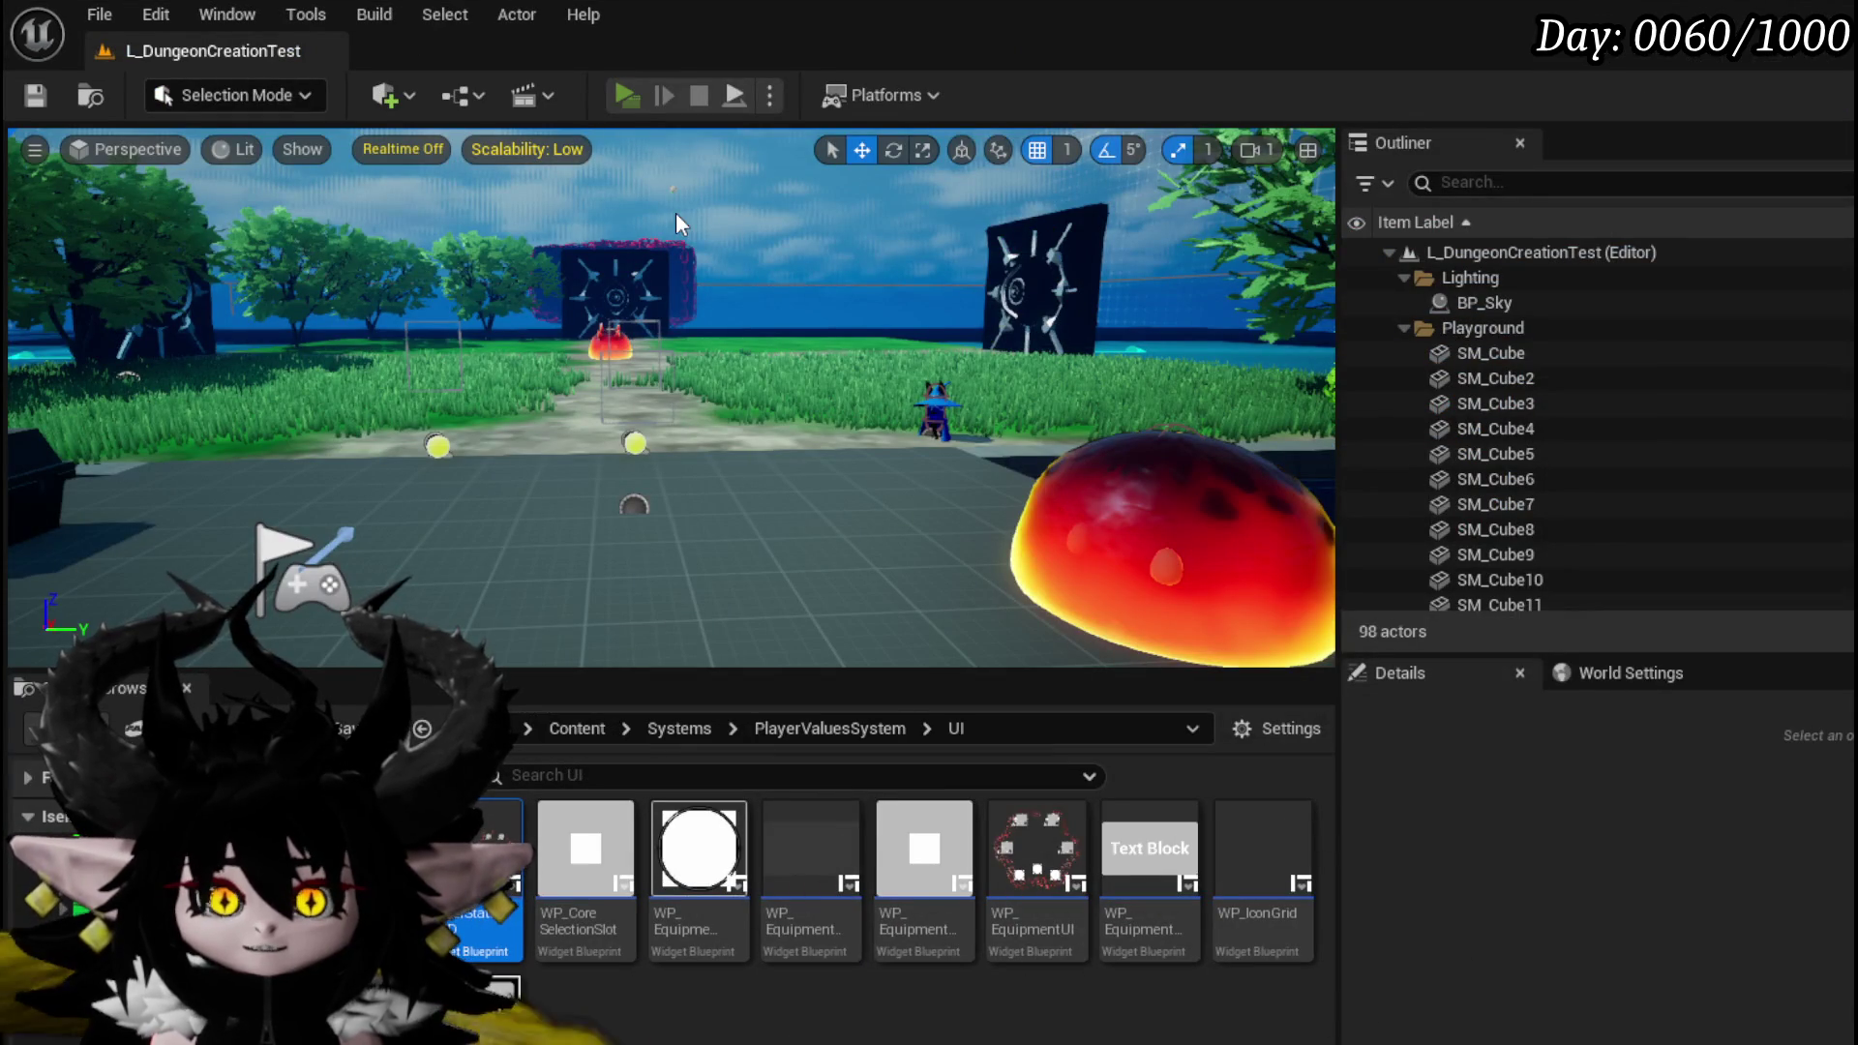
# Start play mode, view the Status slots in the equipment menu, close it, and walk forward.
pyautogui.hotkey('alt', 'p')
pyautogui.press('Tab')
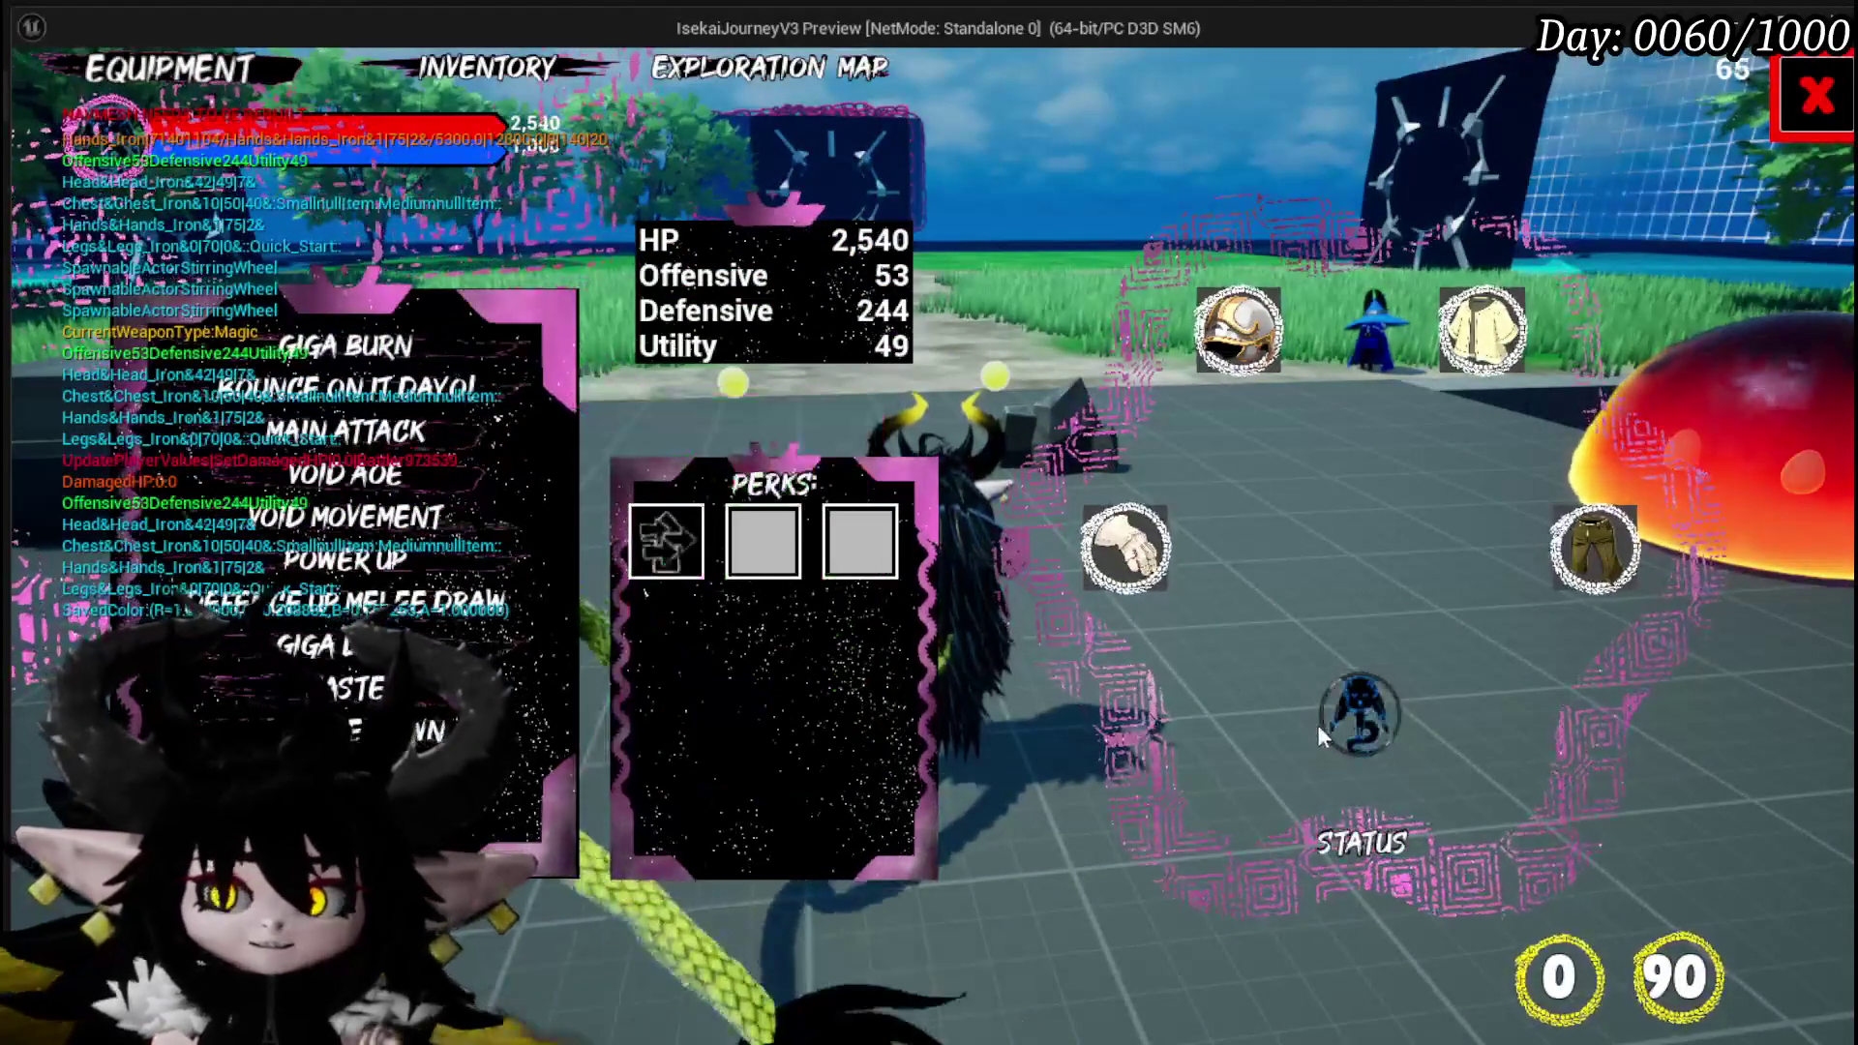
pyautogui.click(1324, 731)
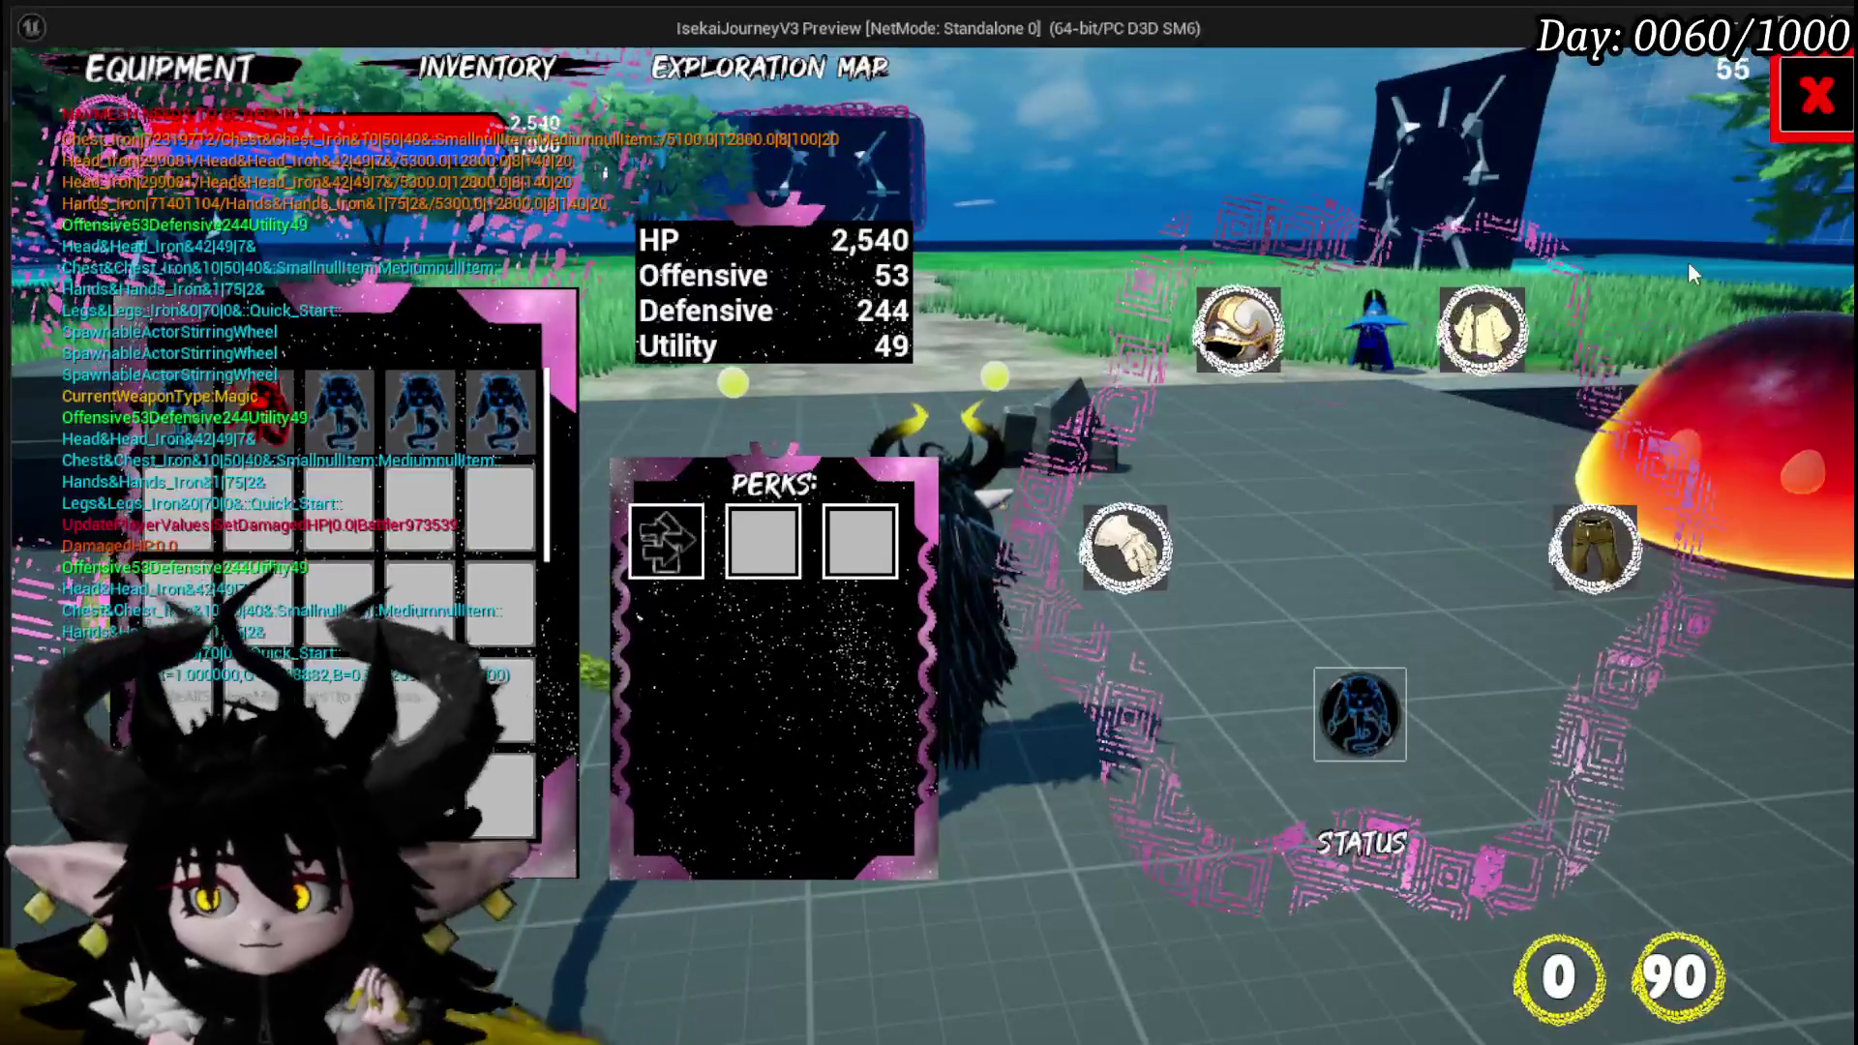
pyautogui.click(1802, 87)
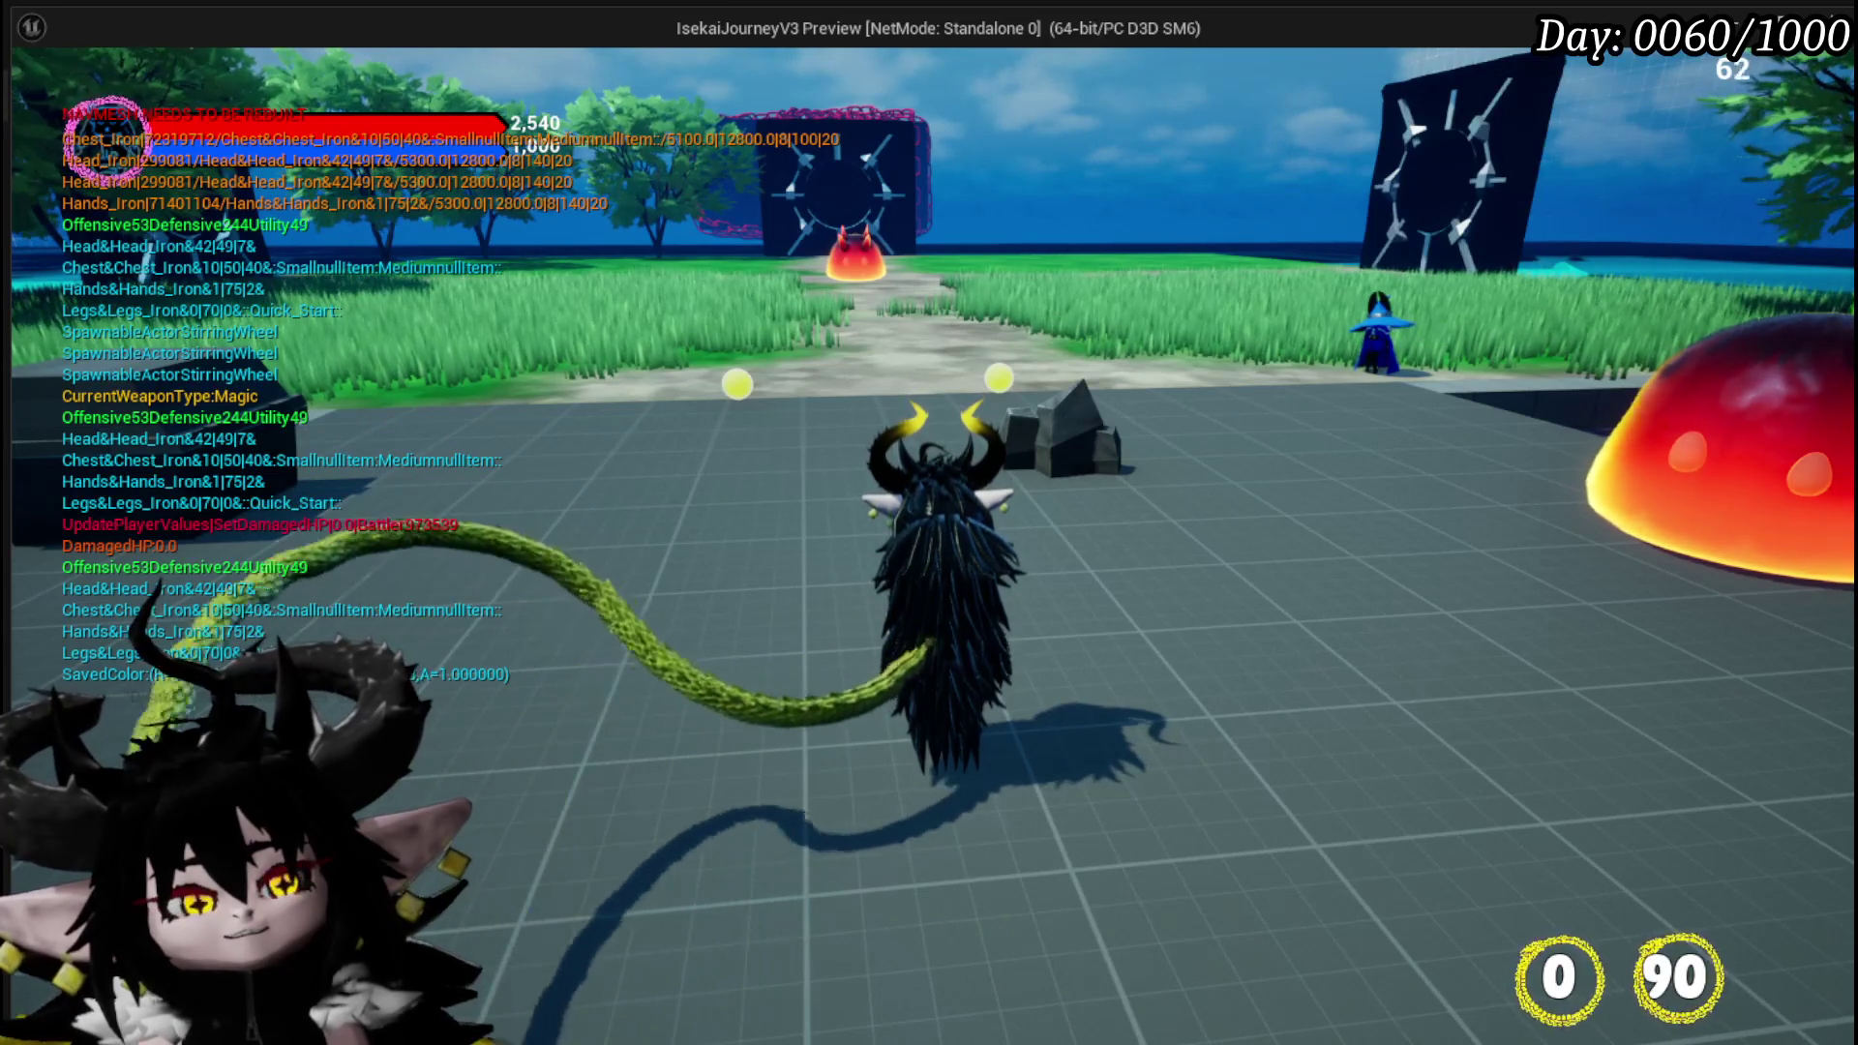
pyautogui.press('w')
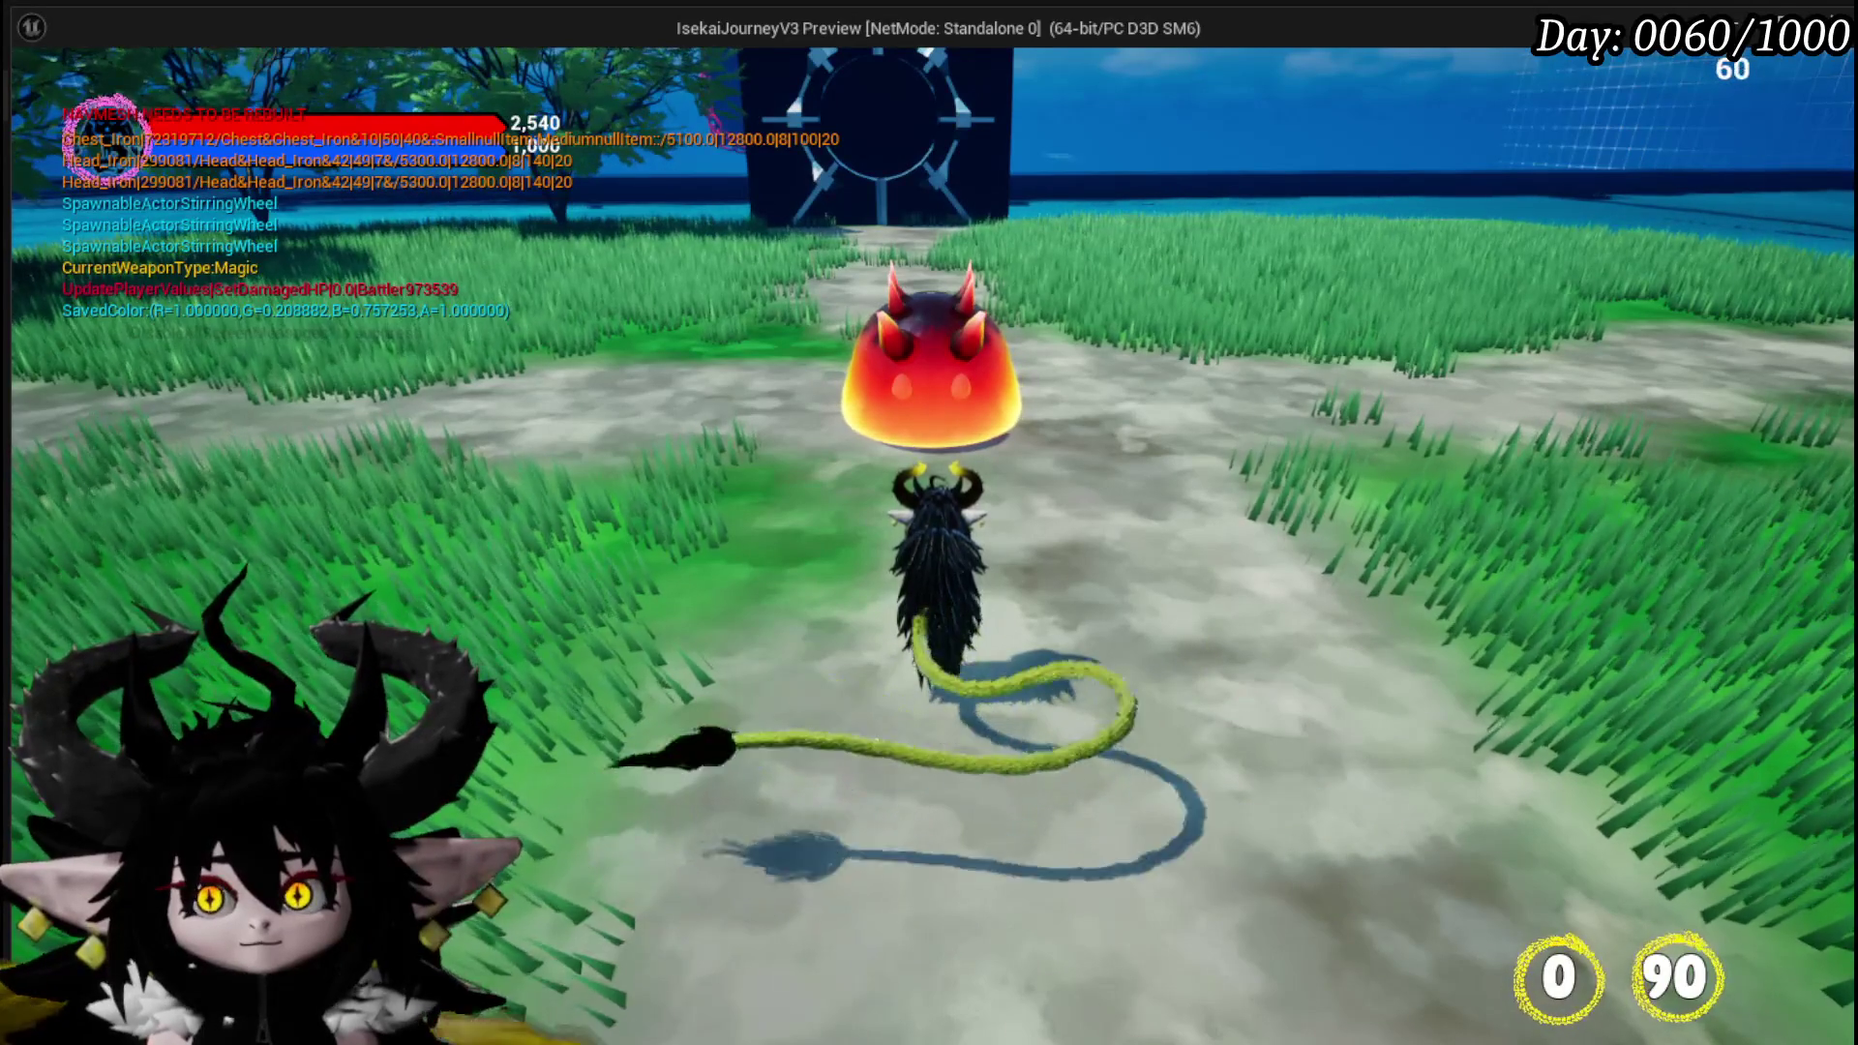
# Run the character to the red fire slime to start combat, then select and cast Giga Draw.
pyautogui.press('d')
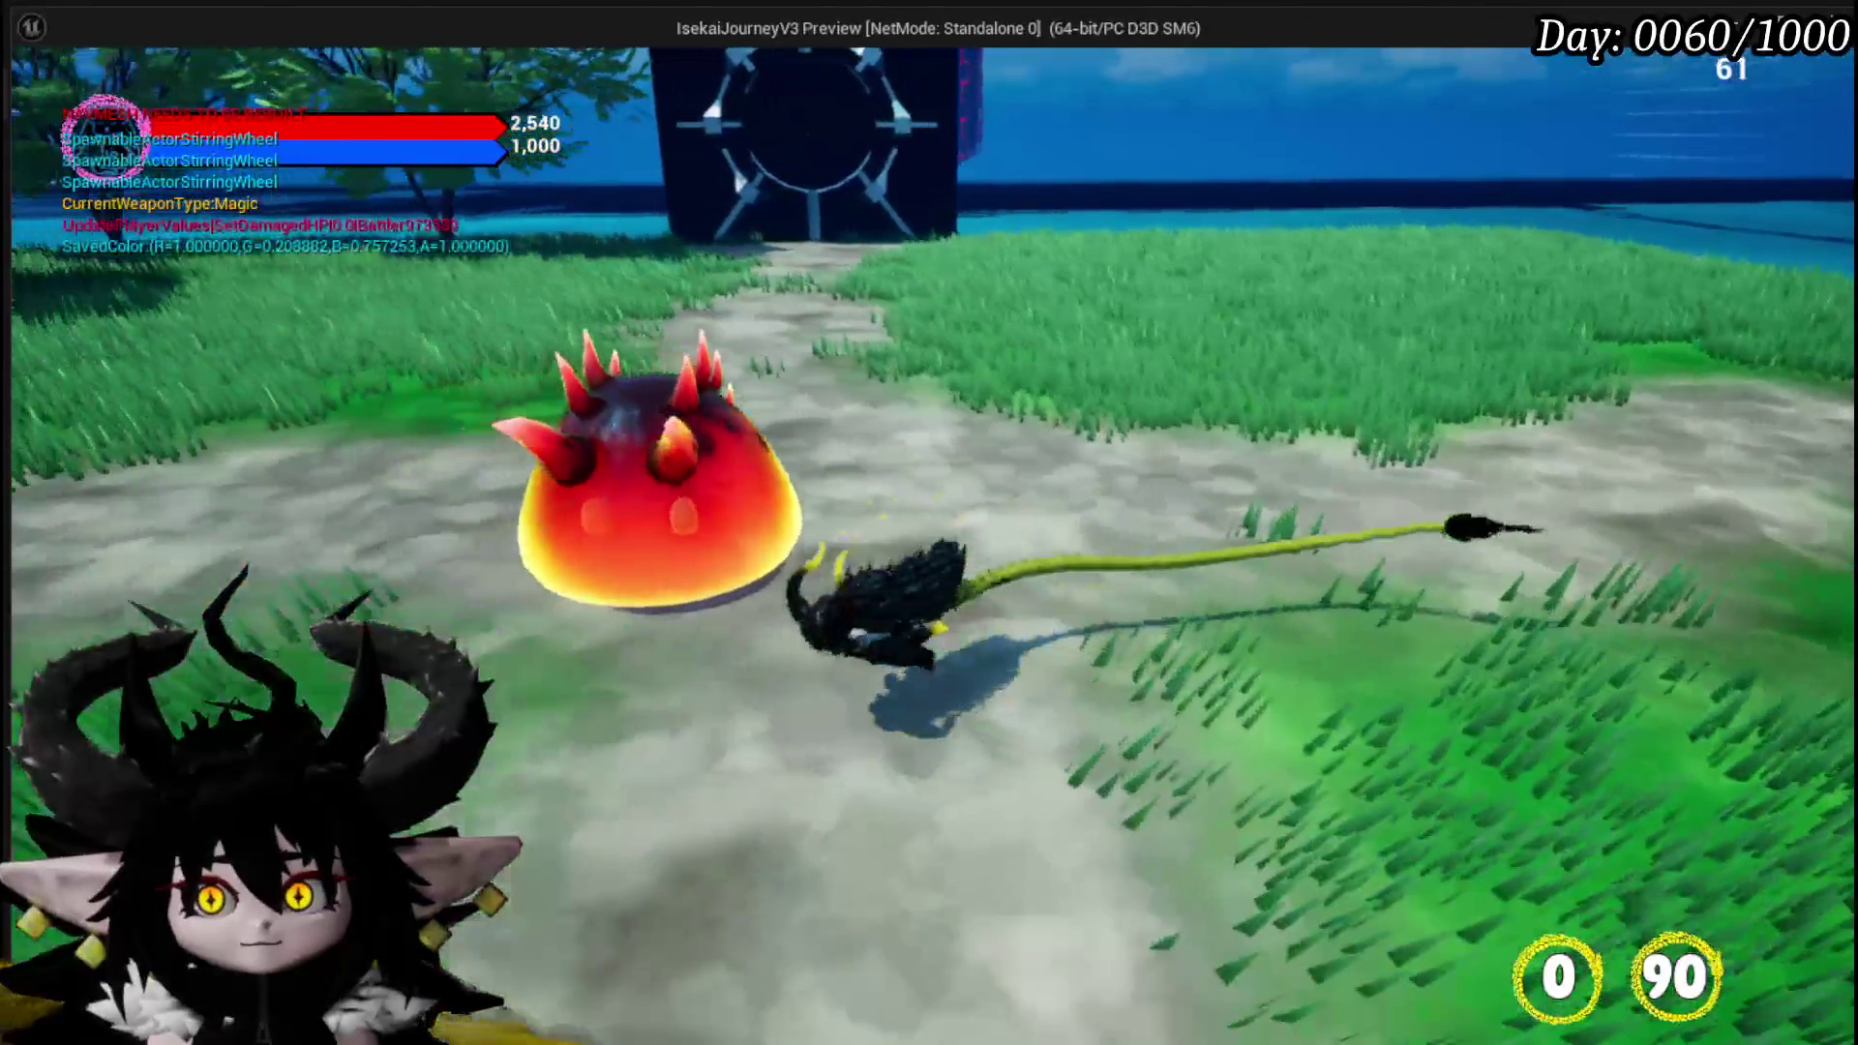
pyautogui.press('w')
pyautogui.press('w')
pyautogui.press('w')
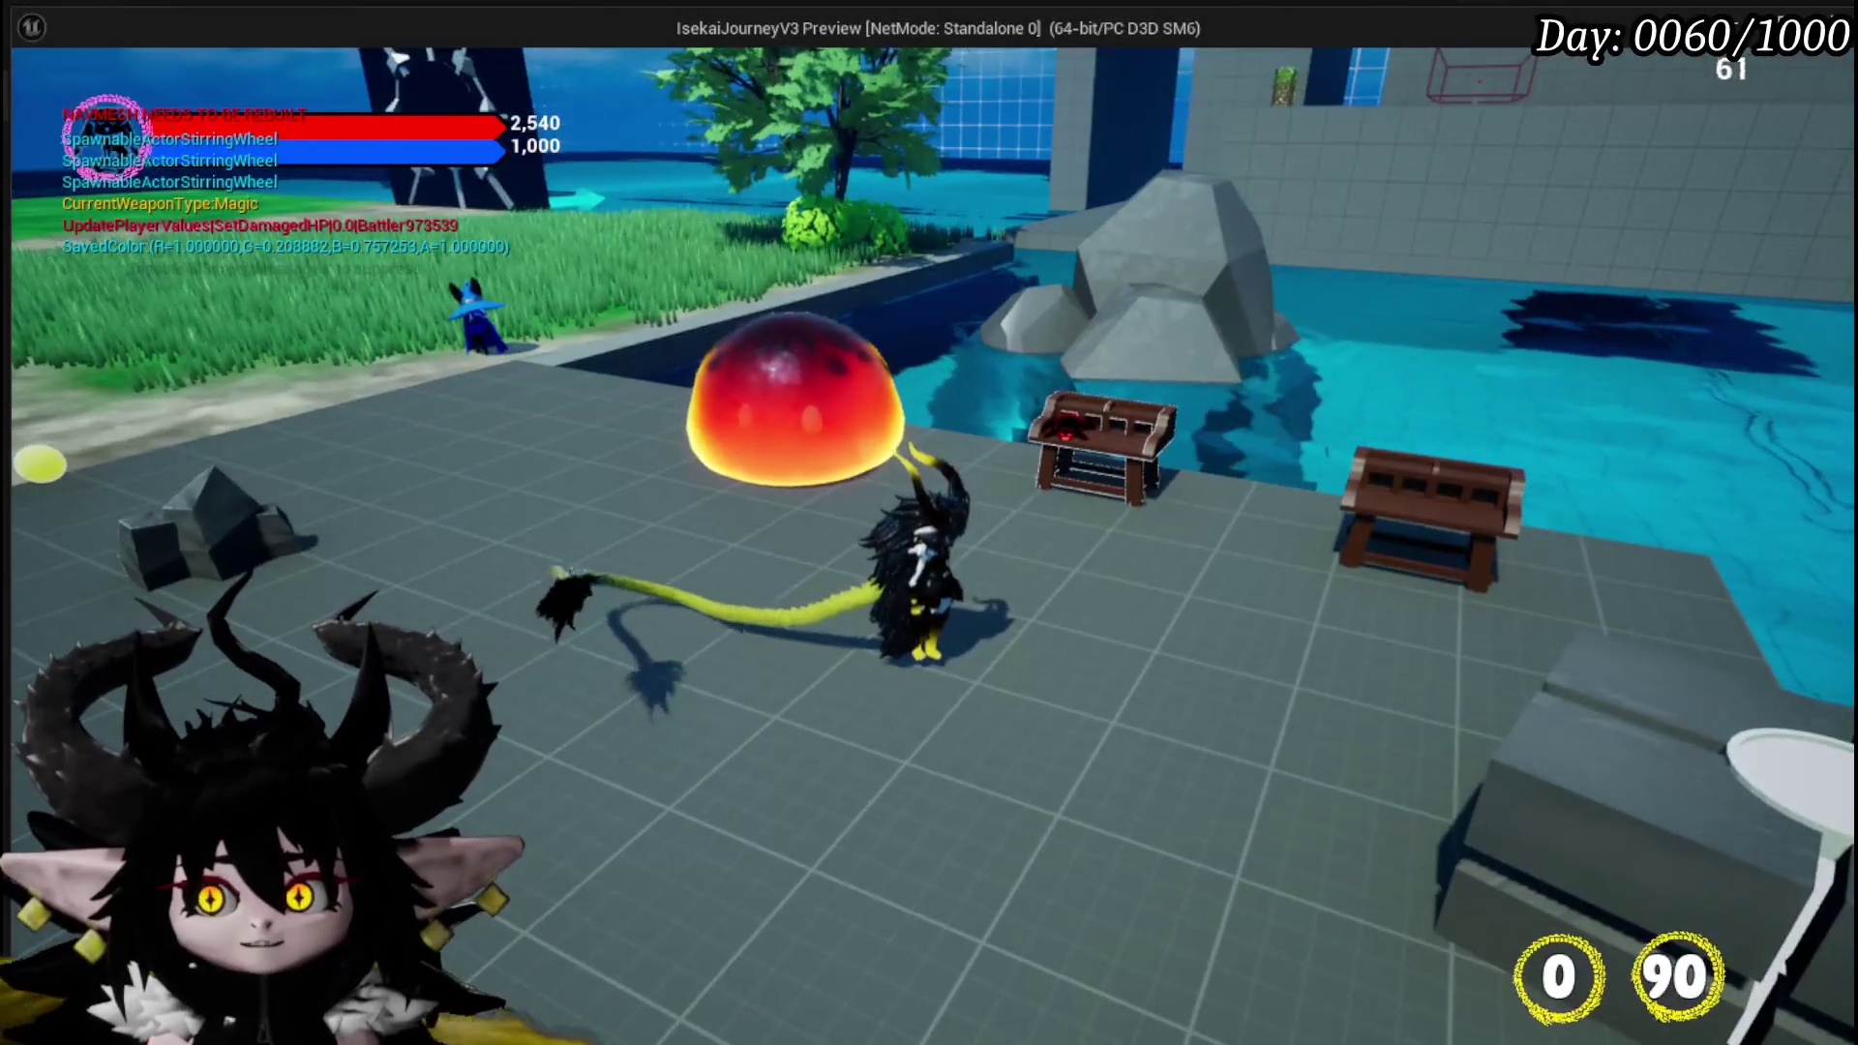
pyautogui.press('w')
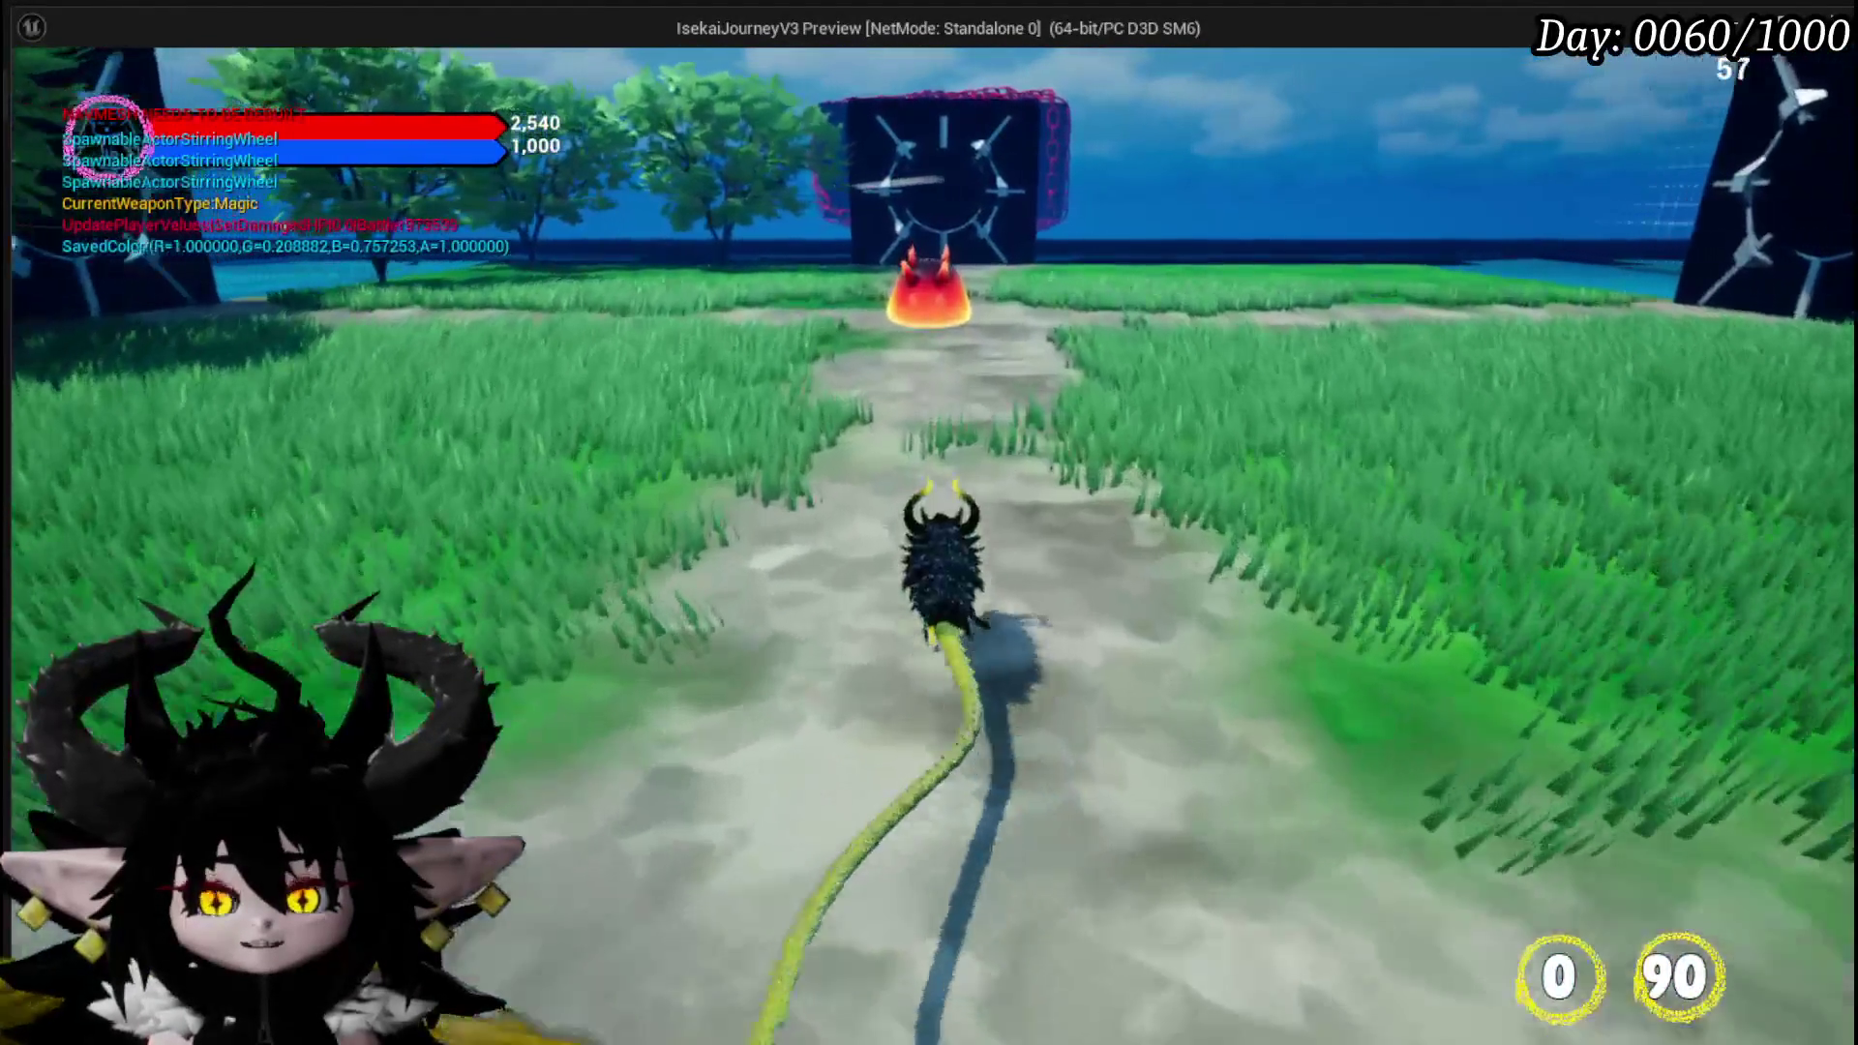
pyautogui.press('w')
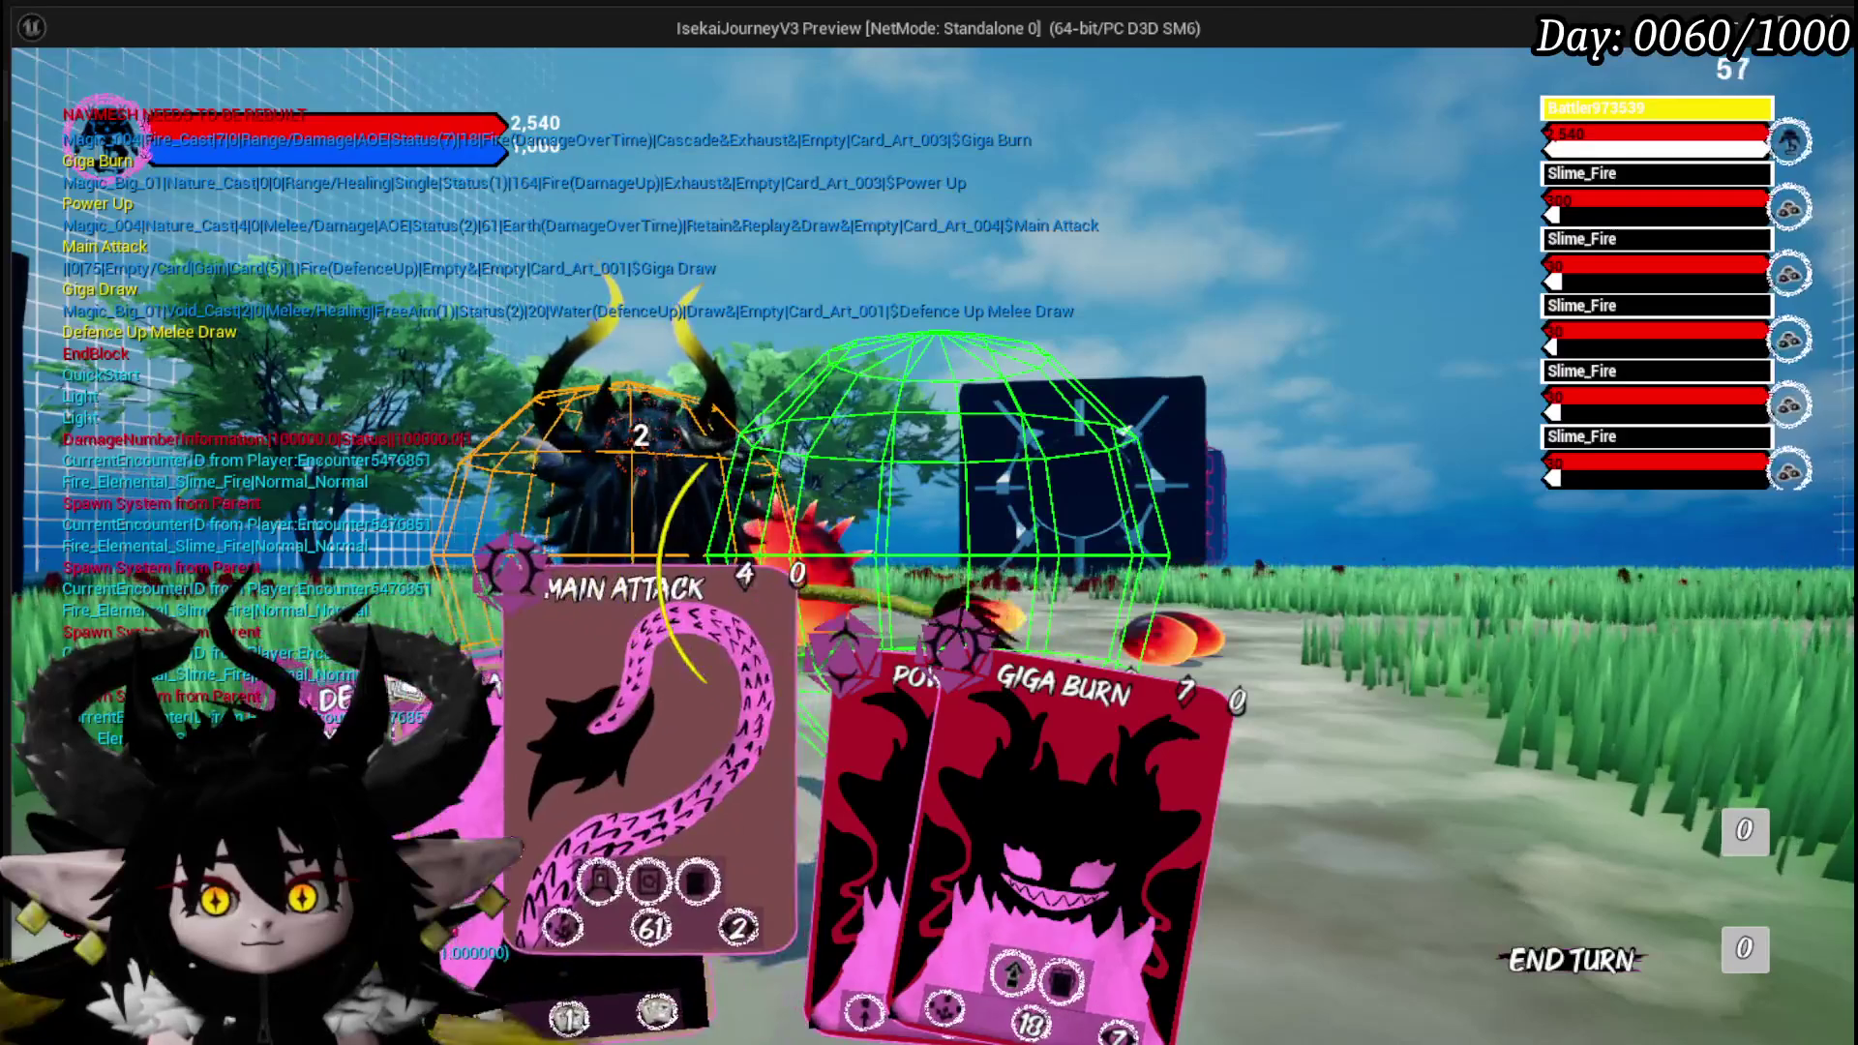
pyautogui.click(577, 801)
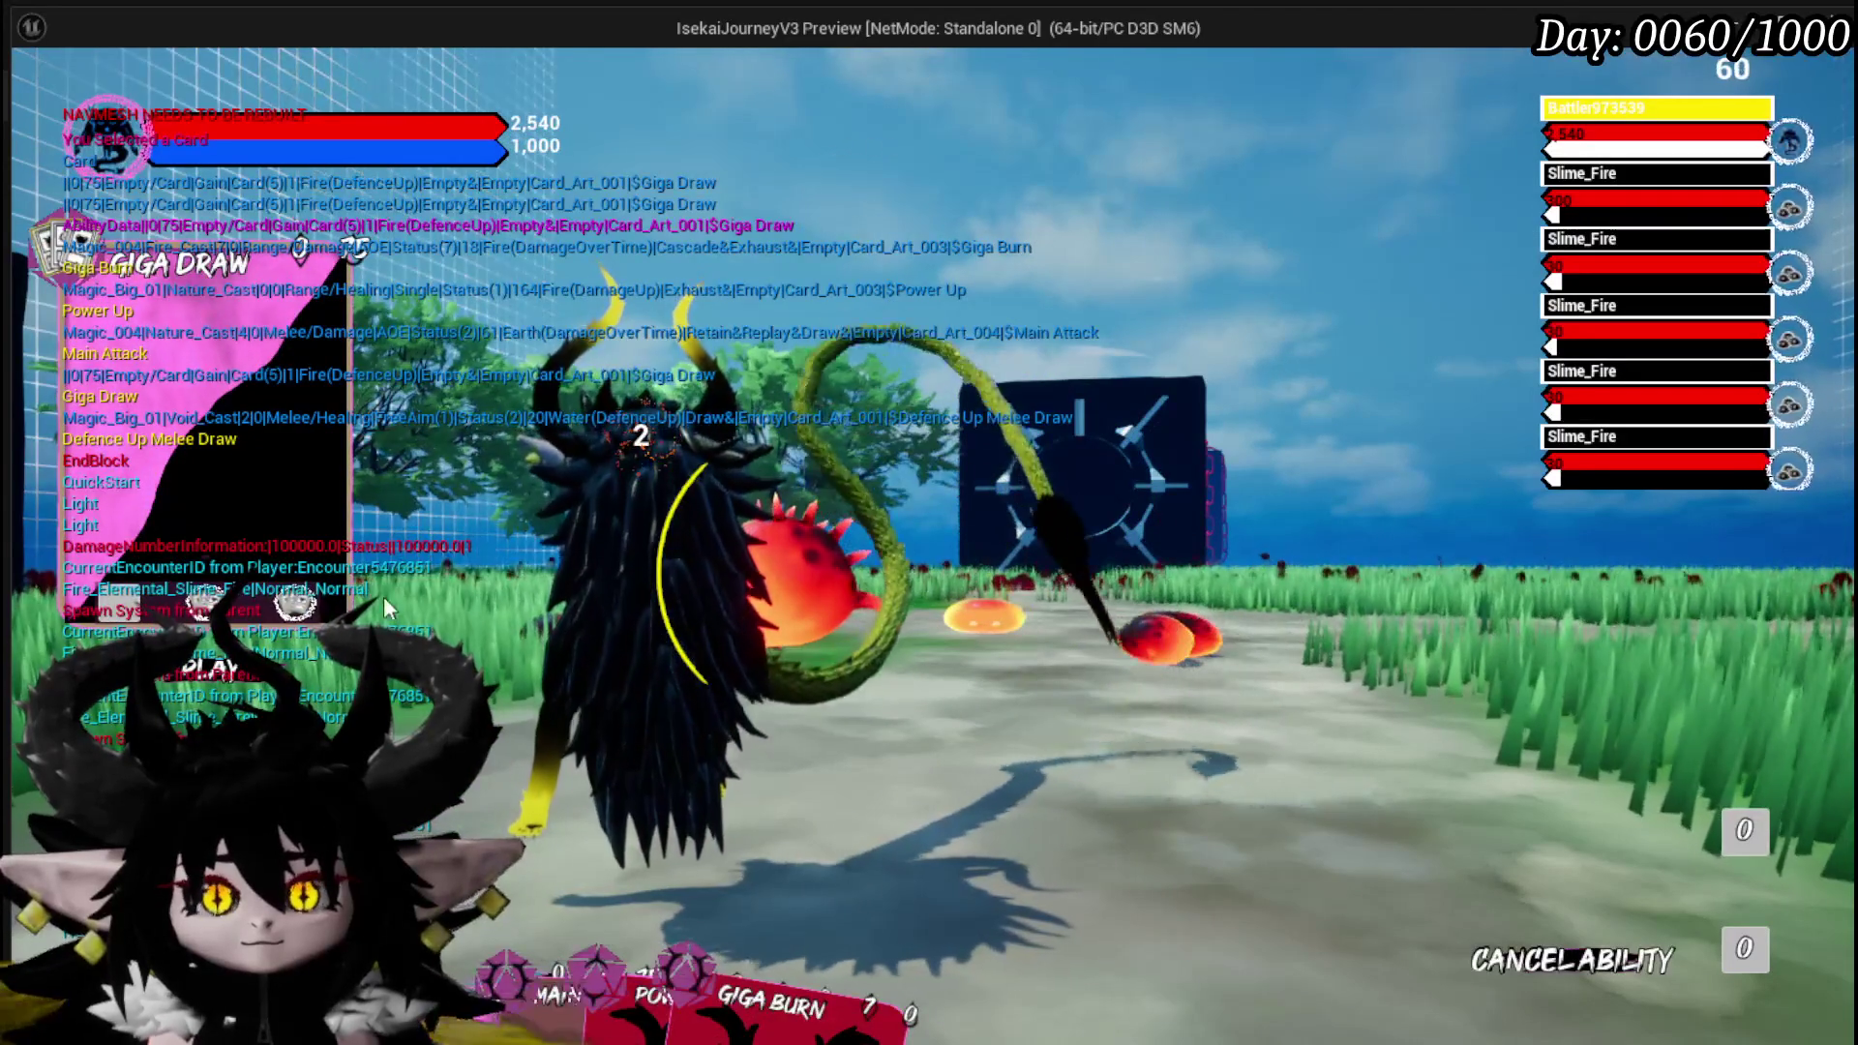
pyautogui.click(1042, 683)
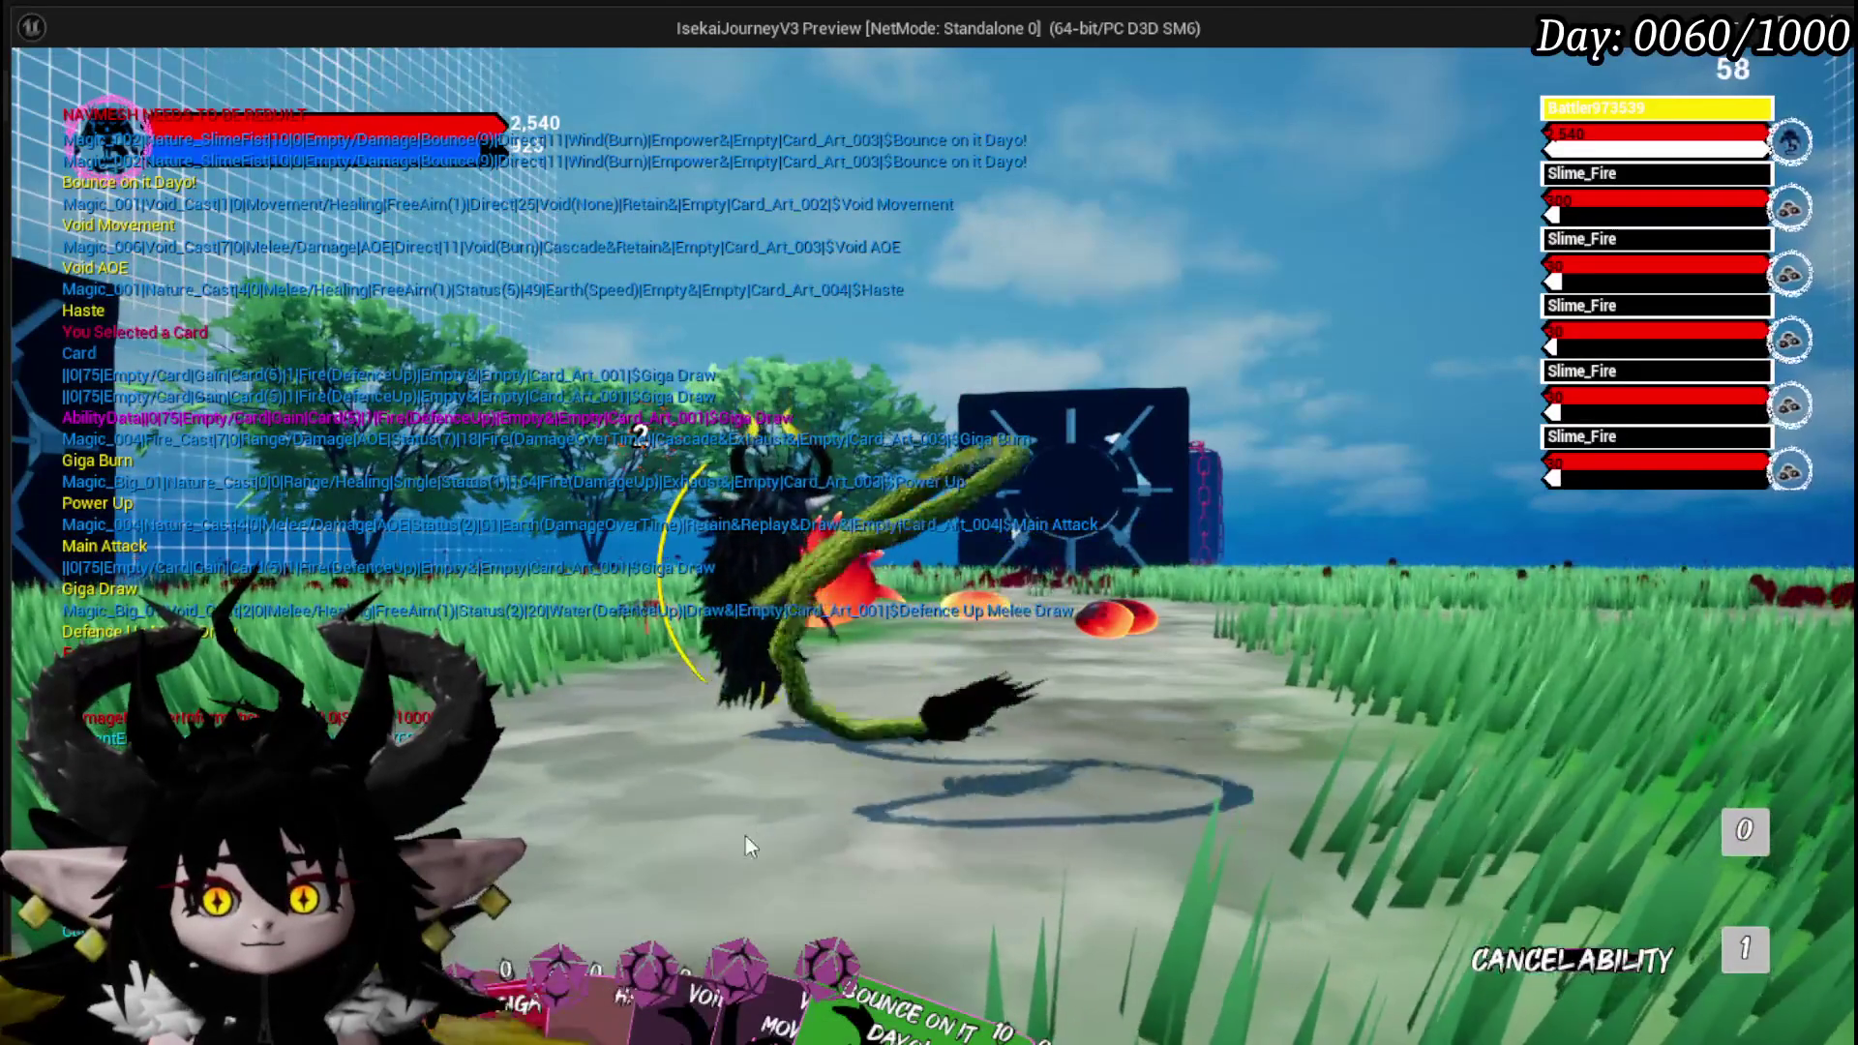
# Play the Void Movement, Defence Up Melee Draw and attack cards against the fire slimes.
pyautogui.moveTo(612, 961)
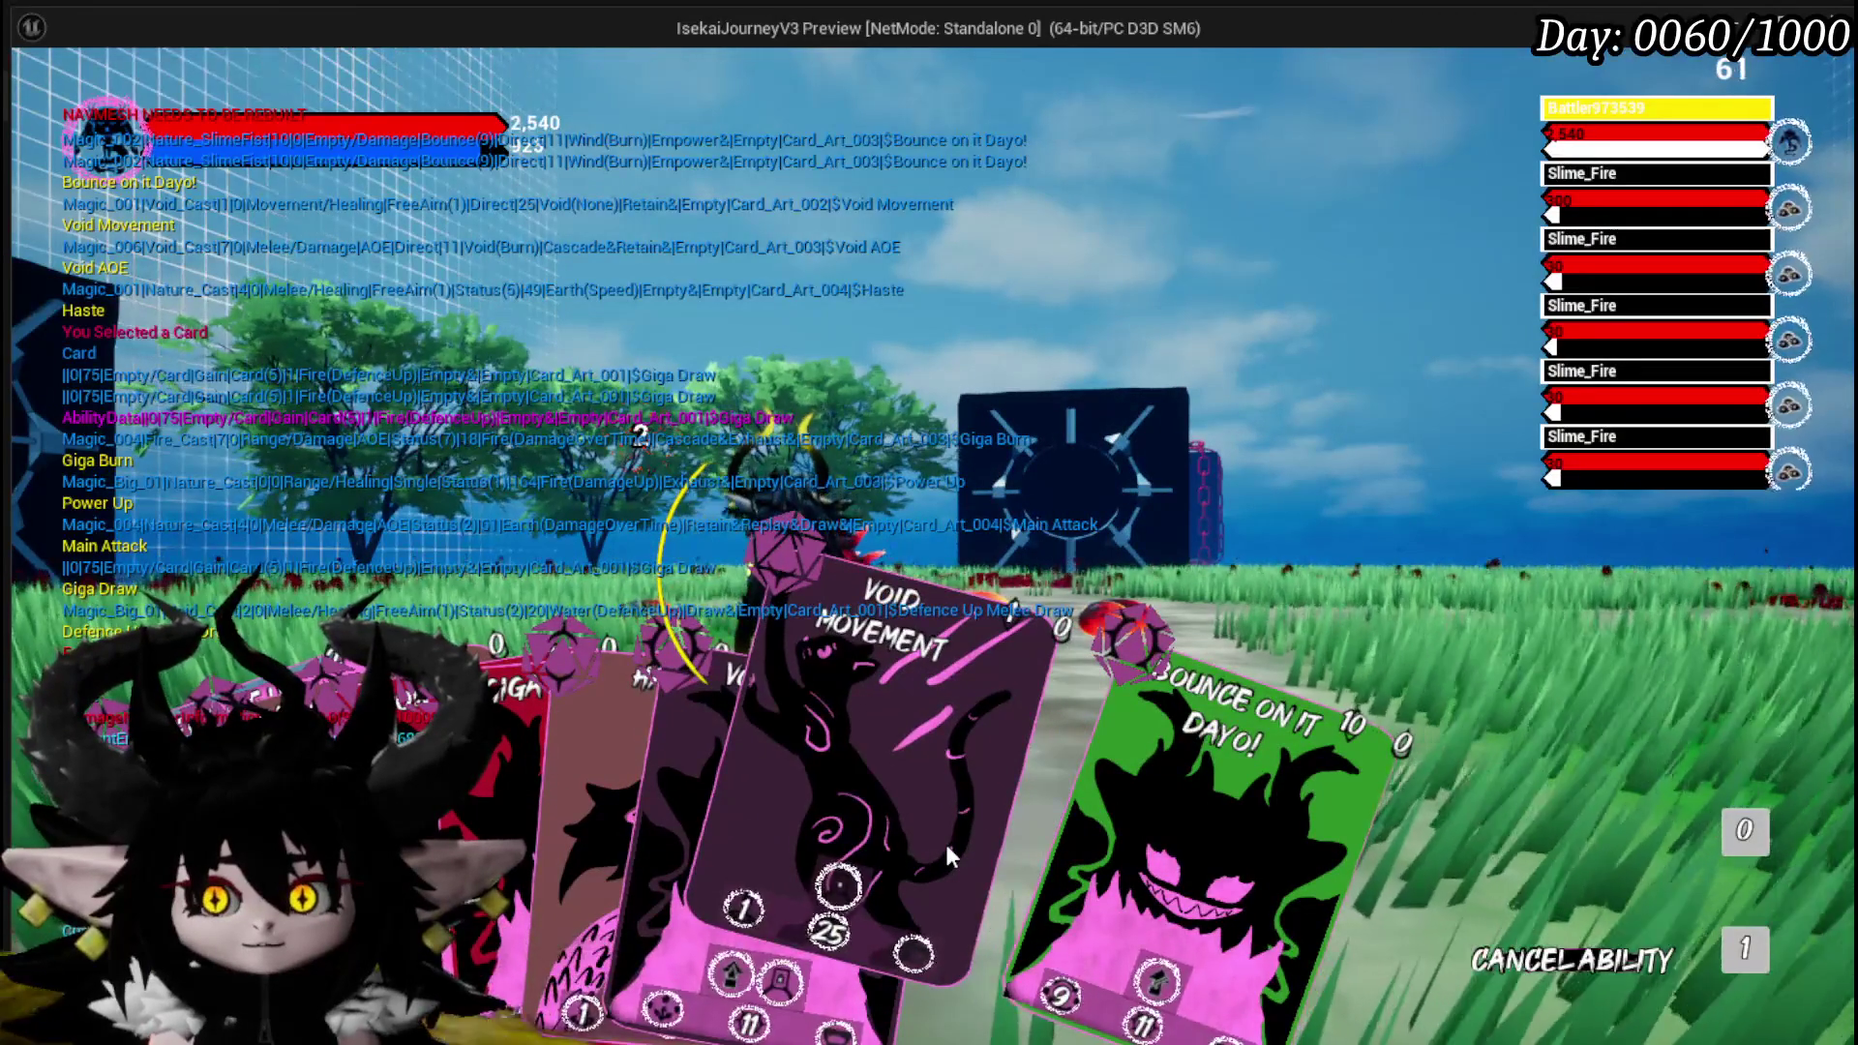
pyautogui.click(945, 840)
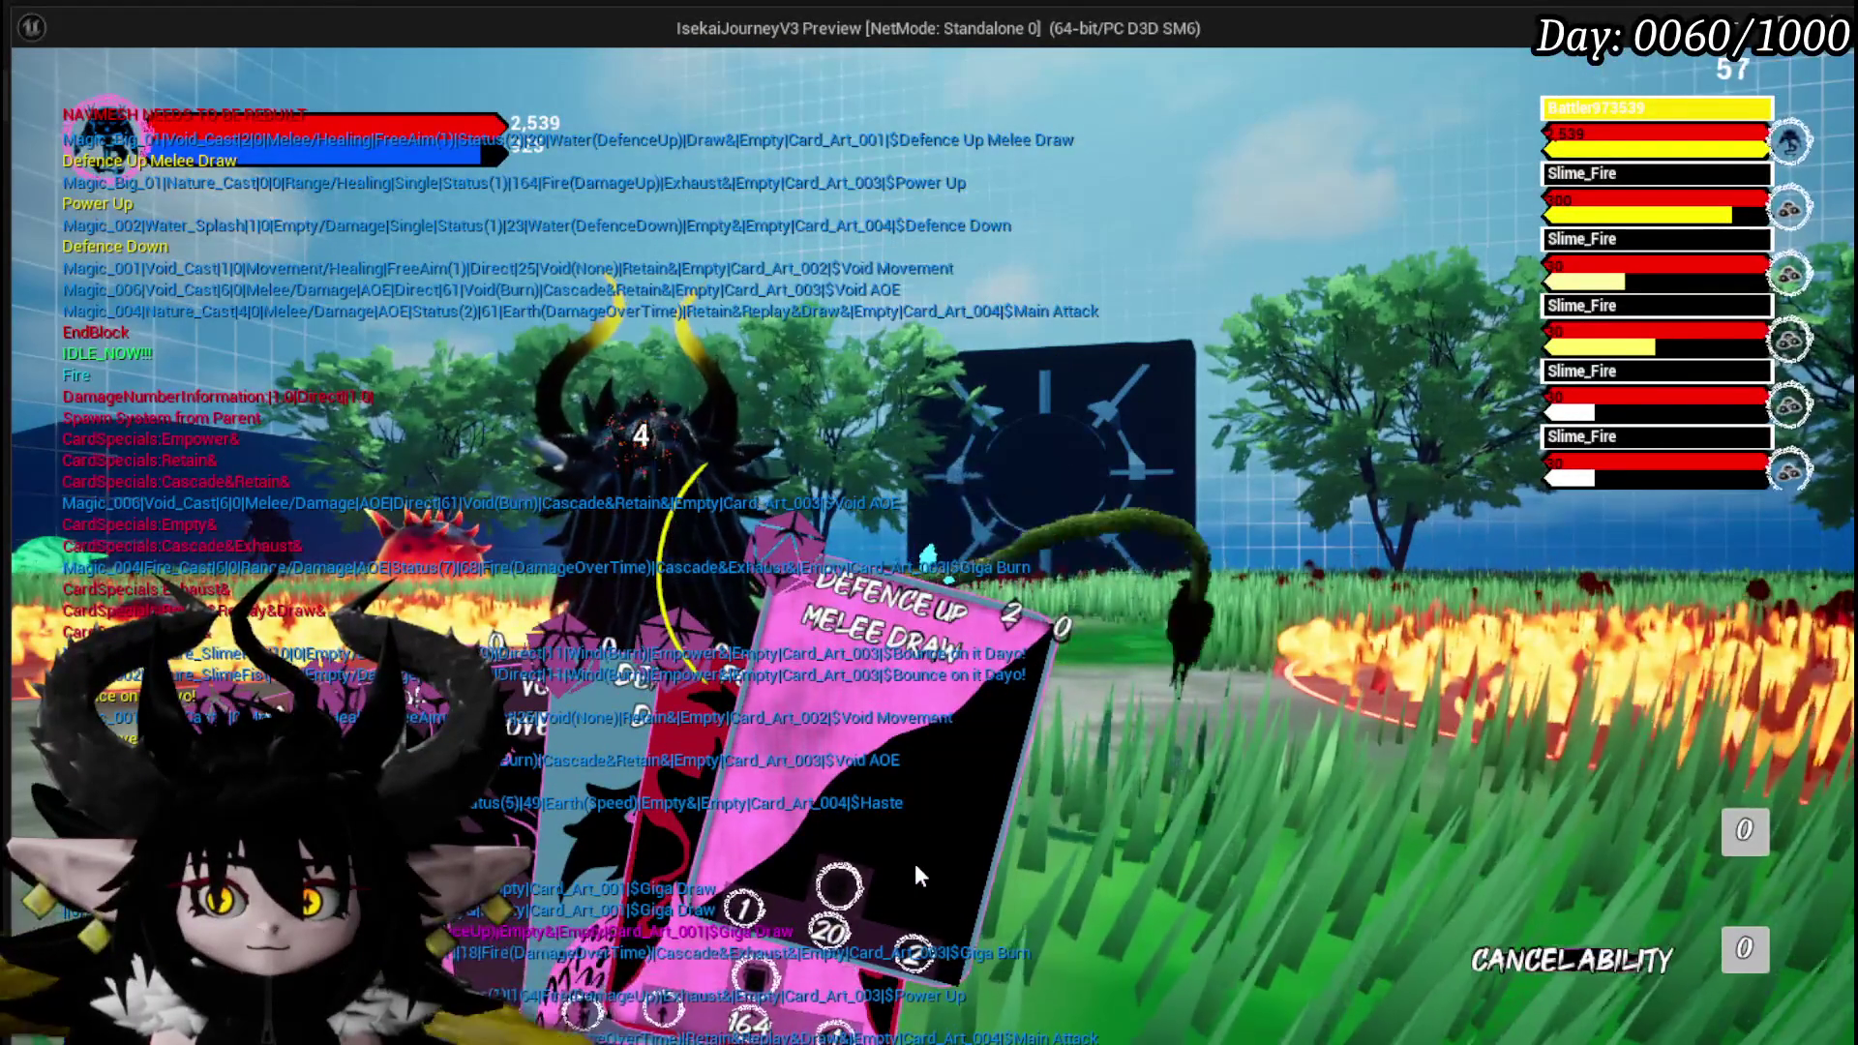
pyautogui.click(918, 863)
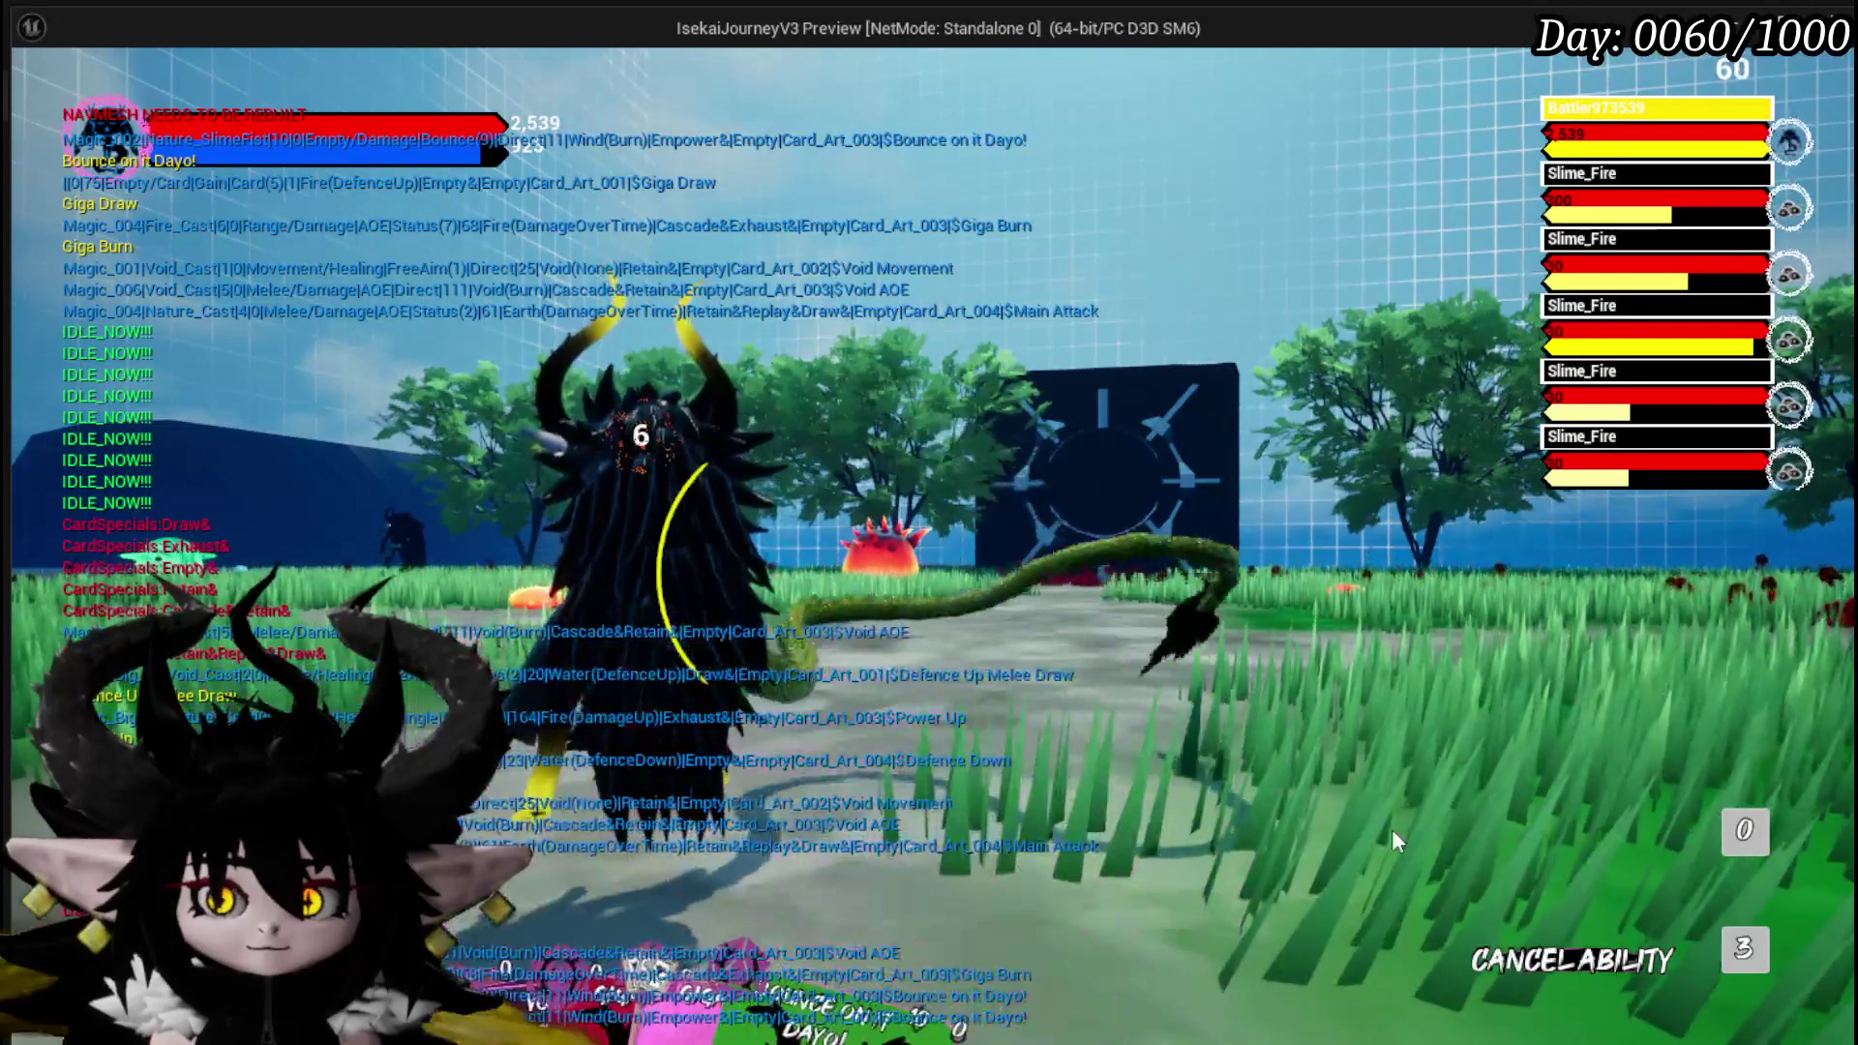
pyautogui.click(1392, 829)
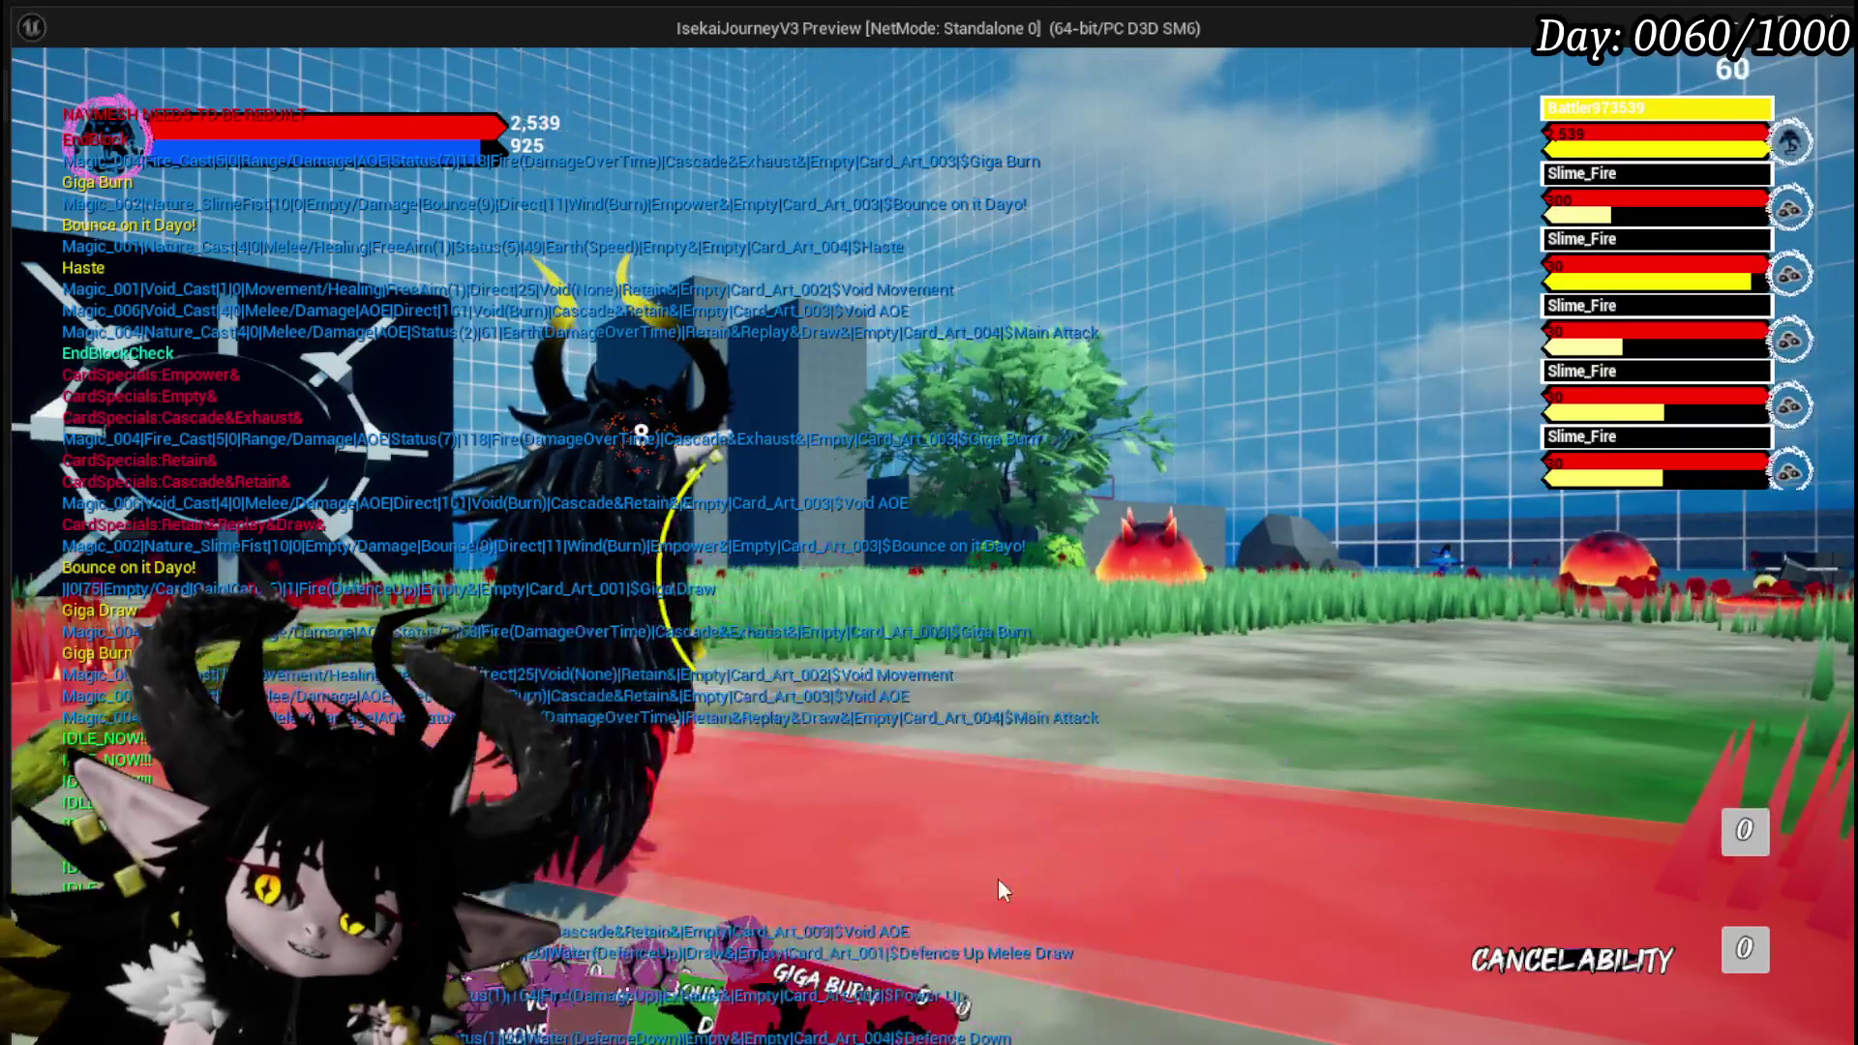
pyautogui.moveTo(548, 961)
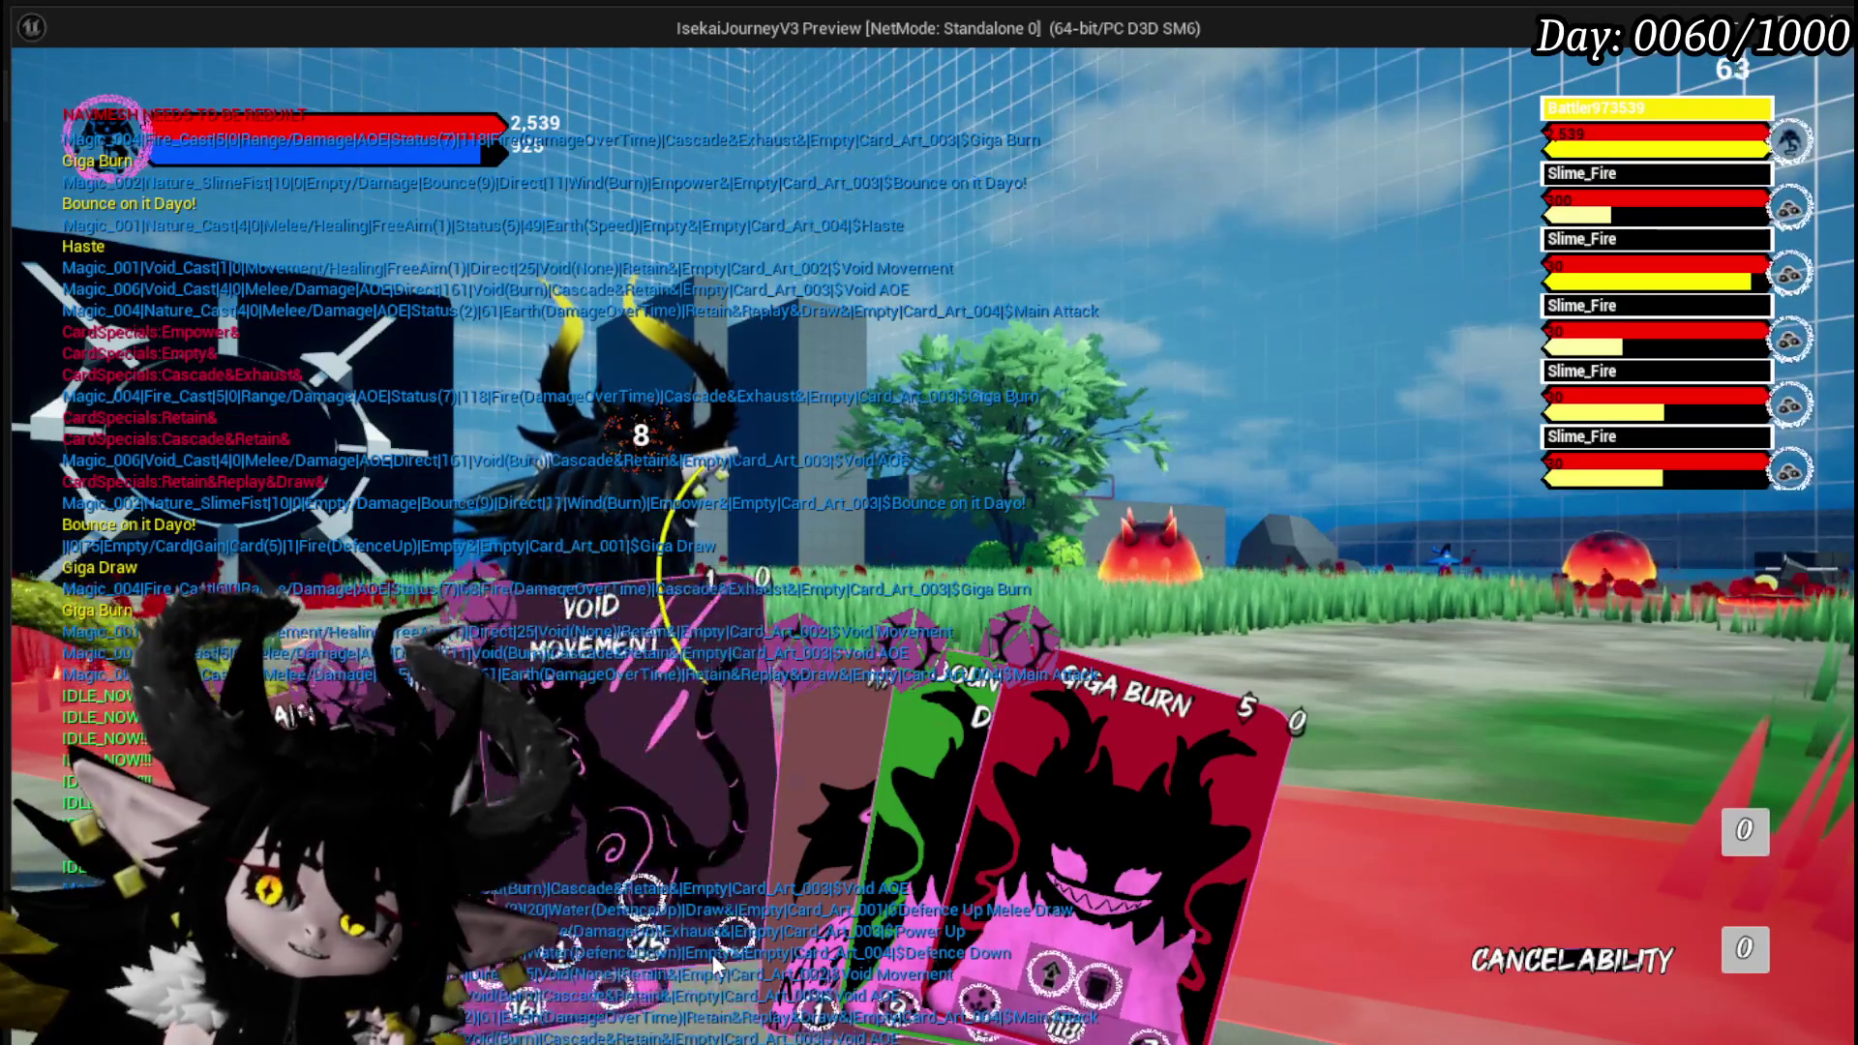
# Pick up Giga Burn and fire it along the red target area at the slimes.
pyautogui.moveTo(677, 918)
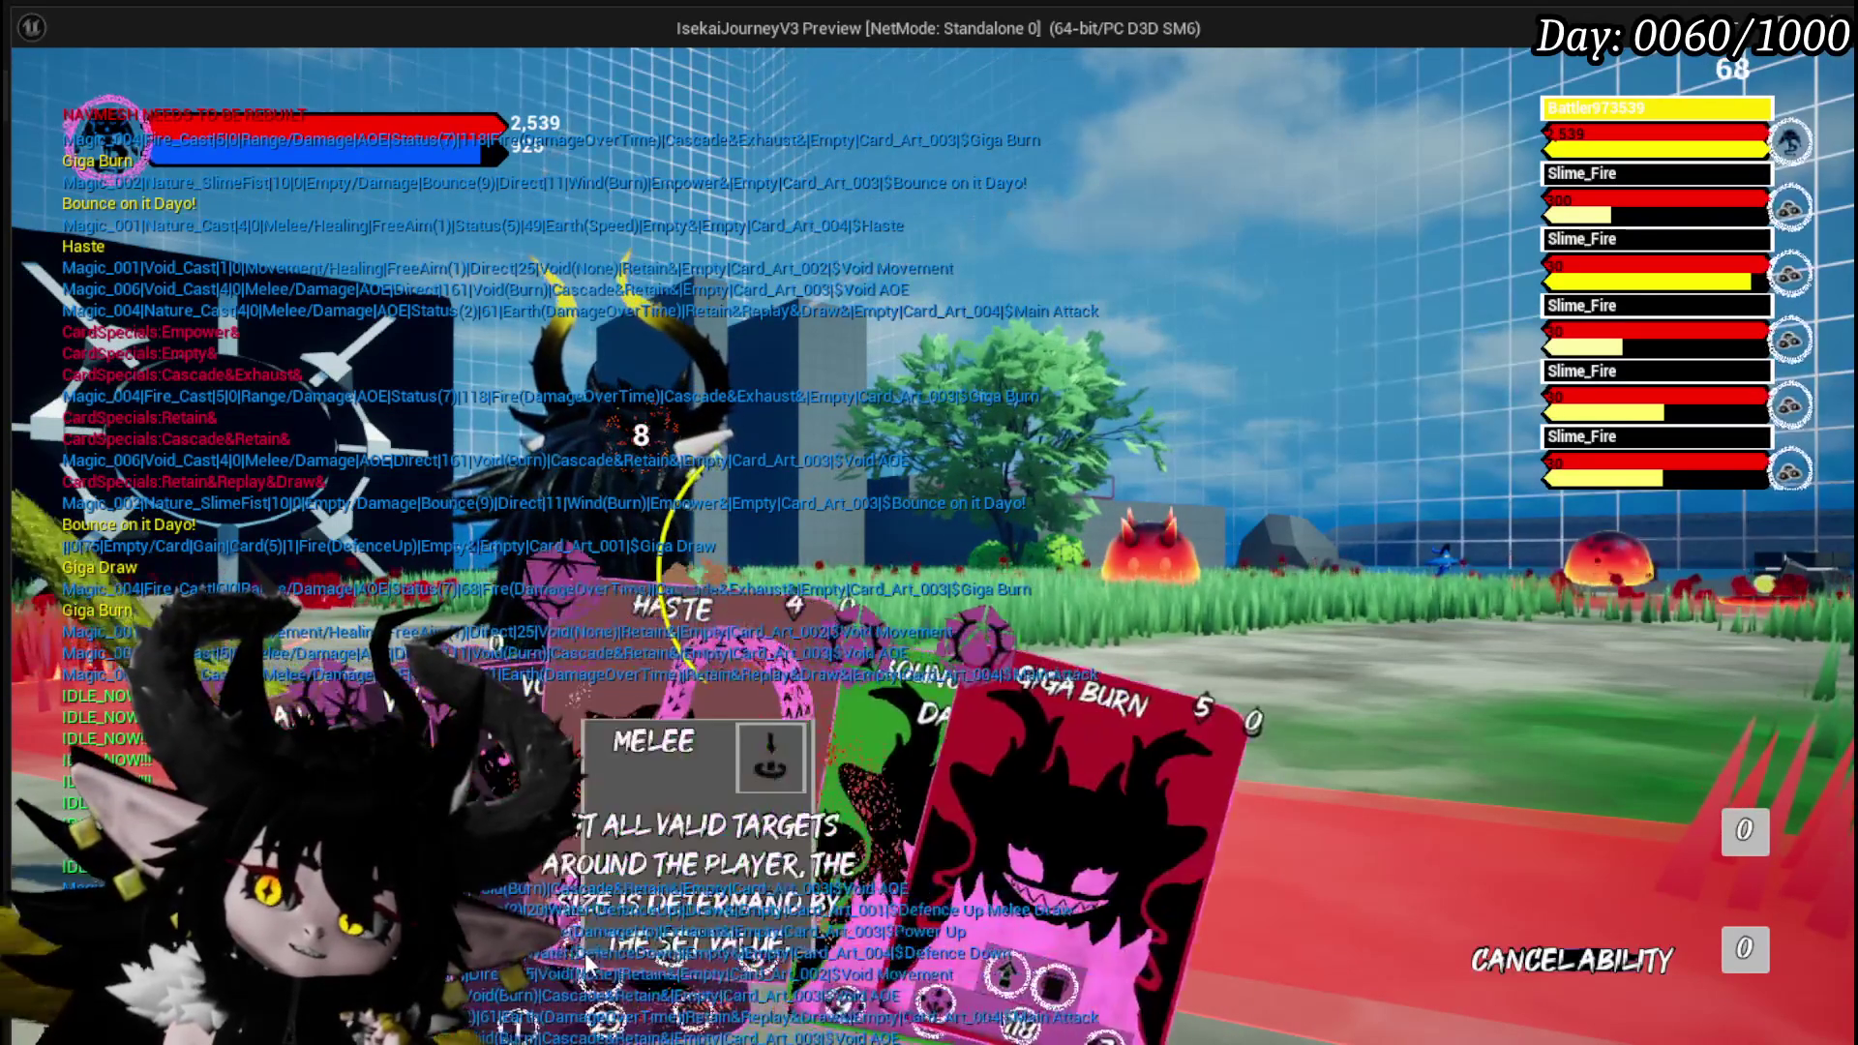
pyautogui.click(902, 900)
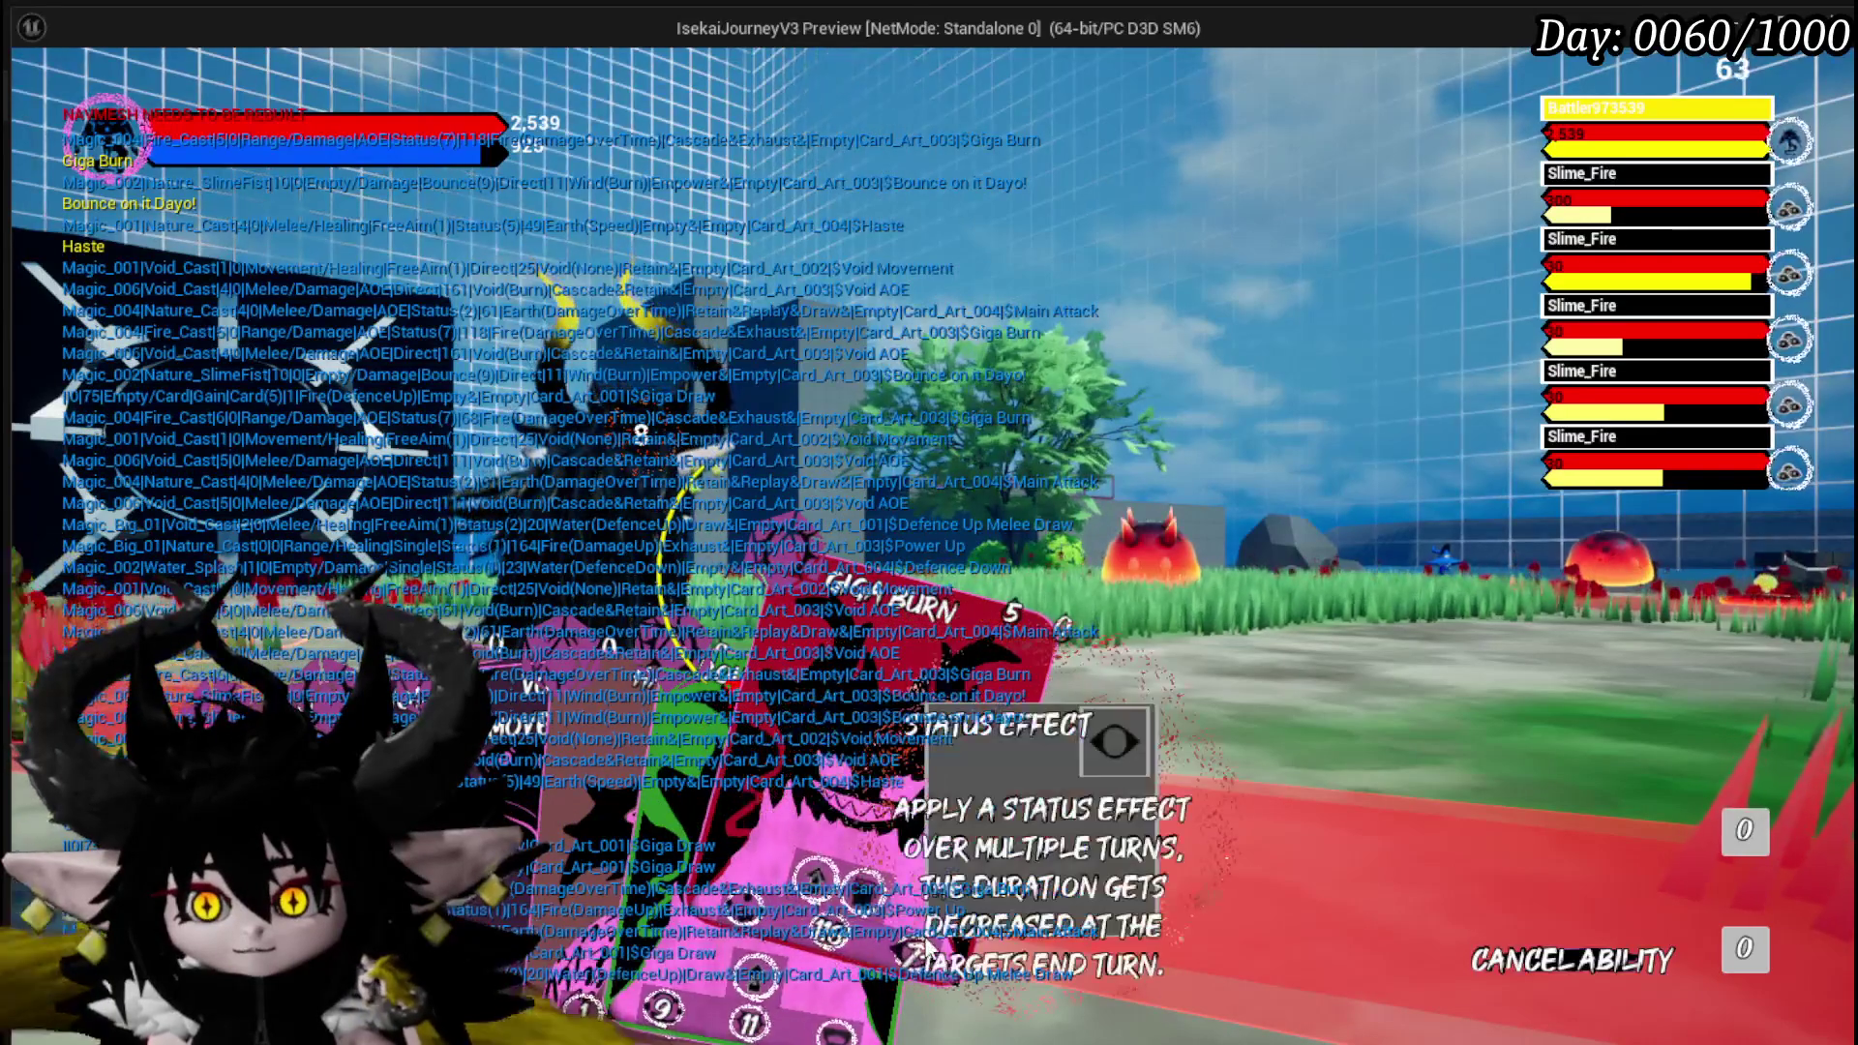
pyautogui.moveTo(840, 926)
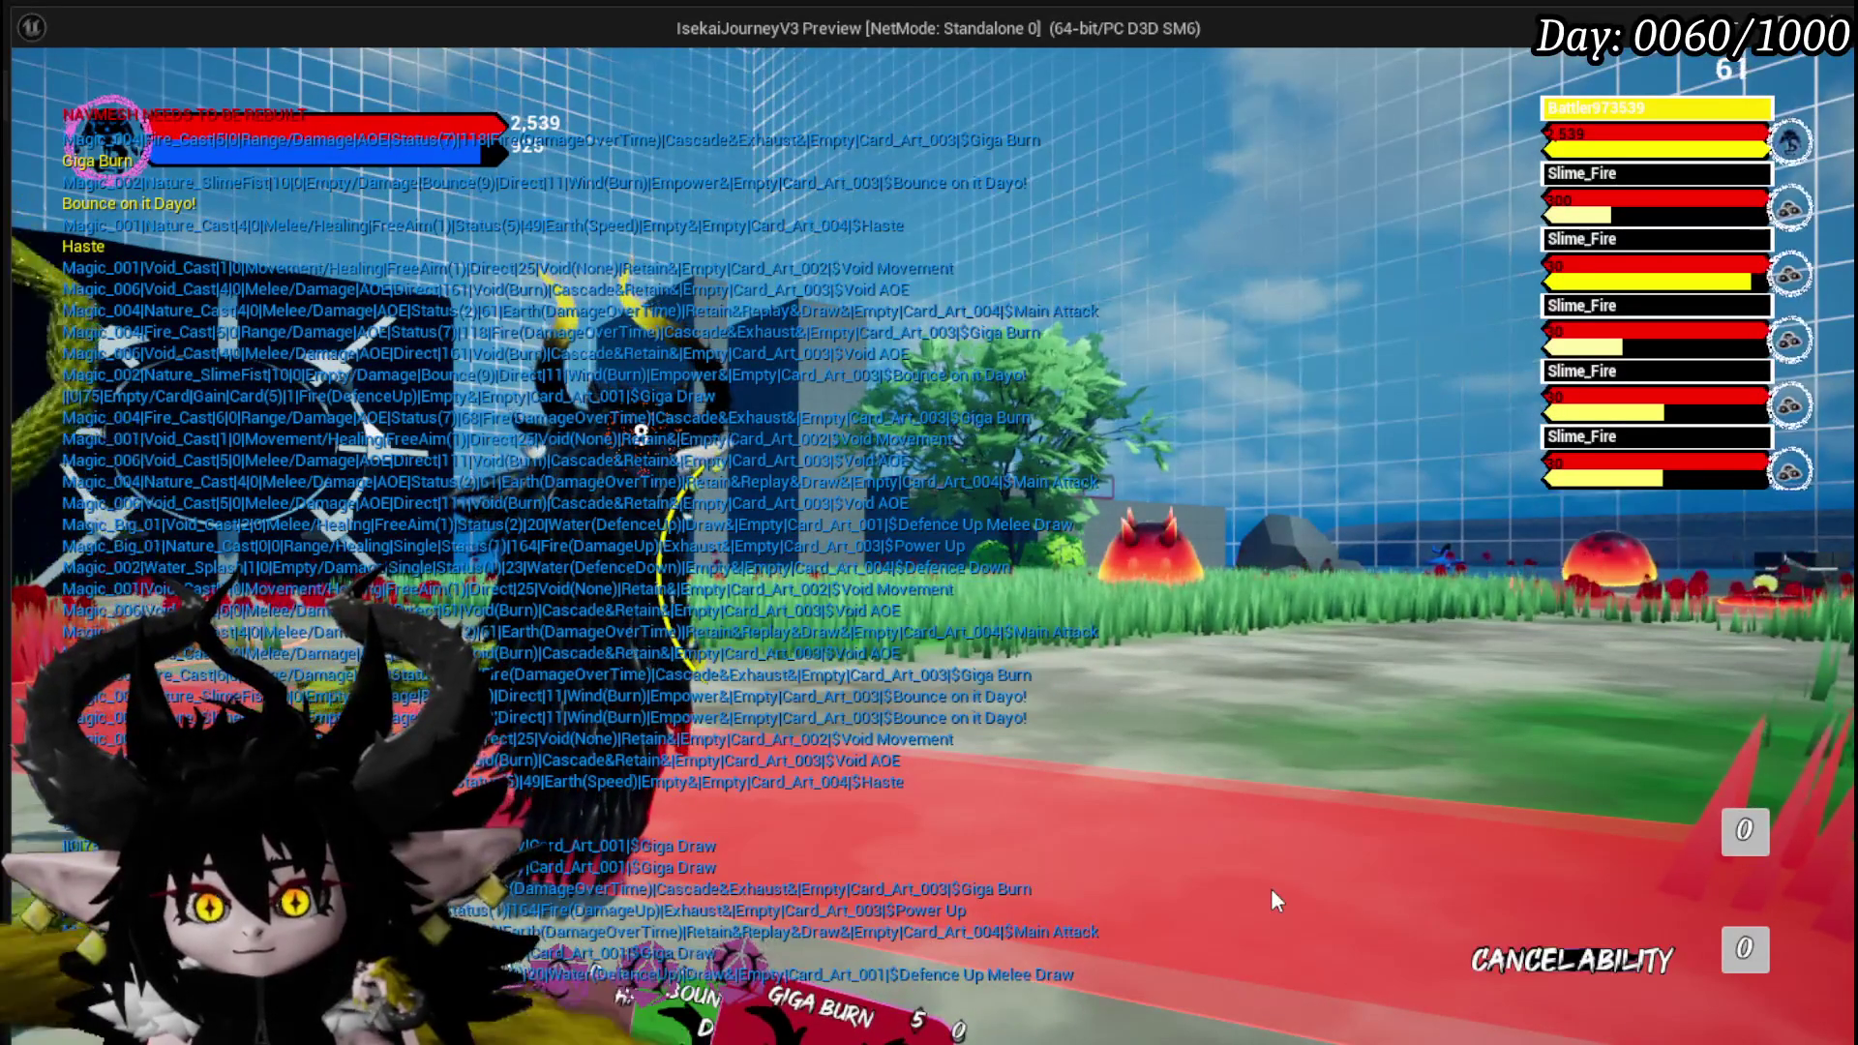
pyautogui.click(1615, 970)
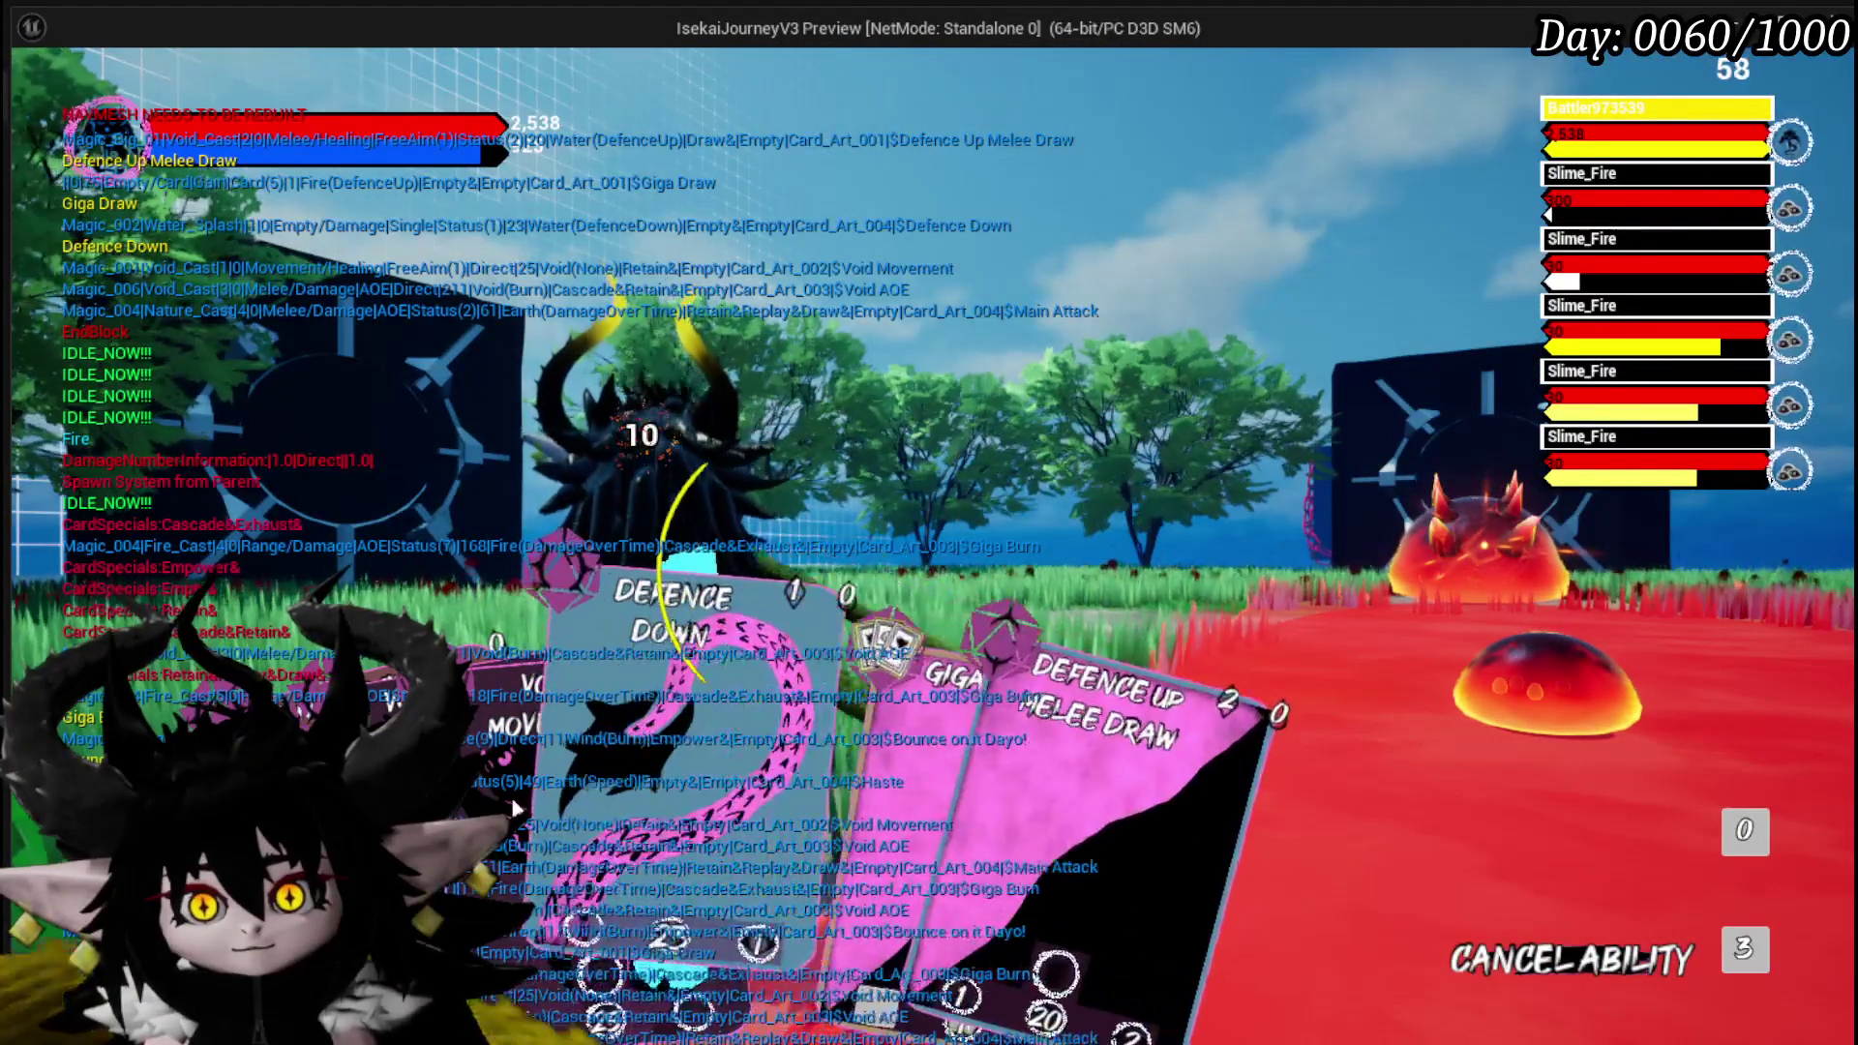
# Select and cancel the Defence Down, Defence Up Melee Draw and Giga Draw cards.
pyautogui.click(610, 790)
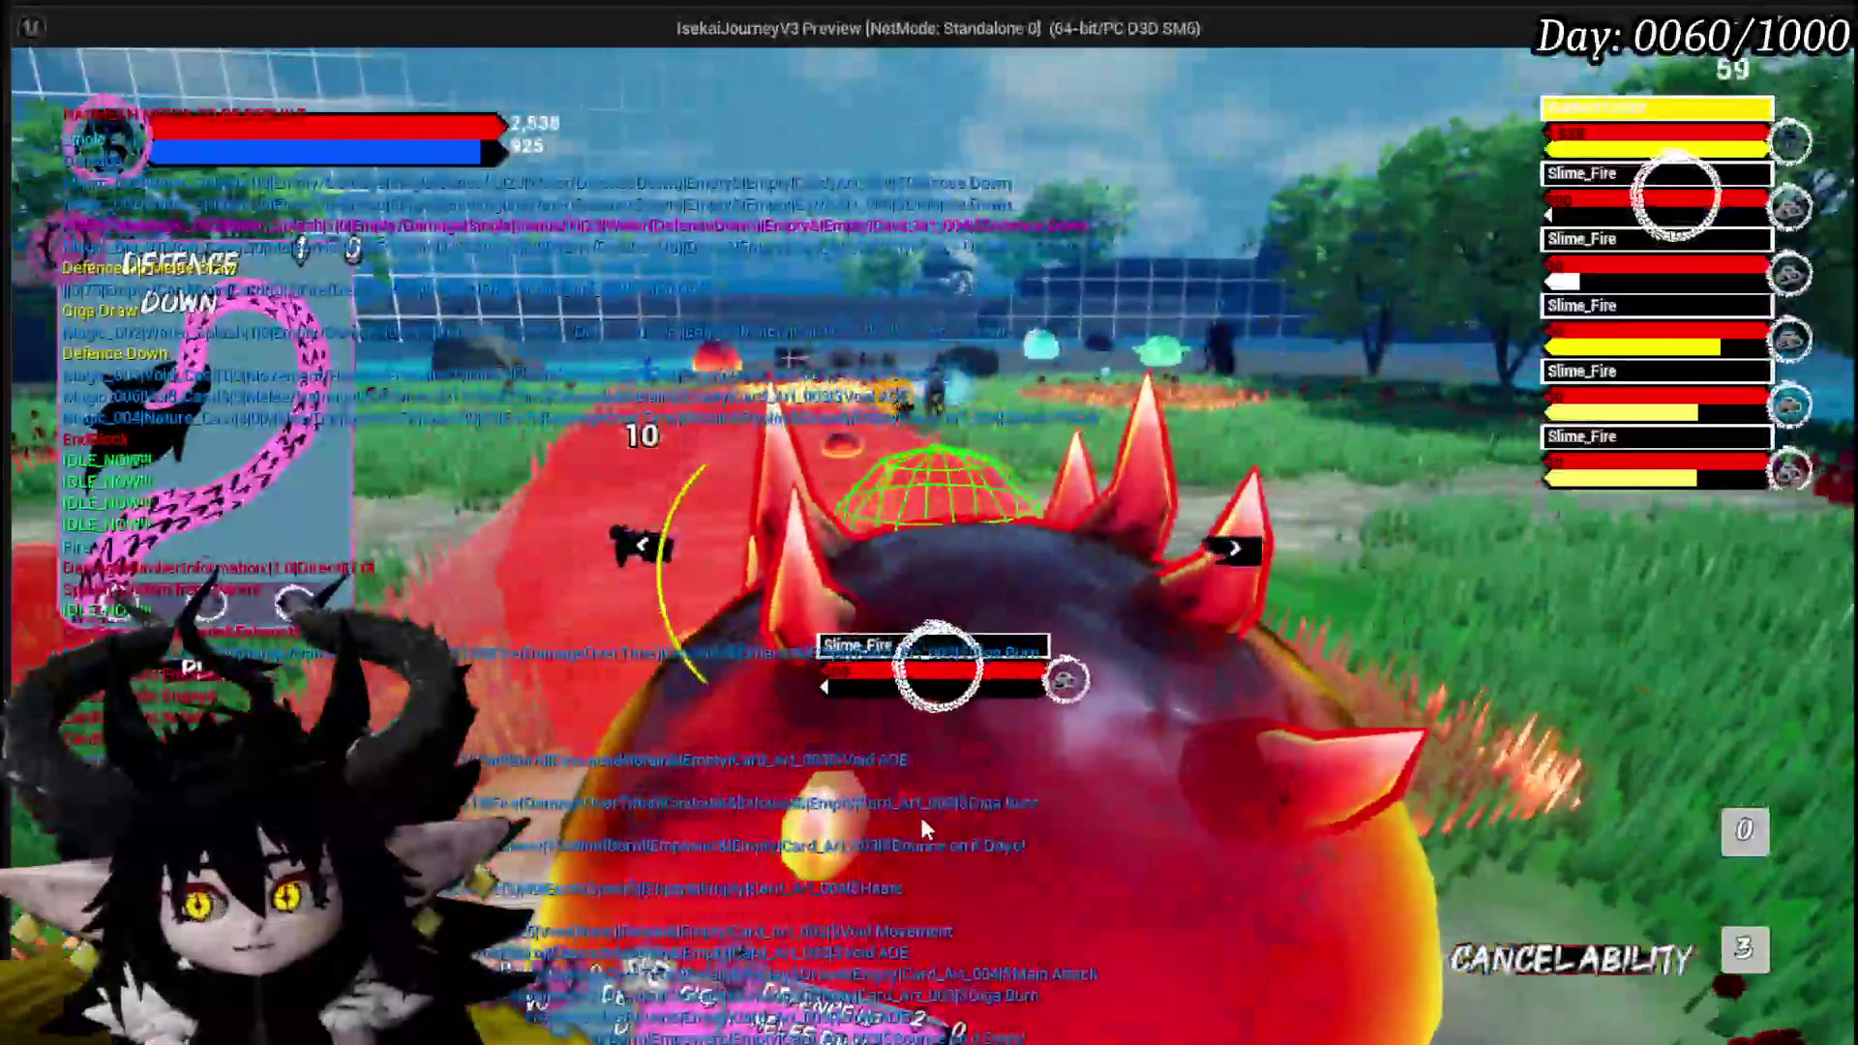
pyautogui.click(1558, 958)
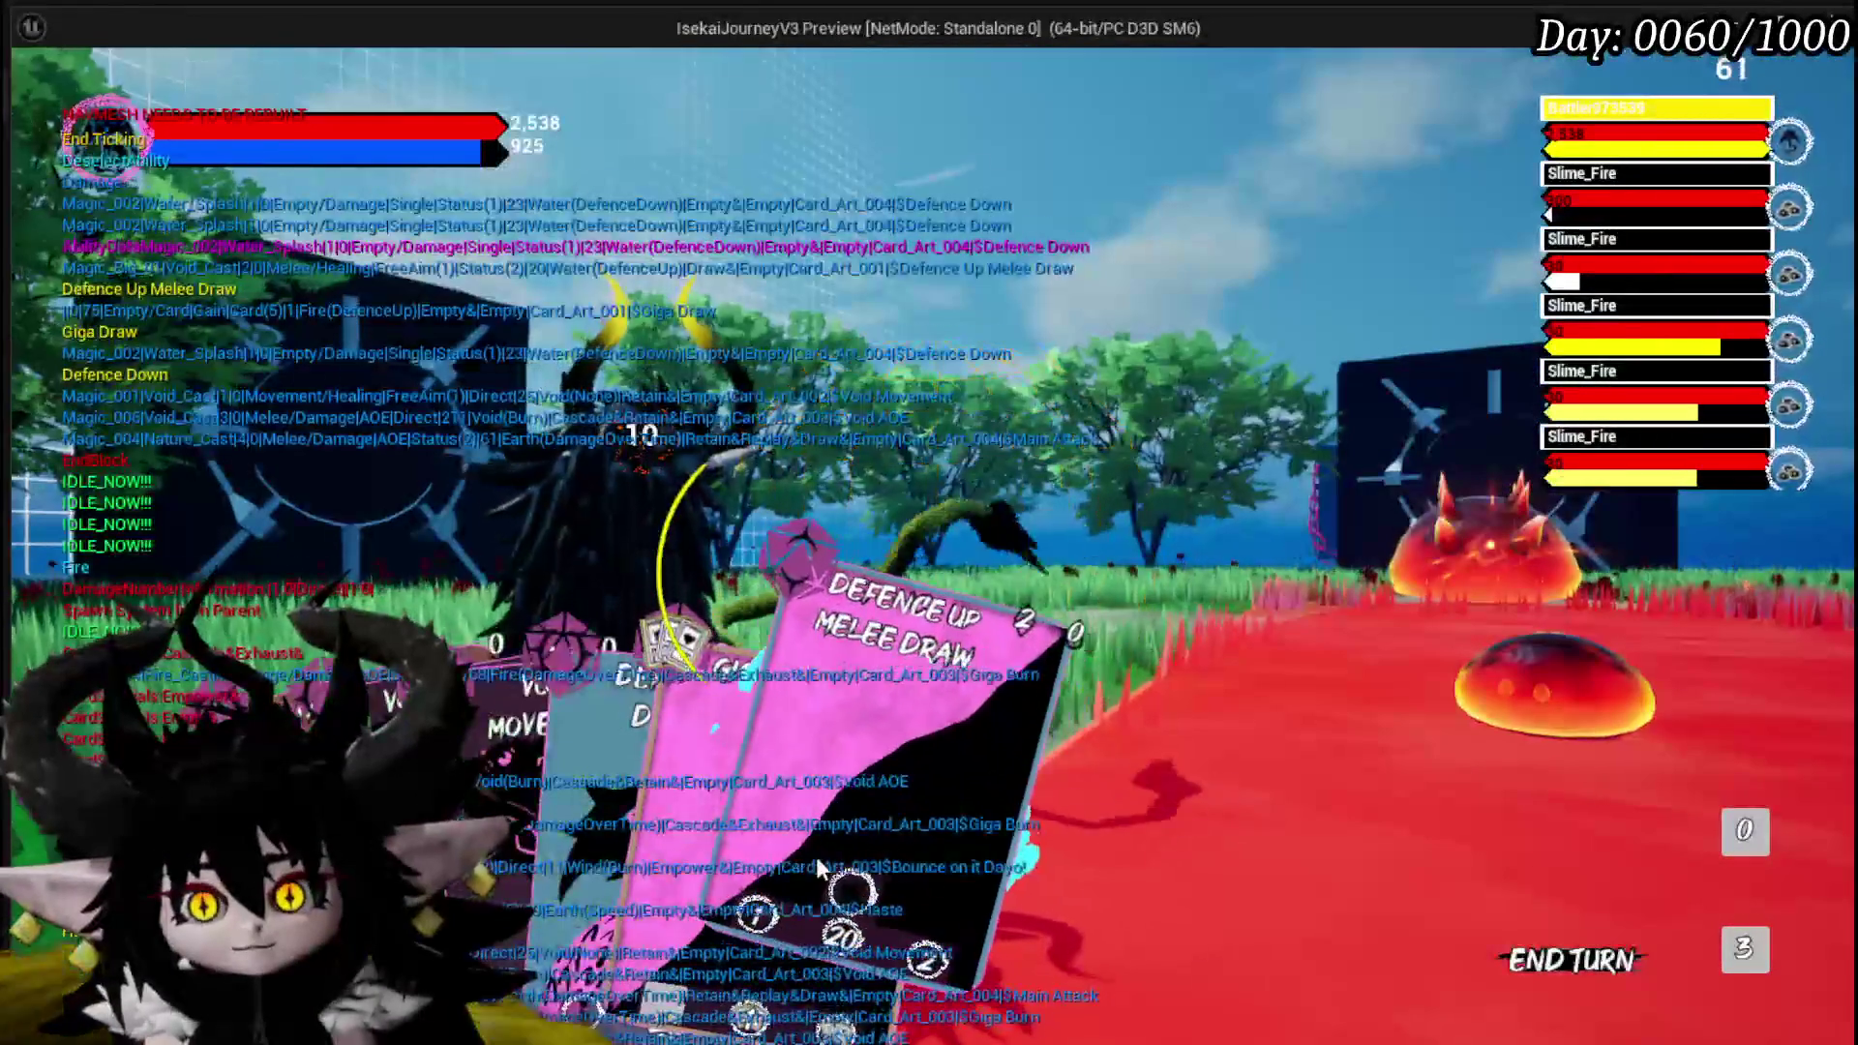
pyautogui.click(864, 826)
pyautogui.click(1510, 960)
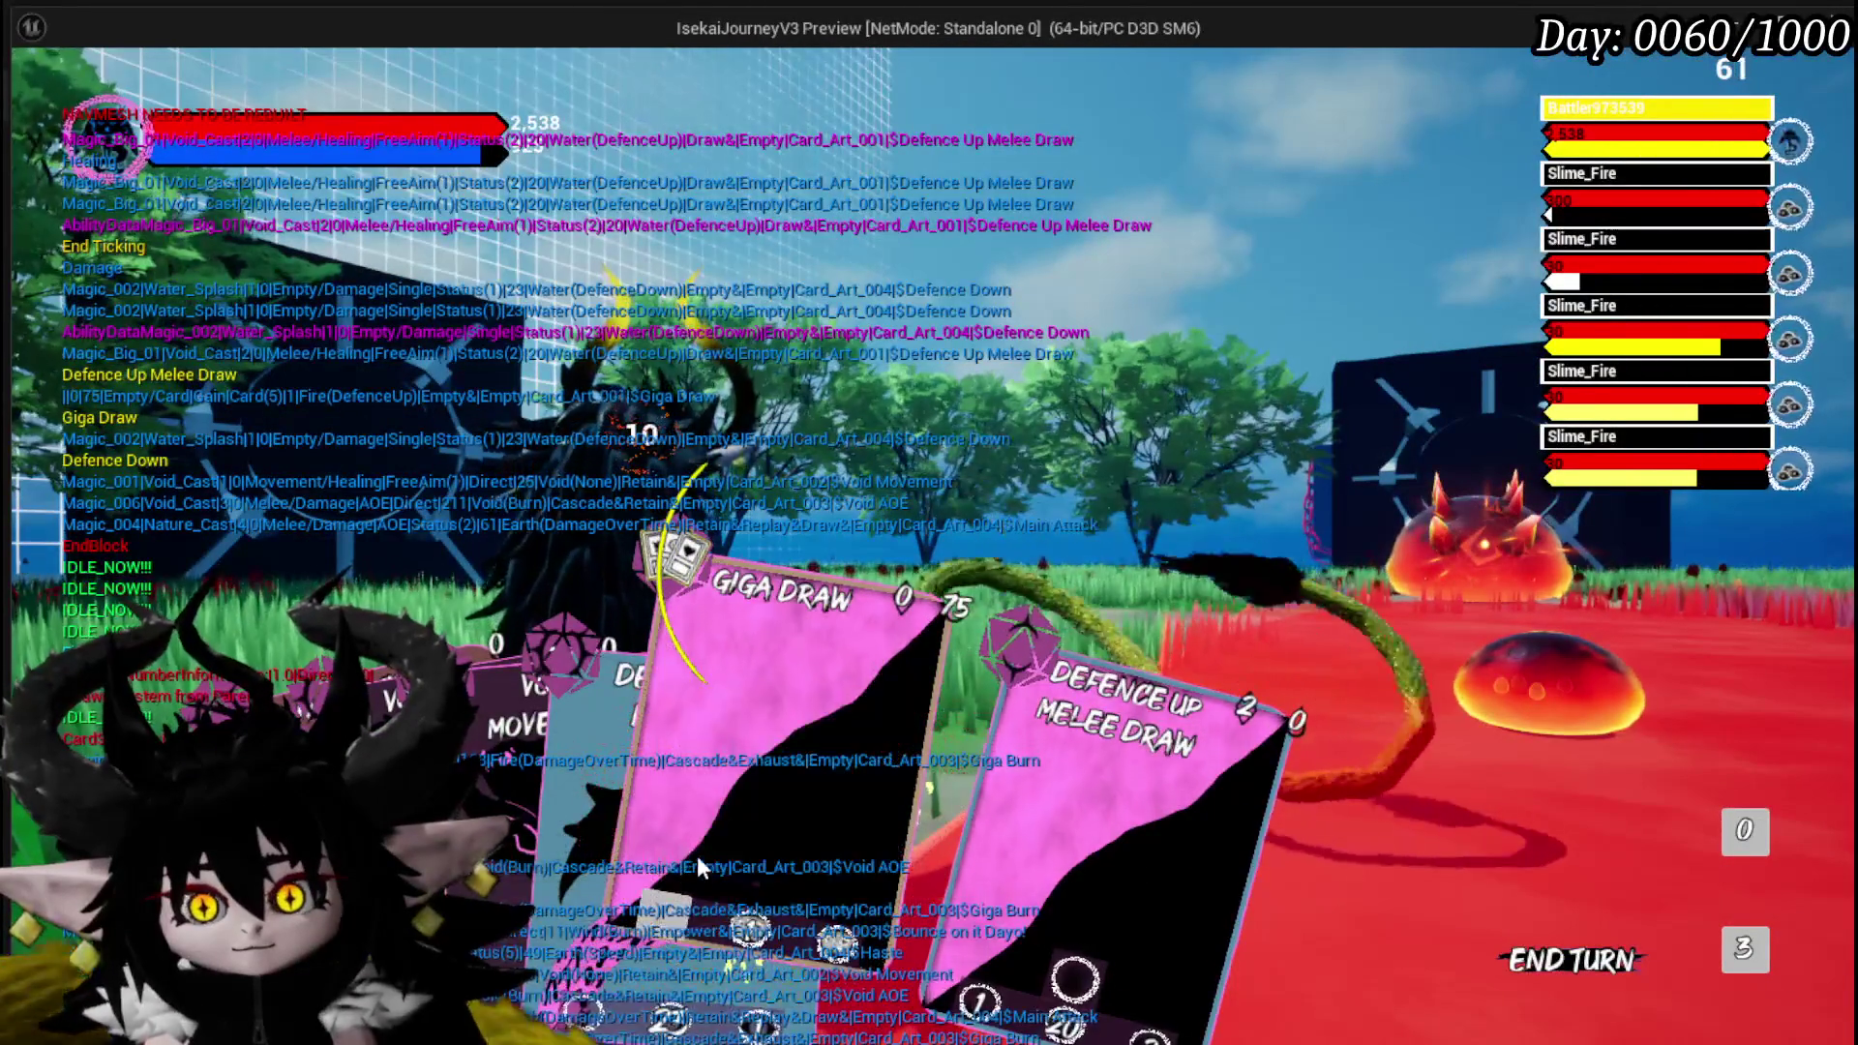
pyautogui.click(722, 842)
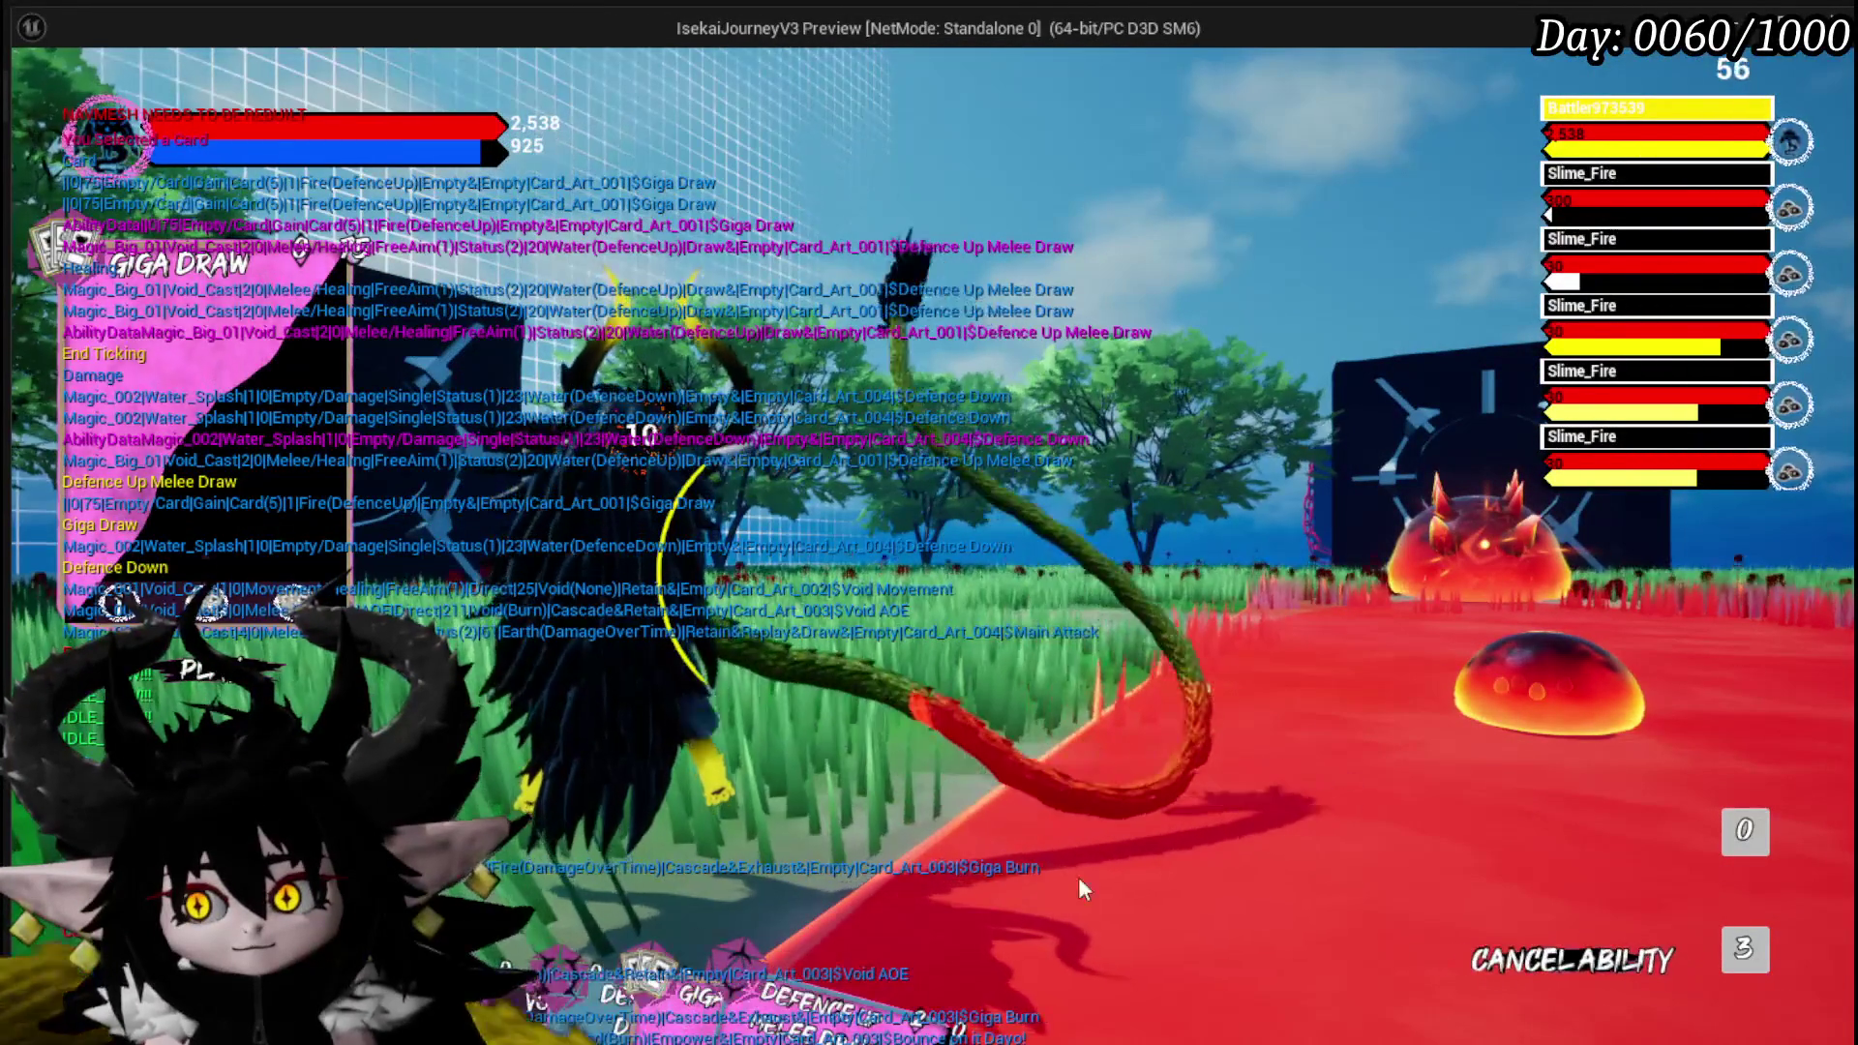
pyautogui.rightClick(1055, 876)
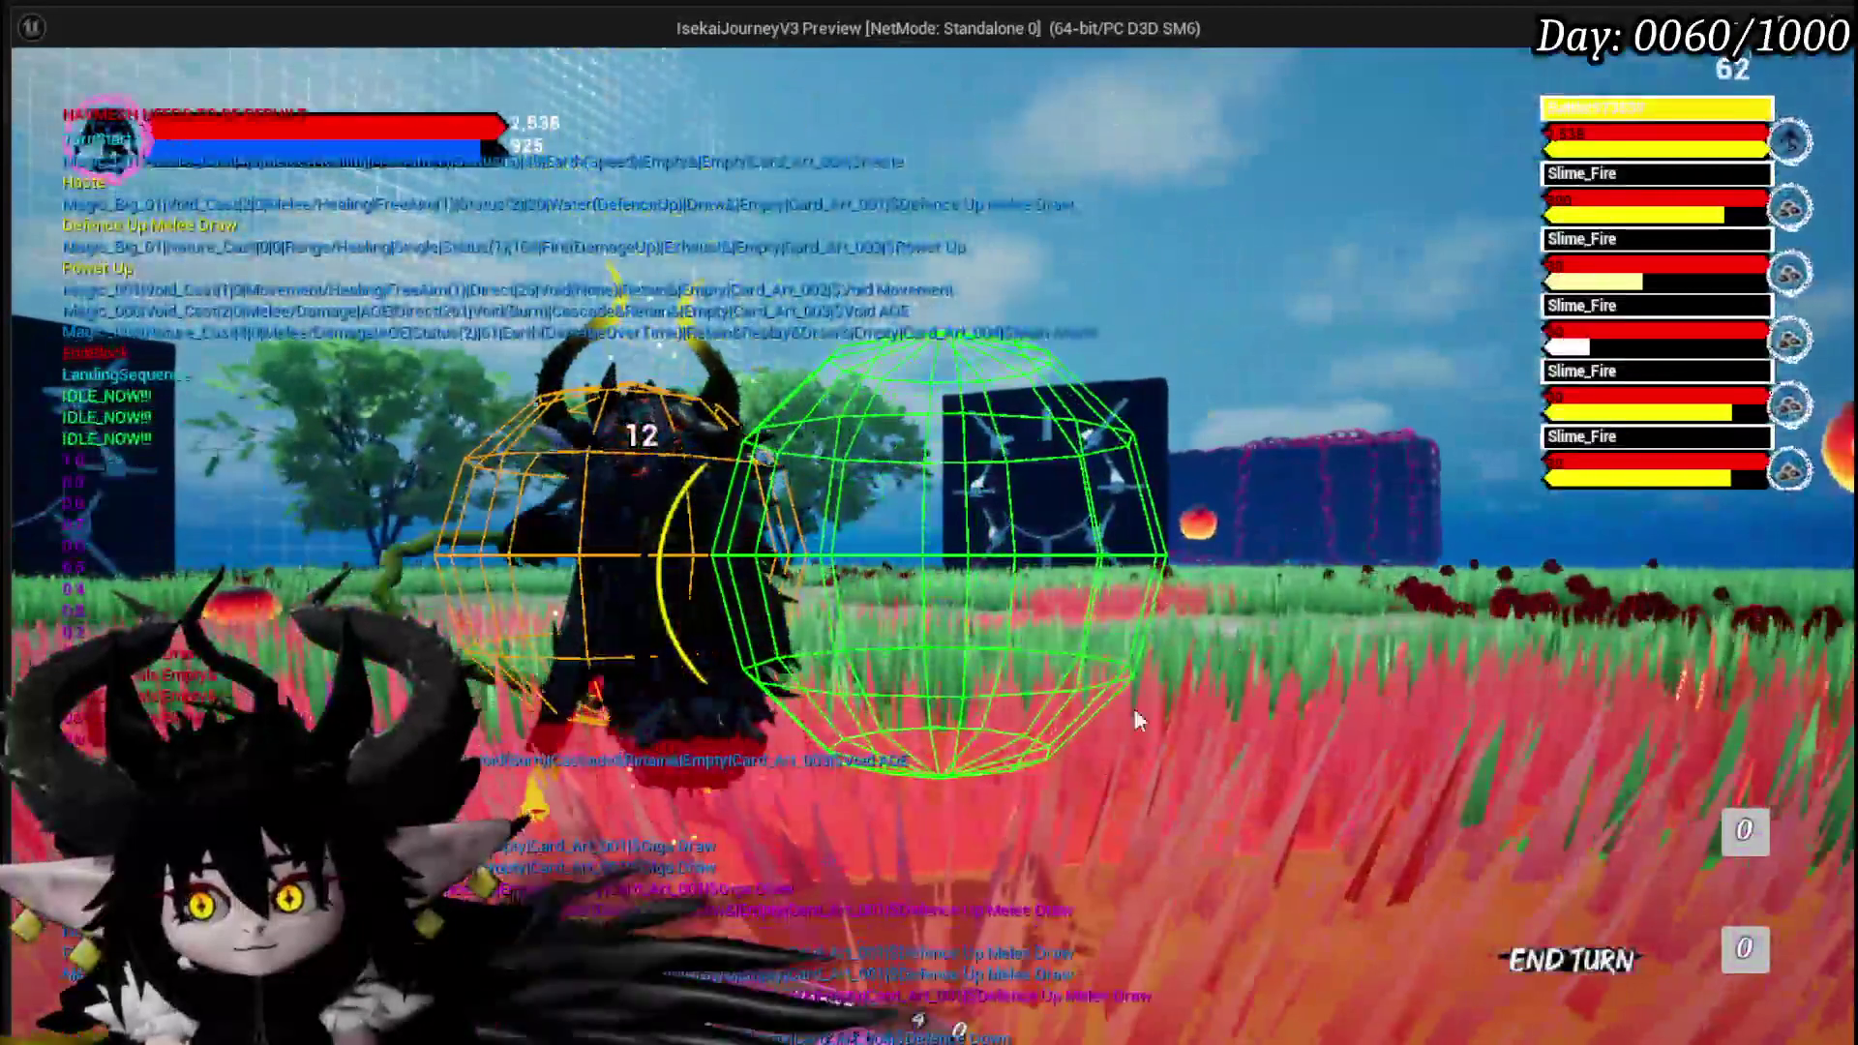
# Cast Haste on the target, play Power Up, then stop the play session.
pyautogui.click(853, 899)
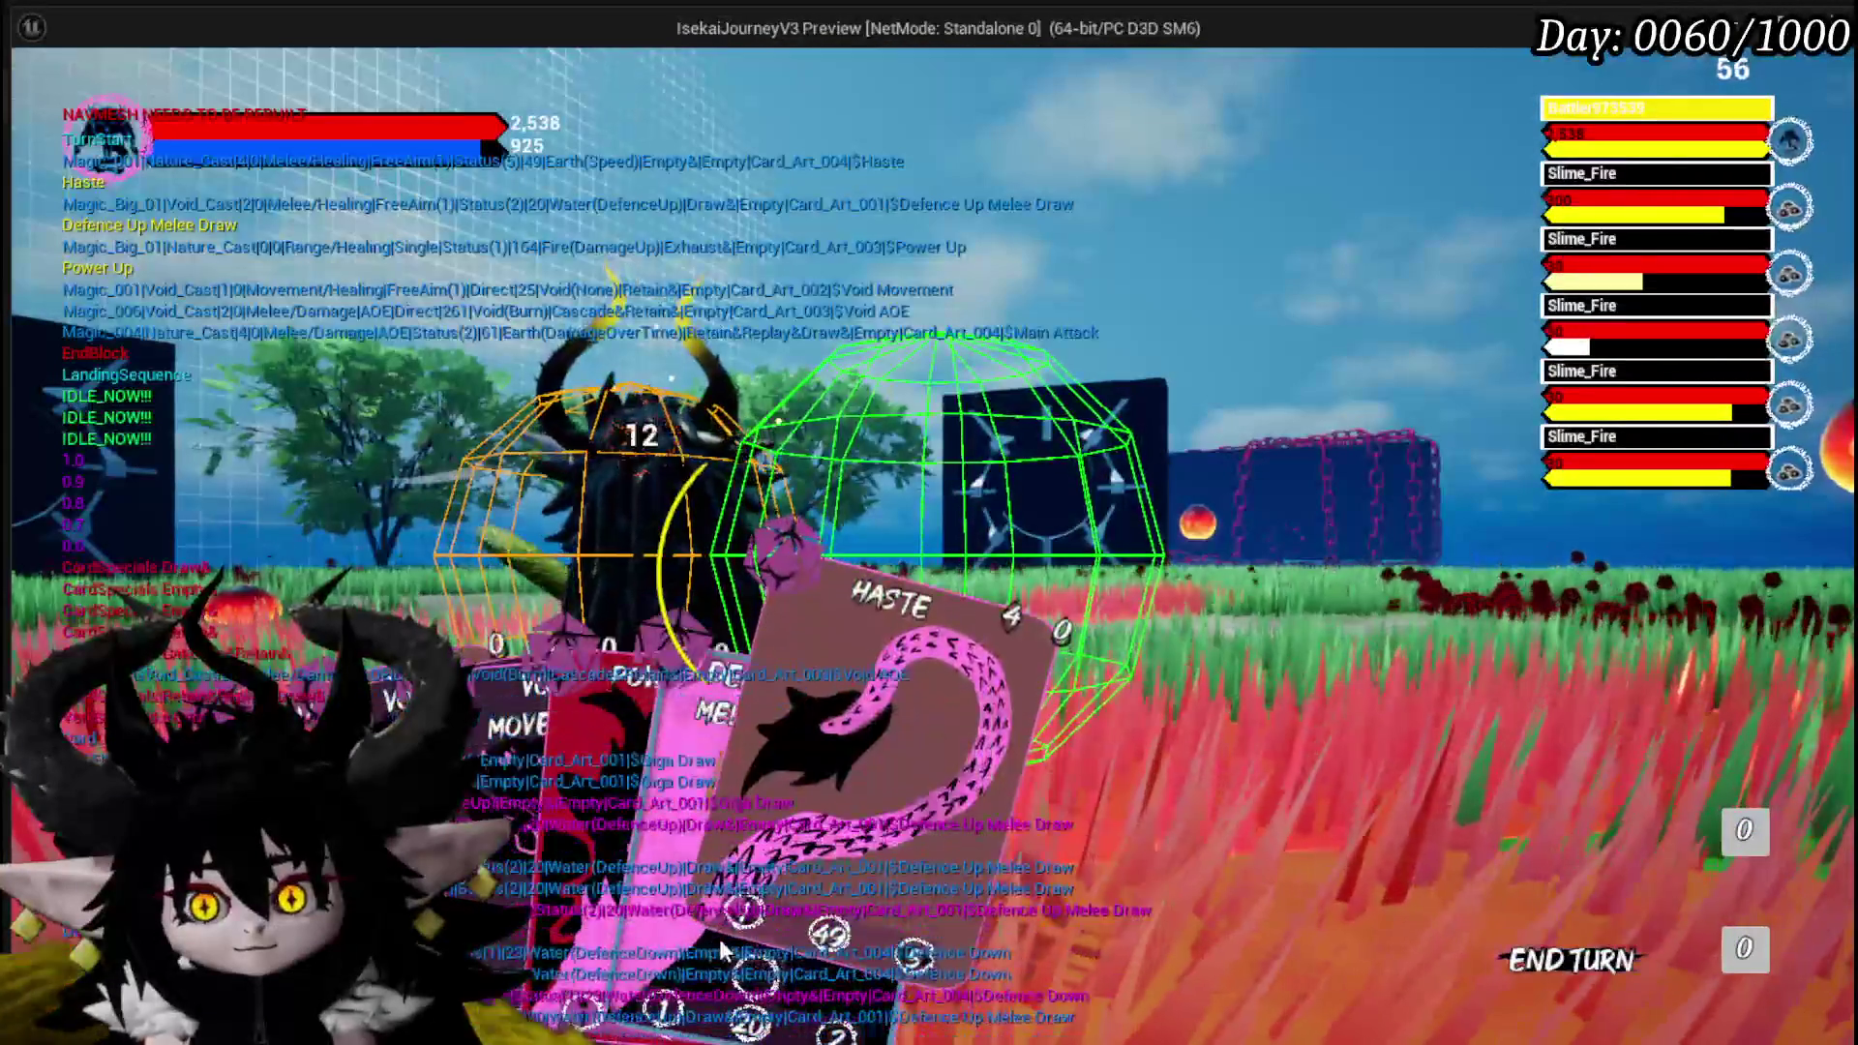
pyautogui.click(861, 897)
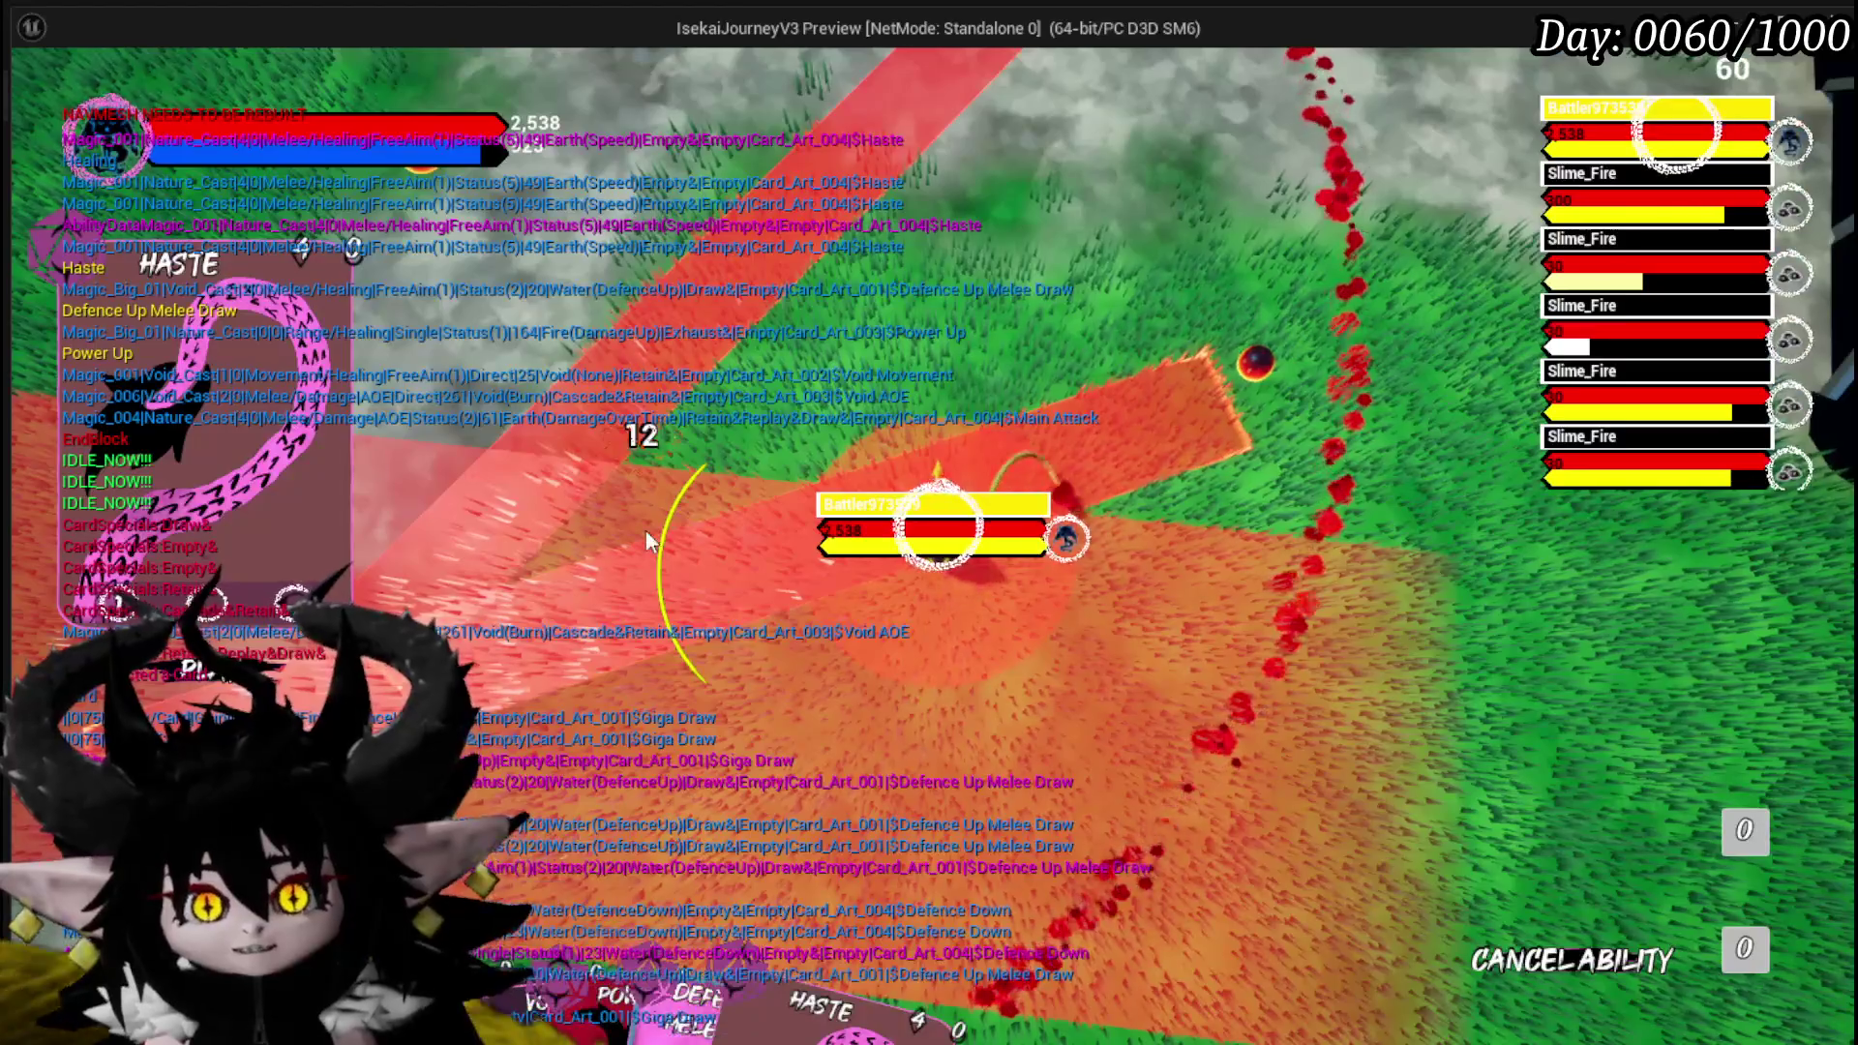
pyautogui.click(805, 592)
pyautogui.click(1559, 968)
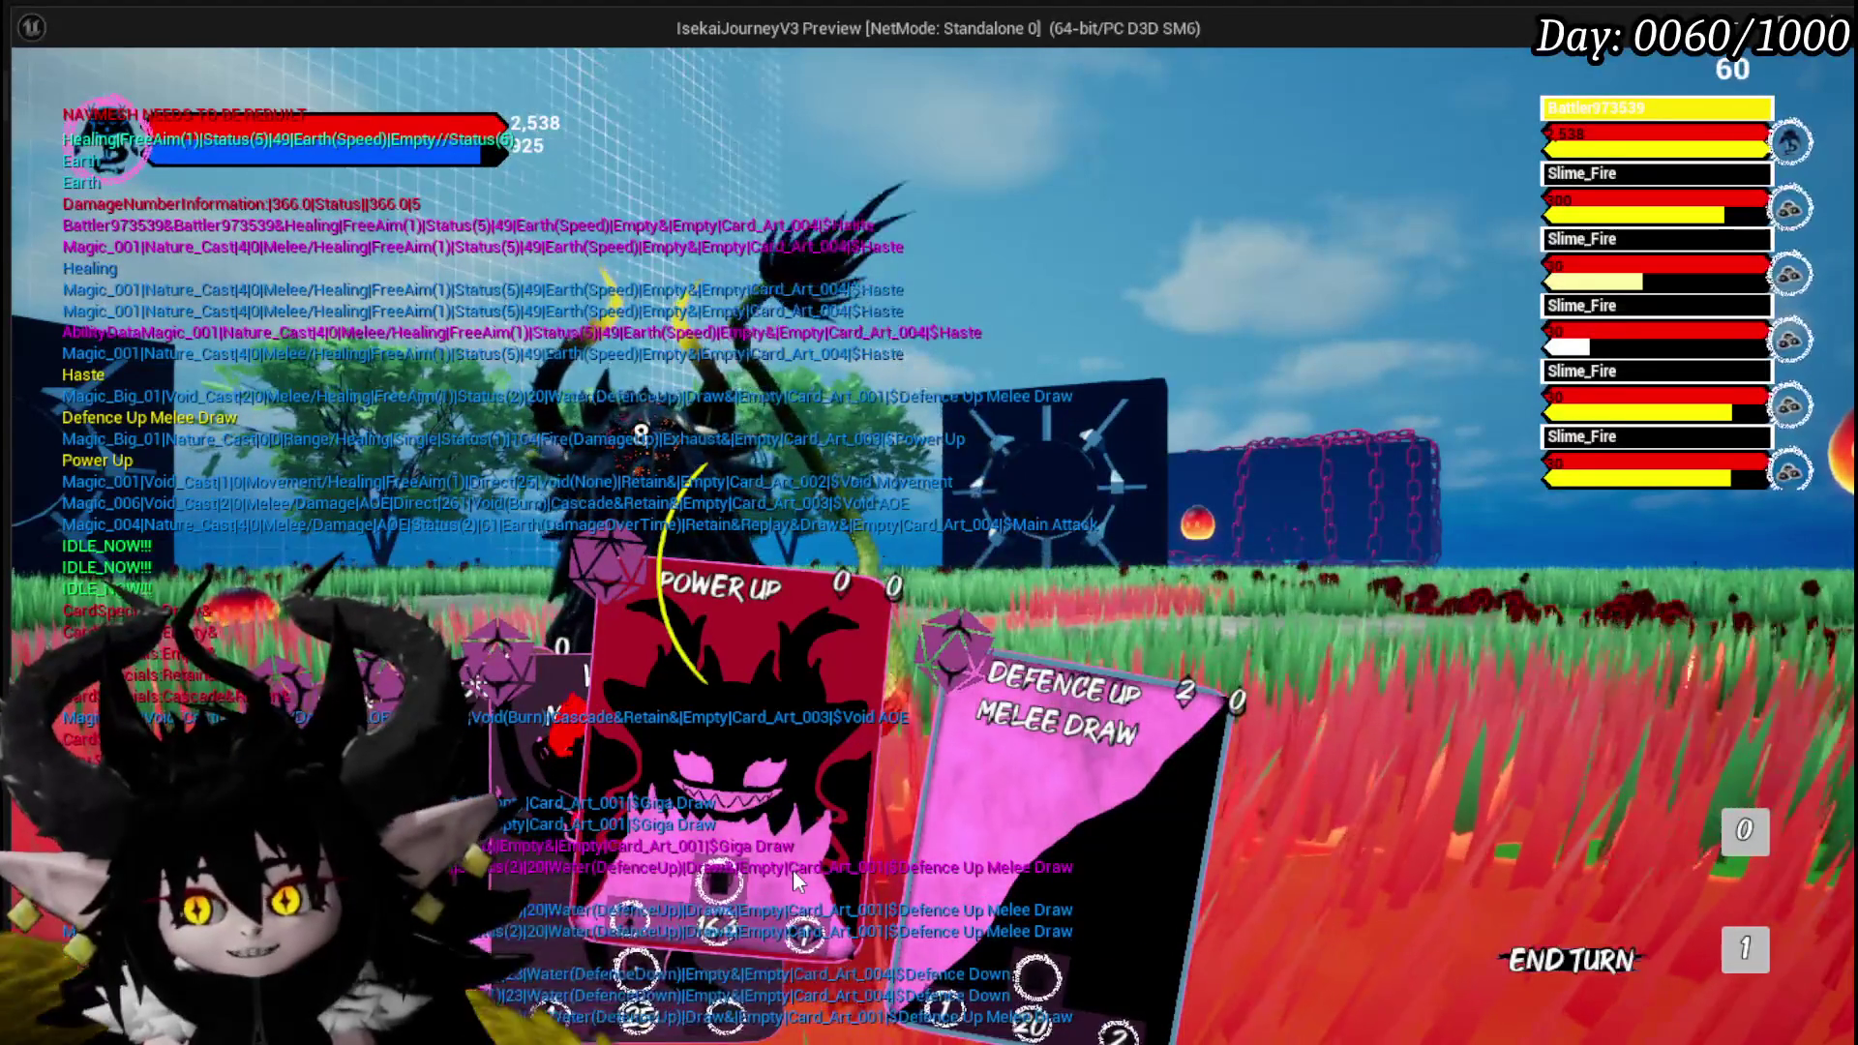
pyautogui.click(581, 852)
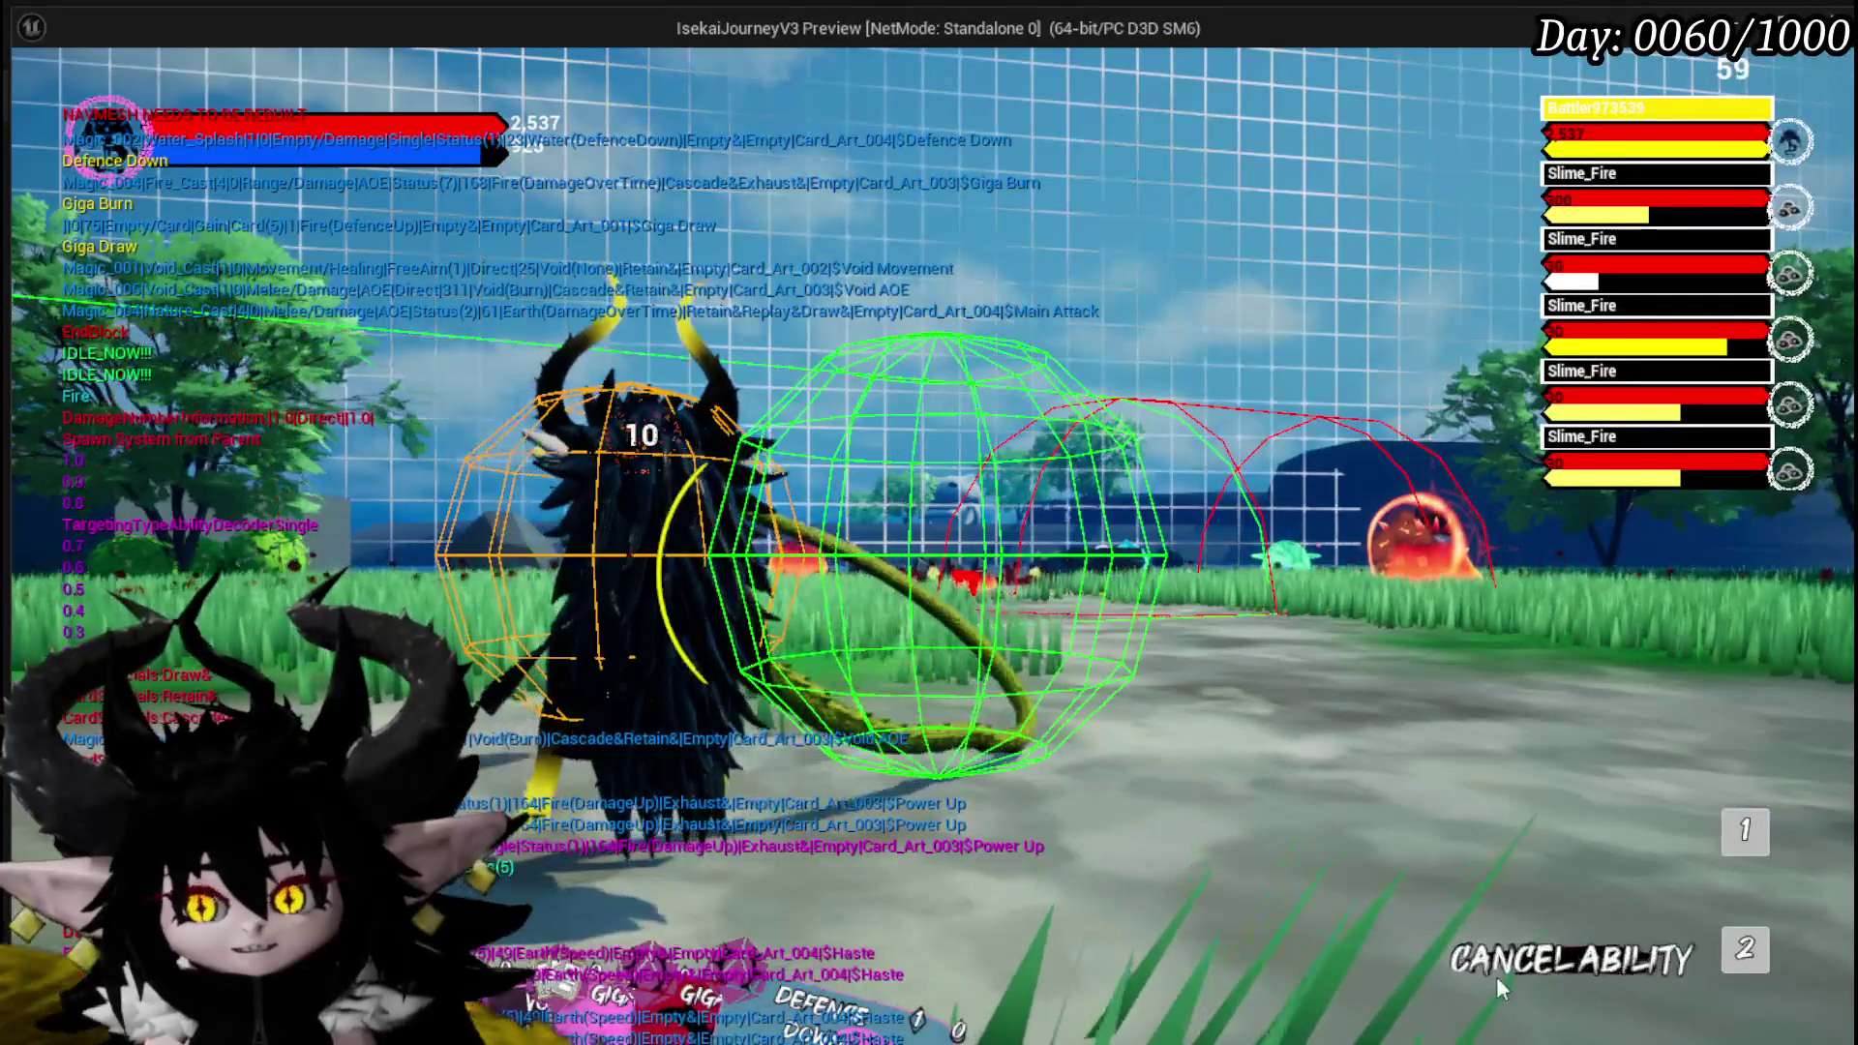
pyautogui.press('Escape')
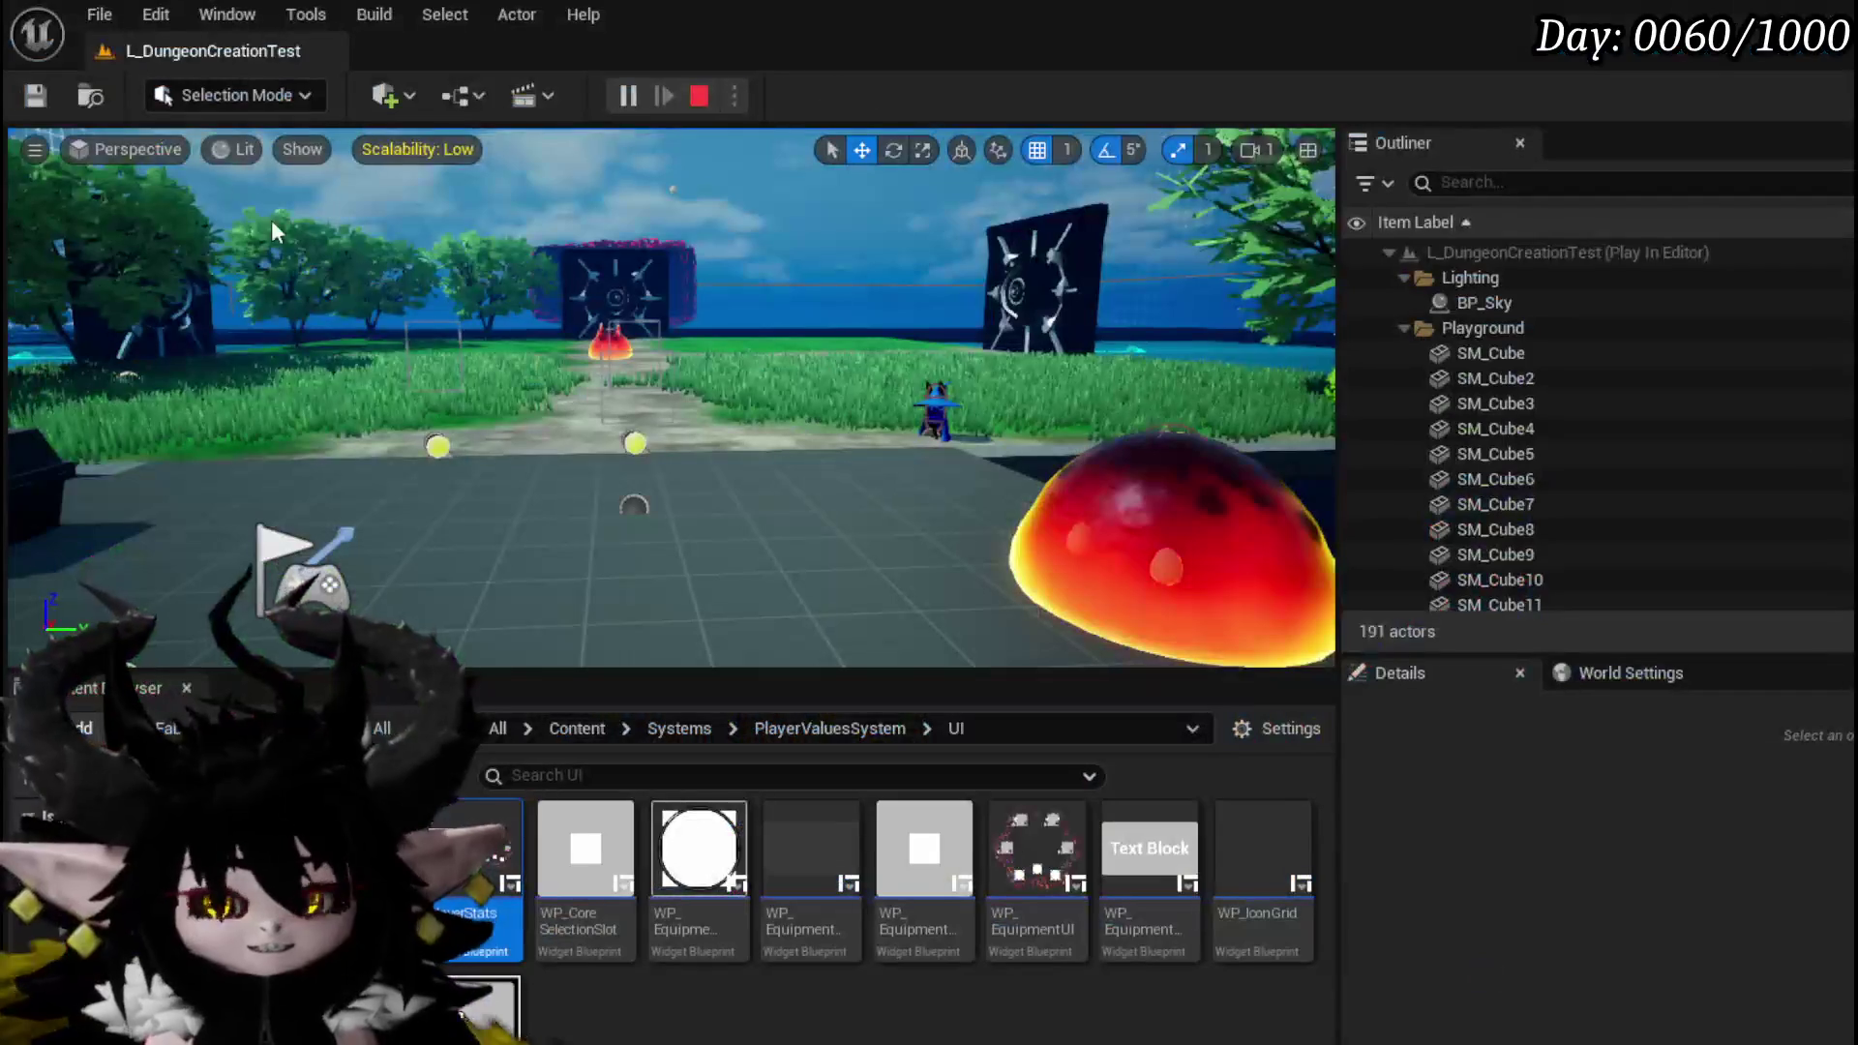
# Save the level, open WP_ActionSelection in Graph view, and open its StartTurn function.
pyautogui.hotkey('ctrl', 's')
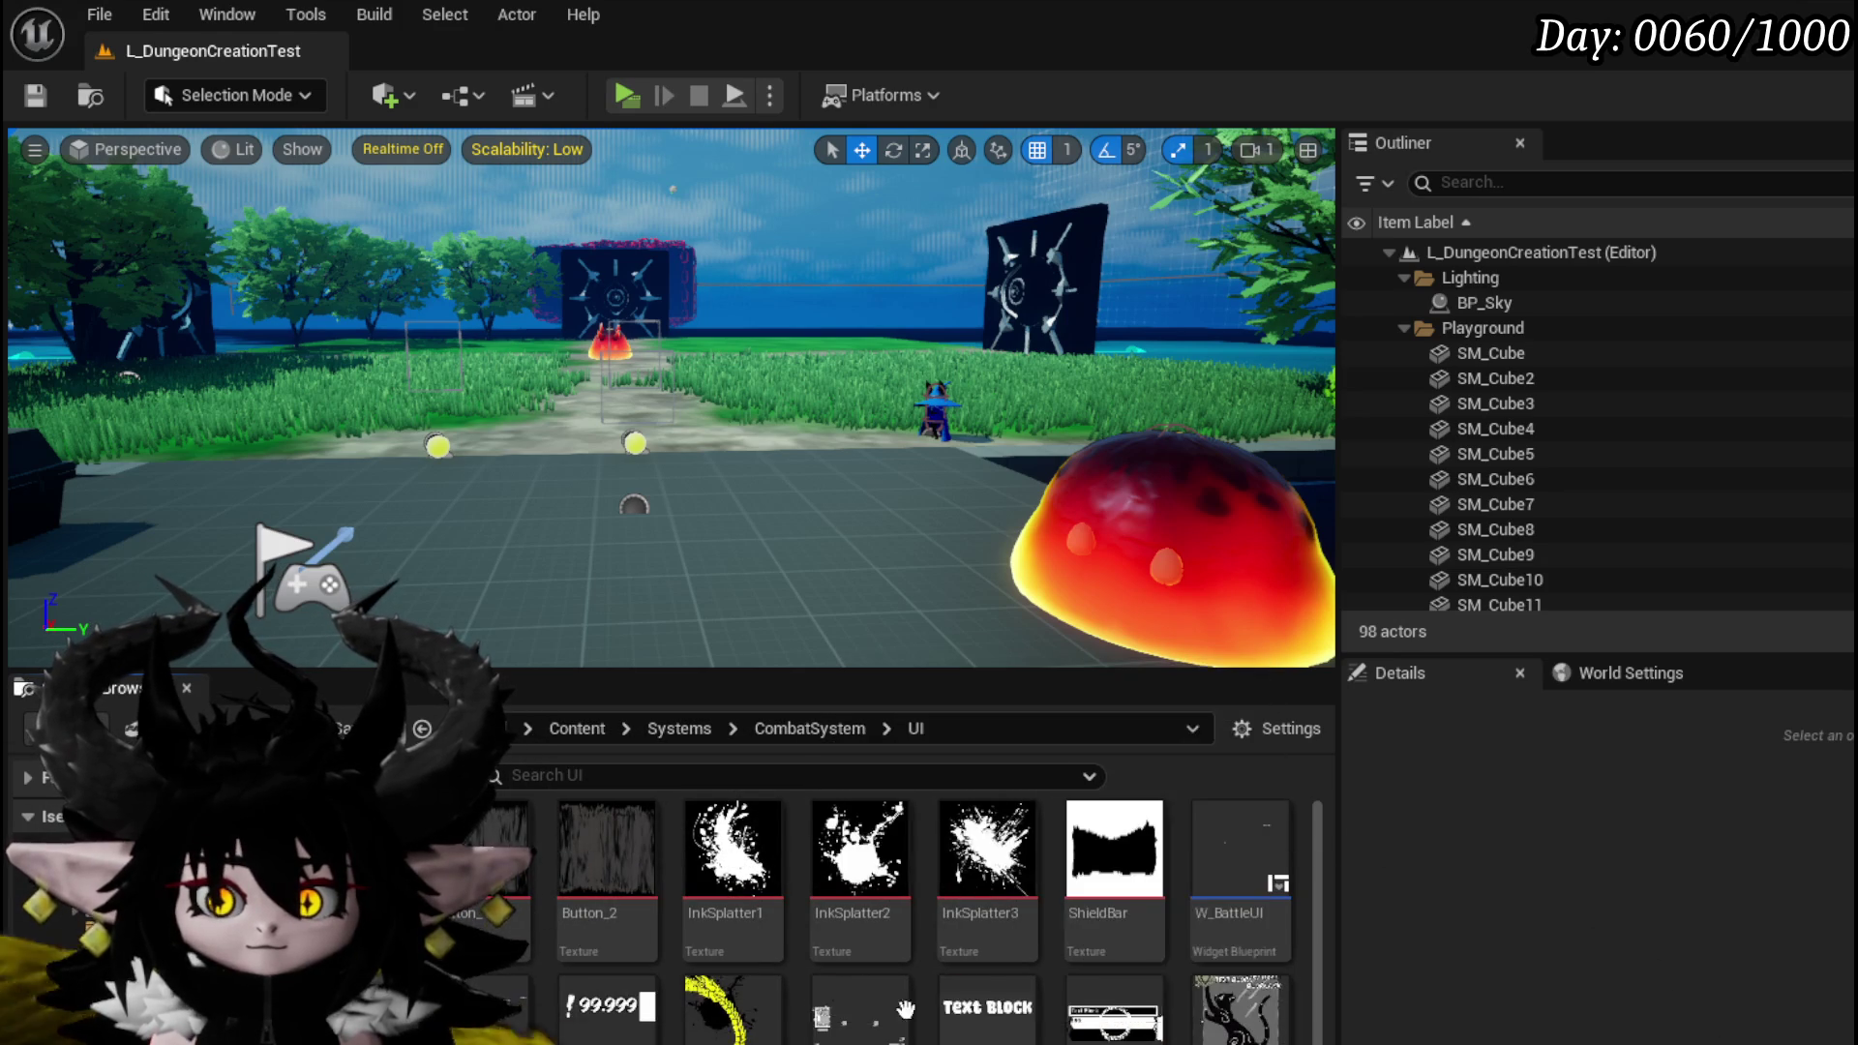
pyautogui.doubleClick(851, 1007)
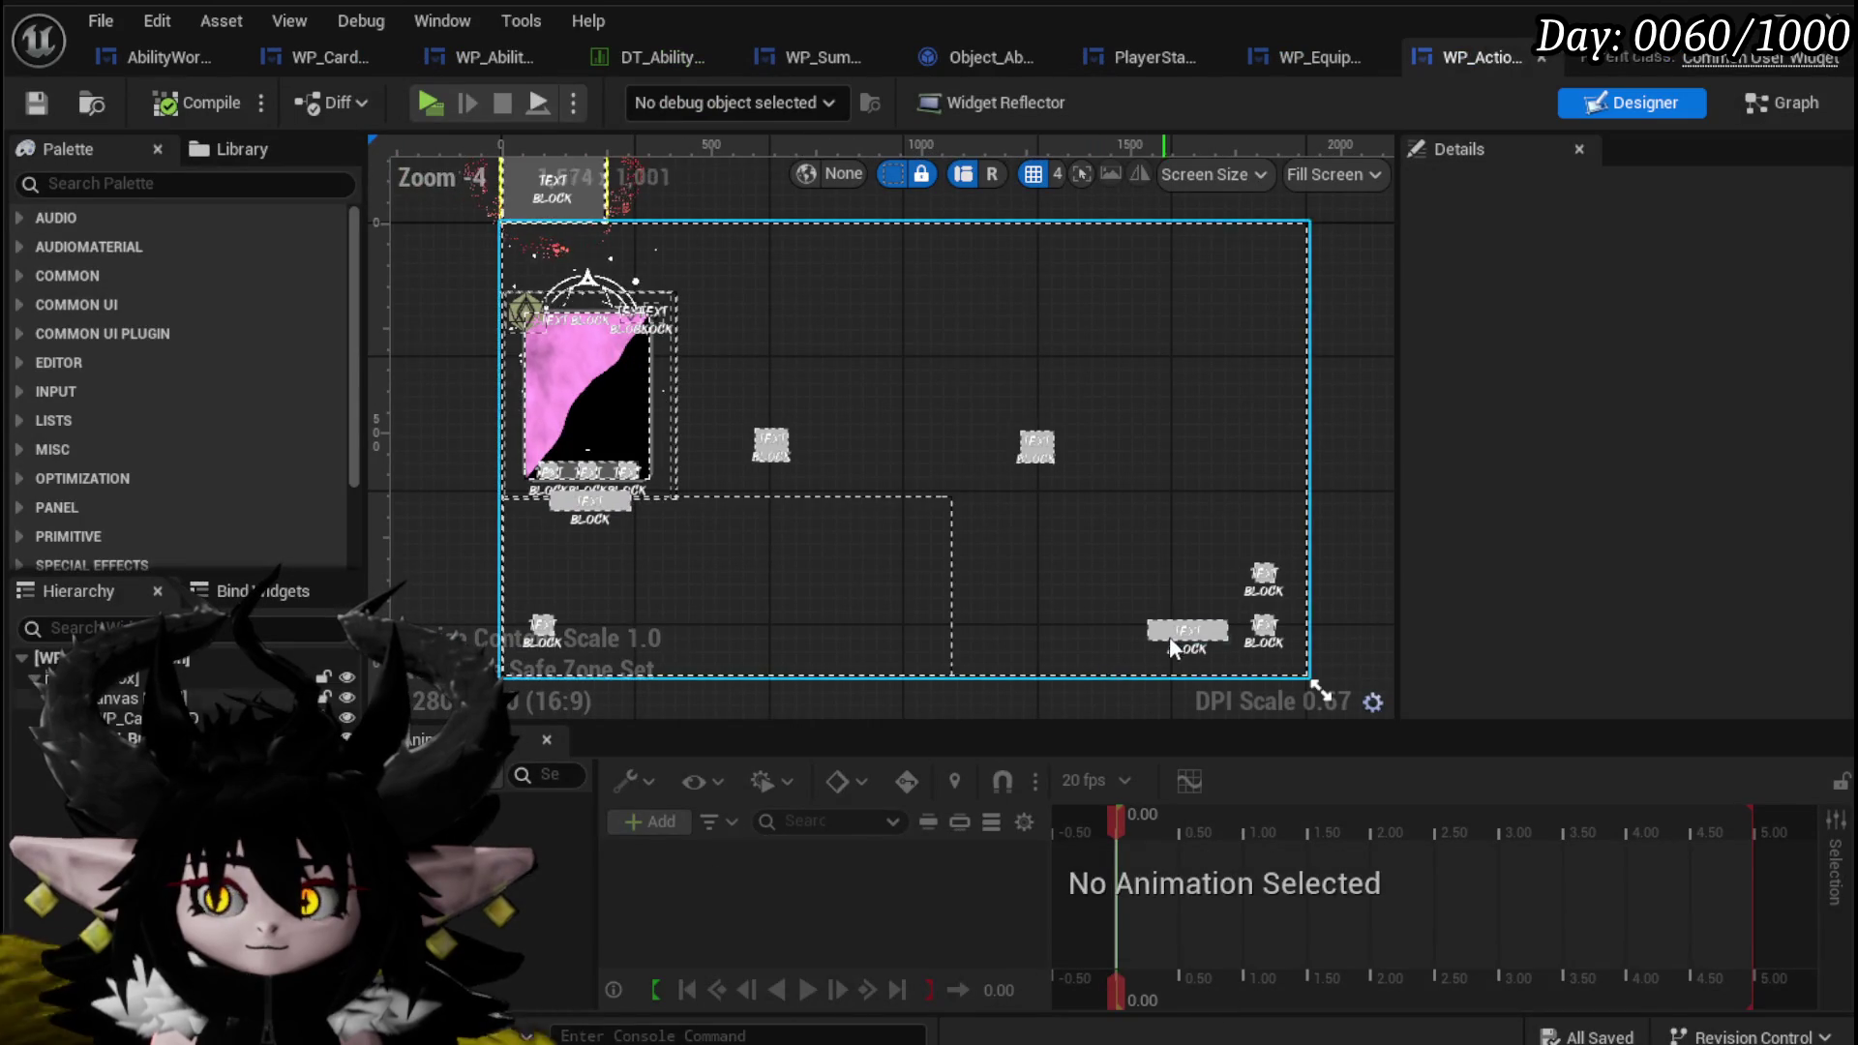
pyautogui.click(1176, 641)
pyautogui.click(1781, 103)
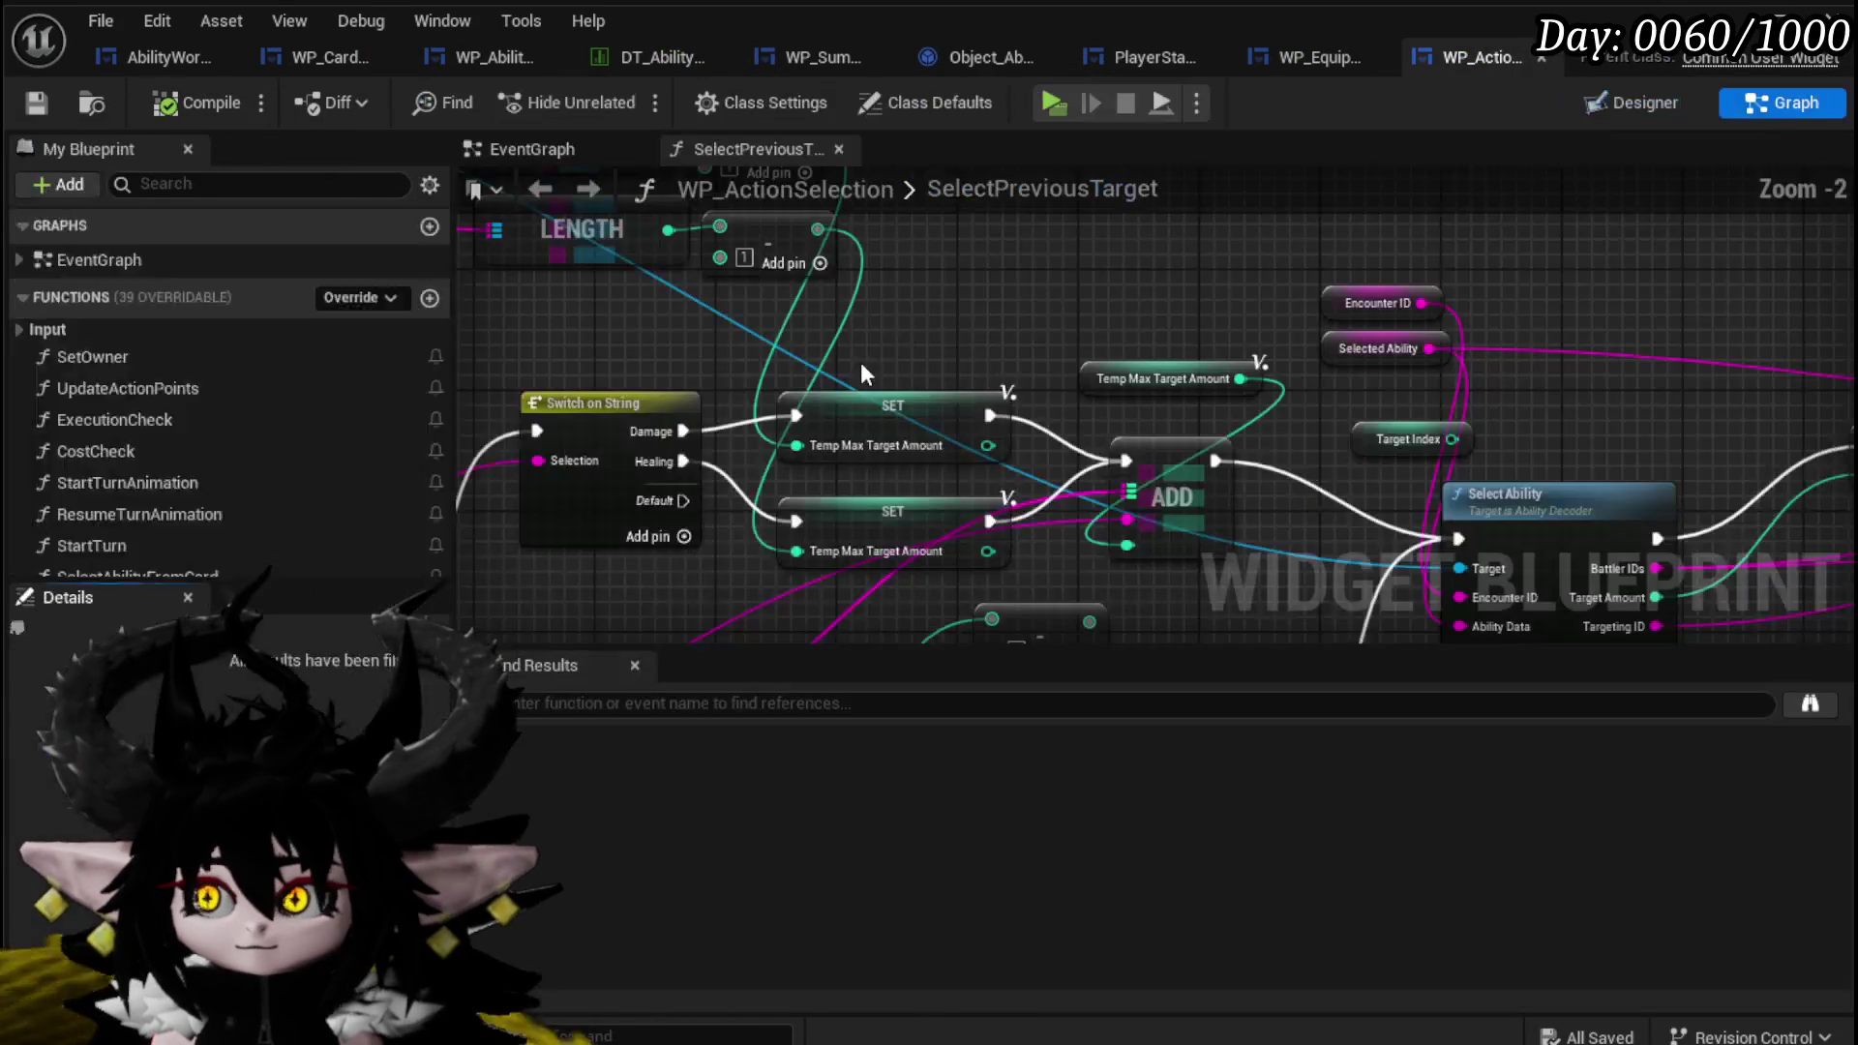
pyautogui.scroll(10, 159, 345)
pyautogui.scroll(5, 160, 355)
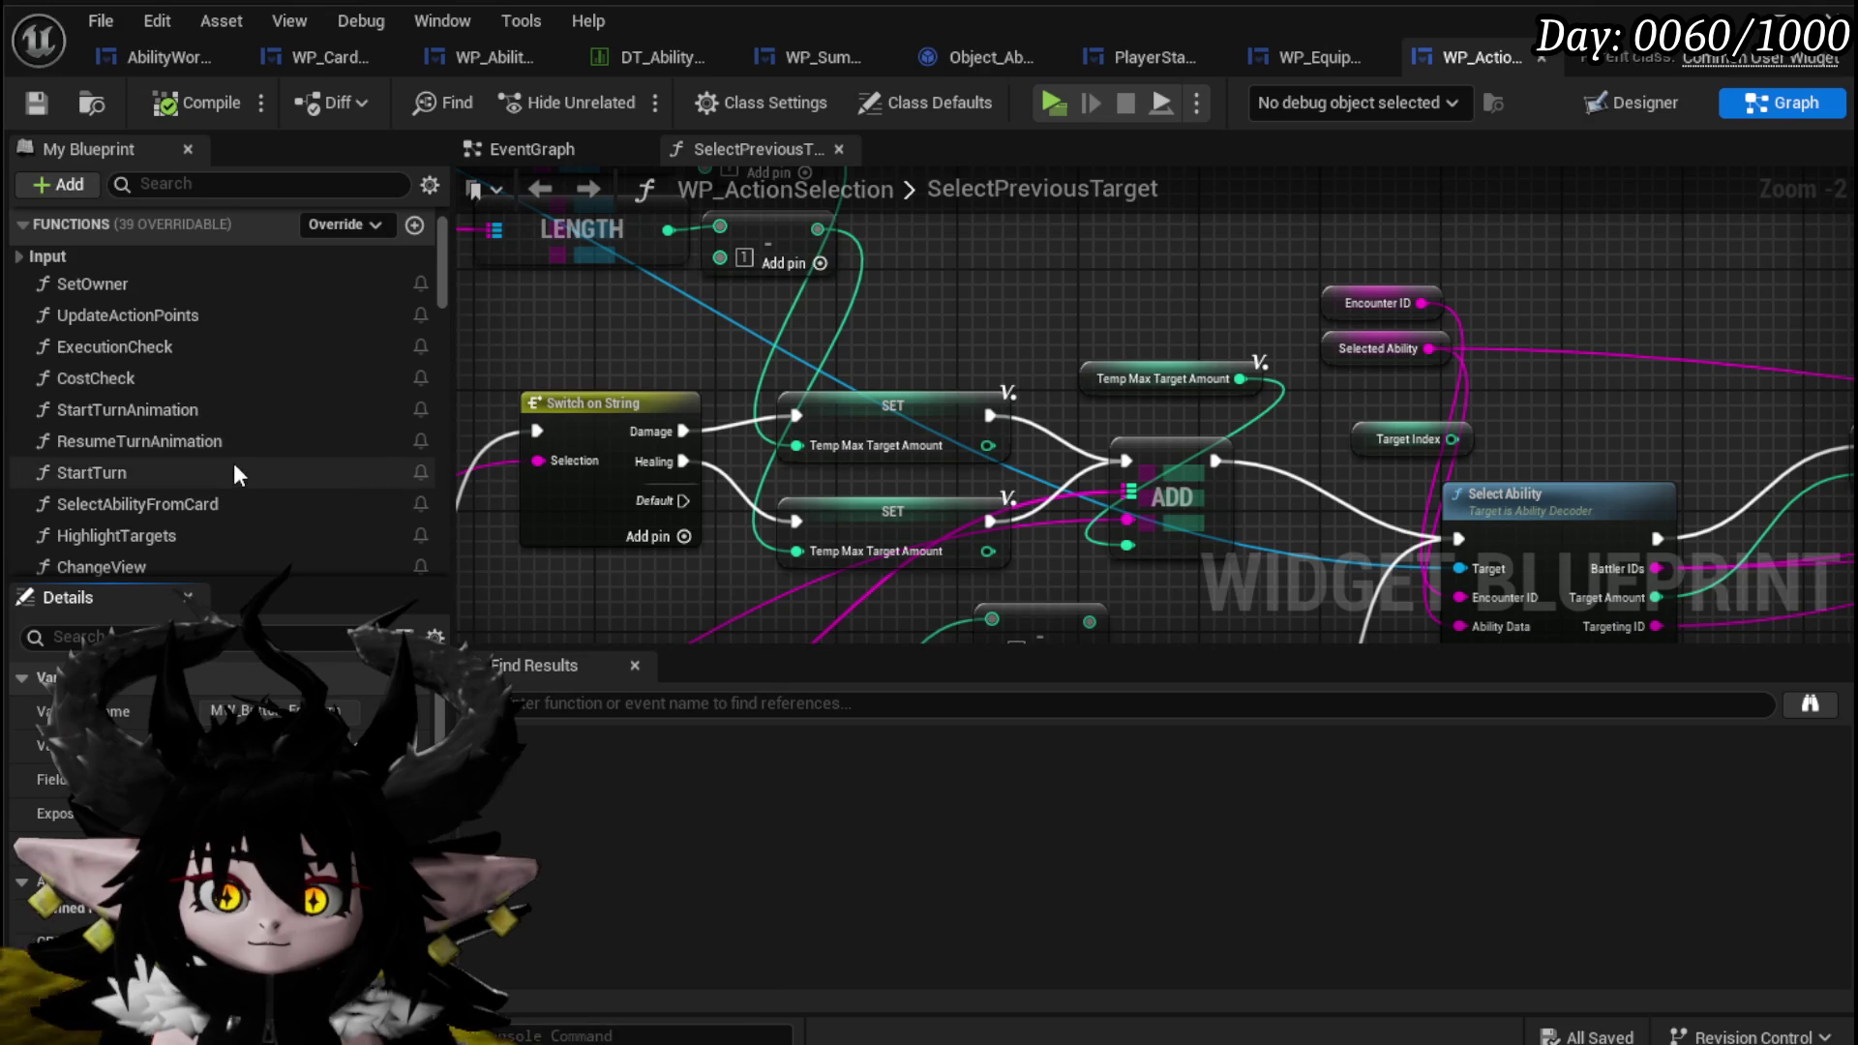
pyautogui.doubleClick(159, 470)
# Drop a MW_Button_EndTurn getter into StartTurn beside the Draw Cards and Set Visibility nodes.
pyautogui.scroll(3, 828, 410)
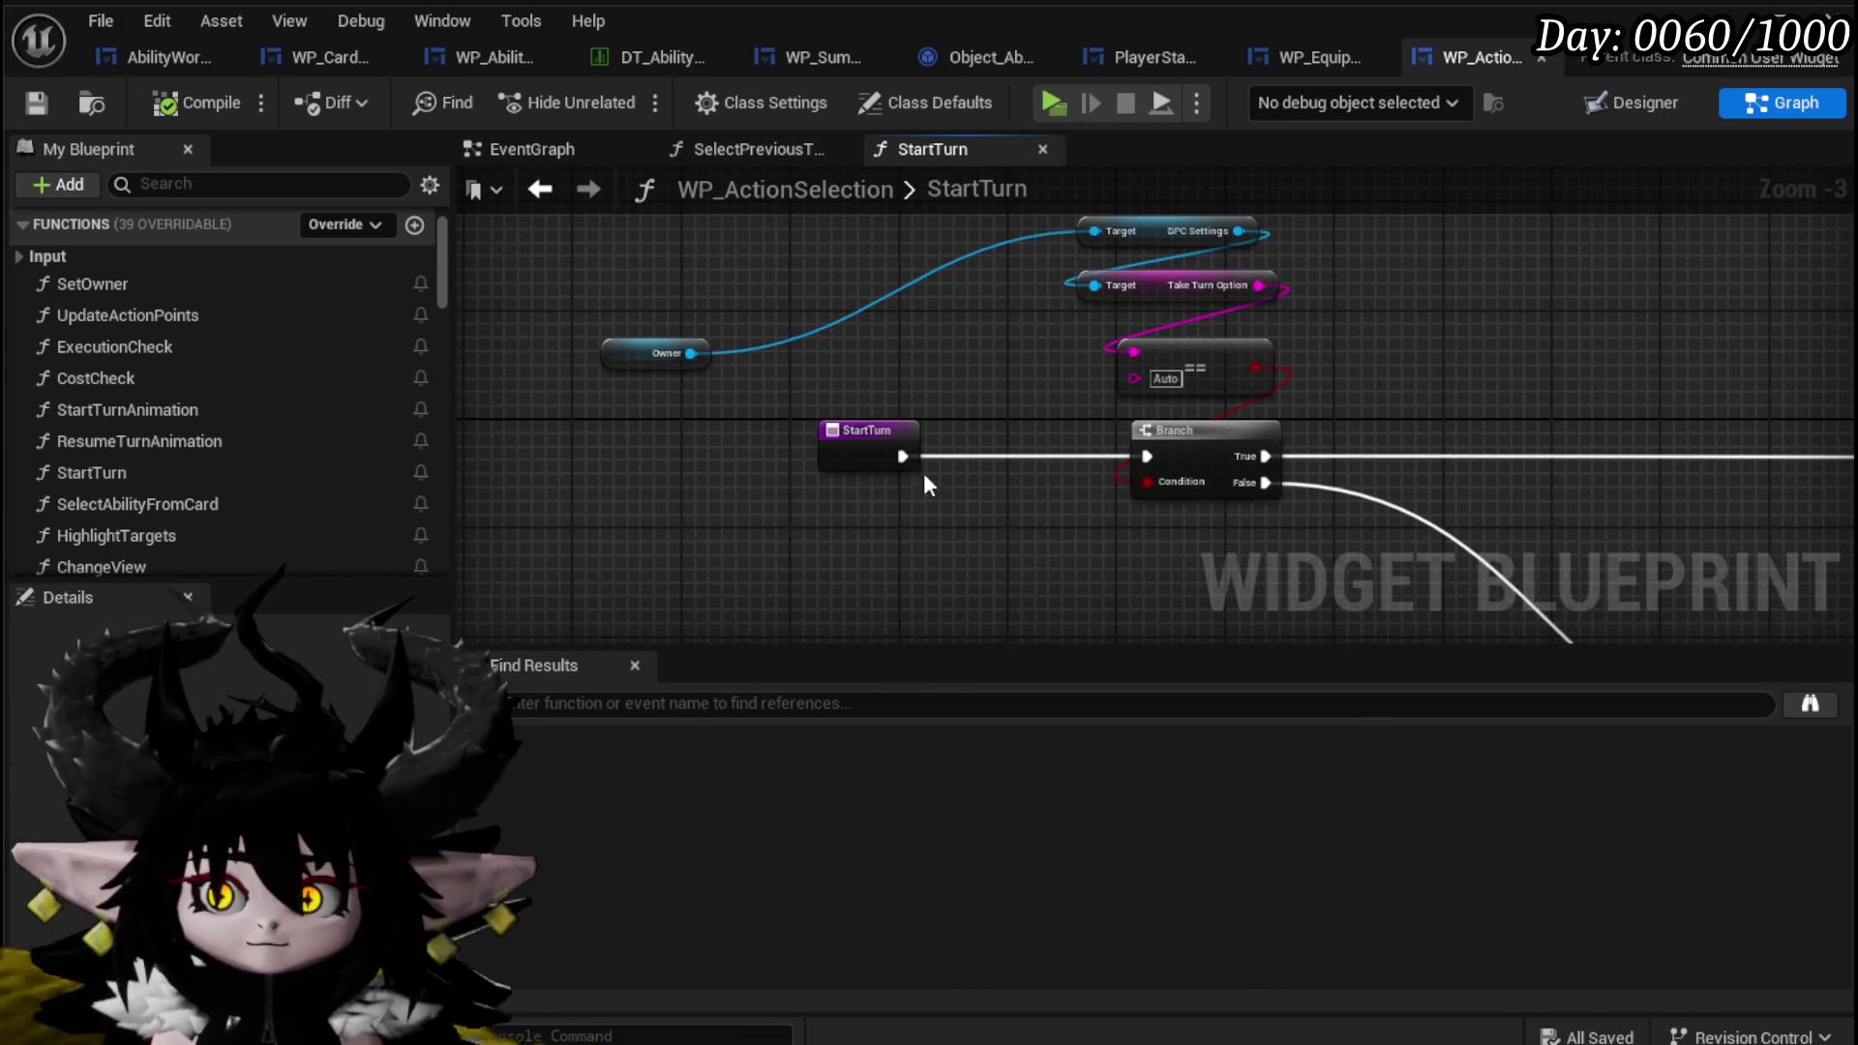
pyautogui.moveTo(1096, 497); pyautogui.dragTo(373, 290)
pyautogui.moveTo(974, 349)
pyautogui.mouseDown()
pyautogui.moveTo(495, 425)
pyautogui.moveTo(774, 484)
pyautogui.moveTo(713, 514)
pyautogui.moveTo(644, 515)
pyautogui.mouseUp()
pyautogui.scroll(-2, 234, 421)
pyautogui.scroll(-3, 234, 421)
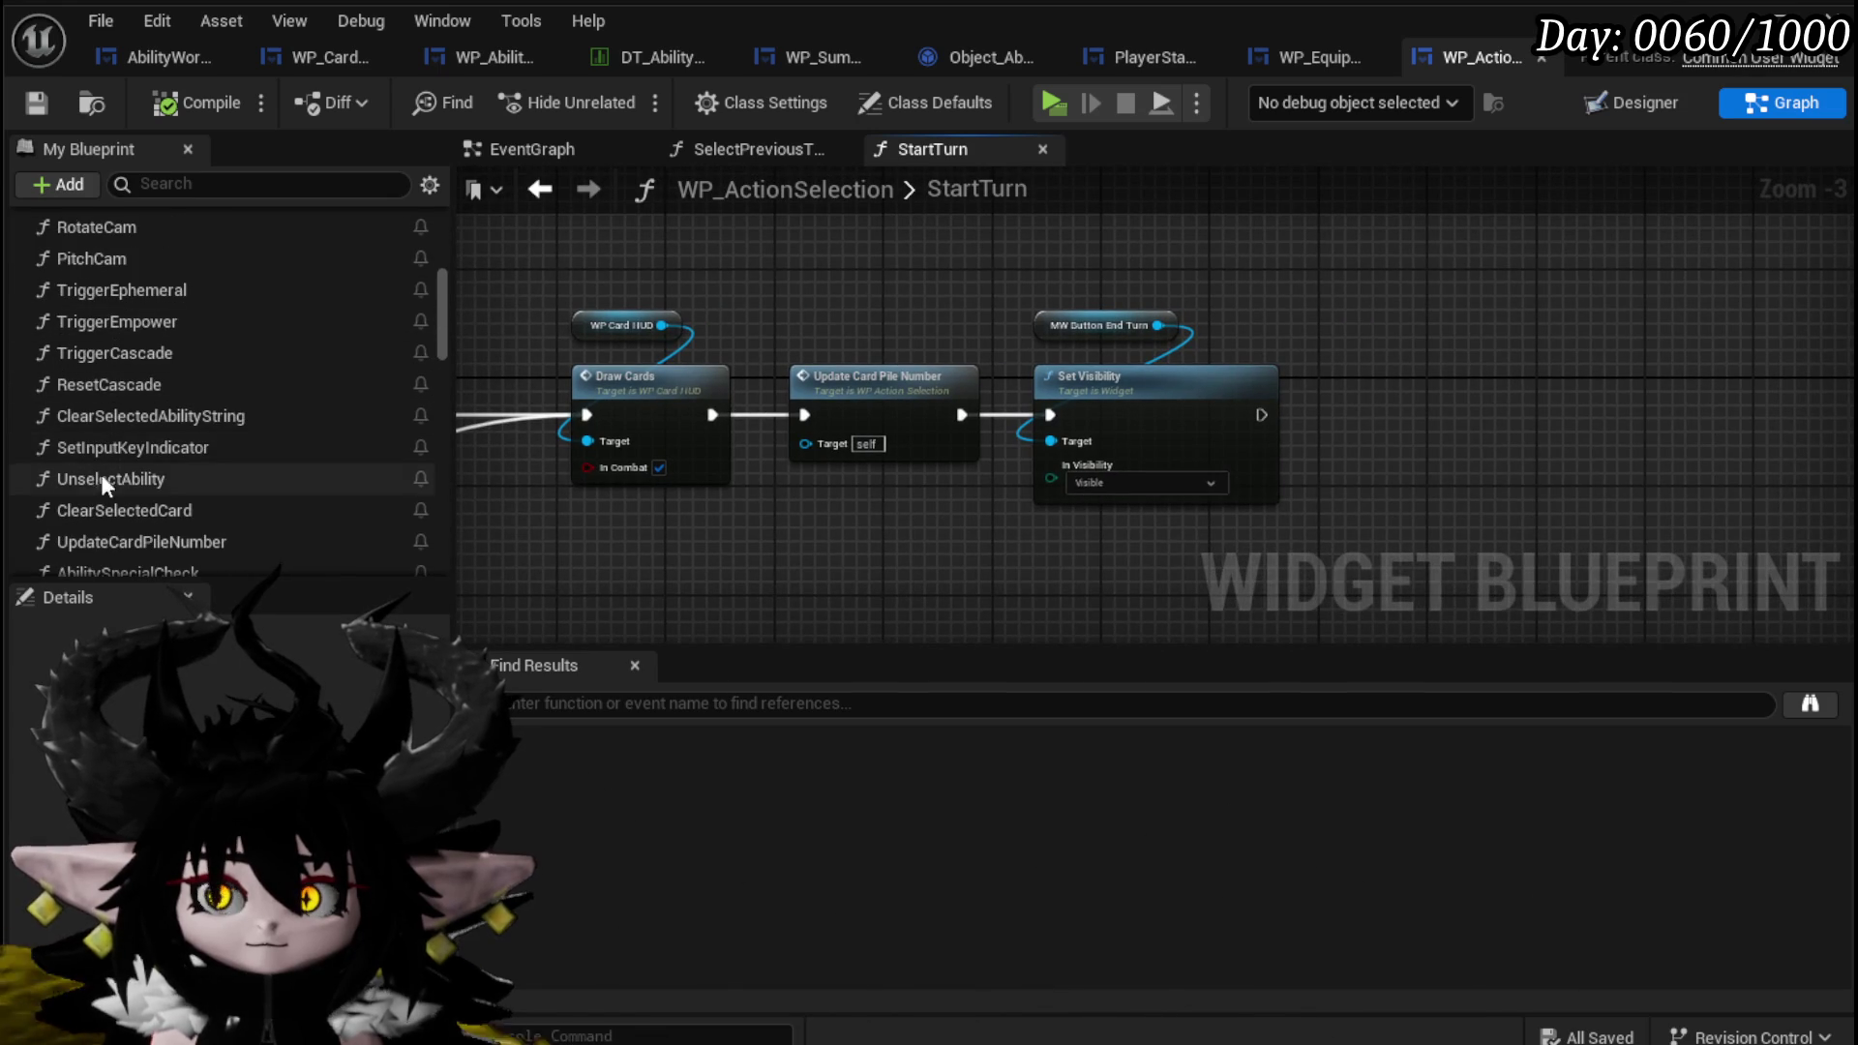
pyautogui.scroll(-15, 155, 460)
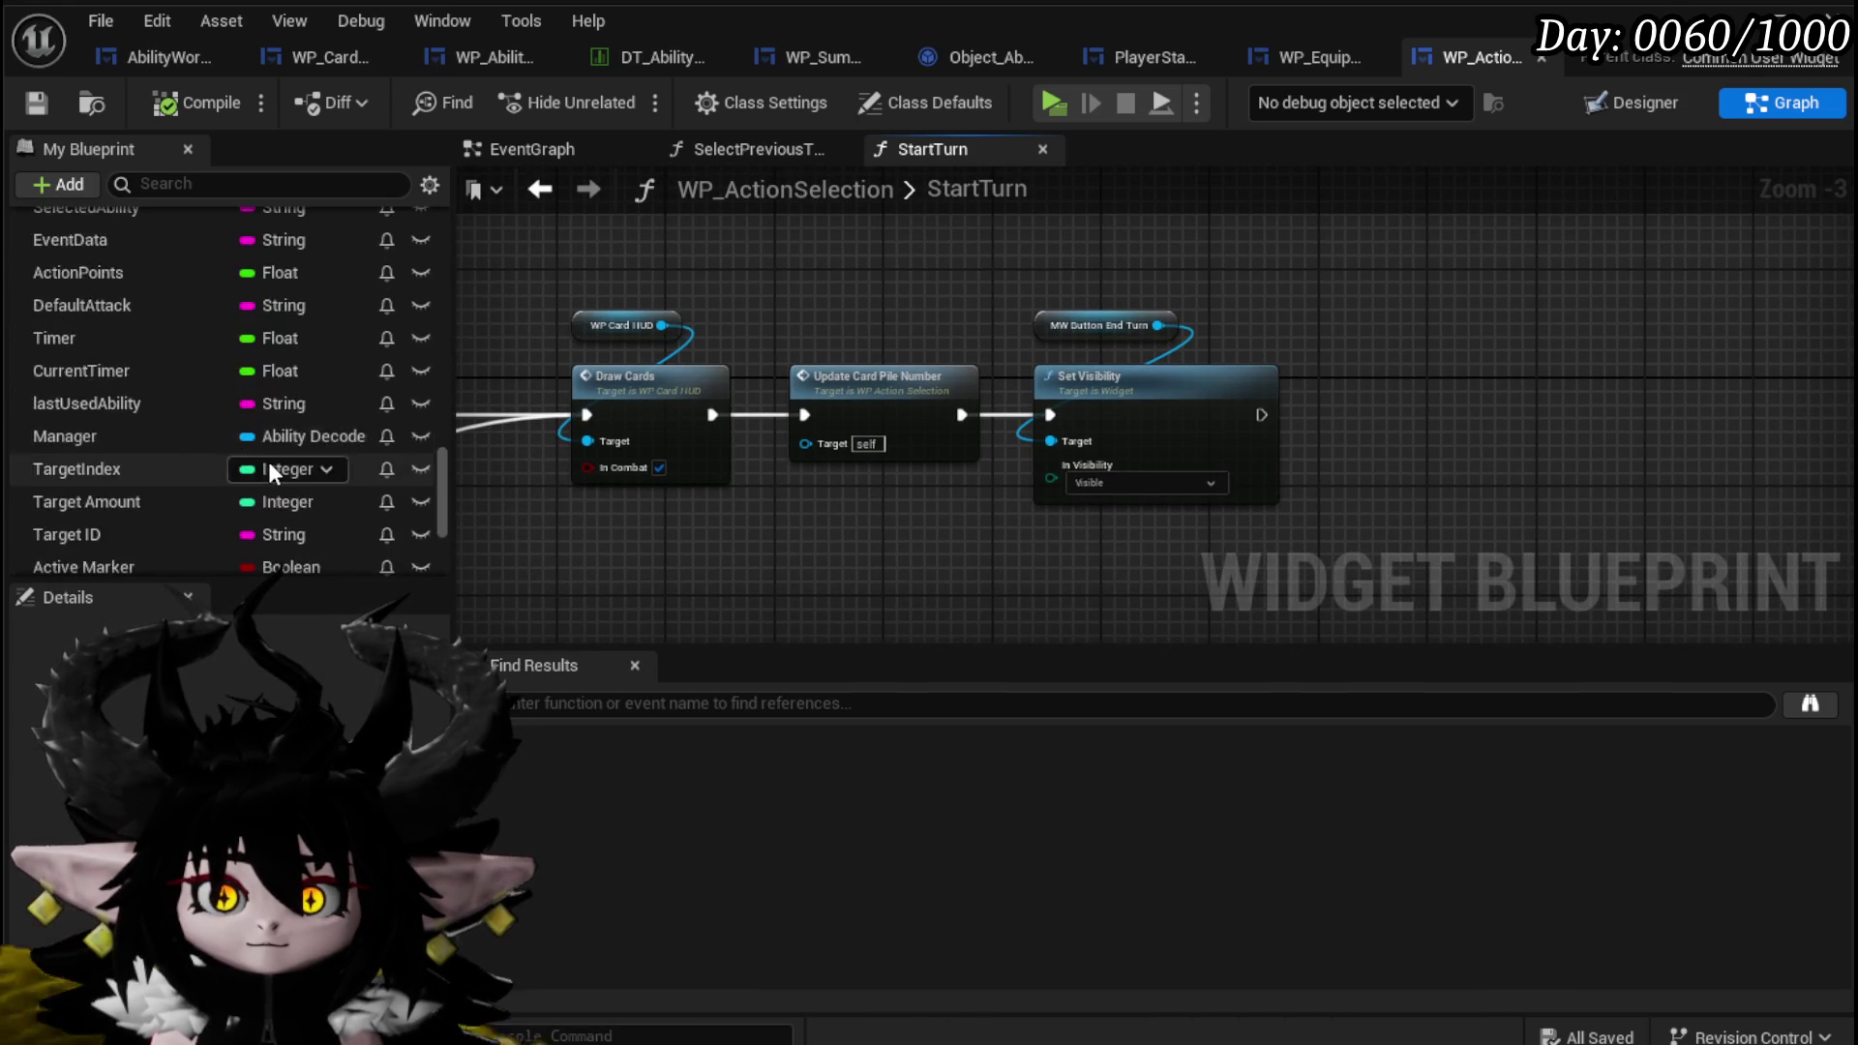
pyautogui.scroll(-5, 268, 460)
pyautogui.scroll(5, 232, 460)
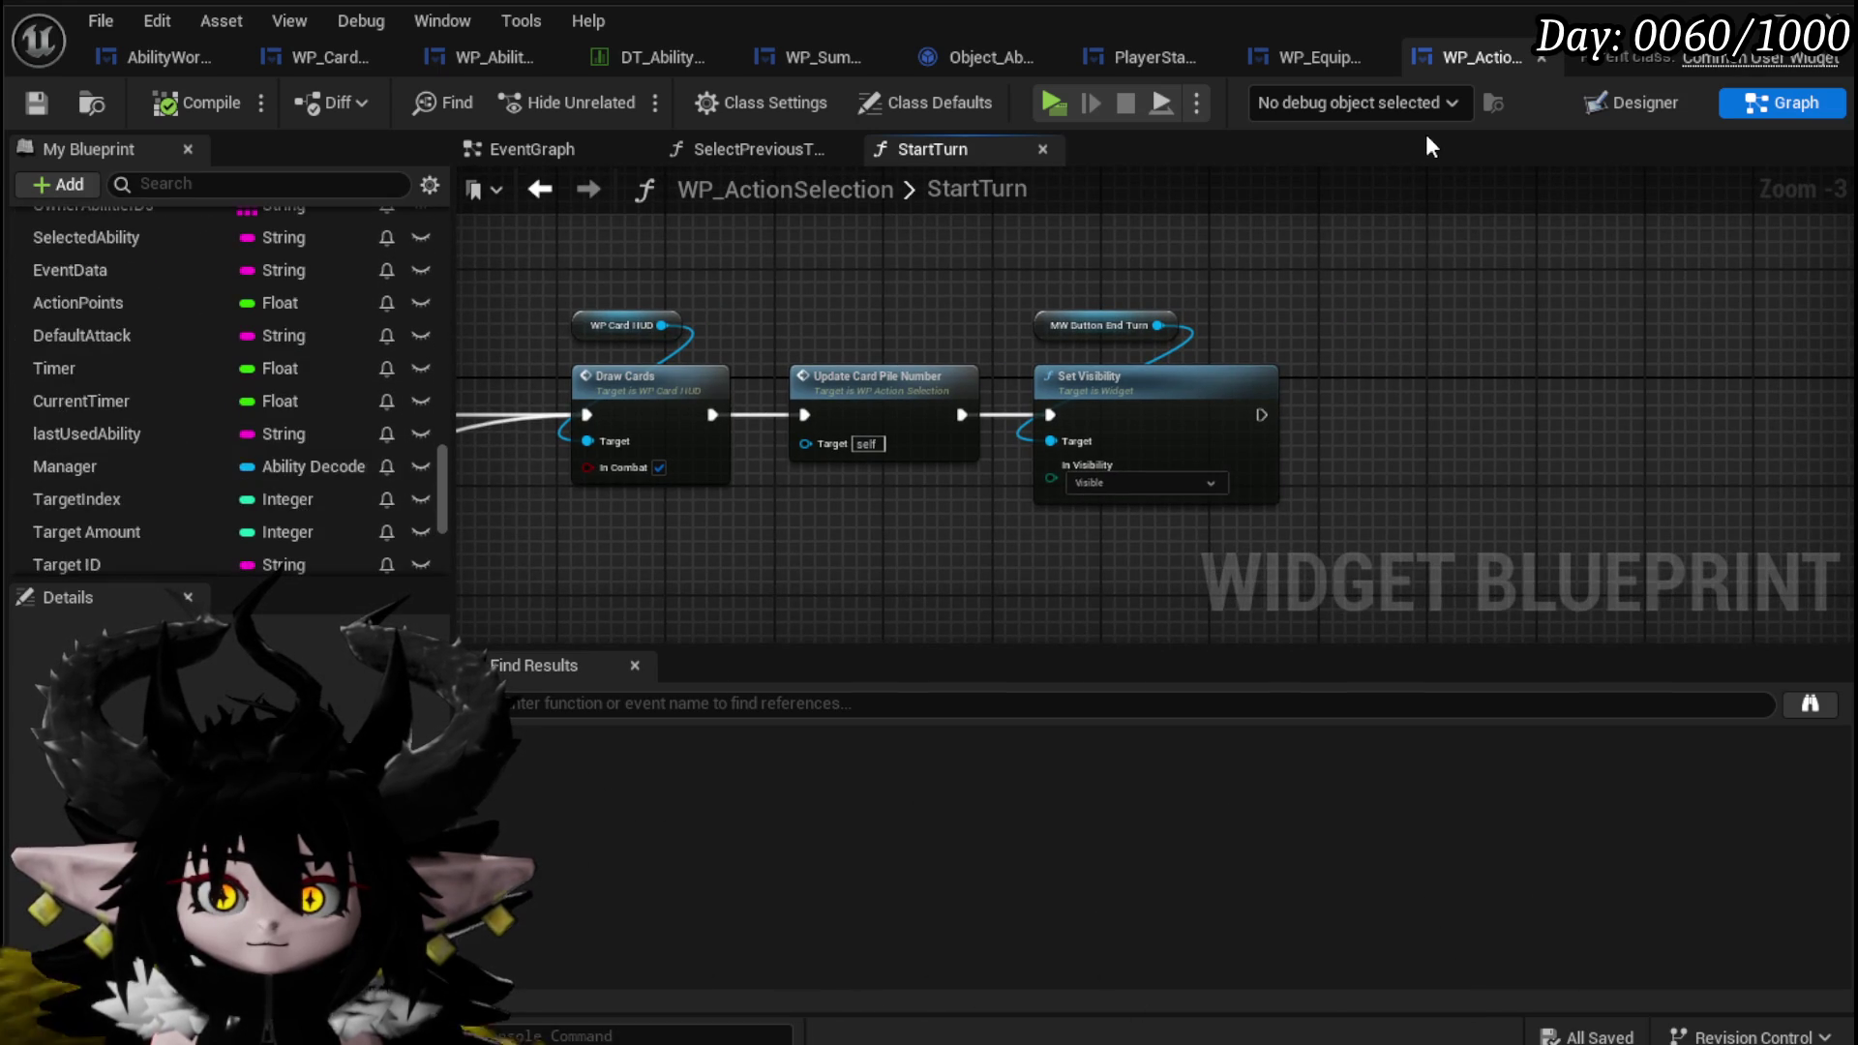
pyautogui.scroll(4, 166, 462)
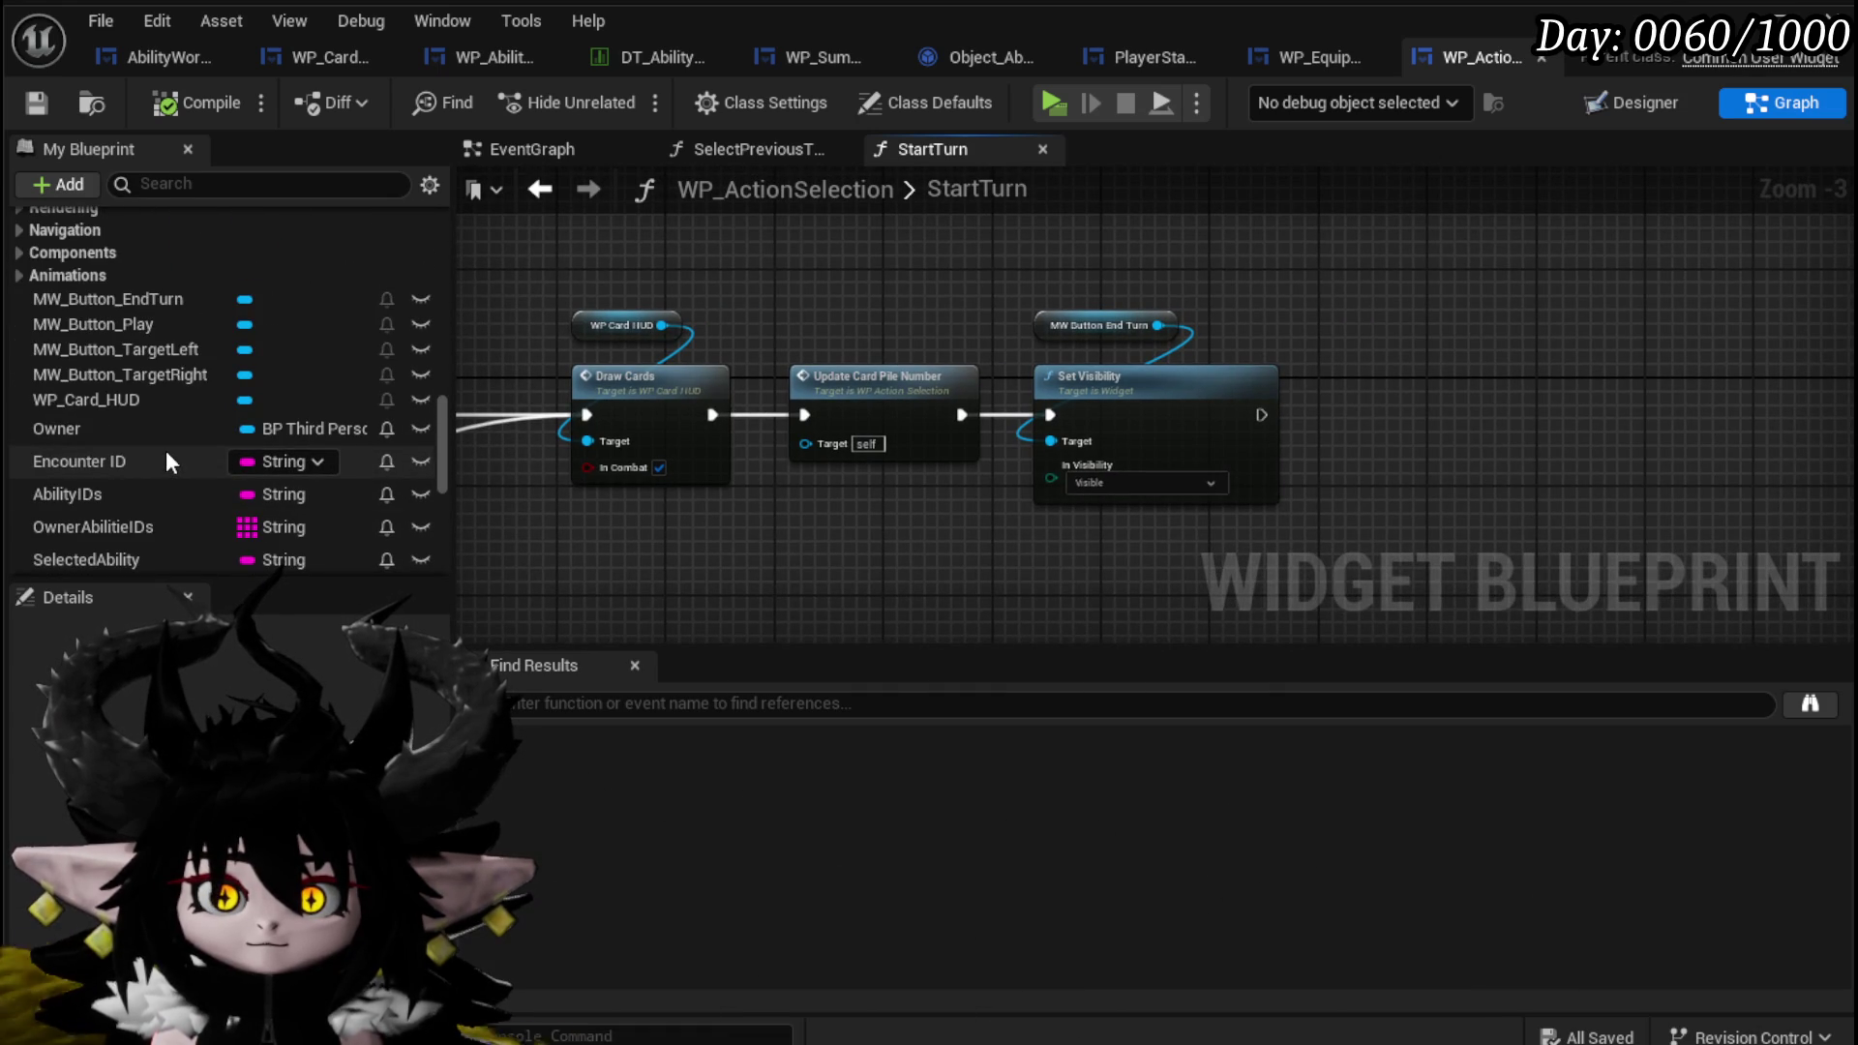
pyautogui.moveTo(161, 299)
pyautogui.mouseDown()
pyautogui.moveTo(947, 284)
pyautogui.moveTo(1043, 305)
pyautogui.mouseUp()
# Add a Set Text node for MW_Button_EndTurn after Set Visibility, with In Text 'End Turn'.
pyautogui.click(847, 289)
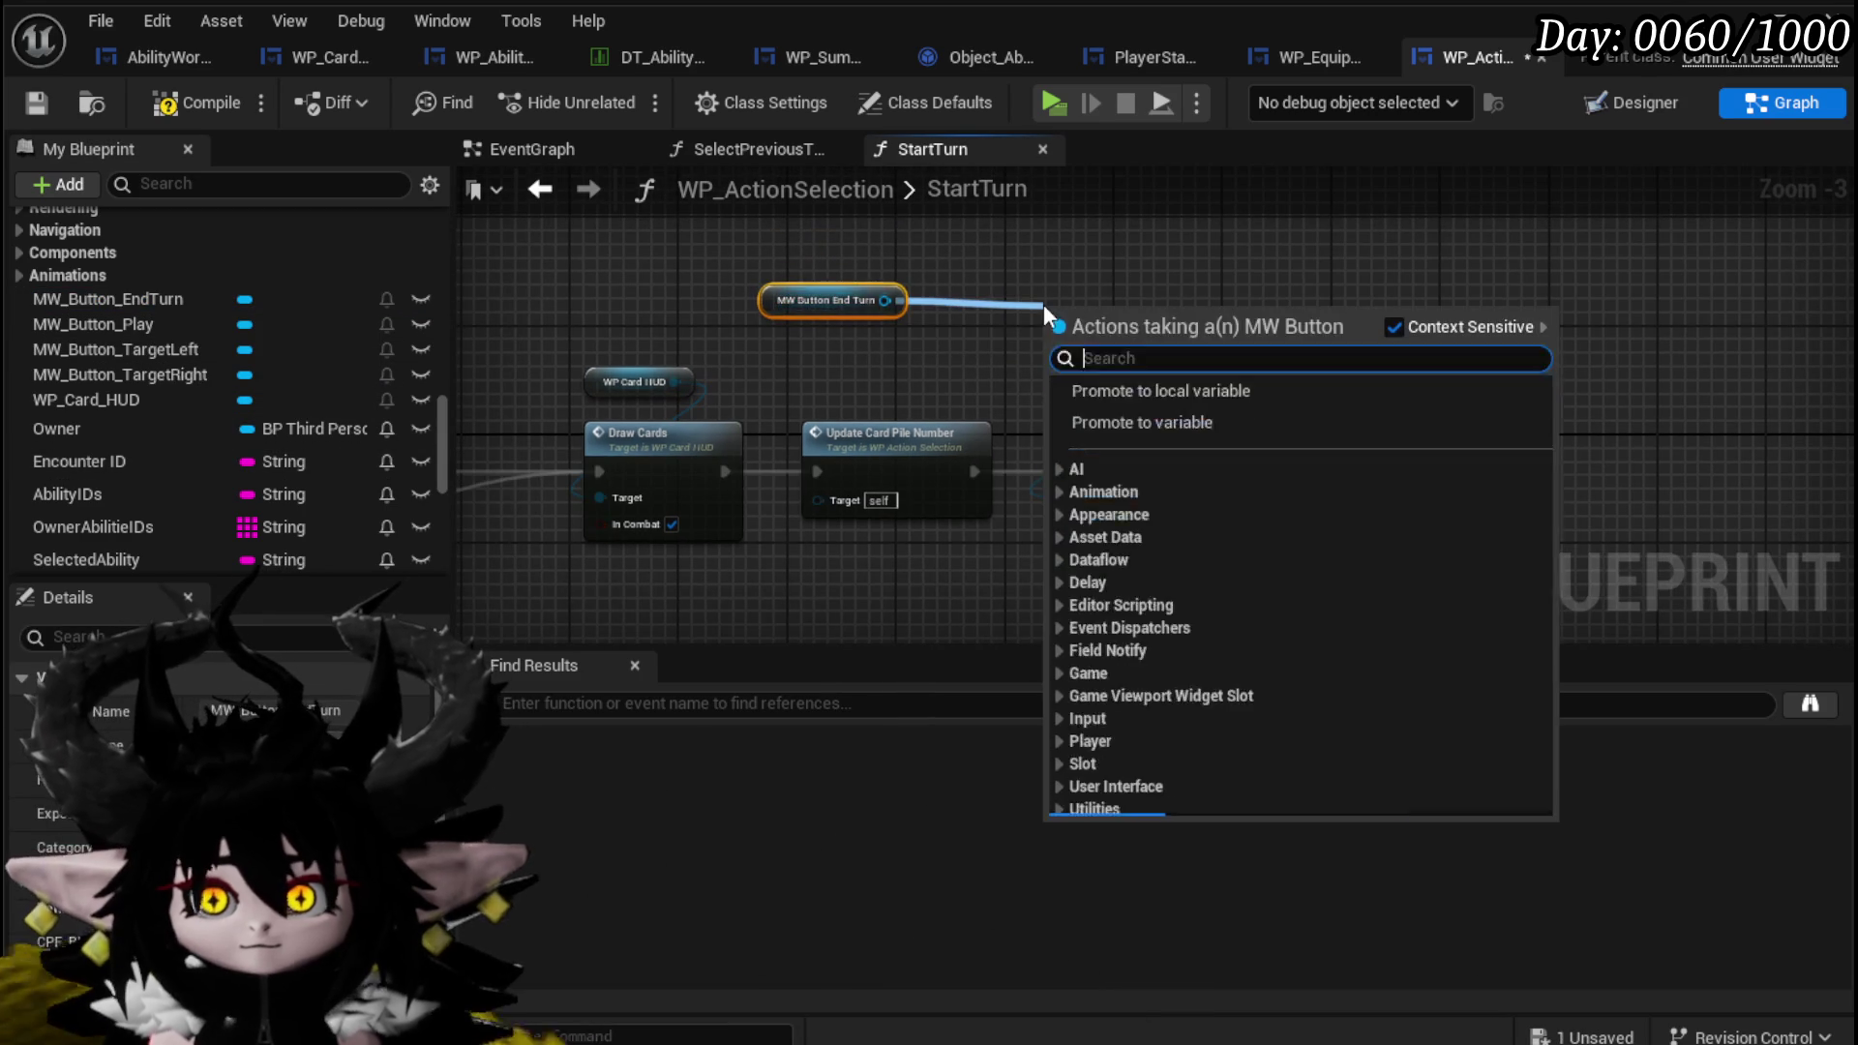
pyautogui.write('Set Text')
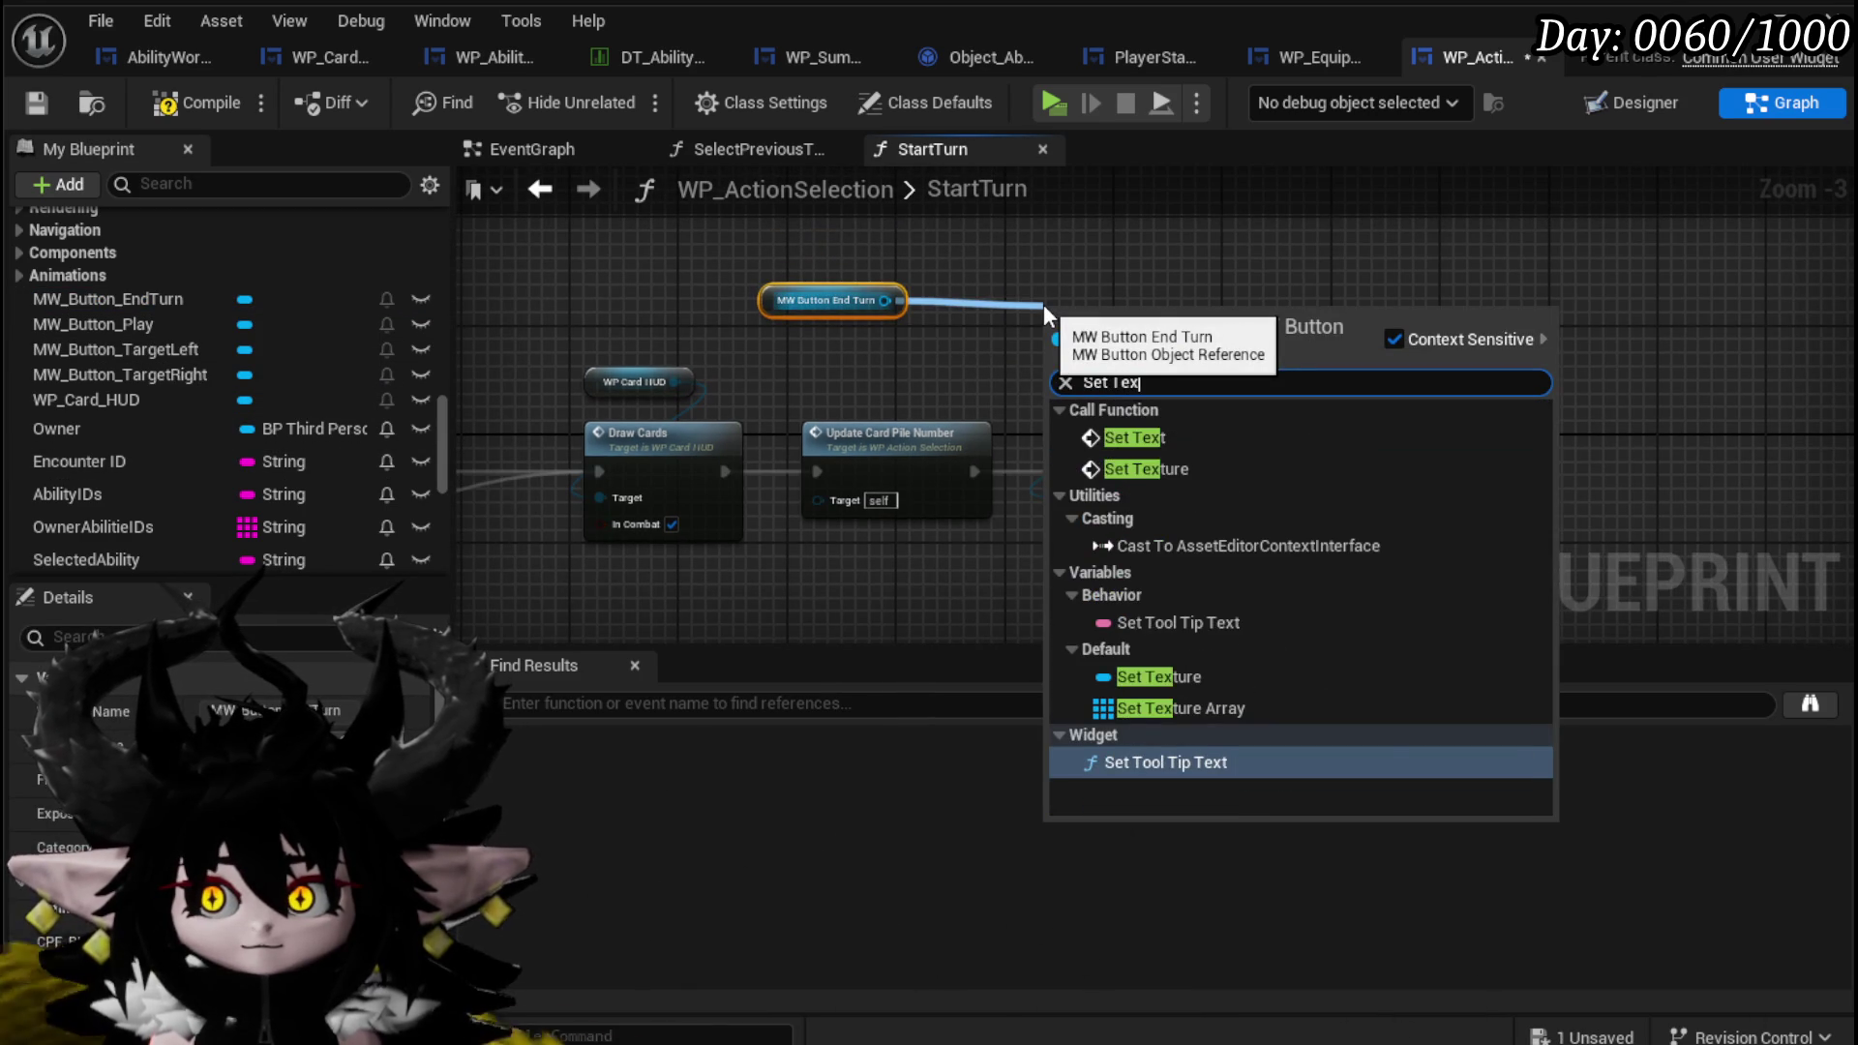
pyautogui.click(1147, 432)
pyautogui.moveTo(1160, 345); pyautogui.dragTo(1418, 481)
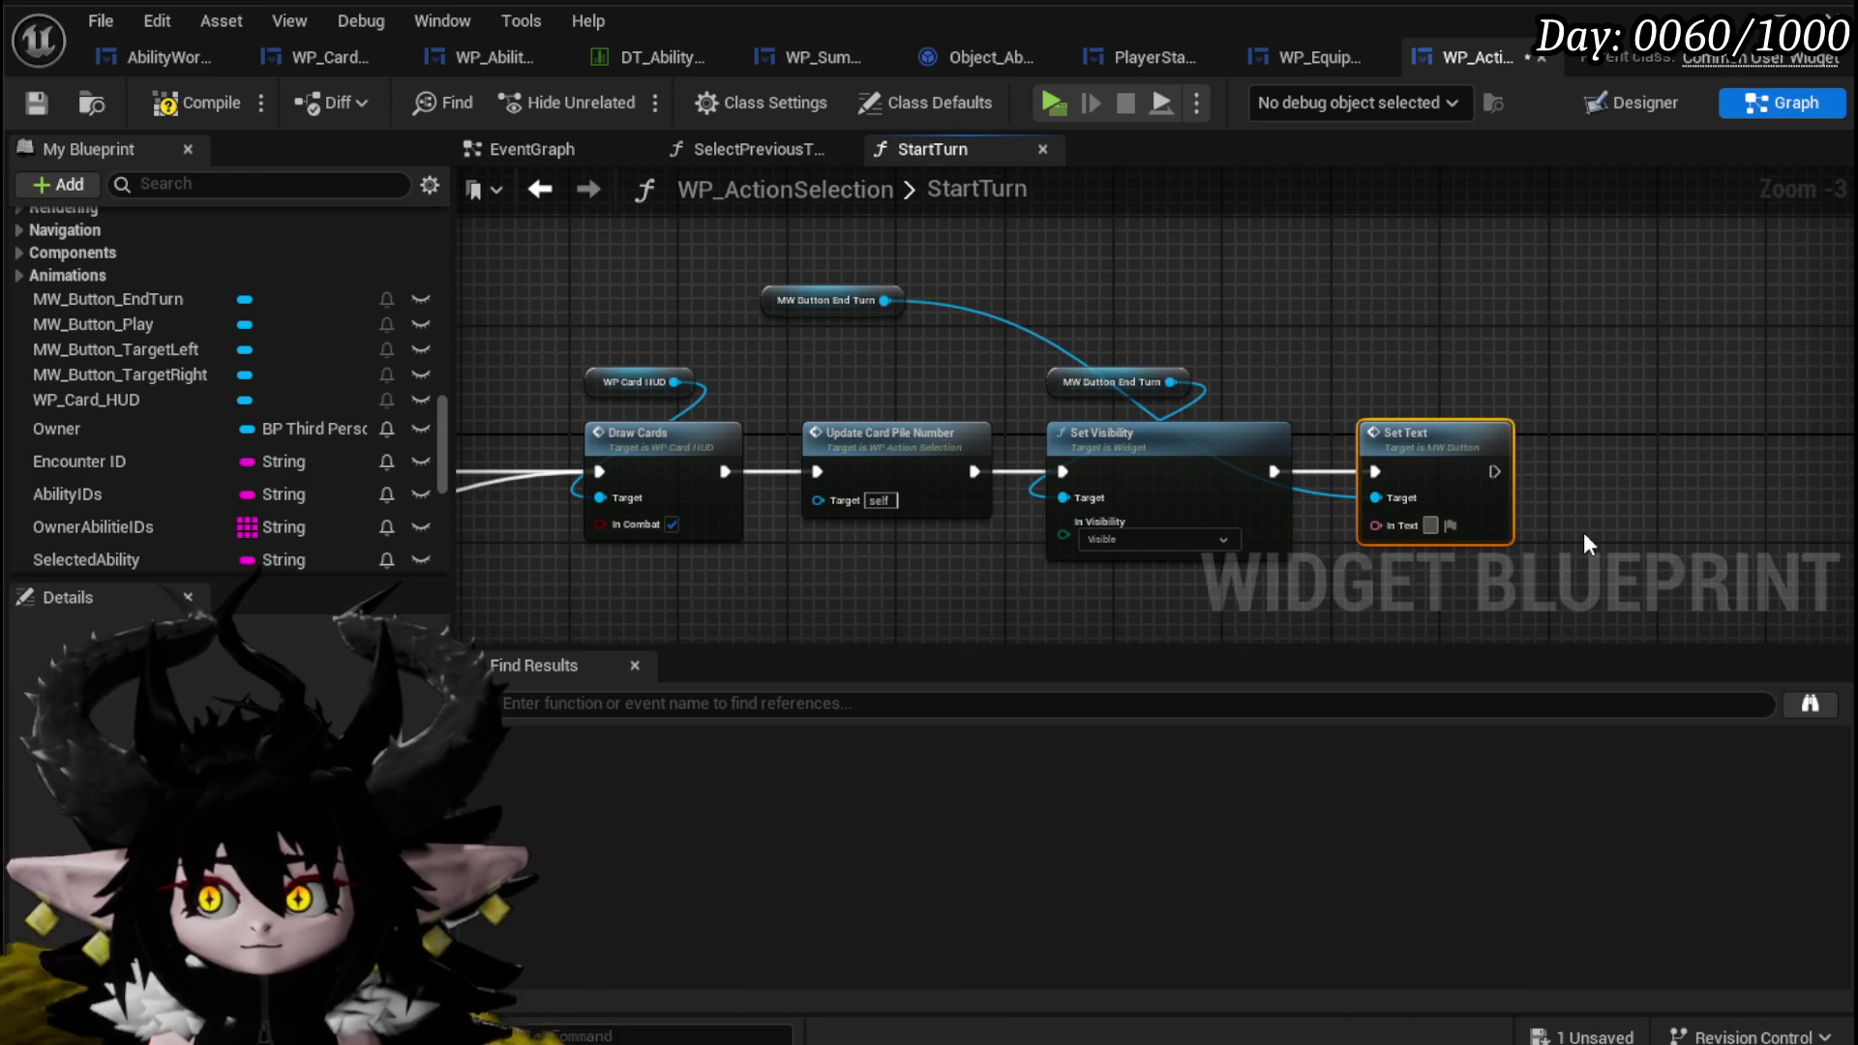
pyautogui.write('End Turn')
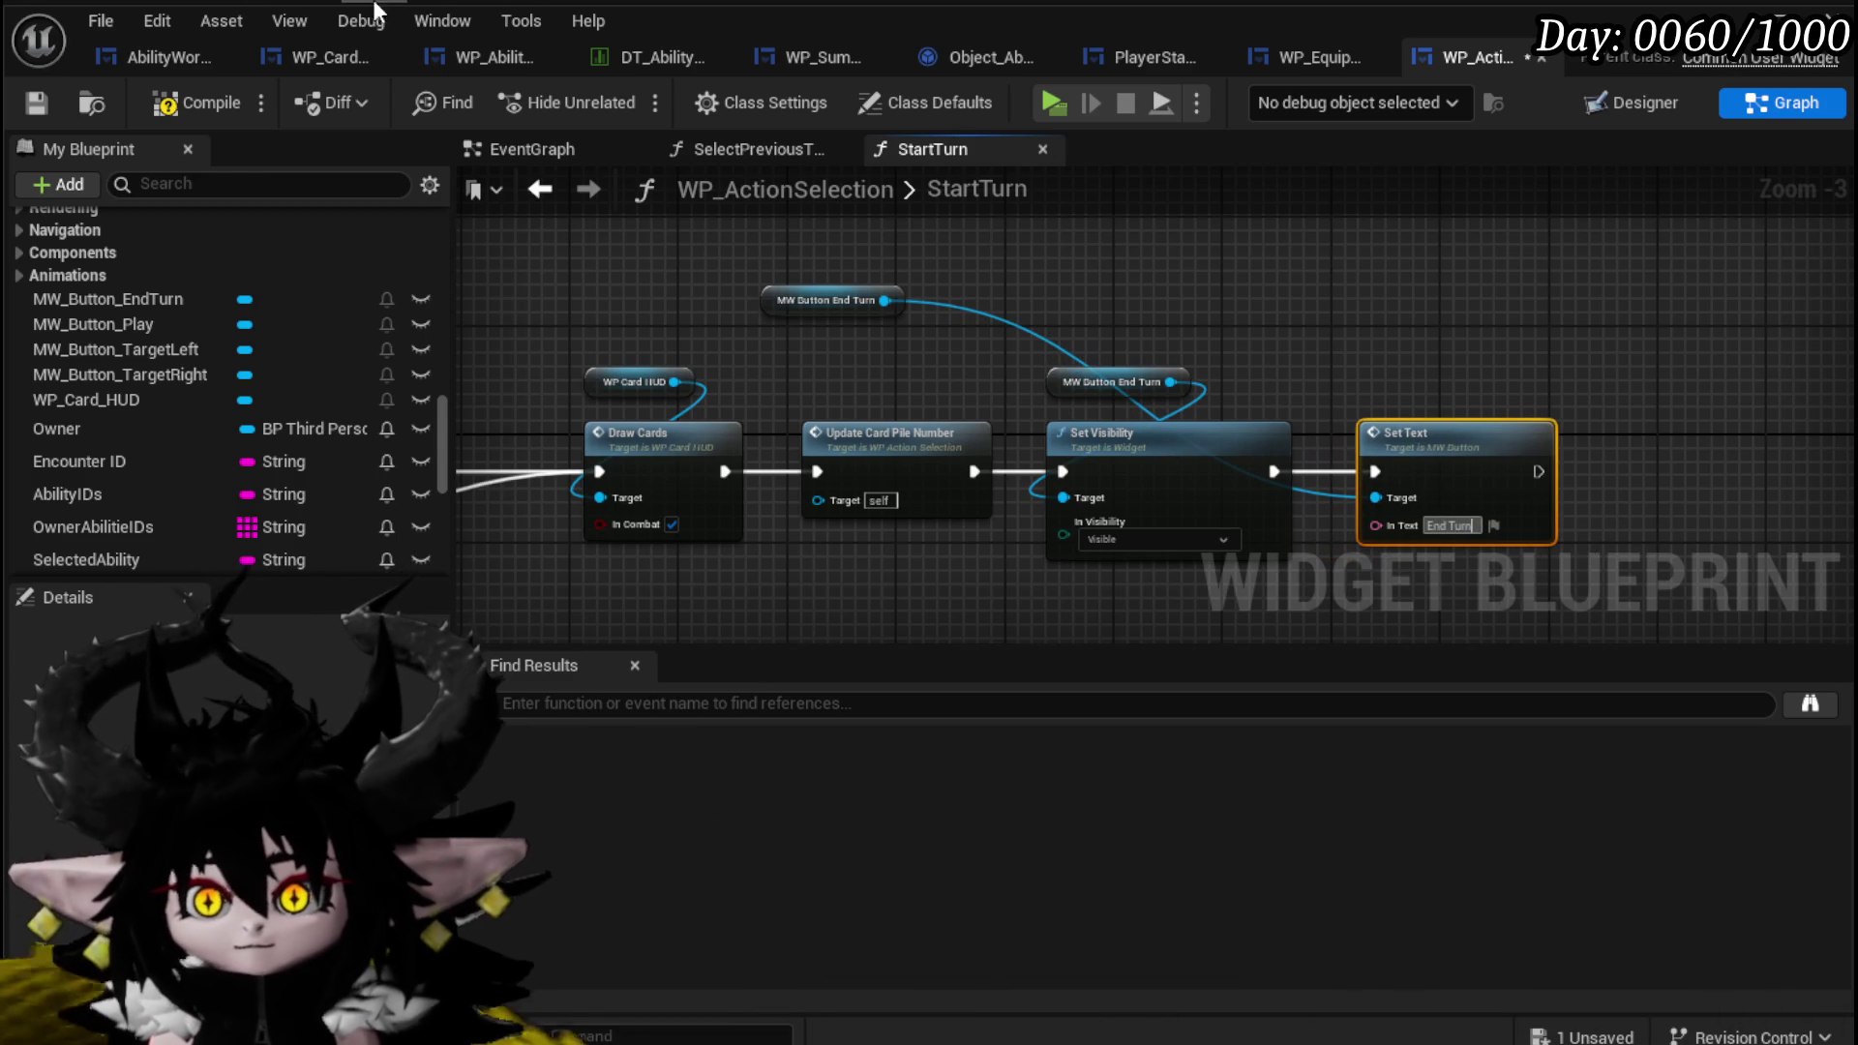
# Compile and save the WP_ActionSelection widget blueprint.
pyautogui.click(178, 97)
pyautogui.click(38, 103)
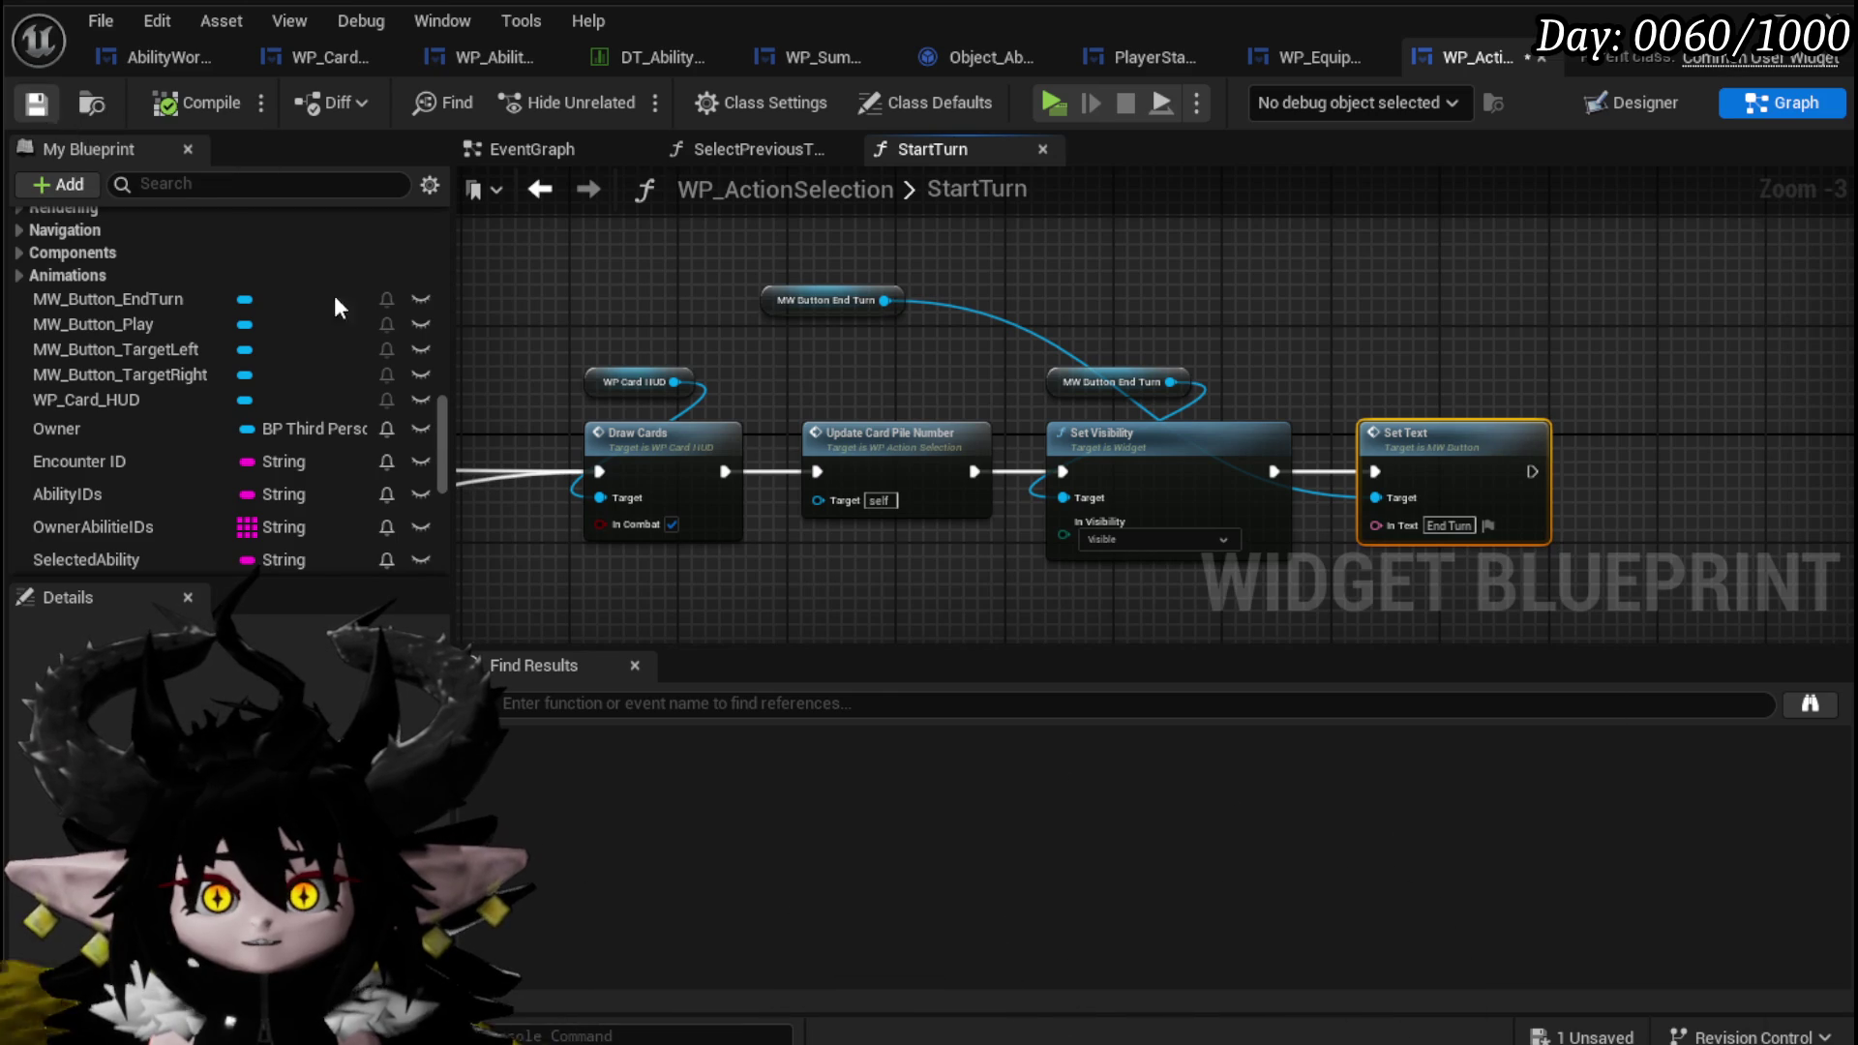
pyautogui.scroll(3, 184, 320)
pyautogui.scroll(10, 178, 319)
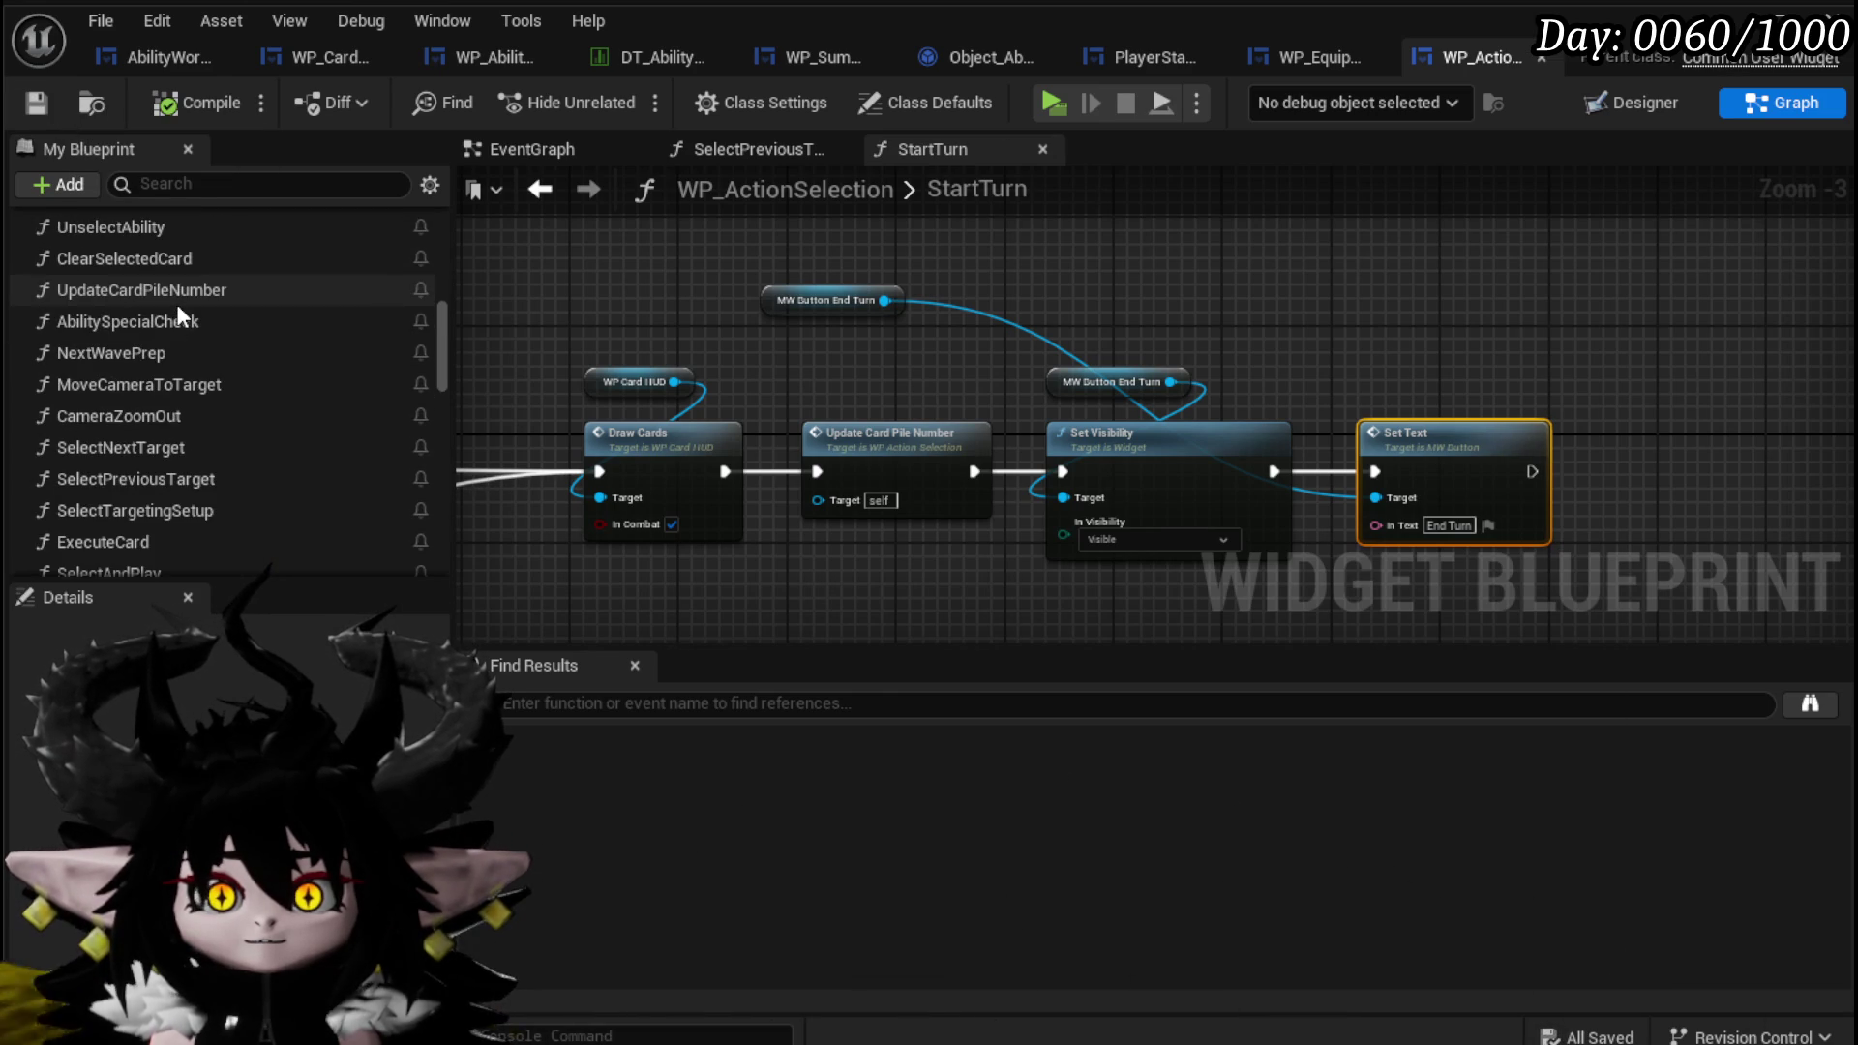
# Pan to the left part of the StartTurn graph and save the blueprint.
pyautogui.moveTo(1420, 370); pyautogui.dragTo(1445, 357)
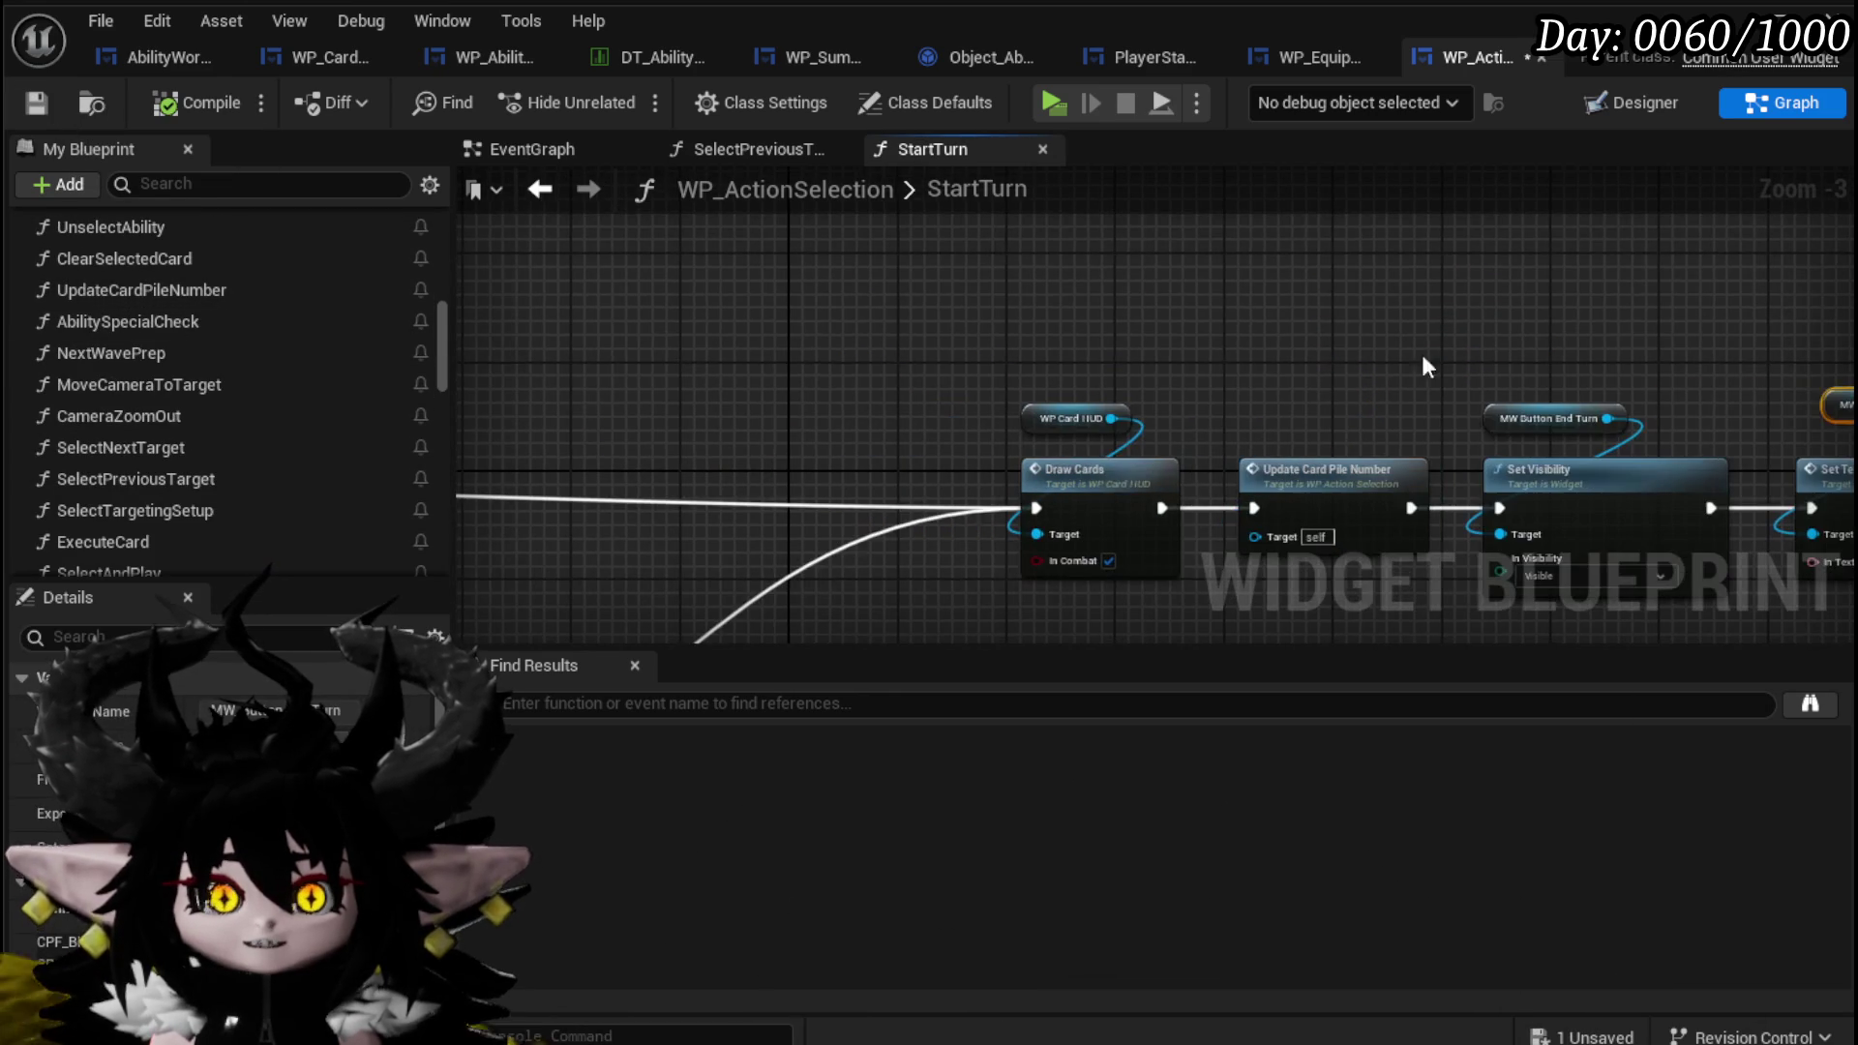
pyautogui.scroll(1, 193, 261)
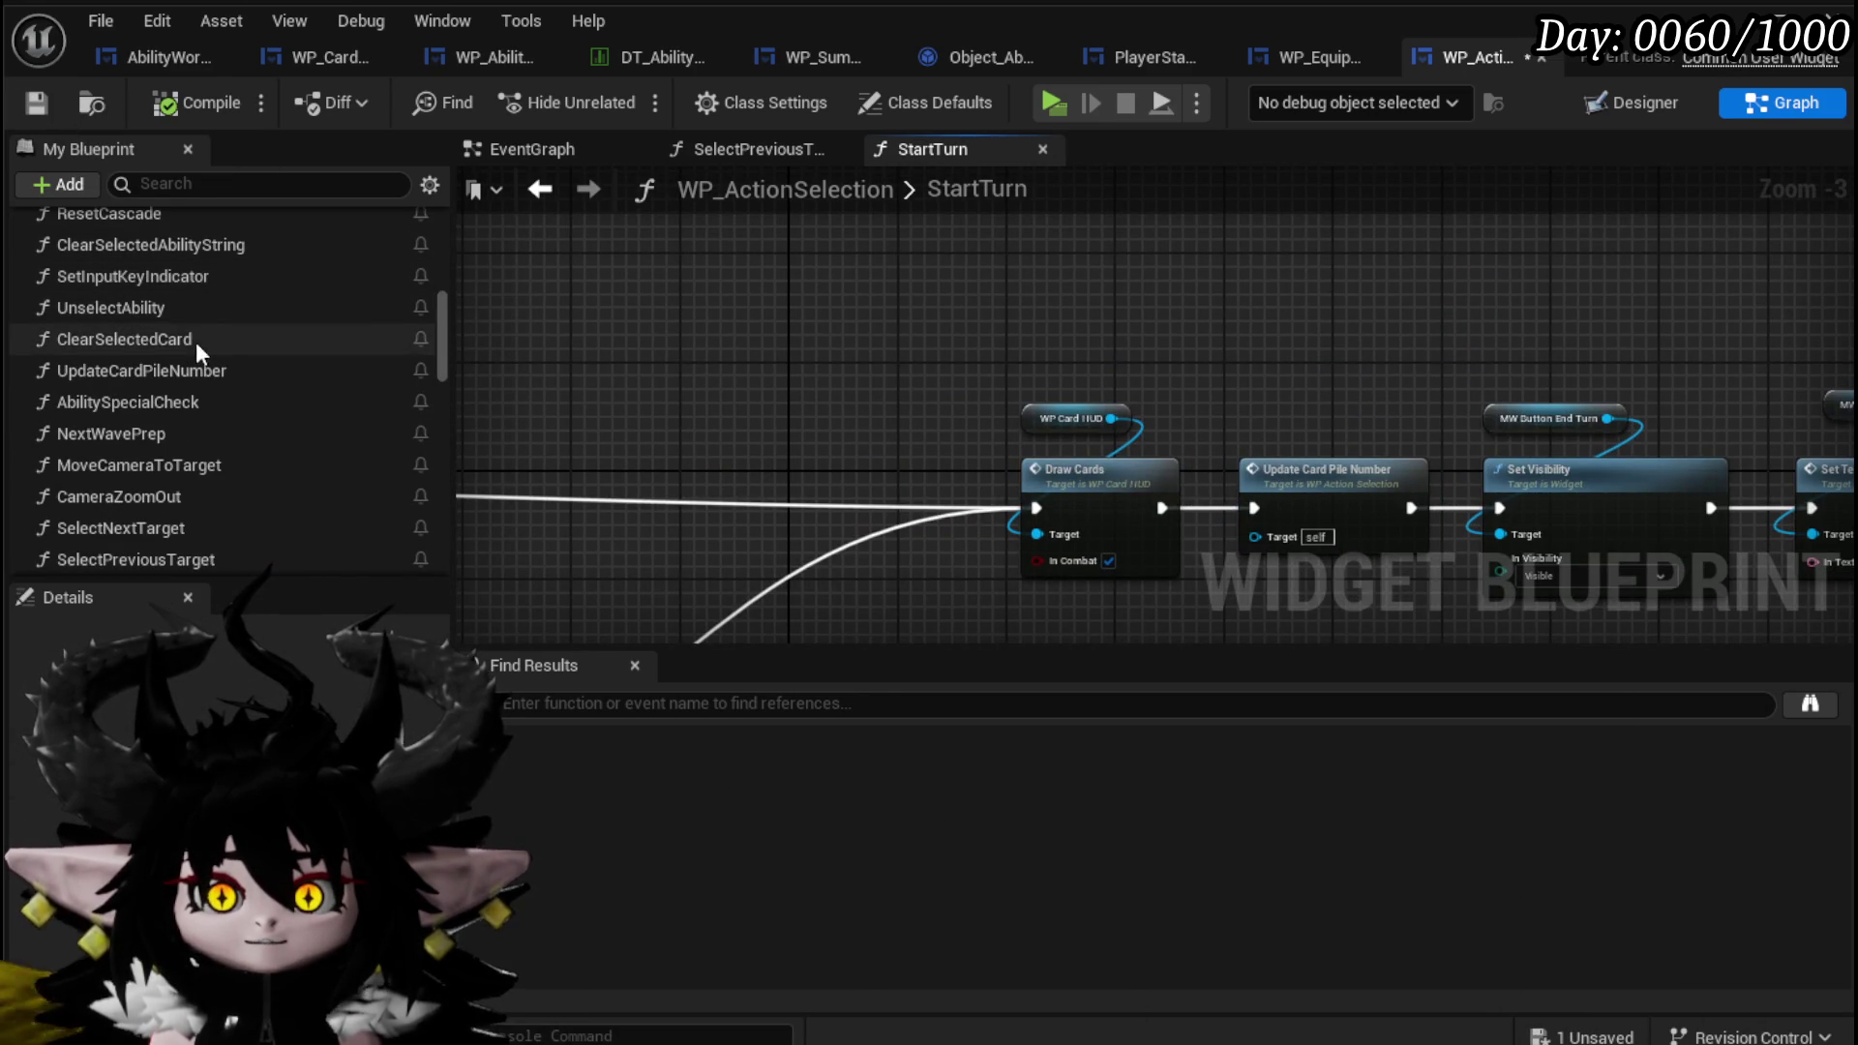
pyautogui.scroll(5, 149, 309)
pyautogui.scroll(4, 149, 310)
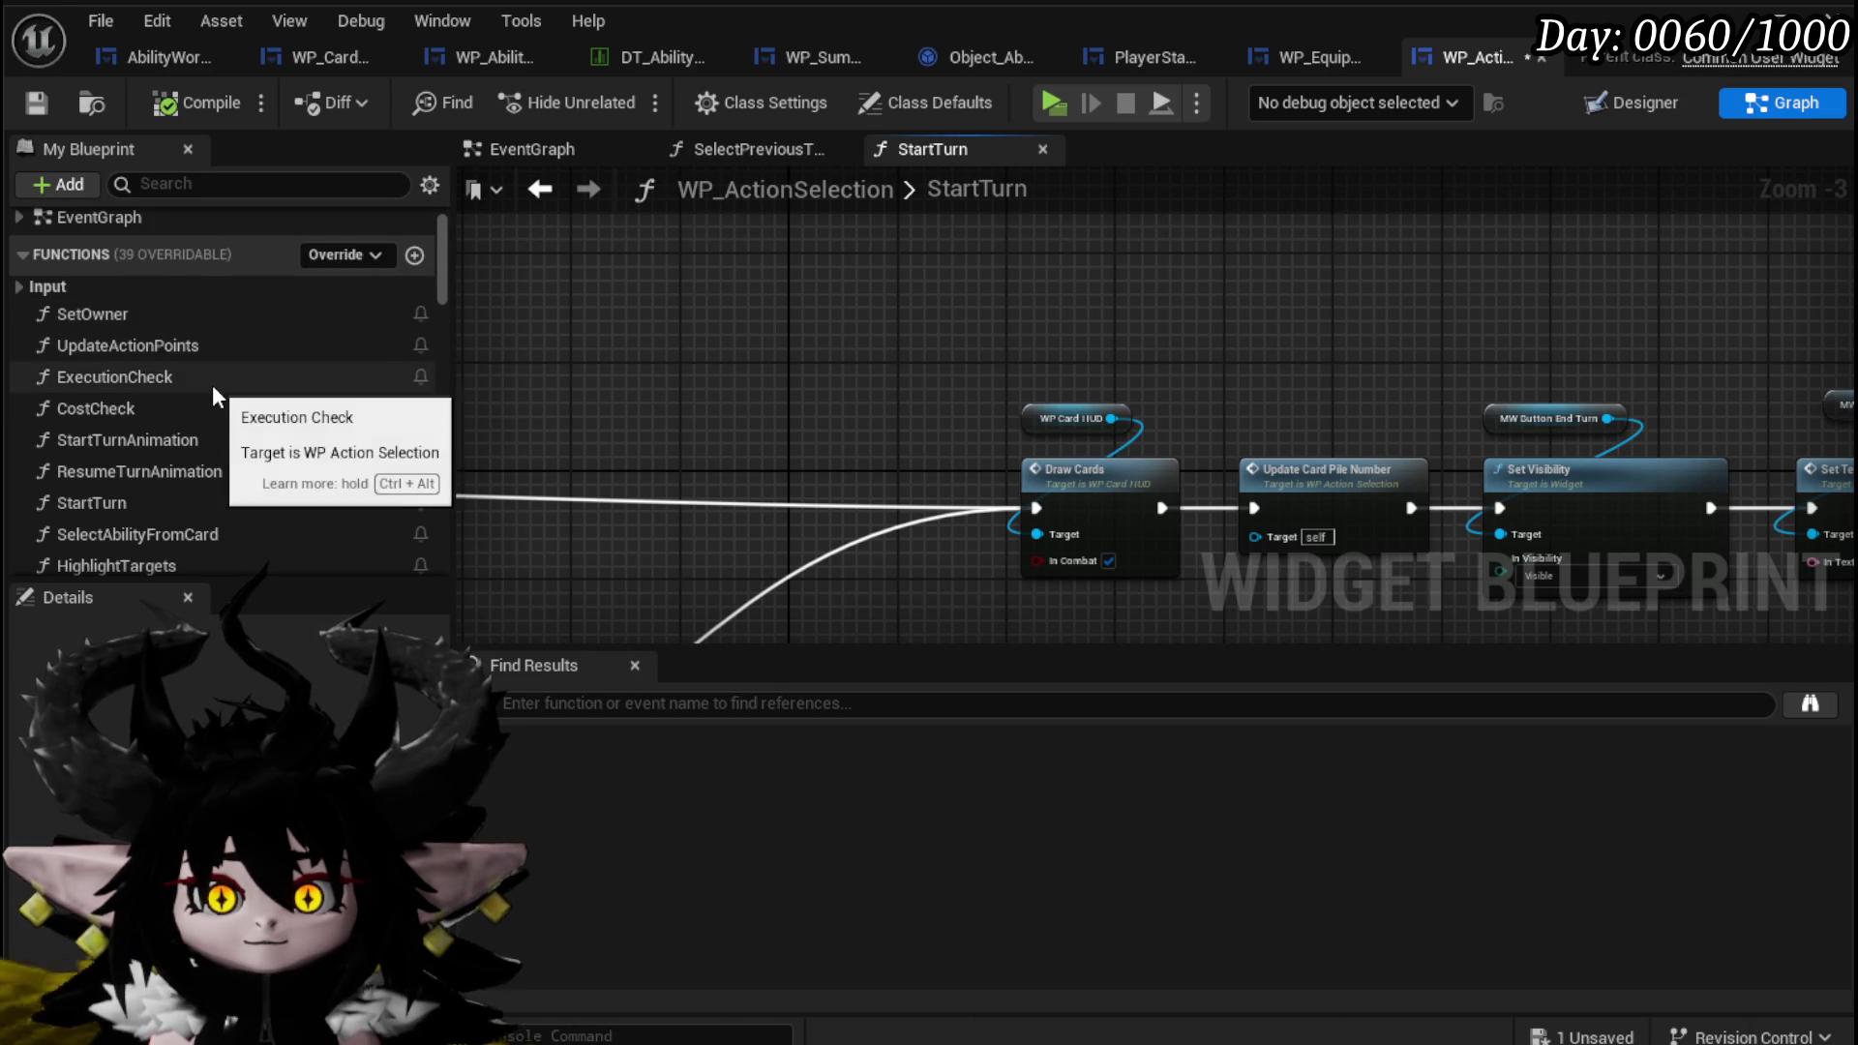
pyautogui.scroll(-2, 215, 392)
pyautogui.hotkey('ctrl', 's')
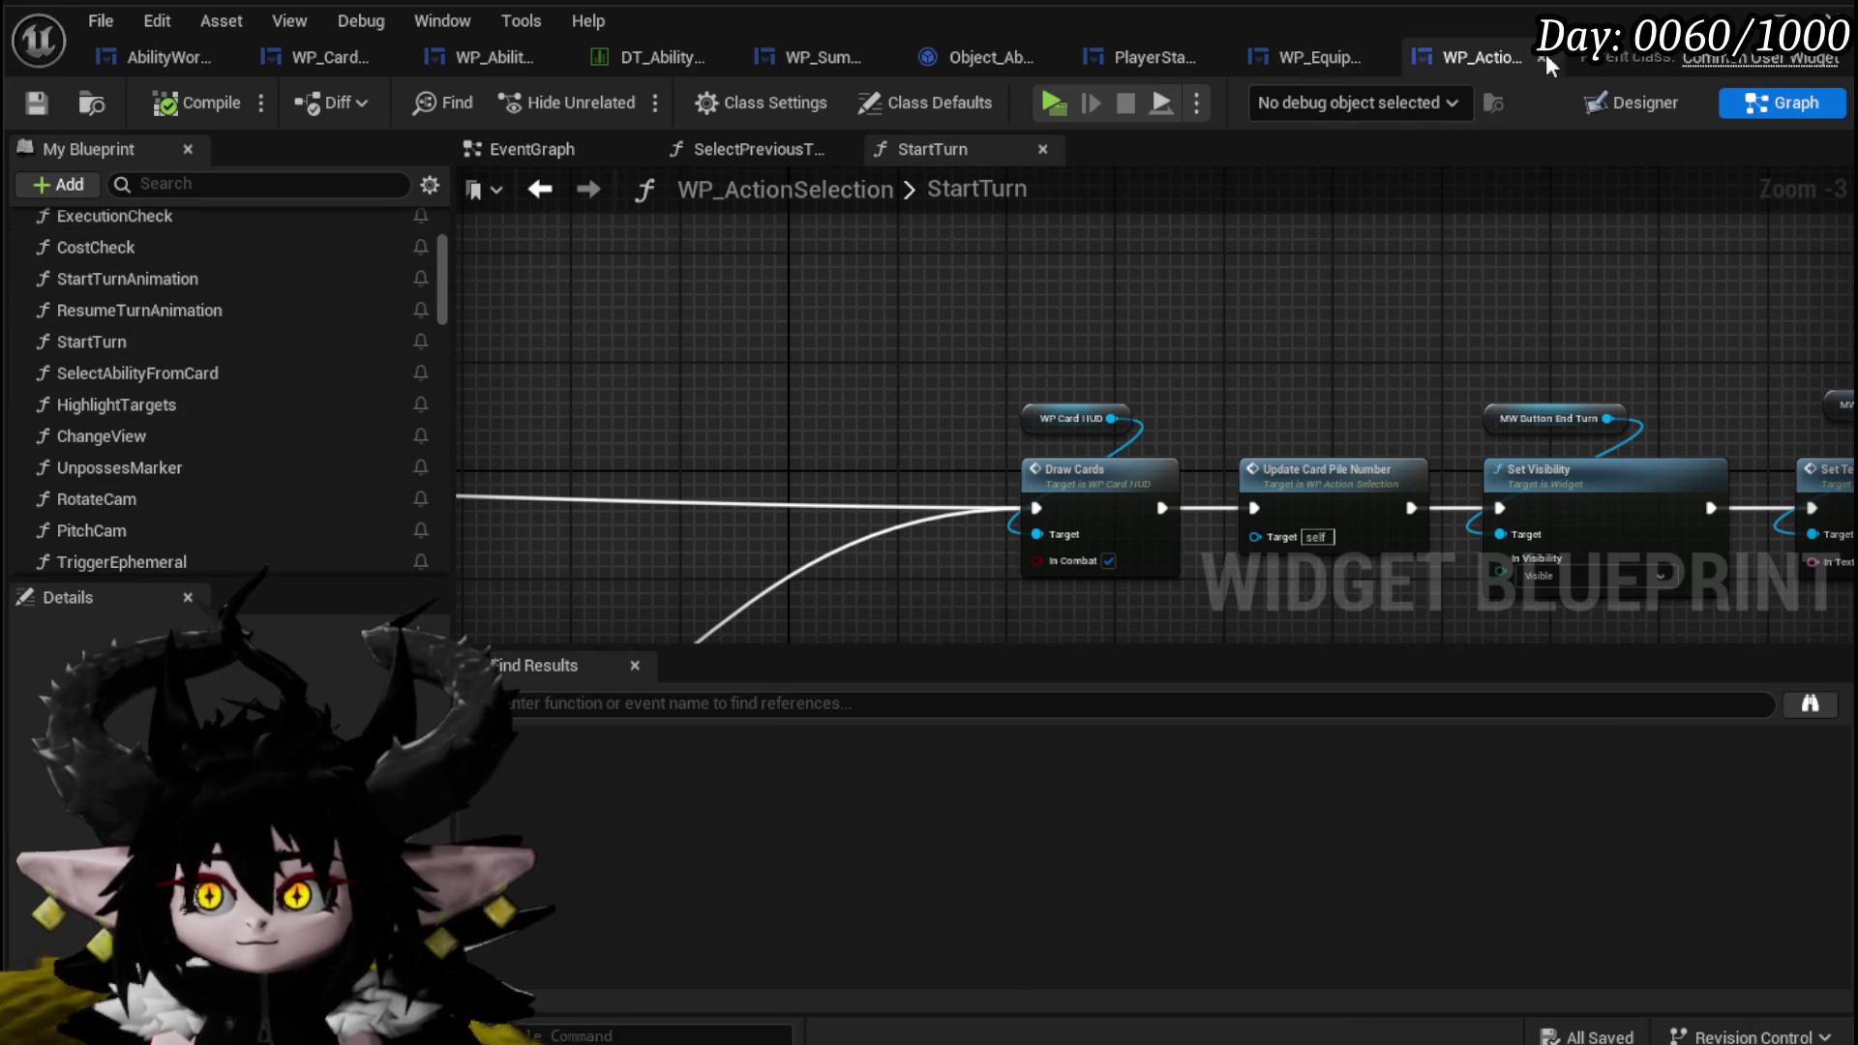
# Add a comment titled 'Check PlayableCard' in empty graph space, then compile and save.
pyautogui.moveTo(1190, 310); pyautogui.dragTo(1839, 295)
pyautogui.scroll(-3, 1189, 312)
pyautogui.scroll(4, 1090, 373)
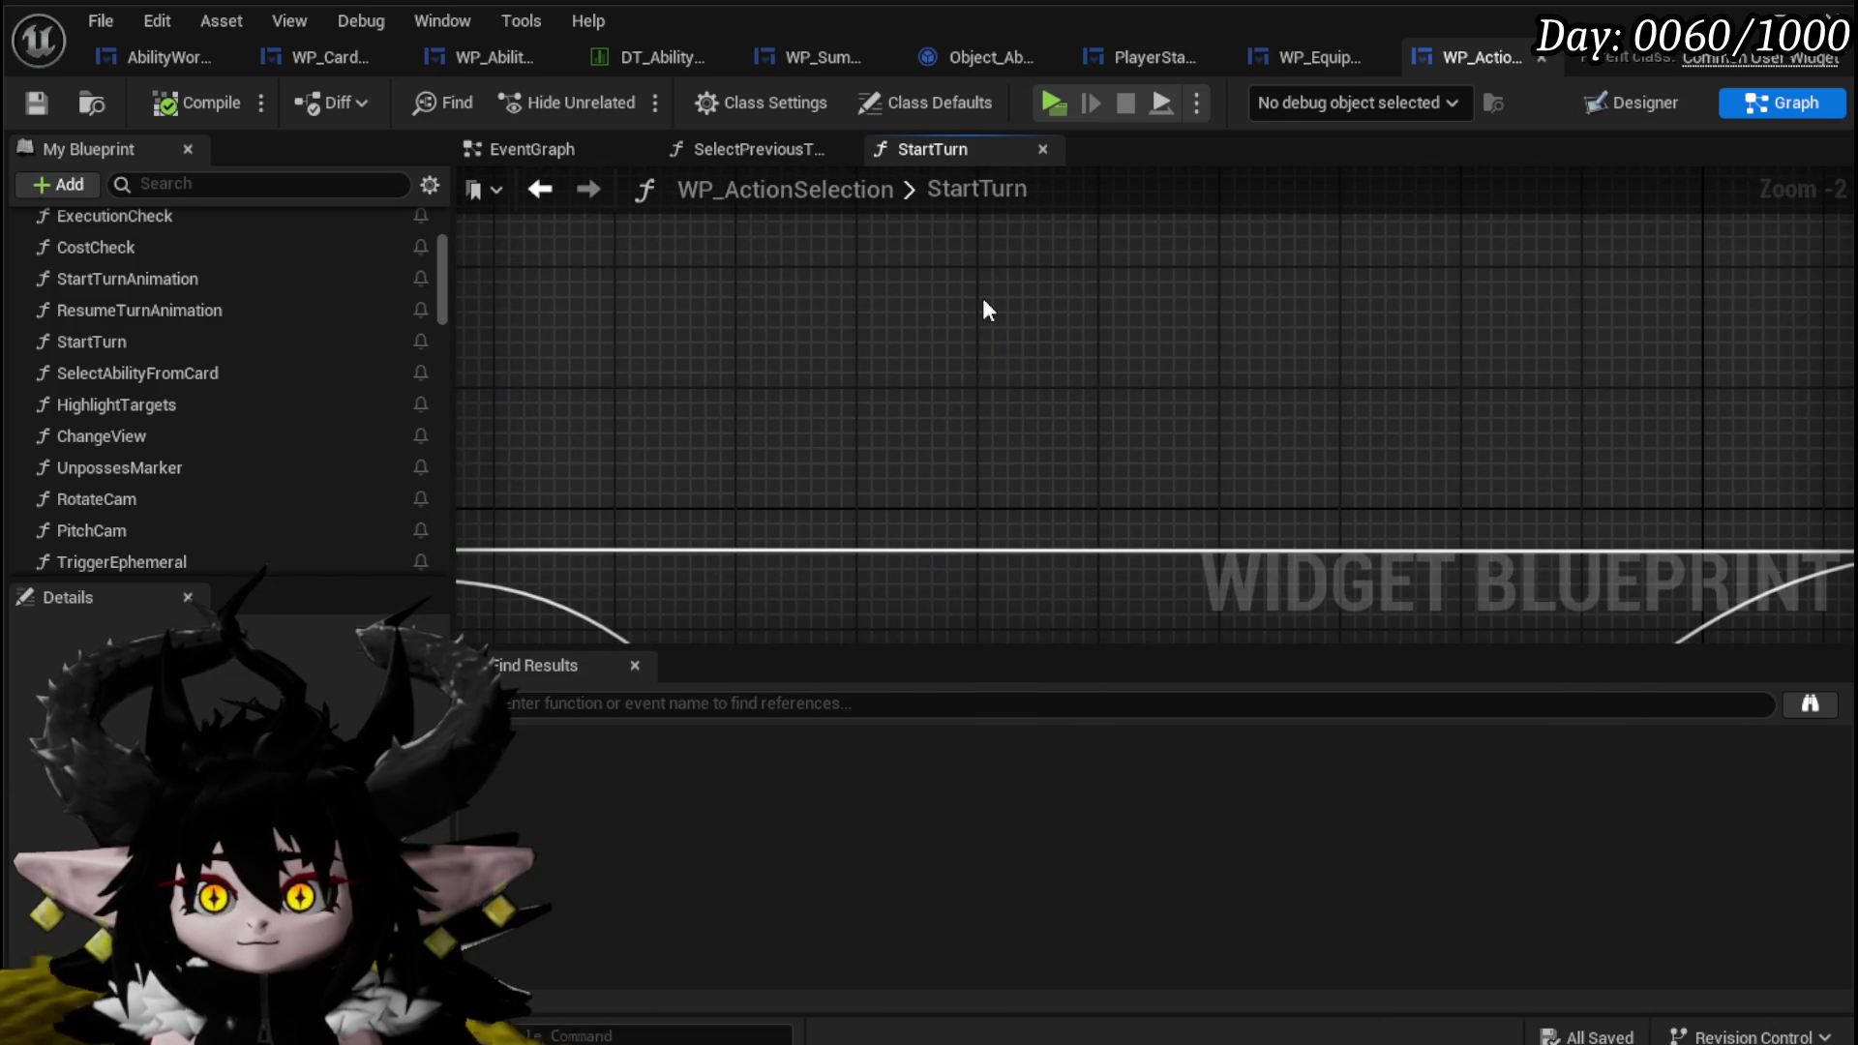
pyautogui.press('c')
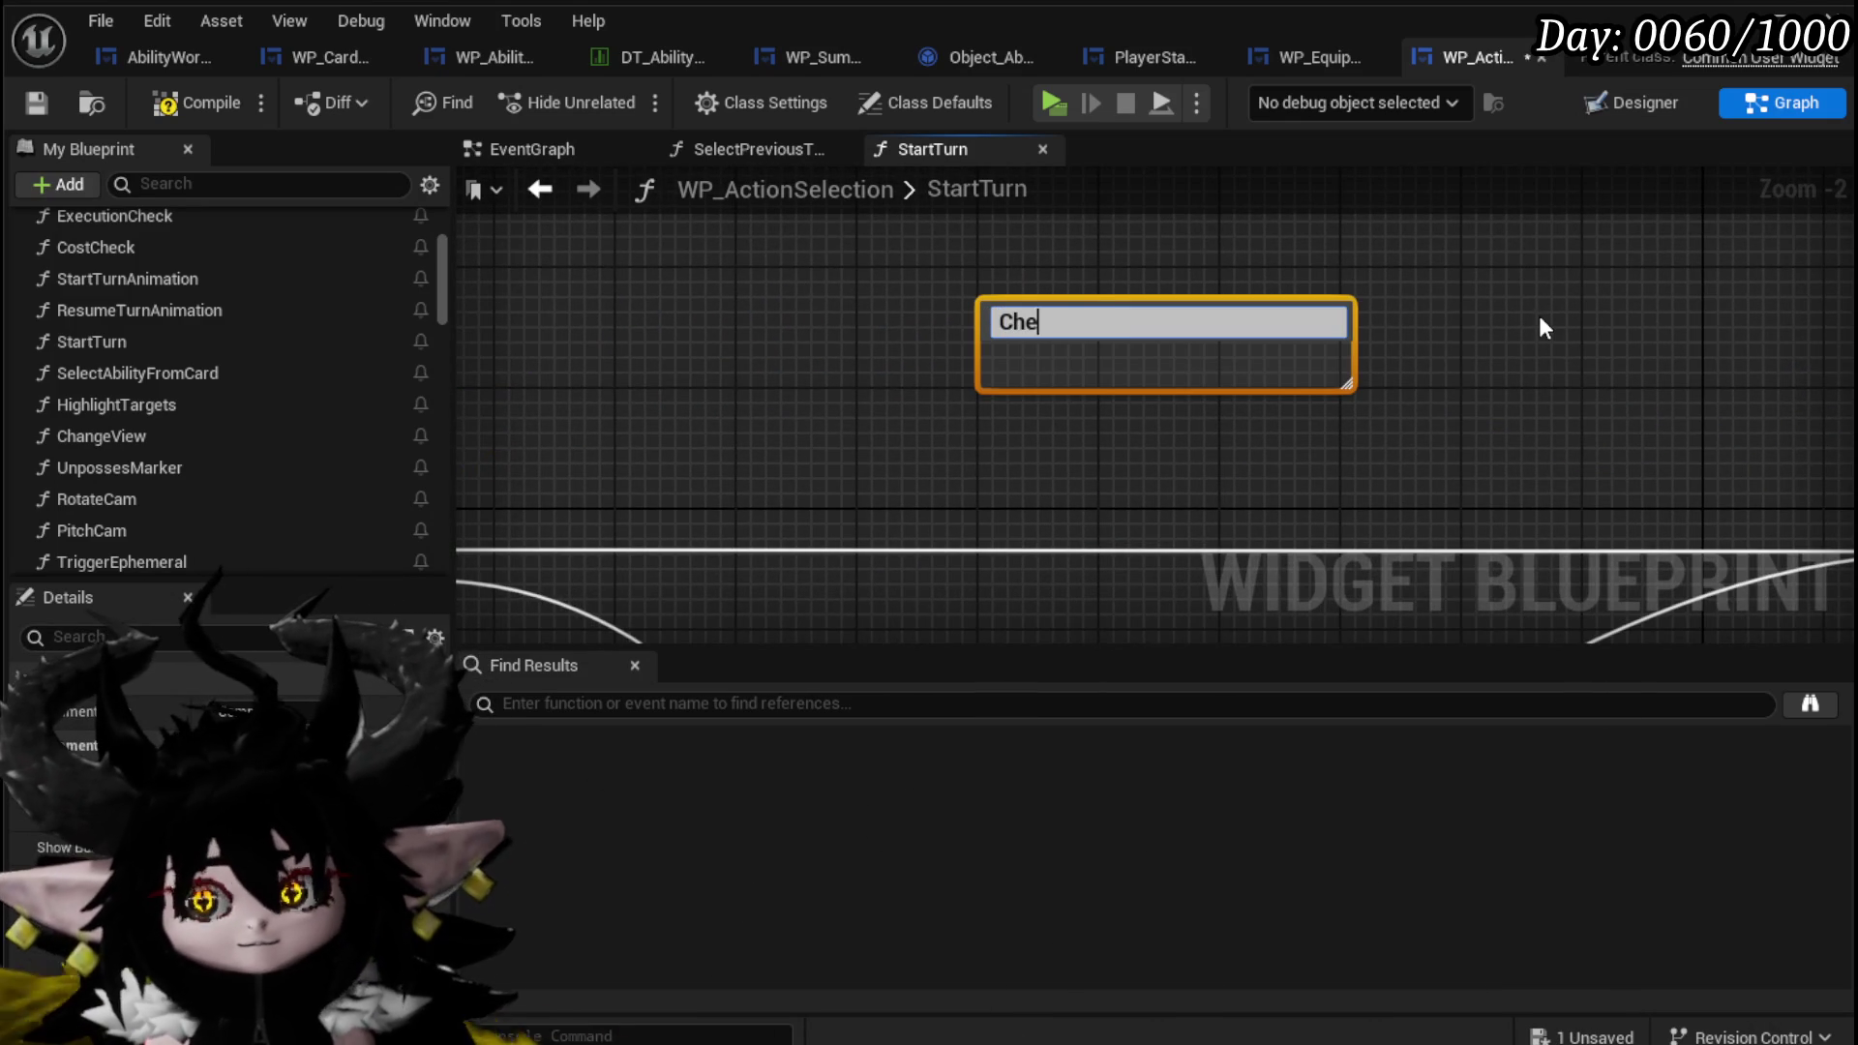
pyautogui.write('Check PlayableCa')
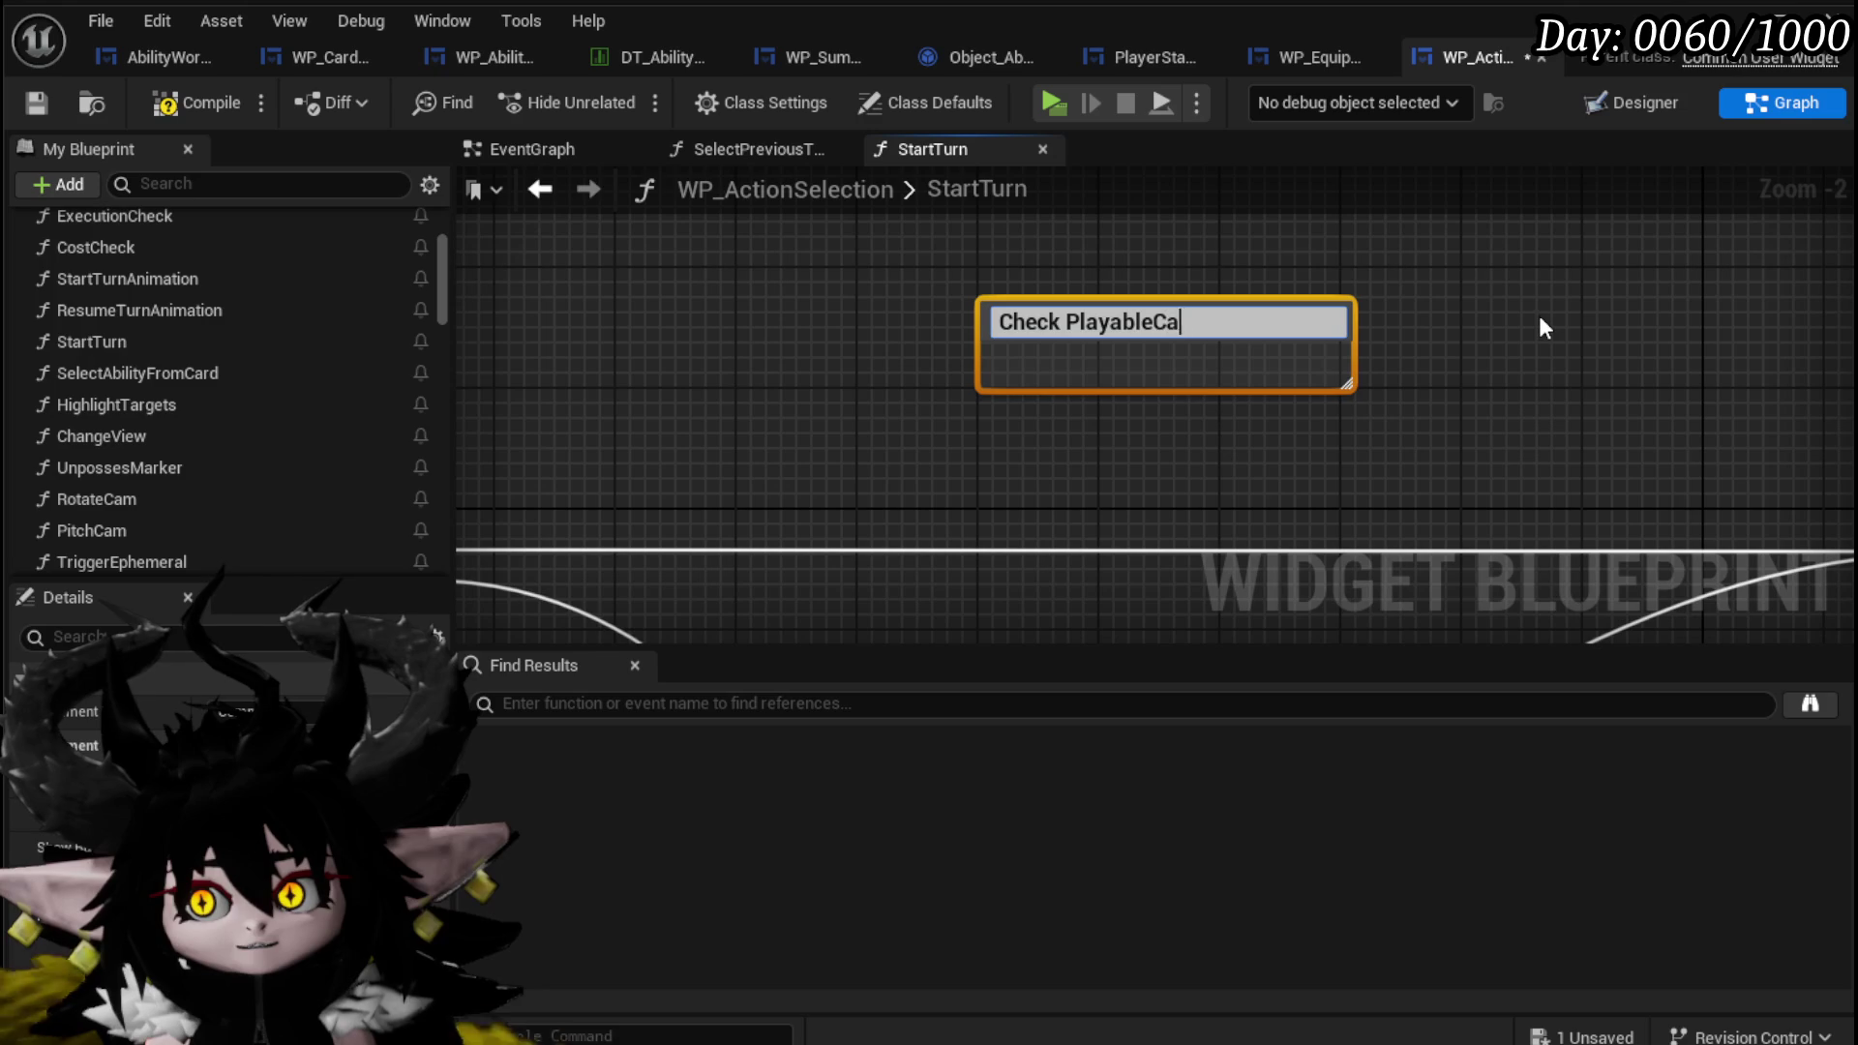
pyautogui.write('rd')
pyautogui.press('Return')
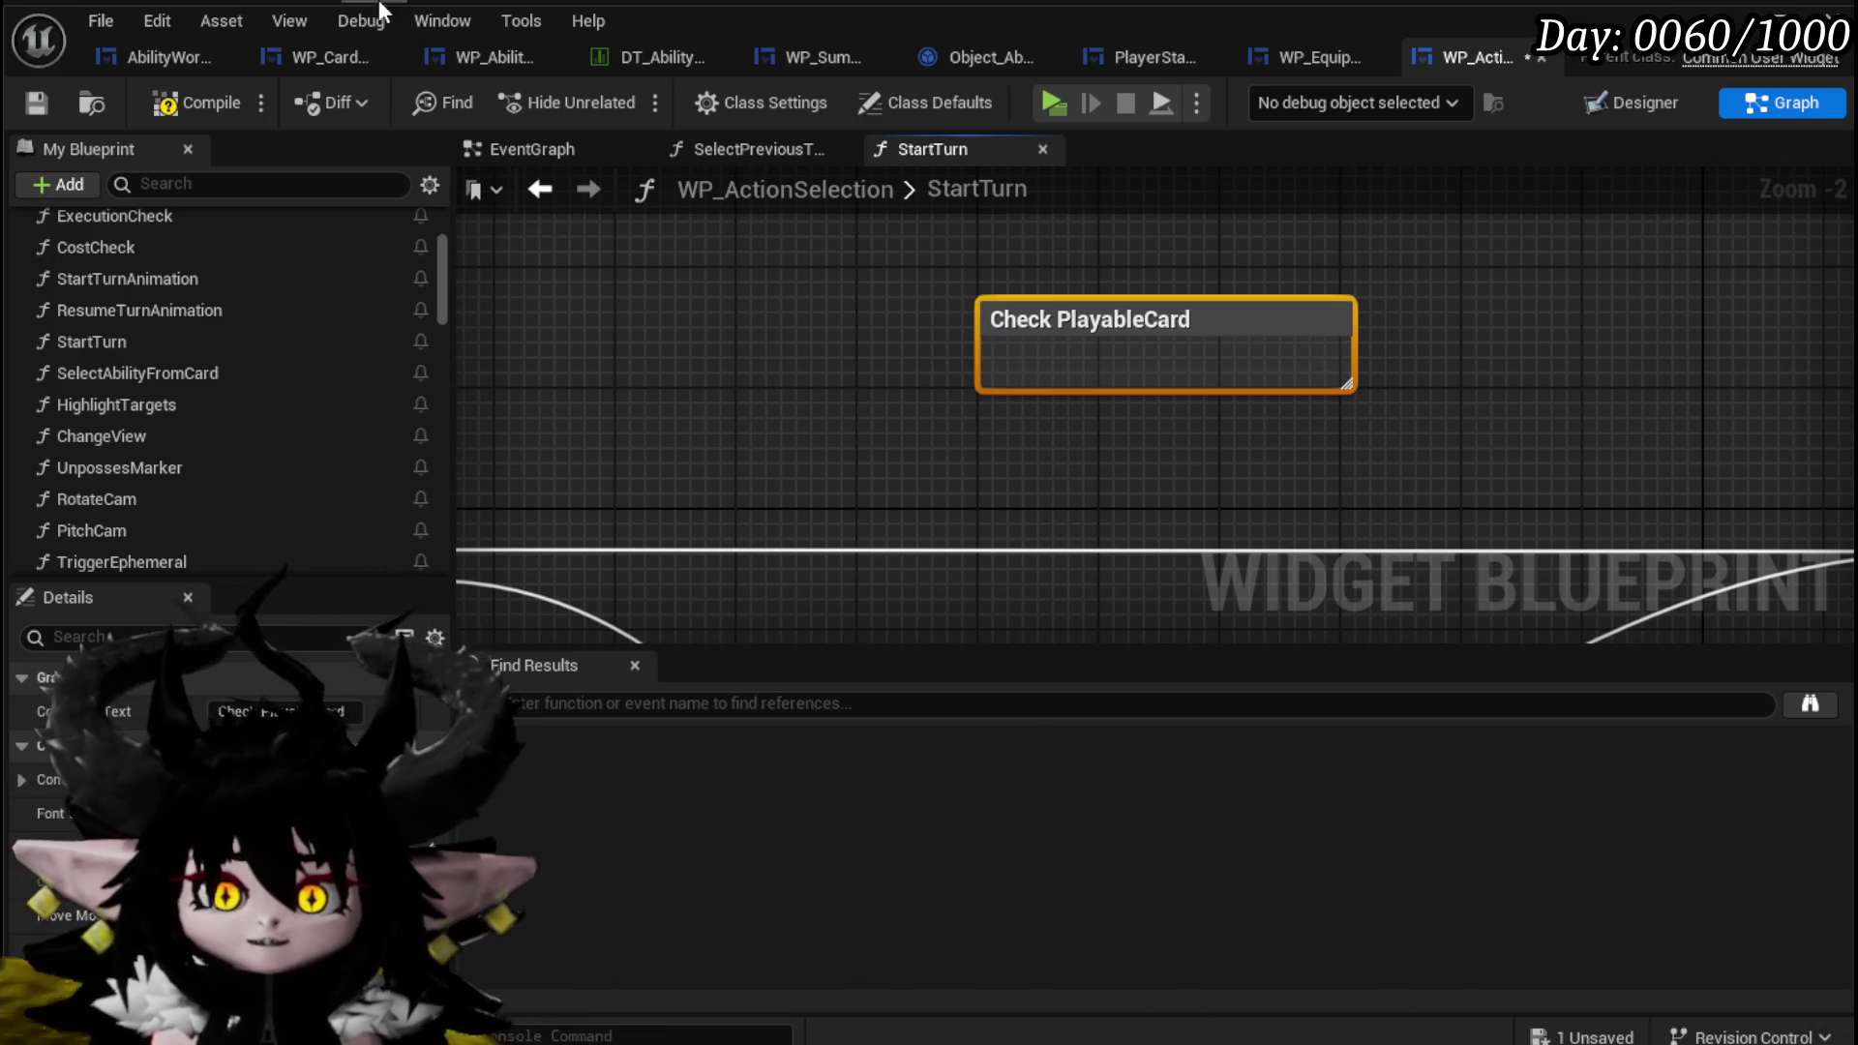
pyautogui.click(145, 102)
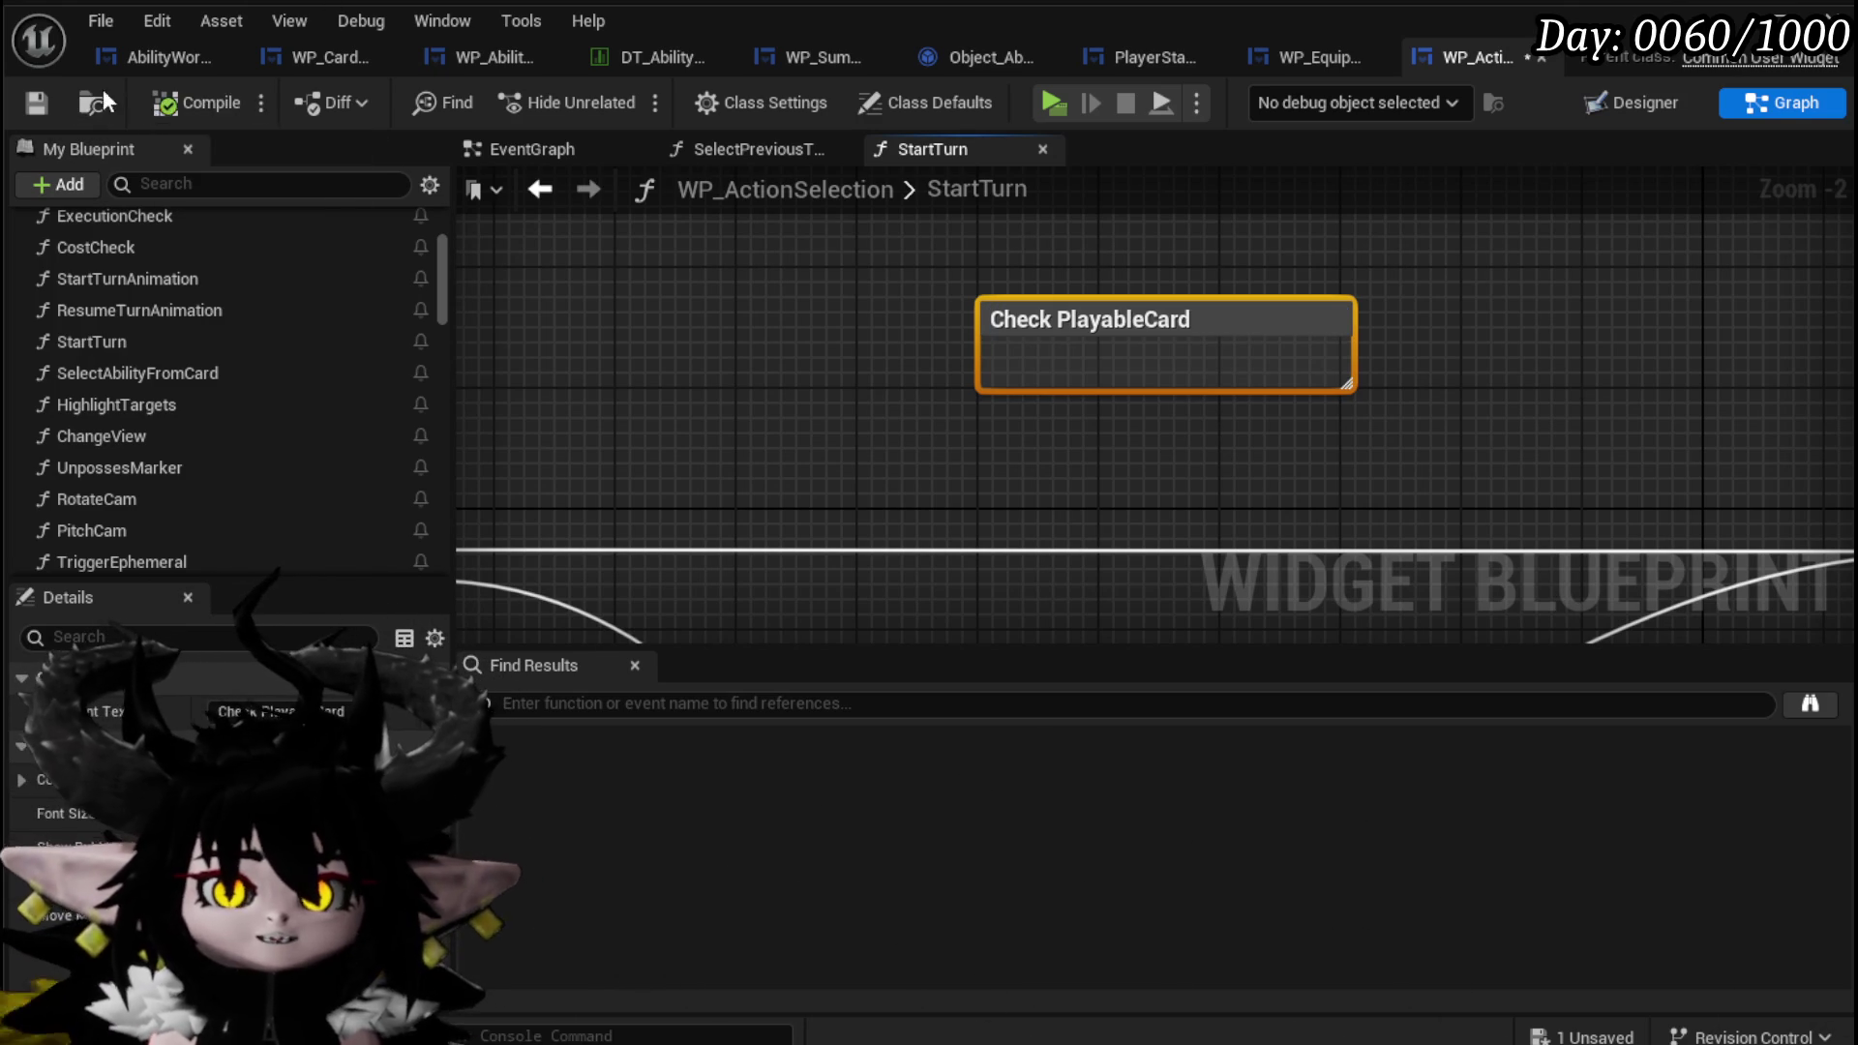
pyautogui.click(53, 105)
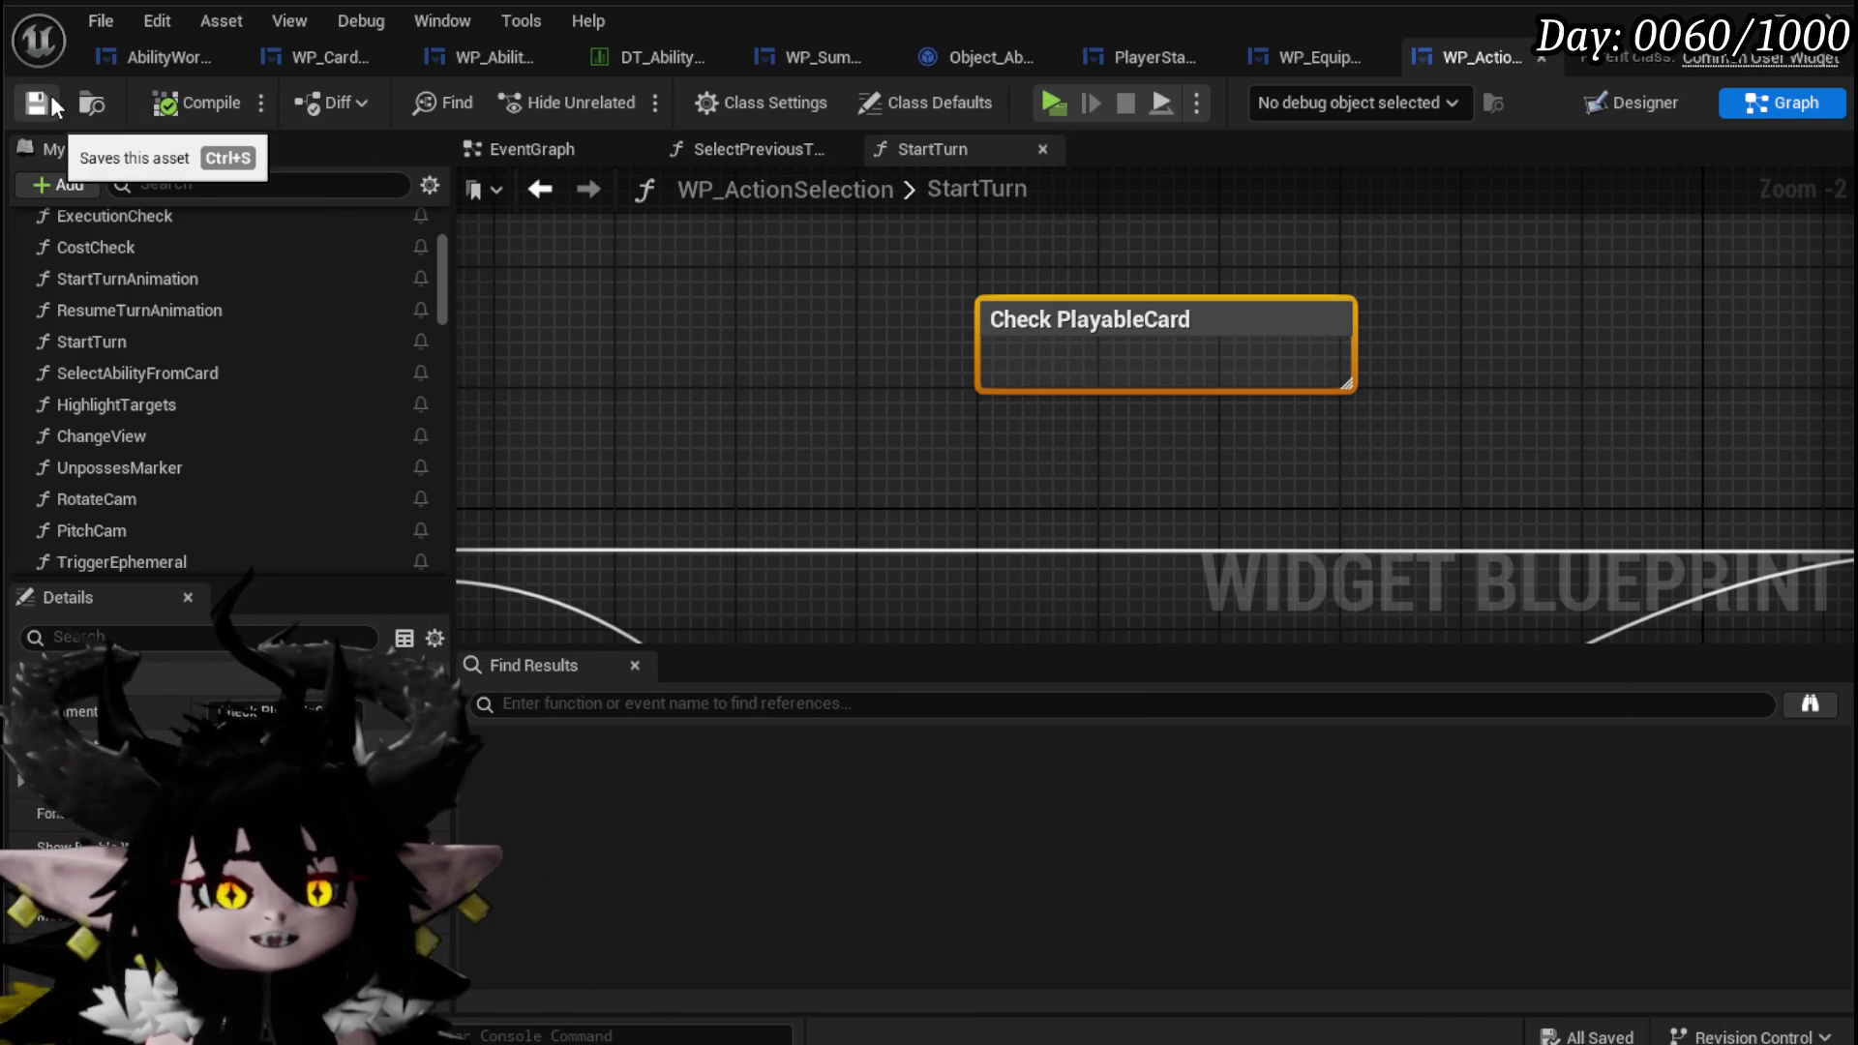
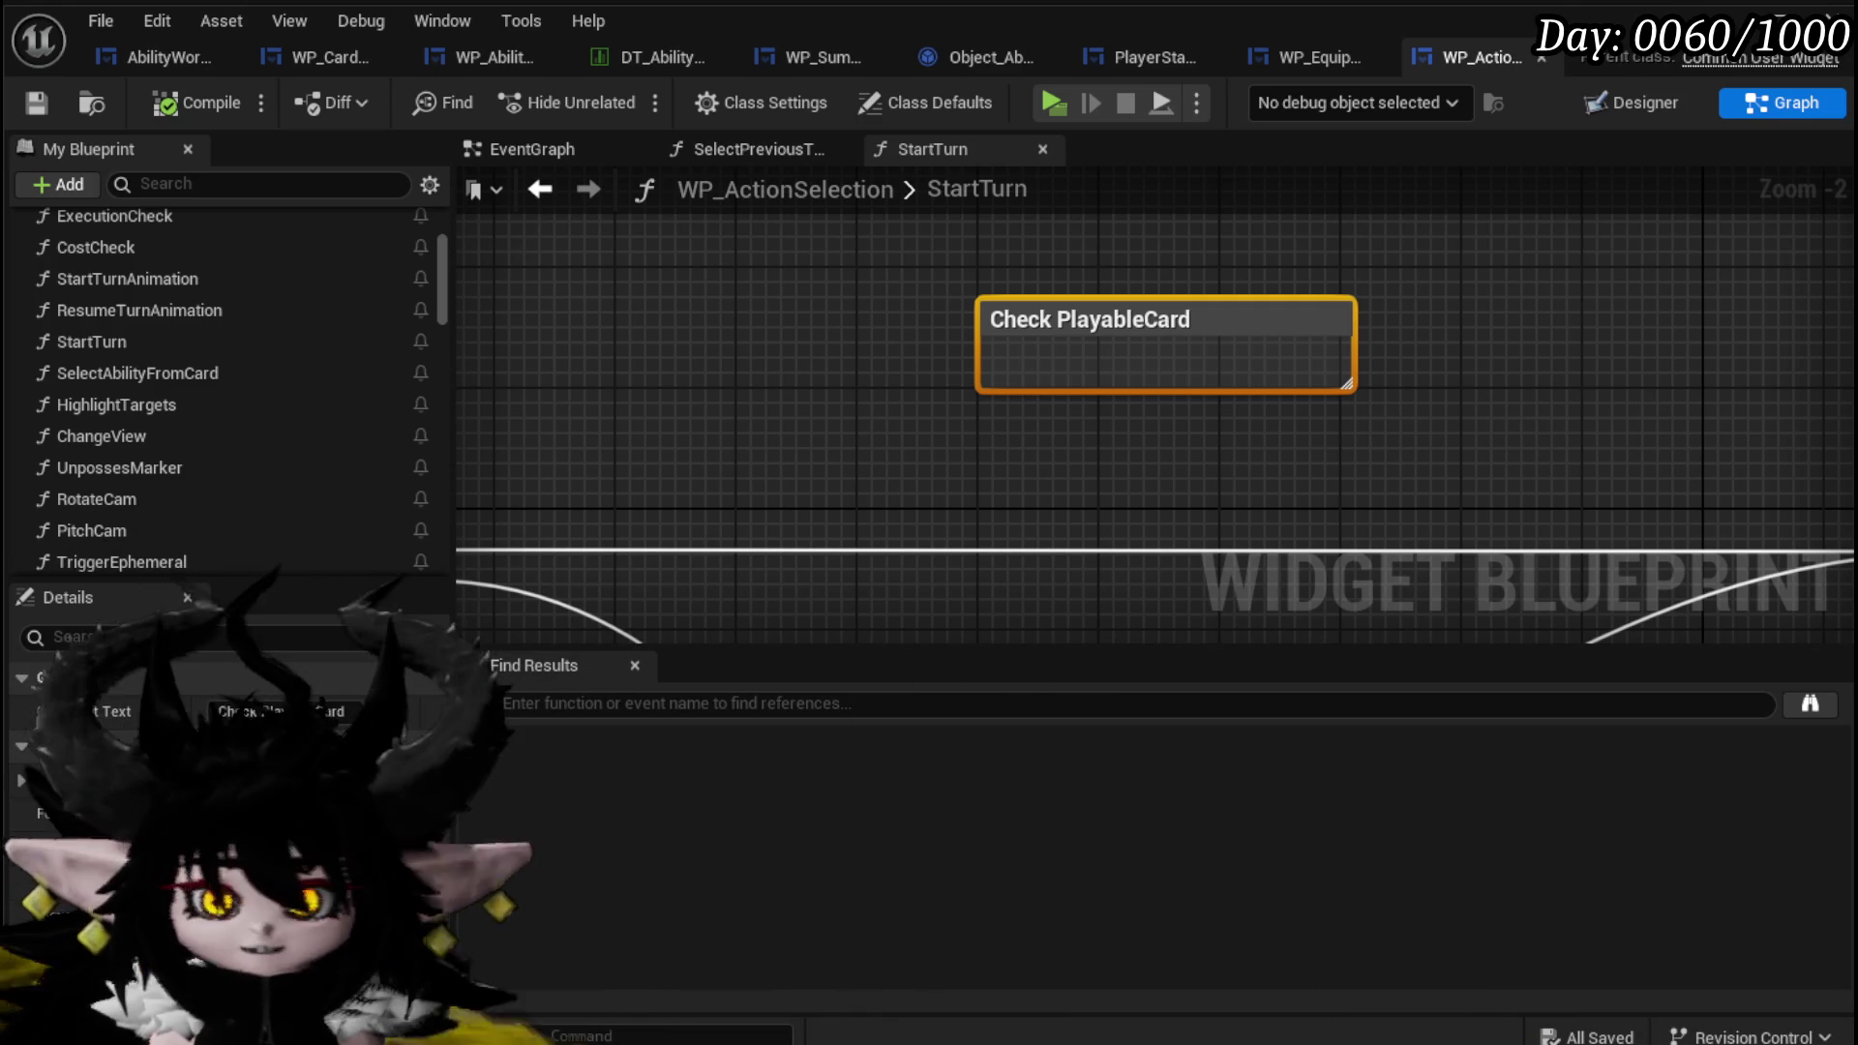
# Pan the StartTurn graph, then open WP_ActionSelection's RotateCam function graph in its own tab.
pyautogui.moveTo(697, 386)
pyautogui.mouseDown()
pyautogui.moveTo(751, 381)
pyautogui.moveTo(728, 306)
pyautogui.mouseUp()
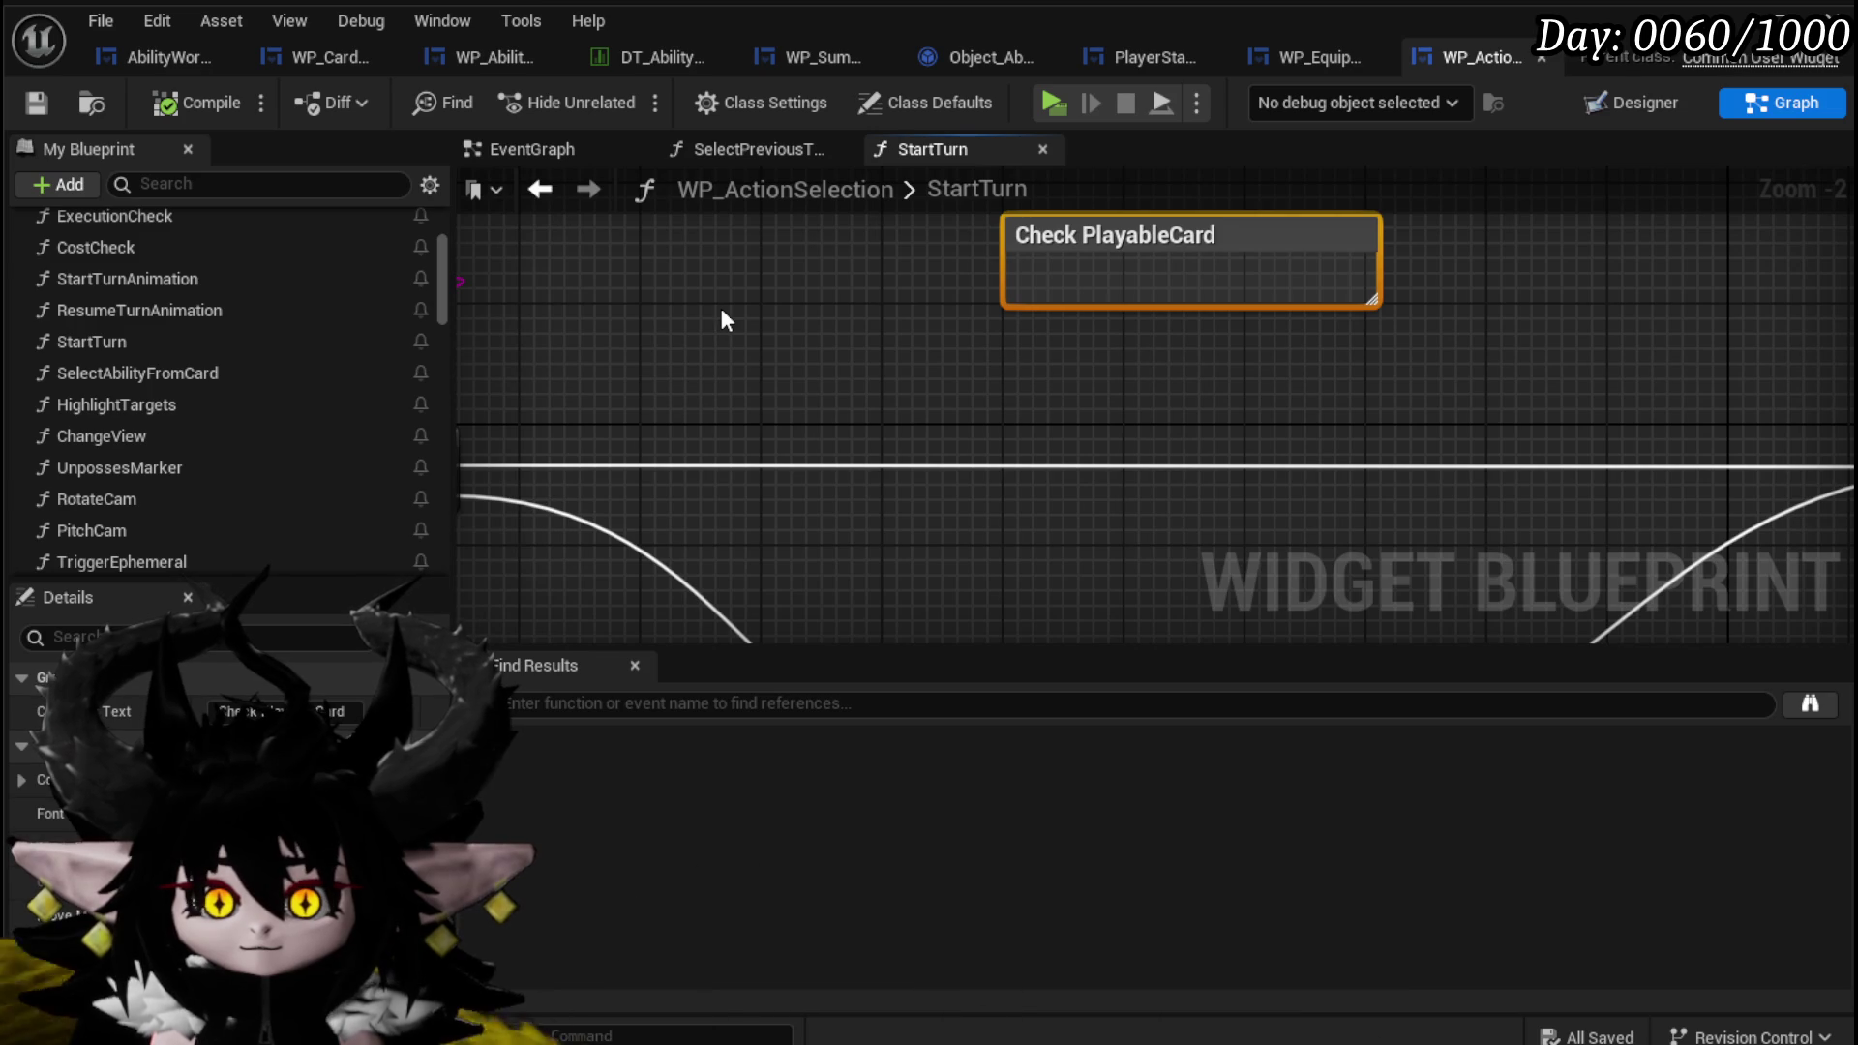
pyautogui.doubleClick(103, 495)
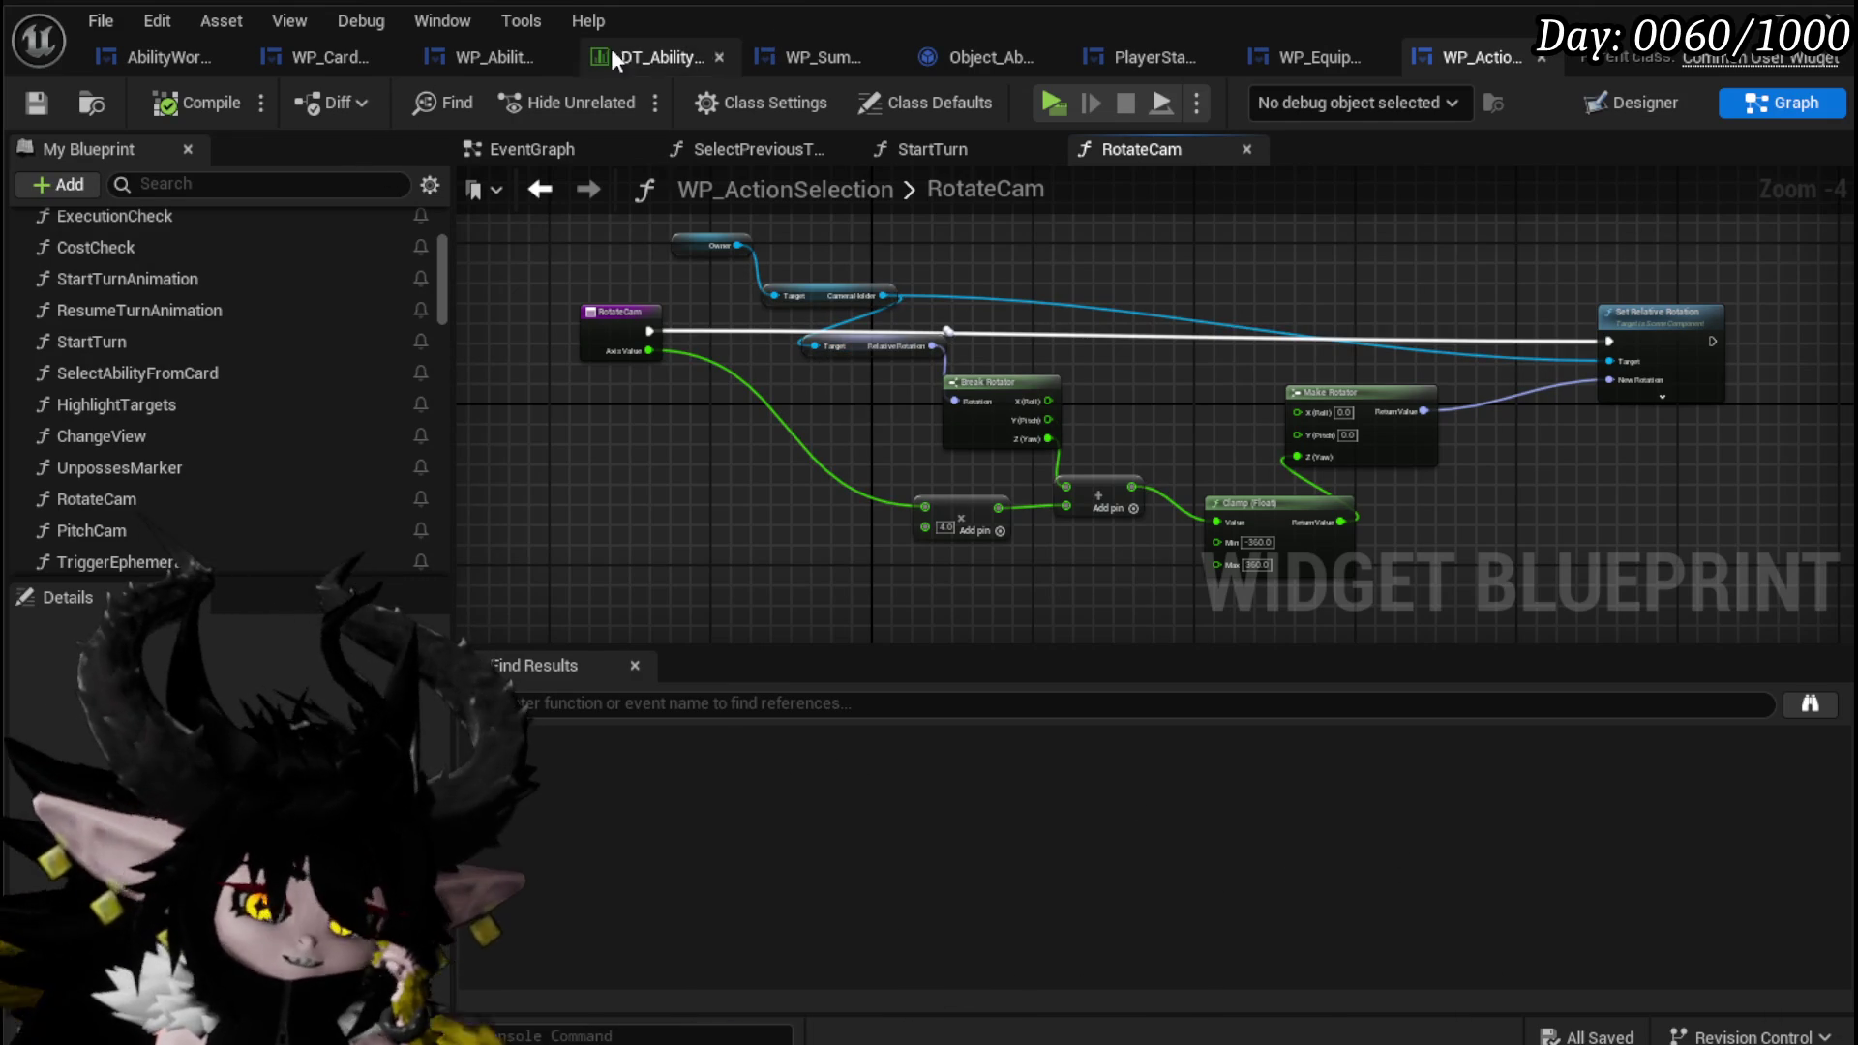
# Look through WP_CardCreation and AbilityWorkBenchUI, ending on the BuildGigaString graph.
pyautogui.click(329, 49)
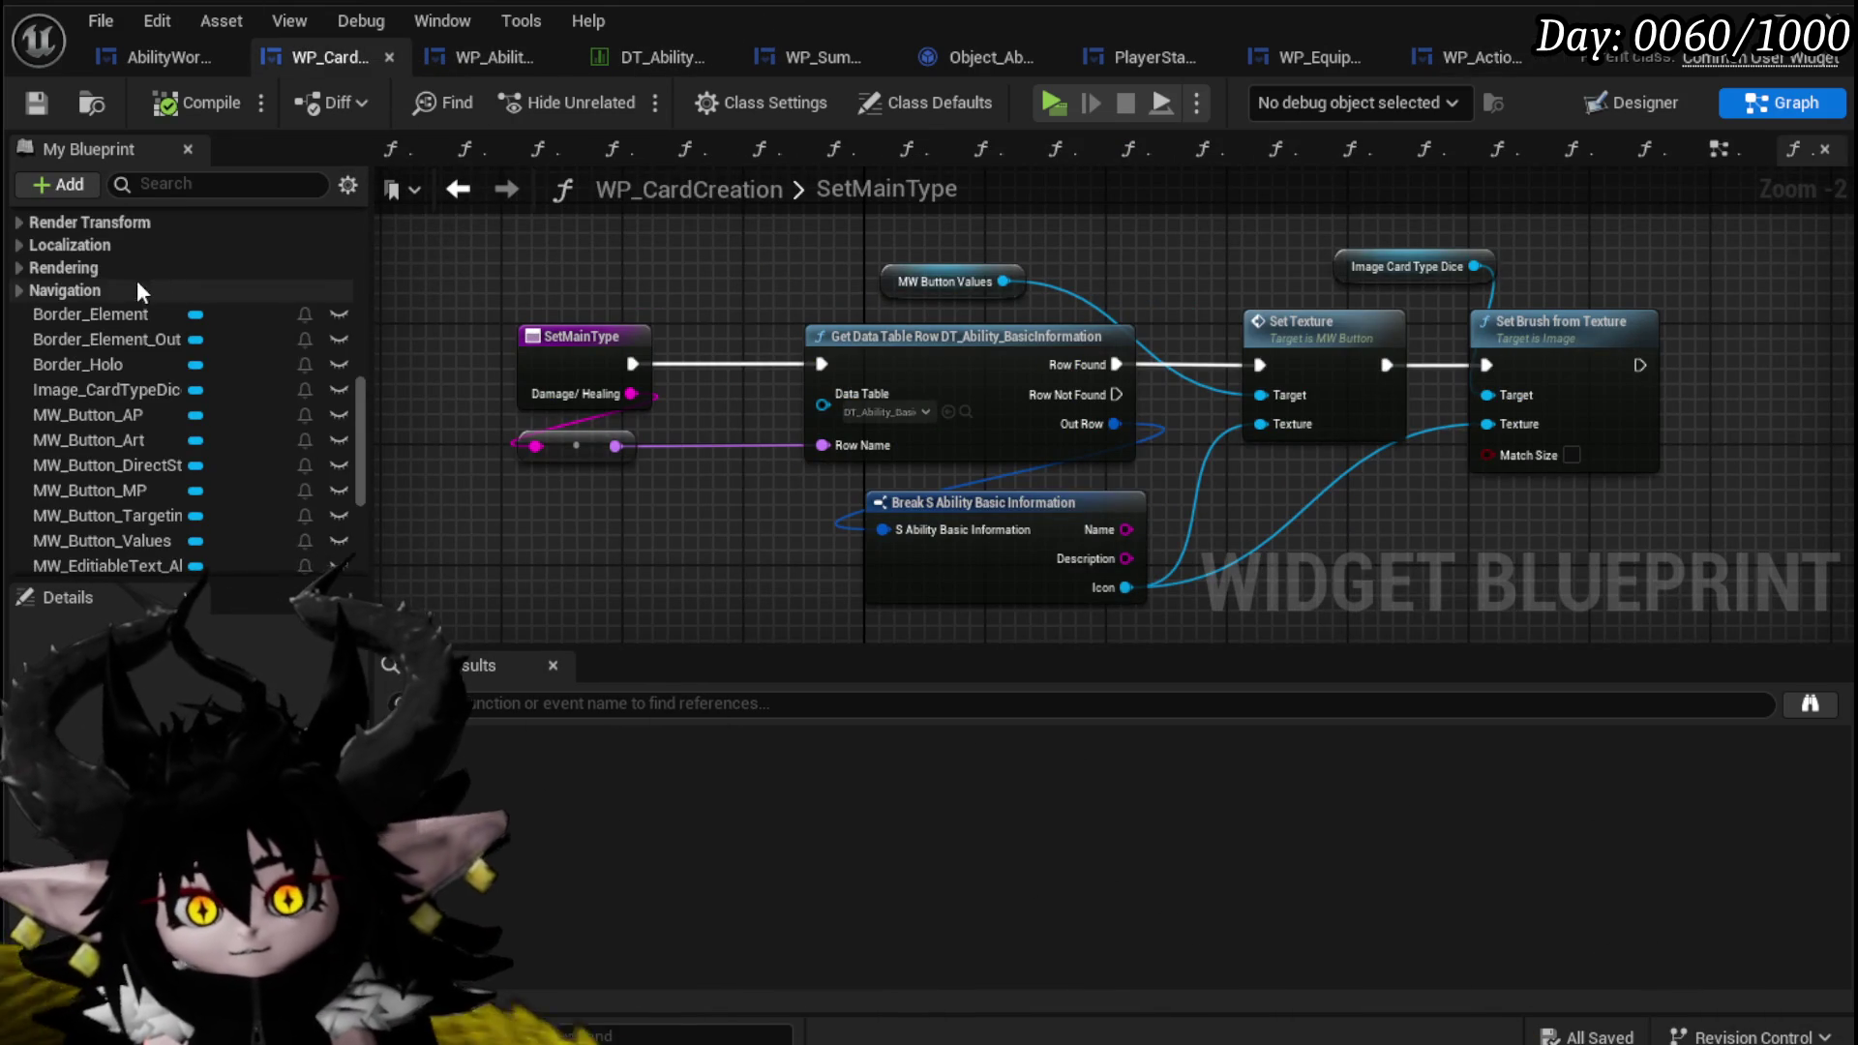
pyautogui.scroll(3, 137, 281)
pyautogui.scroll(5, 281, 286)
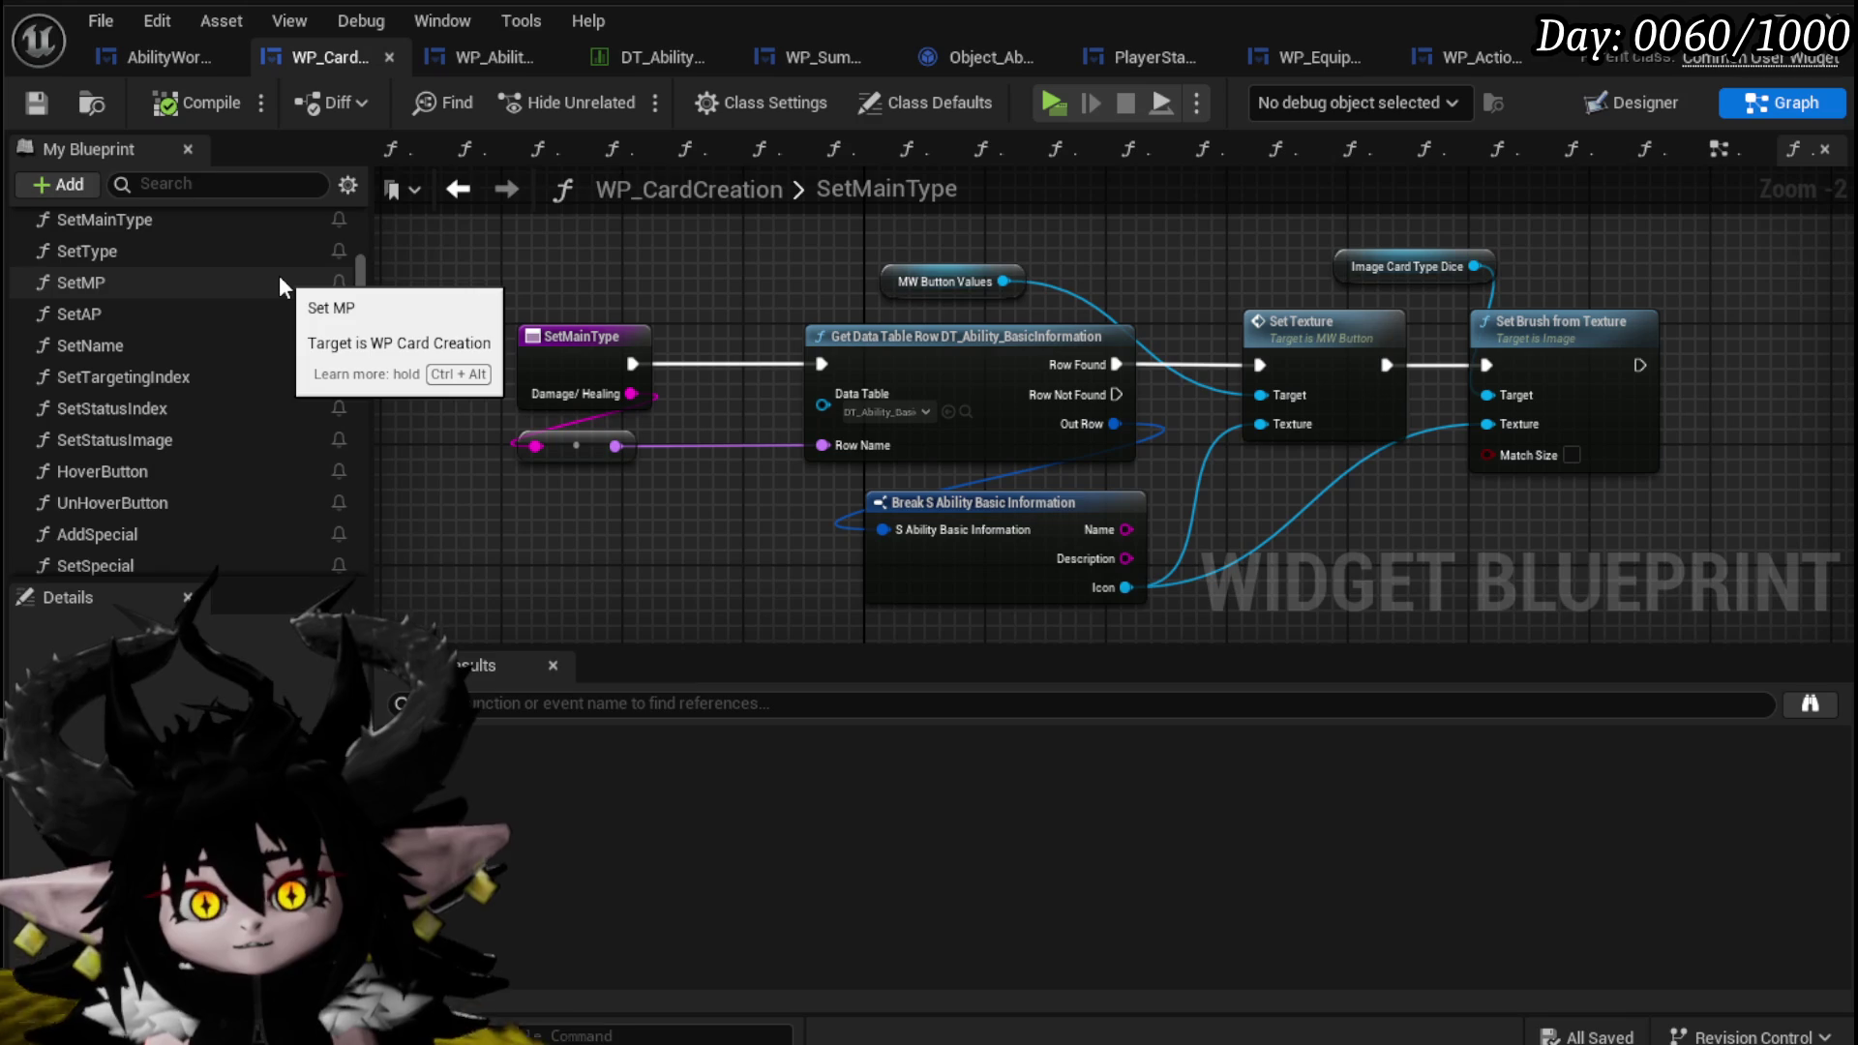
pyautogui.scroll(5, 280, 287)
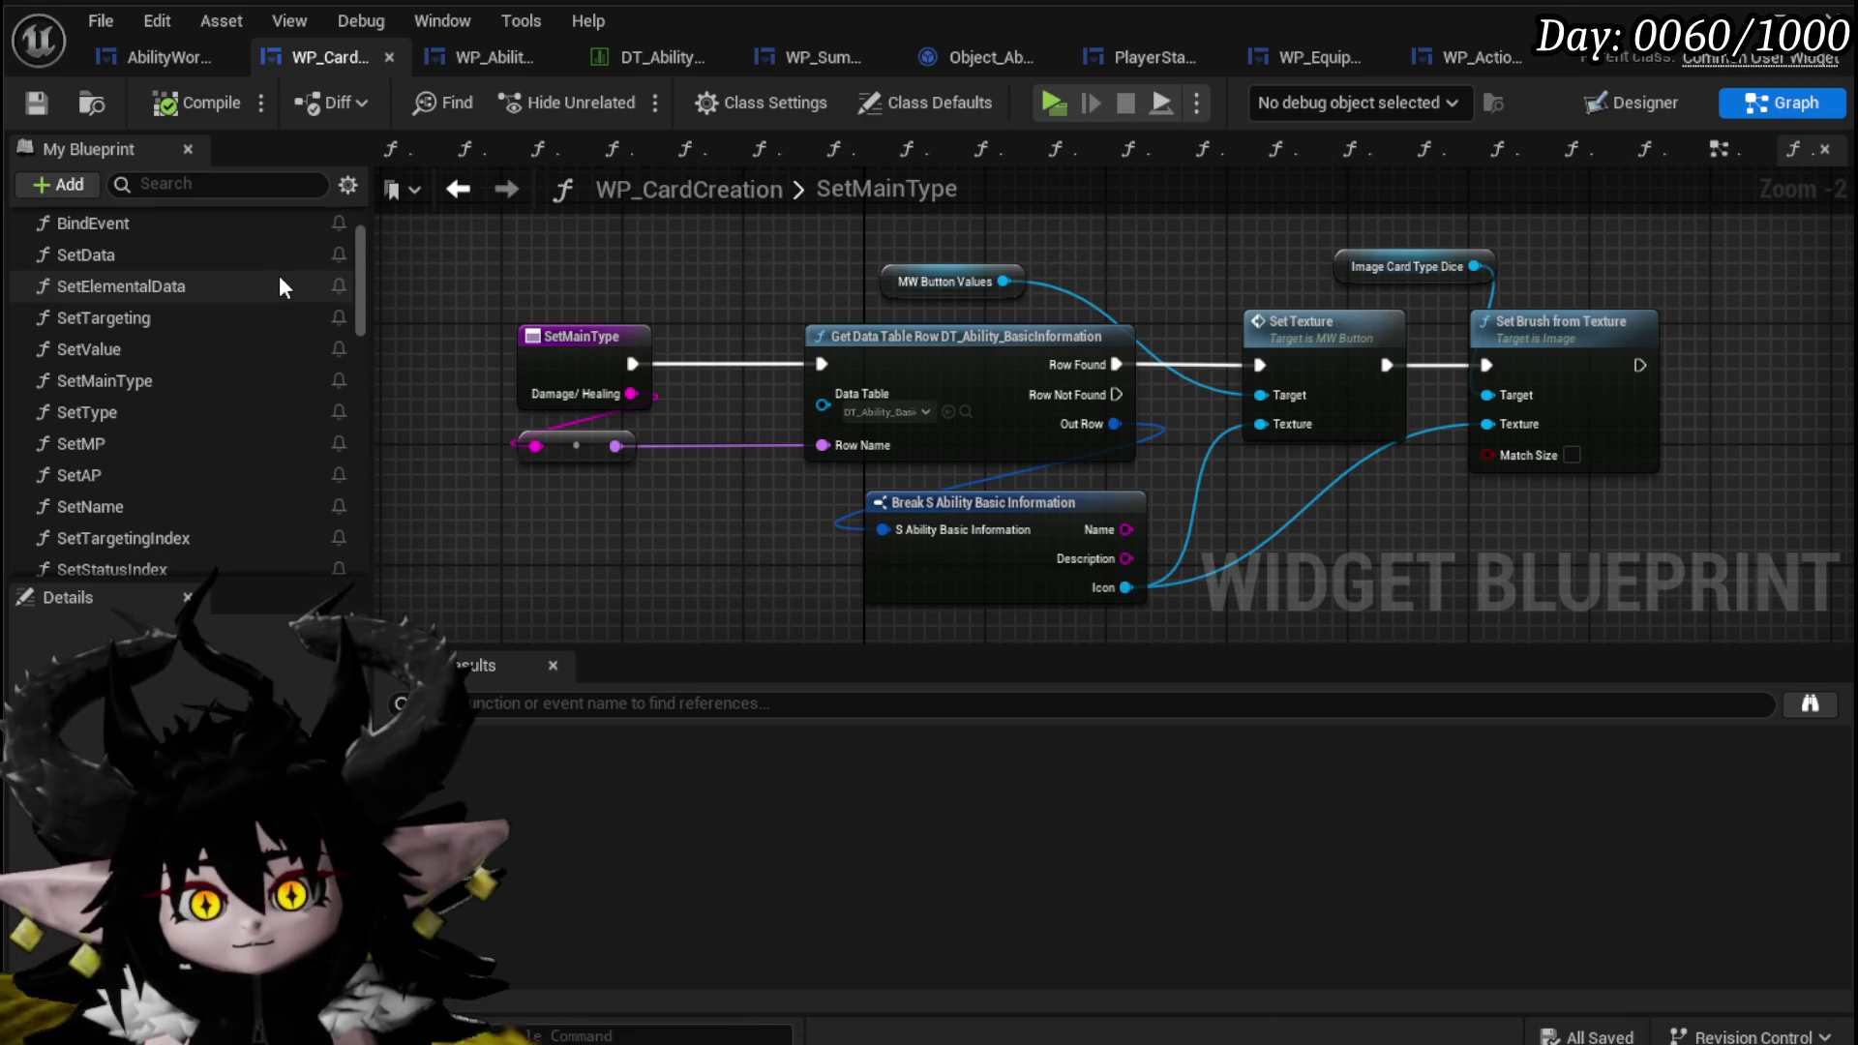
pyautogui.scroll(3, 279, 287)
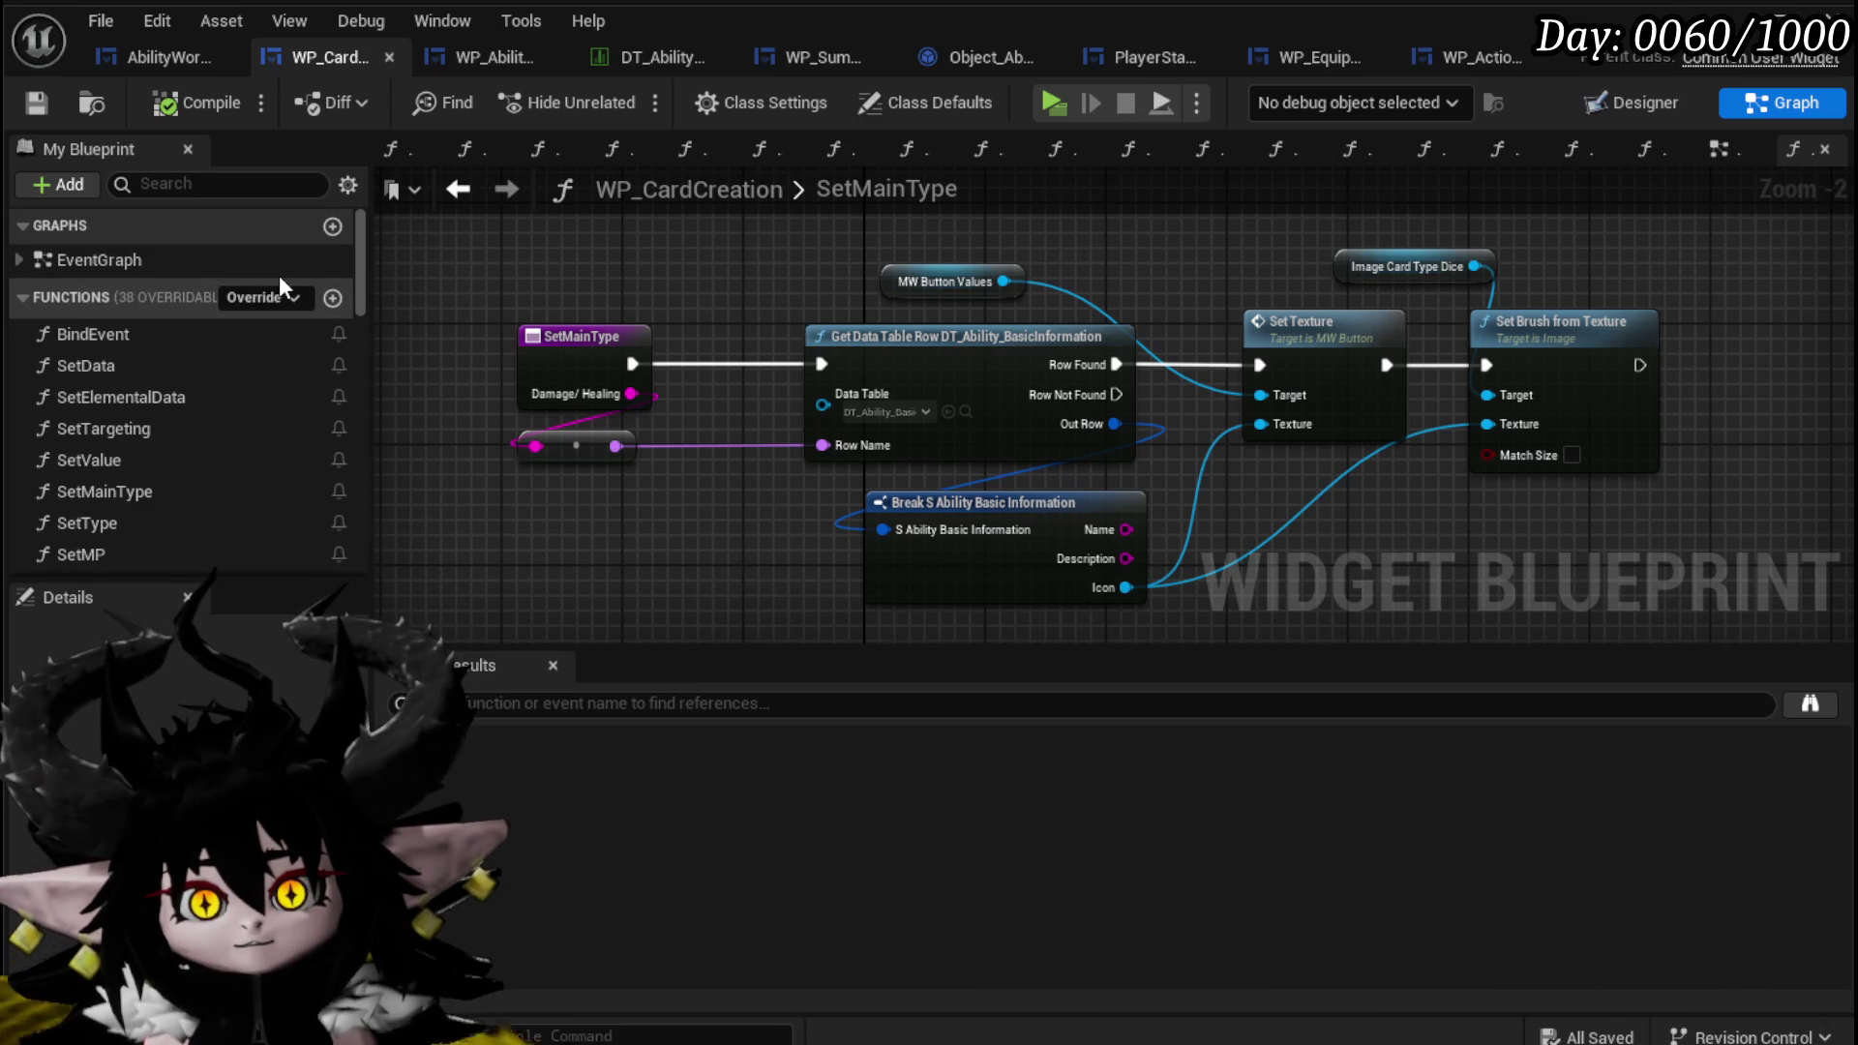
pyautogui.click(174, 56)
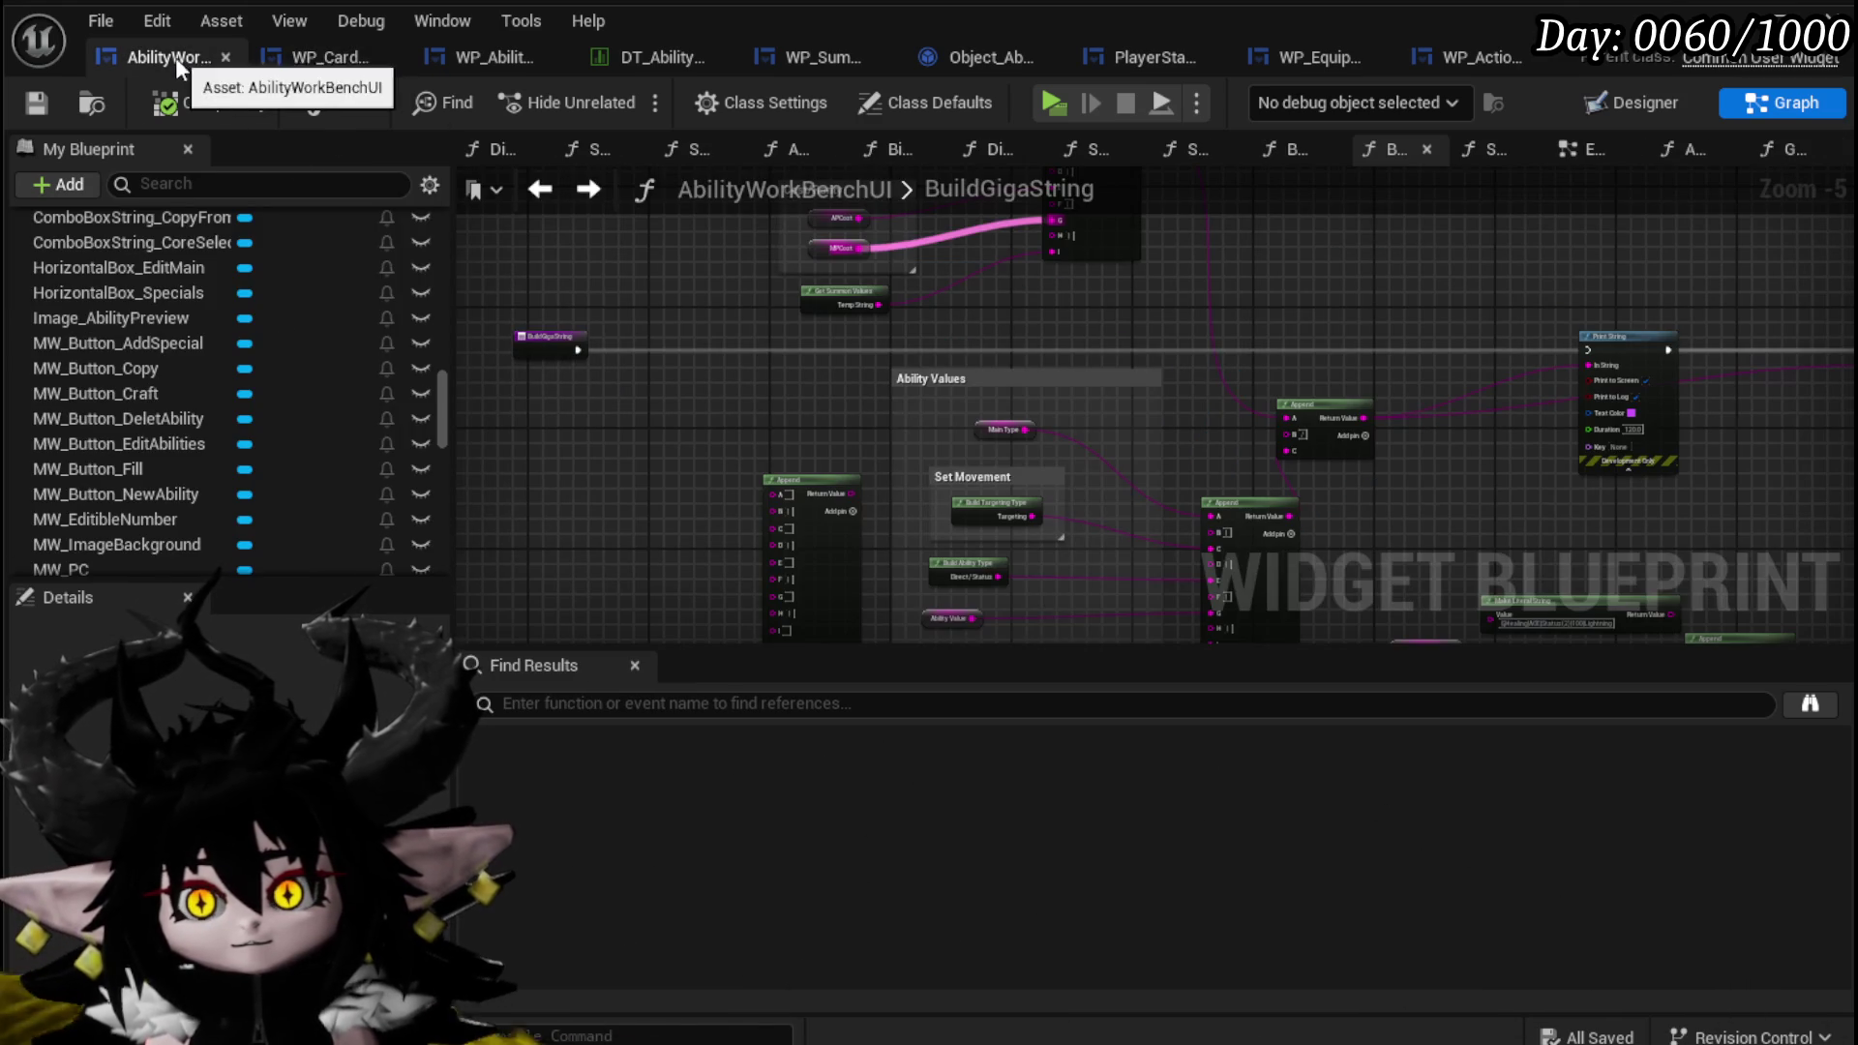
pyautogui.click(540, 190)
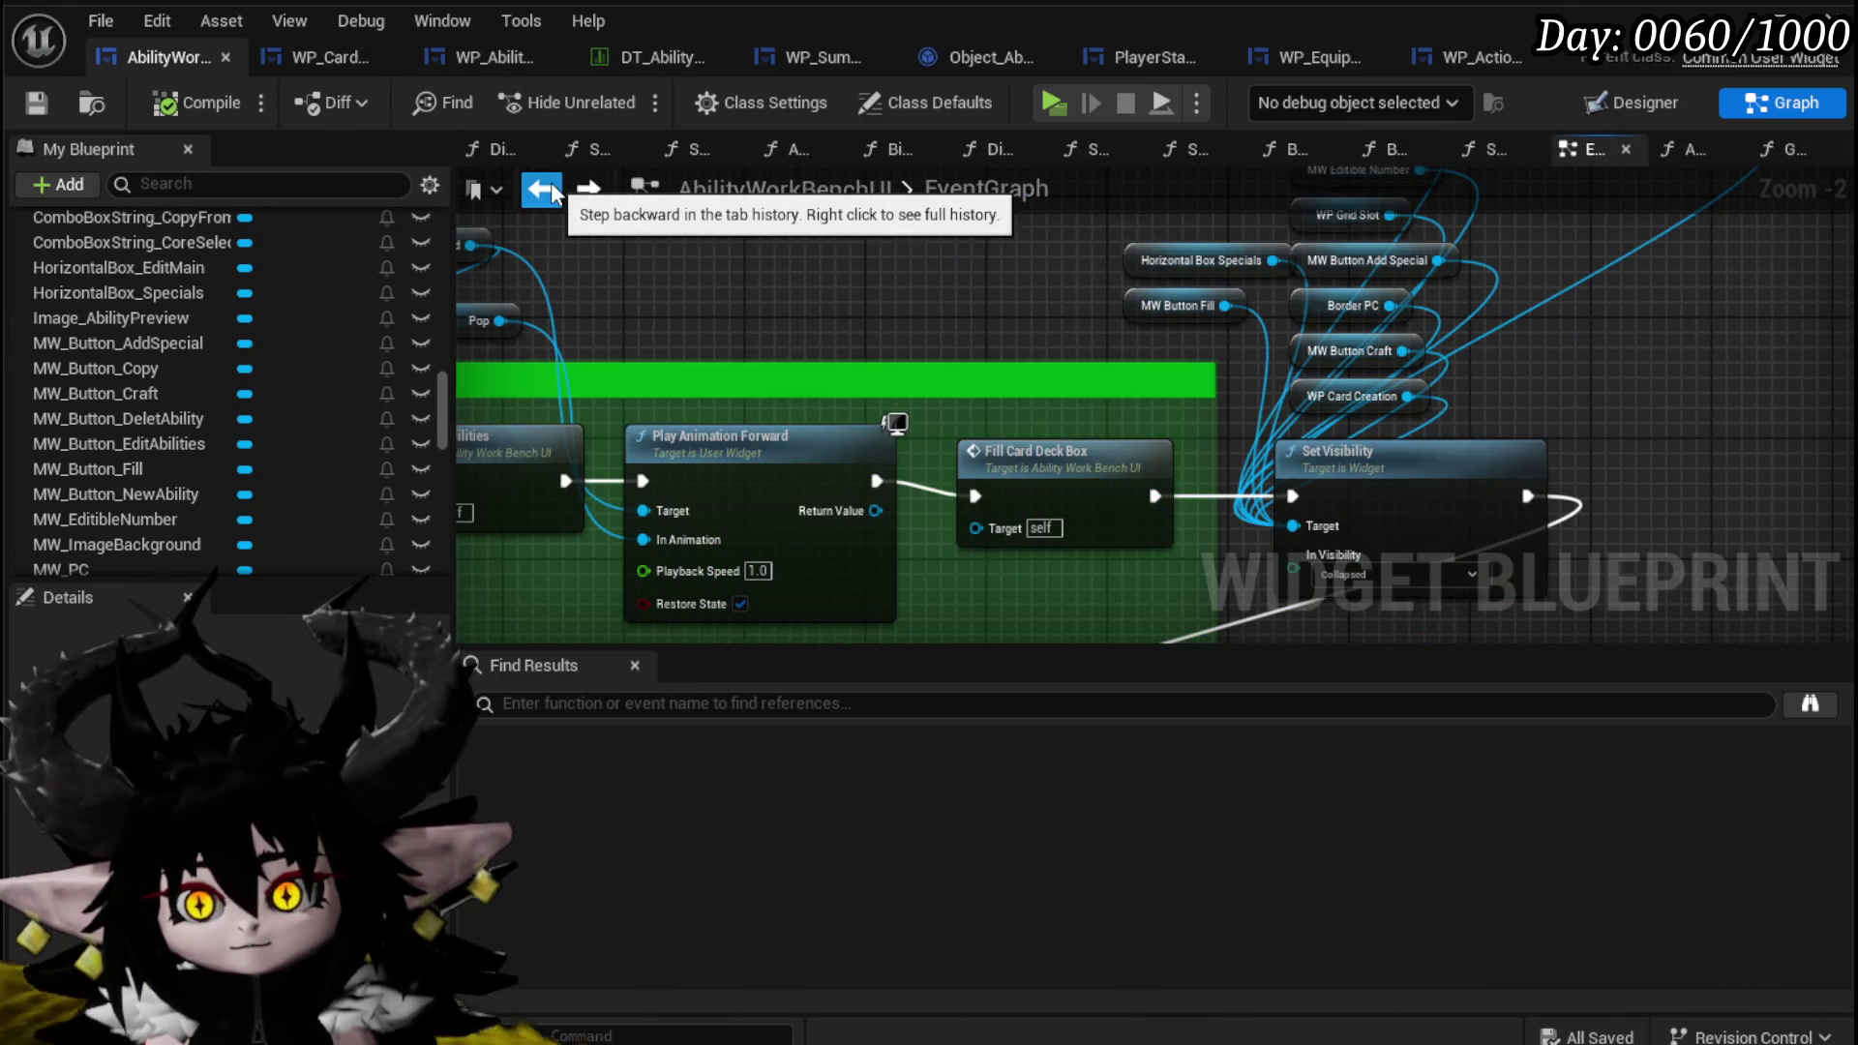
pyautogui.click(569, 191)
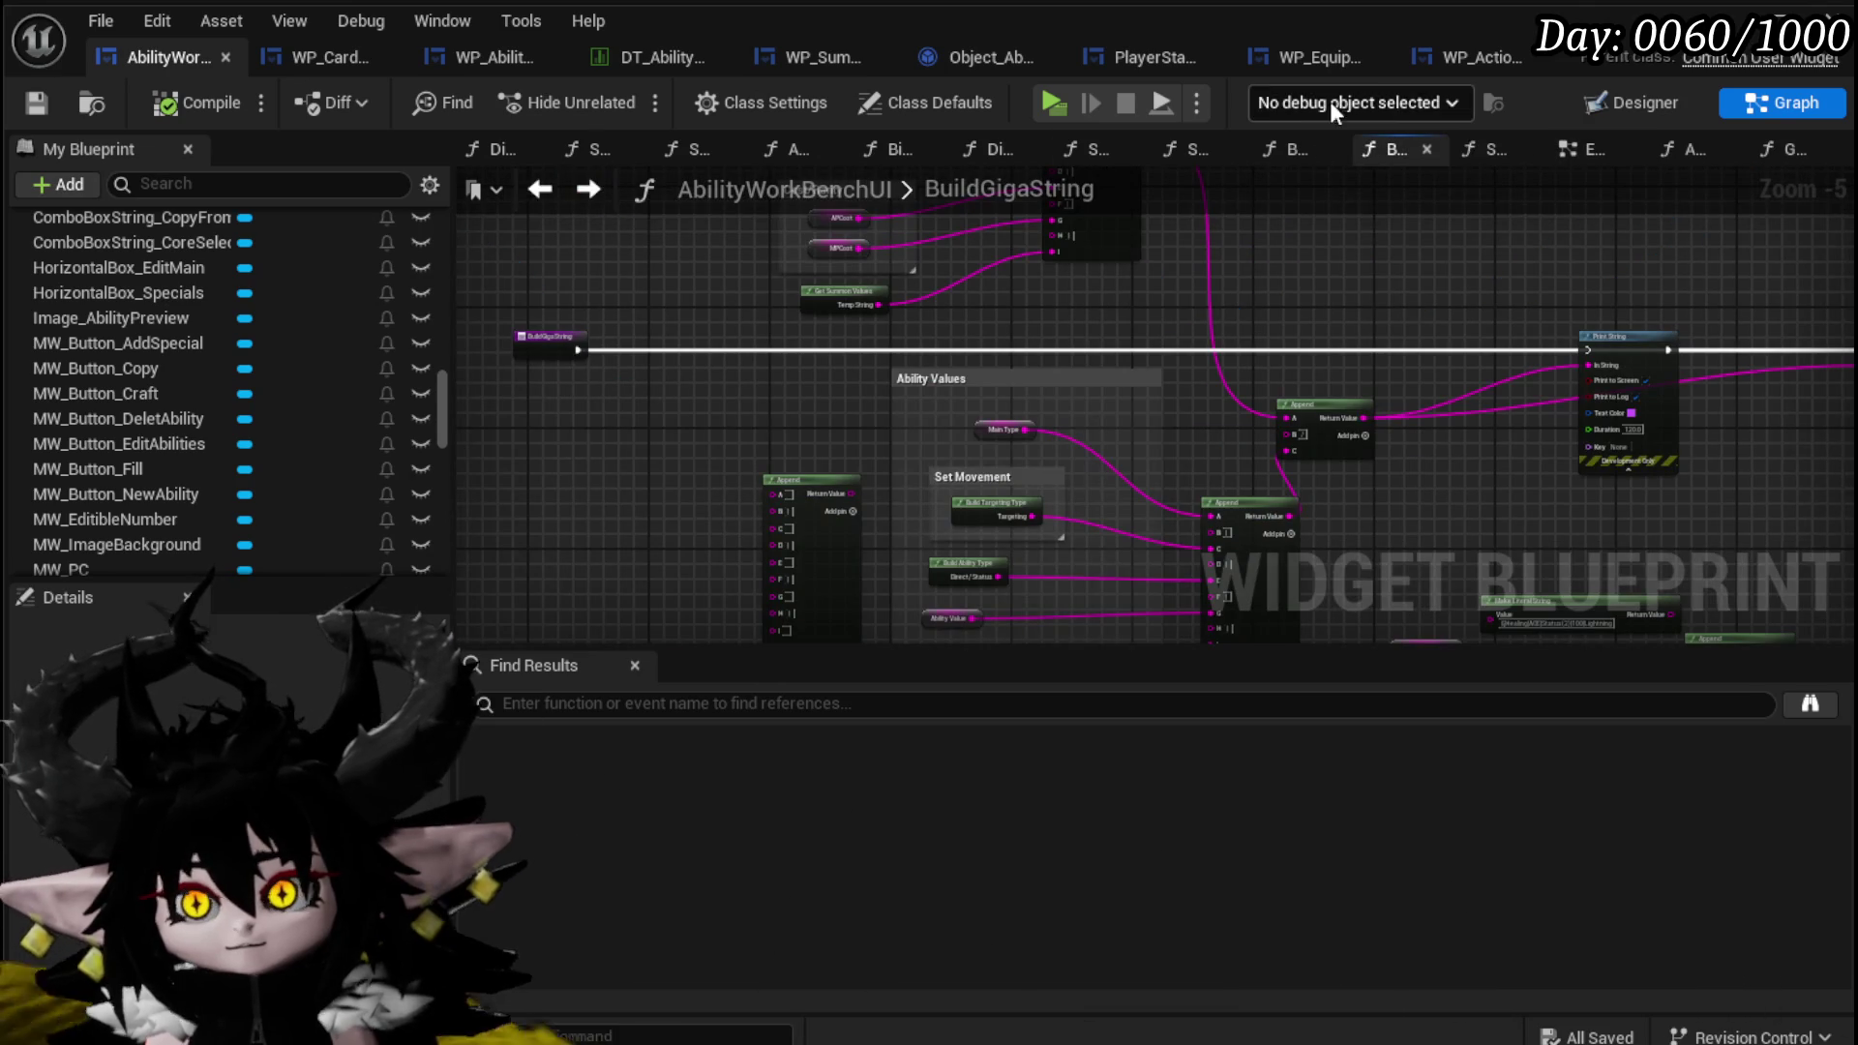
# Delete the Check PlayableCard comment from WP_ActionSelection's StartTurn graph, then compile and save.
pyautogui.click(1481, 57)
pyautogui.click(540, 189)
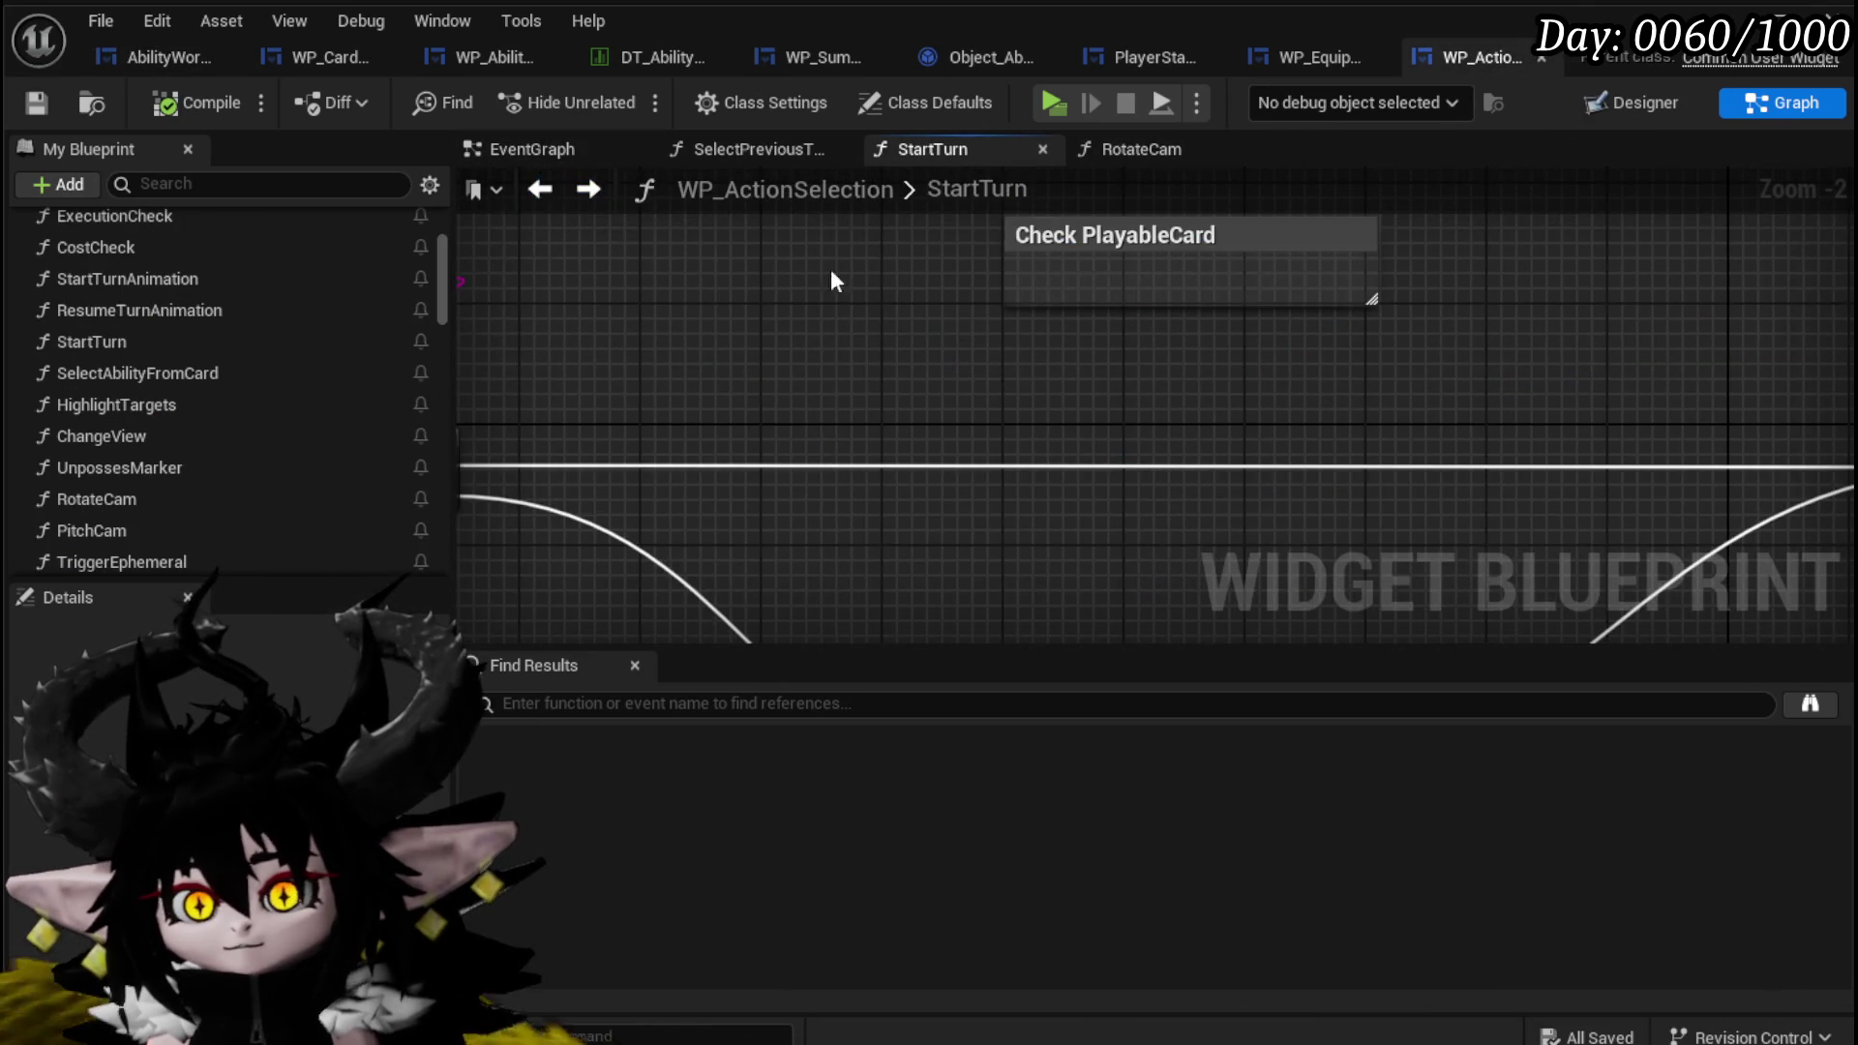
pyautogui.moveTo(851, 332); pyautogui.dragTo(1087, 258)
pyautogui.press('Delete')
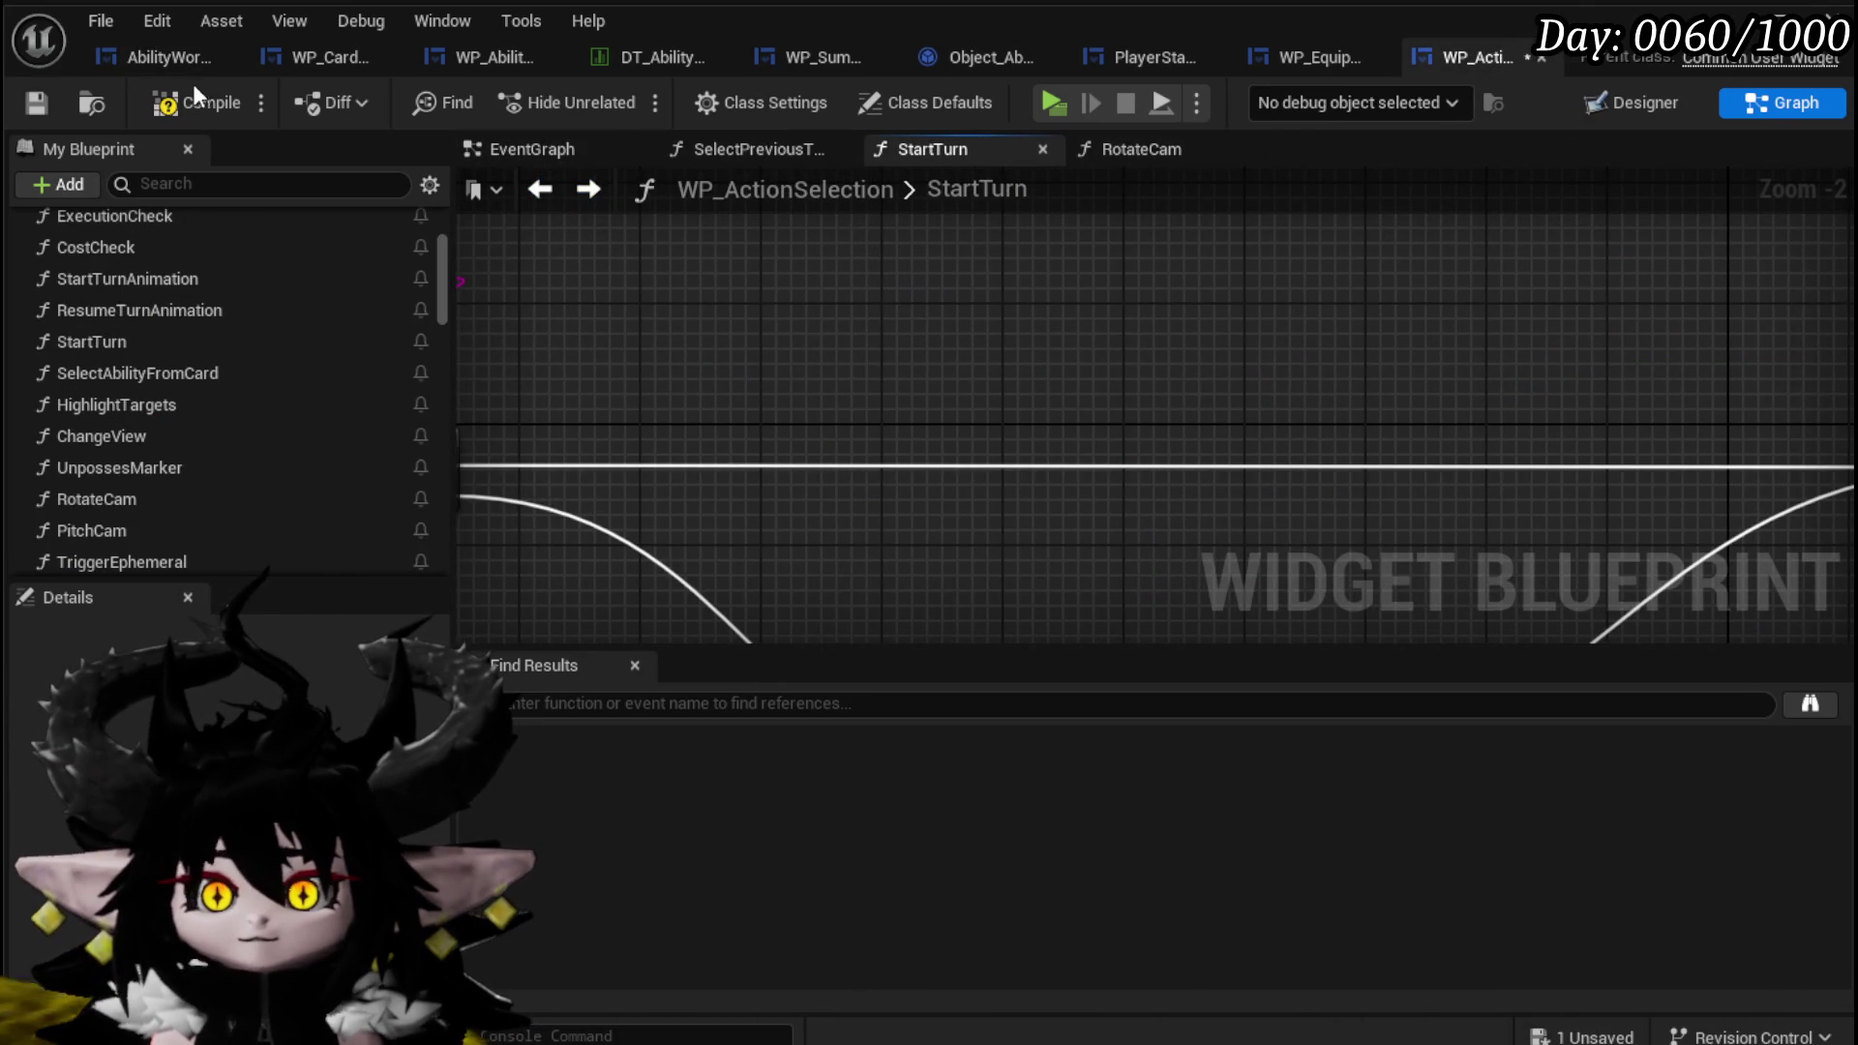
pyautogui.click(37, 104)
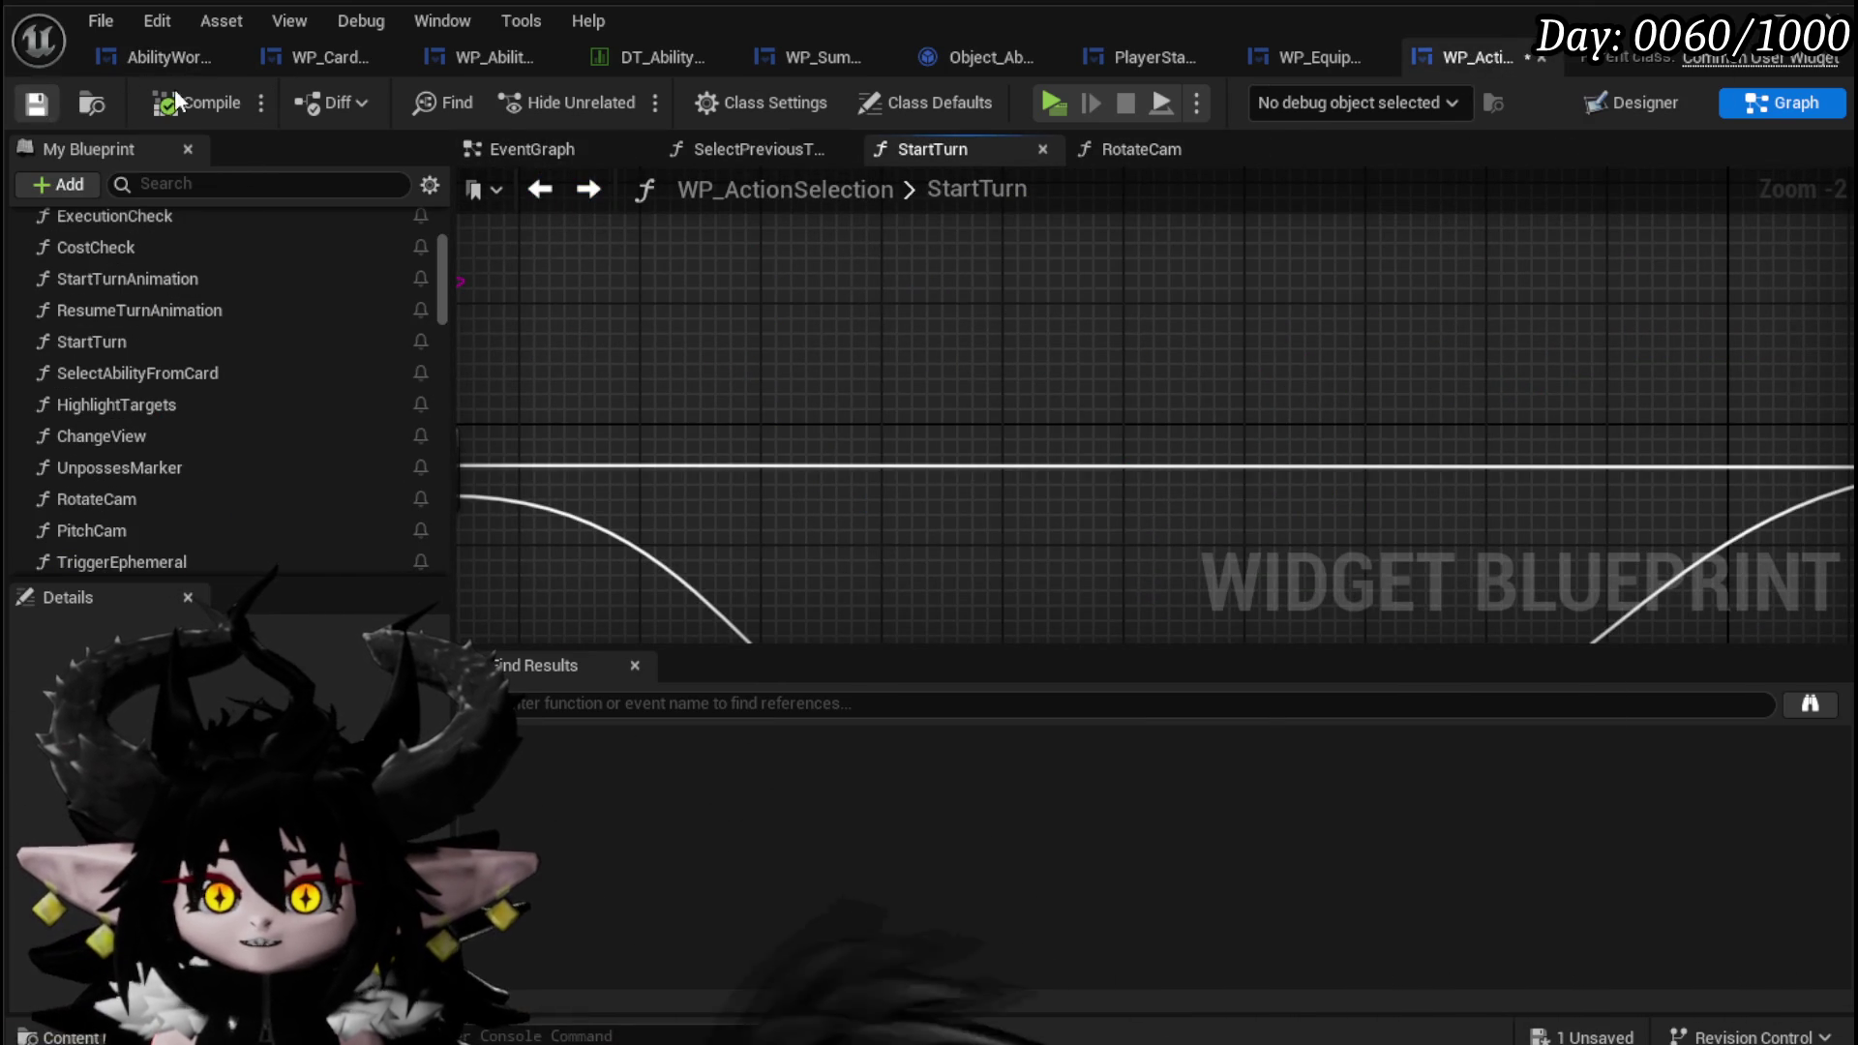
# Nudge the Row Name reroute node in WP_CardCreation's SetMainType graph, then return to AbilityWorkBenchUI.
pyautogui.click(296, 74)
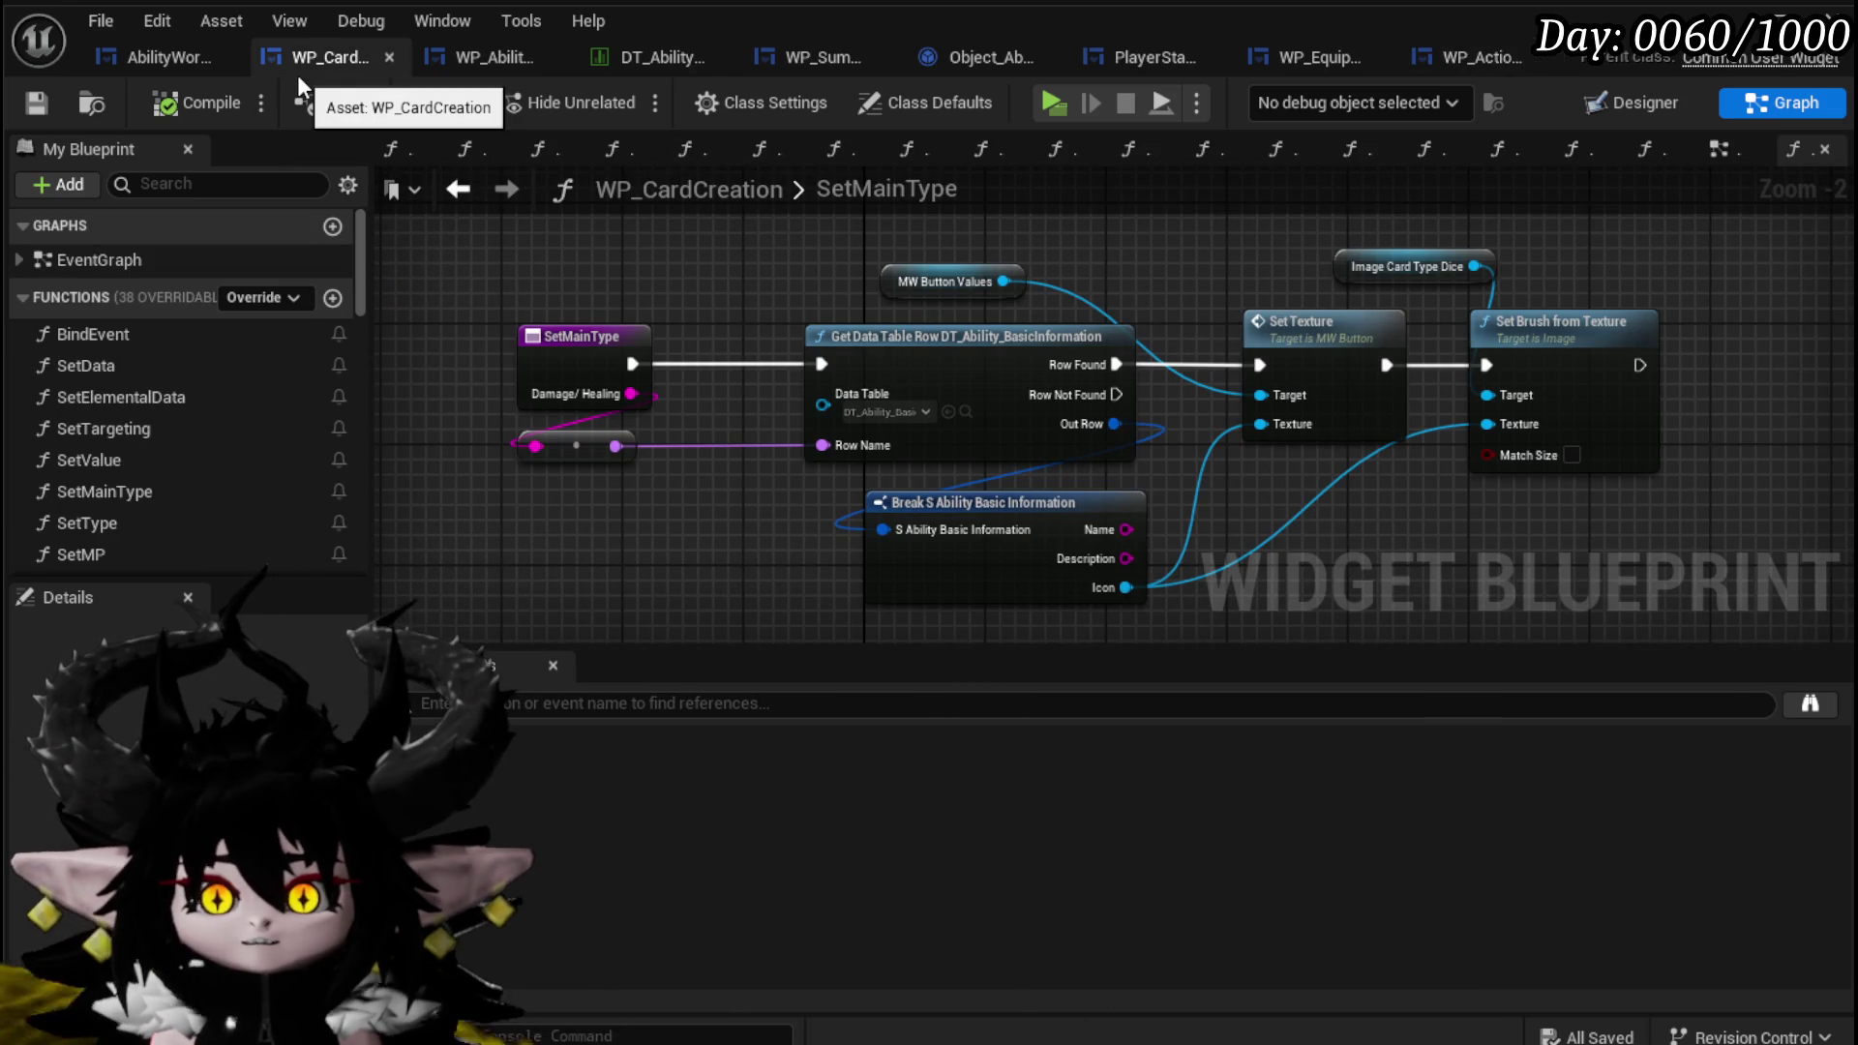
pyautogui.moveTo(581, 458); pyautogui.dragTo(597, 458)
pyautogui.click(619, 484)
pyautogui.moveTo(378, 301); pyautogui.dragTo(584, 300)
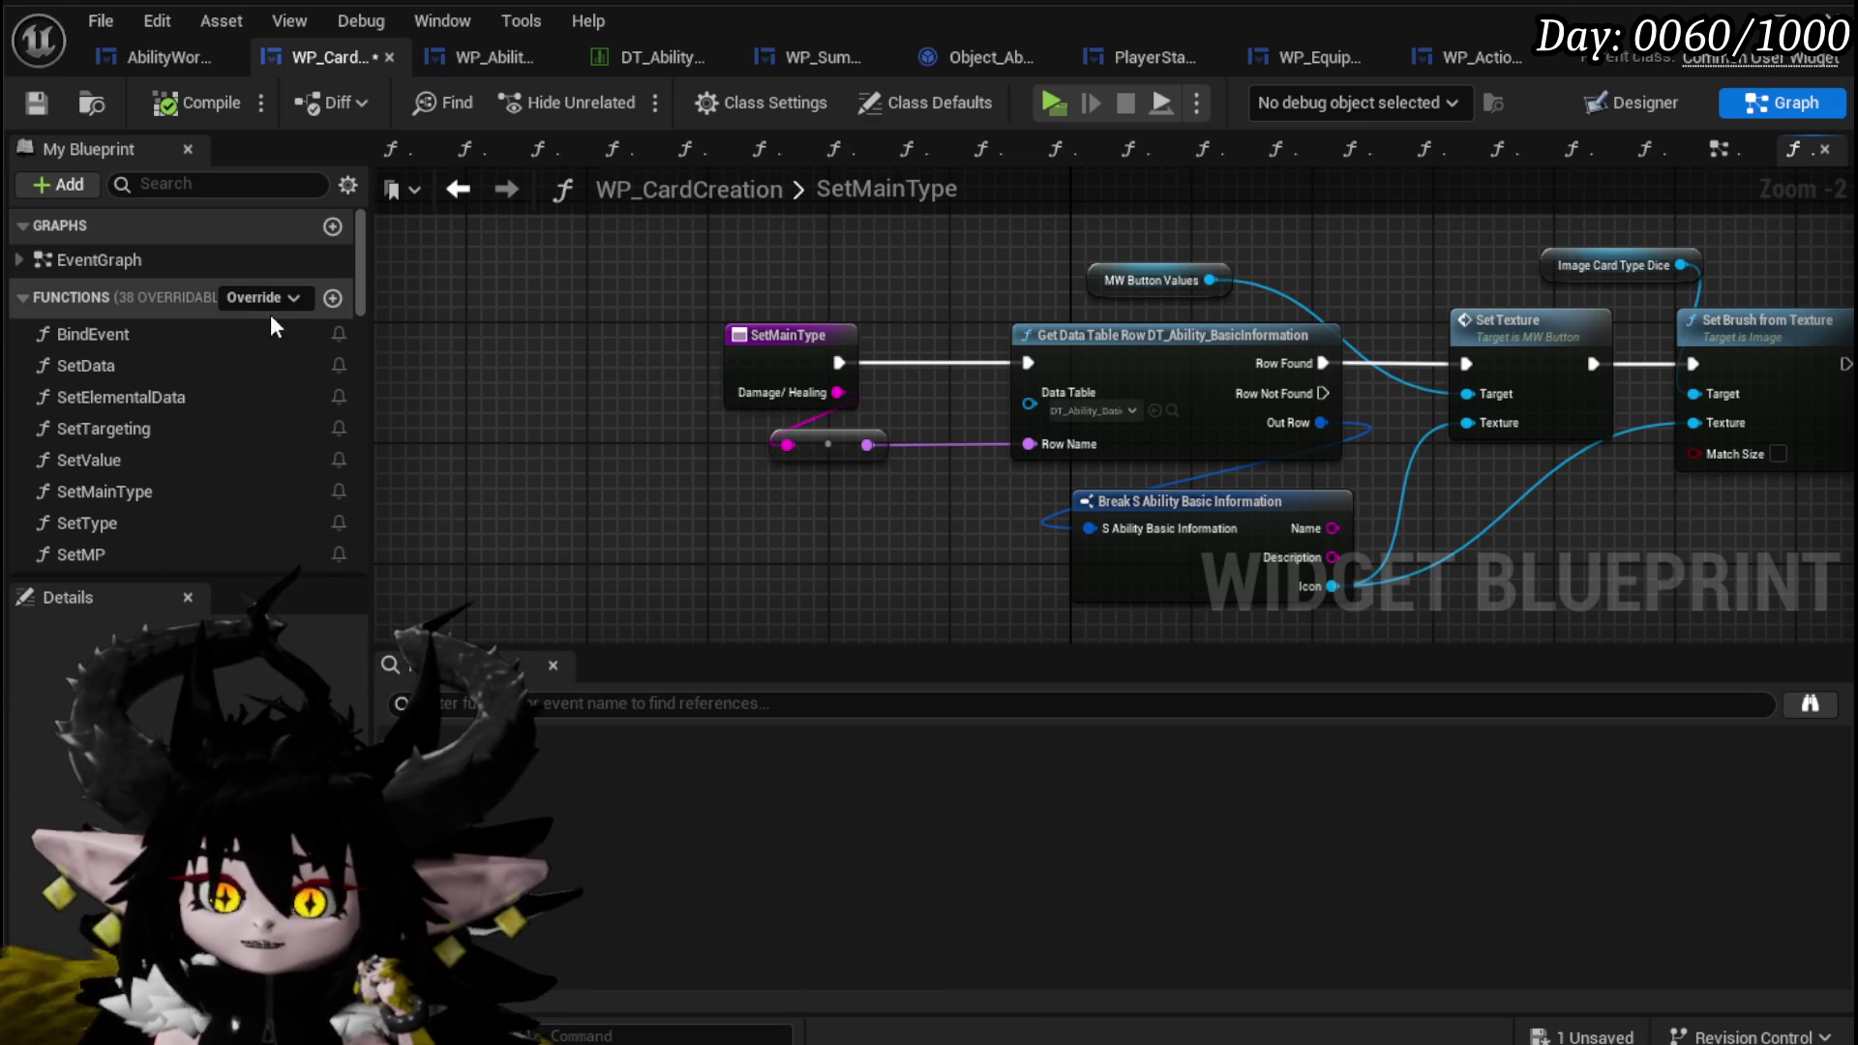
pyautogui.click(164, 66)
pyautogui.scroll(10, 161, 291)
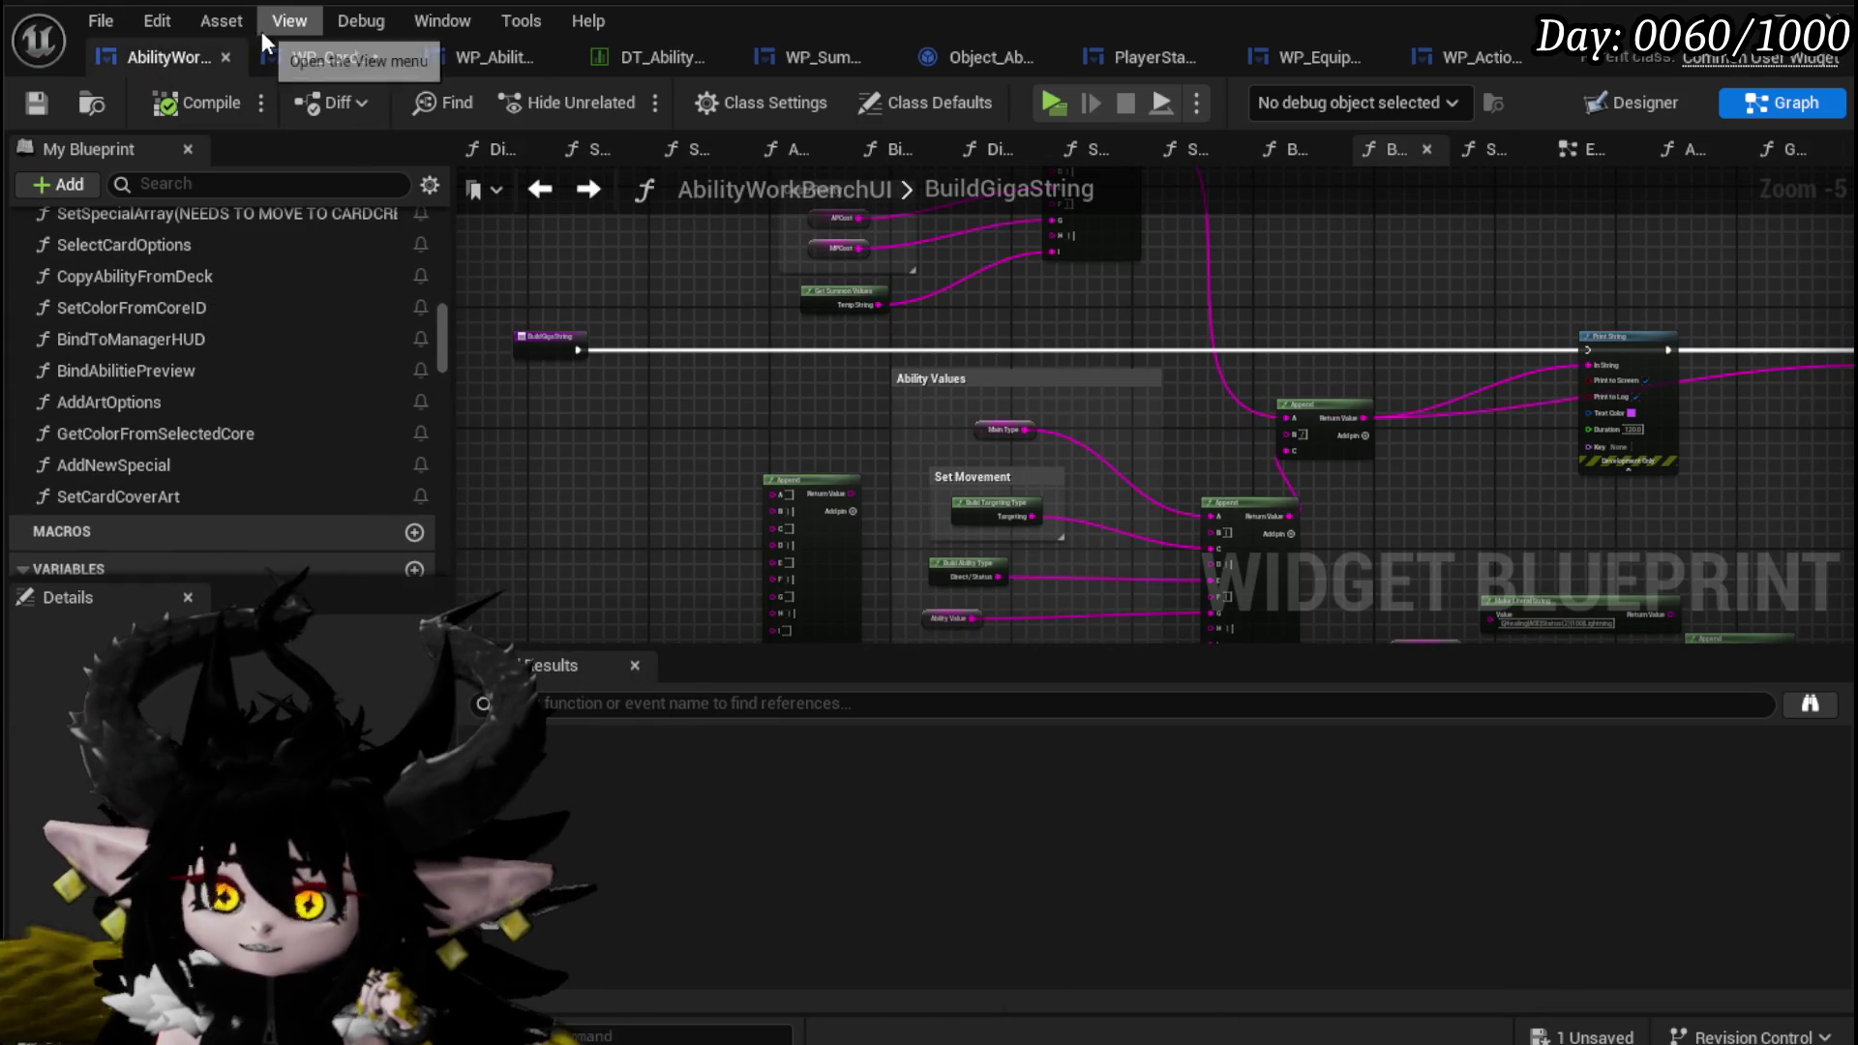
# Reorder the blueprint tabs, moving WP_ActionSelection, WP_CardCreation and AbilityWorkBenchUI.
pyautogui.click(294, 56)
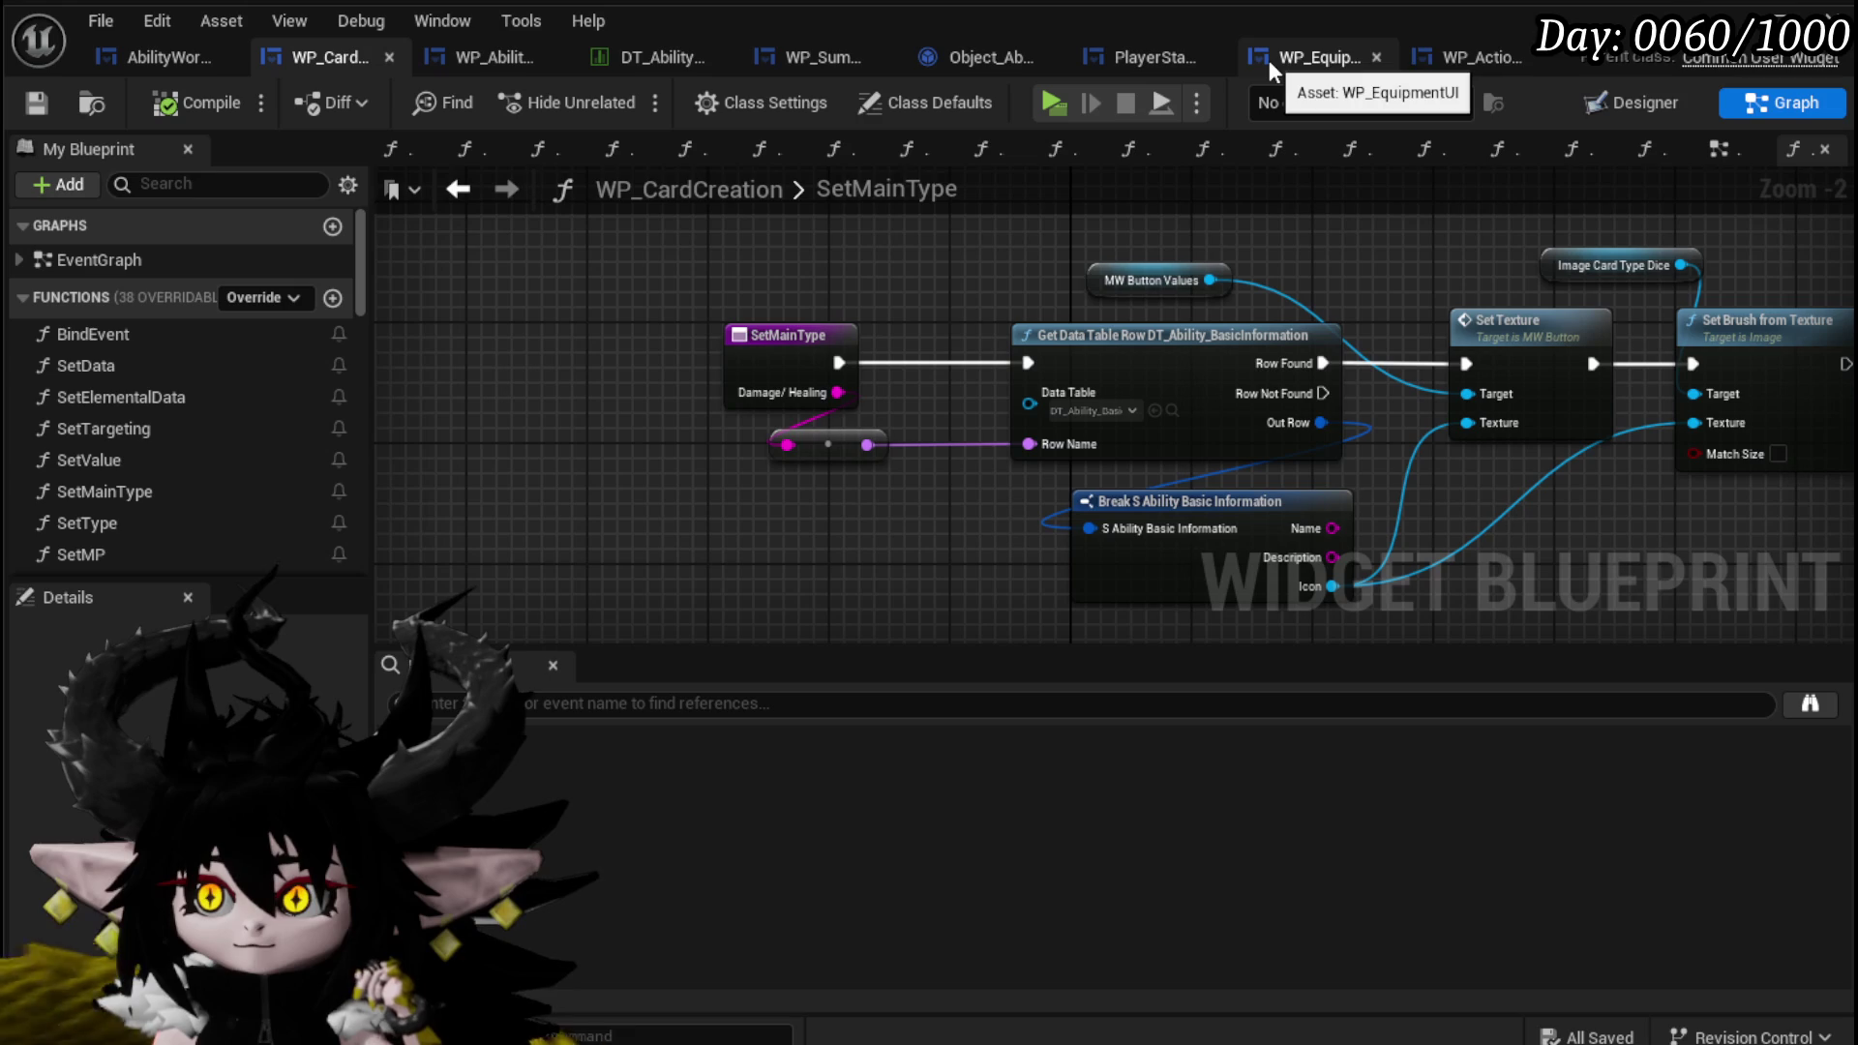
pyautogui.click(1483, 57)
pyautogui.moveTo(1483, 57); pyautogui.dragTo(445, 52)
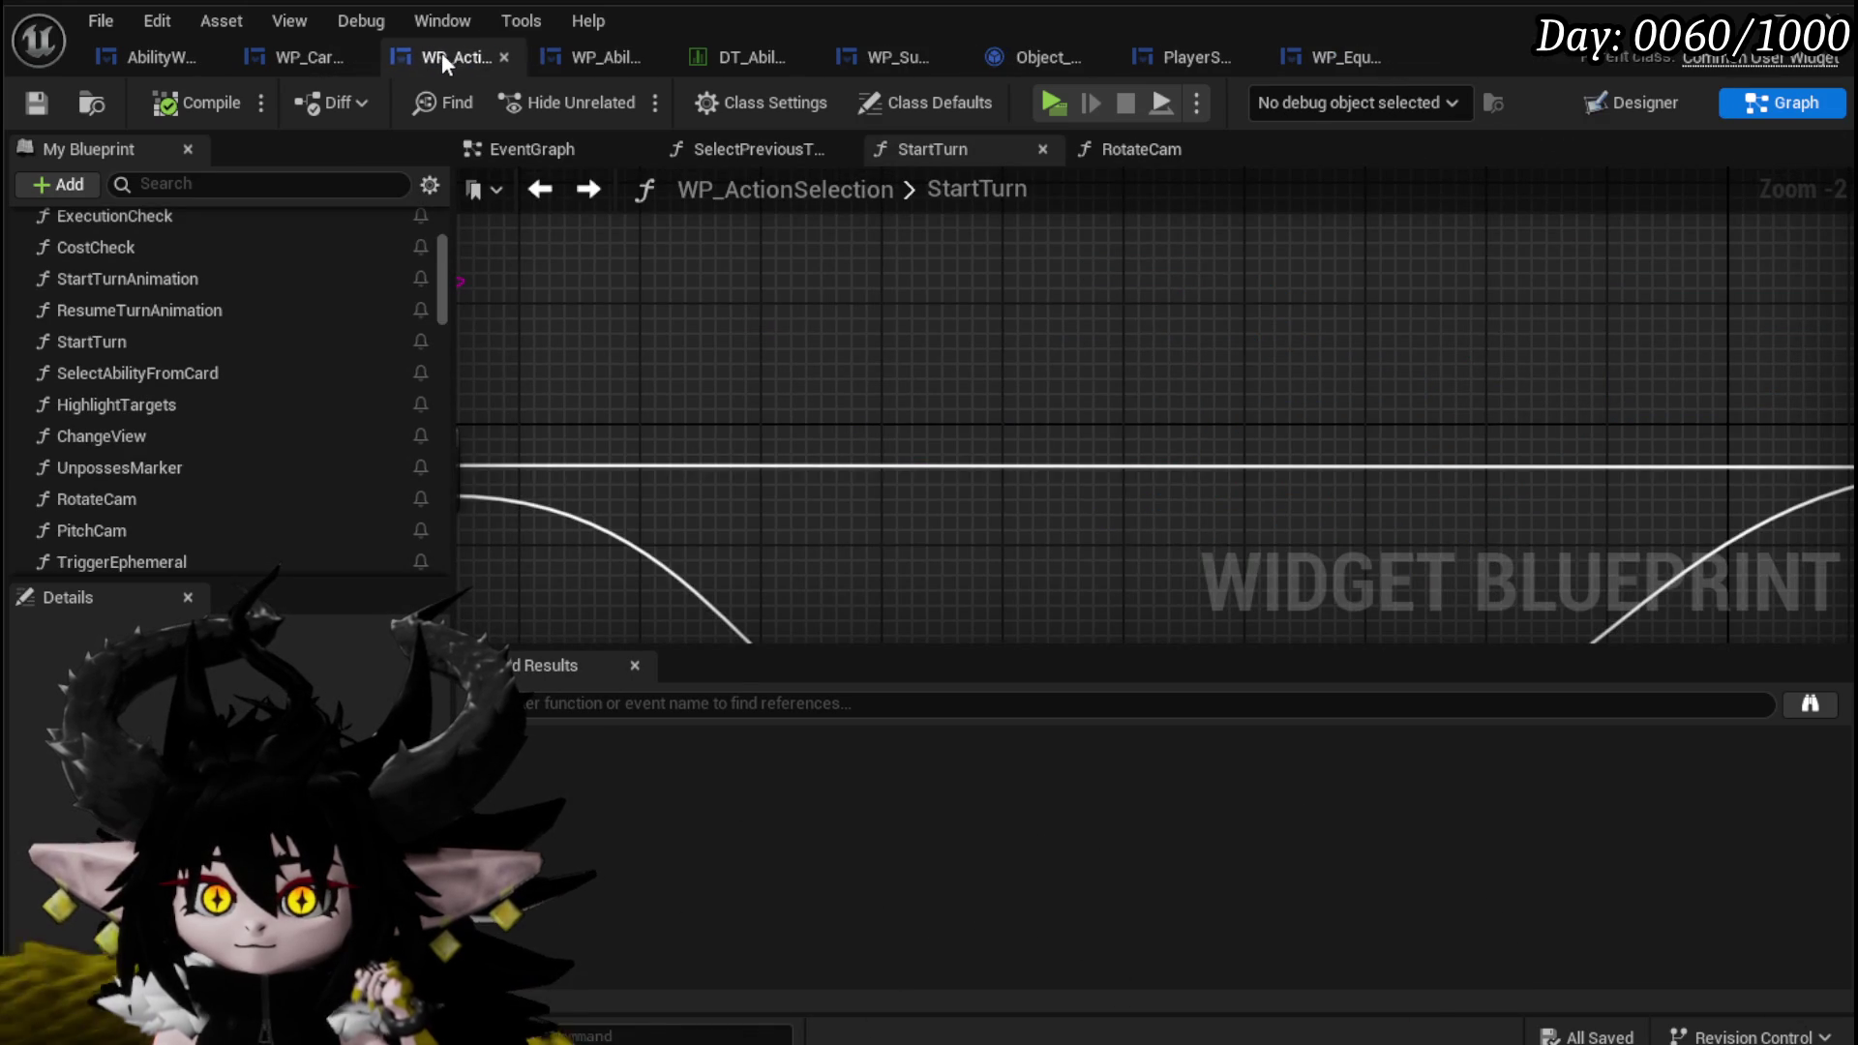
pyautogui.click(304, 56)
pyautogui.moveTo(304, 56); pyautogui.dragTo(630, 66)
pyautogui.click(163, 56)
pyautogui.moveTo(162, 57); pyautogui.dragTo(509, 72)
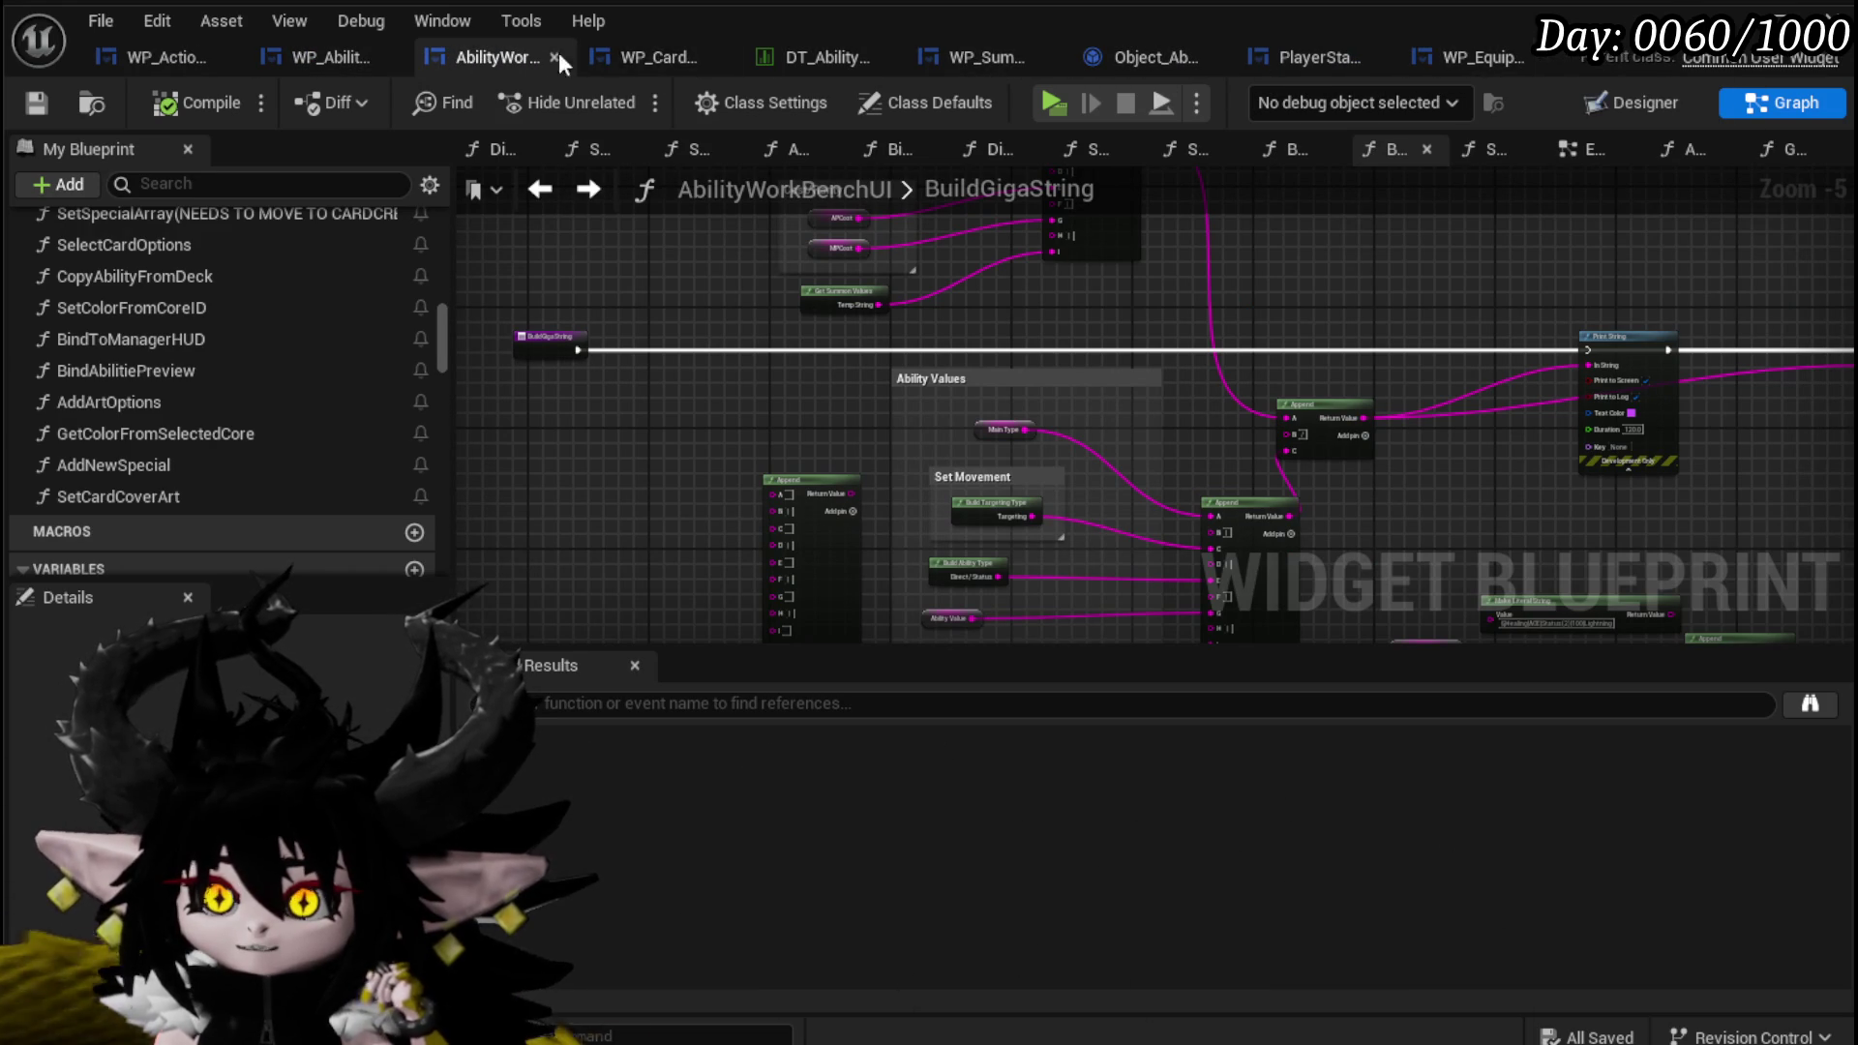
# Close the tabs to the right of AbilityWorkBenchUI, then close AbilityWorkBenchUI itself.
pyautogui.rightClick(513, 56)
pyautogui.press('Escape')
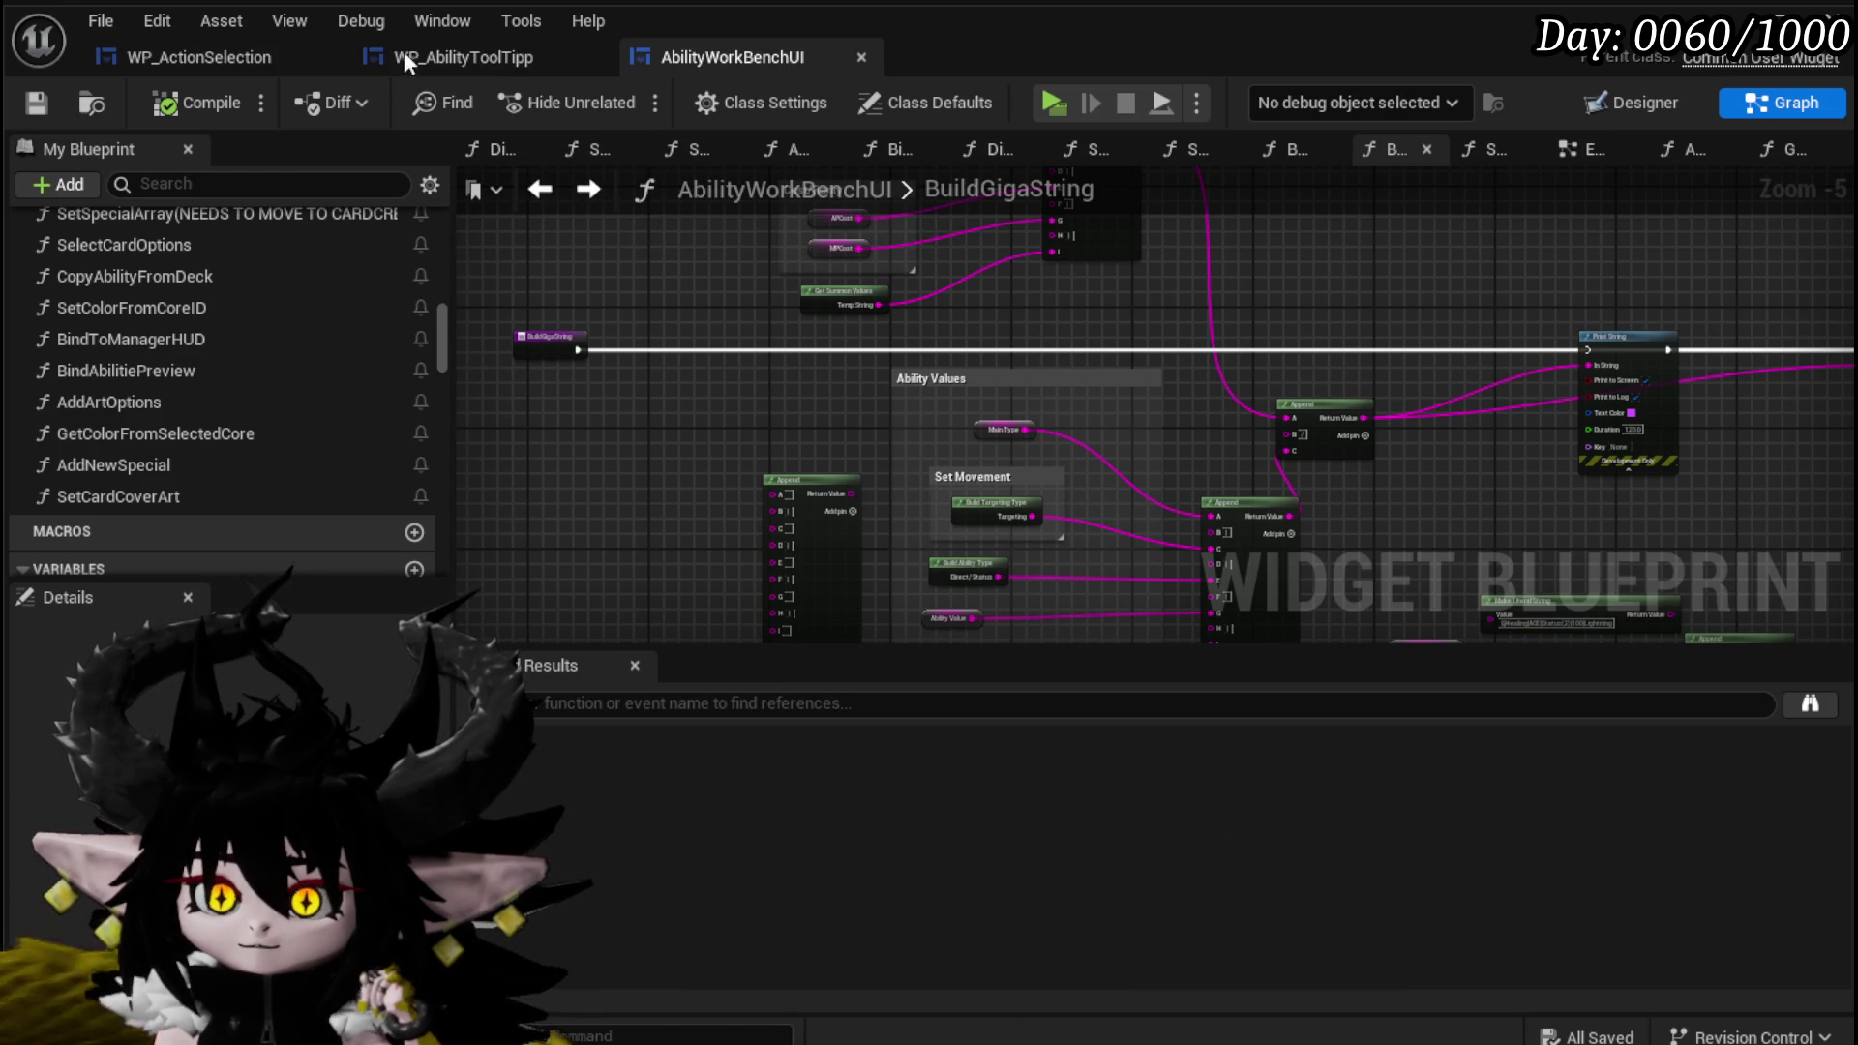
pyautogui.click(861, 57)
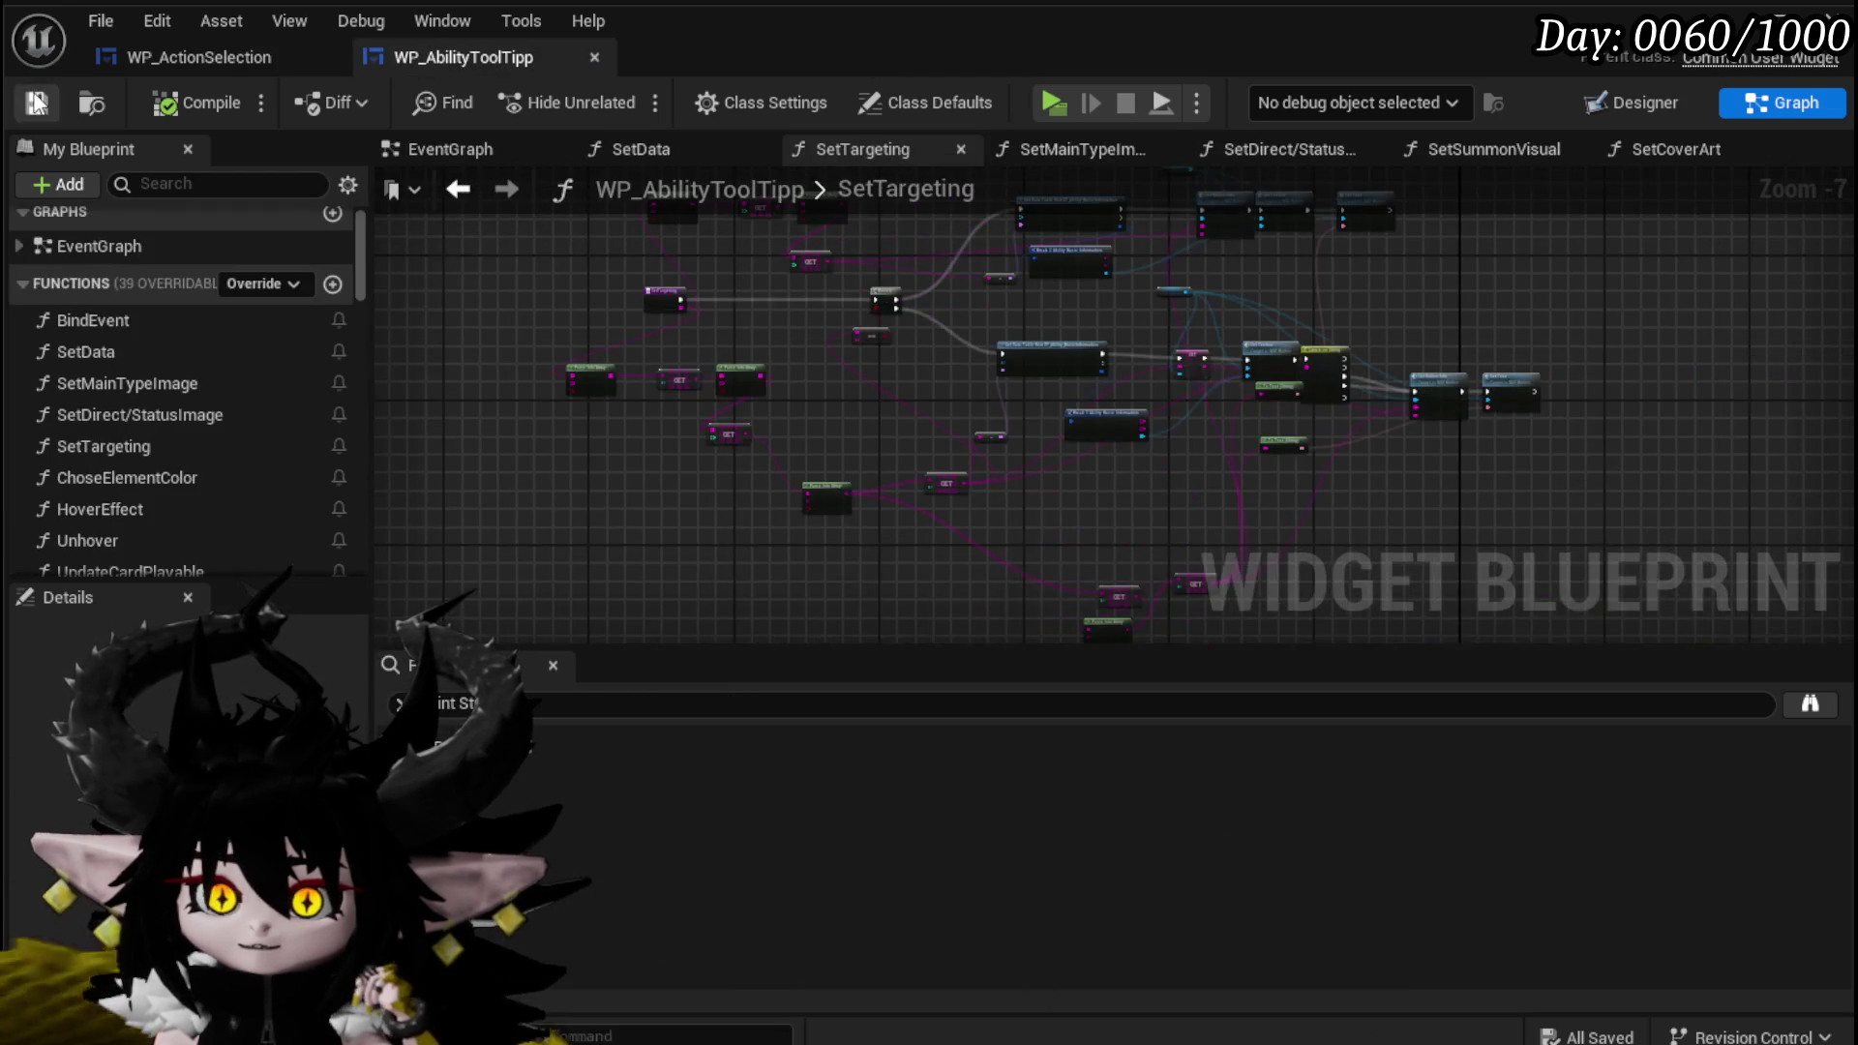
# Select WP_Card_HUD in WP_ActionSelection's Designer layout and open its widget blueprint.
pyautogui.click(199, 57)
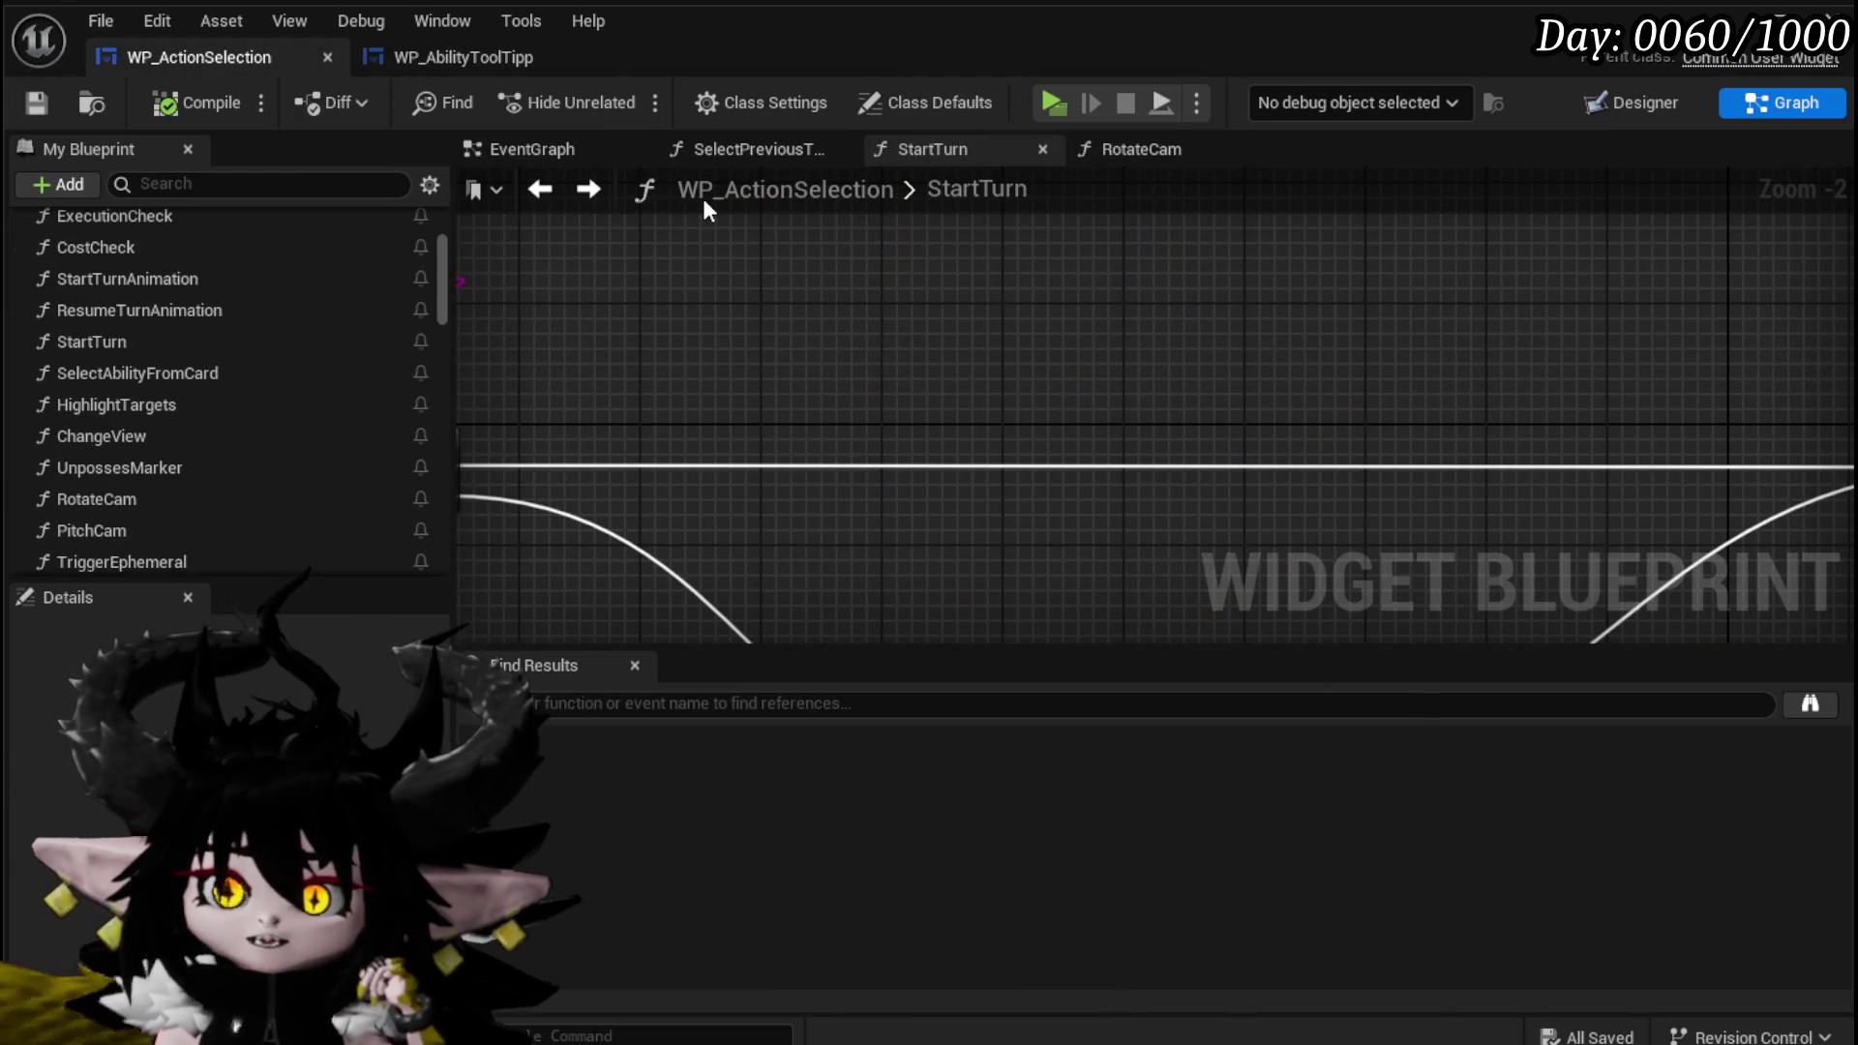
pyautogui.click(1646, 103)
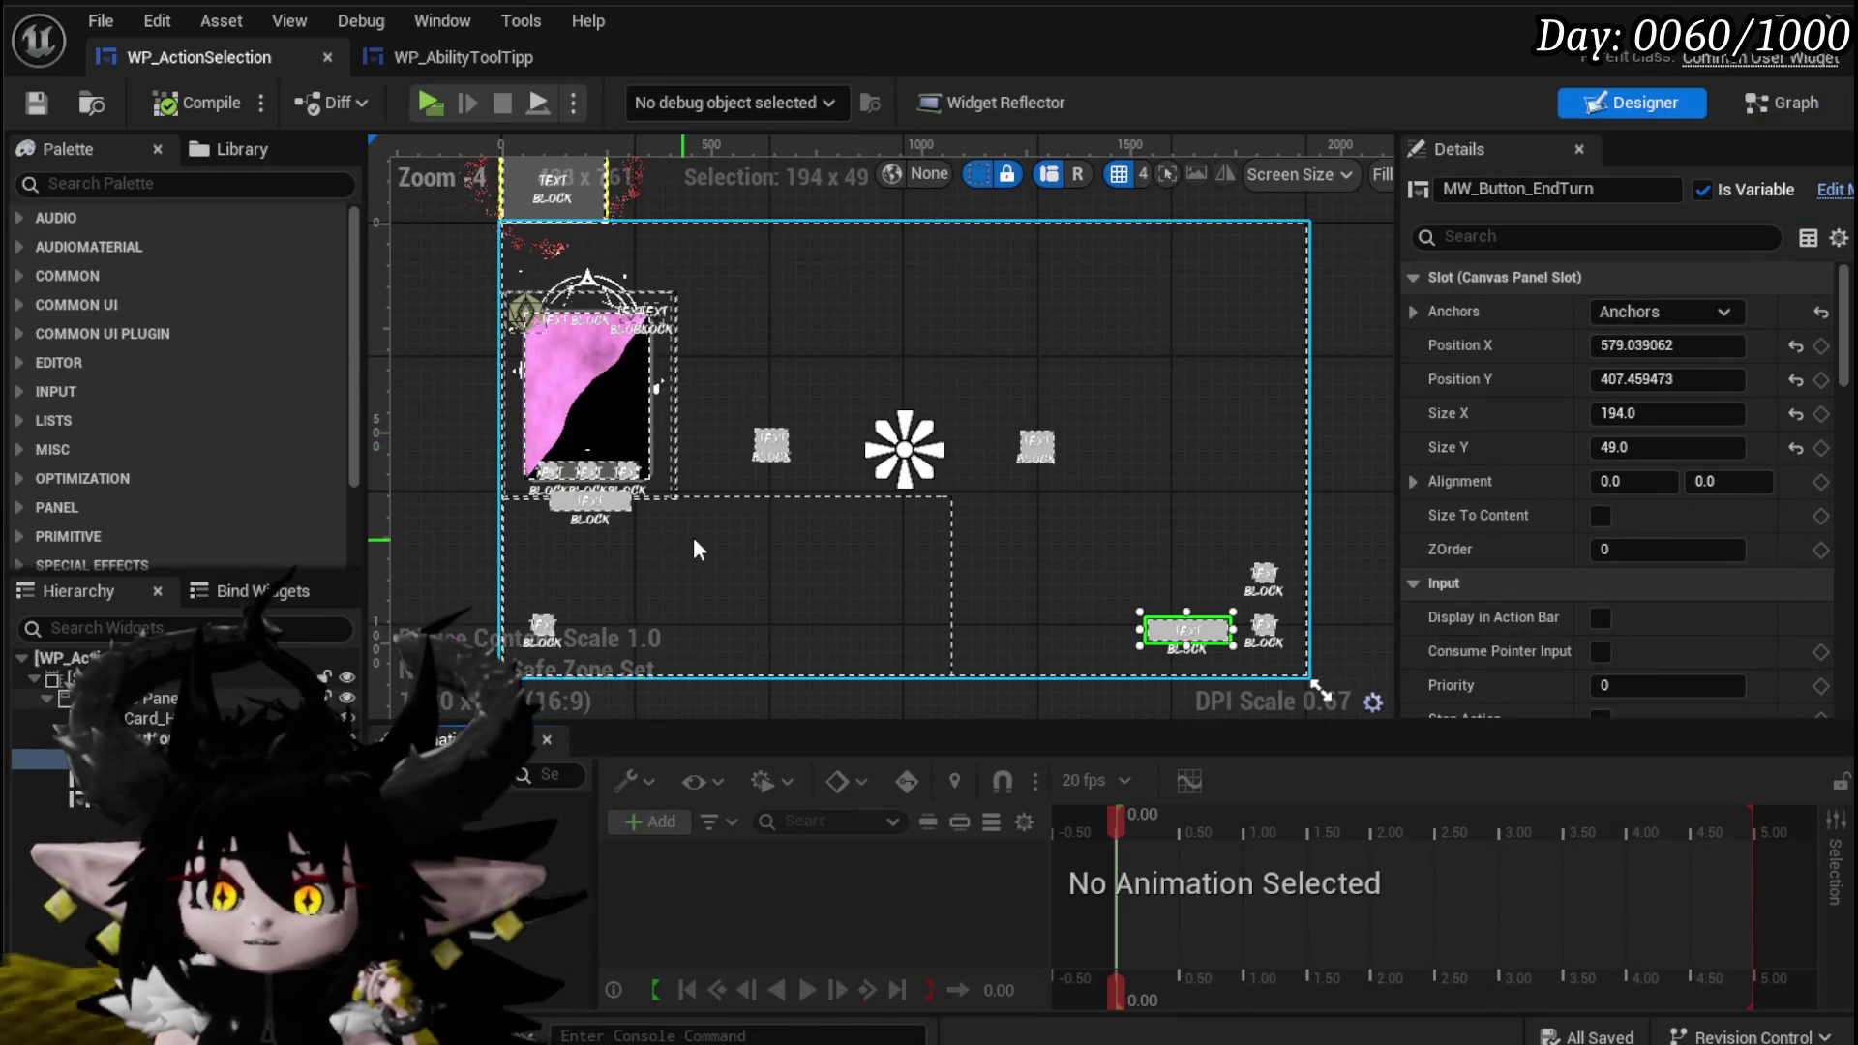
pyautogui.click(274, 717)
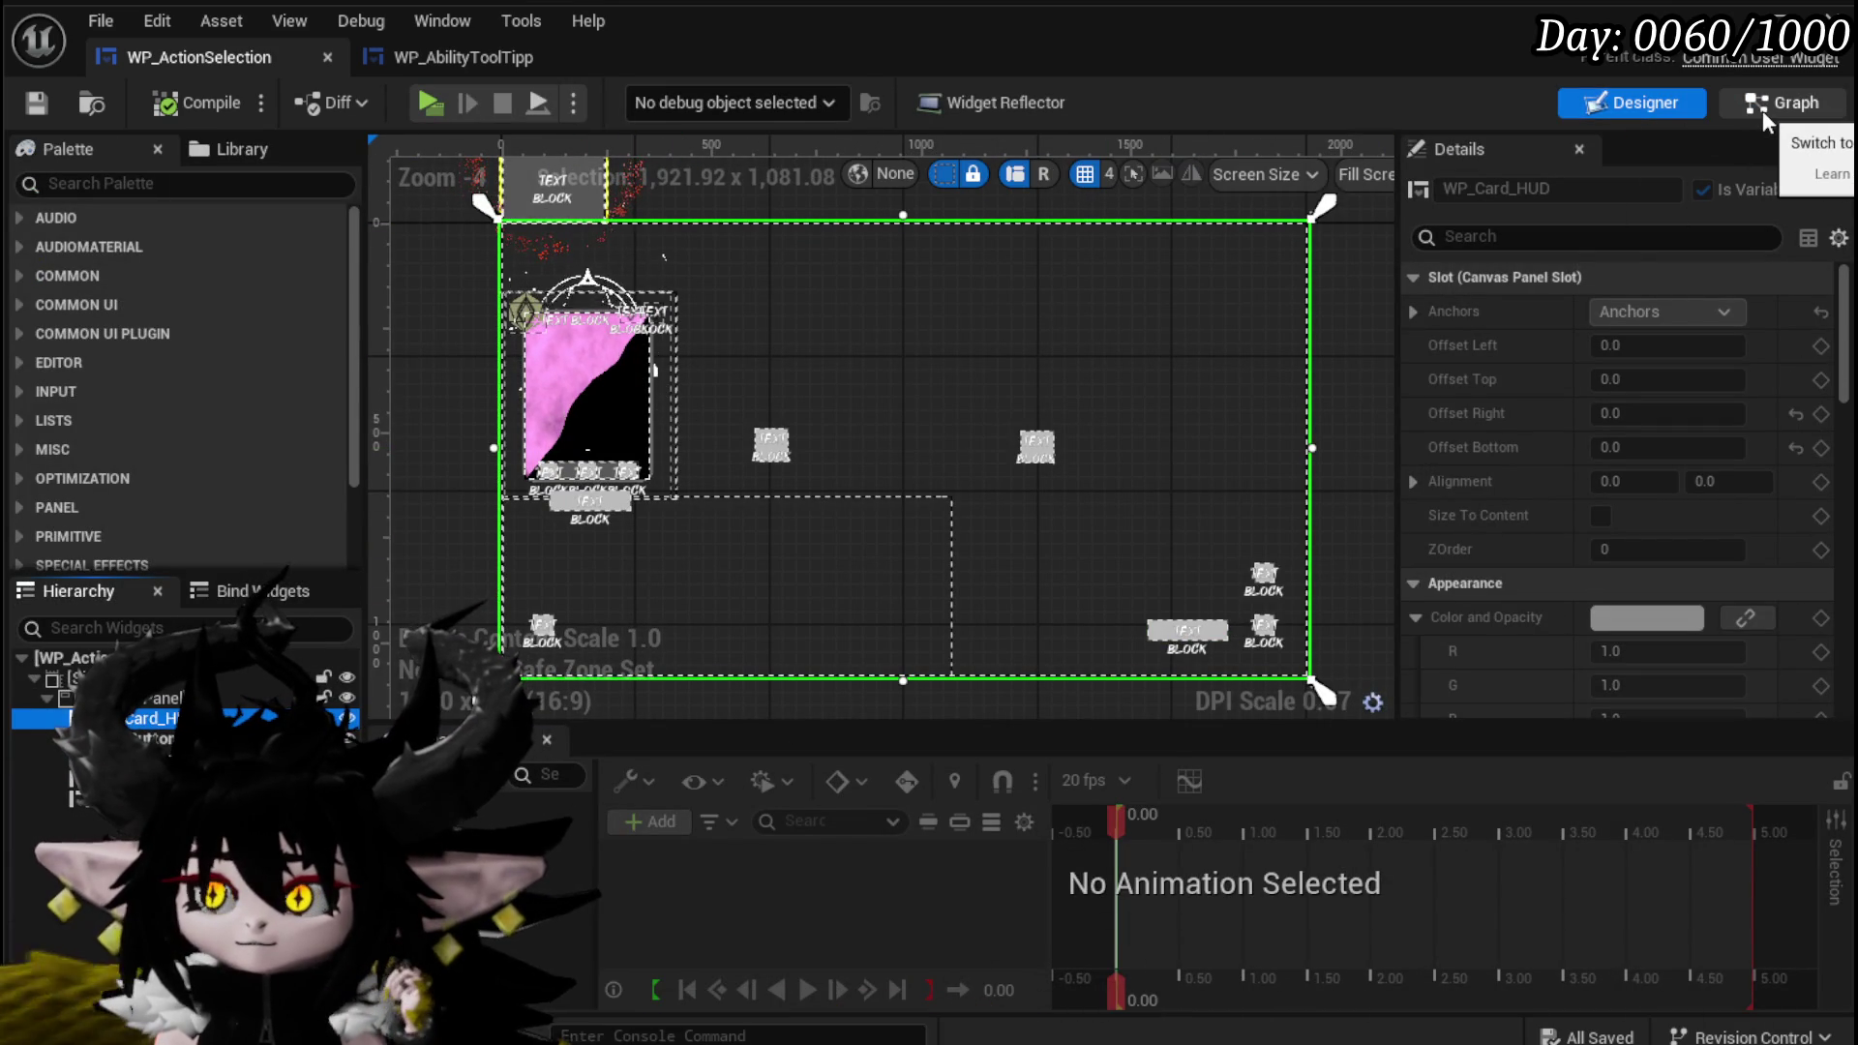
pyautogui.click(1763, 110)
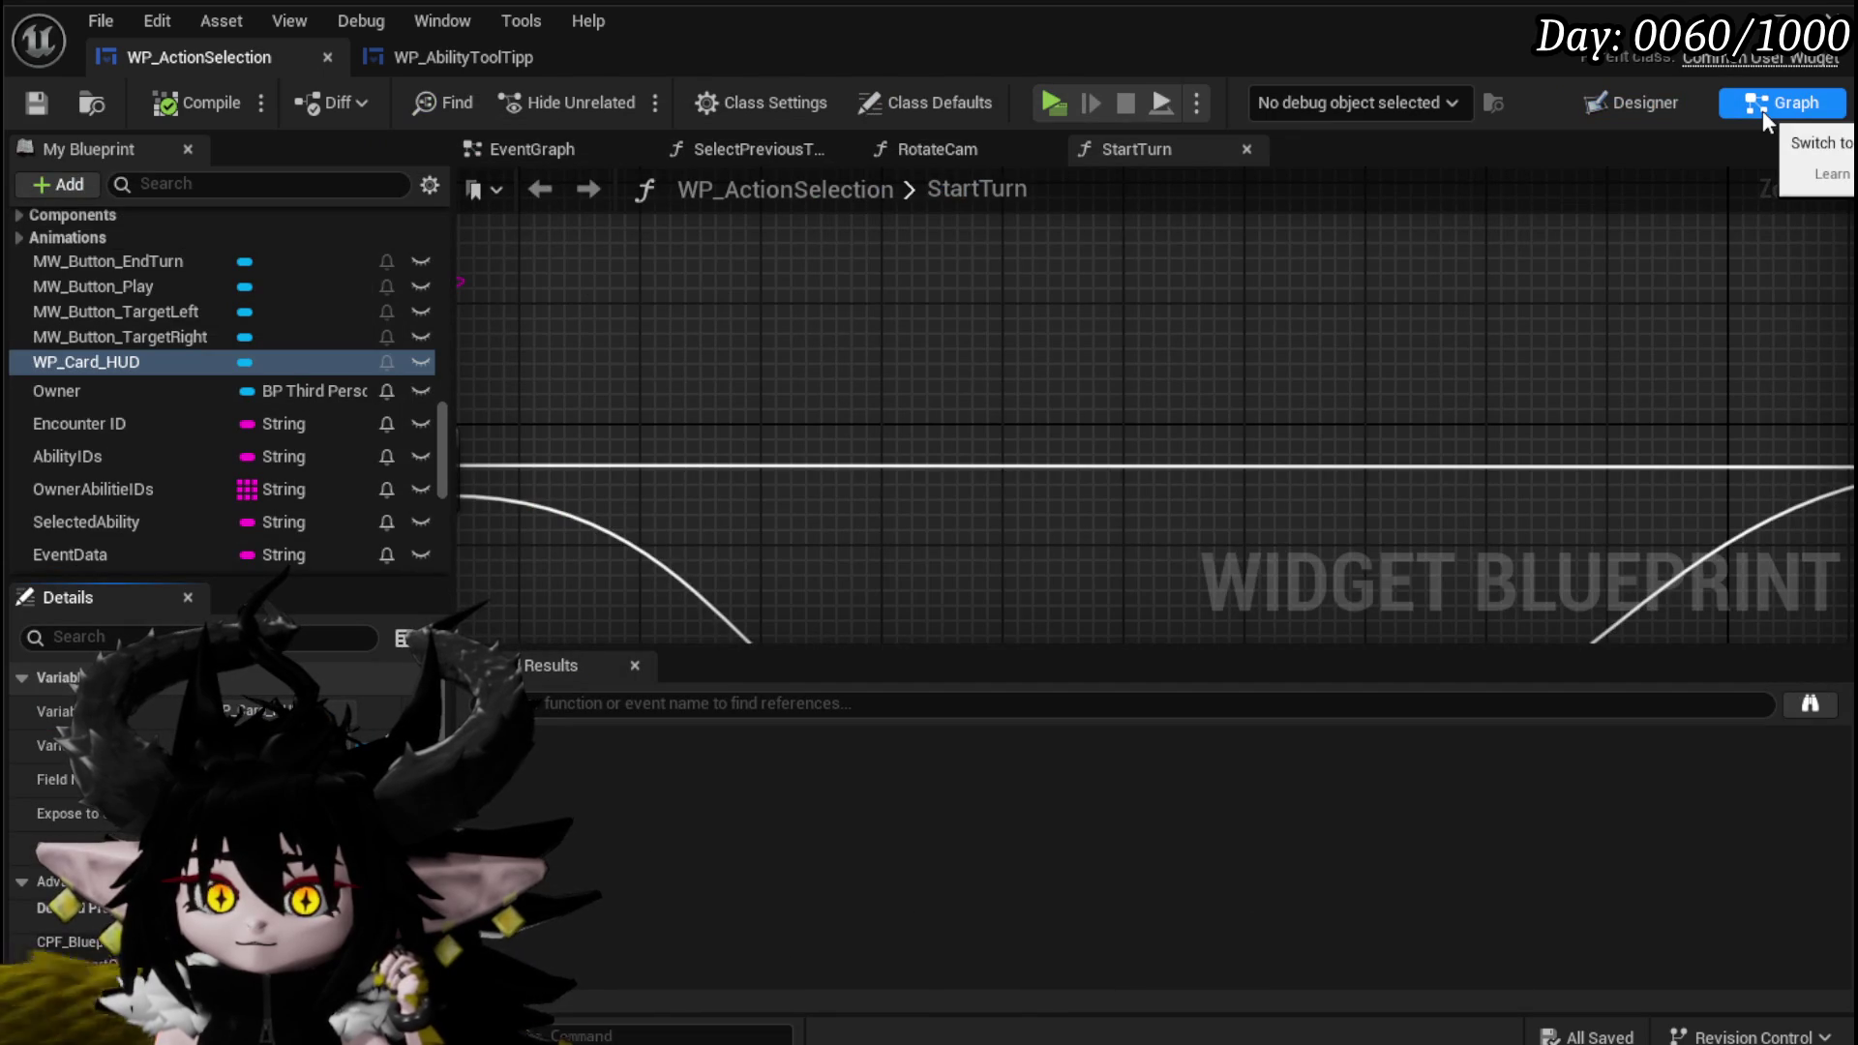
pyautogui.click(1611, 109)
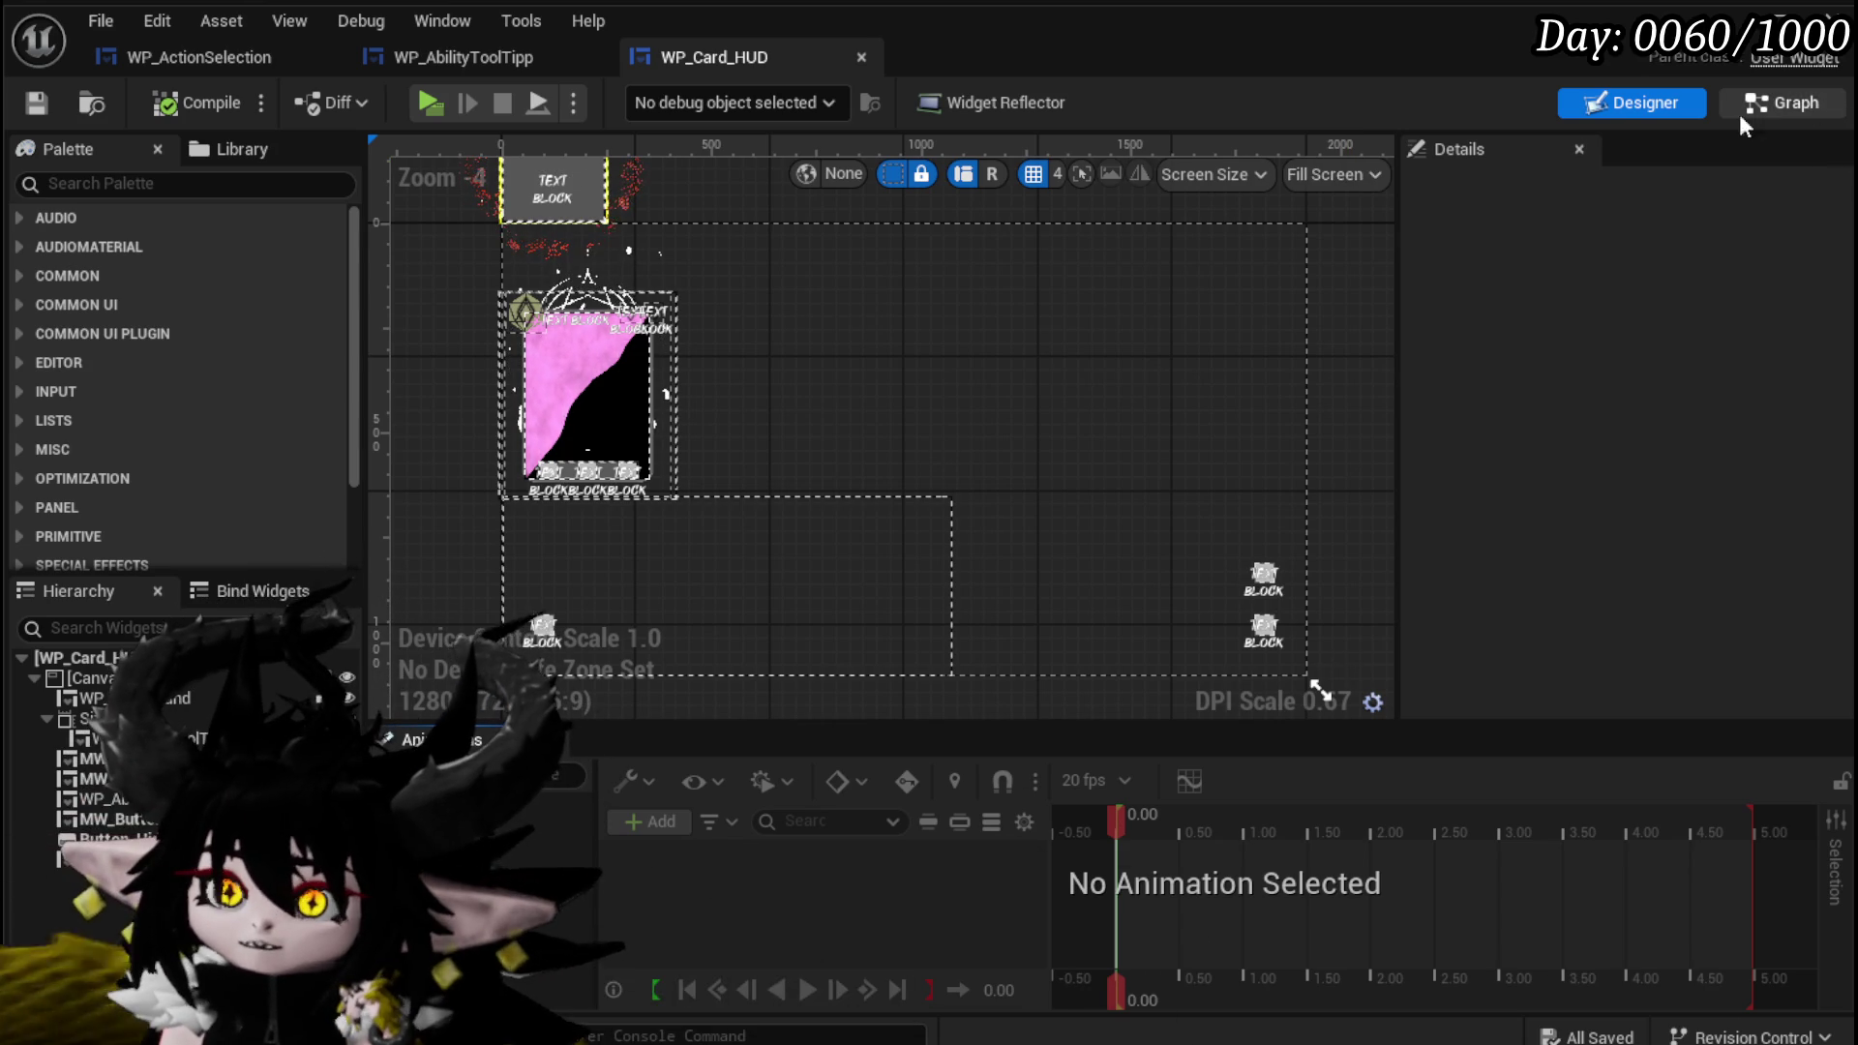
# Show WP_Card_HUD's graph, move its tab before WP_AbilityToolTipp, and open UpdateCardPreview.
pyautogui.click(1793, 105)
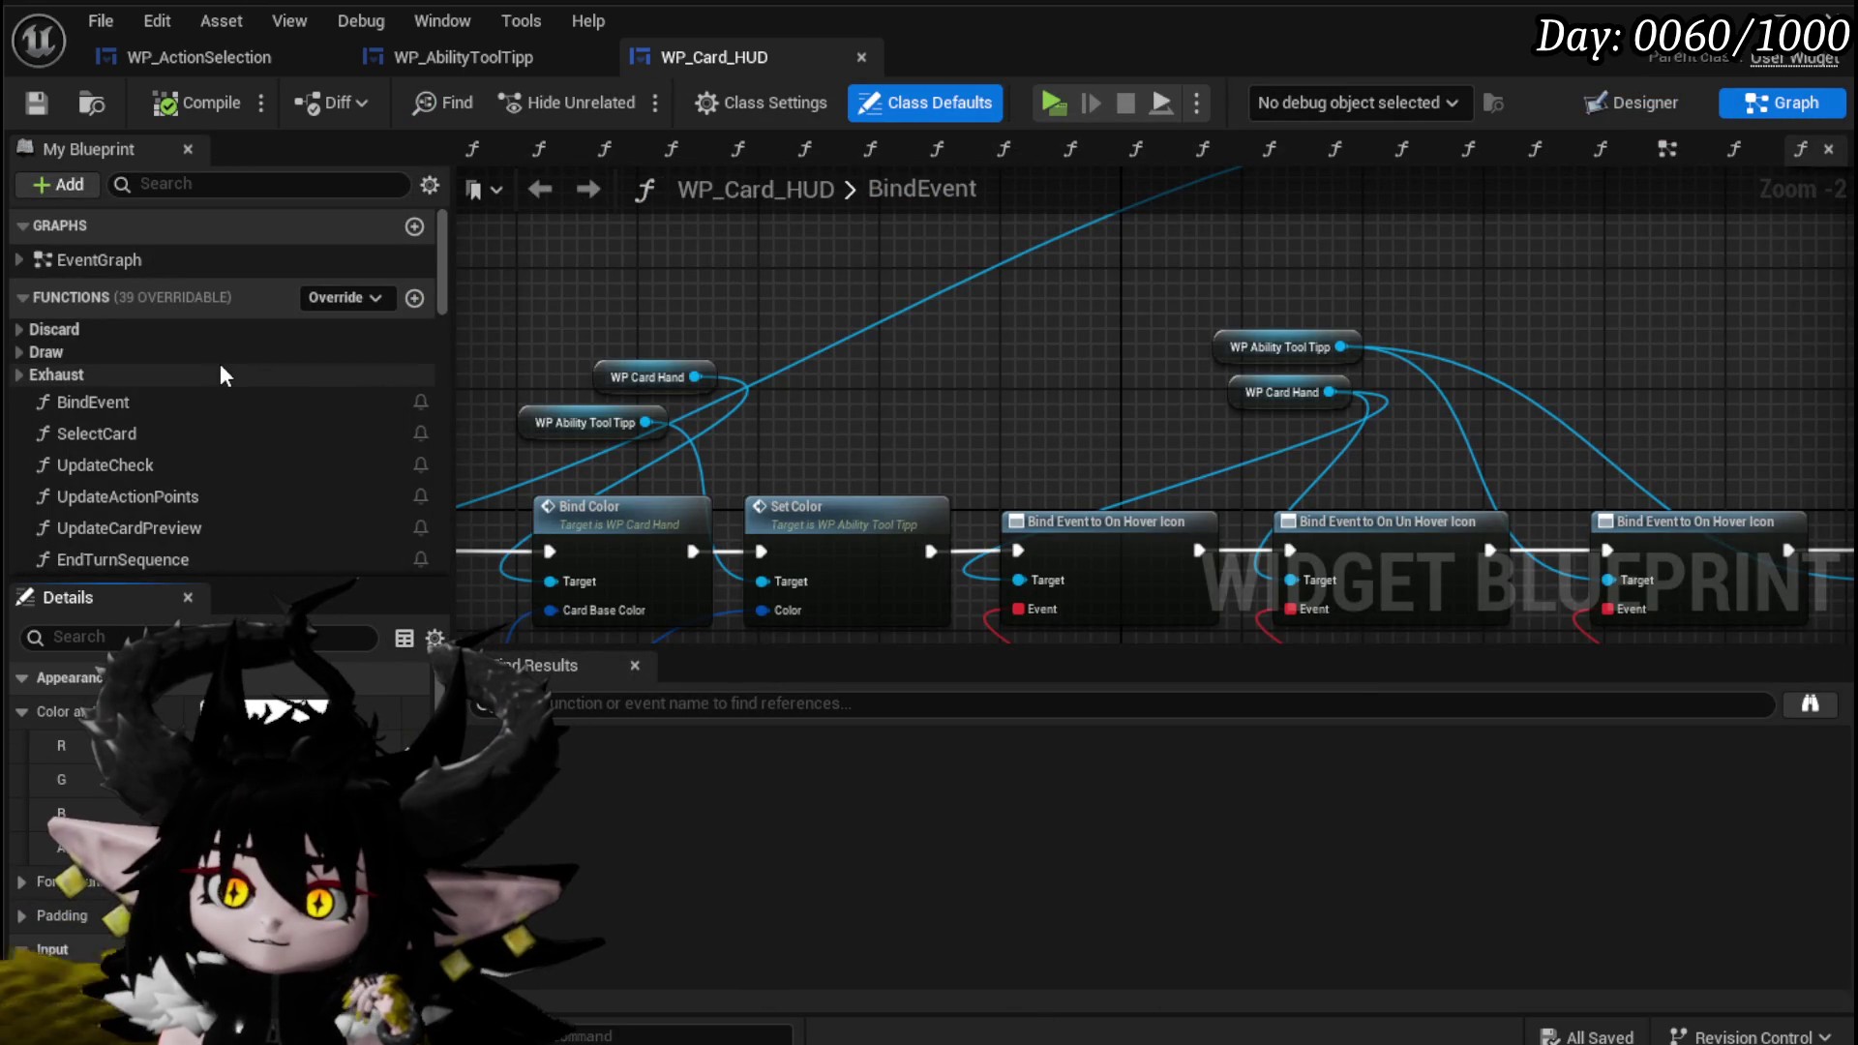
pyautogui.moveTo(715, 60); pyautogui.dragTo(502, 60)
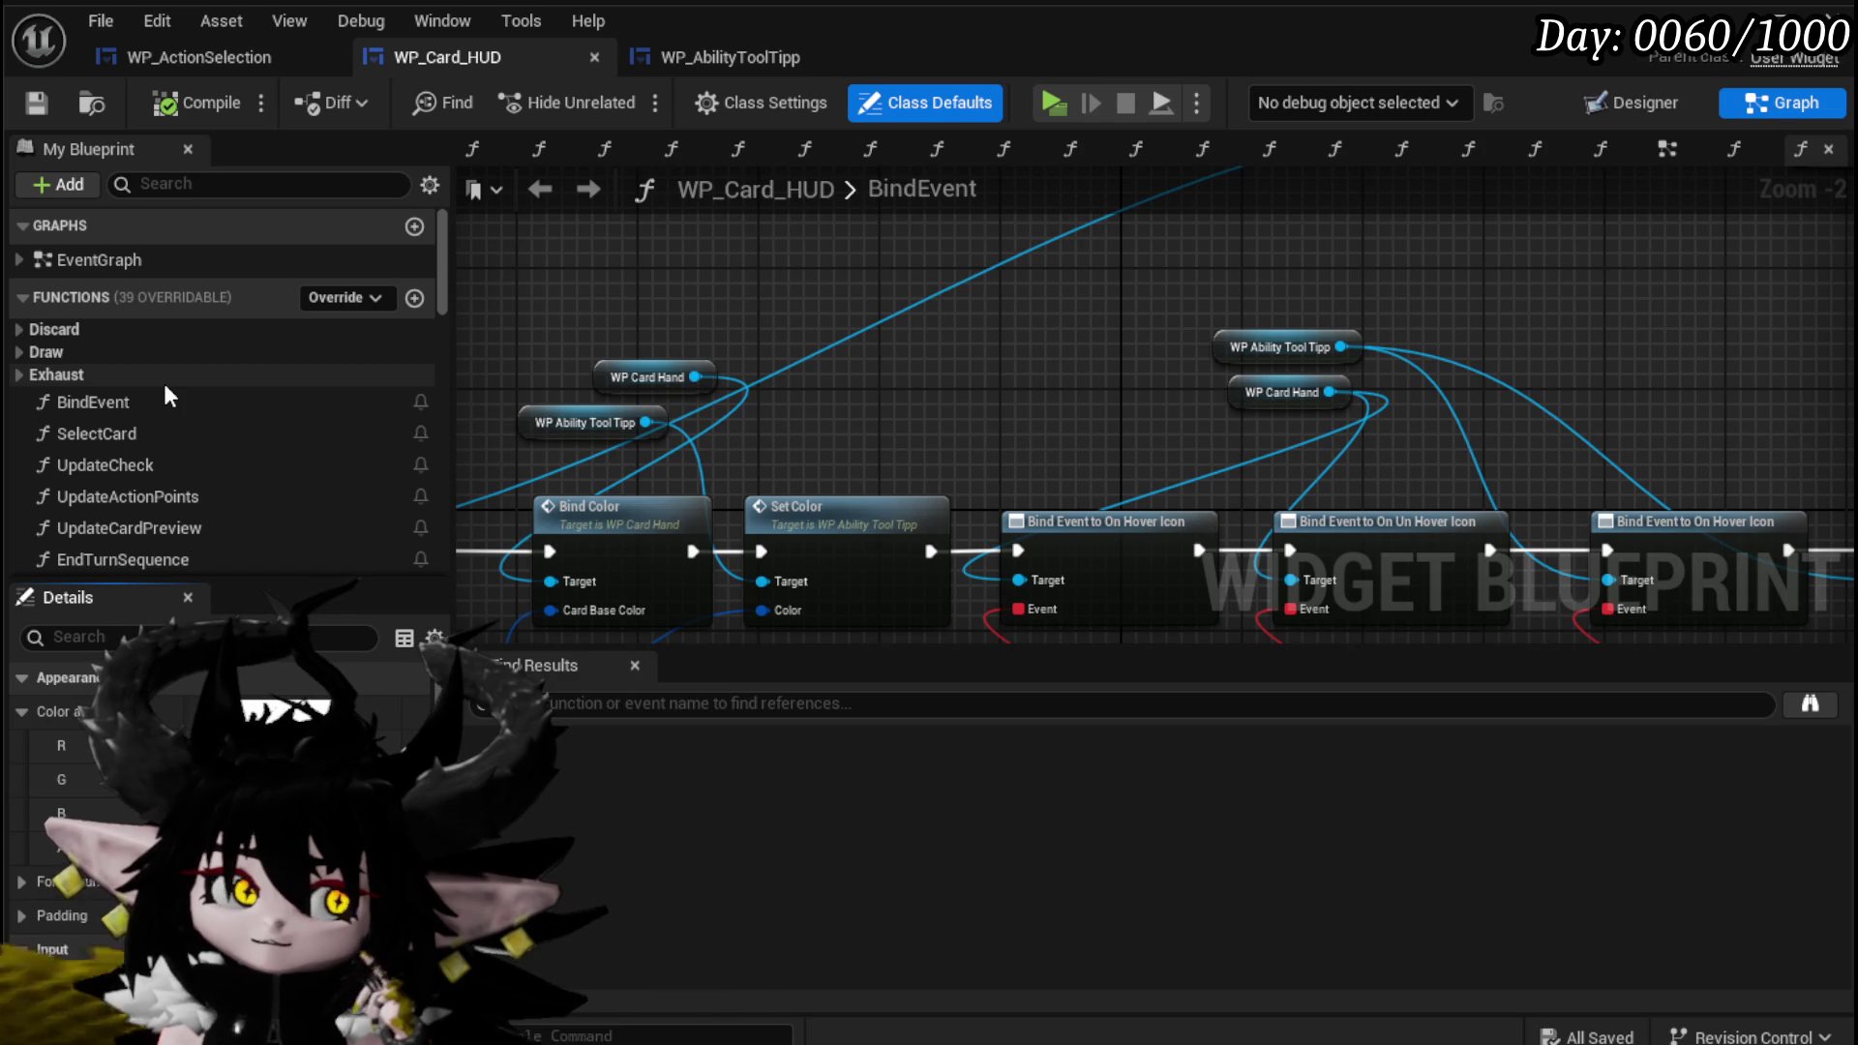
pyautogui.scroll(-2, 165, 388)
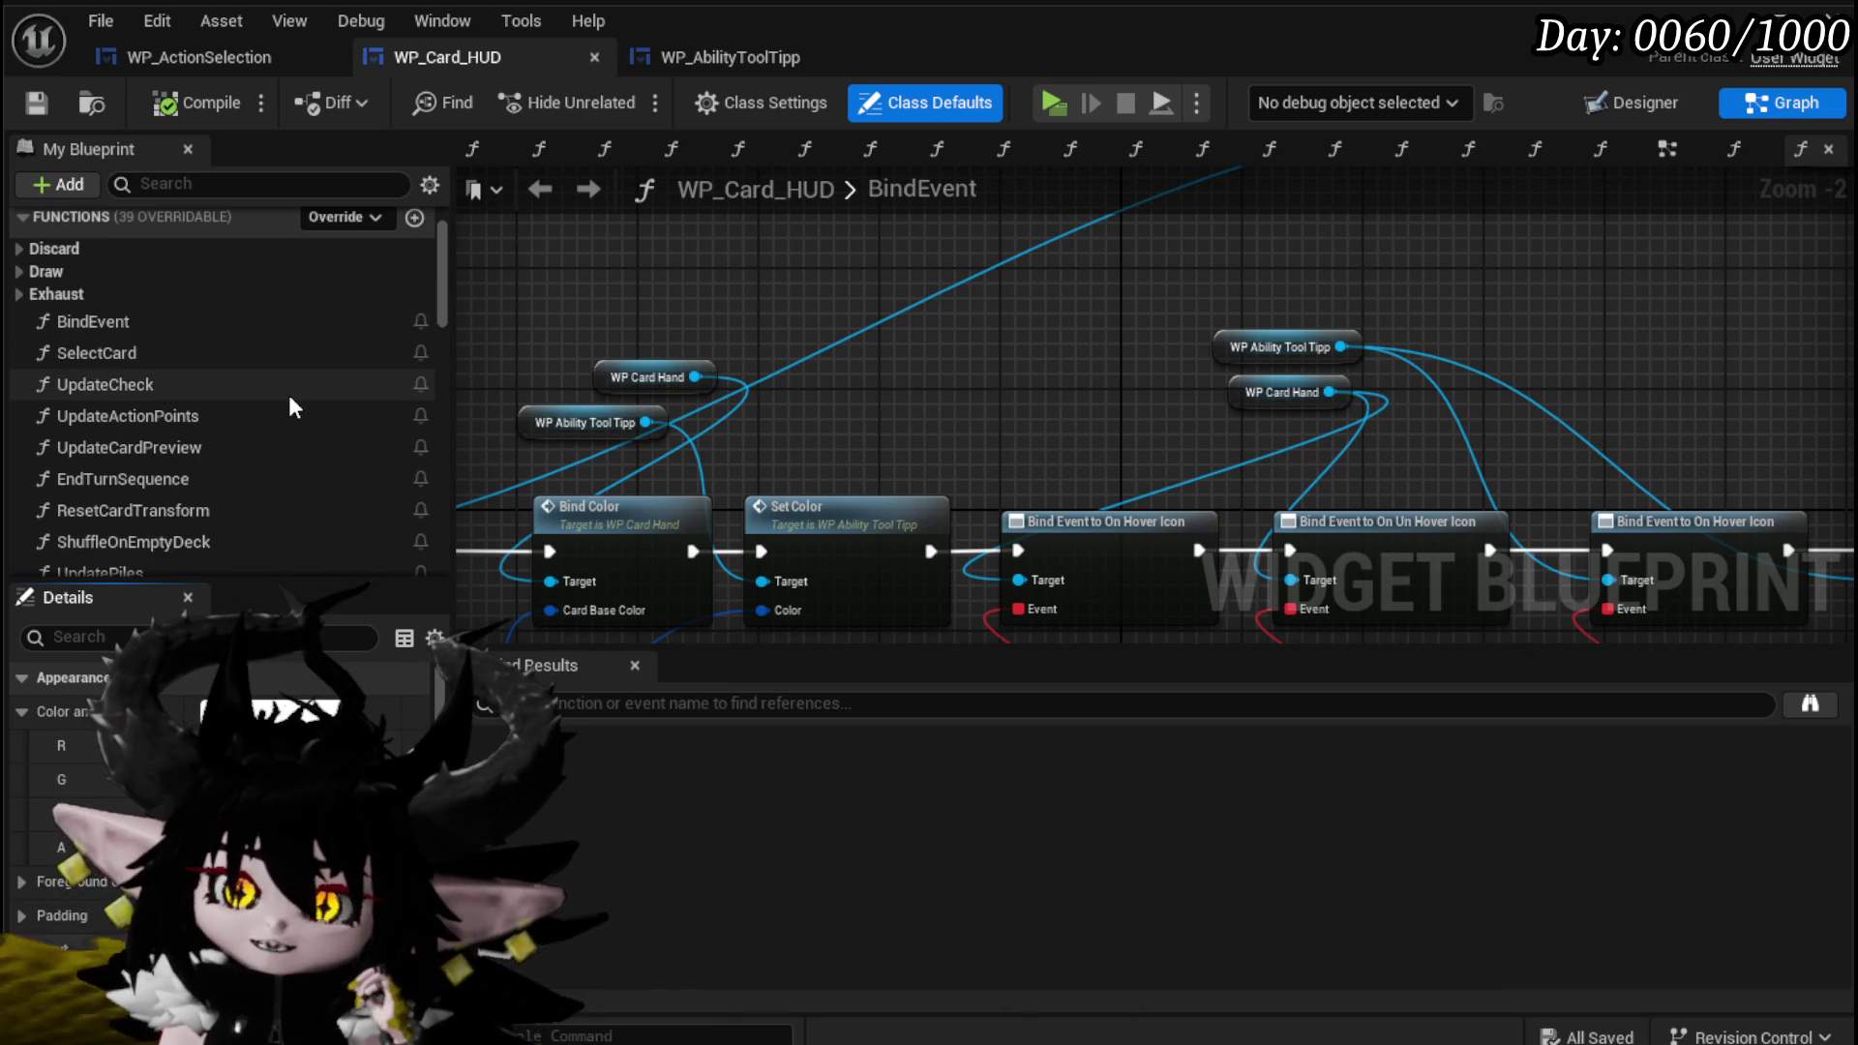
pyautogui.scroll(-1, 294, 407)
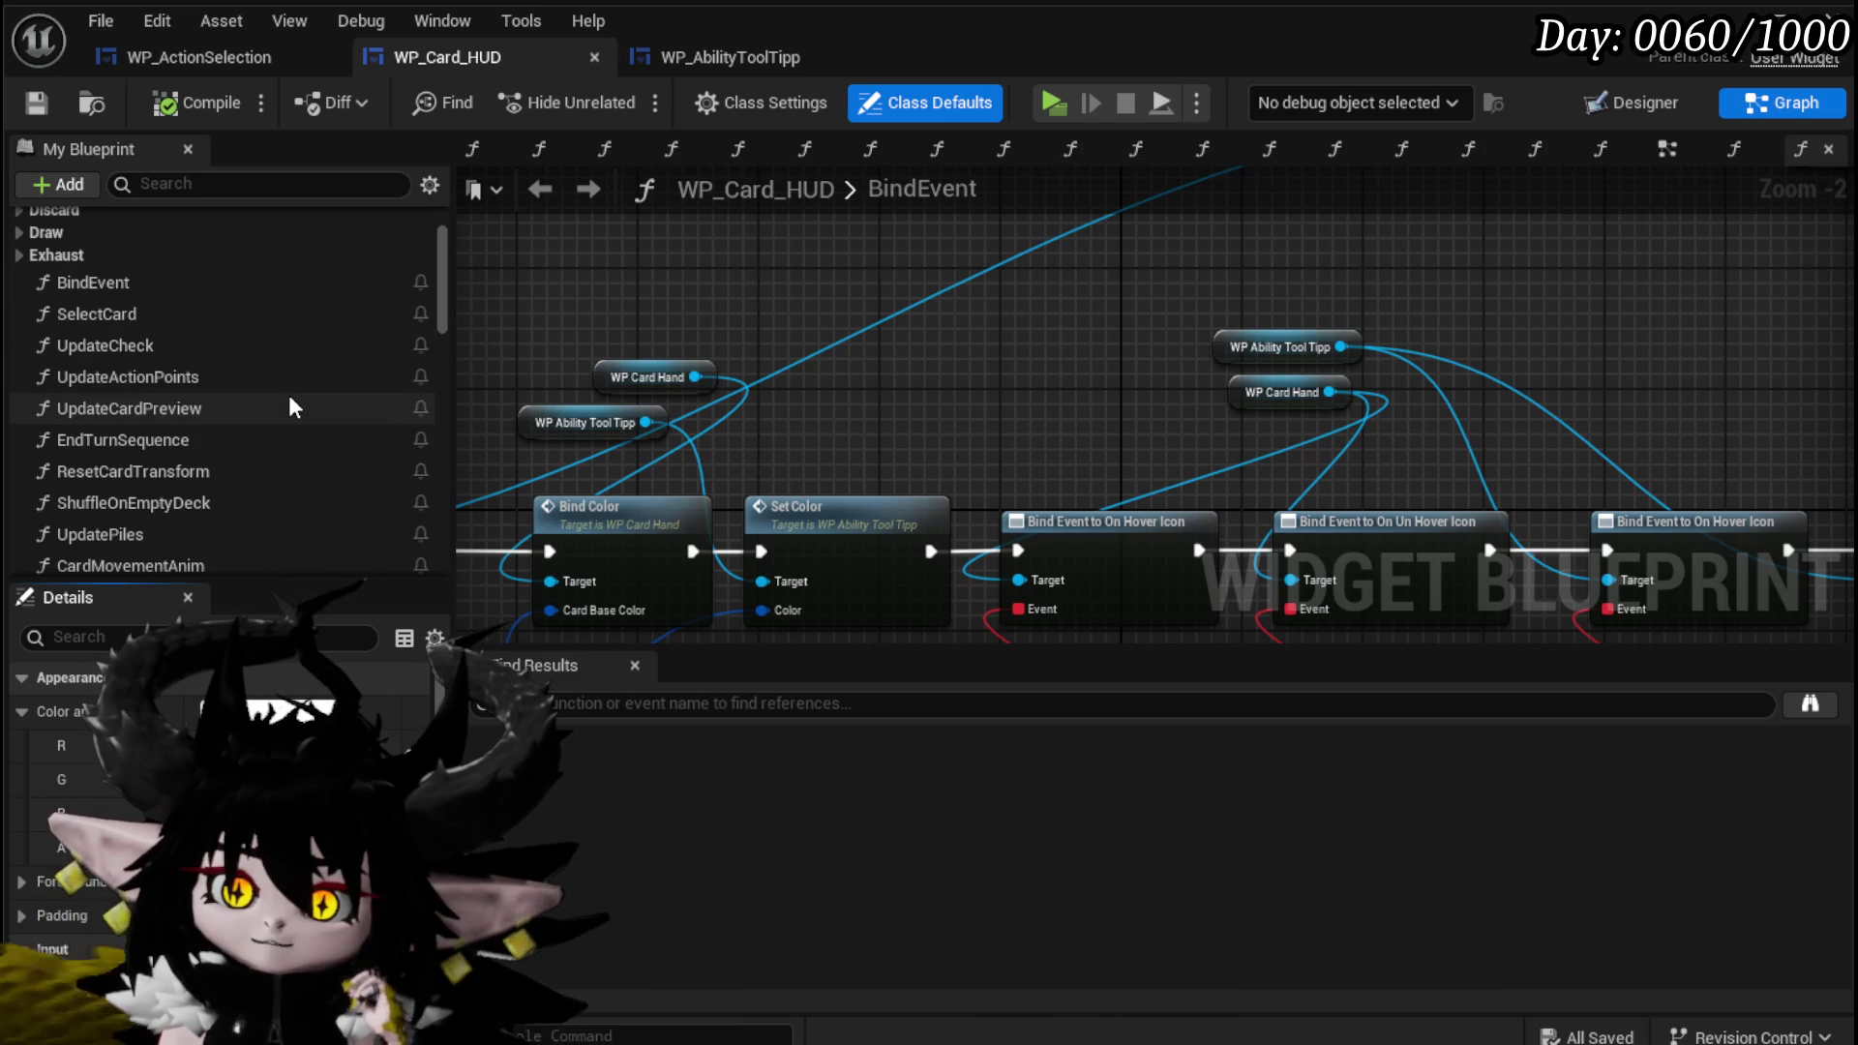
pyautogui.scroll(-3, 289, 398)
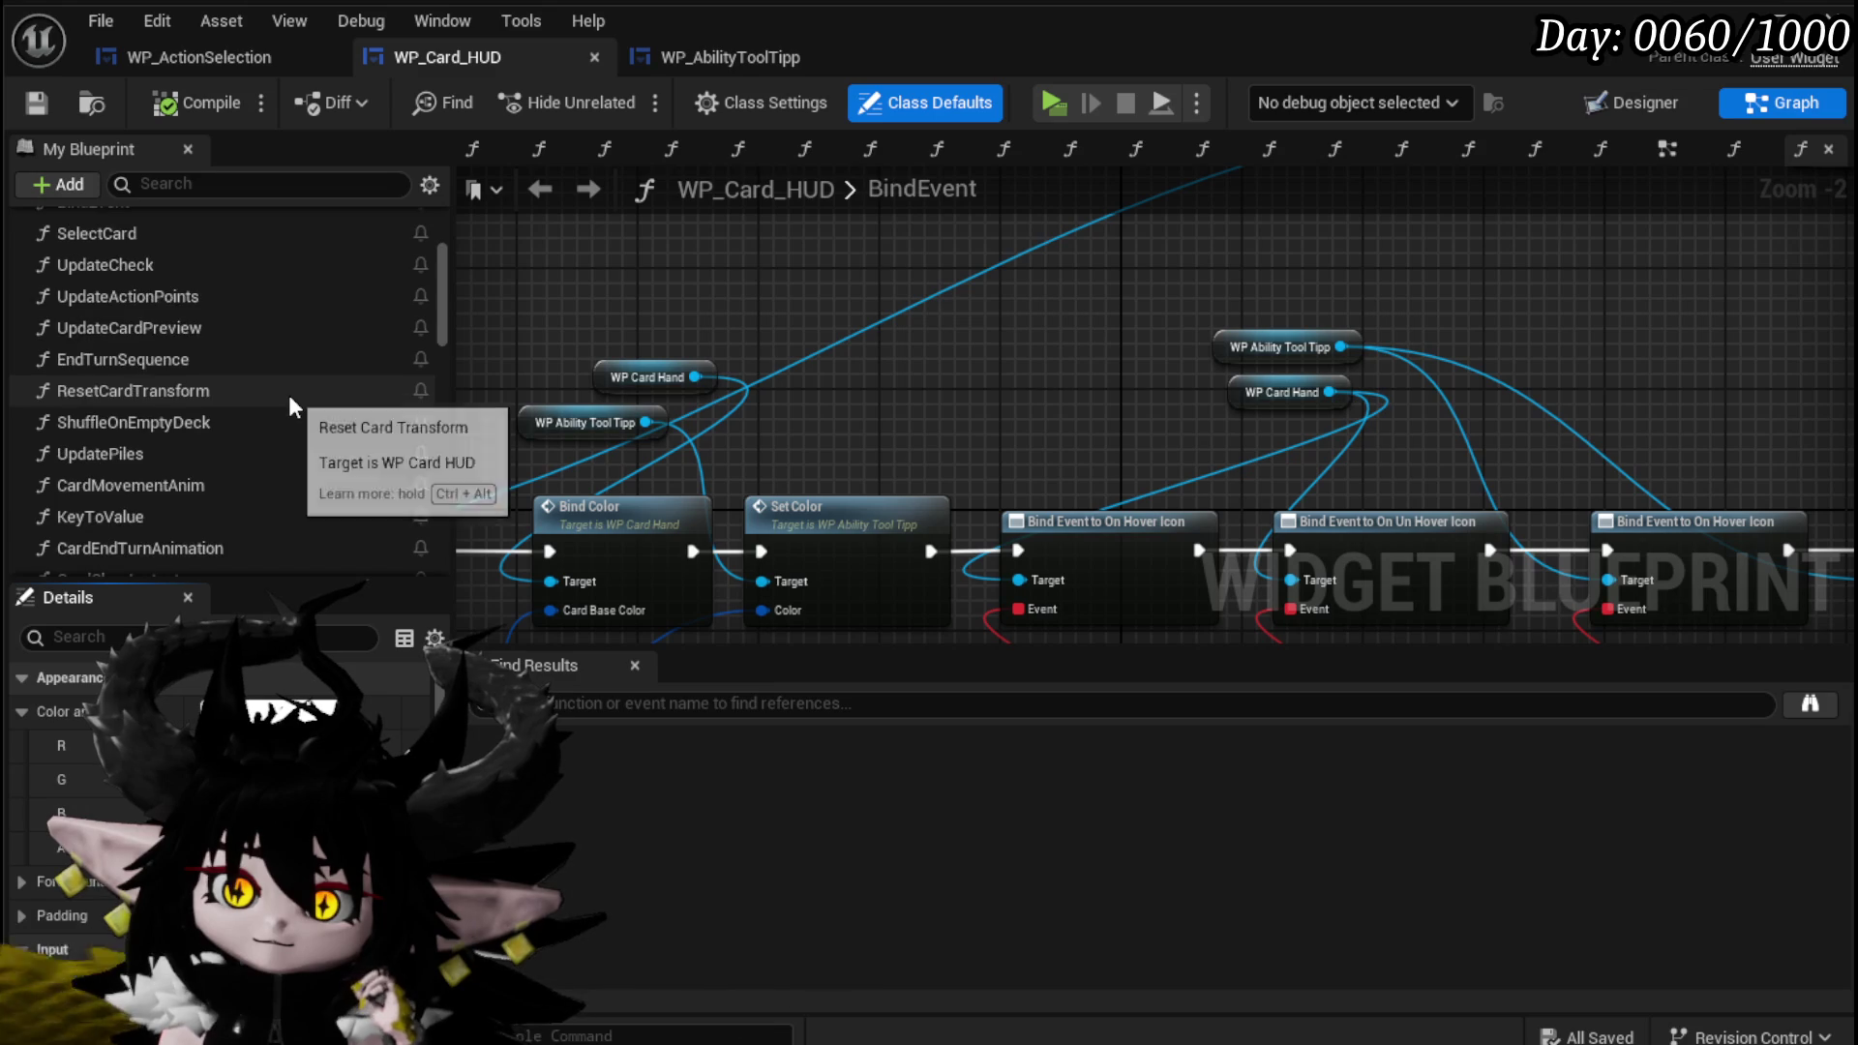
pyautogui.scroll(-3, 290, 405)
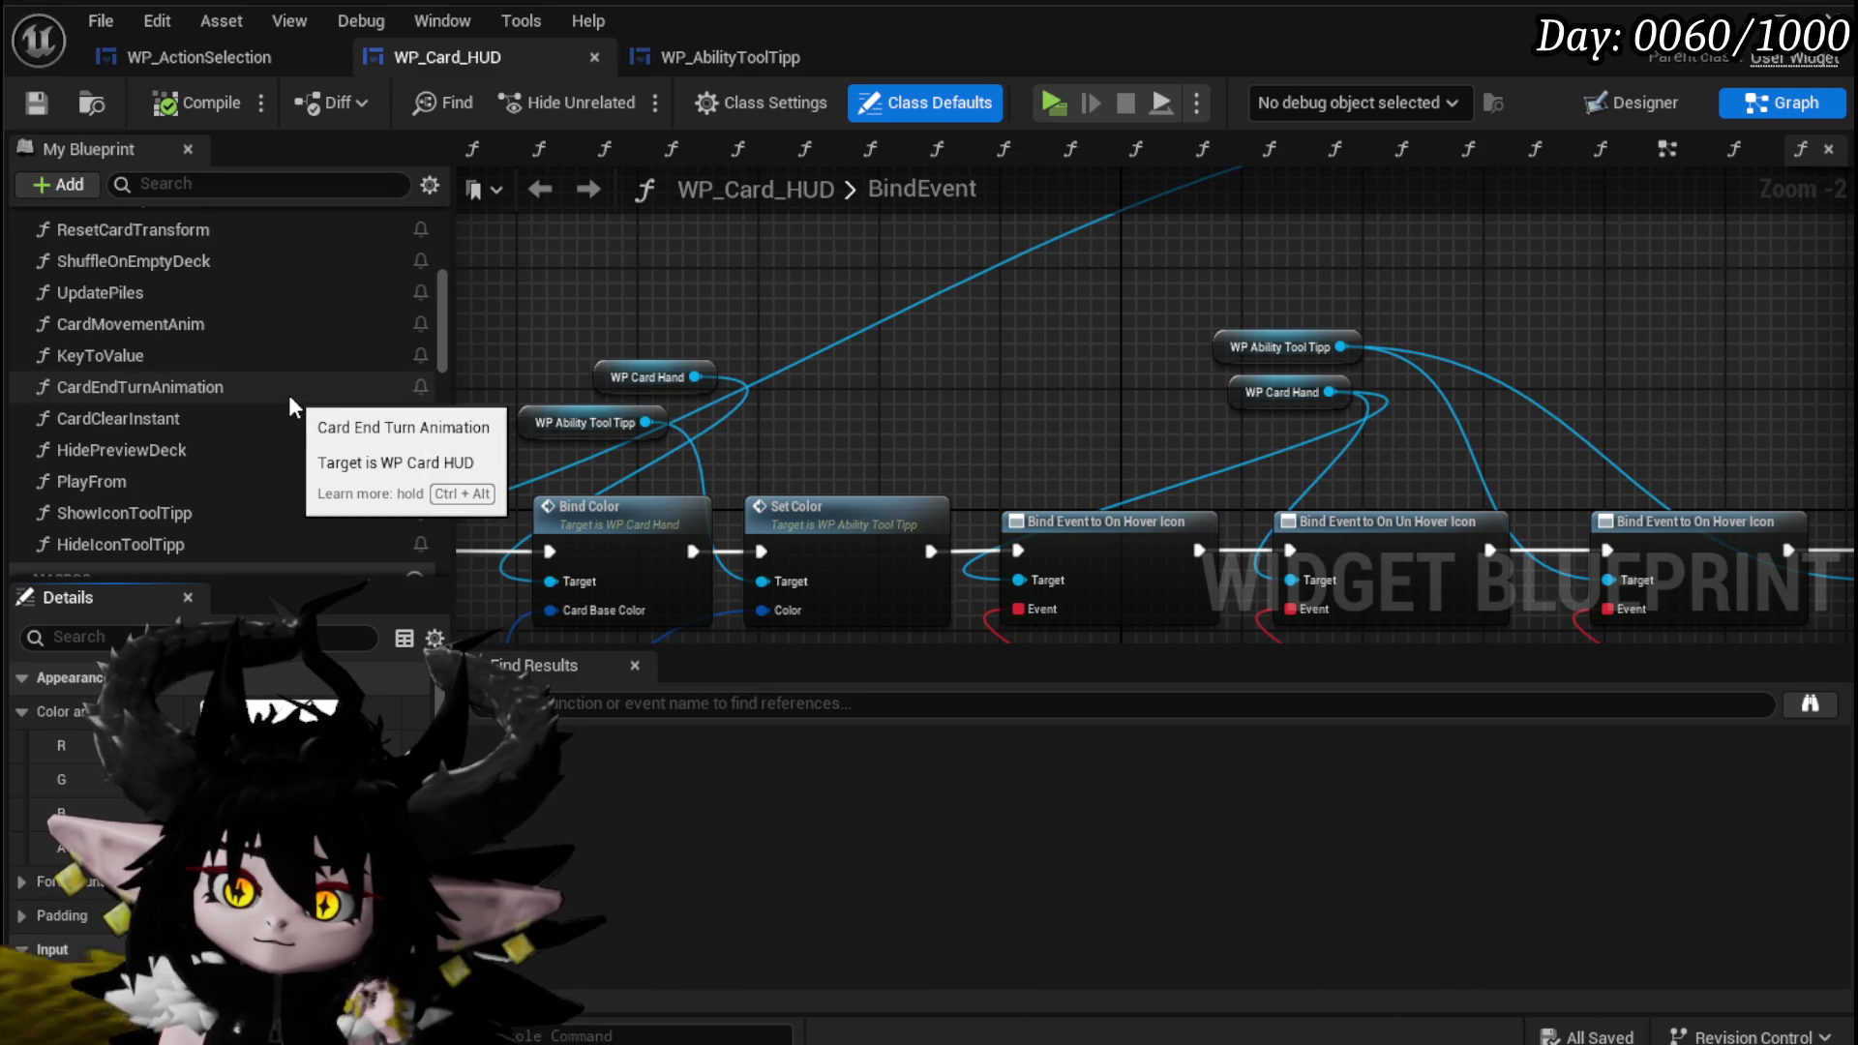
pyautogui.scroll(3, 288, 395)
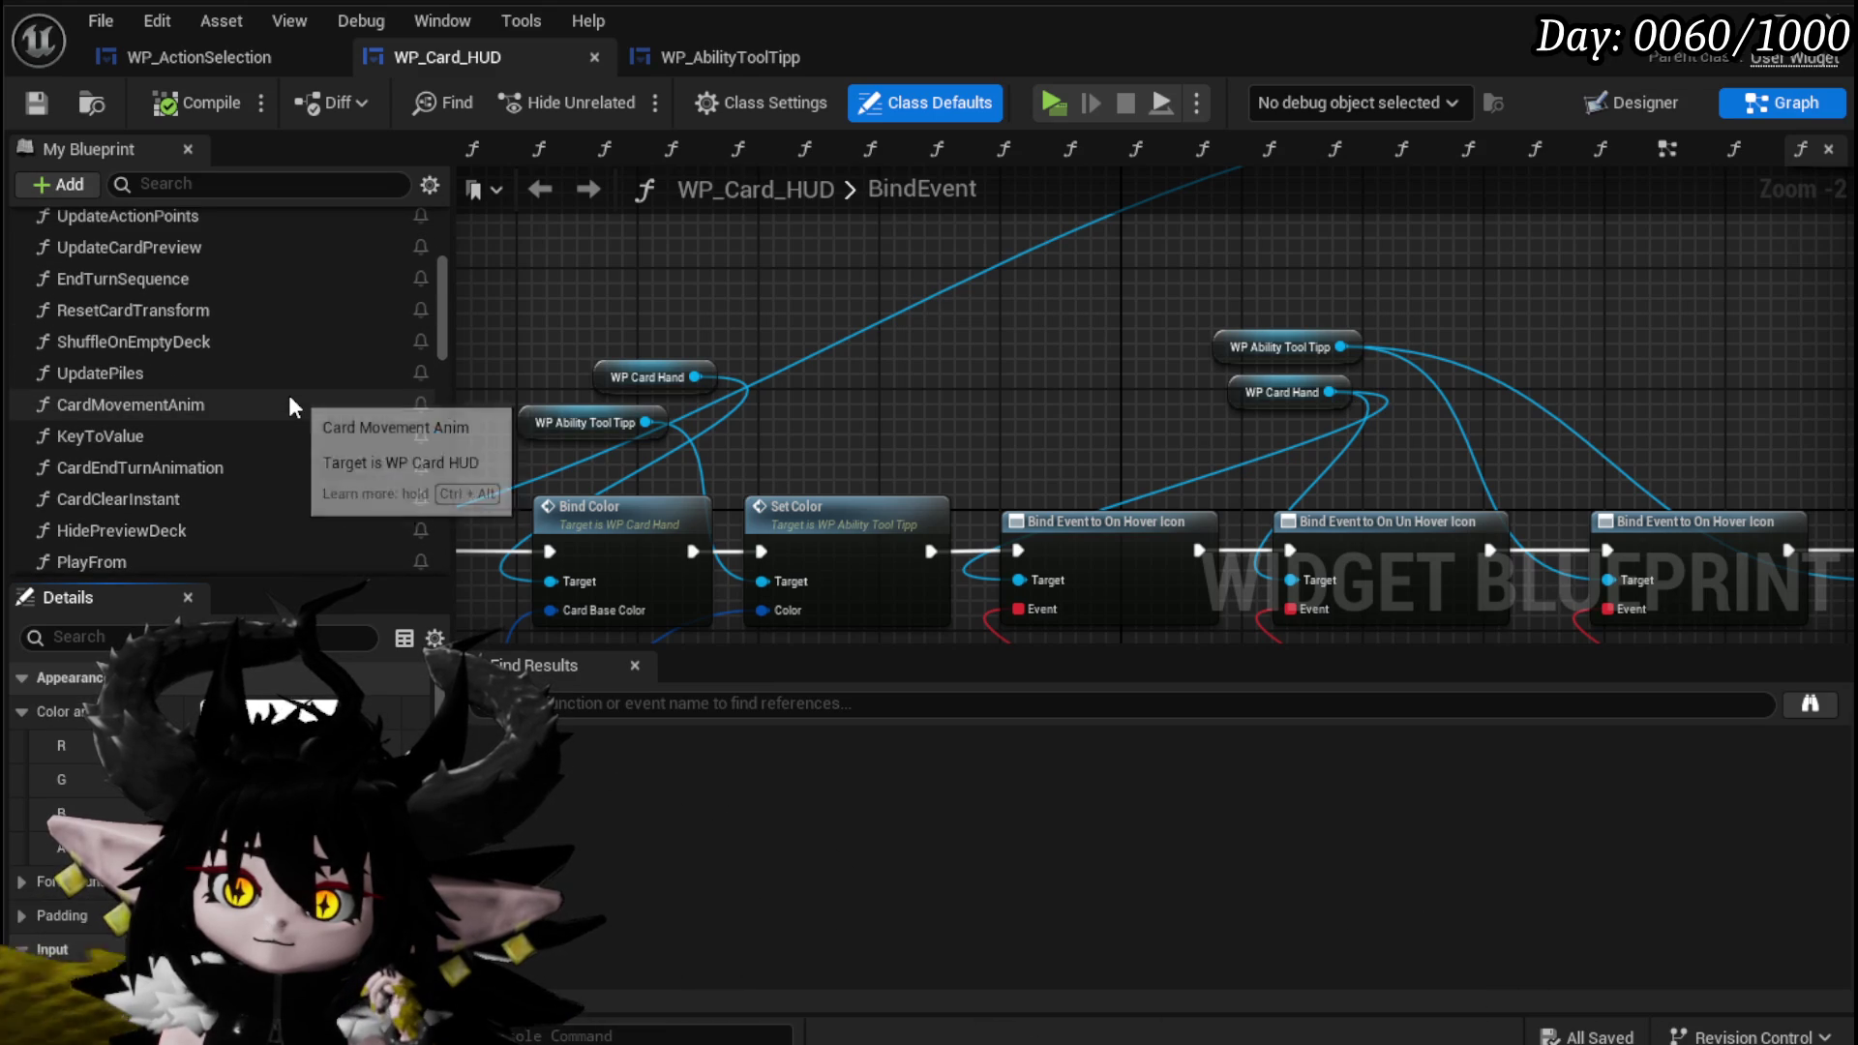
pyautogui.scroll(1, 290, 398)
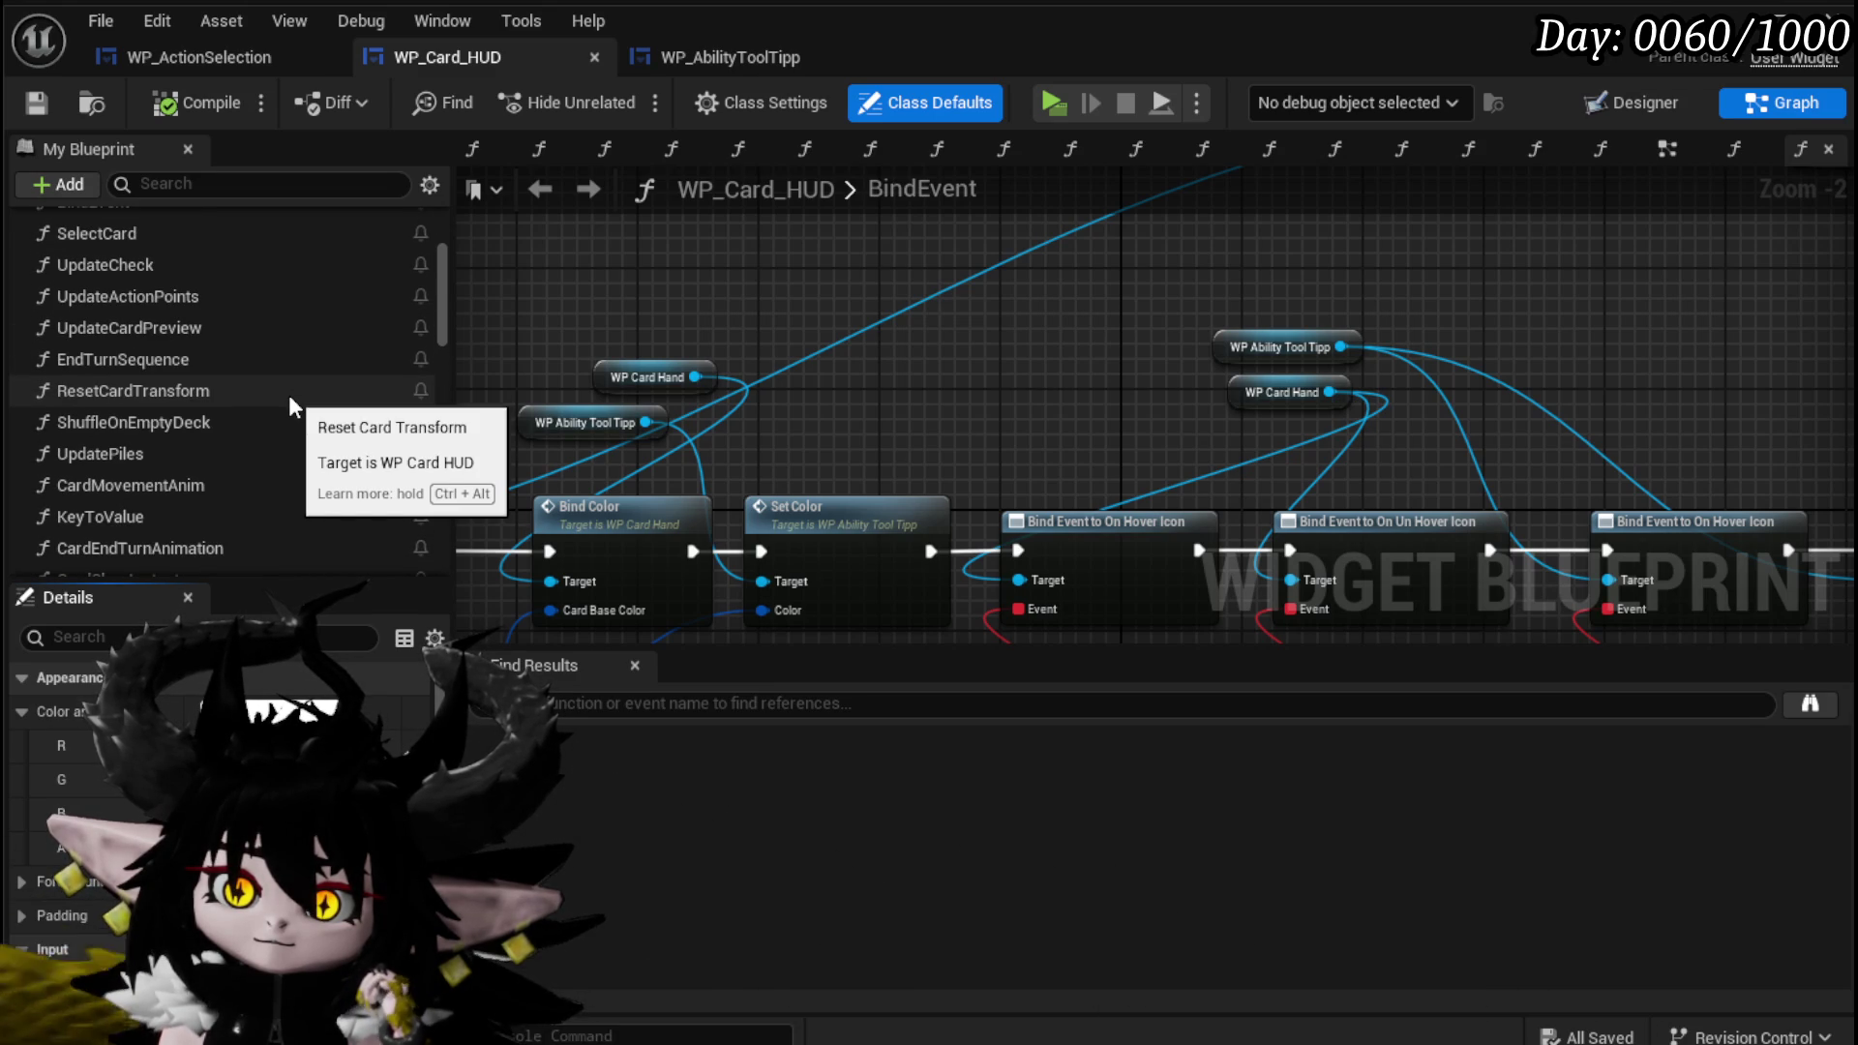
pyautogui.scroll(1, 288, 395)
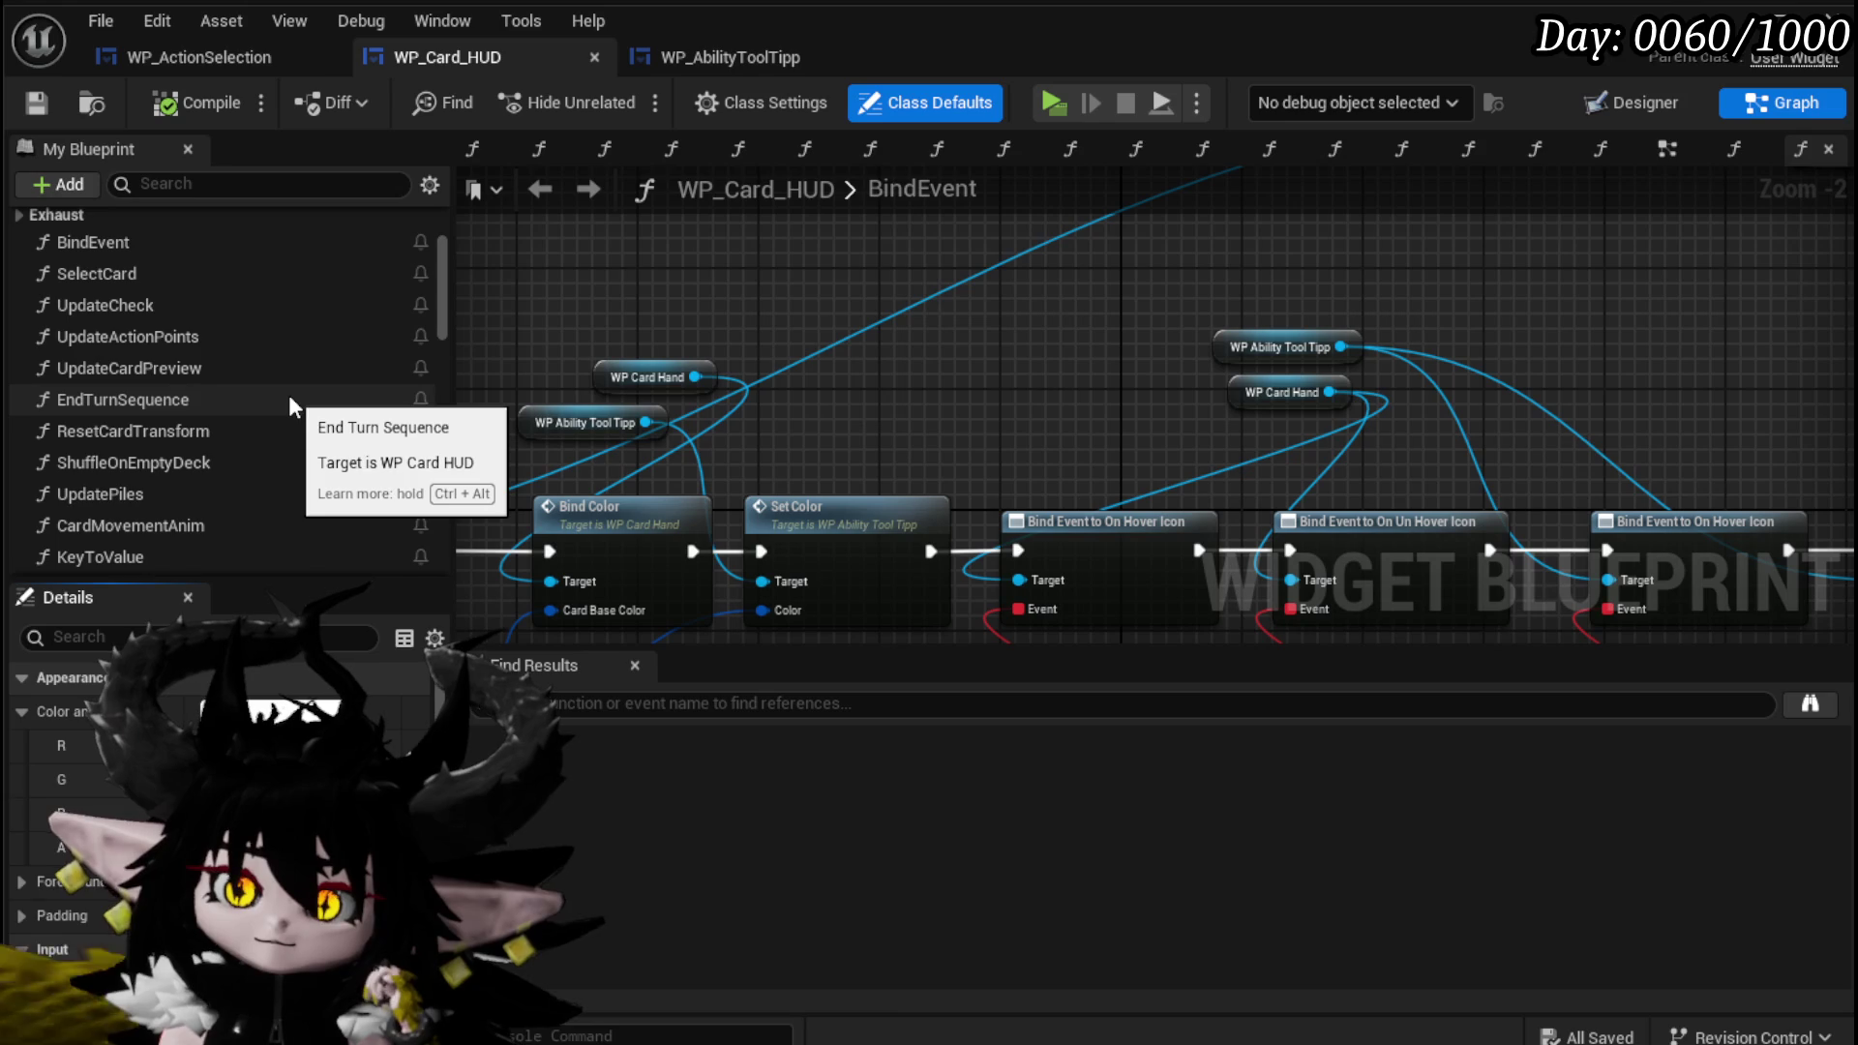
pyautogui.doubleClick(259, 373)
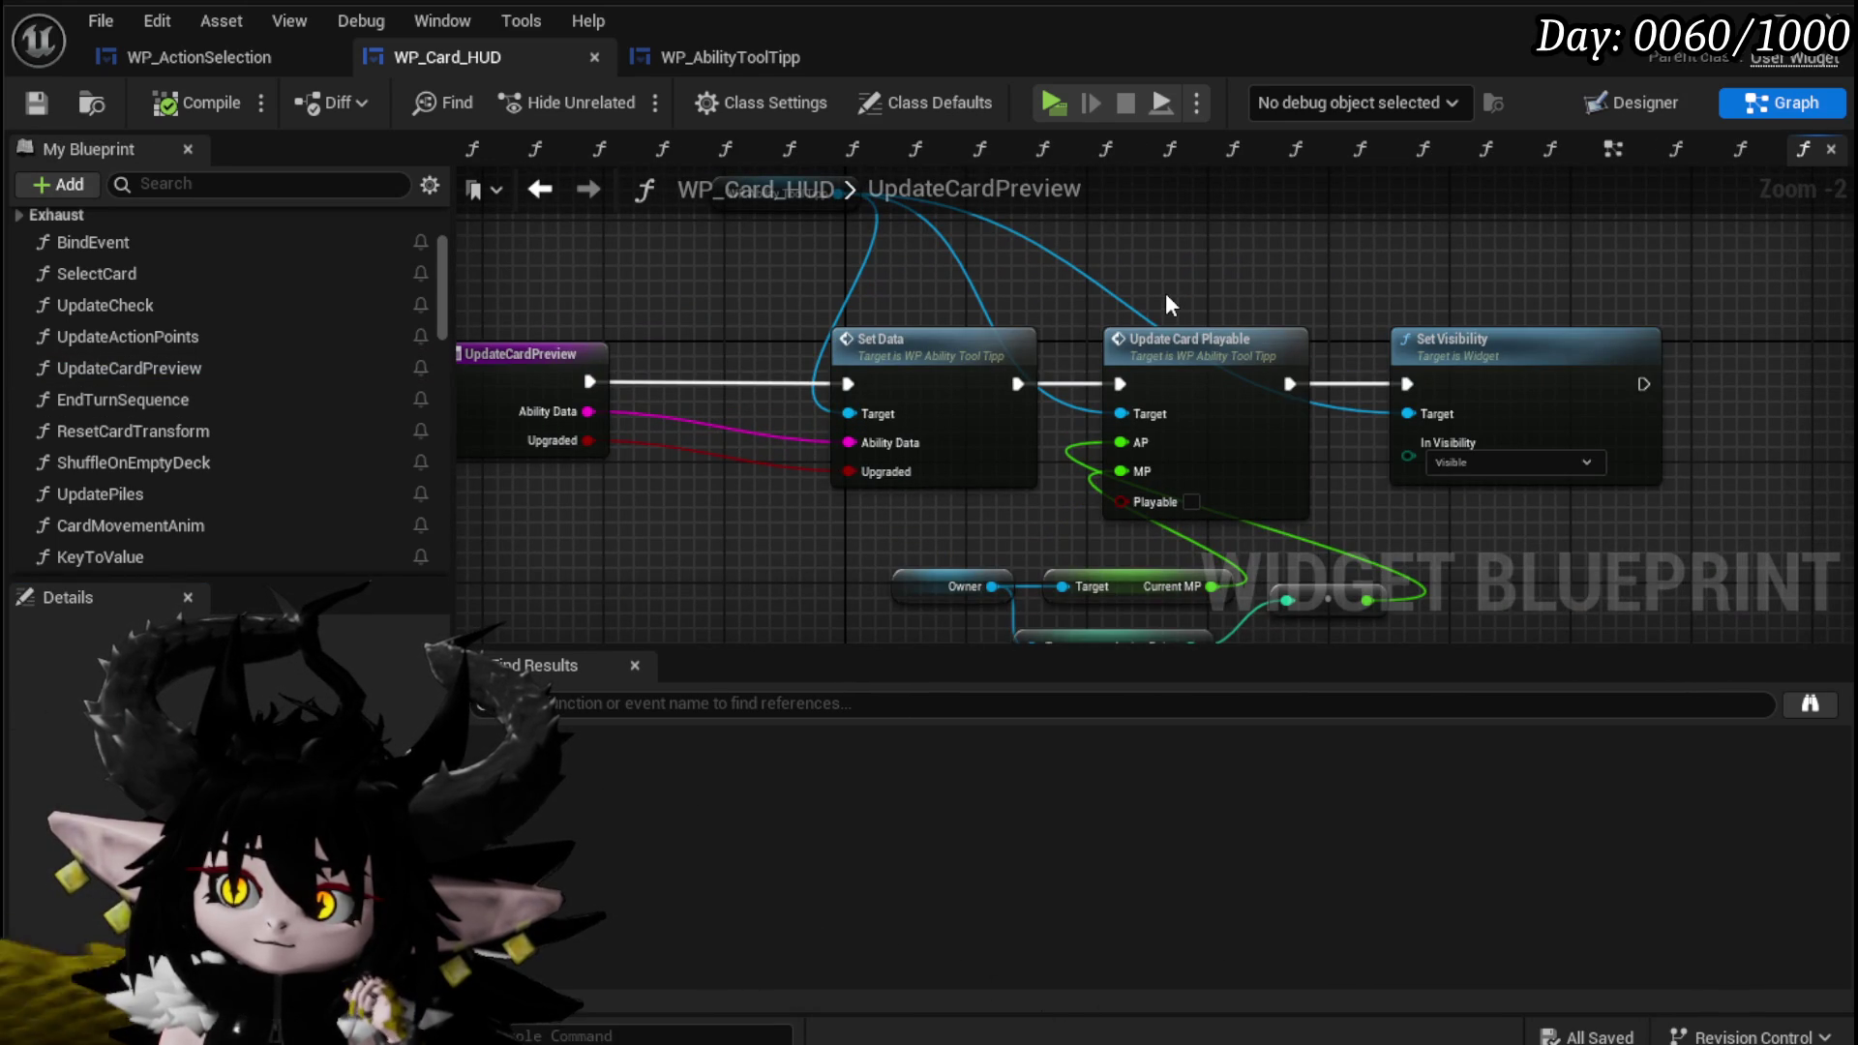
pyautogui.click(1268, 421)
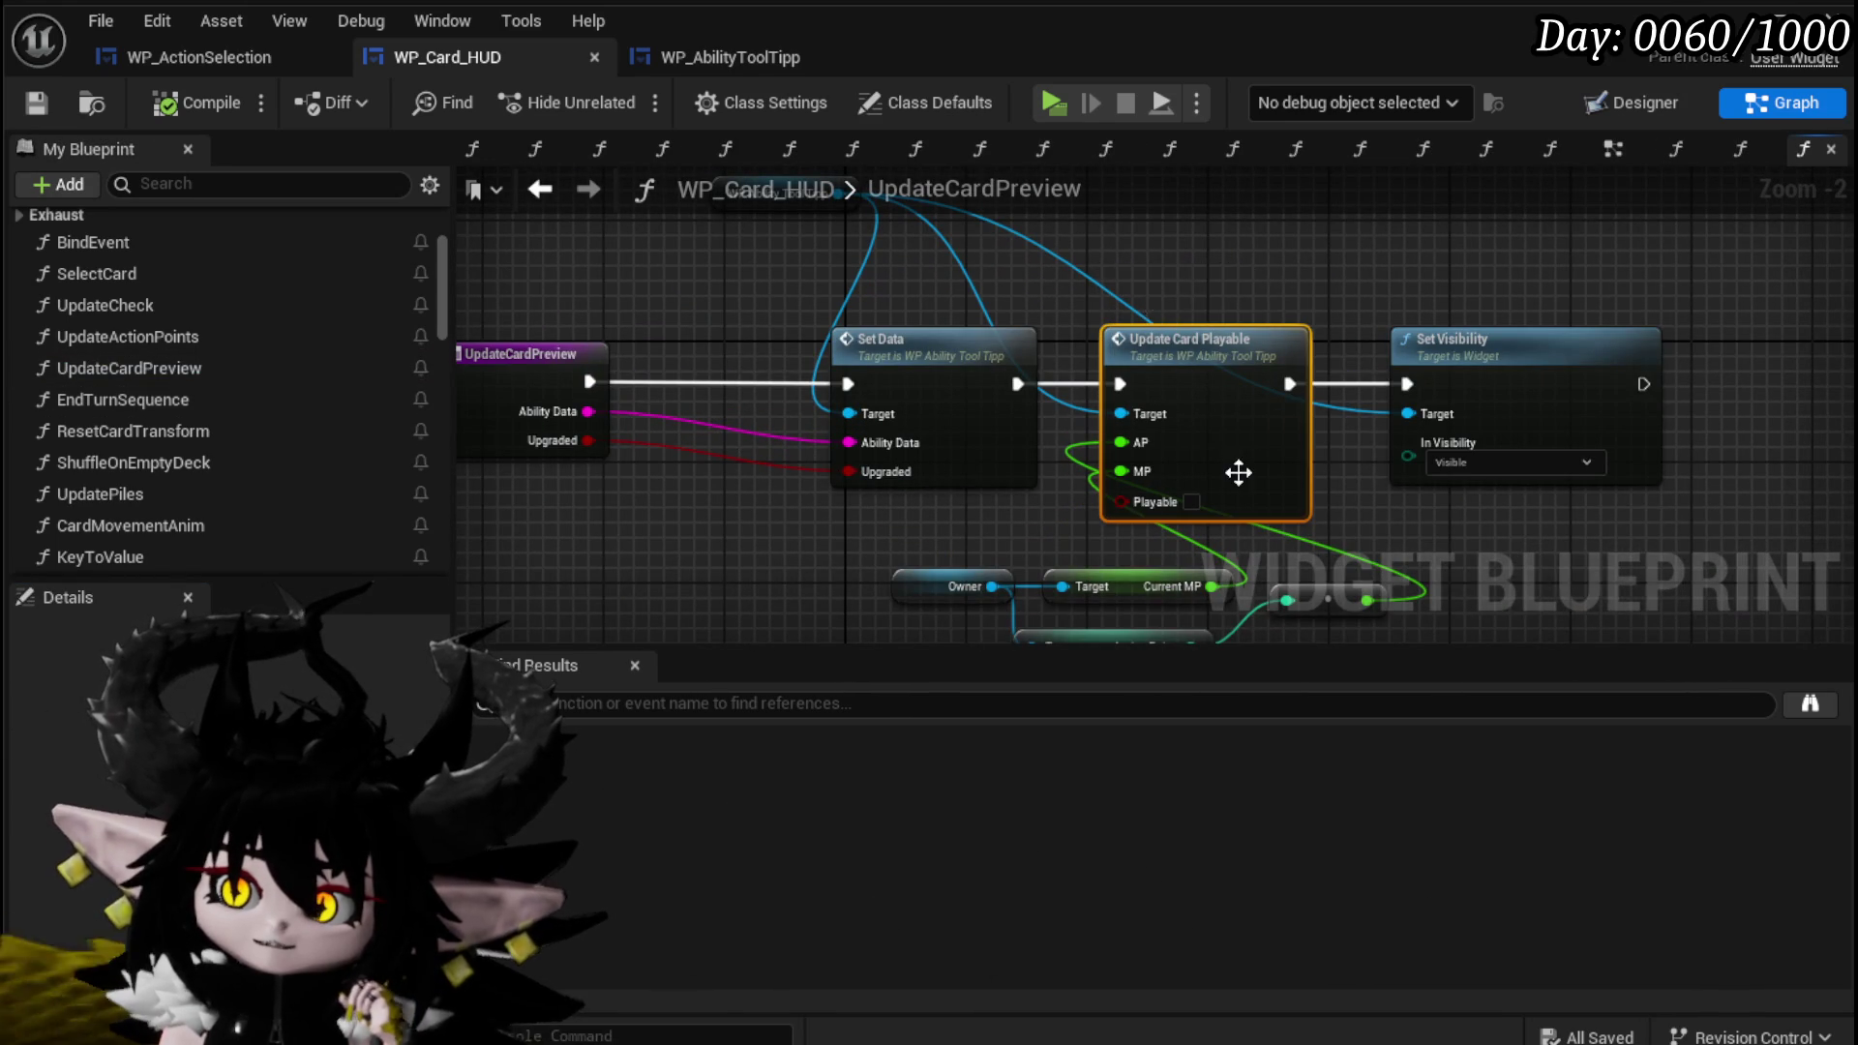
pyautogui.moveTo(1239, 472); pyautogui.dragTo(1189, 335)
pyautogui.click(1248, 460)
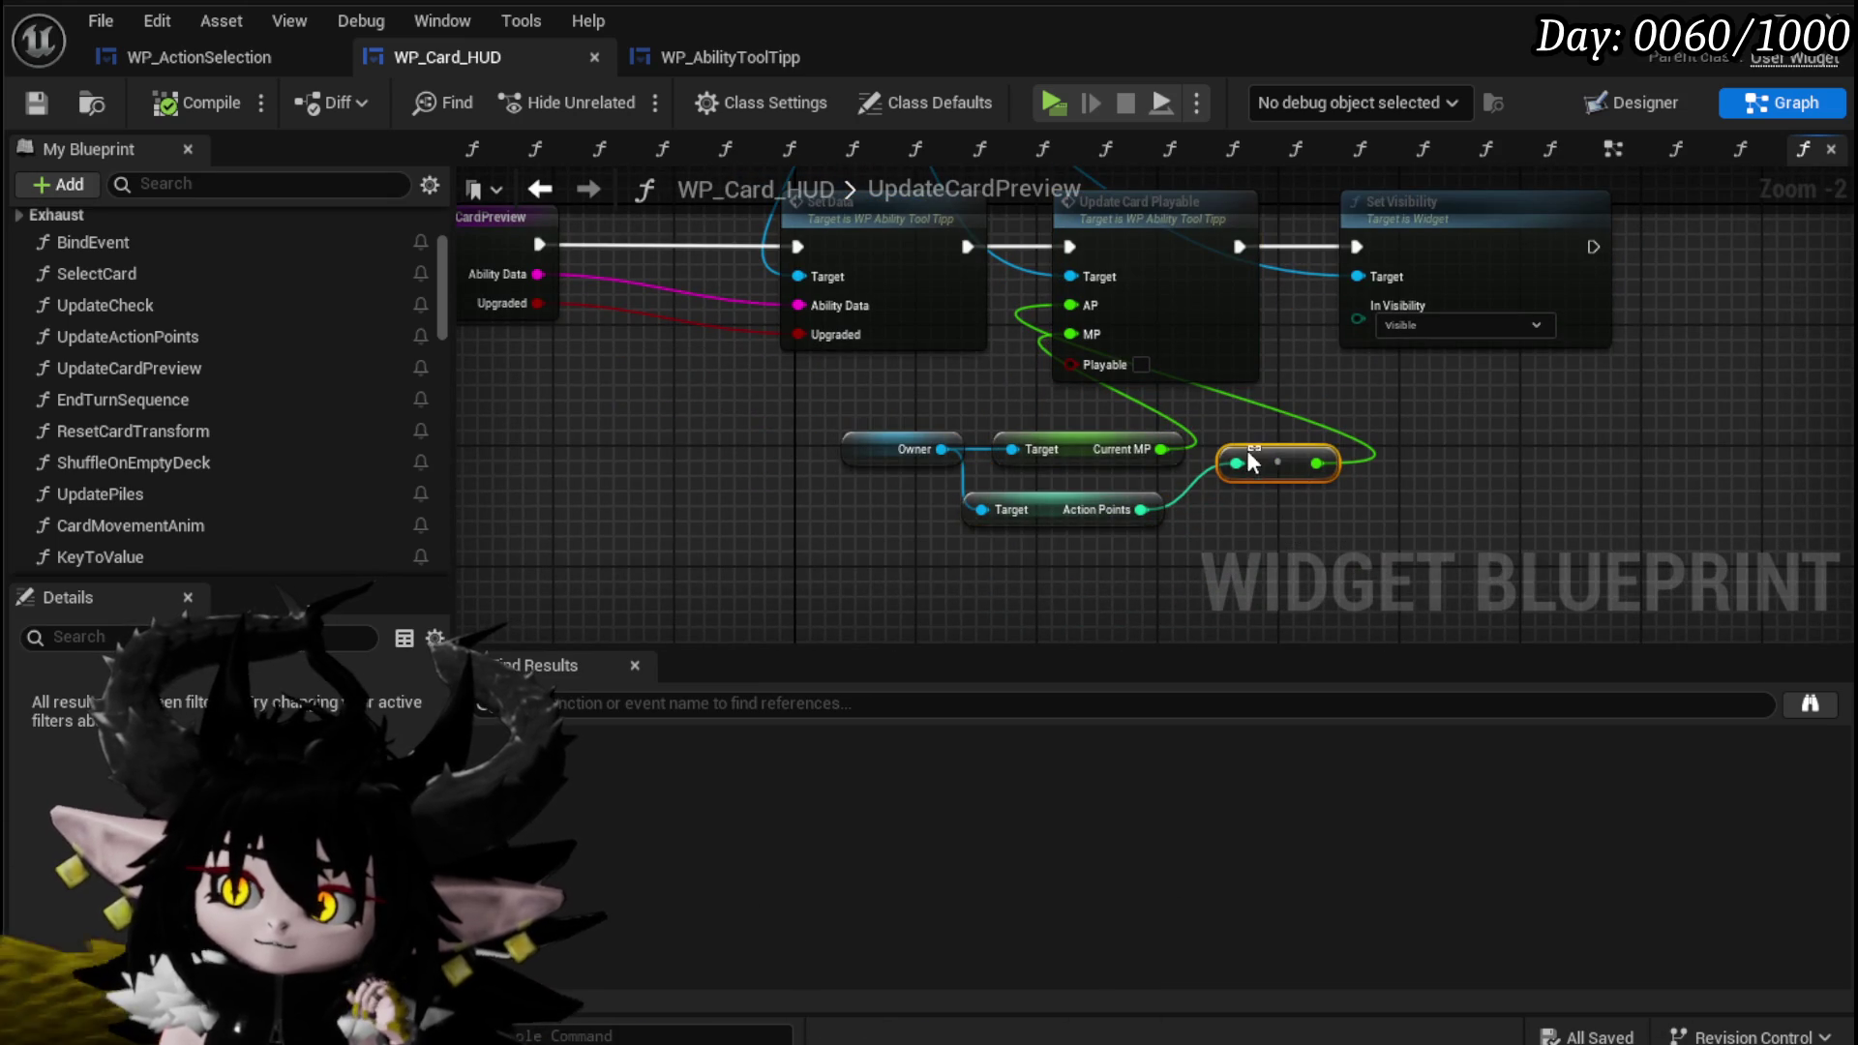
pyautogui.moveTo(794, 555); pyautogui.dragTo(1240, 466)
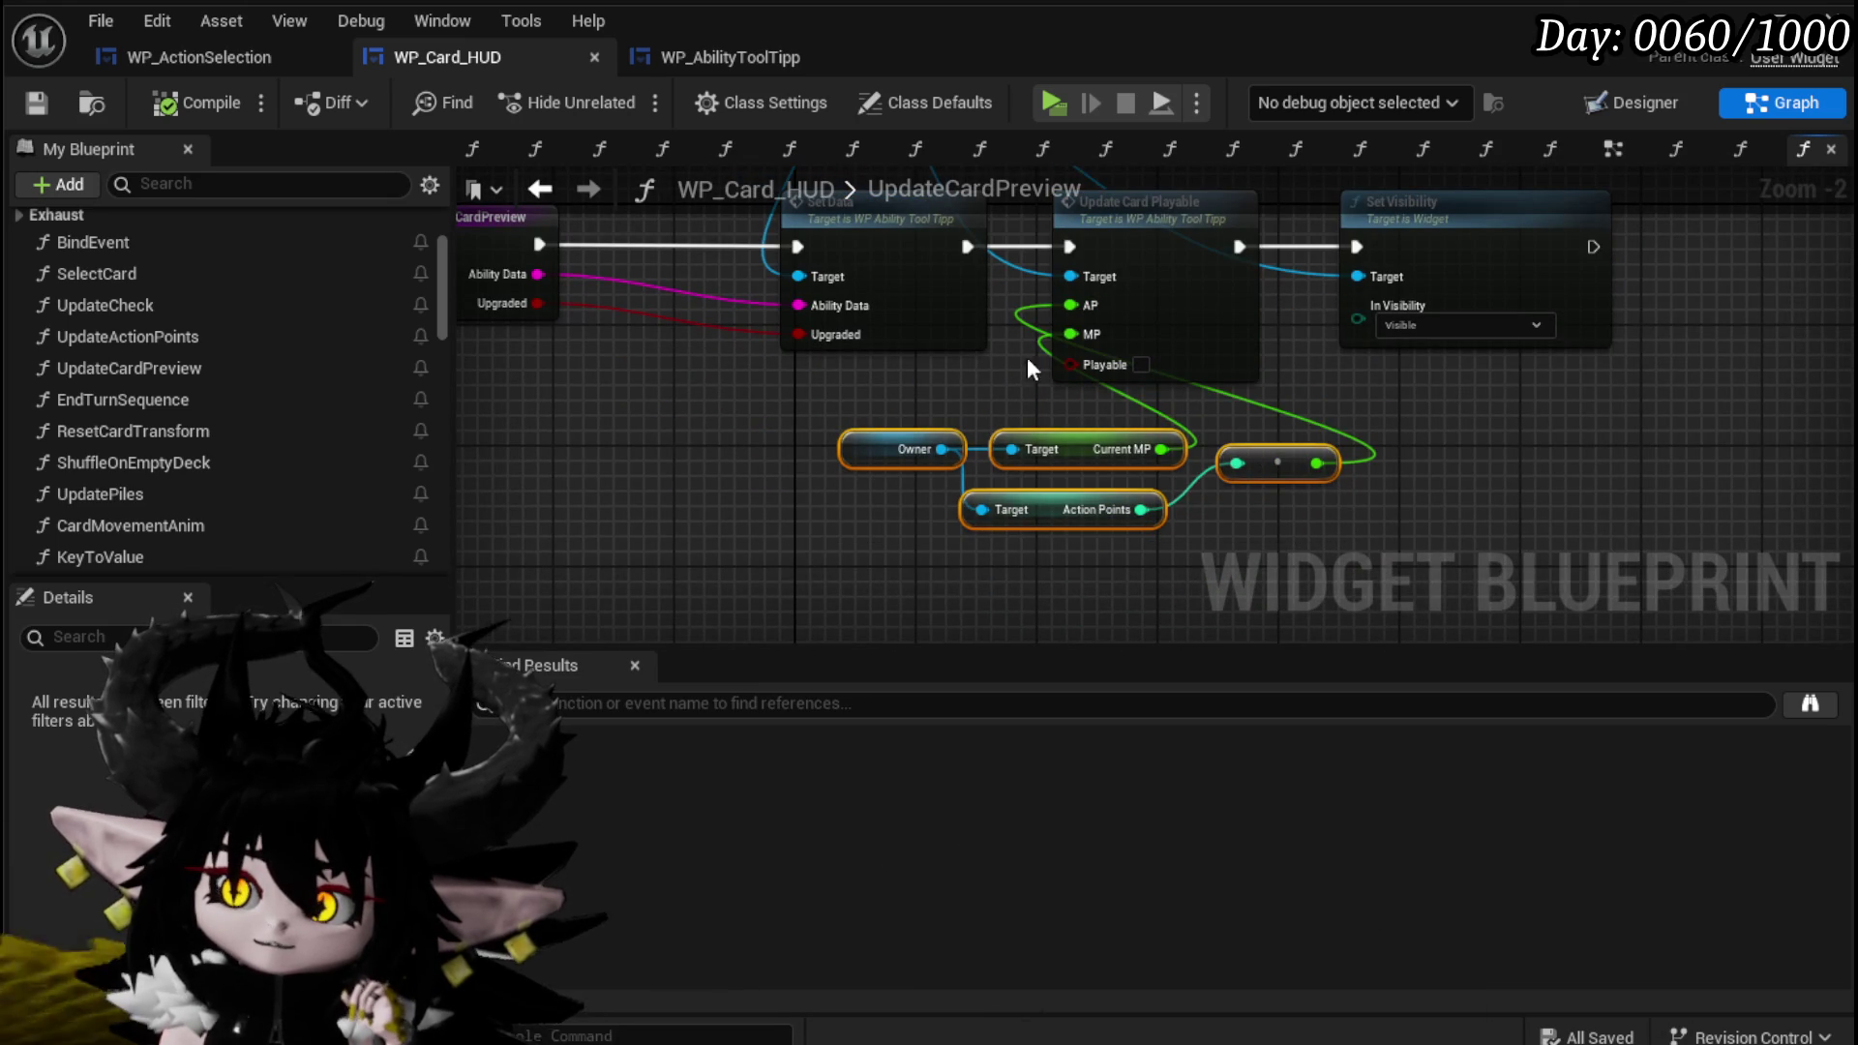
pyautogui.moveTo(1275, 443); pyautogui.dragTo(1308, 502)
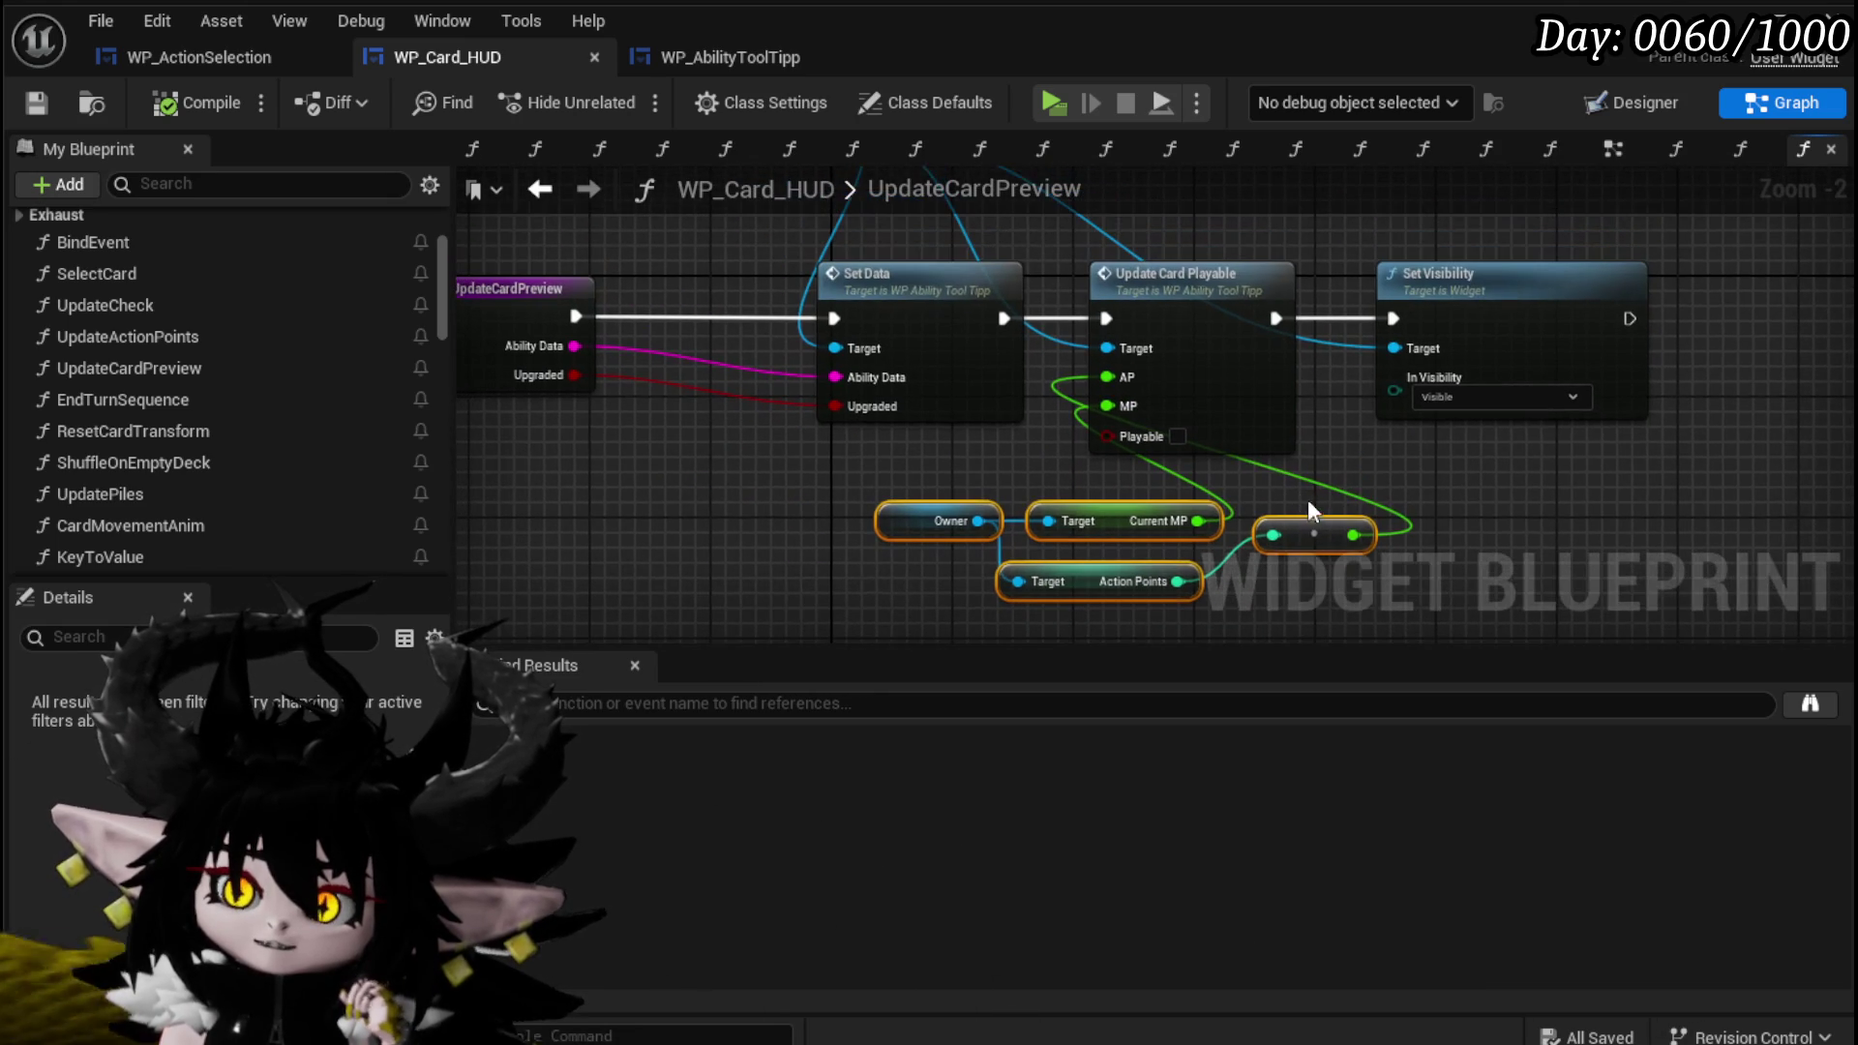
pyautogui.scroll(3, 270, 343)
pyautogui.moveTo(1121, 264)
pyautogui.mouseDown()
pyautogui.moveTo(1114, 394)
pyautogui.moveTo(1179, 329)
pyautogui.moveTo(1174, 394)
pyautogui.moveTo(1092, 349)
pyautogui.moveTo(1183, 325)
pyautogui.mouseUp()
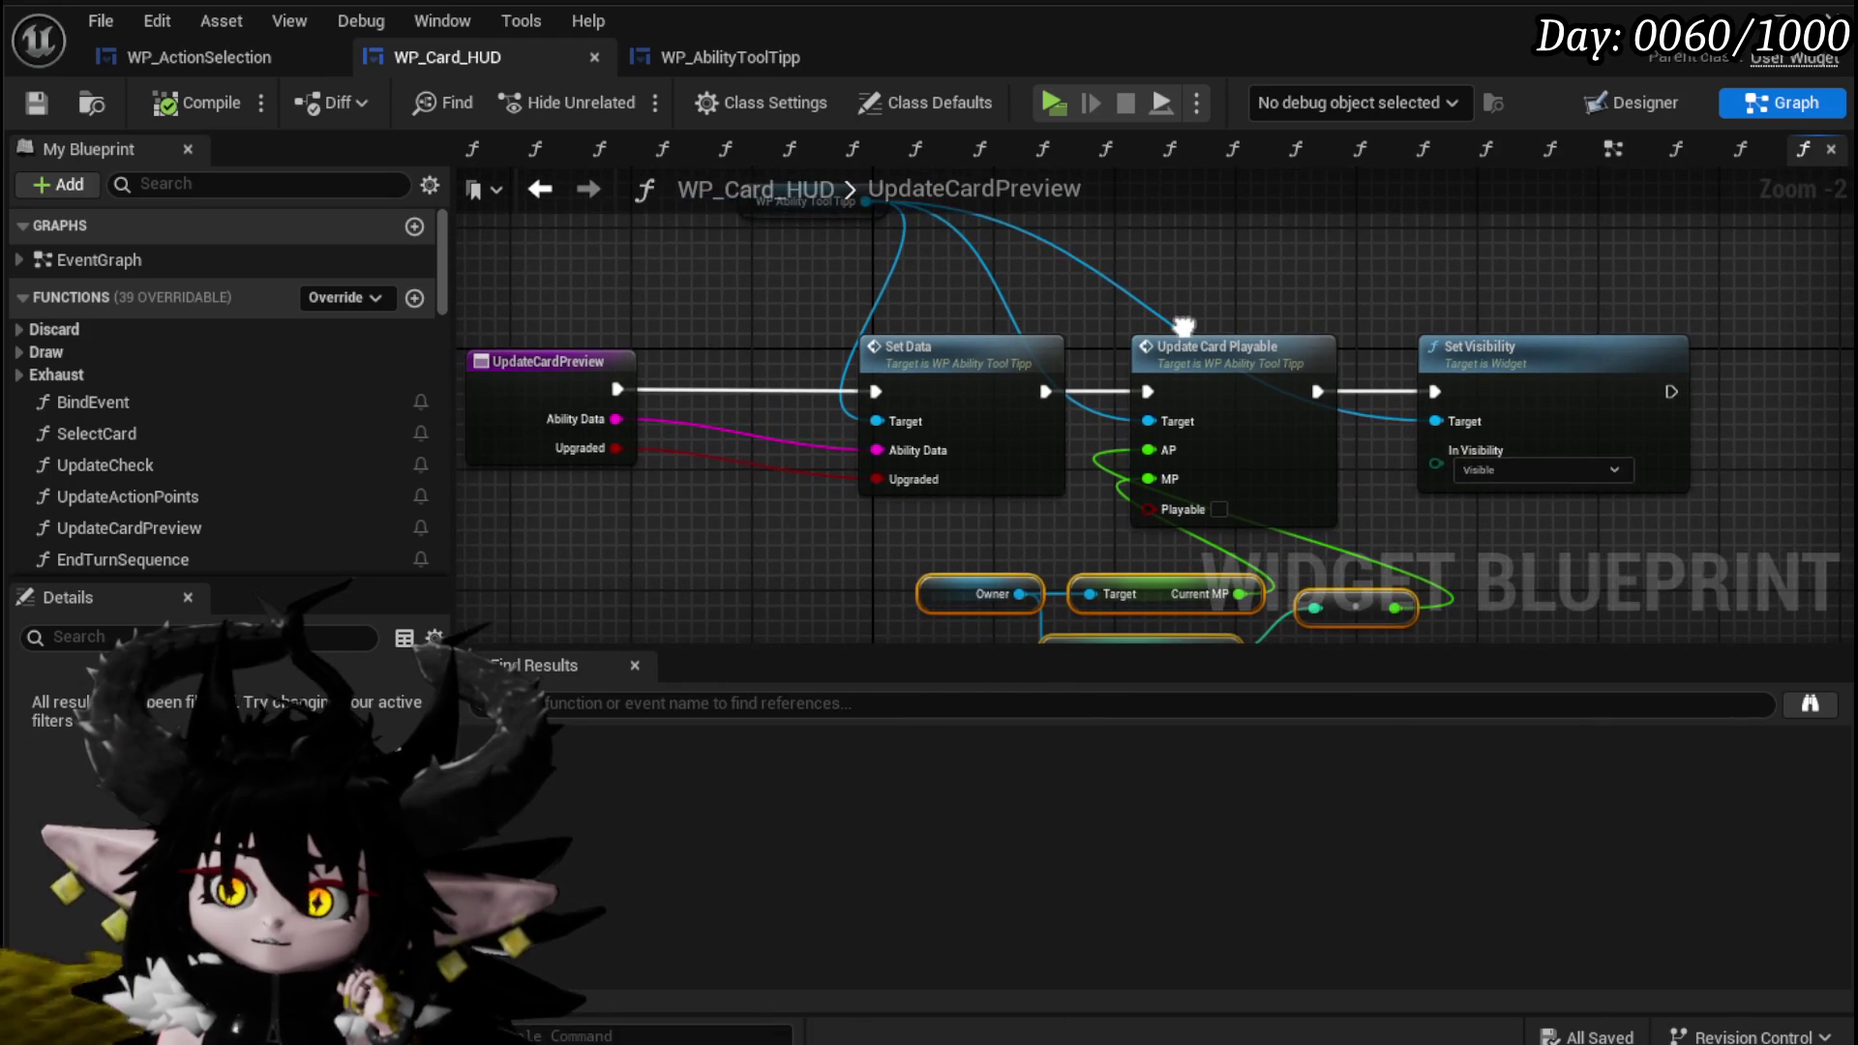
pyautogui.click(1275, 299)
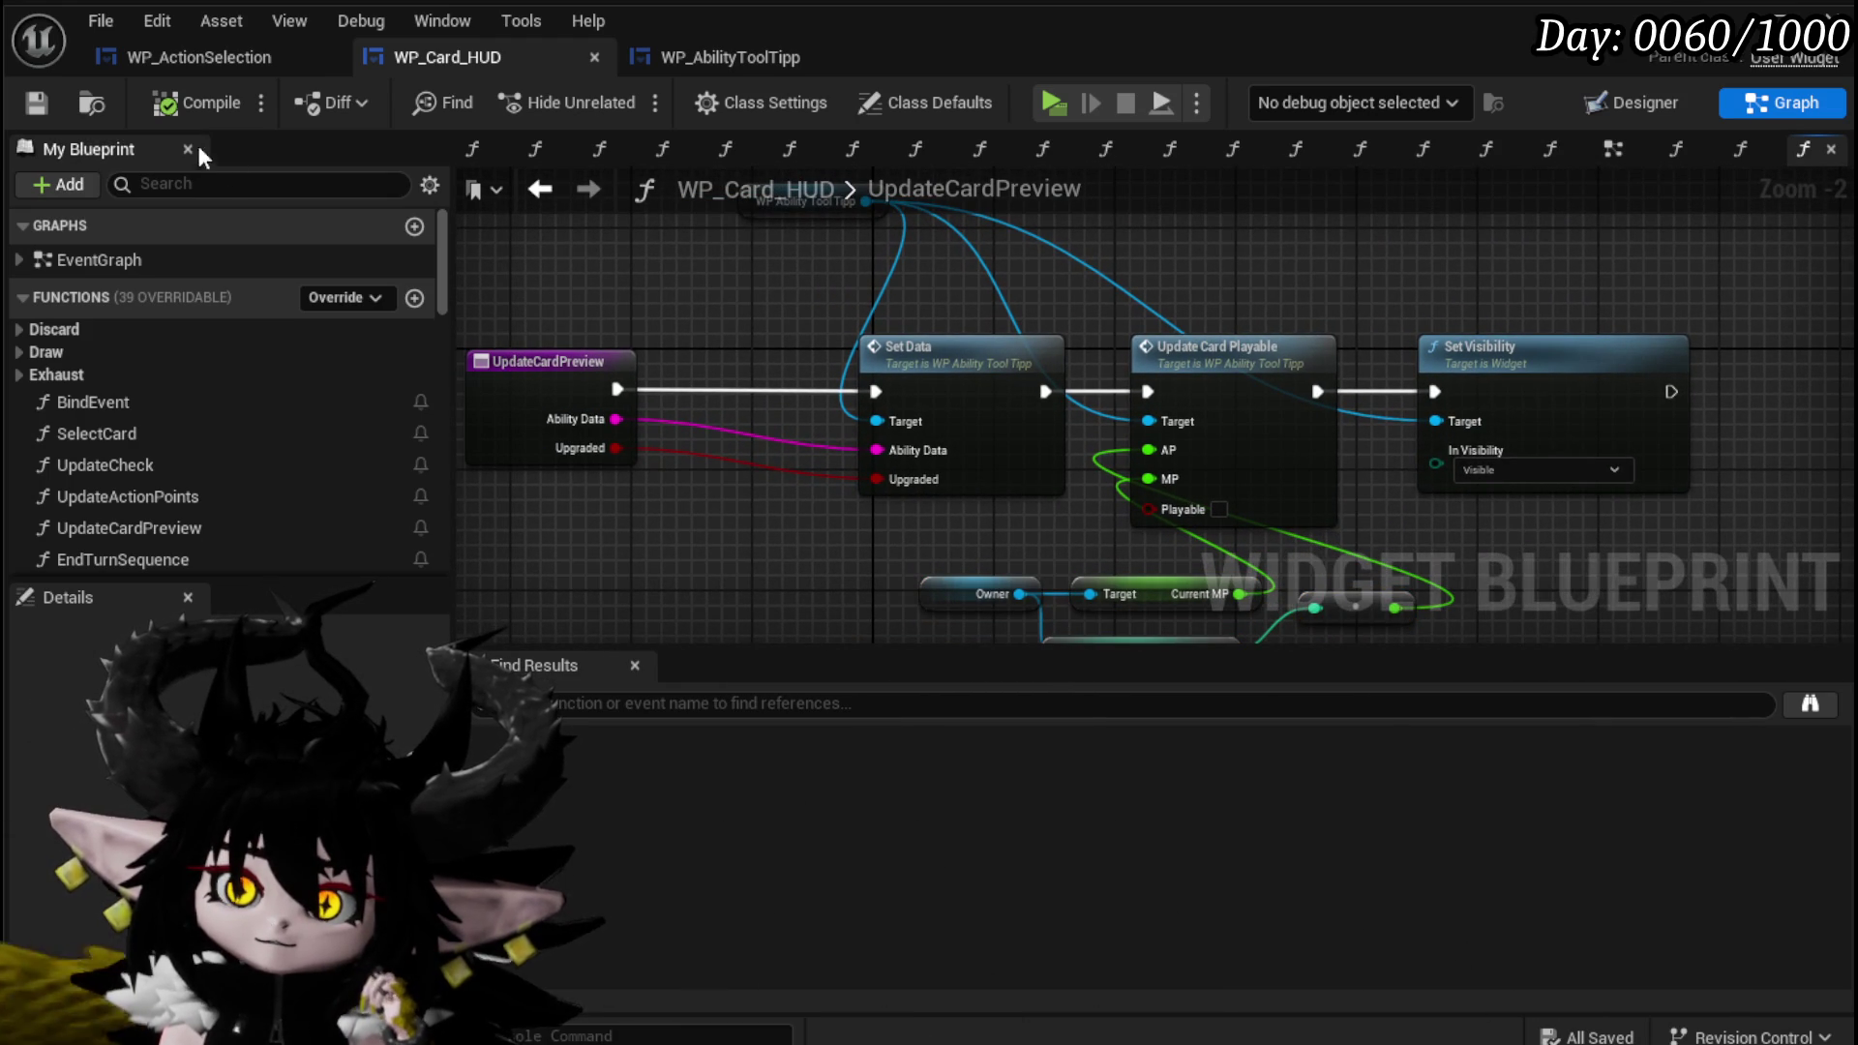
pyautogui.click(1169, 343)
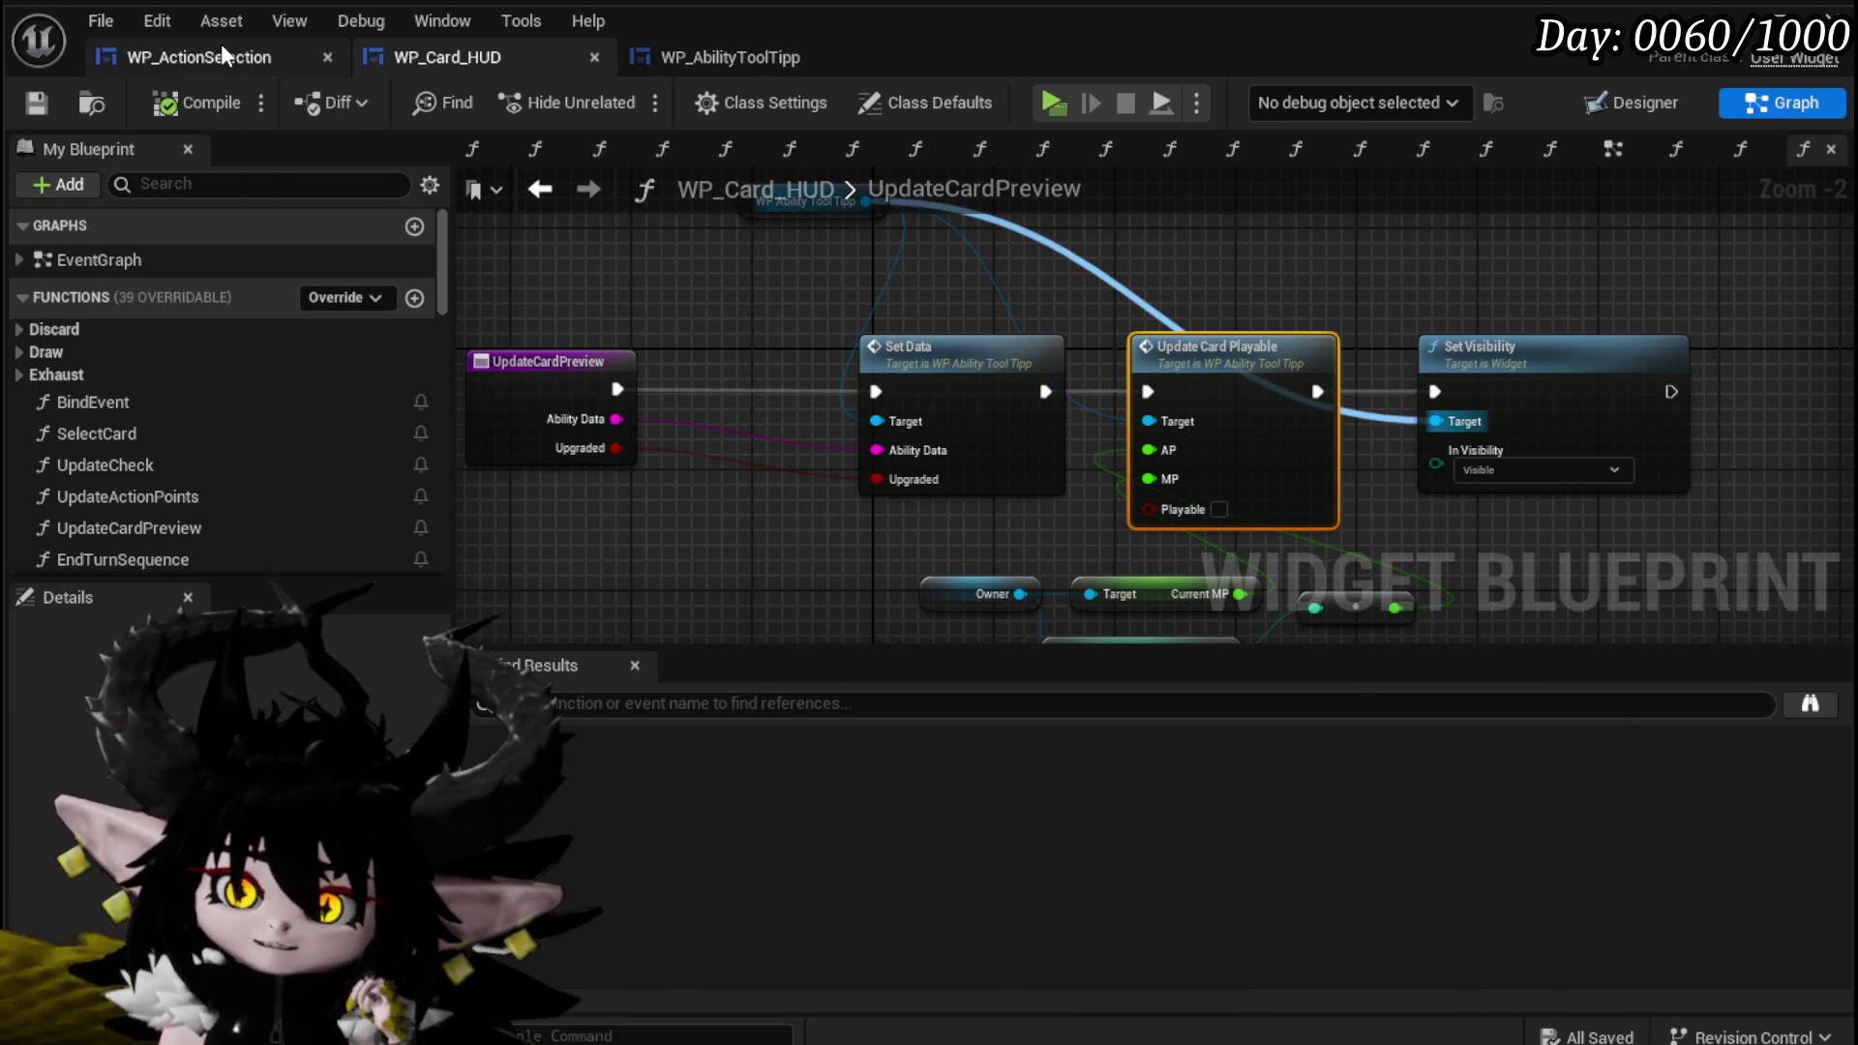
# Switch WP_ActionSelection to its Graph view and open the SelectAbilityFromCard function.
pyautogui.click(223, 56)
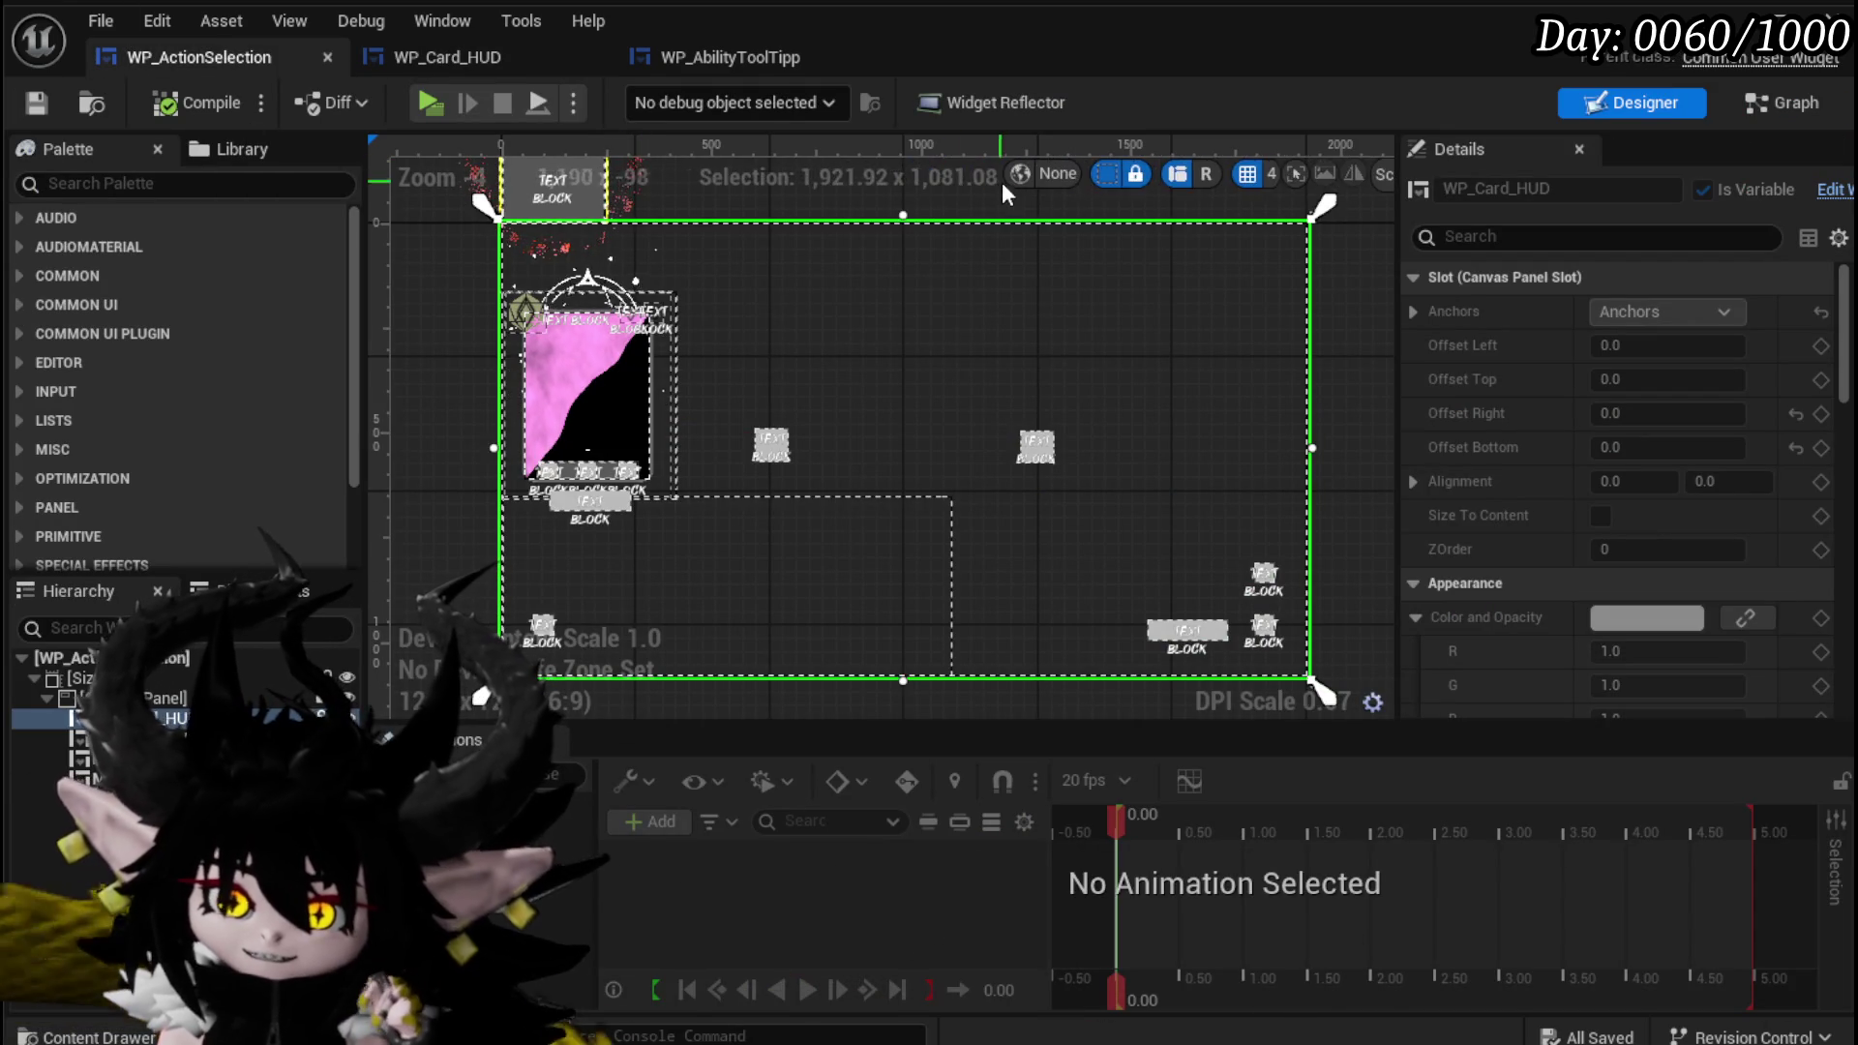
pyautogui.click(1802, 104)
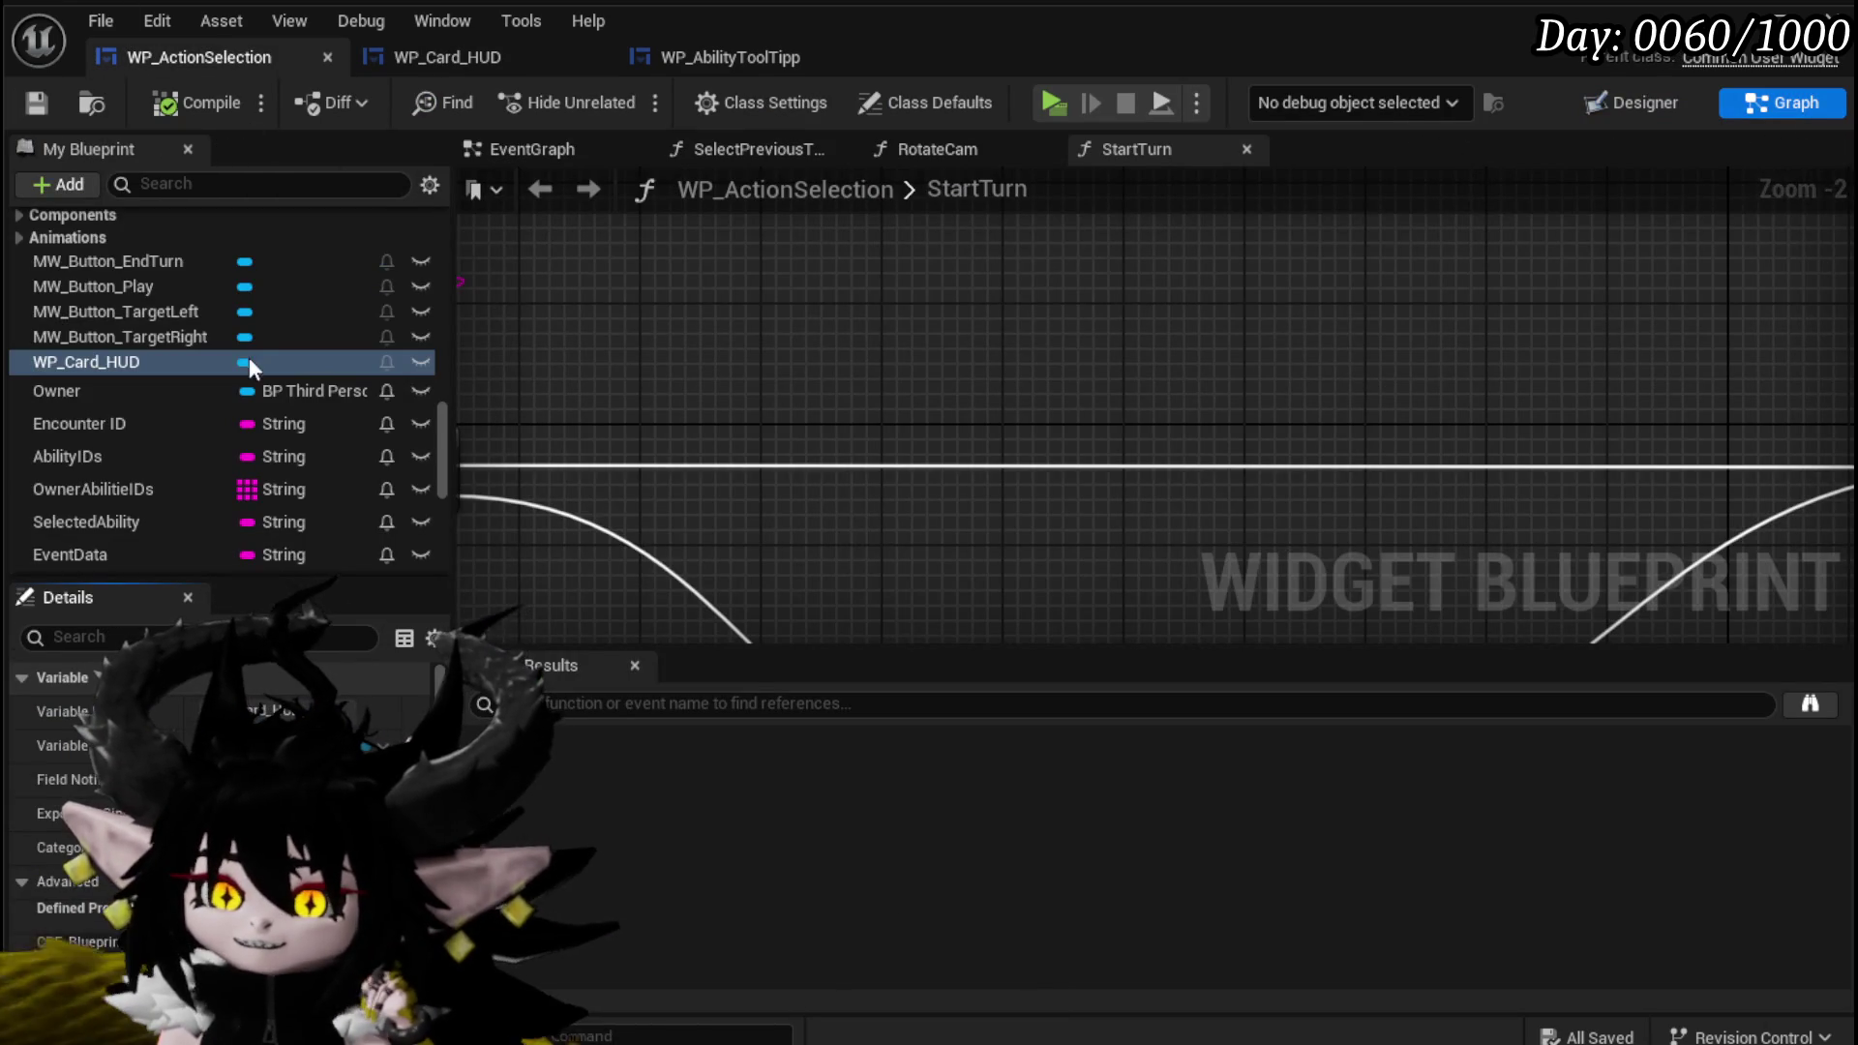
pyautogui.scroll(15, 264, 334)
pyautogui.scroll(8, 268, 339)
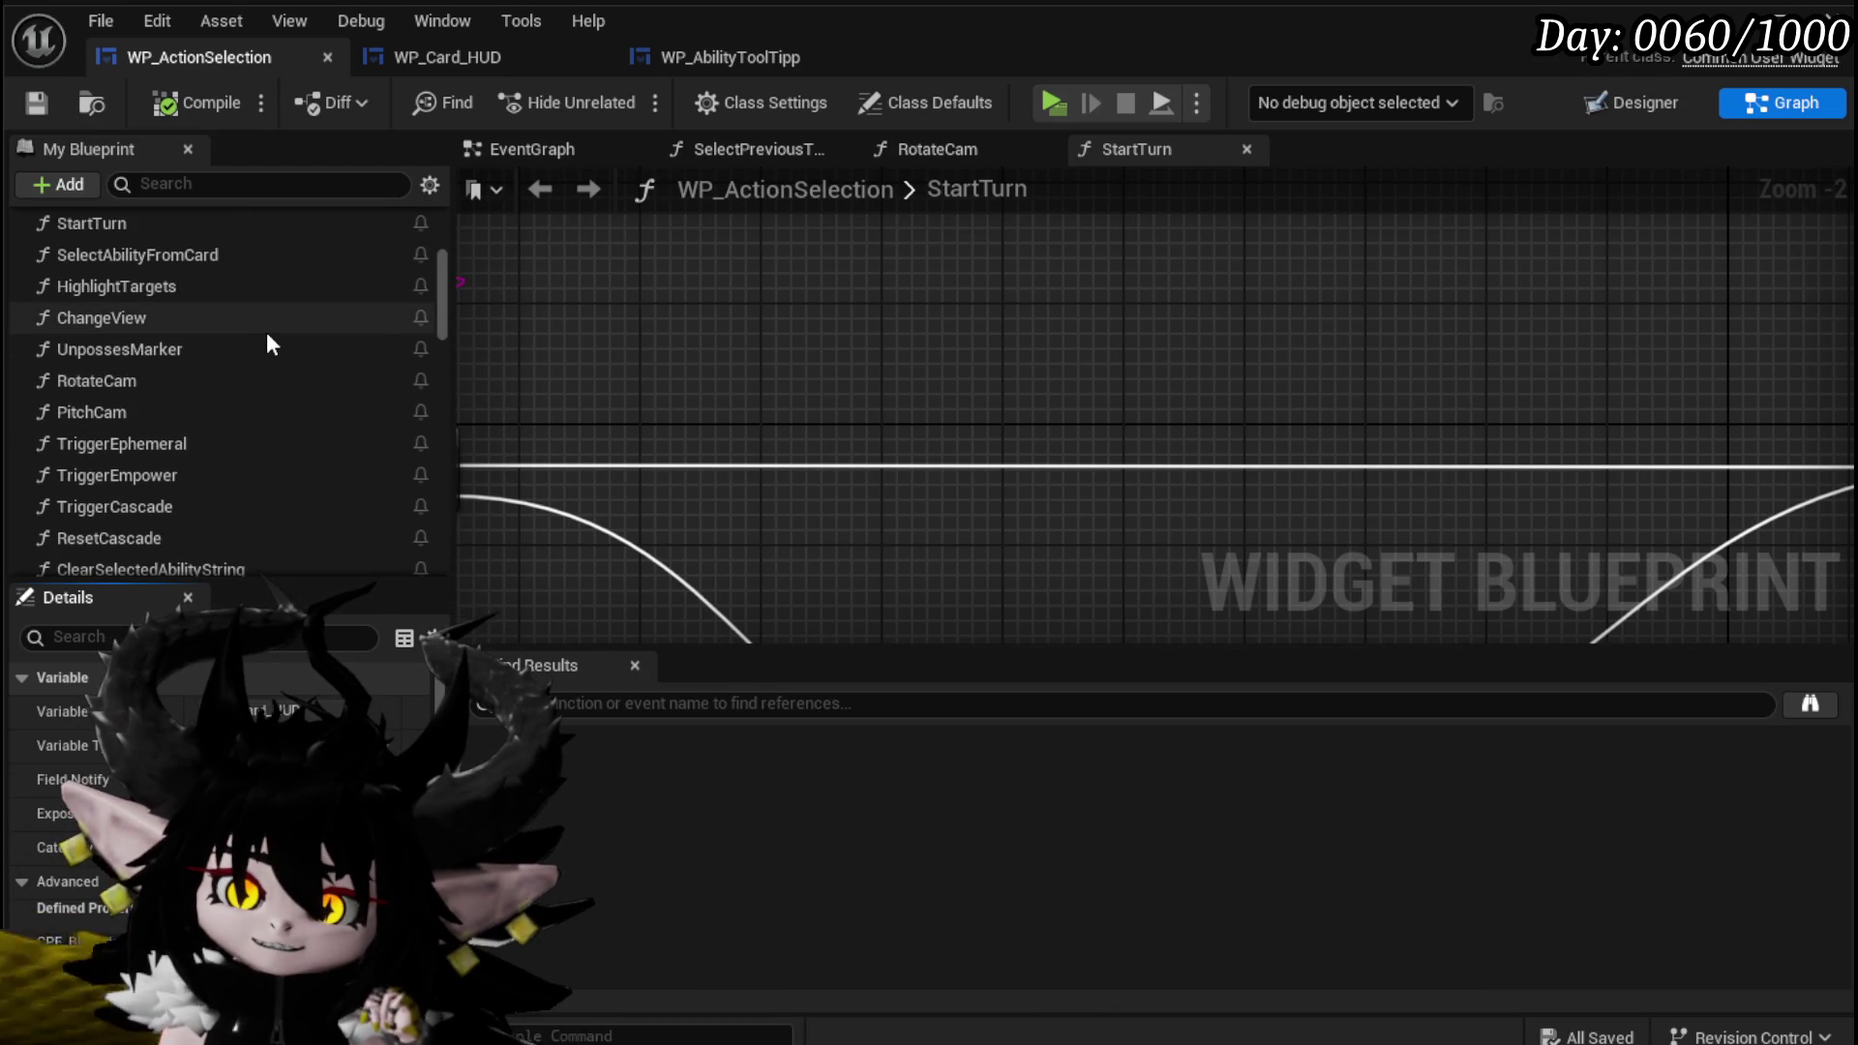
pyautogui.scroll(2, 236, 250)
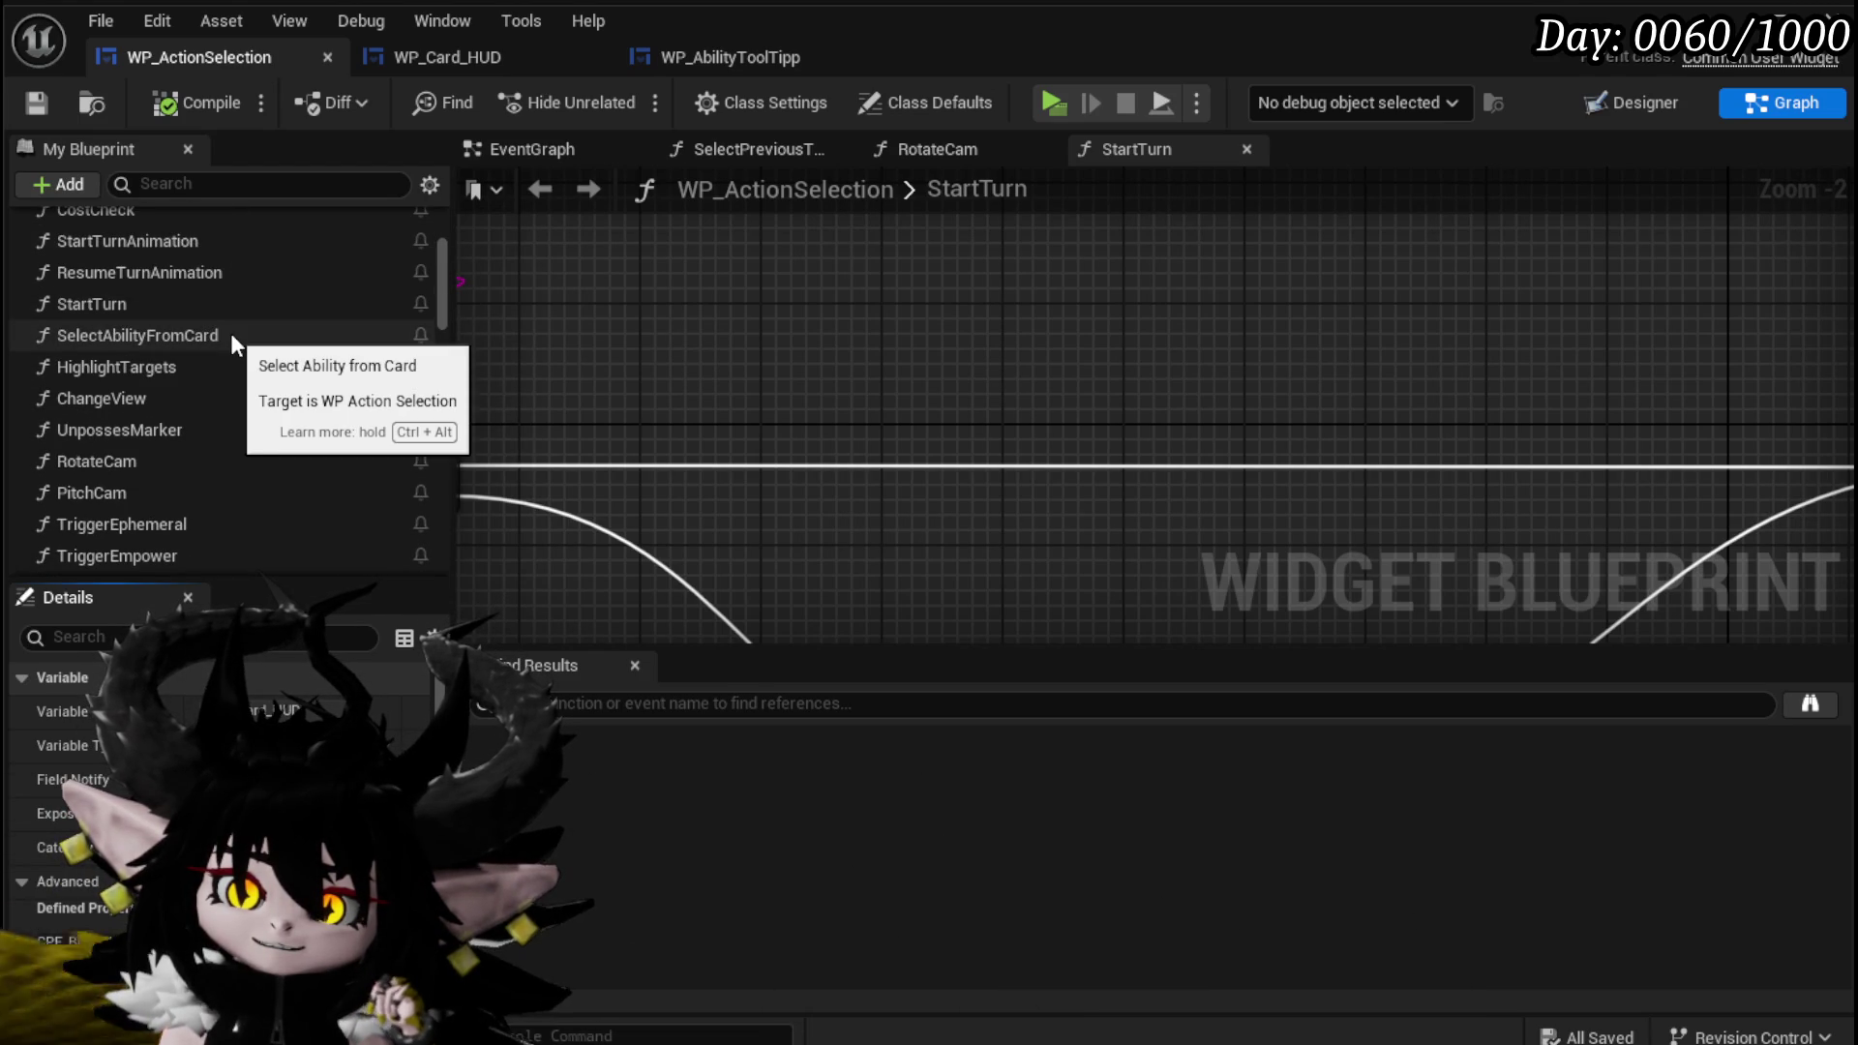
pyautogui.scroll(3, 230, 333)
pyautogui.doubleClick(184, 416)
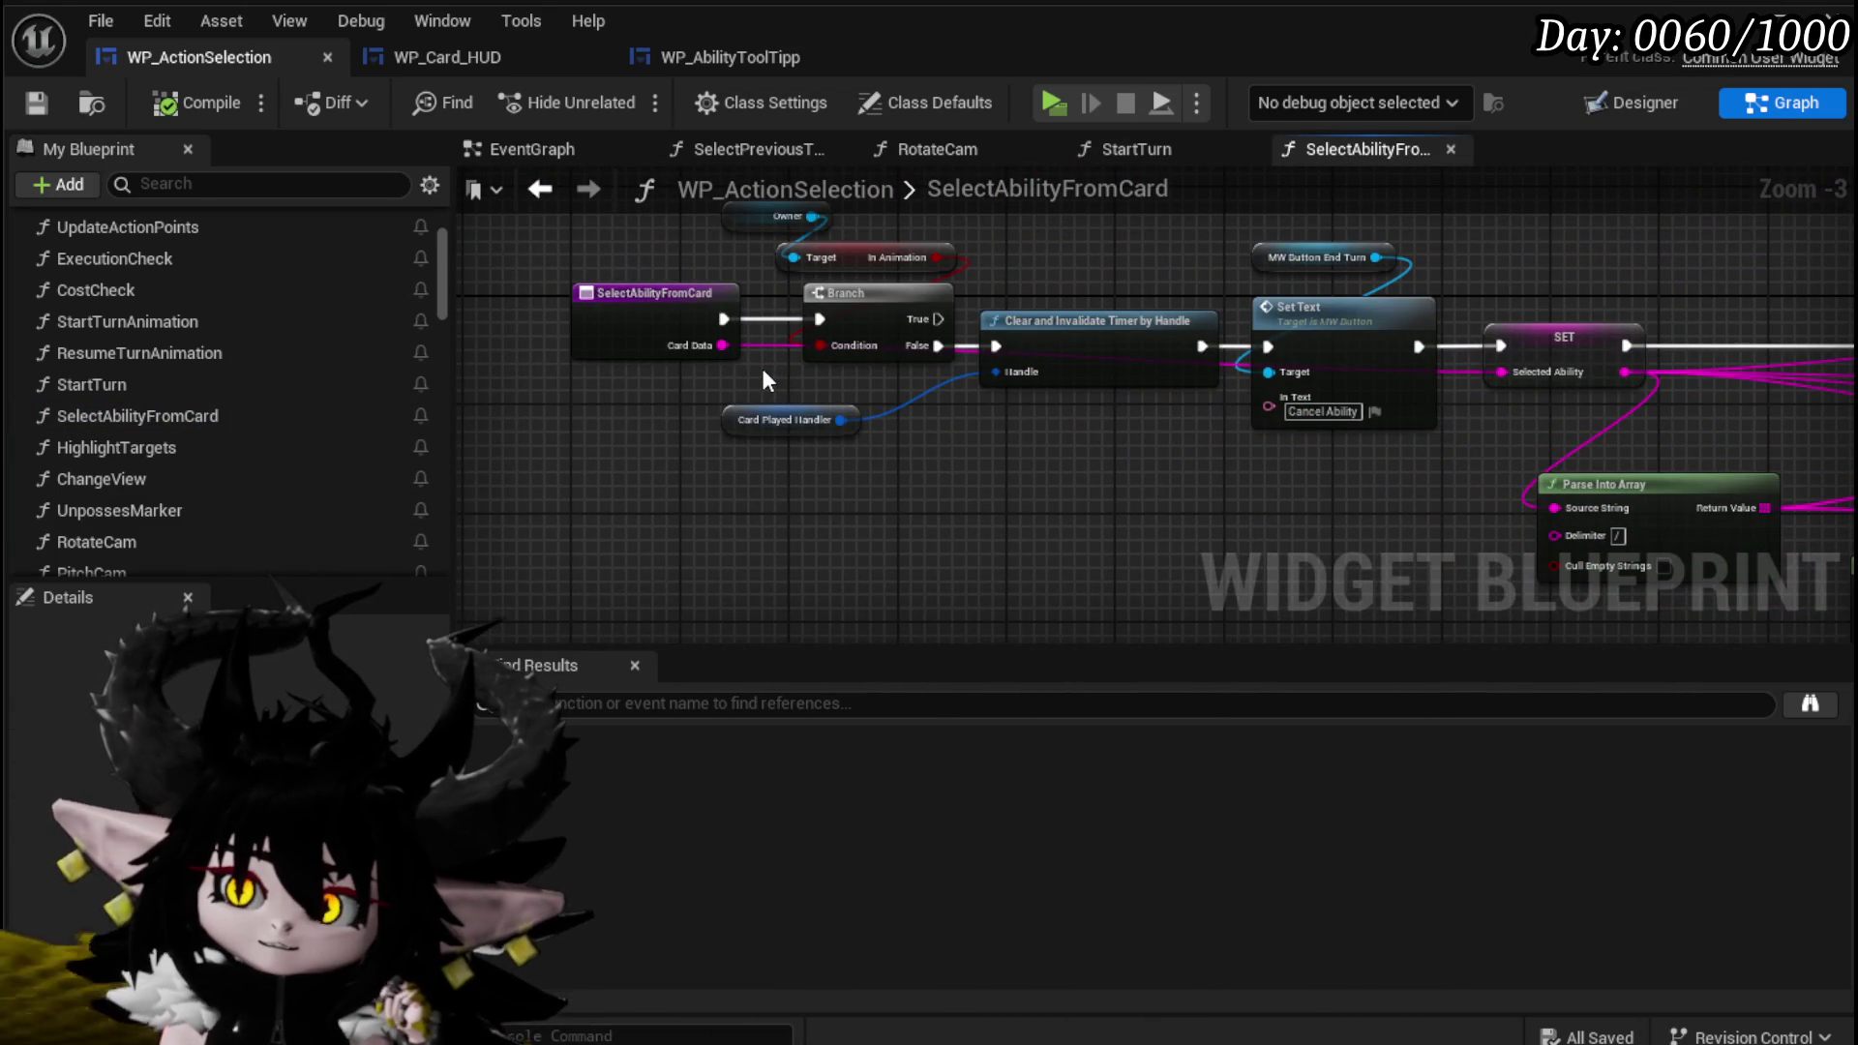
# Spread apart SelectAbilityFromCard's entry and Card Played Handler nodes, then save WP_ActionSelection.
pyautogui.moveTo(782, 419); pyautogui.dragTo(1039, 447)
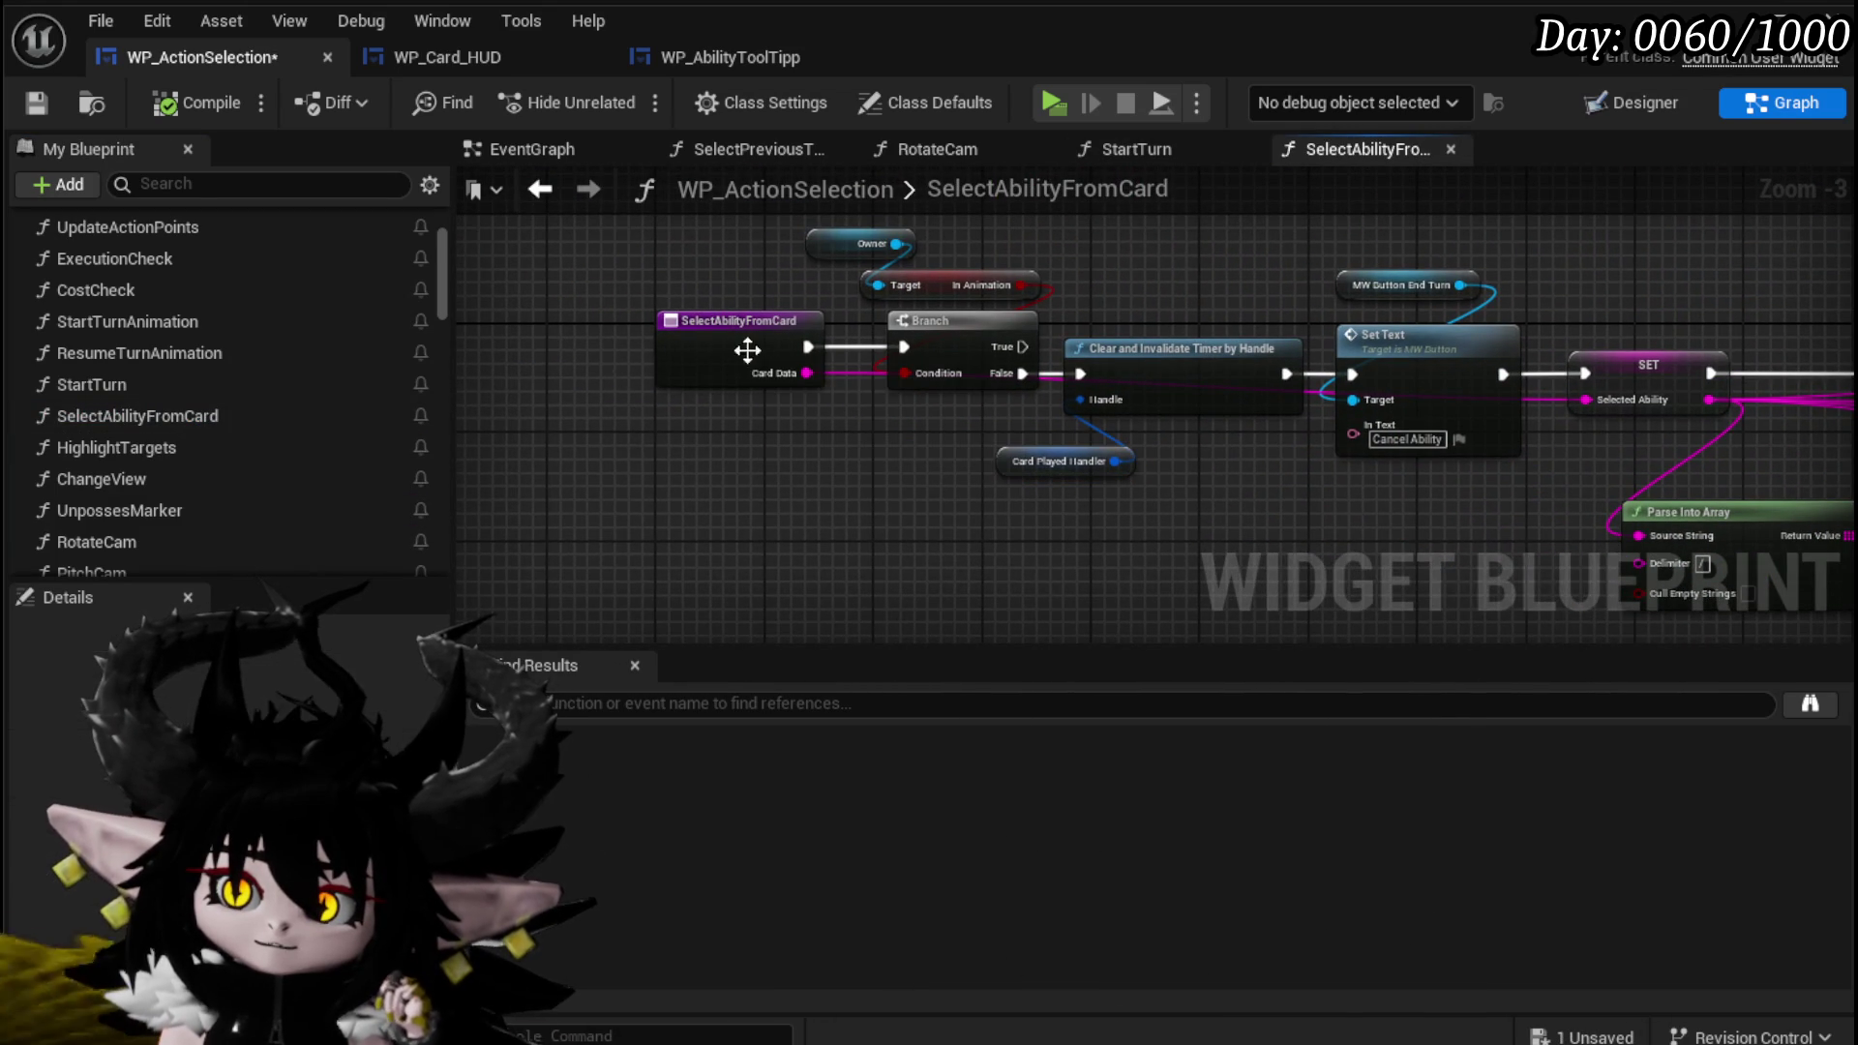
pyautogui.moveTo(720, 350); pyautogui.dragTo(597, 351)
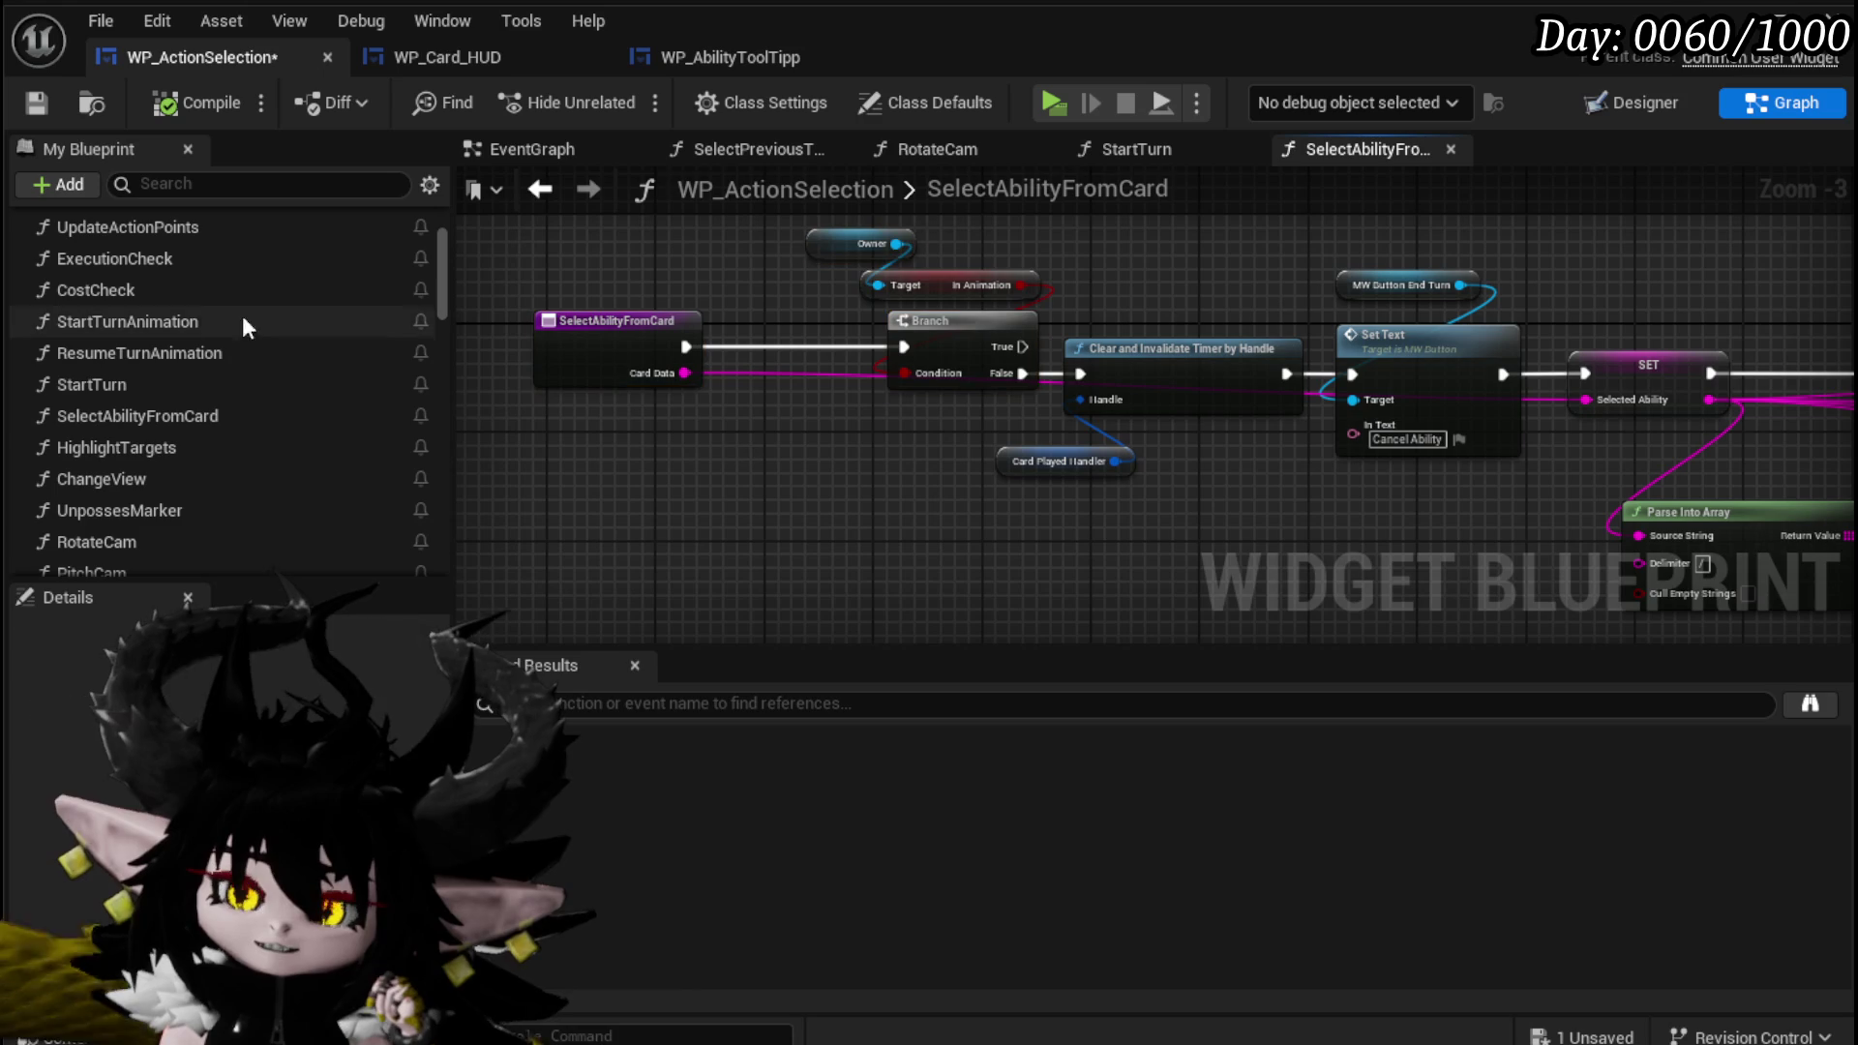
pyautogui.click(36, 102)
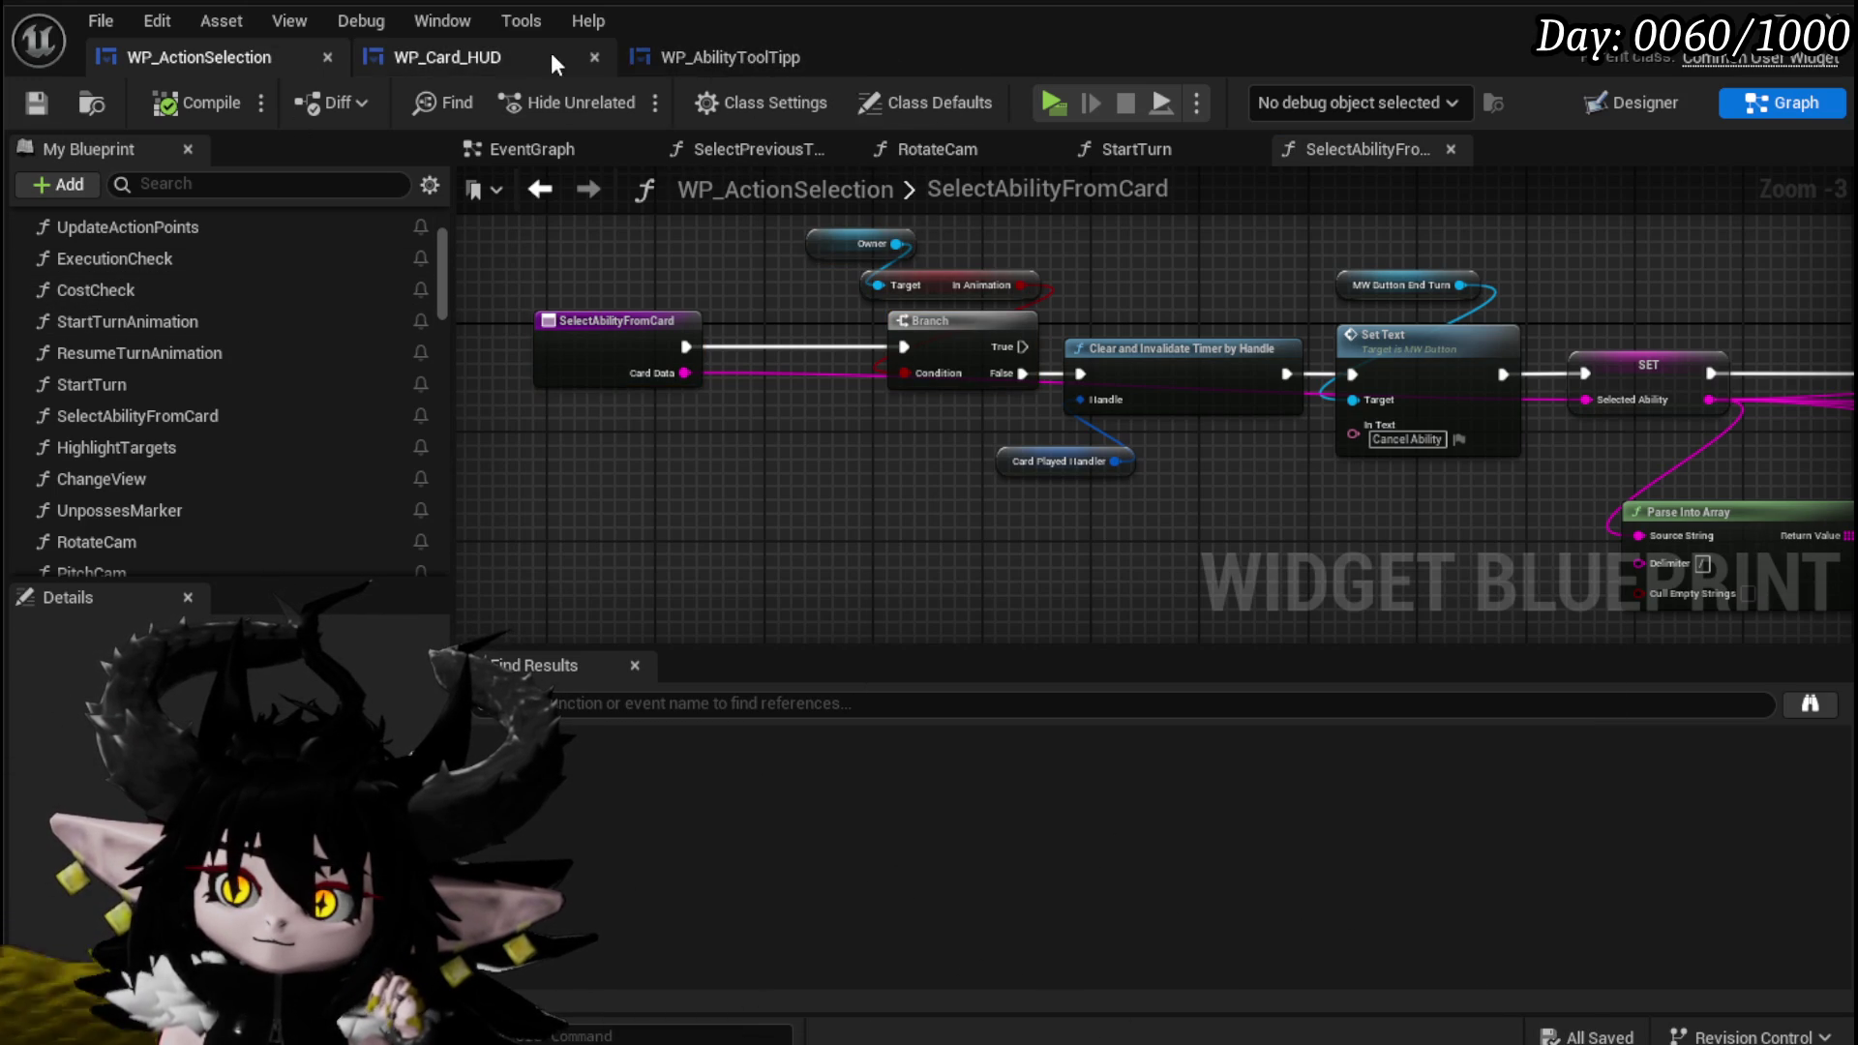
pyautogui.click(509, 58)
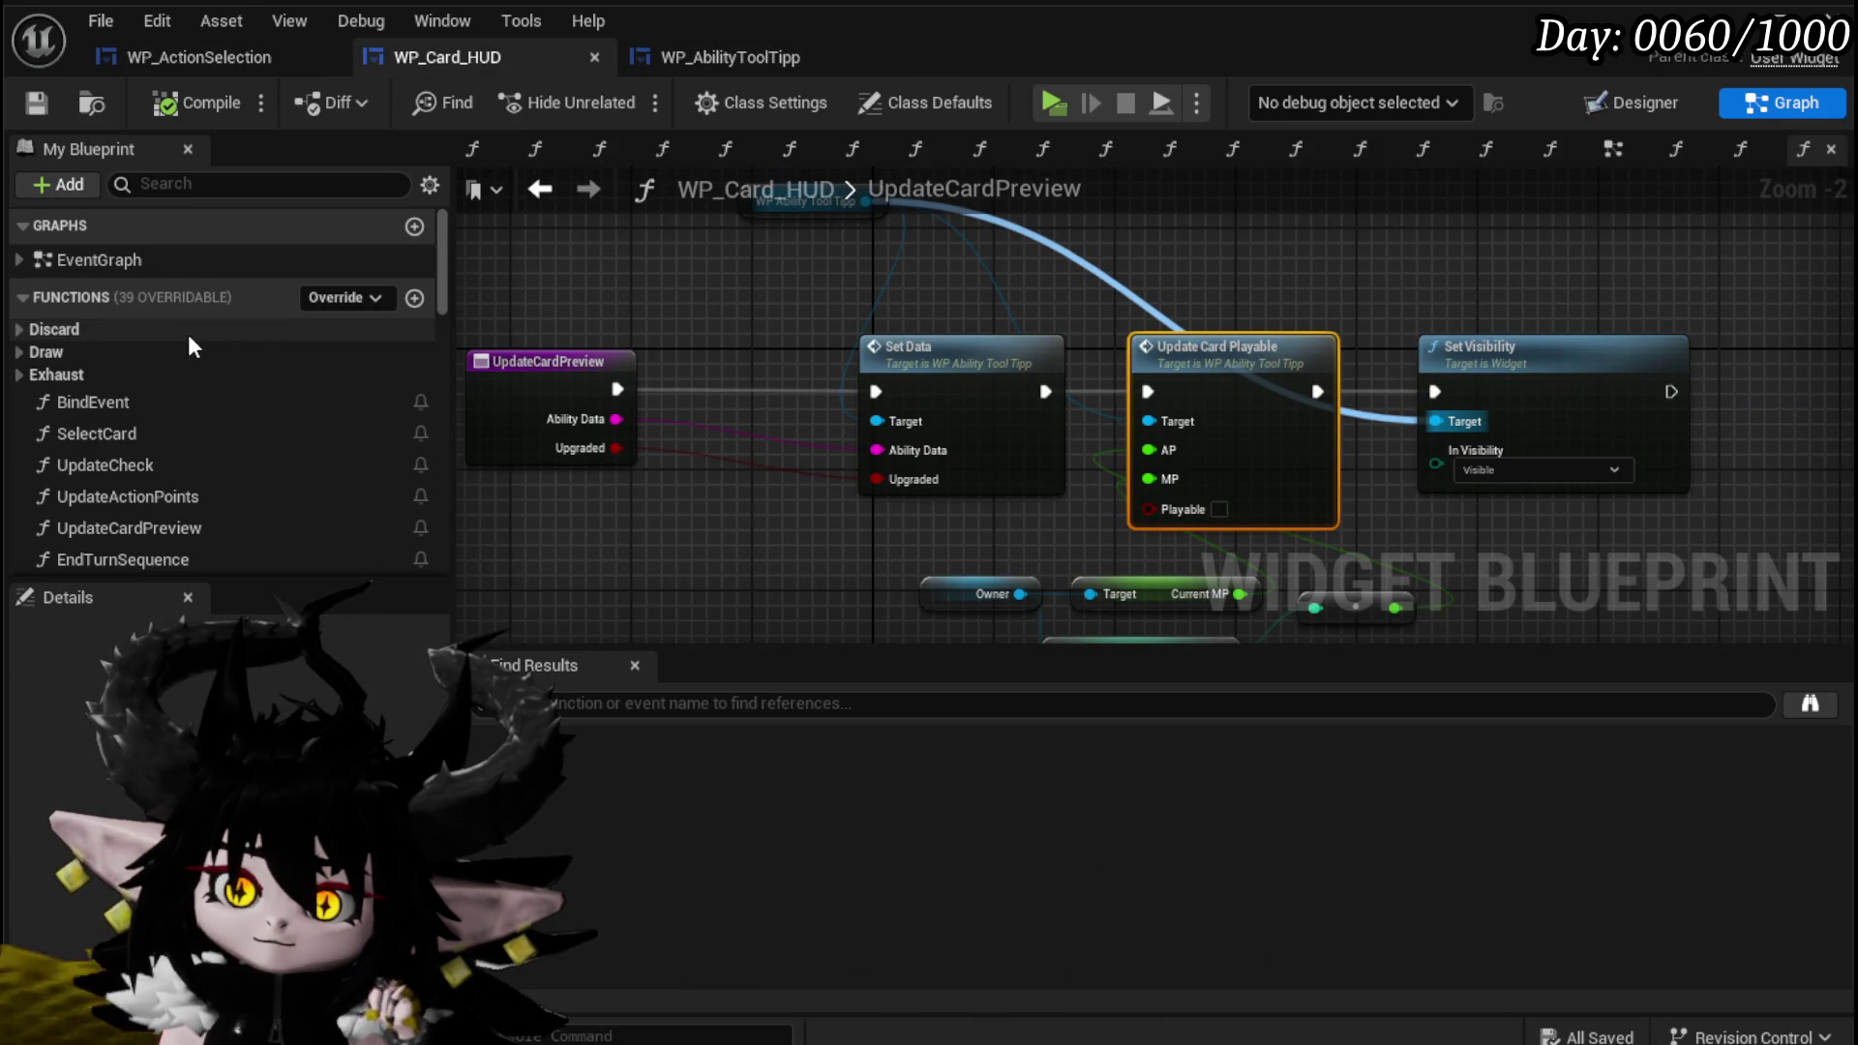
# Scroll through WP_Card_HUD's My Blueprint function list.
pyautogui.scroll(-1, 635, 345)
pyautogui.scroll(-3, 223, 381)
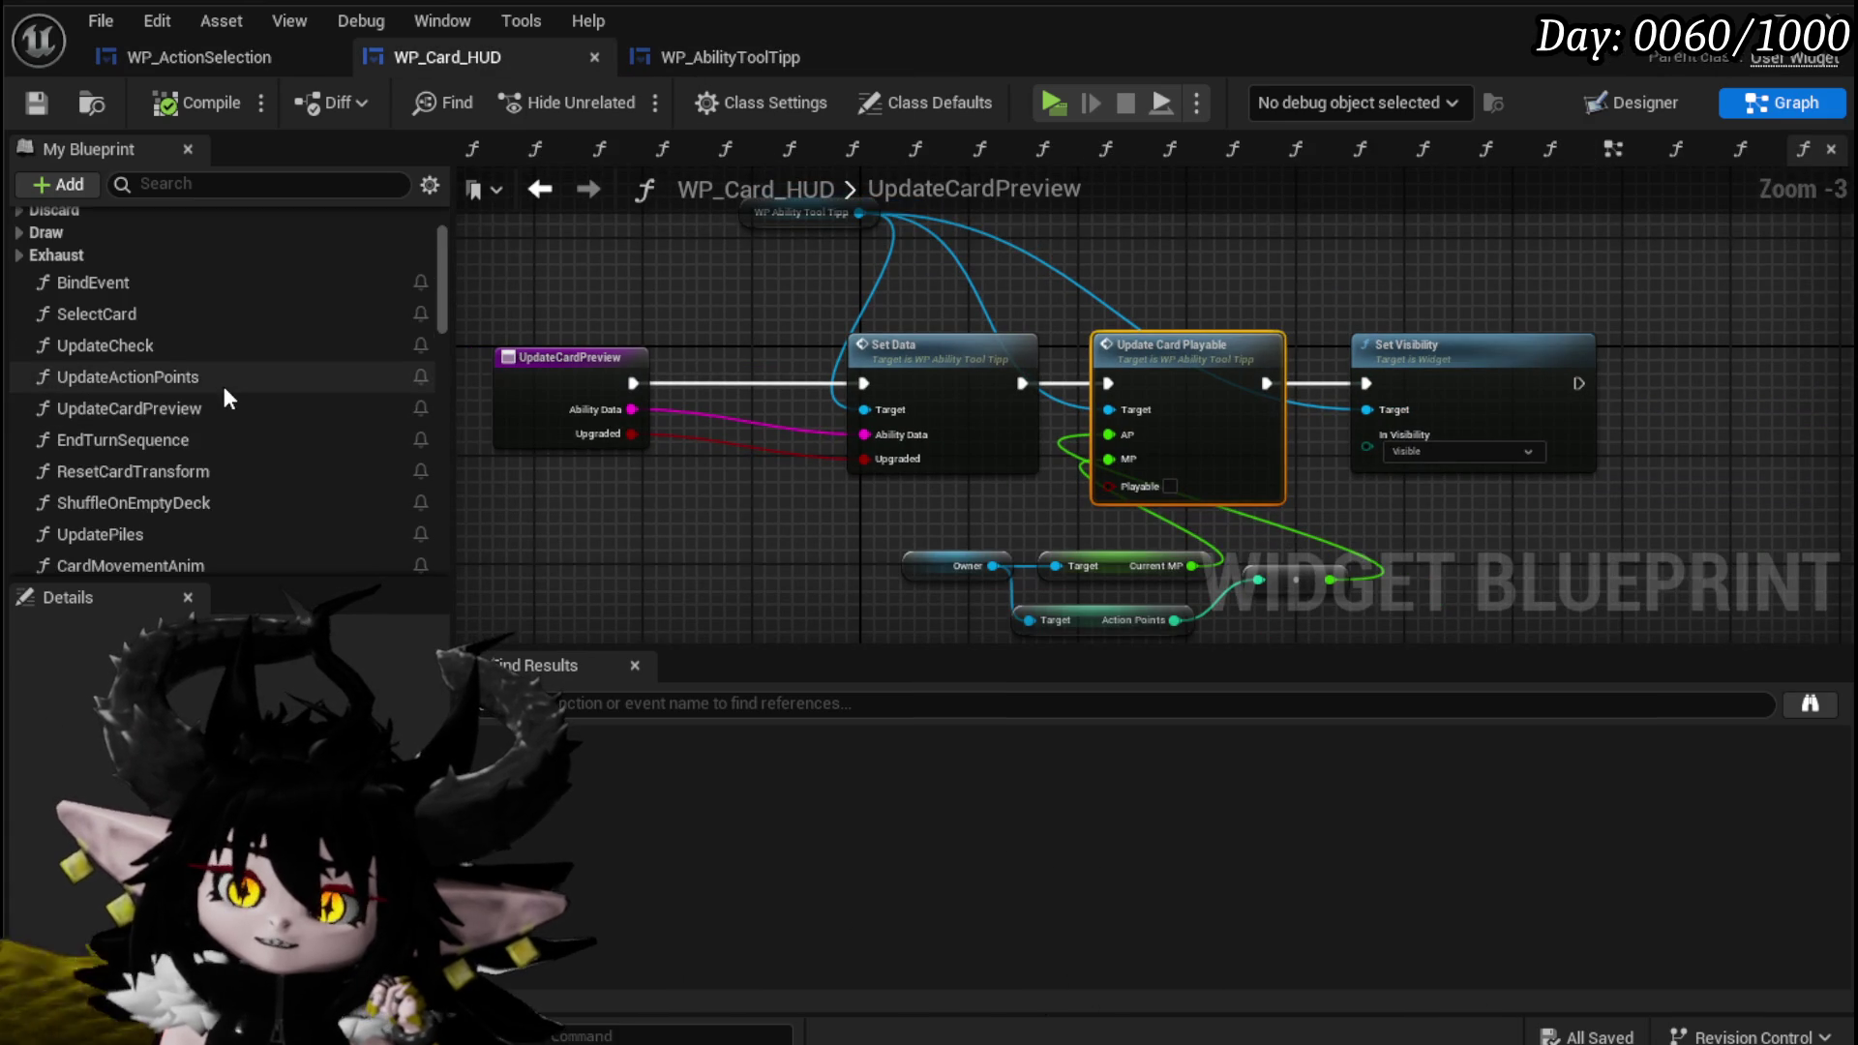
pyautogui.scroll(-5, 223, 382)
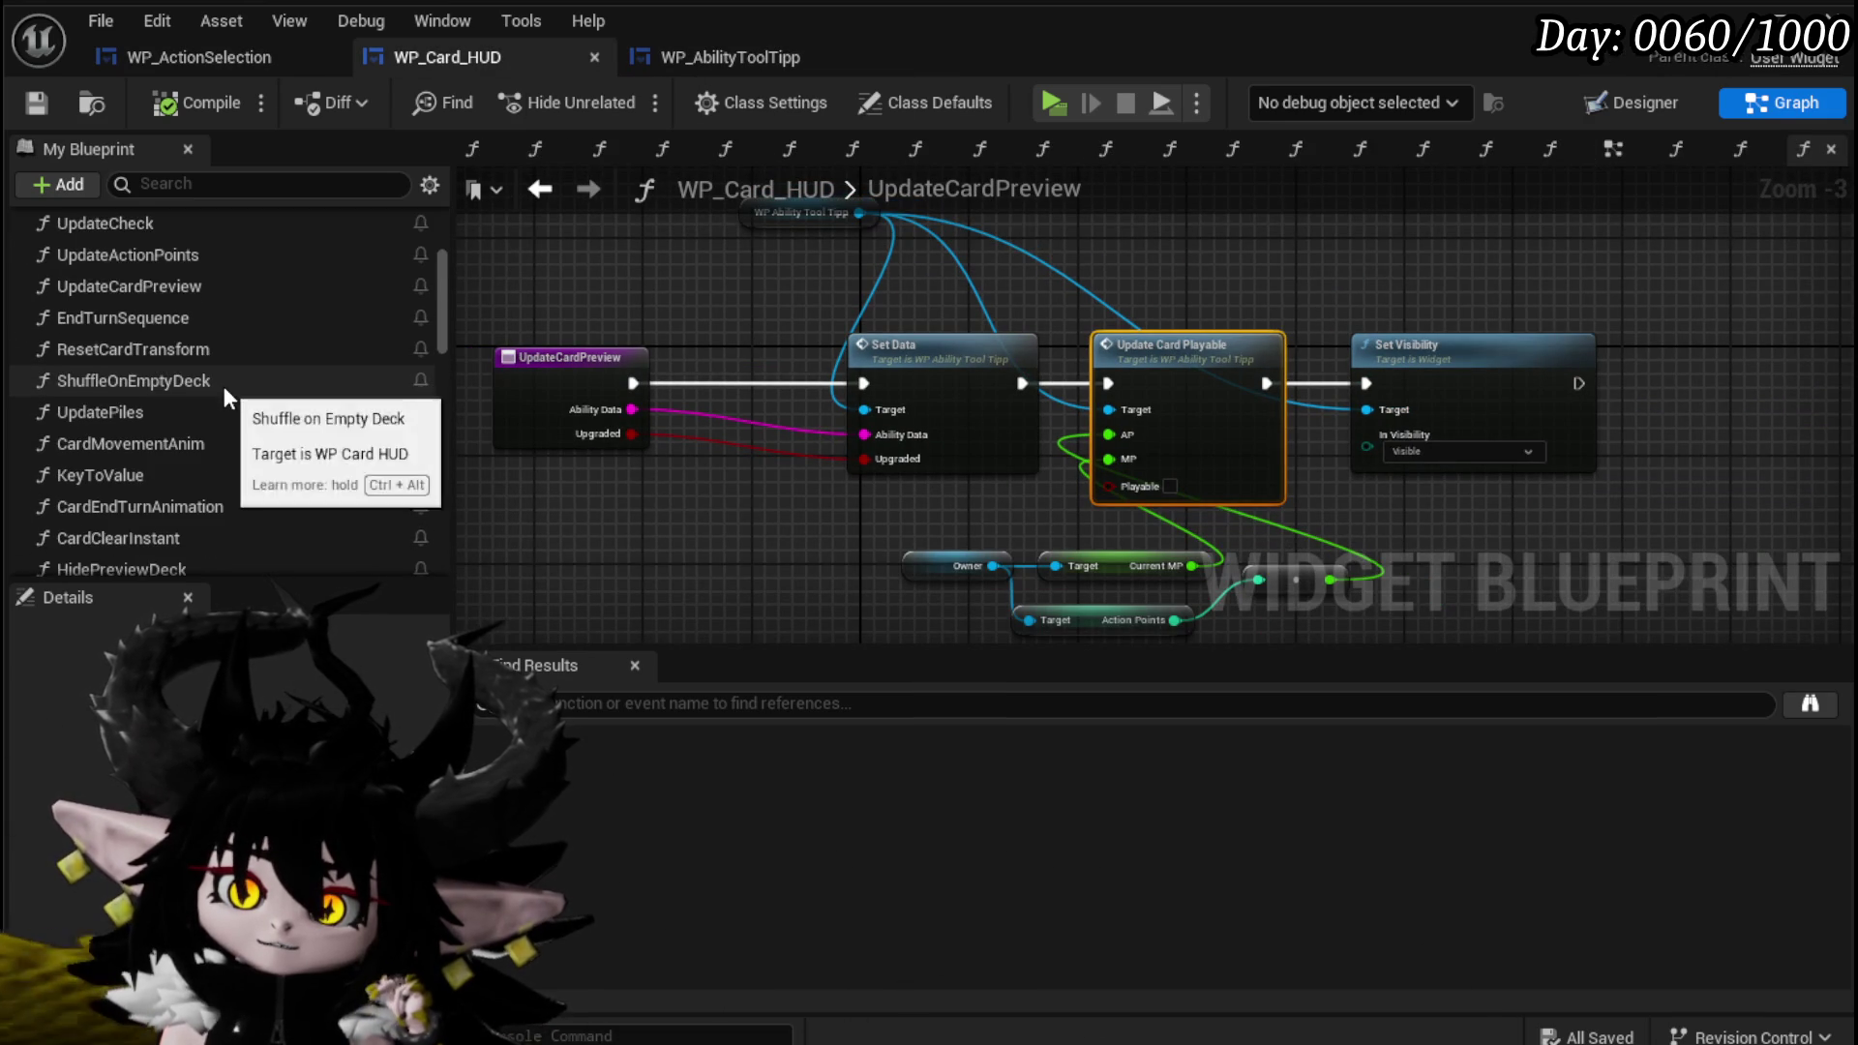
pyautogui.scroll(-1, 223, 386)
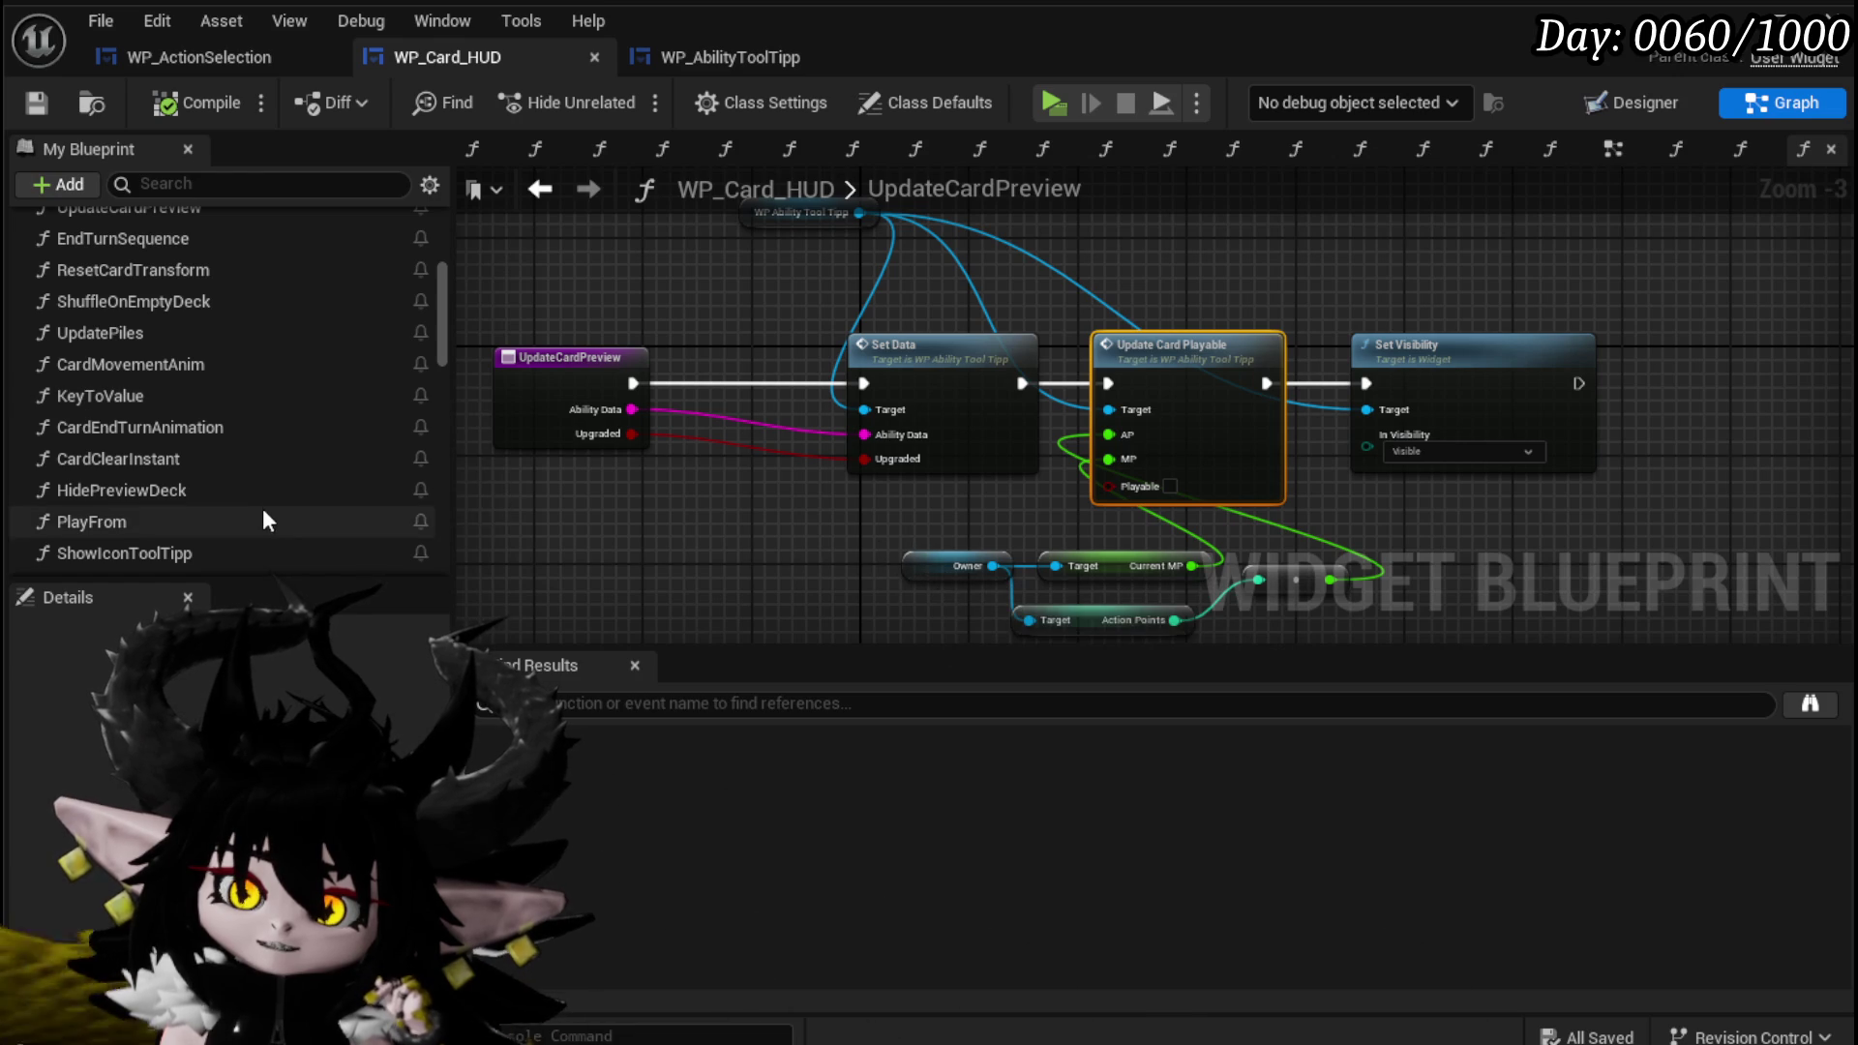
pyautogui.scroll(-4, 271, 490)
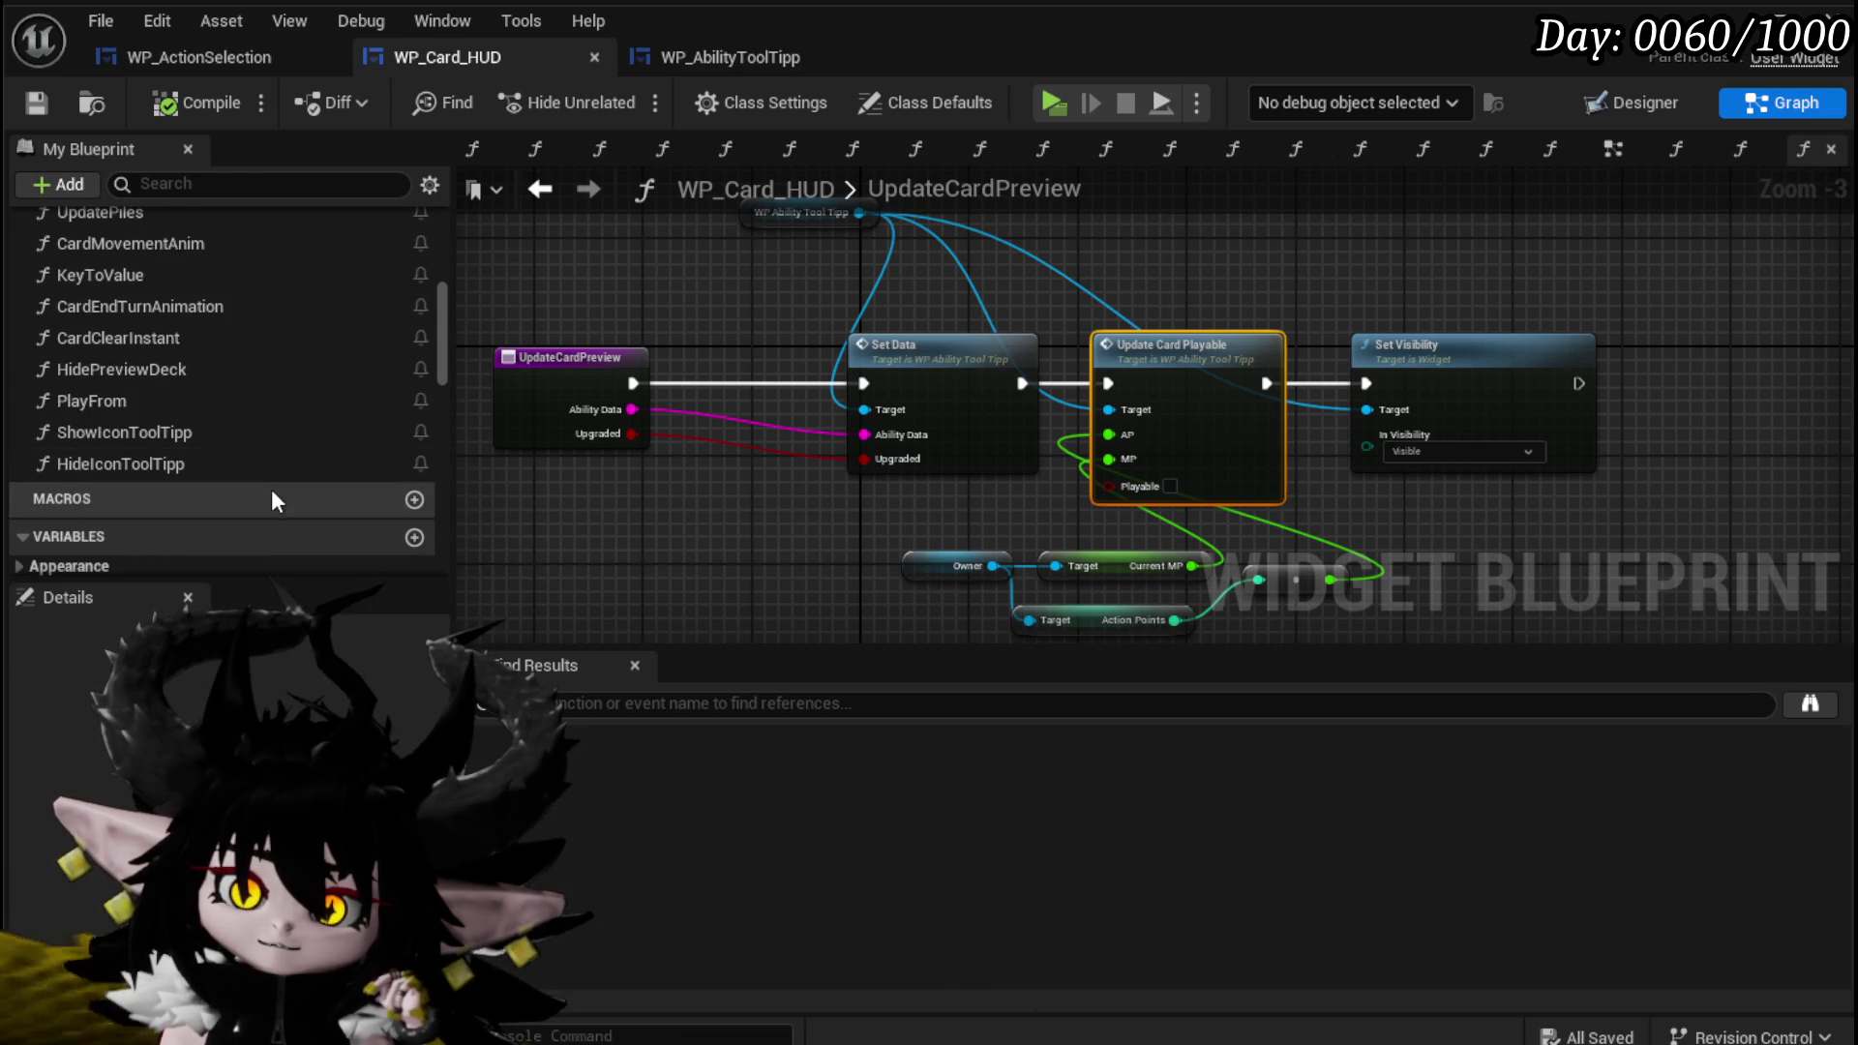
pyautogui.scroll(2, 271, 488)
pyautogui.scroll(4, 138, 449)
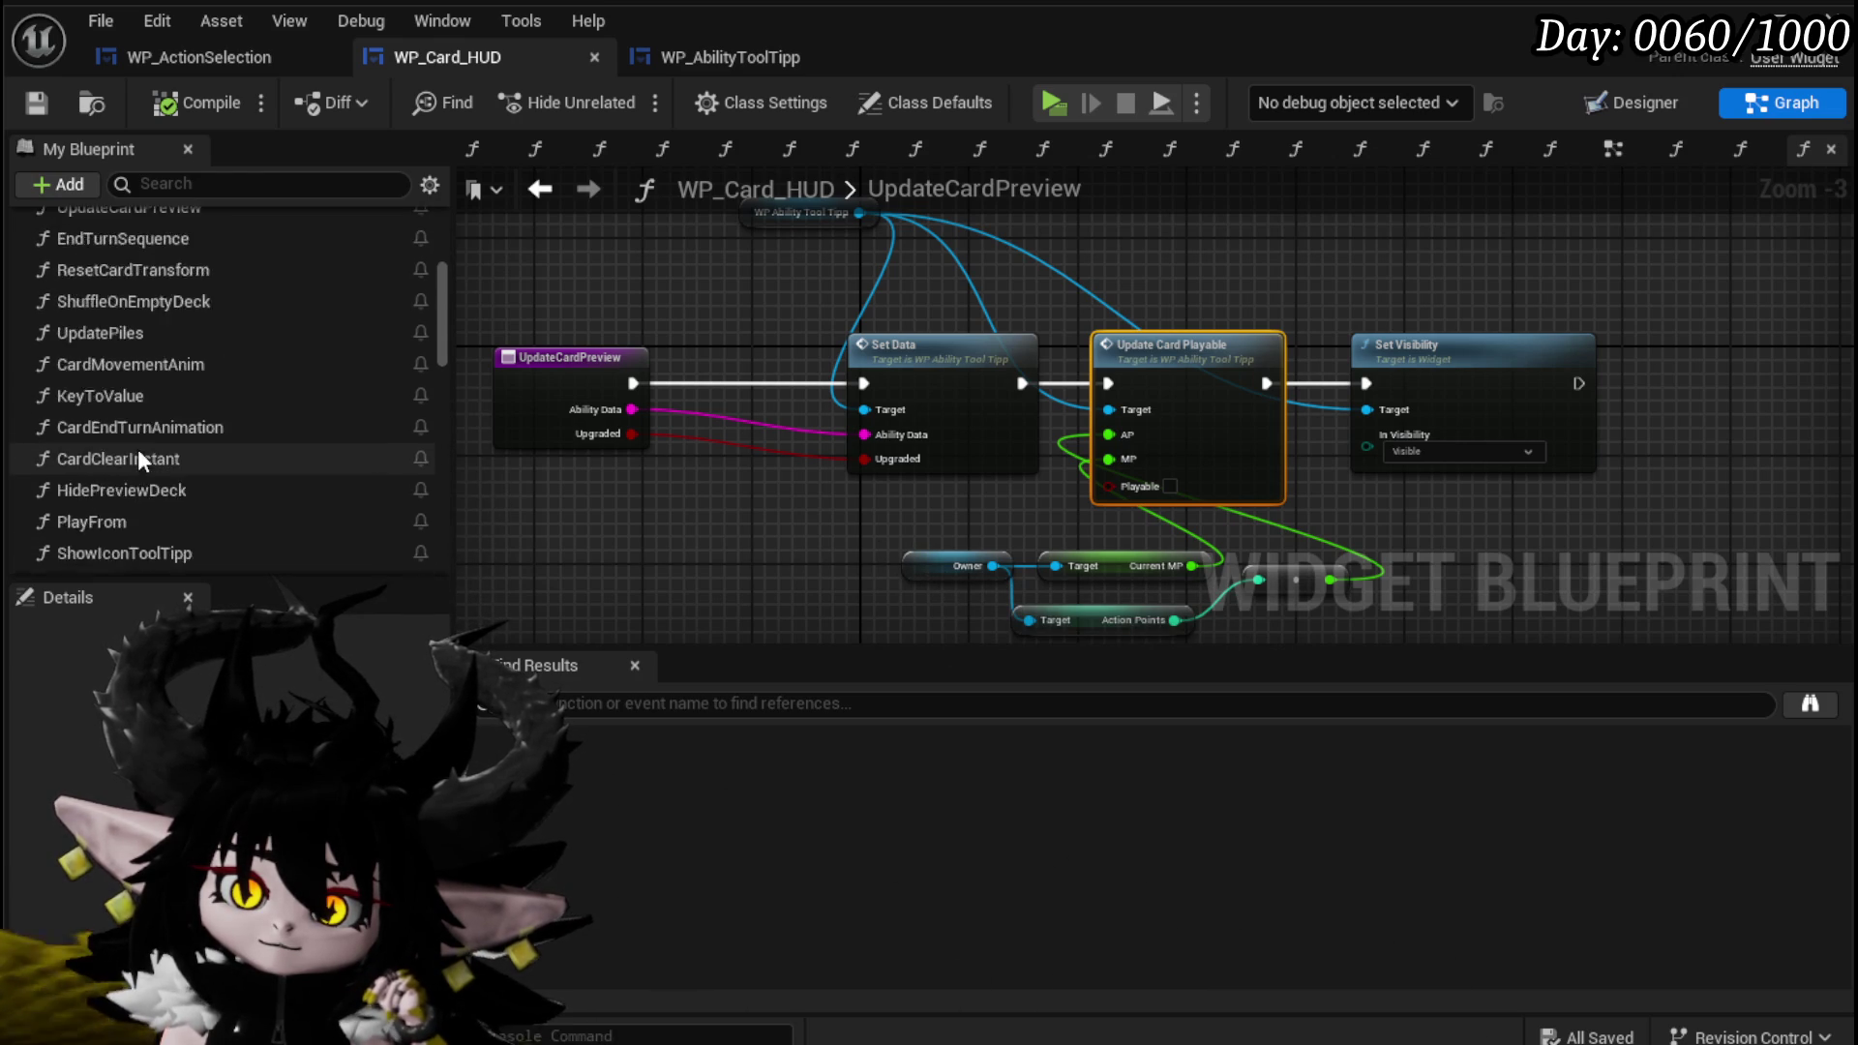
pyautogui.scroll(4, 138, 449)
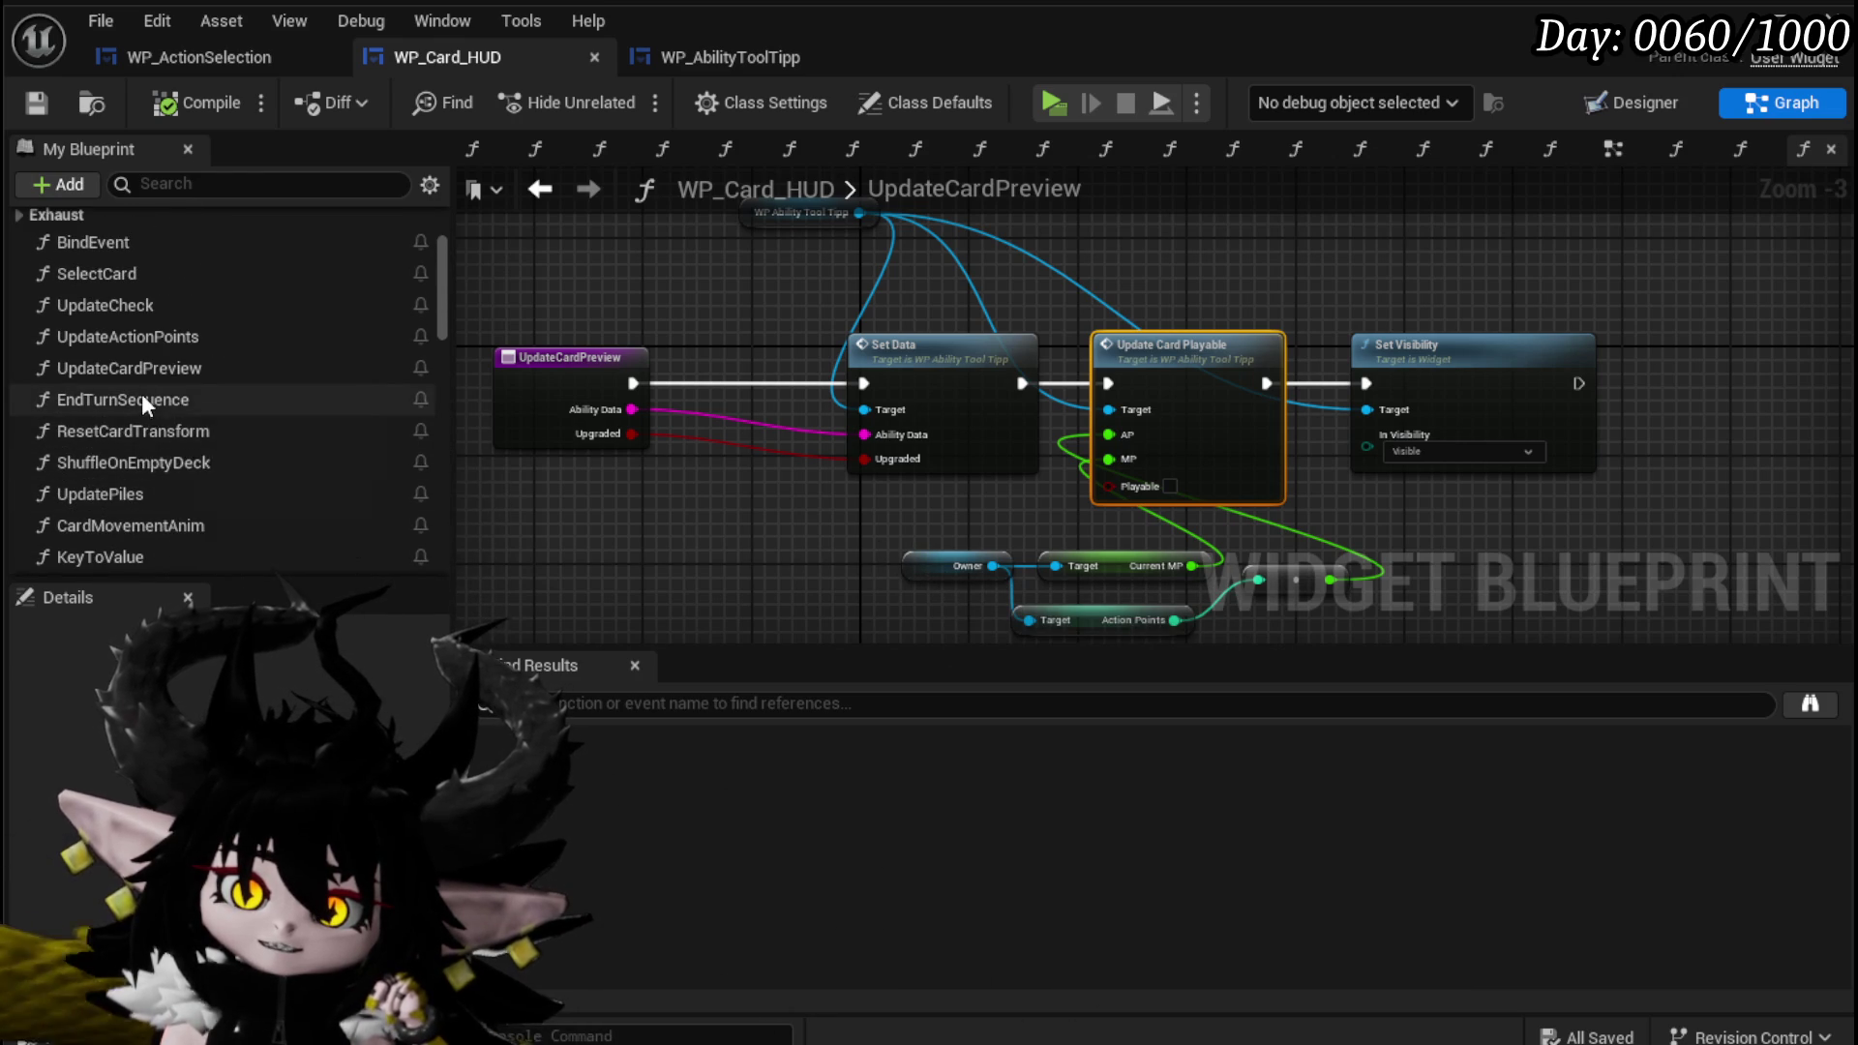
pyautogui.scroll(-4, 143, 349)
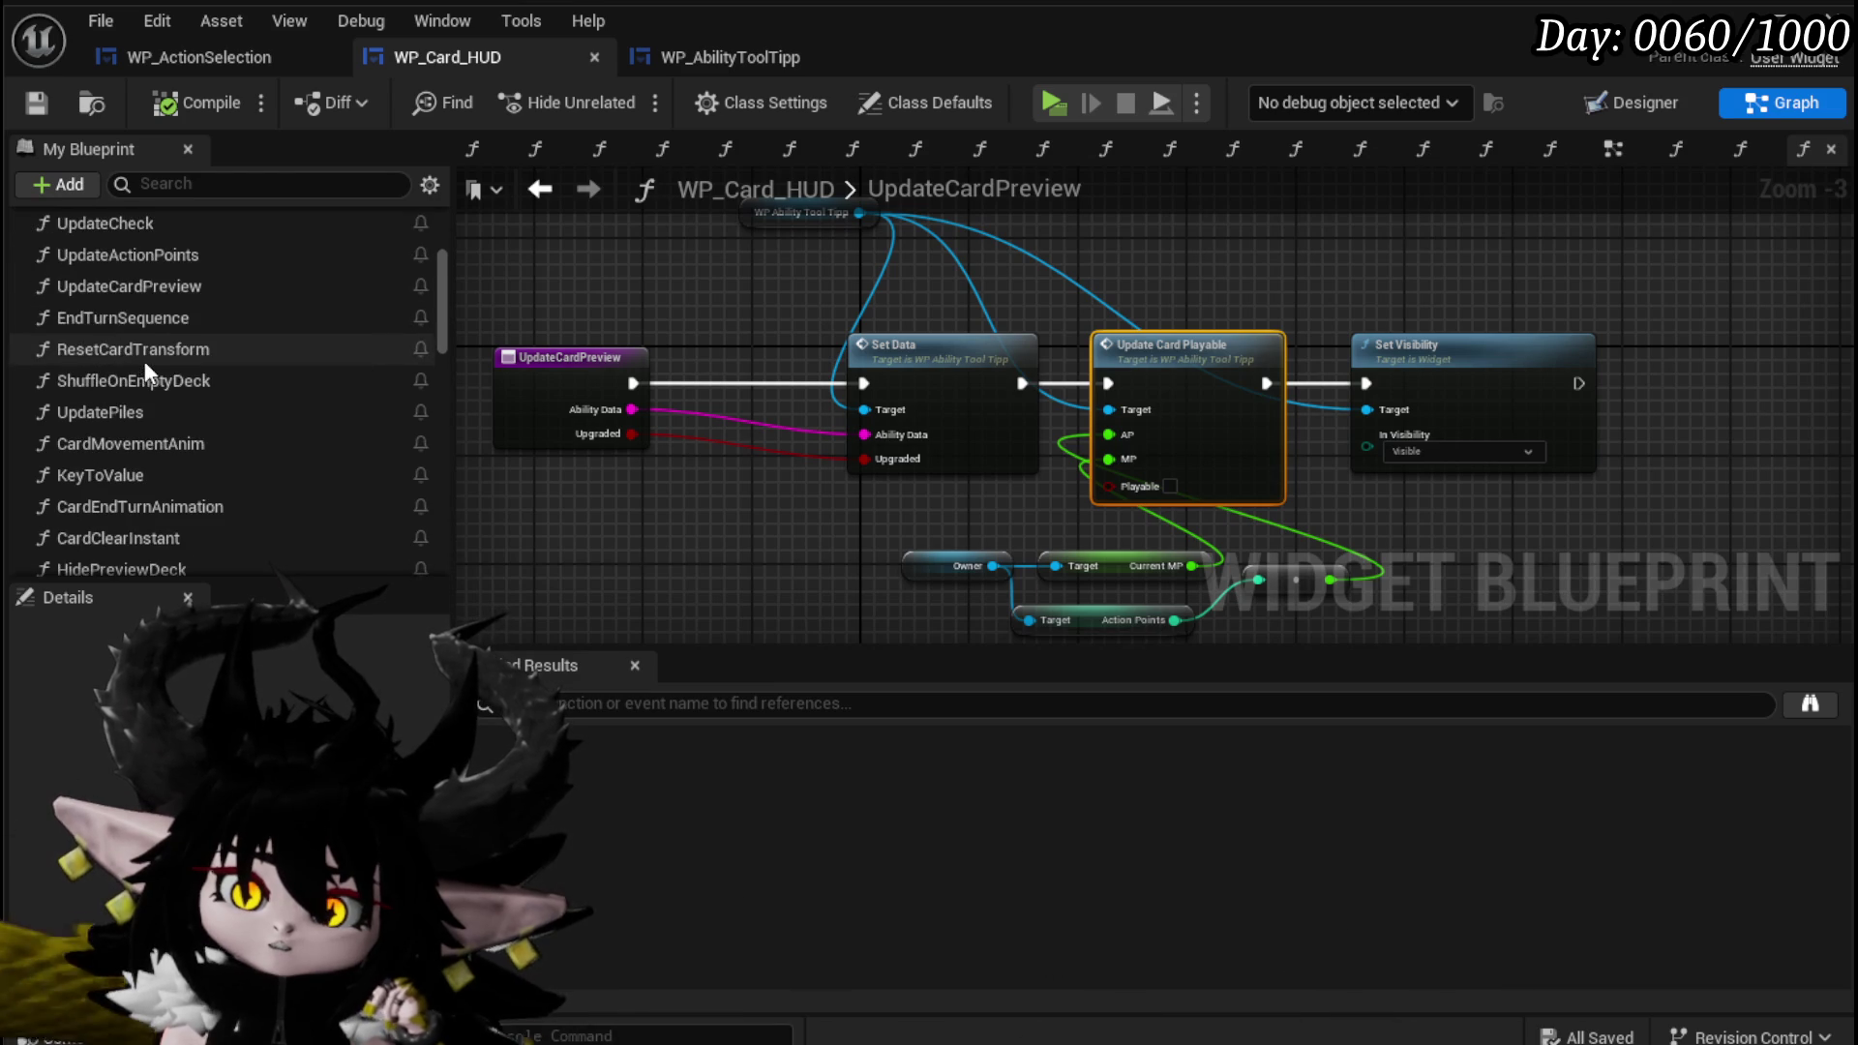
pyautogui.scroll(-4, 171, 432)
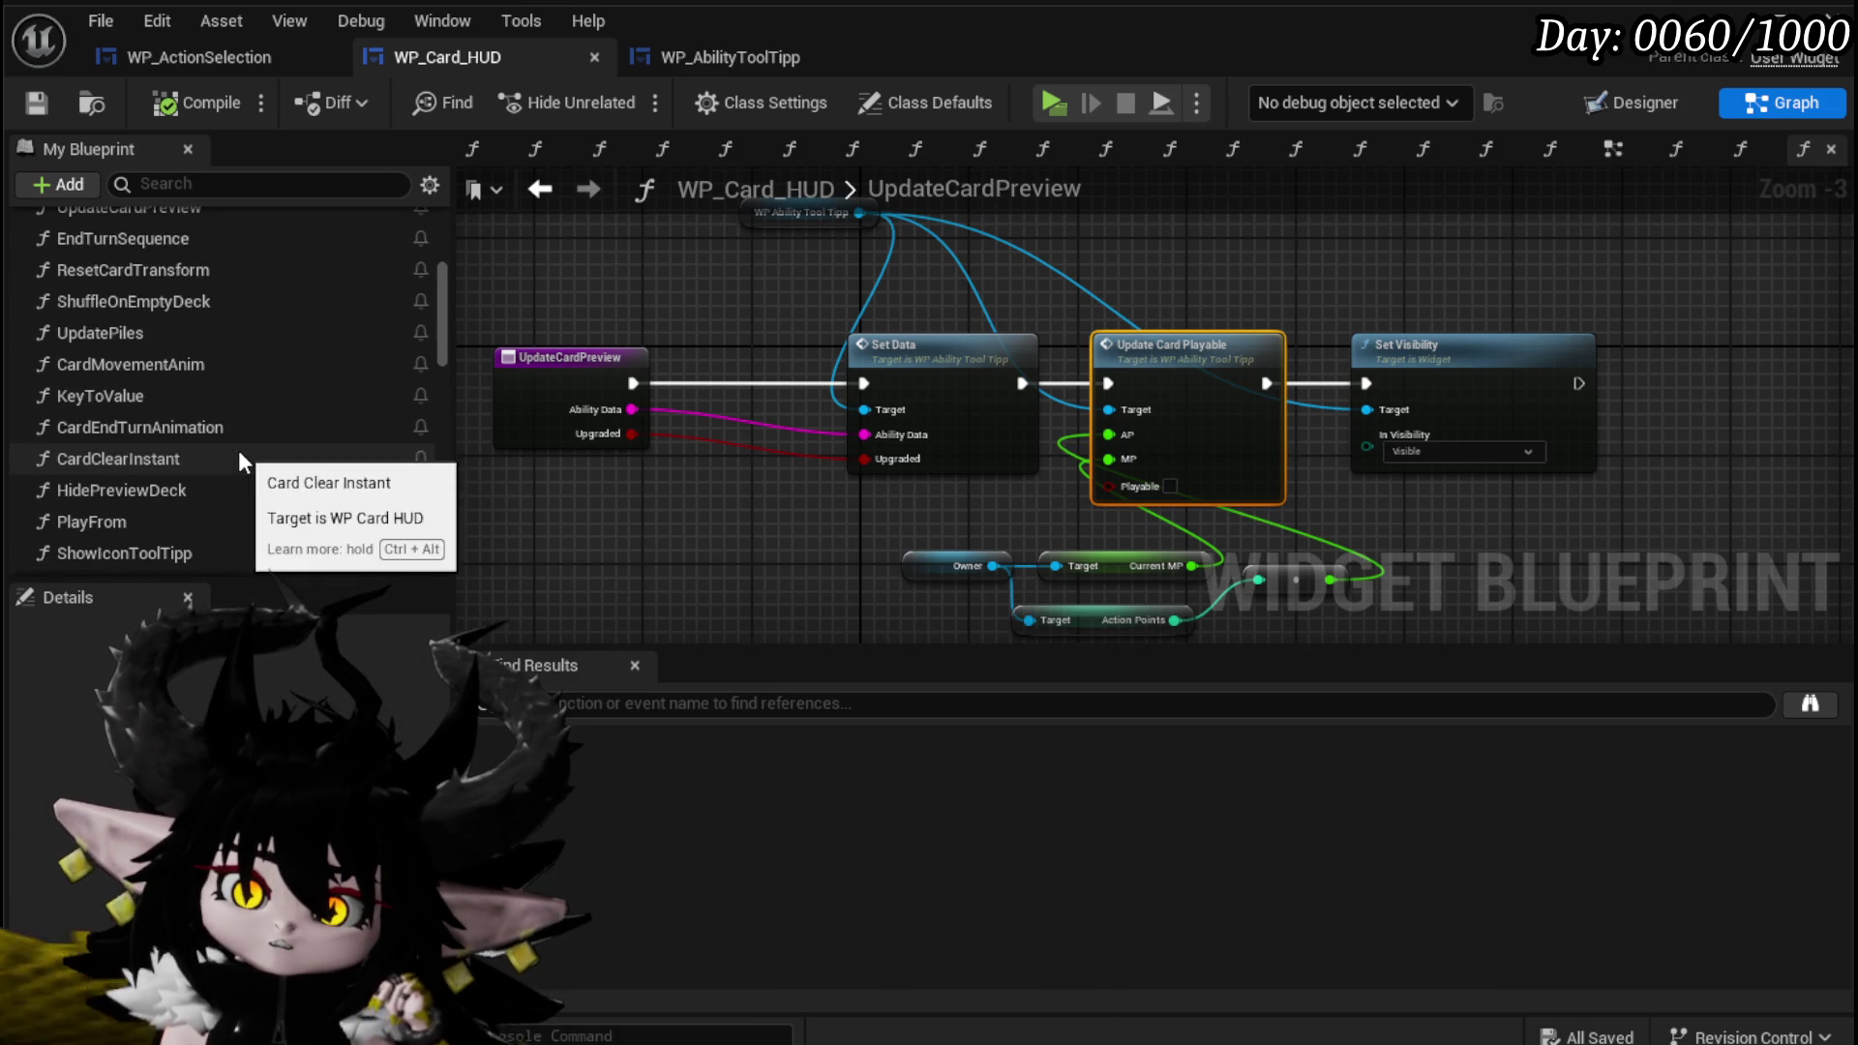
pyautogui.scroll(10, 238, 450)
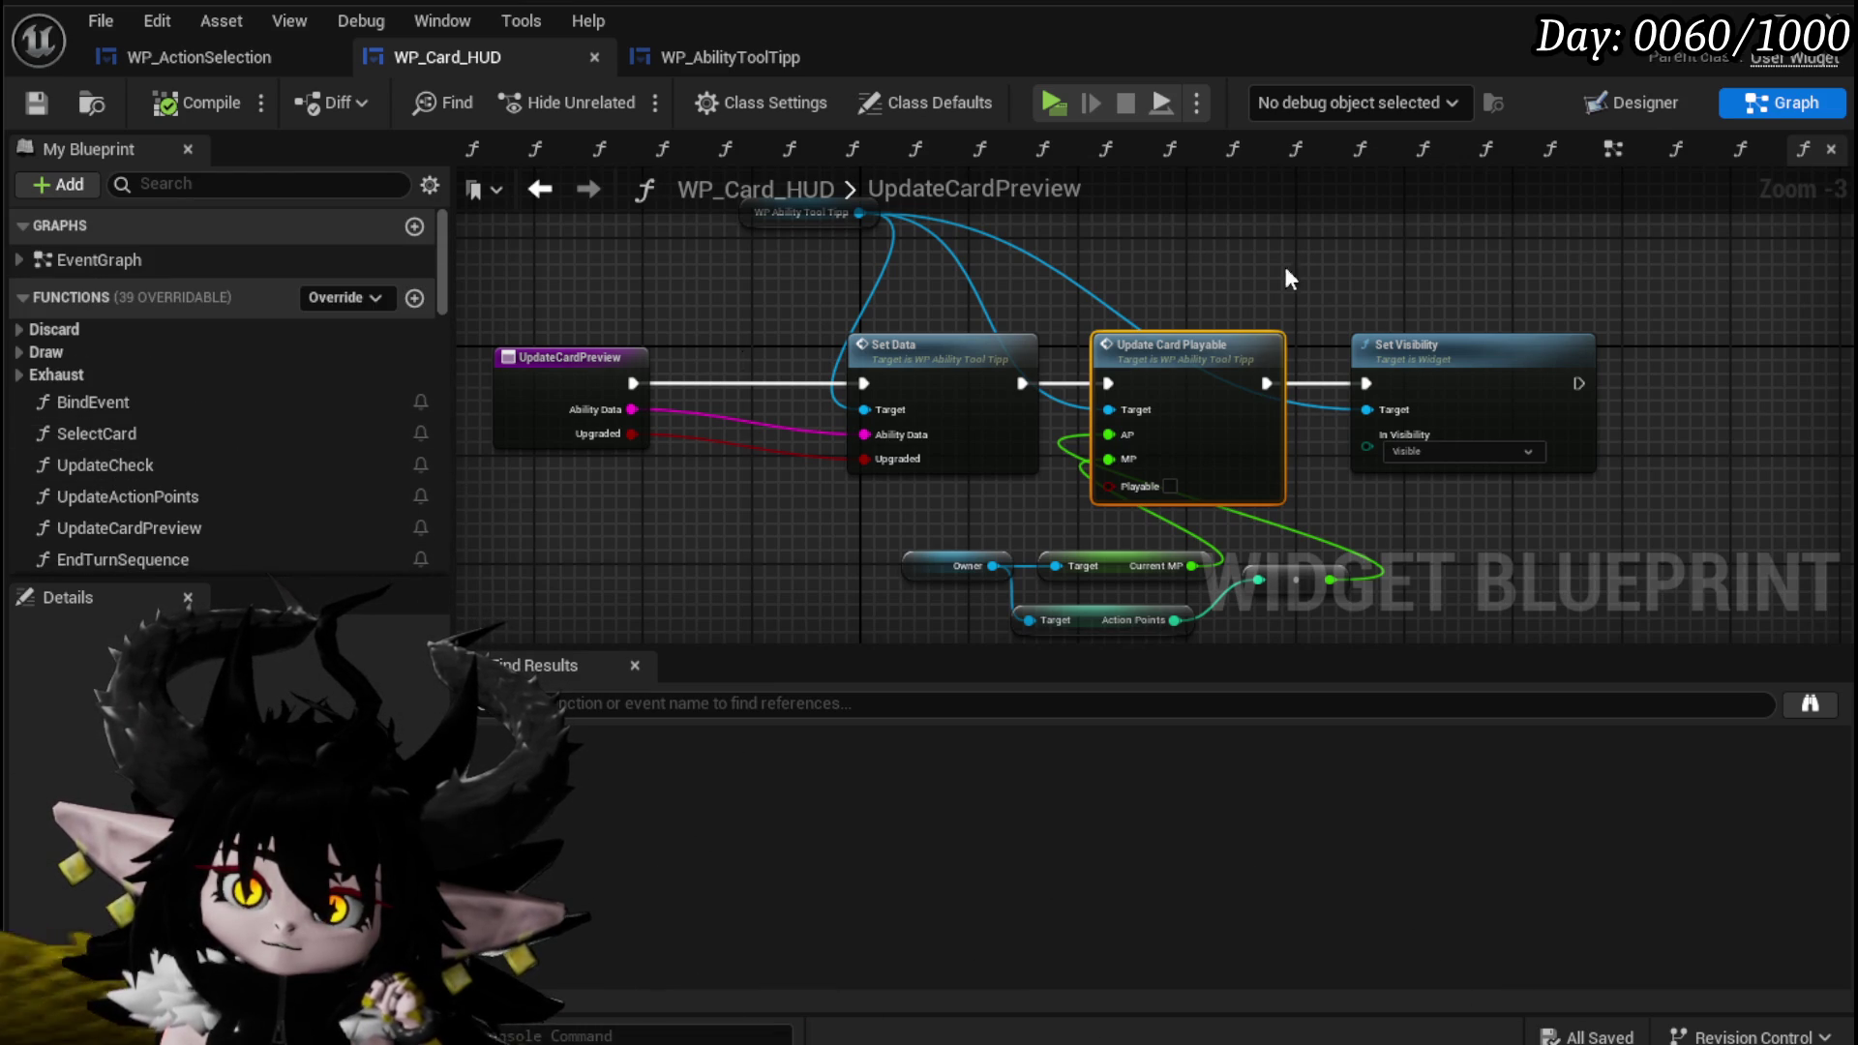
# Look over the Exhaust press nodes in WP_Card_HUD's EventGraph, then open SelectCard.
pyautogui.click(1614, 148)
pyautogui.scroll(4, 1162, 282)
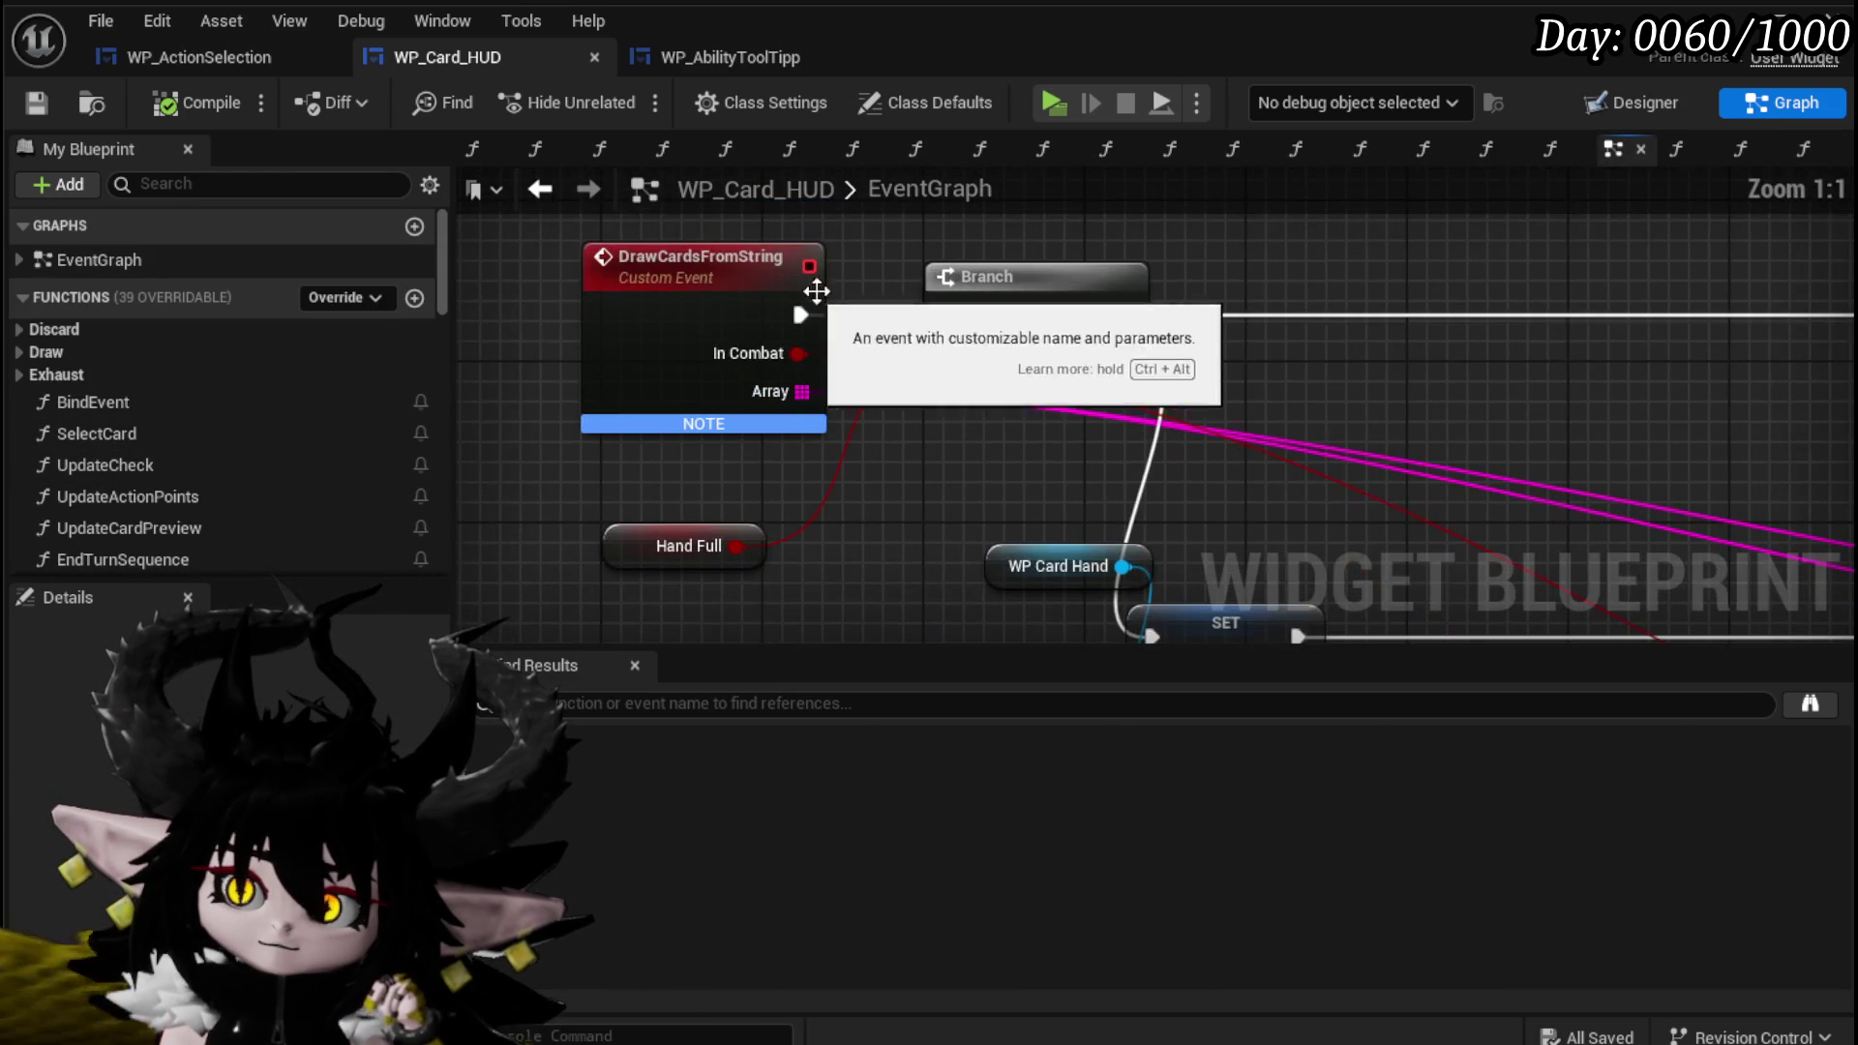
pyautogui.scroll(-12, 1250, 293)
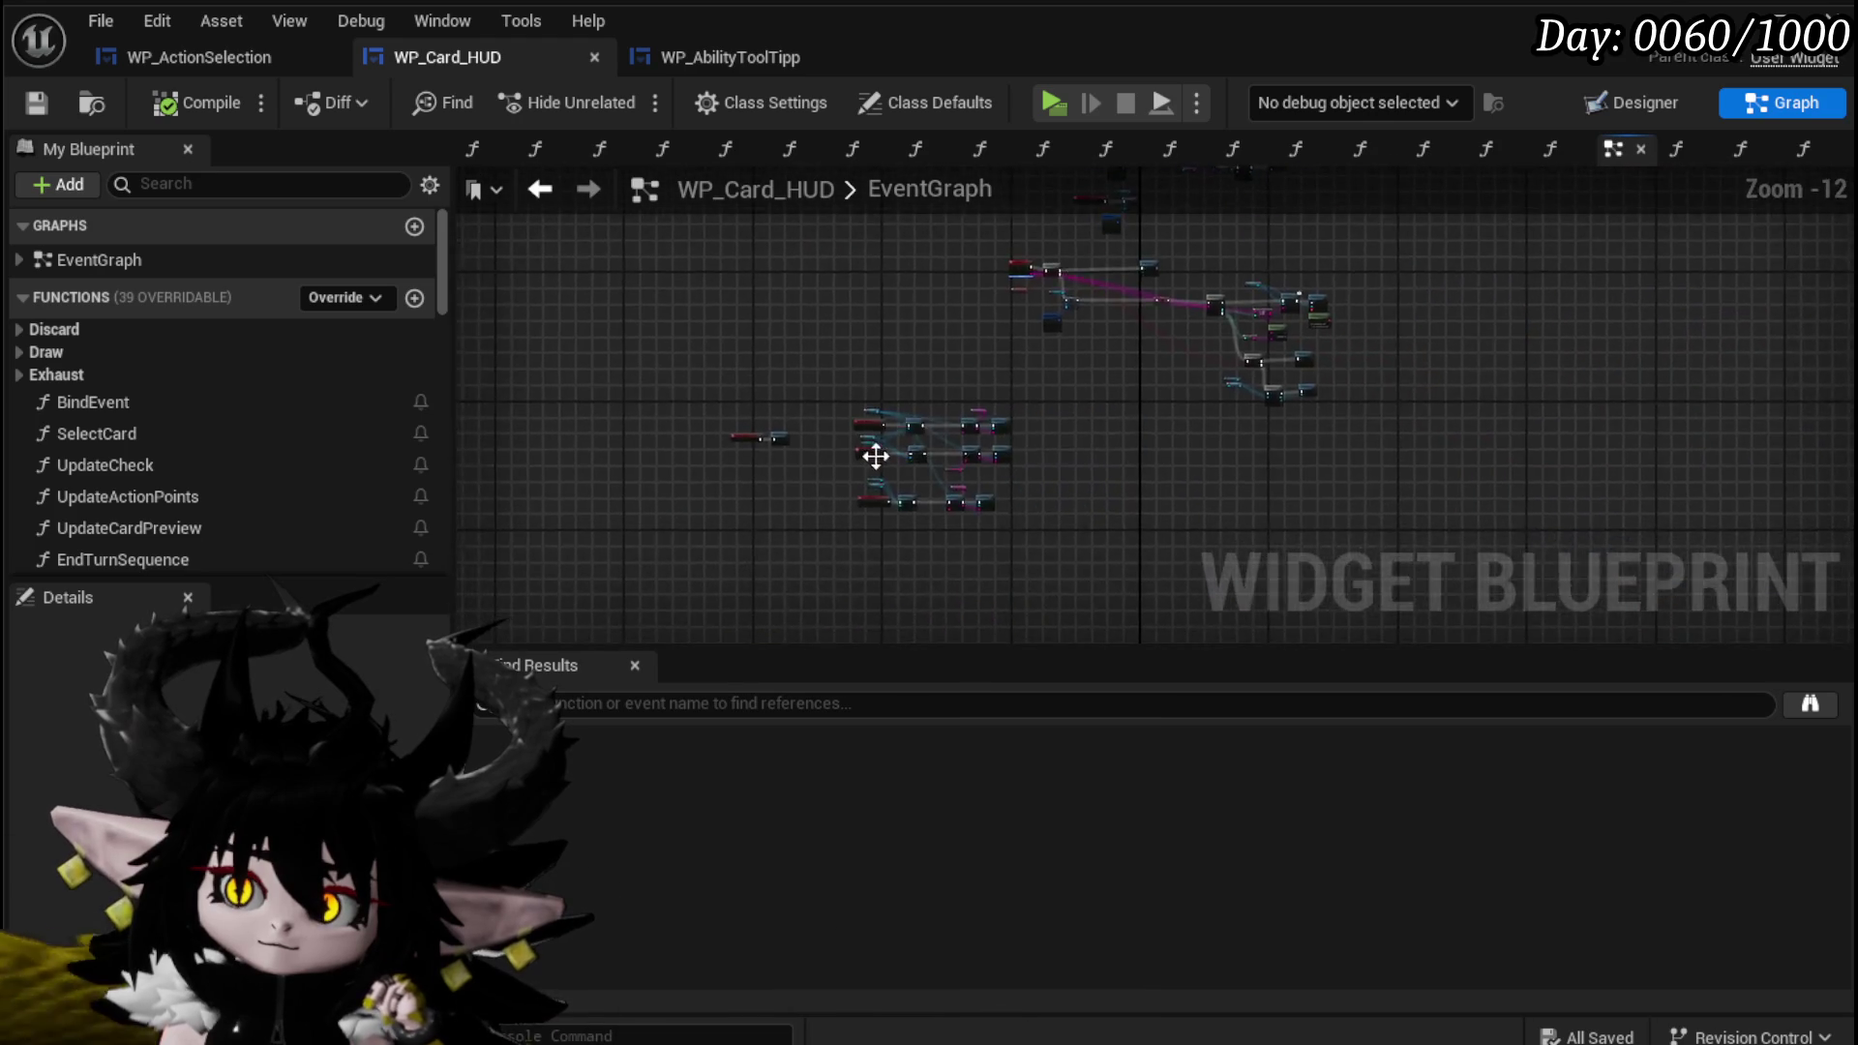
pyautogui.scroll(8, 811, 441)
pyautogui.moveTo(811, 440); pyautogui.dragTo(783, 336)
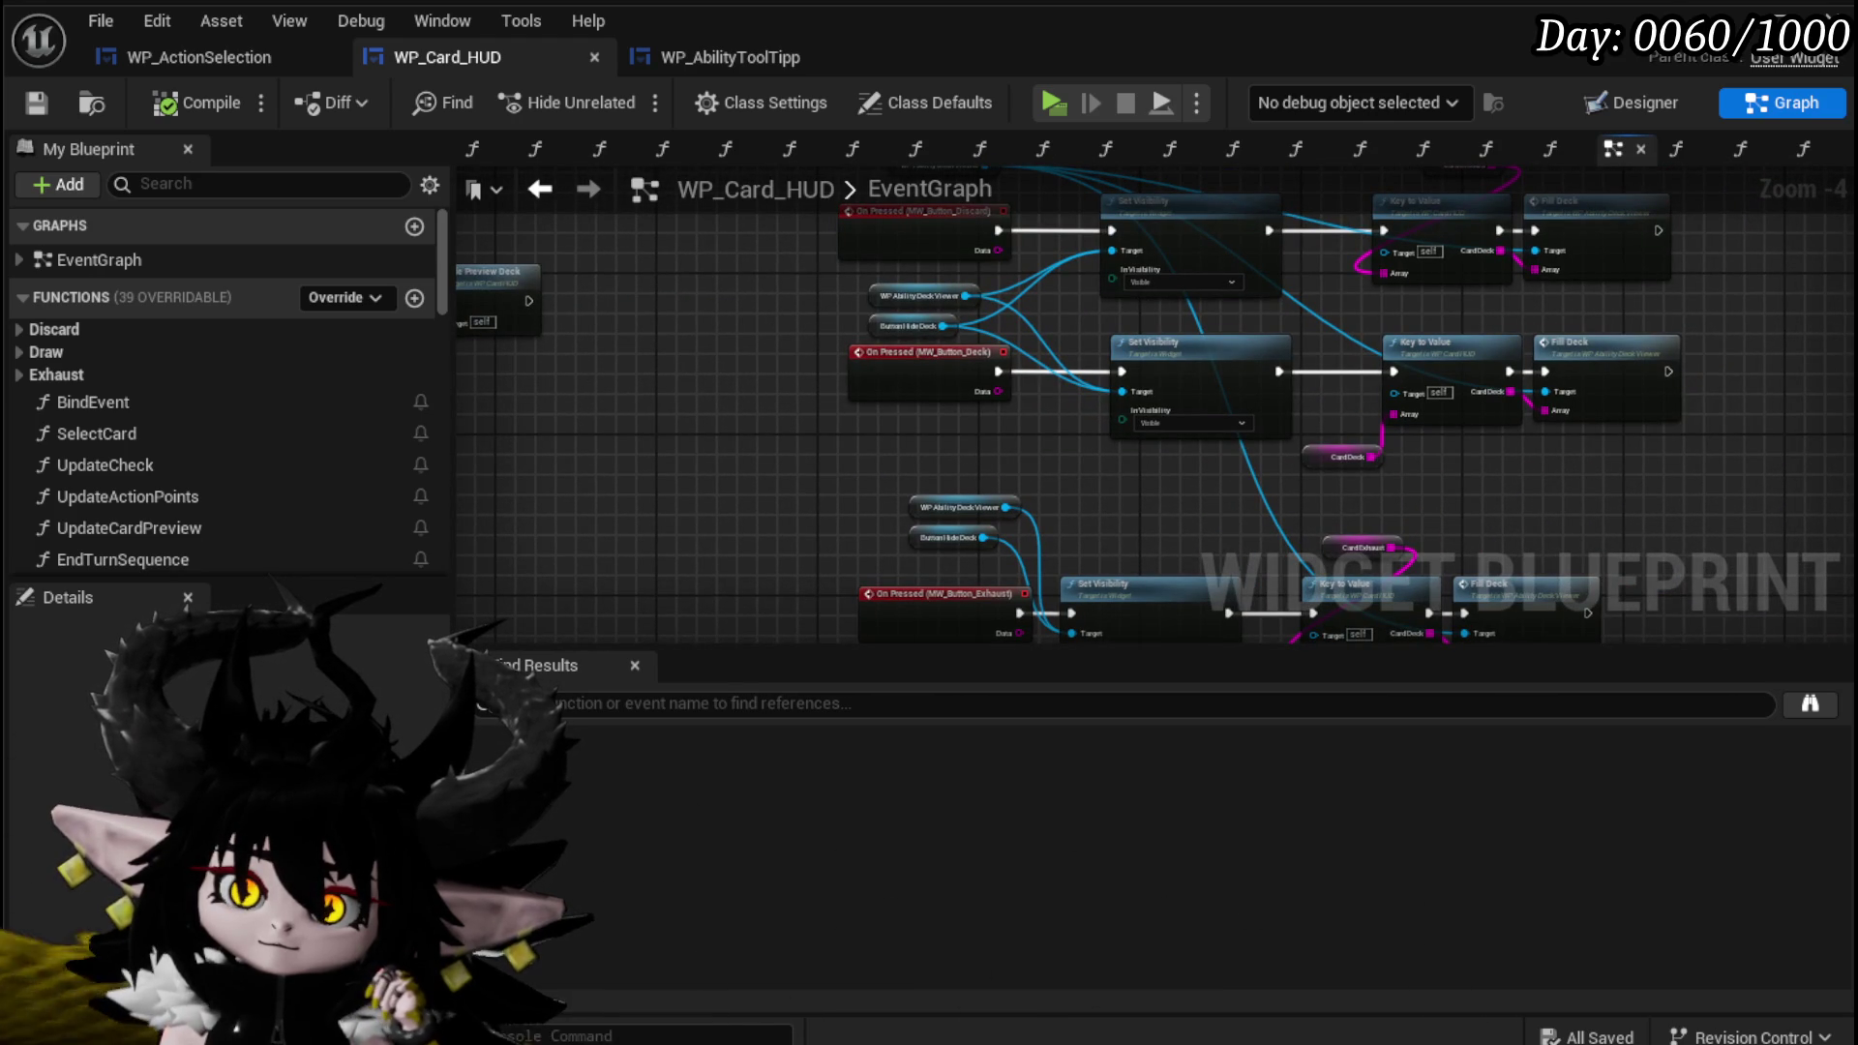
pyautogui.scroll(-3, 105, 339)
pyautogui.doubleClick(151, 317)
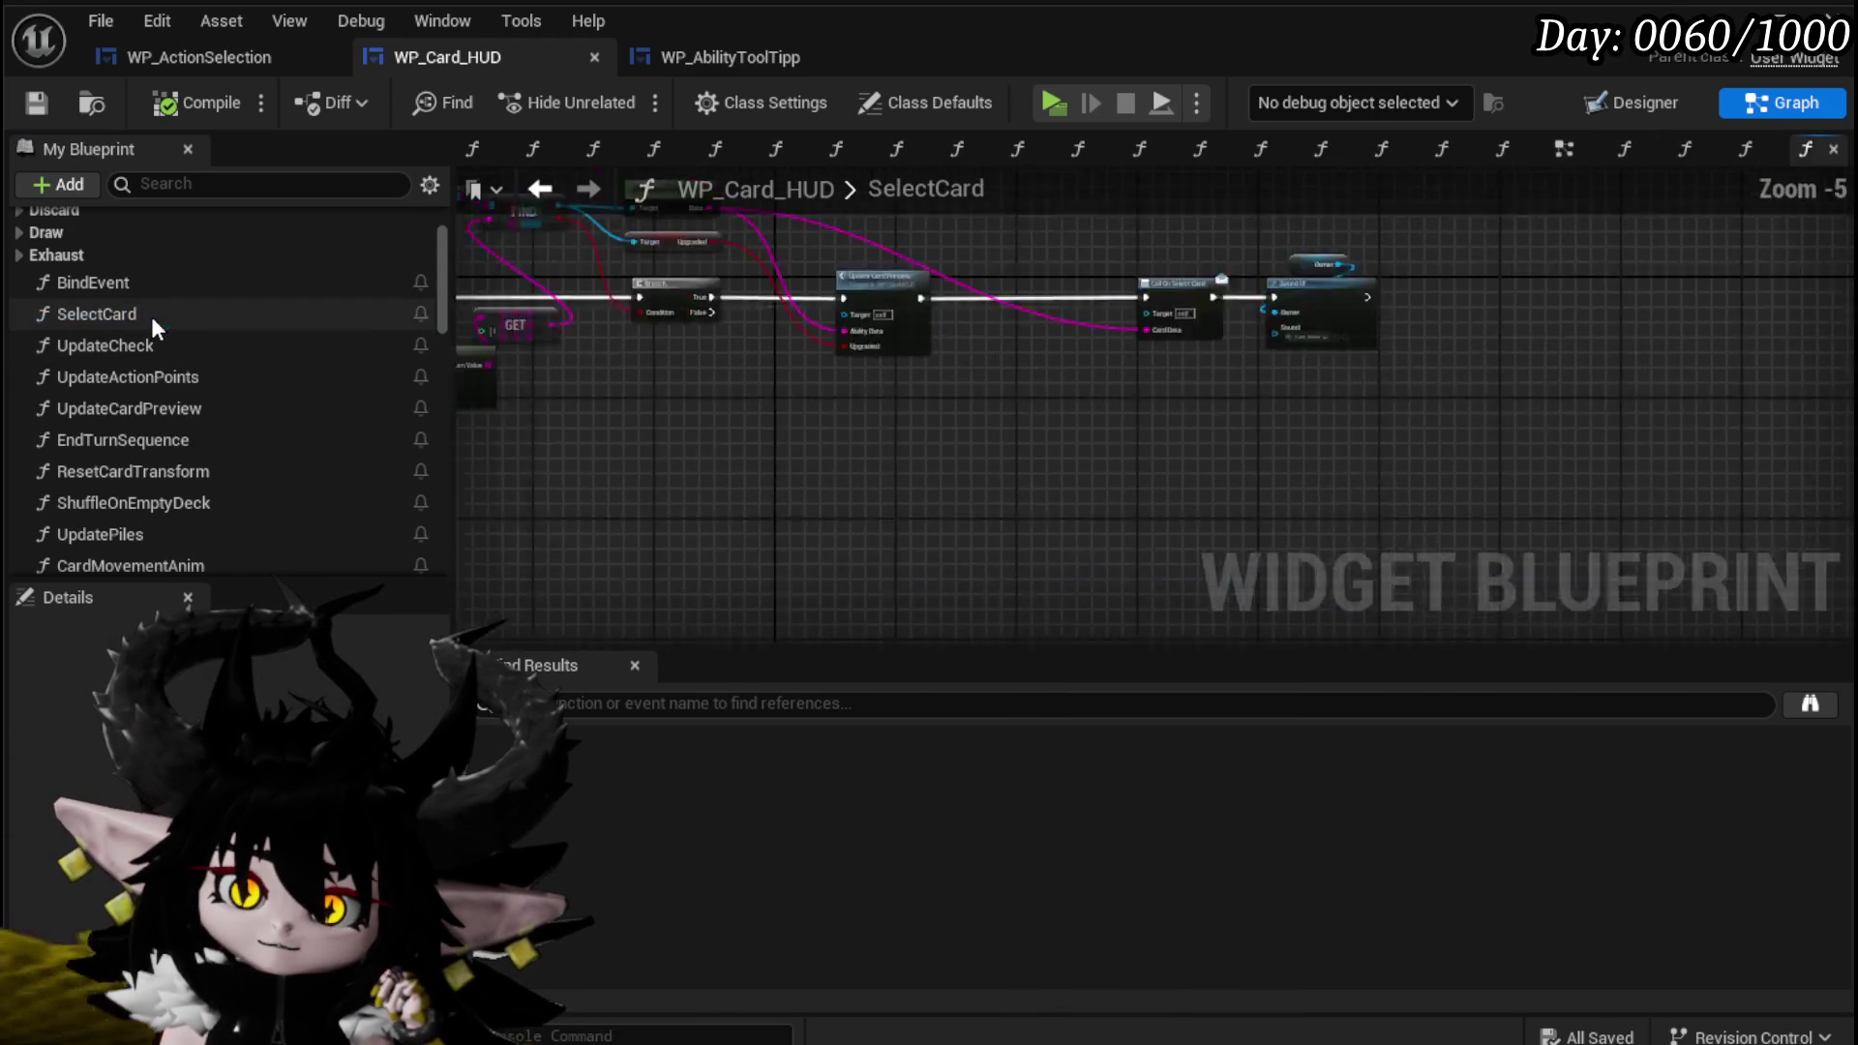
# Survey the SelectCard graph and move the Parse Into Array and GET nodes left.
pyautogui.scroll(2, 703, 363)
pyautogui.moveTo(770, 337); pyautogui.dragTo(619, 375)
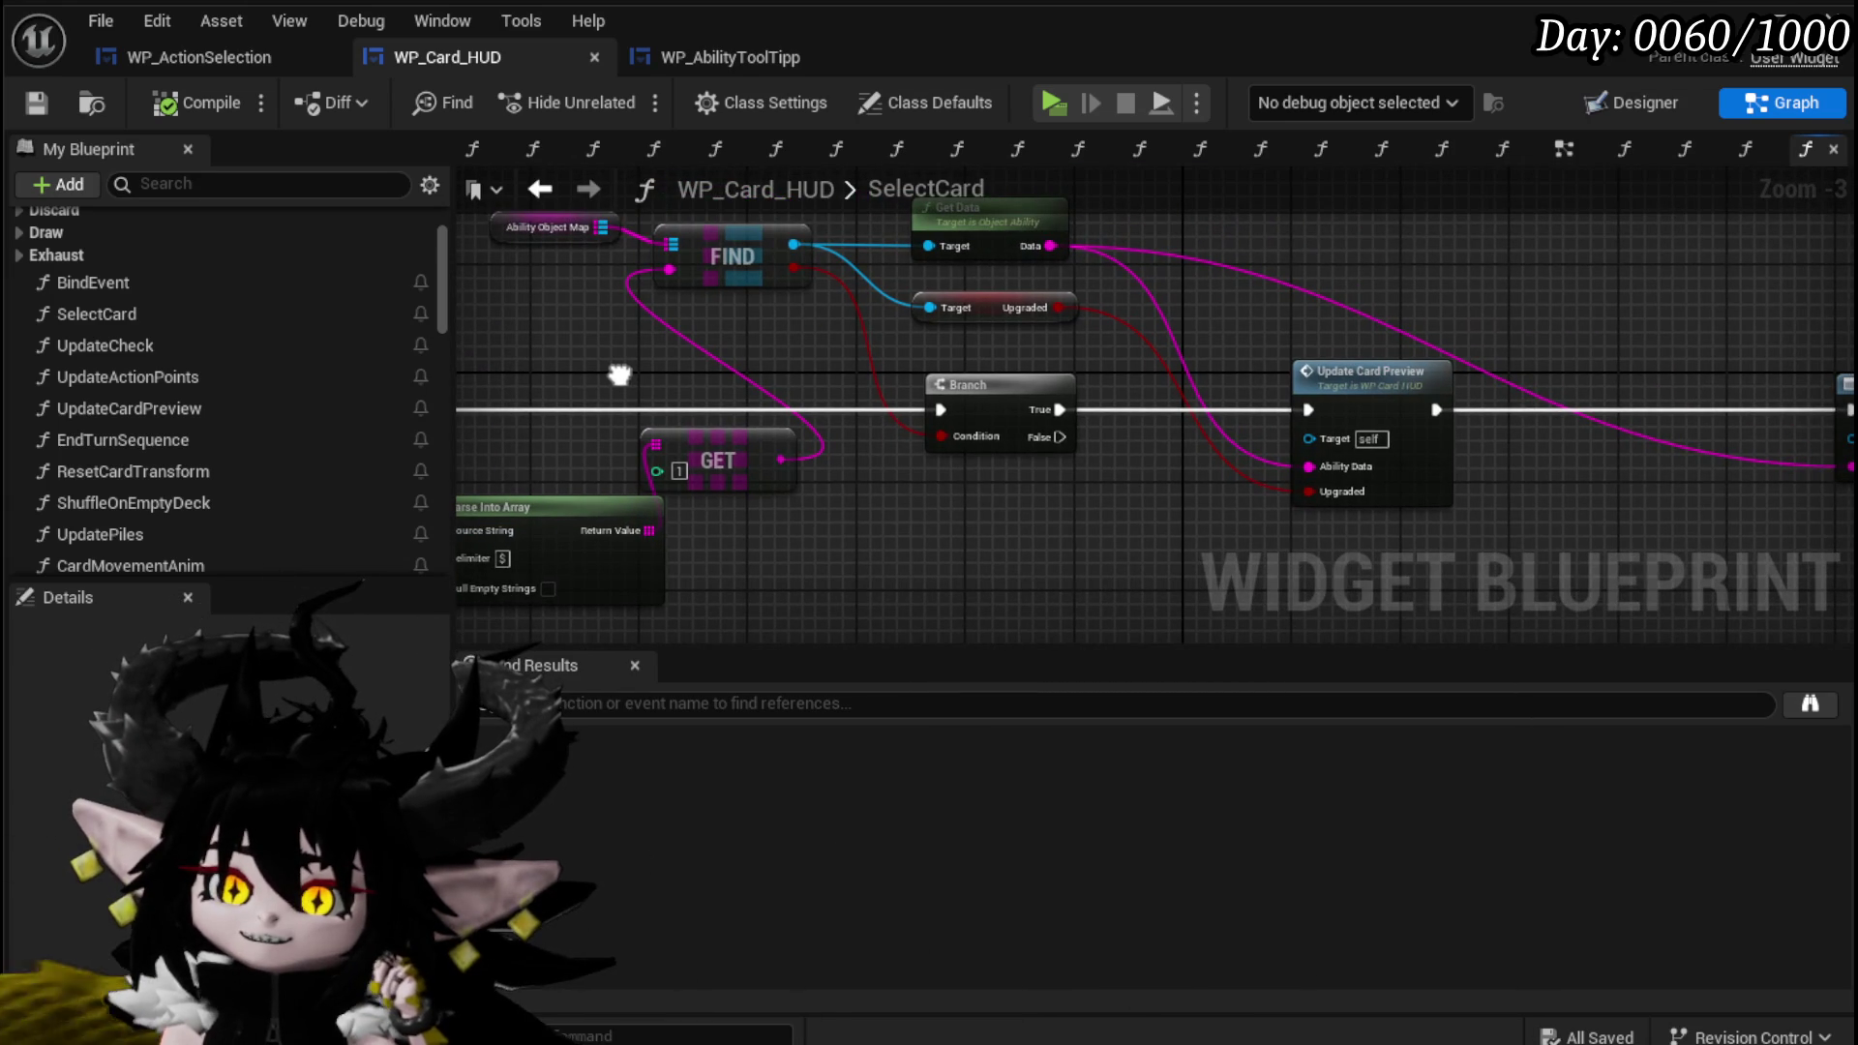
pyautogui.moveTo(619, 374)
pyautogui.mouseDown()
pyautogui.moveTo(538, 421)
pyautogui.moveTo(845, 364)
pyautogui.moveTo(715, 403)
pyautogui.moveTo(1096, 385)
pyautogui.mouseUp()
pyautogui.moveTo(823, 392)
pyautogui.mouseDown()
pyautogui.moveTo(959, 394)
pyautogui.moveTo(790, 379)
pyautogui.moveTo(838, 403)
pyautogui.moveTo(1086, 398)
pyautogui.moveTo(890, 460)
pyautogui.mouseUp()
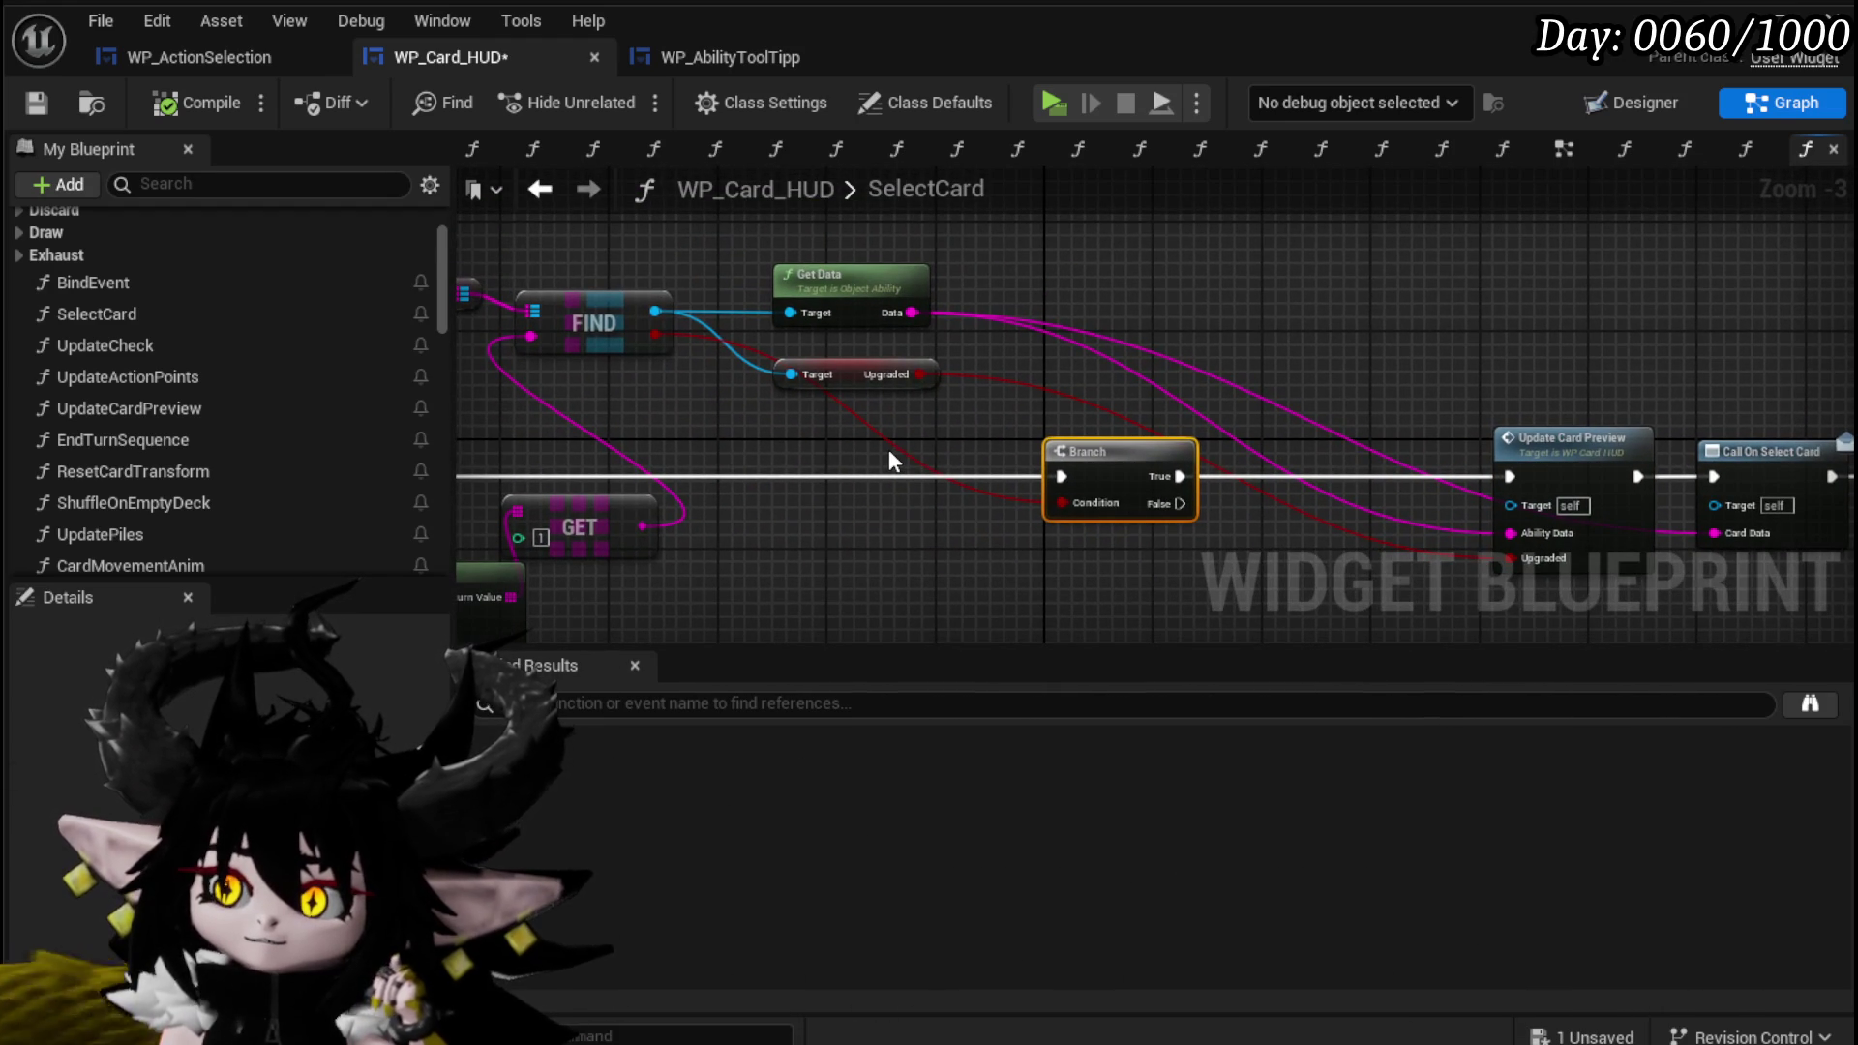
pyautogui.moveTo(889, 452)
pyautogui.mouseDown()
pyautogui.moveTo(1123, 385)
pyautogui.moveTo(1221, 409)
pyautogui.mouseUp()
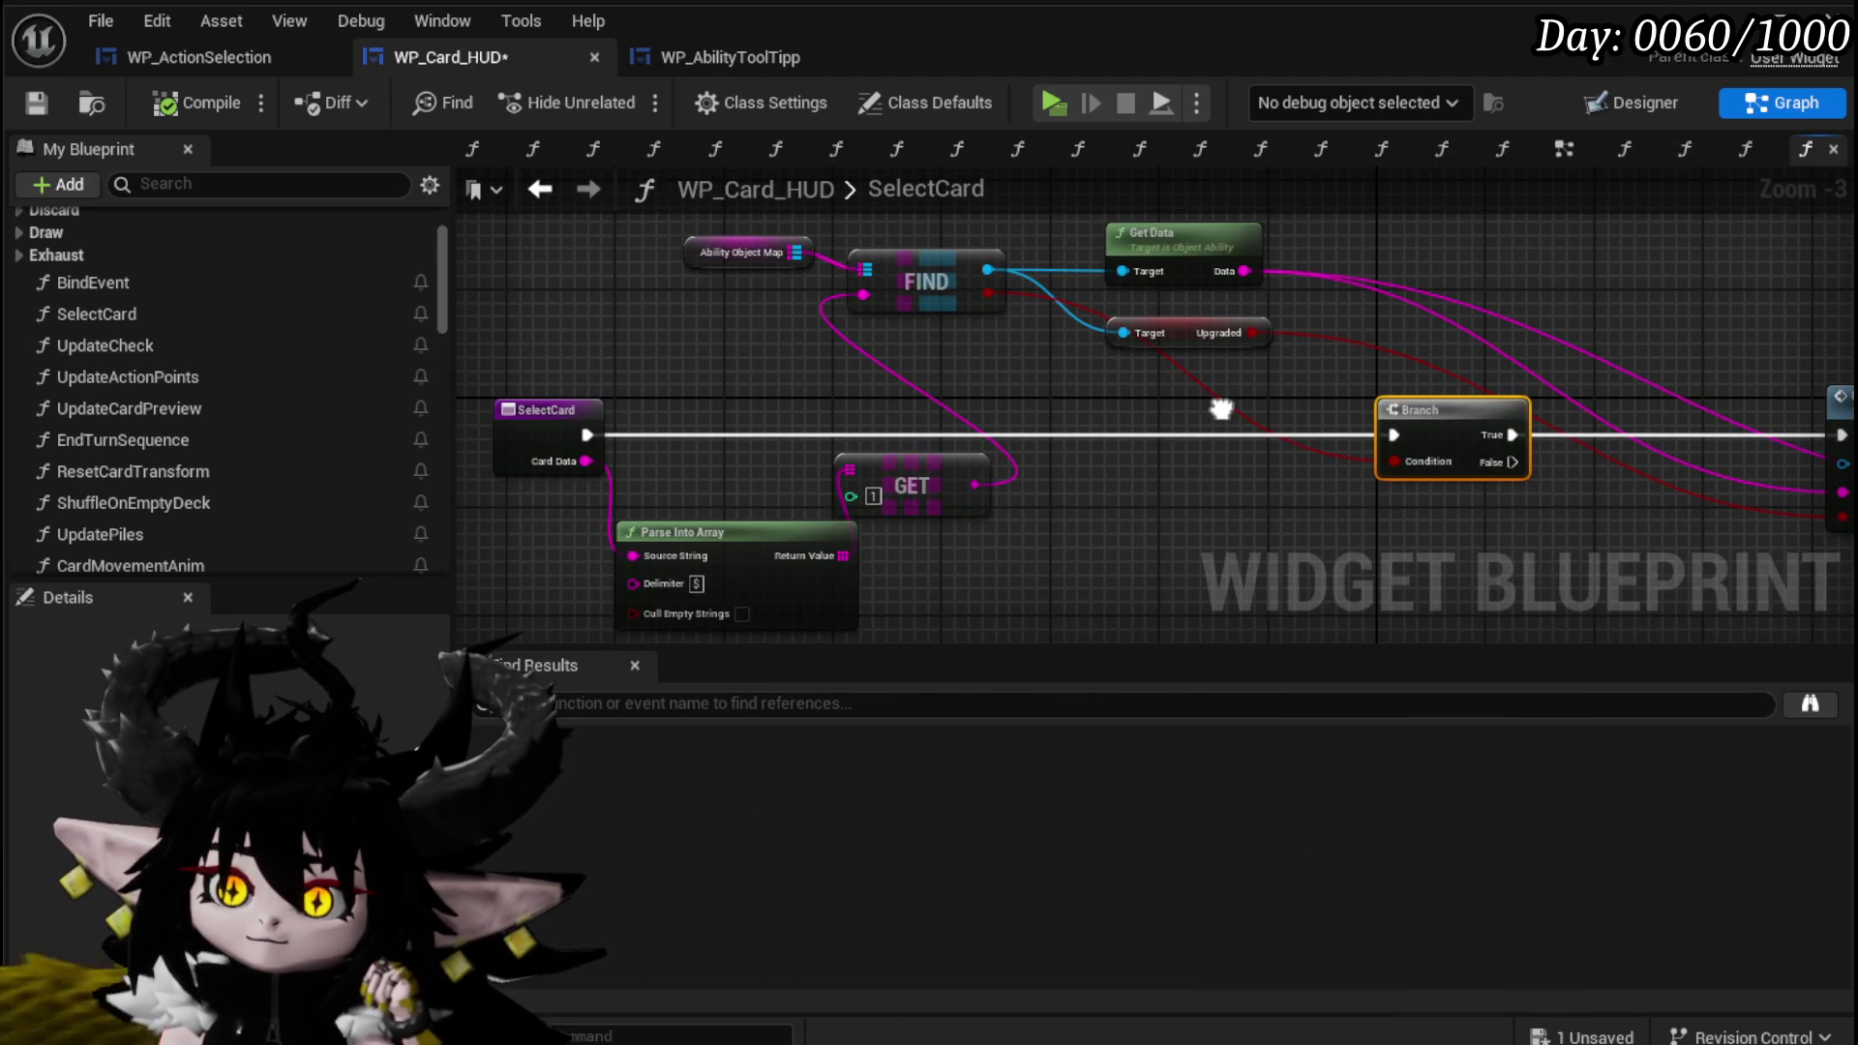
pyautogui.moveTo(1221, 408); pyautogui.dragTo(1255, 394)
pyautogui.moveTo(796, 474); pyautogui.dragTo(910, 523)
pyautogui.moveTo(940, 448); pyautogui.dragTo(803, 433)
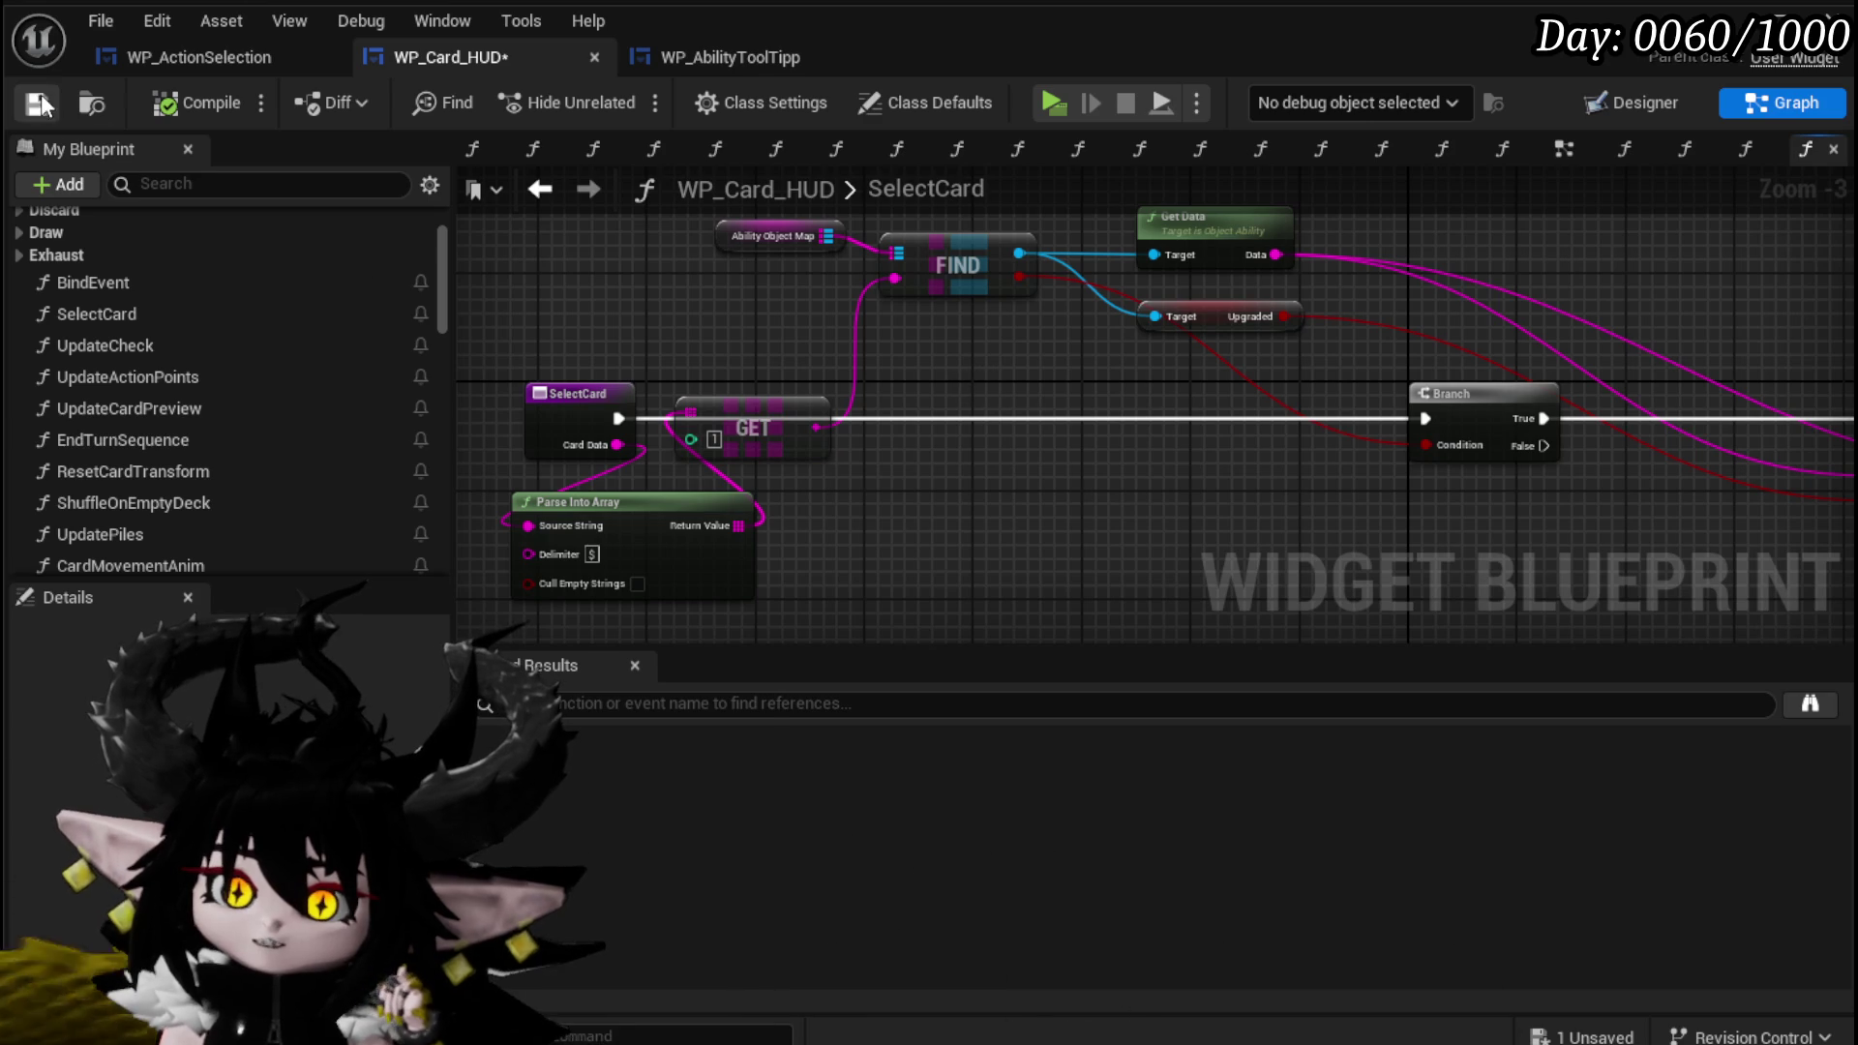
# Abandon a 'cost' search from the Ability Object Map, save WP_Card_HUD, and open BindEvent.
pyautogui.moveTo(734, 244)
pyautogui.mouseDown()
pyautogui.moveTo(680, 312)
pyautogui.moveTo(956, 375)
pyautogui.moveTo(1064, 364)
pyautogui.mouseUp()
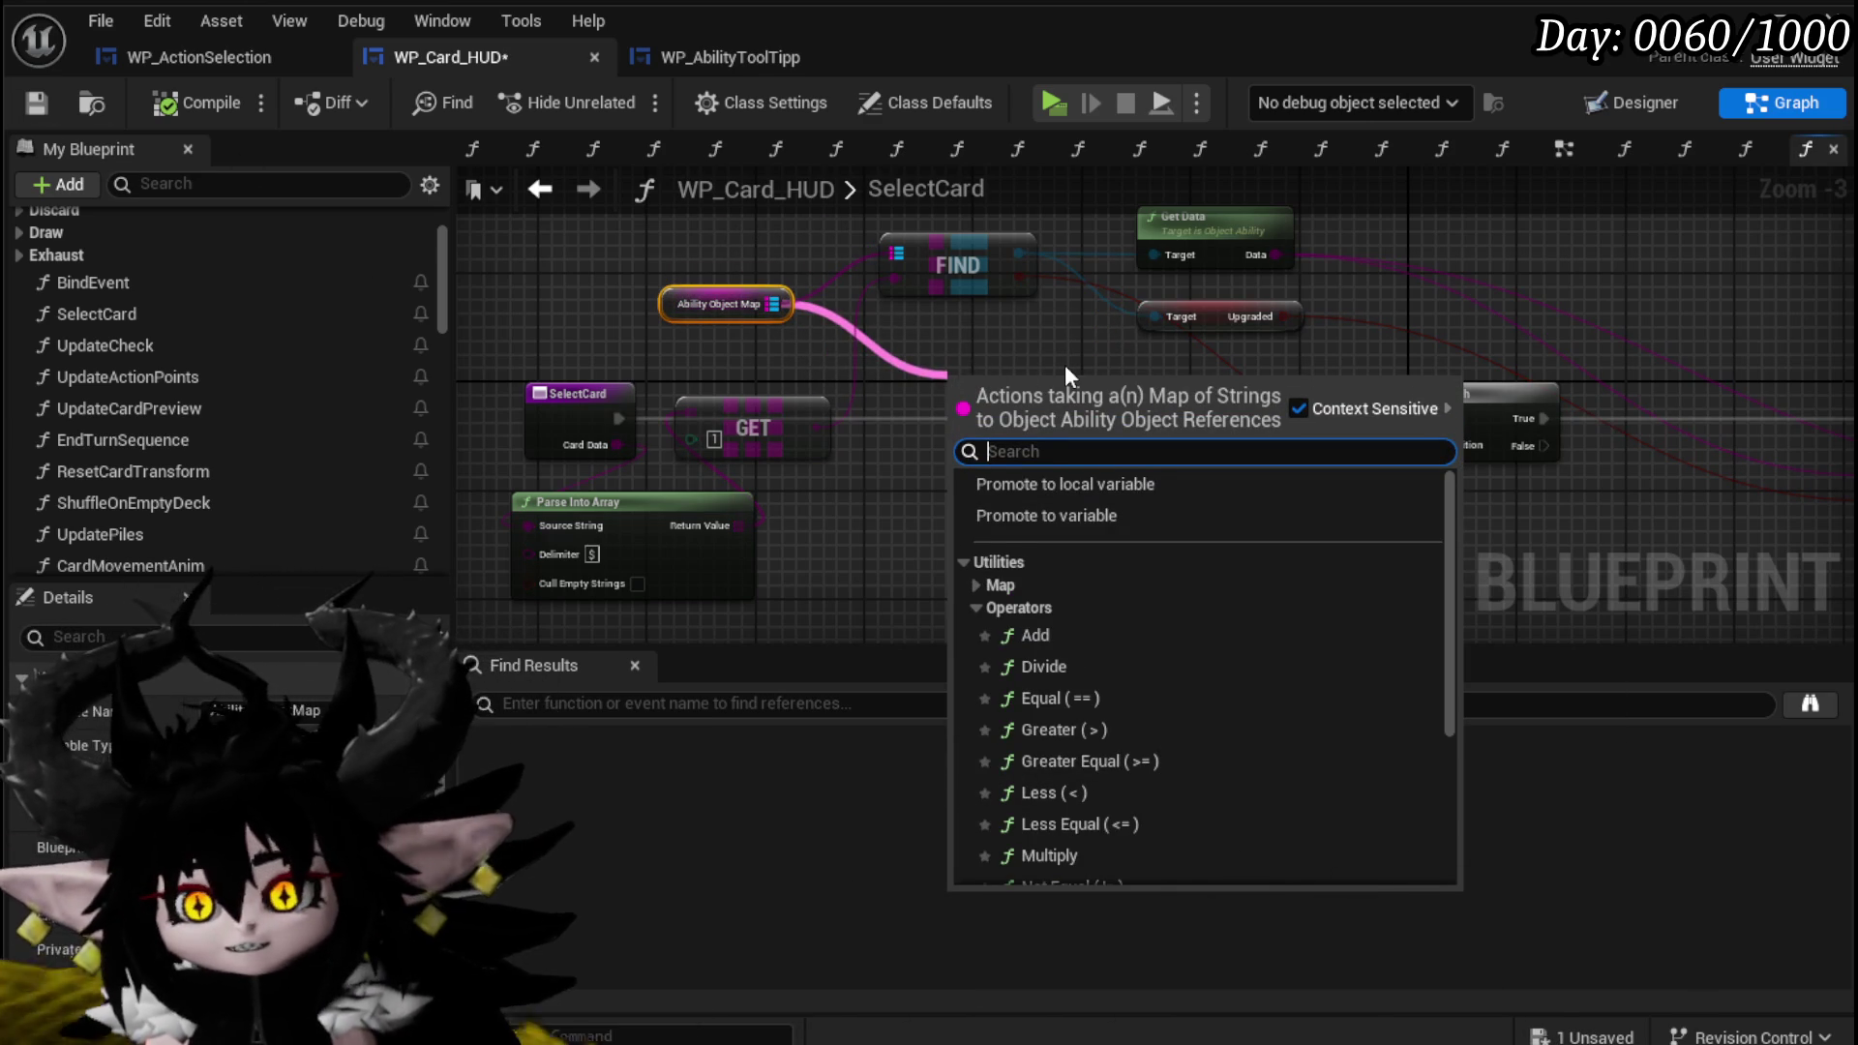
pyautogui.moveTo(1018, 254); pyautogui.dragTo(1030, 410)
pyautogui.write('cost')
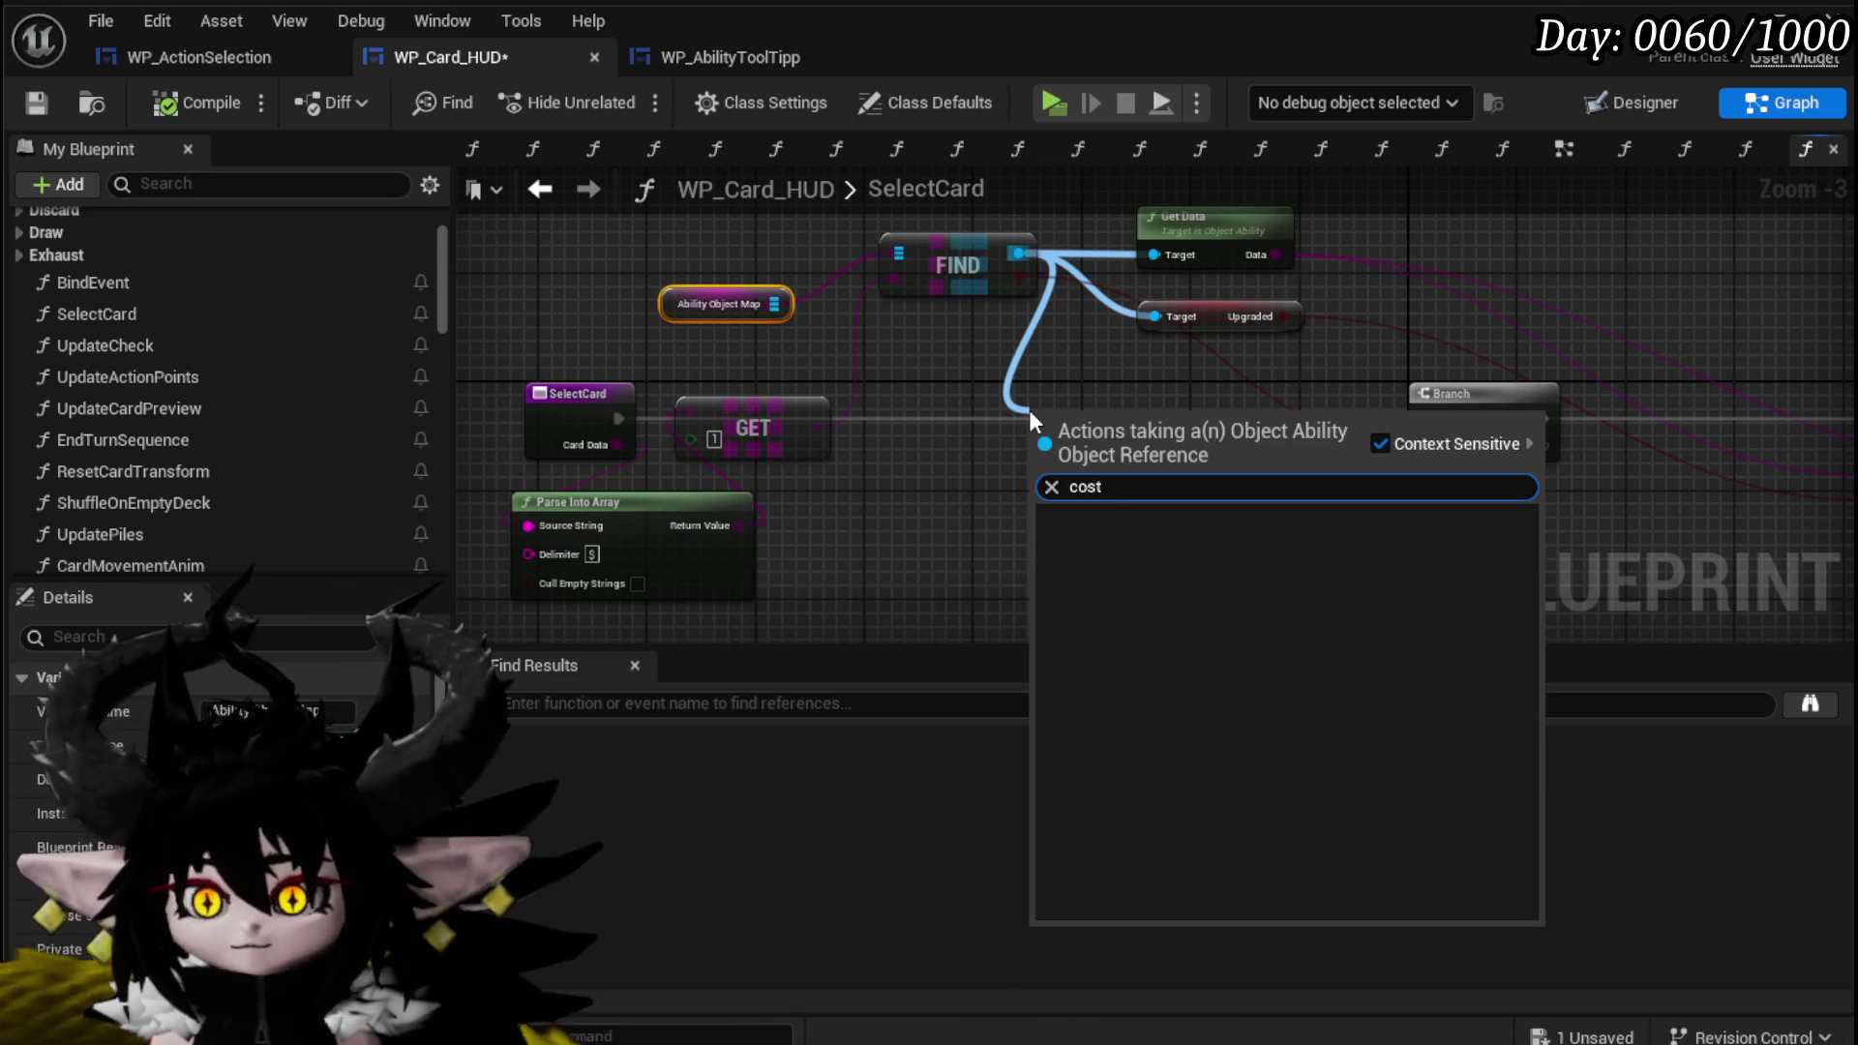
pyautogui.click(954, 387)
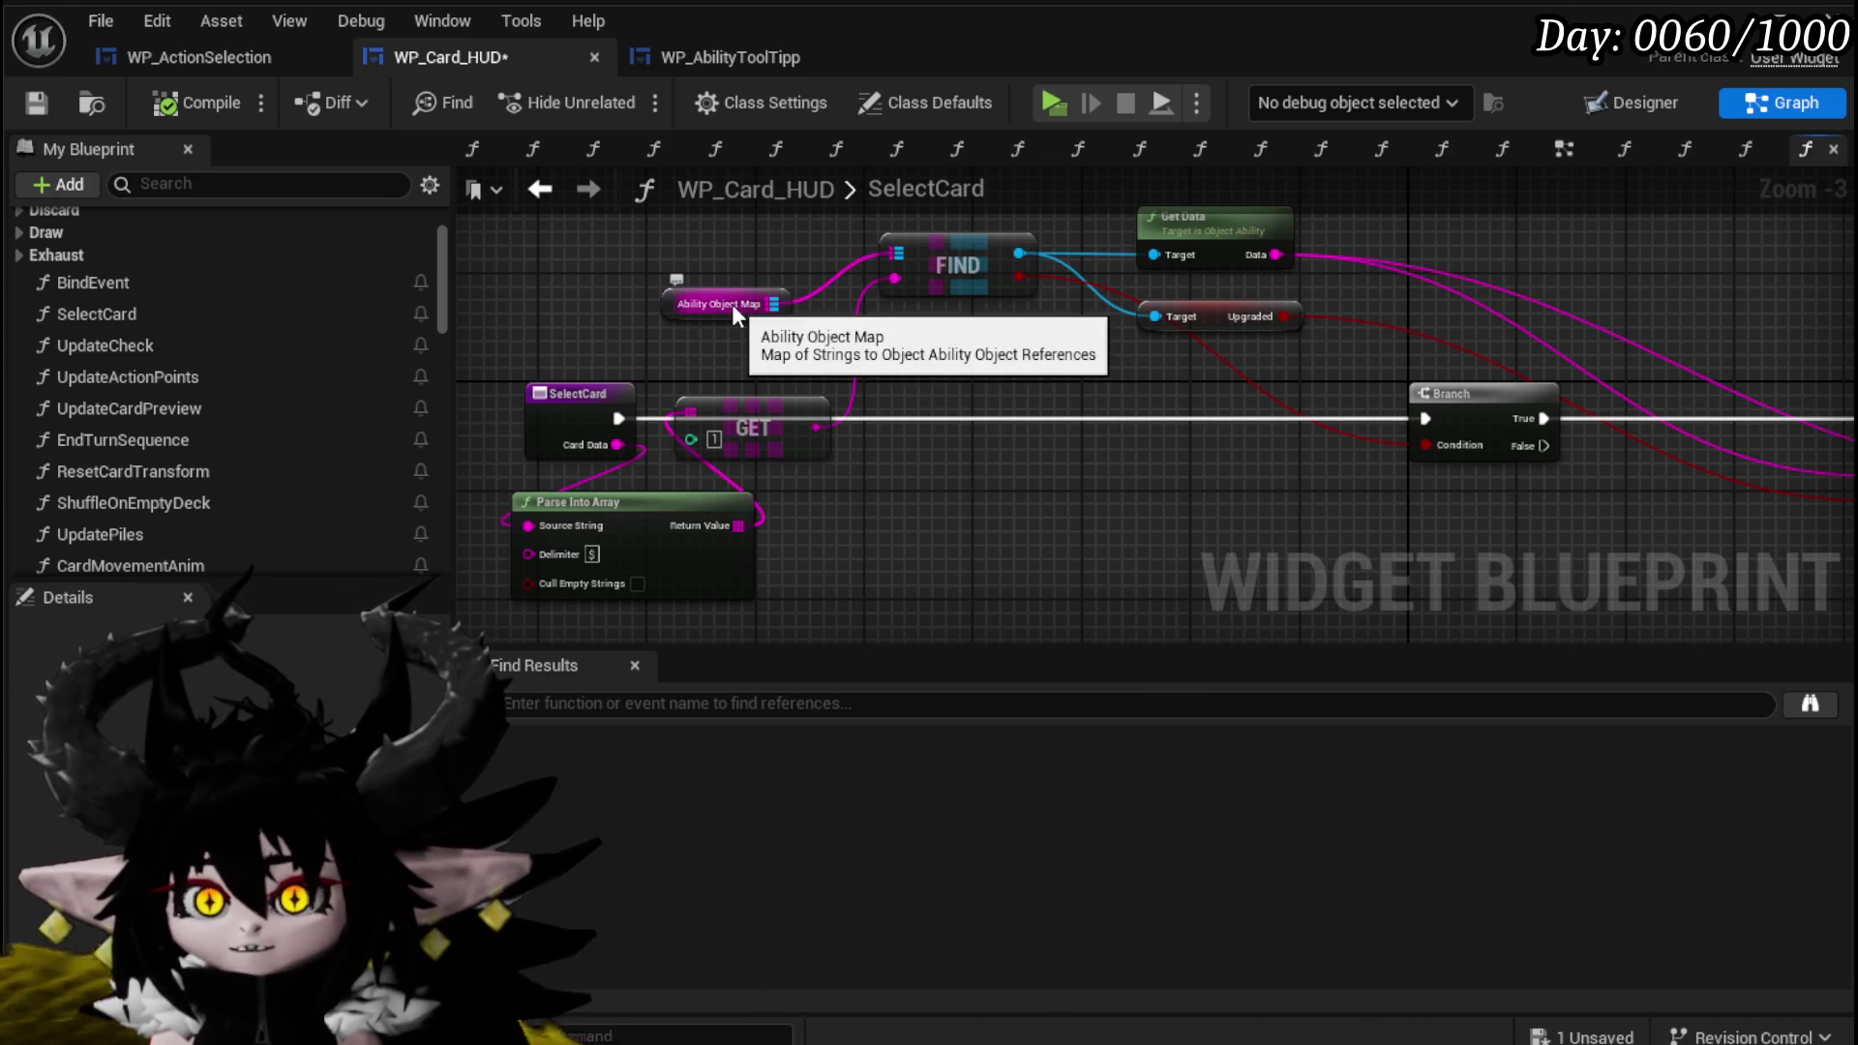
pyautogui.moveTo(724, 283); pyautogui.dragTo(731, 336)
pyautogui.click(39, 103)
pyautogui.doubleClick(97, 322)
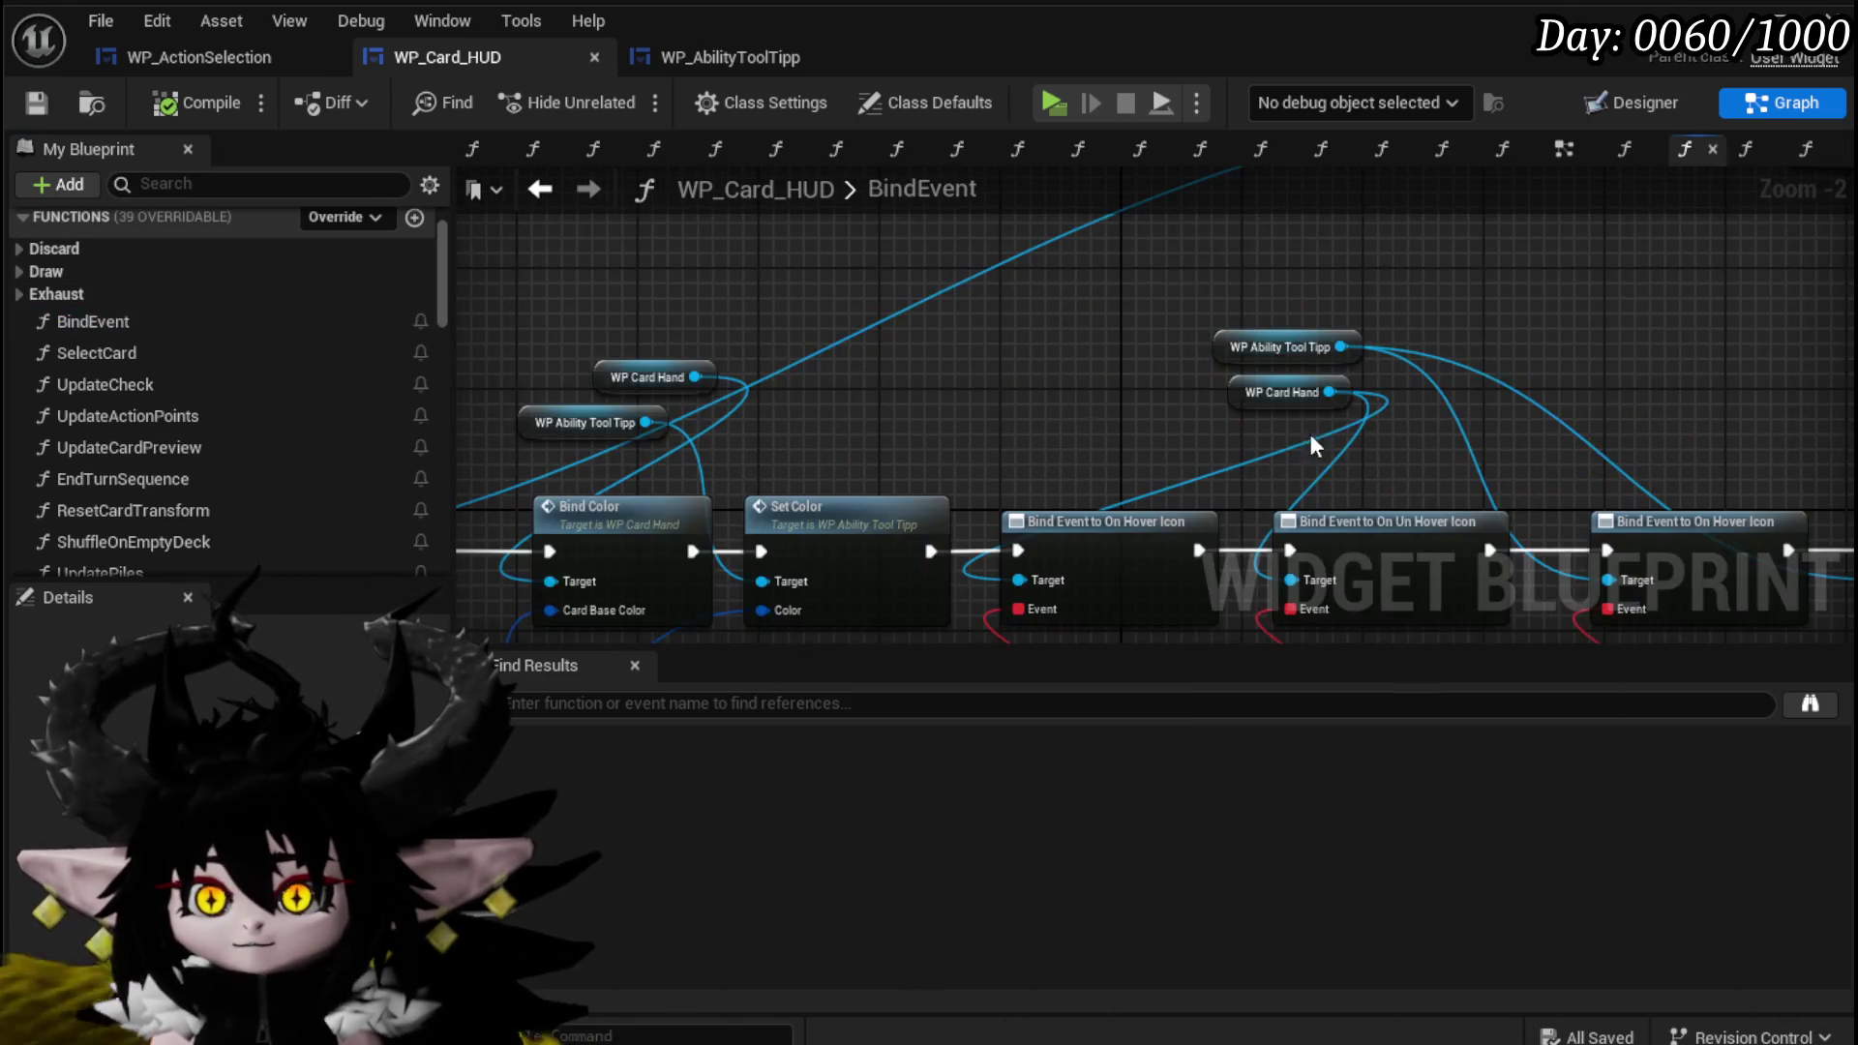
# Open the Object_Ability blueprint from the Content Browser and place its tab before WP_AbilityToolTipp.
pyautogui.scroll(-3, 897, 370)
pyautogui.scroll(5, 837, 424)
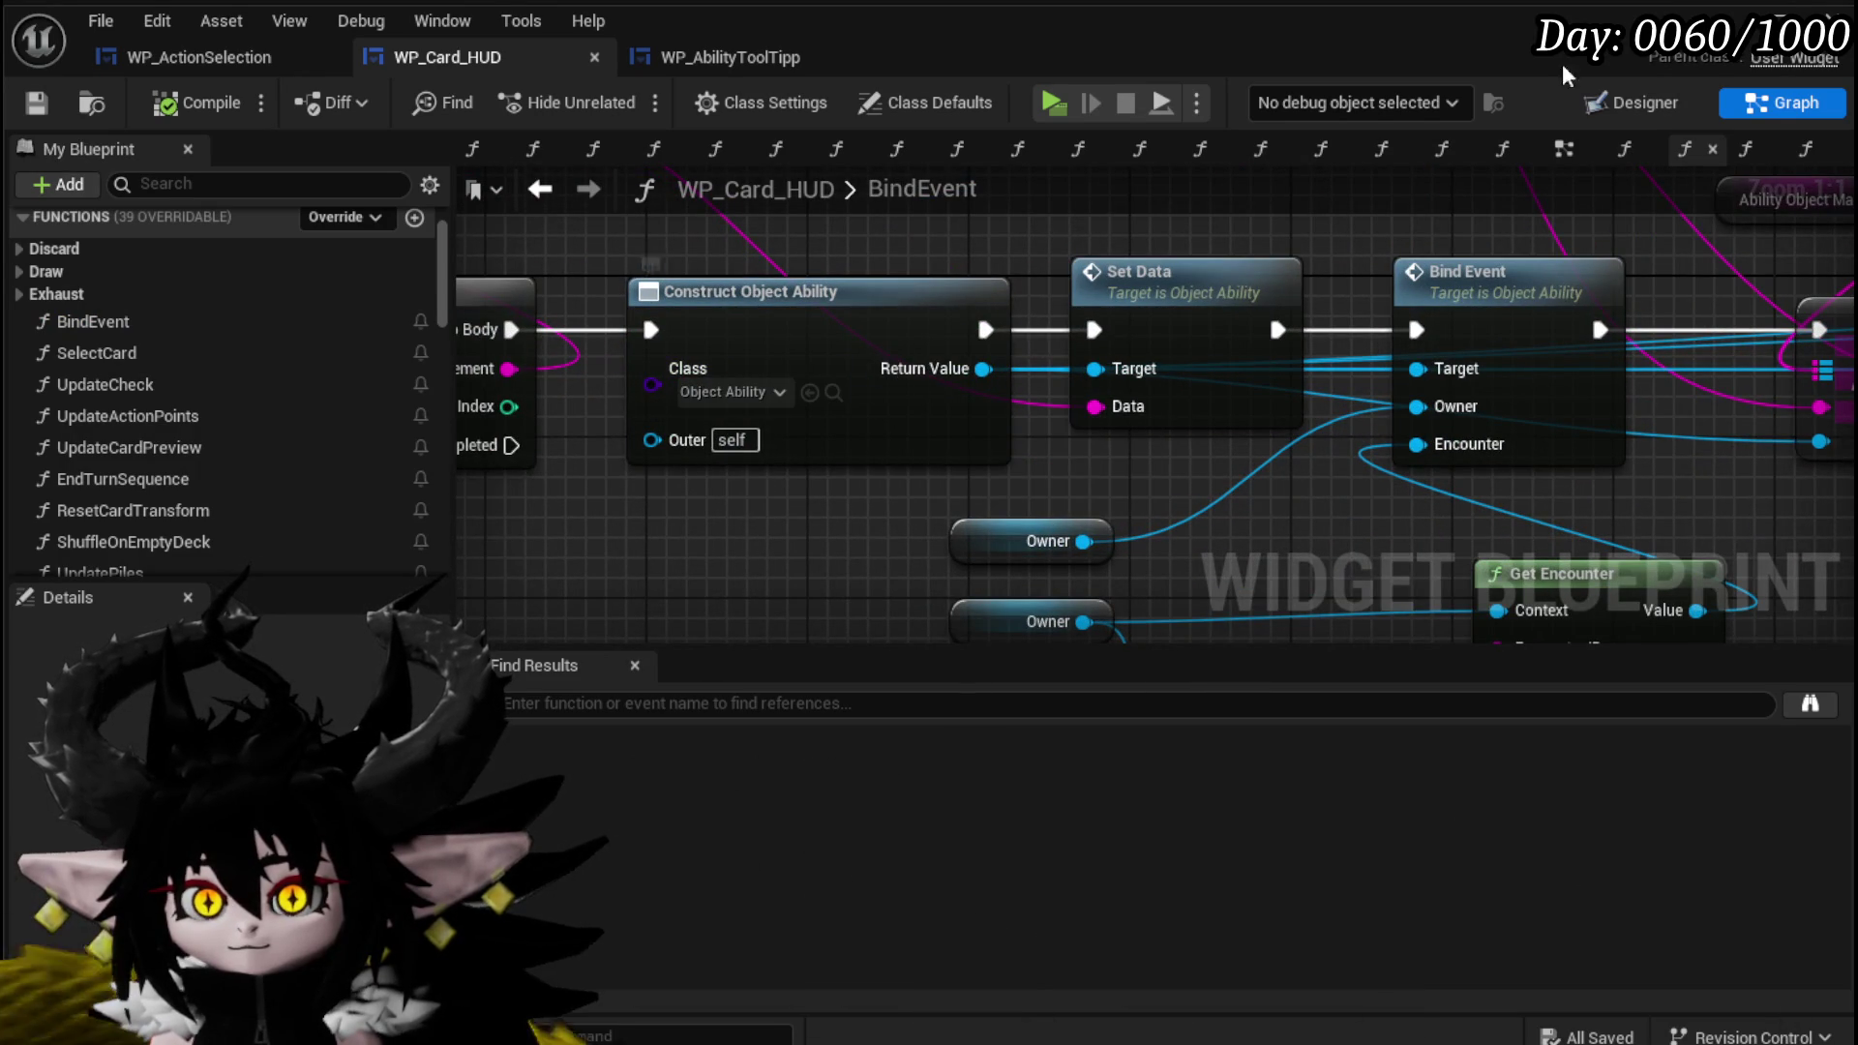
pyautogui.click(1775, 19)
pyautogui.doubleClick(580, 852)
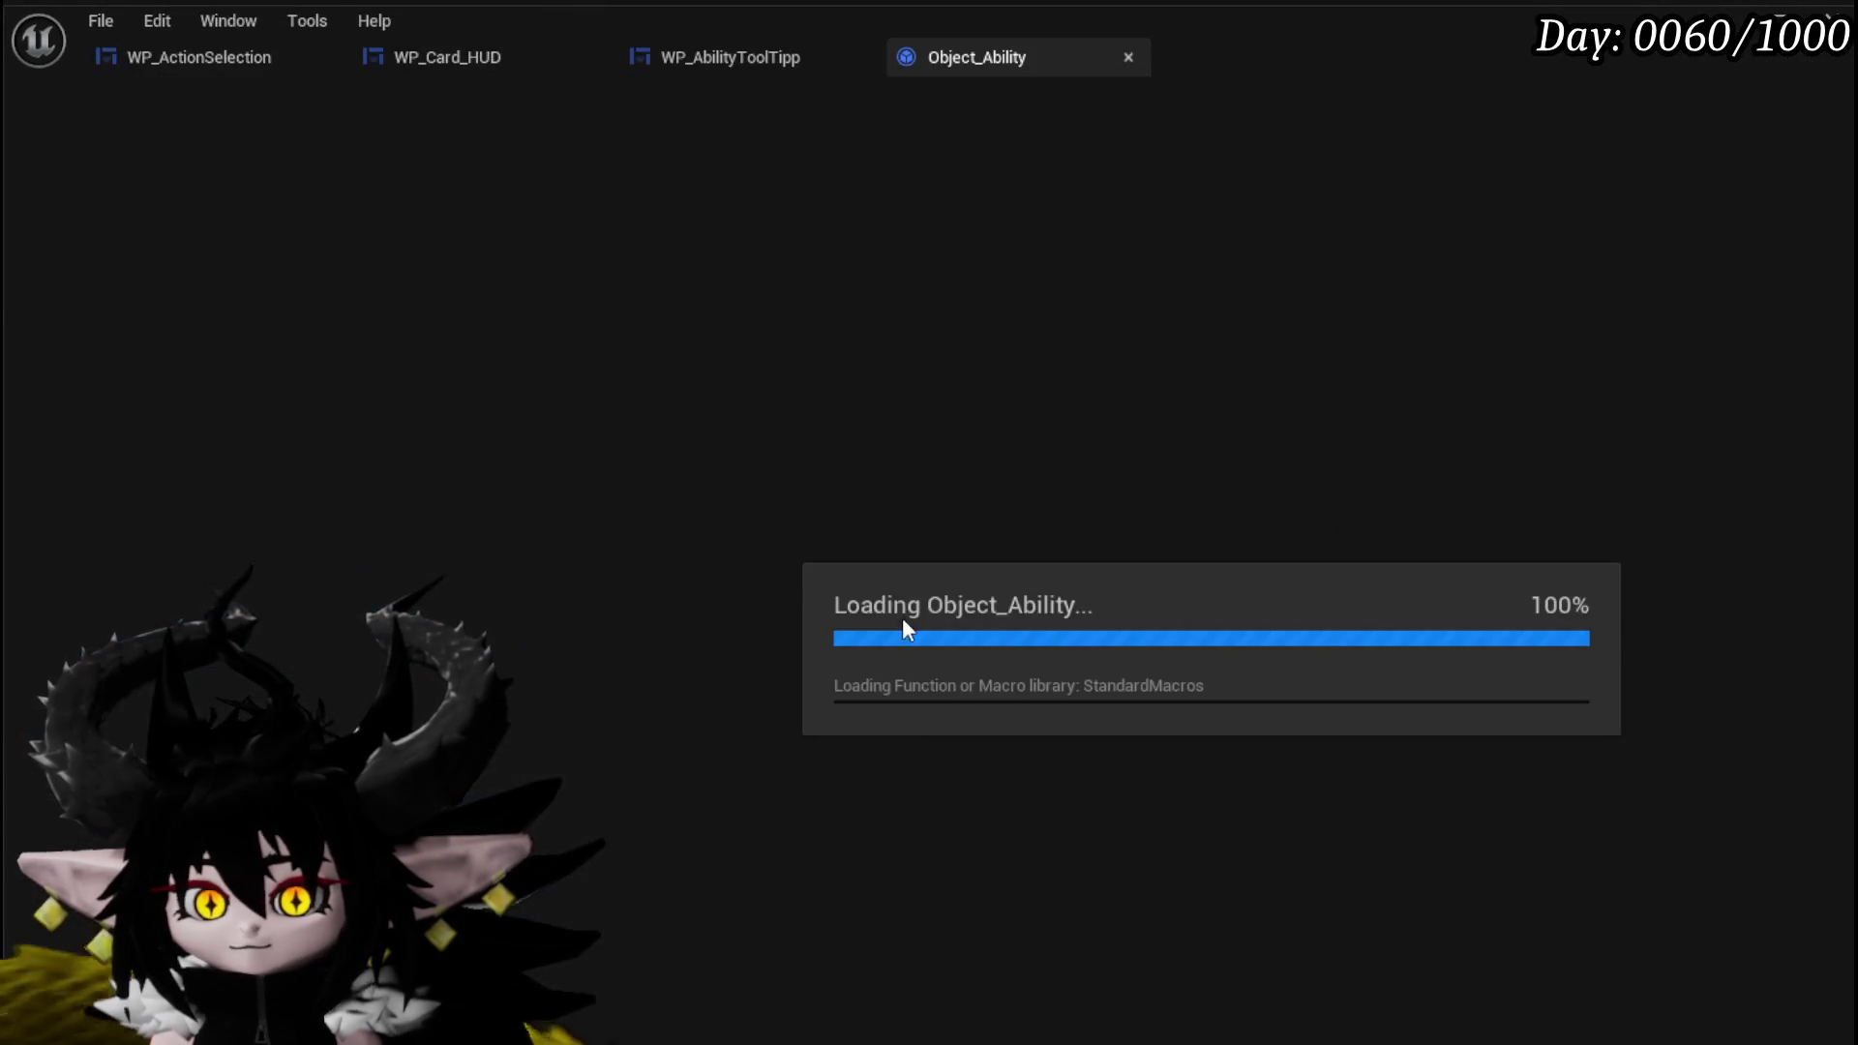
pyautogui.moveTo(961, 56); pyautogui.dragTo(672, 49)
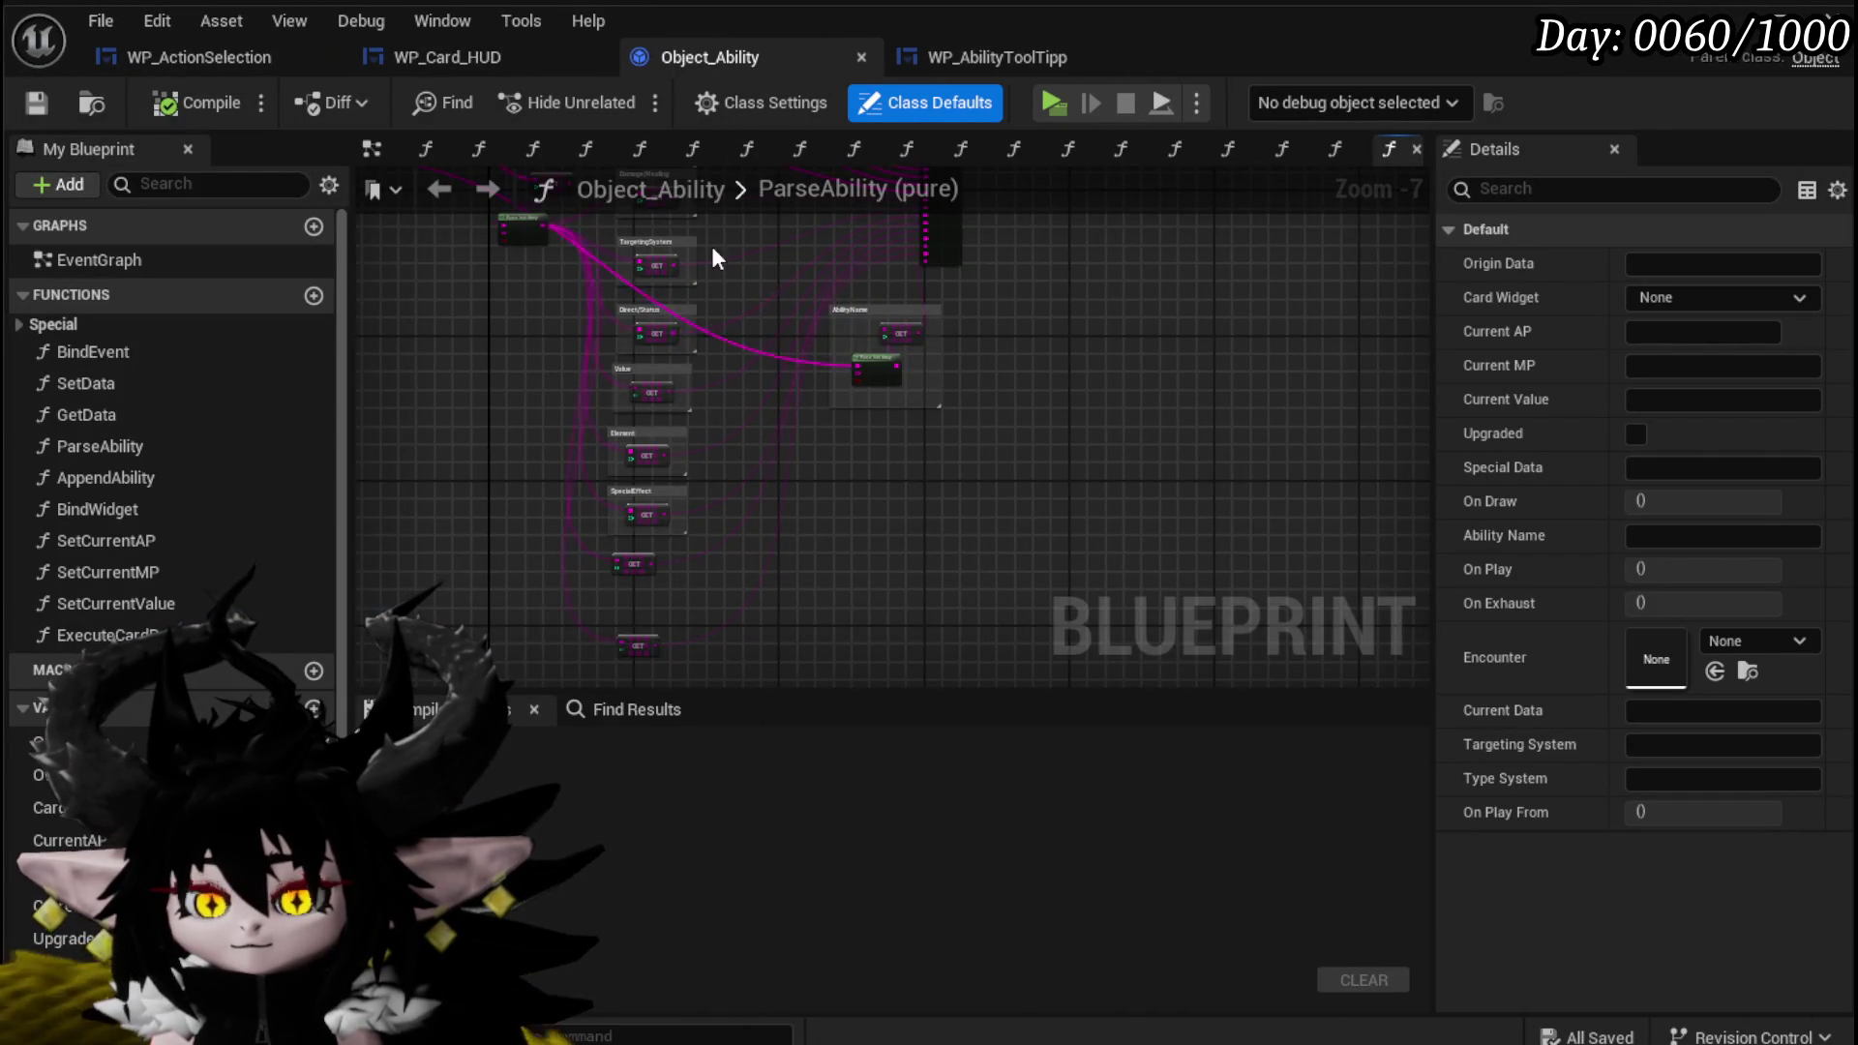
# Inspect Object_Ability's CurrentAP variable and ParseAbility wiring, then return to WP_Card_HUD.
pyautogui.scroll(5, 724, 234)
pyautogui.scroll(-4, 741, 260)
pyautogui.scroll(3, 799, 596)
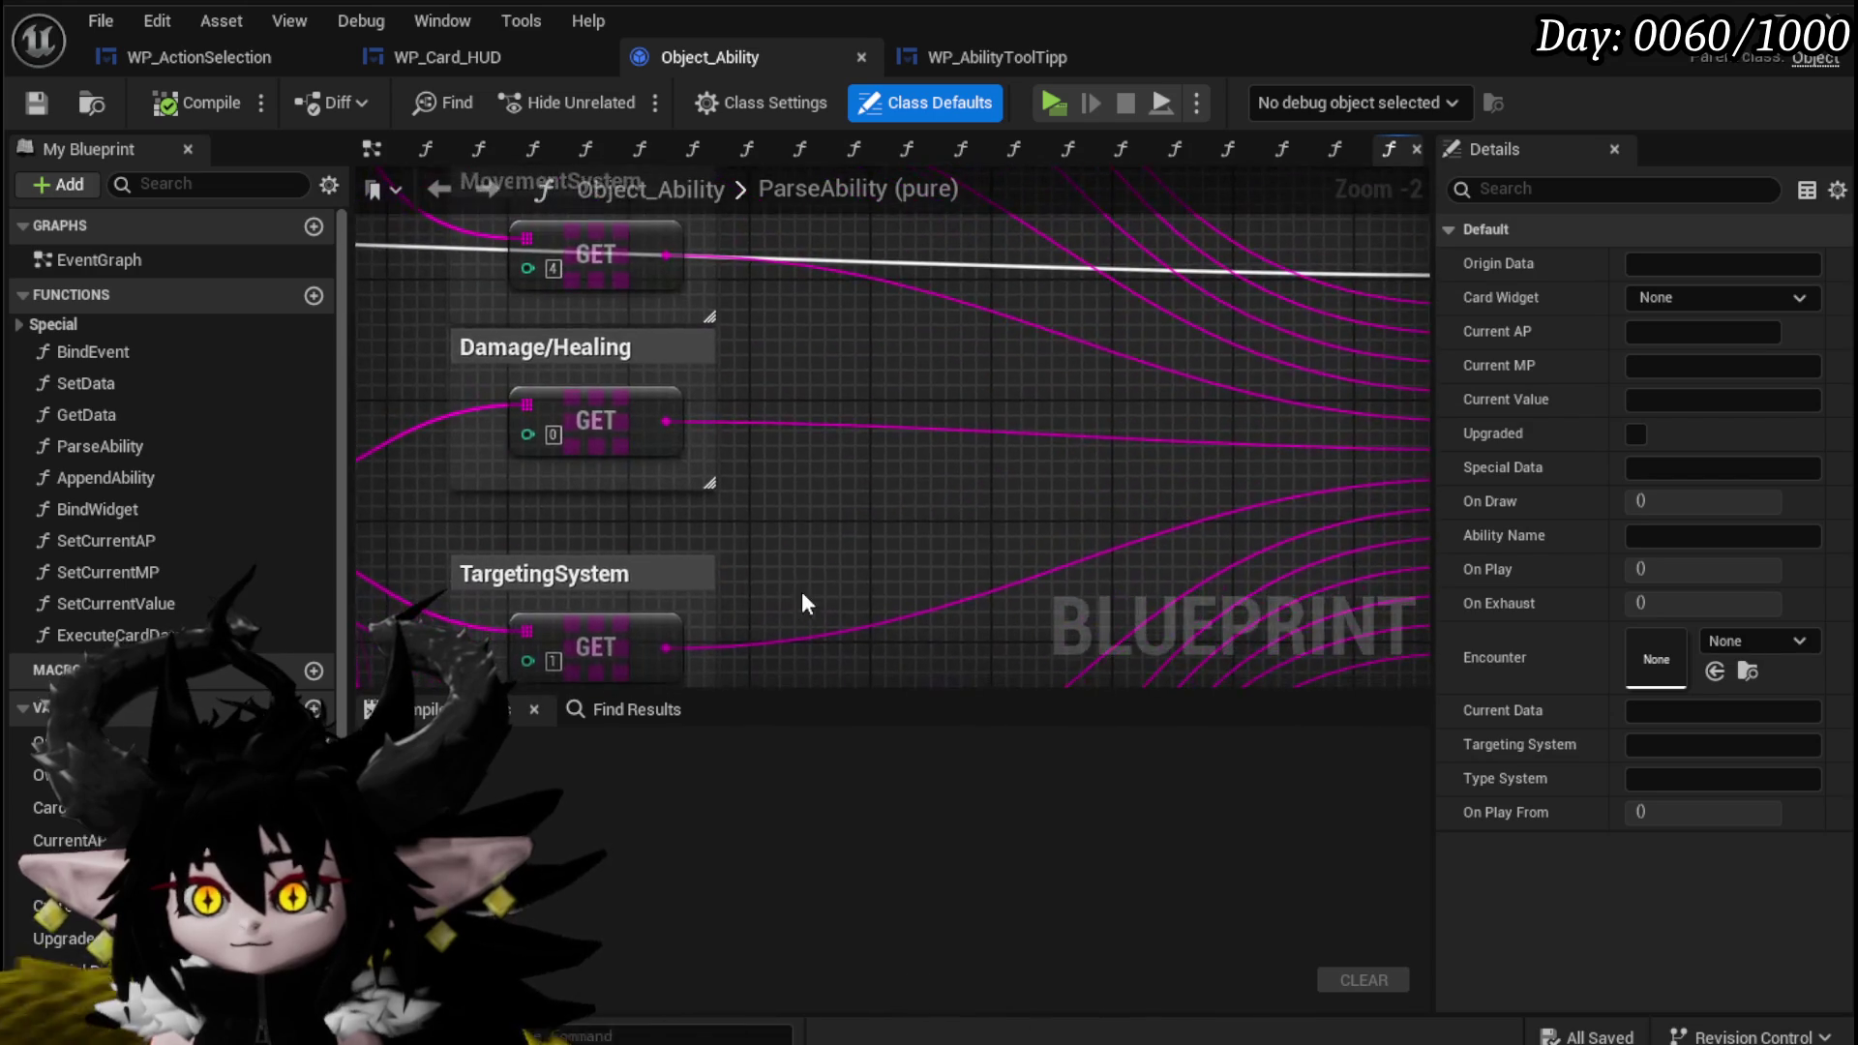
pyautogui.scroll(-2, 207, 668)
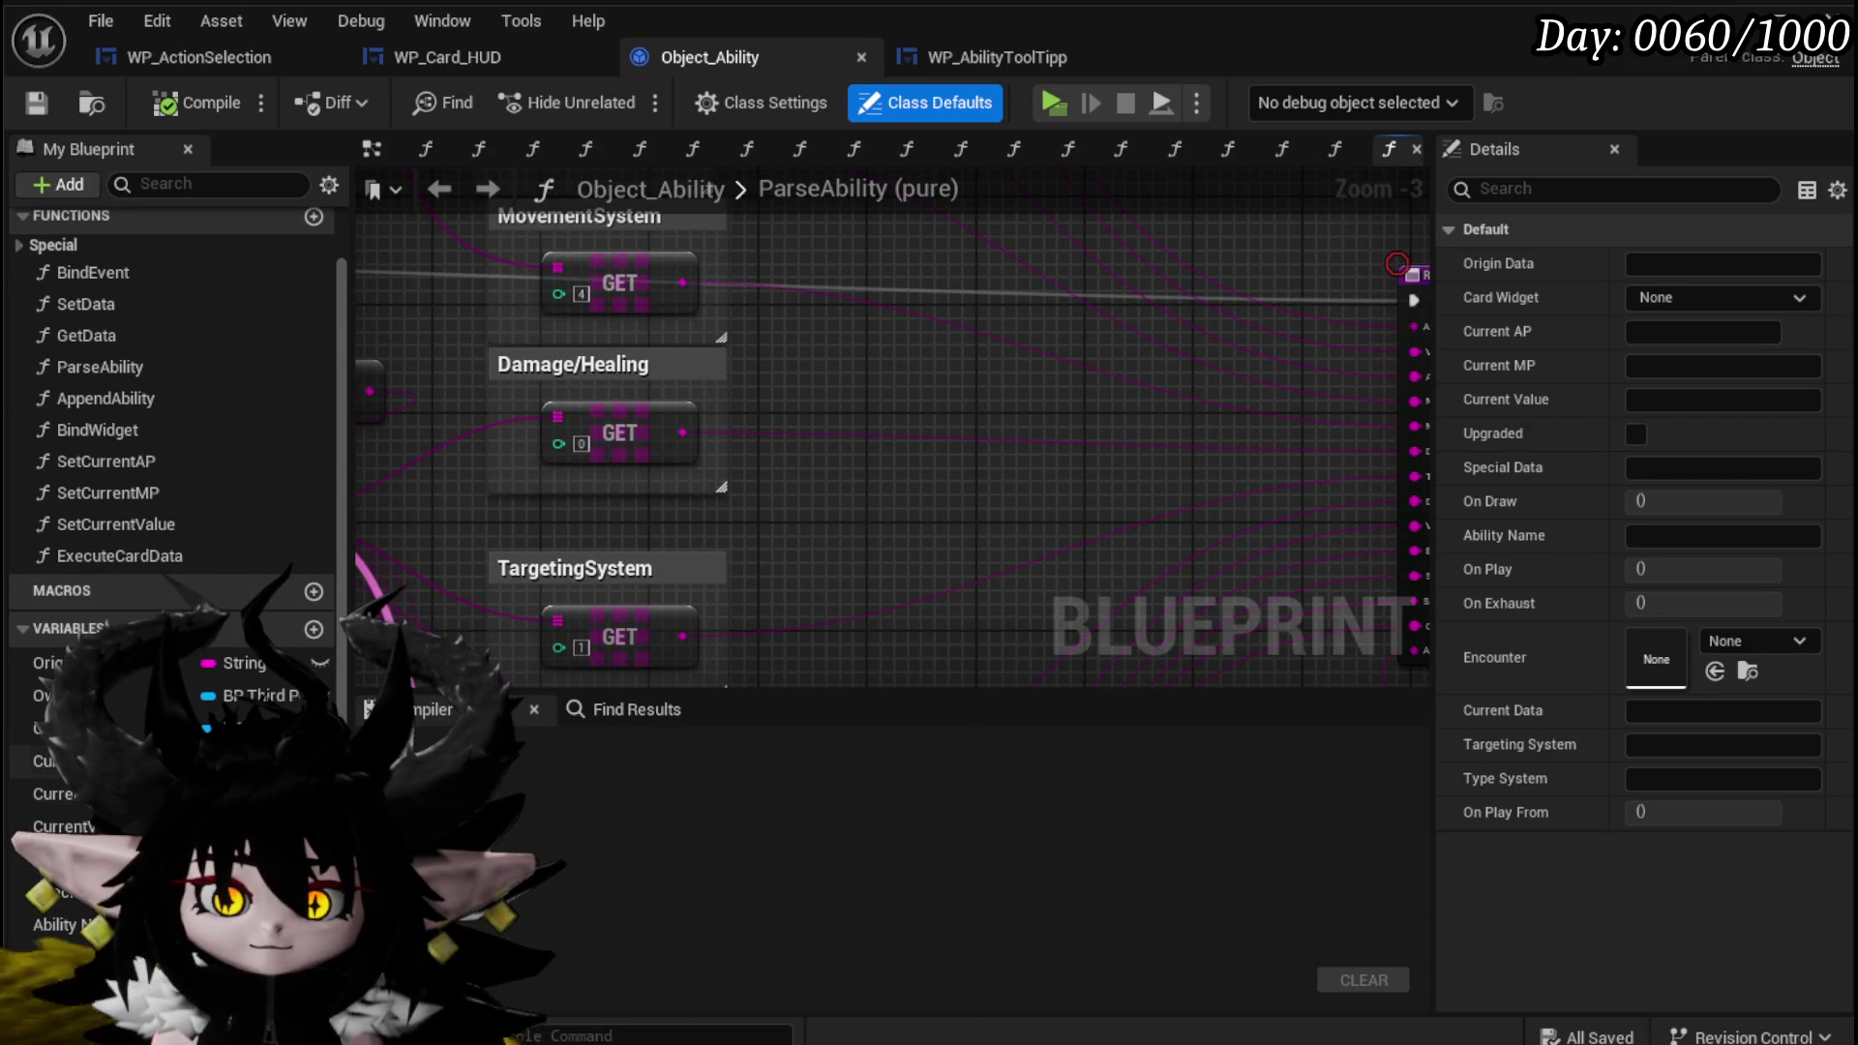
pyautogui.click(97, 761)
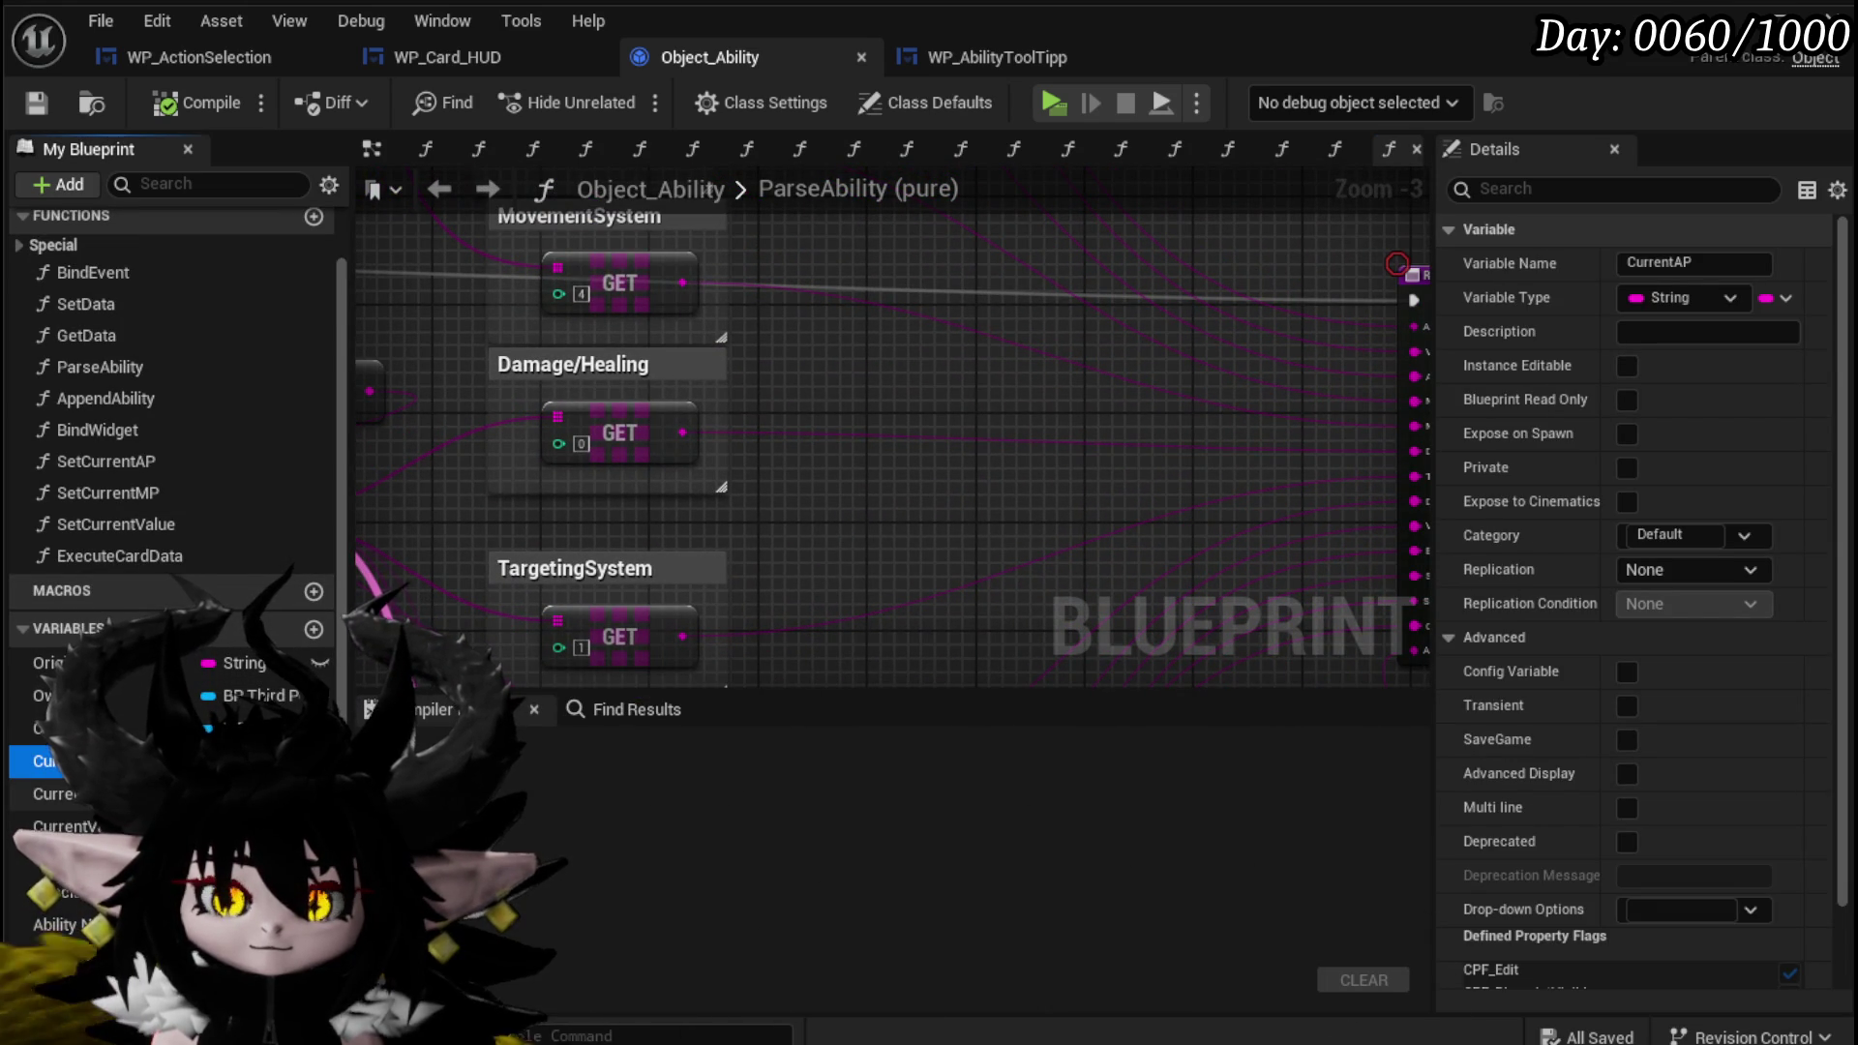
pyautogui.moveTo(871, 435); pyautogui.dragTo(973, 367)
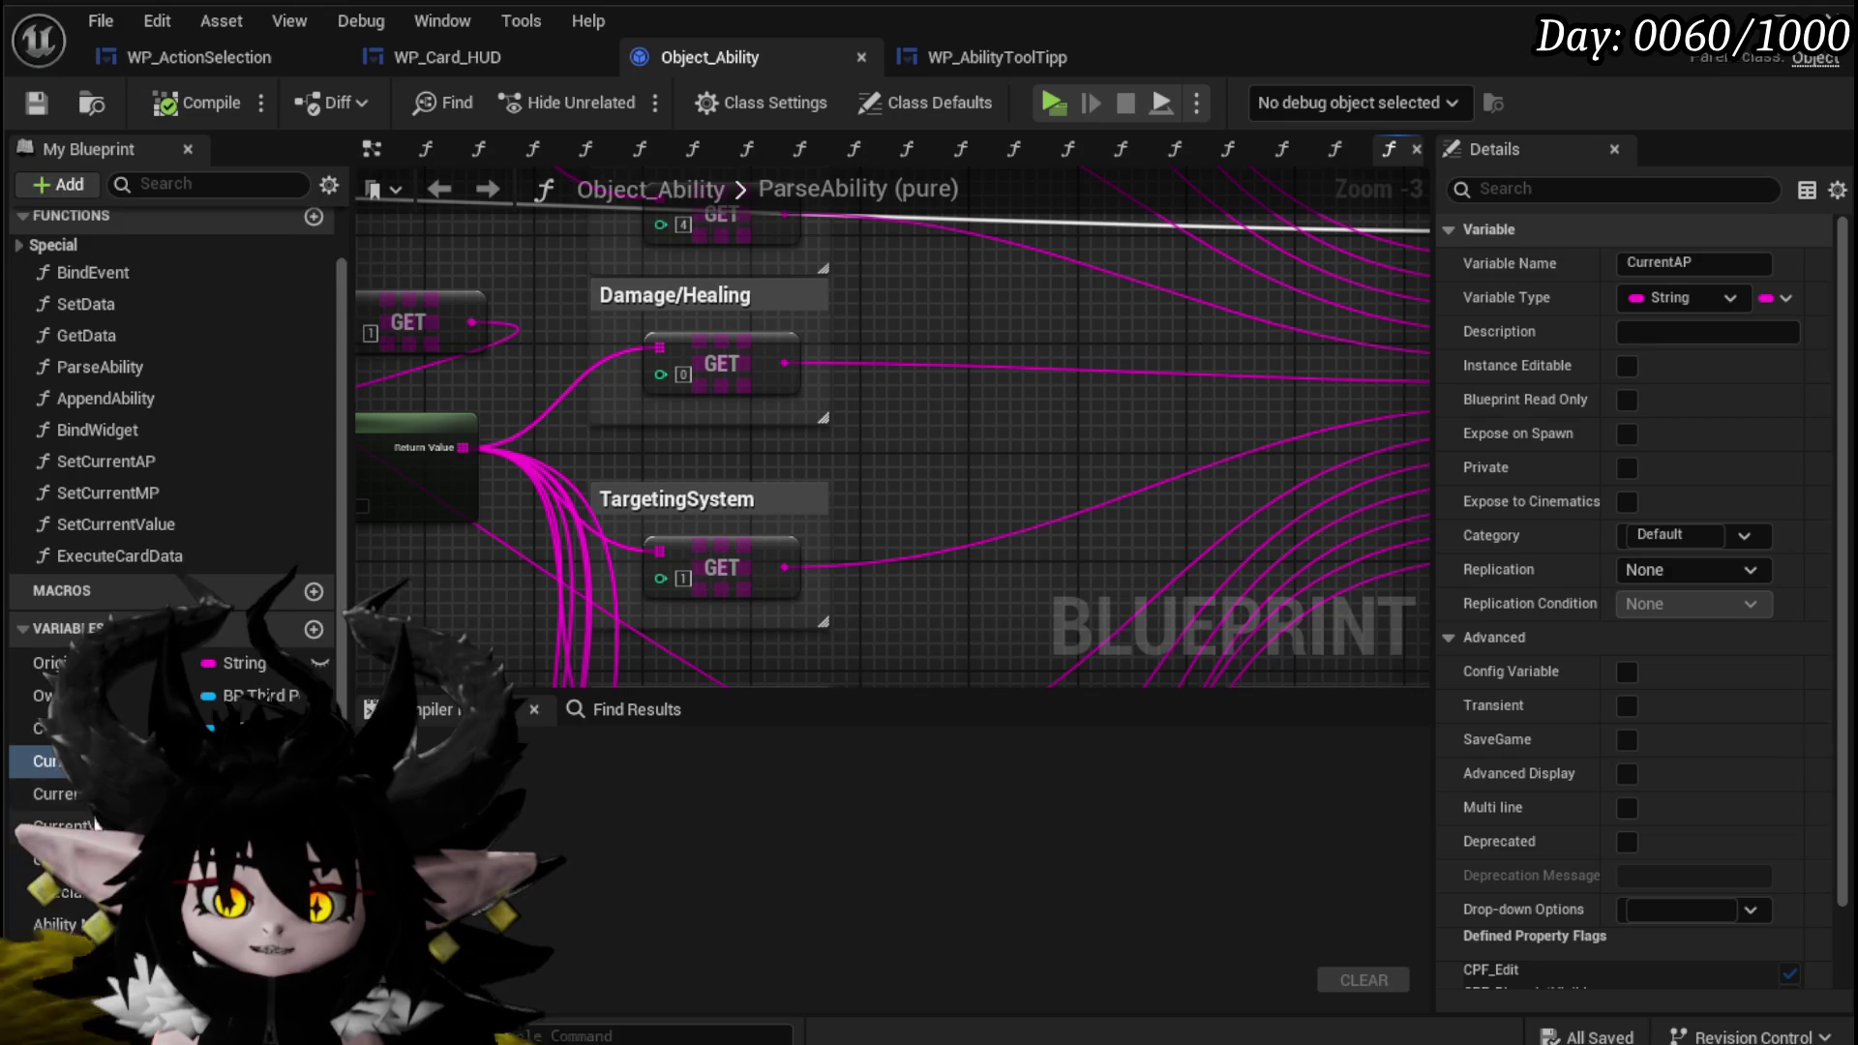
pyautogui.scroll(-3, 94, 820)
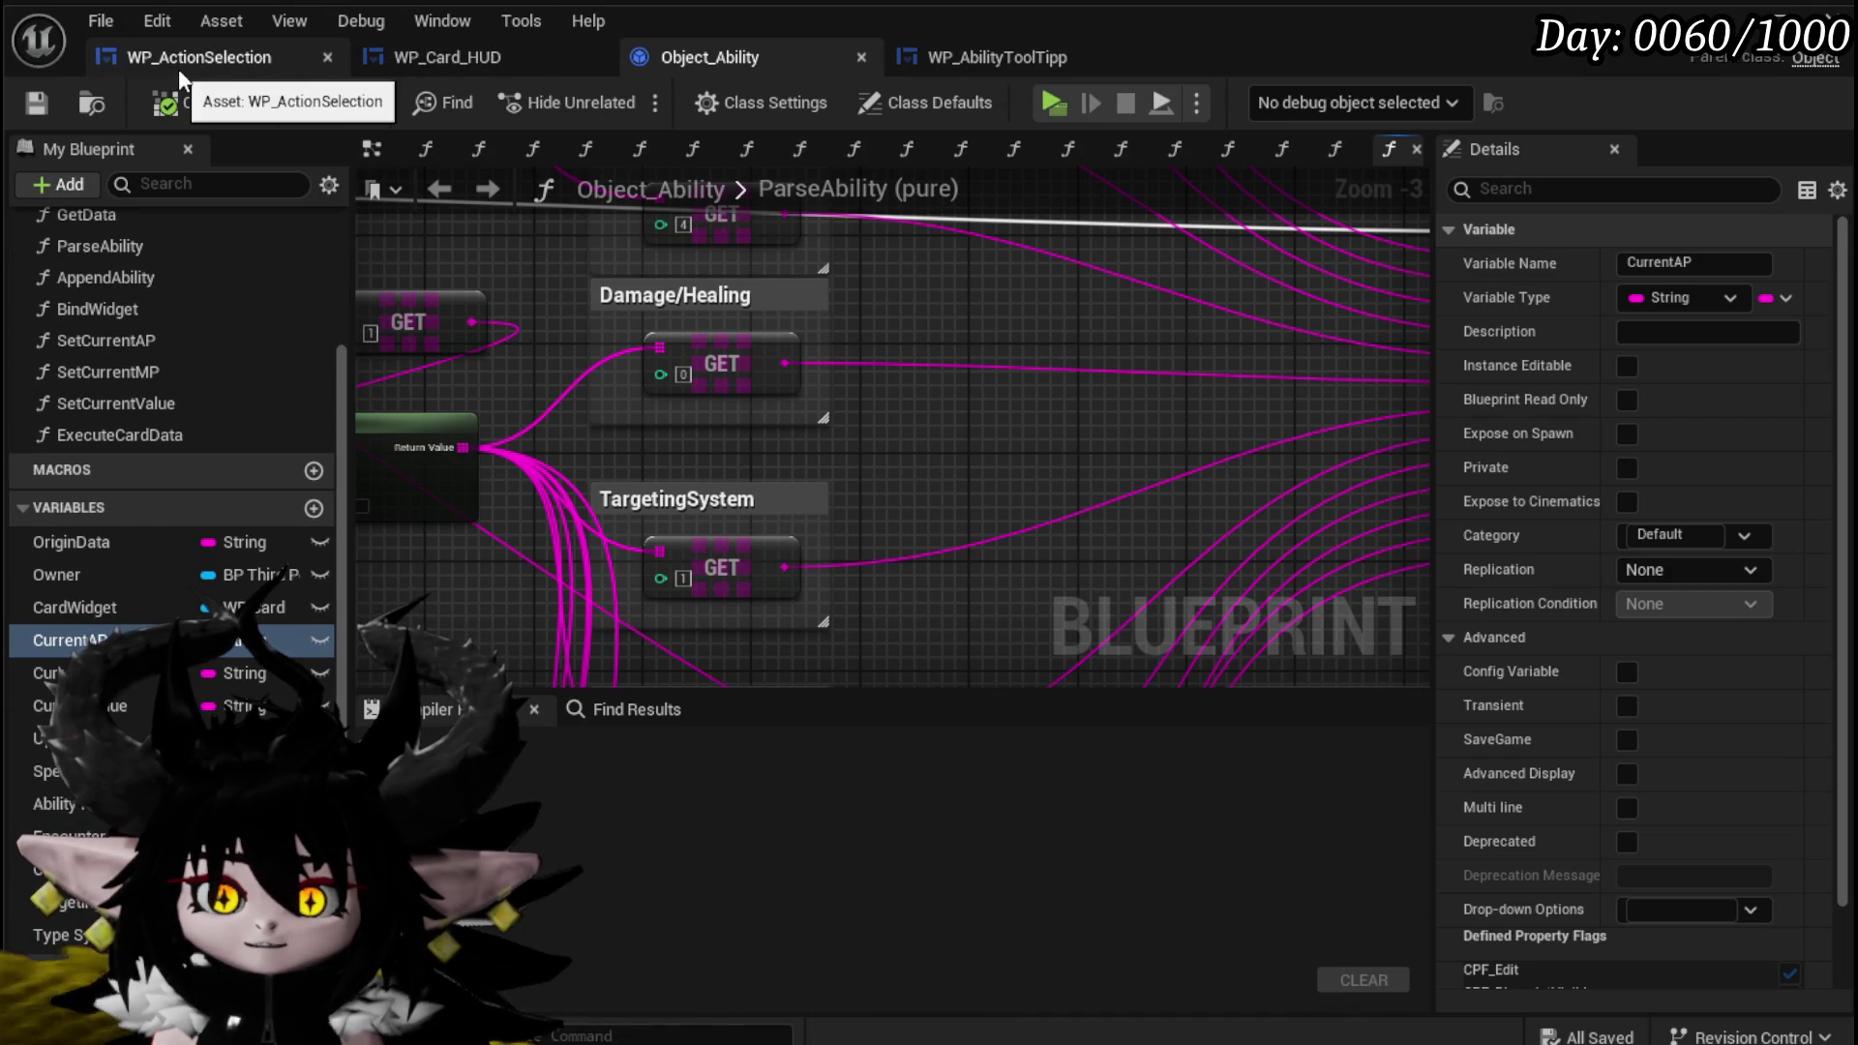
pyautogui.click(492, 61)
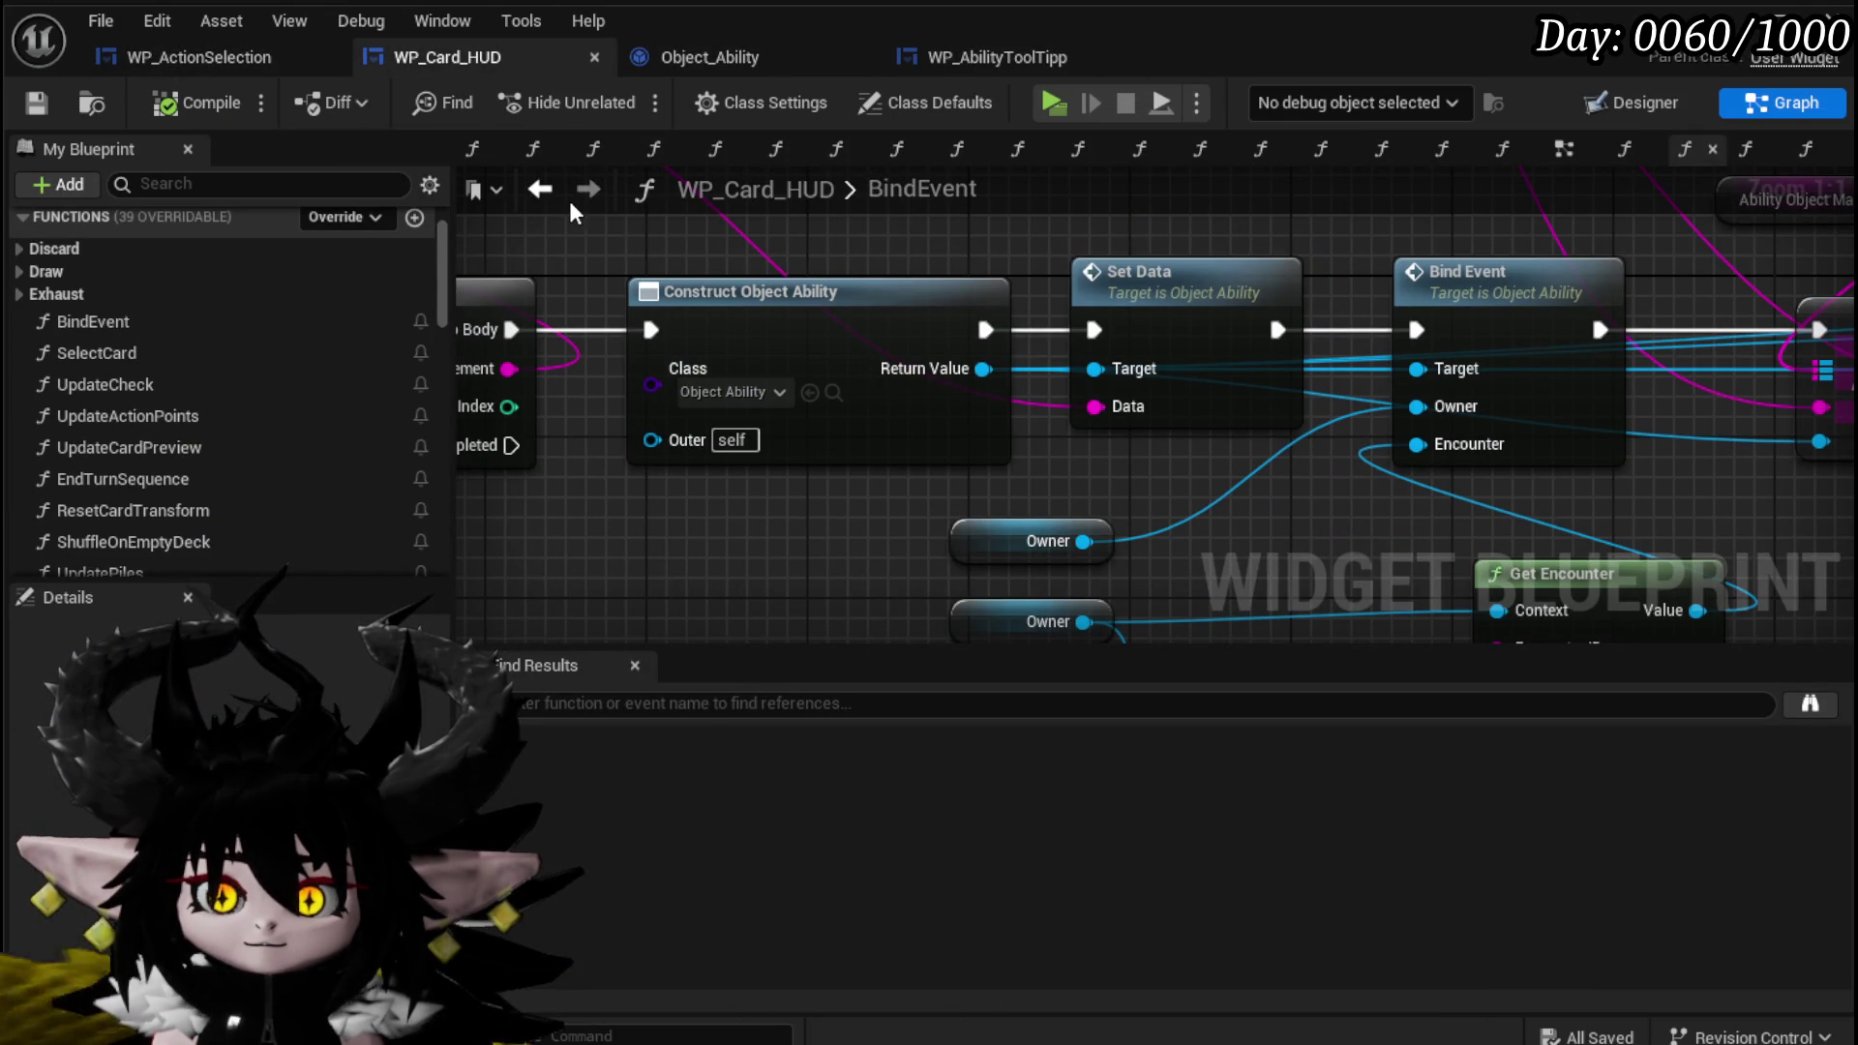
# In SelectCard, add Current AP and Current MP getters from FIND's result.
pyautogui.click(540, 189)
pyautogui.moveTo(876, 250)
pyautogui.mouseDown()
pyautogui.moveTo(850, 378)
pyautogui.moveTo(829, 386)
pyautogui.mouseUp()
pyautogui.write('Current')
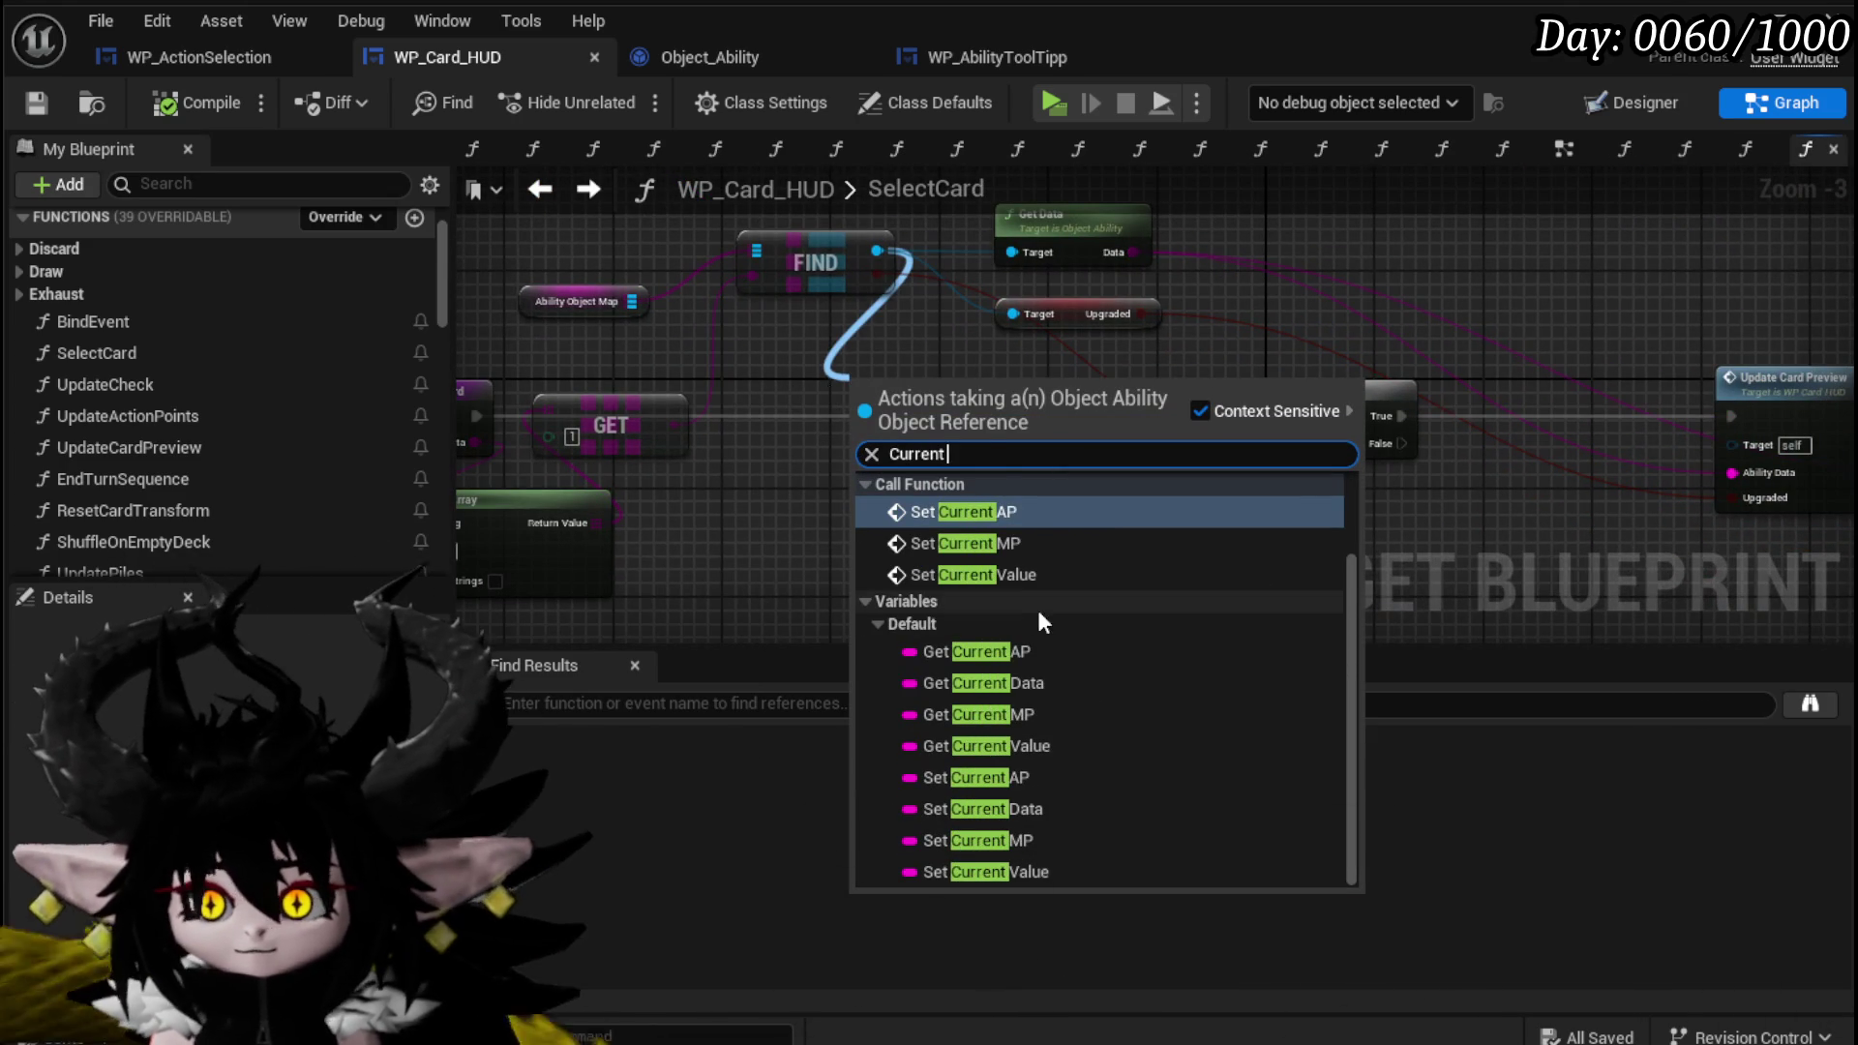
pyautogui.click(979, 651)
pyautogui.moveTo(876, 251); pyautogui.dragTo(840, 462)
pyautogui.write('Curr')
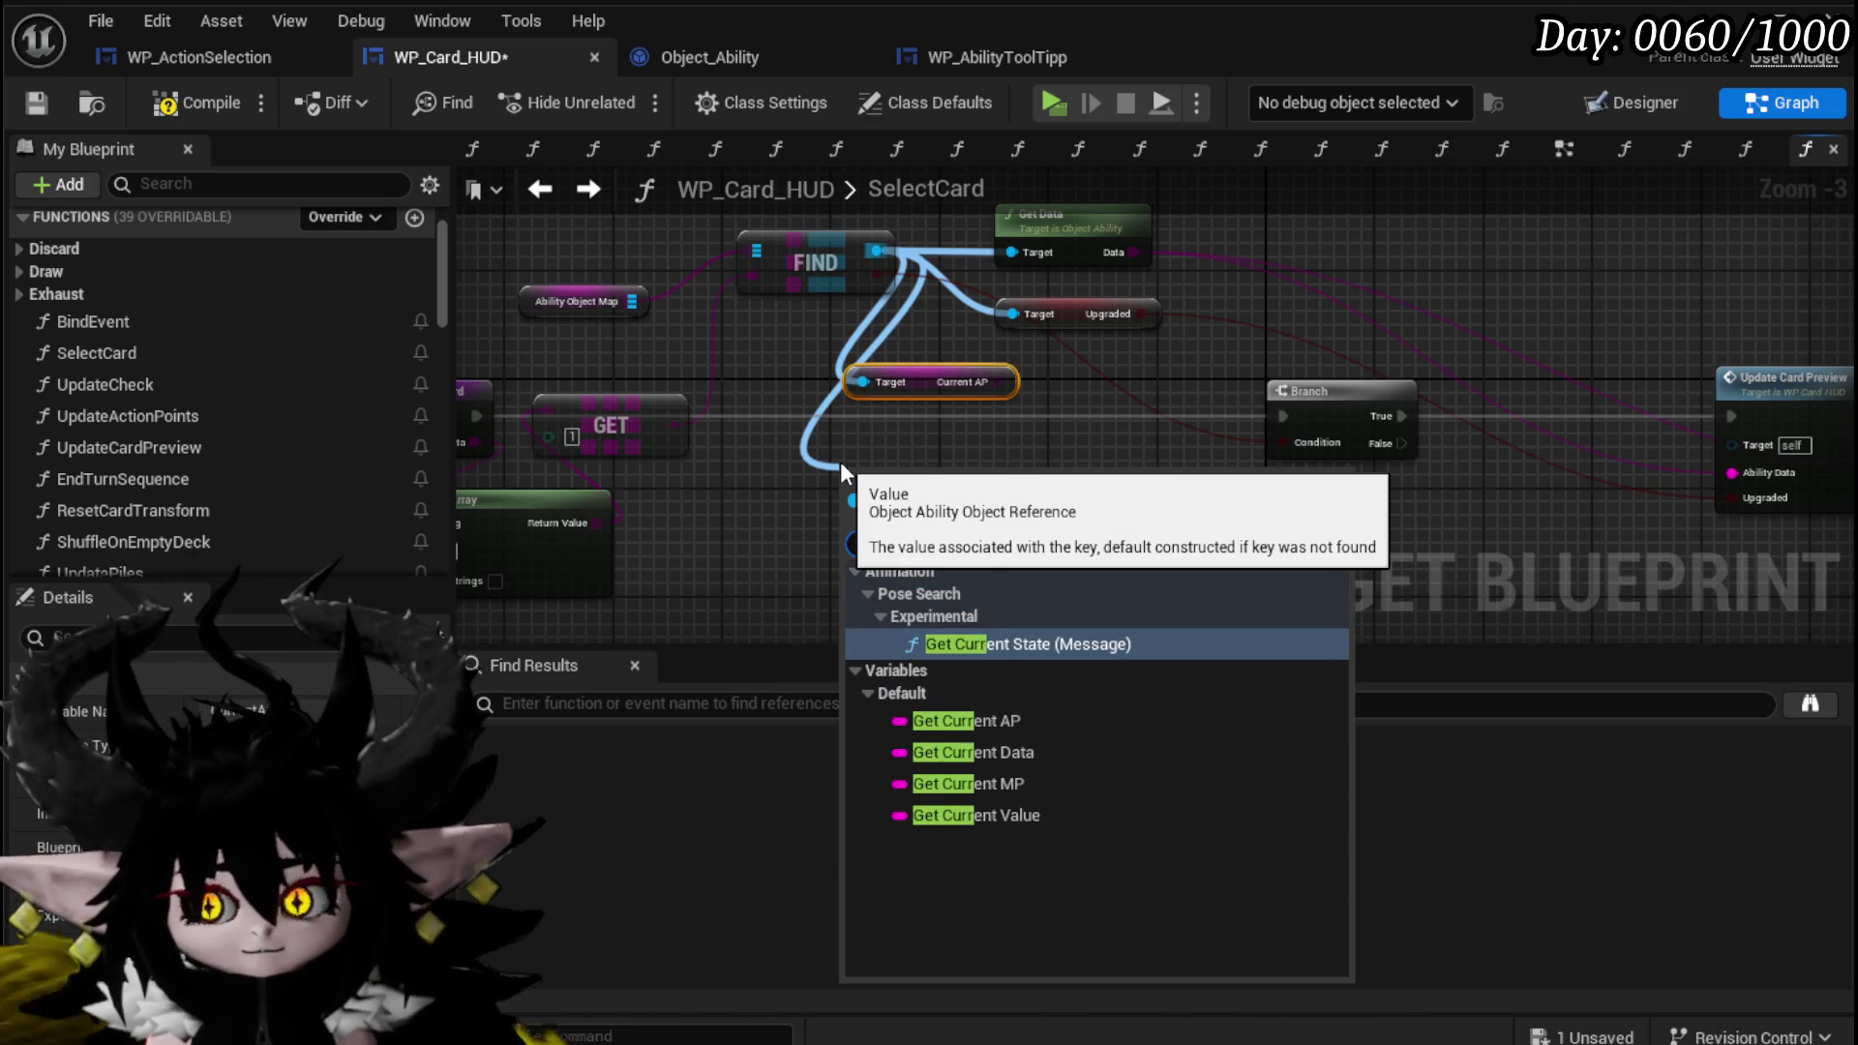
pyautogui.click(1010, 782)
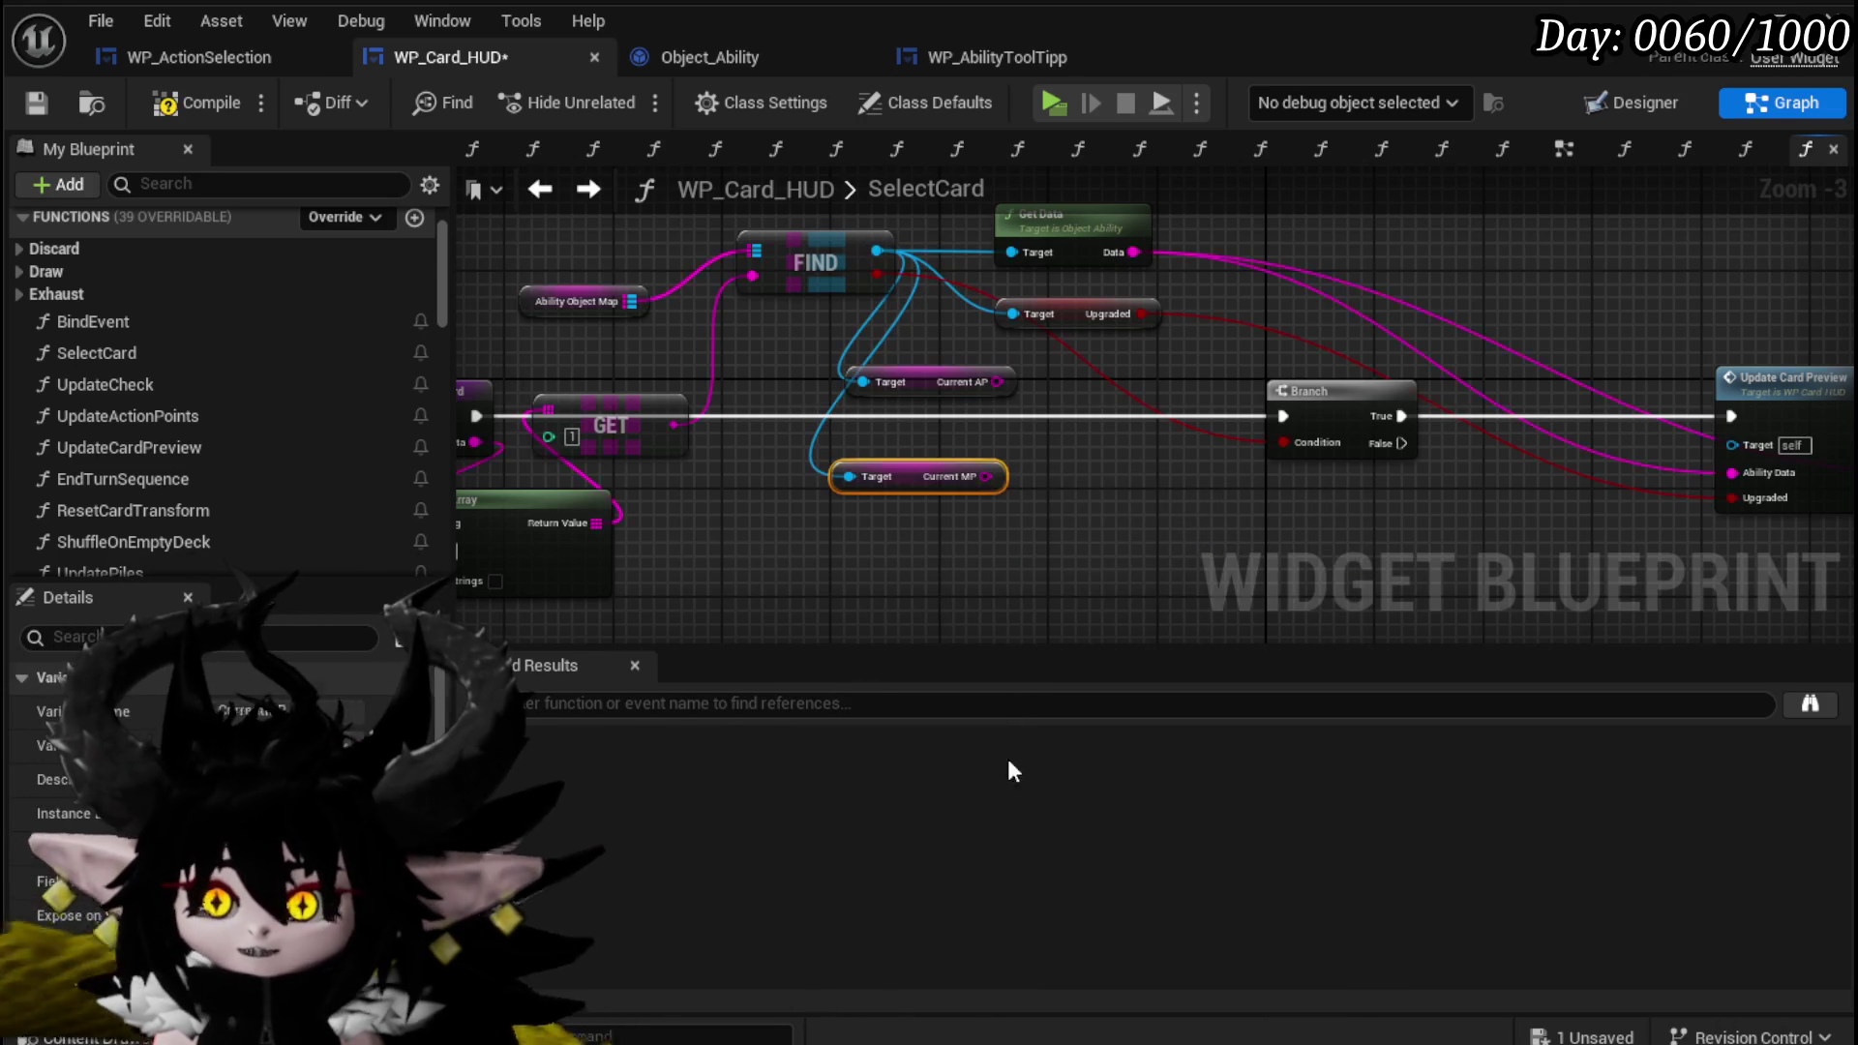
pyautogui.moveTo(924, 480); pyautogui.dragTo(937, 428)
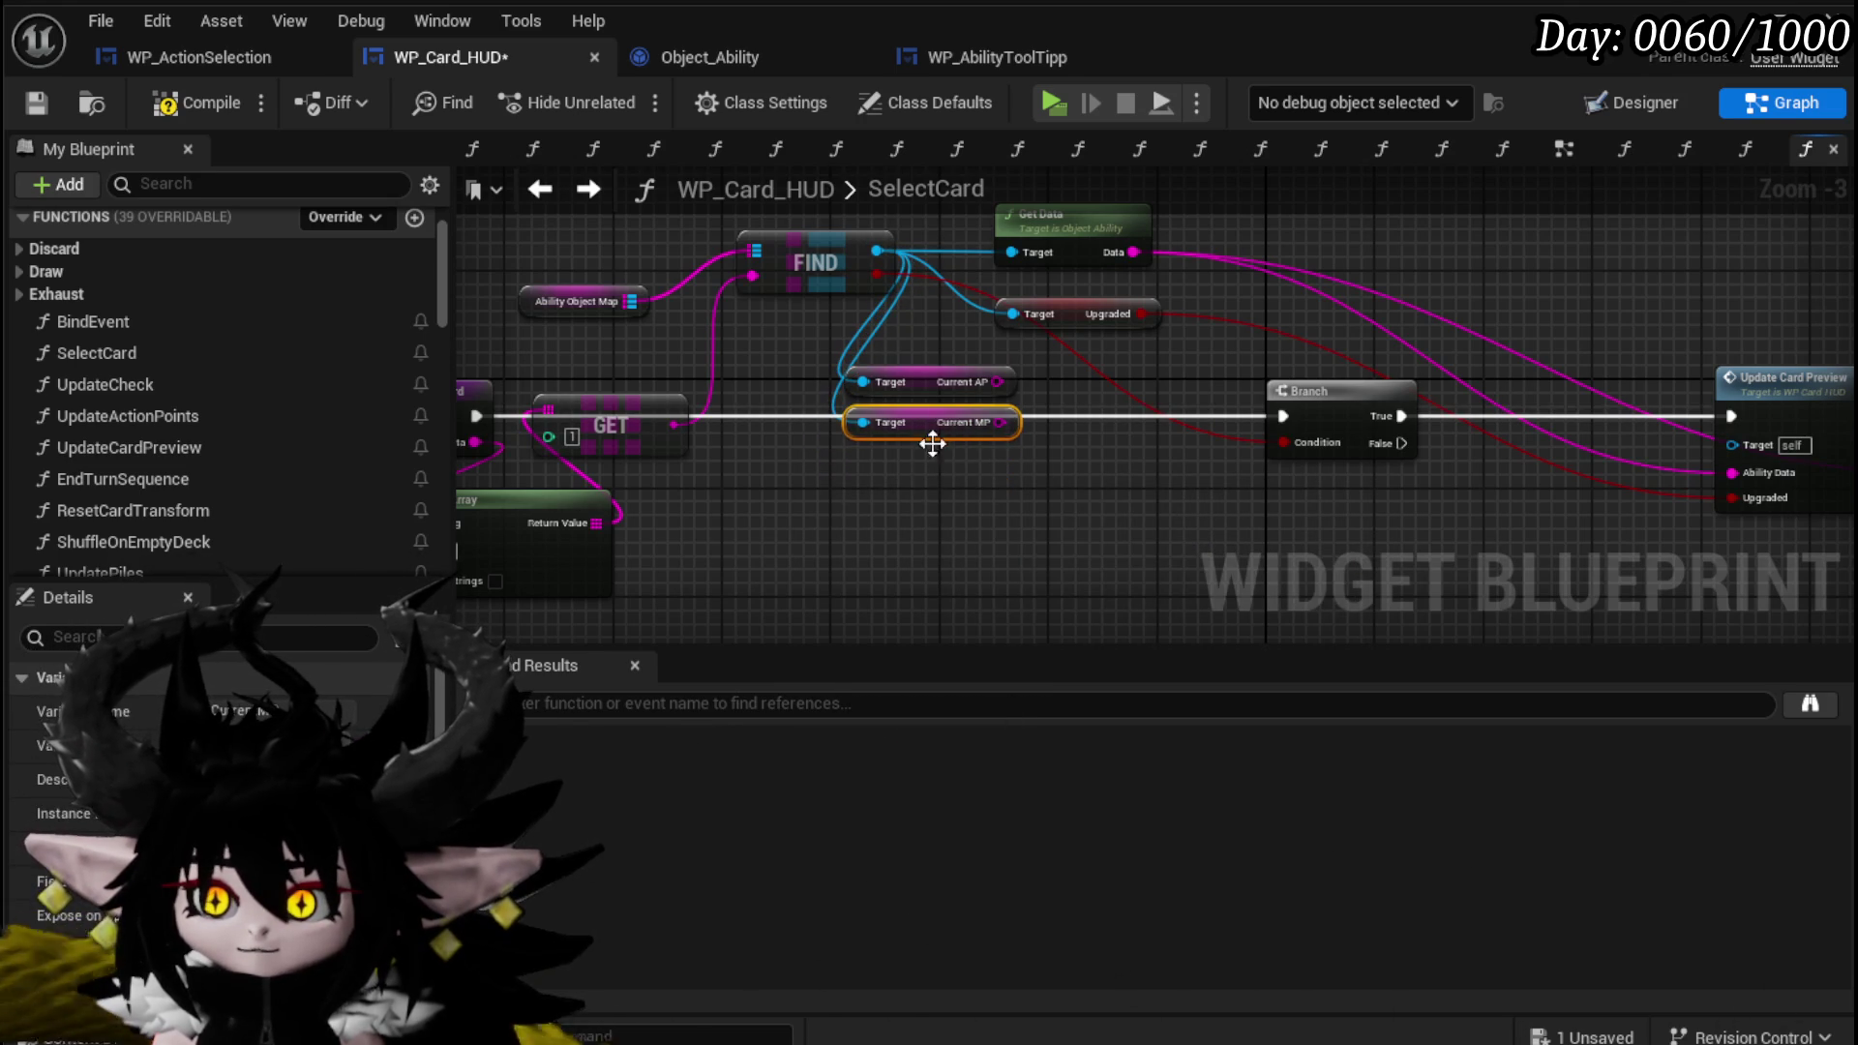
pyautogui.click(913, 498)
# Add an Owner getter and the owner's Current MP getter.
pyautogui.scroll(-5, 276, 475)
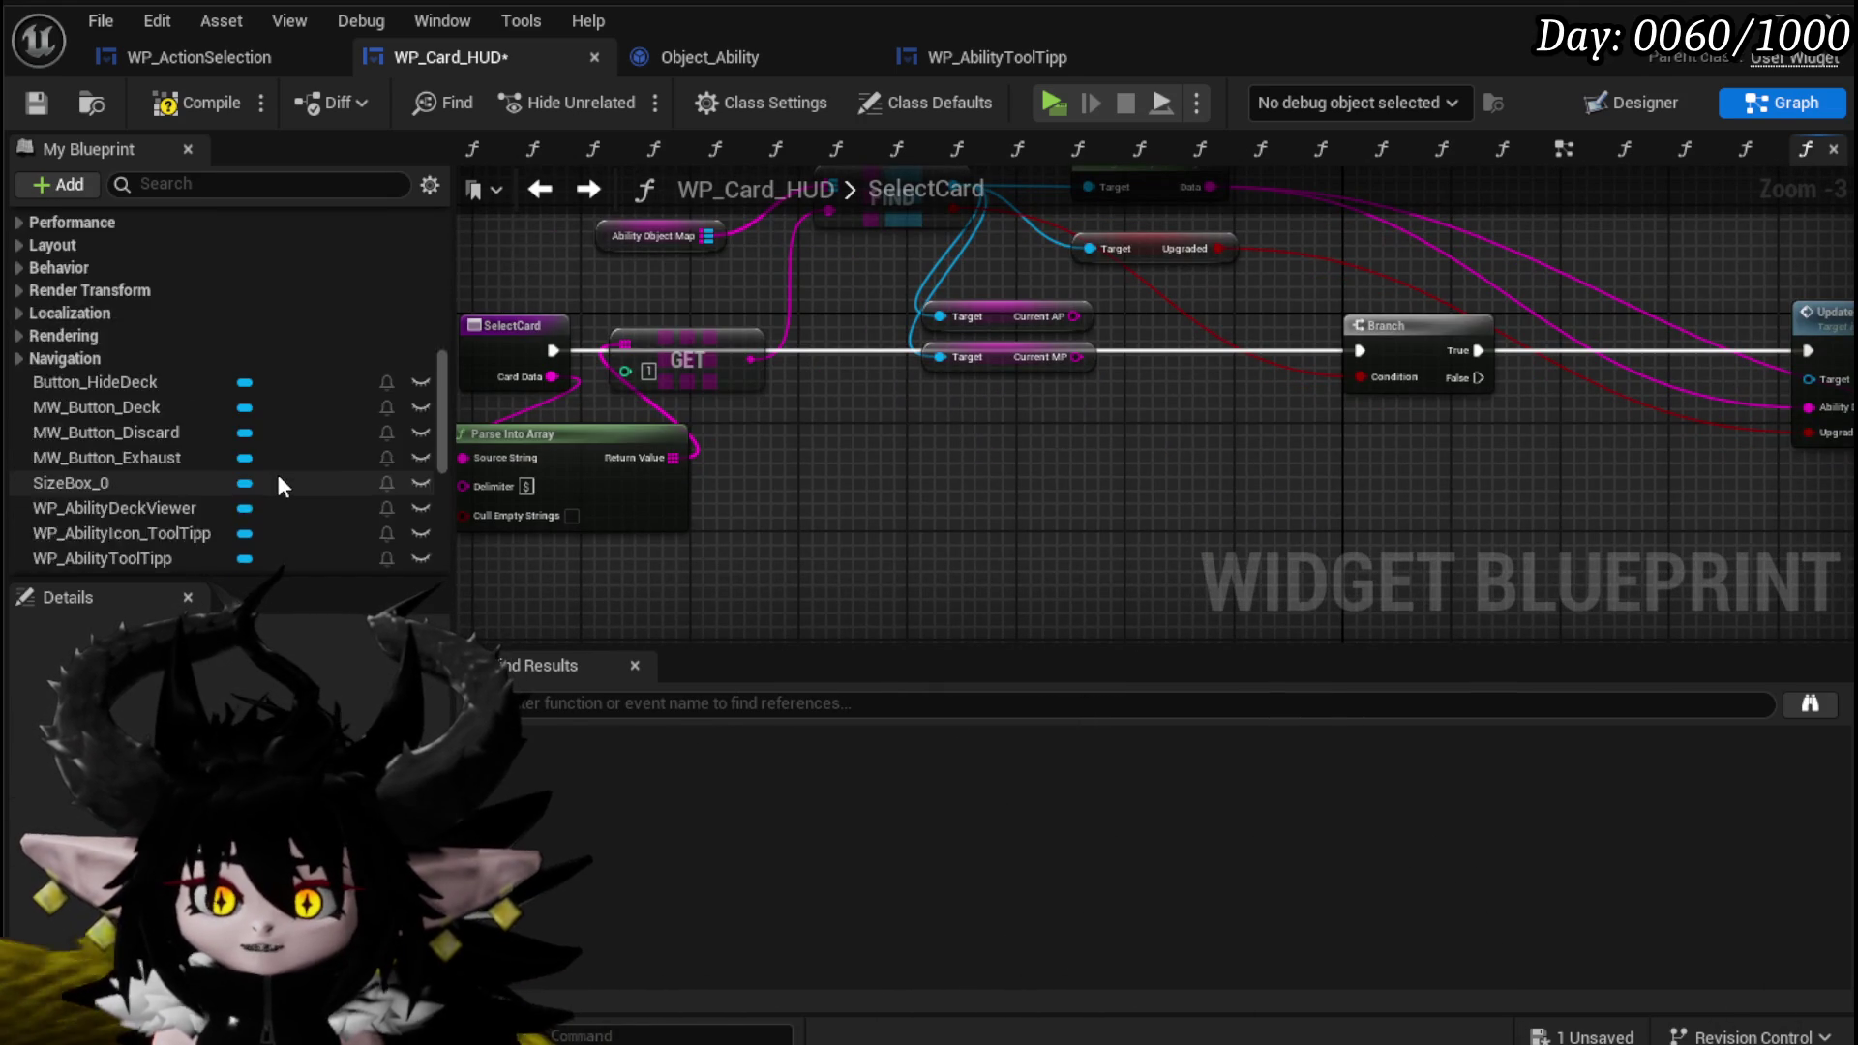
pyautogui.scroll(-3, 276, 474)
pyautogui.moveTo(67, 451); pyautogui.dragTo(773, 503)
pyautogui.click(810, 521)
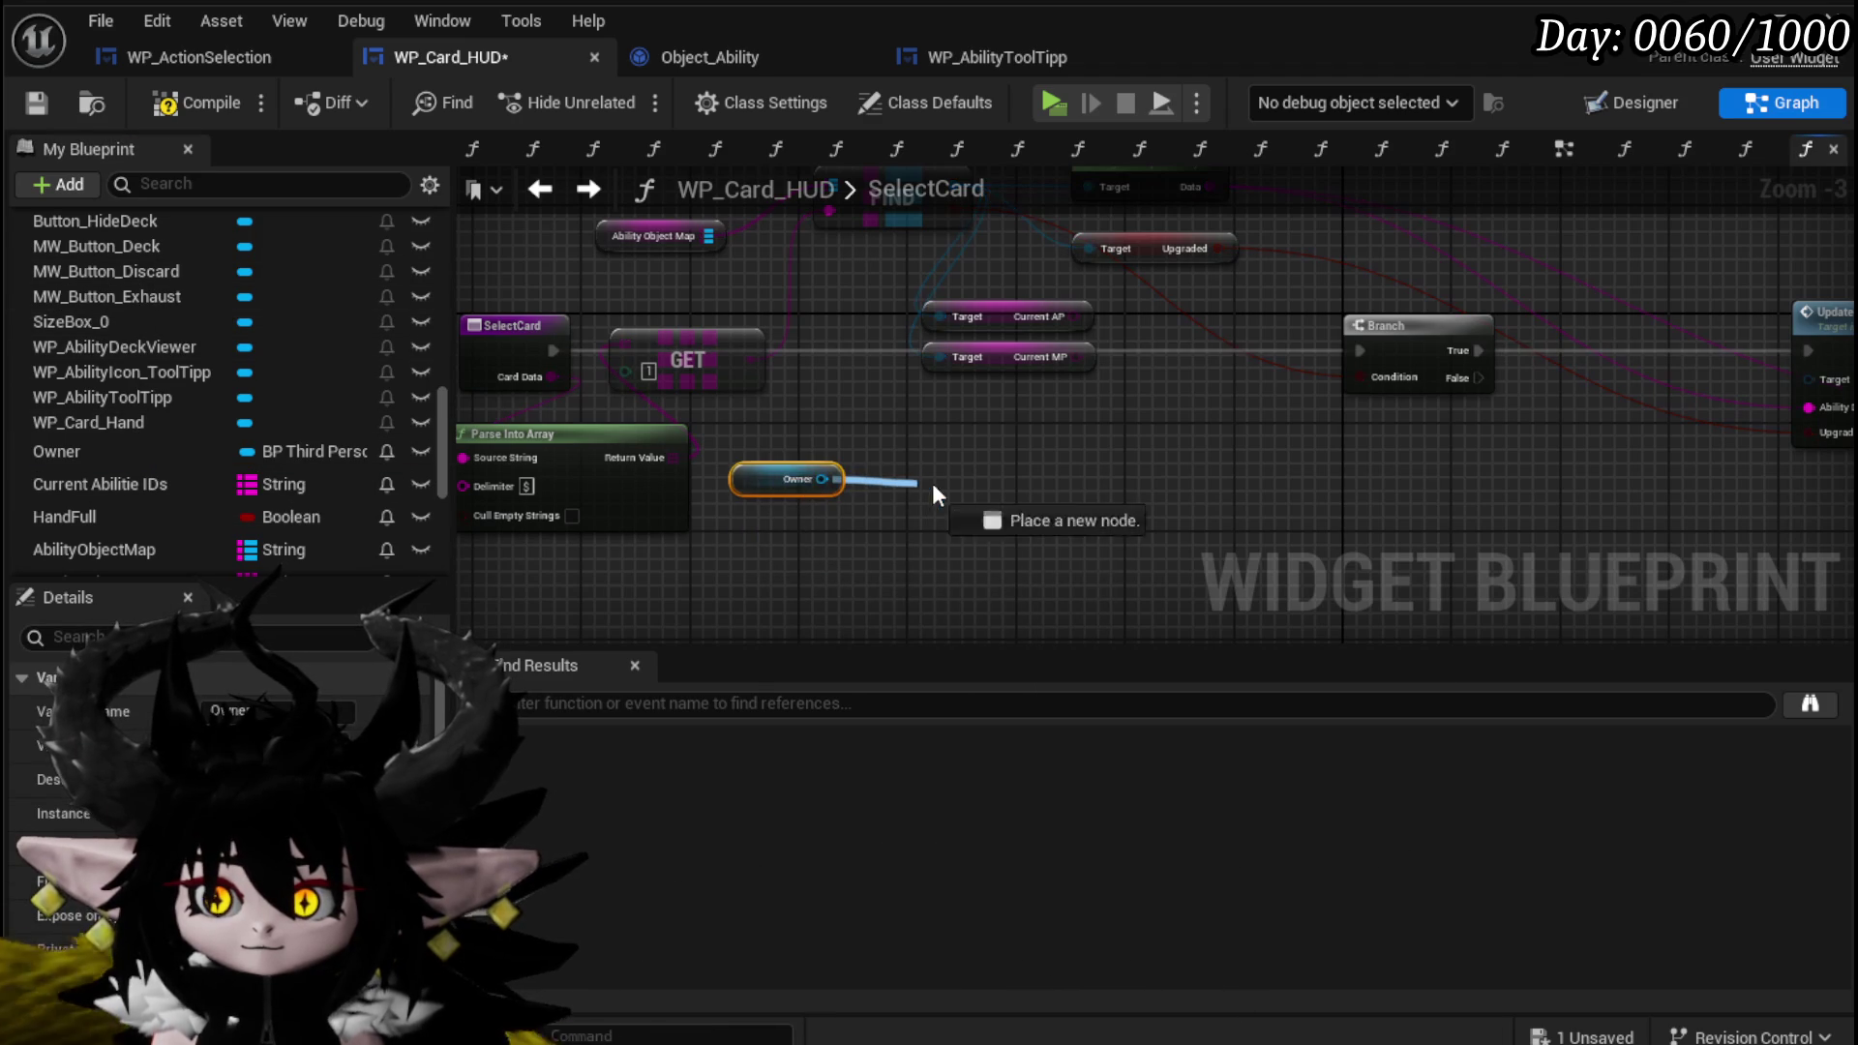
pyautogui.moveTo(911, 487); pyautogui.dragTo(929, 484)
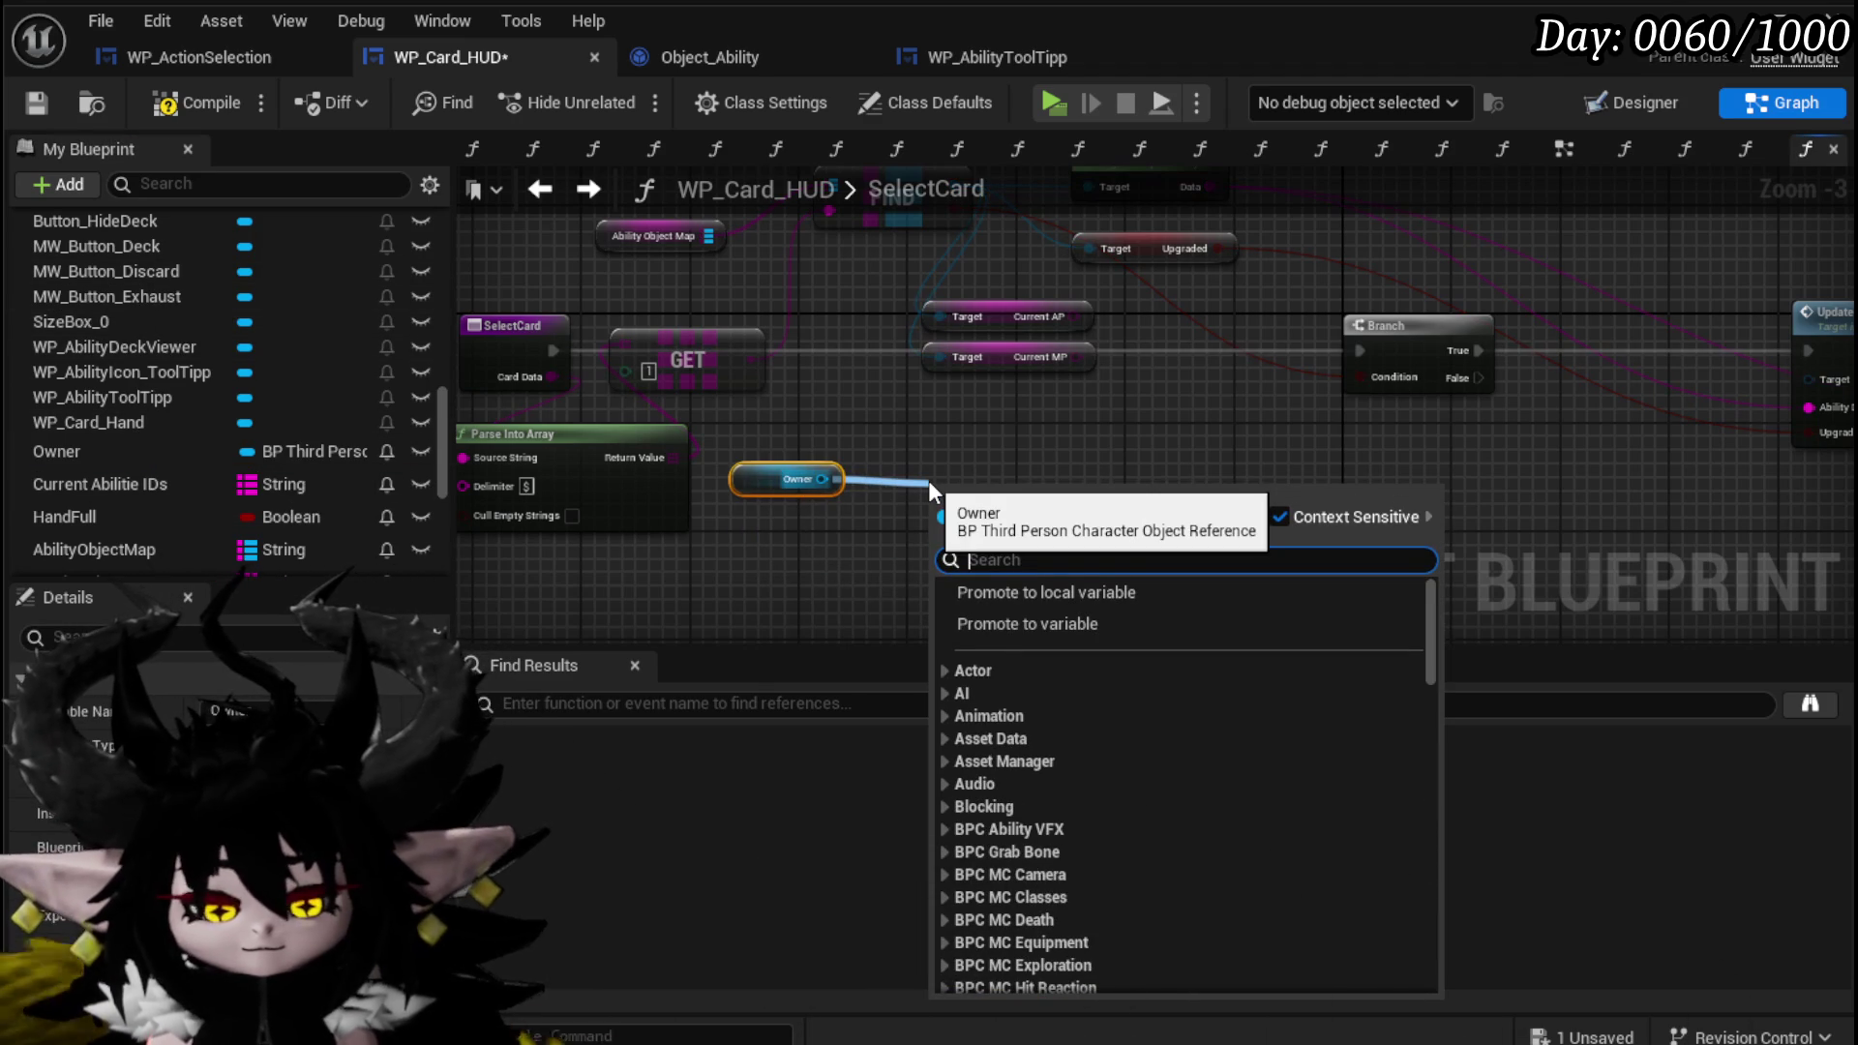
pyautogui.write('cu')
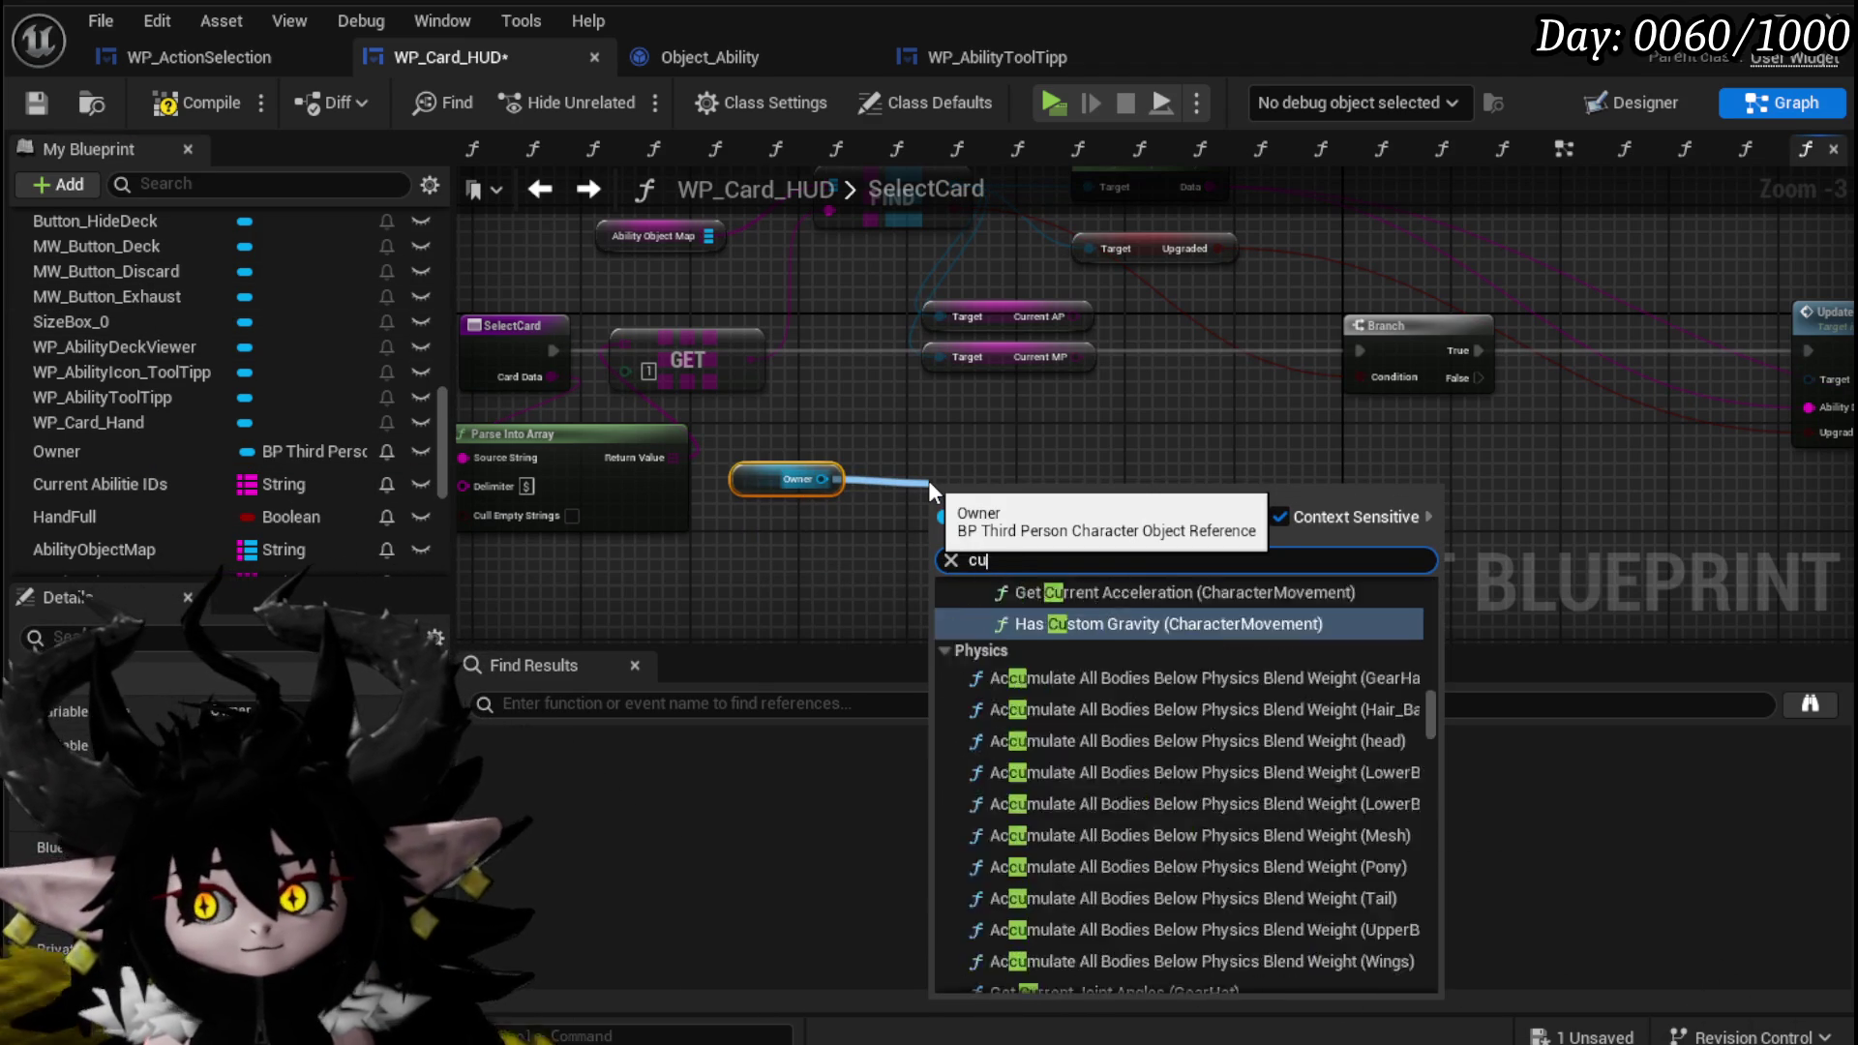
pyautogui.write('rrent mp')
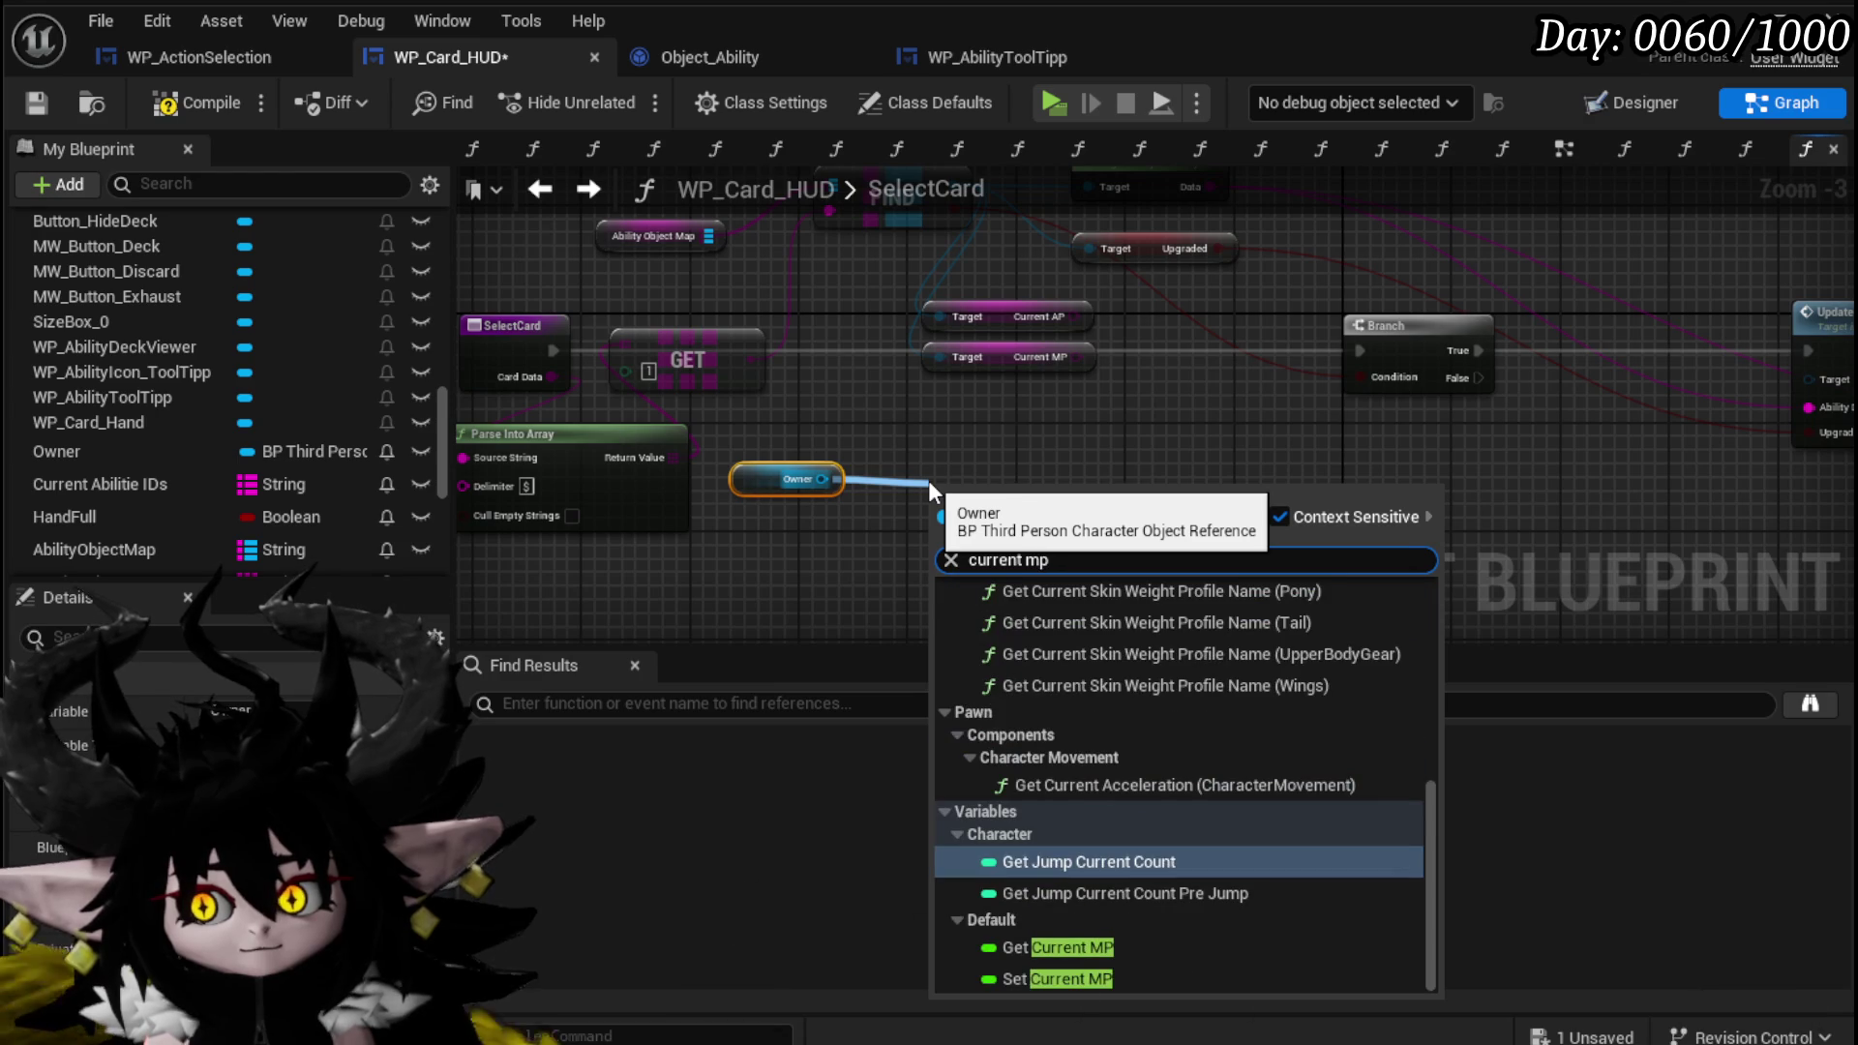
pyautogui.click(1084, 948)
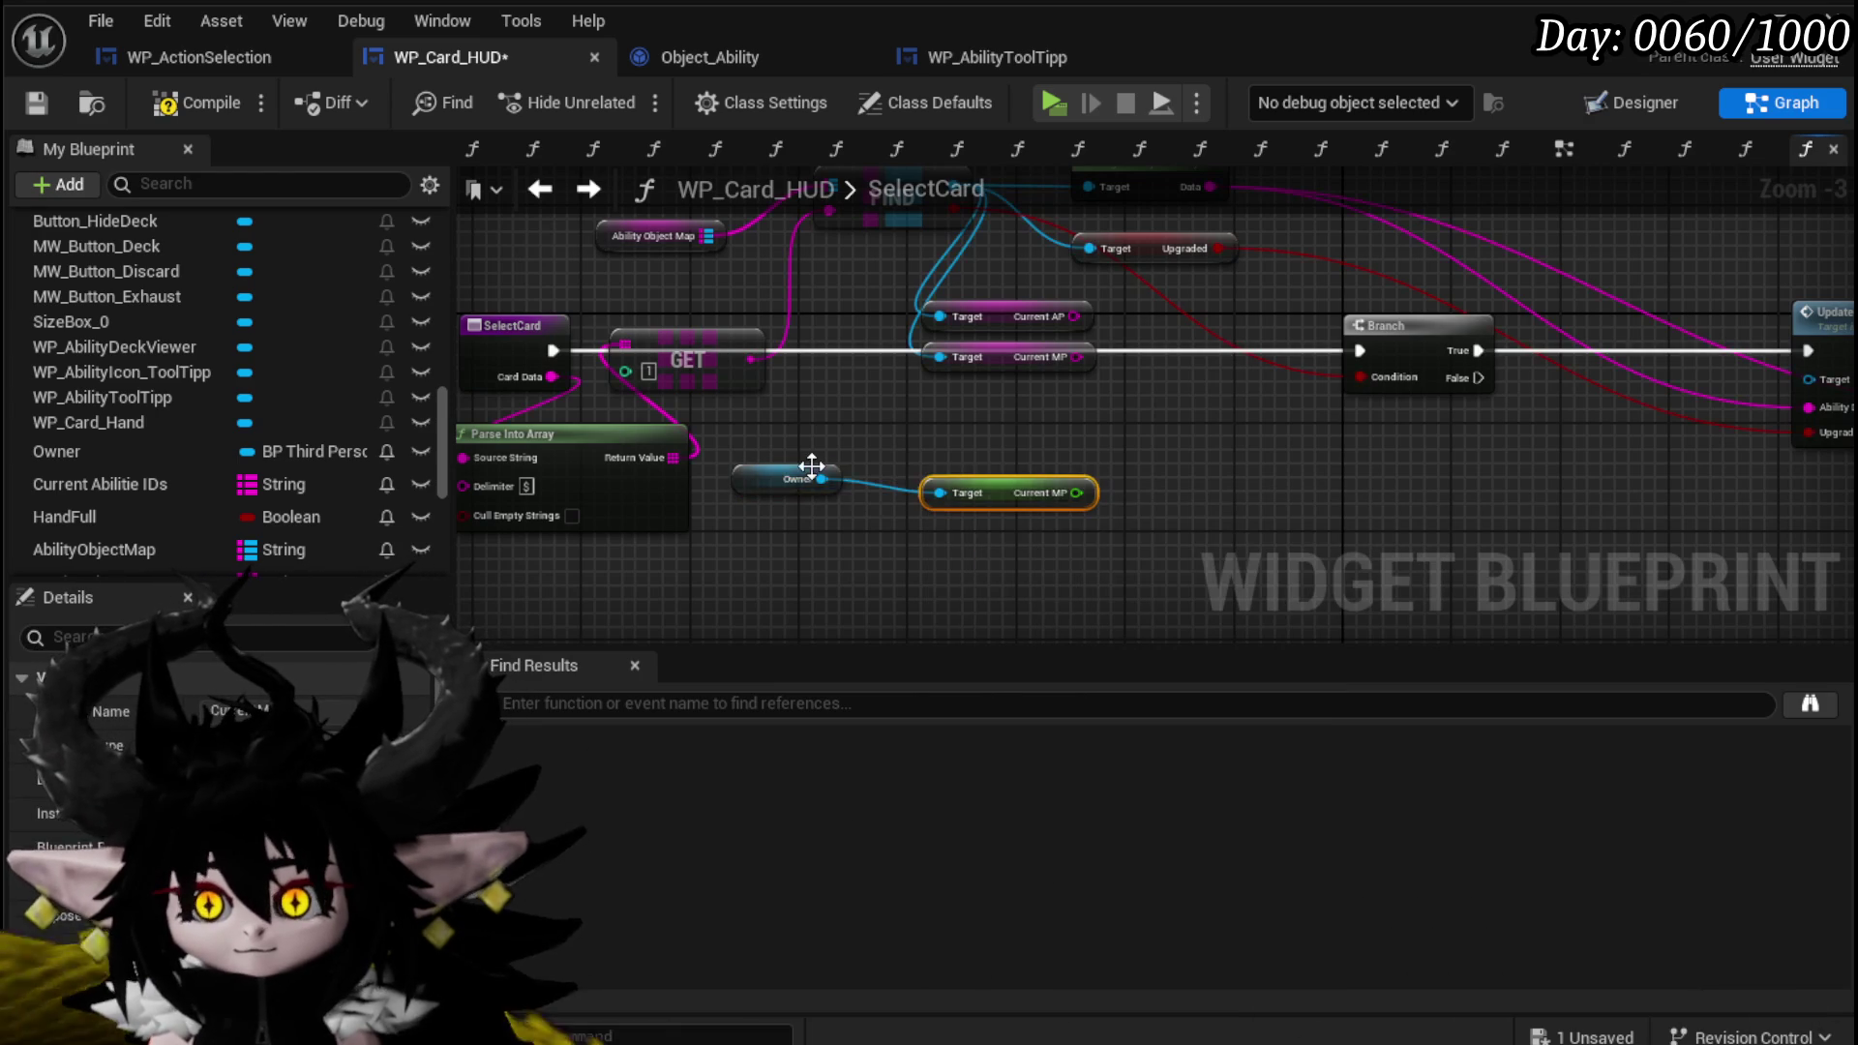
# Add the owner's Action Points getter.
pyautogui.moveTo(859, 542); pyautogui.dragTo(936, 595)
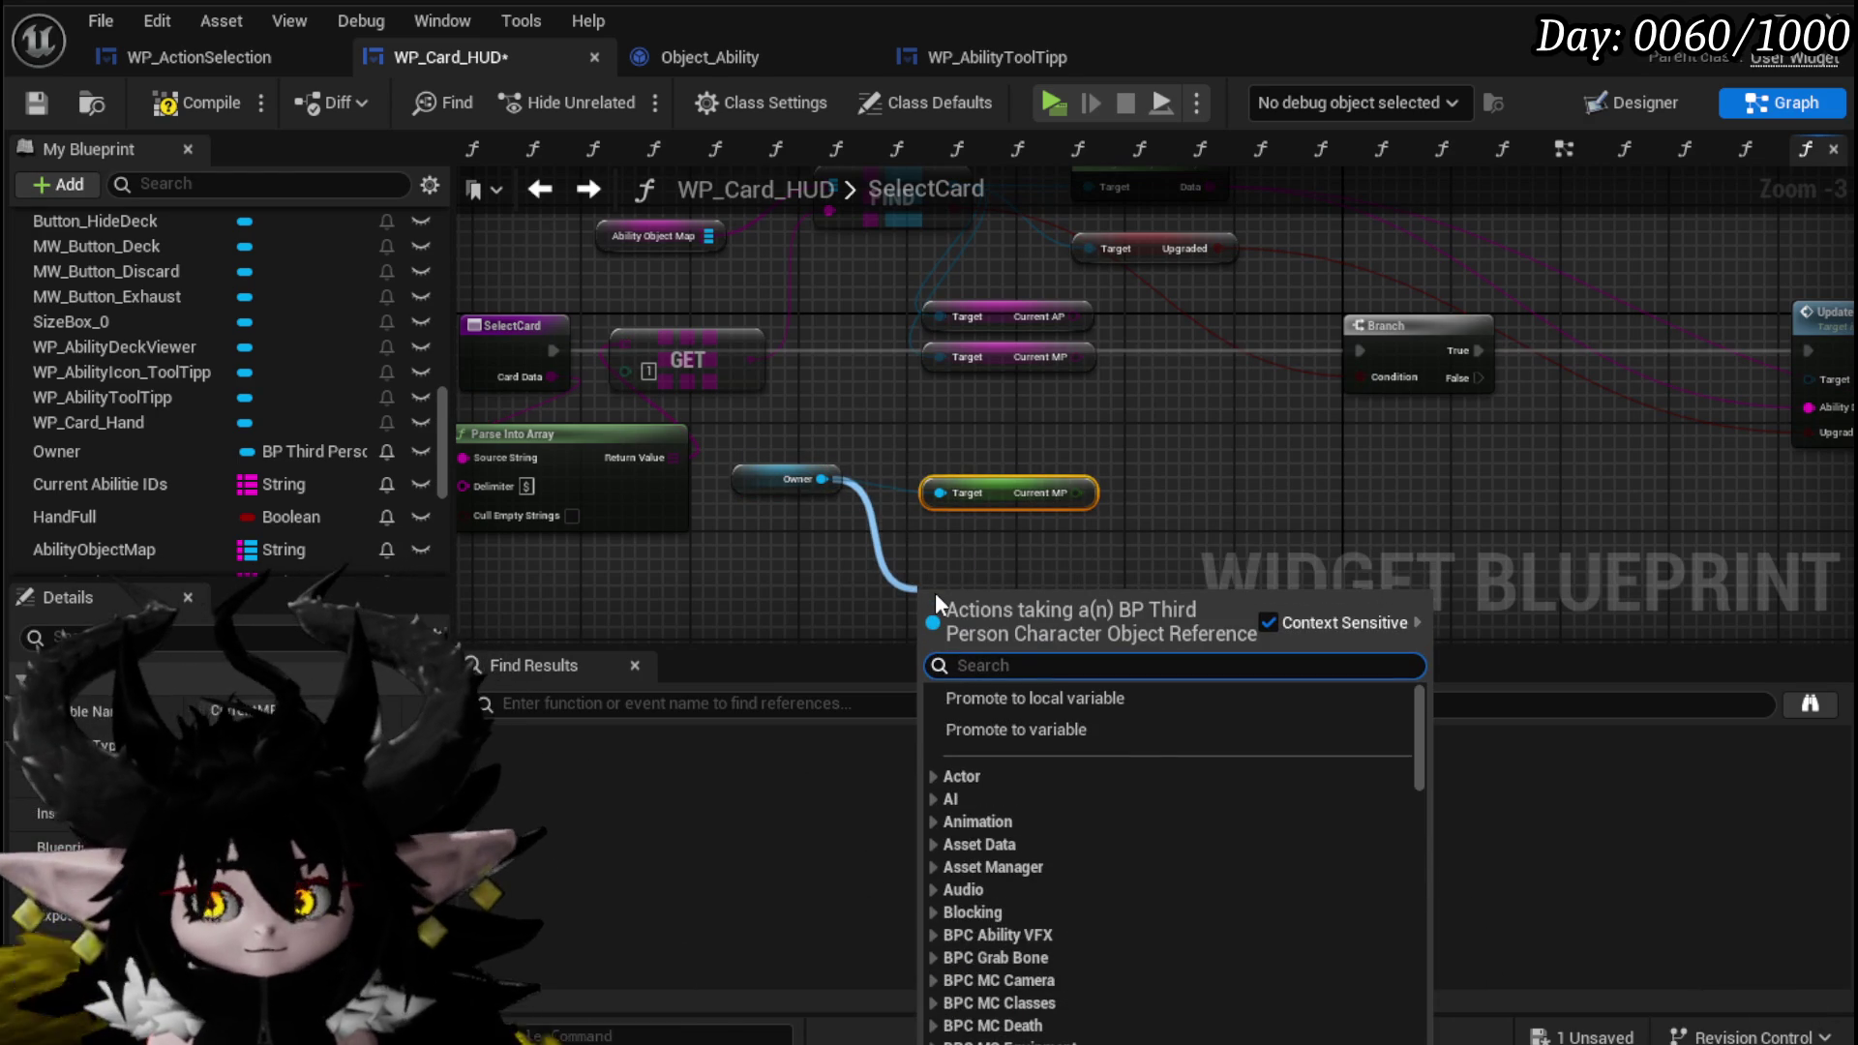
pyautogui.write('cu')
pyautogui.press('BackSpace')
pyautogui.press('BackSpace')
pyautogui.write('ap')
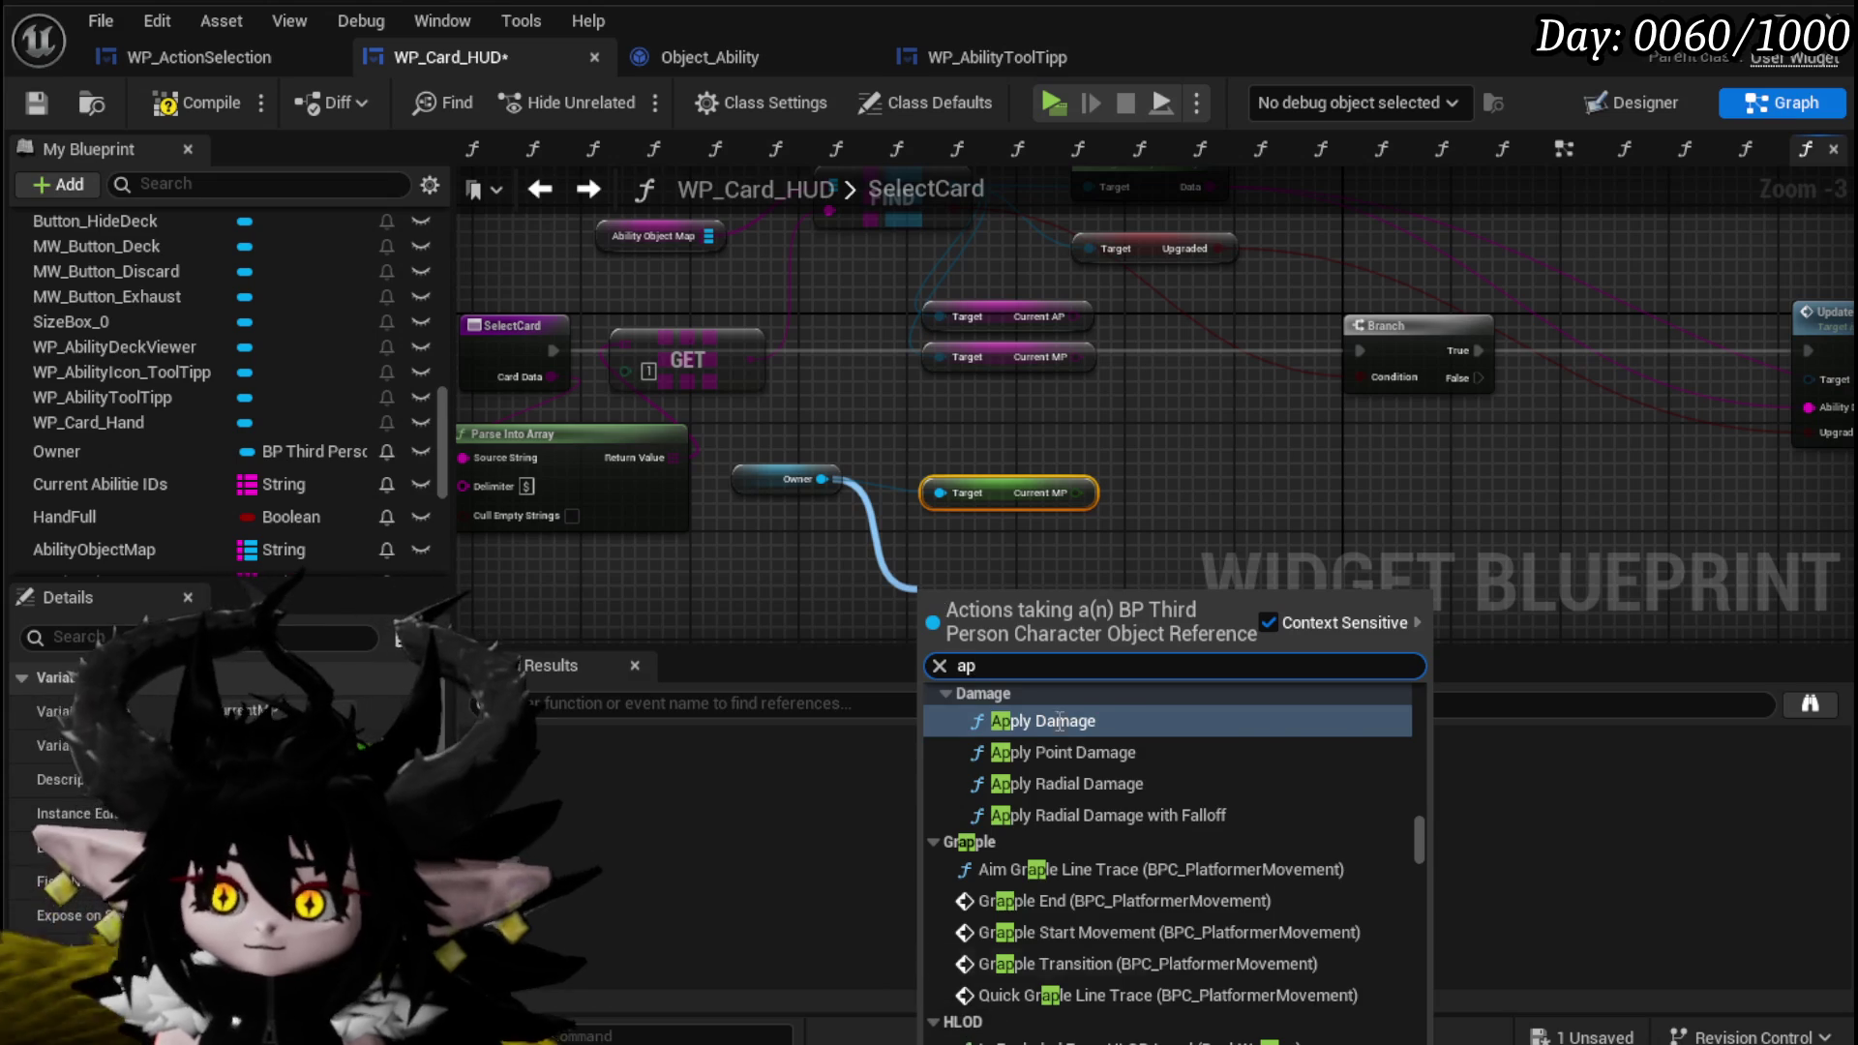
pyautogui.scroll(-5, 1379, 954)
pyautogui.scroll(-10, 1258, 852)
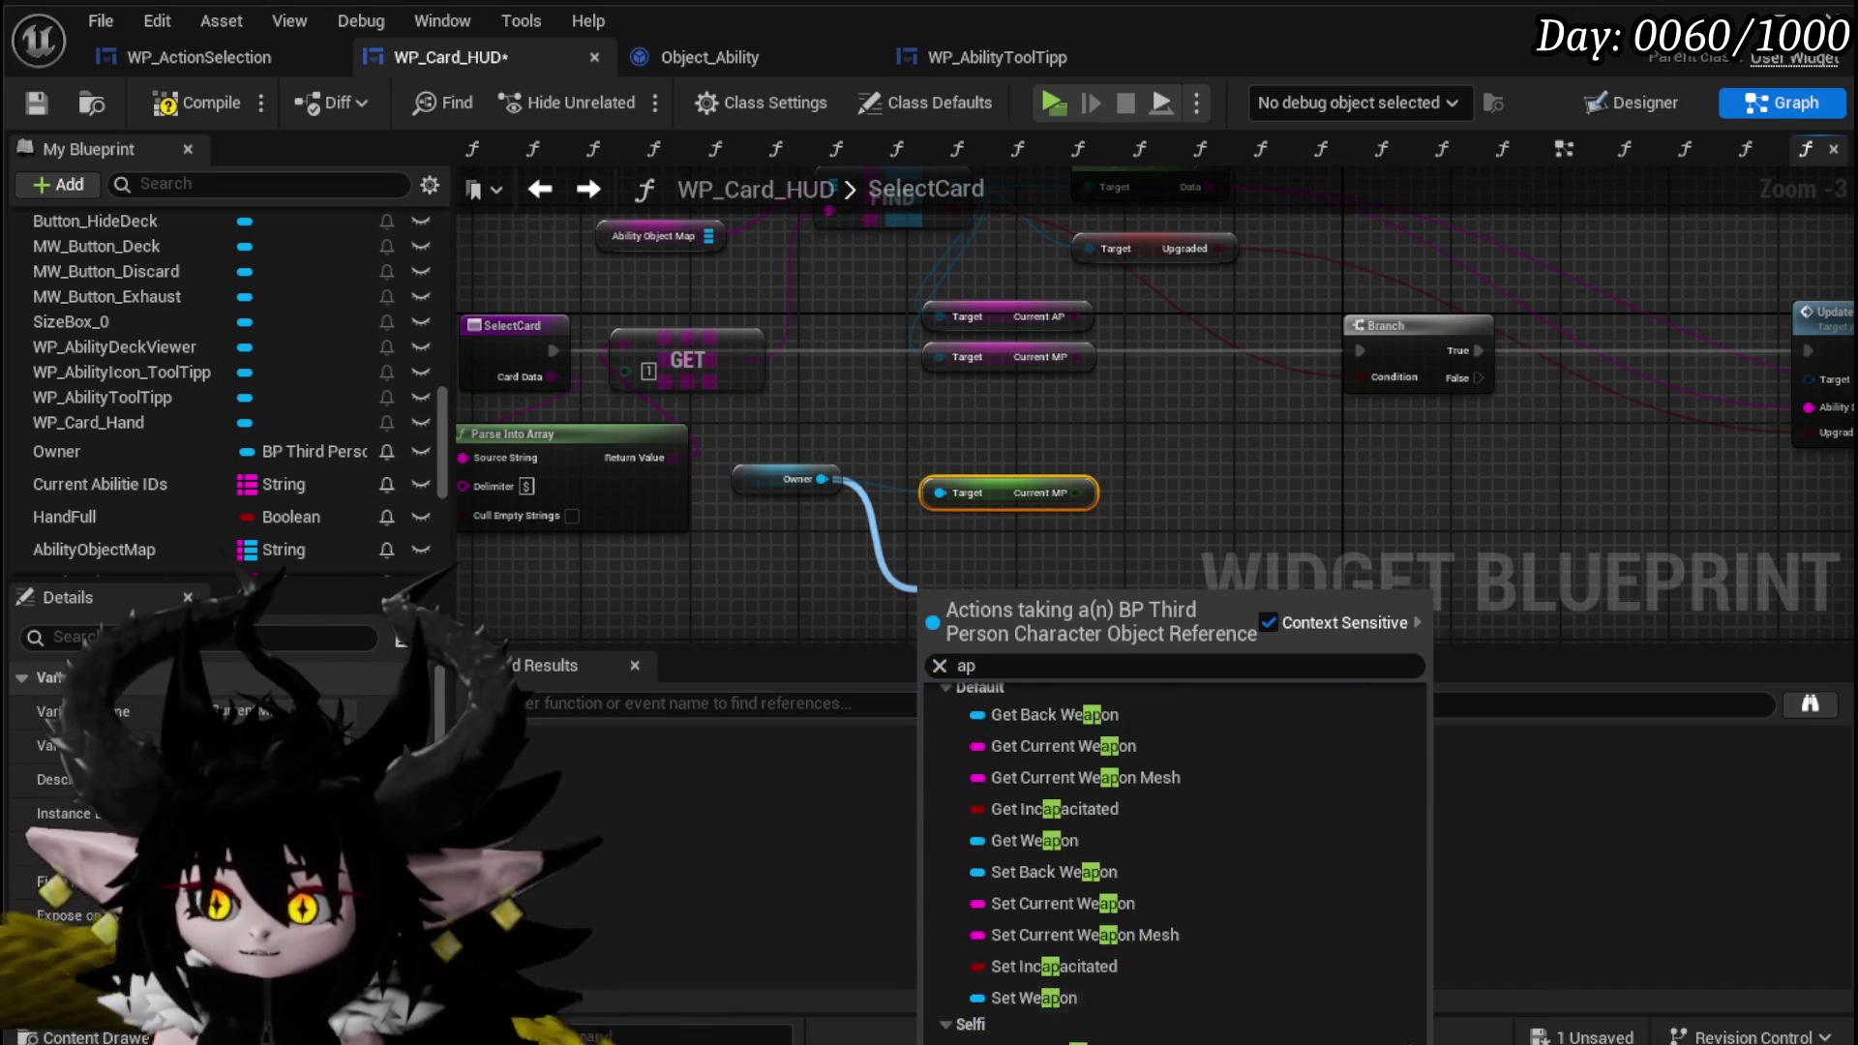
pyautogui.scroll(3, 1233, 846)
pyautogui.click(1041, 666)
pyautogui.press('BackSpace')
pyautogui.write('c')
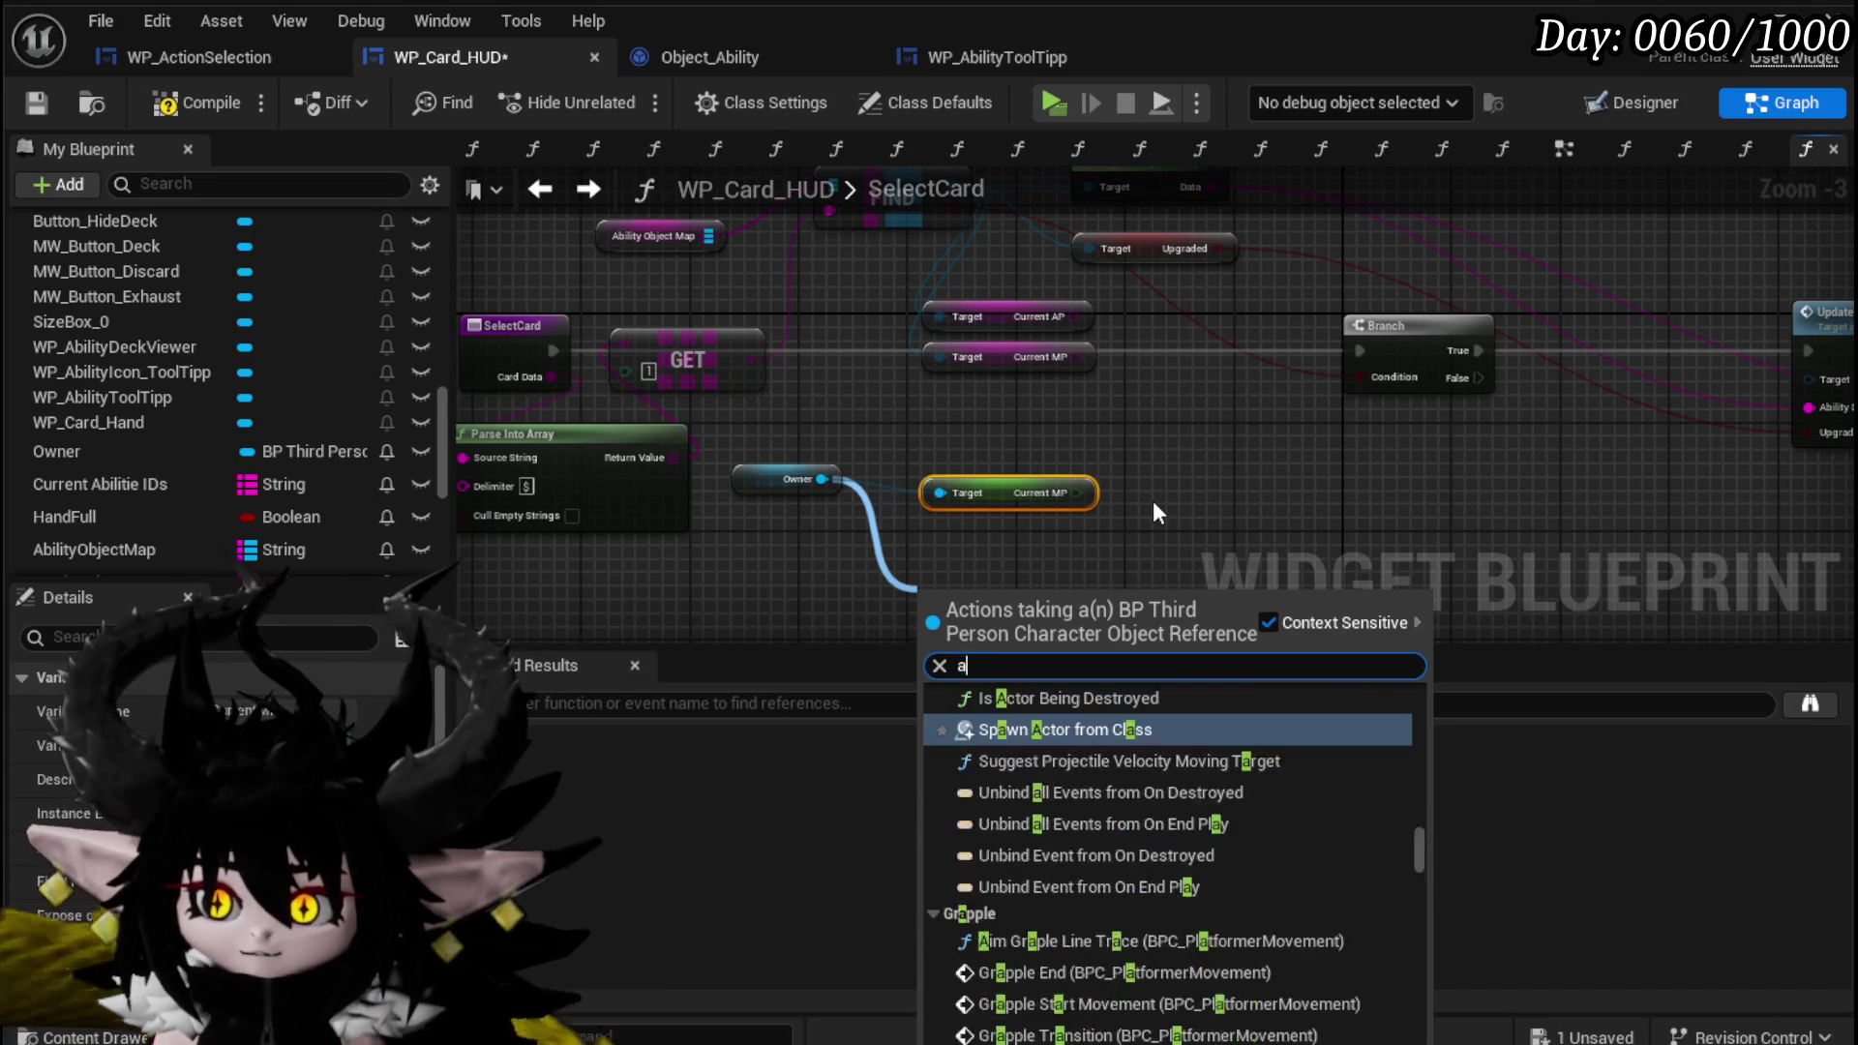
pyautogui.write('tion point')
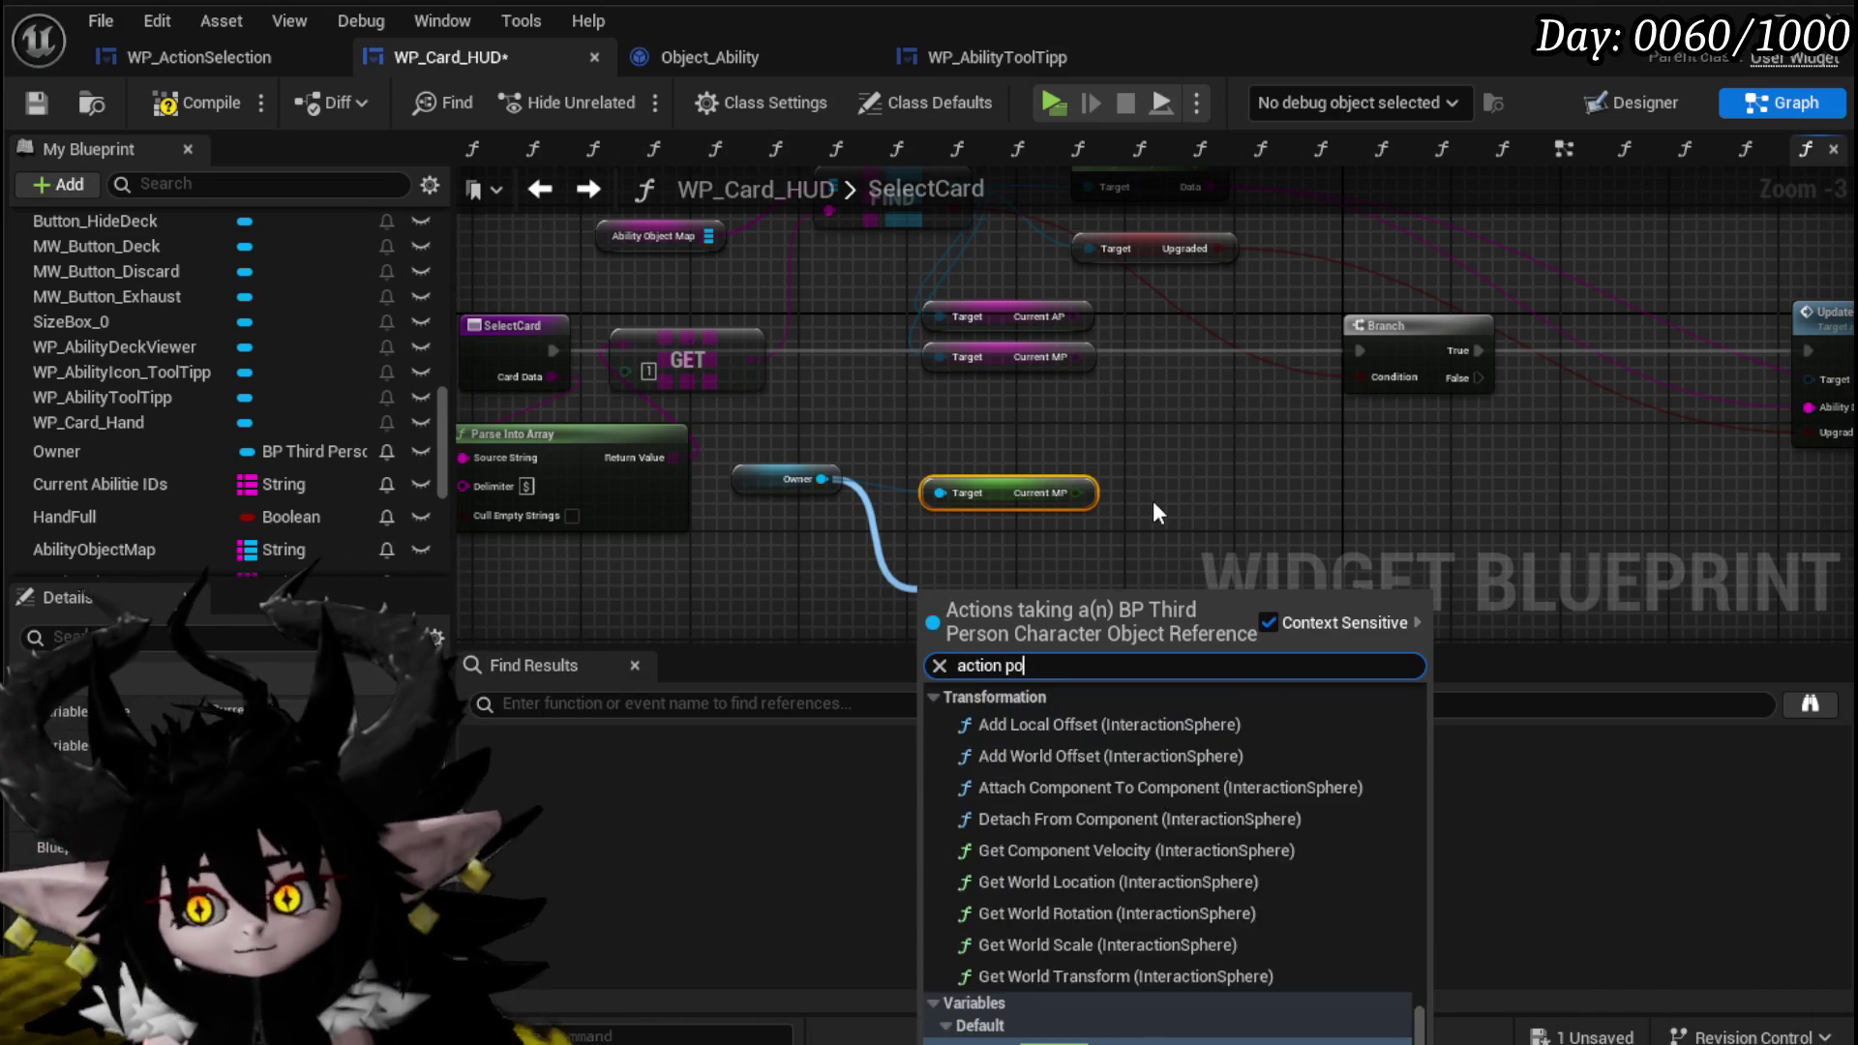
pyautogui.press('Return')
# Compare Action Points >= Current AP and feed the result into a new AND node.
pyautogui.moveTo(1032, 505); pyautogui.dragTo(1157, 495)
pyautogui.write('>=')
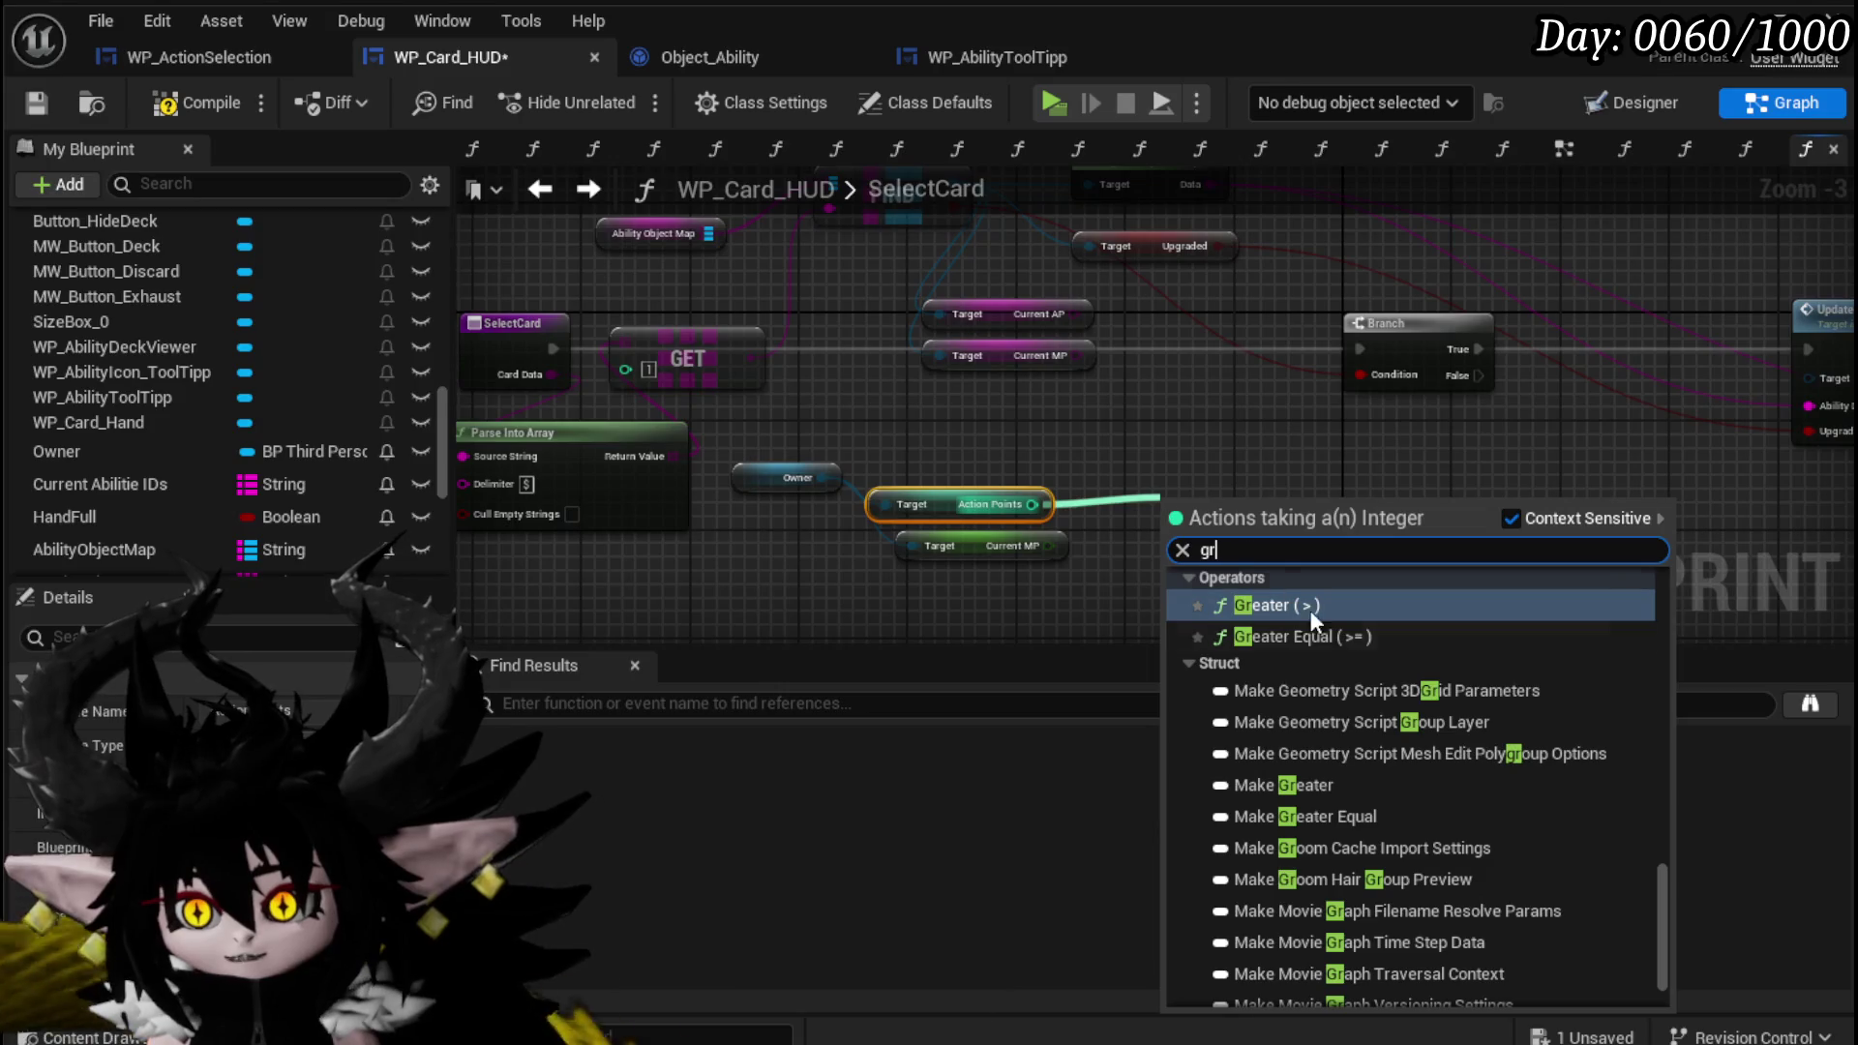
pyautogui.press('Return')
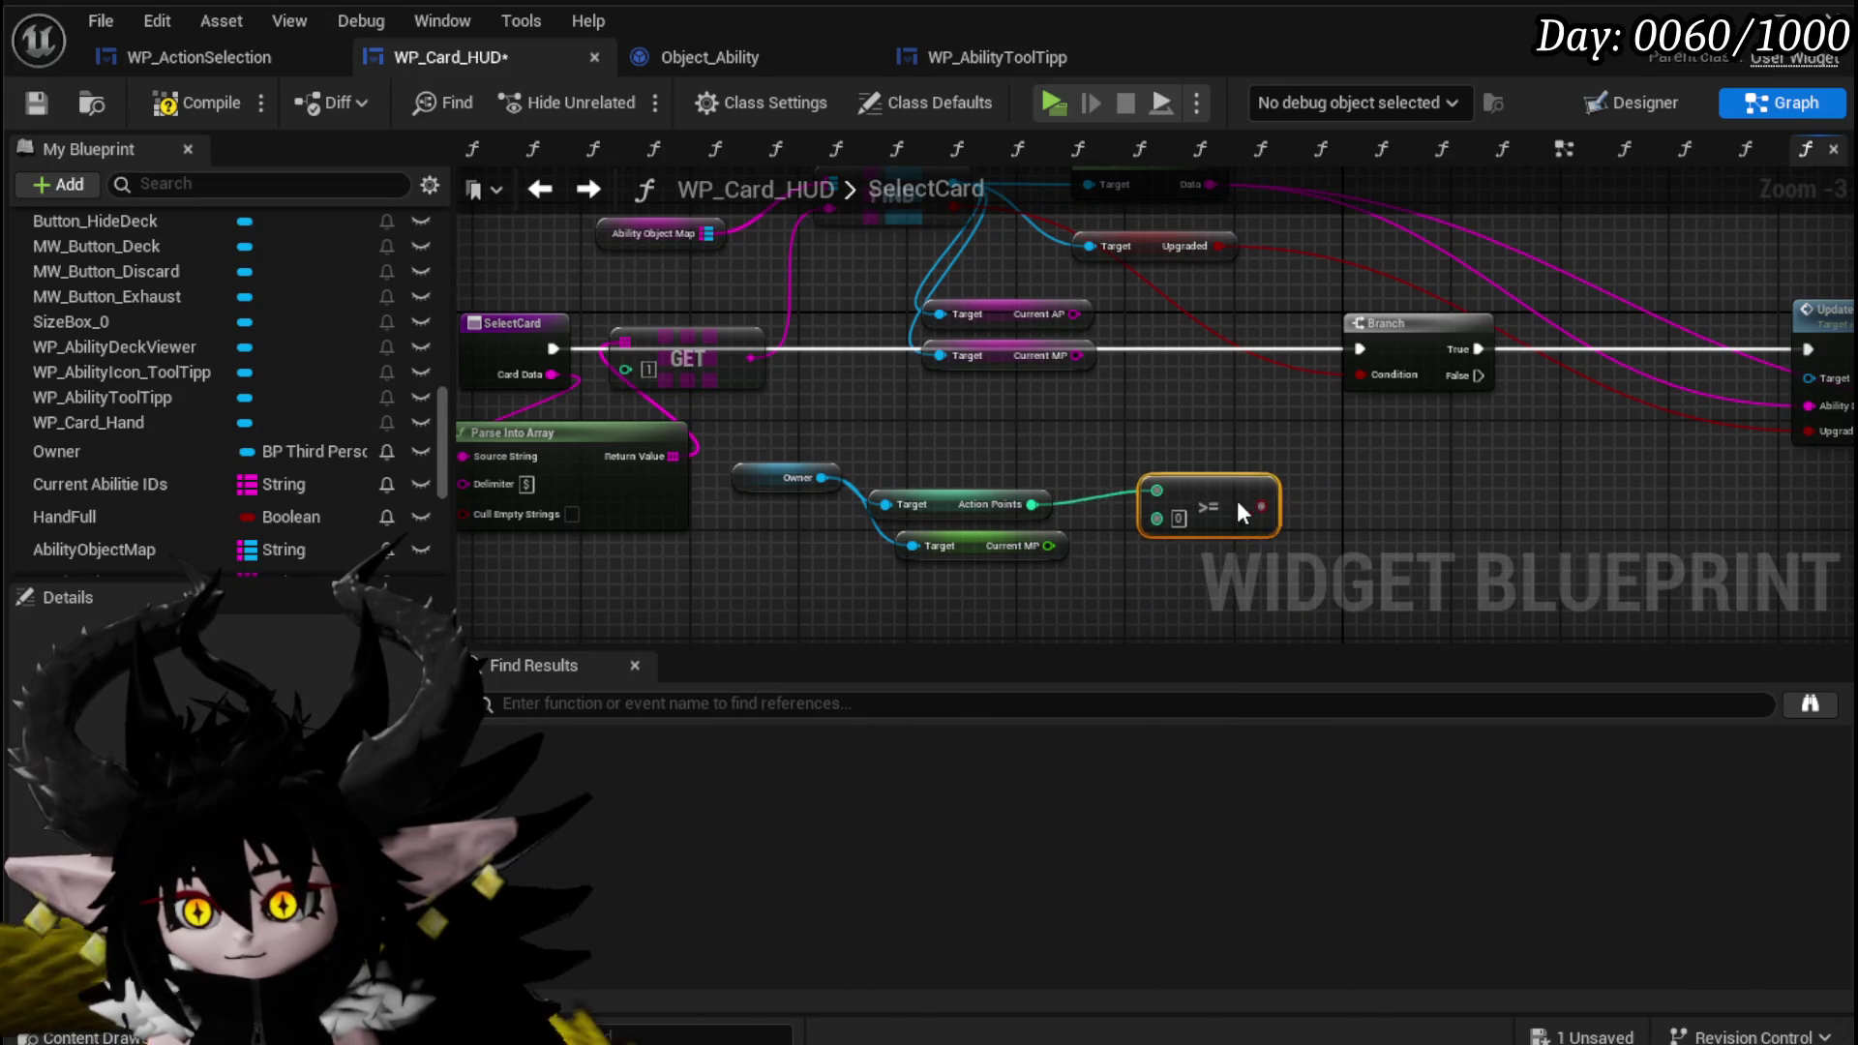
pyautogui.moveTo(1072, 310); pyautogui.dragTo(1143, 515)
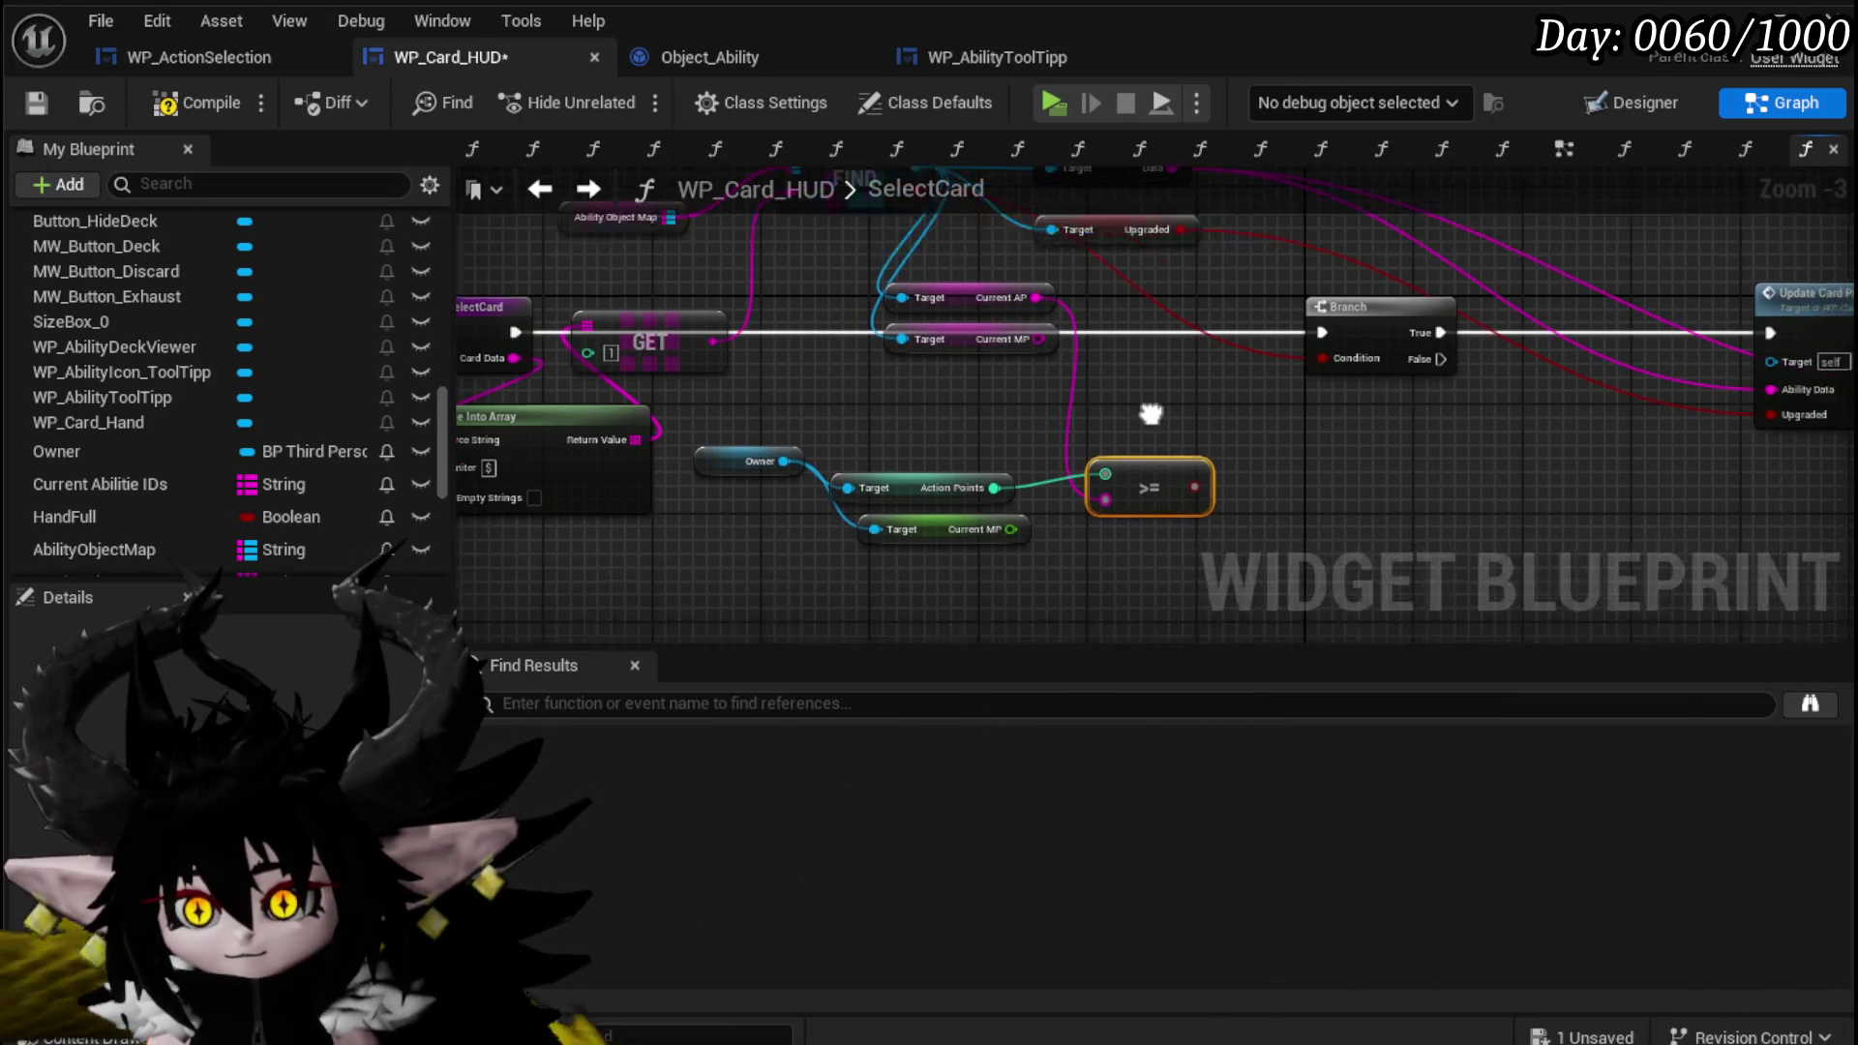
pyautogui.moveTo(1045, 444); pyautogui.dragTo(1124, 441)
pyautogui.write('ad')
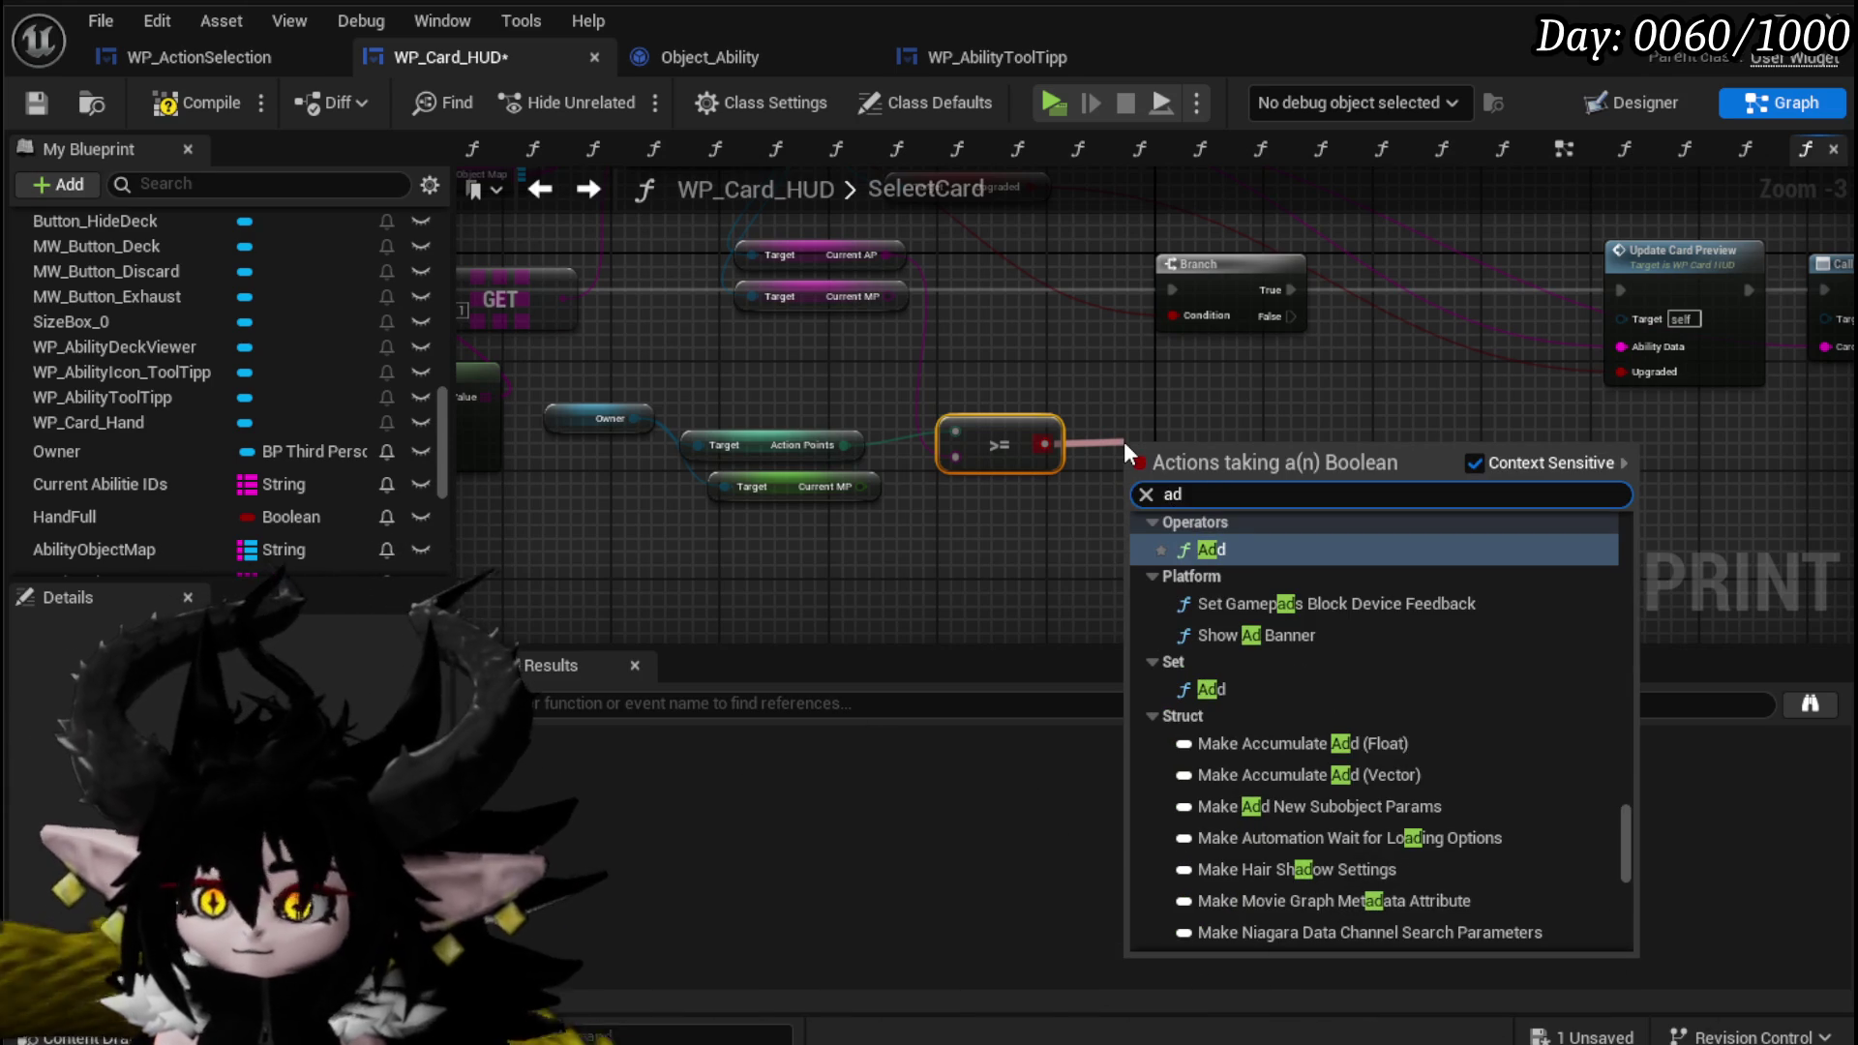
pyautogui.press('BackSpace')
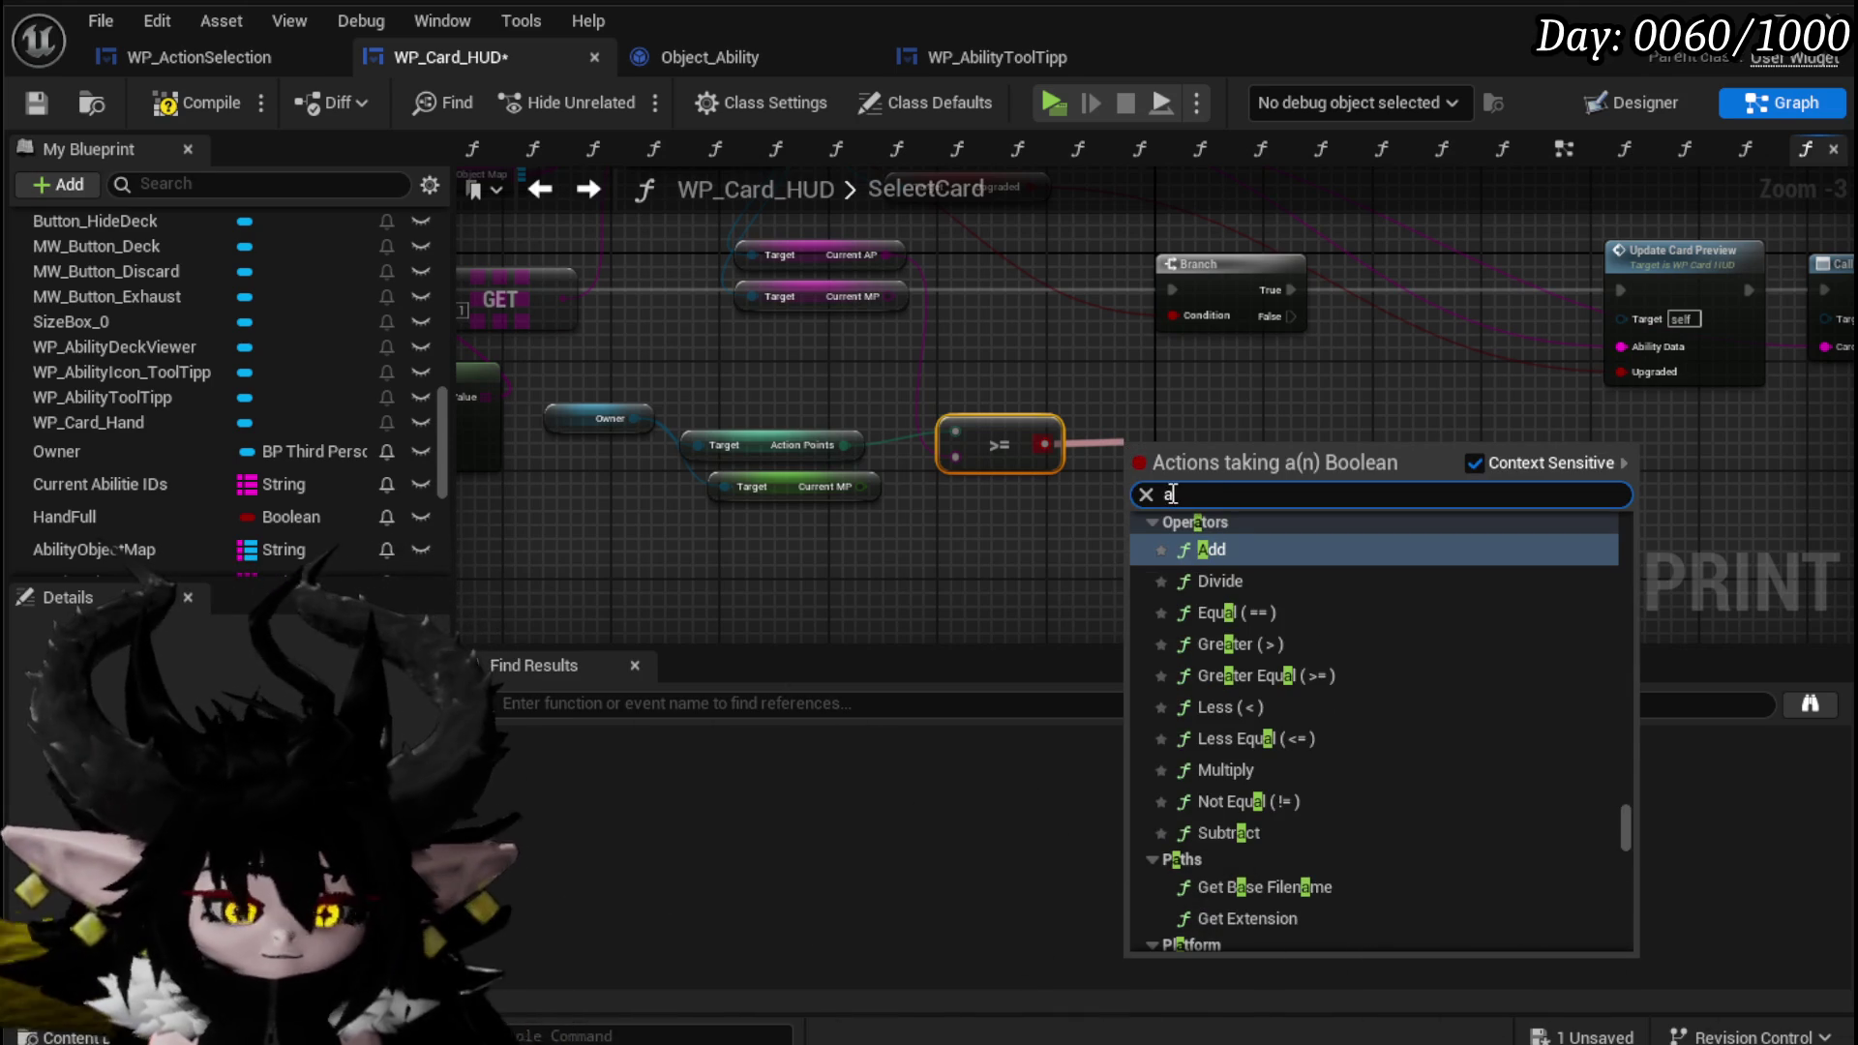
pyautogui.write('nd')
pyautogui.click(1270, 549)
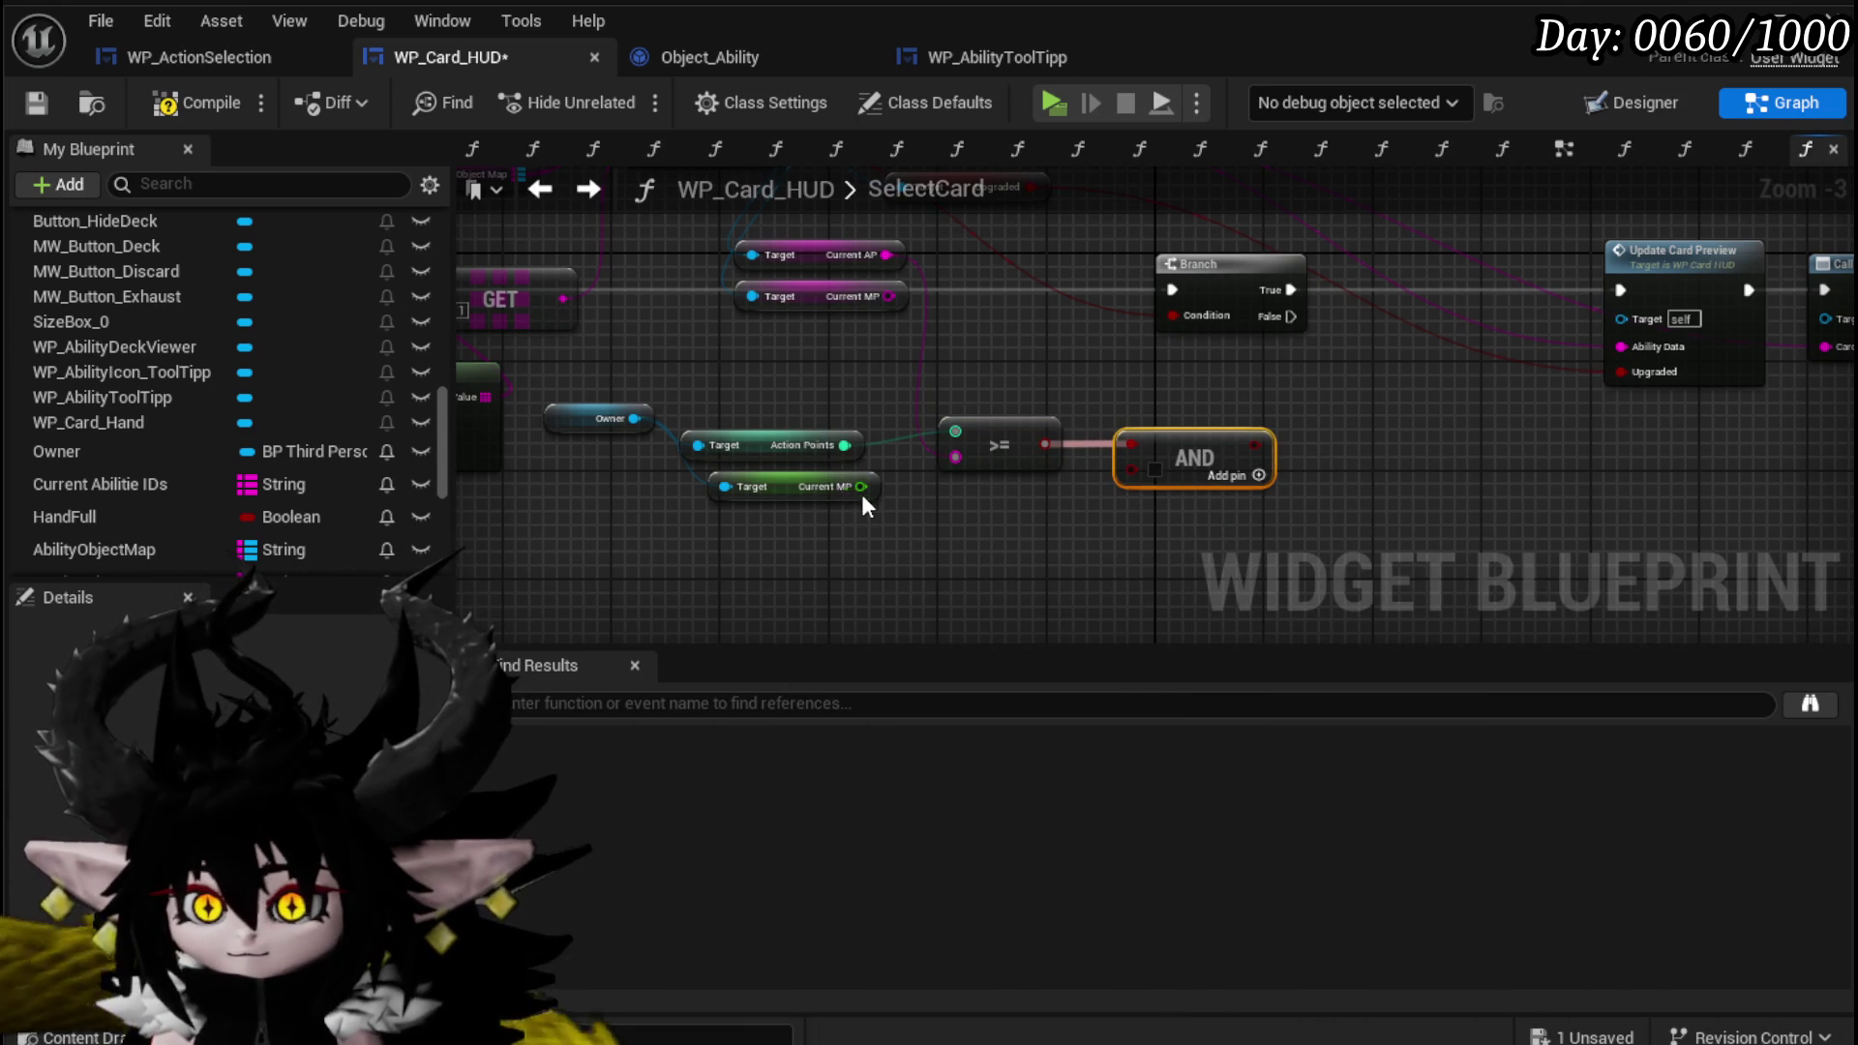
# Duplicate the >= comparison node for a second check.
pyautogui.click(995, 461)
pyautogui.hotkey('ctrl', 'c')
pyautogui.hotkey('ctrl', 'v')
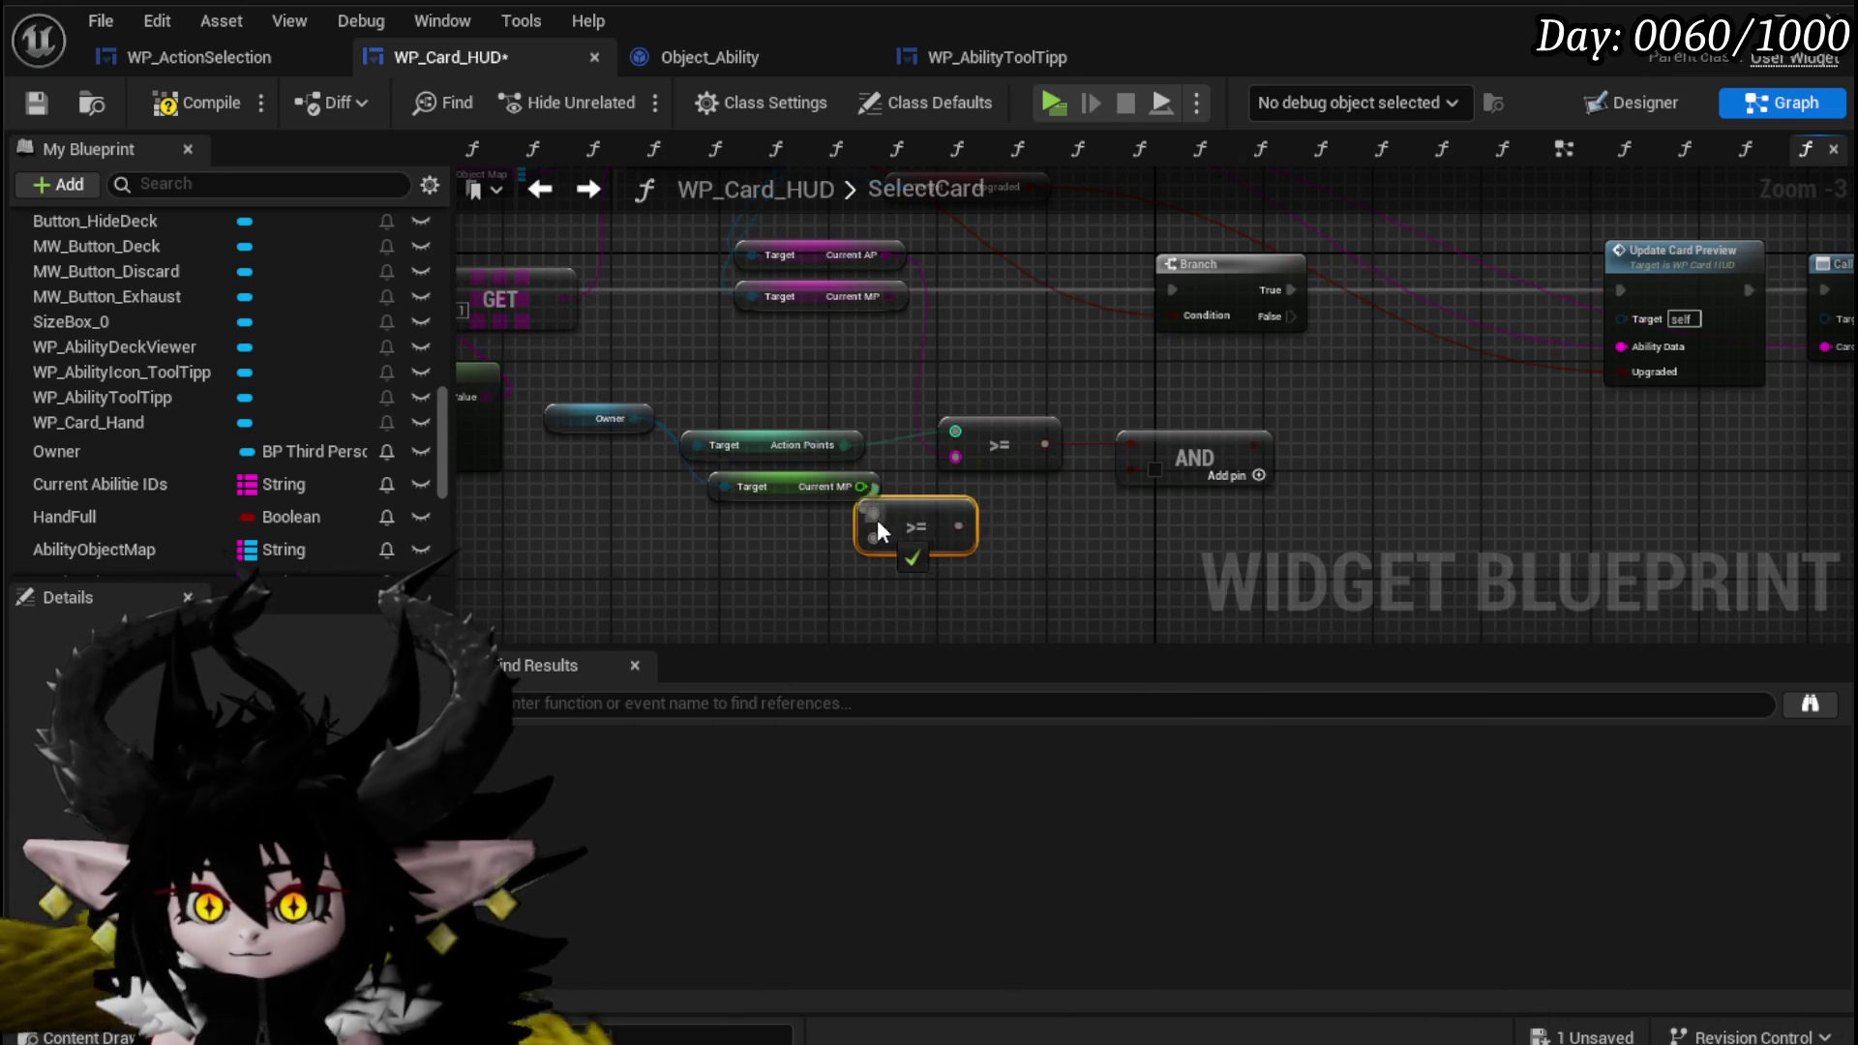
# Wire Current MP into the copied >= node and feed its result into the AND.
pyautogui.moveTo(905, 514); pyautogui.dragTo(974, 514)
pyautogui.moveTo(888, 296)
pyautogui.mouseDown()
pyautogui.moveTo(910, 523)
pyautogui.moveTo(944, 537)
pyautogui.mouseUp()
pyautogui.moveTo(1065, 528)
pyautogui.mouseDown()
pyautogui.moveTo(1123, 502)
pyautogui.moveTo(1054, 514)
pyautogui.moveTo(1130, 470)
pyautogui.mouseUp()
pyautogui.moveTo(1248, 444)
pyautogui.mouseDown()
pyautogui.moveTo(1055, 355)
pyautogui.moveTo(1100, 406)
pyautogui.moveTo(1255, 398)
pyautogui.moveTo(1179, 416)
pyautogui.moveTo(1200, 419)
pyautogui.mouseUp()
# Add a Branch on the AND result leading to Update Card Preview.
pyautogui.moveTo(1417, 502)
pyautogui.mouseDown()
pyautogui.moveTo(1163, 391)
pyautogui.moveTo(1444, 397)
pyautogui.moveTo(768, 622)
pyautogui.moveTo(805, 646)
pyautogui.mouseUp()
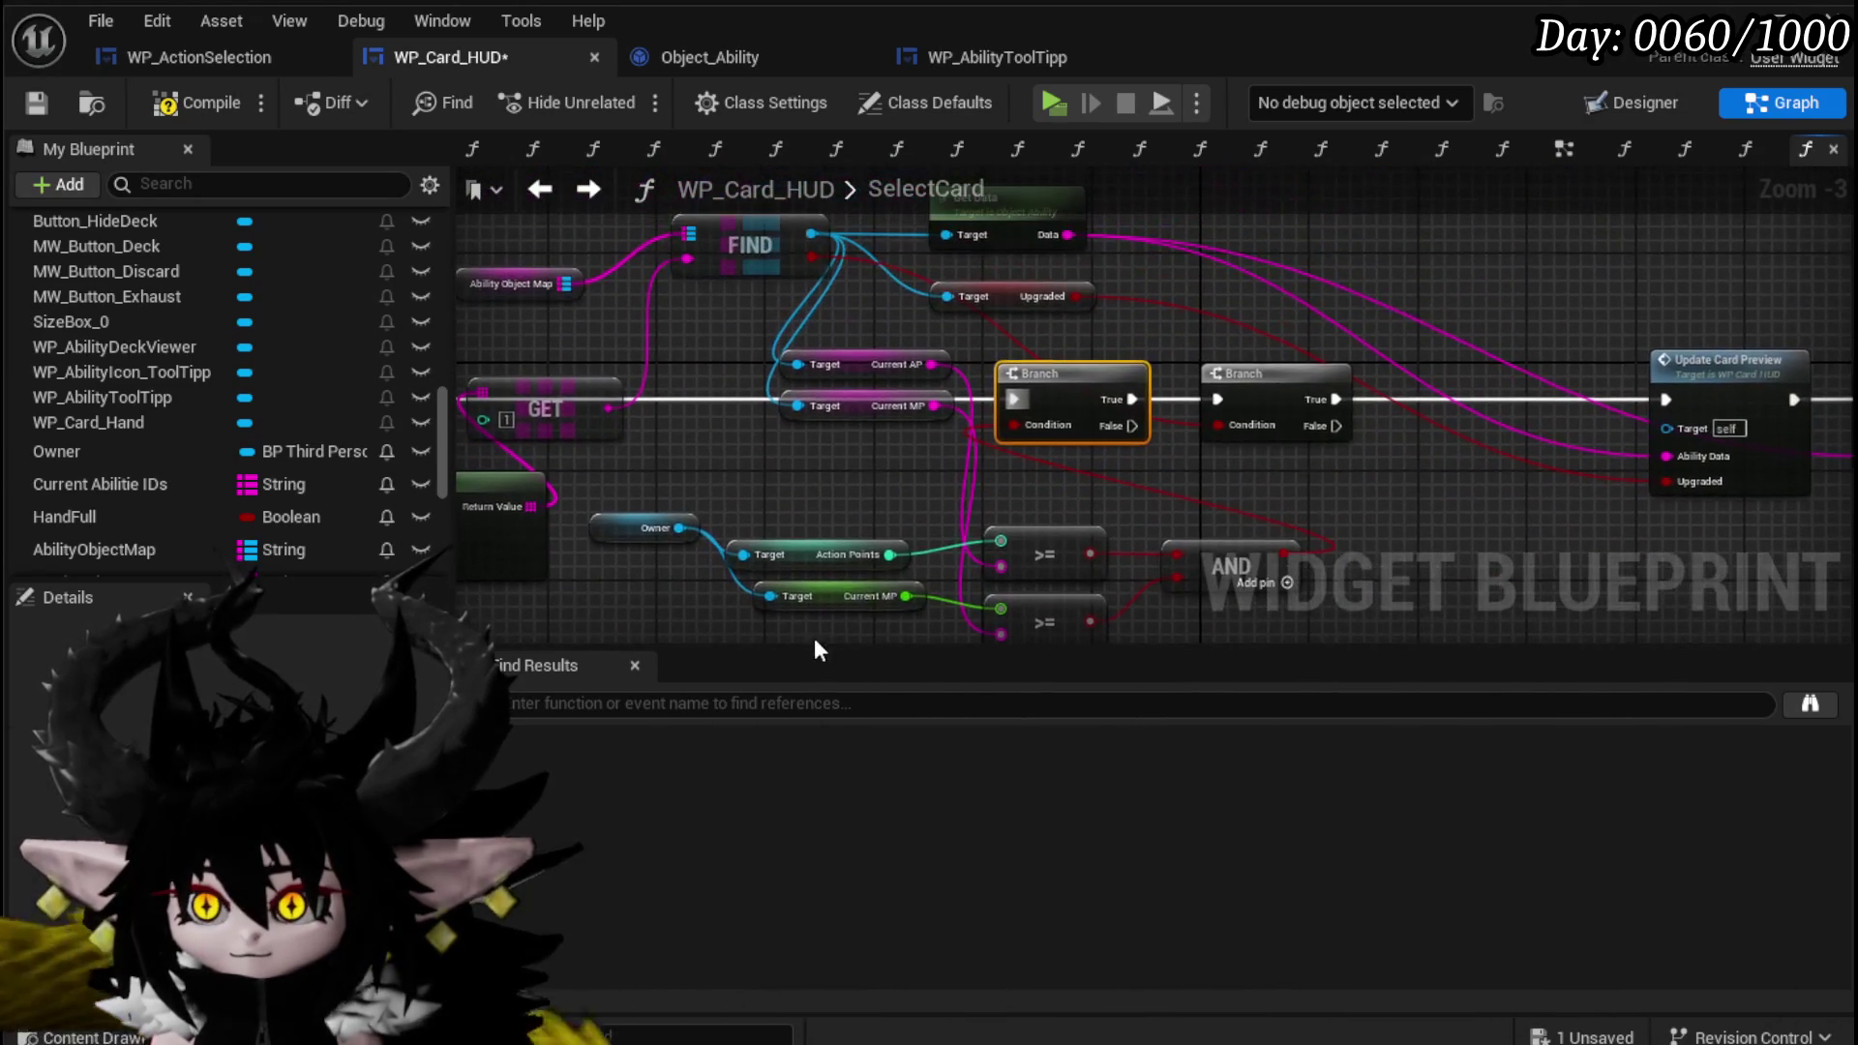
pyautogui.moveTo(1020, 408)
pyautogui.mouseDown()
pyautogui.moveTo(1095, 403)
pyautogui.moveTo(1249, 542)
pyautogui.moveTo(1407, 468)
pyautogui.moveTo(1350, 380)
pyautogui.mouseUp()
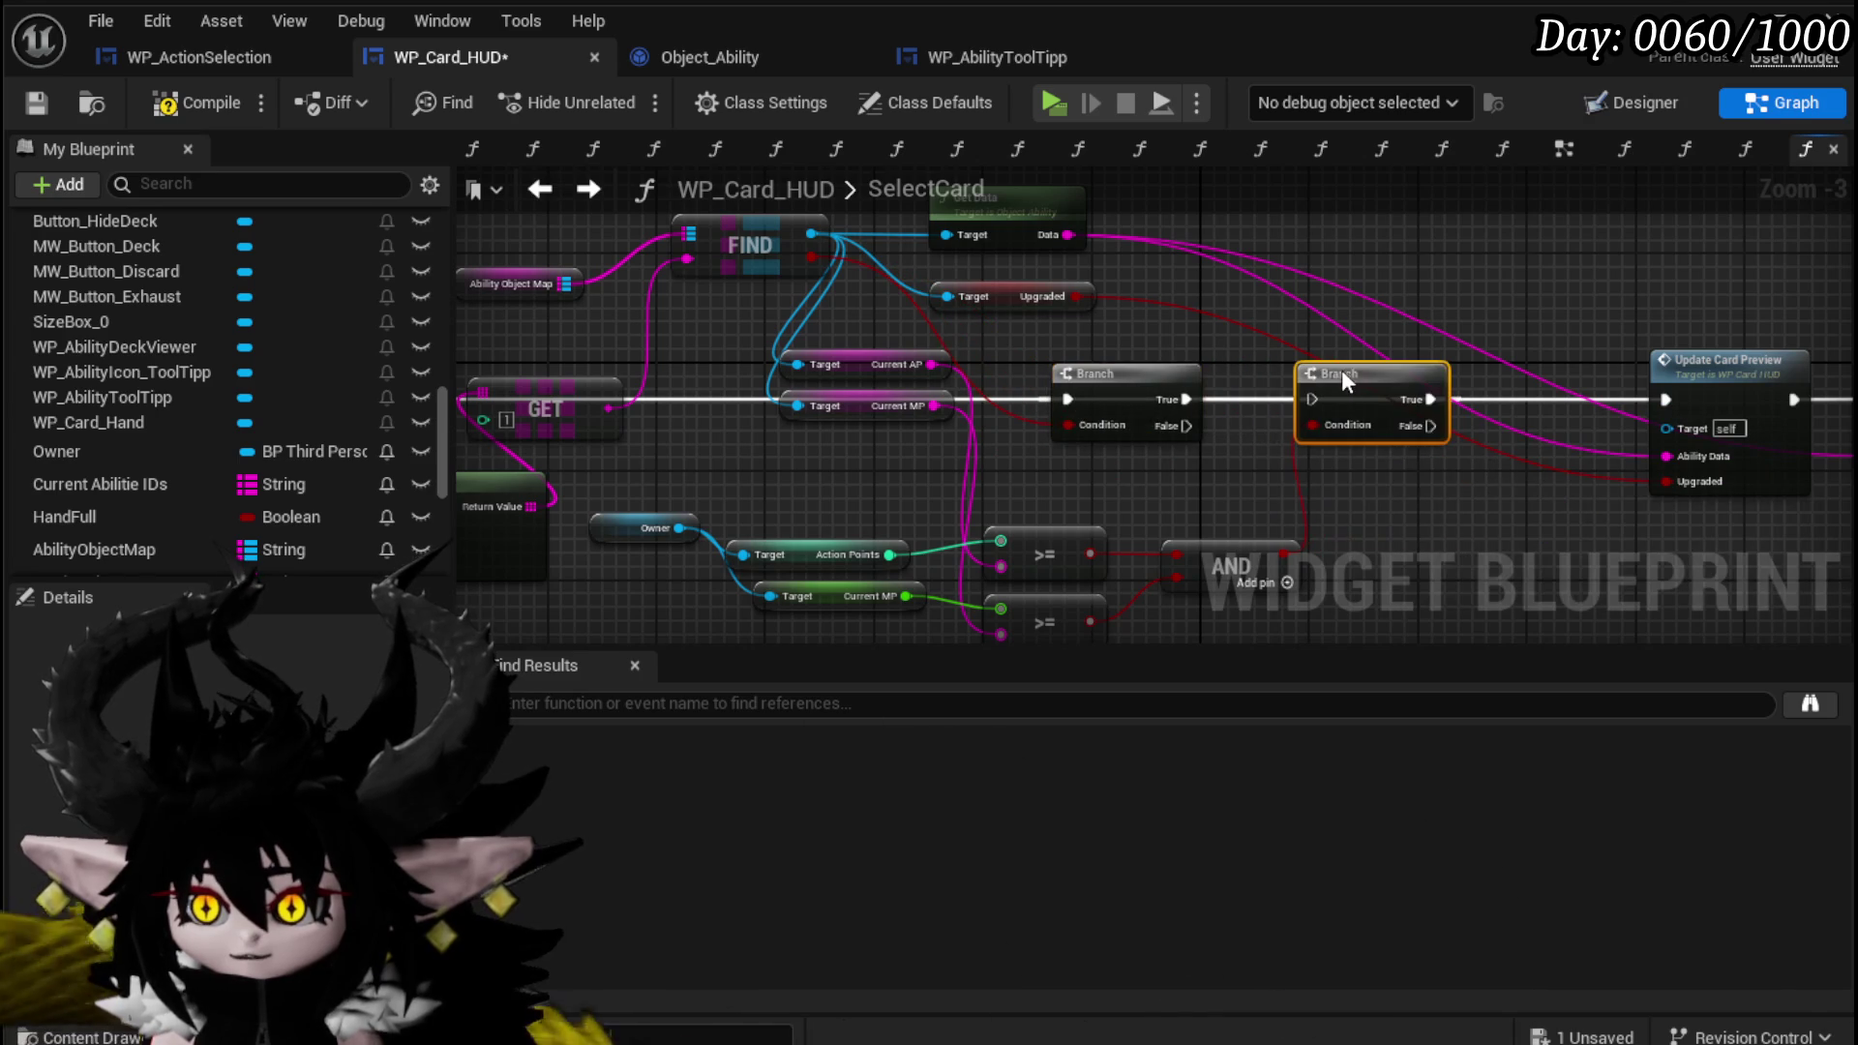
pyautogui.moveTo(1187, 399); pyautogui.dragTo(1425, 407)
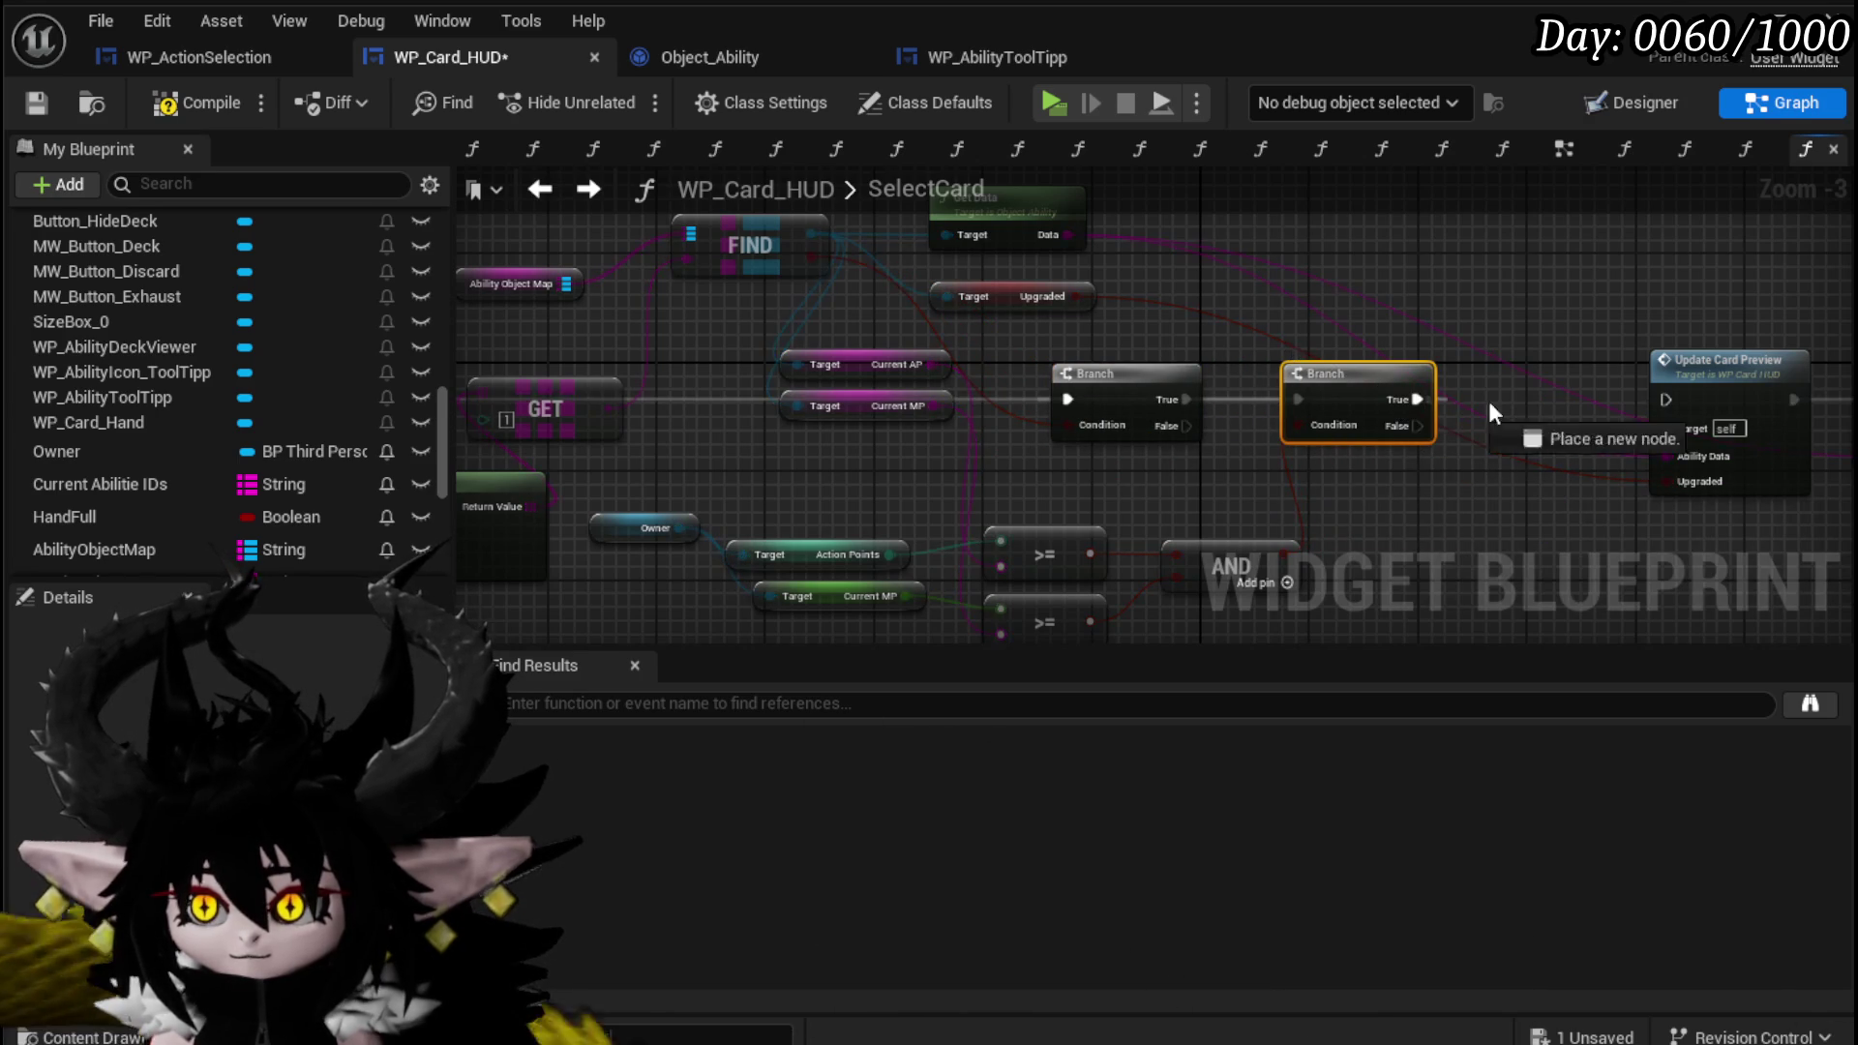
pyautogui.moveTo(1667, 397); pyautogui.dragTo(1668, 399)
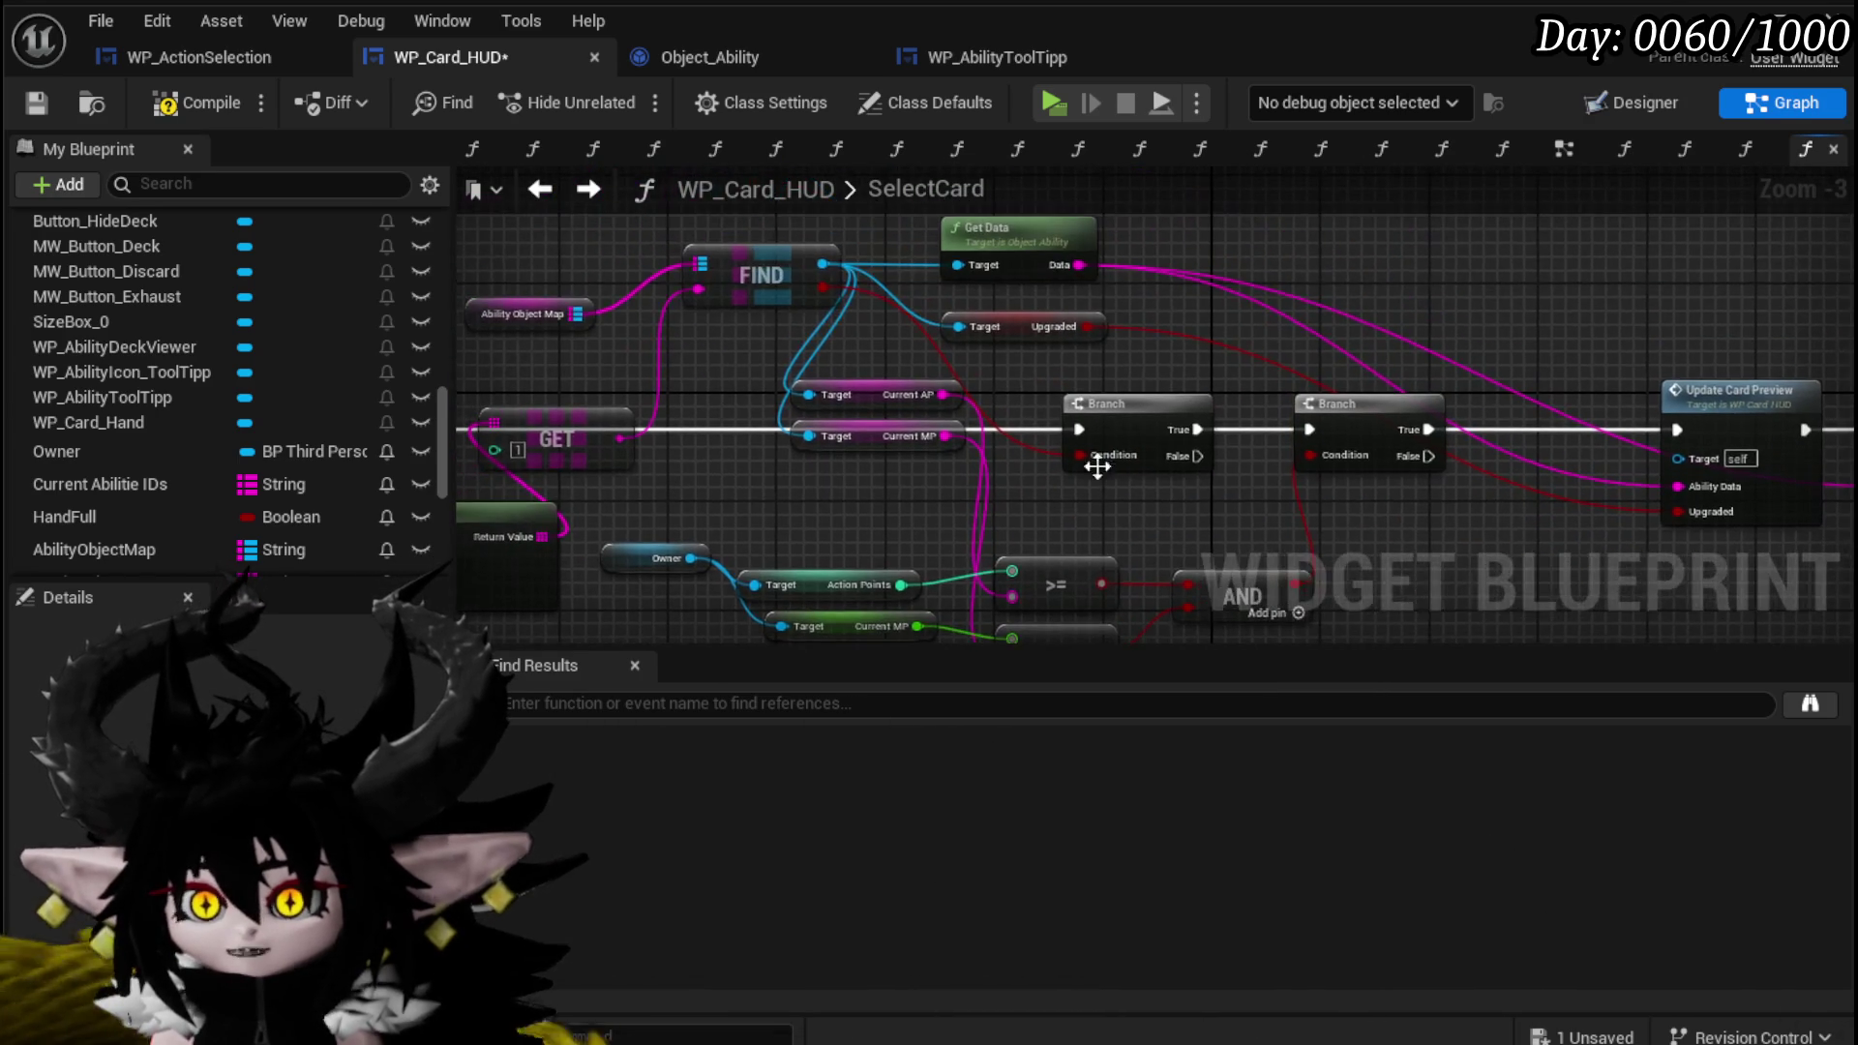
pyautogui.moveTo(779, 306); pyautogui.dragTo(1016, 289)
# Compile and save WP_Card_HUD, then launch a standalone playtest.
pyautogui.click(203, 107)
pyautogui.click(45, 100)
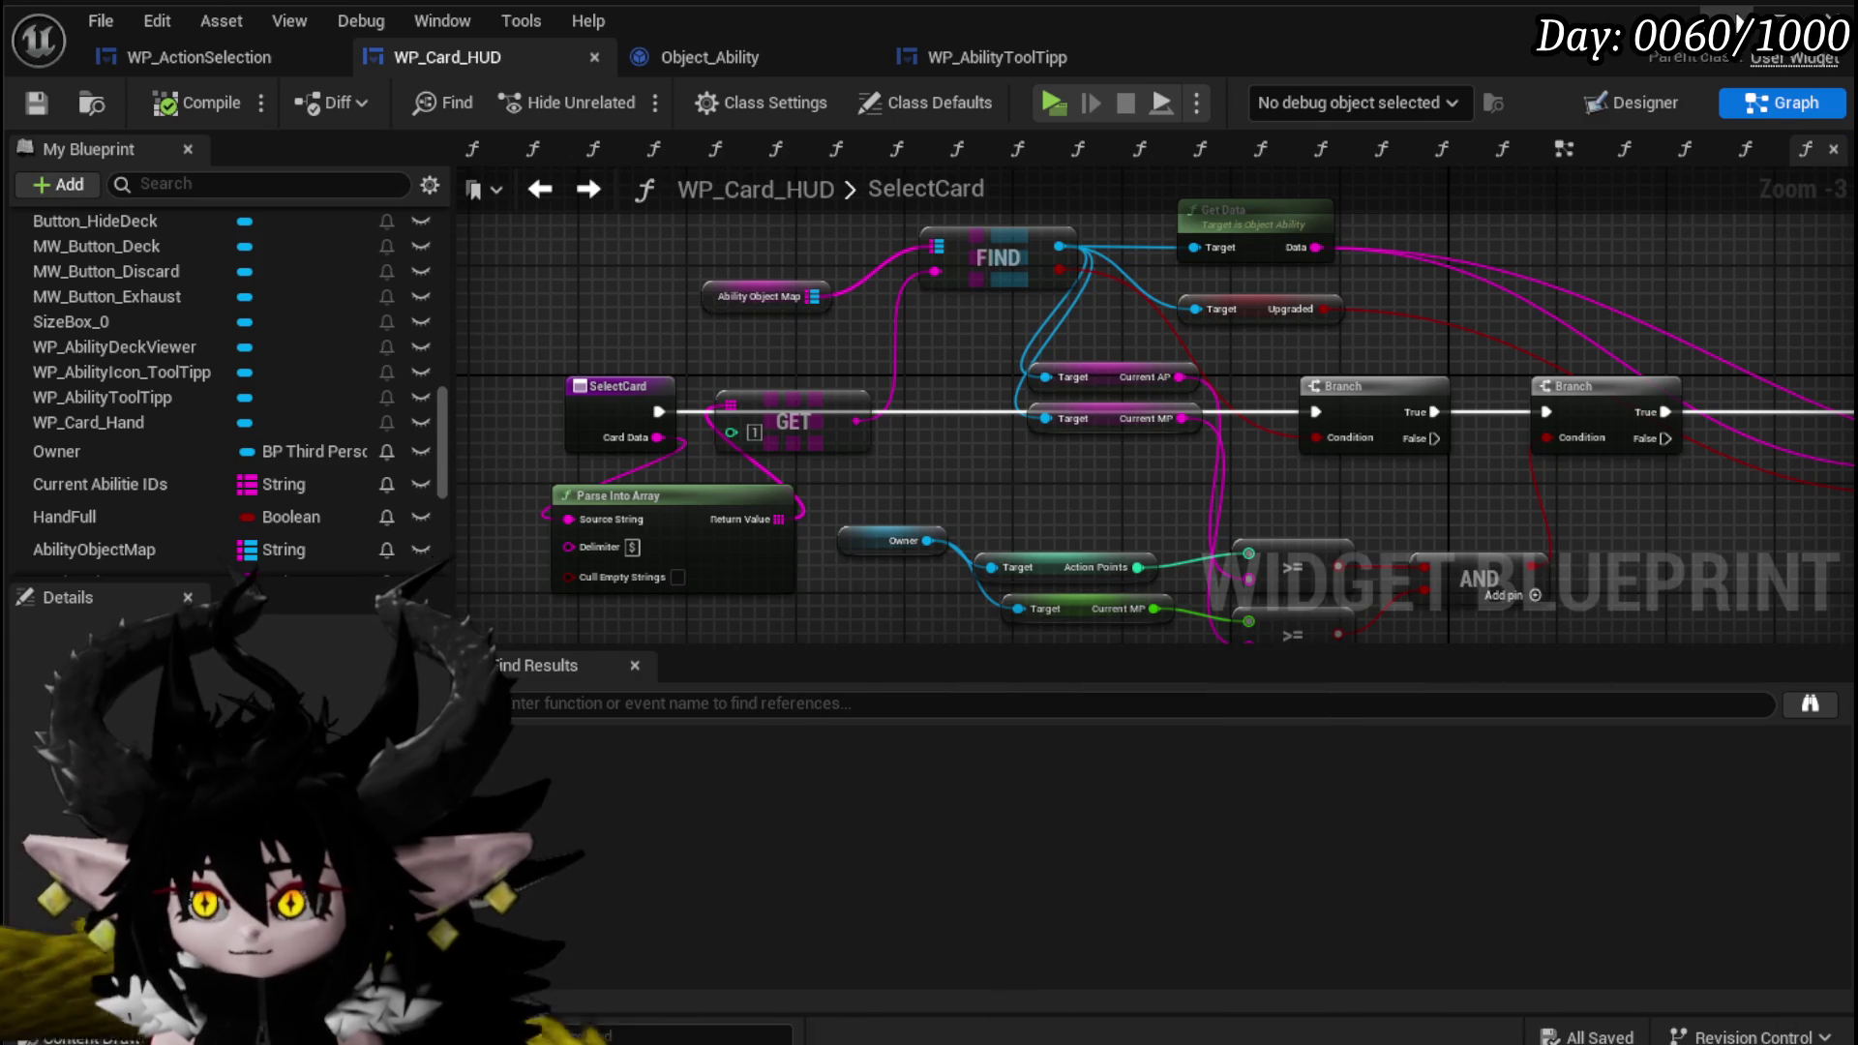
pyautogui.click(717, 96)
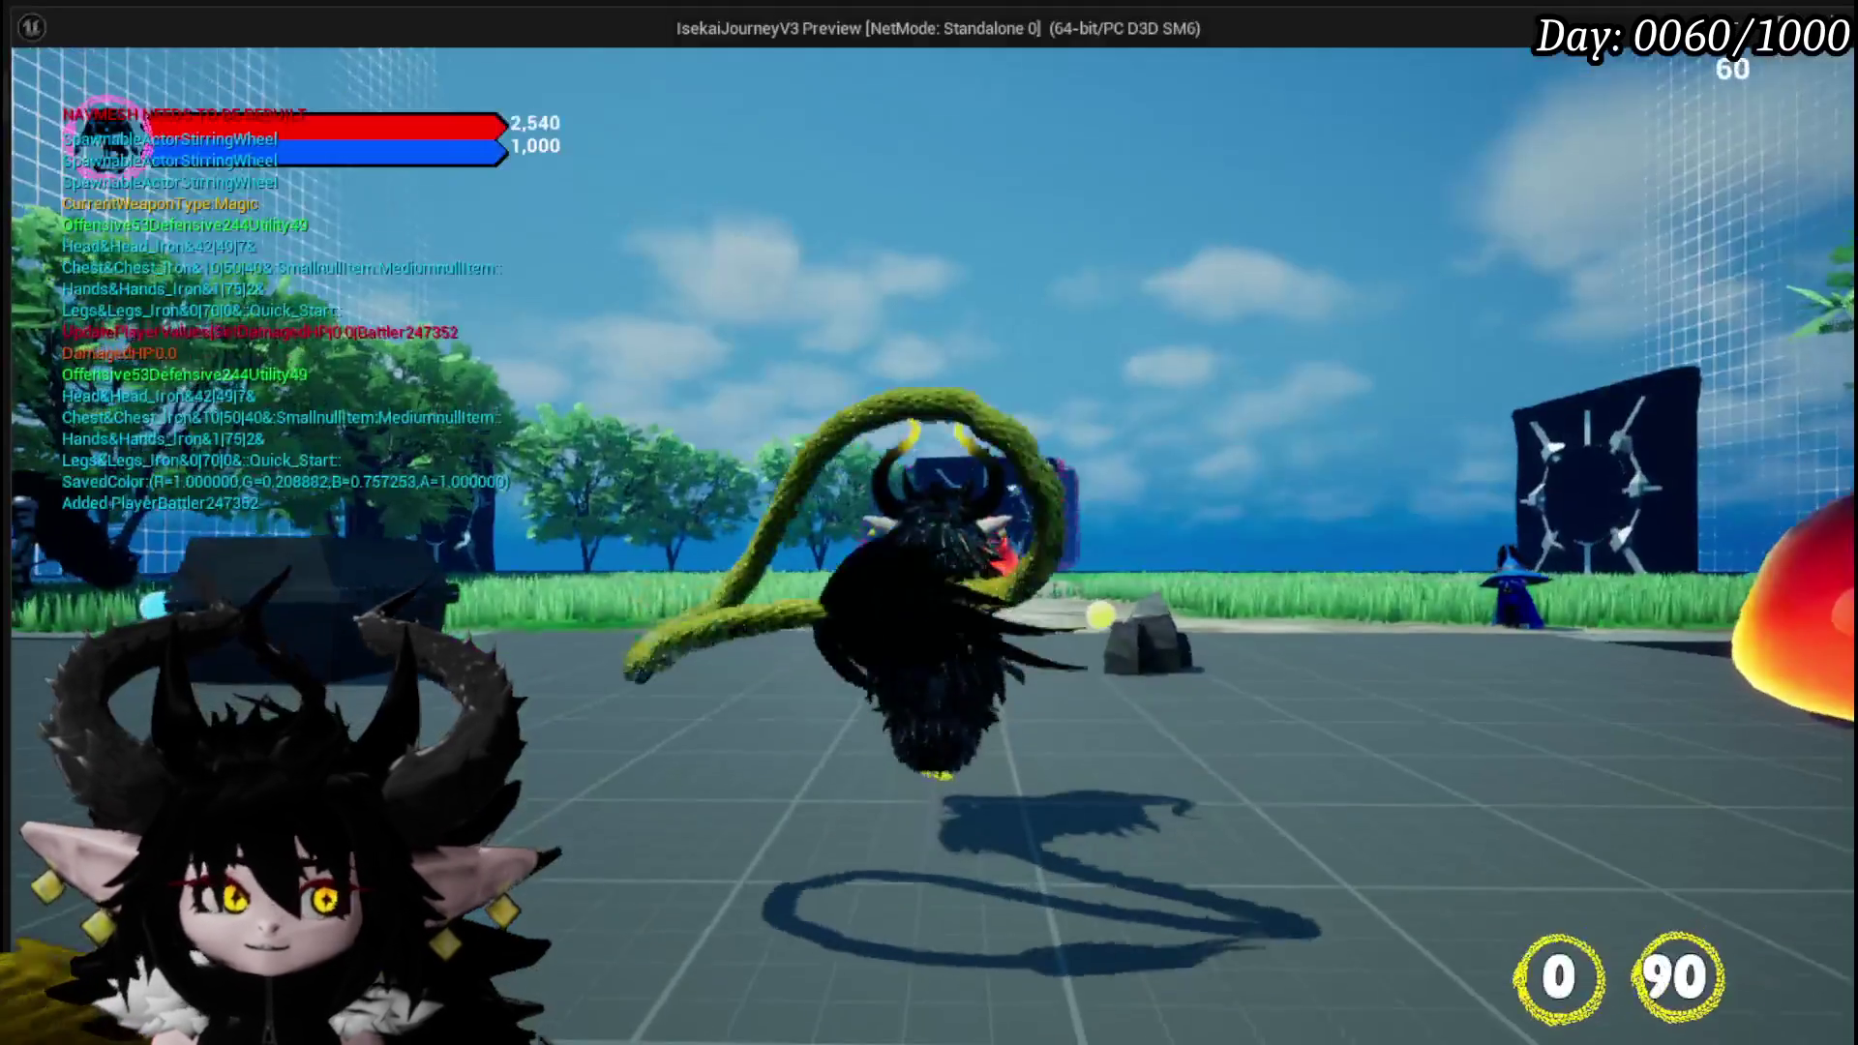
# Run to the red slime, attack it and accept the battle prompt.
pyautogui.press('w')
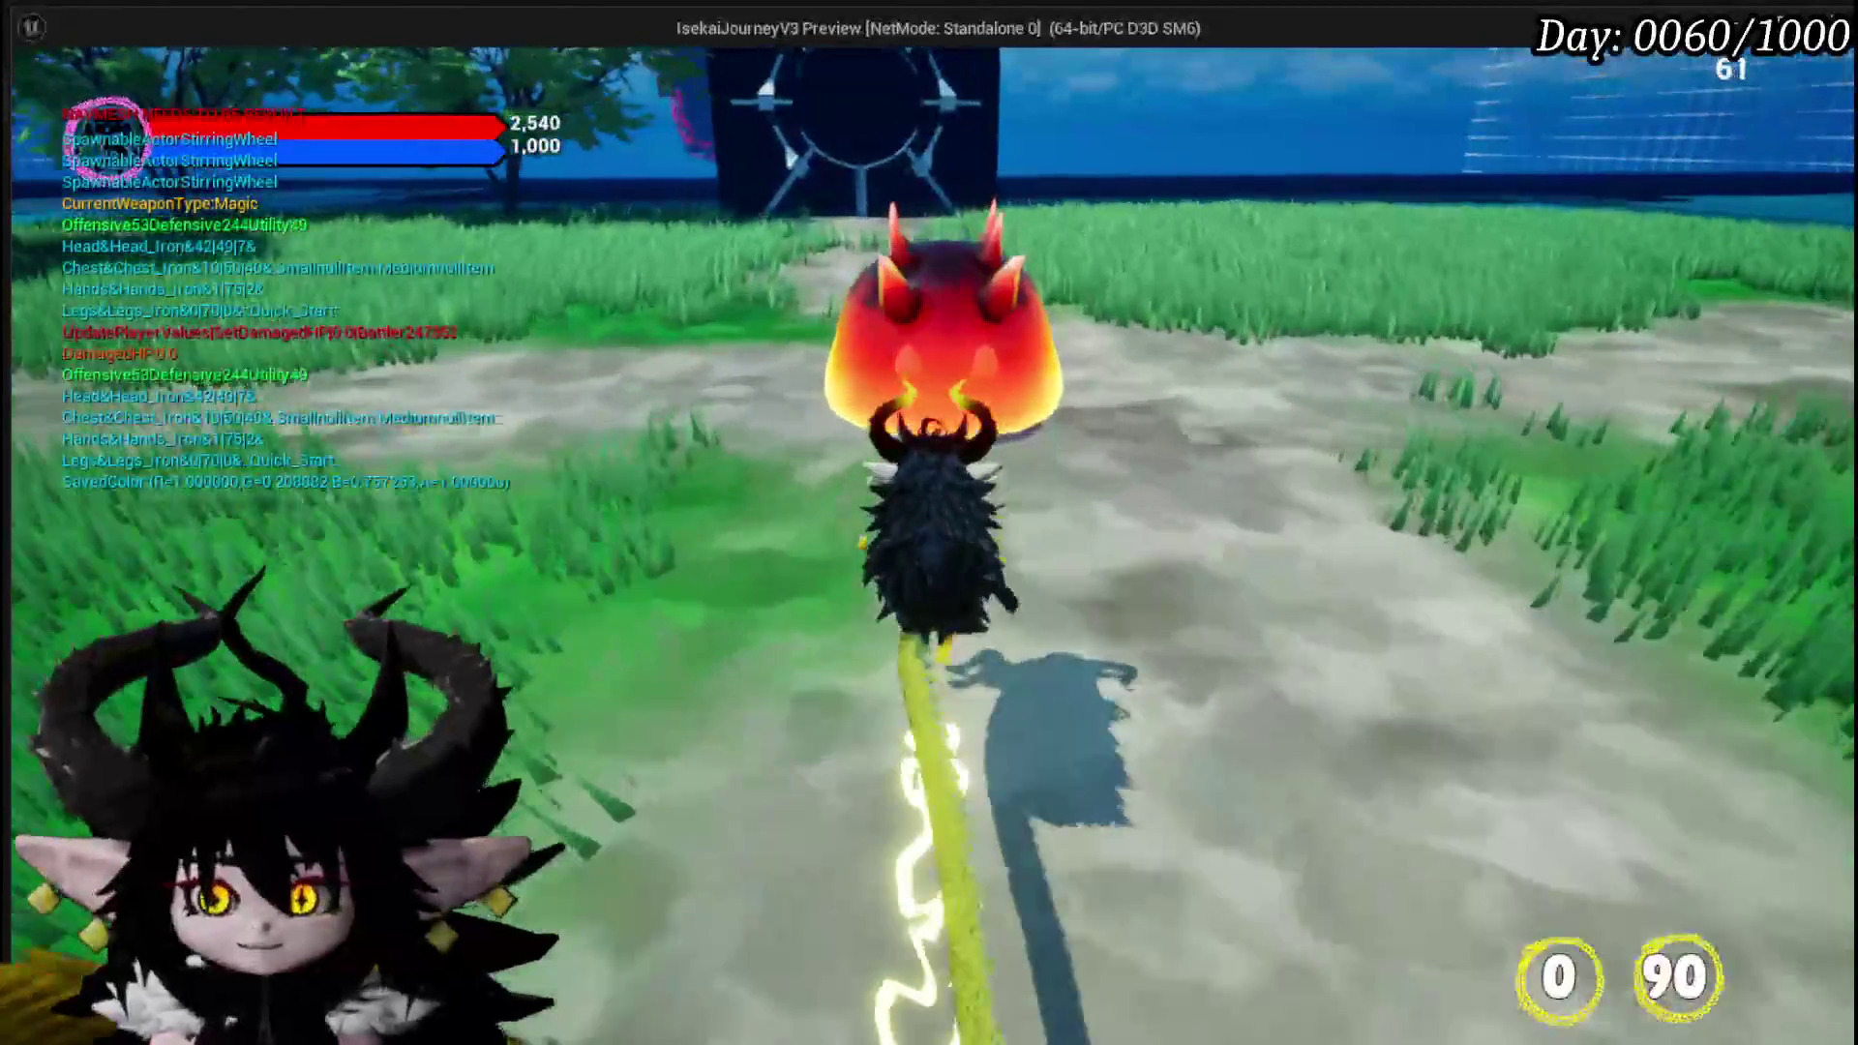
pyautogui.press('e')
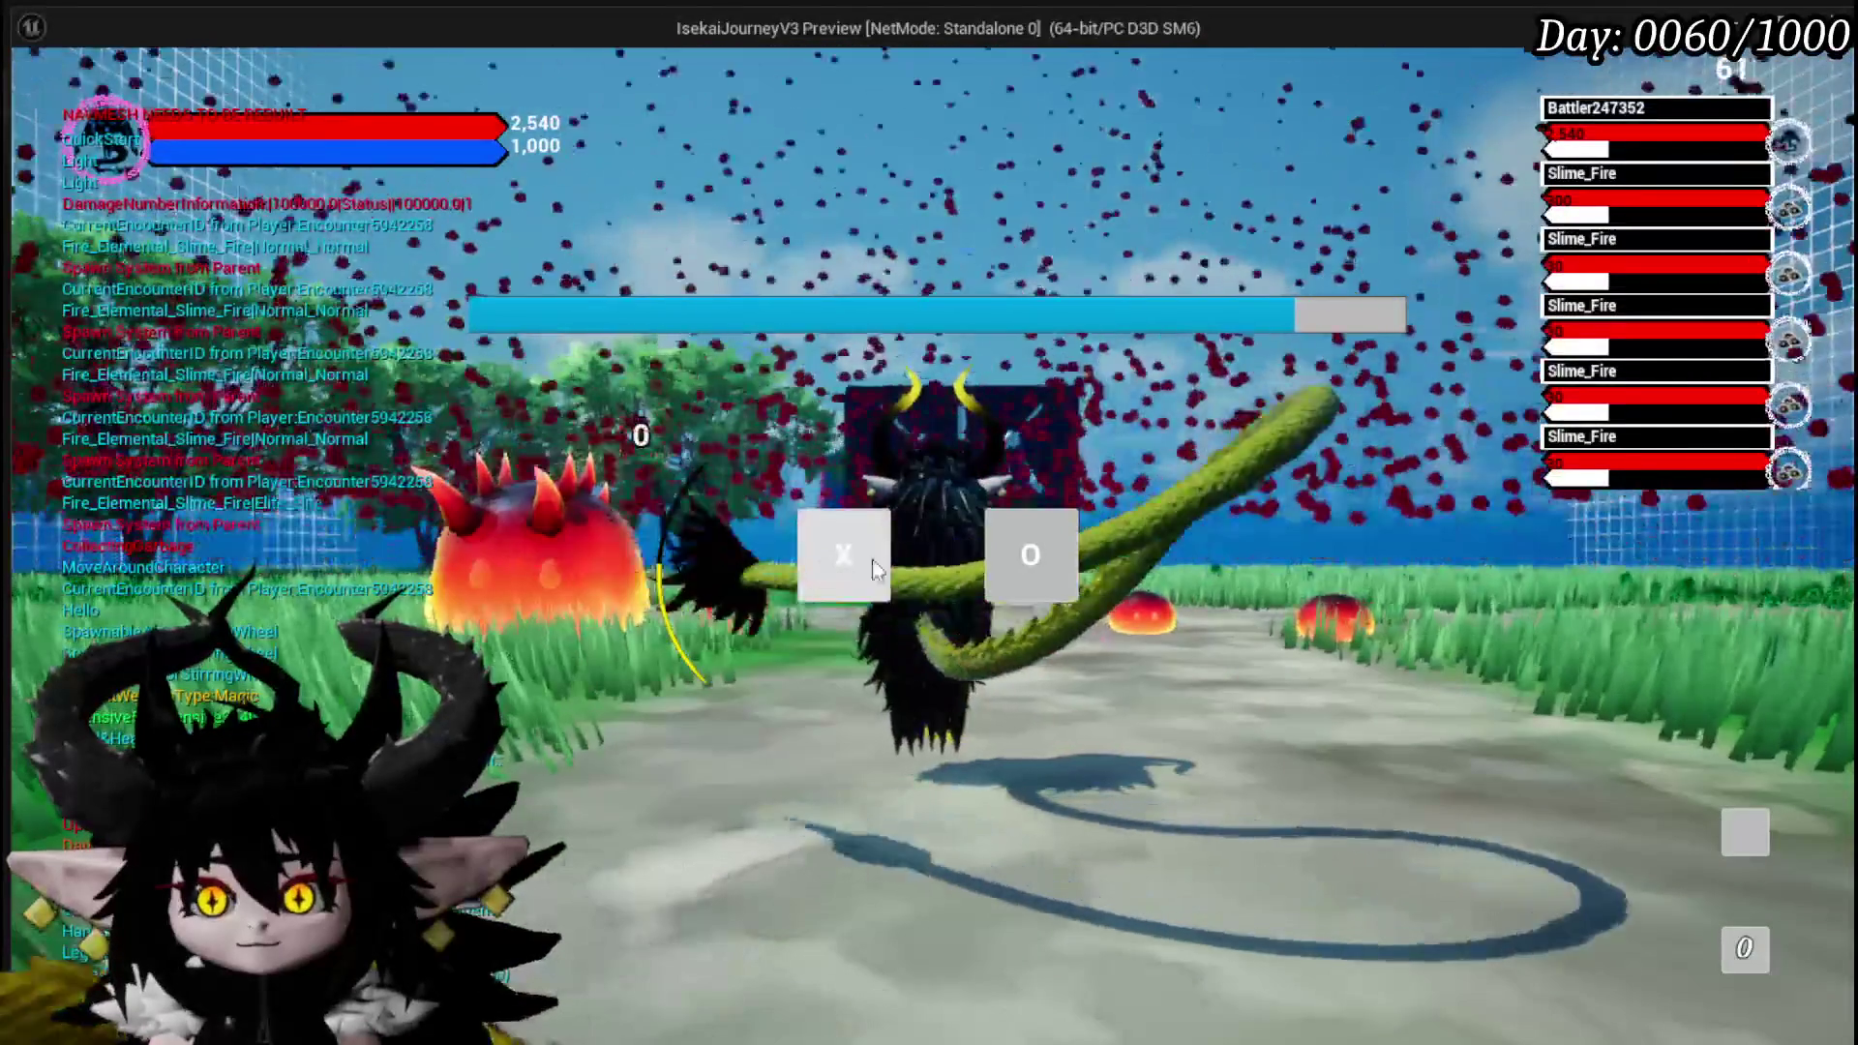
pyautogui.click(855, 575)
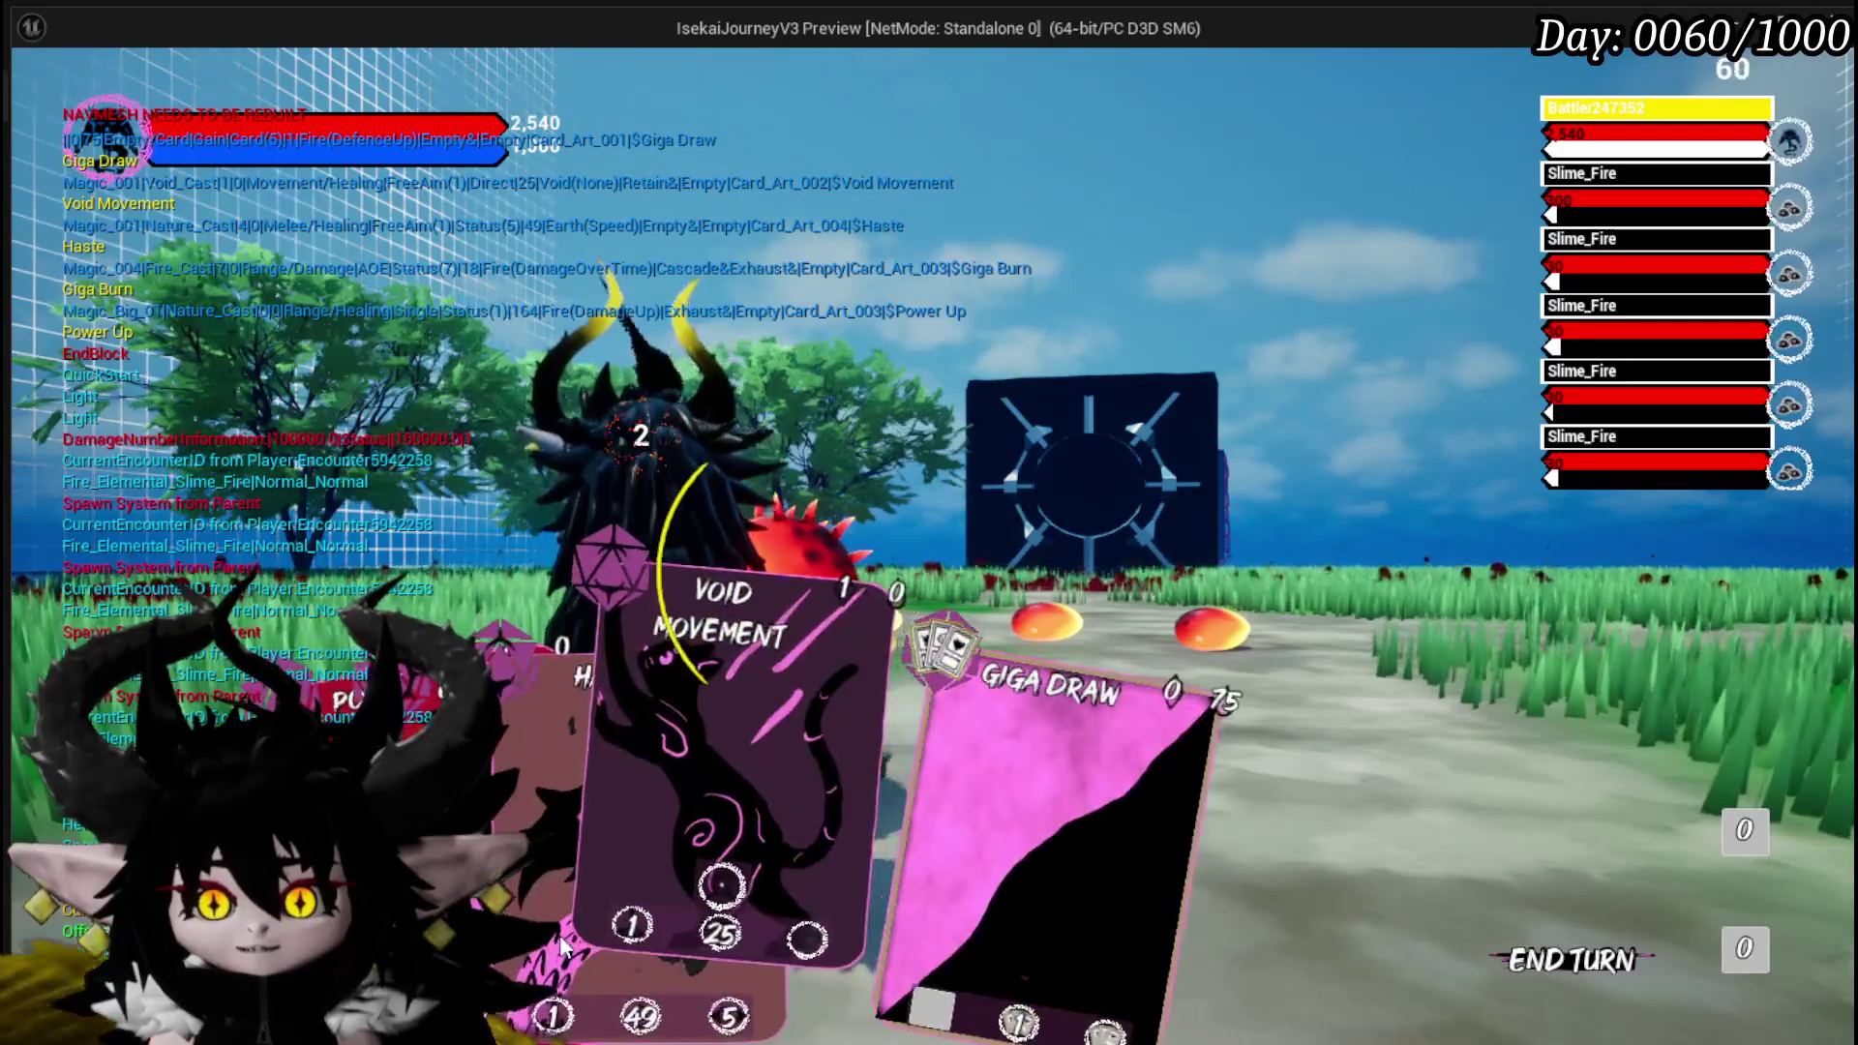
# Play Haste three times, Giga Burn, Power Up, Void Movement and Giga Draw, then stop the preview.
pyautogui.click(600, 909)
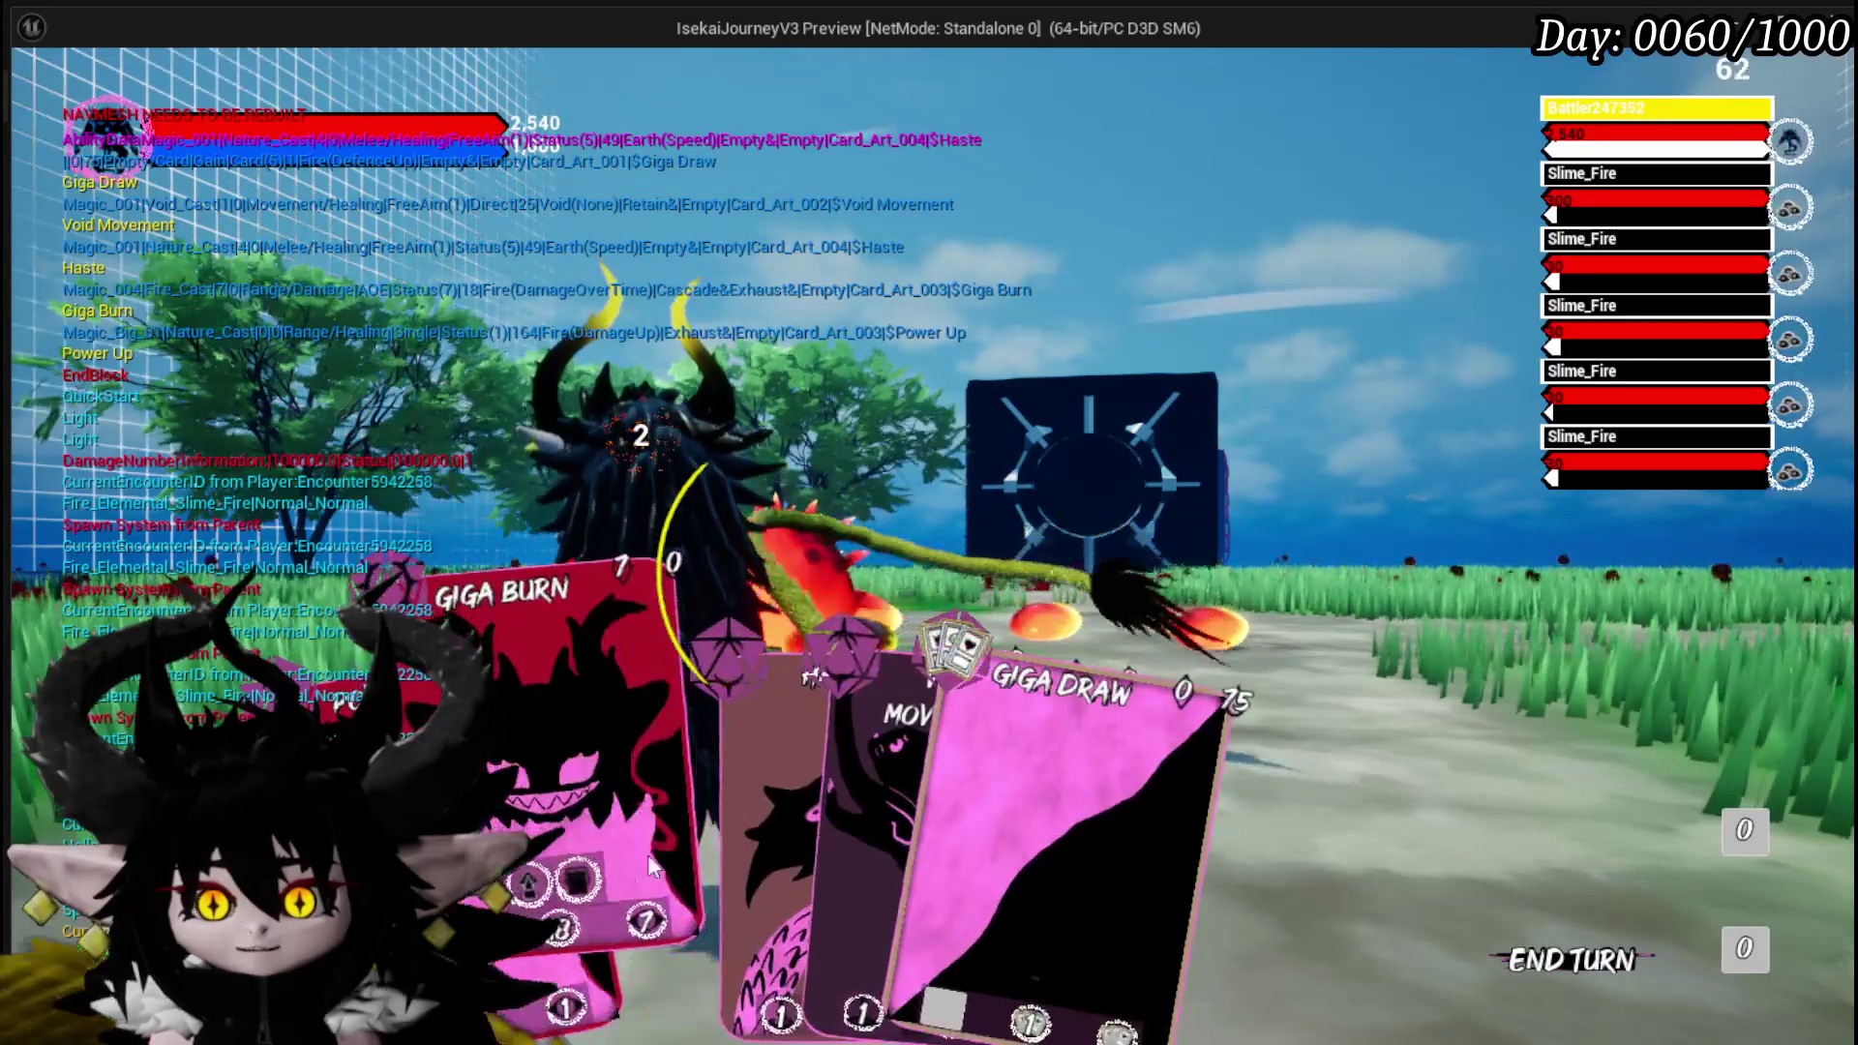
pyautogui.click(662, 847)
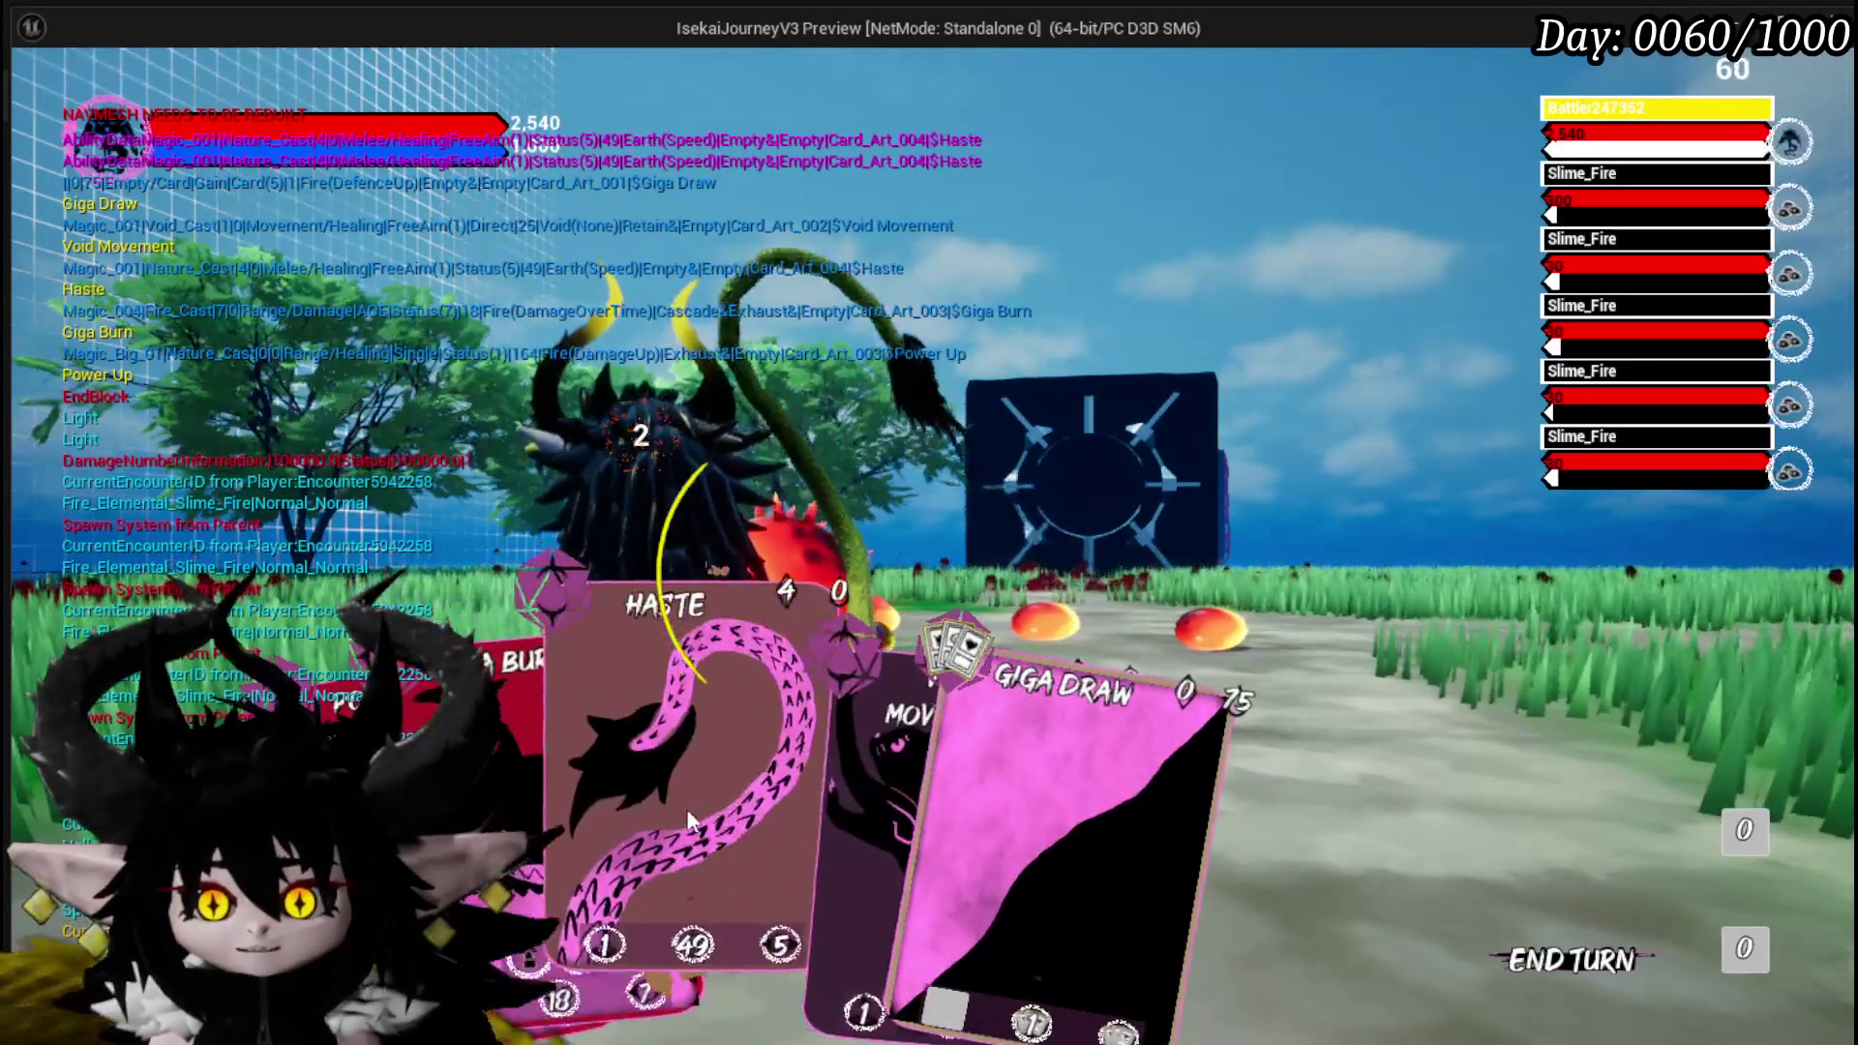
pyautogui.click(691, 820)
pyautogui.click(467, 902)
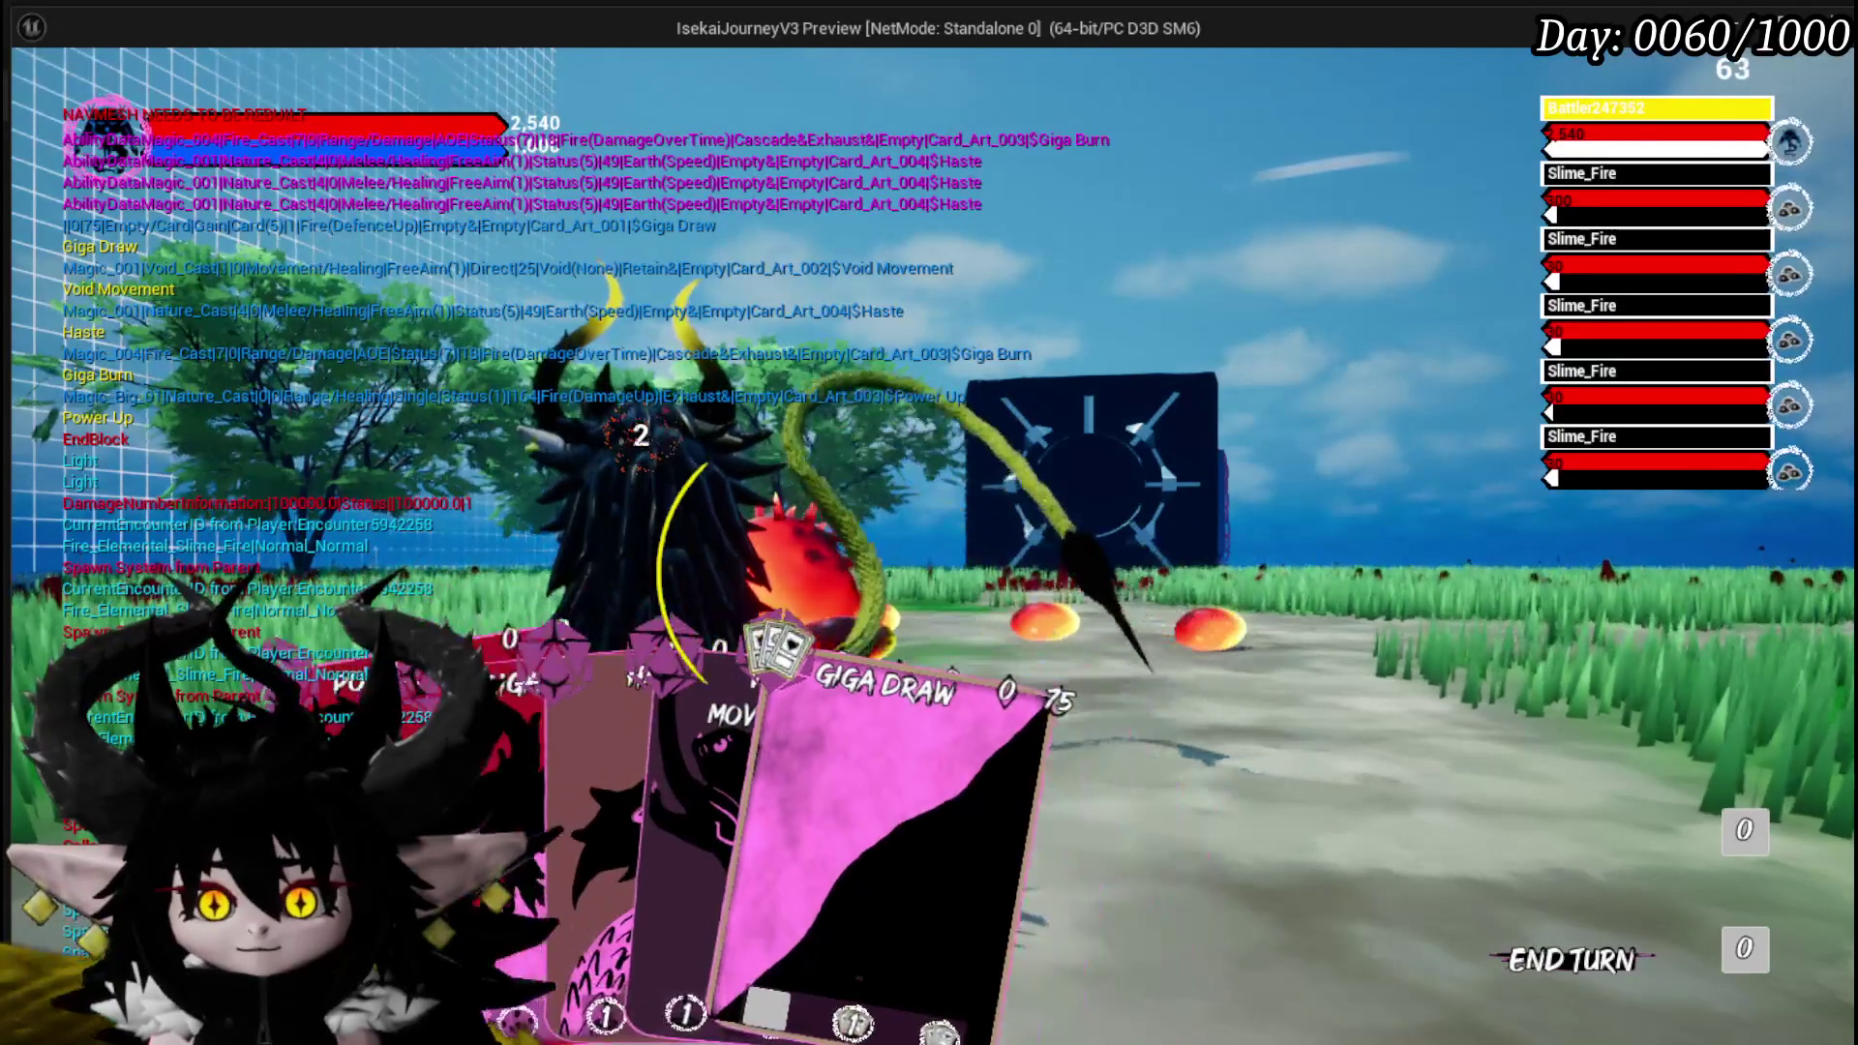
pyautogui.click(542, 852)
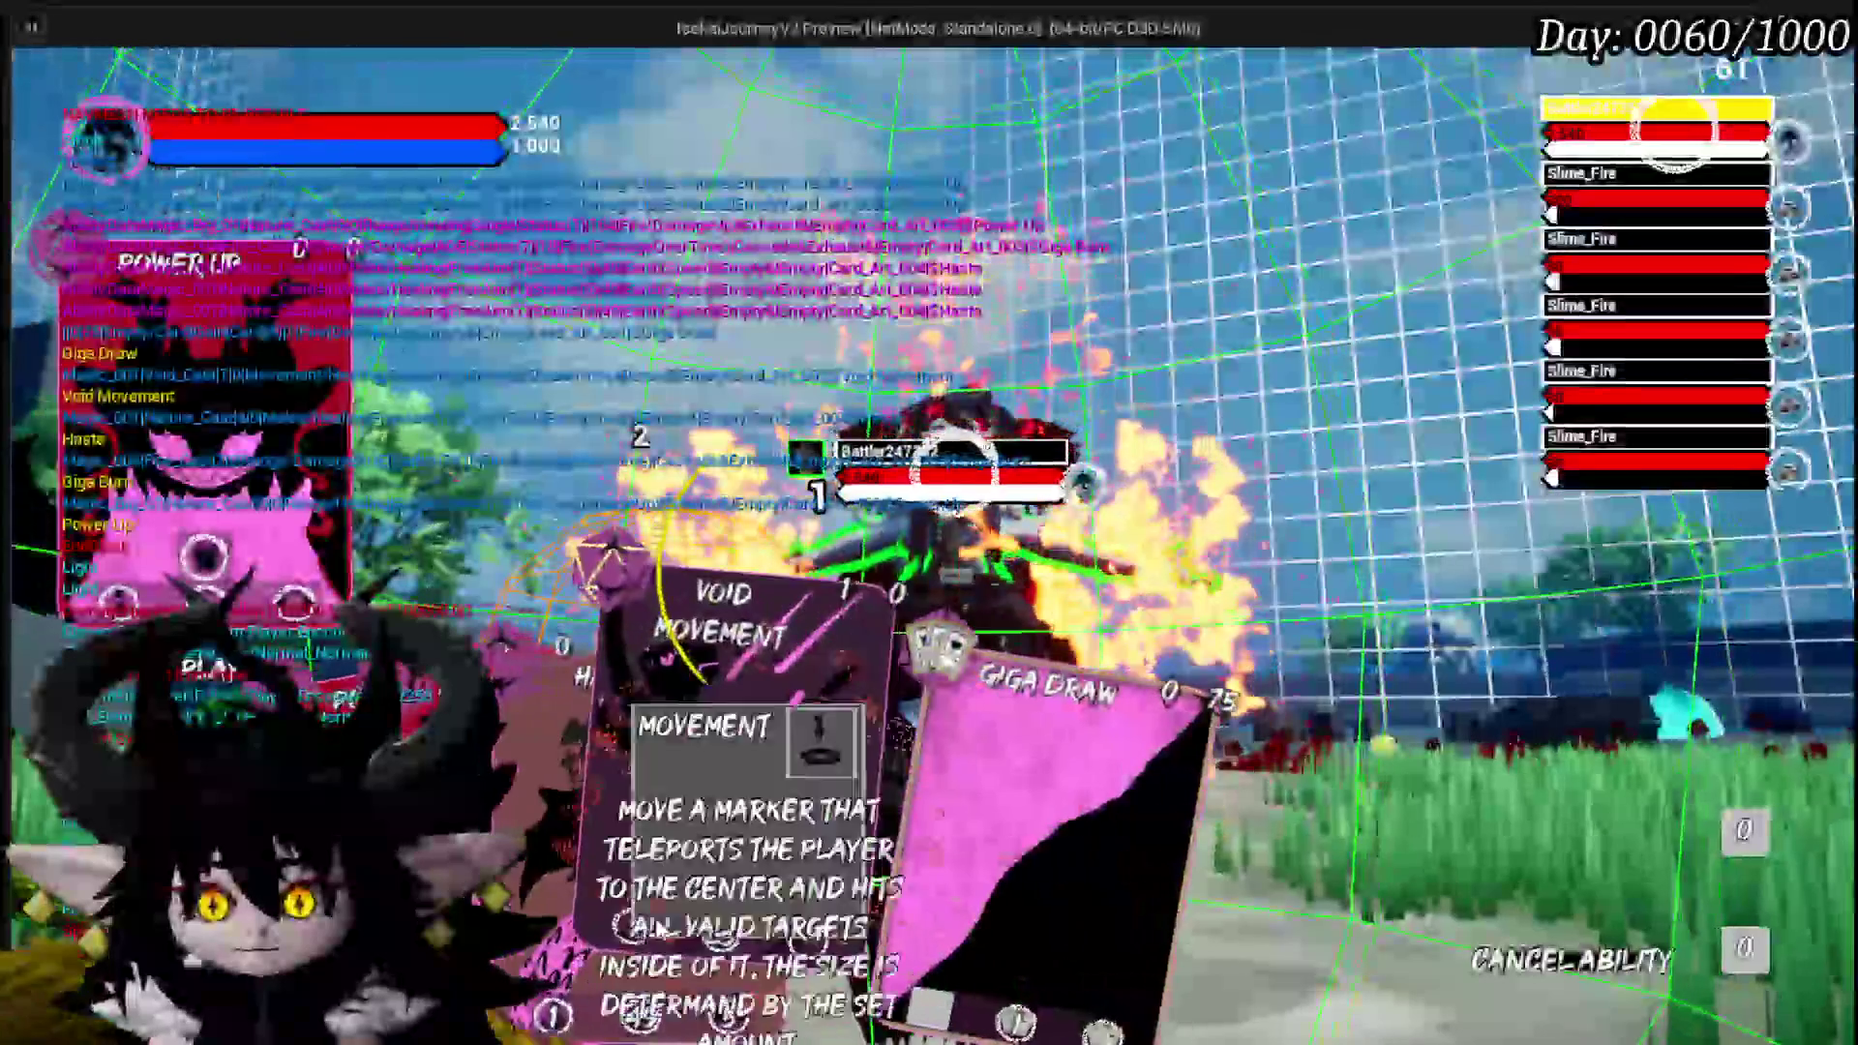
pyautogui.click(609, 958)
pyautogui.click(807, 861)
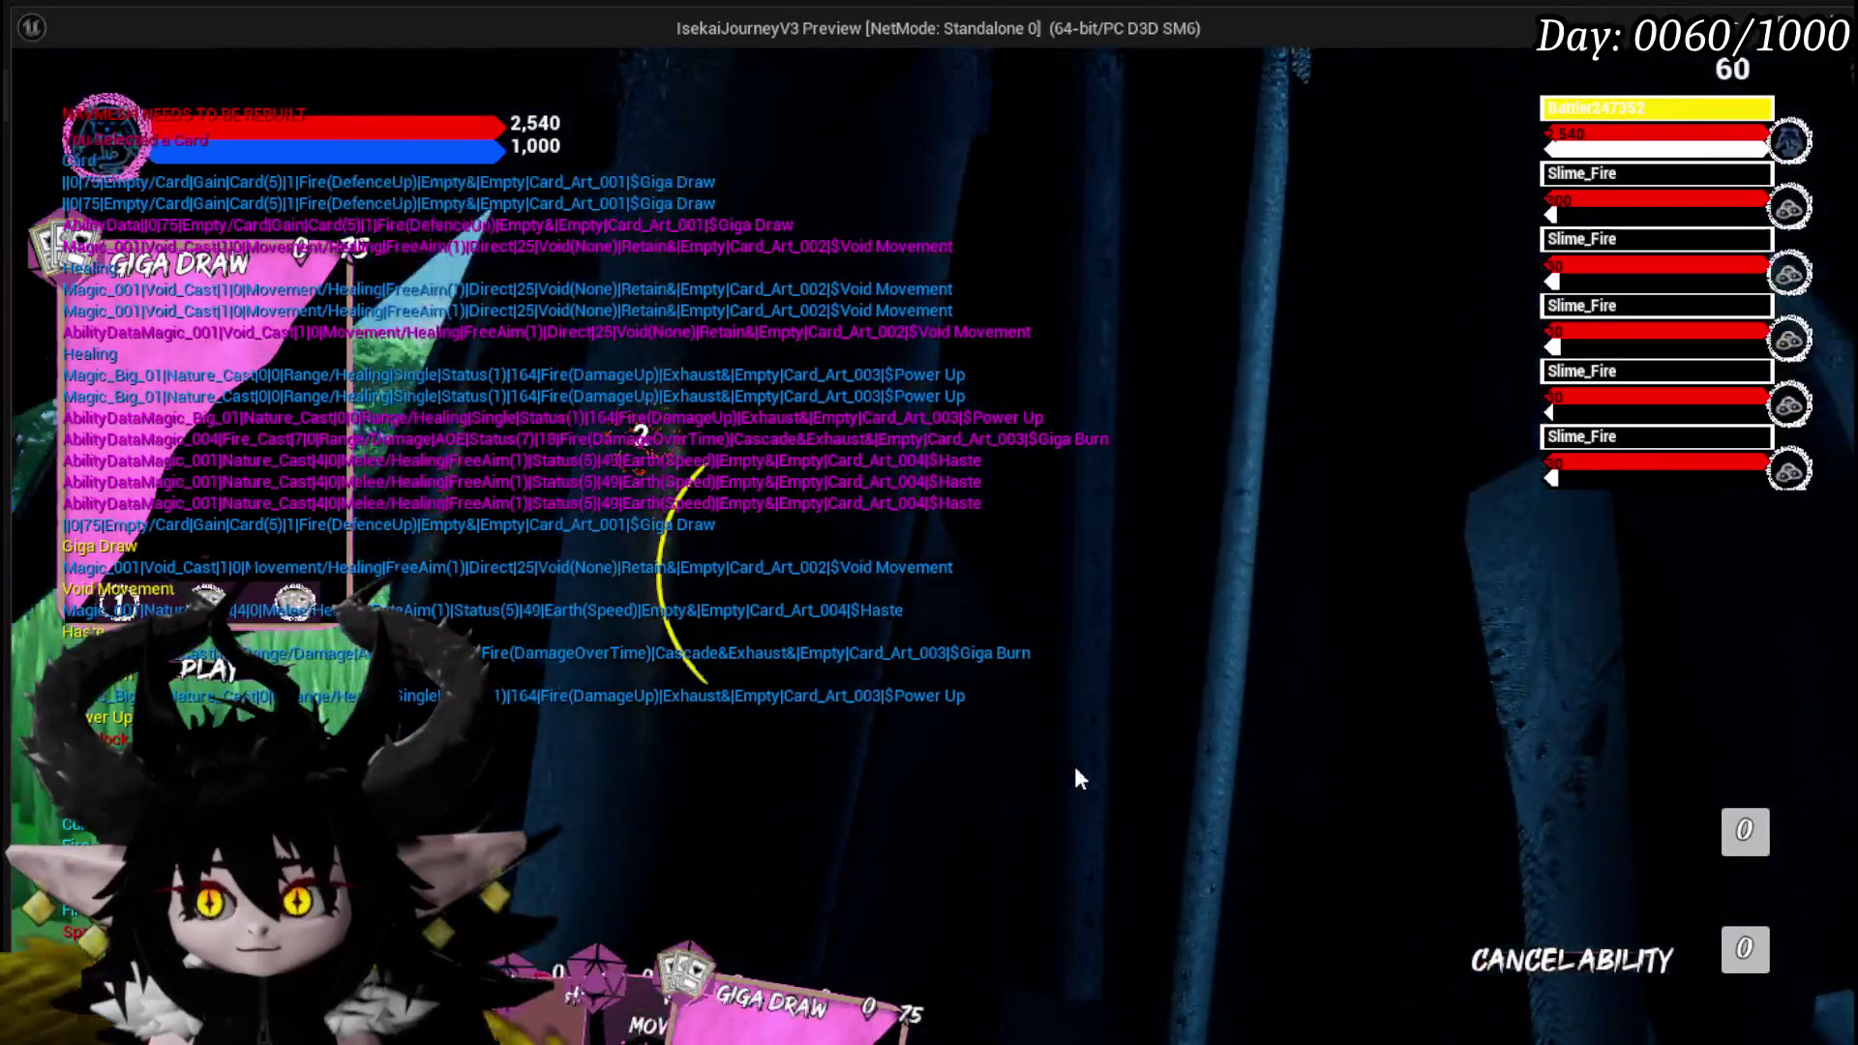
pyautogui.moveTo(709, 973)
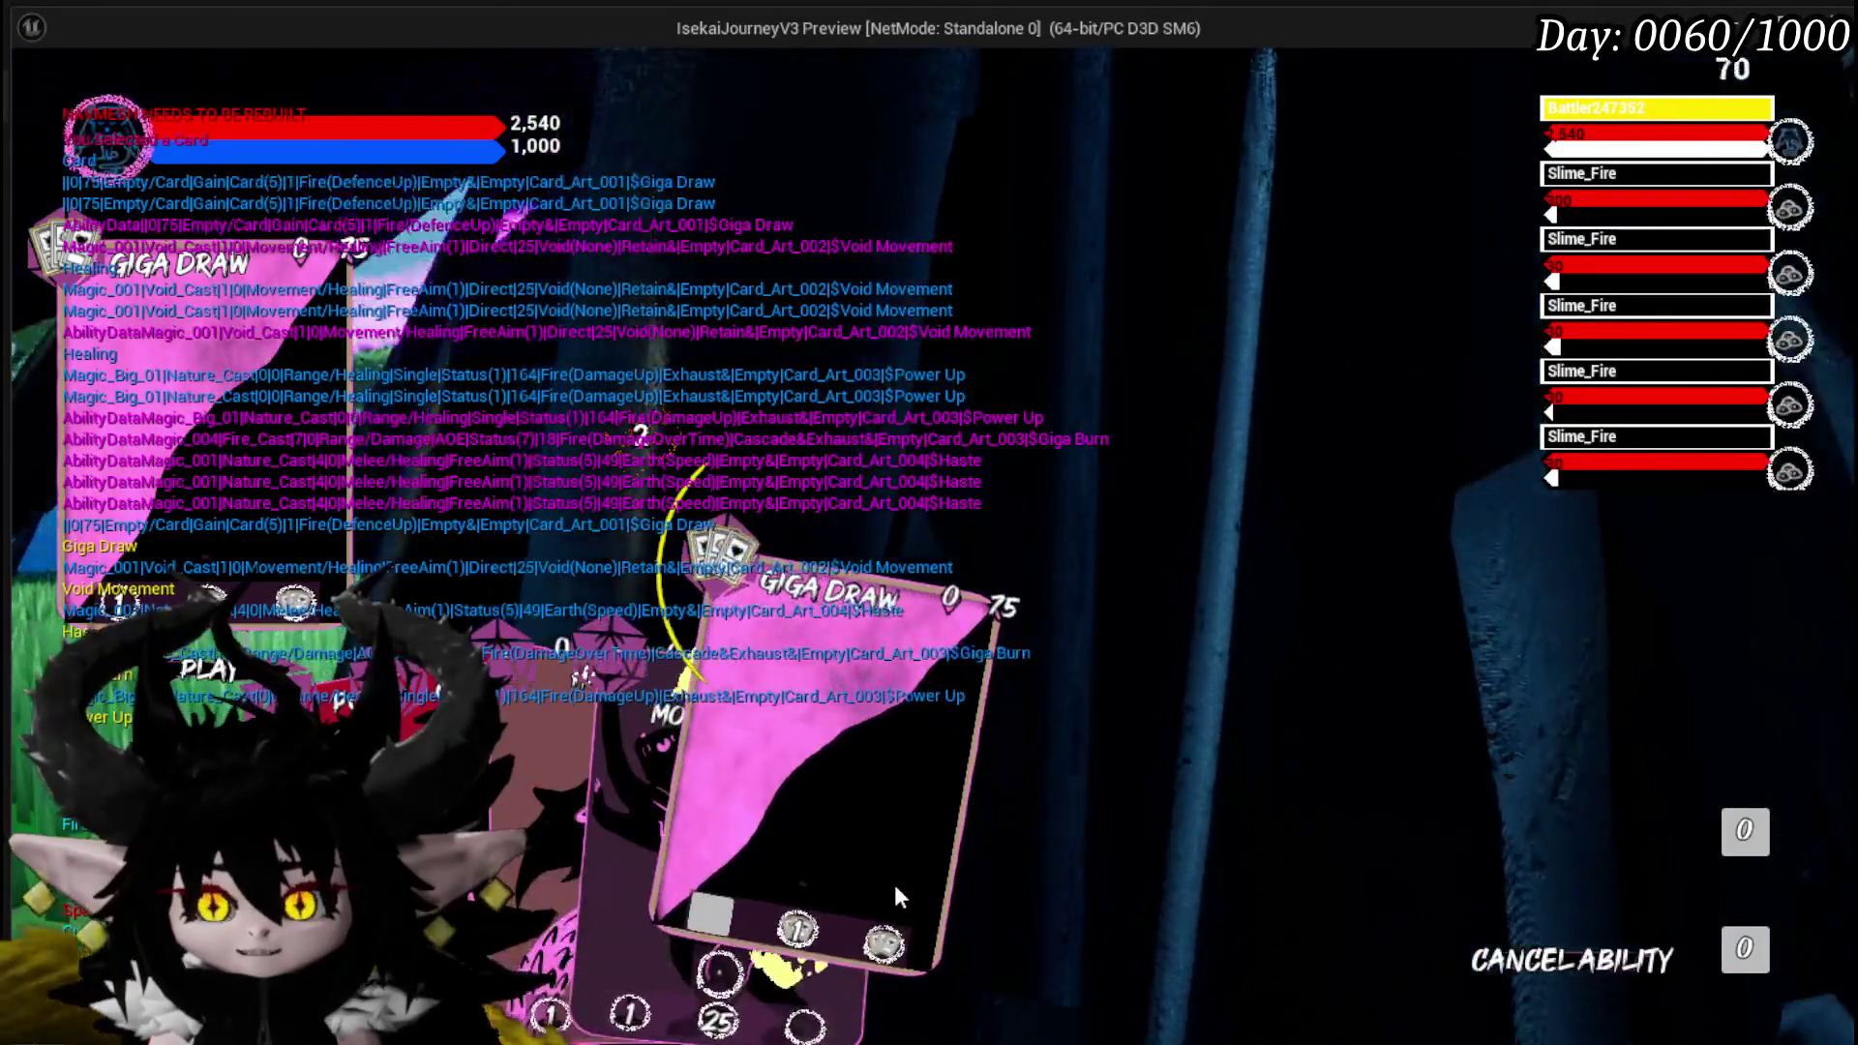
pyautogui.click(894, 884)
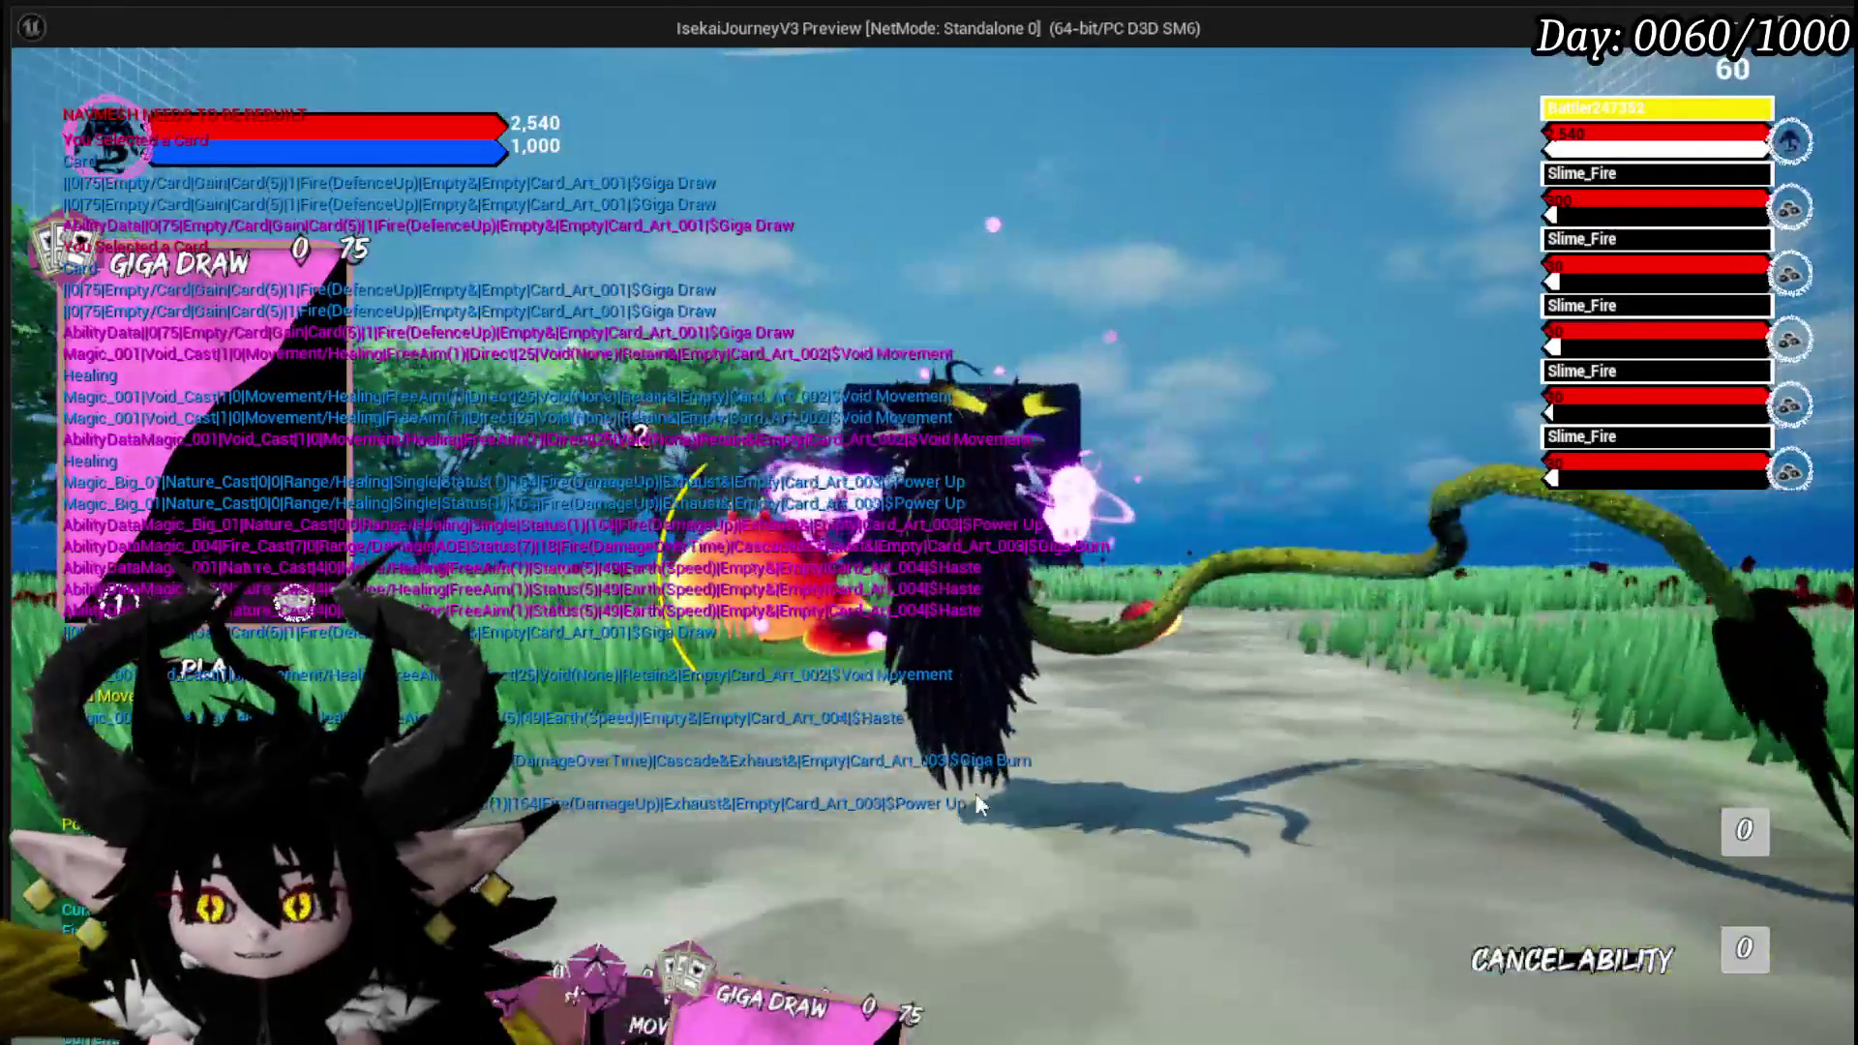
pyautogui.press('Escape')
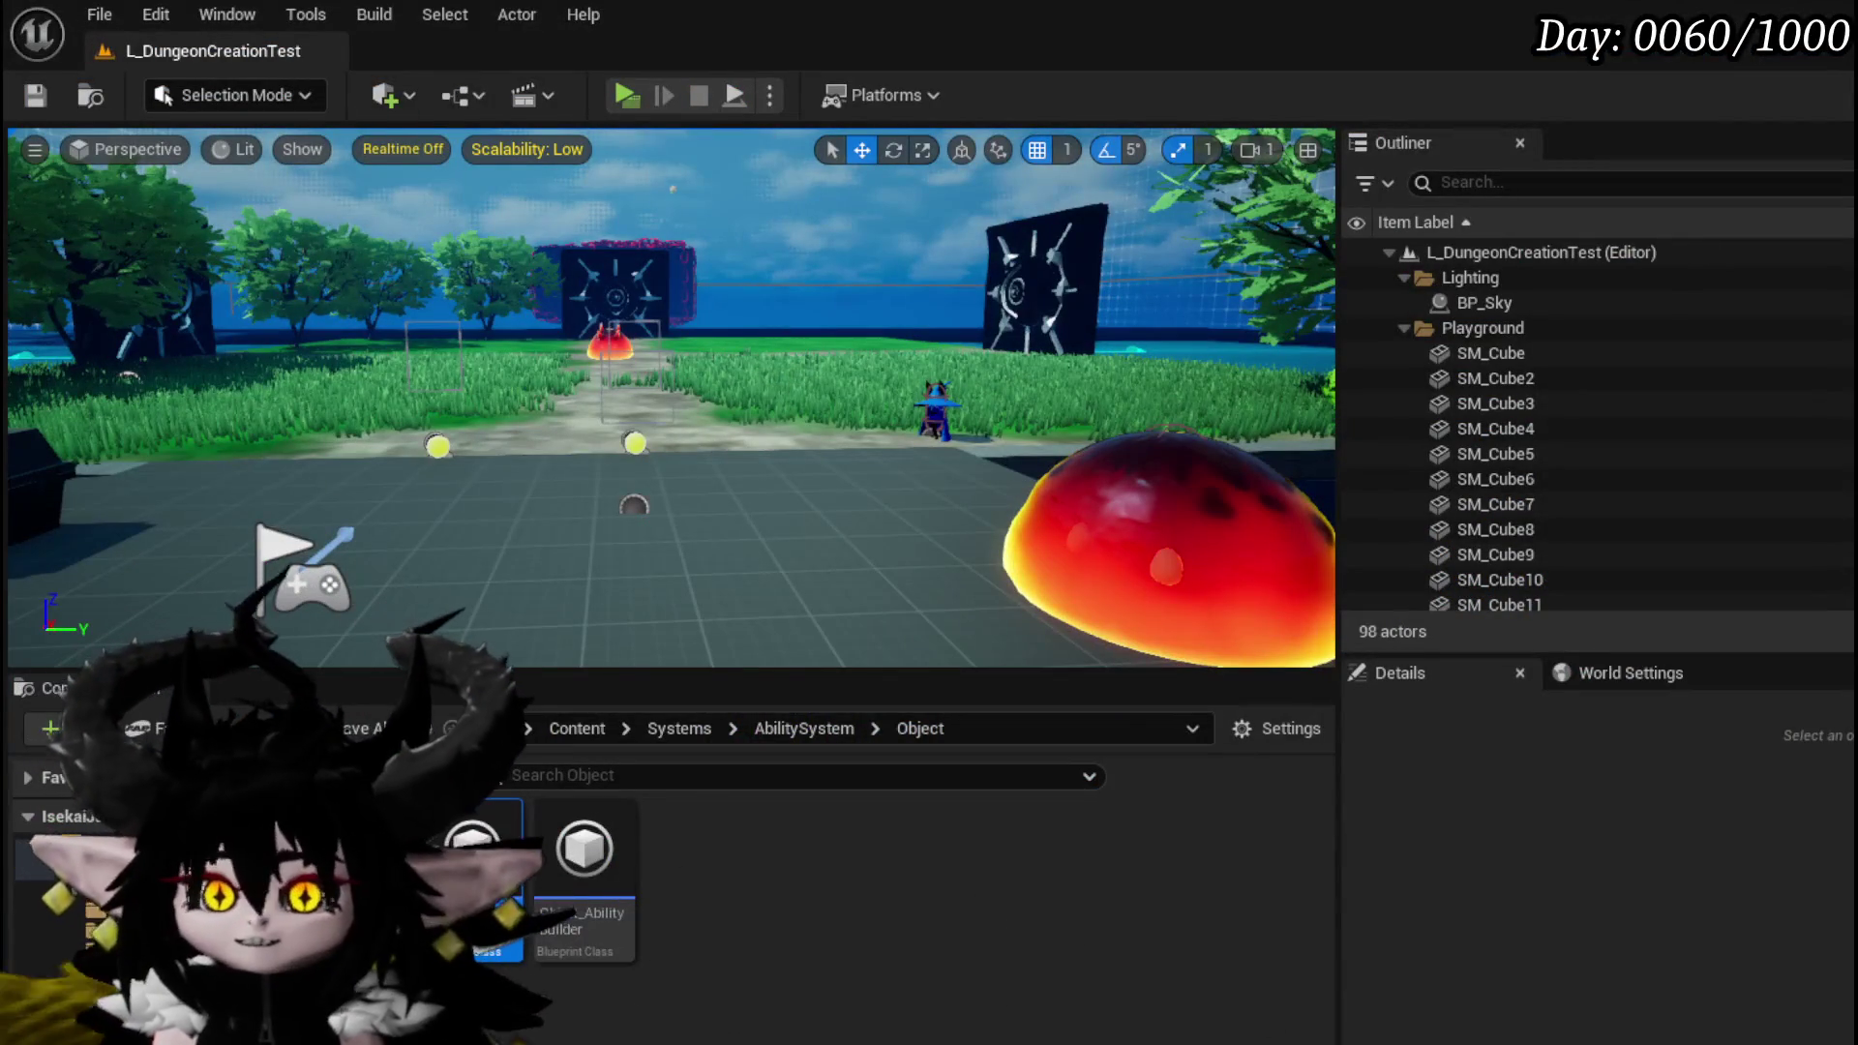
# Save all, then move SelectCard's entry, GET and Parse Into Array nodes further left.
pyautogui.hotkey('ctrl', 's')
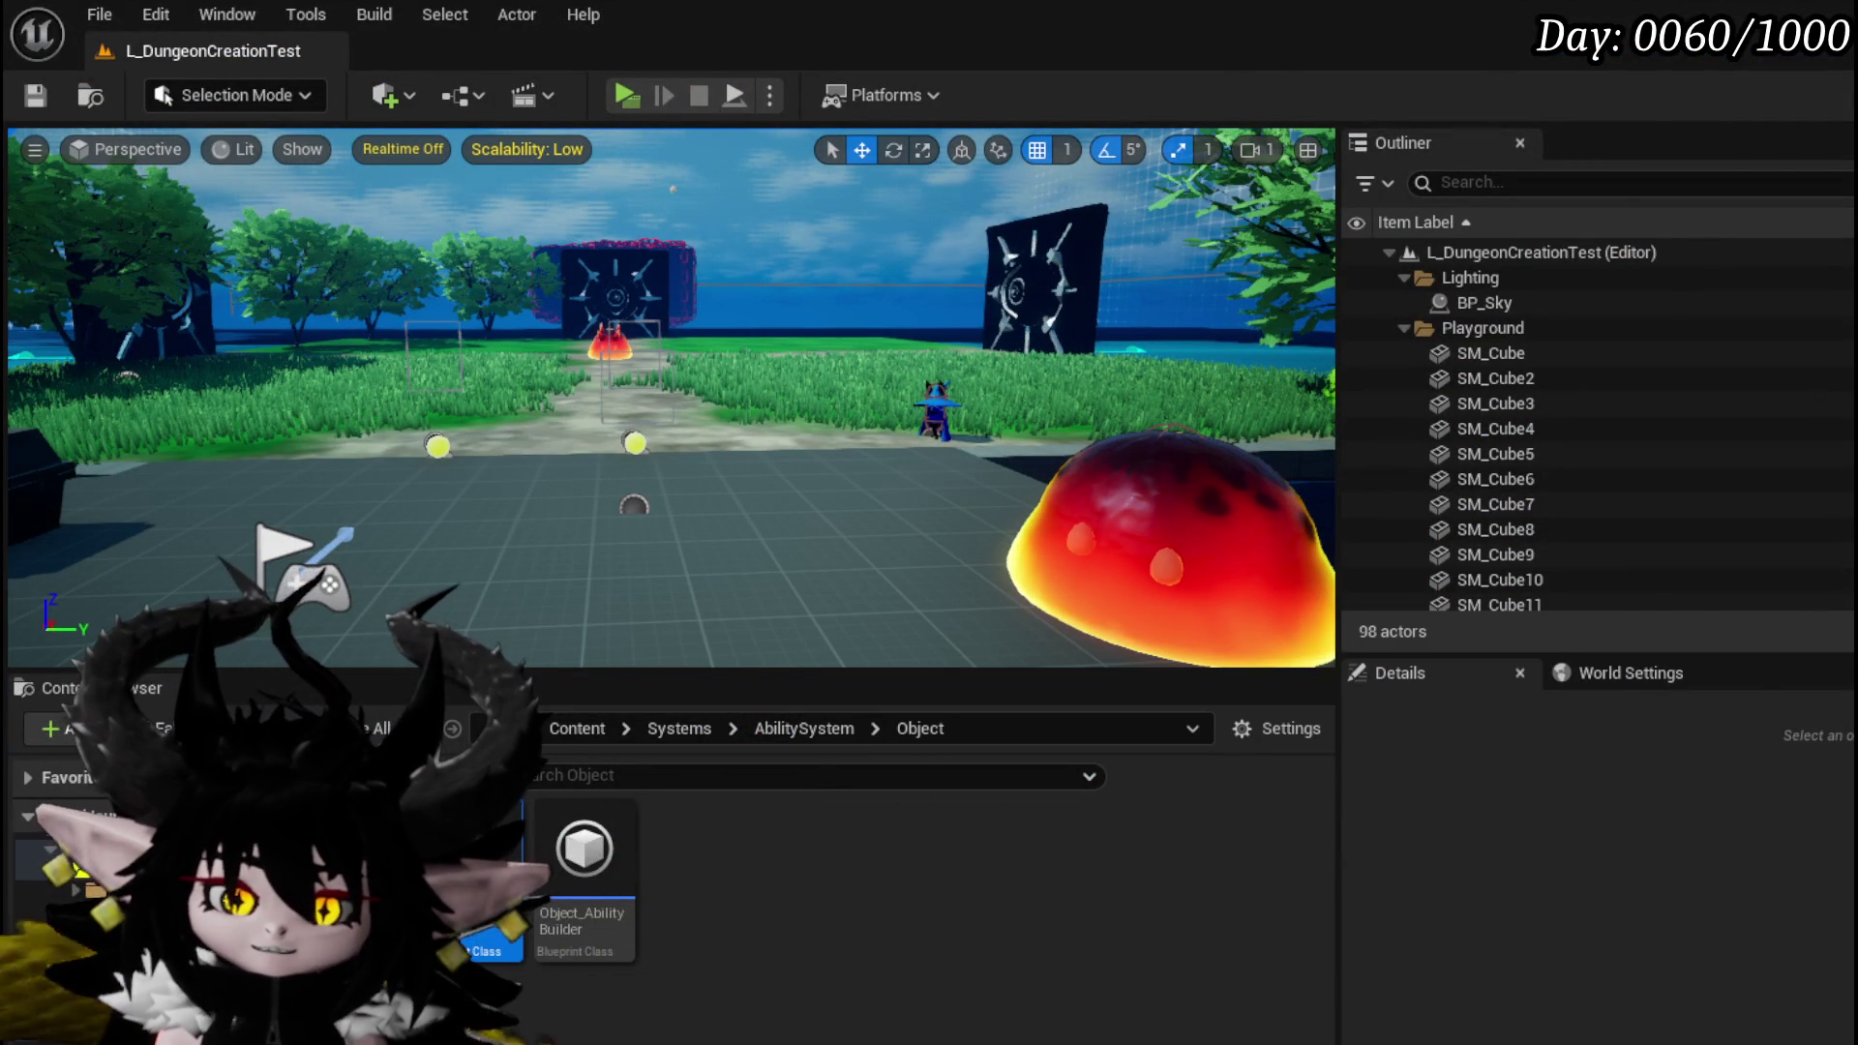
pyautogui.hotkey('alt', 'Tab')
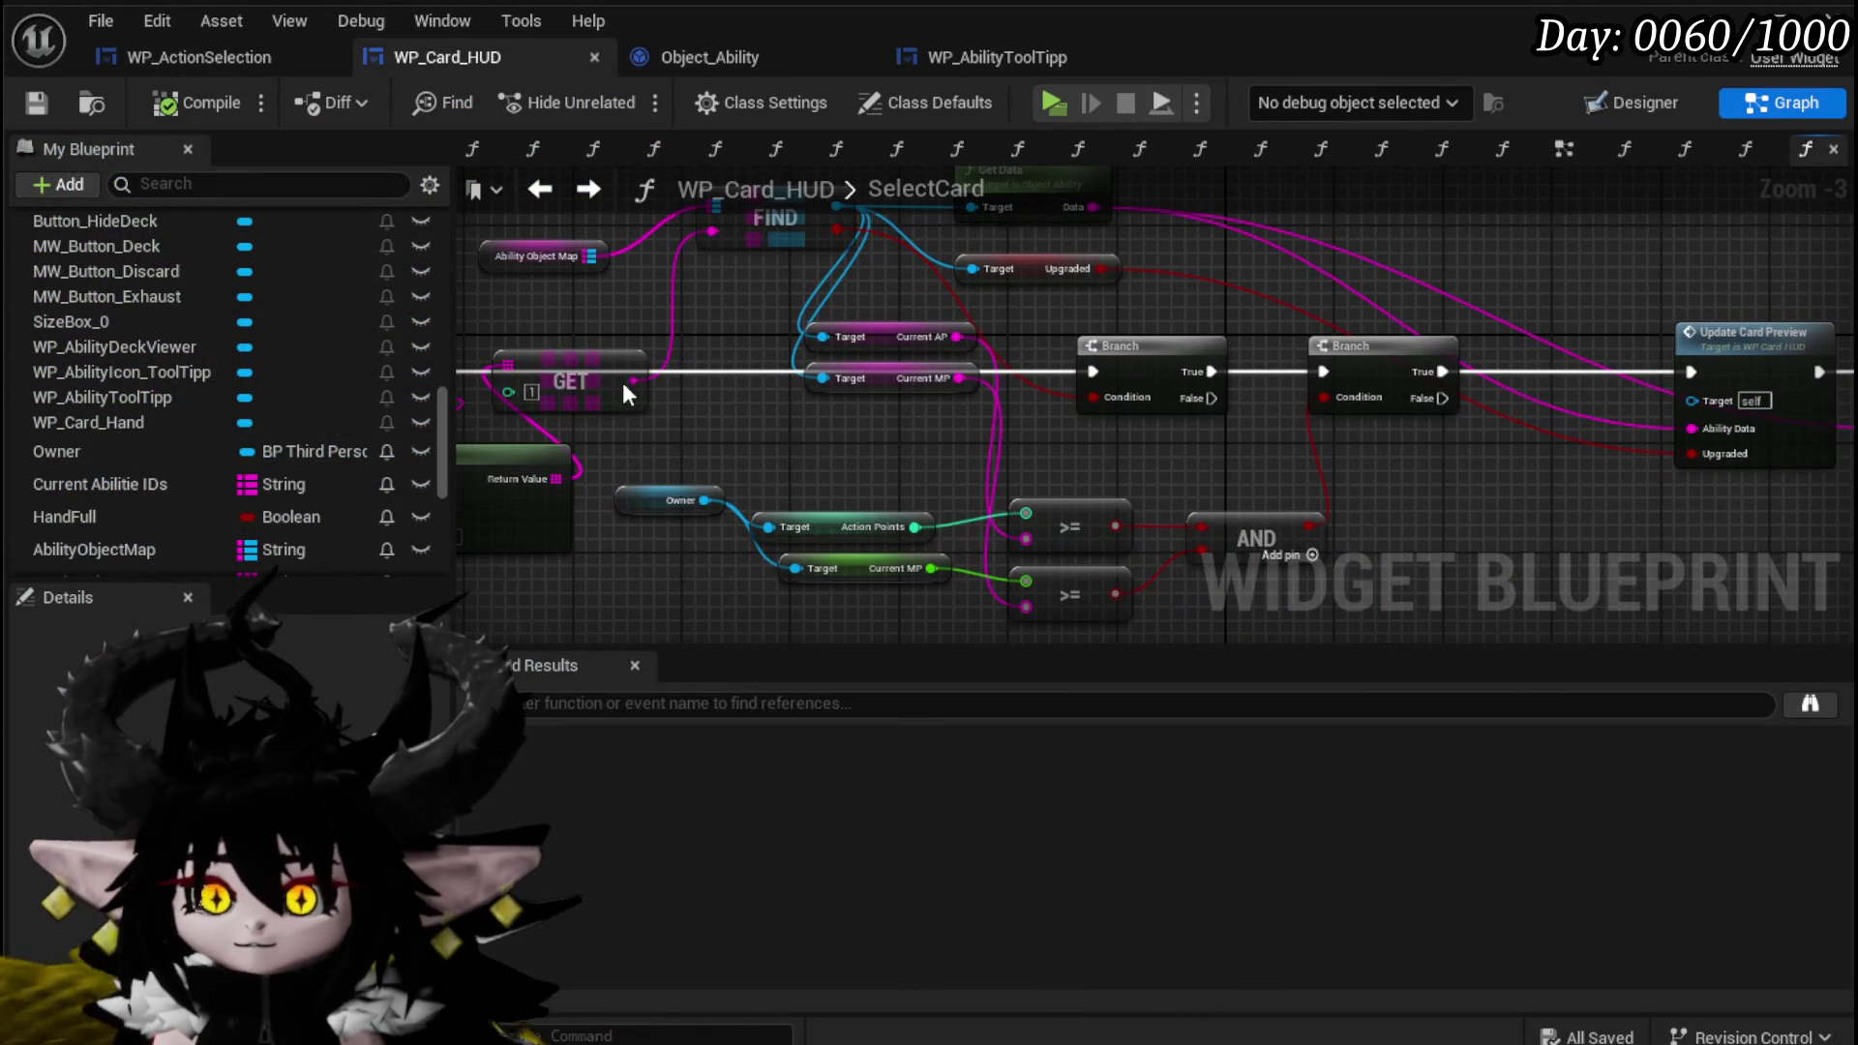
pyautogui.moveTo(885, 444)
pyautogui.mouseDown()
pyautogui.moveTo(1012, 468)
pyautogui.moveTo(1270, 441)
pyautogui.mouseUp()
pyautogui.moveTo(733, 321); pyautogui.dragTo(975, 471)
pyautogui.moveTo(960, 382); pyautogui.dragTo(594, 383)
pyautogui.moveTo(1011, 205); pyautogui.dragTo(775, 251)
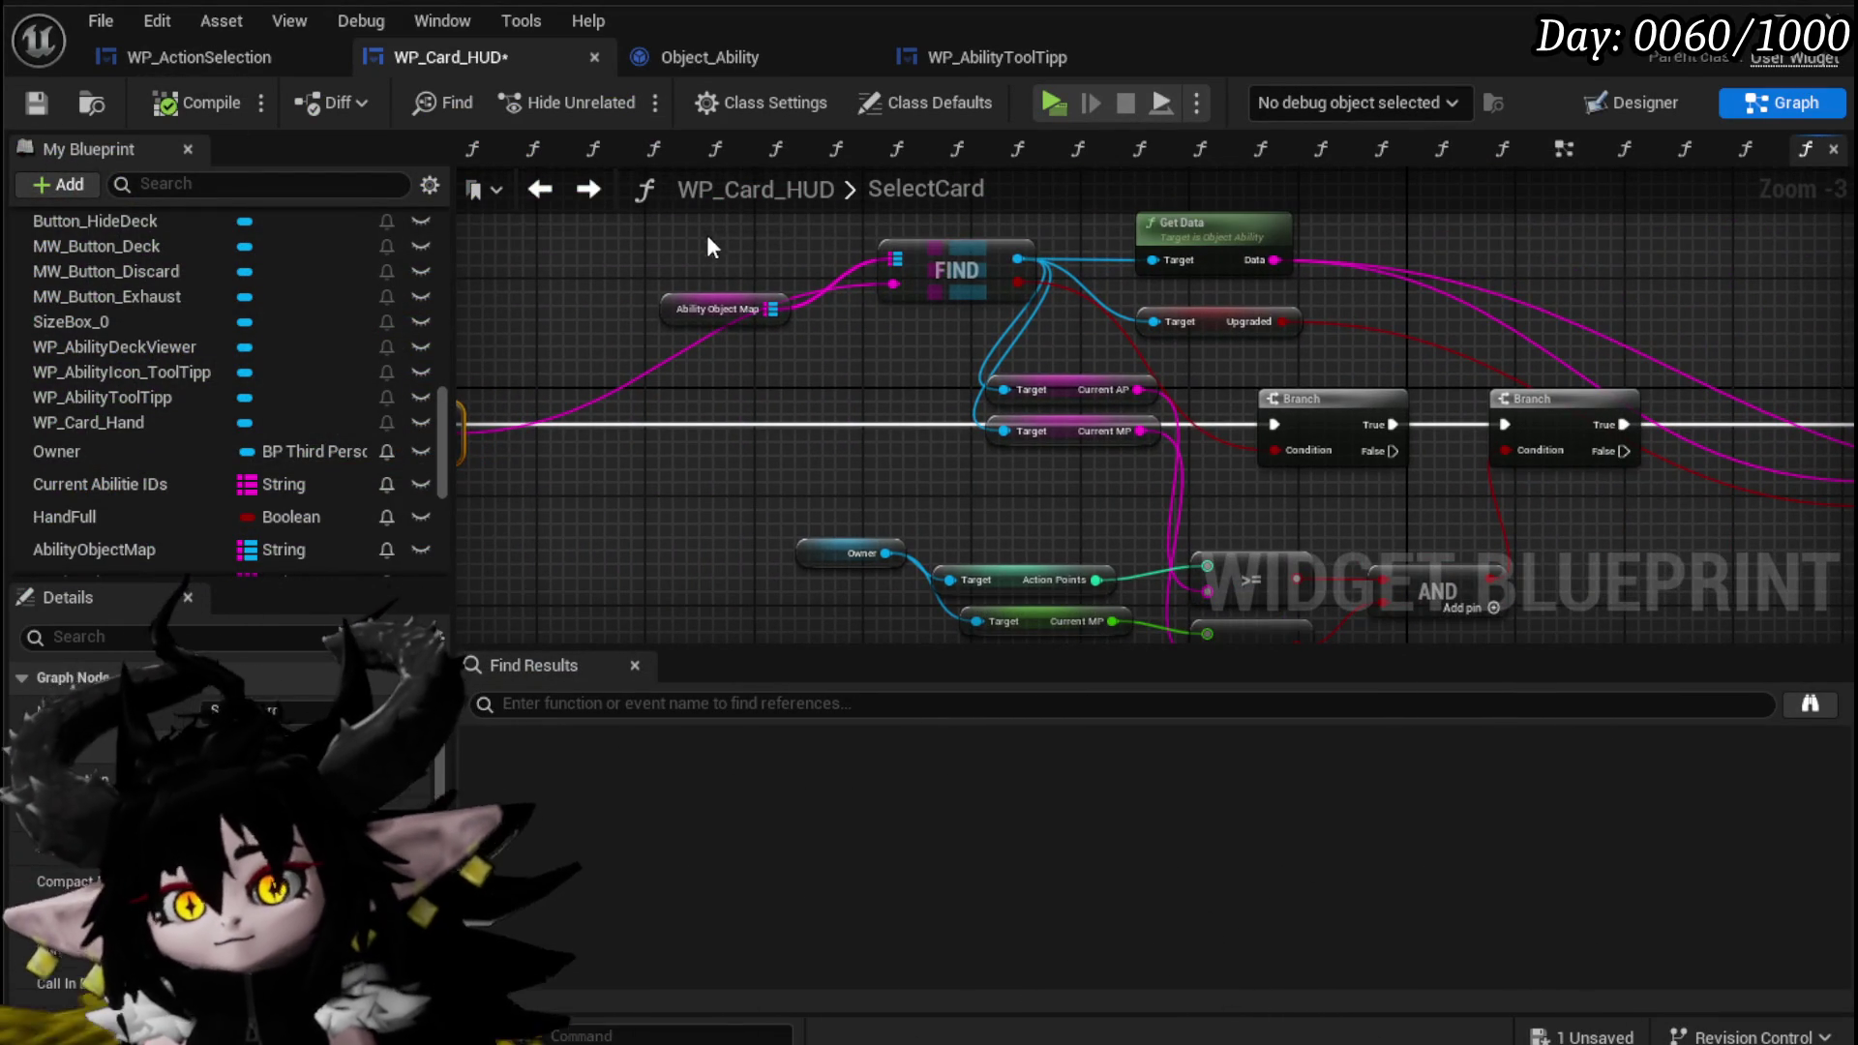
# Move the >= comparison and AND cost-check nodes left, clearing empty graph space.
pyautogui.moveTo(1045, 447); pyautogui.dragTo(920, 310)
pyautogui.moveTo(636, 520)
pyautogui.mouseDown()
pyautogui.moveTo(1269, 379)
pyautogui.moveTo(1384, 513)
pyautogui.mouseUp()
pyautogui.moveTo(1082, 370); pyautogui.dragTo(1003, 358)
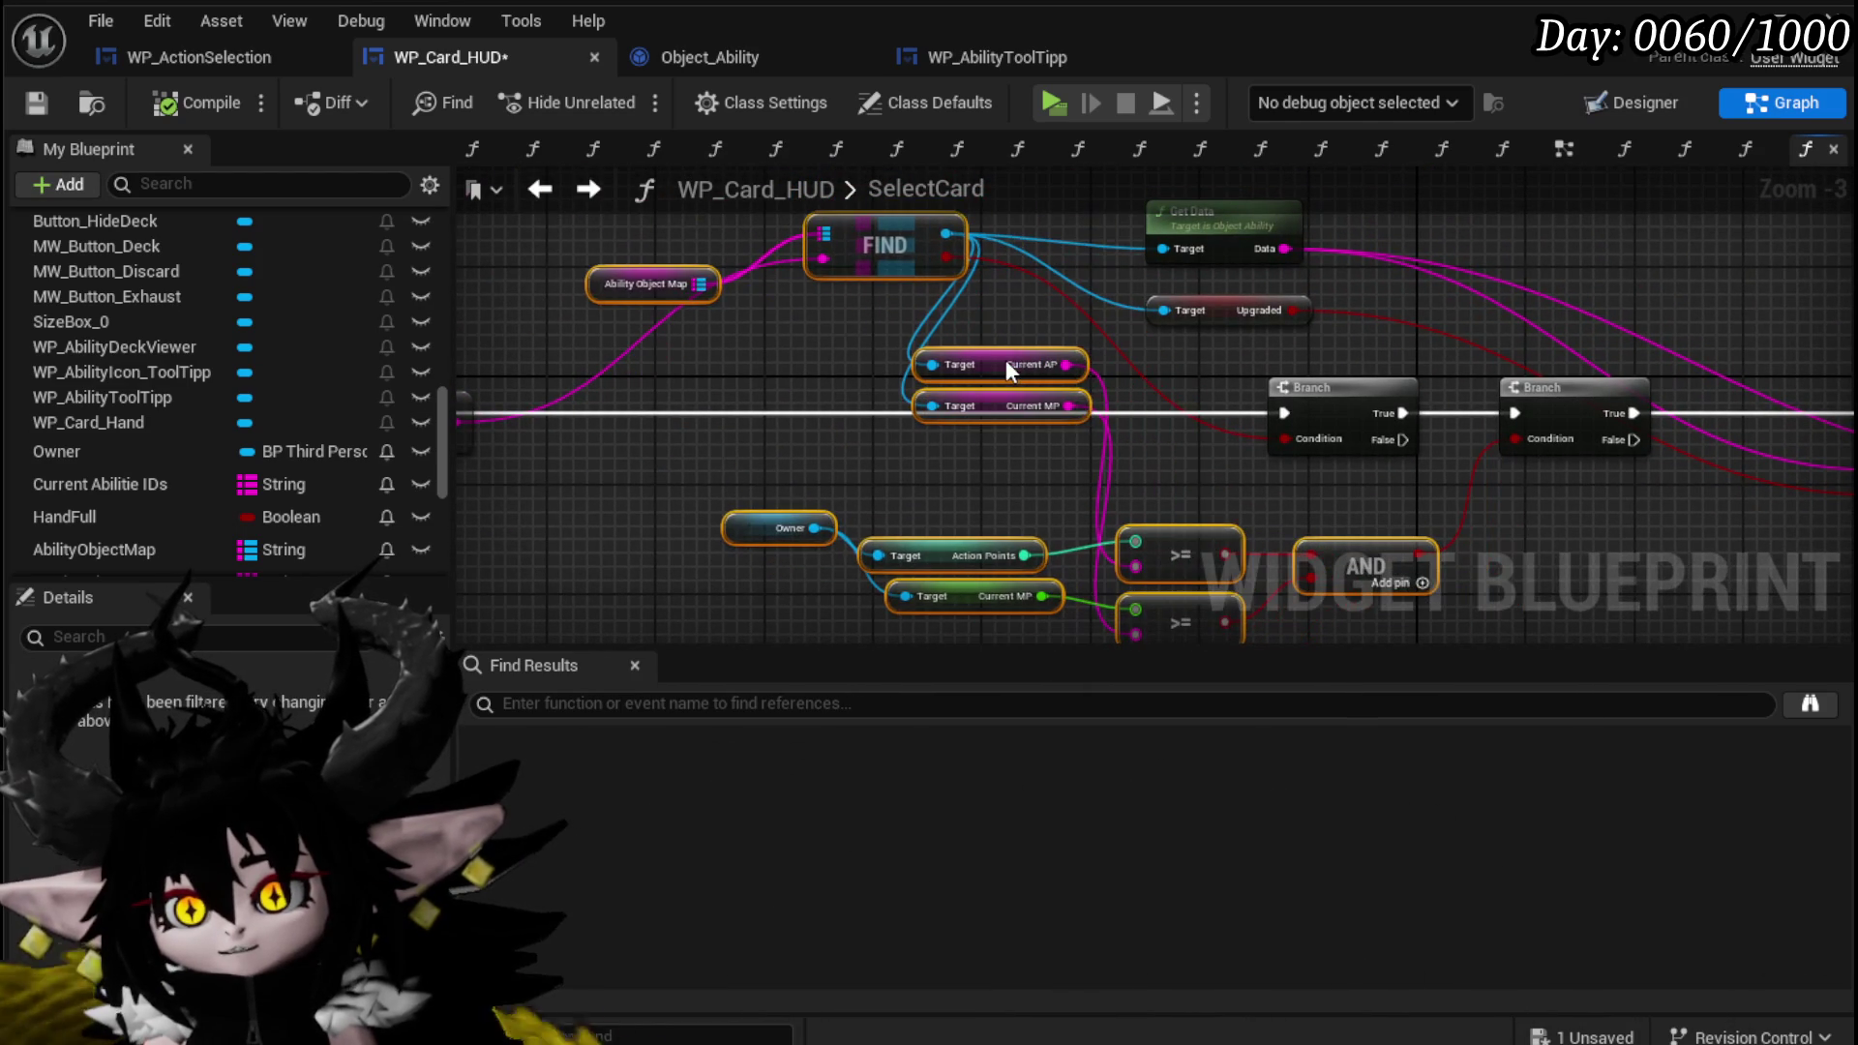
pyautogui.moveTo(777, 416); pyautogui.dragTo(1063, 429)
pyautogui.scroll(-2, 937, 453)
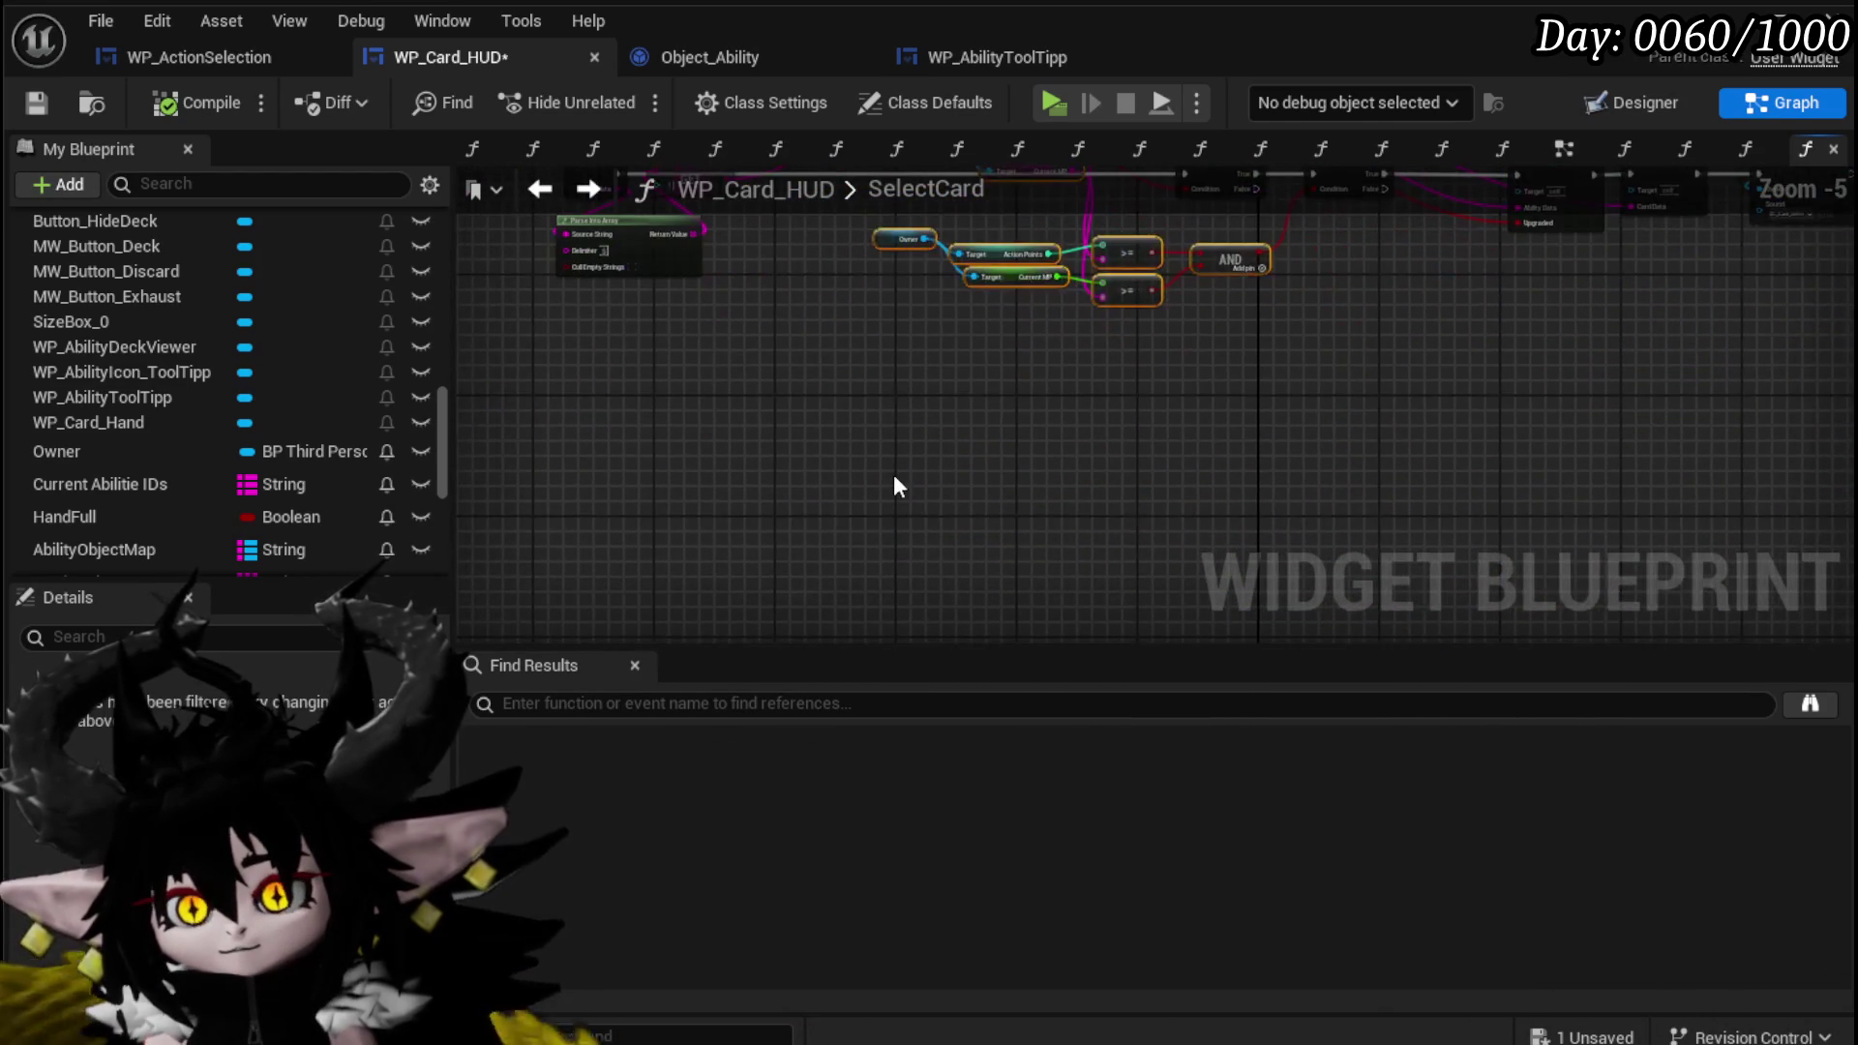
# Paste the cost-check nodes and collapse them into a function named CardCostCheck.
pyautogui.hotkey('ctrl', 'v')
pyautogui.scroll(1, 938, 453)
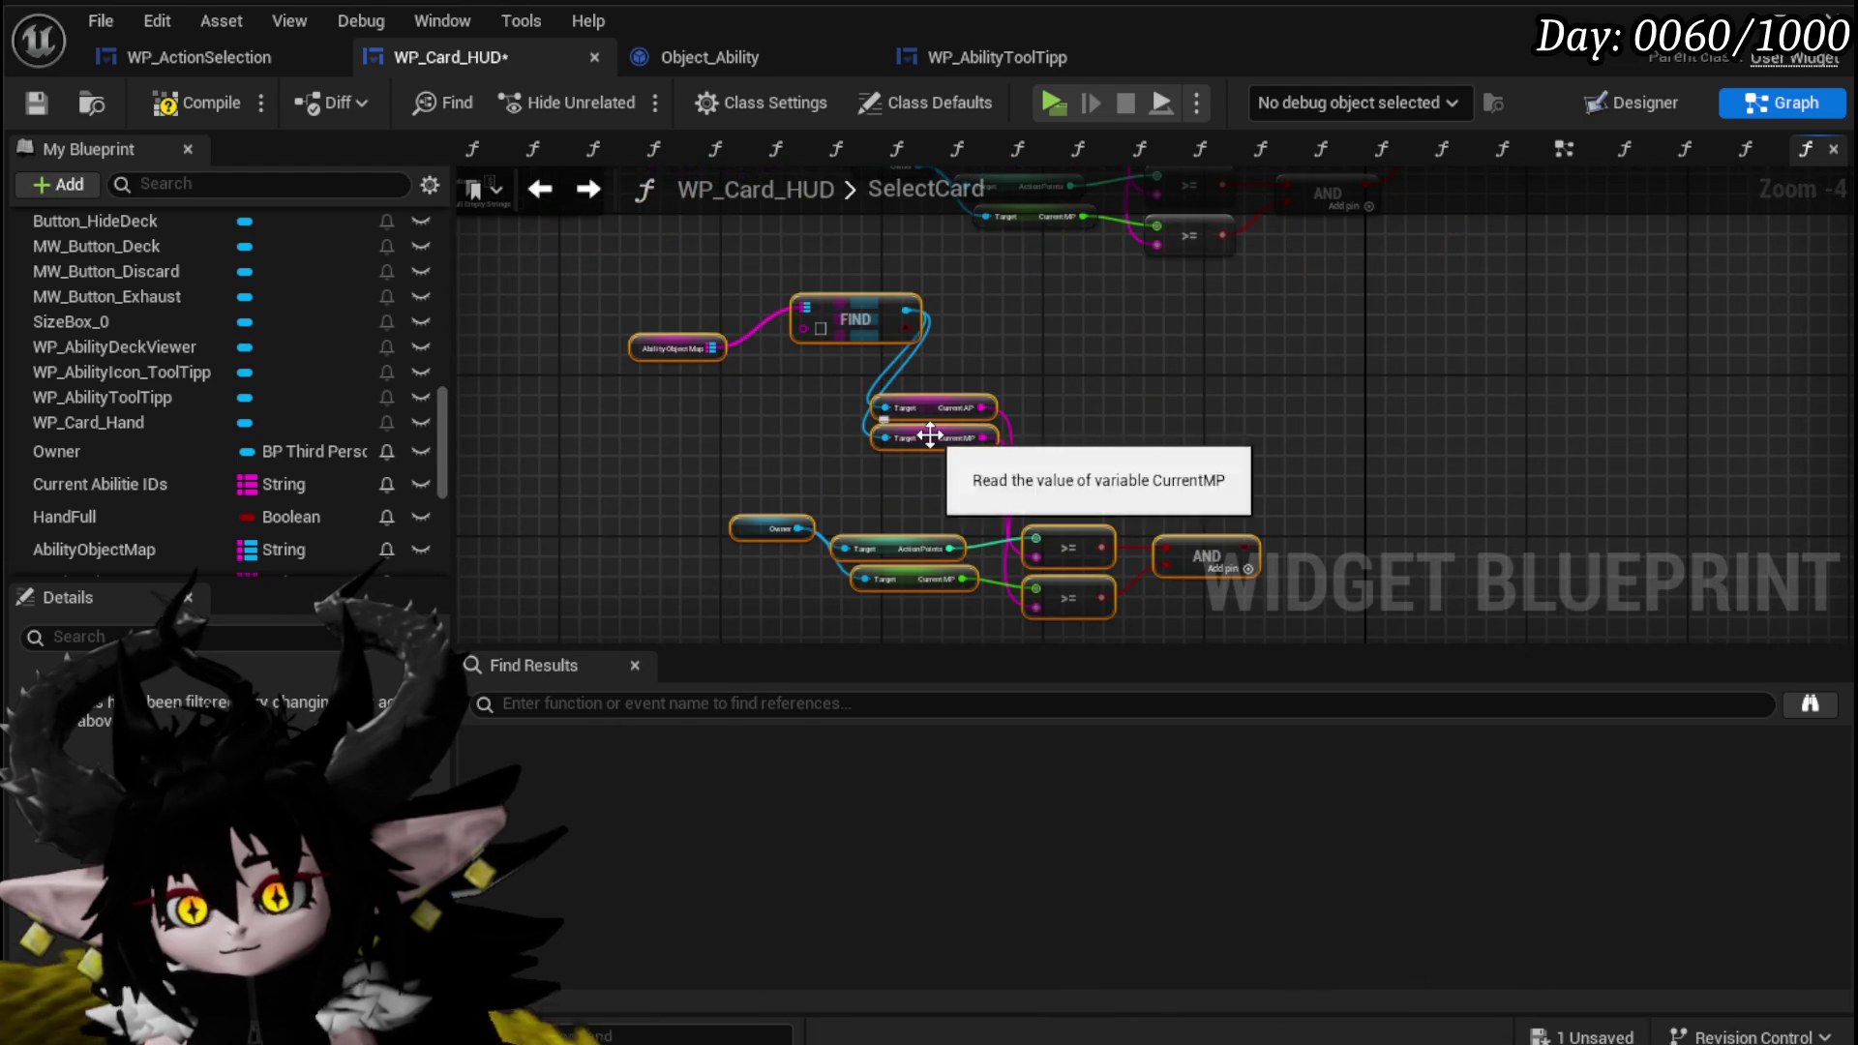
pyautogui.rightClick(937, 440)
pyautogui.moveTo(1071, 838)
pyautogui.click(1053, 785)
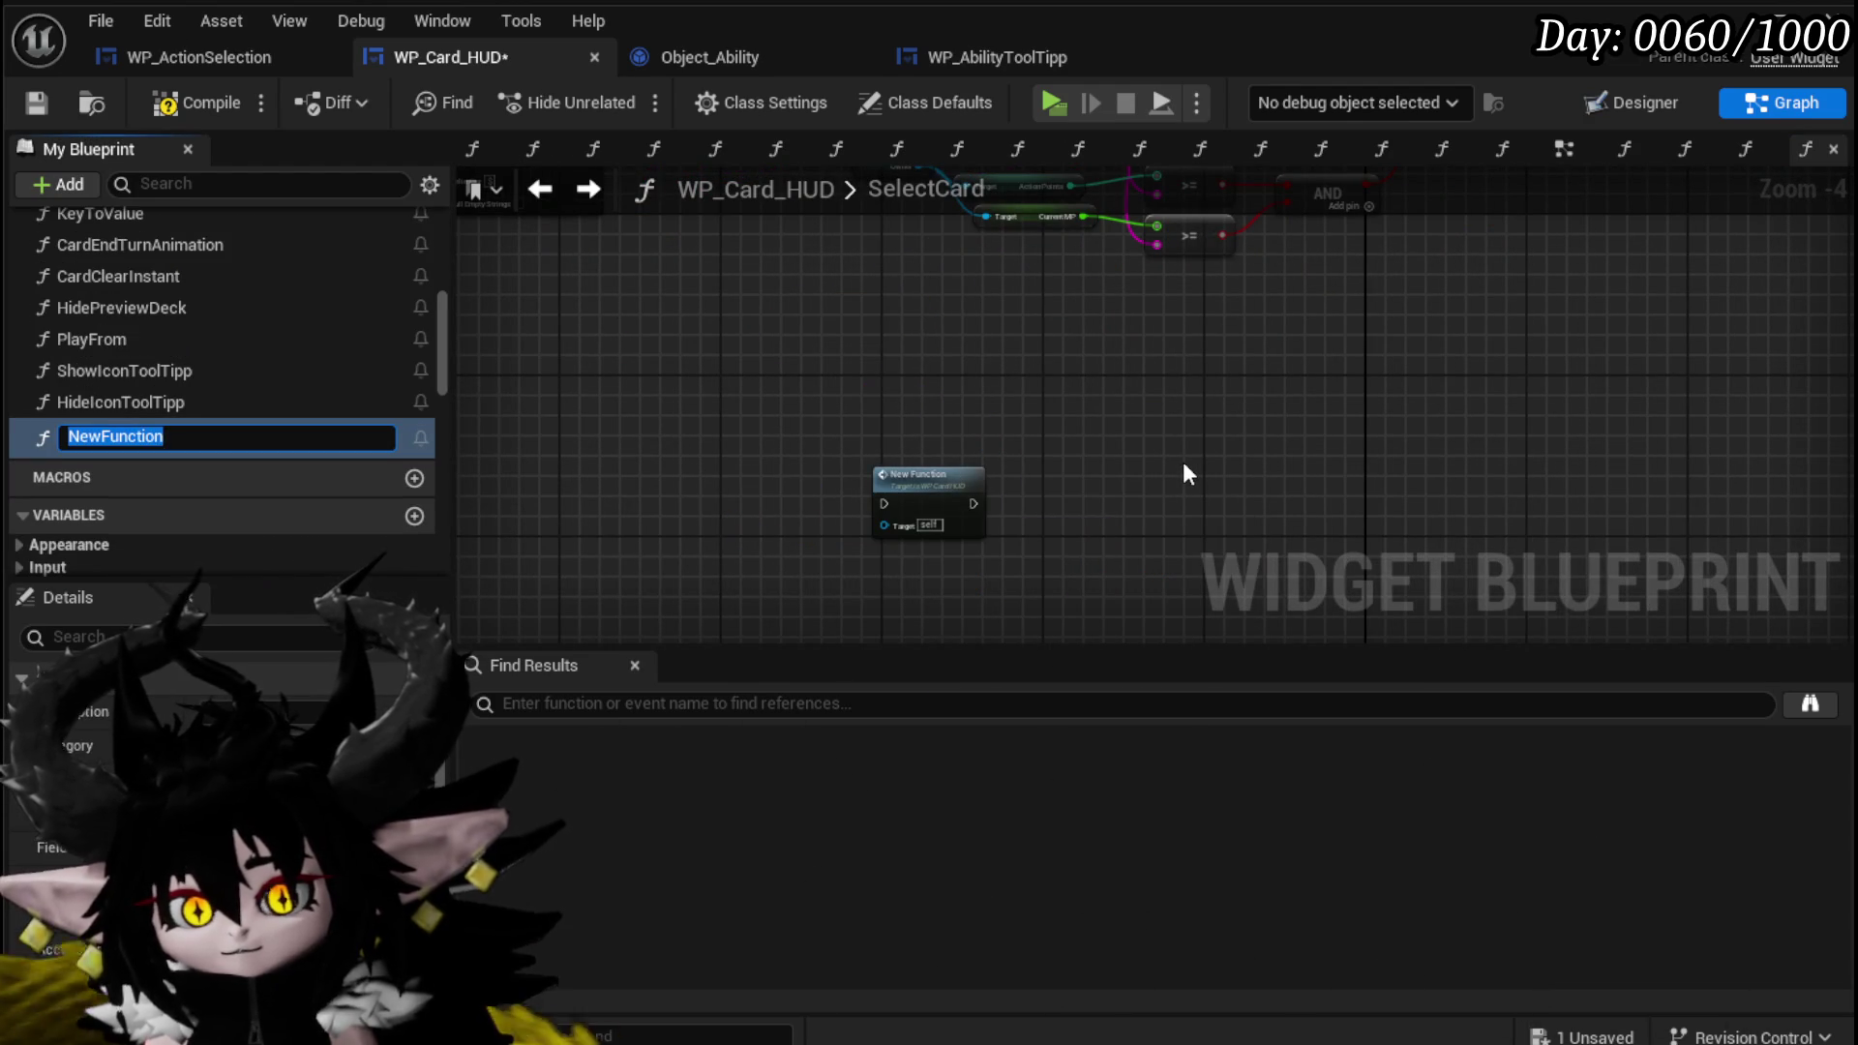
pyautogui.write('Car')
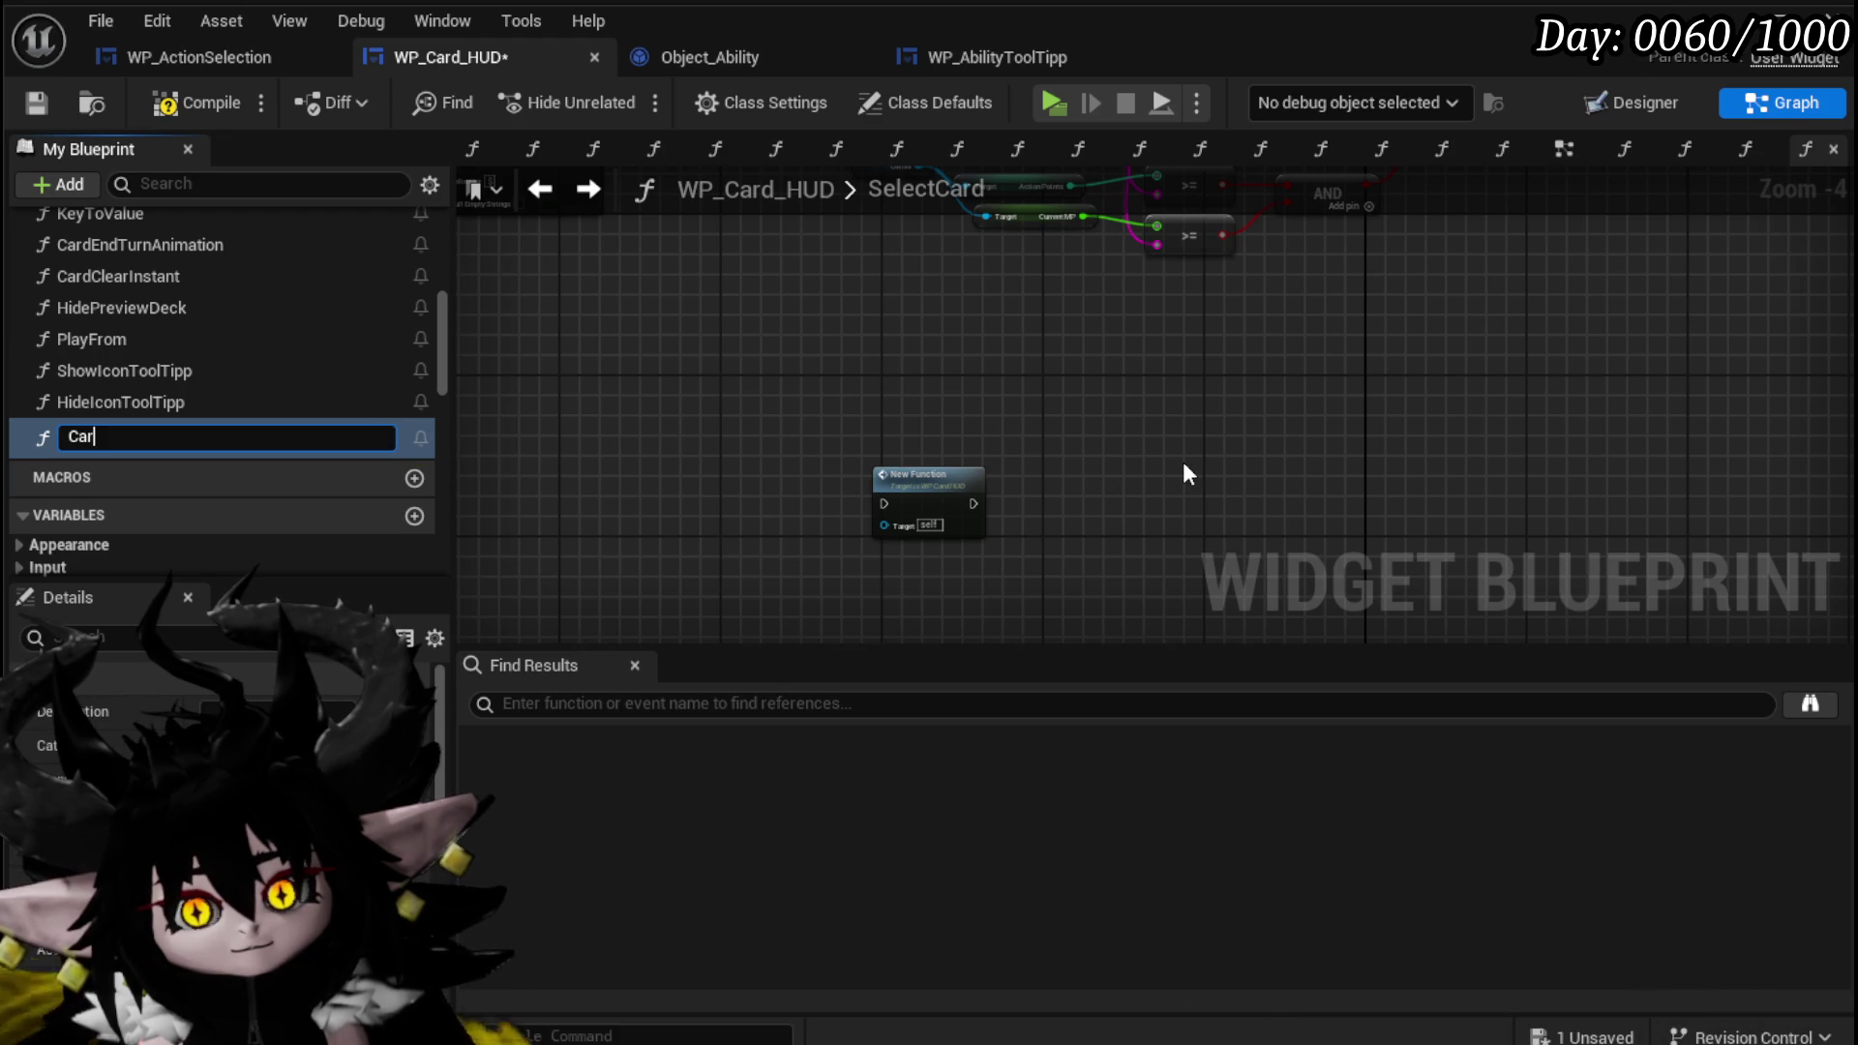
pyautogui.write('dCos')
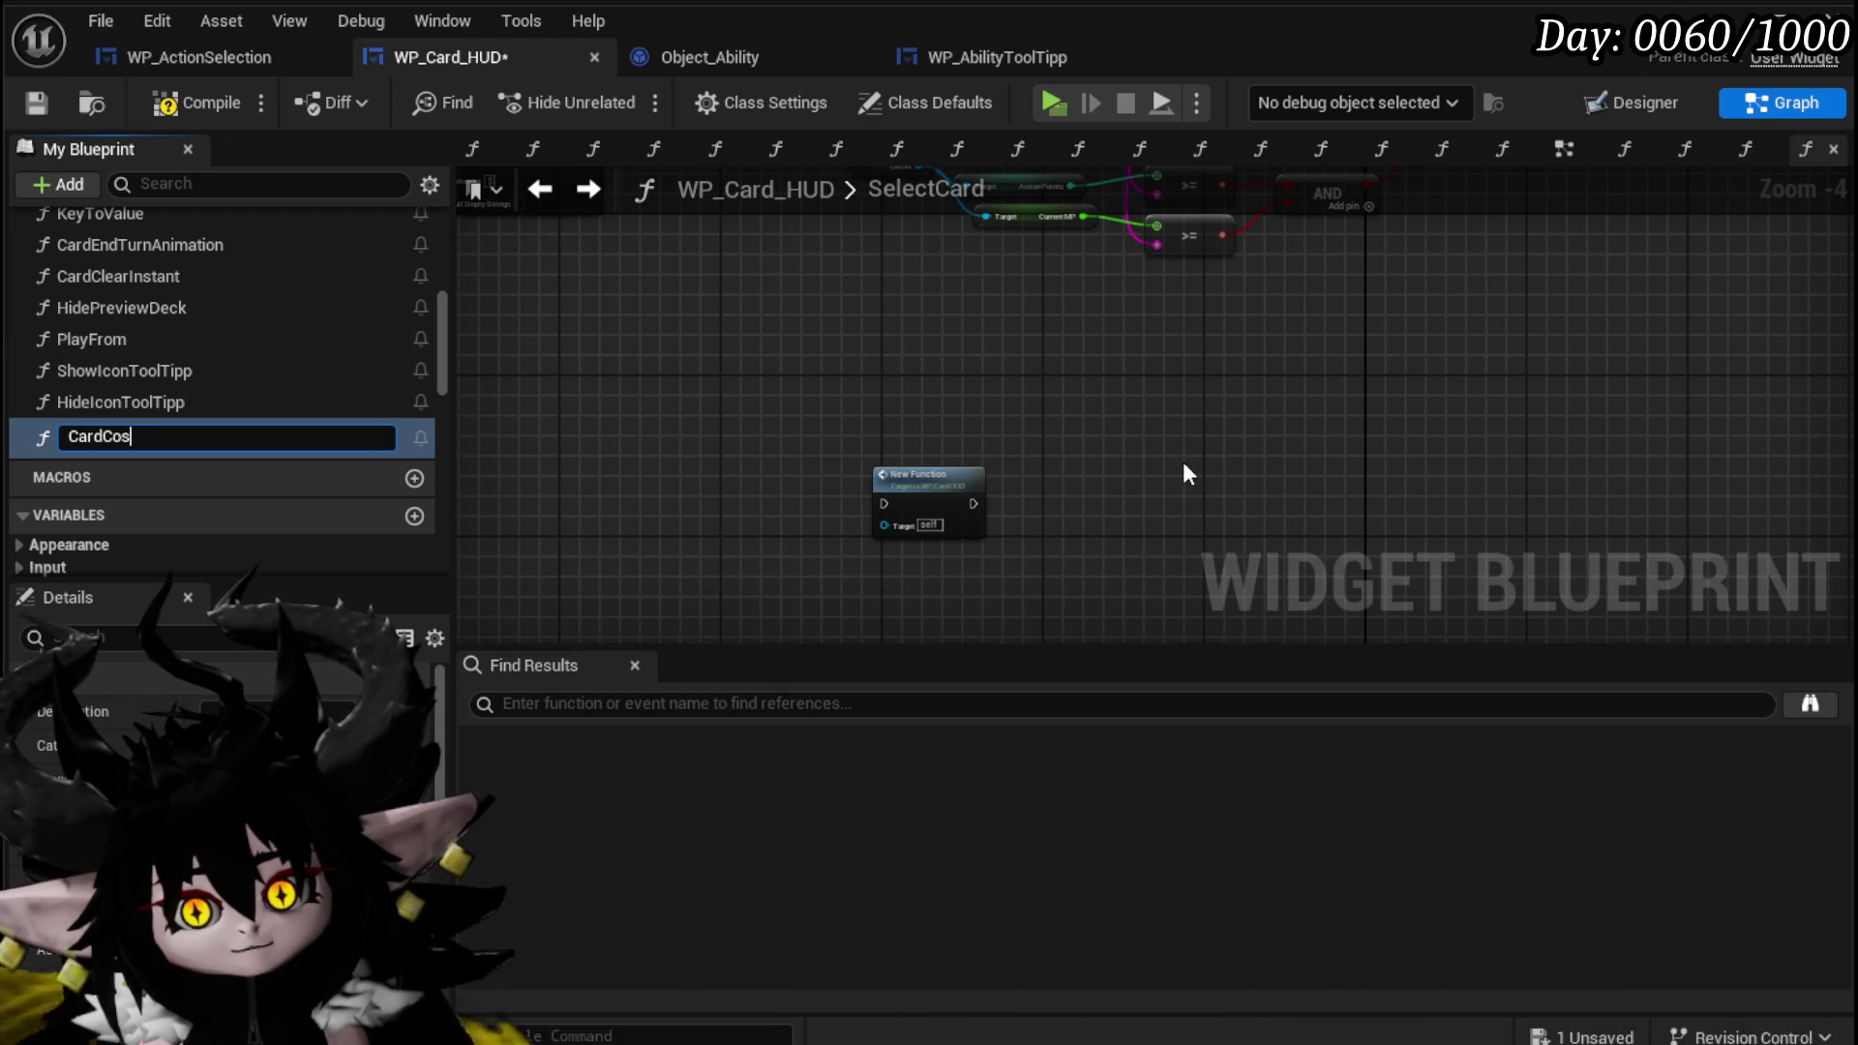
pyautogui.write('tCheck')
pyautogui.press('Return')
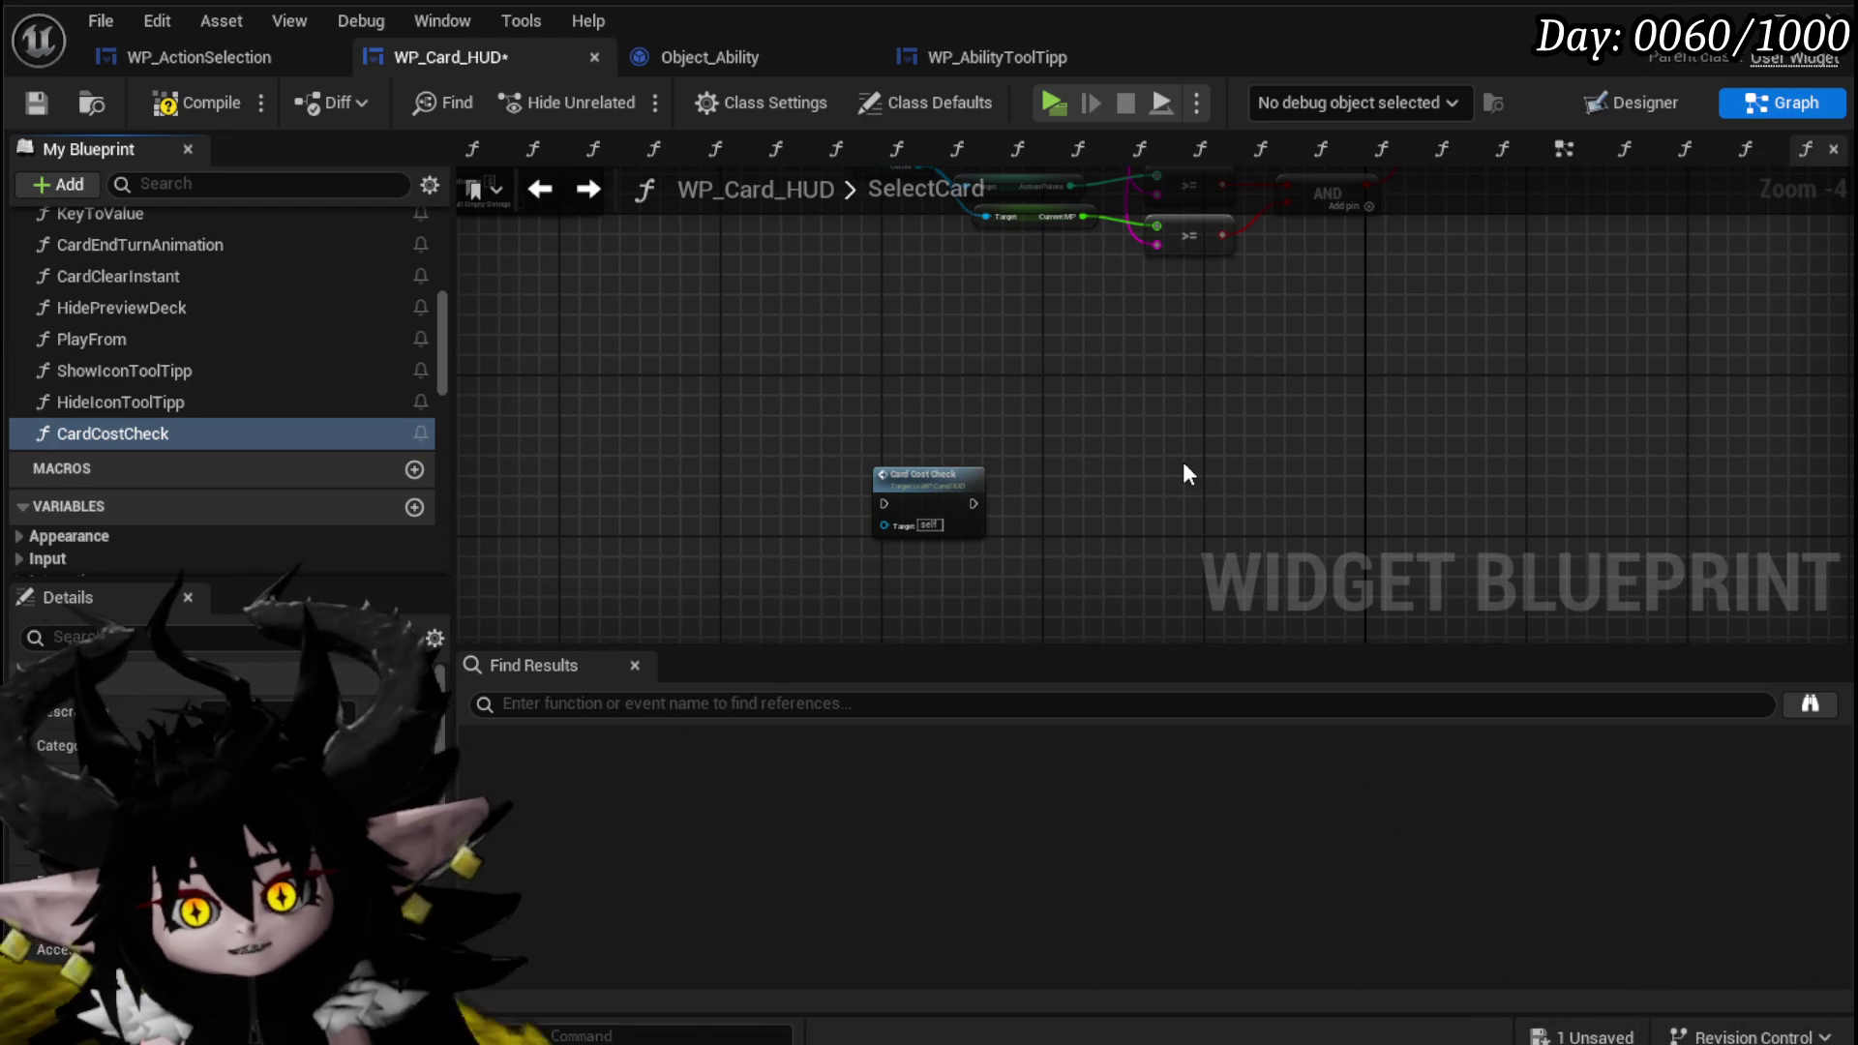
# Inside CardCostCheck, add a Card ID input wired from FIND's key pin.
pyautogui.click(896, 476)
pyautogui.doubleClick(895, 476)
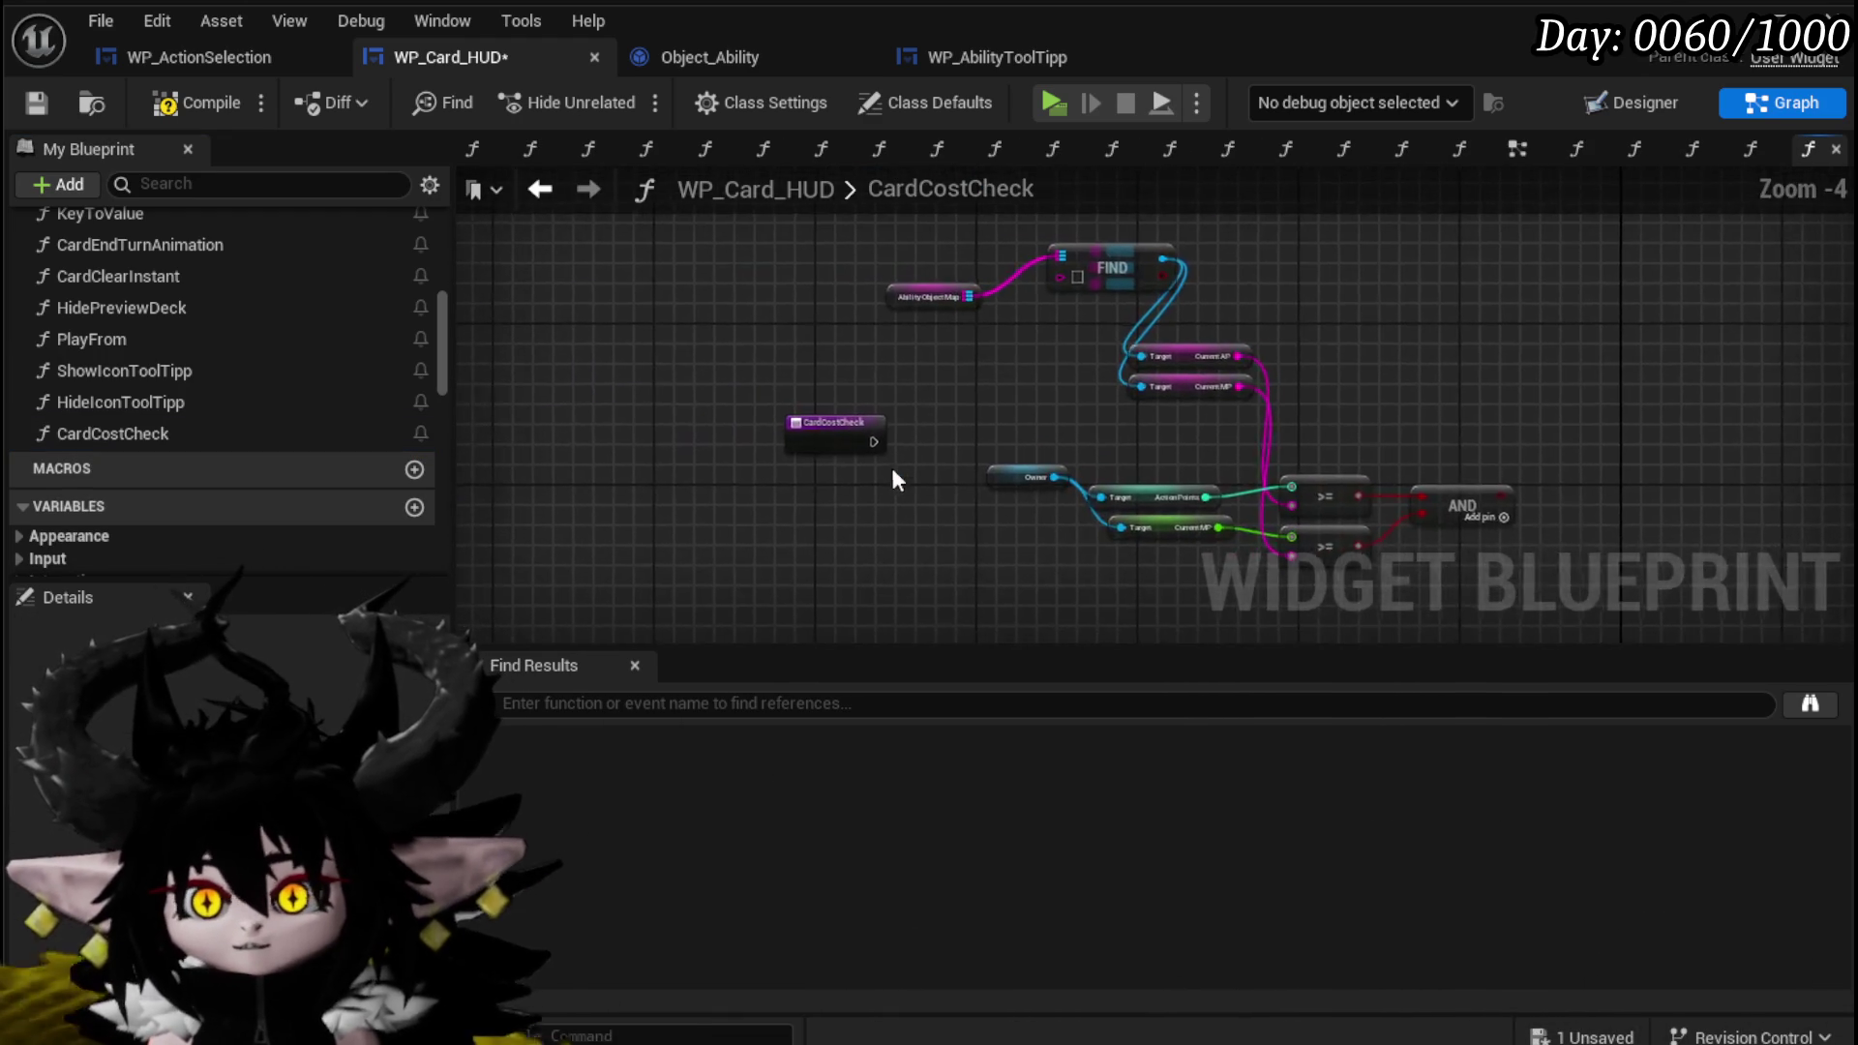
pyautogui.scroll(2, 1061, 416)
pyautogui.moveTo(1052, 272)
pyautogui.mouseDown()
pyautogui.moveTo(675, 592)
pyautogui.moveTo(712, 513)
pyautogui.mouseUp()
pyautogui.click(711, 523)
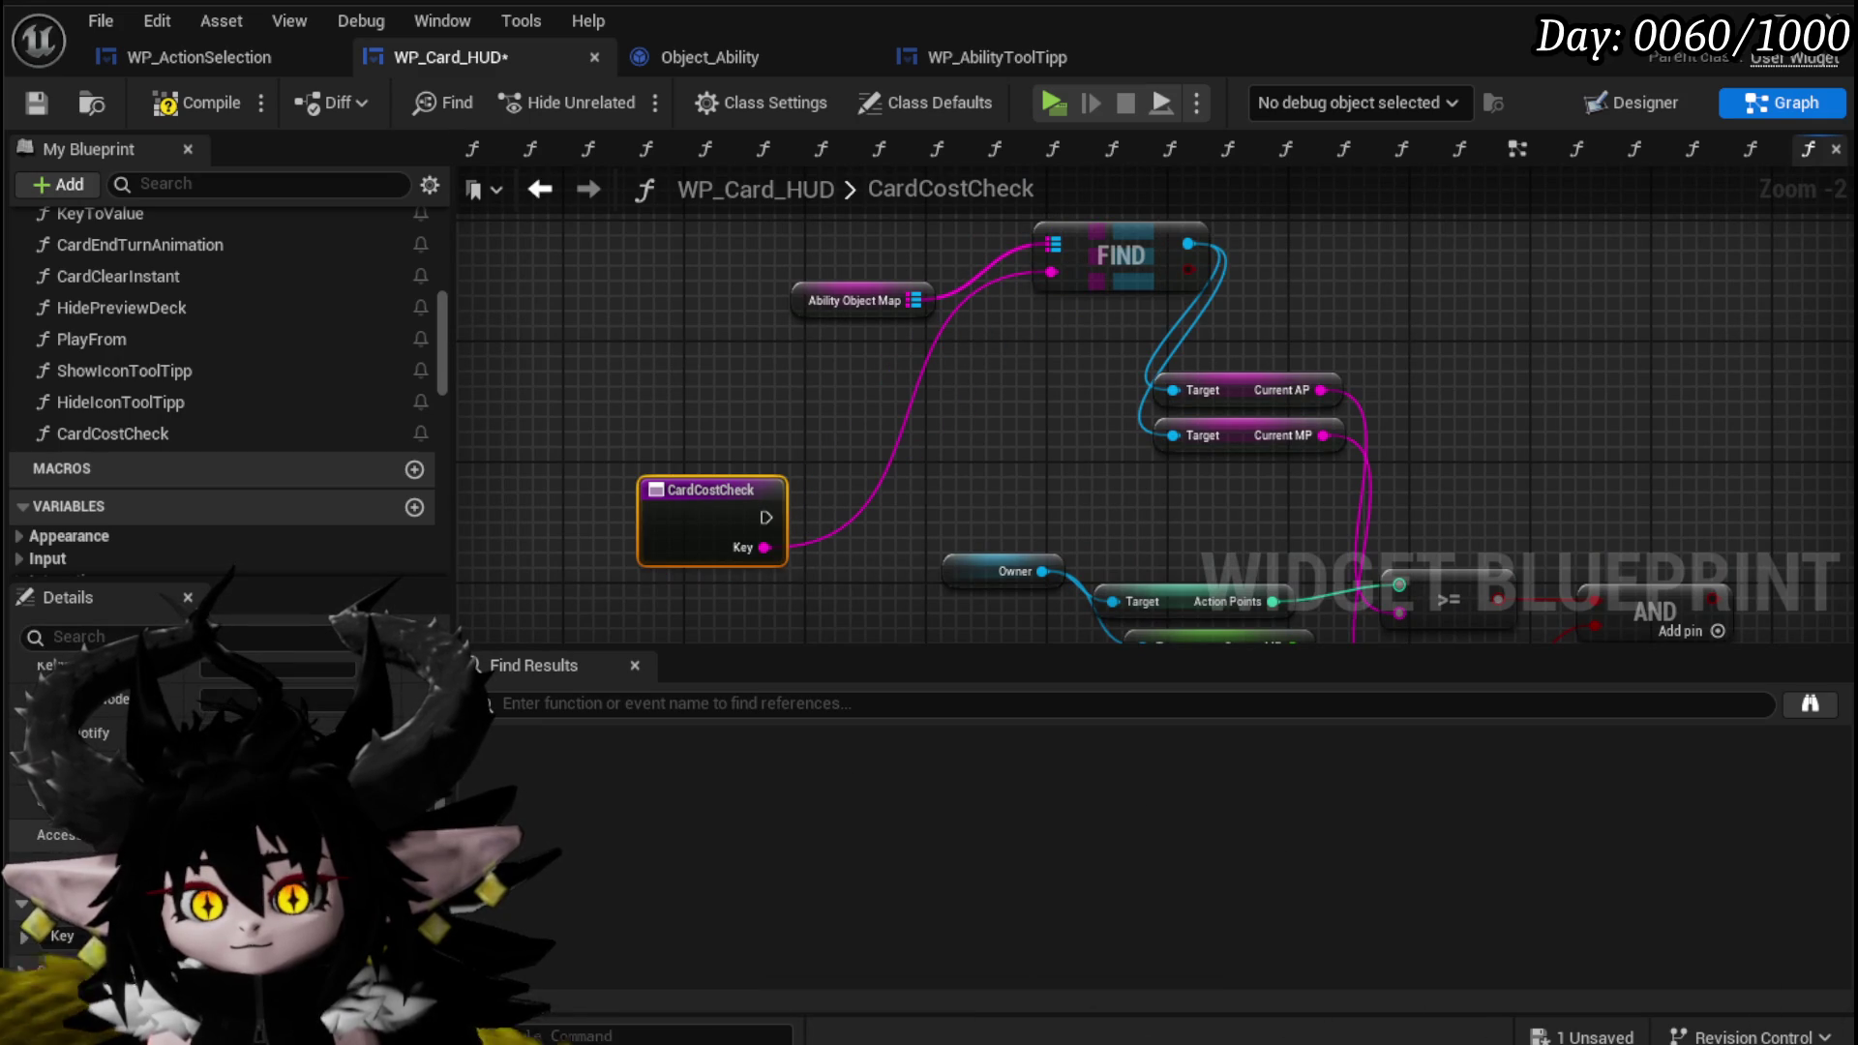
pyautogui.write('Card ')
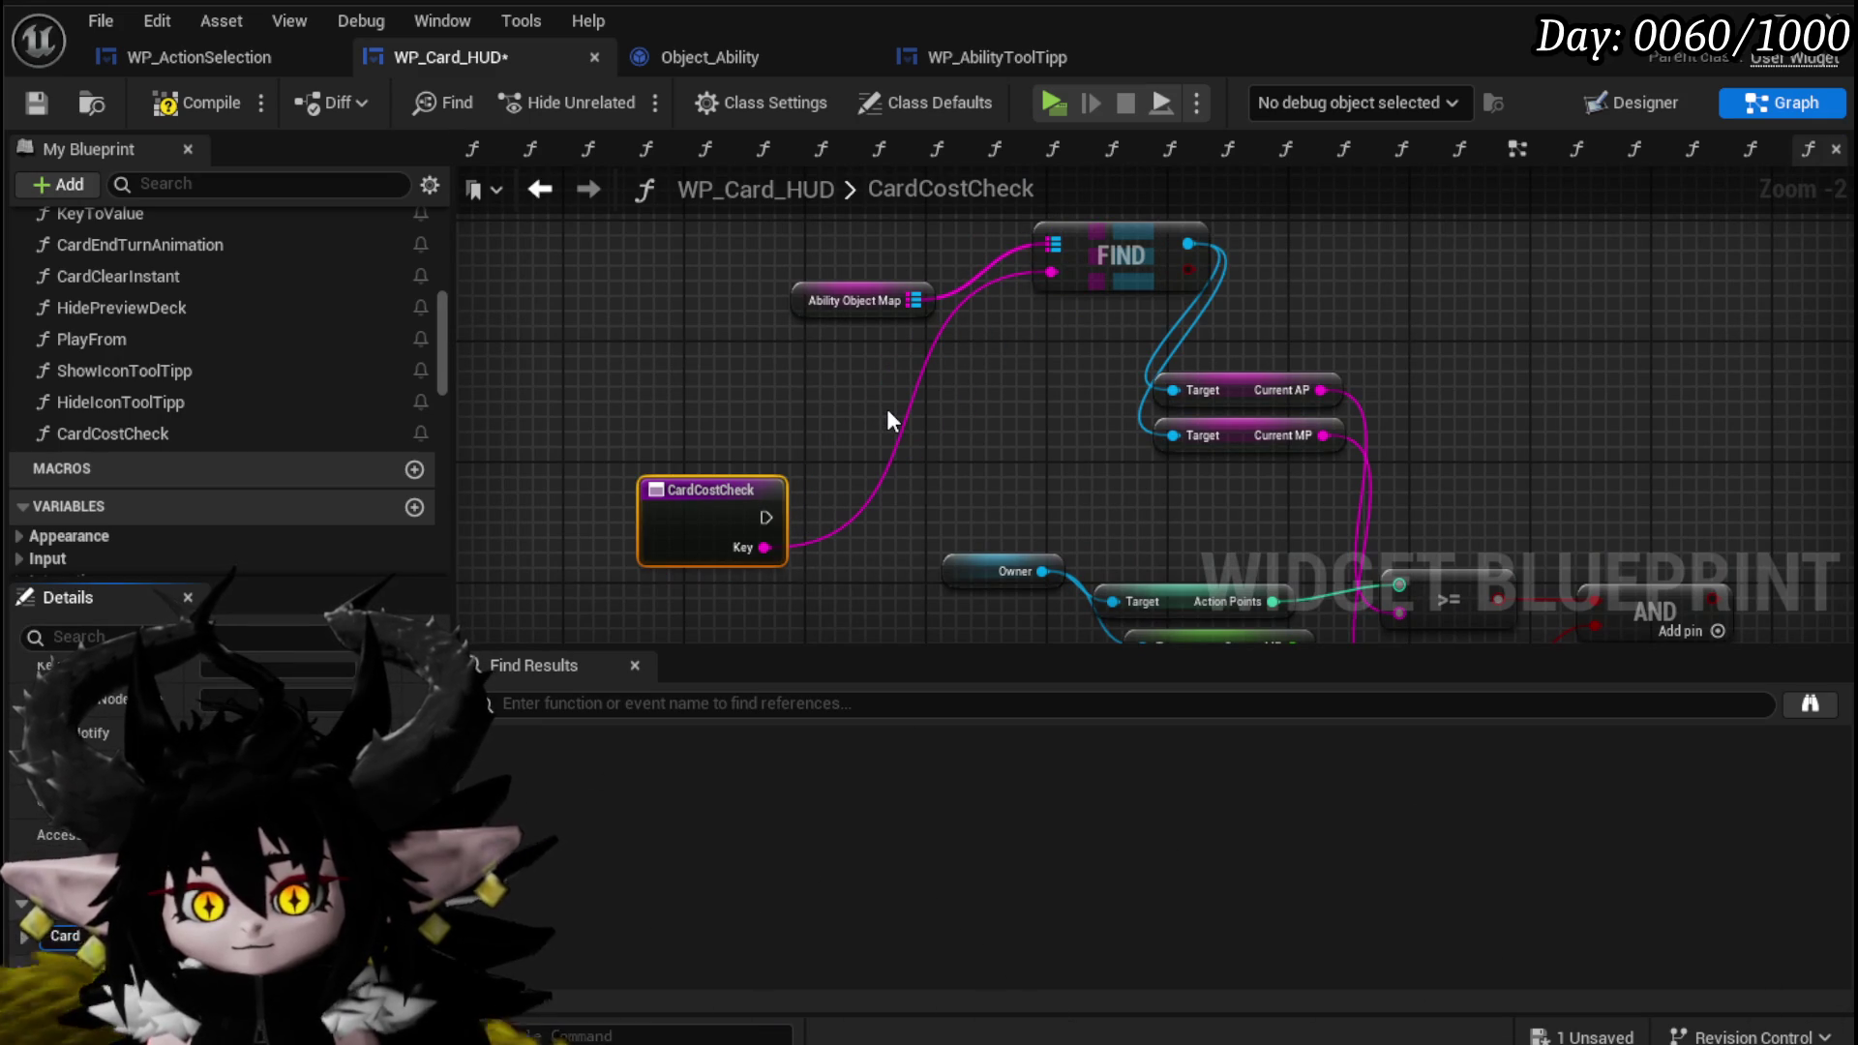
pyautogui.write('ID')
pyautogui.press('Return')
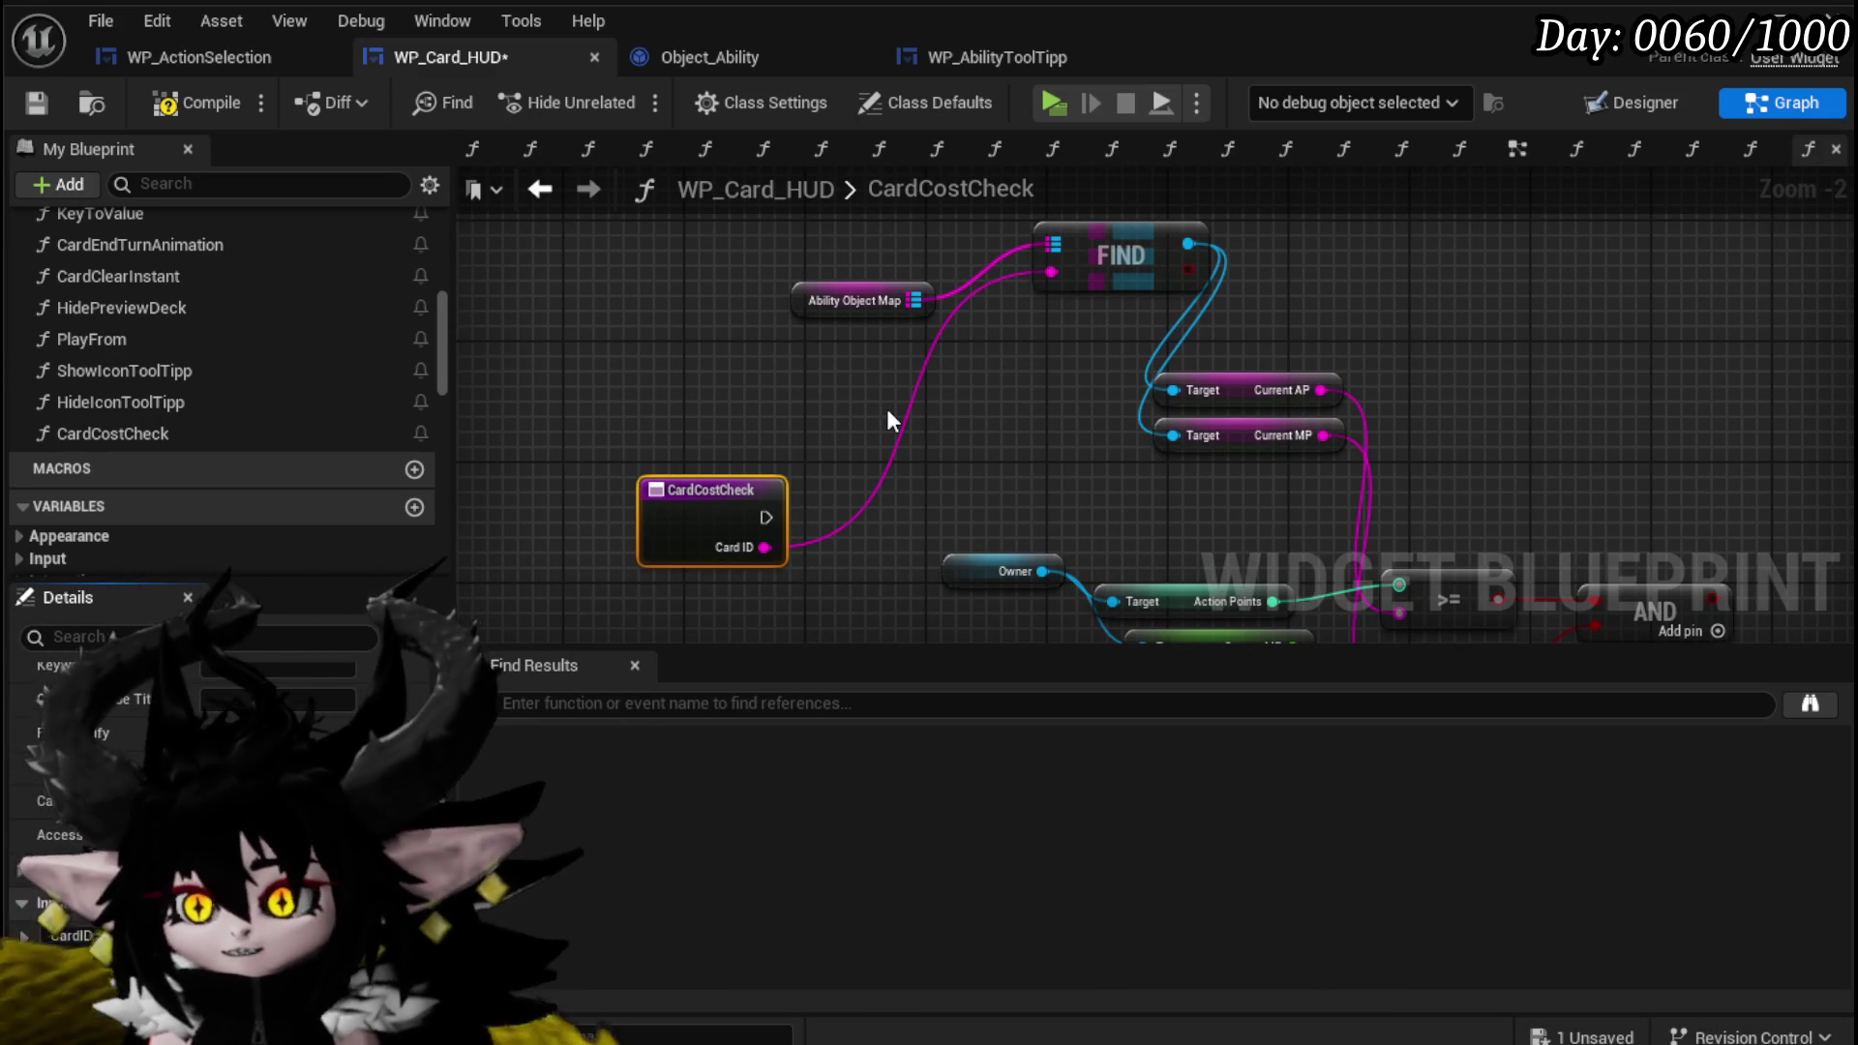
pyautogui.moveTo(887, 409)
pyautogui.mouseDown()
pyautogui.moveTo(685, 467)
pyautogui.moveTo(1717, 459)
pyautogui.mouseUp()
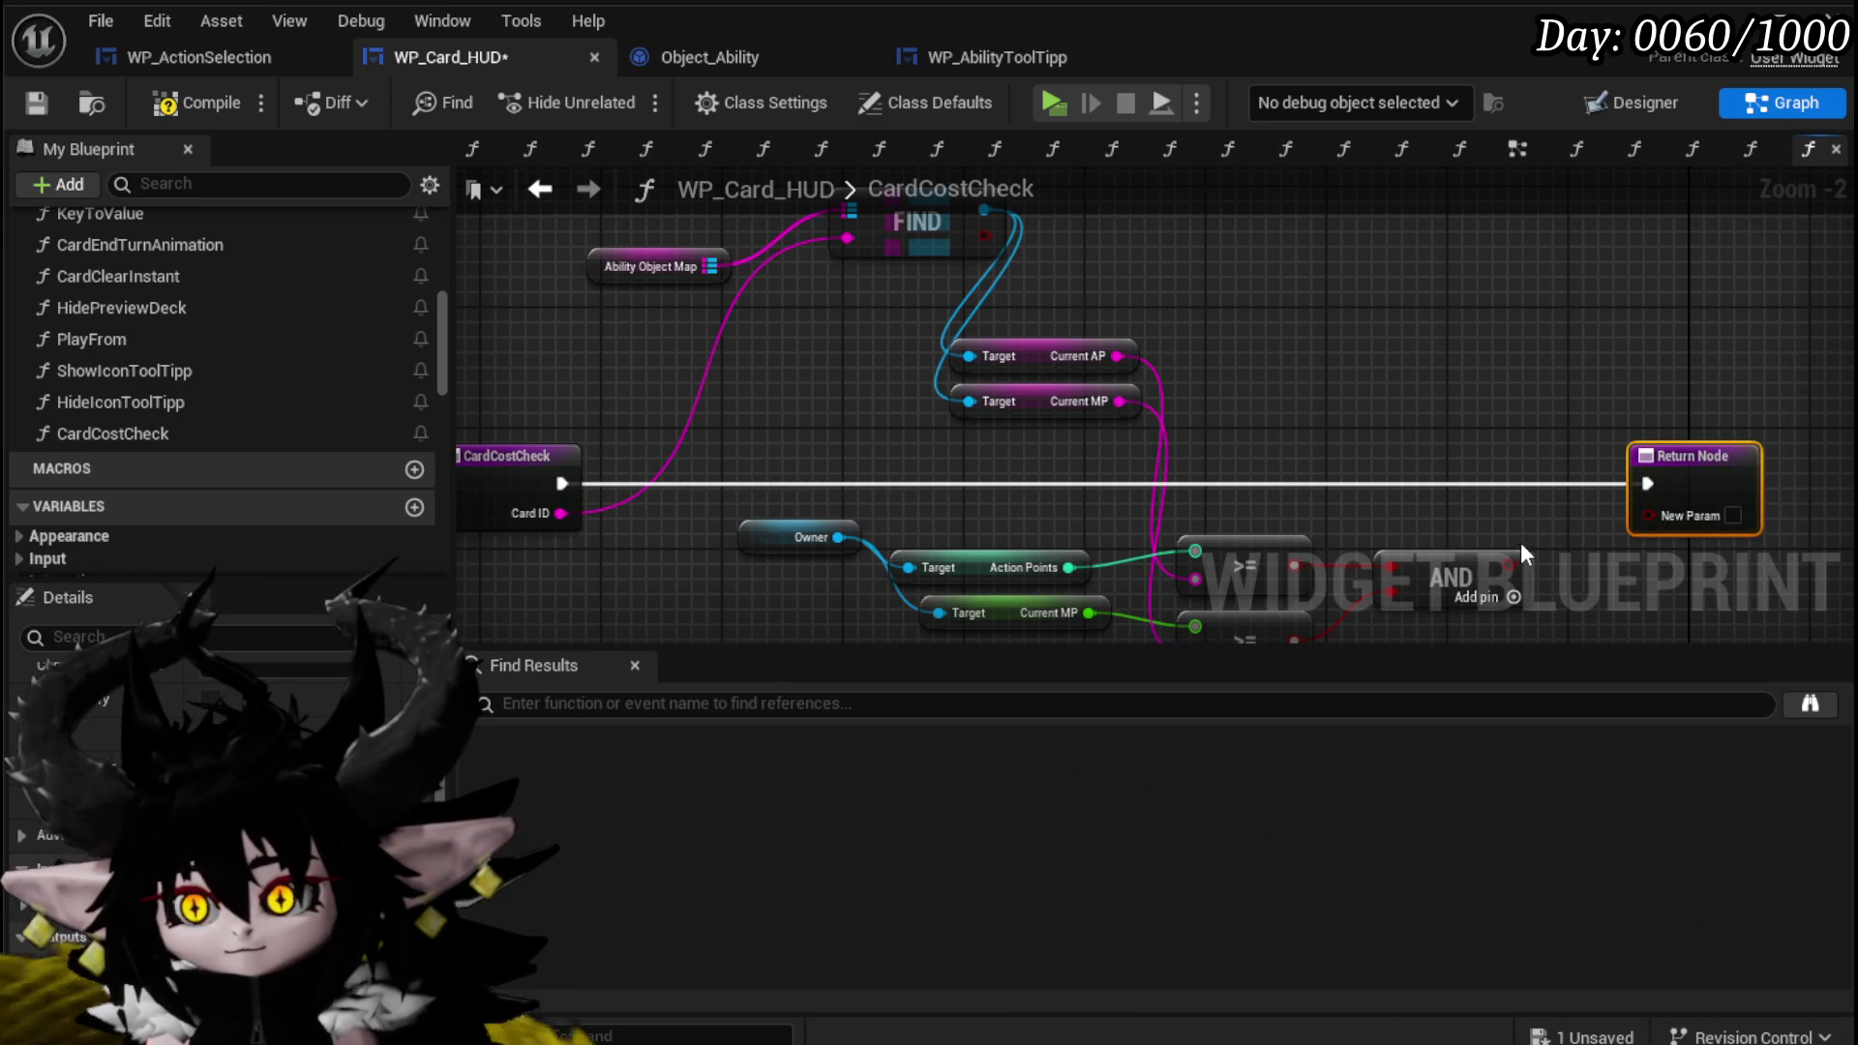
# Return the AND result as 'Can be Played', make CardCostCheck pure, compile and save.
pyautogui.moveTo(1517, 559)
pyautogui.mouseDown()
pyautogui.moveTo(1506, 547)
pyautogui.moveTo(1680, 515)
pyautogui.mouseUp()
pyautogui.click(1676, 505)
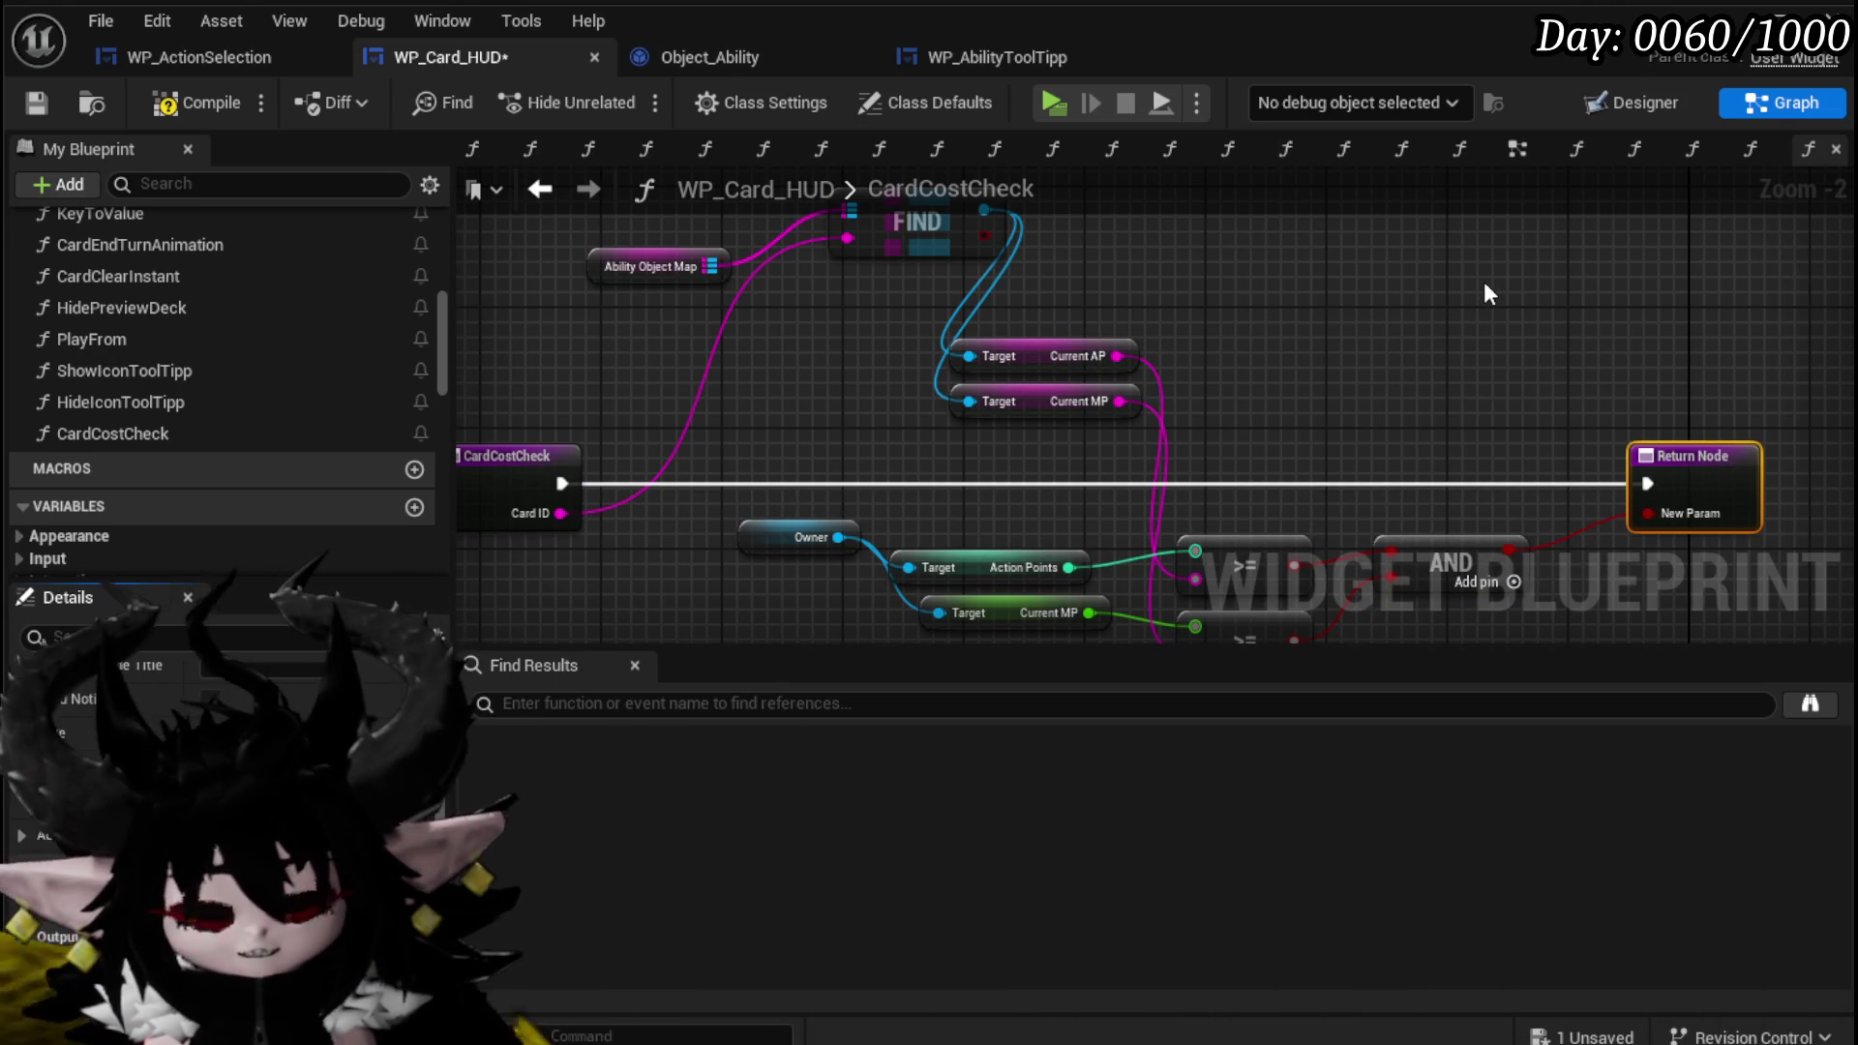
pyautogui.write('Can be Played')
pyautogui.press('Return')
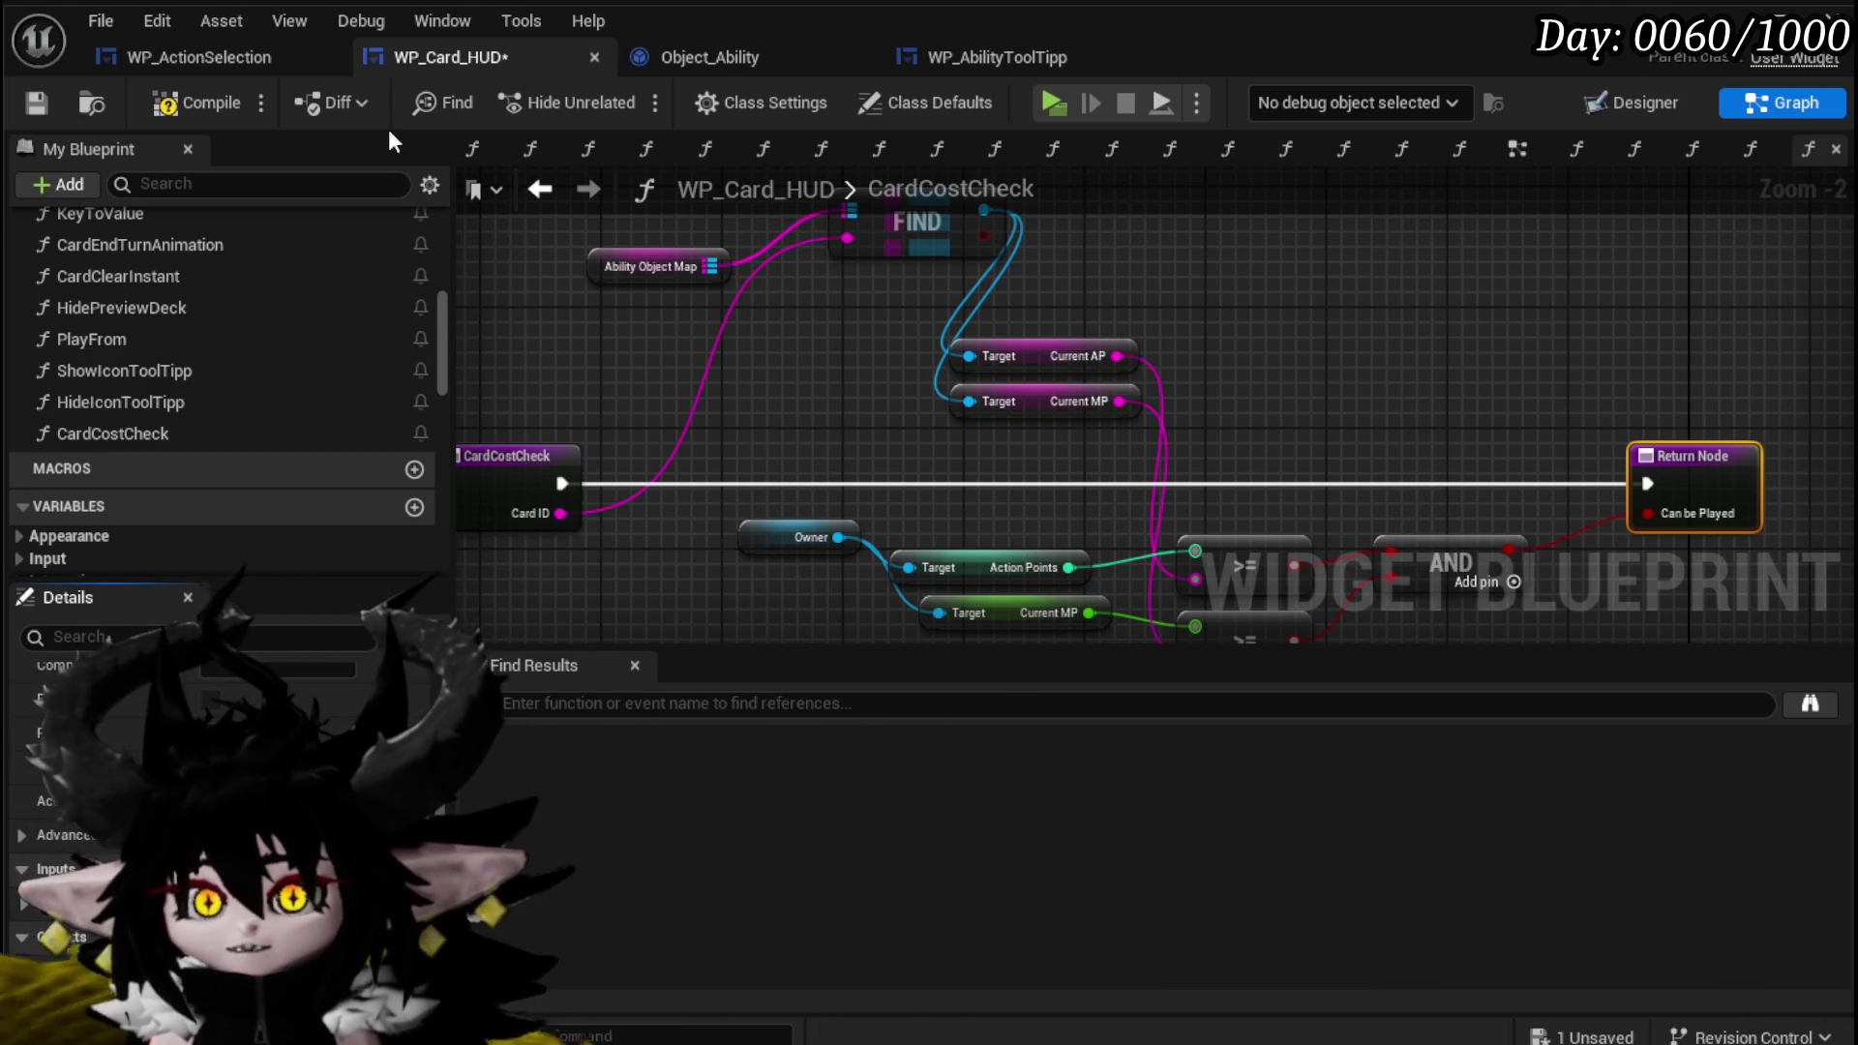
pyautogui.click(201, 102)
pyautogui.click(36, 103)
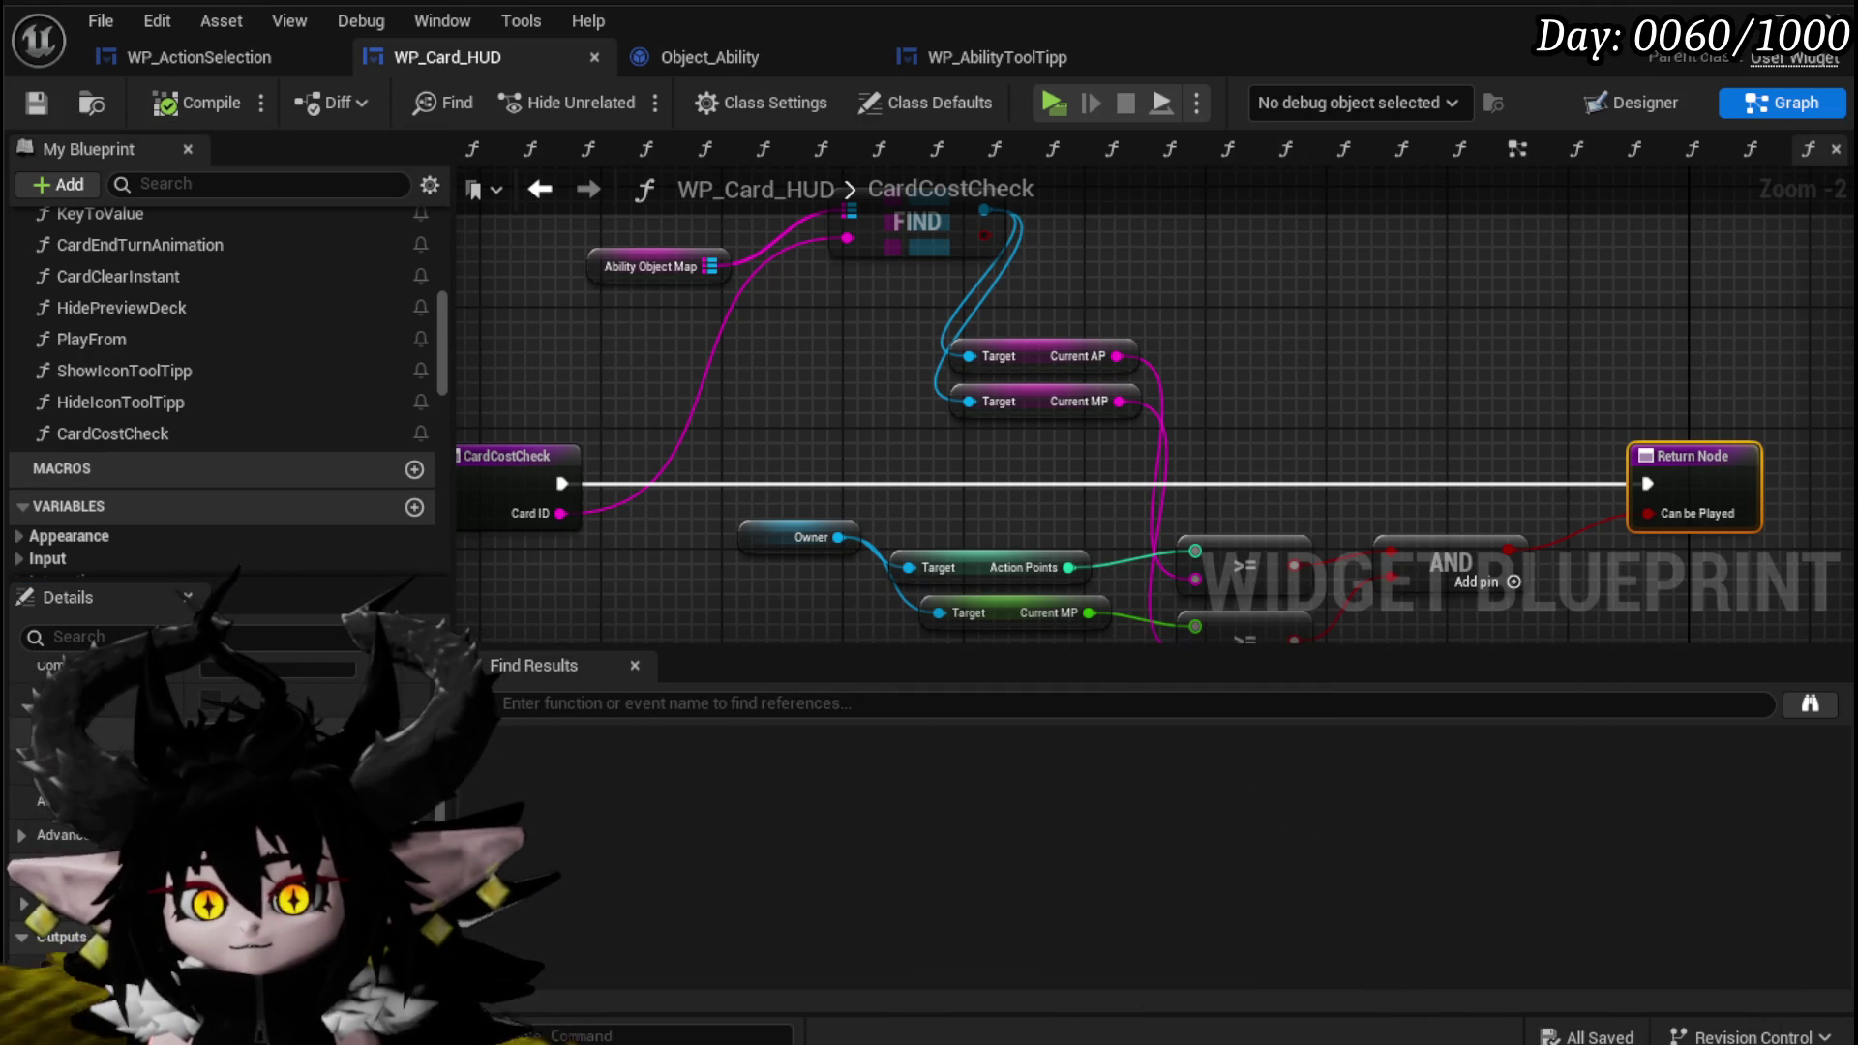
pyautogui.click(208, 821)
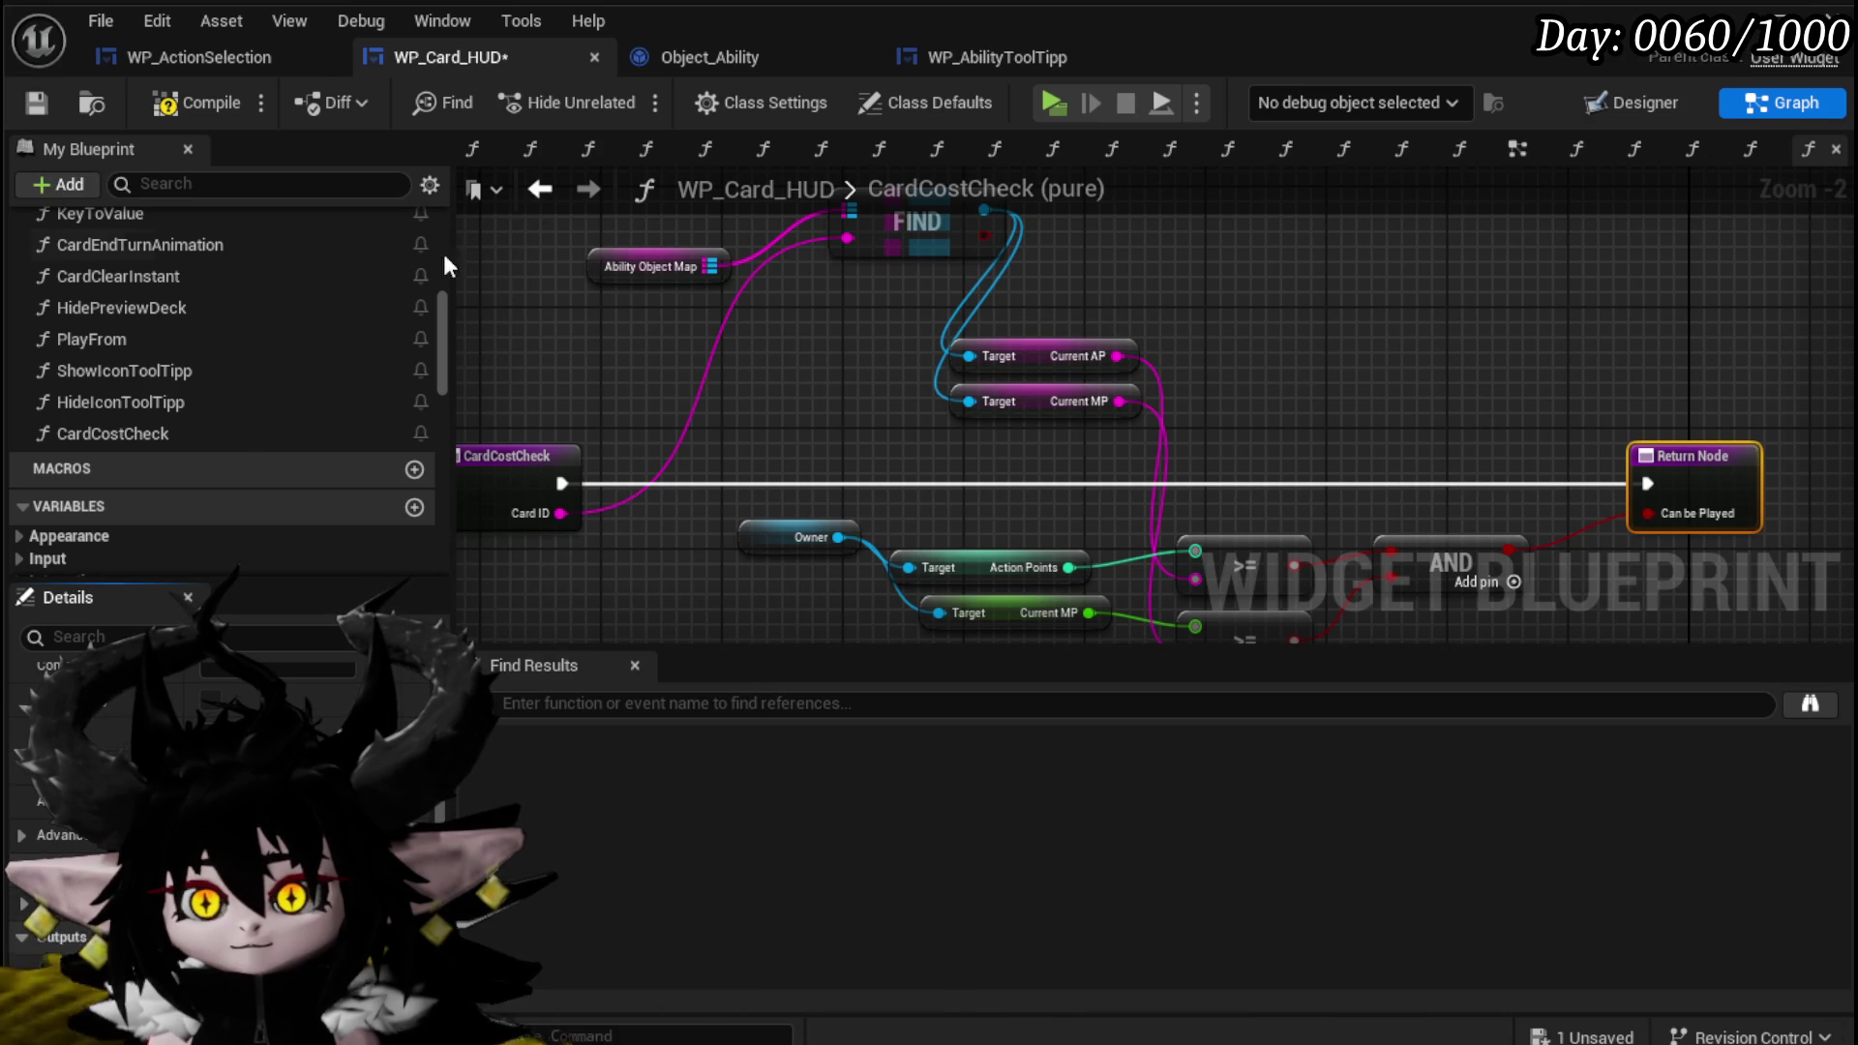
pyautogui.click(208, 103)
pyautogui.click(36, 103)
# Place Card Cost Check in SelectCard, feed GET into Card ID, and drive the first Branch with Can be Played.
pyautogui.click(540, 189)
pyautogui.moveTo(939, 463); pyautogui.dragTo(908, 283)
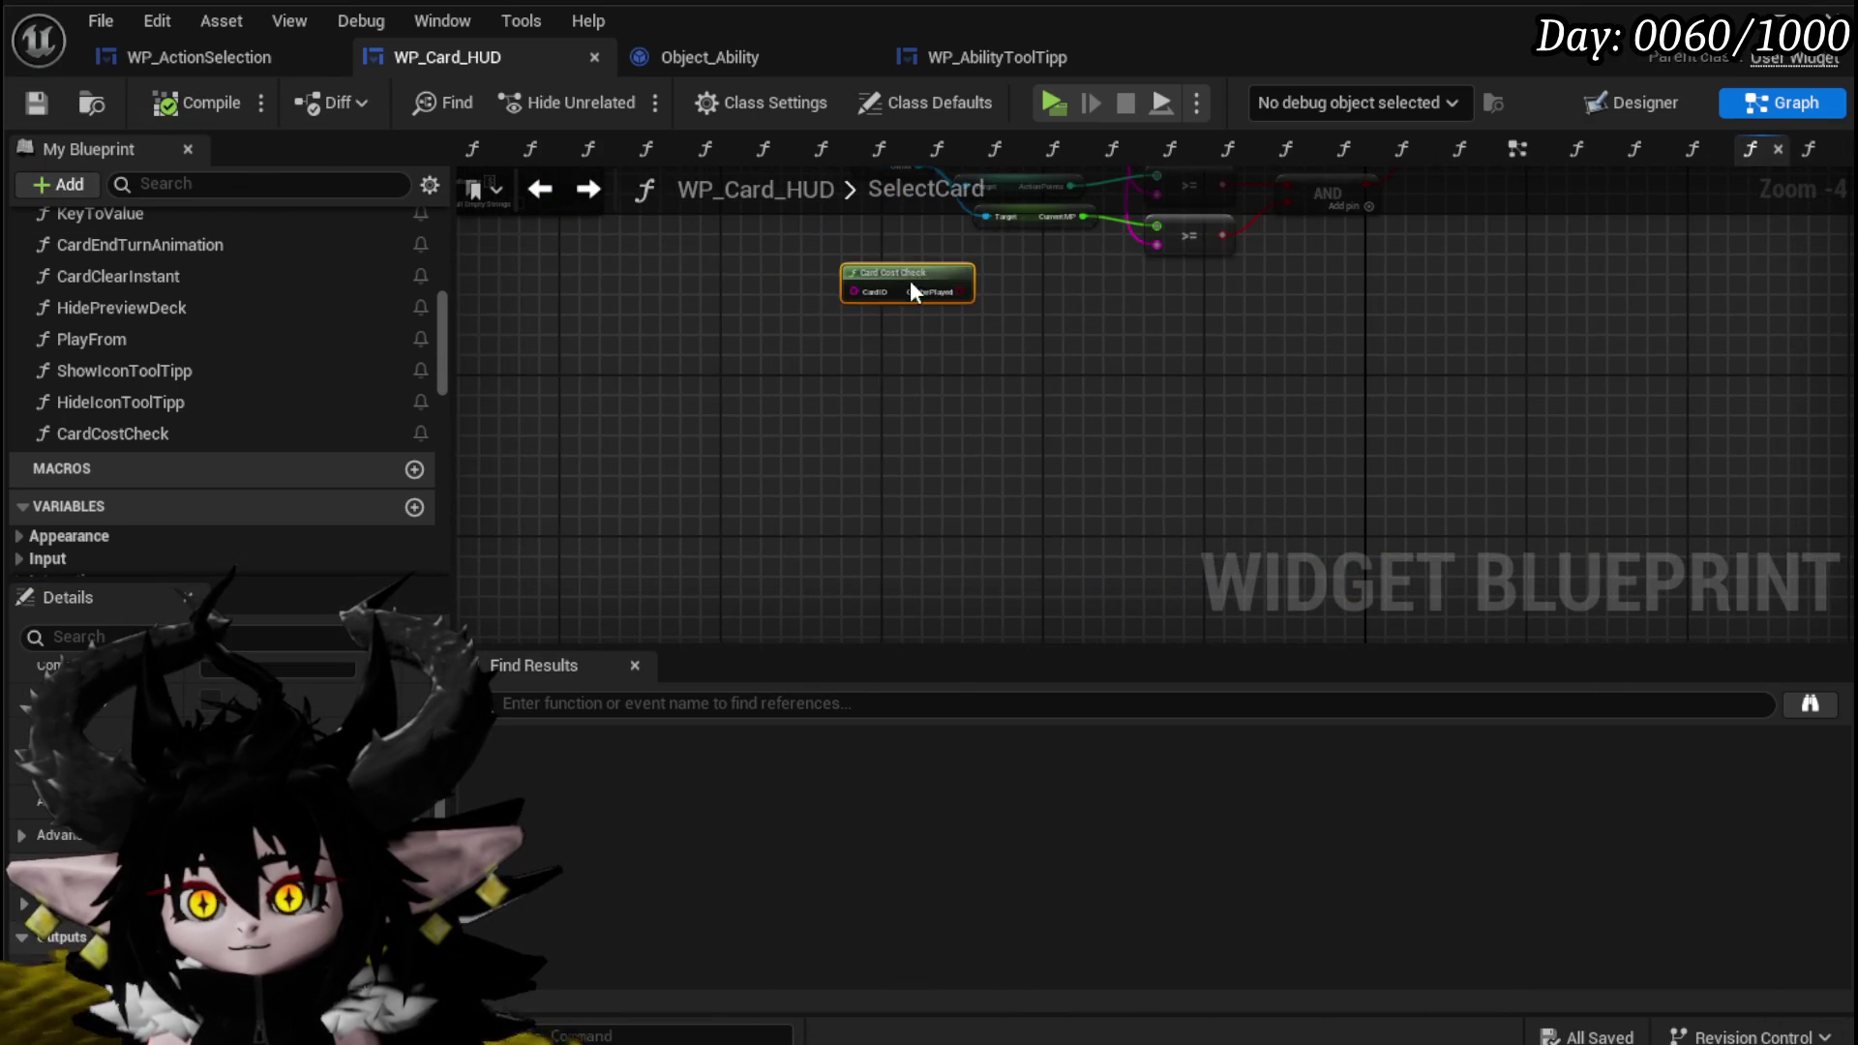
pyautogui.scroll(3, 881, 590)
pyautogui.moveTo(881, 590); pyautogui.dragTo(1067, 432)
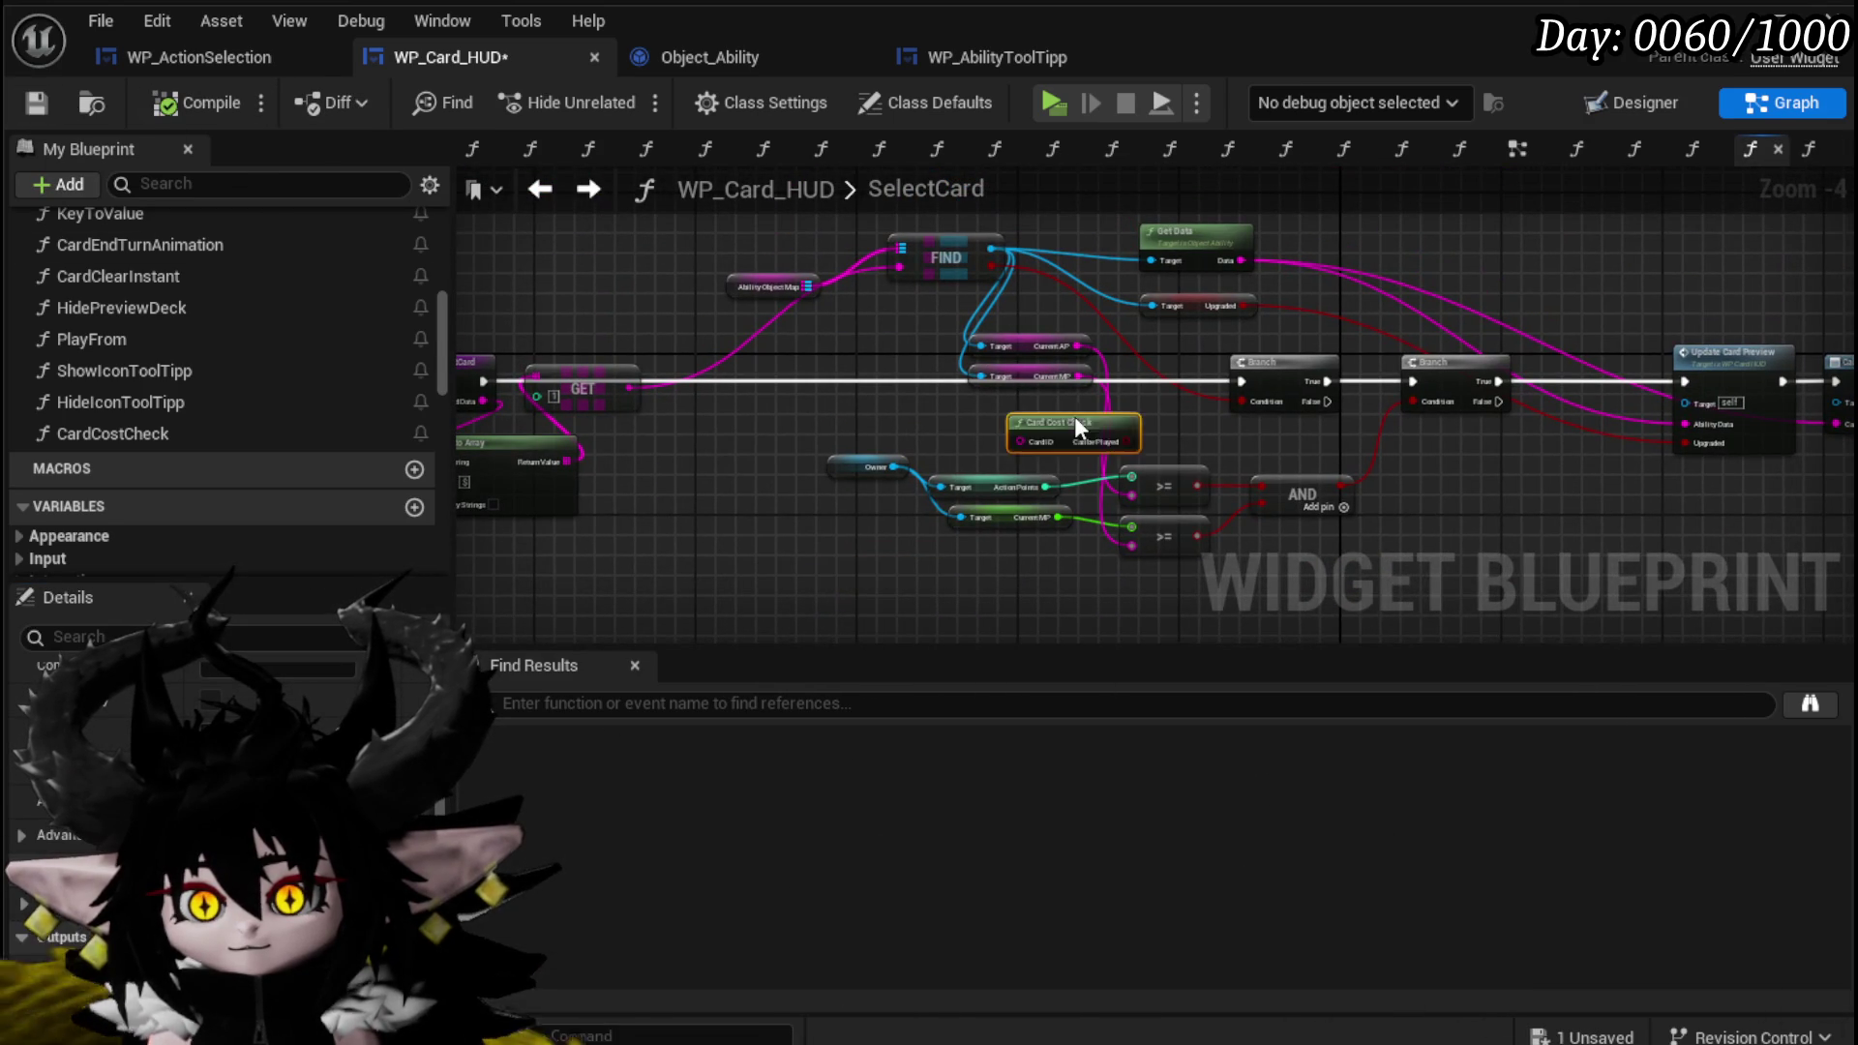
pyautogui.moveTo(631, 387); pyautogui.dragTo(997, 442)
pyautogui.scroll(2, 997, 436)
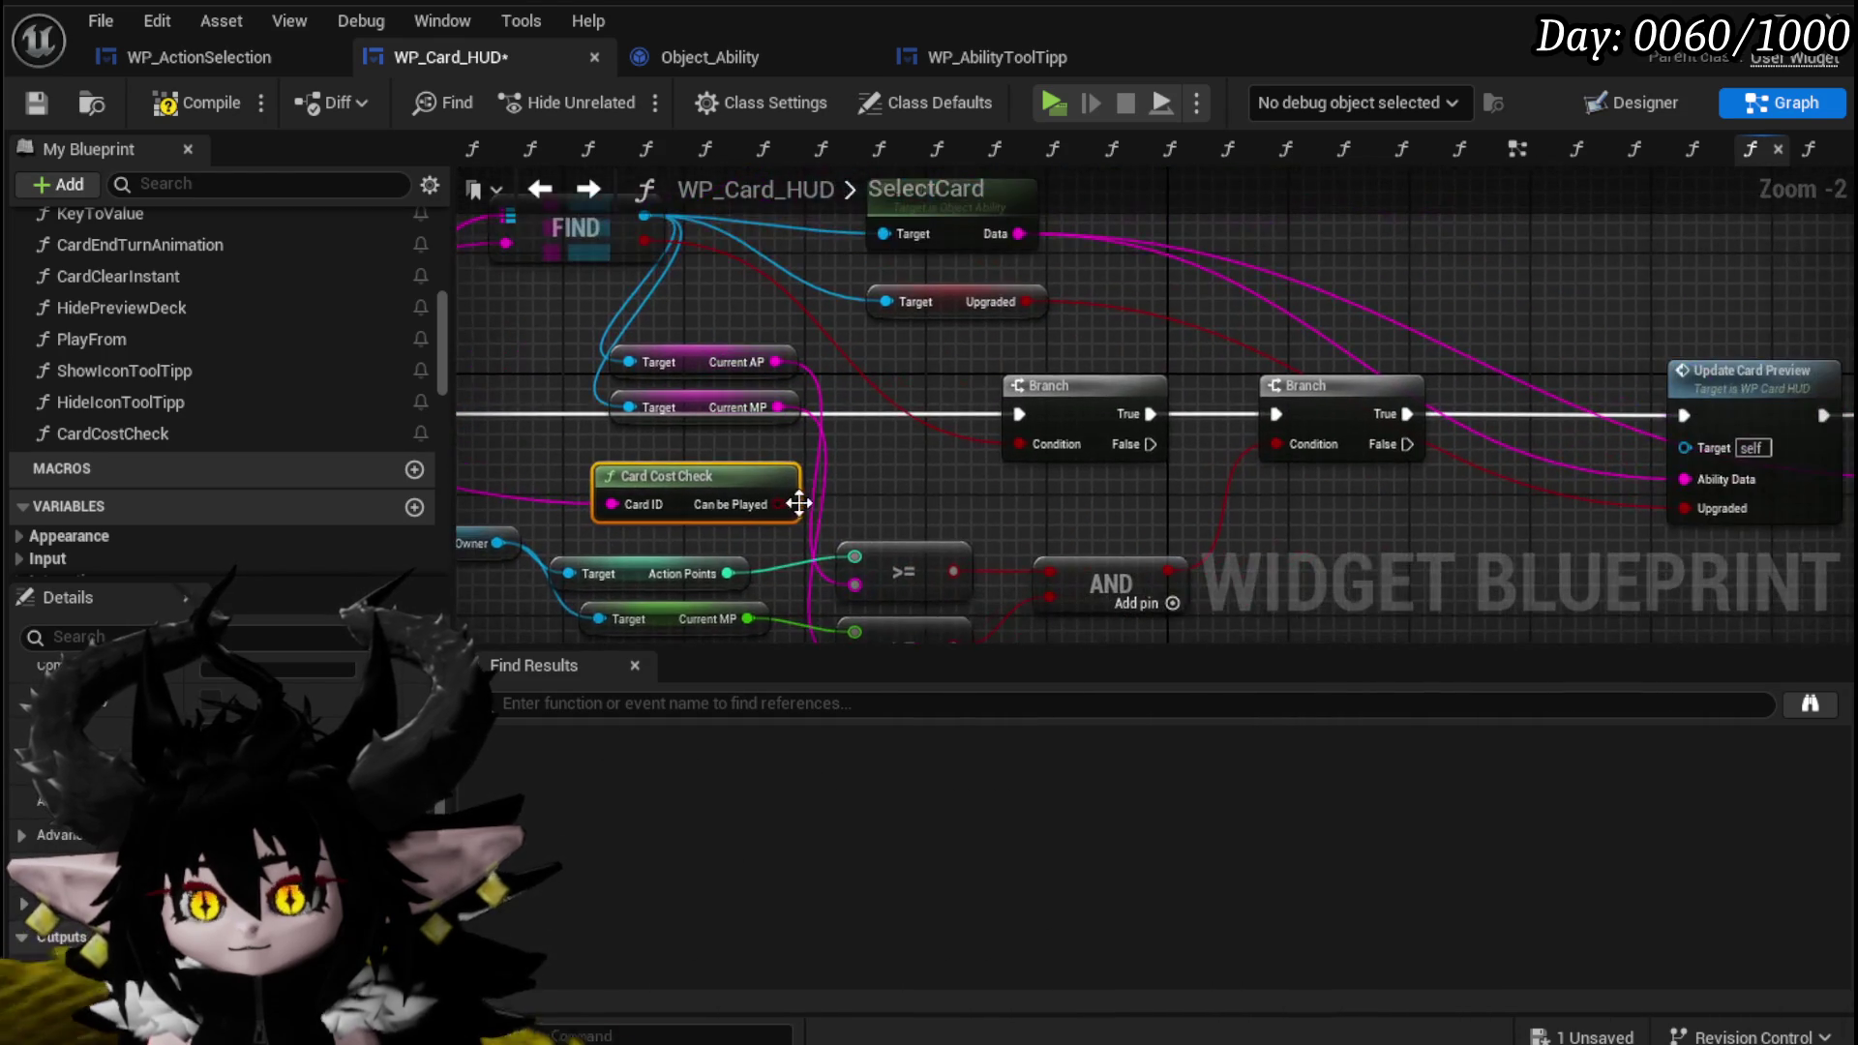
pyautogui.moveTo(780, 505)
pyautogui.mouseDown()
pyautogui.moveTo(1026, 445)
pyautogui.moveTo(1105, 515)
pyautogui.moveTo(1309, 445)
pyautogui.mouseUp()
# Delete the old comparisons, AND, Owner and AP/MP getters, then save and tidy the GET node.
pyautogui.scroll(-2, 1219, 484)
pyautogui.moveTo(910, 405); pyautogui.dragTo(1172, 523)
pyautogui.press('Delete')
pyautogui.moveTo(849, 380); pyautogui.dragTo(1280, 412)
pyautogui.moveTo(890, 489); pyautogui.dragTo(624, 399)
pyautogui.press('Delete')
pyautogui.moveTo(783, 480); pyautogui.dragTo(816, 339)
pyautogui.press('Delete')
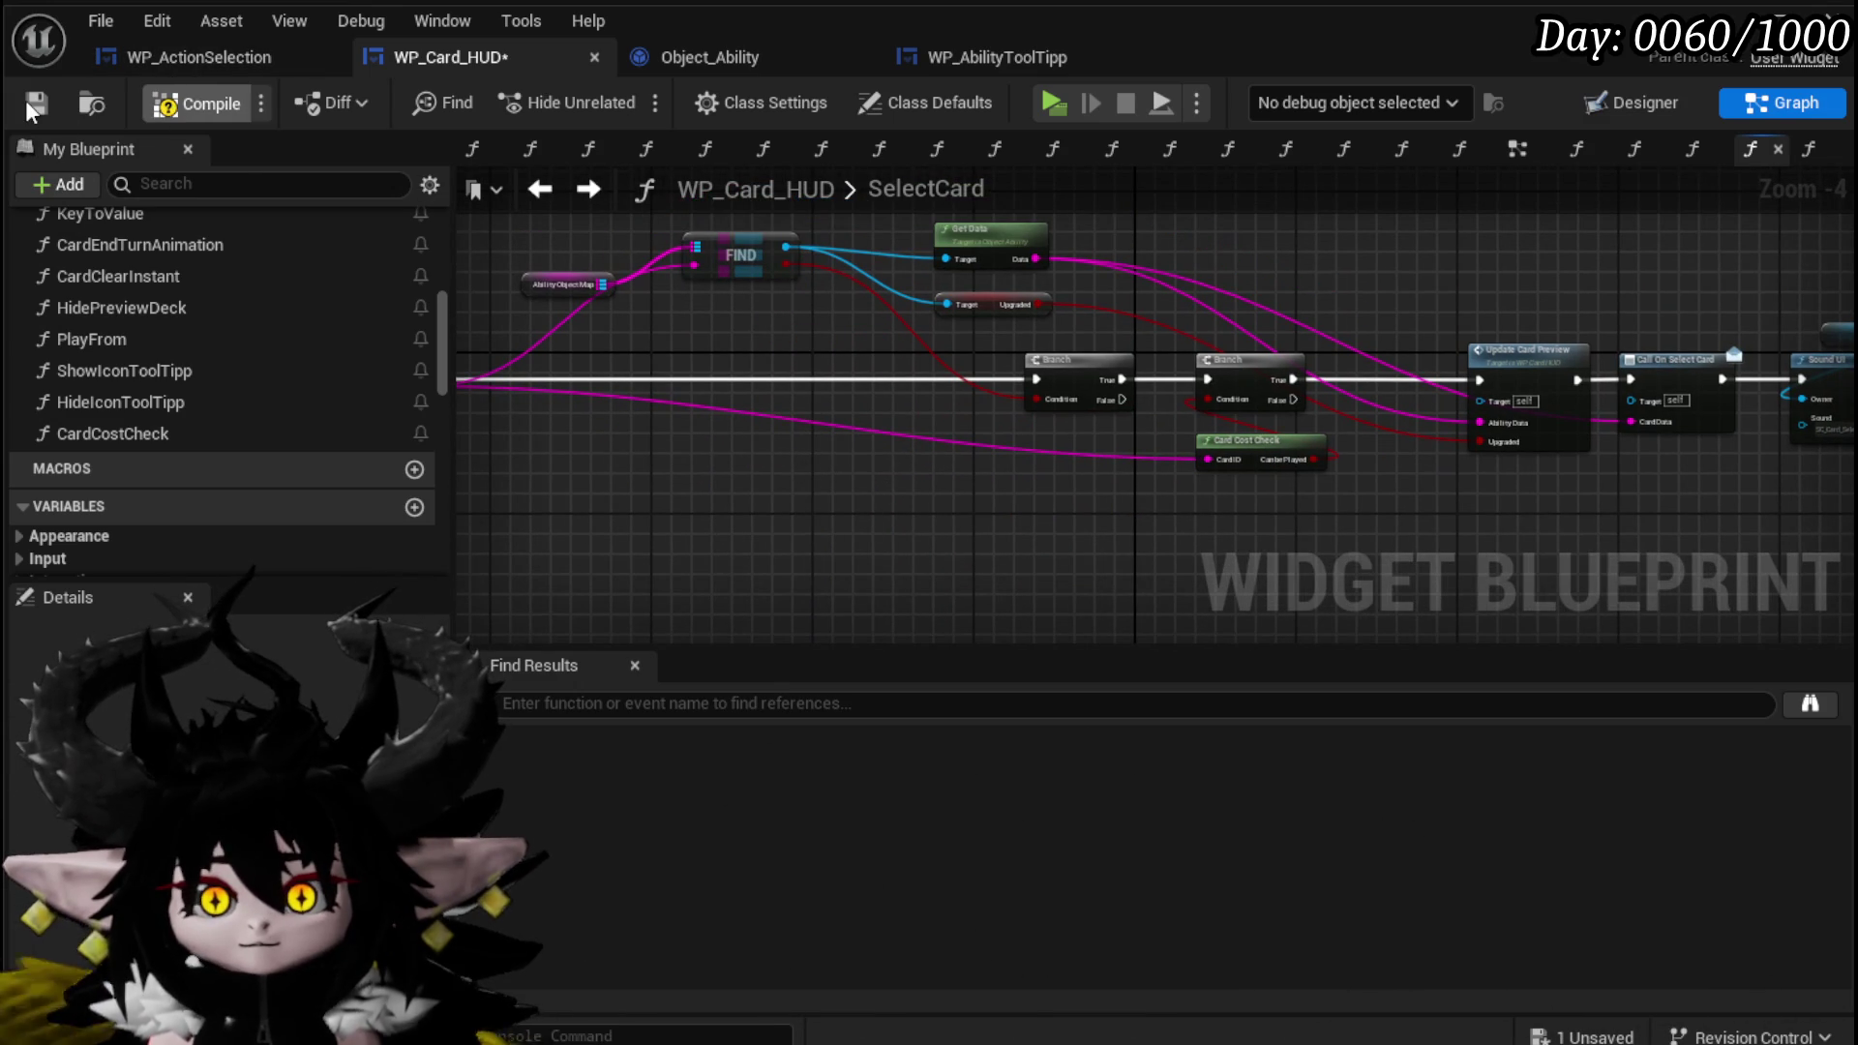
pyautogui.click(36, 104)
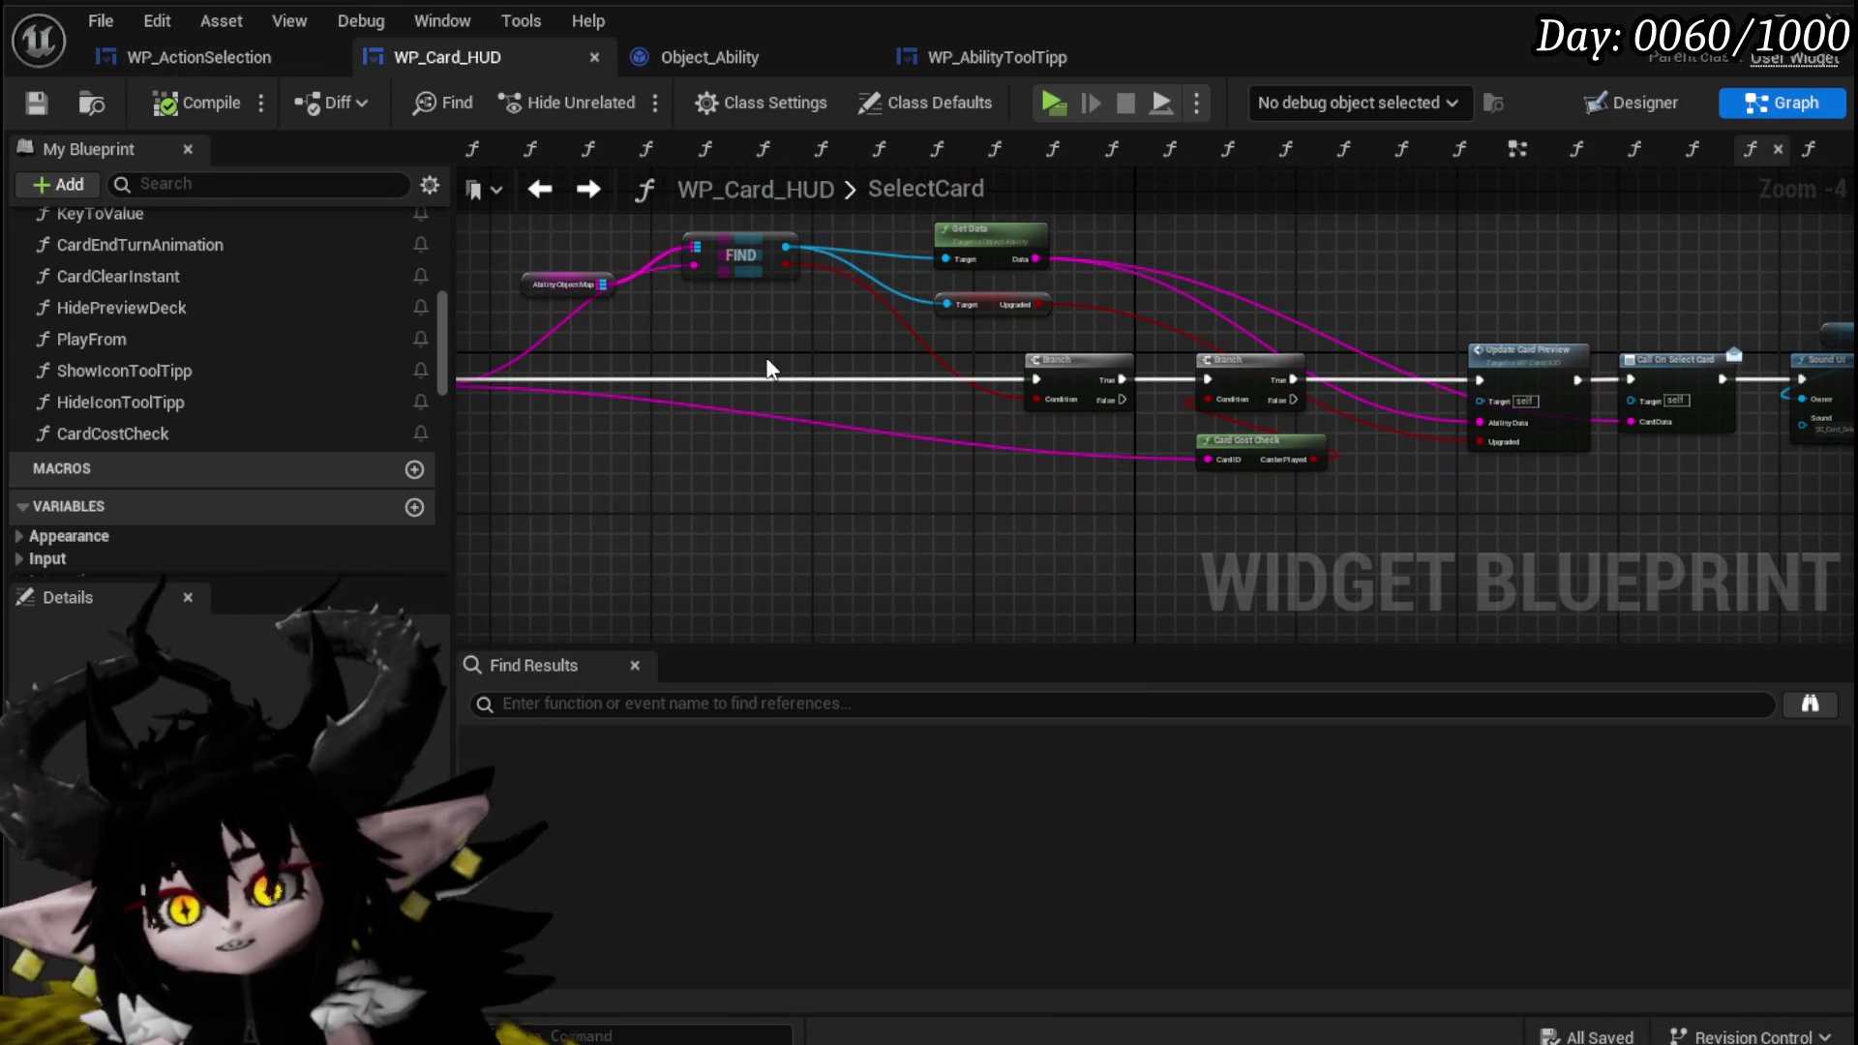
pyautogui.moveTo(771, 369); pyautogui.dragTo(1083, 322)
pyautogui.moveTo(705, 329); pyautogui.dragTo(847, 389)
# Reposition the GET and Parse Into Array nodes in SelectCard.
pyautogui.scroll(3, 847, 389)
pyautogui.moveTo(714, 426); pyautogui.dragTo(803, 409)
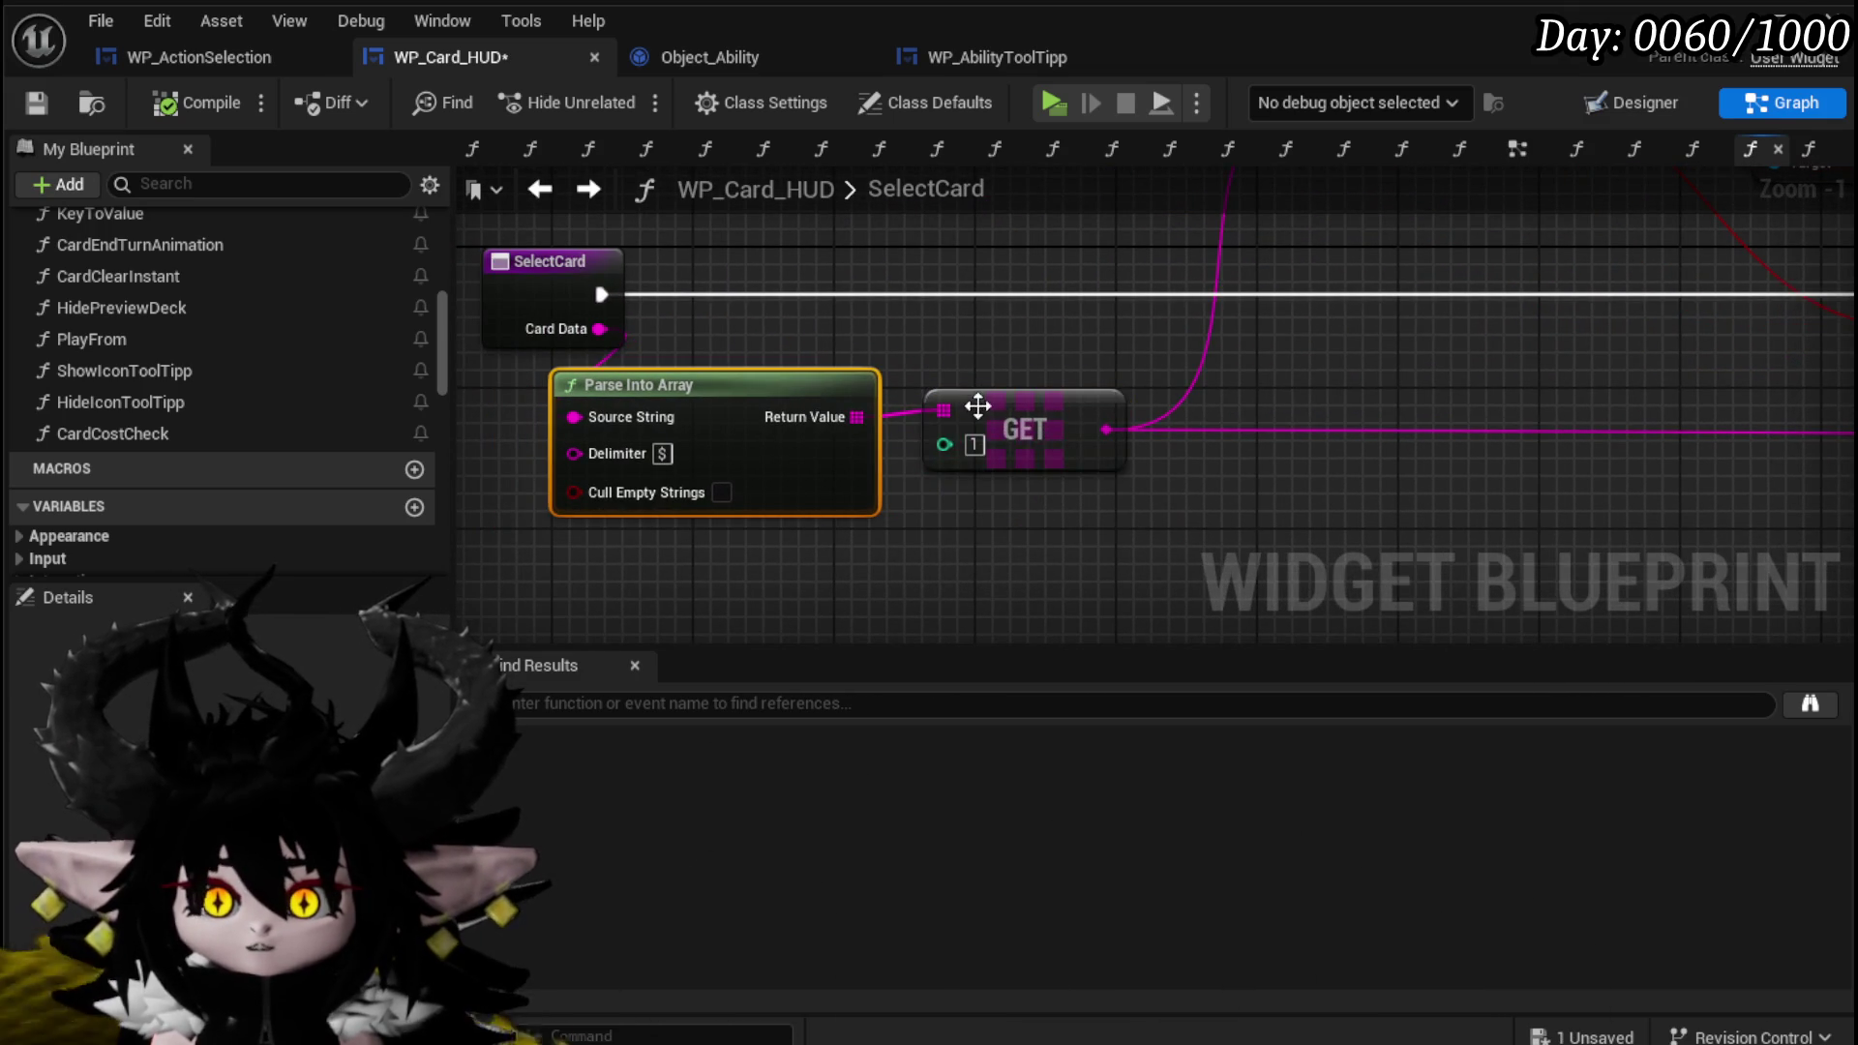
pyautogui.moveTo(975, 400); pyautogui.dragTo(991, 424)
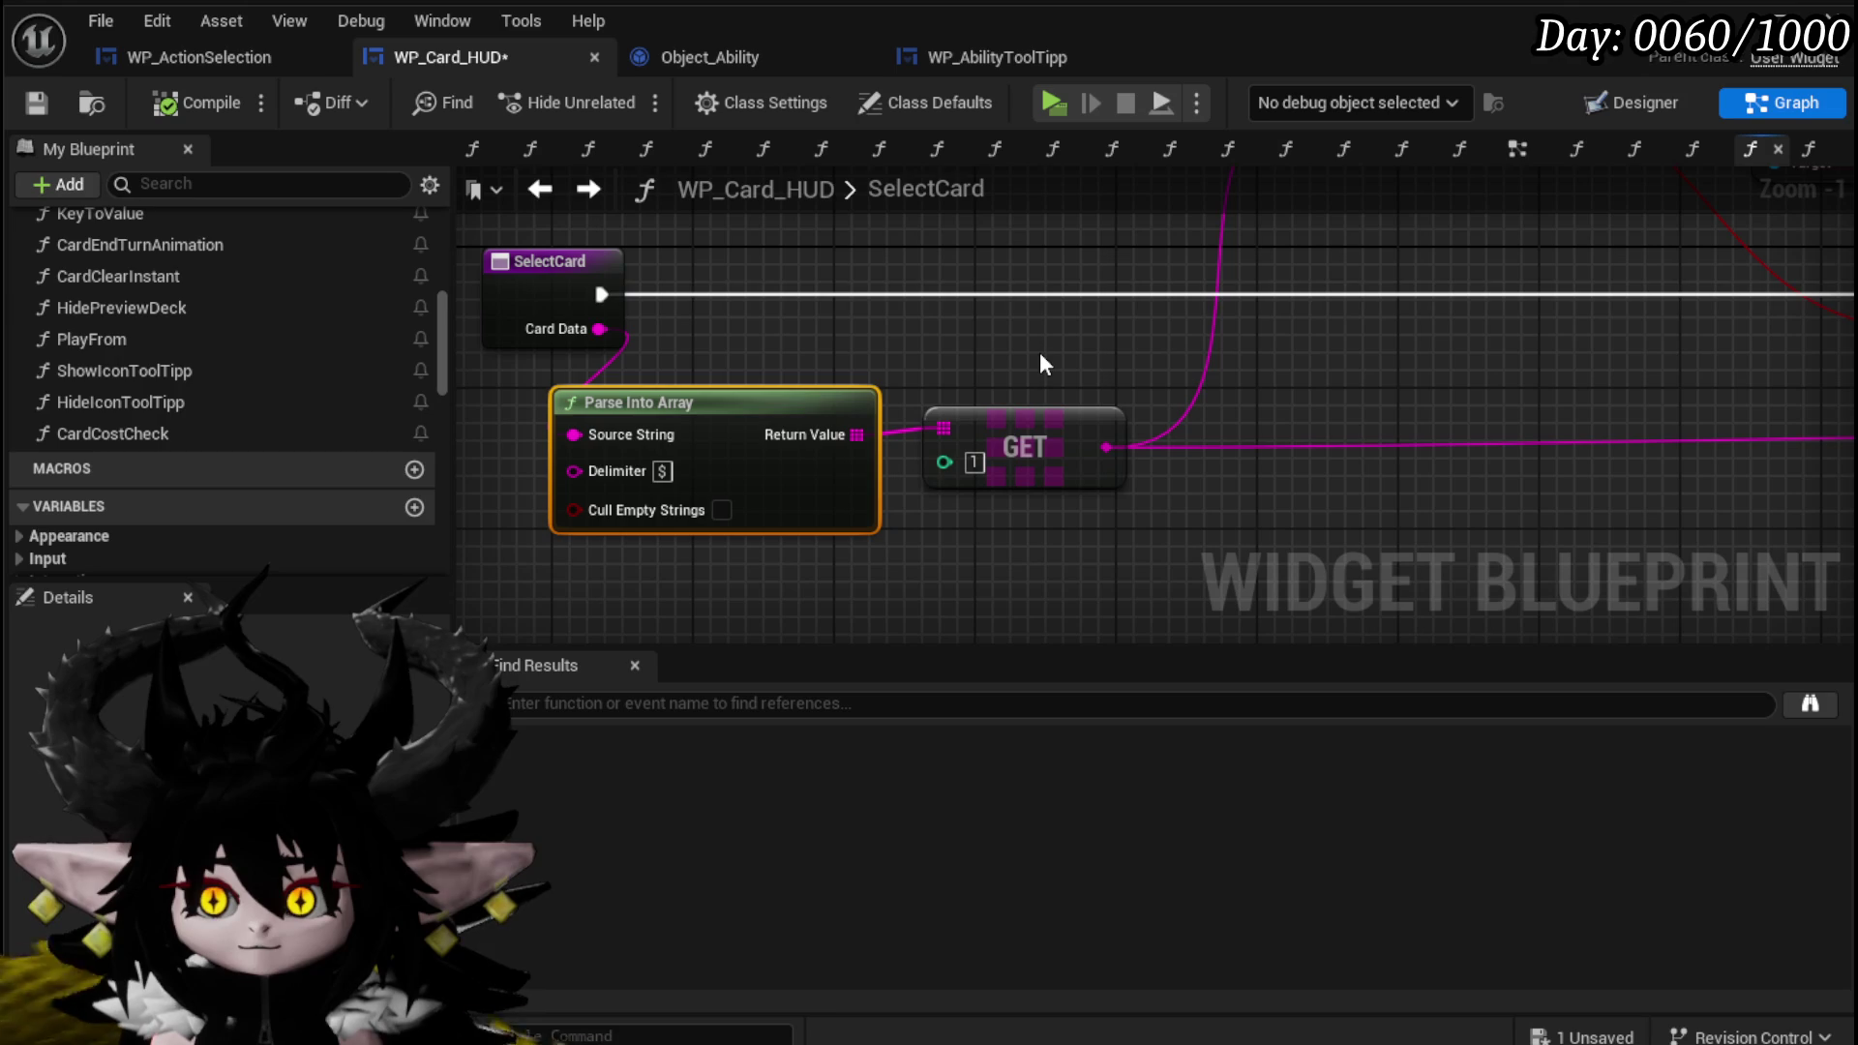
pyautogui.moveTo(770, 334); pyautogui.dragTo(1073, 491)
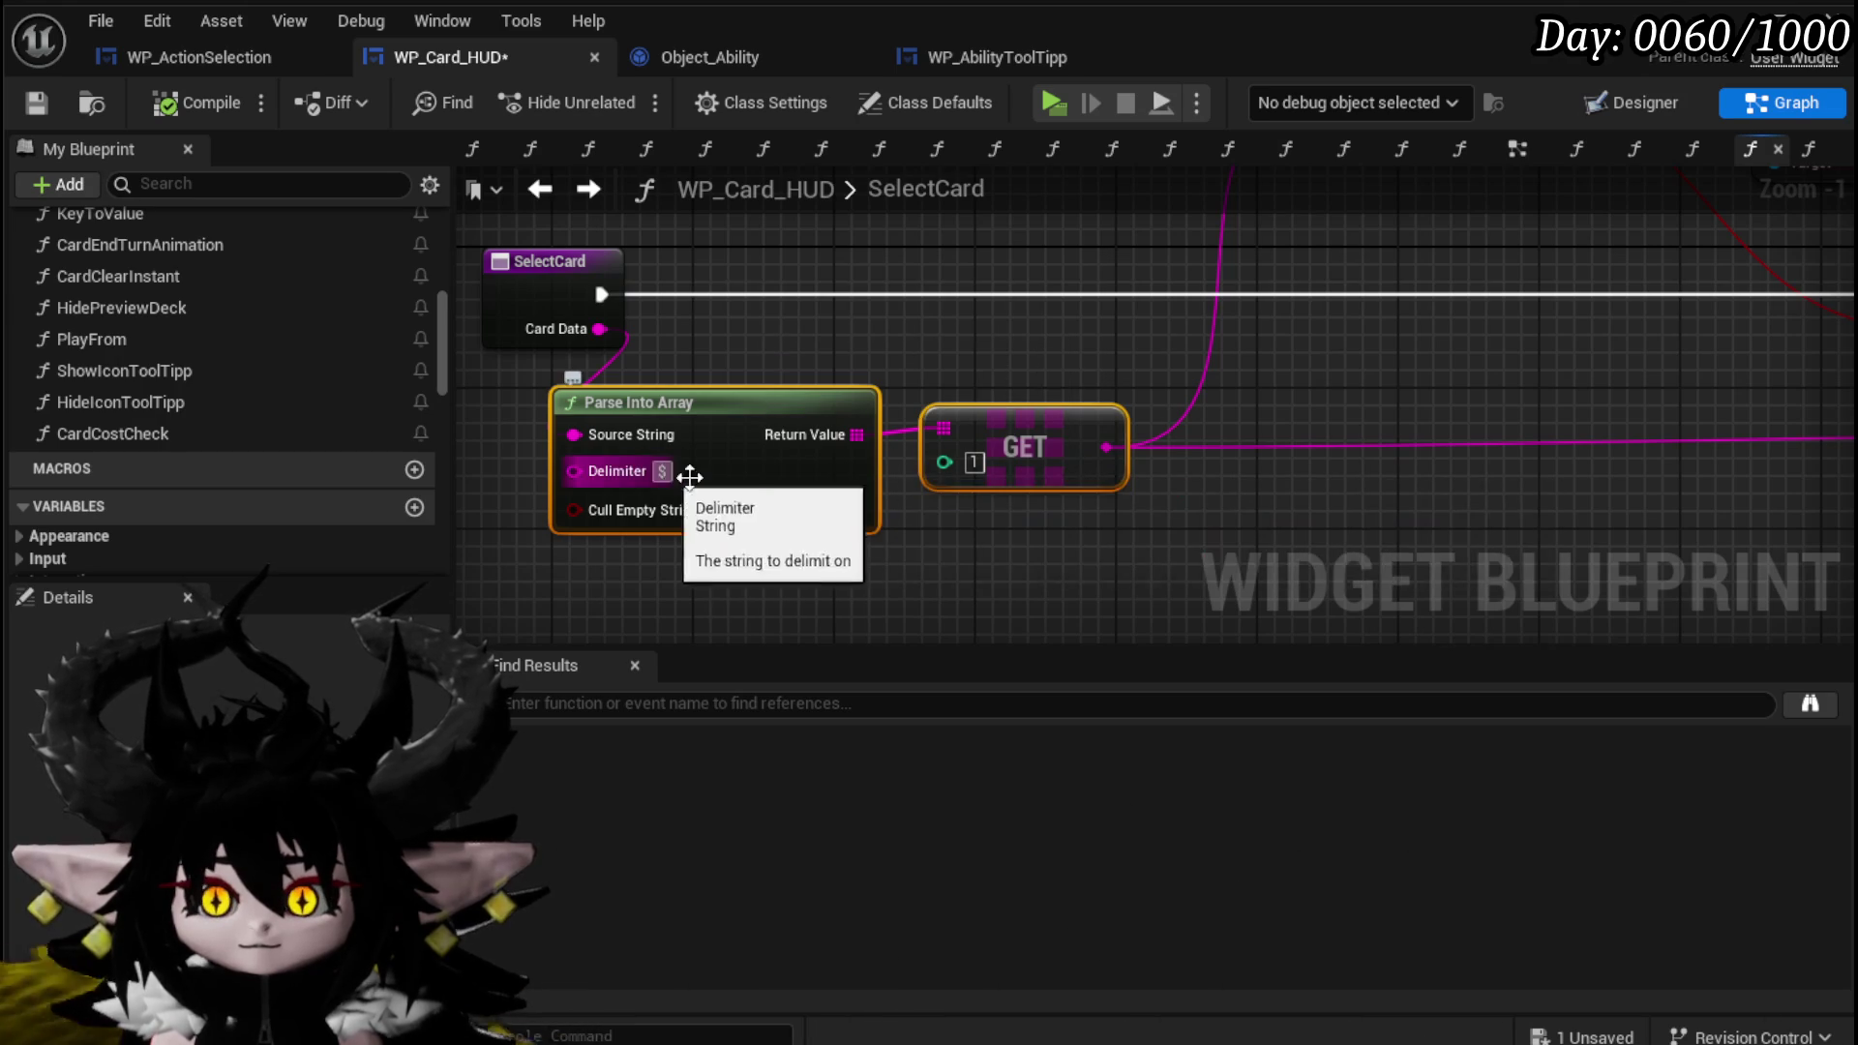
pyautogui.moveTo(1235, 389); pyautogui.dragTo(773, 395)
pyautogui.scroll(-3, 774, 404)
pyautogui.scroll(3, 1074, 426)
# Rename CardCostCheck's input to Card Name, then compile and save.
pyautogui.doubleClick(1104, 416)
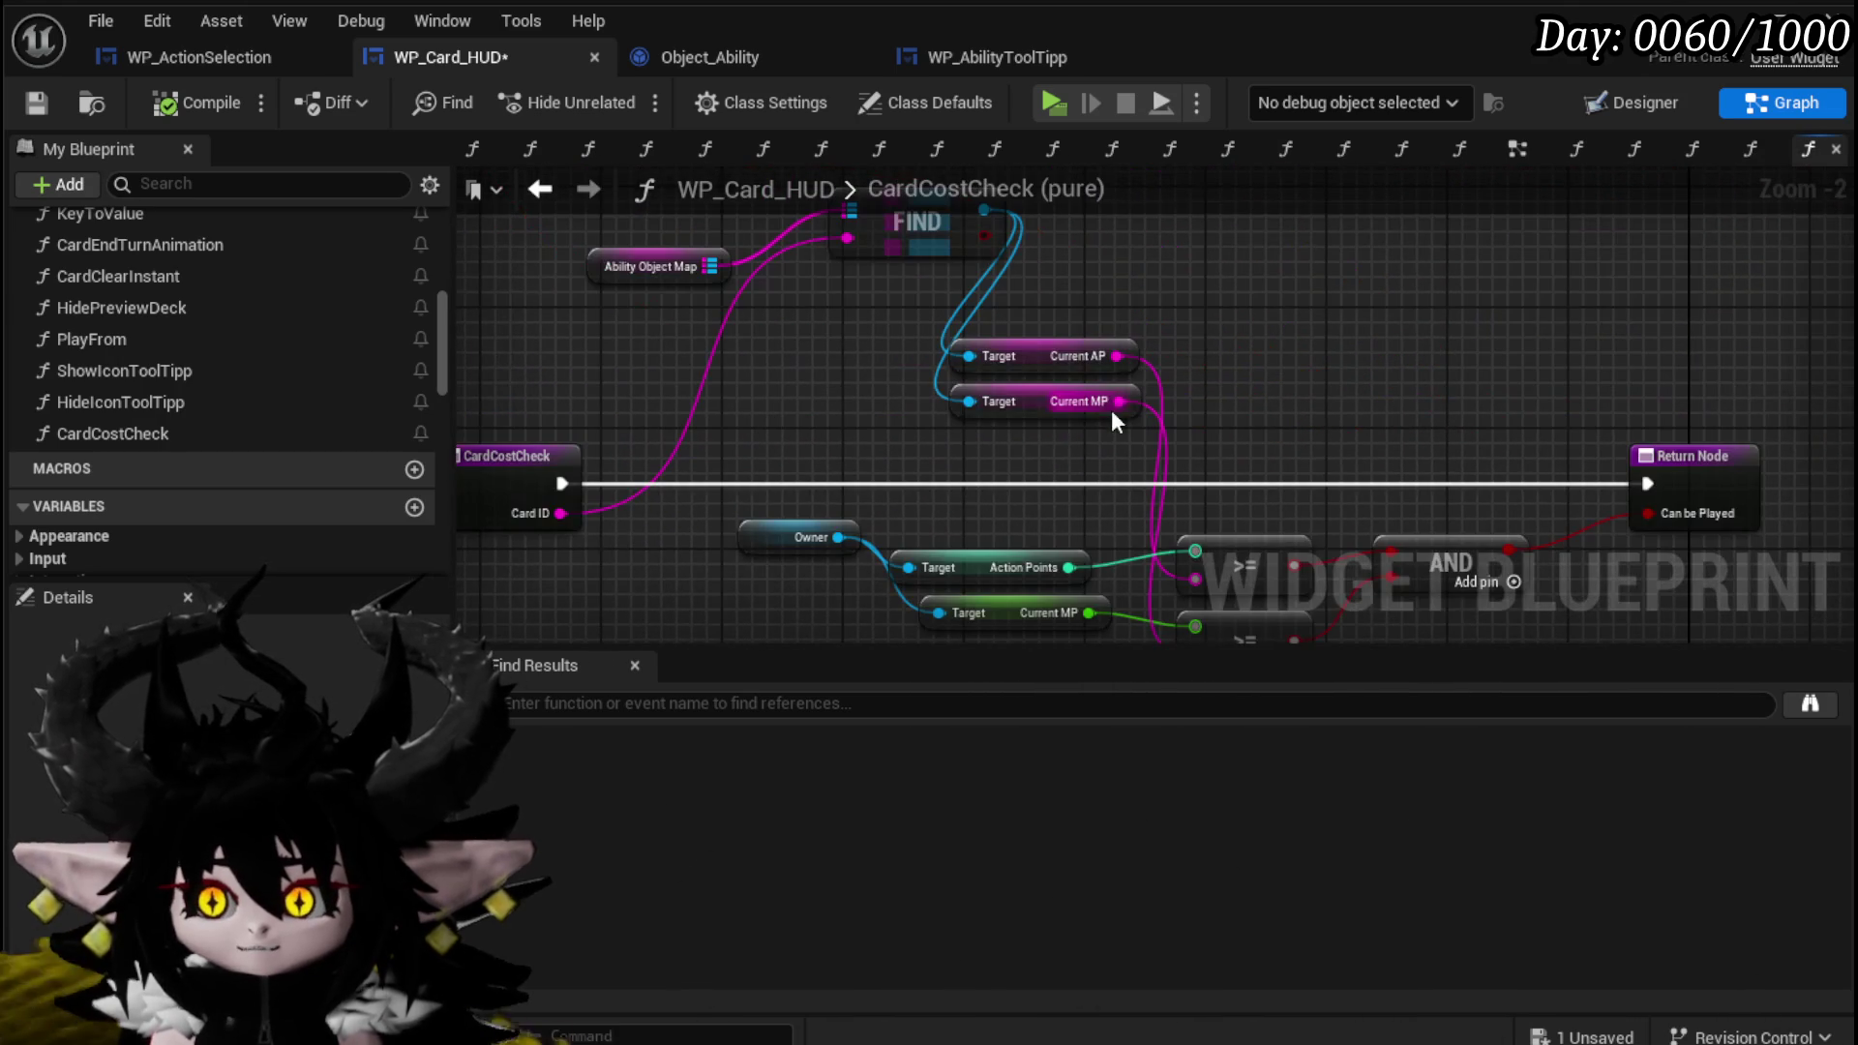
pyautogui.click(575, 521)
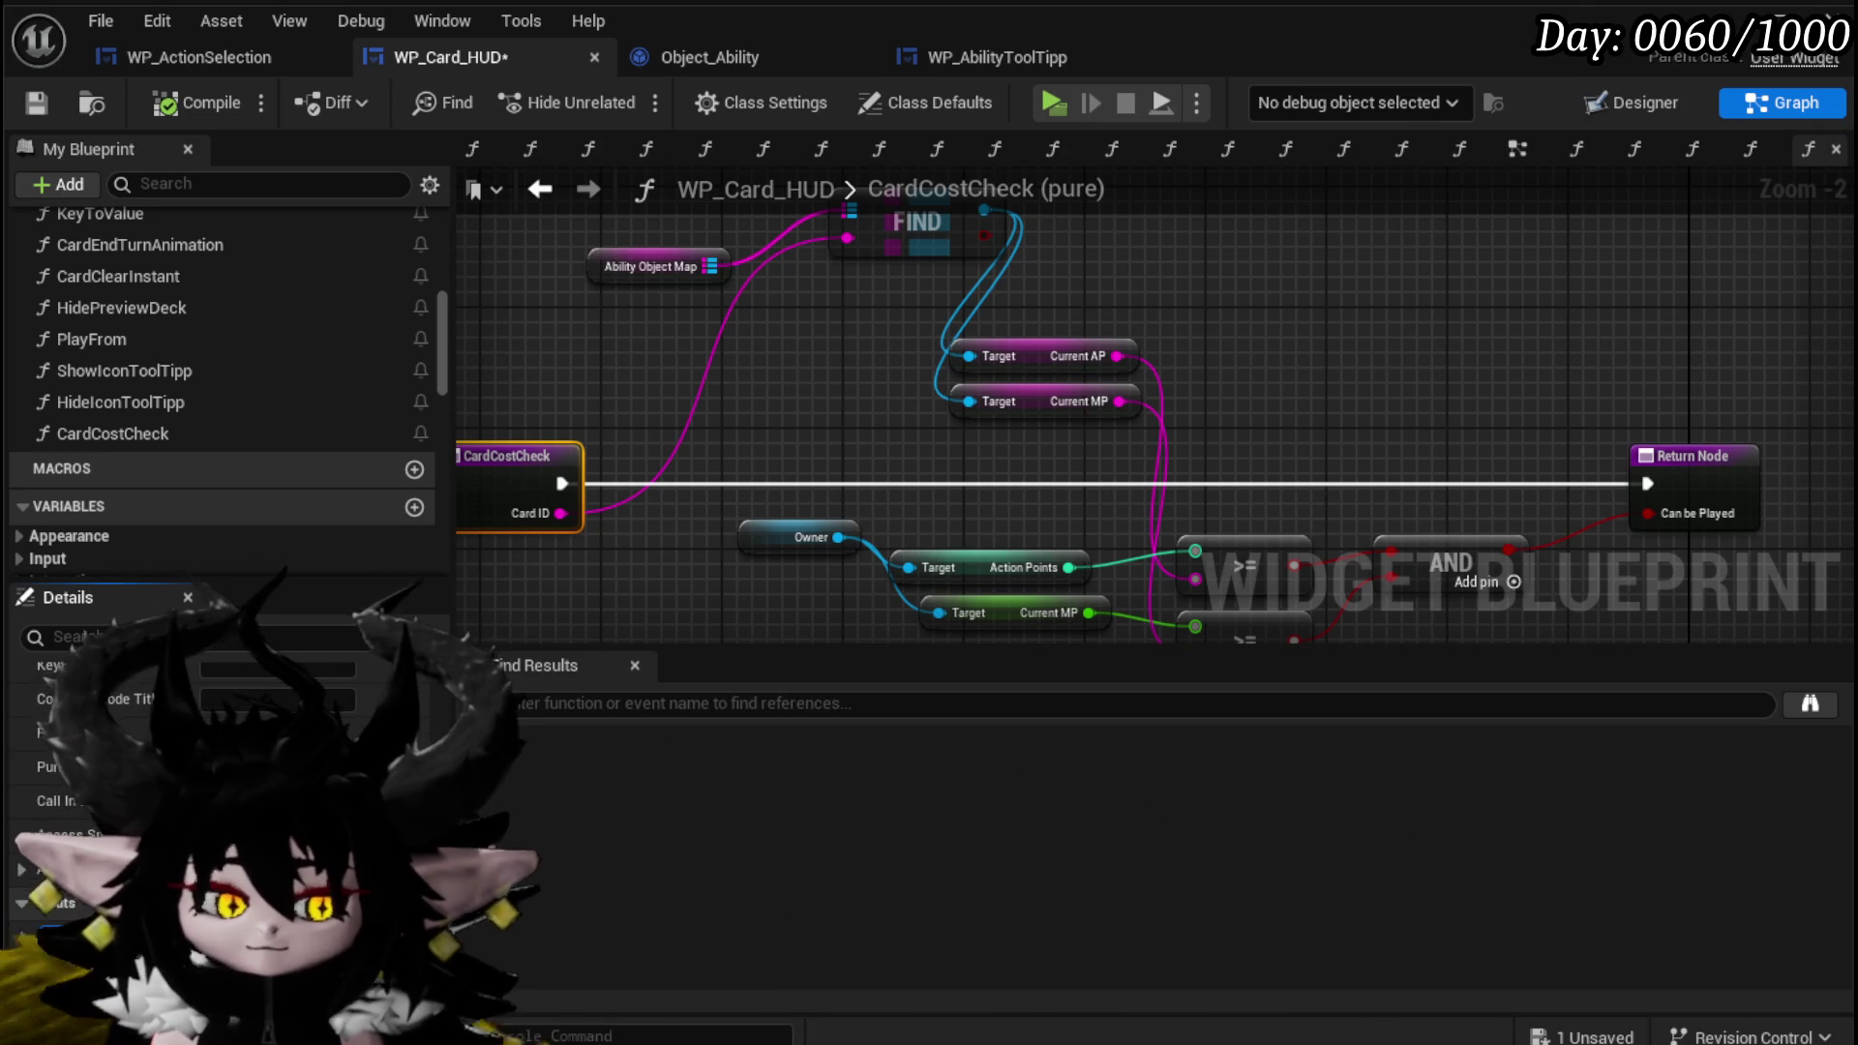
pyautogui.press('Return')
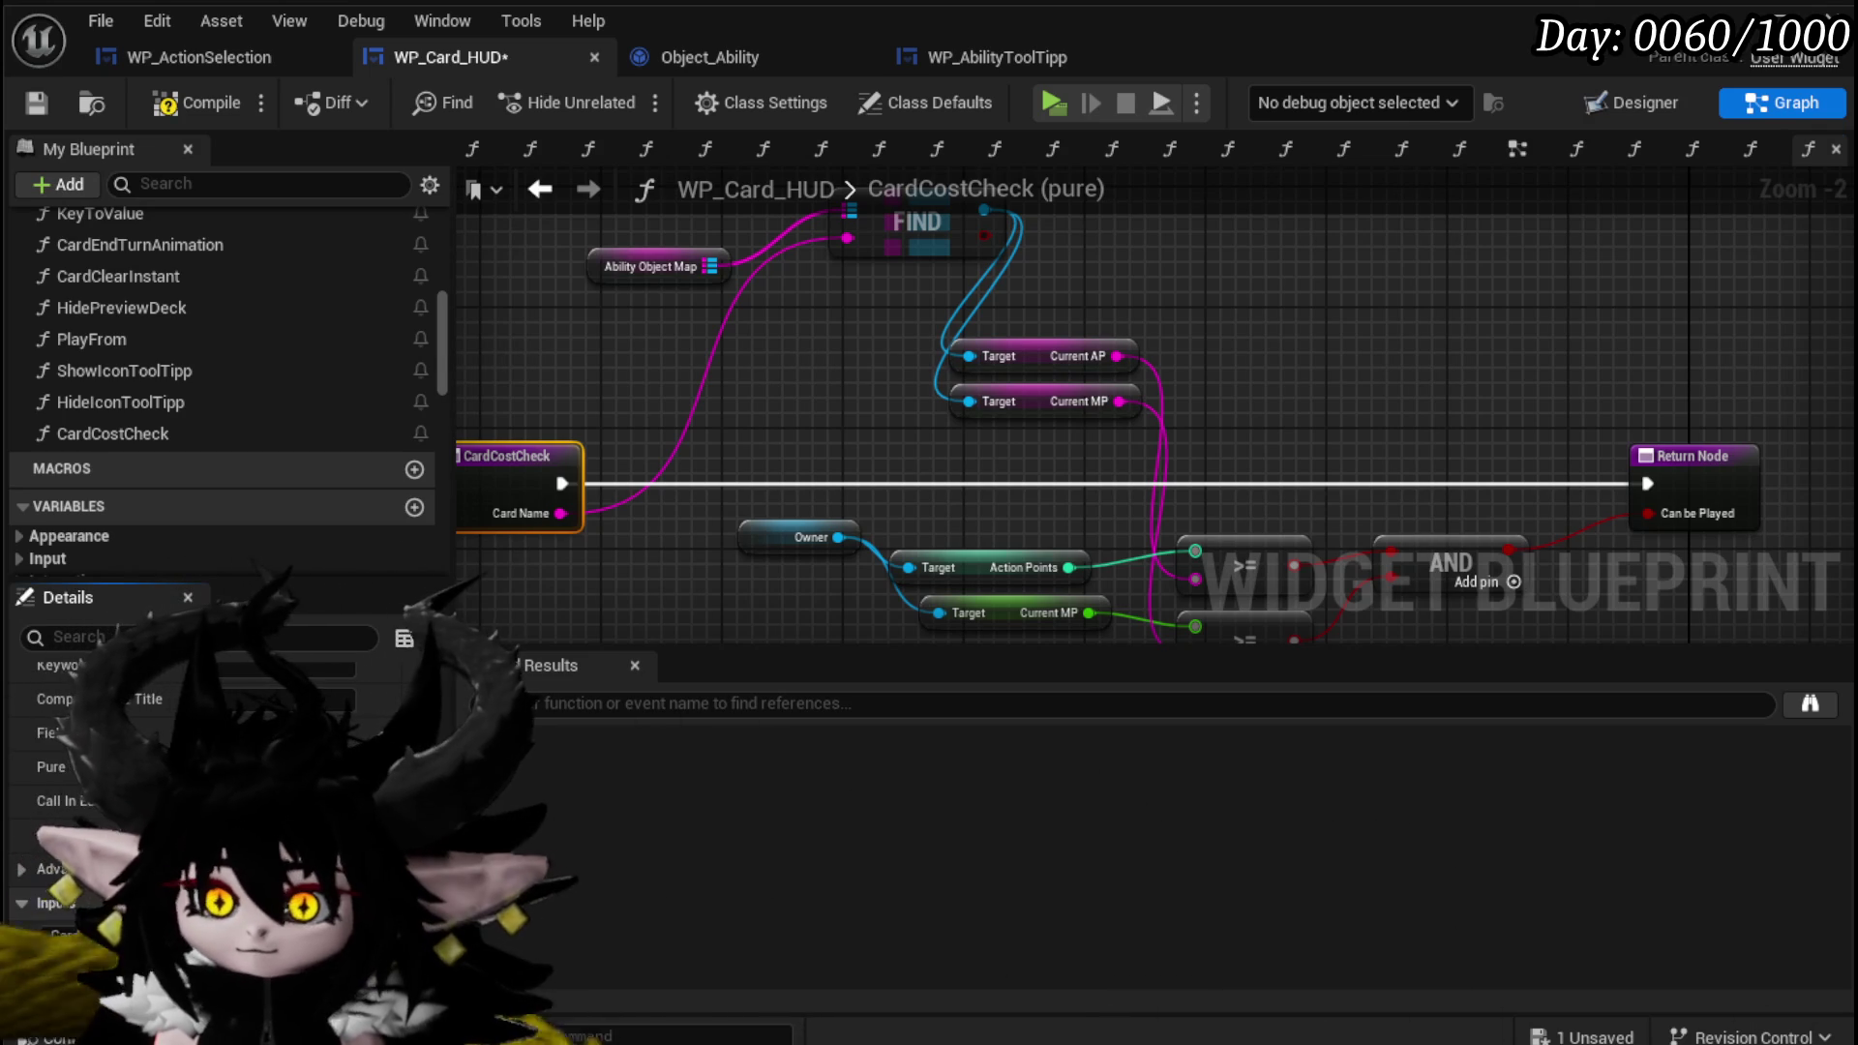
pyautogui.click(197, 103)
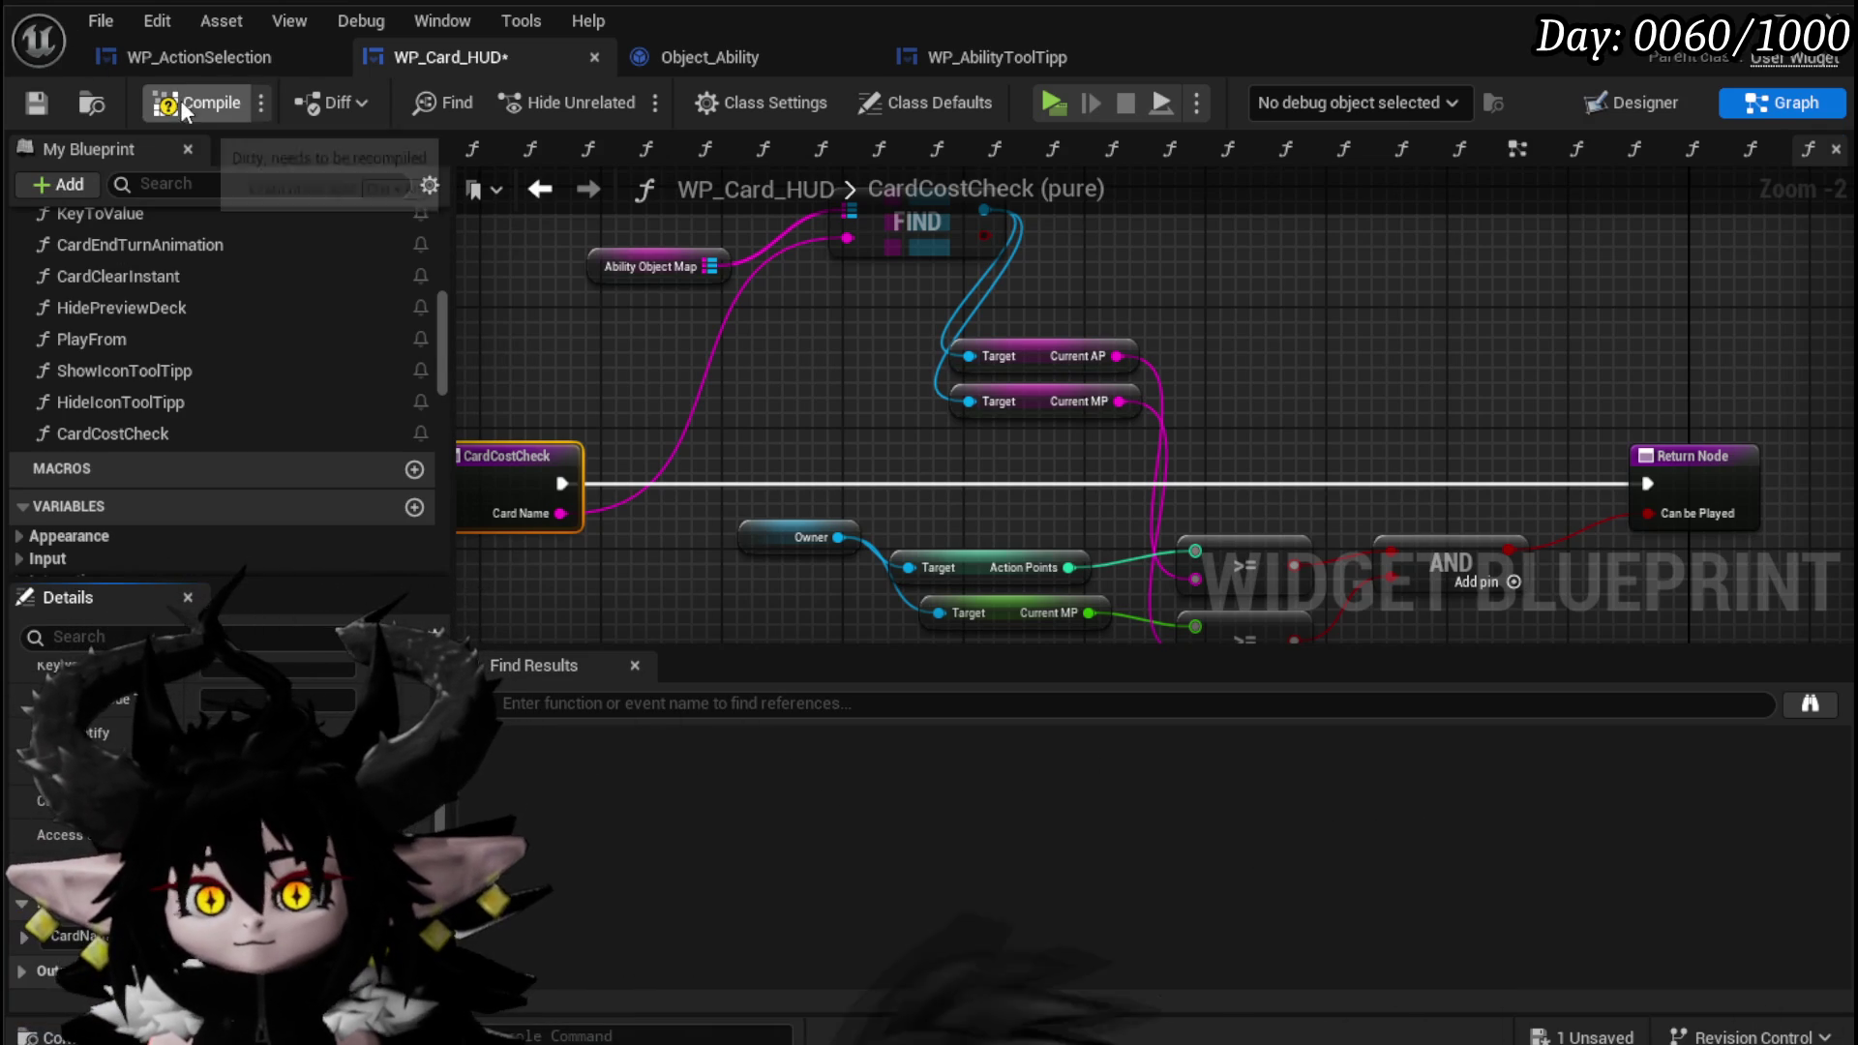
pyautogui.click(33, 103)
# Nudge the Ability Object Map node up slightly and save the blueprint.
pyautogui.scroll(-3, 678, 340)
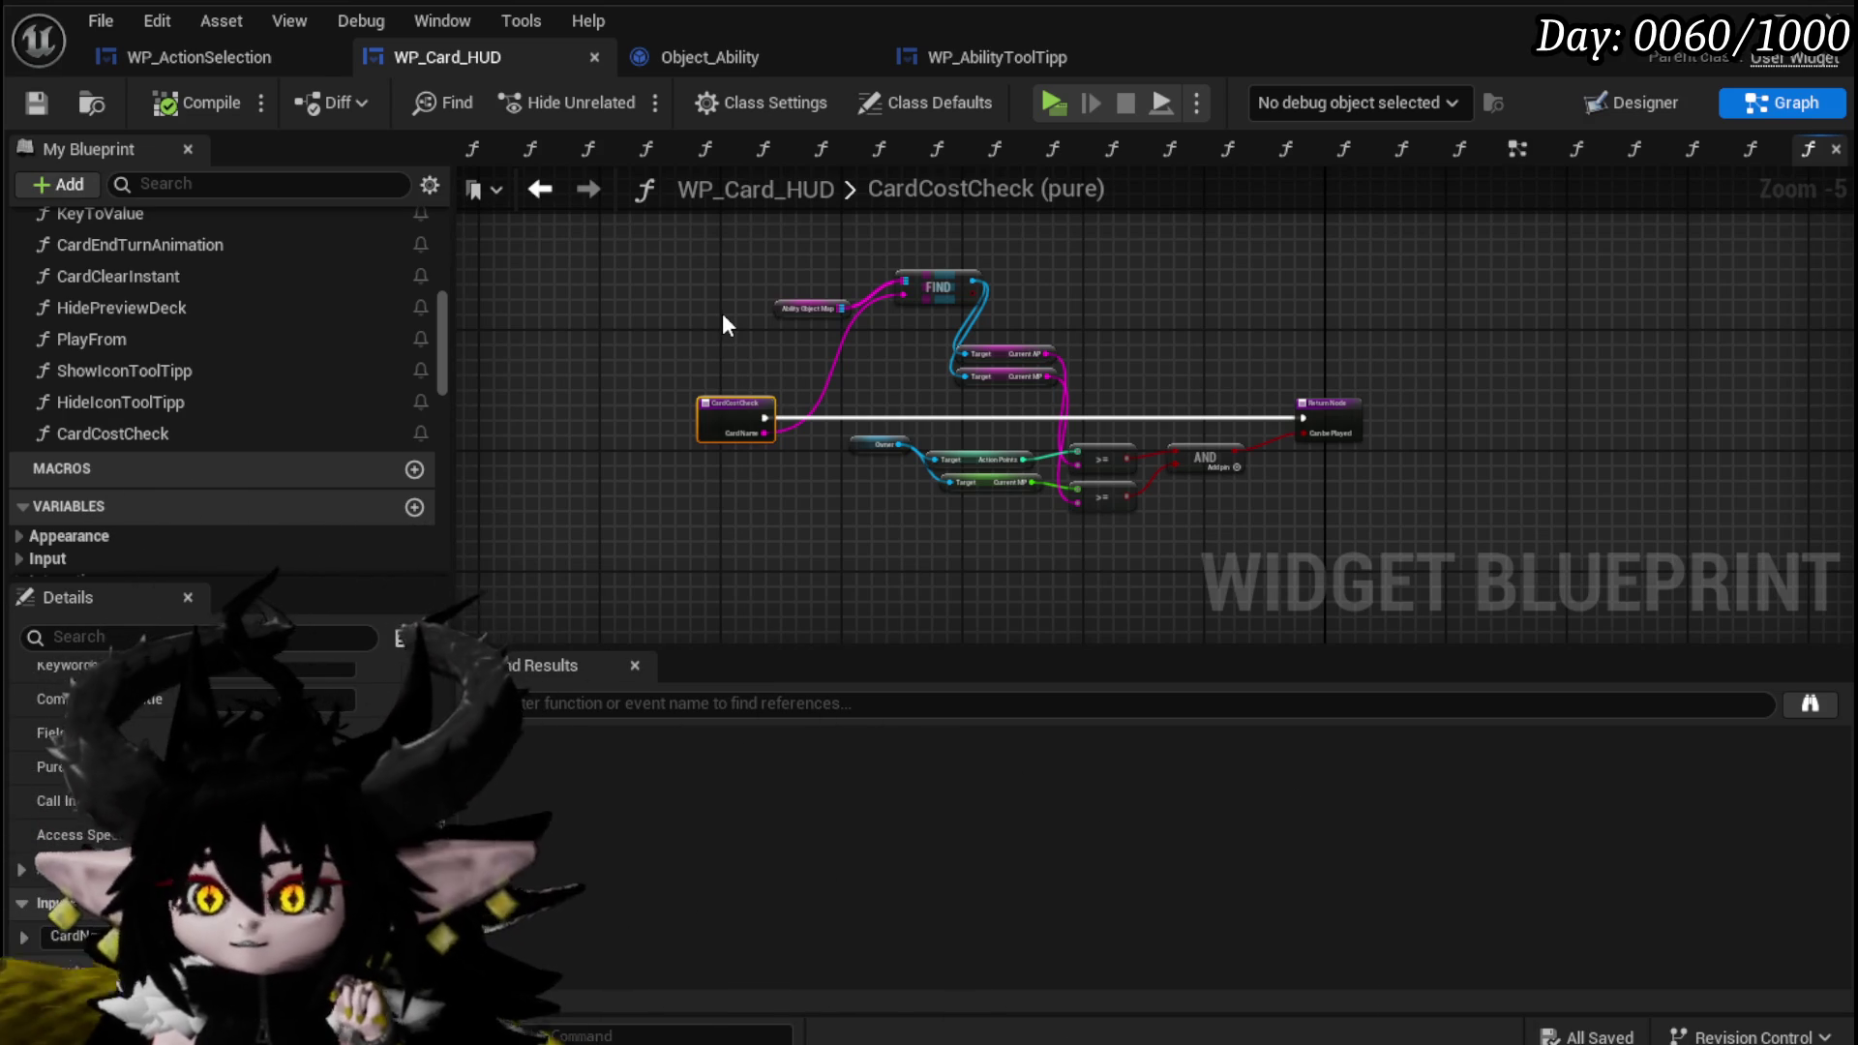
pyautogui.scroll(3, 724, 317)
pyautogui.scroll(-2, 724, 320)
pyautogui.scroll(2, 686, 292)
pyautogui.click(654, 259)
pyautogui.moveTo(652, 258); pyautogui.dragTo(650, 230)
pyautogui.click(657, 322)
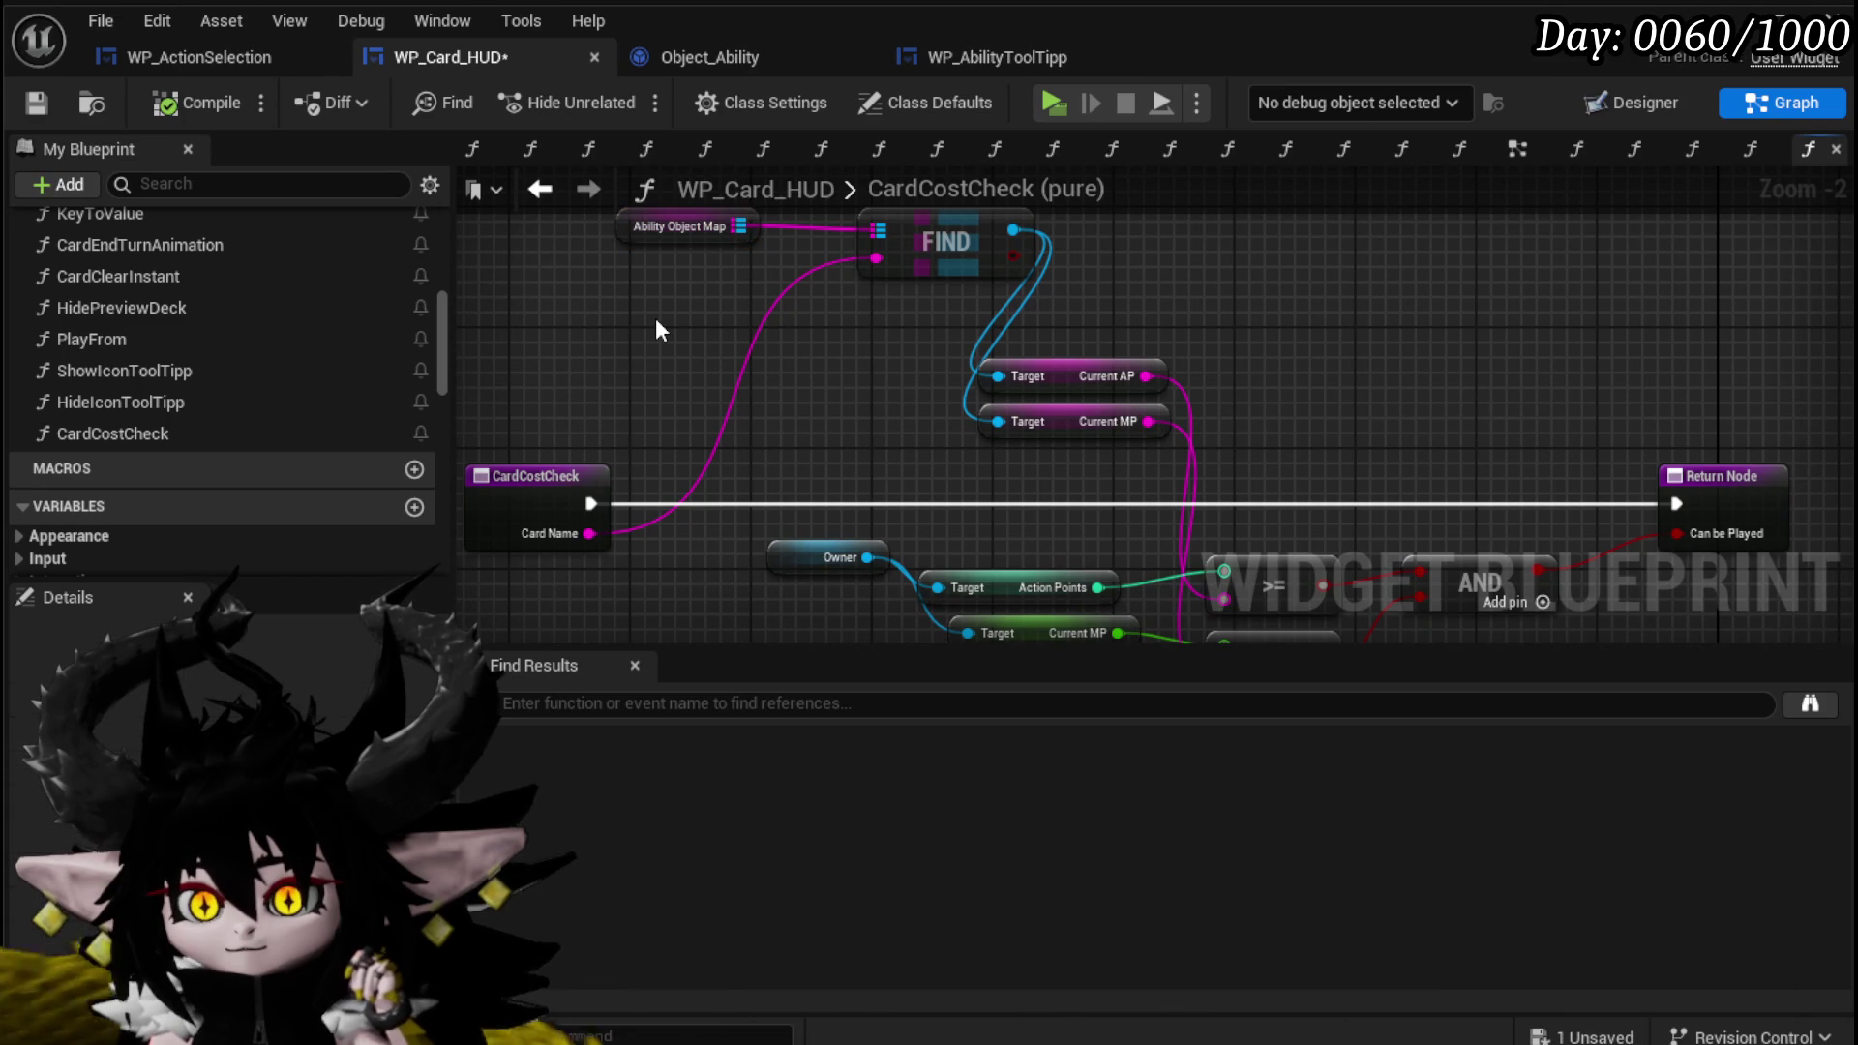
pyautogui.click(44, 103)
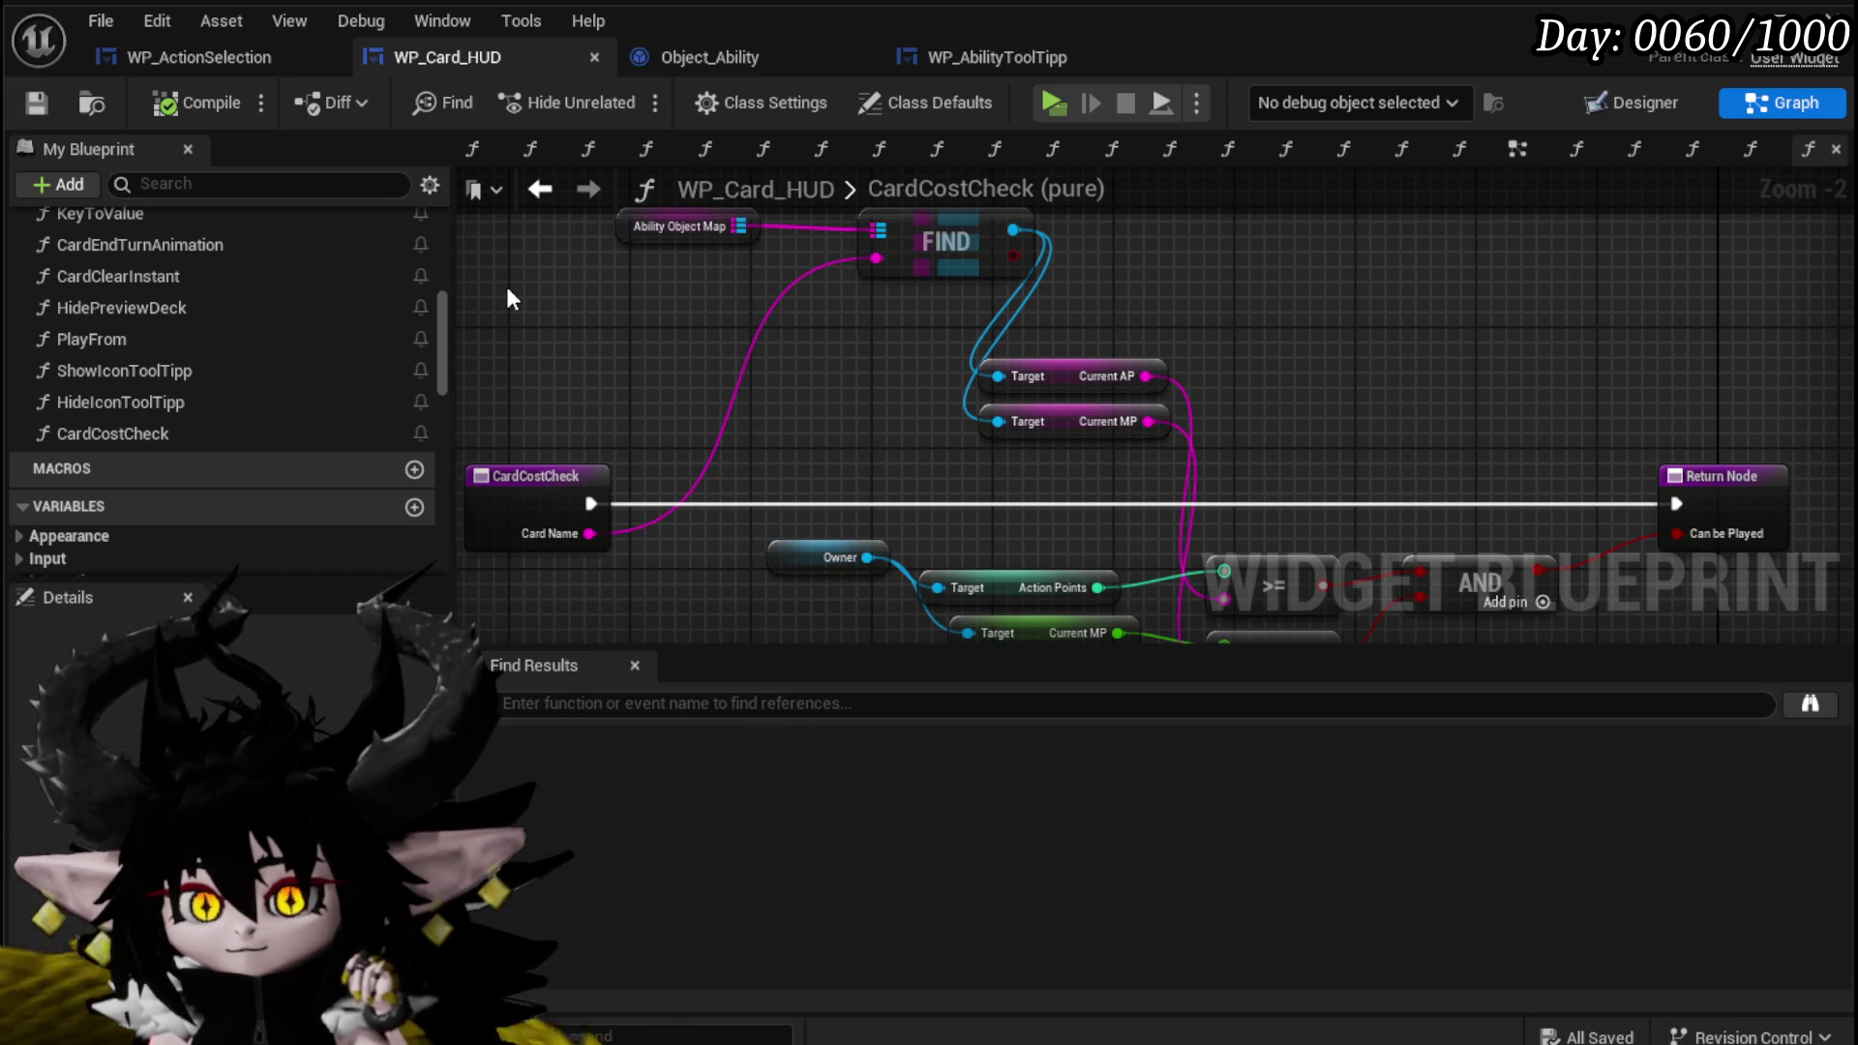
pyautogui.scroll(6, 397, 271)
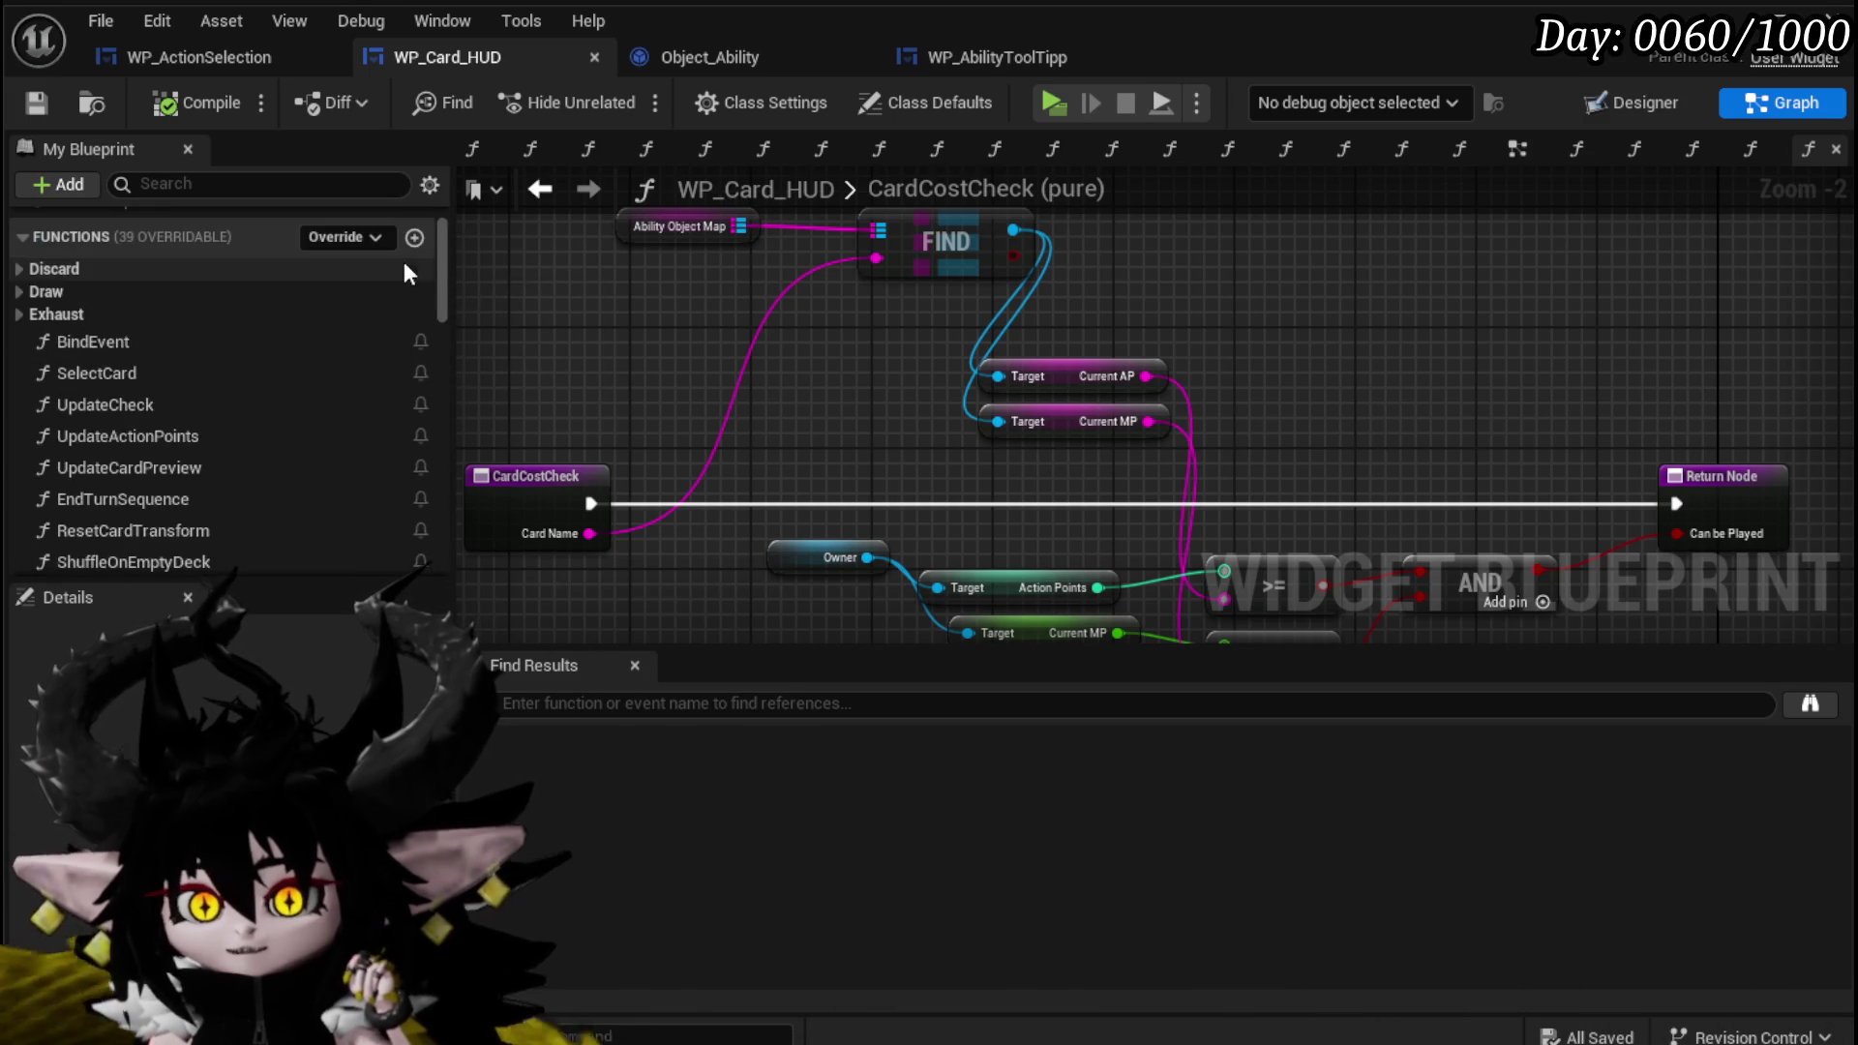
# Create a new function named IsCardPlayable, then compile and save the blueprint.
pyautogui.click(415, 238)
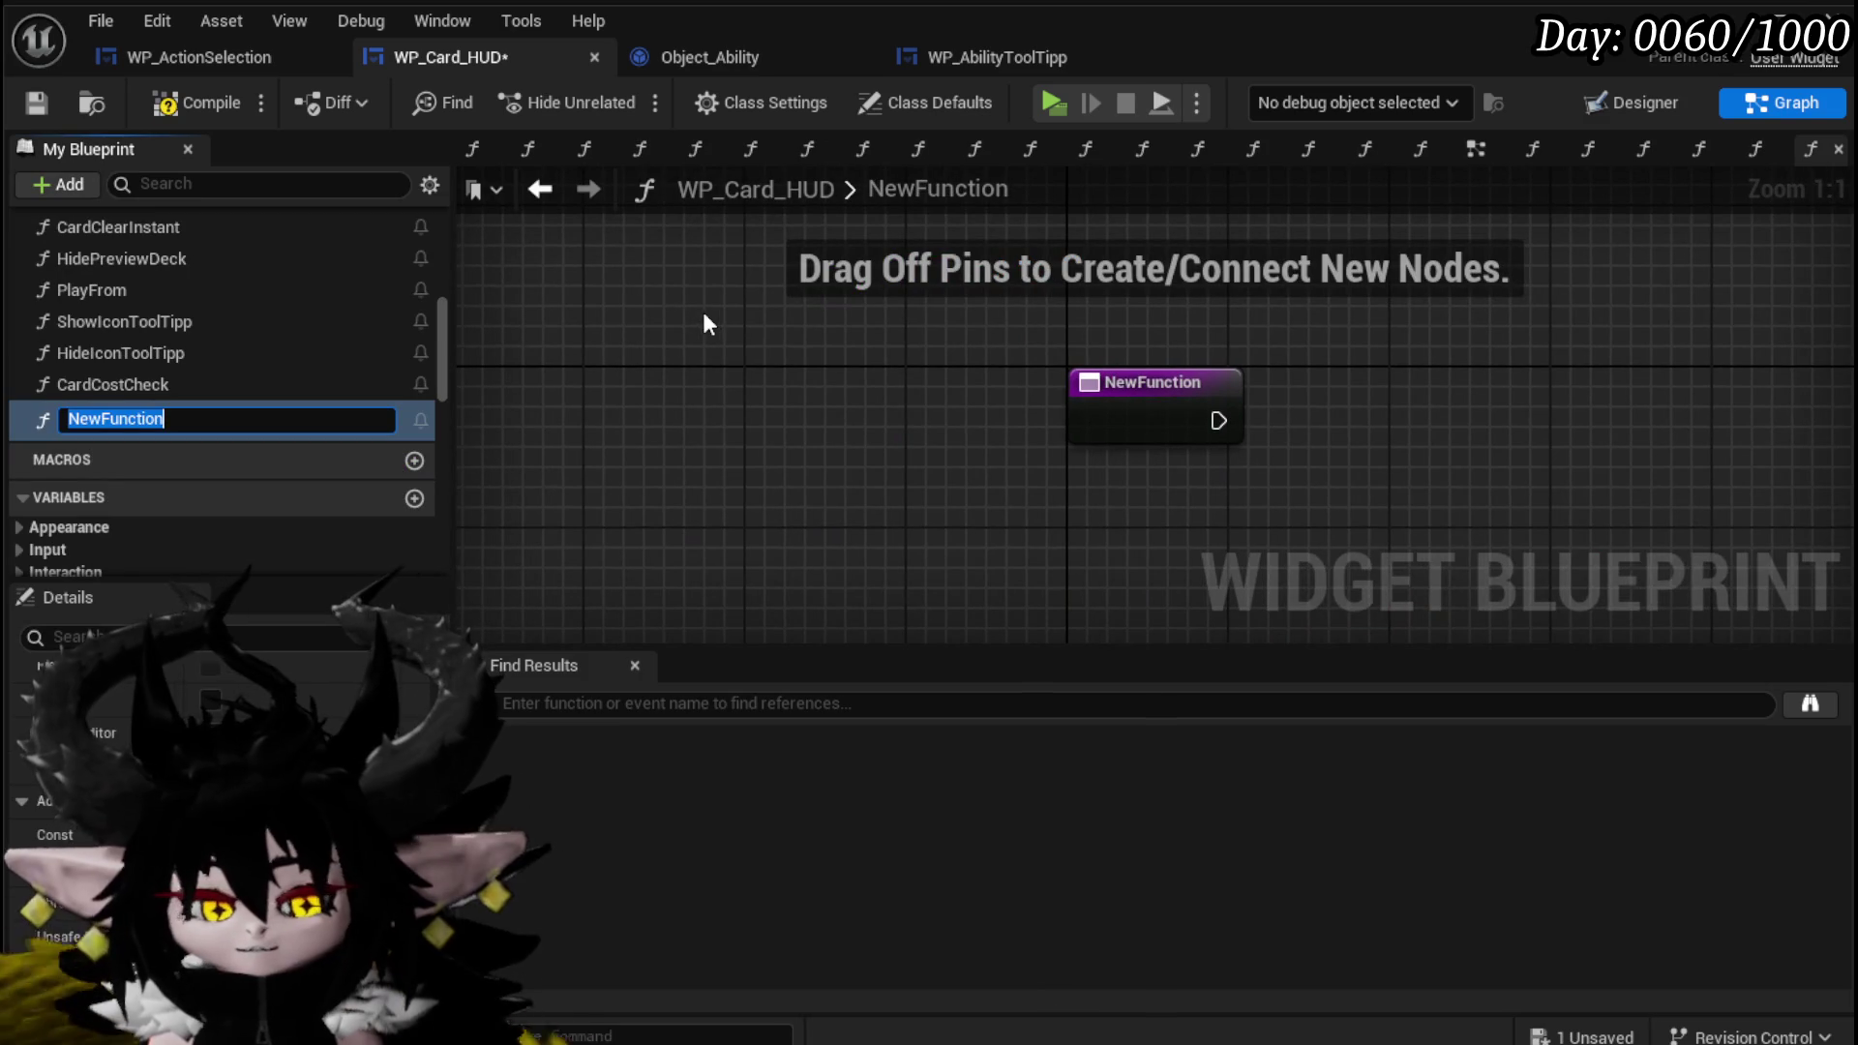
pyautogui.write('Is')
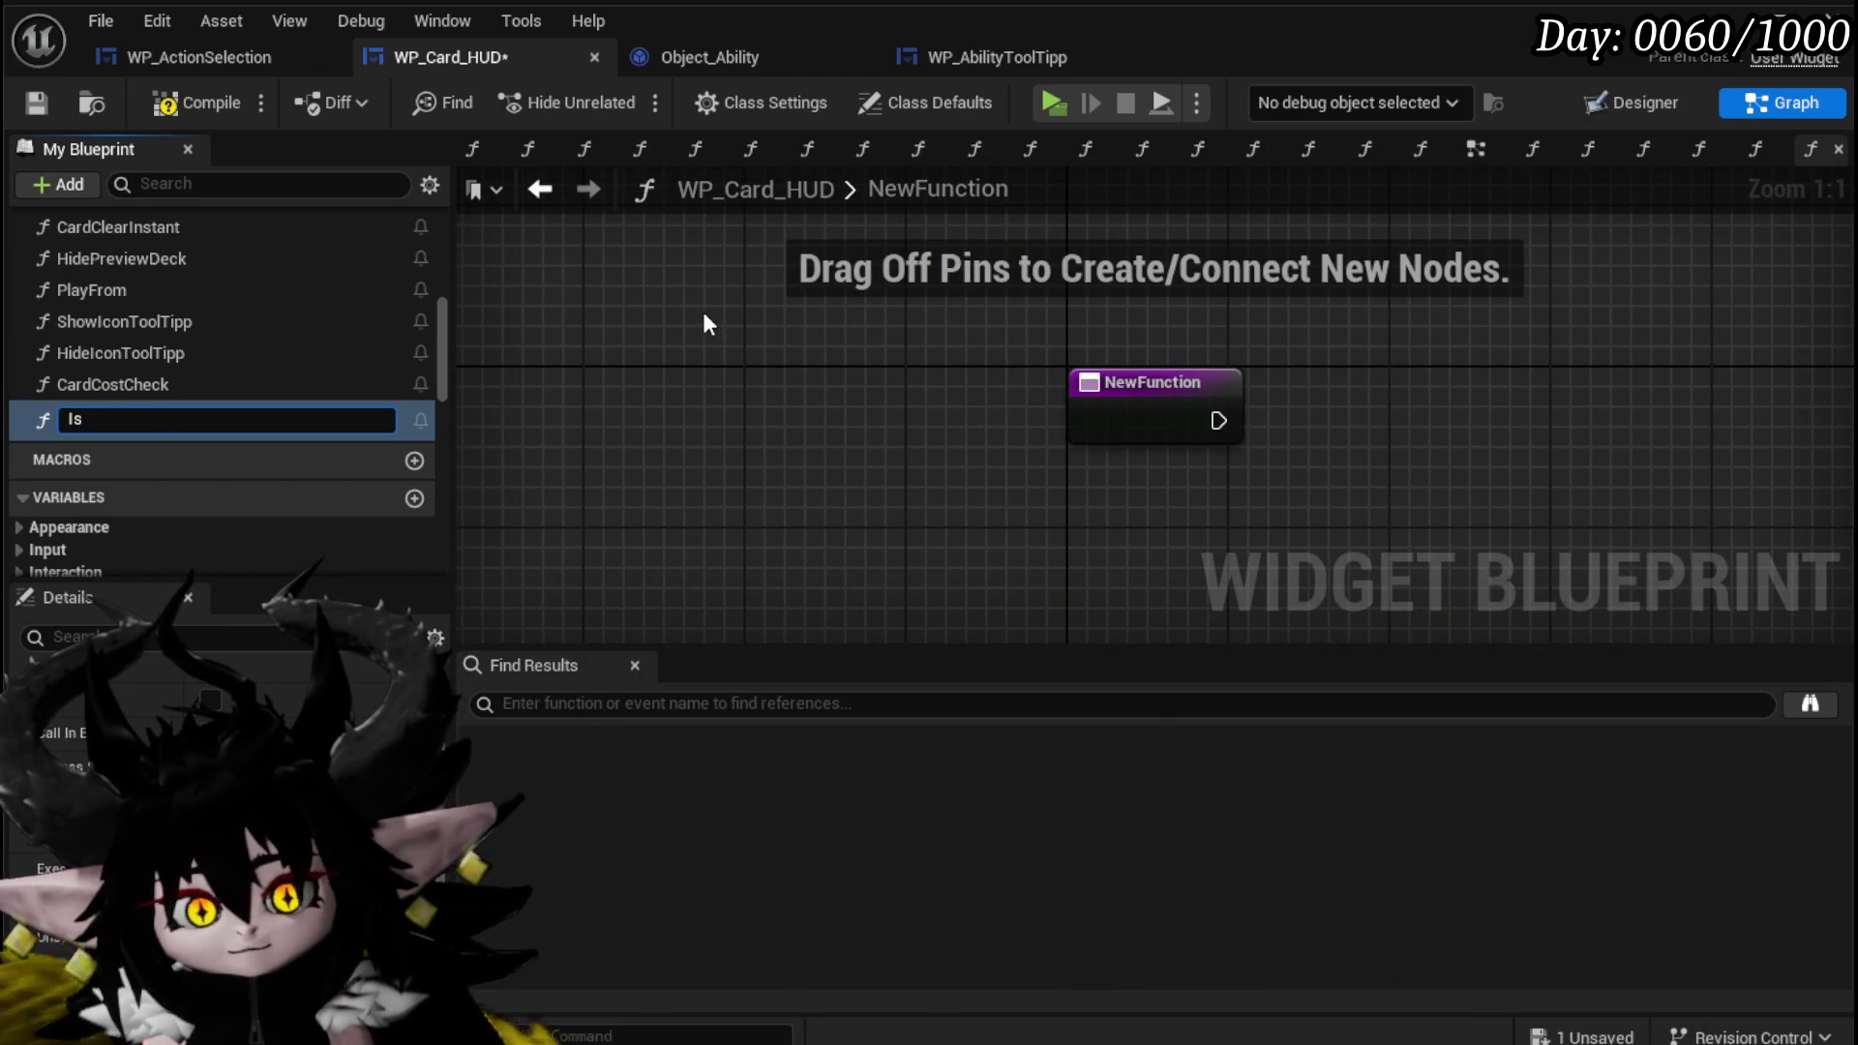
pyautogui.write('CardPlay')
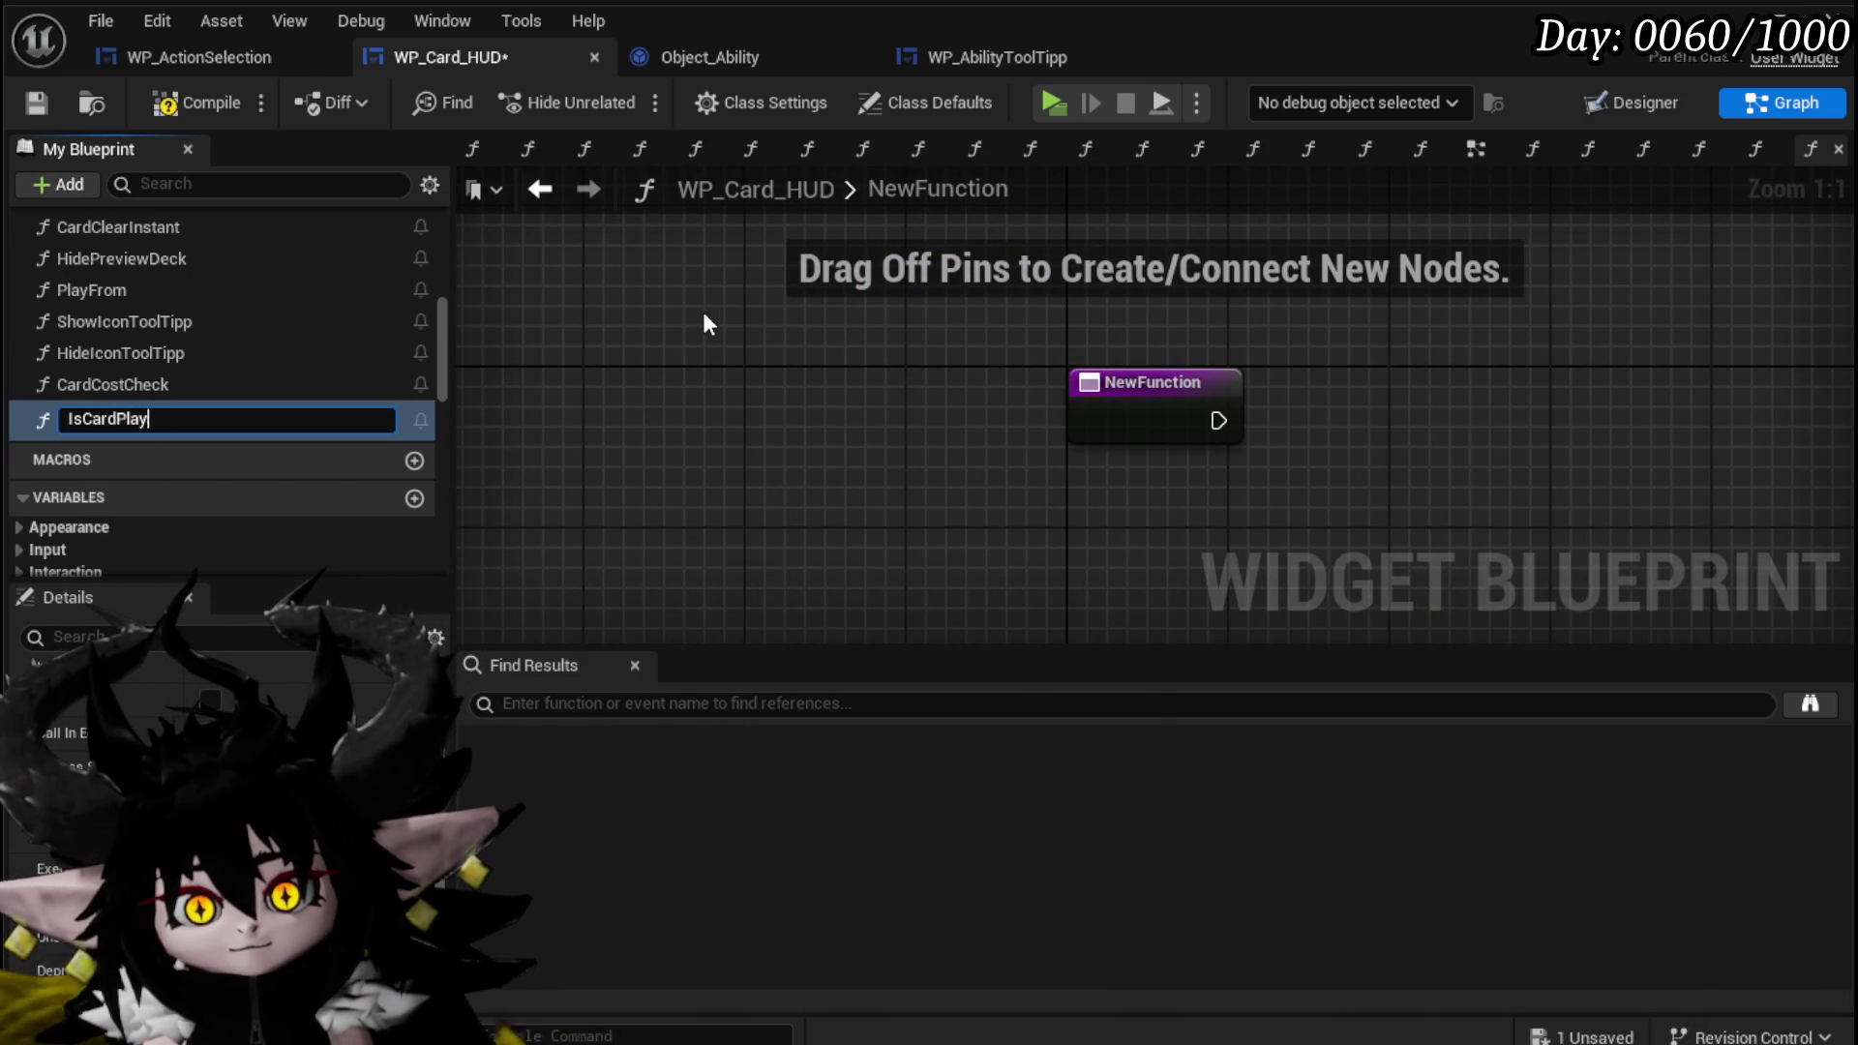
pyautogui.write('able')
pyautogui.press('Return')
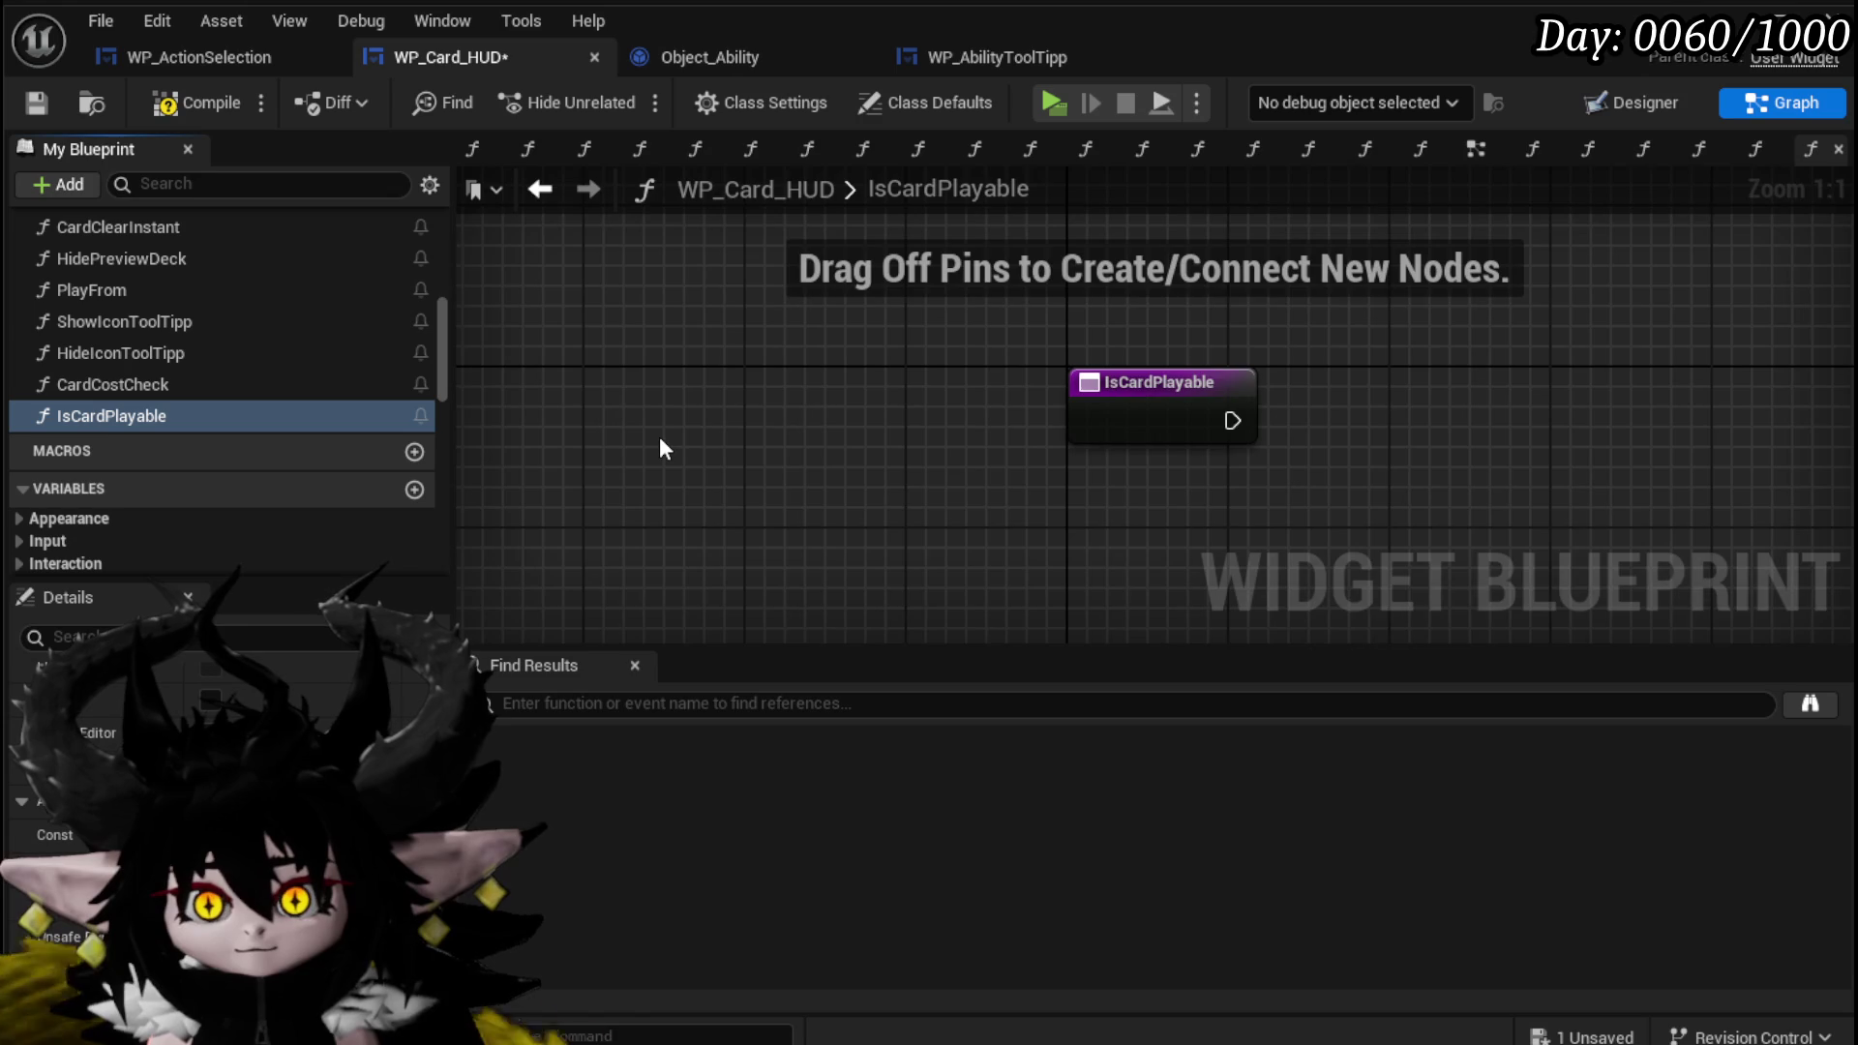
pyautogui.moveTo(664, 437); pyautogui.dragTo(374, 413)
pyautogui.moveTo(633, 405); pyautogui.dragTo(455, 437)
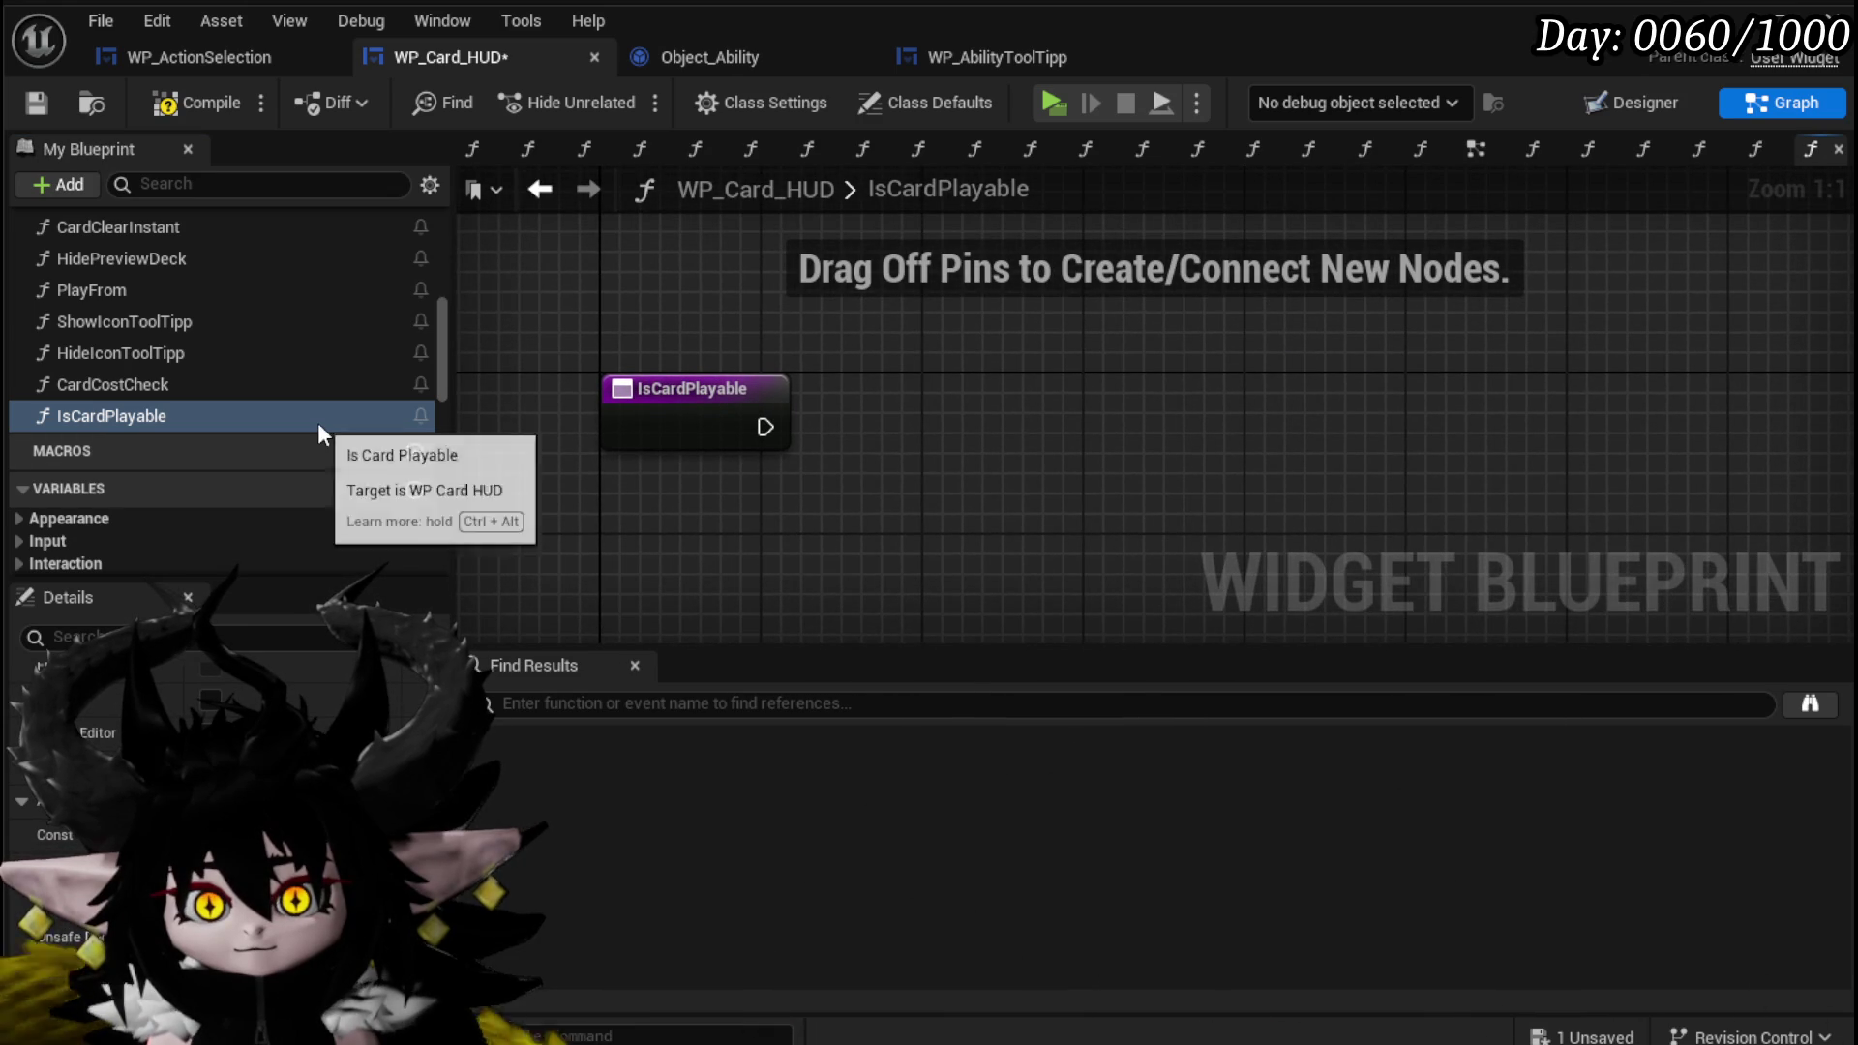
pyautogui.click(196, 104)
pyautogui.click(37, 103)
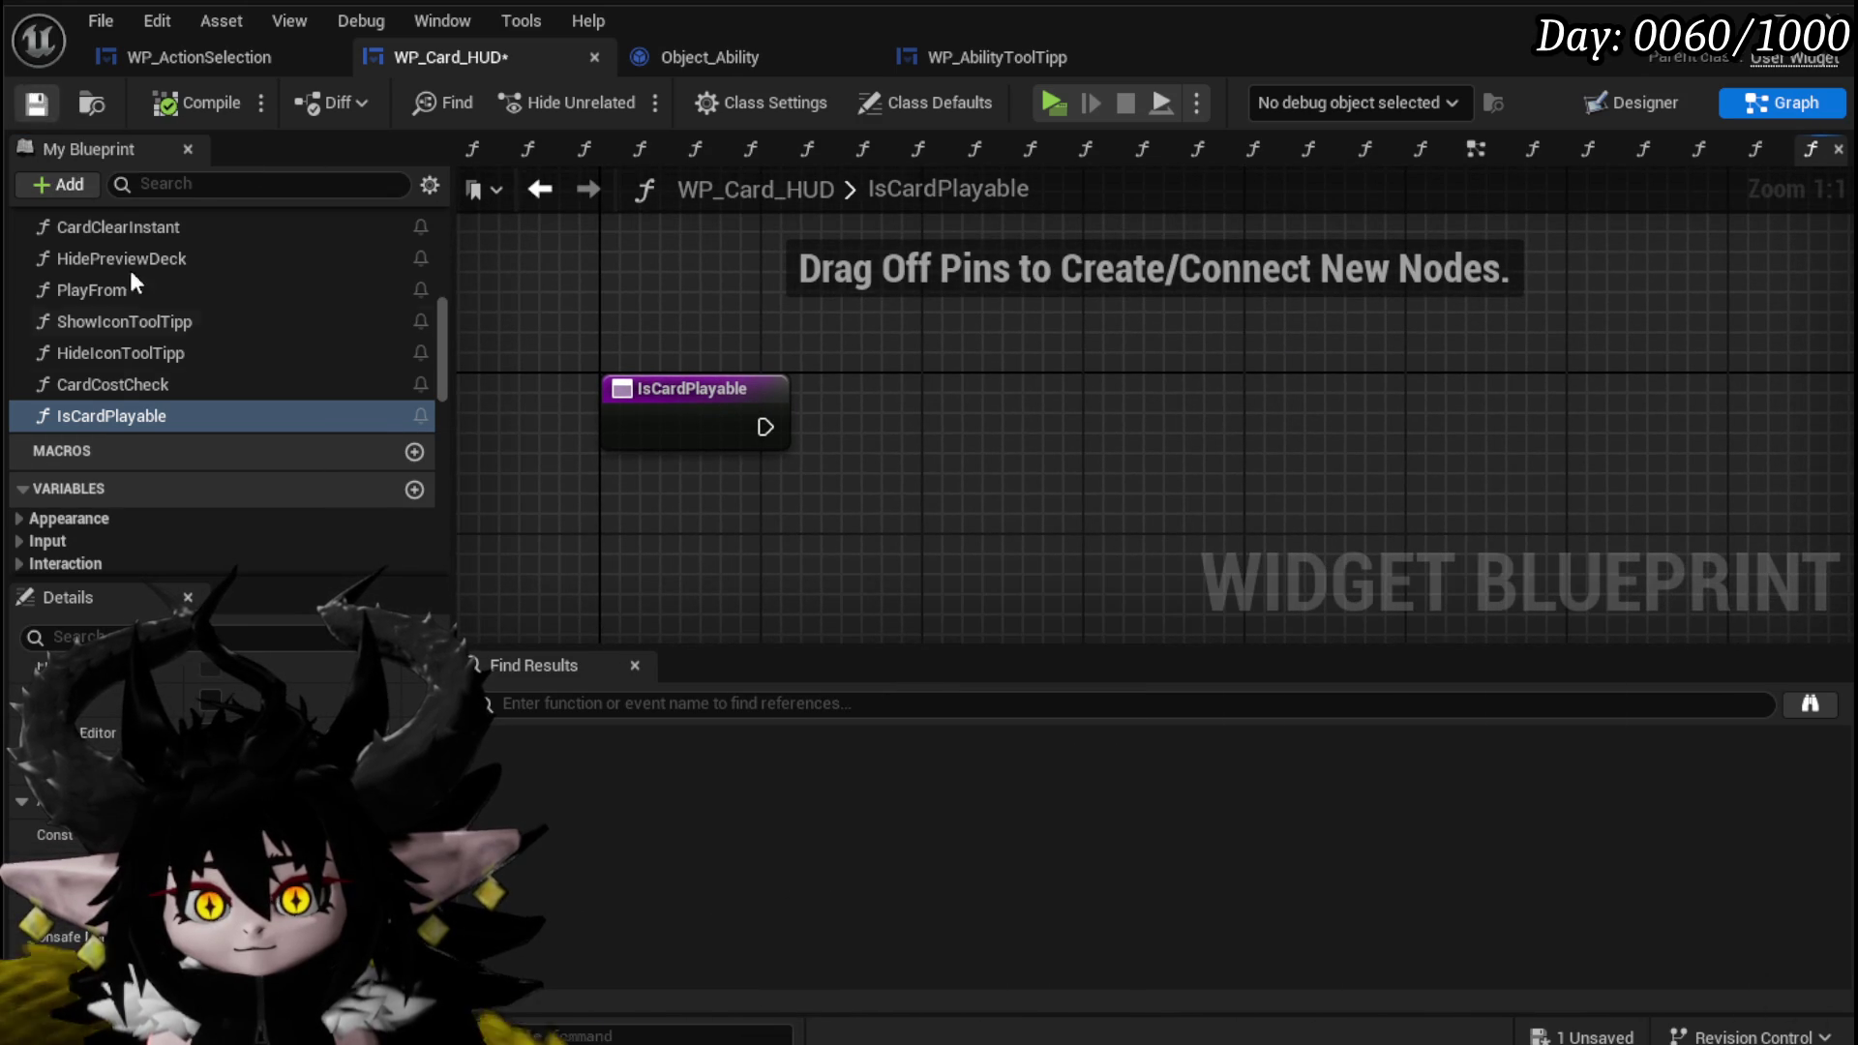
# Add a Card Cost Check call and a Branch on Can be Played, then save.
pyautogui.moveTo(151, 385)
pyautogui.mouseDown()
pyautogui.moveTo(749, 380)
pyautogui.moveTo(707, 499)
pyautogui.moveTo(741, 536)
pyautogui.moveTo(629, 414)
pyautogui.moveTo(546, 421)
pyautogui.mouseUp()
pyautogui.moveTo(973, 546)
pyautogui.mouseDown()
pyautogui.moveTo(1058, 693)
pyautogui.moveTo(987, 407)
pyautogui.moveTo(1100, 428)
pyautogui.mouseUp()
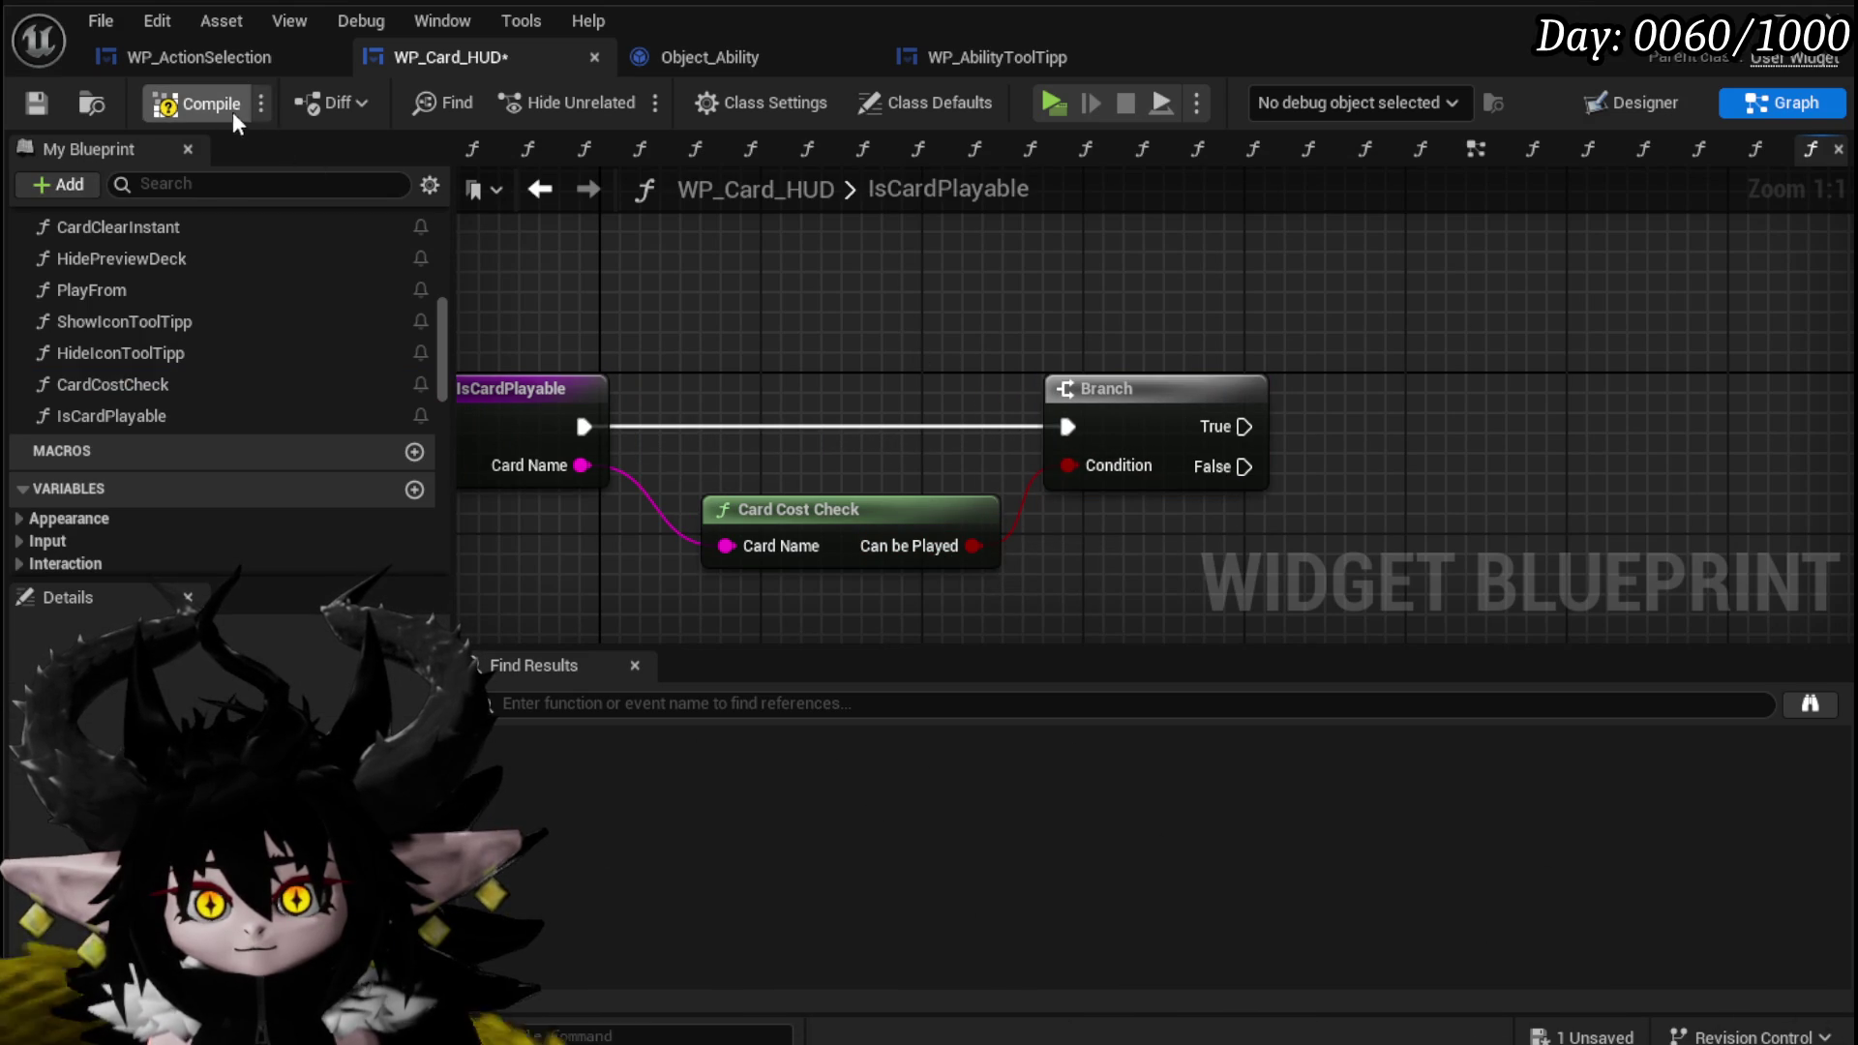
pyautogui.click(38, 103)
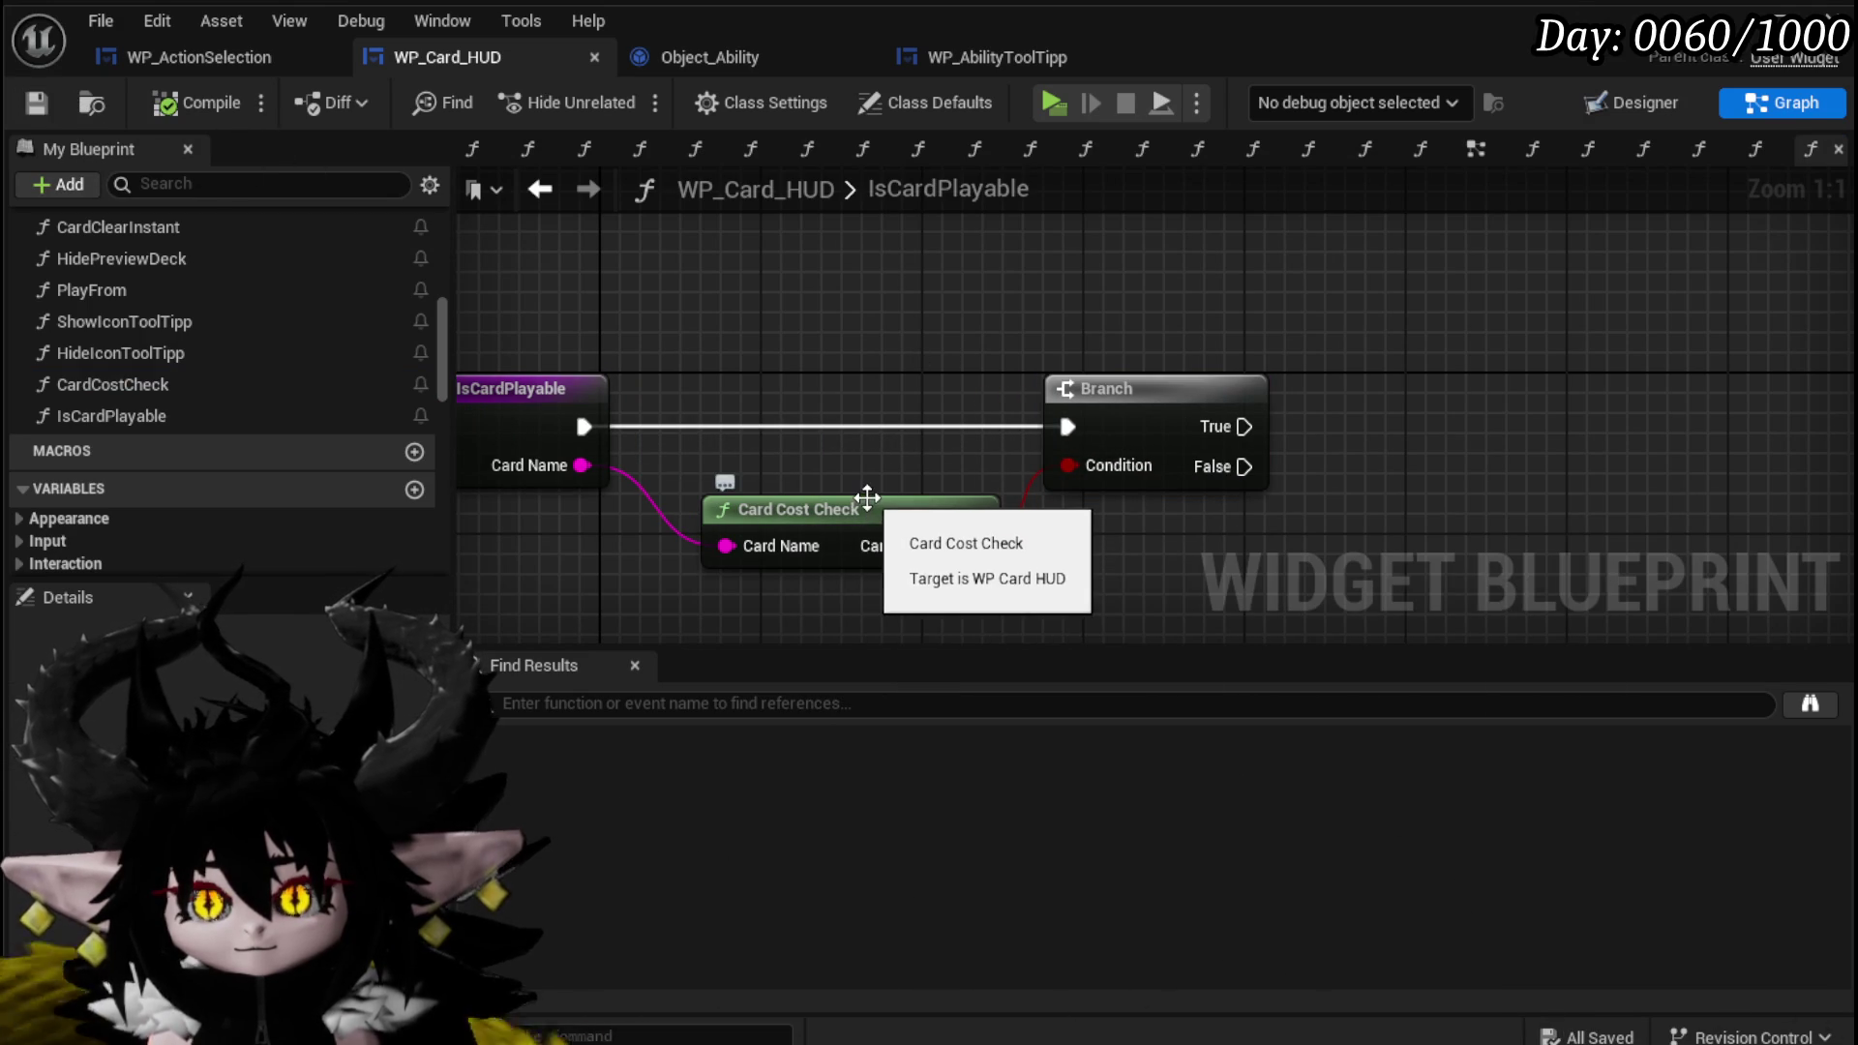
pyautogui.scroll(-10, 153, 358)
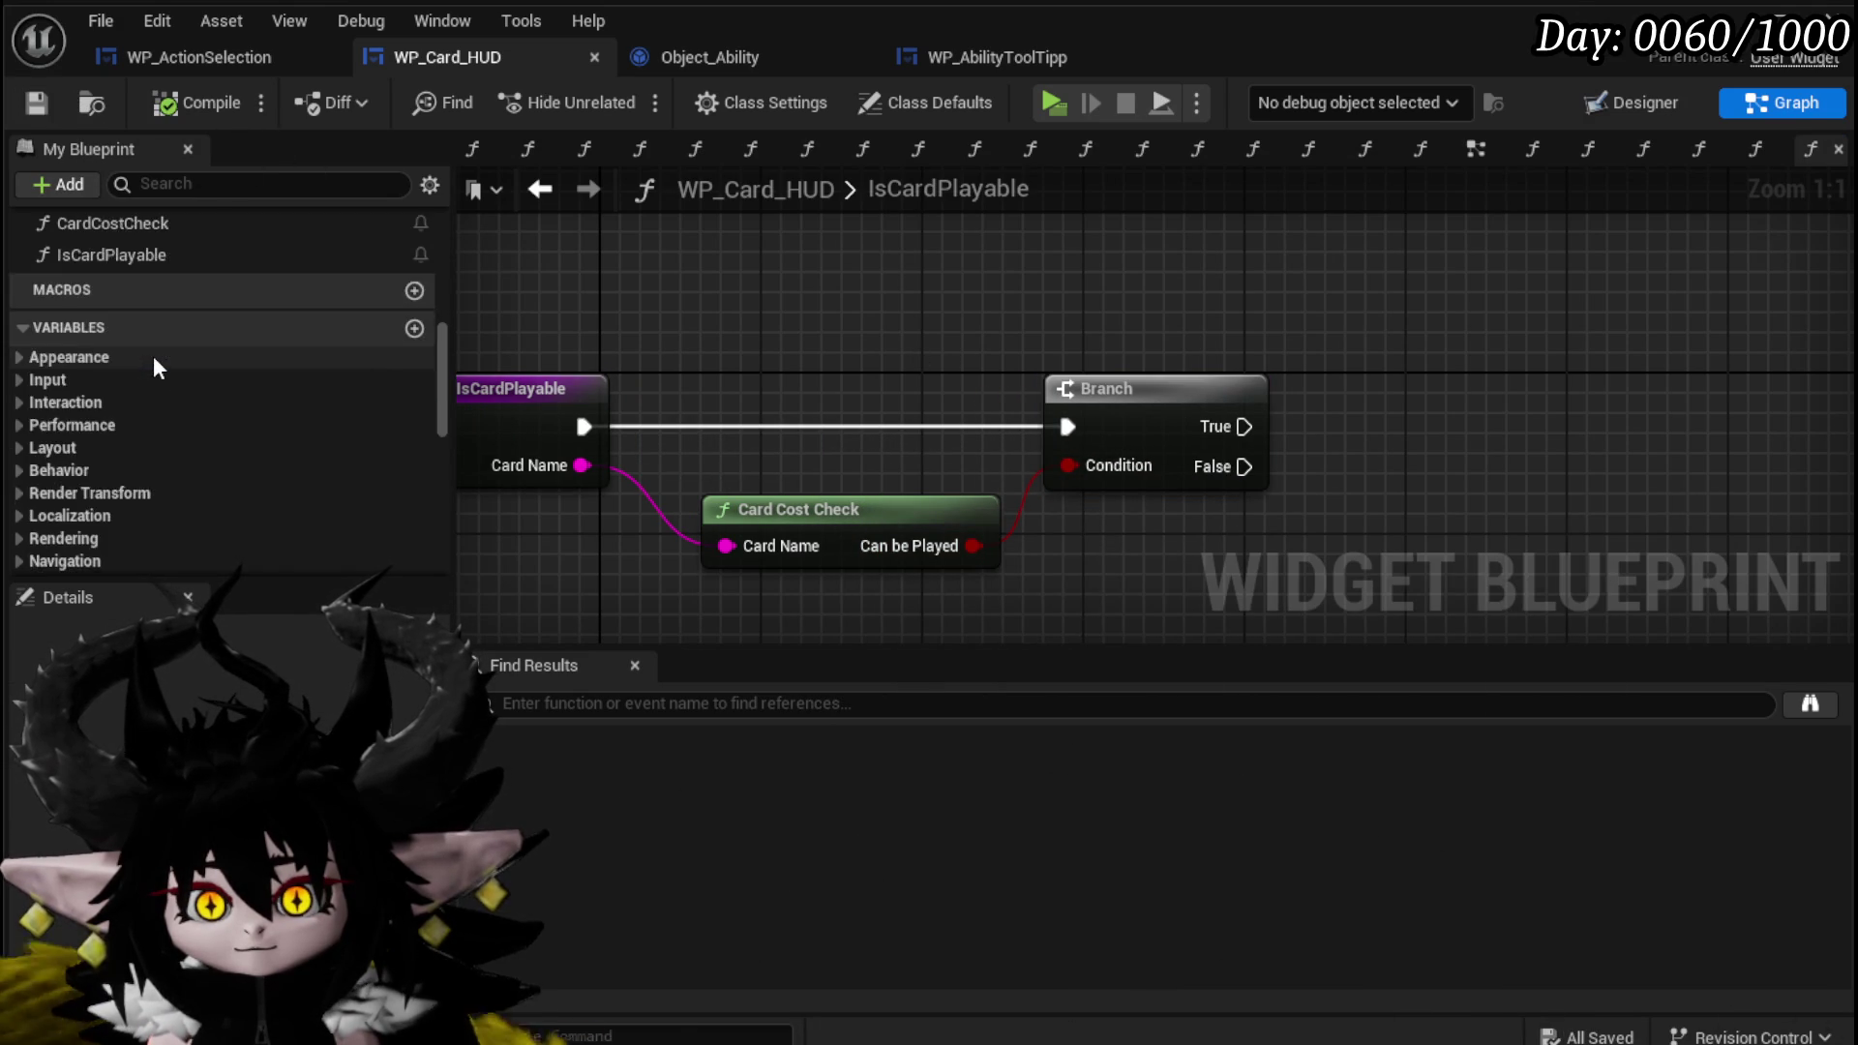
pyautogui.scroll(-3, 153, 356)
pyautogui.moveTo(149, 351)
pyautogui.mouseDown()
pyautogui.moveTo(717, 325)
pyautogui.moveTo(552, 236)
pyautogui.moveTo(771, 262)
pyautogui.mouseUp()
# Add an Ability Object Map getter with a Find node keyed by Card Name, then compile and save.
pyautogui.click(752, 378)
pyautogui.write('Find')
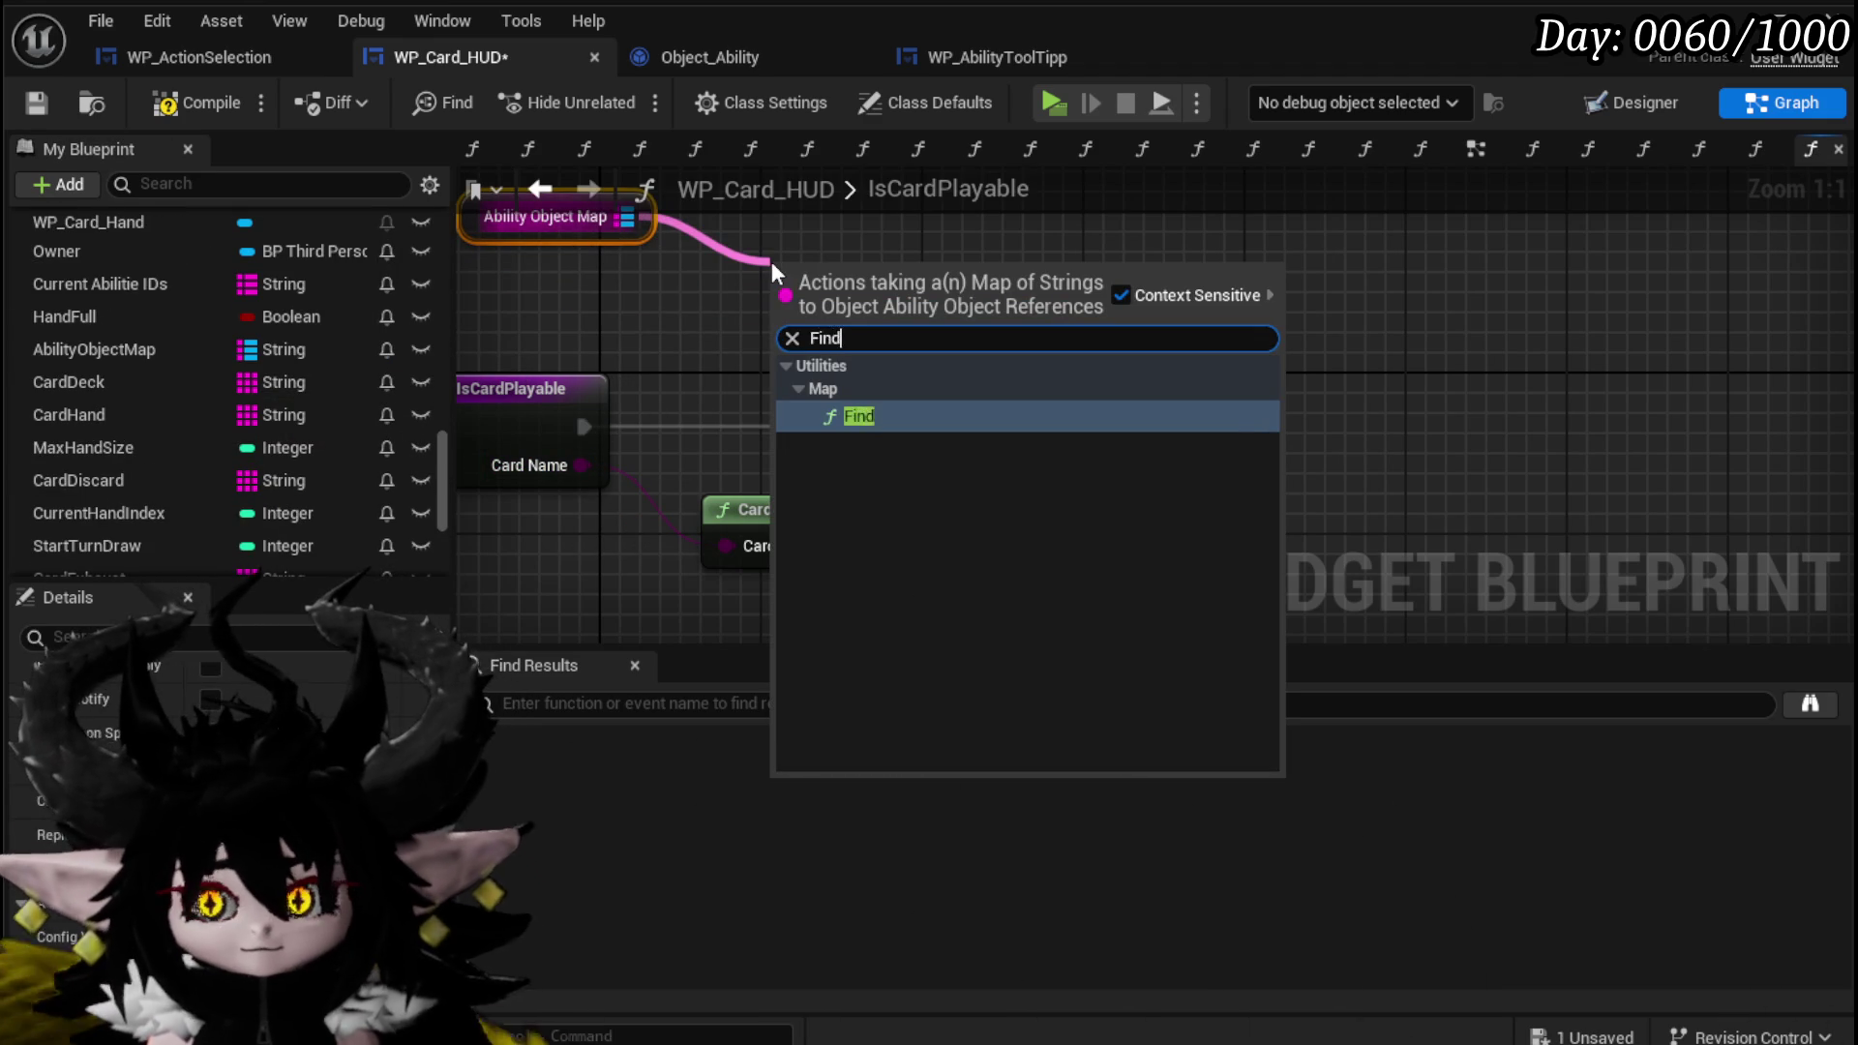
pyautogui.press('Return')
pyautogui.moveTo(581, 465)
pyautogui.mouseDown()
pyautogui.moveTo(831, 316)
pyautogui.moveTo(850, 327)
pyautogui.mouseUp()
pyautogui.scroll(-2, 1159, 293)
pyautogui.click(707, 267)
pyautogui.click(1073, 275)
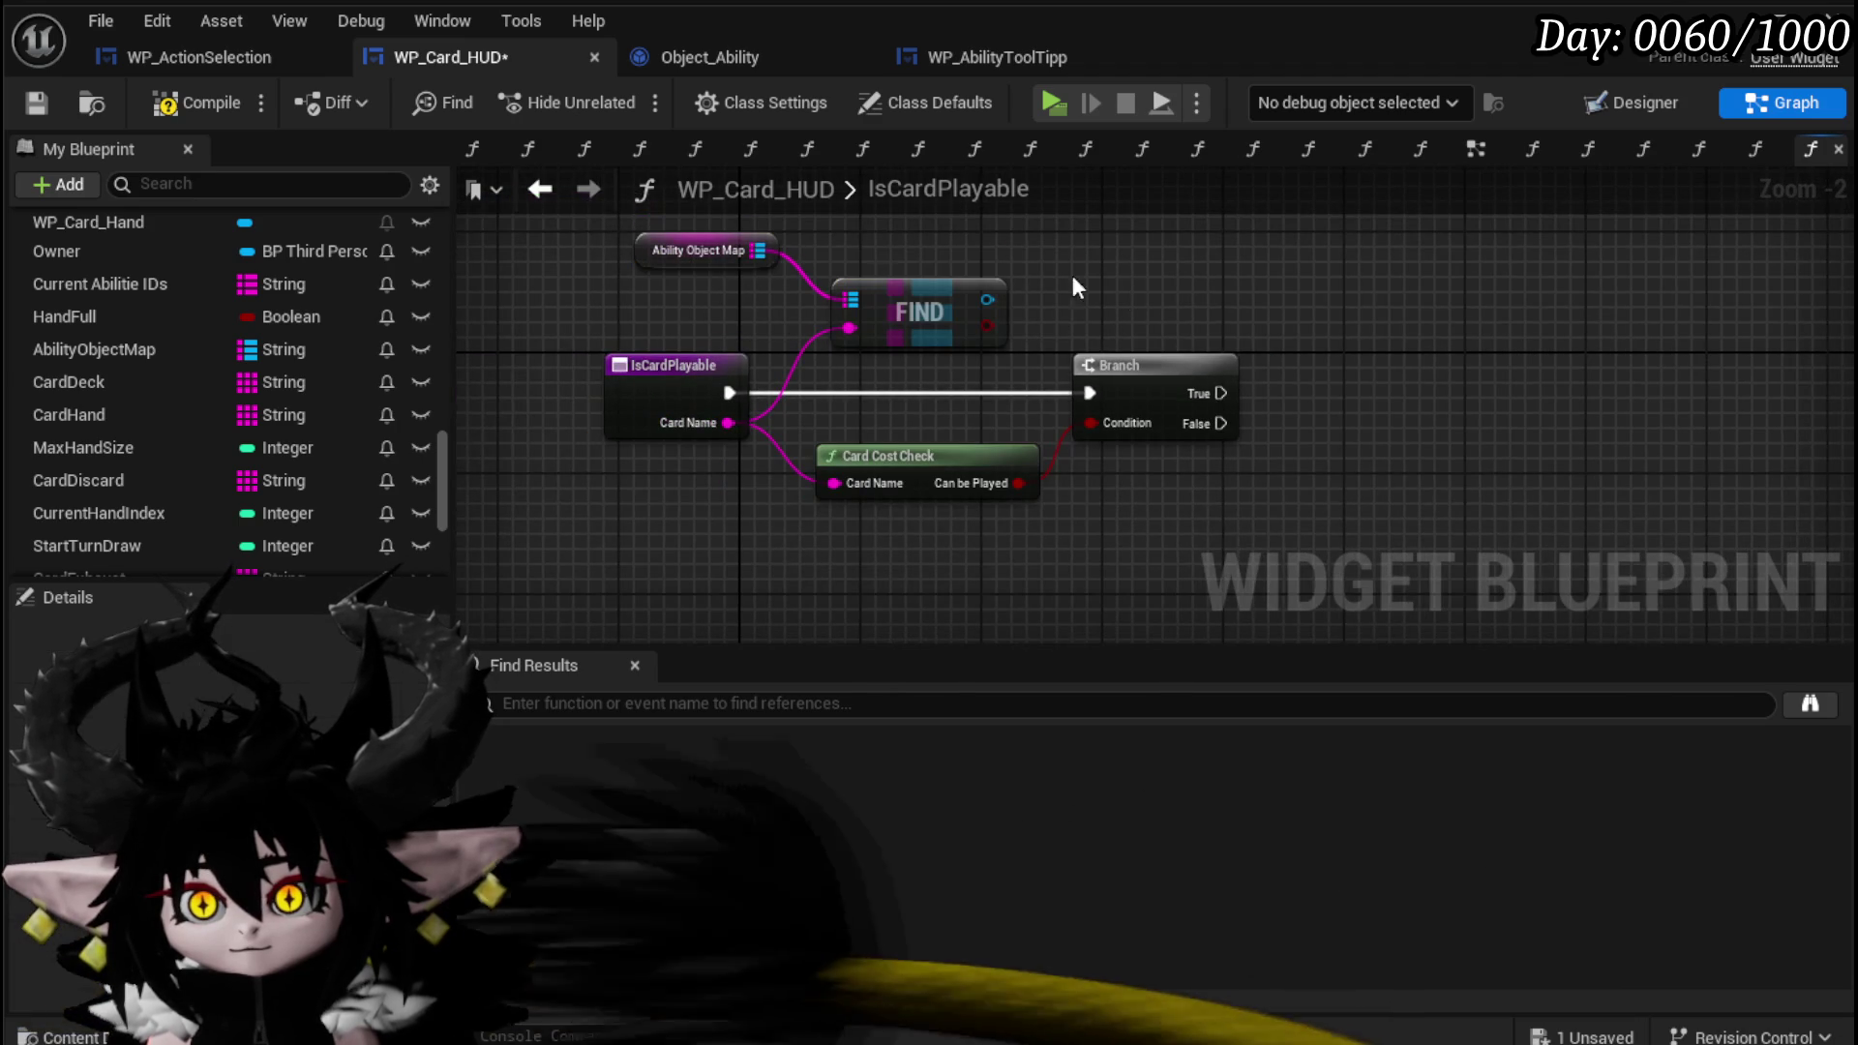
pyautogui.click(54, 103)
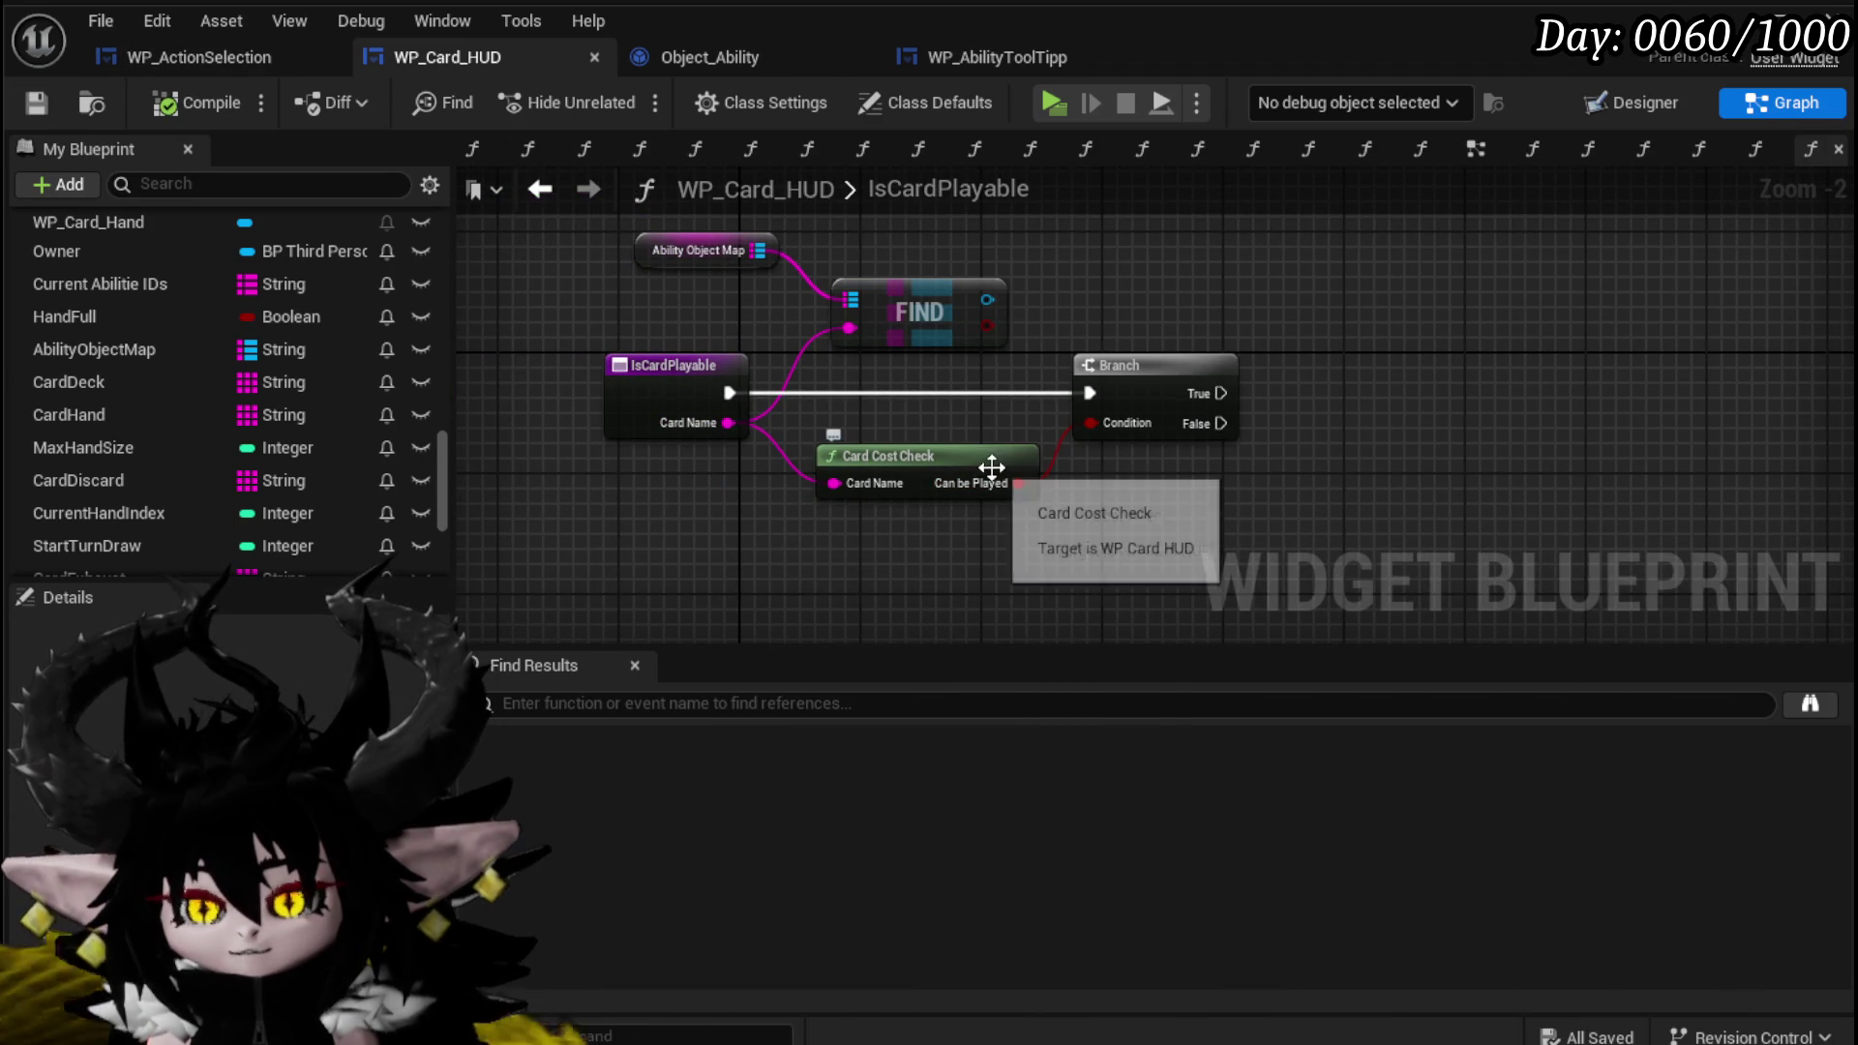
# Bring the WP_Card_Hand variable into the IsCardPlayable graph.
pyautogui.moveTo(1103, 455); pyautogui.dragTo(927, 534)
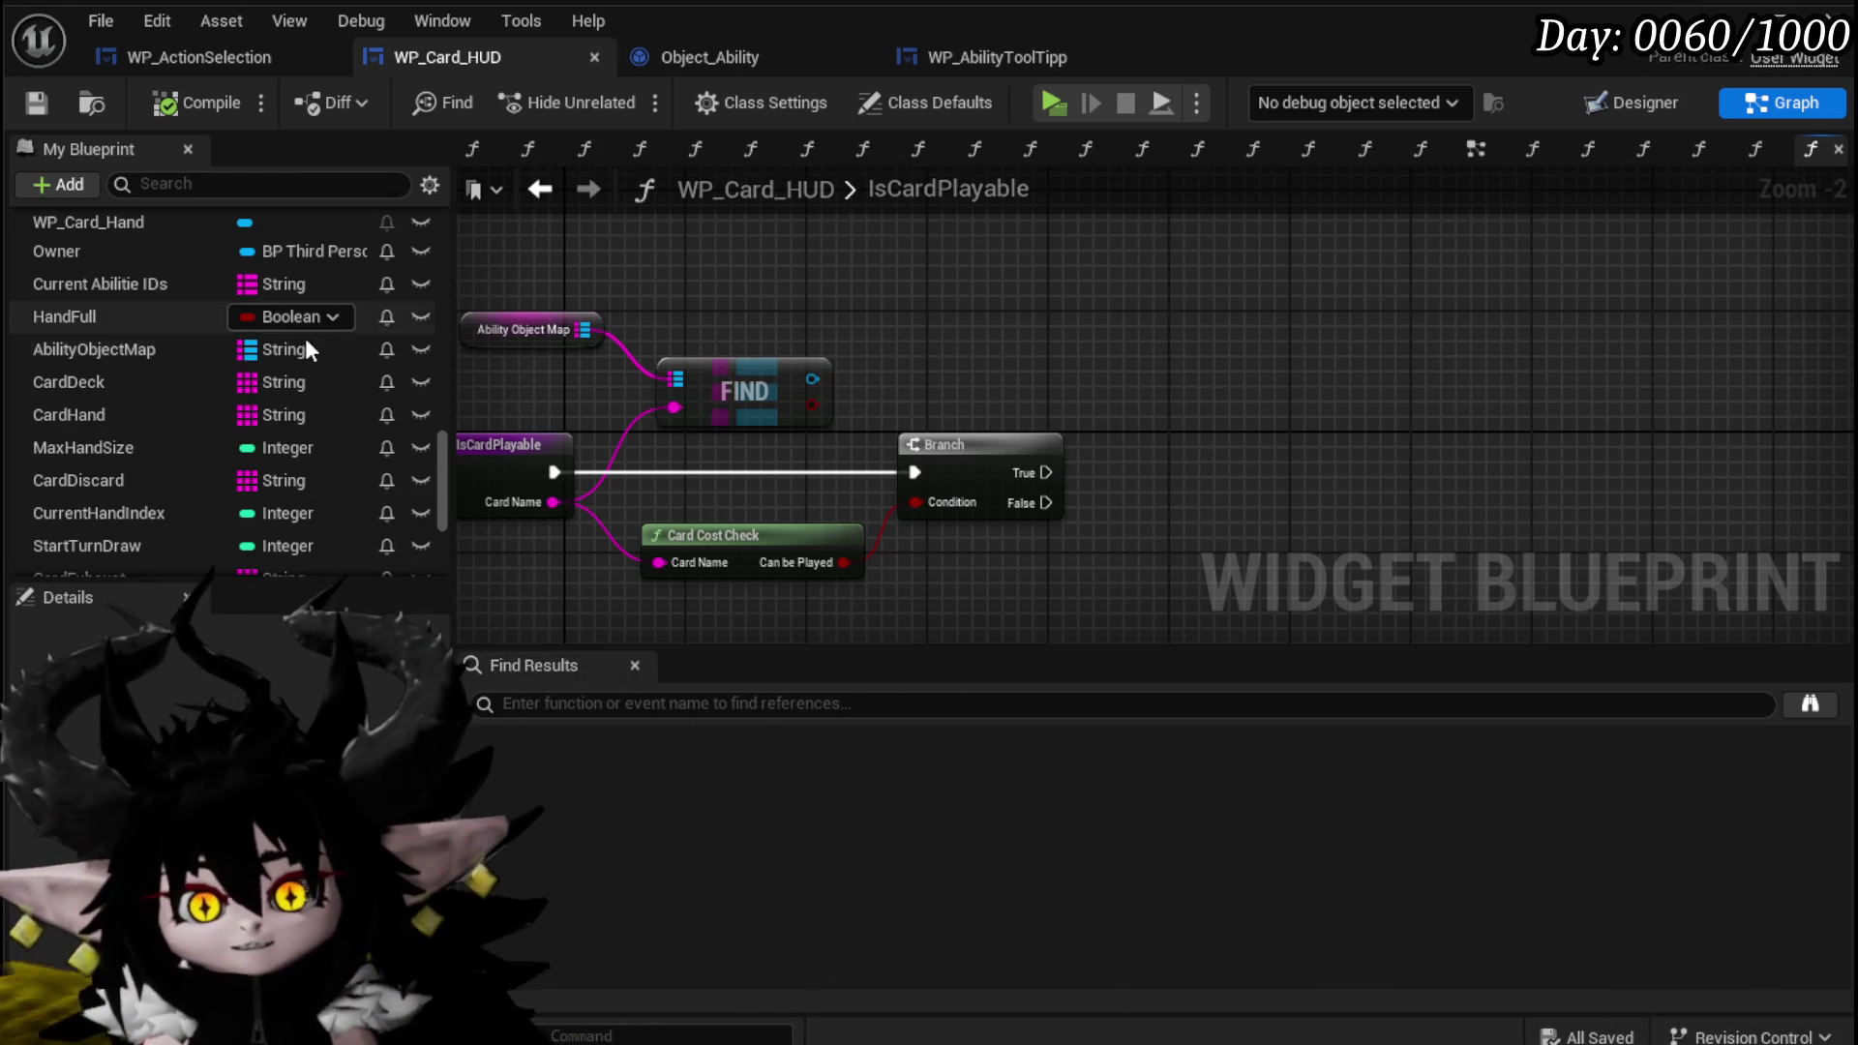
pyautogui.scroll(-5, 288, 385)
pyautogui.scroll(3, 343, 391)
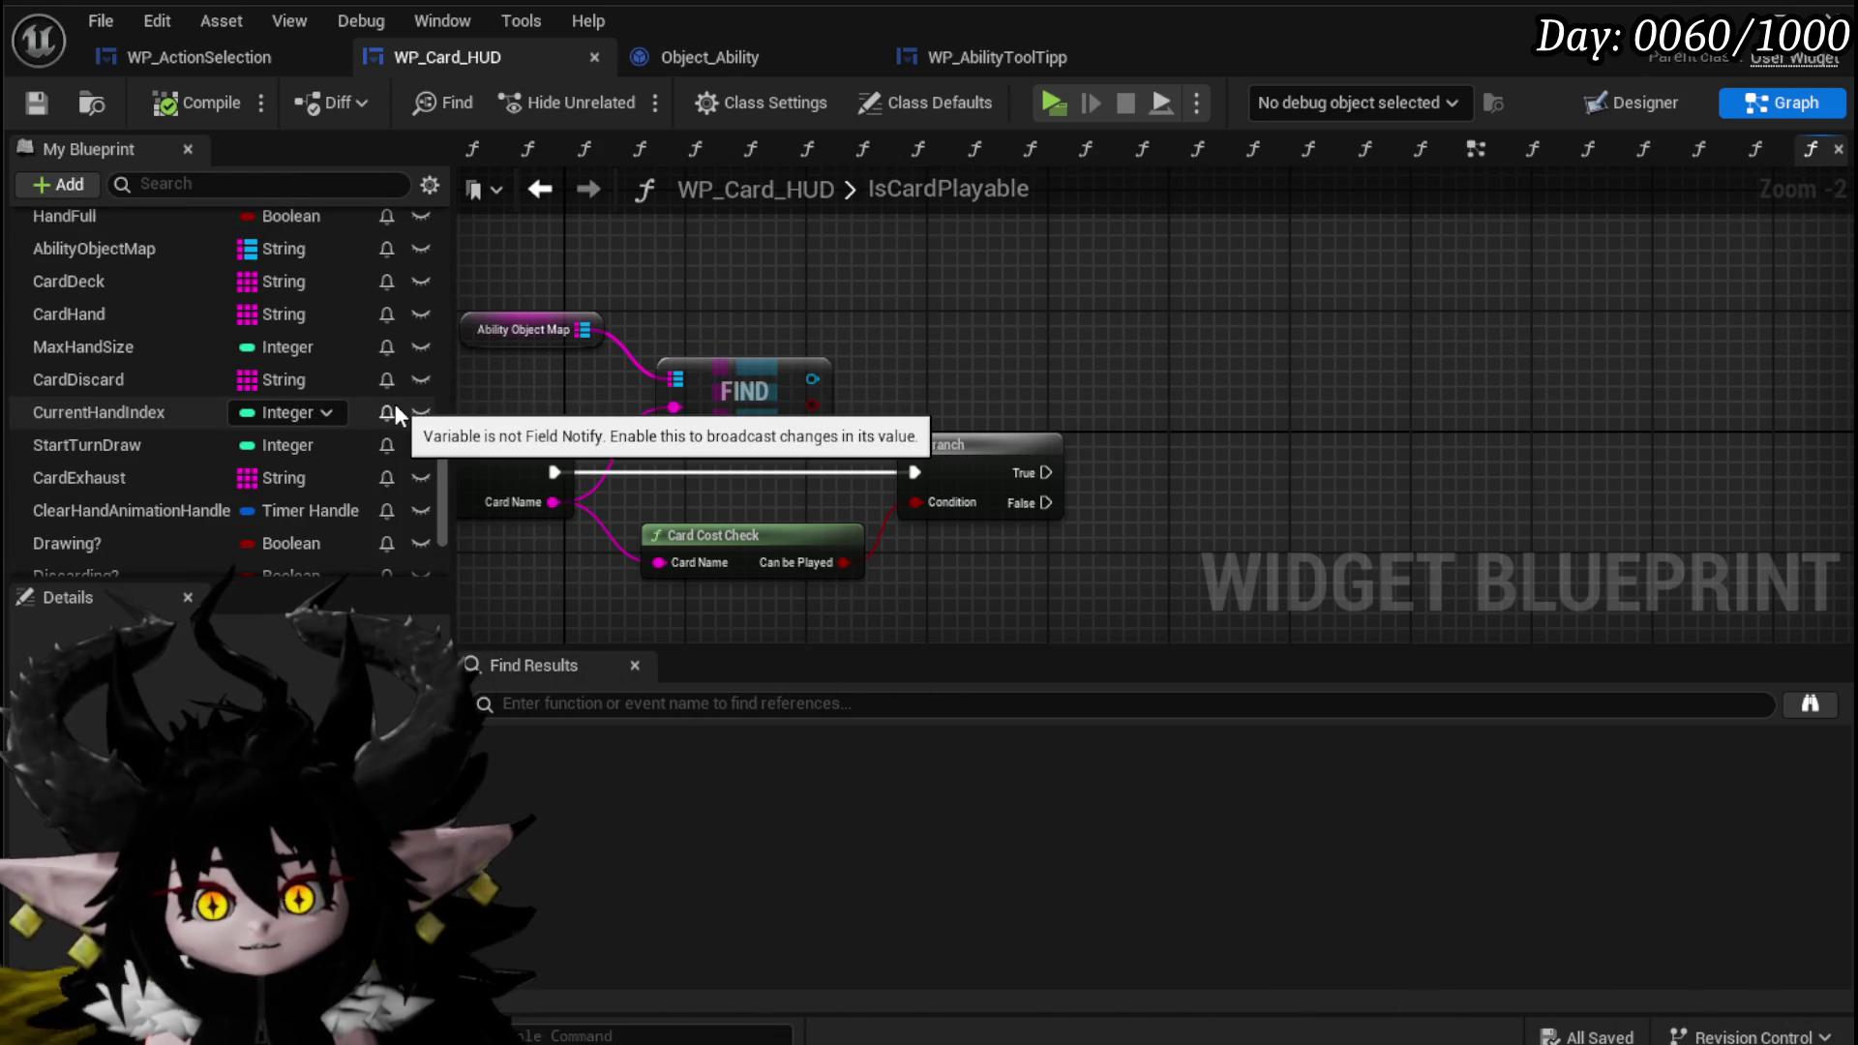
pyautogui.scroll(5, 396, 411)
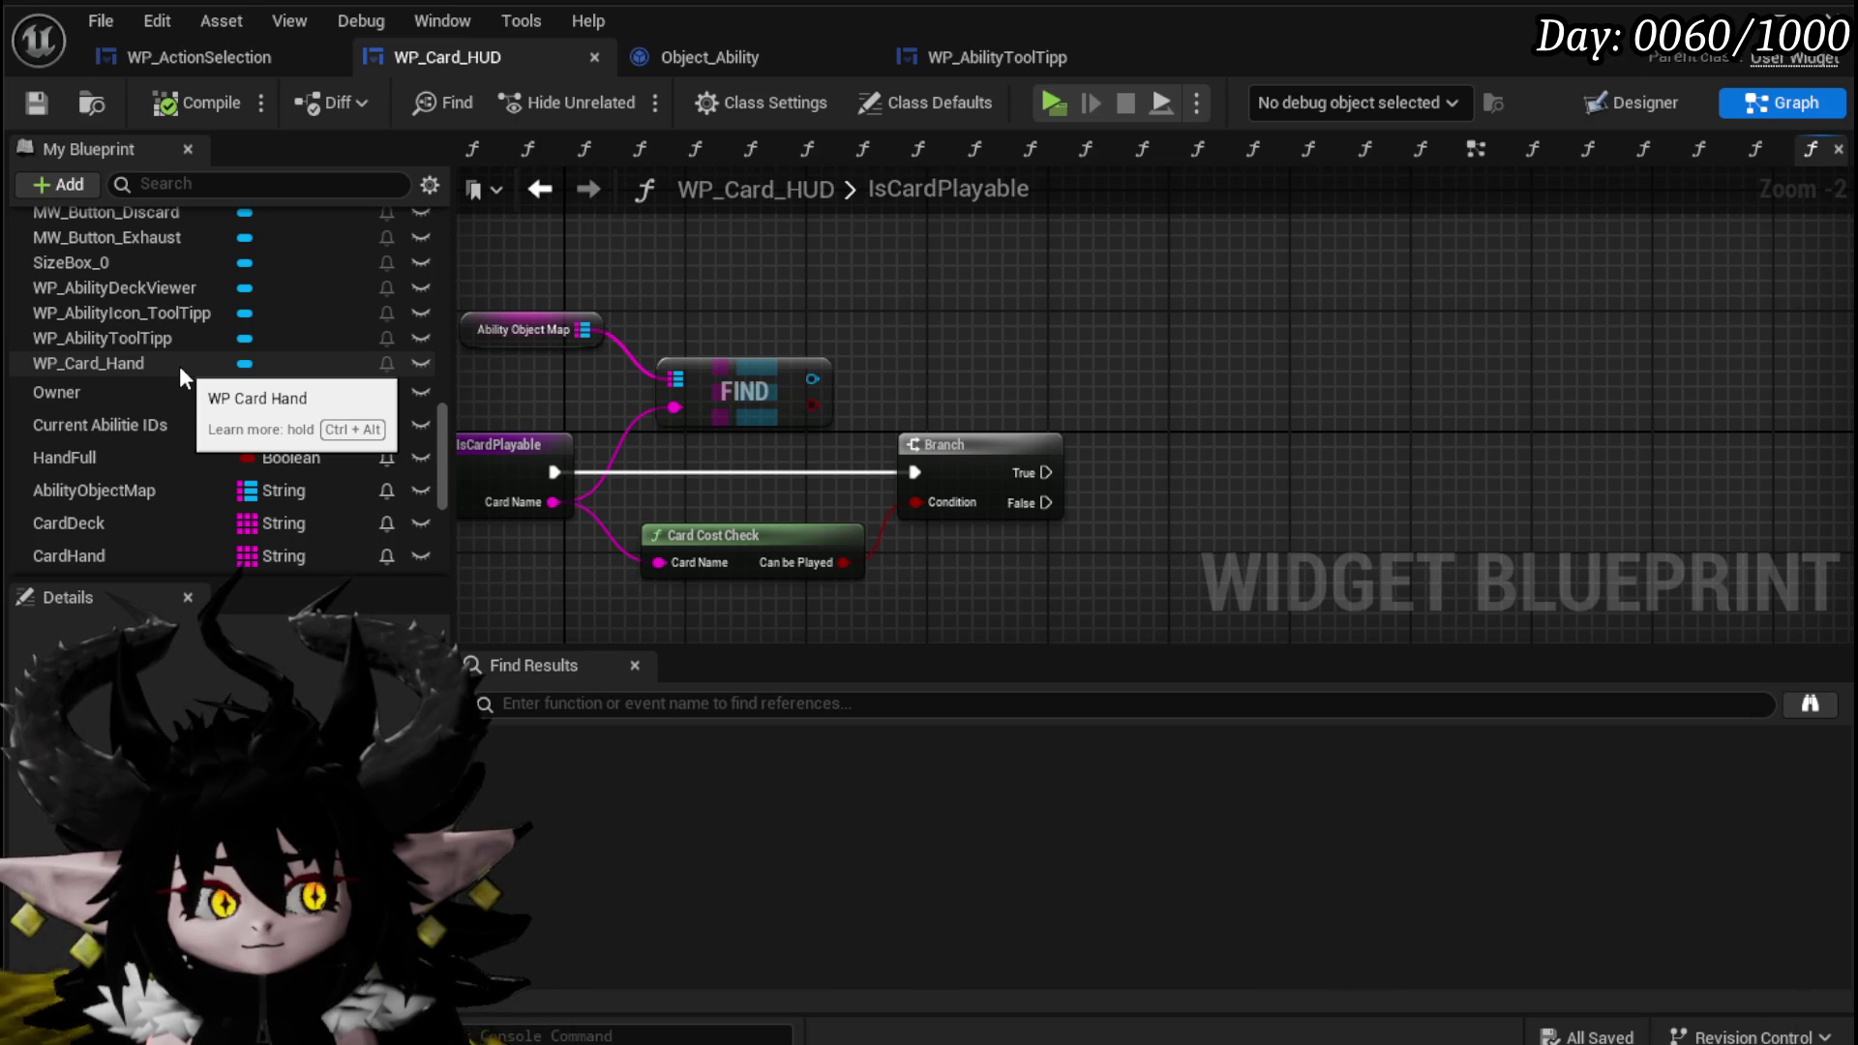
pyautogui.scroll(2, 178, 366)
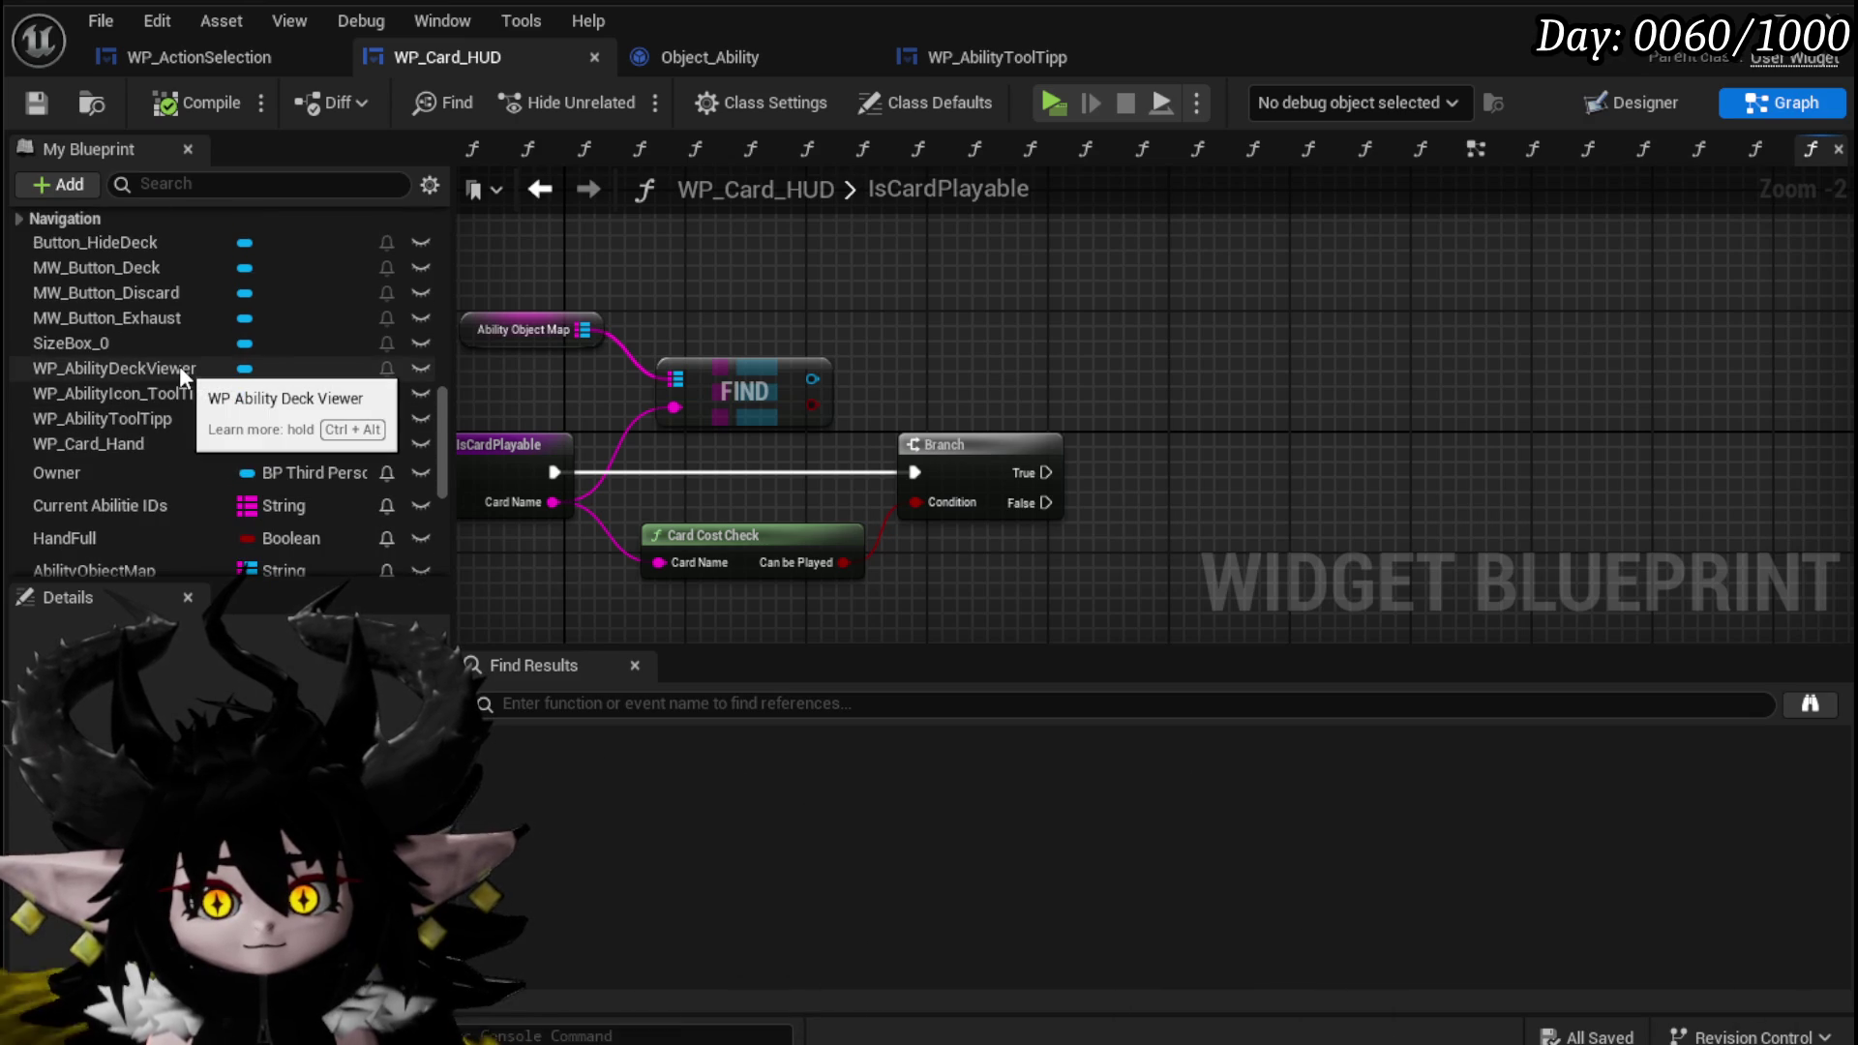
pyautogui.scroll(-2, 180, 371)
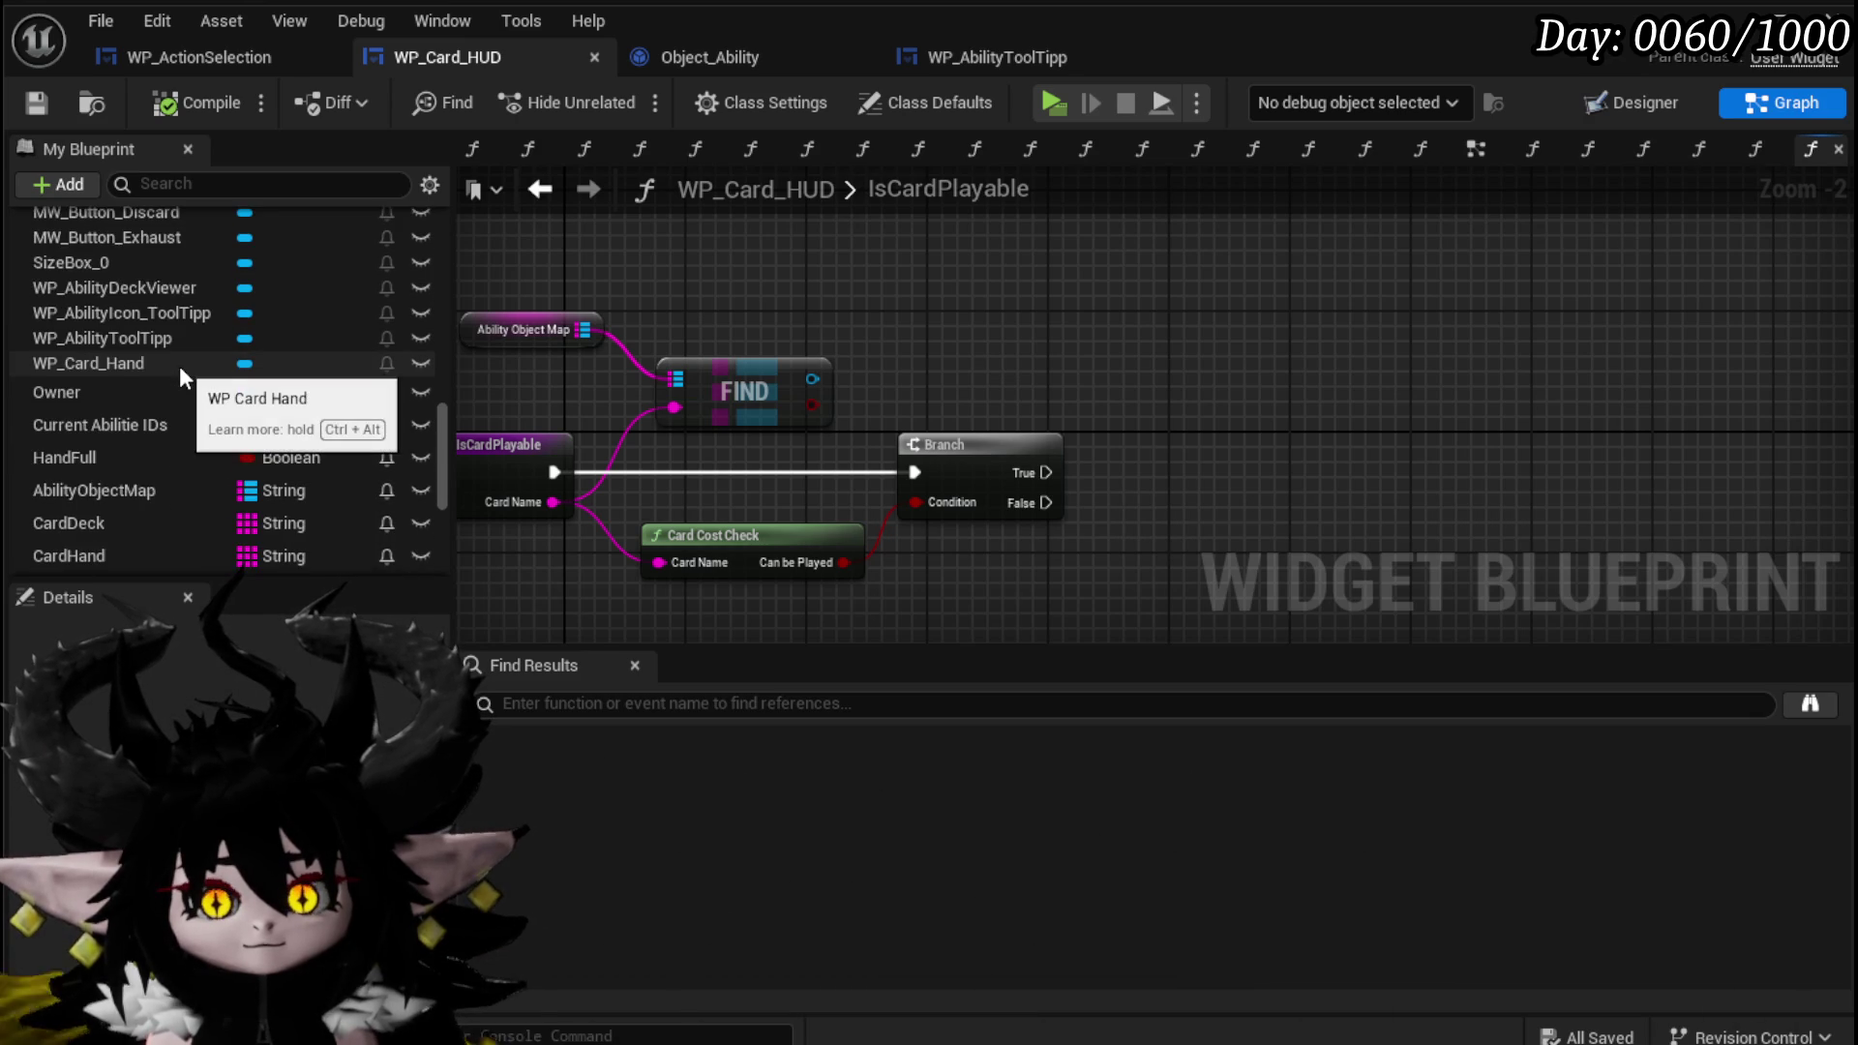
pyautogui.moveTo(133, 403); pyautogui.dragTo(724, 253)
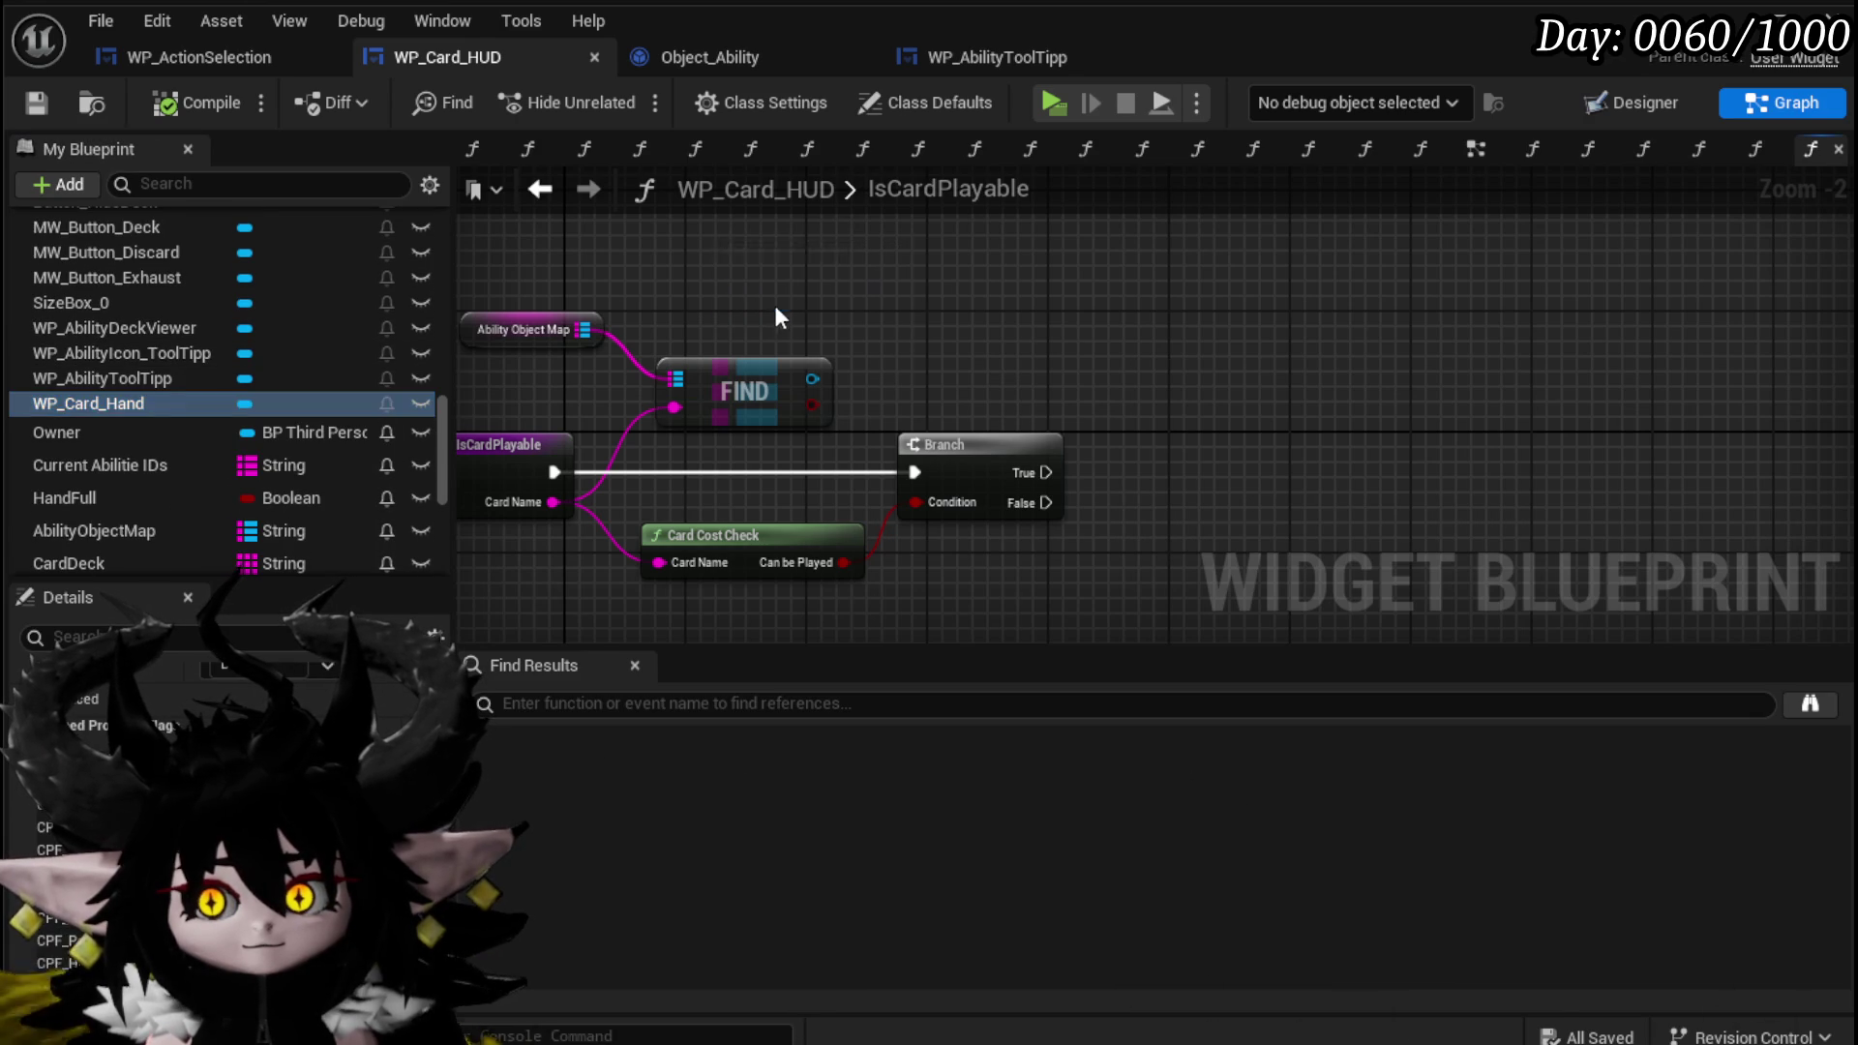
# Place a WP Card Hand getter, delete the Ability Object Map and FIND nodes, and save.
pyautogui.click(775, 302)
pyautogui.moveTo(820, 380)
pyautogui.mouseDown()
pyautogui.moveTo(650, 344)
pyautogui.moveTo(949, 346)
pyautogui.mouseUp()
pyautogui.press('Escape')
pyautogui.hotkey('ctrl', 'z')
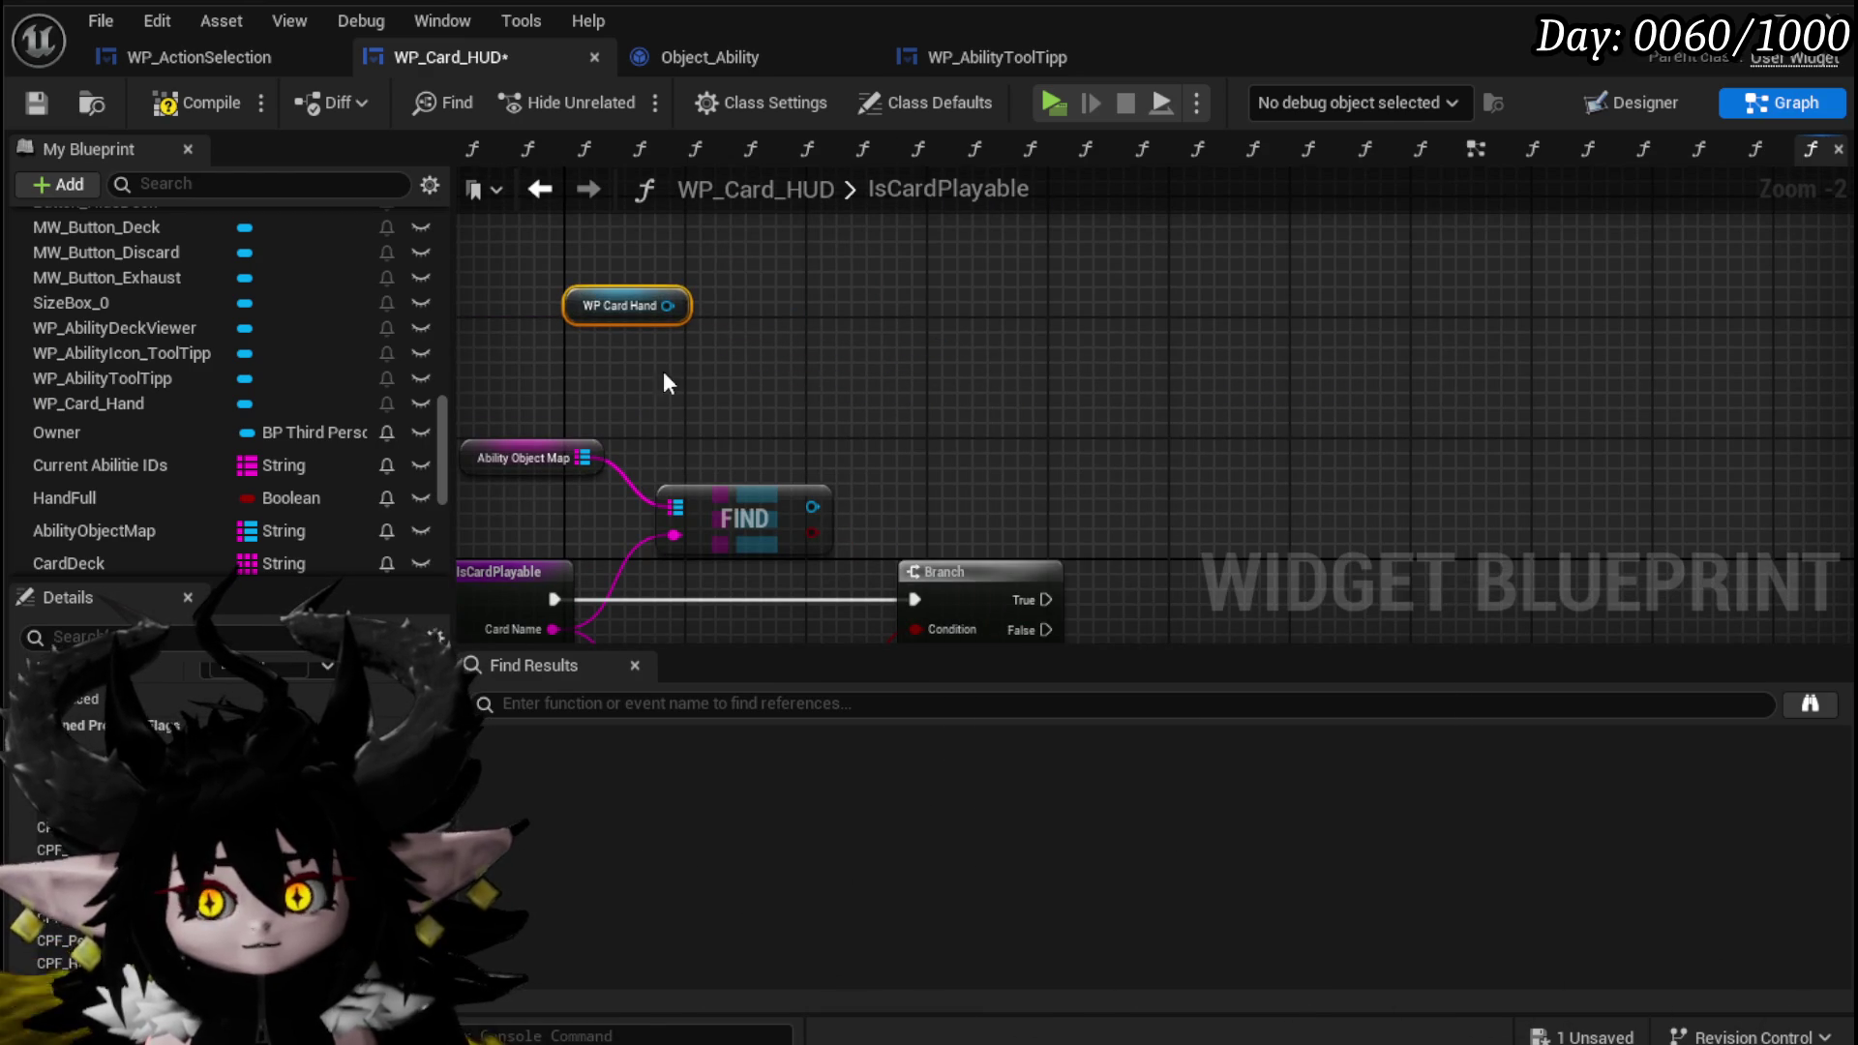
pyautogui.moveTo(590, 407)
pyautogui.mouseDown()
pyautogui.moveTo(678, 523)
pyautogui.moveTo(699, 511)
pyautogui.mouseUp()
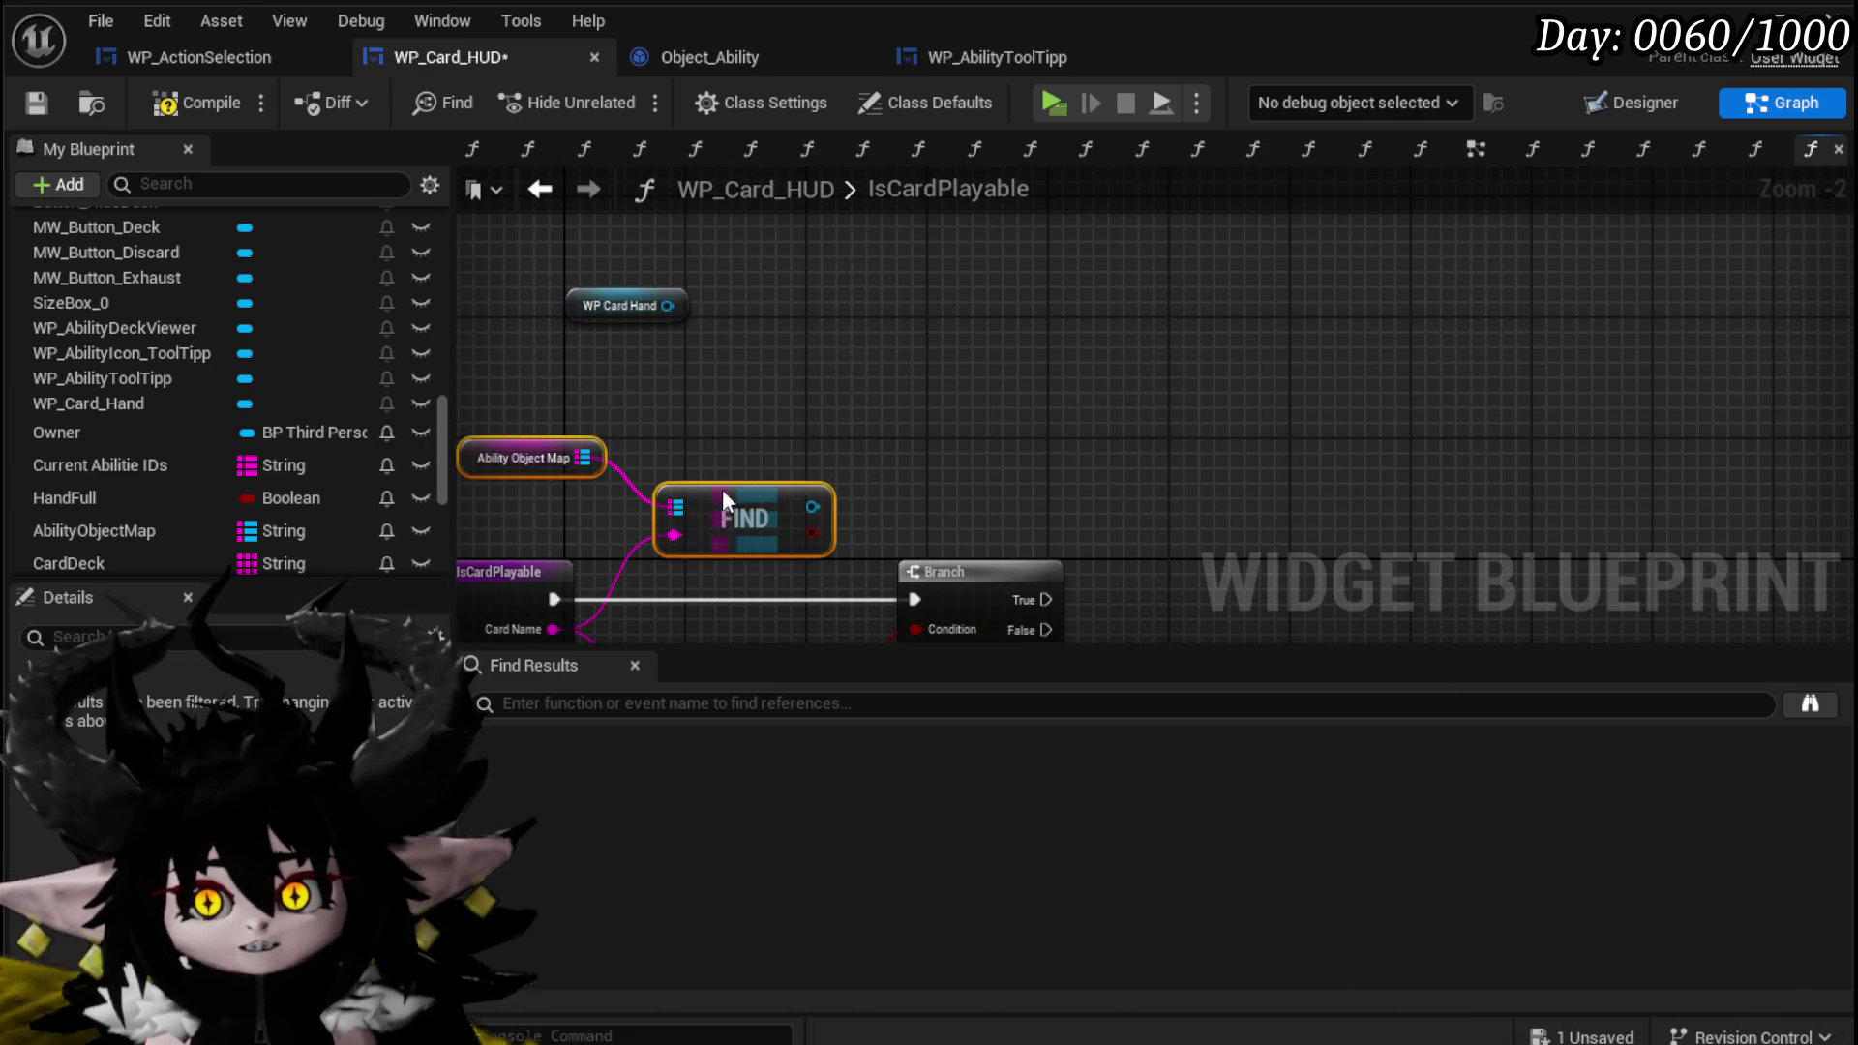
pyautogui.press('Delete')
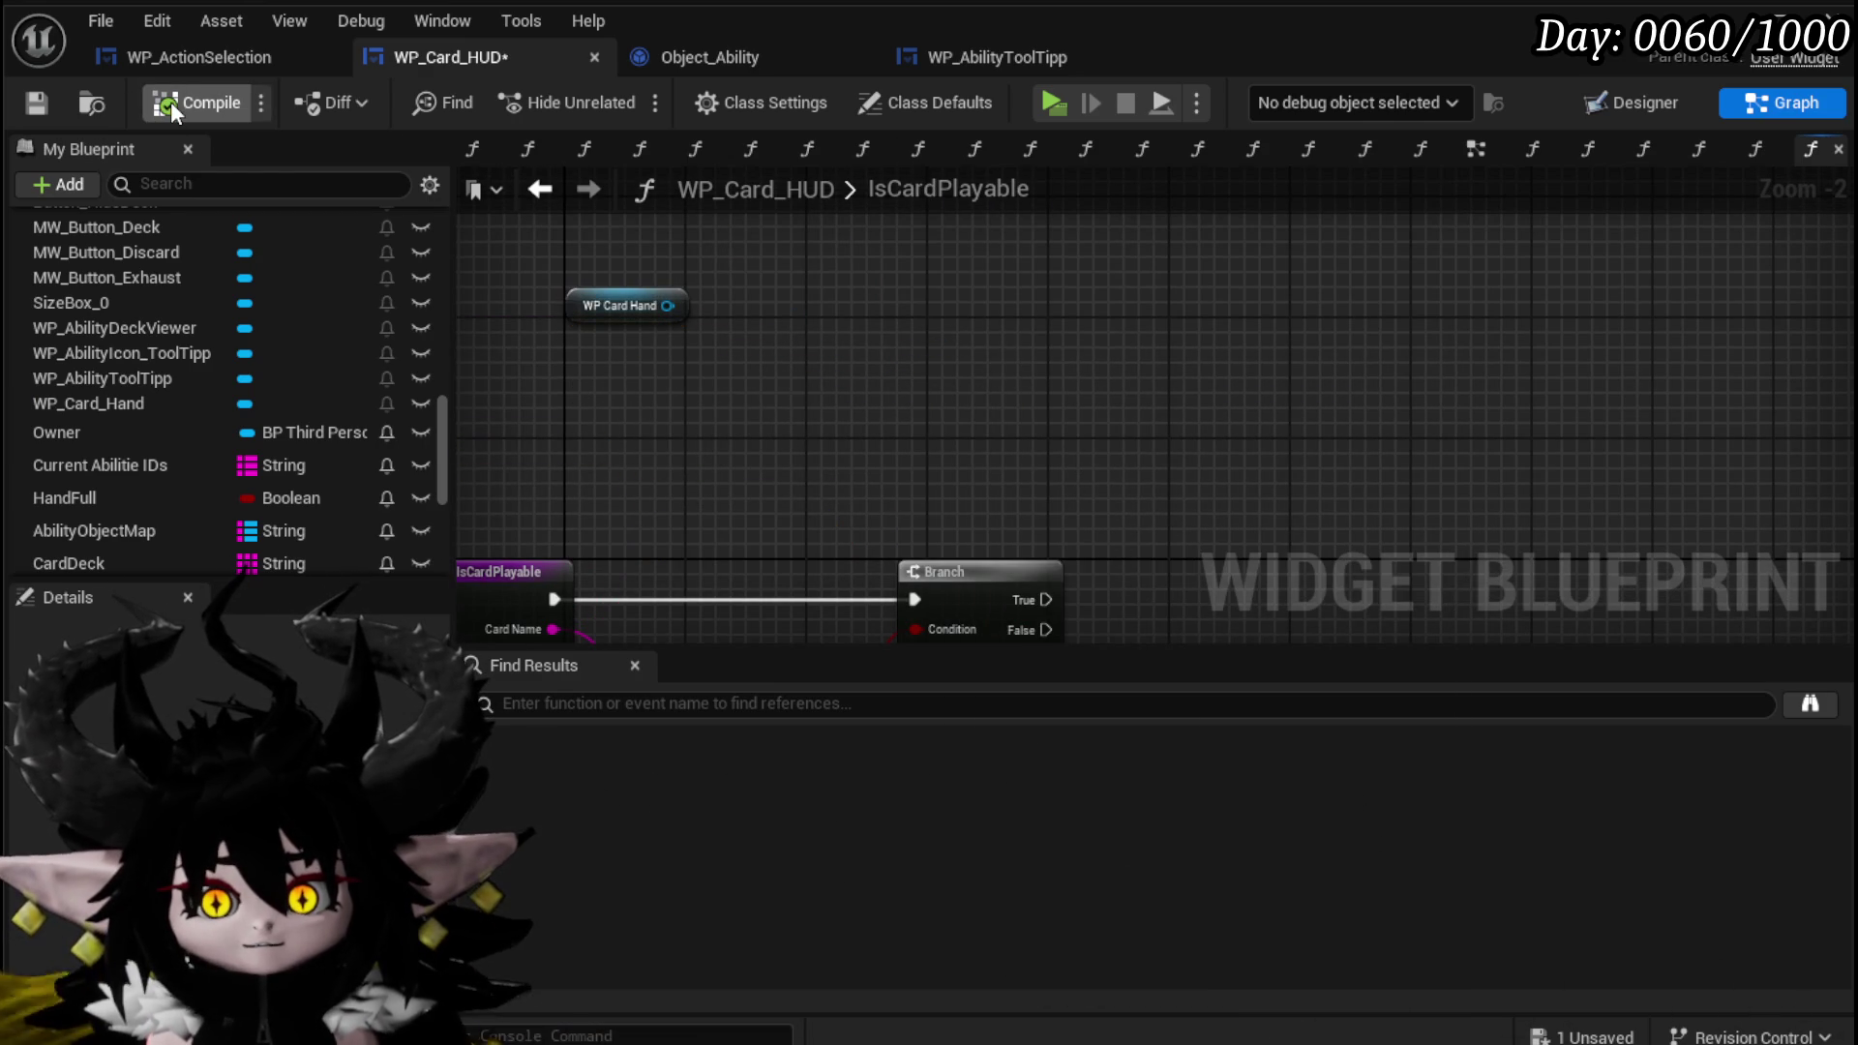
pyautogui.click(35, 102)
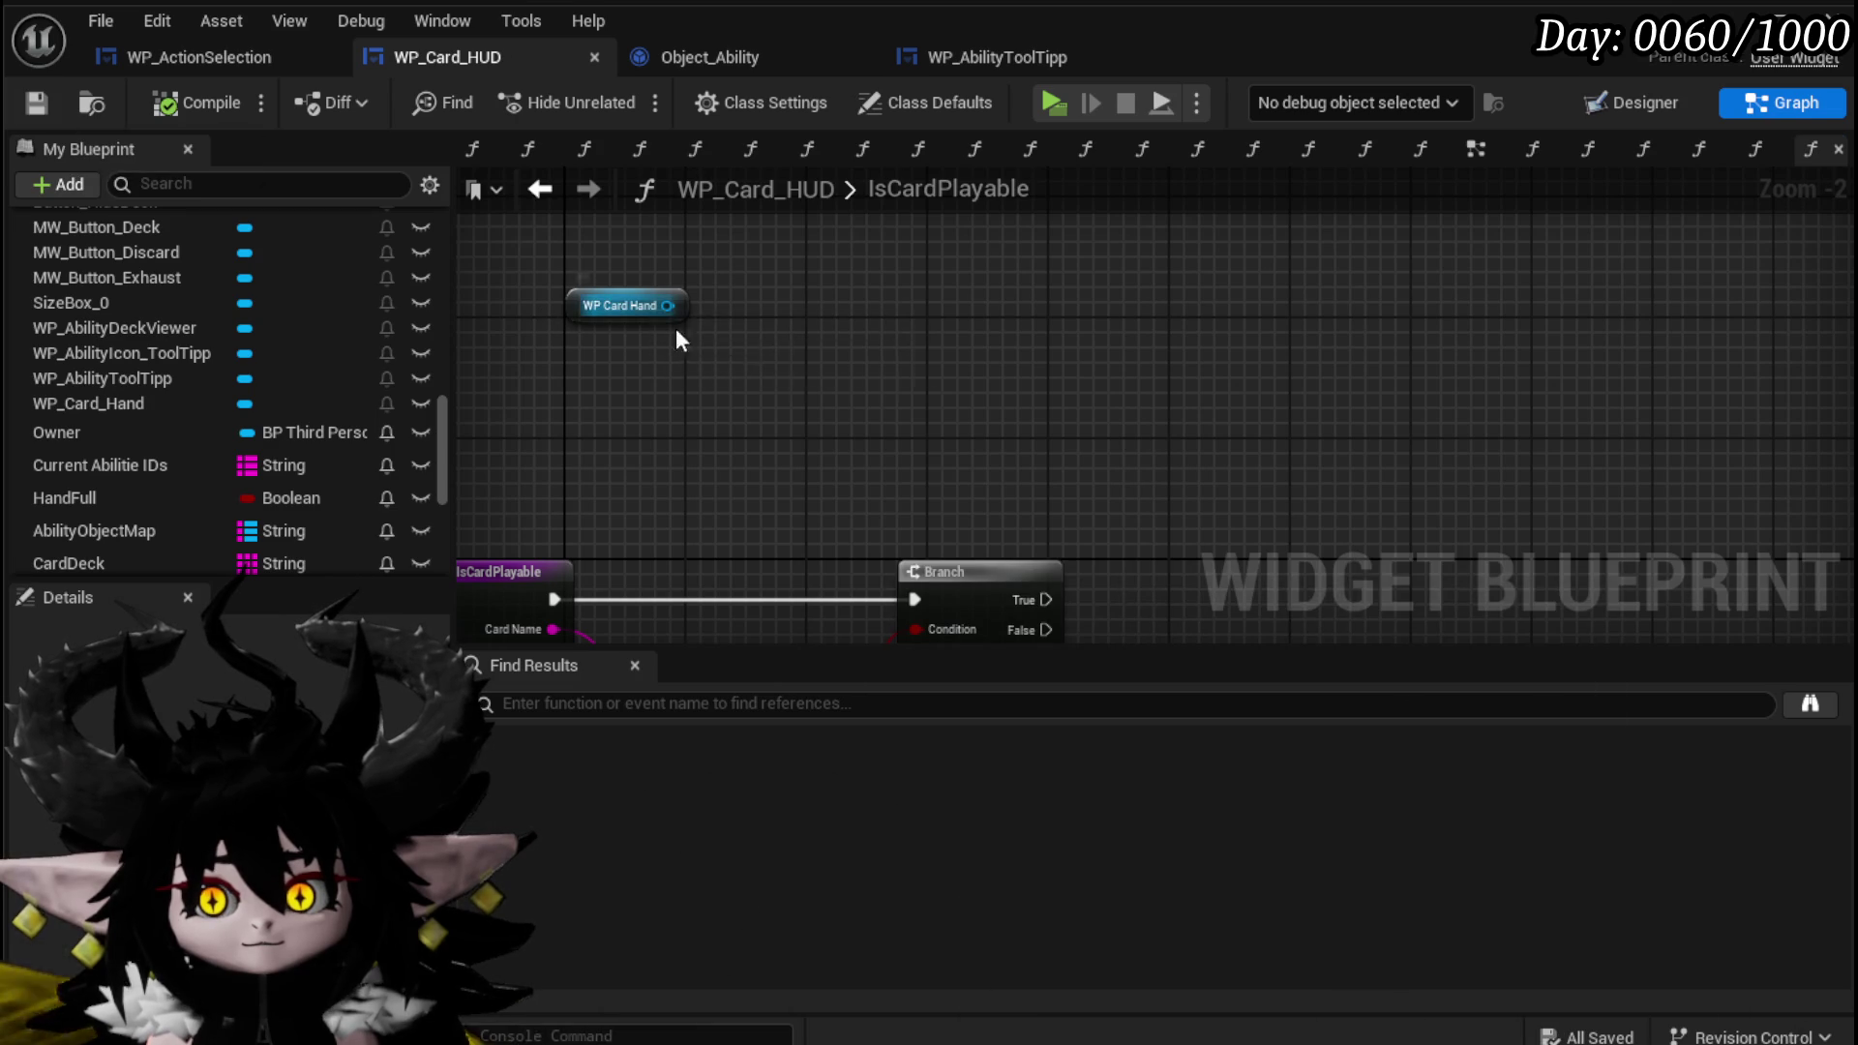
# Get Card Ref Map from WP Card Hand and add a Find node keyed by Card Name.
pyautogui.moveTo(654, 308); pyautogui.dragTo(774, 370)
pyautogui.write('Card')
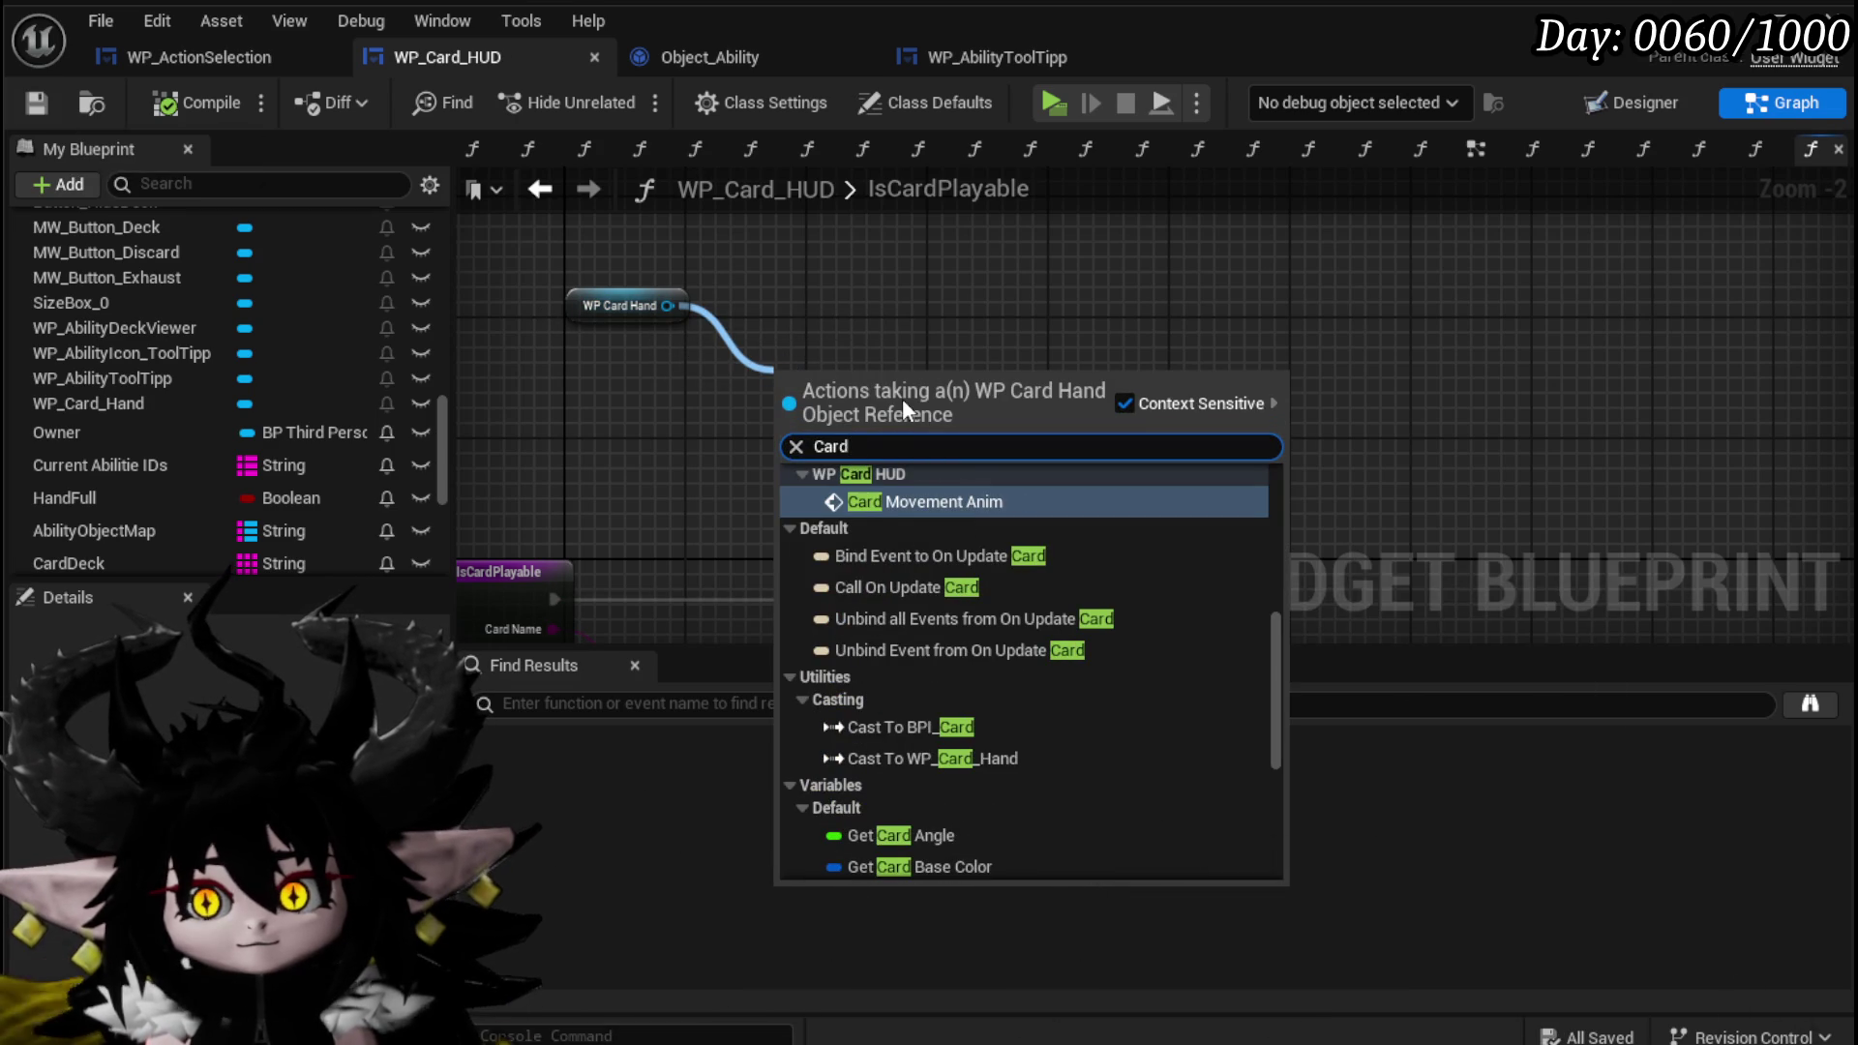
pyautogui.scroll(-5, 1070, 567)
pyautogui.scroll(-5, 1112, 559)
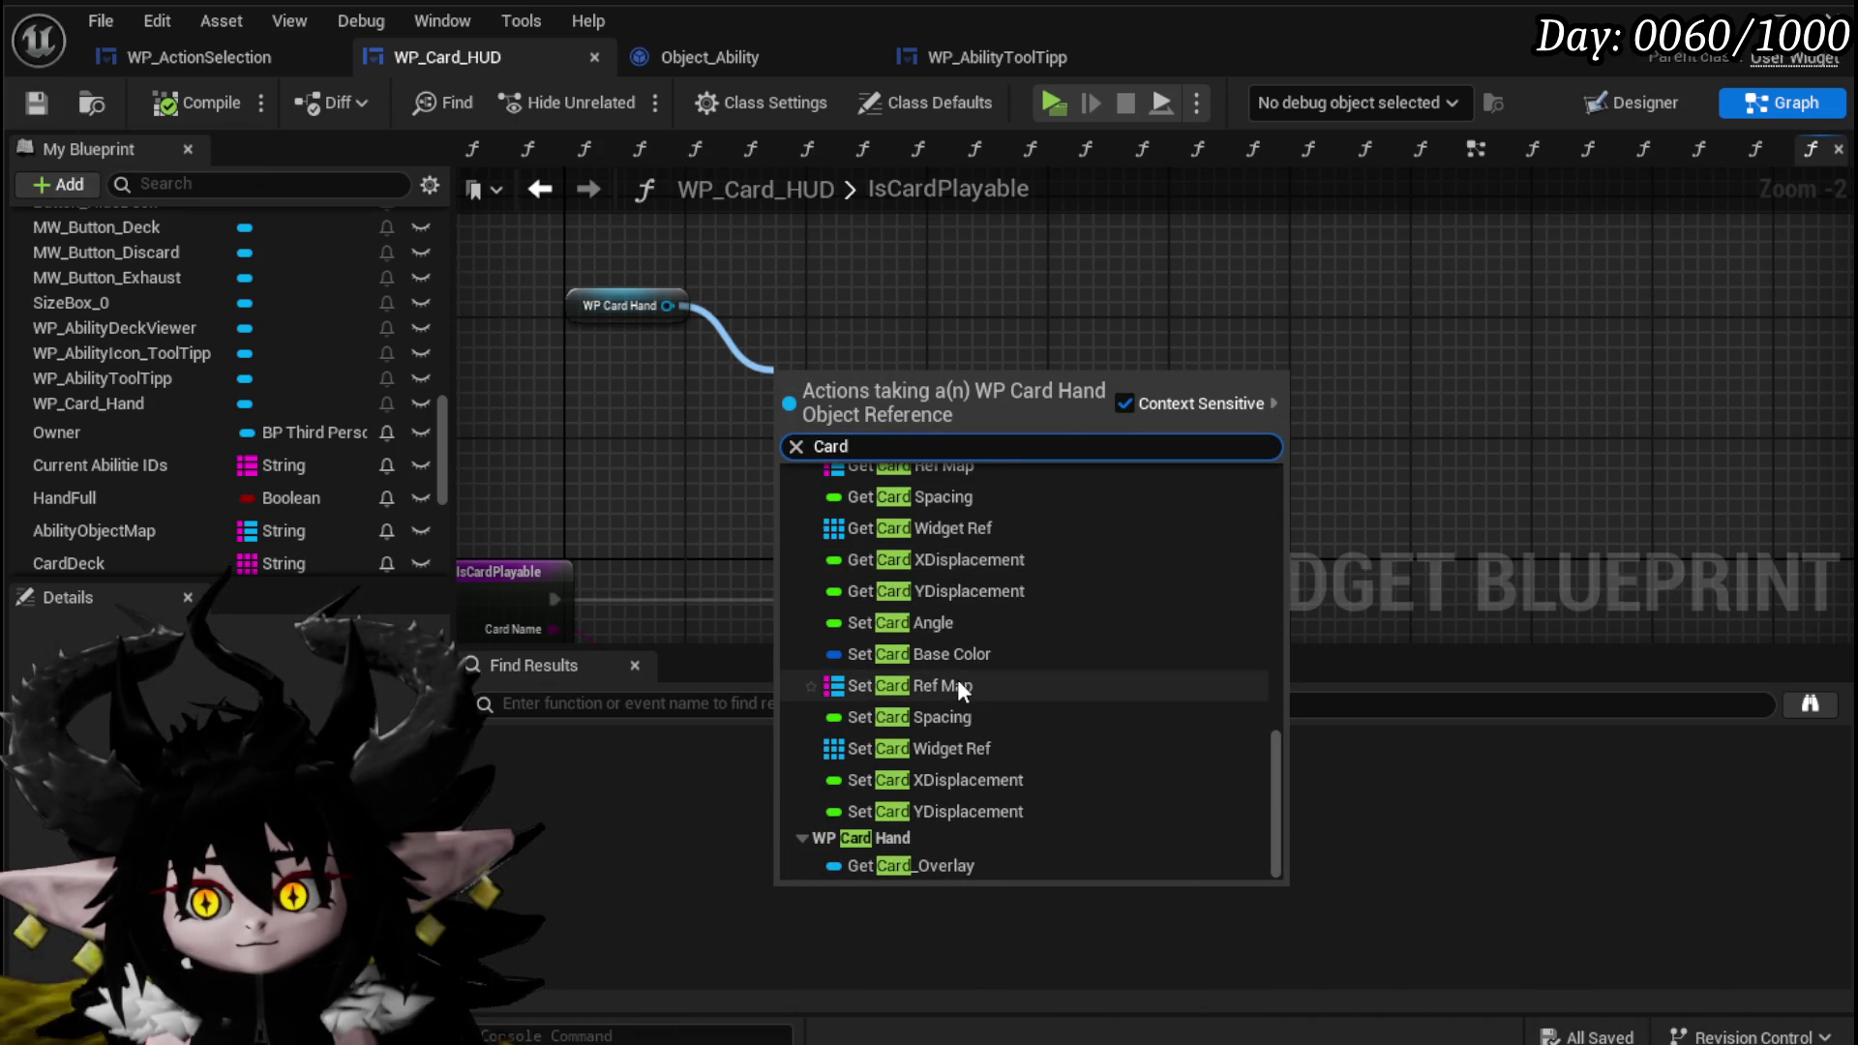
pyautogui.click(915, 475)
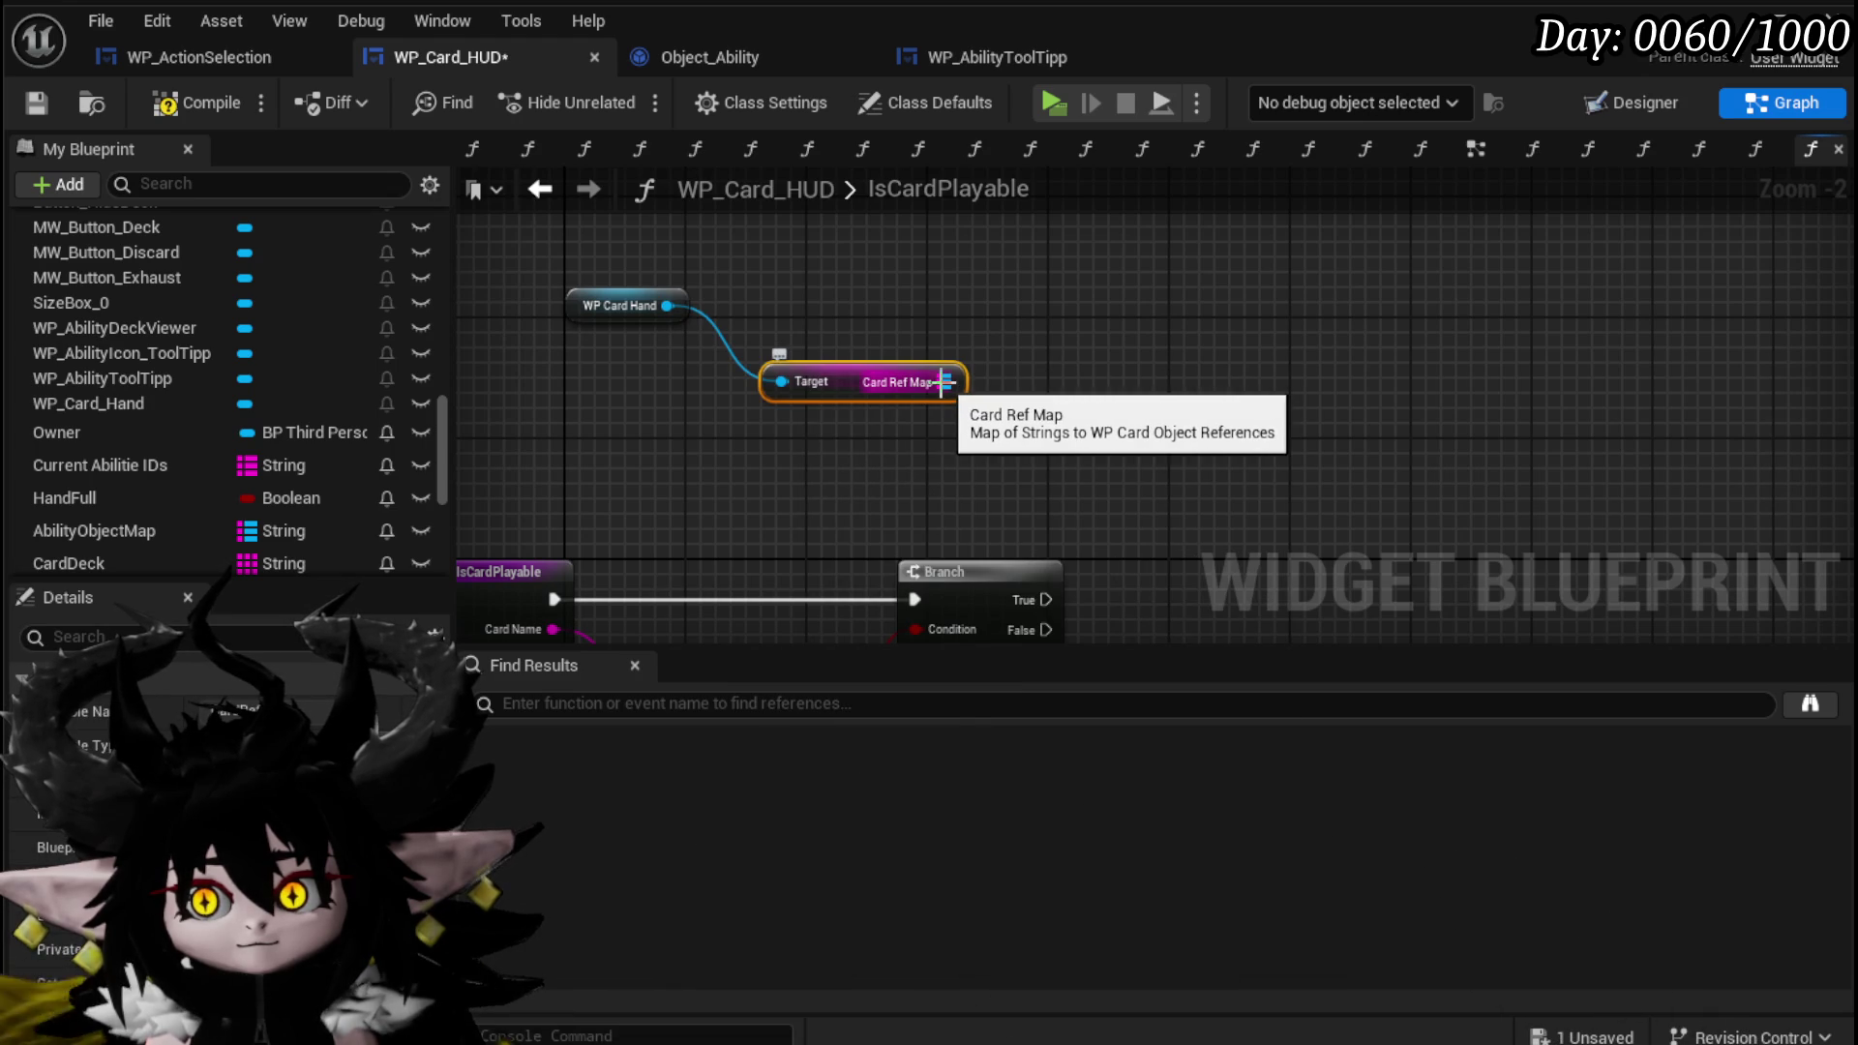
pyautogui.moveTo(718, 397); pyautogui.dragTo(902, 397)
pyautogui.write('Find')
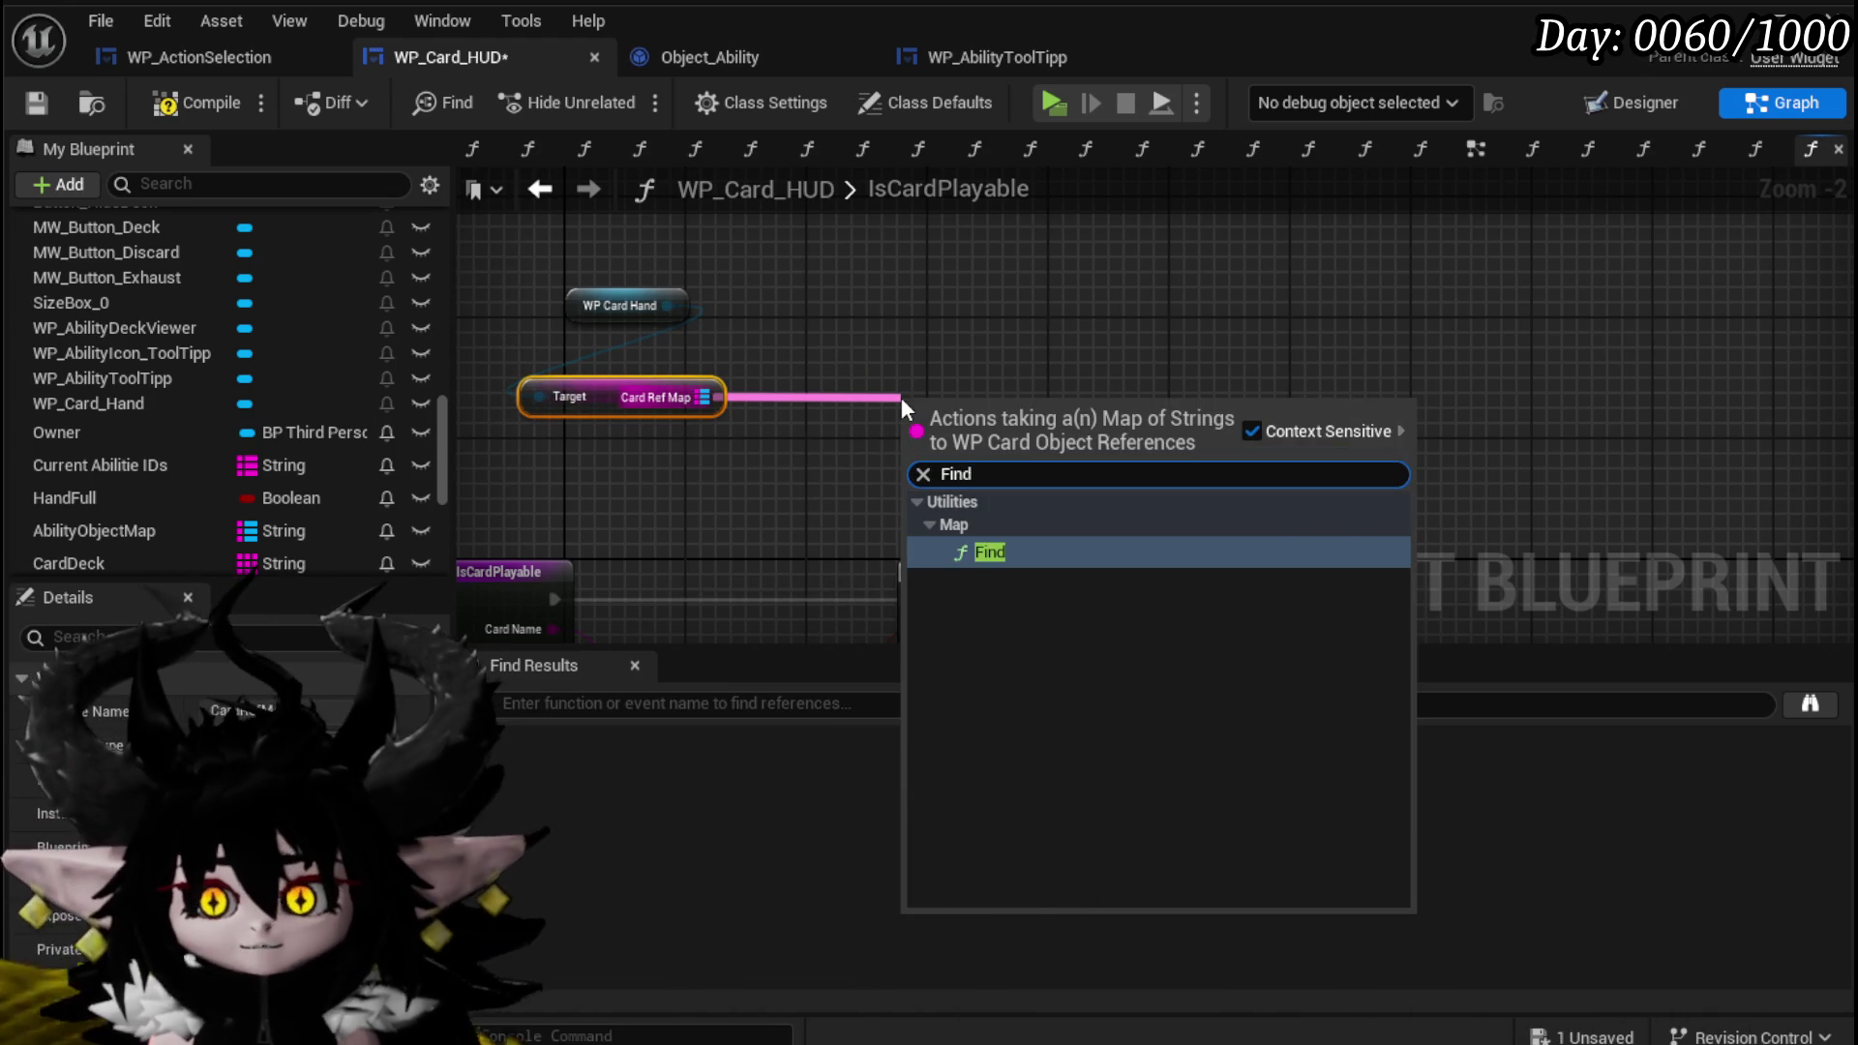
pyautogui.press('Return')
pyautogui.moveTo(556, 630)
pyautogui.mouseDown()
pyautogui.moveTo(902, 417)
pyautogui.moveTo(915, 389)
pyautogui.moveTo(888, 379)
pyautogui.mouseUp()
pyautogui.press('Escape')
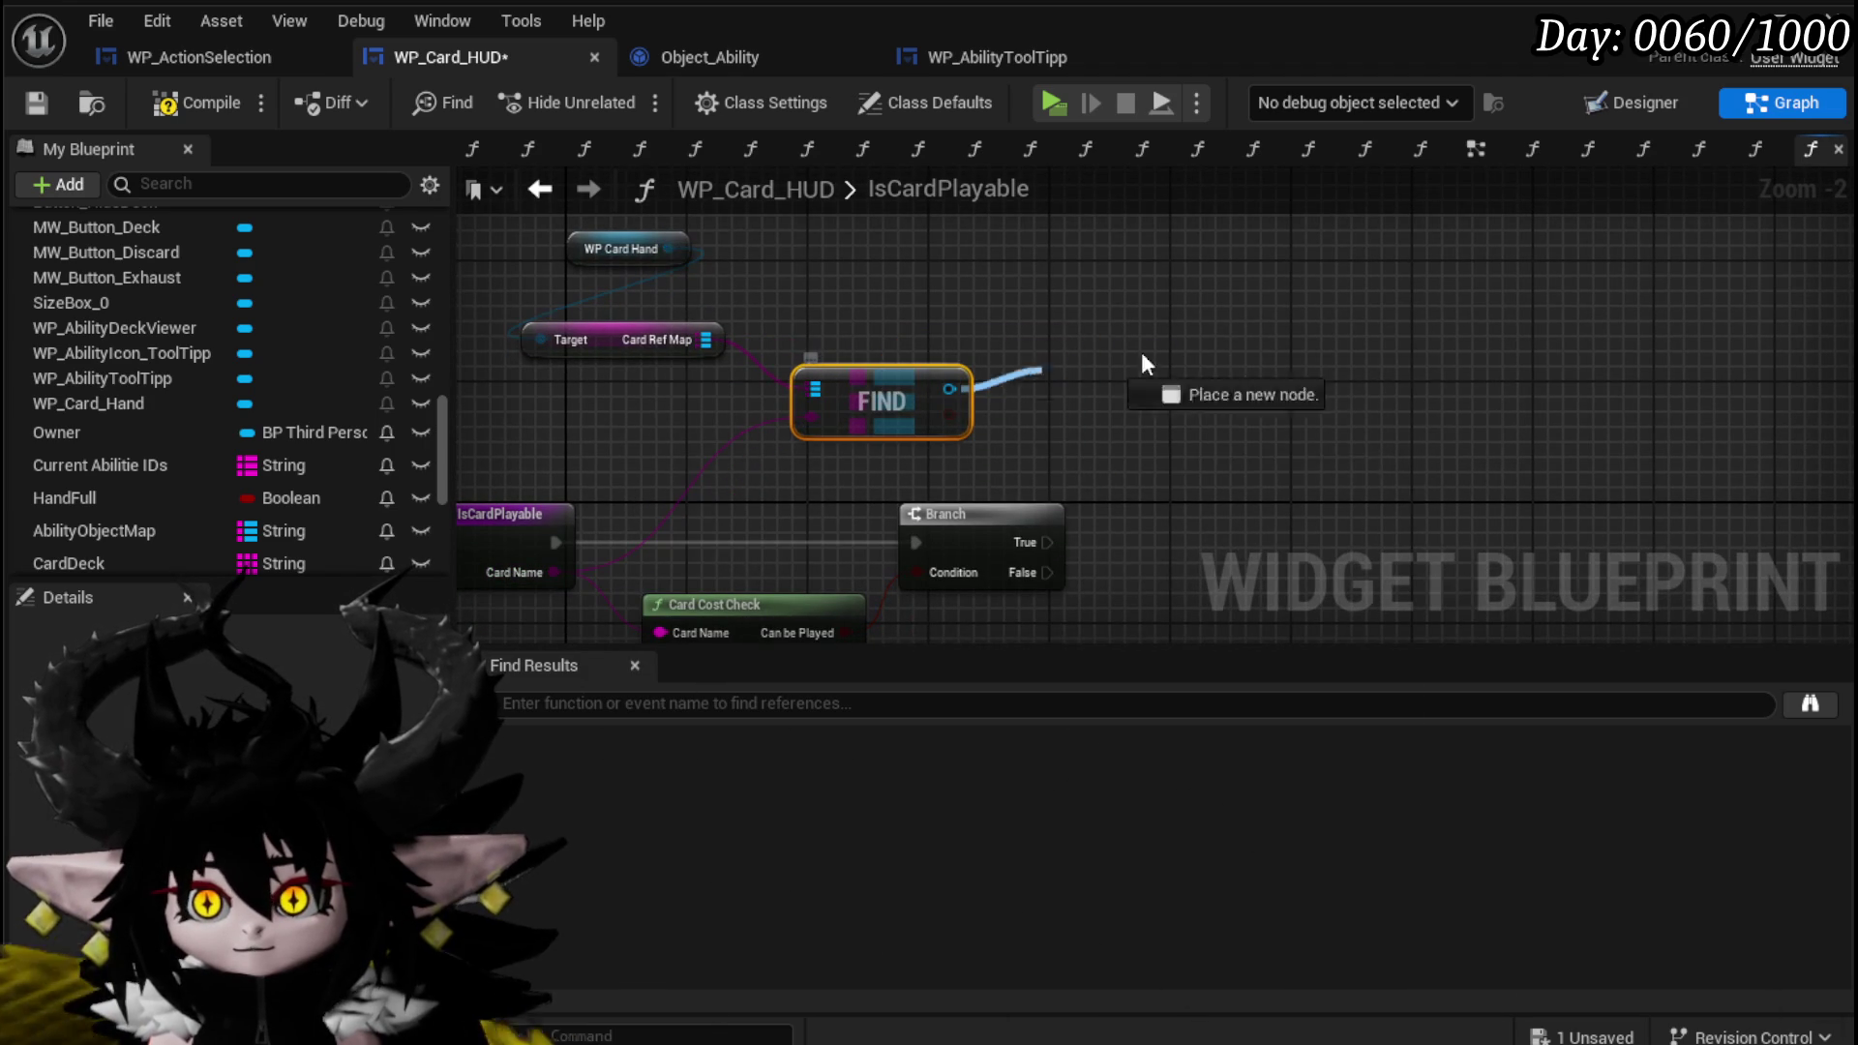
# Search the found card's actions for Apply and Color without adding a node, then save the blueprint.
pyautogui.moveTo(1013, 378); pyautogui.dragTo(1216, 335)
pyautogui.write('Apply')
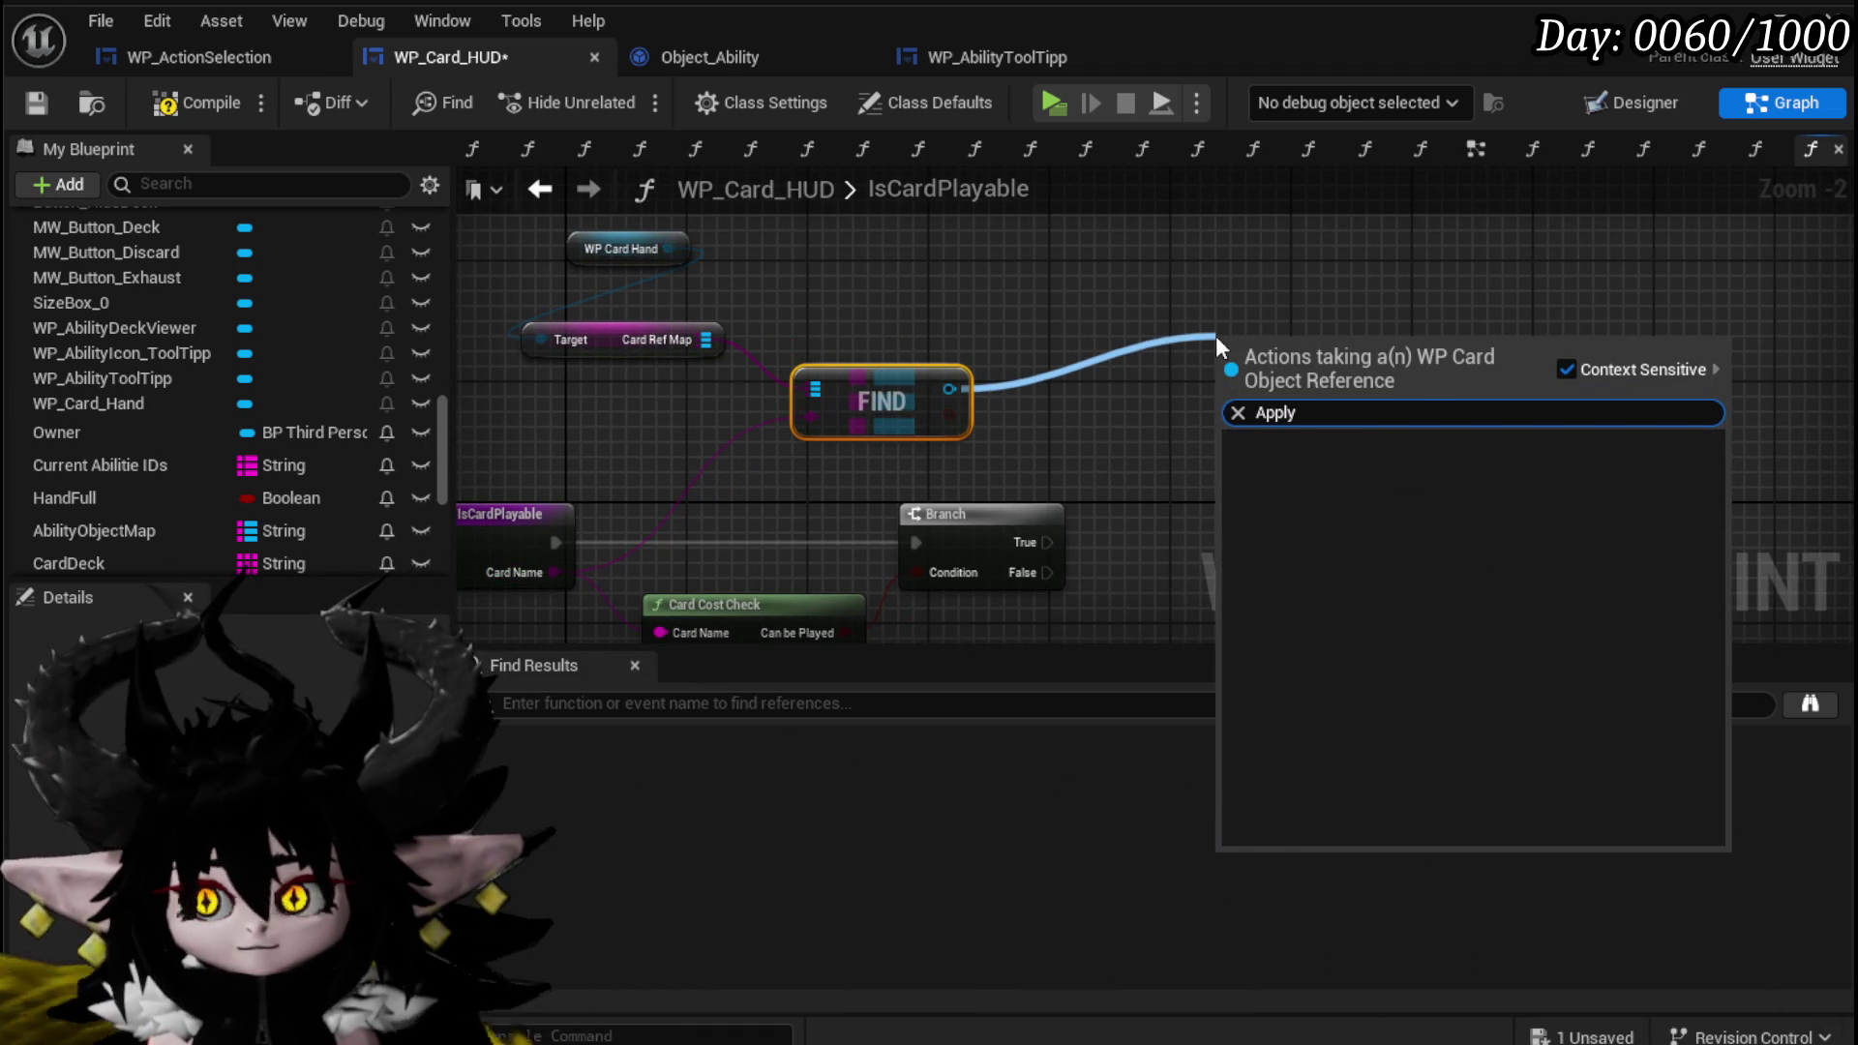
pyautogui.press('BackSpace')
pyautogui.press('BackSpace')
pyautogui.press('BackSpace')
pyautogui.write('Color')
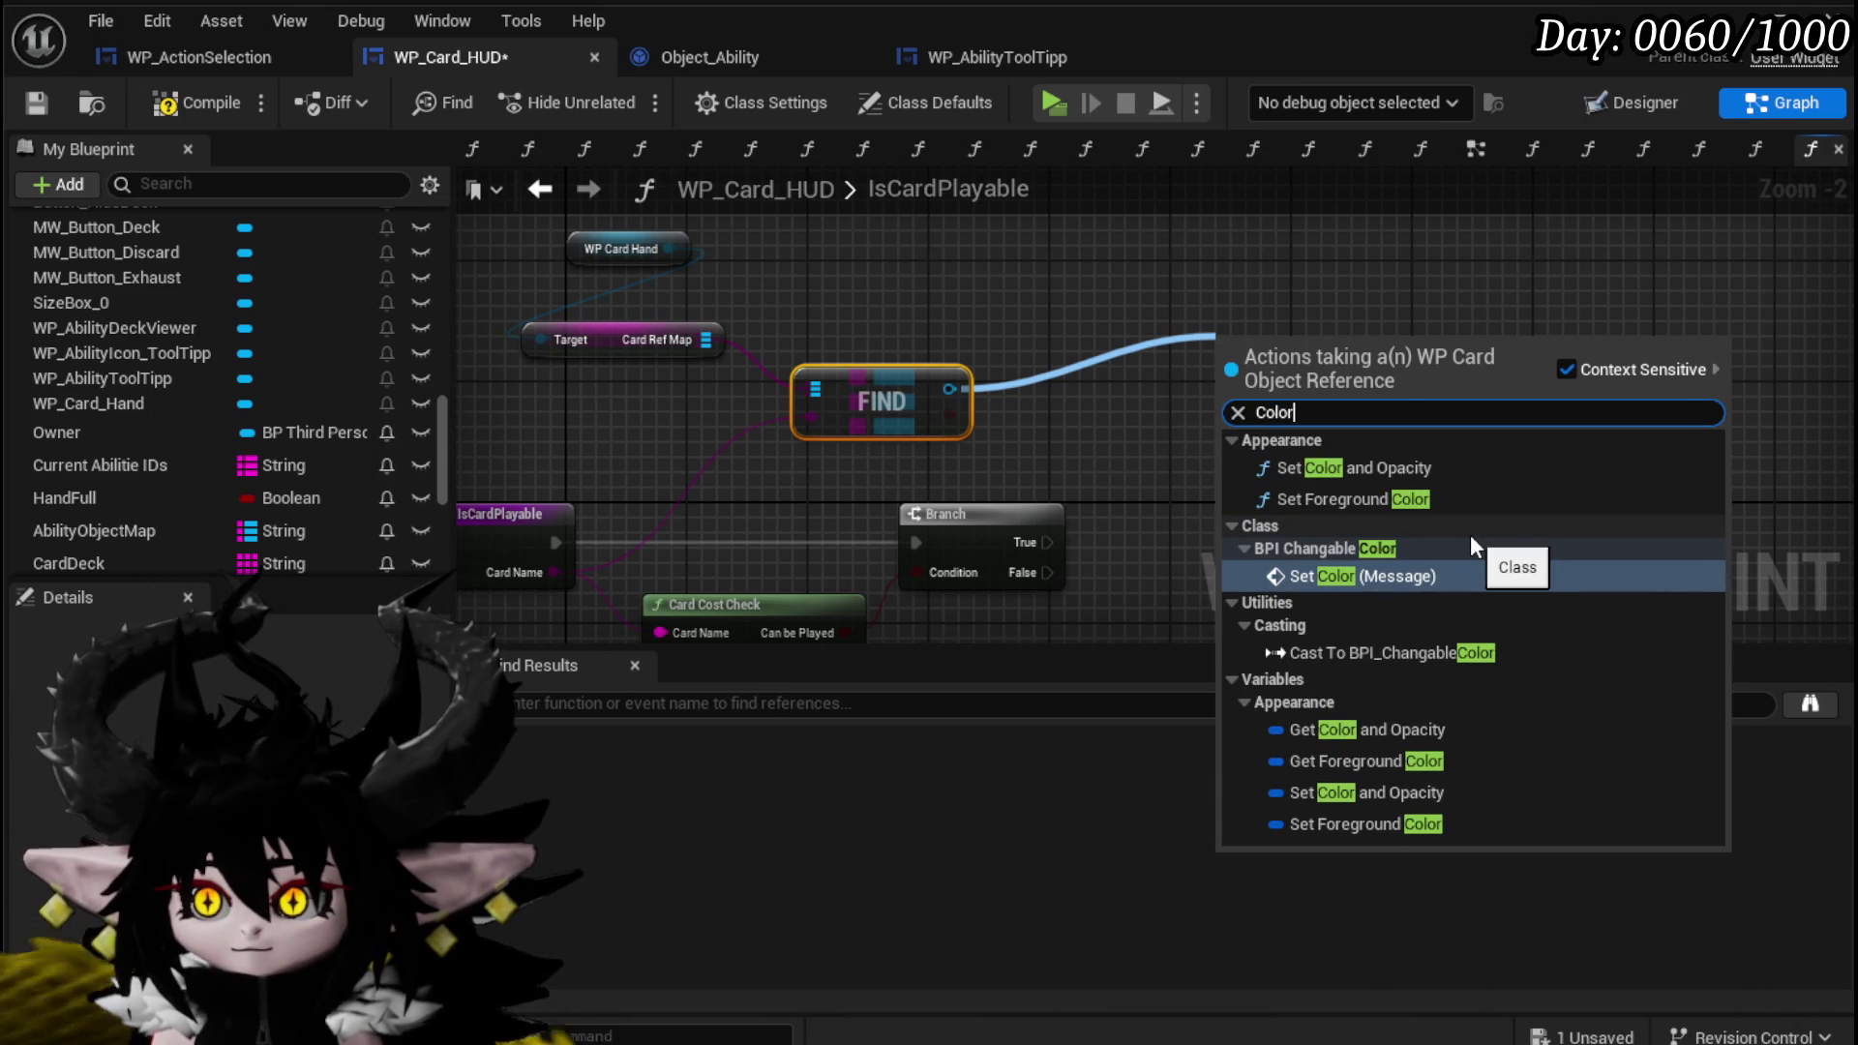
pyautogui.click(926, 335)
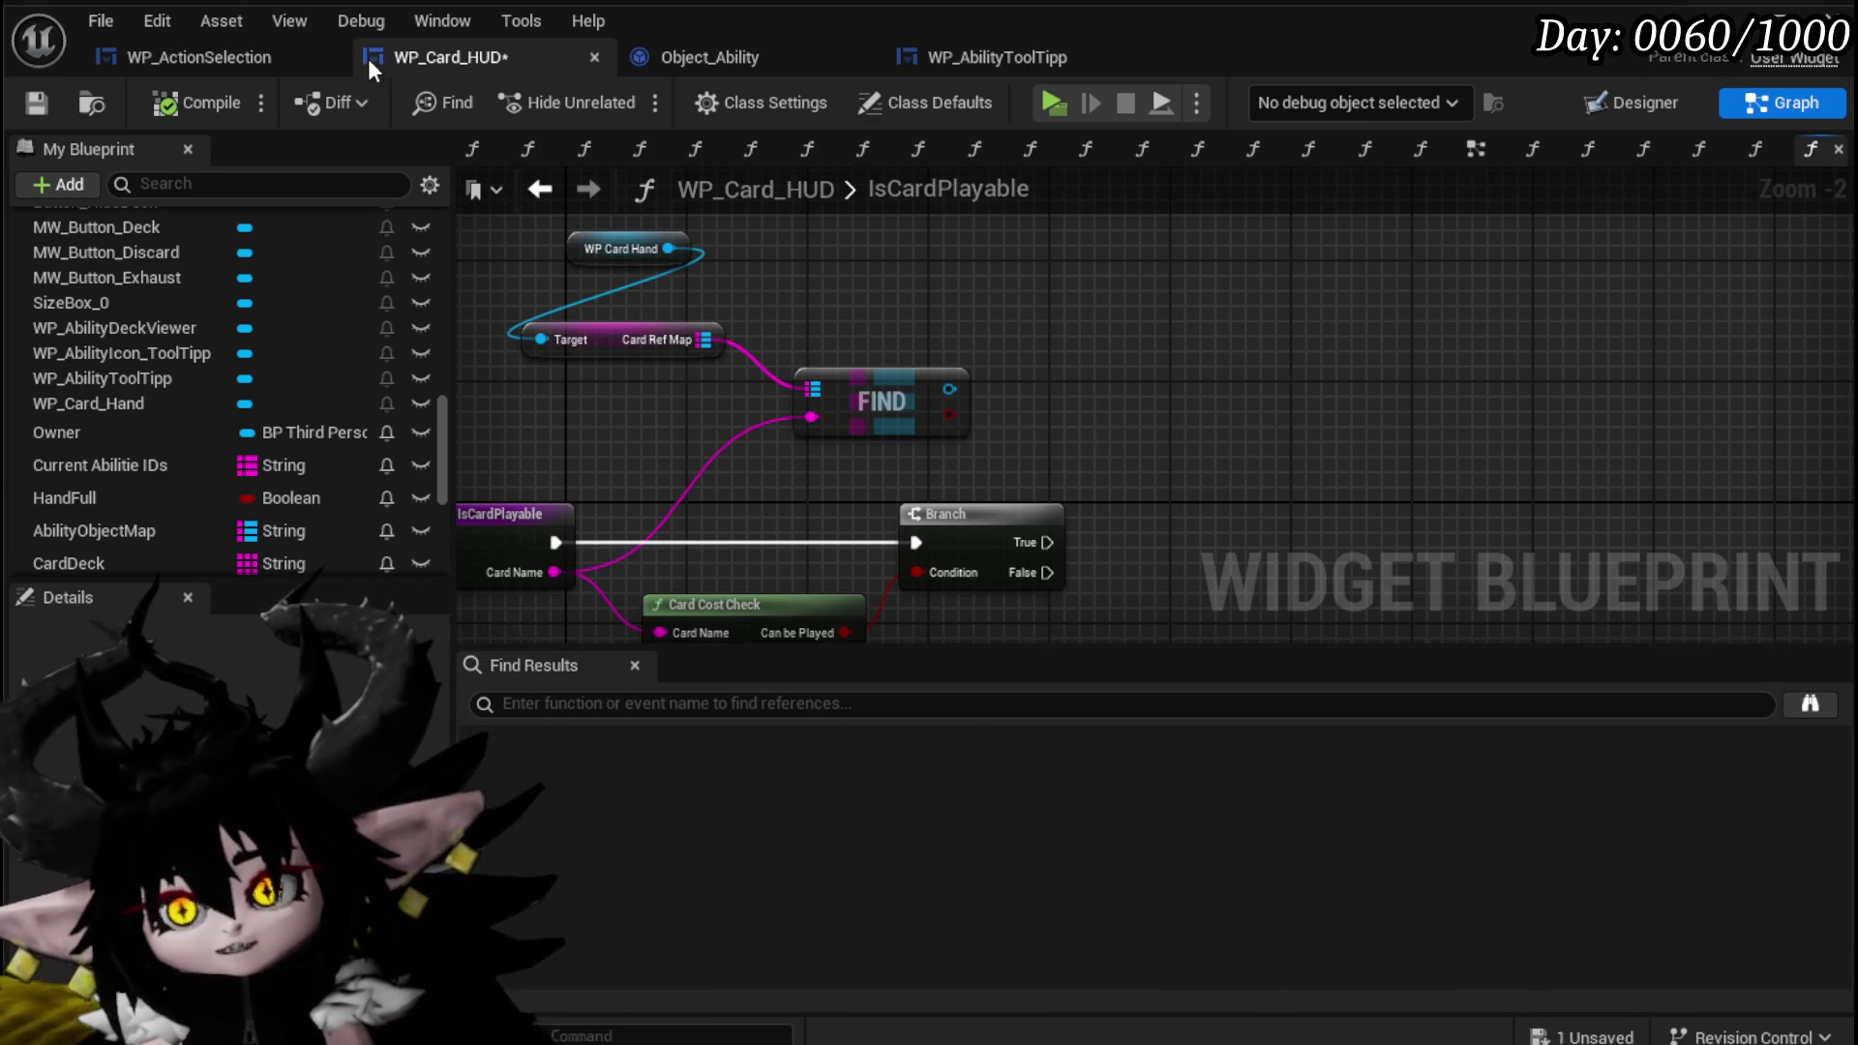
pyautogui.hotkey('ctrl', 's')
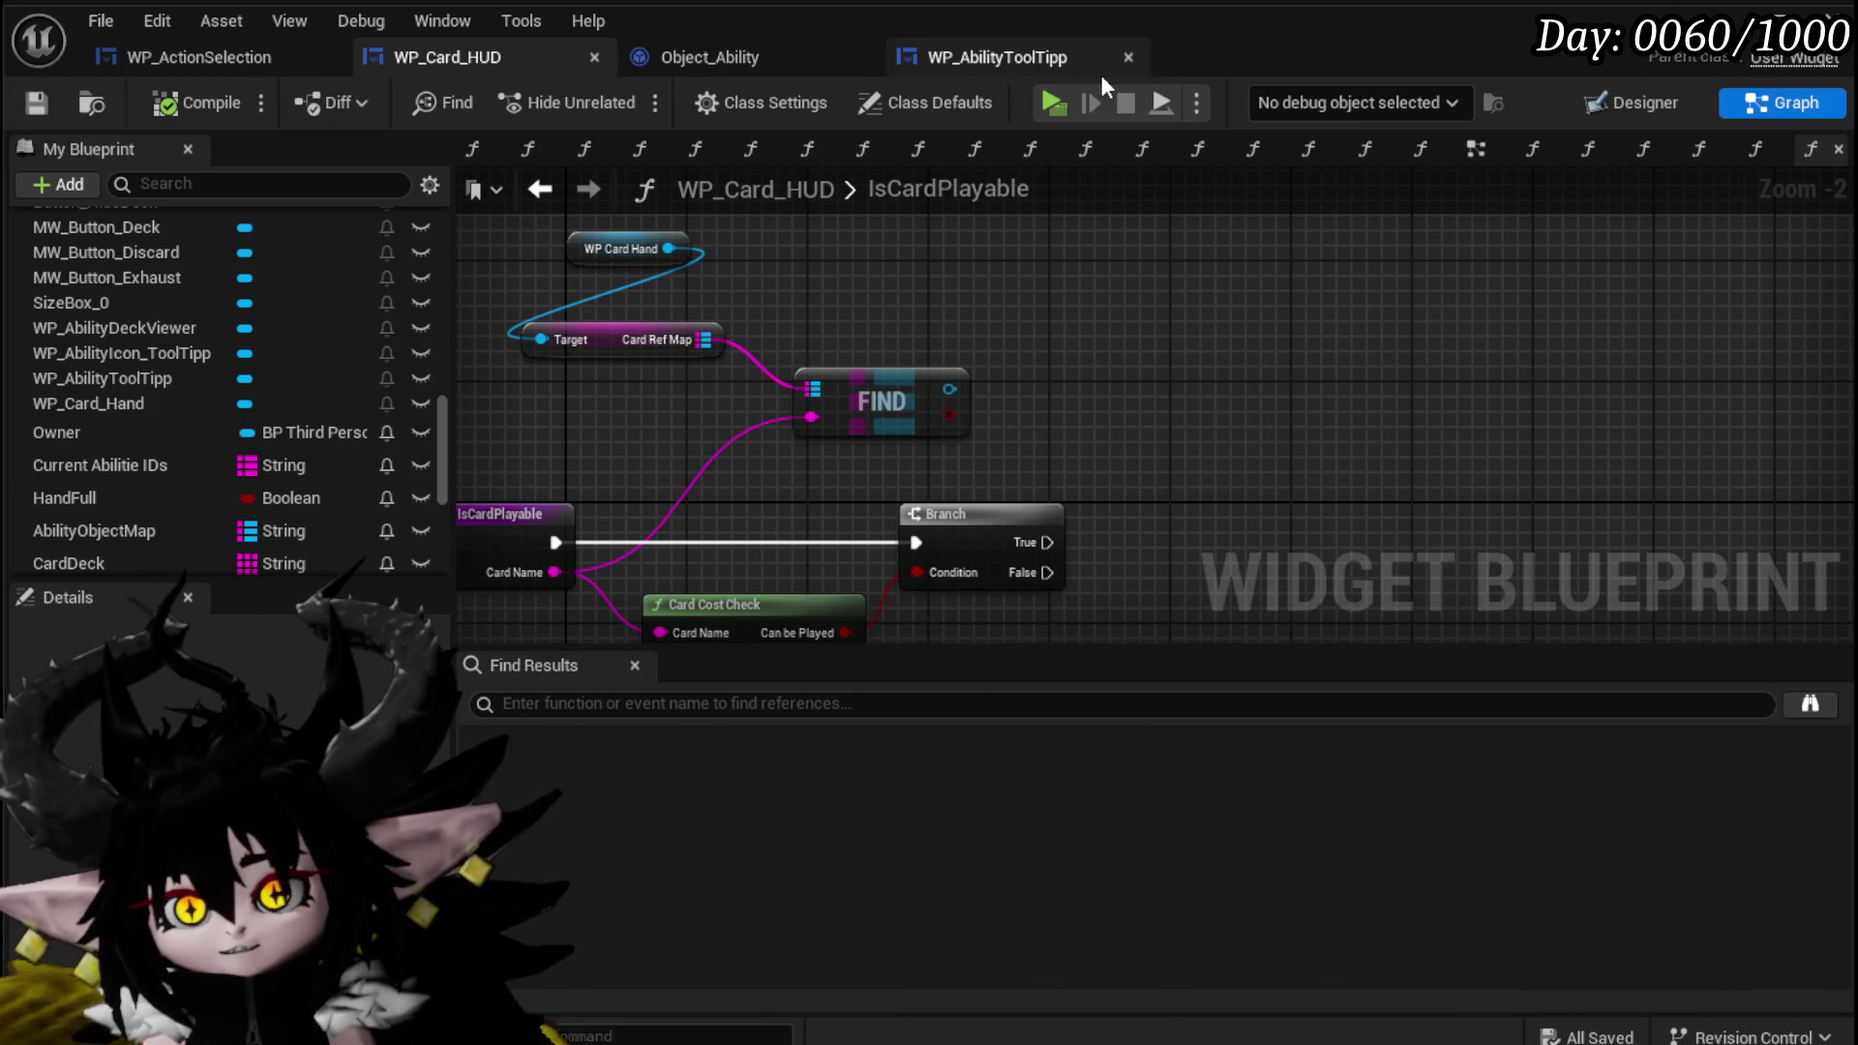
pyautogui.click(1757, 10)
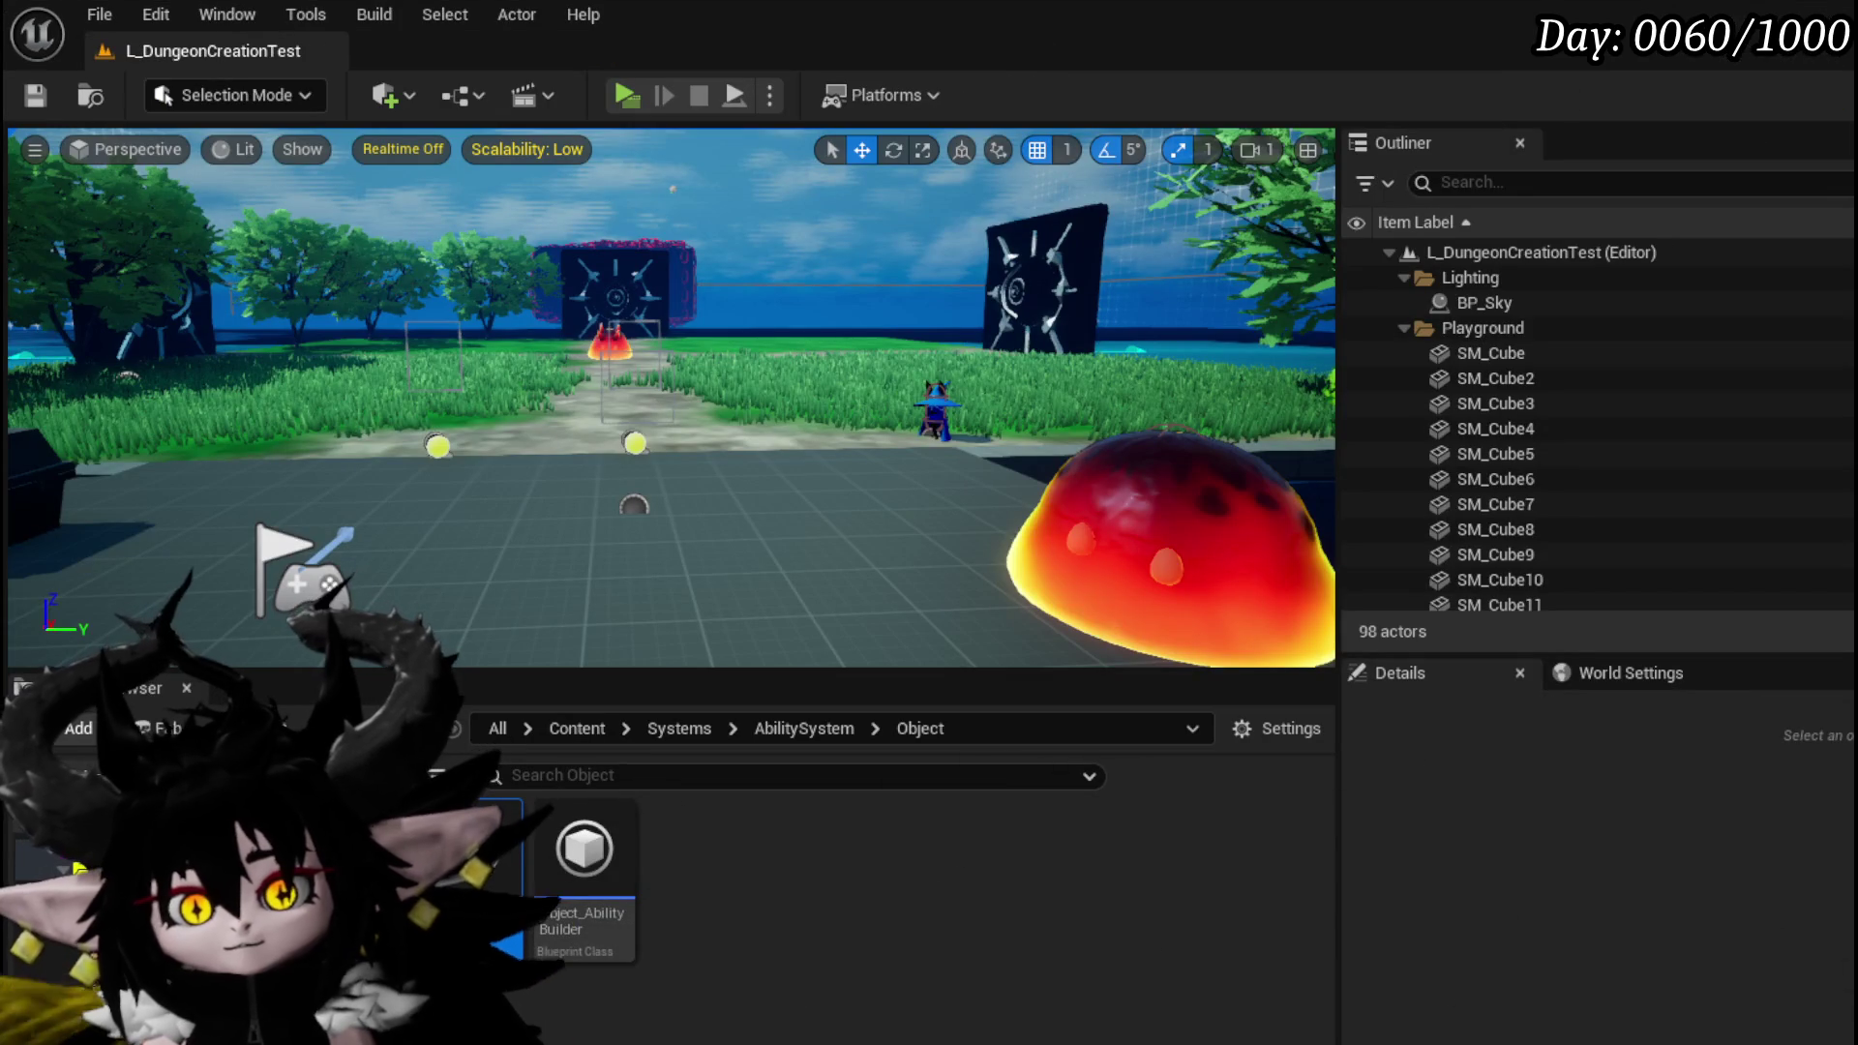
# Browse from AbilitySystem/UI to CombatSystem/UI and open the WP_Card widget blueprint.
pyautogui.hotkey('alt', 'Left')
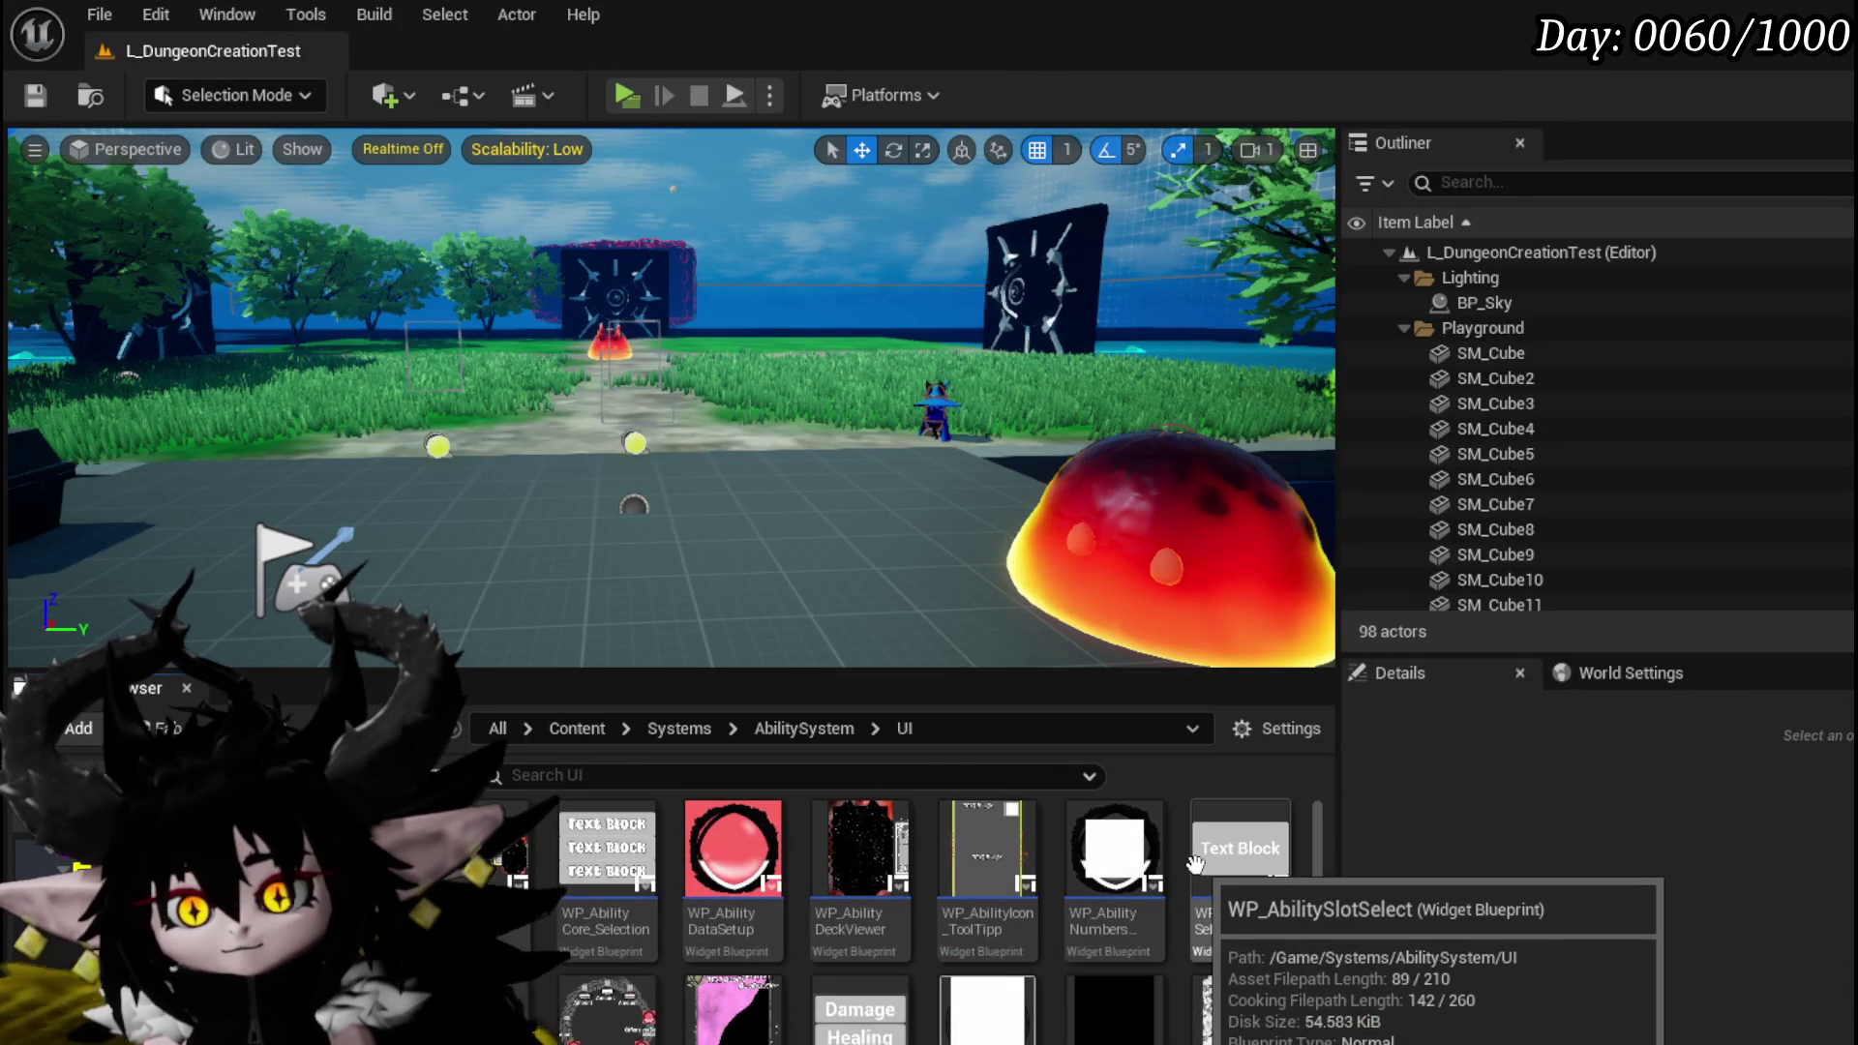
pyautogui.scroll(-1, 1284, 823)
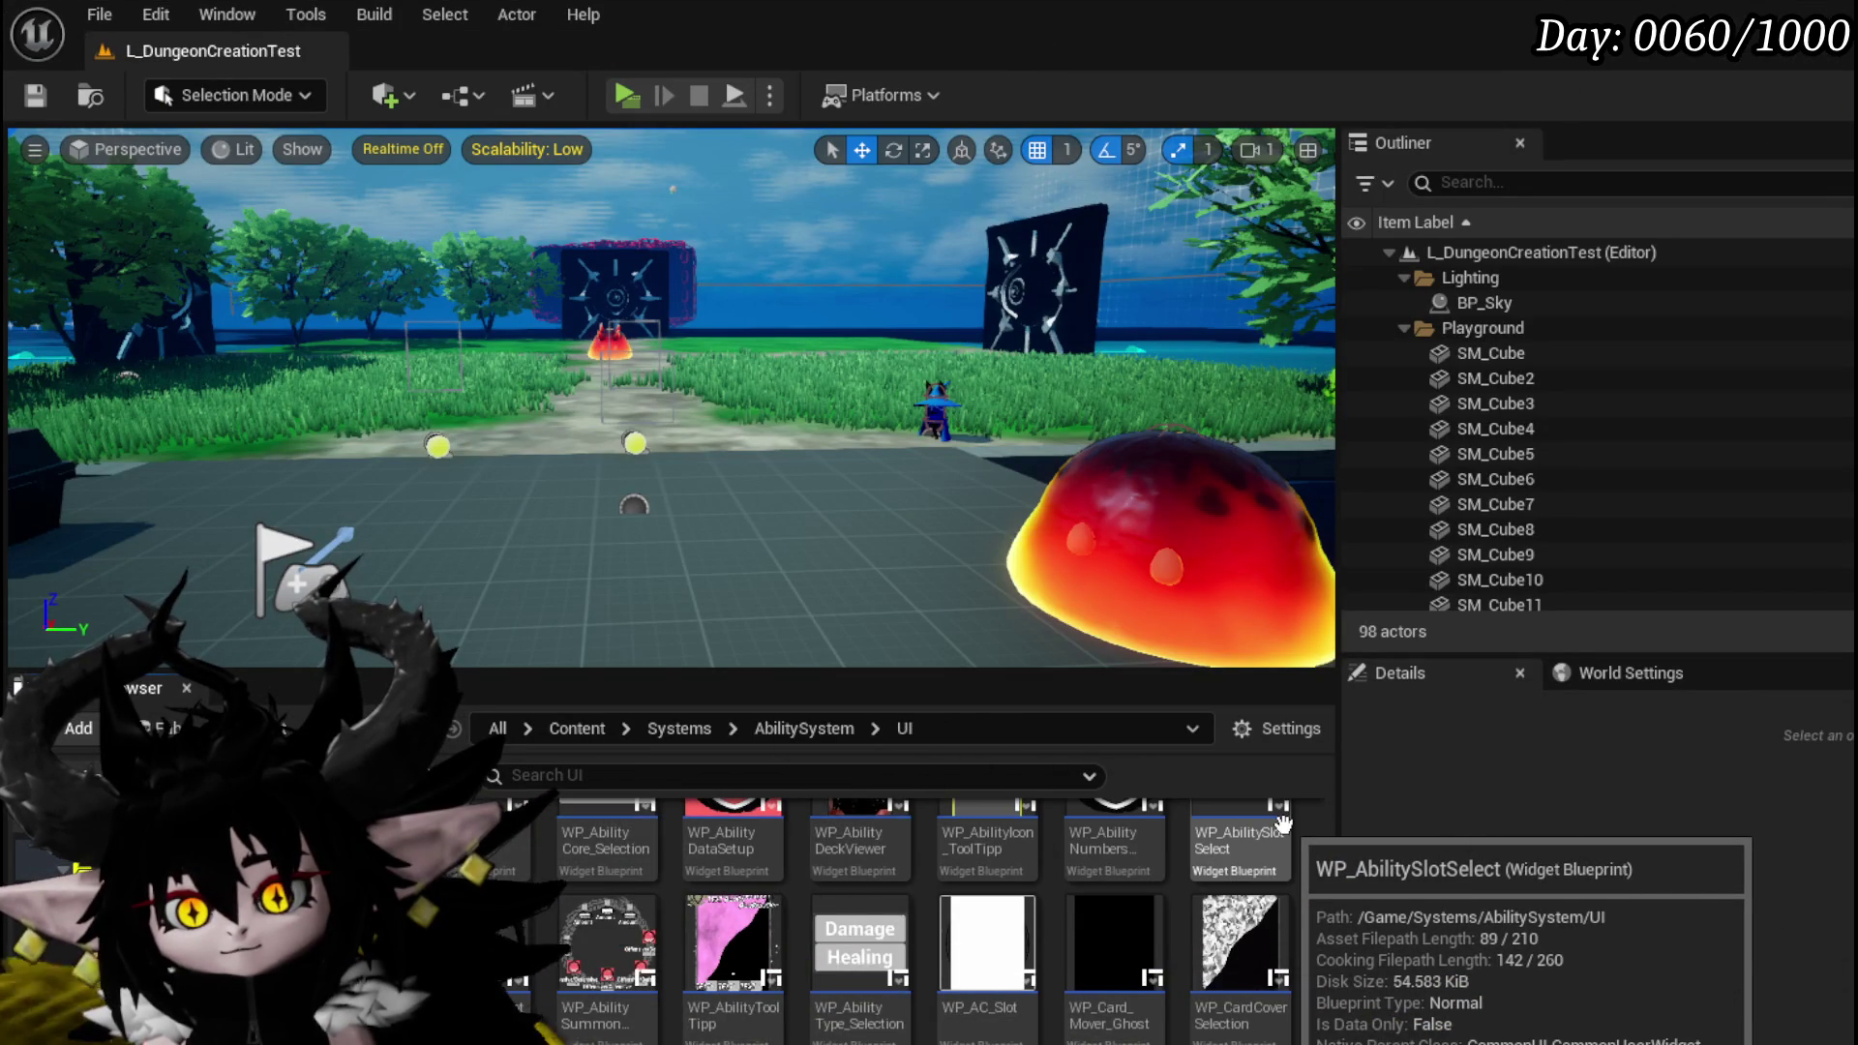
pyautogui.scroll(-1, 1284, 823)
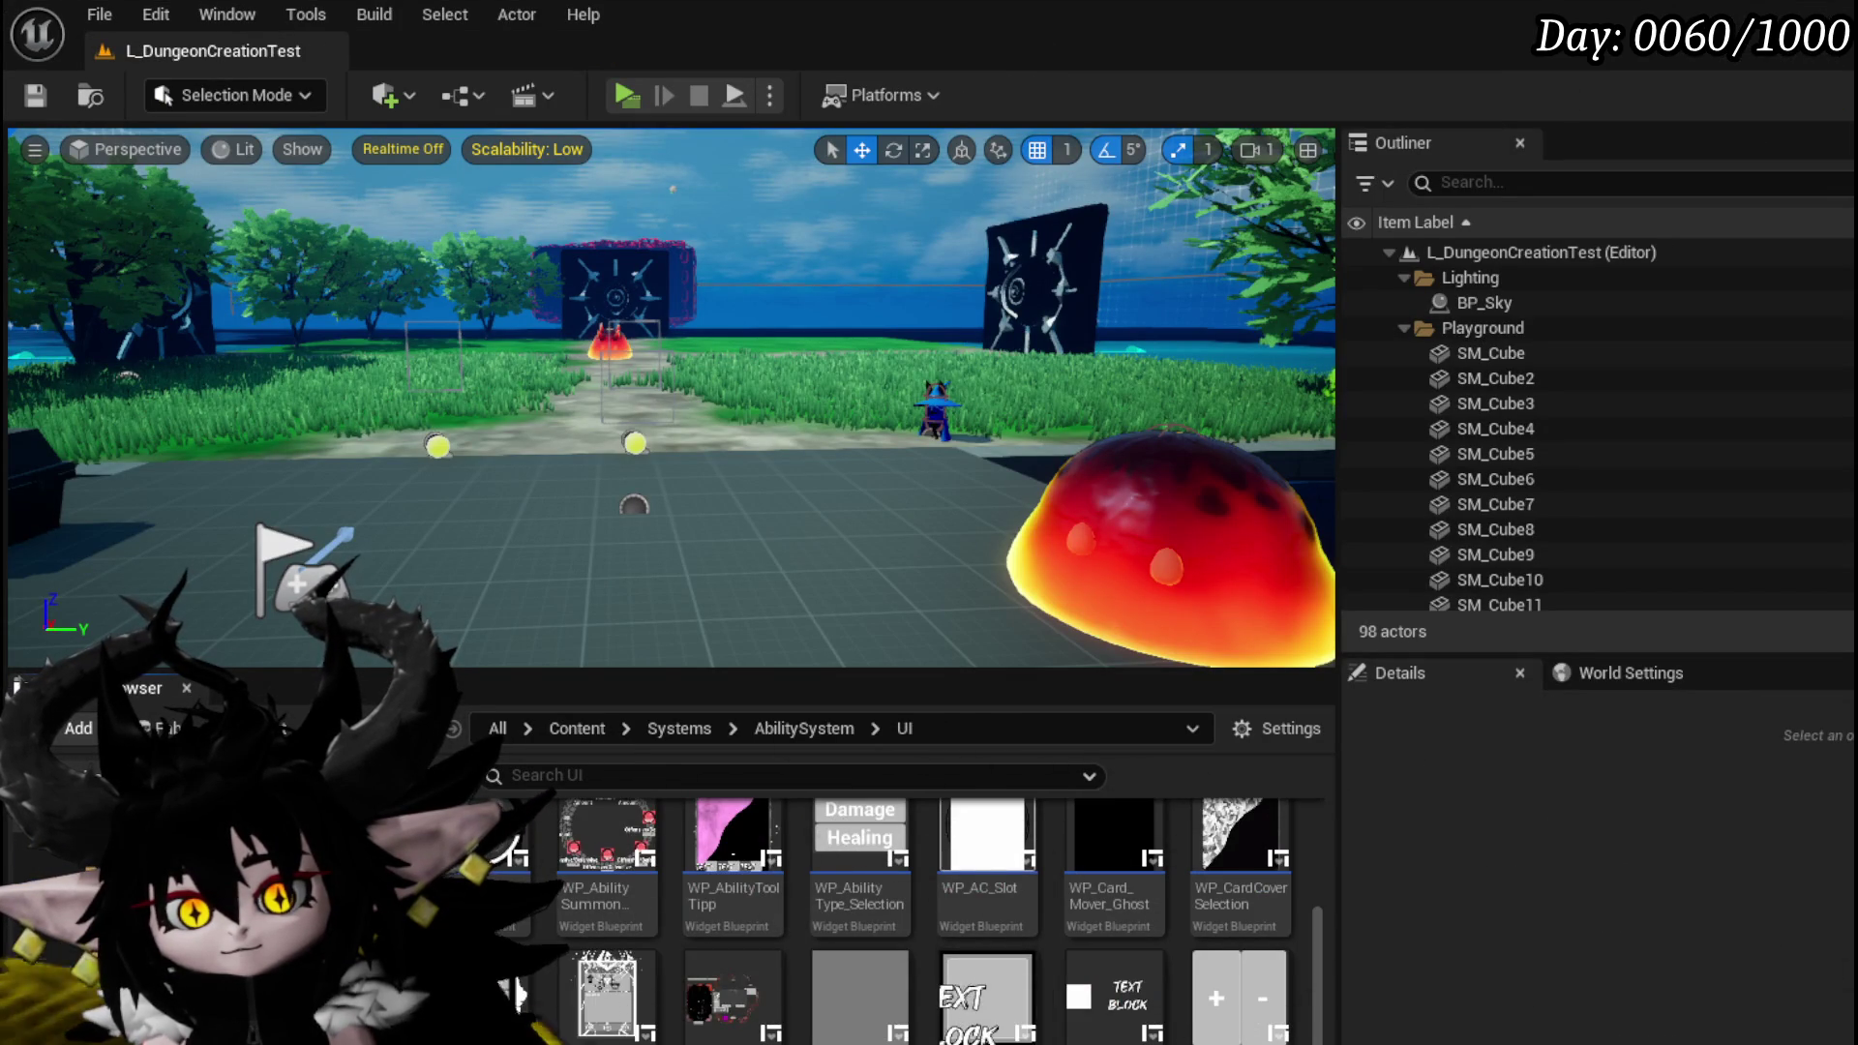
pyautogui.hotkey('alt', 'Left')
pyautogui.scroll(1, 1236, 824)
pyautogui.scroll(1, 1319, 828)
pyautogui.doubleClick(1228, 1026)
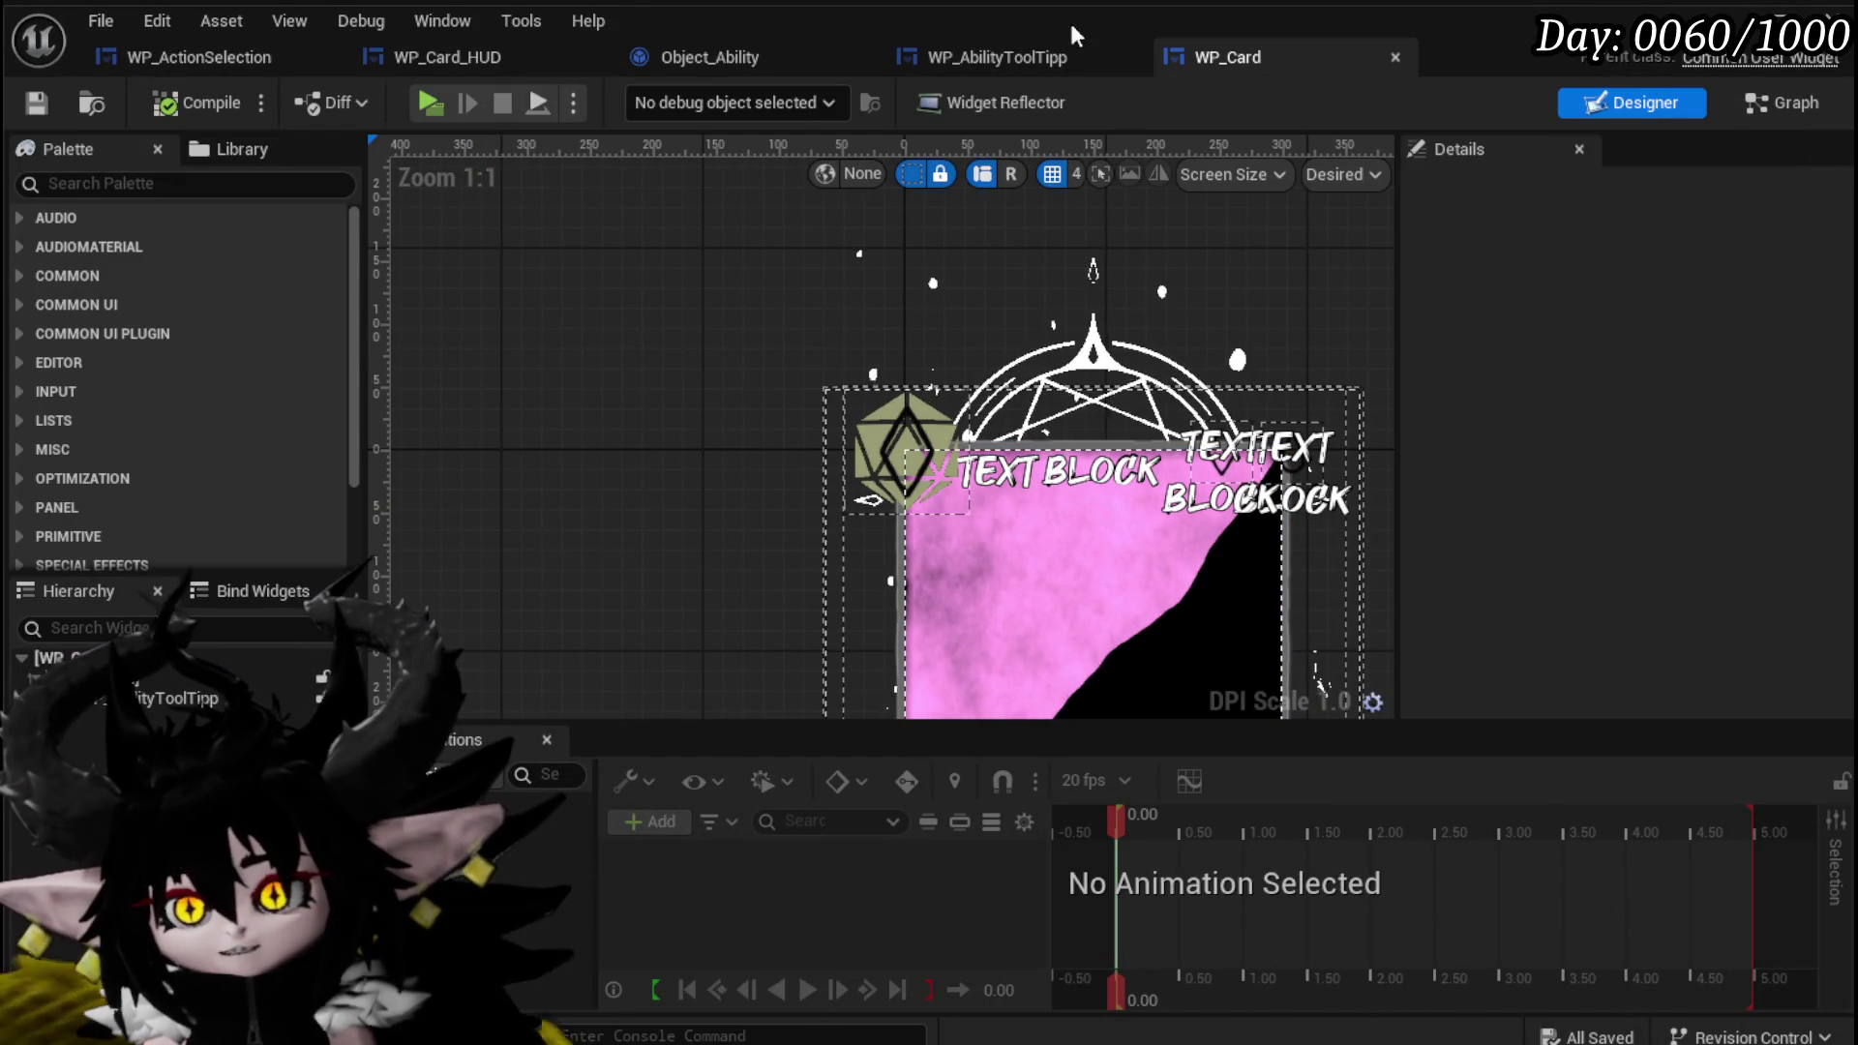
# Add a Get WP_AbilityToolTipp node from the FIND result, then compile and save WP_Card_HUD.
pyautogui.click(679, 58)
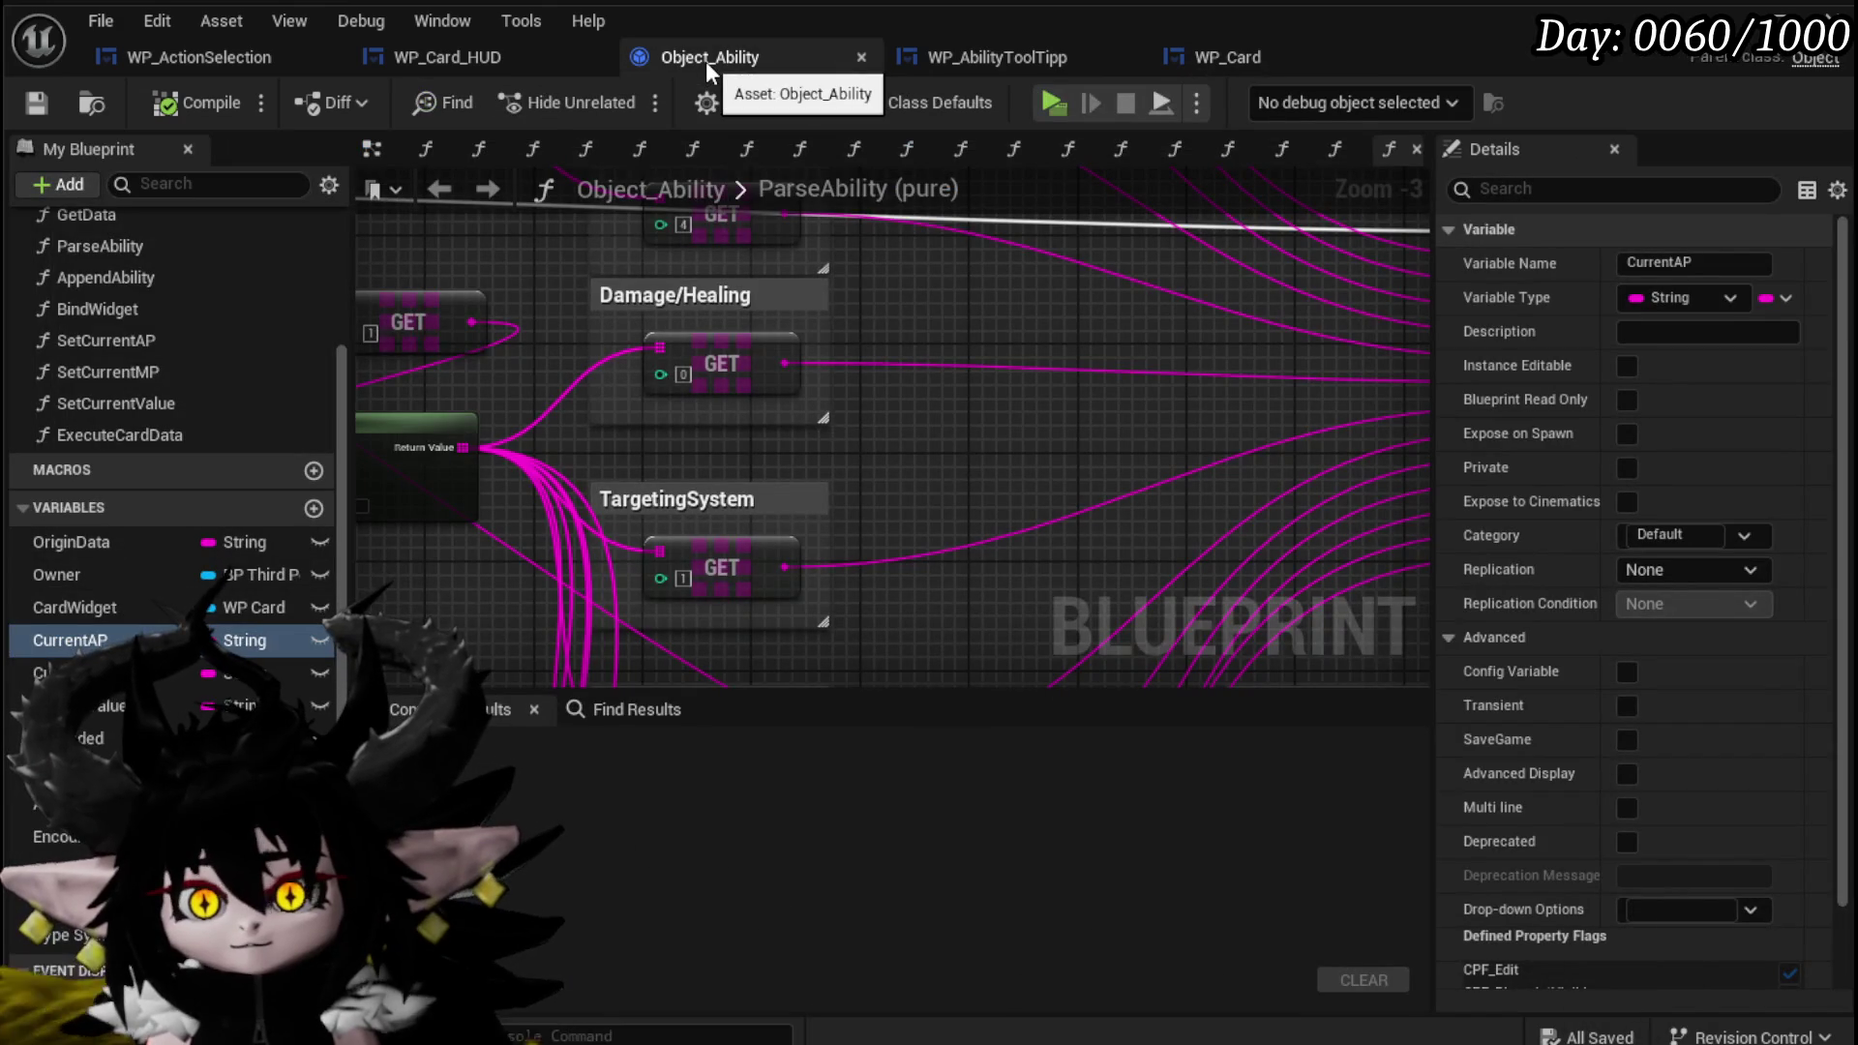
pyautogui.click(936, 58)
pyautogui.click(554, 58)
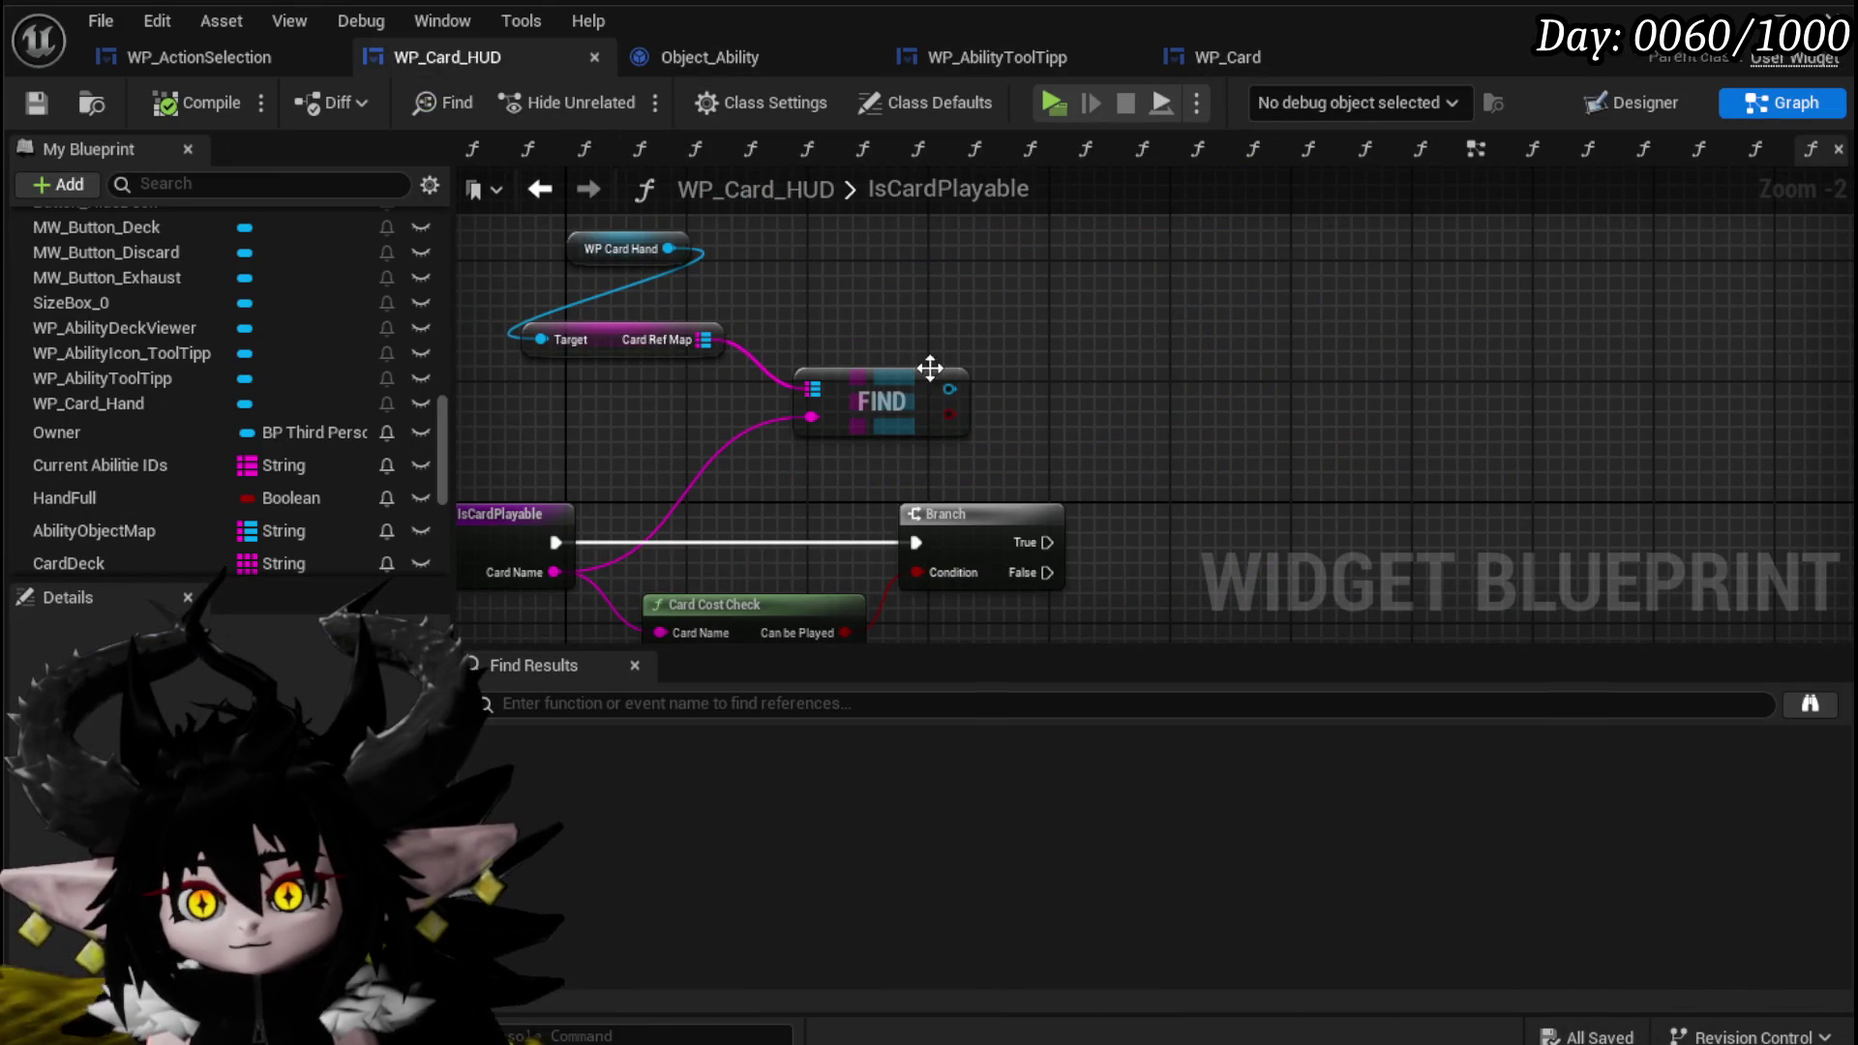
pyautogui.moveTo(949, 388); pyautogui.dragTo(1100, 379)
pyautogui.write('Abi')
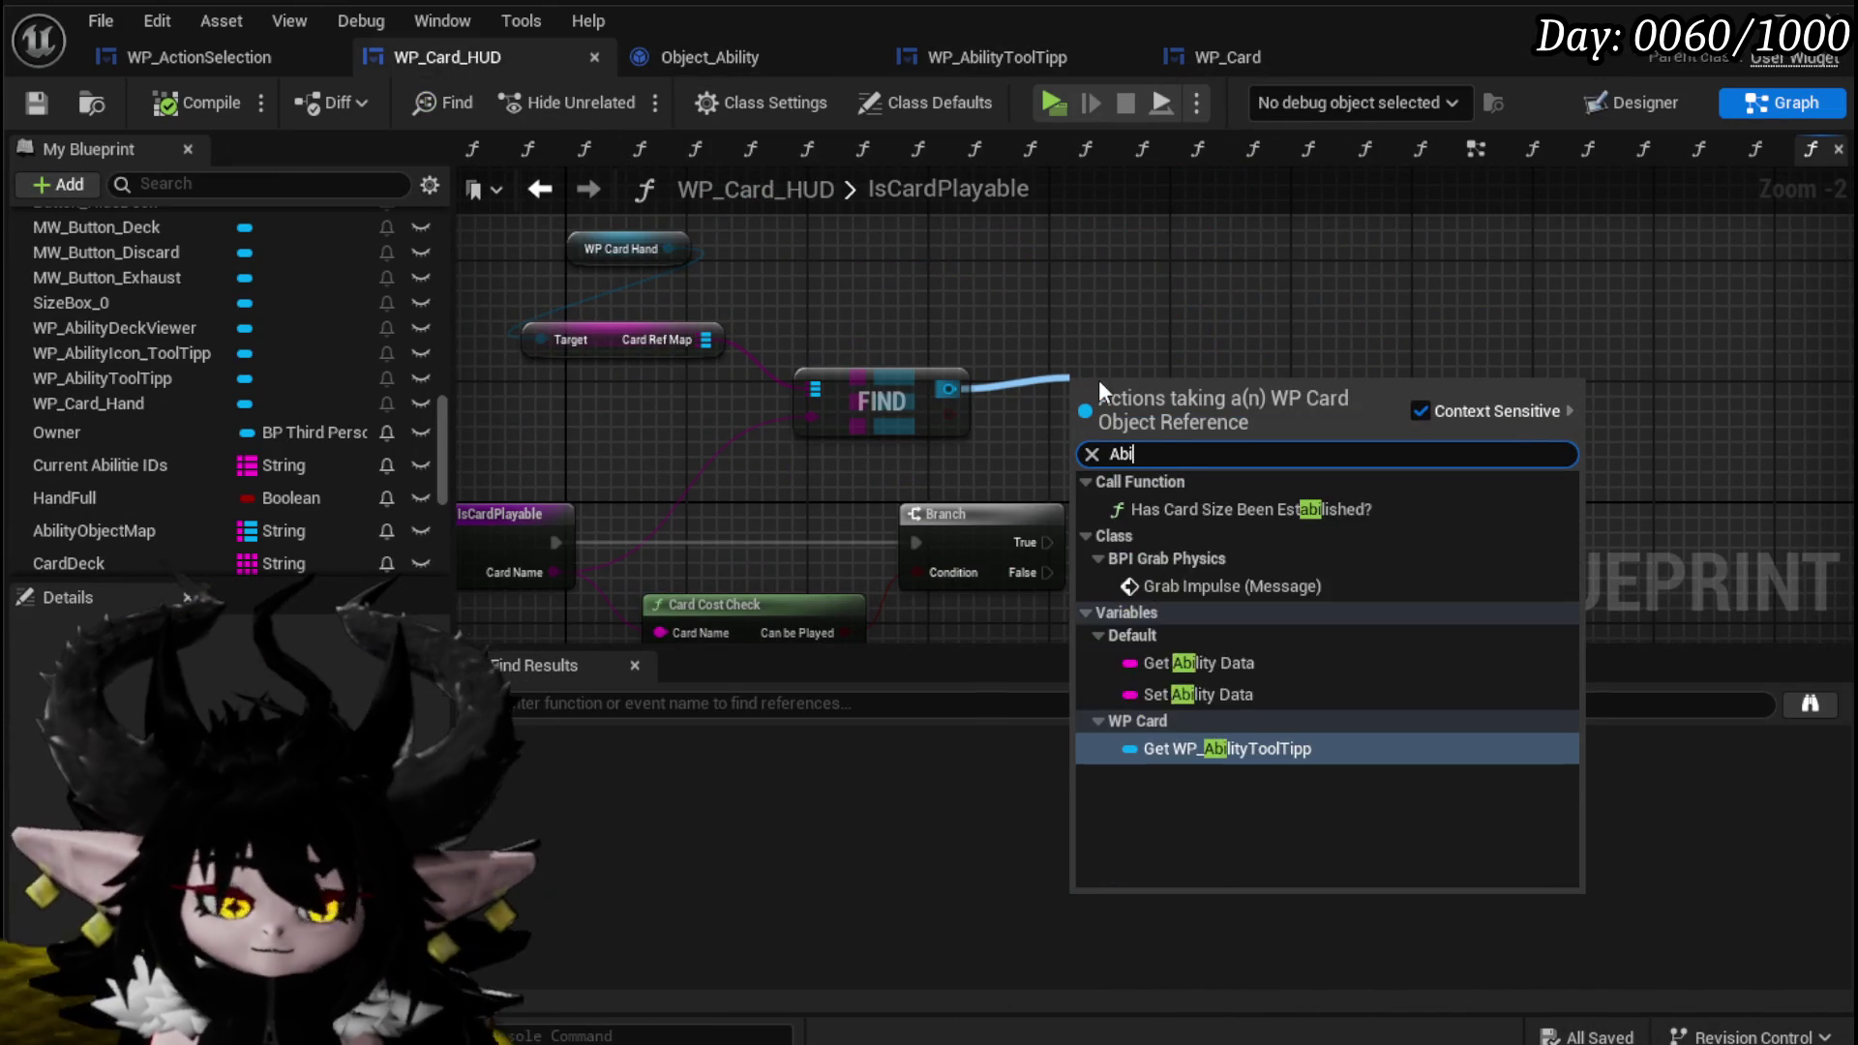
pyautogui.write('lit')
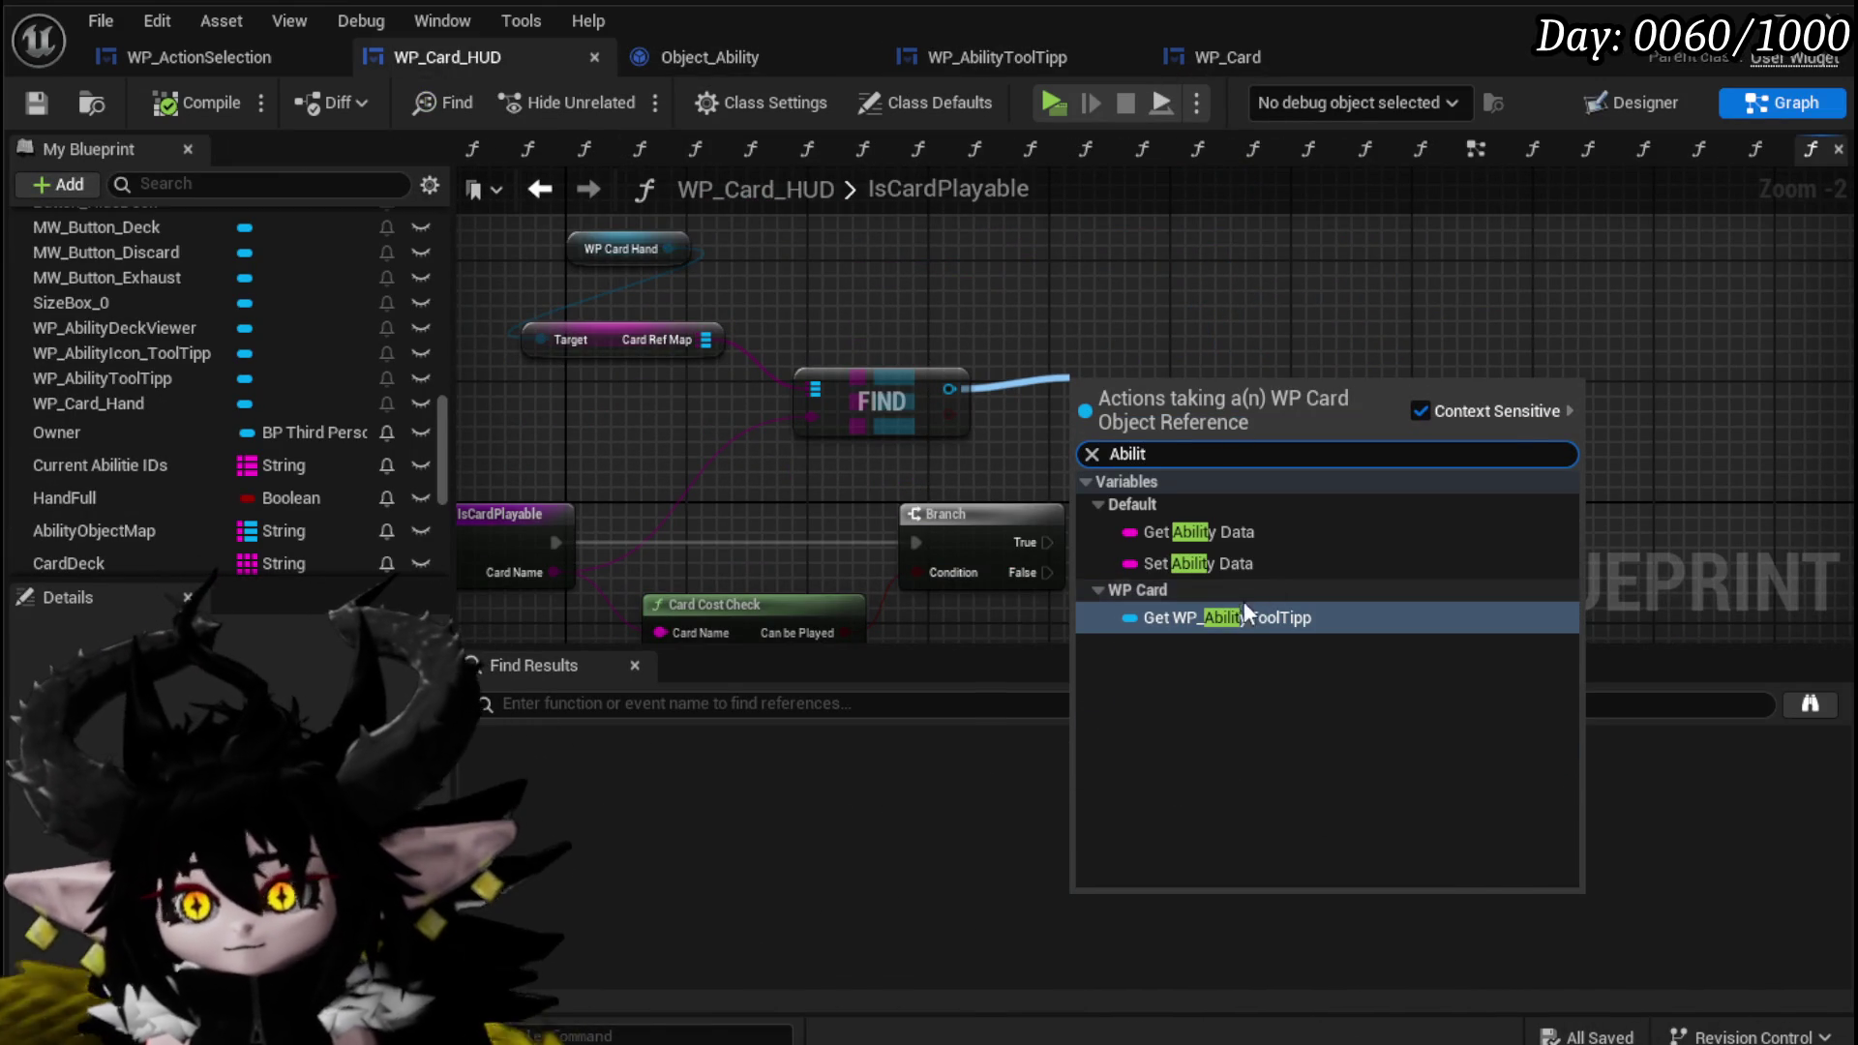
pyautogui.click(1248, 616)
pyautogui.moveTo(1171, 392); pyautogui.dragTo(926, 337)
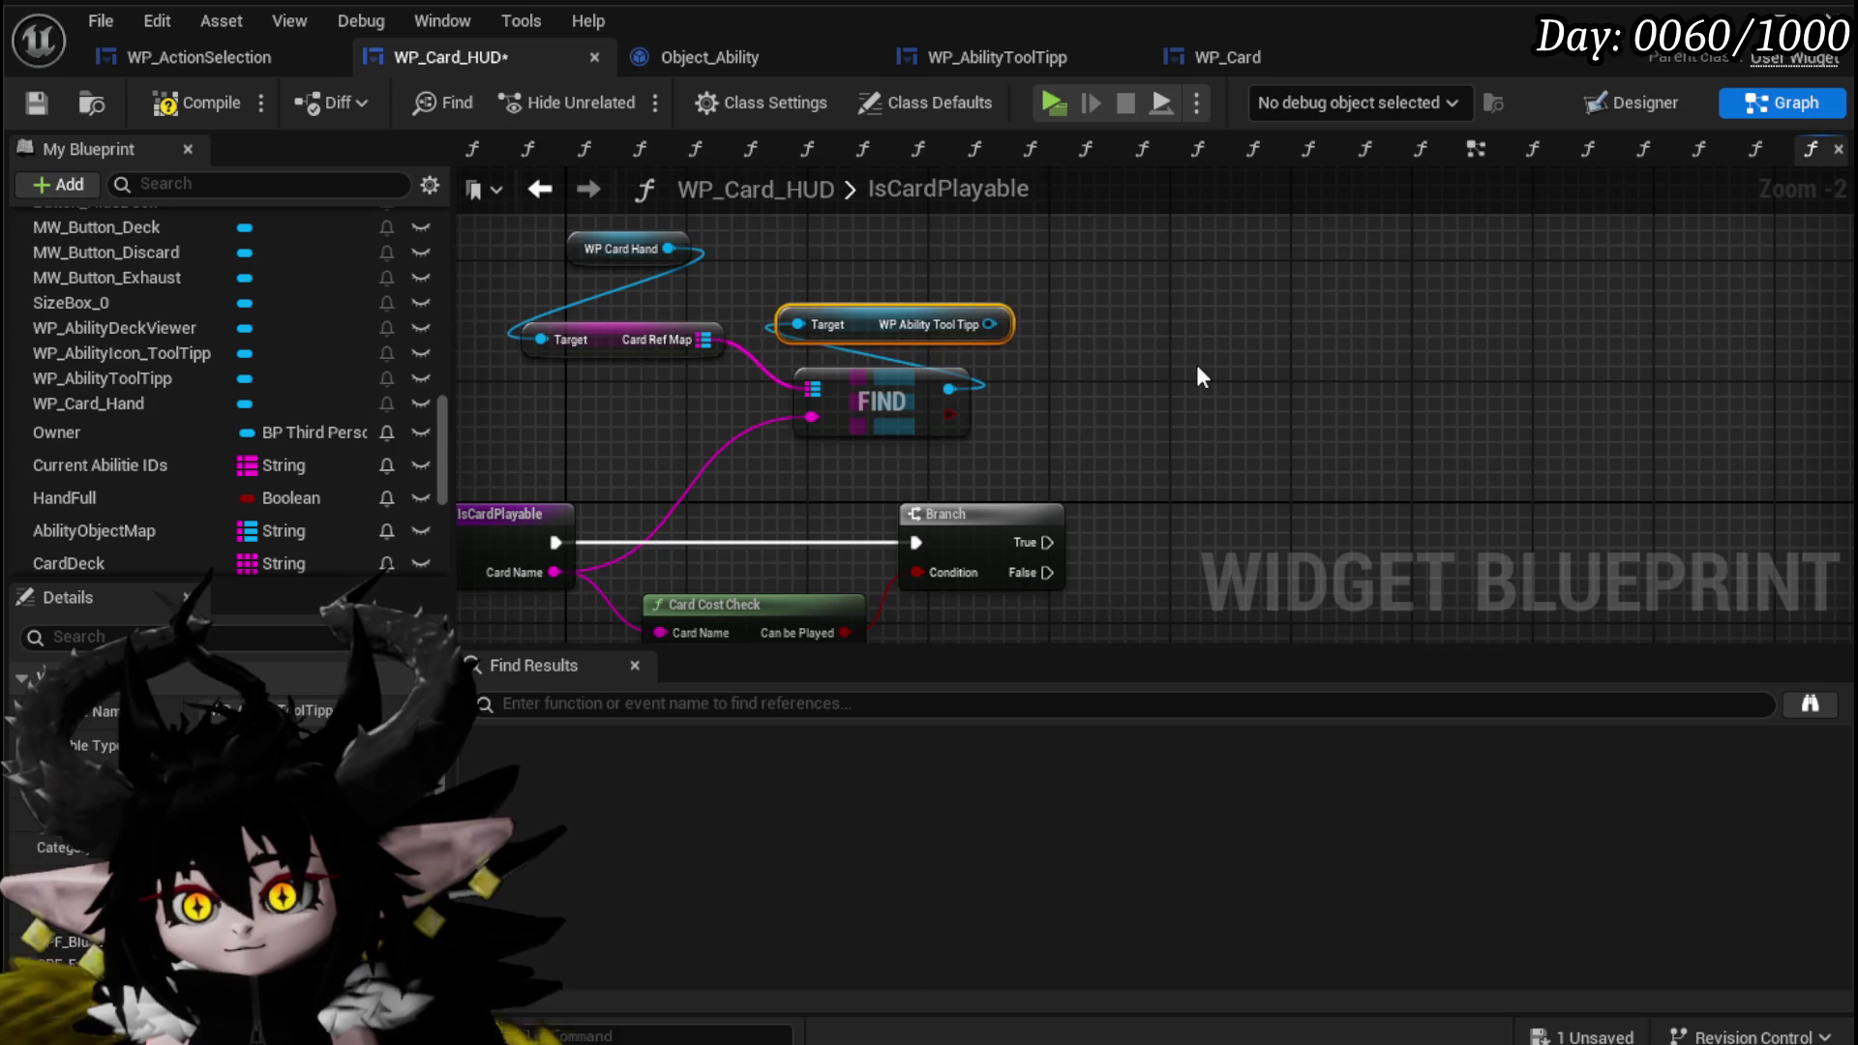
pyautogui.click(209, 104)
pyautogui.click(29, 105)
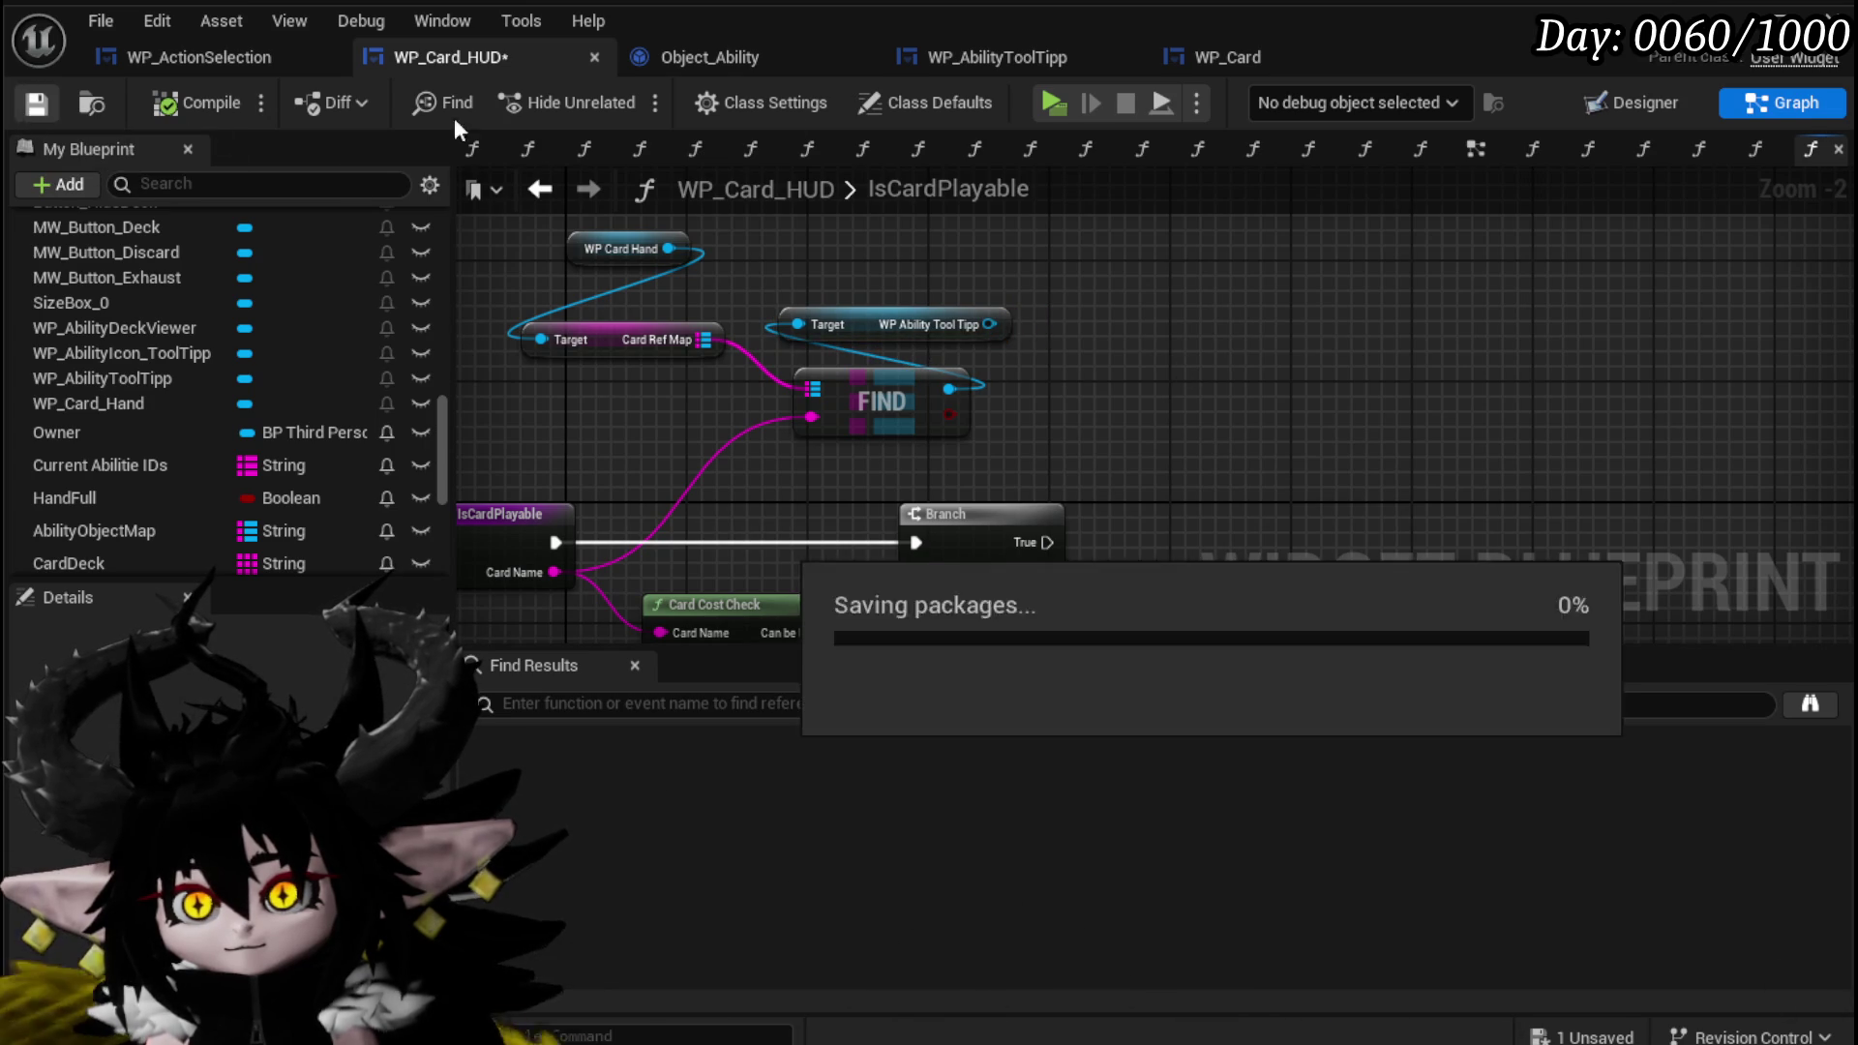
pyautogui.click(1228, 61)
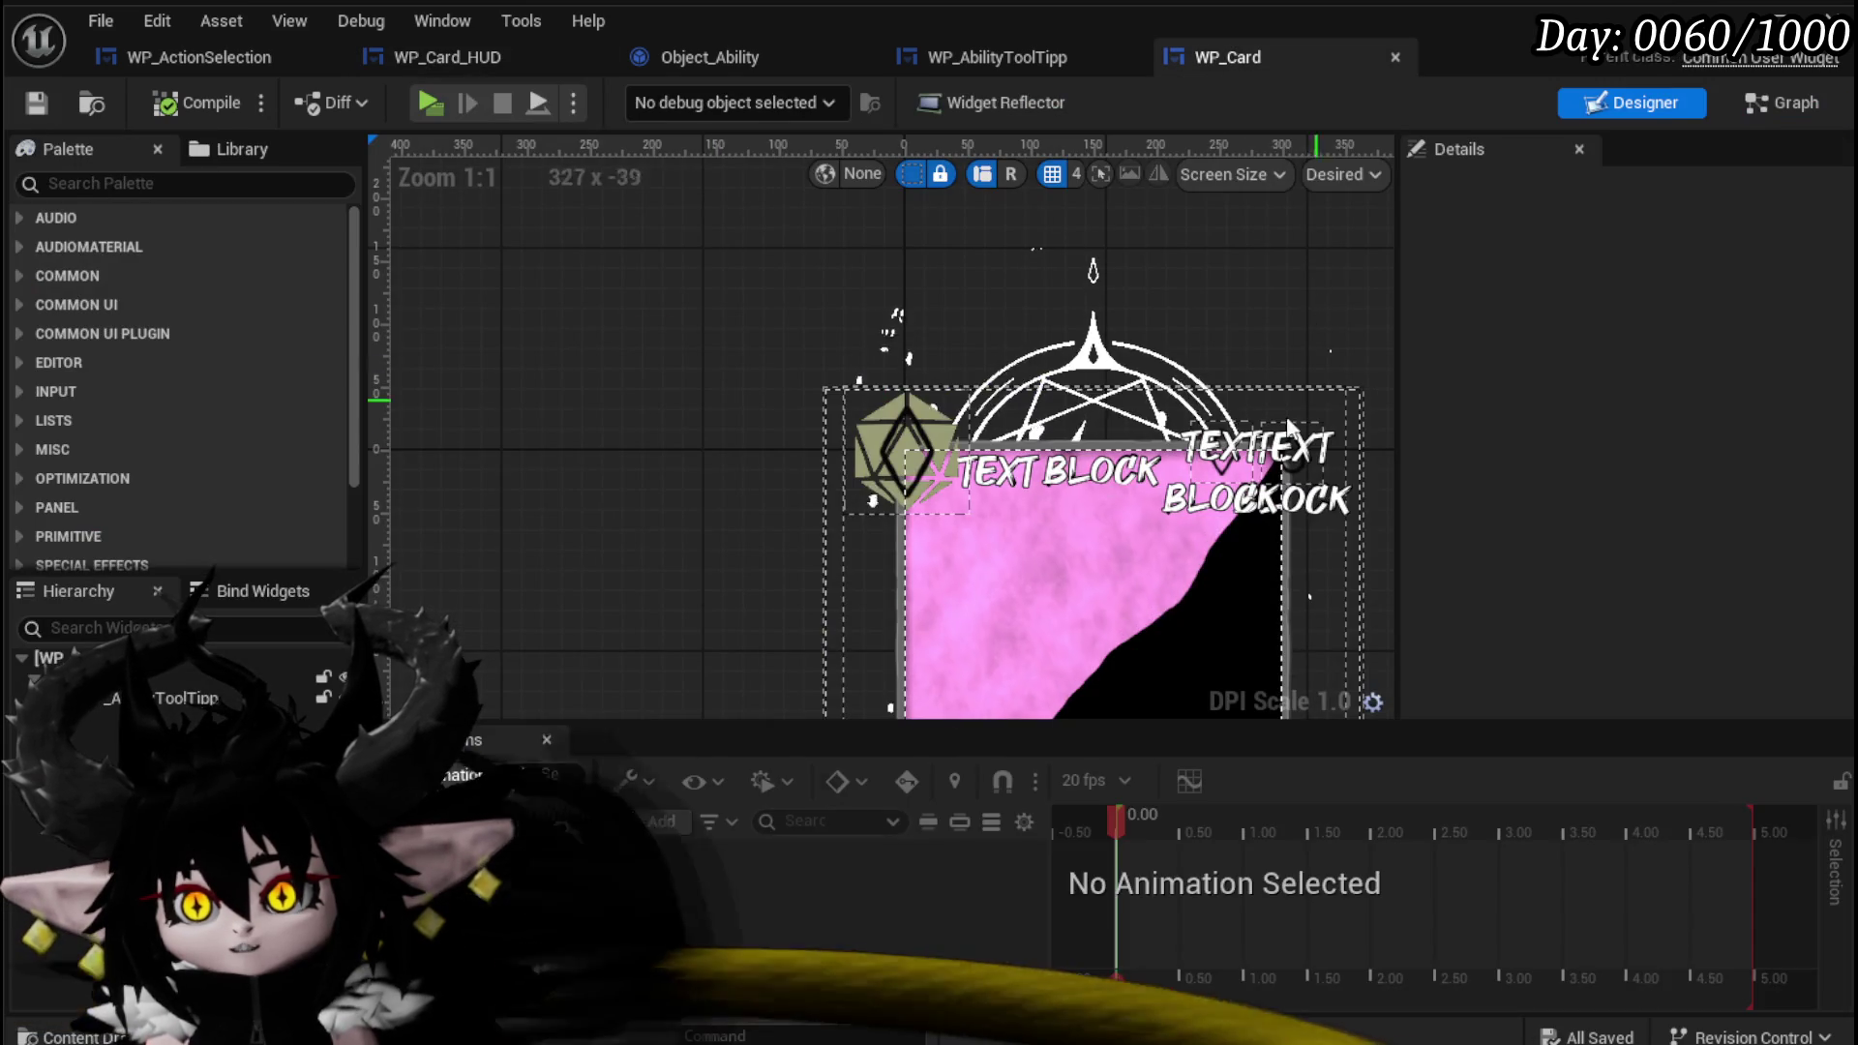
# Open the WP_AbilityToolTipp widget and inspect its ApplyColor function graph.
pyautogui.doubleClick(117, 710)
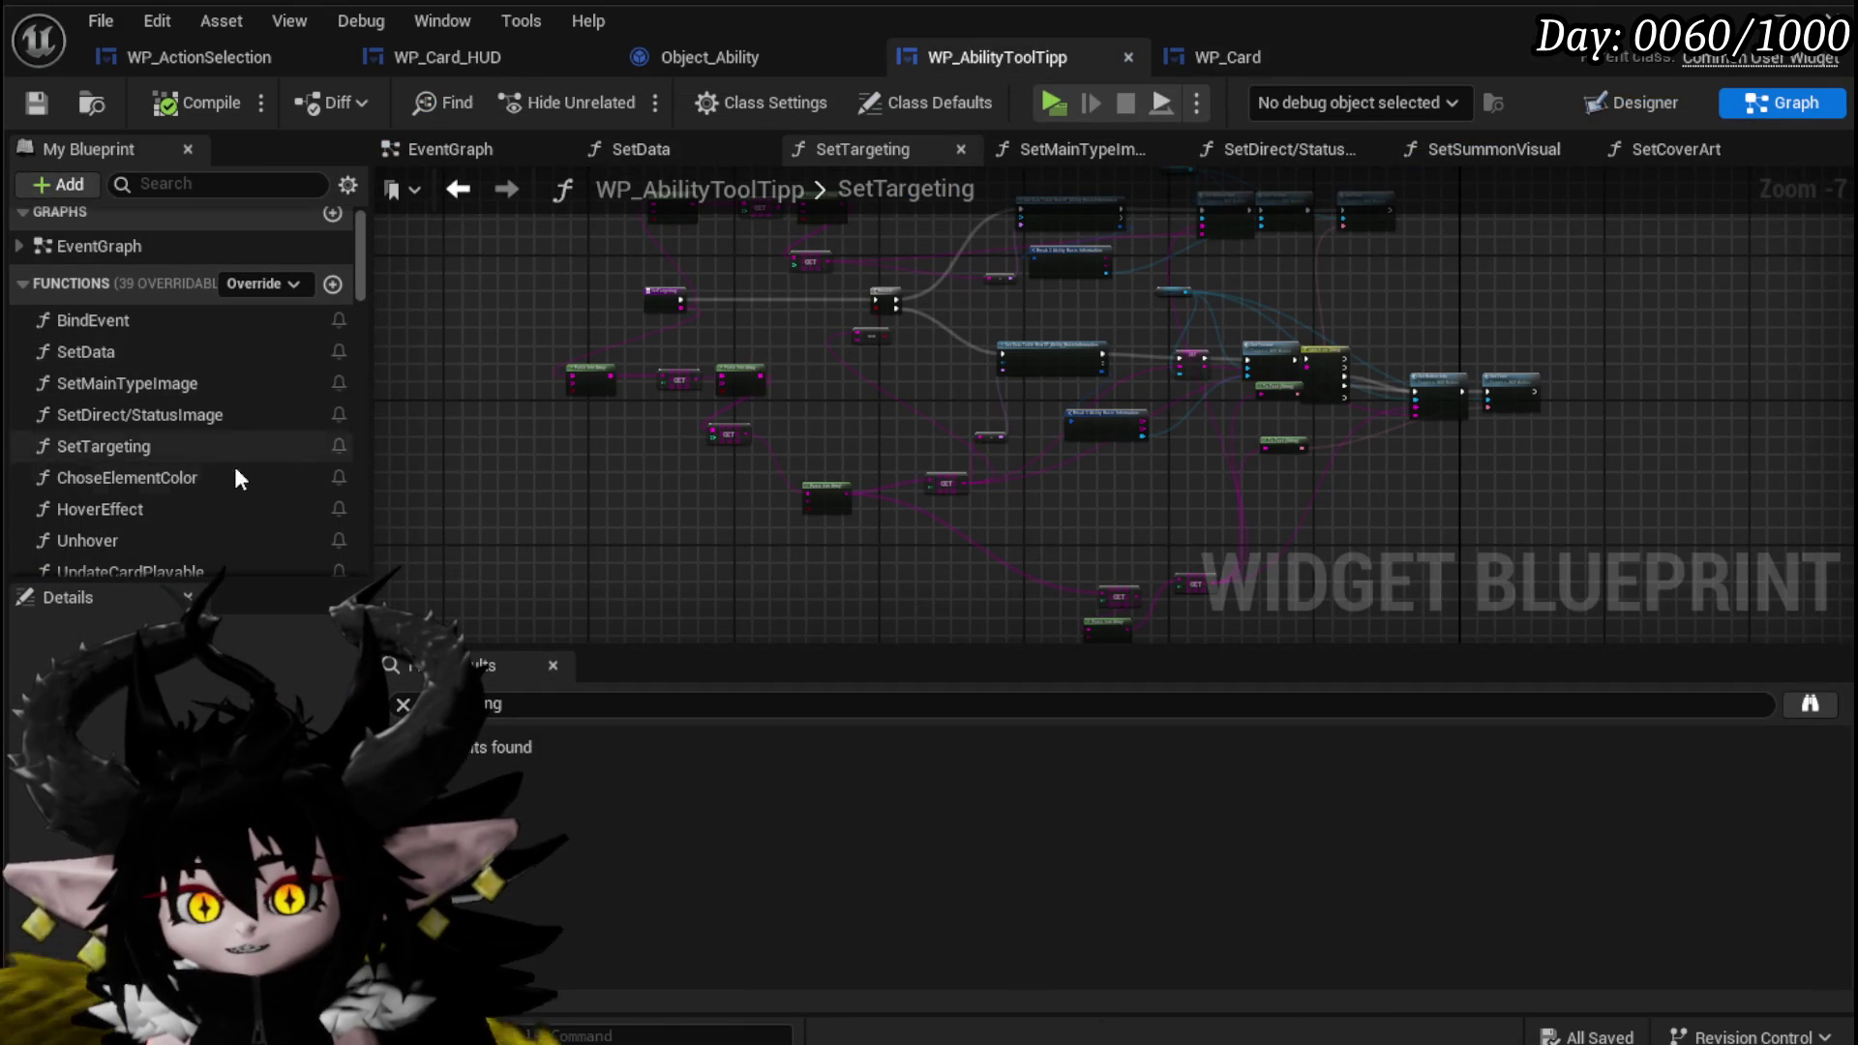
pyautogui.scroll(-5, 182, 492)
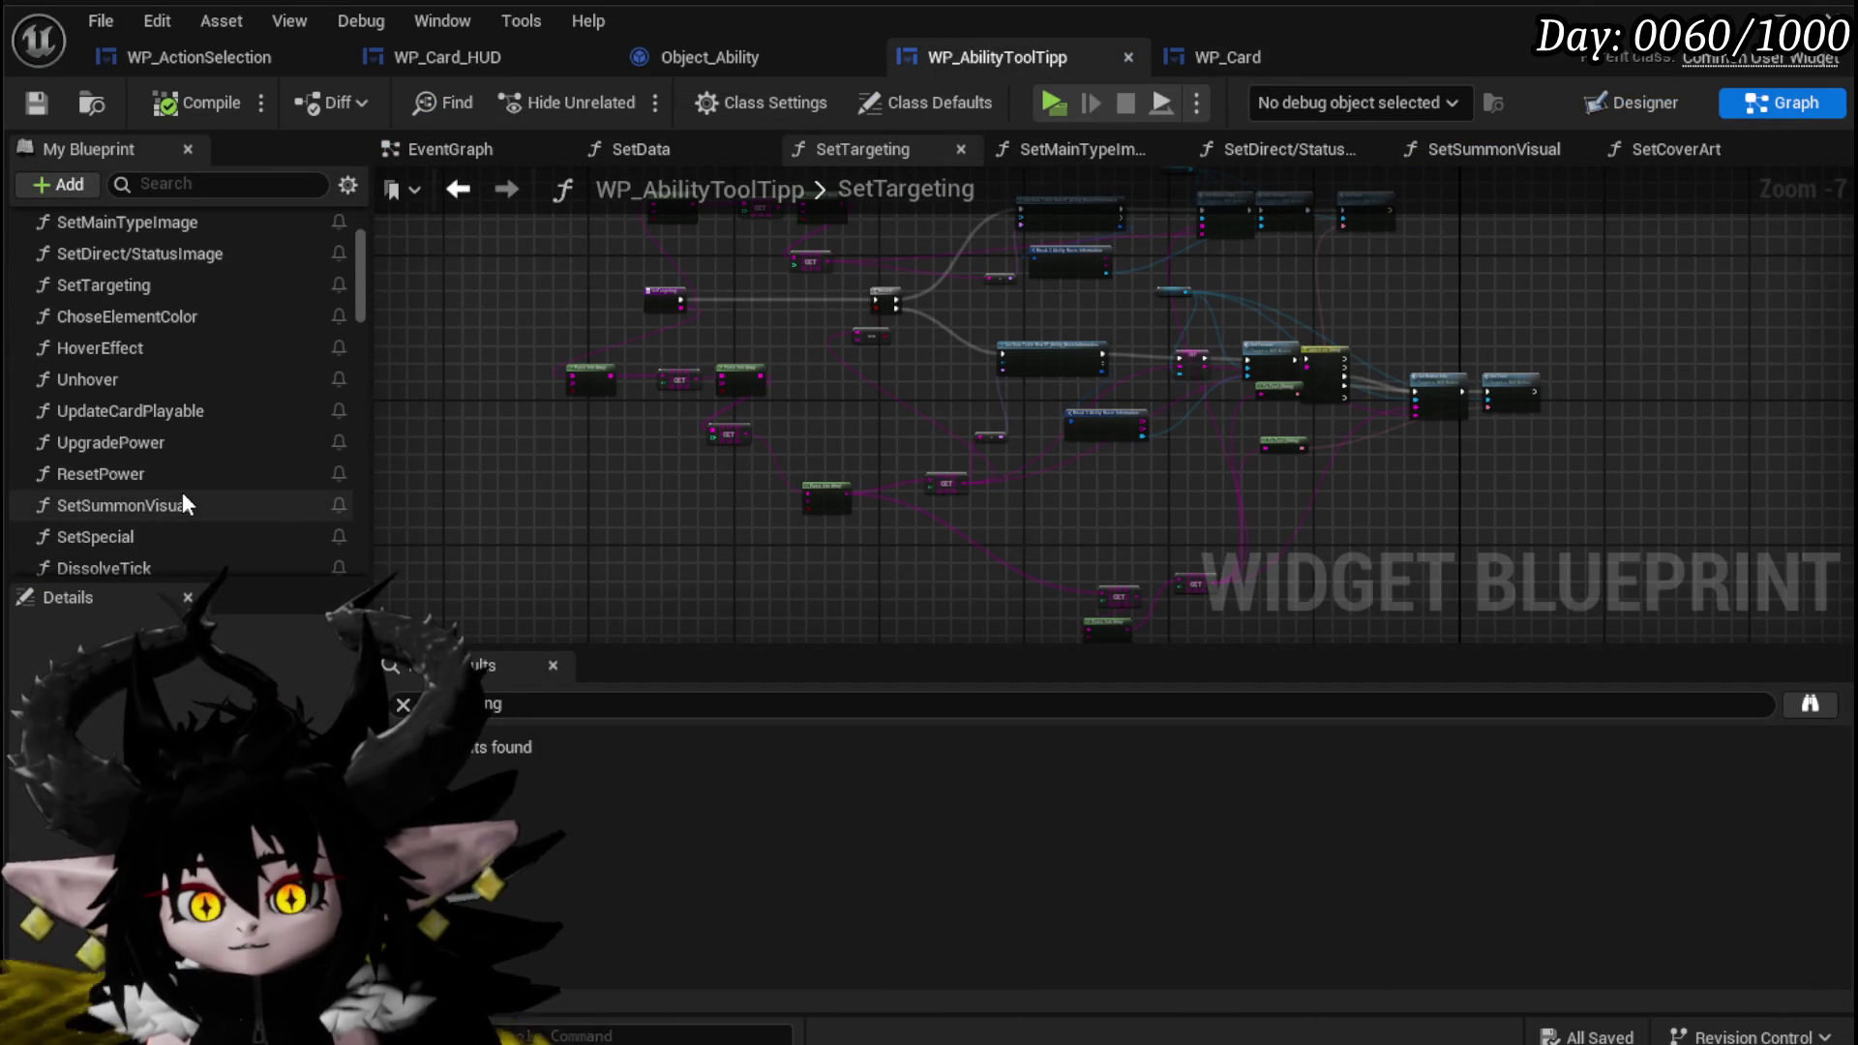
pyautogui.scroll(-1, 183, 495)
pyautogui.doubleClick(182, 499)
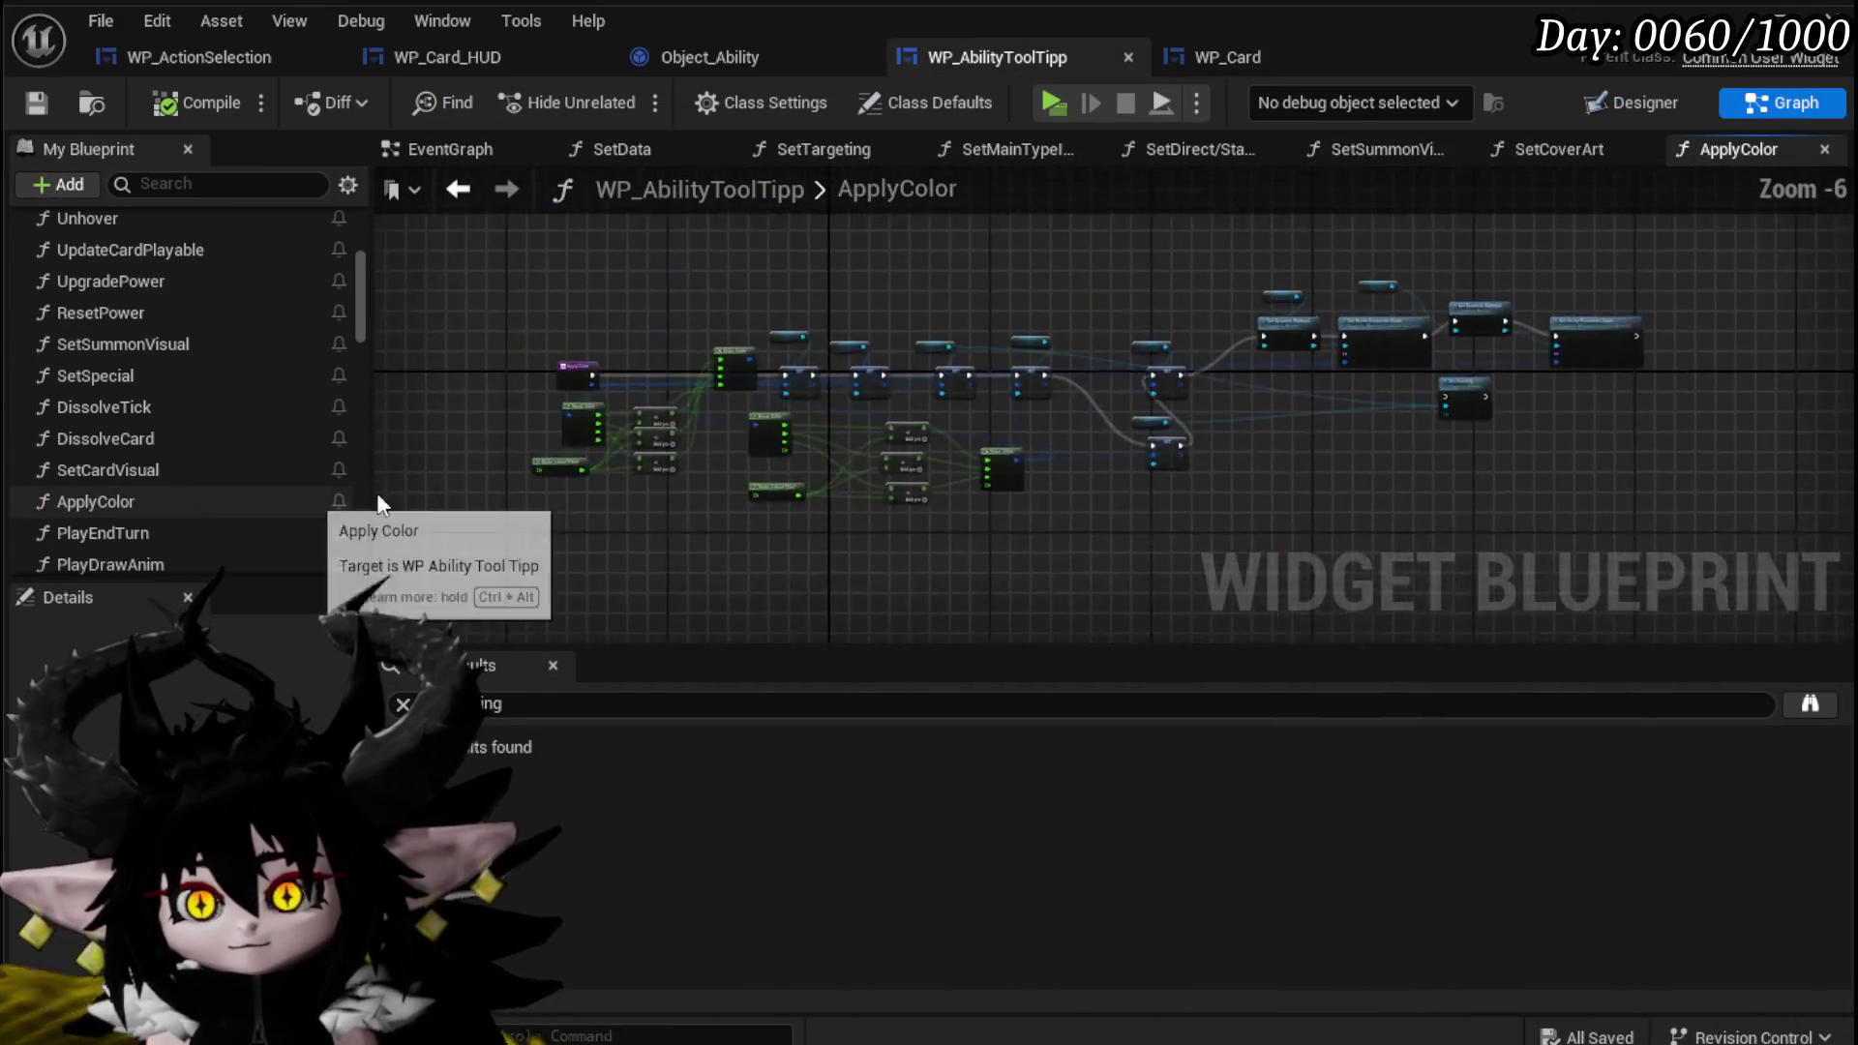
pyautogui.scroll(-2, 761, 332)
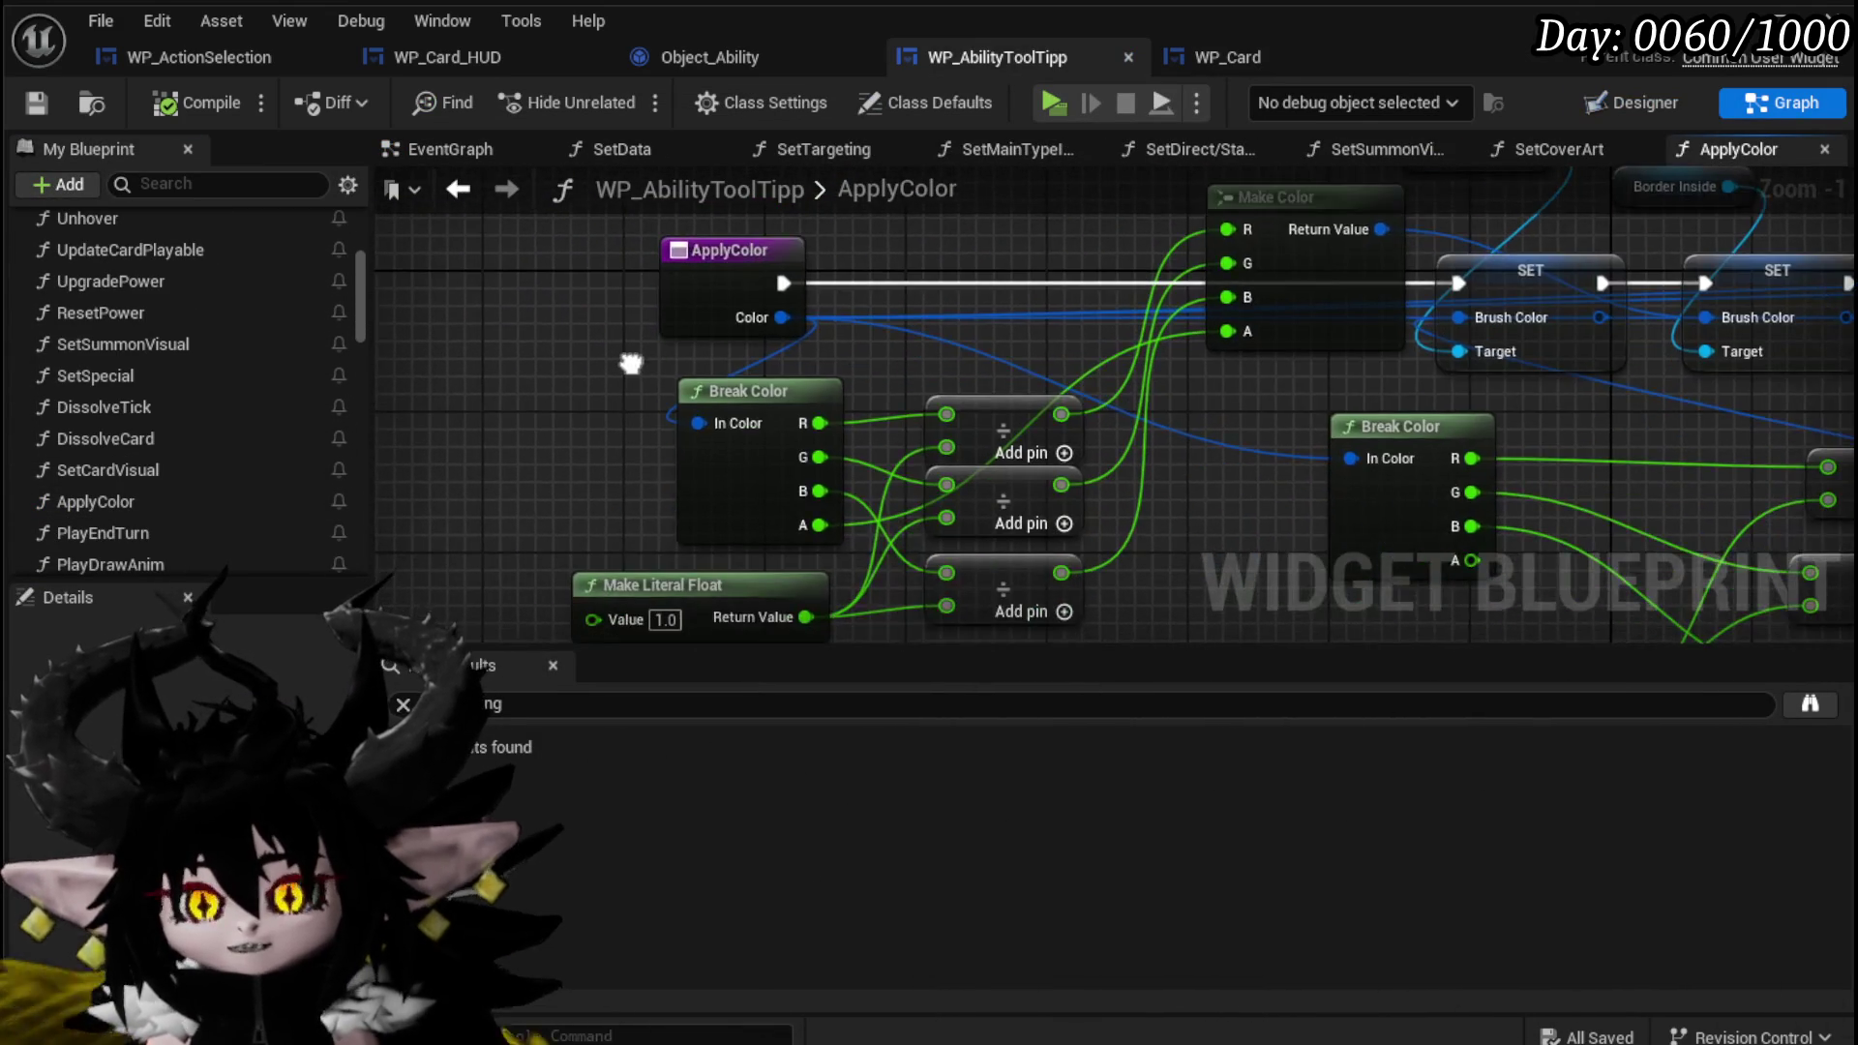
pyautogui.scroll(-1, 760, 332)
pyautogui.moveTo(968, 436); pyautogui.dragTo(665, 392)
pyautogui.scroll(3, 697, 339)
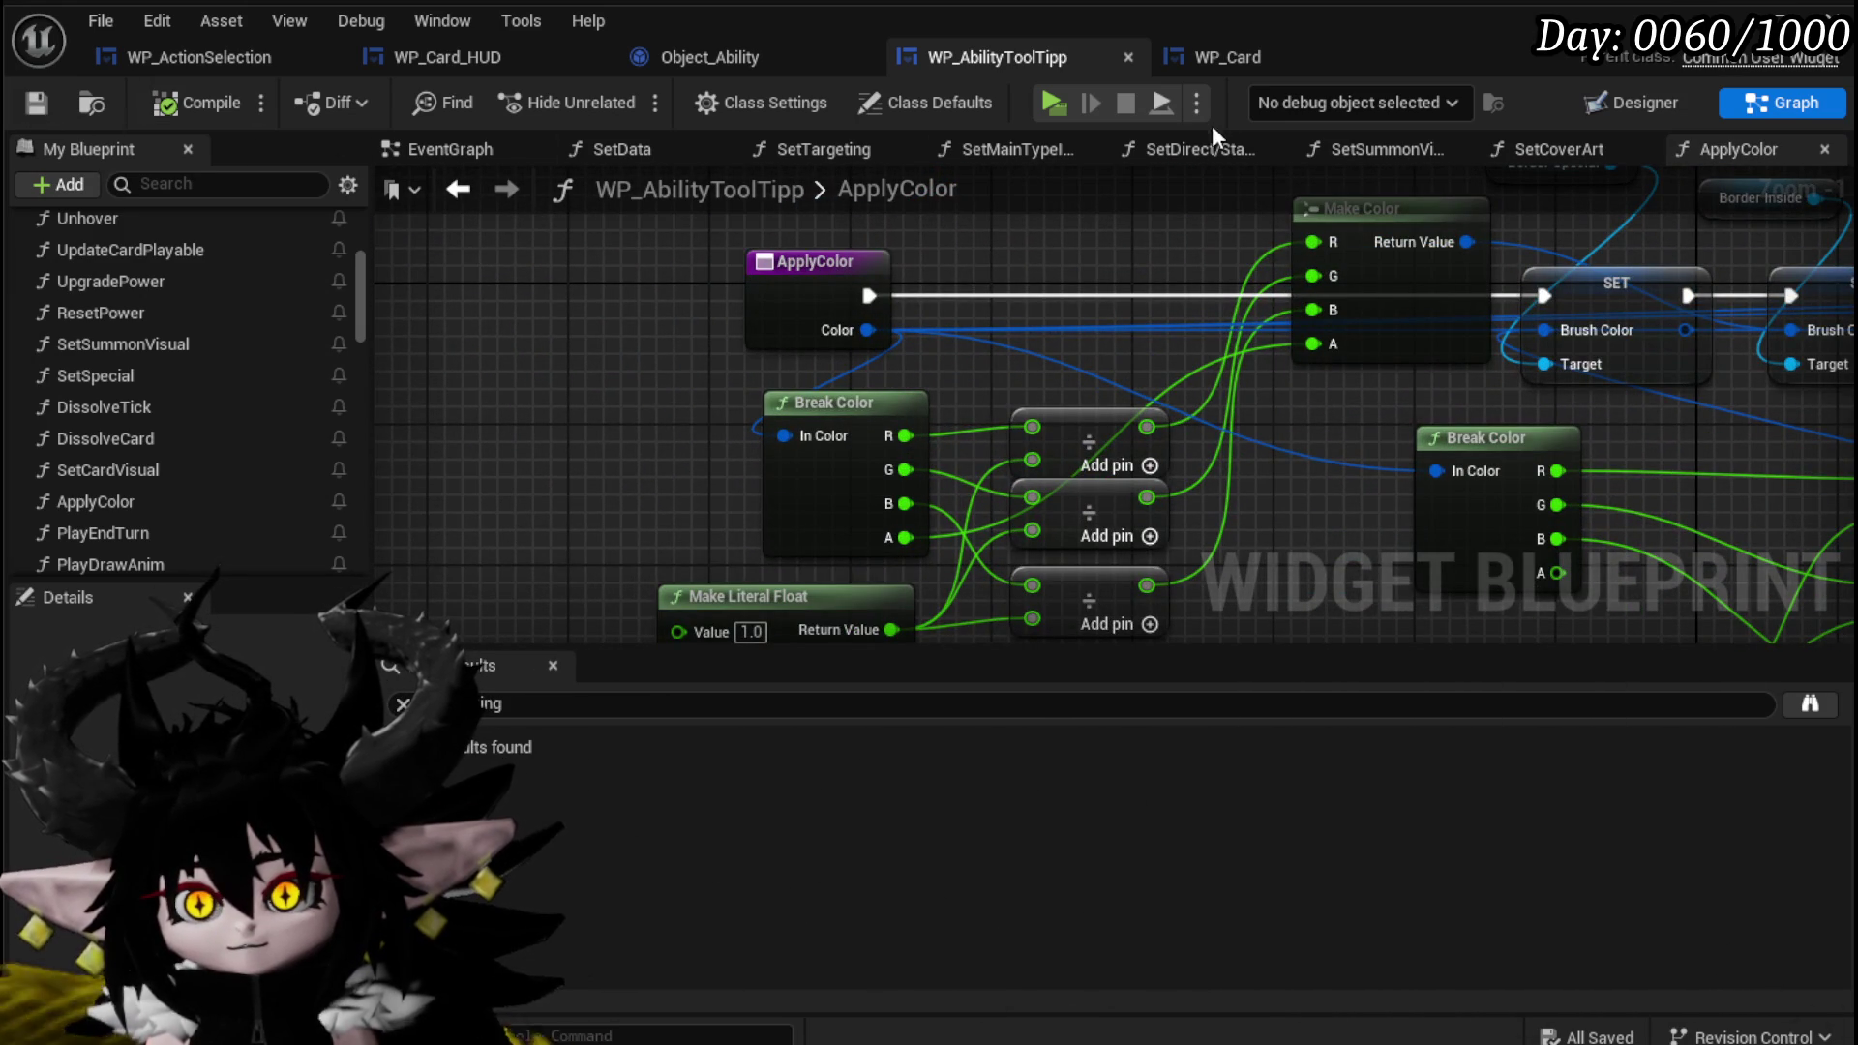
pyautogui.click(459, 57)
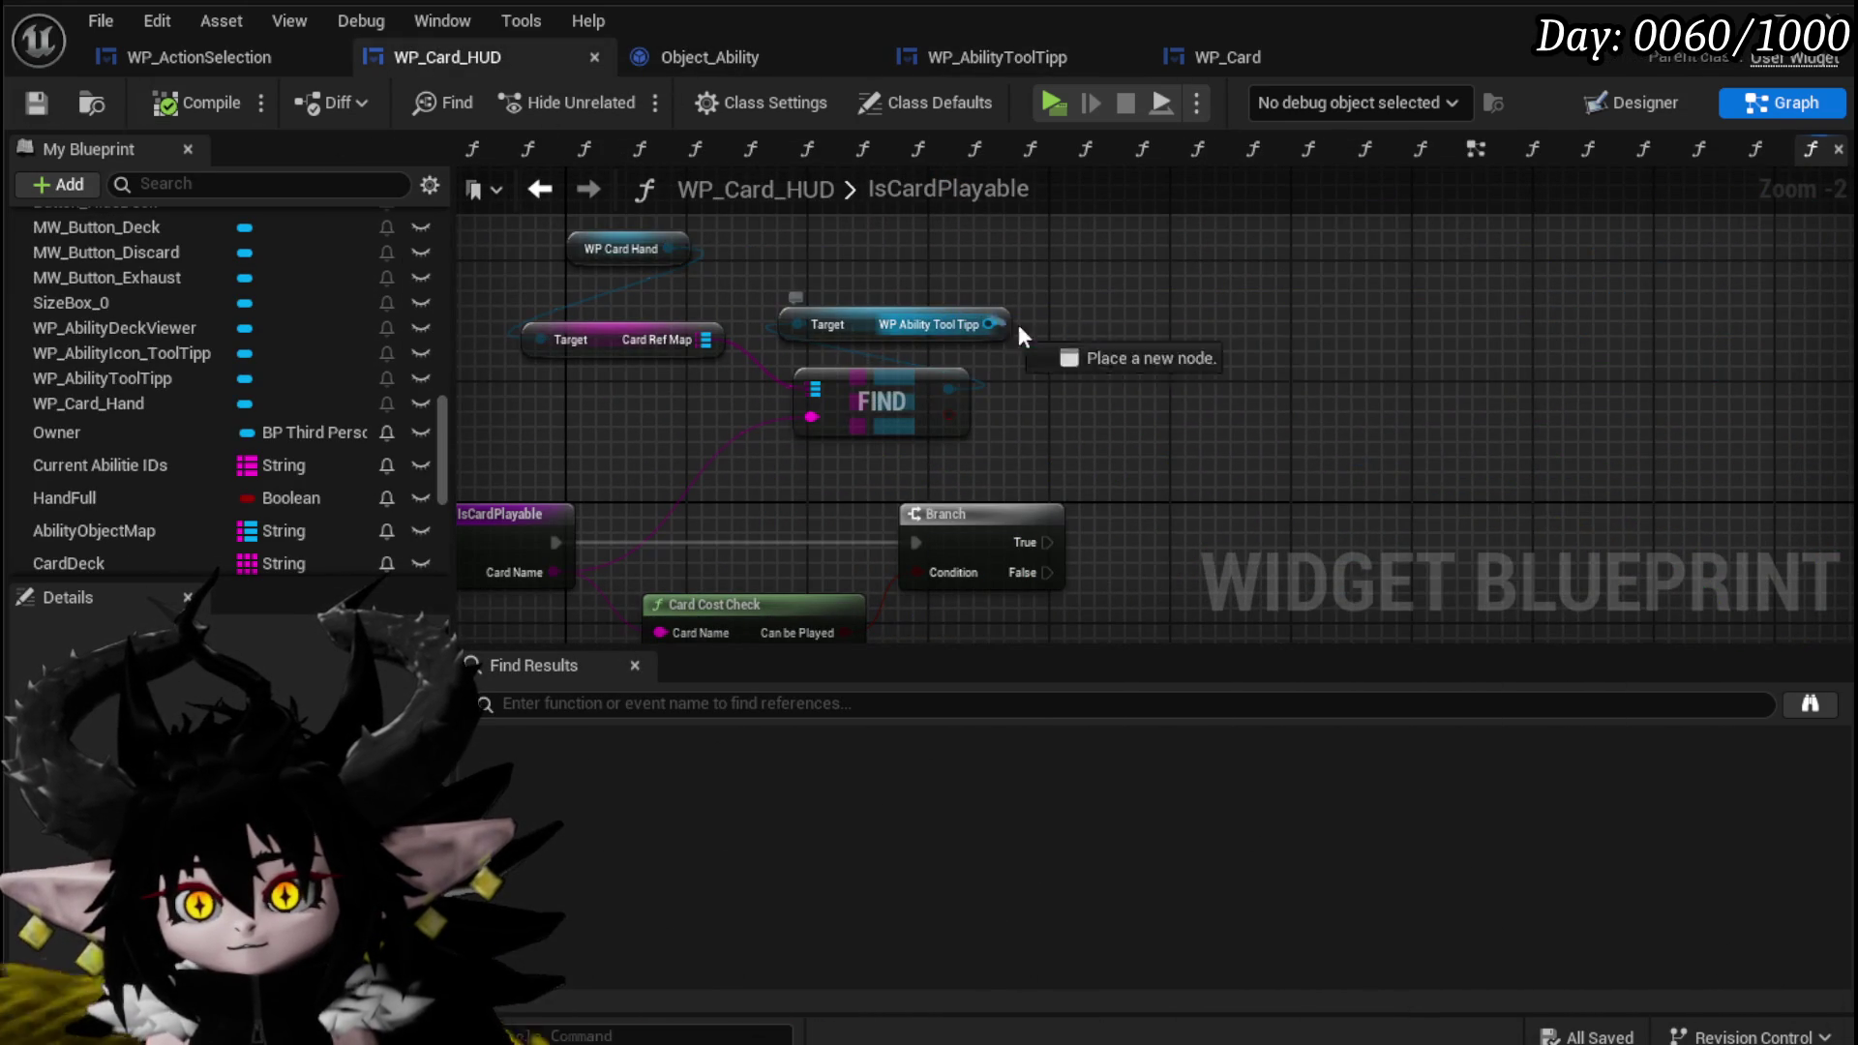
# Add an Apply Color call on the tooltip for the not-playable branch, using light grey.
pyautogui.moveTo(989, 324); pyautogui.dragTo(1150, 341)
pyautogui.write('Apply ')
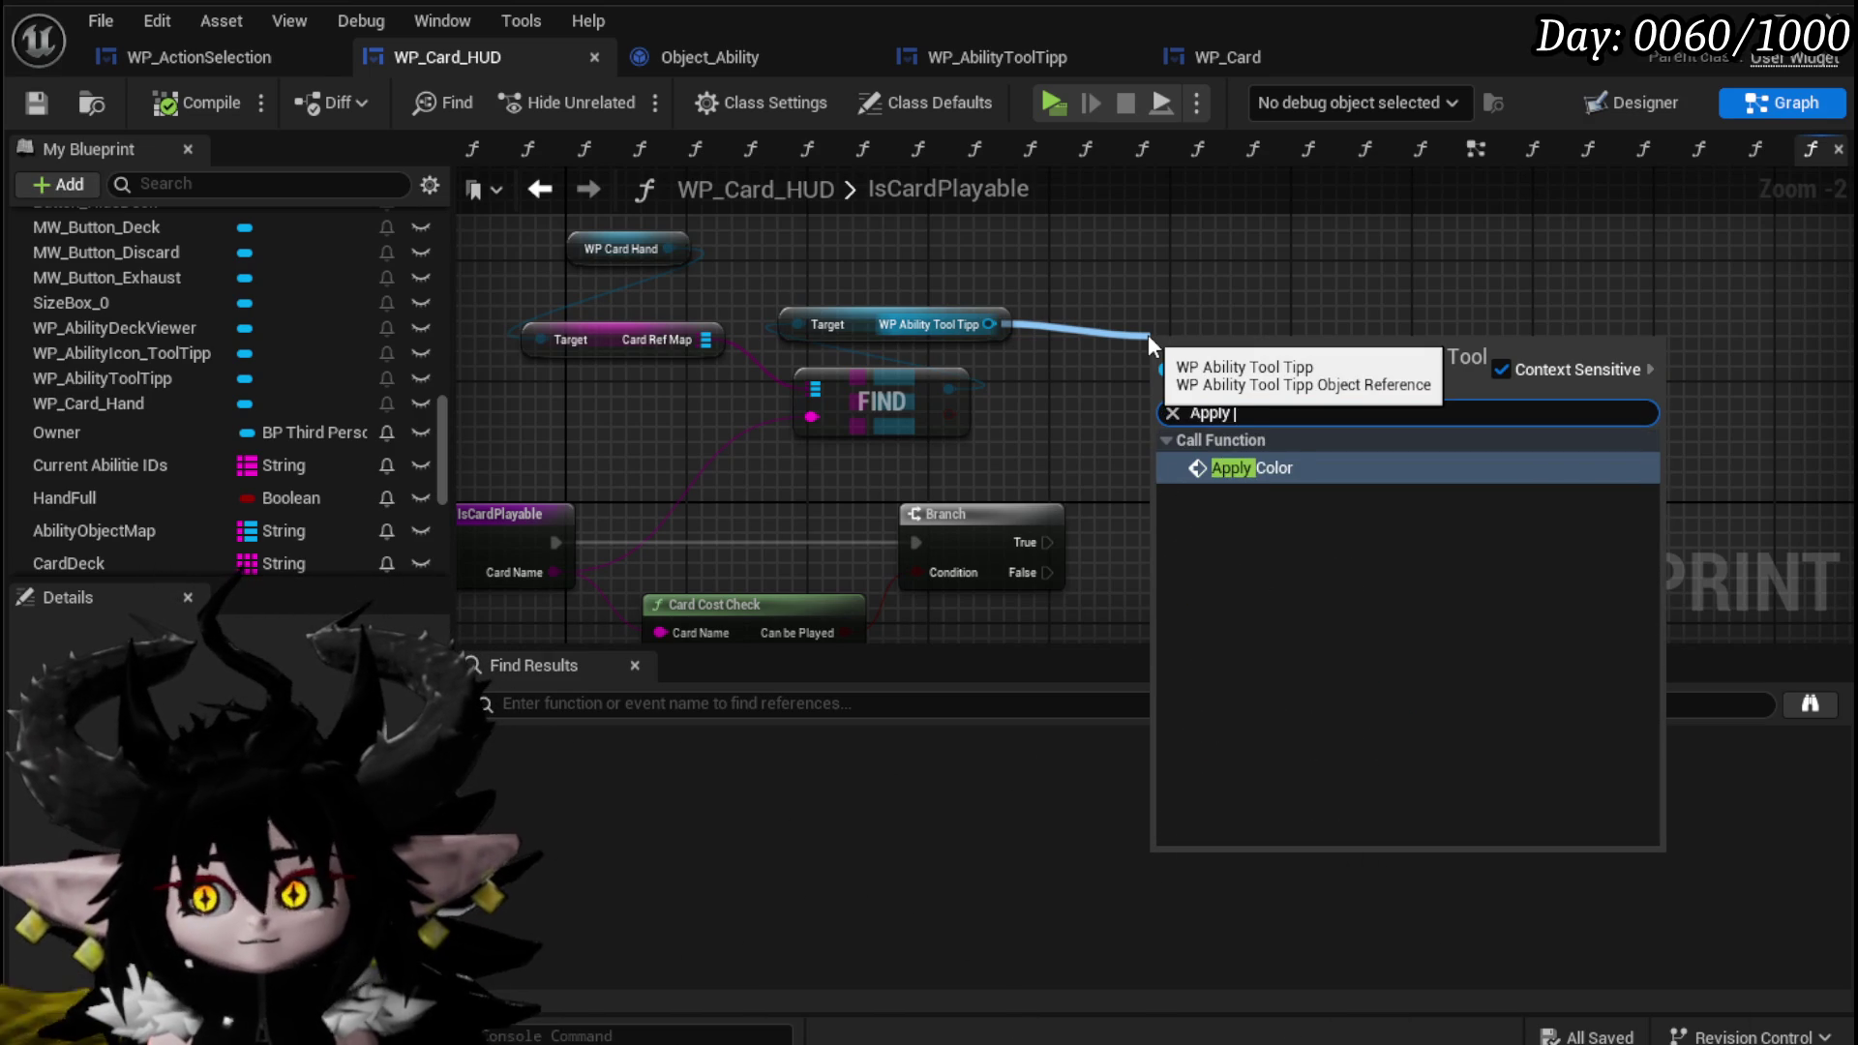
pyautogui.write('Color')
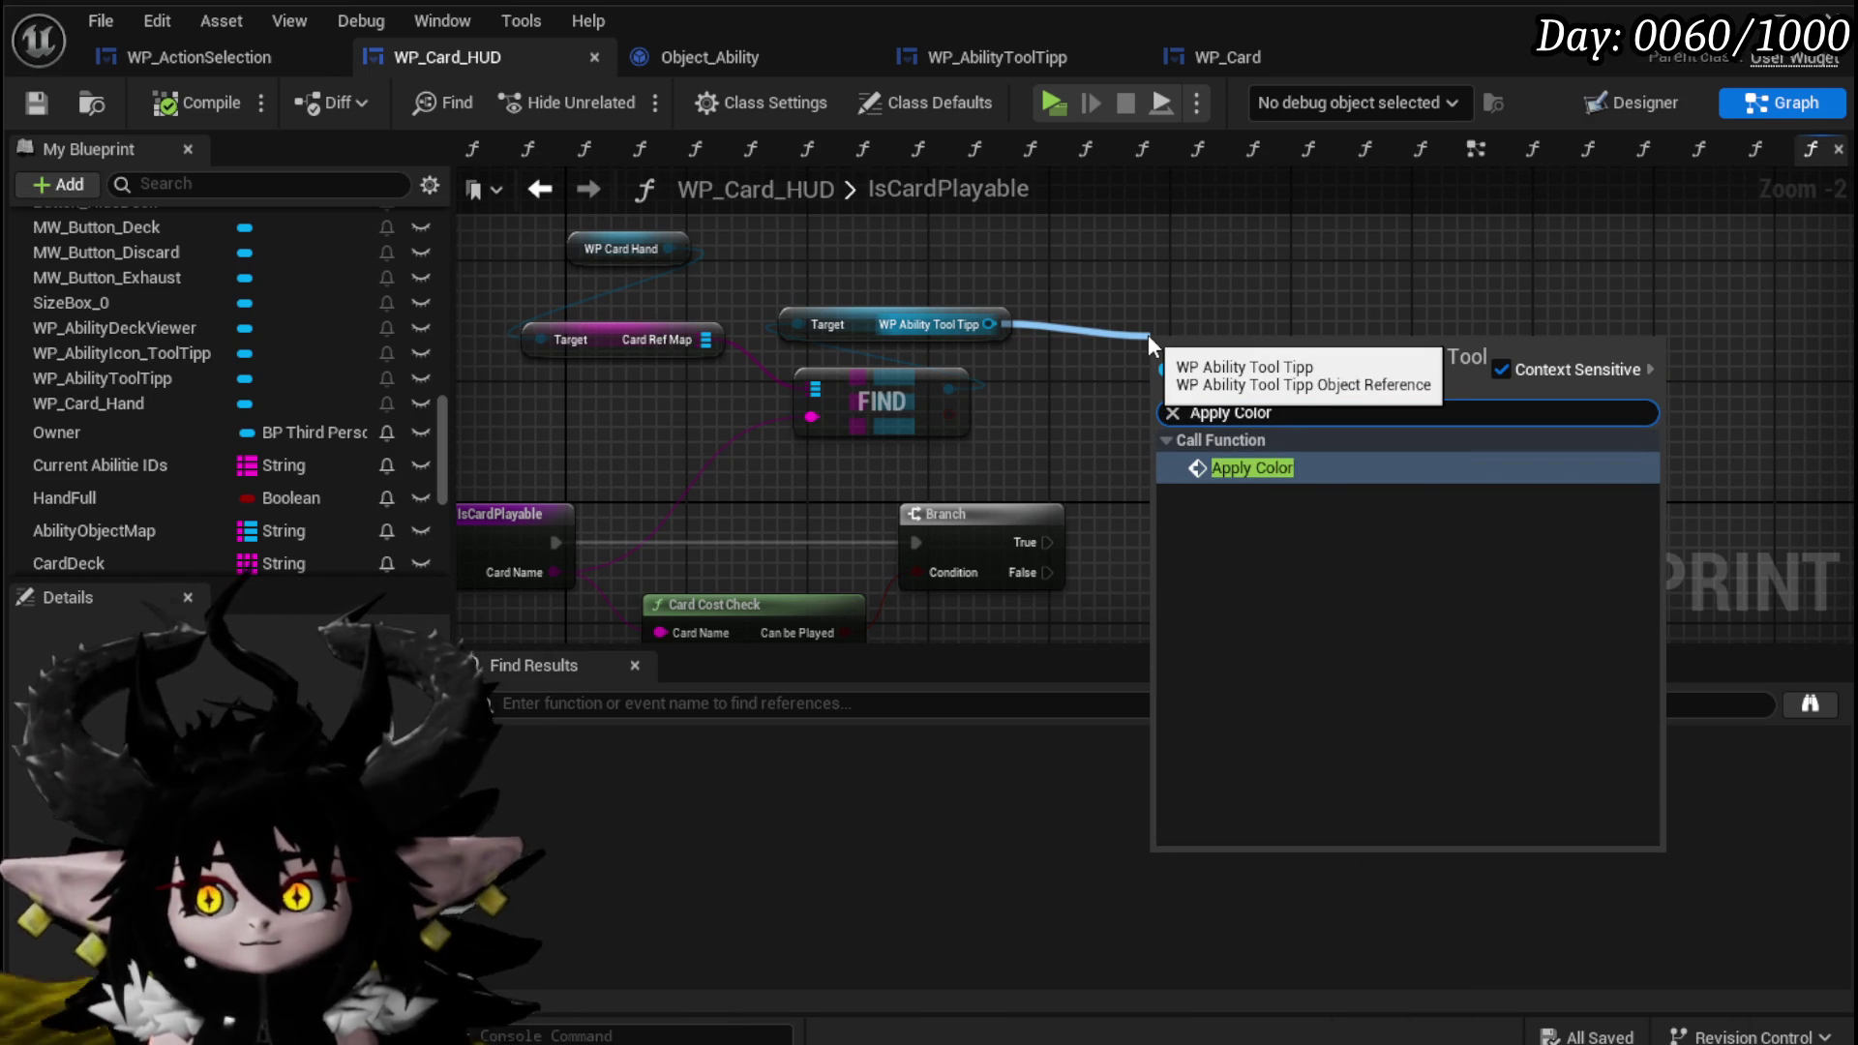
pyautogui.click(1312, 465)
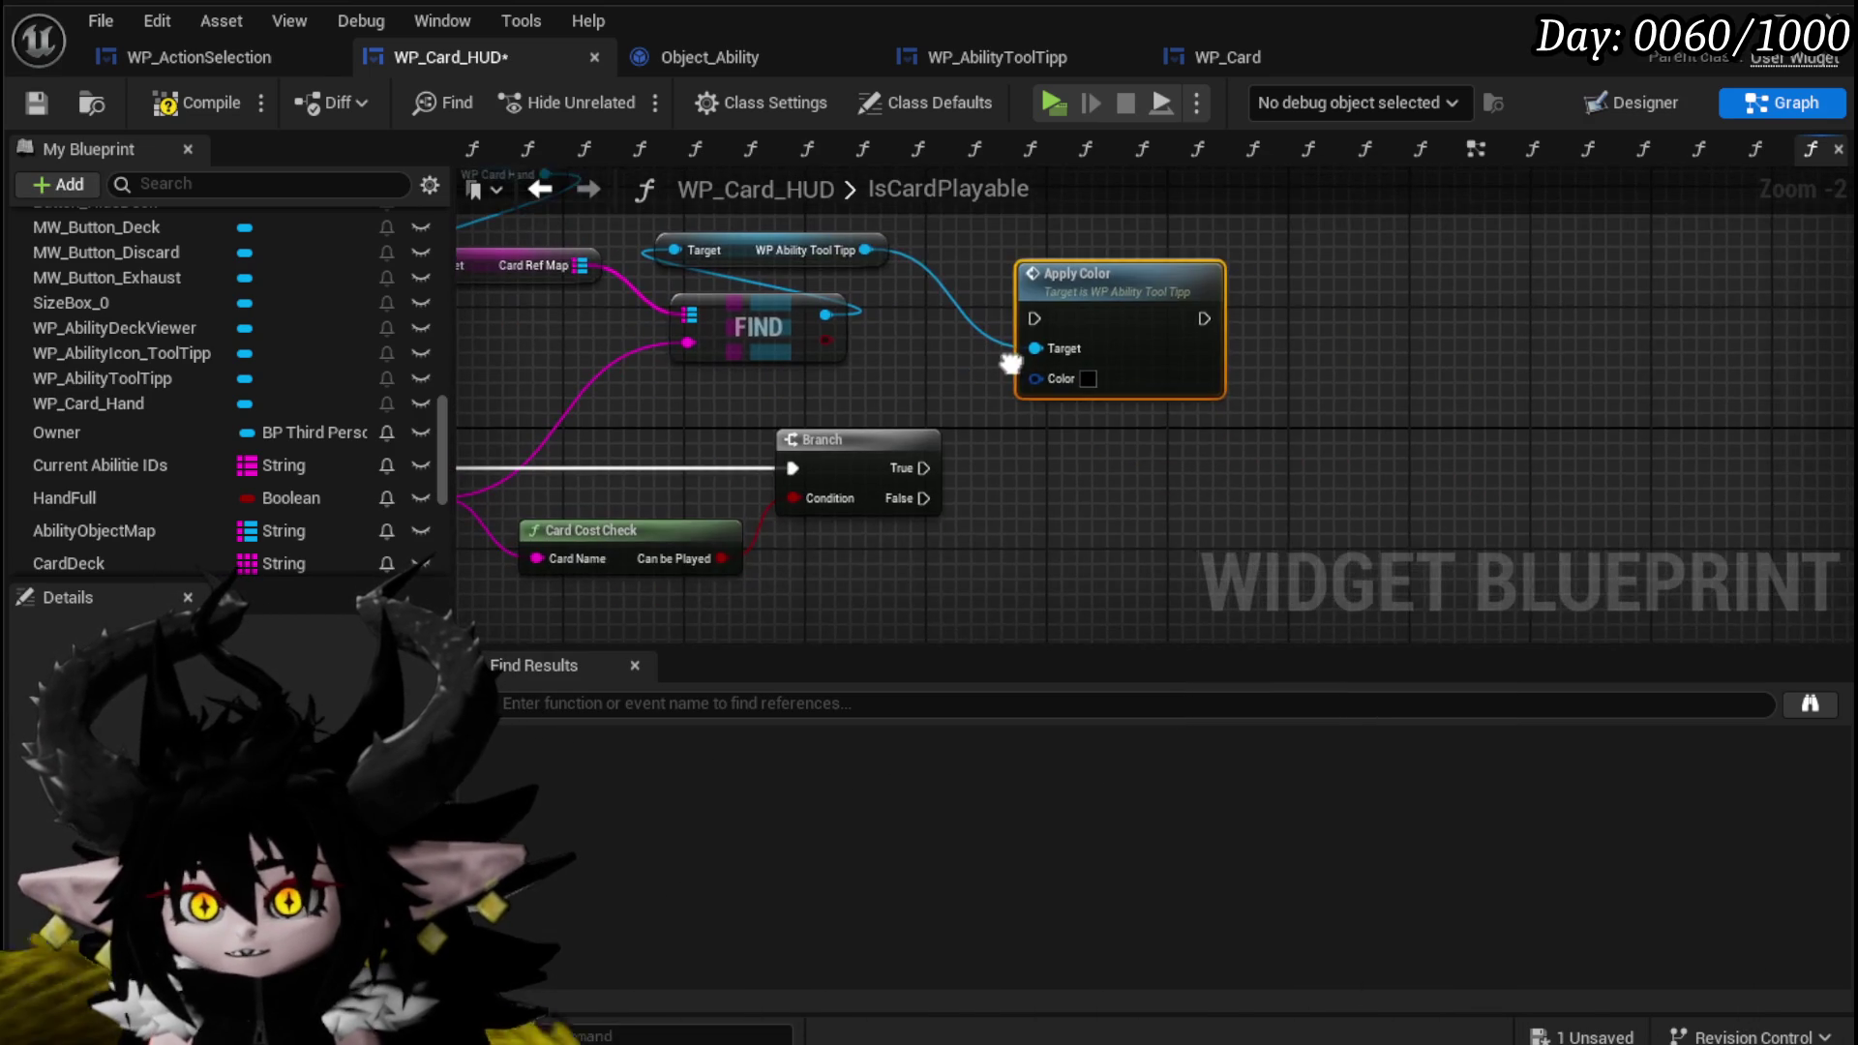
pyautogui.moveTo(1065, 304)
pyautogui.mouseDown()
pyautogui.moveTo(1140, 515)
pyautogui.moveTo(1108, 531)
pyautogui.mouseUp()
pyautogui.moveTo(1123, 397)
pyautogui.mouseDown()
pyautogui.moveTo(1072, 416)
pyautogui.moveTo(1092, 418)
pyautogui.mouseUp()
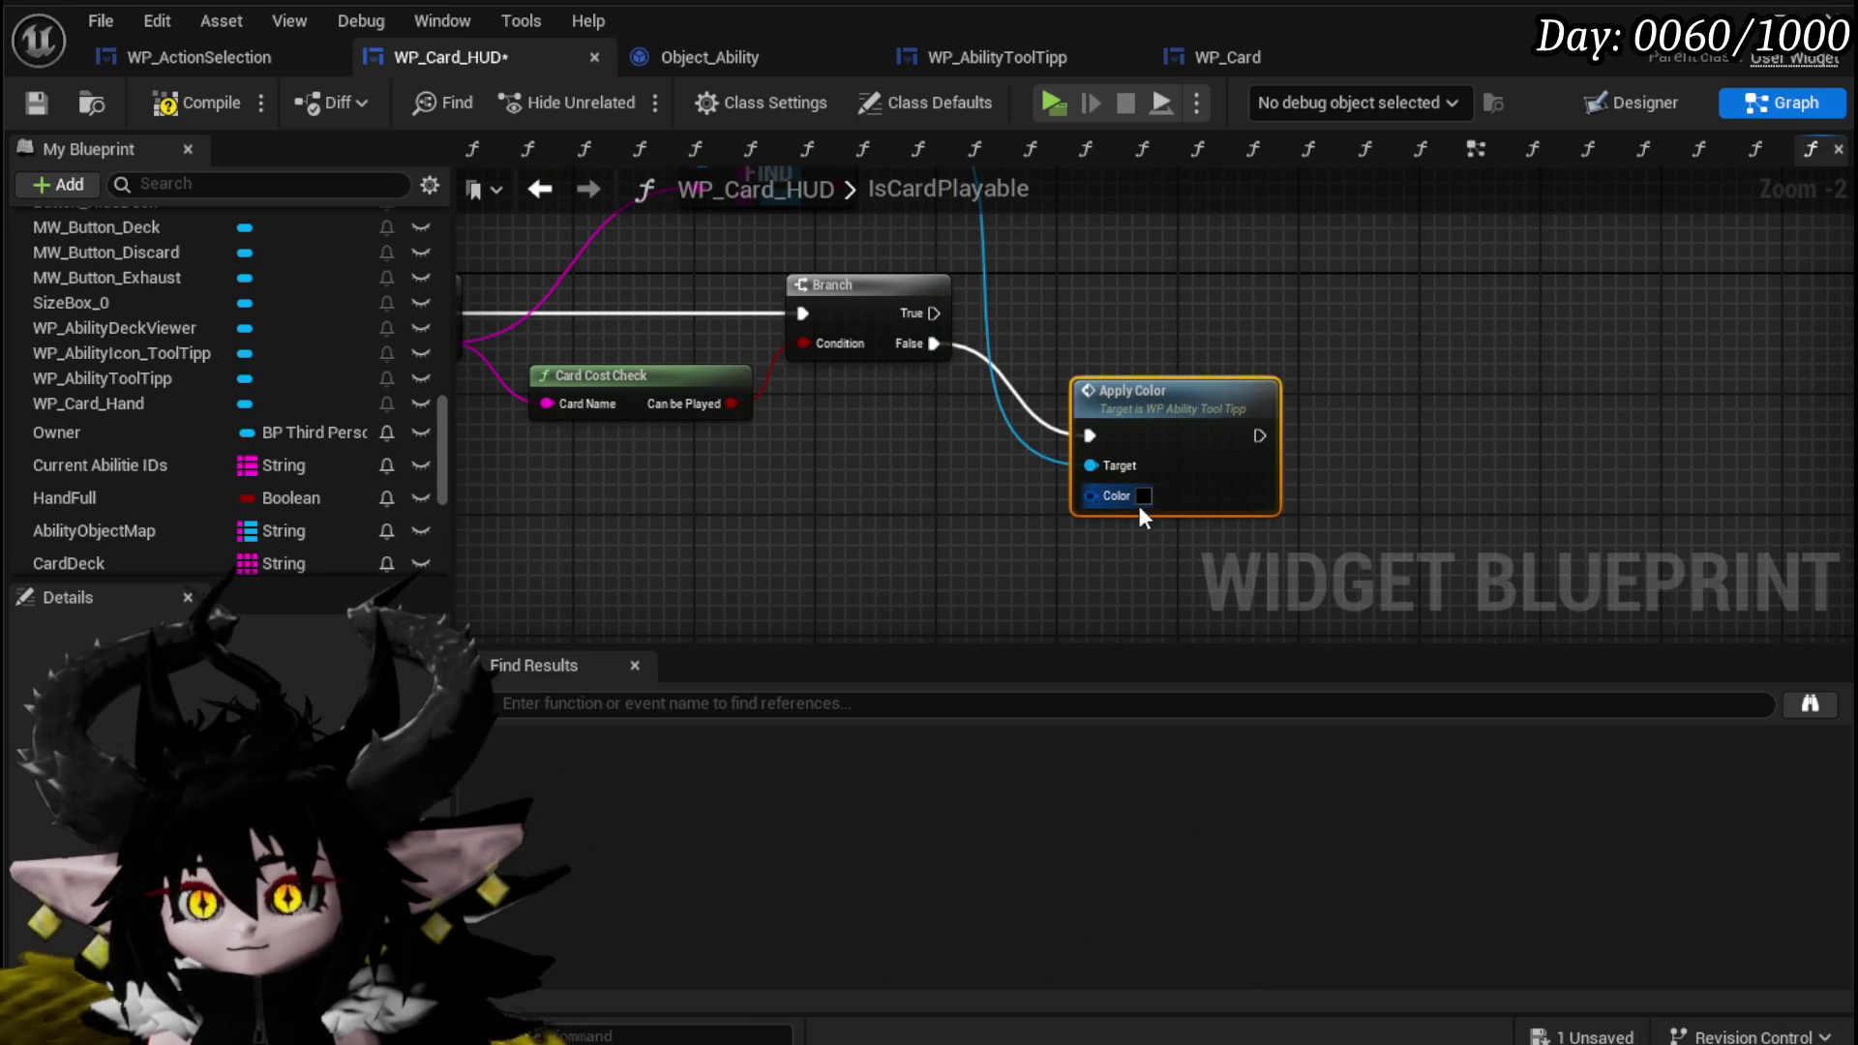
pyautogui.click(1143, 497)
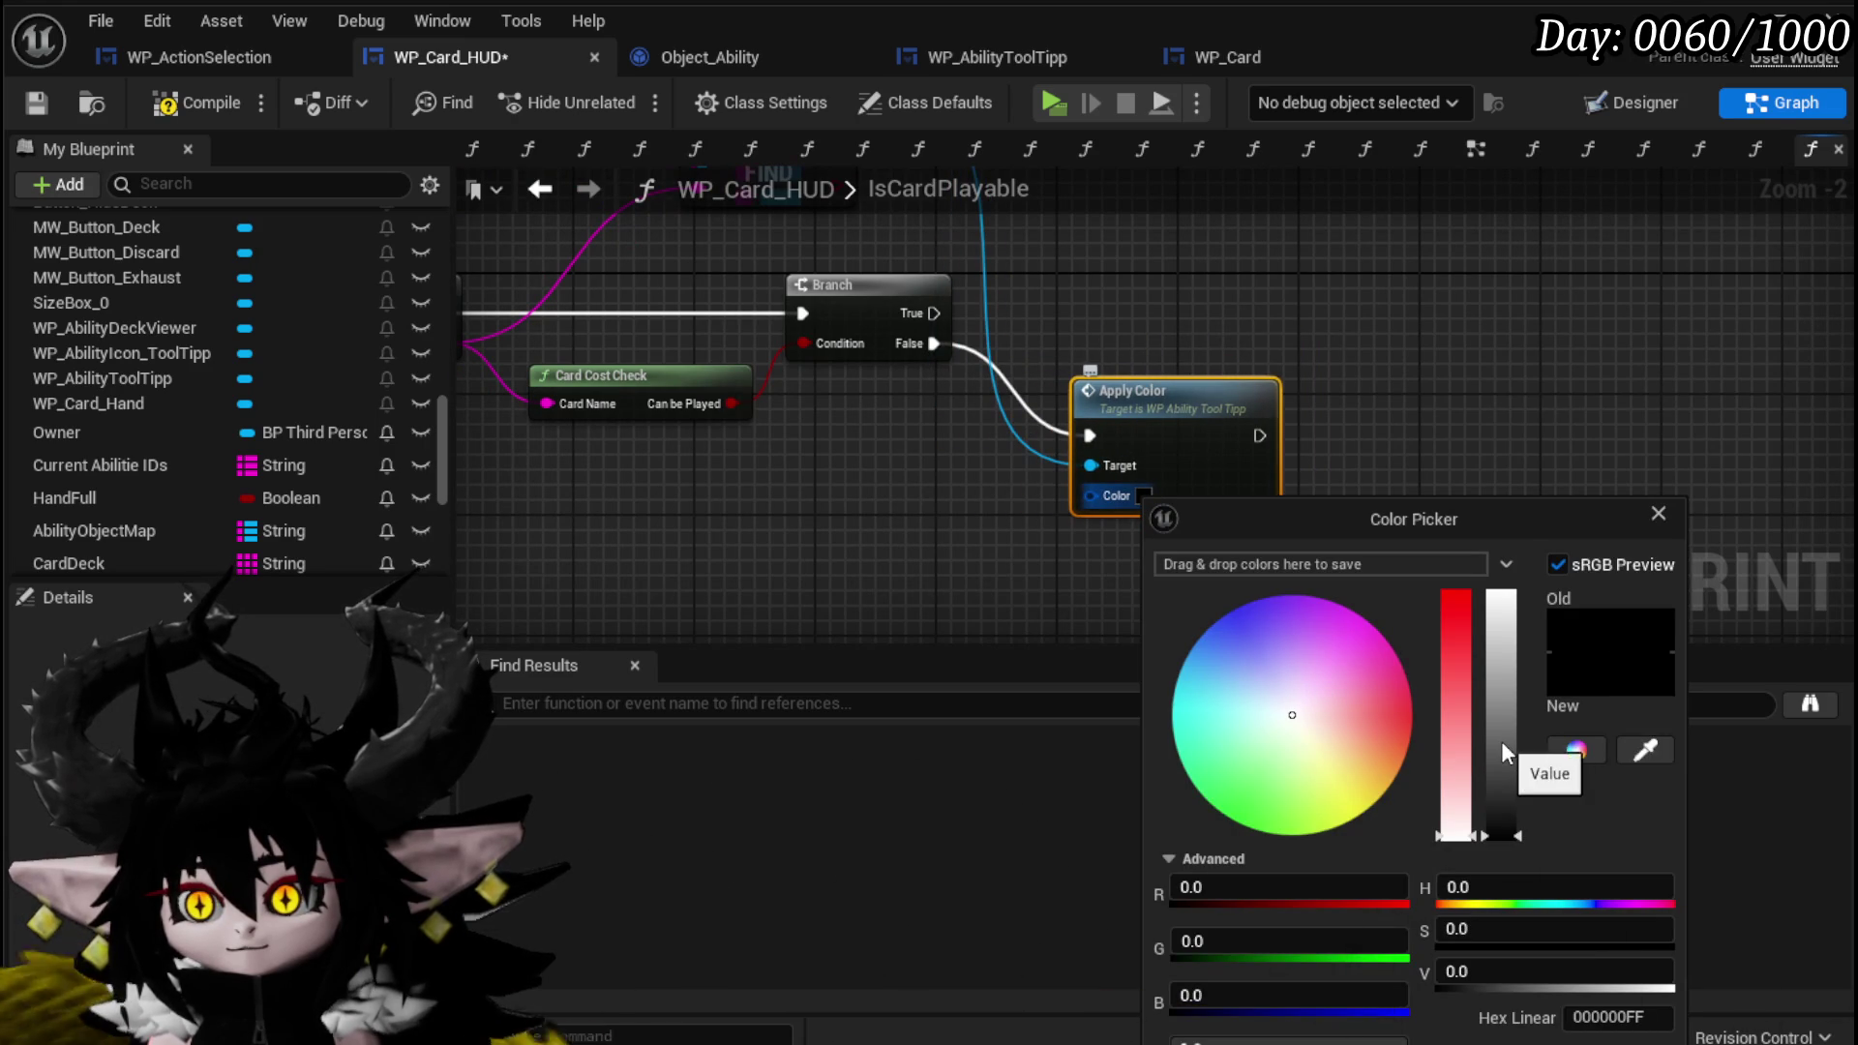
pyautogui.moveTo(1501, 723)
pyautogui.mouseDown()
pyautogui.moveTo(1510, 625)
pyautogui.moveTo(1514, 648)
pyautogui.mouseUp()
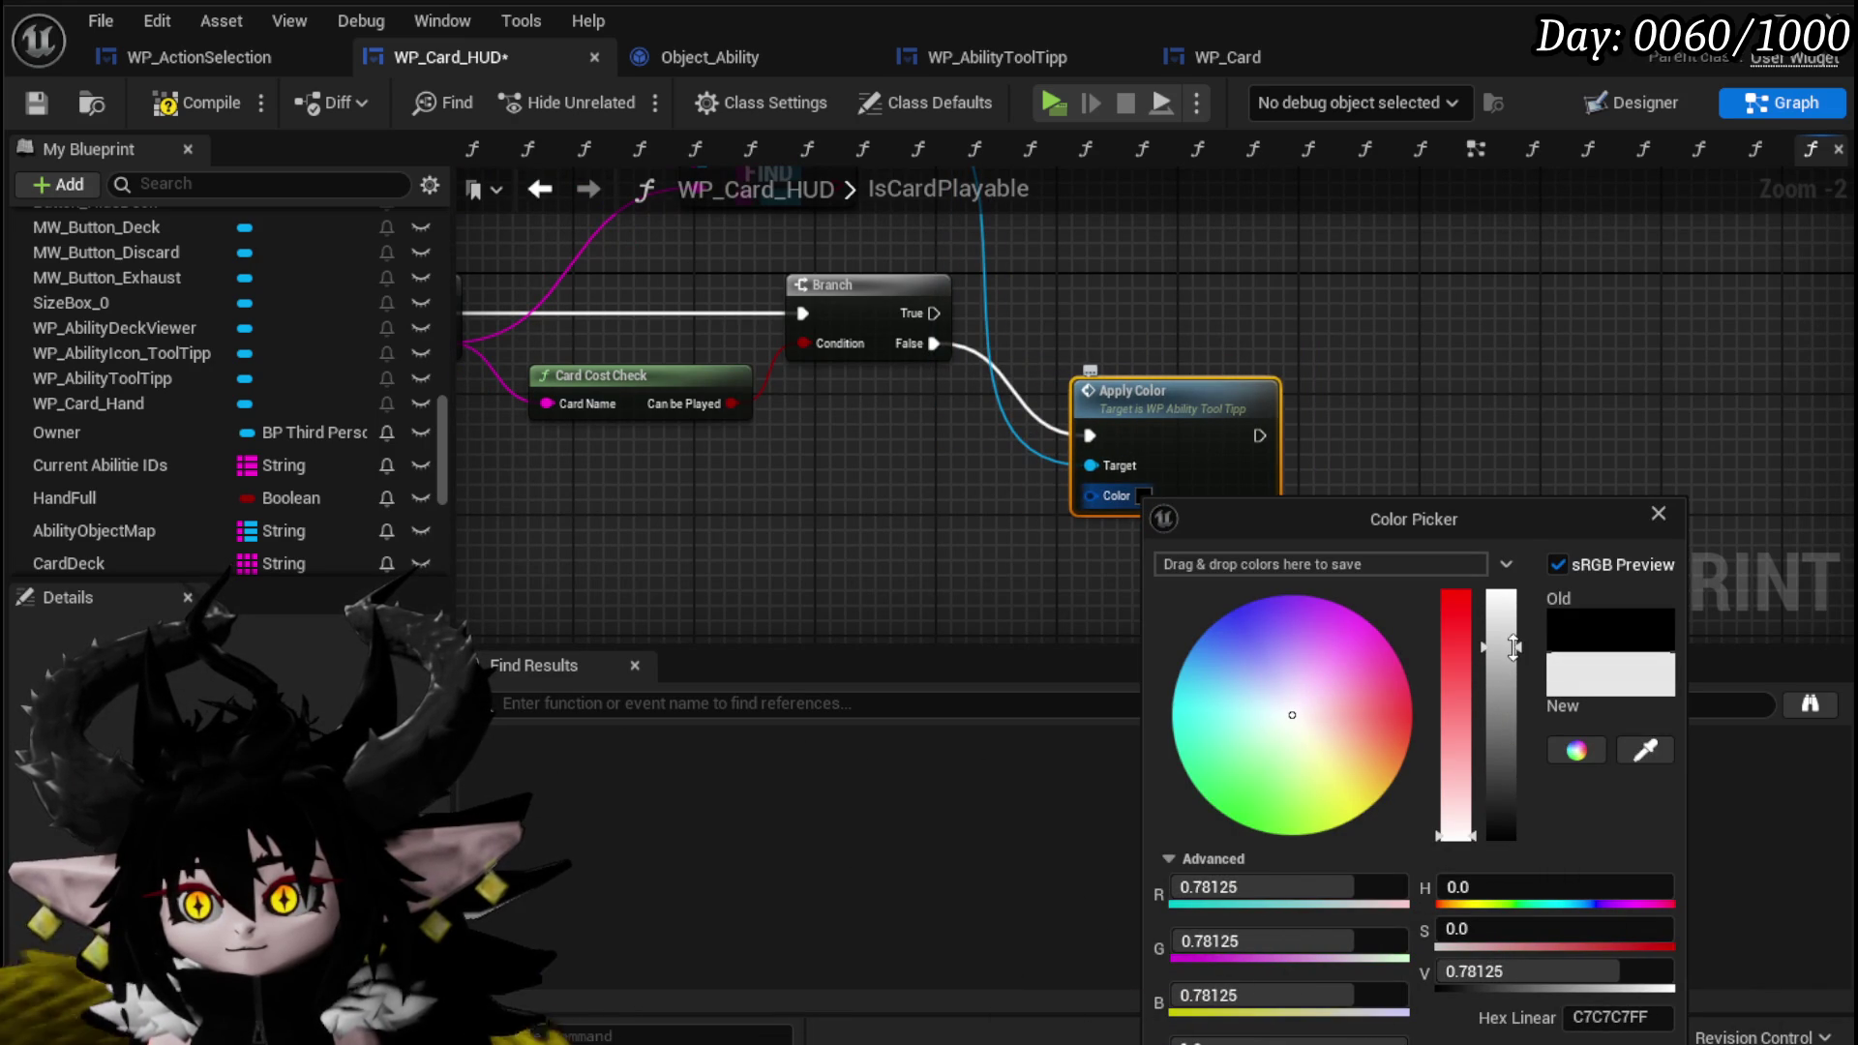
pyautogui.click(1224, 435)
pyautogui.moveTo(1162, 392); pyautogui.dragTo(1201, 579)
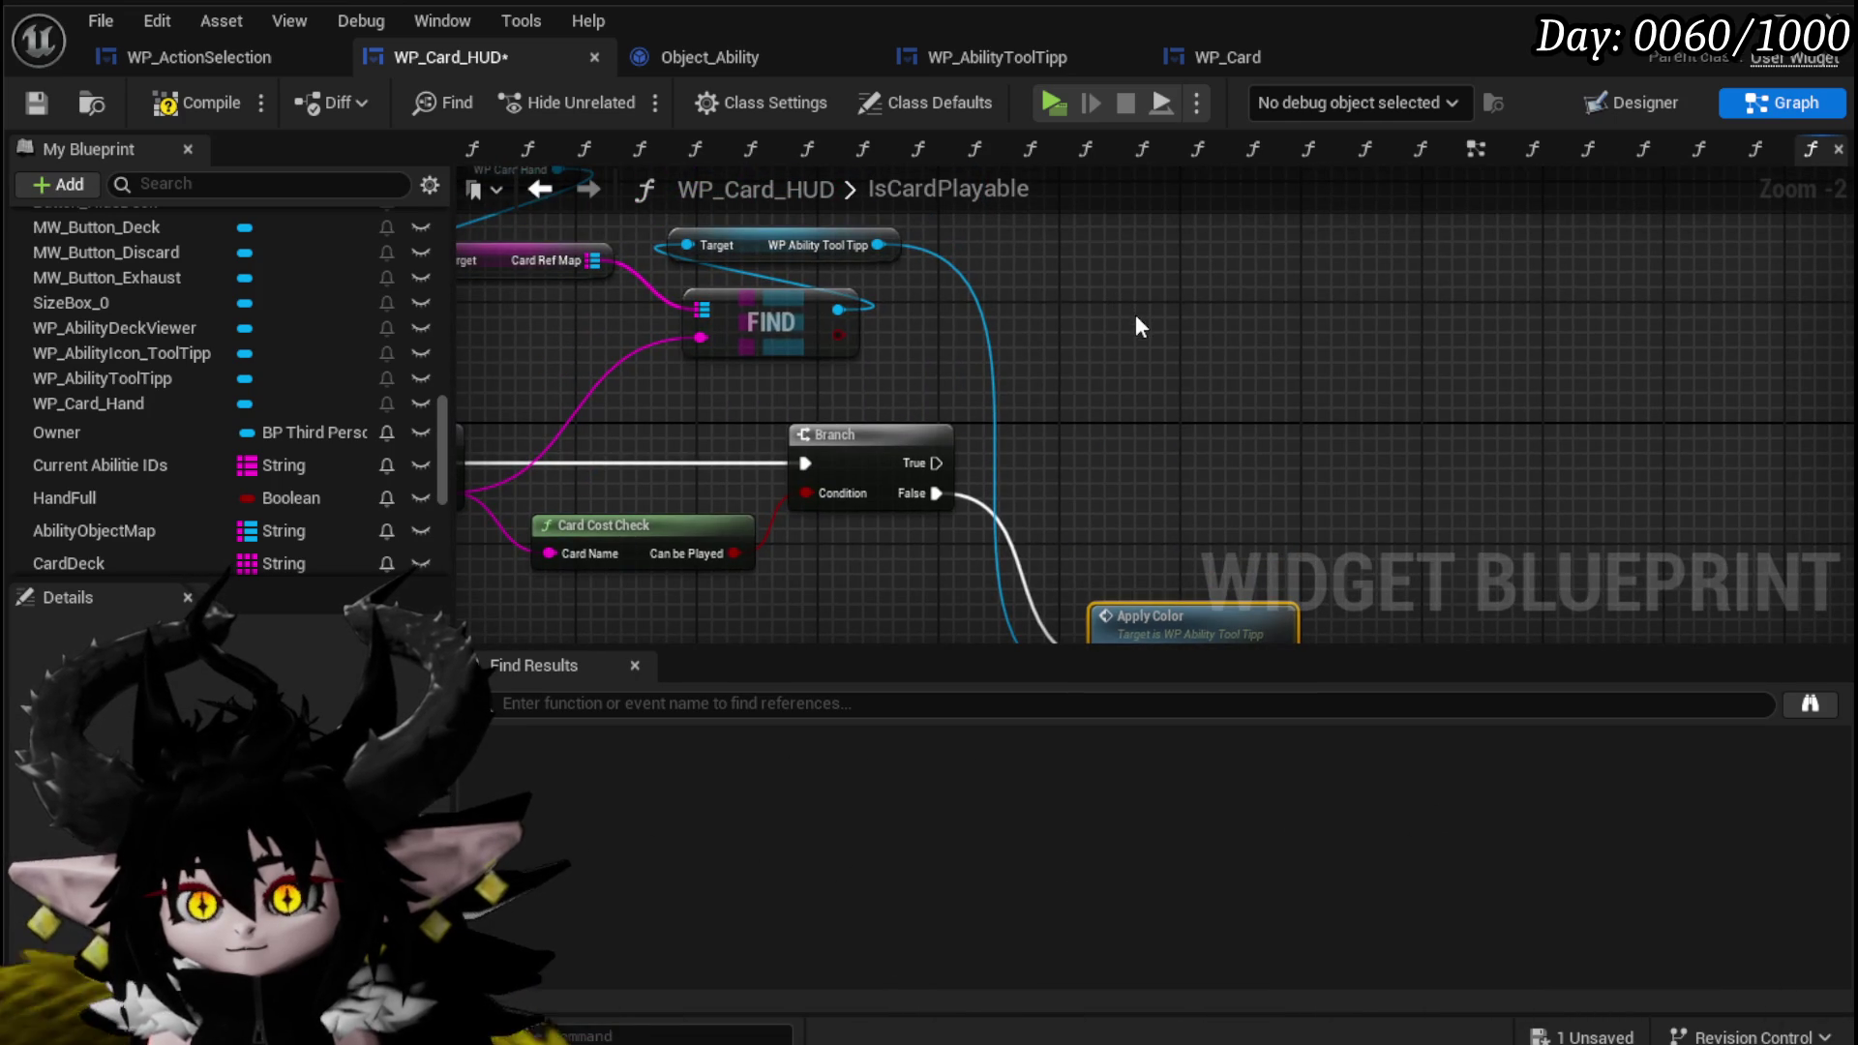
# Paste a copy of Apply Color and run it from the Branch's playable output.
pyautogui.hotkey('ctrl', 'v')
pyautogui.moveTo(935, 462); pyautogui.dragTo(1103, 376)
pyautogui.moveTo(1146, 354); pyautogui.dragTo(1182, 323)
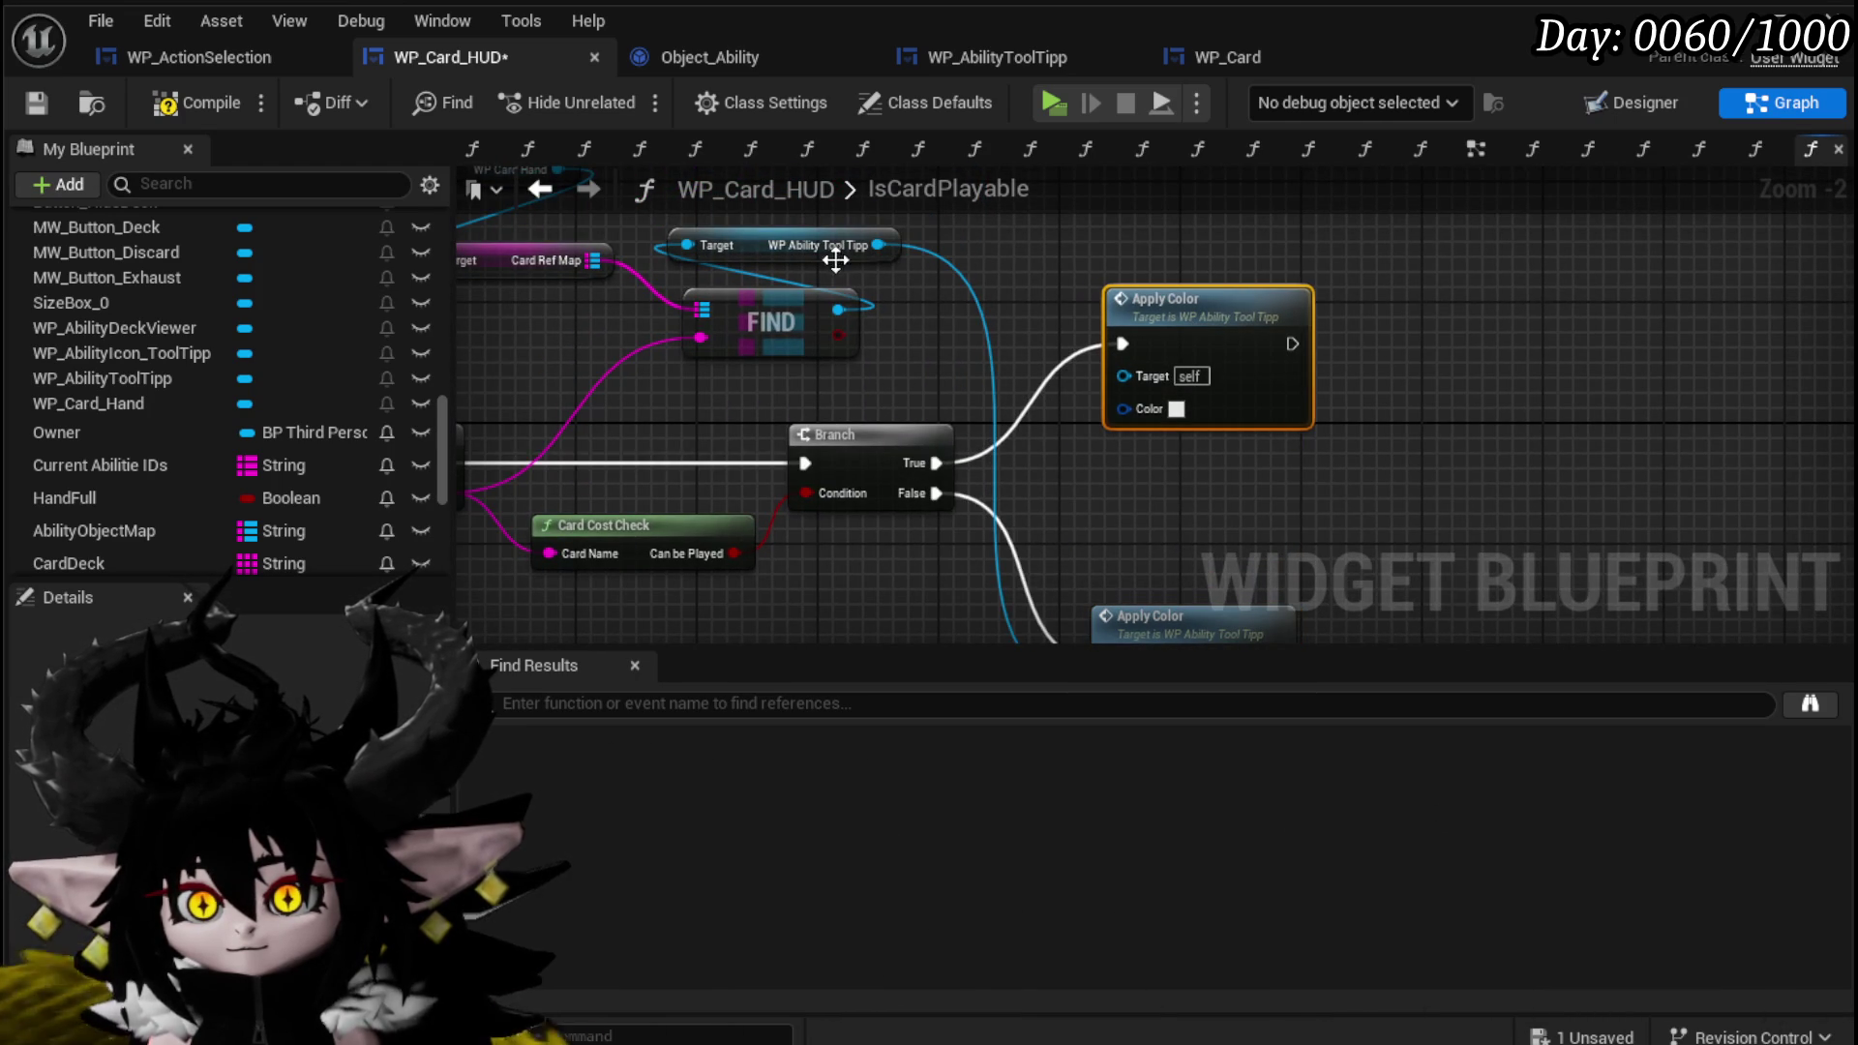
pyautogui.moveTo(837, 308); pyautogui.dragTo(904, 327)
pyautogui.write('ch')
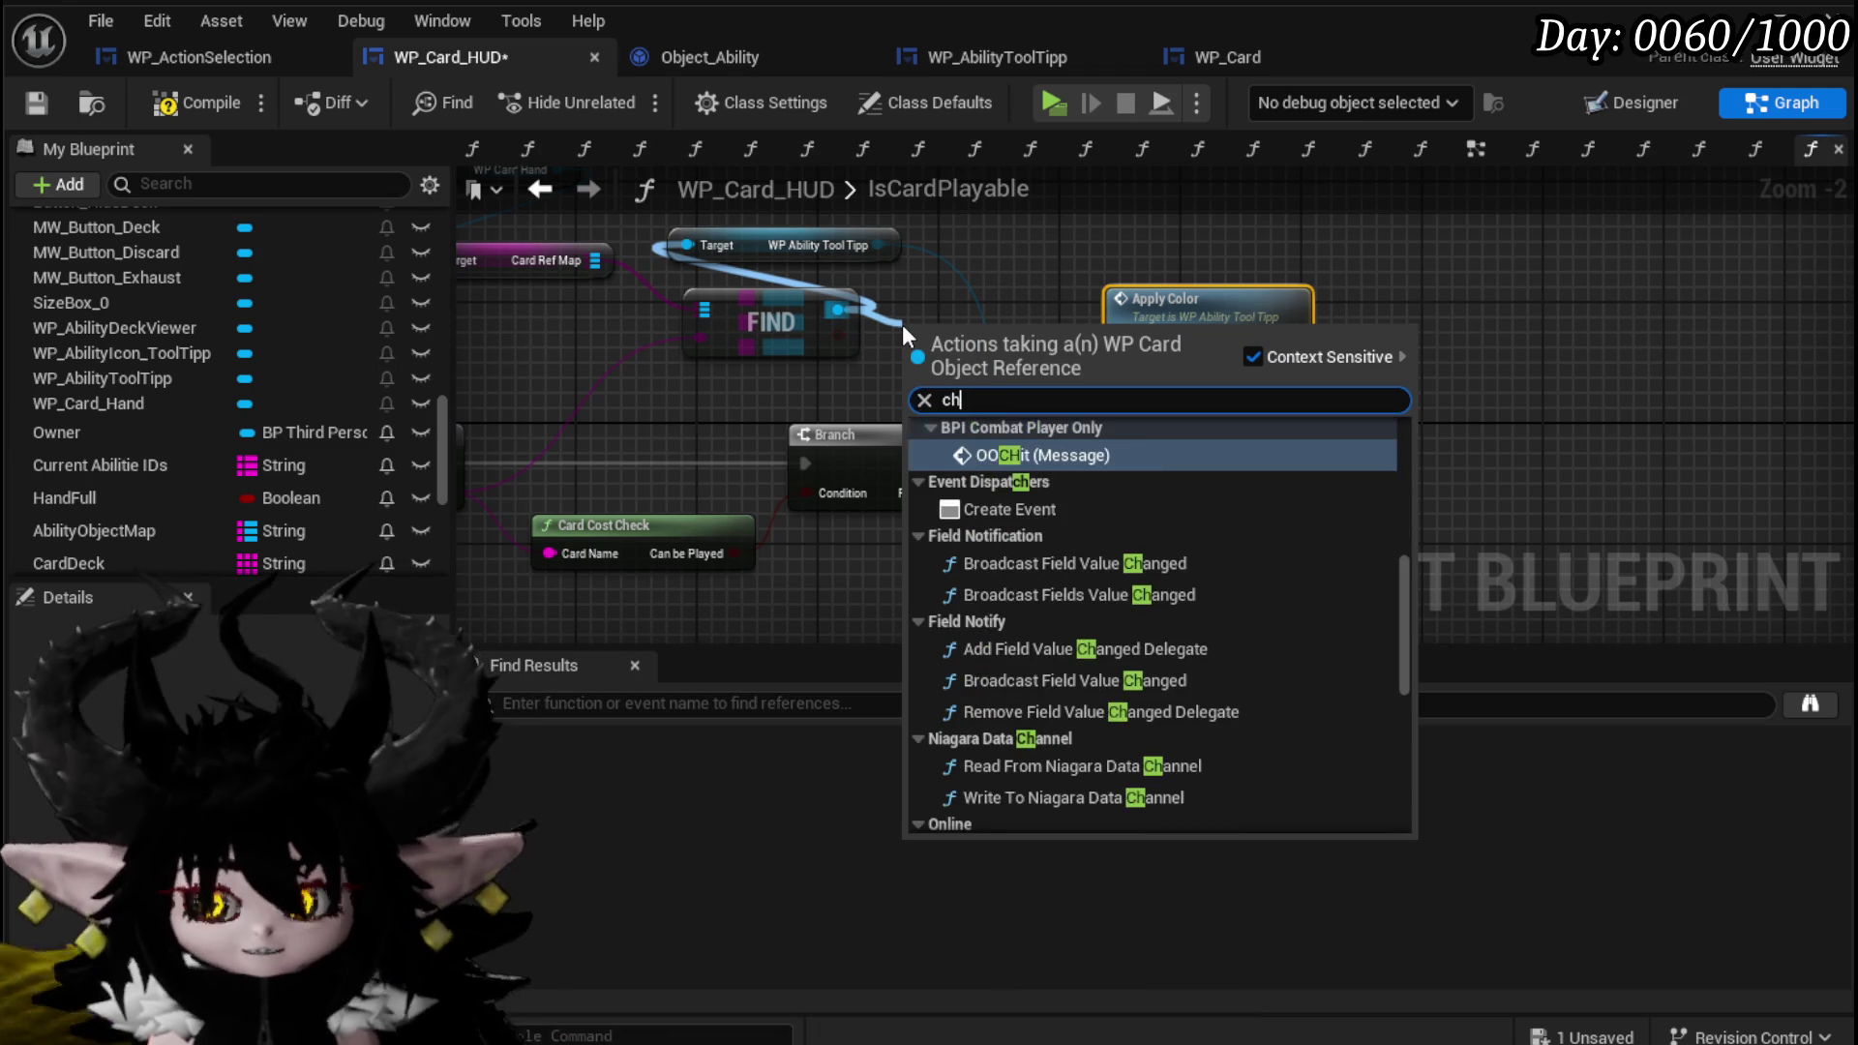
pyautogui.write('os')
pyautogui.press('BackSpace')
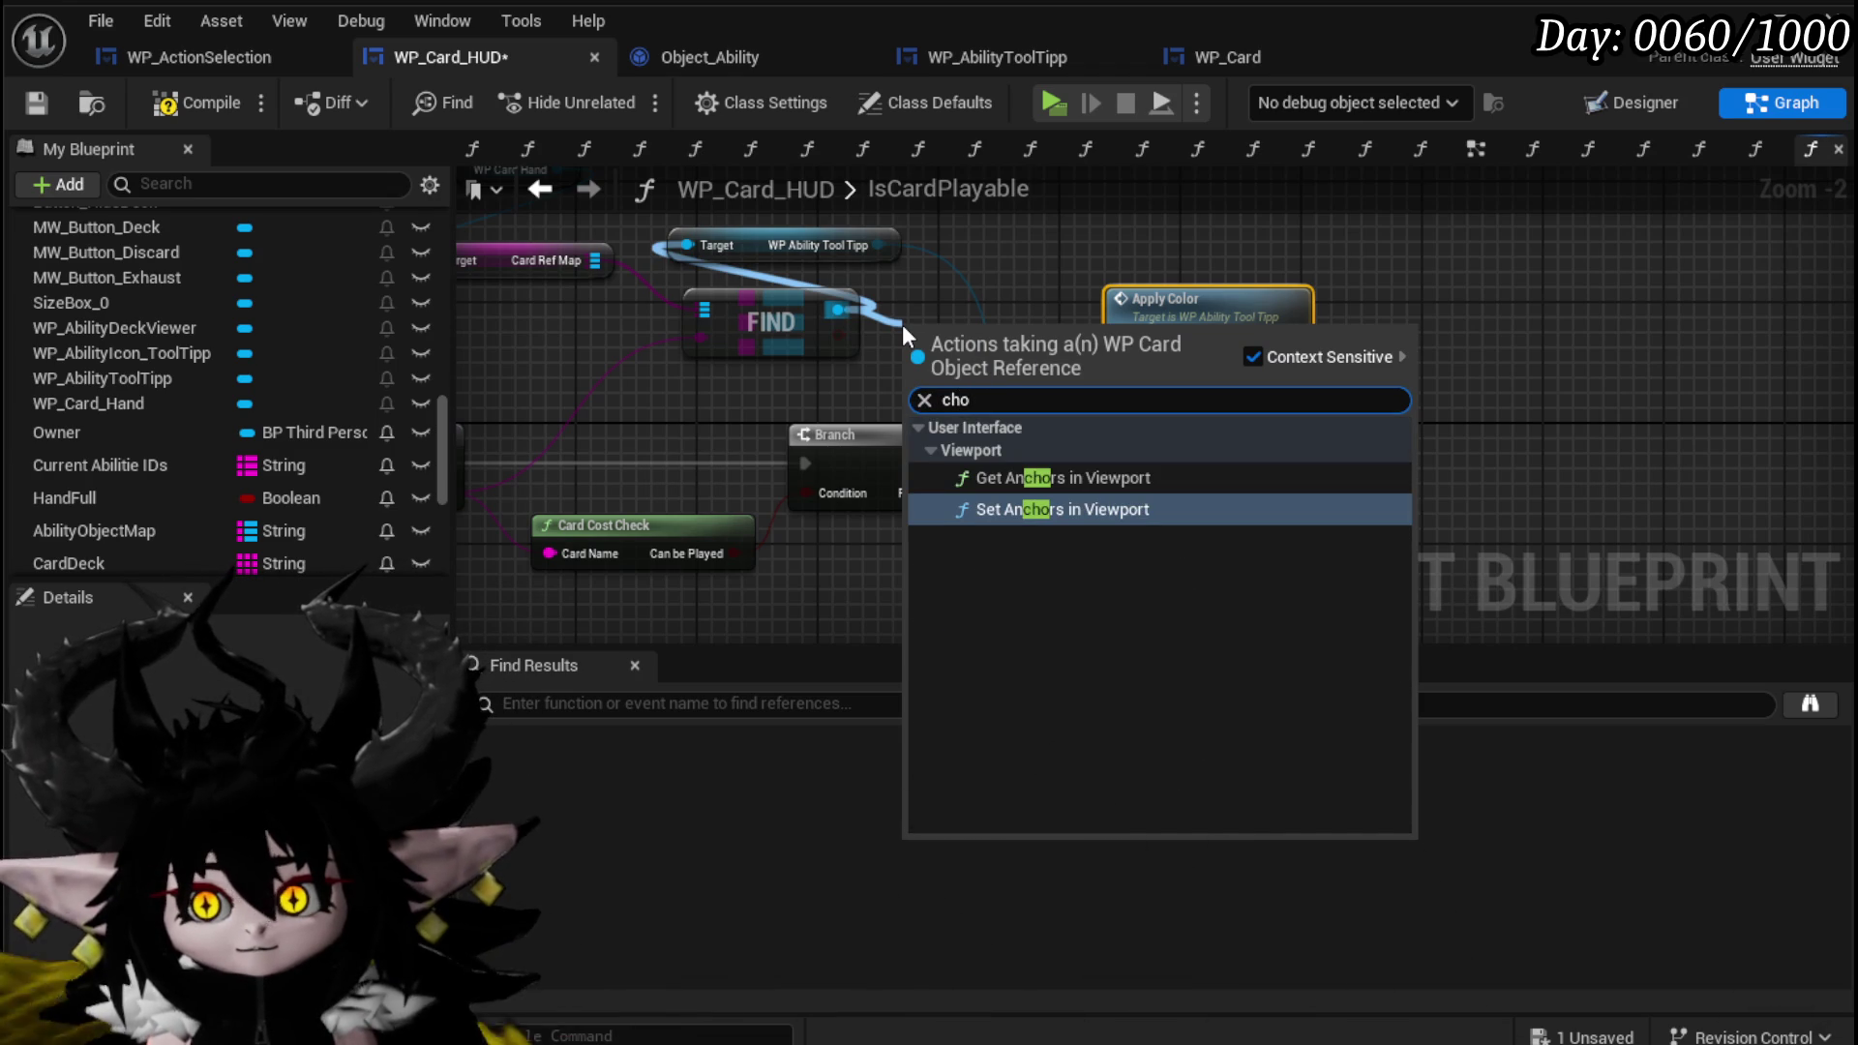
# Add the tooltip's Chosen Element Color getter and compile, which reports a missing Target.
pyautogui.moveTo(877, 244); pyautogui.dragTo(927, 294)
pyautogui.write('chosen')
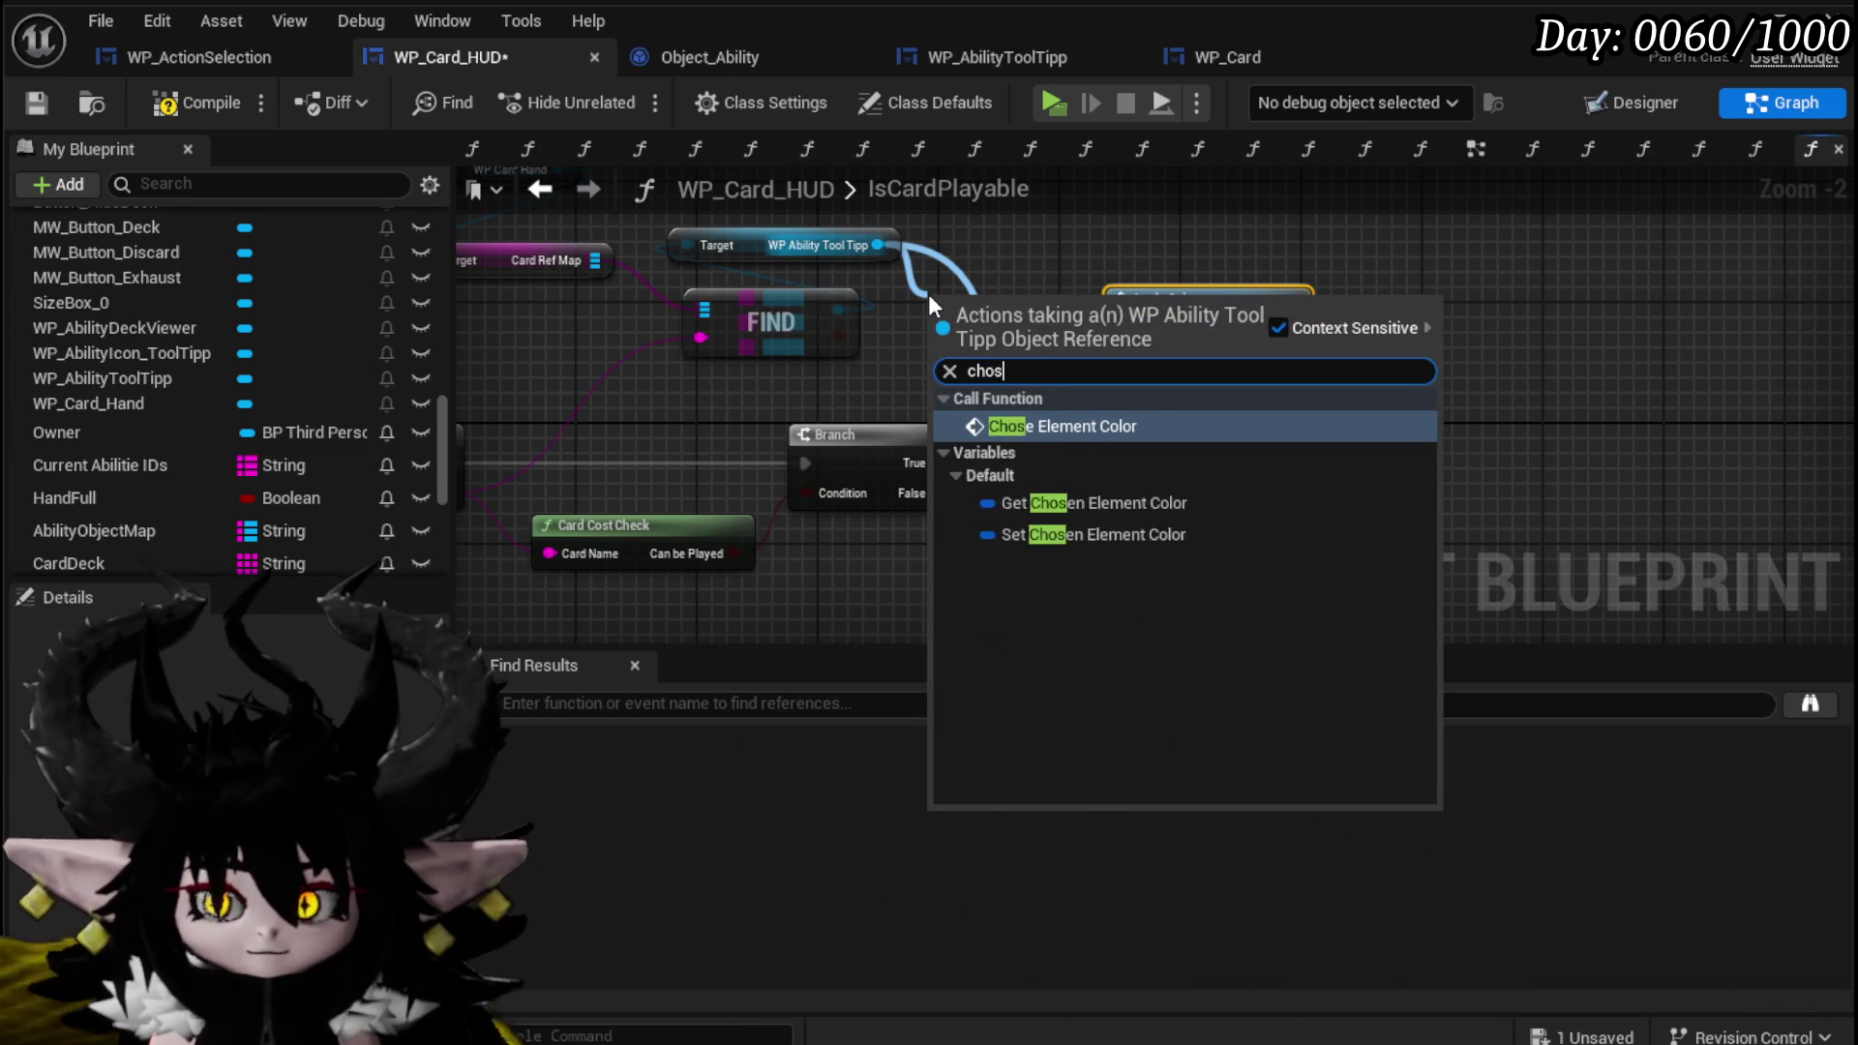
pyautogui.click(1093, 448)
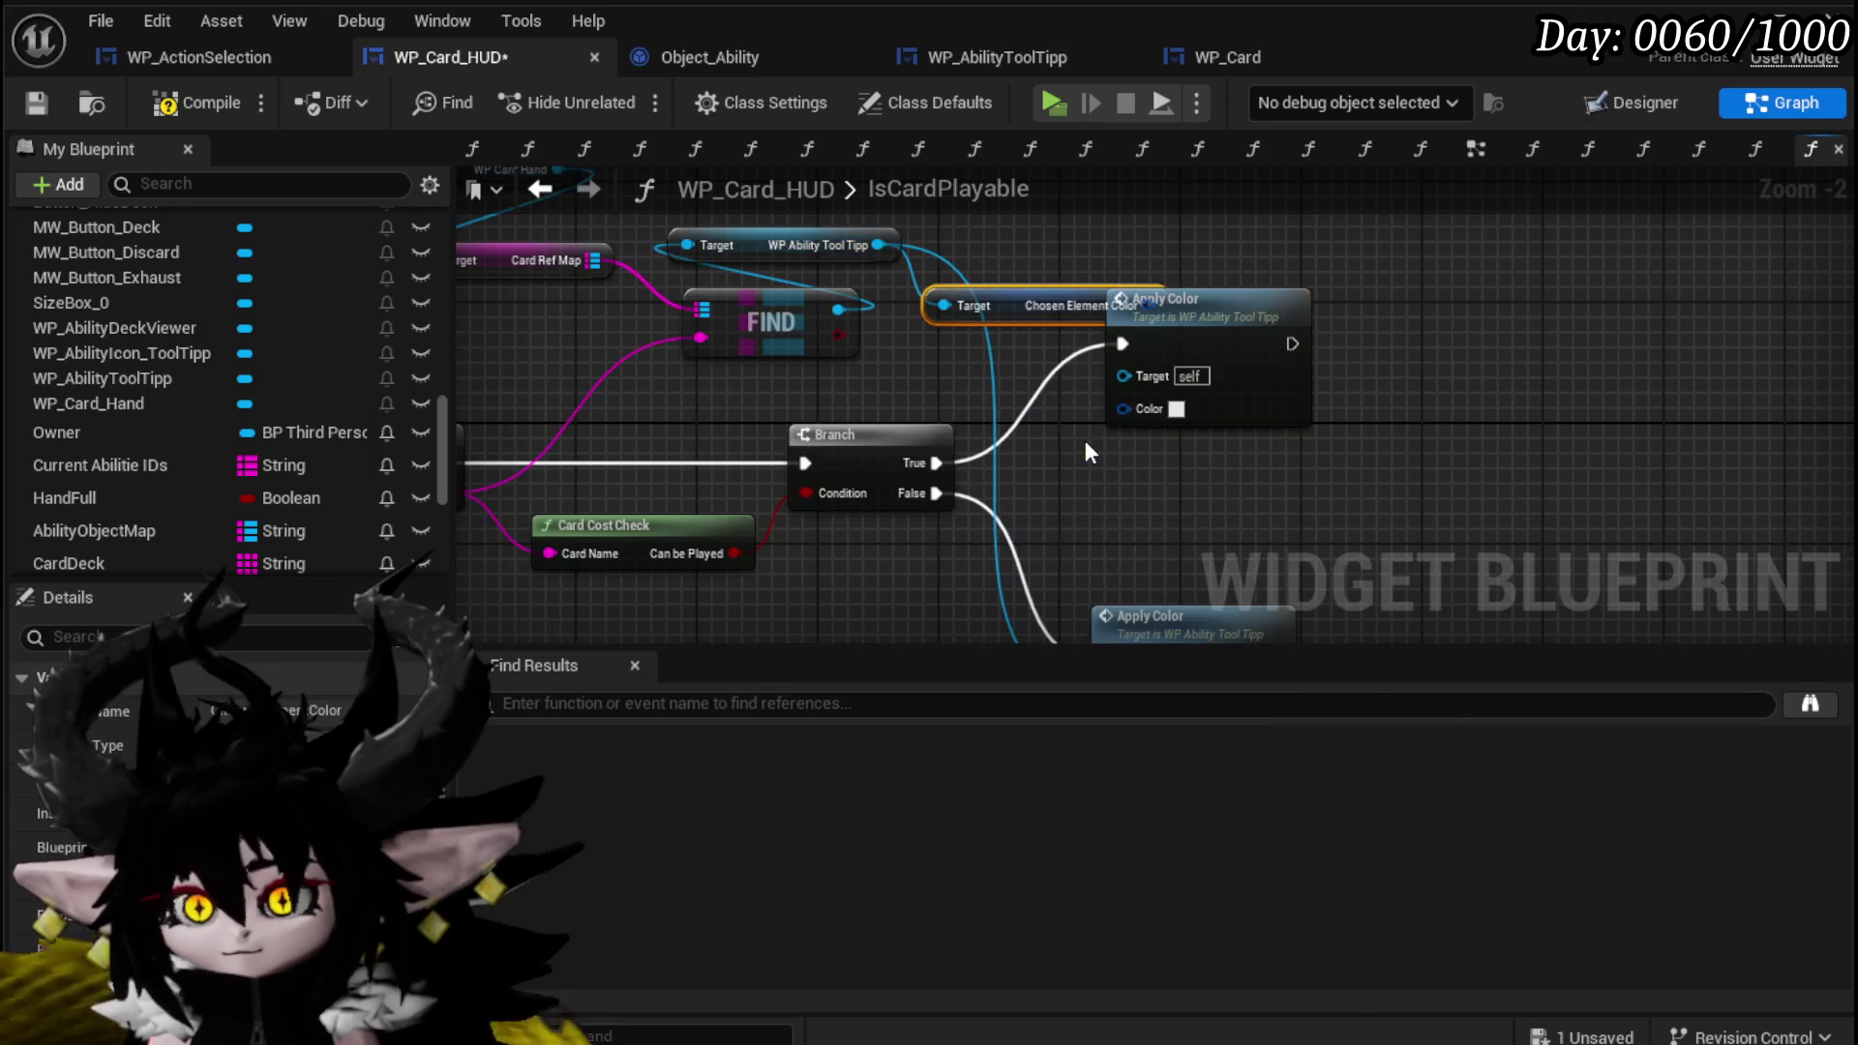
pyautogui.moveTo(1064, 291)
pyautogui.mouseDown()
pyautogui.moveTo(879, 392)
pyautogui.moveTo(899, 391)
pyautogui.mouseUp()
pyautogui.click(978, 340)
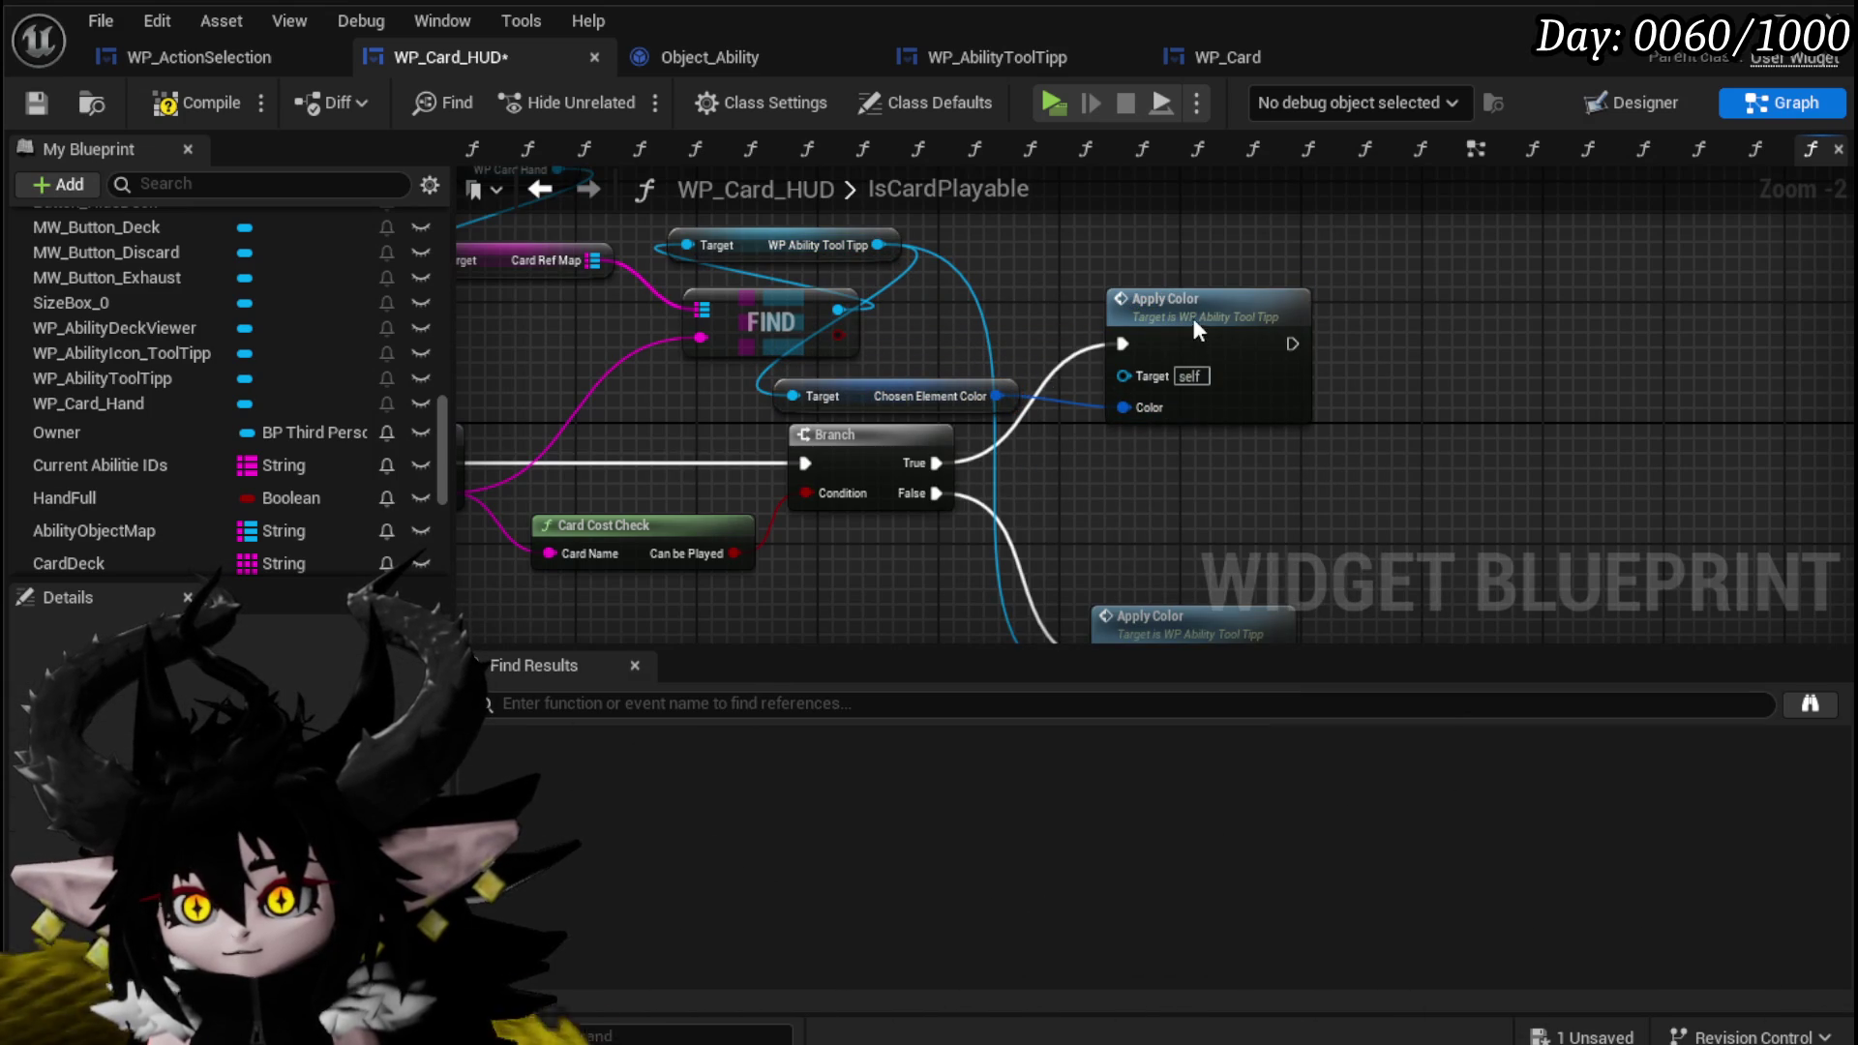
pyautogui.scroll(-1, 1239, 515)
pyautogui.click(216, 106)
pyautogui.moveTo(1136, 416); pyautogui.dragTo(1116, 409)
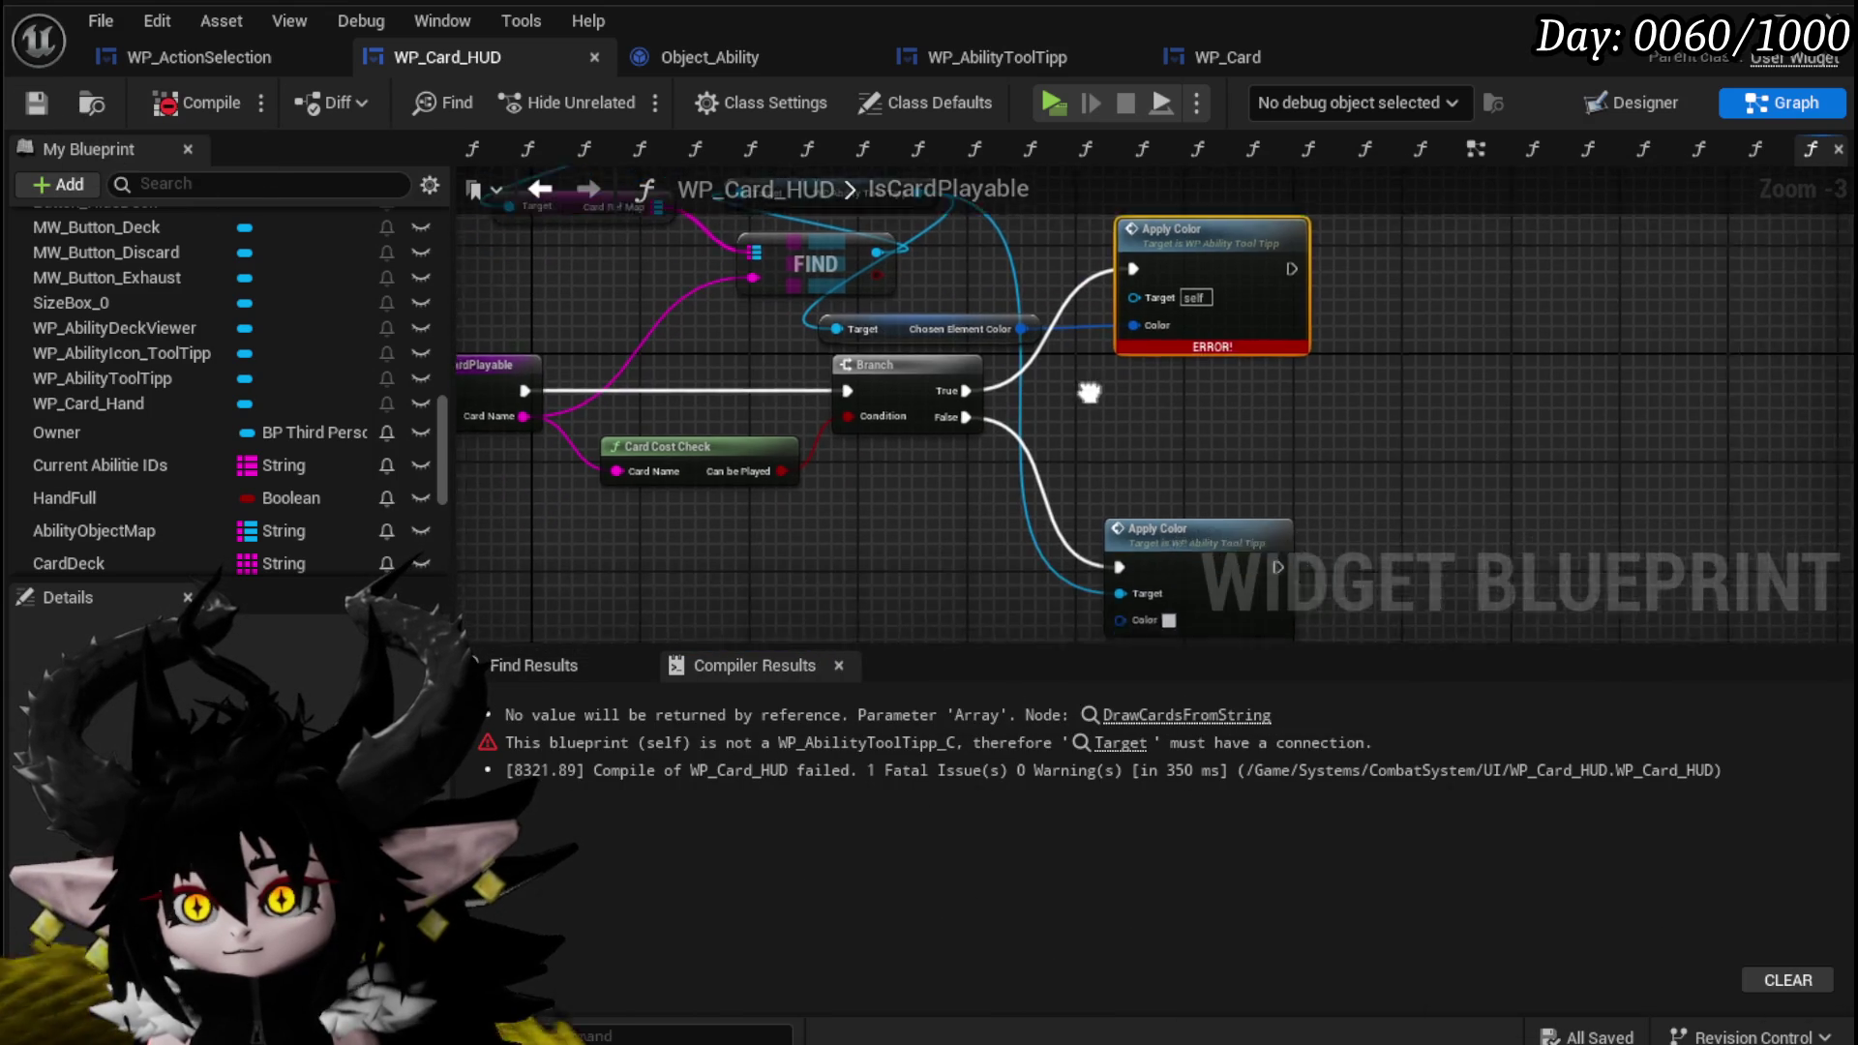
# Plug the tooltip reference into Apply Color's Target, shift the lookup nodes left, compile and save.
pyautogui.moveTo(932, 266)
pyautogui.mouseDown()
pyautogui.moveTo(1159, 366)
pyautogui.moveTo(1125, 422)
pyautogui.mouseUp()
pyautogui.moveTo(677, 433); pyautogui.dragTo(1019, 265)
pyautogui.moveTo(990, 379); pyautogui.dragTo(851, 380)
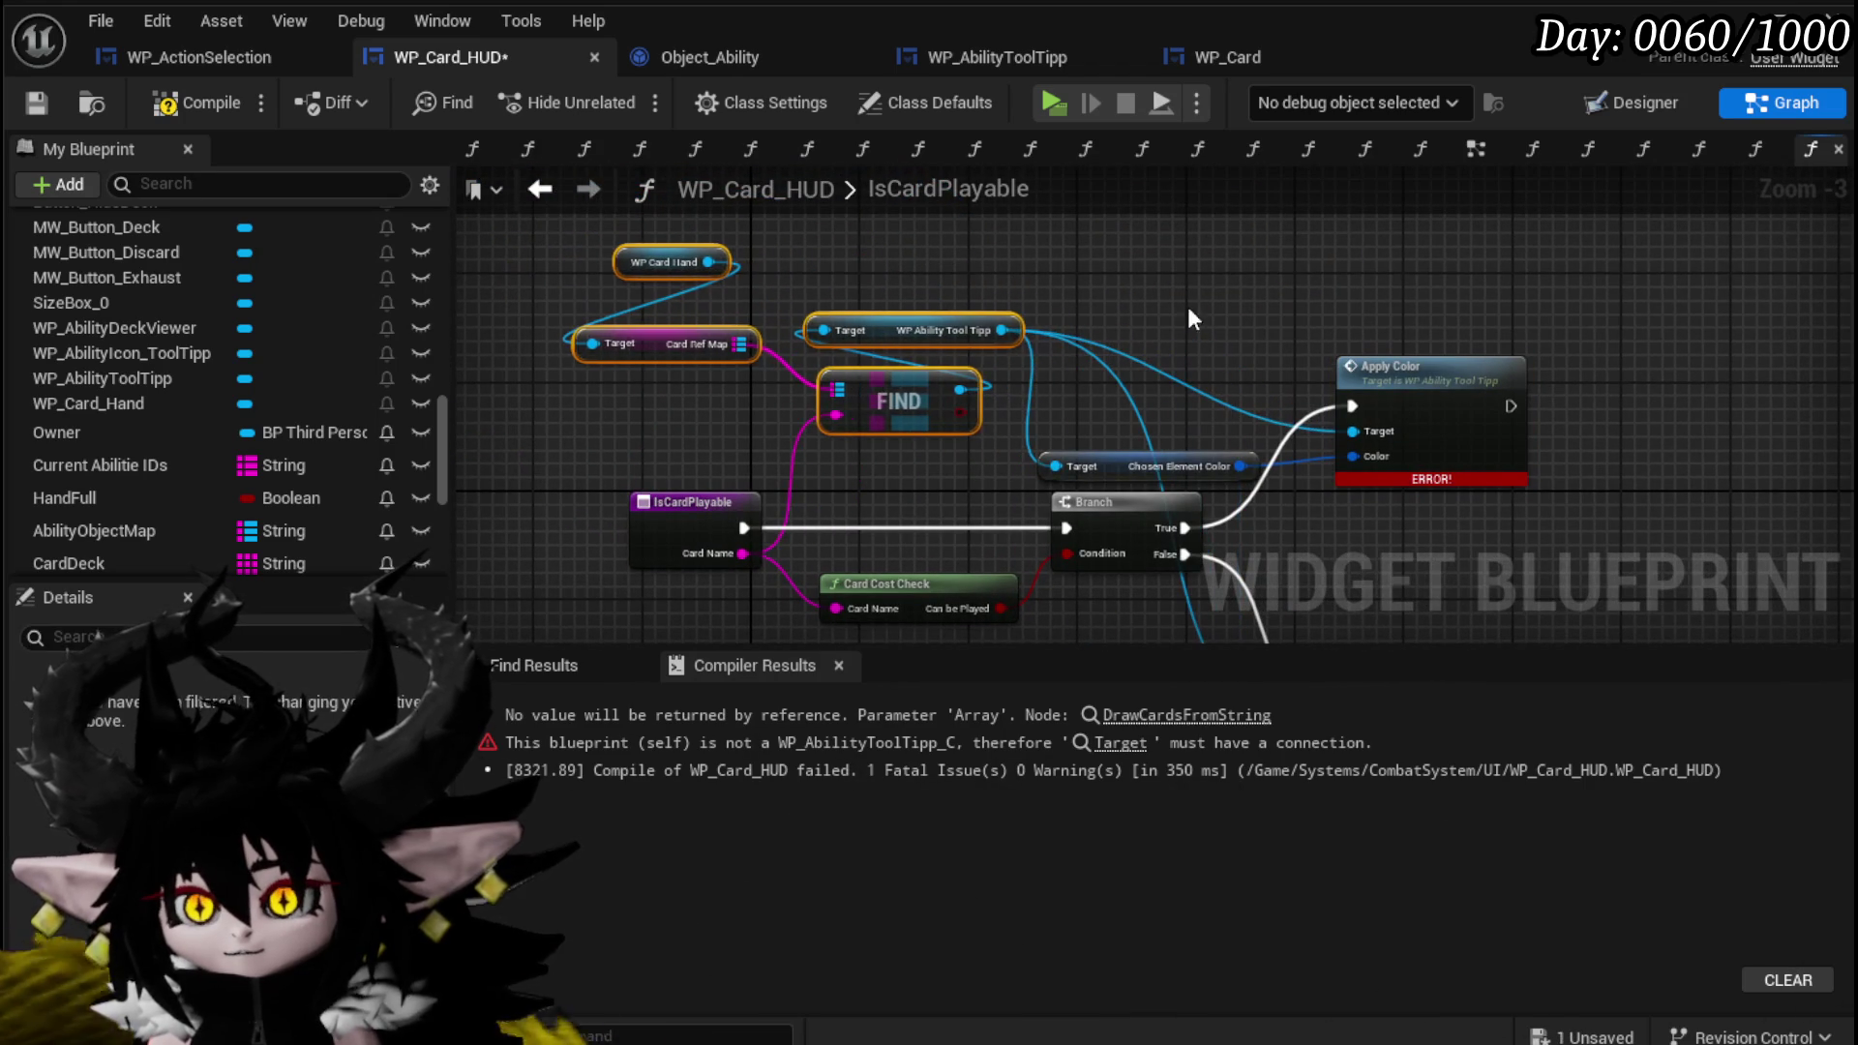
pyautogui.click(39, 102)
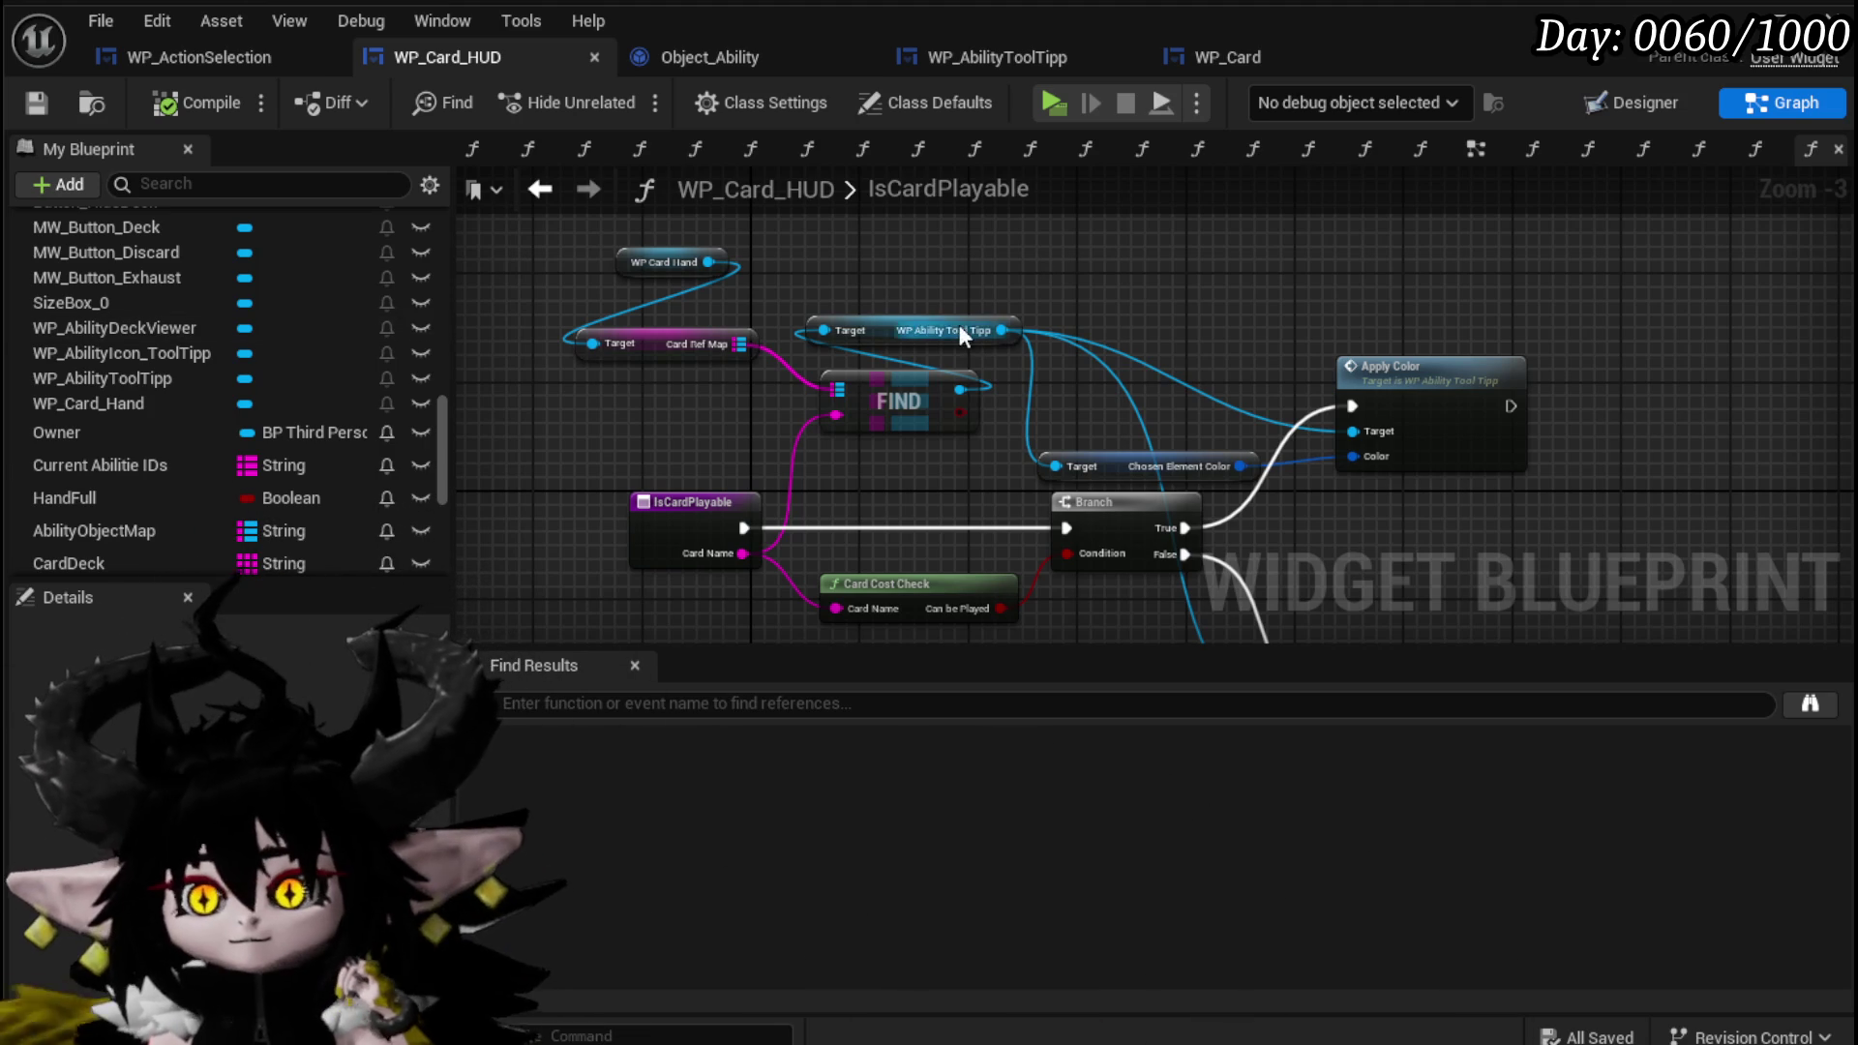
# Select the IsCardPlayable entry node and expand the Draw function category.
pyautogui.click(699, 498)
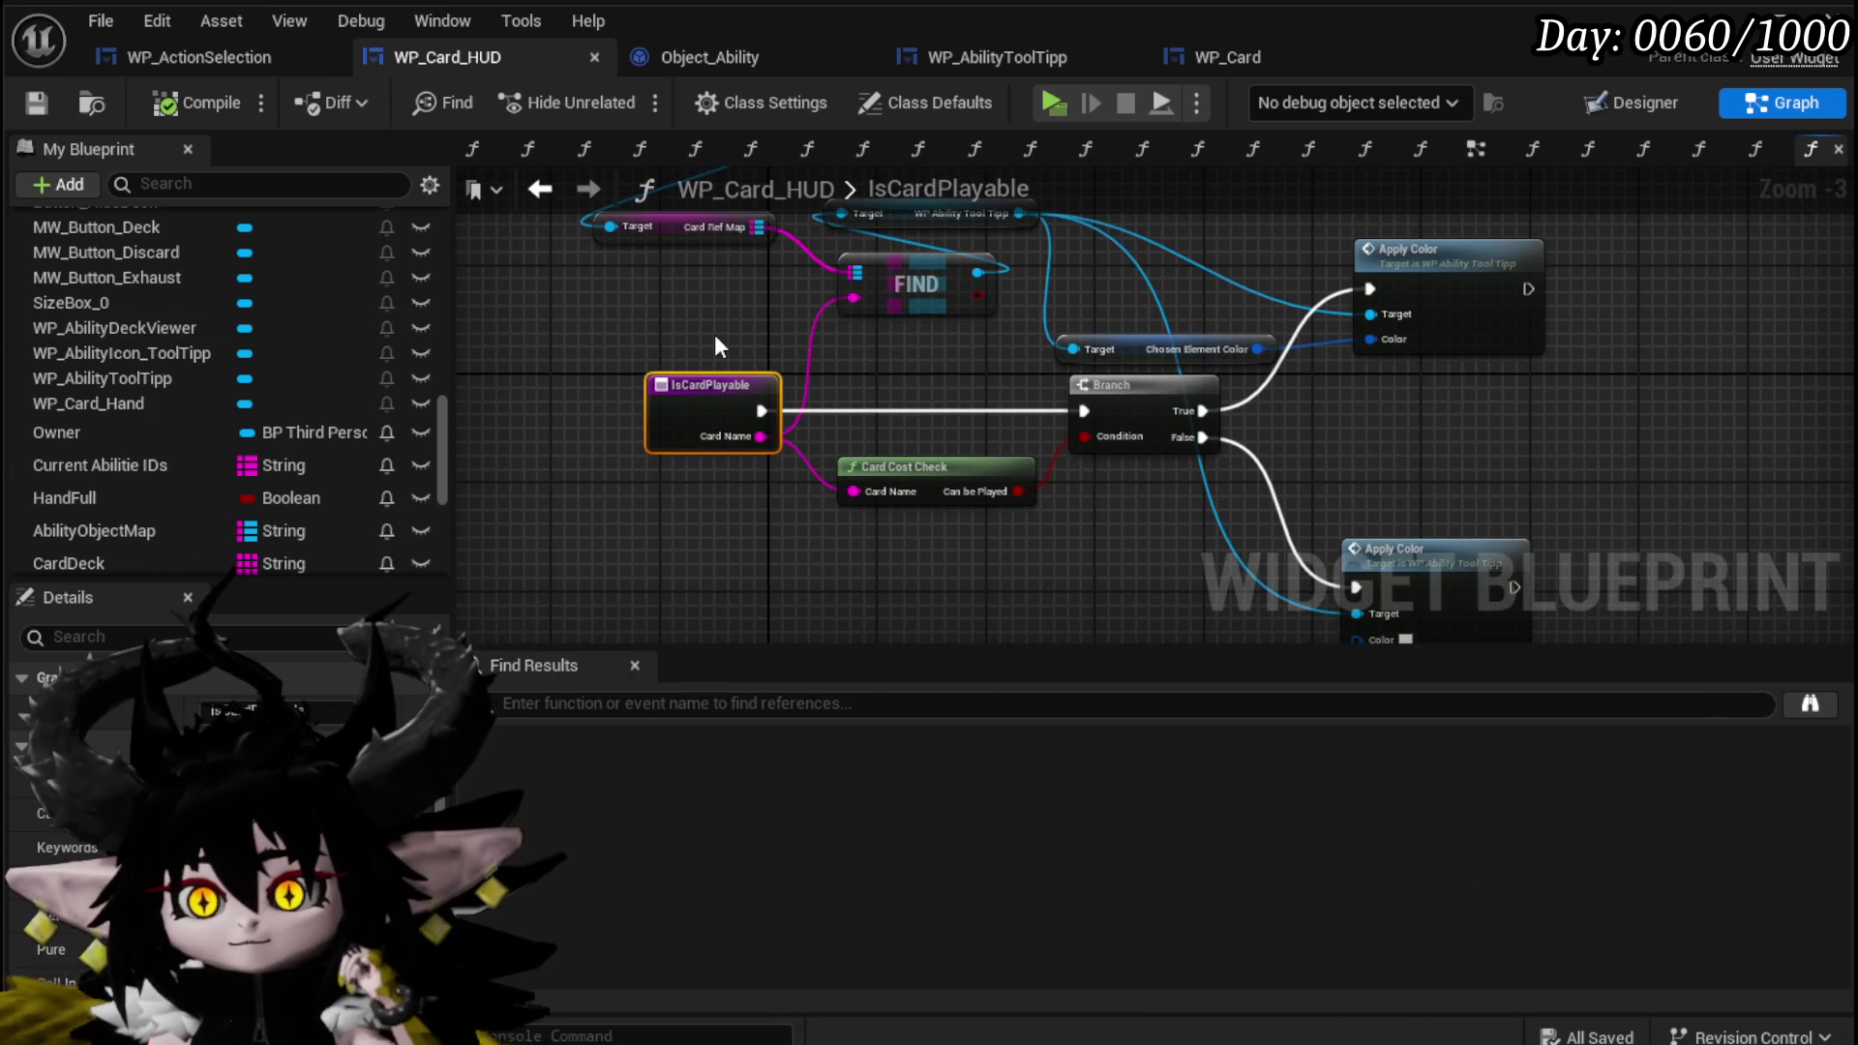
pyautogui.scroll(10, 201, 372)
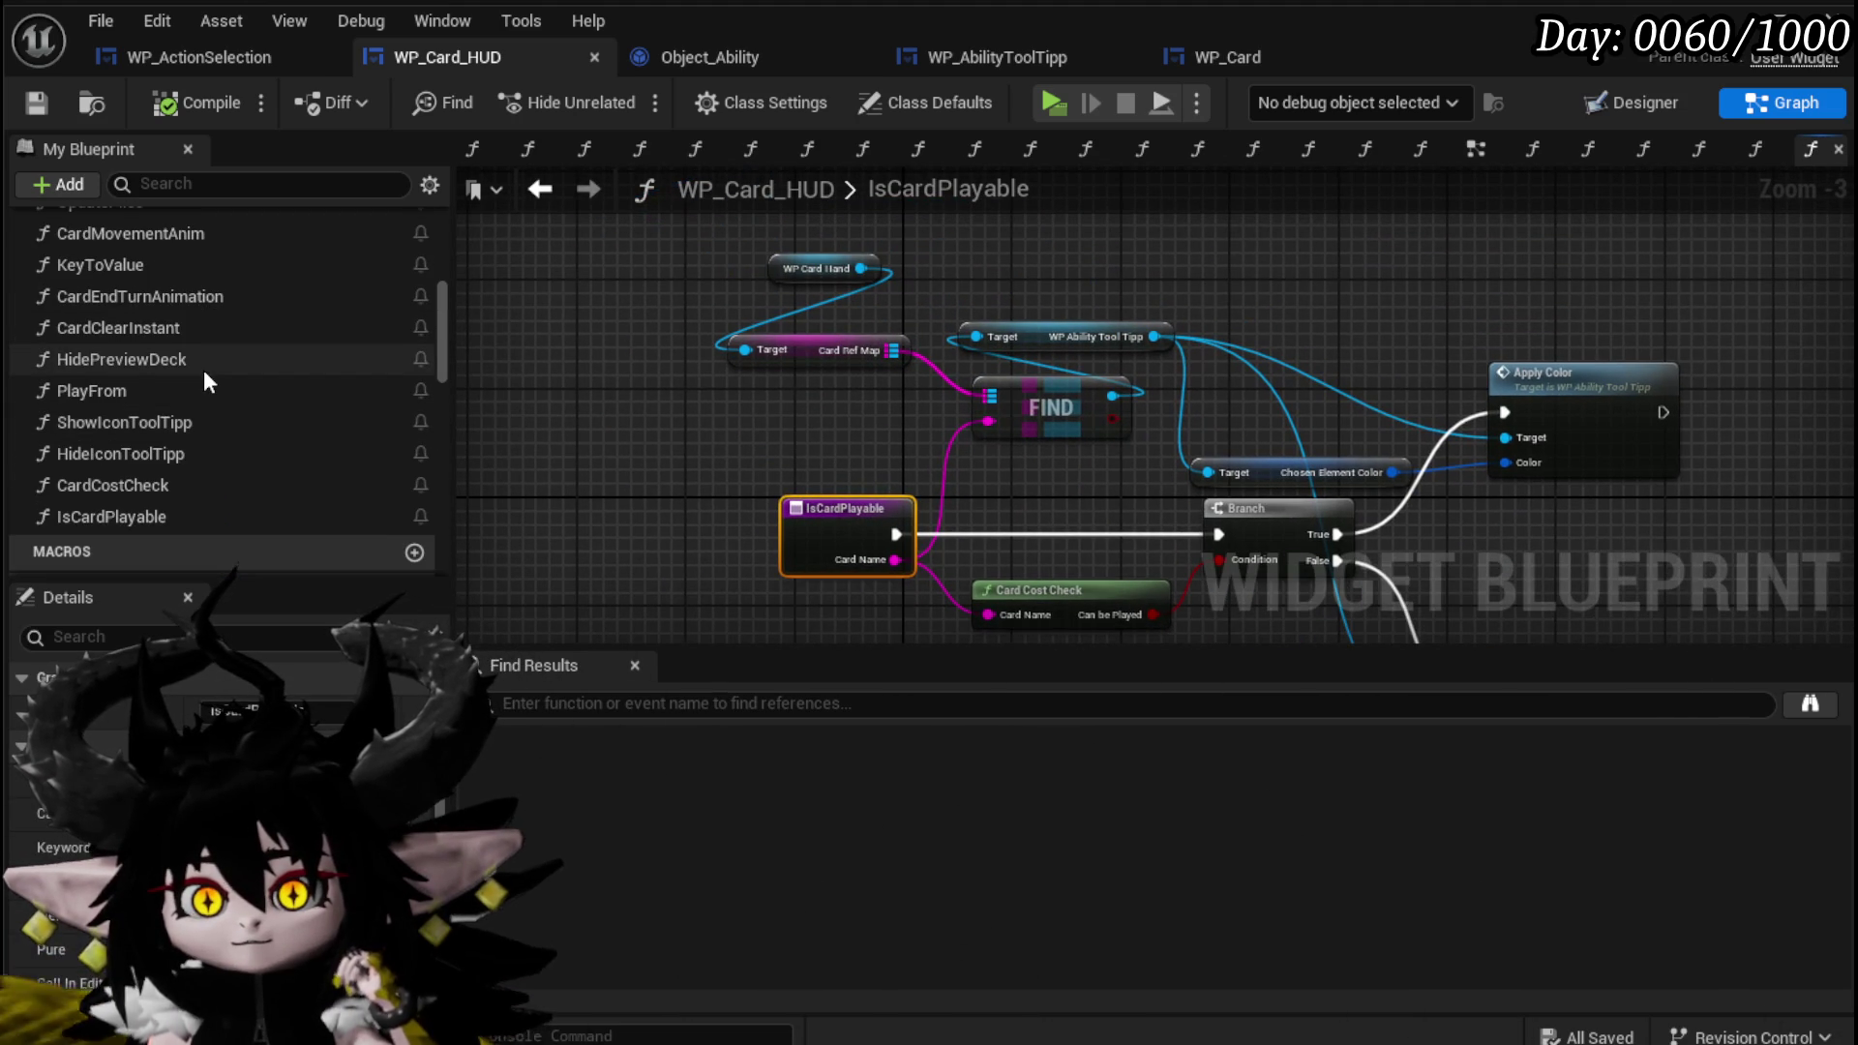
pyautogui.scroll(3, 204, 370)
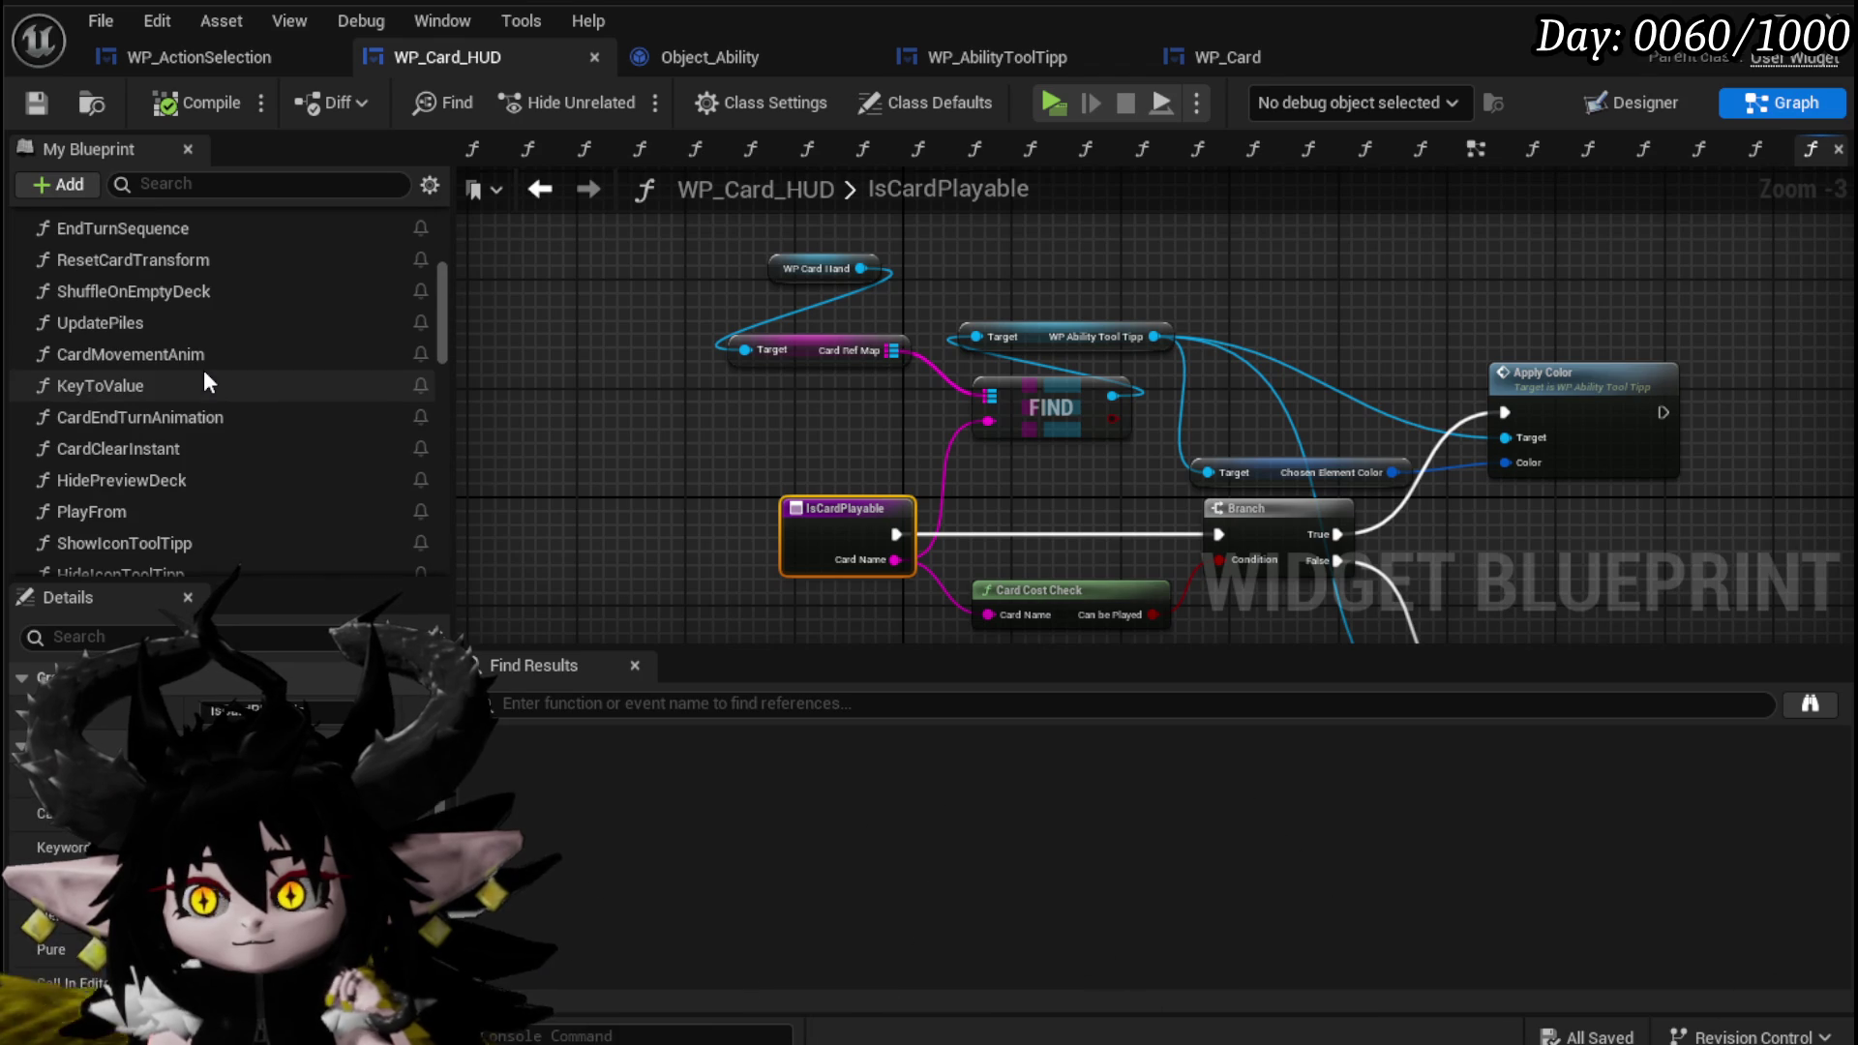
pyautogui.scroll(-2, 203, 370)
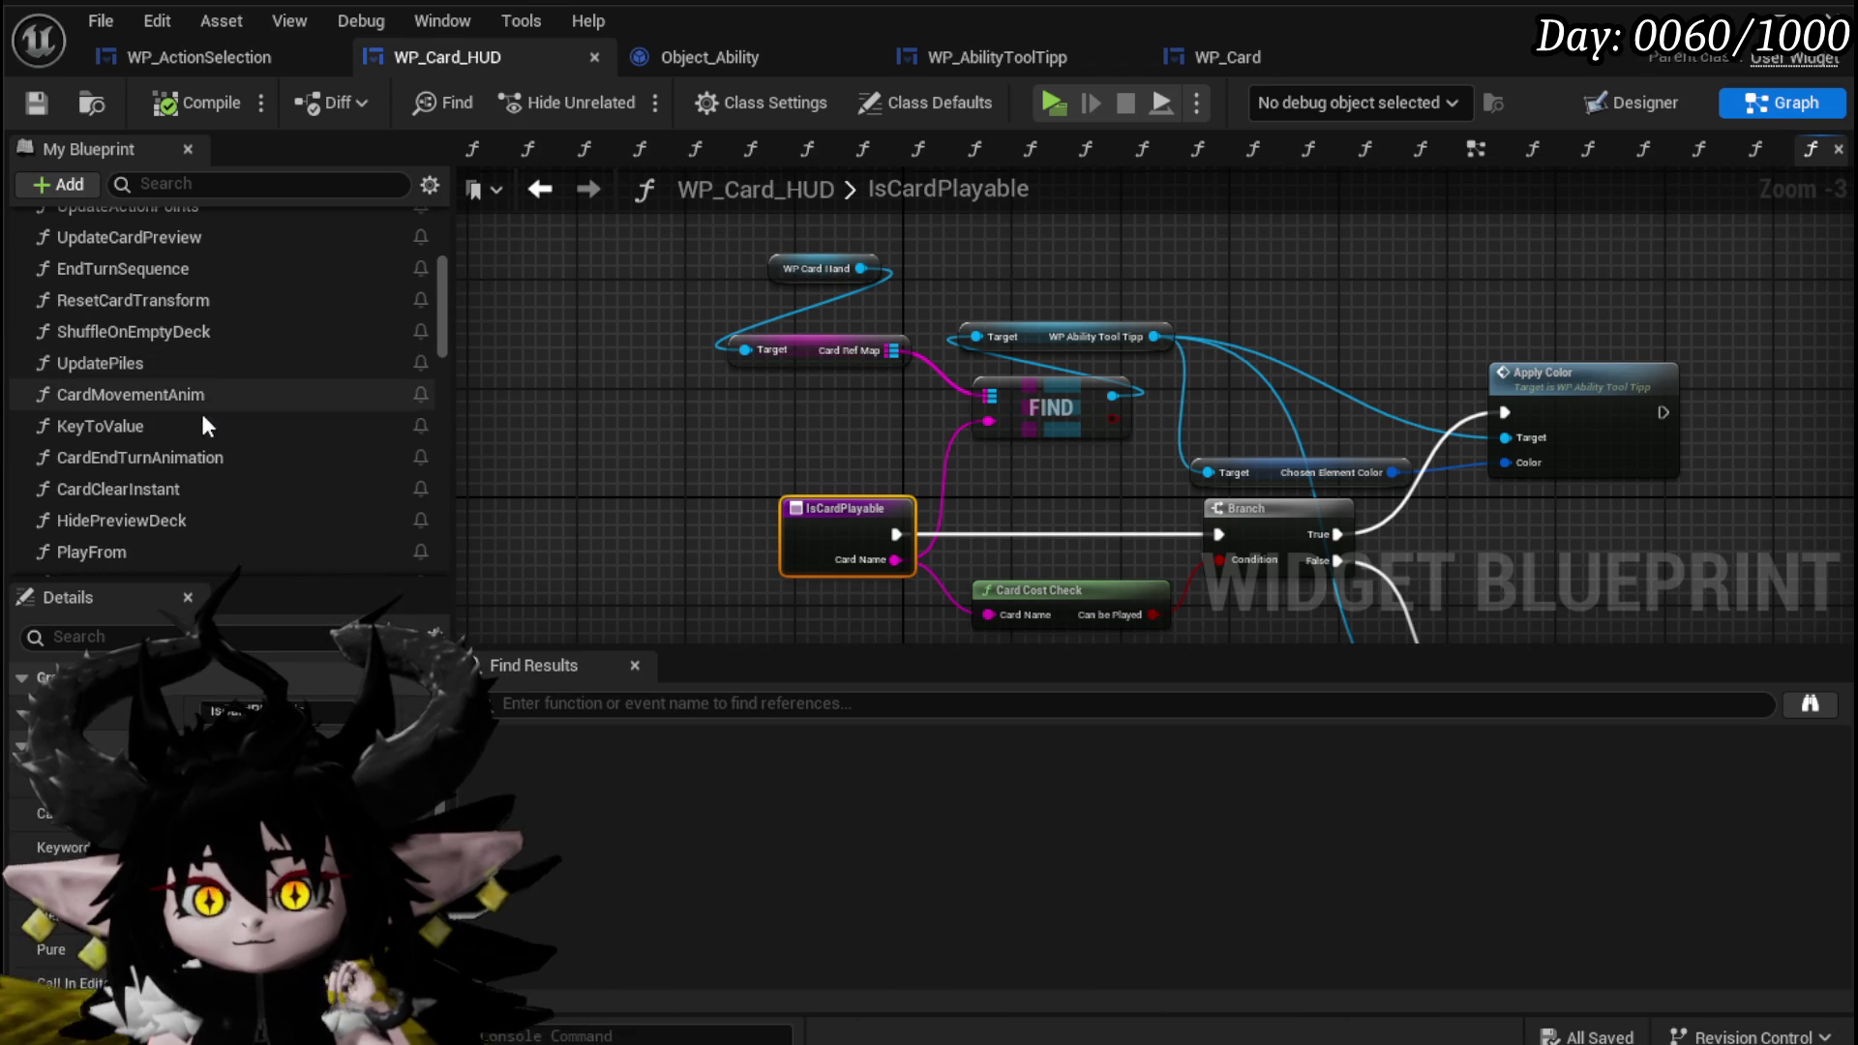
pyautogui.scroll(2, 159, 482)
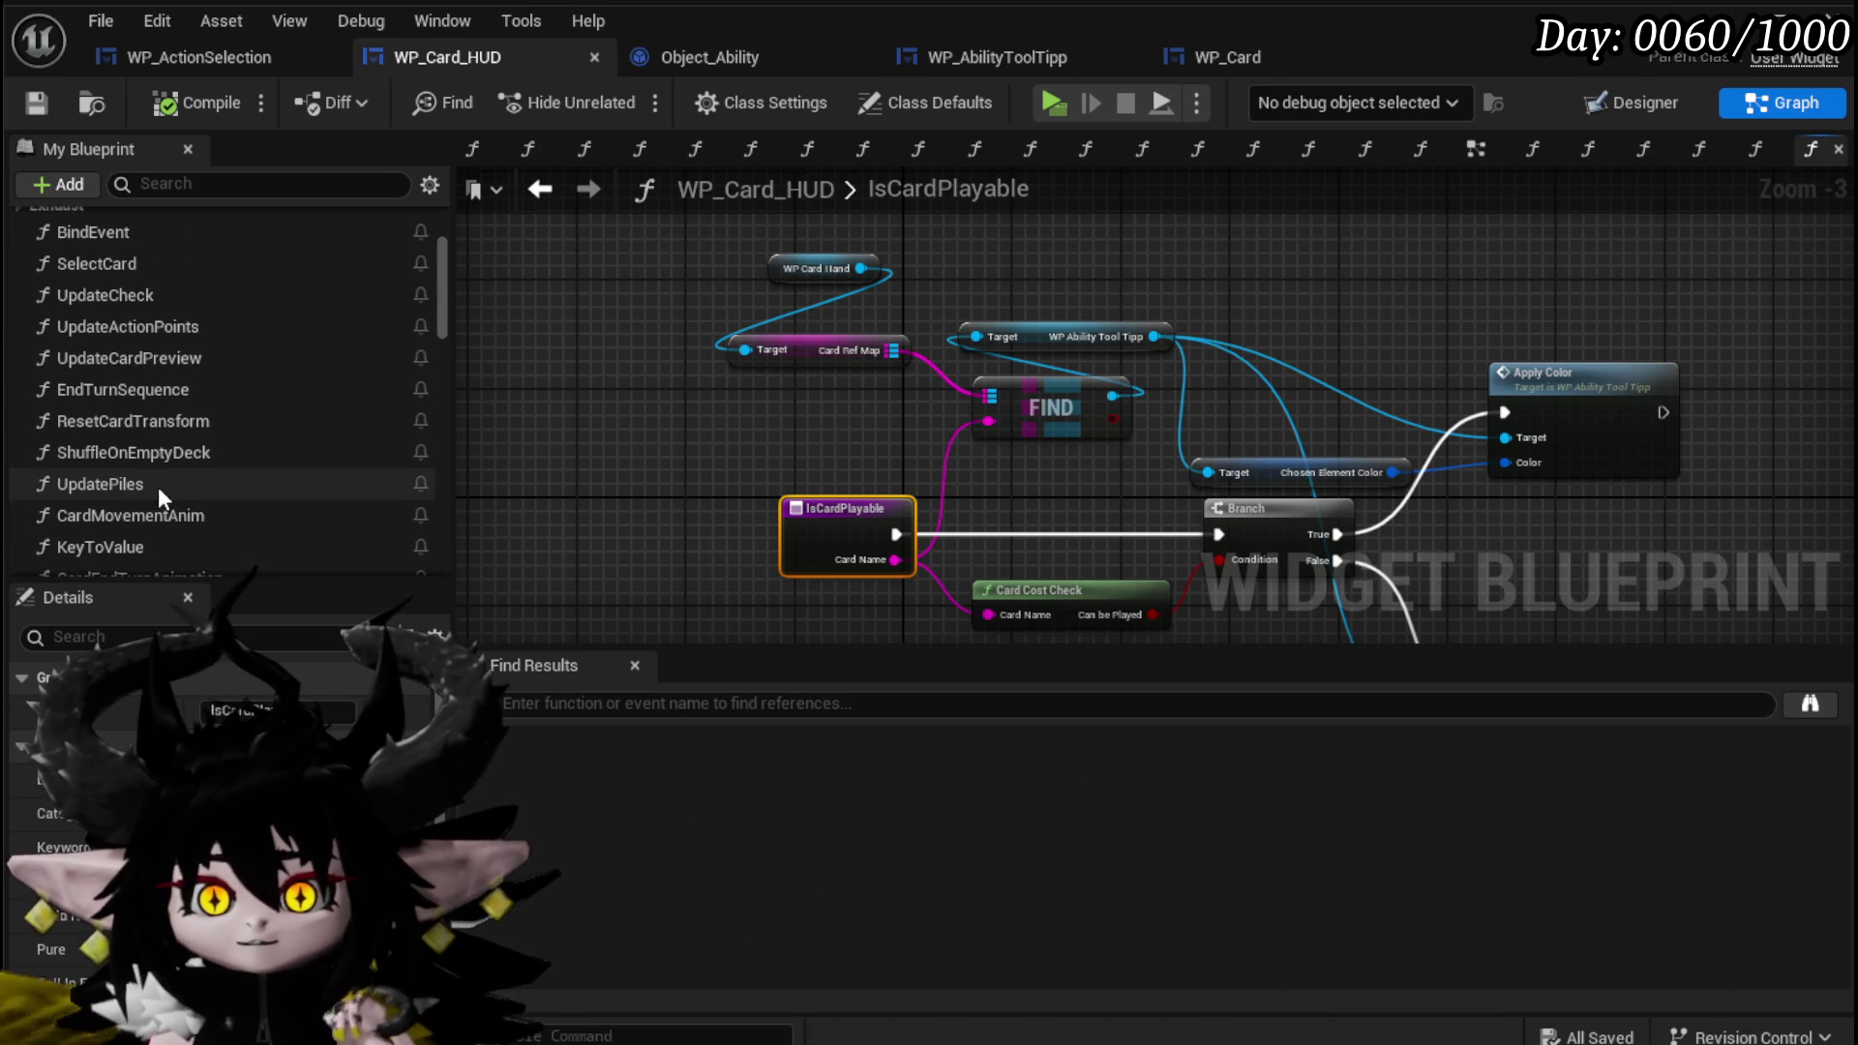
pyautogui.scroll(-5, 200, 387)
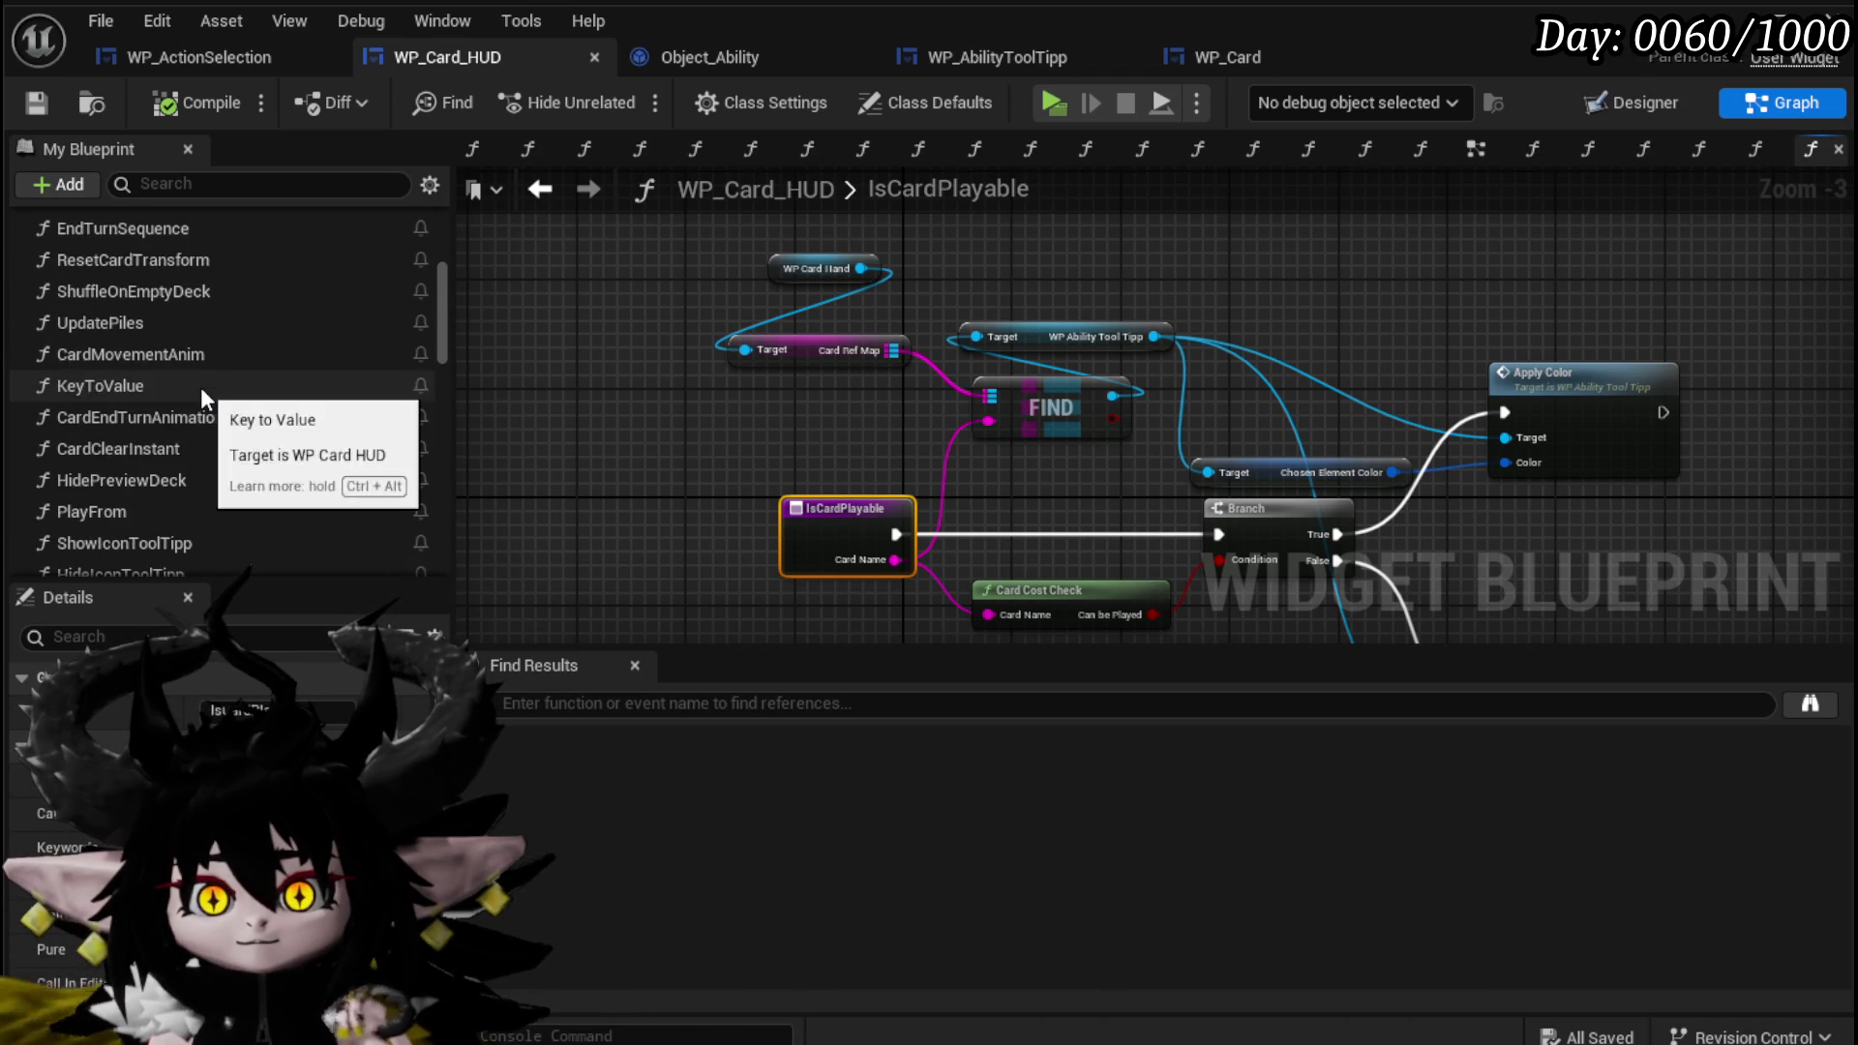
pyautogui.scroll(8, 190, 387)
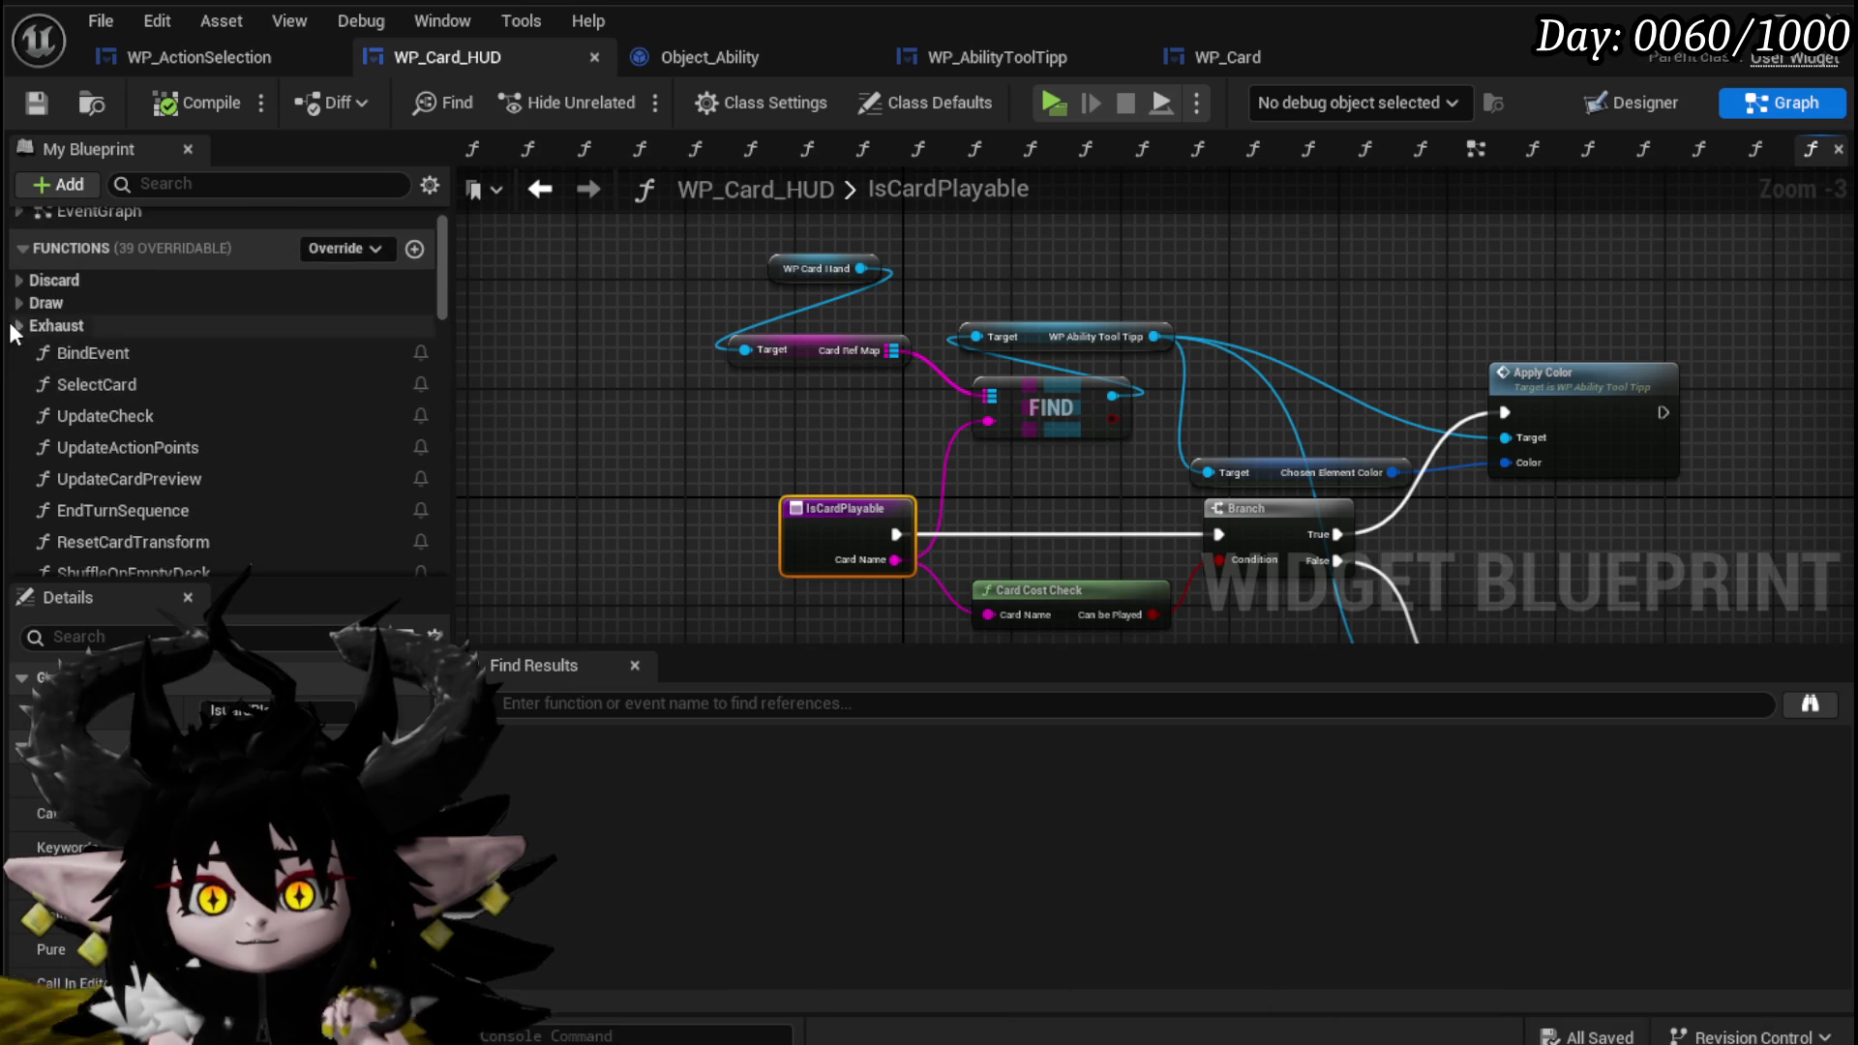
pyautogui.click(16, 302)
# Open DrawCardFromDeck and bring its DoOnce and Update Piles chain into view.
pyautogui.doubleClick(154, 335)
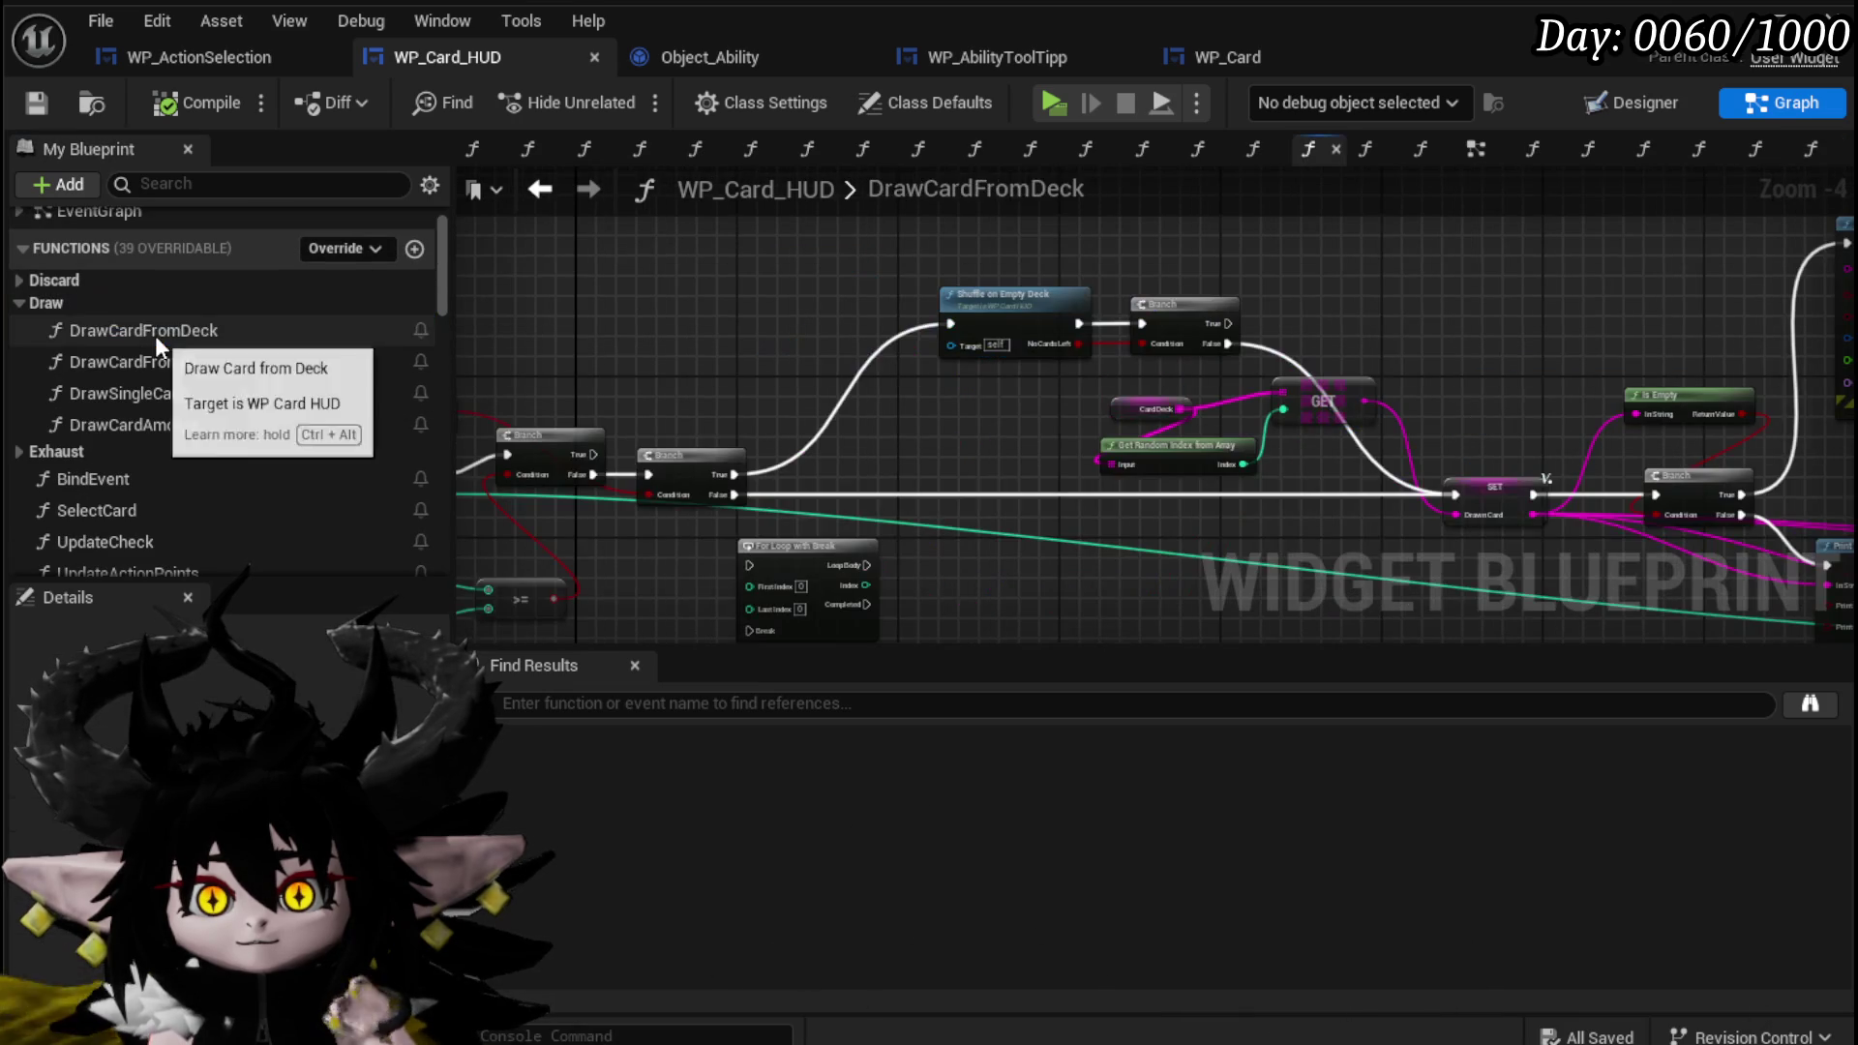
pyautogui.moveTo(987, 471); pyautogui.dragTo(747, 445)
pyautogui.moveTo(1257, 456)
pyautogui.mouseDown()
pyautogui.moveTo(726, 387)
pyautogui.moveTo(764, 426)
pyautogui.moveTo(1437, 433)
pyautogui.mouseUp()
pyautogui.moveTo(704, 431)
pyautogui.mouseDown()
pyautogui.moveTo(1287, 417)
pyautogui.moveTo(1336, 385)
pyautogui.moveTo(1839, 378)
pyautogui.mouseUp()
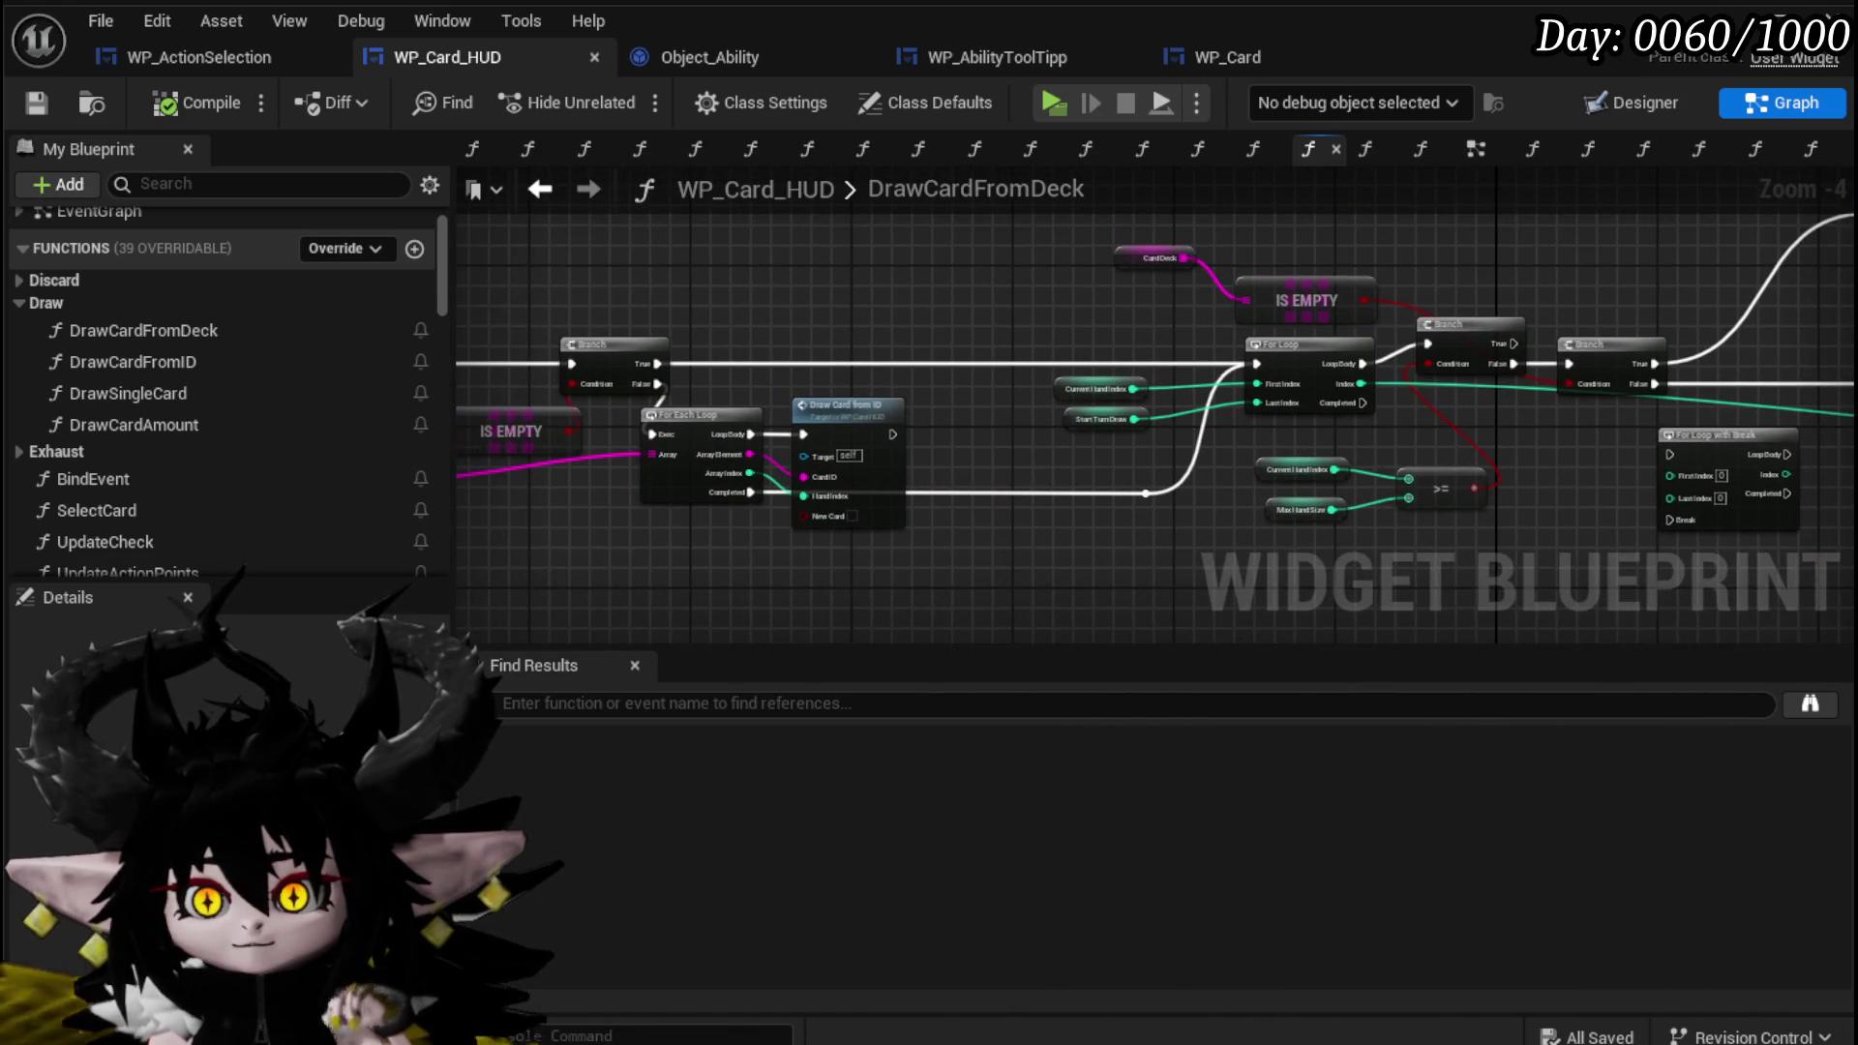
pyautogui.moveTo(1287, 416)
pyautogui.mouseDown()
pyautogui.moveTo(788, 406)
pyautogui.moveTo(1152, 474)
pyautogui.moveTo(1442, 339)
pyautogui.moveTo(997, 329)
pyautogui.moveTo(949, 416)
pyautogui.mouseUp()
pyautogui.scroll(1, 788, 407)
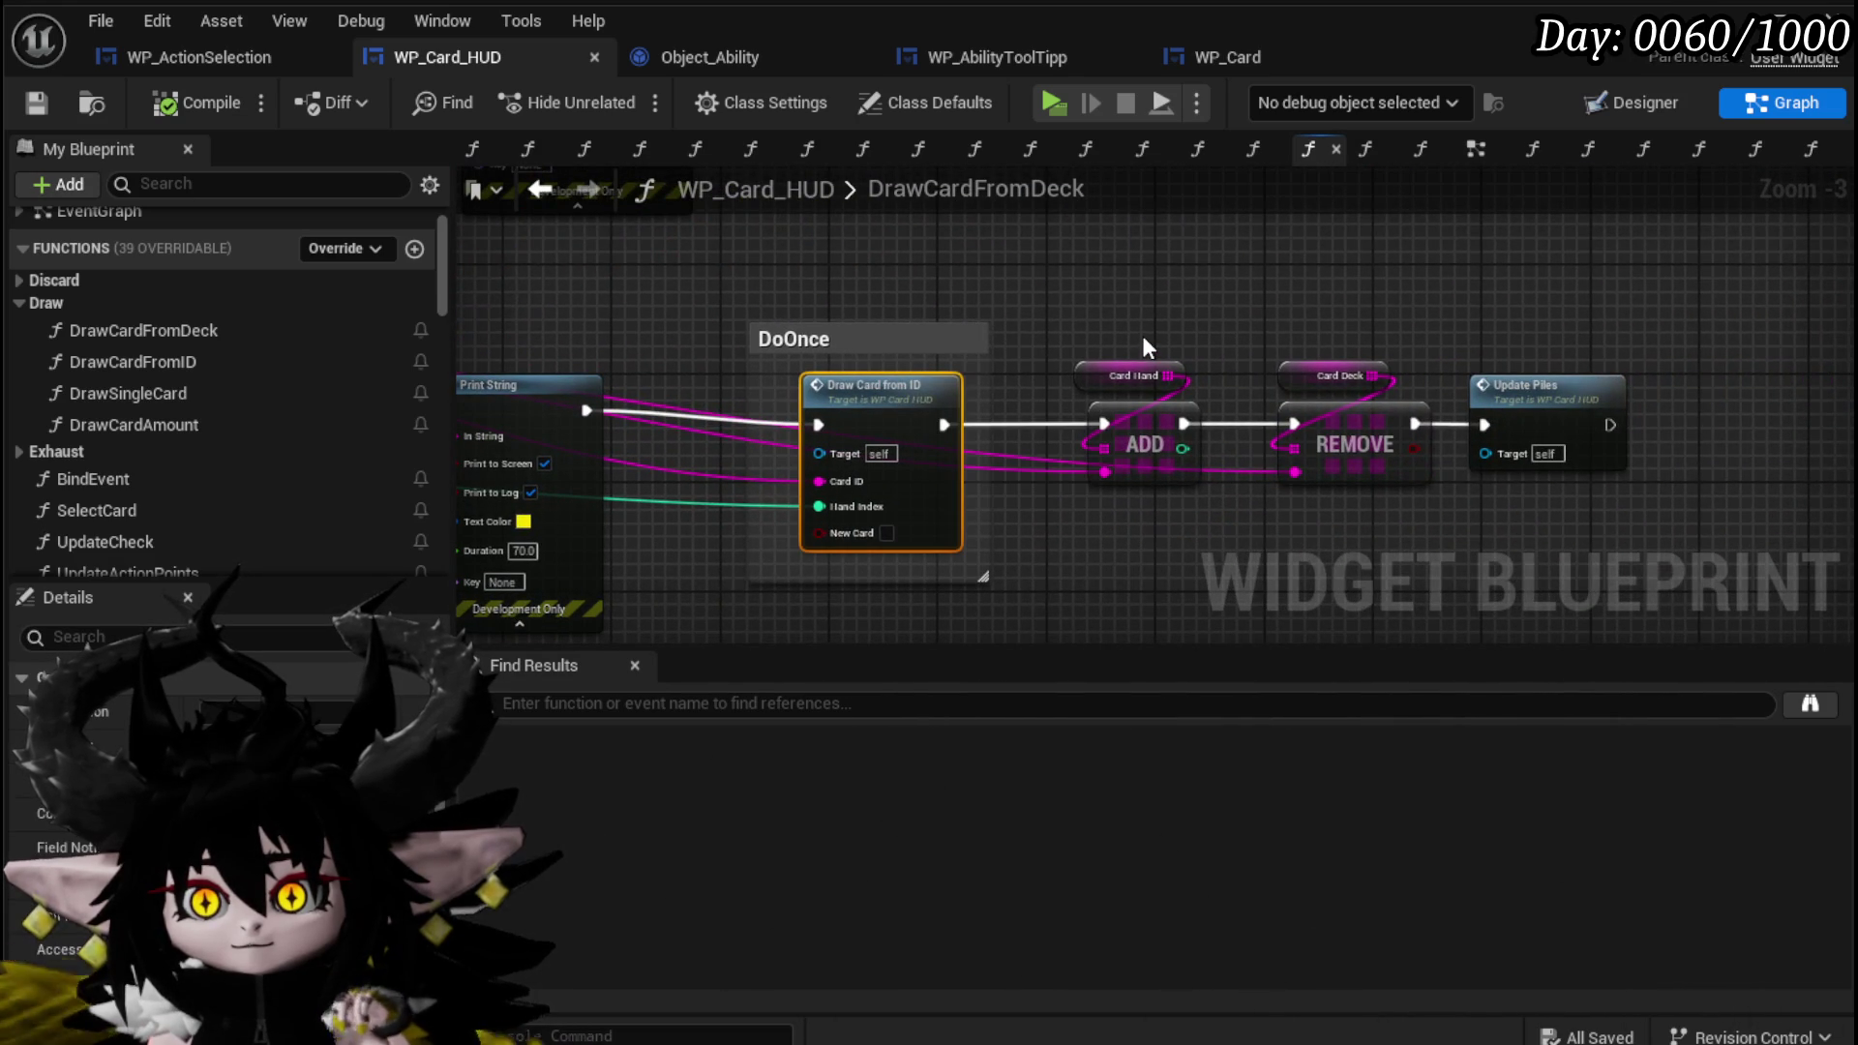
pyautogui.moveTo(1143, 346); pyautogui.dragTo(905, 279)
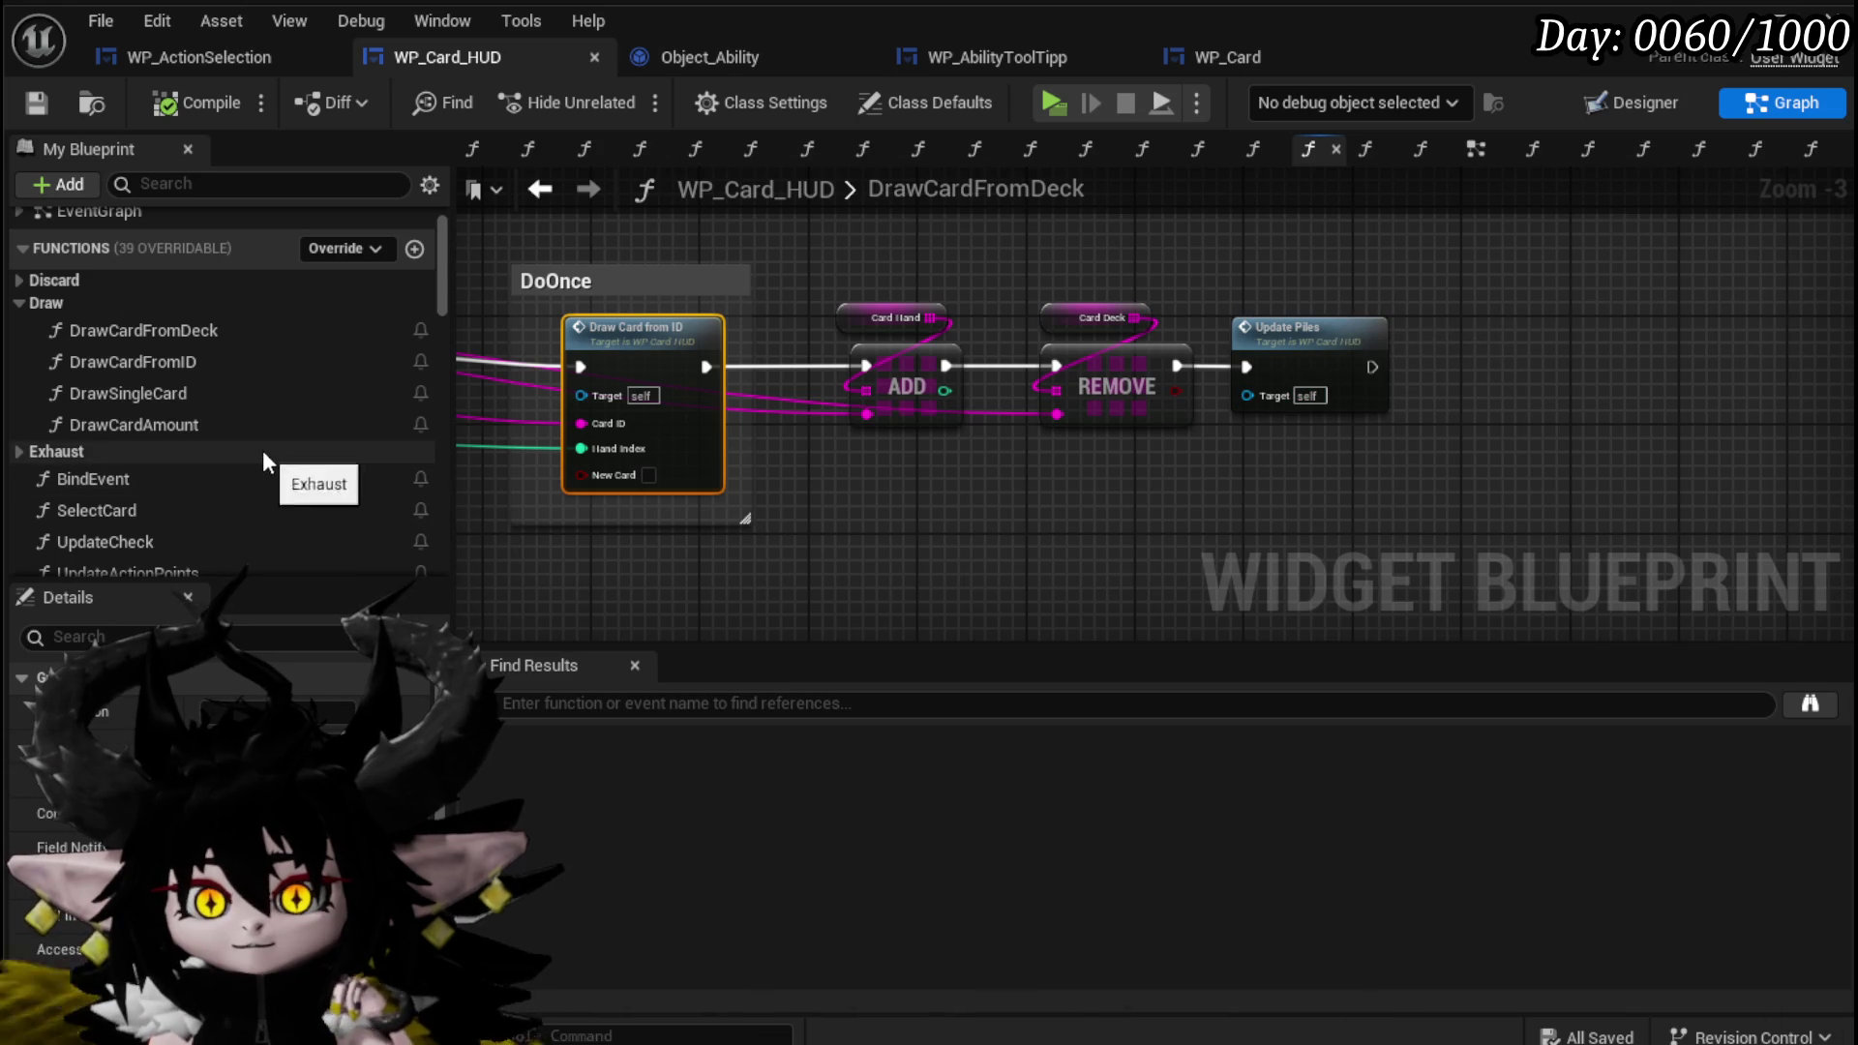
pyautogui.scroll(-20, 259, 445)
pyautogui.scroll(-3, 255, 438)
pyautogui.scroll(15, 207, 444)
# Call Is Card Playable after Update Piles with Card ID as Card Name, then compile.
pyautogui.moveTo(114, 396)
pyautogui.mouseDown()
pyautogui.moveTo(1319, 474)
pyautogui.moveTo(1472, 359)
pyautogui.moveTo(1398, 365)
pyautogui.moveTo(1437, 366)
pyautogui.mouseUp()
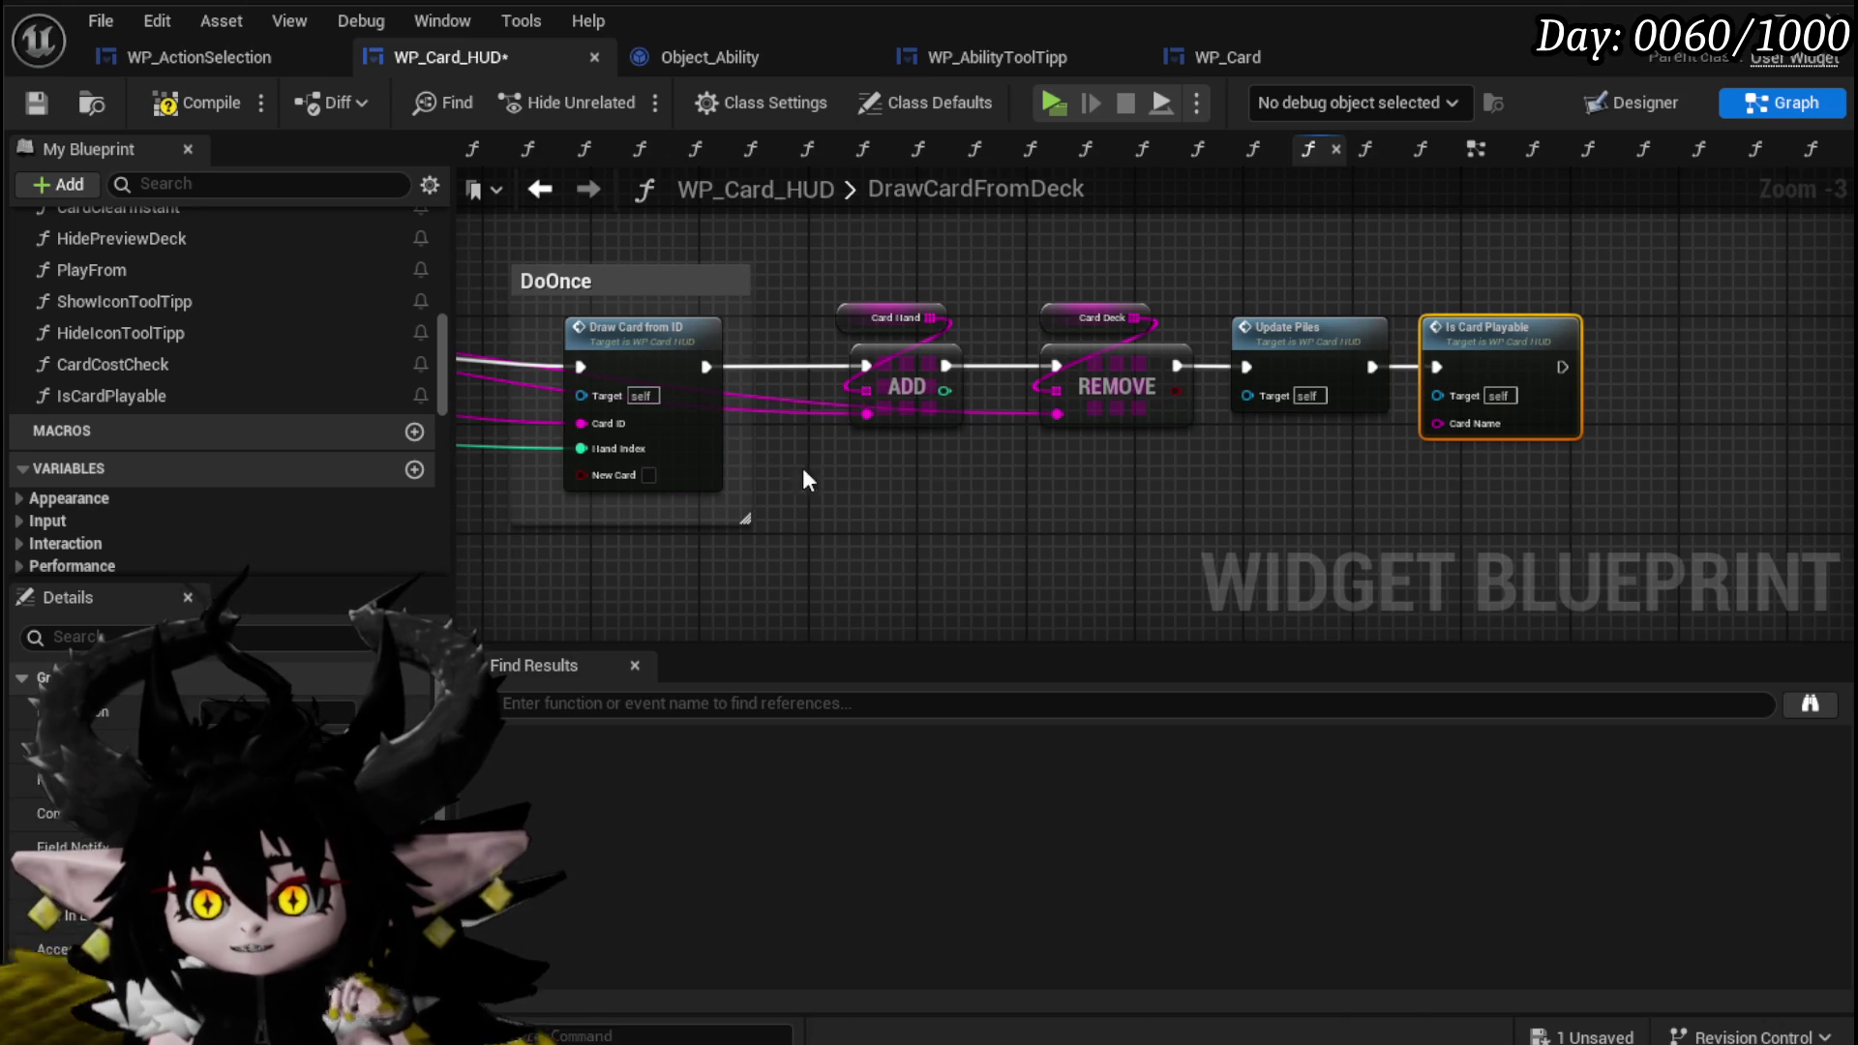
pyautogui.moveTo(584, 427); pyautogui.dragTo(1439, 423)
pyautogui.scroll(-1, 1133, 506)
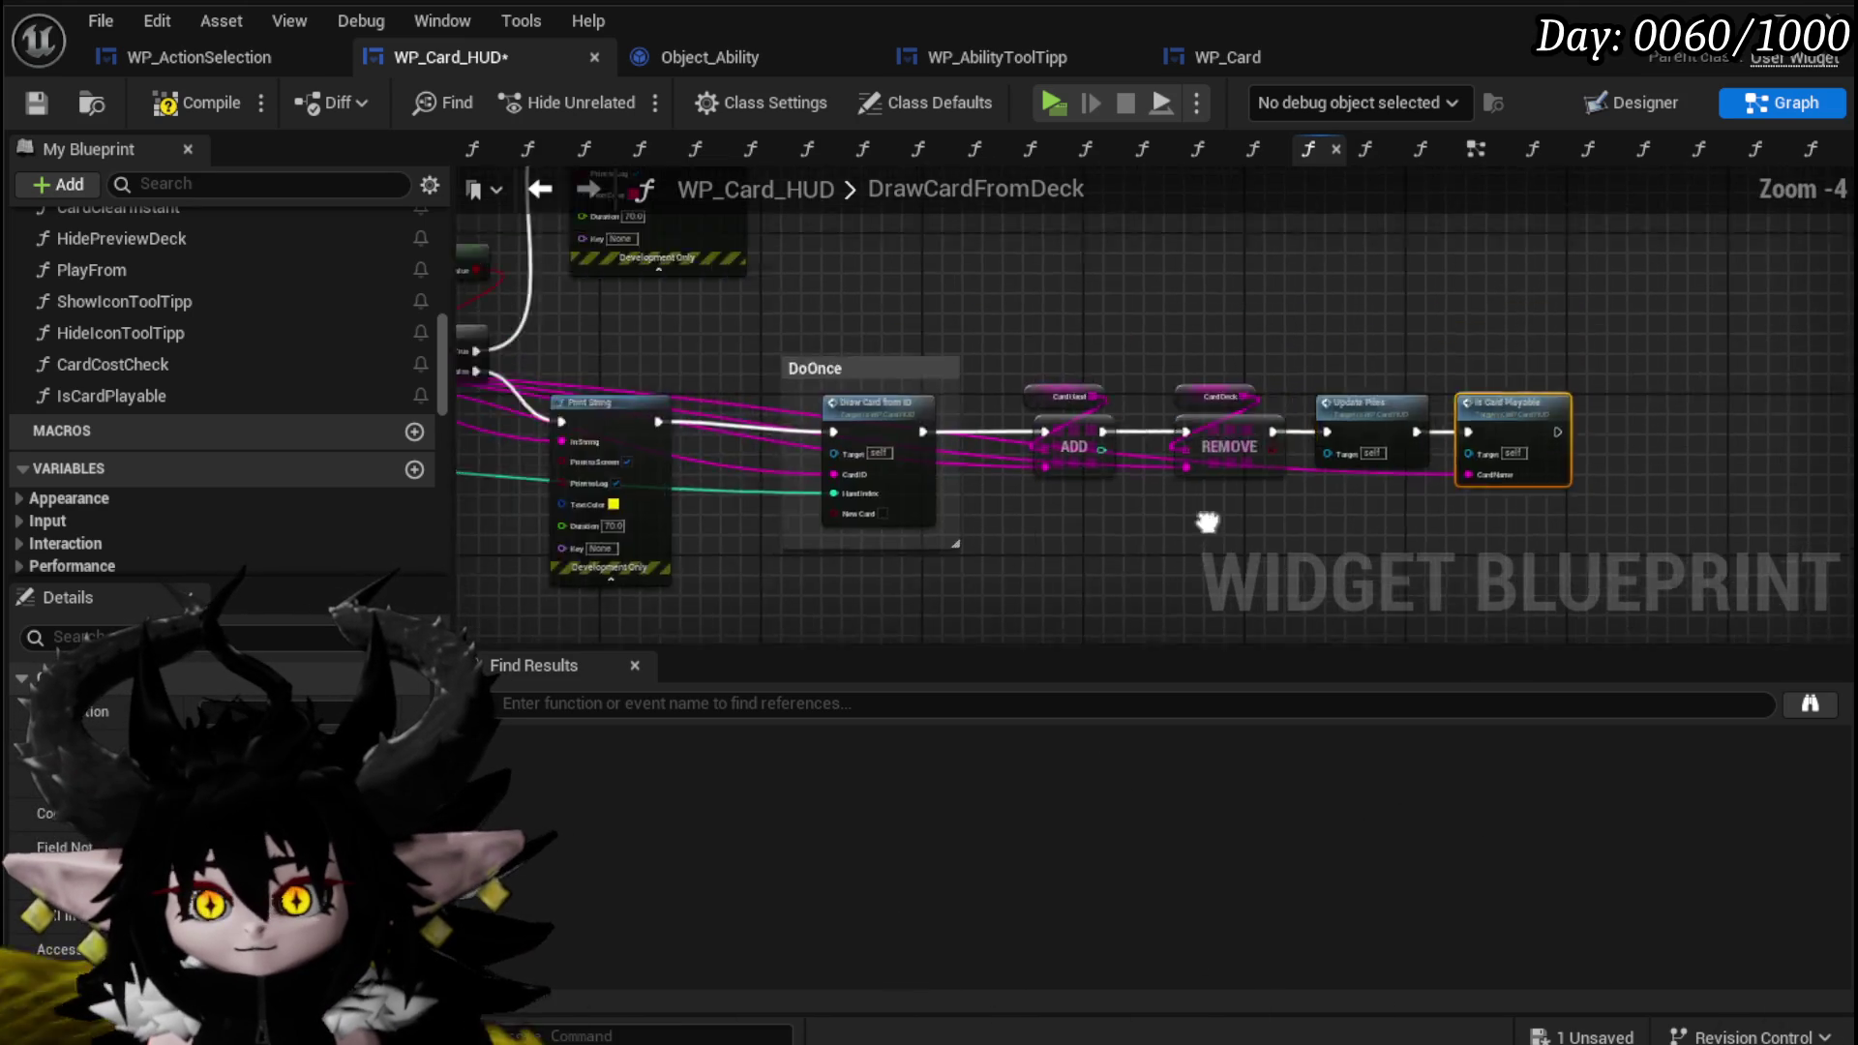
pyautogui.moveTo(1446, 499)
pyautogui.mouseDown()
pyautogui.moveTo(484, 436)
pyautogui.moveTo(972, 426)
pyautogui.mouseUp()
pyautogui.scroll(2, 972, 426)
pyautogui.moveTo(881, 306)
pyautogui.mouseDown()
pyautogui.moveTo(1222, 452)
pyautogui.moveTo(716, 325)
pyautogui.mouseUp()
pyautogui.scroll(-1, 716, 325)
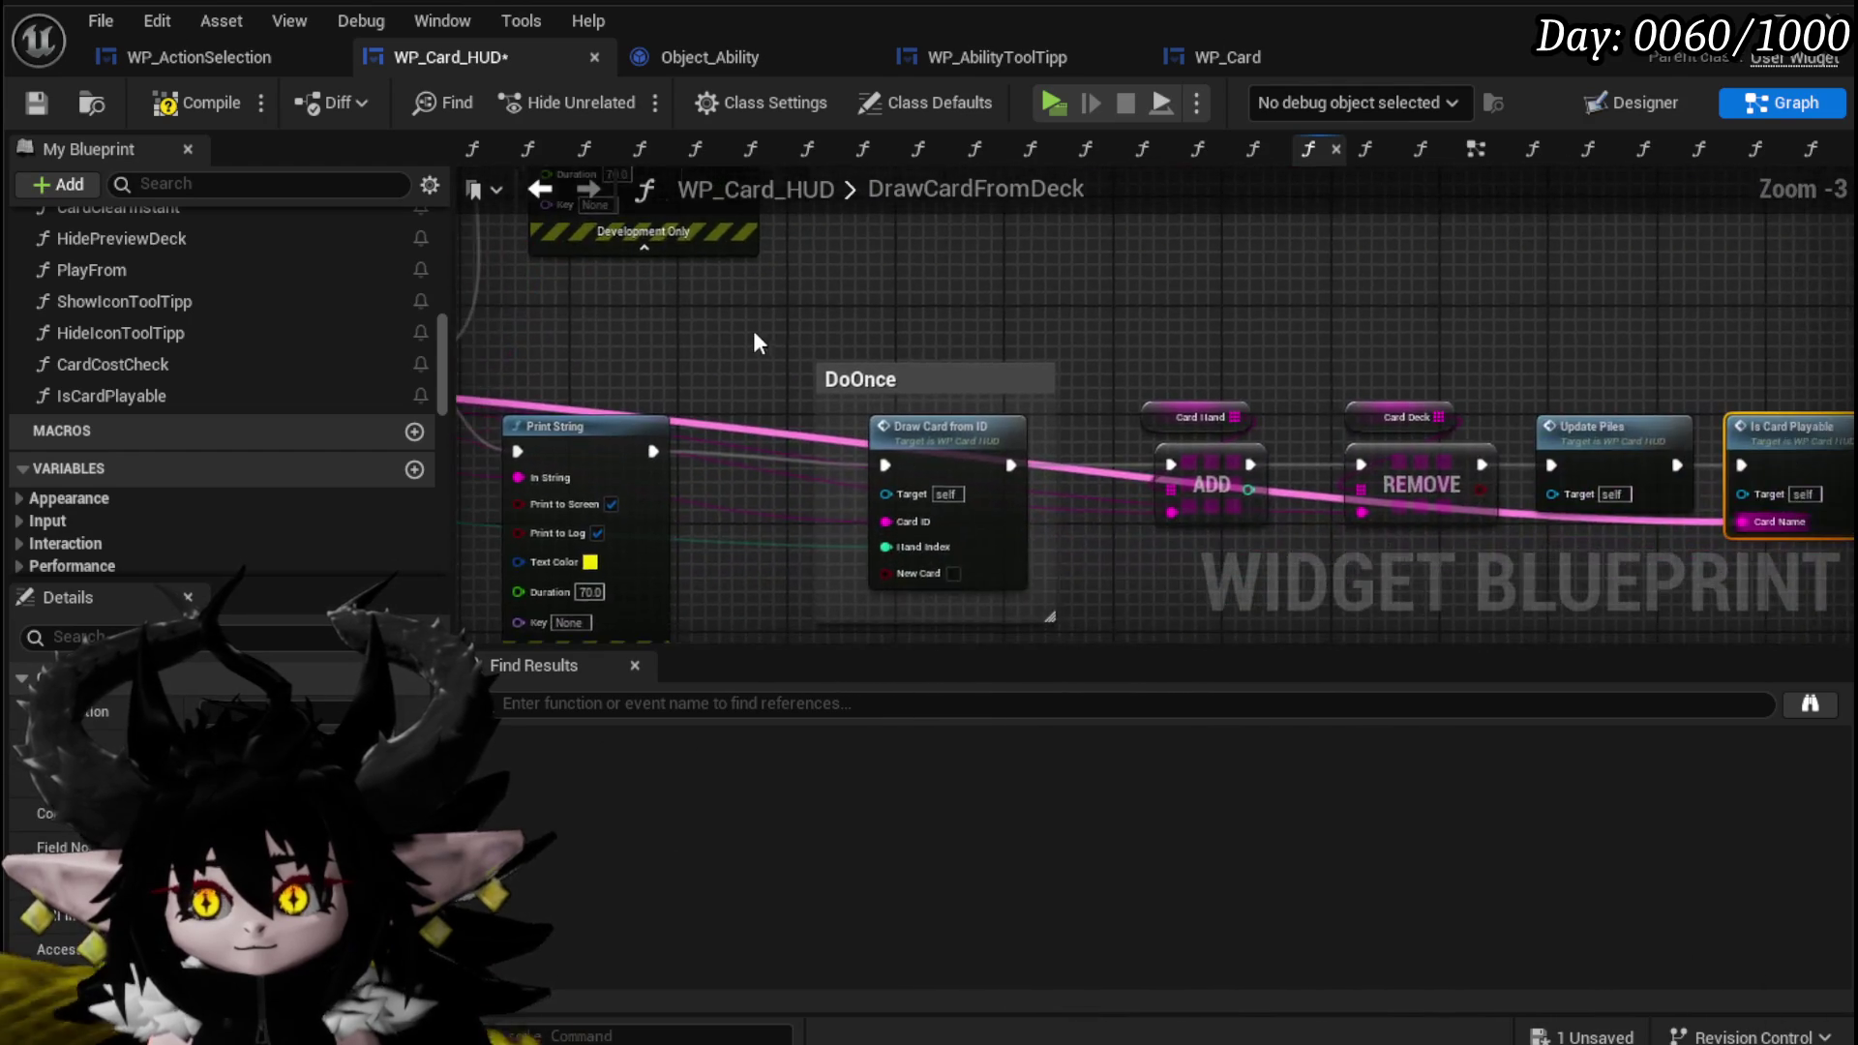
pyautogui.moveTo(1061, 337)
pyautogui.mouseDown()
pyautogui.moveTo(594, 274)
pyautogui.moveTo(811, 302)
pyautogui.mouseUp()
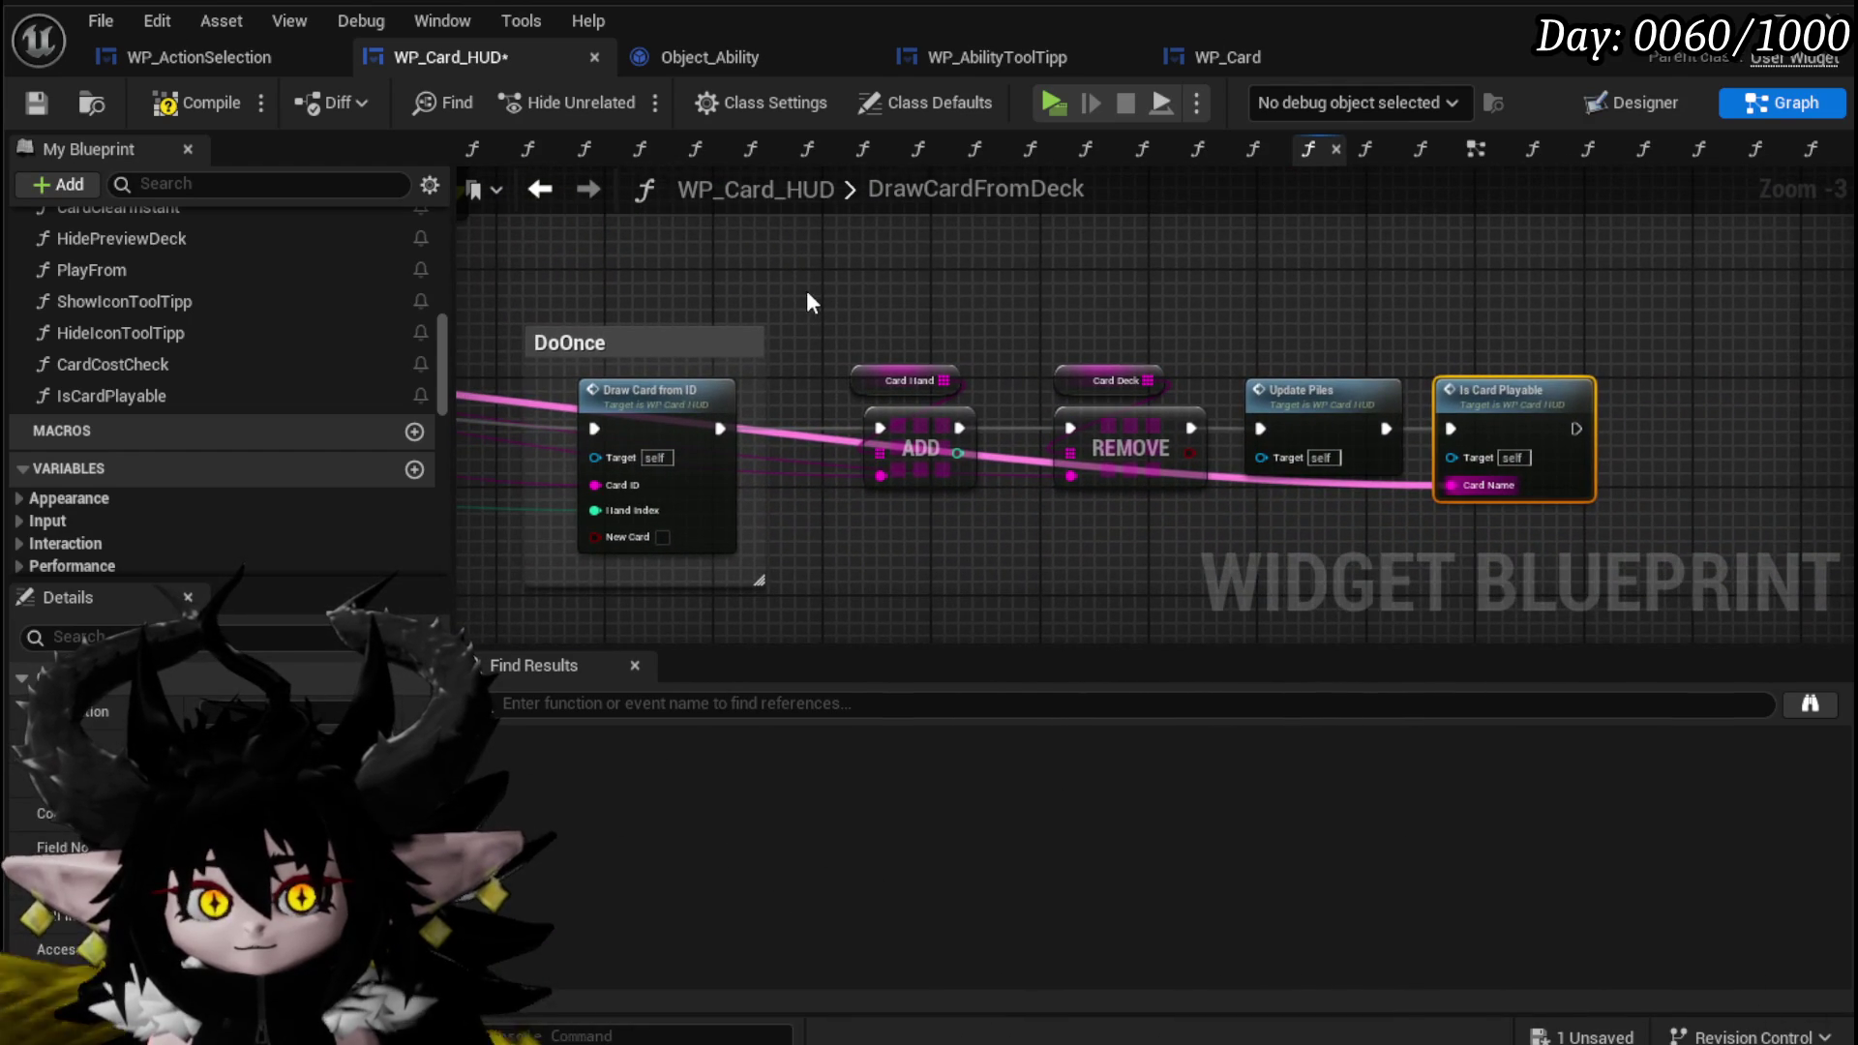
pyautogui.click(184, 103)
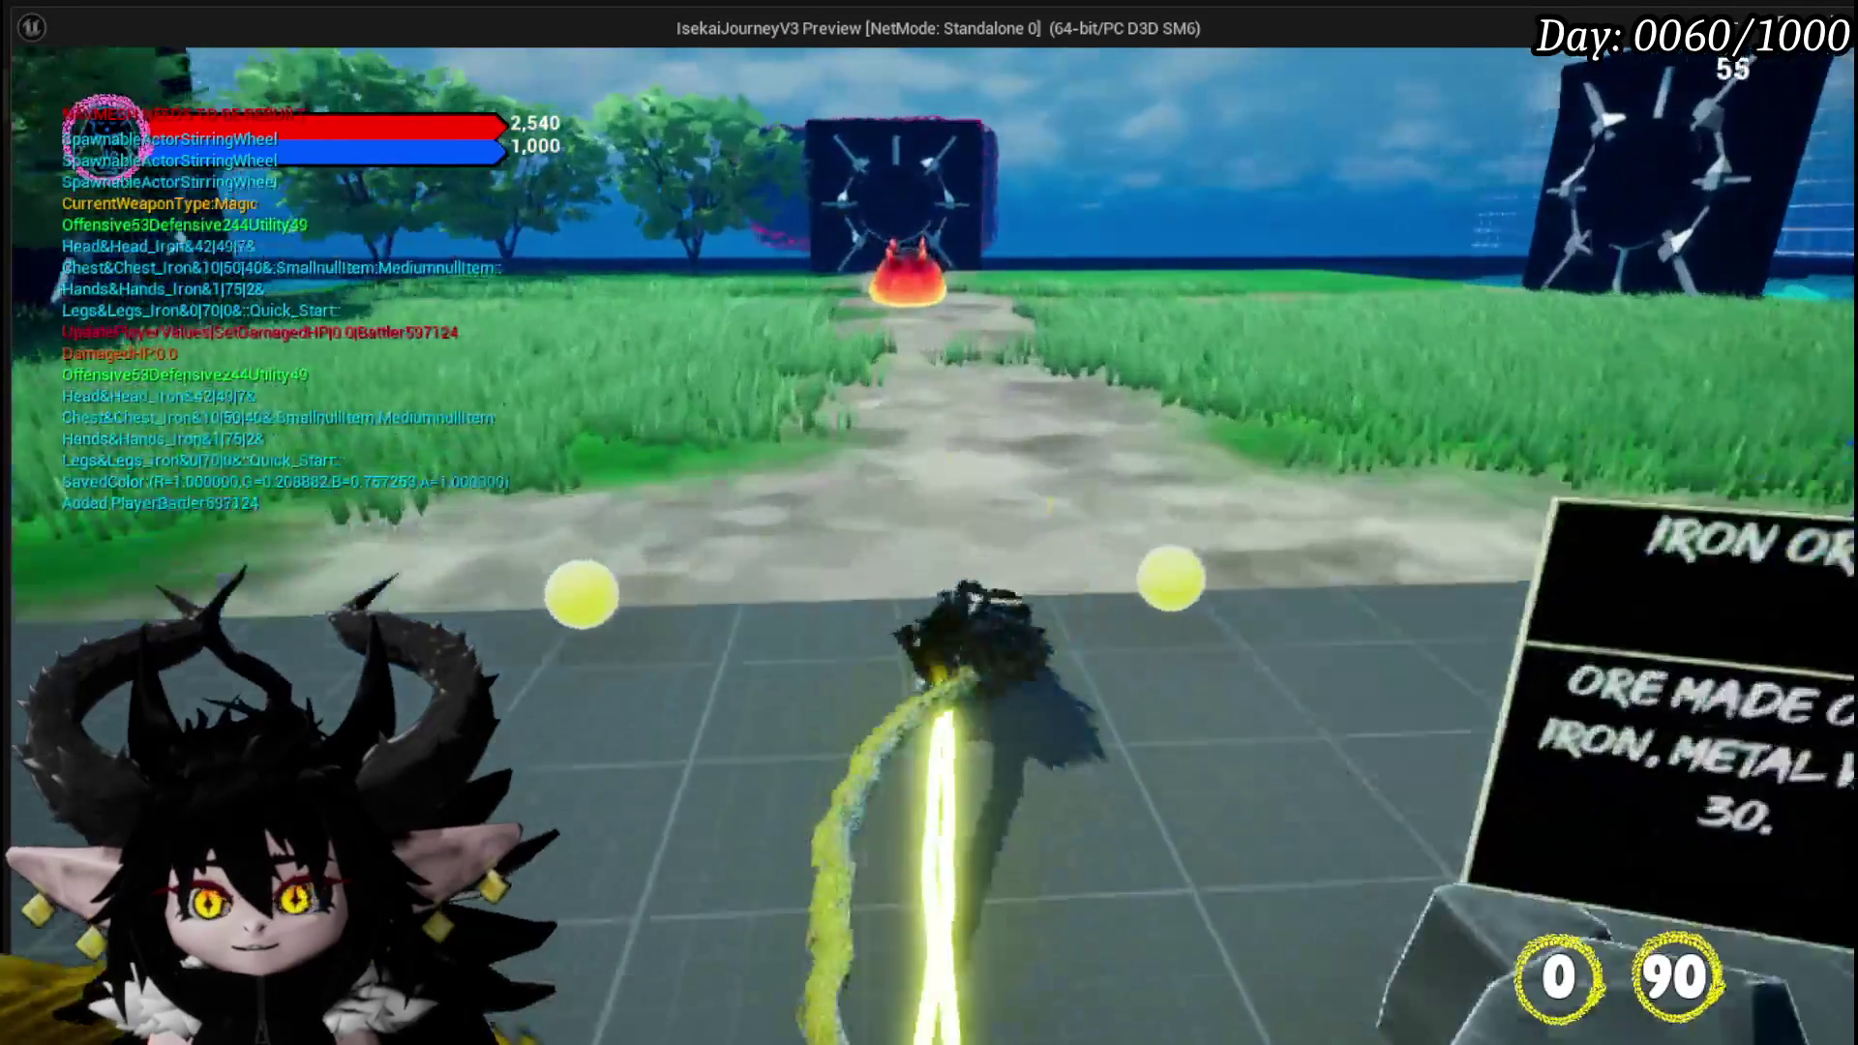
# Run to the fire slime, start the battle, check the coloured card hand, then stop and save.
pyautogui.press('w')
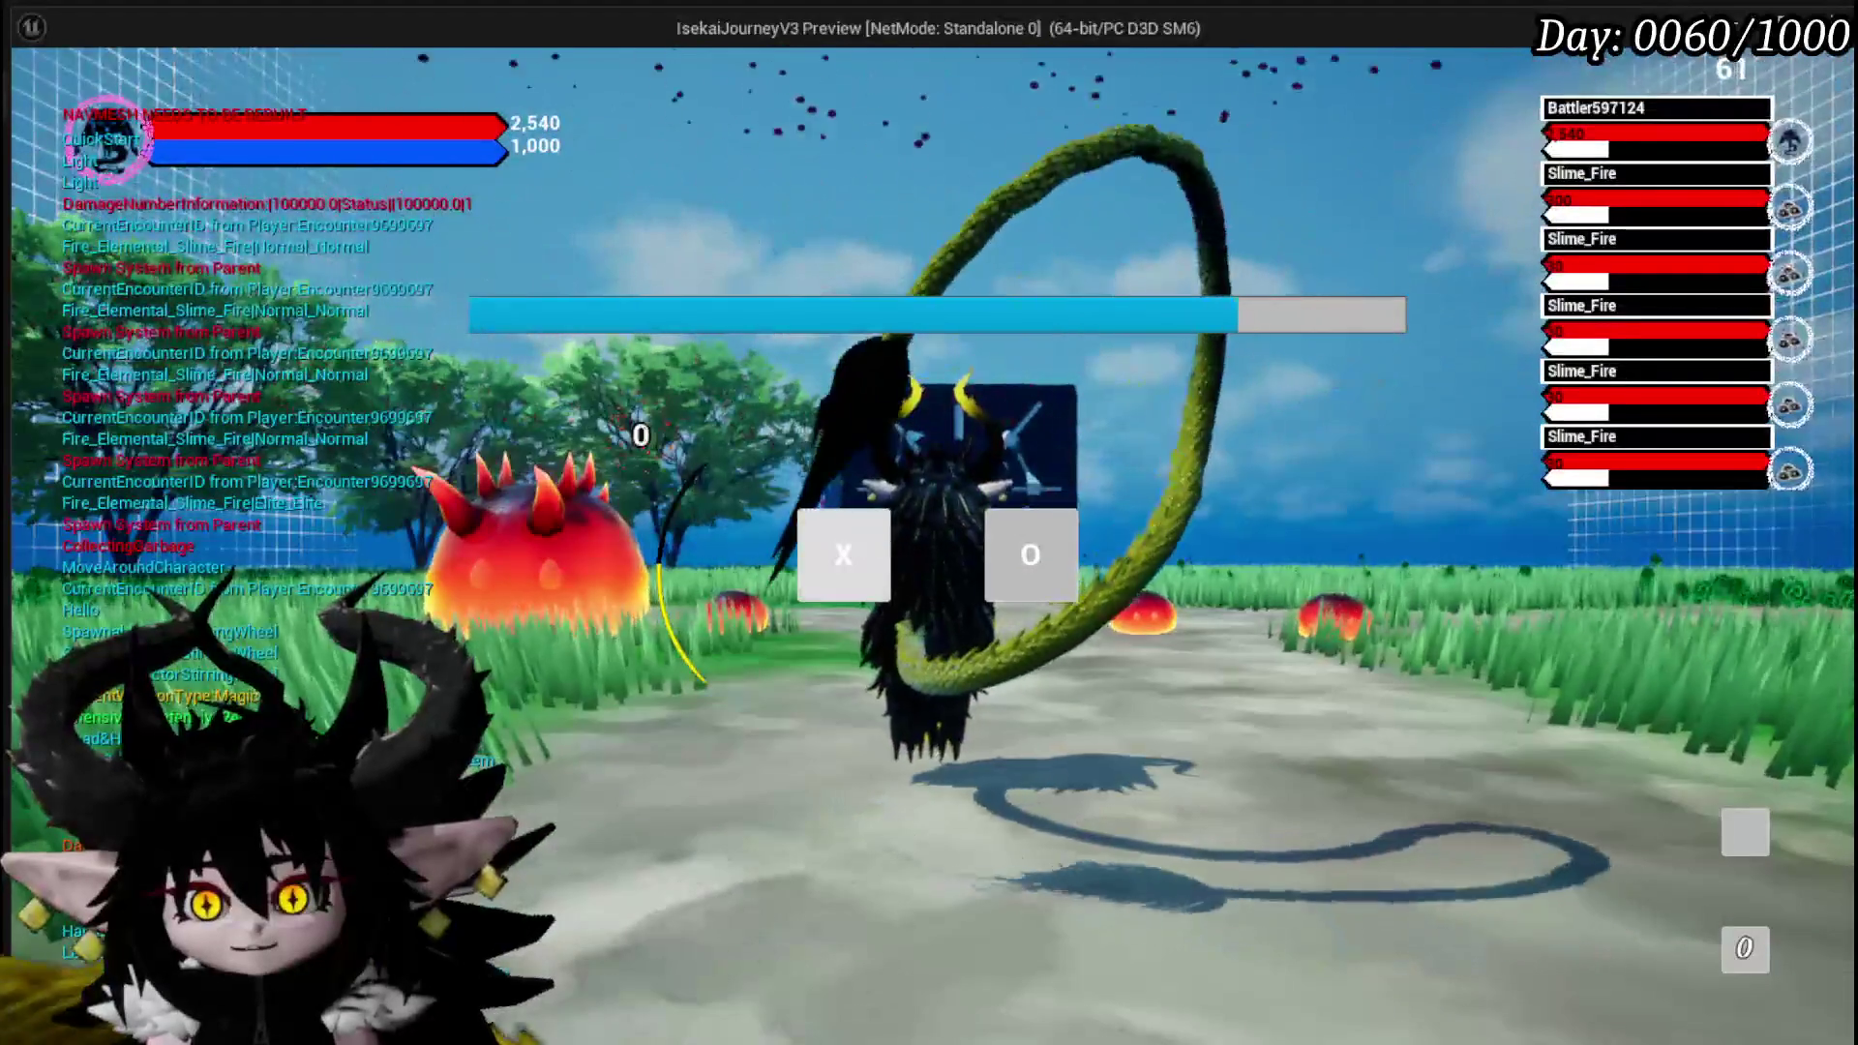
pyautogui.click(858, 534)
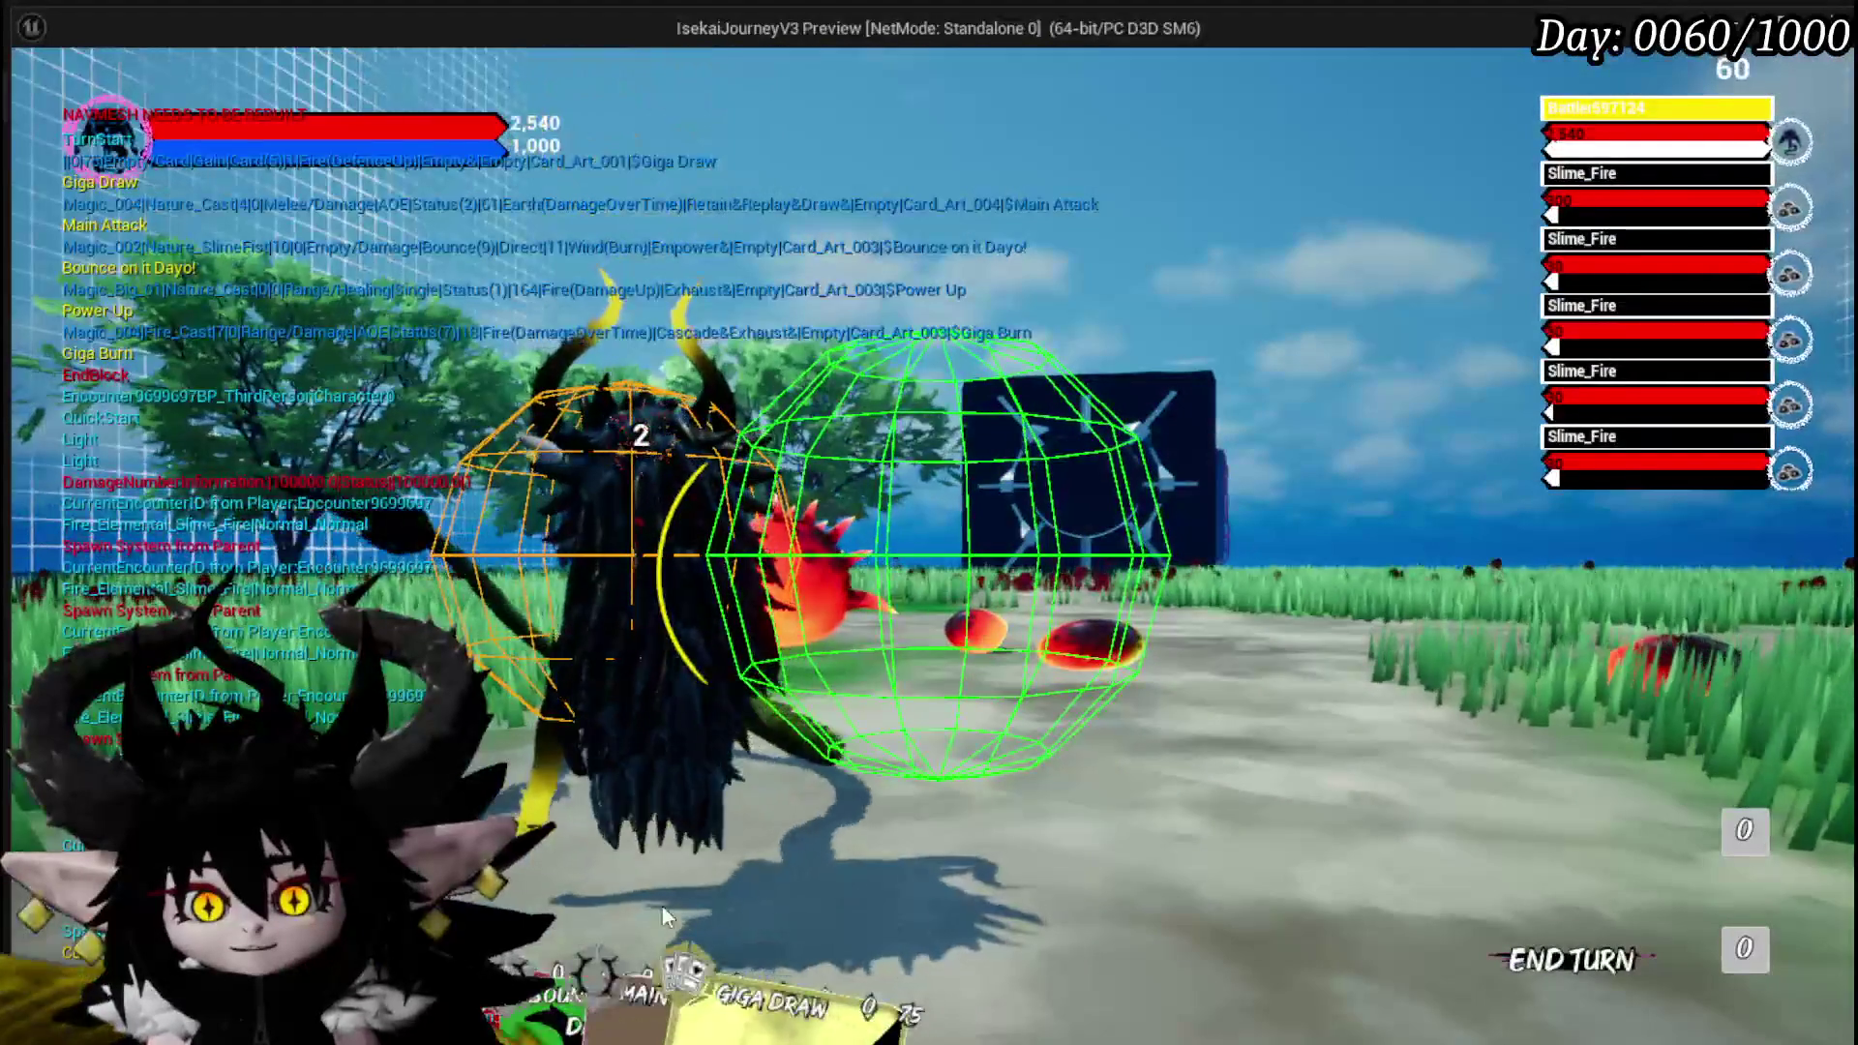
pyautogui.moveTo(612, 974)
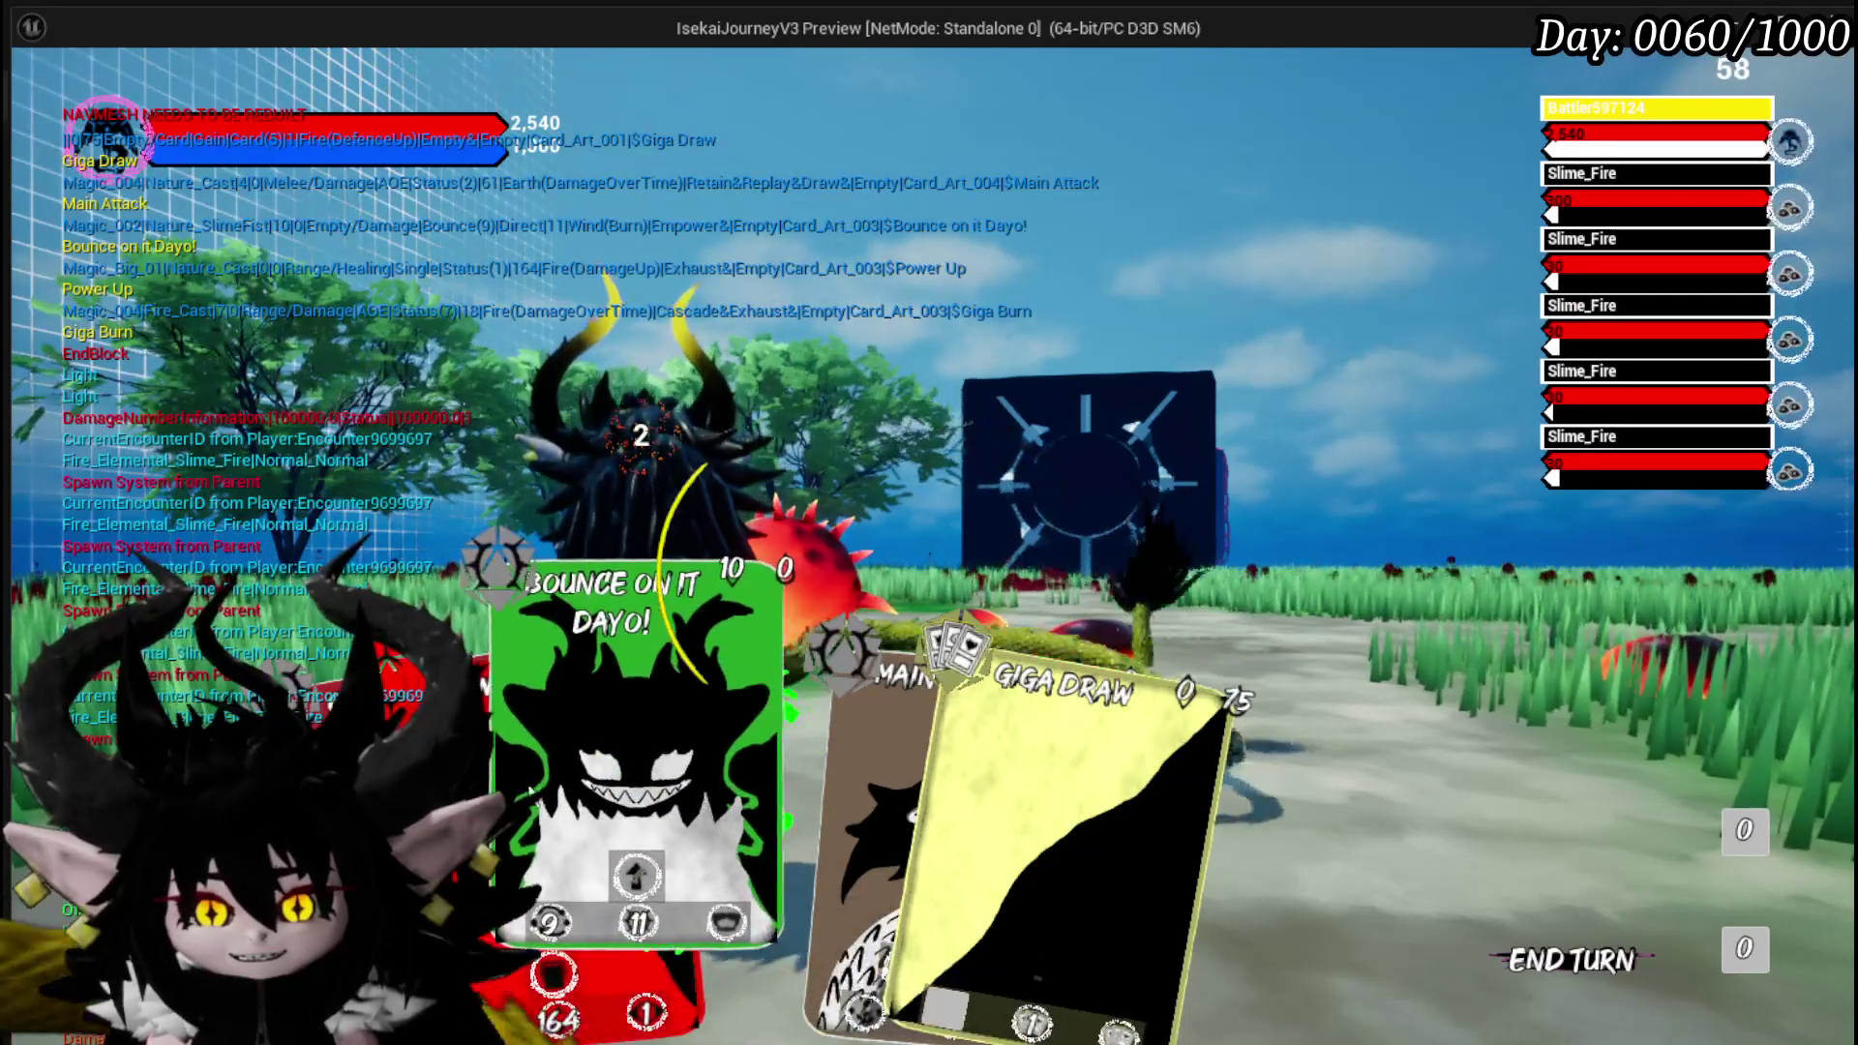
pyautogui.press('Escape')
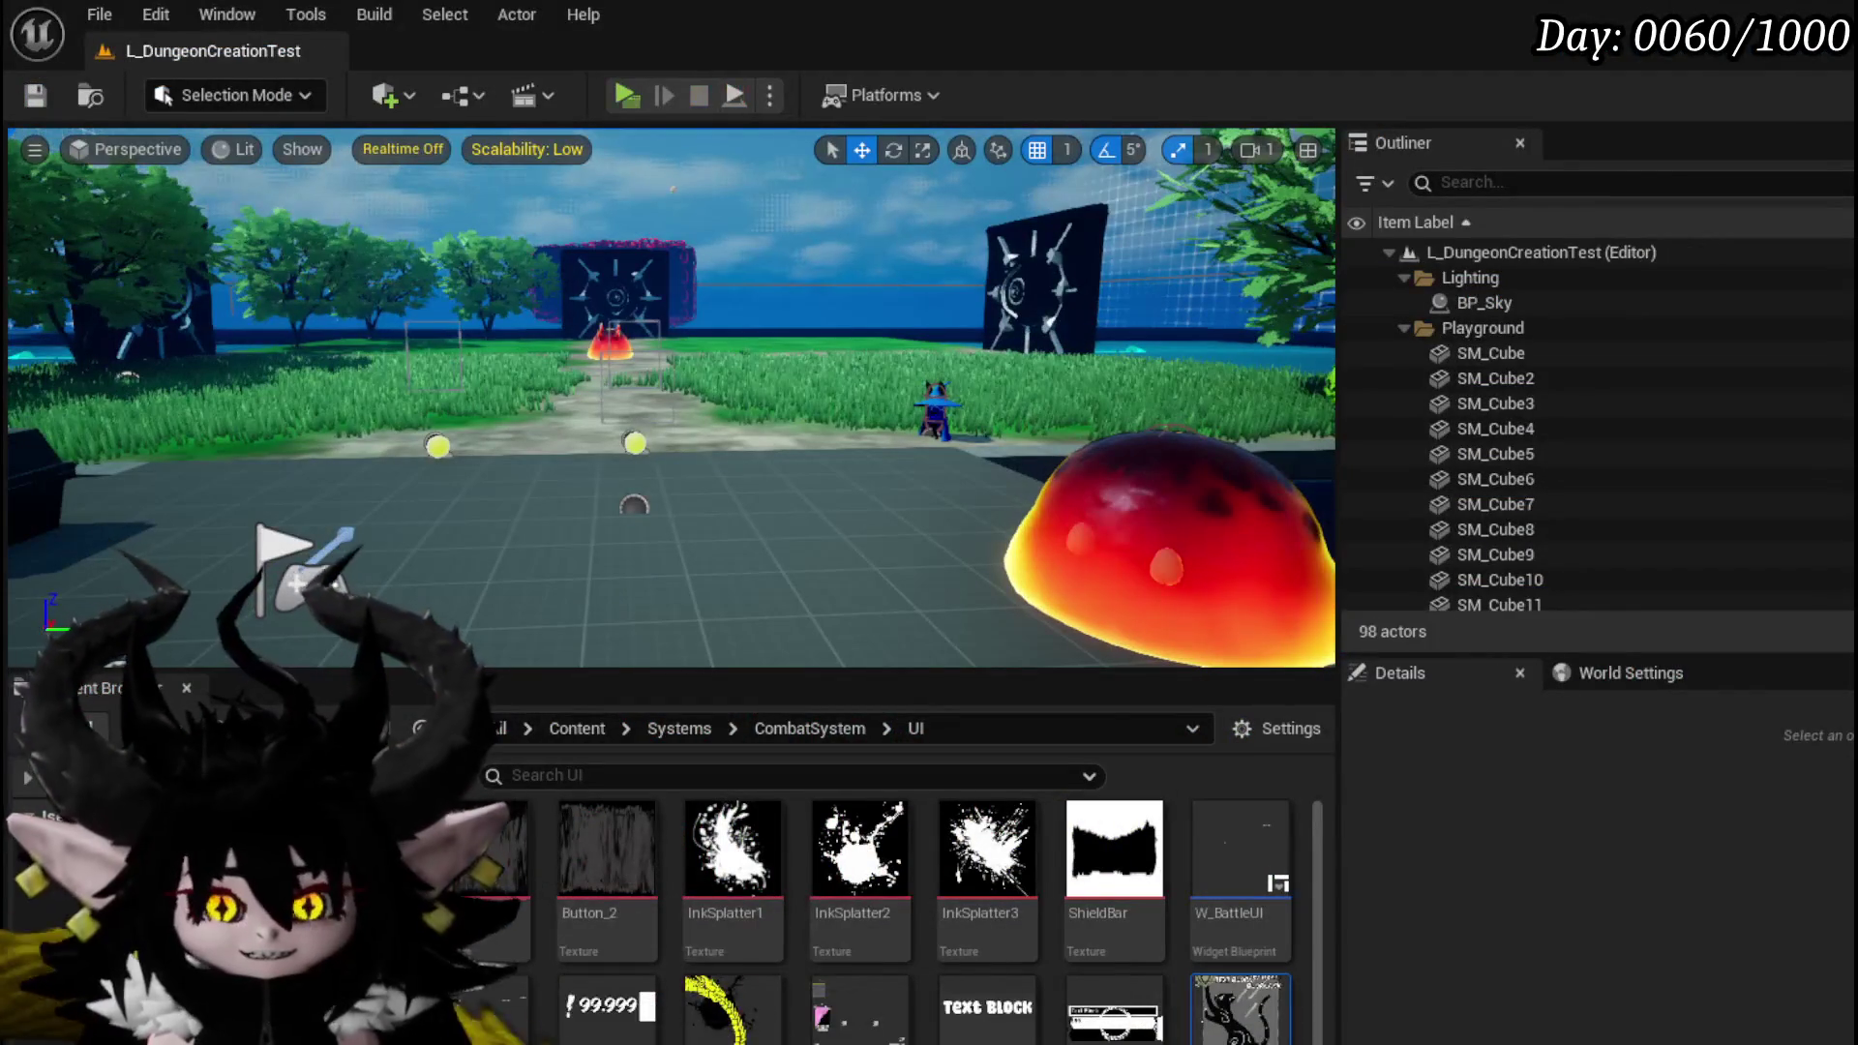
pyautogui.click(34, 95)
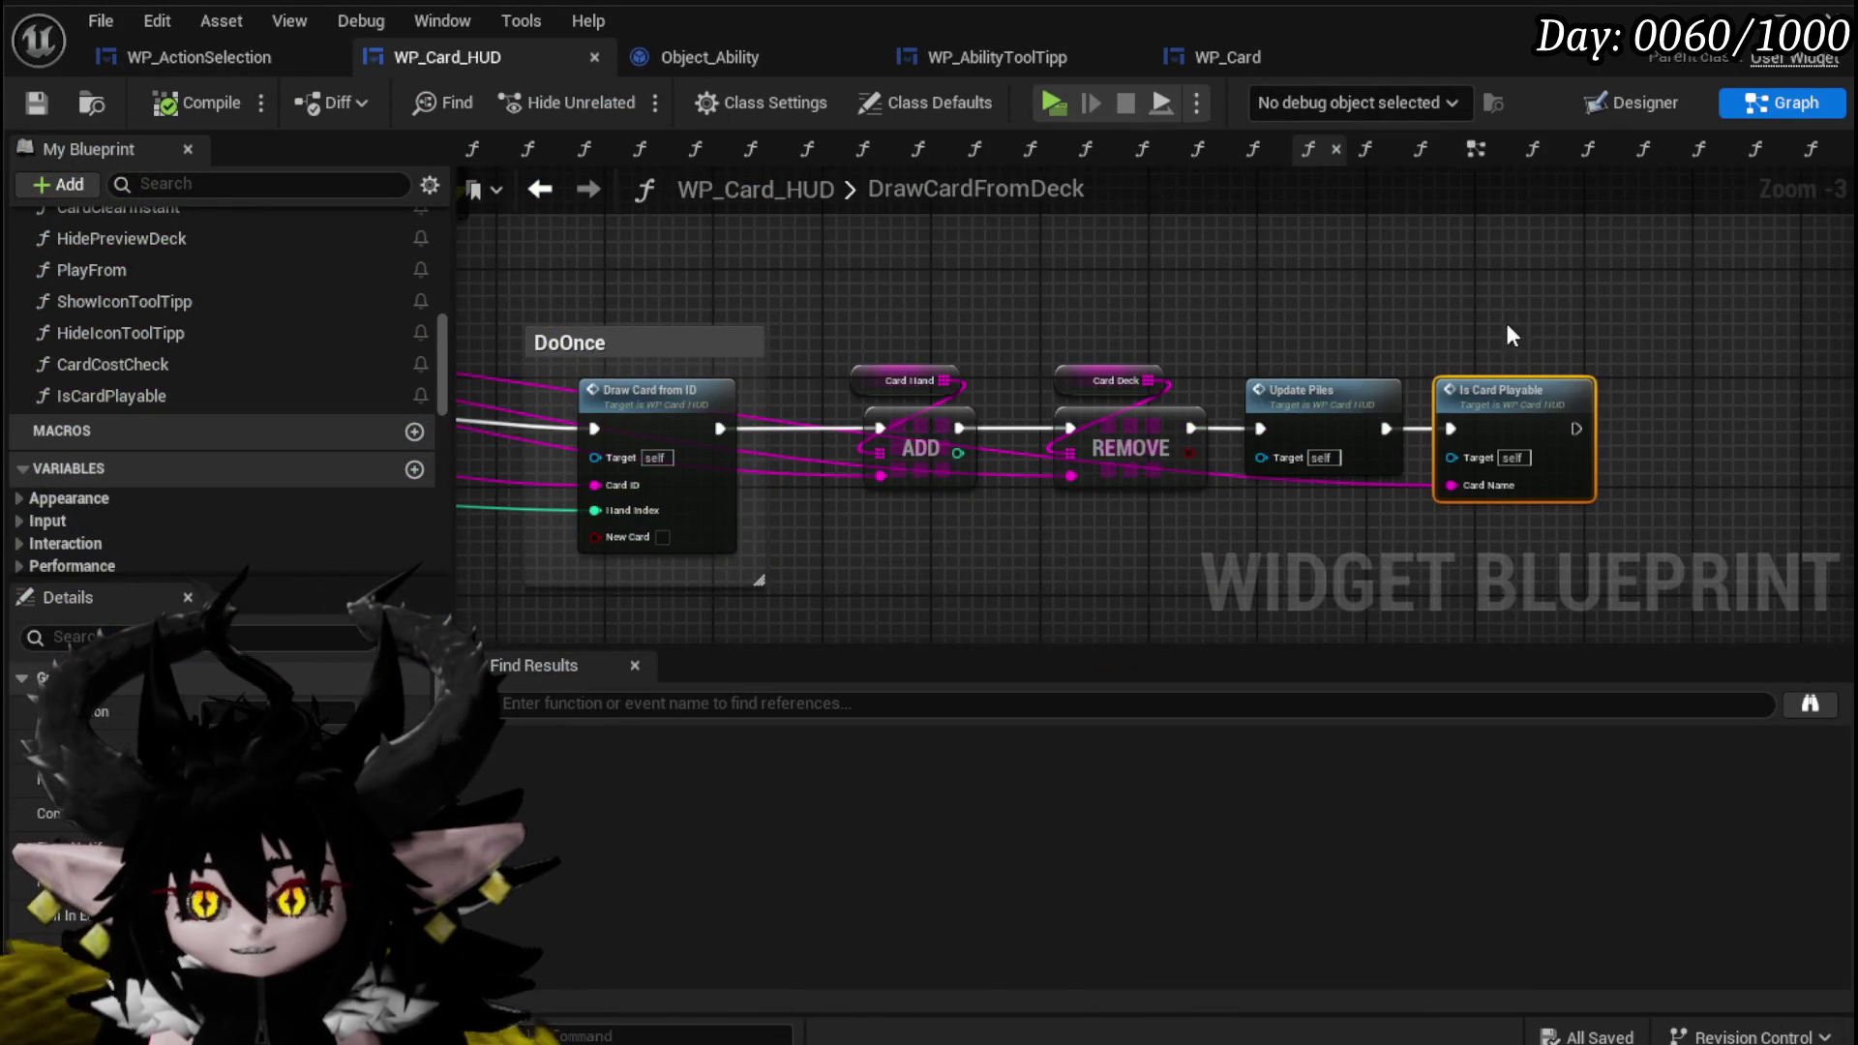
# In IsCardPlayable, disconnect the Branch from both Apply Color nodes, then compile and save the Card HUD blueprint.
pyautogui.doubleClick(1373, 351)
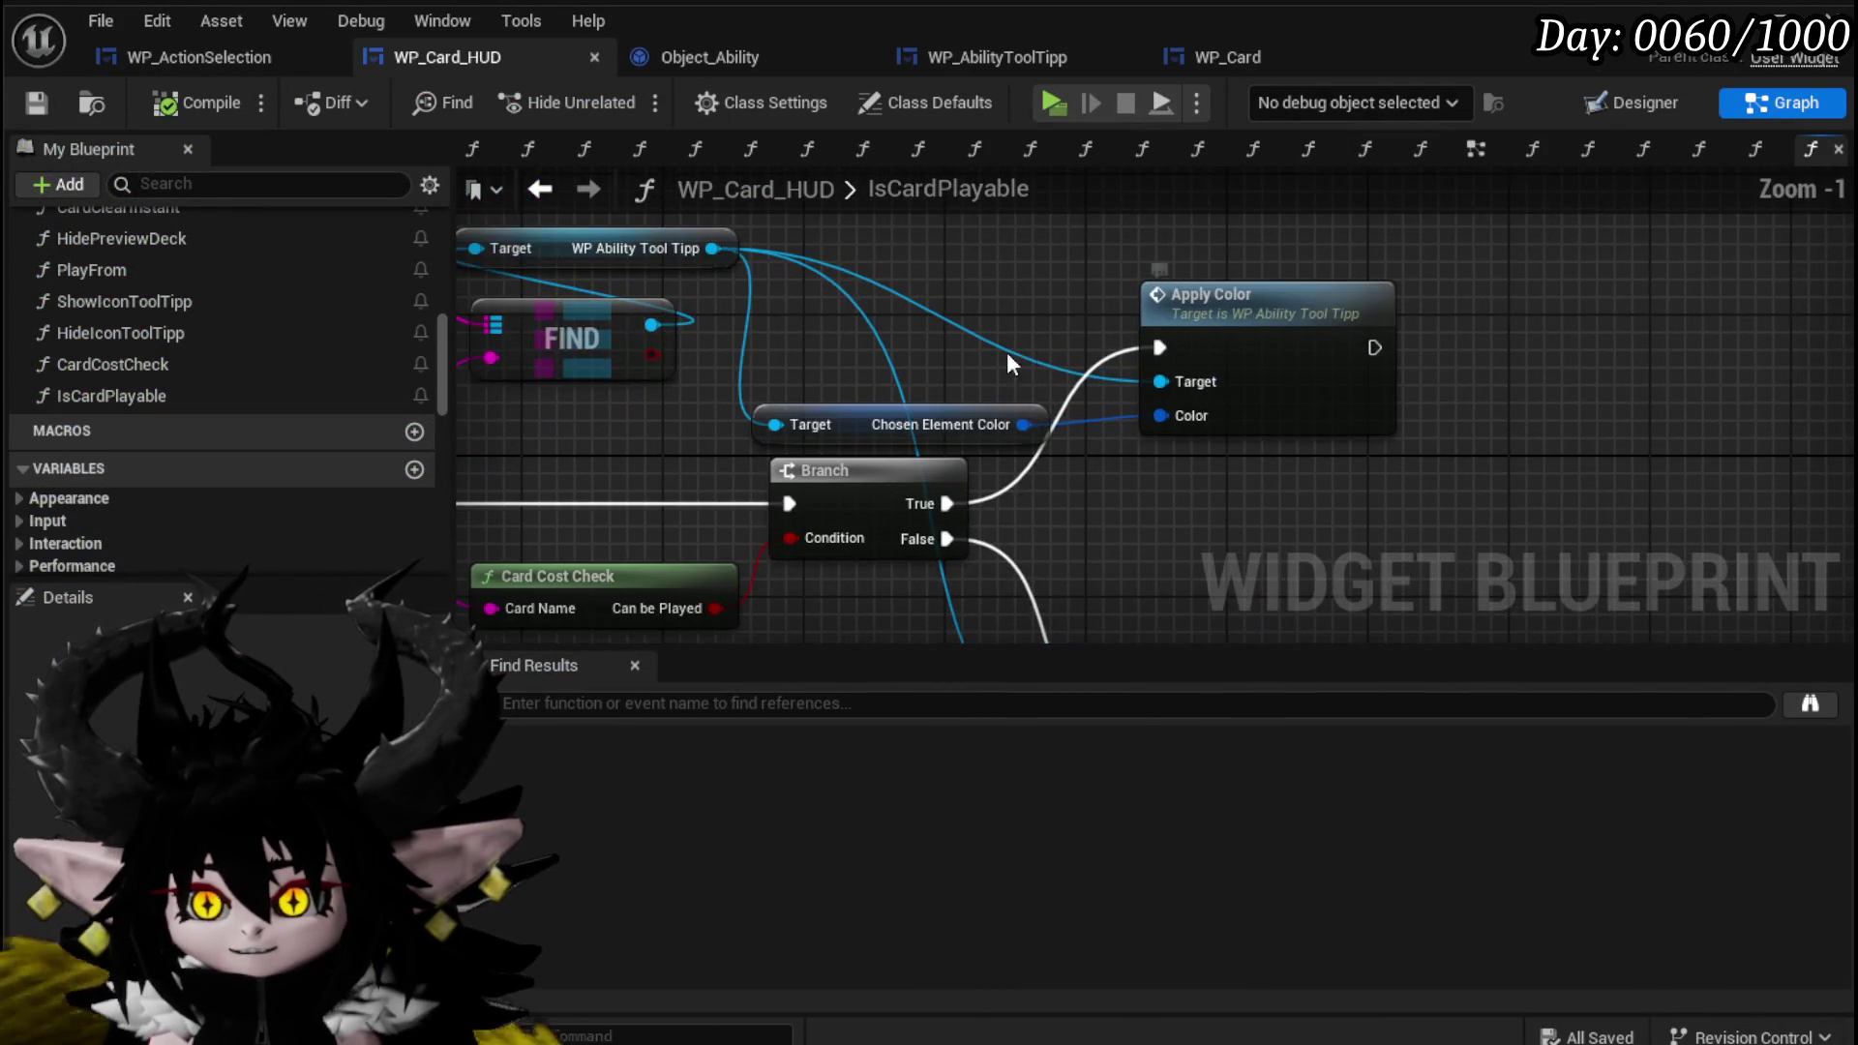
pyautogui.click(882, 414)
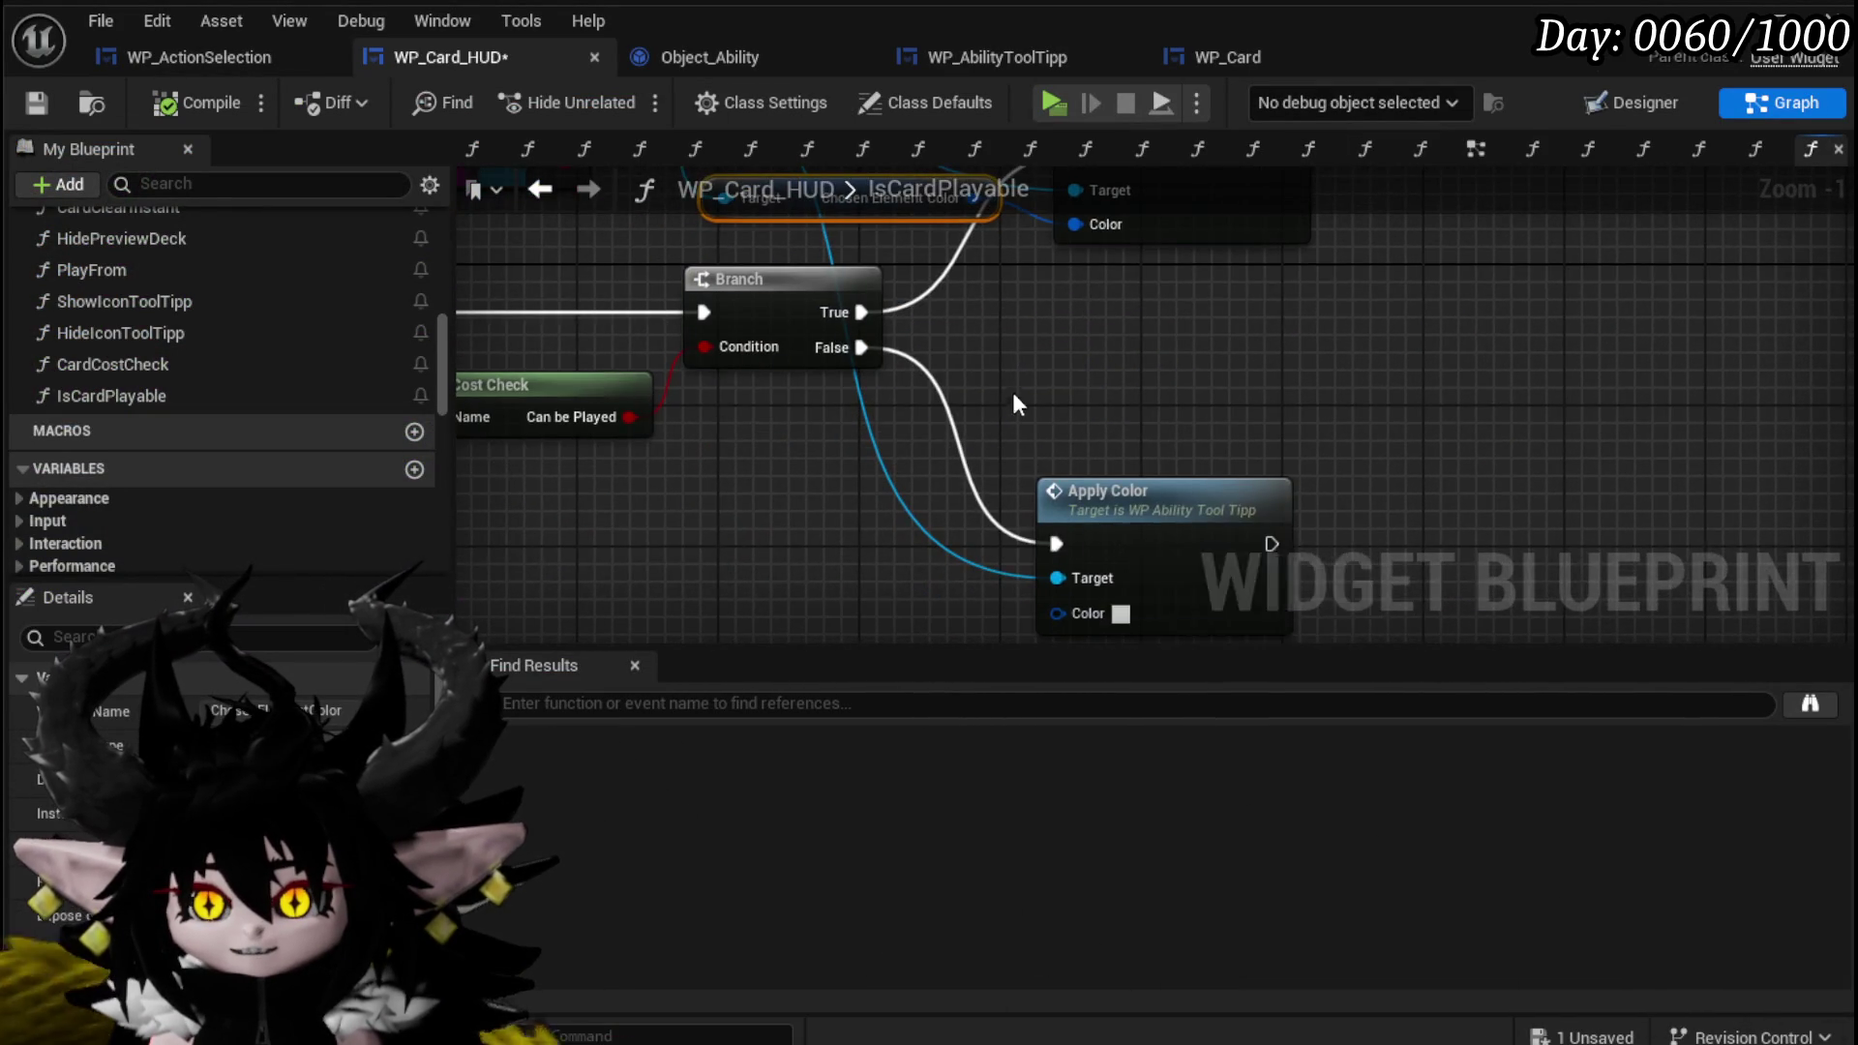
pyautogui.keyDown('alt'); pyautogui.click(866, 422); pyautogui.keyUp('alt')
pyautogui.keyDown('alt'); pyautogui.click(866, 456); pyautogui.keyUp('alt')
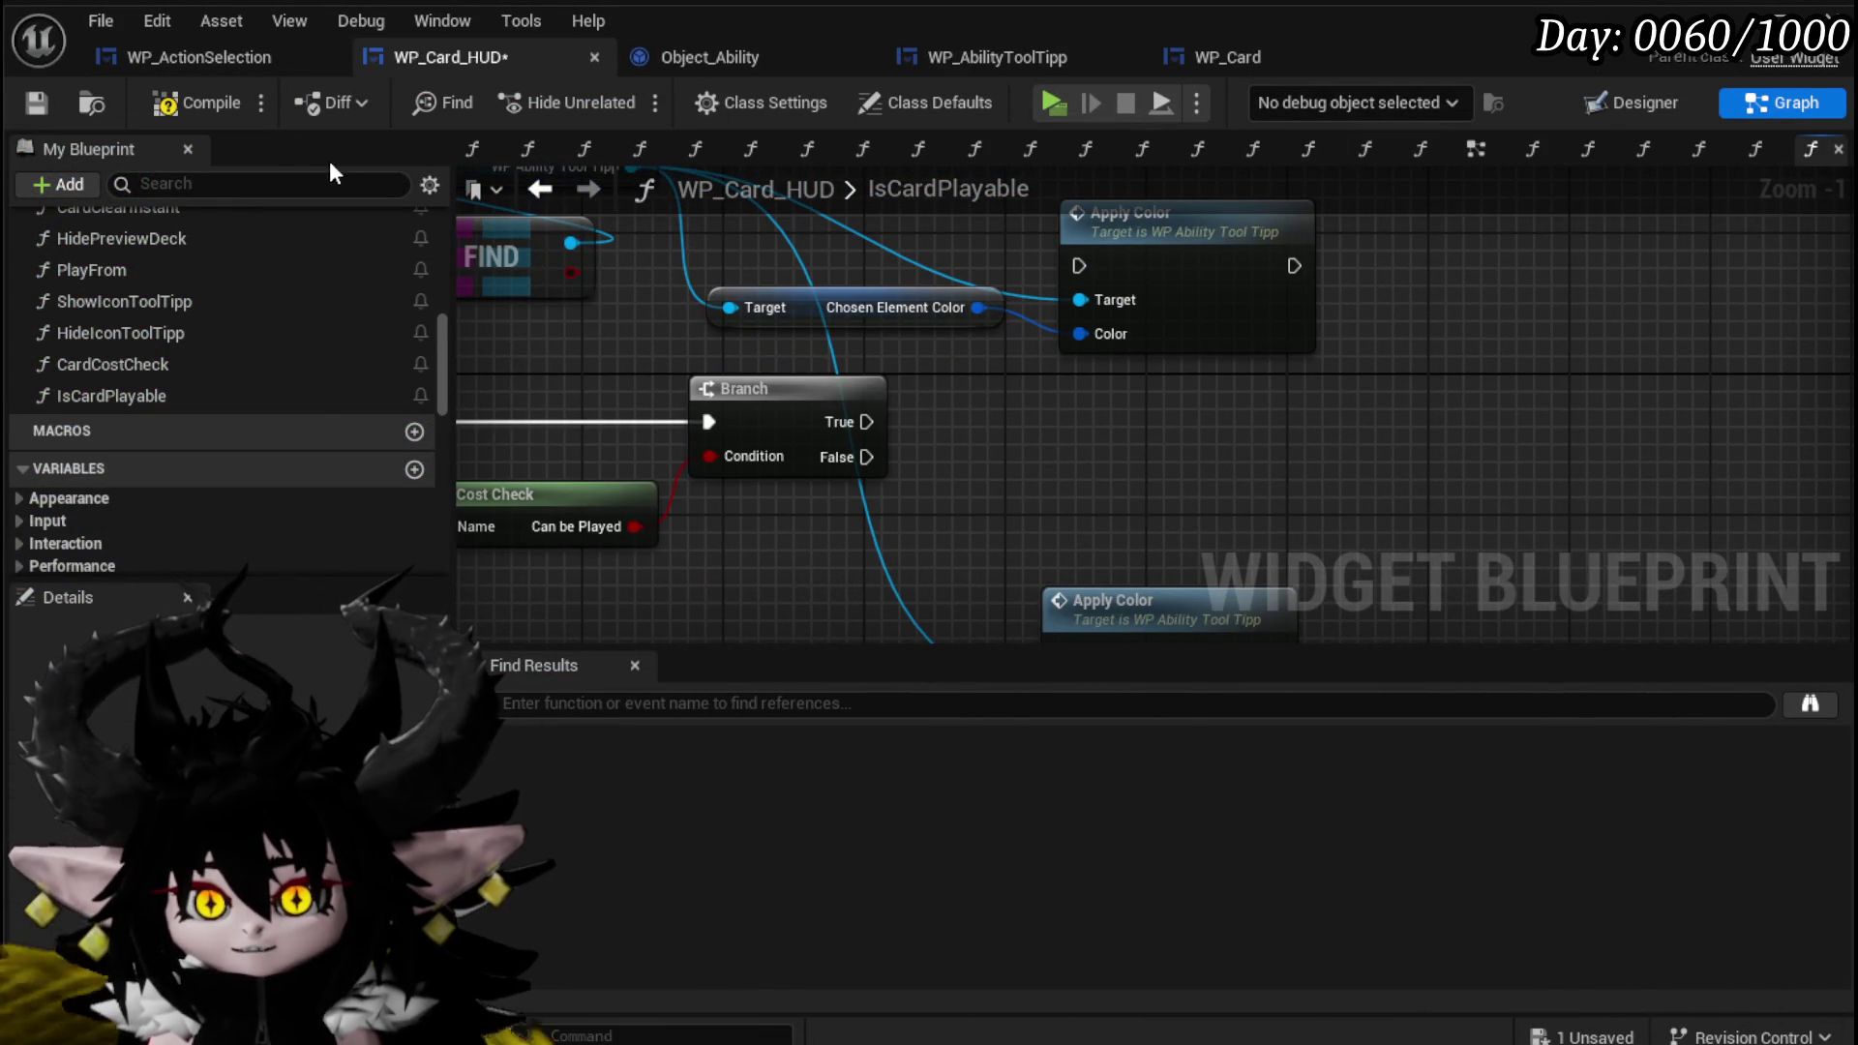
pyautogui.click(198, 103)
pyautogui.click(38, 102)
# Delete the Set Visibility node from the ApplyColor graph, then compile and save the tooltip widget.
pyautogui.click(1037, 58)
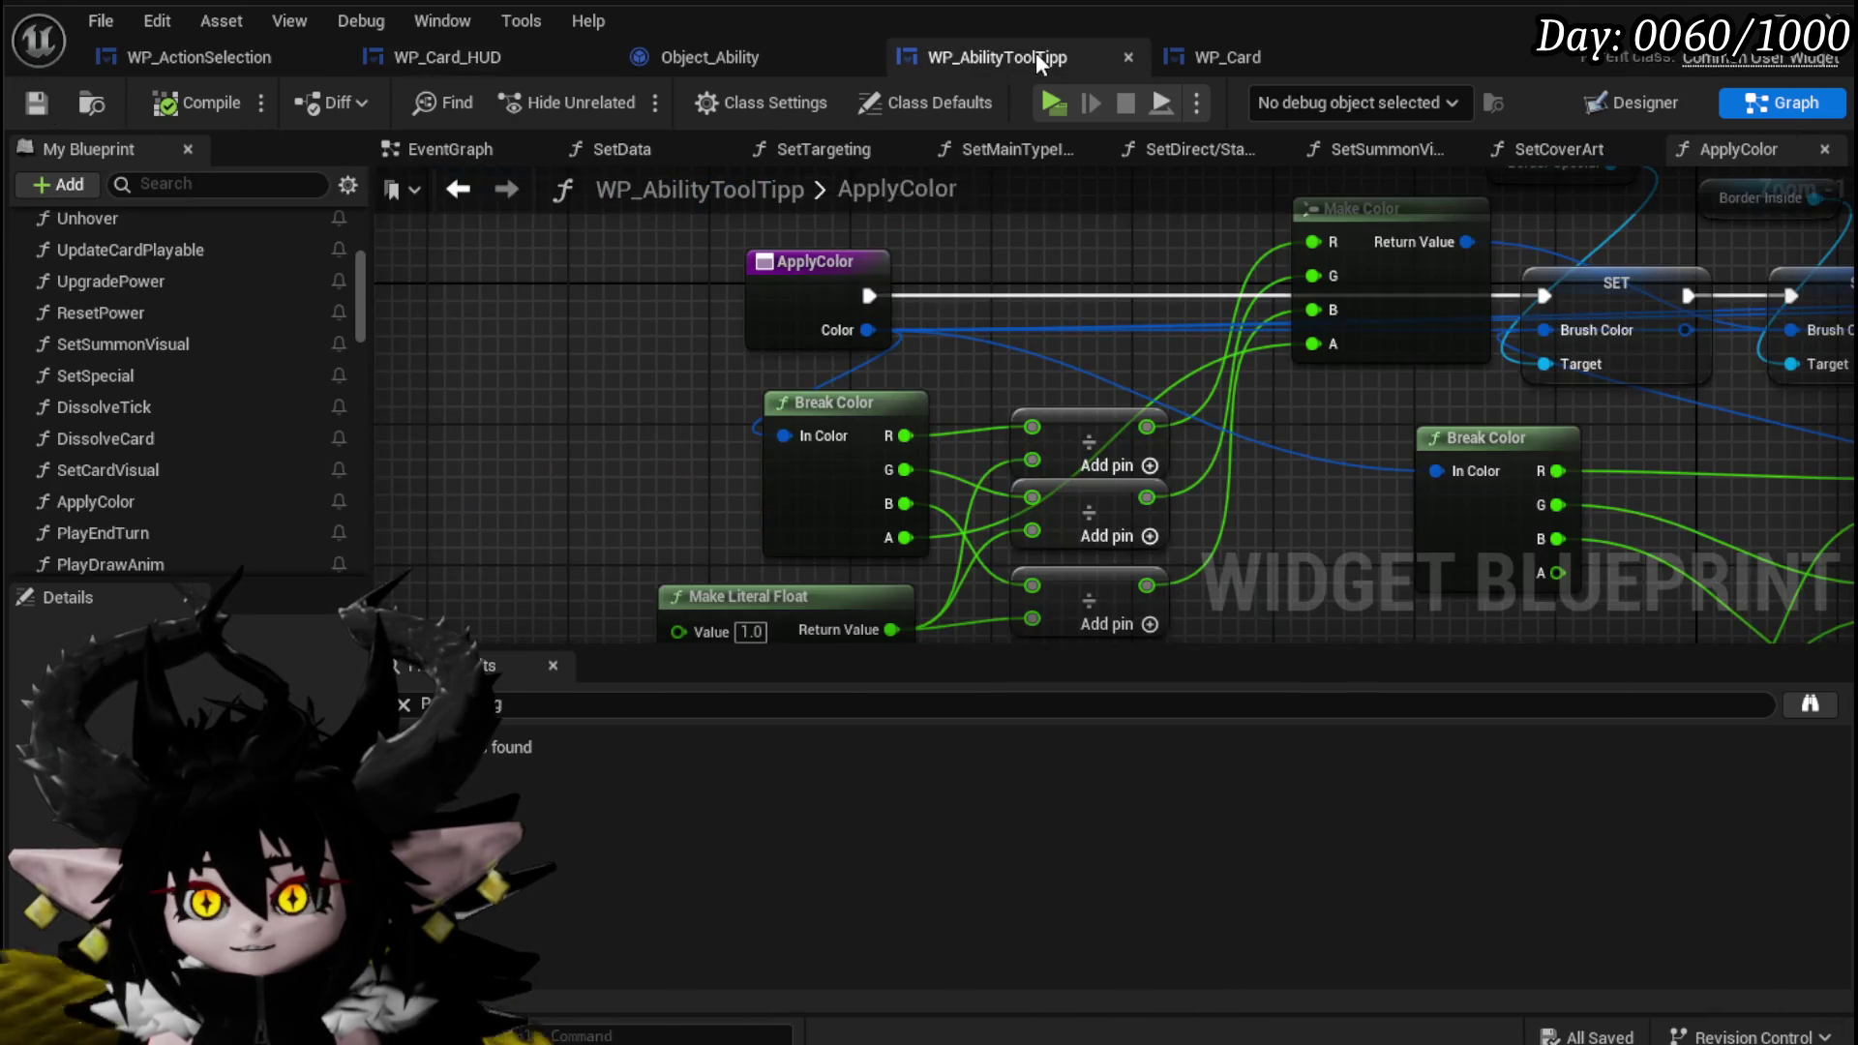
pyautogui.scroll(-3, 1041, 306)
pyautogui.moveTo(577, 324)
pyautogui.mouseDown()
pyautogui.moveTo(852, 438)
pyautogui.moveTo(1228, 443)
pyautogui.mouseUp()
pyautogui.scroll(2, 1088, 443)
pyautogui.moveTo(1088, 443); pyautogui.dragTo(1121, 544)
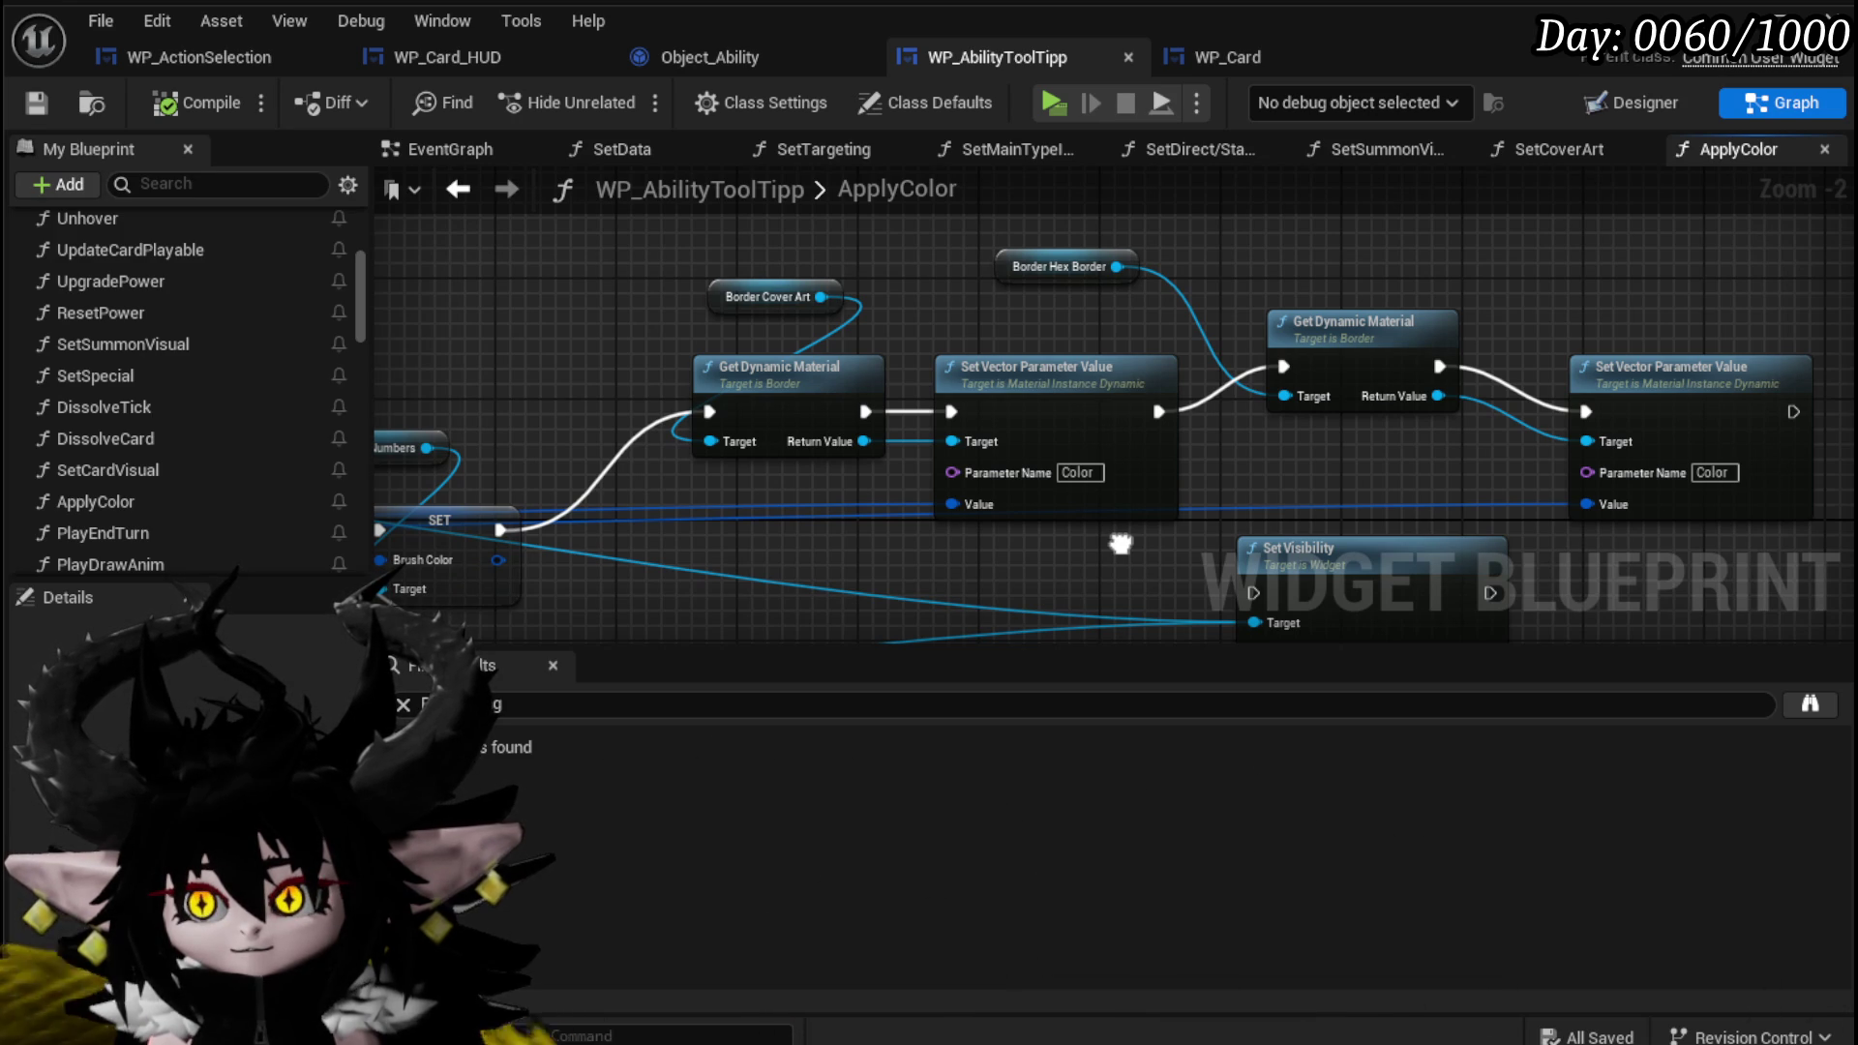
pyautogui.moveTo(1120, 544); pyautogui.dragTo(1112, 403)
pyautogui.moveTo(1235, 361); pyautogui.dragTo(1324, 477)
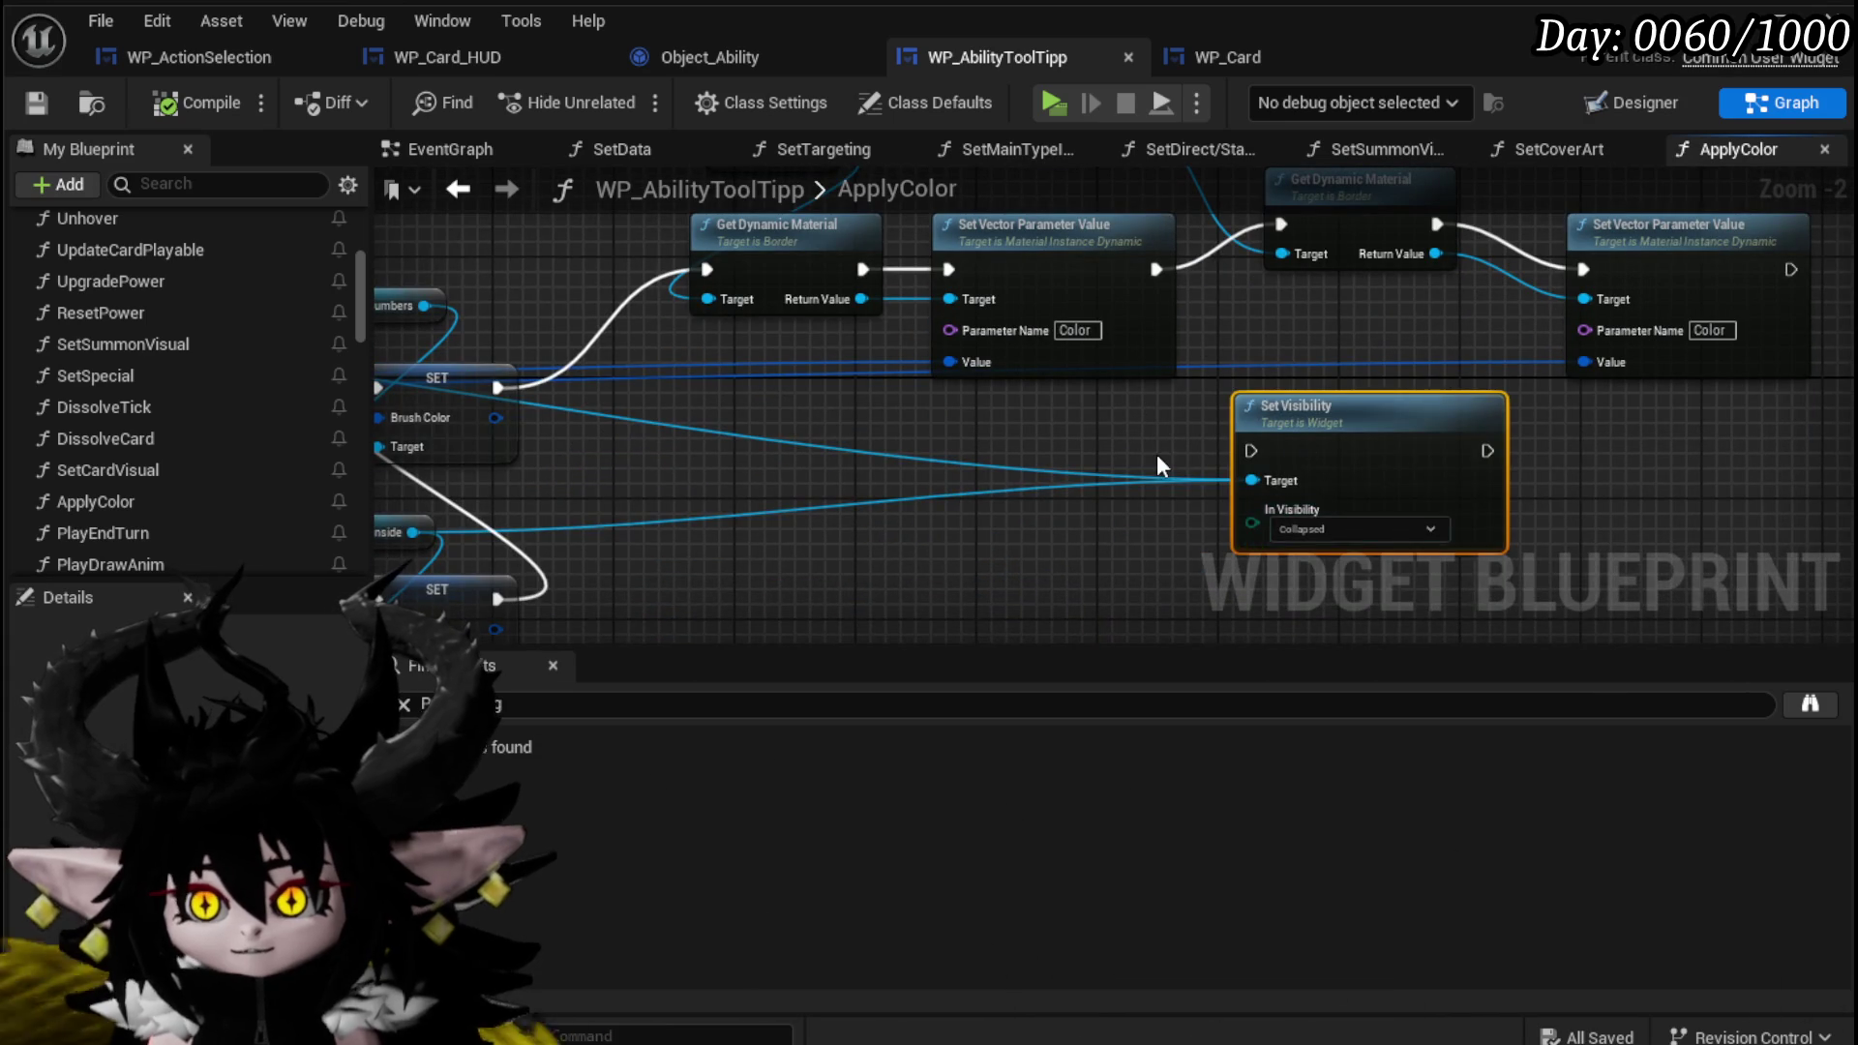
pyautogui.press('Delete')
pyautogui.moveTo(1158, 455); pyautogui.dragTo(1588, 426)
pyautogui.scroll(-1, 1587, 426)
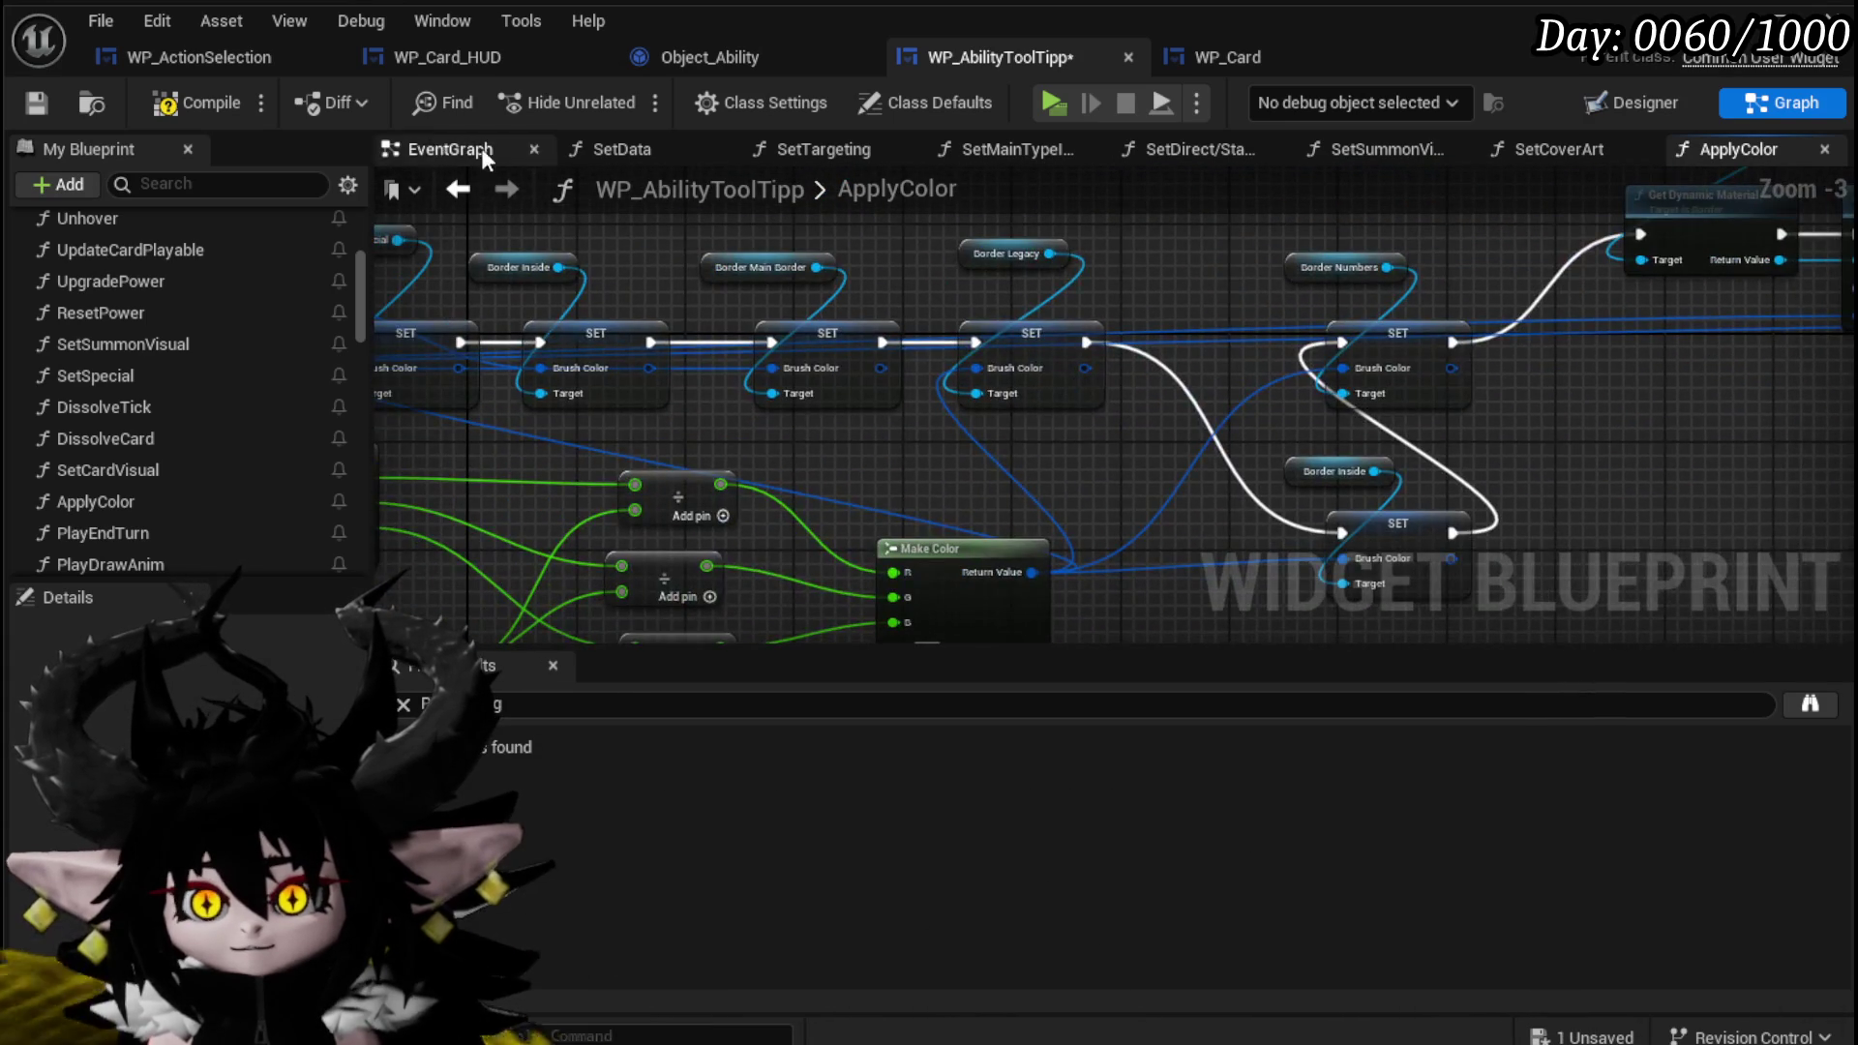
pyautogui.click(165, 107)
pyautogui.click(36, 104)
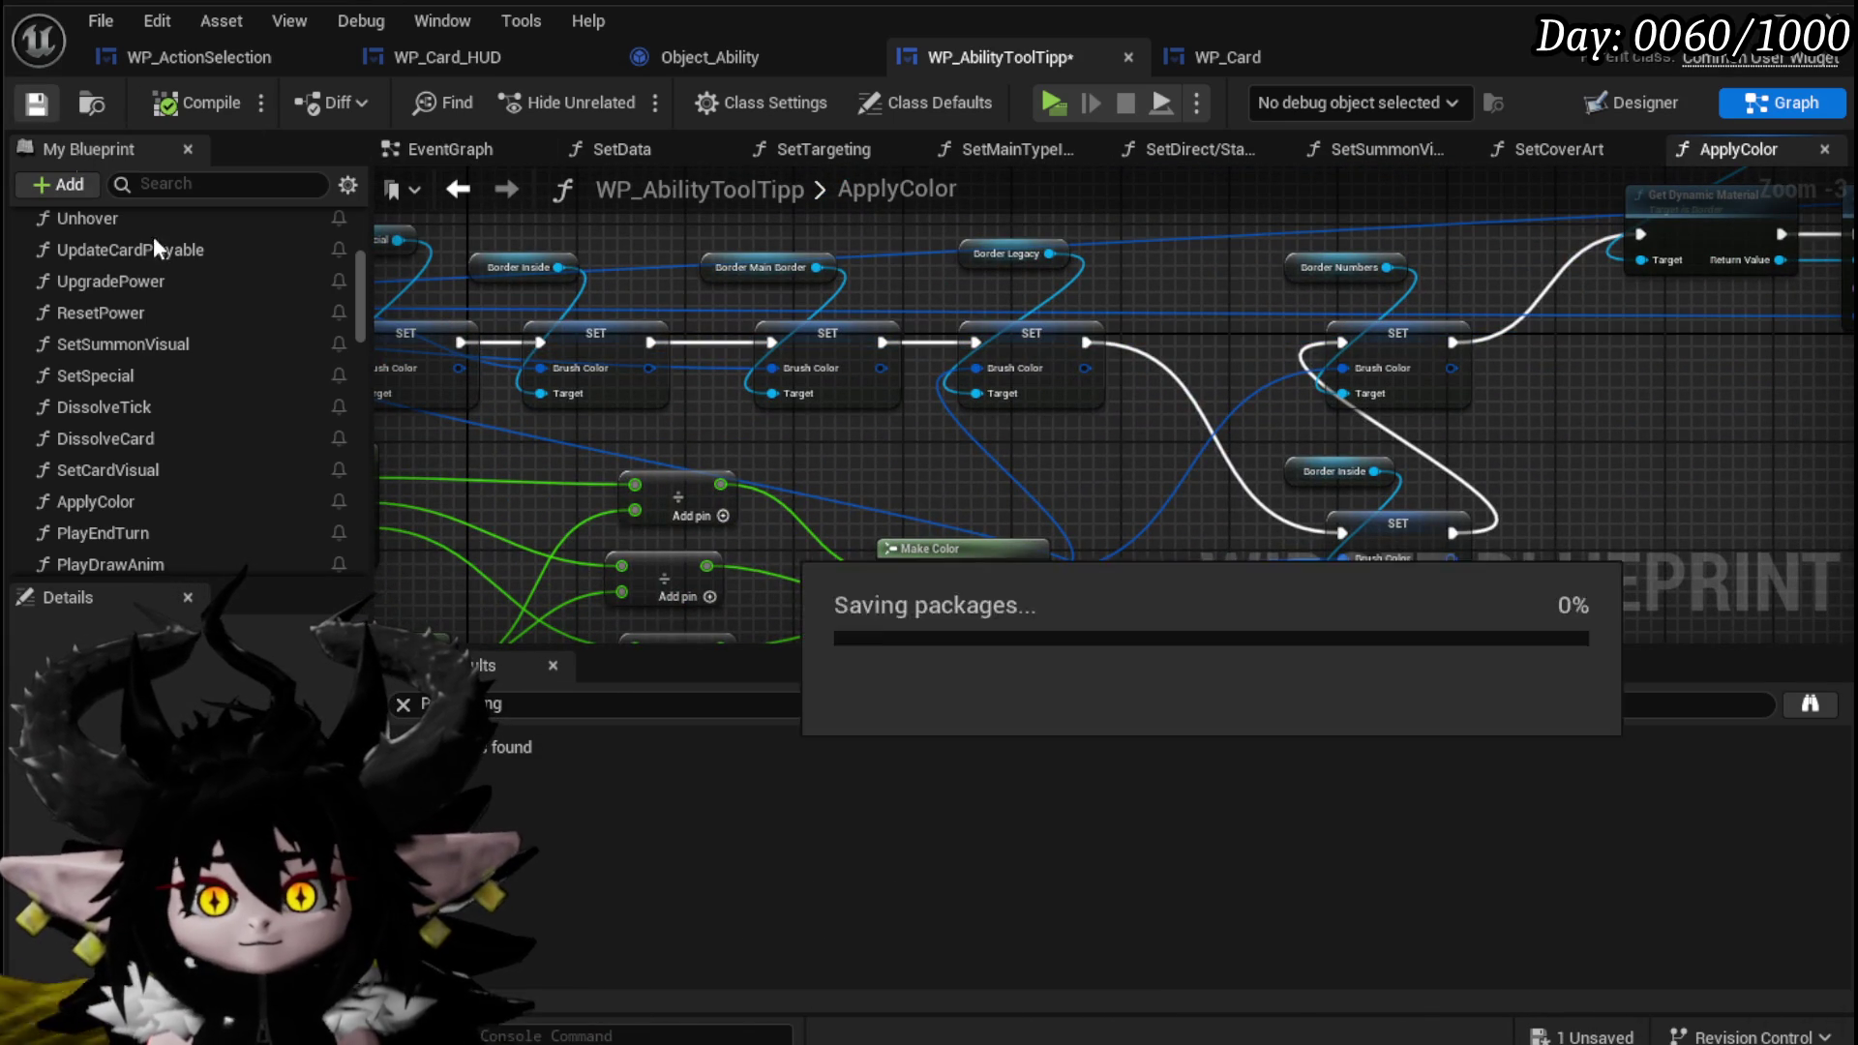
# Open the ChoseElementColor function graph from the functions list.
pyautogui.doubleClick(235, 493)
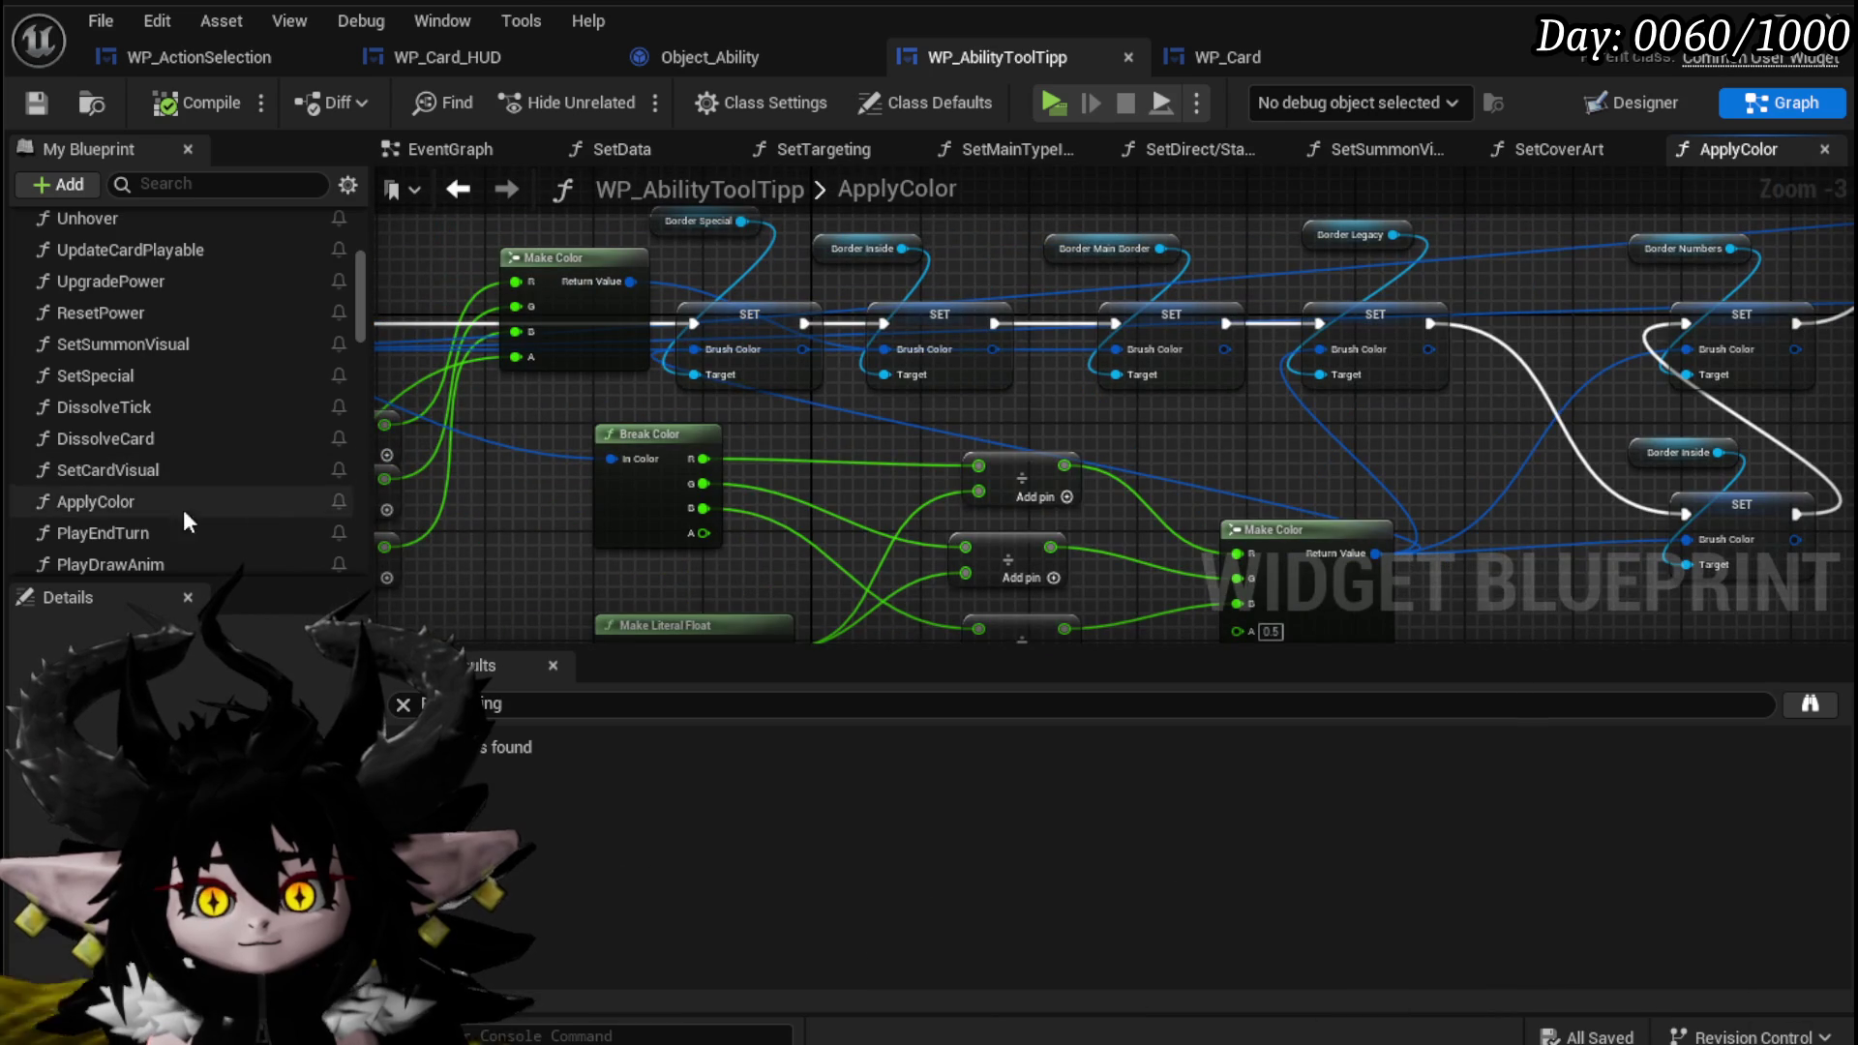
pyautogui.scroll(5, 142, 339)
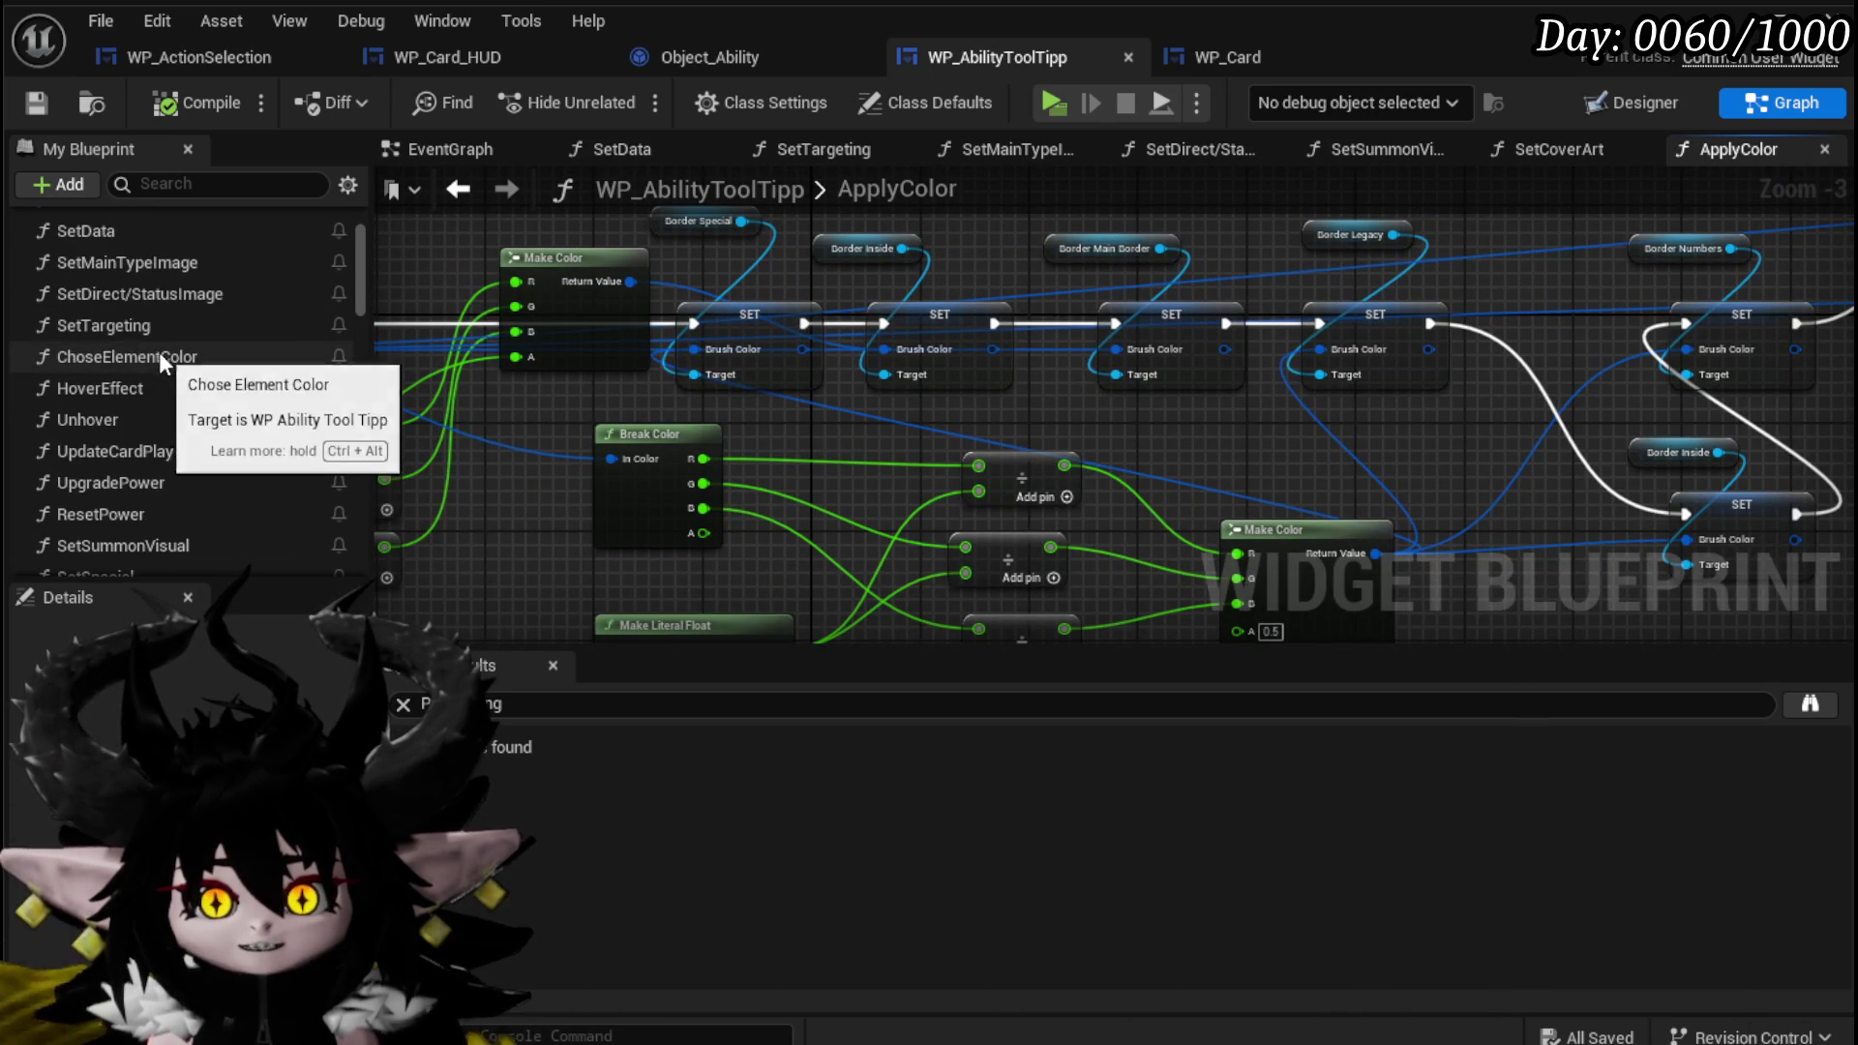
pyautogui.scroll(-2, 179, 370)
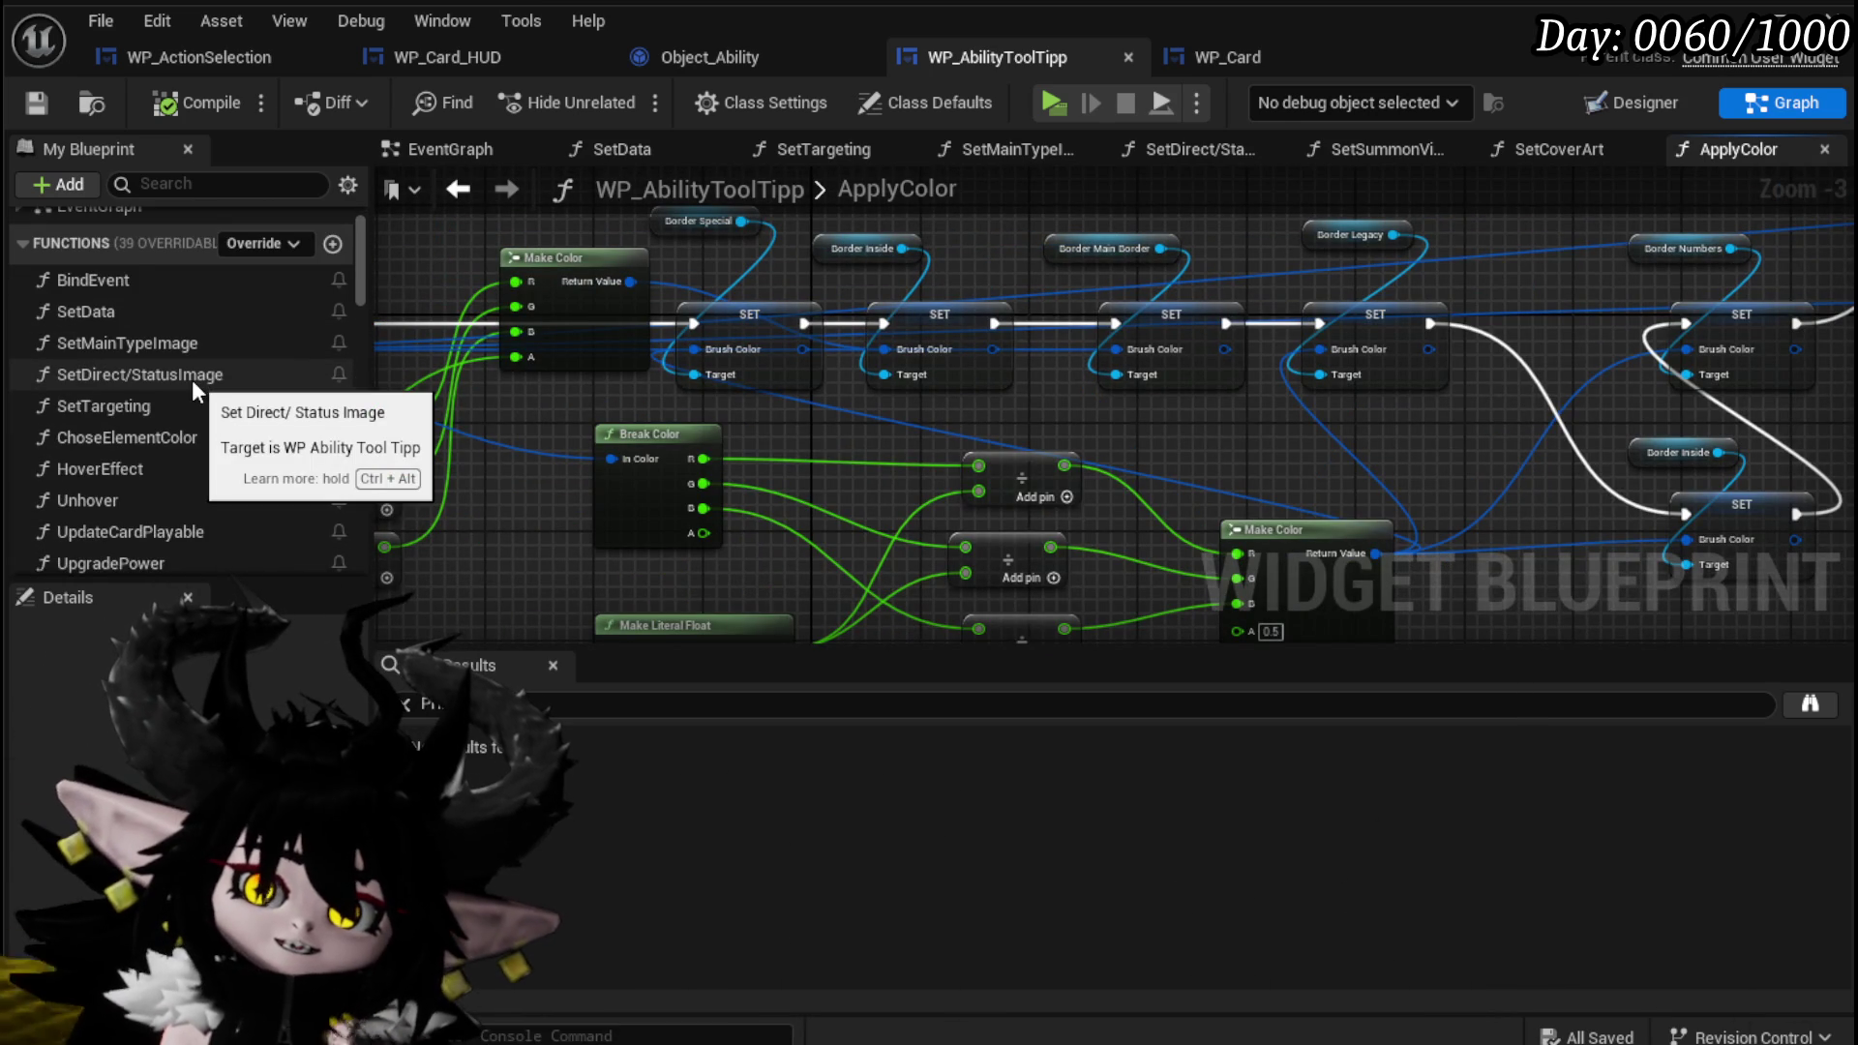
pyautogui.doubleClick(204, 399)
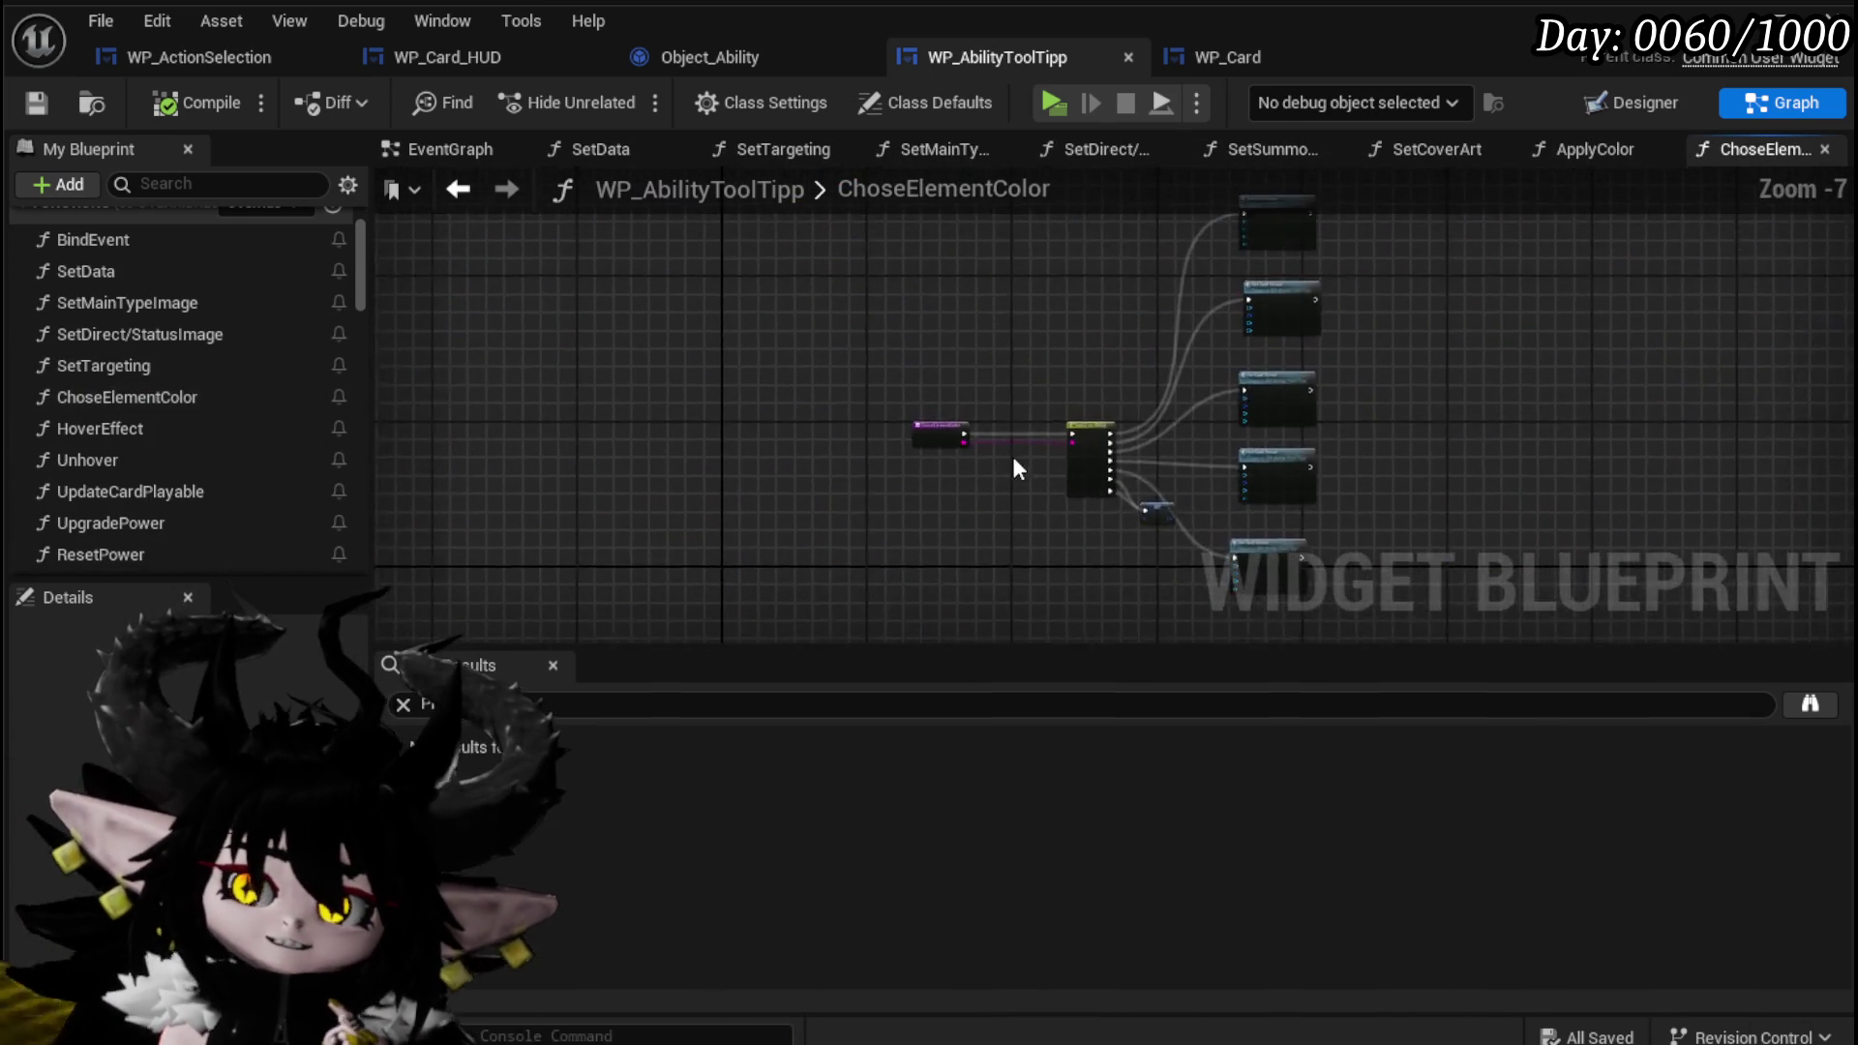
# Move the default-case SET Chosen Element Color node lower, below the Switch on String cases.
pyautogui.scroll(5, 869, 432)
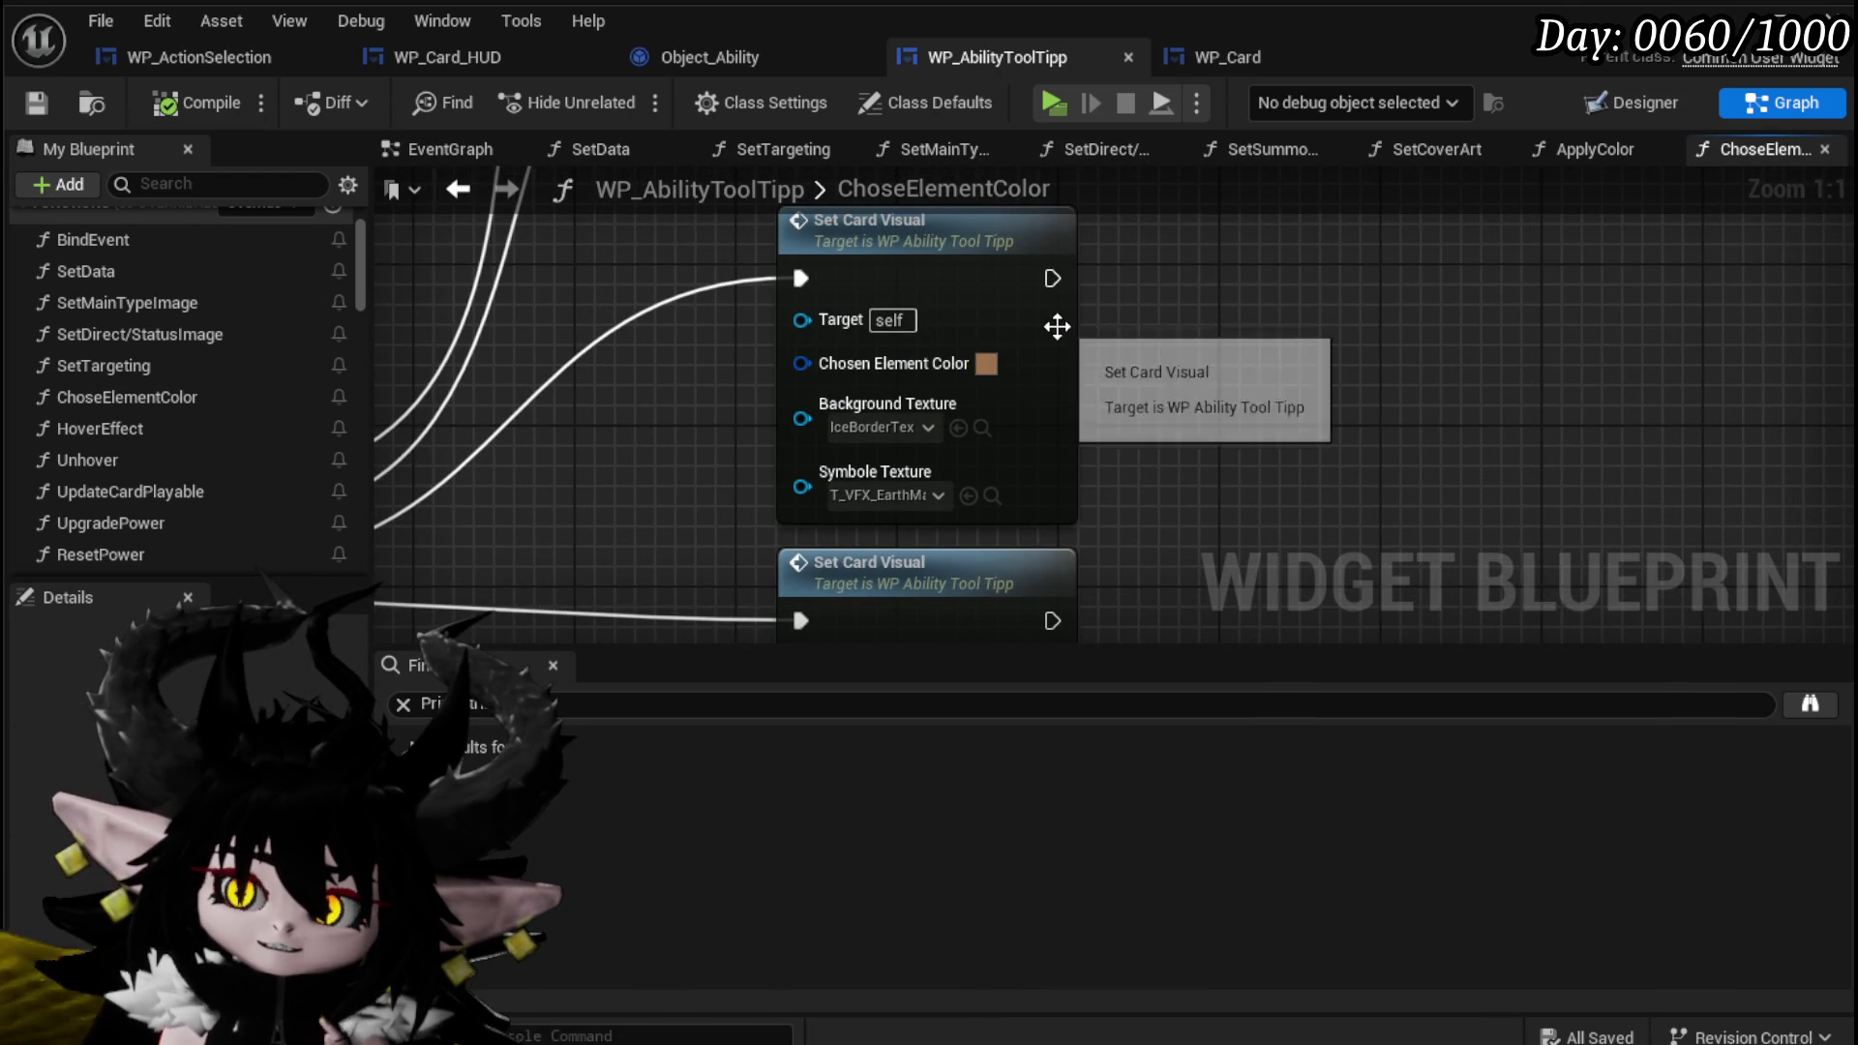
pyautogui.scroll(-3, 1057, 326)
pyautogui.moveTo(1104, 334)
pyautogui.mouseDown()
pyautogui.moveTo(1767, 300)
pyautogui.moveTo(1259, 312)
pyautogui.mouseUp()
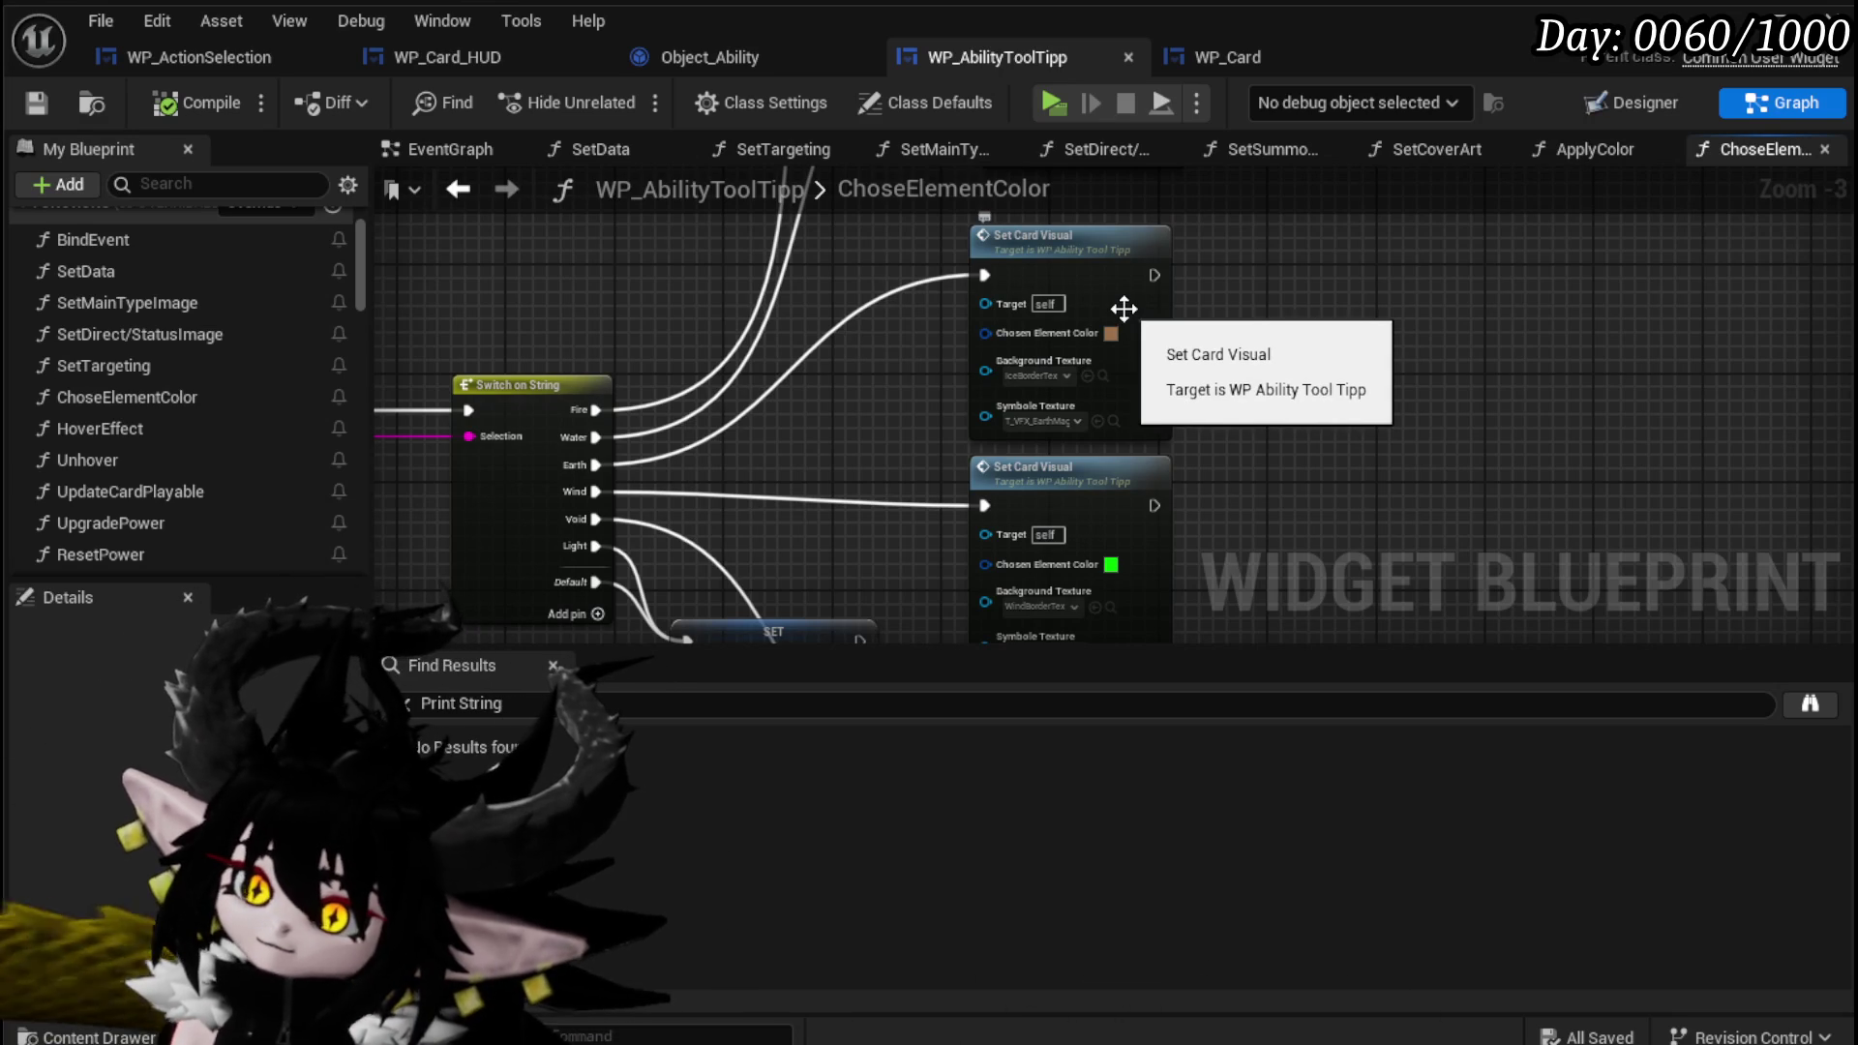
pyautogui.moveTo(1502, 351)
pyautogui.mouseDown()
pyautogui.moveTo(1585, 239)
pyautogui.moveTo(1585, 71)
pyautogui.mouseUp()
pyautogui.moveTo(850, 350); pyautogui.dragTo(764, 459)
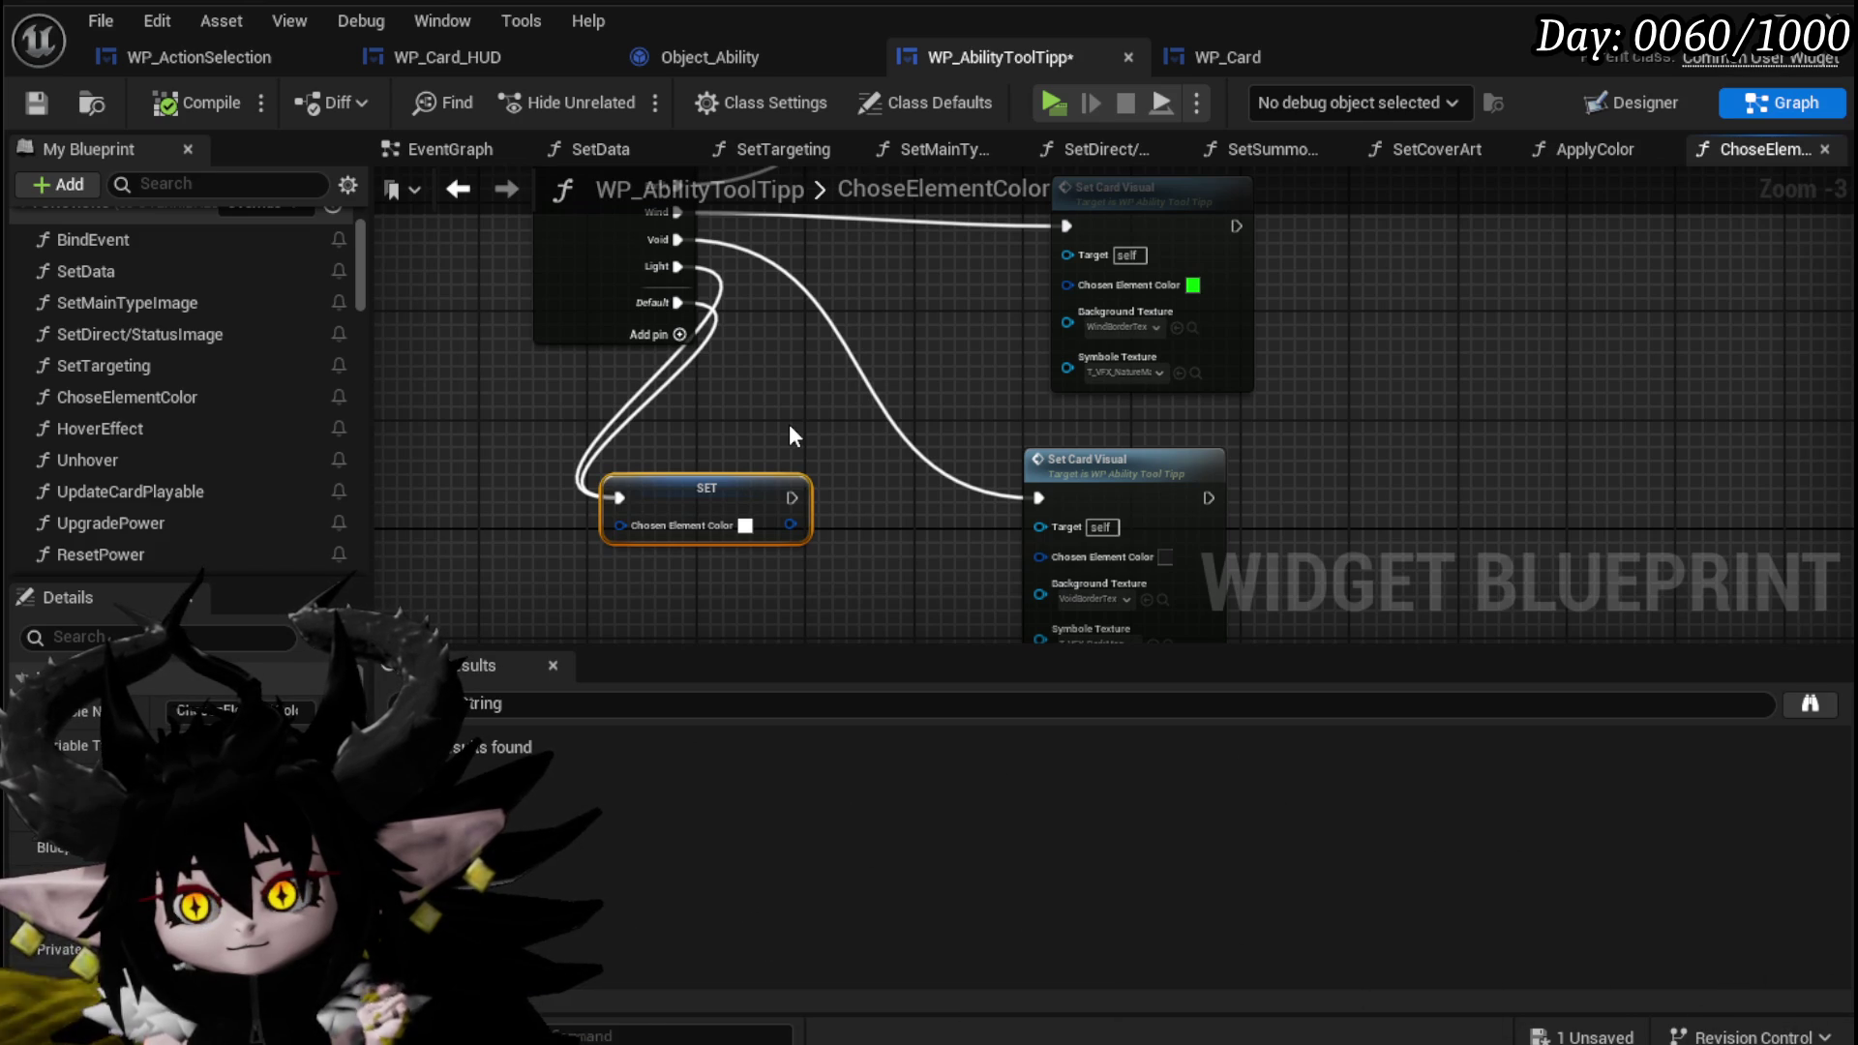
# Open the SetCardVisual function graph from a Set Card Visual call.
pyautogui.moveTo(787, 424)
pyautogui.mouseDown()
pyautogui.moveTo(1071, 552)
pyautogui.moveTo(1065, 503)
pyautogui.moveTo(972, 508)
pyautogui.mouseUp()
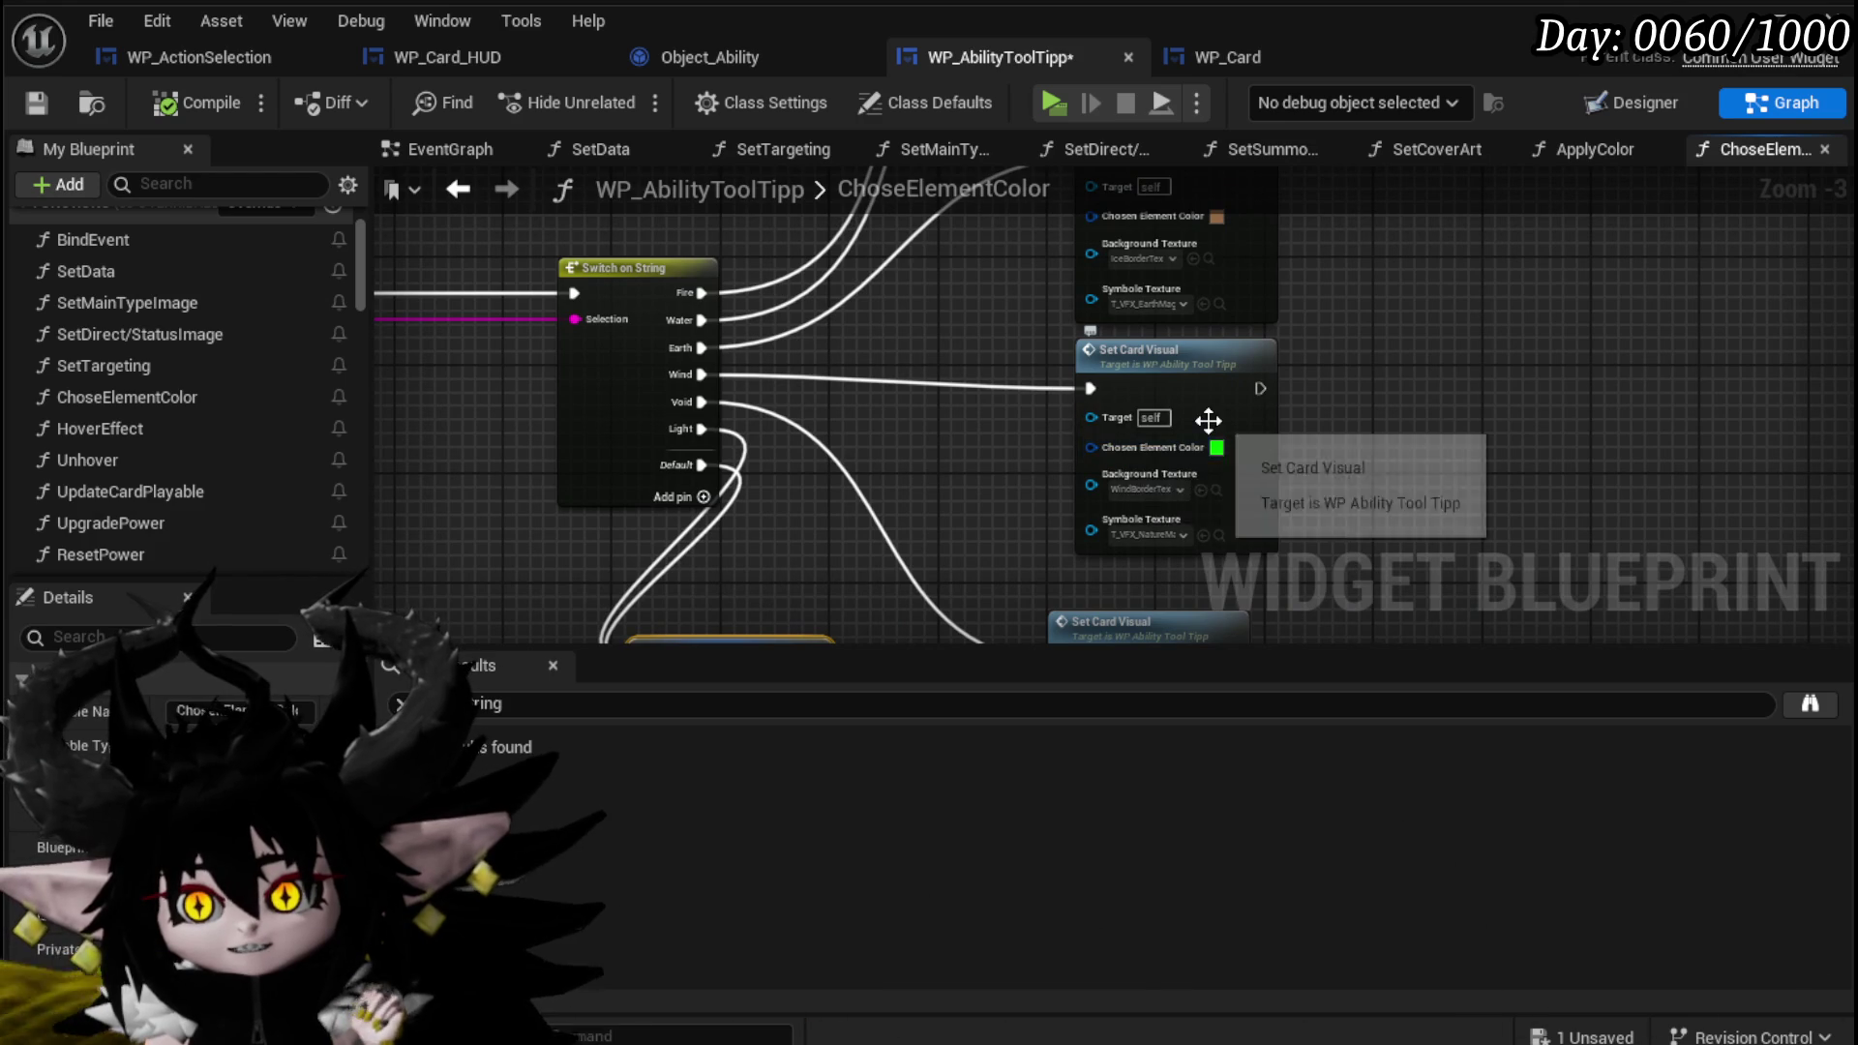
pyautogui.doubleClick(1208, 420)
pyautogui.moveTo(1291, 520); pyautogui.dragTo(385, 501)
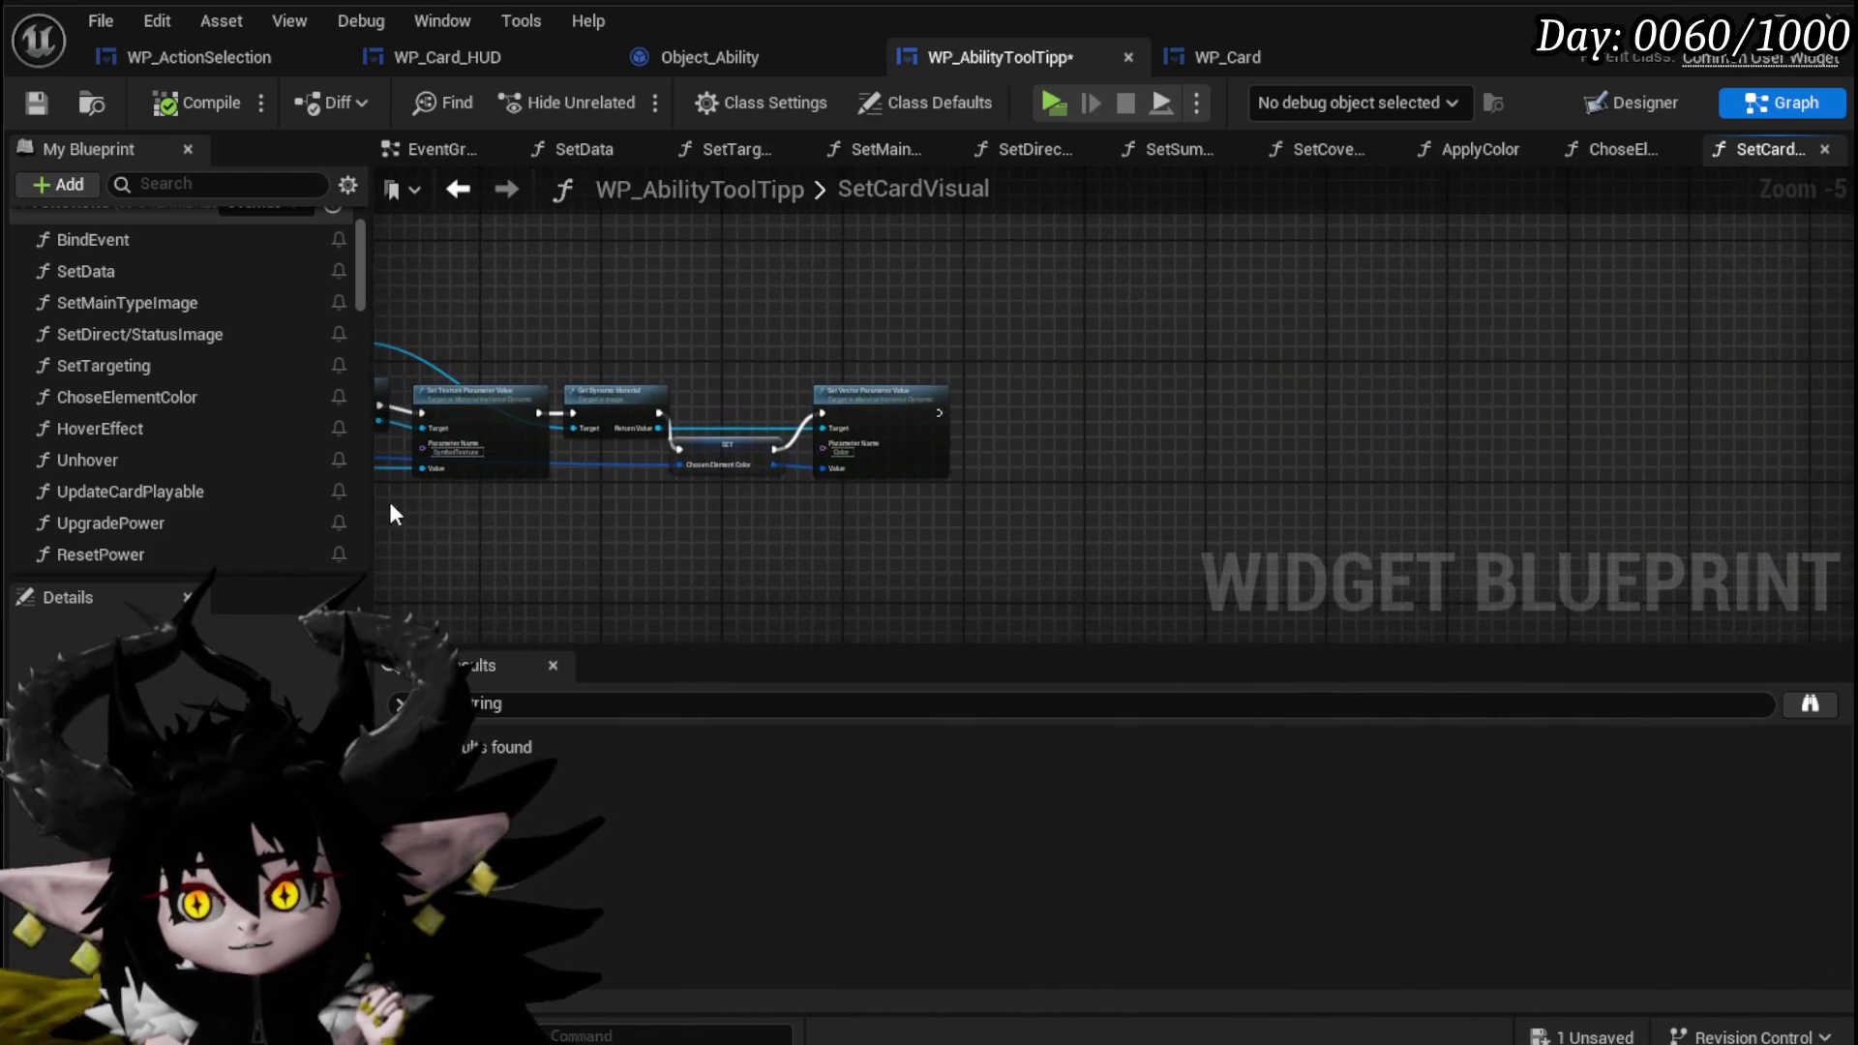
# Inspect SetCardVisual's Chosen Element Color setter and its texture and material parameter nodes.
pyautogui.scroll(3, 604, 489)
pyautogui.click(822, 465)
pyautogui.moveTo(513, 511); pyautogui.dragTo(1106, 492)
pyautogui.scroll(-2, 1106, 491)
pyautogui.scroll(1, 1107, 492)
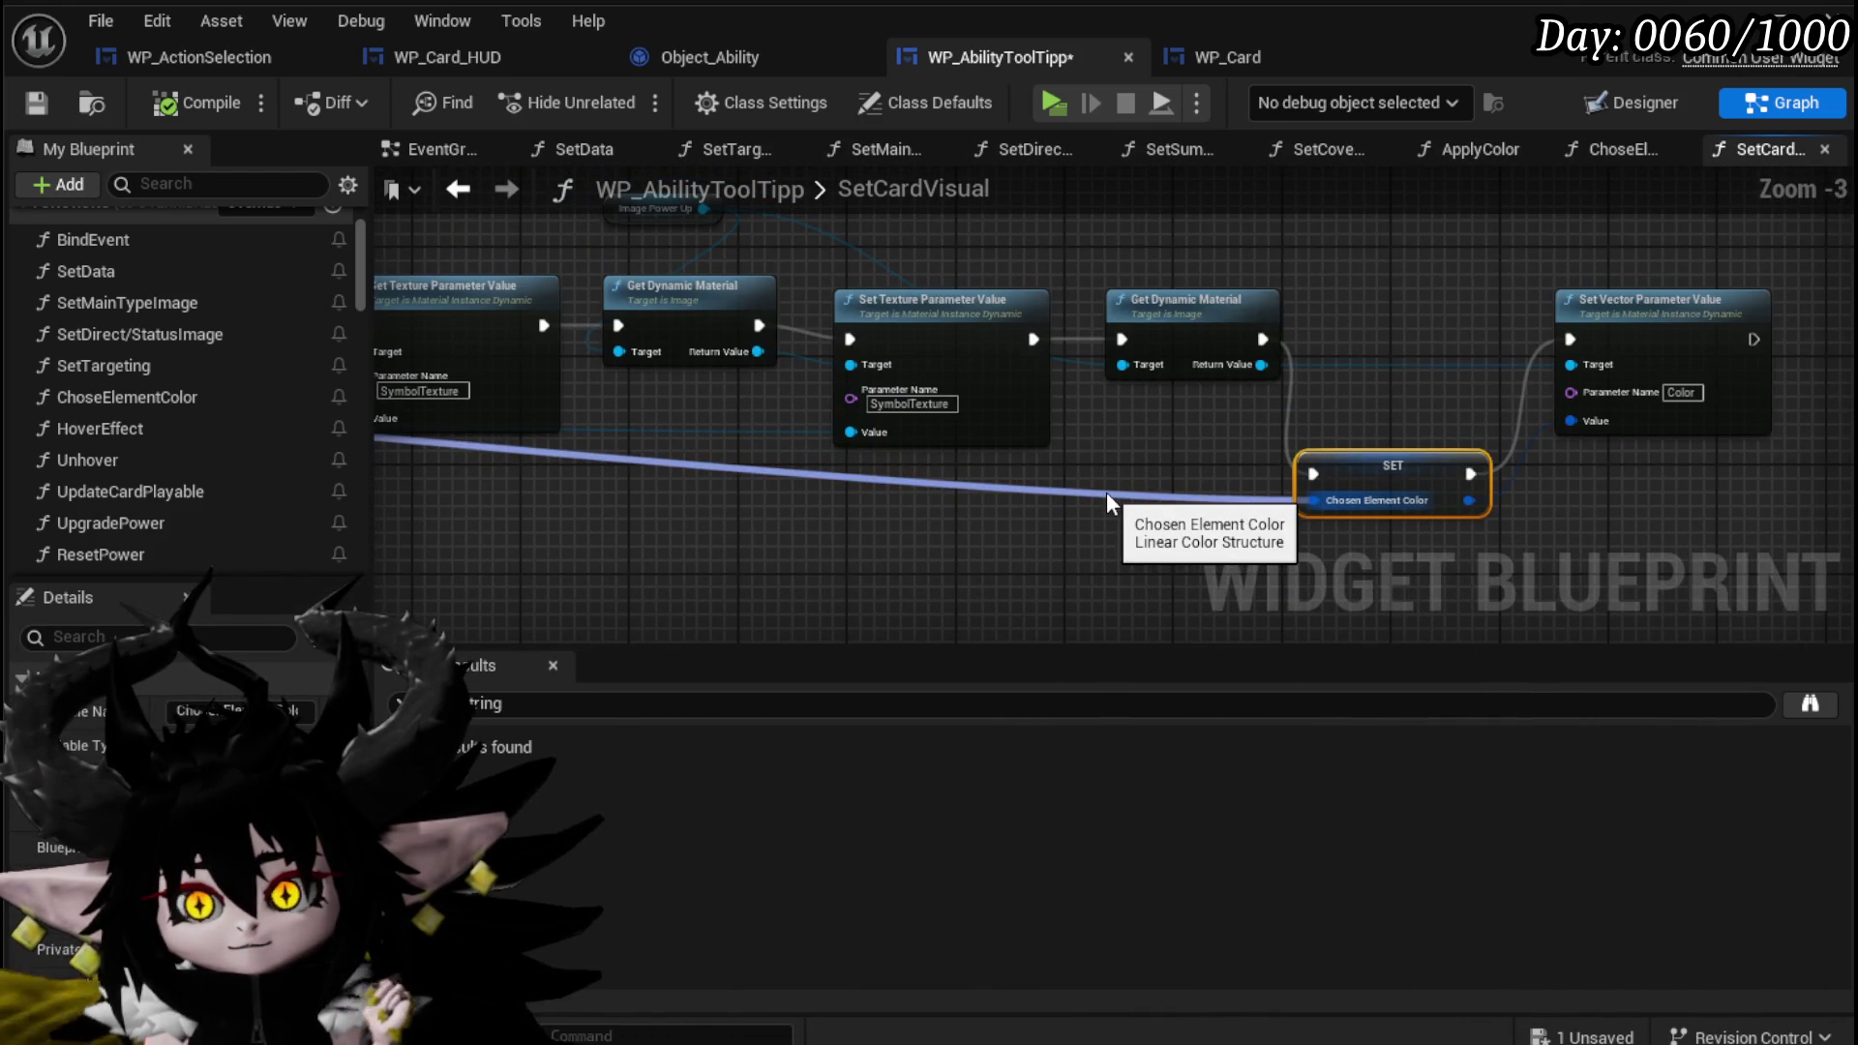
pyautogui.moveTo(728, 520)
pyautogui.mouseDown()
pyautogui.moveTo(1857, 514)
pyautogui.moveTo(1338, 472)
pyautogui.moveTo(977, 517)
pyautogui.mouseUp()
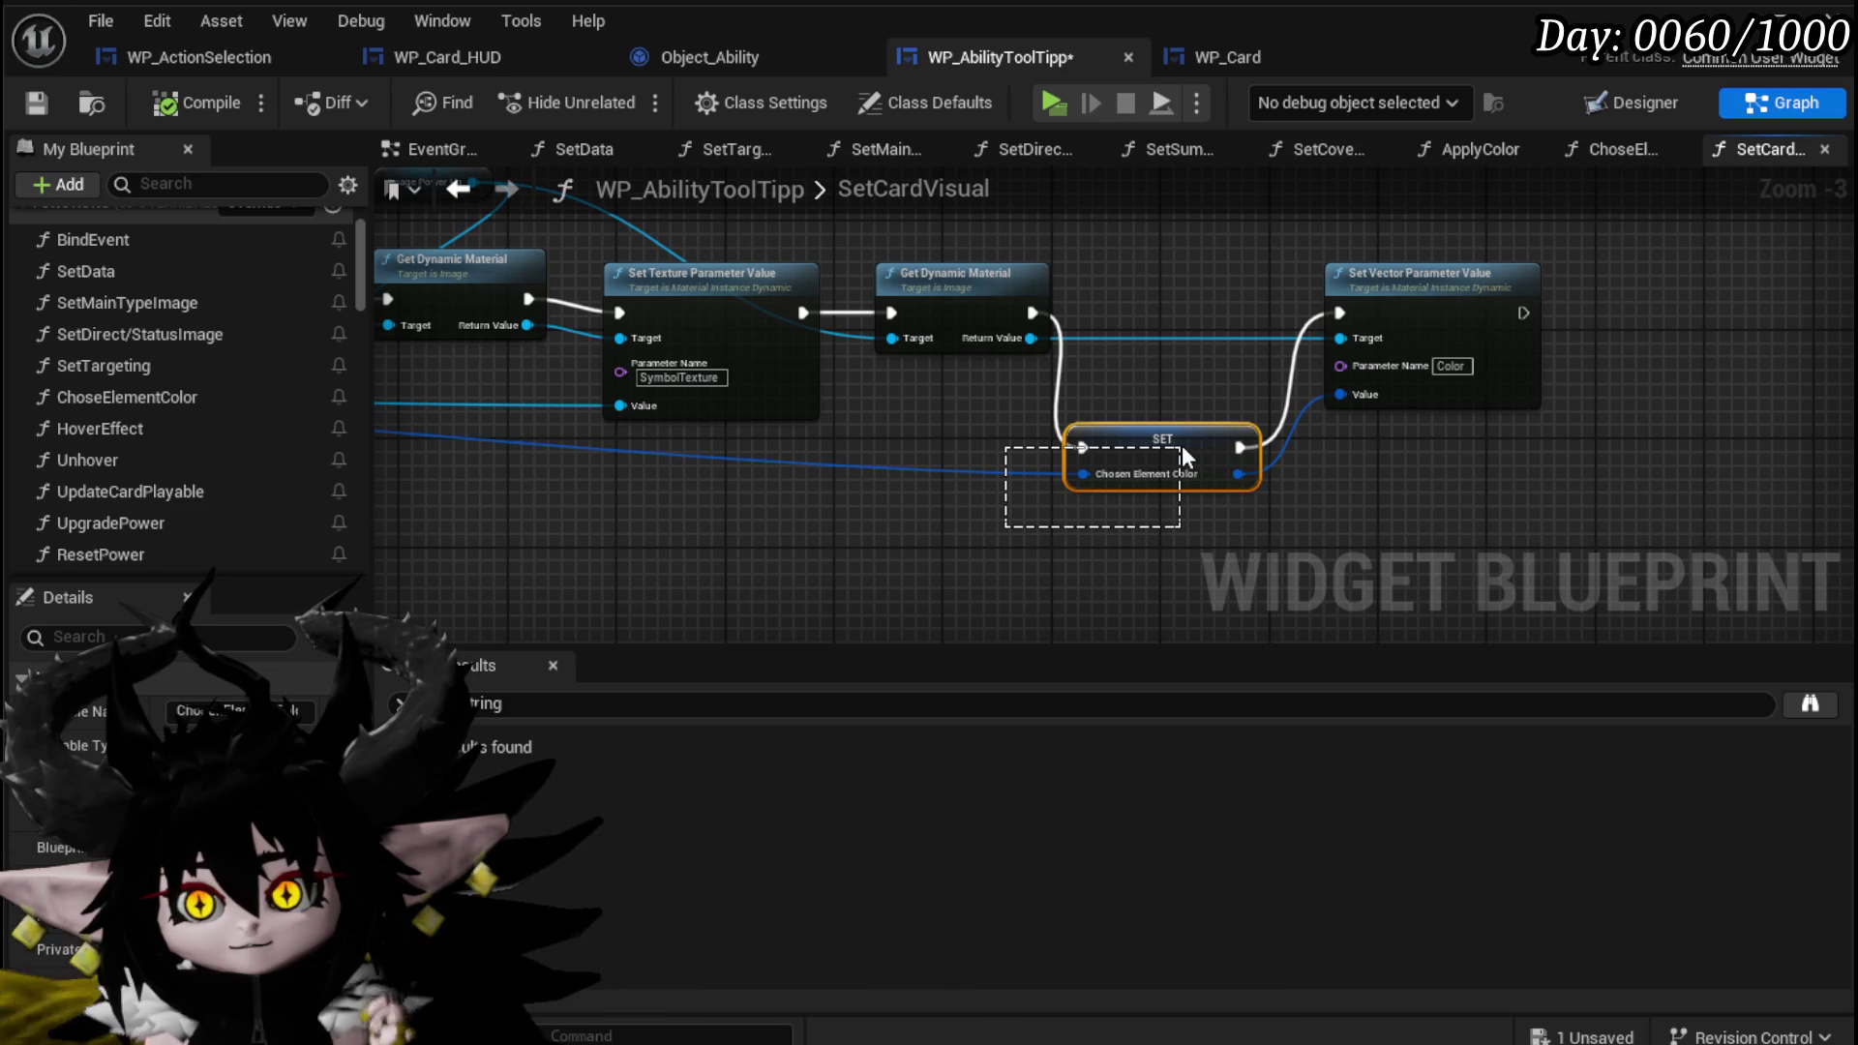
pyautogui.moveTo(1181, 446); pyautogui.dragTo(1752, 484)
pyautogui.moveTo(782, 503)
pyautogui.mouseDown()
pyautogui.moveTo(1369, 507)
pyautogui.moveTo(552, 490)
pyautogui.moveTo(1135, 509)
pyautogui.moveTo(884, 519)
pyautogui.mouseUp()
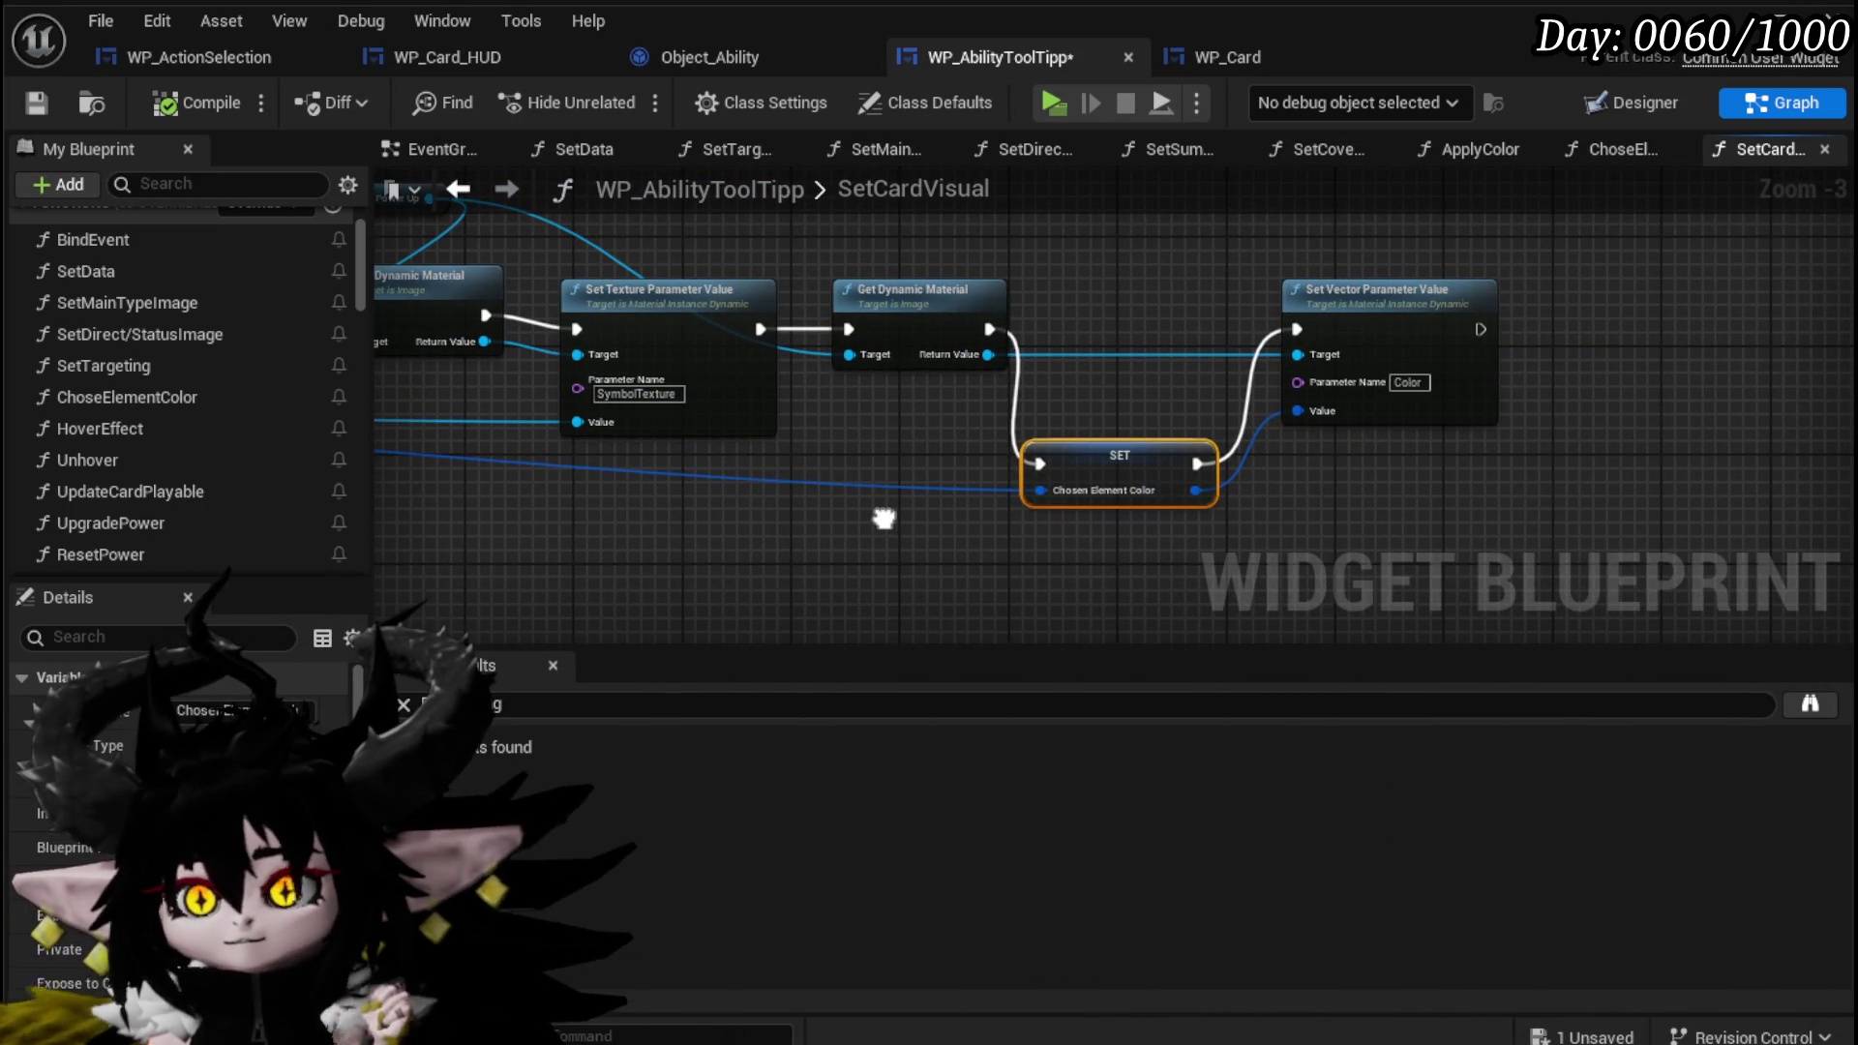
pyautogui.moveTo(884, 519)
pyautogui.mouseDown()
pyautogui.moveTo(1092, 577)
pyautogui.moveTo(1213, 585)
pyautogui.moveTo(1737, 557)
pyautogui.mouseUp()
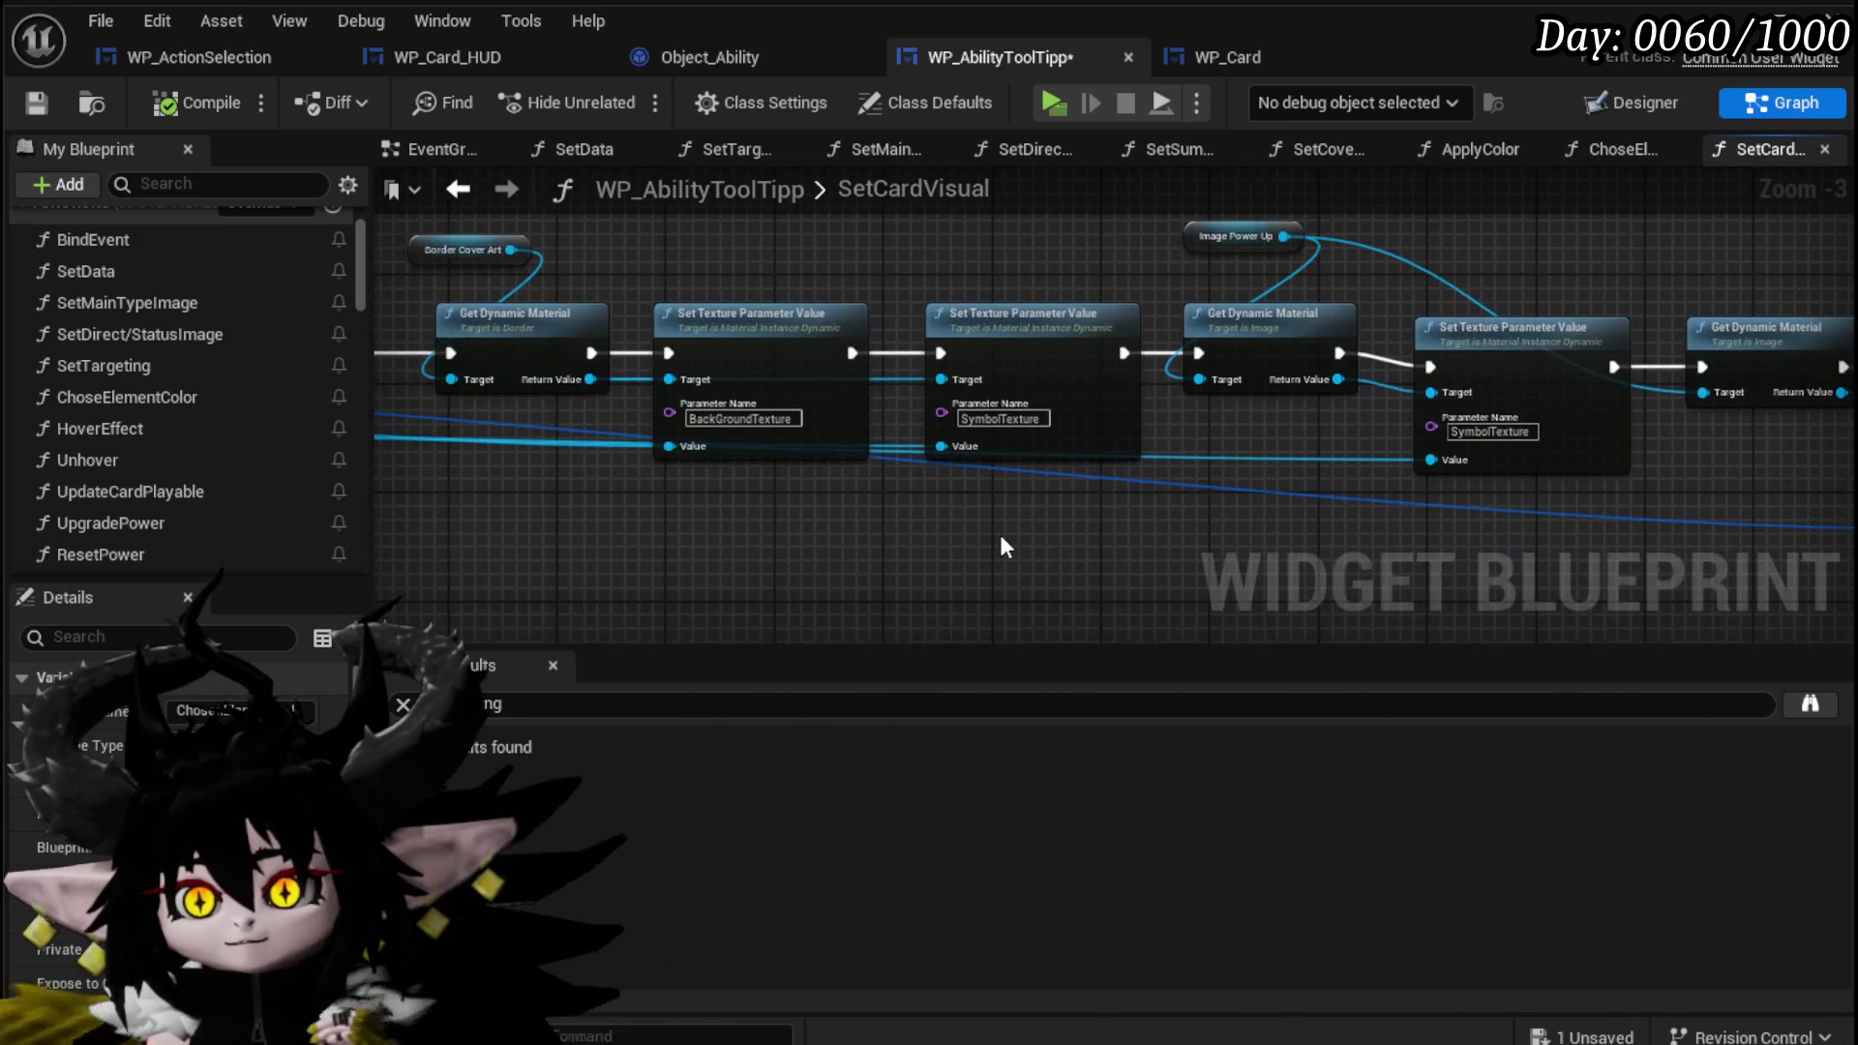
pyautogui.moveTo(971, 545); pyautogui.dragTo(1672, 532)
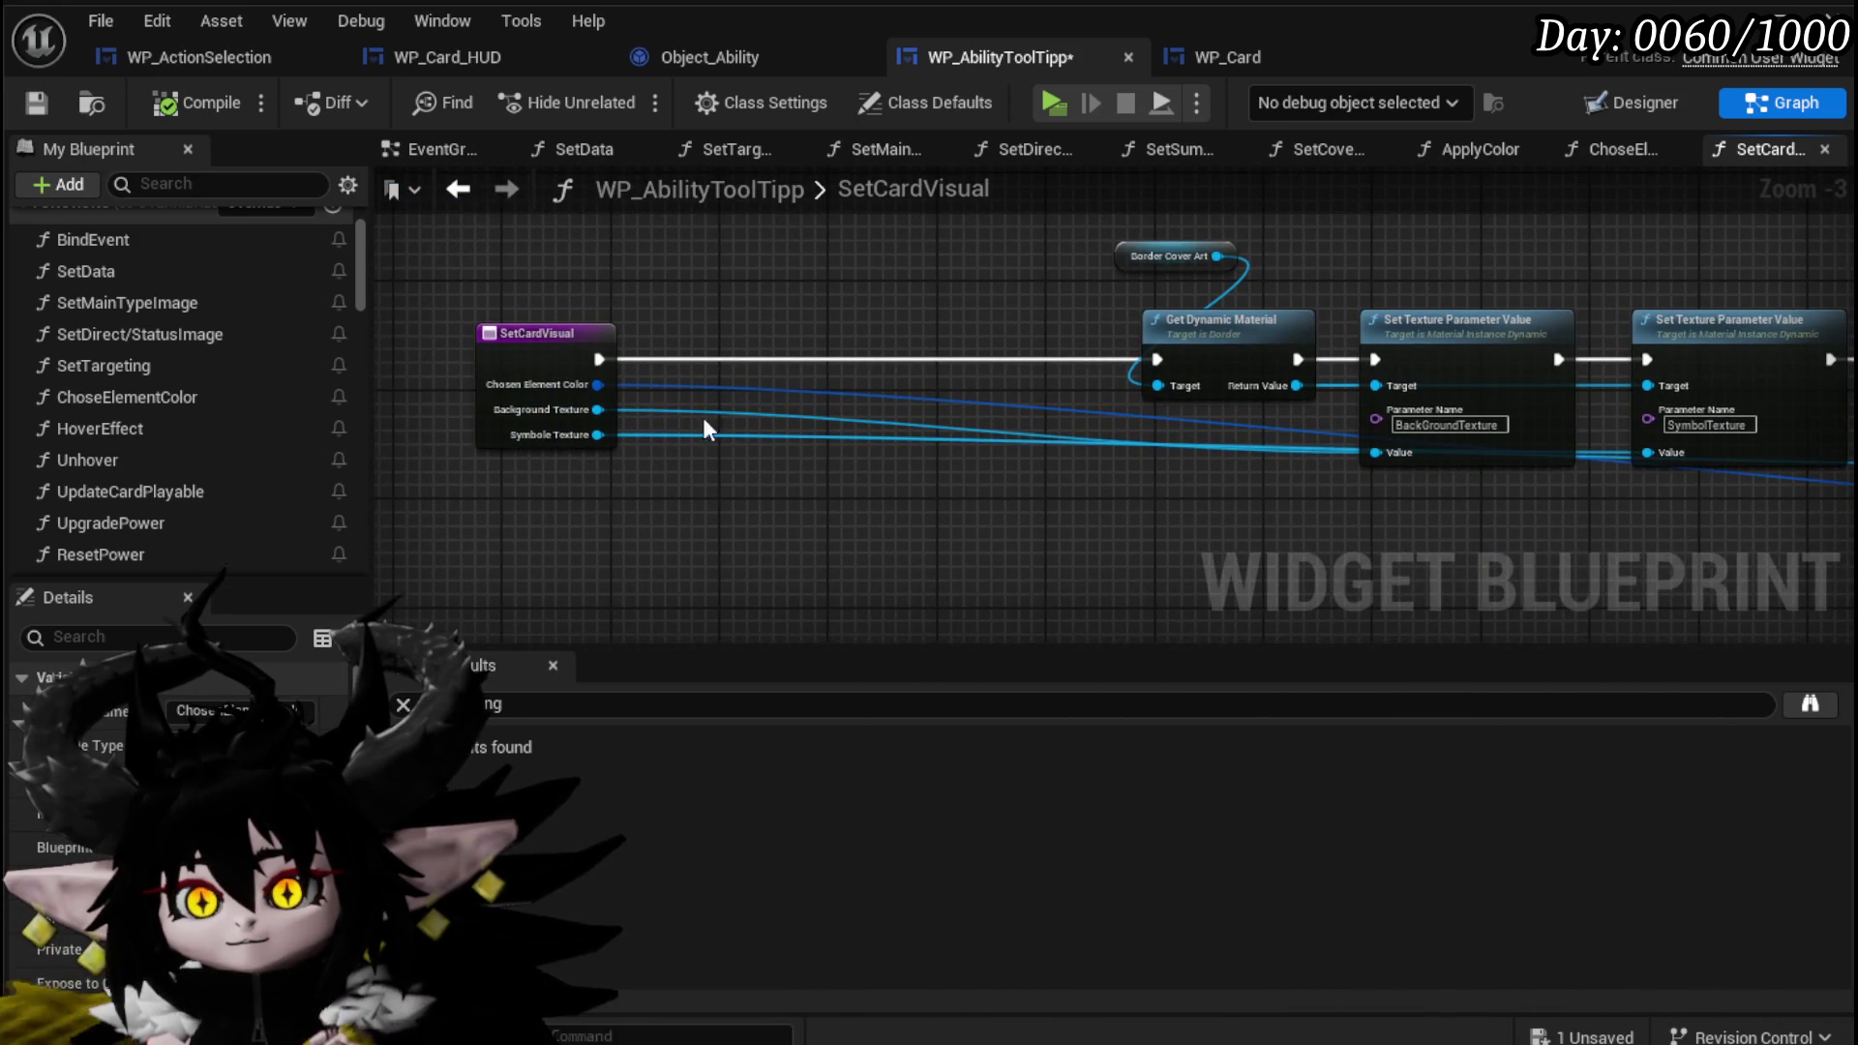
# Review the whole material chain, save WP_AbilityToolTipp, and switch to the Designer view.
pyautogui.doubleClick(797, 449)
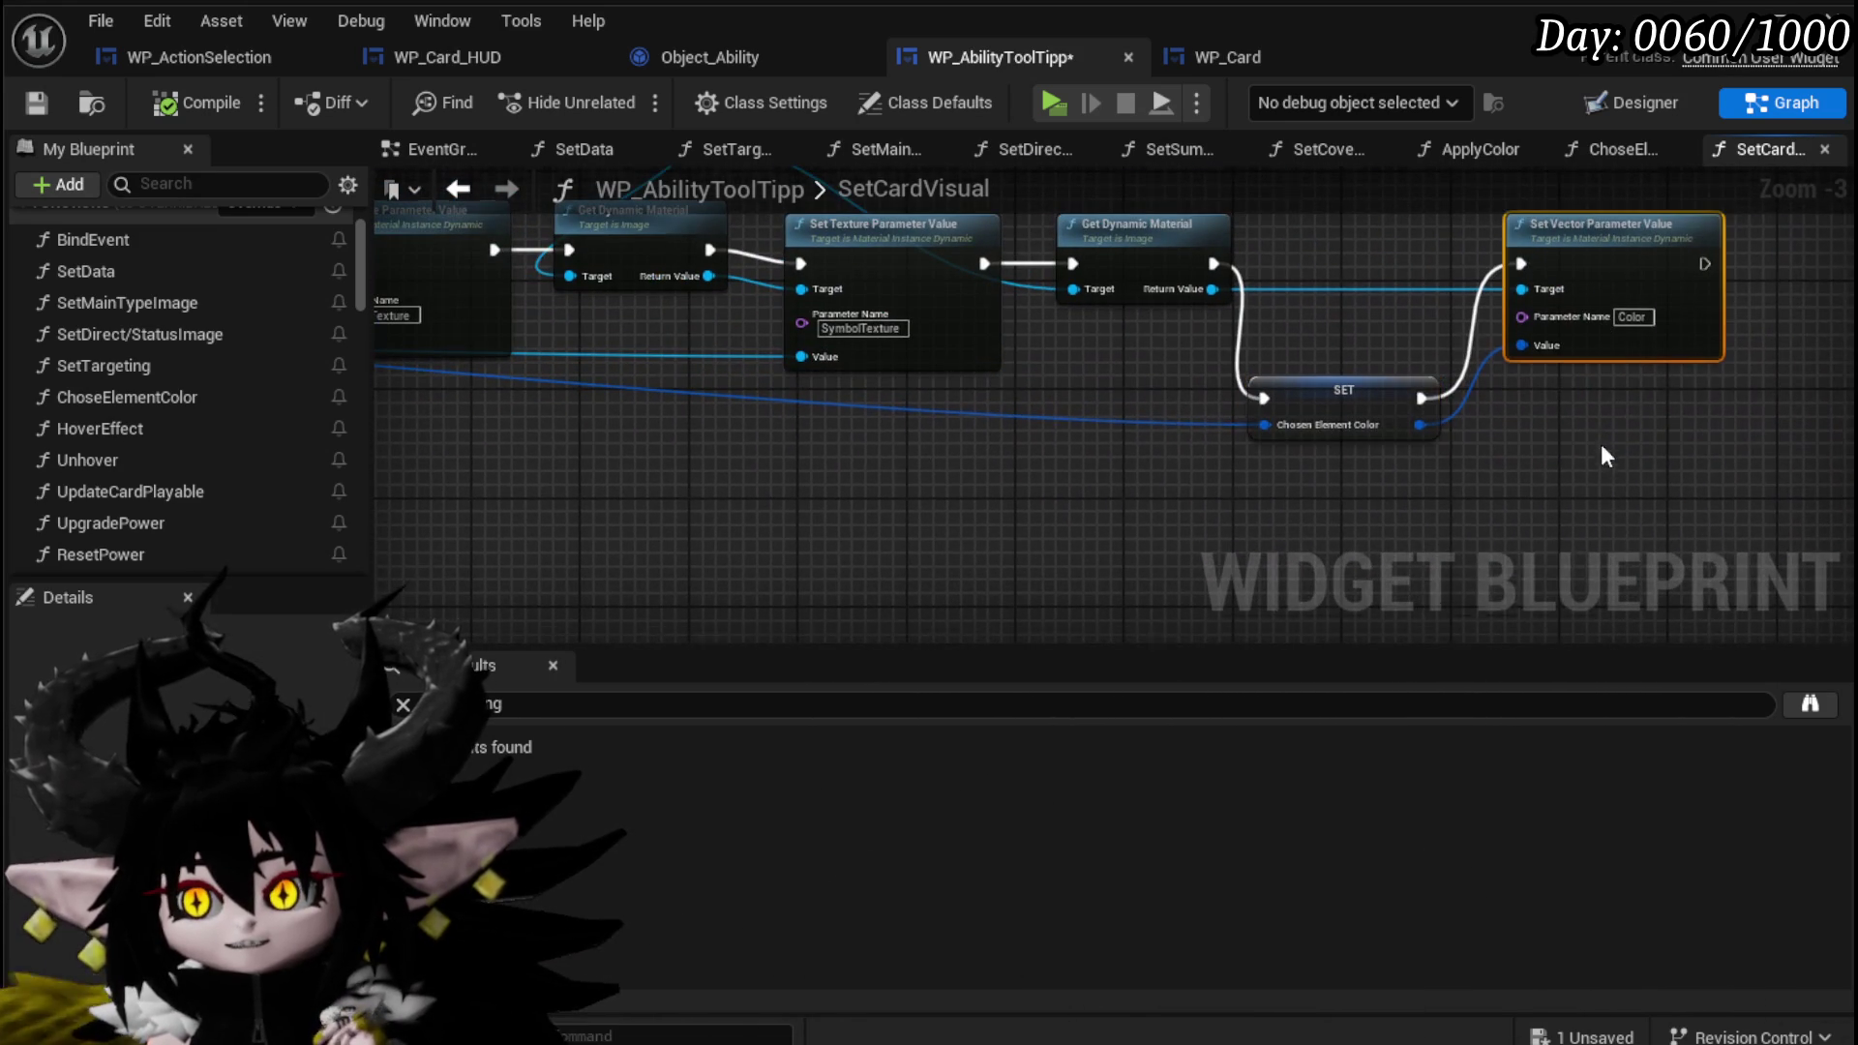
pyautogui.click(1607, 503)
pyautogui.moveTo(1332, 314); pyautogui.dragTo(1529, 415)
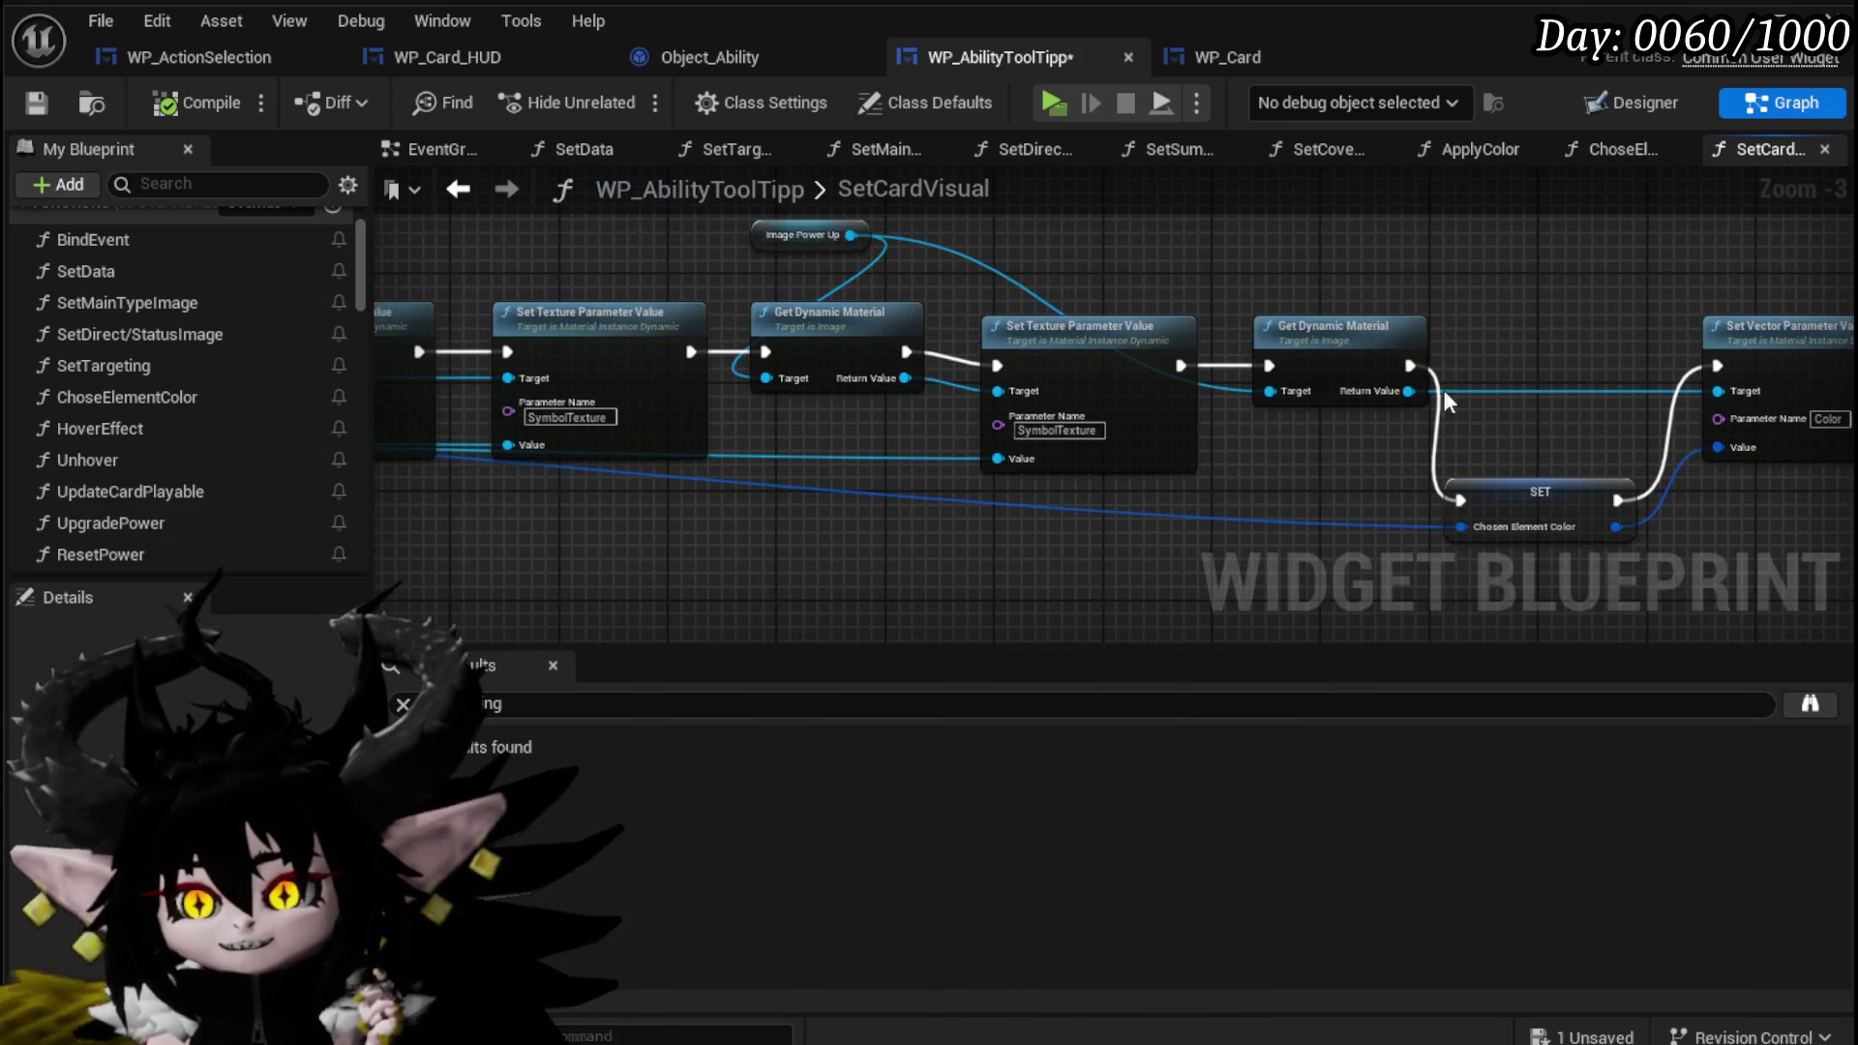
pyautogui.click(37, 102)
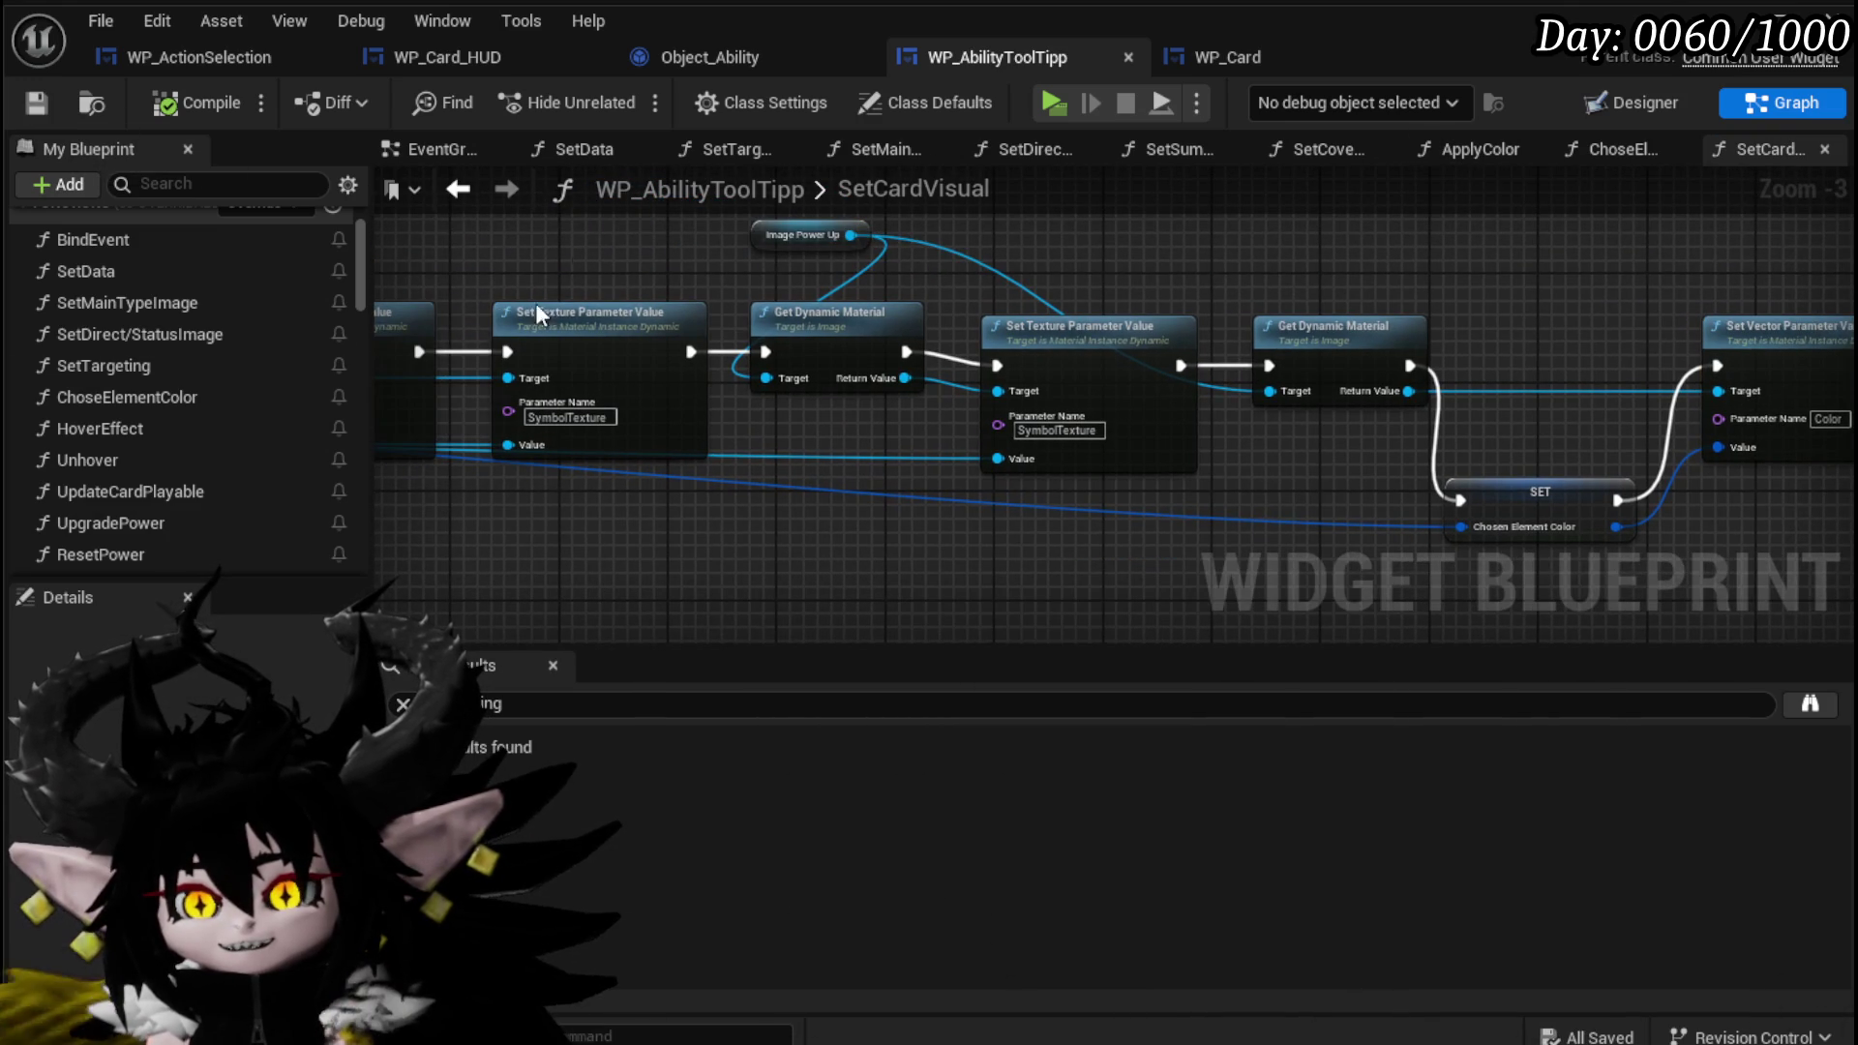
pyautogui.click(1597, 101)
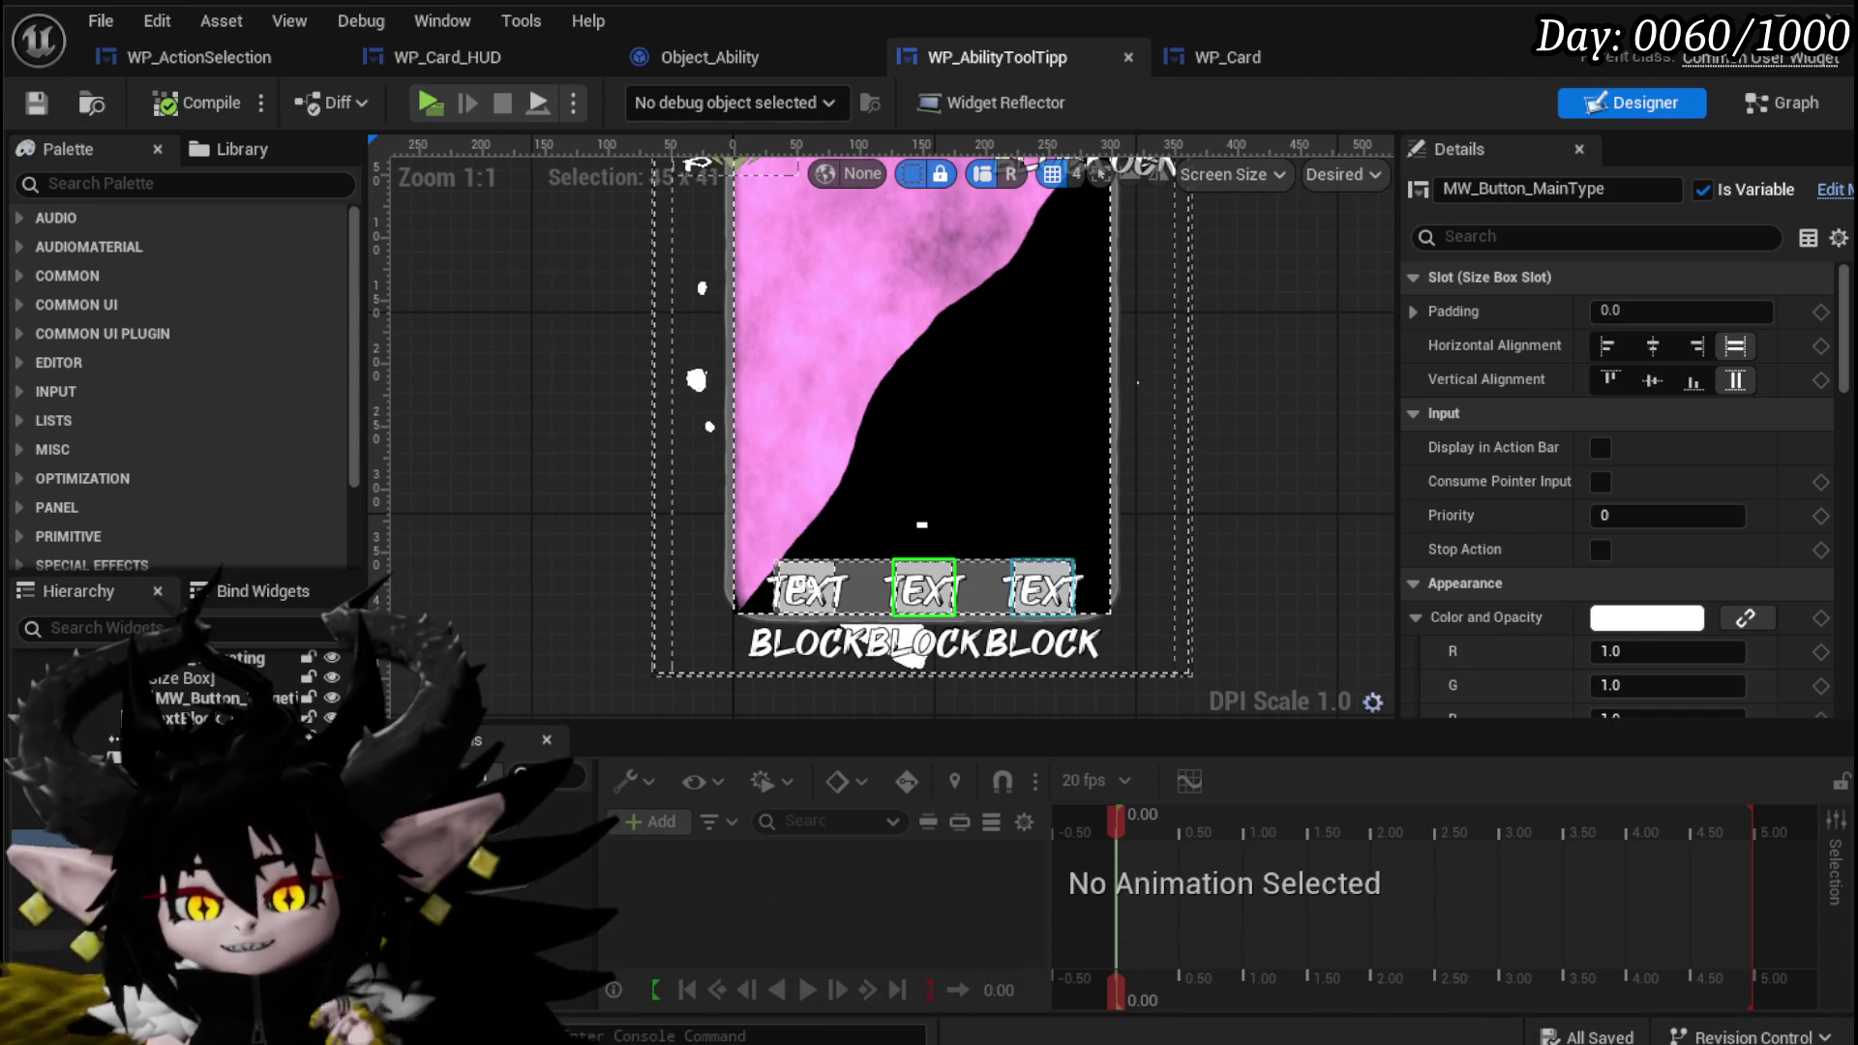
# Return to the node graph and open the SetData function.
pyautogui.click(1779, 103)
pyautogui.moveTo(1339, 501)
pyautogui.mouseDown()
pyautogui.moveTo(850, 427)
pyautogui.moveTo(1356, 440)
pyautogui.moveTo(1036, 478)
pyautogui.moveTo(1271, 491)
pyautogui.moveTo(1103, 468)
pyautogui.moveTo(745, 281)
pyautogui.mouseUp()
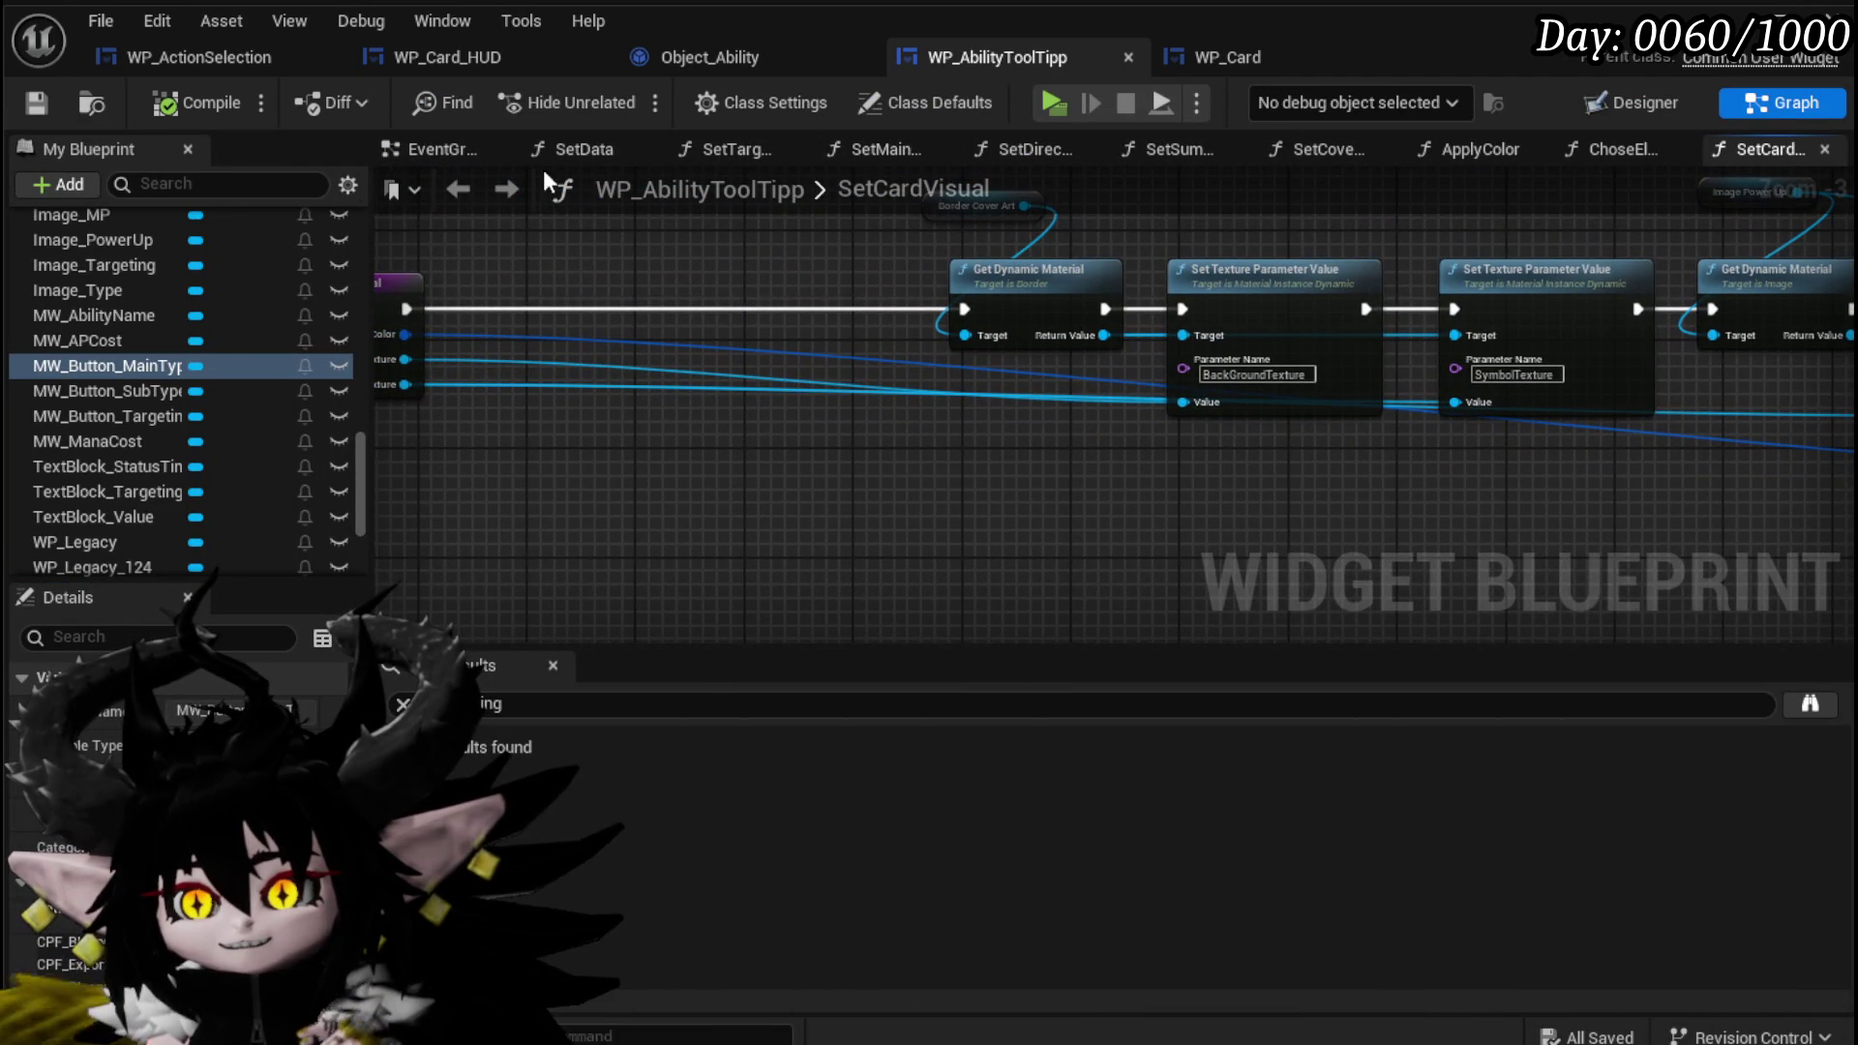
pyautogui.scroll(10, 232, 334)
pyautogui.scroll(10, 150, 377)
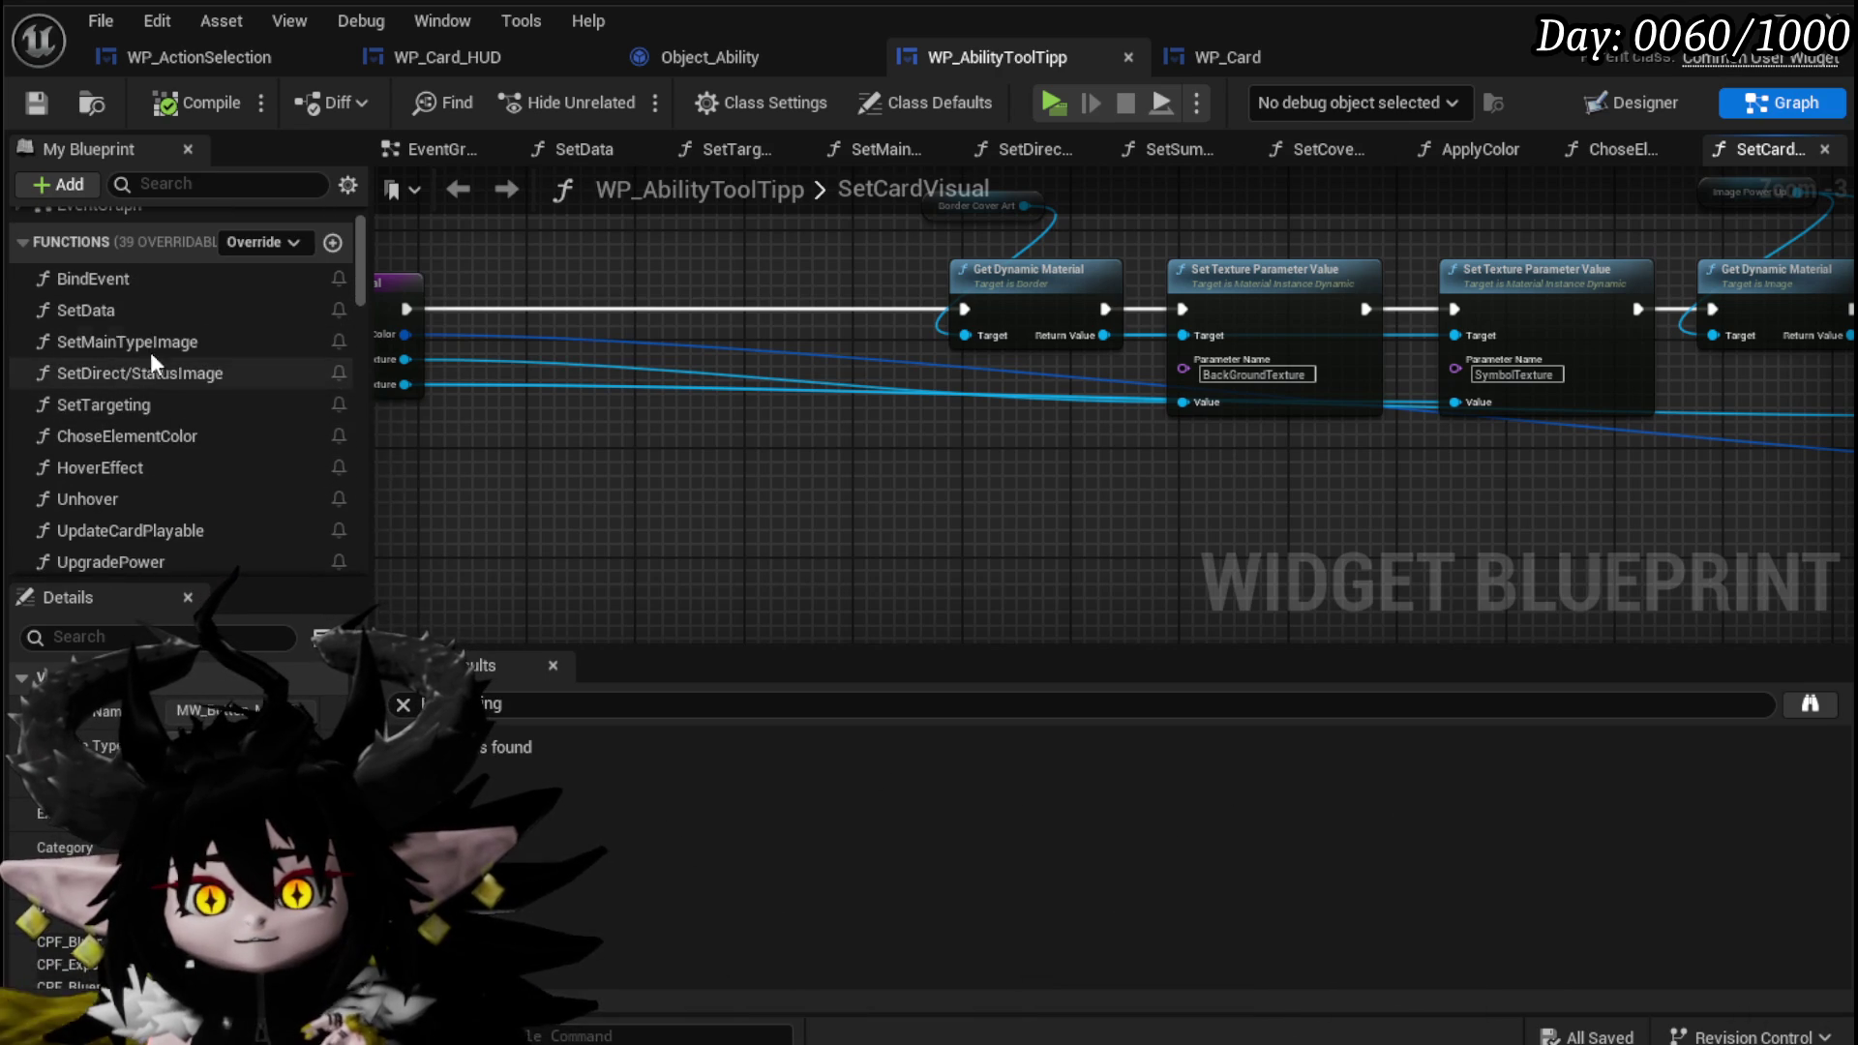
pyautogui.doubleClick(136, 308)
pyautogui.moveTo(1034, 458)
pyautogui.mouseDown()
pyautogui.moveTo(997, 424)
pyautogui.moveTo(1268, 467)
pyautogui.moveTo(934, 507)
pyautogui.moveTo(980, 511)
pyautogui.moveTo(794, 510)
pyautogui.moveTo(797, 527)
pyautogui.mouseUp()
pyautogui.scroll(2, 1262, 455)
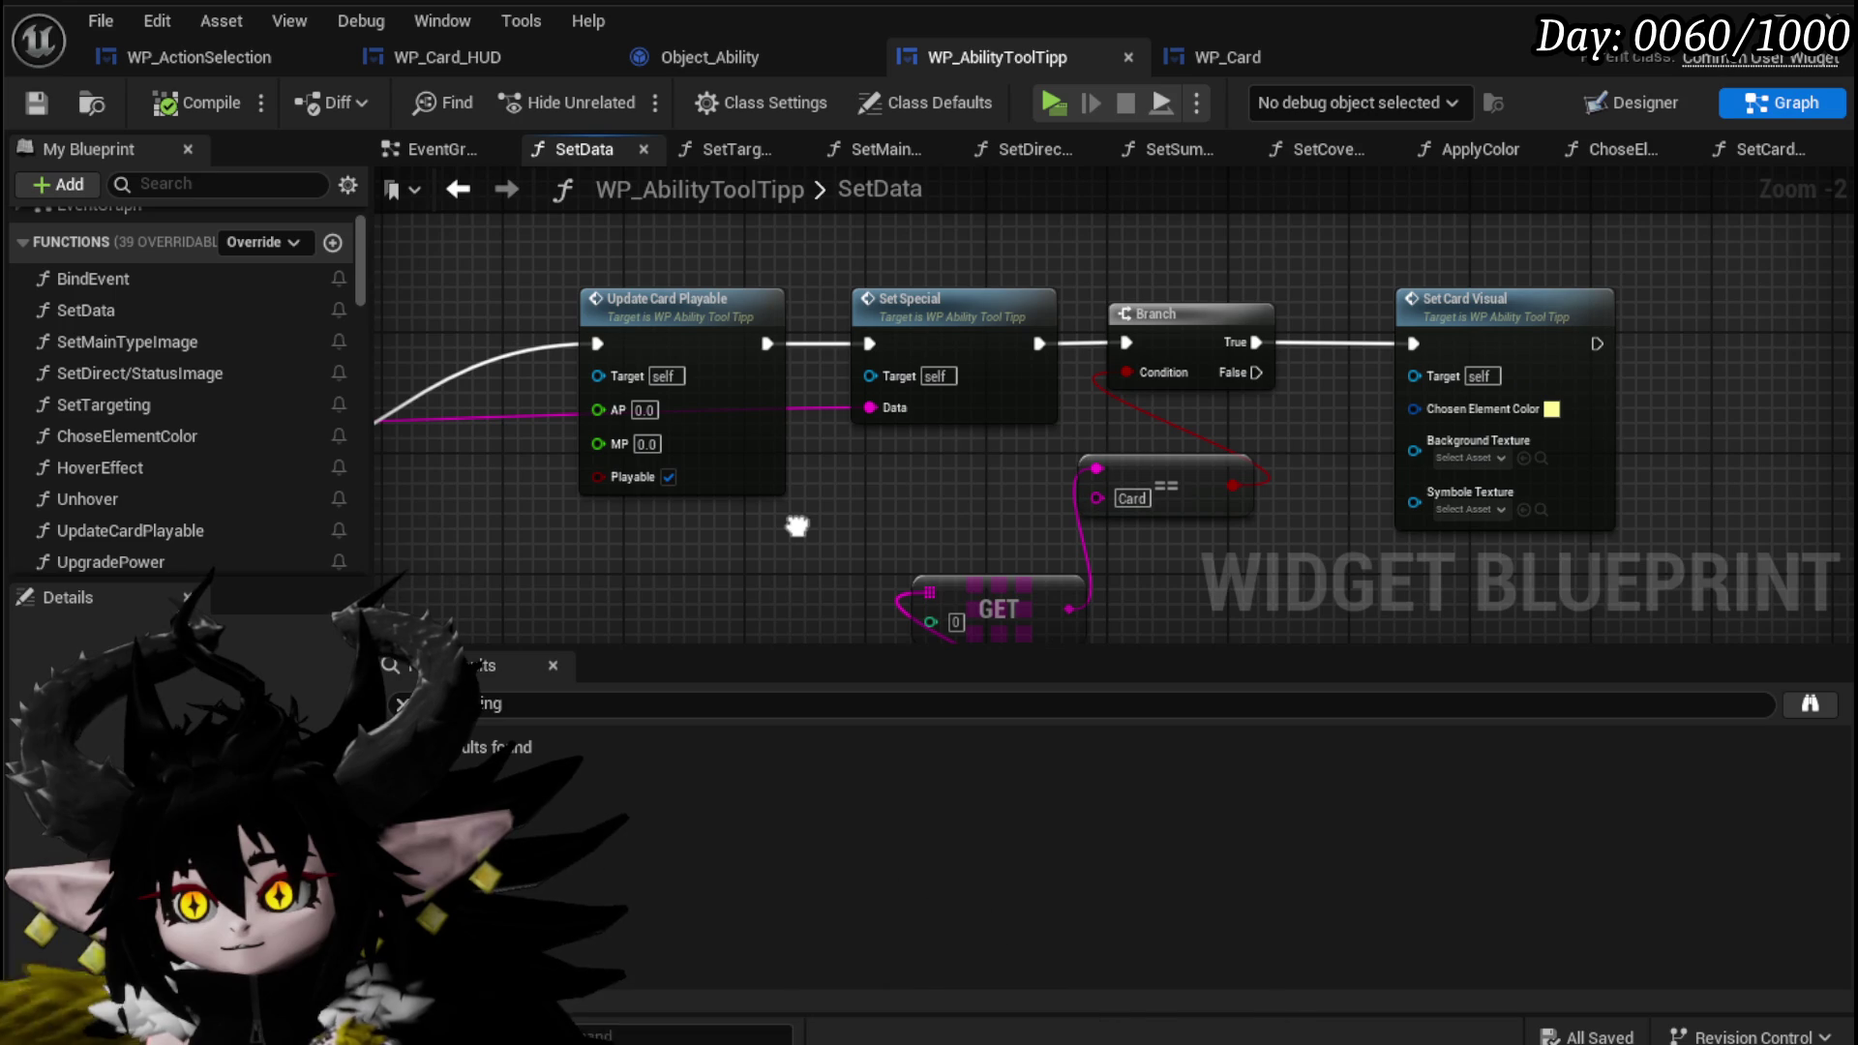
# Wire Set Cover Art's execution output into Set Special, save, and launch a standalone playtest.
pyautogui.moveTo(796, 526)
pyautogui.mouseDown()
pyautogui.moveTo(801, 410)
pyautogui.moveTo(788, 397)
pyautogui.moveTo(782, 527)
pyautogui.moveTo(753, 285)
pyautogui.moveTo(968, 218)
pyautogui.mouseUp()
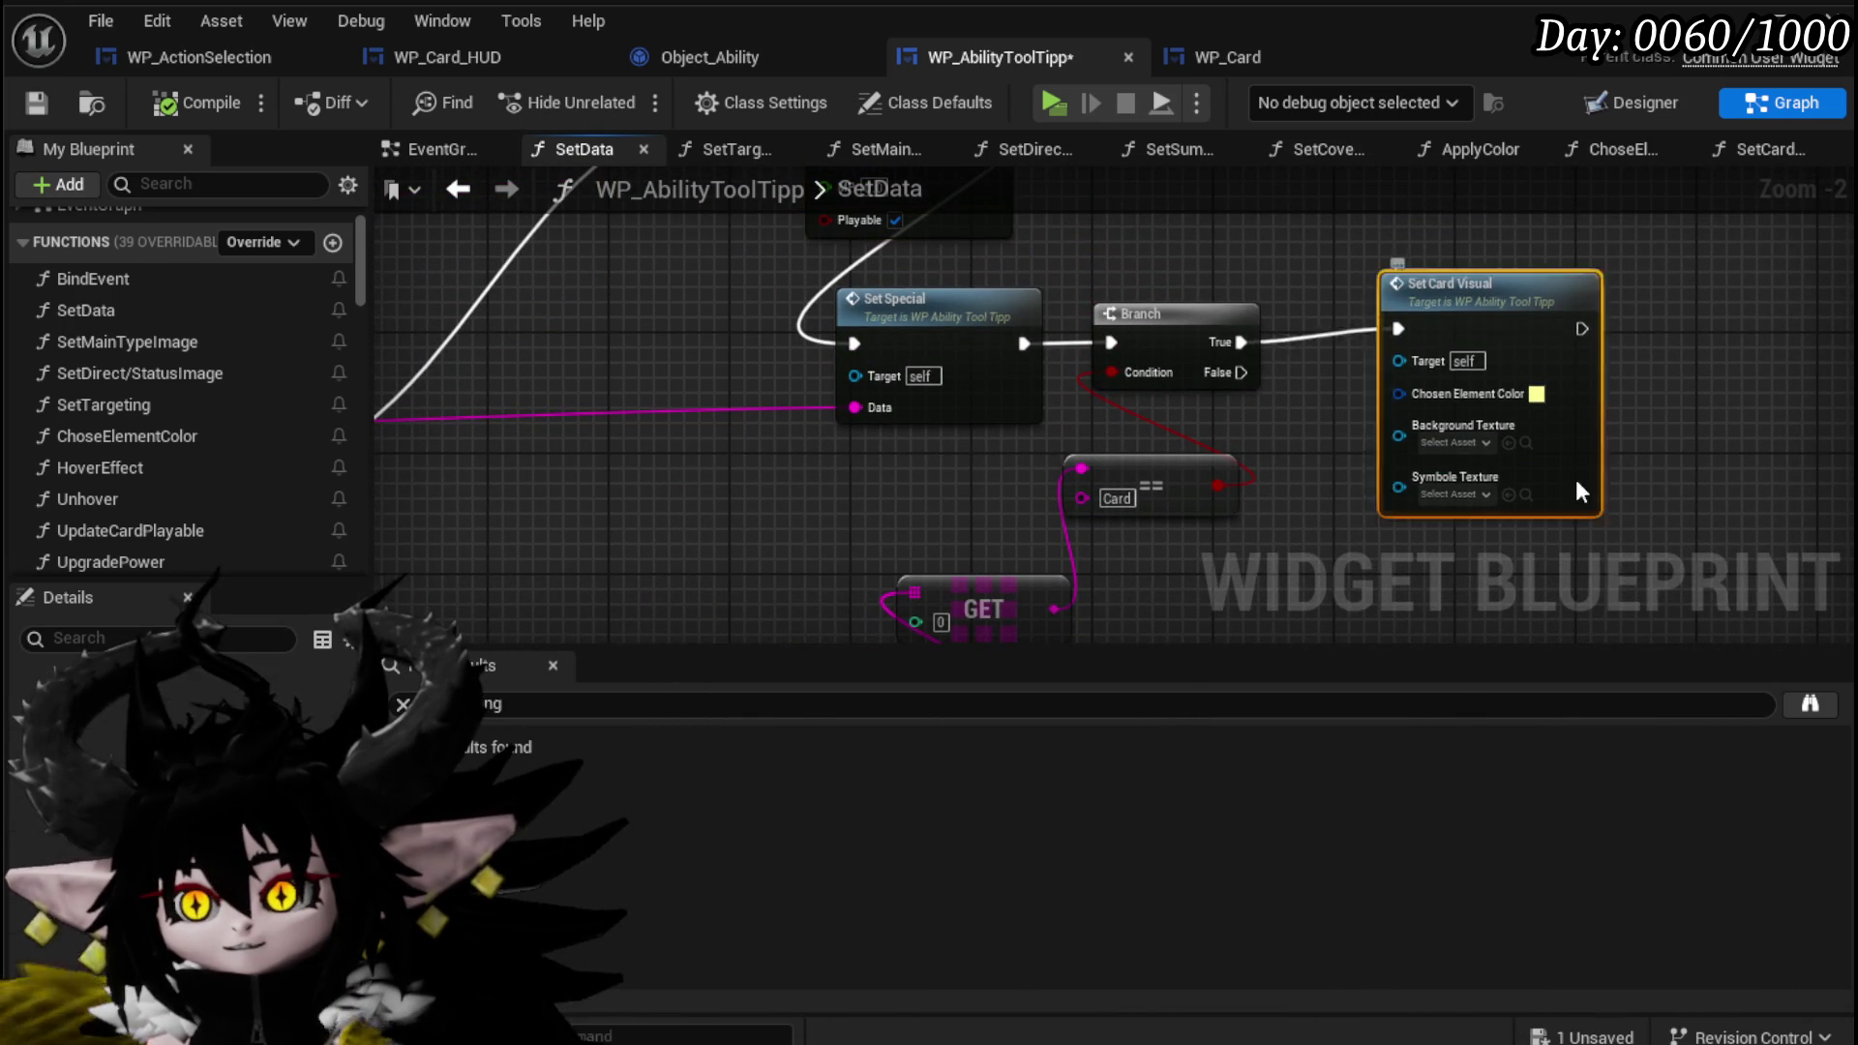
pyautogui.moveTo(629, 484); pyautogui.dragTo(1287, 441)
pyautogui.moveTo(809, 452)
pyautogui.mouseDown()
pyautogui.moveTo(1529, 304)
pyautogui.moveTo(1055, 456)
pyautogui.mouseUp()
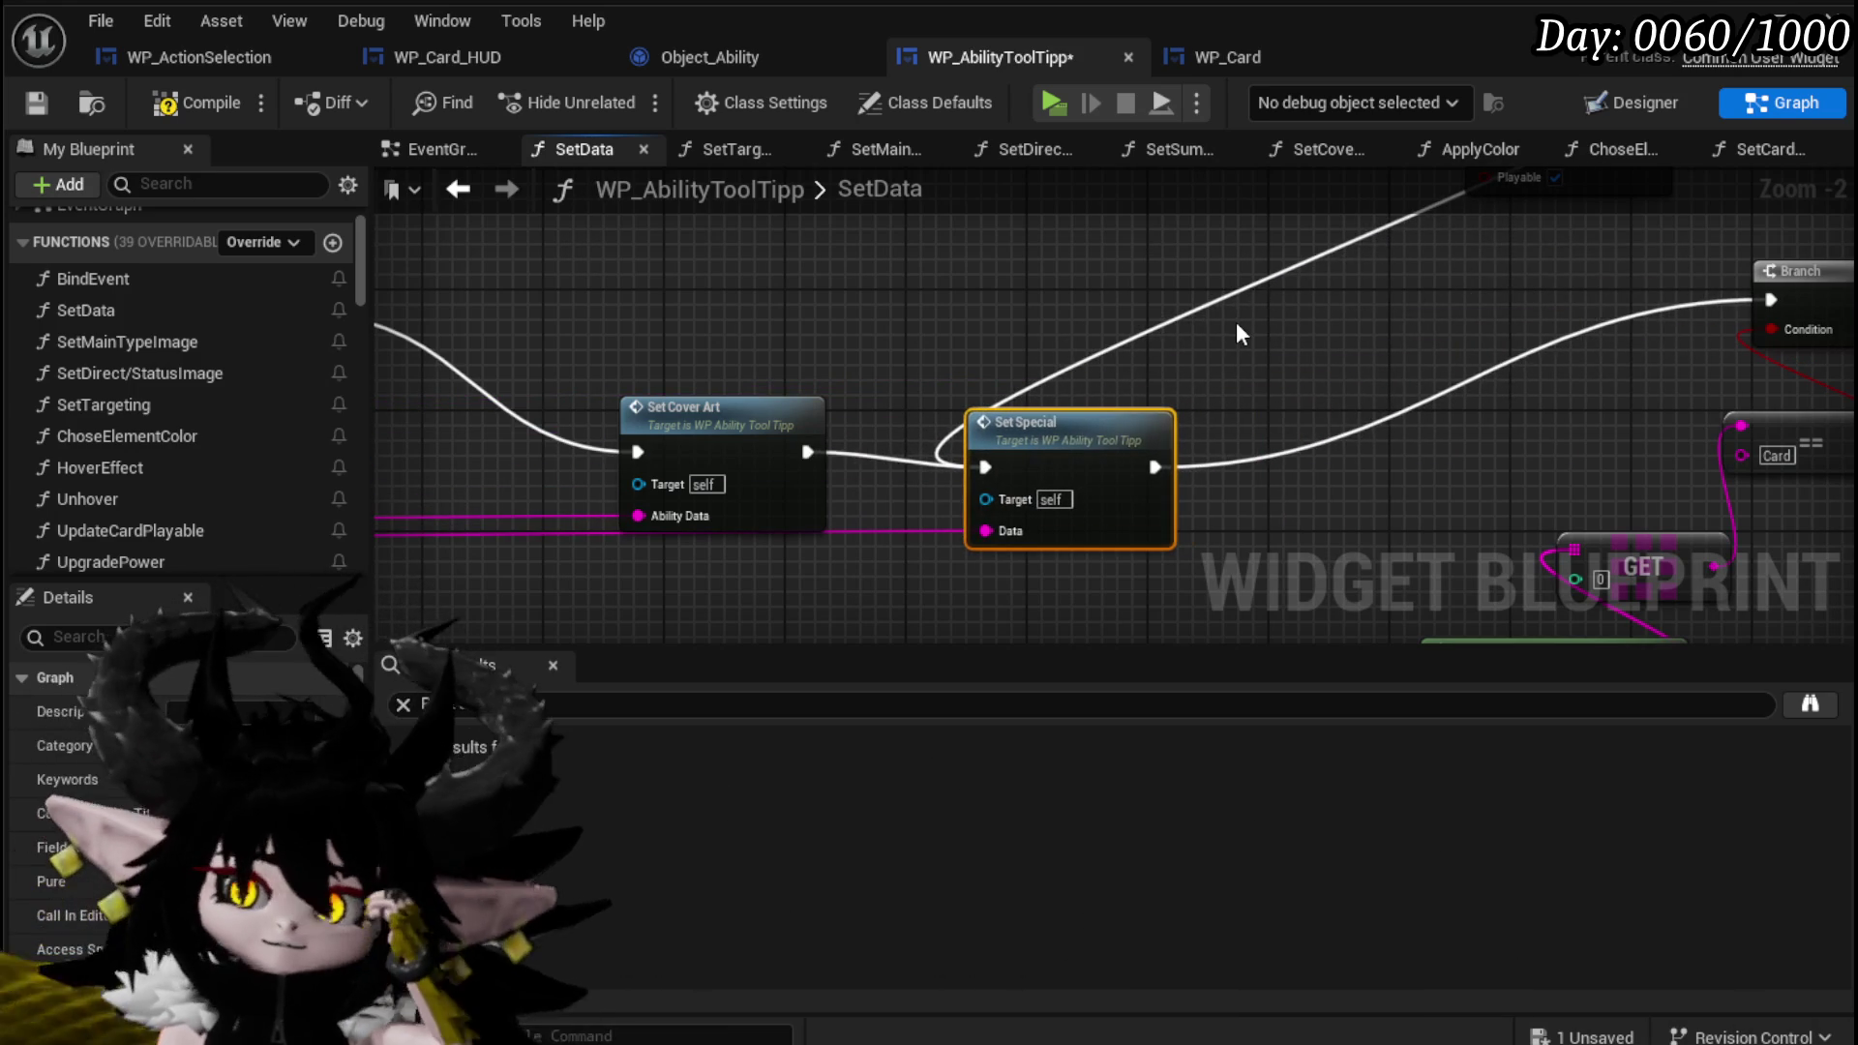
pyautogui.moveTo(1239, 334); pyautogui.dragTo(1118, 452)
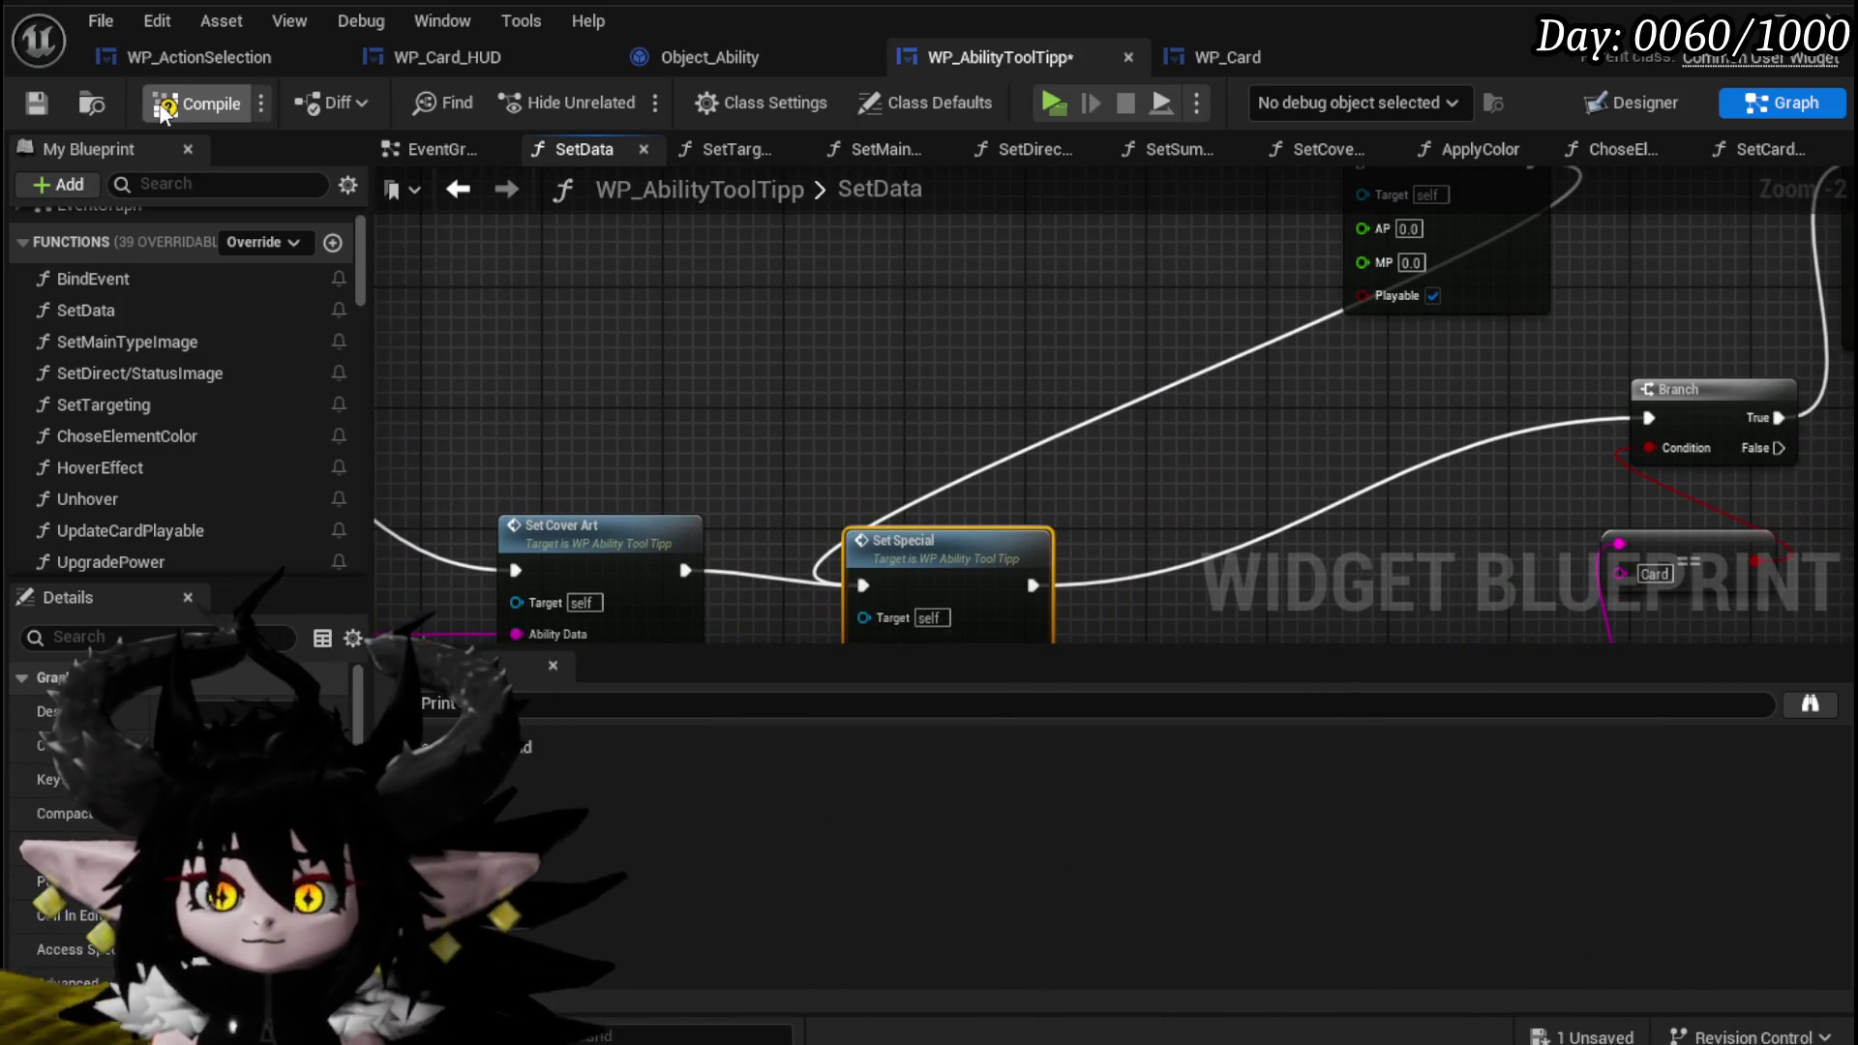
pyautogui.click(37, 101)
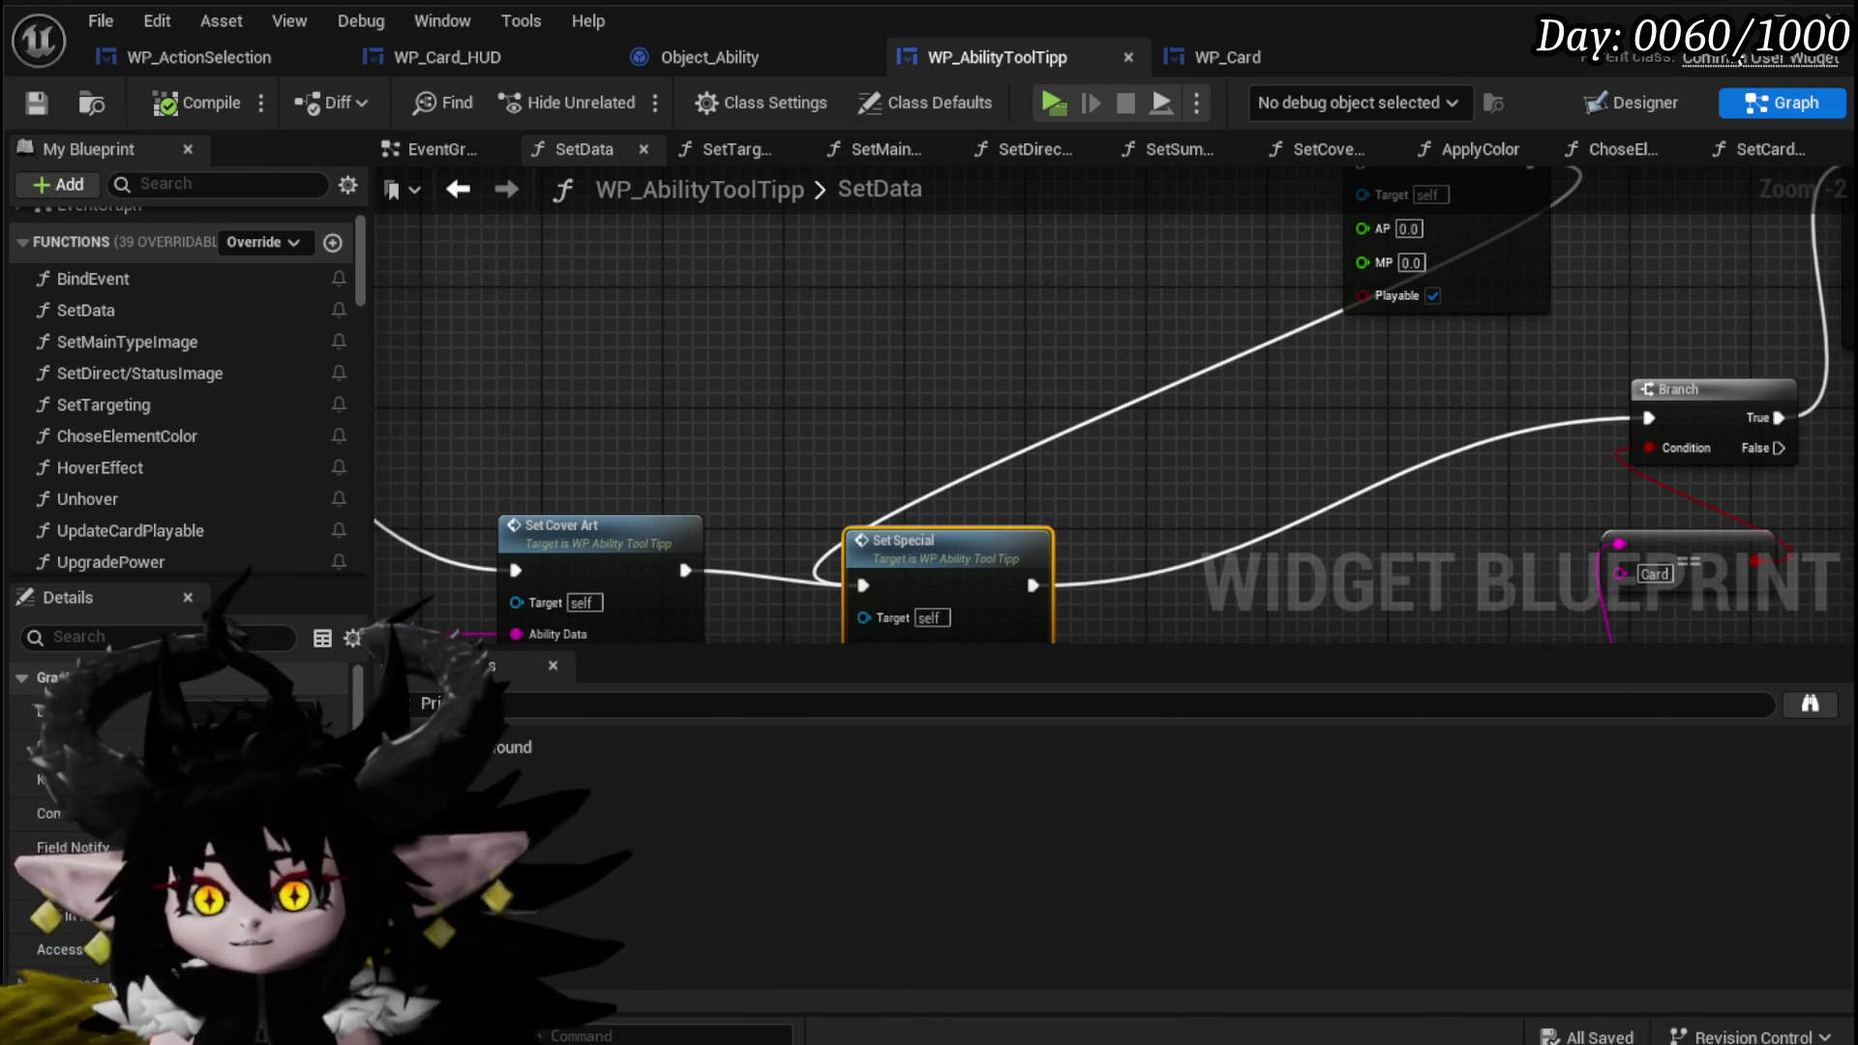
pyautogui.hotkey('alt', 'p')
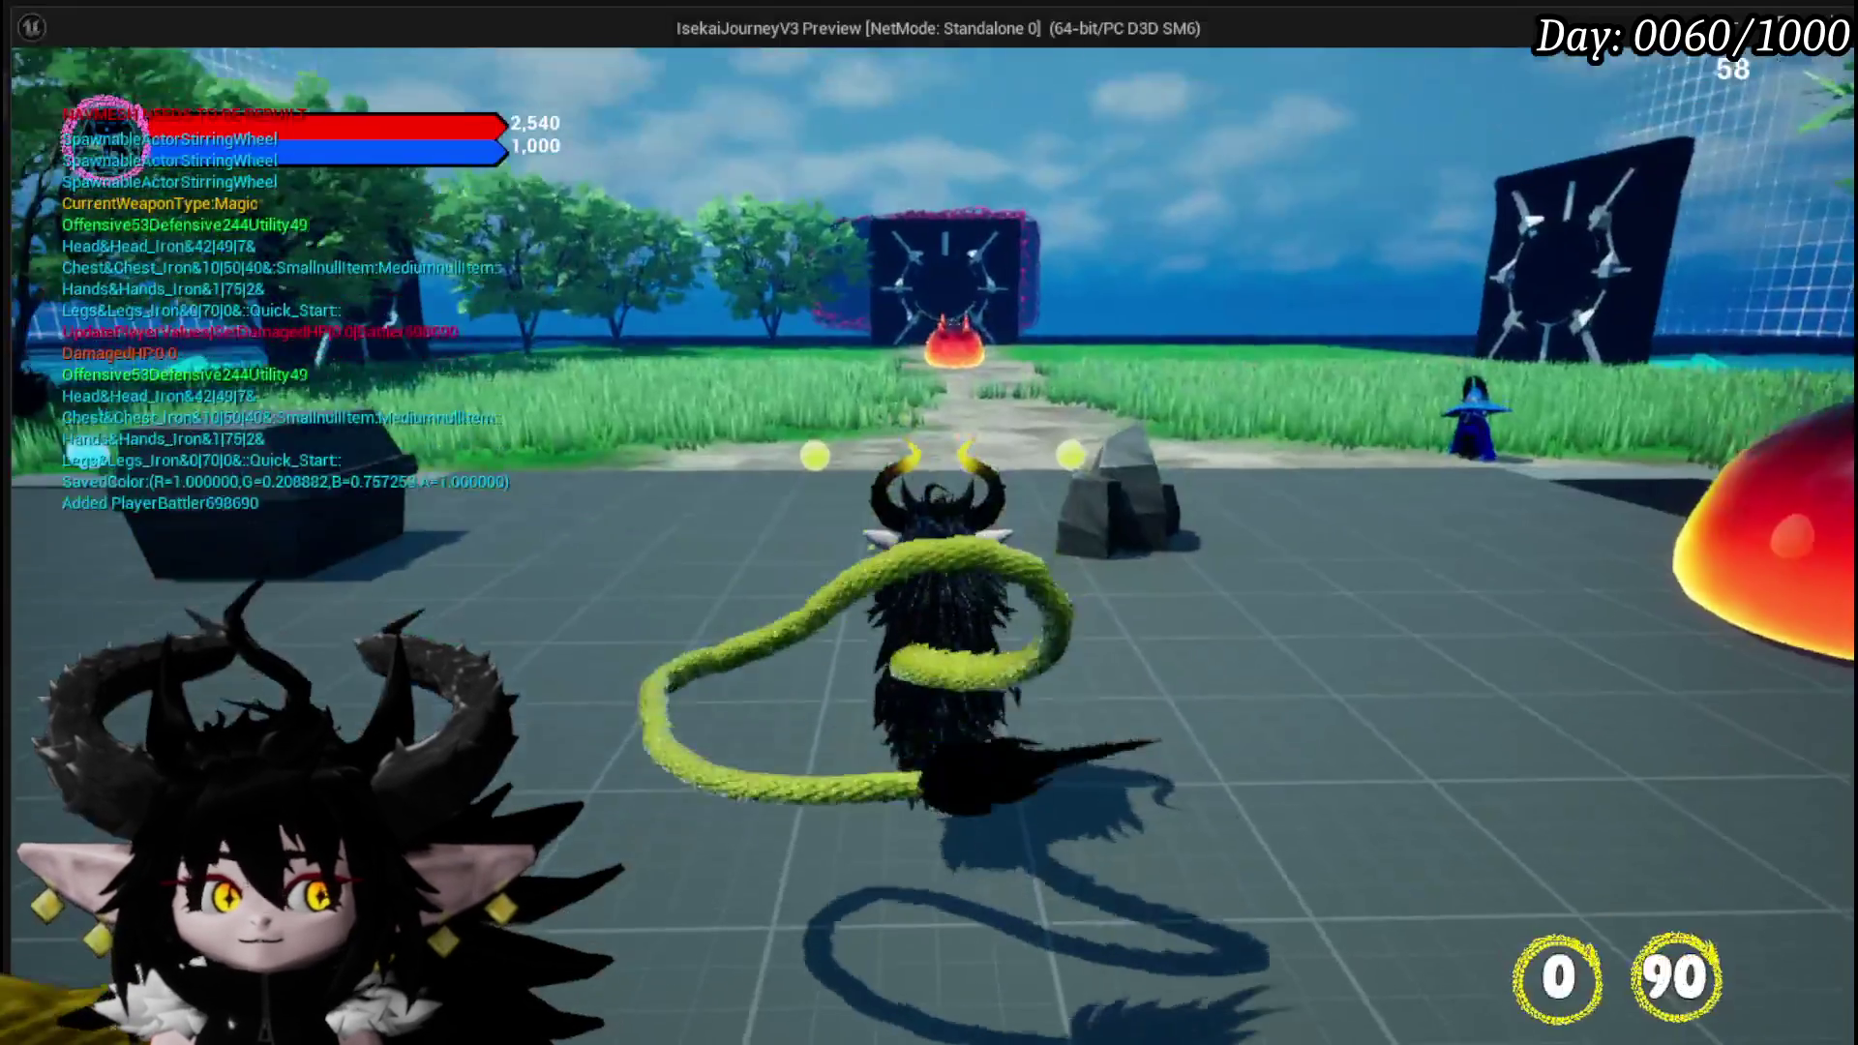
# Walk up to the red fire slime and attack it to start a battle.
pyautogui.press('w')
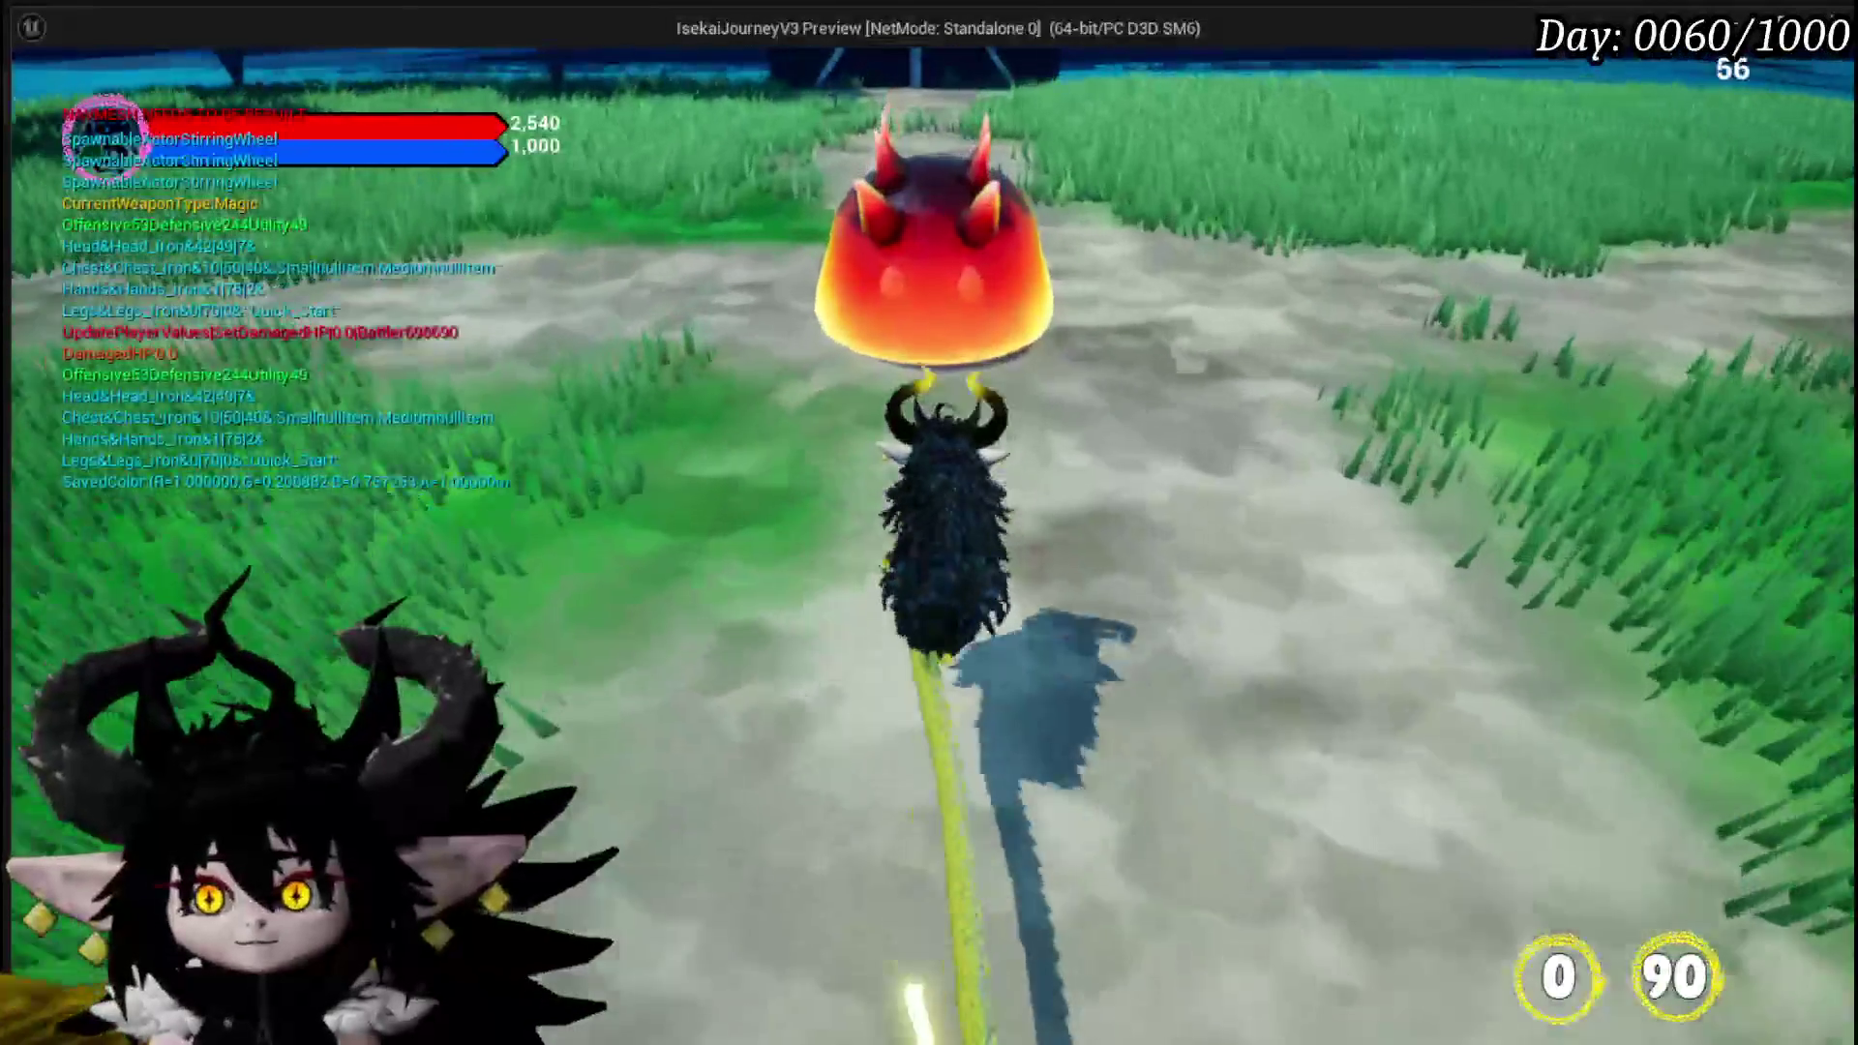
pyautogui.press('e')
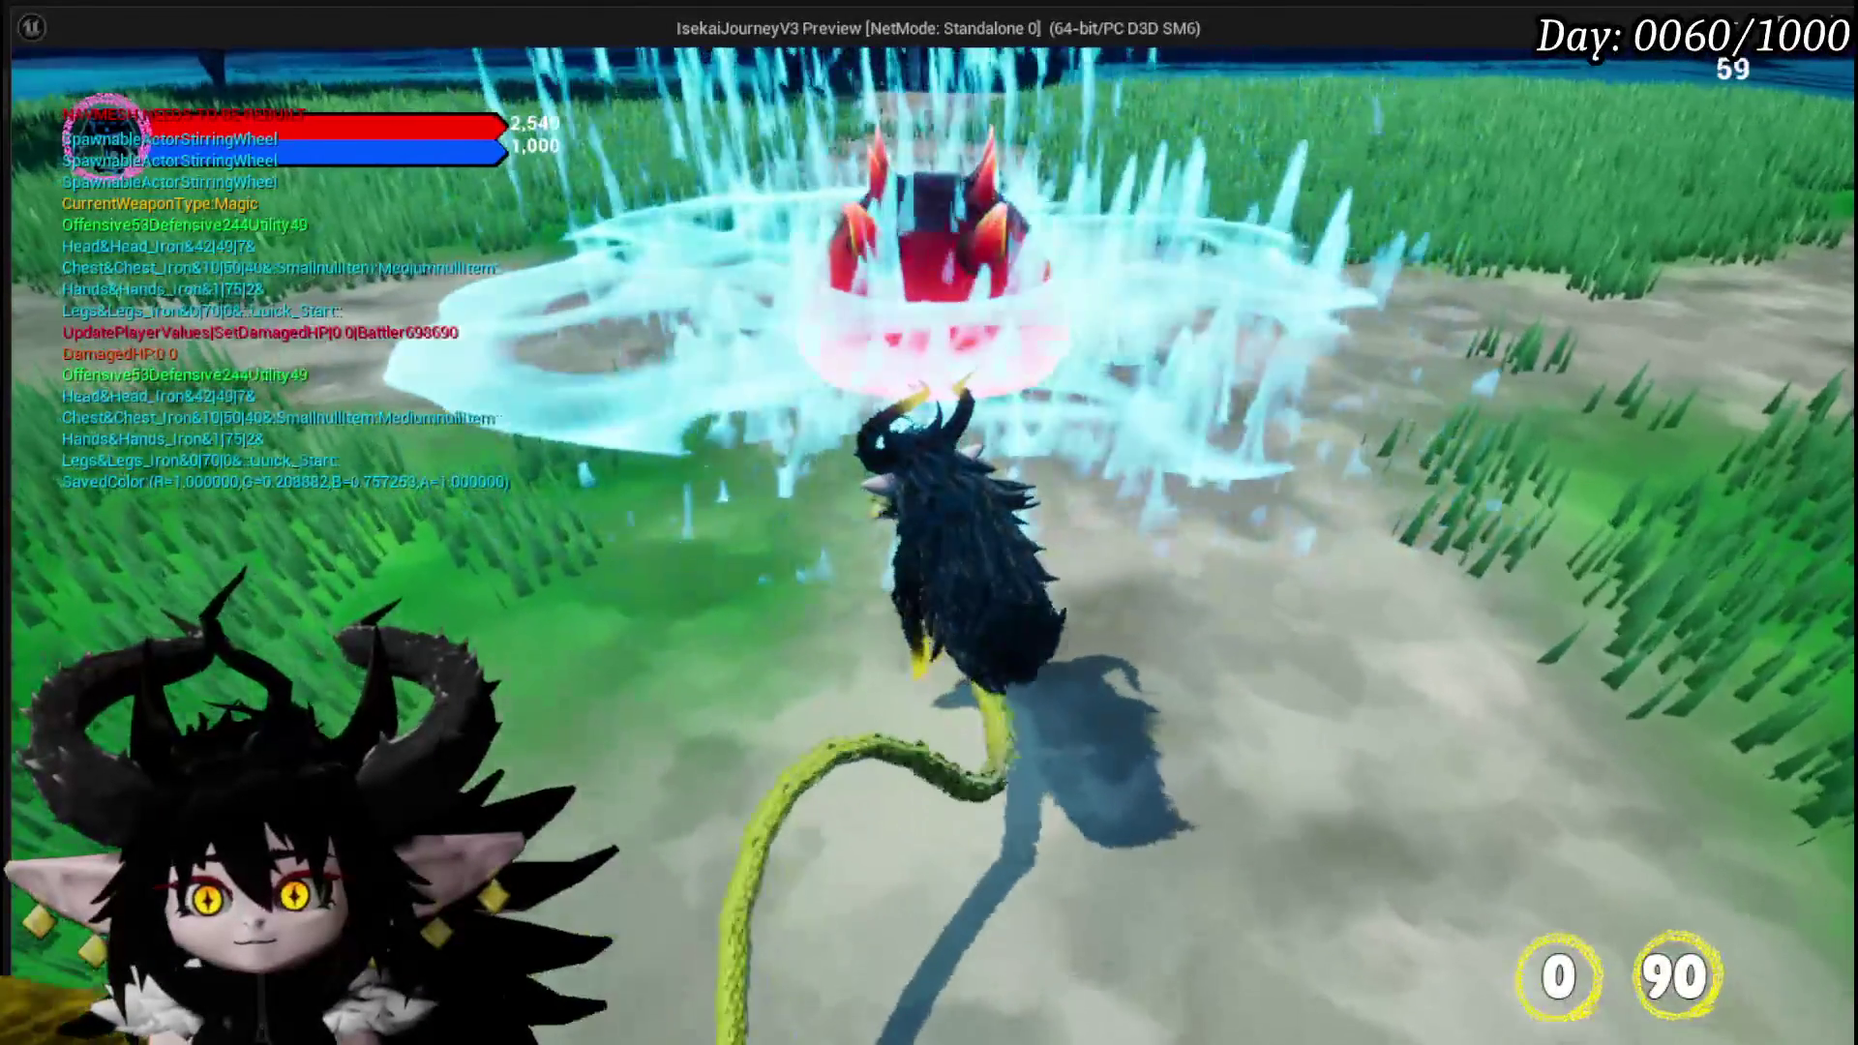
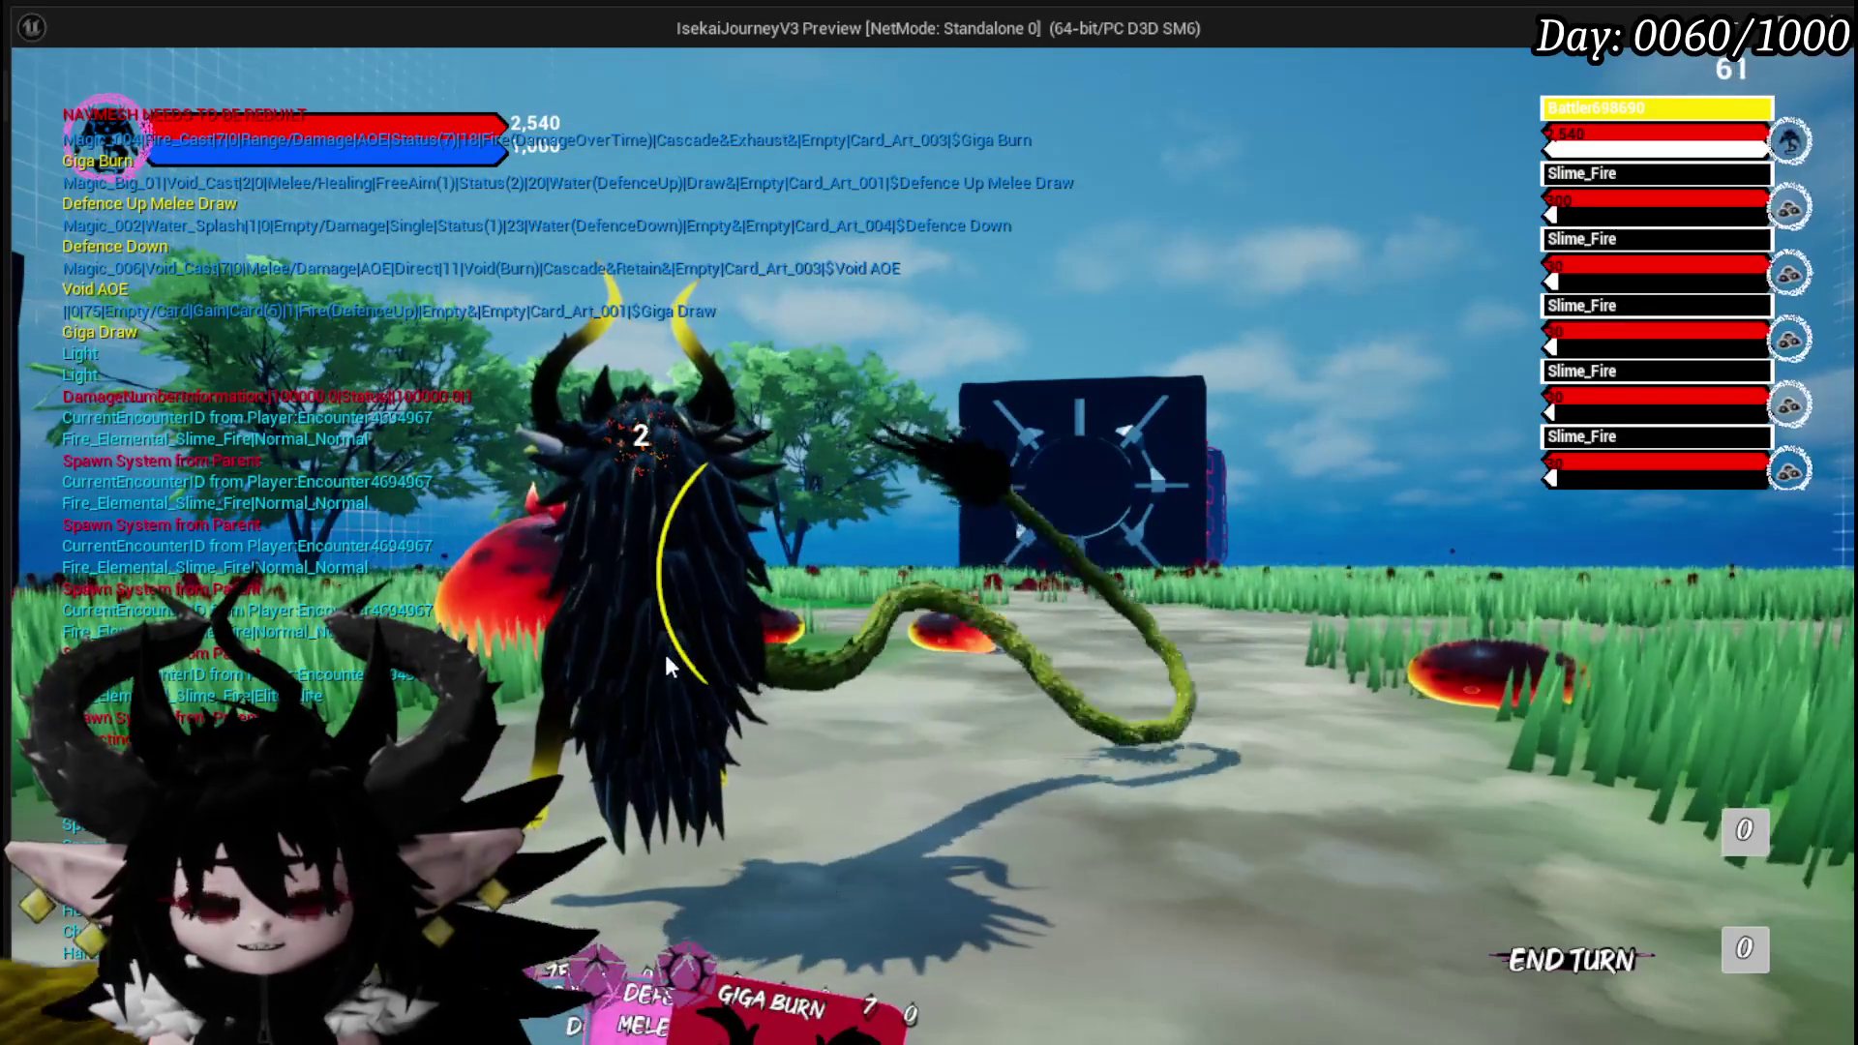
# End the Play In Editor session, save the level, and drag Set Special level with Set Cover Art.
pyautogui.press('Escape')
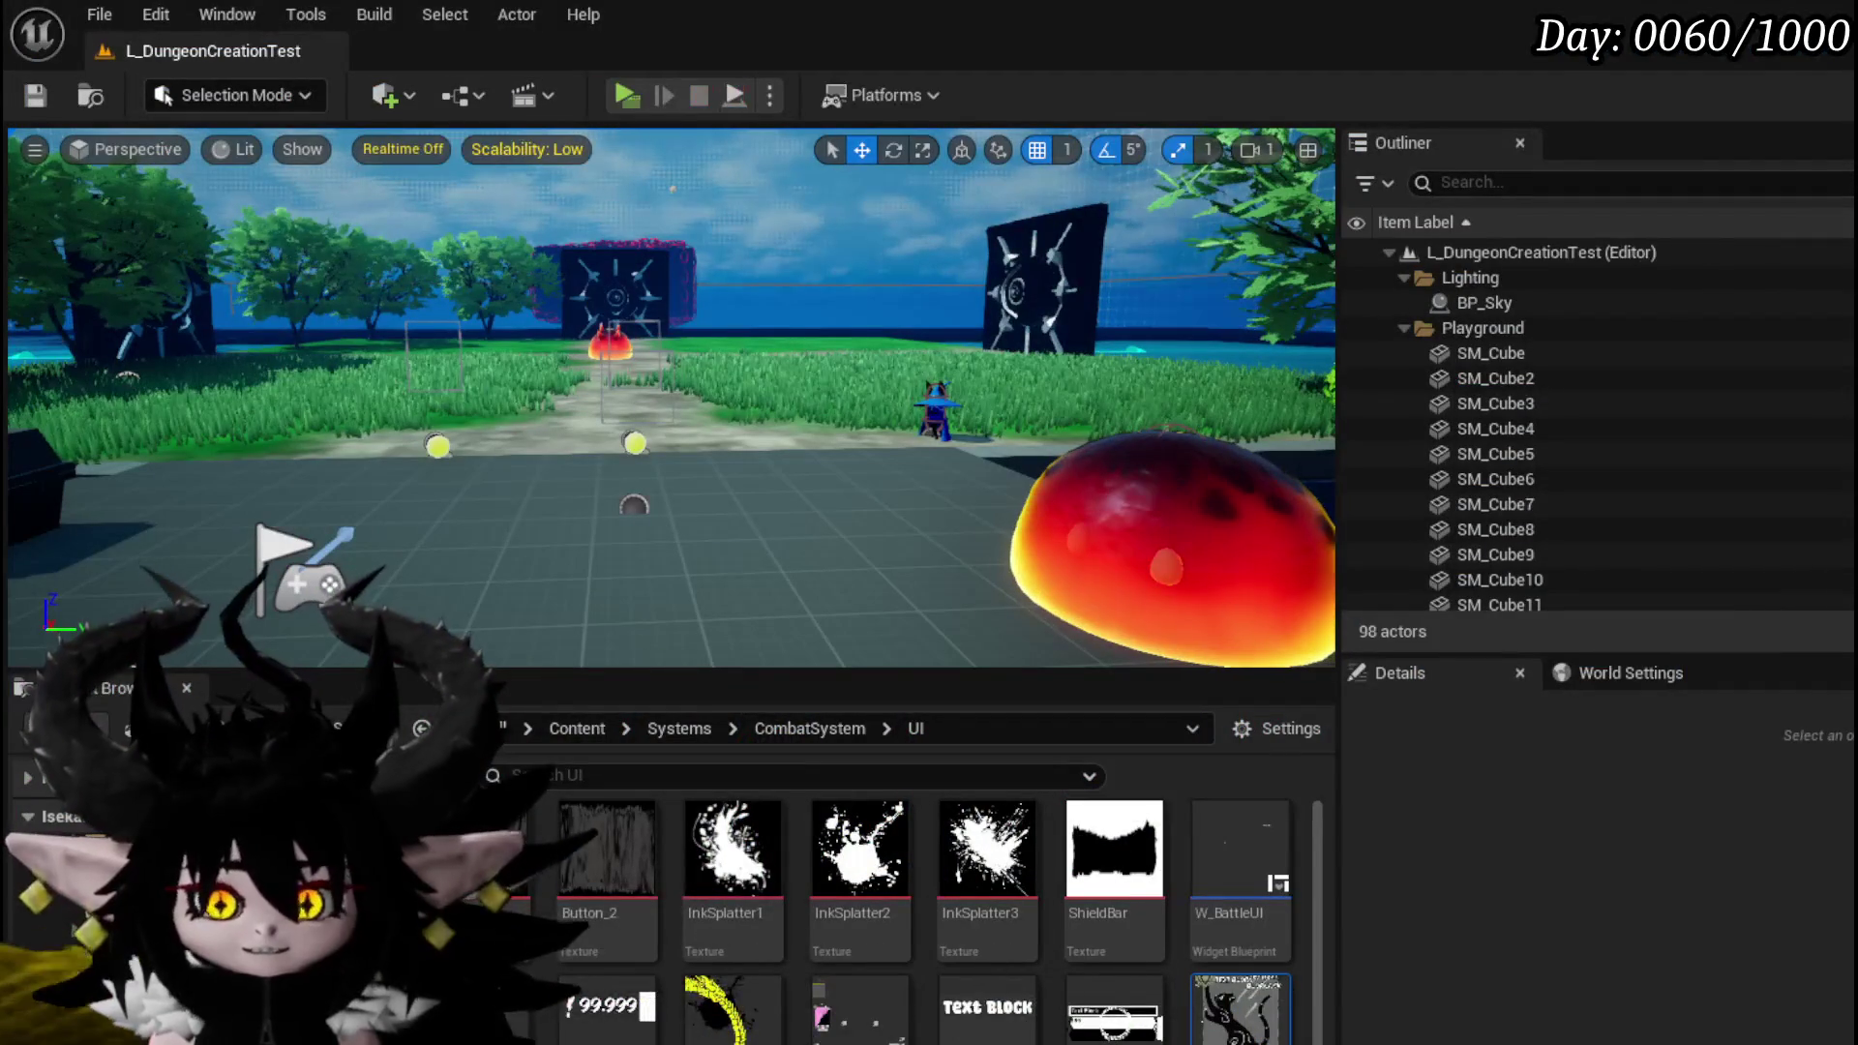
pyautogui.hotkey('ctrl', 's')
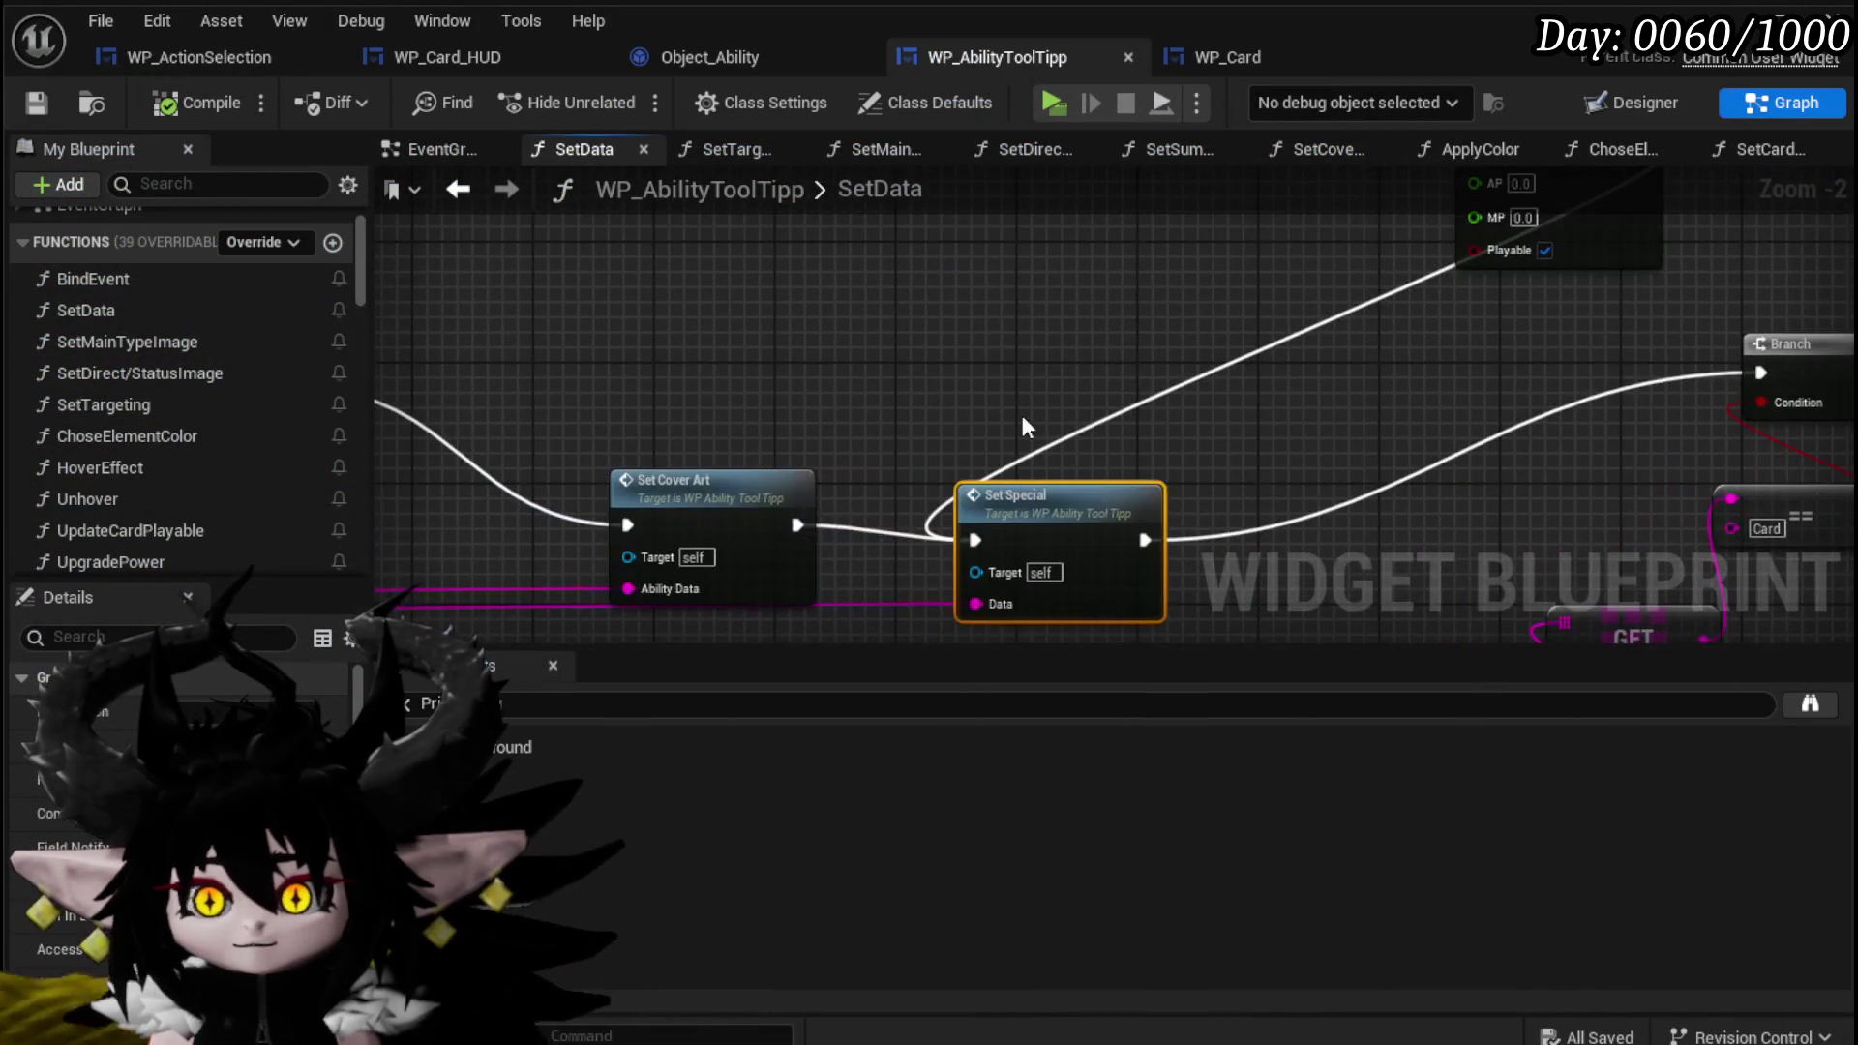
pyautogui.moveTo(1028, 507); pyautogui.dragTo(1031, 492)
pyautogui.scroll(-2, 672, 445)
# Connect Set Text's exec output directly to Set Cover Art, skipping Chose Element Color, then save the blueprint.
pyautogui.scroll(3, 1069, 482)
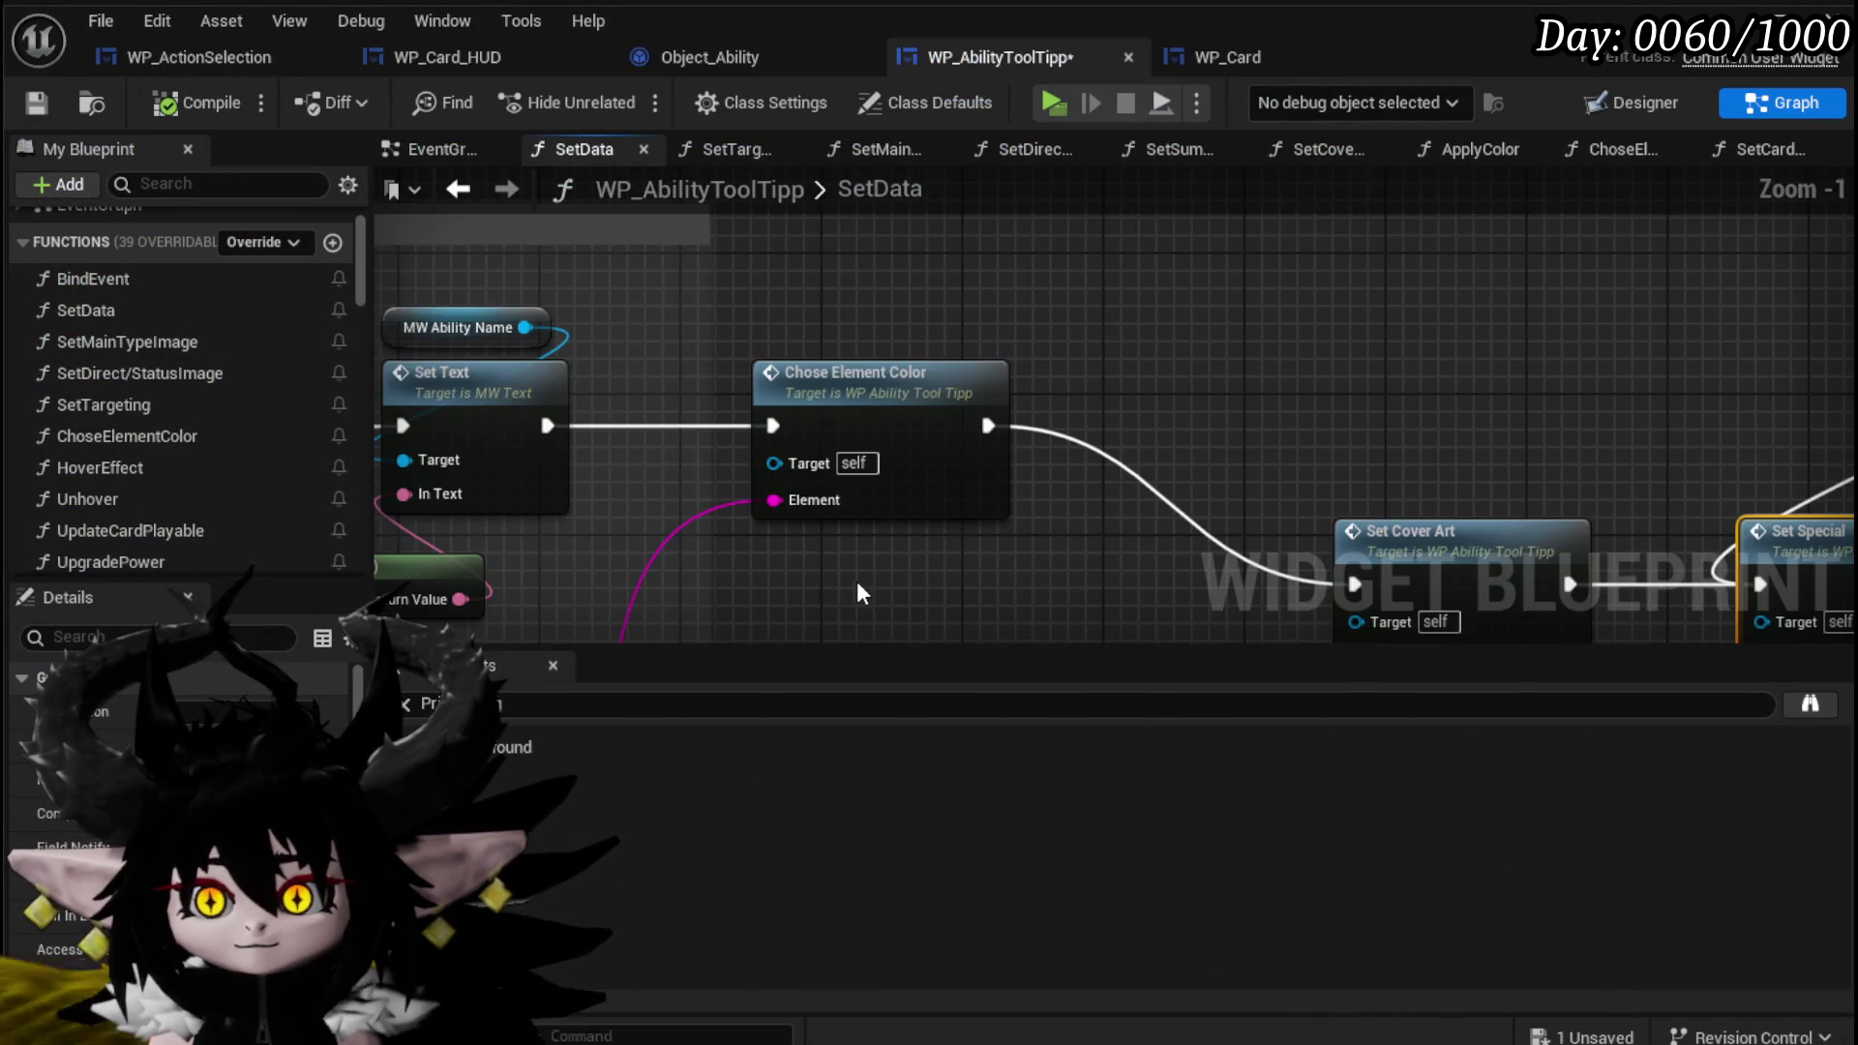
pyautogui.moveTo(864, 592); pyautogui.dragTo(858, 490)
pyautogui.click(871, 407)
pyautogui.moveTo(684, 477)
pyautogui.mouseDown()
pyautogui.moveTo(775, 432)
pyautogui.moveTo(681, 577)
pyautogui.mouseUp()
pyautogui.moveTo(515, 360); pyautogui.dragTo(1174, 529)
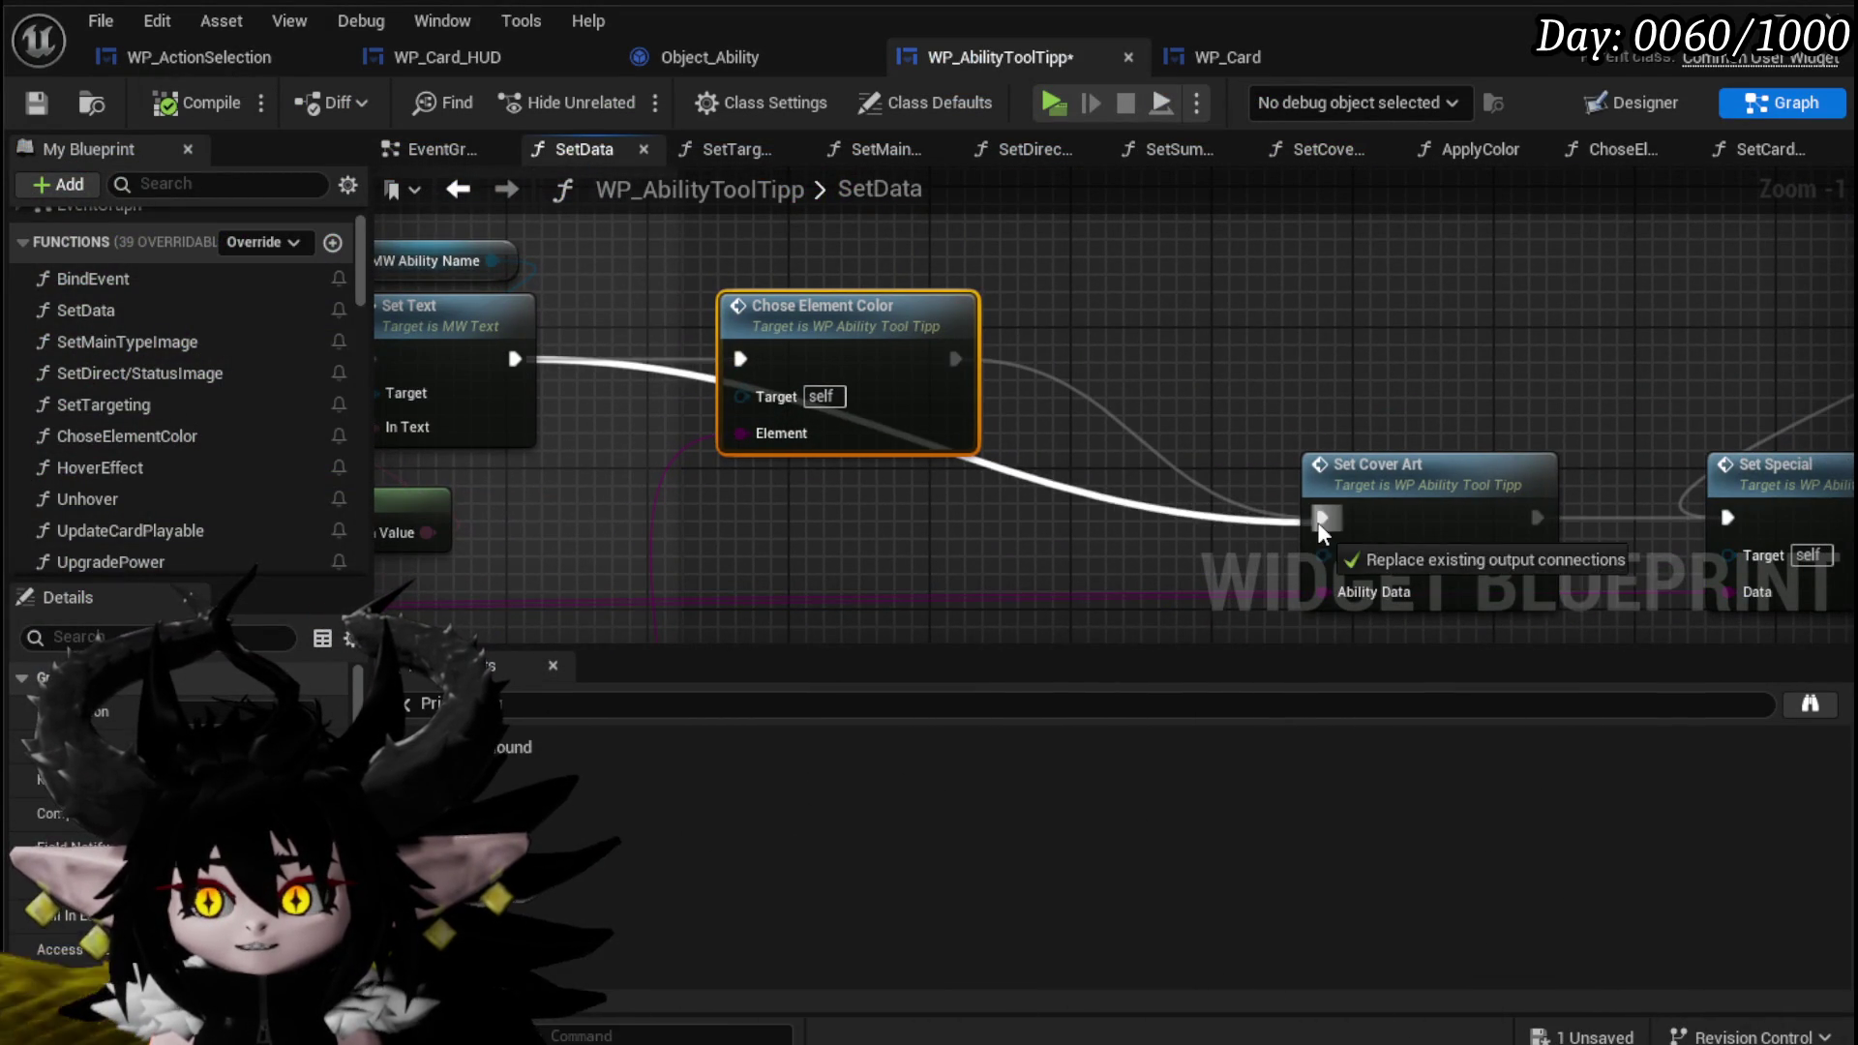
pyautogui.moveTo(1314, 521); pyautogui.dragTo(1320, 518)
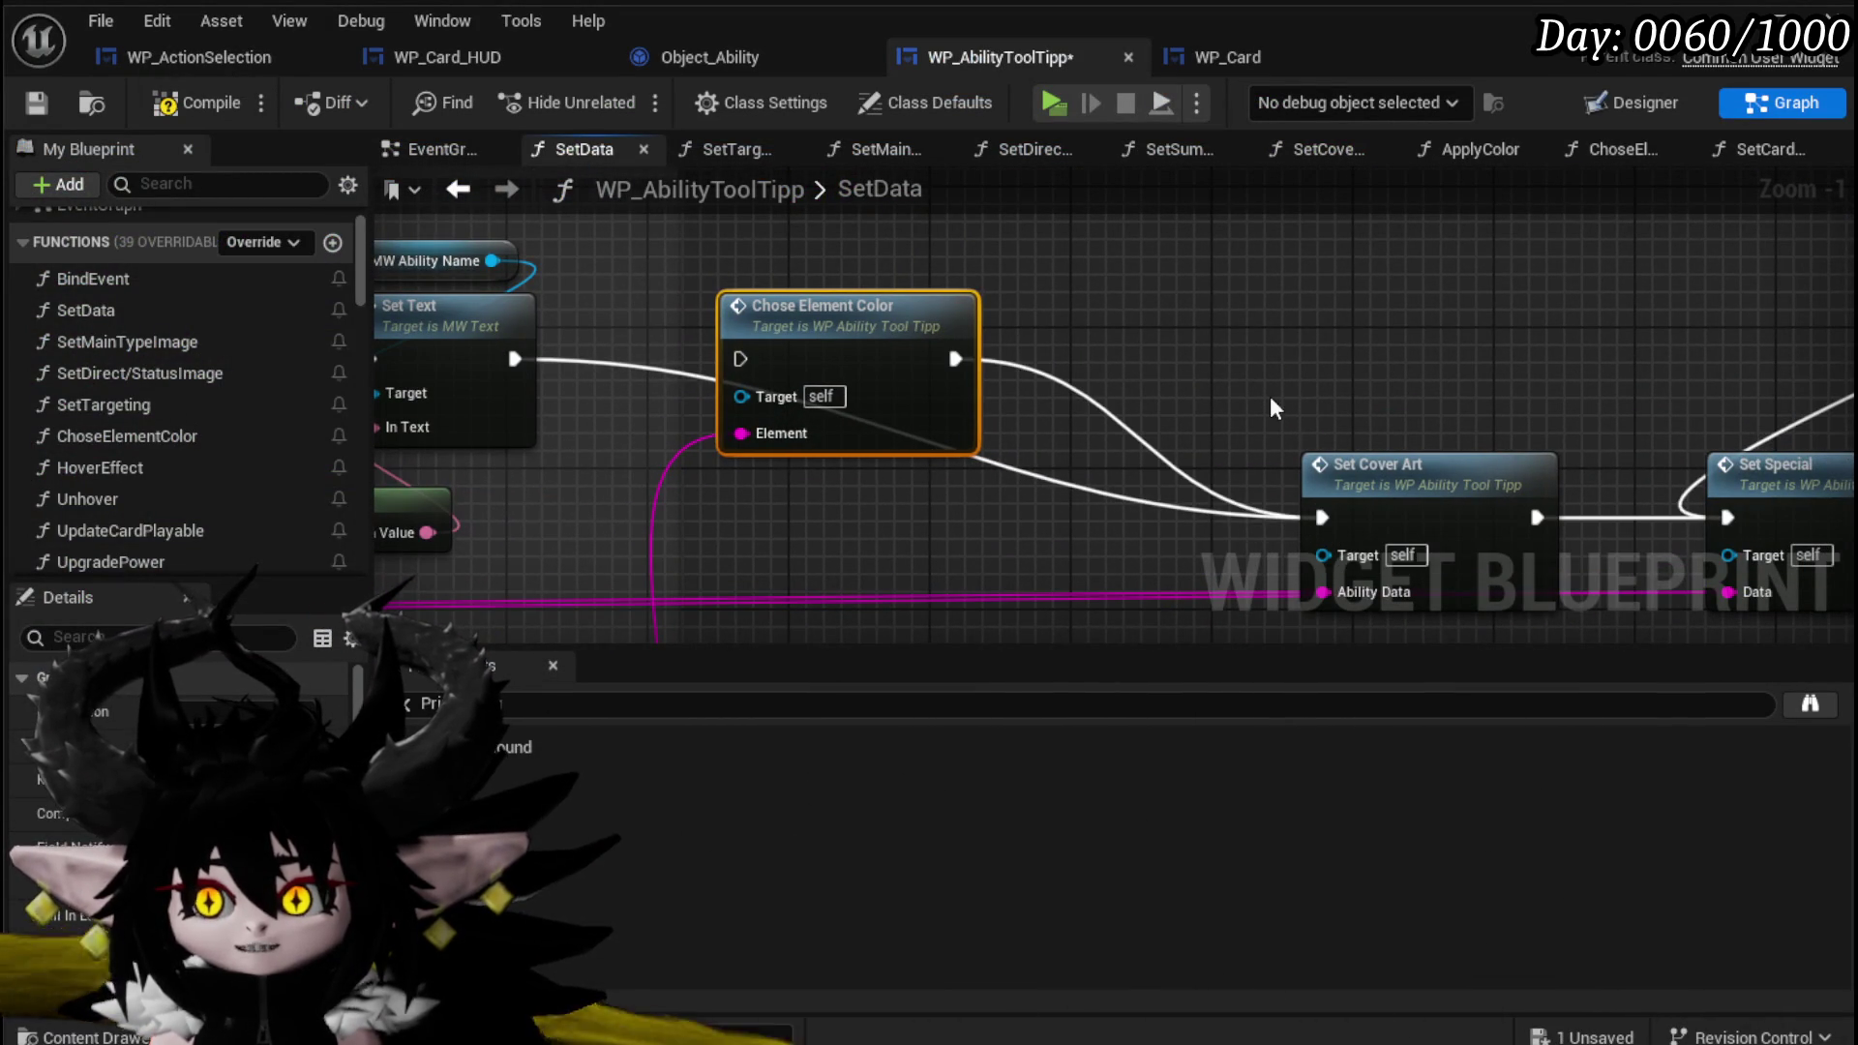
pyautogui.click(37, 101)
pyautogui.hotkey('alt', 'Tab')
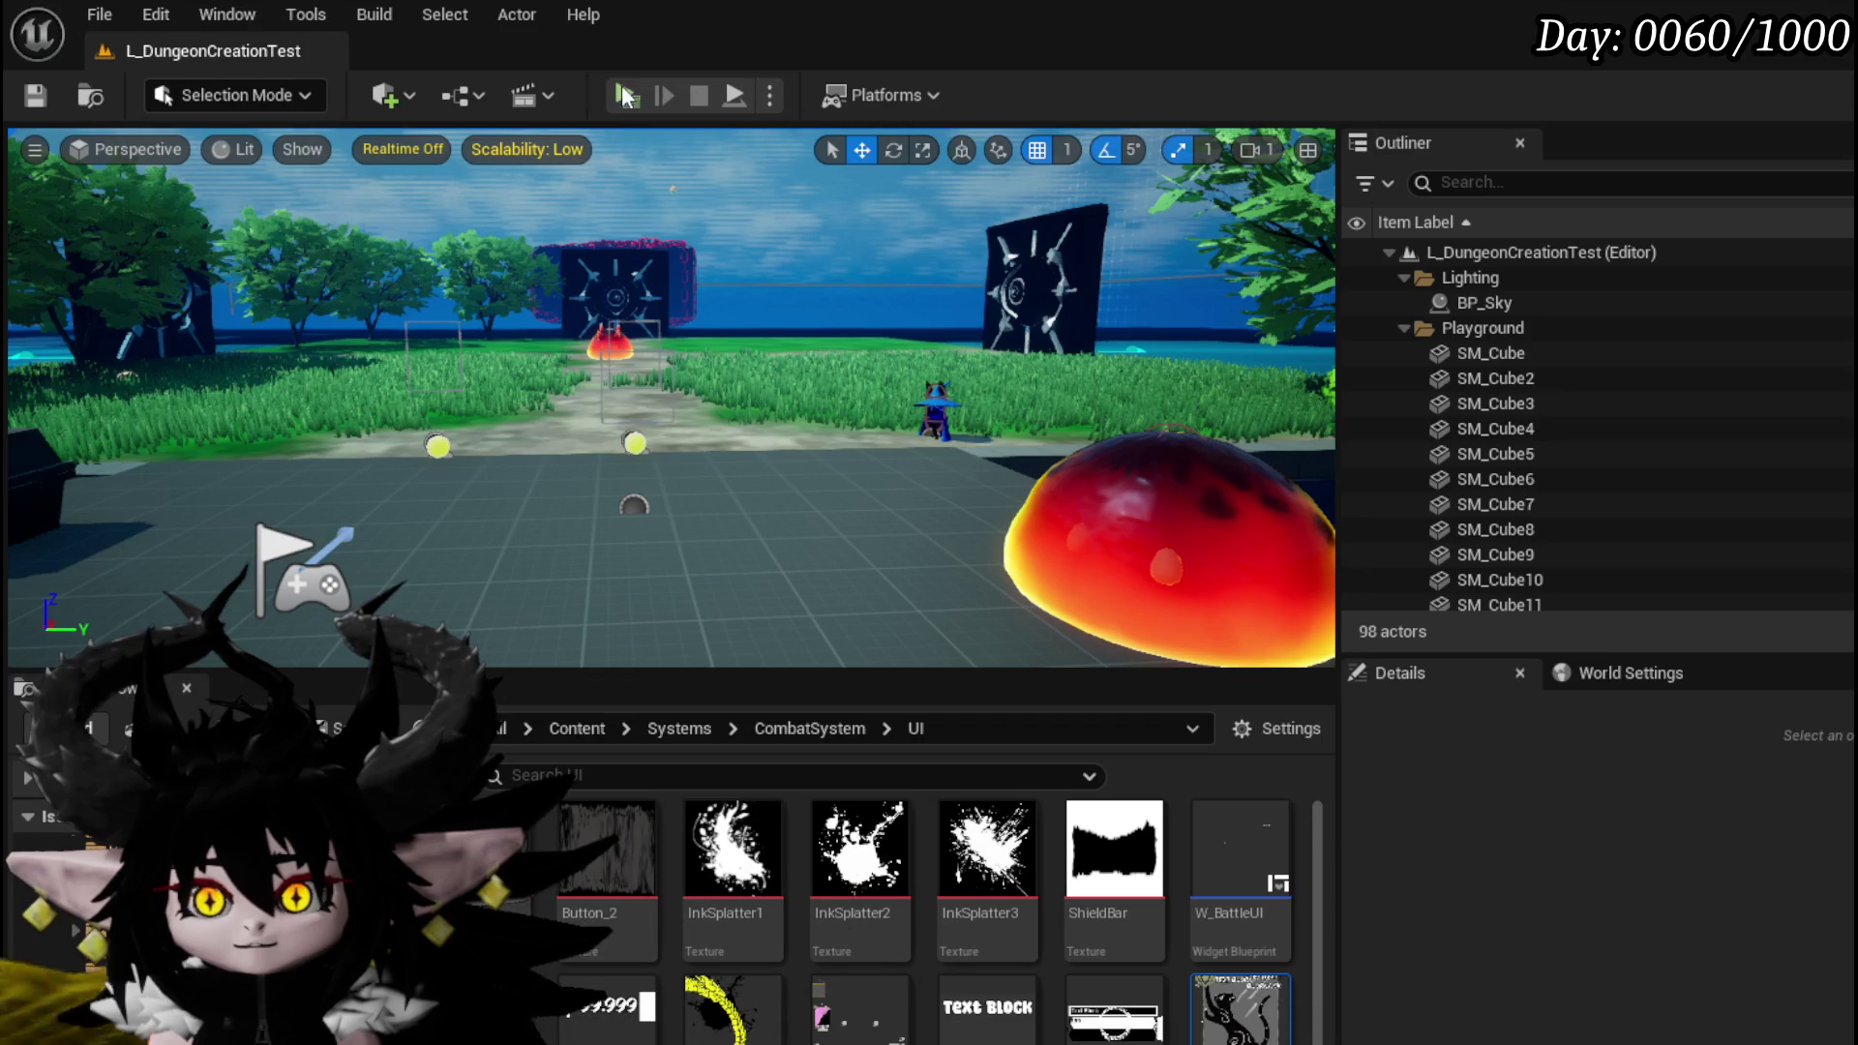
pyautogui.click(625, 96)
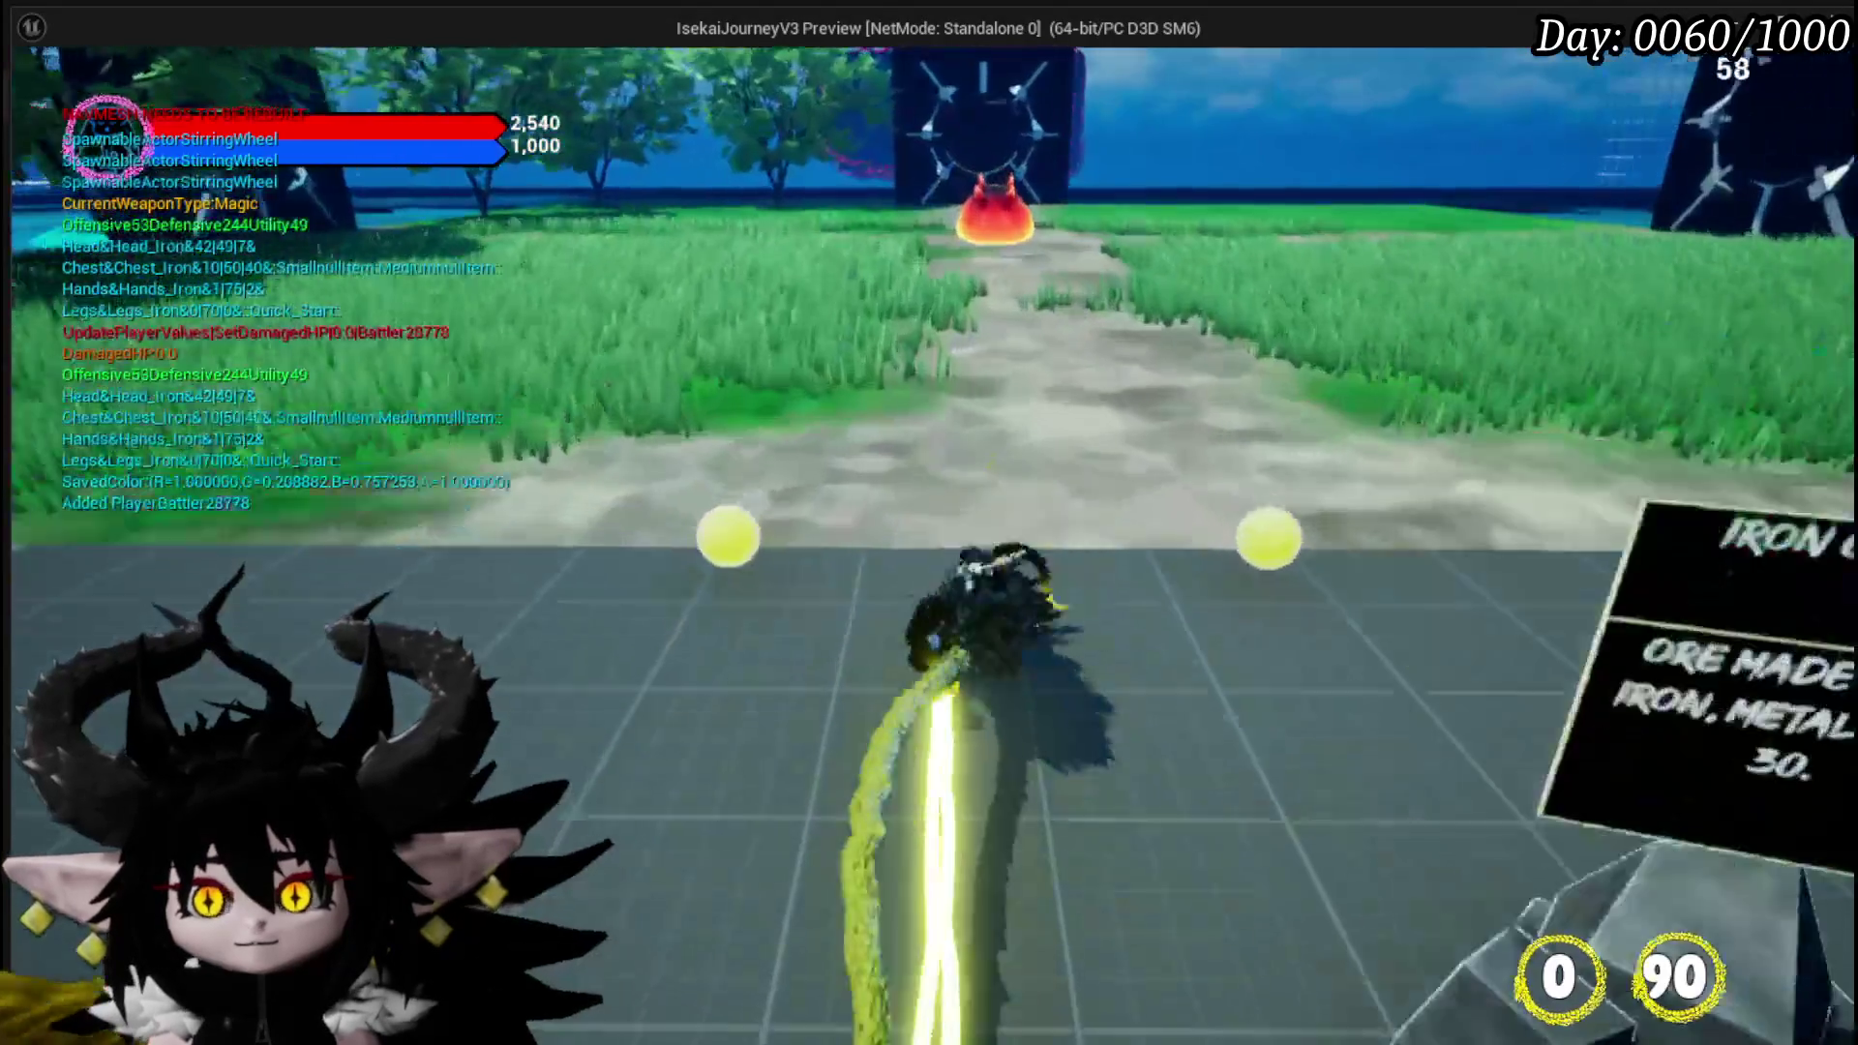
pyautogui.press('w')
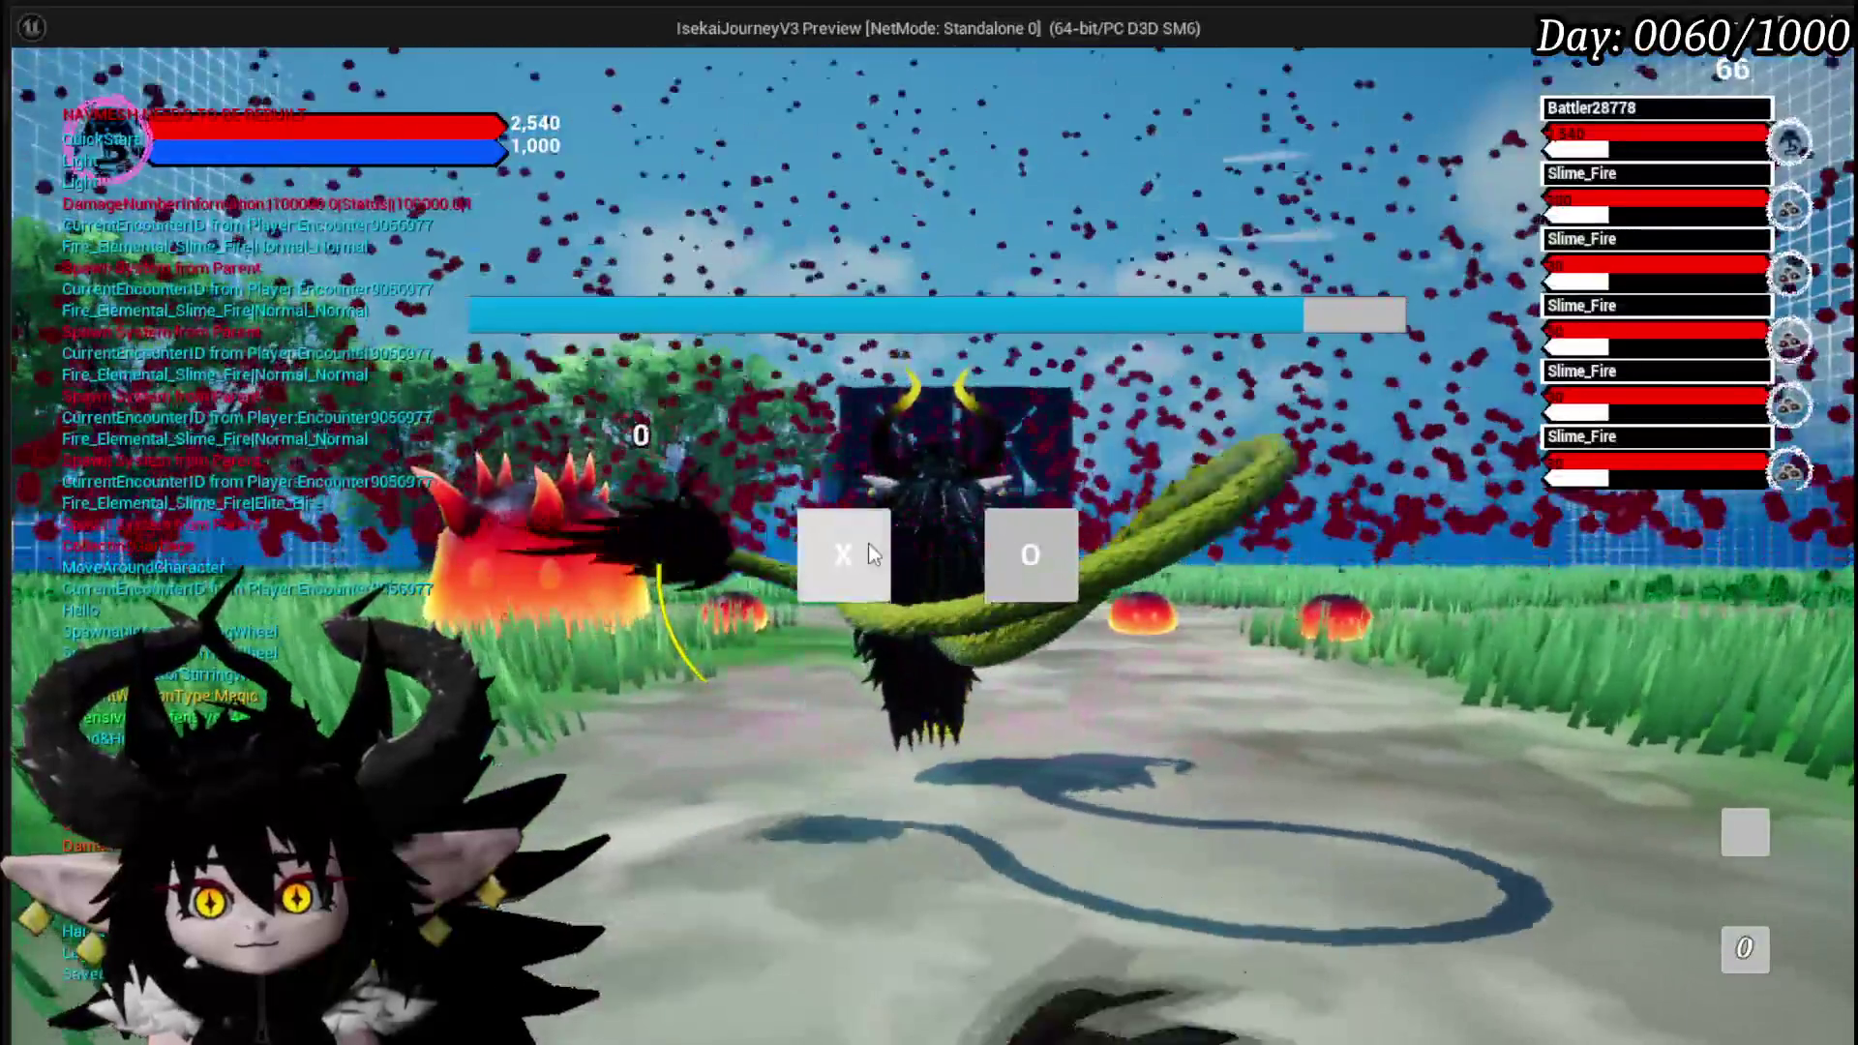
pyautogui.click(869, 544)
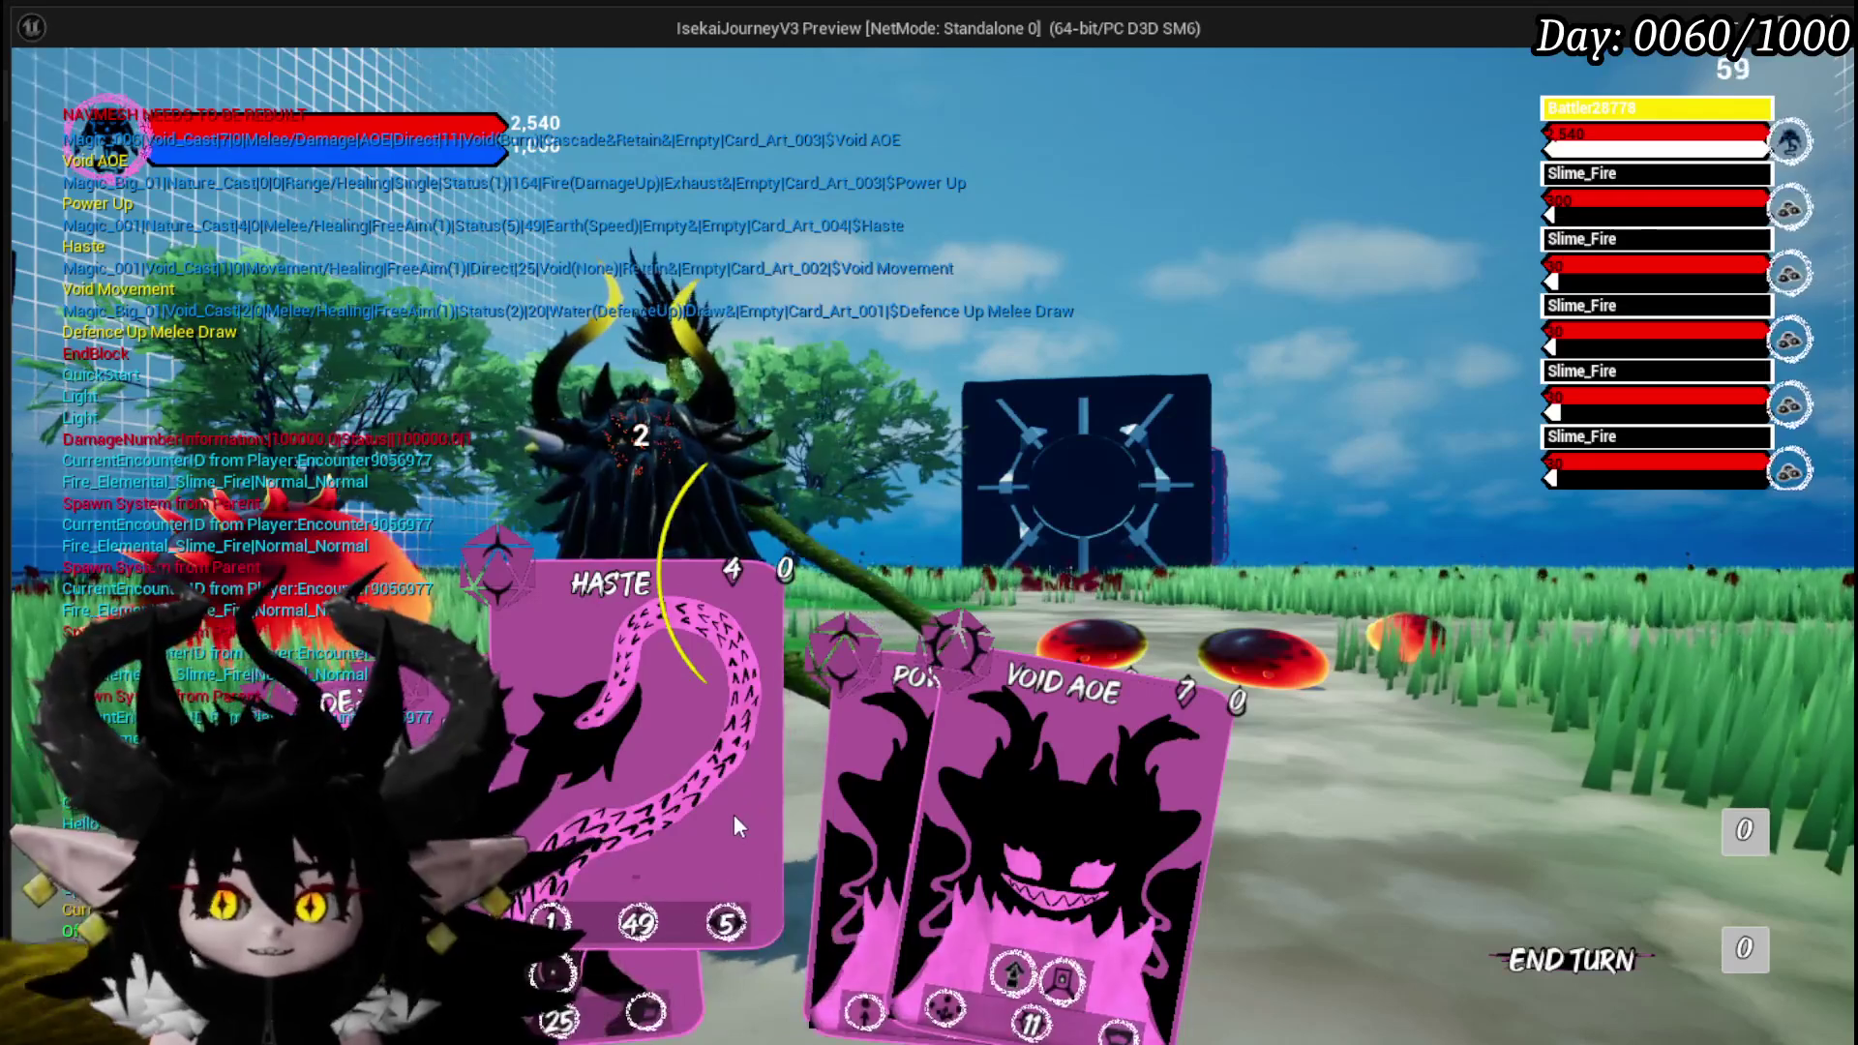
pyautogui.press('Escape')
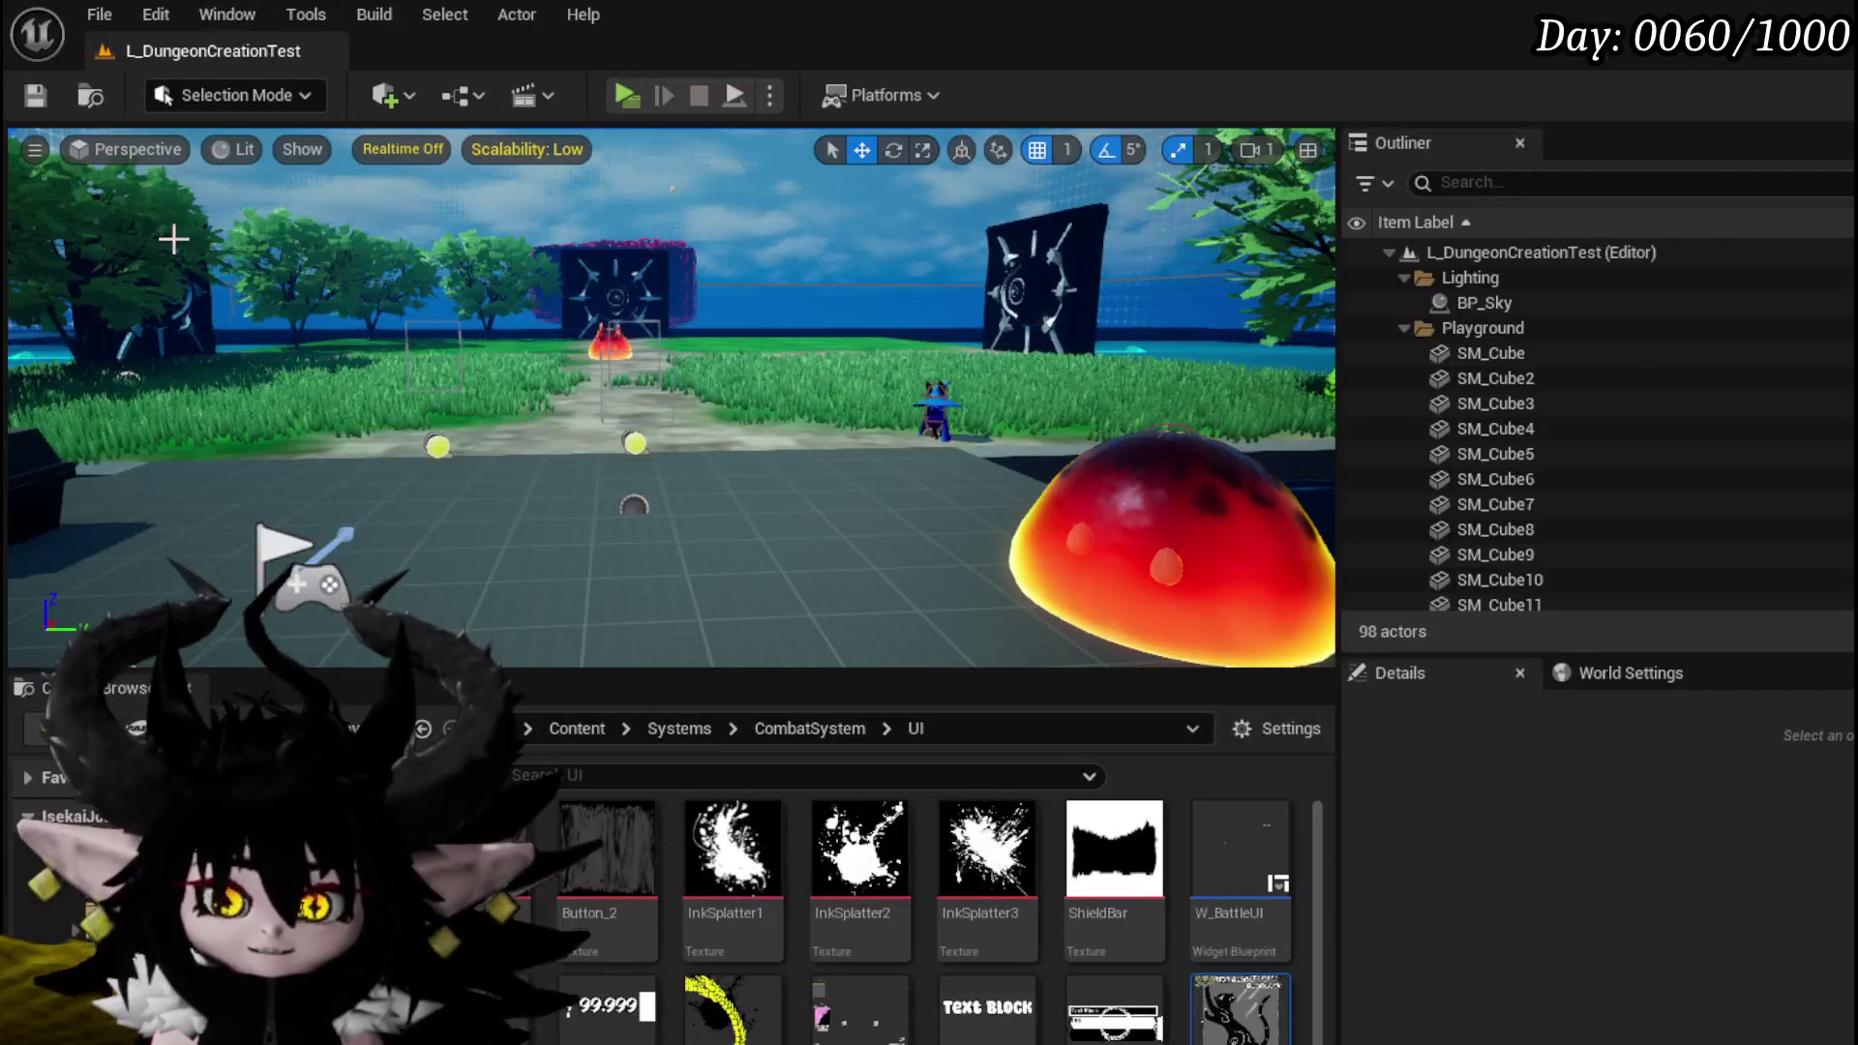
# Save the level and rewire Set Text's exec output back into Chose Element Color.
pyautogui.click(35, 95)
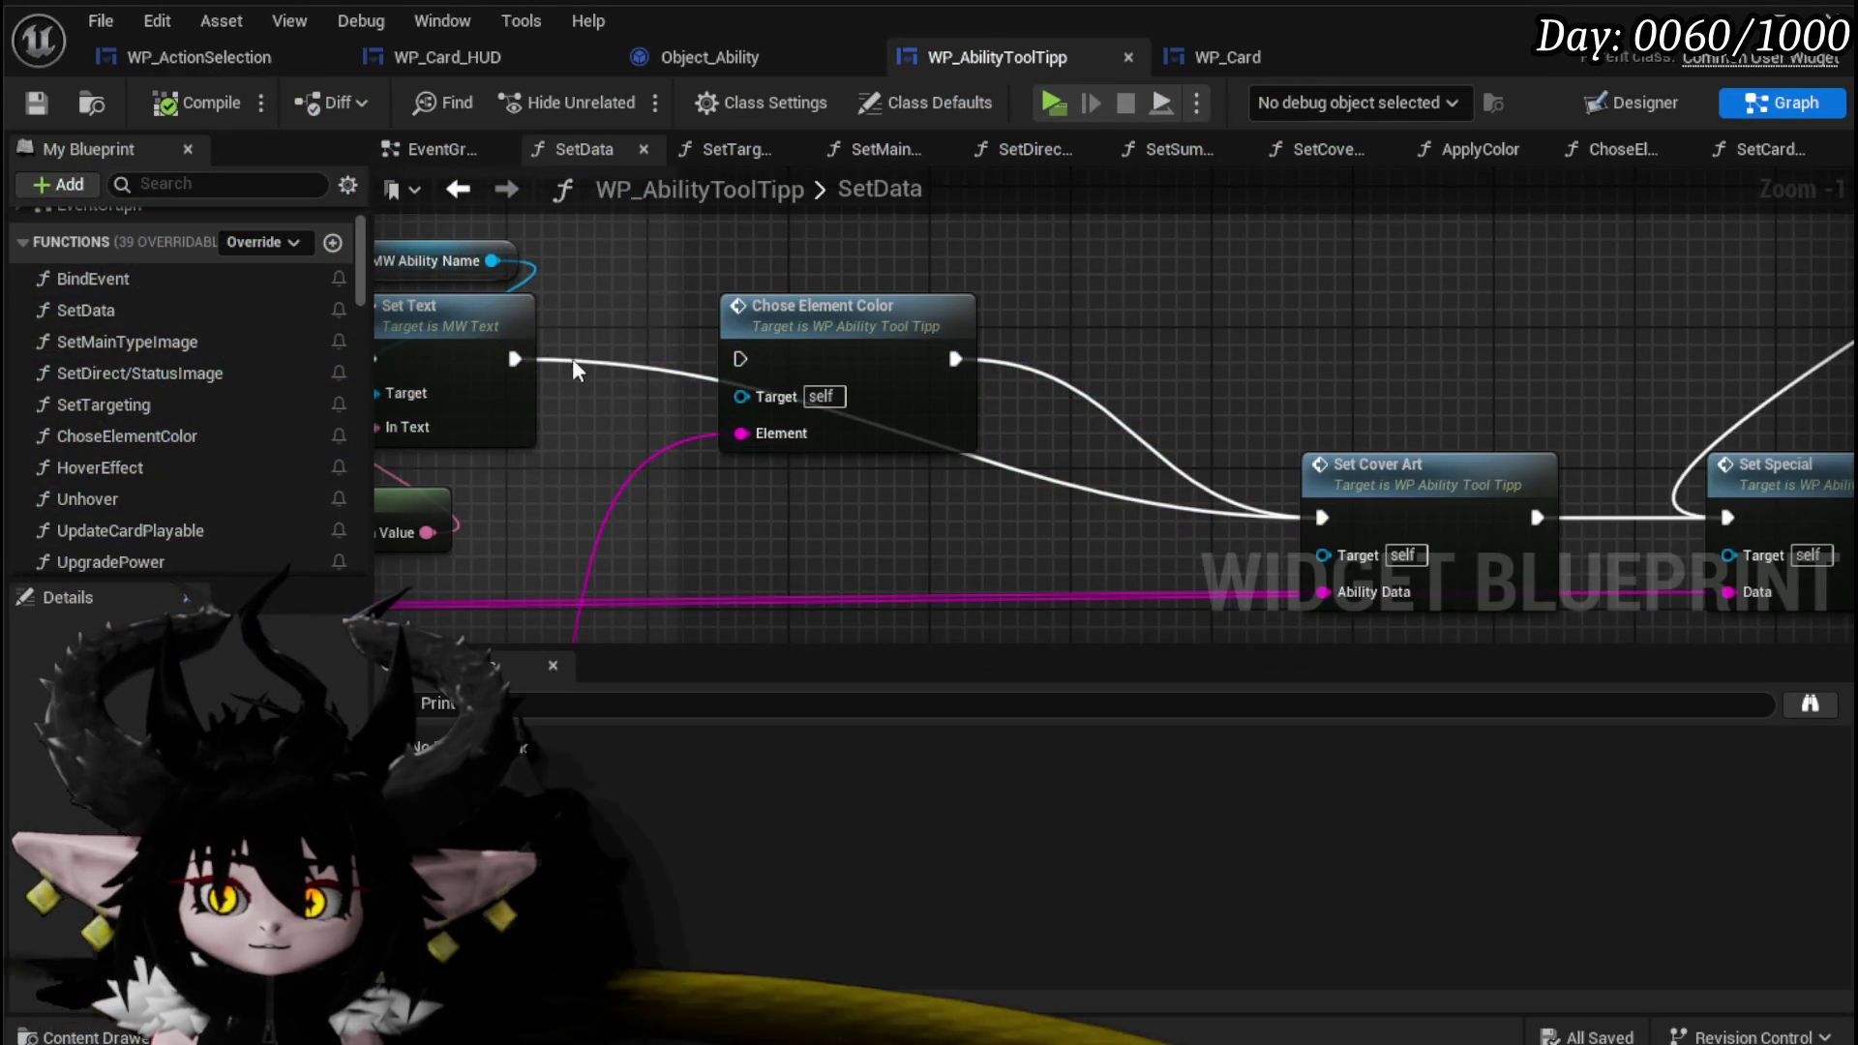
pyautogui.moveTo(515, 359); pyautogui.dragTo(740, 359)
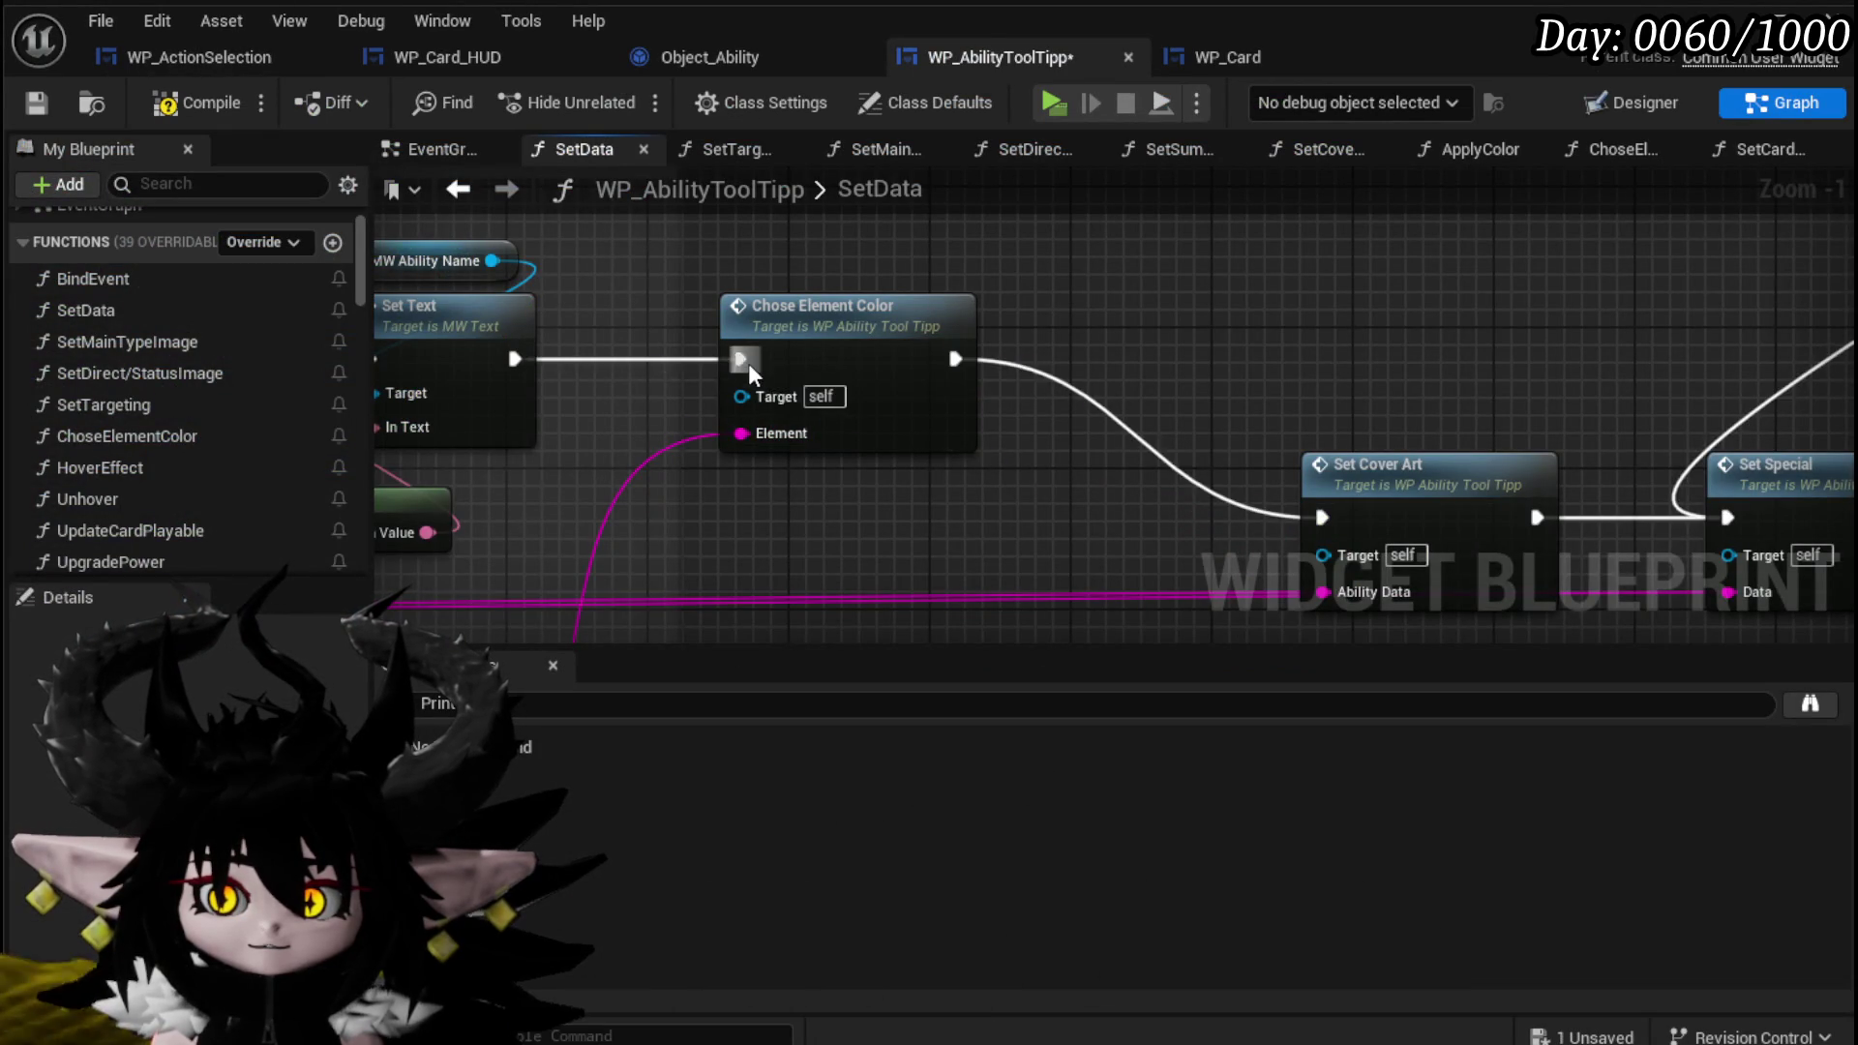
pyautogui.scroll(-3, 1048, 333)
pyautogui.moveTo(1264, 374)
pyautogui.mouseDown()
pyautogui.moveTo(674, 374)
pyautogui.moveTo(710, 317)
pyautogui.mouseUp()
pyautogui.moveTo(1008, 320)
pyautogui.mouseDown()
pyautogui.moveTo(614, 445)
pyautogui.moveTo(735, 392)
pyautogui.moveTo(1391, 259)
pyautogui.mouseUp()
# Delete the Branch, GET and Parse playable-check nodes after Set Special and save the blueprint.
pyautogui.moveTo(1069, 460); pyautogui.dragTo(1025, 293)
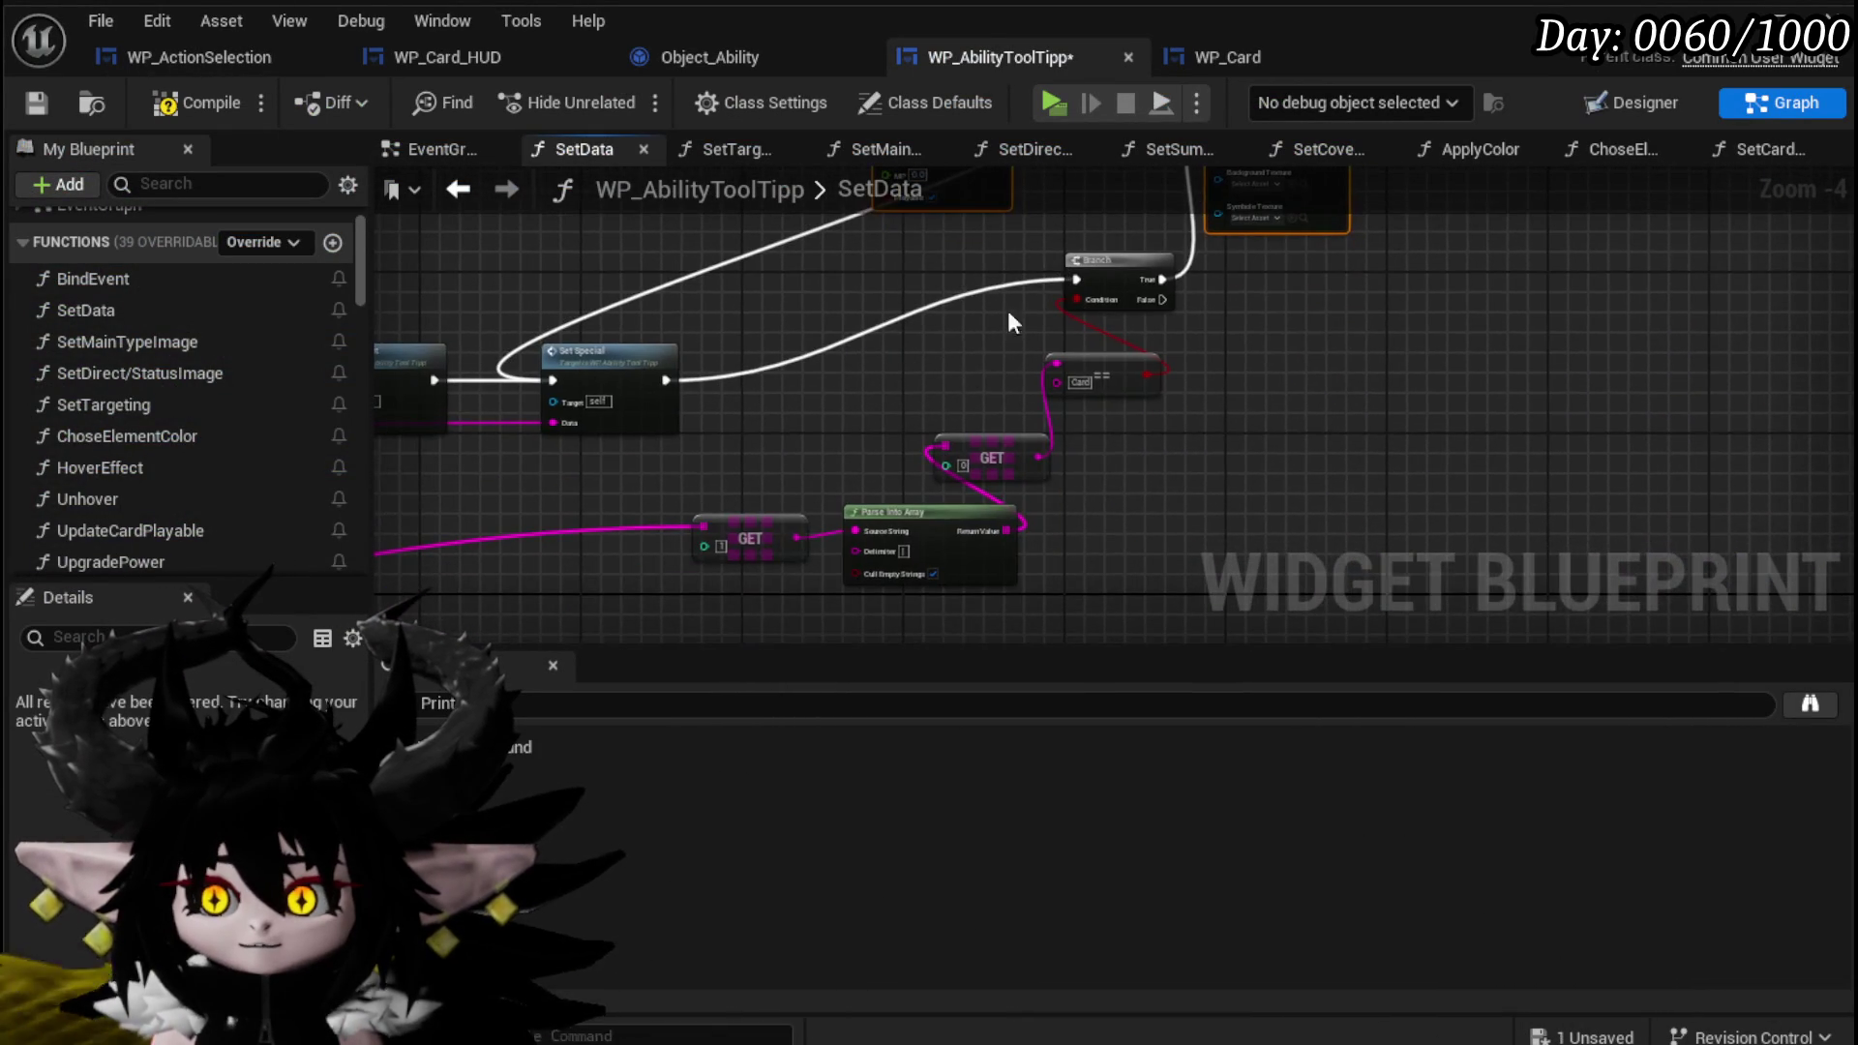
pyautogui.scroll(-1, 794, 407)
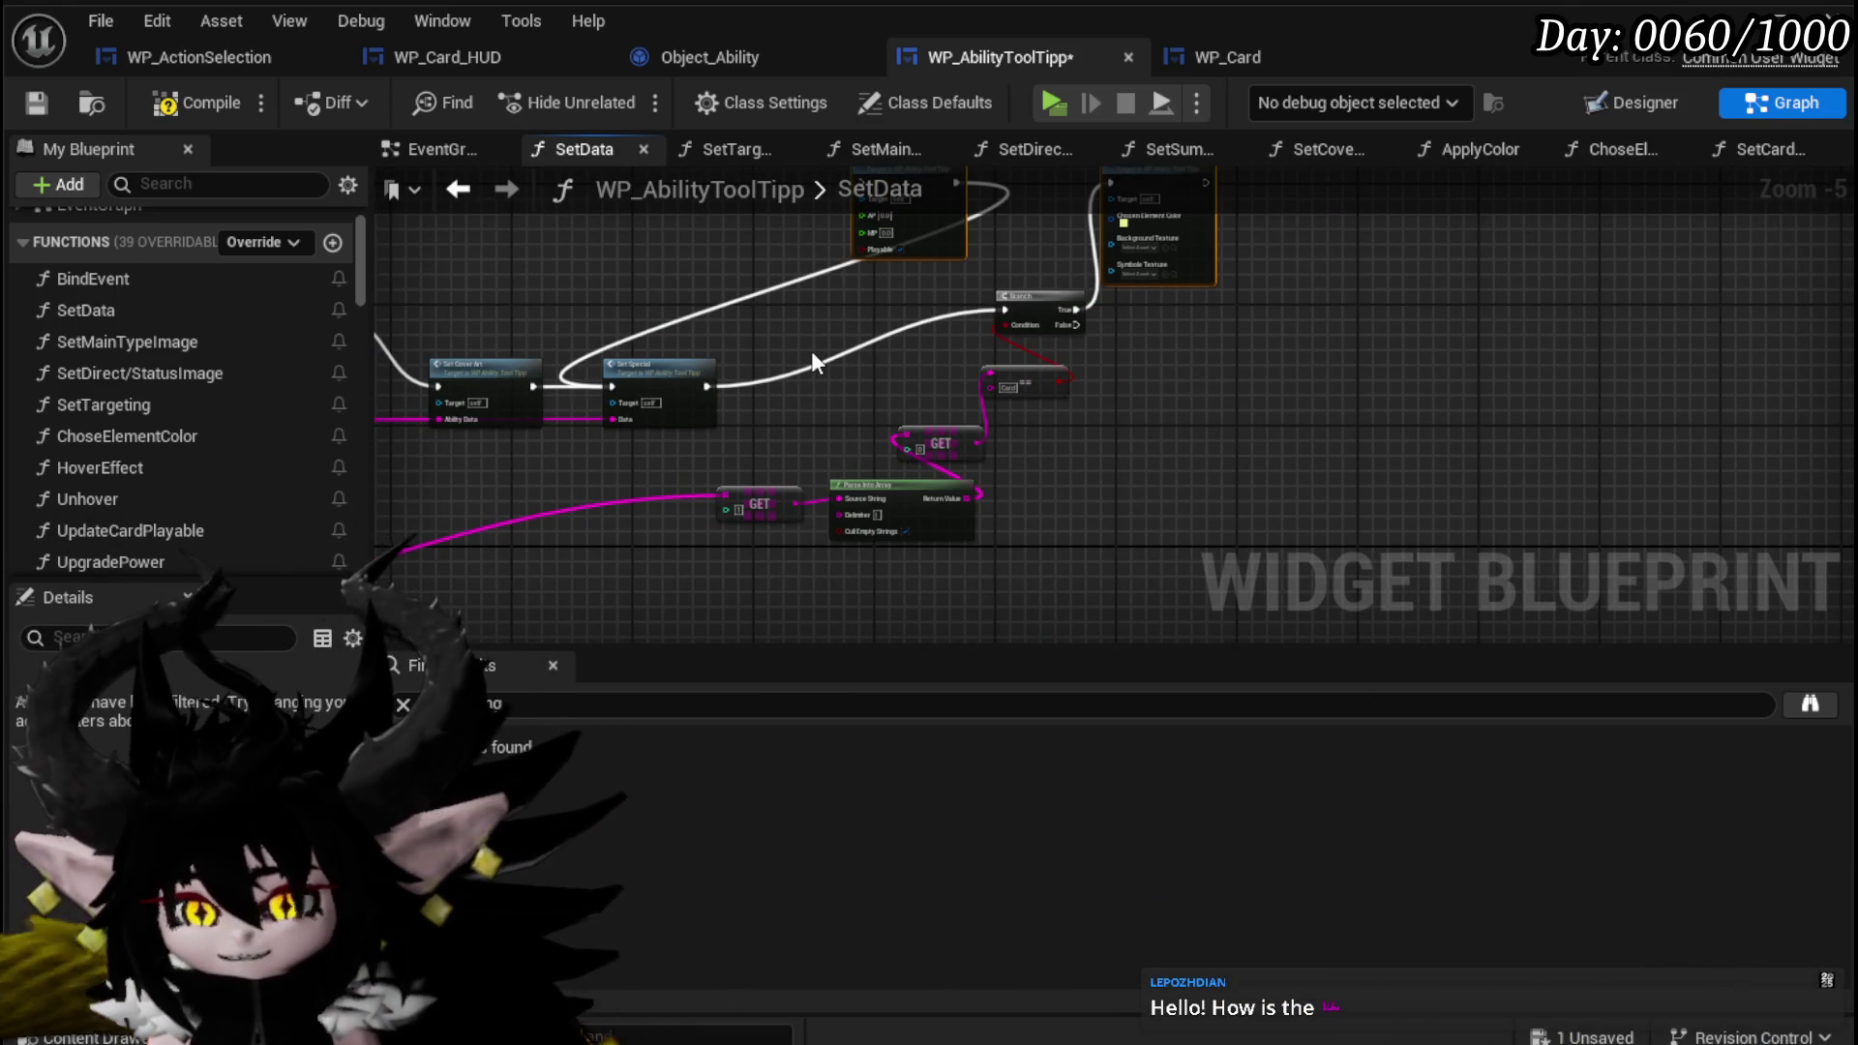
pyautogui.moveTo(817, 387); pyautogui.dragTo(784, 392)
pyautogui.moveTo(757, 585); pyautogui.dragTo(1139, 290)
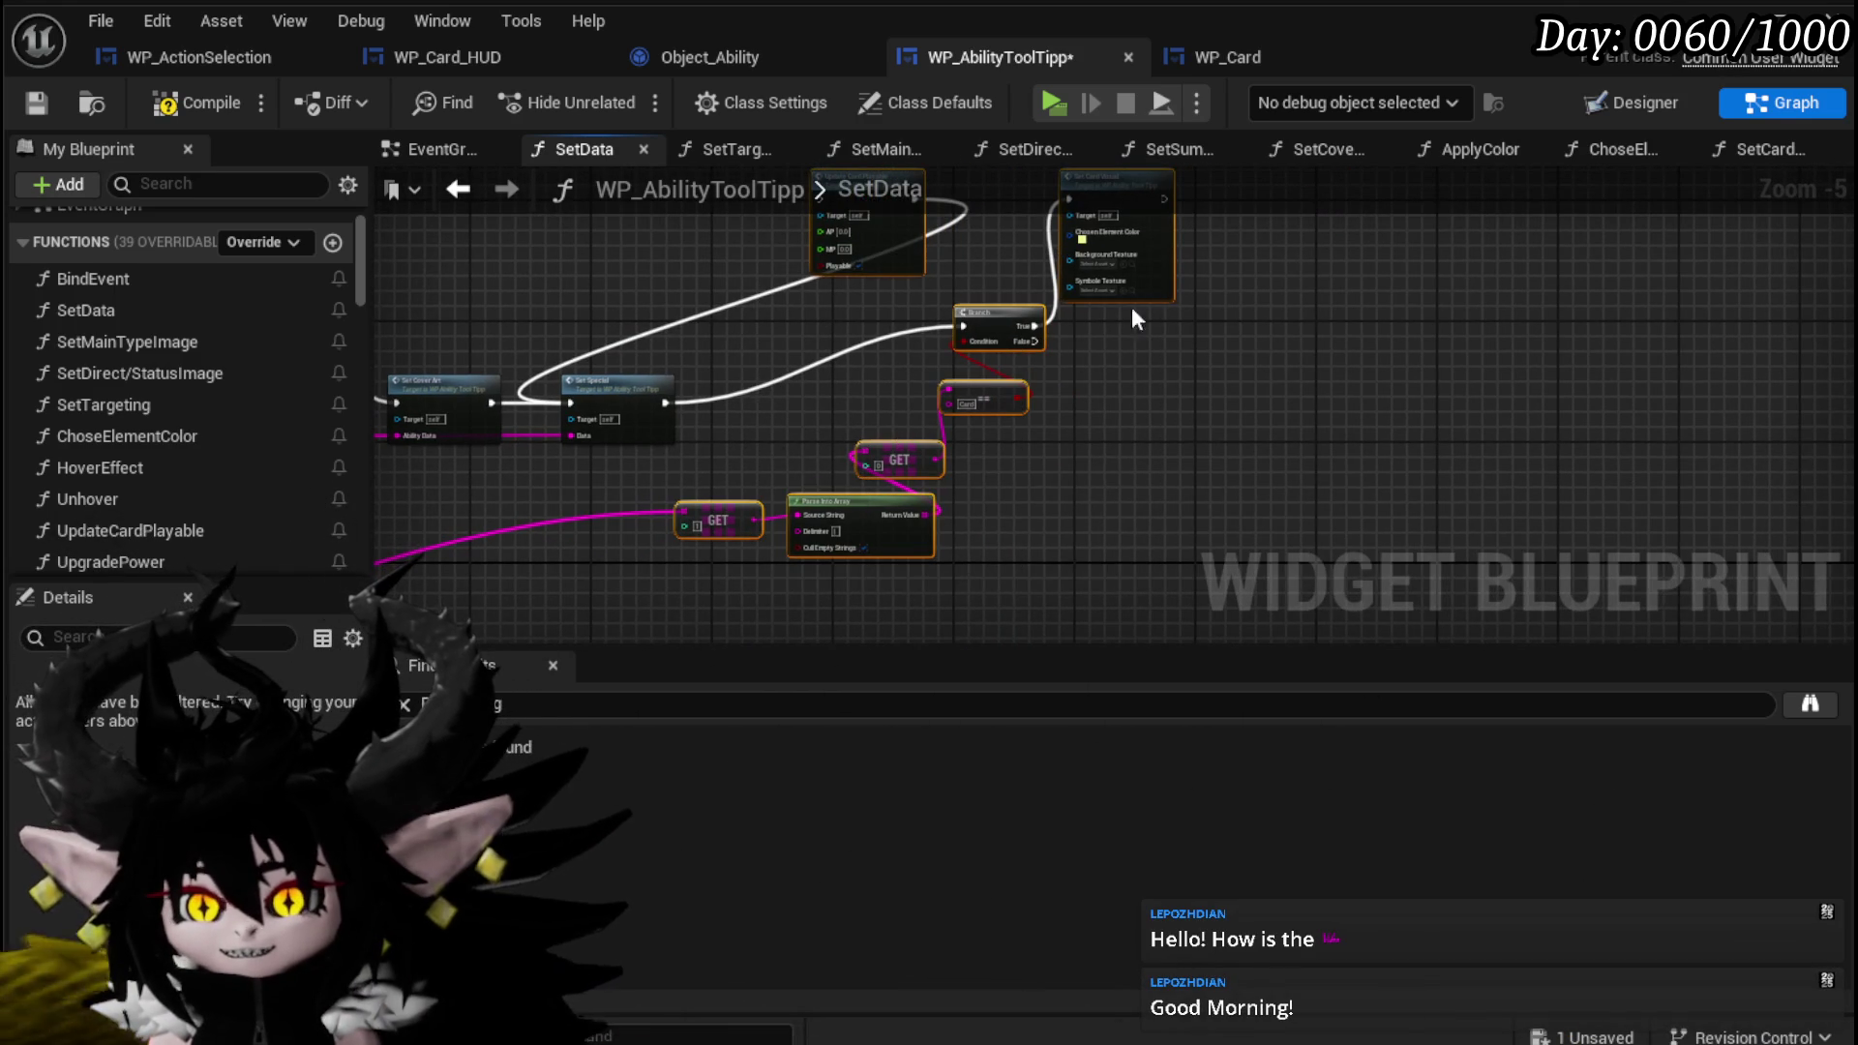
pyautogui.press('Delete')
pyautogui.moveTo(1075, 367); pyautogui.dragTo(1385, 378)
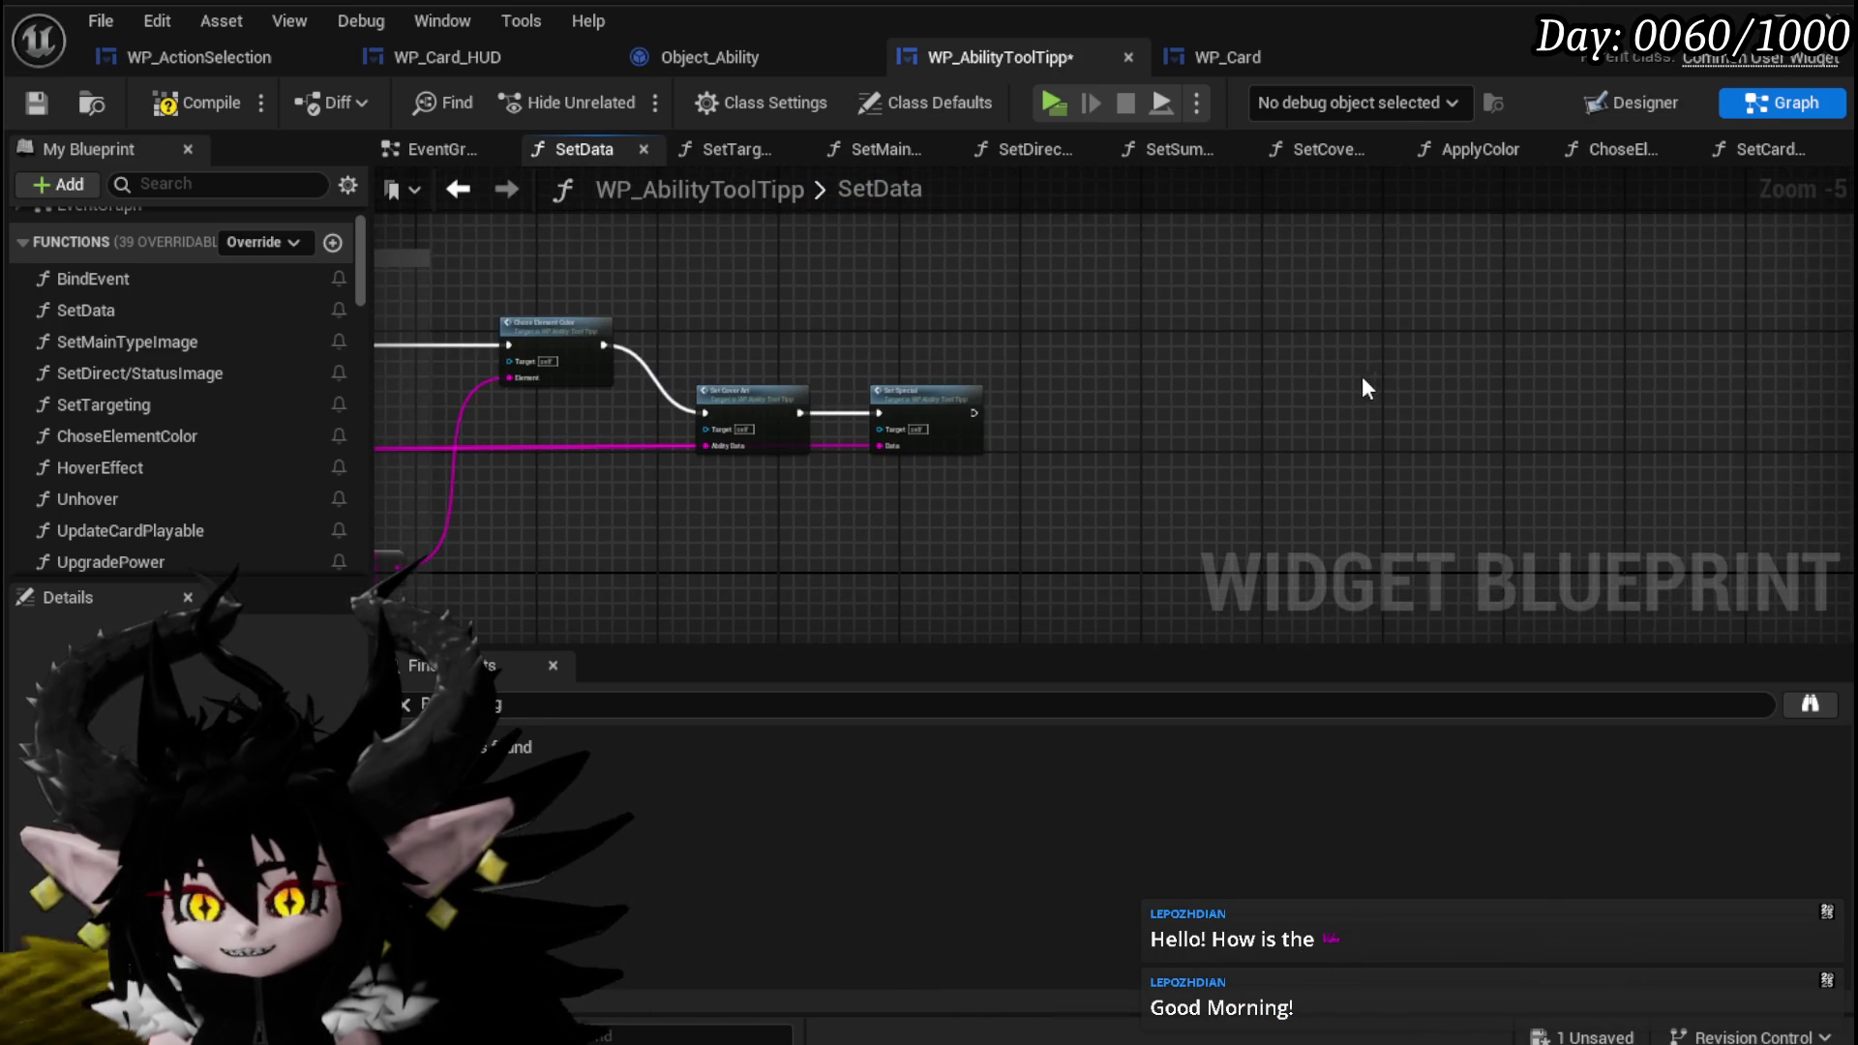
pyautogui.click(45, 101)
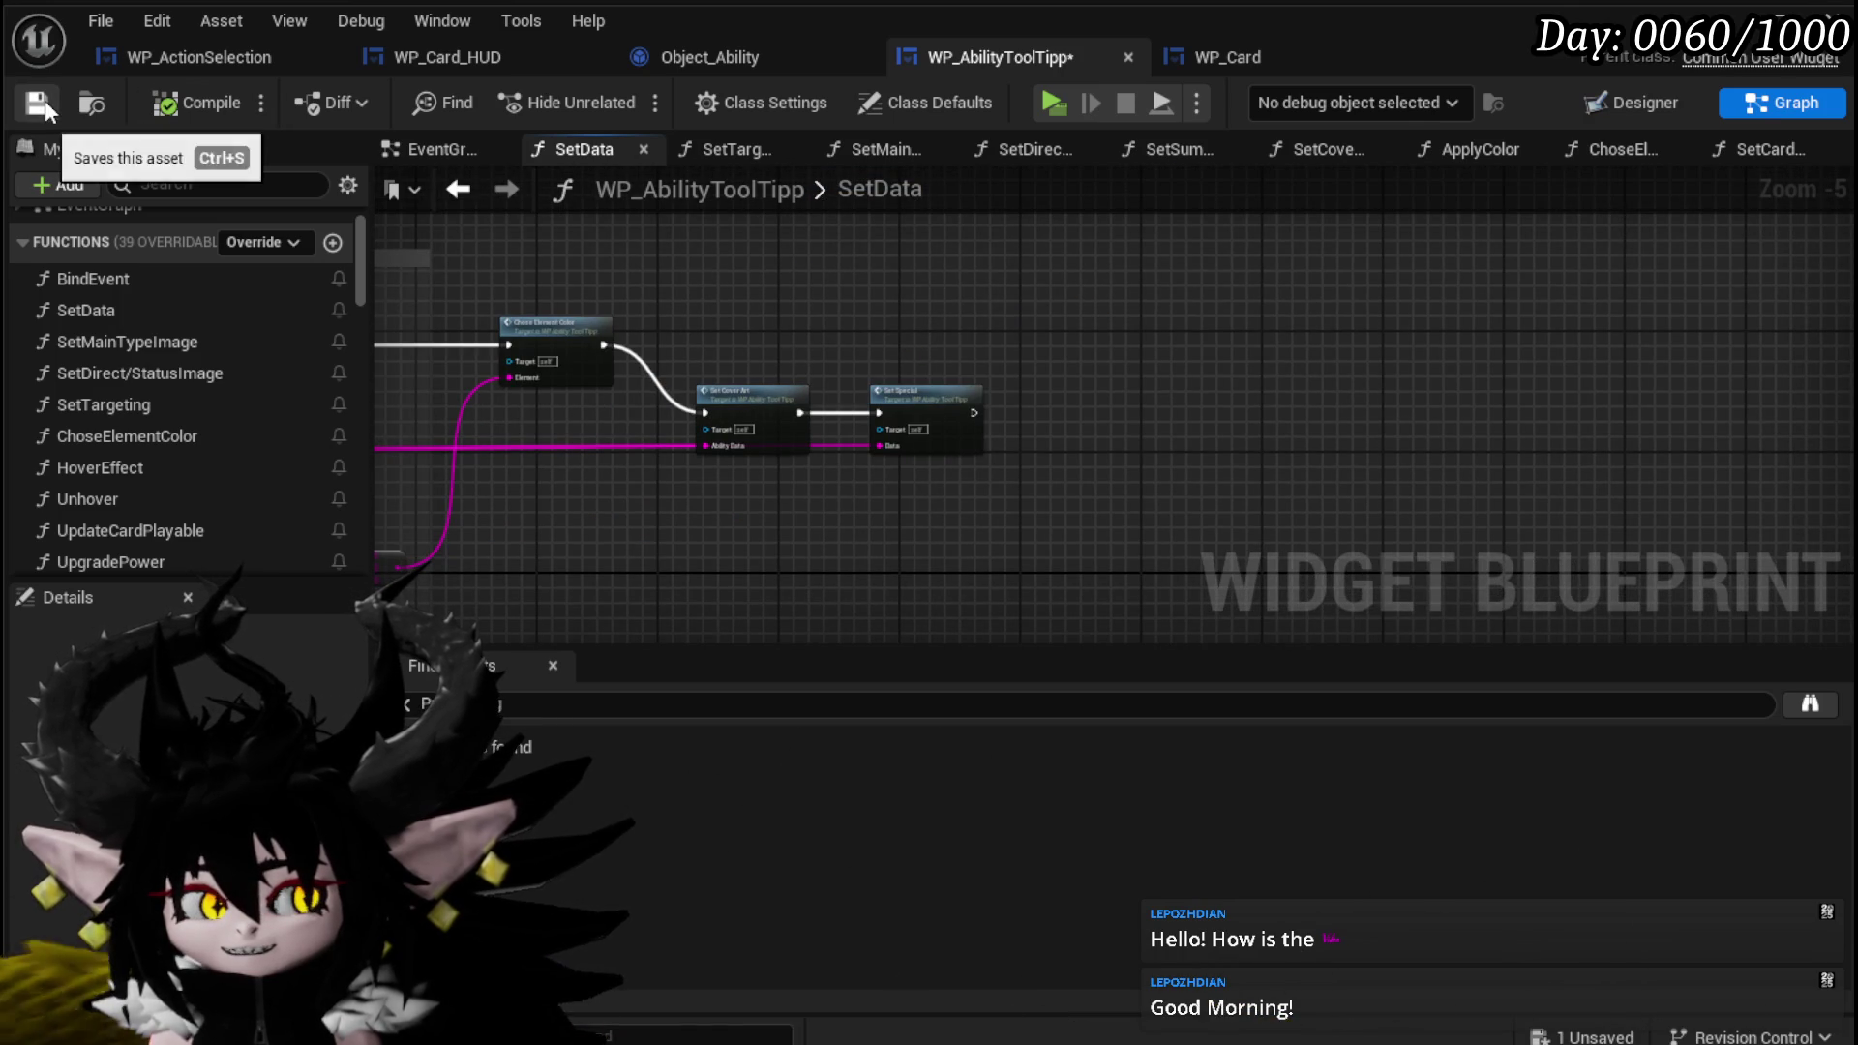
# Open the ChoseElementColor function graph and select its Switch on String node.
pyautogui.scroll(3, 701, 304)
pyautogui.moveTo(701, 304)
pyautogui.mouseDown()
pyautogui.moveTo(874, 267)
pyautogui.moveTo(988, 303)
pyautogui.moveTo(1186, 323)
pyautogui.moveTo(1042, 347)
pyautogui.moveTo(1113, 506)
pyautogui.moveTo(1075, 542)
pyautogui.moveTo(1061, 523)
pyautogui.moveTo(1003, 610)
pyautogui.moveTo(929, 519)
pyautogui.moveTo(771, 394)
pyautogui.moveTo(765, 210)
pyautogui.moveTo(948, 246)
pyautogui.moveTo(830, 467)
pyautogui.moveTo(1123, 542)
pyautogui.moveTo(867, 587)
pyautogui.mouseUp()
pyautogui.doubleClick(887, 320)
pyautogui.click(789, 250)
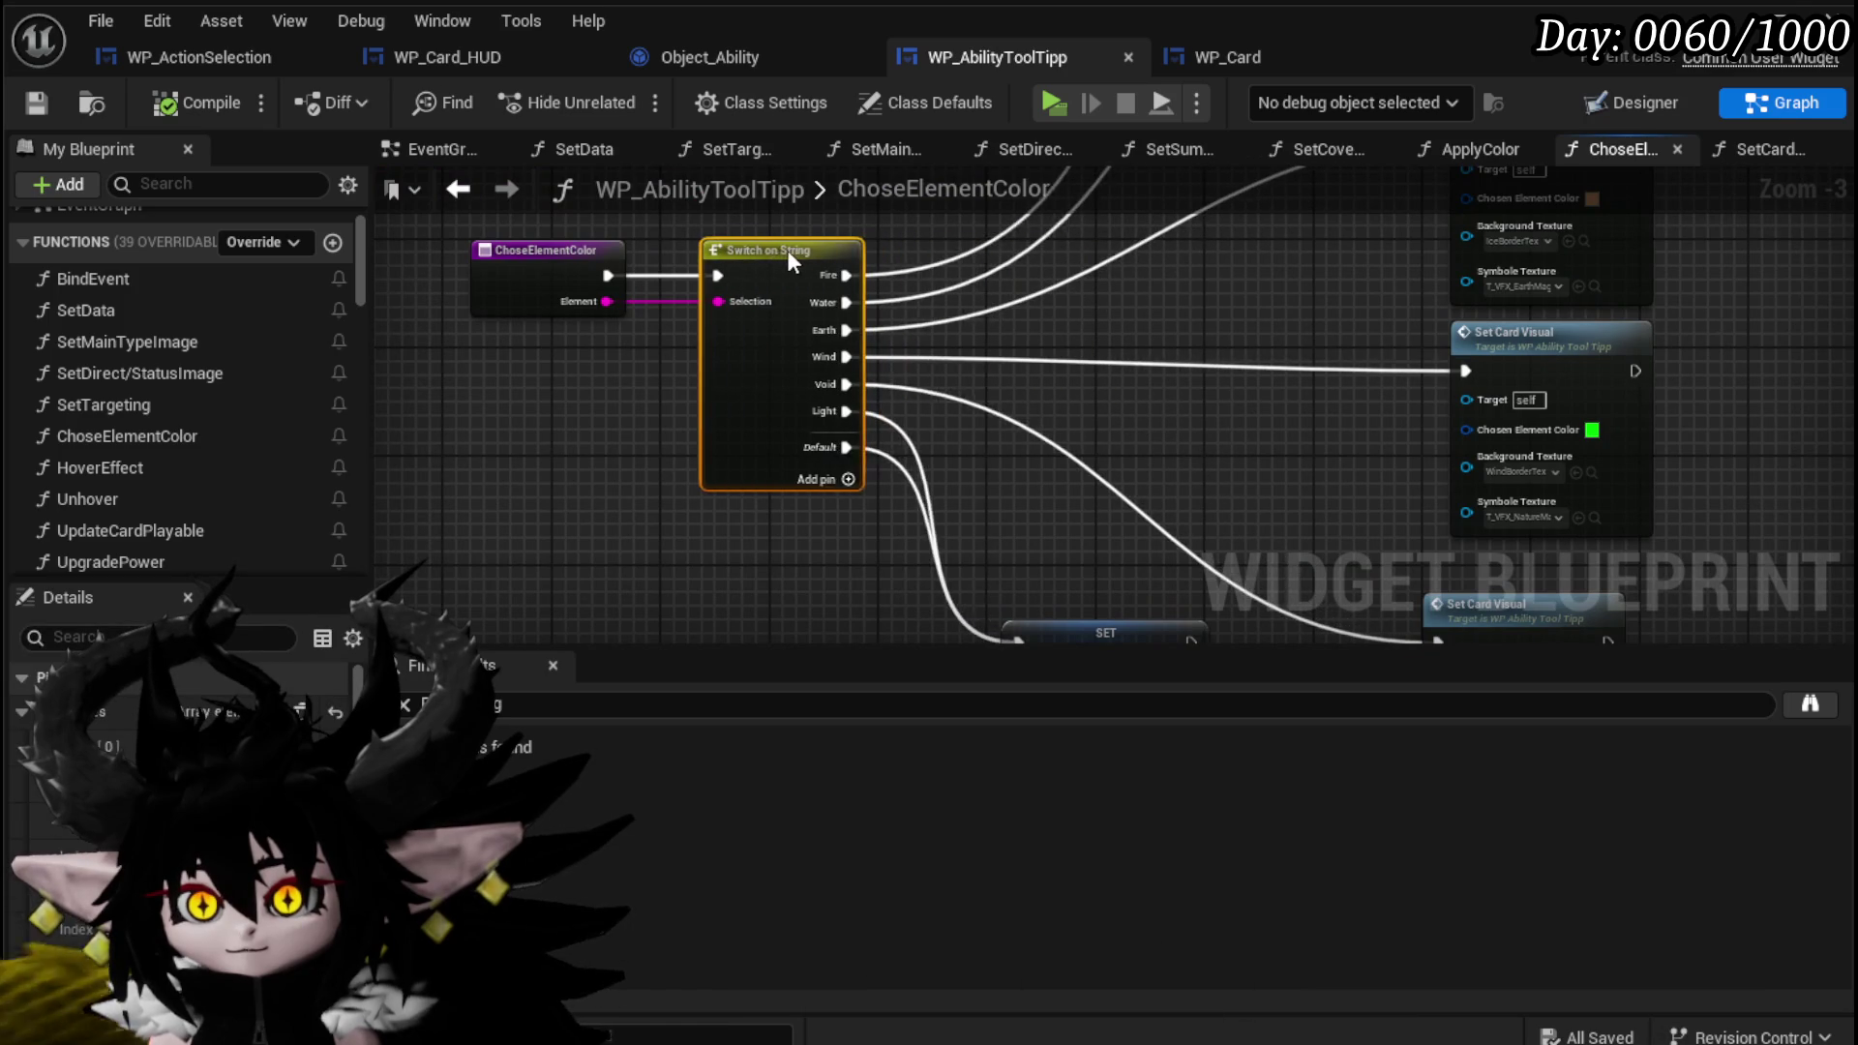
# Move the SET node and the lower Set Card Visual nodes left toward Switch on String.
pyautogui.click(1106, 310)
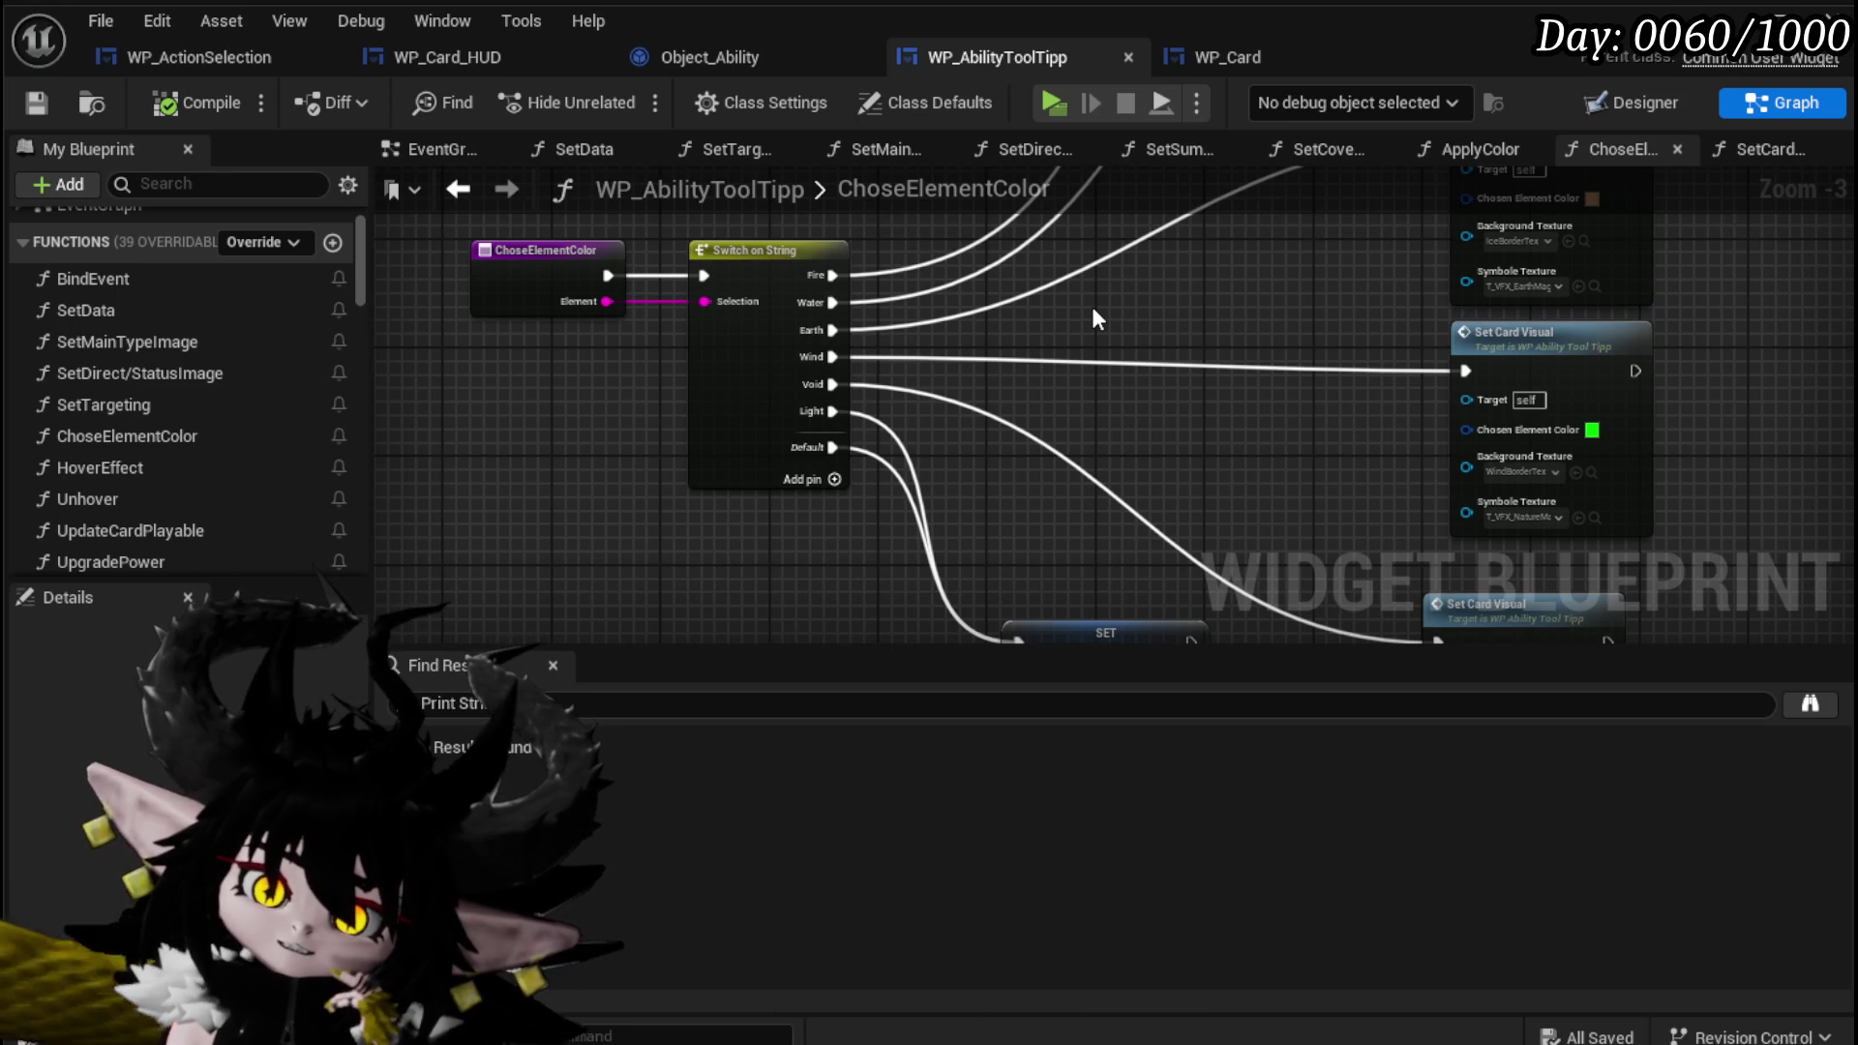
pyautogui.moveTo(1090, 304); pyautogui.dragTo(767, 436)
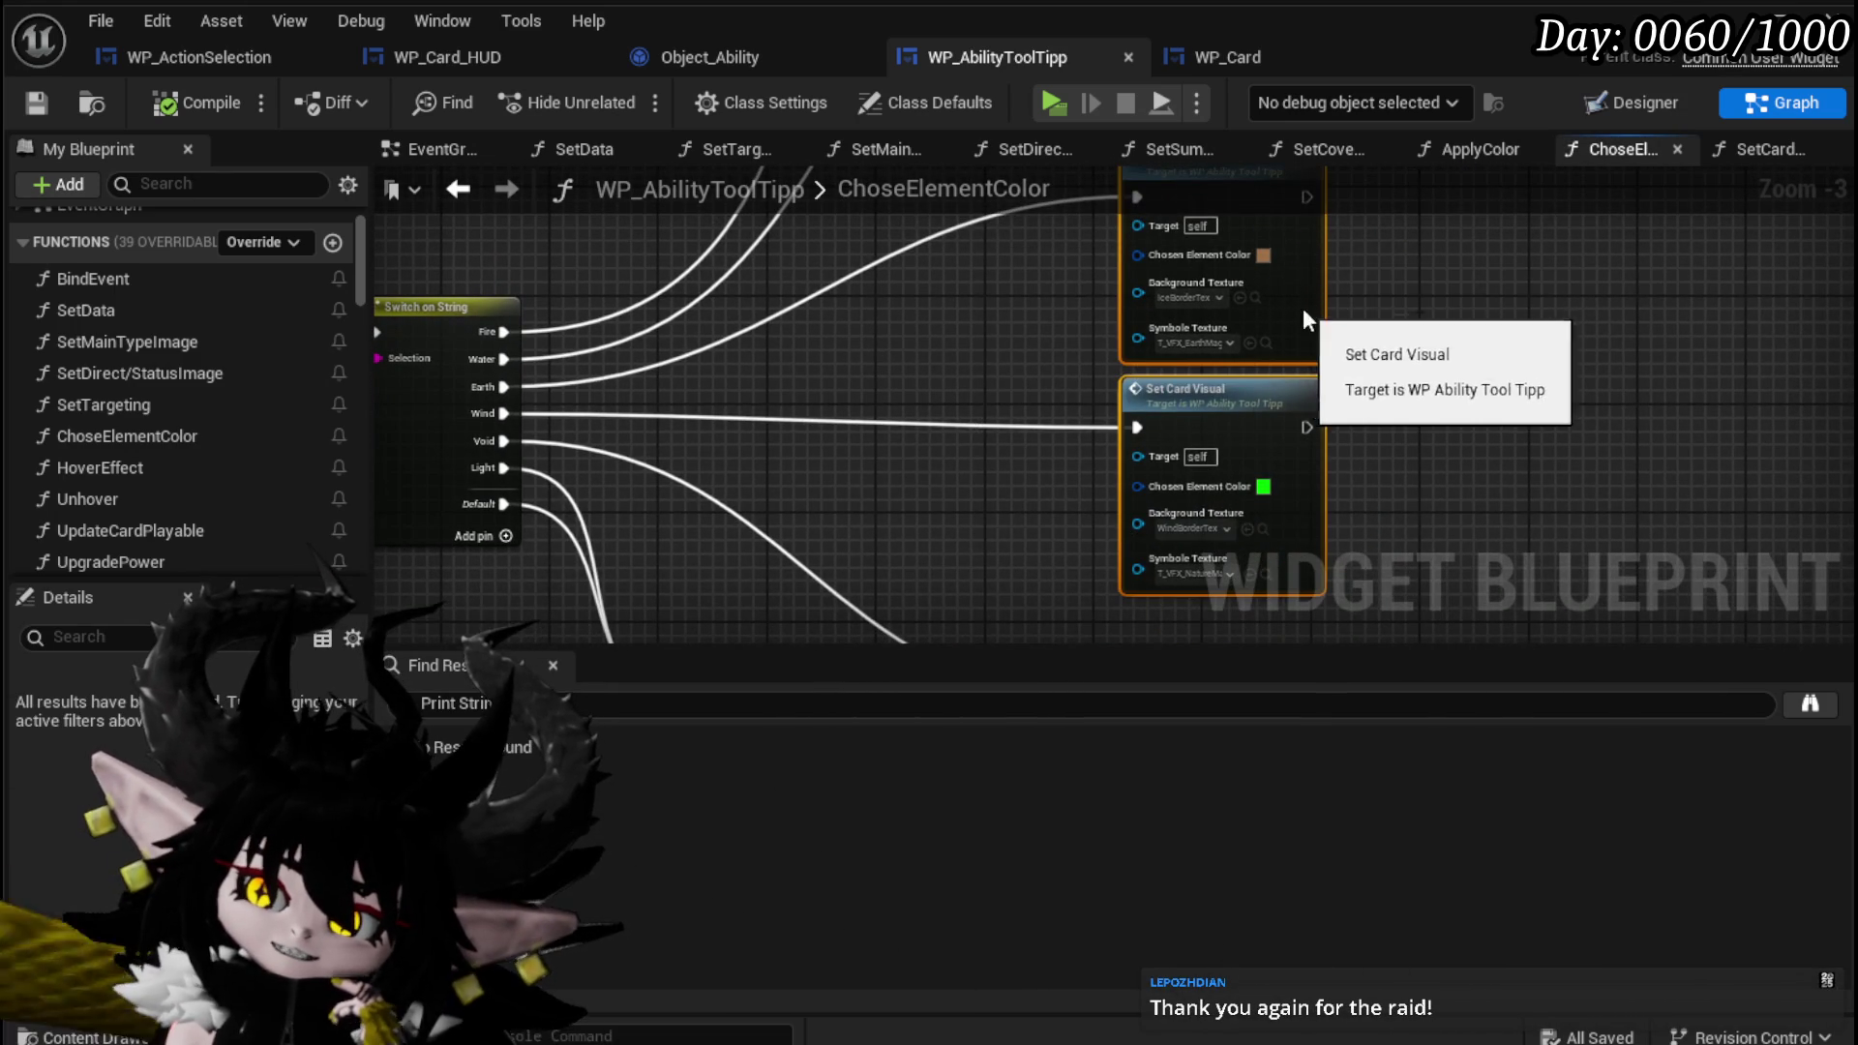
pyautogui.moveTo(1303, 308); pyautogui.dragTo(1153, 322)
pyautogui.moveTo(1176, 641)
pyautogui.mouseDown()
pyautogui.moveTo(1122, 602)
pyautogui.moveTo(1104, 497)
pyautogui.moveTo(1268, 332)
pyautogui.mouseUp()
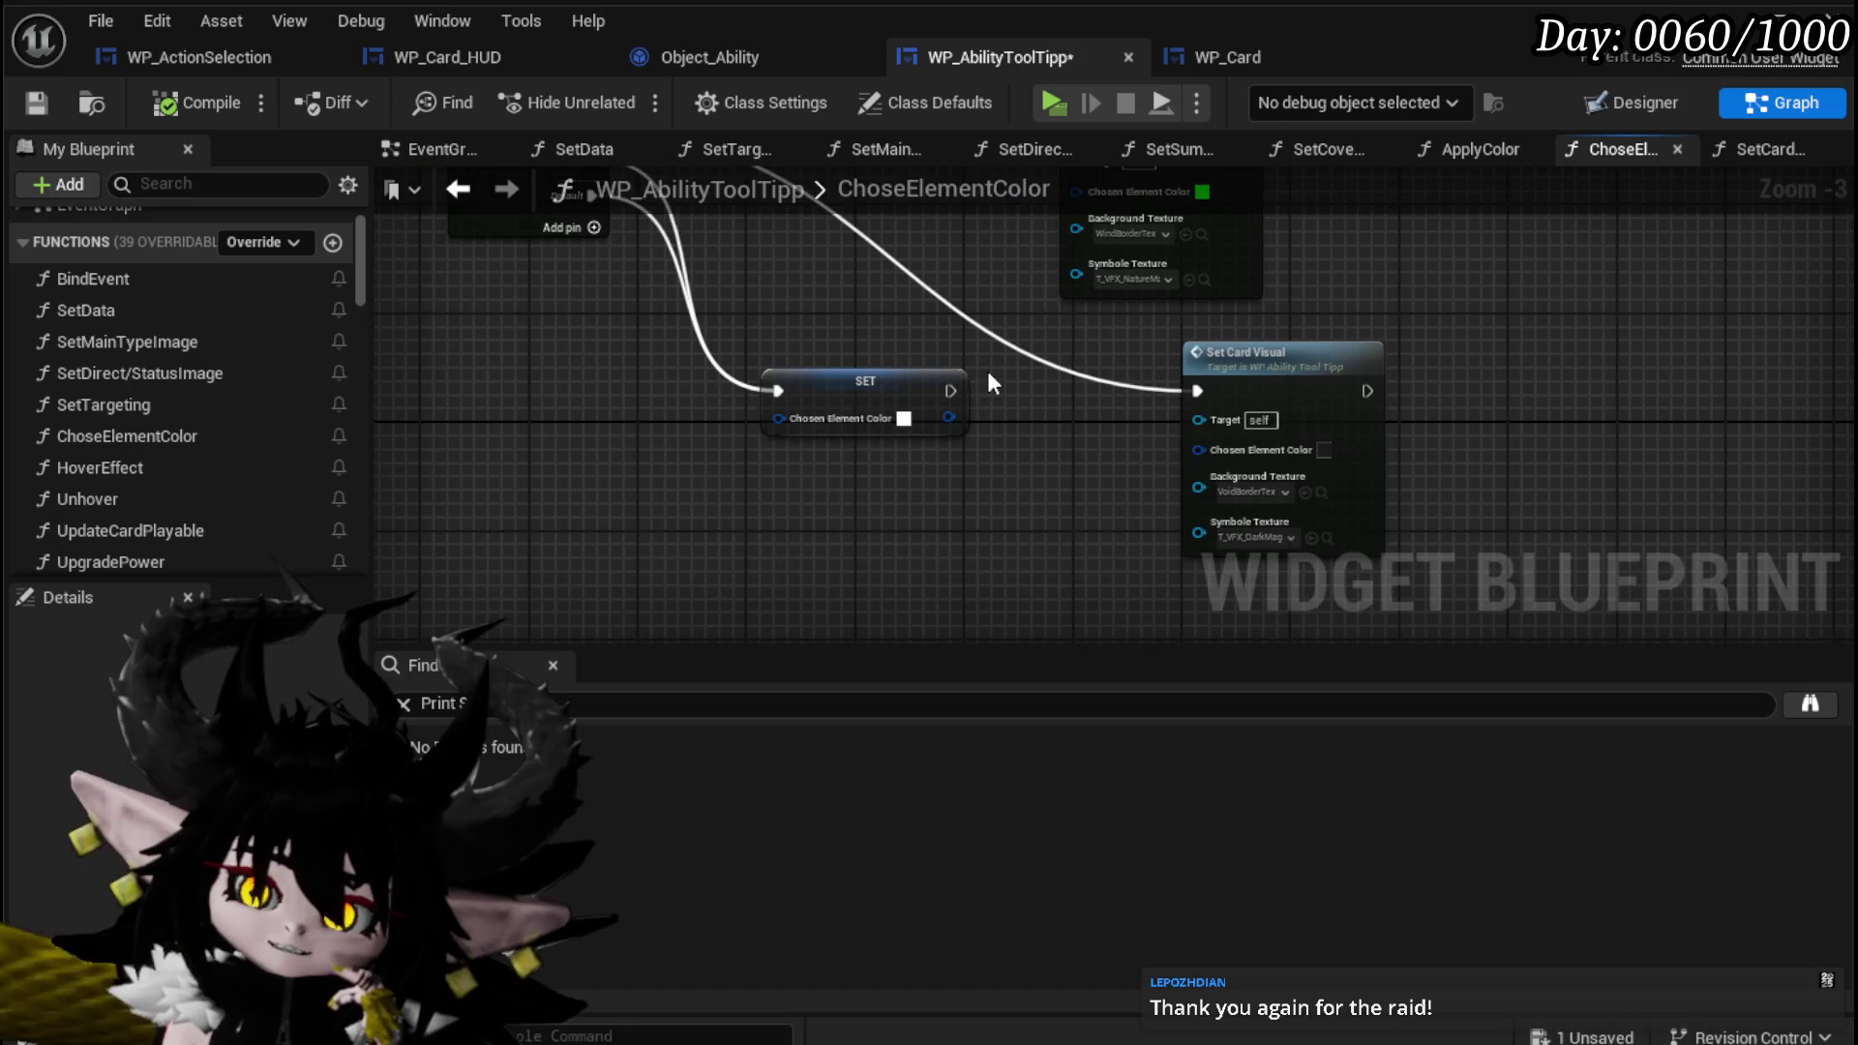
pyautogui.moveTo(871, 363); pyautogui.dragTo(539, 363)
pyautogui.moveTo(1175, 372); pyautogui.dragTo(780, 372)
pyautogui.moveTo(780, 373)
pyautogui.mouseDown()
pyautogui.moveTo(773, 575)
pyautogui.moveTo(647, 692)
pyautogui.mouseUp()
pyautogui.moveTo(1000, 426)
pyautogui.mouseDown()
pyautogui.moveTo(920, 440)
pyautogui.moveTo(925, 571)
pyautogui.mouseUp()
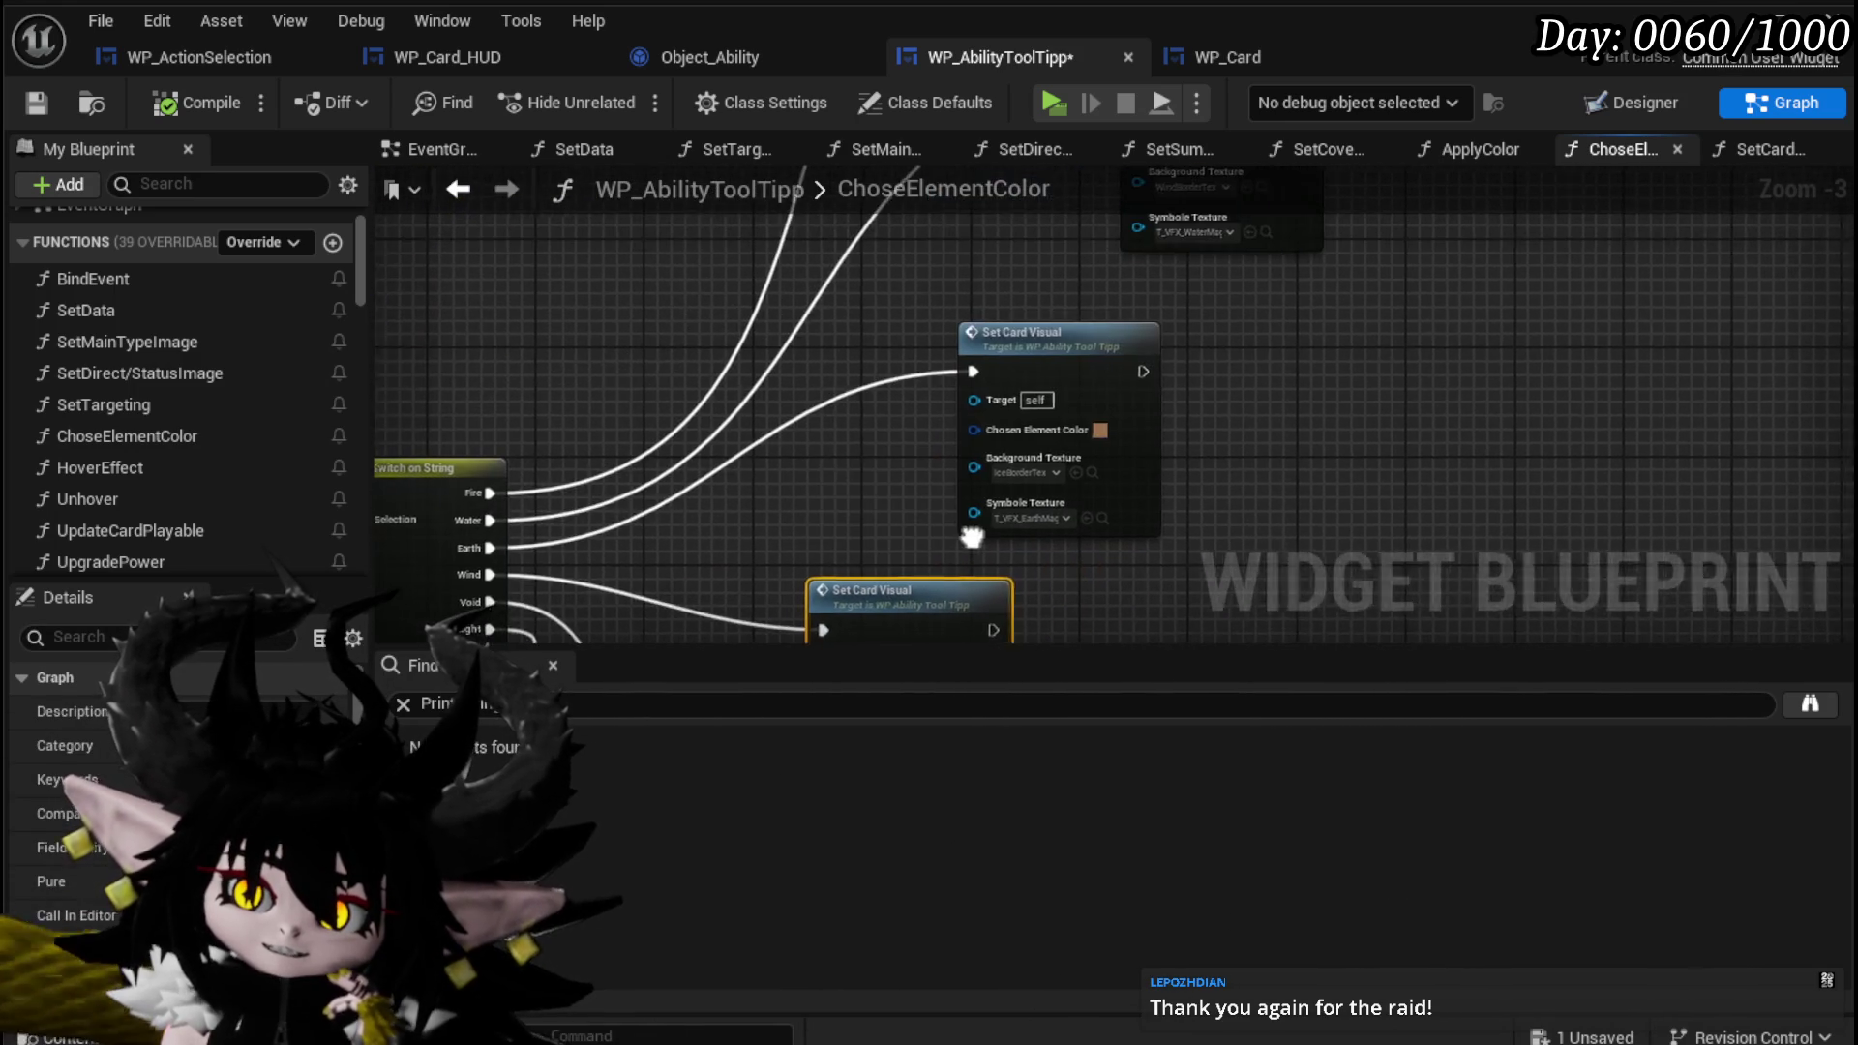
# Pull the Wind and Fire Set Card Visual nodes left, save the blueprint, and start a playtest.
pyautogui.moveTo(928, 323); pyautogui.dragTo(1188, 298)
pyautogui.moveTo(1232, 214)
pyautogui.mouseDown()
pyautogui.moveTo(1091, 257)
pyautogui.moveTo(1287, 446)
pyautogui.mouseUp()
pyautogui.moveTo(1322, 232)
pyautogui.mouseDown()
pyautogui.moveTo(1211, 381)
pyautogui.moveTo(1017, 382)
pyautogui.mouseUp()
pyautogui.moveTo(1040, 465)
pyautogui.mouseDown()
pyautogui.moveTo(1163, 310)
pyautogui.moveTo(1222, 340)
pyautogui.moveTo(1182, 358)
pyautogui.moveTo(1306, 394)
pyautogui.moveTo(1357, 286)
pyautogui.moveTo(1360, 179)
pyautogui.mouseUp()
pyautogui.moveTo(958, 441)
pyautogui.mouseDown()
pyautogui.moveTo(585, 590)
pyautogui.moveTo(910, 507)
pyautogui.mouseUp()
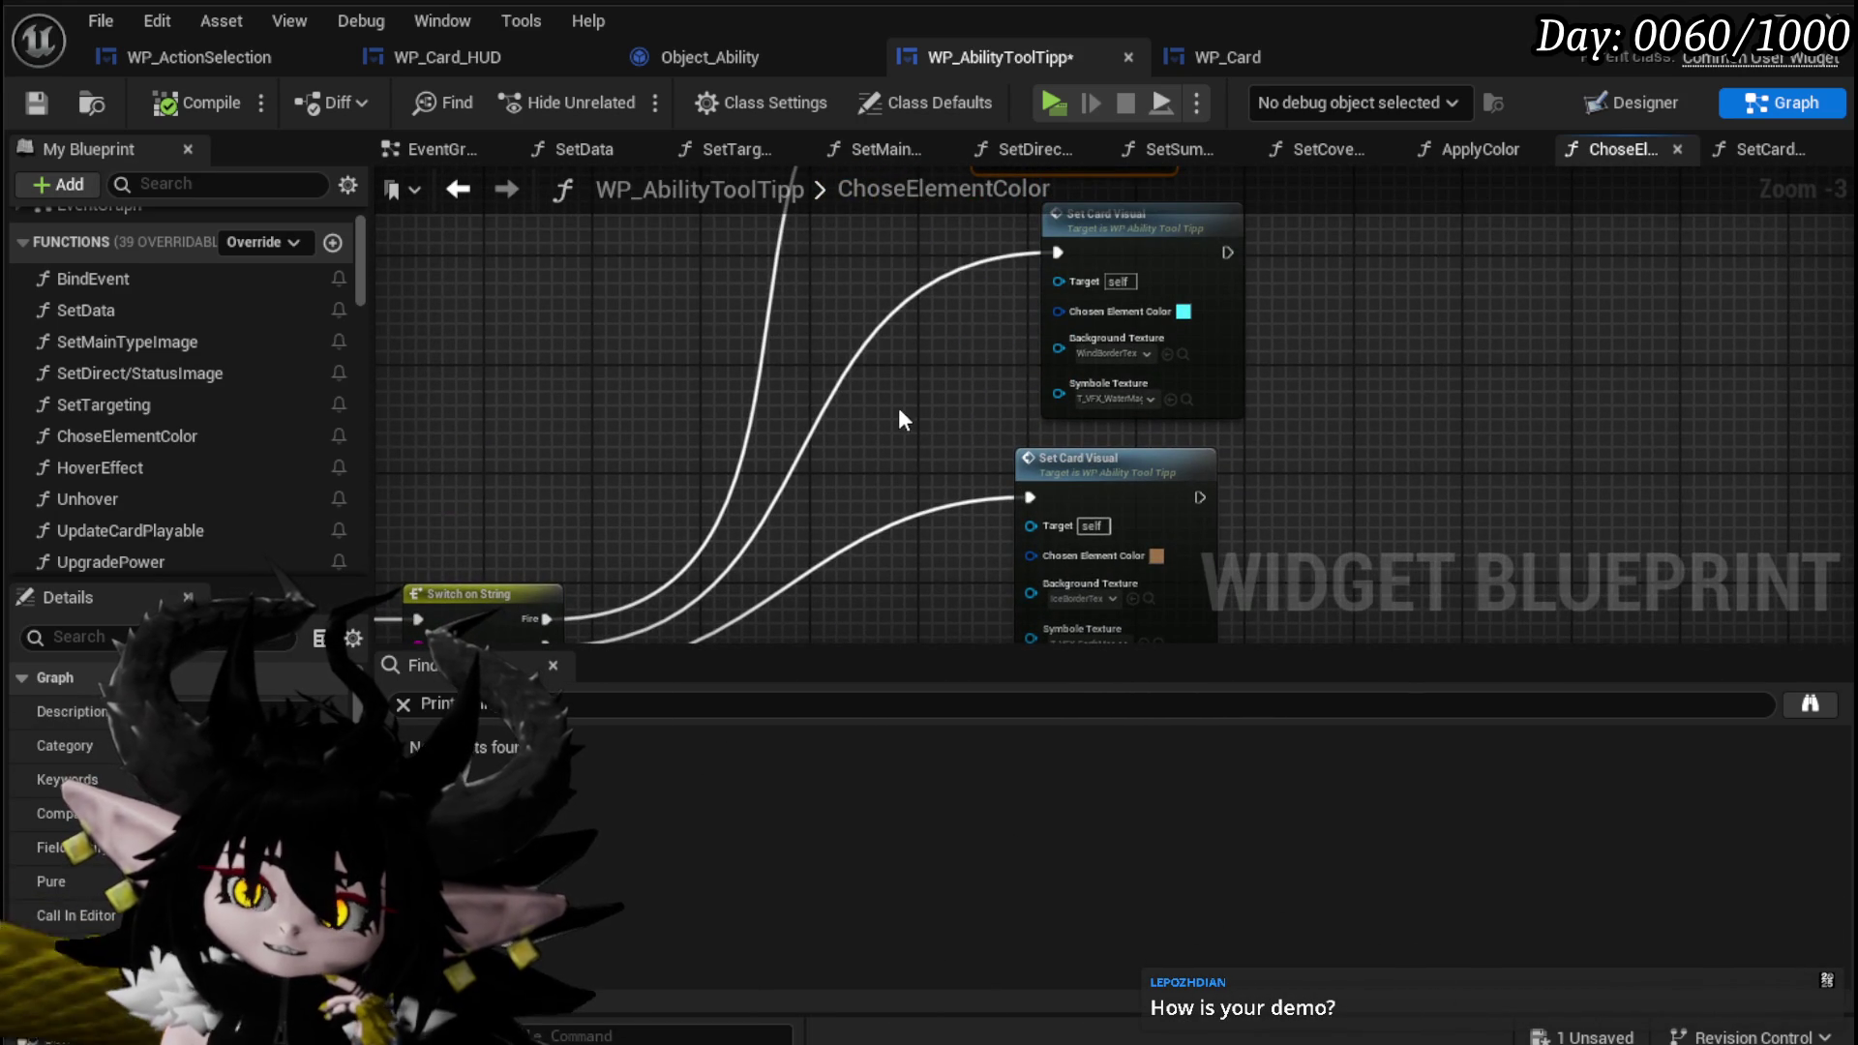
pyautogui.click(36, 102)
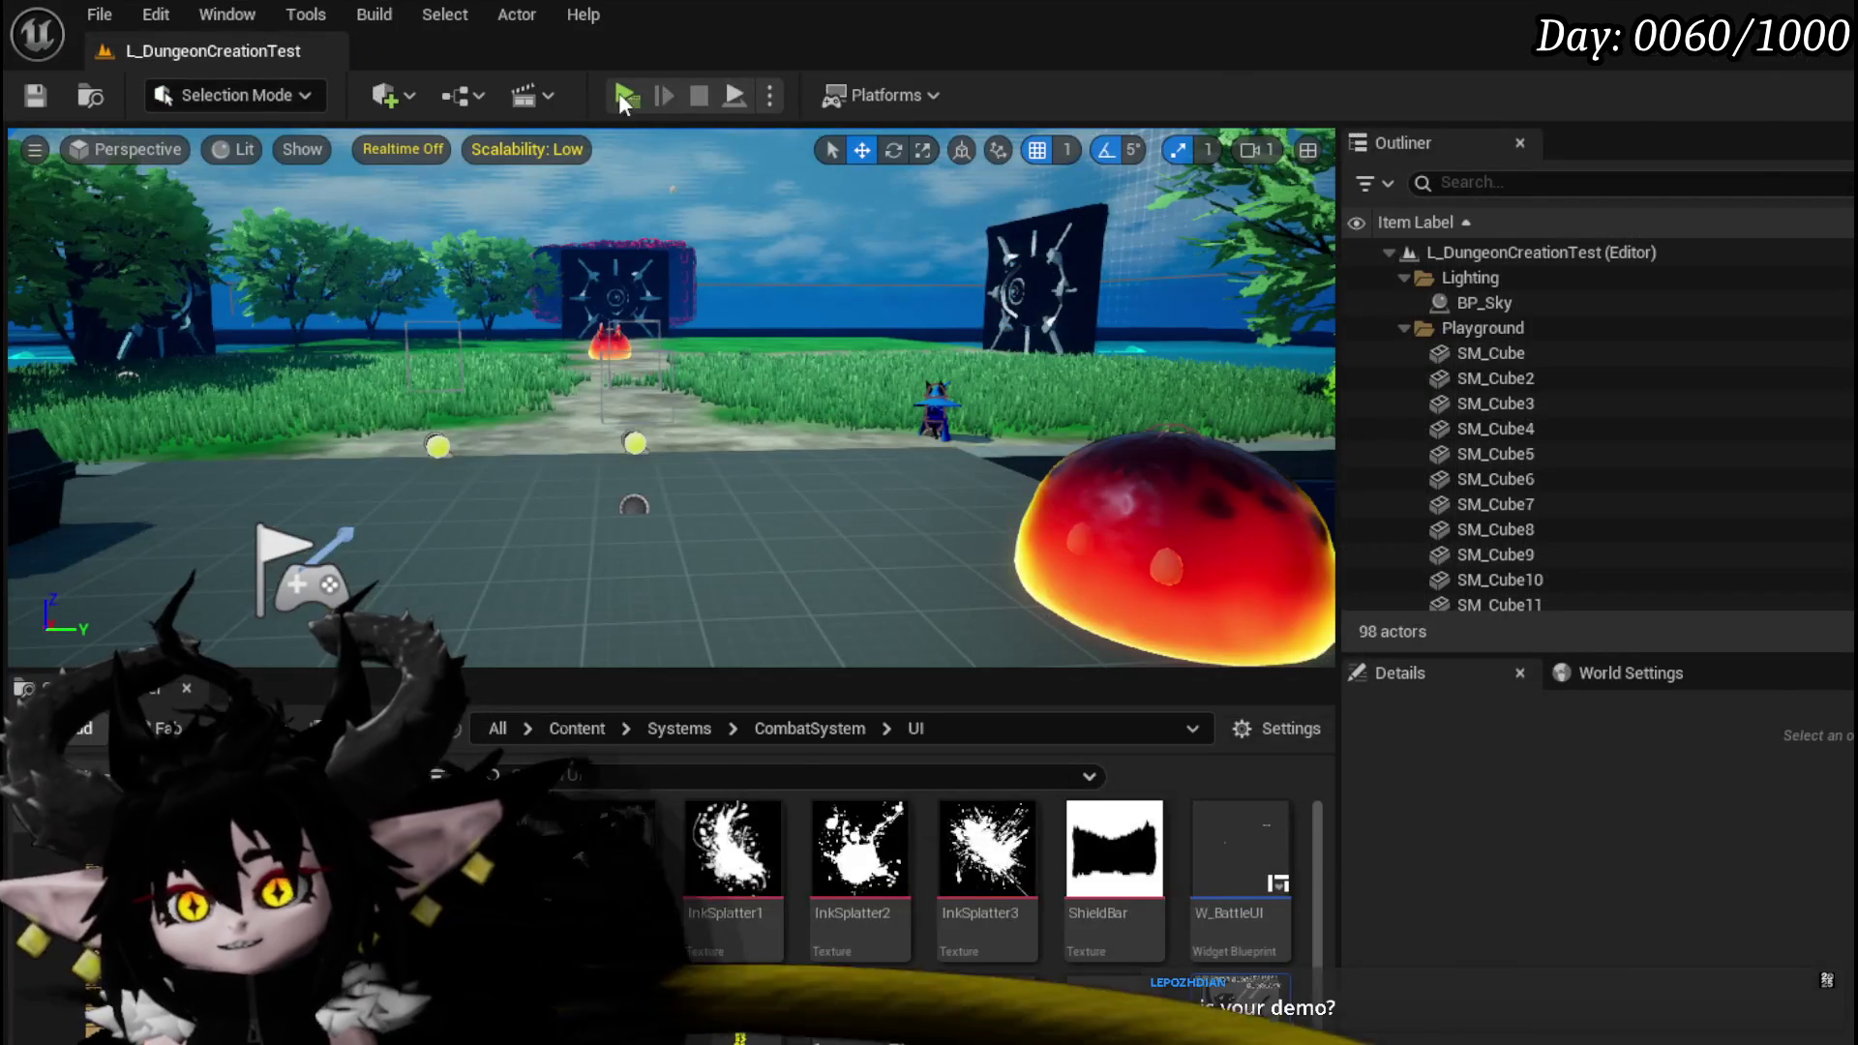
pyautogui.click(618, 91)
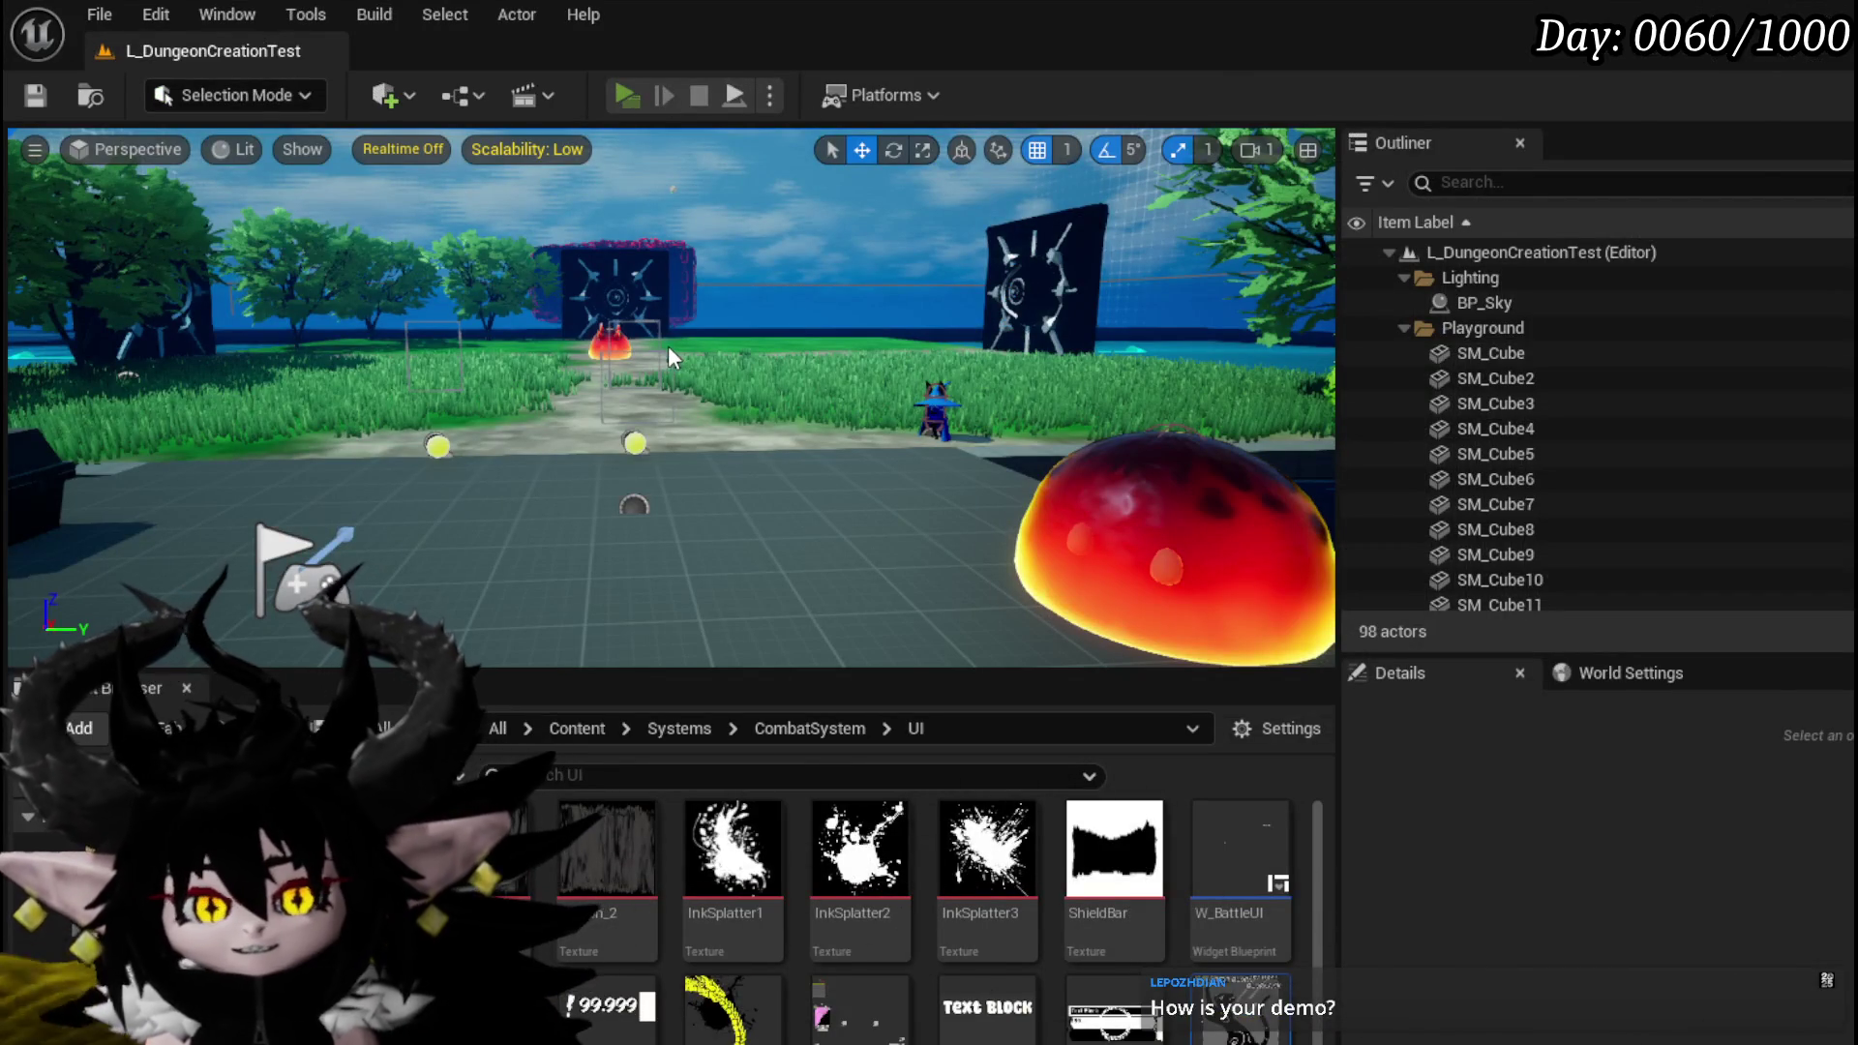
pyautogui.press('w')
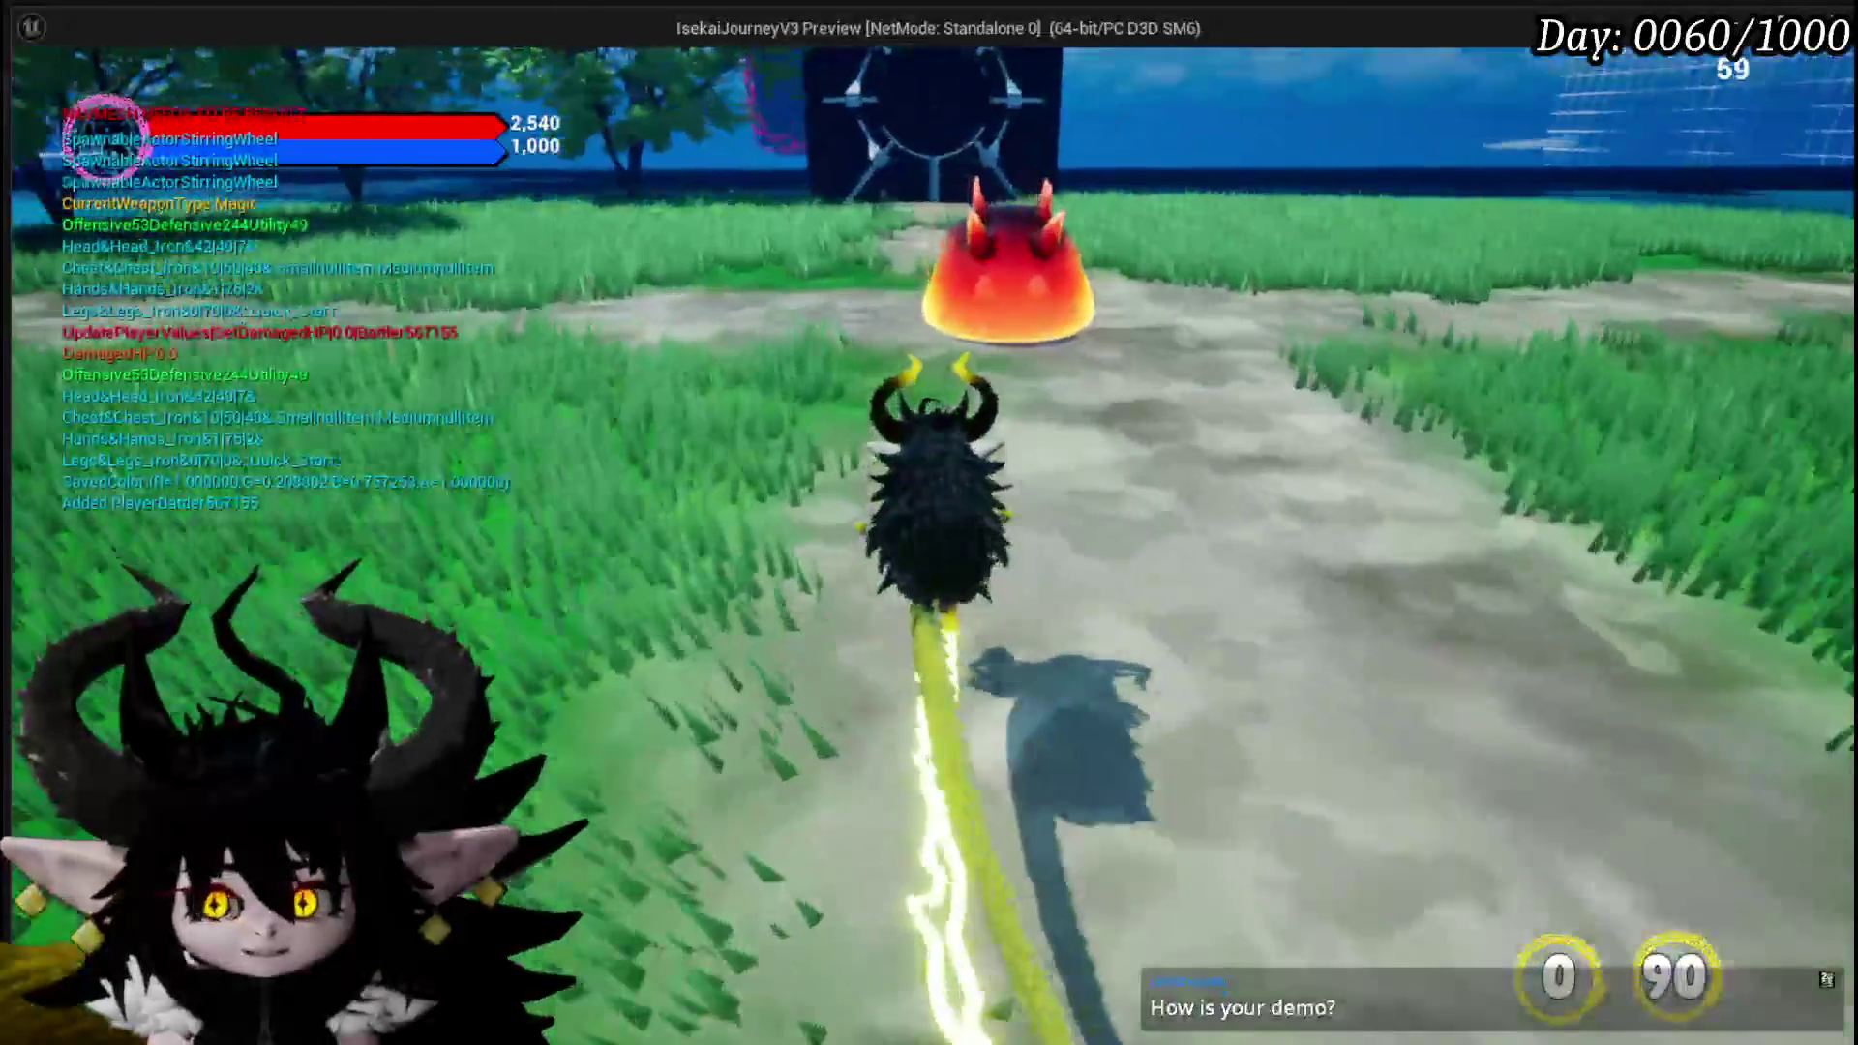
pyautogui.press('q')
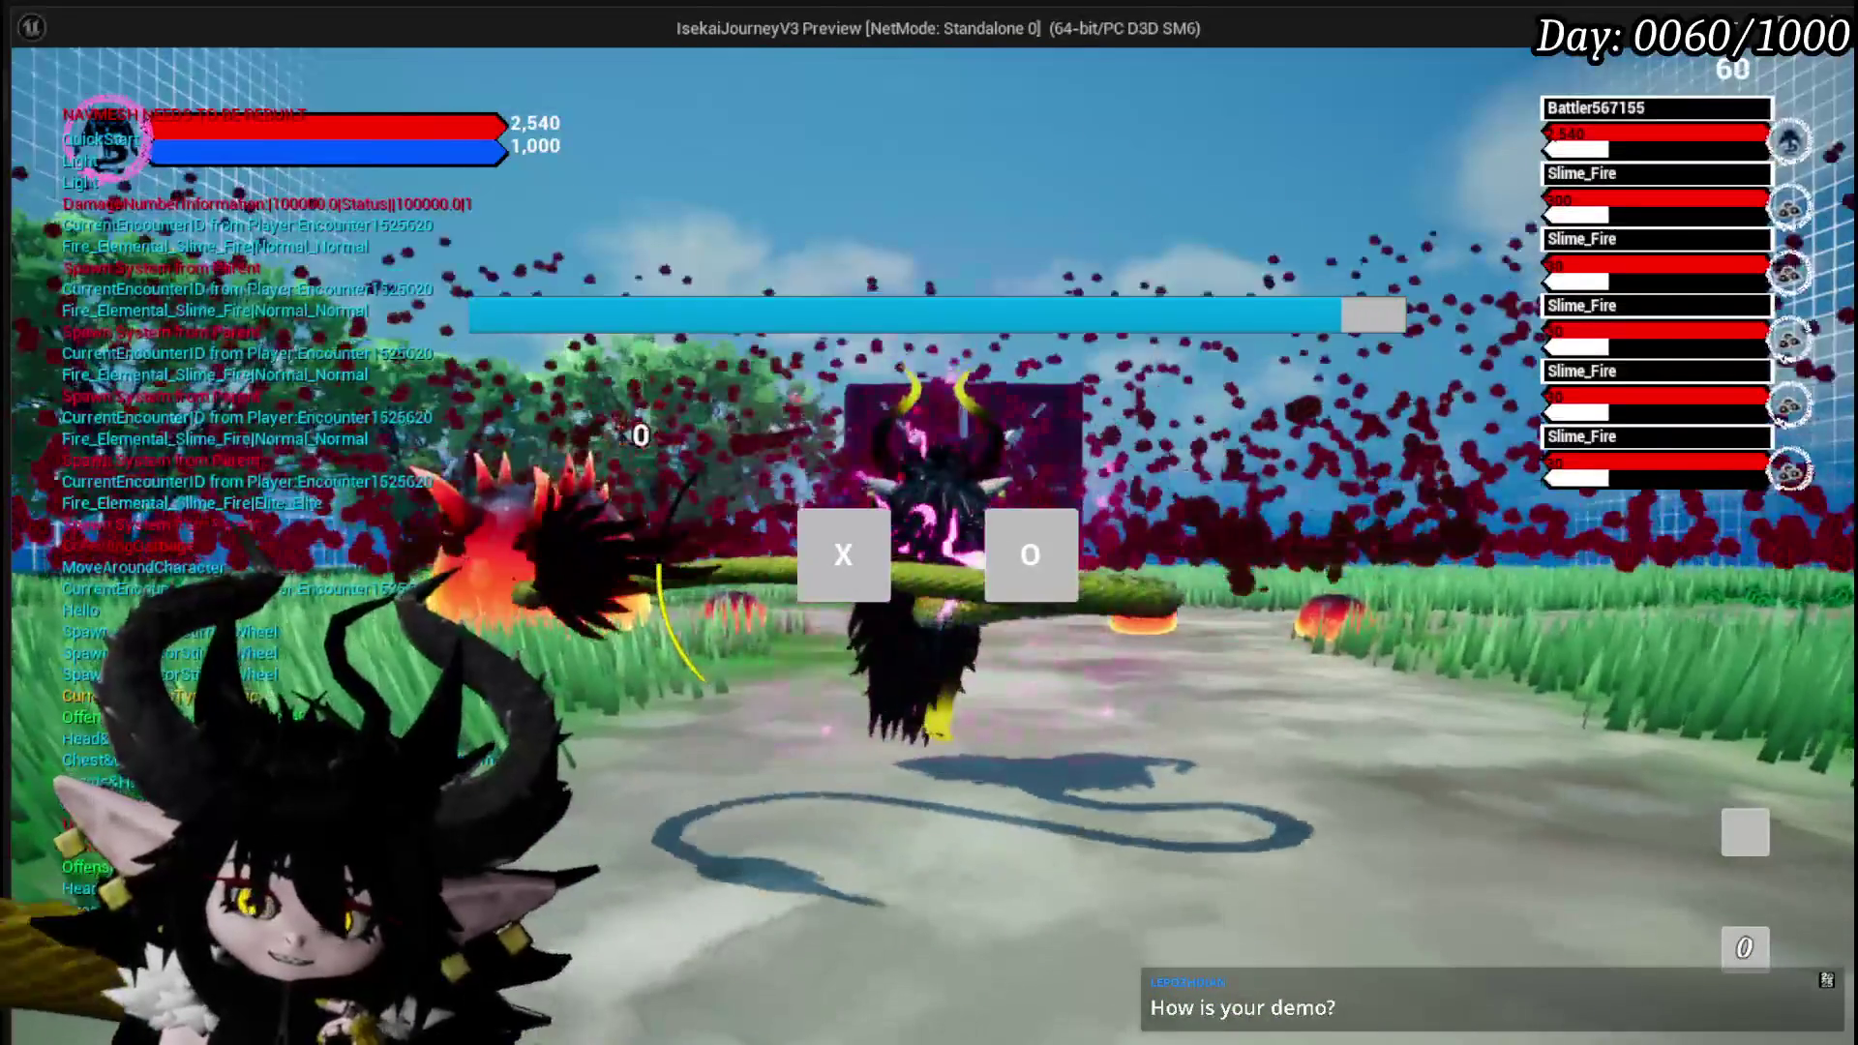
pyautogui.click(806, 555)
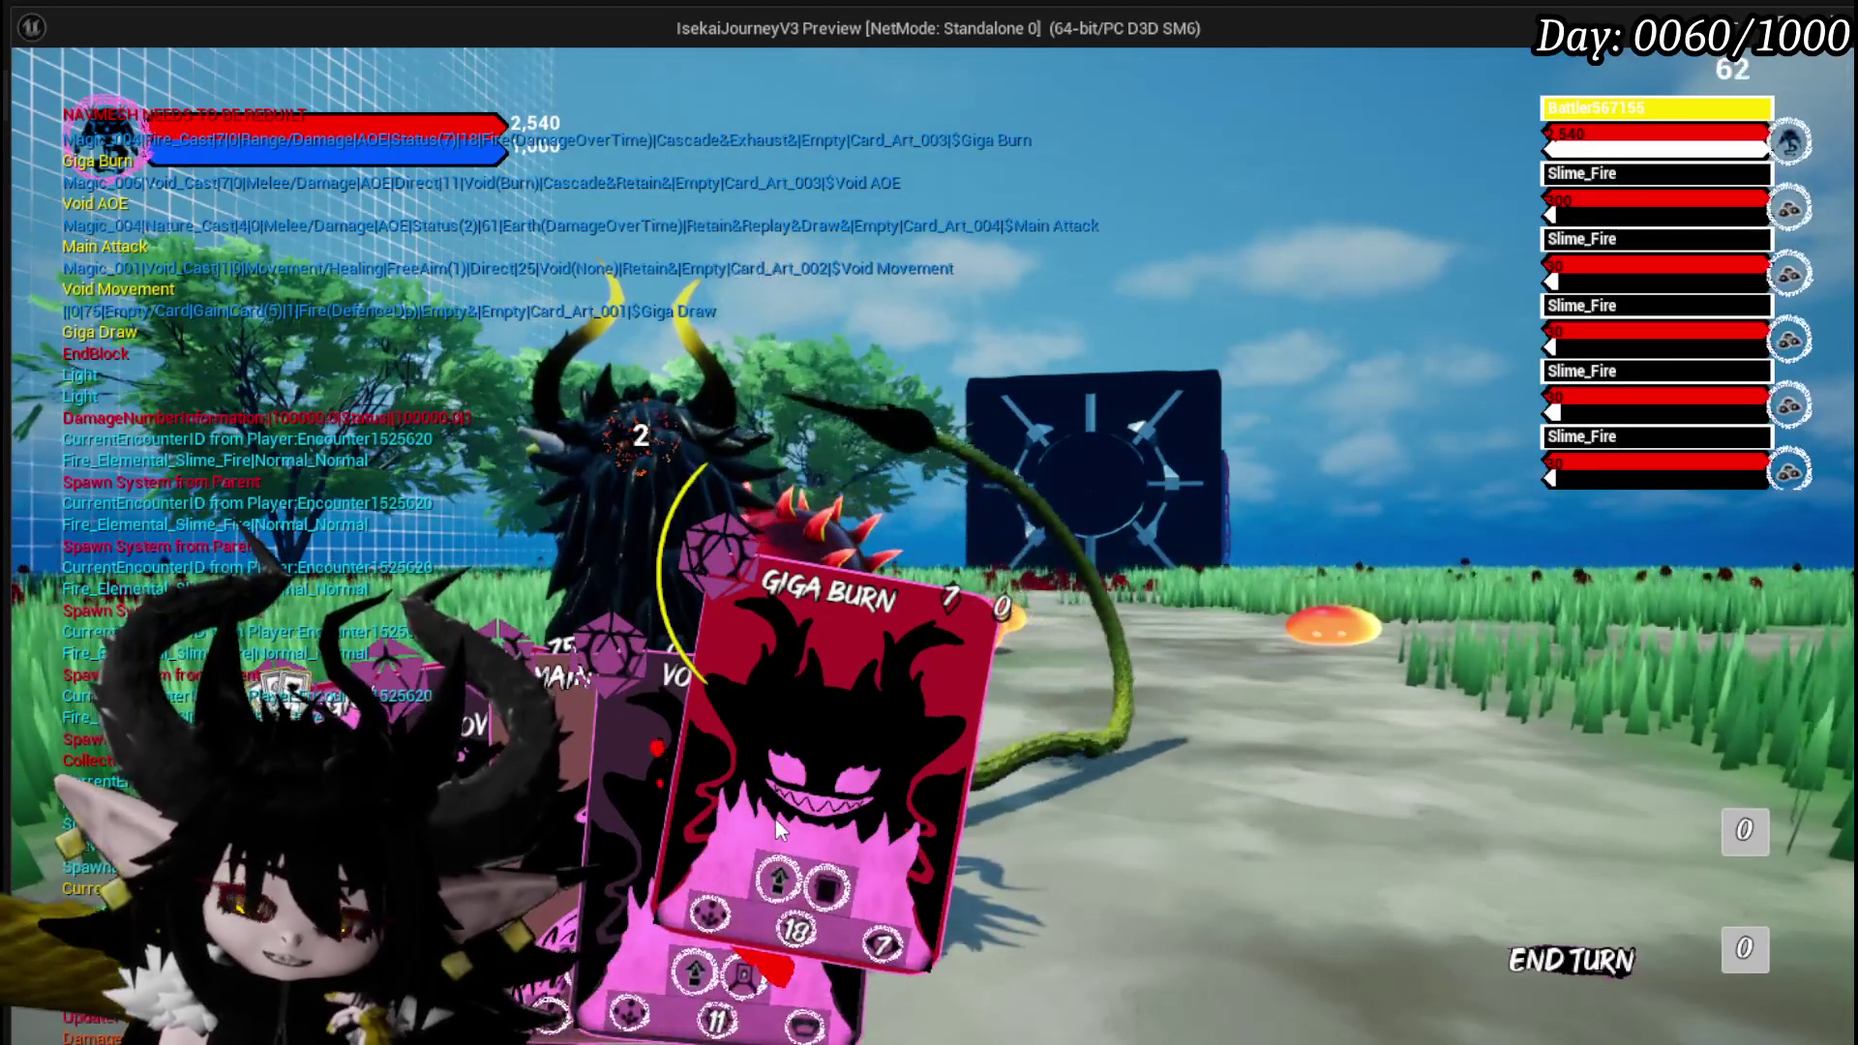
pyautogui.press('Escape')
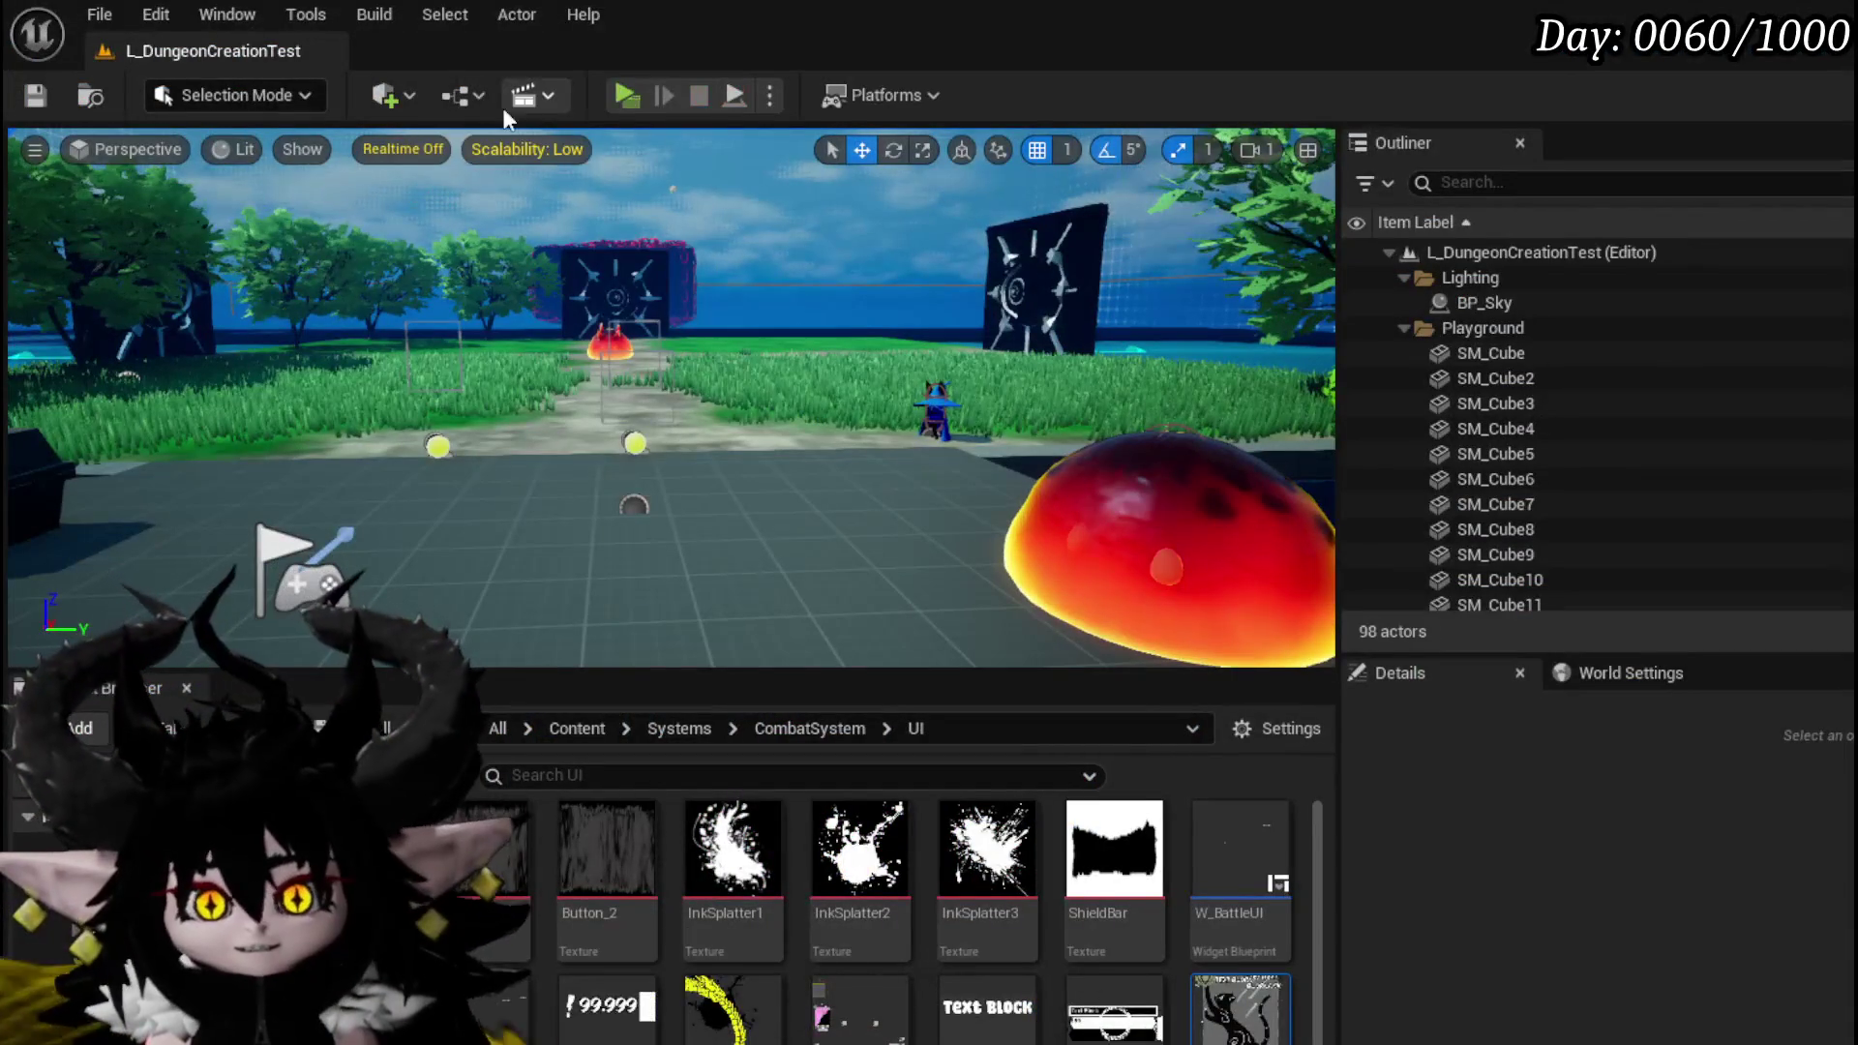
# Relaunch the preview and cycle the equipment slot through Just Booom, Status and Summon, then close the menu.
pyautogui.click(638, 89)
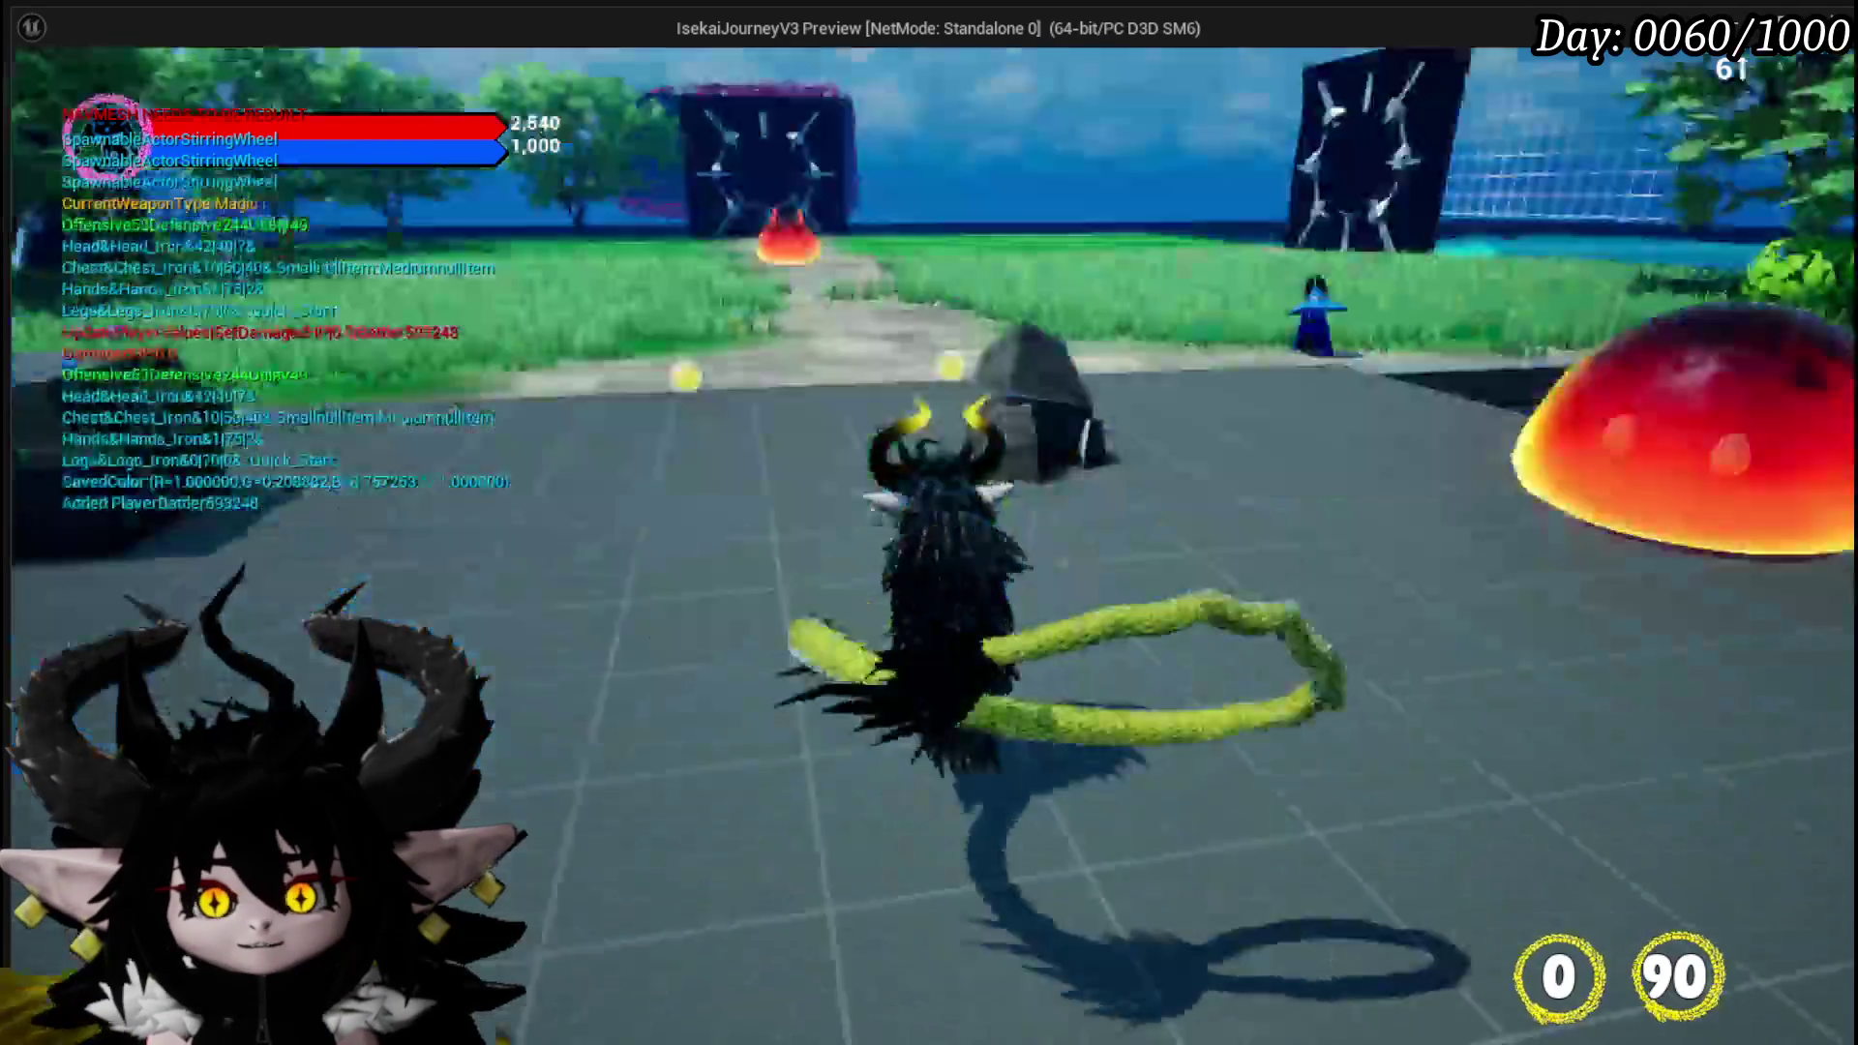
pyautogui.press('Tab')
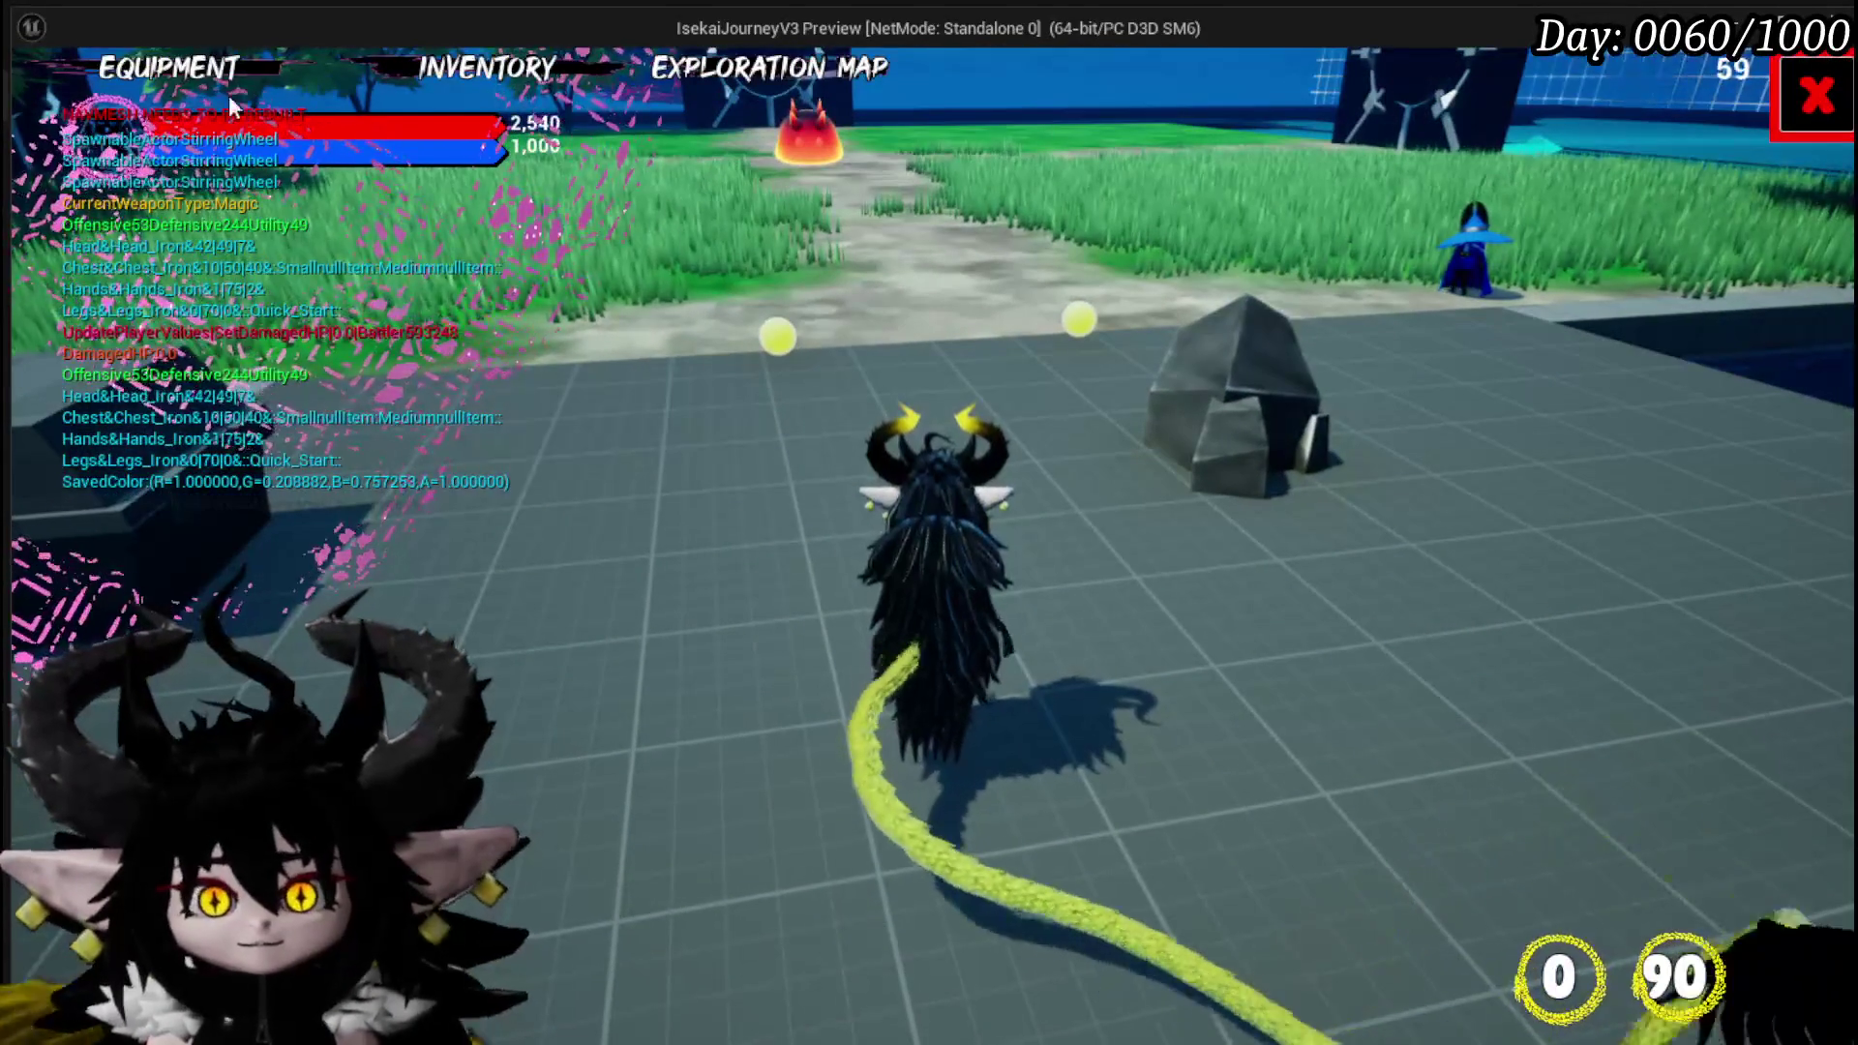
pyautogui.click(1372, 695)
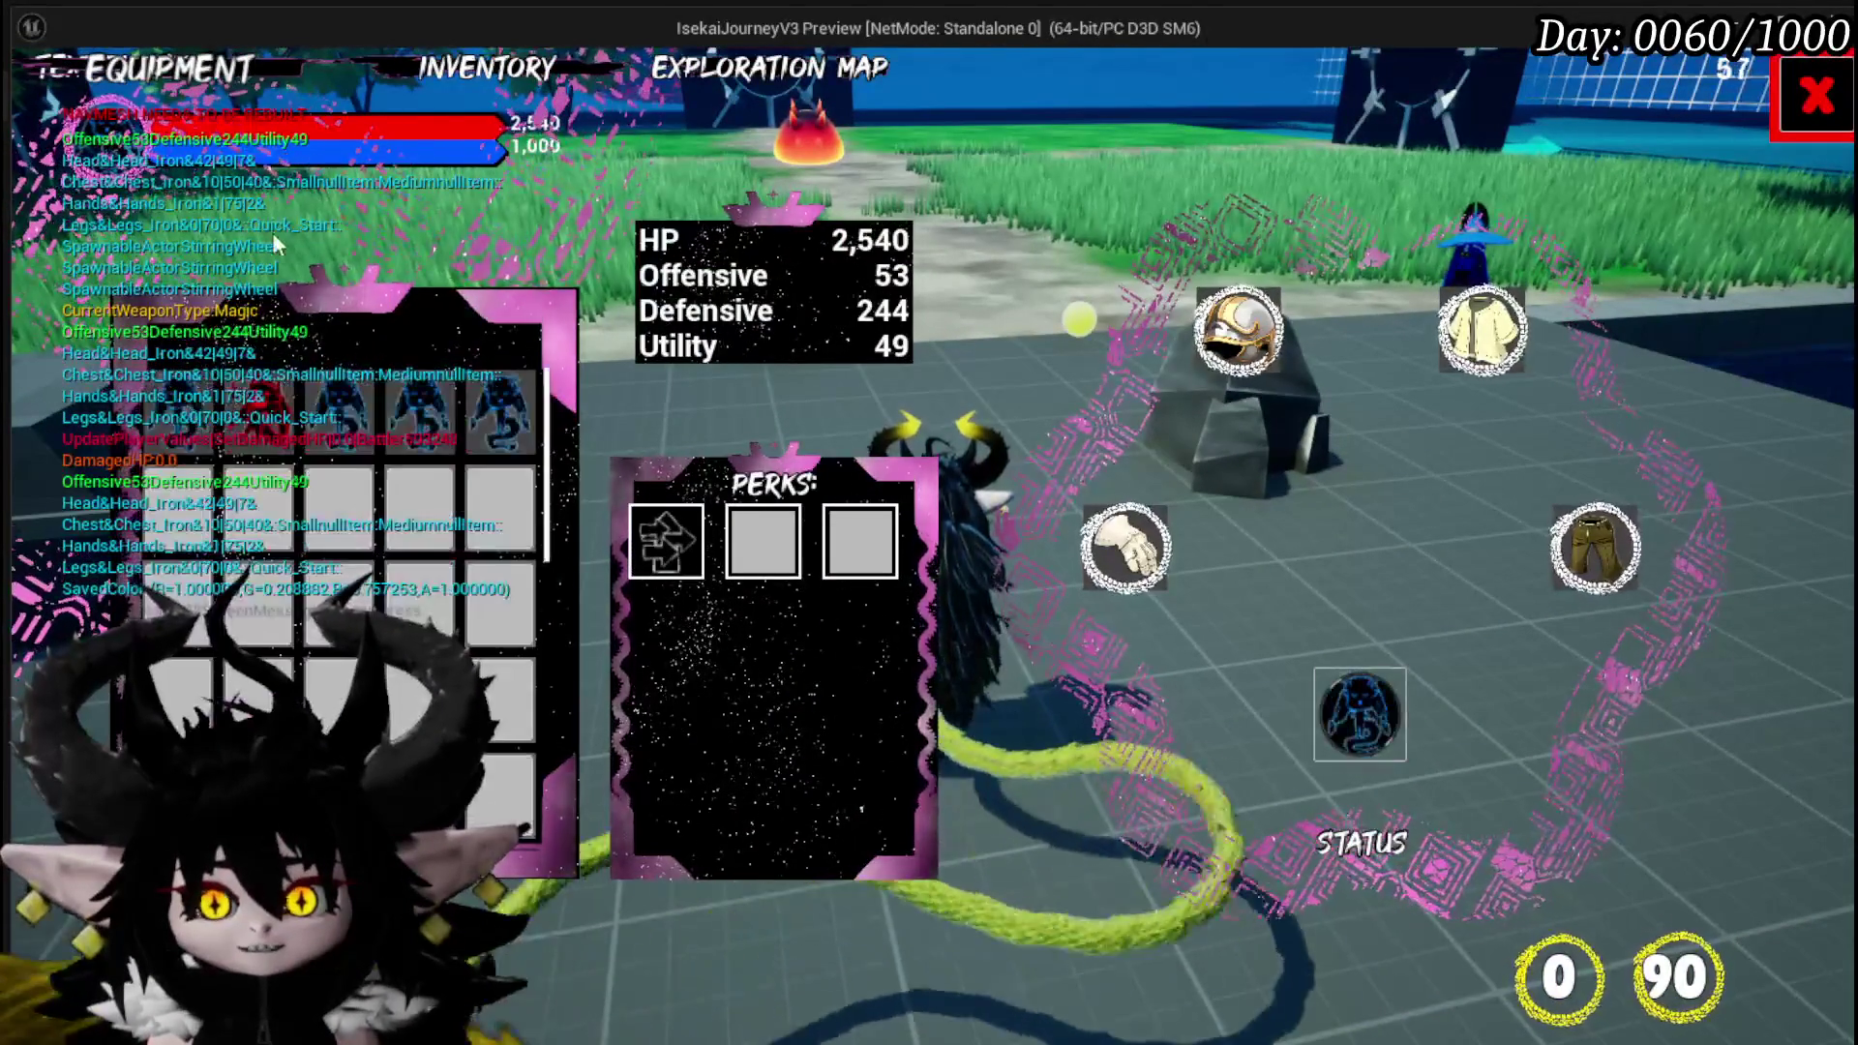
pyautogui.click(330, 397)
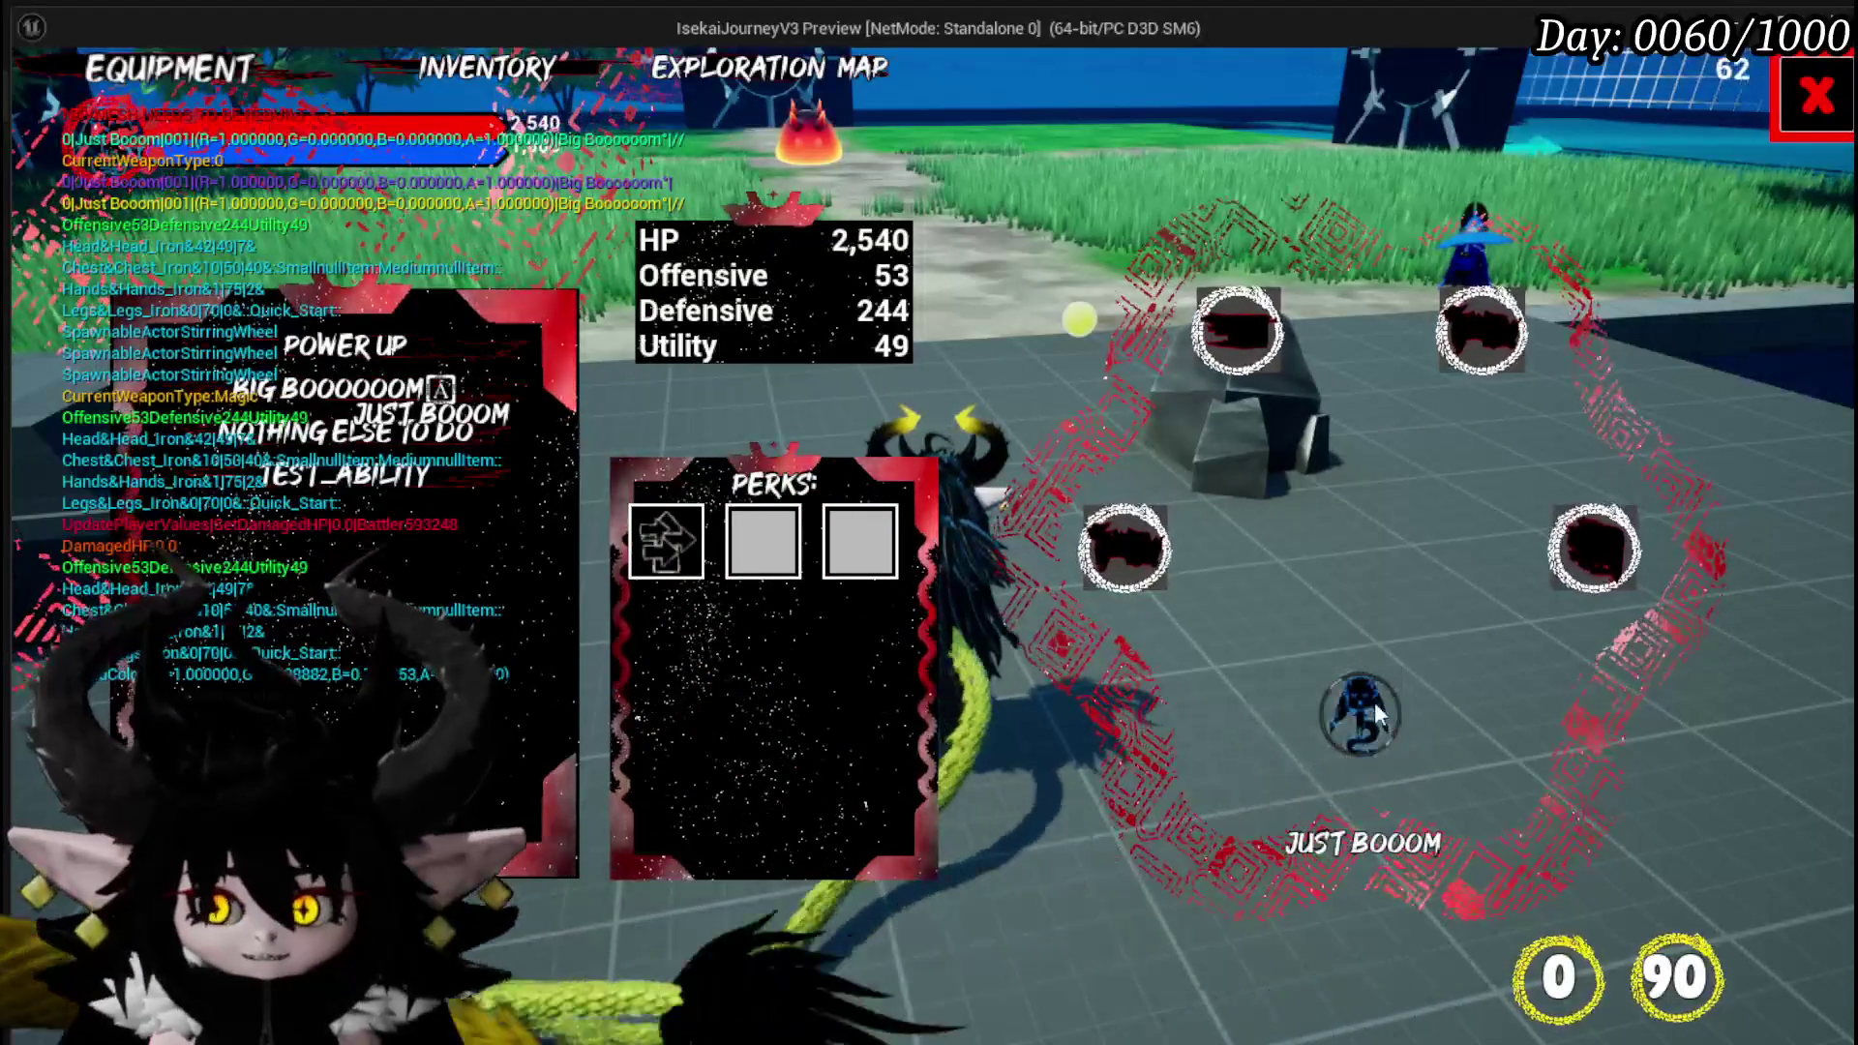
pyautogui.click(426, 400)
pyautogui.click(427, 400)
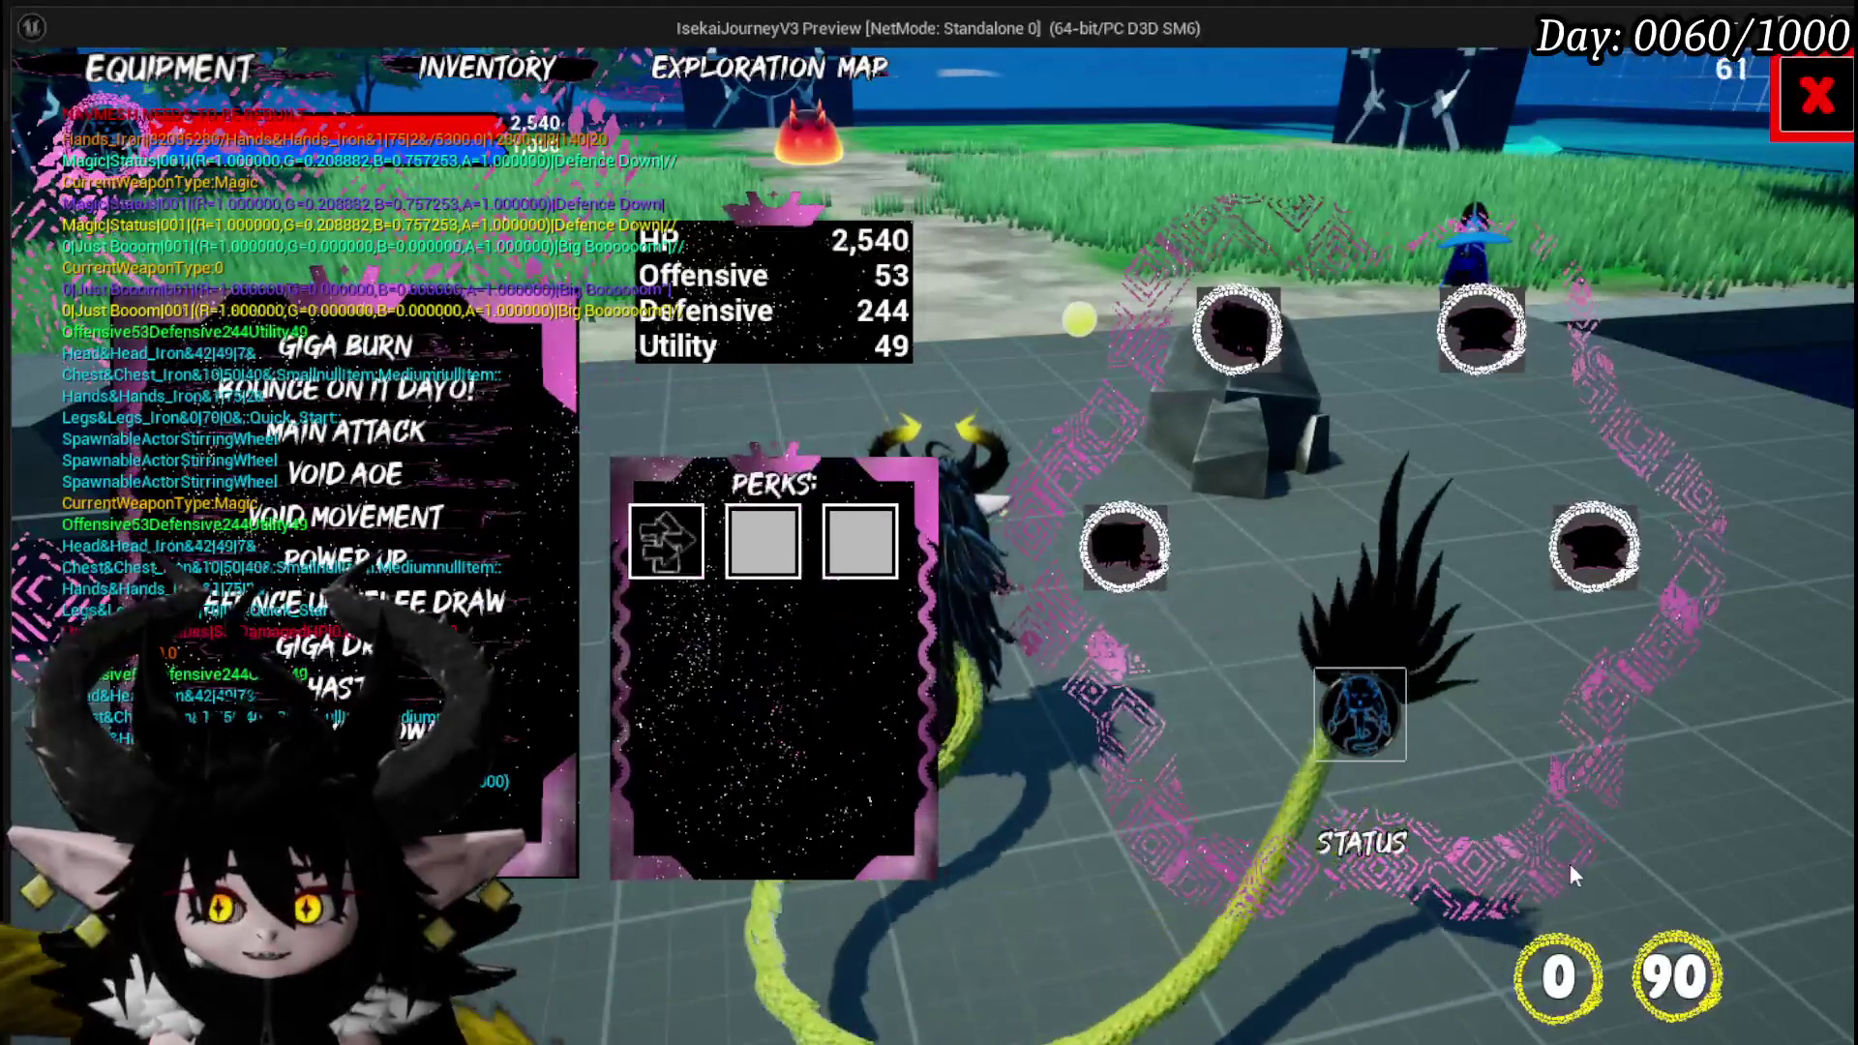
pyautogui.click(356, 455)
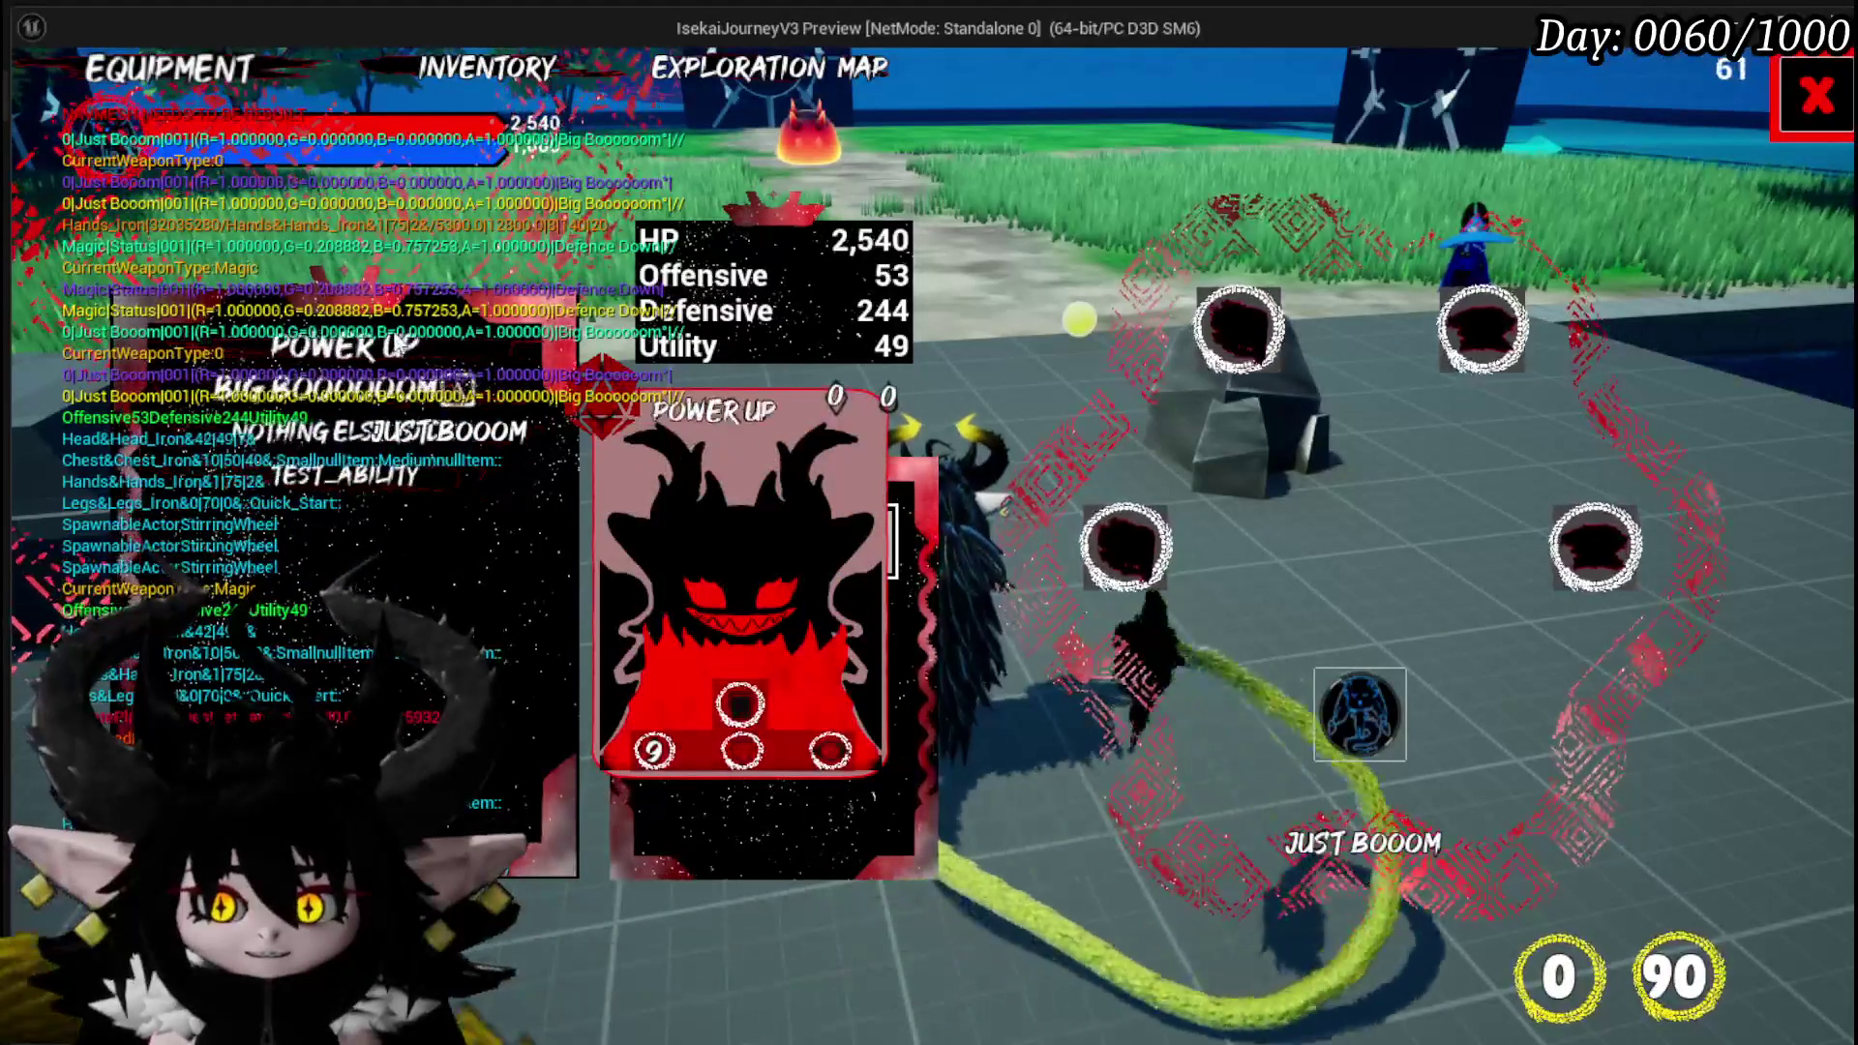
pyautogui.click(1368, 707)
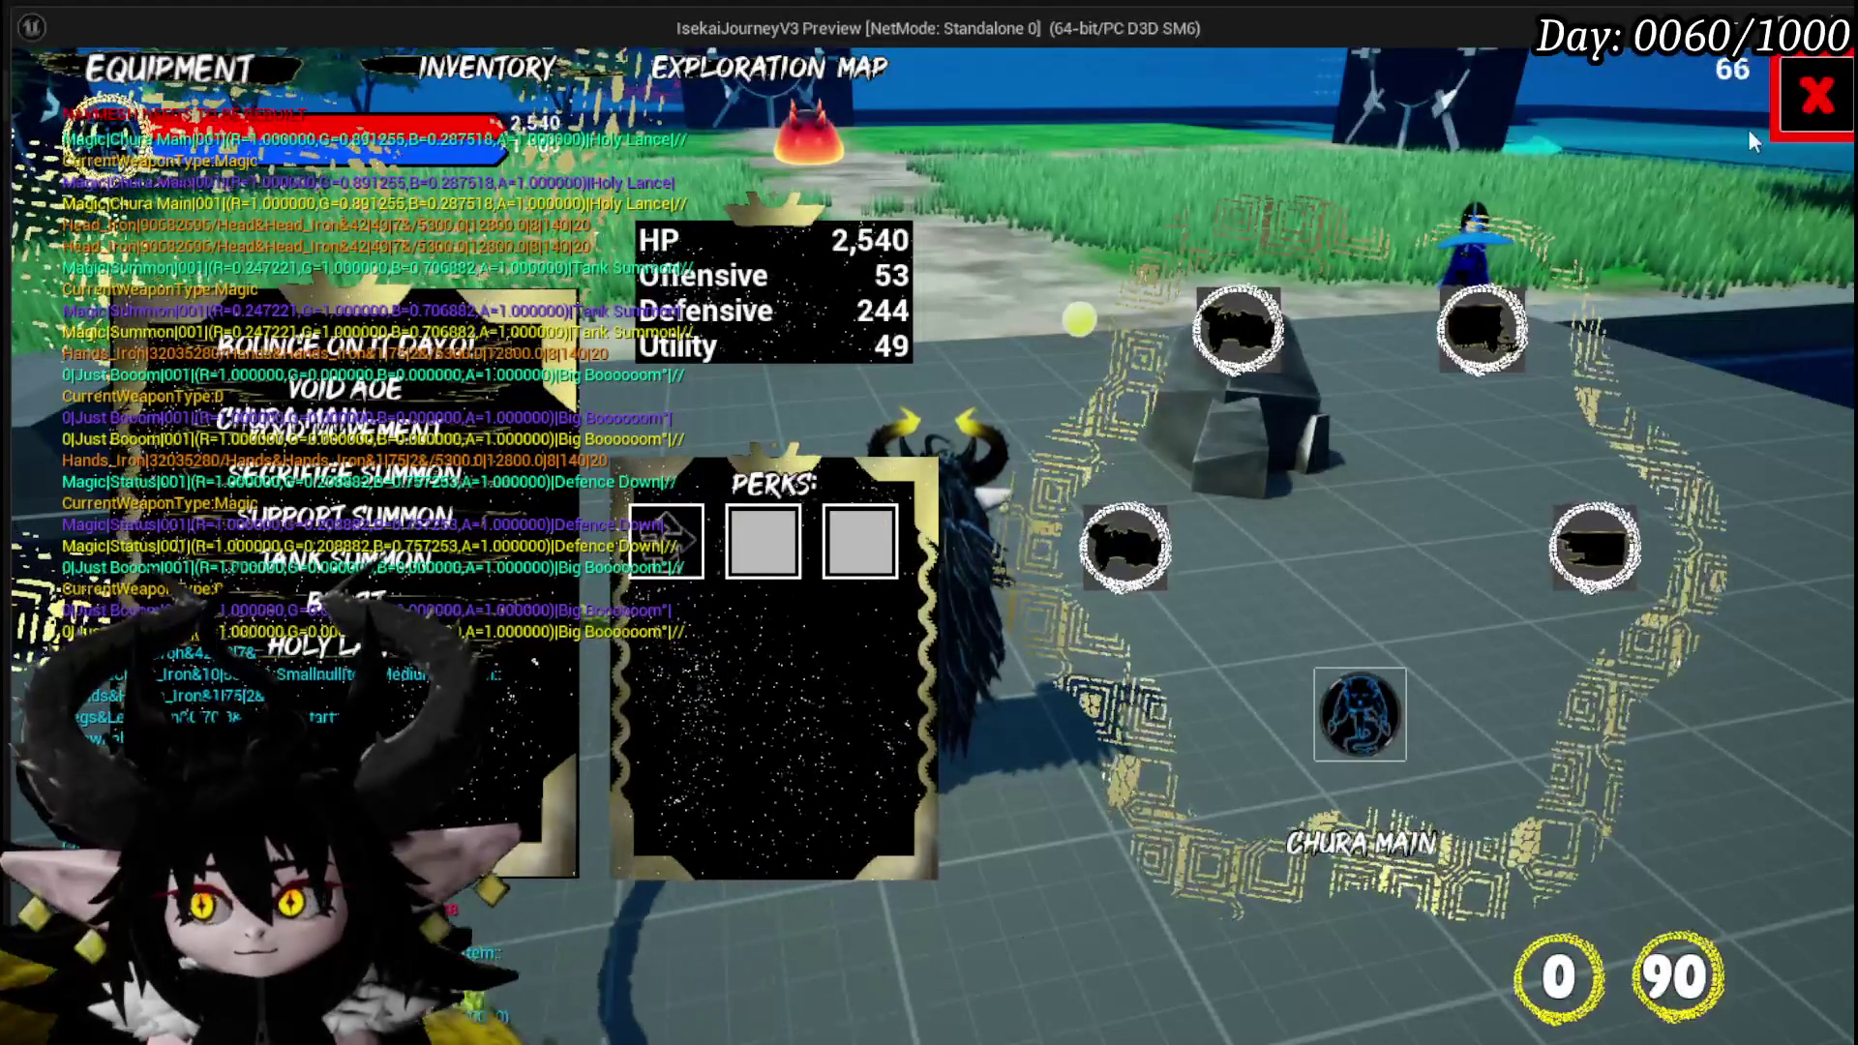
pyautogui.press('Escape')
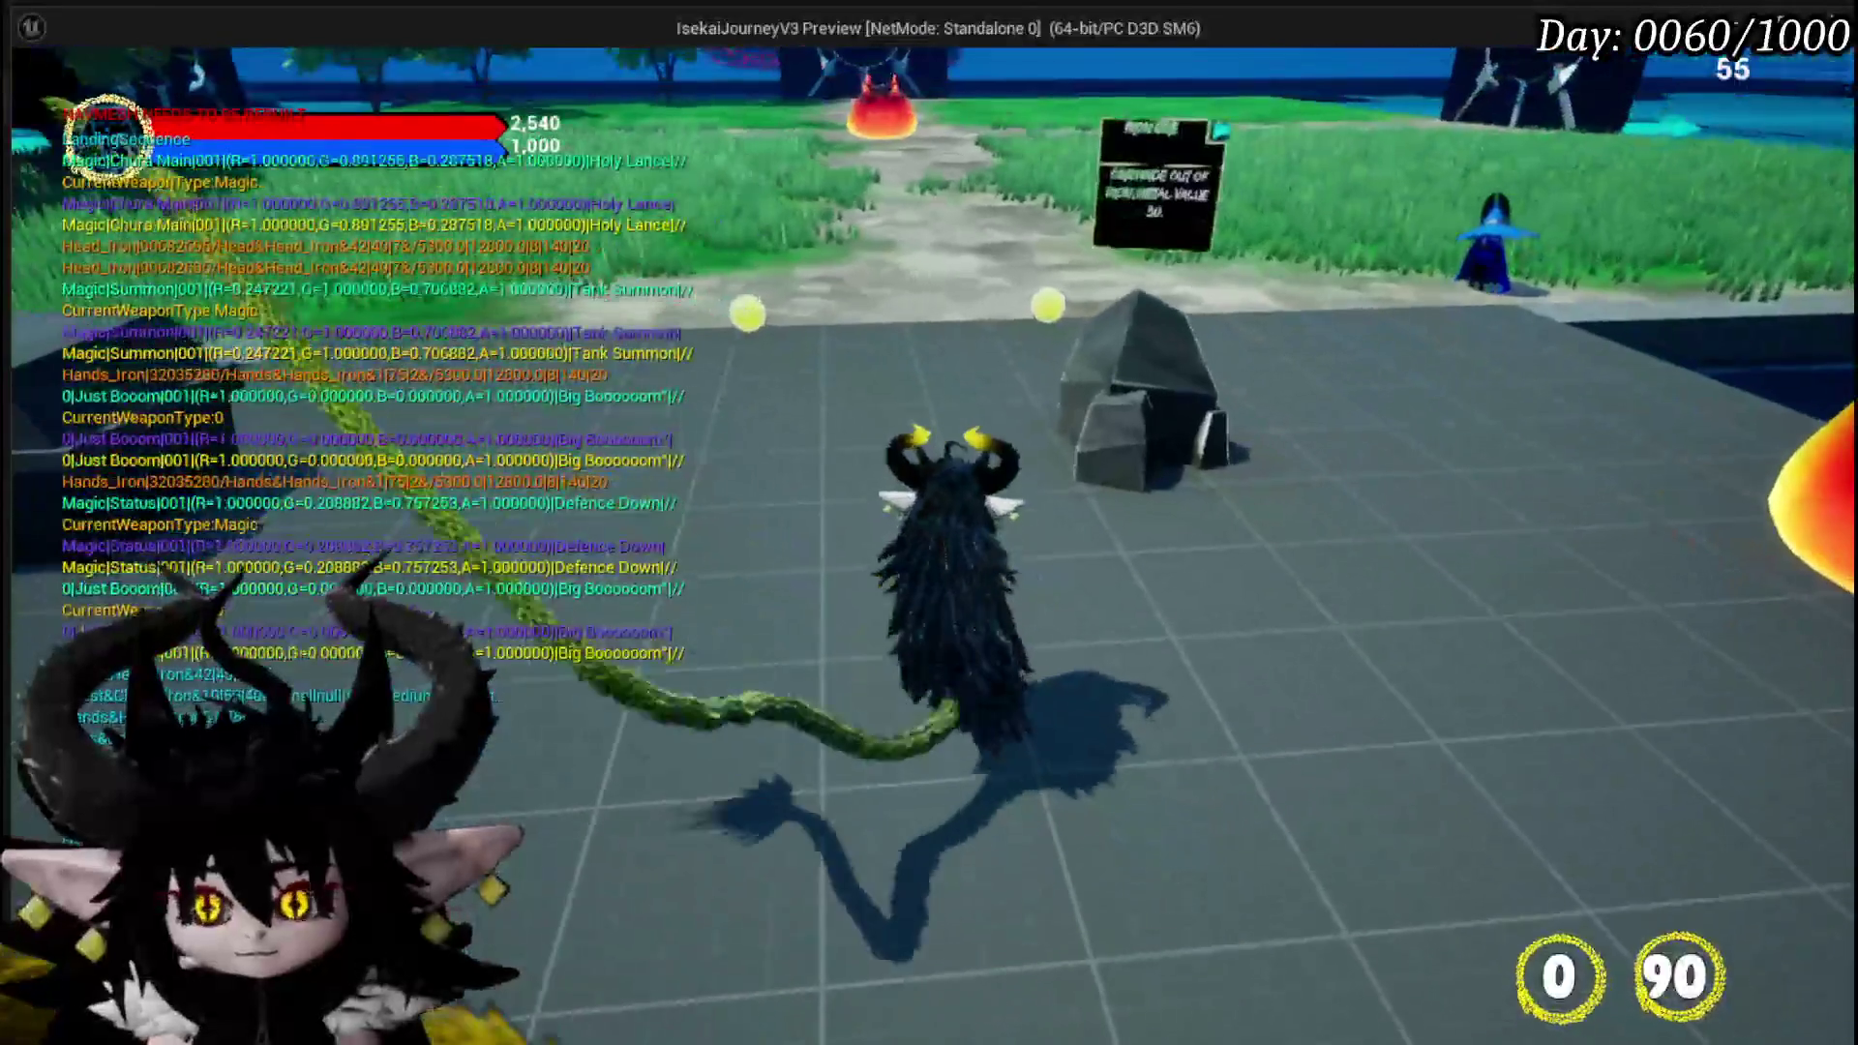
# In the Core Ability editor, add a new card named Lepo to the Status set.
pyautogui.press('Escape')
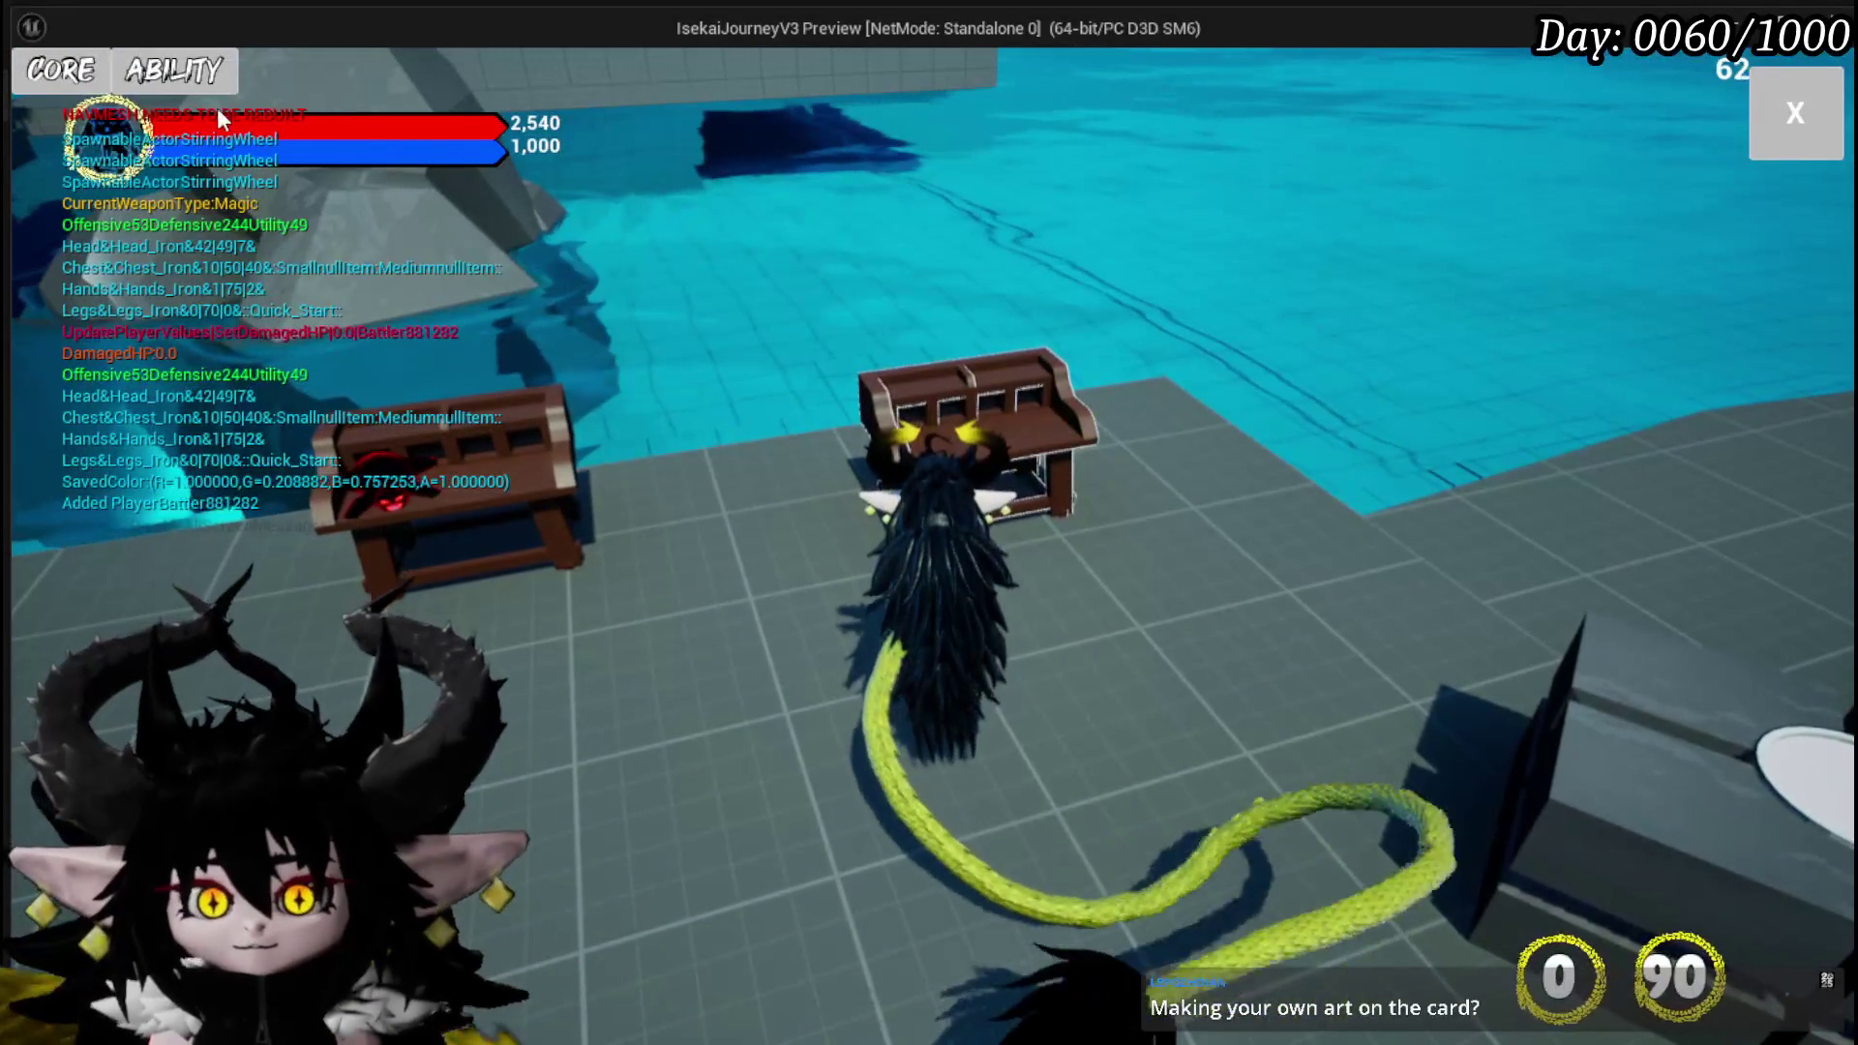
pyautogui.click(102, 72)
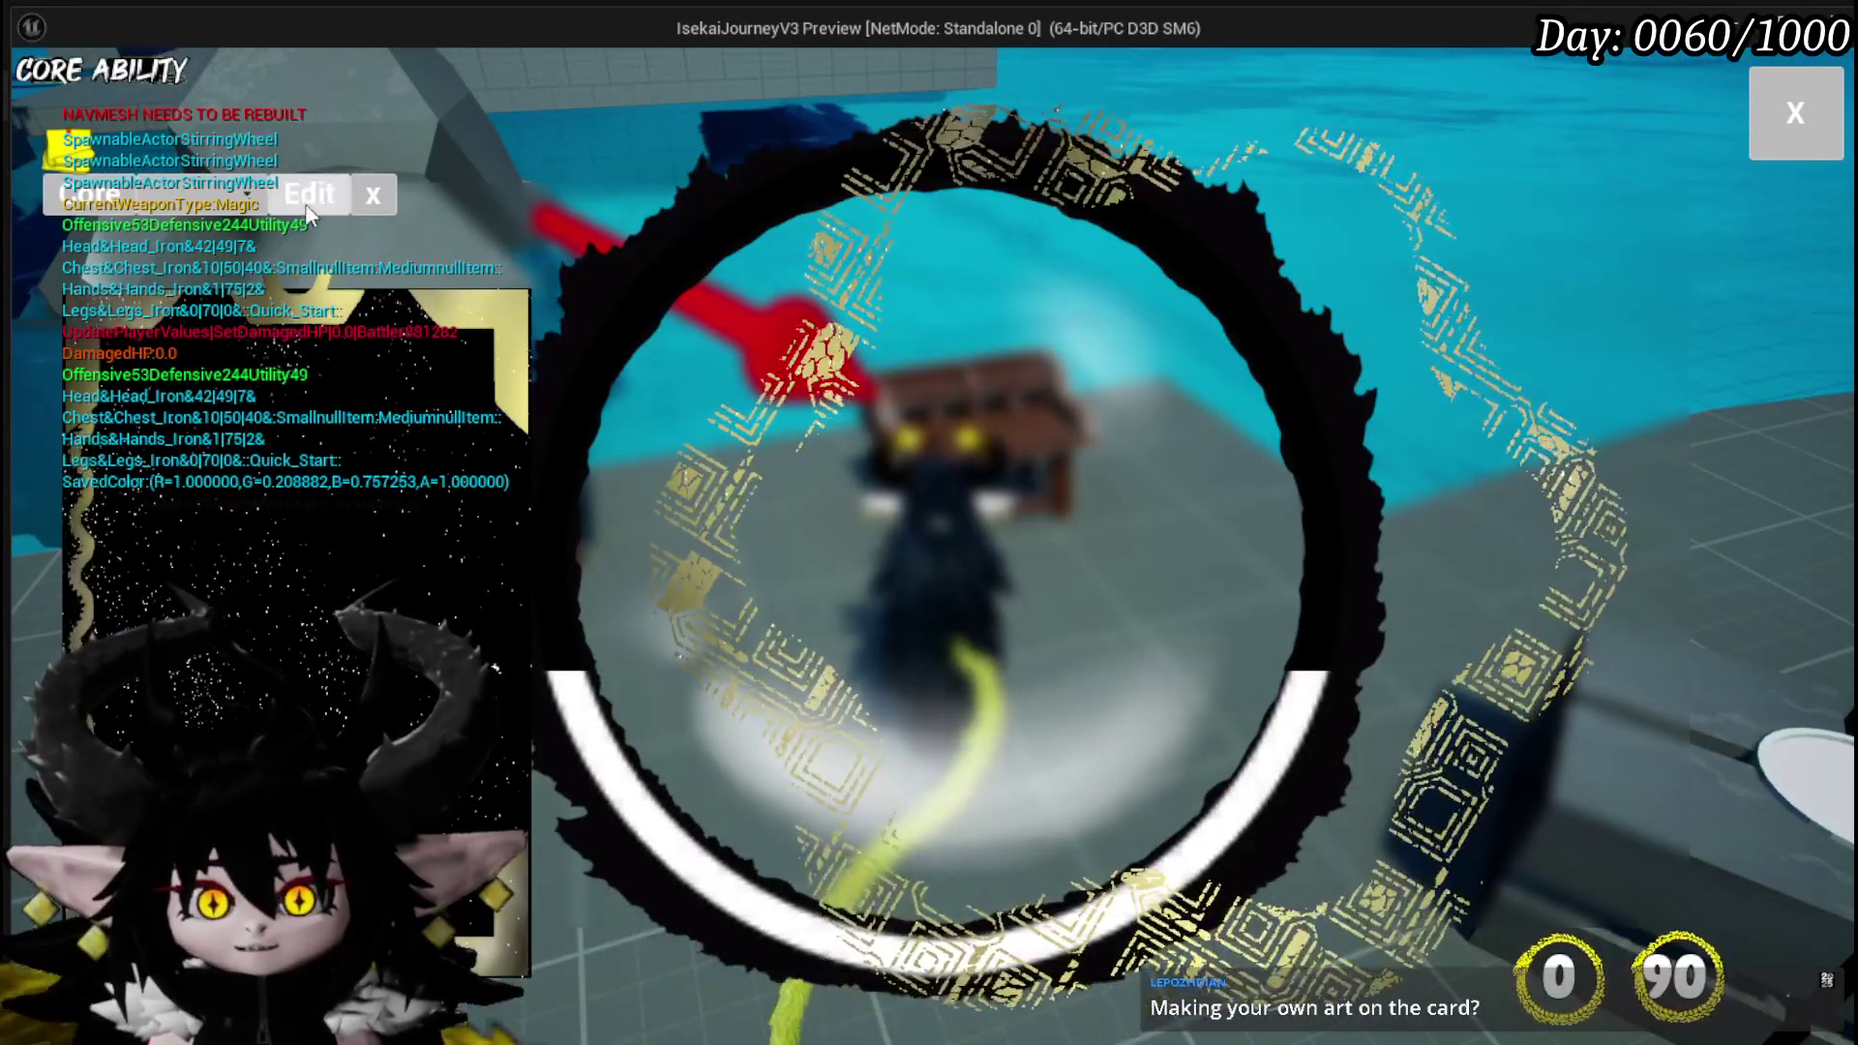
pyautogui.click(242, 196)
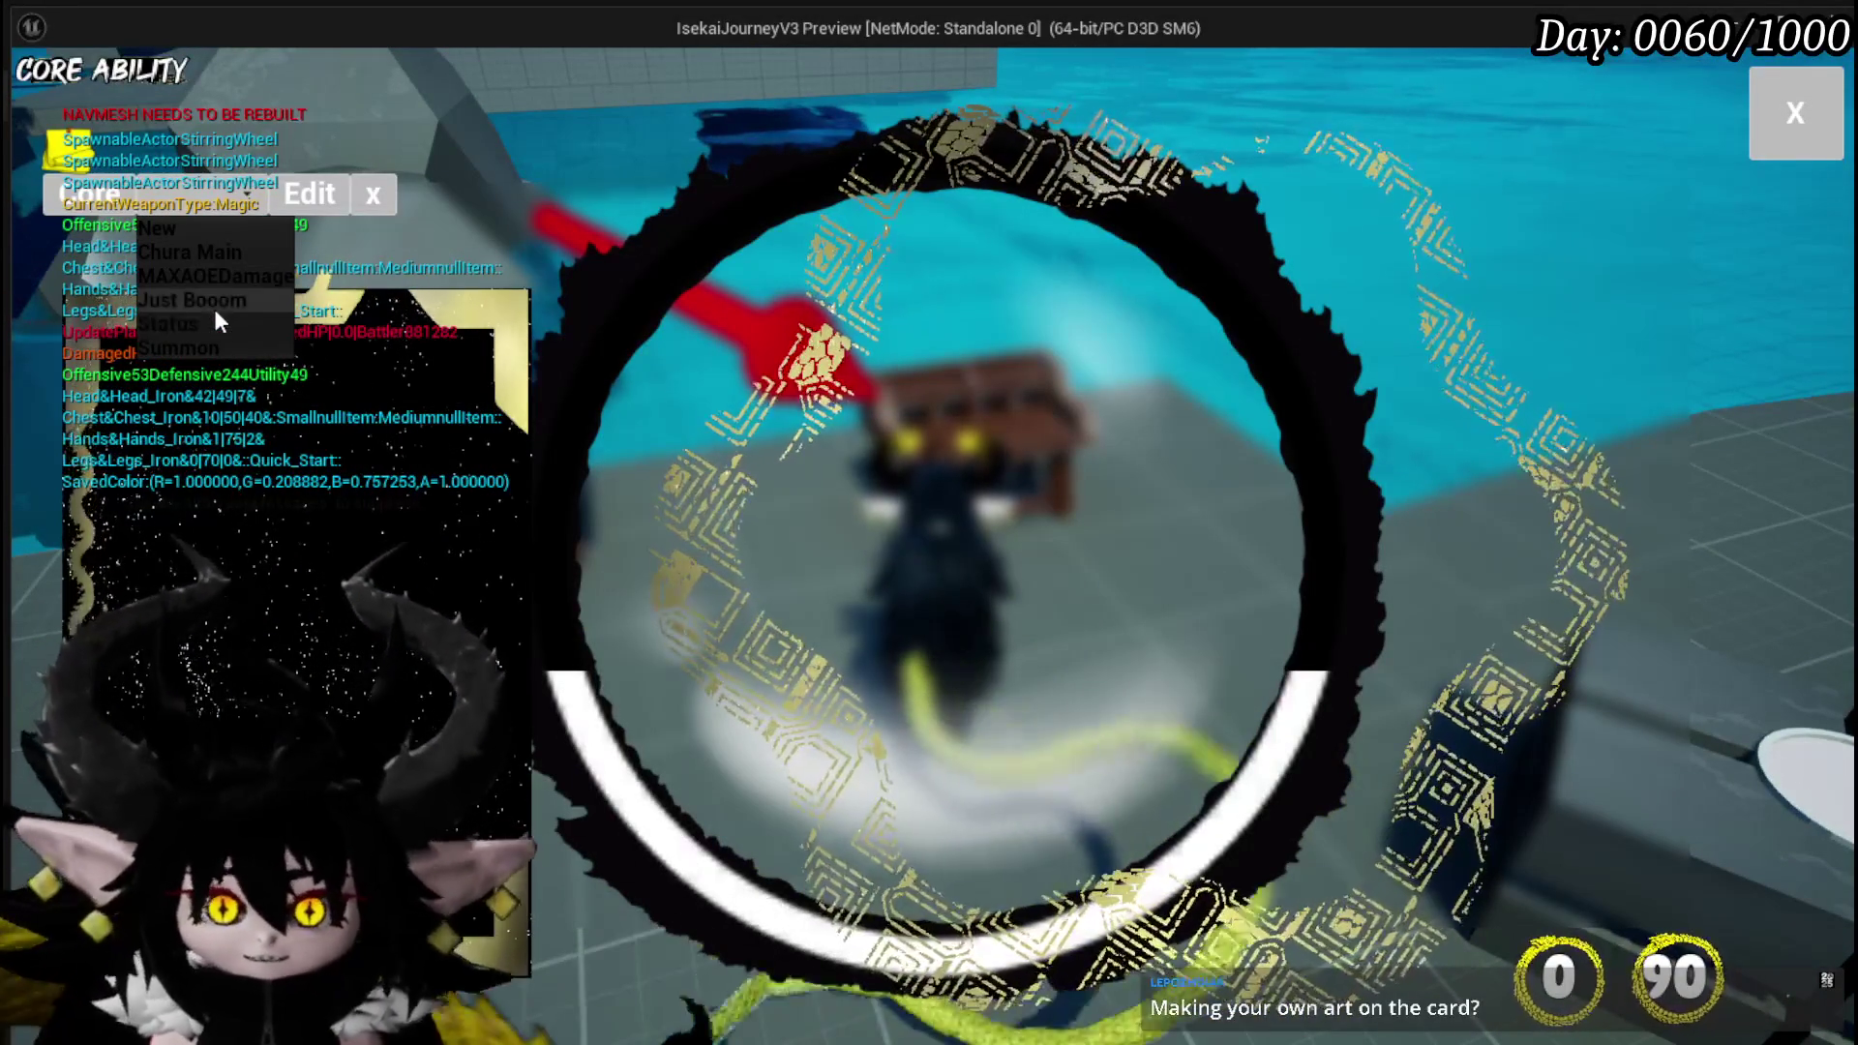
pyautogui.click(212, 323)
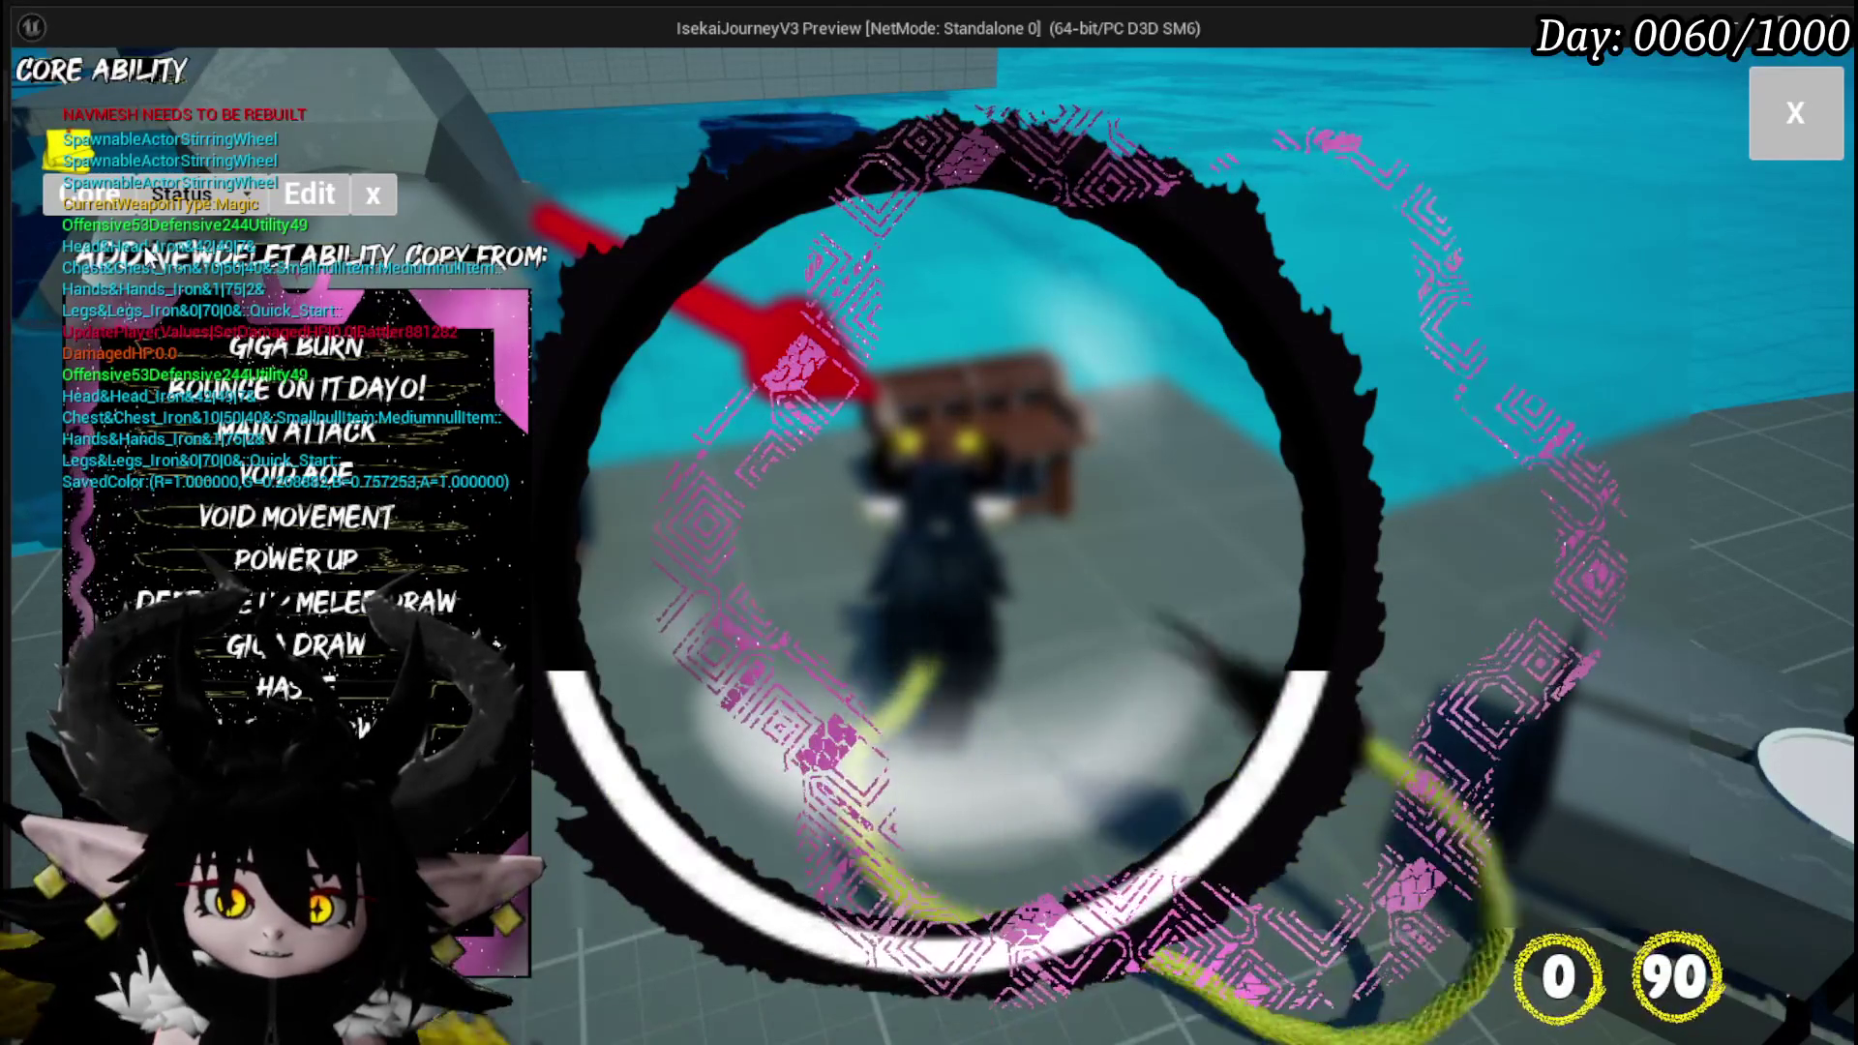
pyautogui.click(145, 255)
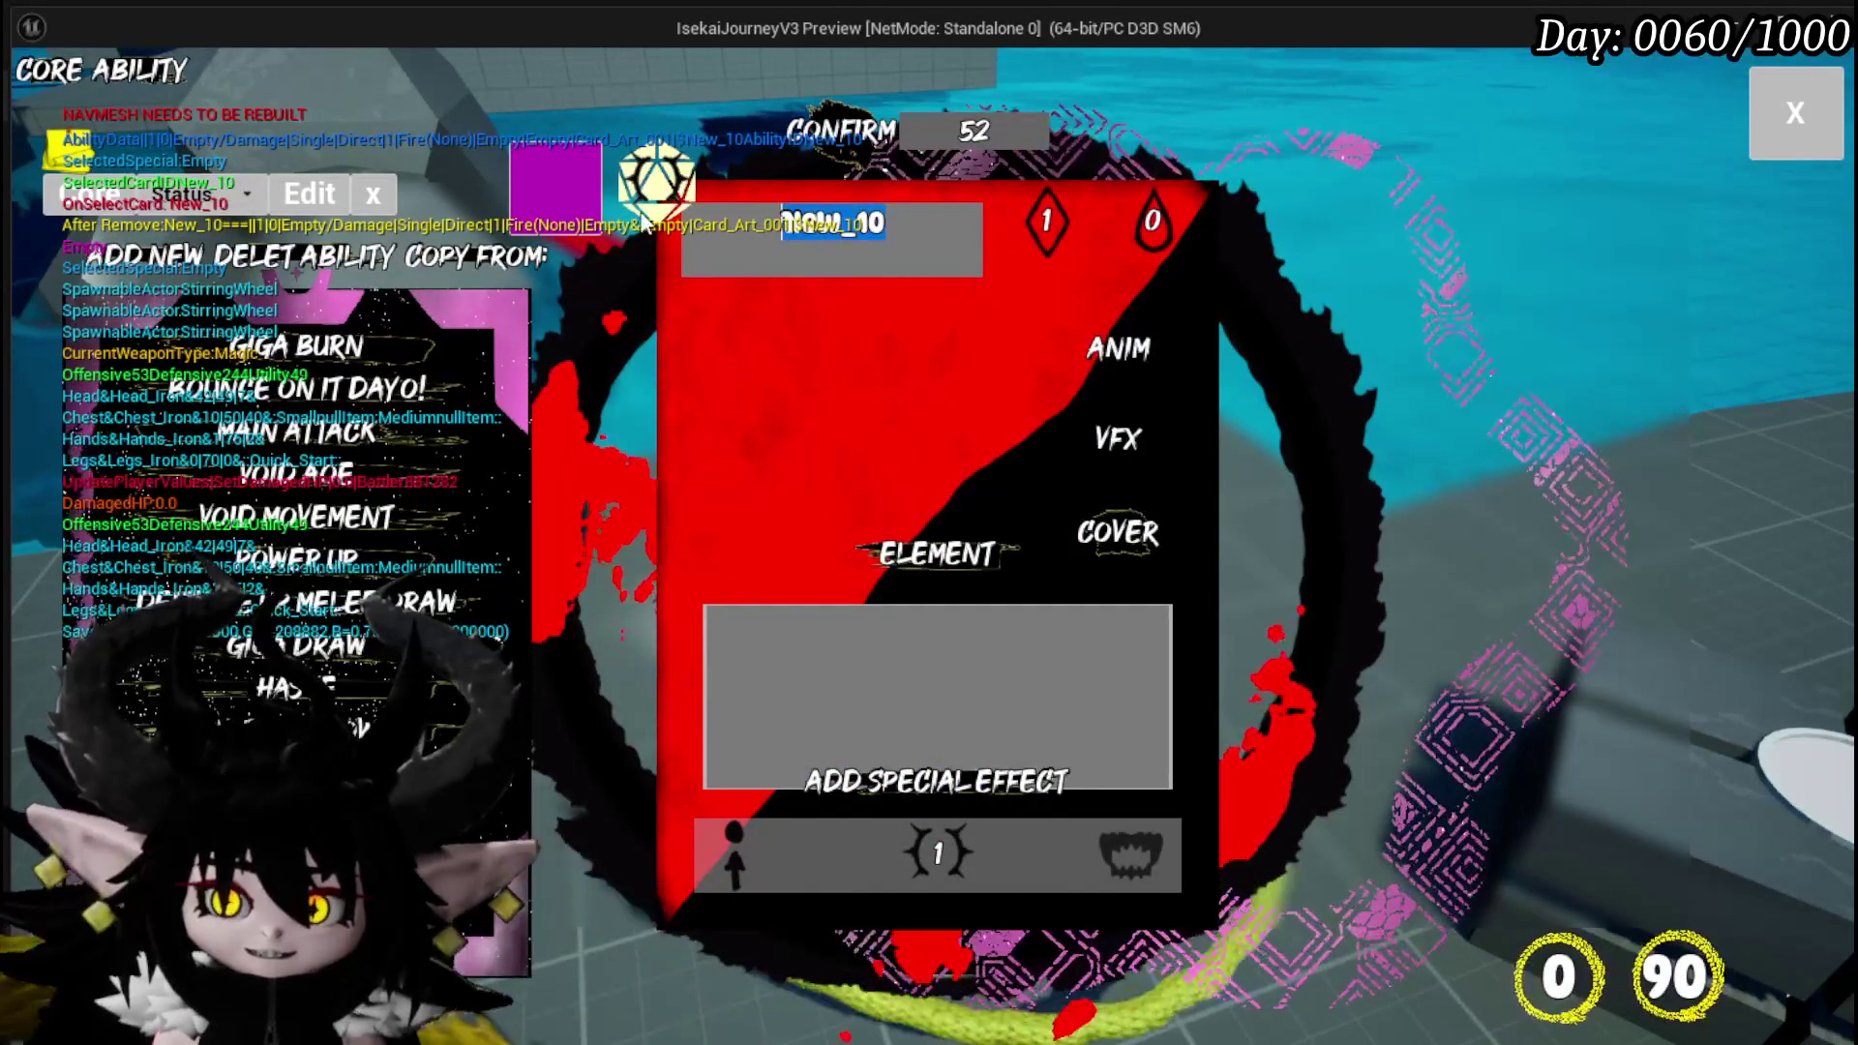
pyautogui.write('Lepo')
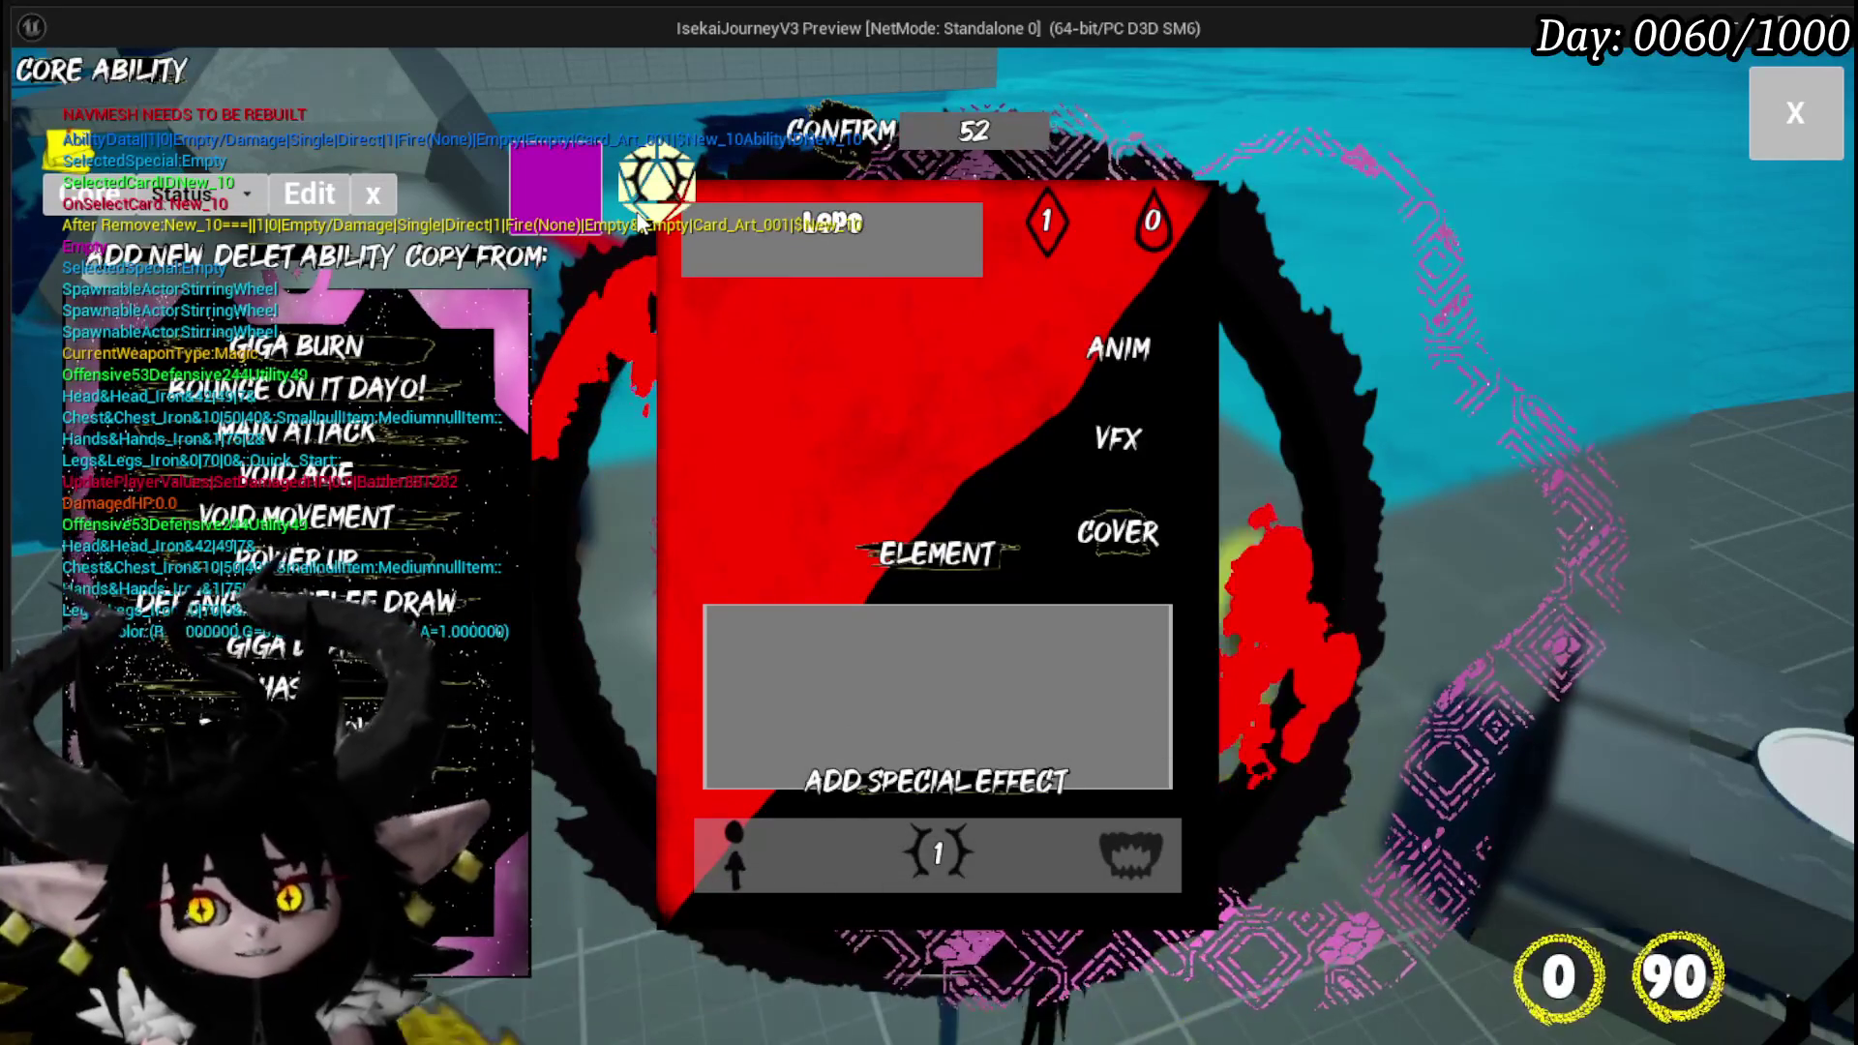
# Give Lepo an animation and set its element to Void.
pyautogui.click(1118, 348)
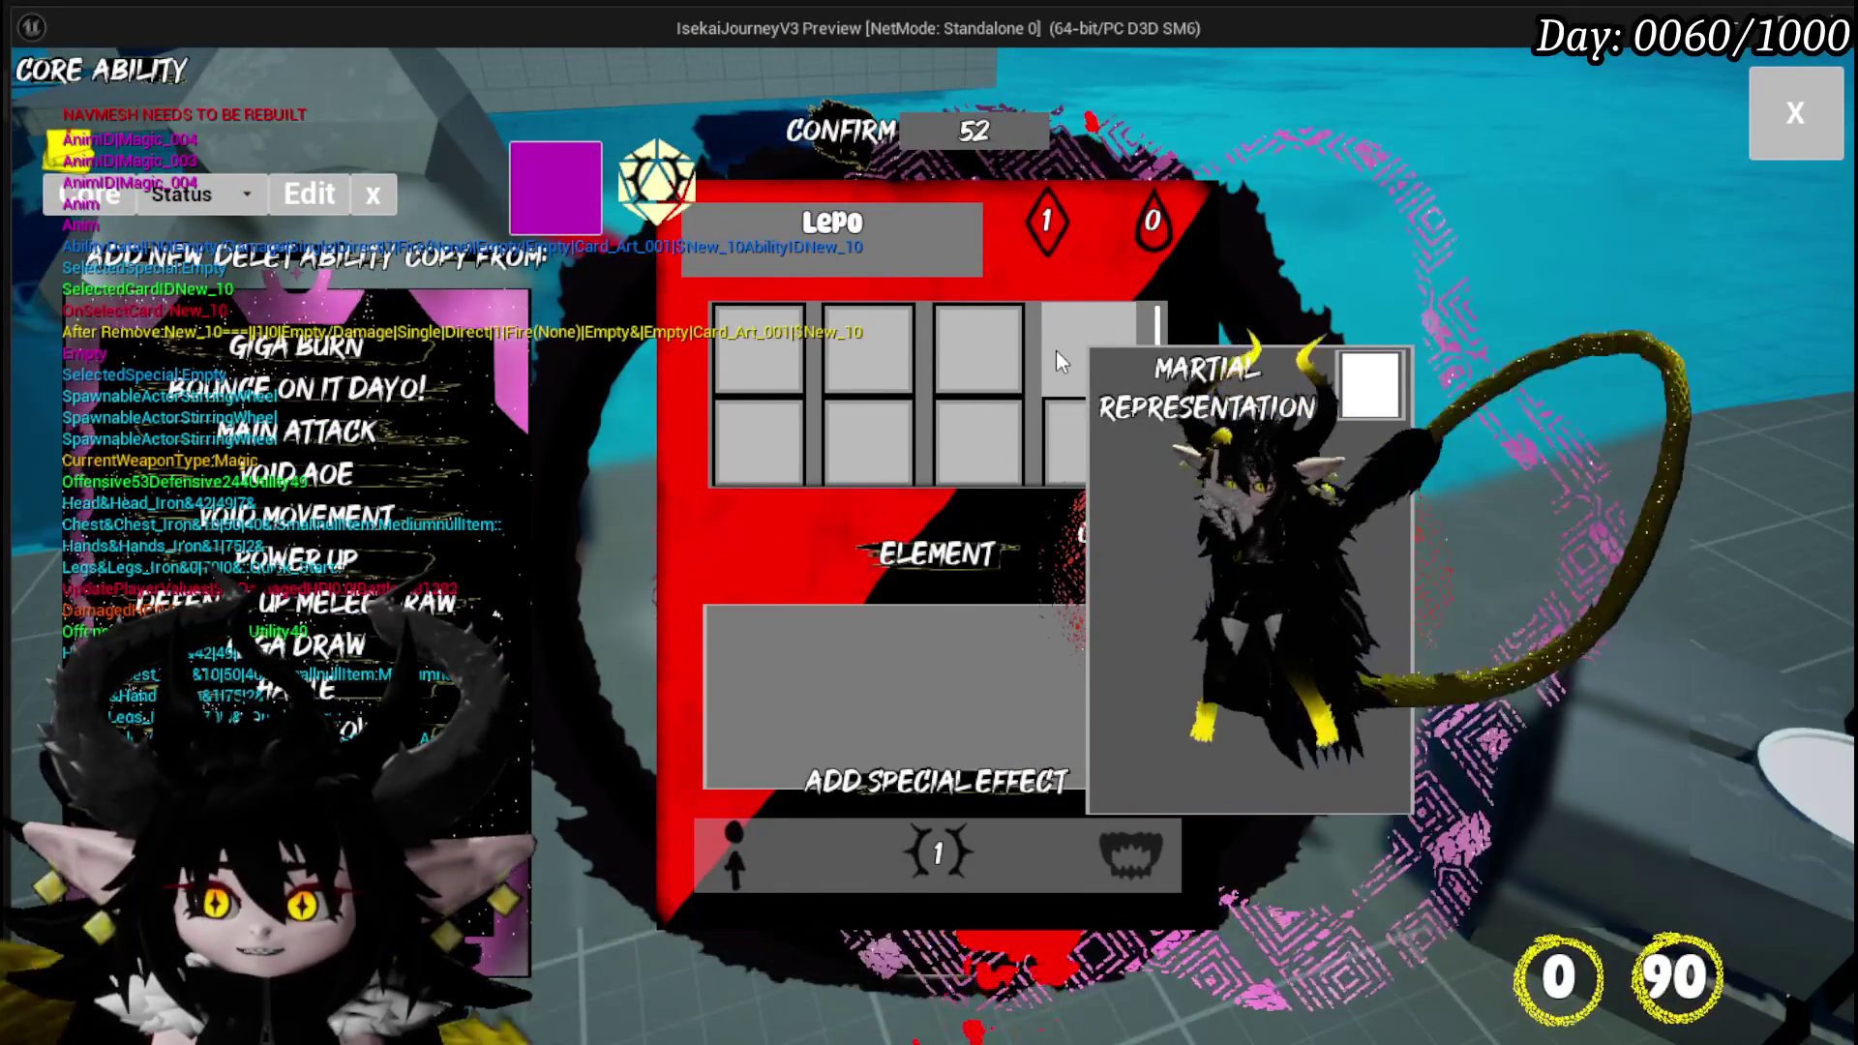
pyautogui.click(1057, 360)
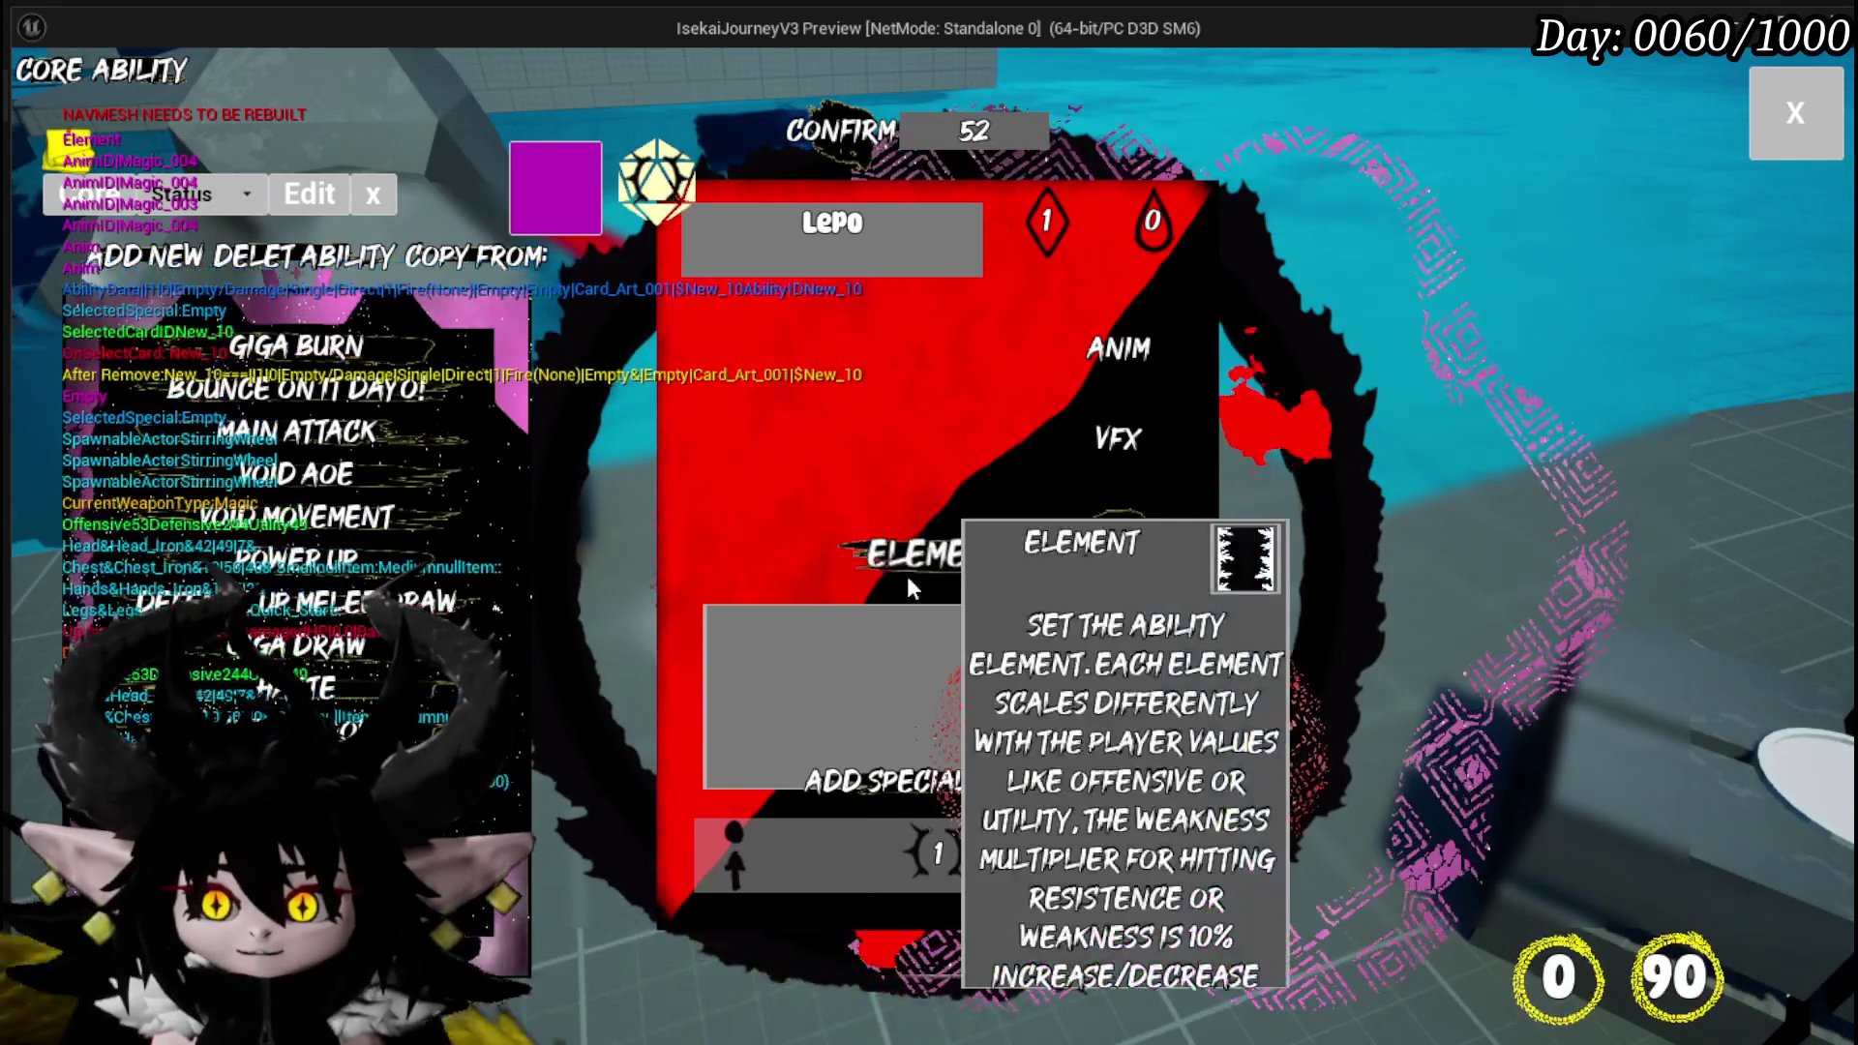
pyautogui.click(929, 553)
pyautogui.click(751, 417)
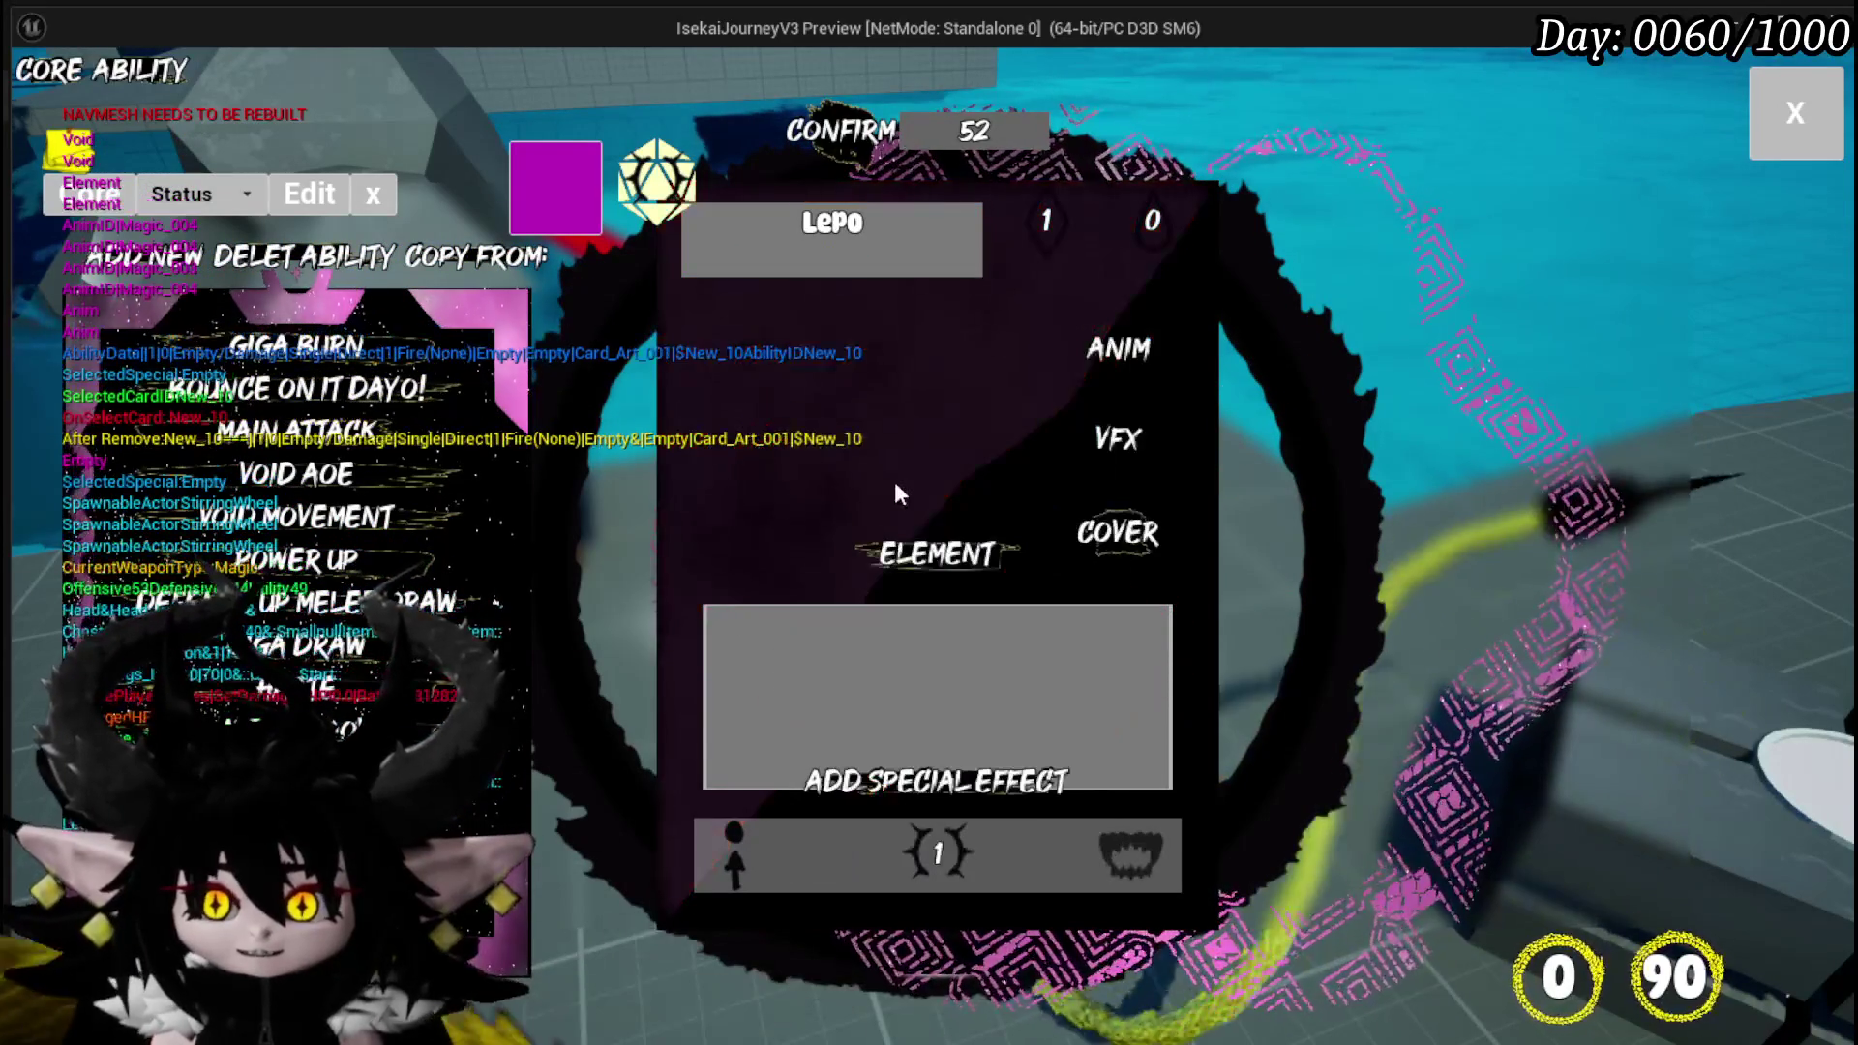
pyautogui.click(784, 687)
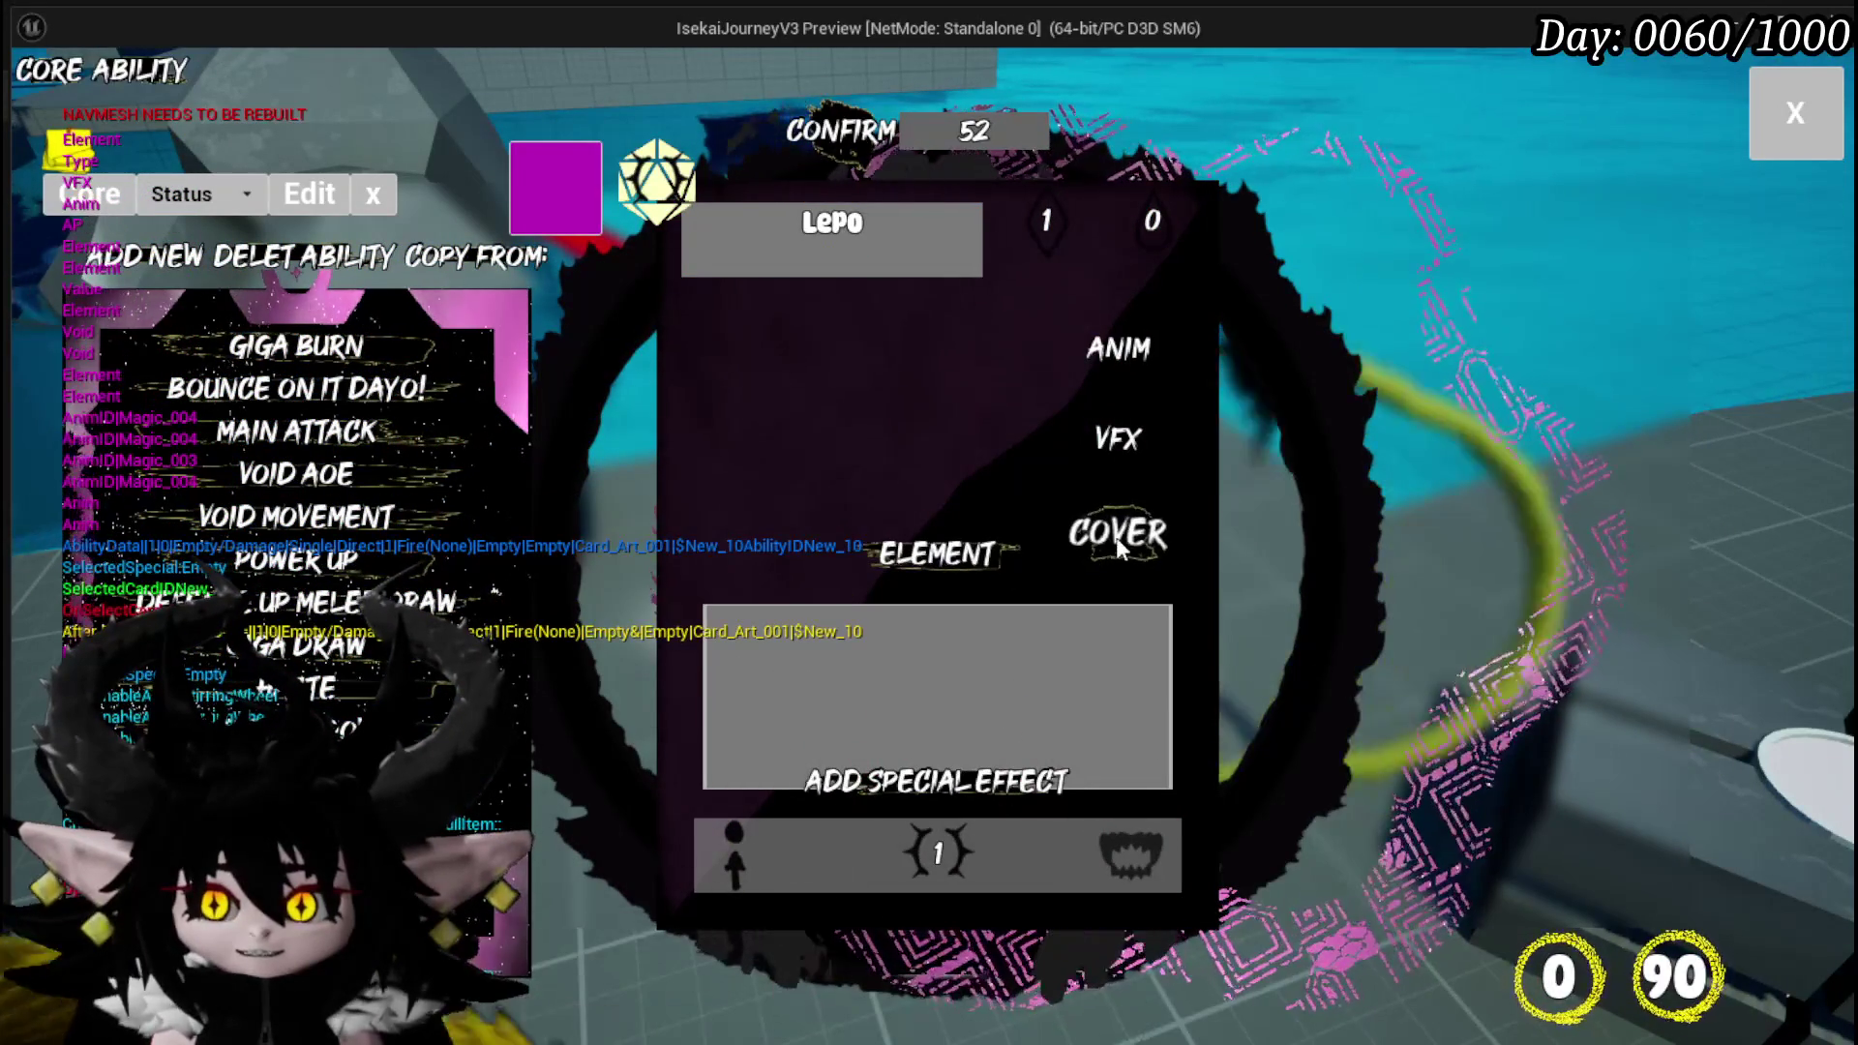
# Try several cover images for Lepo, settling on the cat-and-claws art.
pyautogui.click(1113, 534)
pyautogui.click(1309, 345)
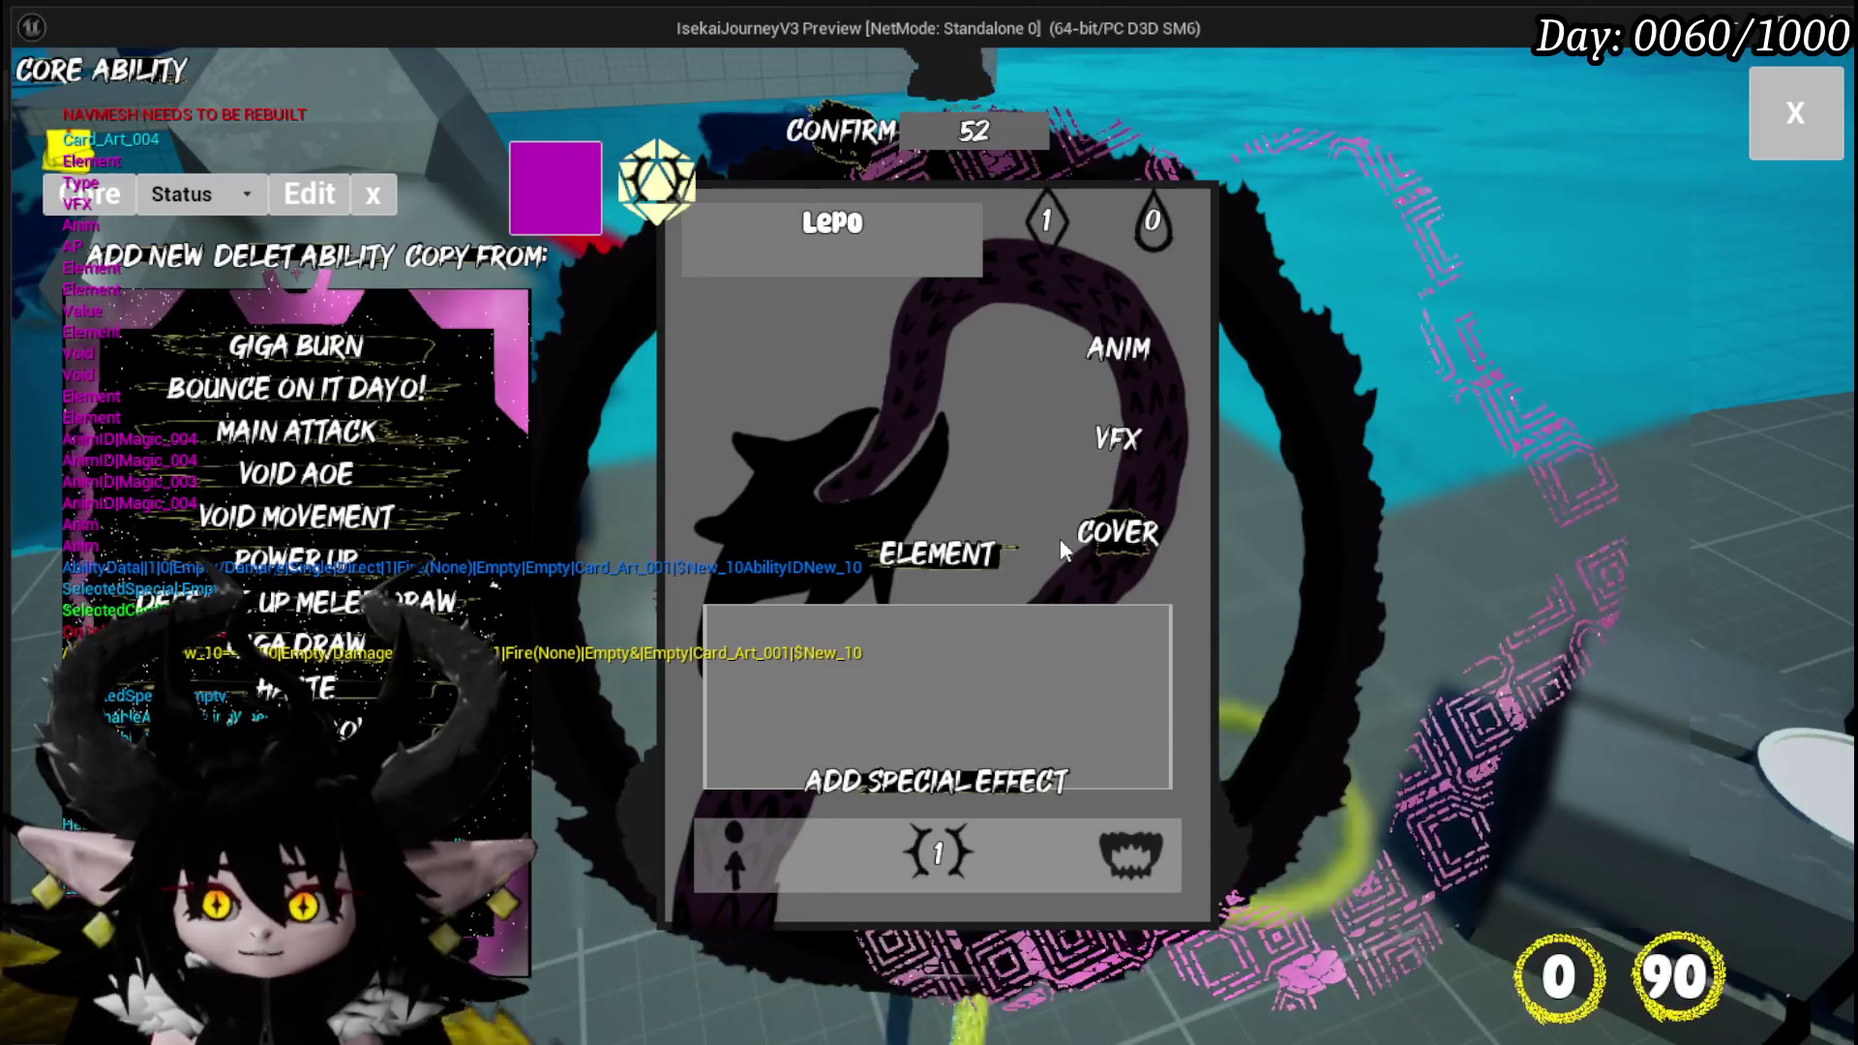
pyautogui.click(1099, 542)
pyautogui.click(1452, 256)
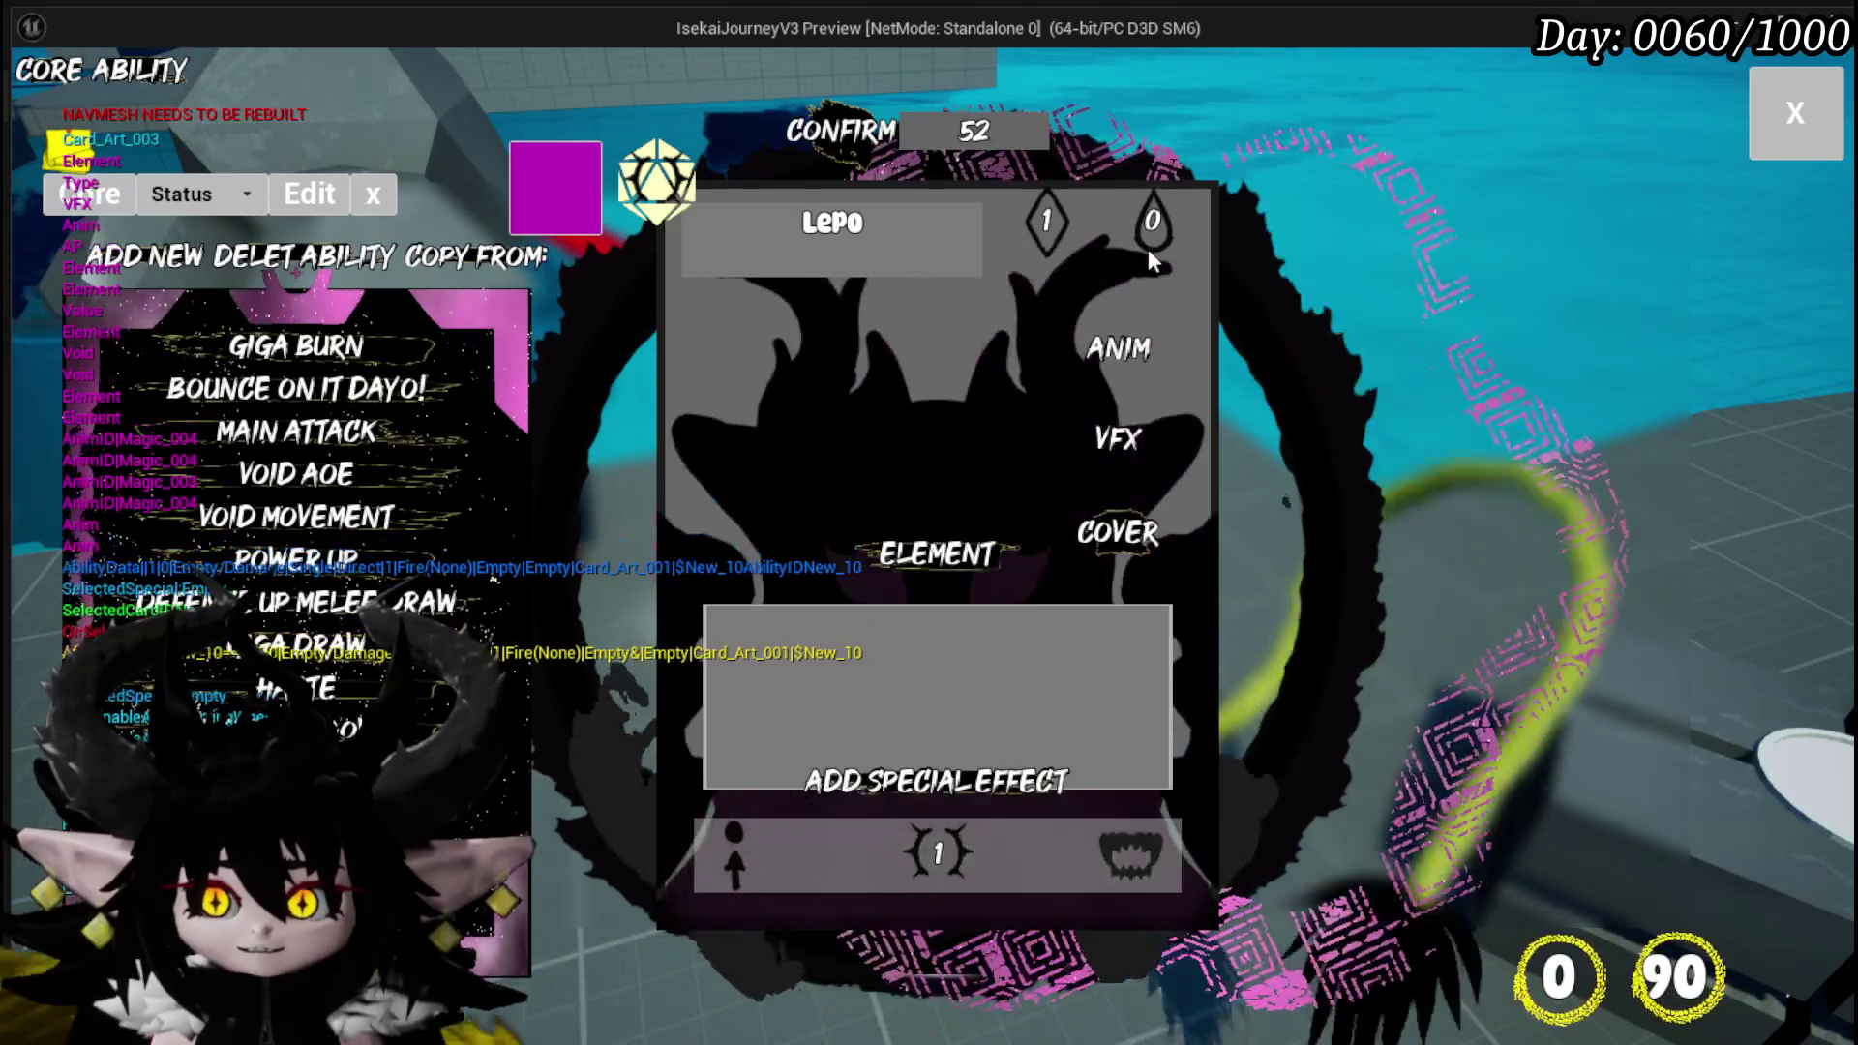
pyautogui.click(1118, 533)
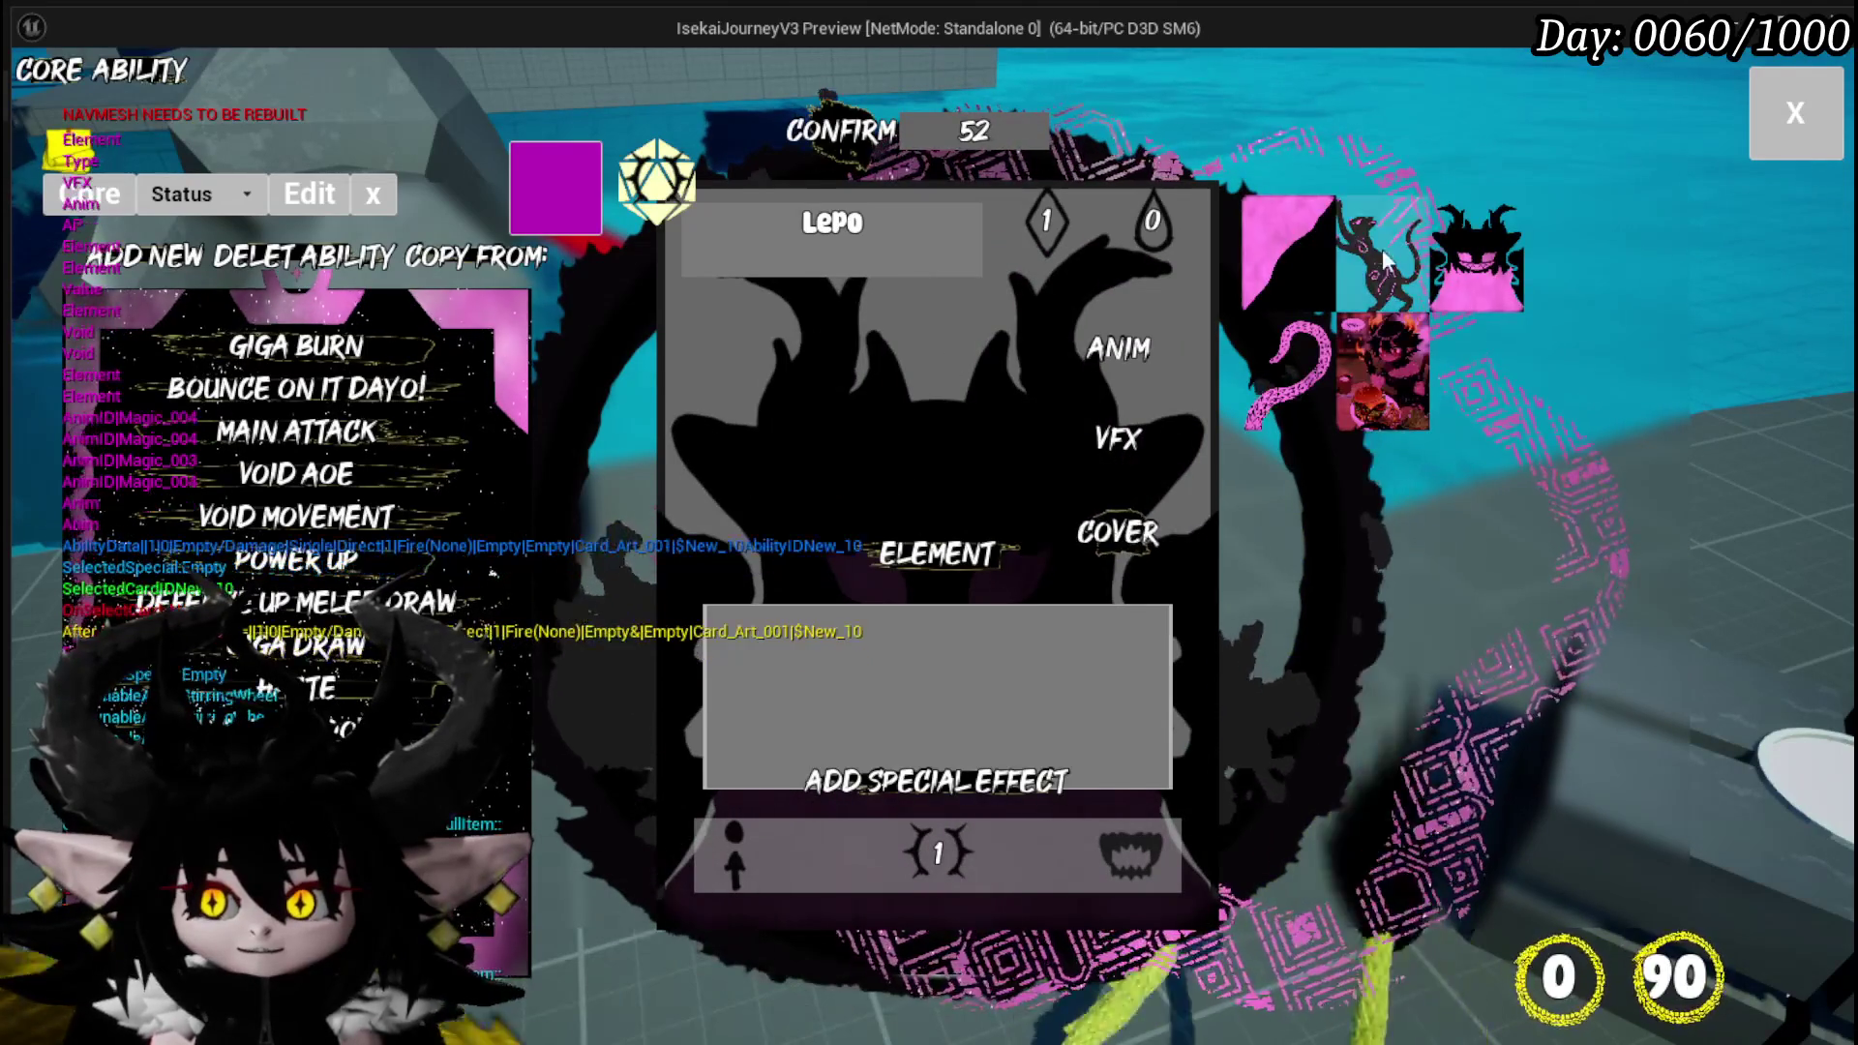
pyautogui.click(1360, 264)
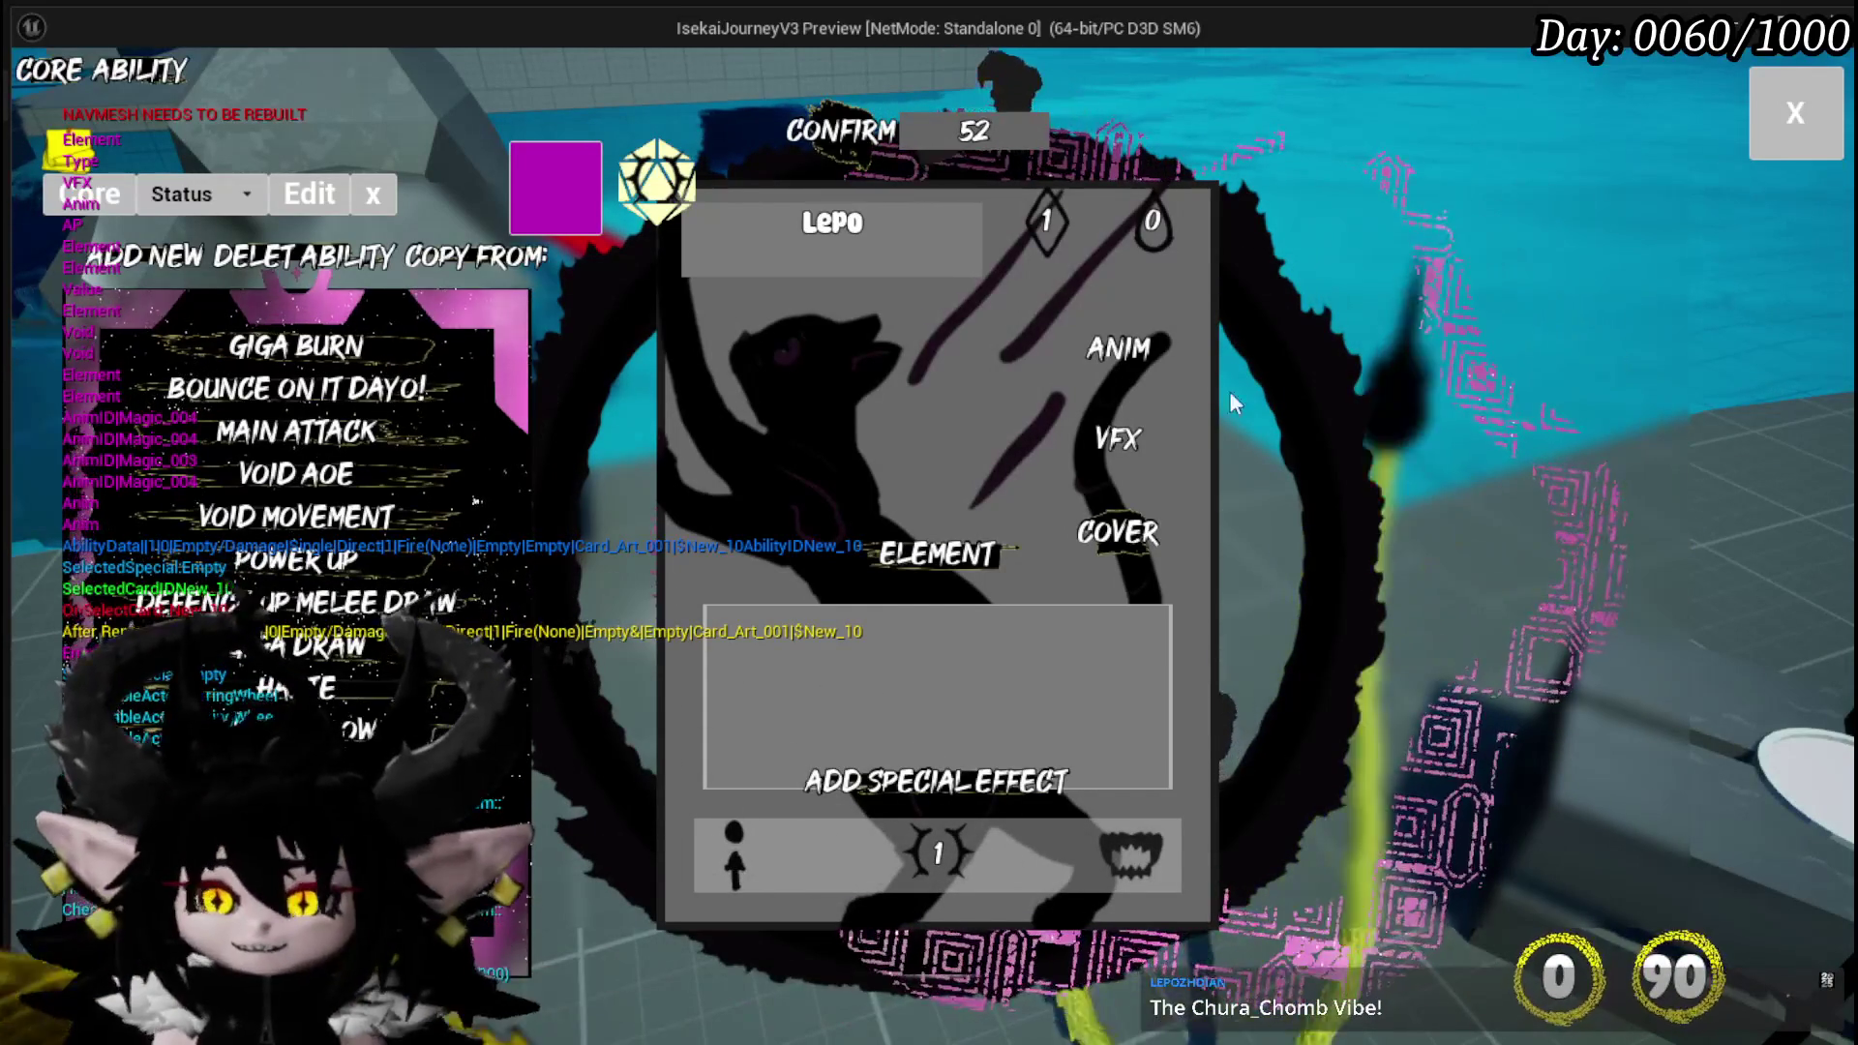
# Switch Lepo's cover to the dark tentacle art, set its element to Fire, and close the editor.
pyautogui.click(1126, 530)
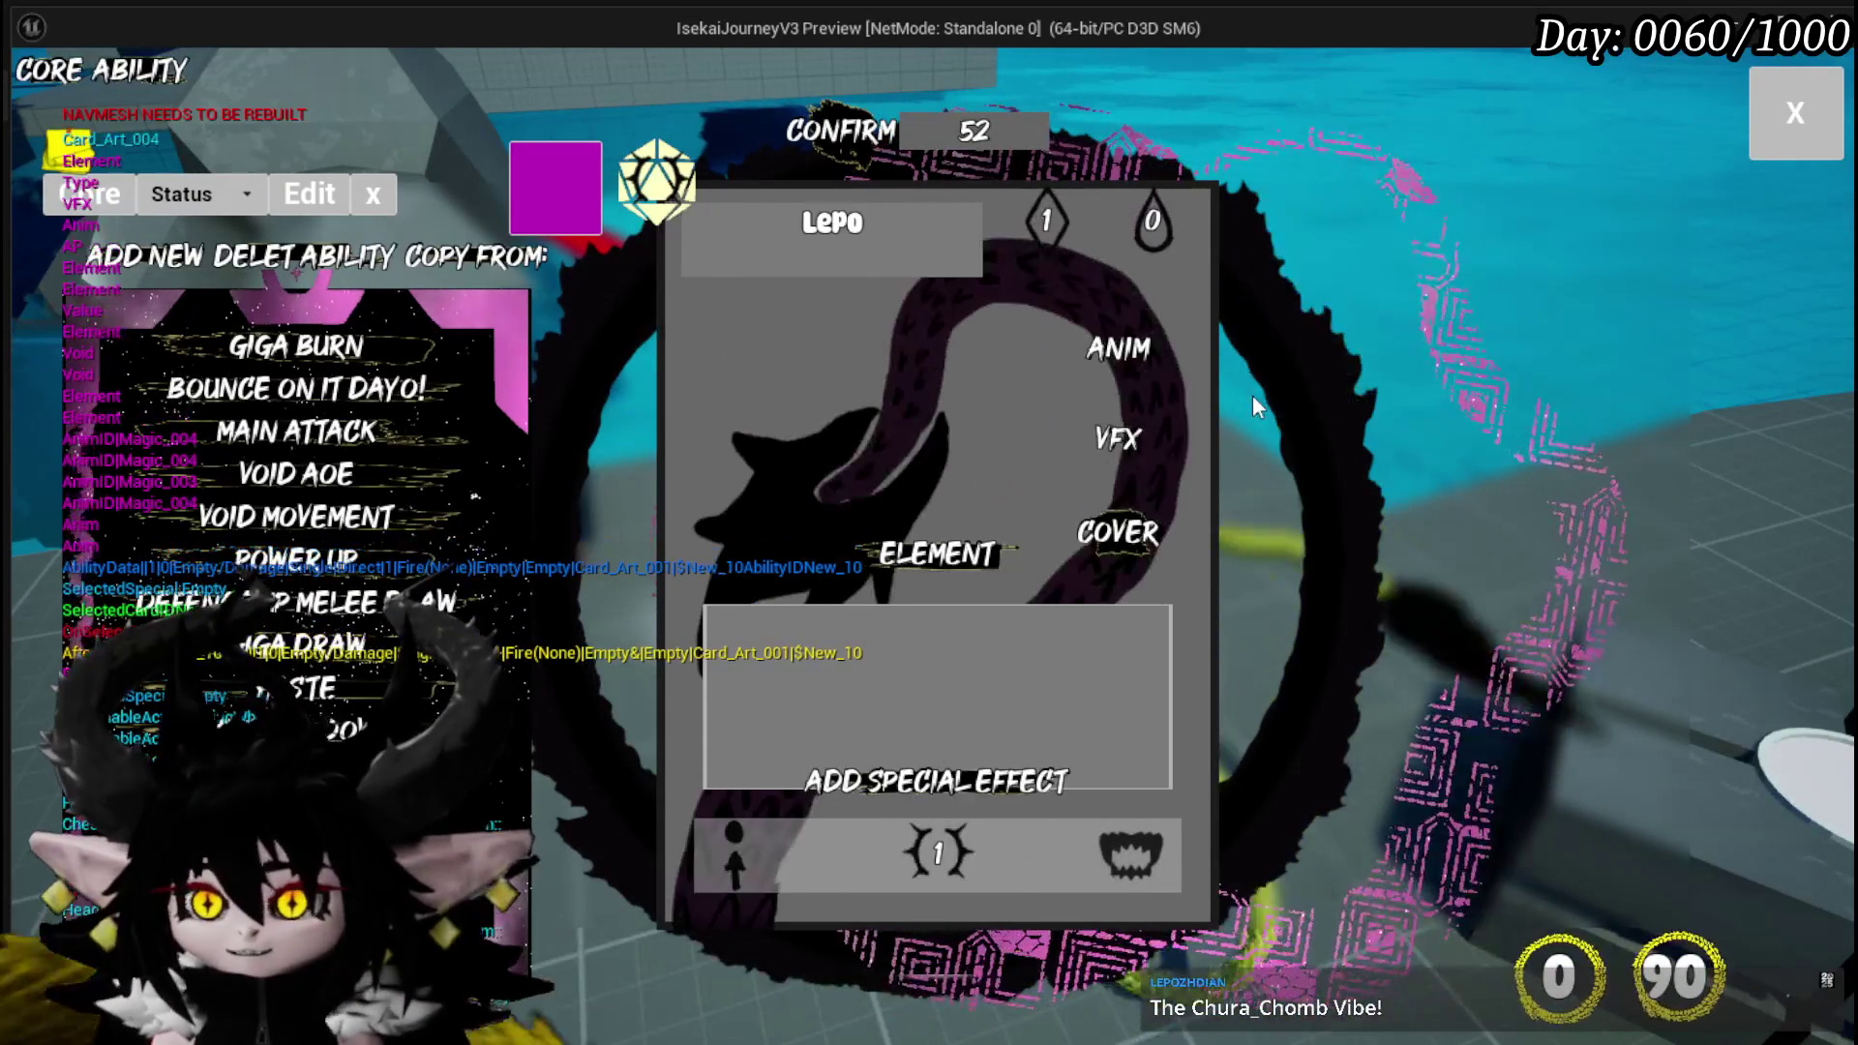
pyautogui.moveTo(474, 484)
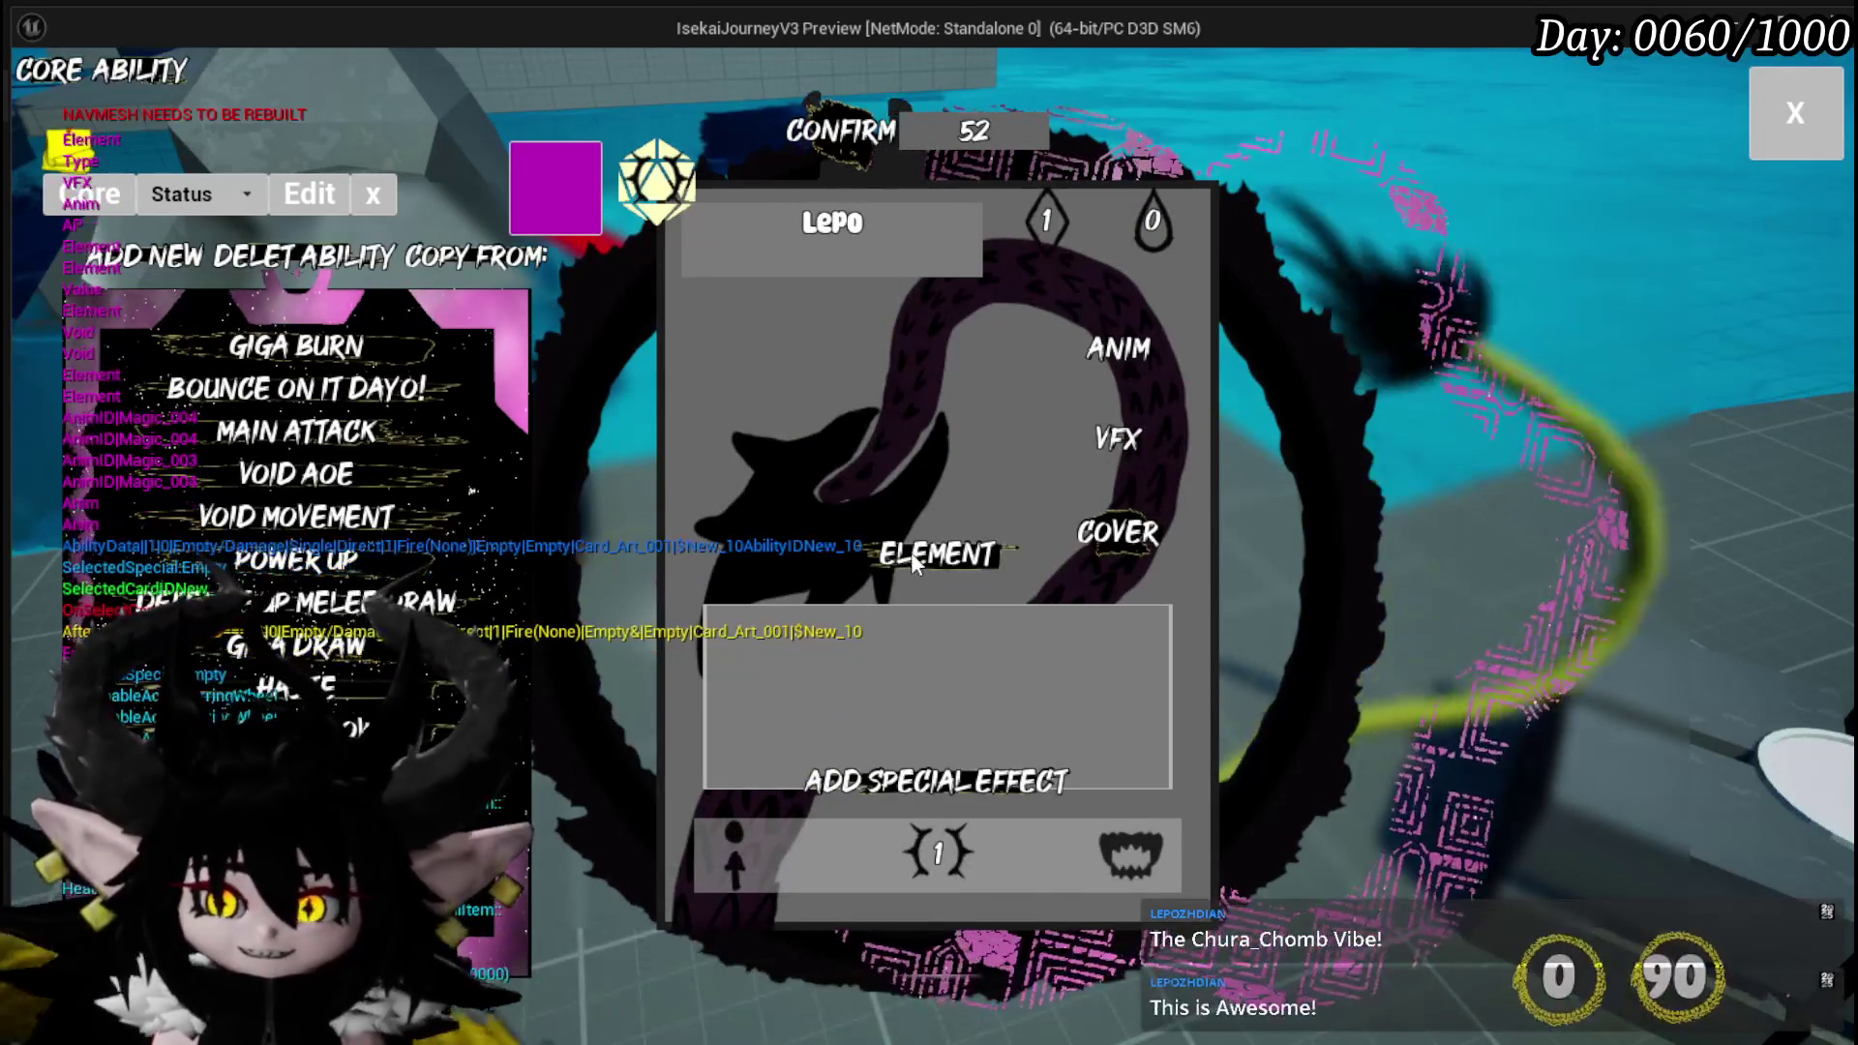
pyautogui.click(934, 553)
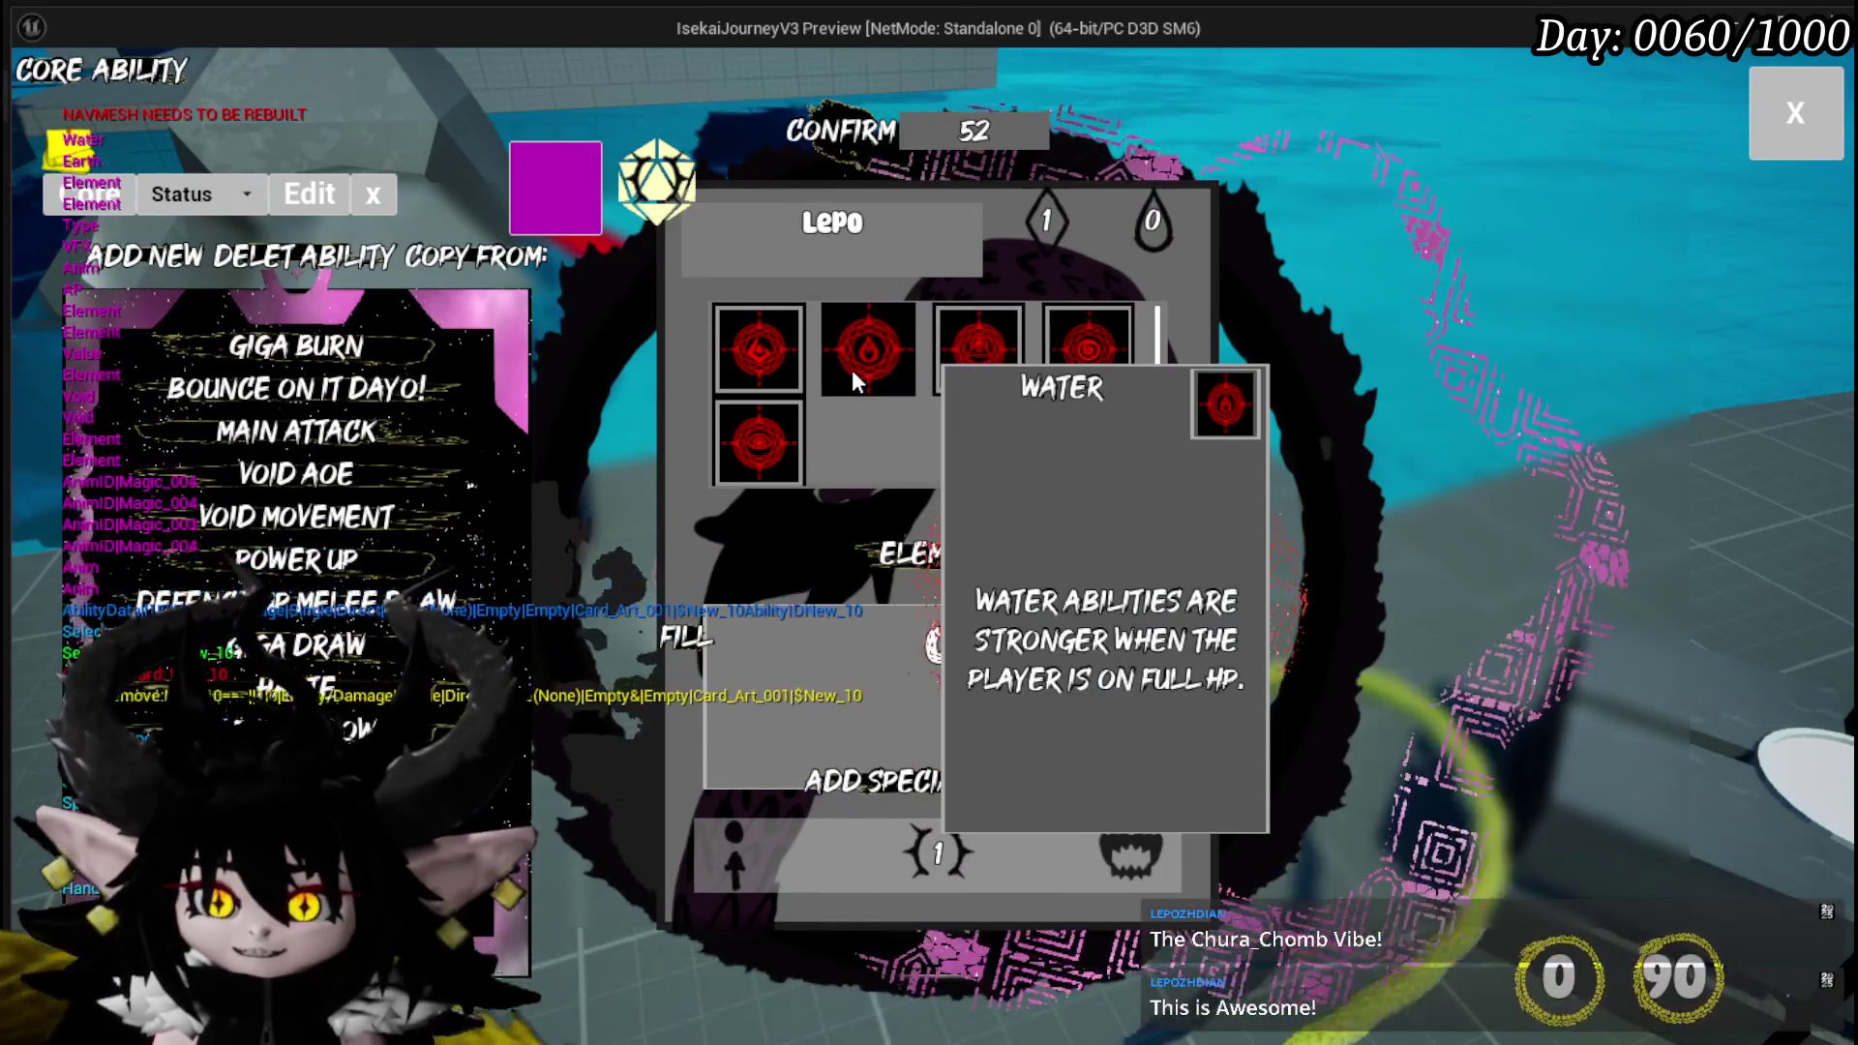
pyautogui.click(868, 348)
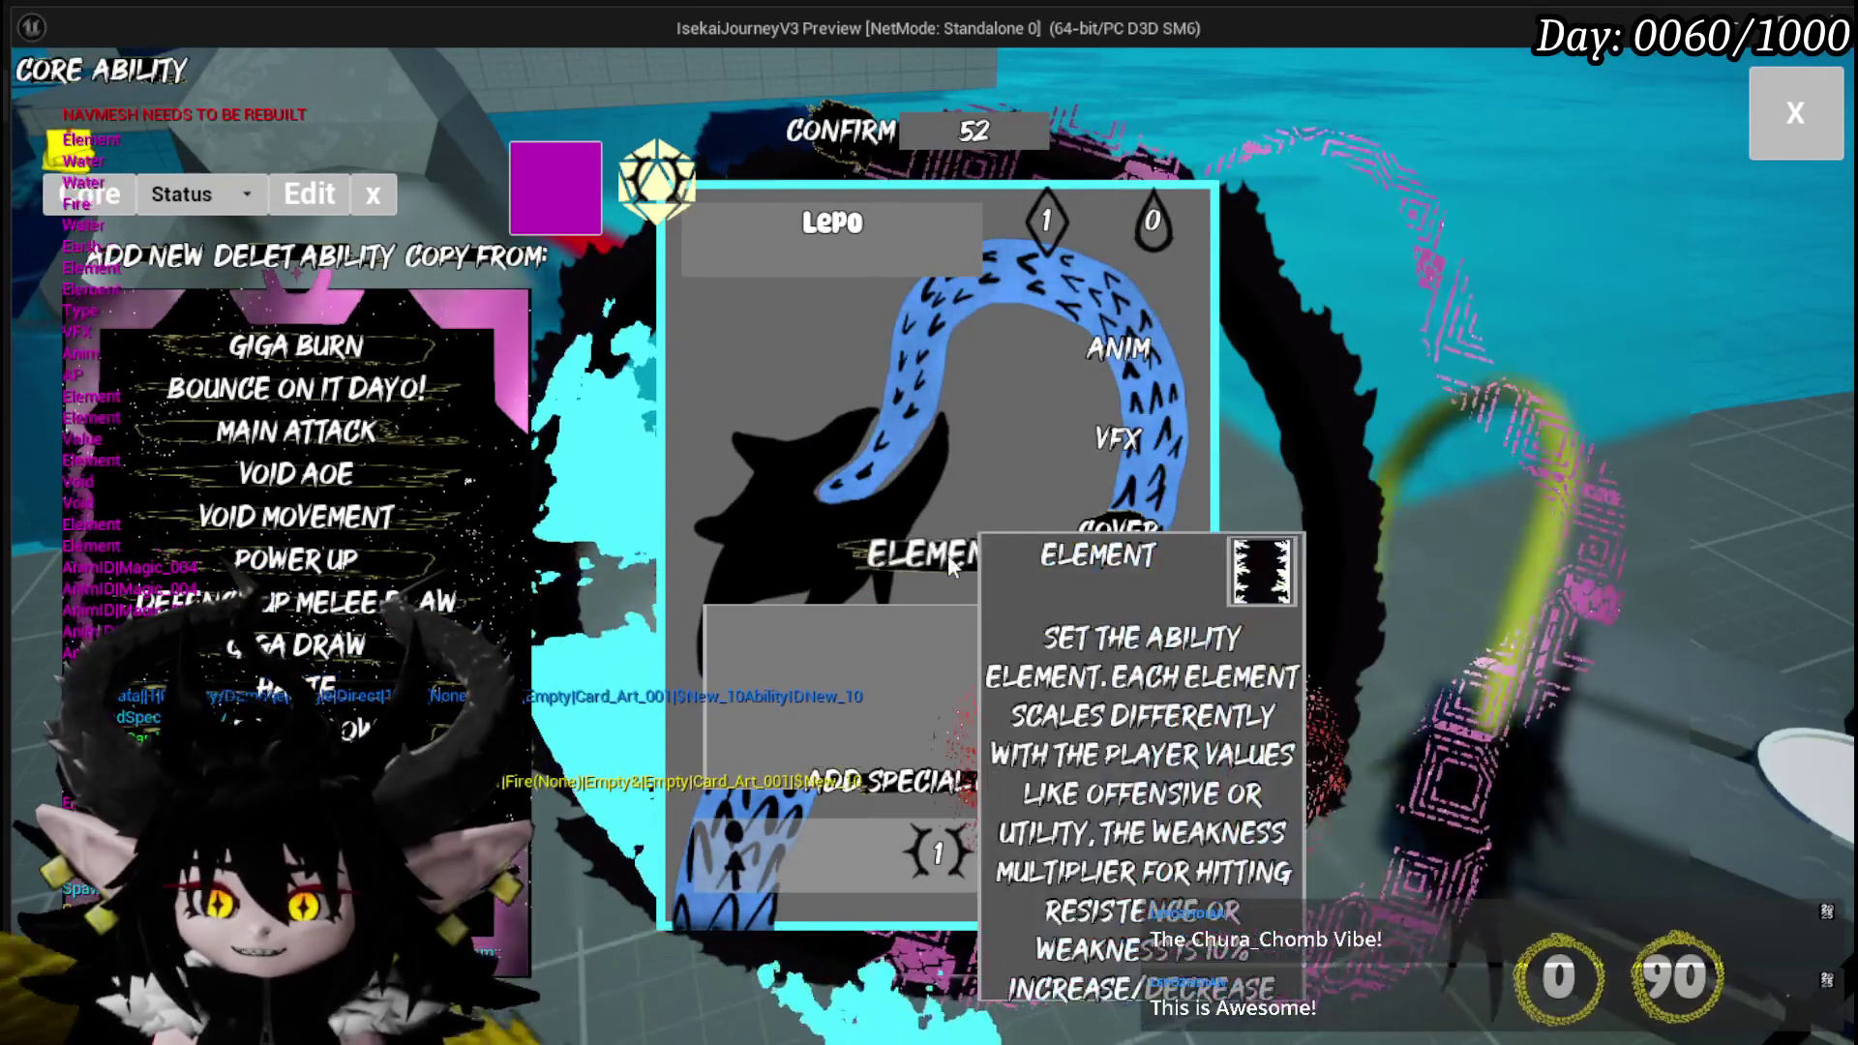
pyautogui.click(937, 551)
pyautogui.click(758, 348)
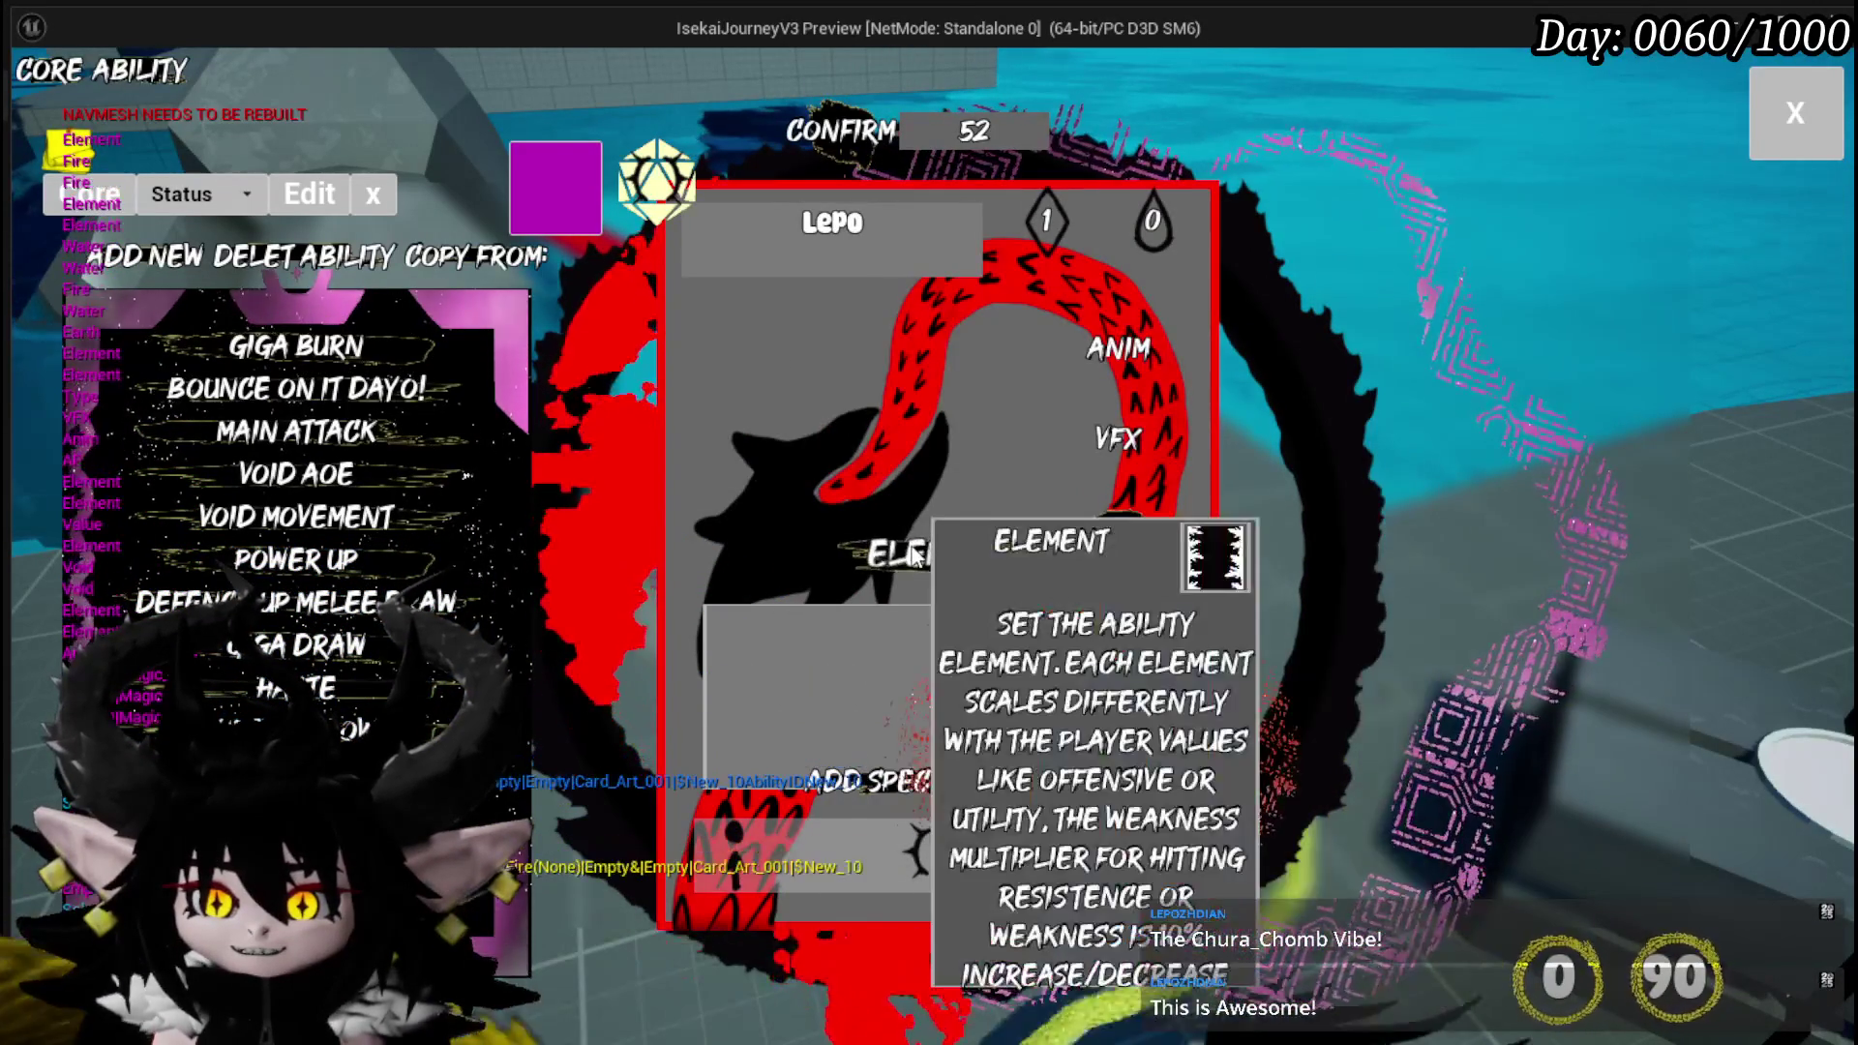
pyautogui.click(937, 554)
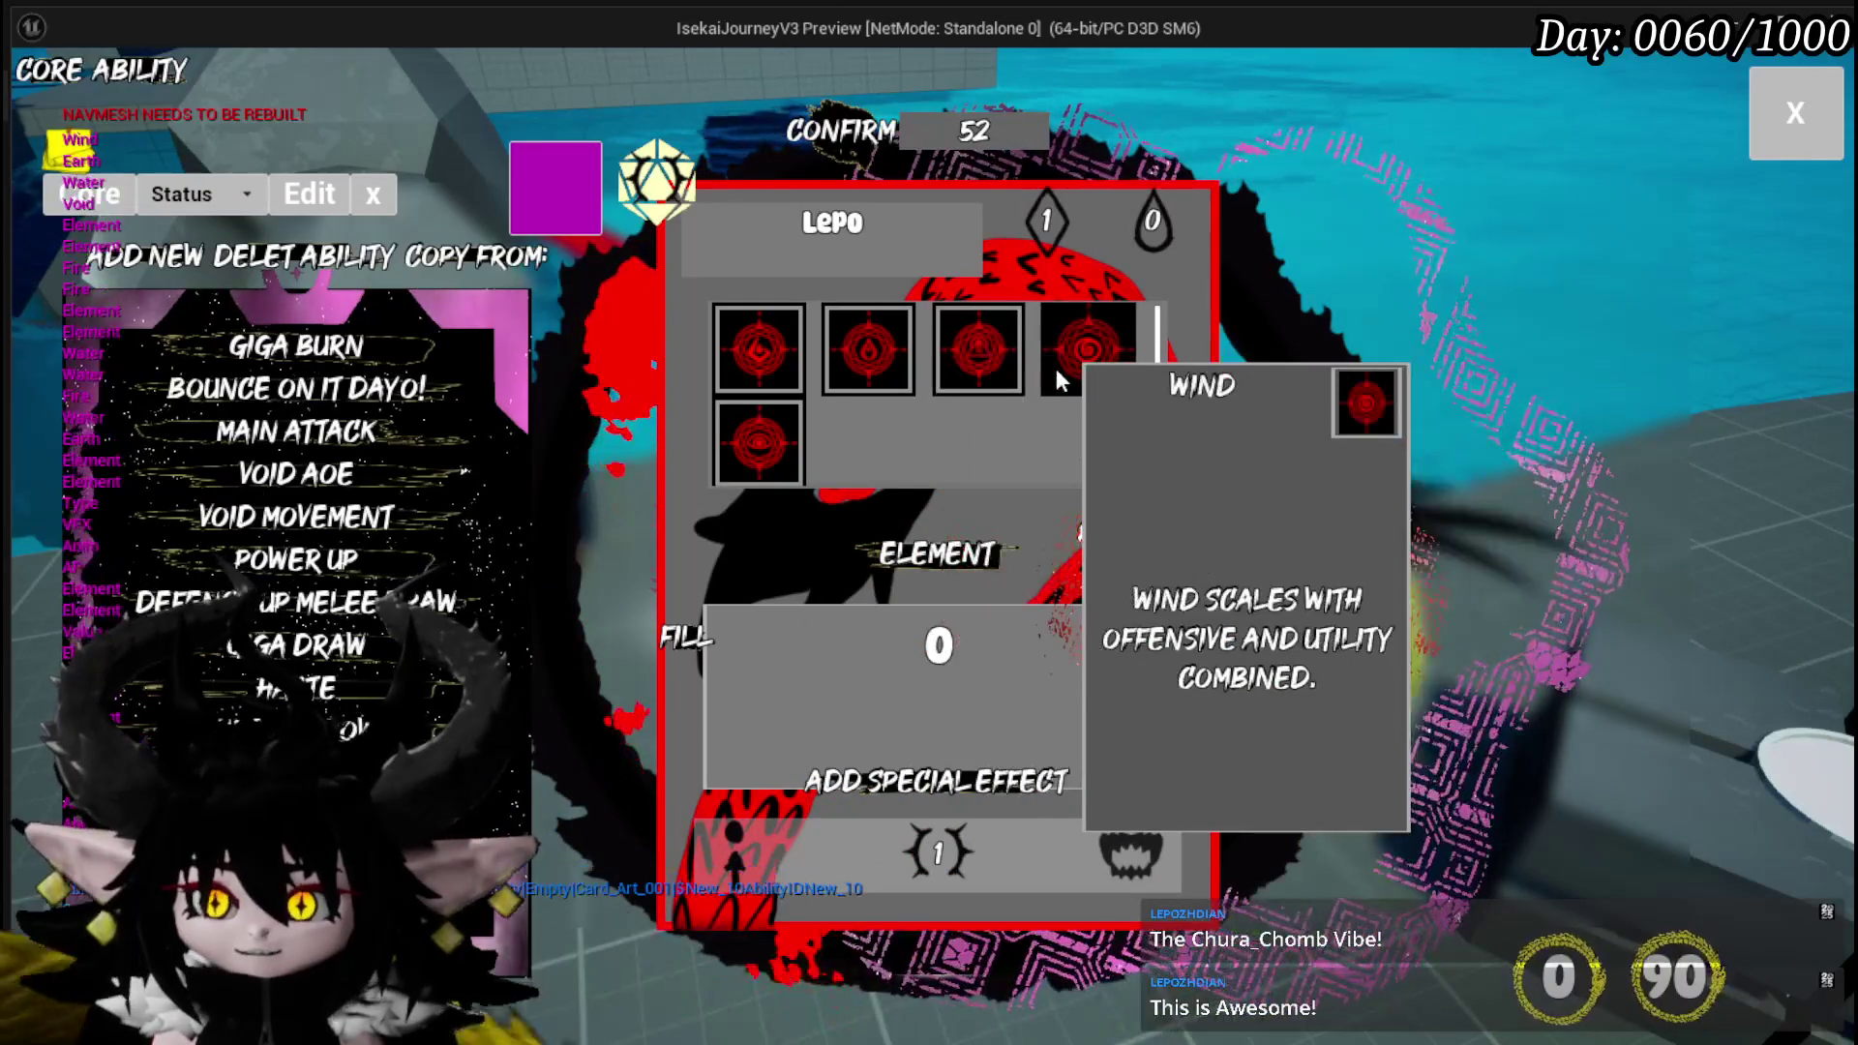
pyautogui.click(1065, 363)
pyautogui.click(937, 552)
pyautogui.click(770, 368)
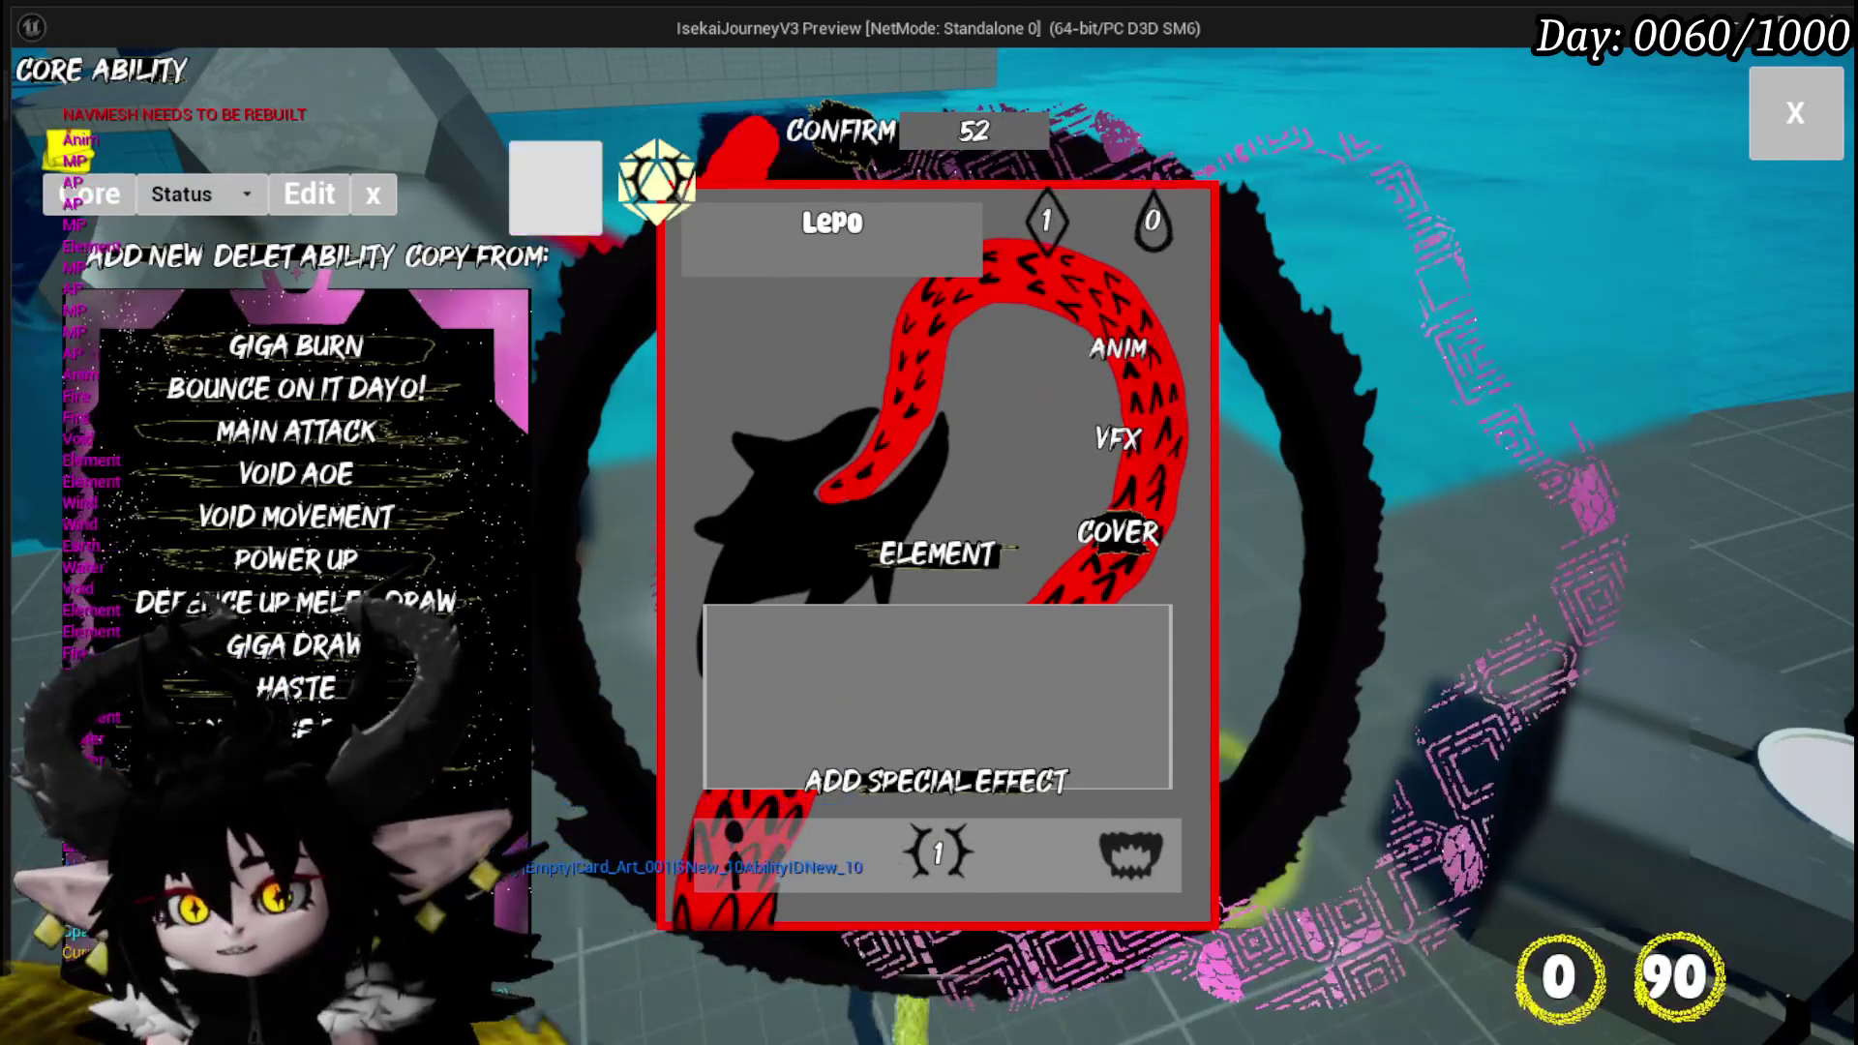
pyautogui.click(1767, 113)
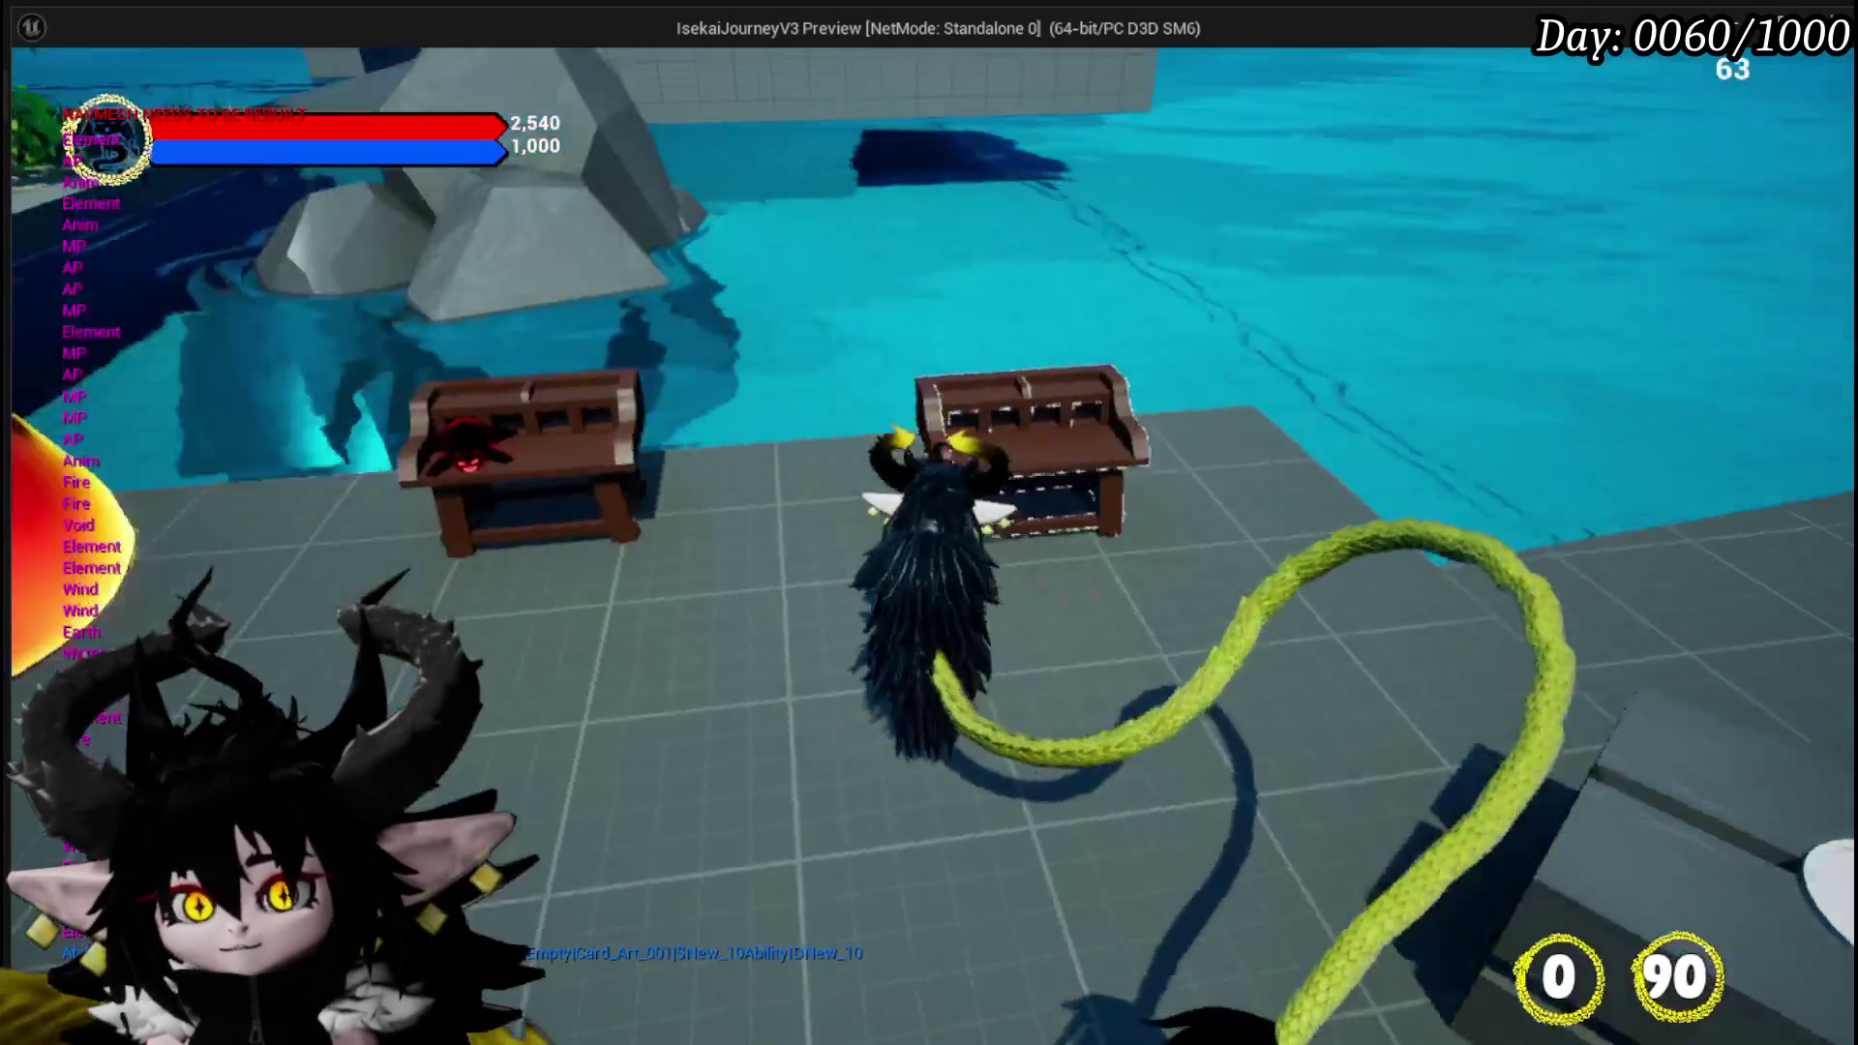
# Put the Status set into the Chura Main ability slot, close the equipment panel, and open the pause menu.
pyautogui.click(496, 79)
pyautogui.click(1343, 734)
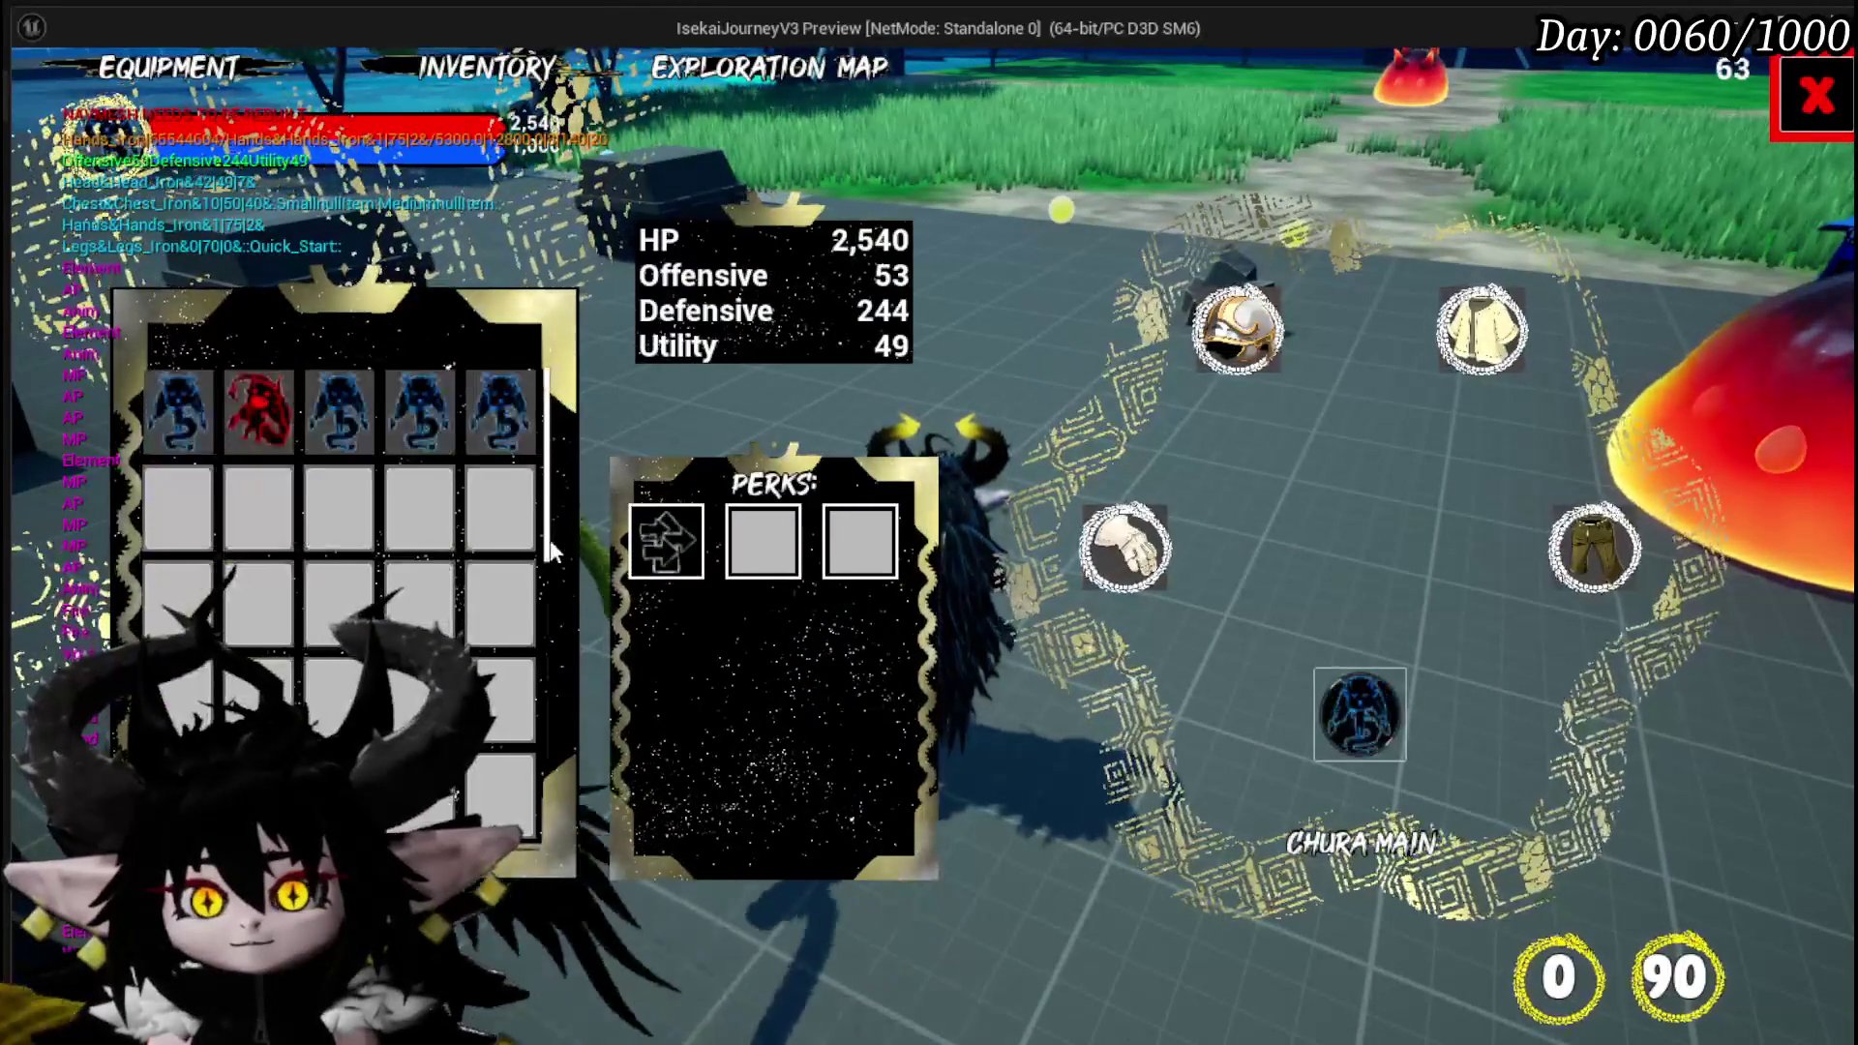
pyautogui.click(418, 418)
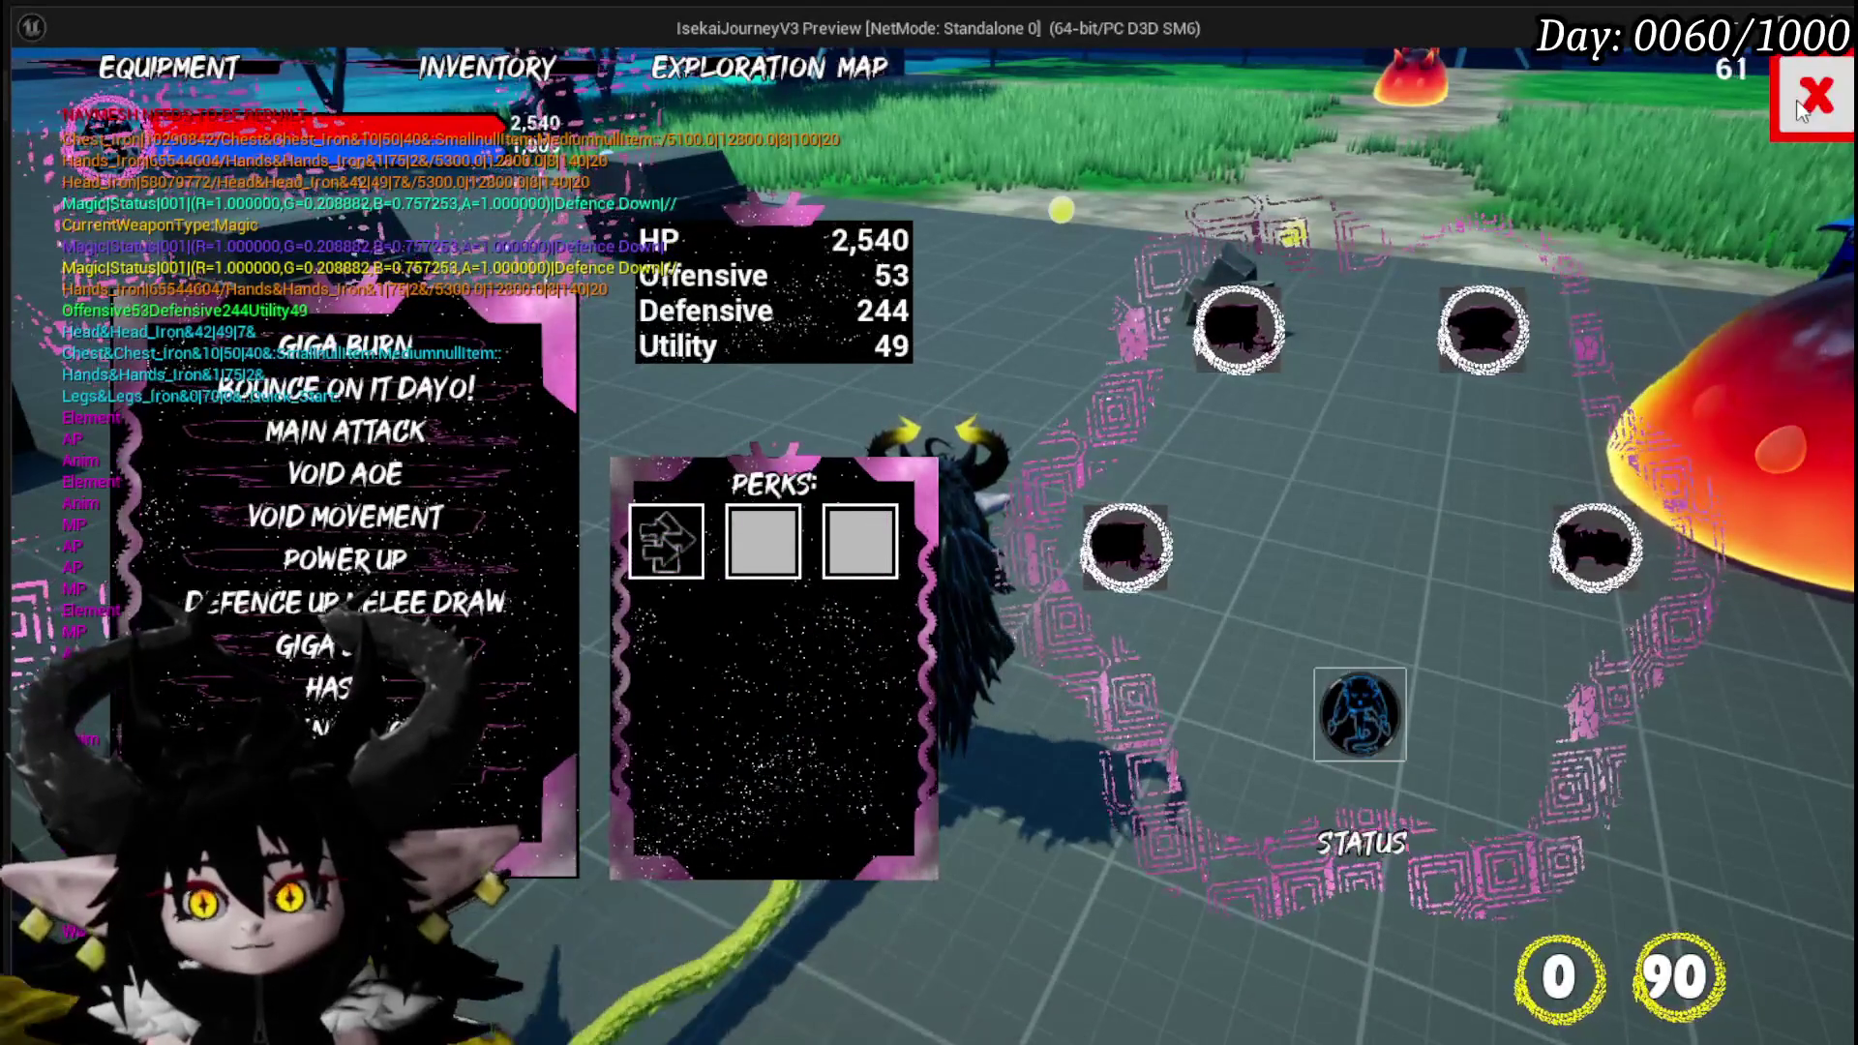
pyautogui.click(1815, 124)
pyautogui.press('Escape')
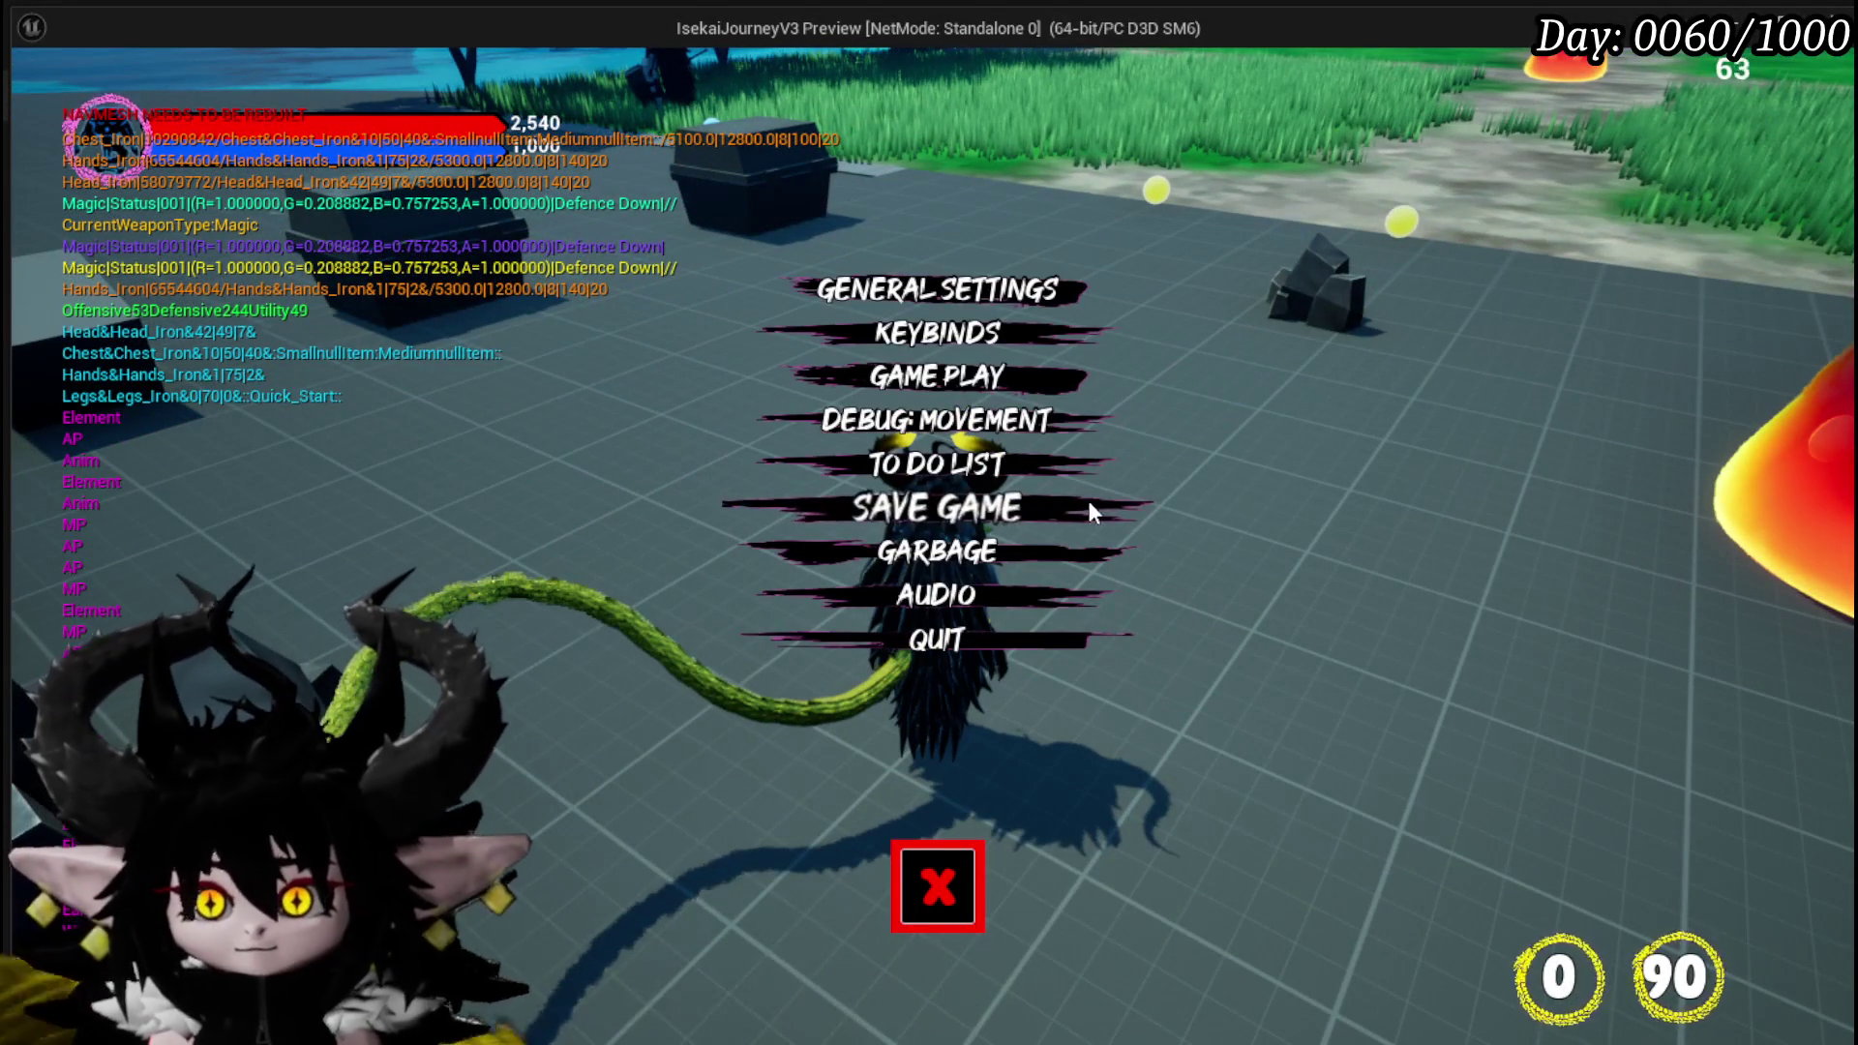
# Save the game, resume, run the character across the arena to the iron ore rocks, and stop the preview.
pyautogui.click(1092, 507)
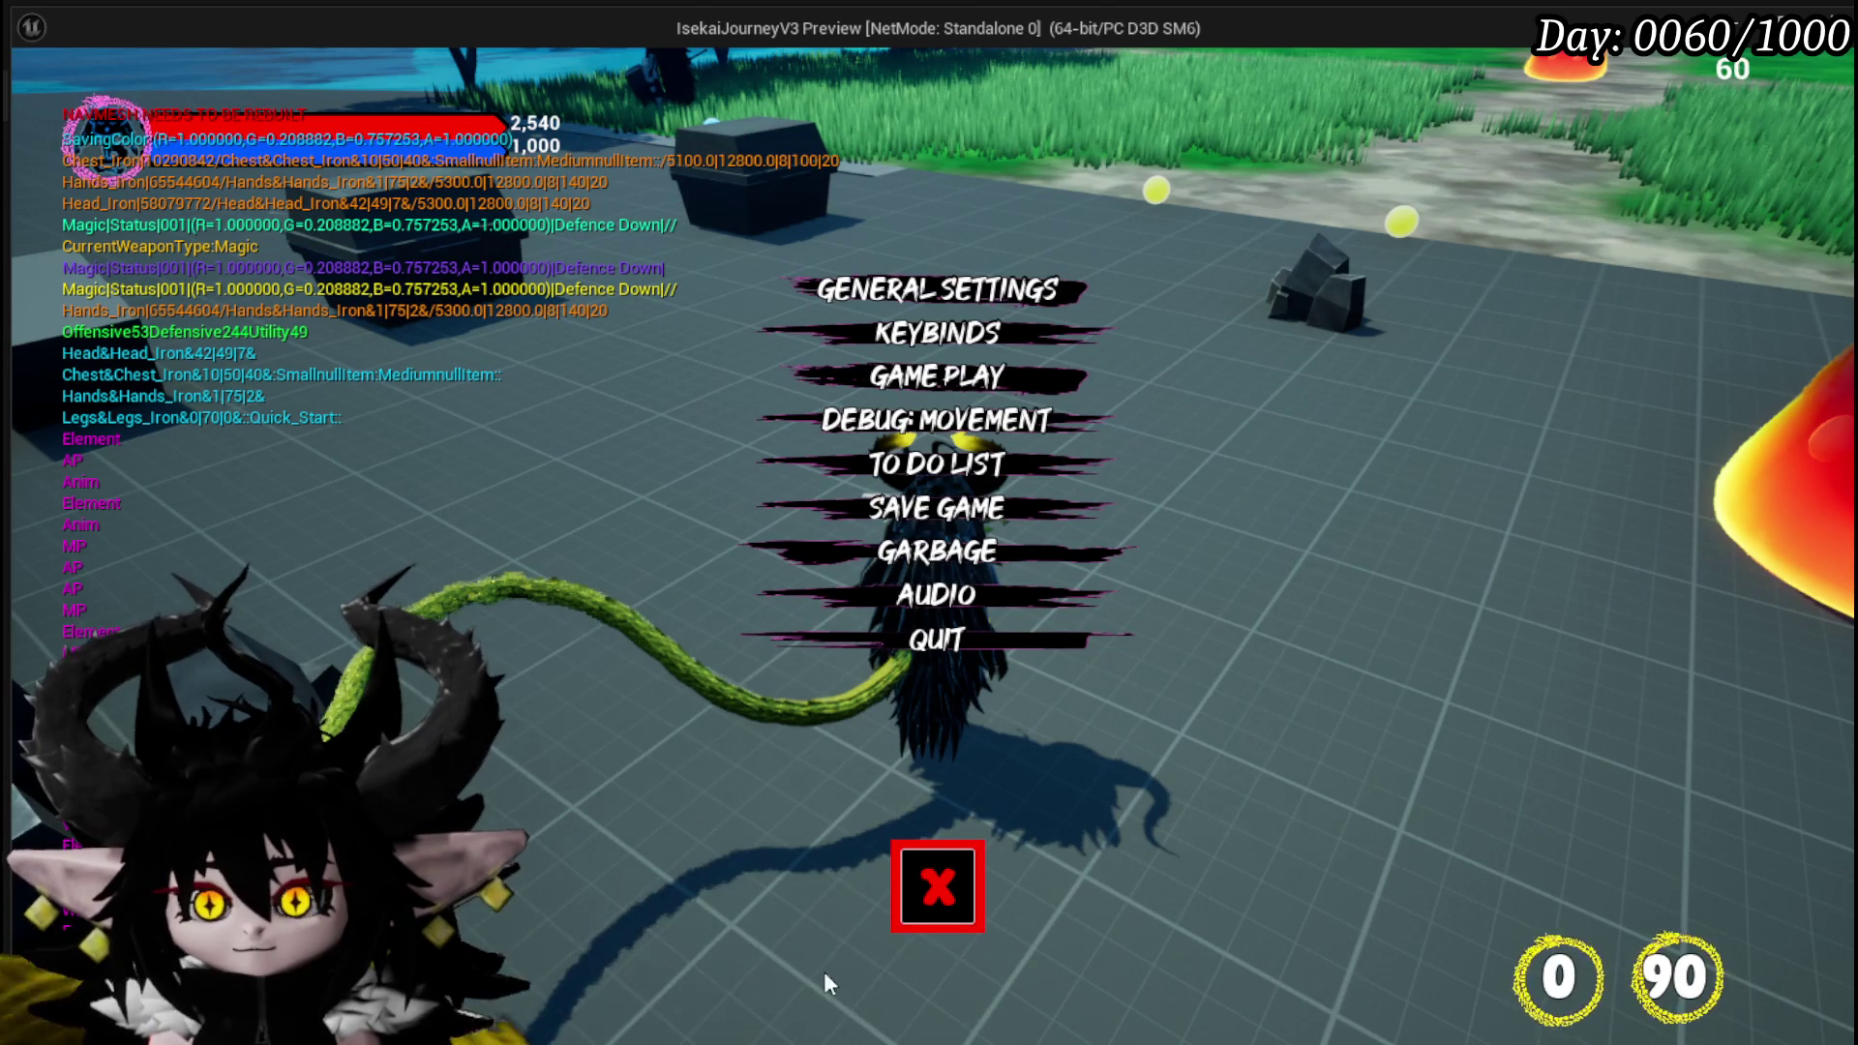
pyautogui.click(901, 898)
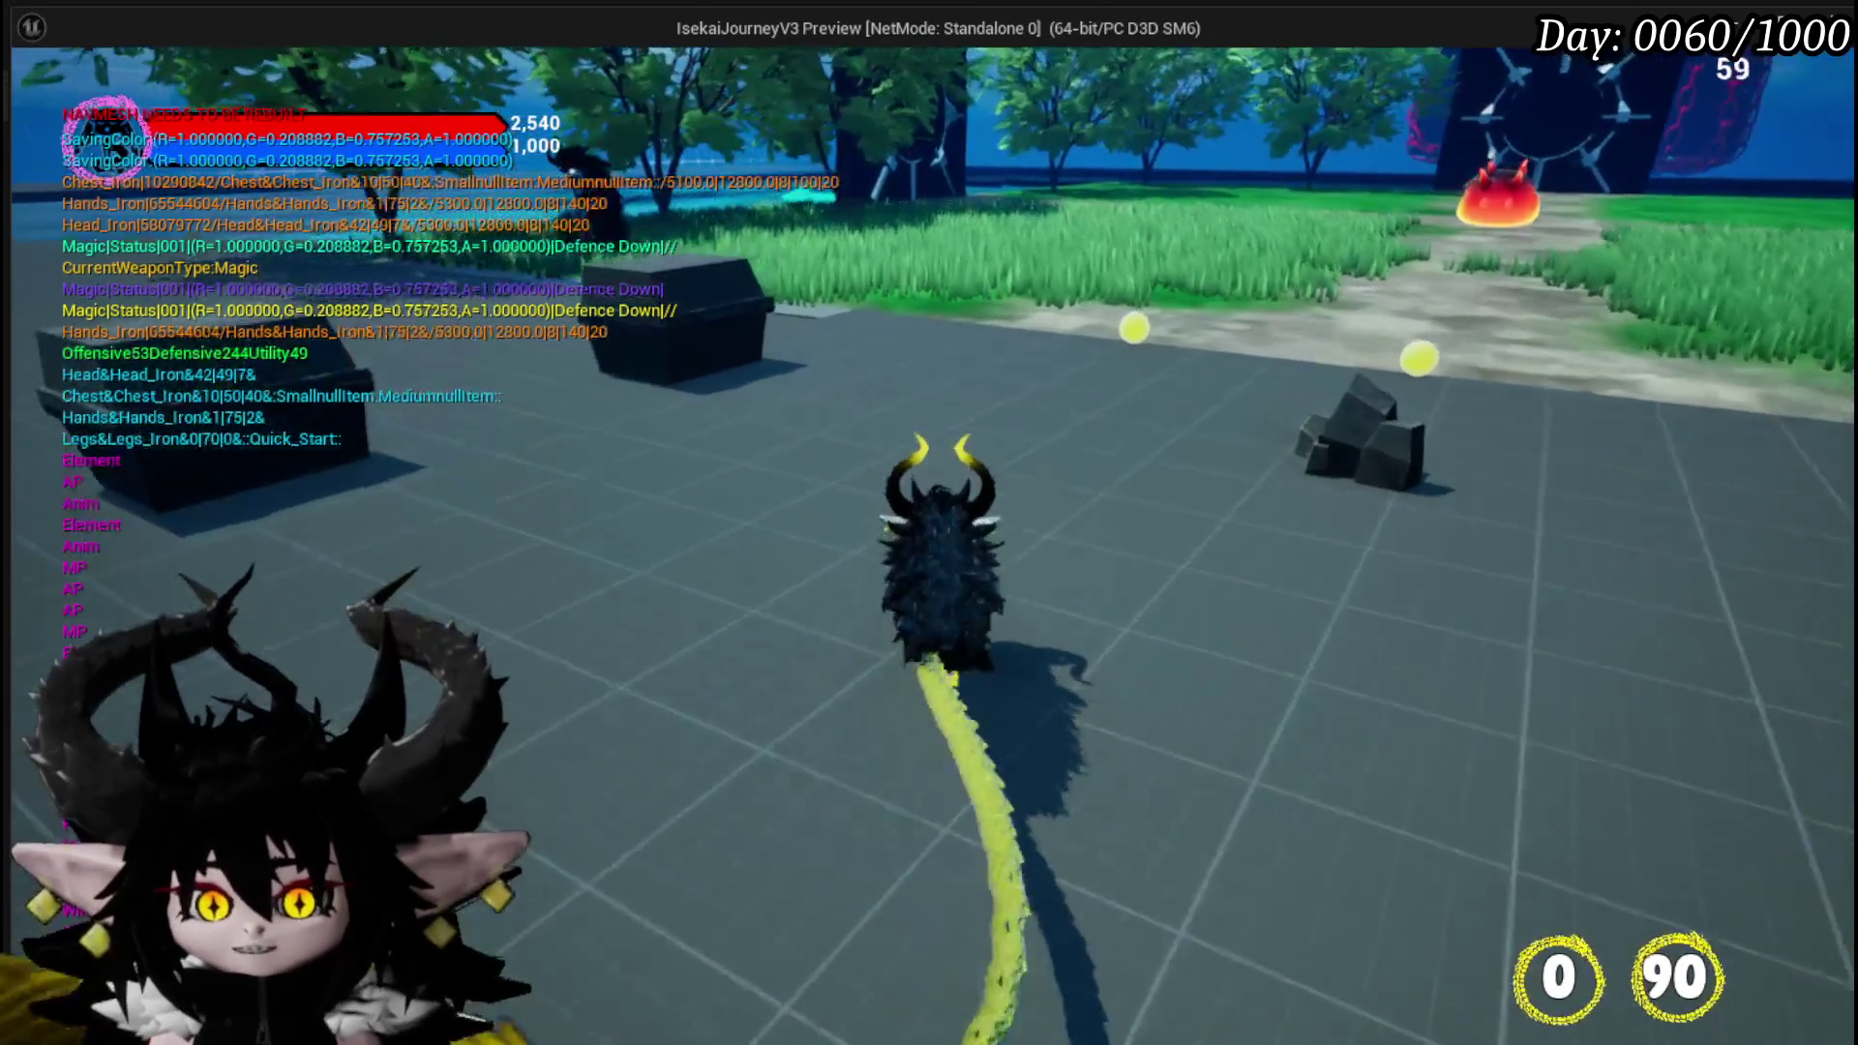
pyautogui.press('w')
pyautogui.press('w')
pyautogui.press('w')
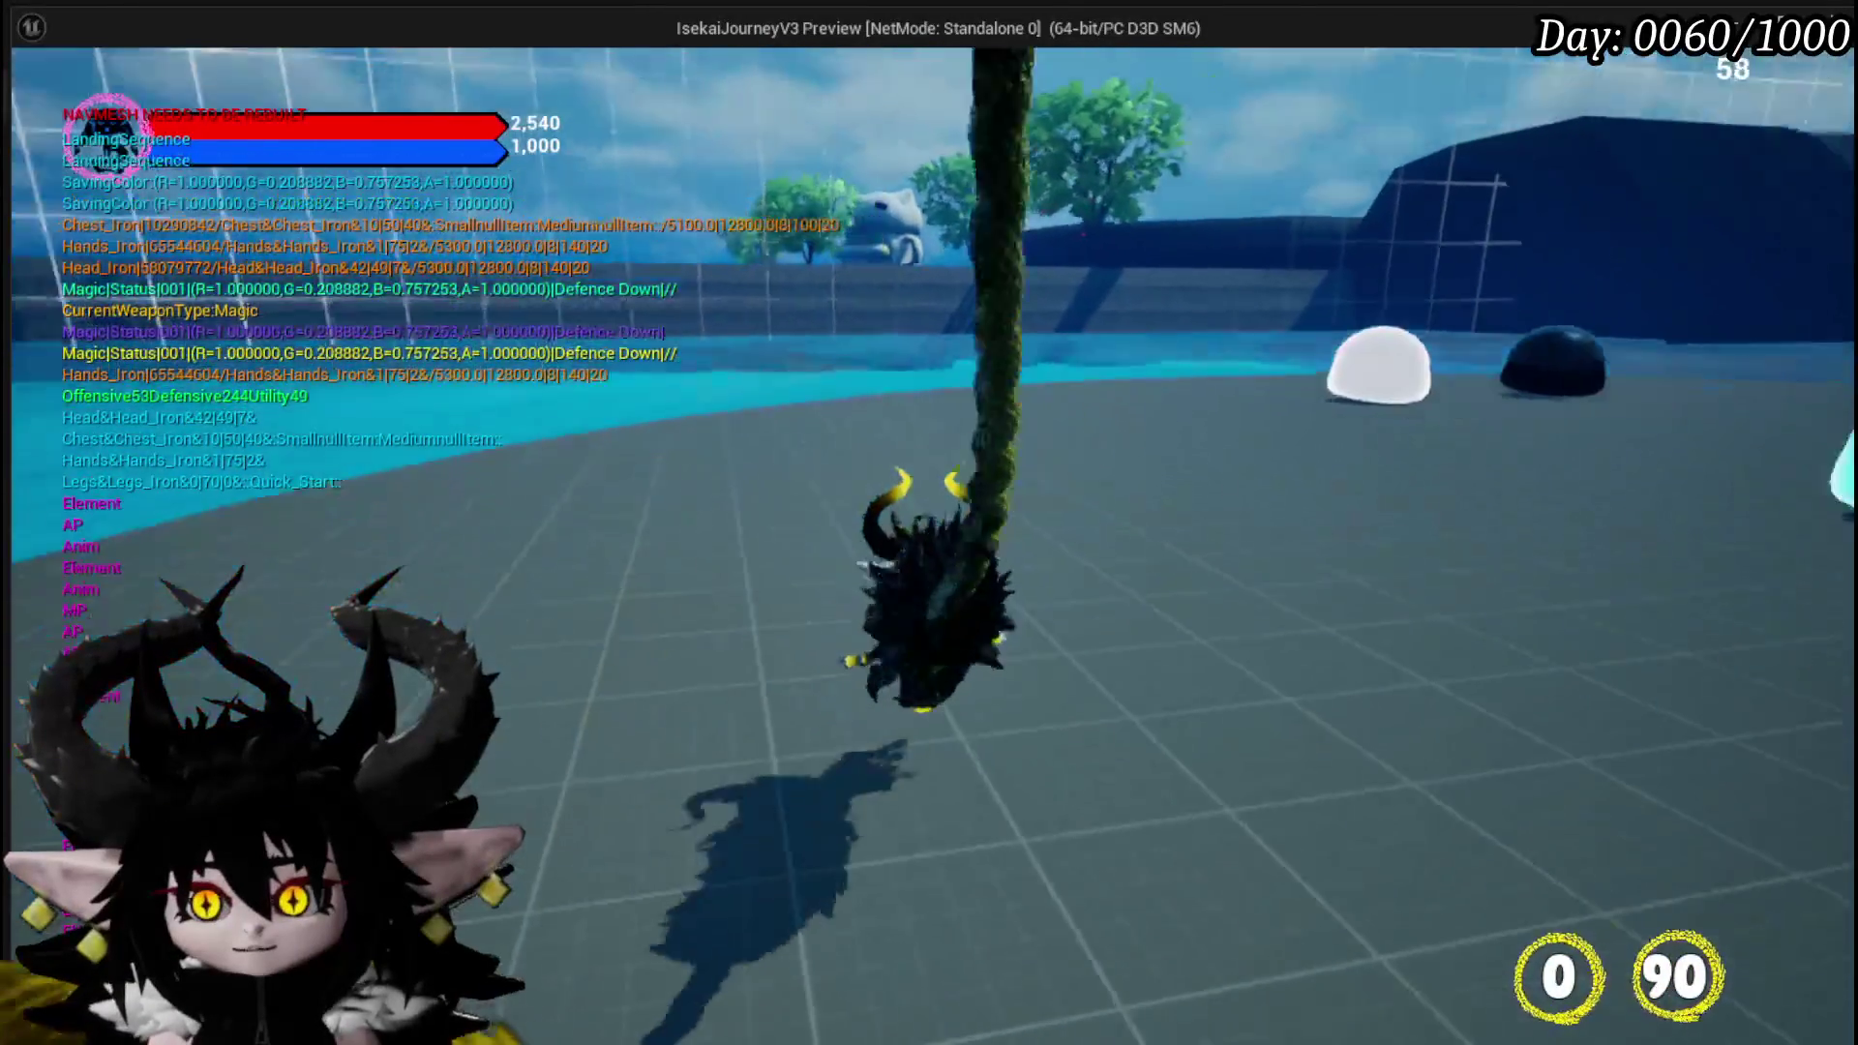
pyautogui.press('w')
pyautogui.press('w')
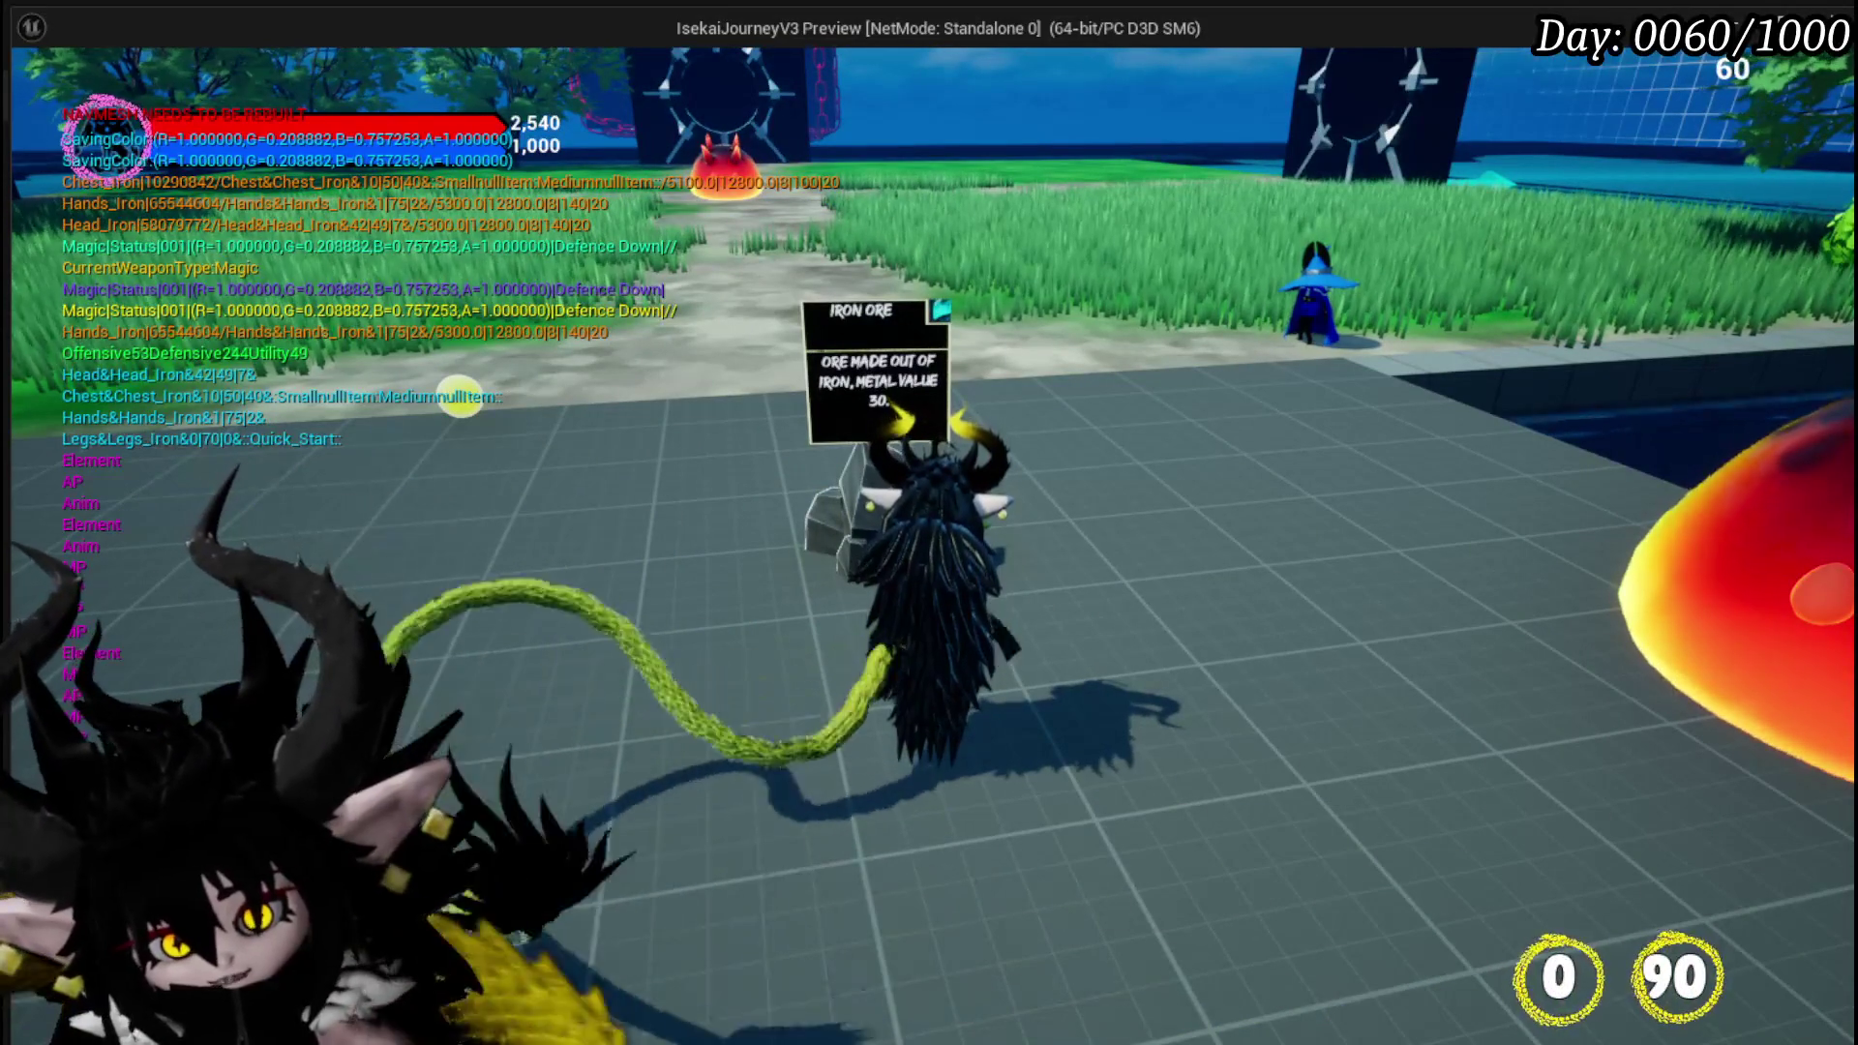
pyautogui.press('w')
pyautogui.press('w')
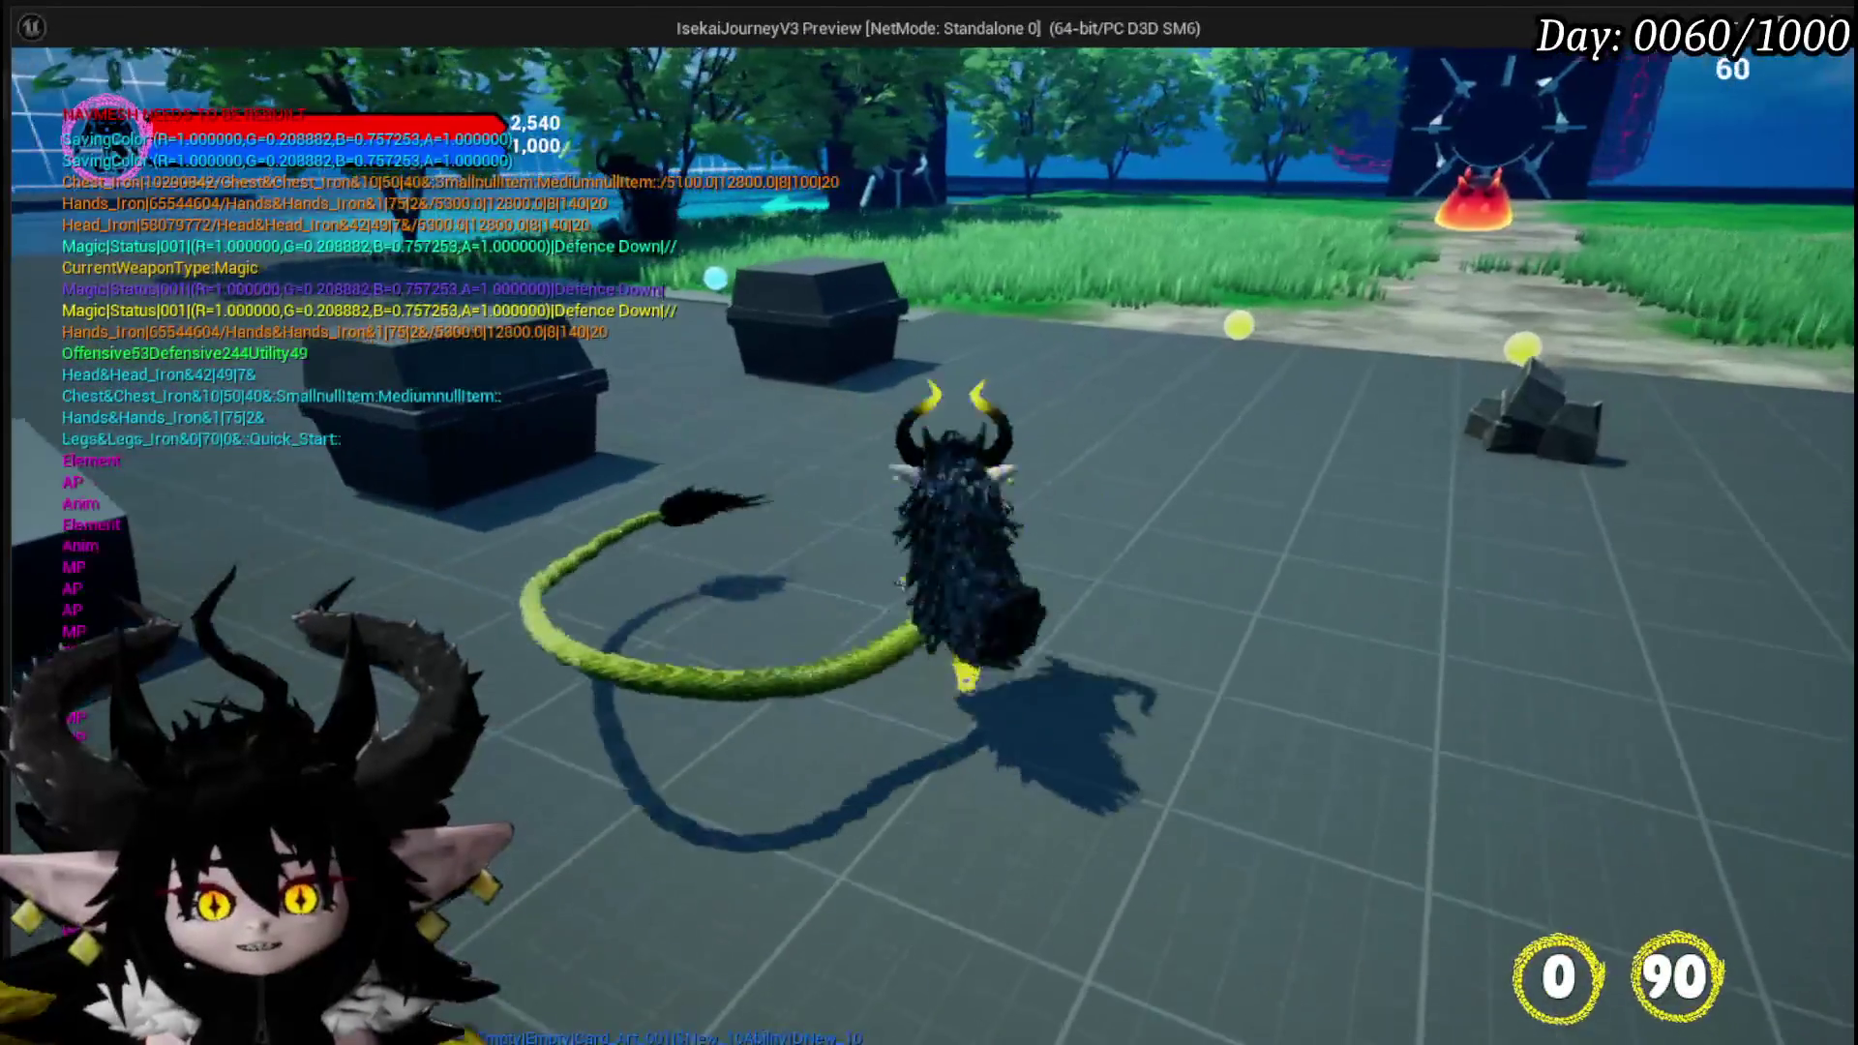
pyautogui.press('w')
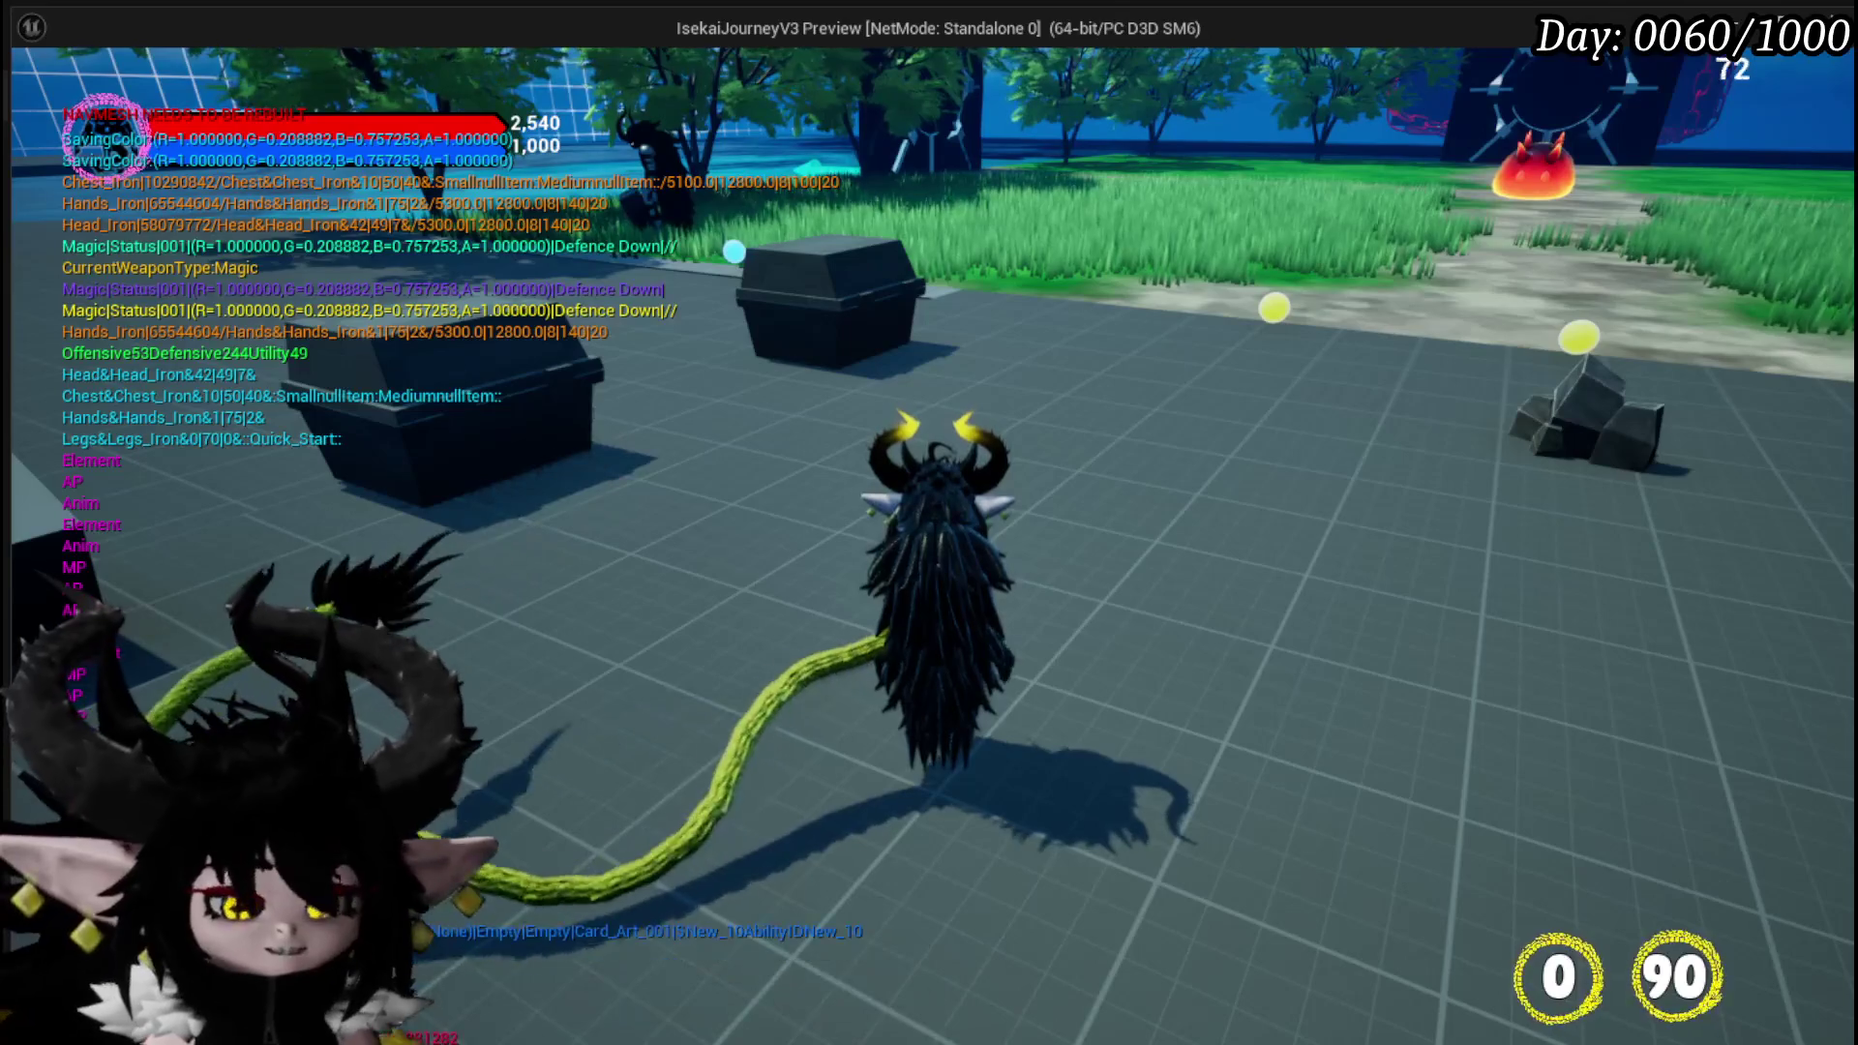
pyautogui.press('Escape')
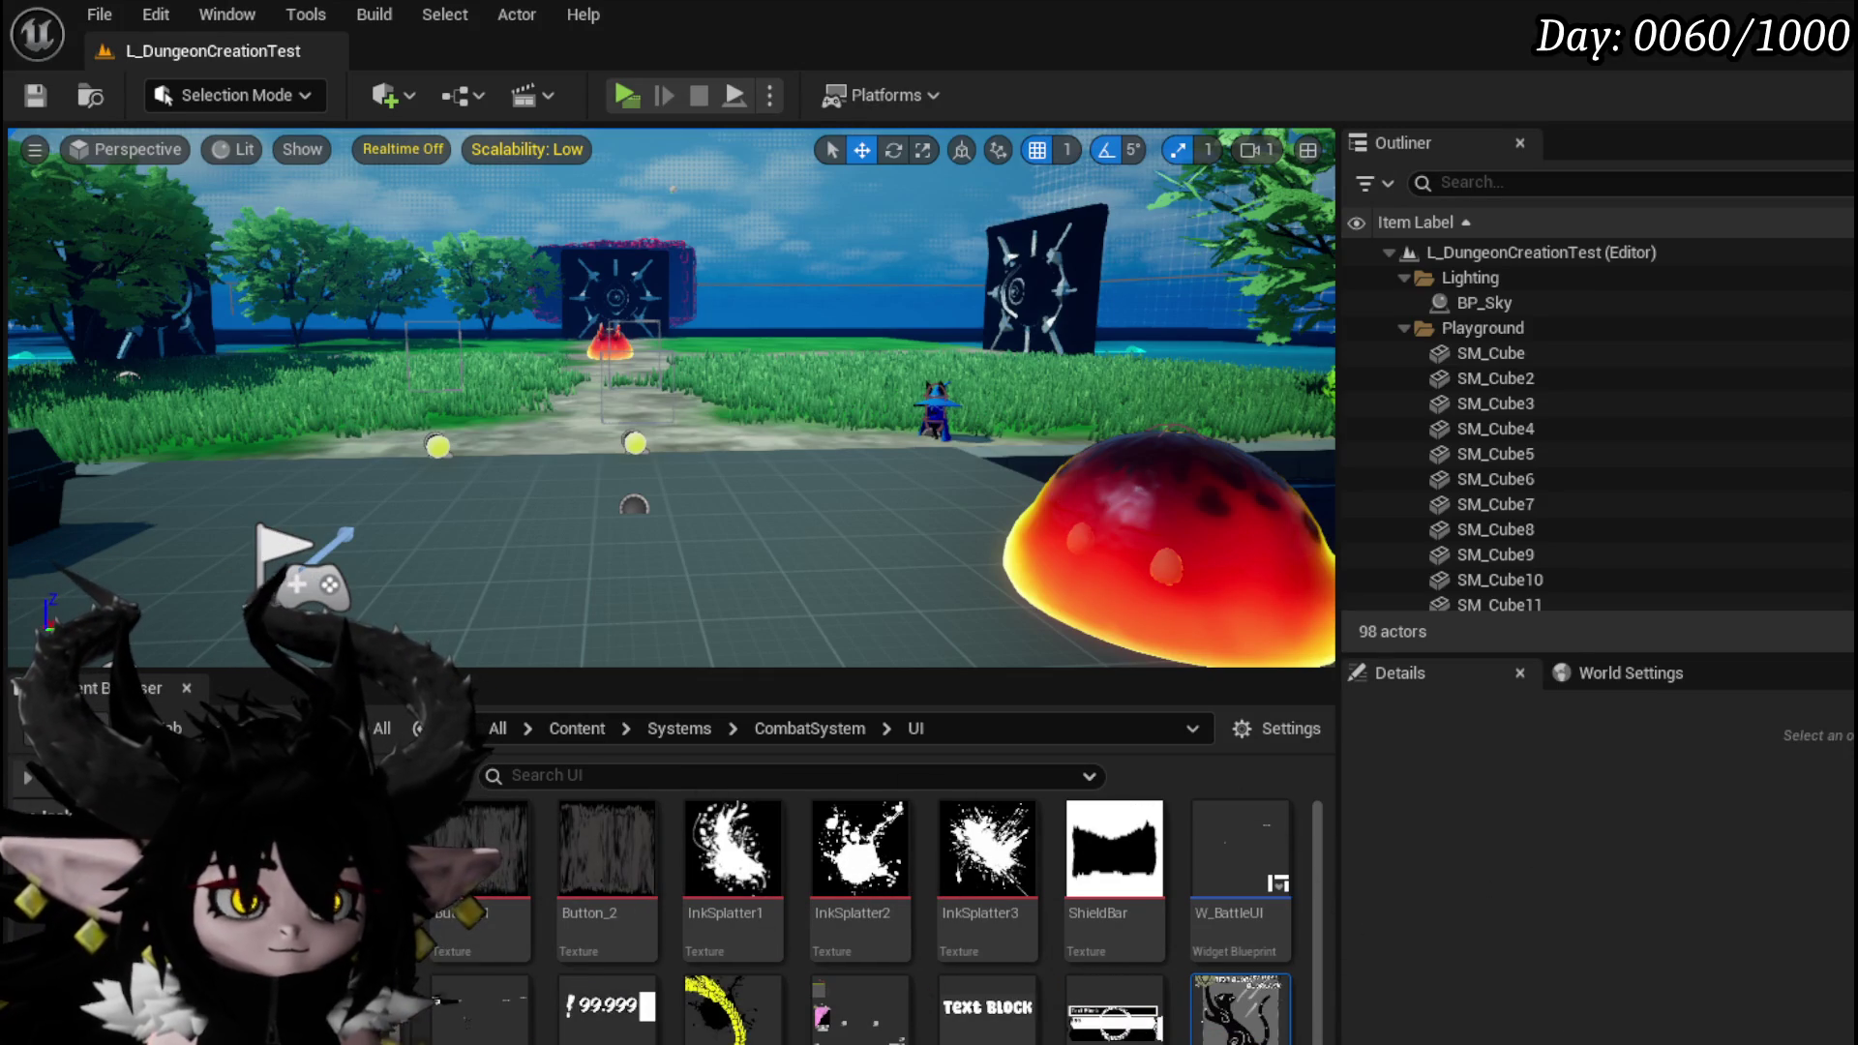
# Switch to the browser playing the YouTube render-target paint system tutorial.
pyautogui.hotkey('alt', 'Tab')
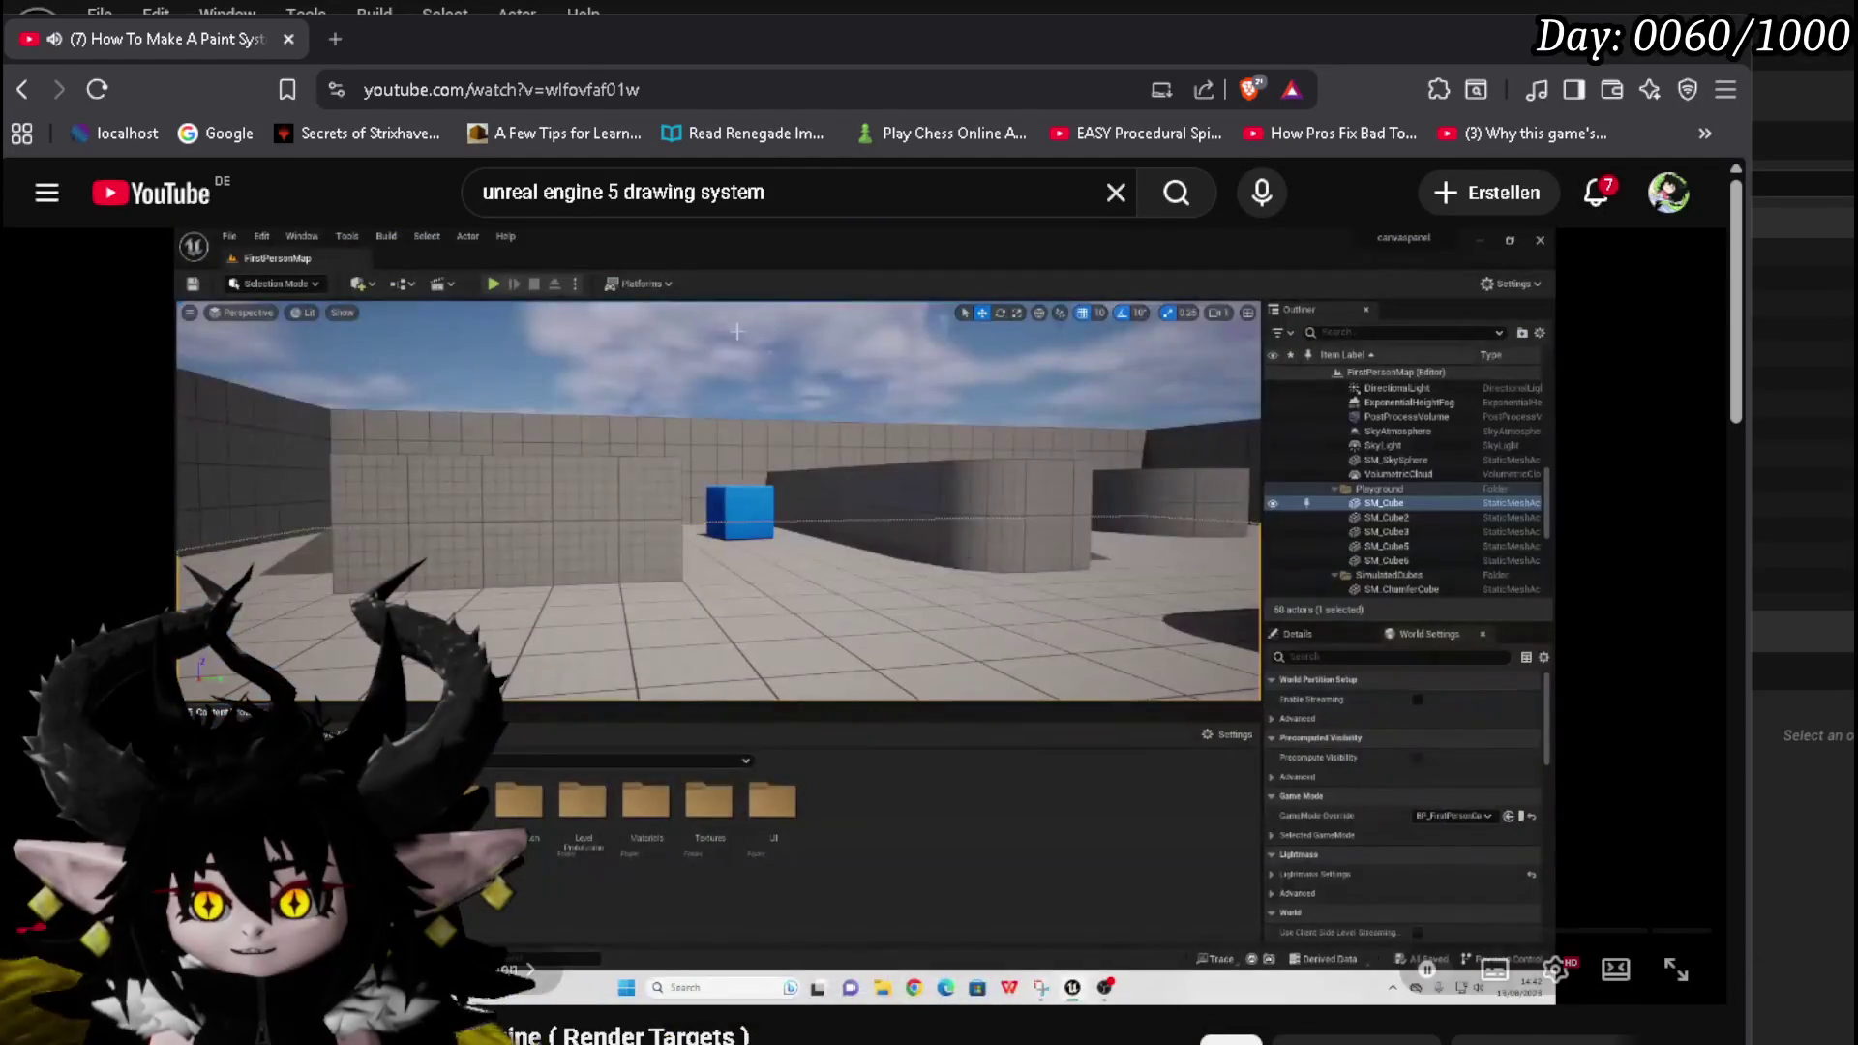
# Pause the paint-system tutorial on the black drawing over a white plane, then return to Unreal.
pyautogui.click(530, 889)
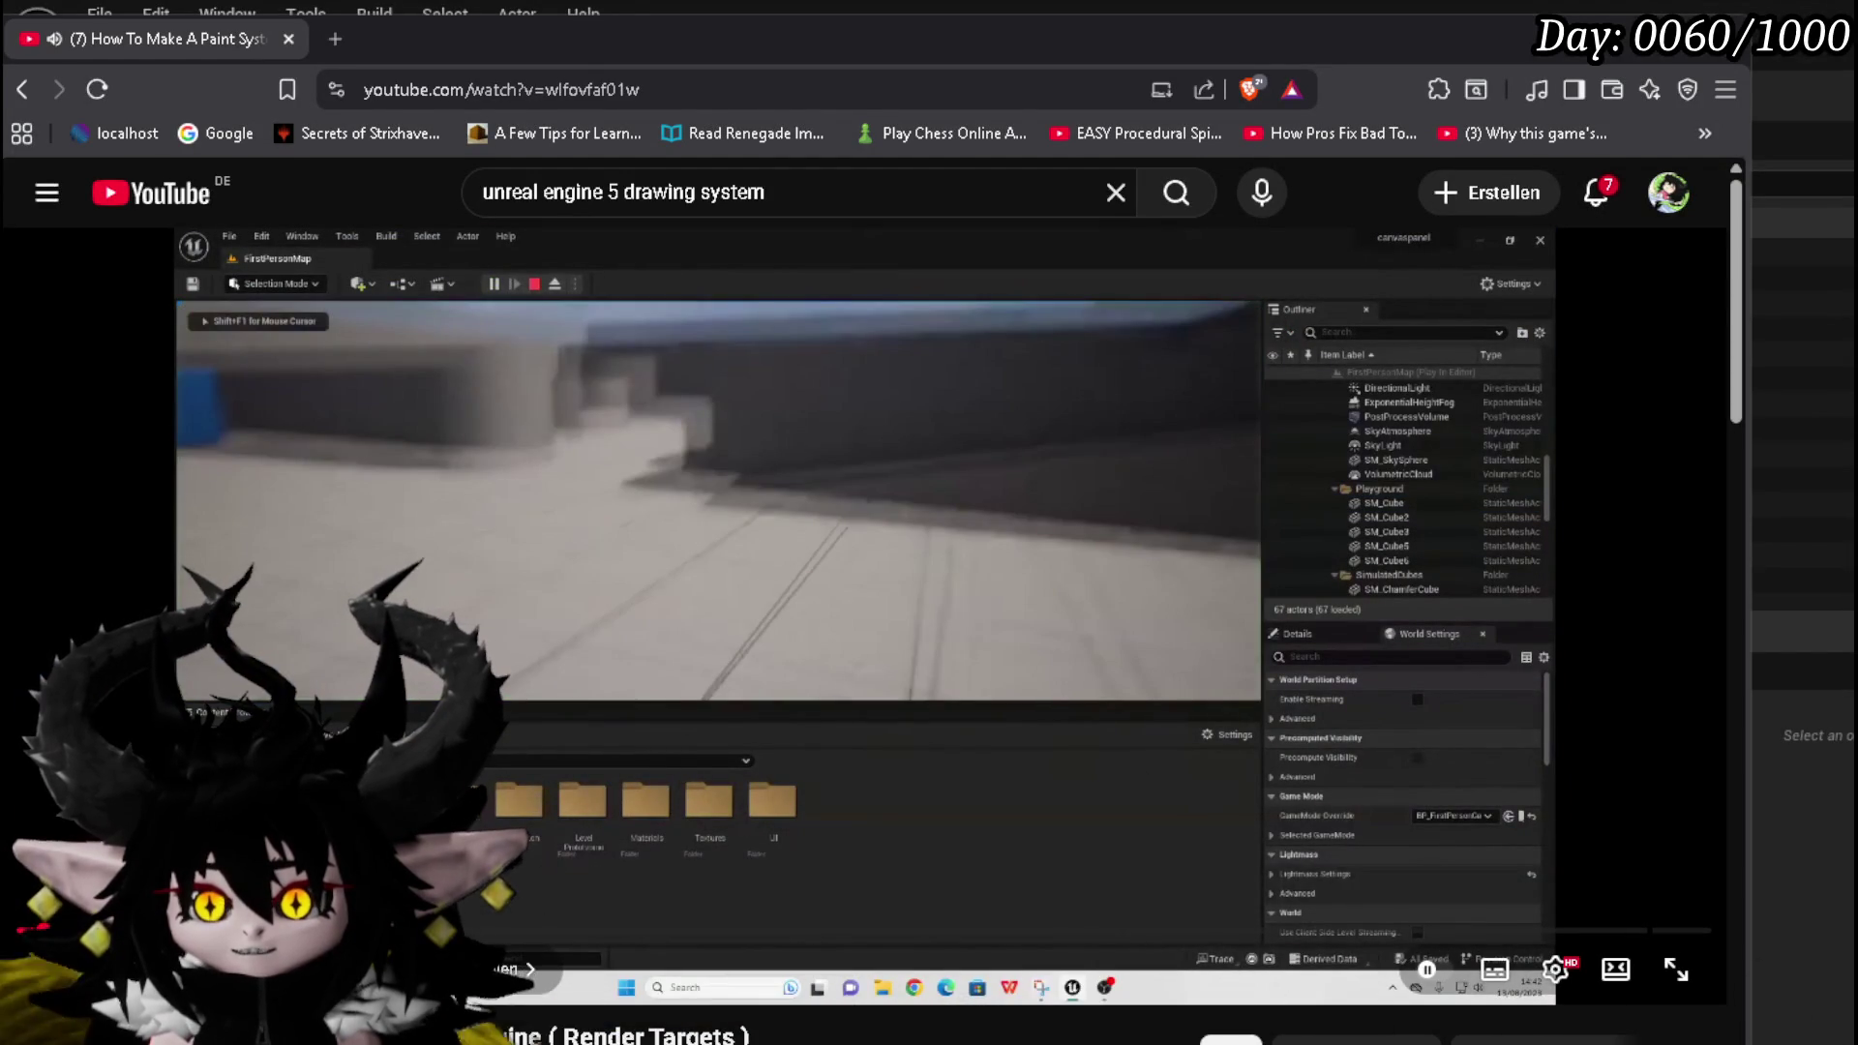
pyautogui.press('space')
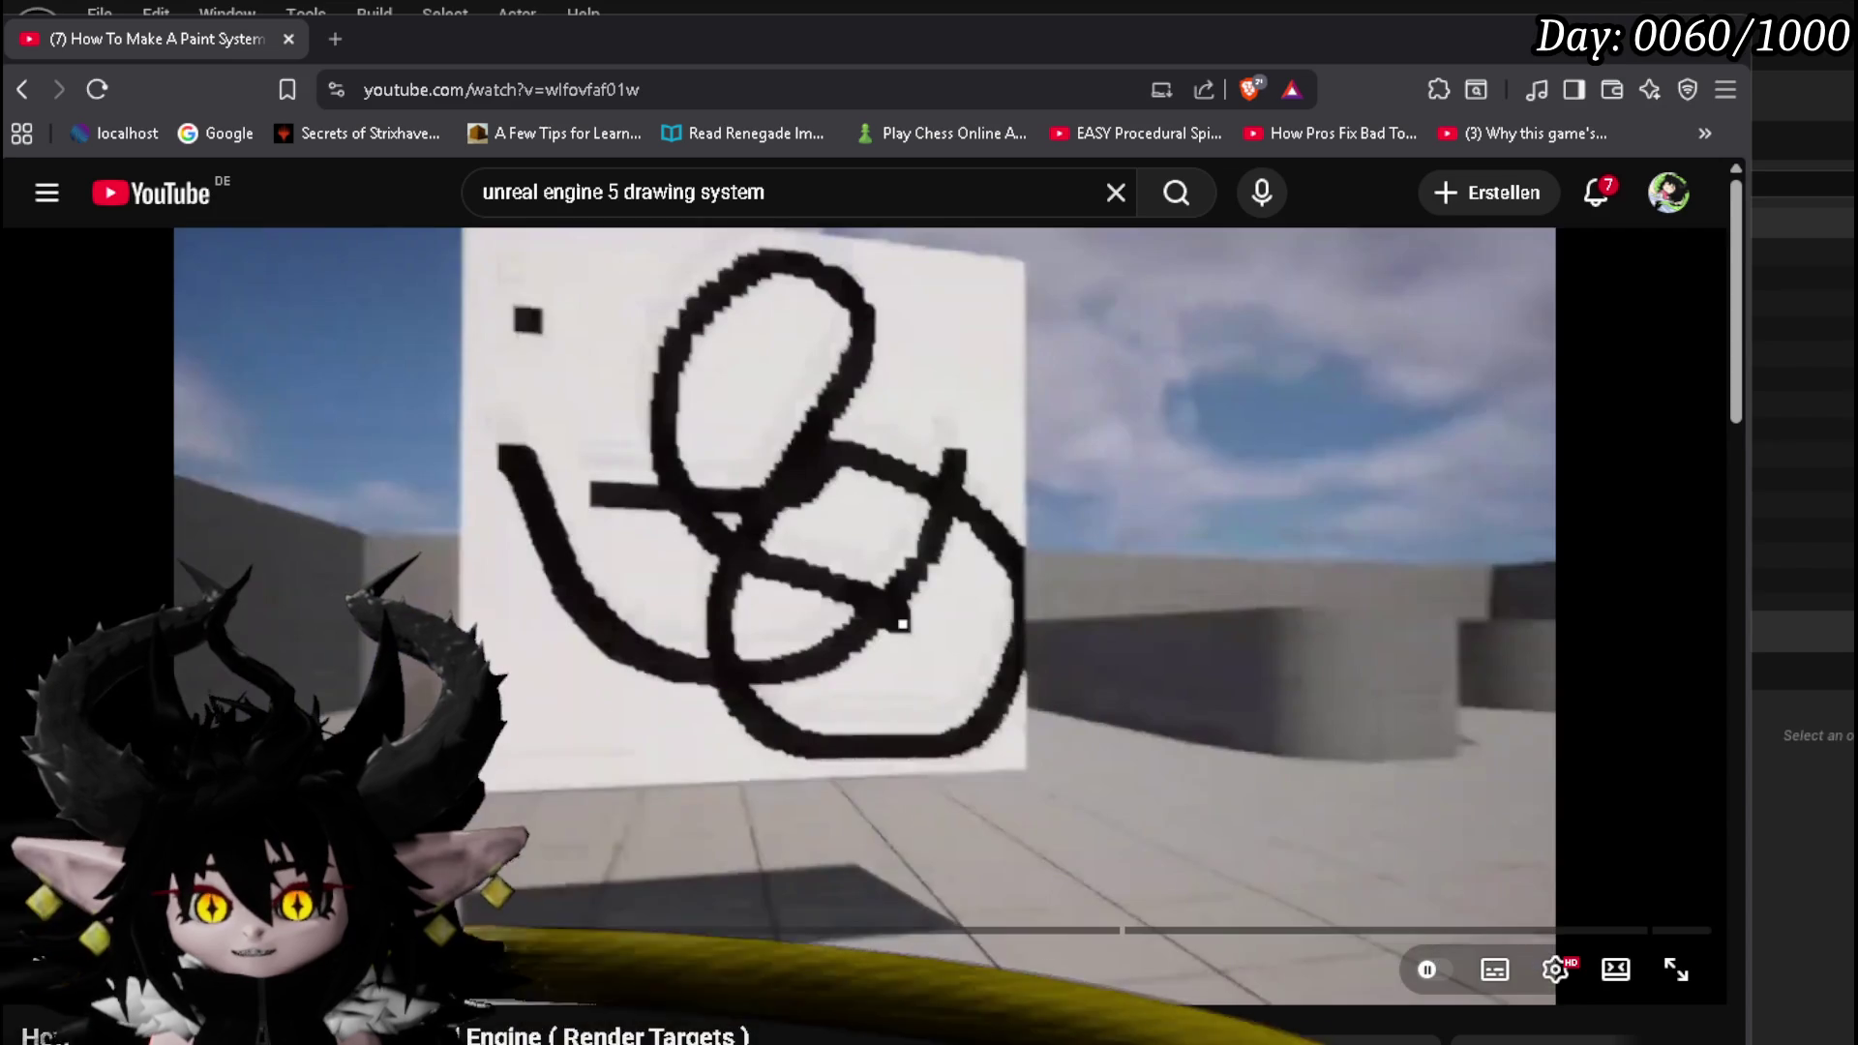
pyautogui.click(711, 492)
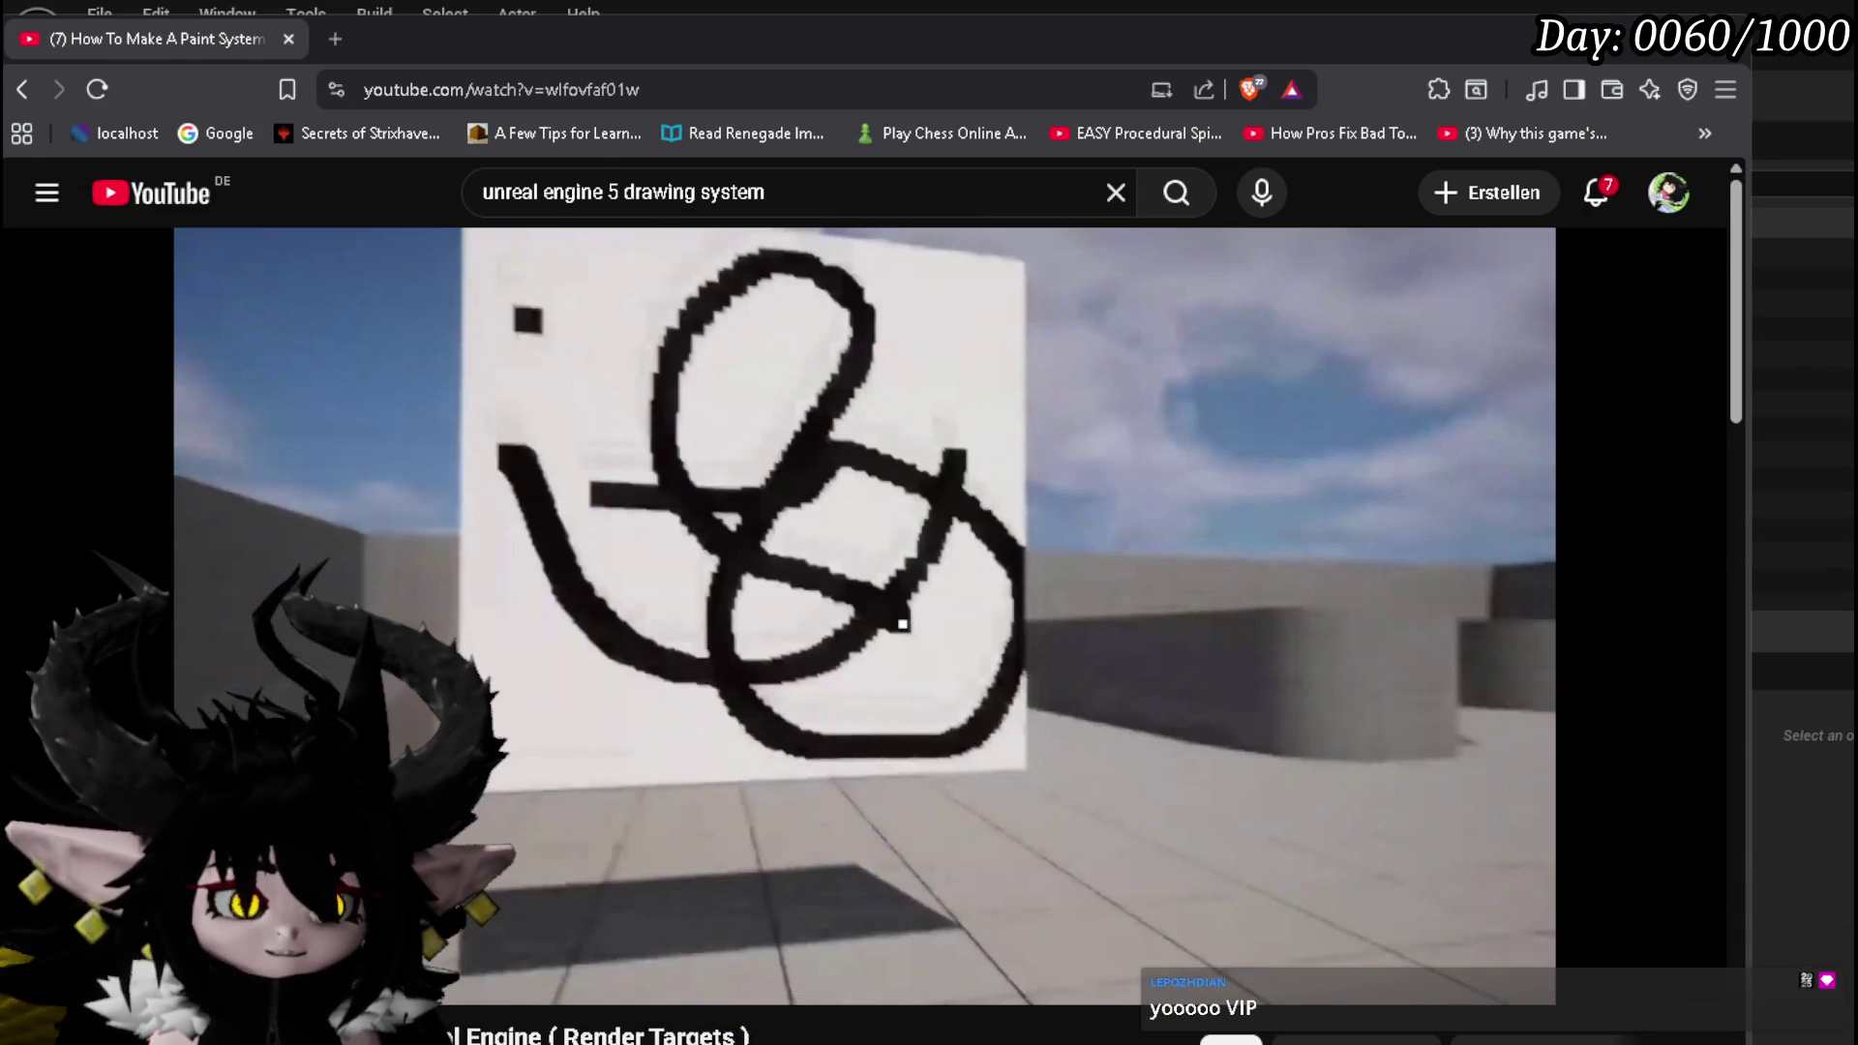
pyautogui.hotkey('alt', 'Tab')
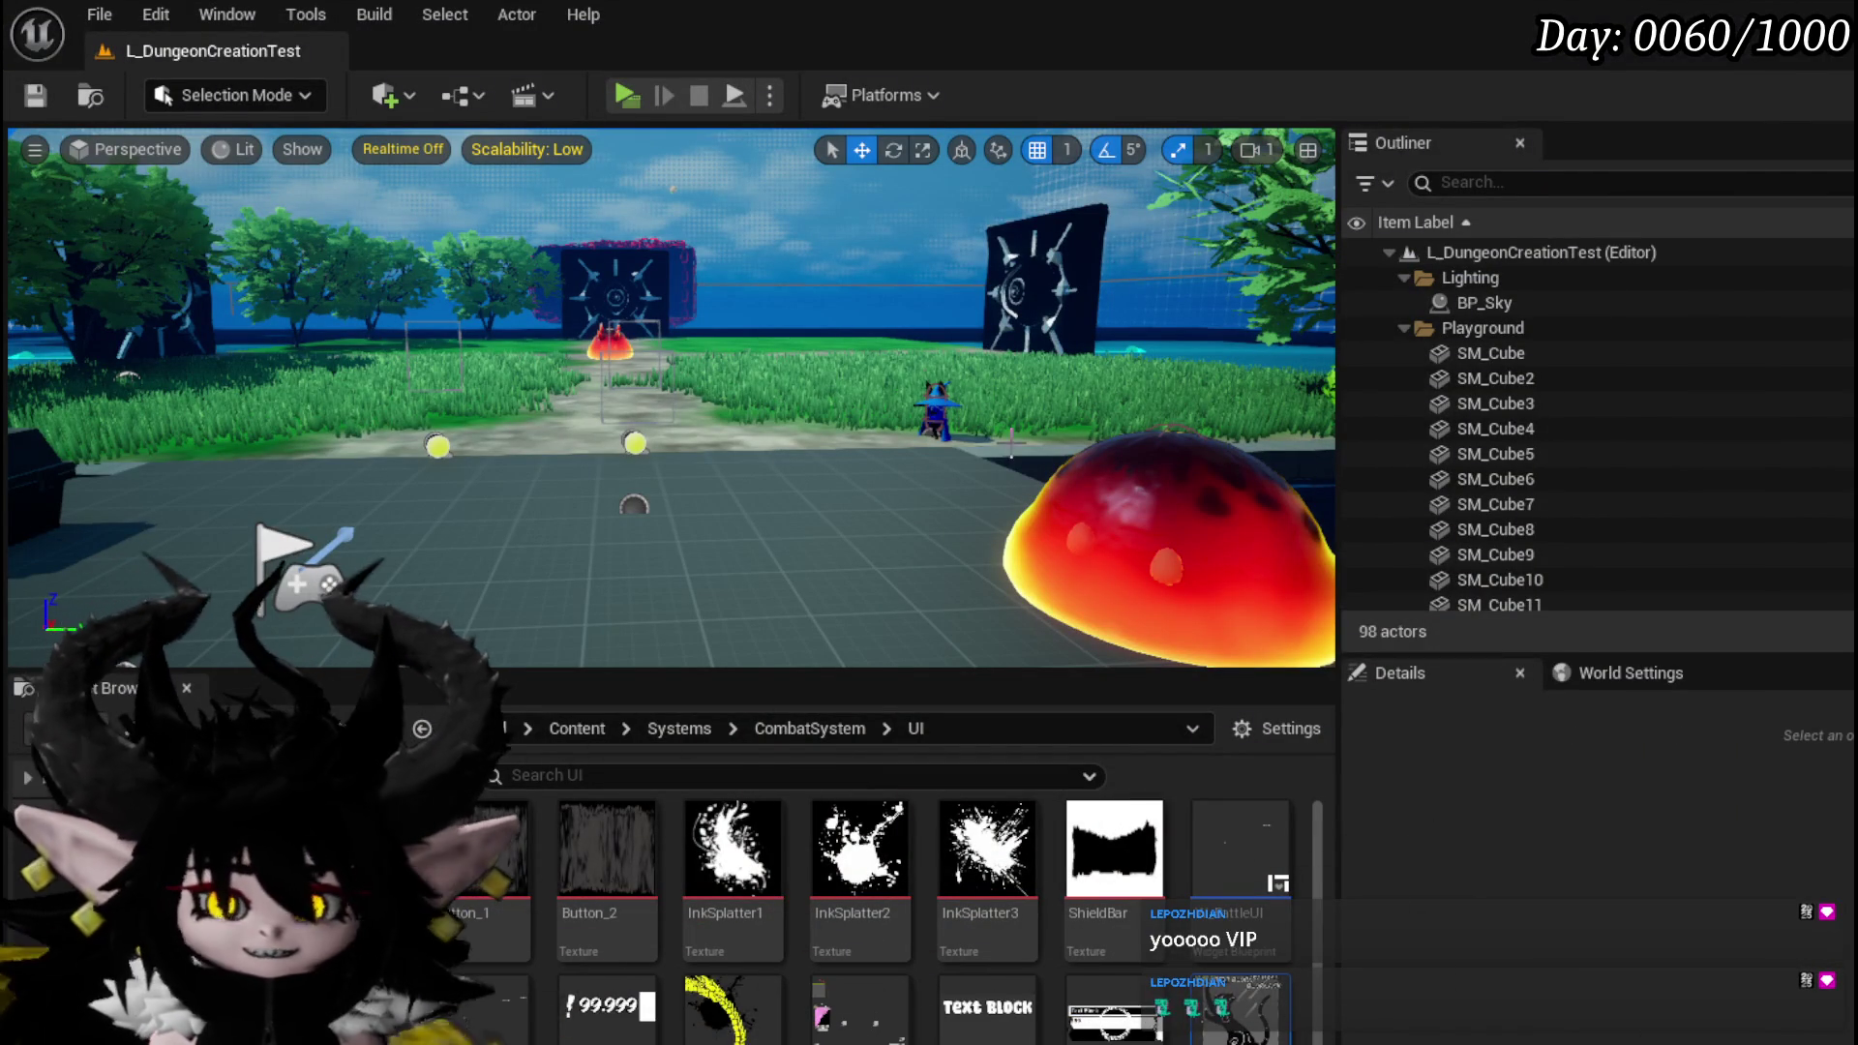
# Save L_DungeonCreationTest and fly the viewport camera toward the red slime.
pyautogui.click(34, 95)
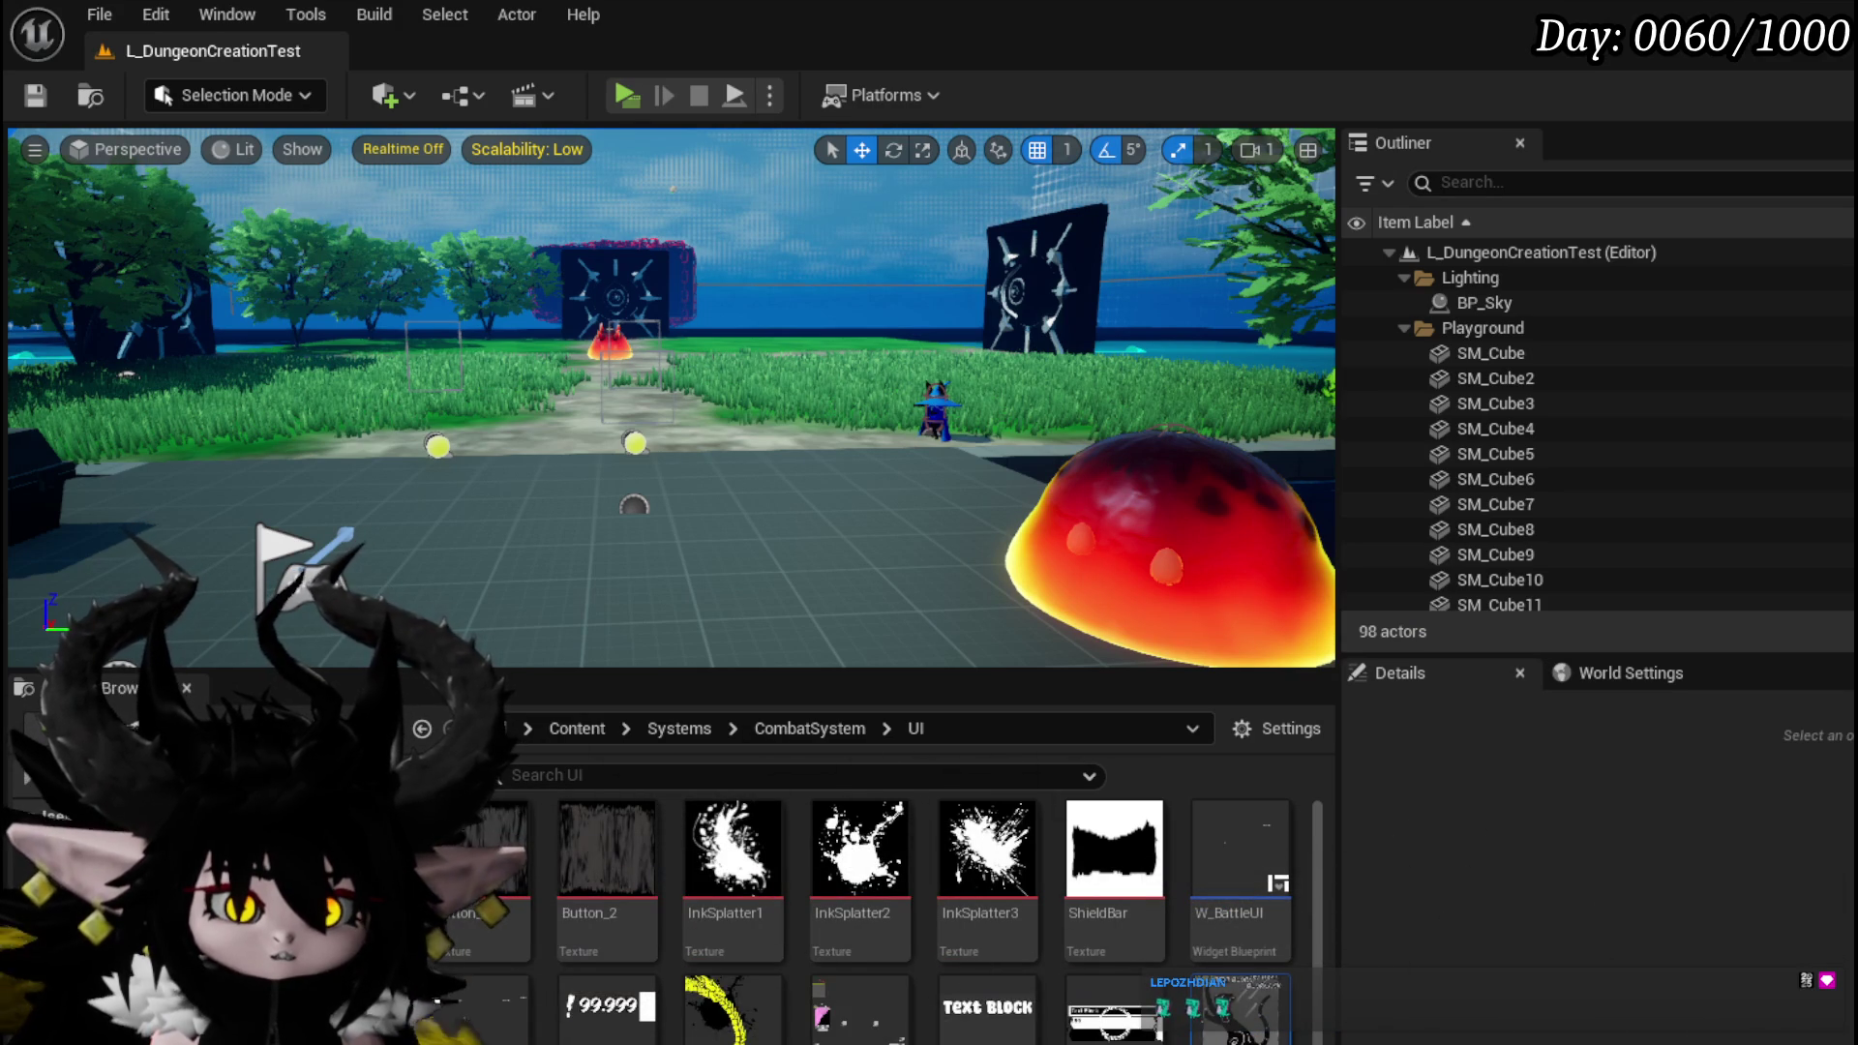
pyautogui.click(52, 106)
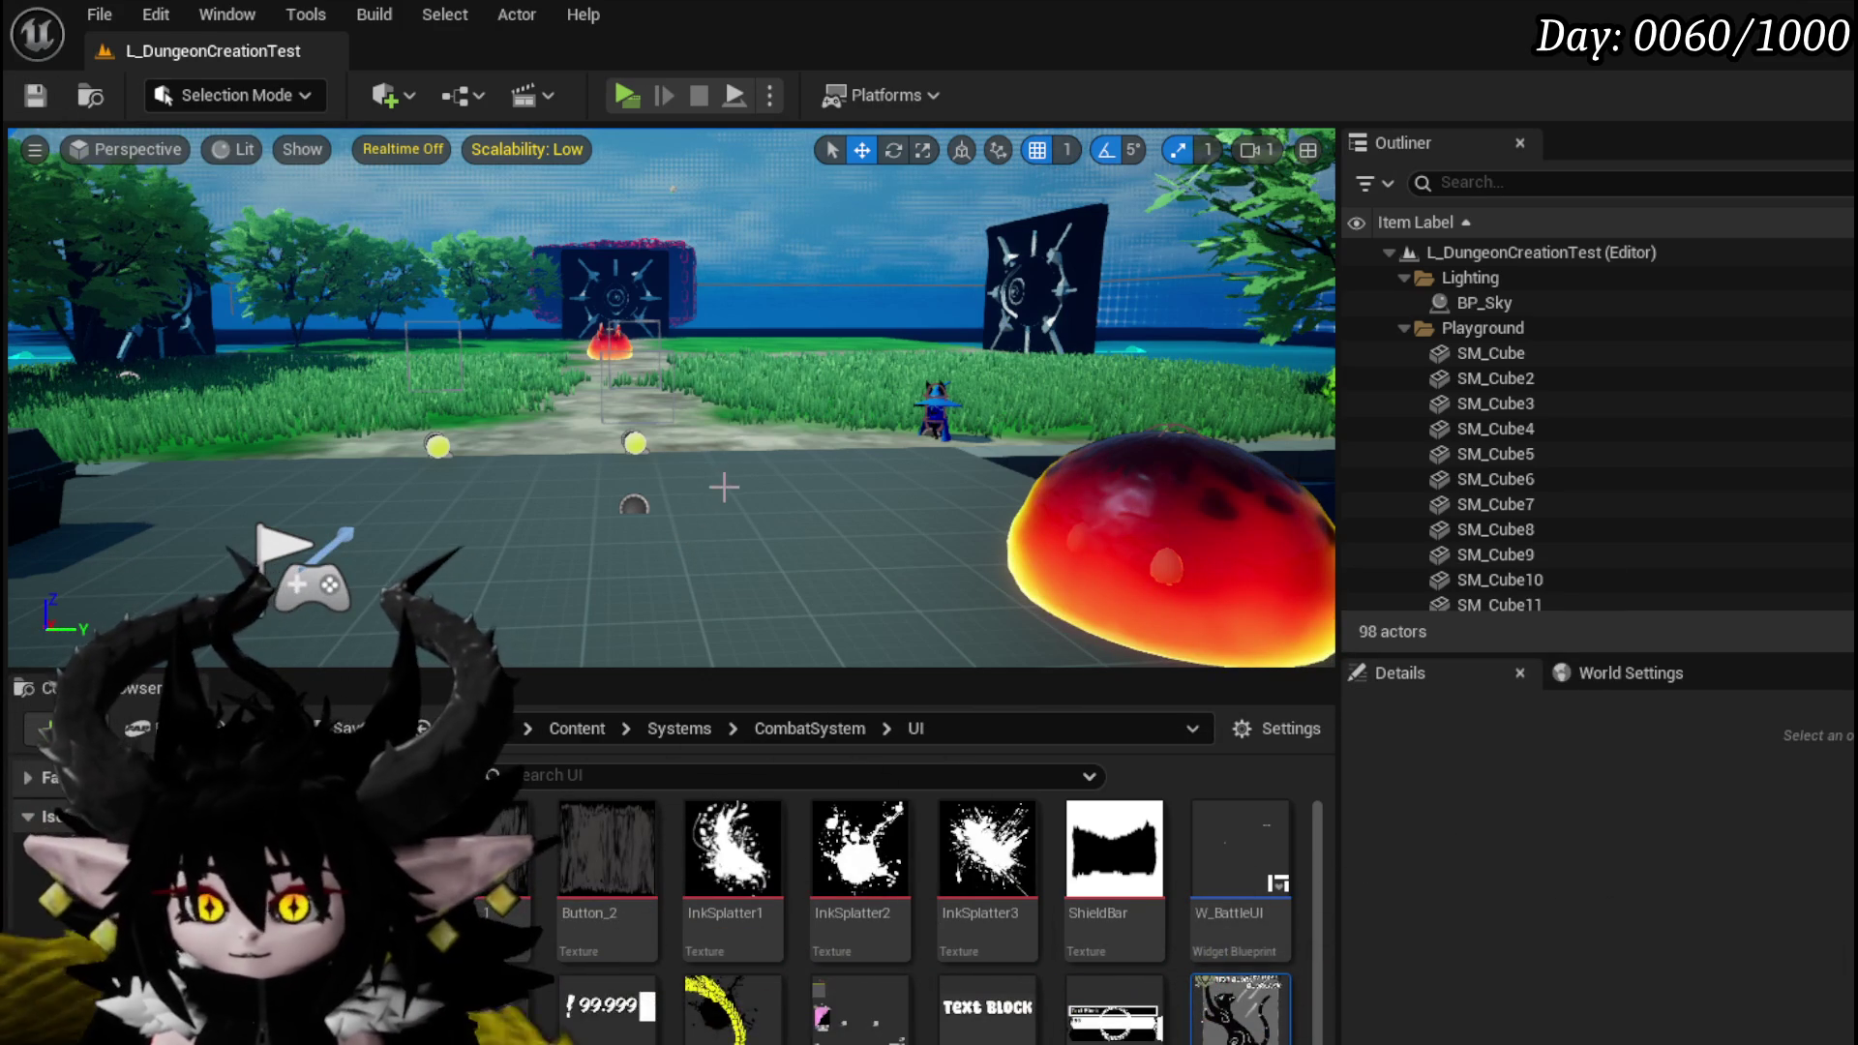
pyautogui.press('d')
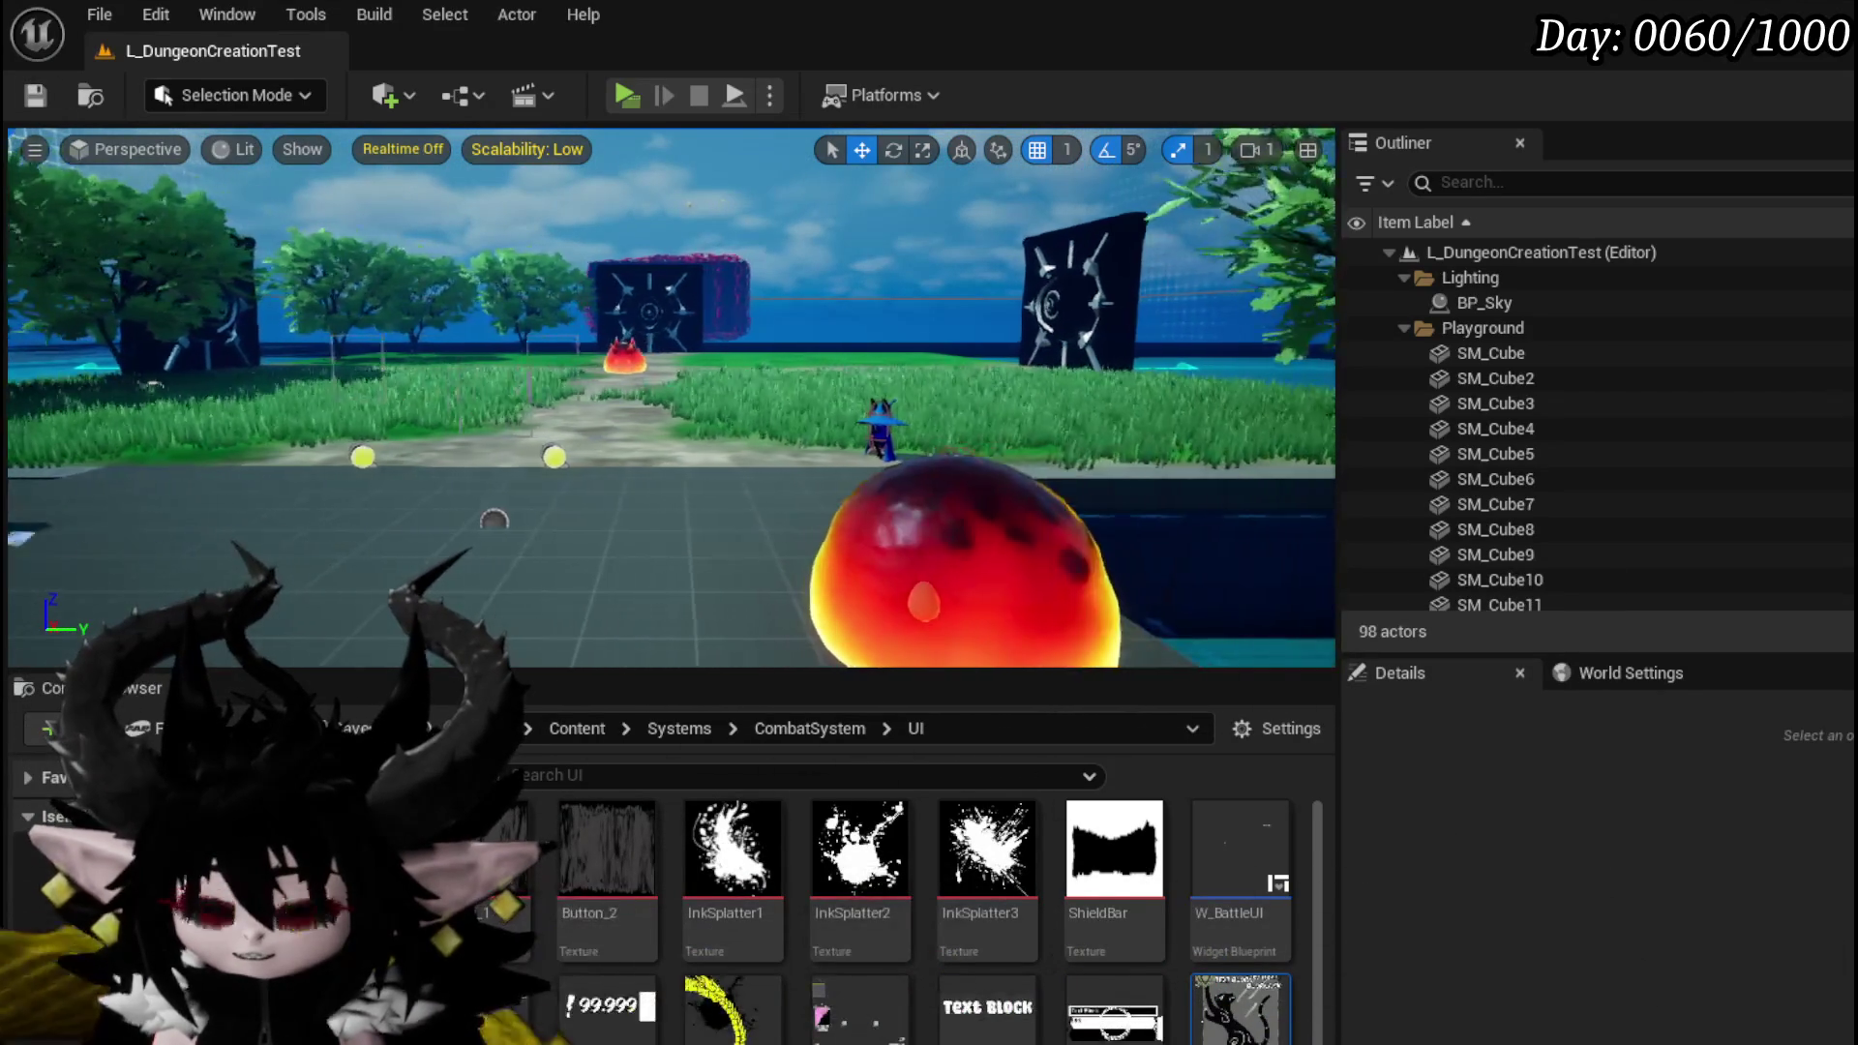
pyautogui.press('w')
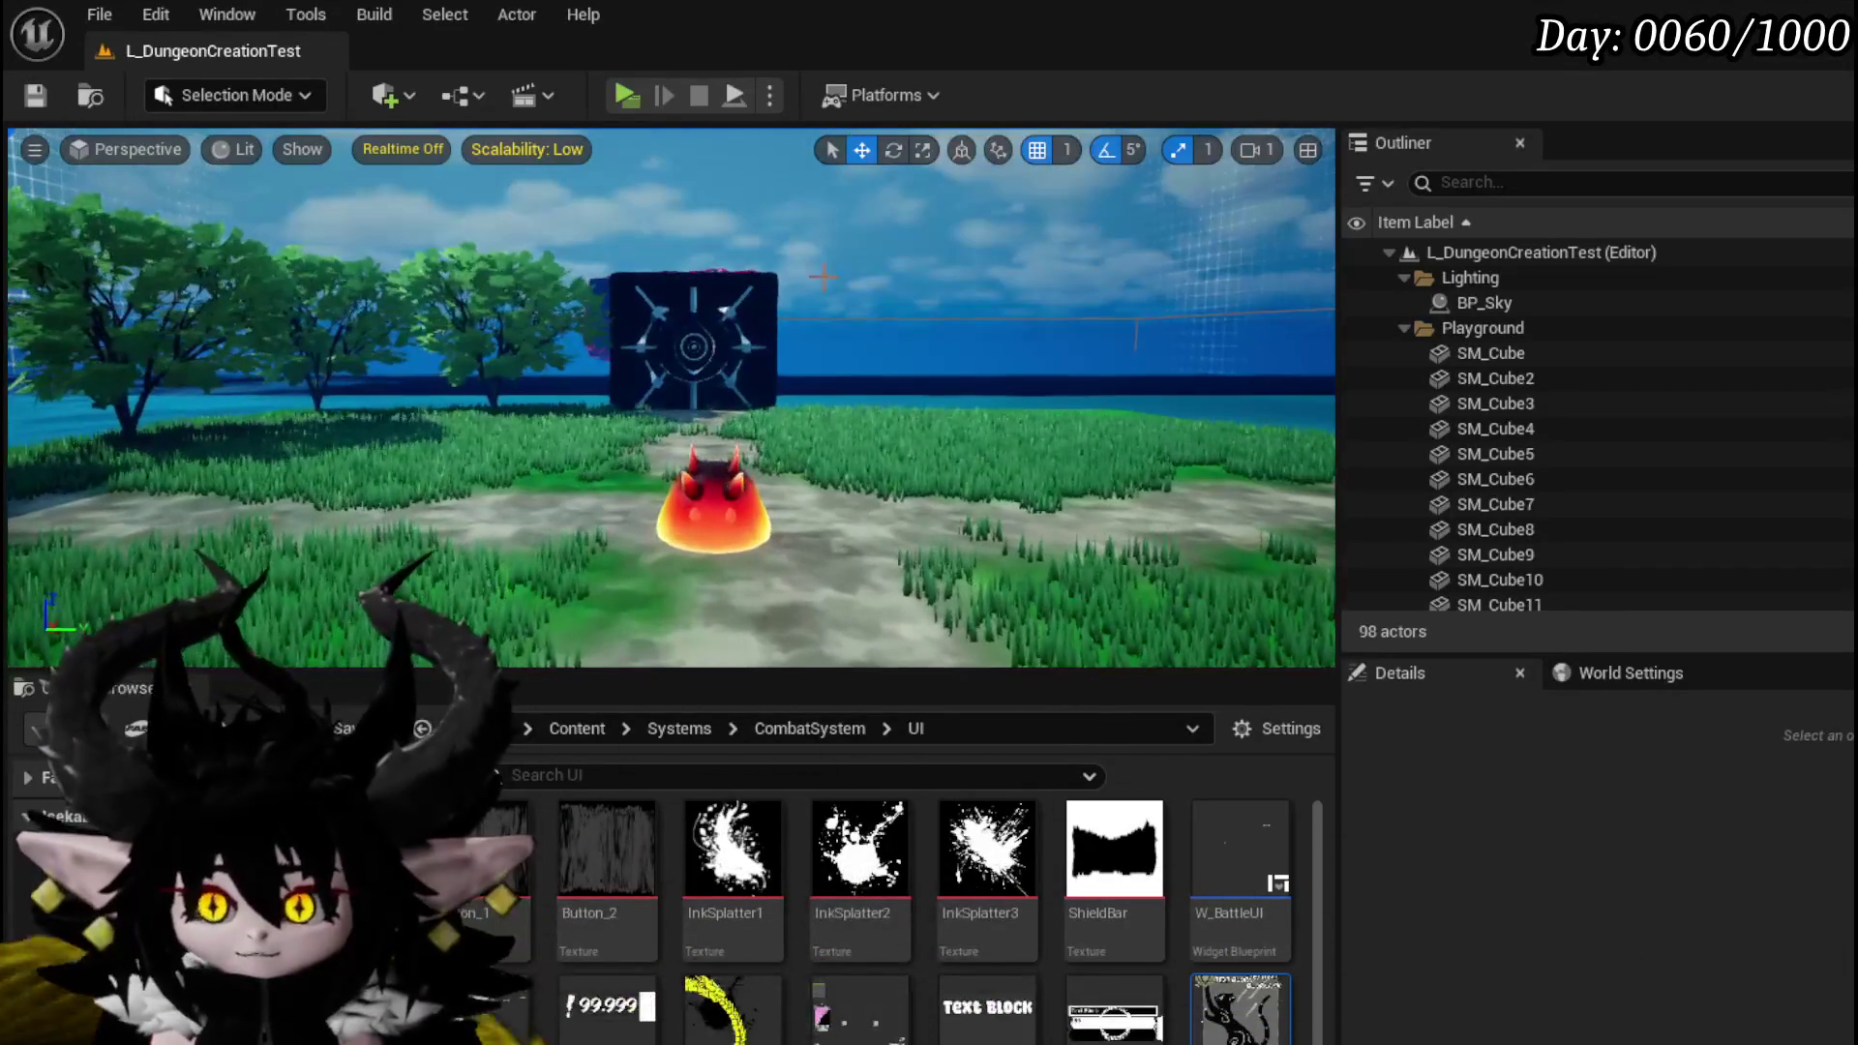
# Start a play-in-editor session, run at the fire slimes, and play the New_10 card.
pyautogui.click(639, 92)
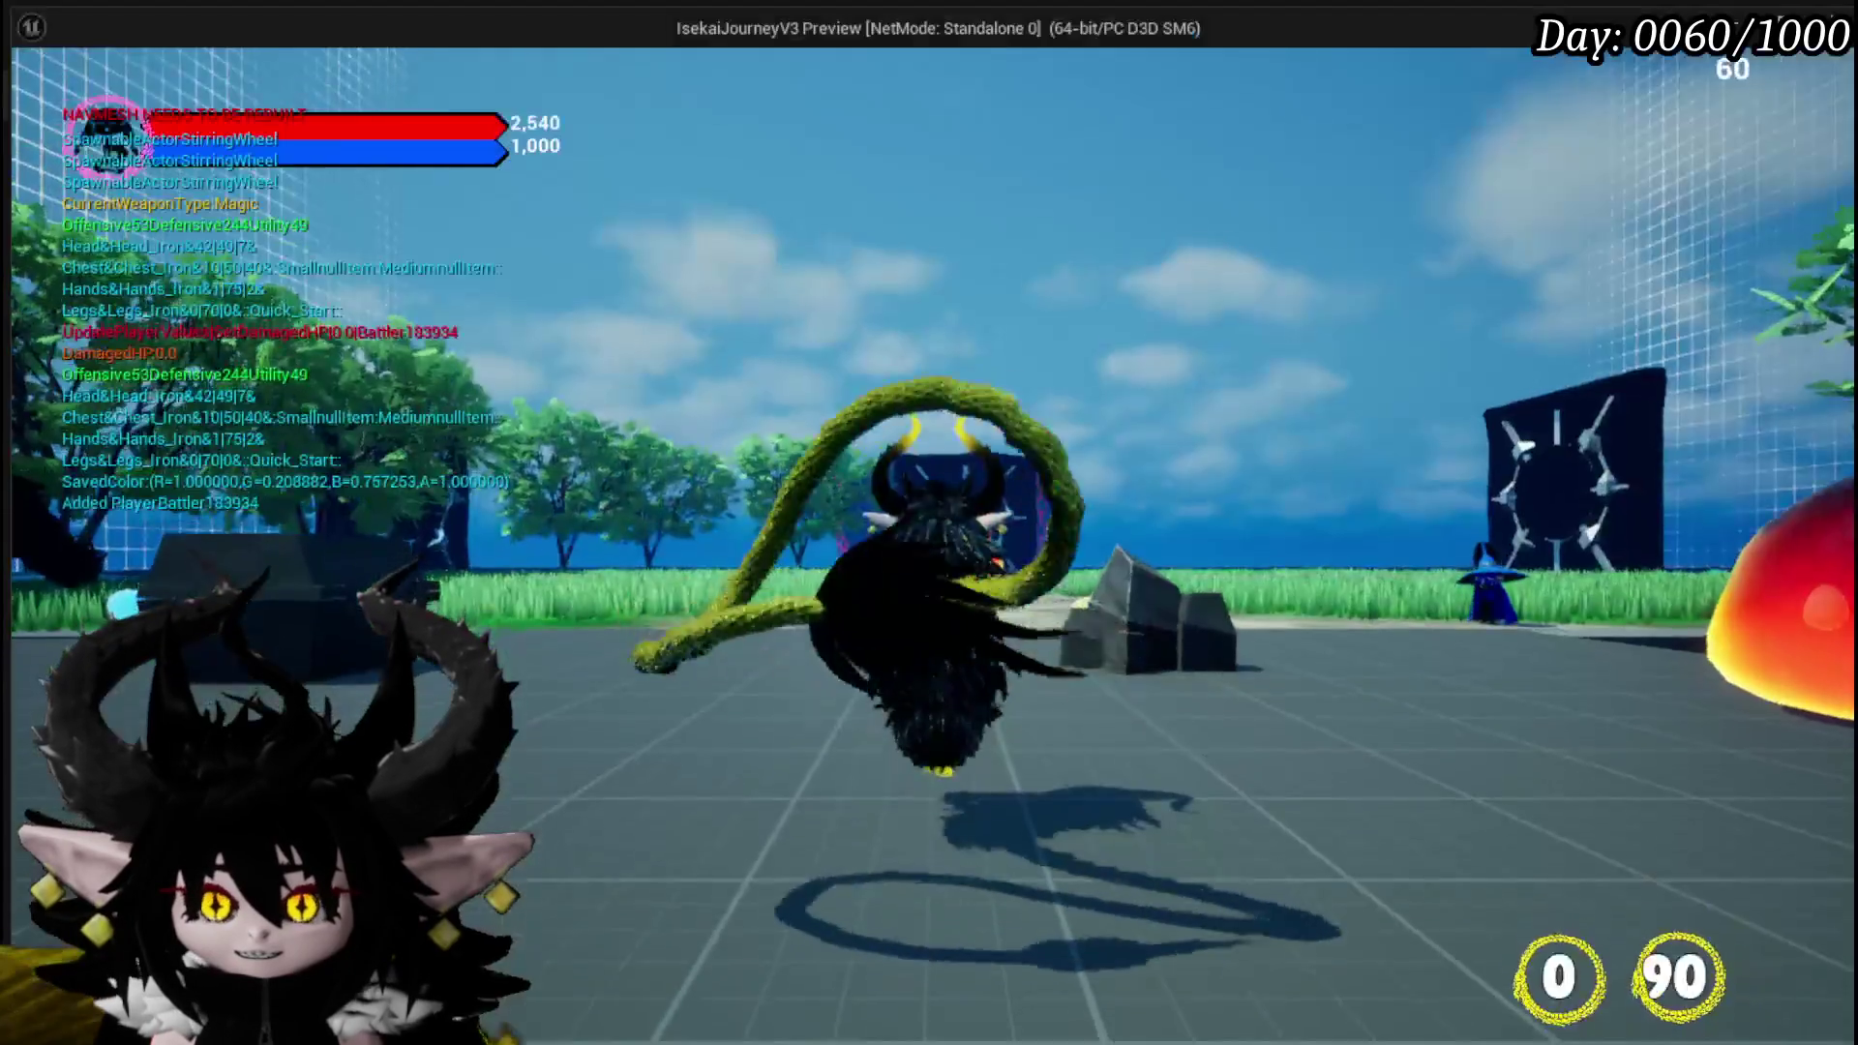
pyautogui.press('w')
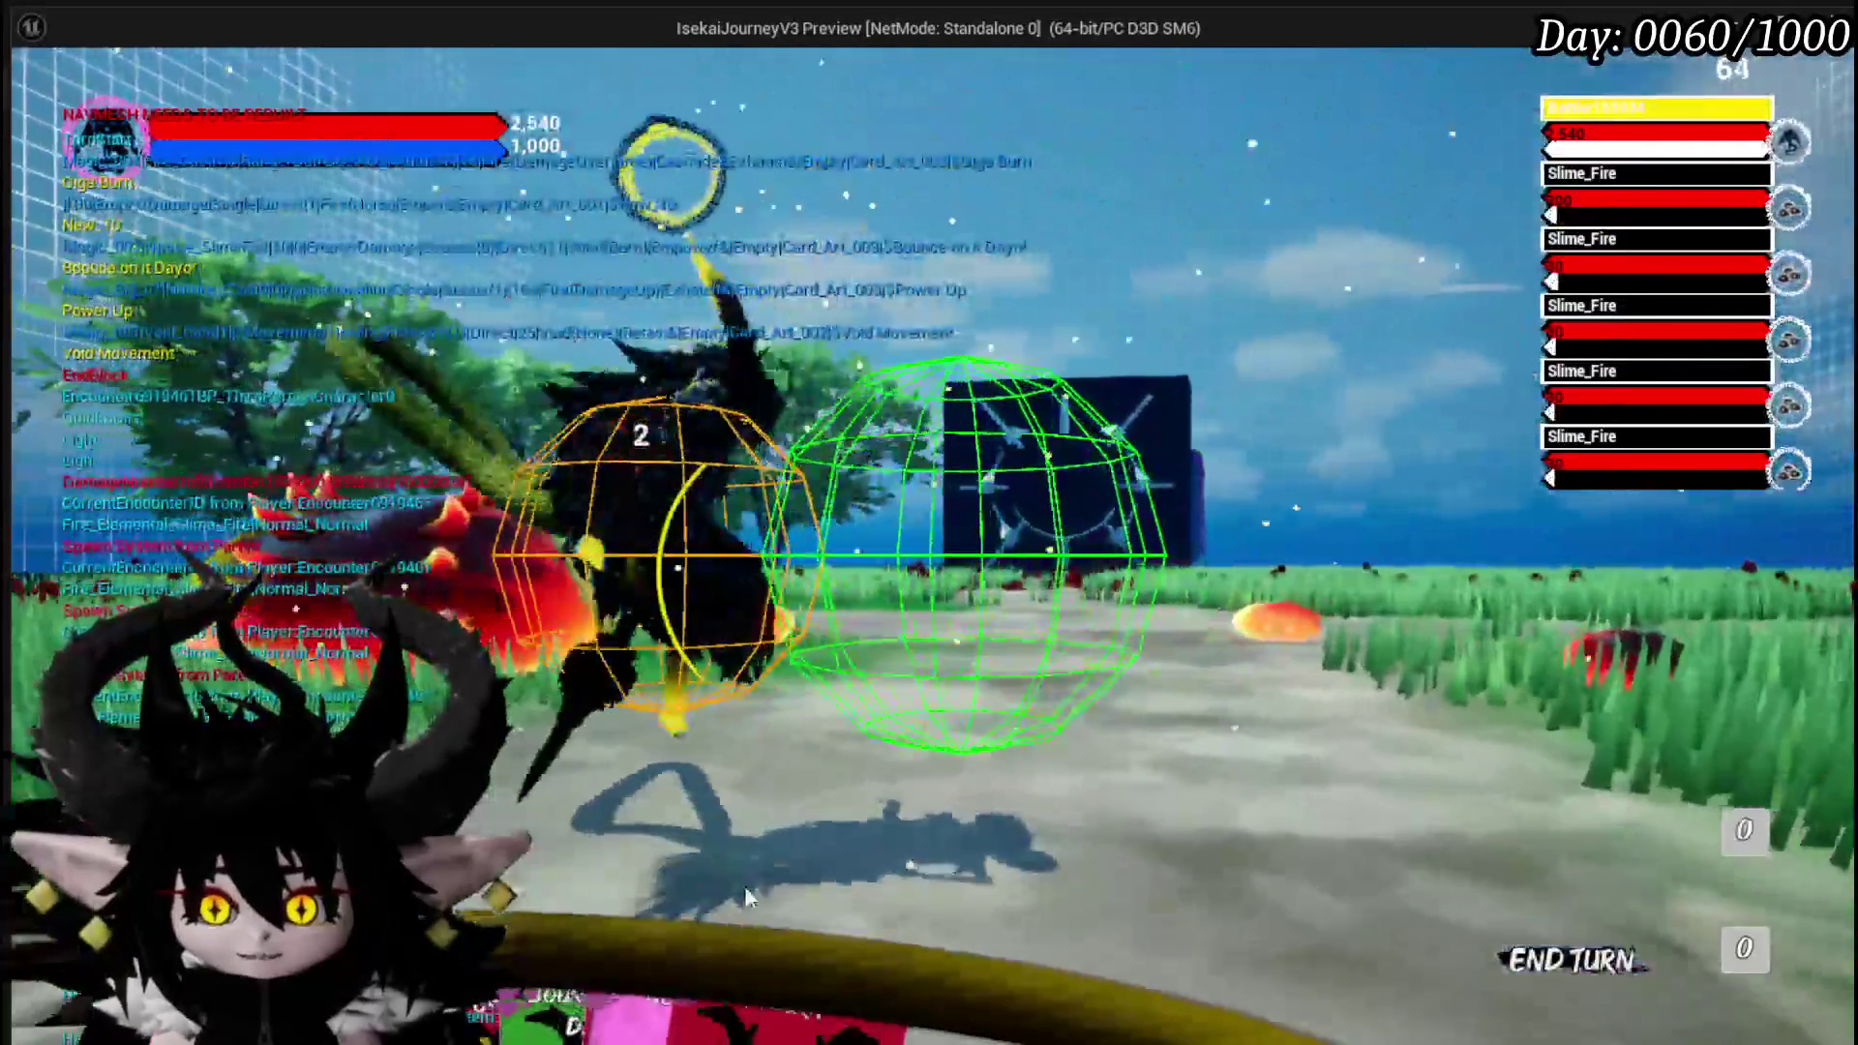
pyautogui.moveTo(827, 979)
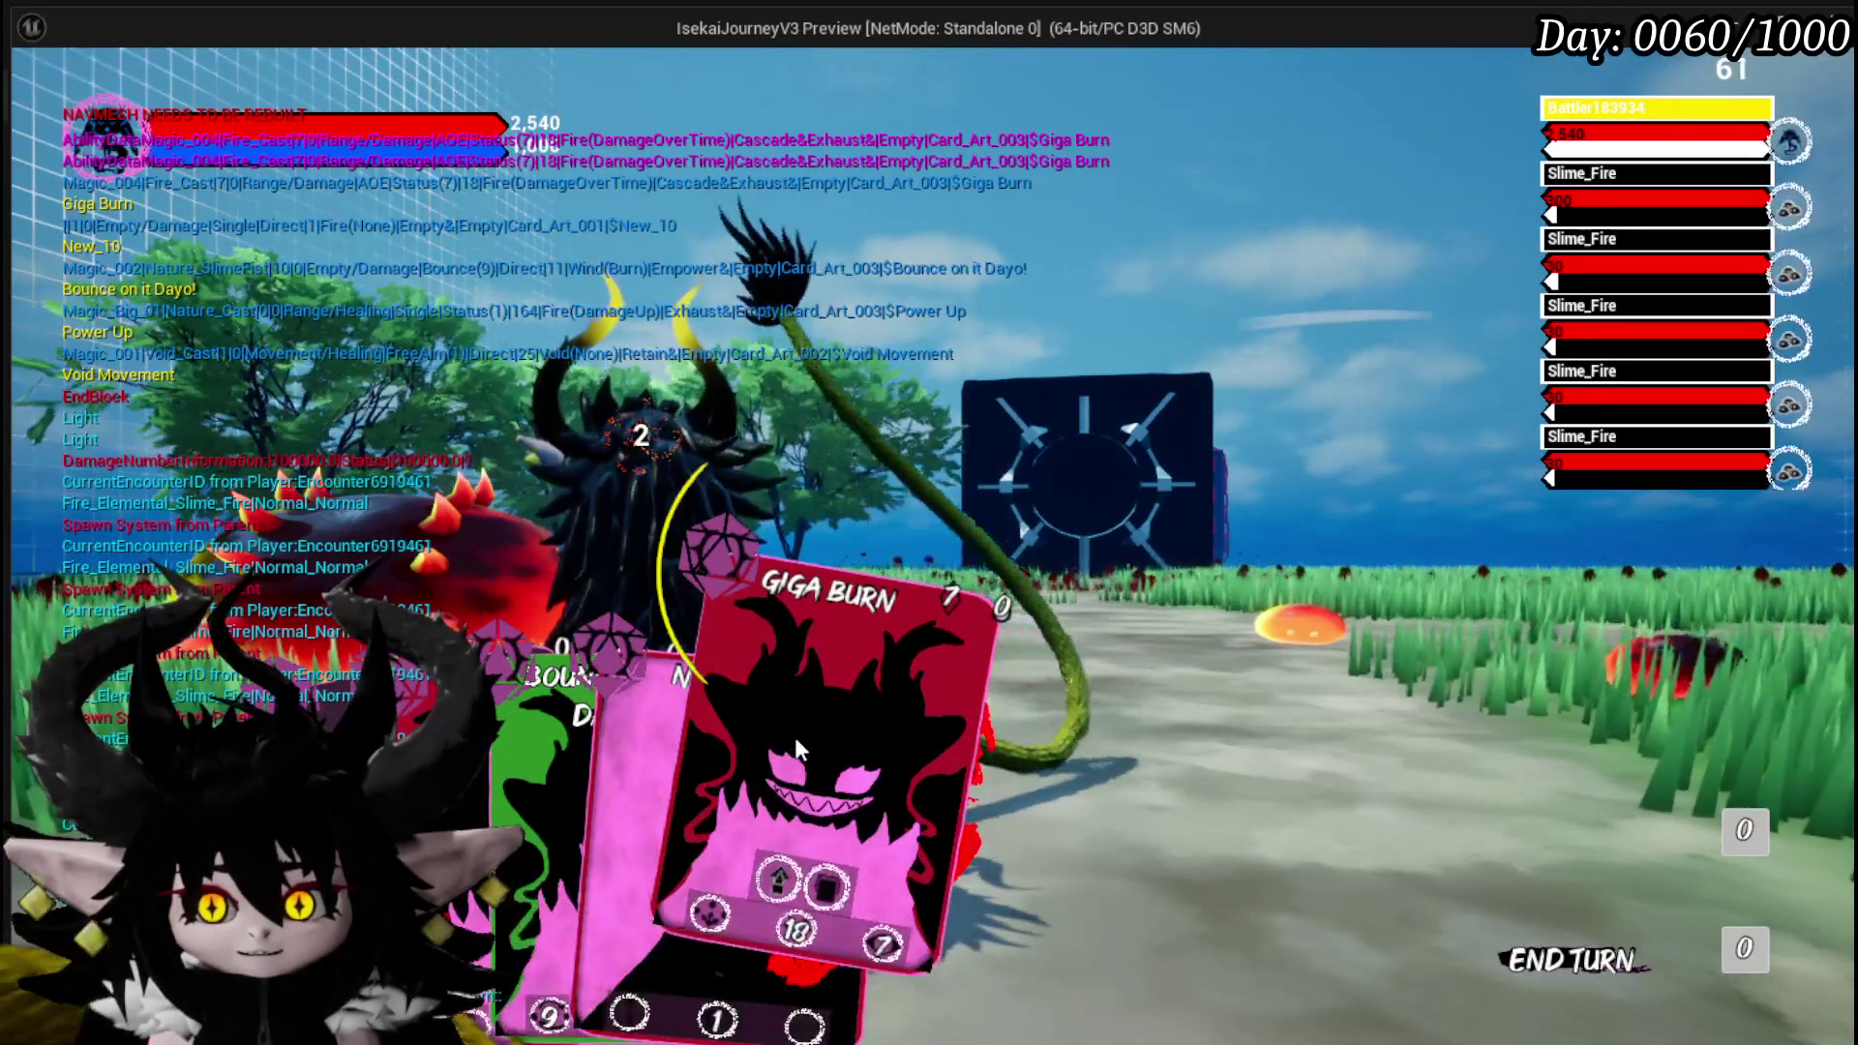
pyautogui.click(643, 734)
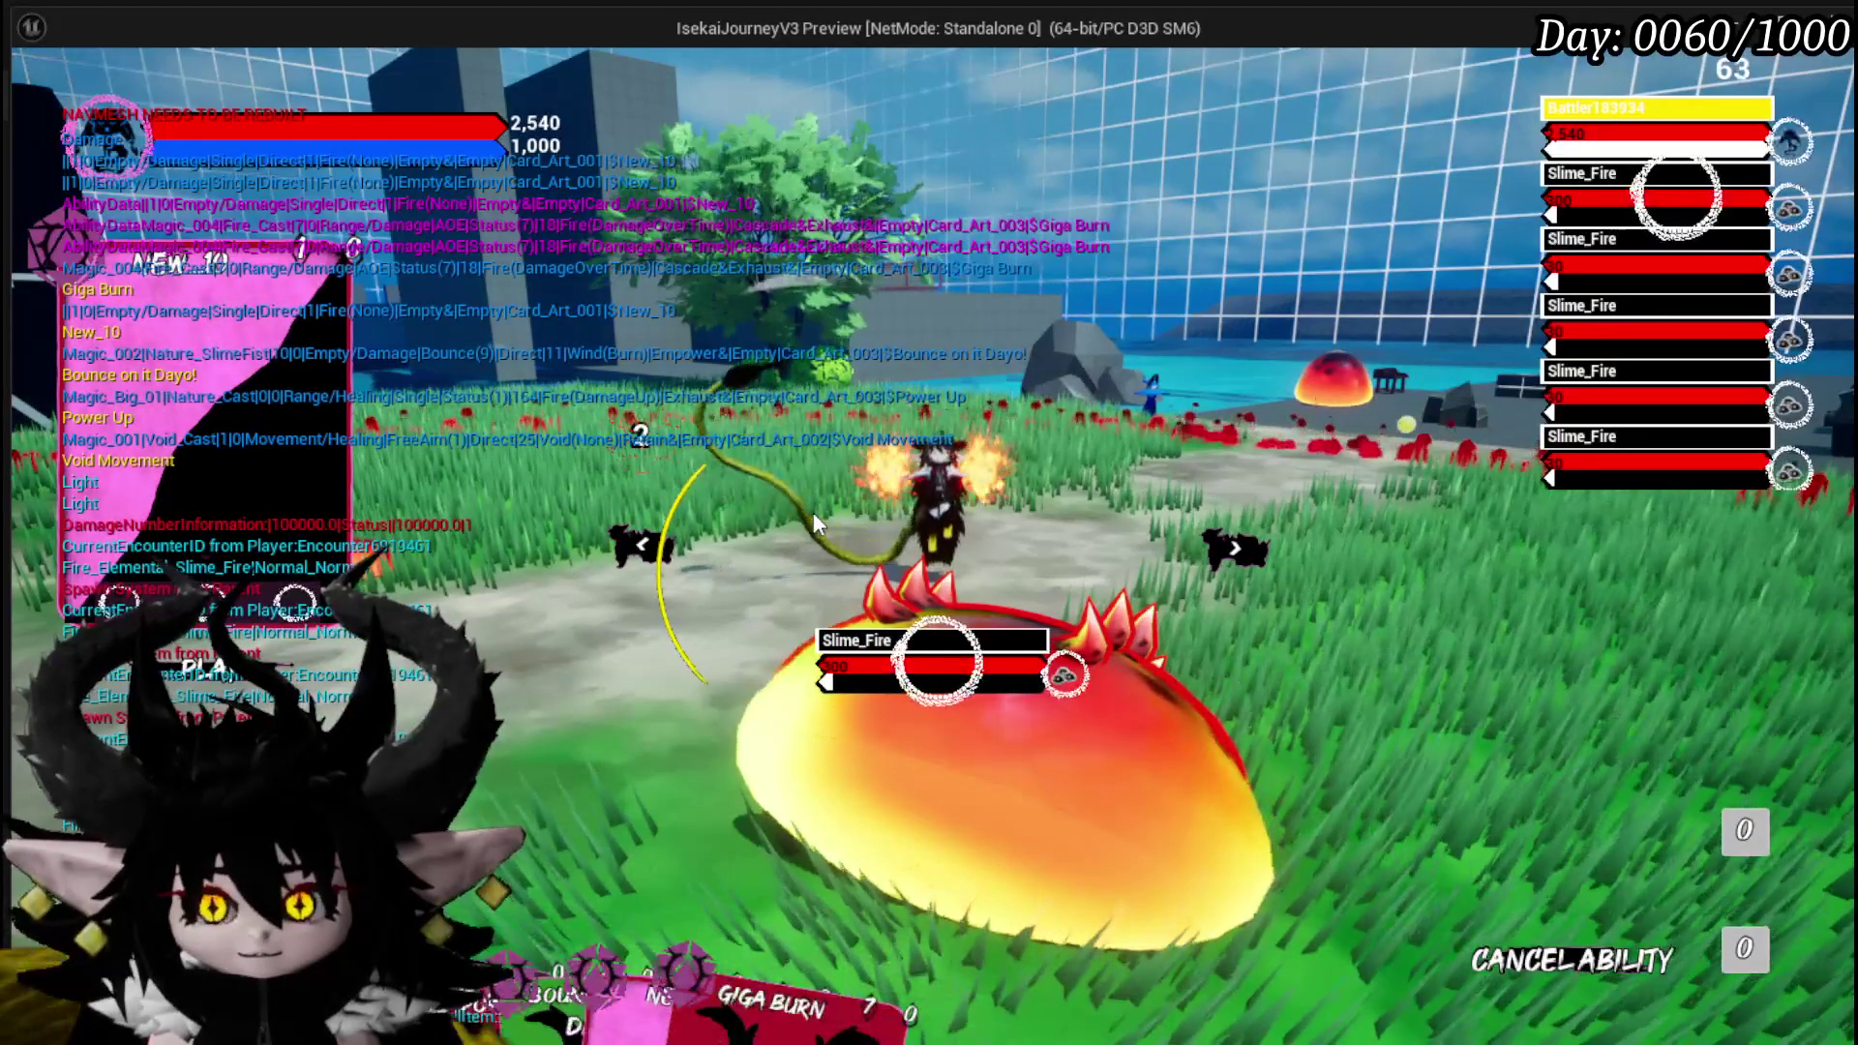
# Cast Void Movement and New_10 on a fire slime, then stop the preview and save the map.
pyautogui.moveTo(774, 1006)
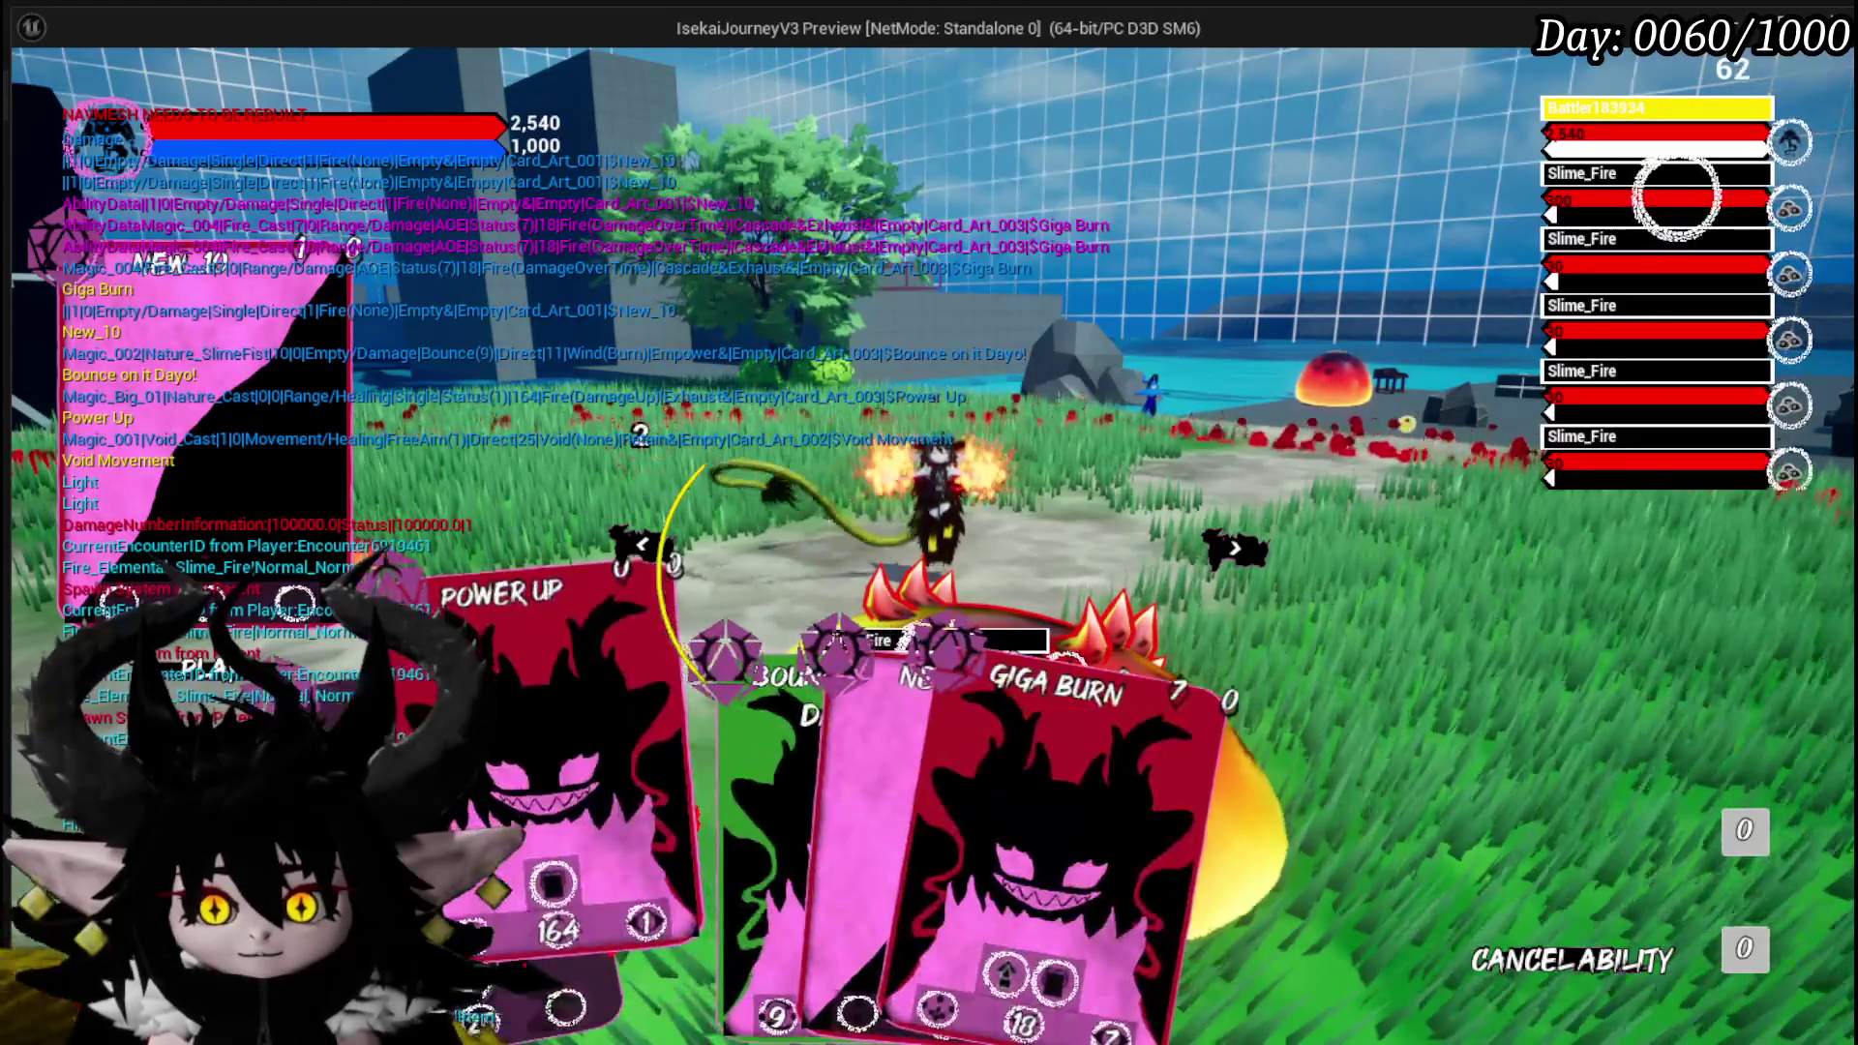
pyautogui.click(492, 752)
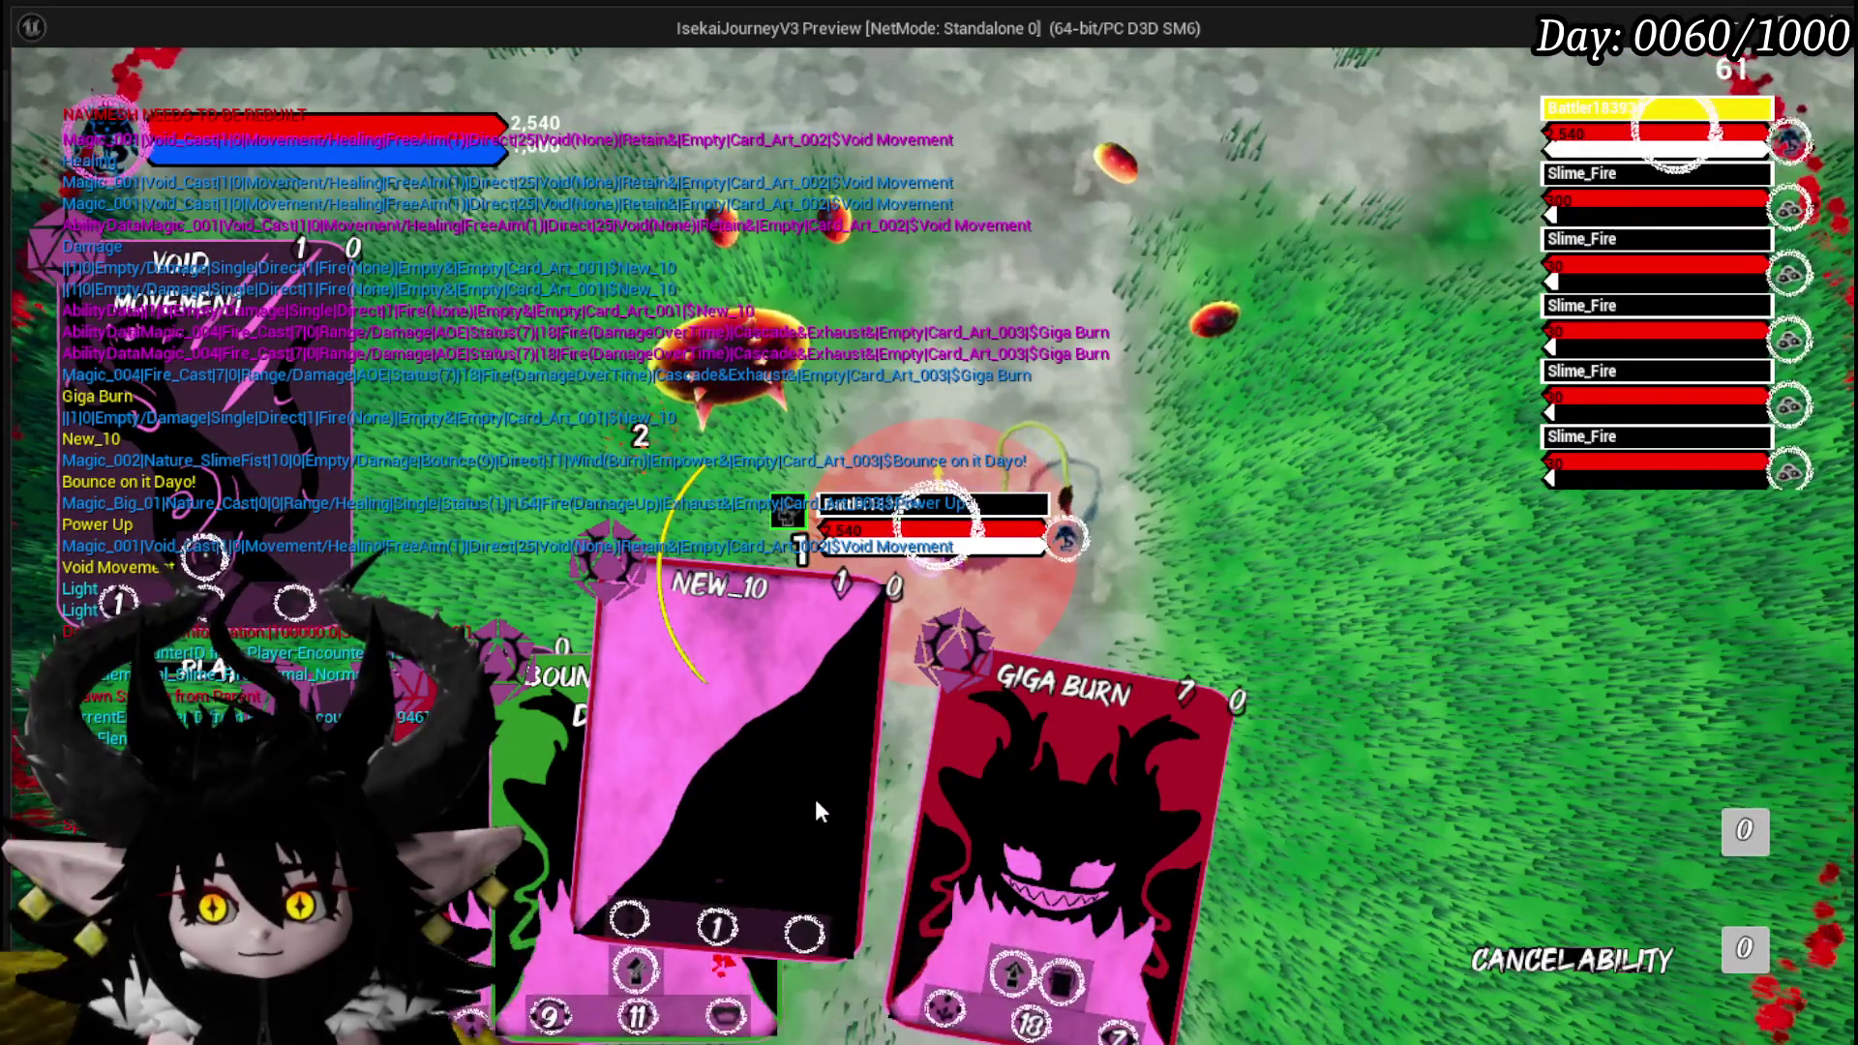
pyautogui.click(709, 745)
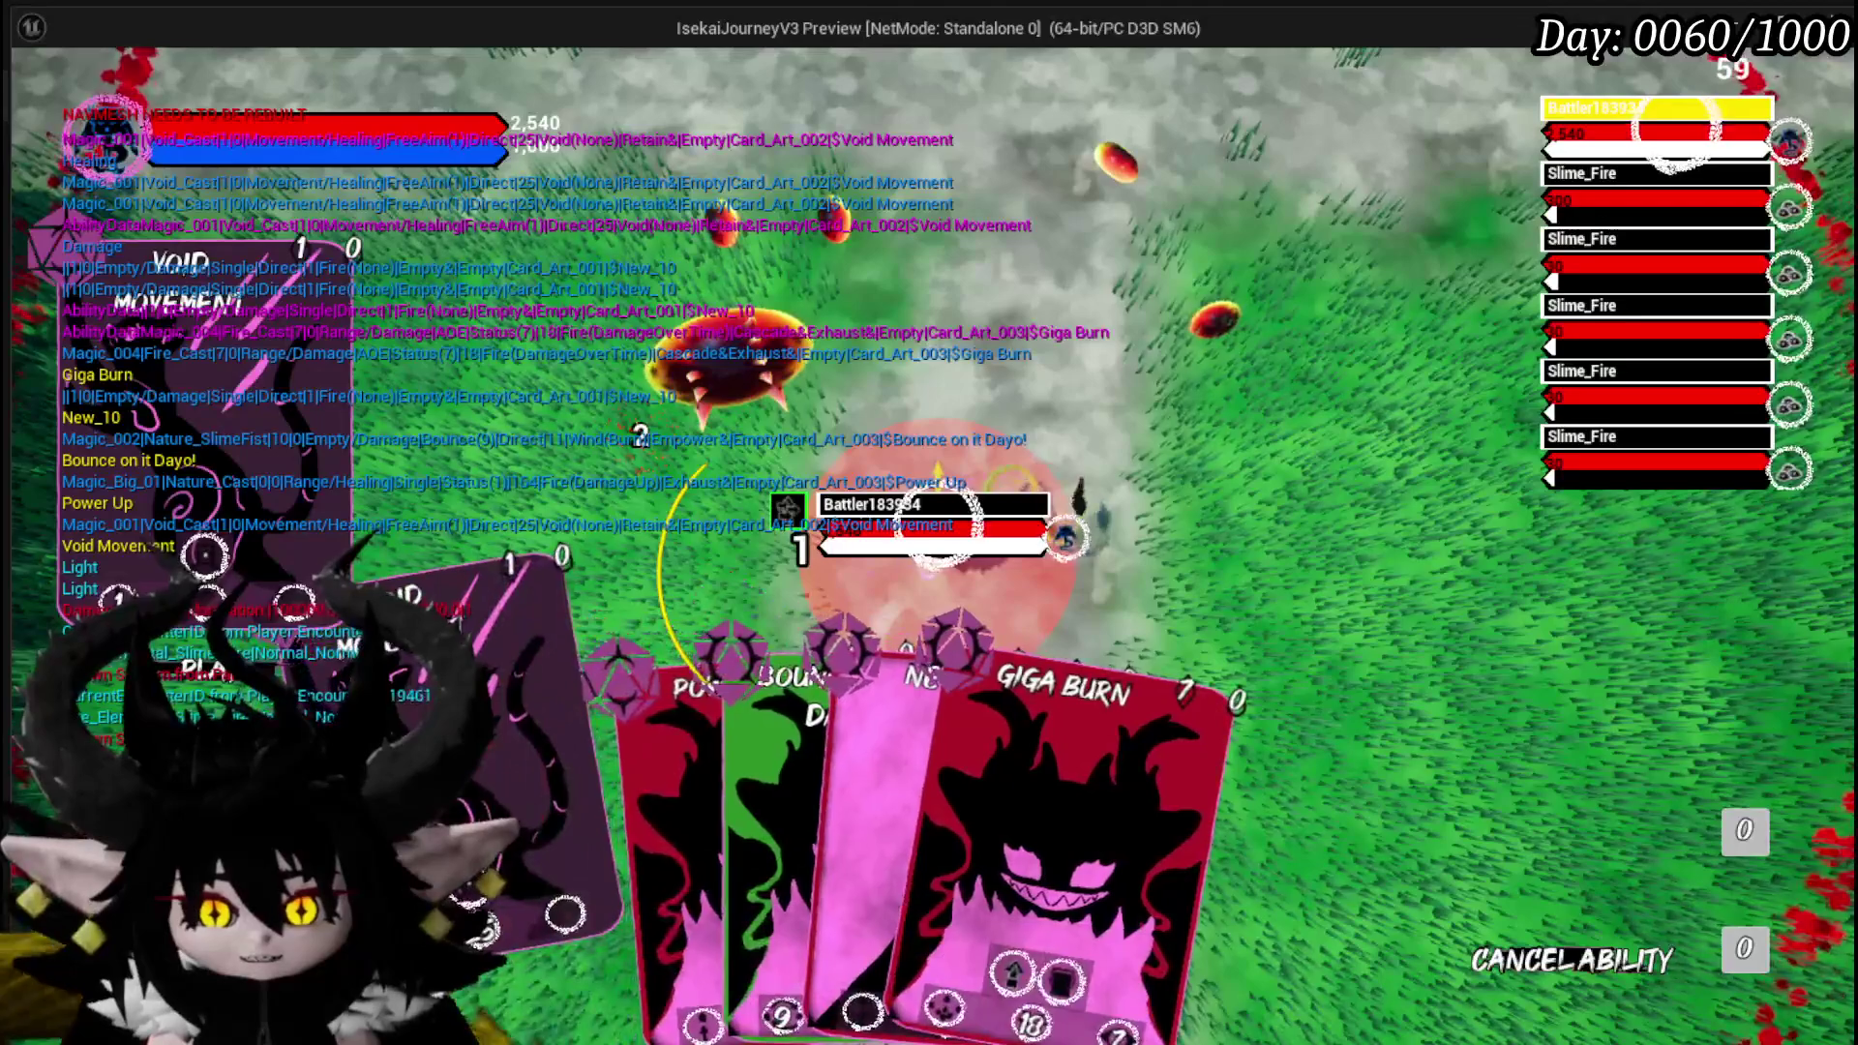
pyautogui.moveTo(484, 920)
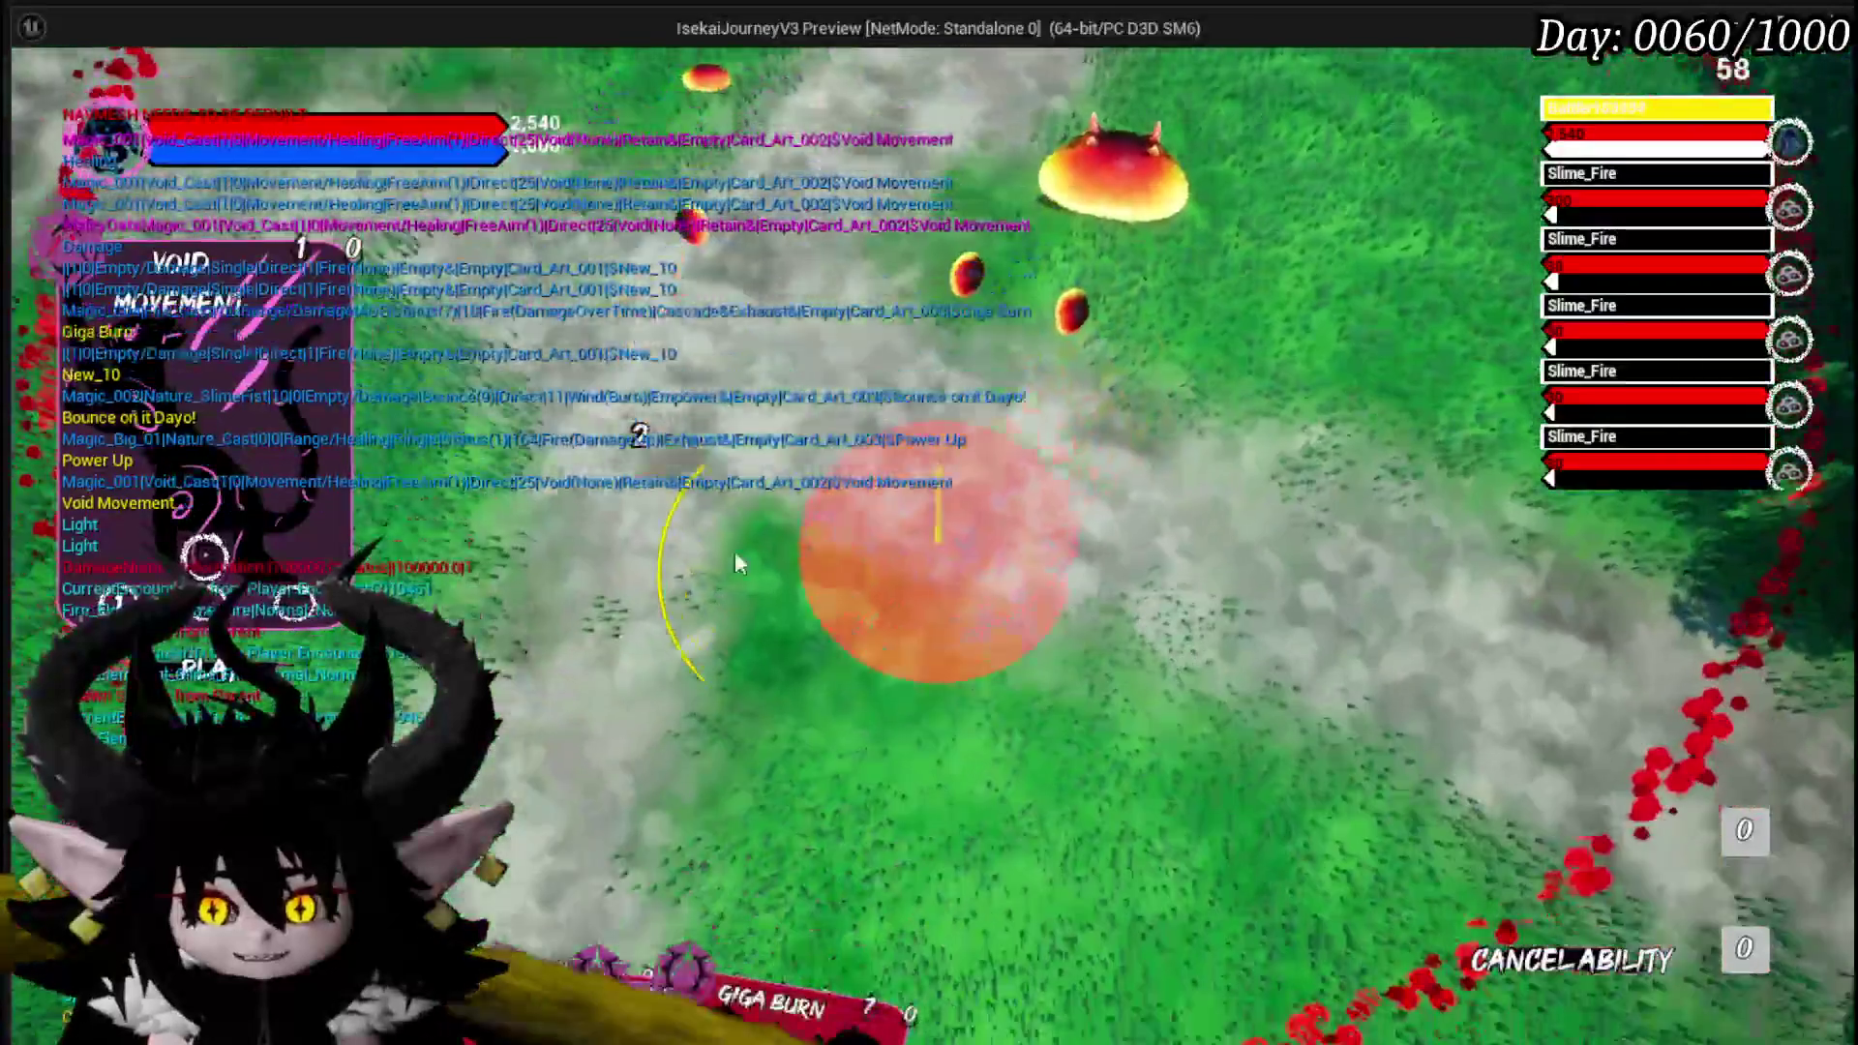
pyautogui.click(737, 564)
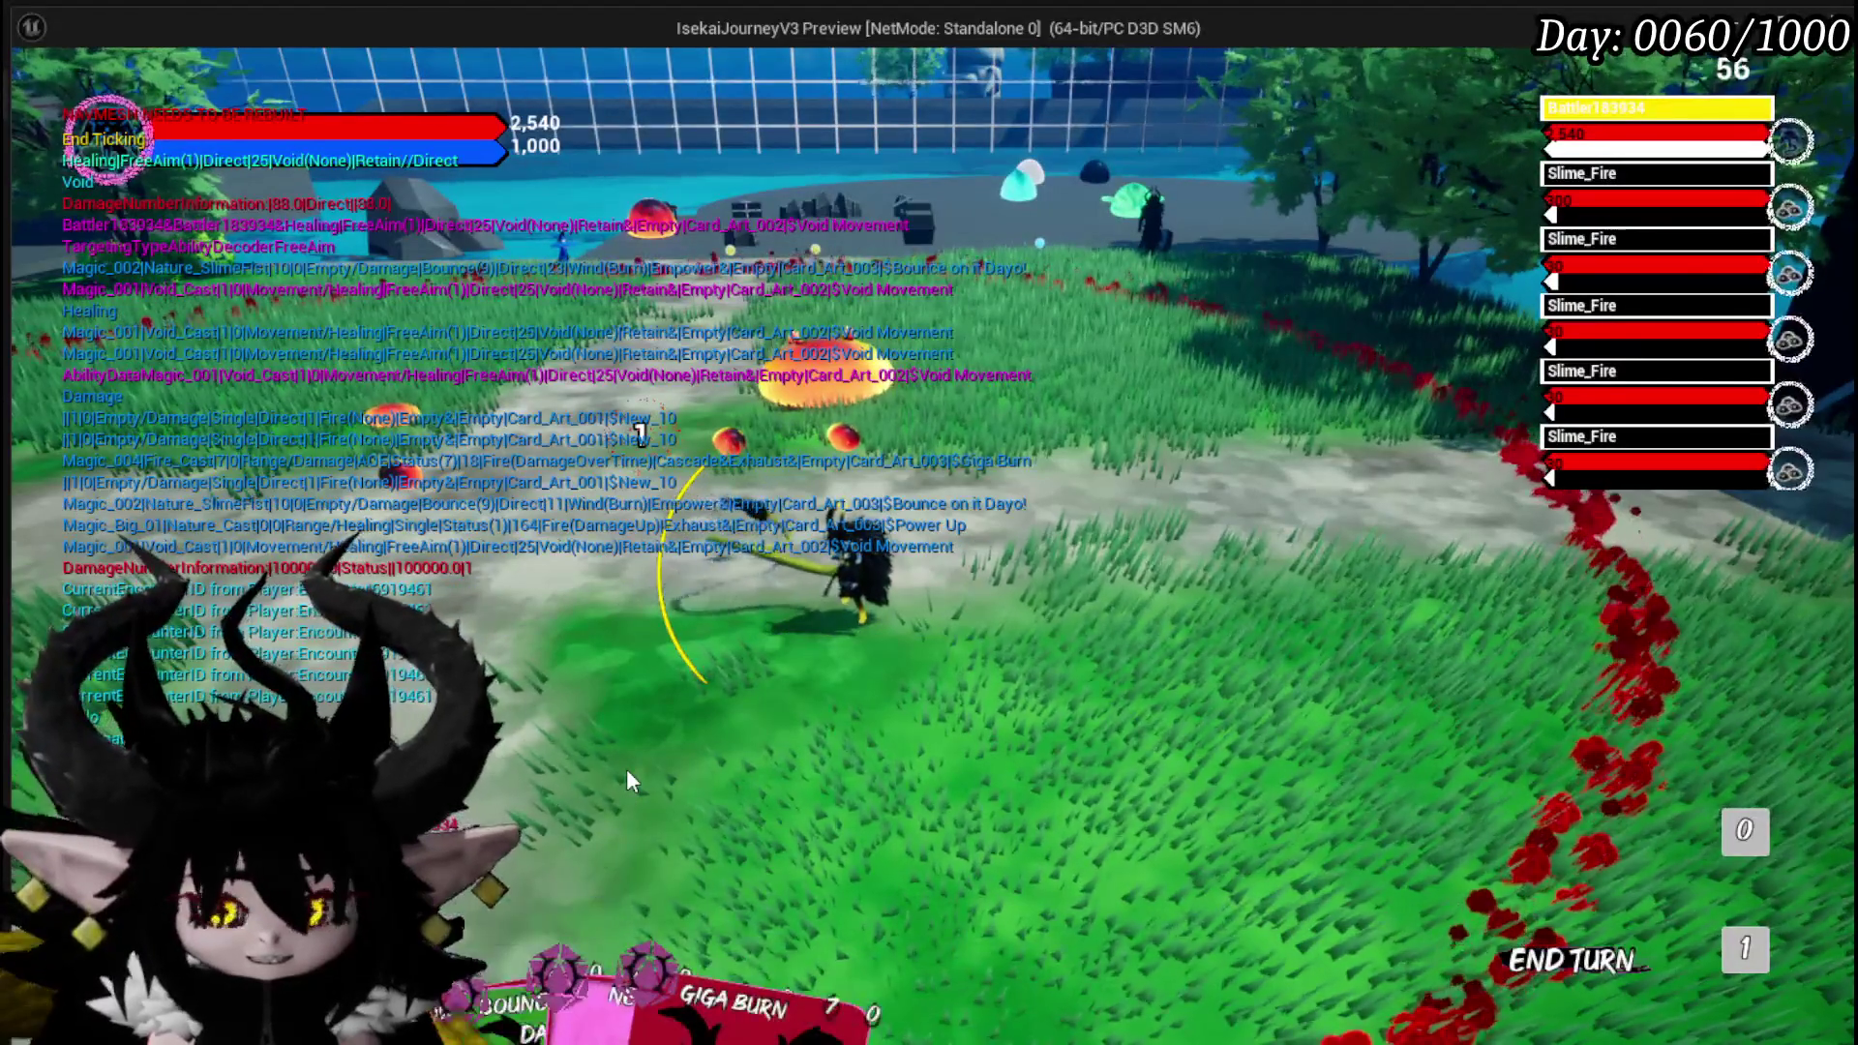
pyautogui.press('Escape')
pyautogui.click(35, 95)
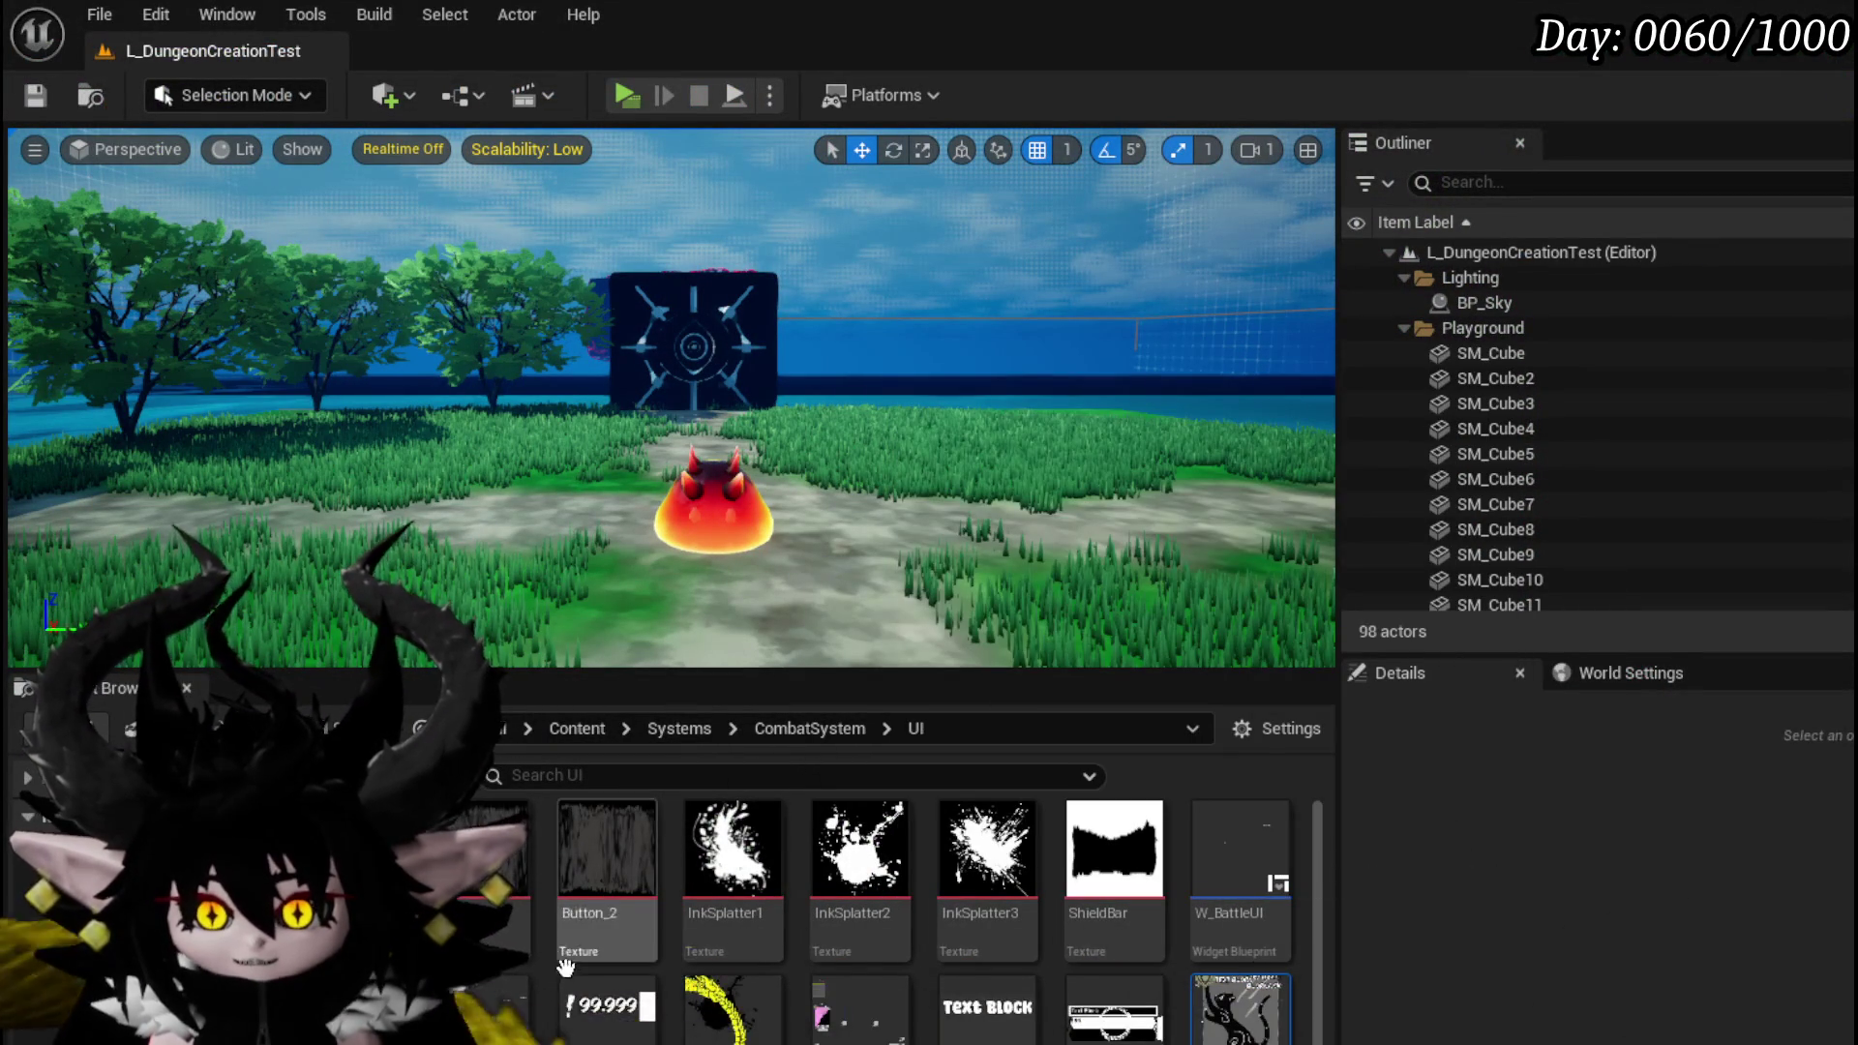
# Open W_CharacterUI and W_BattleUI, select the 0 image, undo its accidental move, and frame it.
pyautogui.doubleClick(479, 905)
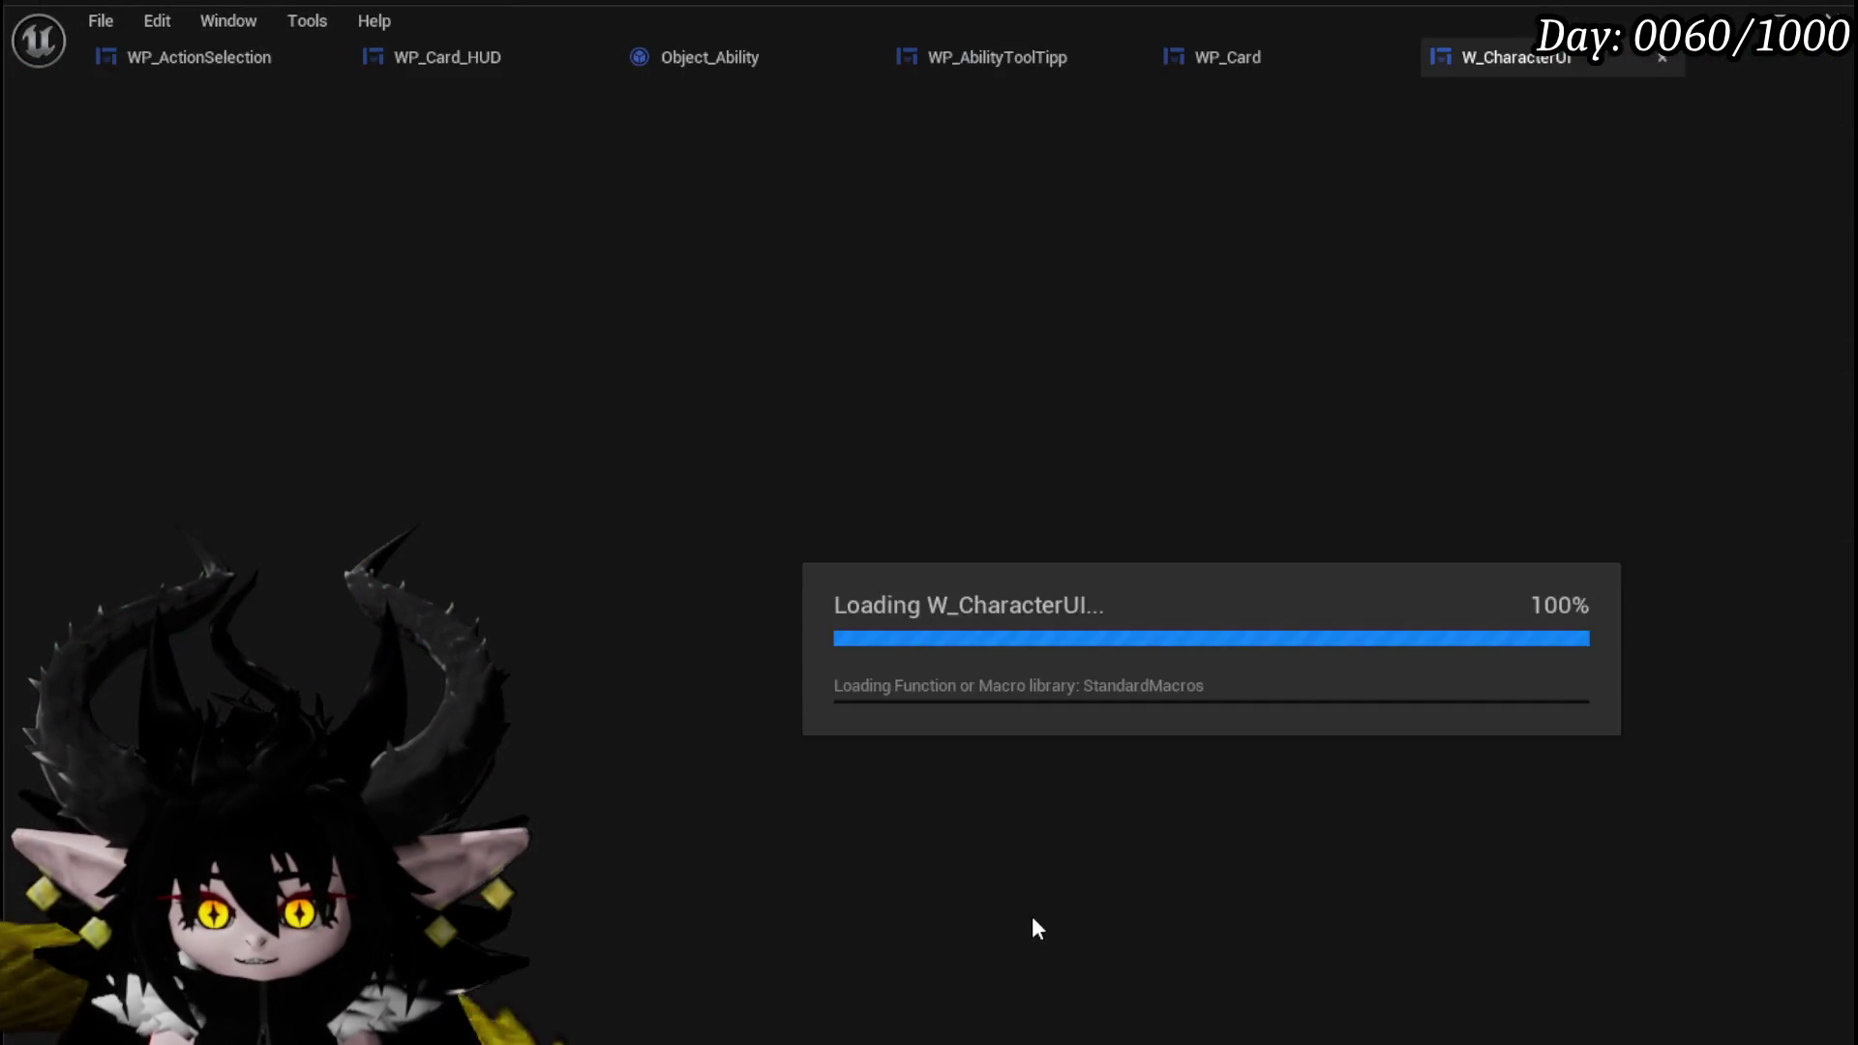
pyautogui.click(764, 386)
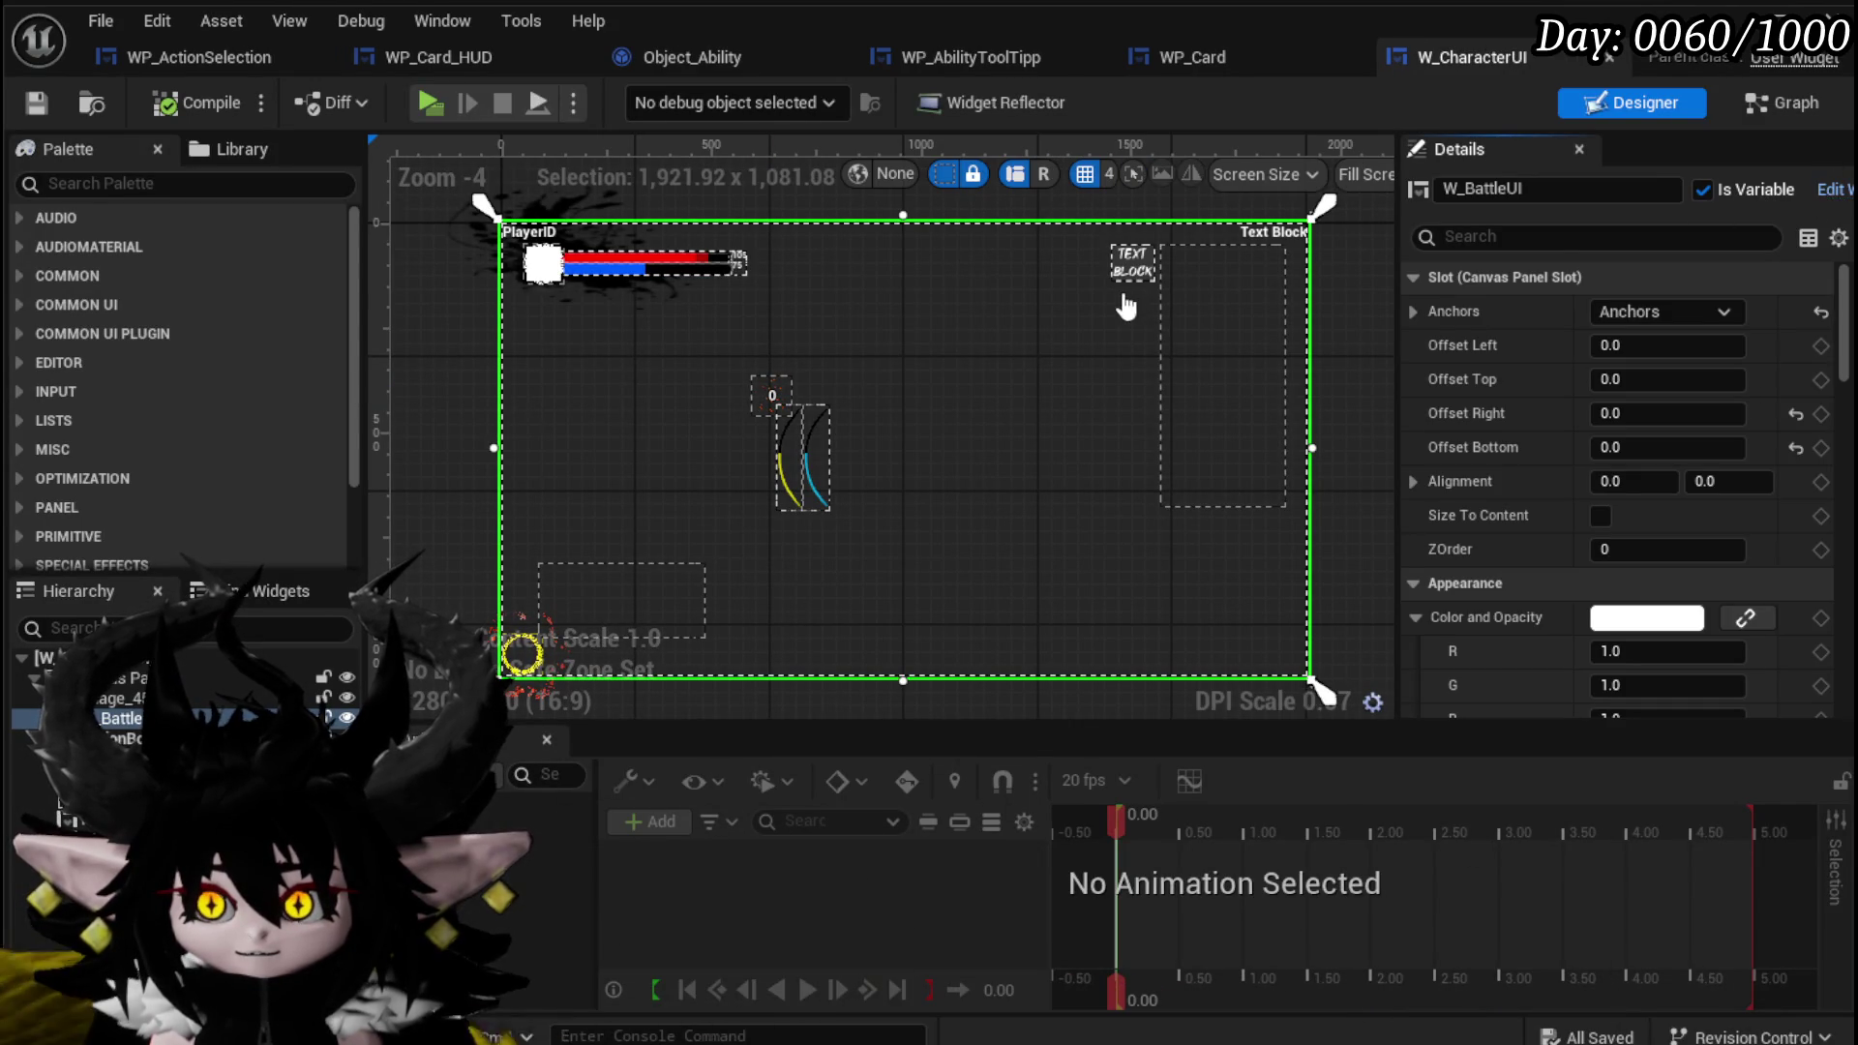
pyautogui.click(768, 408)
pyautogui.moveTo(759, 405); pyautogui.dragTo(709, 392)
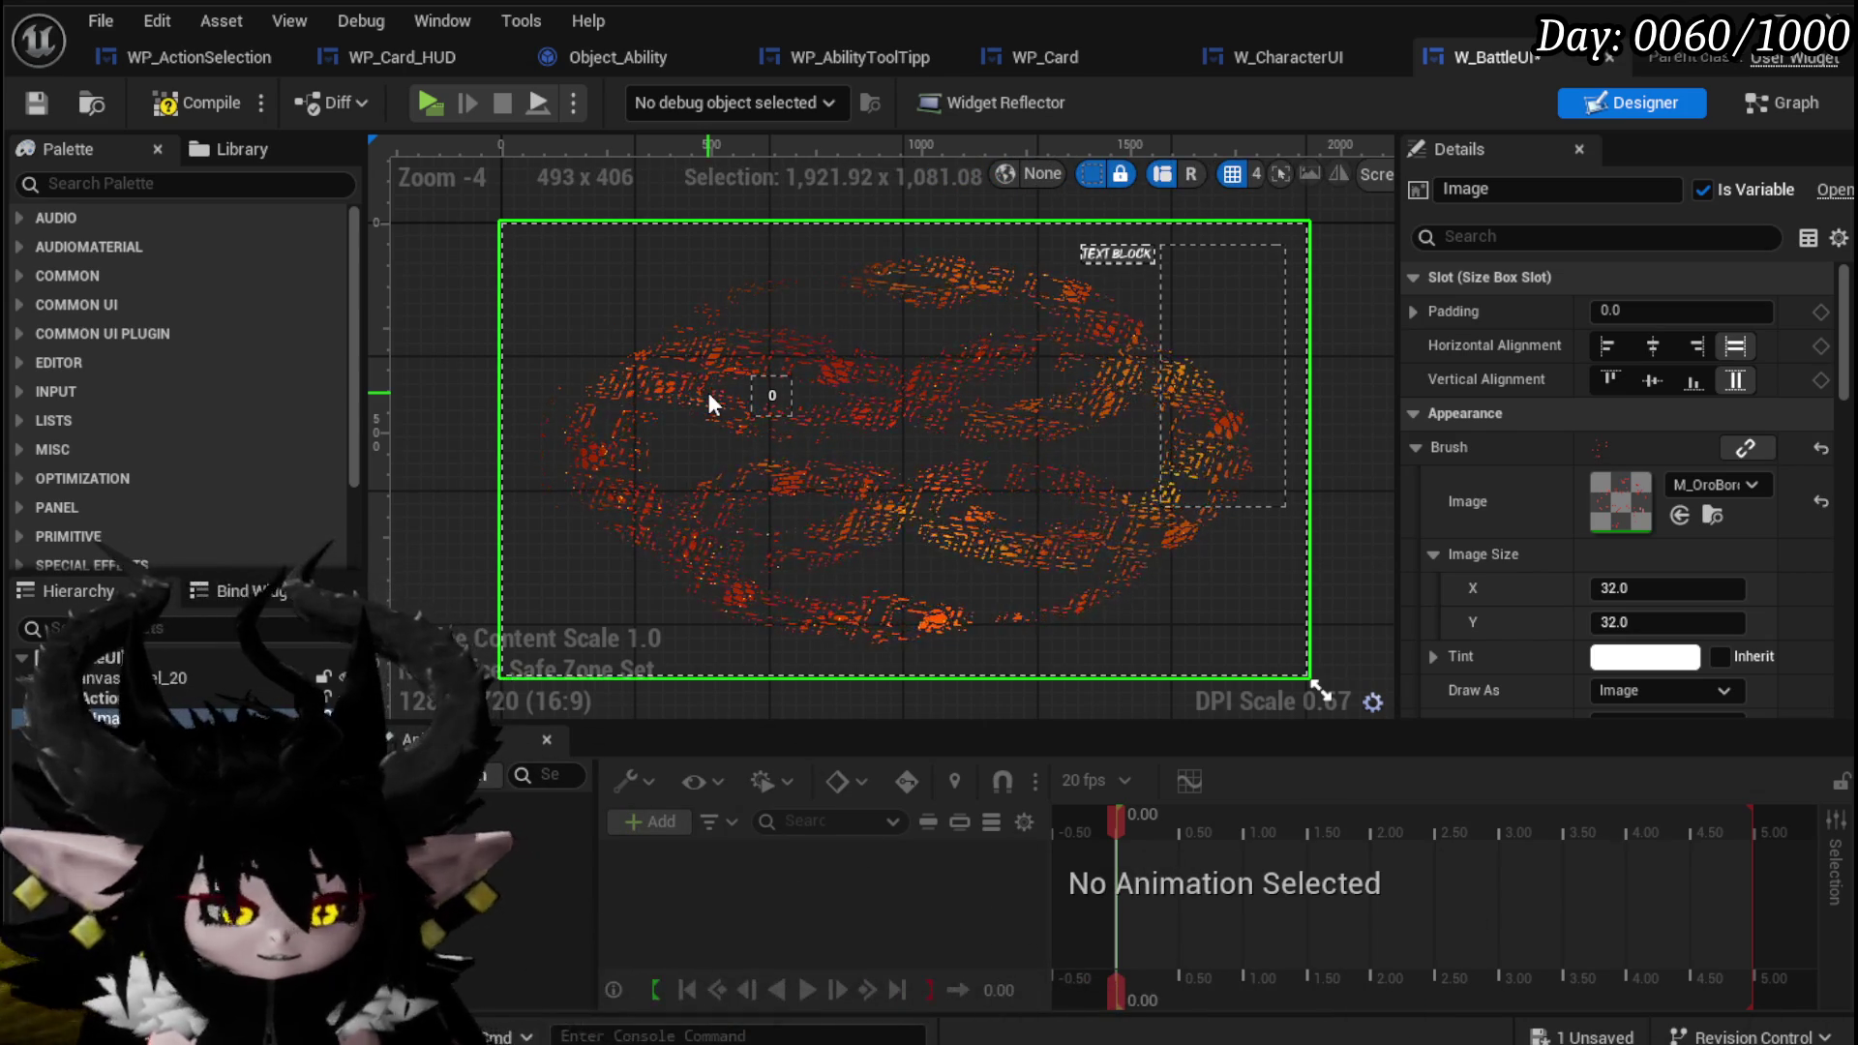
pyautogui.hotkey('ctrl', 'z')
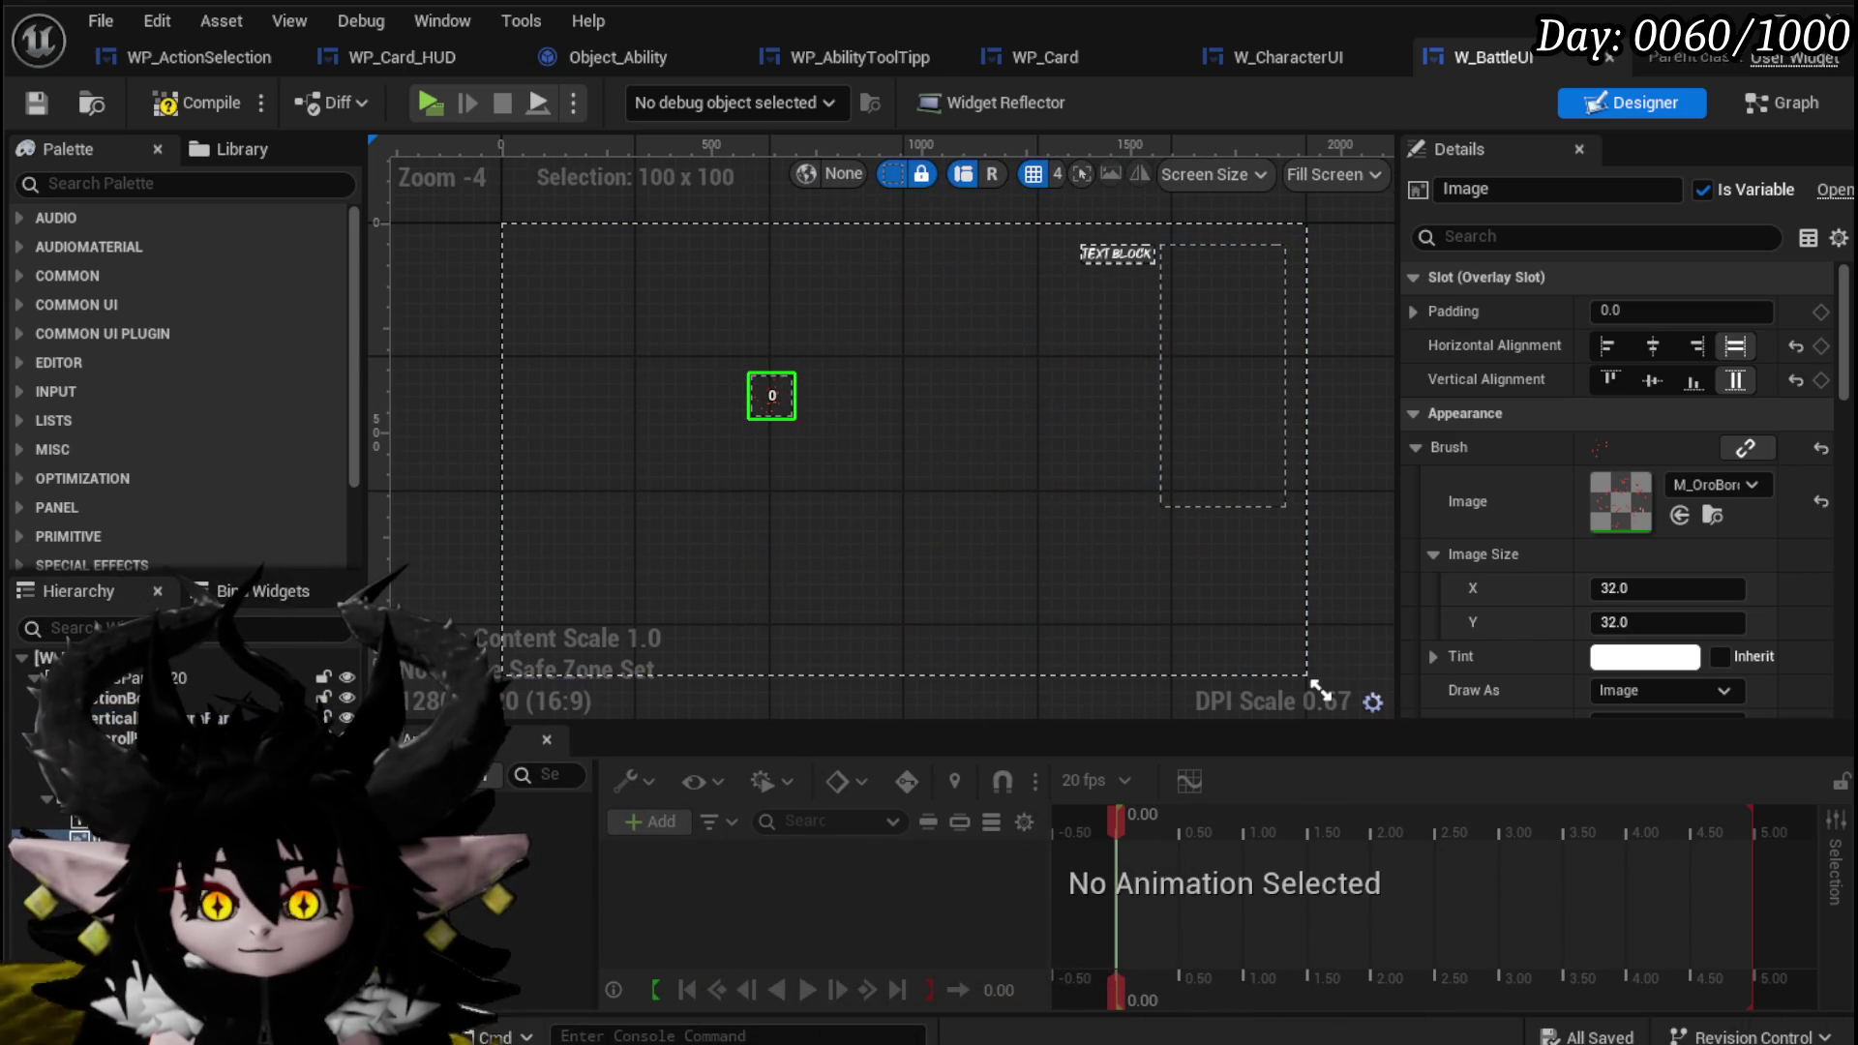
pyautogui.press('f')
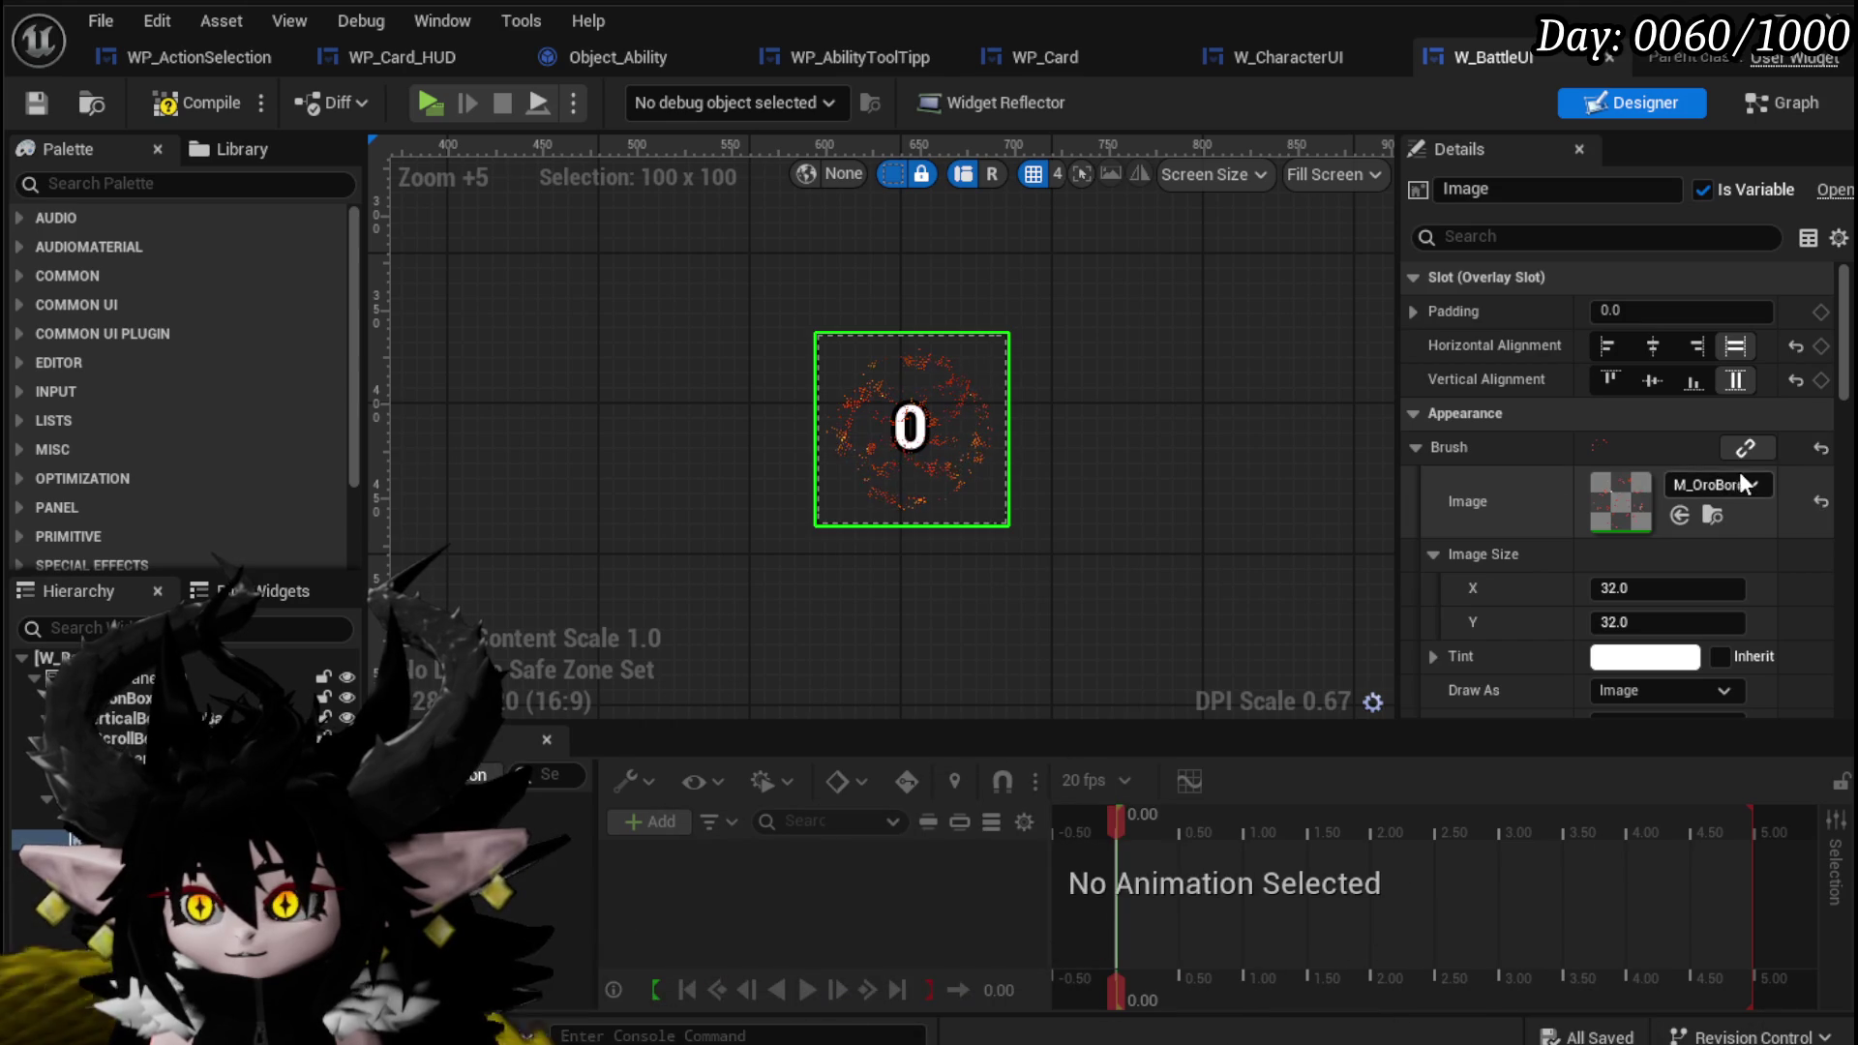
# Try AB_AP as the existing image's brush, then undo that change.
pyautogui.click(1694, 484)
pyautogui.write('AP')
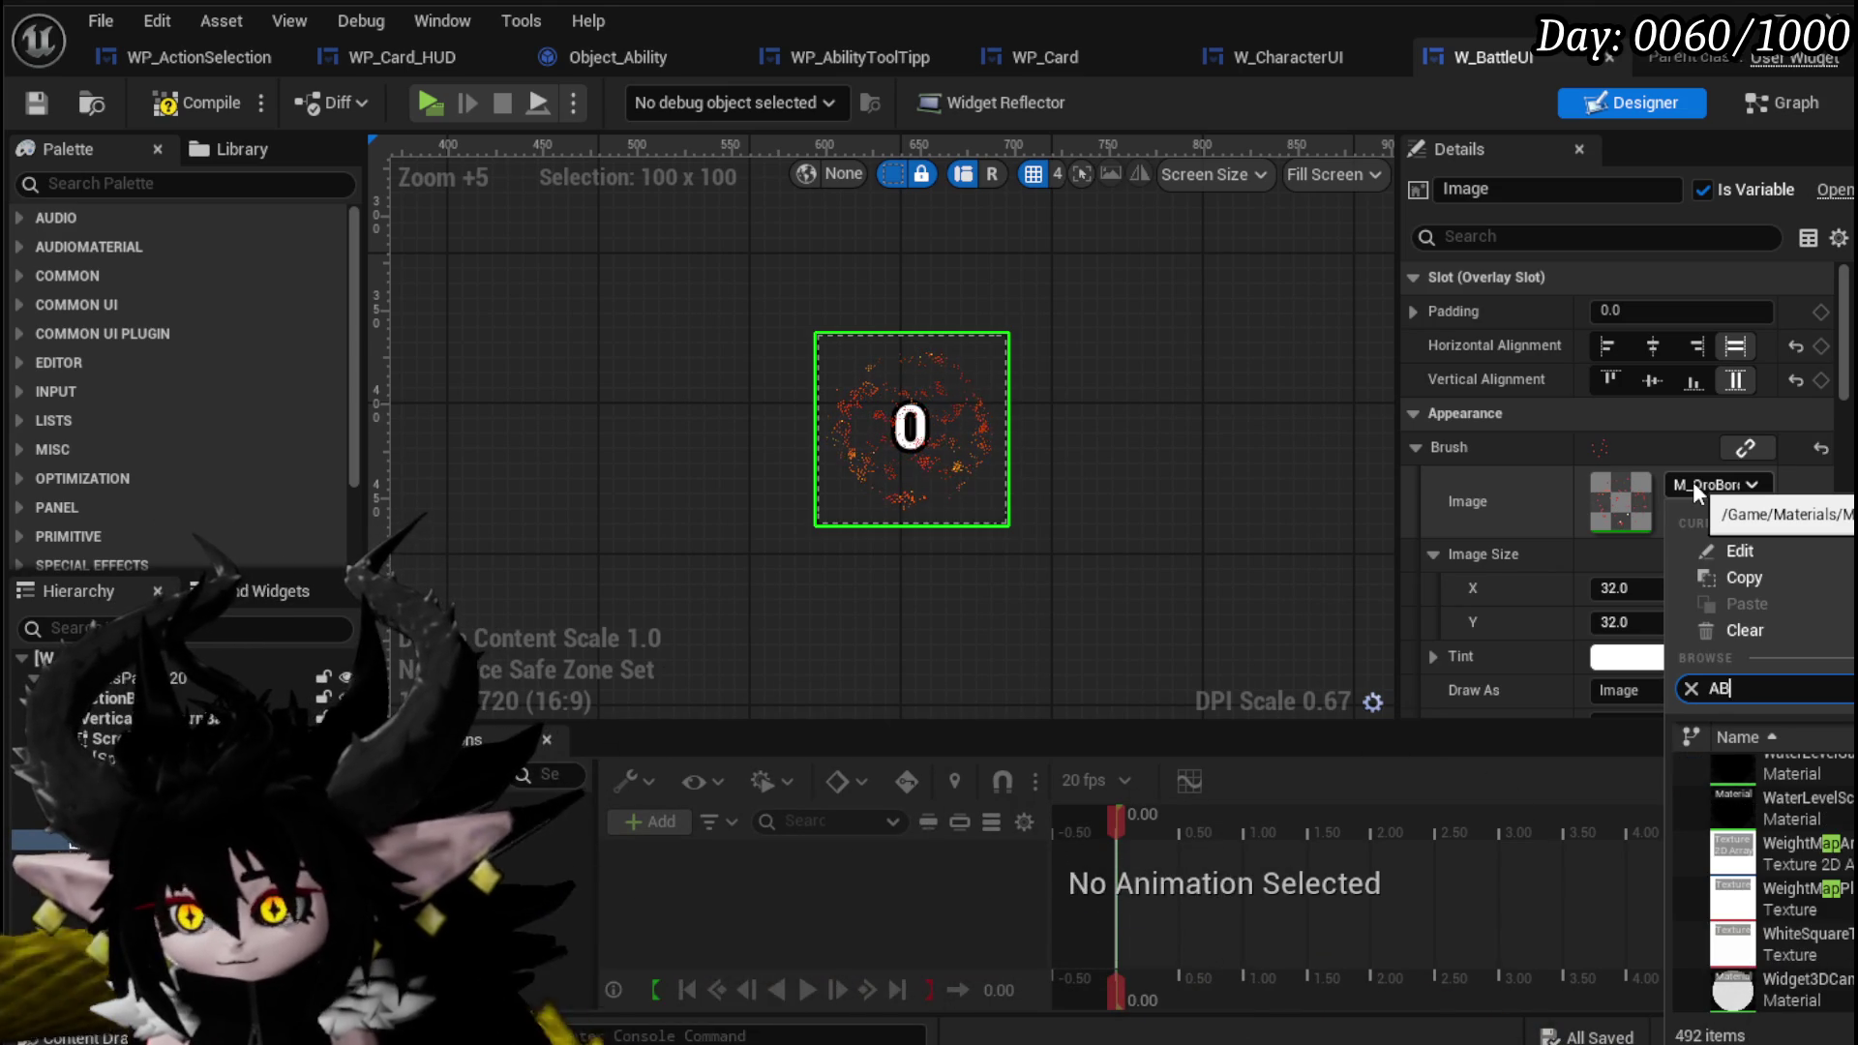
pyautogui.write('AP')
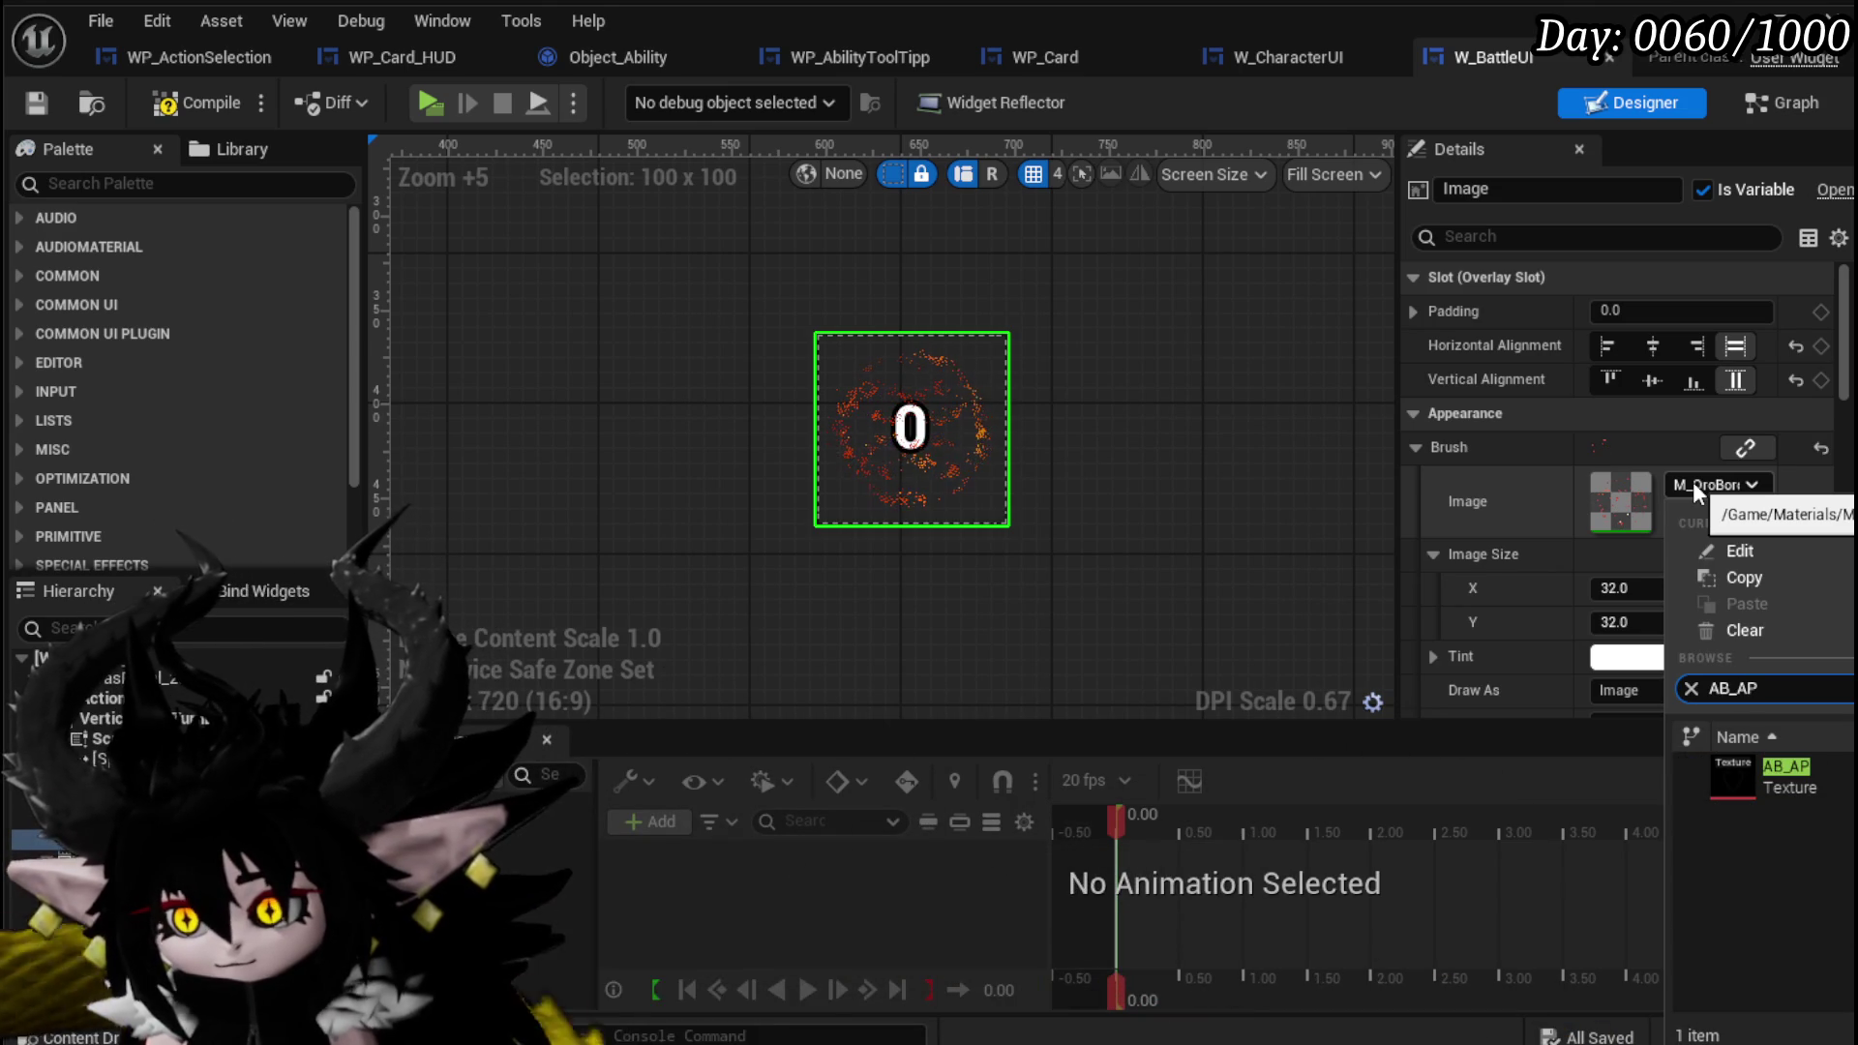
pyautogui.click(1768, 777)
pyautogui.scroll(-1, 956, 484)
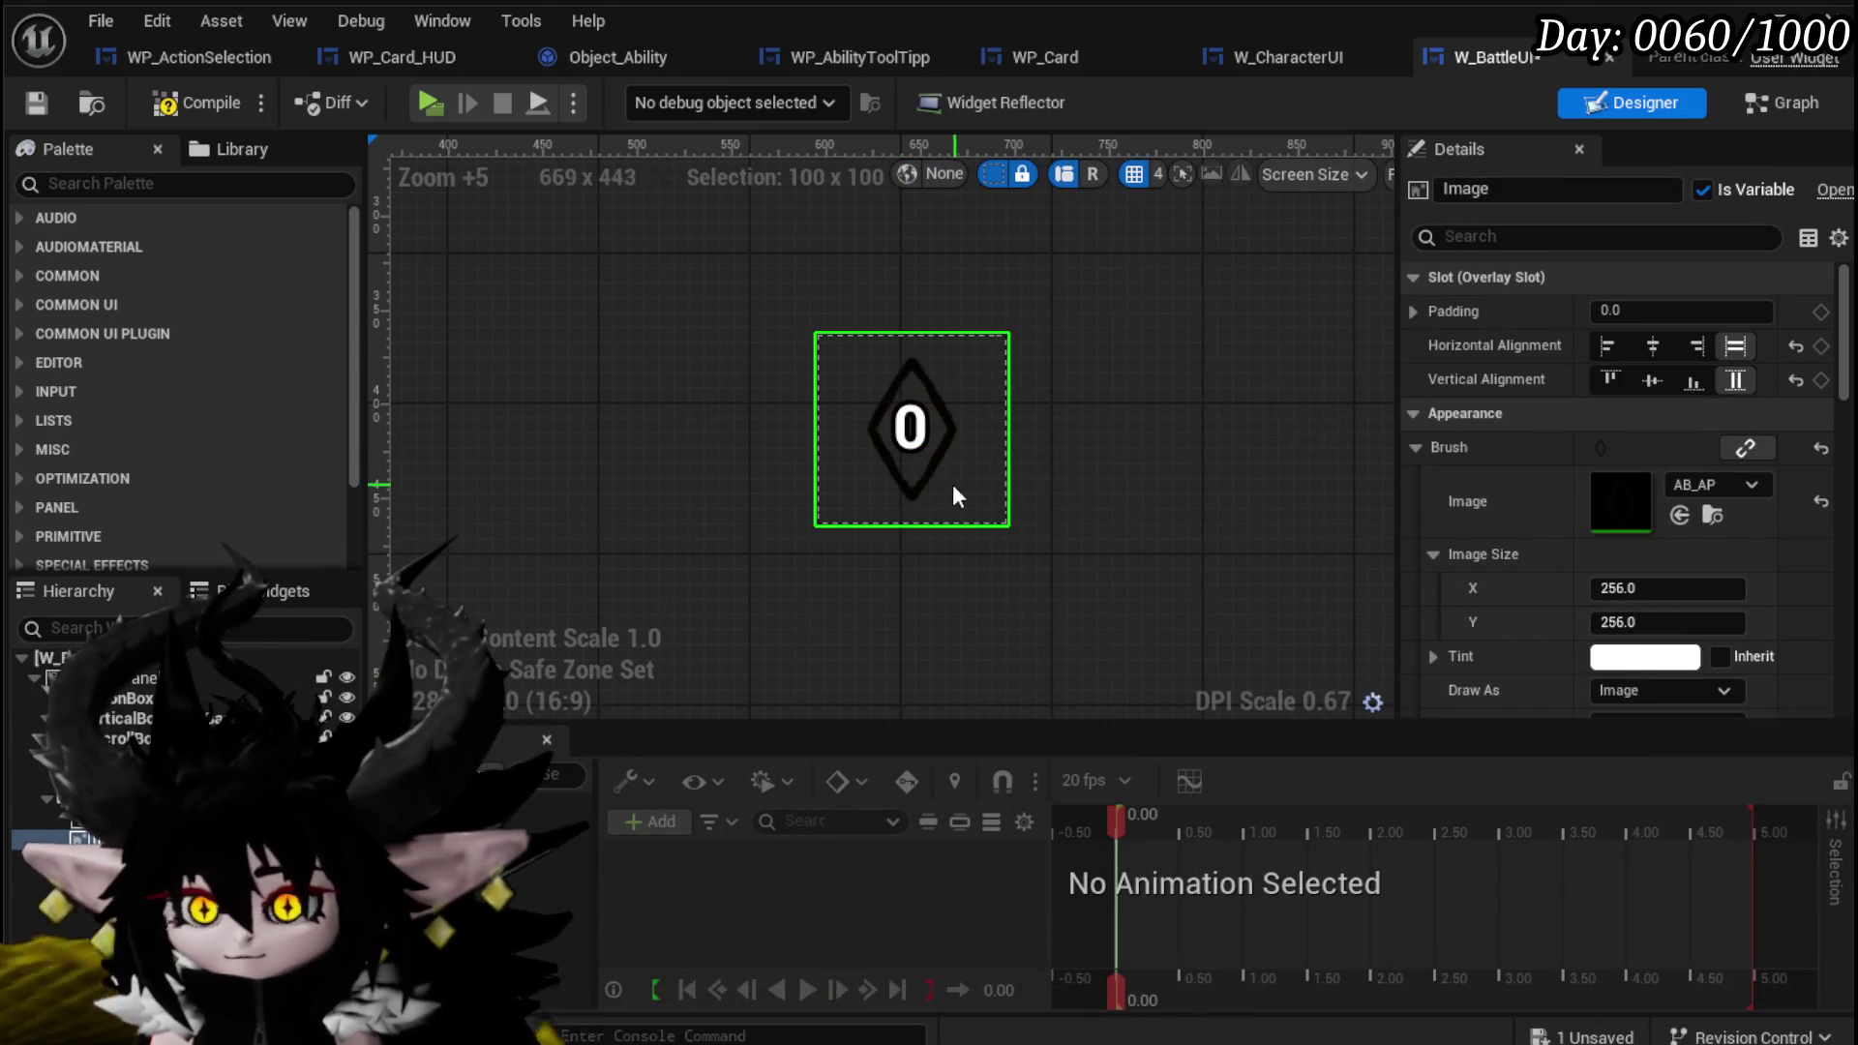
pyautogui.scroll(-4, 760, 450)
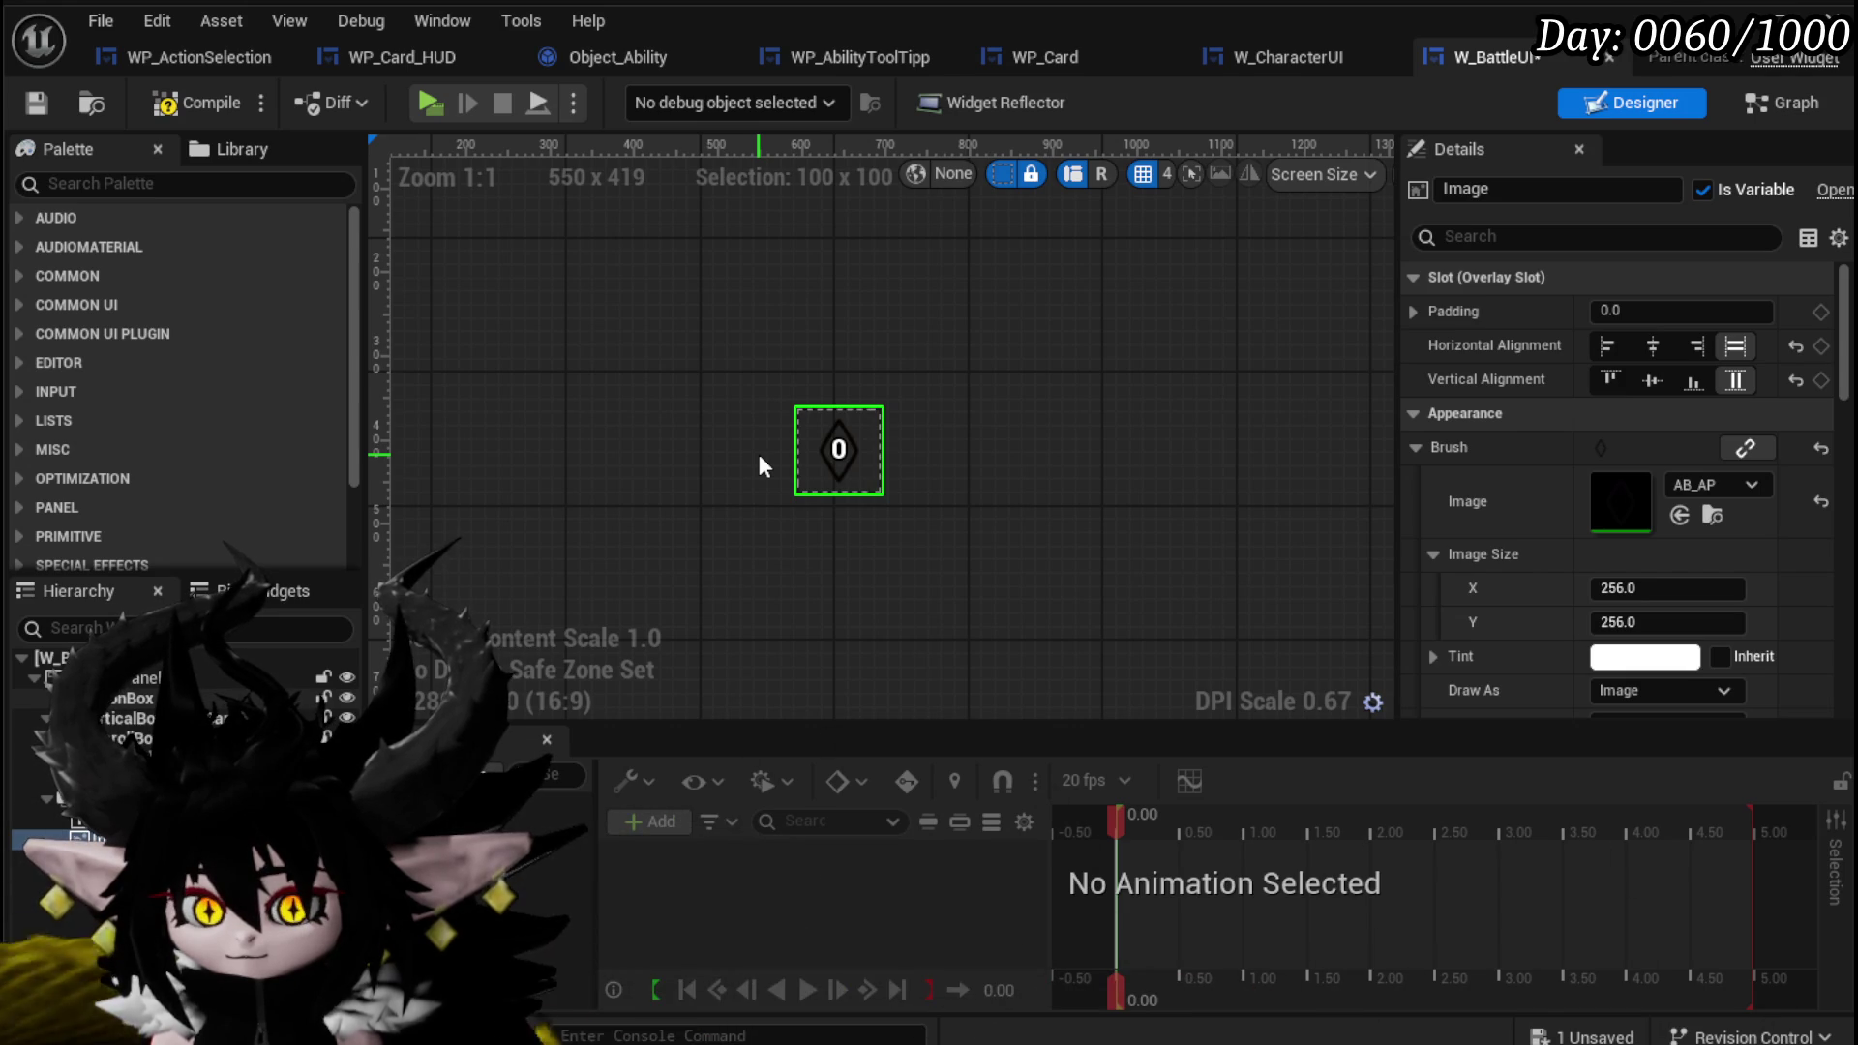
pyautogui.hotkey('ctrl', 'z')
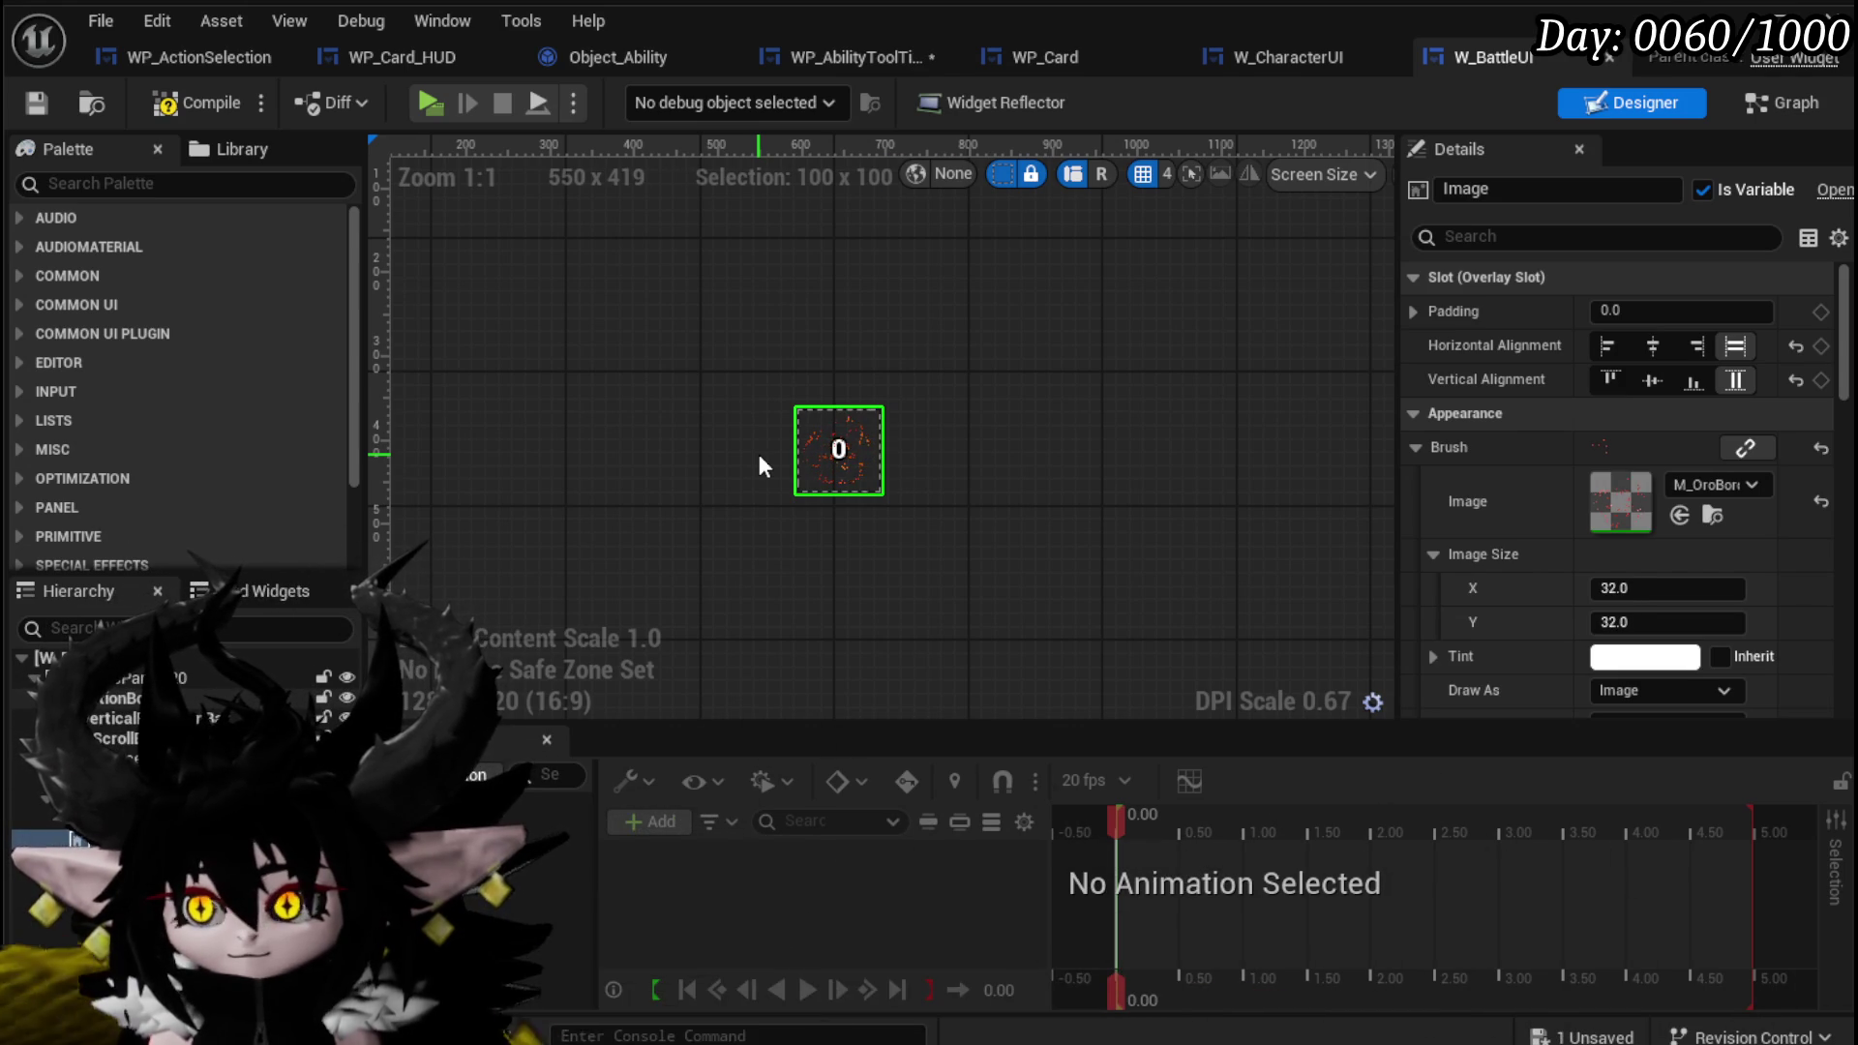
# Duplicate the badge image and set the copy's Brush Image to AB_AP.
pyautogui.hotkey('ctrl', 'd')
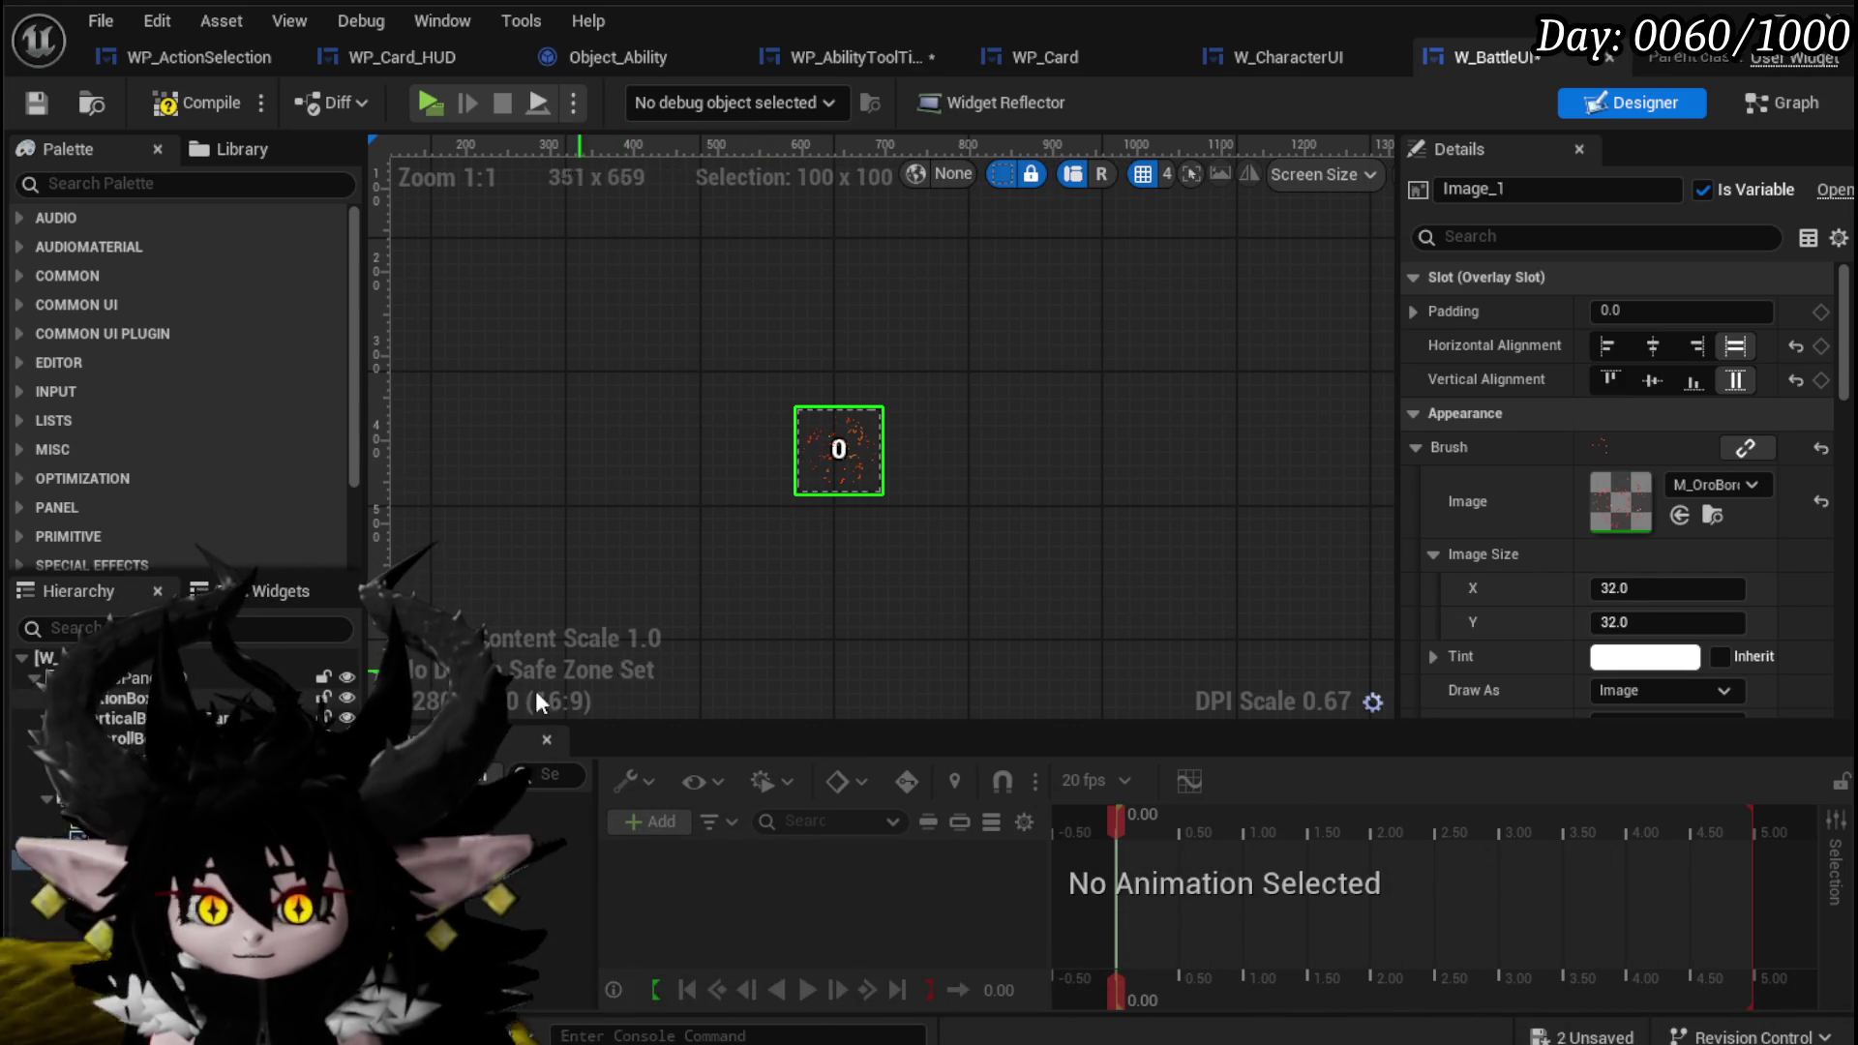
pyautogui.click(1695, 495)
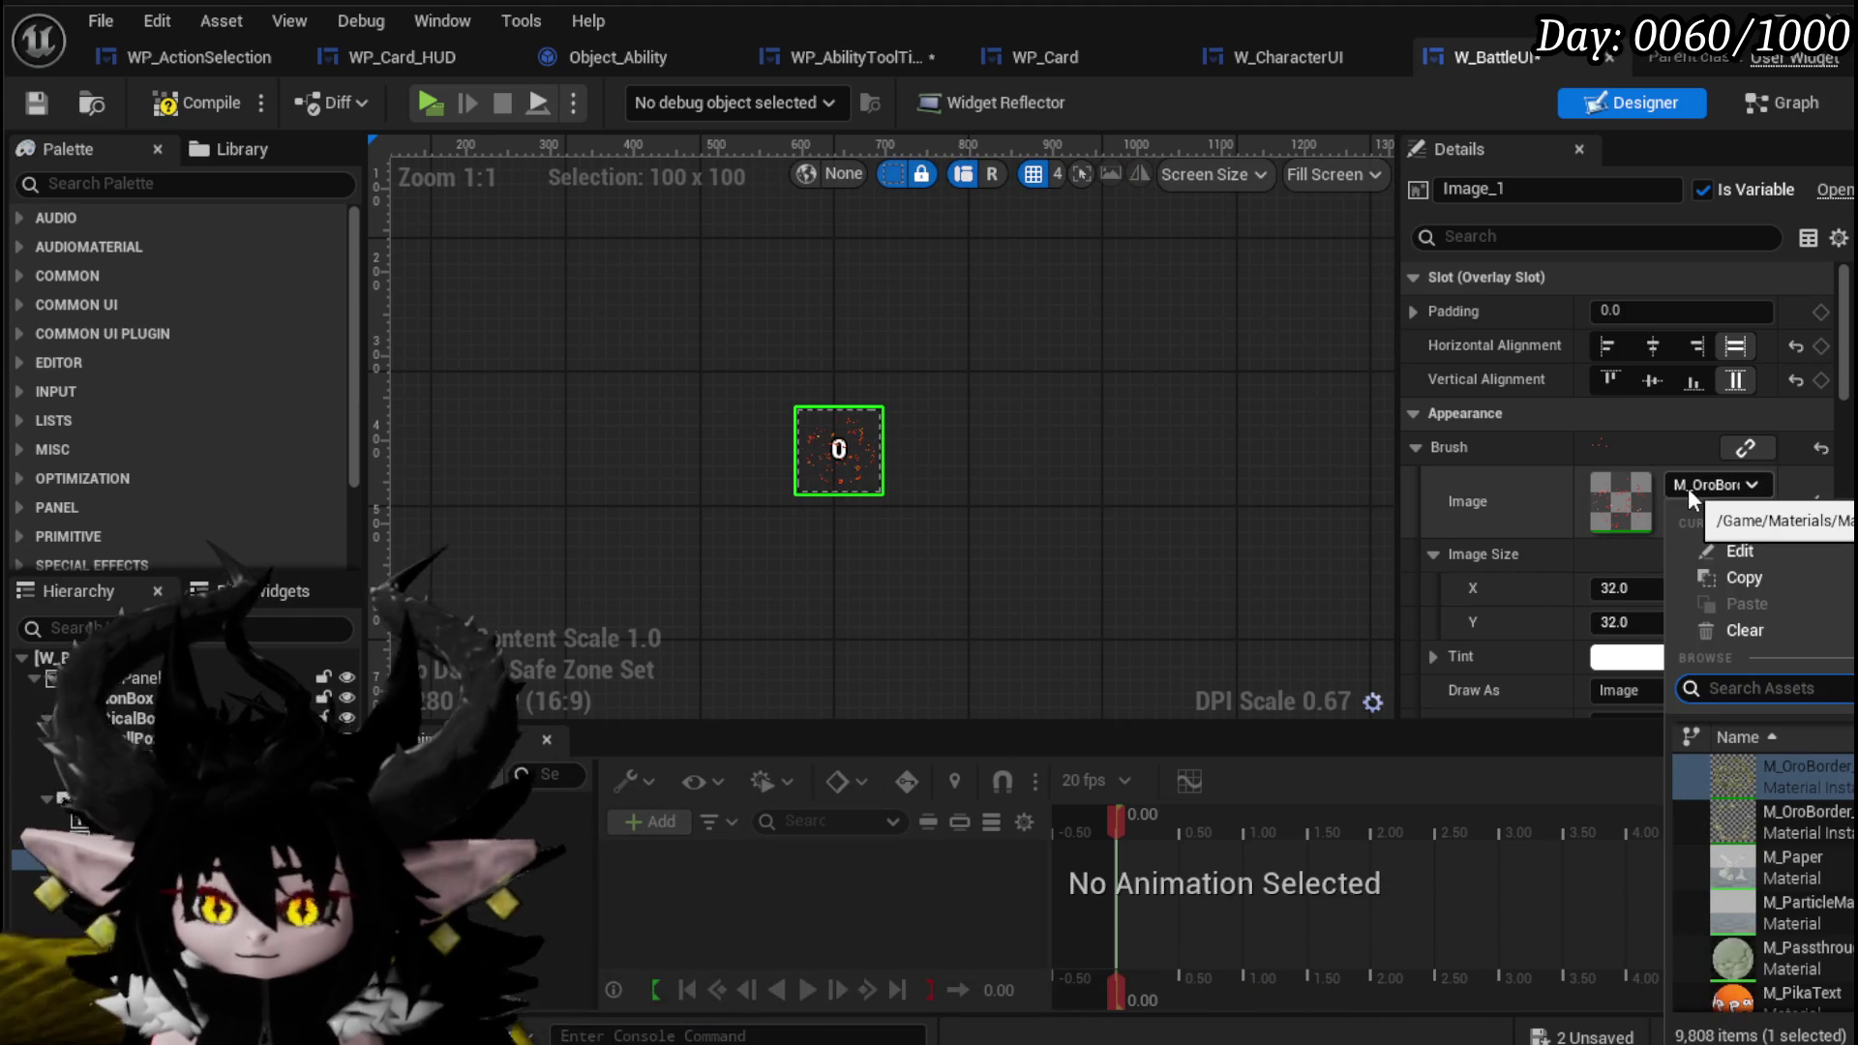
pyautogui.write('AB AP')
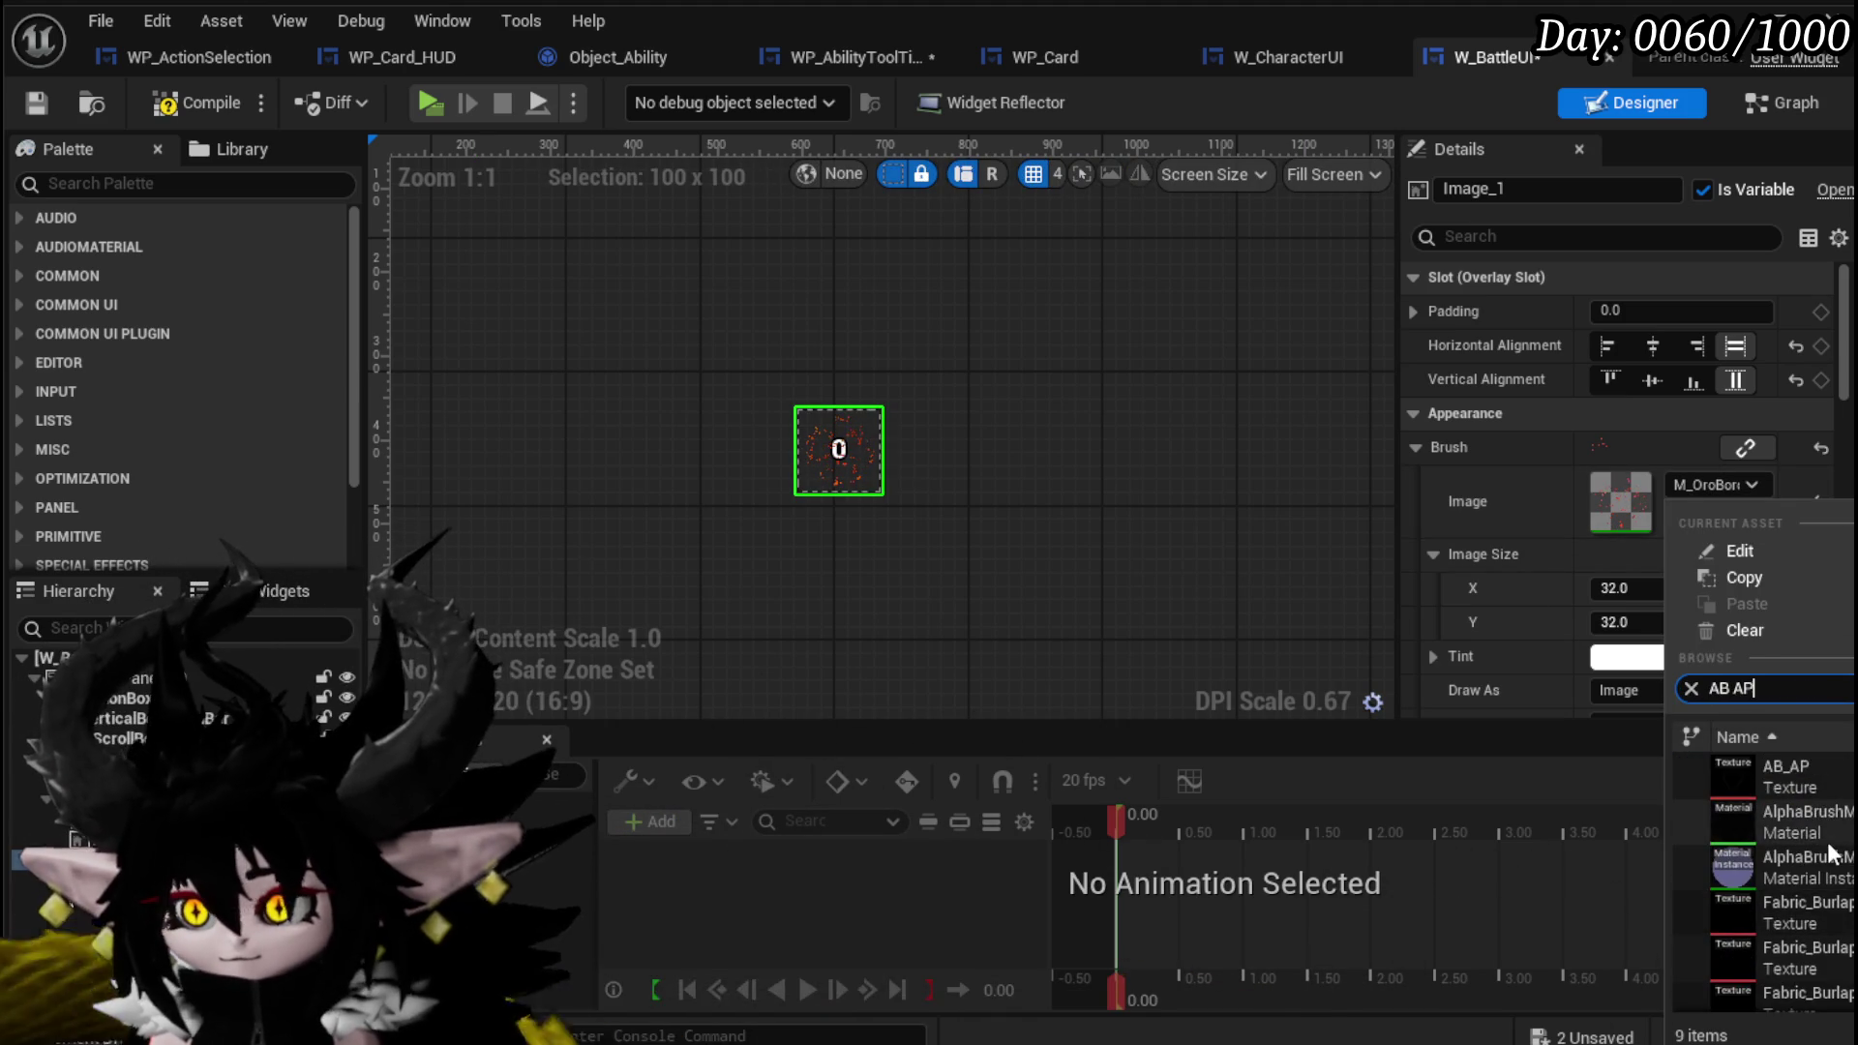
pyautogui.click(1816, 792)
pyautogui.scroll(15, 1071, 534)
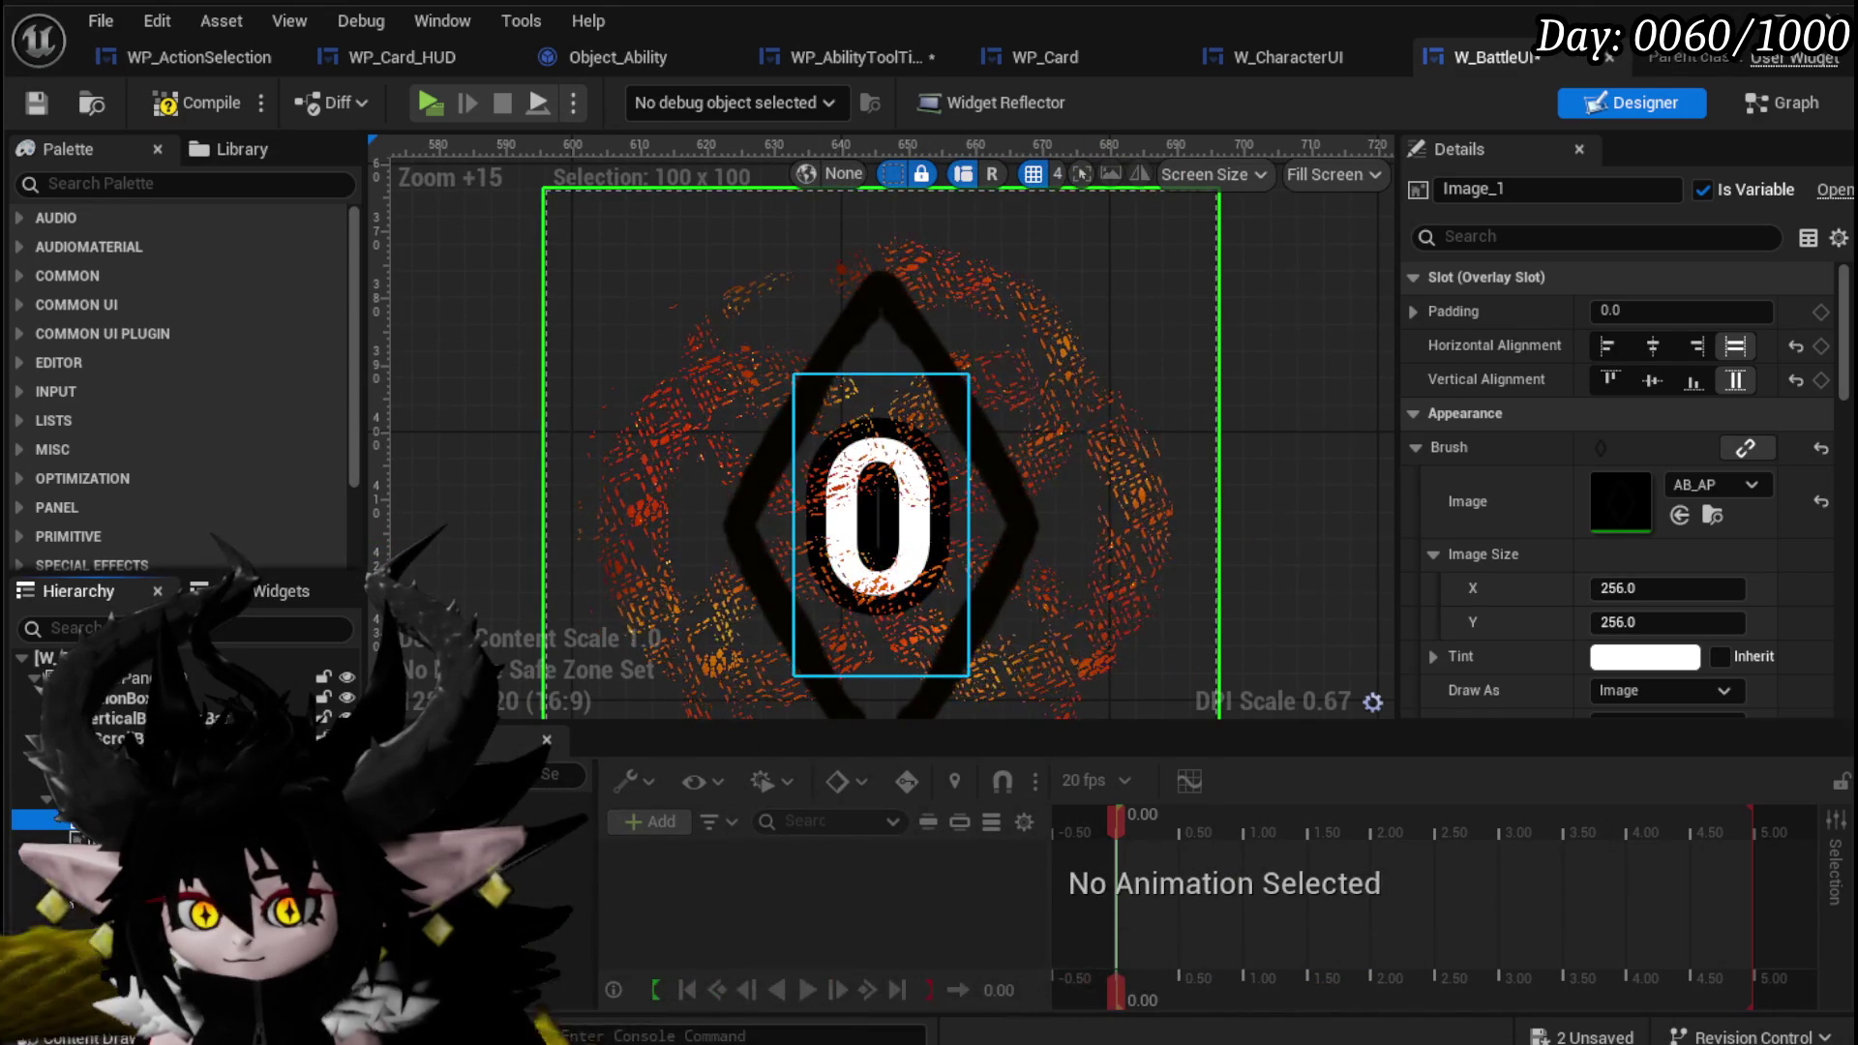
# Inspect the badge's ActionPointsText and Image_1 layers.
pyautogui.click(881, 542)
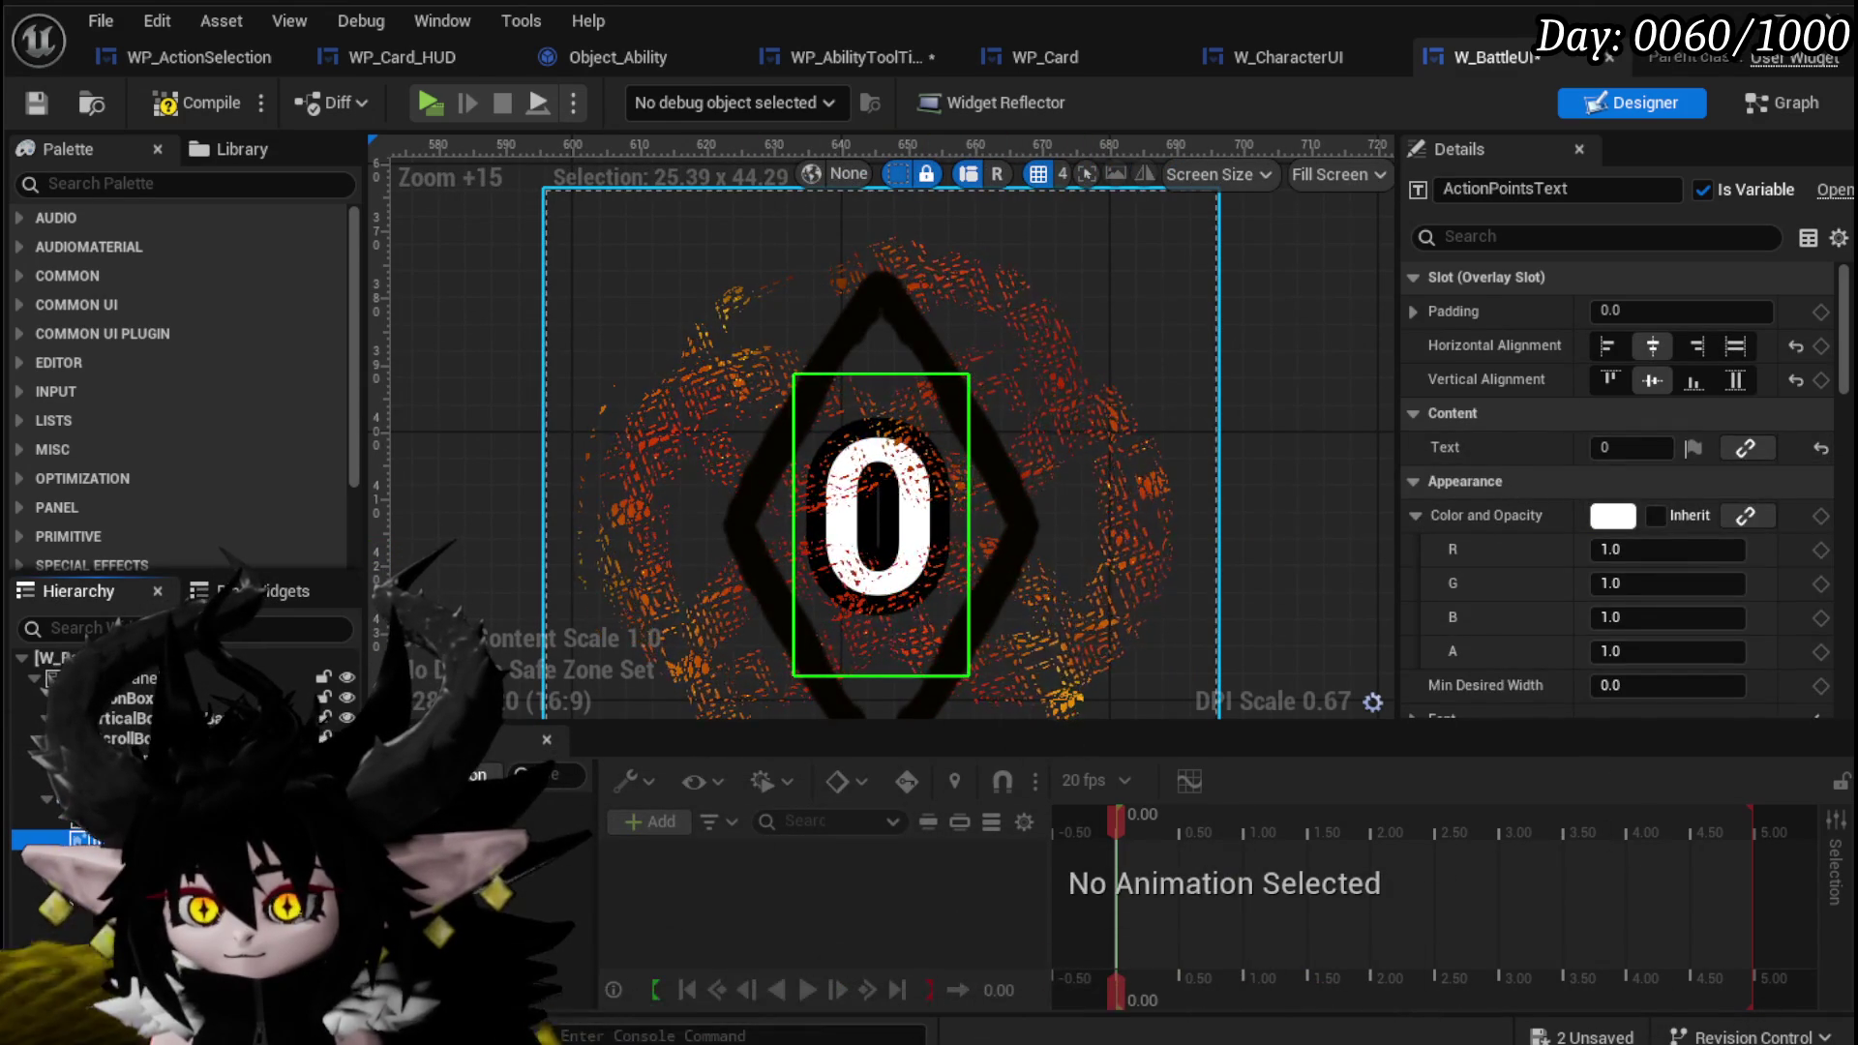
pyautogui.click(677, 435)
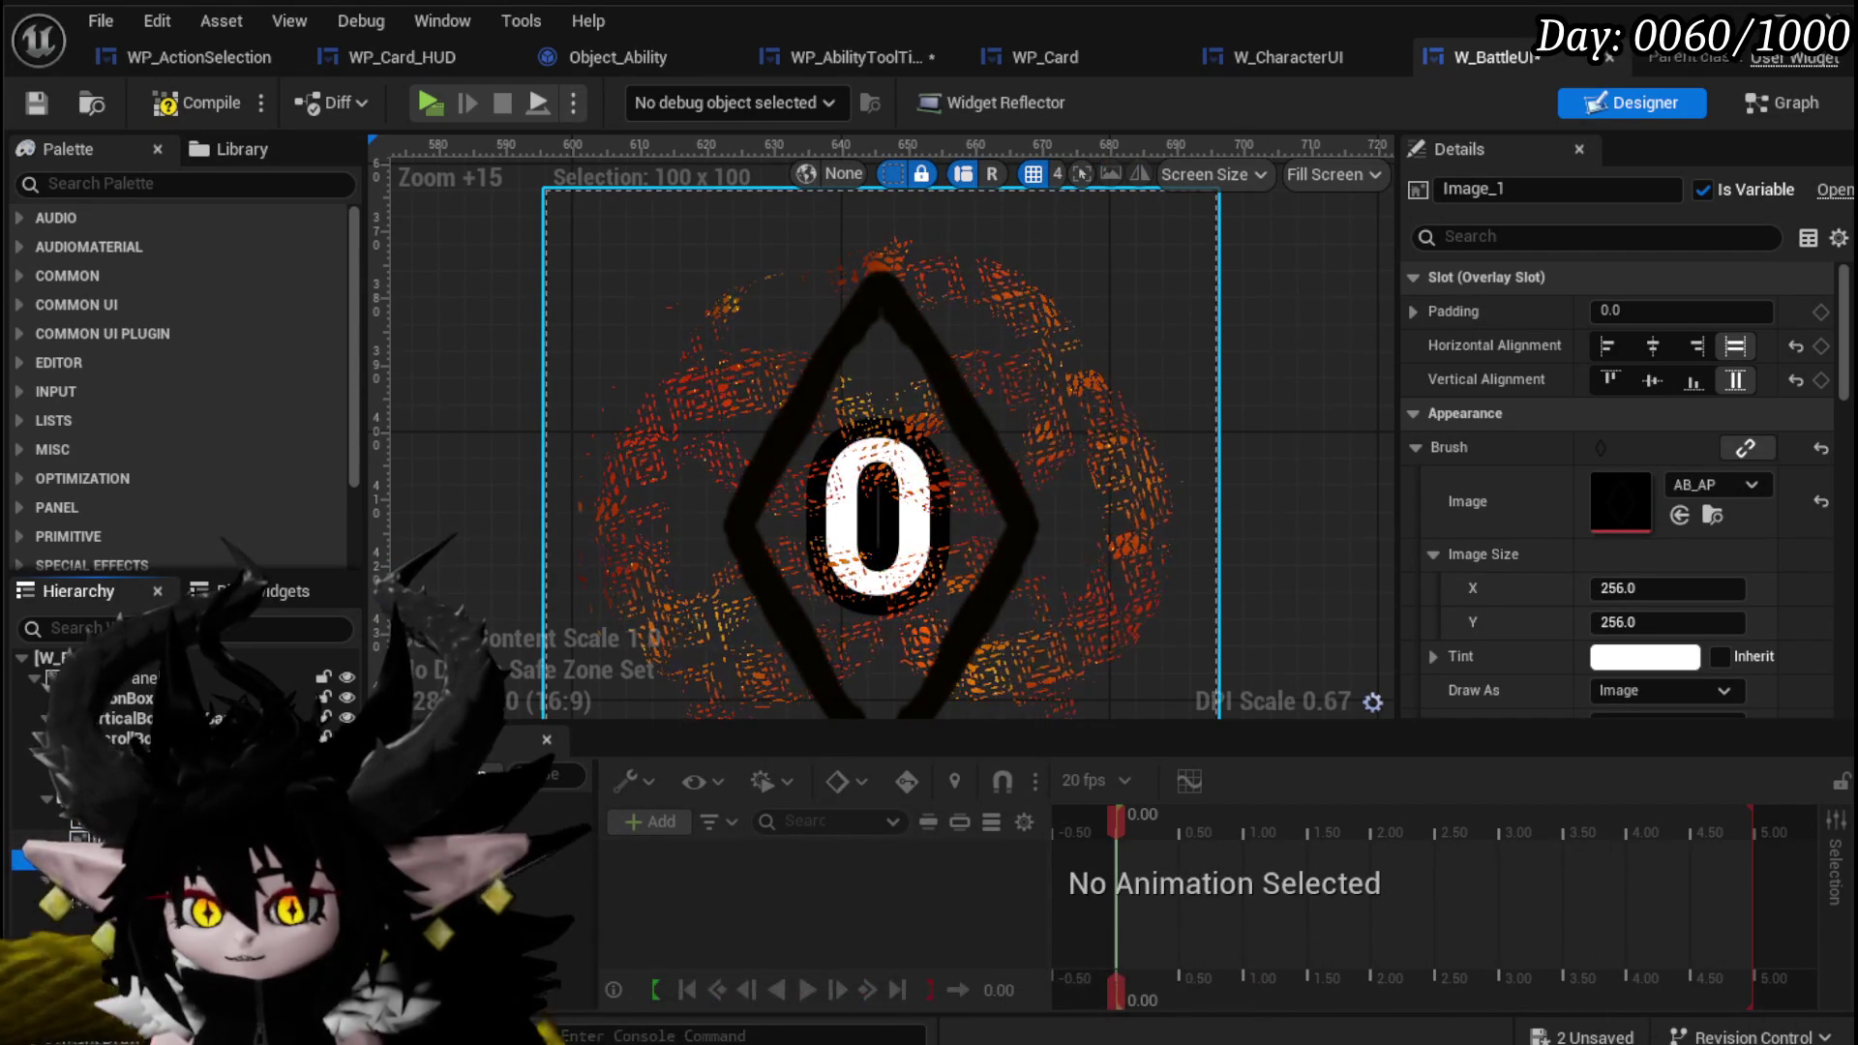
pyautogui.click(97, 859)
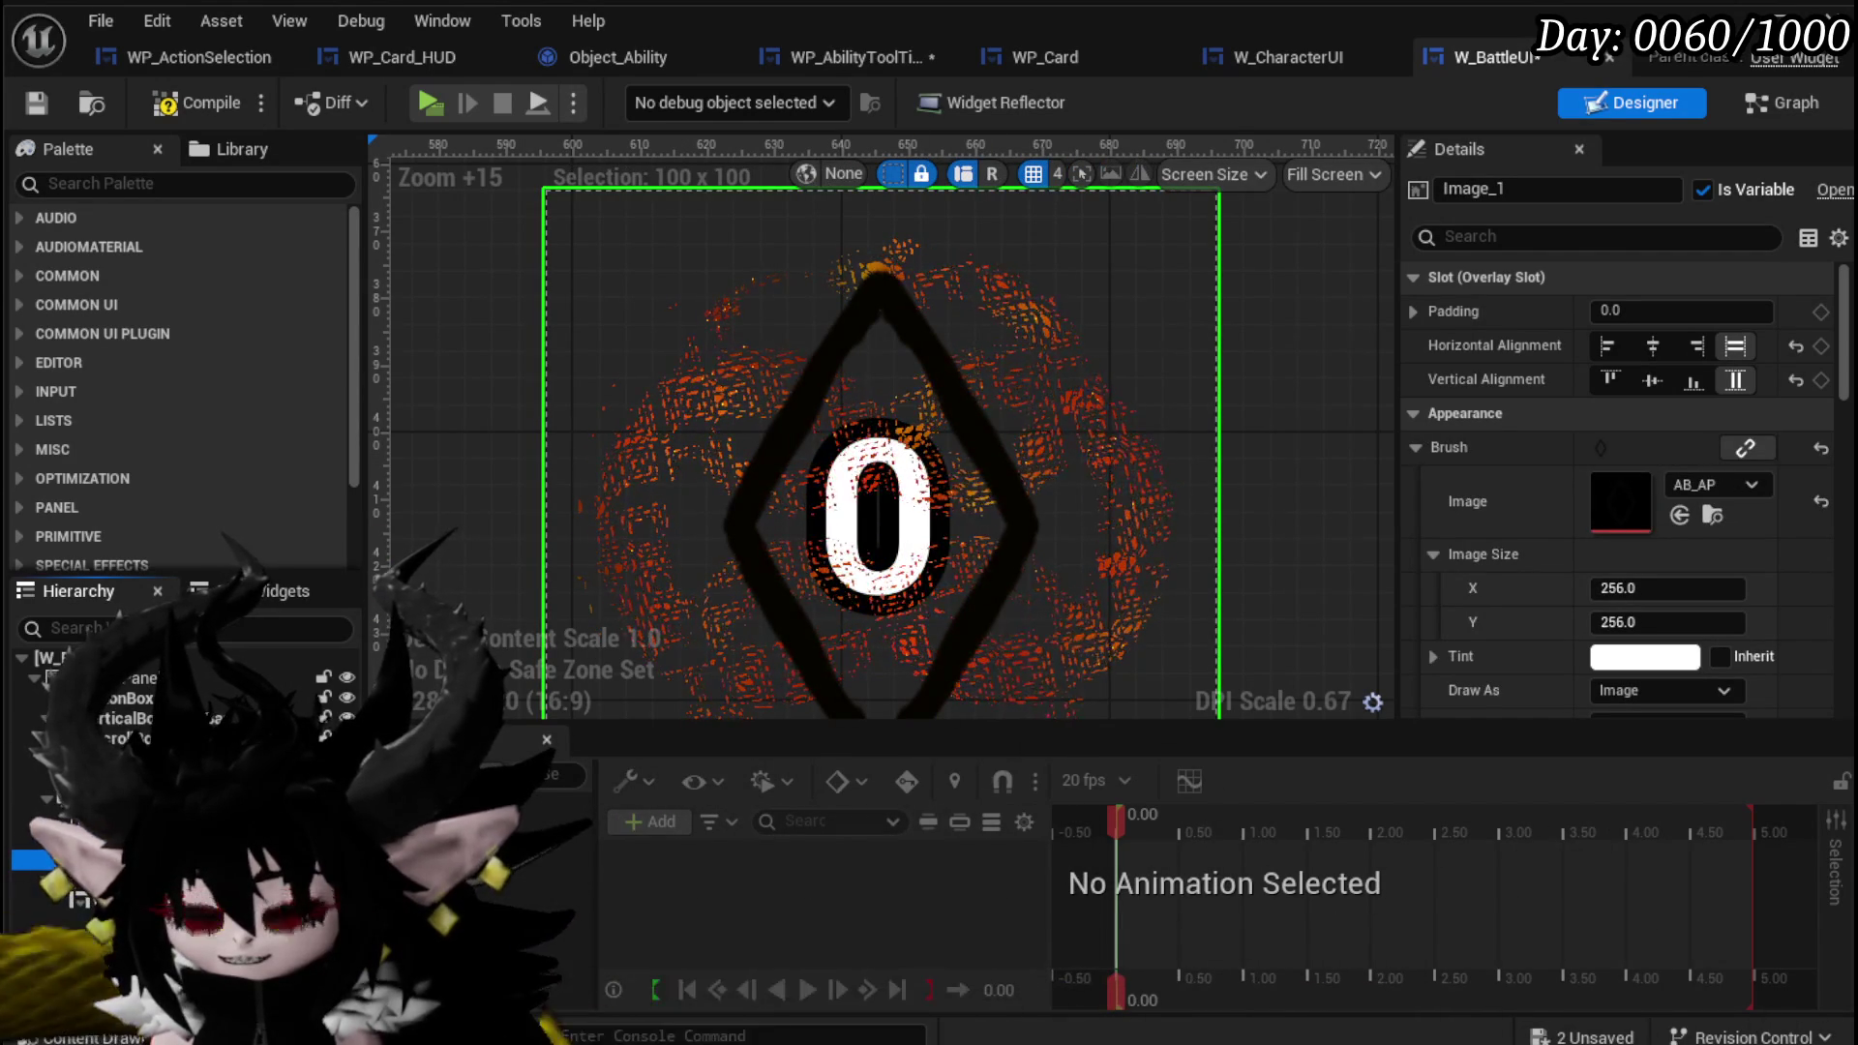
pyautogui.click(881, 523)
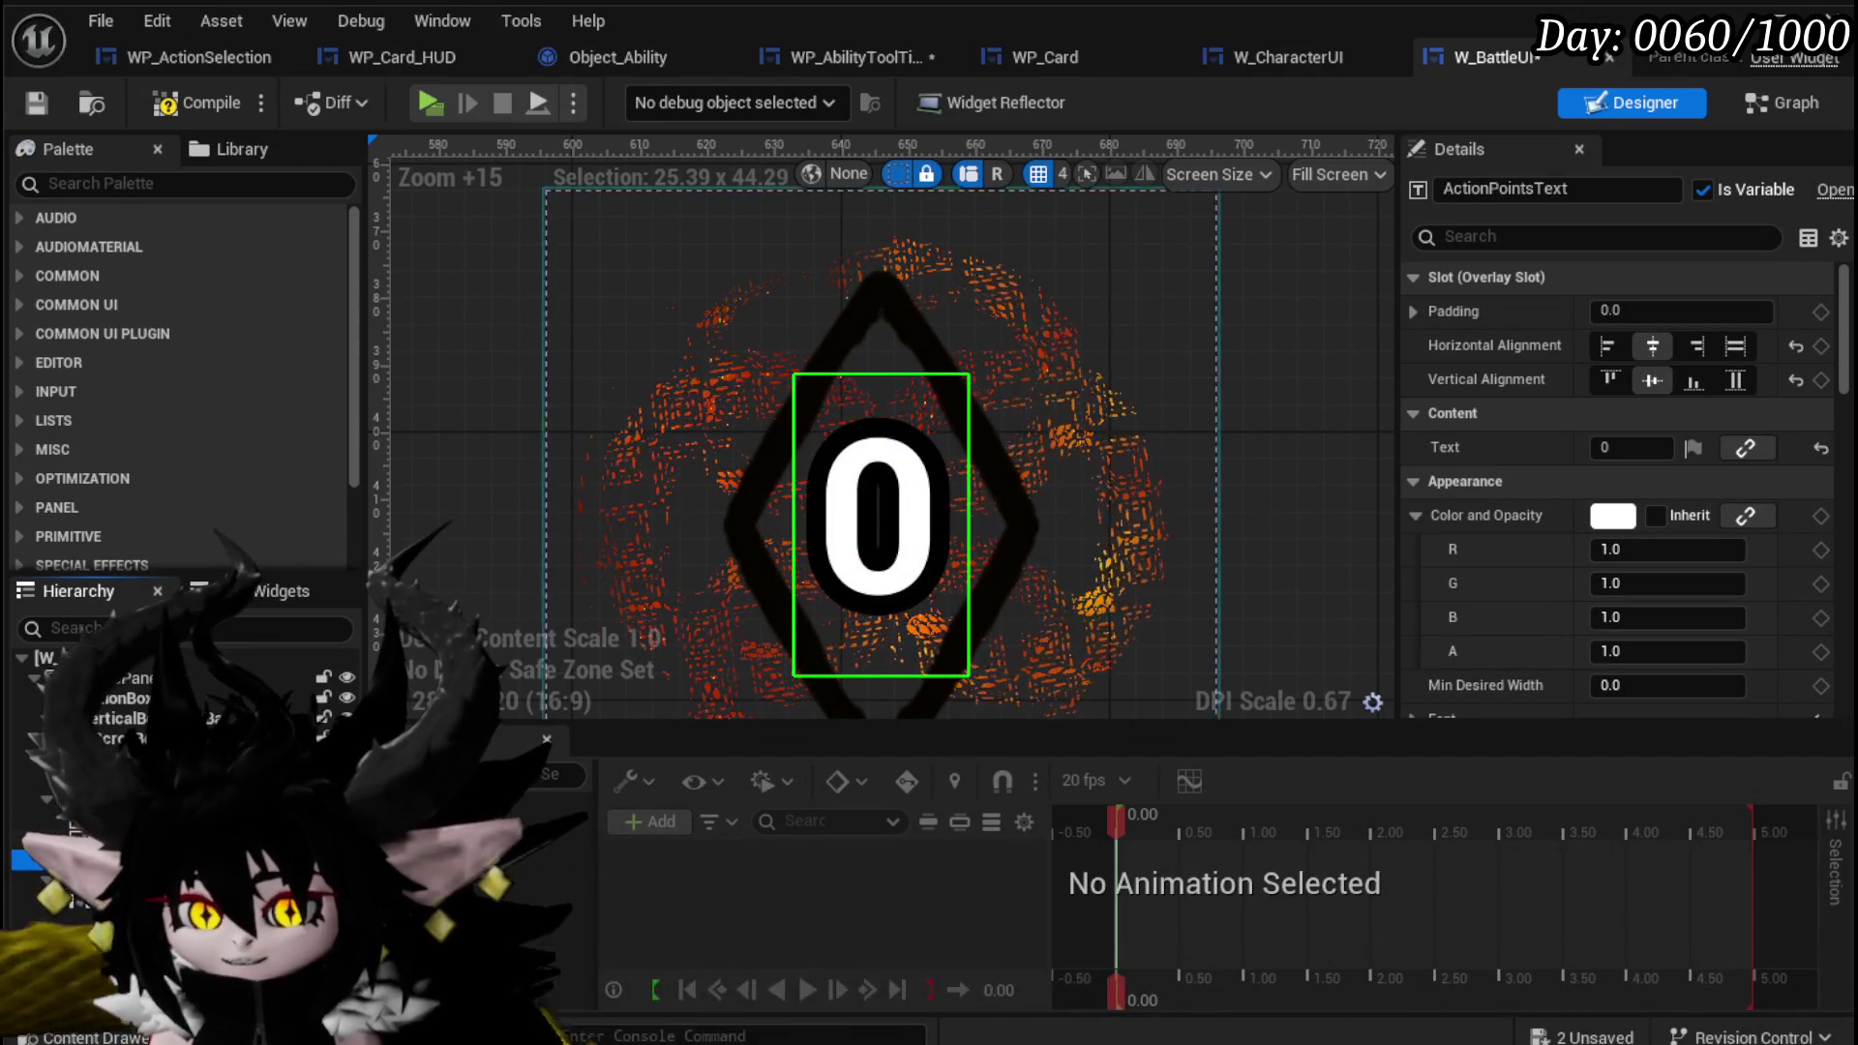
pyautogui.scroll(-8, 910, 567)
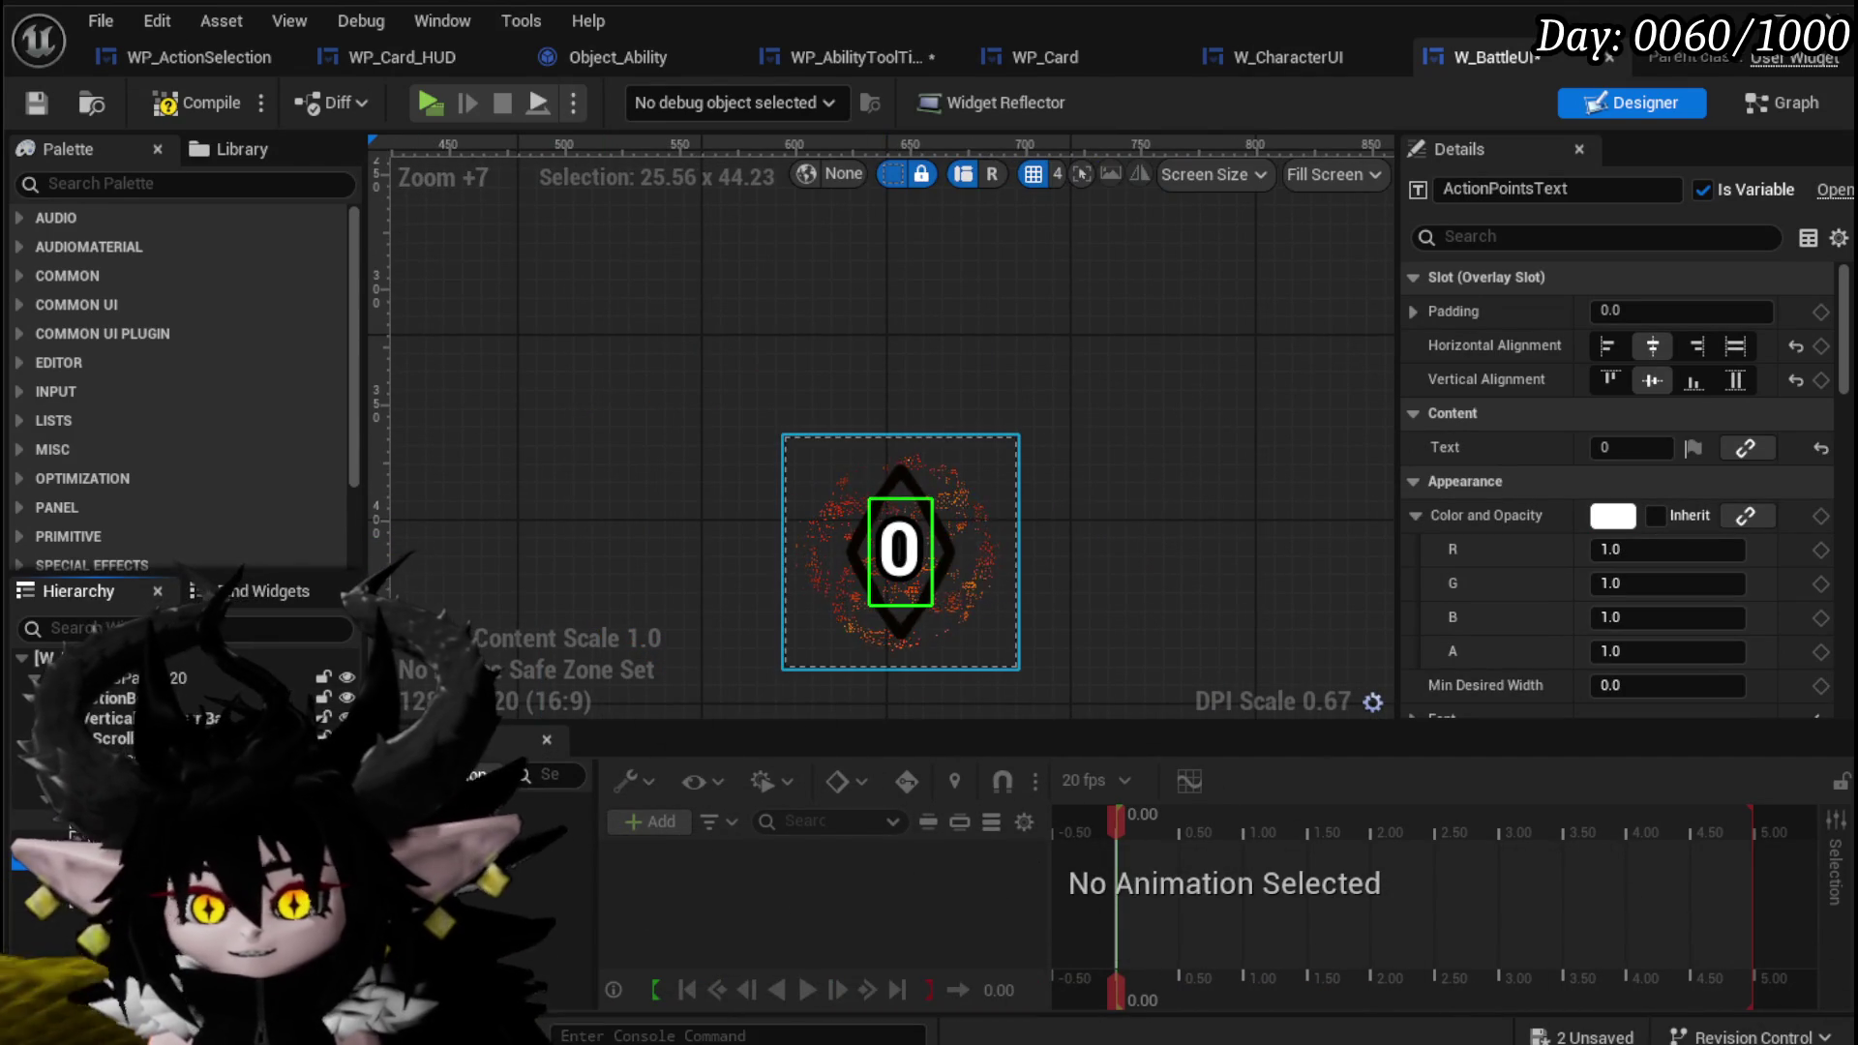
# Select Overlay_ActionPoints and drag it to X -782.96, Y -362.54.
pyautogui.click(323, 738)
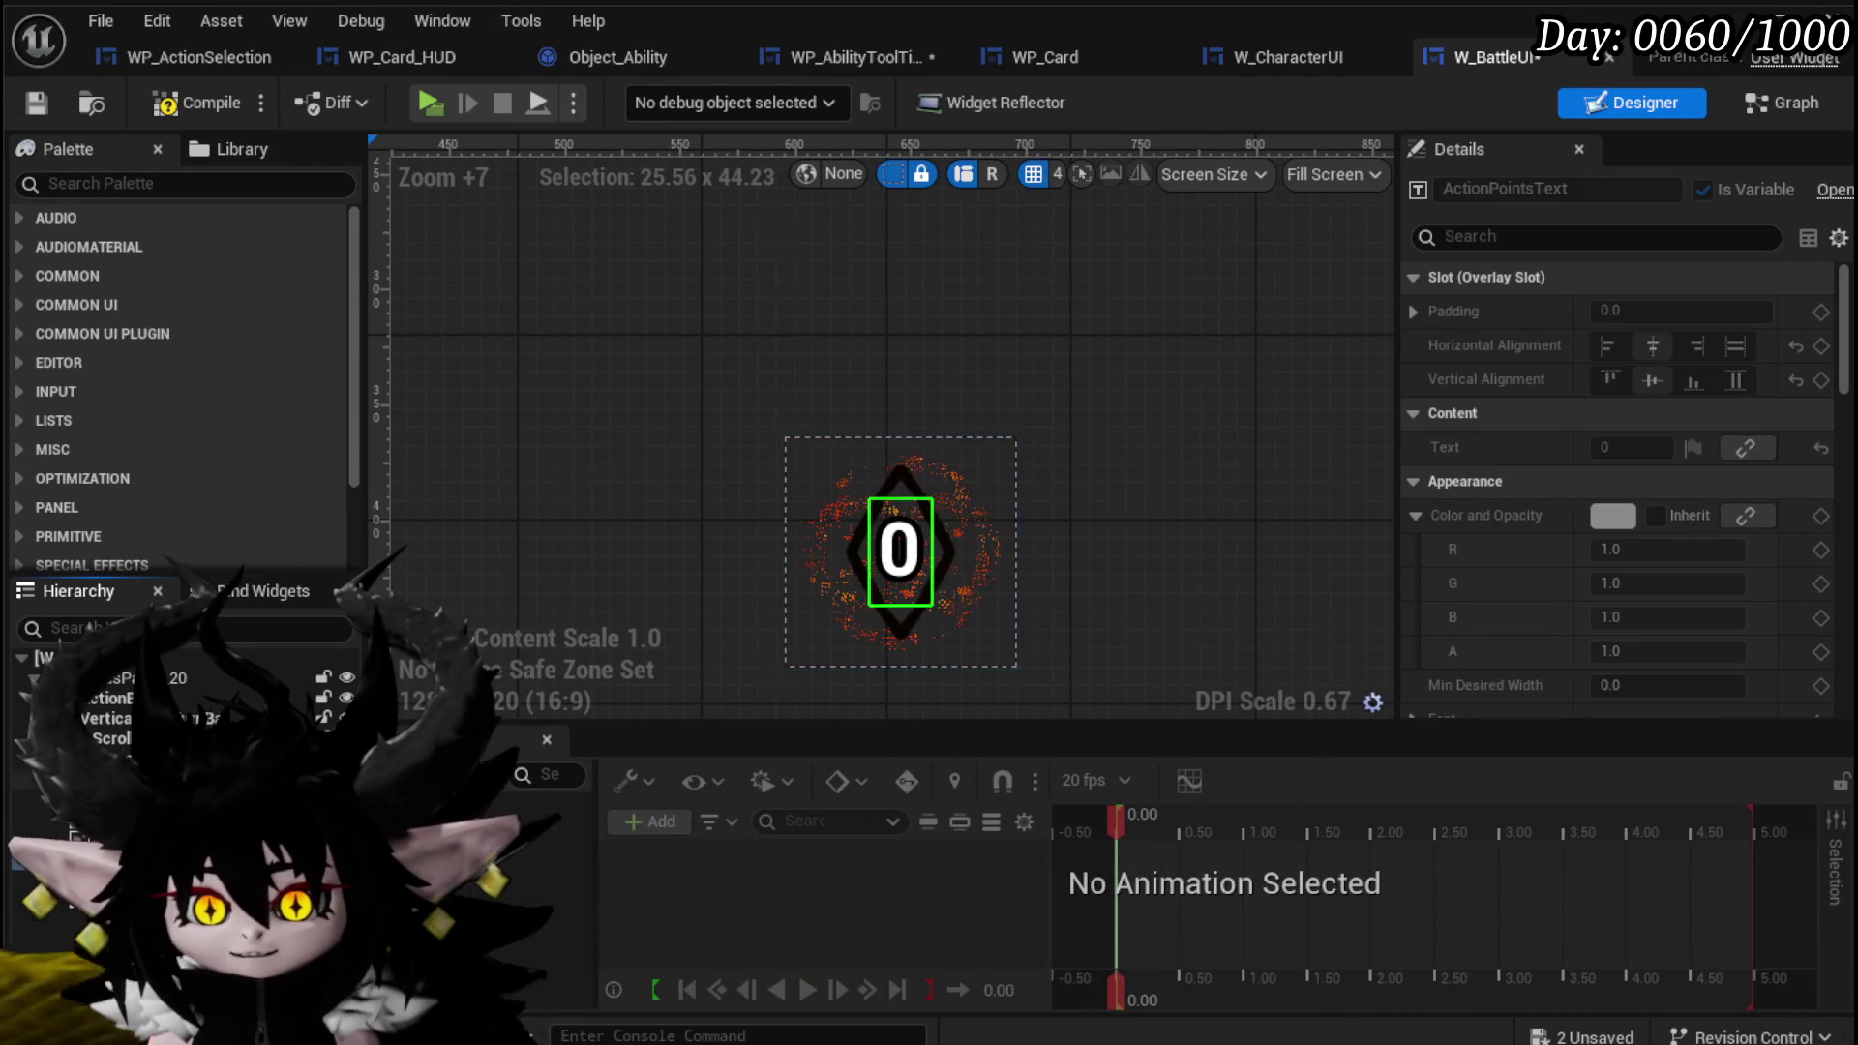
pyautogui.click(793, 474)
pyautogui.scroll(-6, 647, 491)
pyautogui.moveTo(734, 513); pyautogui.dragTo(562, 392)
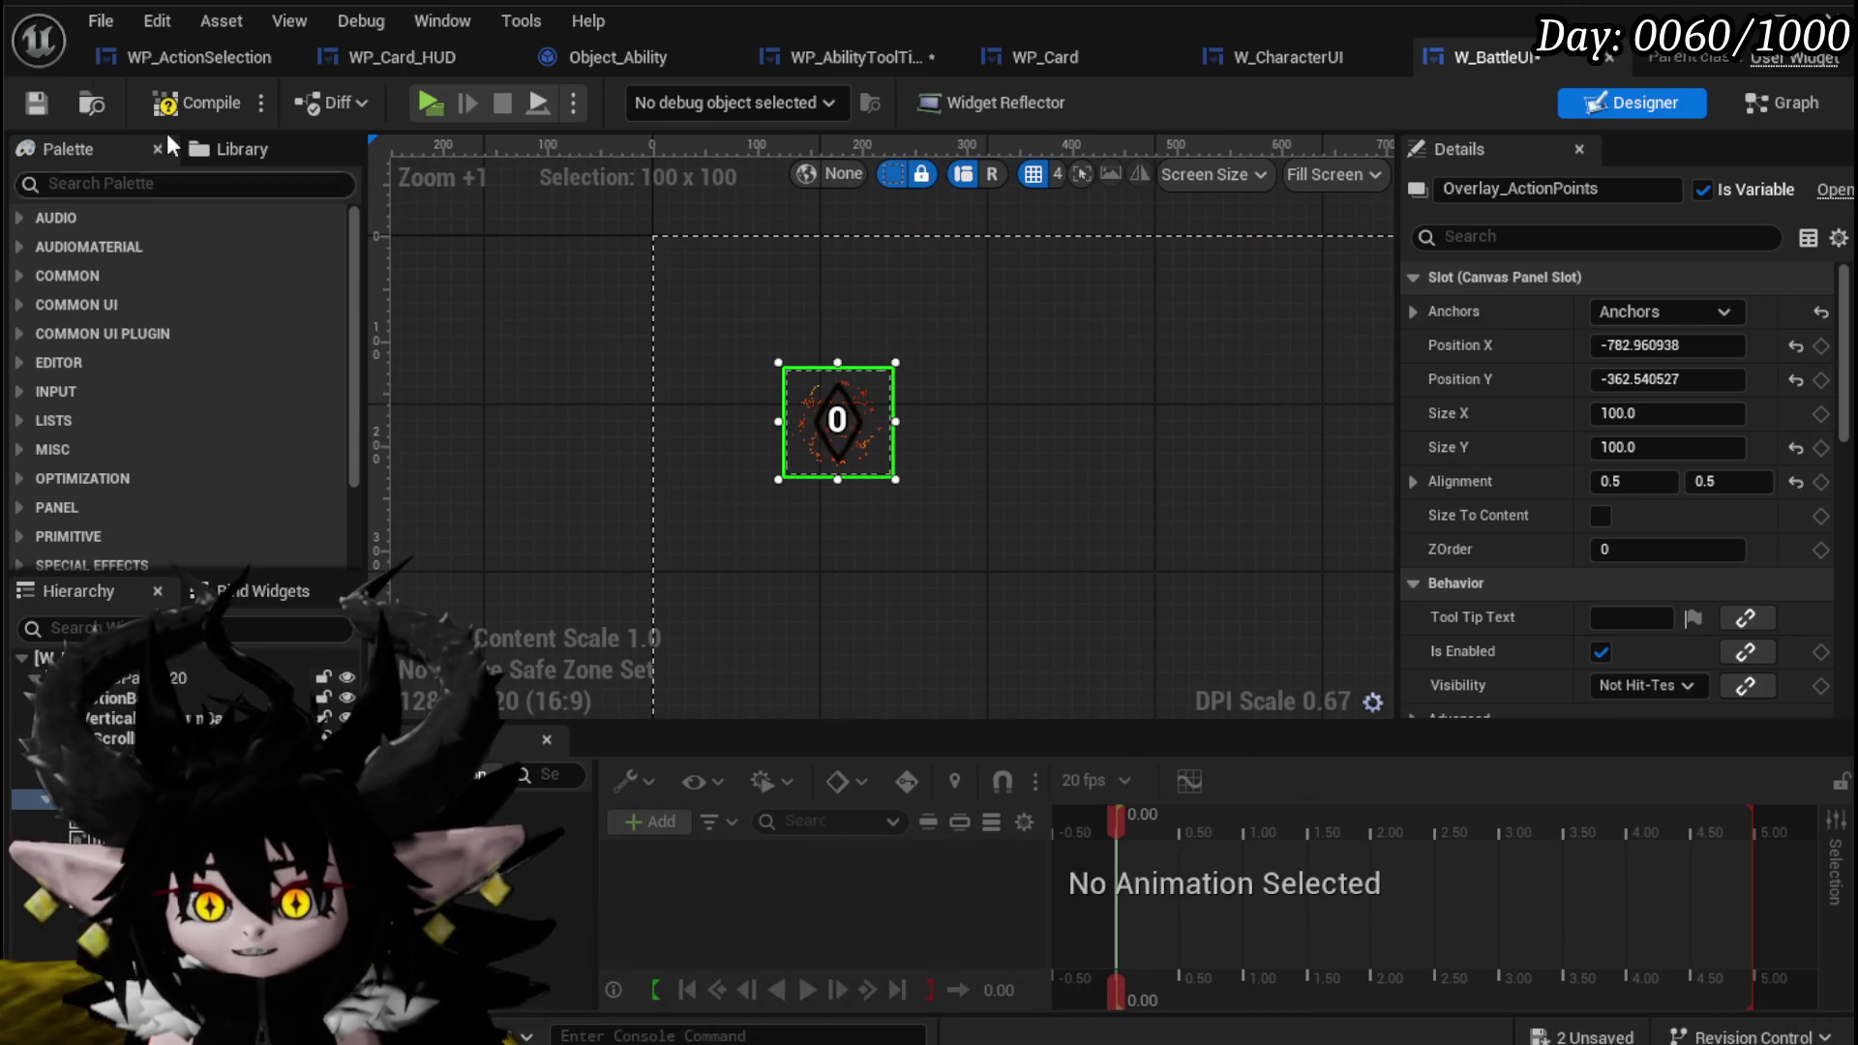
# Save W_BattleUI and look over the WP_AbilityToolTipp and W_CharacterUI tabs.
pyautogui.click(37, 96)
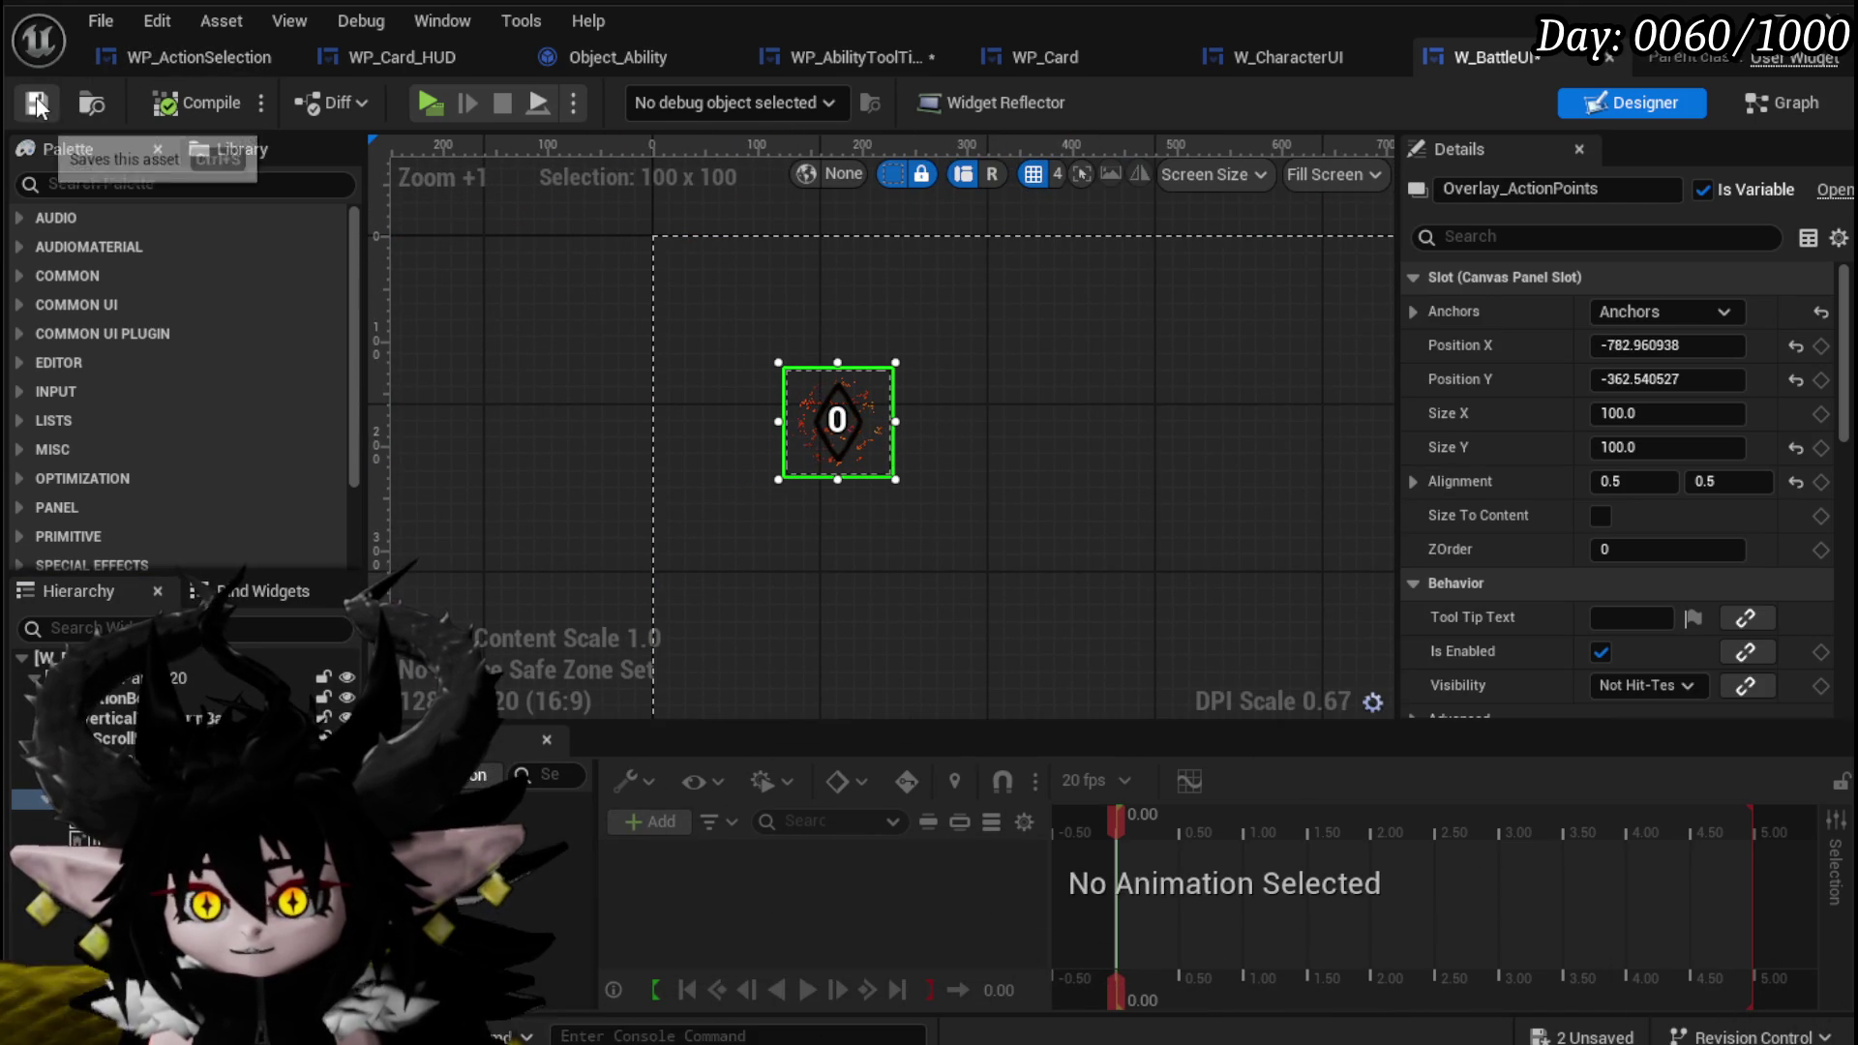
pyautogui.click(850, 55)
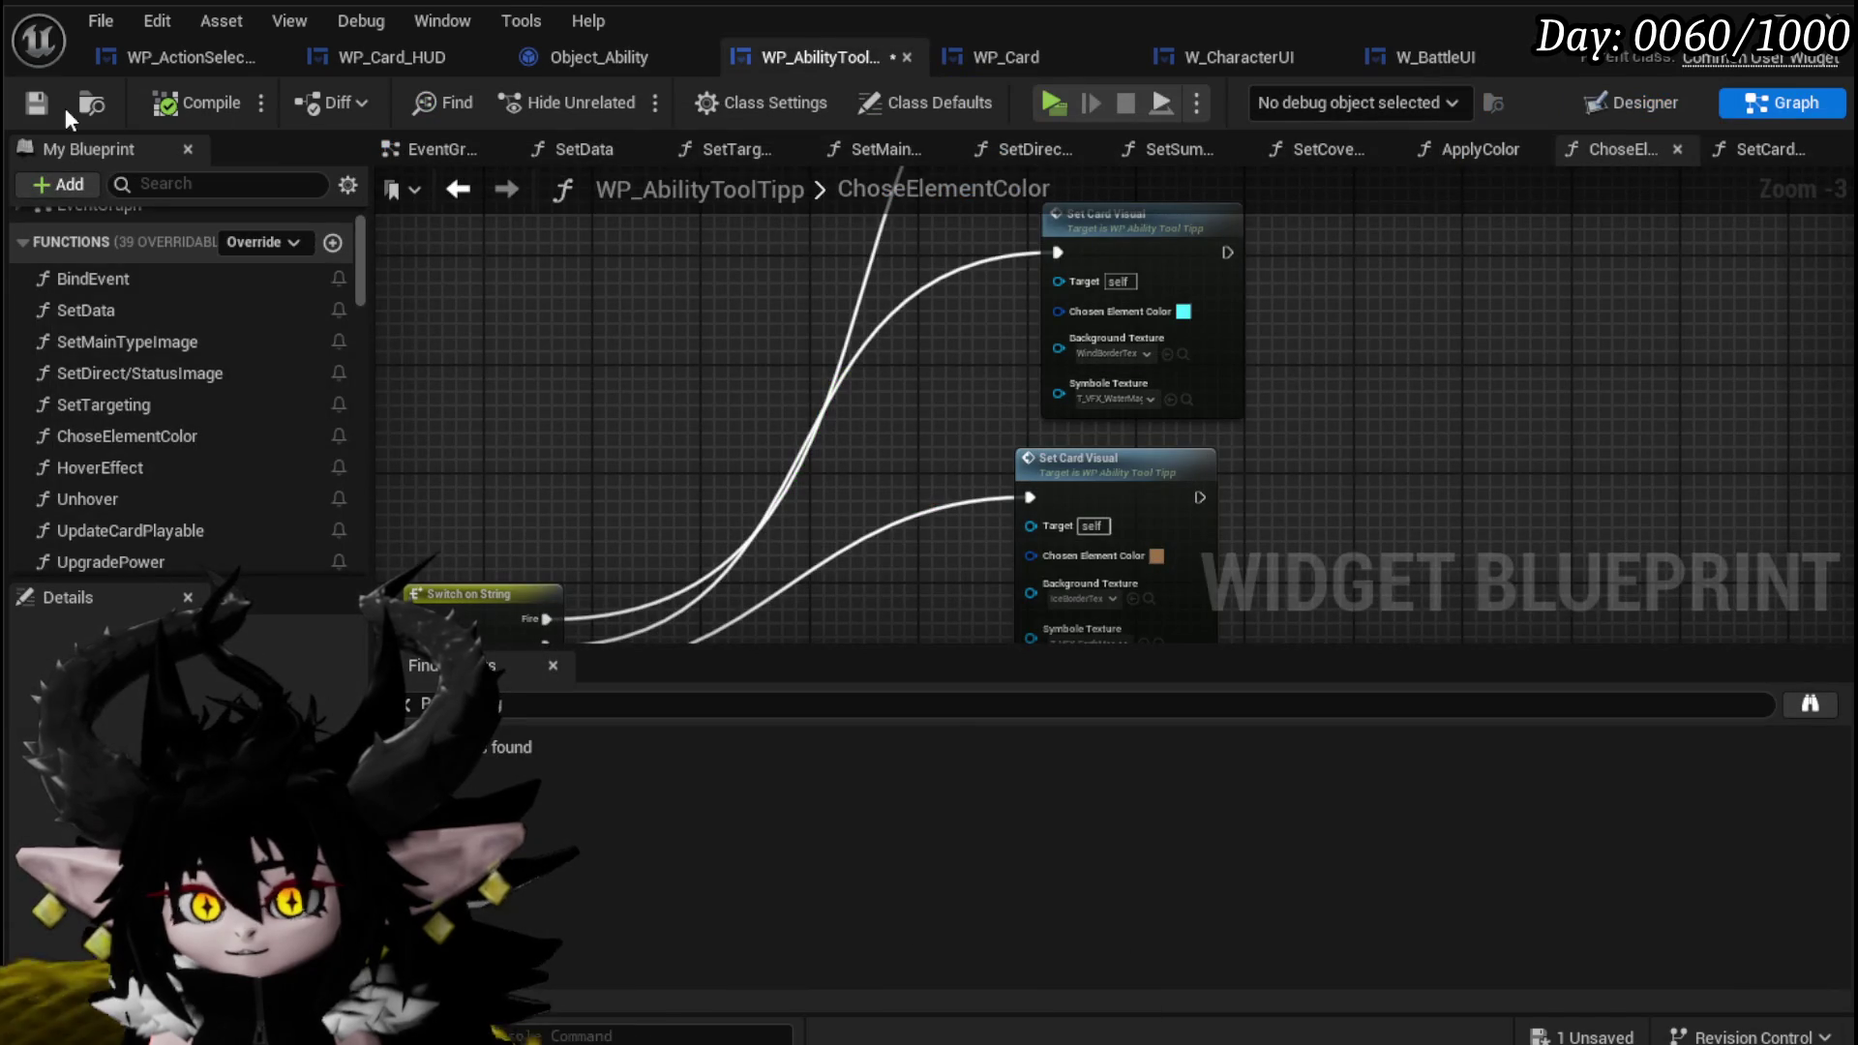
pyautogui.click(1291, 50)
pyautogui.scroll(3, 520, 312)
pyautogui.scroll(5, 606, 466)
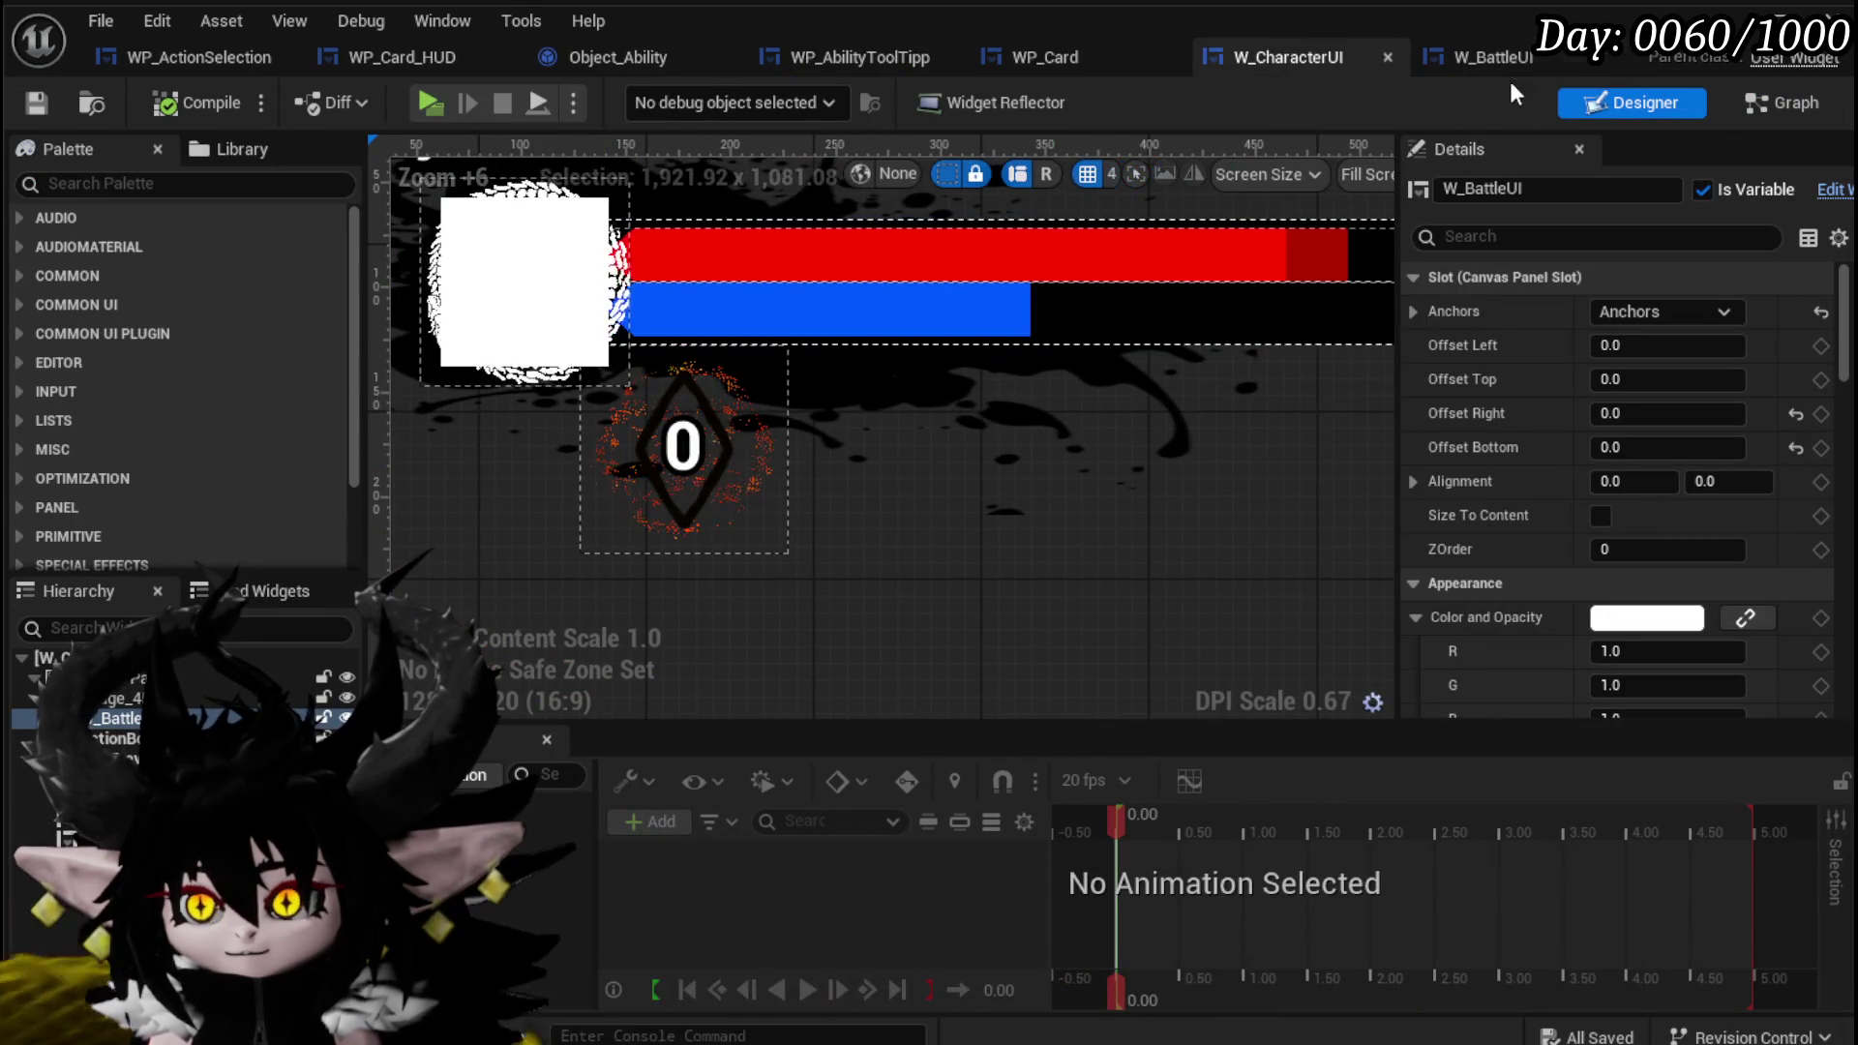
# Nudge the action-points badge up and left toward -810.96, -370.54, checking it in W_CharacterUI.
pyautogui.click(1510, 60)
pyautogui.moveTo(852, 427); pyautogui.dragTo(822, 402)
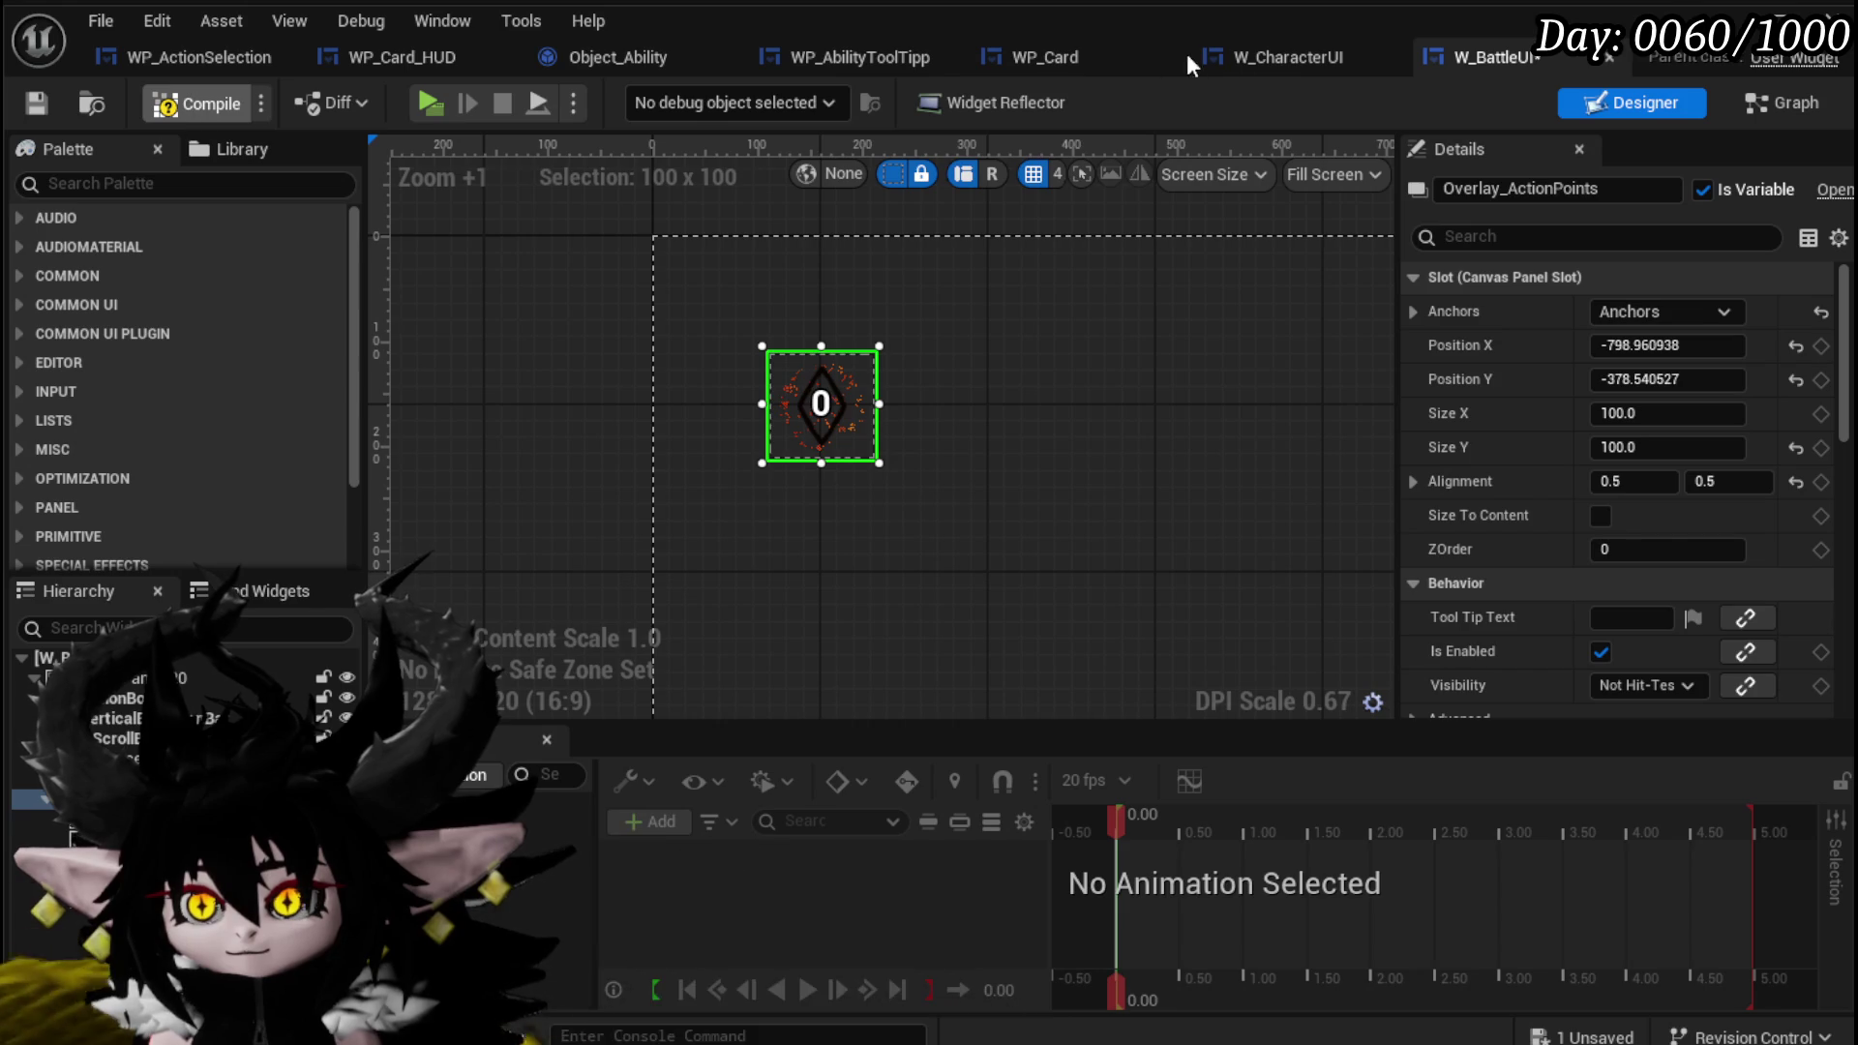
pyautogui.click(1274, 53)
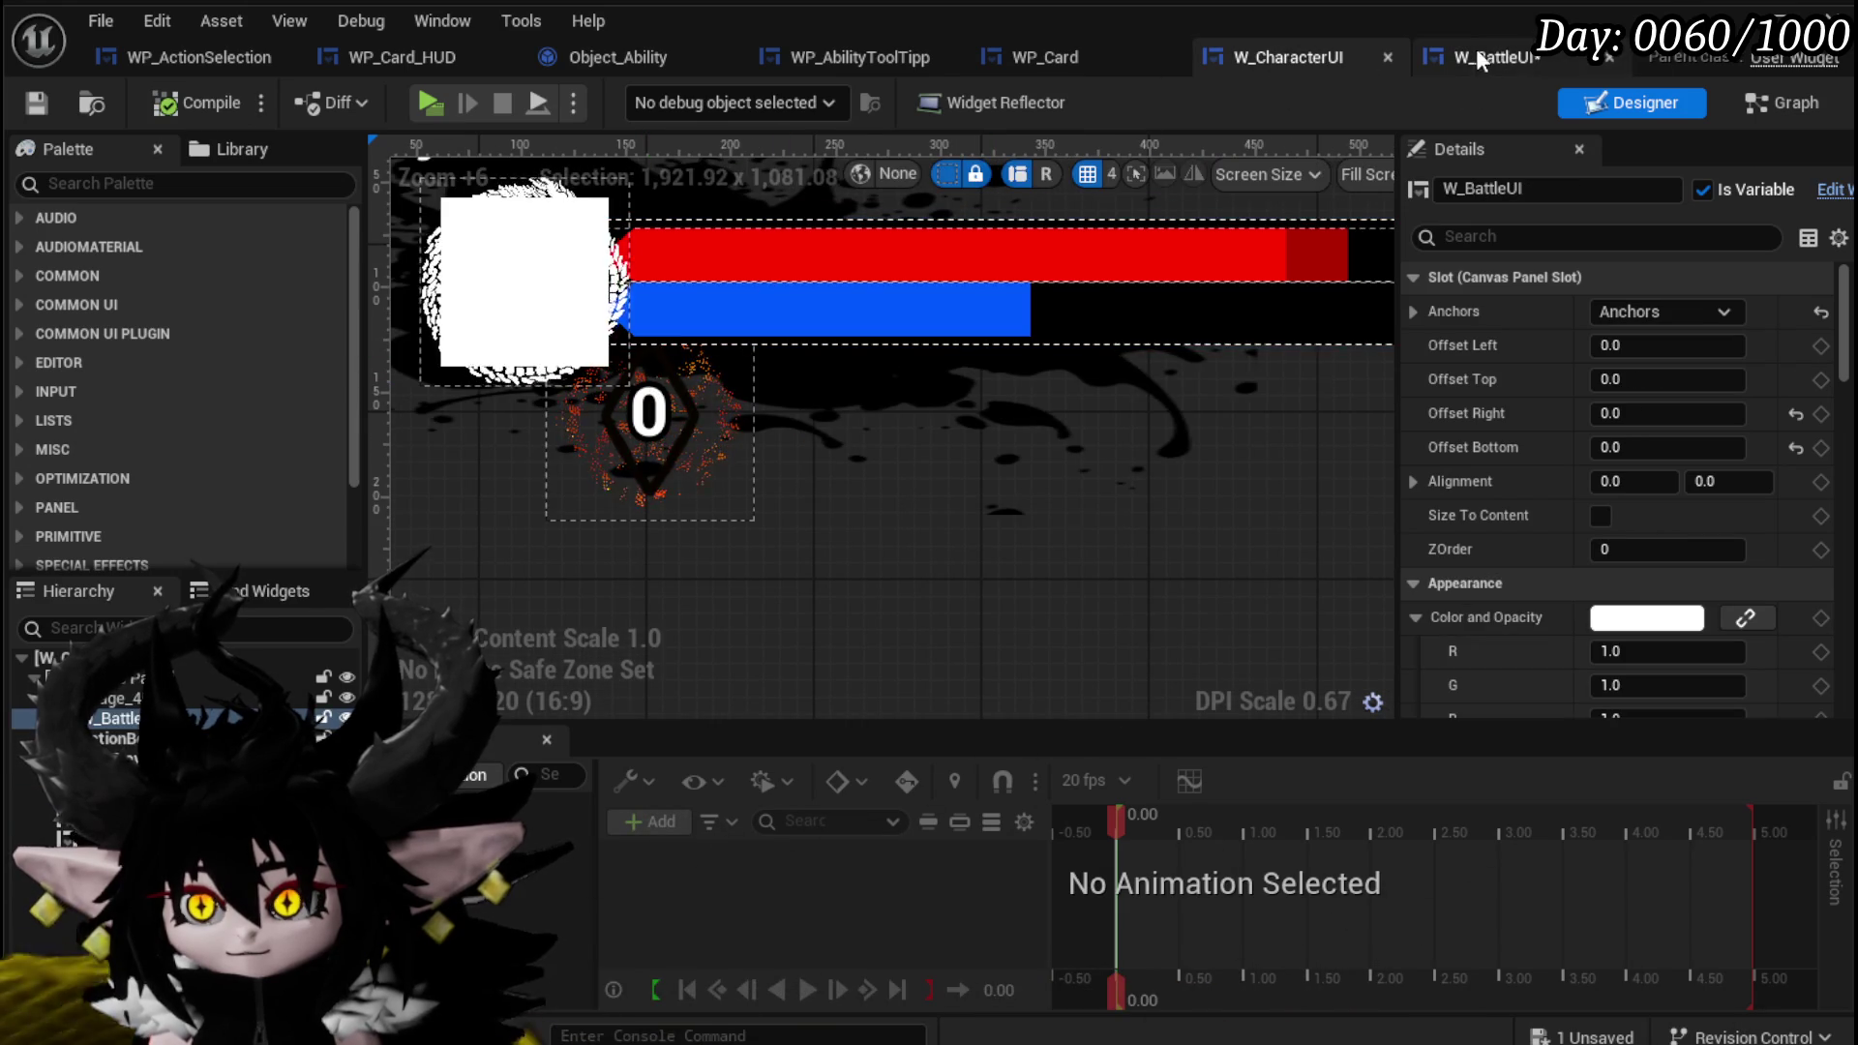
pyautogui.click(1478, 54)
pyautogui.moveTo(817, 409); pyautogui.dragTo(796, 408)
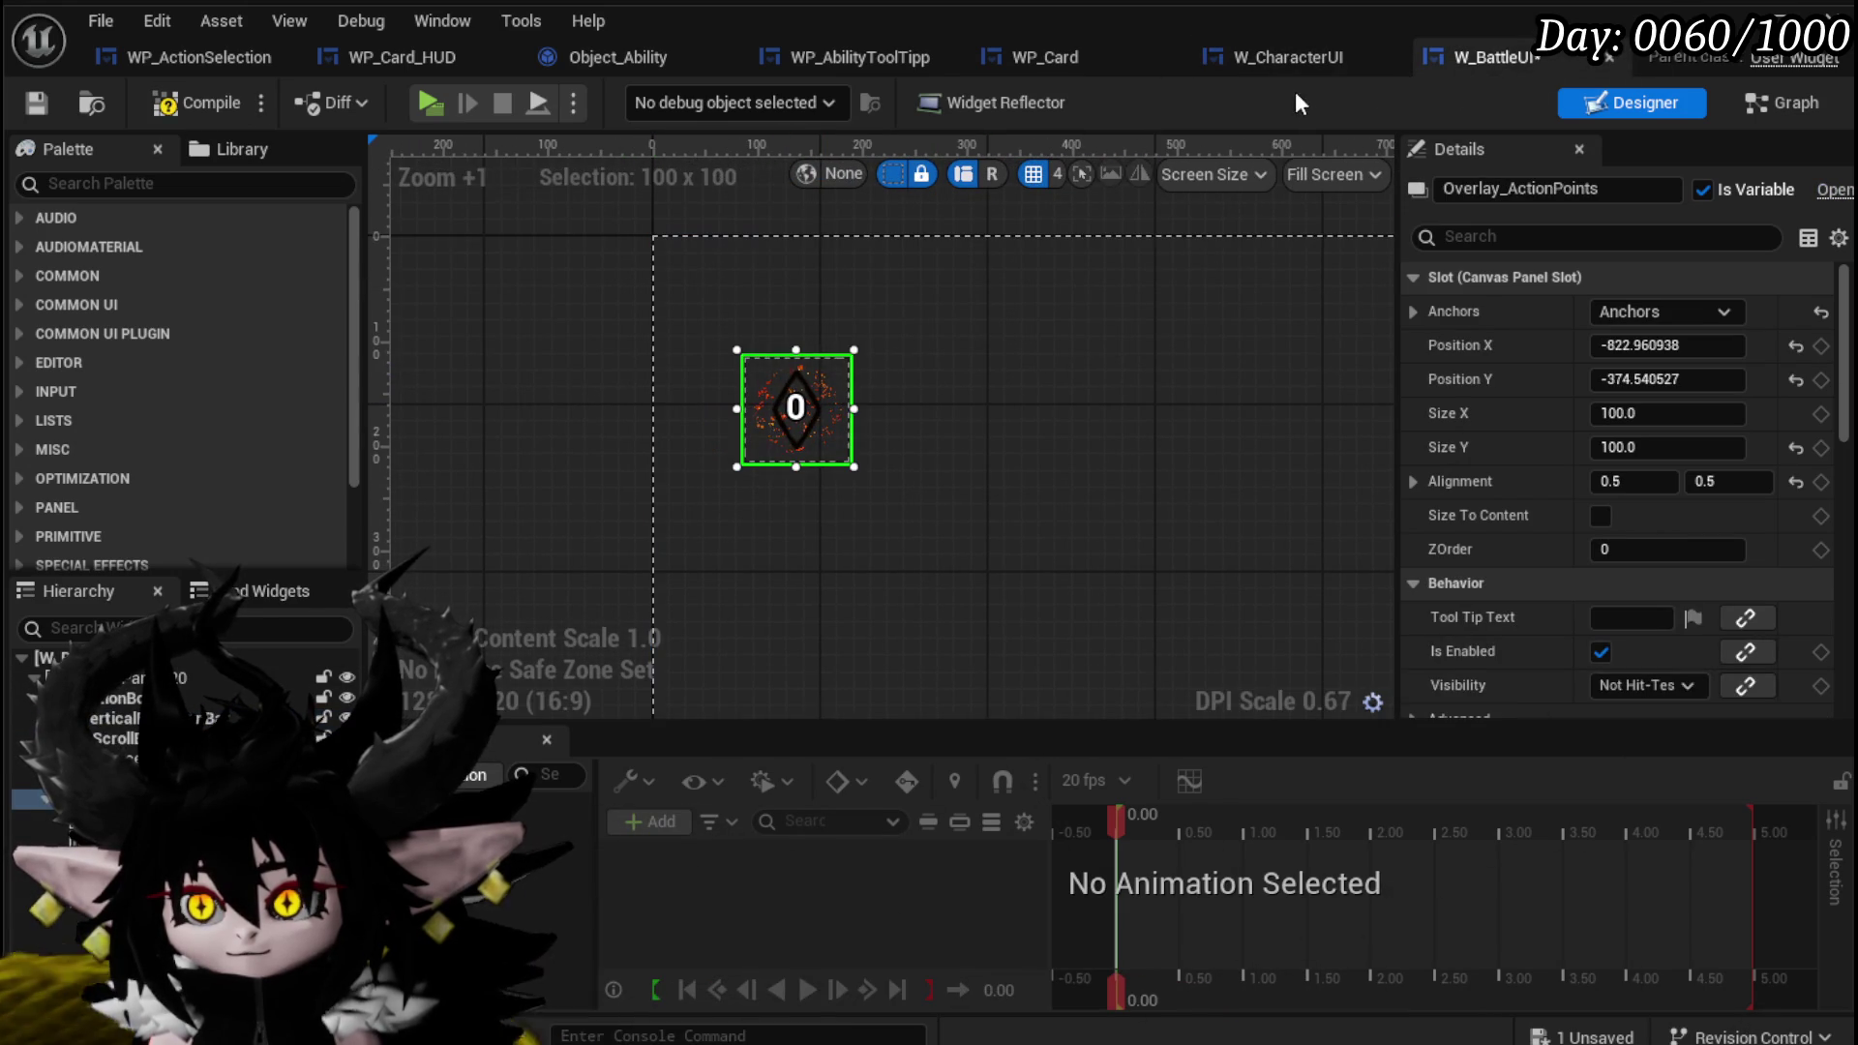
pyautogui.click(1282, 64)
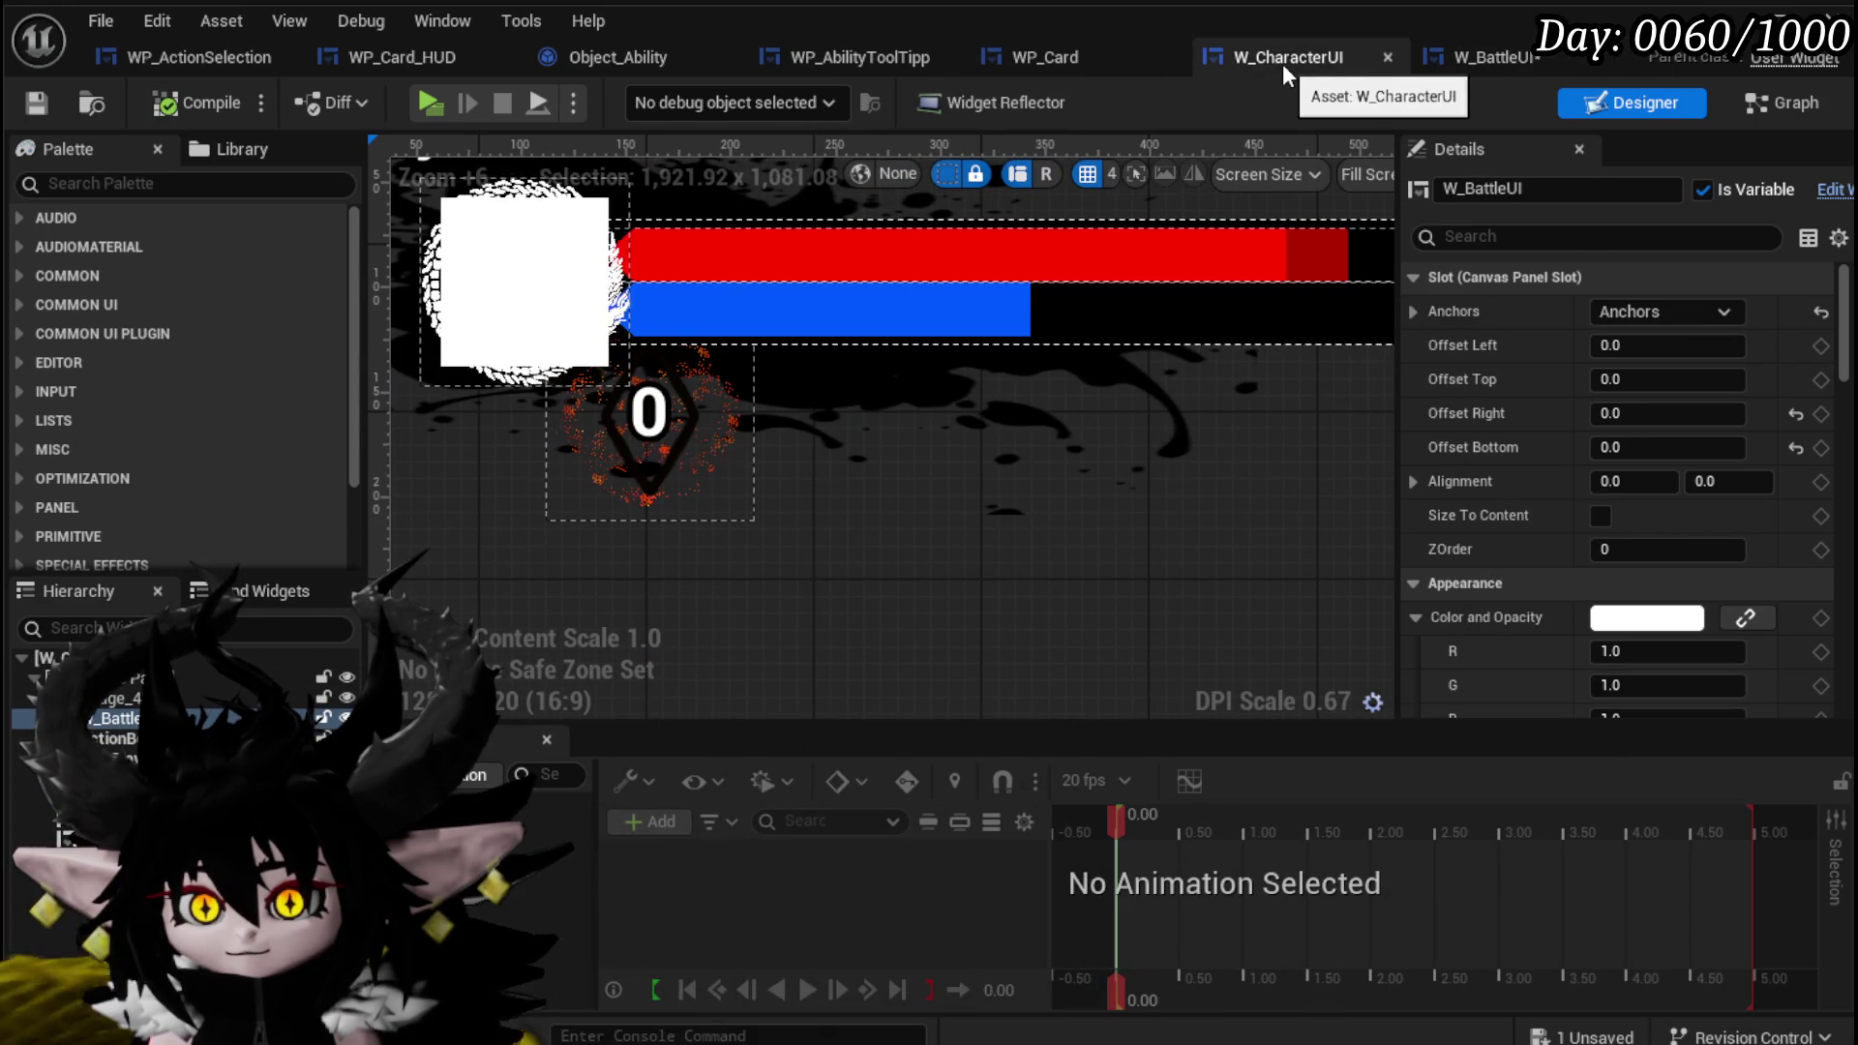
pyautogui.click(1479, 57)
pyautogui.moveTo(795, 413); pyautogui.dragTo(782, 417)
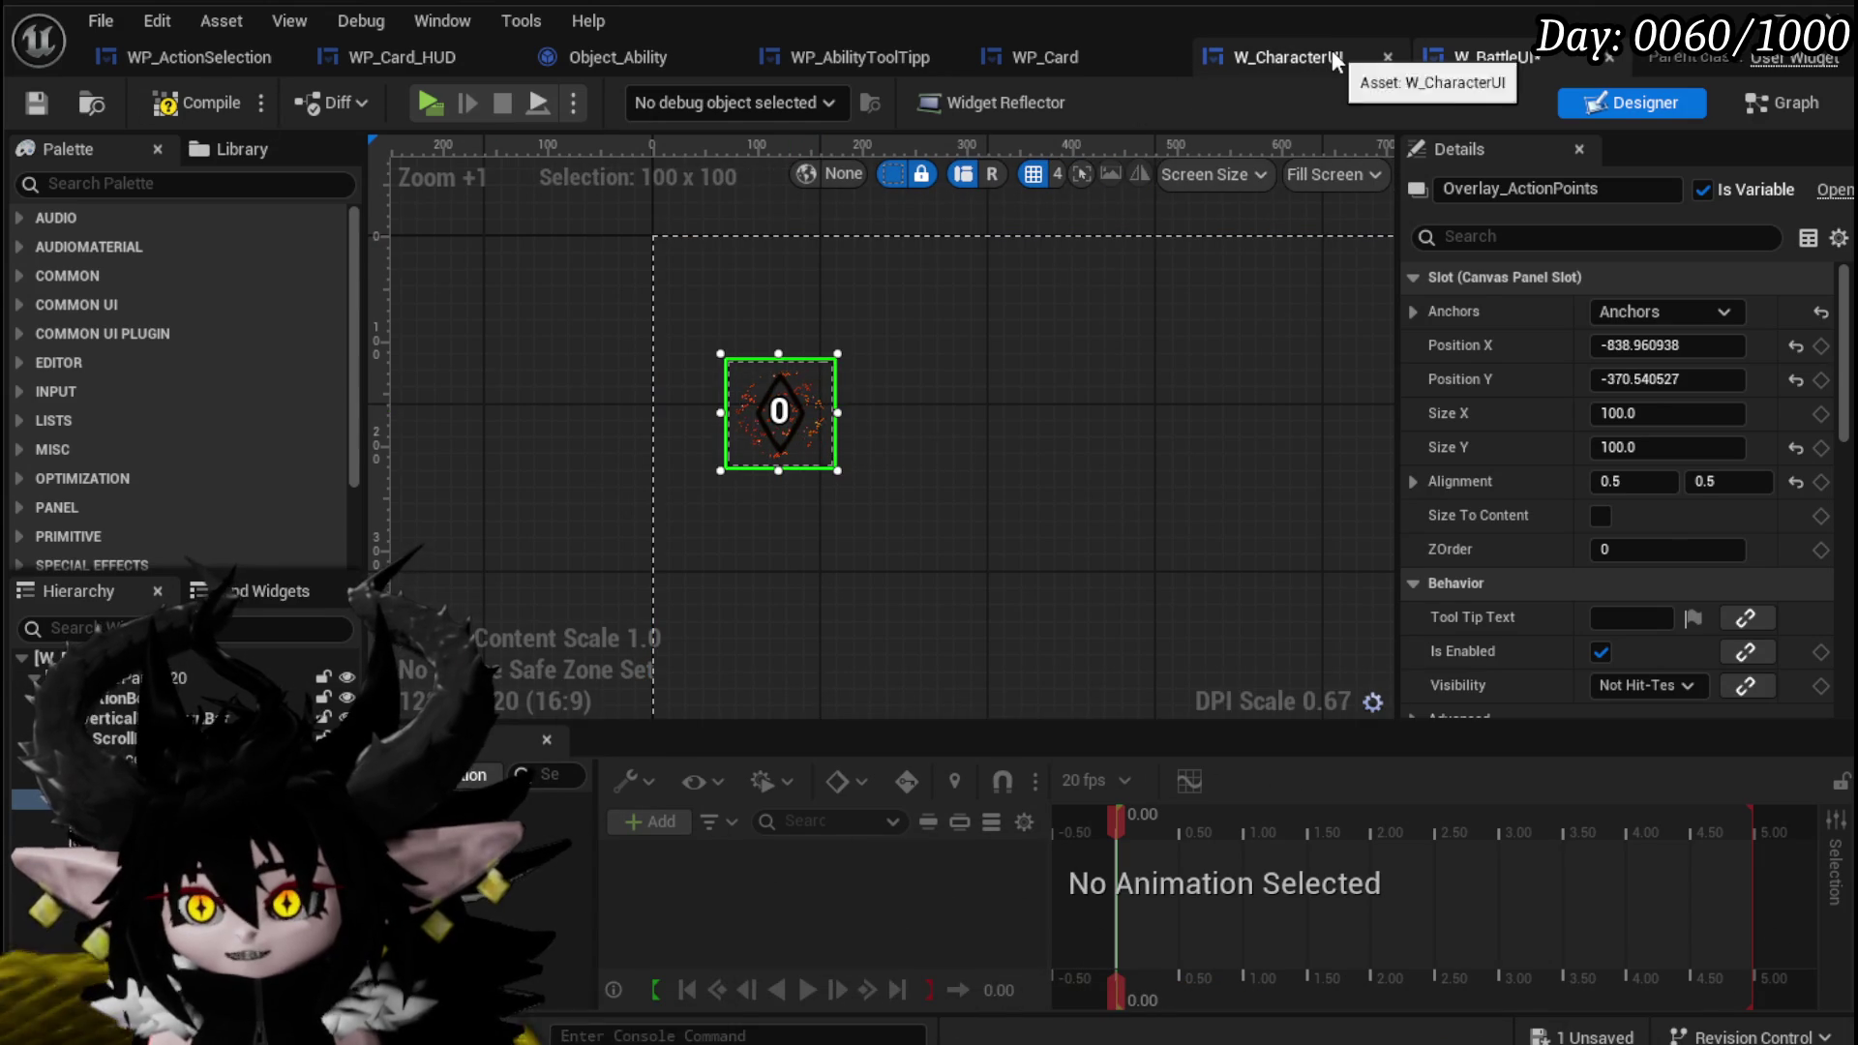
pyautogui.click(1332, 56)
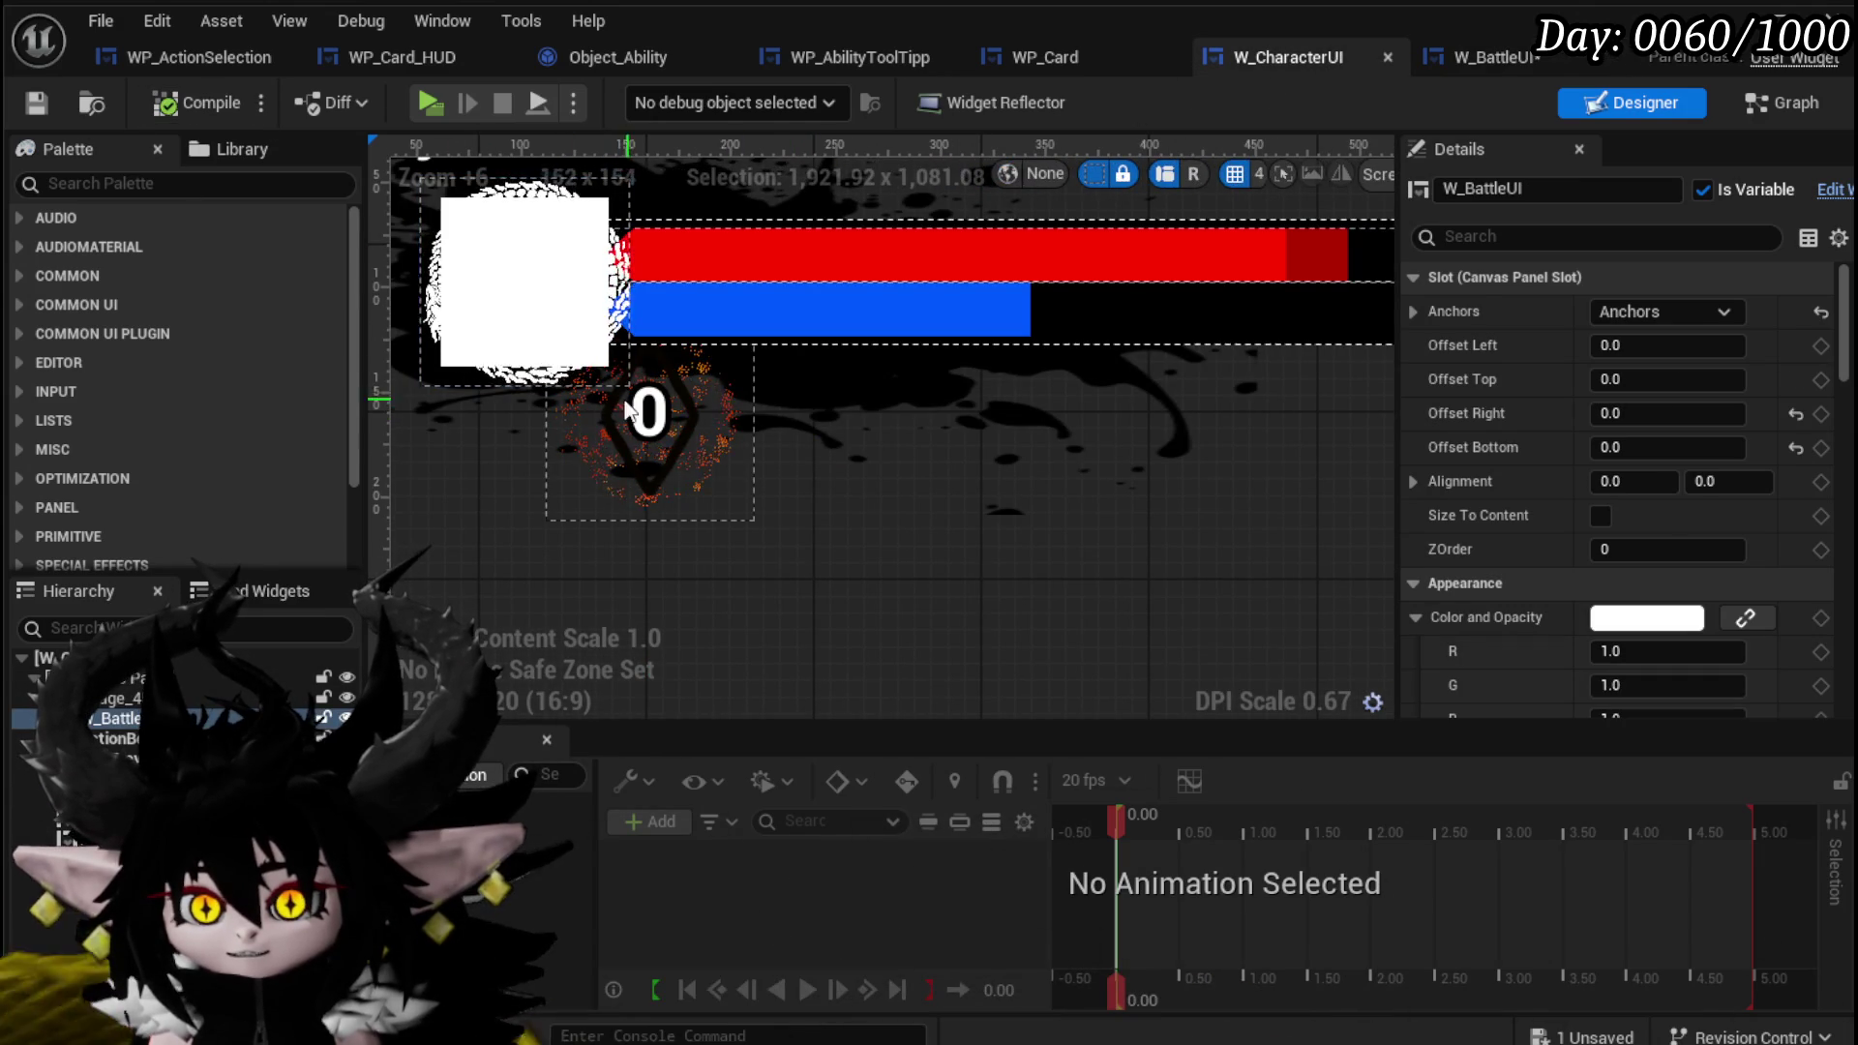
pyautogui.hotkey('ctrl', 'Tab')
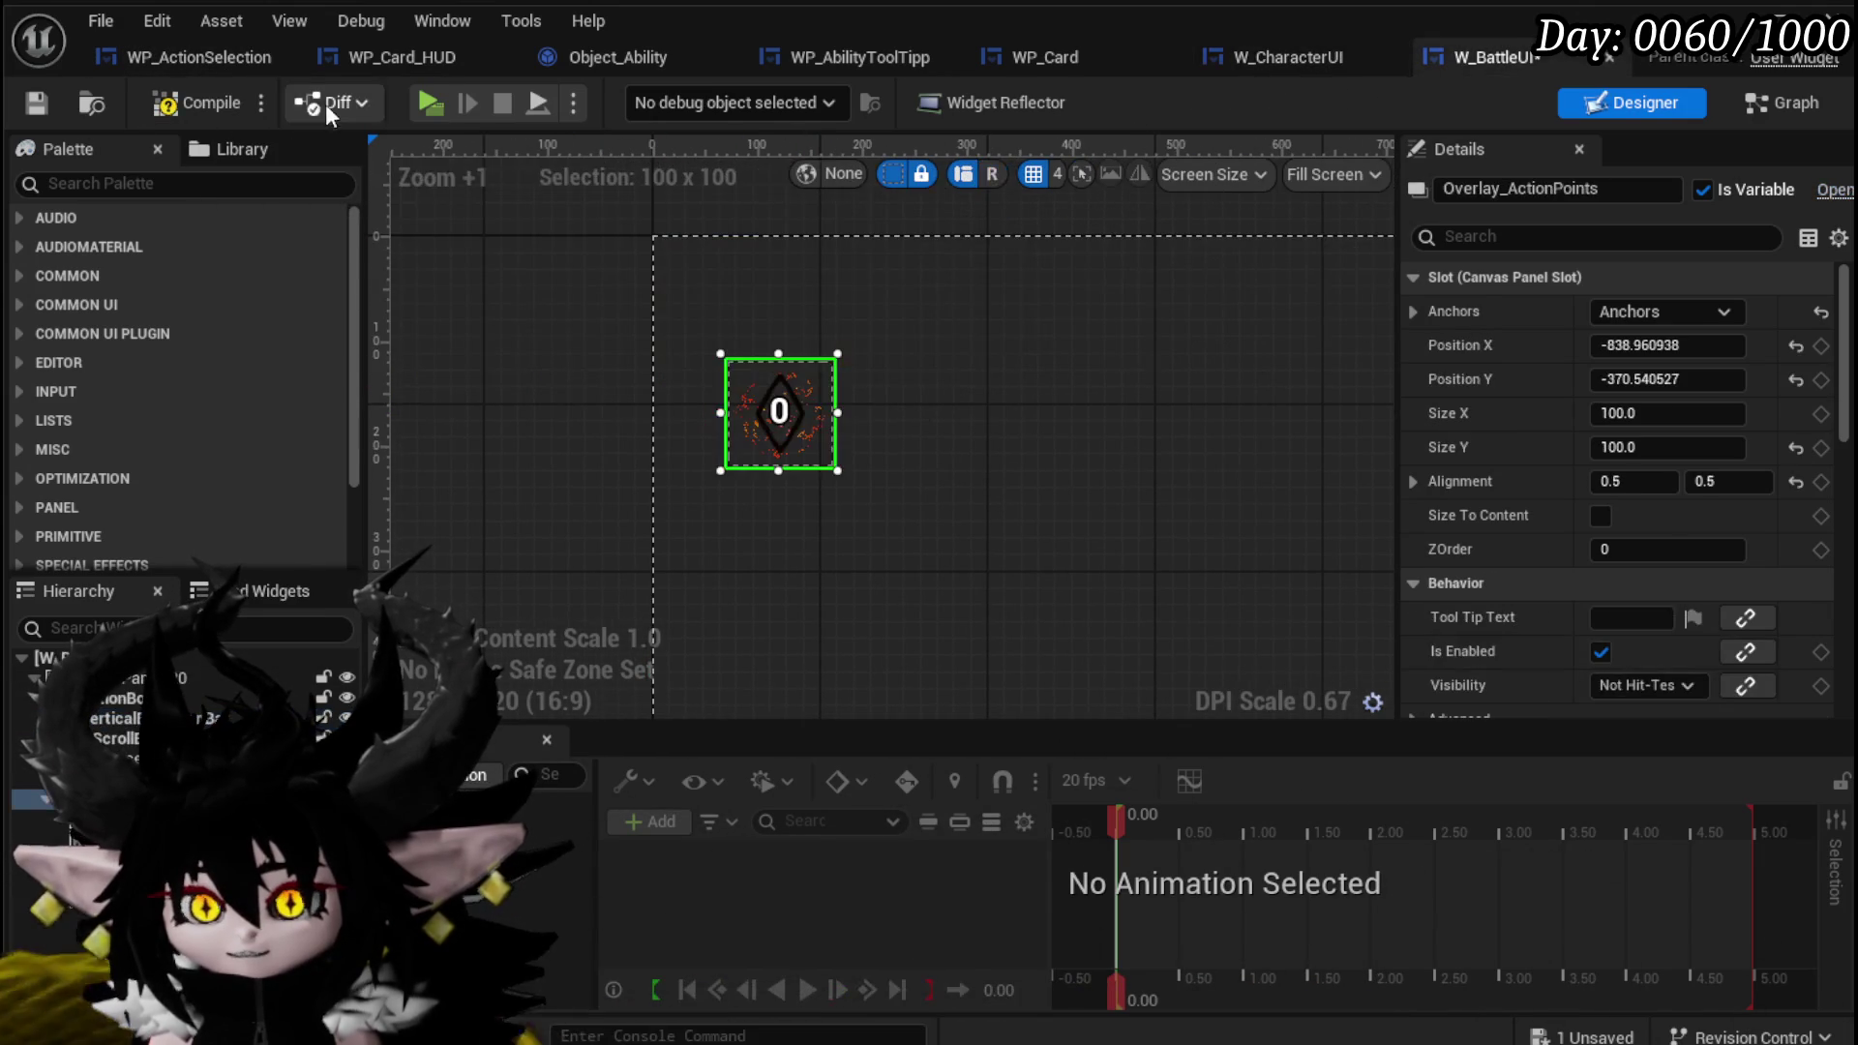
# Compile and save W_BattleUI, then view the health bars and badge in W_CharacterUI.
pyautogui.click(29, 102)
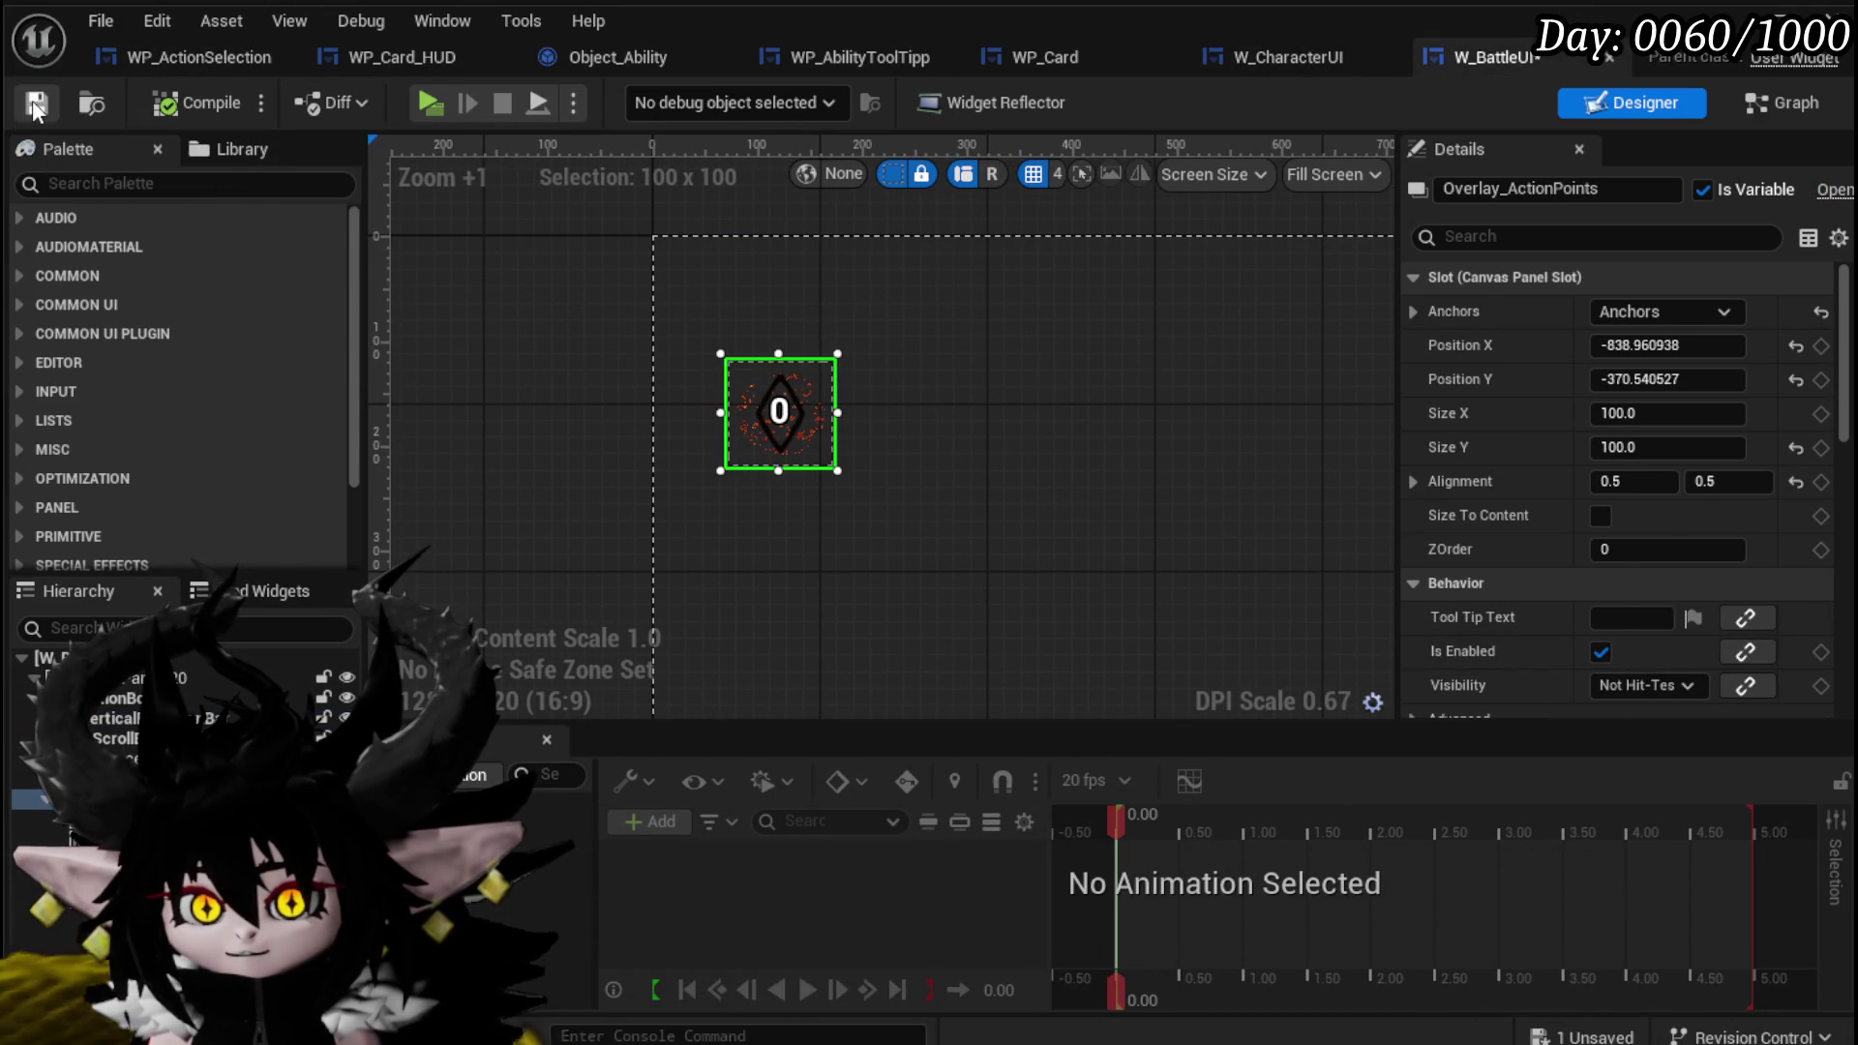
pyautogui.scroll(-7, 1061, 402)
pyautogui.moveTo(1072, 429); pyautogui.dragTo(730, 385)
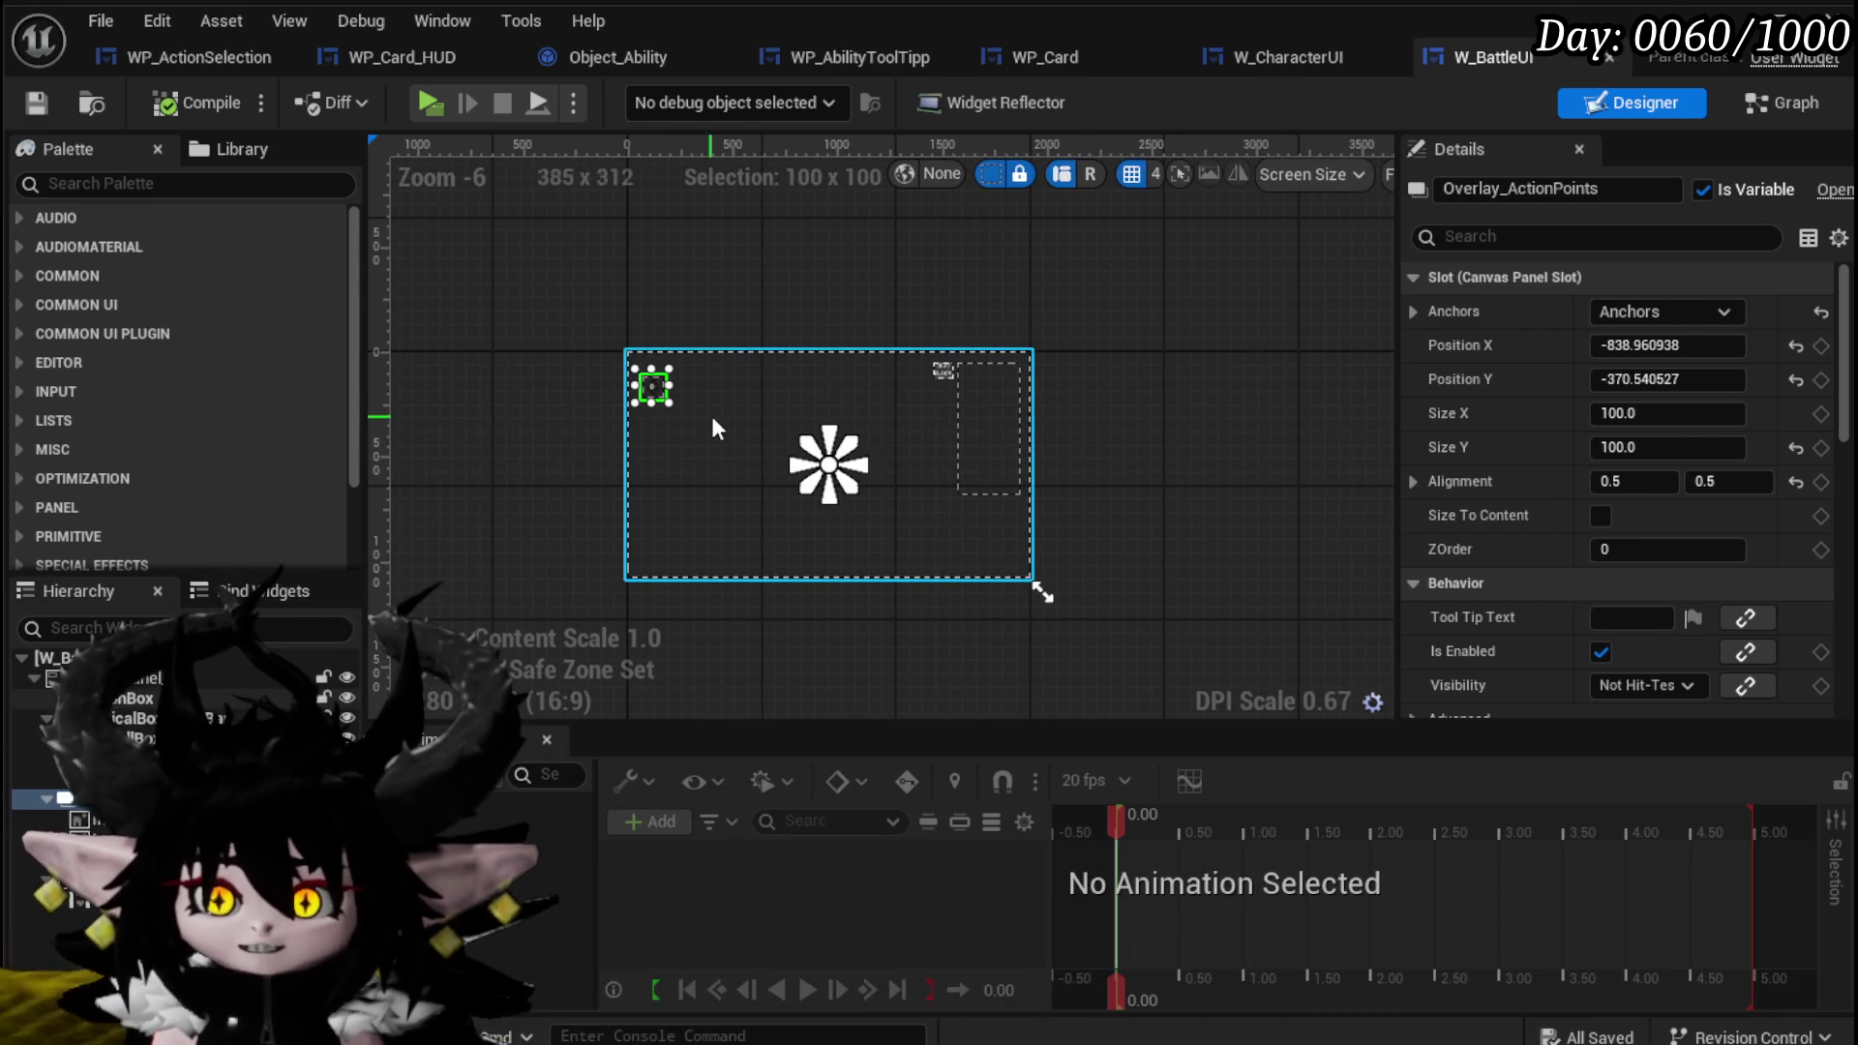
pyautogui.click(1333, 49)
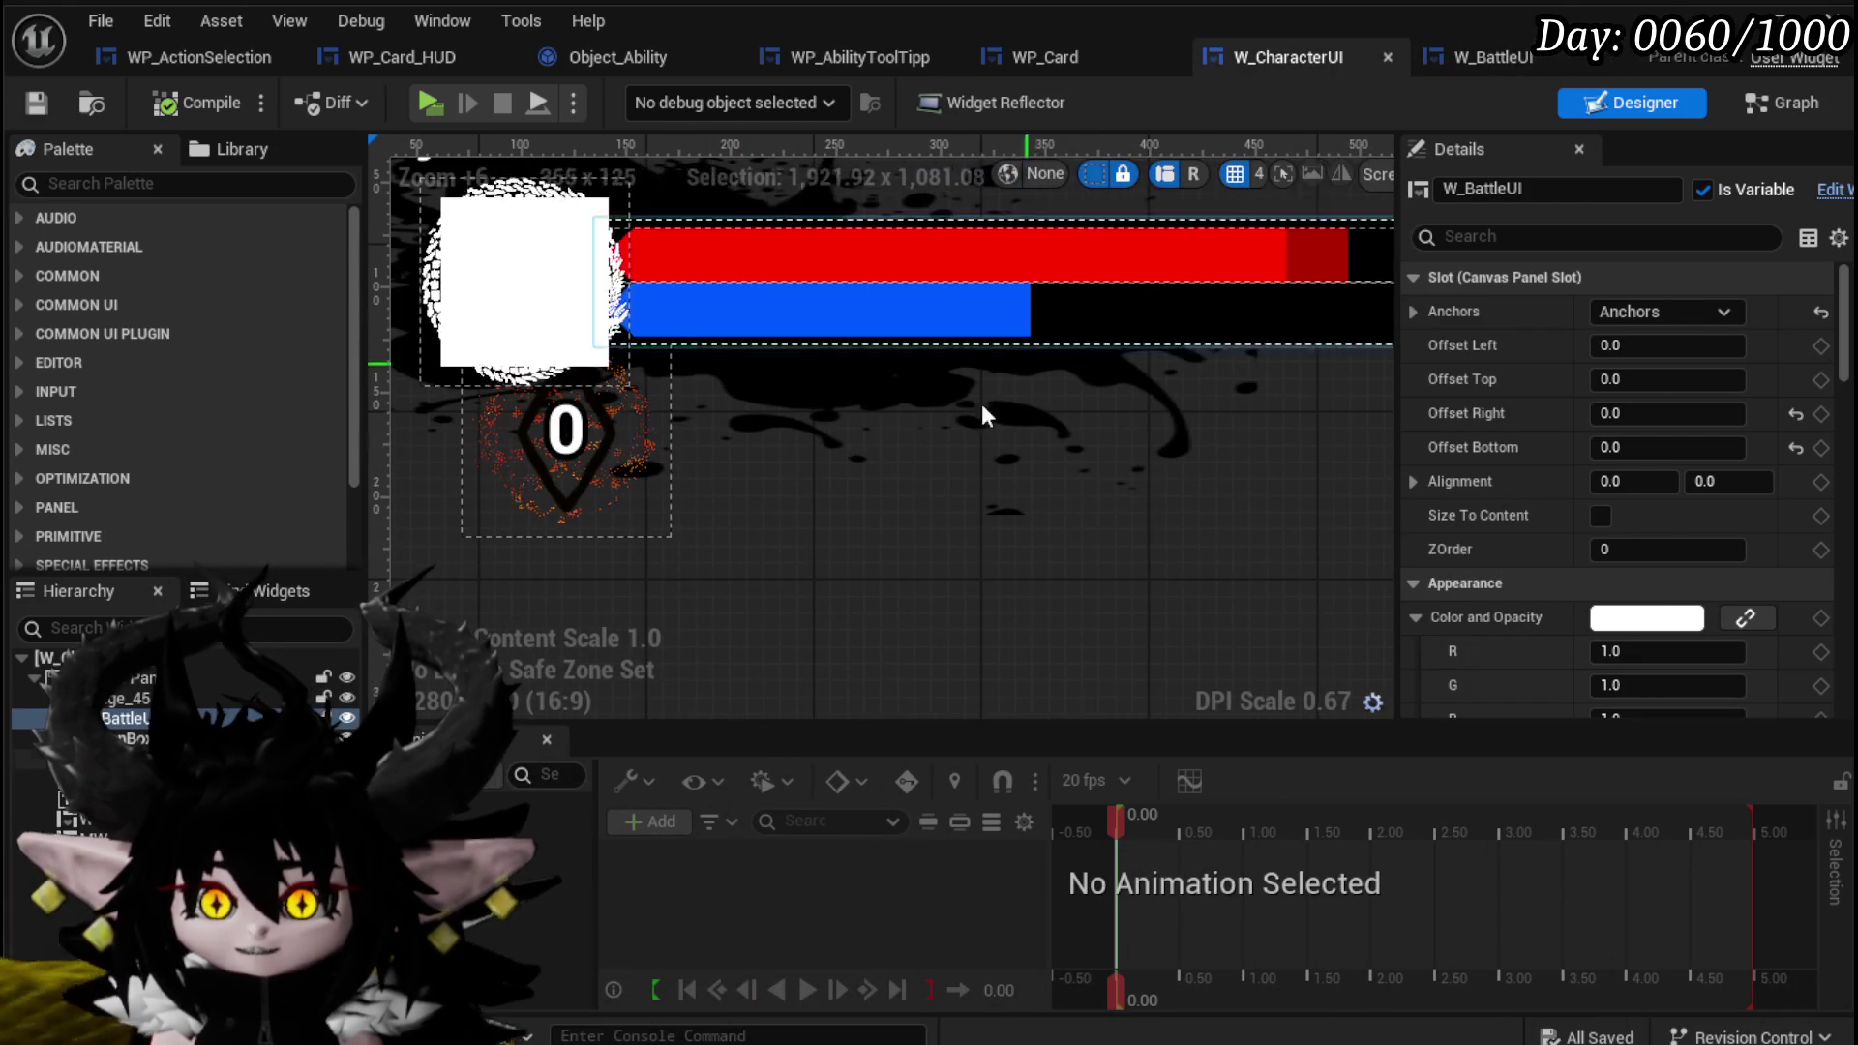
pyautogui.scroll(-5, 908, 571)
pyautogui.scroll(2, 590, 350)
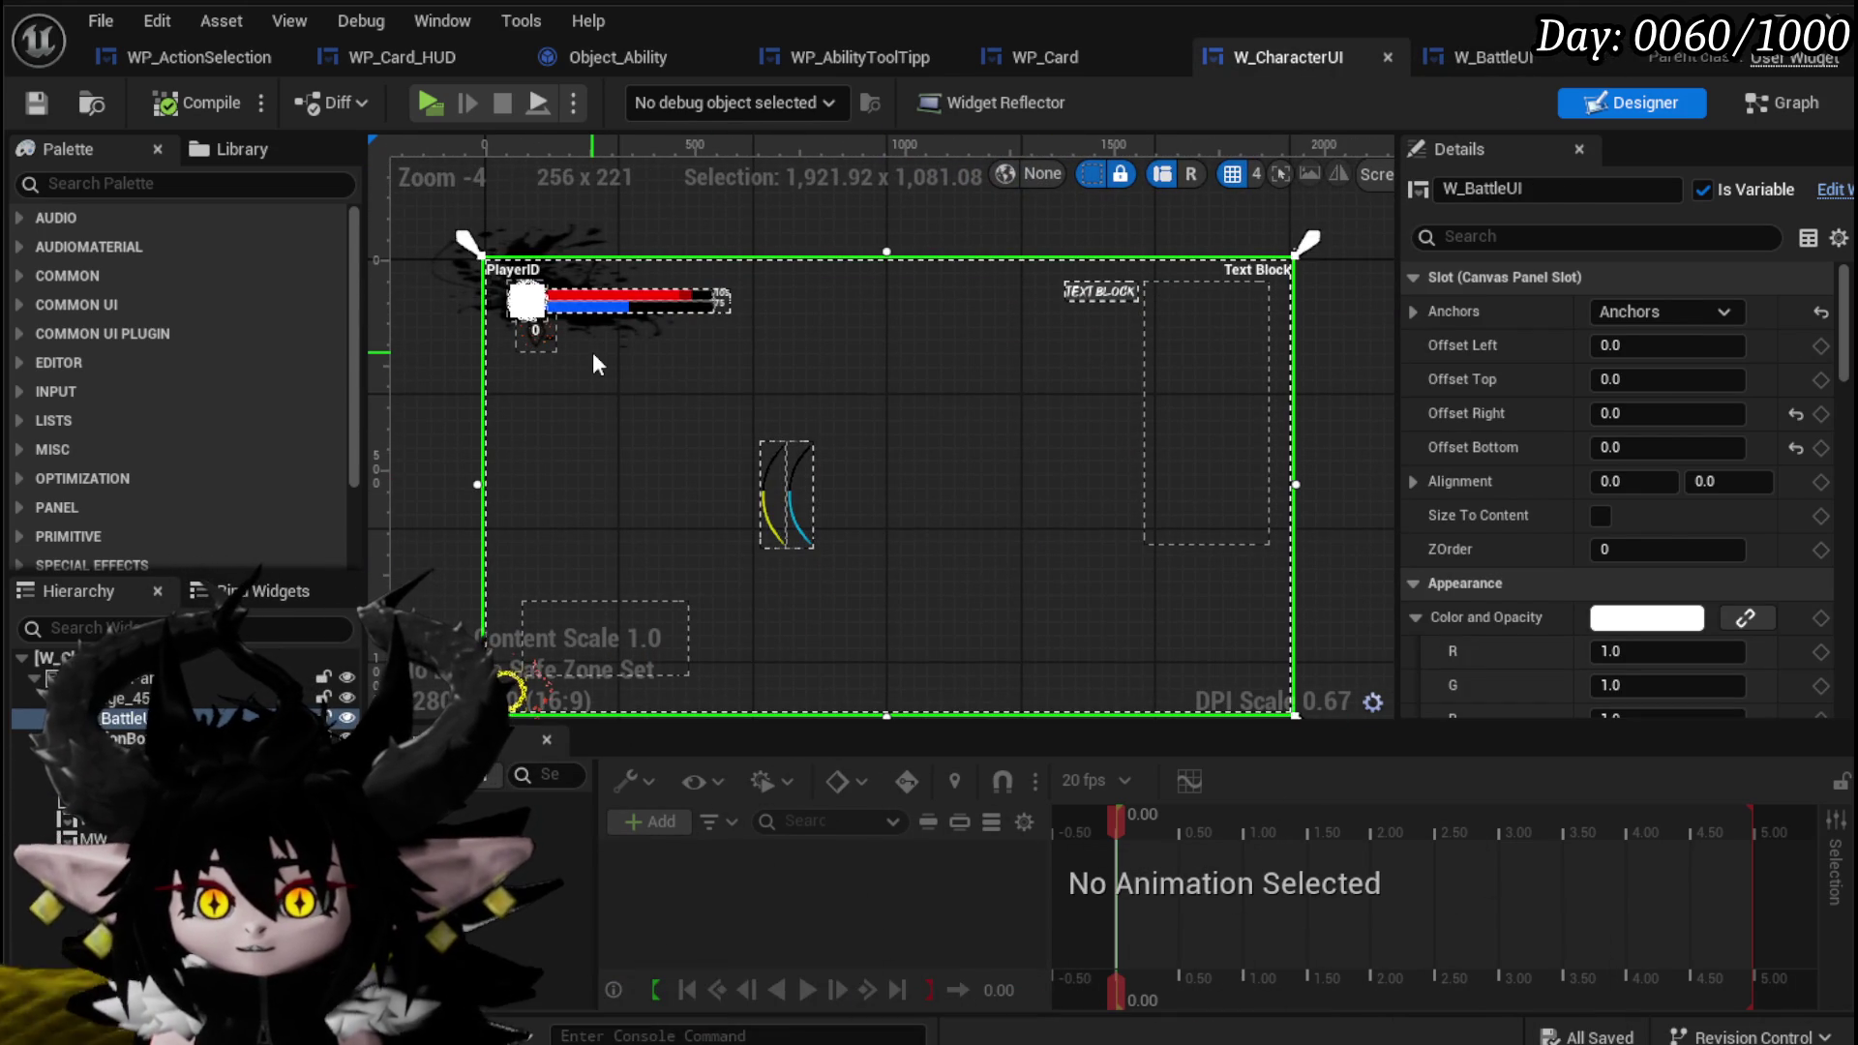
pyautogui.scroll(8, 557, 349)
pyautogui.moveTo(539, 337); pyautogui.dragTo(639, 537)
pyautogui.scroll(2, 589, 480)
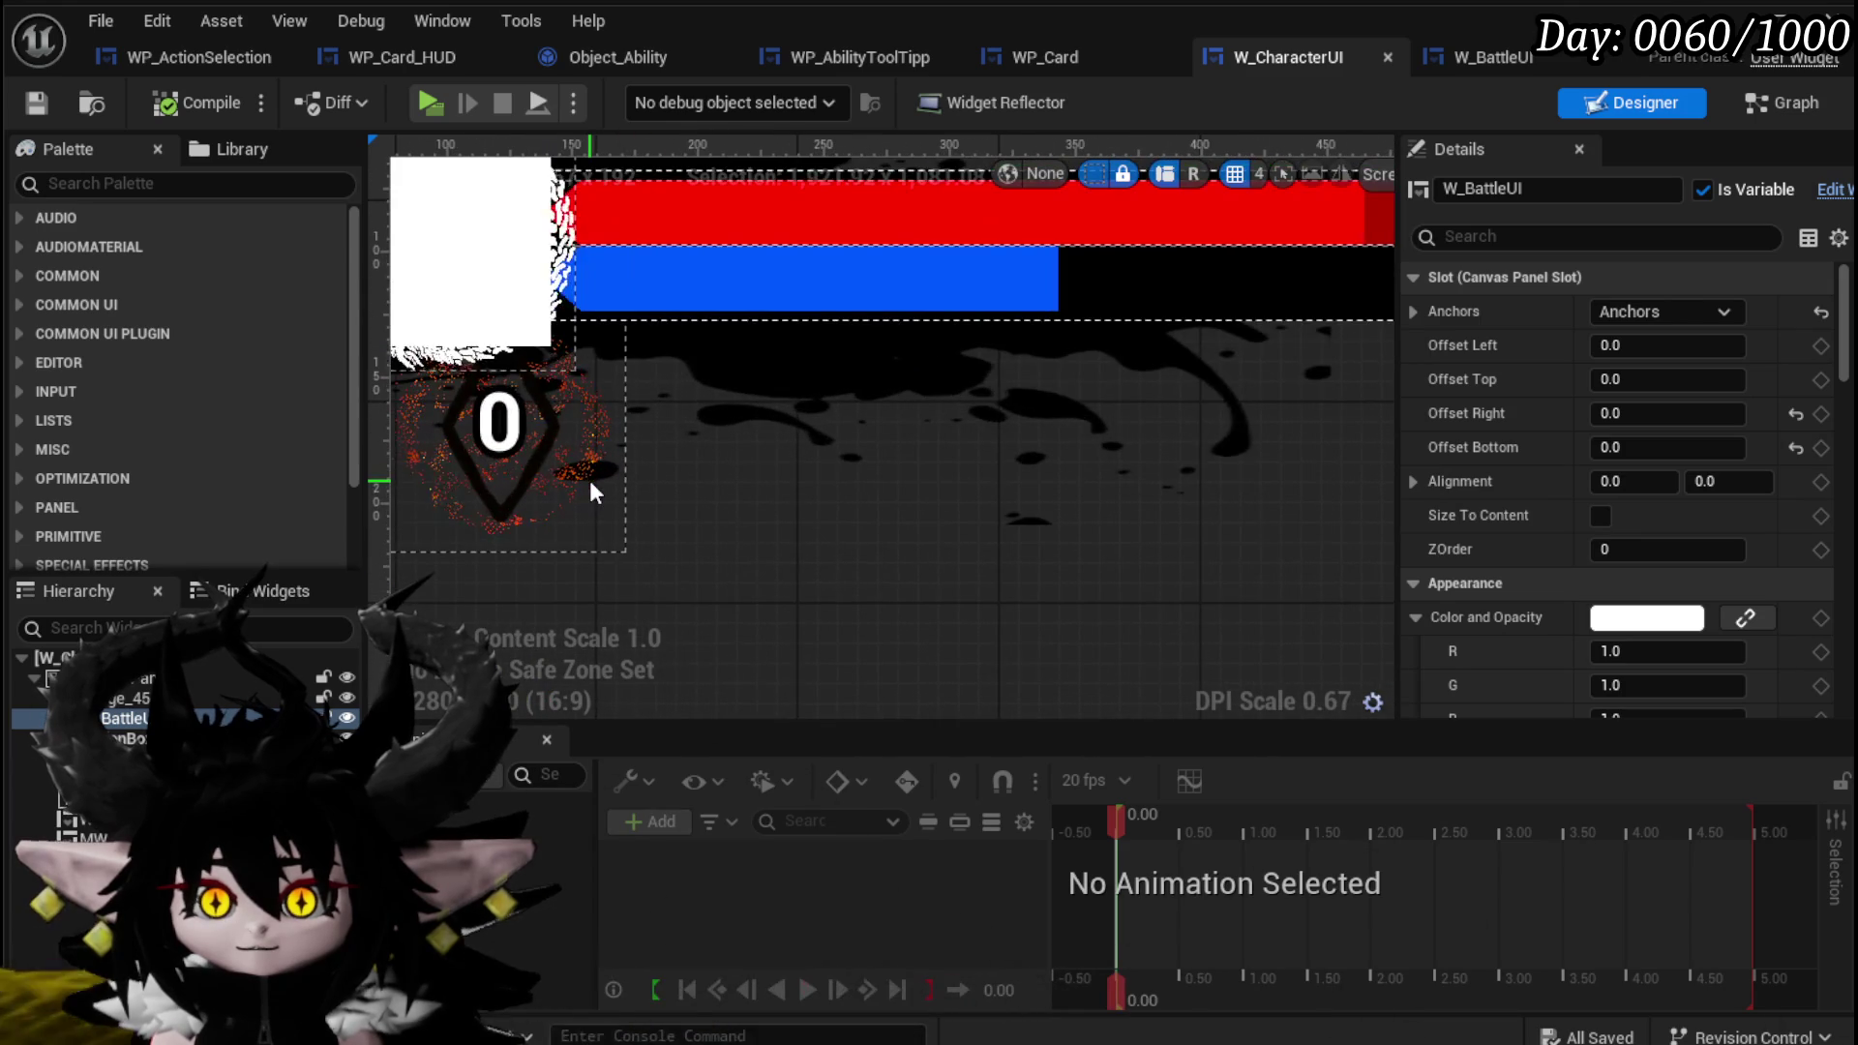
# Compare the badge placement between the W_BattleUI and W_CharacterUI layouts.
pyautogui.click(1469, 72)
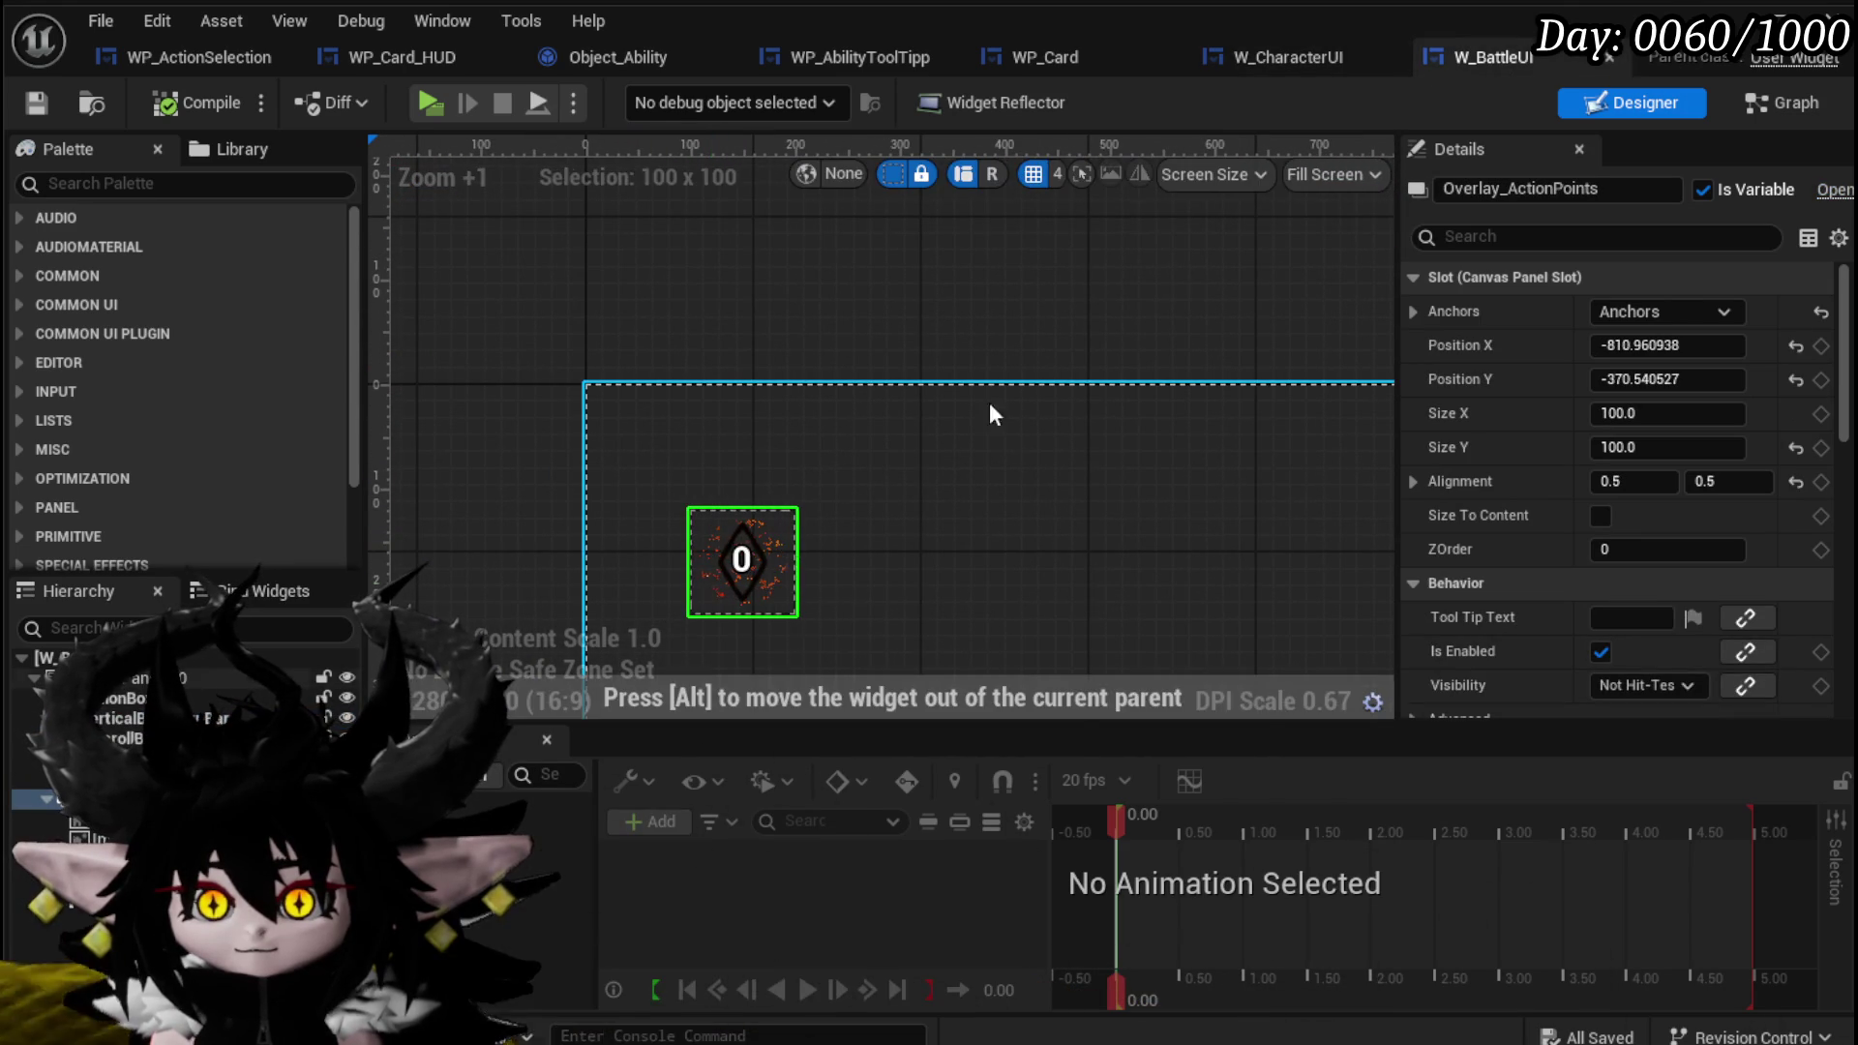
pyautogui.click(1284, 68)
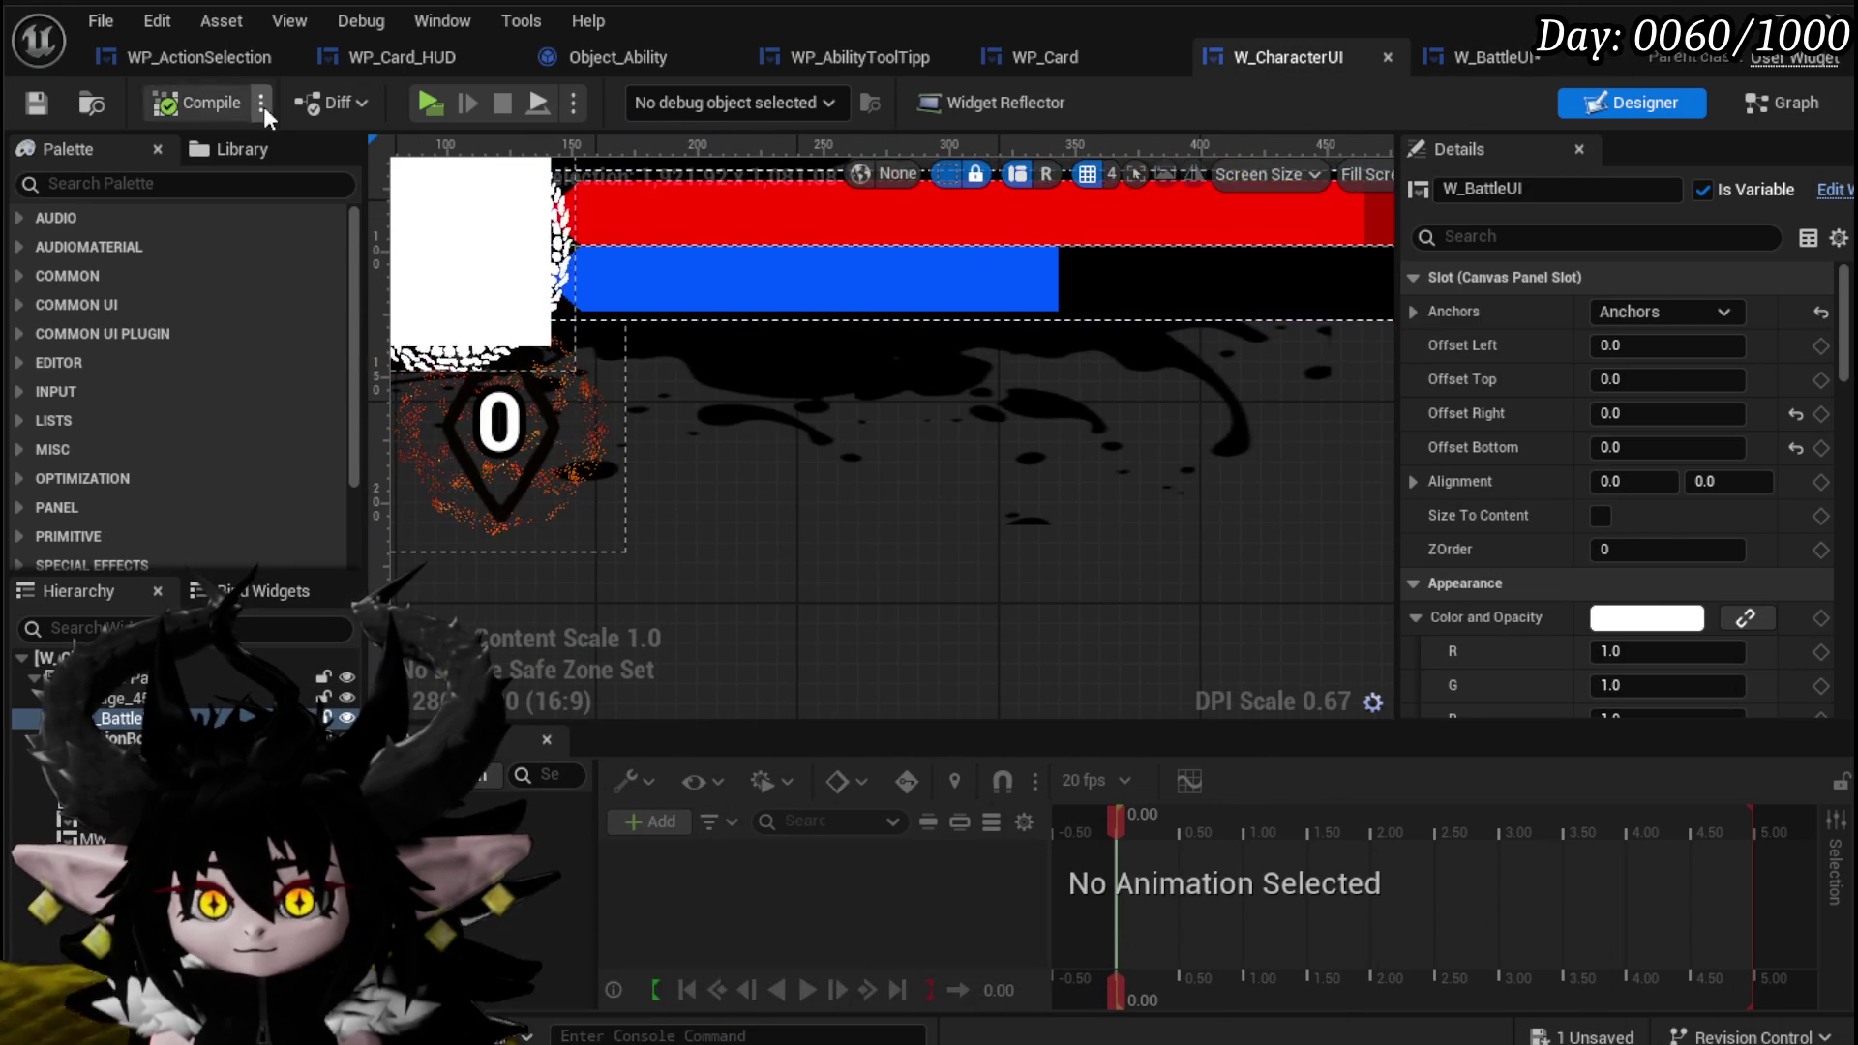
pyautogui.click(1499, 60)
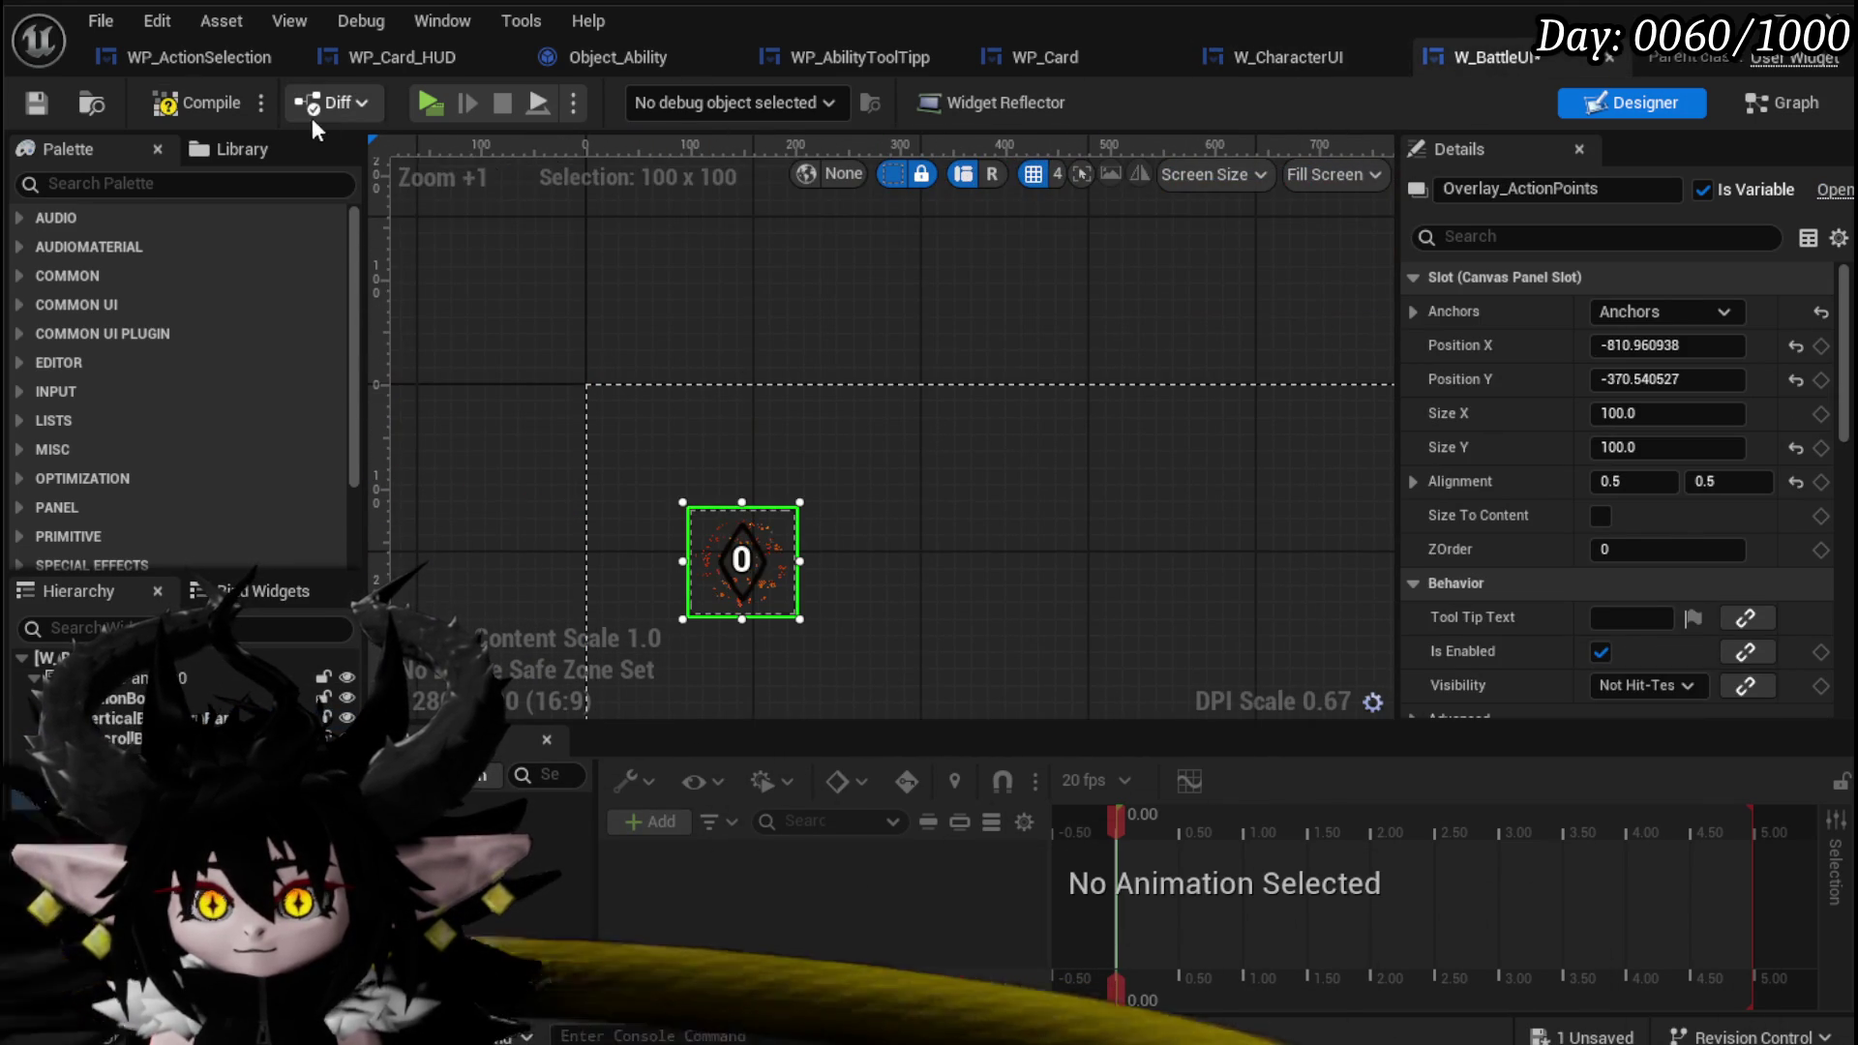
pyautogui.click(1278, 58)
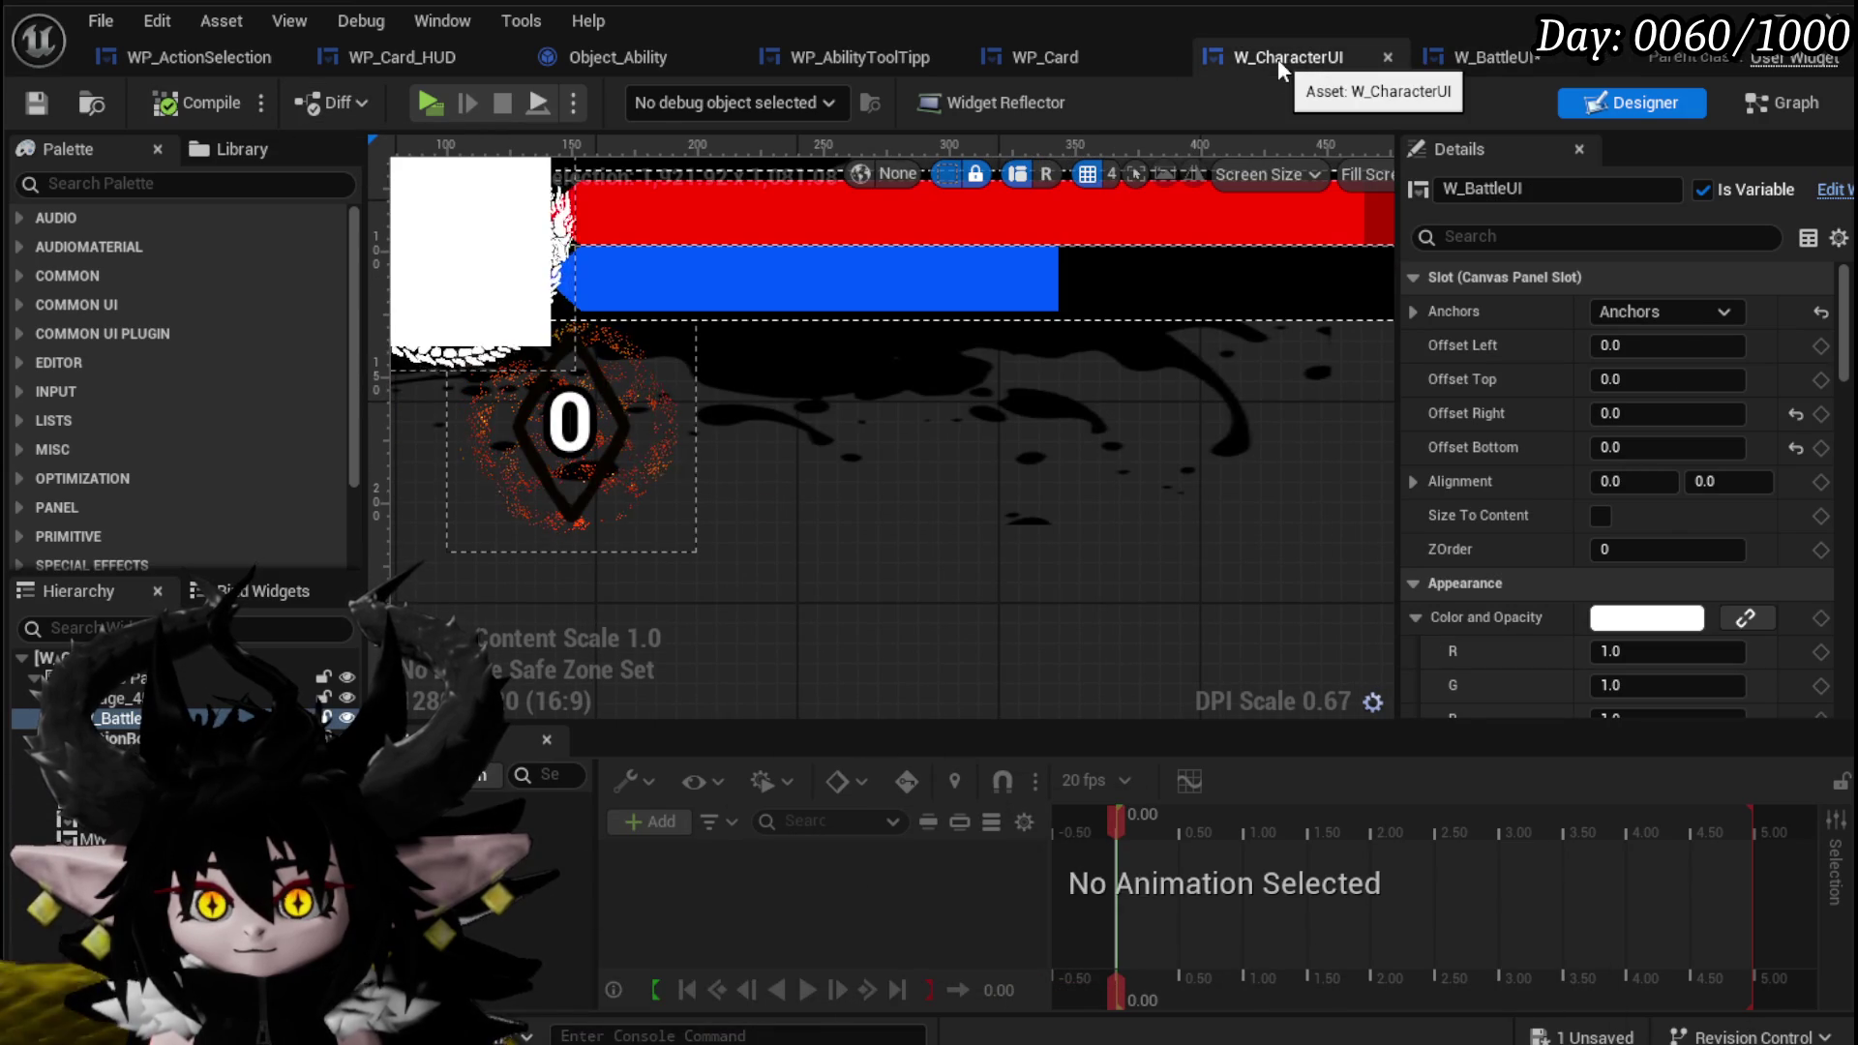
pyautogui.scroll(-1, 1024, 464)
pyautogui.scroll(-3, 1036, 577)
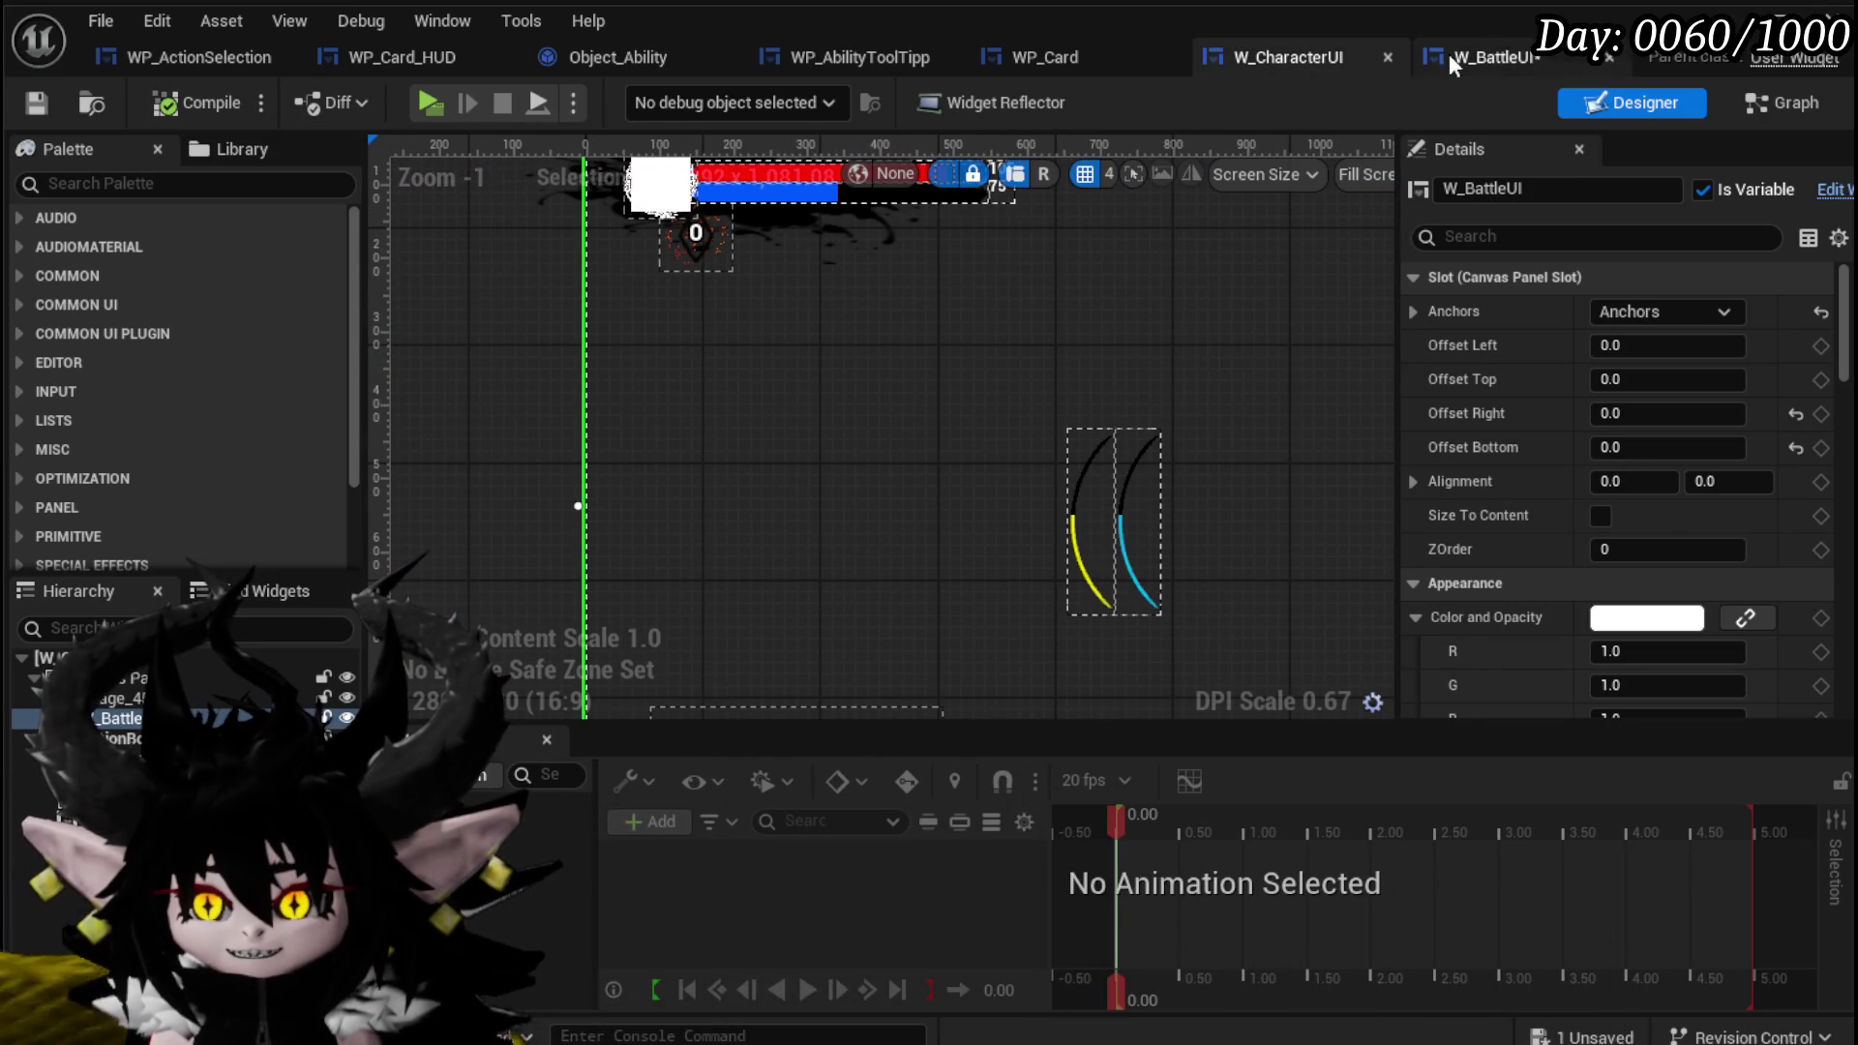
pyautogui.click(610, 57)
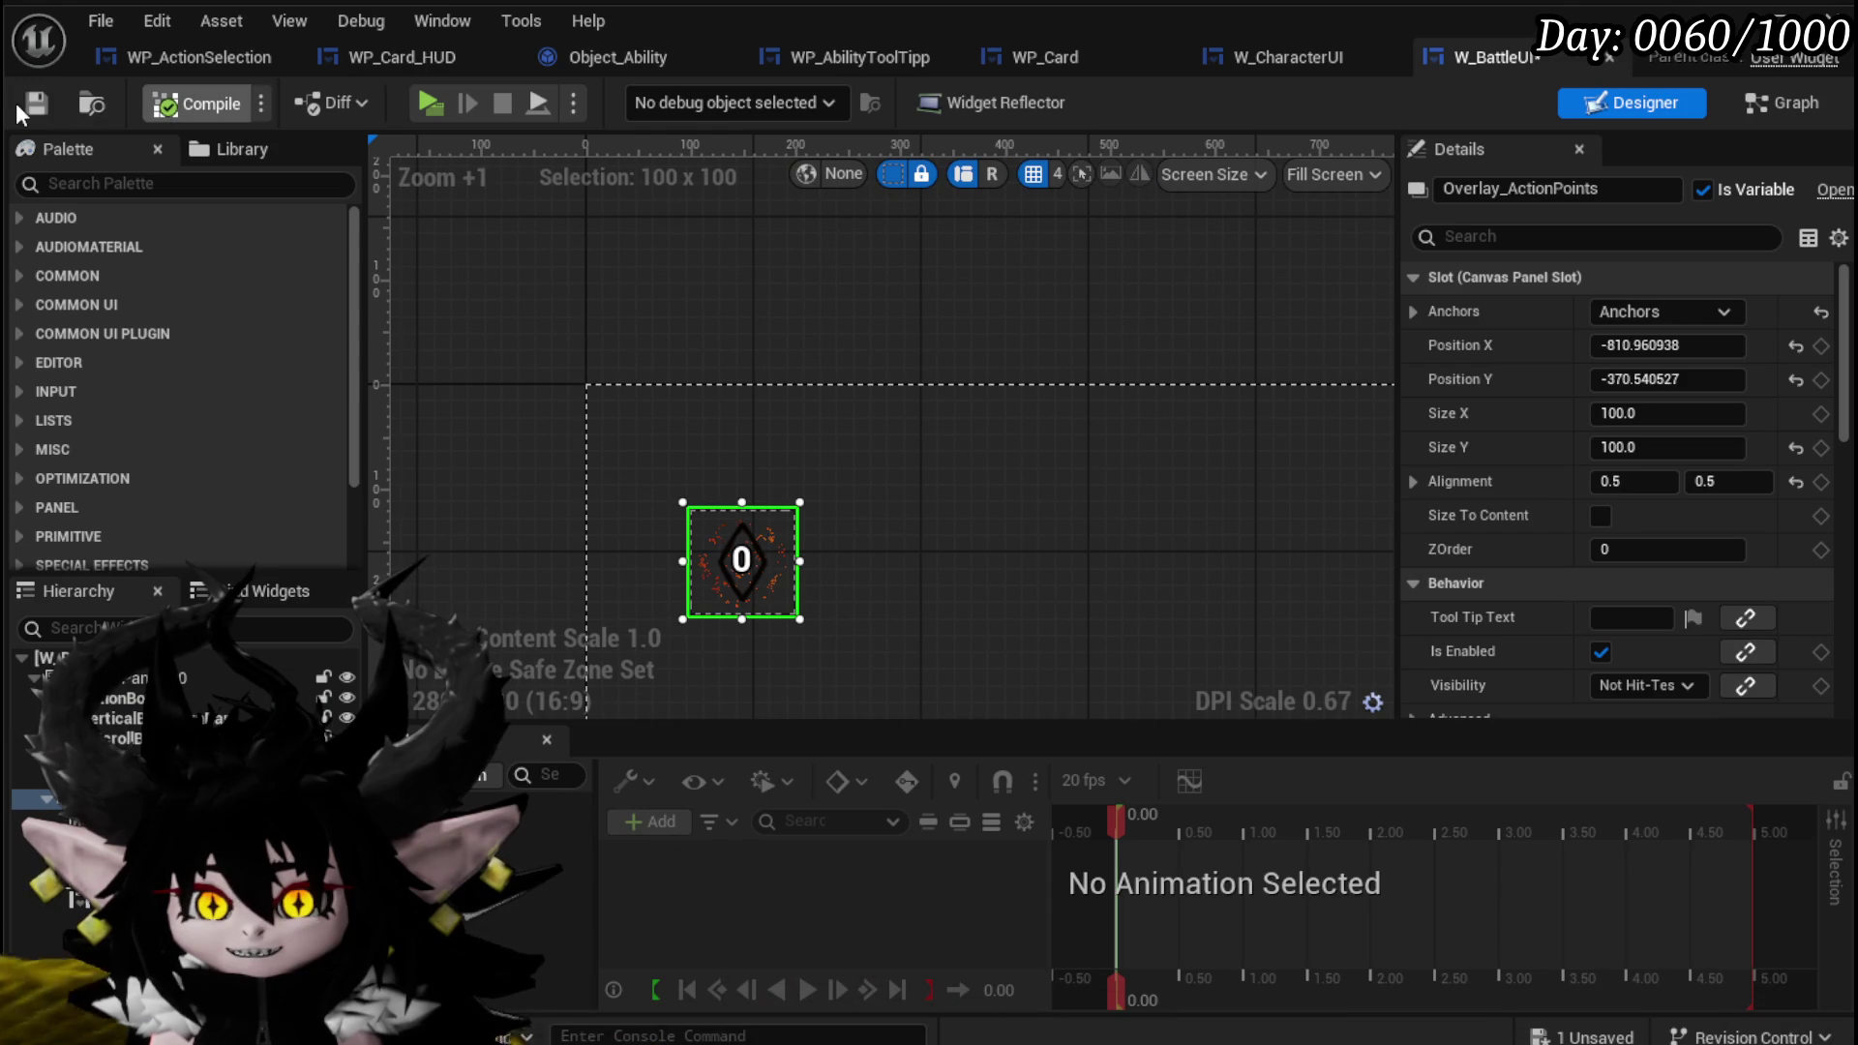
# Save the widget and close the W_BattleUI and W_CharacterUI editors.
pyautogui.click(23, 105)
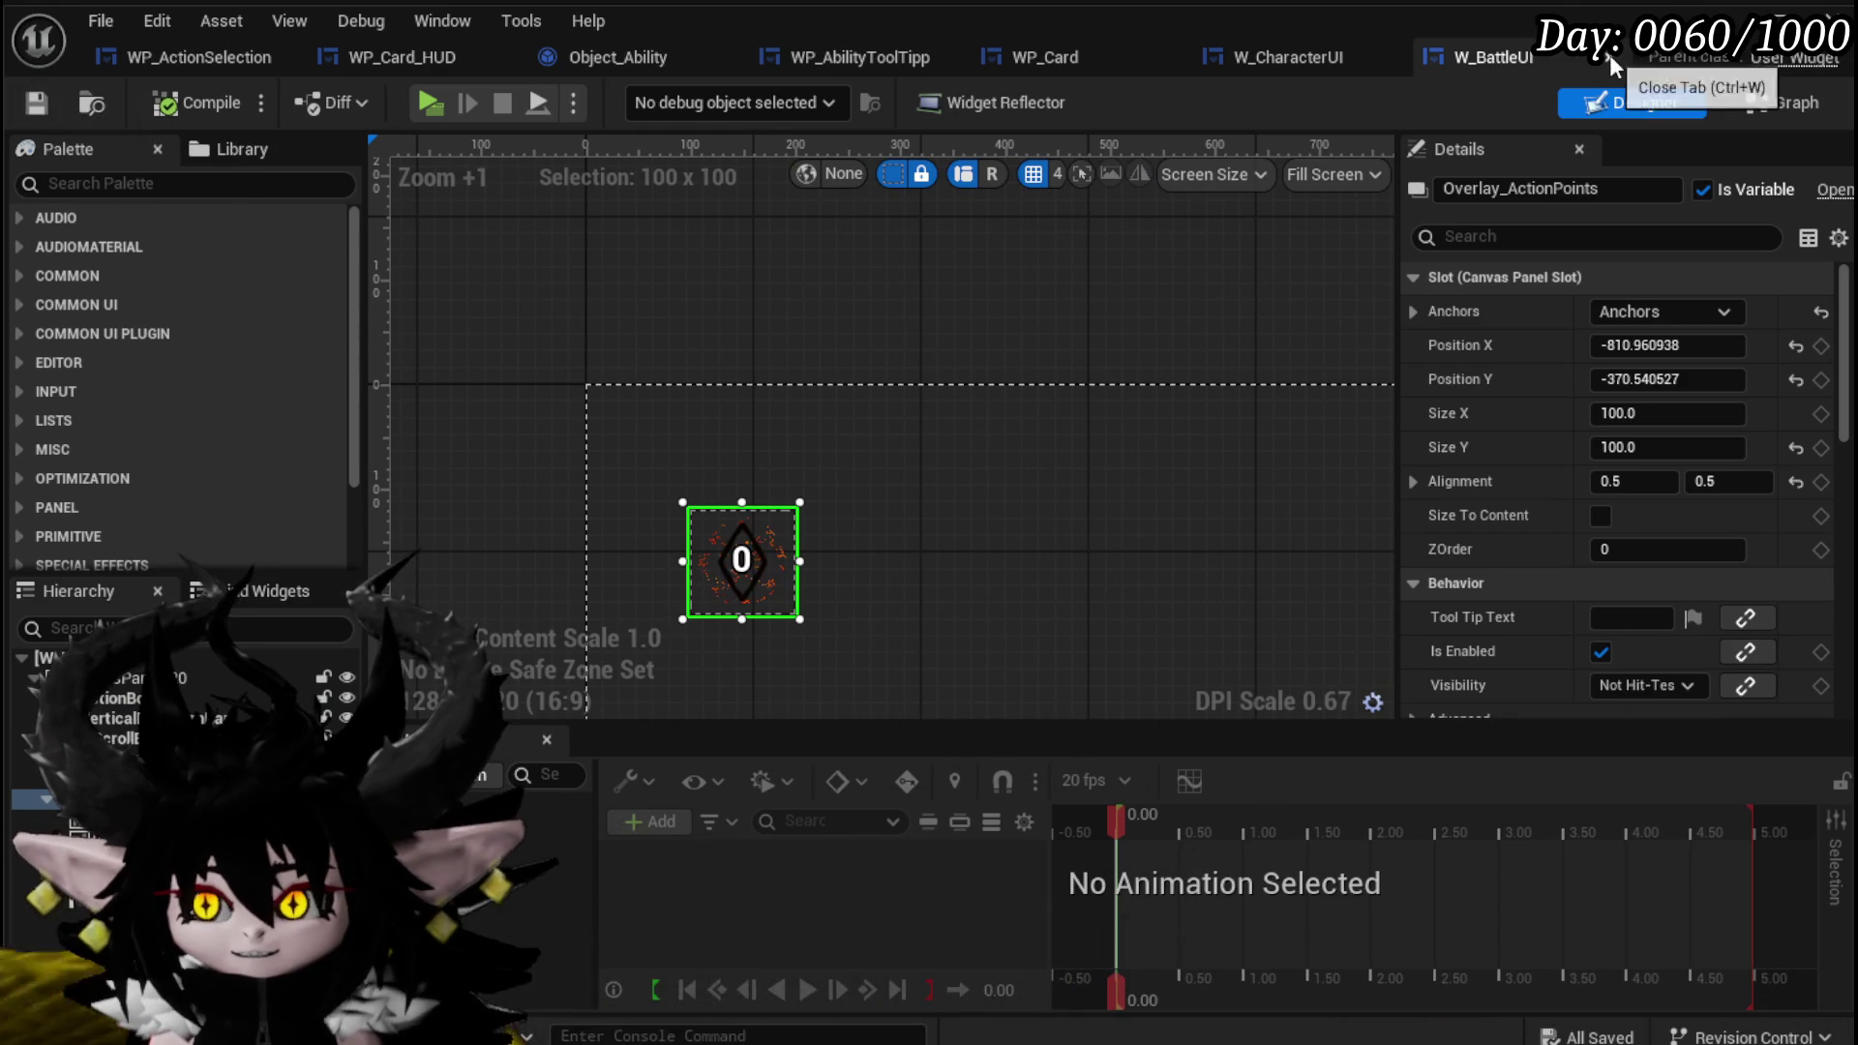
pyautogui.middleClick(1485, 60)
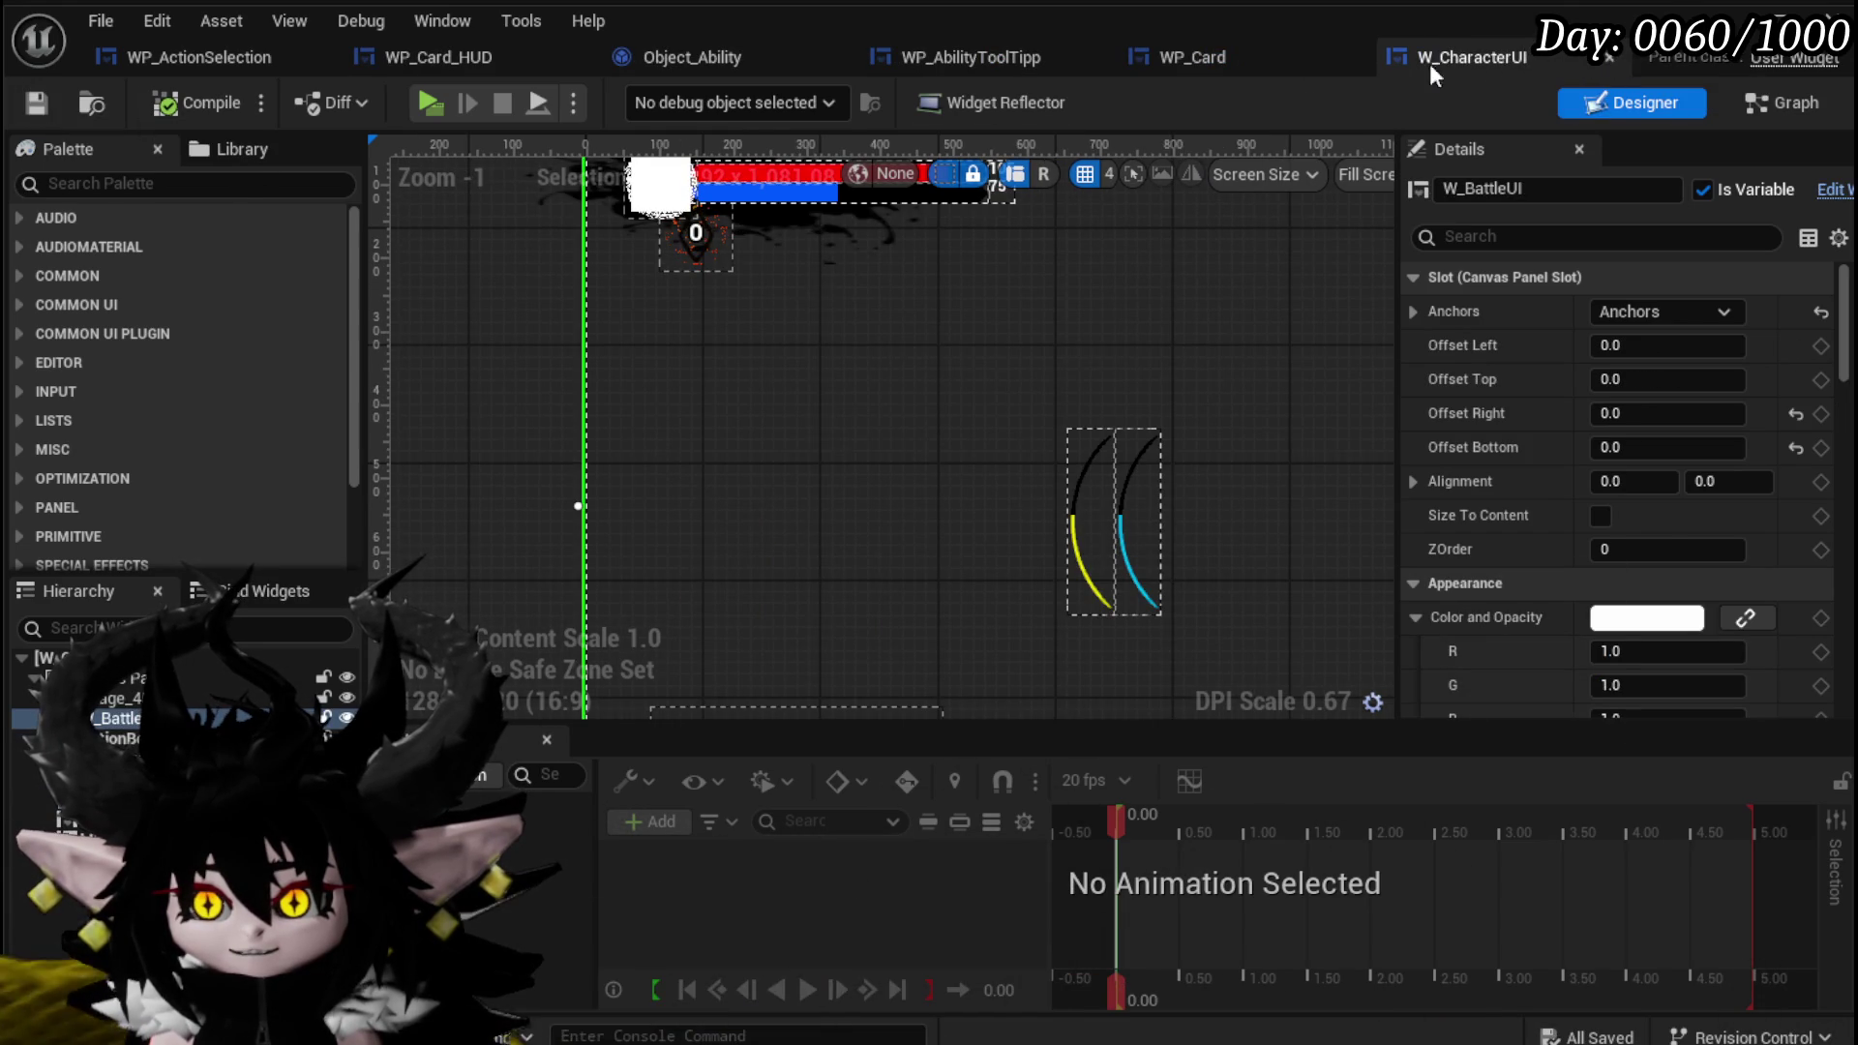
pyautogui.middleClick(1466, 62)
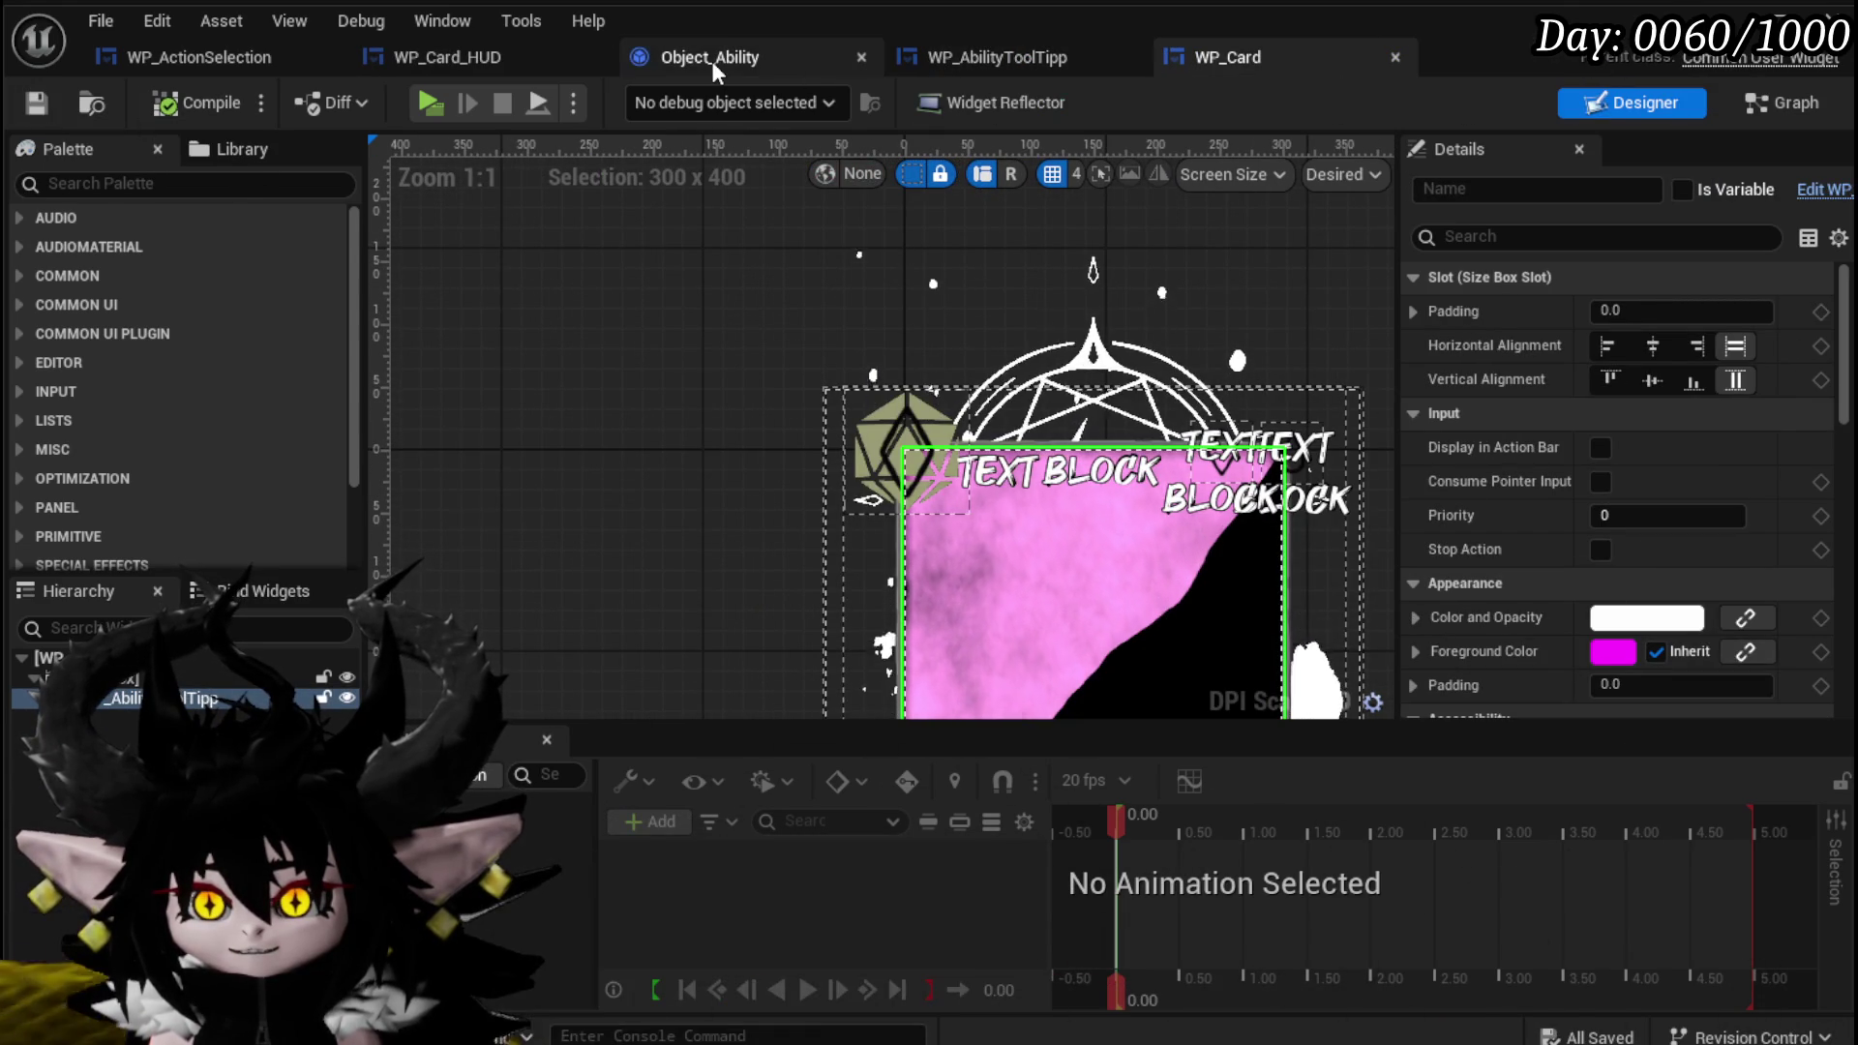
# Open WP_Card_HUD's IsCardPlayable graph and pan to the tooltip reference node.
pyautogui.click(508, 56)
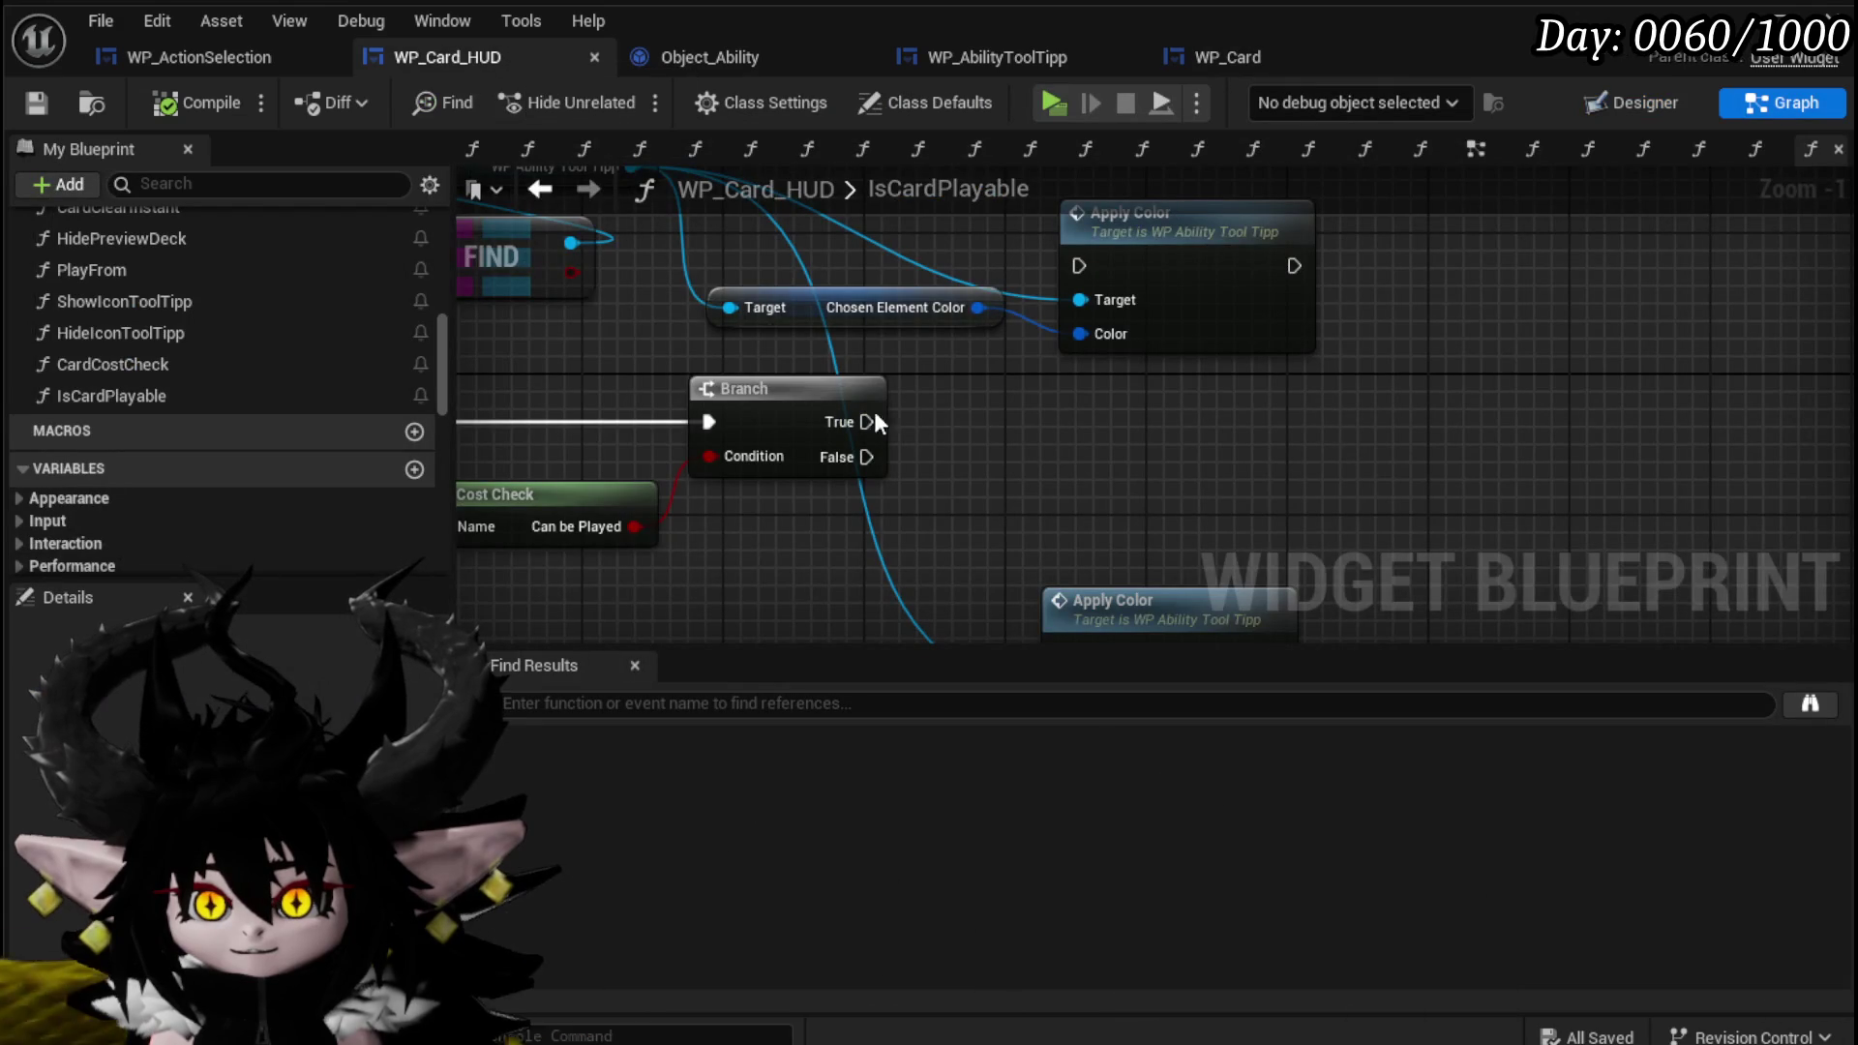
pyautogui.scroll(-2, 841, 399)
pyautogui.moveTo(1011, 265); pyautogui.dragTo(1012, 448)
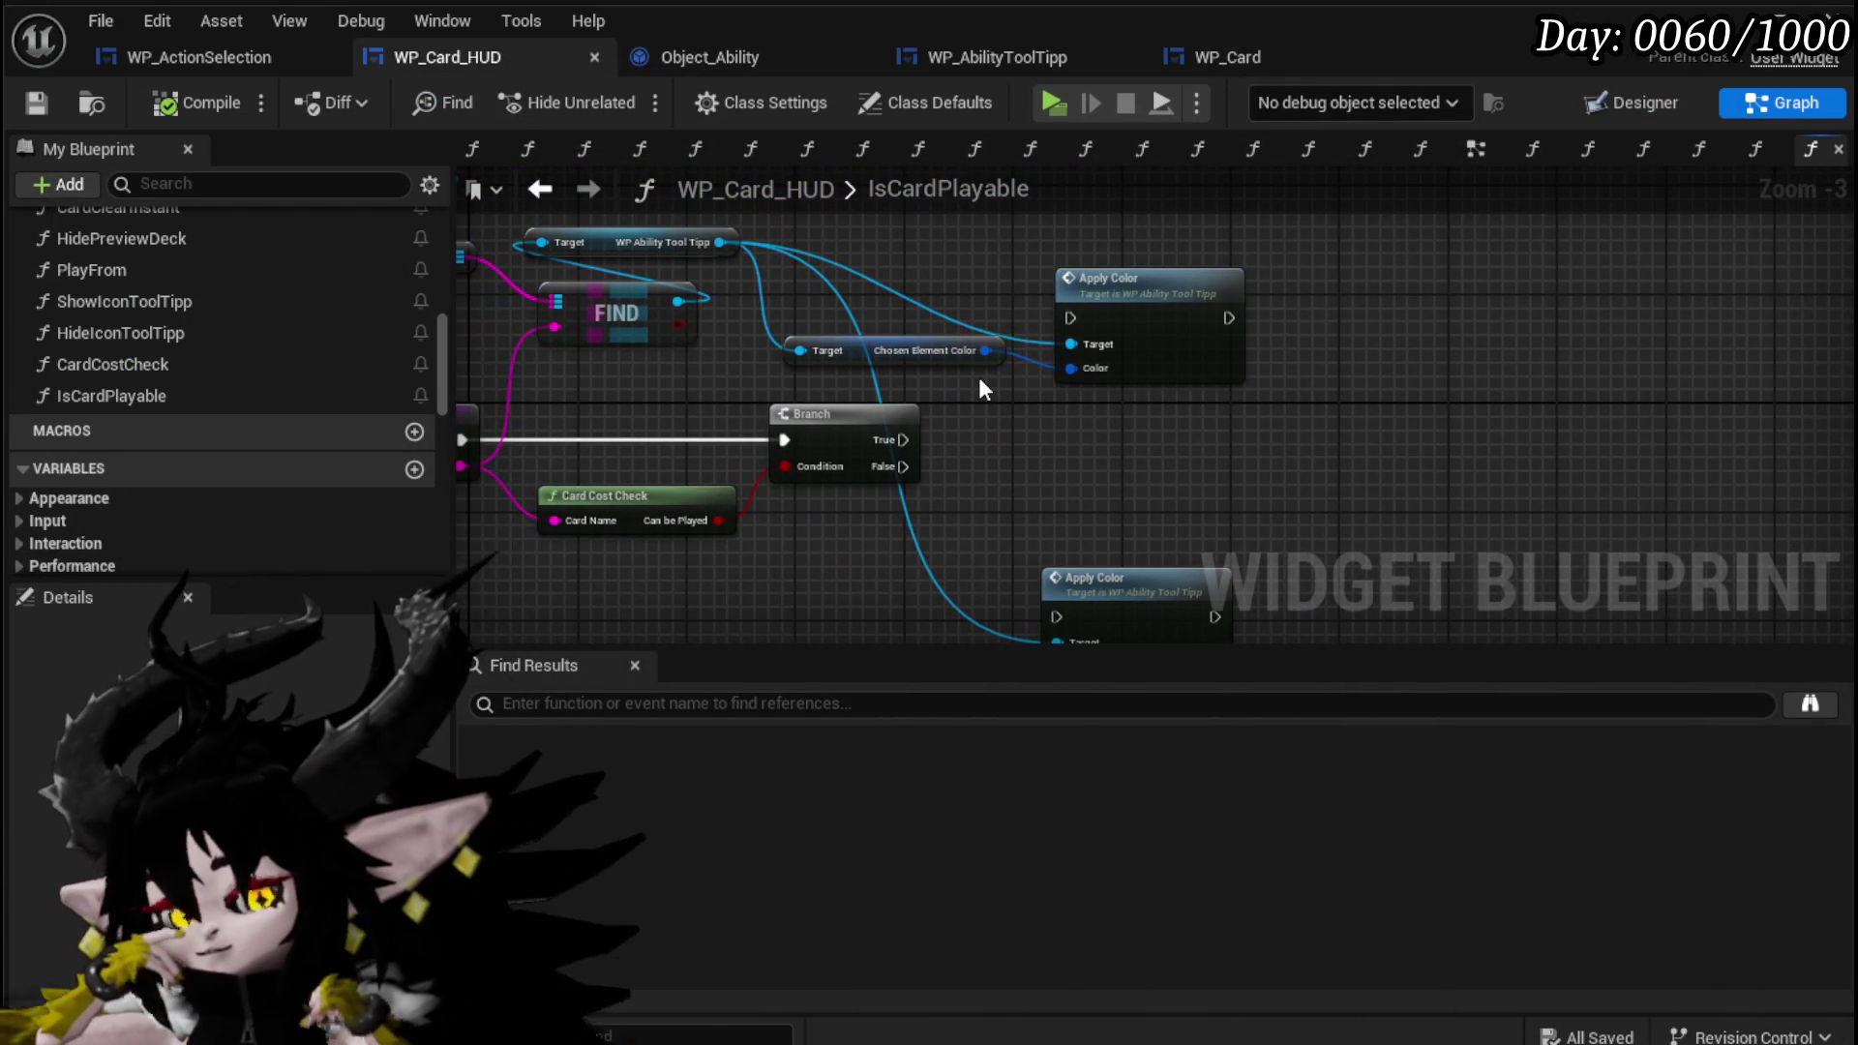
pyautogui.moveTo(980, 380)
pyautogui.mouseDown()
pyautogui.moveTo(997, 324)
pyautogui.moveTo(978, 346)
pyautogui.moveTo(980, 449)
pyautogui.mouseUp()
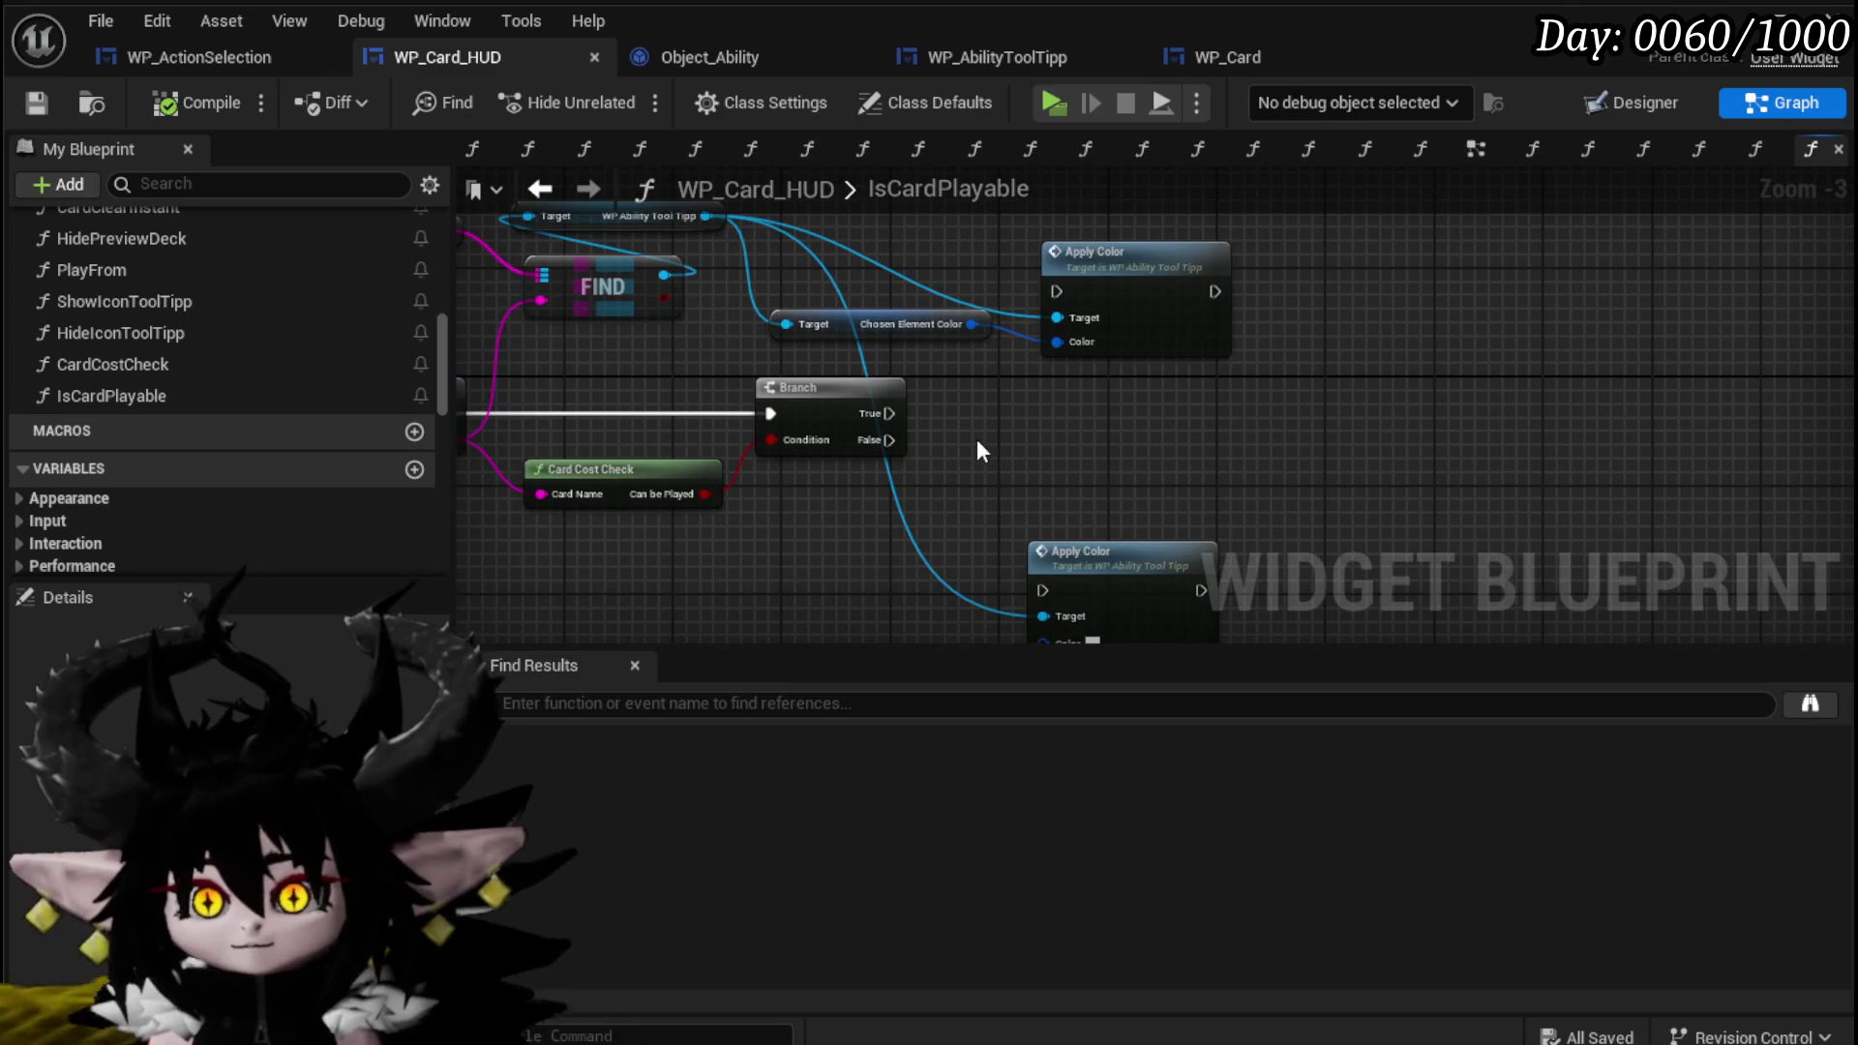
pyautogui.moveTo(967, 352); pyautogui.dragTo(1028, 423)
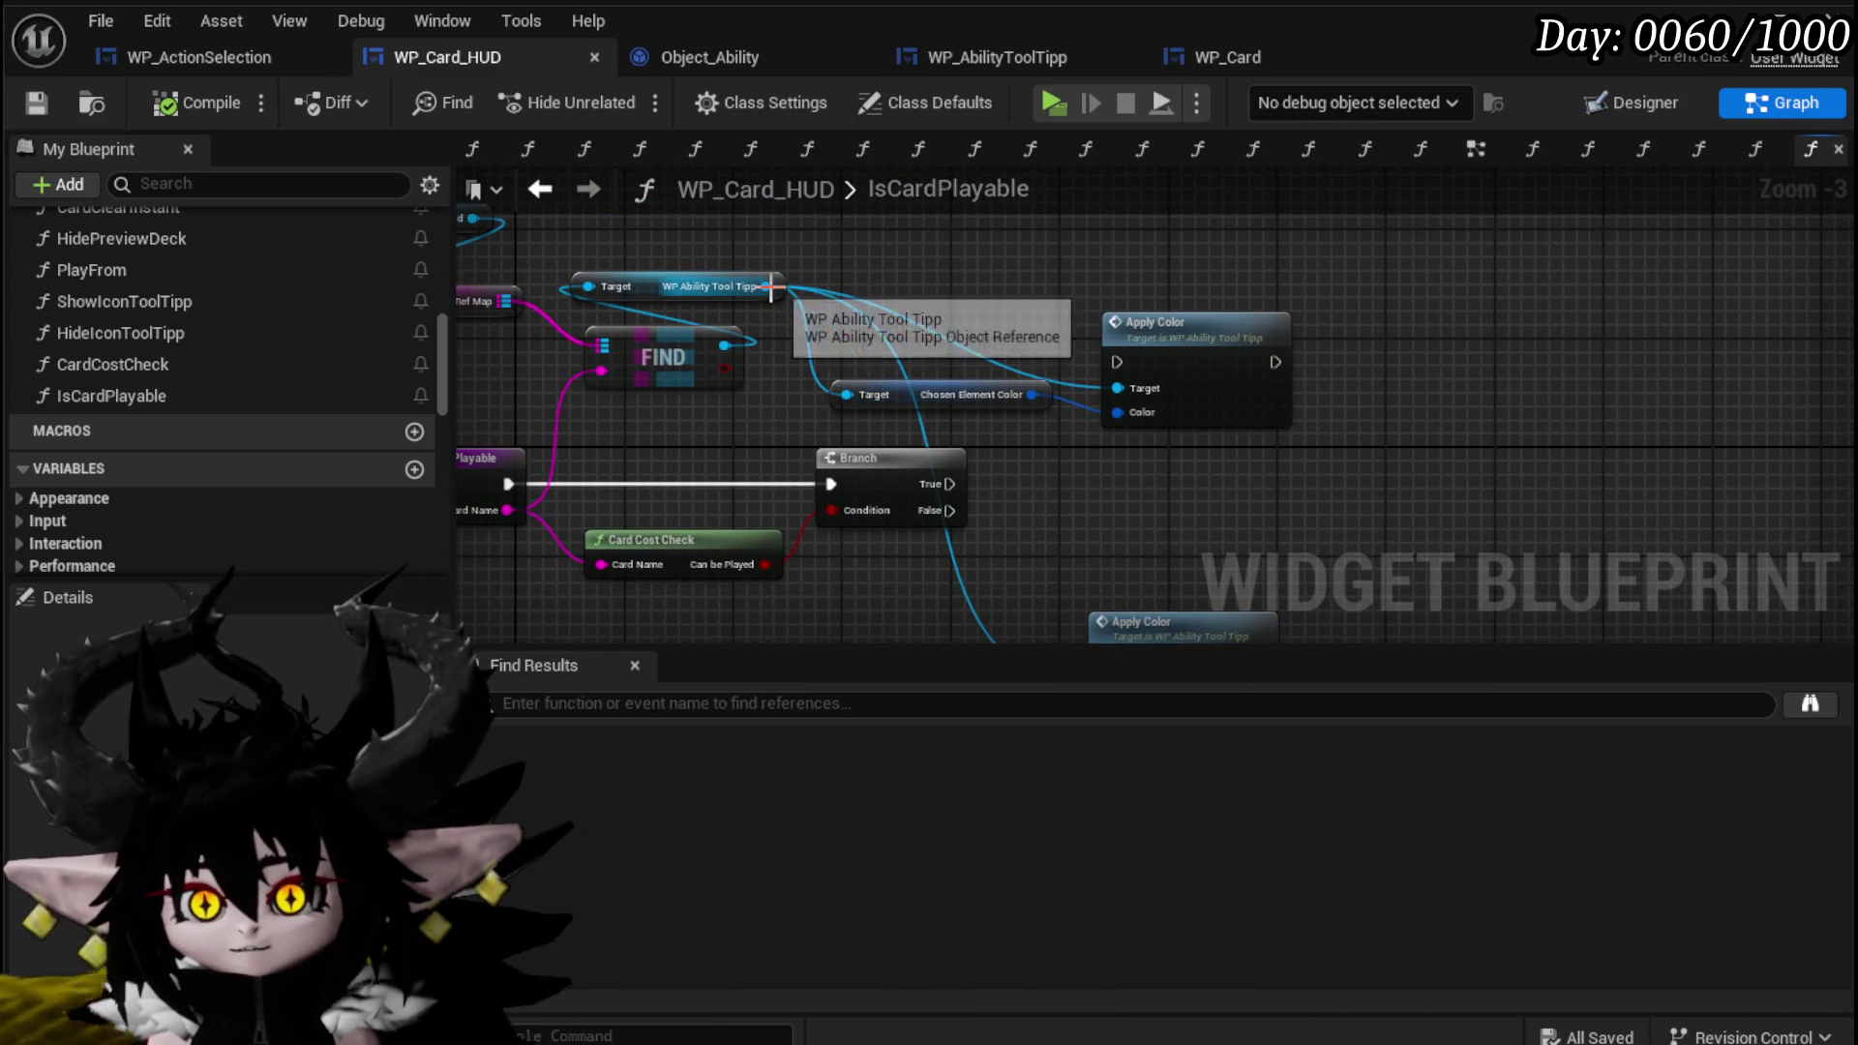
# Add Chose Element Color from the tooltip reference, wire Branch False into it, chain Apply Color, and compile.
pyautogui.moveTo(905, 311); pyautogui.dragTo(956, 288)
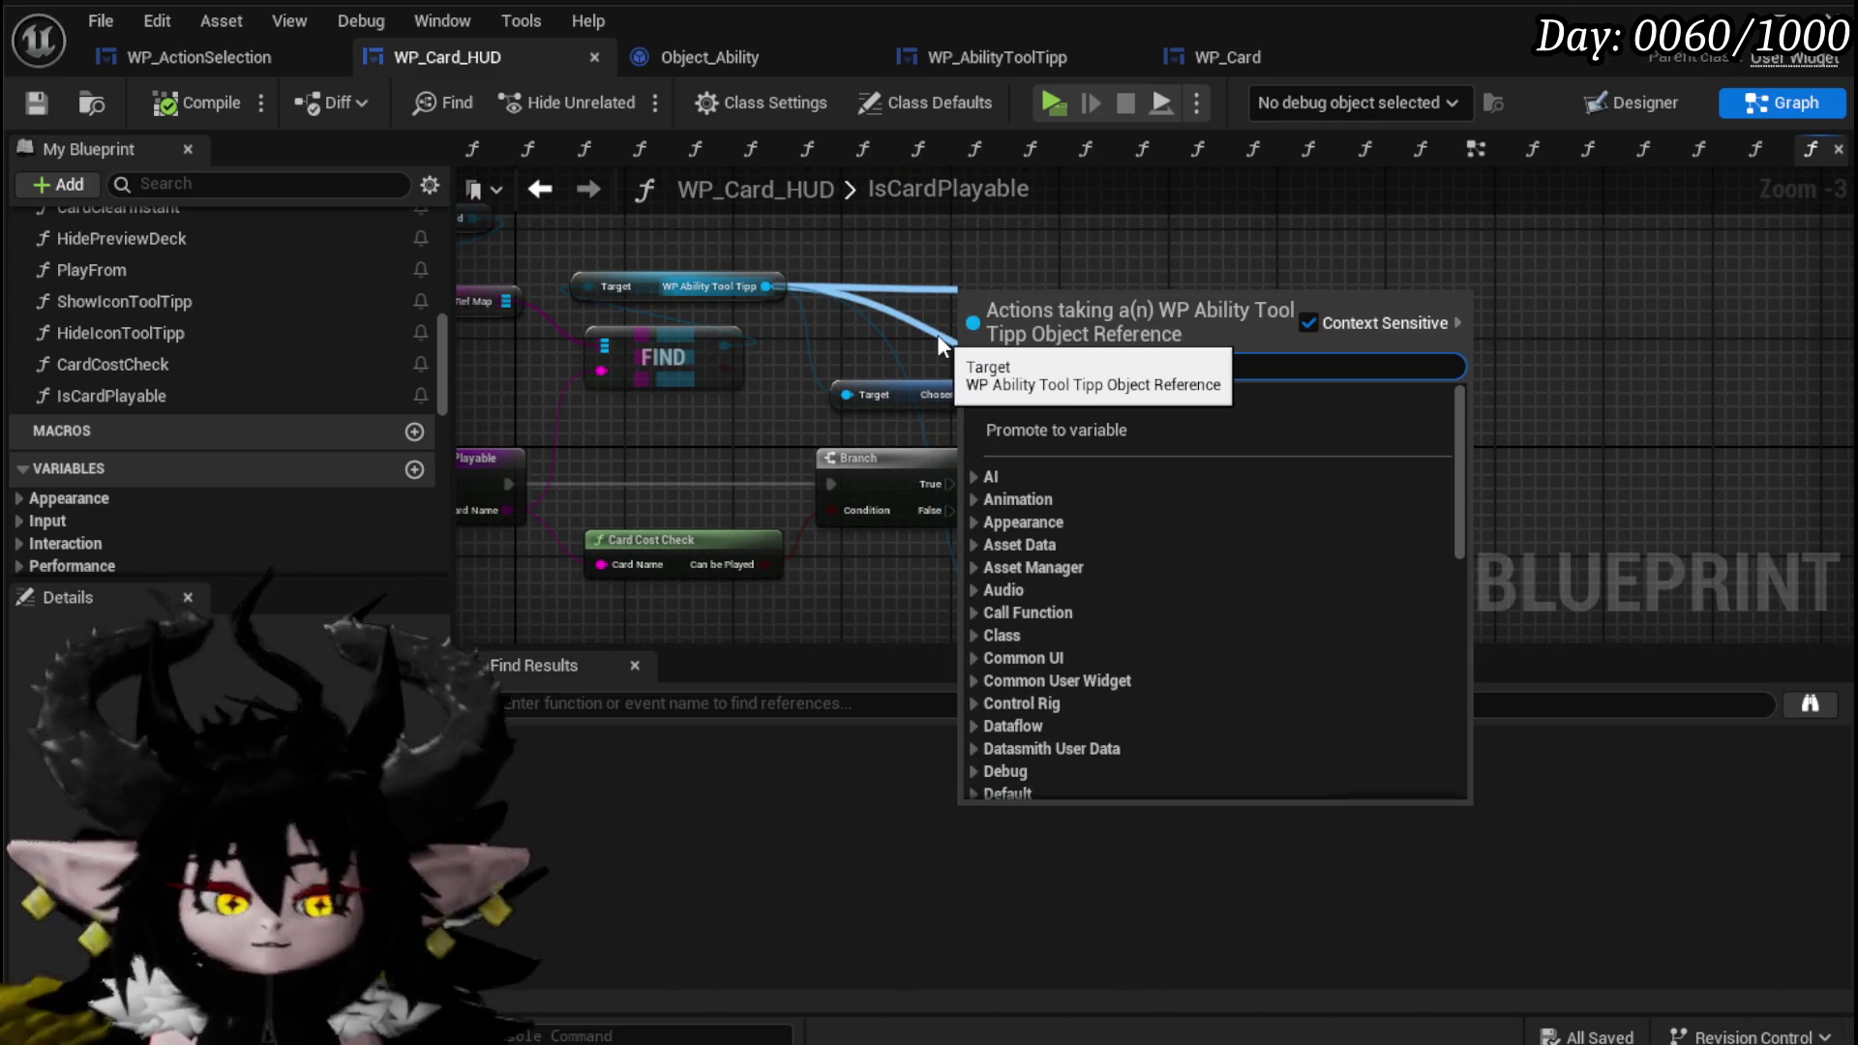
pyautogui.write('cho')
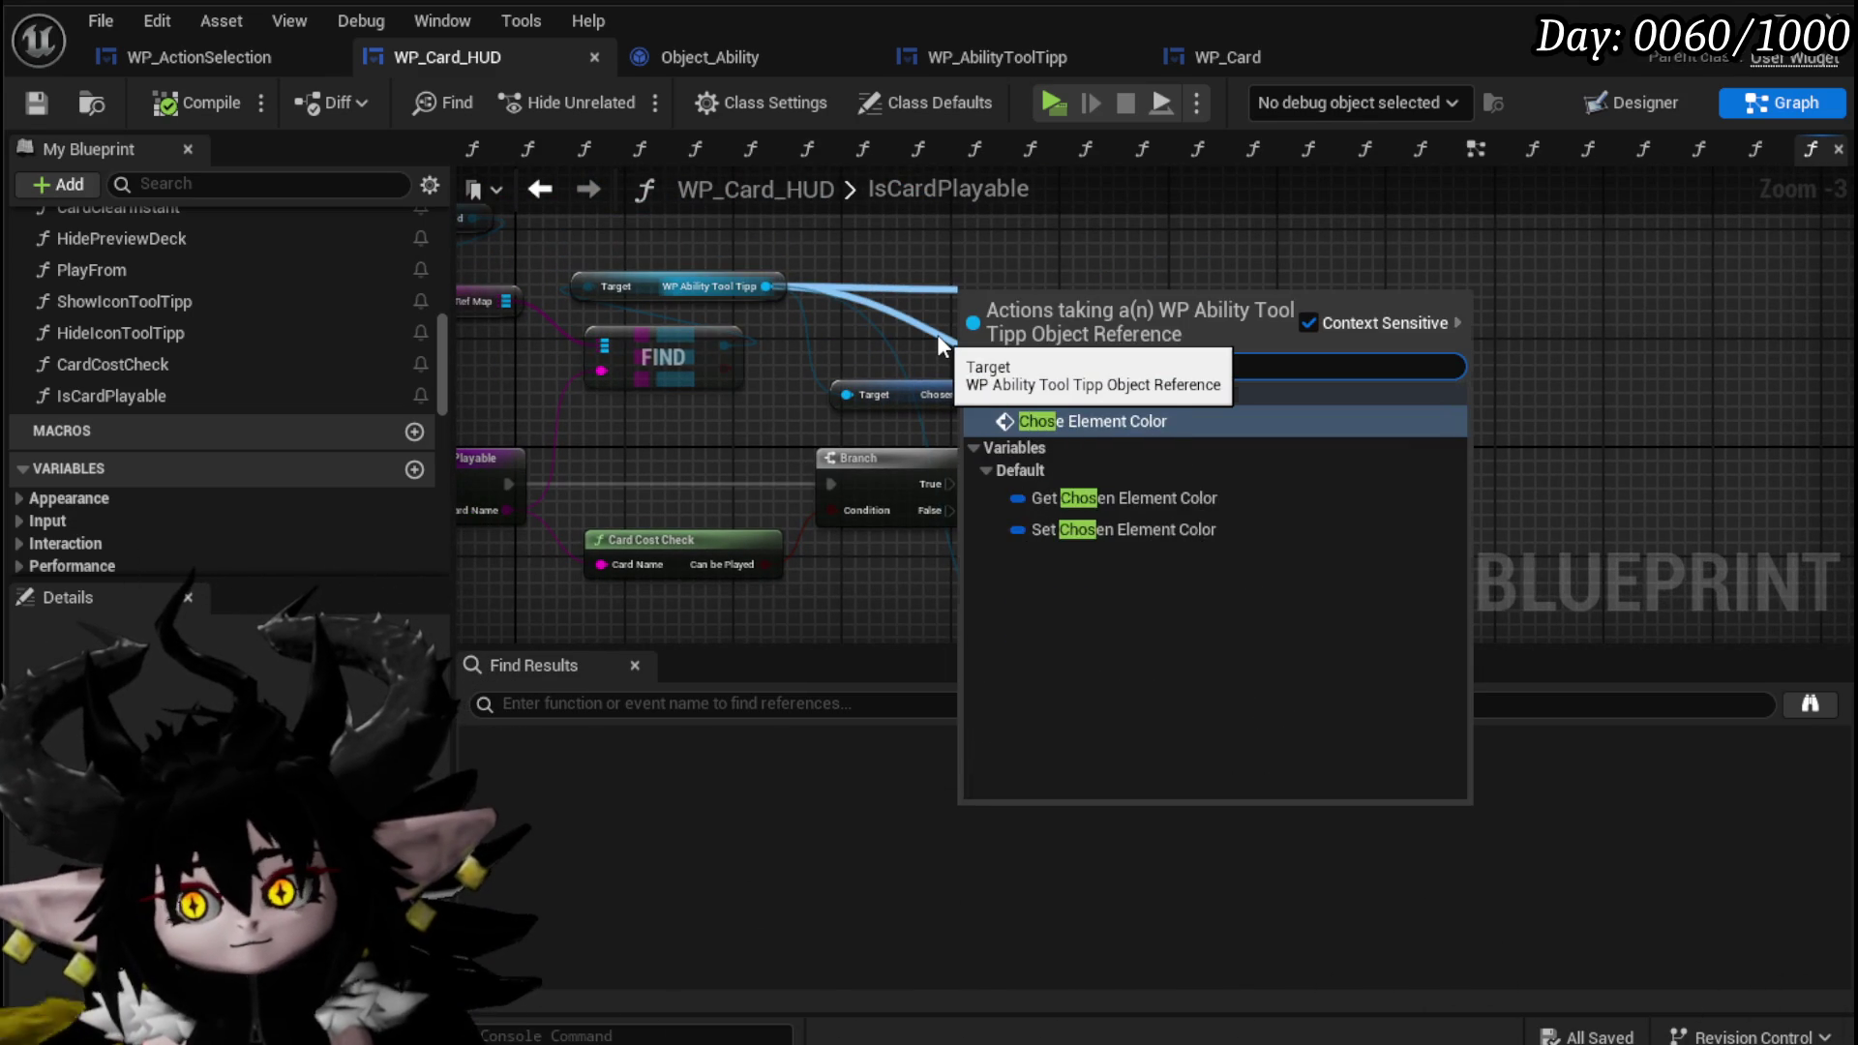
pyautogui.press('Return')
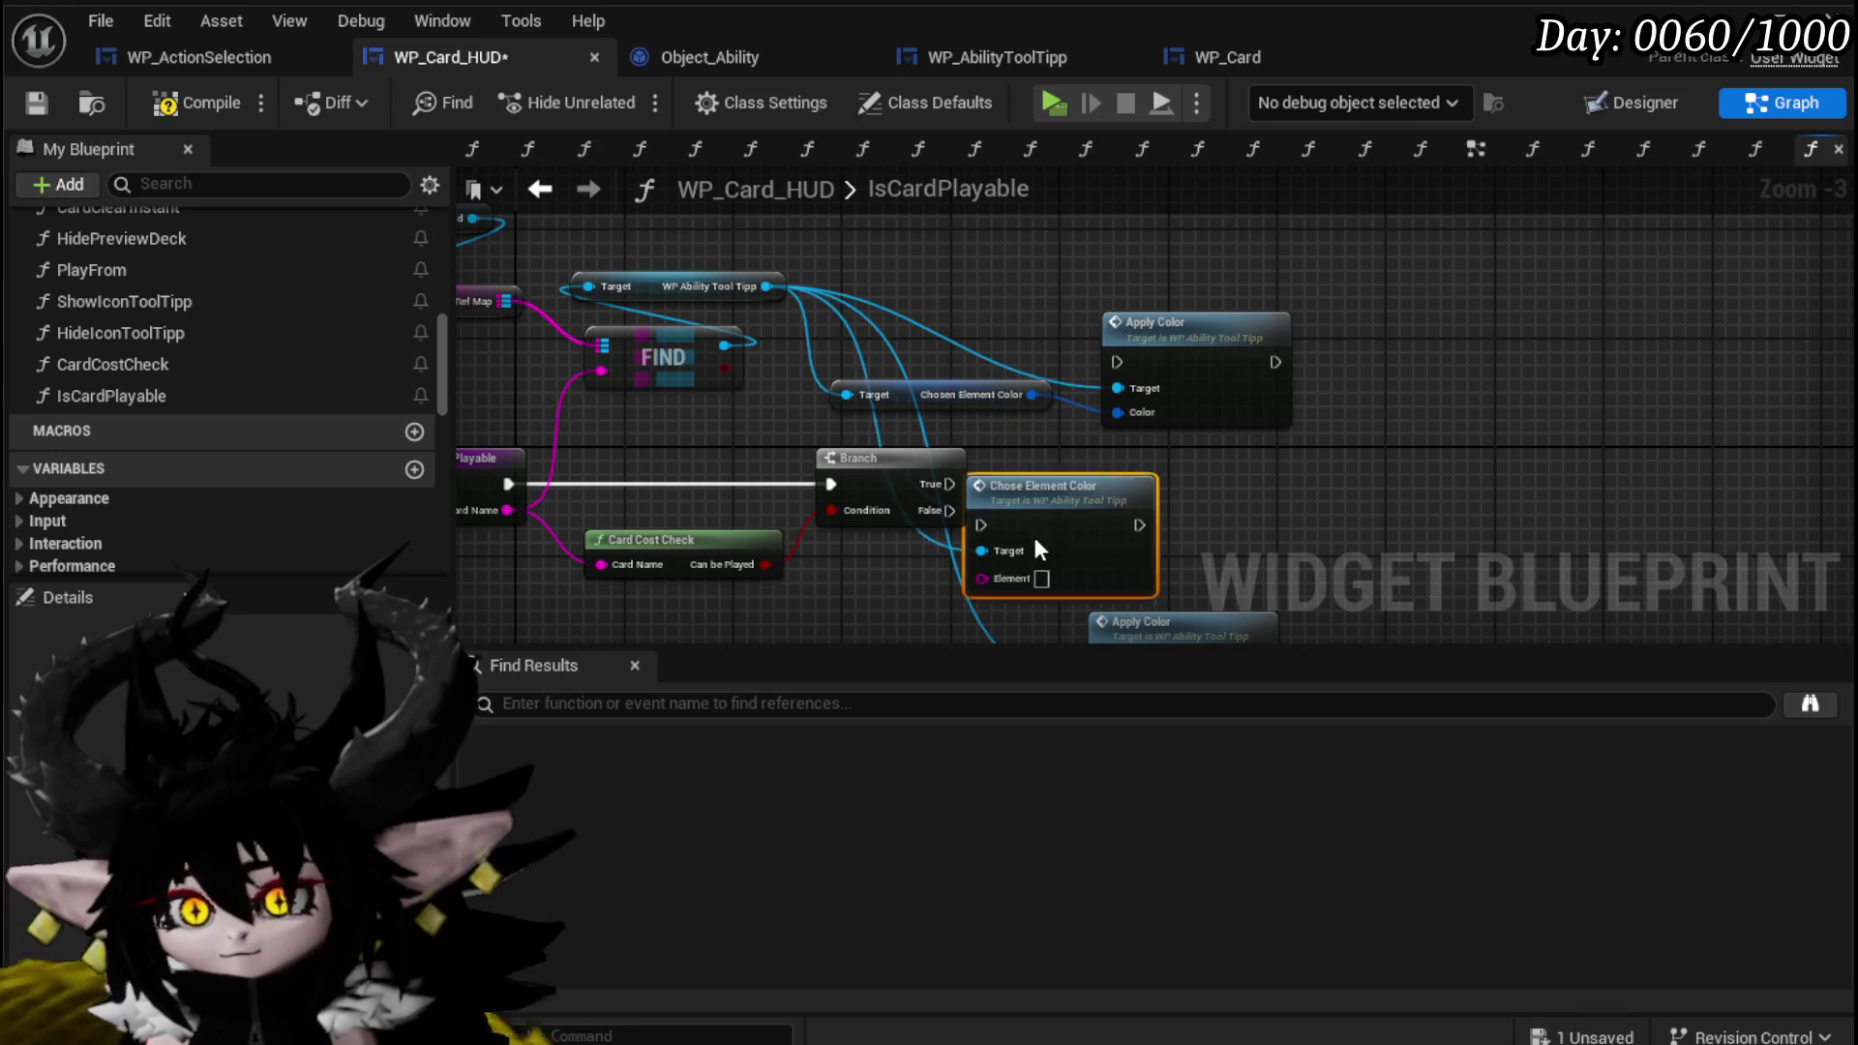
pyautogui.moveTo(1161, 627)
pyautogui.mouseDown()
pyautogui.moveTo(932, 505)
pyautogui.moveTo(1071, 404)
pyautogui.mouseUp()
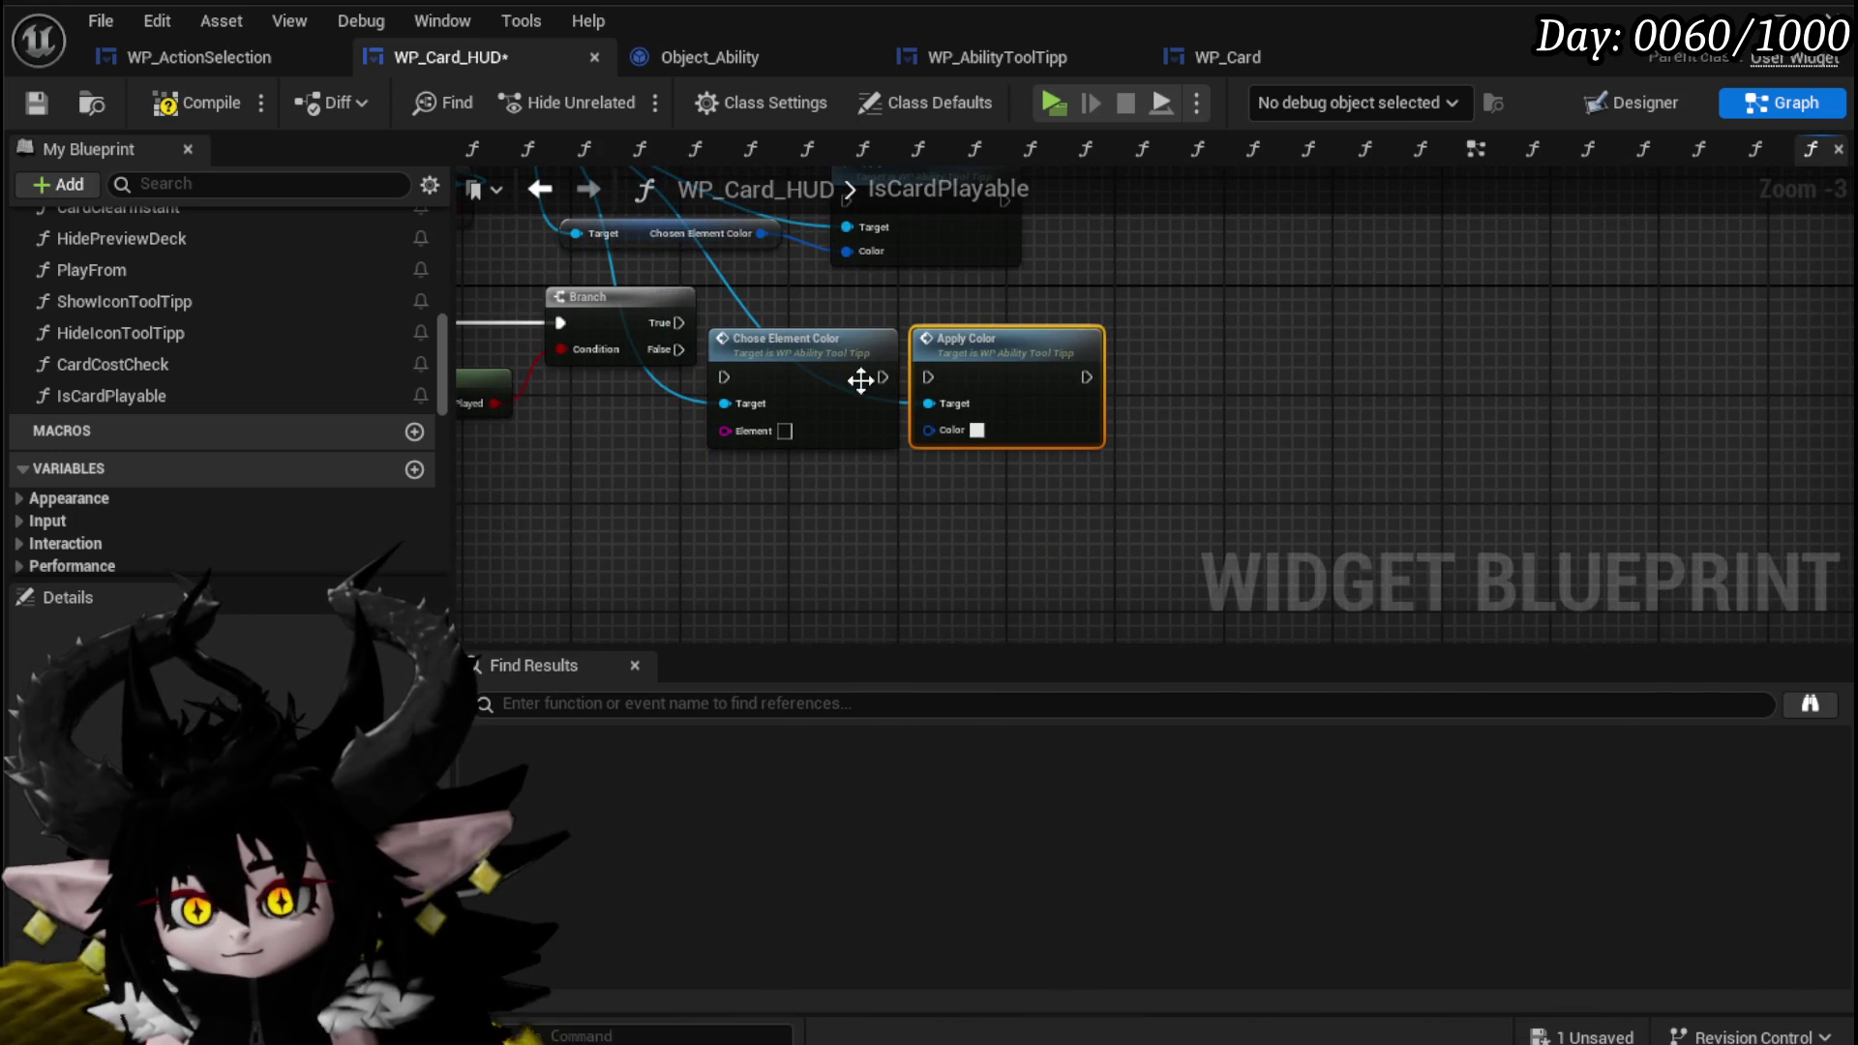
pyautogui.moveTo(665, 351); pyautogui.dragTo(726, 378)
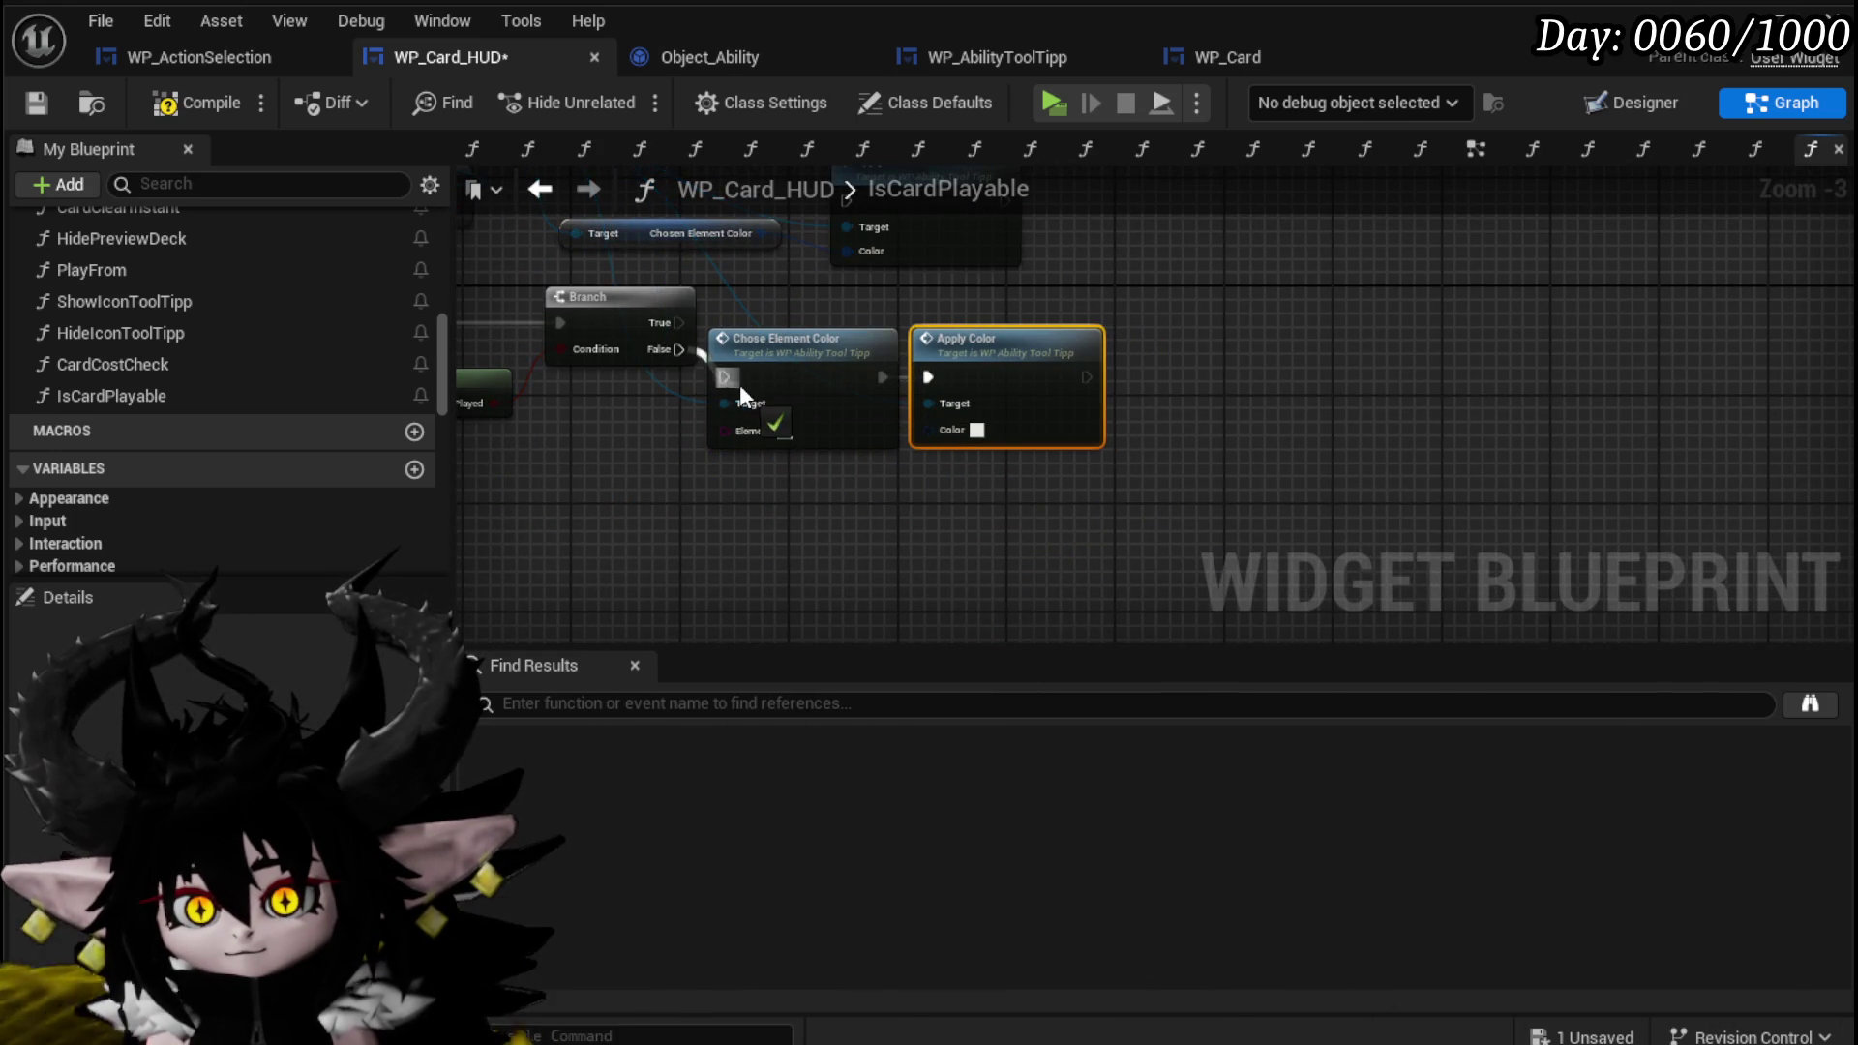
pyautogui.moveTo(792, 525); pyautogui.dragTo(871, 426)
pyautogui.moveTo(1037, 376); pyautogui.dragTo(1036, 404)
pyautogui.click(945, 351)
pyautogui.moveTo(945, 351)
pyautogui.mouseDown()
pyautogui.moveTo(1026, 432)
pyautogui.moveTo(1399, 429)
pyautogui.moveTo(1187, 426)
pyautogui.moveTo(1196, 464)
pyautogui.mouseUp()
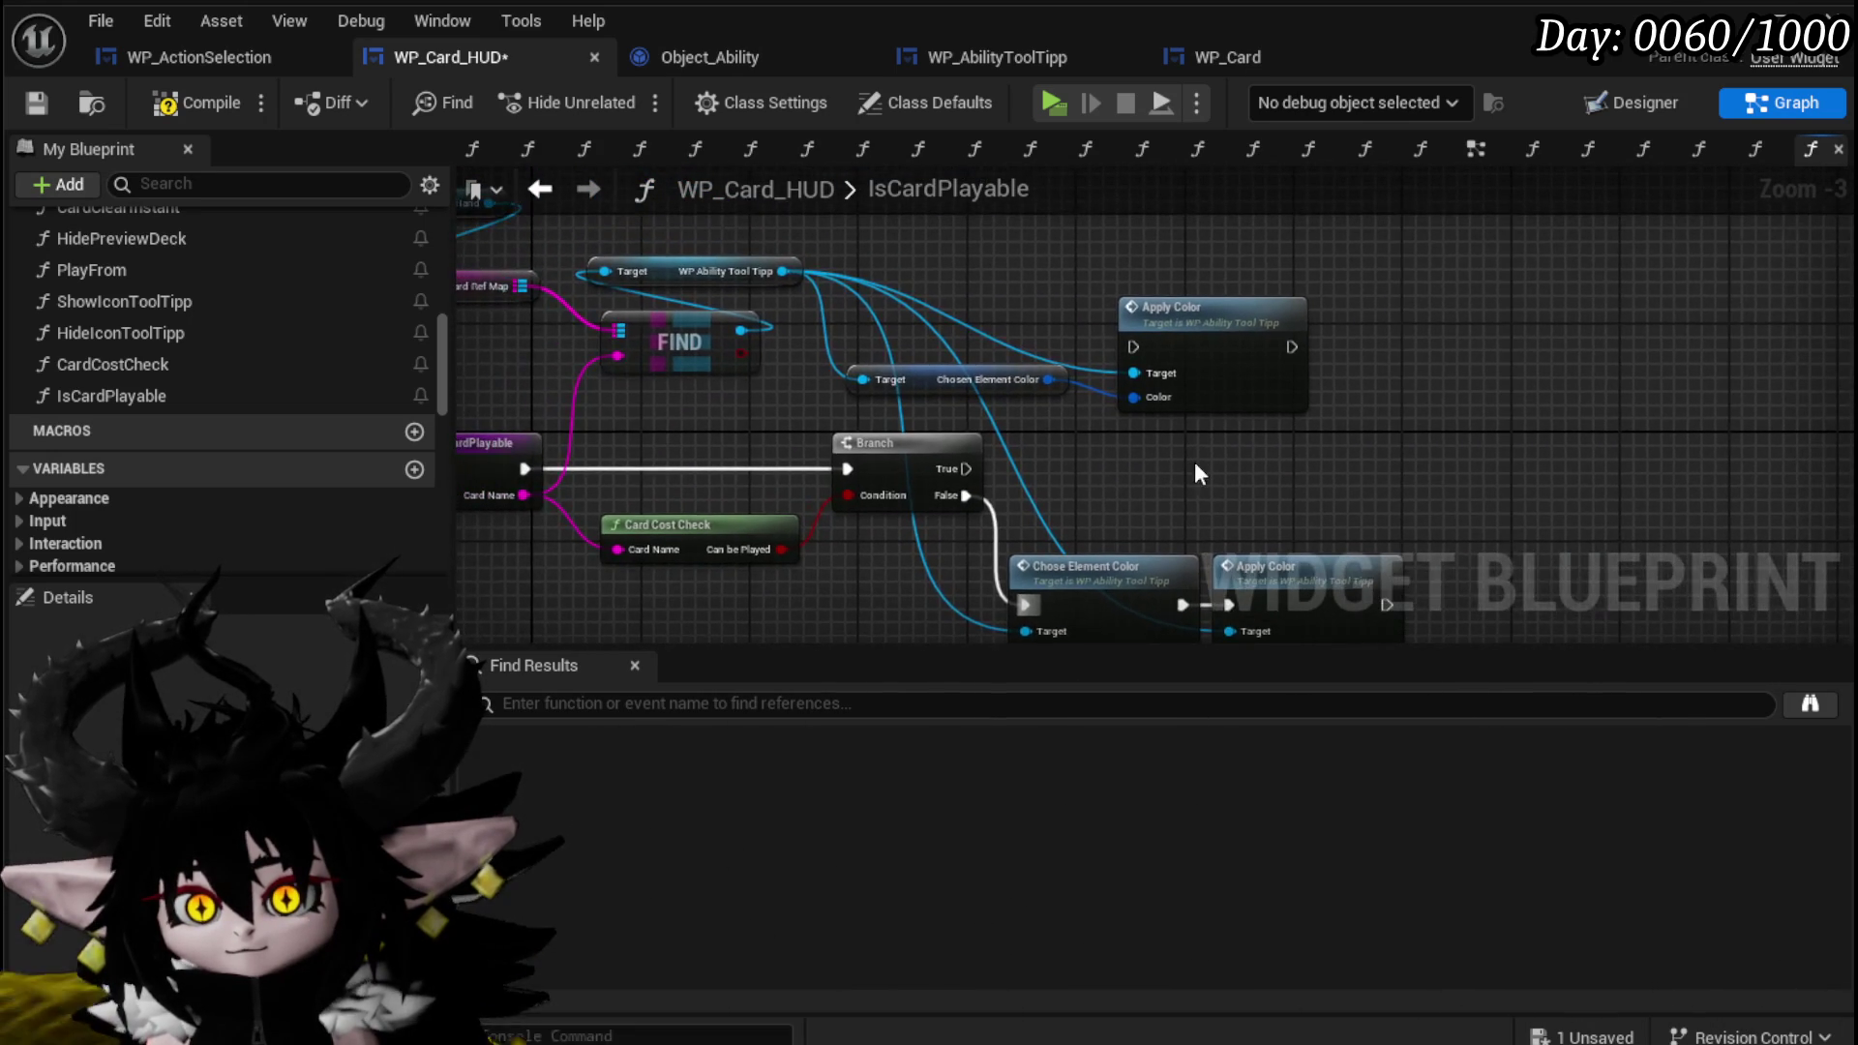
pyautogui.click(36, 103)
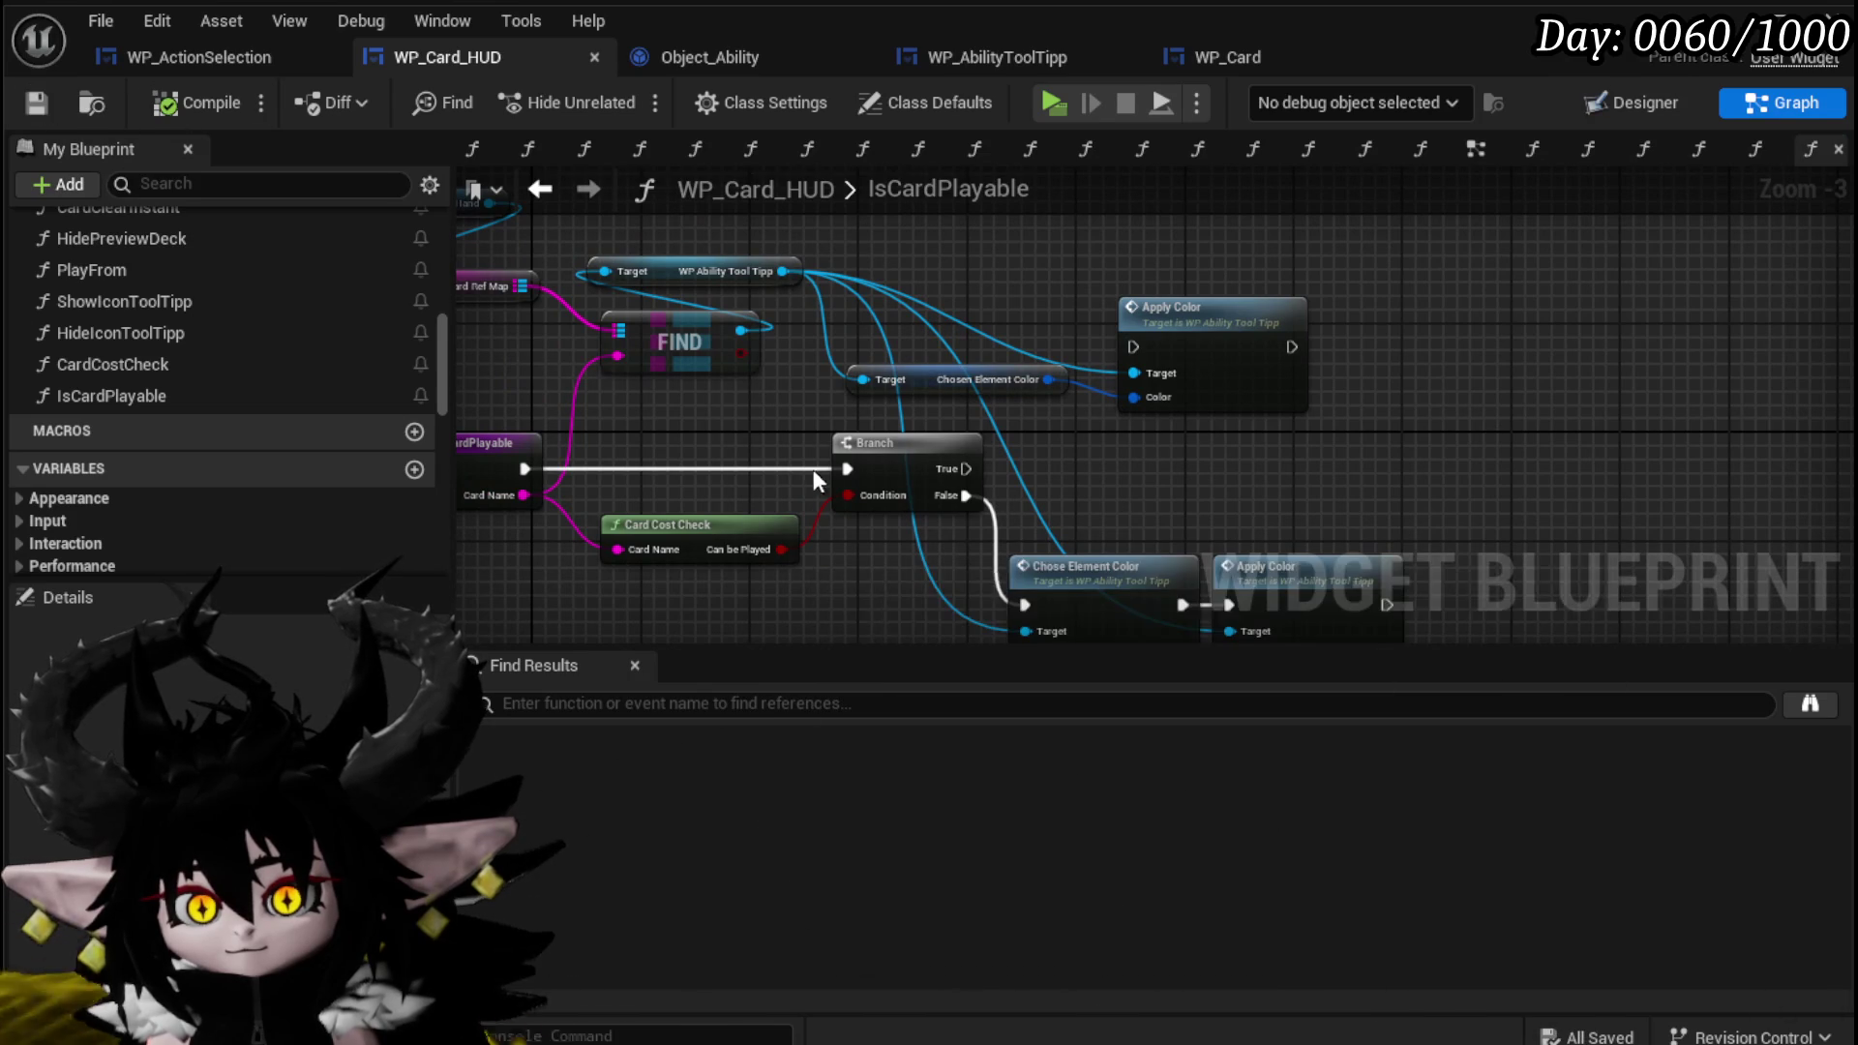
# Shift the two color nodes to the right for a tidier graph and save the blueprint.
pyautogui.moveTo(782, 461); pyautogui.dragTo(735, 339)
pyautogui.moveTo(1240, 441)
pyautogui.mouseDown()
pyautogui.moveTo(1112, 349)
pyautogui.moveTo(1004, 436)
pyautogui.moveTo(947, 387)
pyautogui.moveTo(1070, 455)
pyautogui.moveTo(1072, 437)
pyautogui.moveTo(1137, 513)
pyautogui.mouseUp()
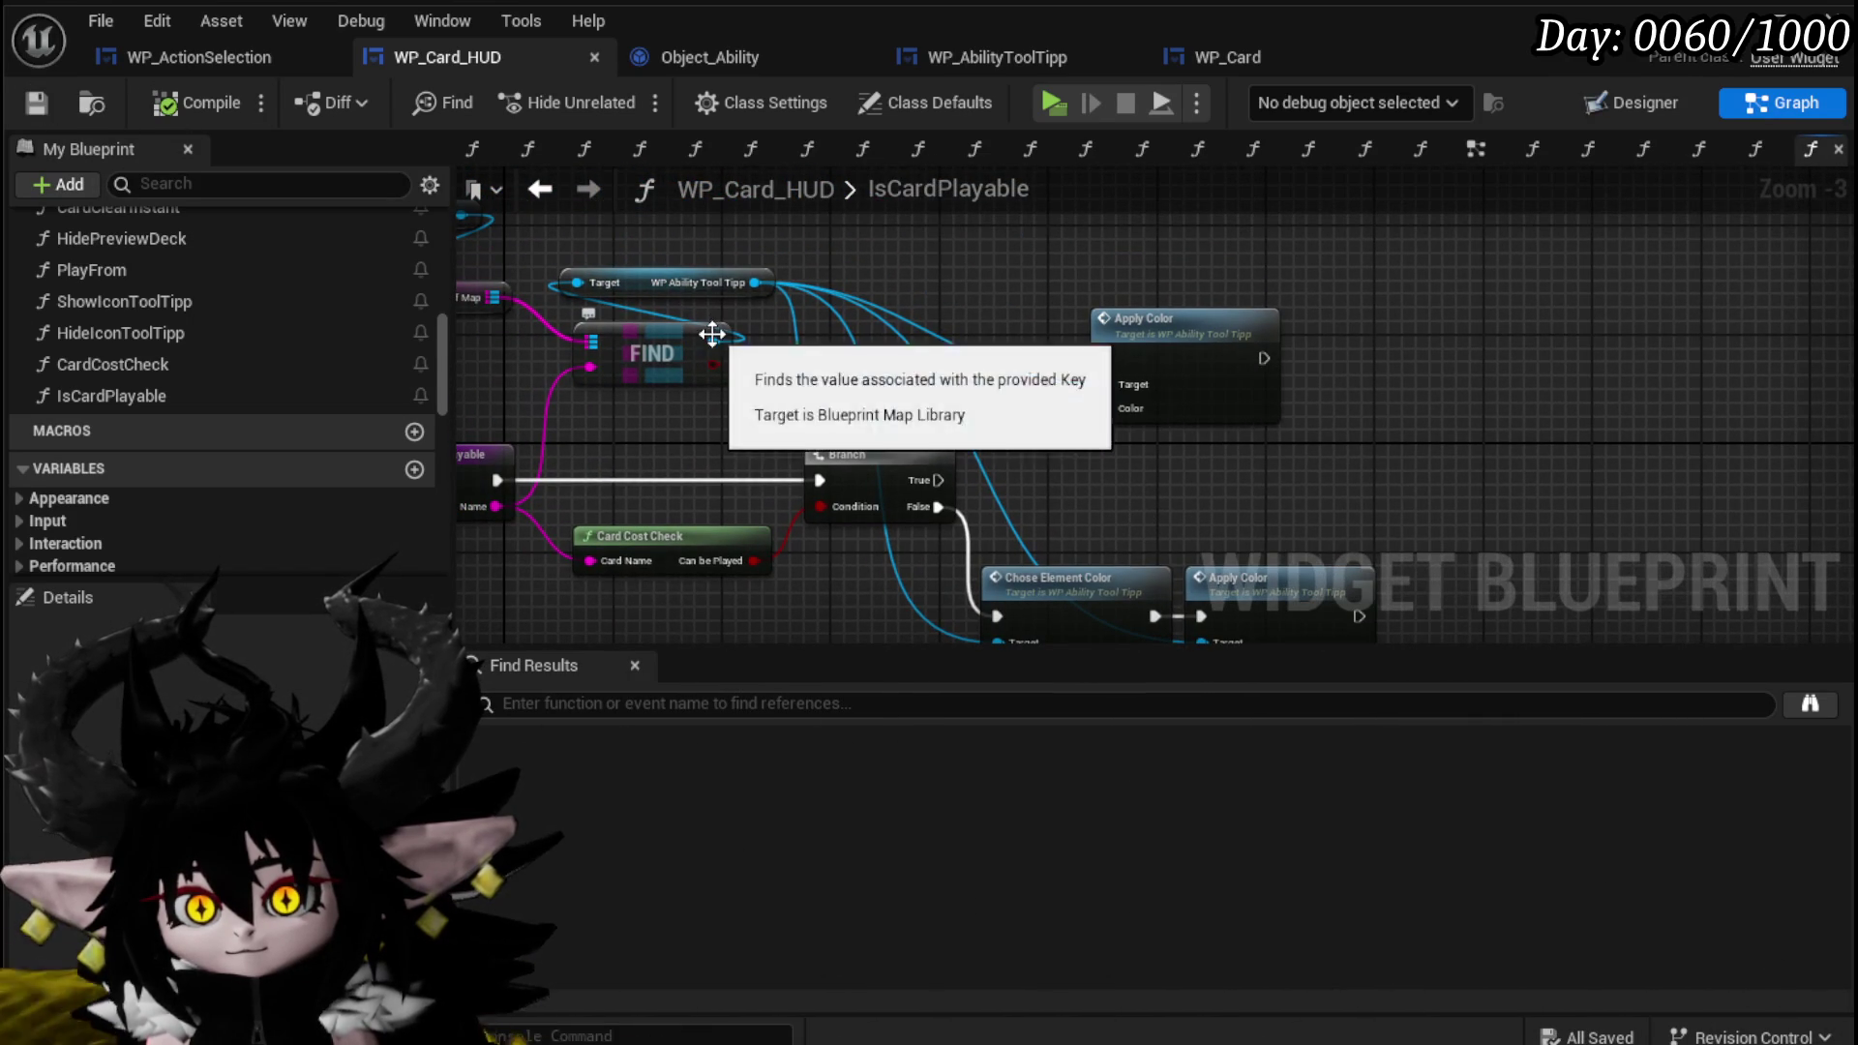
pyautogui.moveTo(712, 333); pyautogui.dragTo(475, 208)
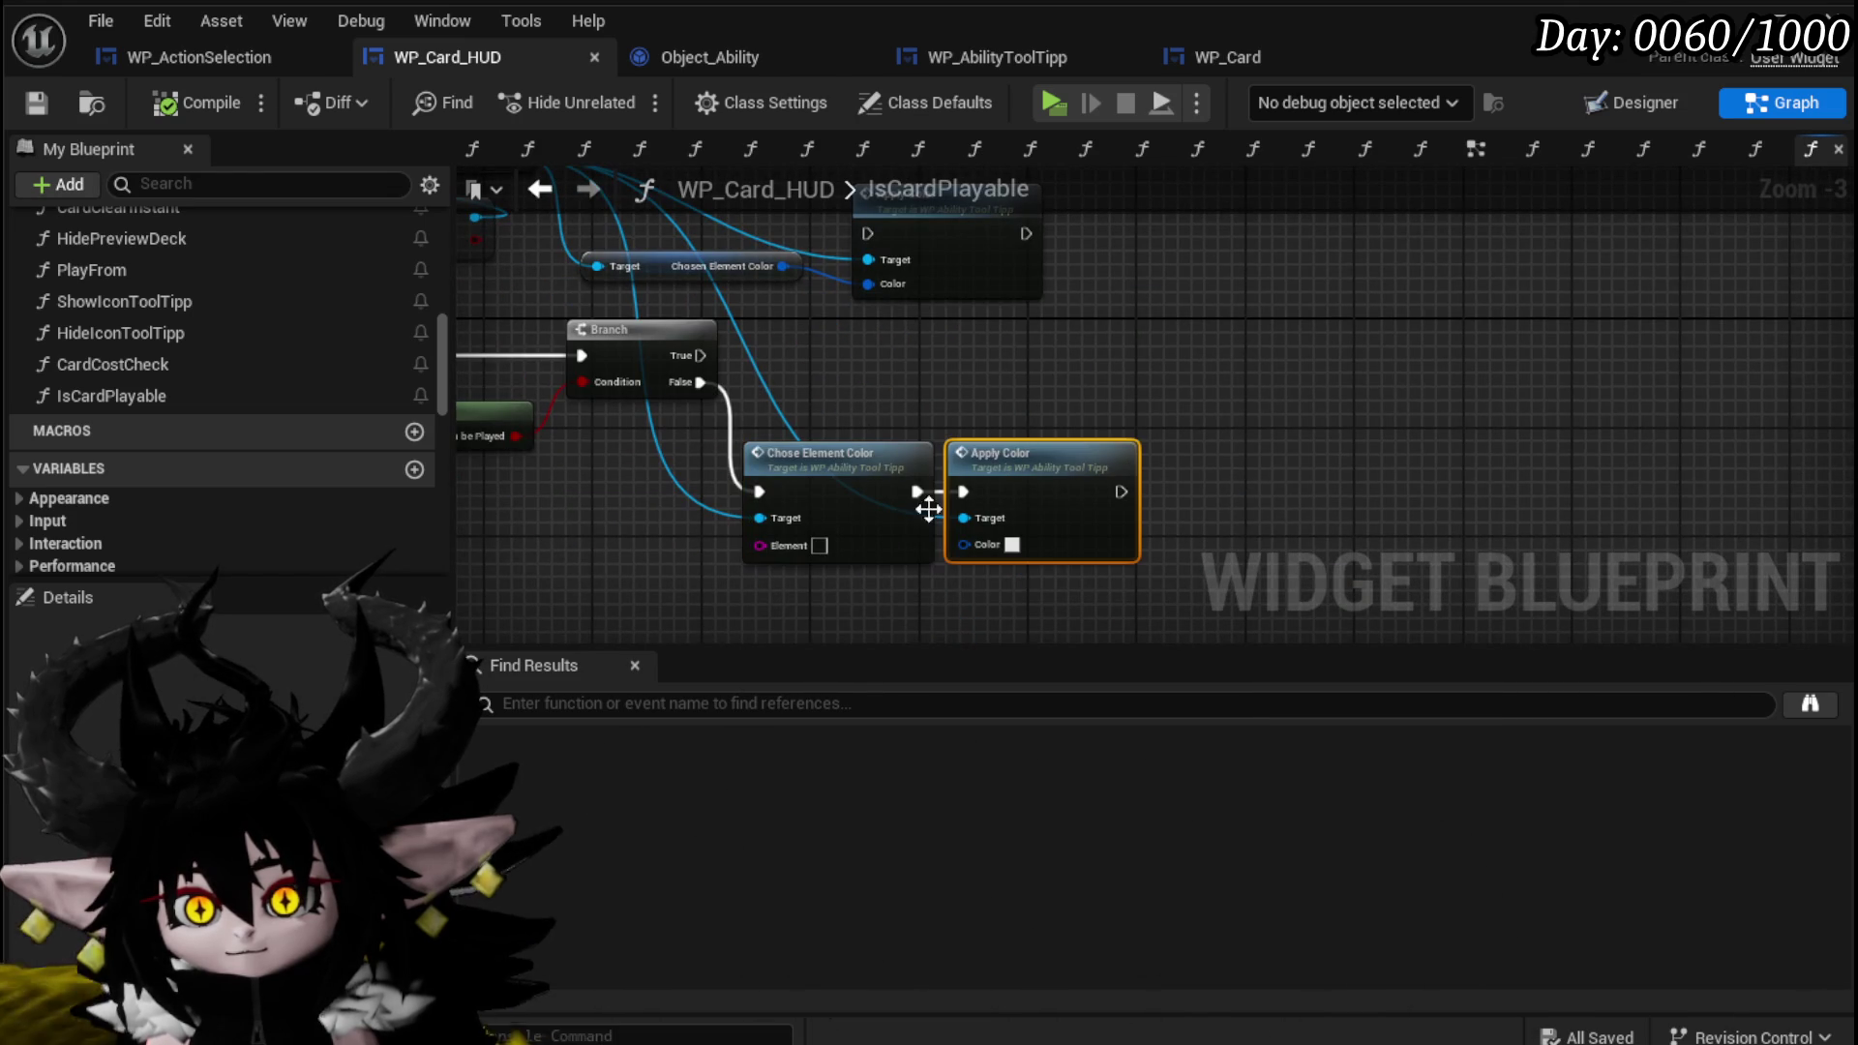
pyautogui.keyDown('ctrl'); pyautogui.click(908, 449); pyautogui.keyUp('ctrl')
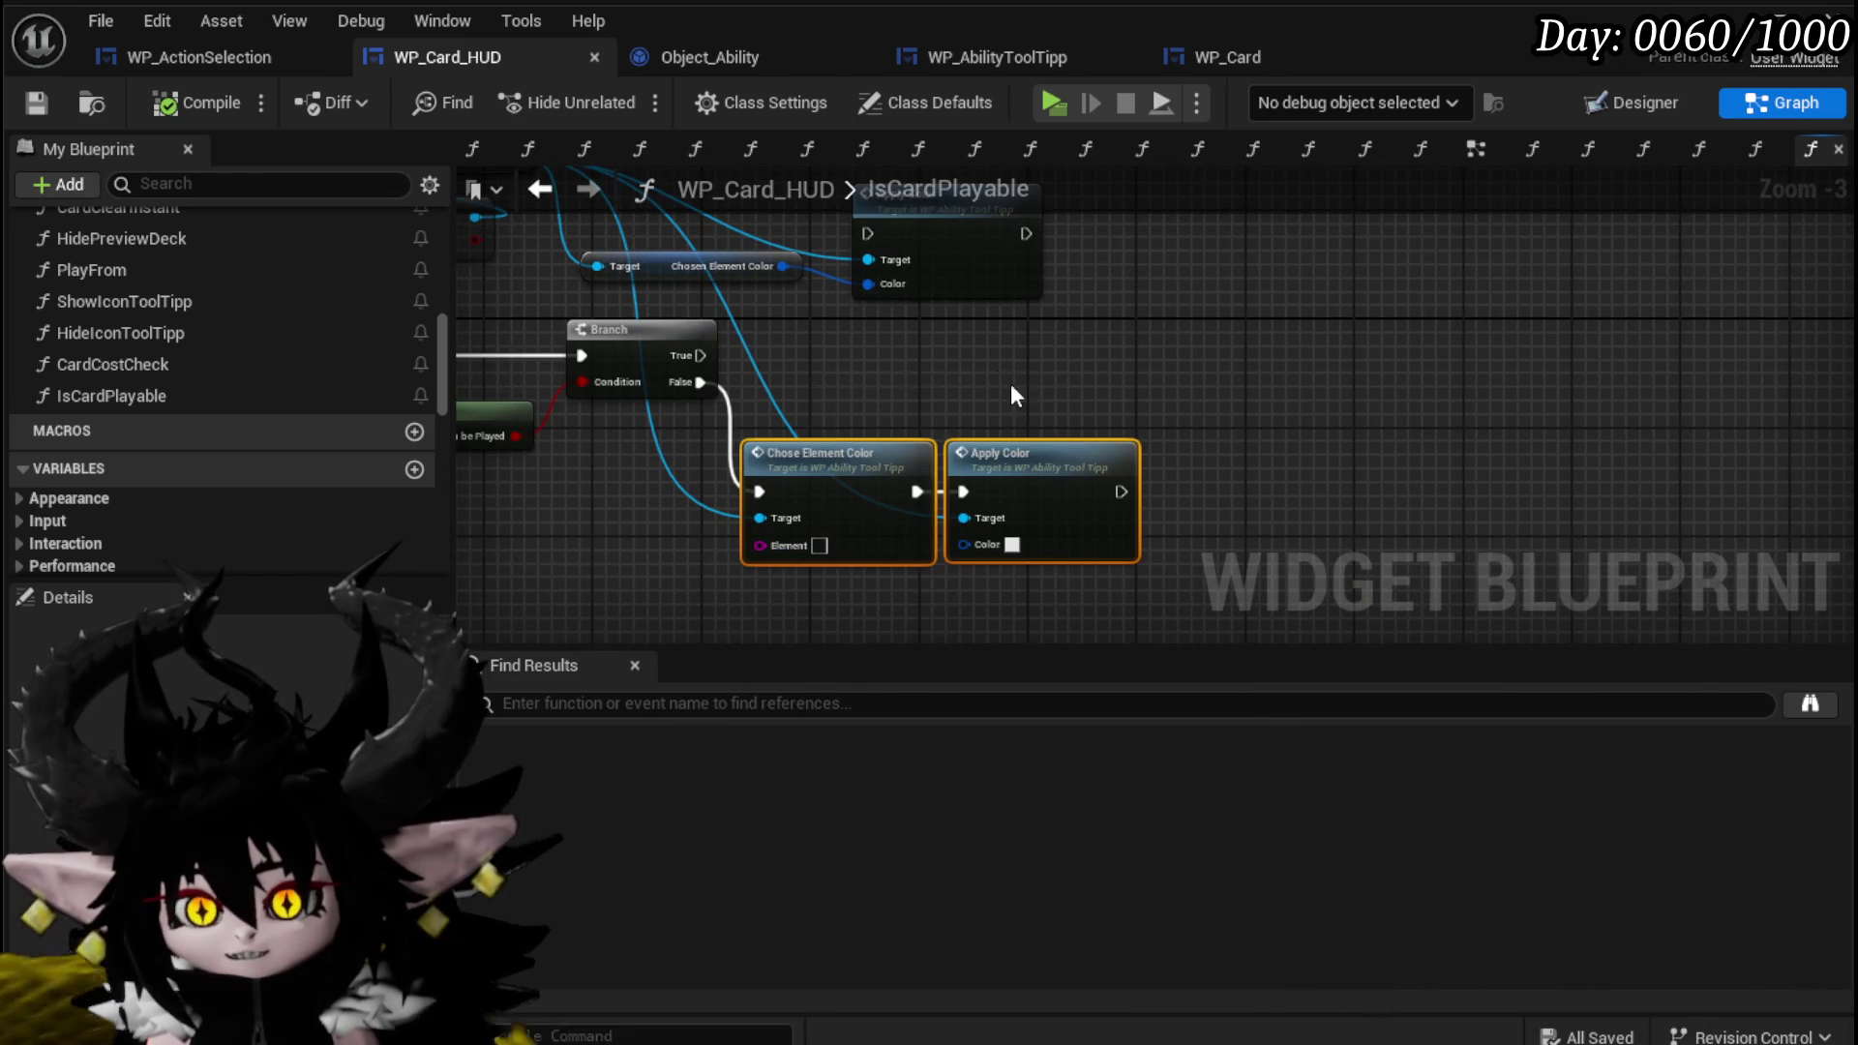
pyautogui.moveTo(1053, 452); pyautogui.dragTo(1119, 568)
pyautogui.moveTo(1007, 324); pyautogui.dragTo(1182, 352)
pyautogui.moveTo(1168, 555); pyautogui.dragTo(1142, 436)
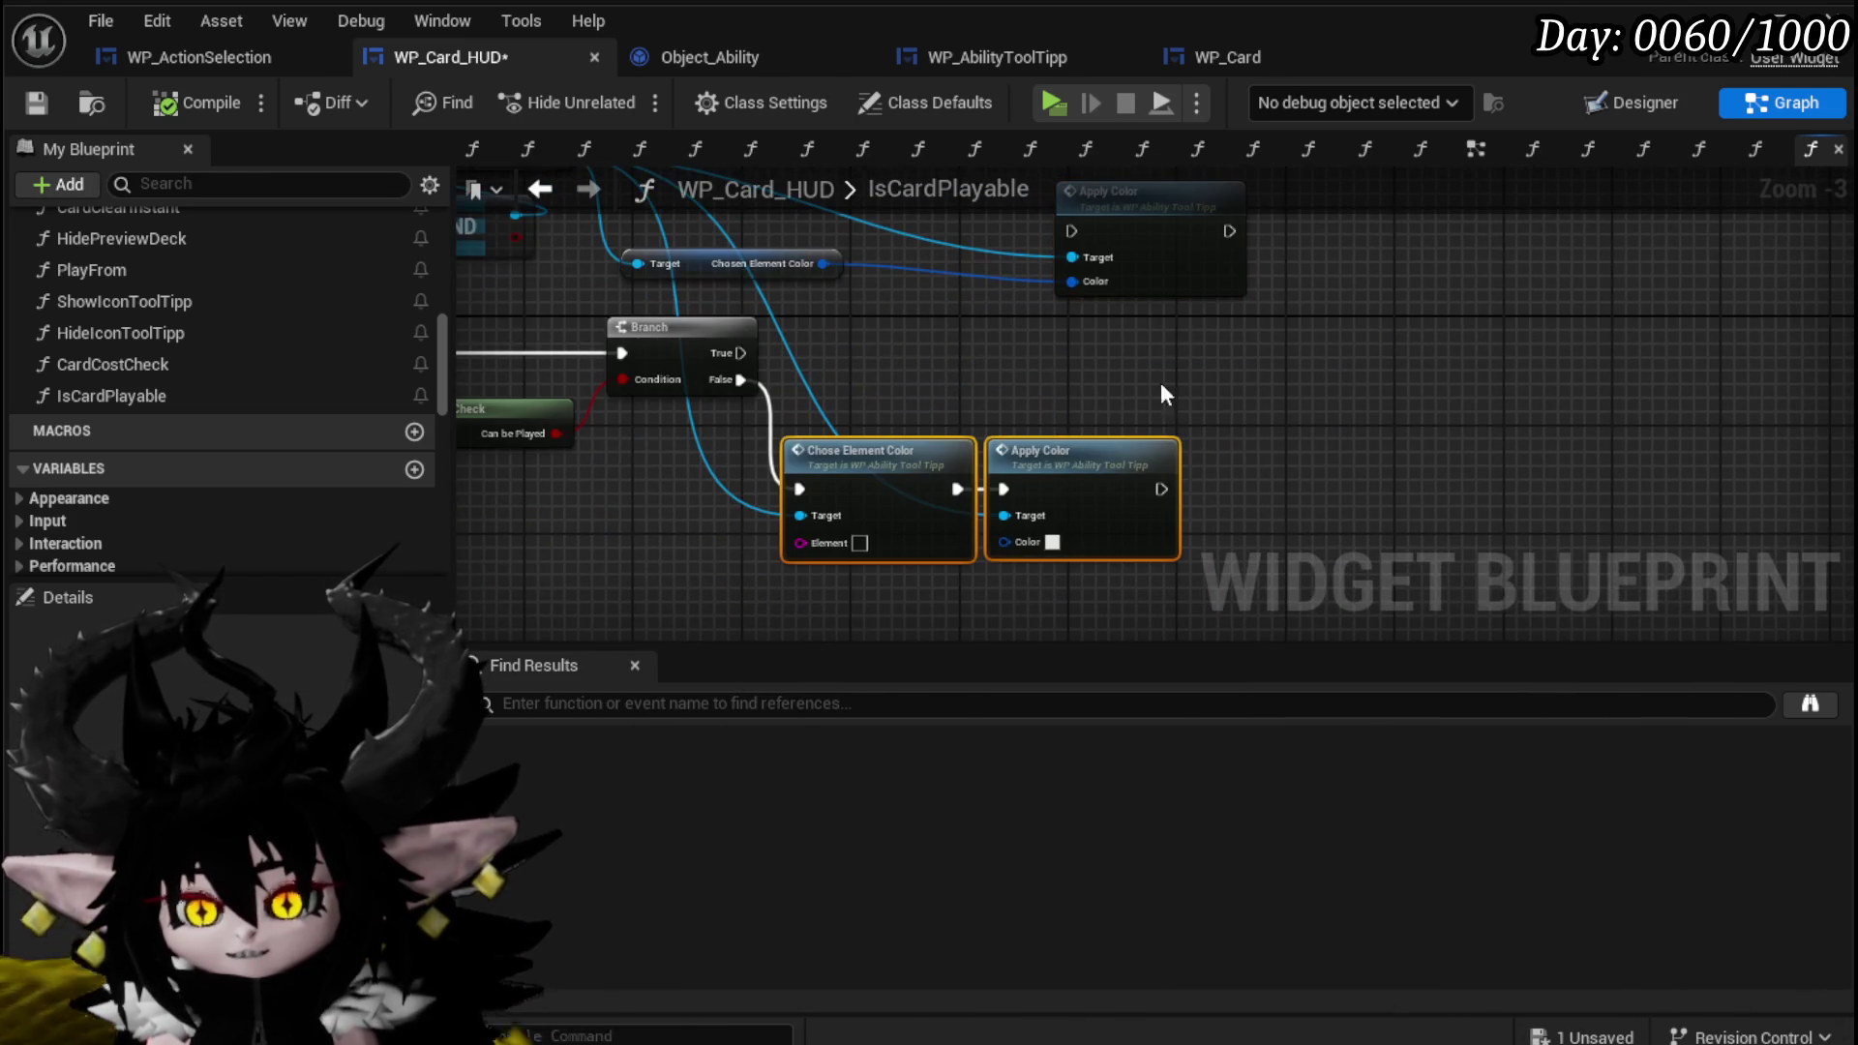
pyautogui.moveTo(913, 271)
pyautogui.mouseDown()
pyautogui.moveTo(954, 358)
pyautogui.moveTo(994, 294)
pyautogui.moveTo(956, 294)
pyautogui.mouseUp()
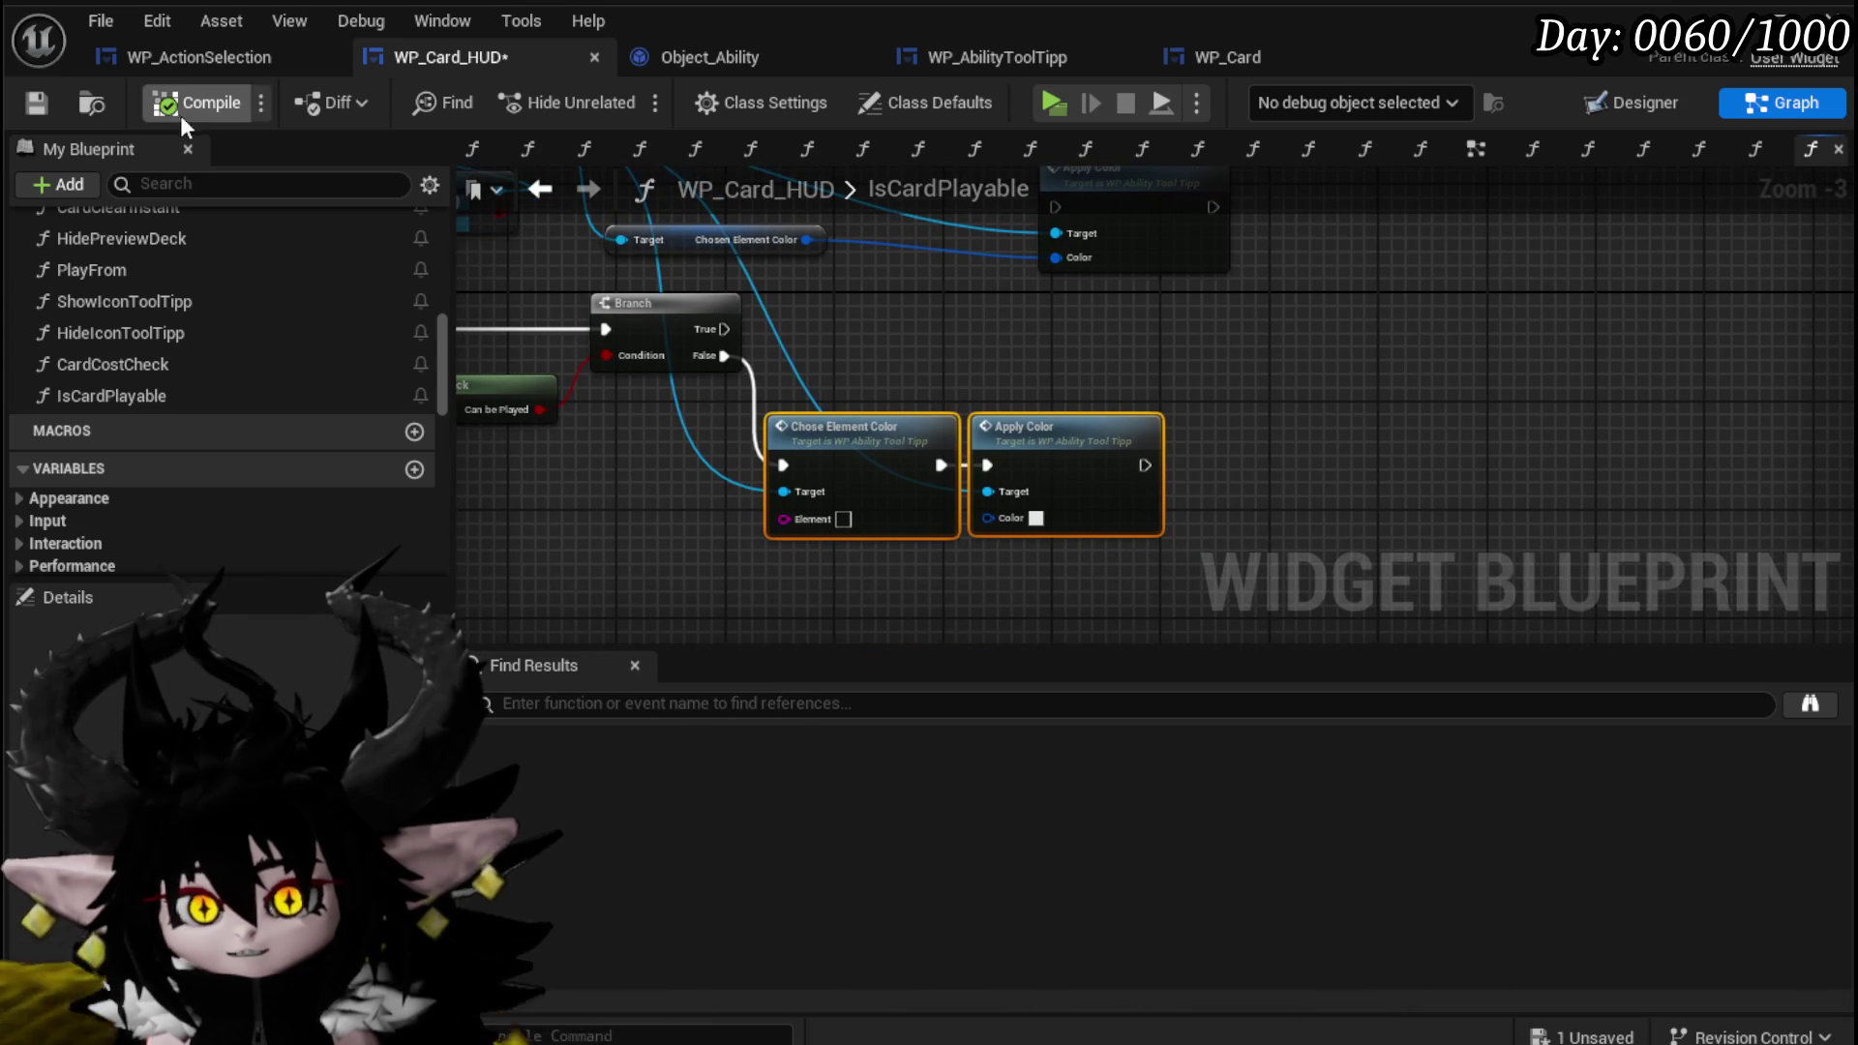
pyautogui.click(32, 103)
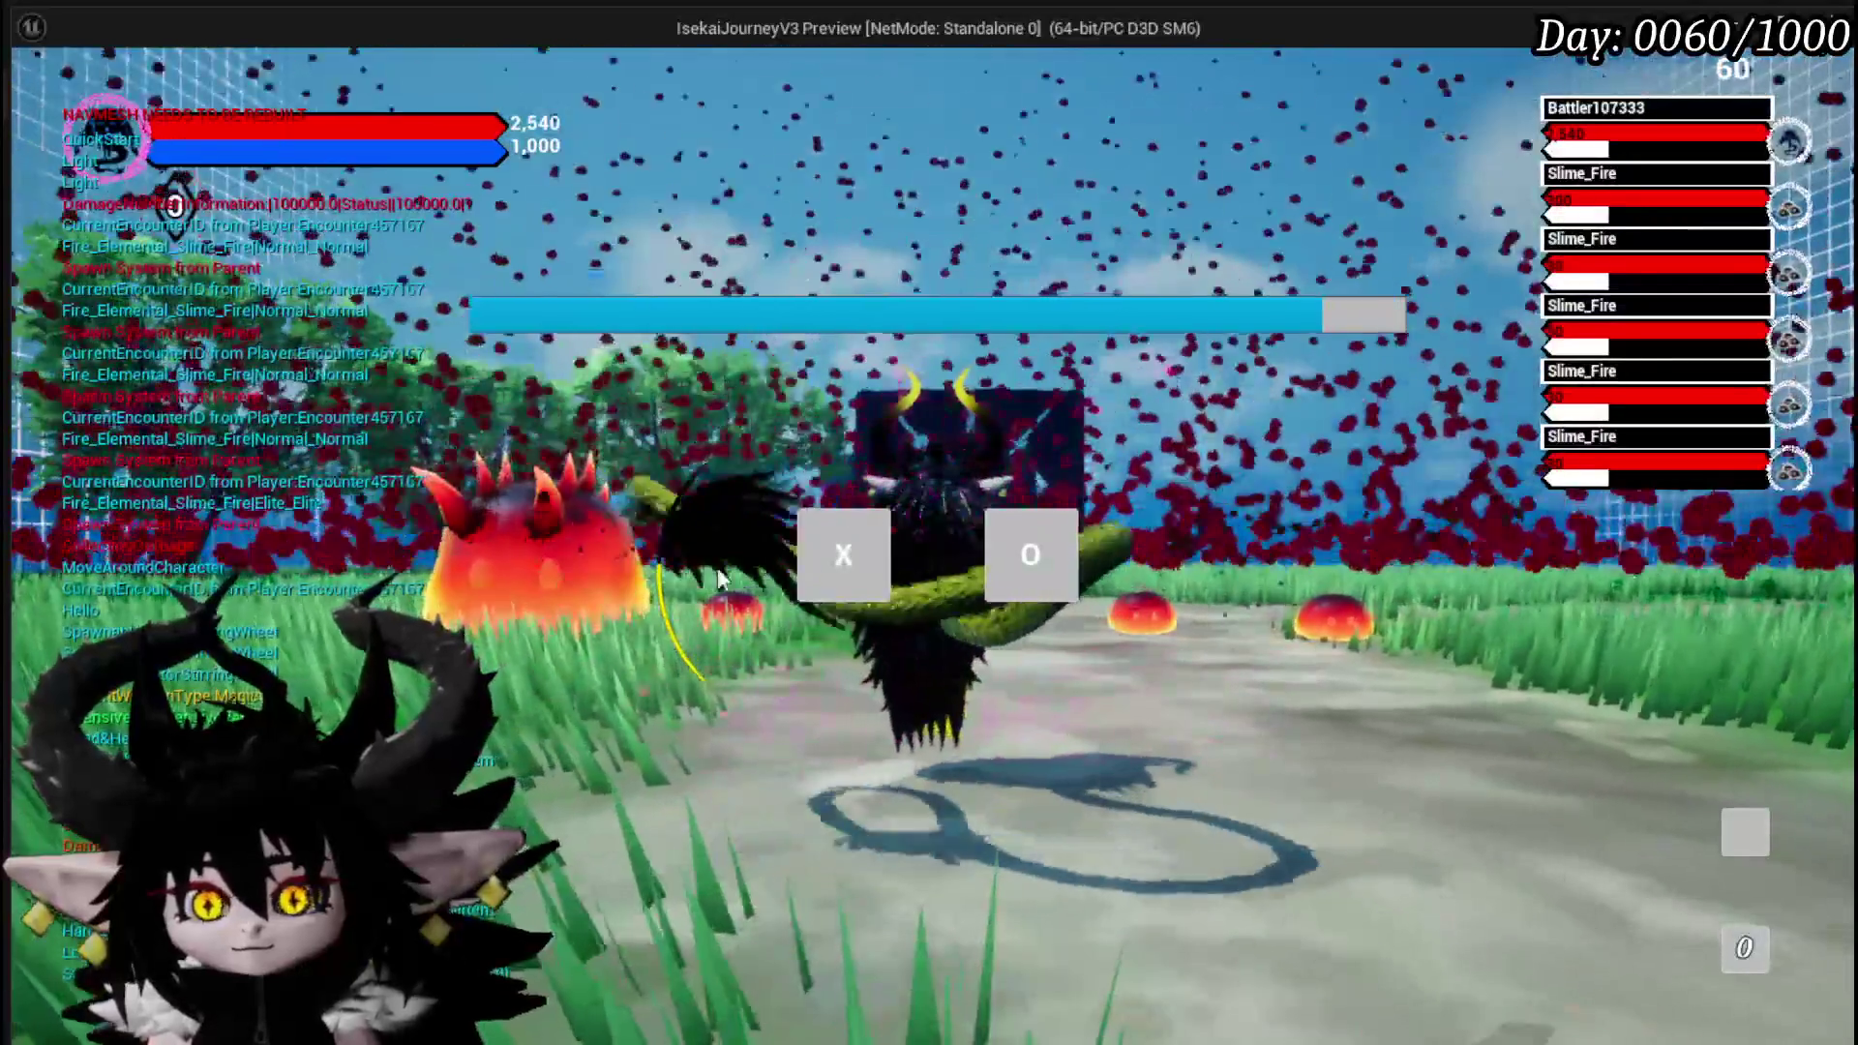
# Begin the battle and cast Giga Burn and Haste at a slime target.
pyautogui.click(833, 558)
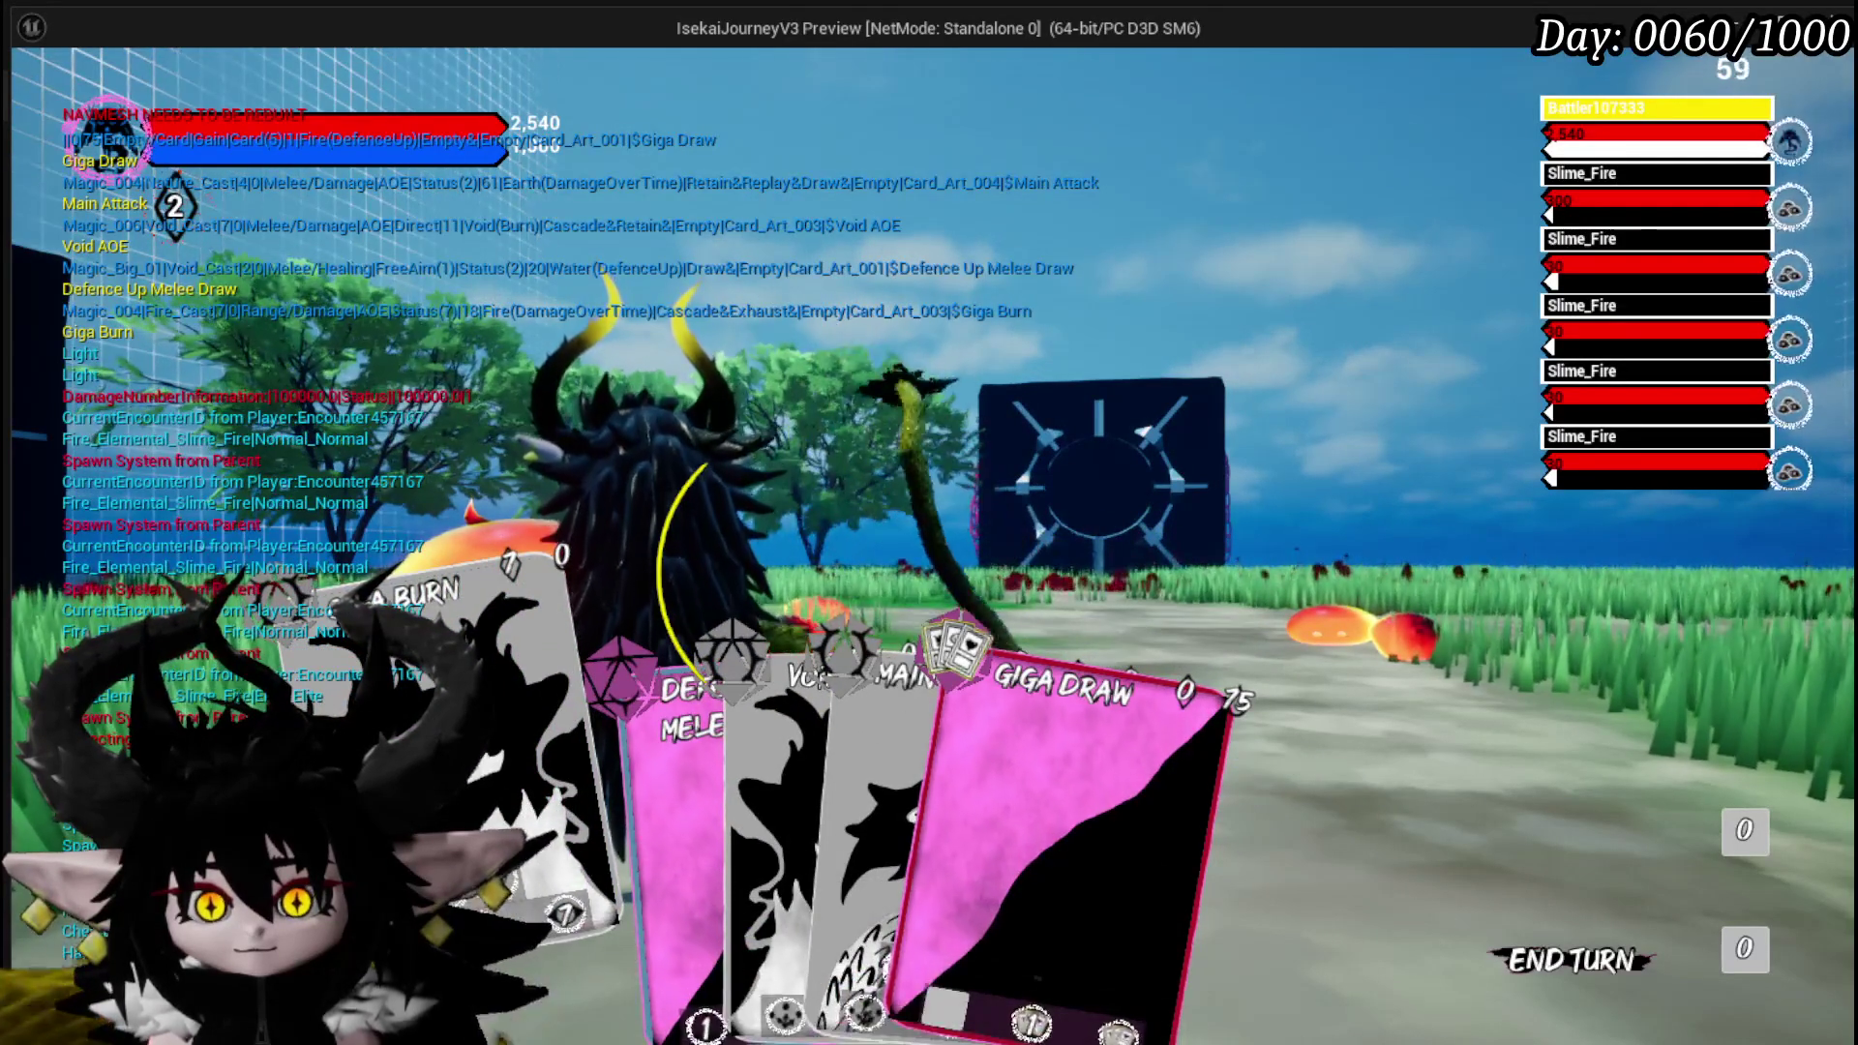
pyautogui.click(536, 786)
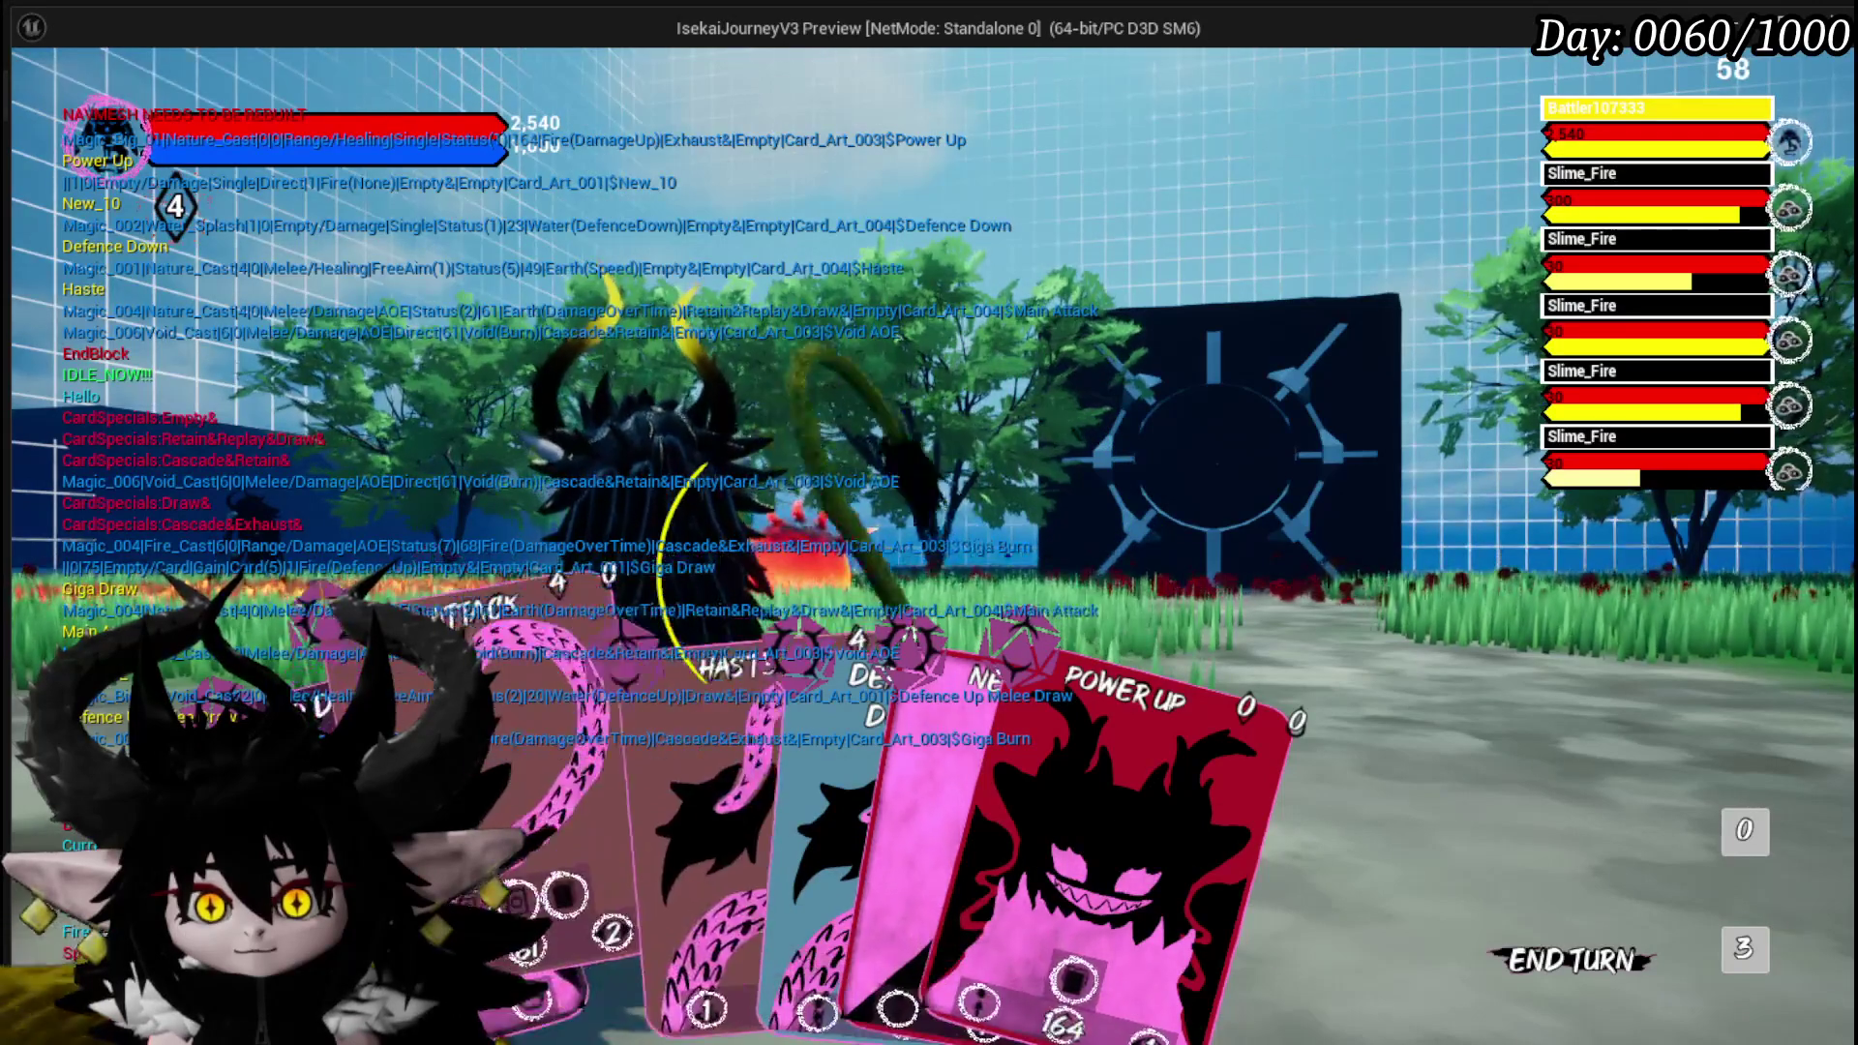
pyautogui.click(583, 790)
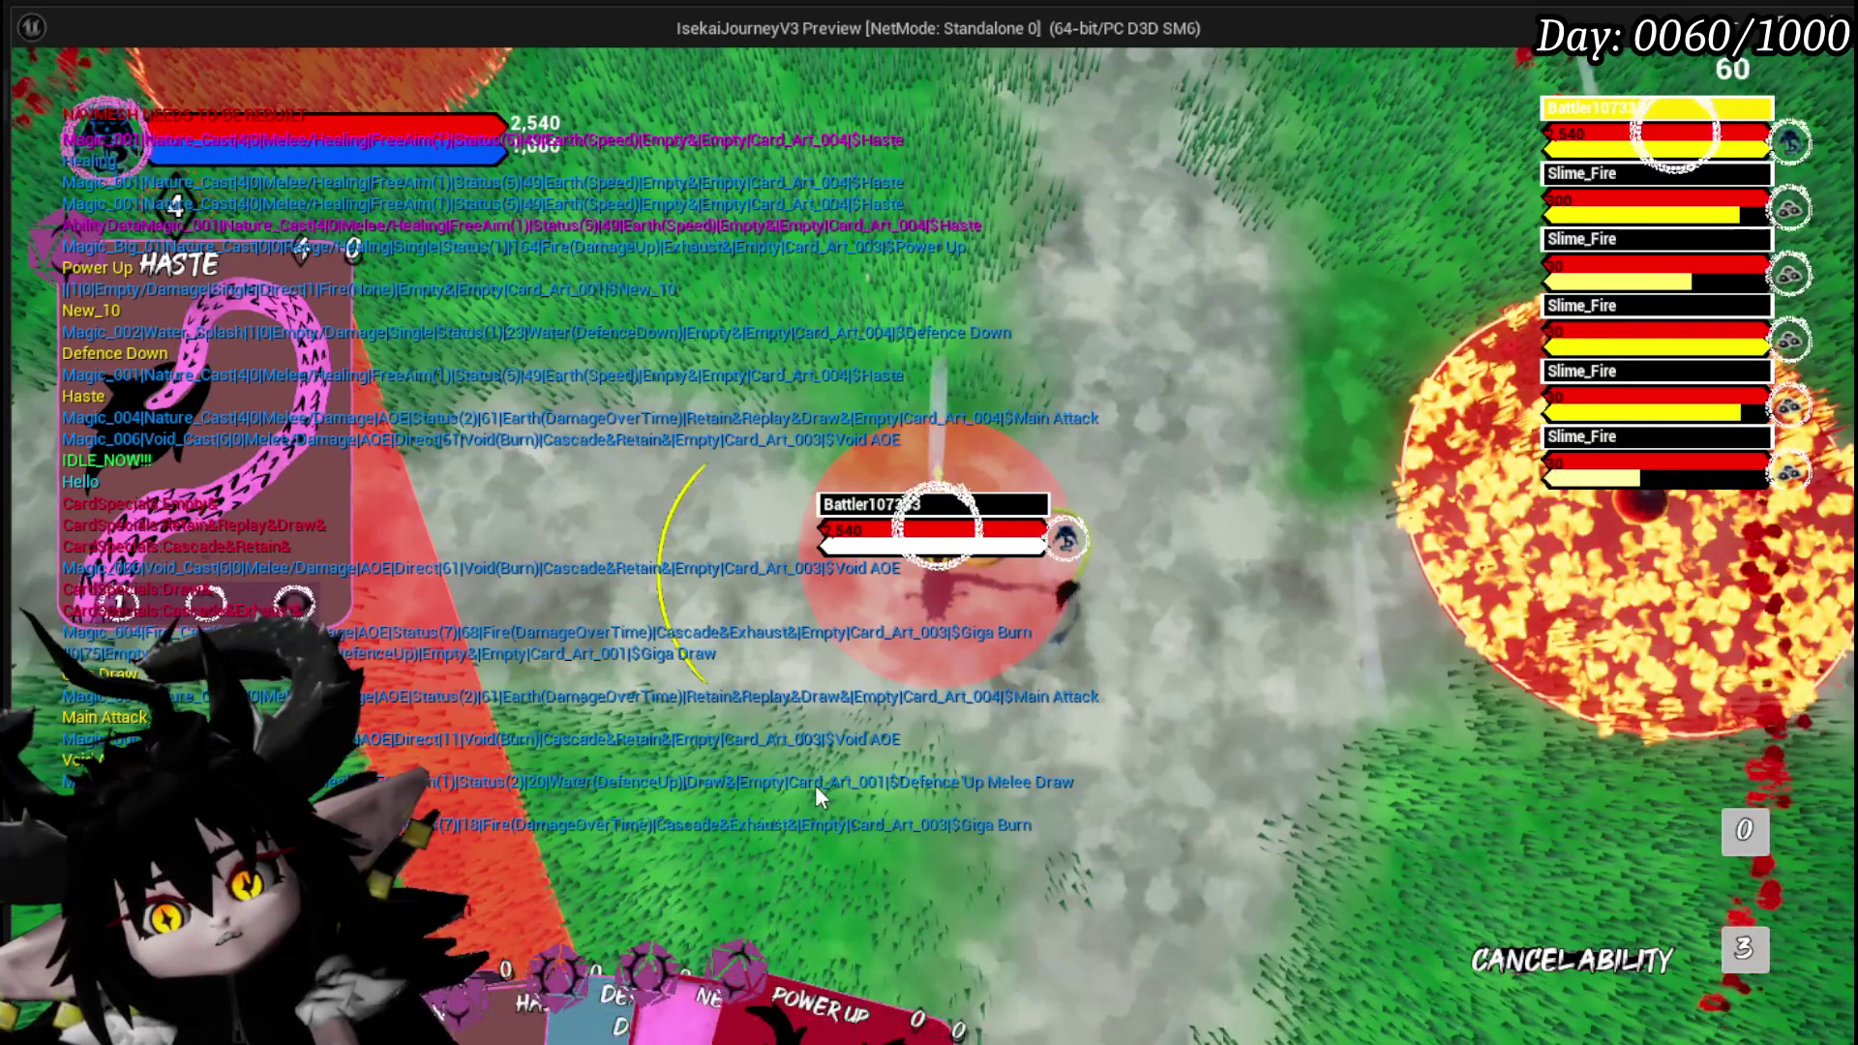
pyautogui.click(807, 782)
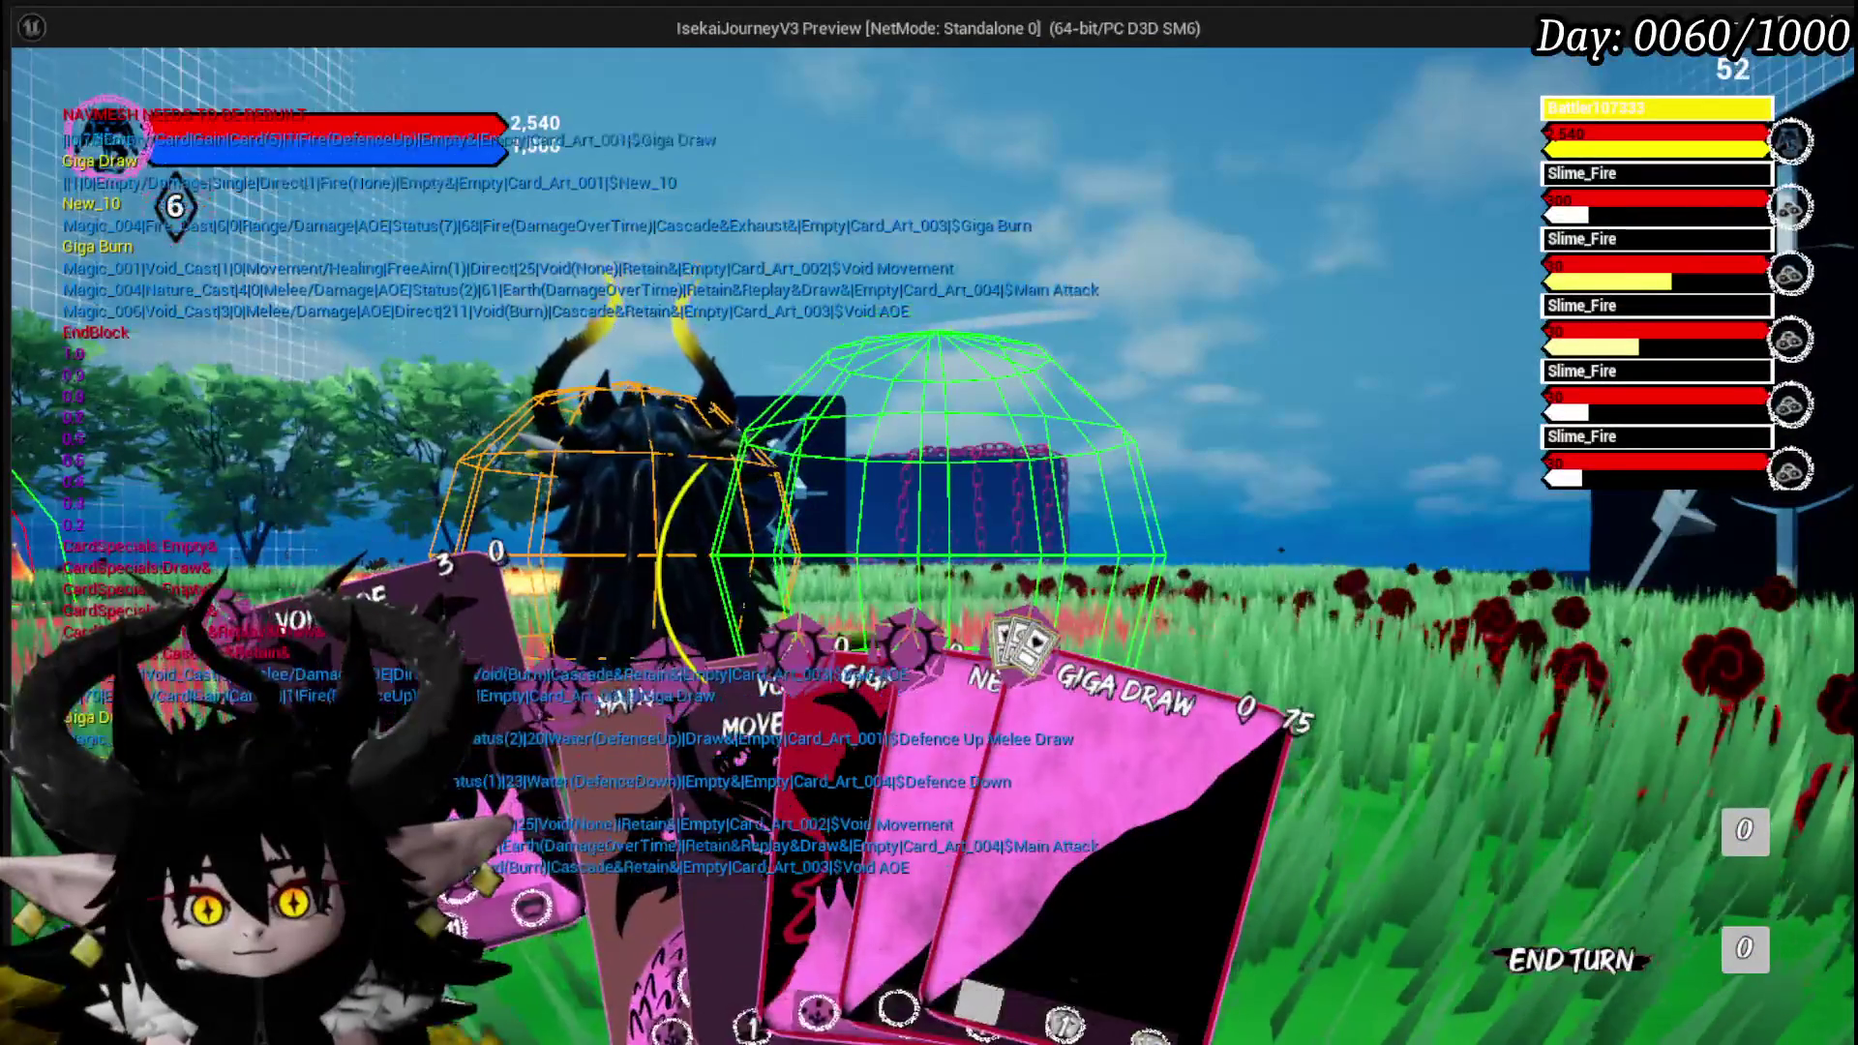
# Play the Void AOE card, then fire Main Attack at a target.
pyautogui.moveTo(710, 857)
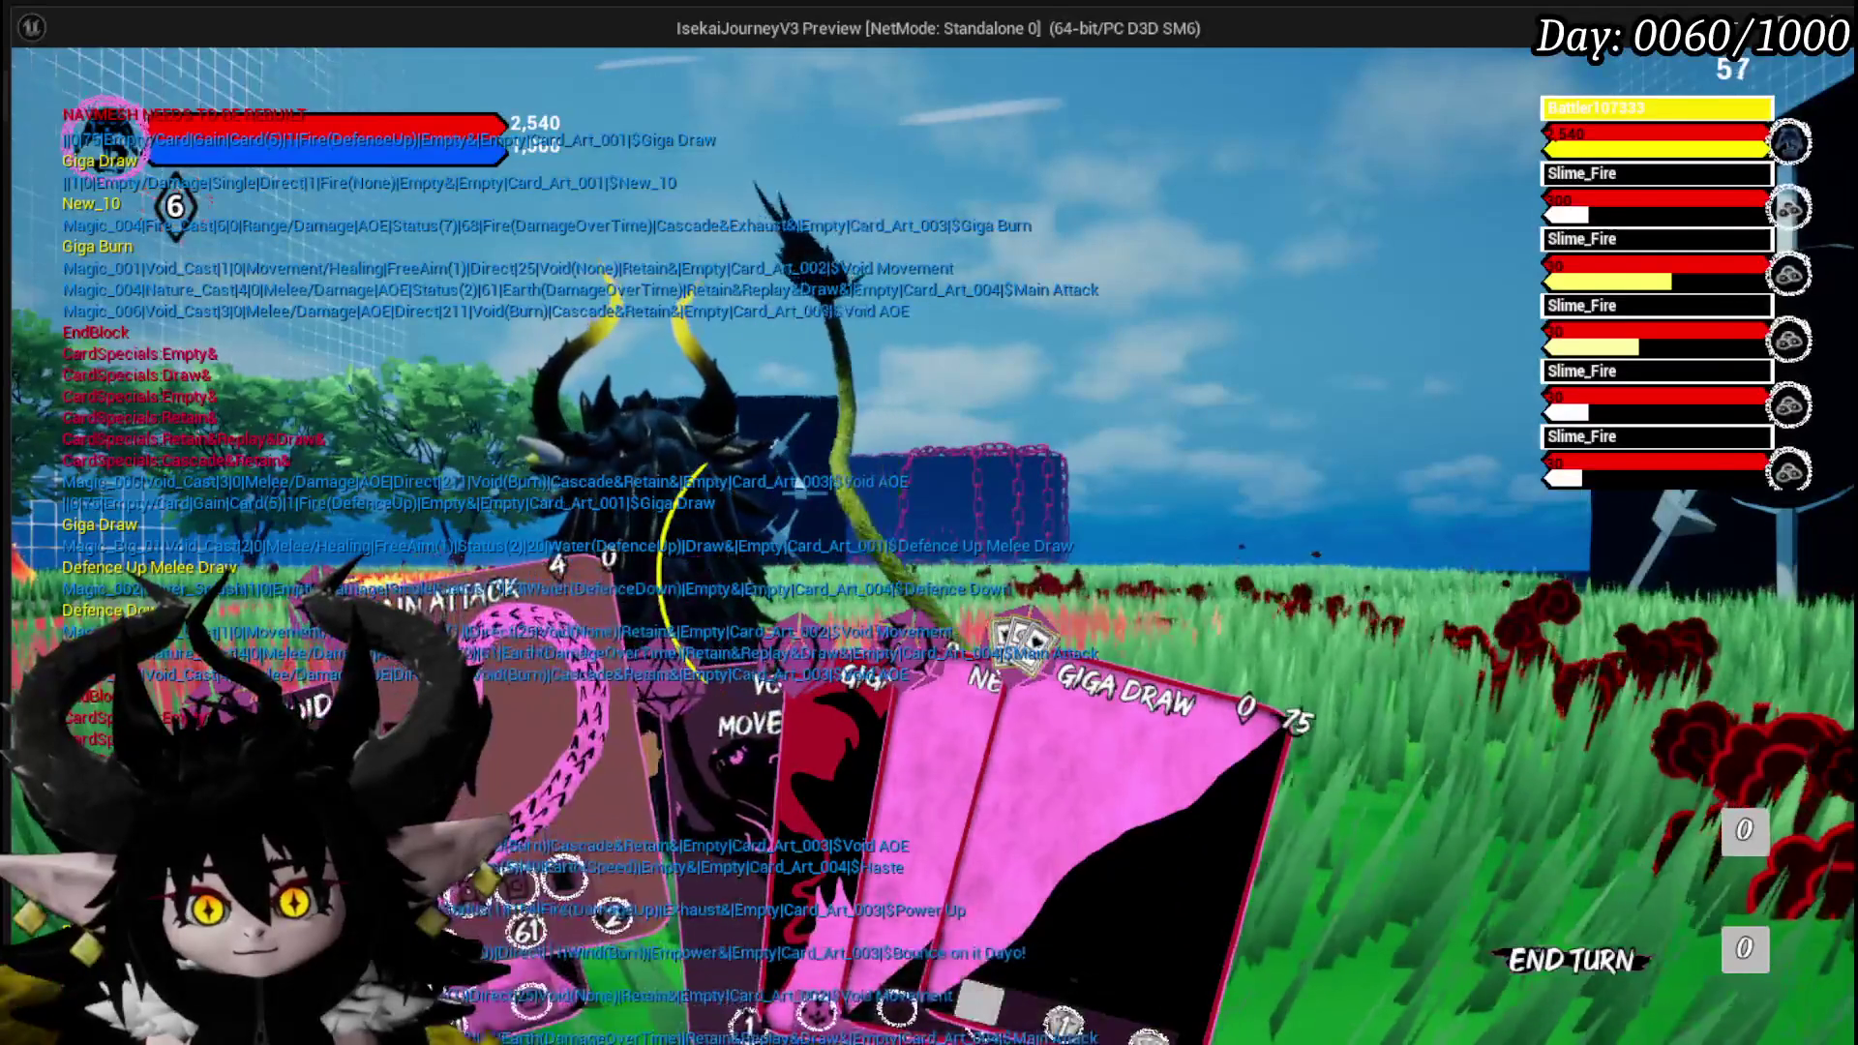
pyautogui.click(989, 751)
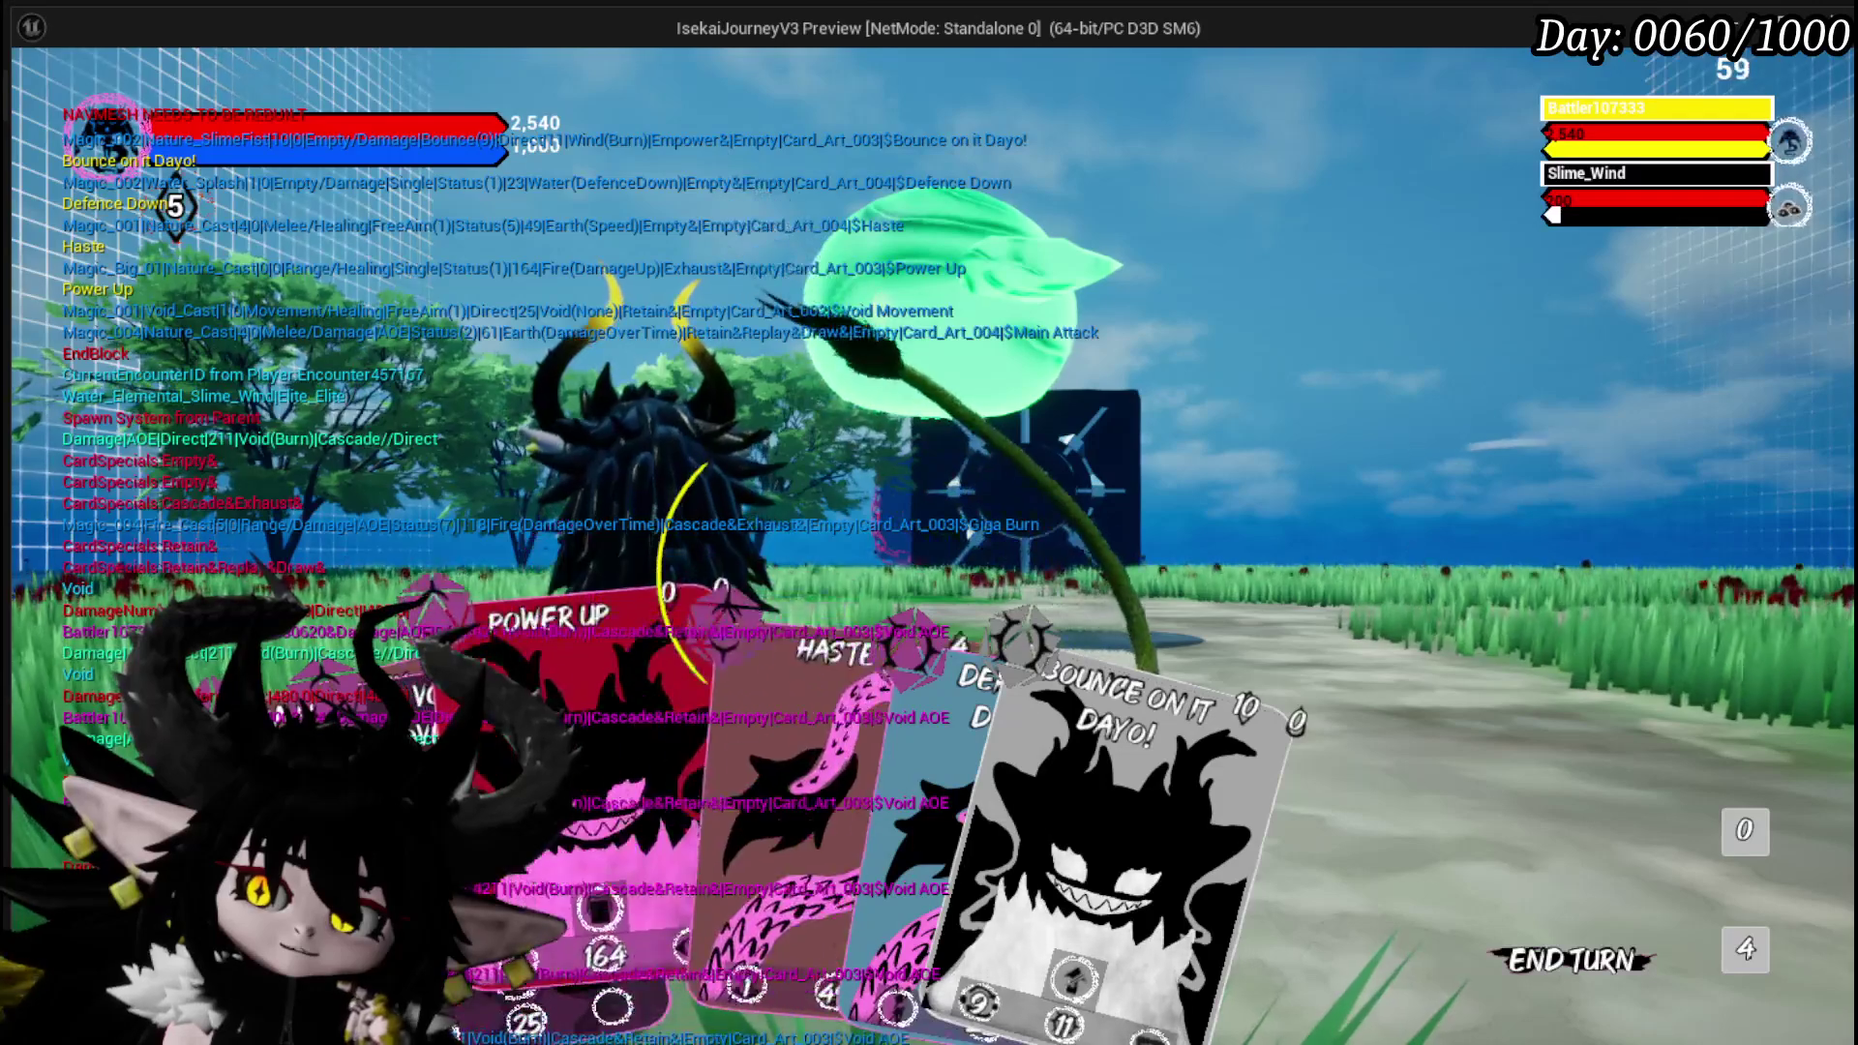
pyautogui.click(982, 585)
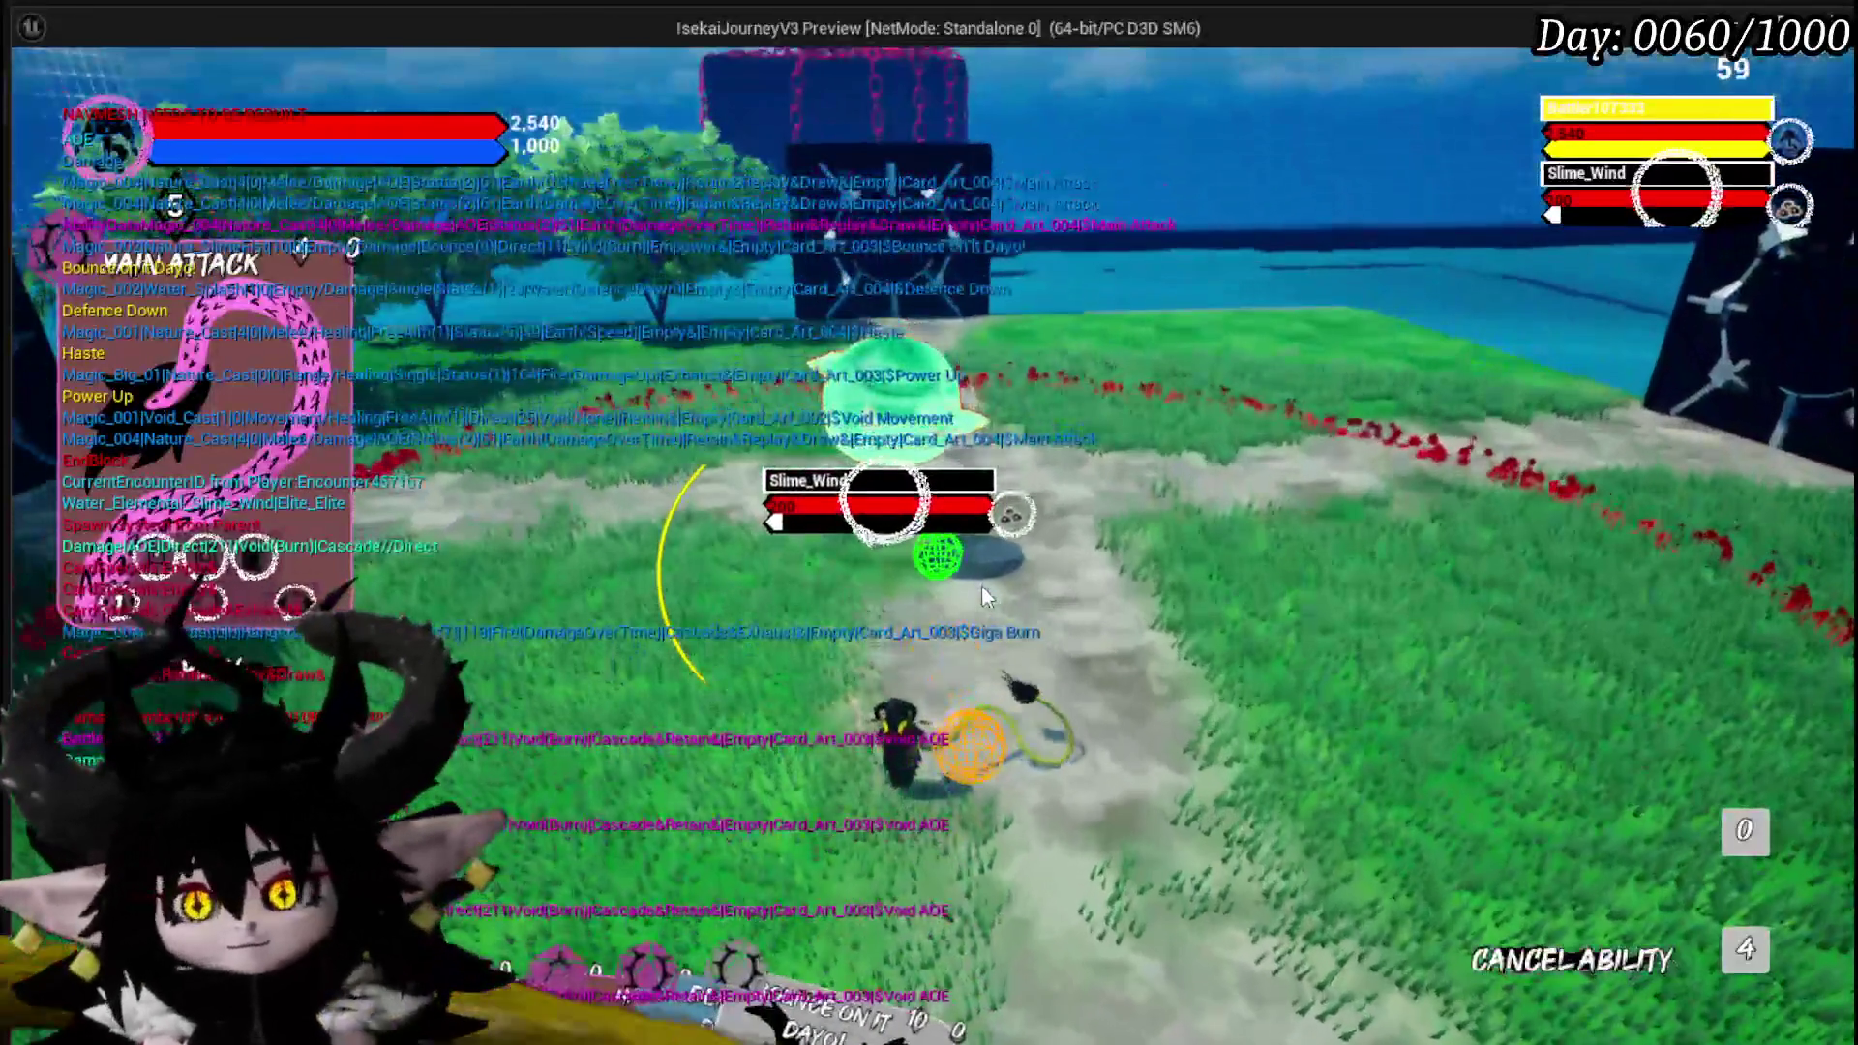
pyautogui.click(981, 584)
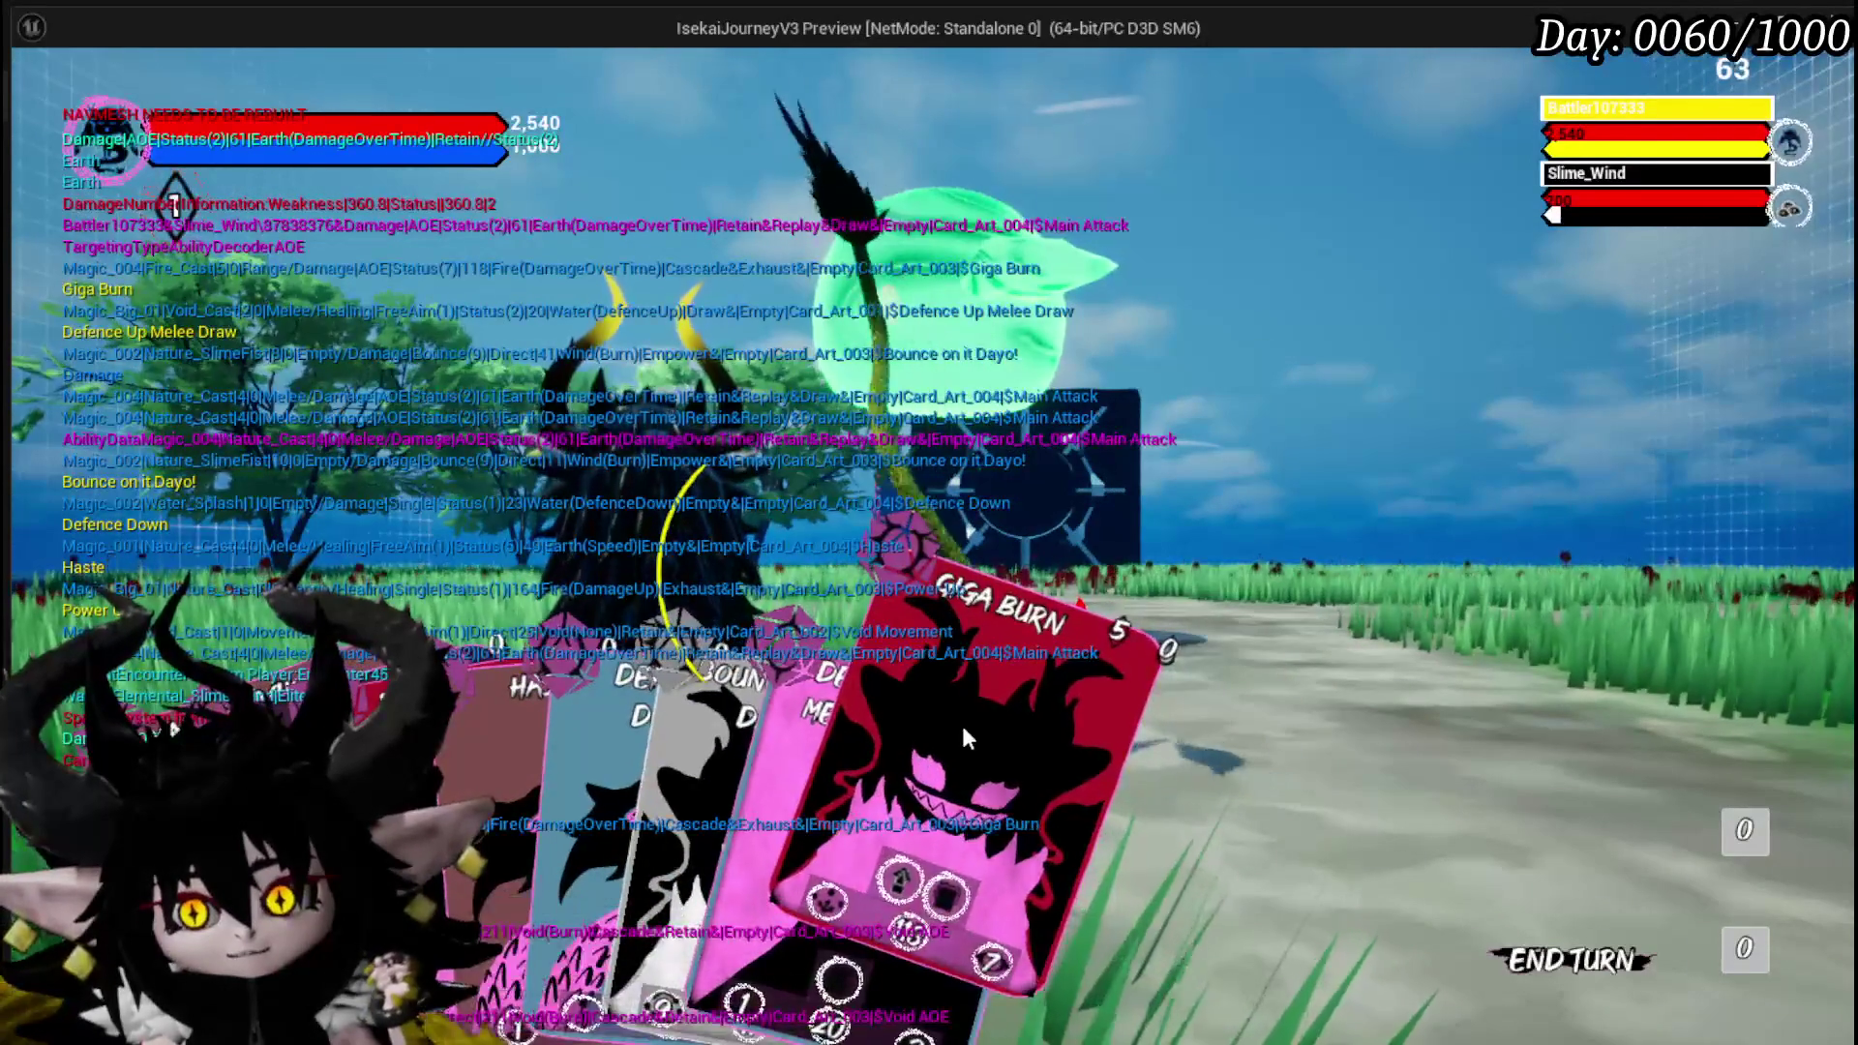
# Cast Giga Burn, then stop the preview and save all changed assets.
pyautogui.moveTo(963, 726)
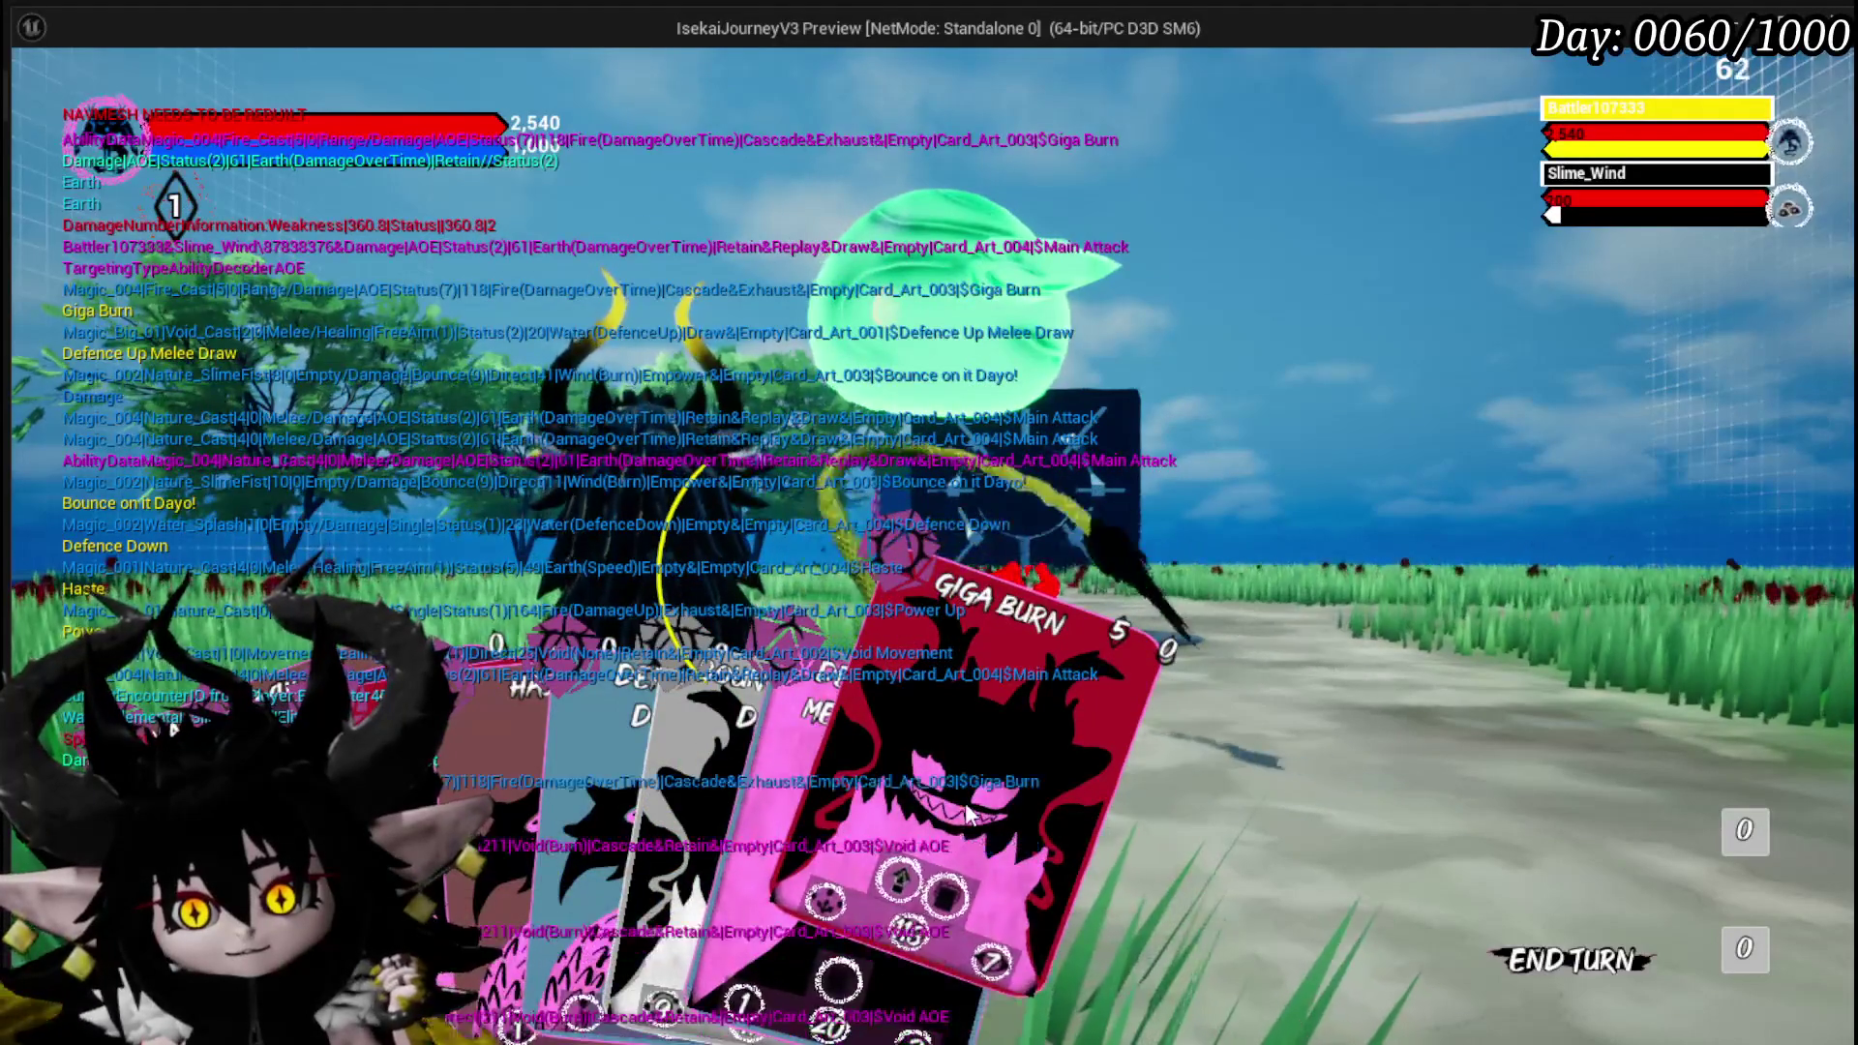
pyautogui.click(966, 806)
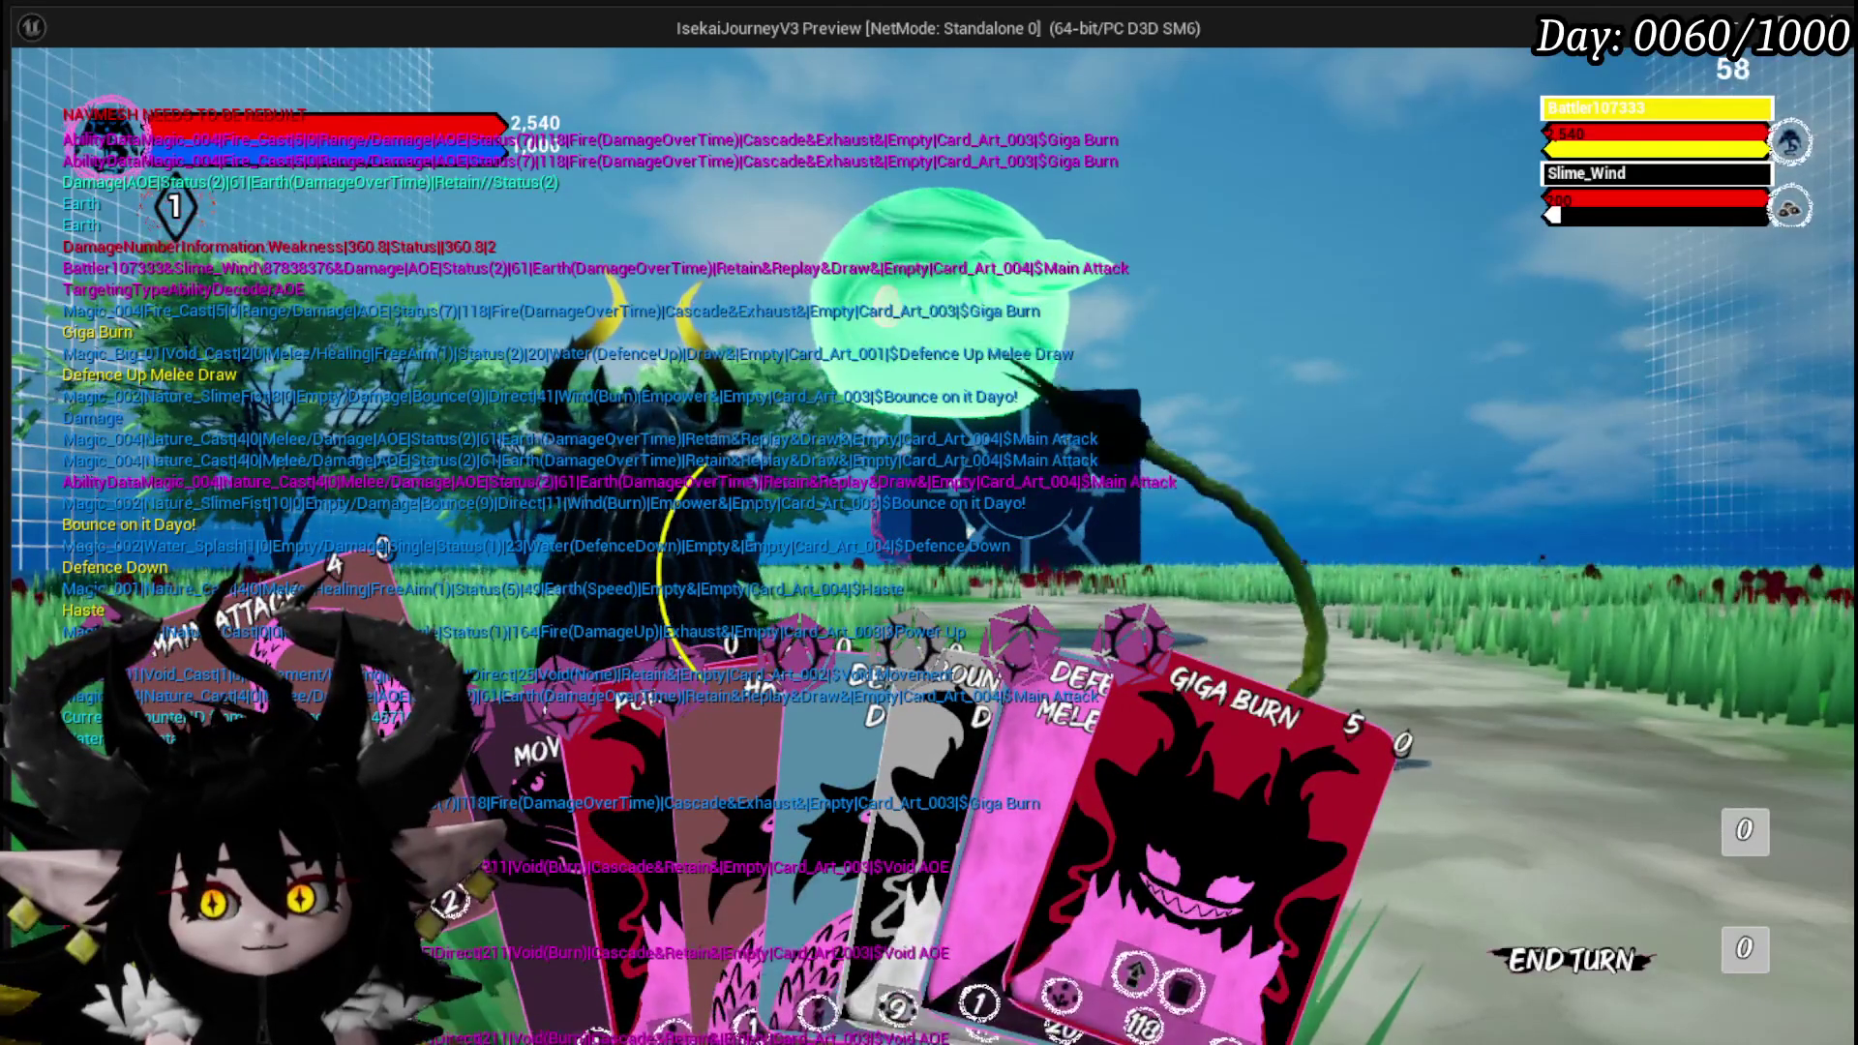
pyautogui.press('Escape')
pyautogui.hotkey('ctrl', 's')
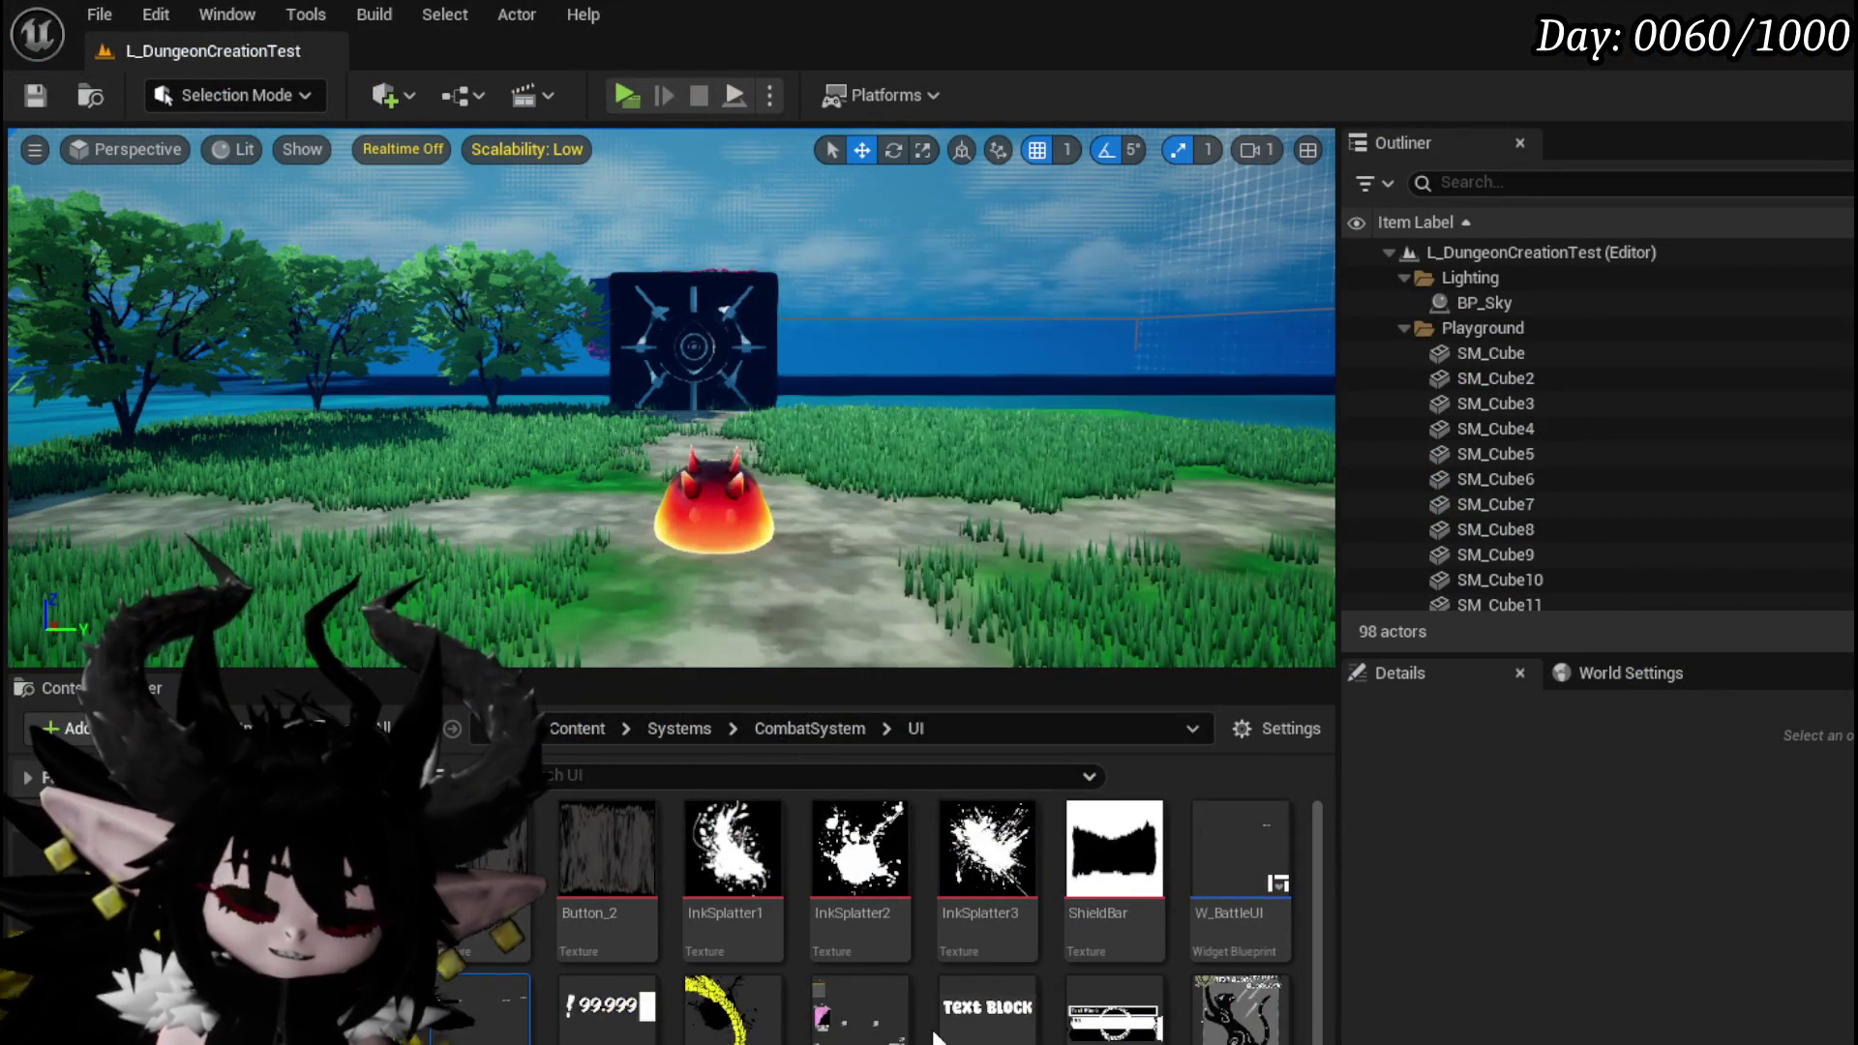
# Open WP_ActionSelection and review its SelectAbilityFromCard Select Ability and Targeting Setup nodes.
pyautogui.click(874, 999)
pyautogui.doubleClick(874, 999)
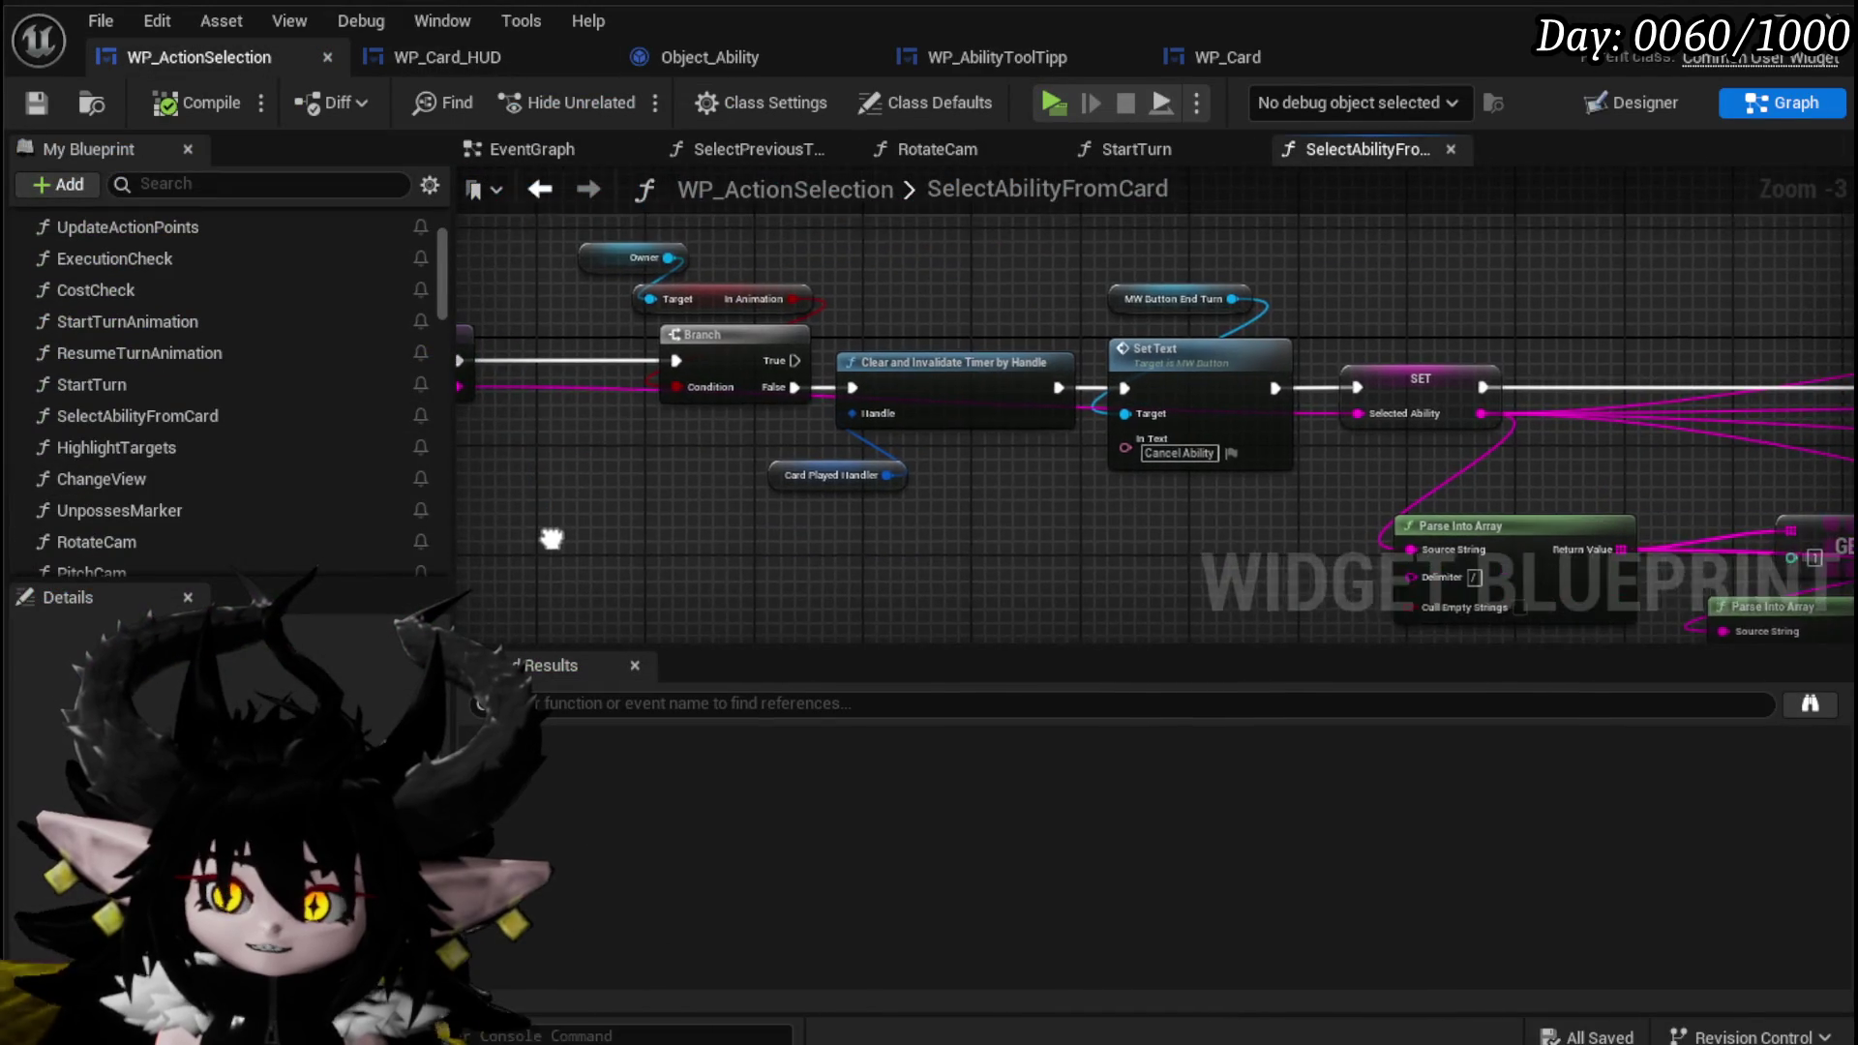
pyautogui.scroll(-1, 836, 551)
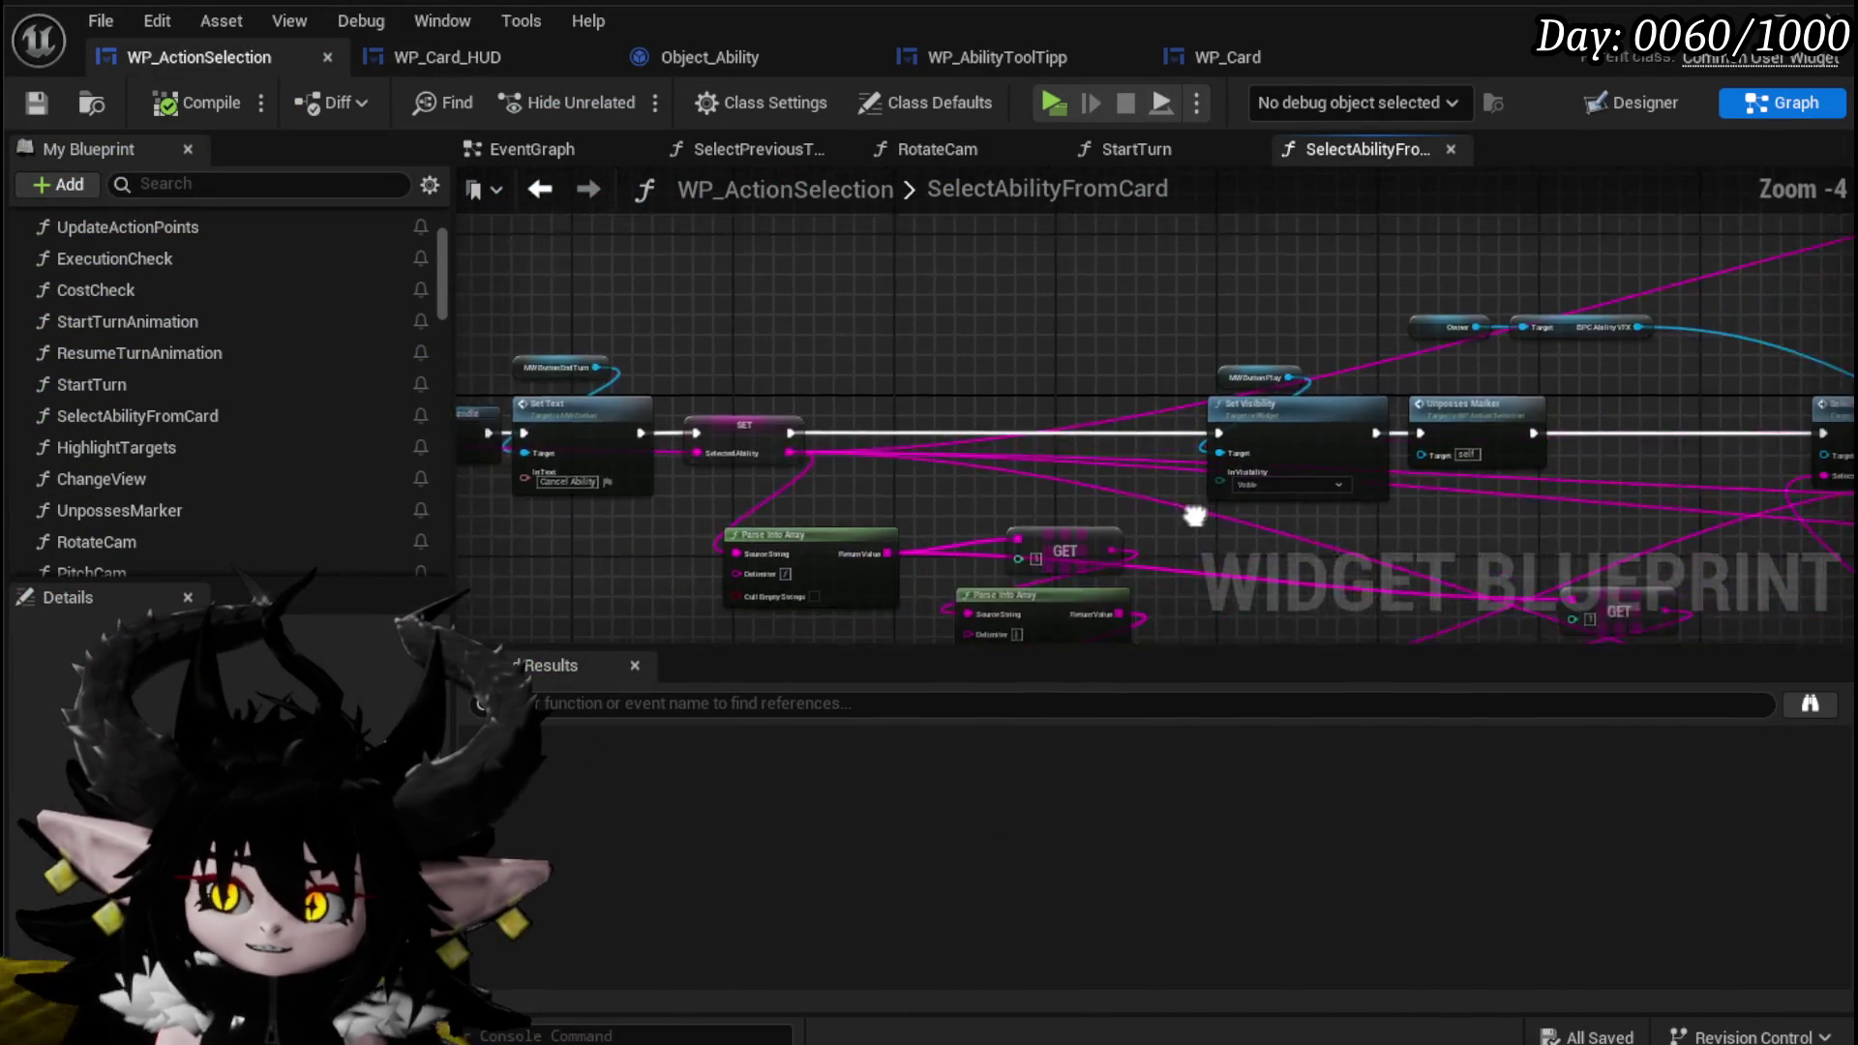
pyautogui.moveTo(1171, 593)
pyautogui.mouseDown()
pyautogui.moveTo(1485, 416)
pyautogui.moveTo(1212, 525)
pyautogui.moveTo(1178, 292)
pyautogui.moveTo(822, 284)
pyautogui.mouseUp()
pyautogui.moveTo(1043, 356)
pyautogui.mouseDown()
pyautogui.moveTo(1146, 393)
pyautogui.moveTo(869, 395)
pyautogui.moveTo(1316, 490)
pyautogui.moveTo(890, 336)
pyautogui.mouseUp()
pyautogui.scroll(1, 1146, 393)
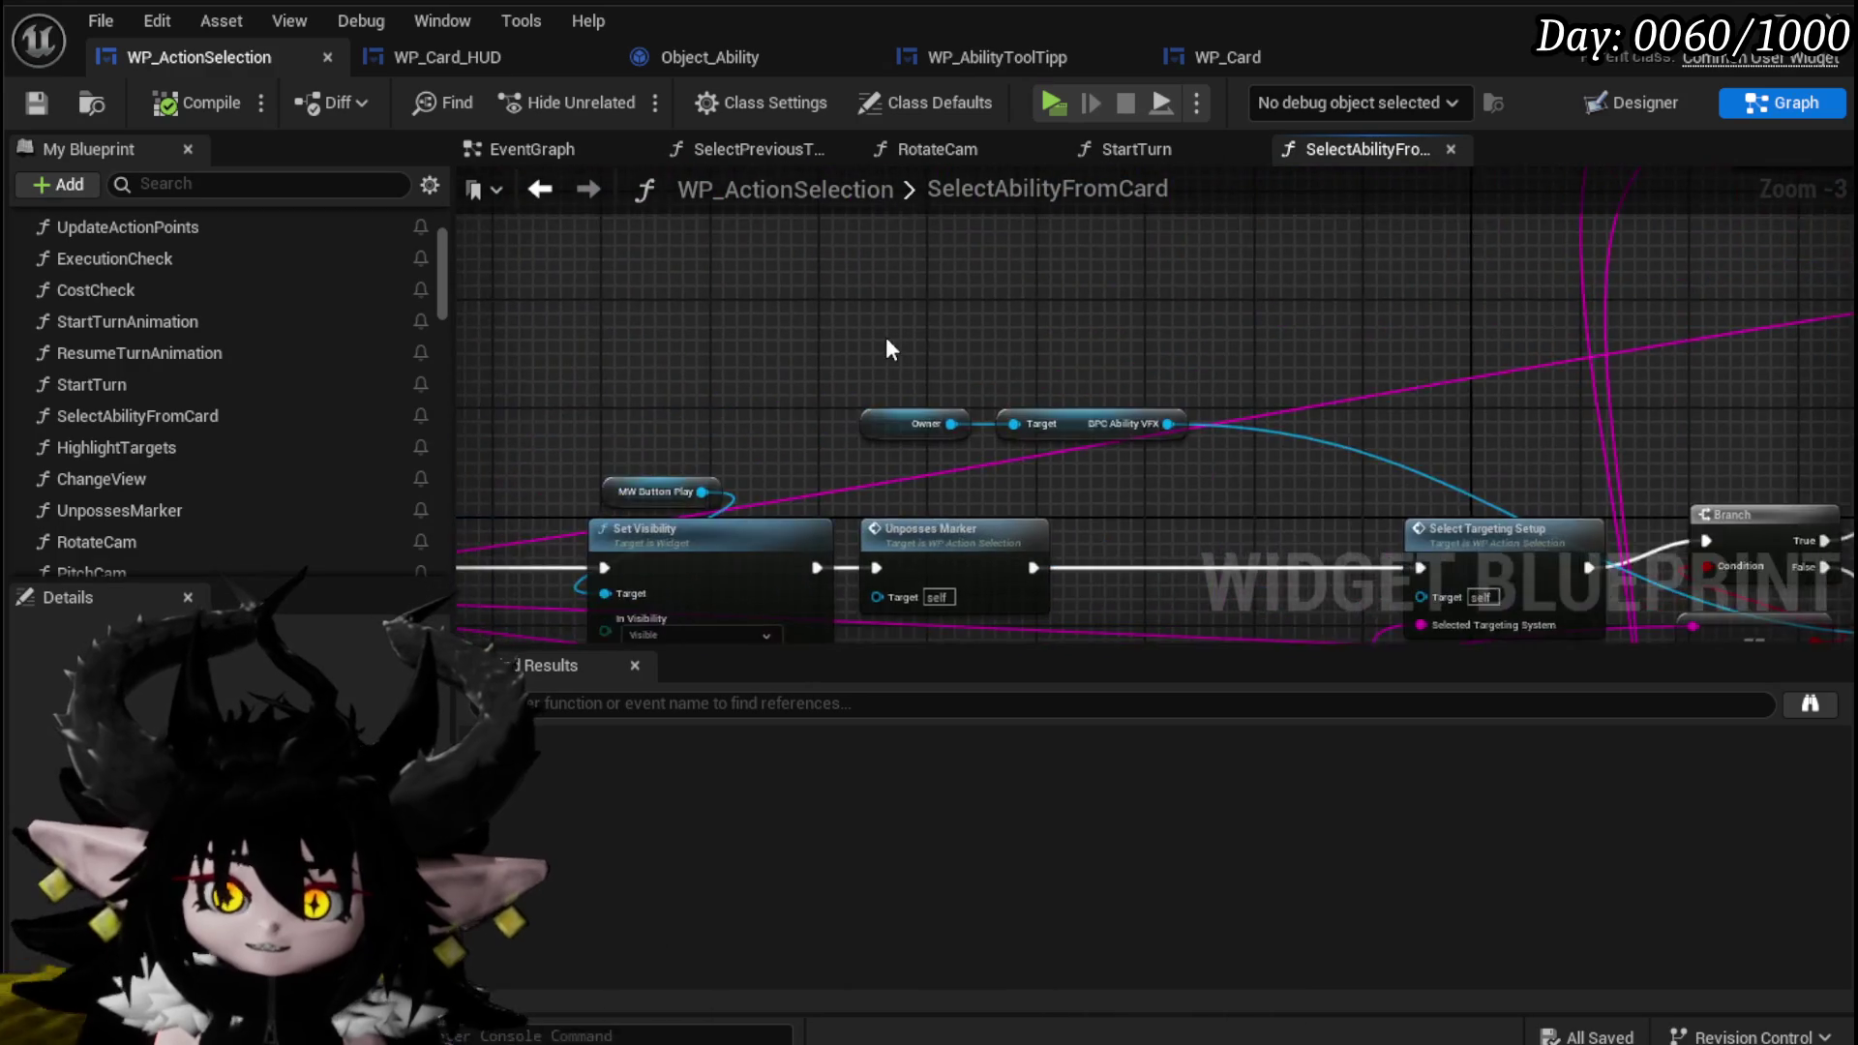
pyautogui.scroll(-1, 890, 336)
pyautogui.scroll(-2, 1272, 346)
pyautogui.scroll(3, 1191, 349)
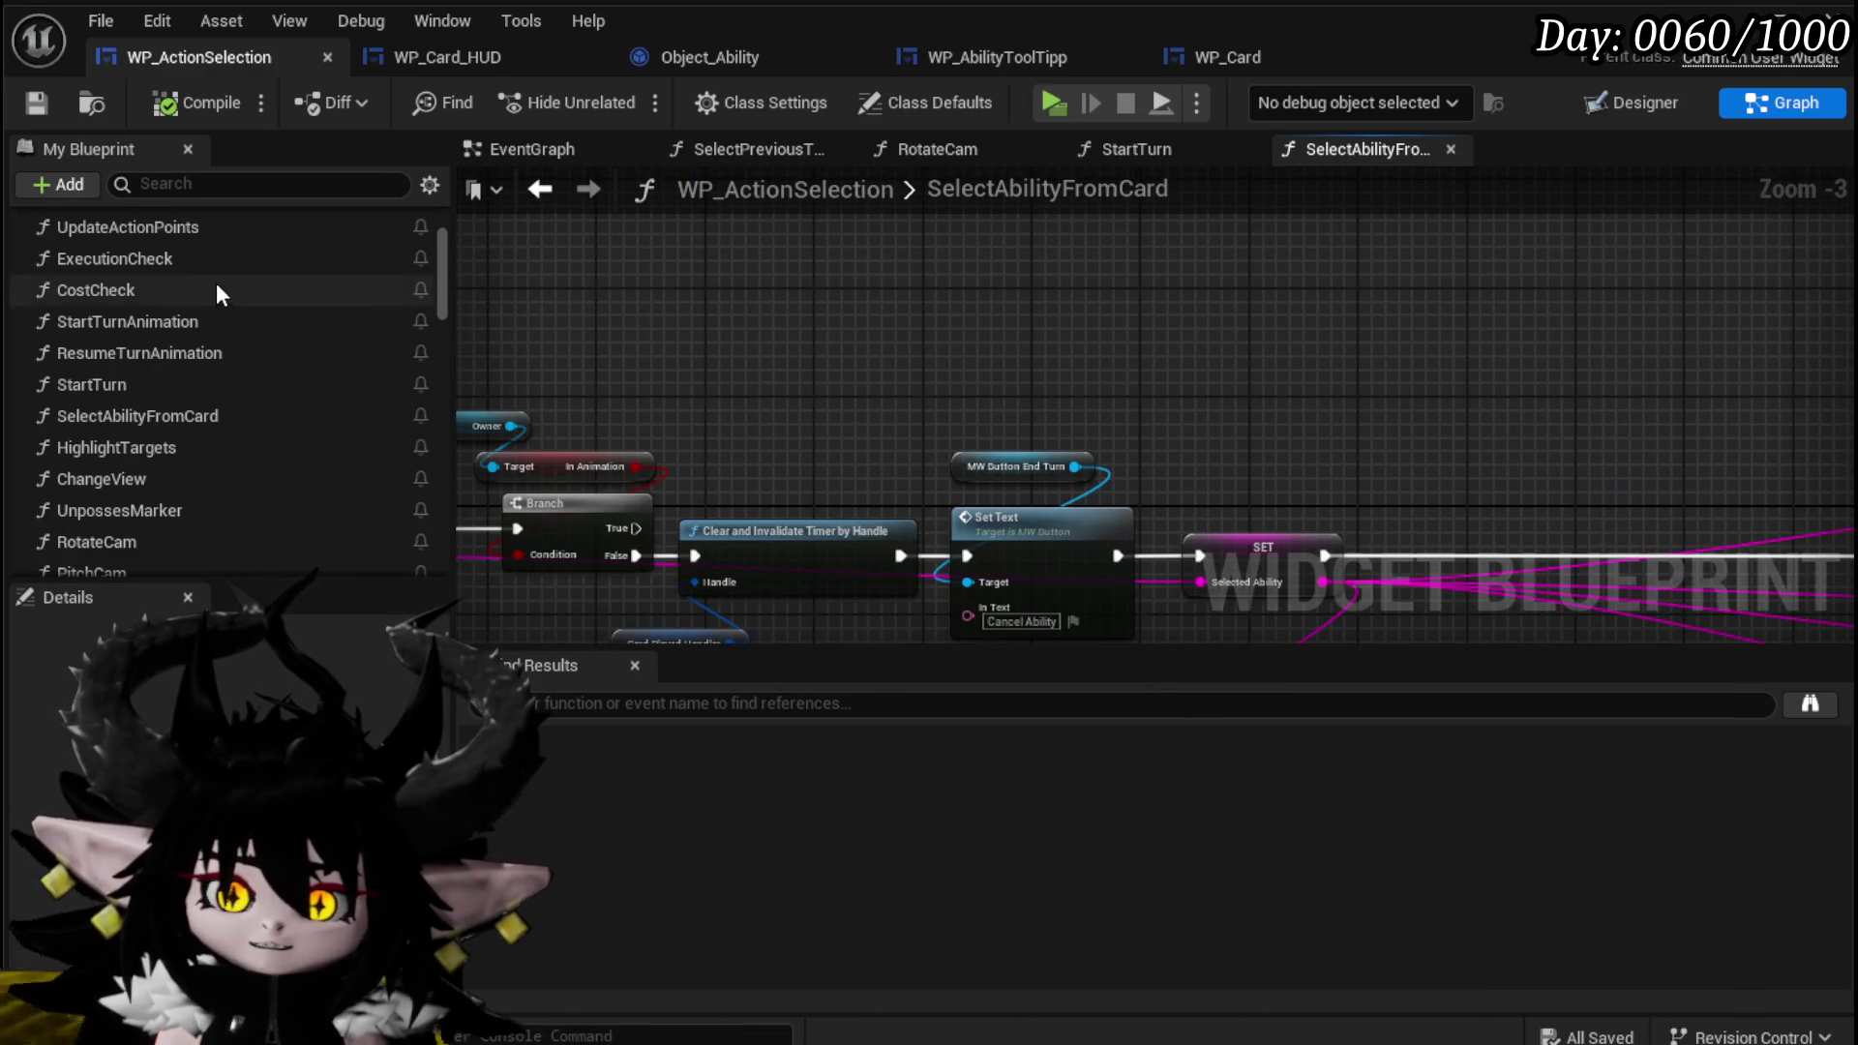
pyautogui.scroll(3, 213, 282)
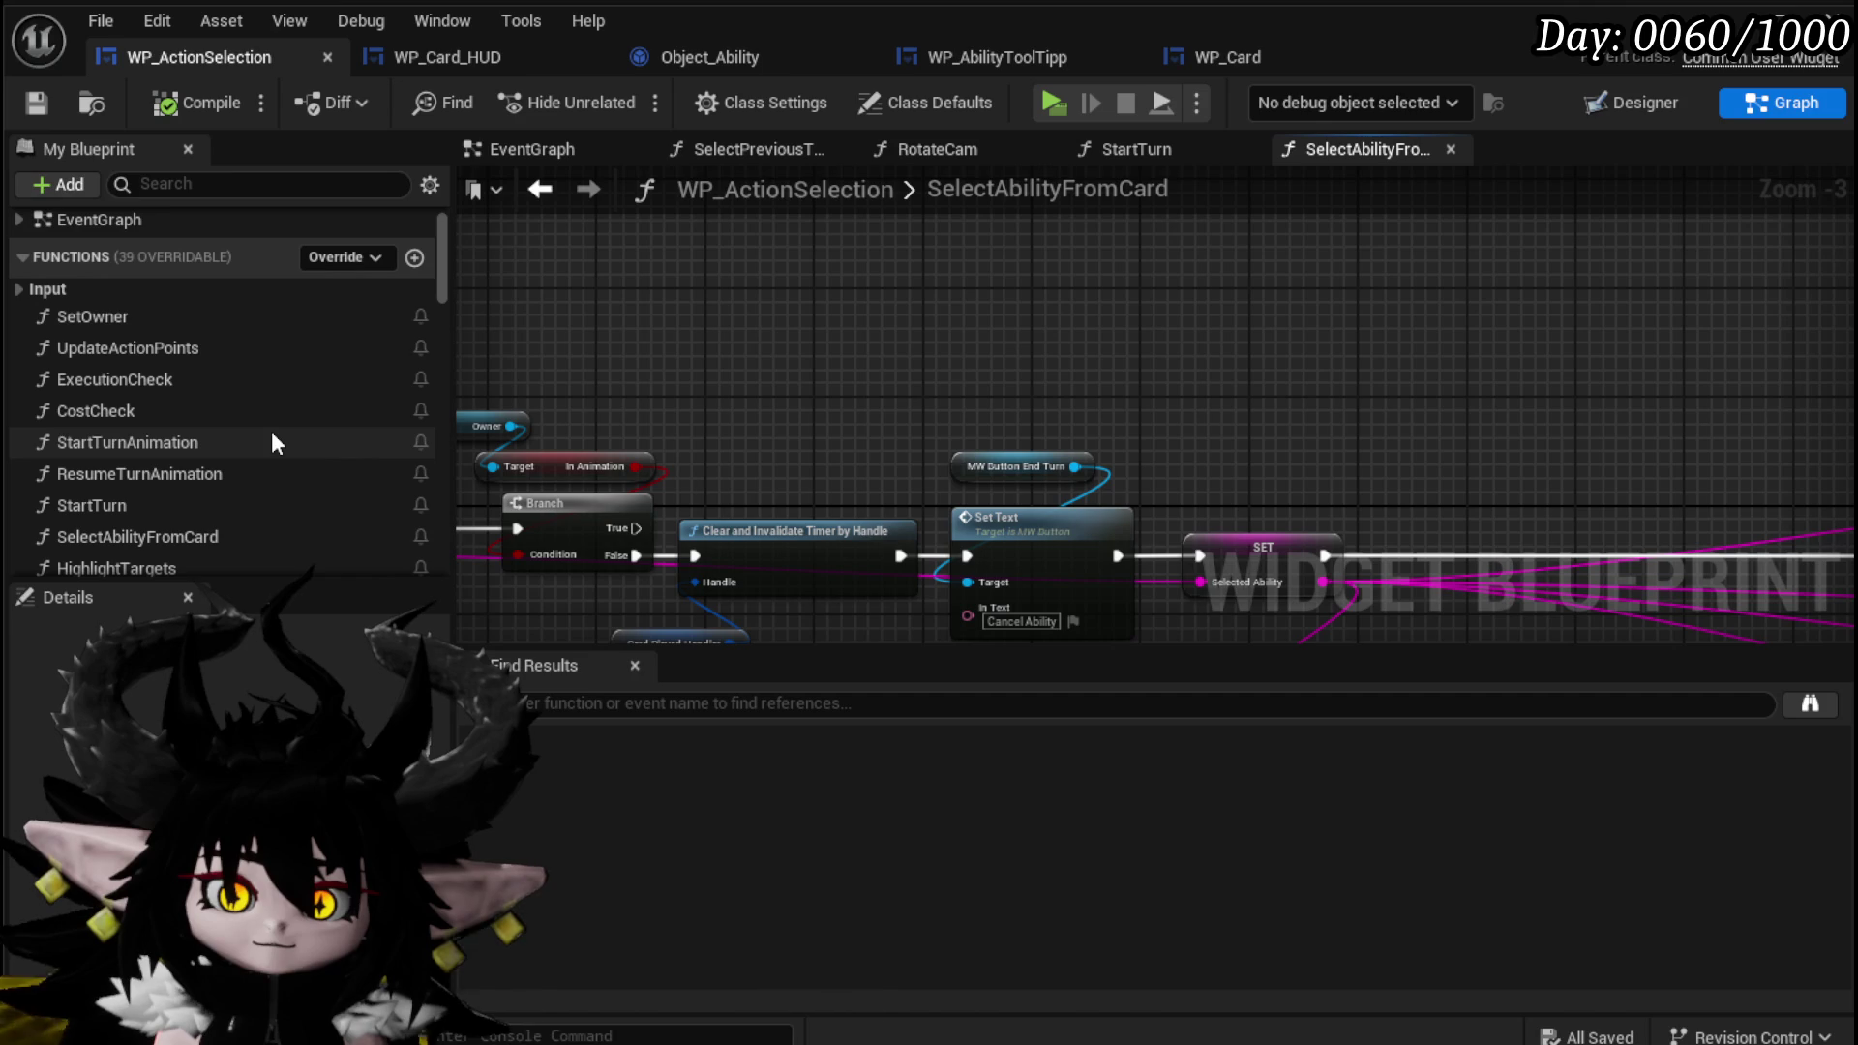
pyautogui.scroll(-3, 177, 531)
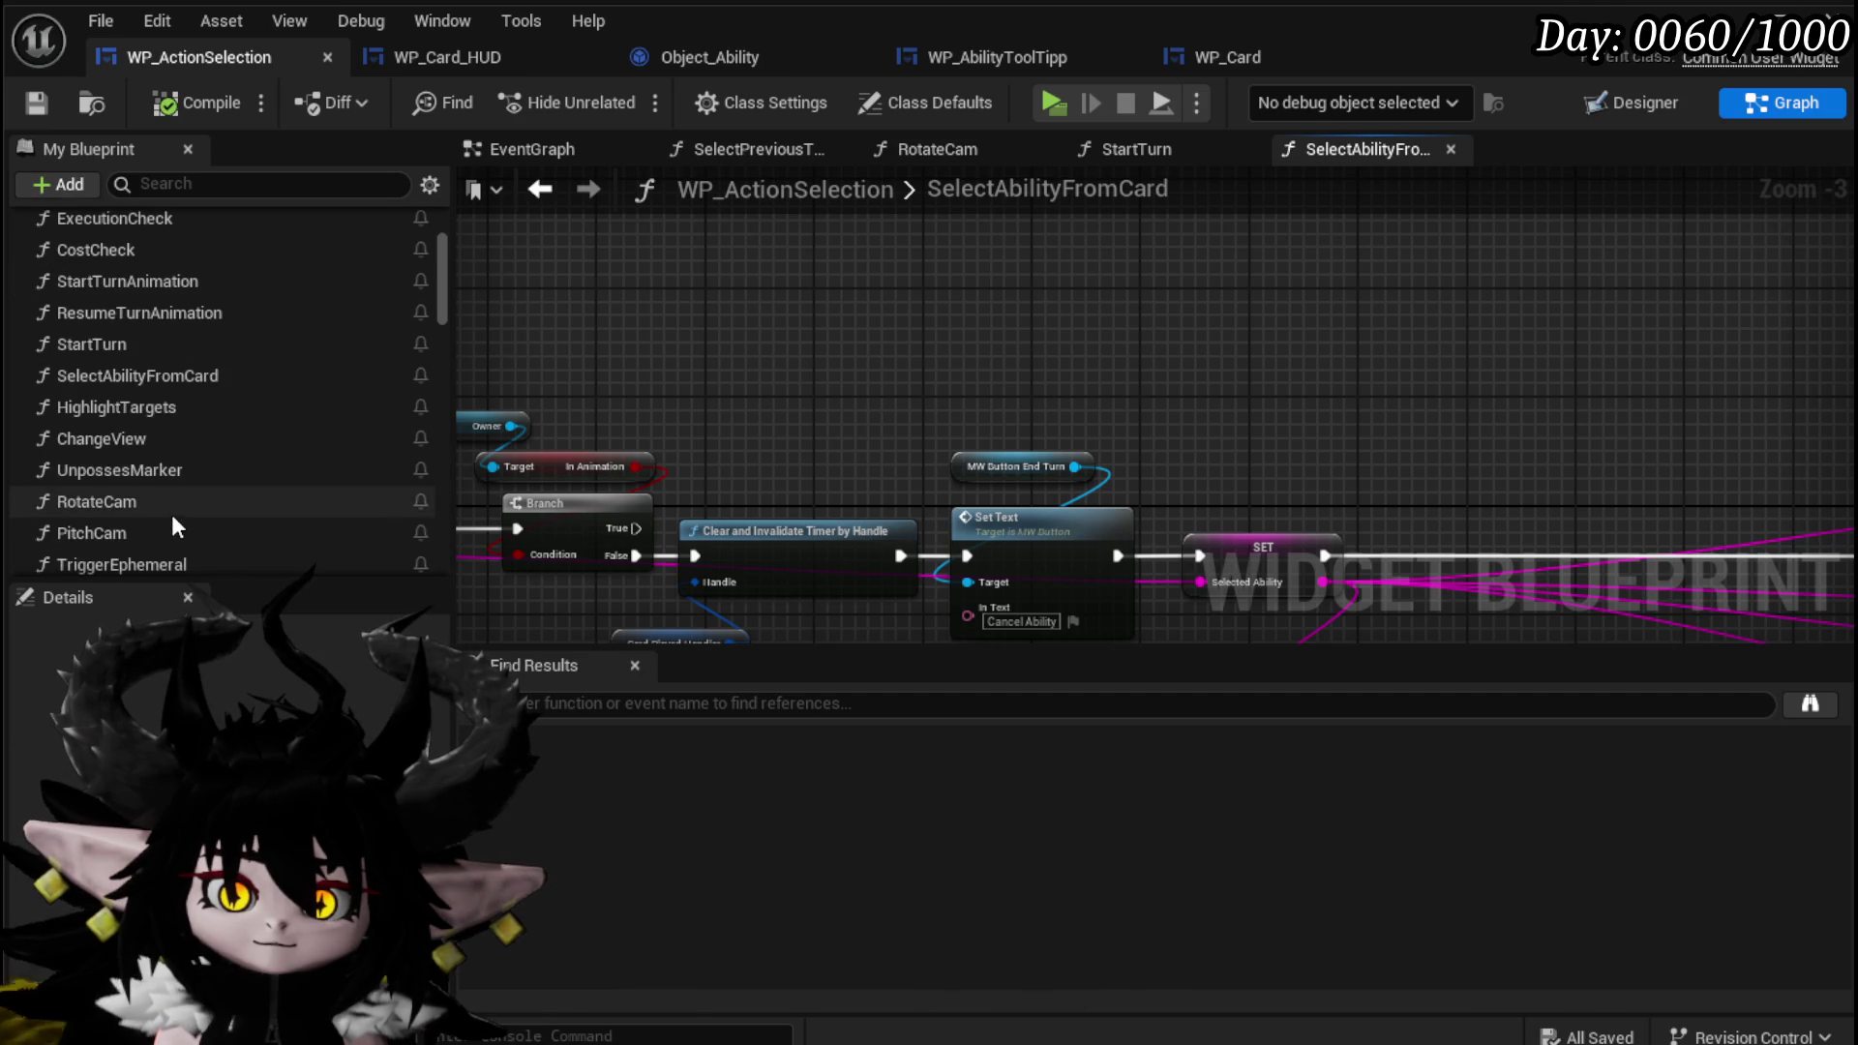
pyautogui.scroll(-4, 170, 509)
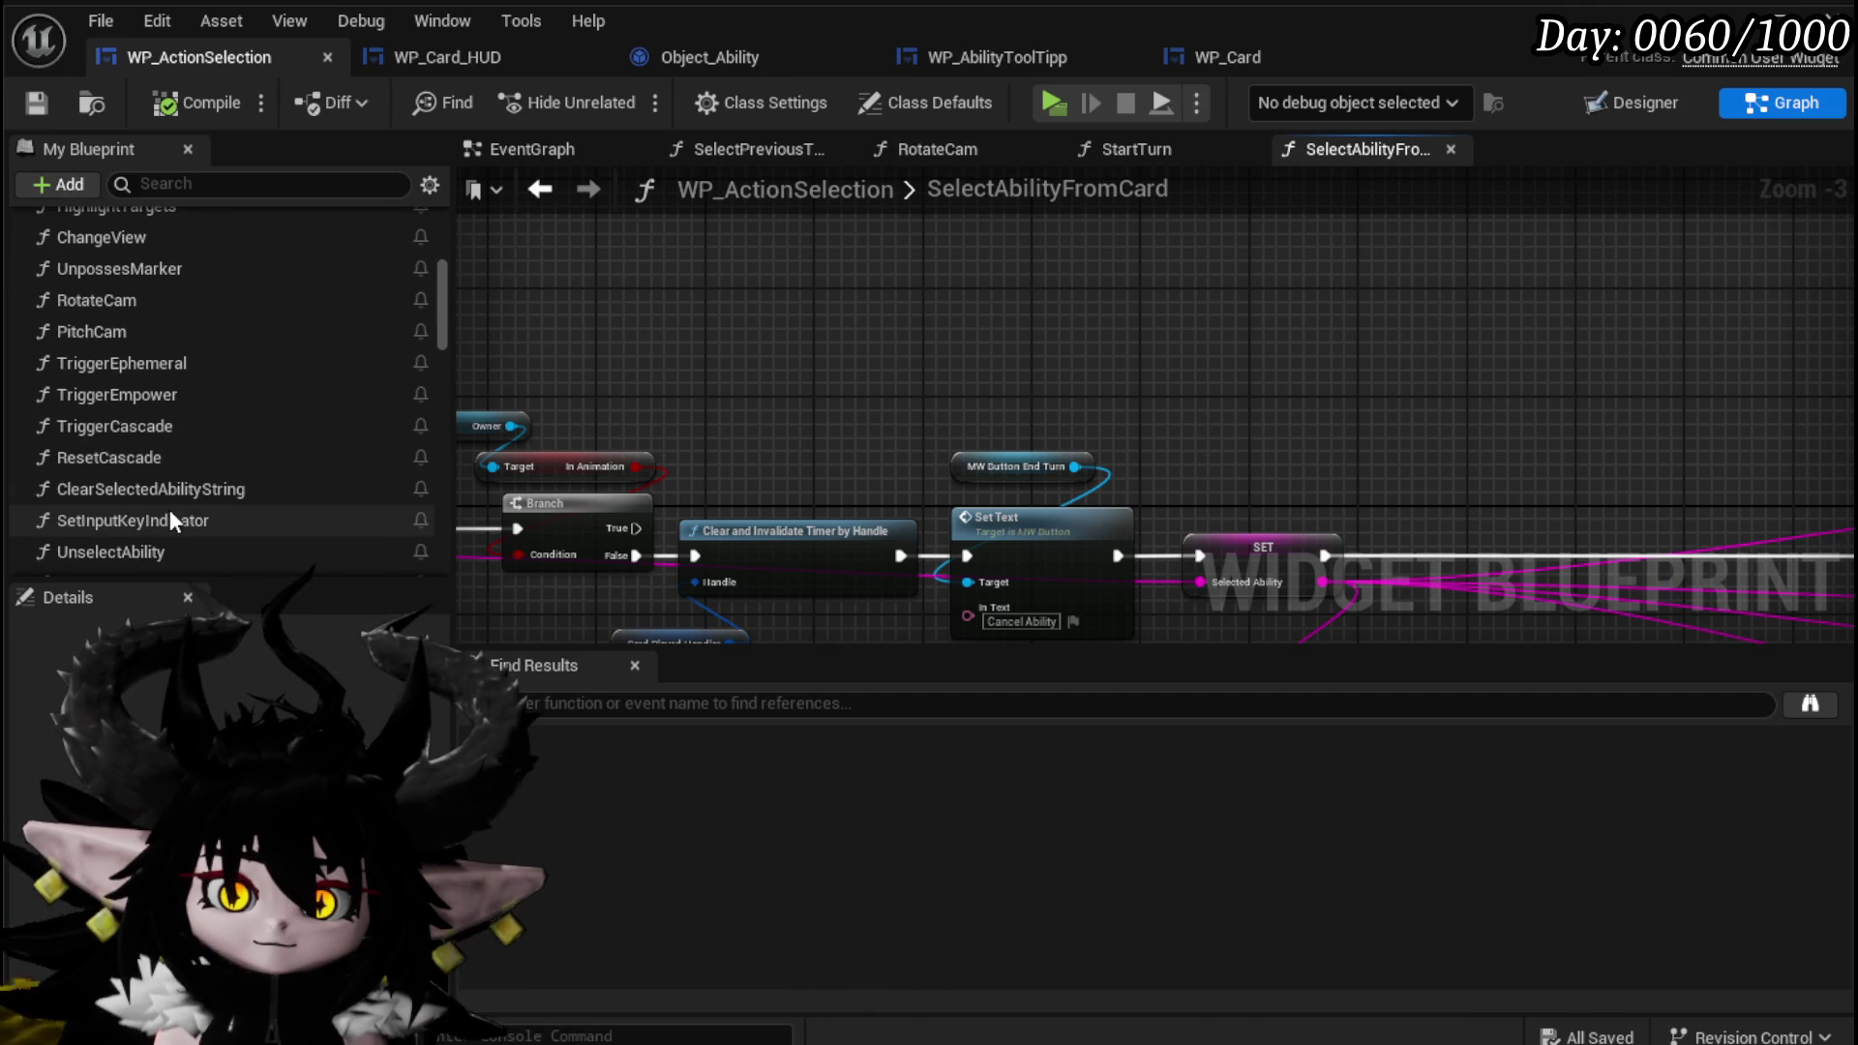
pyautogui.scroll(-3, 171, 509)
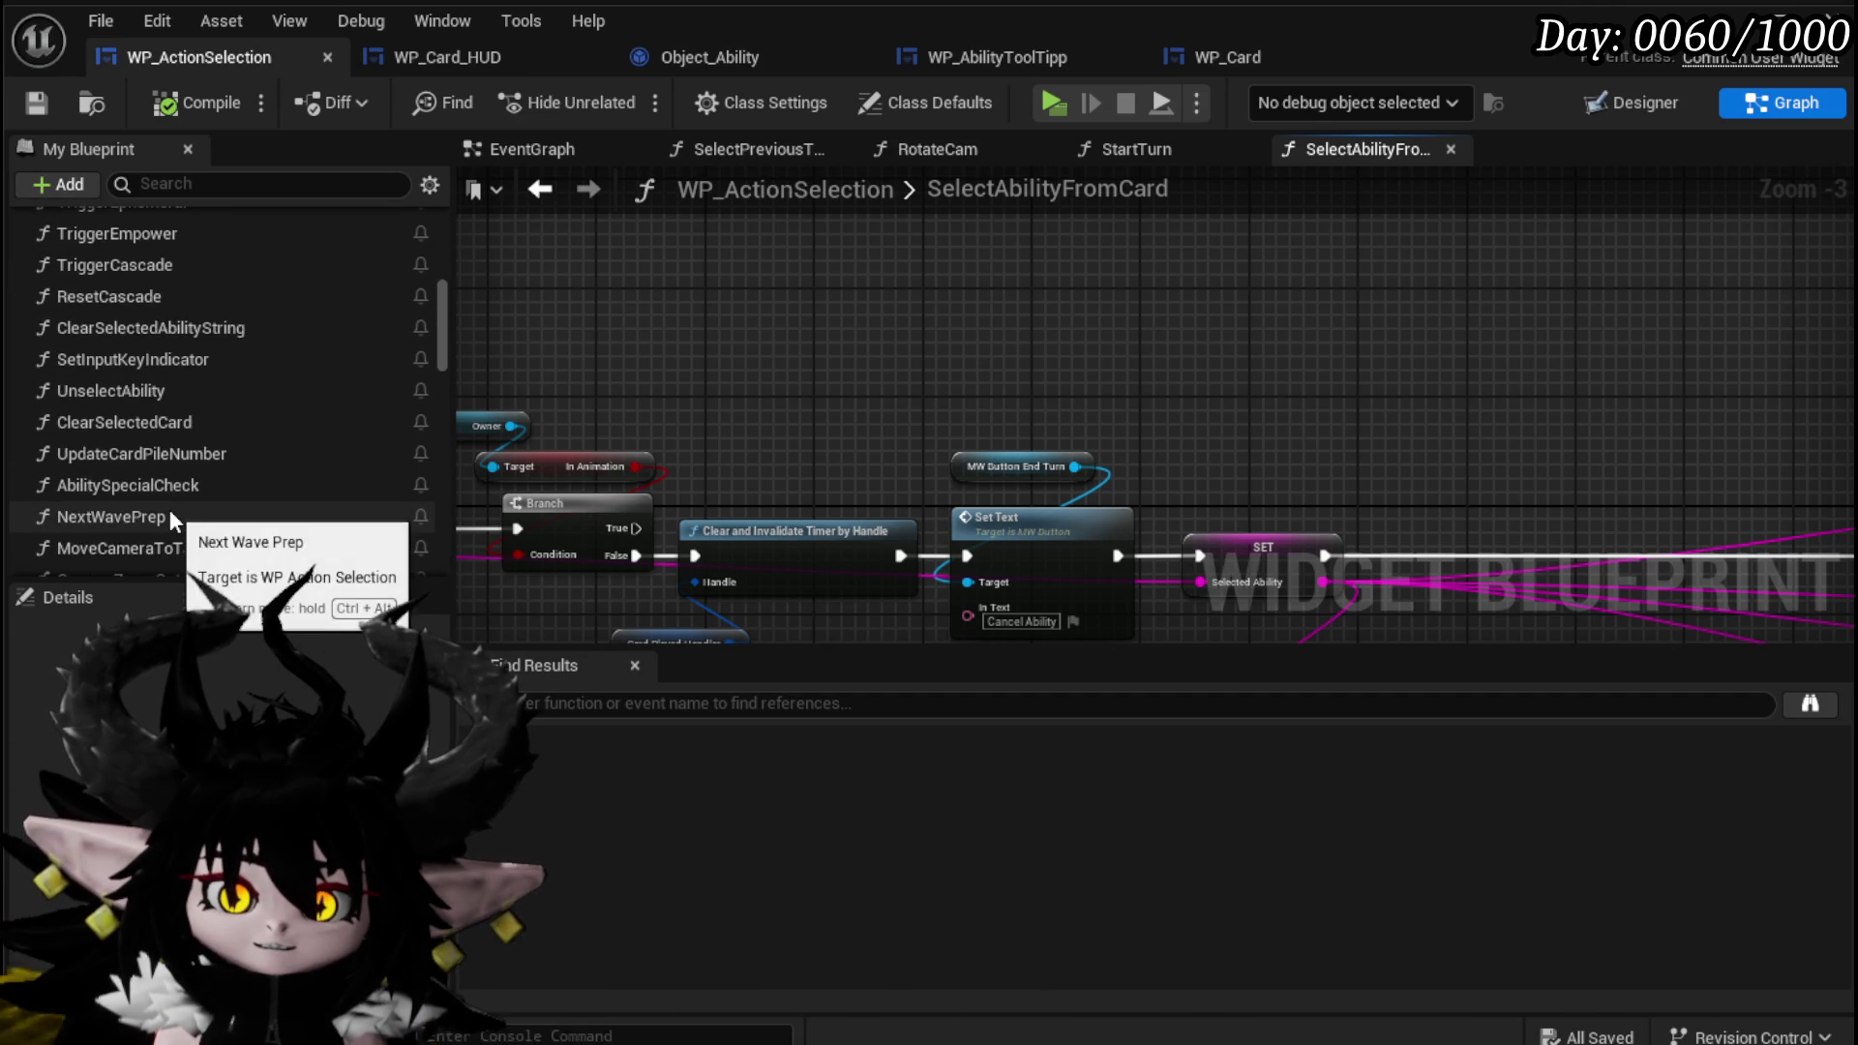
pyautogui.scroll(7, 170, 509)
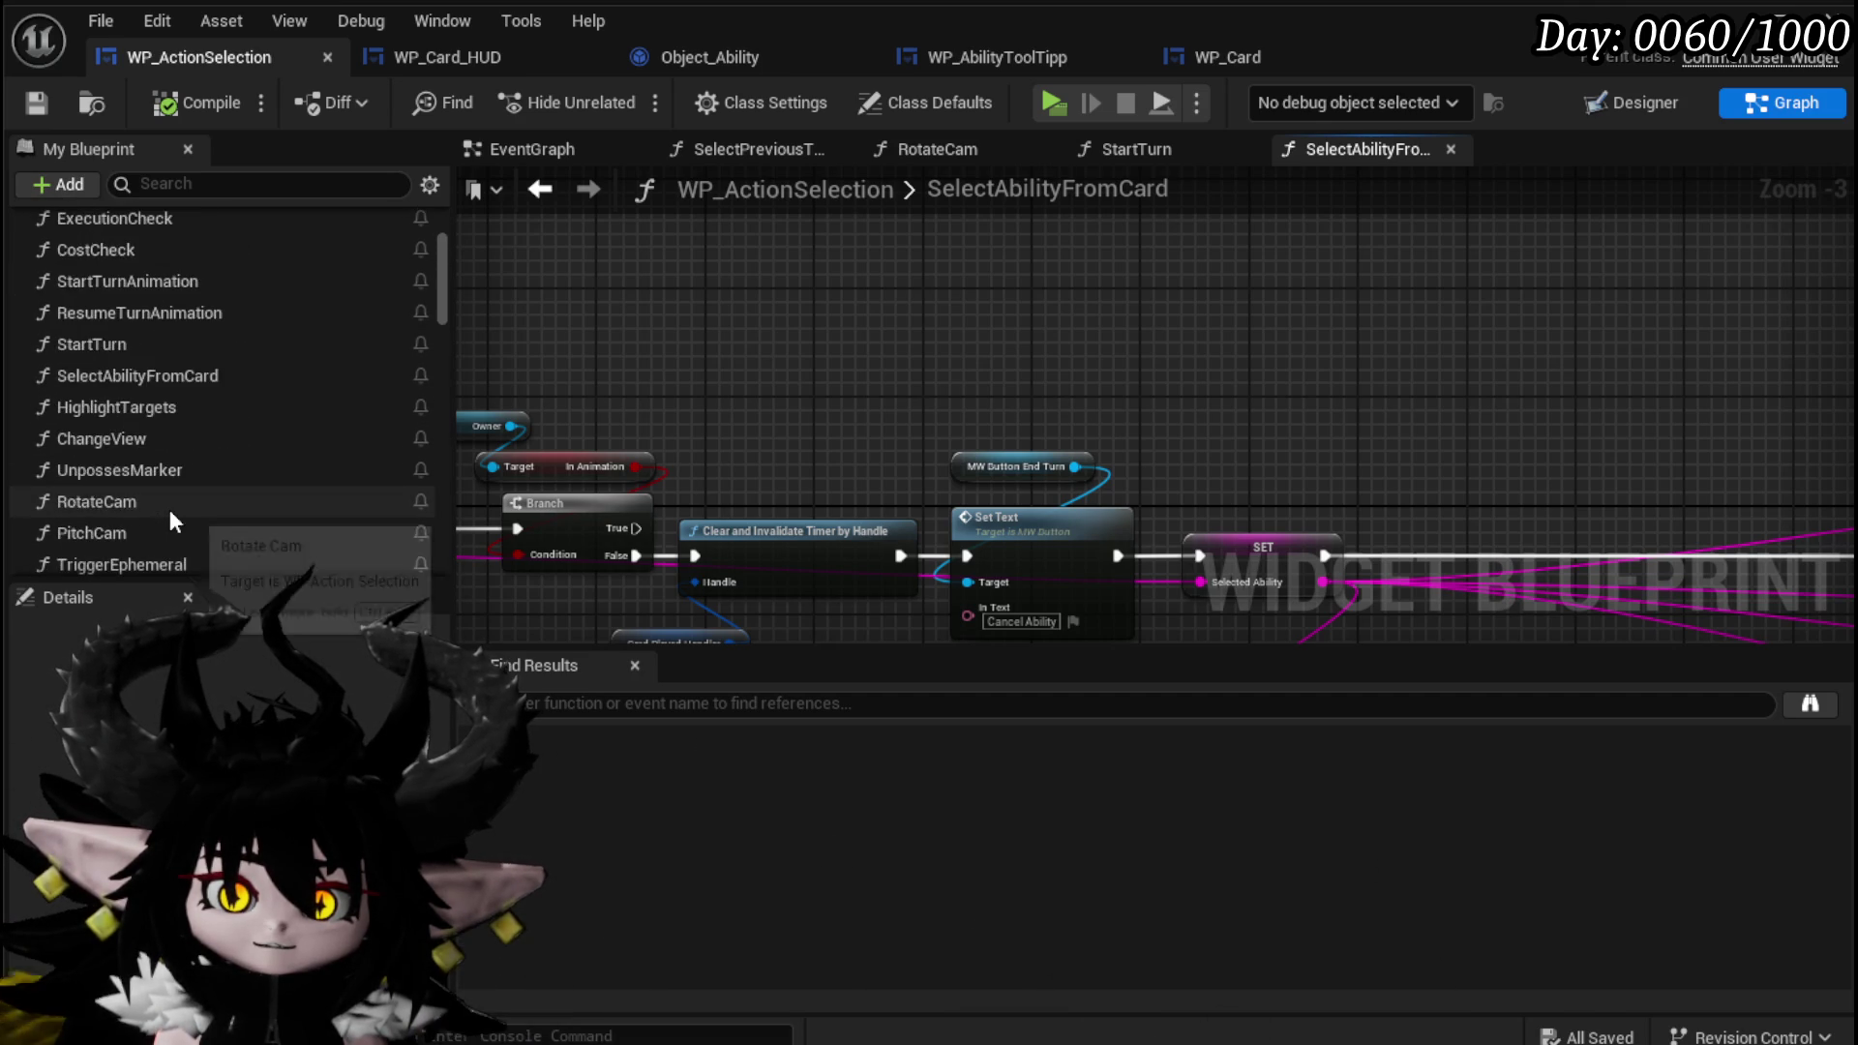
pyautogui.scroll(2, 170, 509)
pyautogui.scroll(-6, 170, 507)
pyautogui.scroll(-3, 170, 506)
# Review the EventGraph's Branch, AbilityExecution, Set Visibility and Set Timer nodes, then return to WP_Card_HUD.
pyautogui.click(538, 149)
pyautogui.scroll(-2, 585, 290)
pyautogui.moveTo(585, 290)
pyautogui.mouseDown()
pyautogui.moveTo(461, 360)
pyautogui.moveTo(1109, 224)
pyautogui.moveTo(1065, 336)
pyautogui.moveTo(887, 452)
pyautogui.mouseUp()
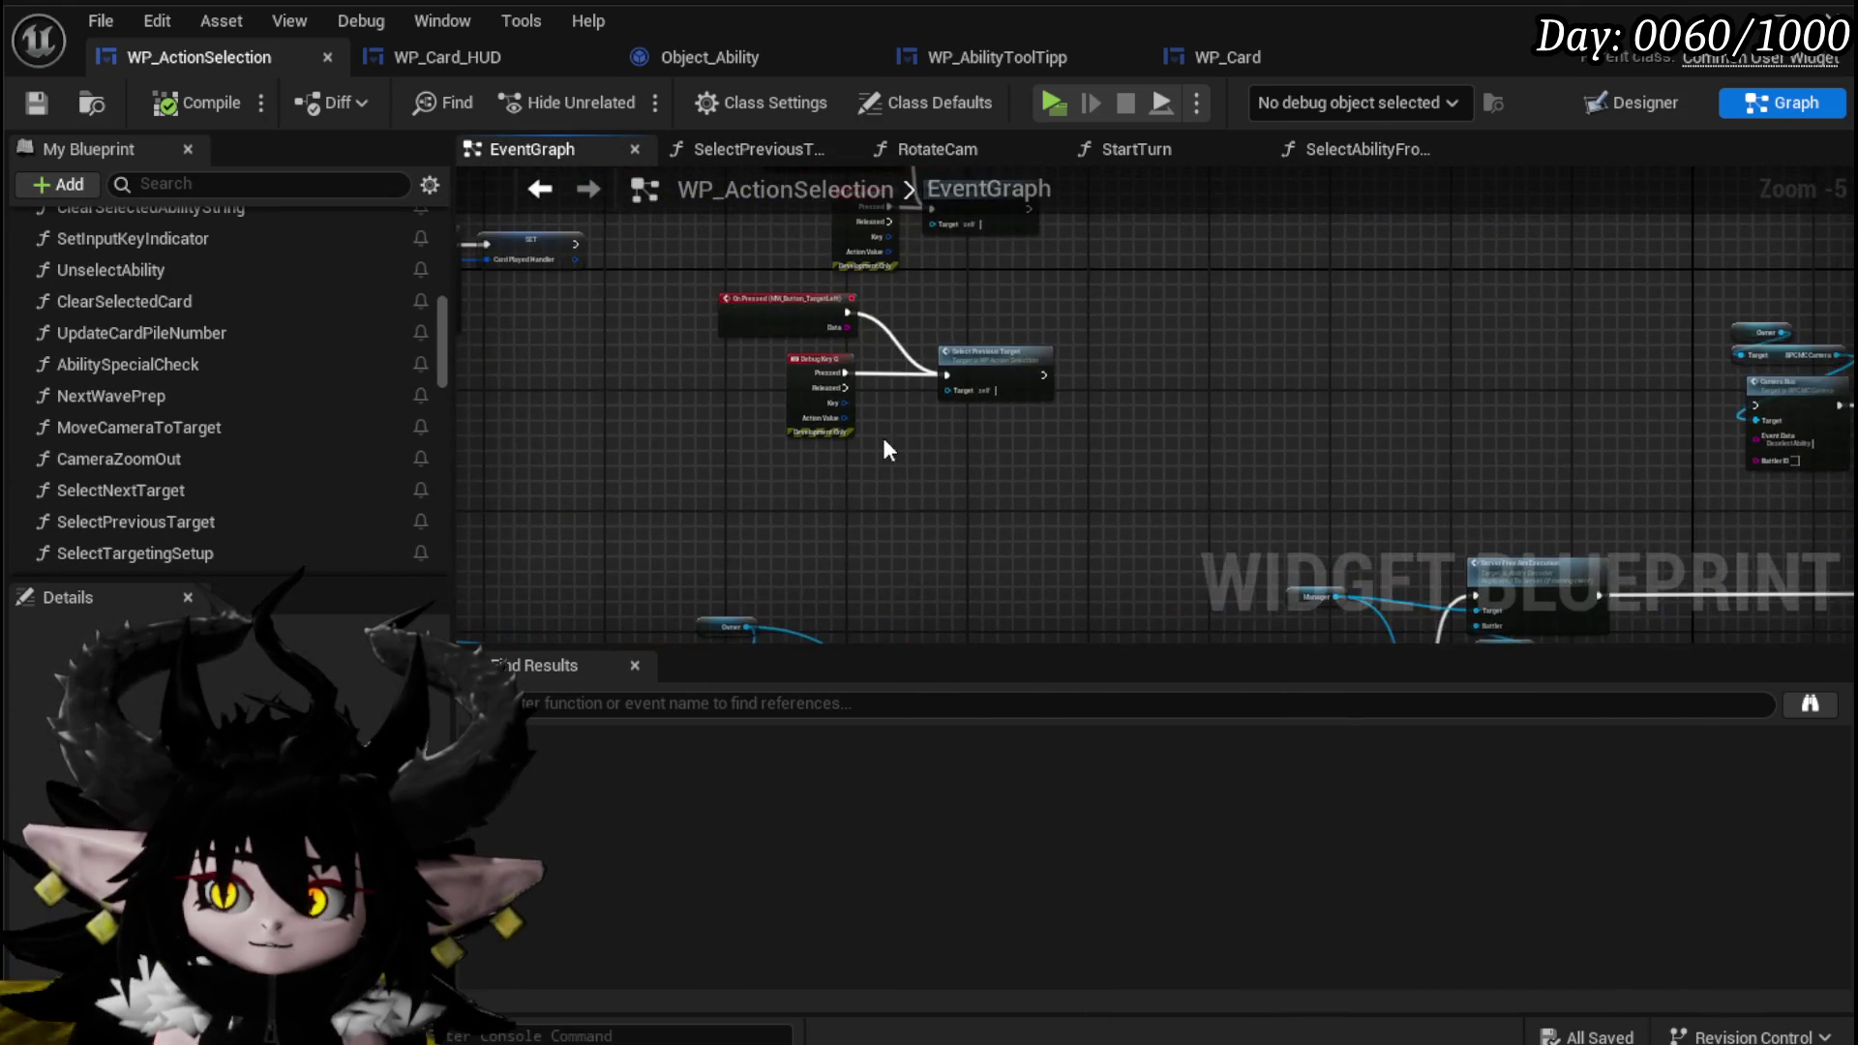
pyautogui.scroll(3, 868, 408)
pyautogui.scroll(-3, 652, 456)
pyautogui.moveTo(651, 456)
pyautogui.mouseDown()
pyautogui.moveTo(1107, 333)
pyautogui.moveTo(941, 404)
pyautogui.moveTo(703, 381)
pyautogui.mouseUp()
pyautogui.scroll(2, 966, 552)
pyautogui.moveTo(966, 551); pyautogui.dragTo(823, 484)
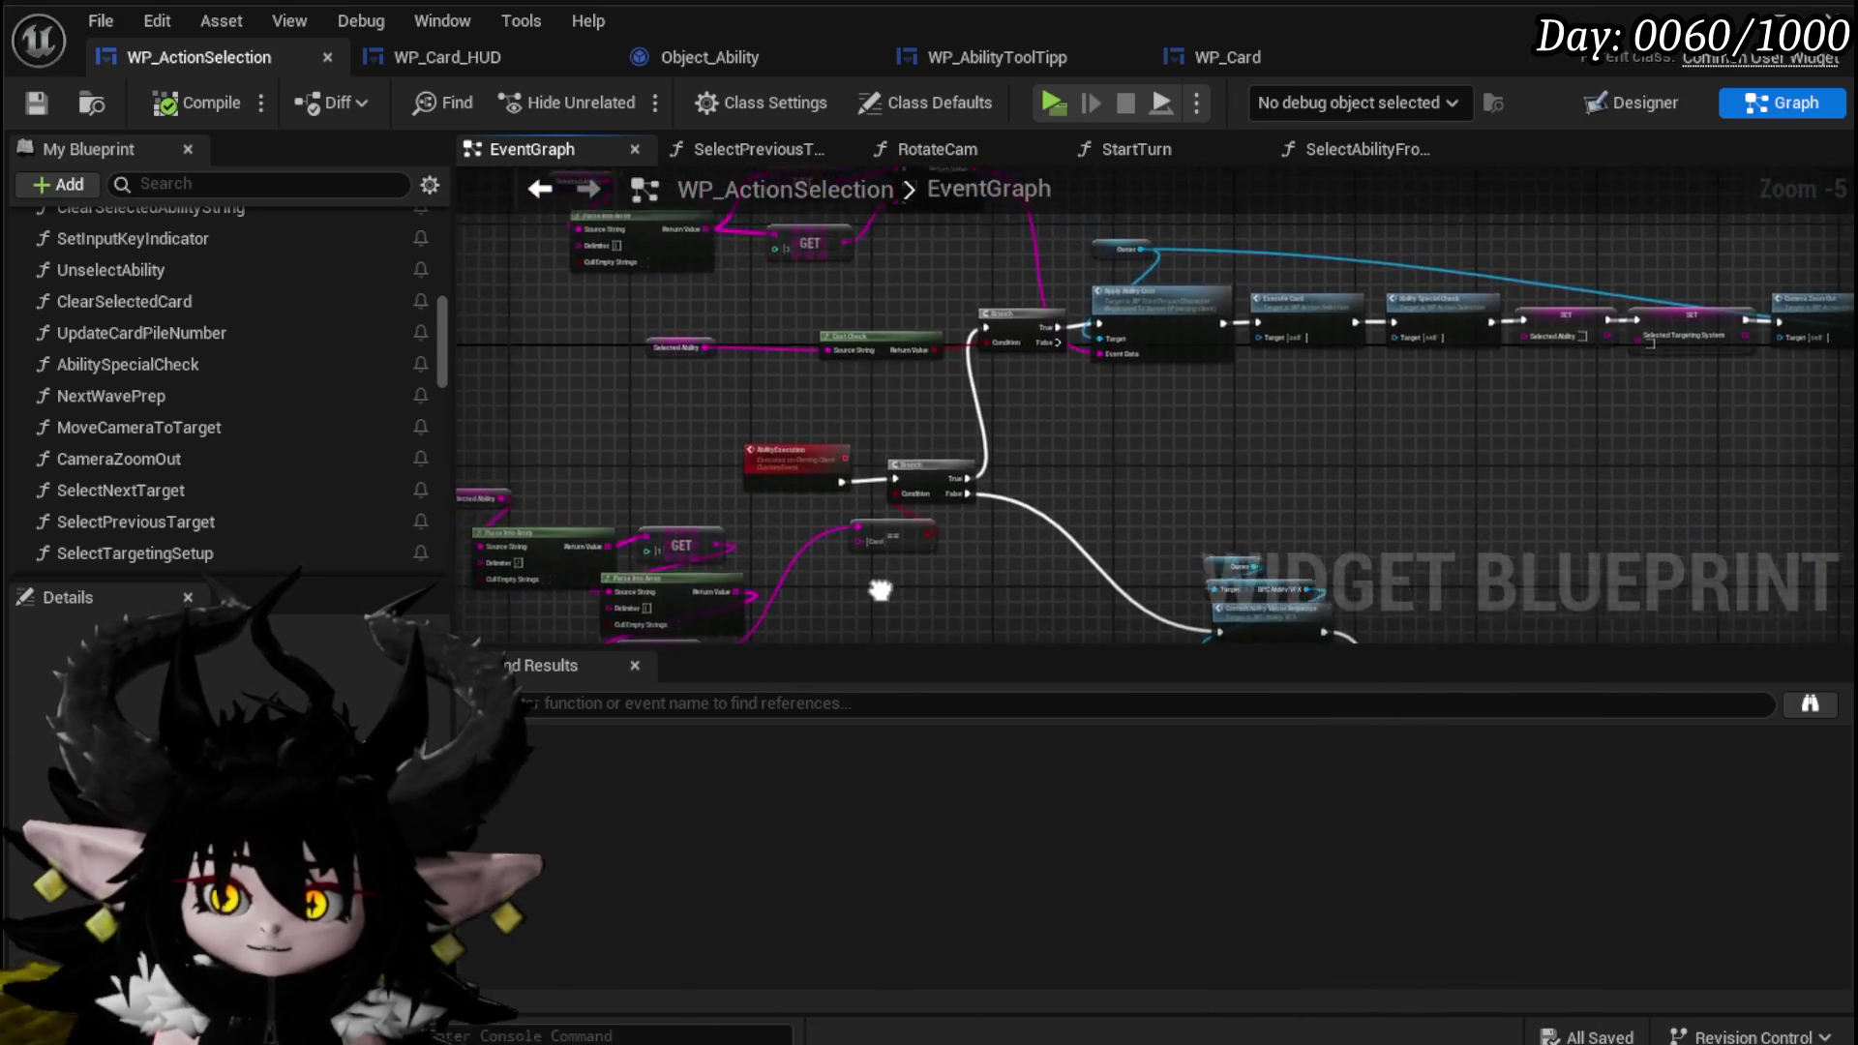
pyautogui.scroll(1, 805, 501)
pyautogui.scroll(-3, 805, 502)
pyautogui.scroll(3, 1024, 467)
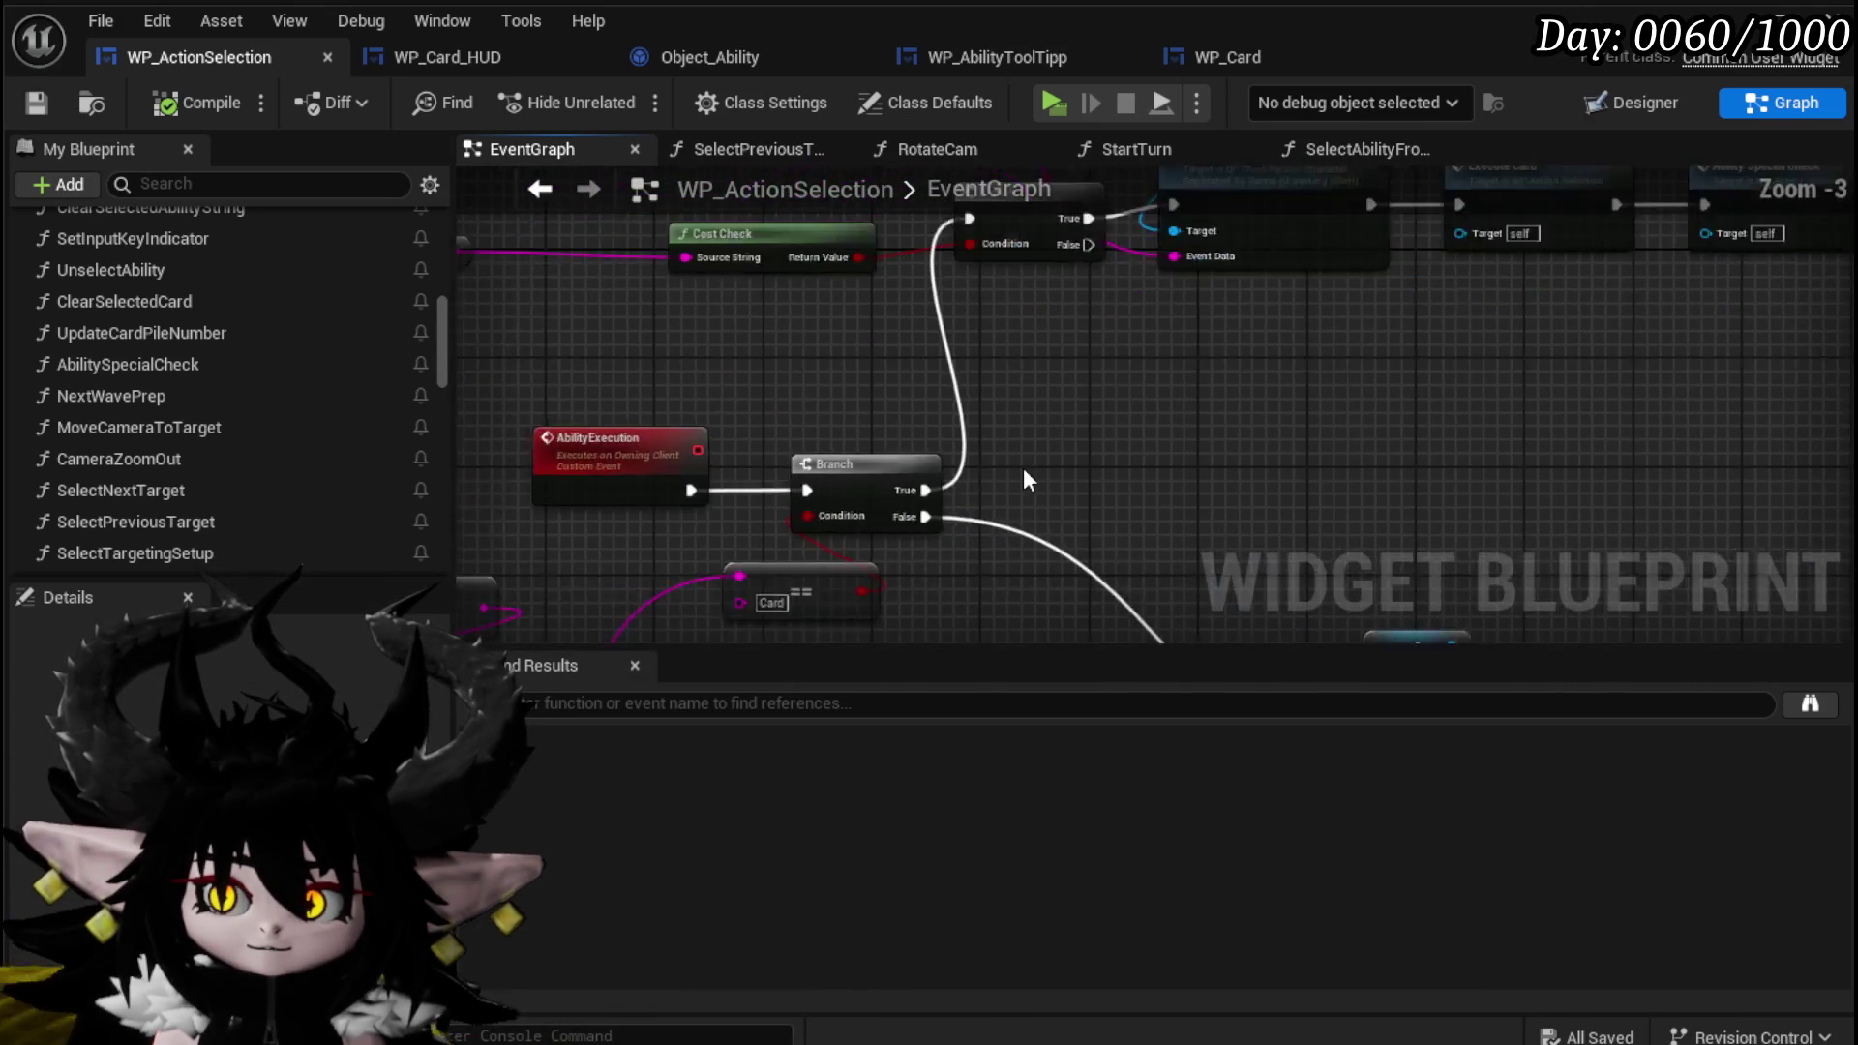
pyautogui.scroll(-3, 1034, 468)
pyautogui.scroll(2, 1139, 462)
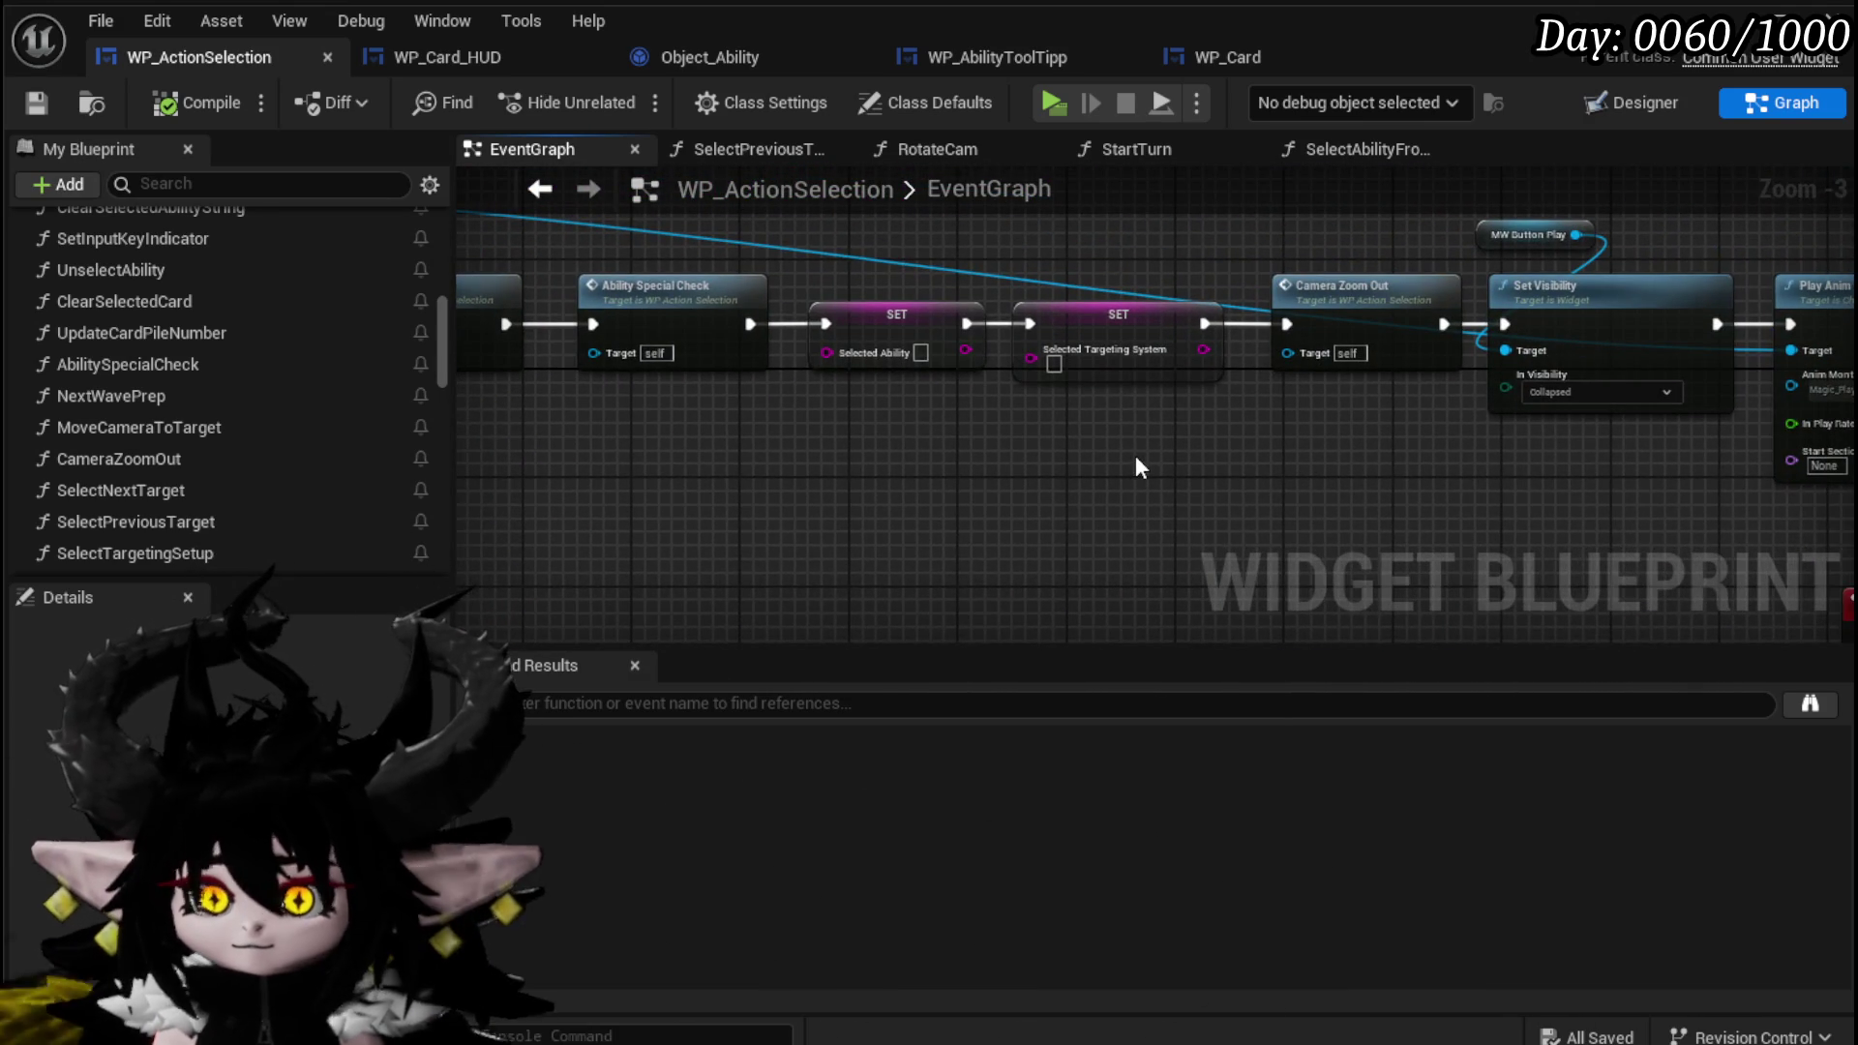
pyautogui.moveTo(1135, 468); pyautogui.dragTo(664, 465)
pyautogui.moveTo(983, 449)
pyautogui.mouseDown()
pyautogui.moveTo(447, 453)
pyautogui.moveTo(454, 306)
pyautogui.moveTo(565, 437)
pyautogui.moveTo(955, 477)
pyautogui.mouseUp()
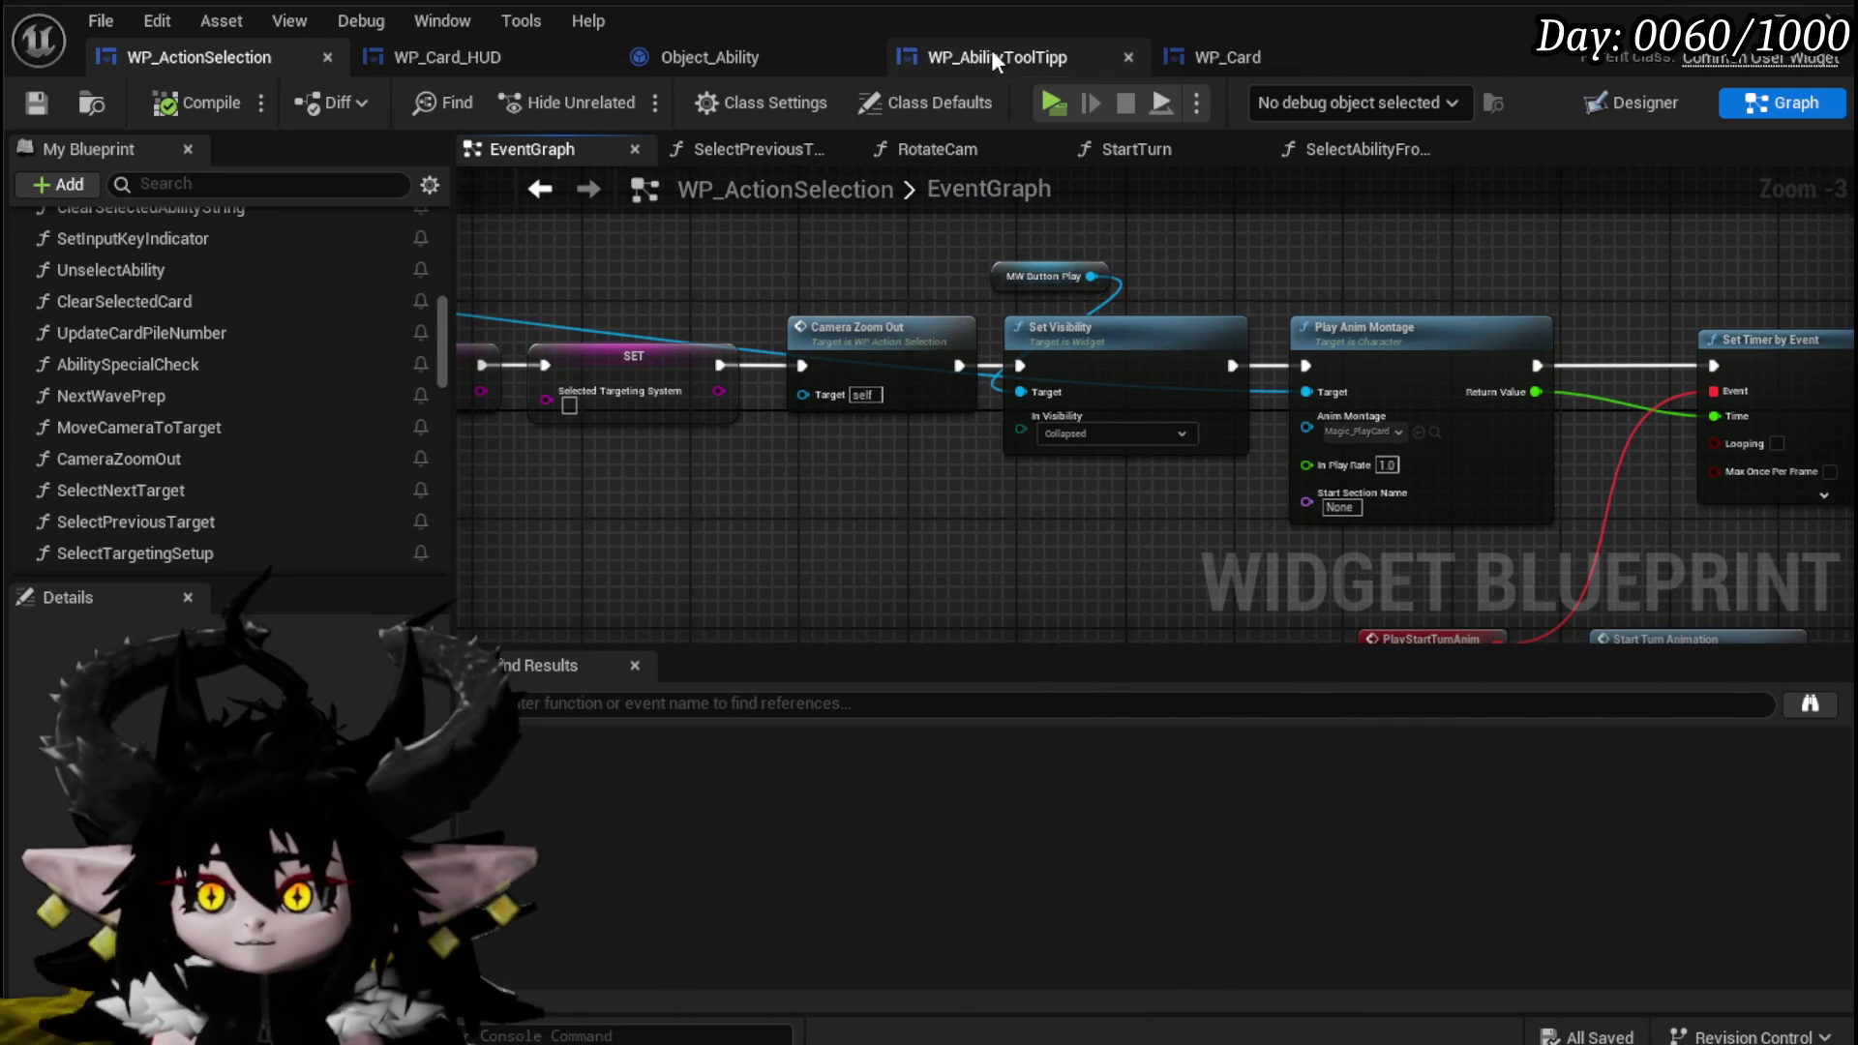
pyautogui.click(489, 52)
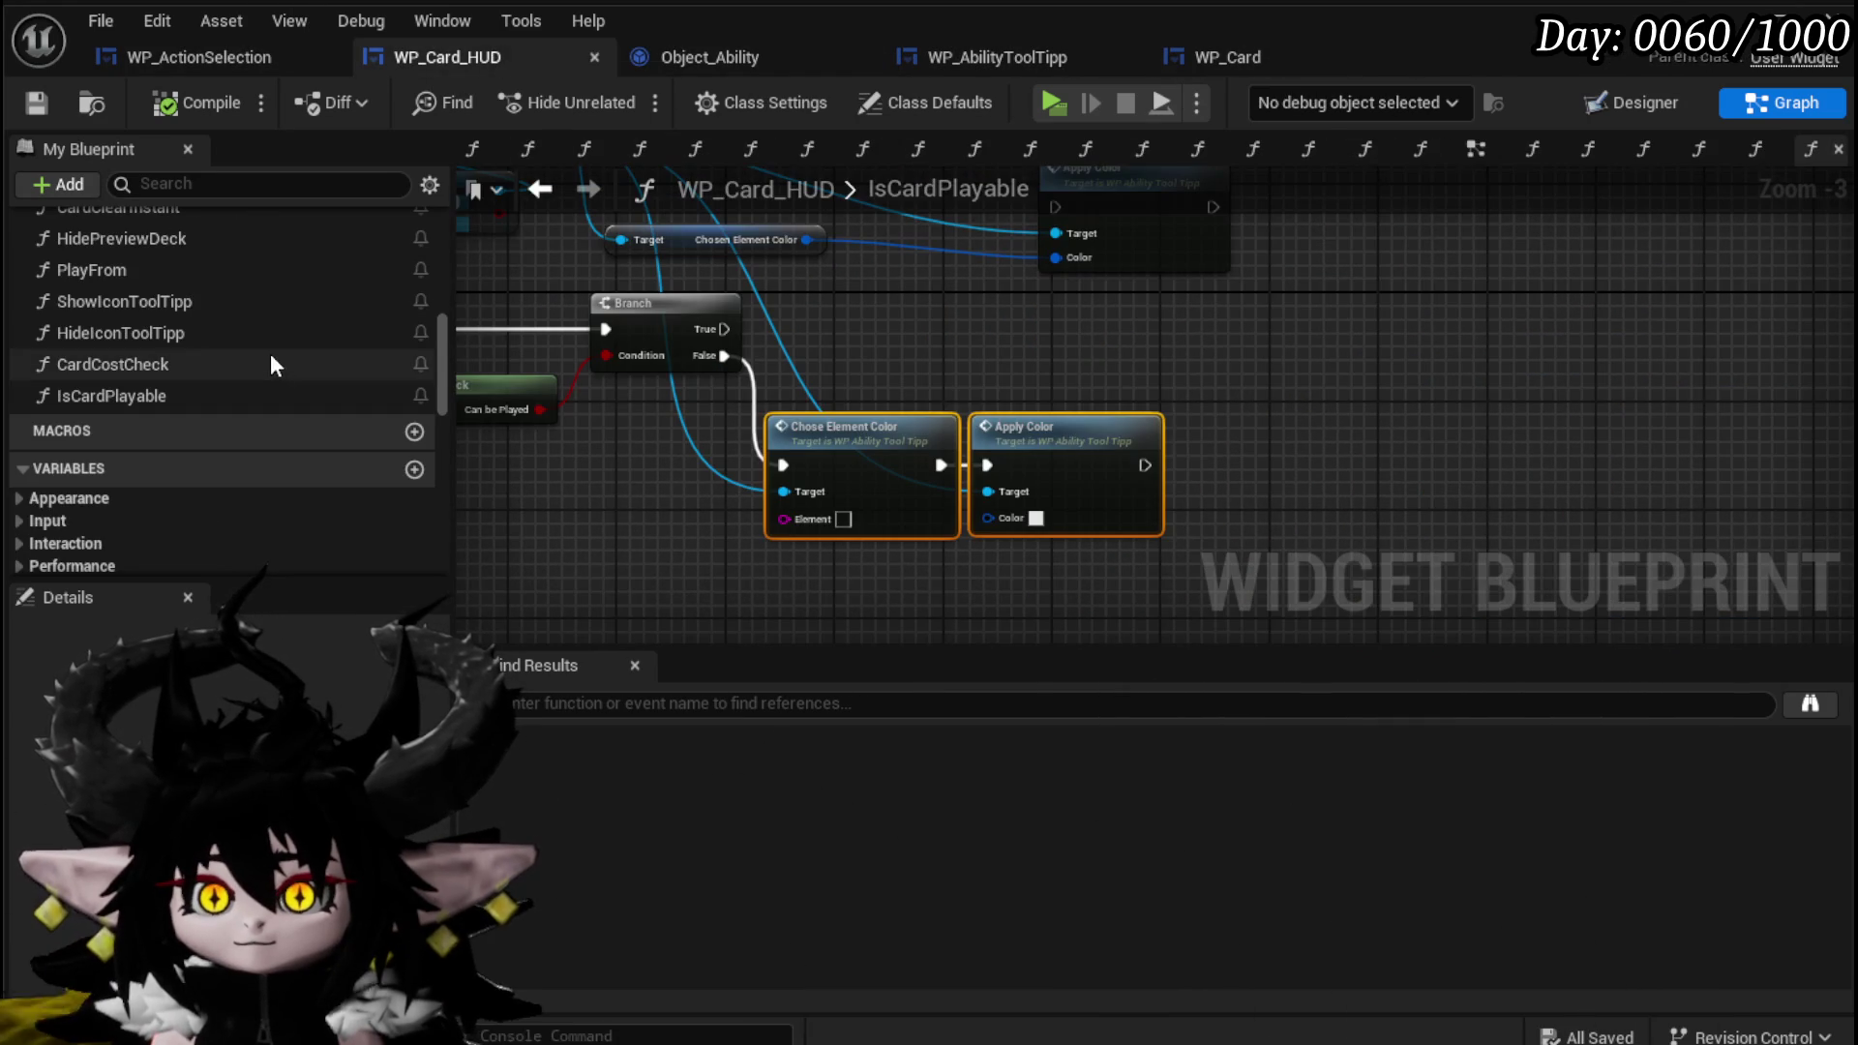
# Open WP_Card_HUD's PlayFrom function graph with its Deck/Discard Switch on String.
pyautogui.scroll(5, 155, 436)
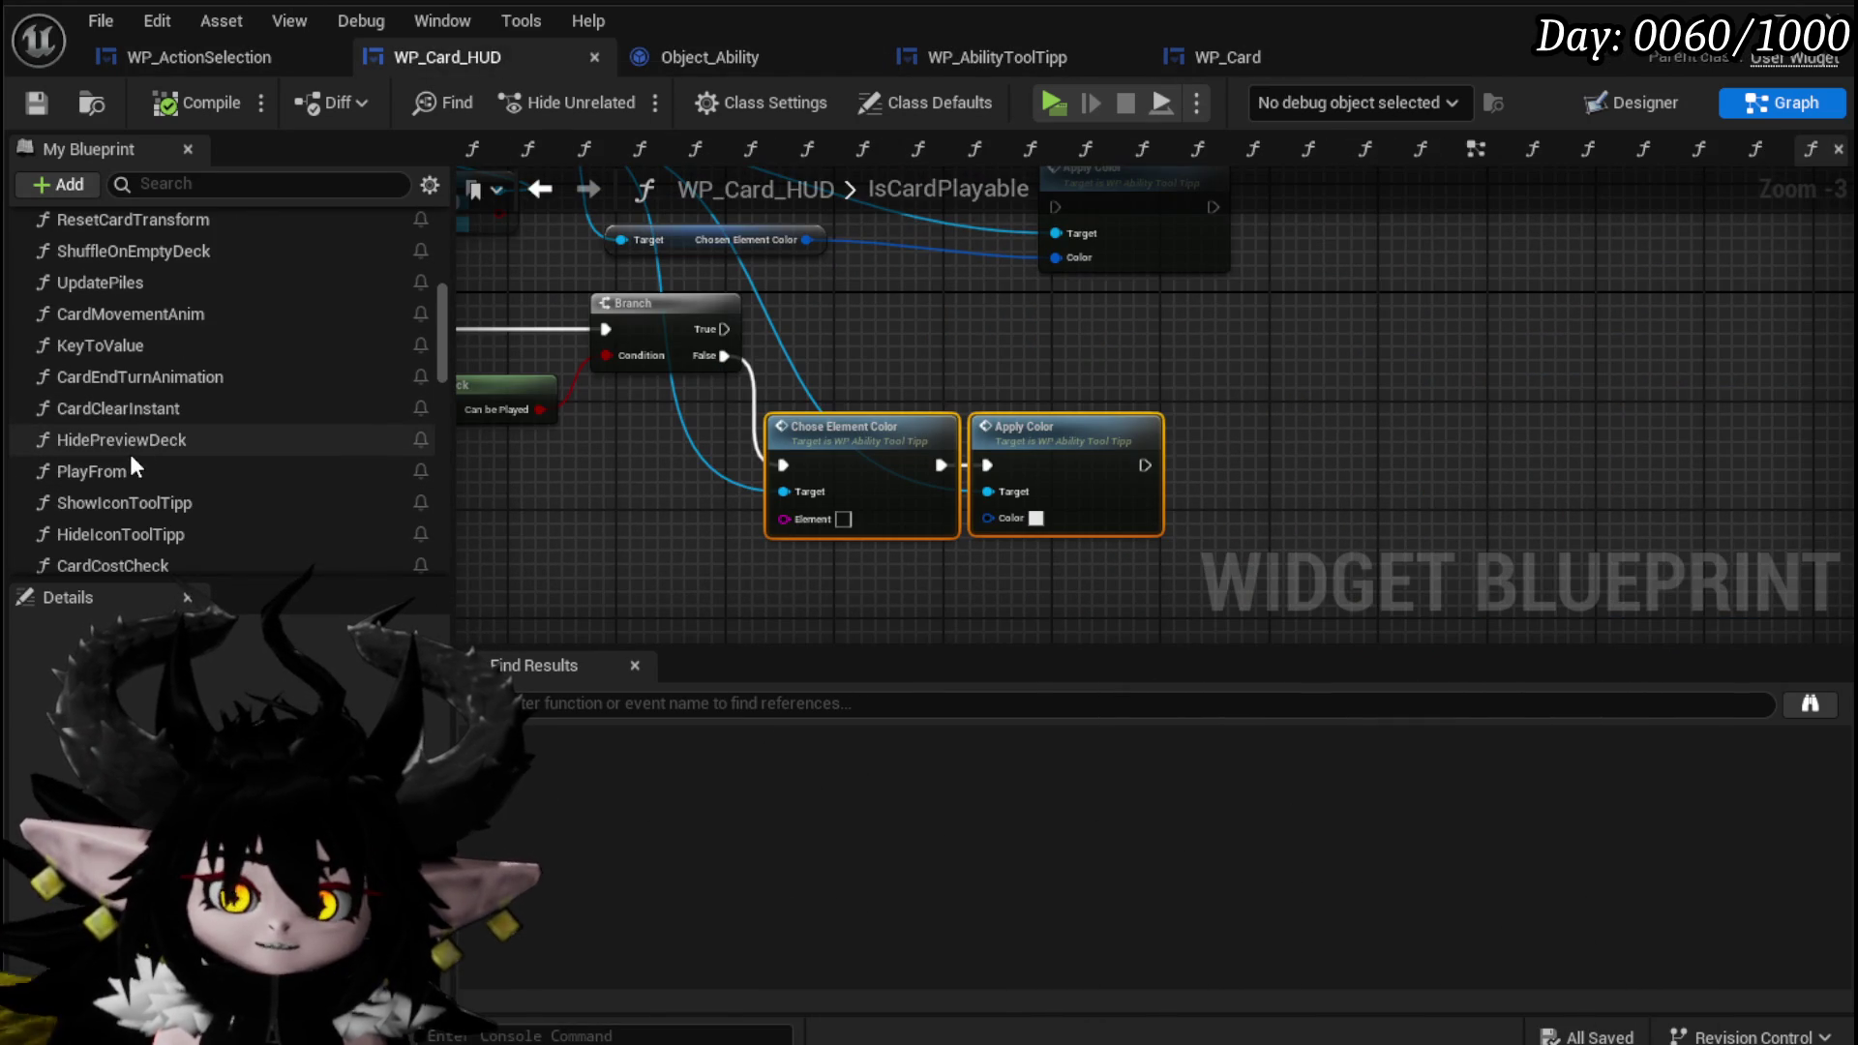
pyautogui.scroll(5, 133, 460)
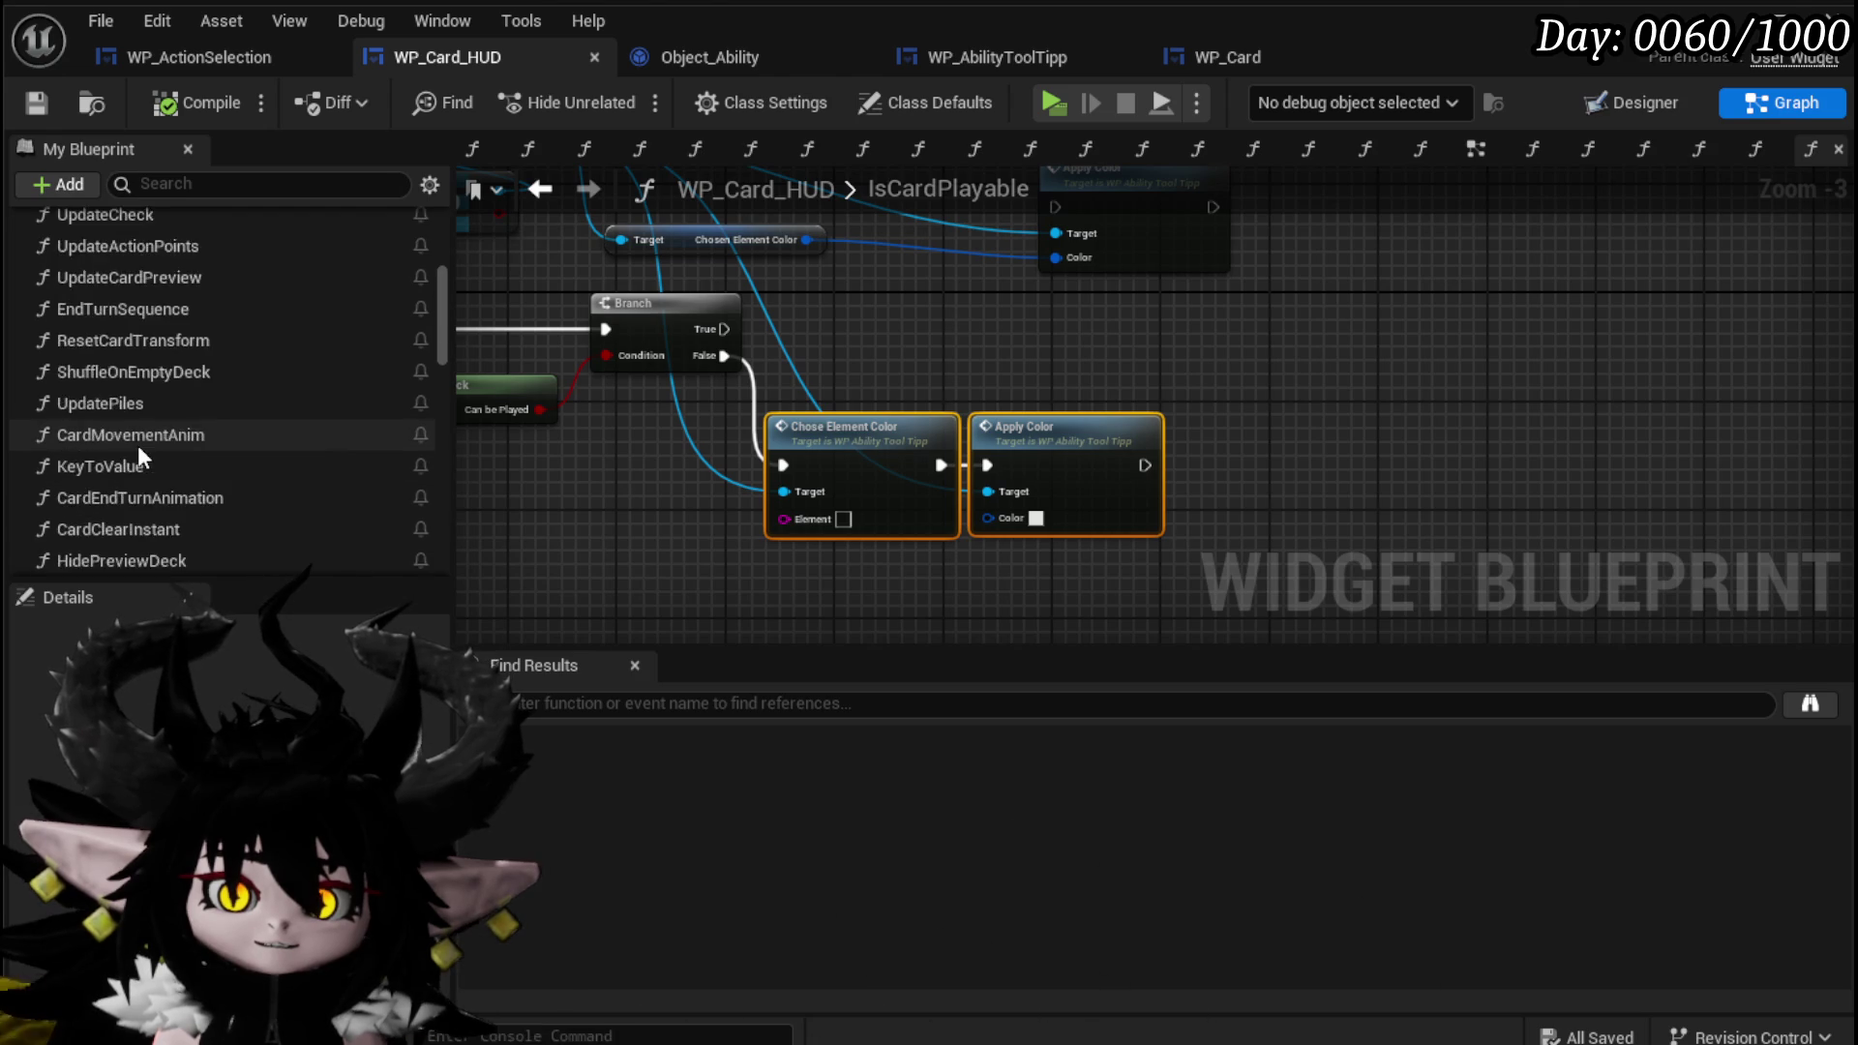
pyautogui.scroll(3, 138, 442)
pyautogui.scroll(-8, 137, 440)
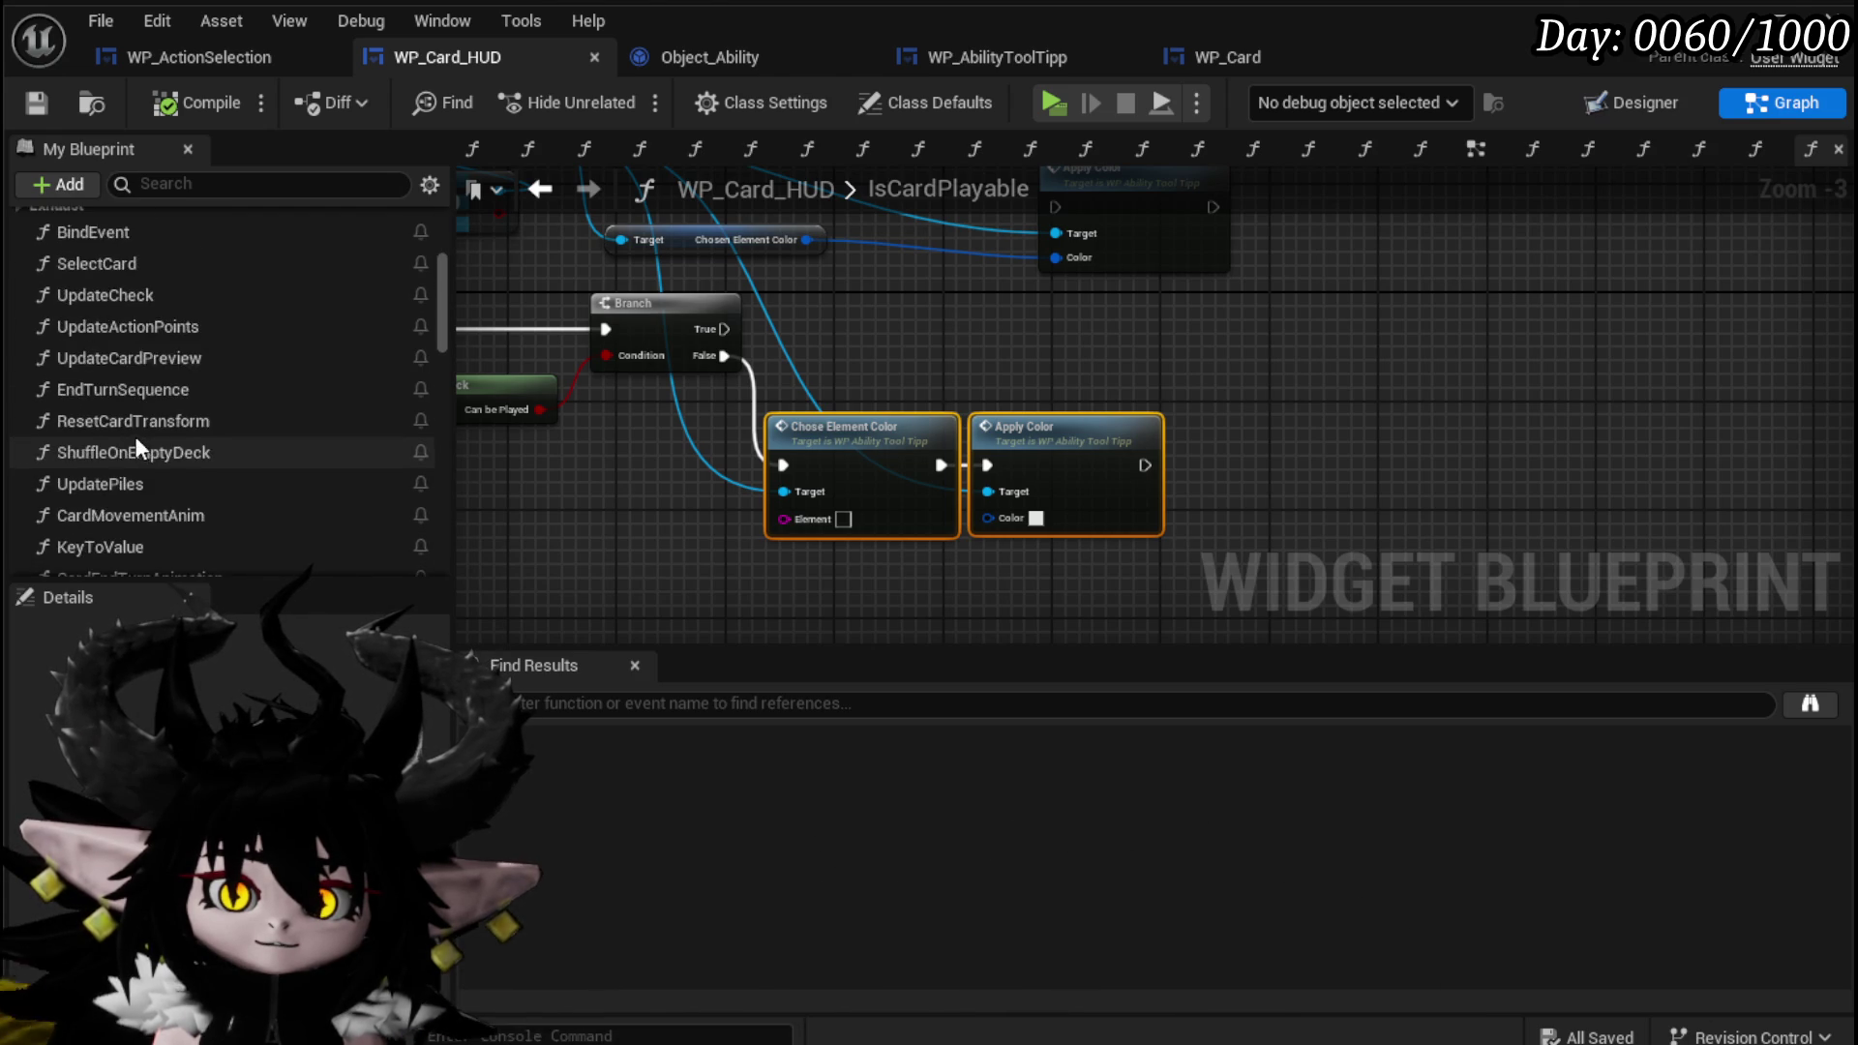
pyautogui.scroll(-3, 144, 437)
pyautogui.doubleClick(128, 469)
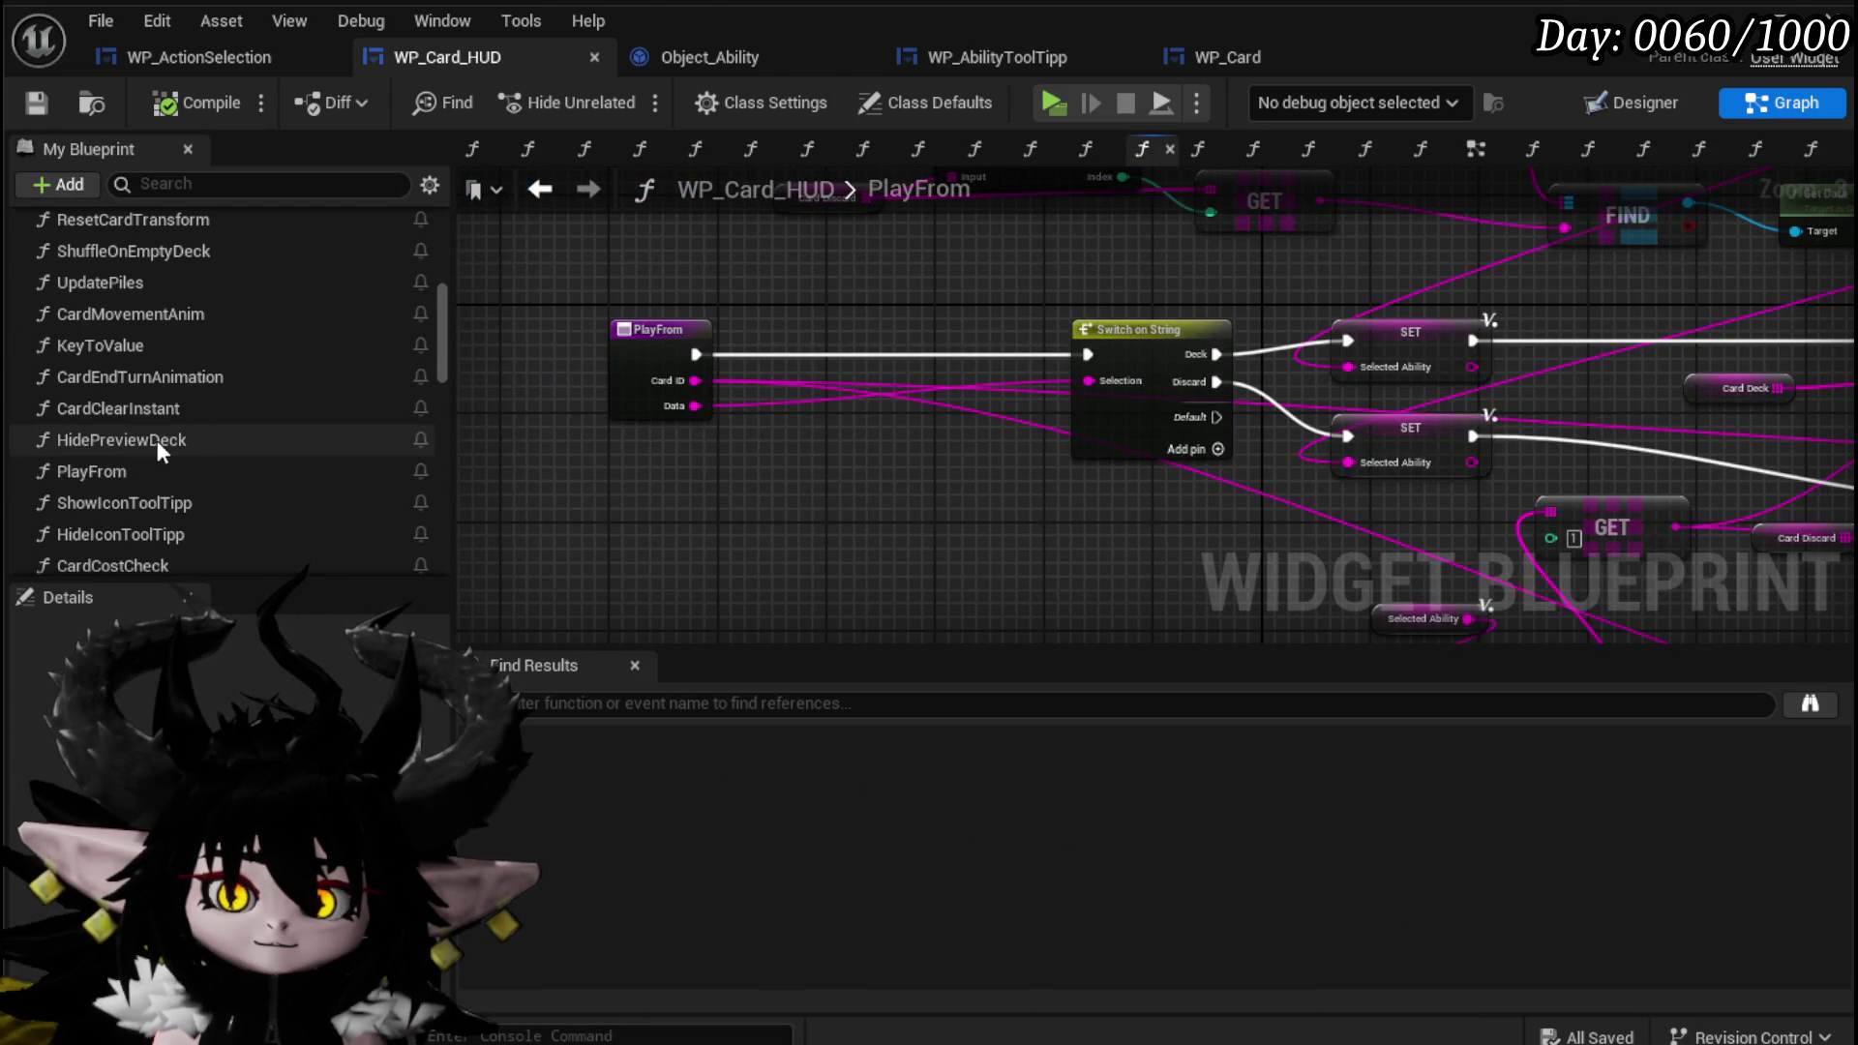
# Expand the Discard category to show DiscardCardFromHand and PlayAndDiscardCard.
pyautogui.scroll(9, 151, 439)
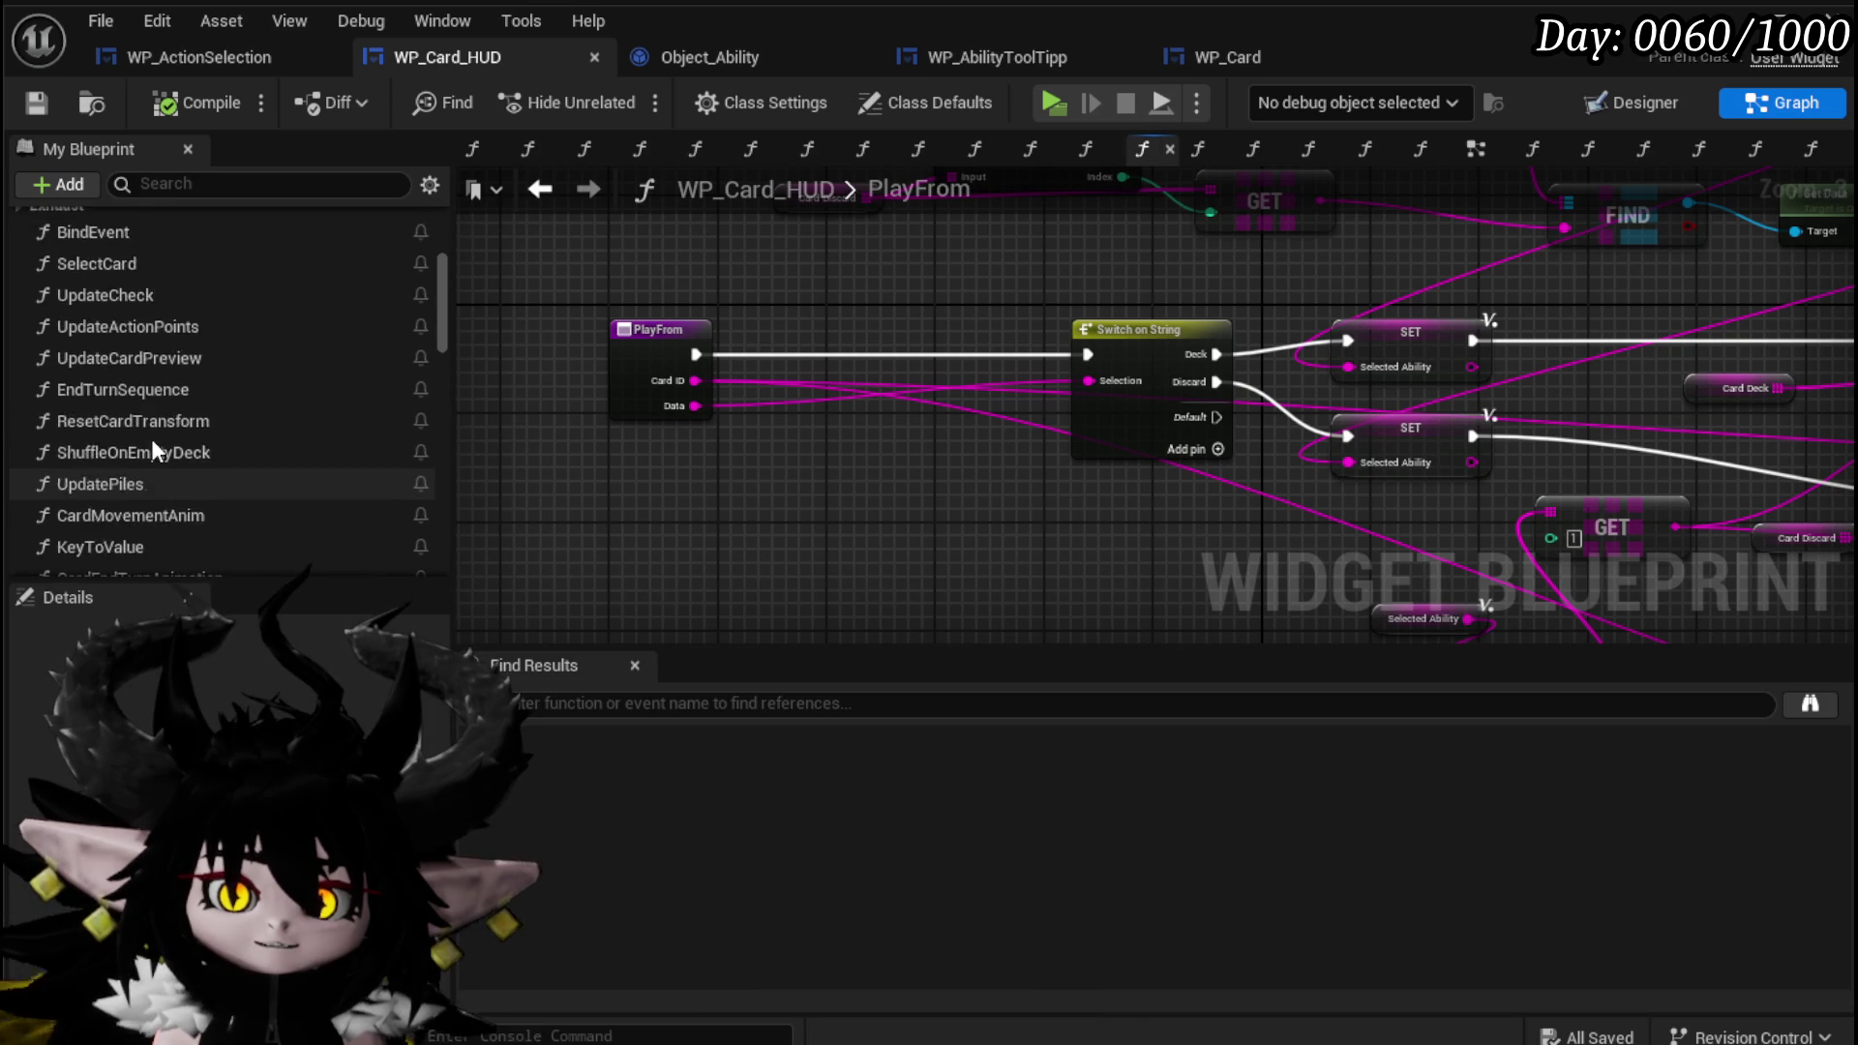
pyautogui.scroll(4, 151, 438)
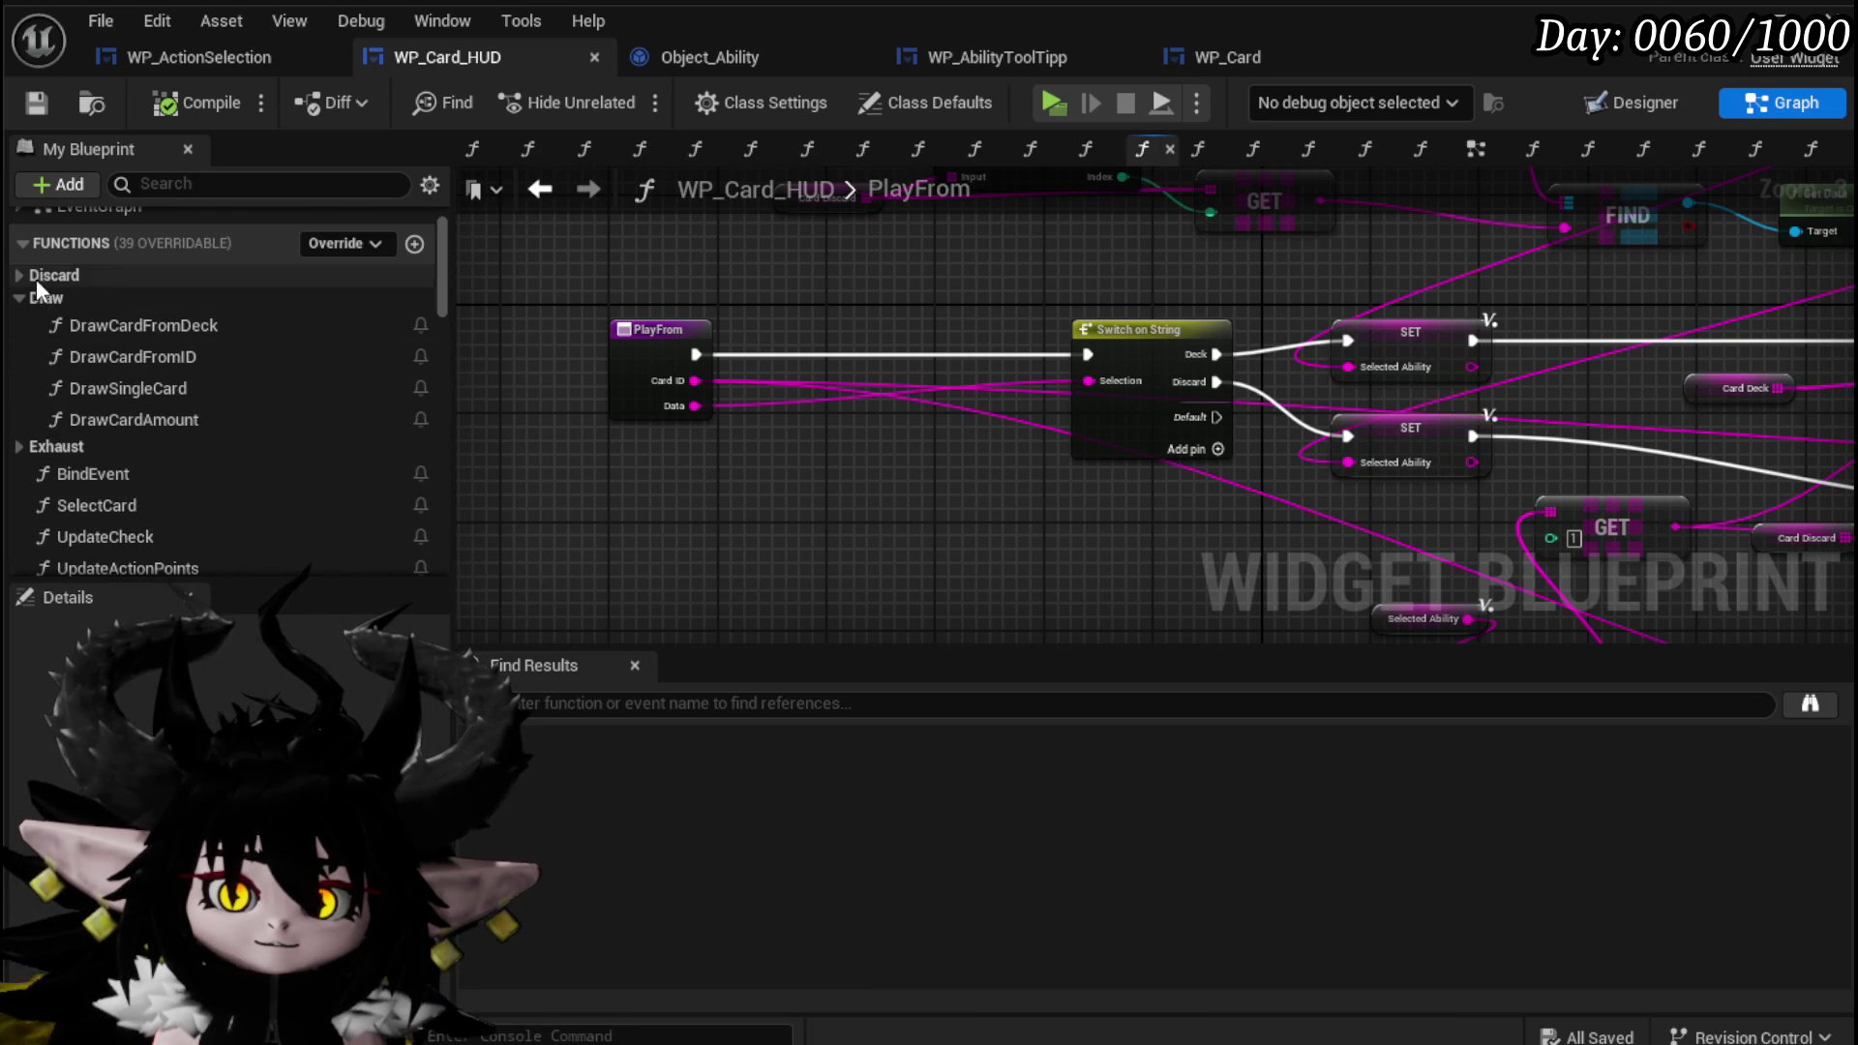
pyautogui.scroll(-2, 166, 422)
pyautogui.scroll(-2, 128, 357)
pyautogui.scroll(-2, 234, 398)
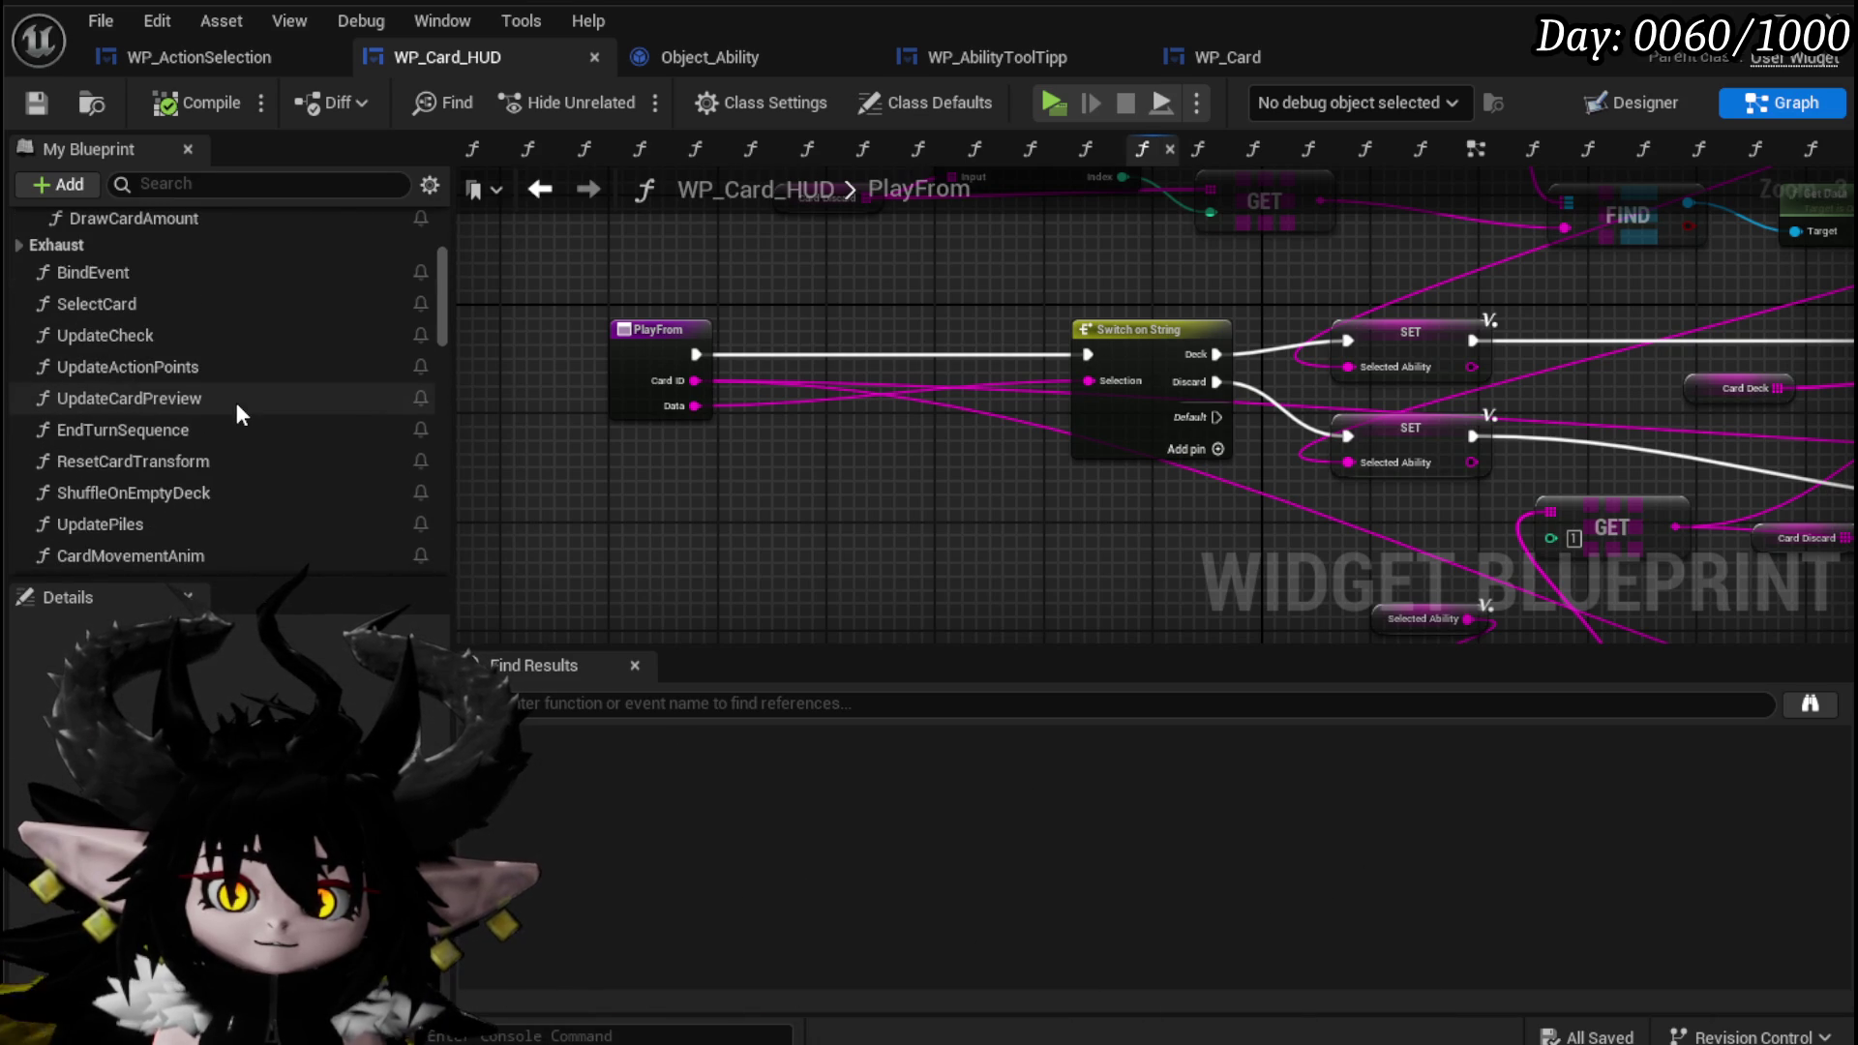
pyautogui.scroll(-4, 236, 402)
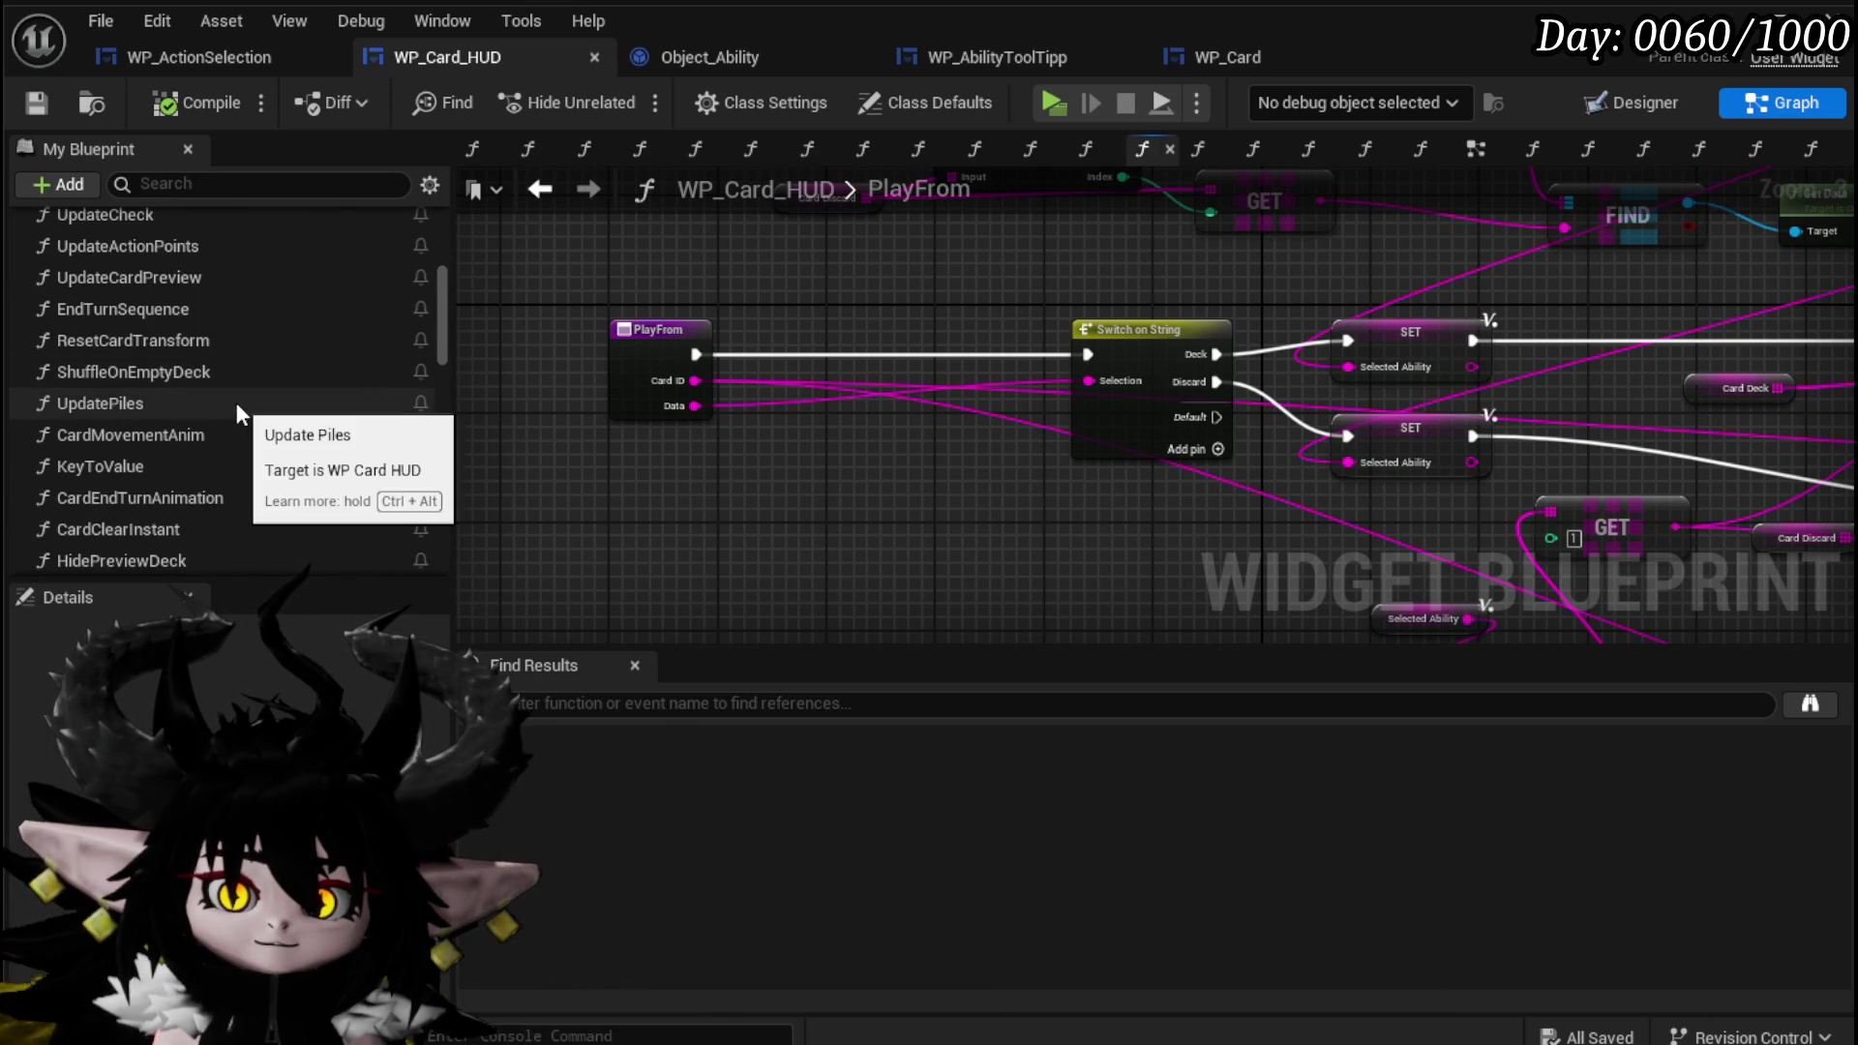
pyautogui.scroll(-1, 236, 402)
pyautogui.scroll(-1, 236, 404)
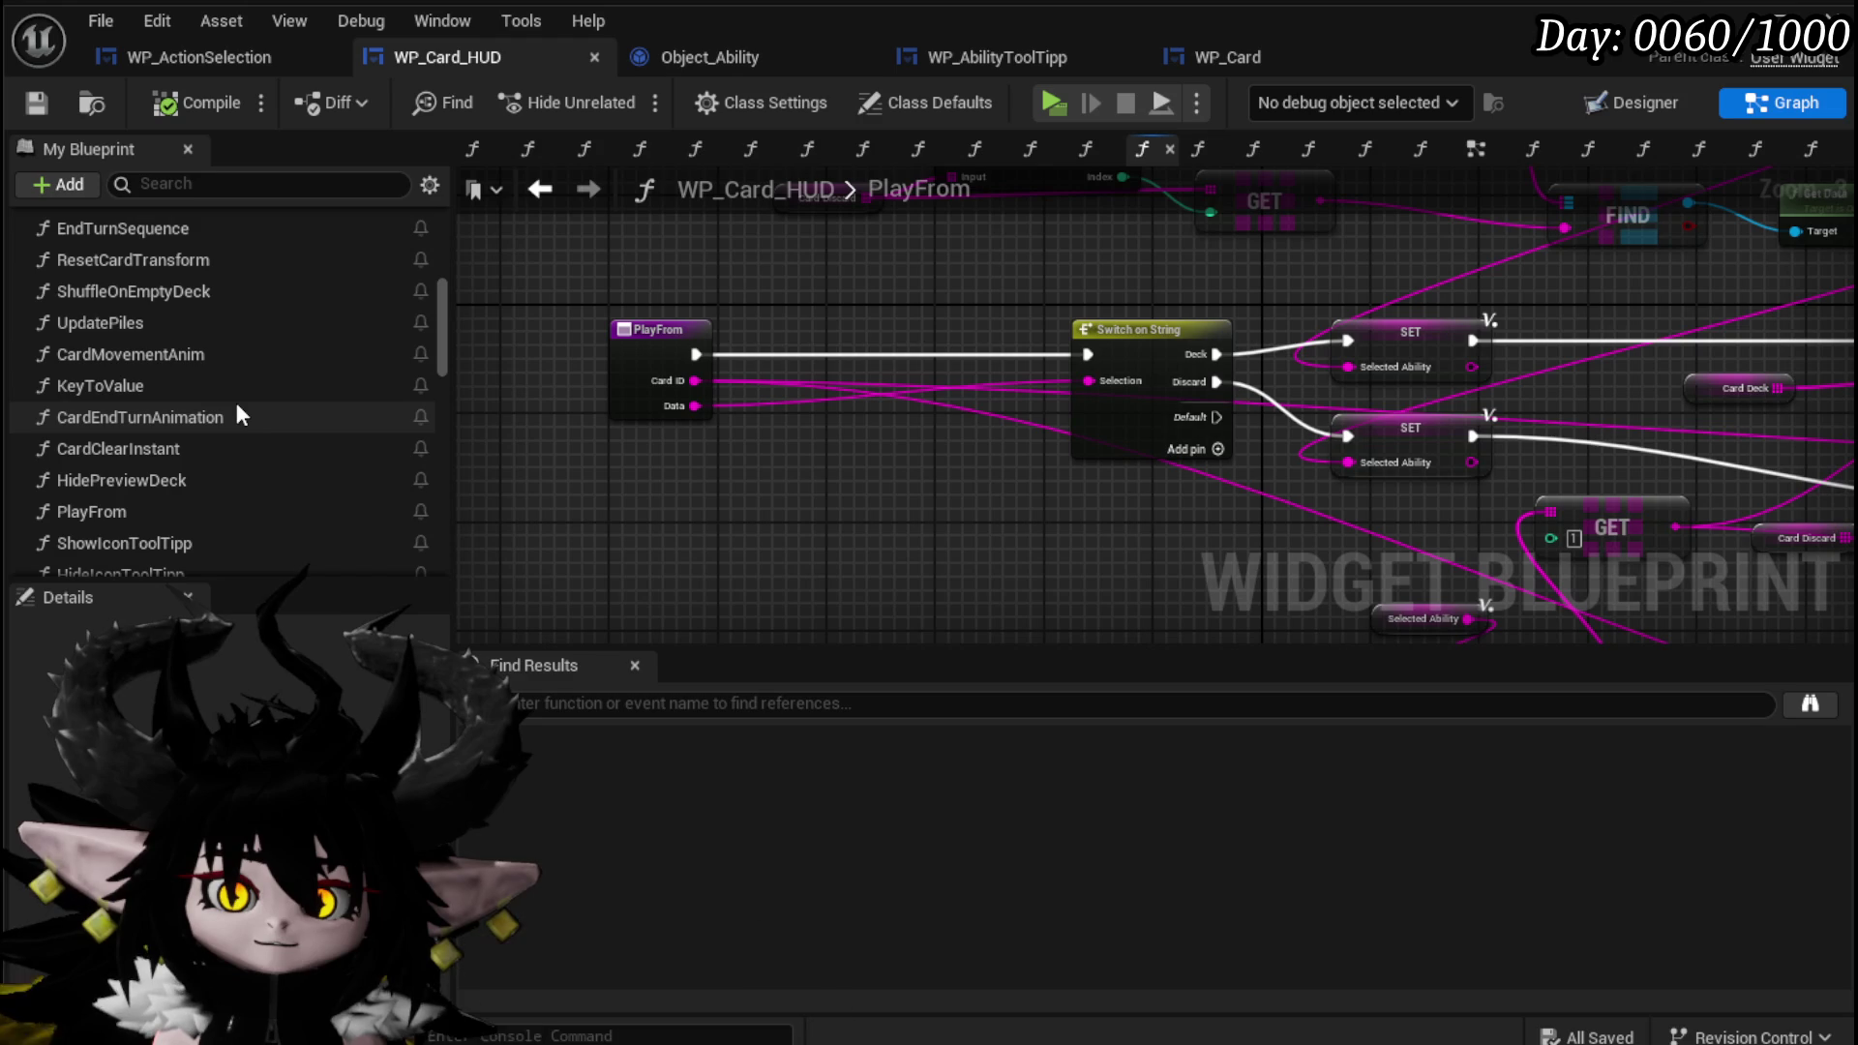
pyautogui.scroll(-3, 238, 406)
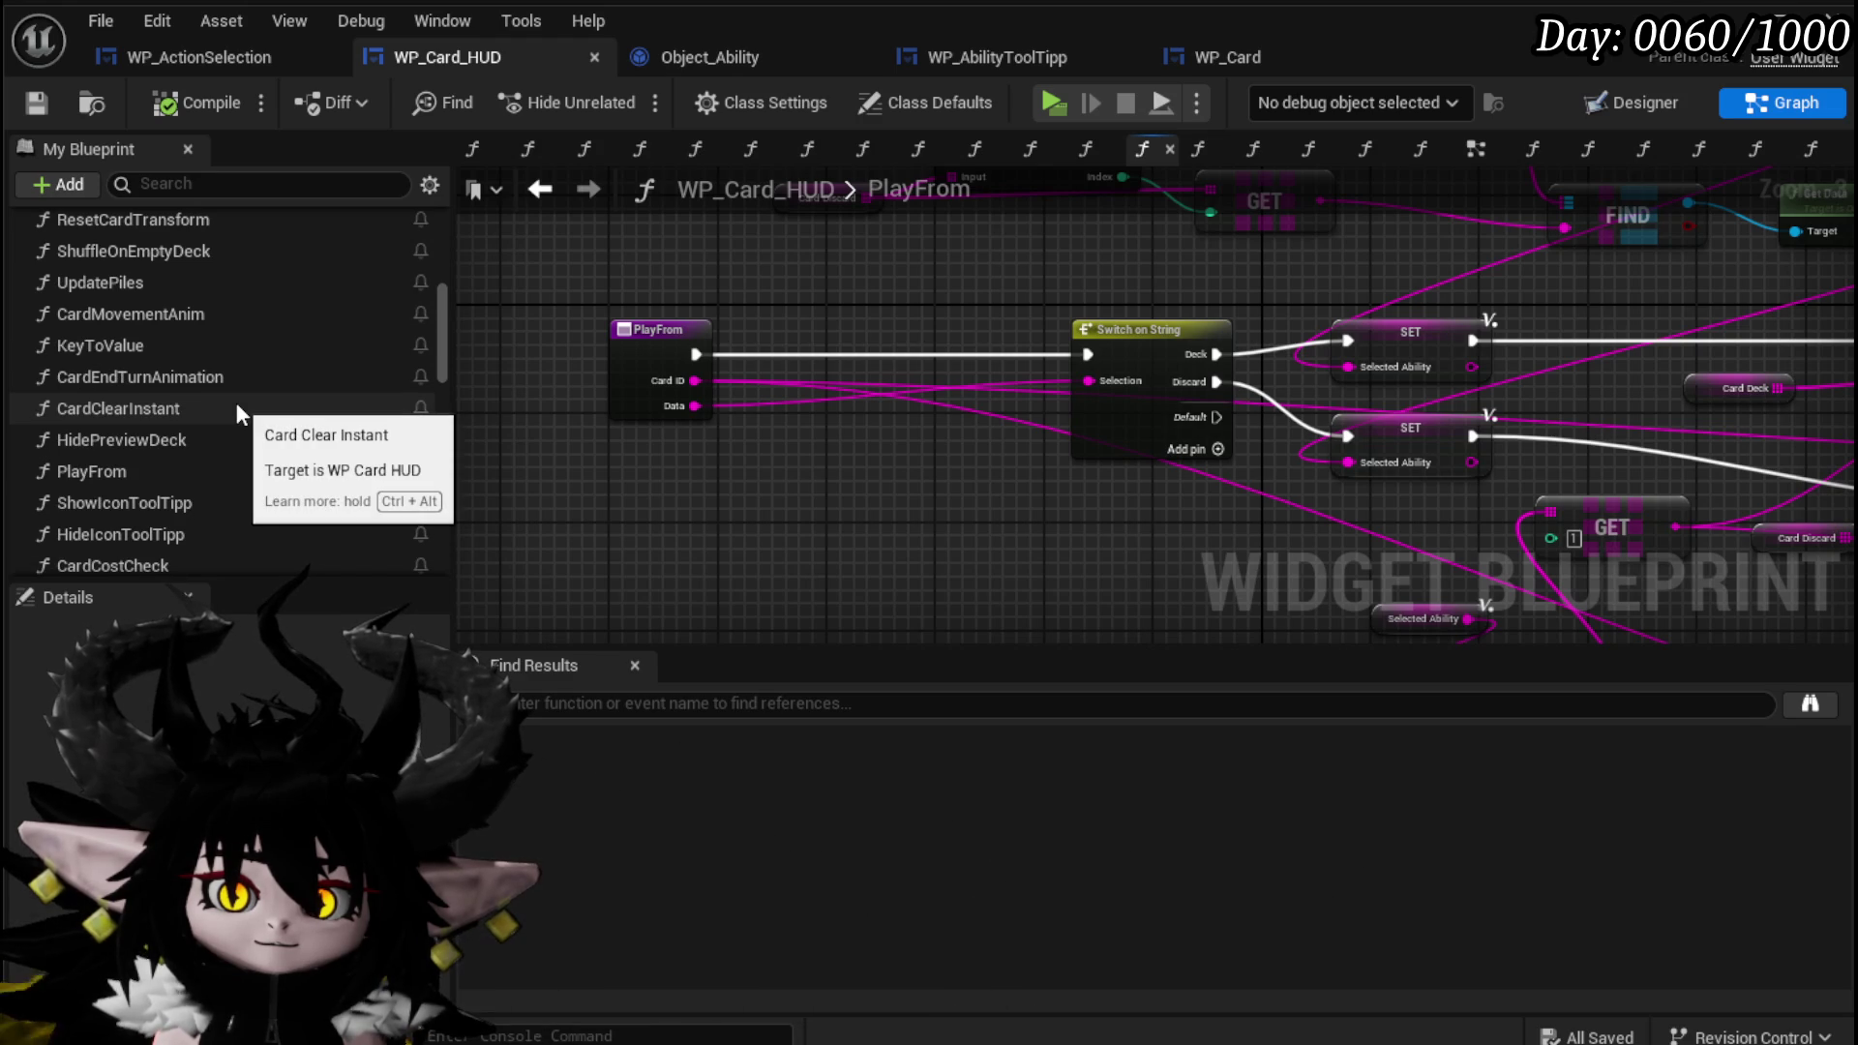
pyautogui.scroll(-1, 237, 403)
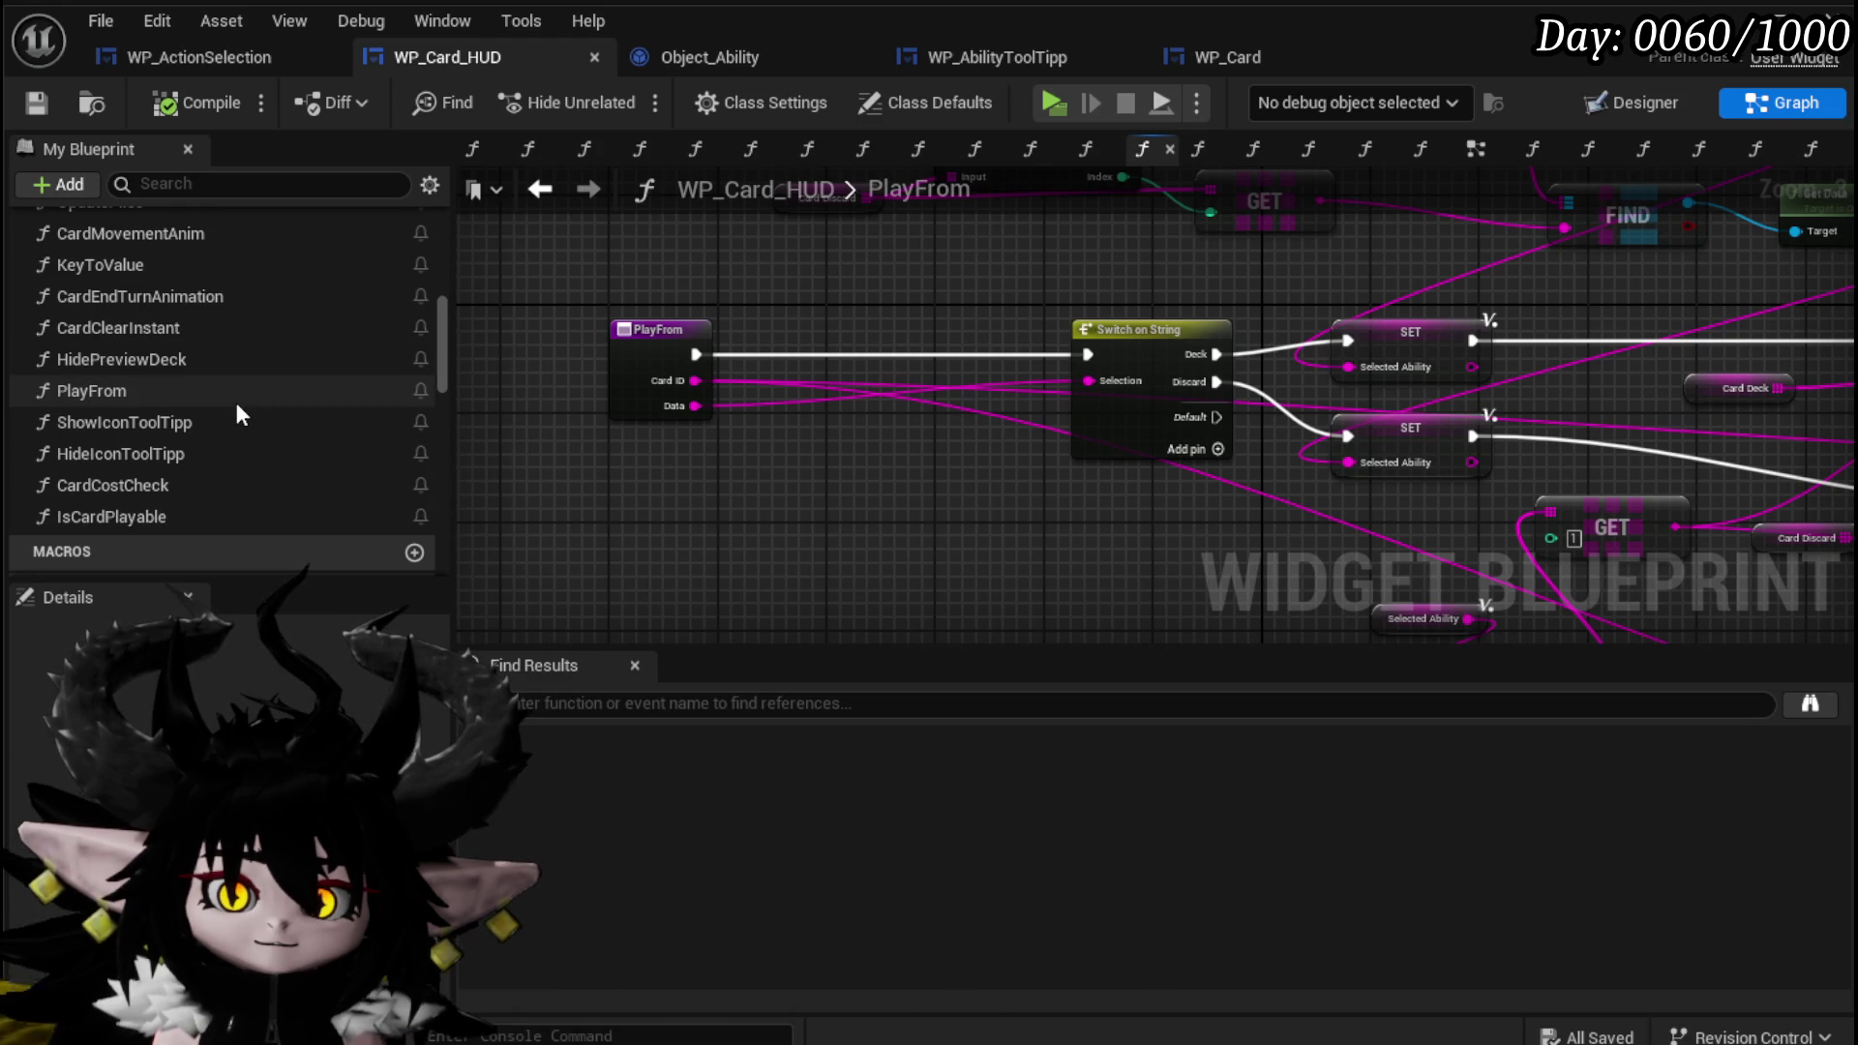
pyautogui.scroll(6, 236, 407)
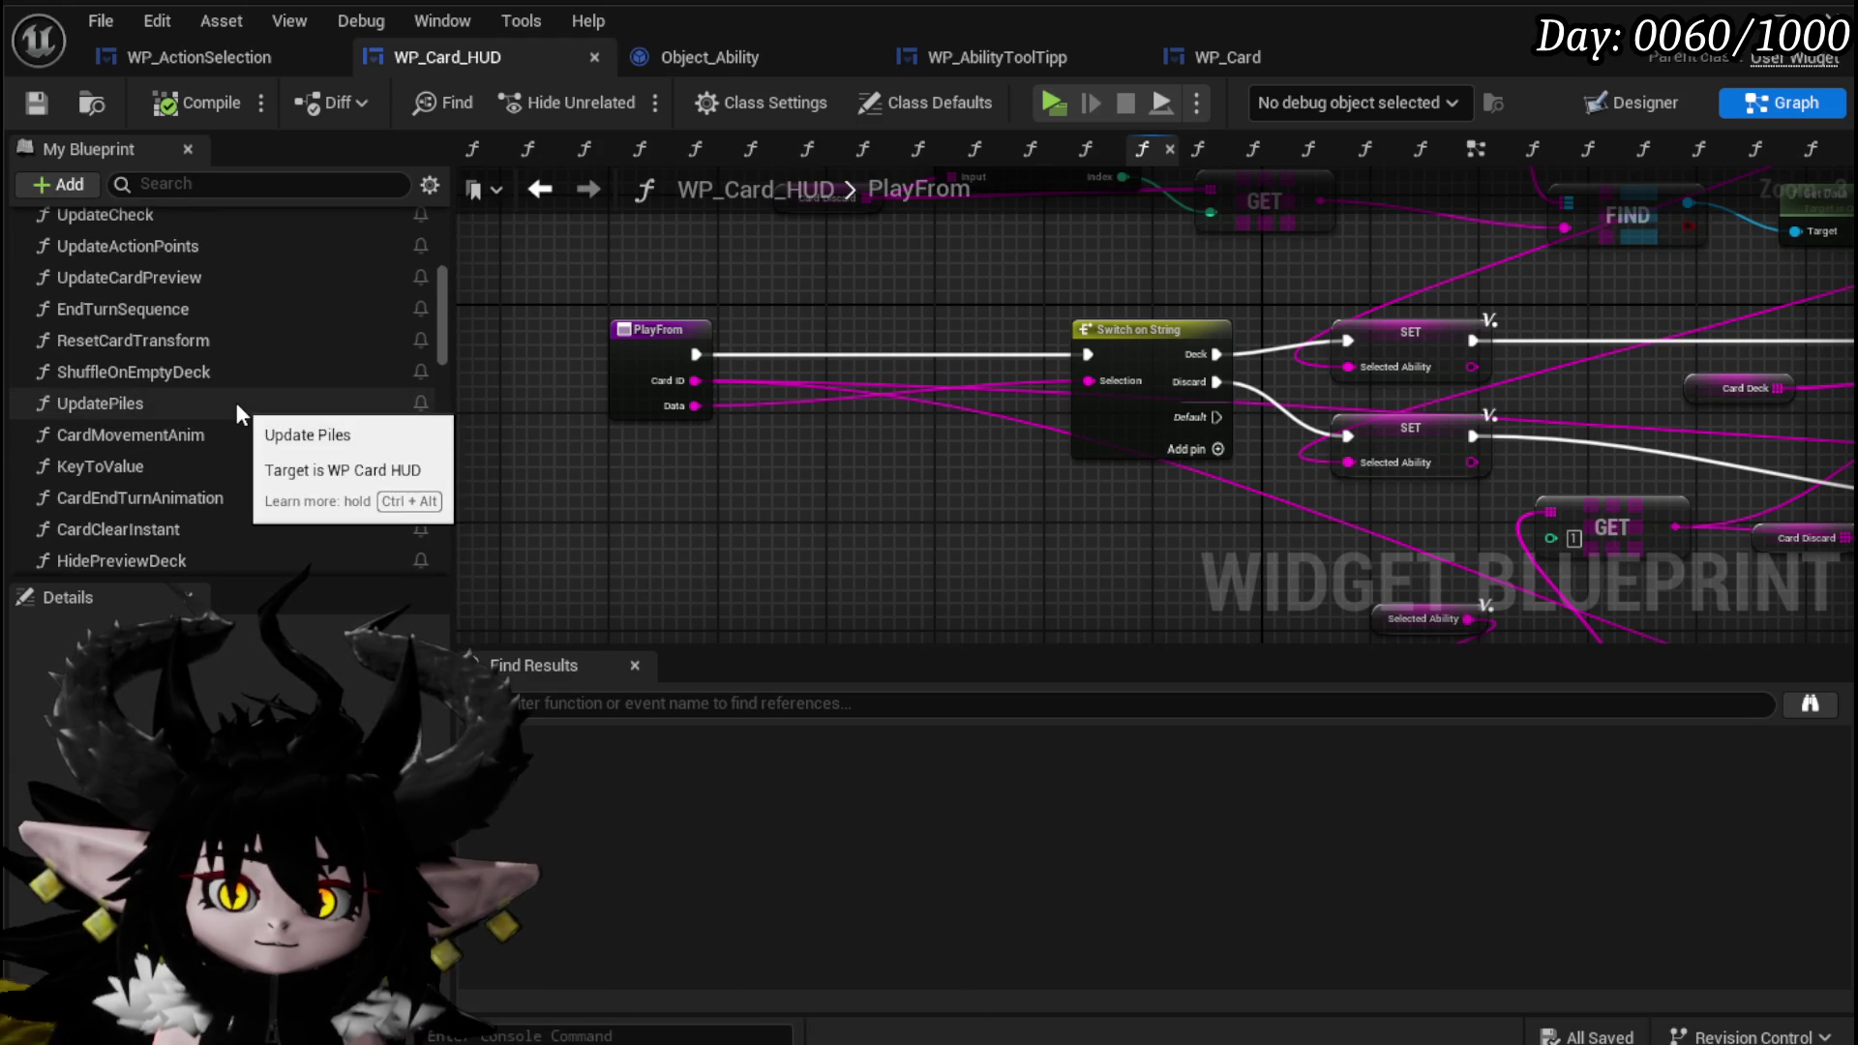
pyautogui.scroll(5, 236, 402)
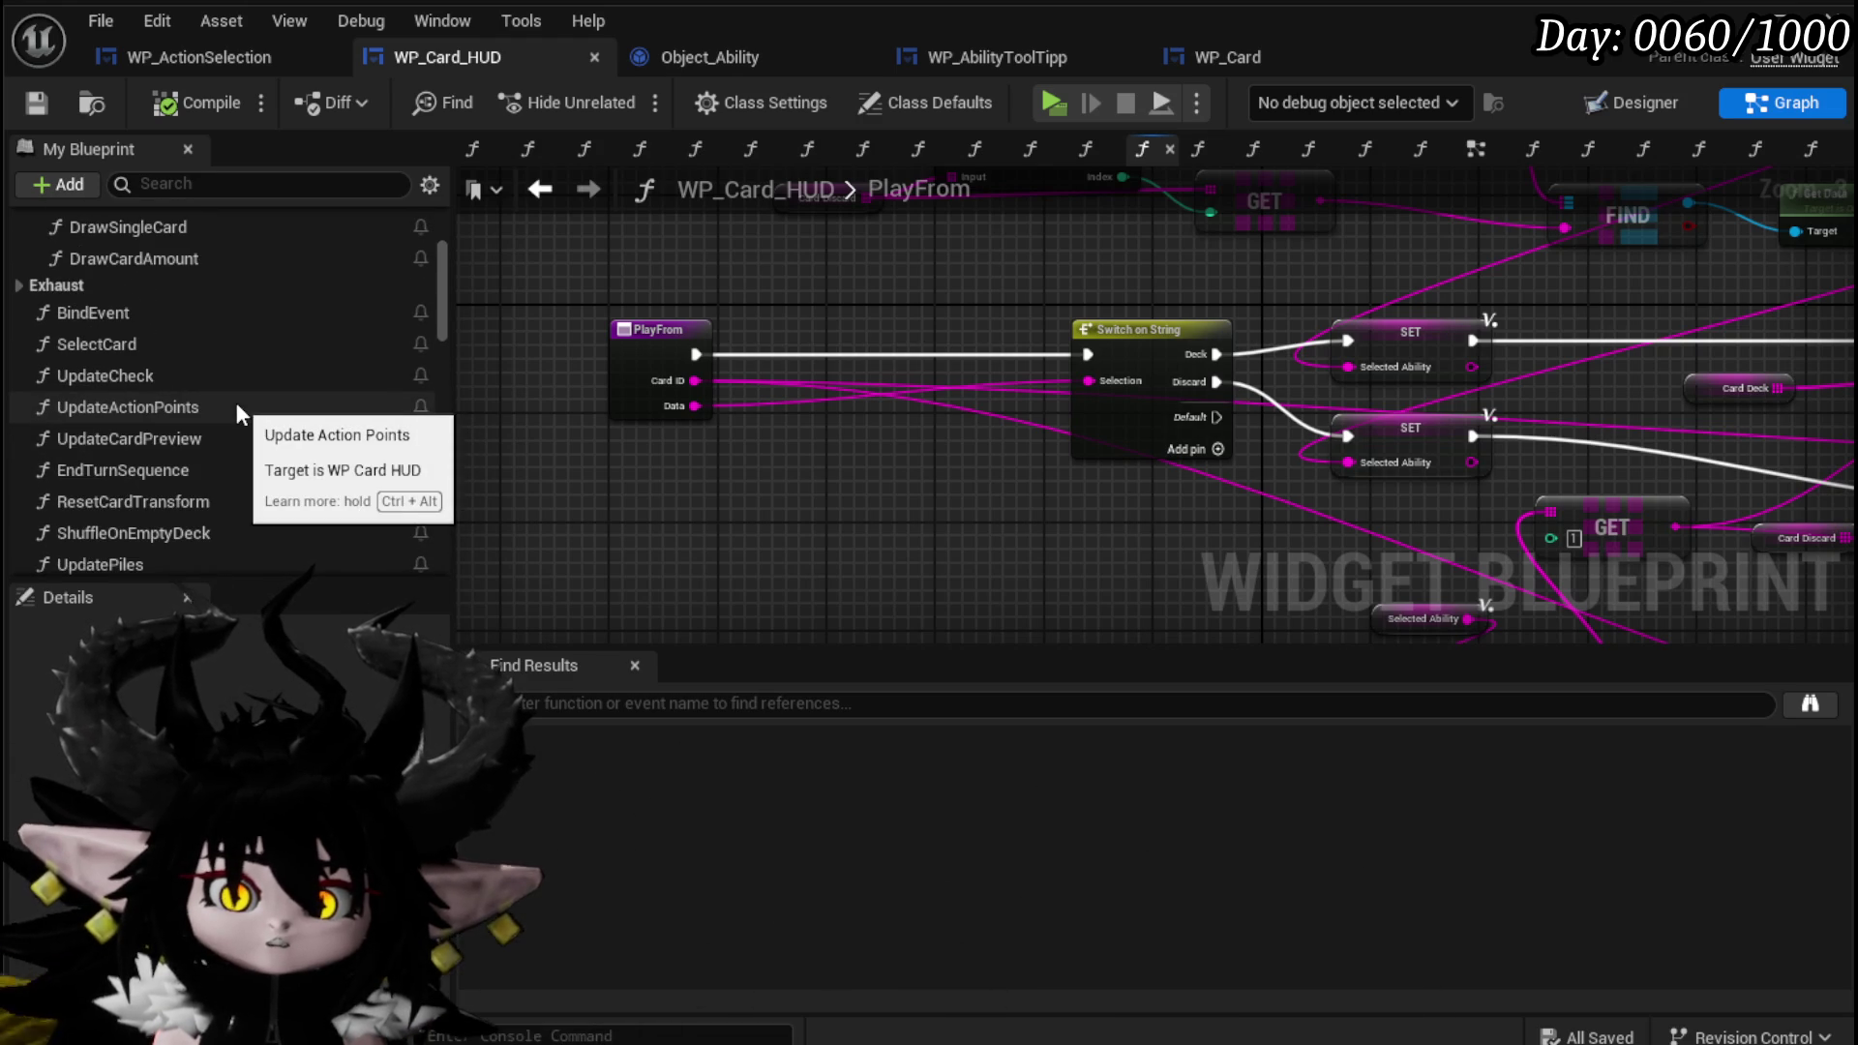
pyautogui.scroll(5, 237, 403)
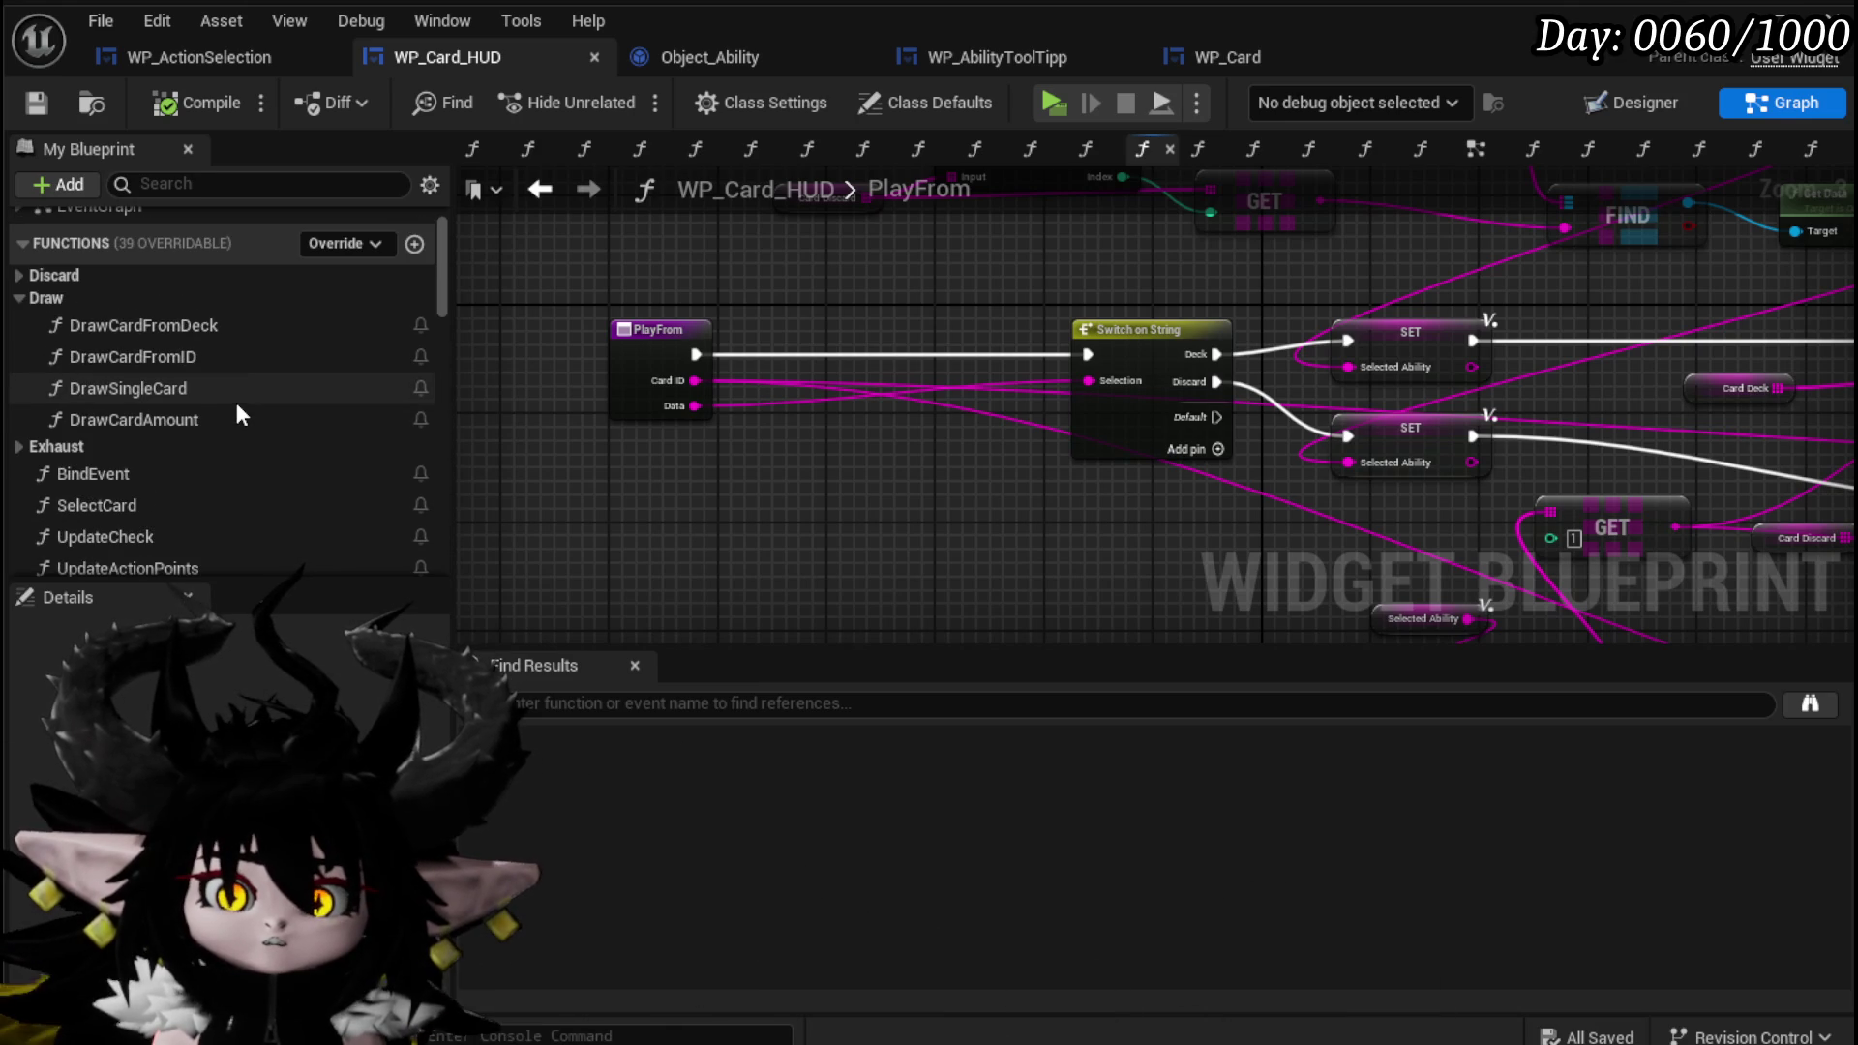
pyautogui.click(21, 275)
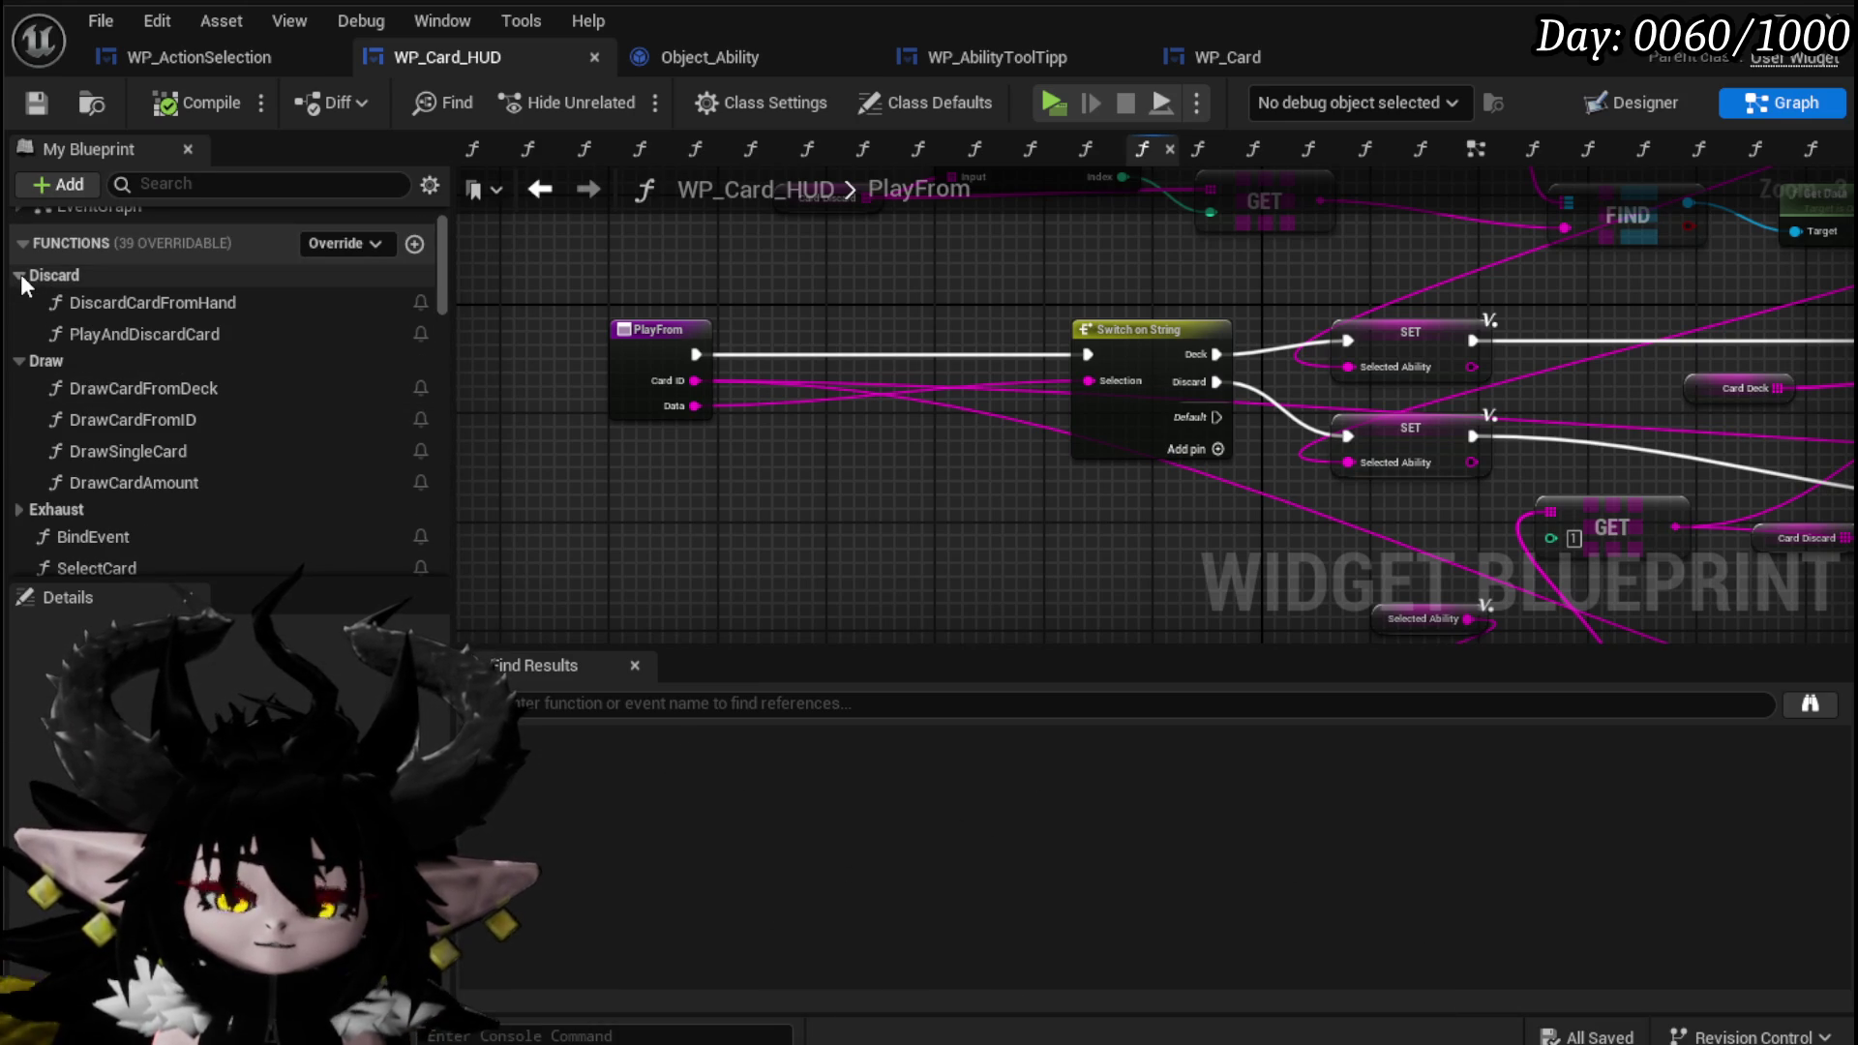
# Open the PlayAndDiscardCard graph and locate the Discard Card from Hand node.
pyautogui.doubleClick(86, 329)
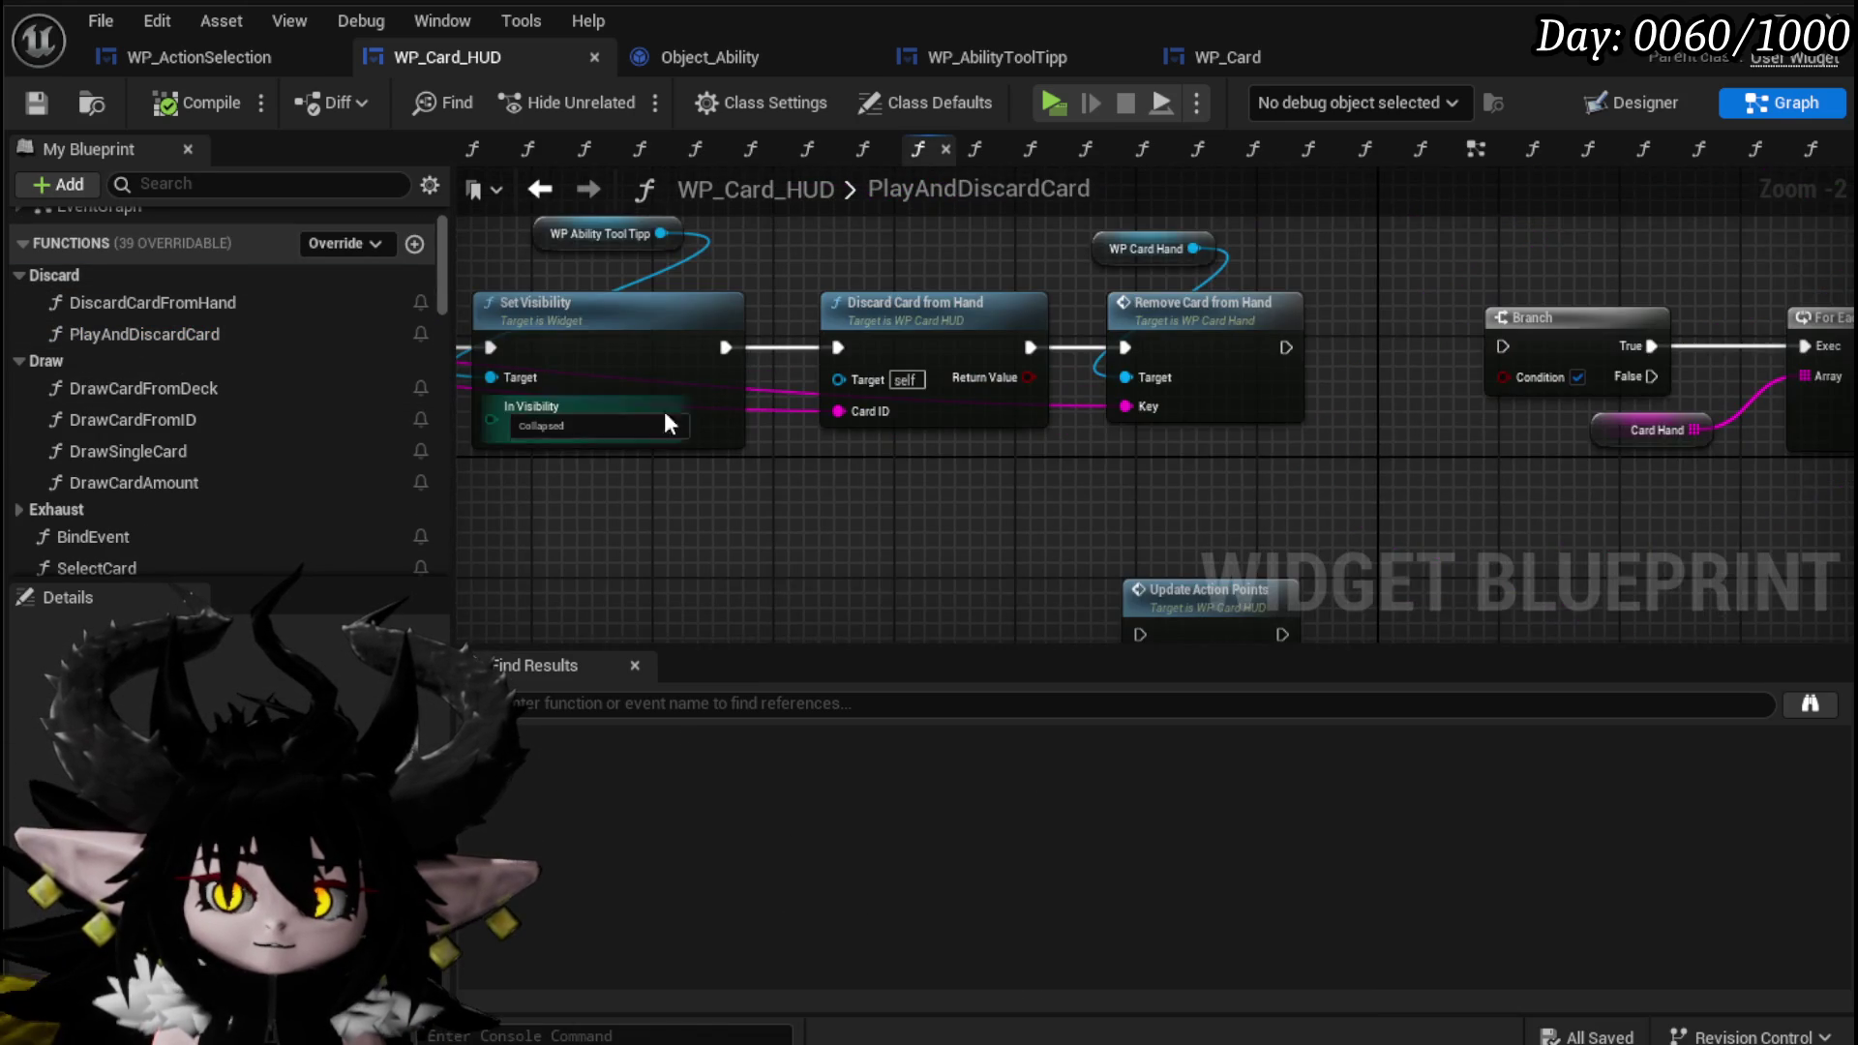
pyautogui.scroll(-3, 1008, 399)
pyautogui.scroll(4, 1009, 399)
pyautogui.moveTo(1009, 399); pyautogui.dragTo(584, 350)
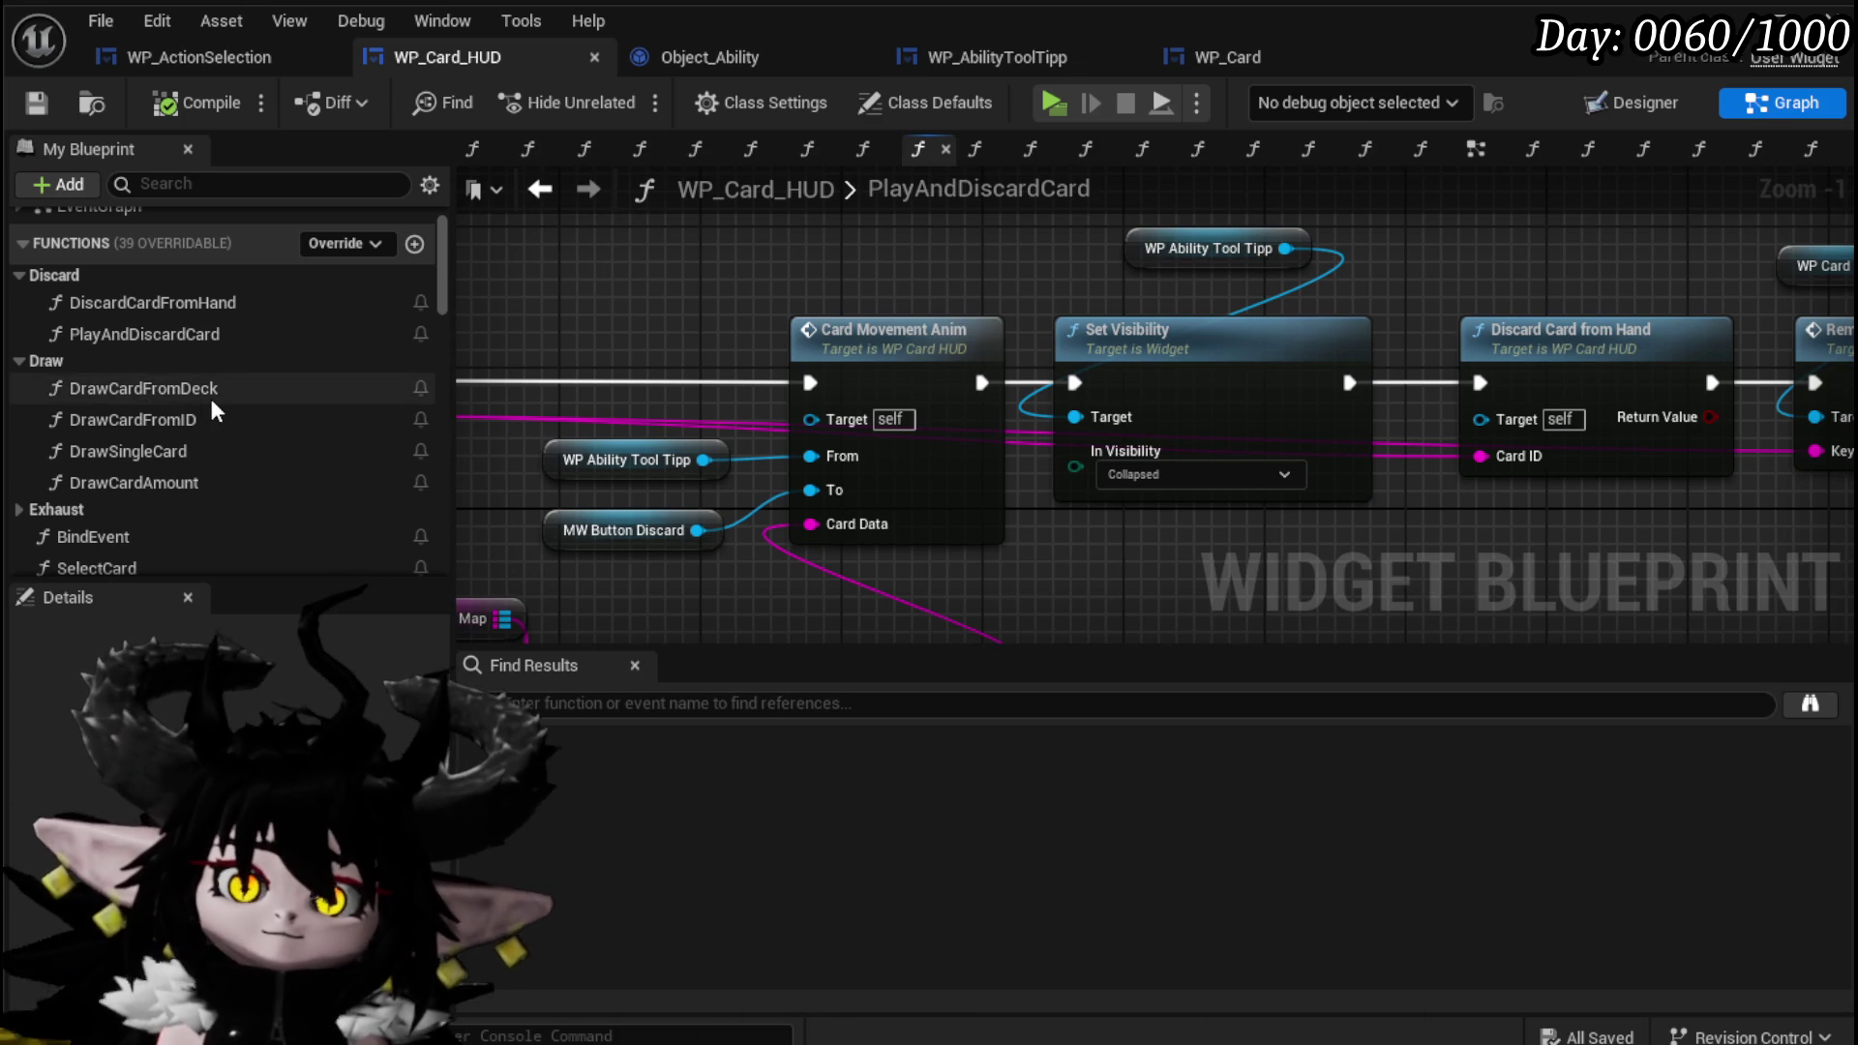
# Delete the old Branch, loop and Draw Card from ID nodes and drop in an IsCardPlayable call.
pyautogui.scroll(-1, 1258, 290)
pyautogui.moveTo(1452, 291)
pyautogui.mouseDown()
pyautogui.moveTo(758, 279)
pyautogui.moveTo(1411, 484)
pyautogui.mouseUp()
pyautogui.scroll(-3, 758, 279)
pyautogui.press('Delete')
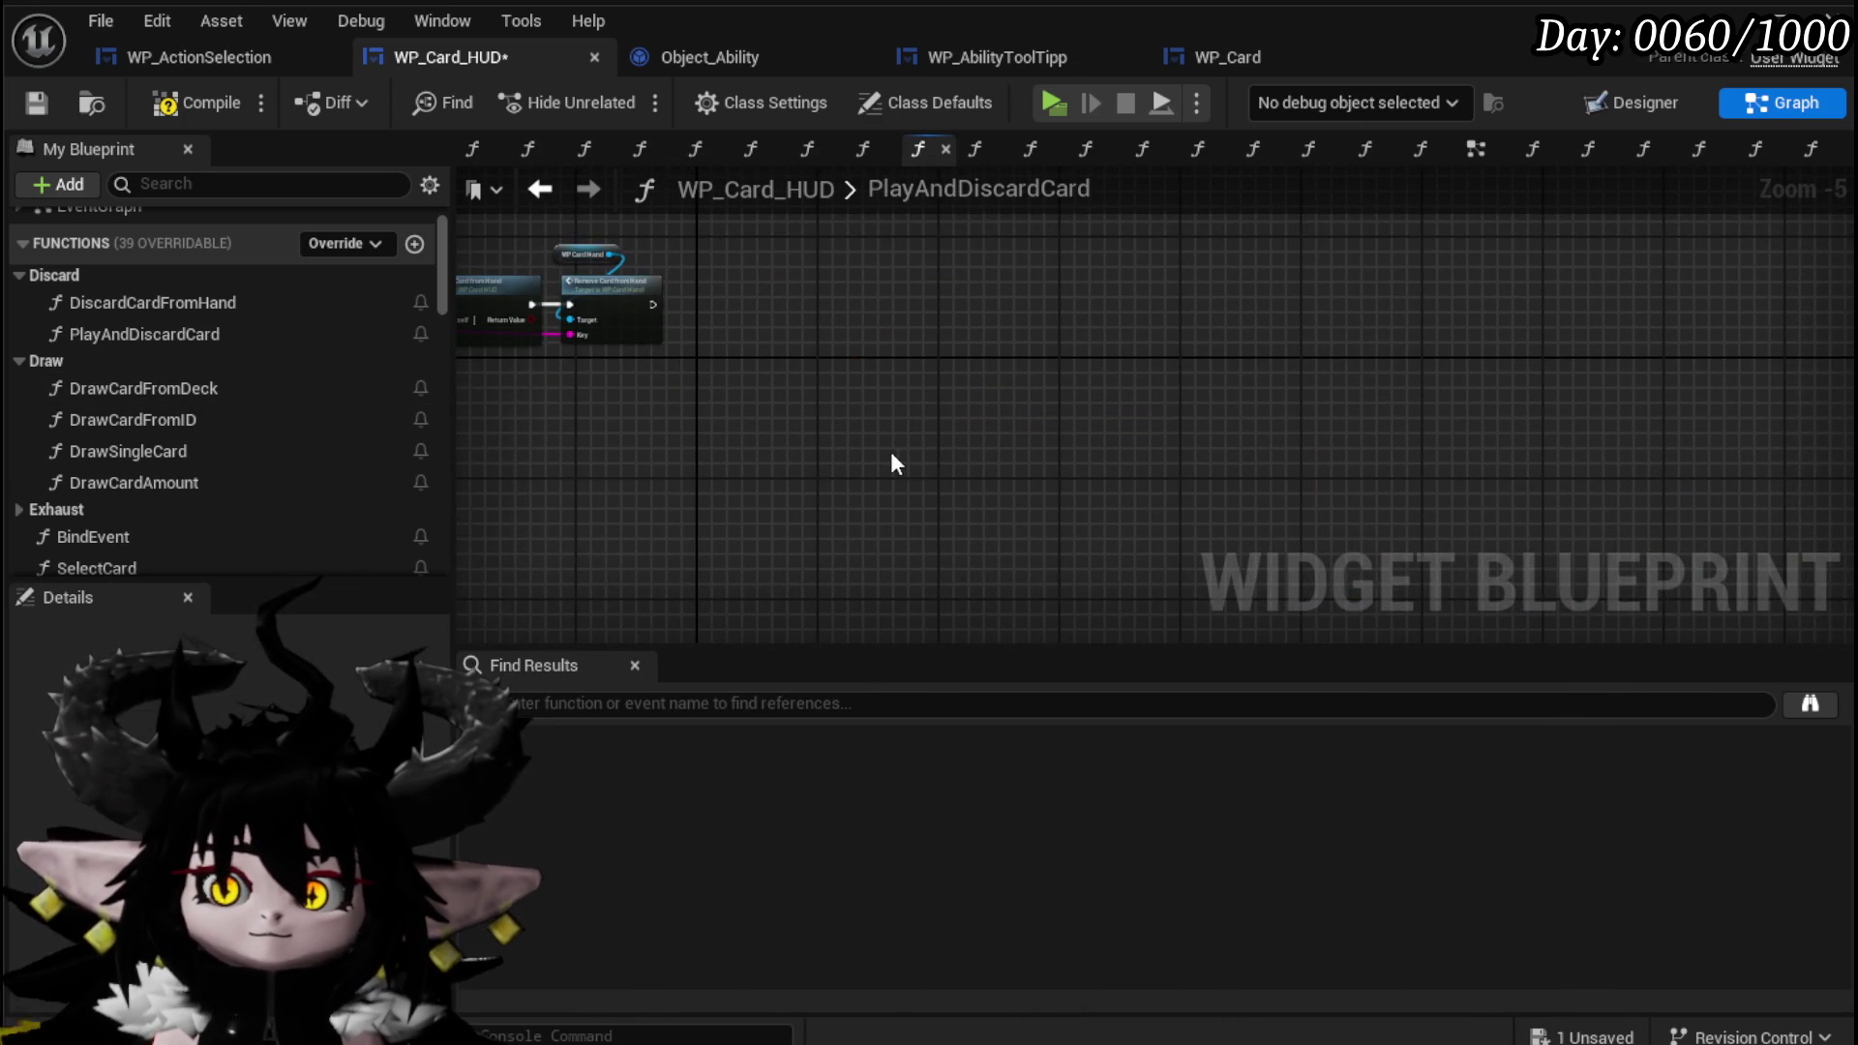
pyautogui.scroll(-10, 201, 443)
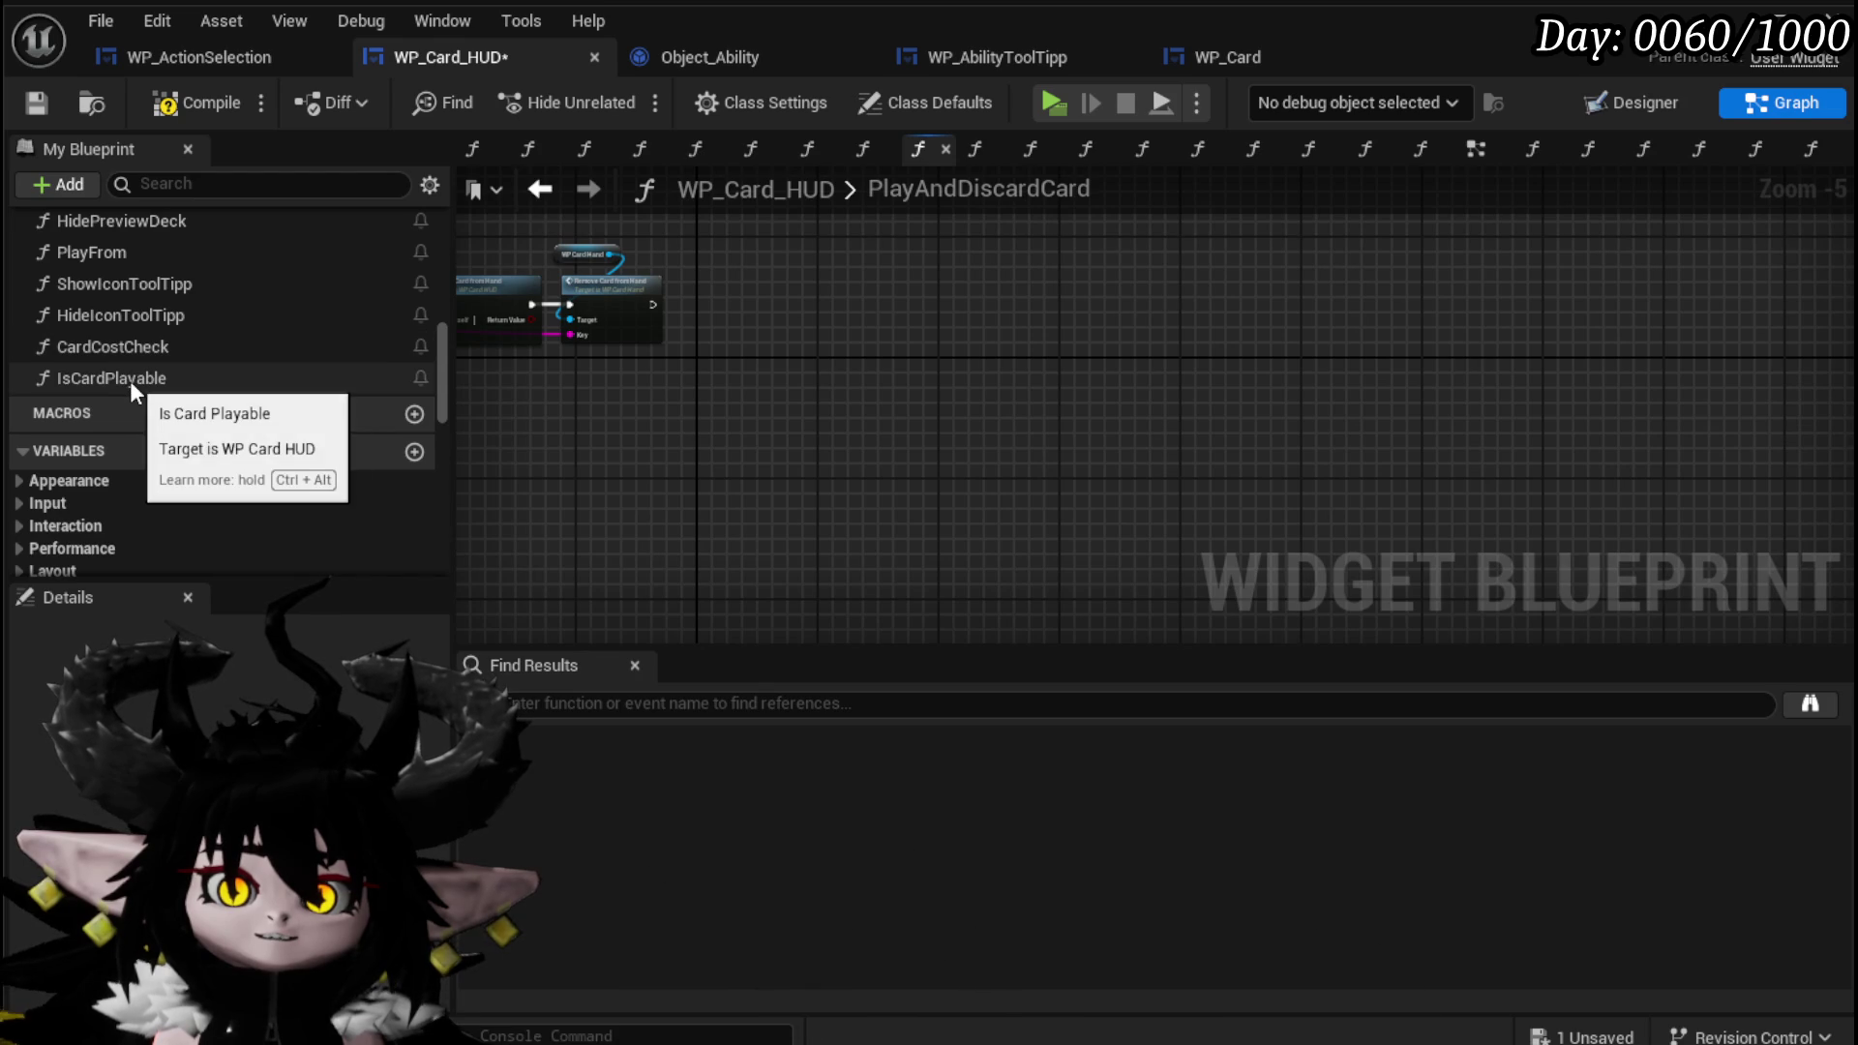
pyautogui.moveTo(130, 380)
pyautogui.mouseDown()
pyautogui.moveTo(719, 308)
pyautogui.moveTo(713, 355)
pyautogui.mouseUp()
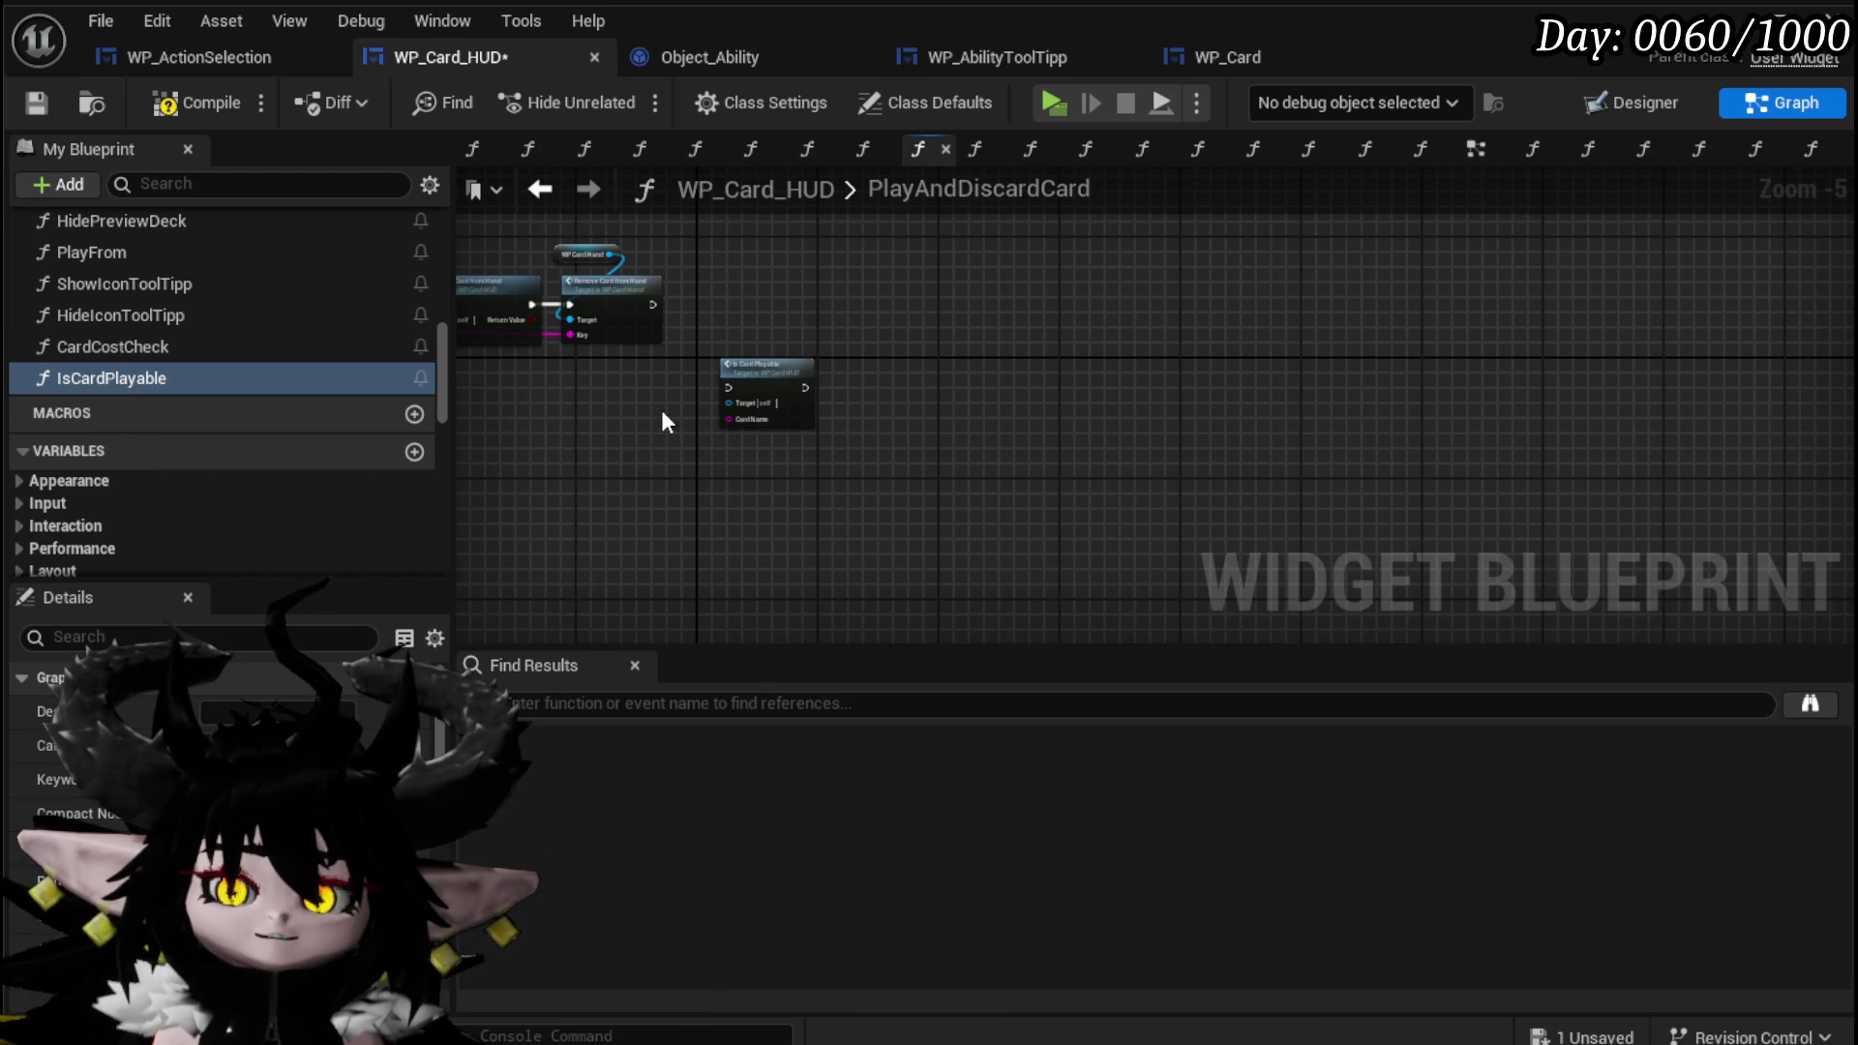
# Place Is Card Playable beside Remove Card from Hand and briefly inspect its function graph.
pyautogui.scroll(4, 661, 410)
pyautogui.moveTo(1053, 455); pyautogui.dragTo(990, 289)
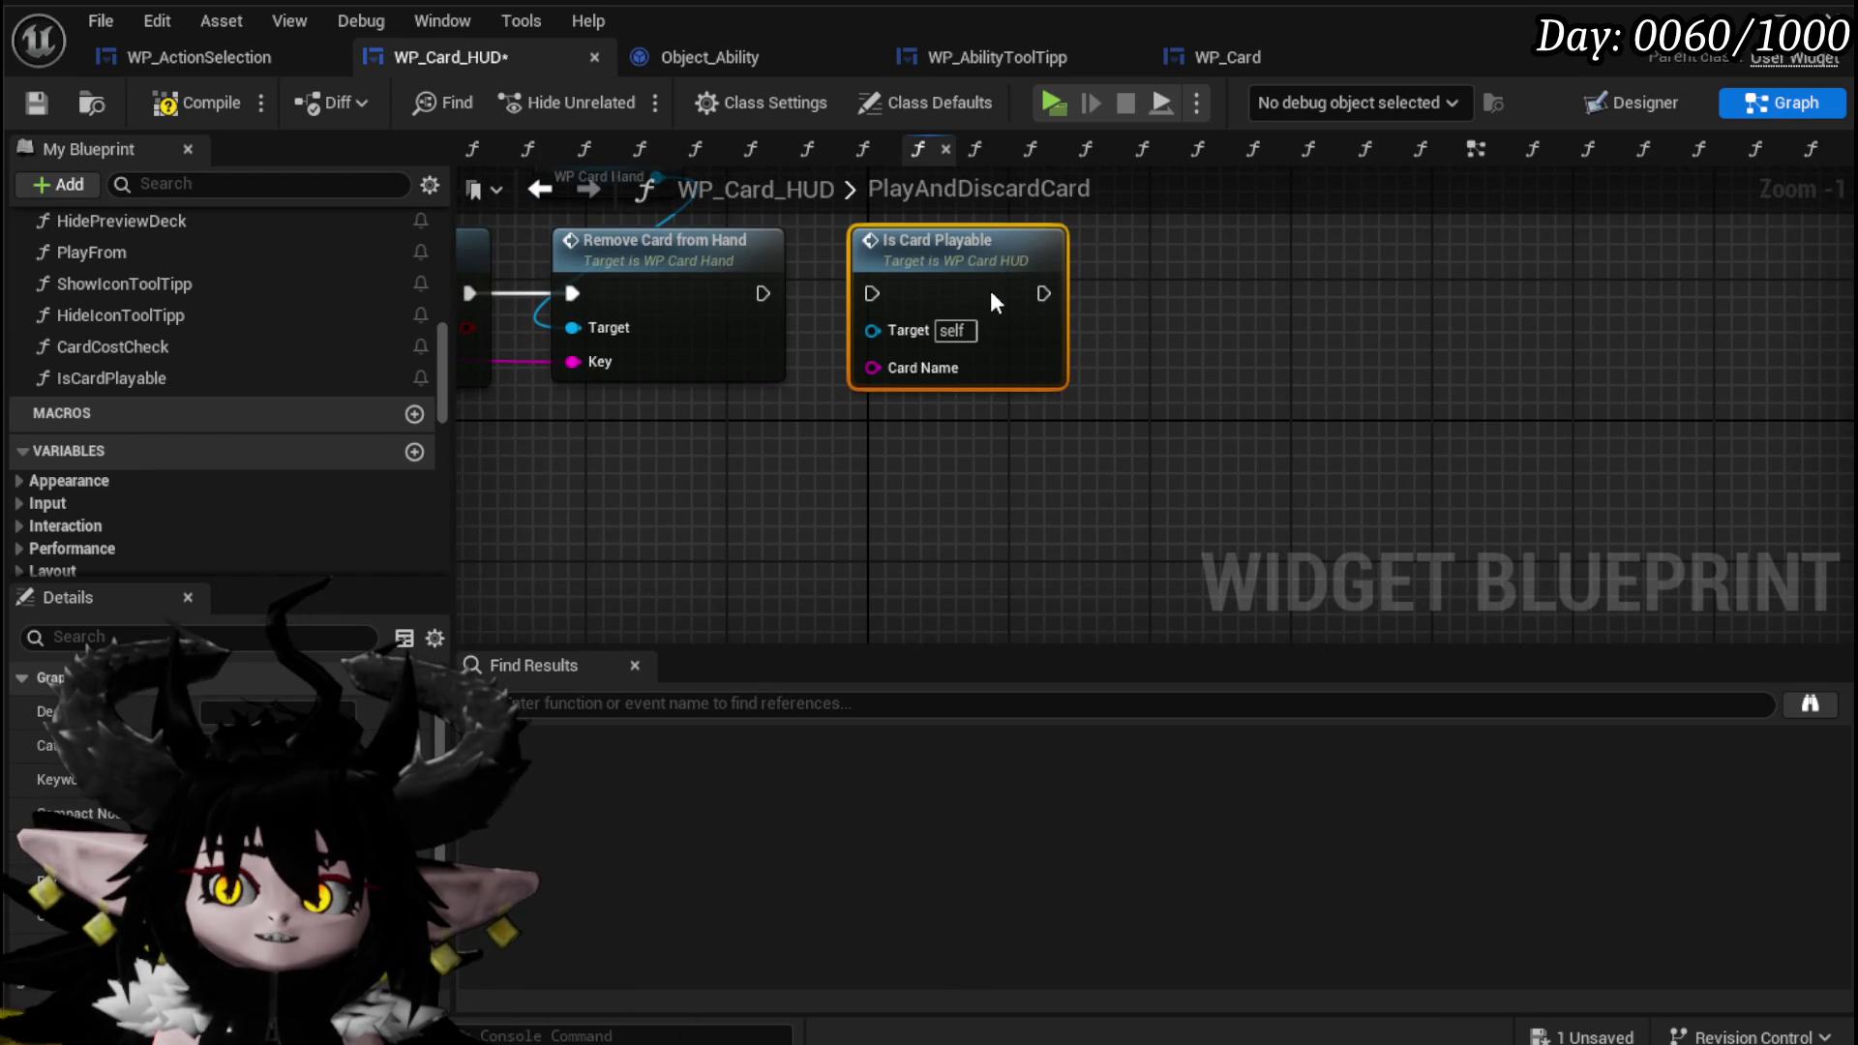
pyautogui.click(990, 290)
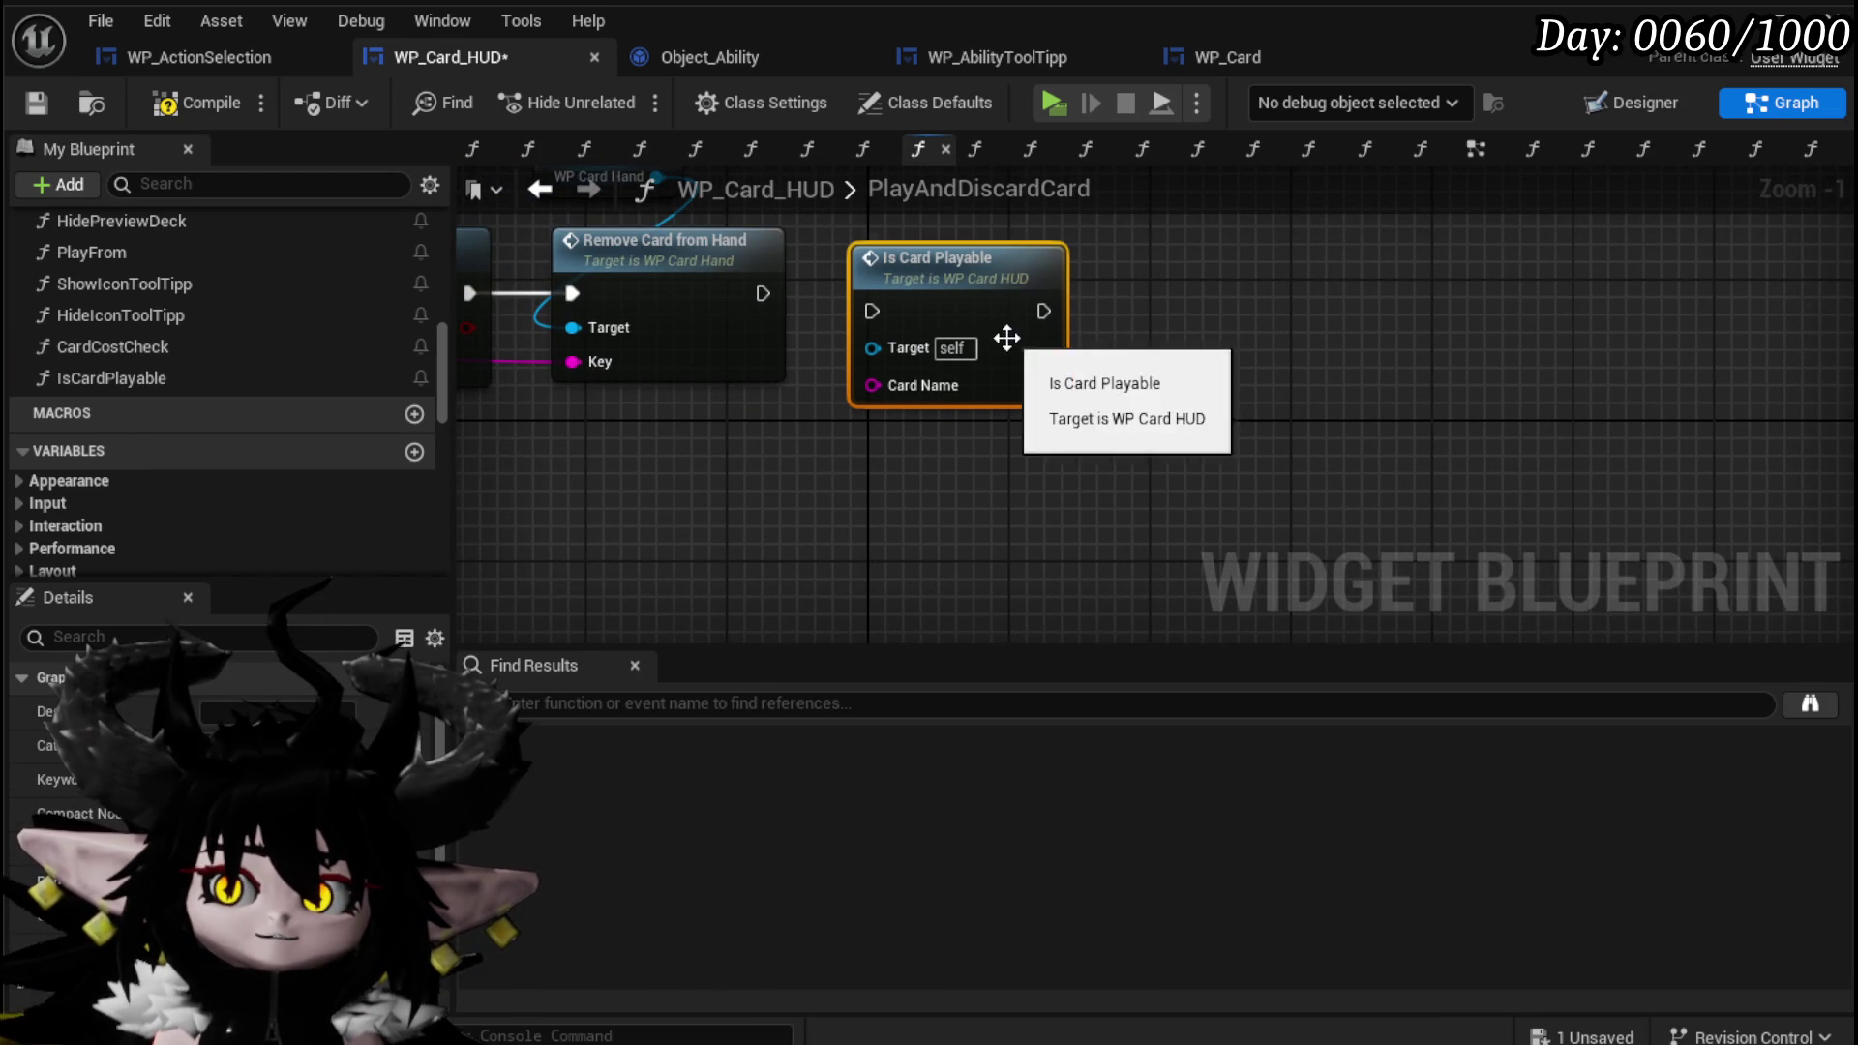
pyautogui.doubleClick(997, 344)
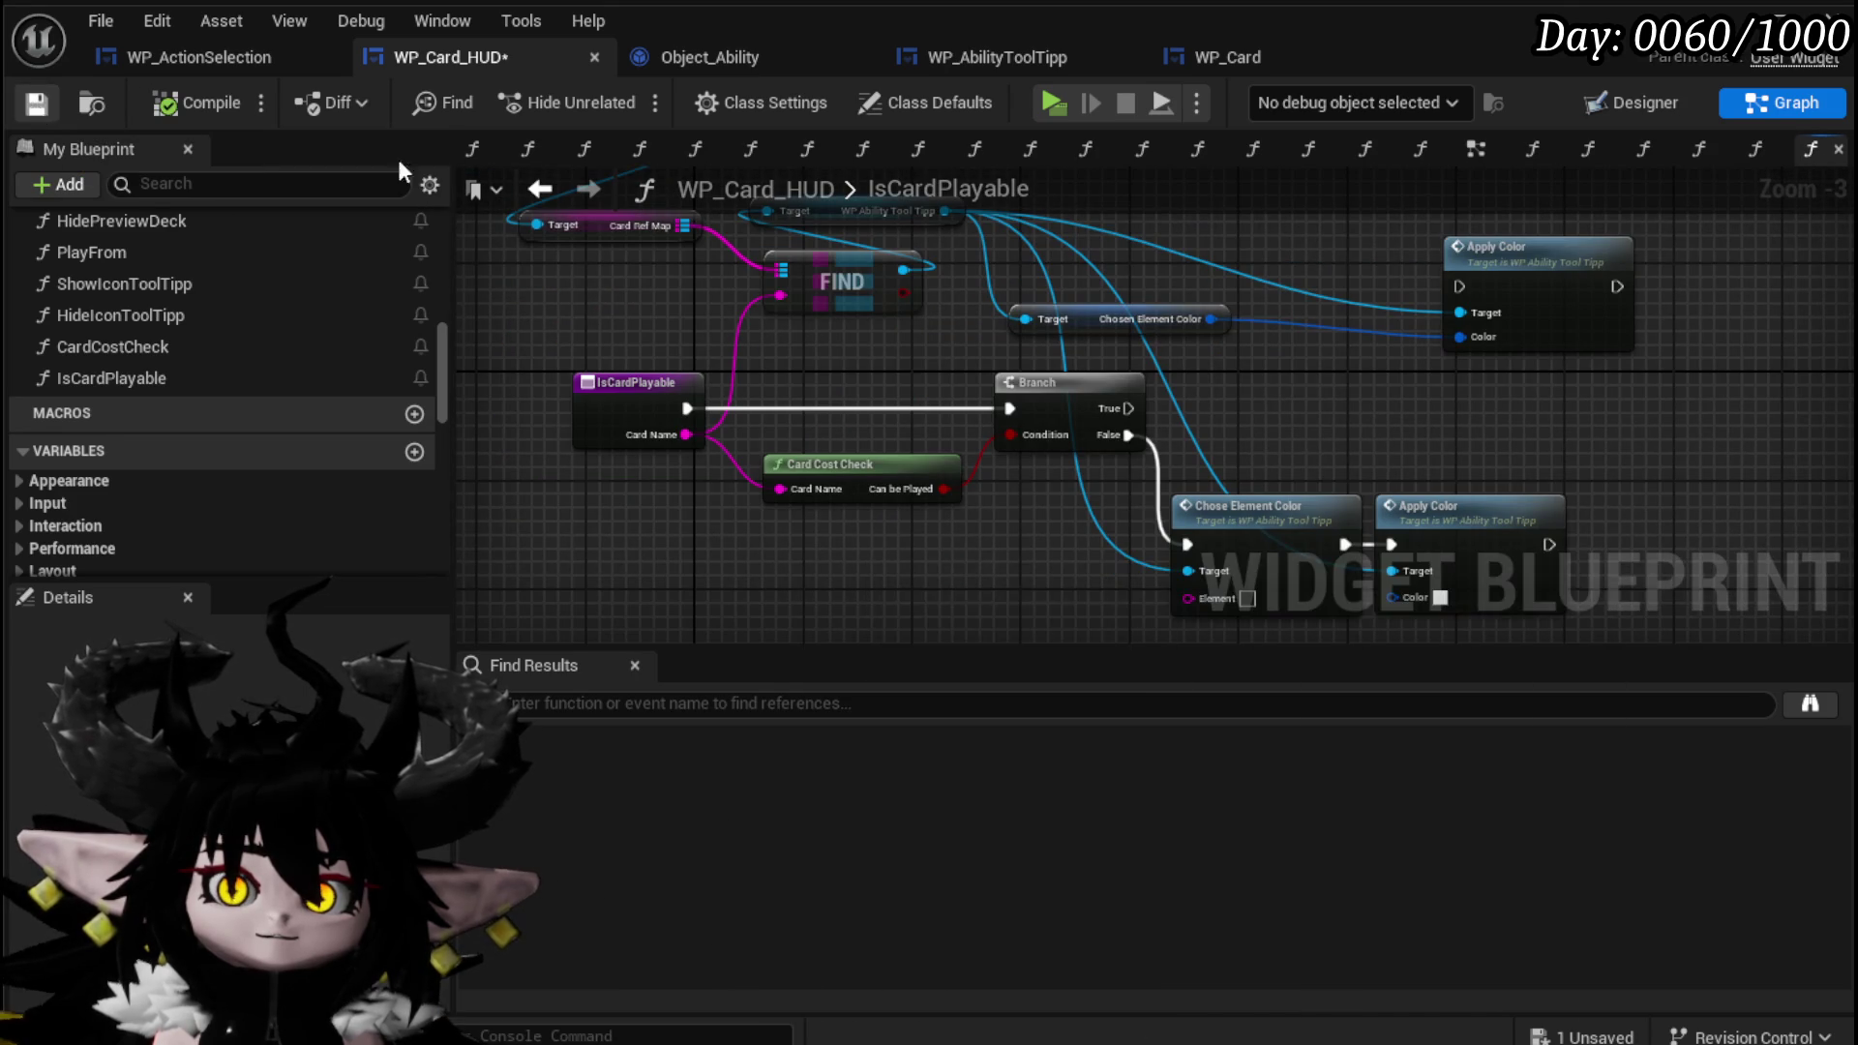
pyautogui.click(539, 194)
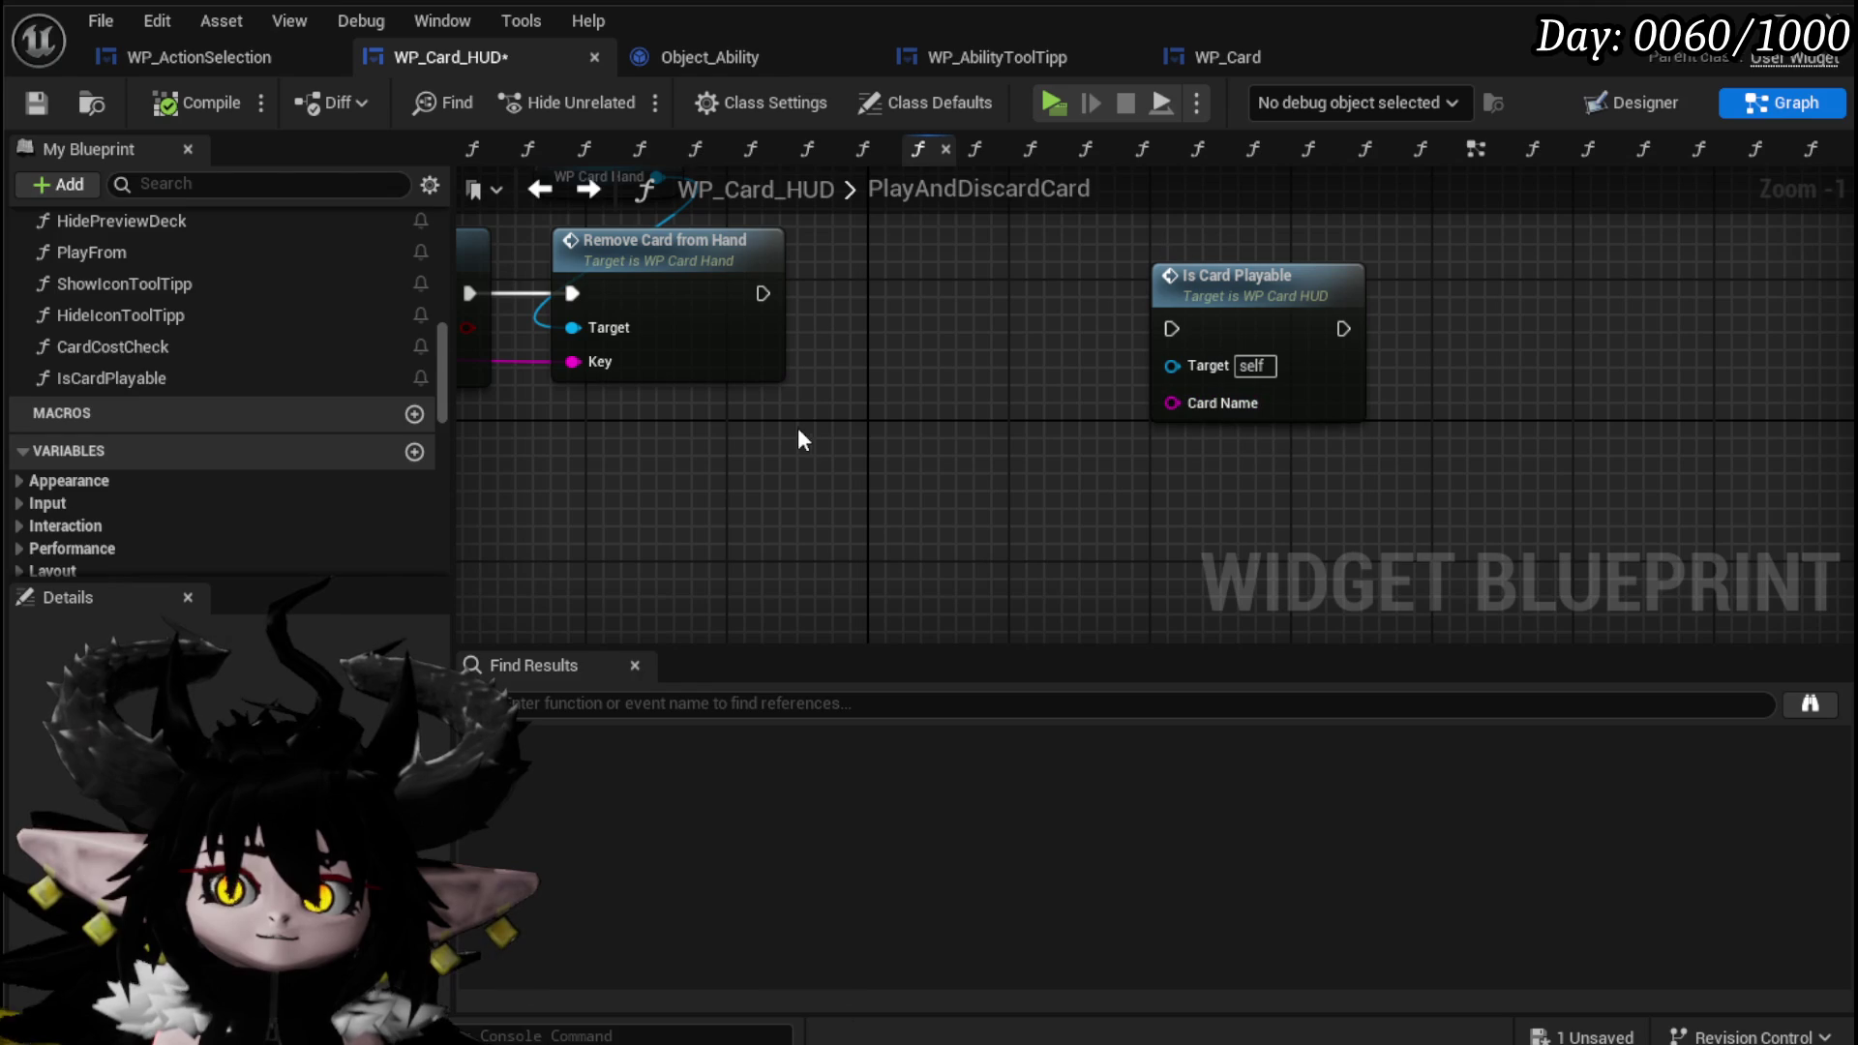
# Add a Card Hand variable getter to the PlayAndDiscardCard graph.
pyautogui.scroll(-10, 203, 362)
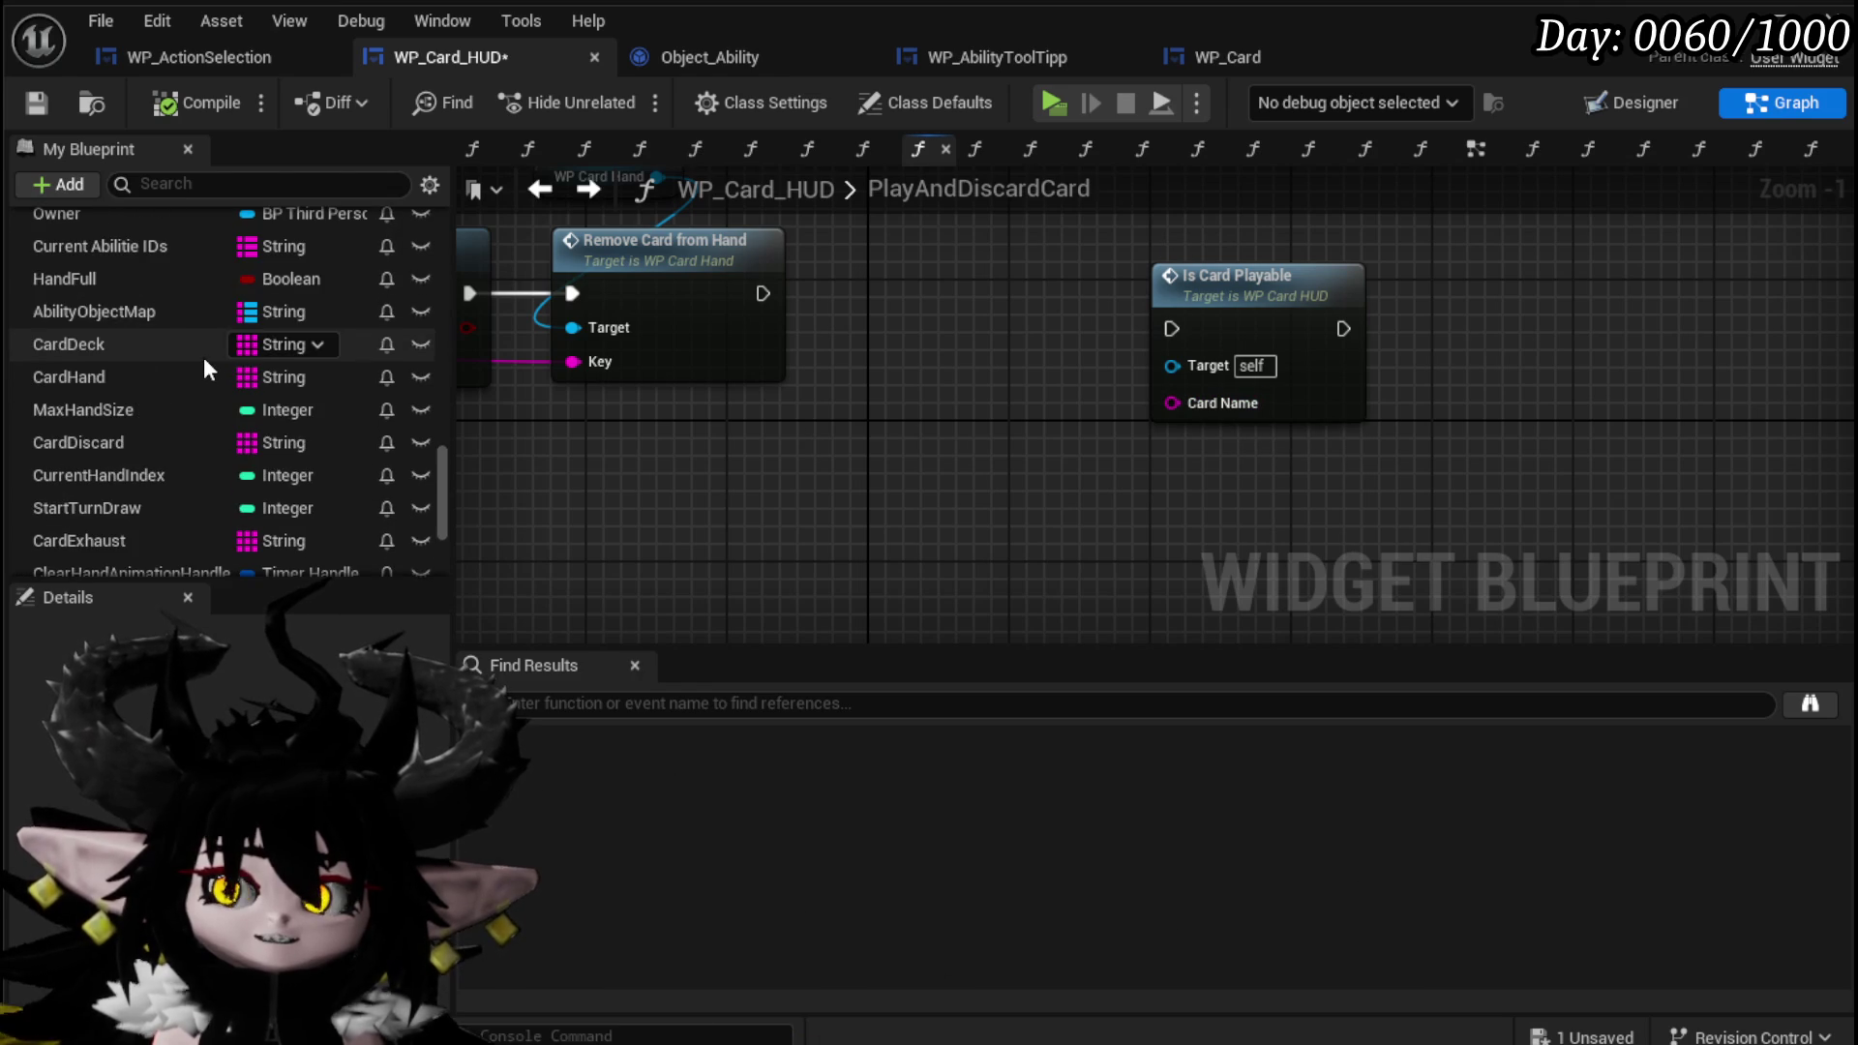
pyautogui.scroll(-3, 203, 357)
pyautogui.scroll(2, 135, 368)
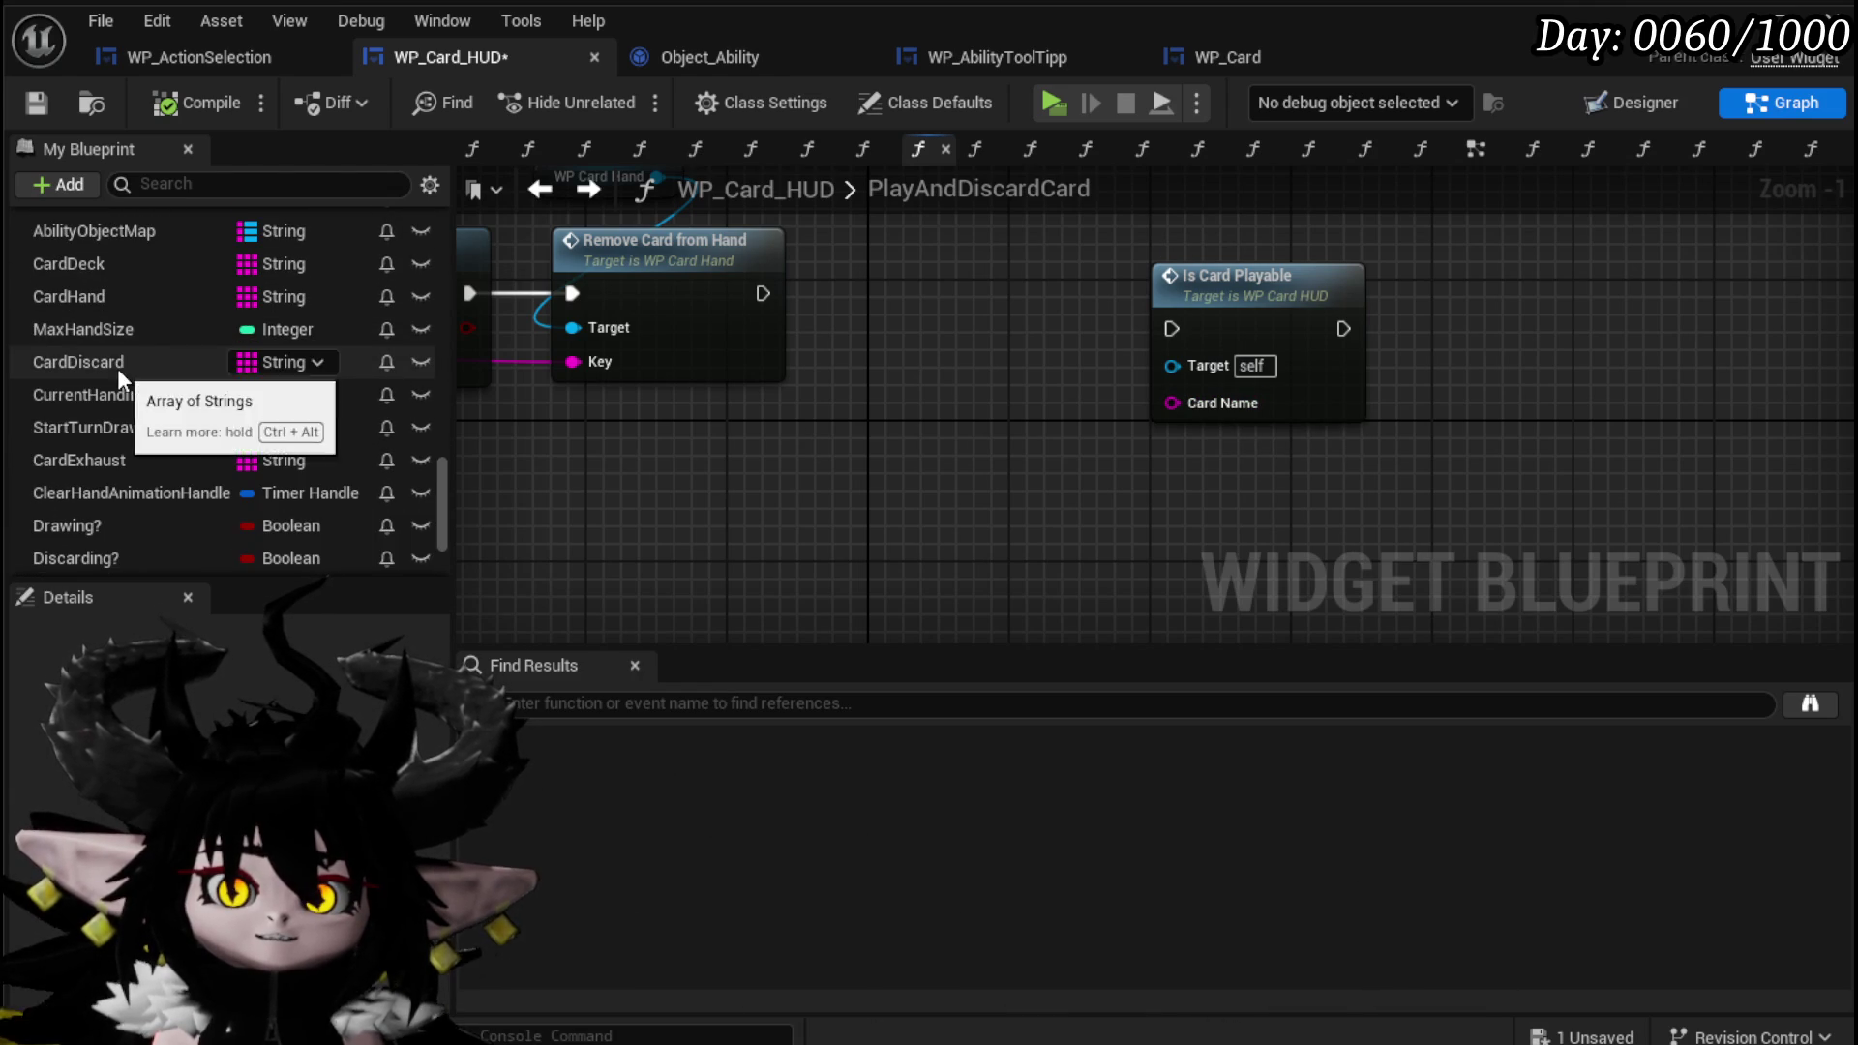
pyautogui.moveTo(107, 290); pyautogui.dragTo(851, 488)
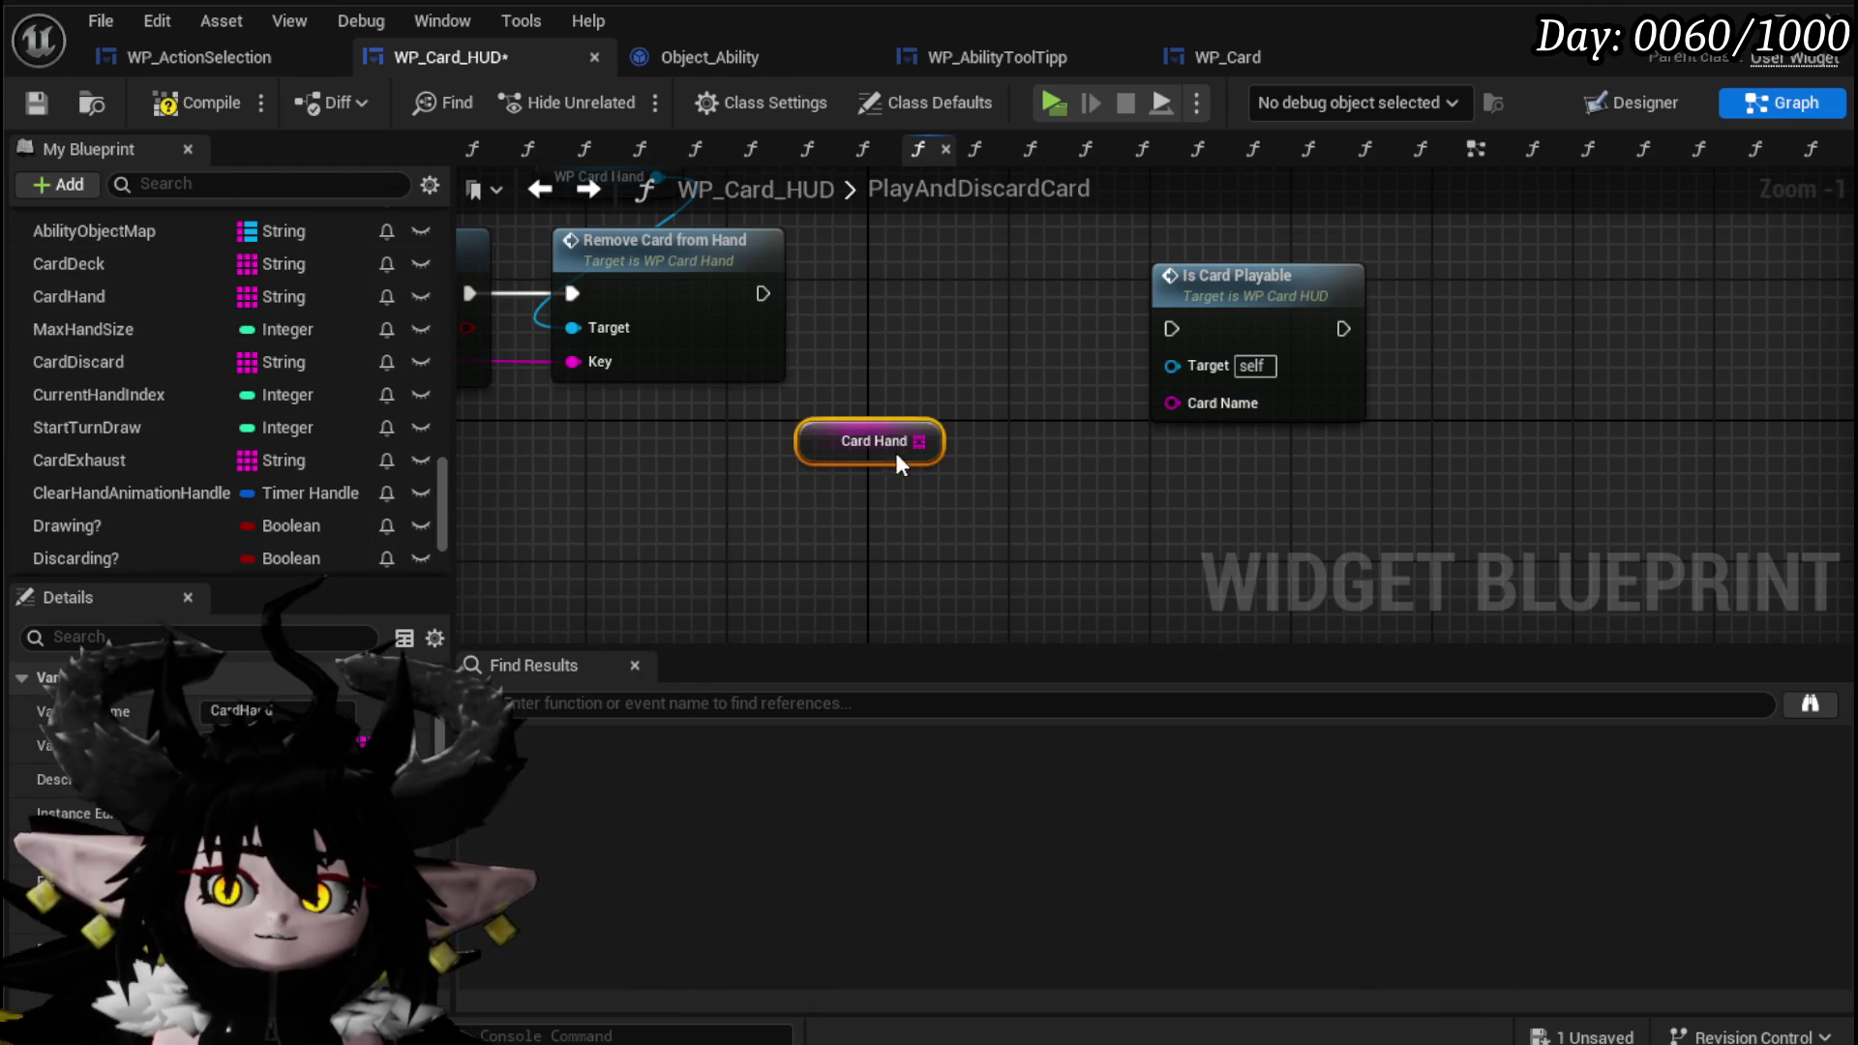
# Loop Card Hand with For Each Loop into Is Card Playable after Remove Card from Hand.
pyautogui.moveTo(997, 484); pyautogui.dragTo(963, 516)
pyautogui.write('l')
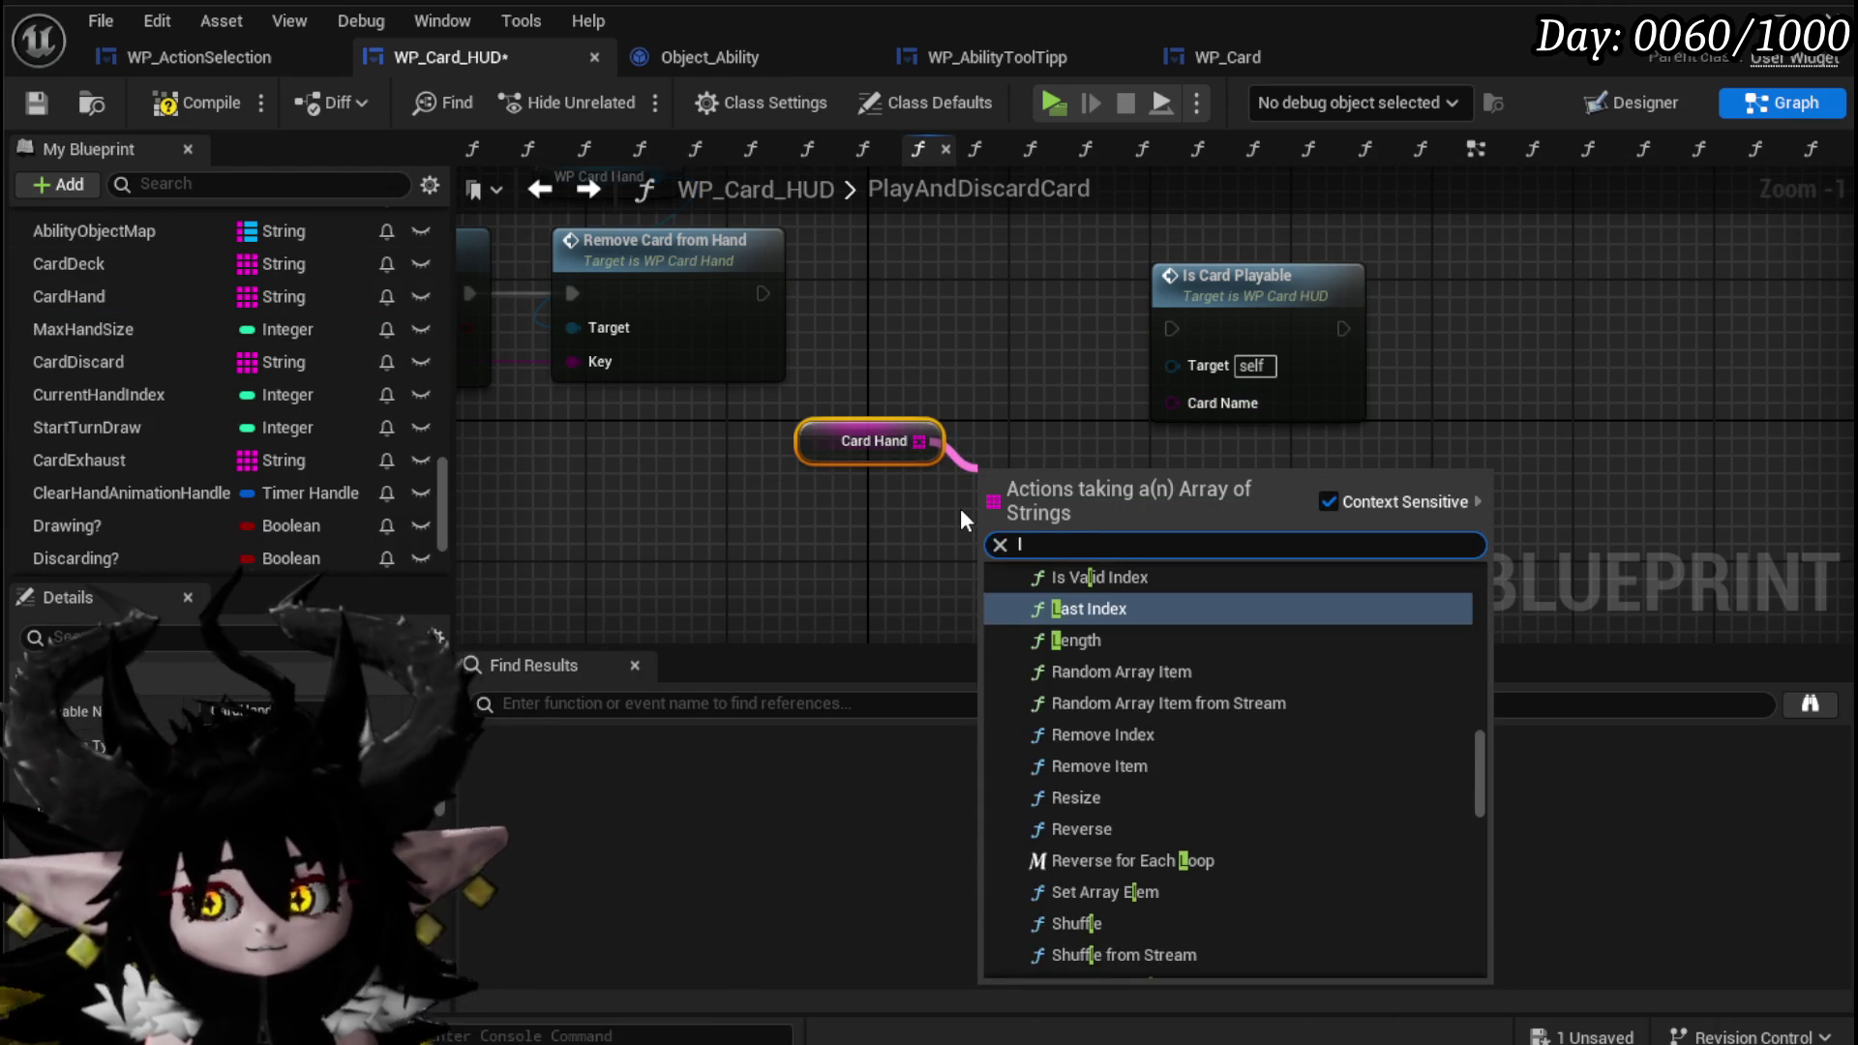
pyautogui.write('oop')
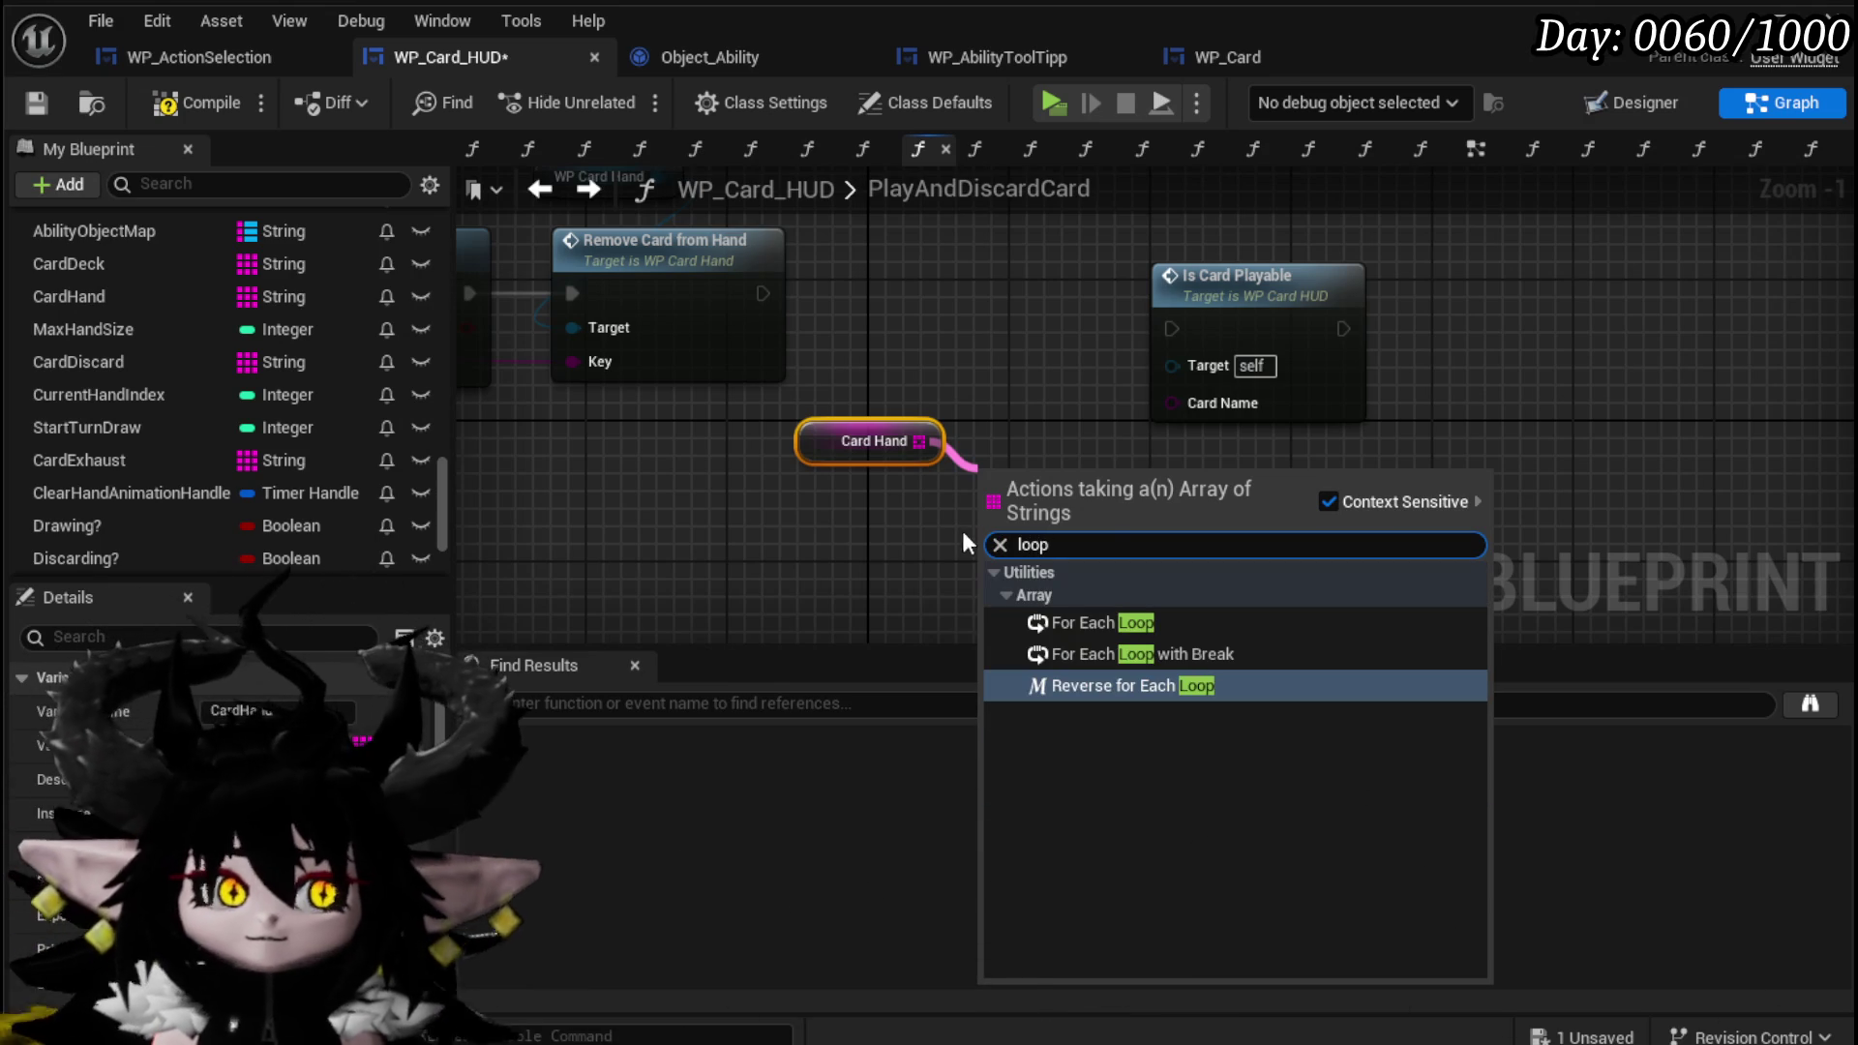
pyautogui.click(1150, 623)
pyautogui.moveTo(927, 294)
pyautogui.mouseDown()
pyautogui.moveTo(1048, 407)
pyautogui.moveTo(958, 408)
pyautogui.moveTo(966, 462)
pyautogui.mouseUp()
pyautogui.moveTo(816, 495); pyautogui.dragTo(950, 535)
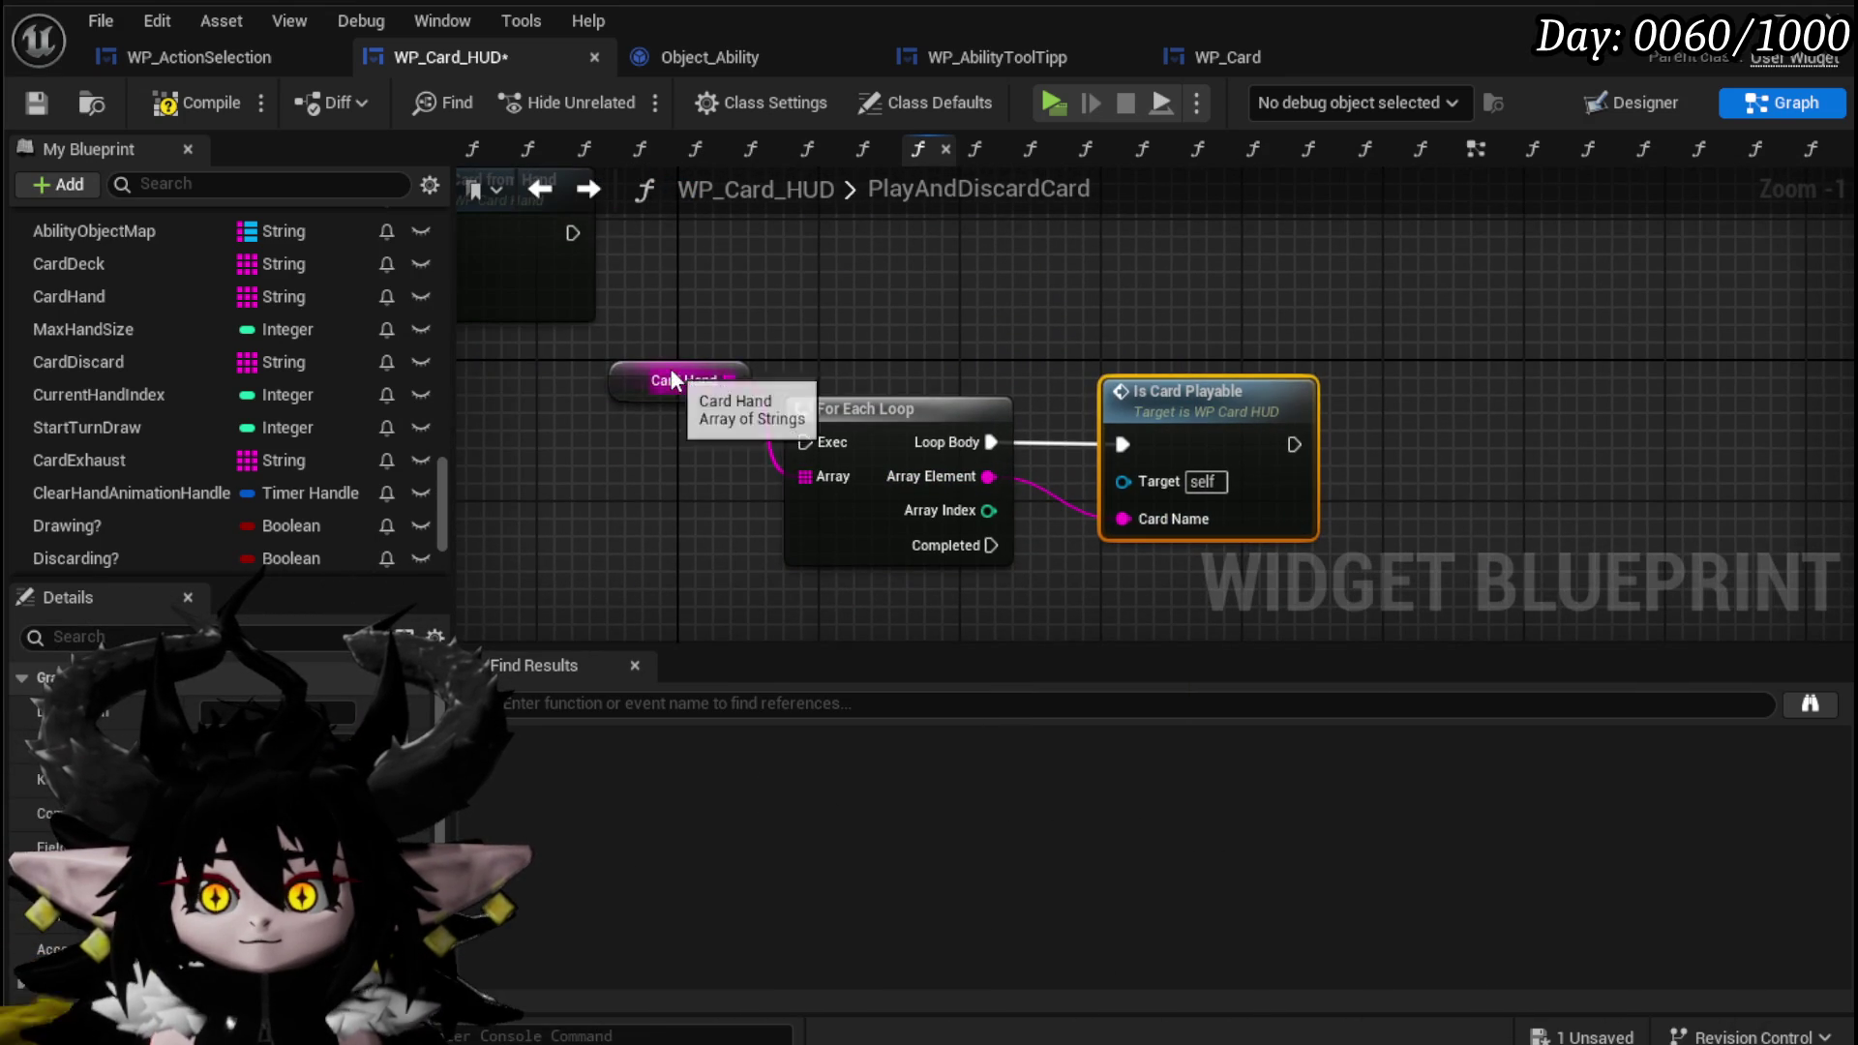
pyautogui.moveTo(678, 372); pyautogui.dragTo(857, 354)
pyautogui.moveTo(754, 280); pyautogui.dragTo(1298, 531)
pyautogui.scroll(-2, 1160, 444)
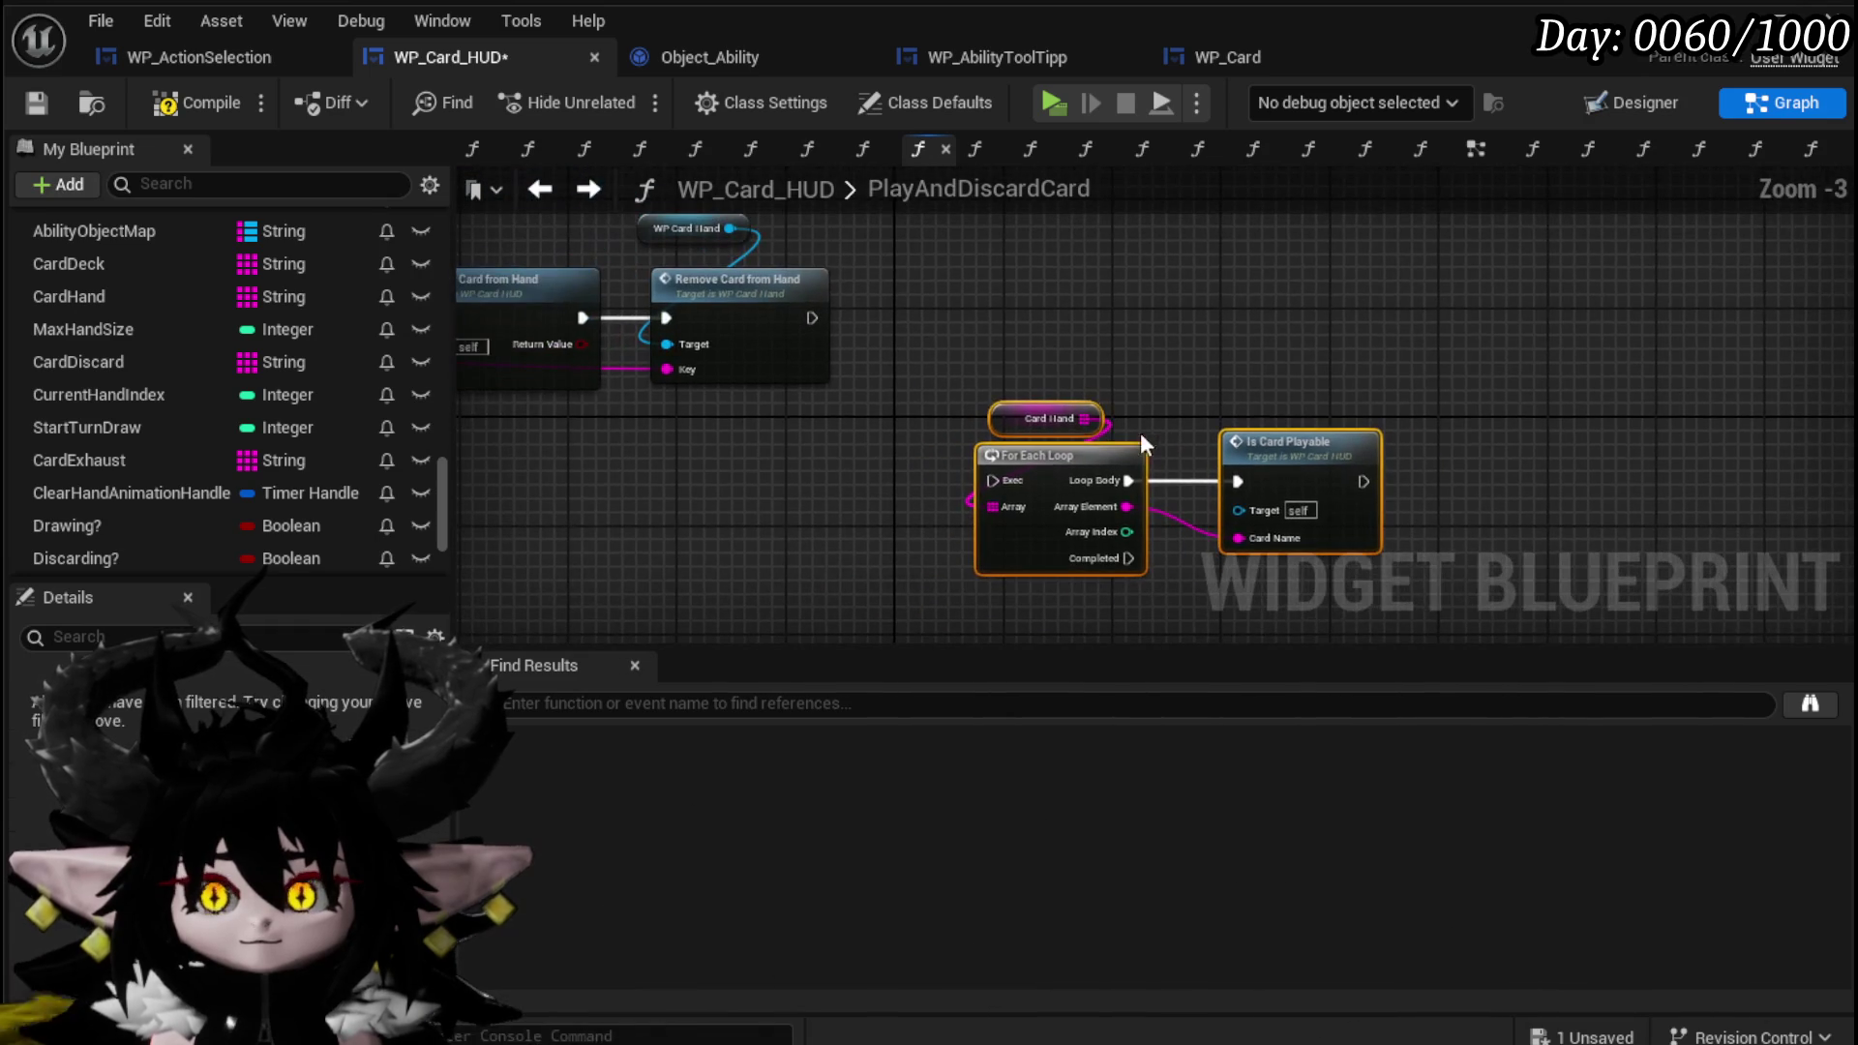
pyautogui.moveTo(819, 320); pyautogui.dragTo(1022, 494)
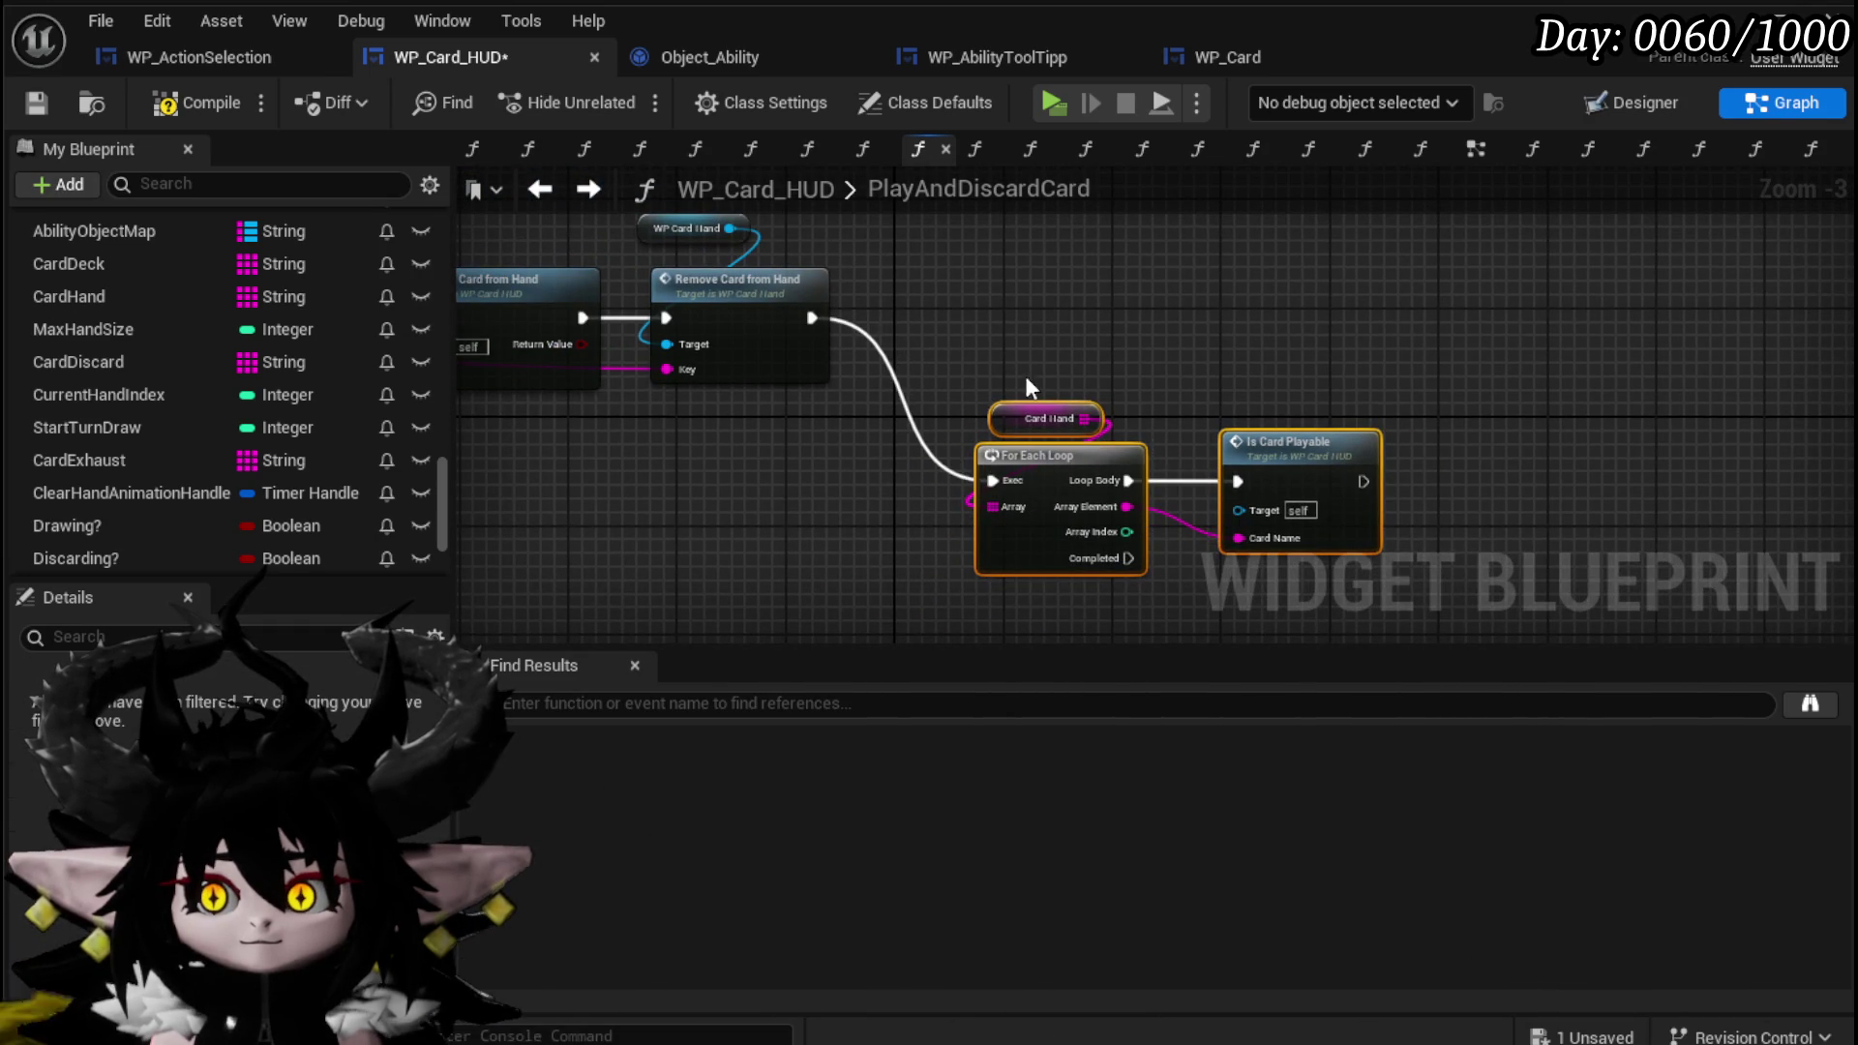
# Paste the hand loop into PlayAndExhaustCard and run it after Dissolve Card.
pyautogui.scroll(15, 352, 352)
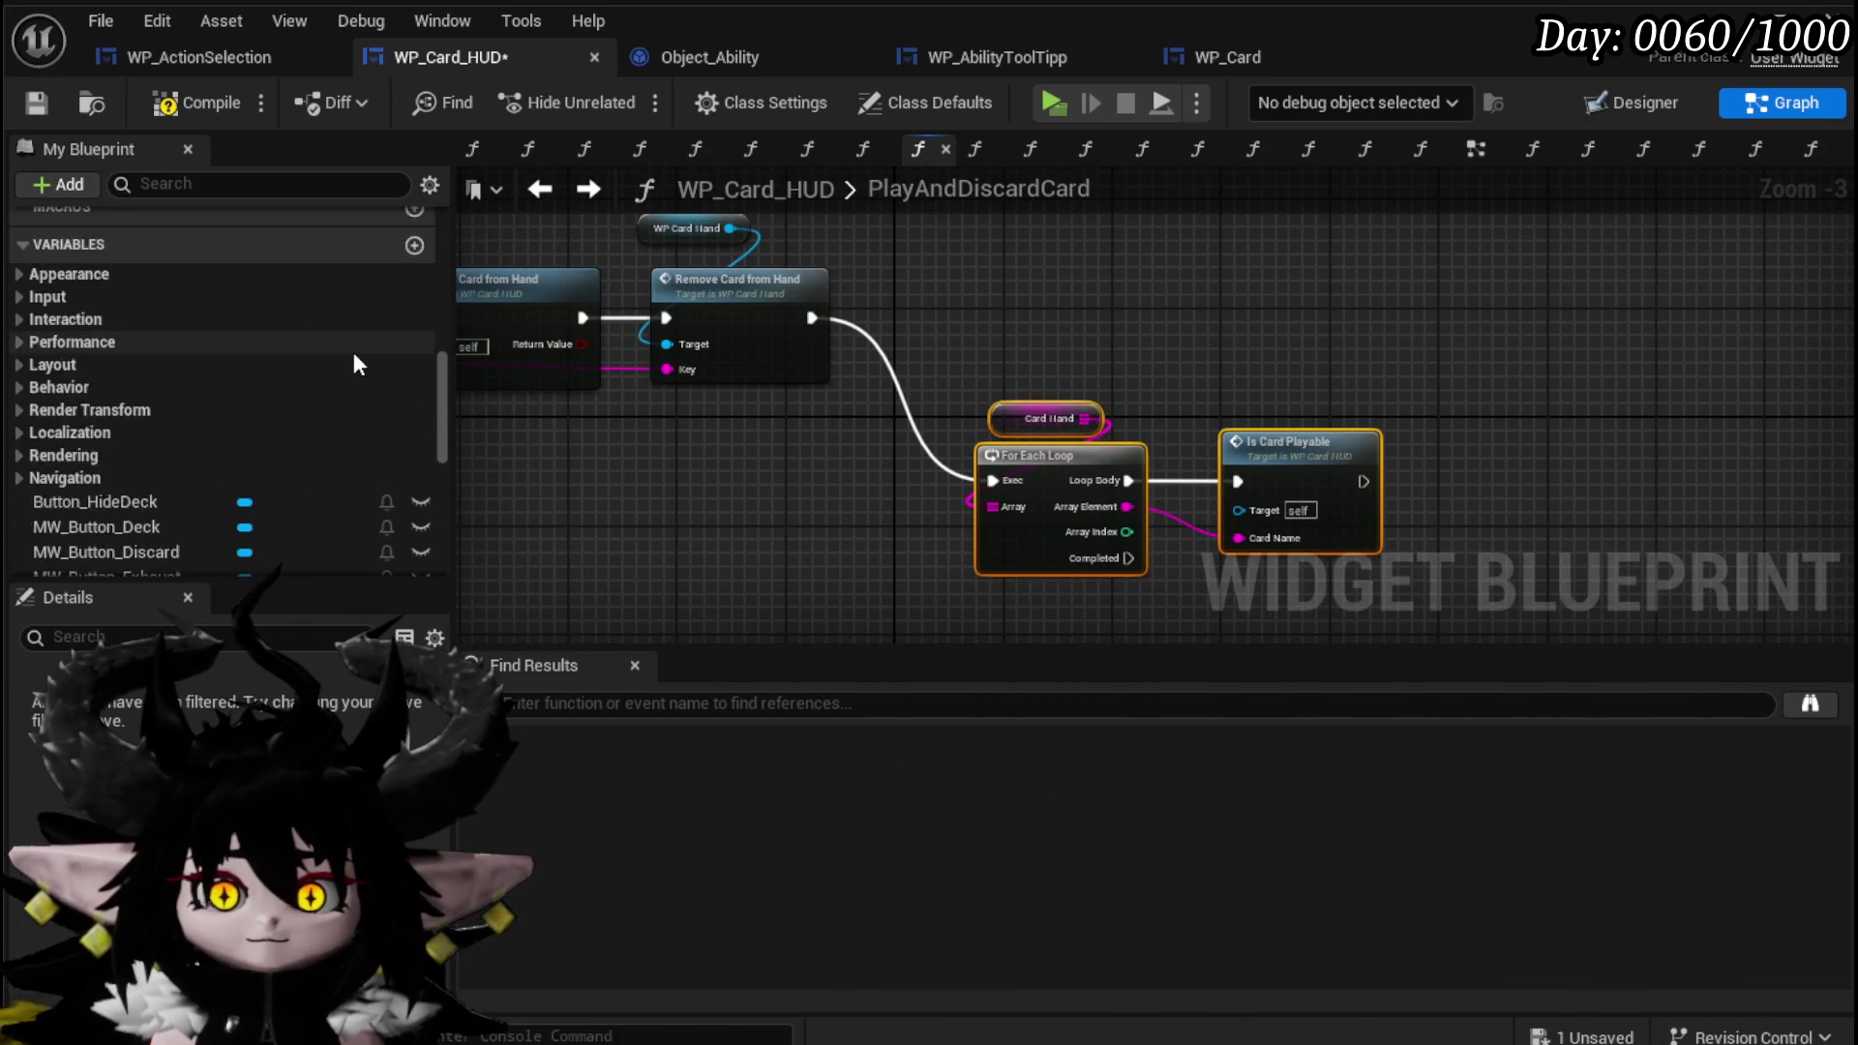
pyautogui.scroll(5, 290, 387)
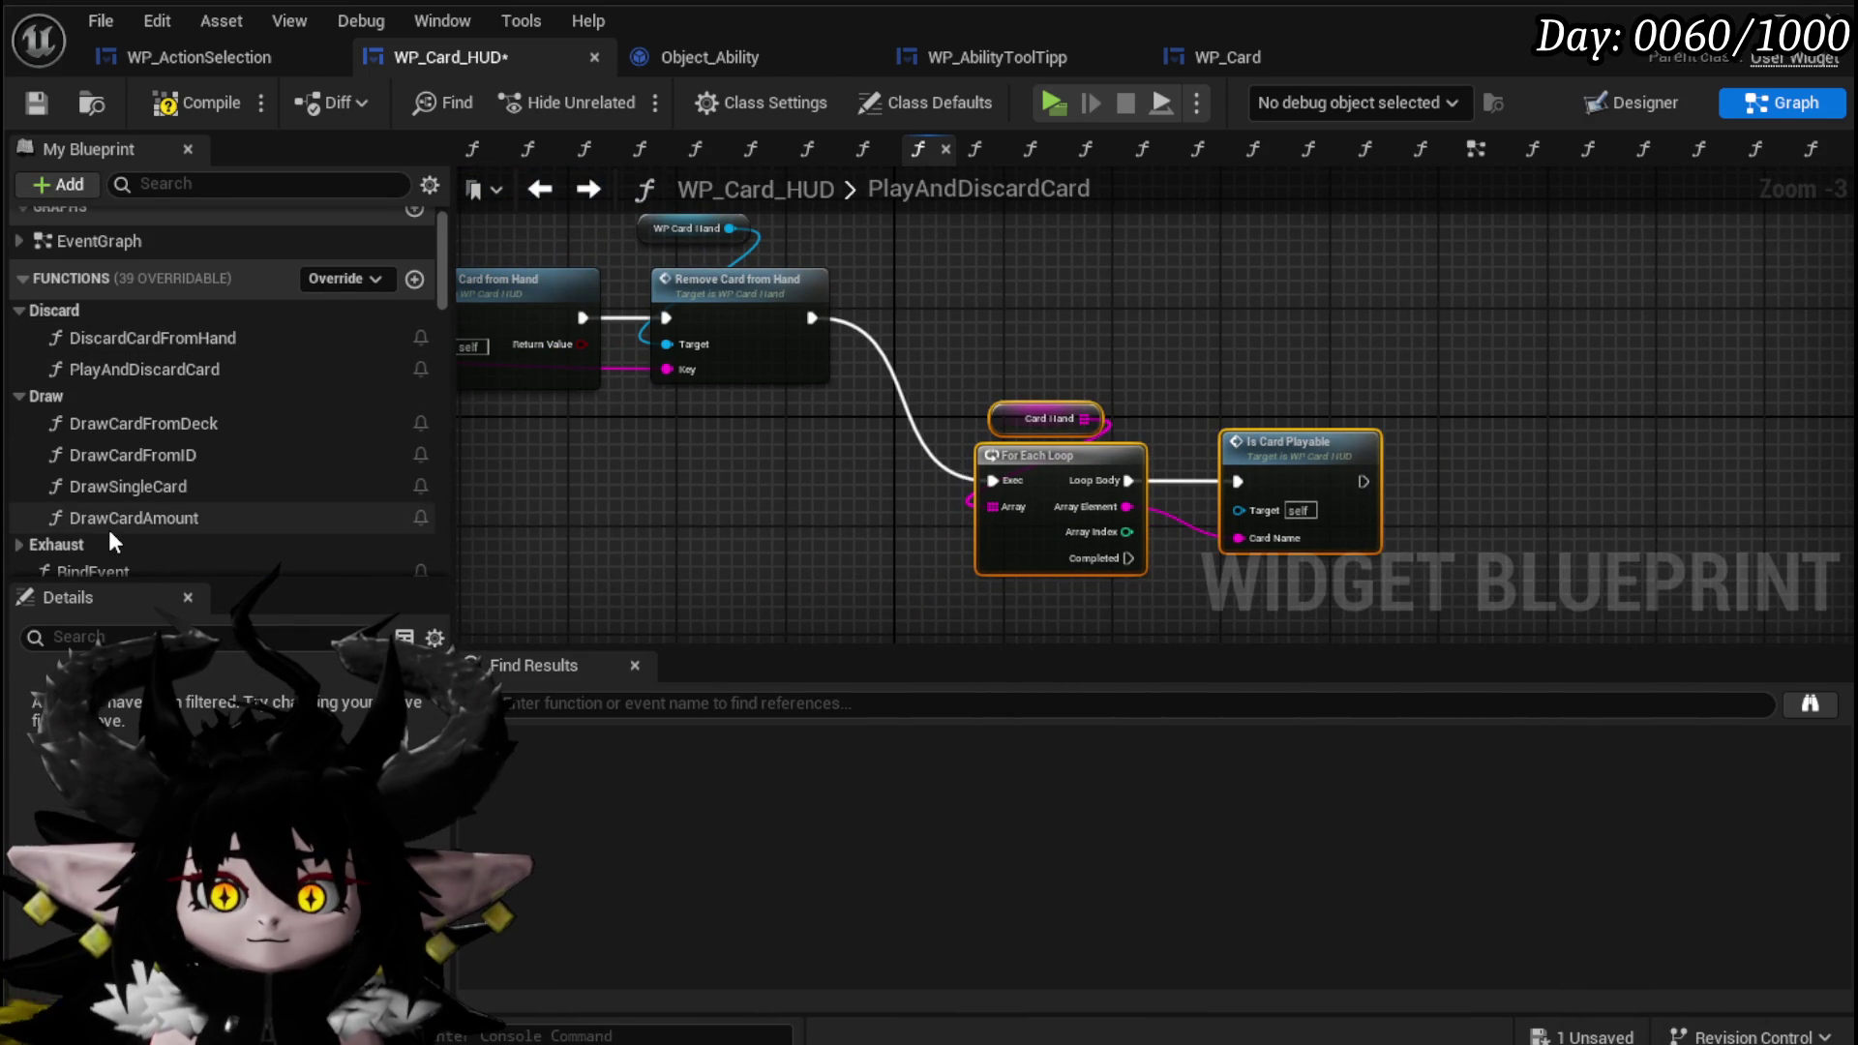
pyautogui.scroll(-4, 101, 484)
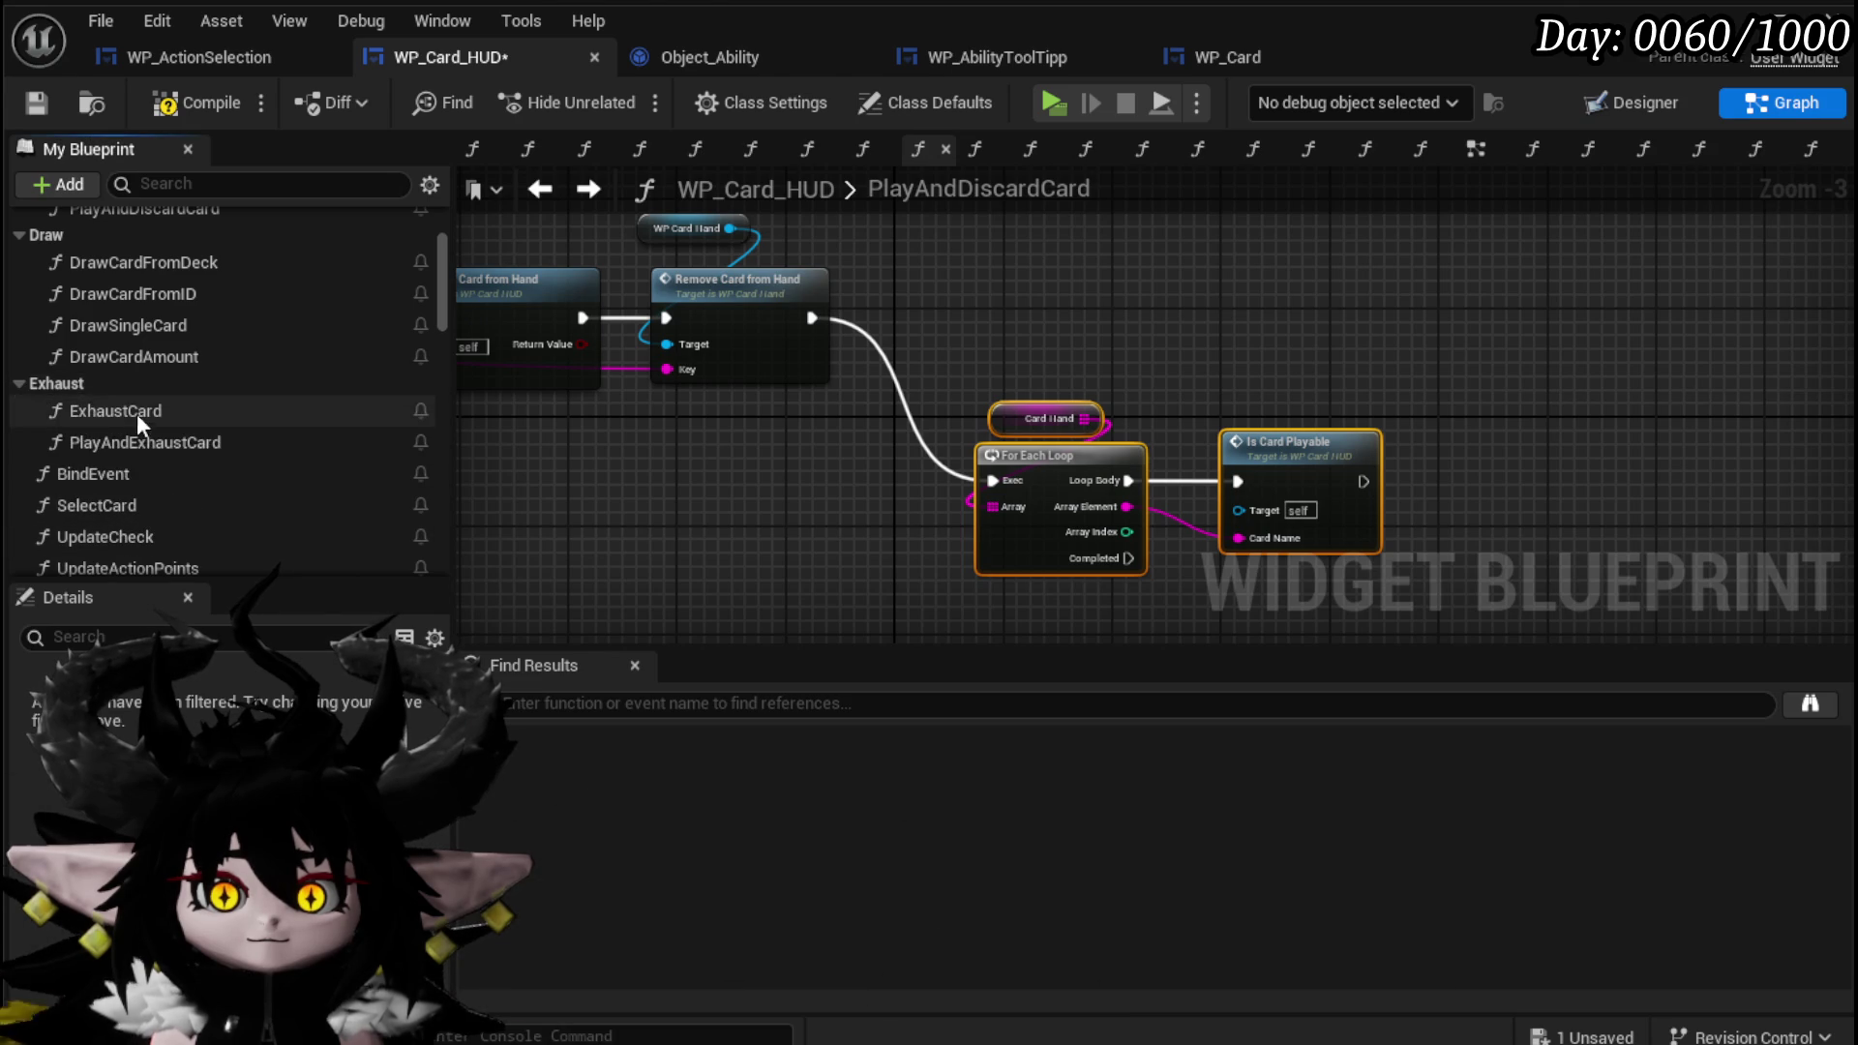
pyautogui.doubleClick(149, 444)
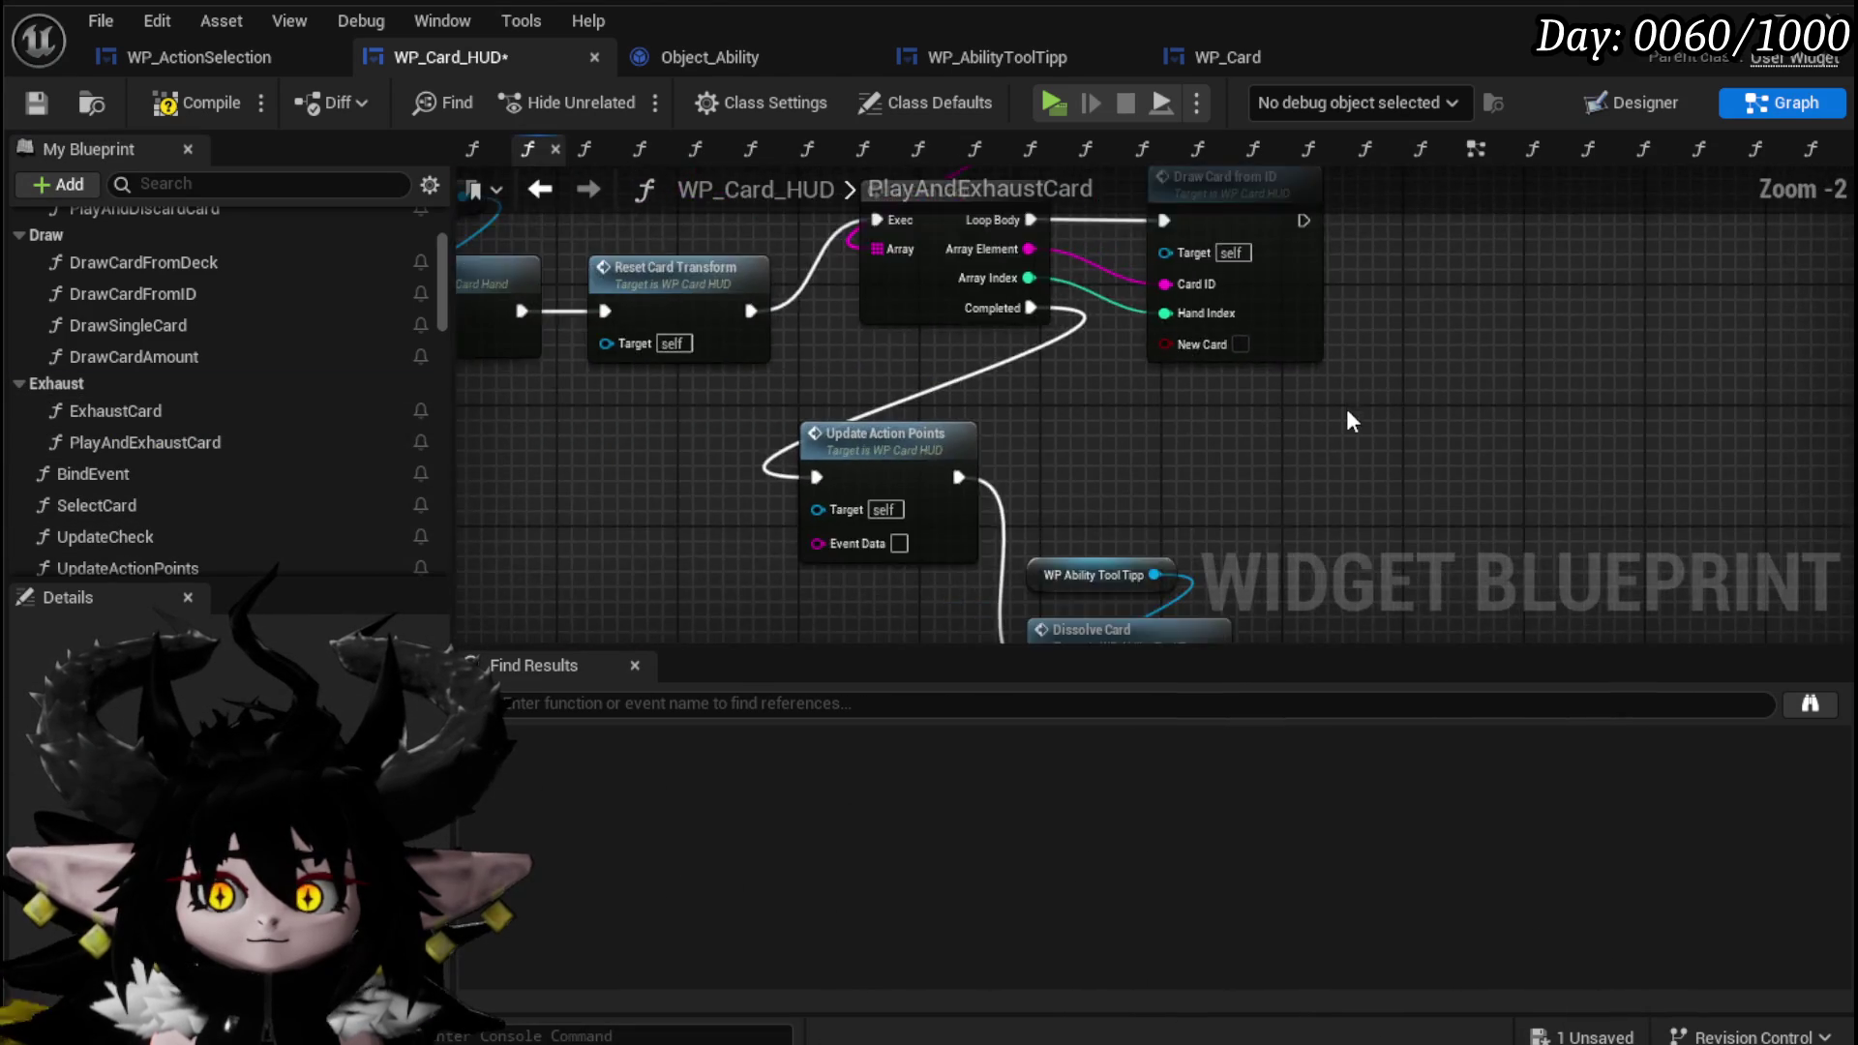
pyautogui.hotkey('ctrl', 'v')
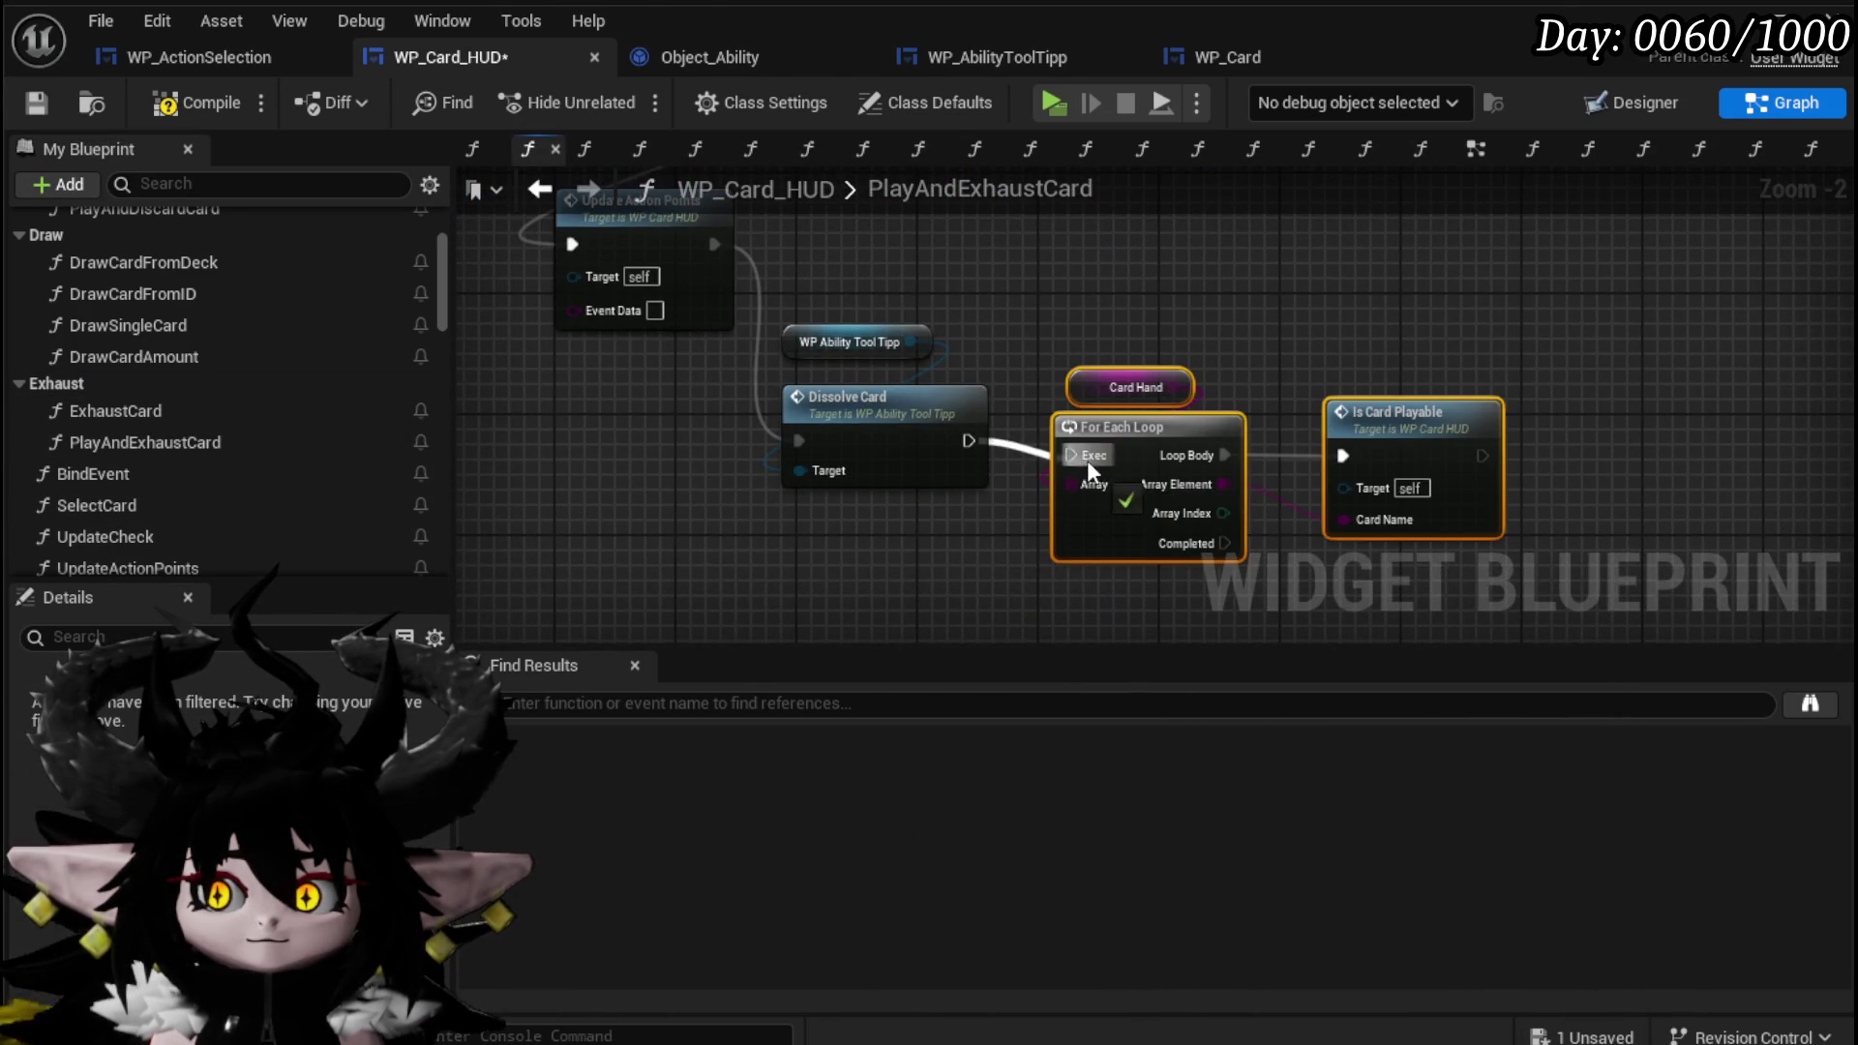
pyautogui.moveTo(1097, 475); pyautogui.dragTo(1097, 474)
pyautogui.scroll(-2, 1096, 474)
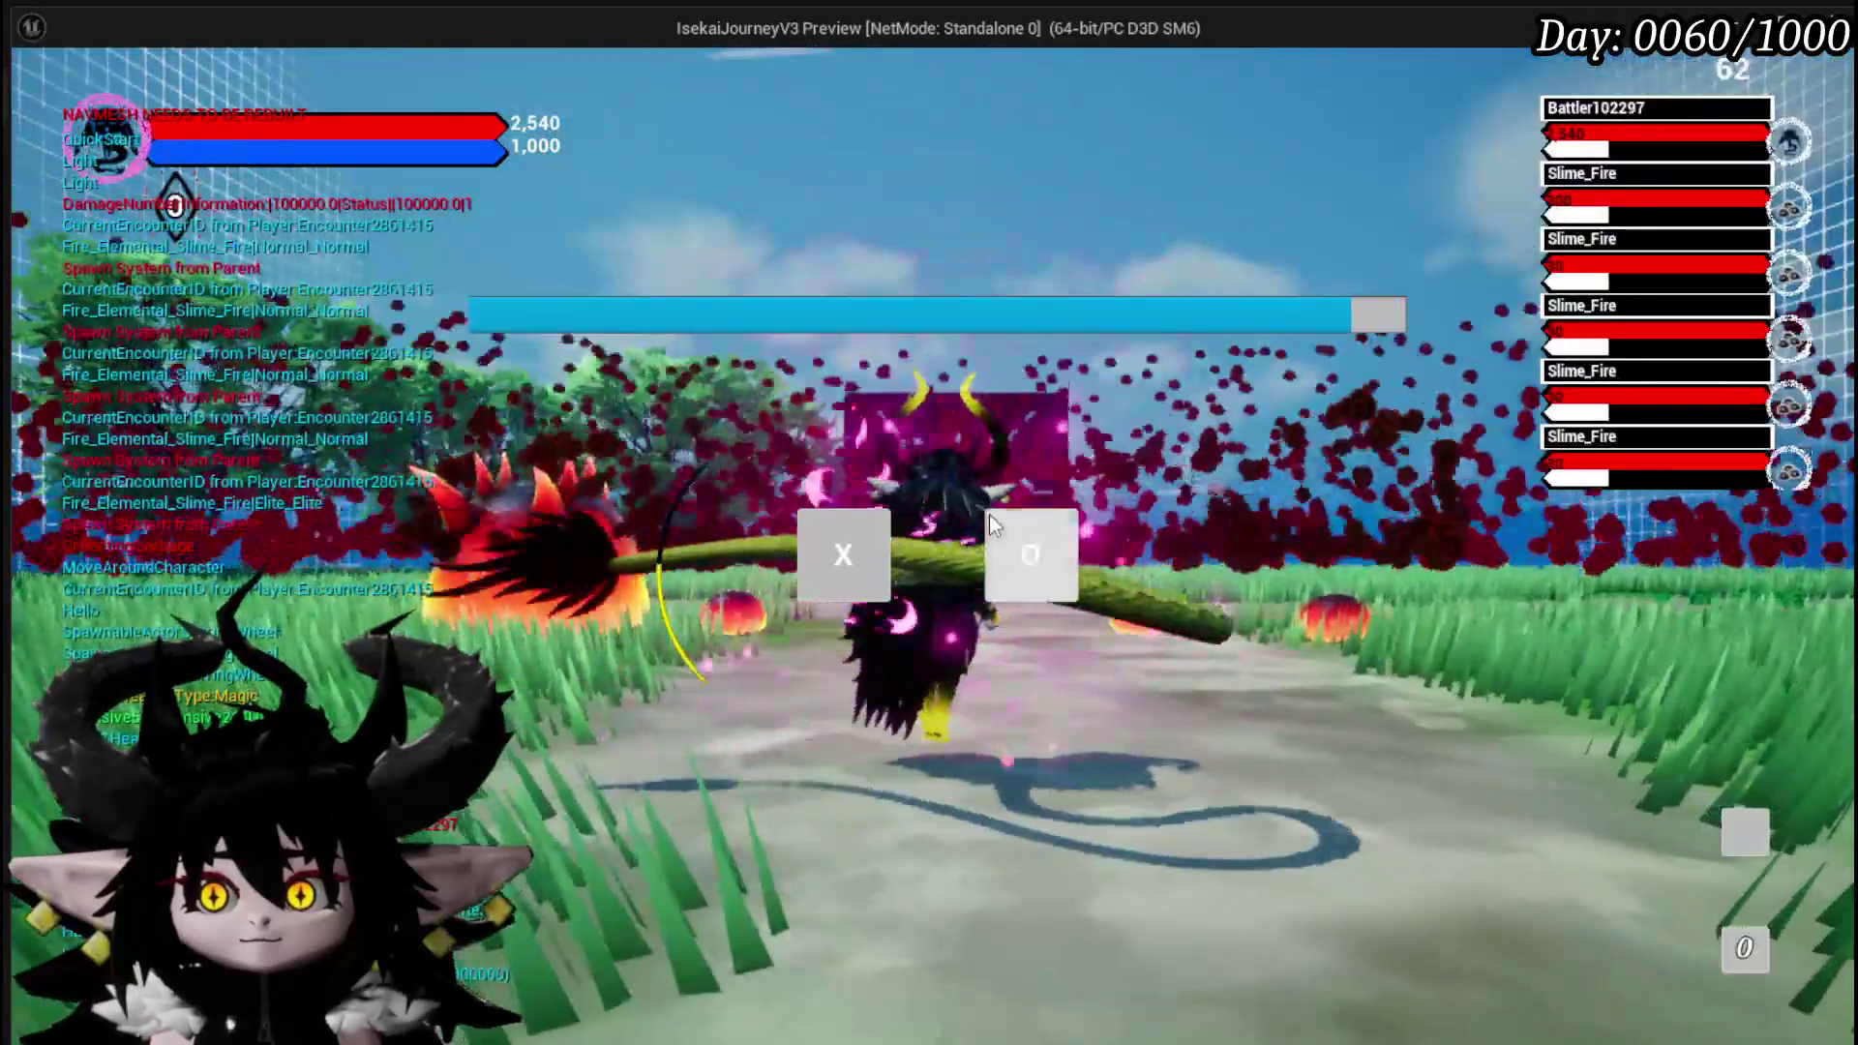
# Enter the test battle and cast the Main Attack card on a target.
pyautogui.click(997, 527)
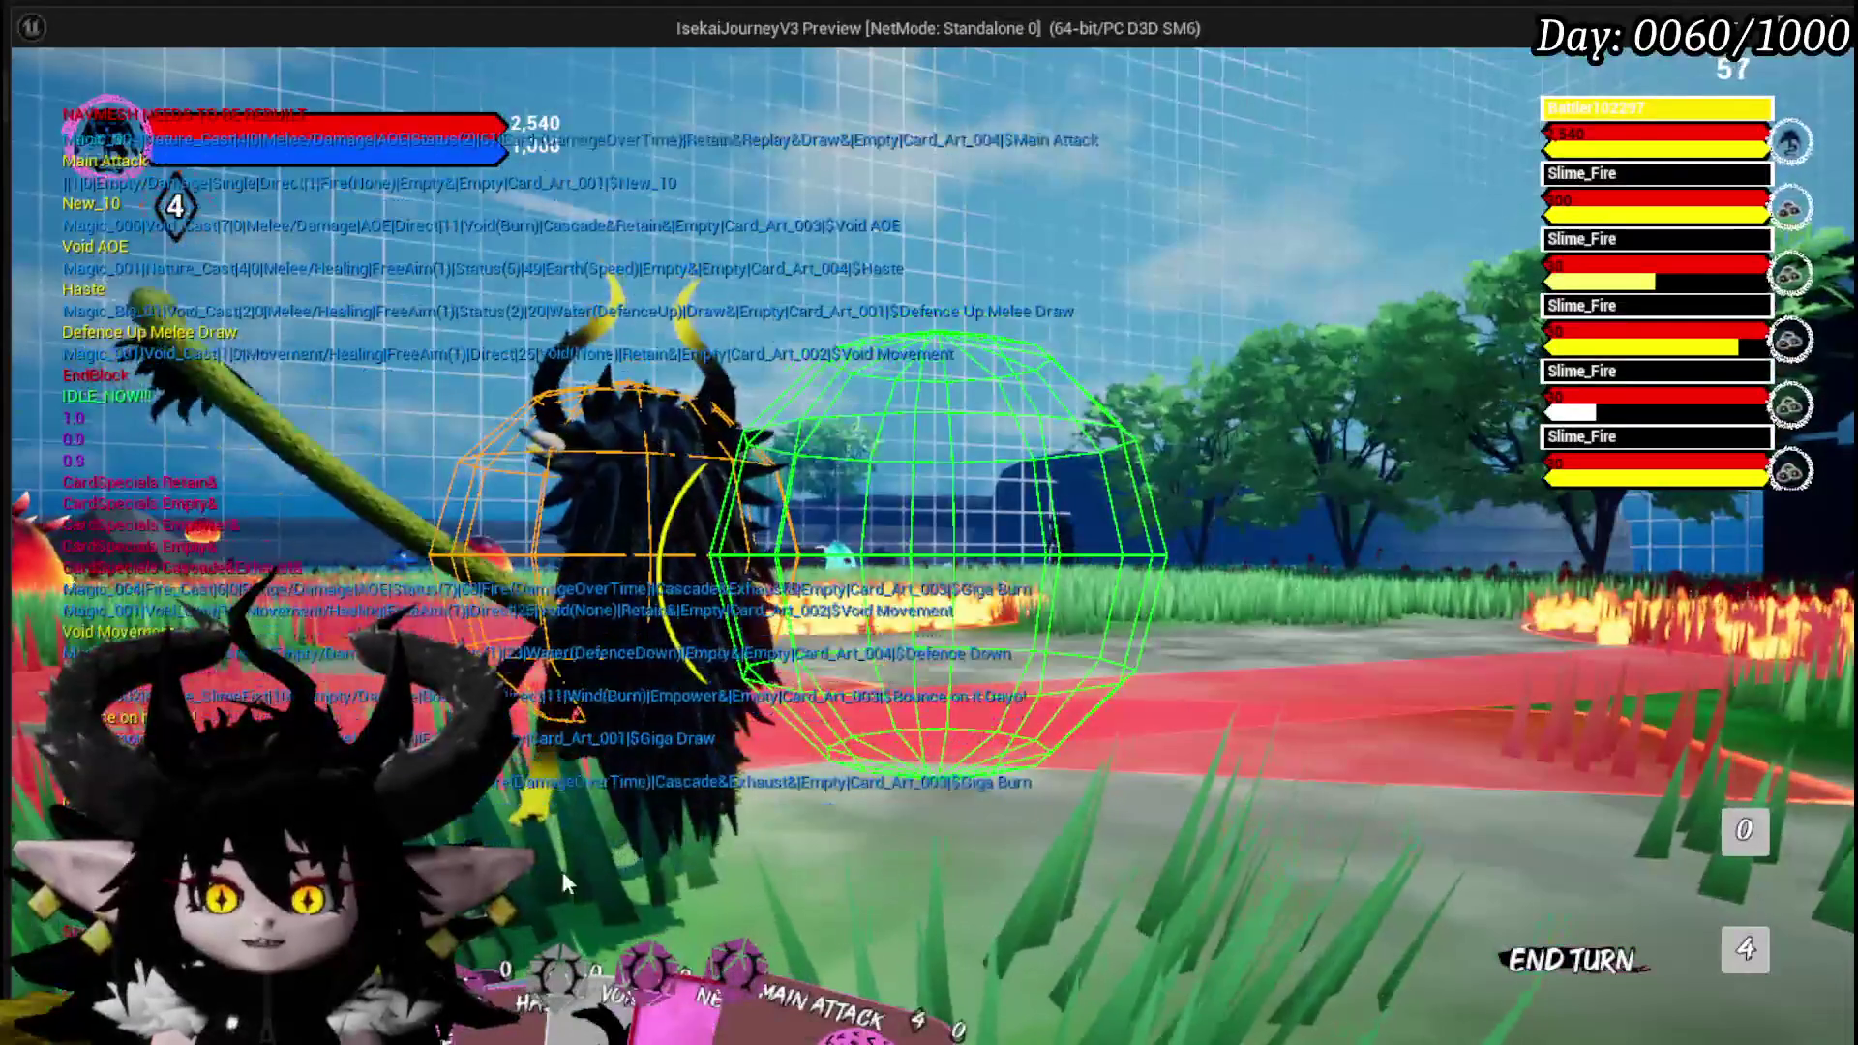
pyautogui.moveTo(833, 968)
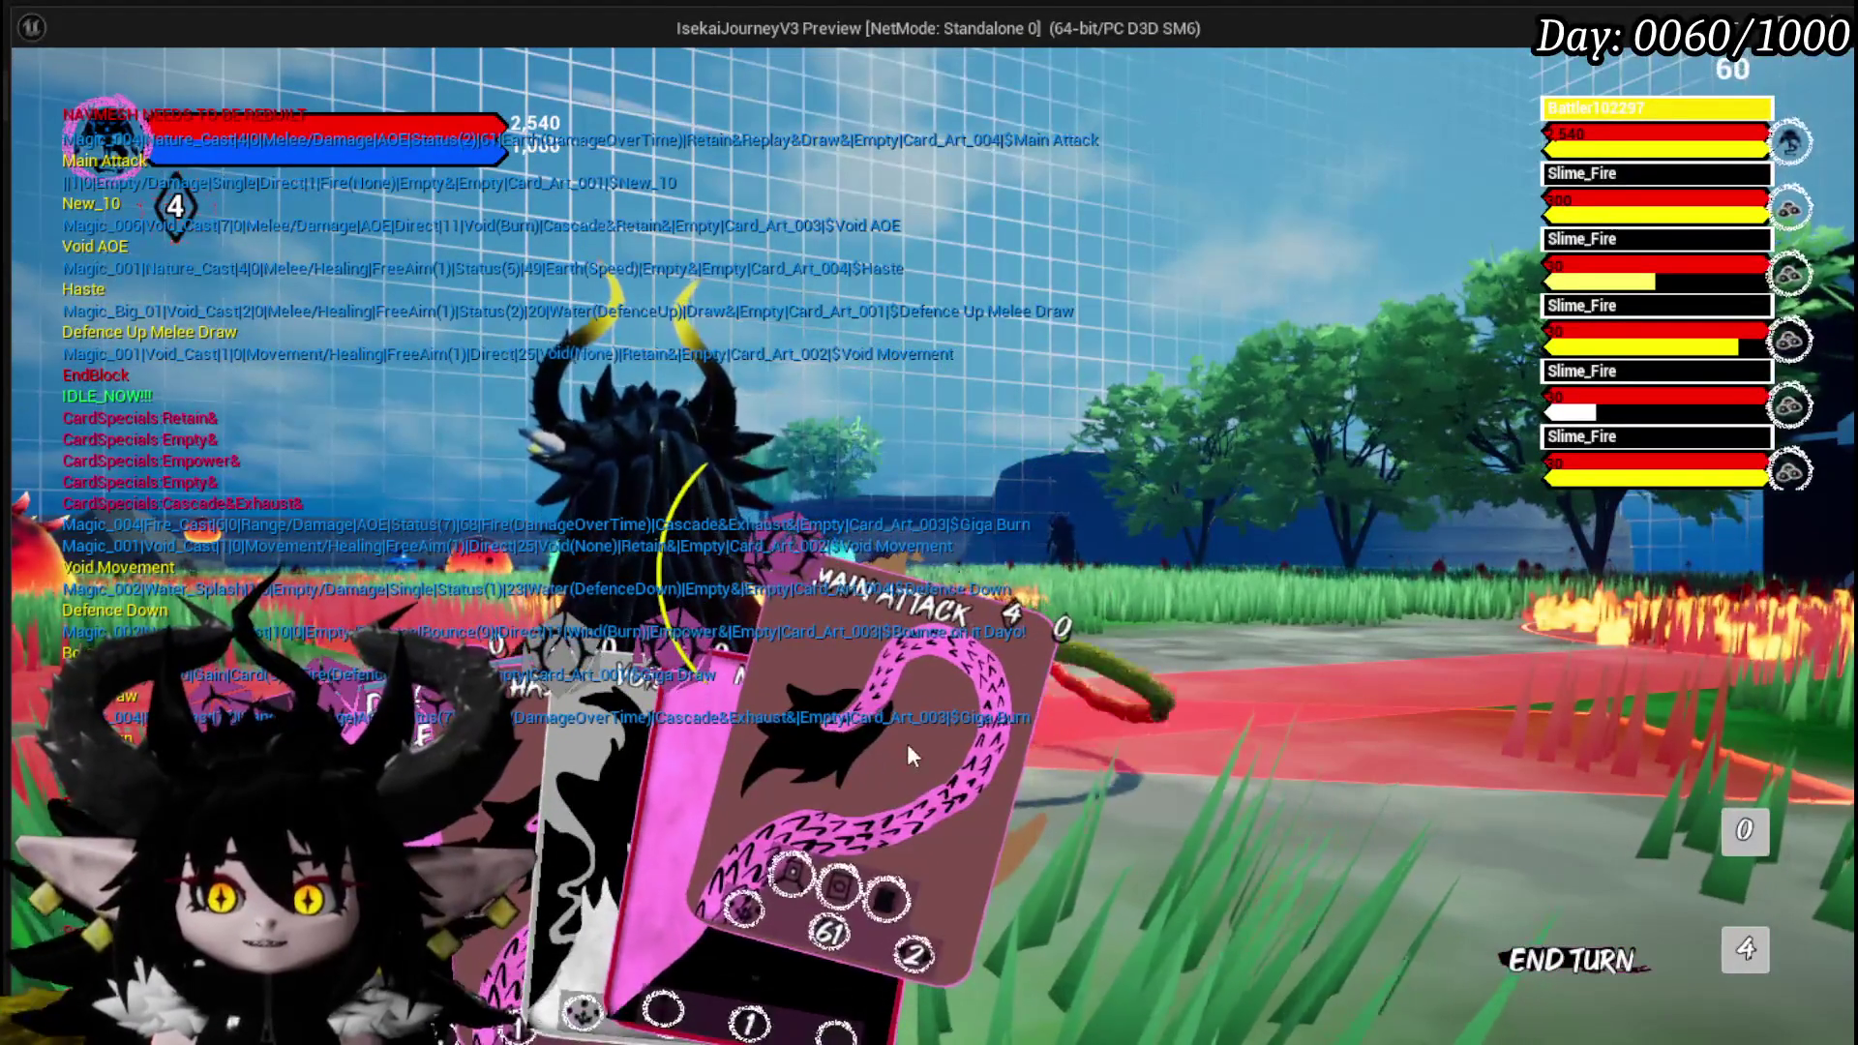
pyautogui.click(908, 744)
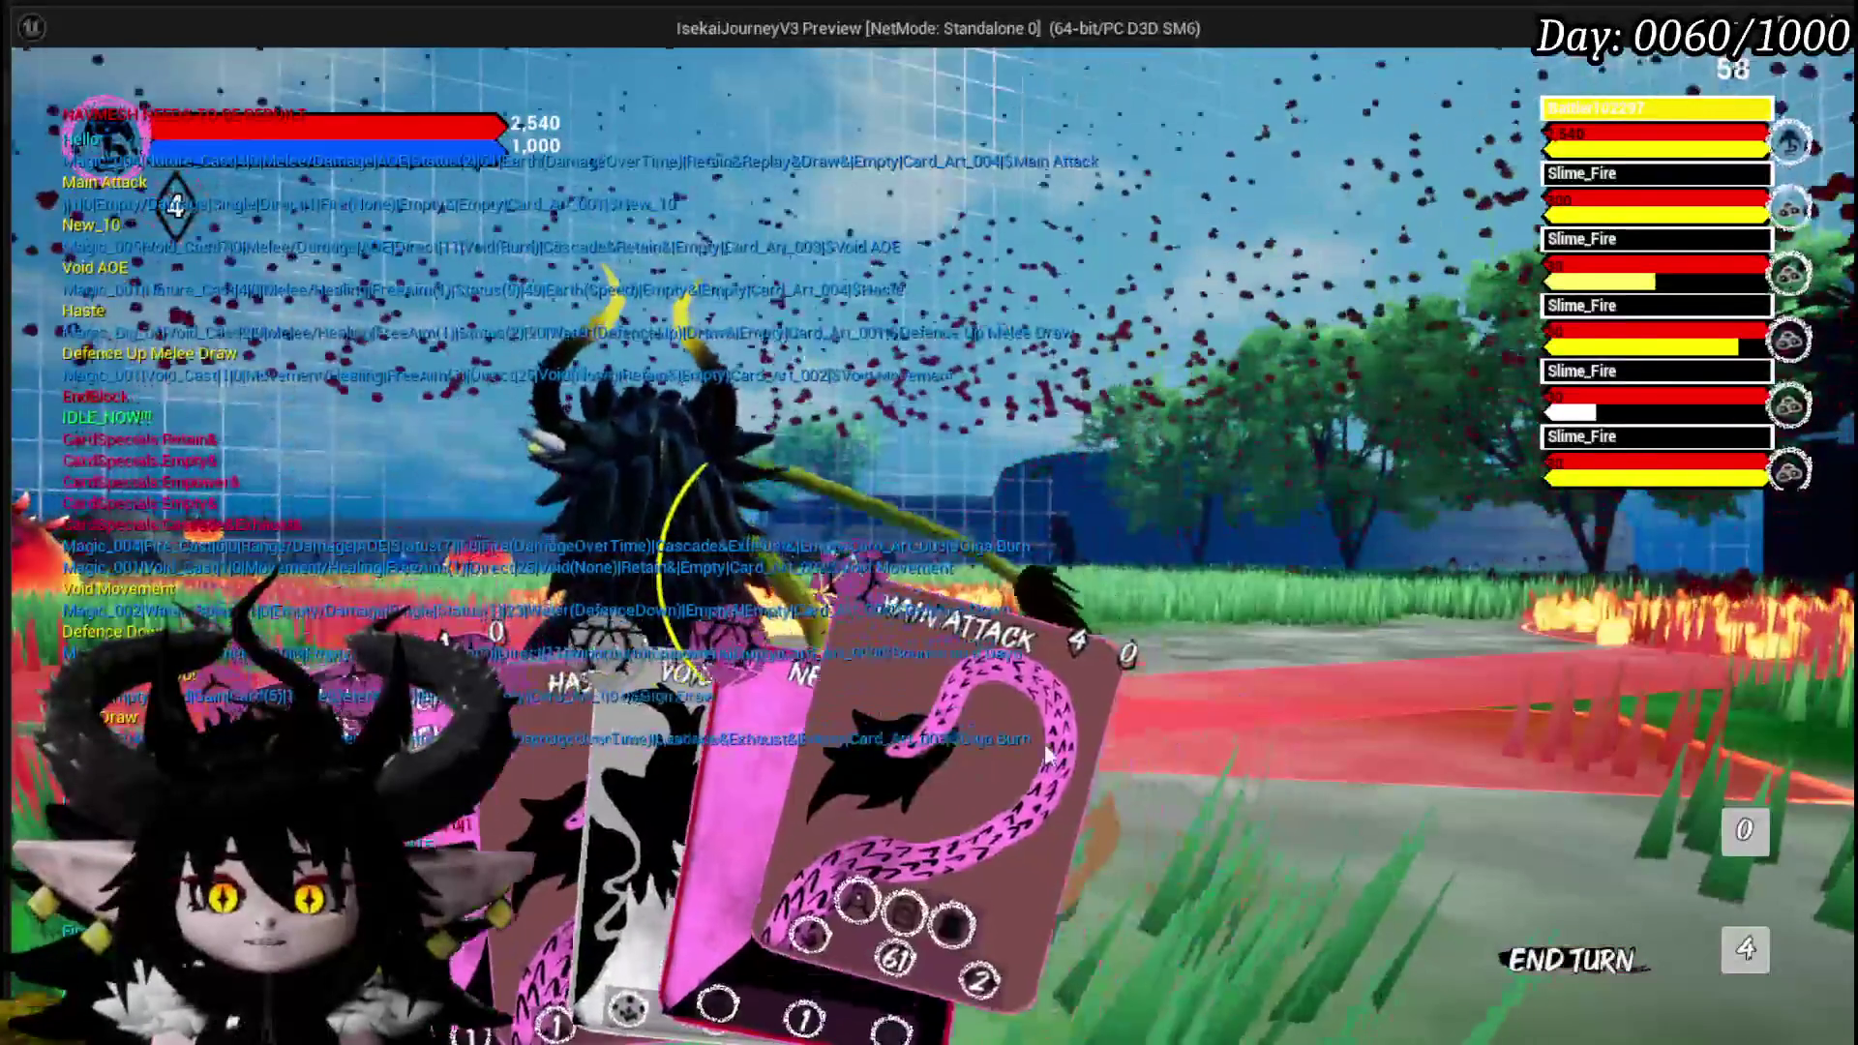
pyautogui.click(968, 755)
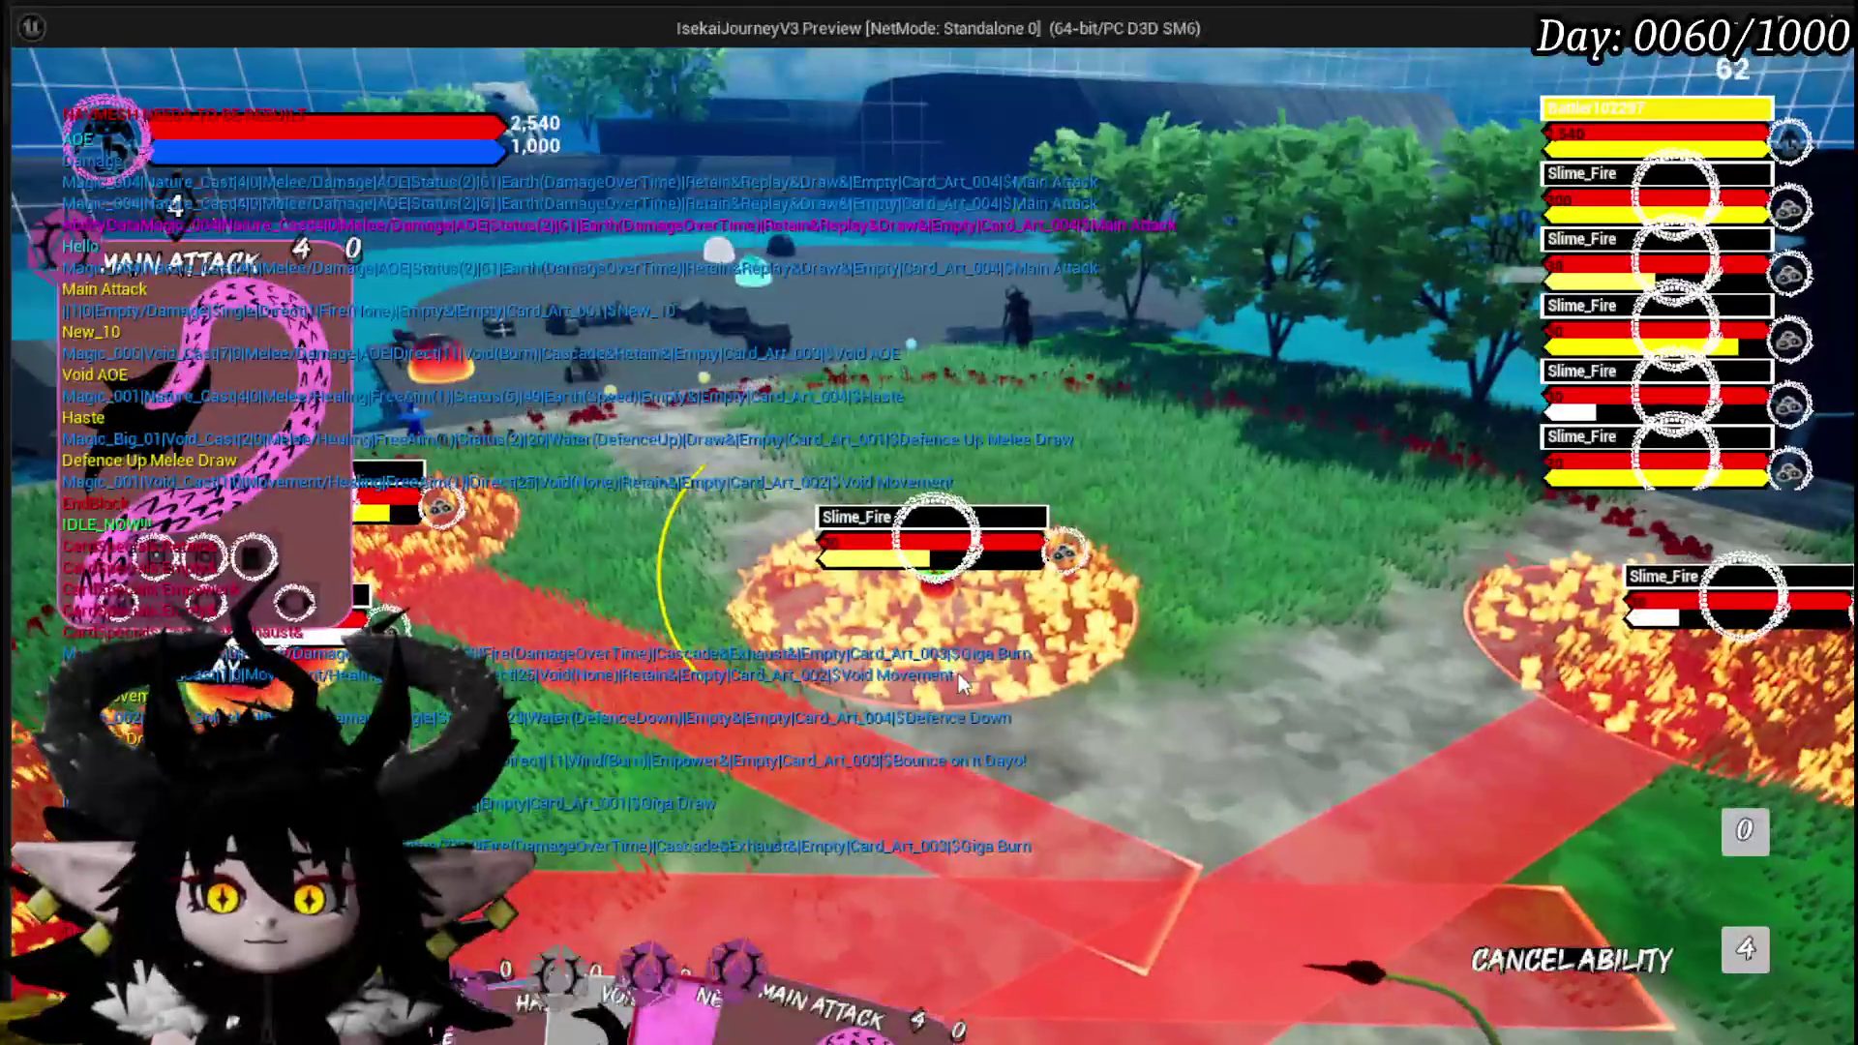
pyautogui.click(959, 677)
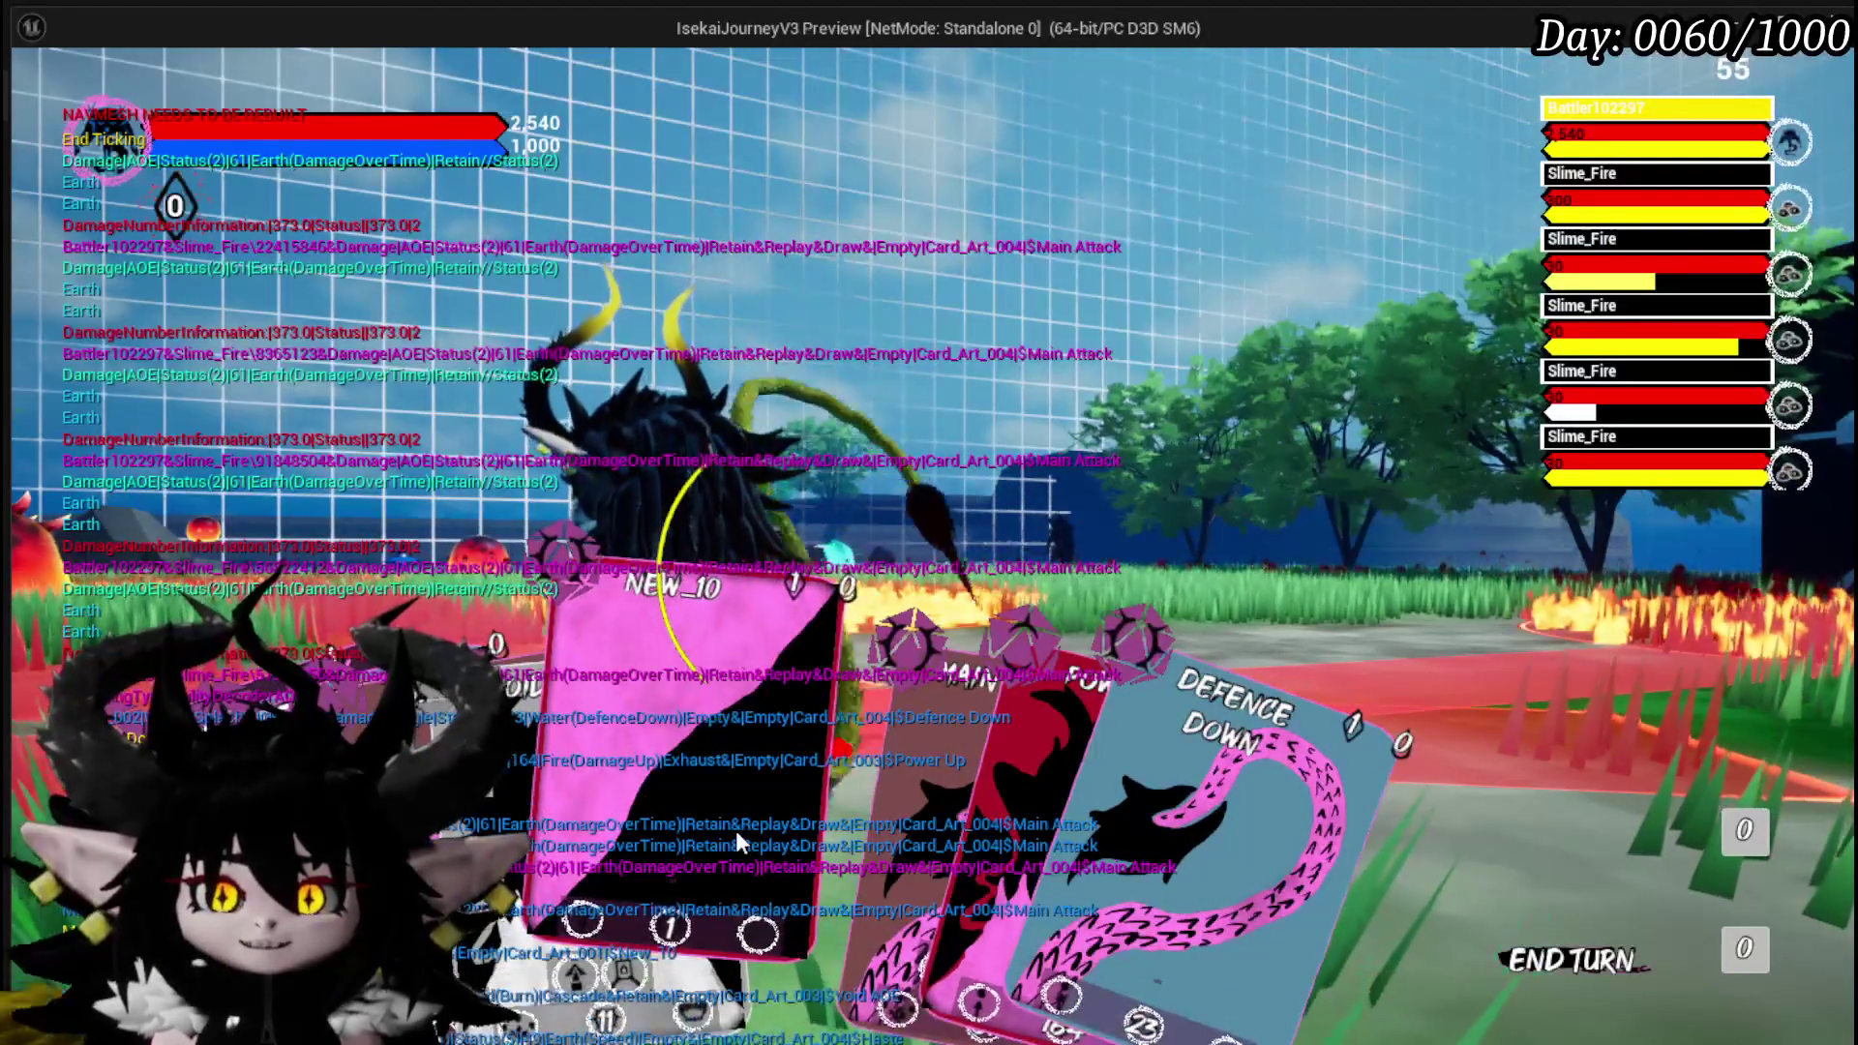
# Play the NEW_10 card, stop the play-test and save all assets.
pyautogui.click(735, 830)
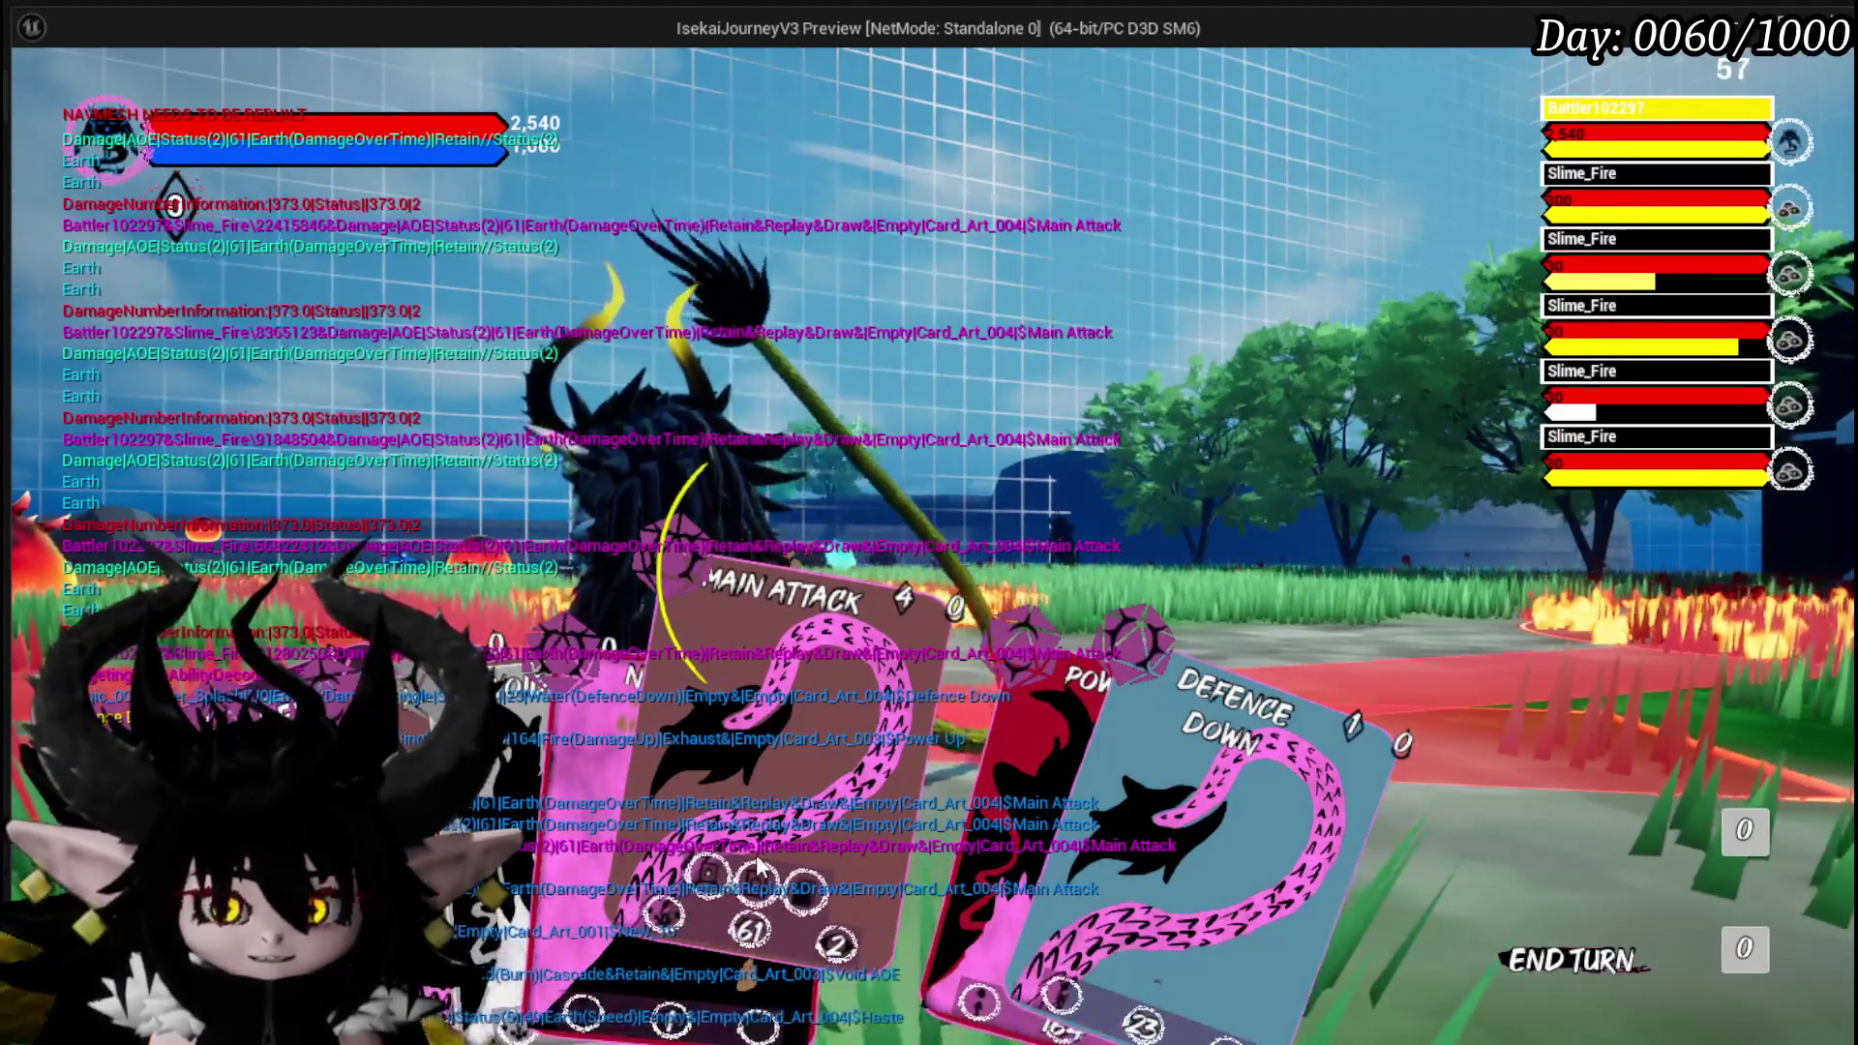
pyautogui.press('Escape')
pyautogui.hotkey('ctrl', 's')
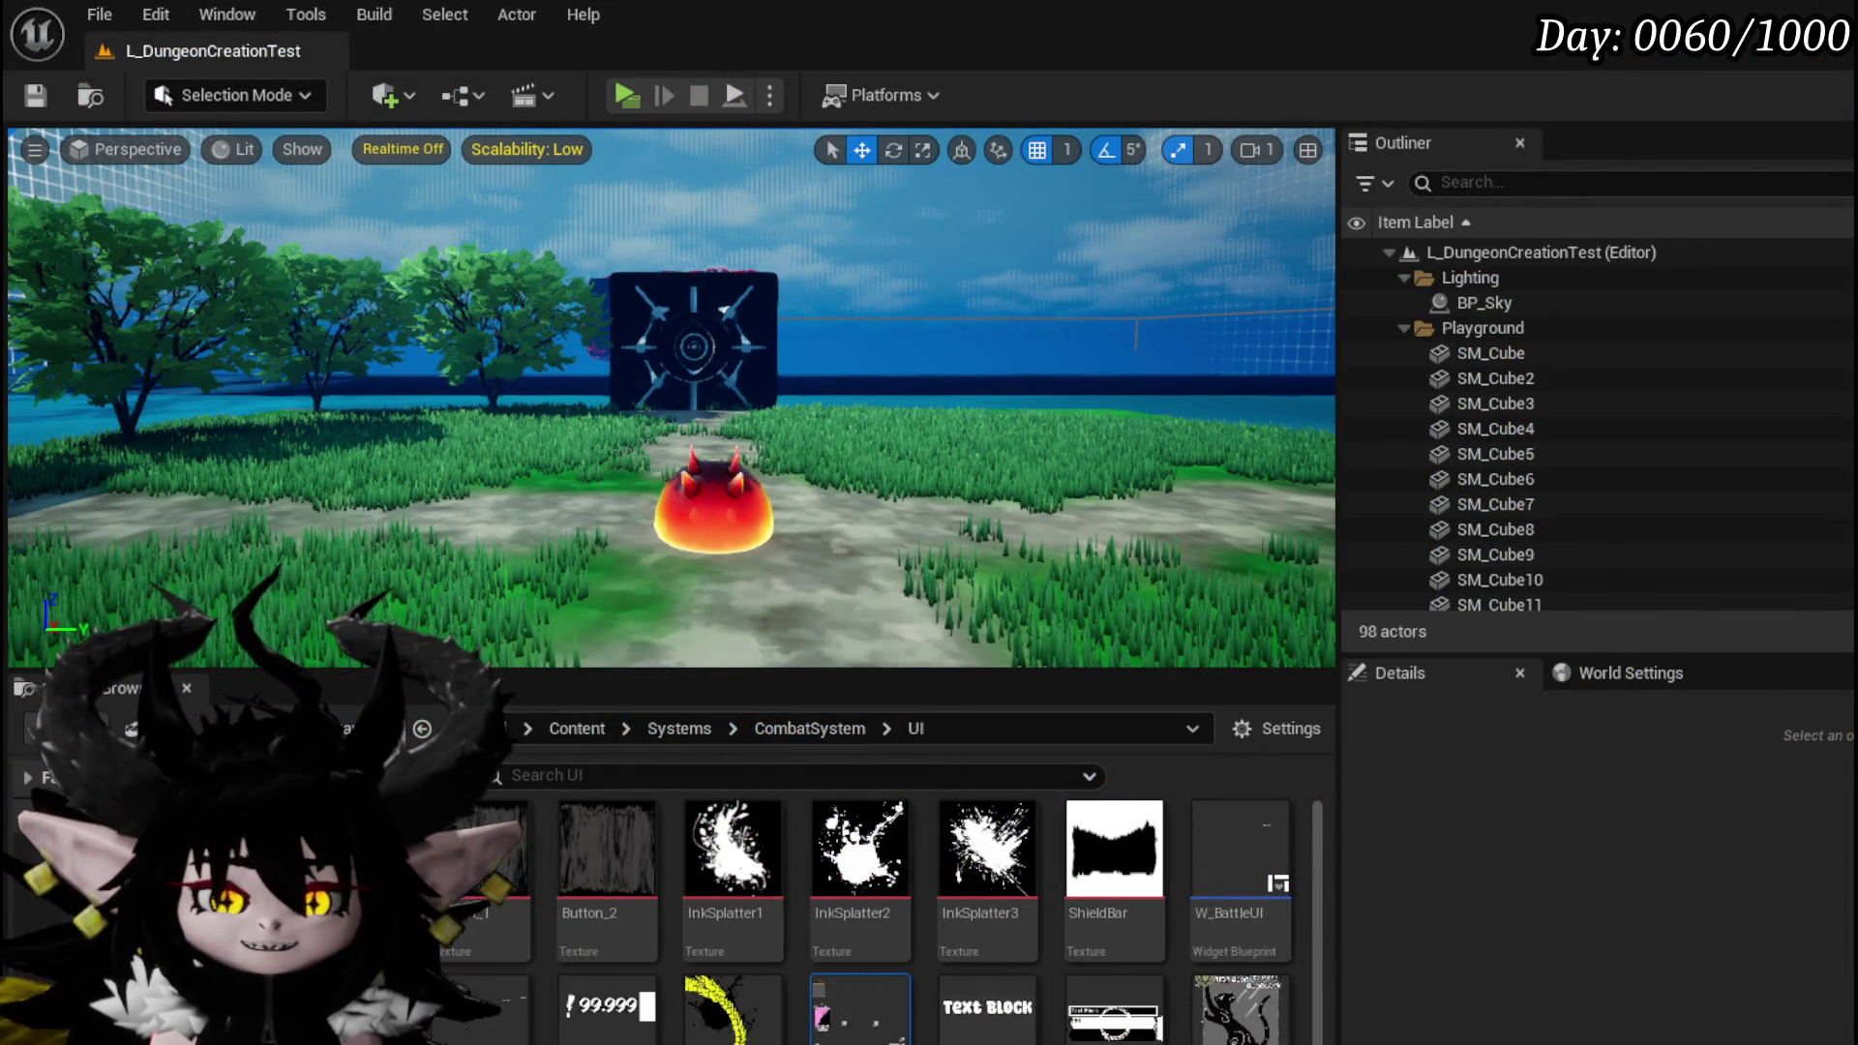
# In PlayAndDiscardCard, select the Card Hand, For Each Loop and Is Card Playable nodes.
pyautogui.hotkey('alt', 'Tab')
pyautogui.scroll(5, 759, 424)
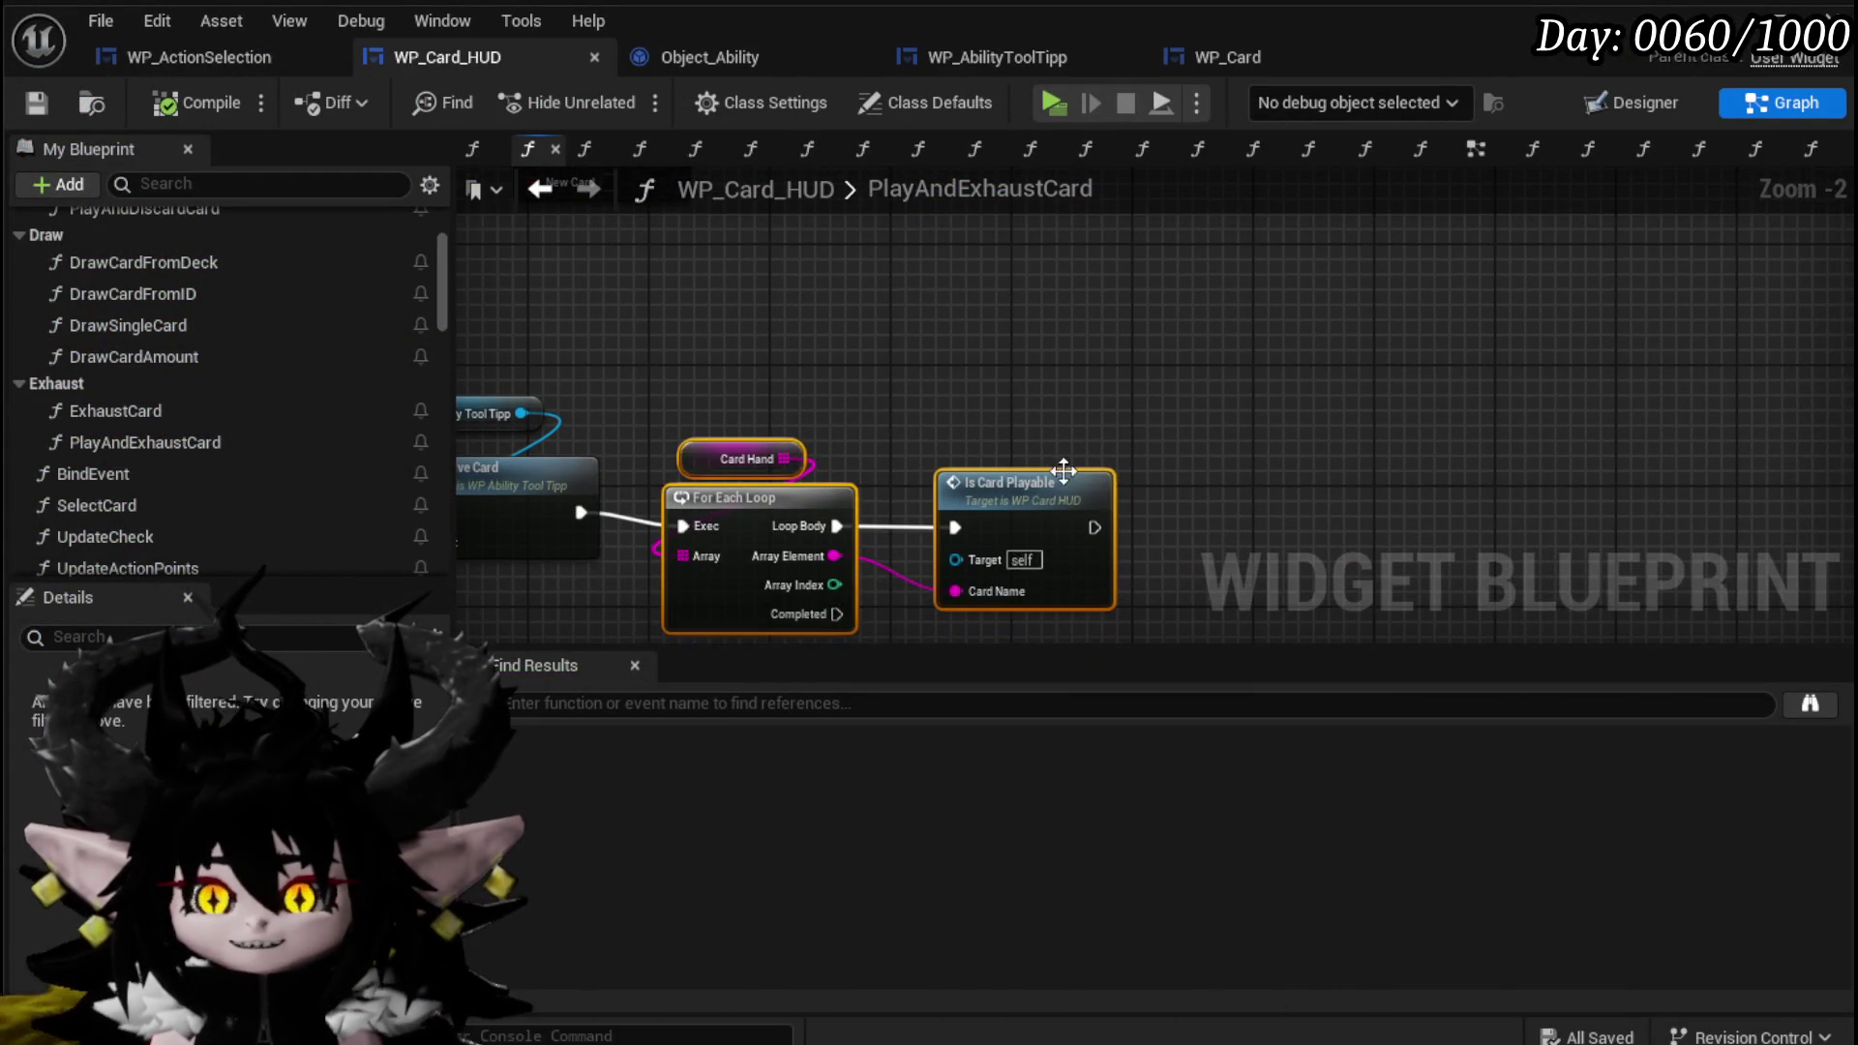
pyautogui.scroll(3, 230, 373)
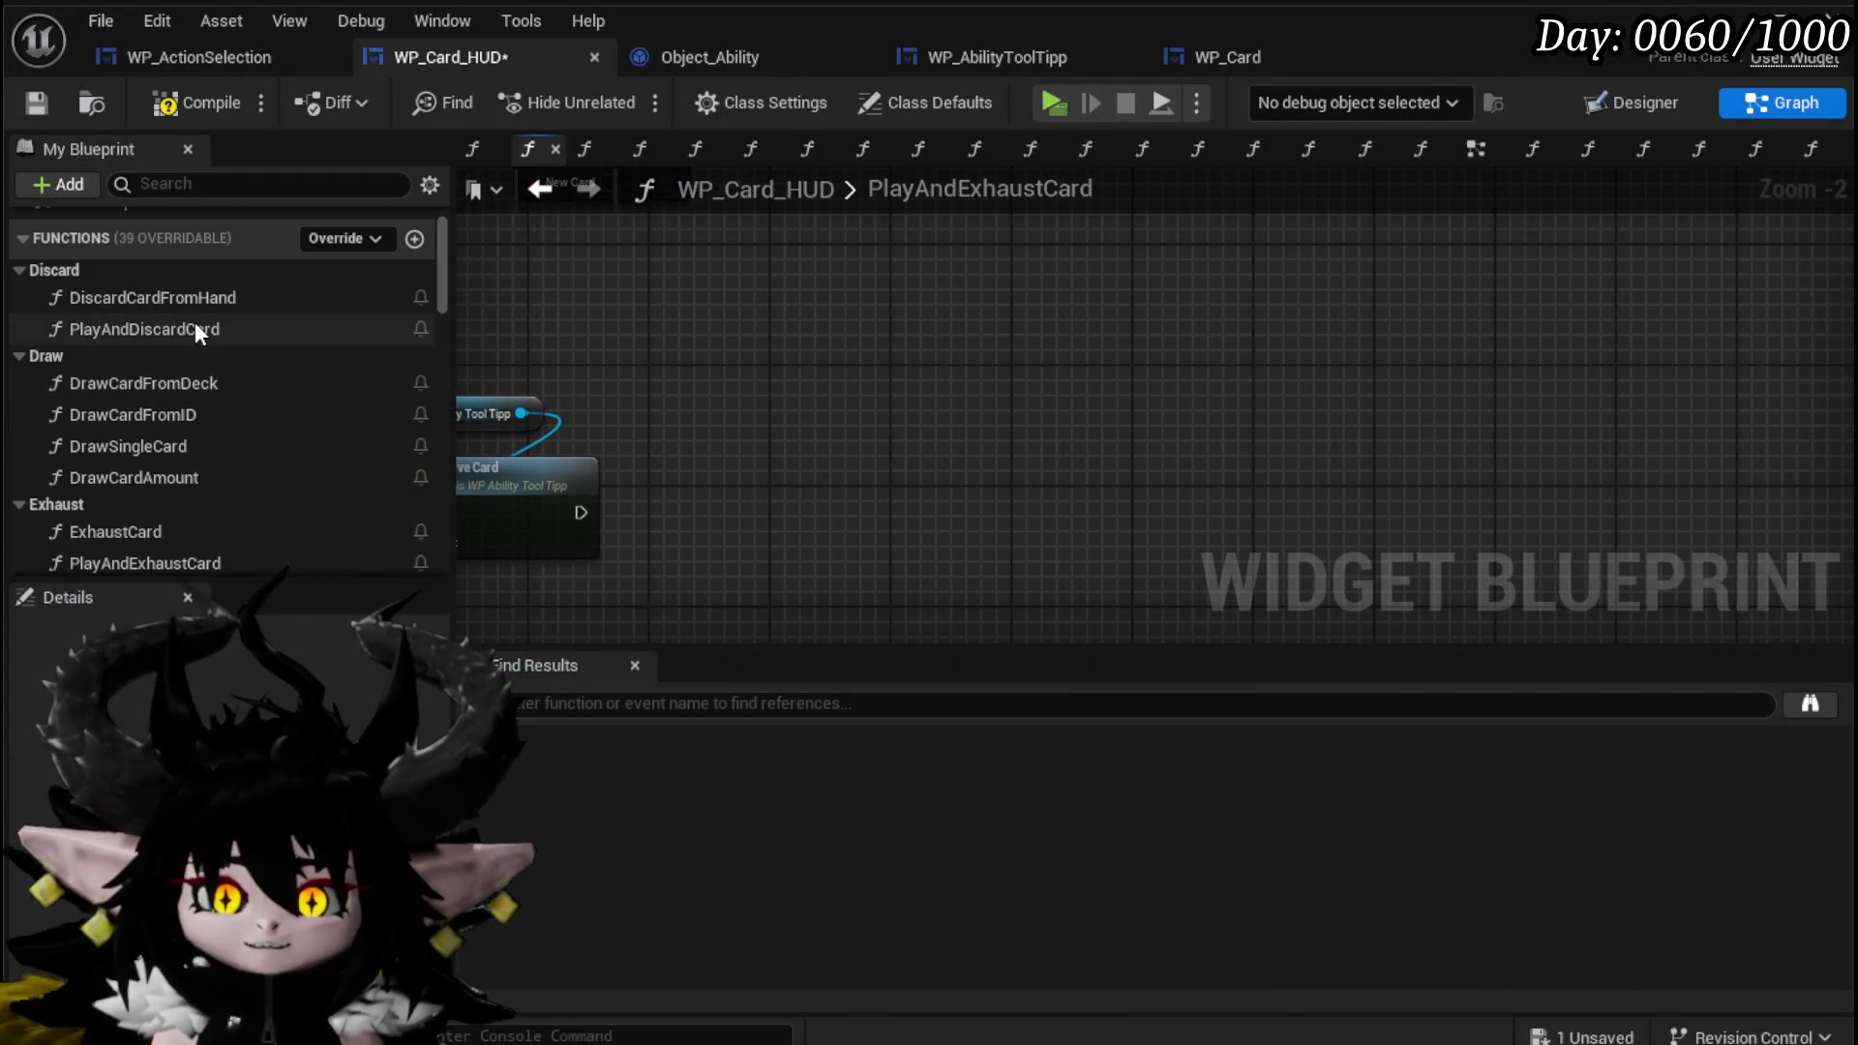
pyautogui.doubleClick(195, 328)
pyautogui.moveTo(1003, 327); pyautogui.dragTo(1387, 561)
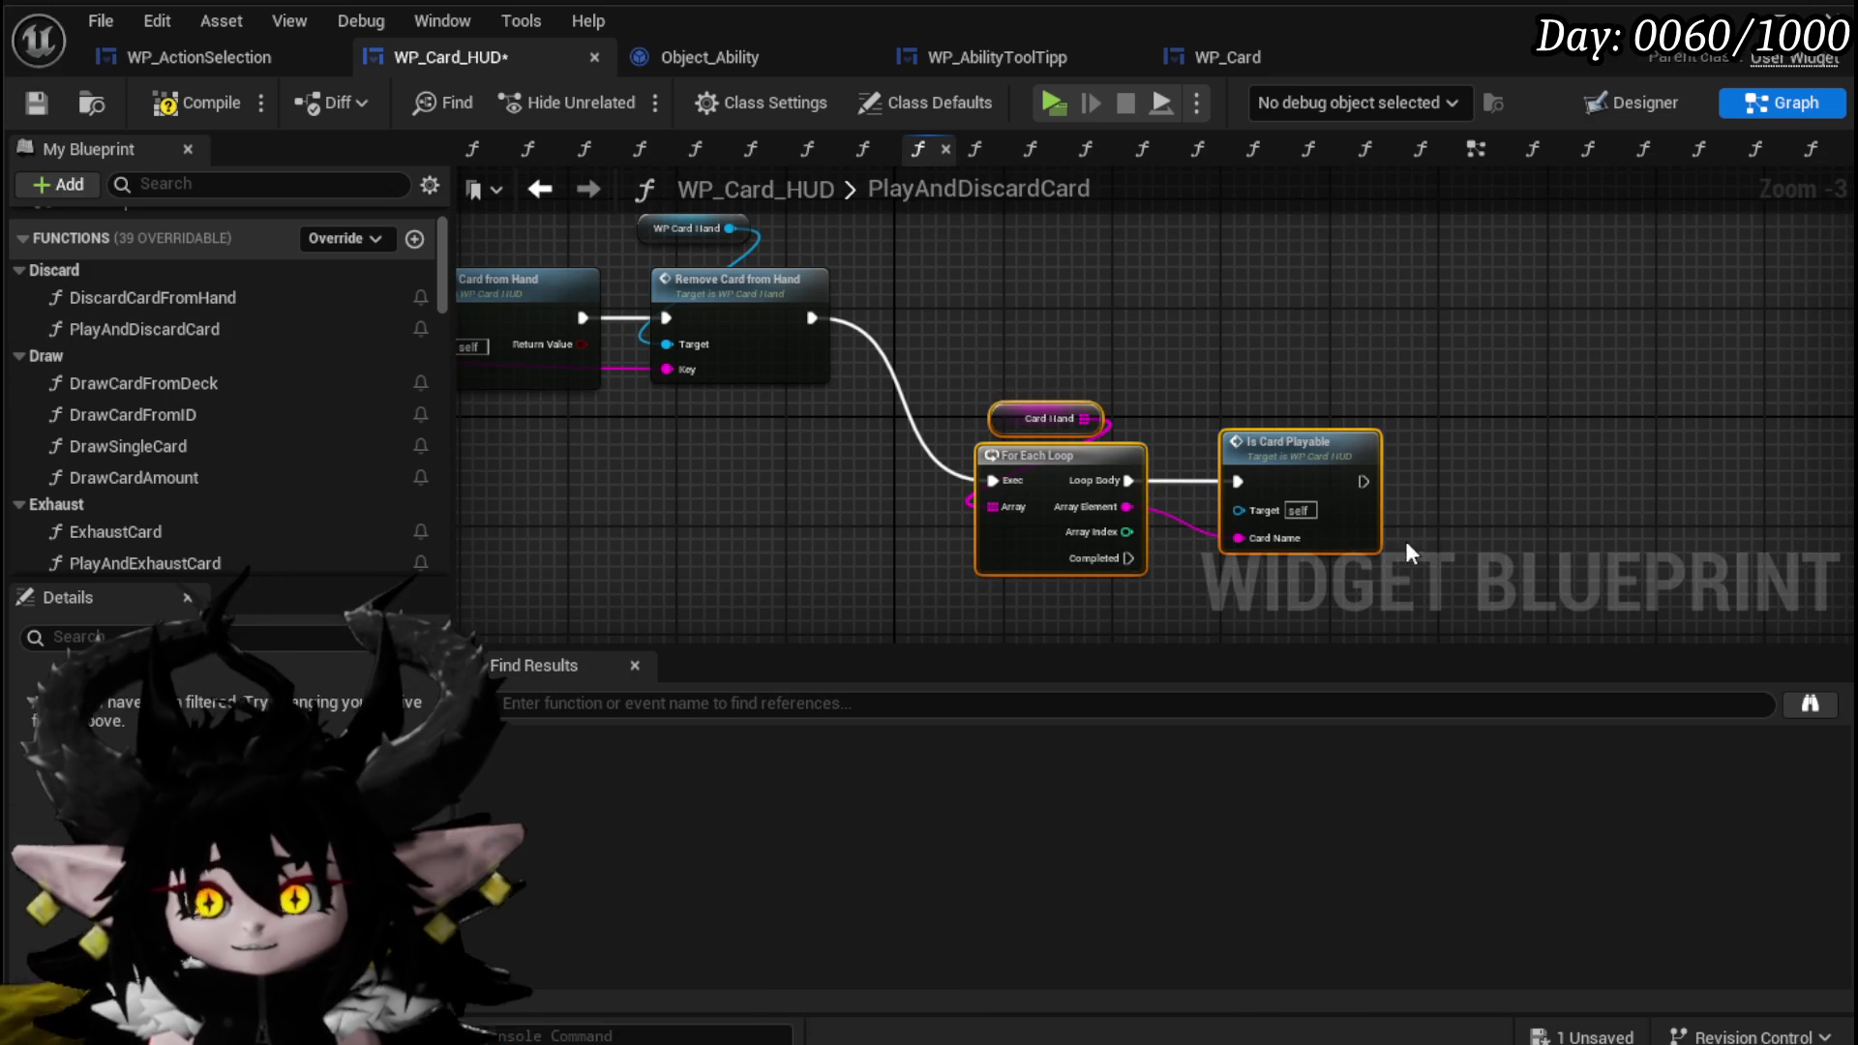
# Collapse the selected nodes into a new function named UpdatePlayableCards.
pyautogui.rightClick(1092, 464)
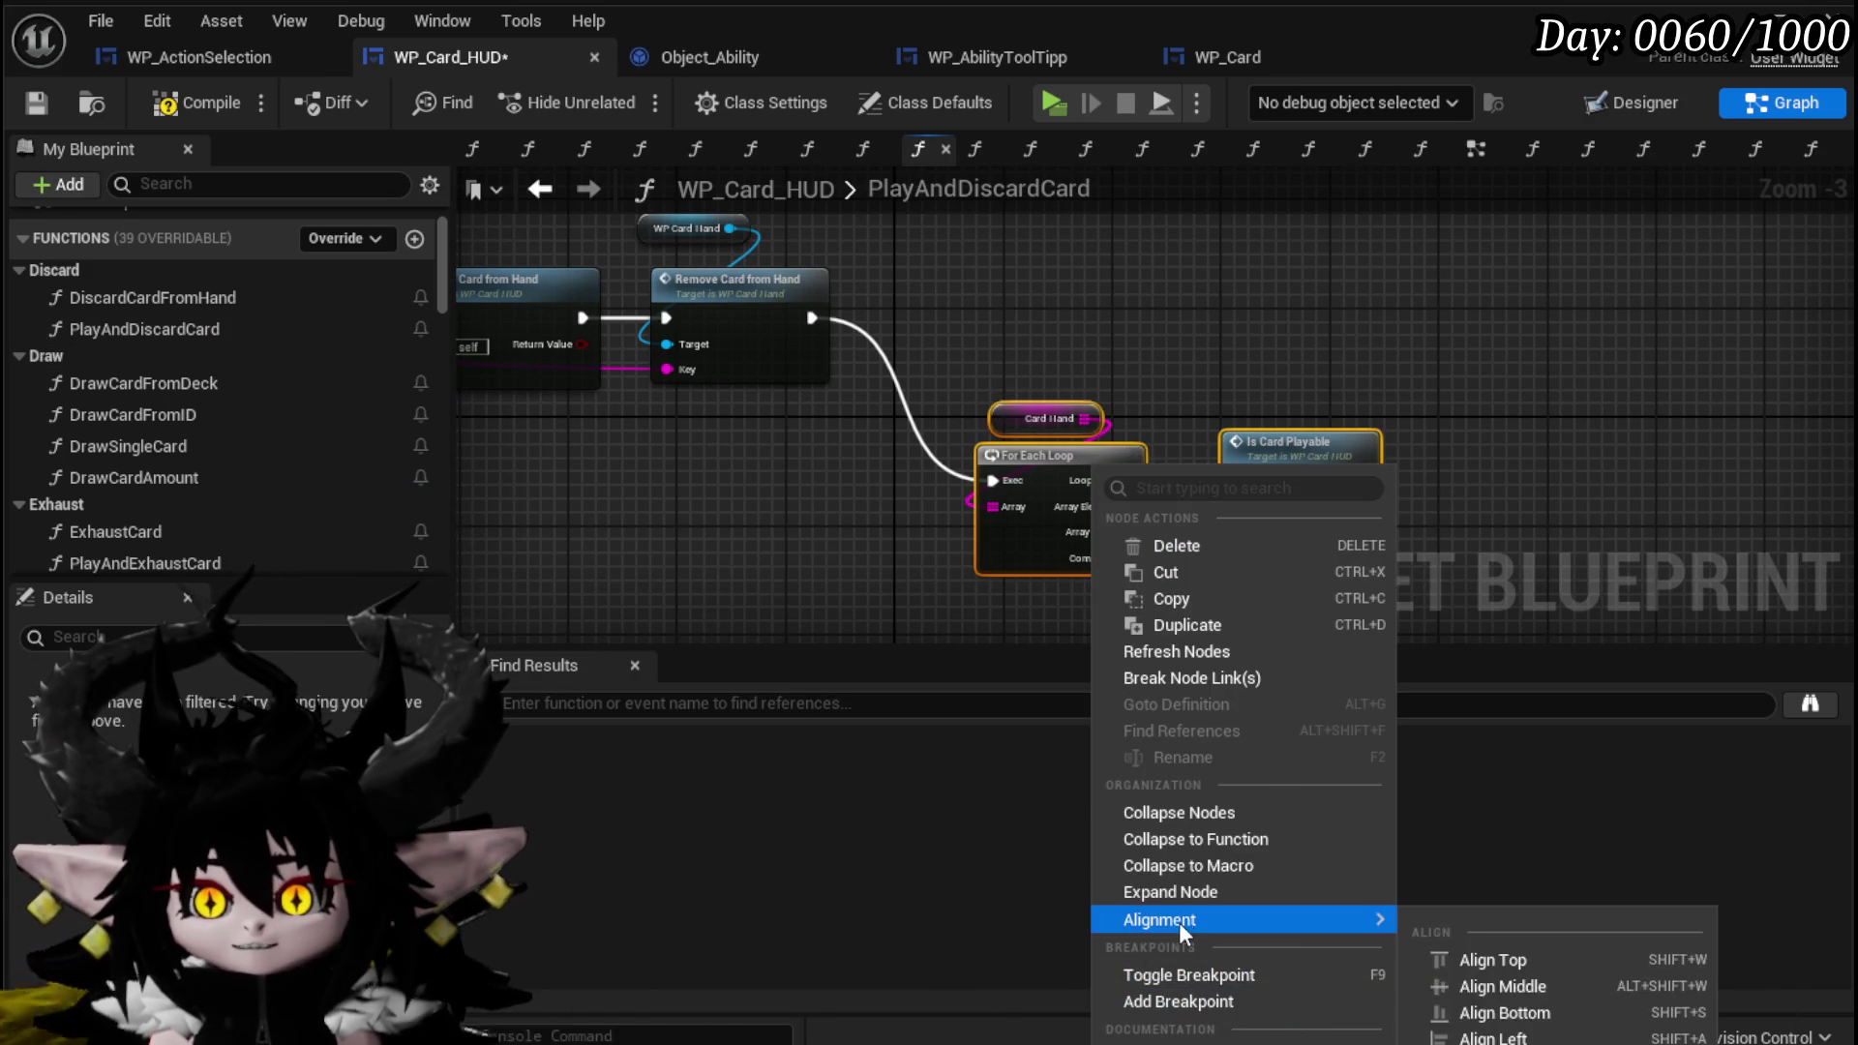
pyautogui.click(1182, 838)
pyautogui.write('U')
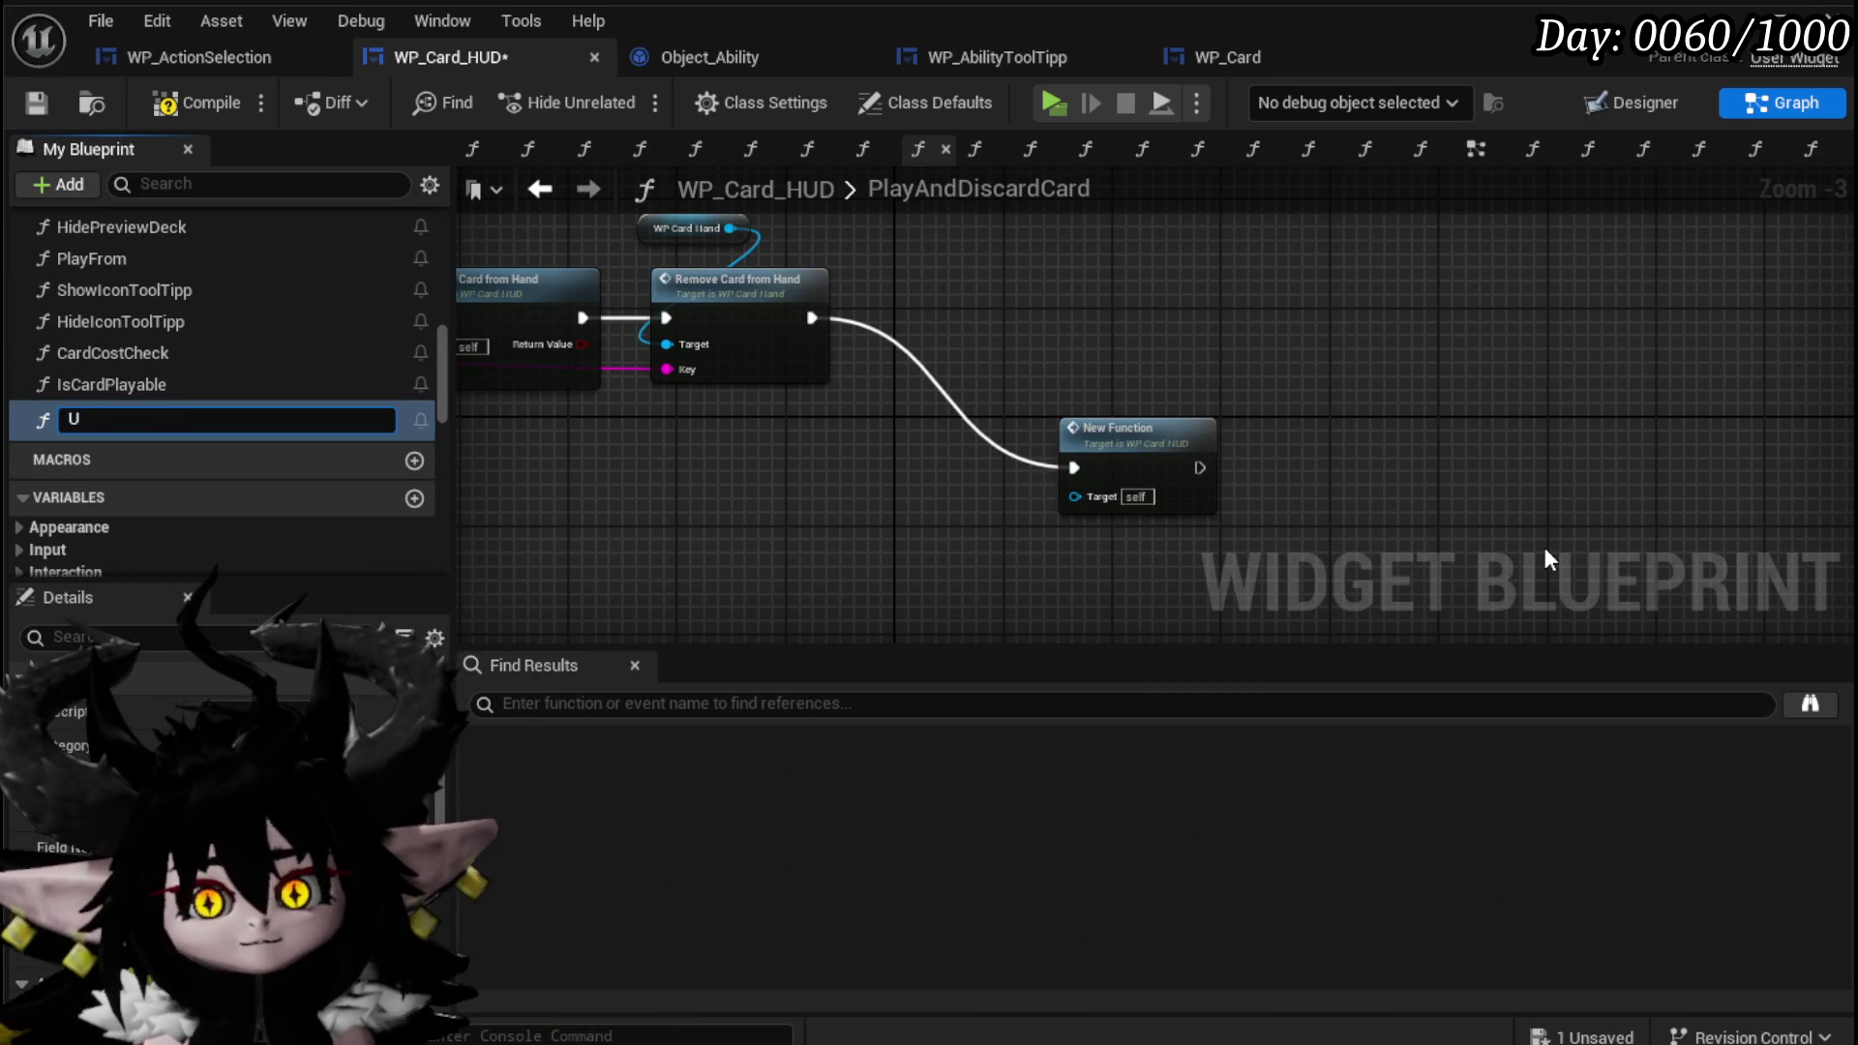
pyautogui.write('pdateP')
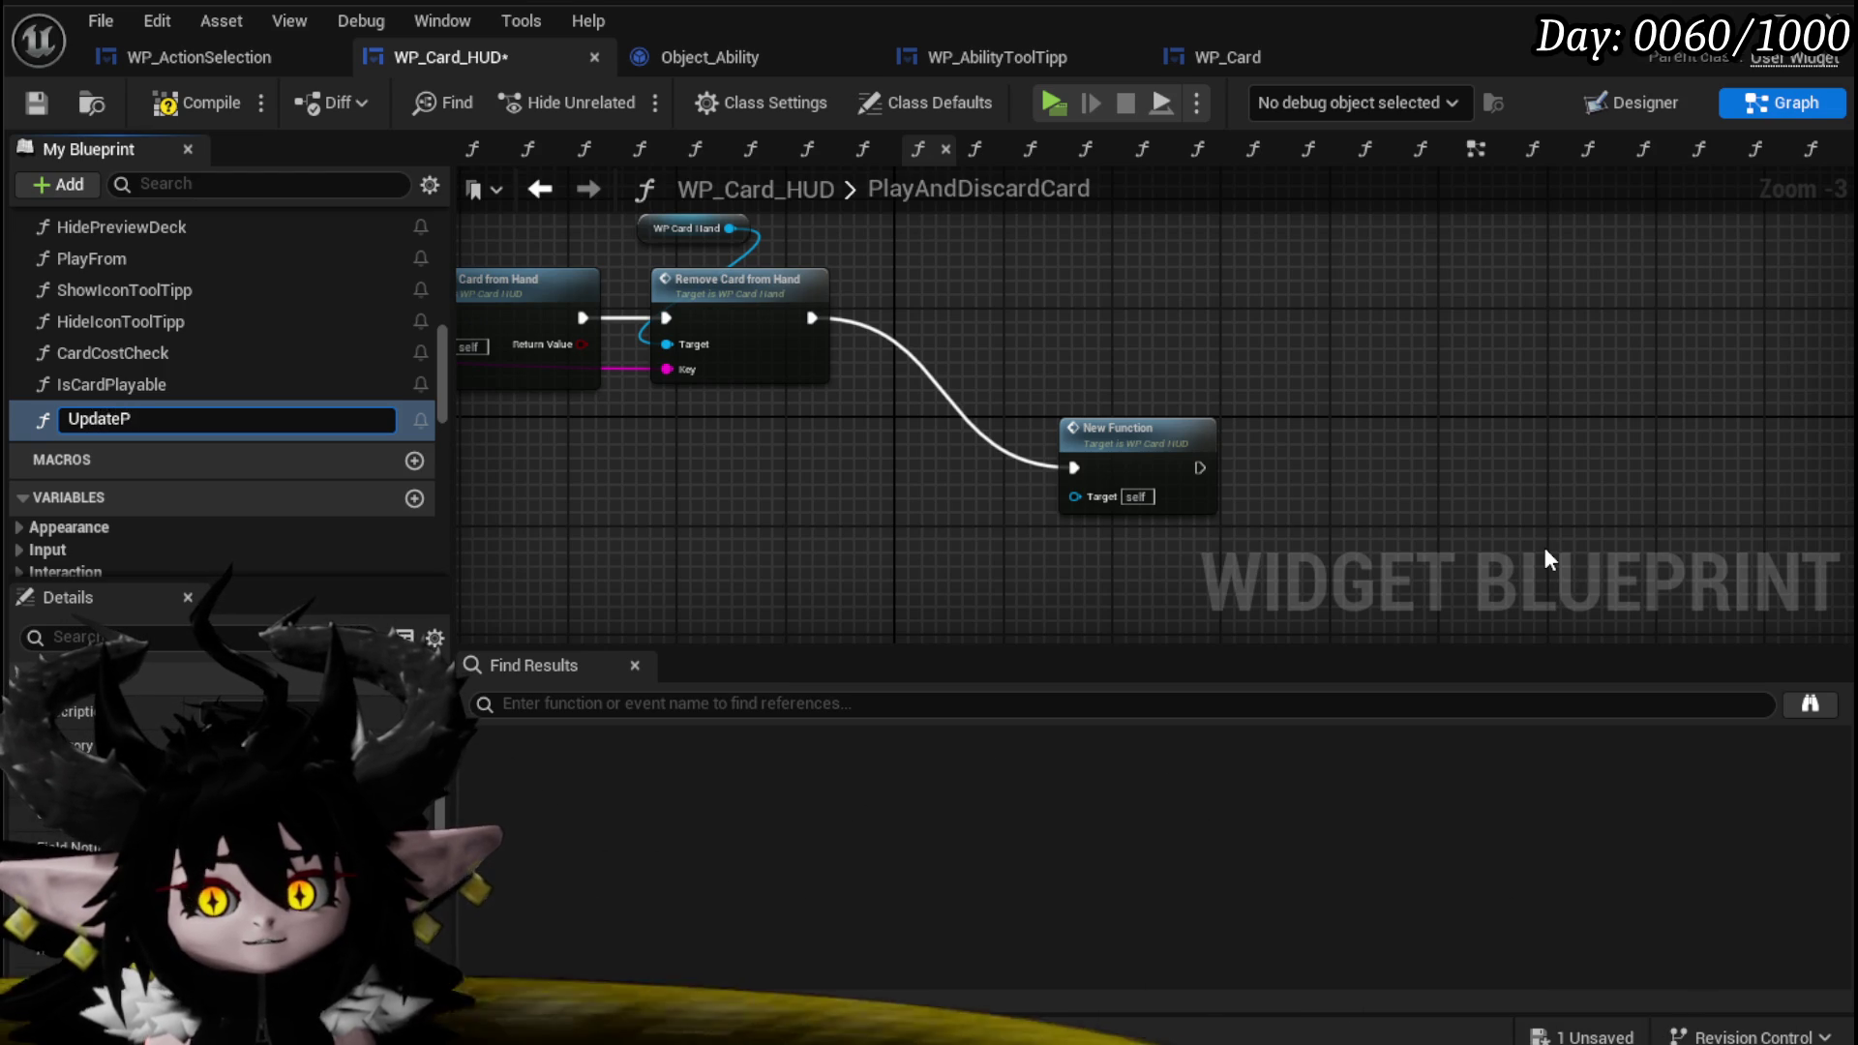
pyautogui.press('BackSpace')
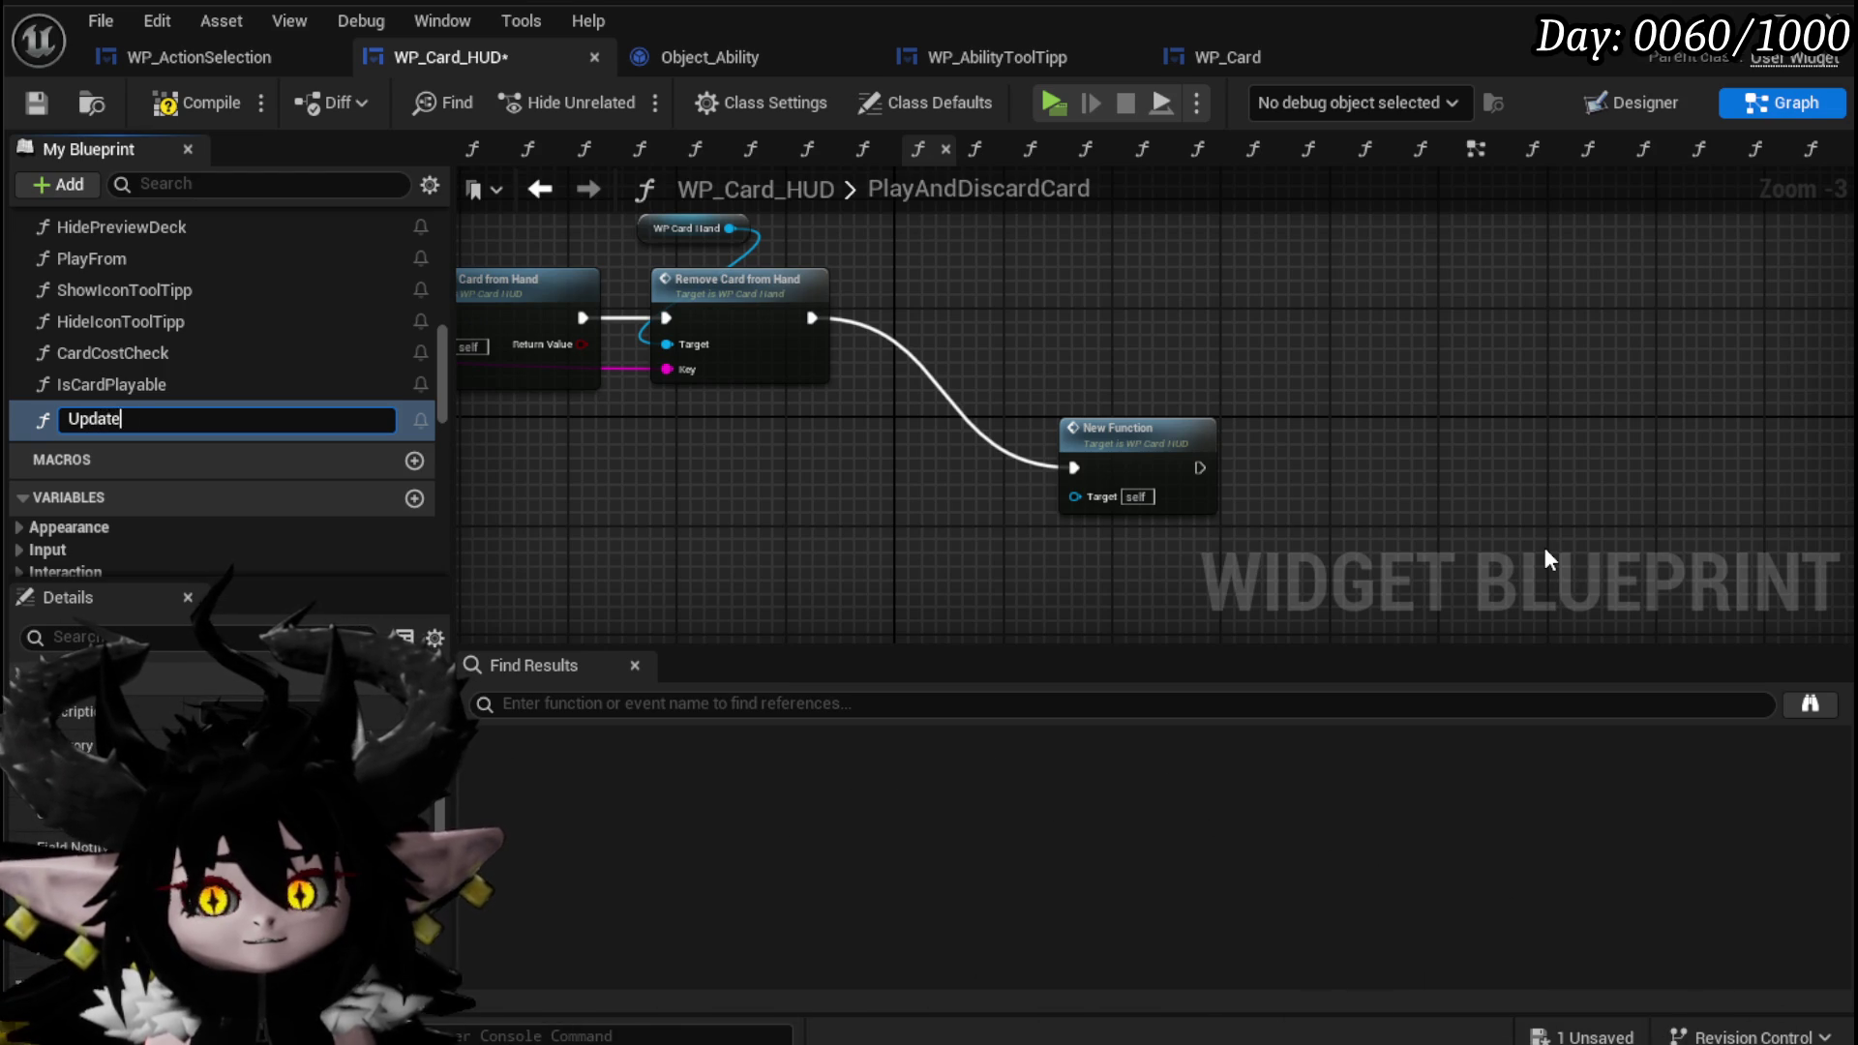
pyautogui.write('PlayableCards')
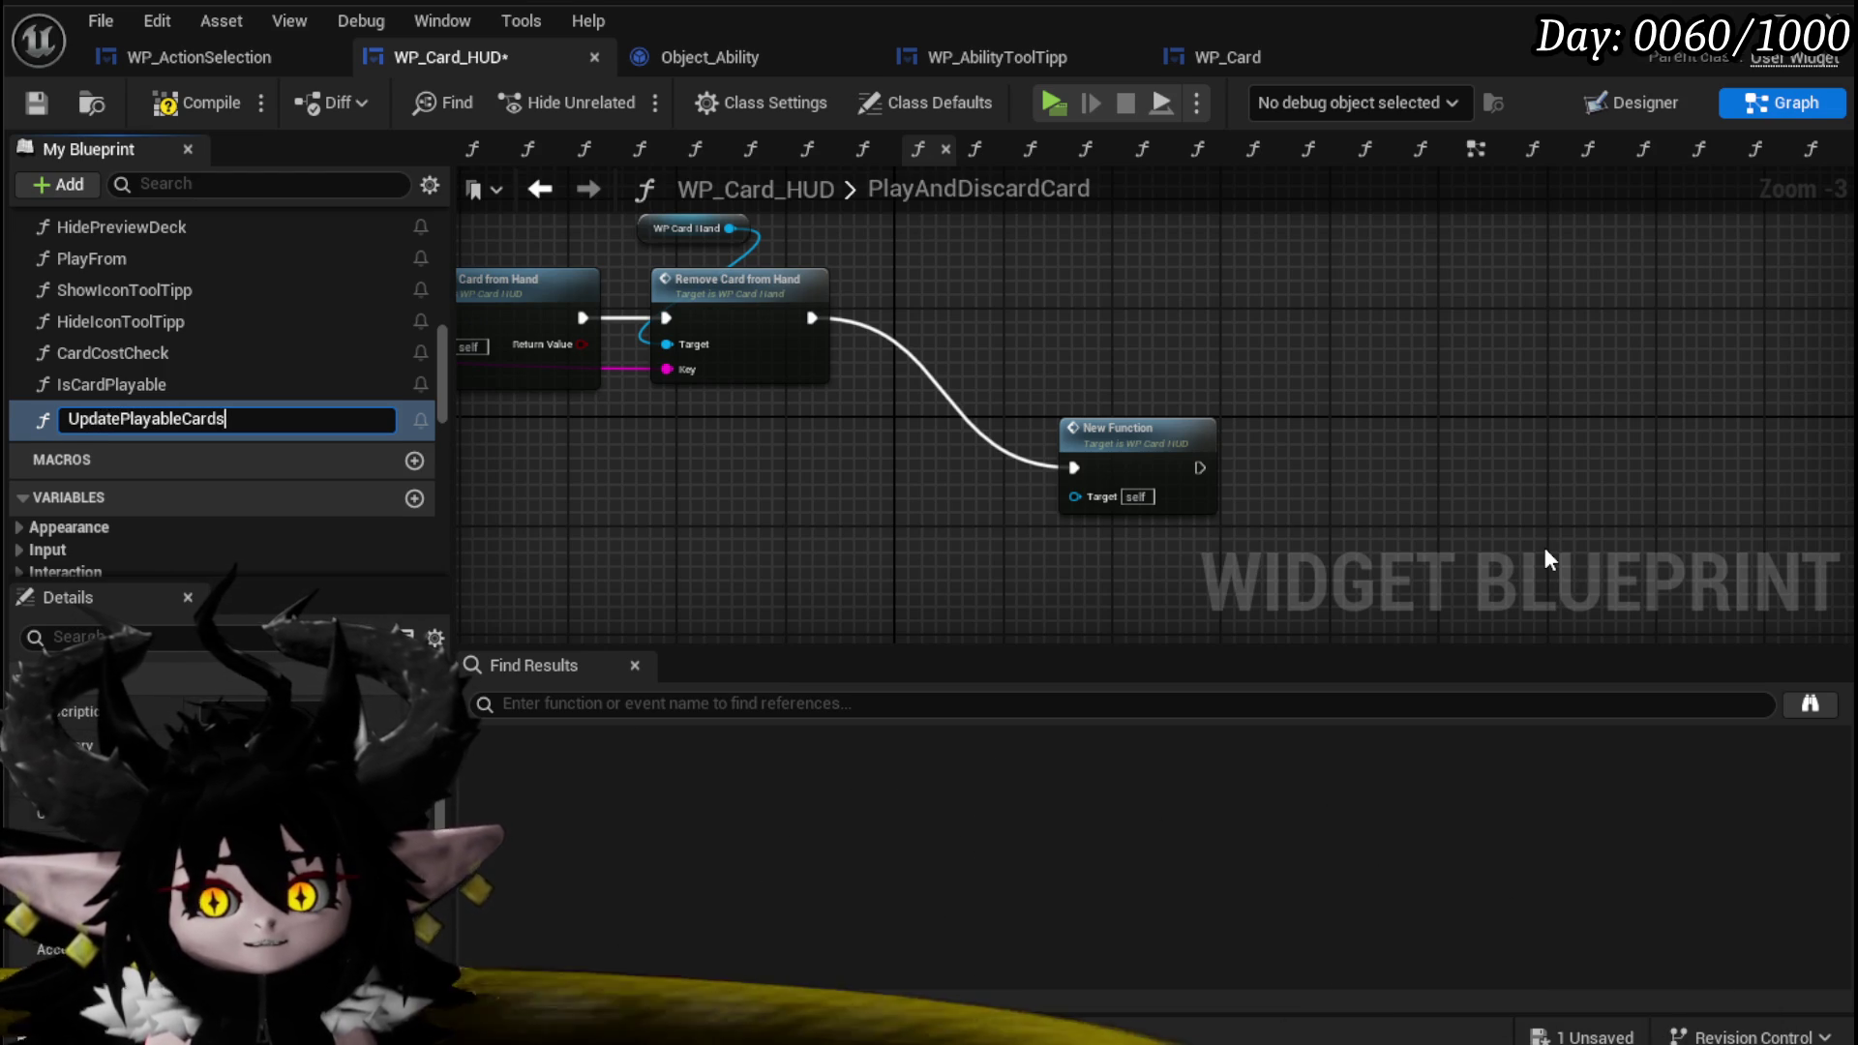
pyautogui.press('Return')
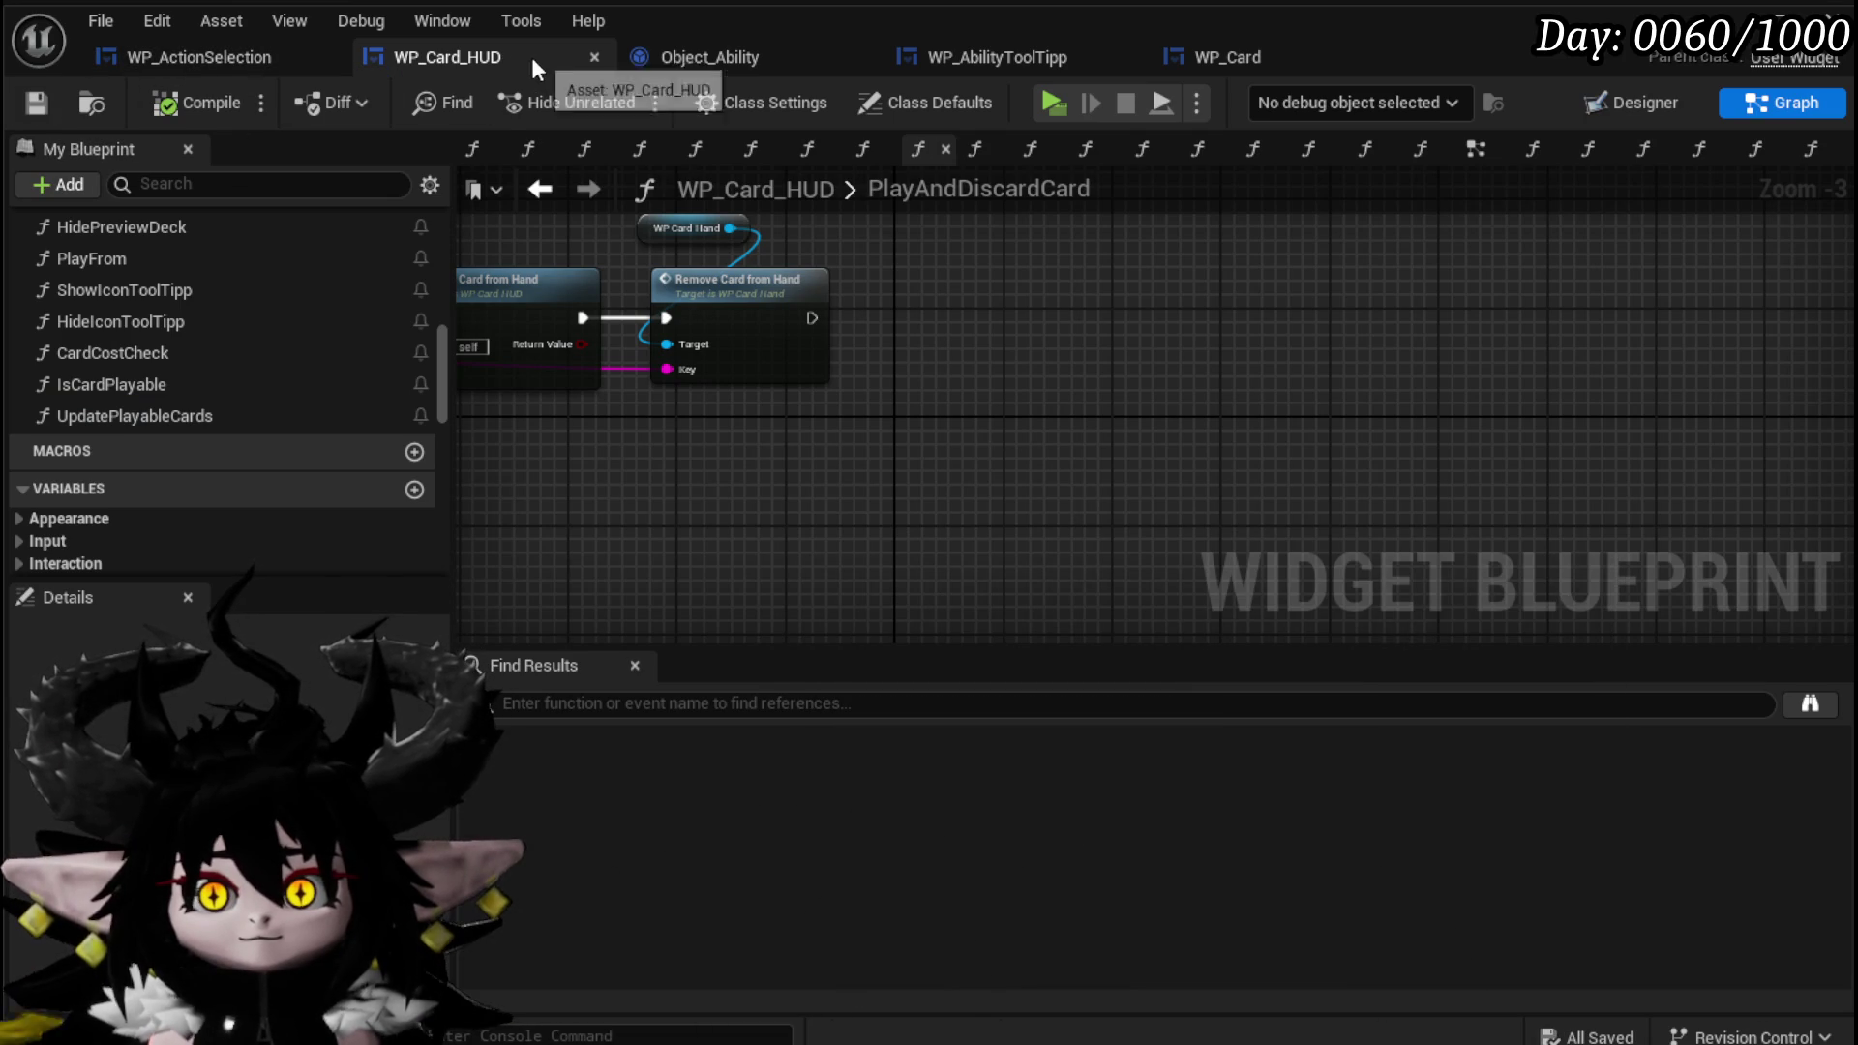
# In WP_ActionSelection, delete the Owner, BPC MC Camera and Camera Bus nodes and save the blueprint.
pyautogui.click(134, 66)
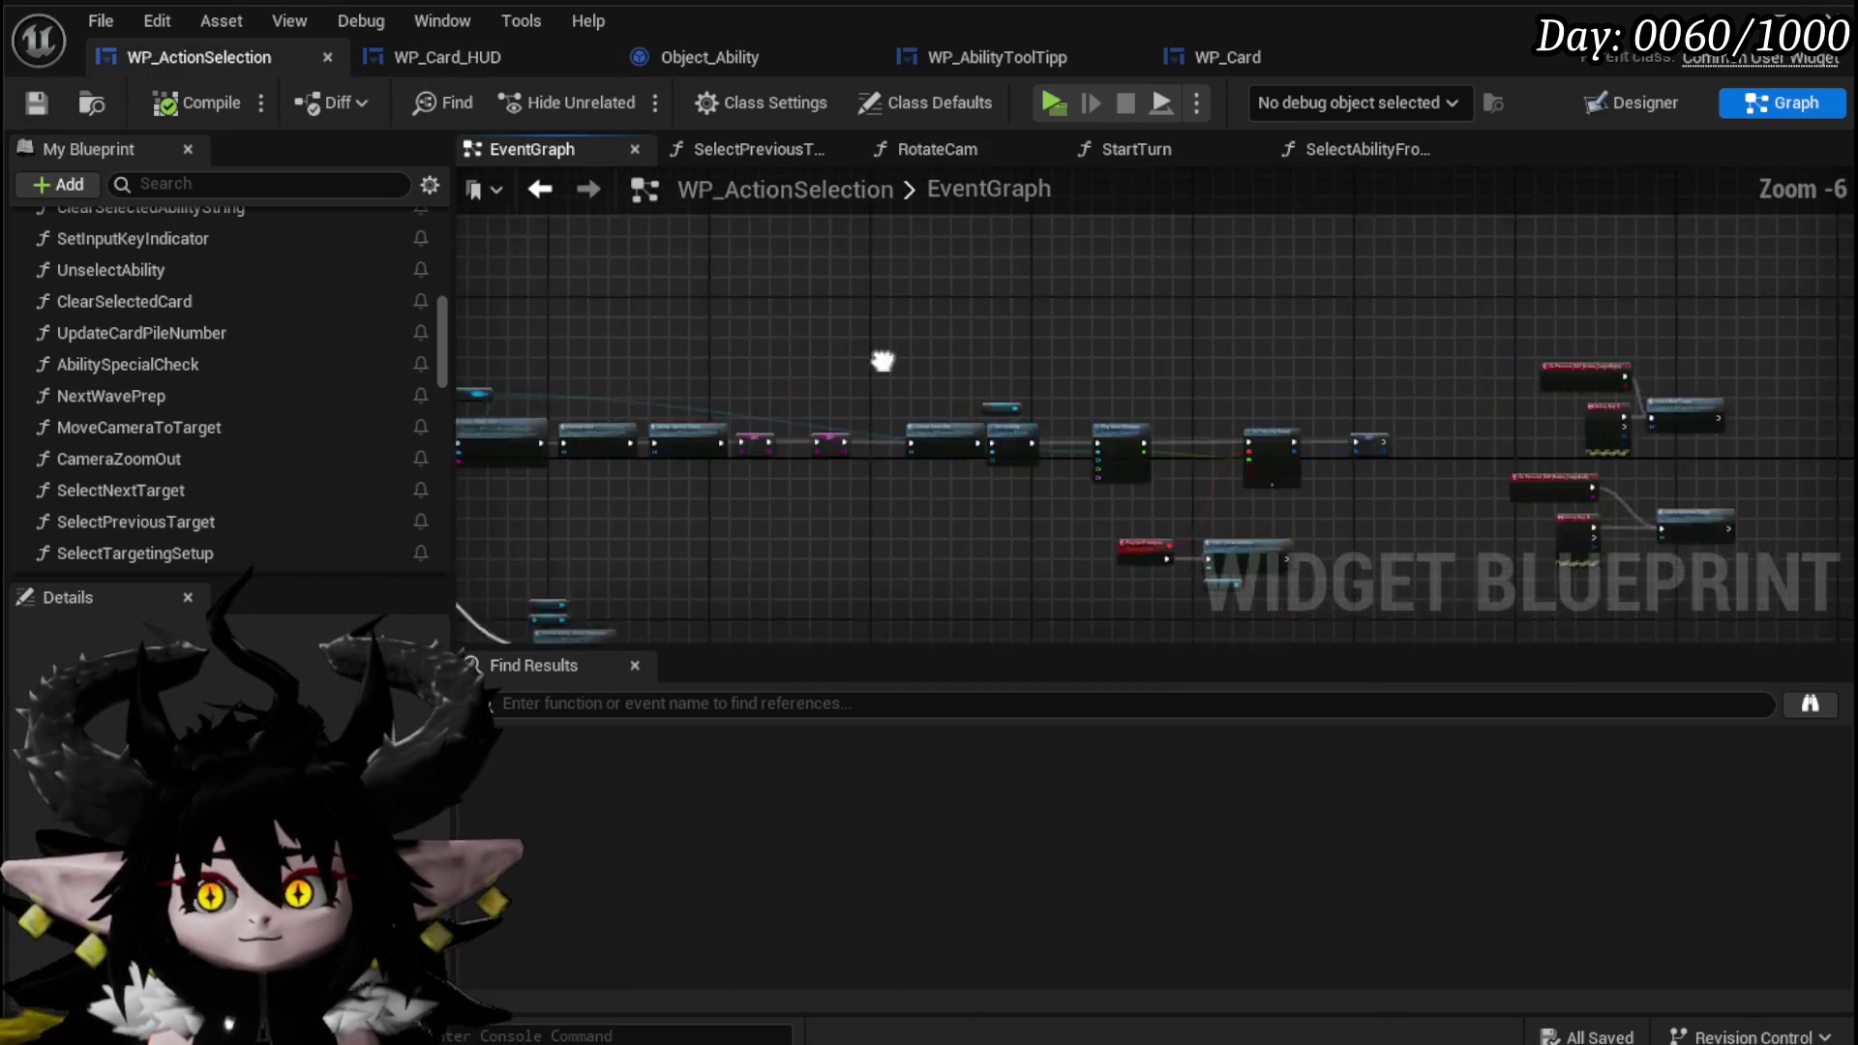
pyautogui.scroll(4, 844, 317)
pyautogui.scroll(-3, 858, 304)
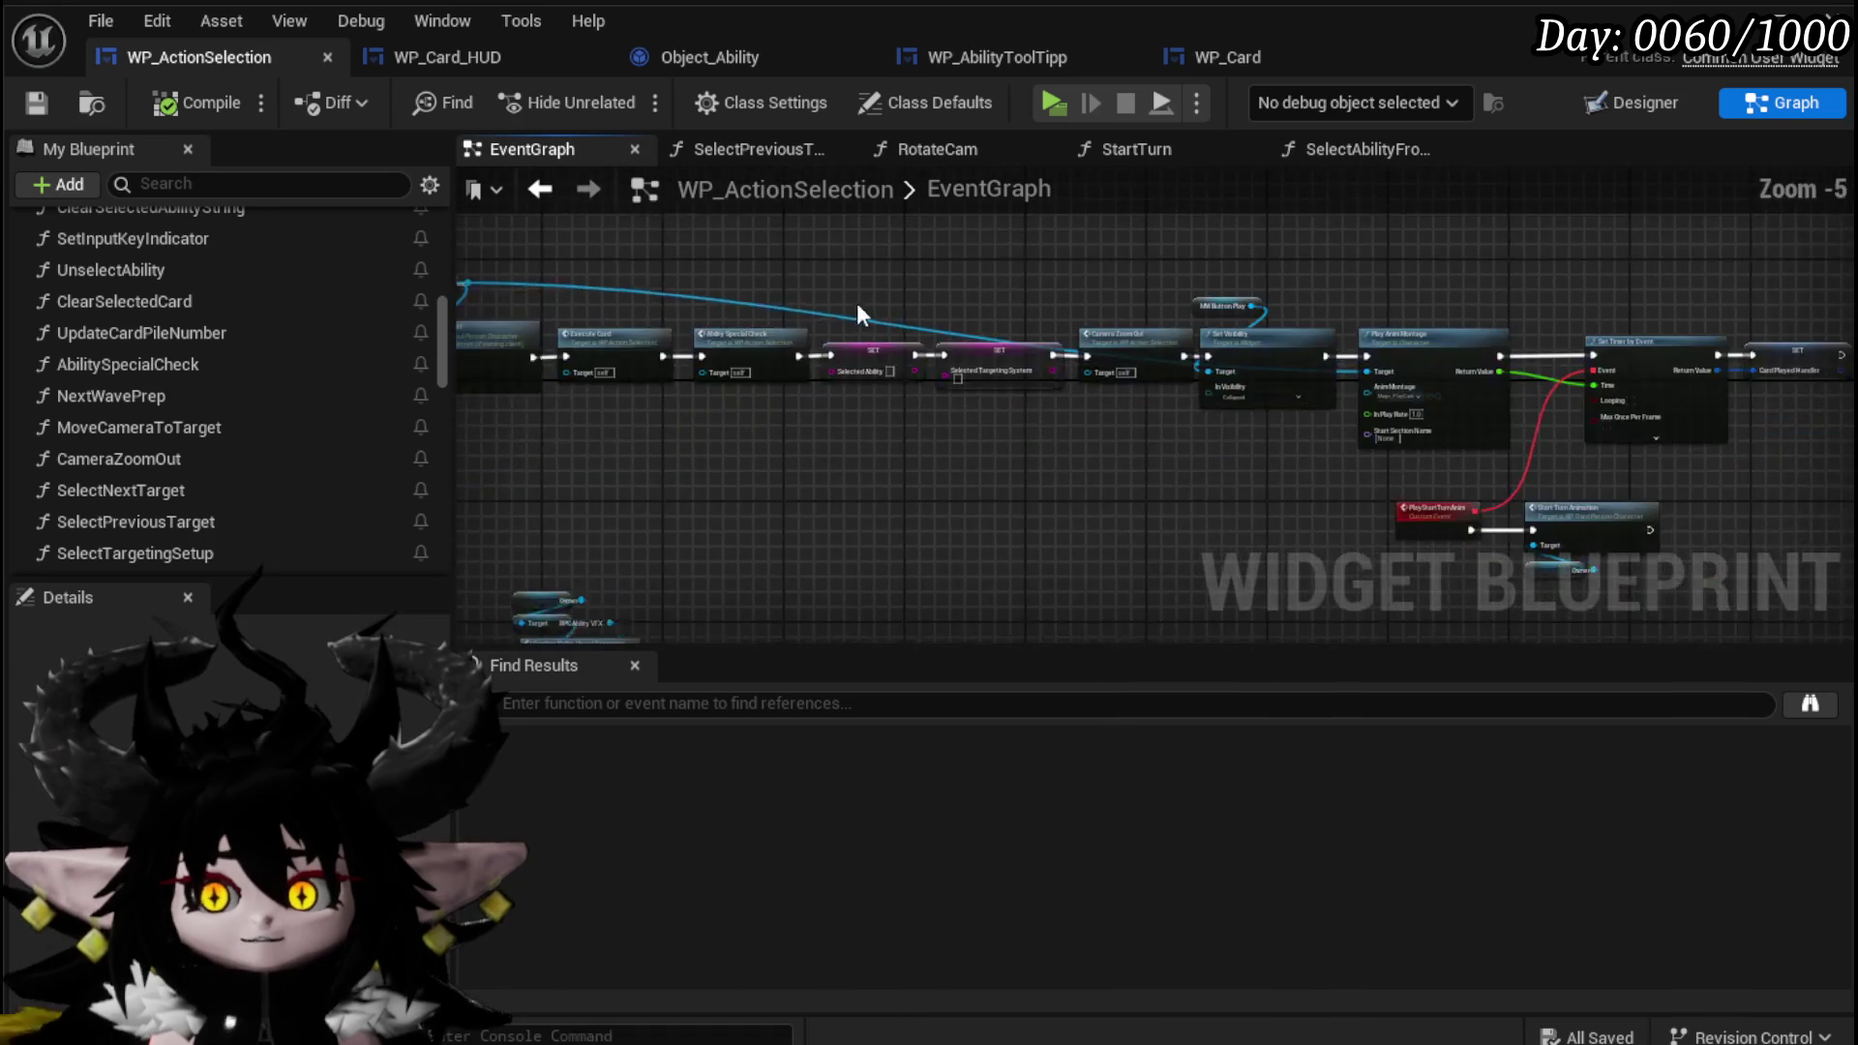
pyautogui.scroll(4, 780, 294)
pyautogui.scroll(-4, 780, 295)
pyautogui.scroll(4, 742, 334)
pyautogui.scroll(-3, 1203, 361)
pyautogui.scroll(3, 958, 410)
pyautogui.scroll(-3, 571, 372)
pyautogui.scroll(3, 791, 468)
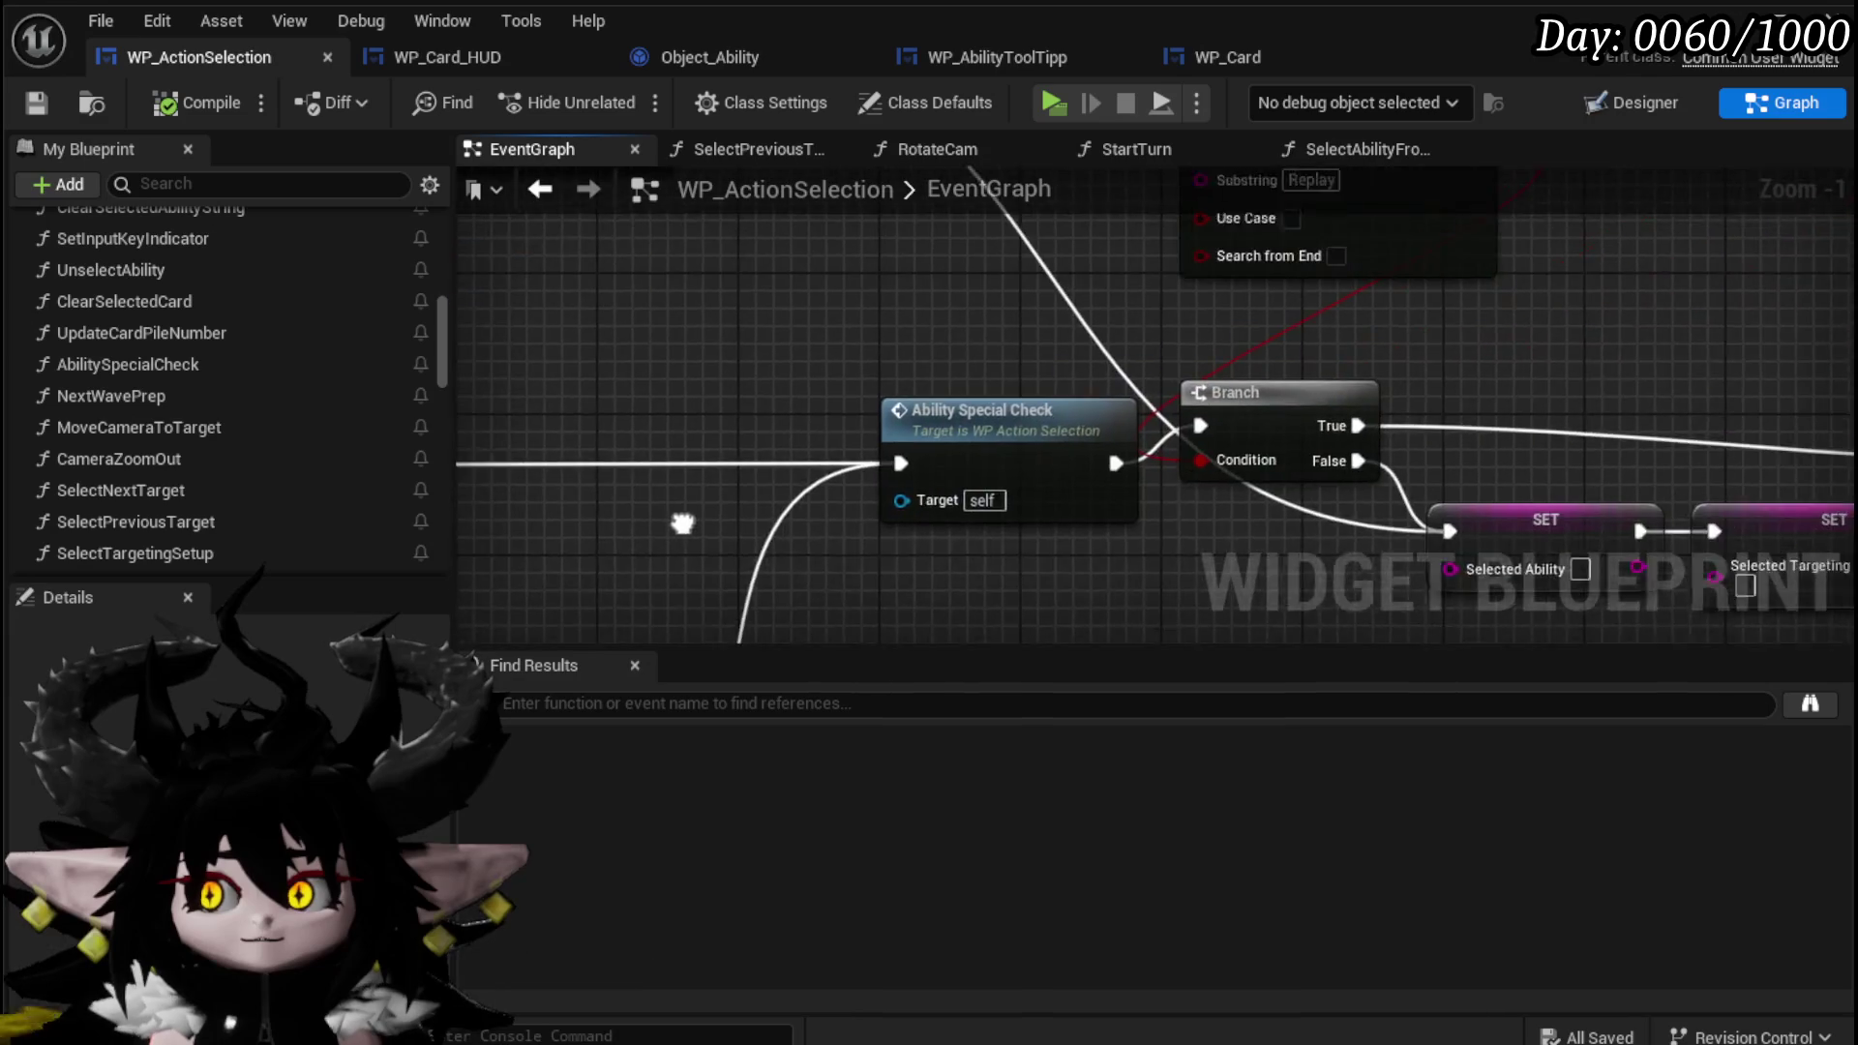
pyautogui.scroll(-3, 720, 339)
pyautogui.scroll(3, 1388, 351)
pyautogui.scroll(1, 1388, 350)
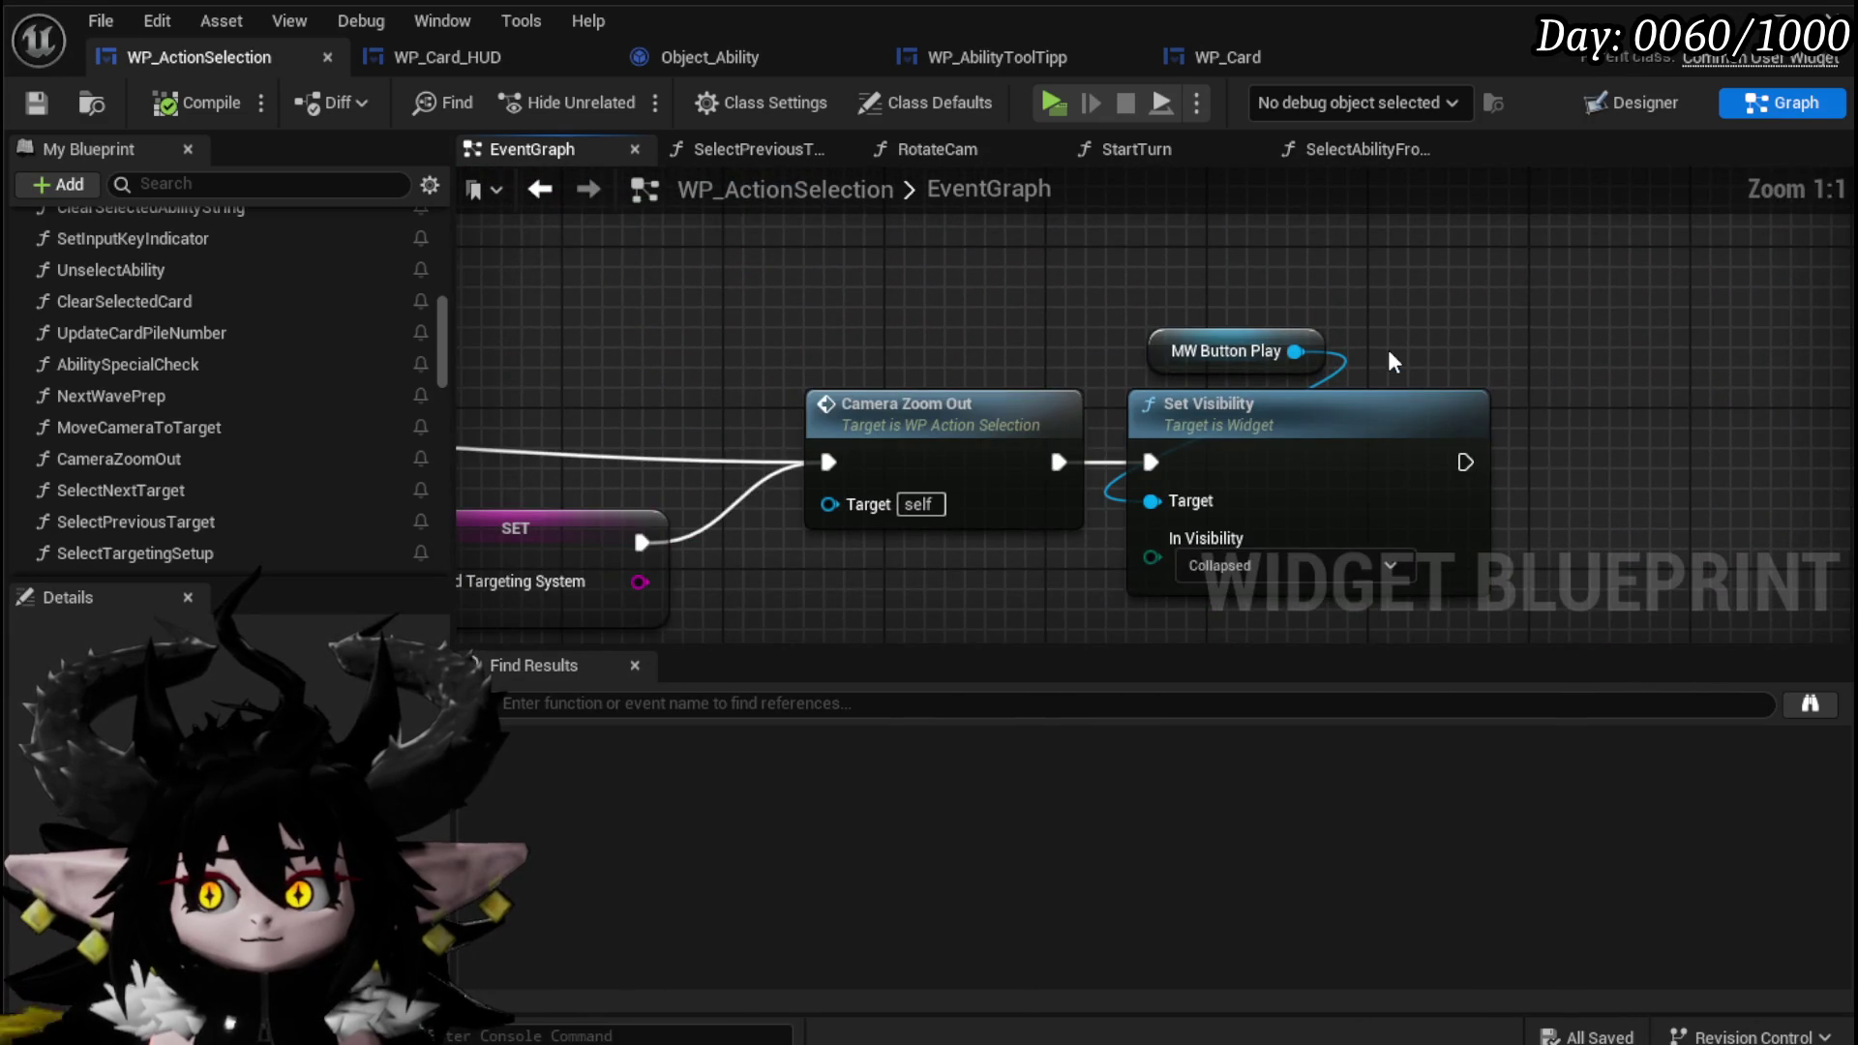
pyautogui.scroll(-2, 1326, 405)
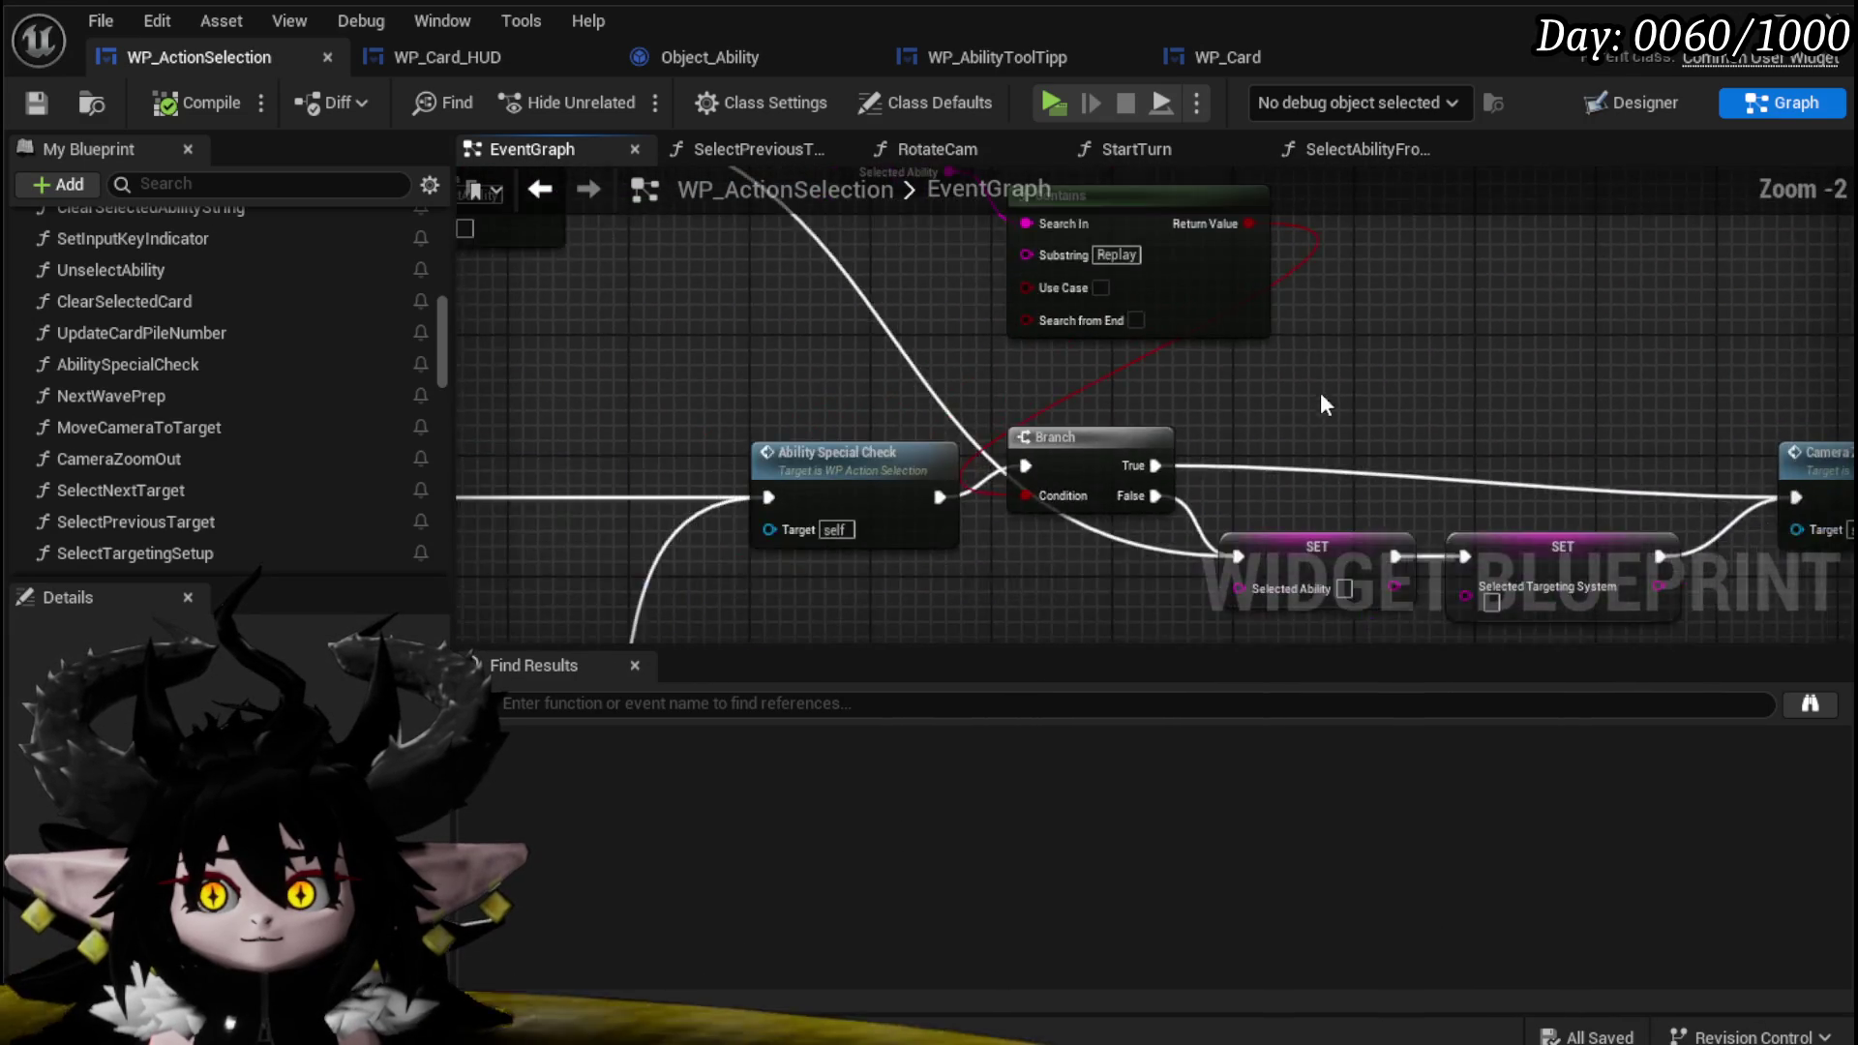
pyautogui.moveTo(1326, 404)
pyautogui.mouseDown()
pyautogui.moveTo(1743, 591)
pyautogui.moveTo(1826, 679)
pyautogui.mouseUp()
pyautogui.moveTo(1076, 238); pyautogui.dragTo(1078, 236)
pyautogui.press('Delete')
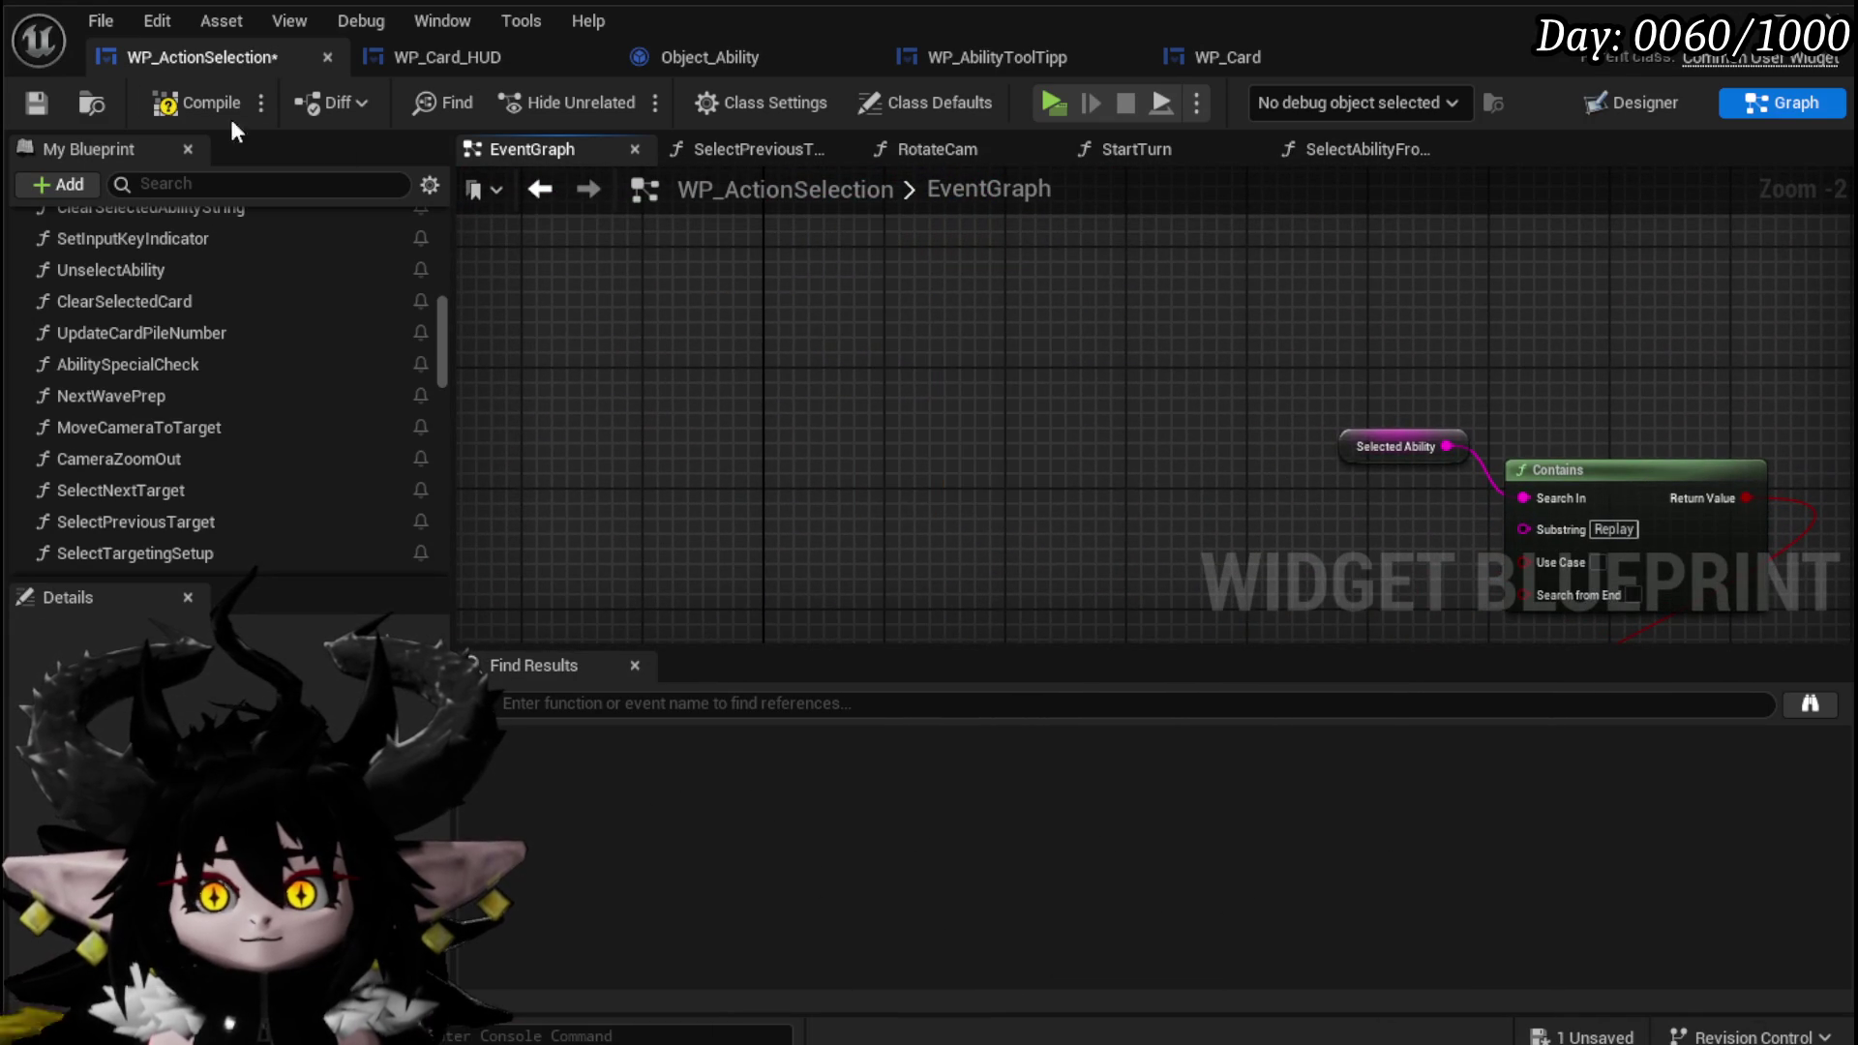
pyautogui.click(35, 106)
# Add a WP Card HUD getter node to the event graph.
pyautogui.rightClick(829, 399)
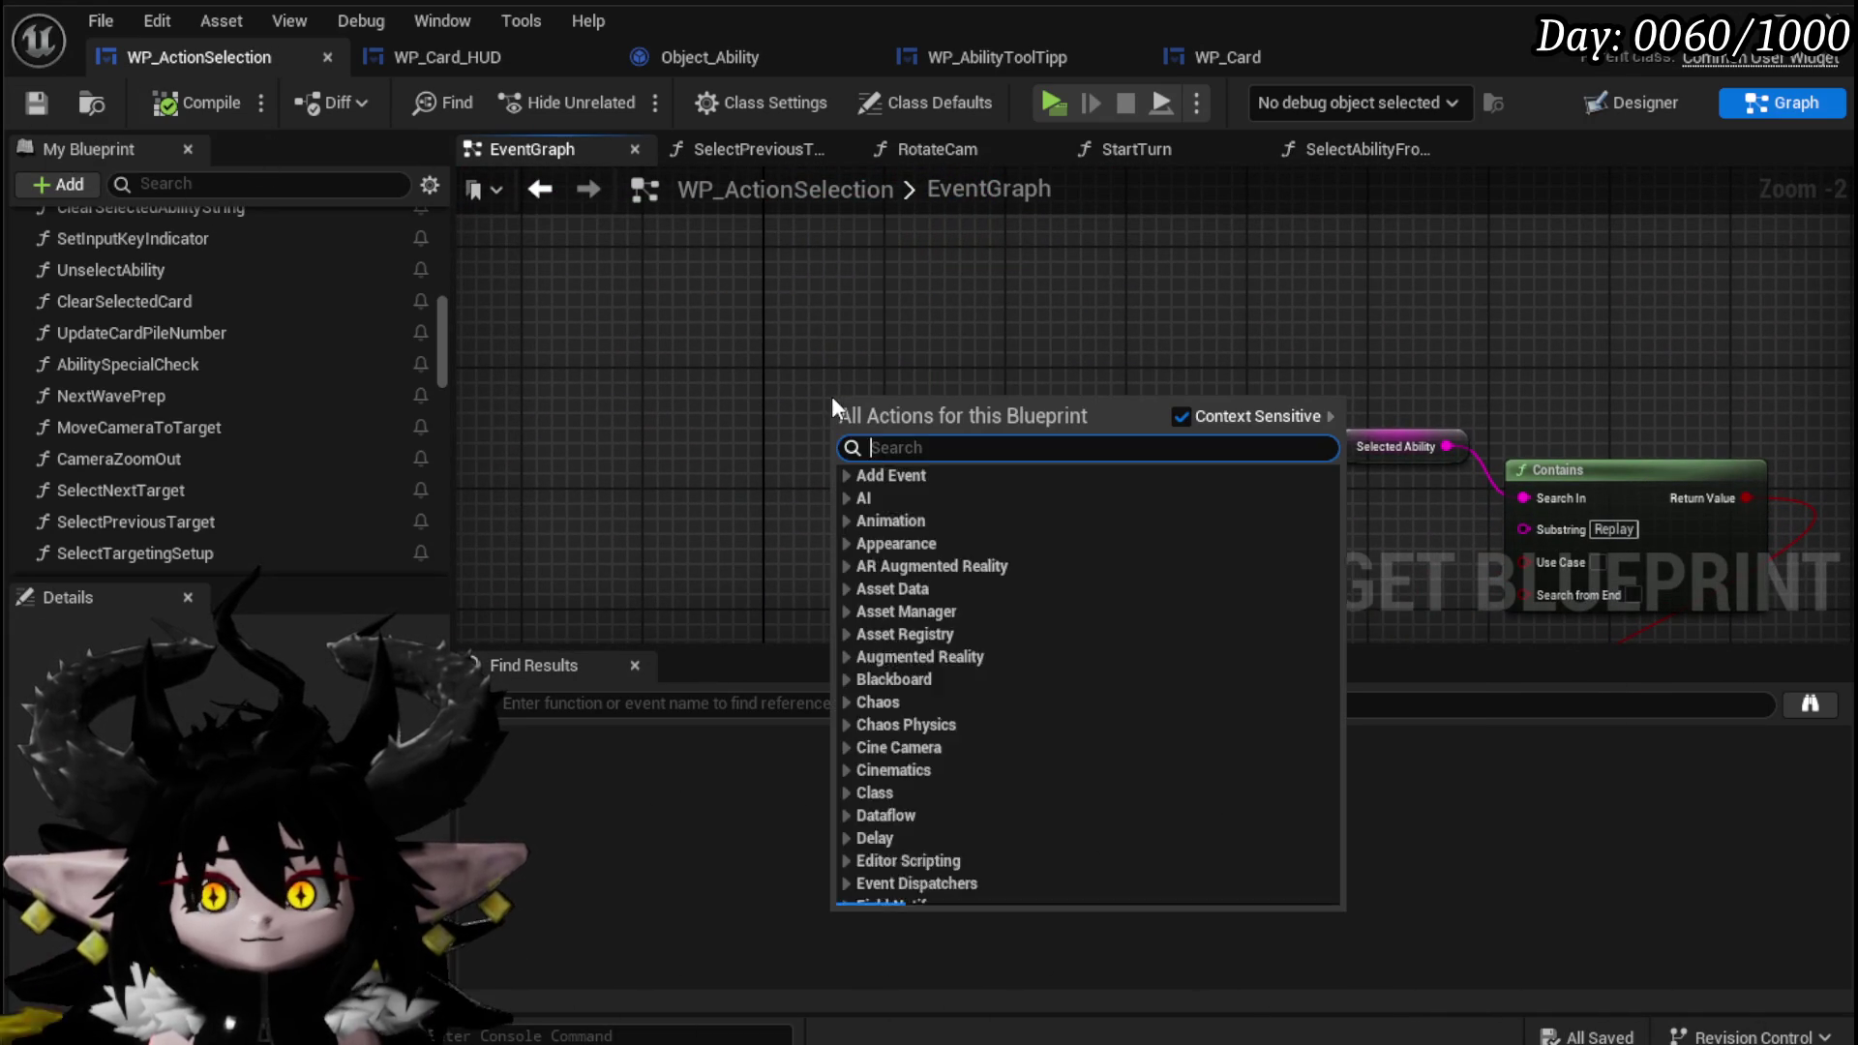
pyautogui.write('card')
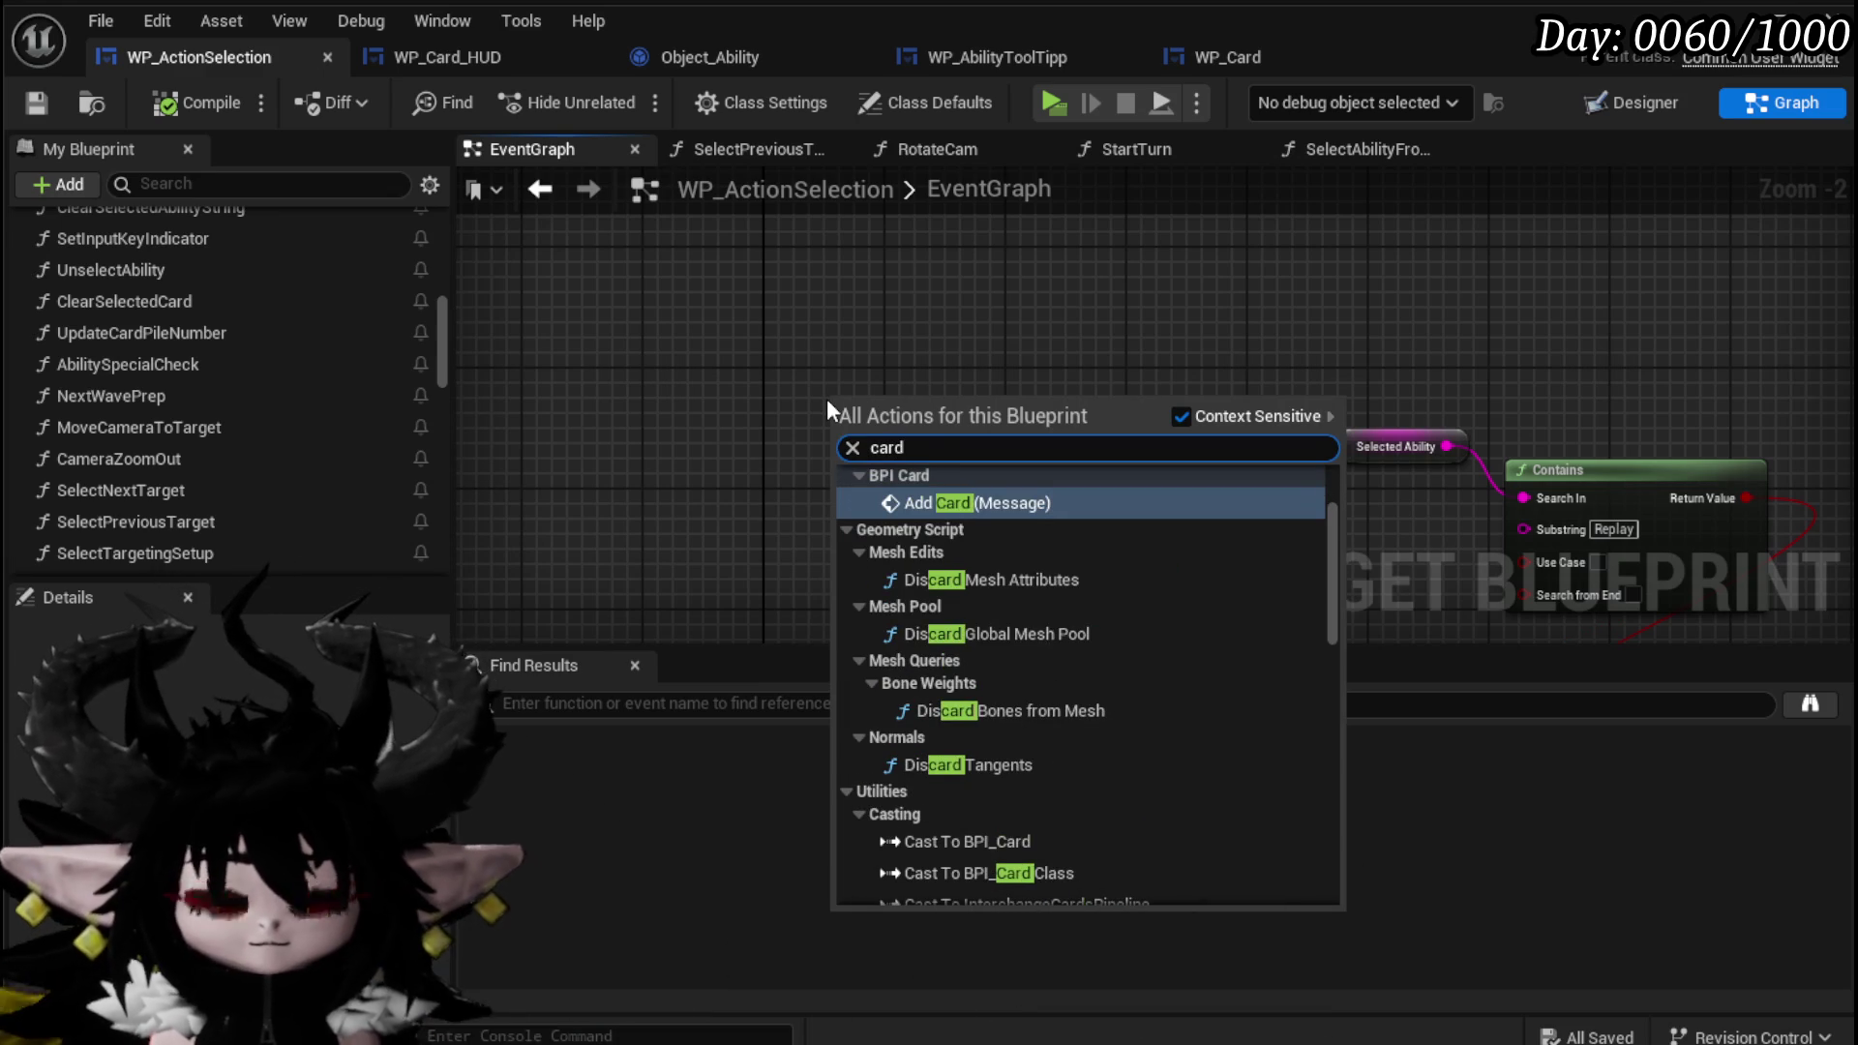
pyautogui.write(' Han')
pyautogui.press('BackSpace')
pyautogui.press('BackSpace')
pyautogui.press('BackSpace')
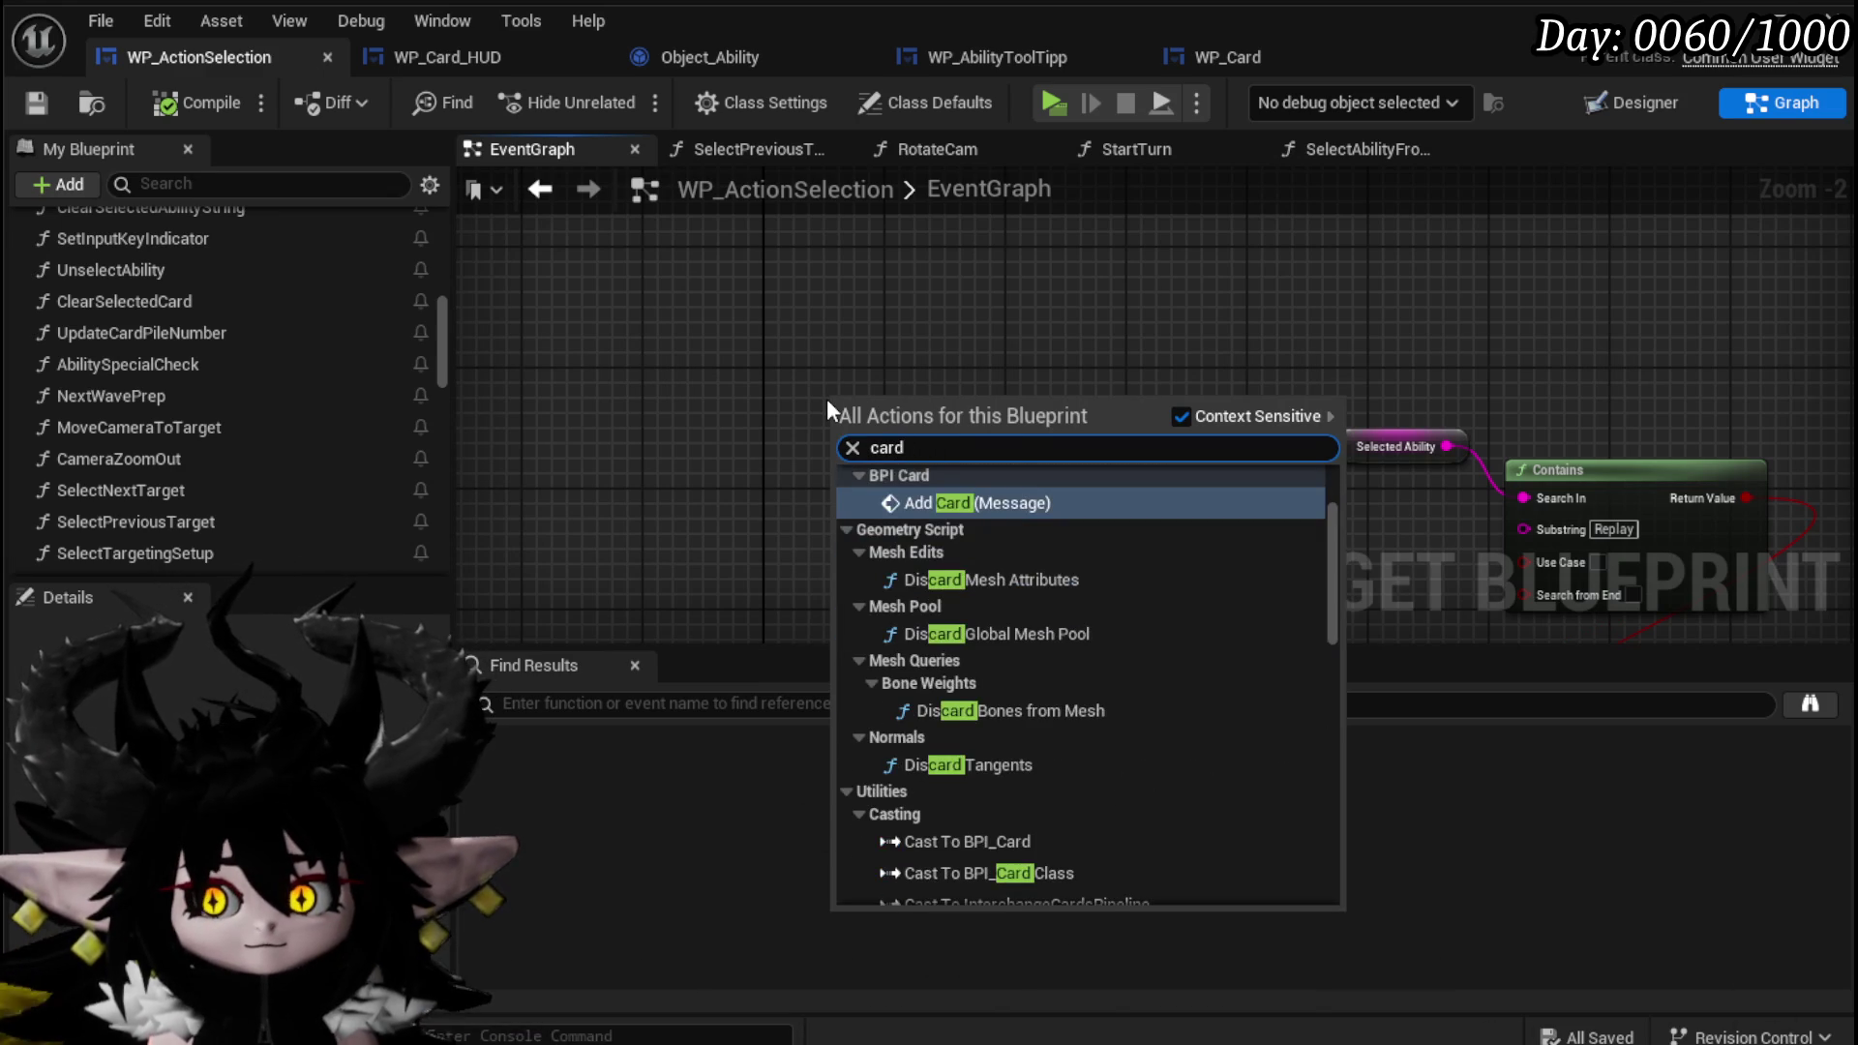
pyautogui.scroll(2, 1337, 578)
pyautogui.moveTo(1337, 579); pyautogui.dragTo(1334, 891)
pyautogui.click(967, 889)
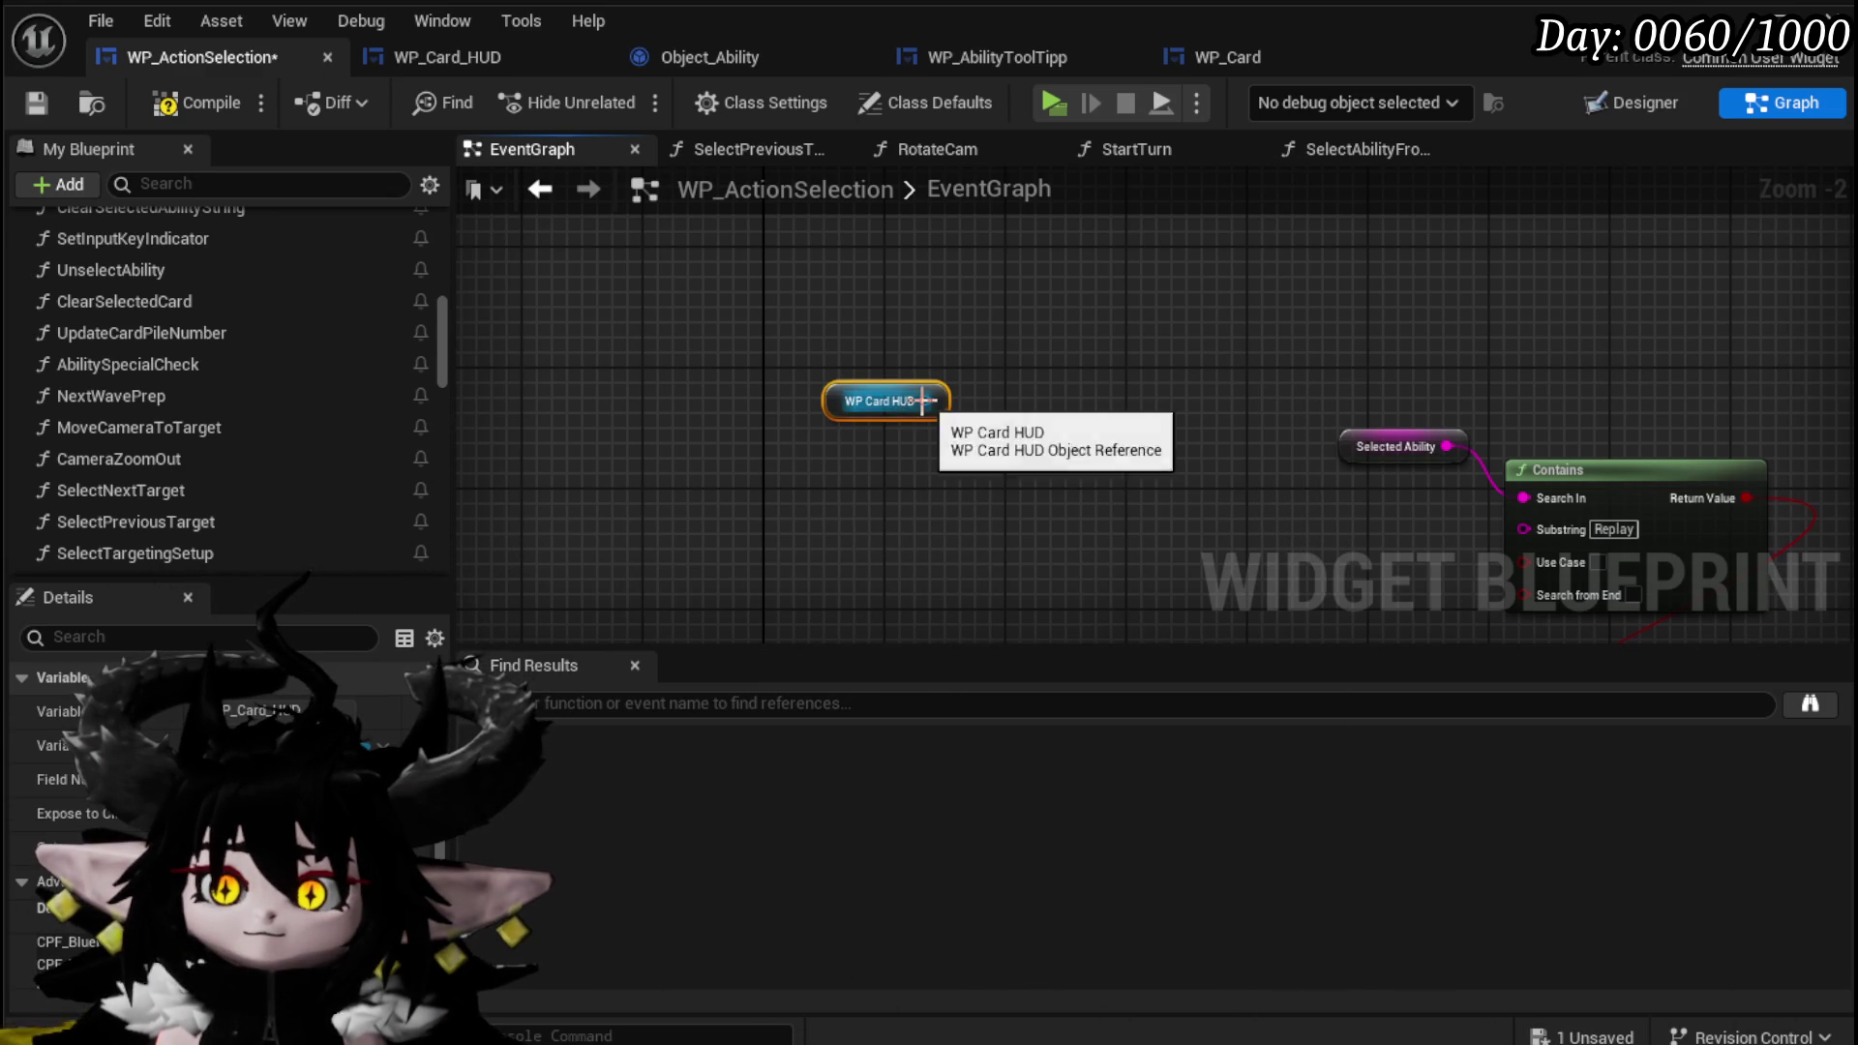
# Call Update Playable Cards on WP Card HUD, wired after Set Visibility at the chain's end.
pyautogui.moveTo(926, 401); pyautogui.dragTo(956, 490)
pyautogui.write('Update')
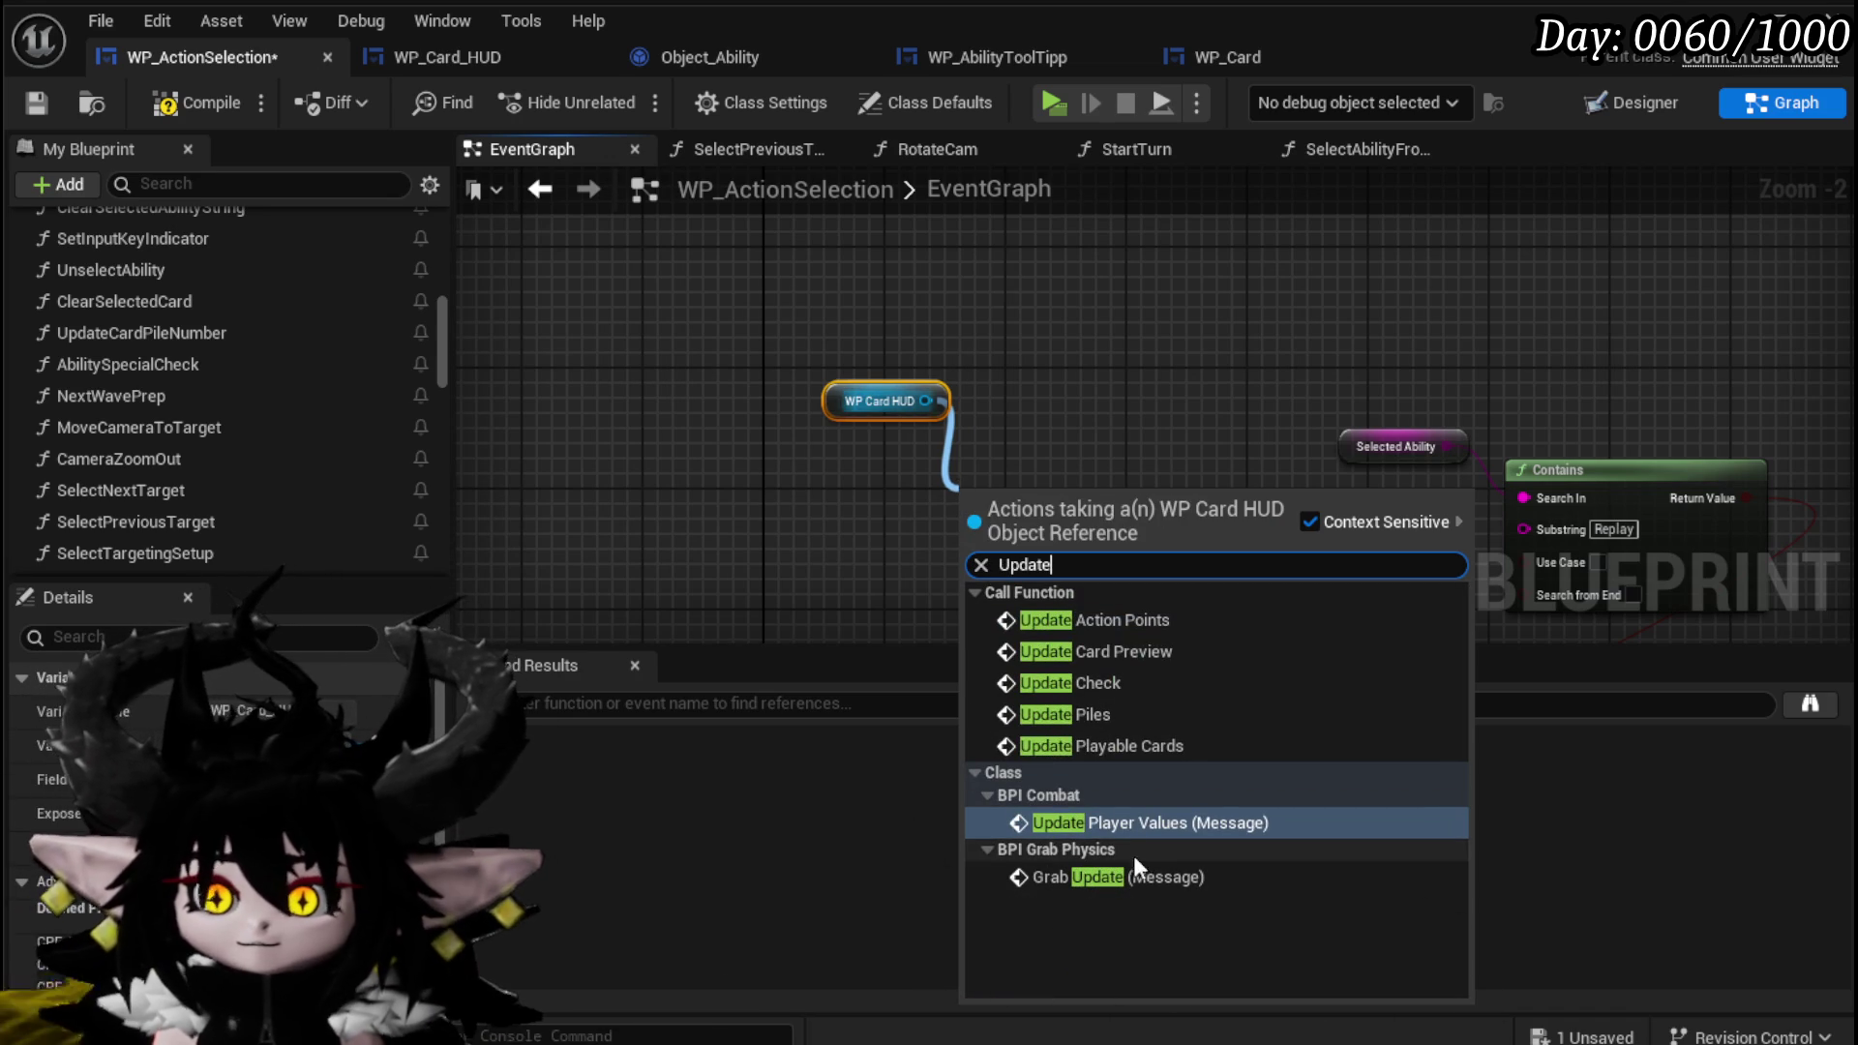
pyautogui.click(1074, 742)
pyautogui.scroll(-3, 912, 369)
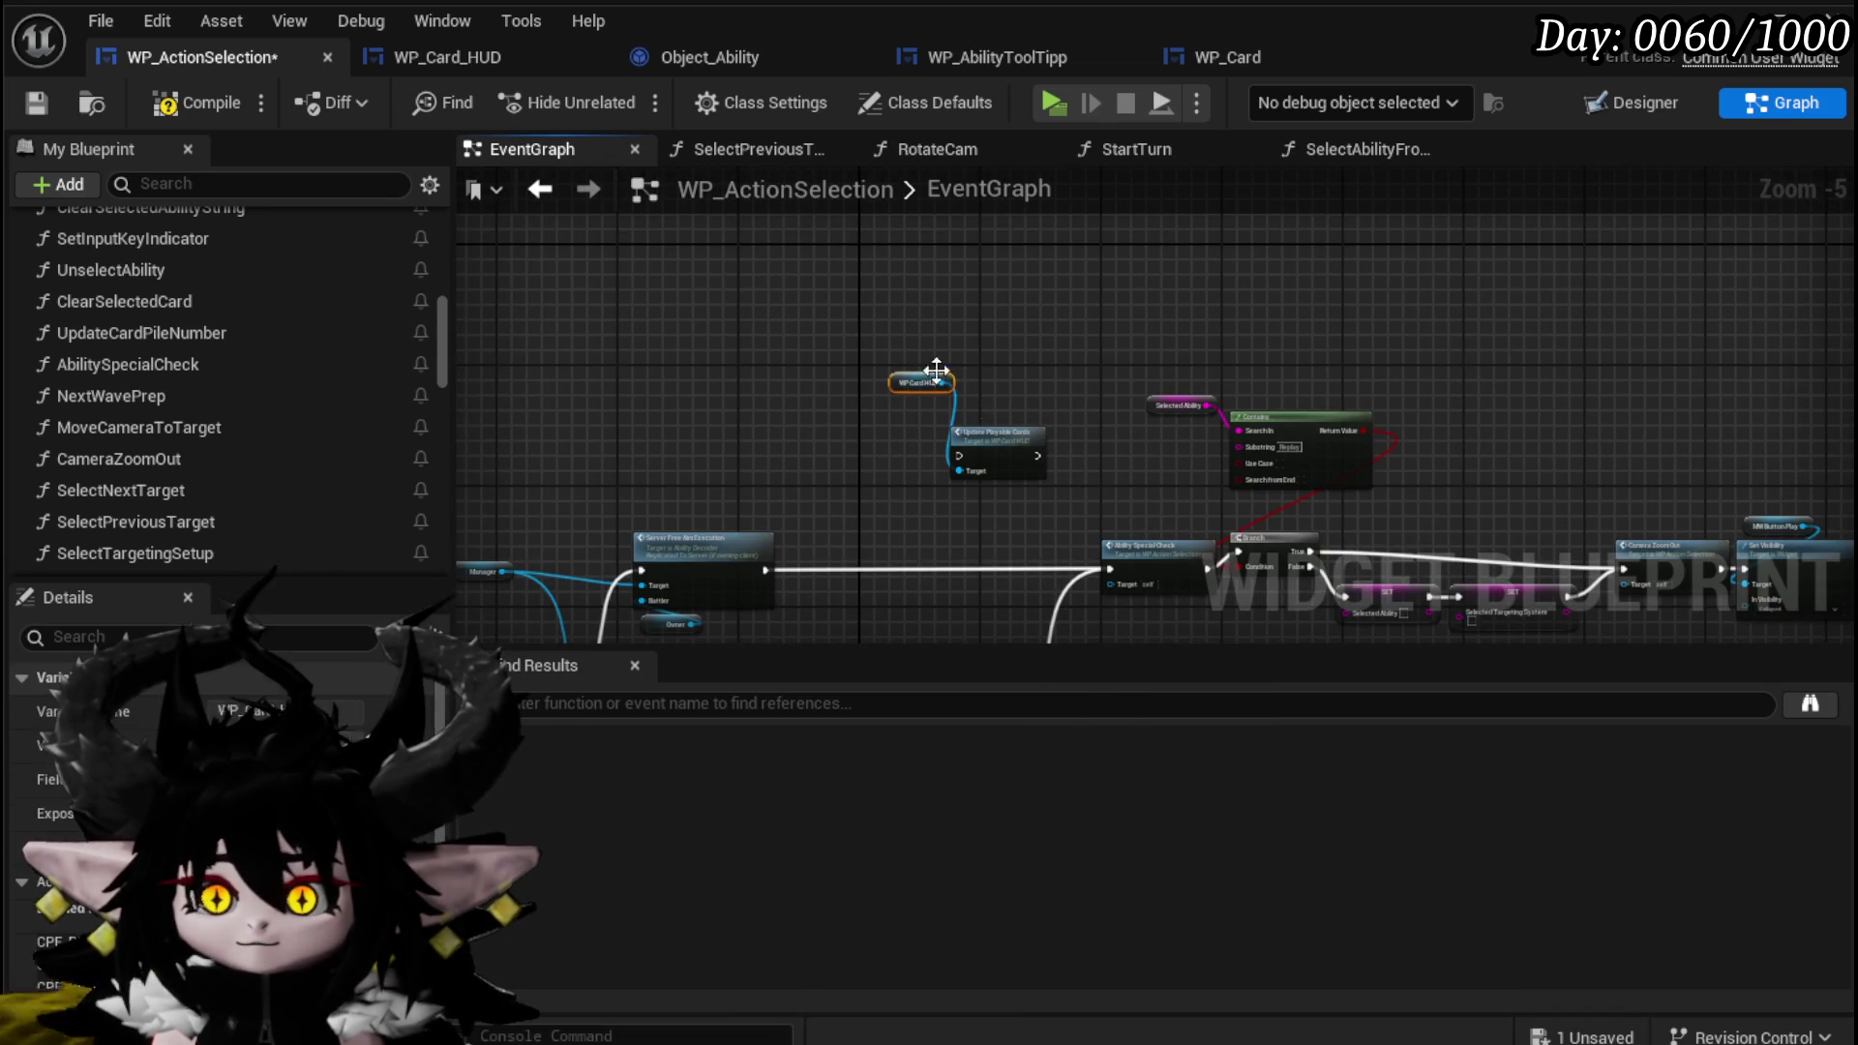
pyautogui.moveTo(1013, 456); pyautogui.dragTo(1739, 534)
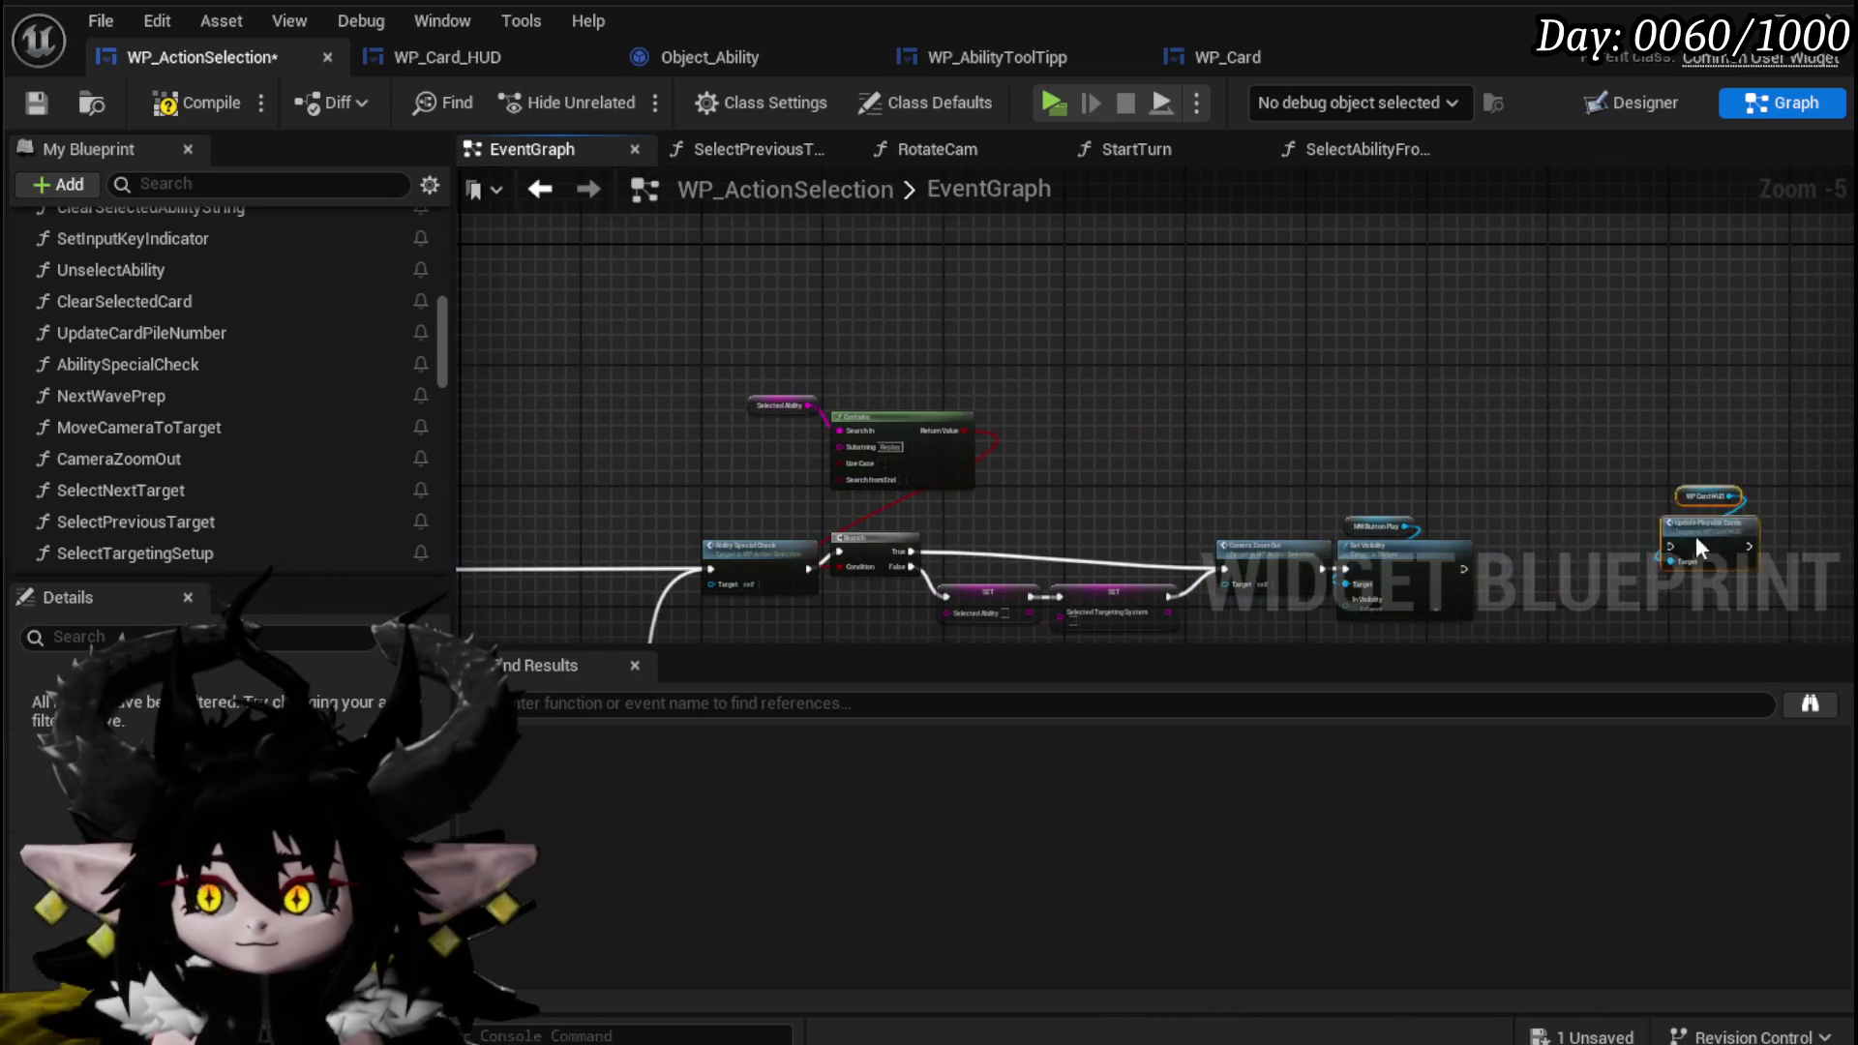
pyautogui.moveTo(1481, 575); pyautogui.dragTo(1502, 581)
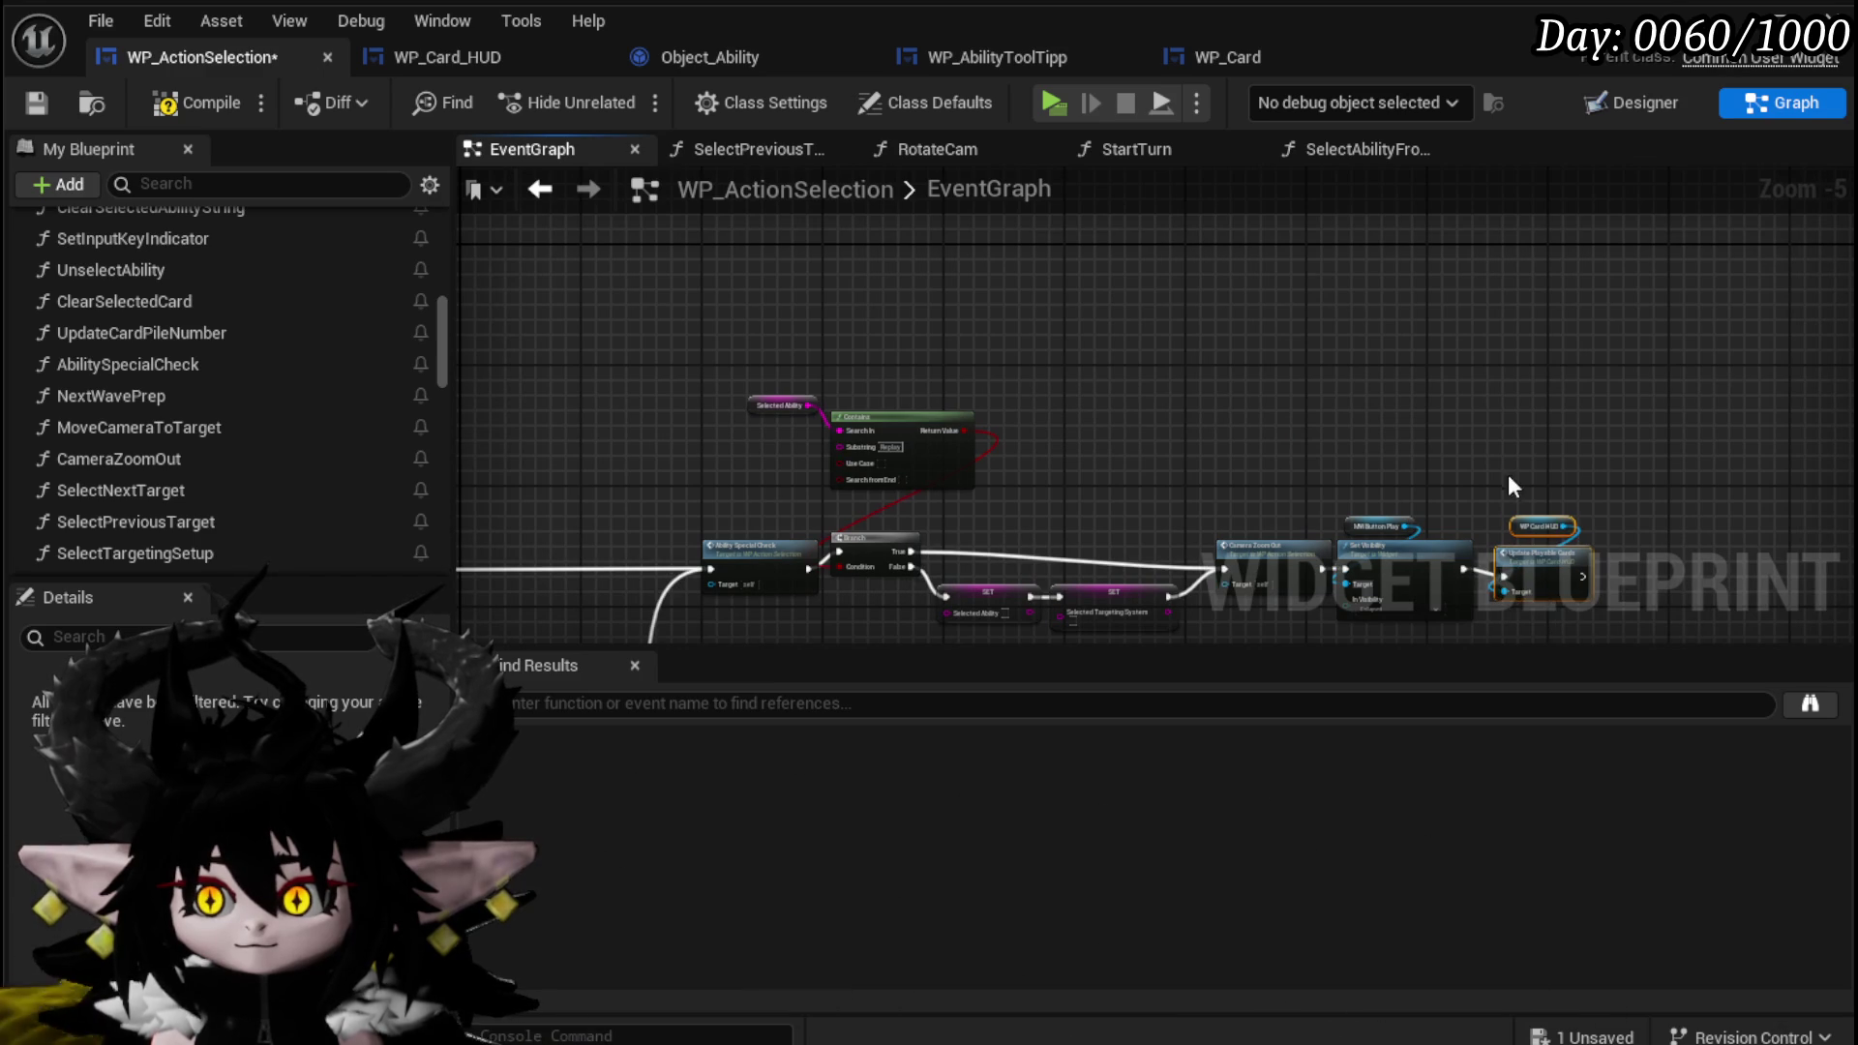
# Paste a copy of the WP Card HUD and Update Playable Cards nodes.
pyautogui.scroll(-2, 1191, 351)
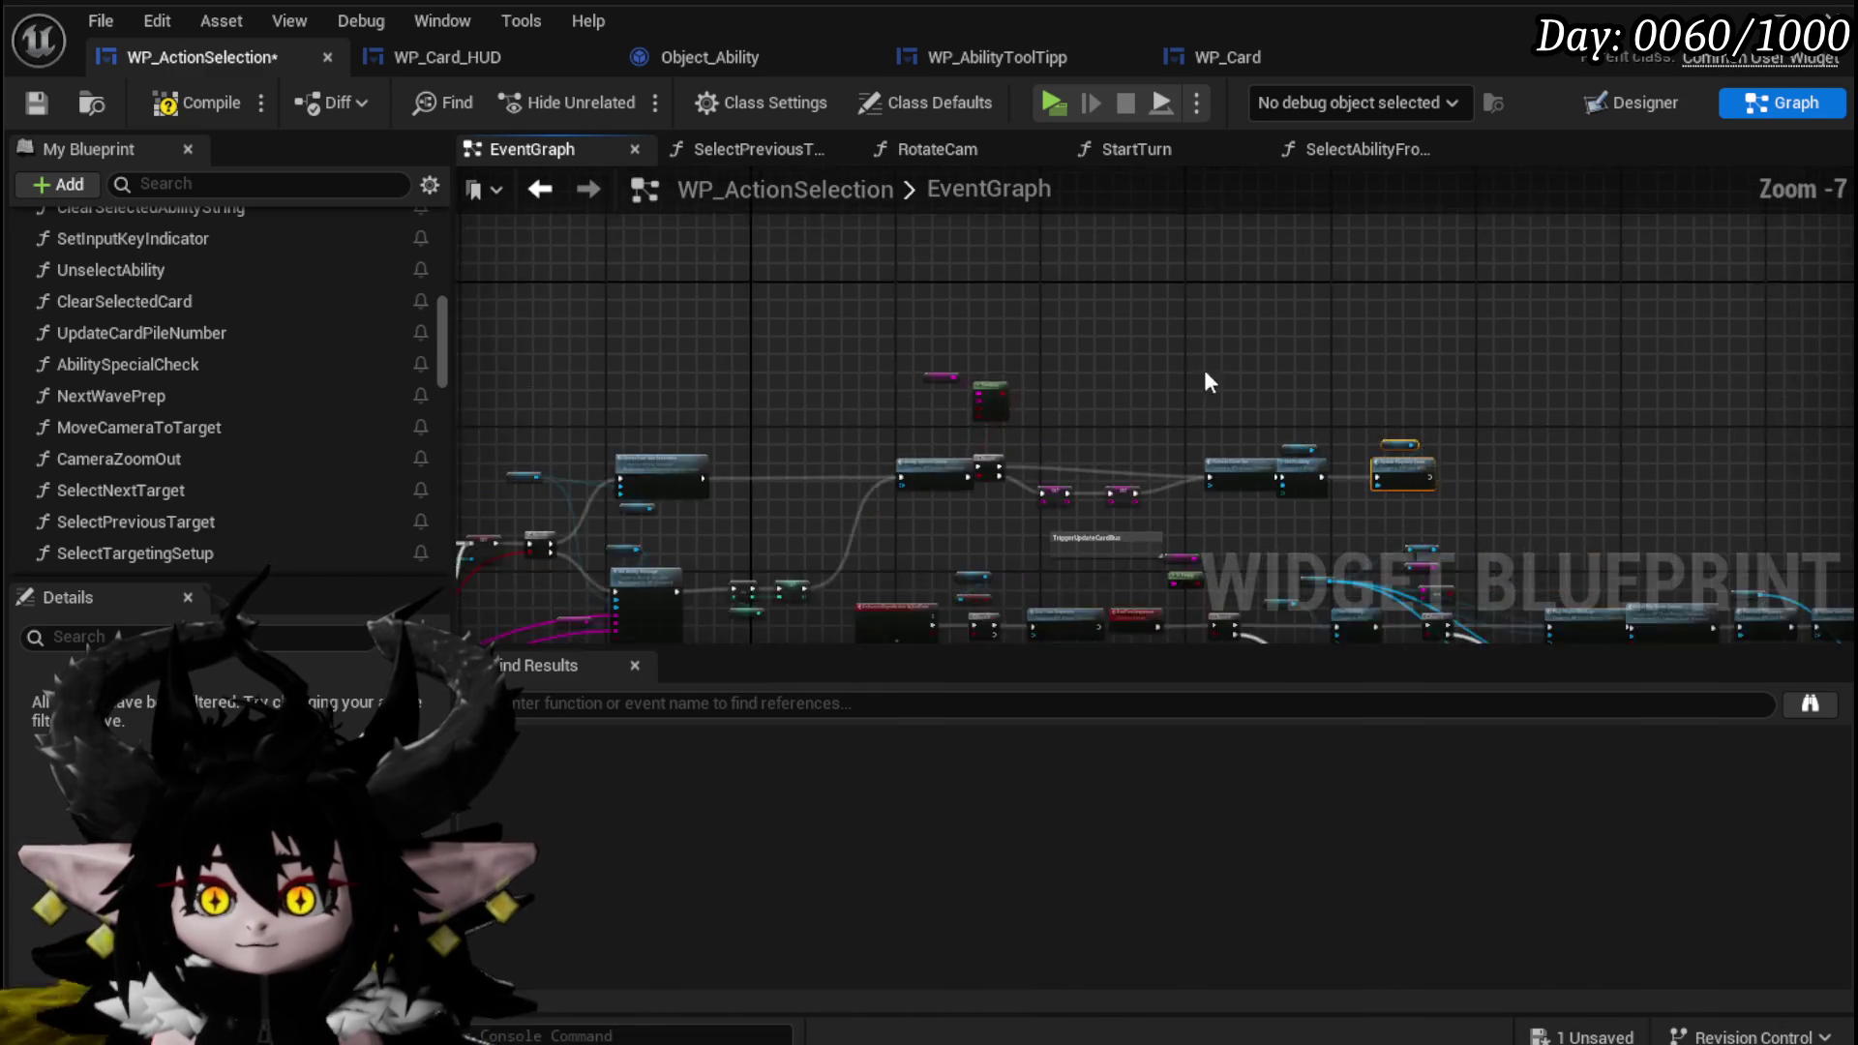
pyautogui.scroll(4, 968, 472)
pyautogui.scroll(-4, 996, 394)
pyautogui.scroll(4, 1163, 400)
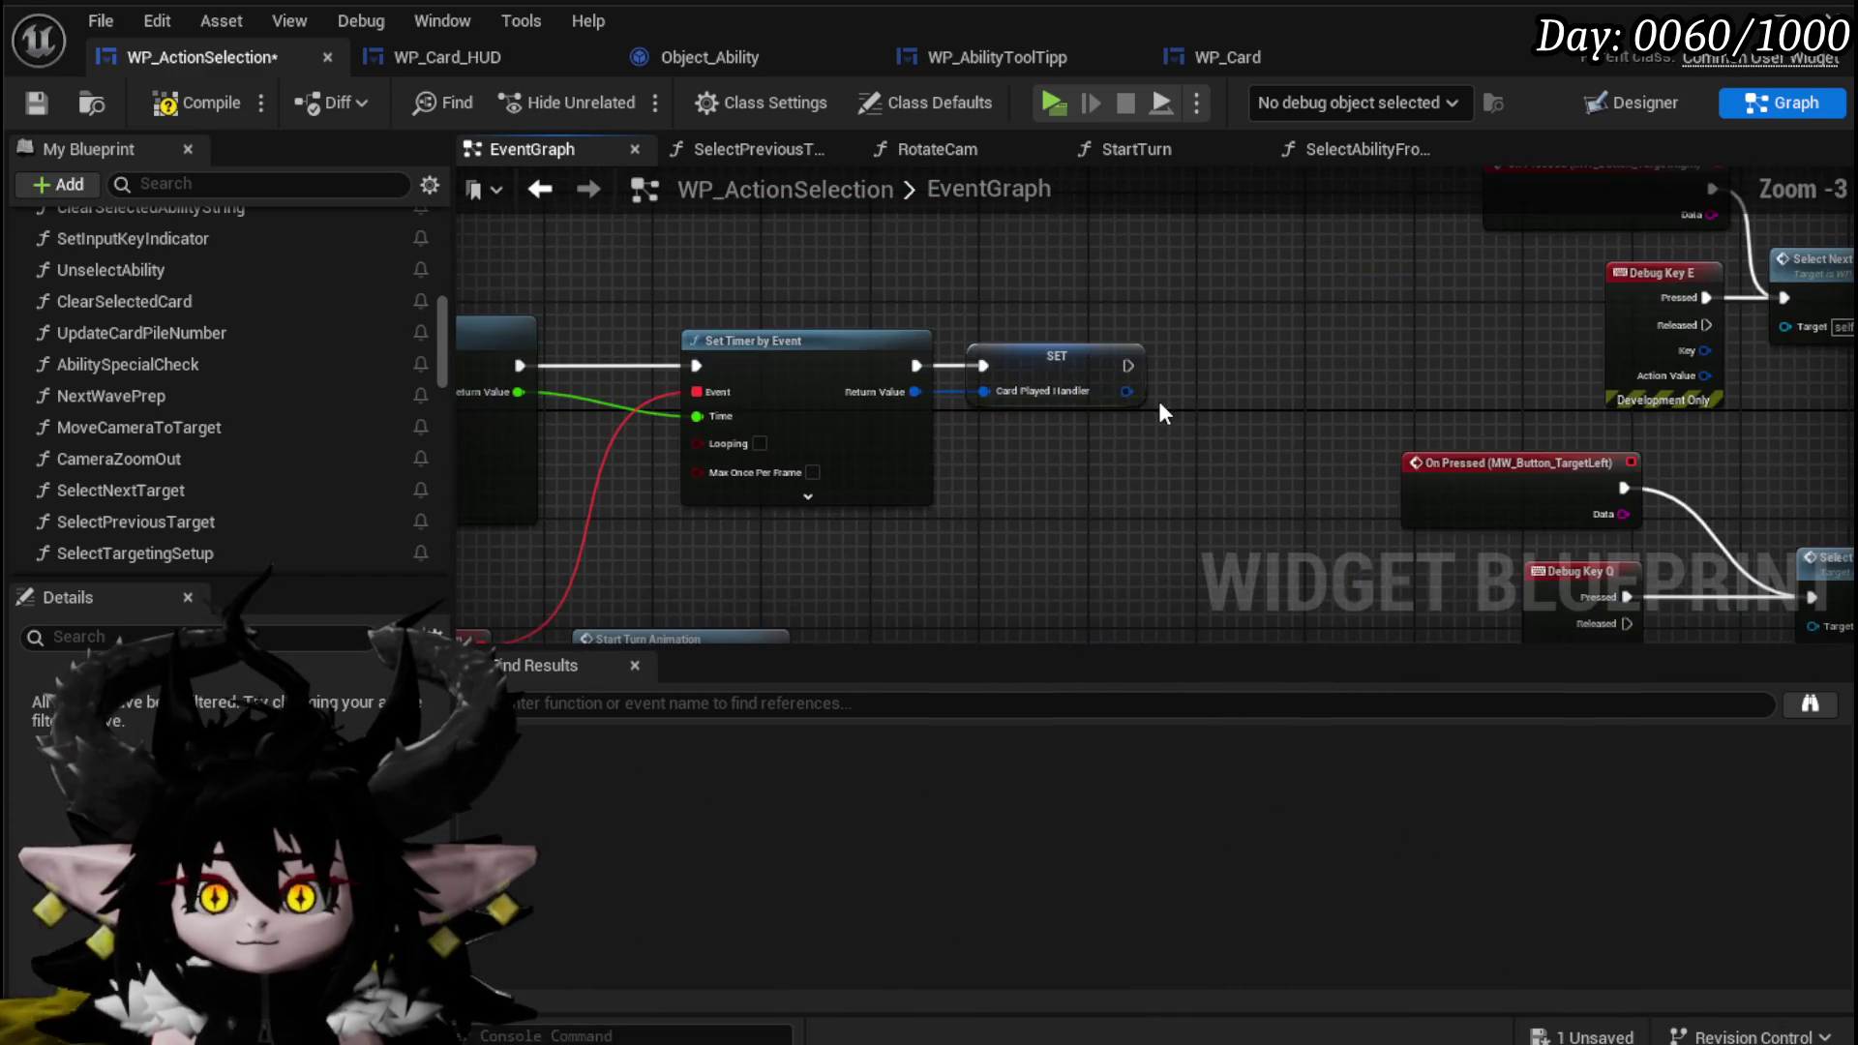
pyautogui.scroll(-3, 1200, 394)
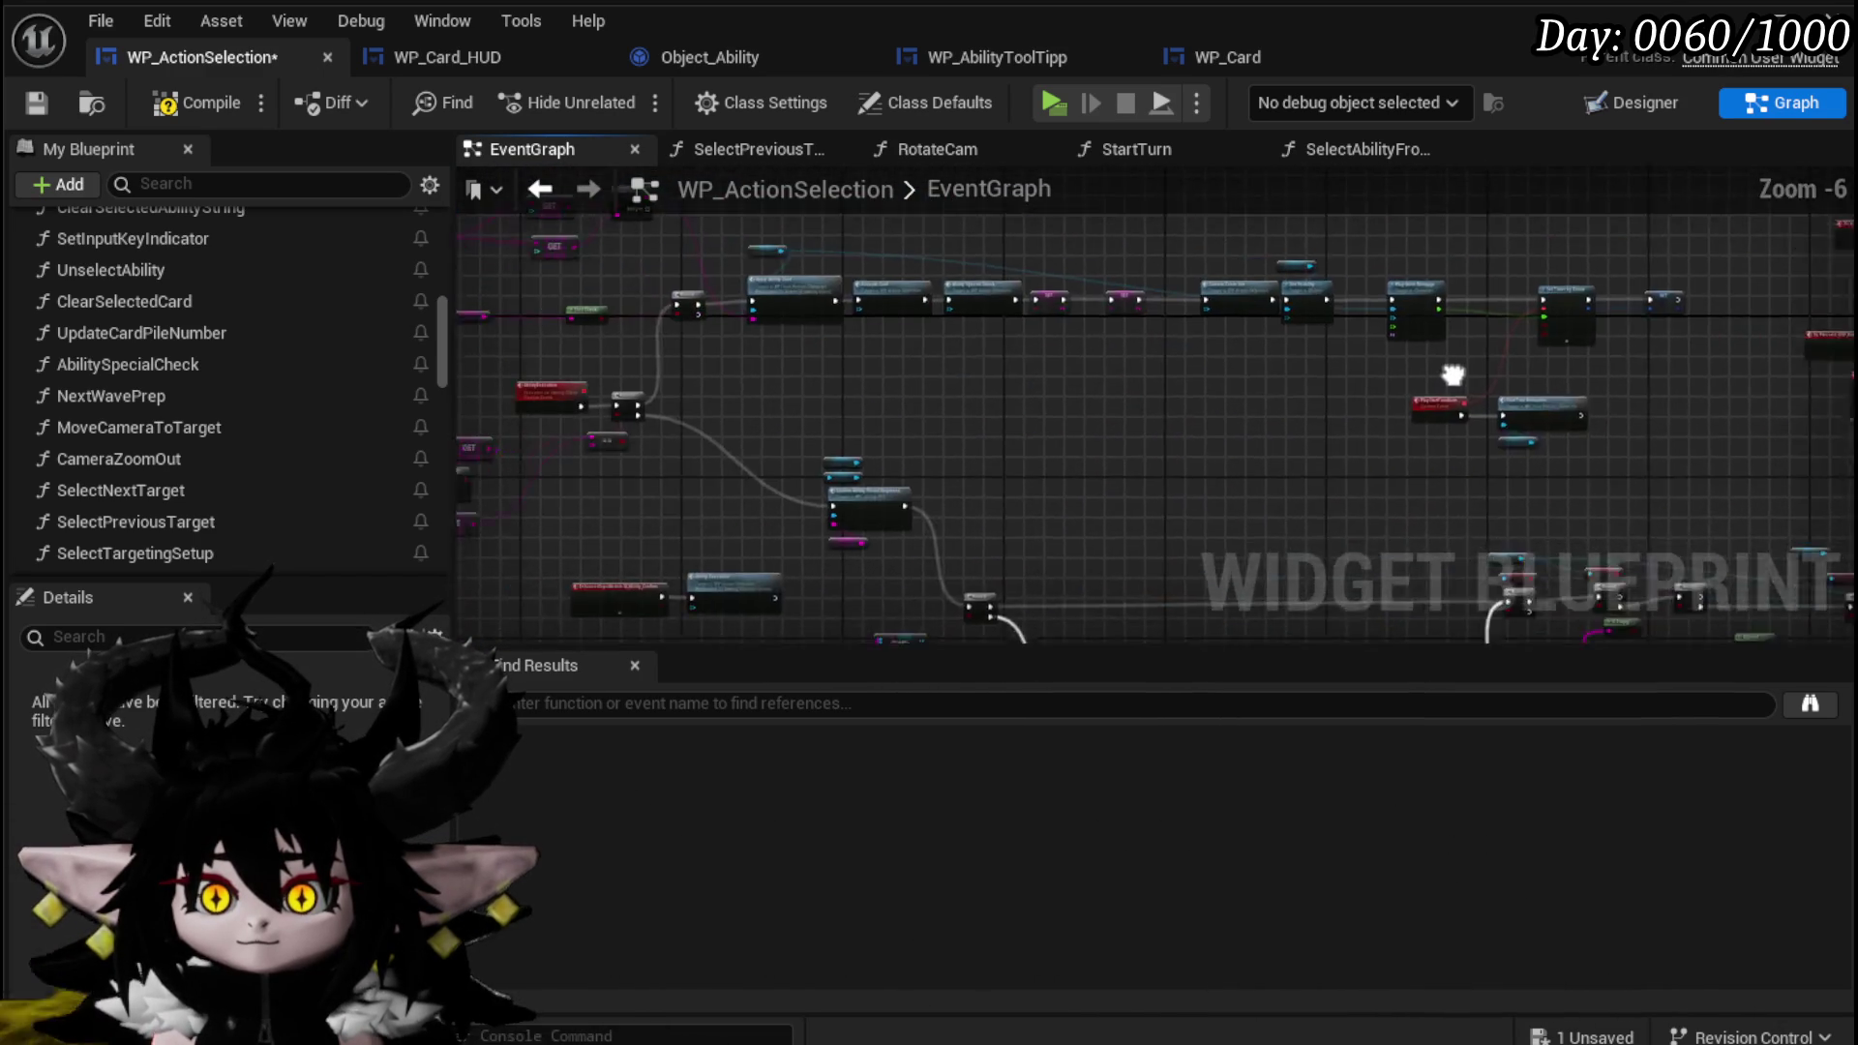
pyautogui.scroll(4, 1201, 394)
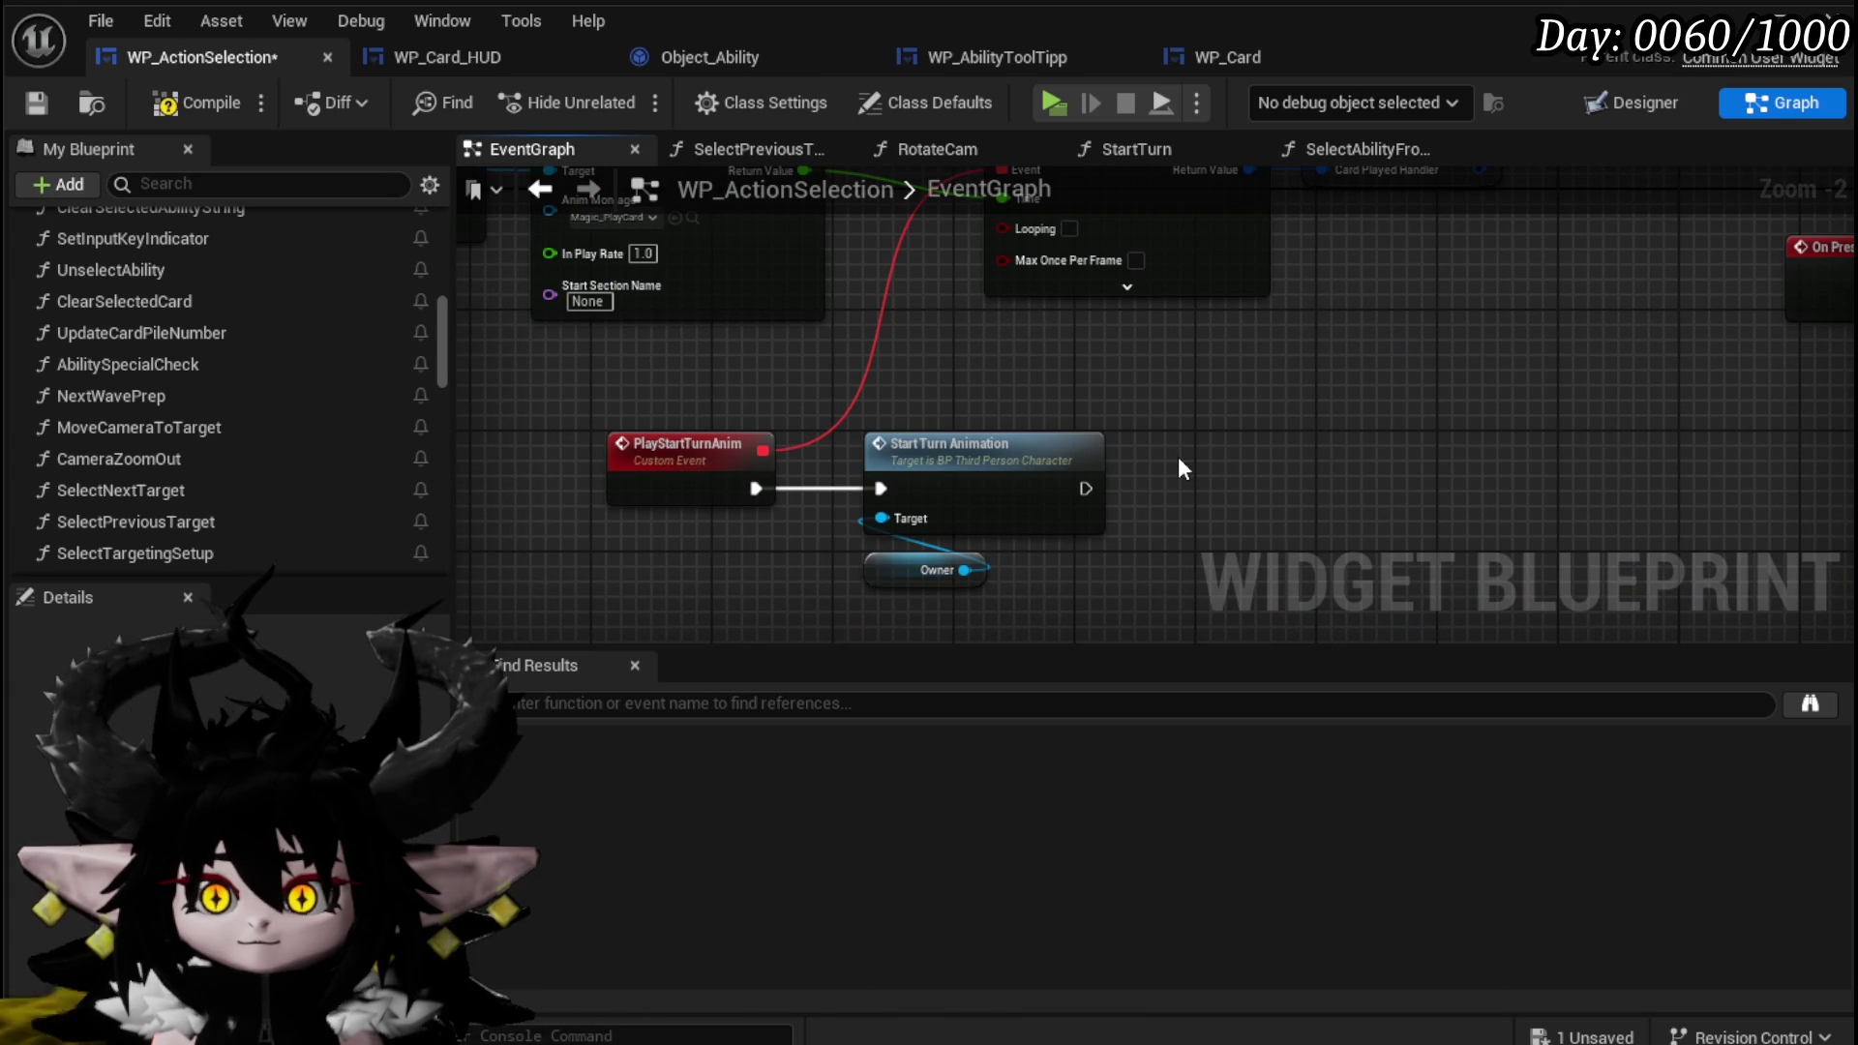
pyautogui.hotkey('ctrl', 'v')
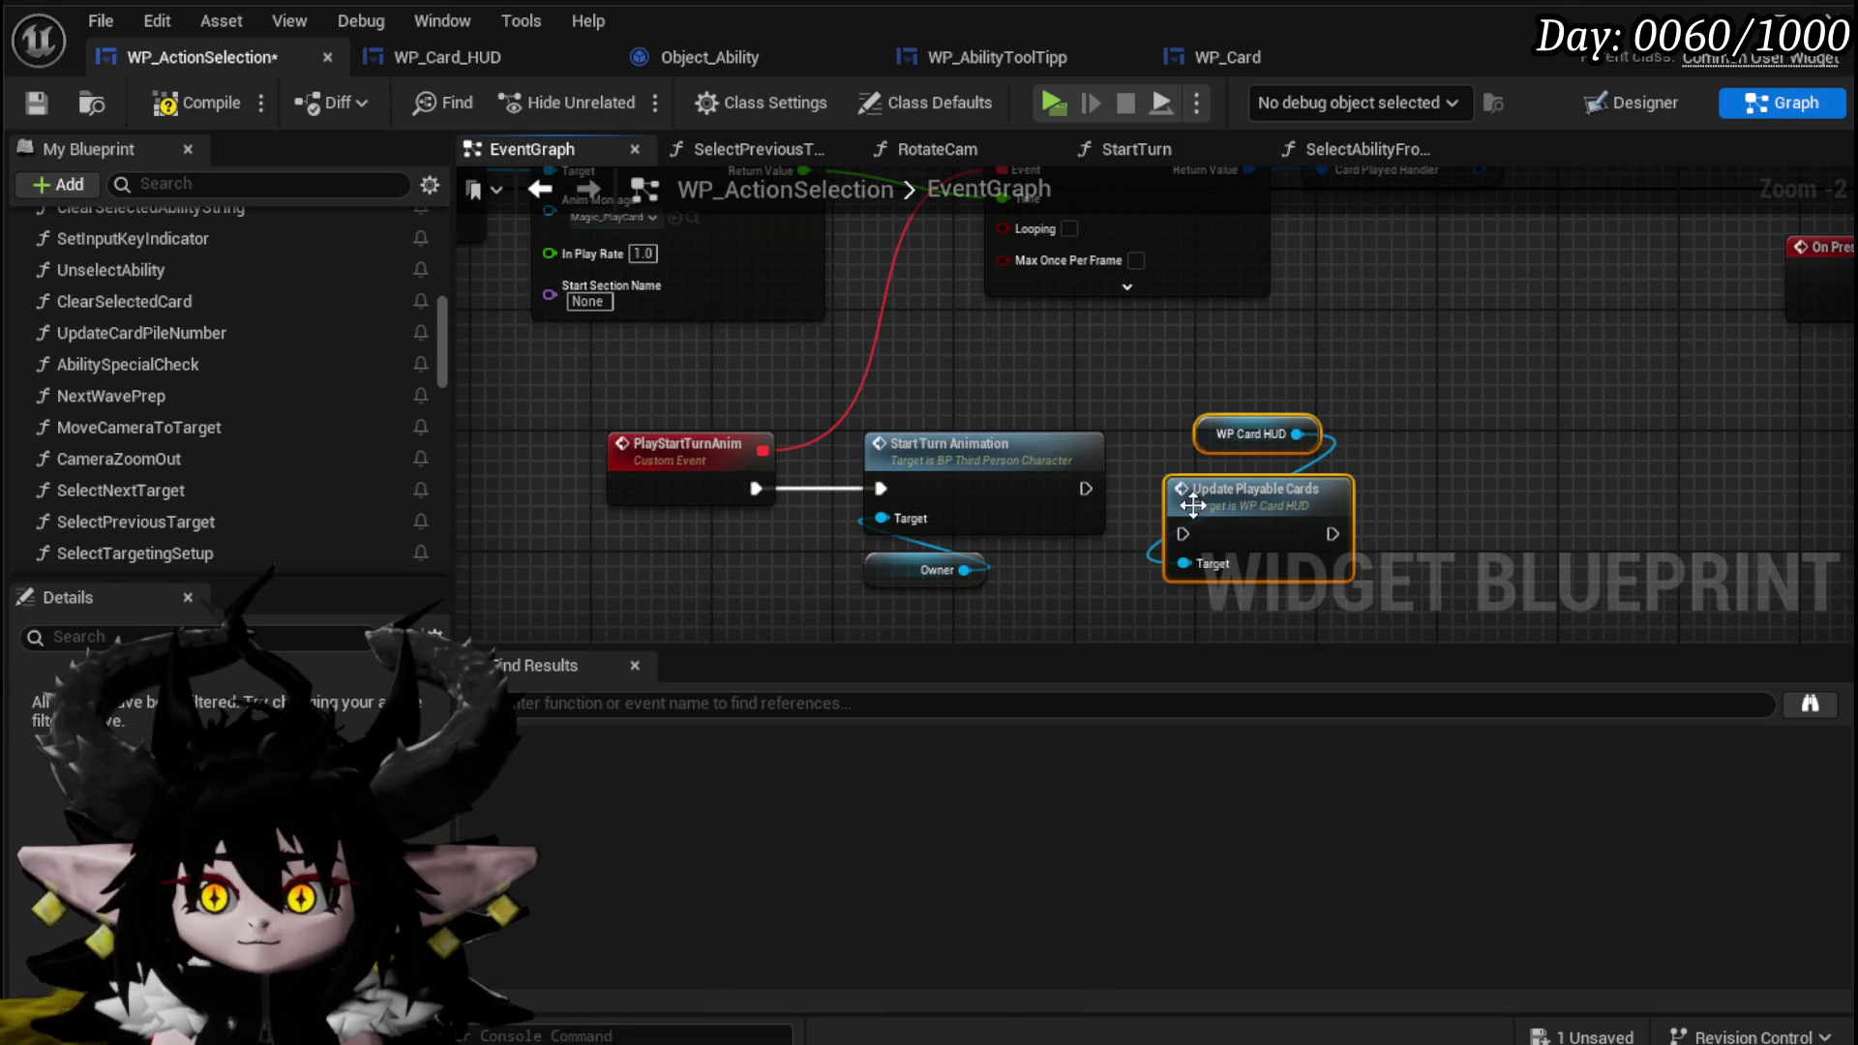
pyautogui.scroll(-1, 1192, 465)
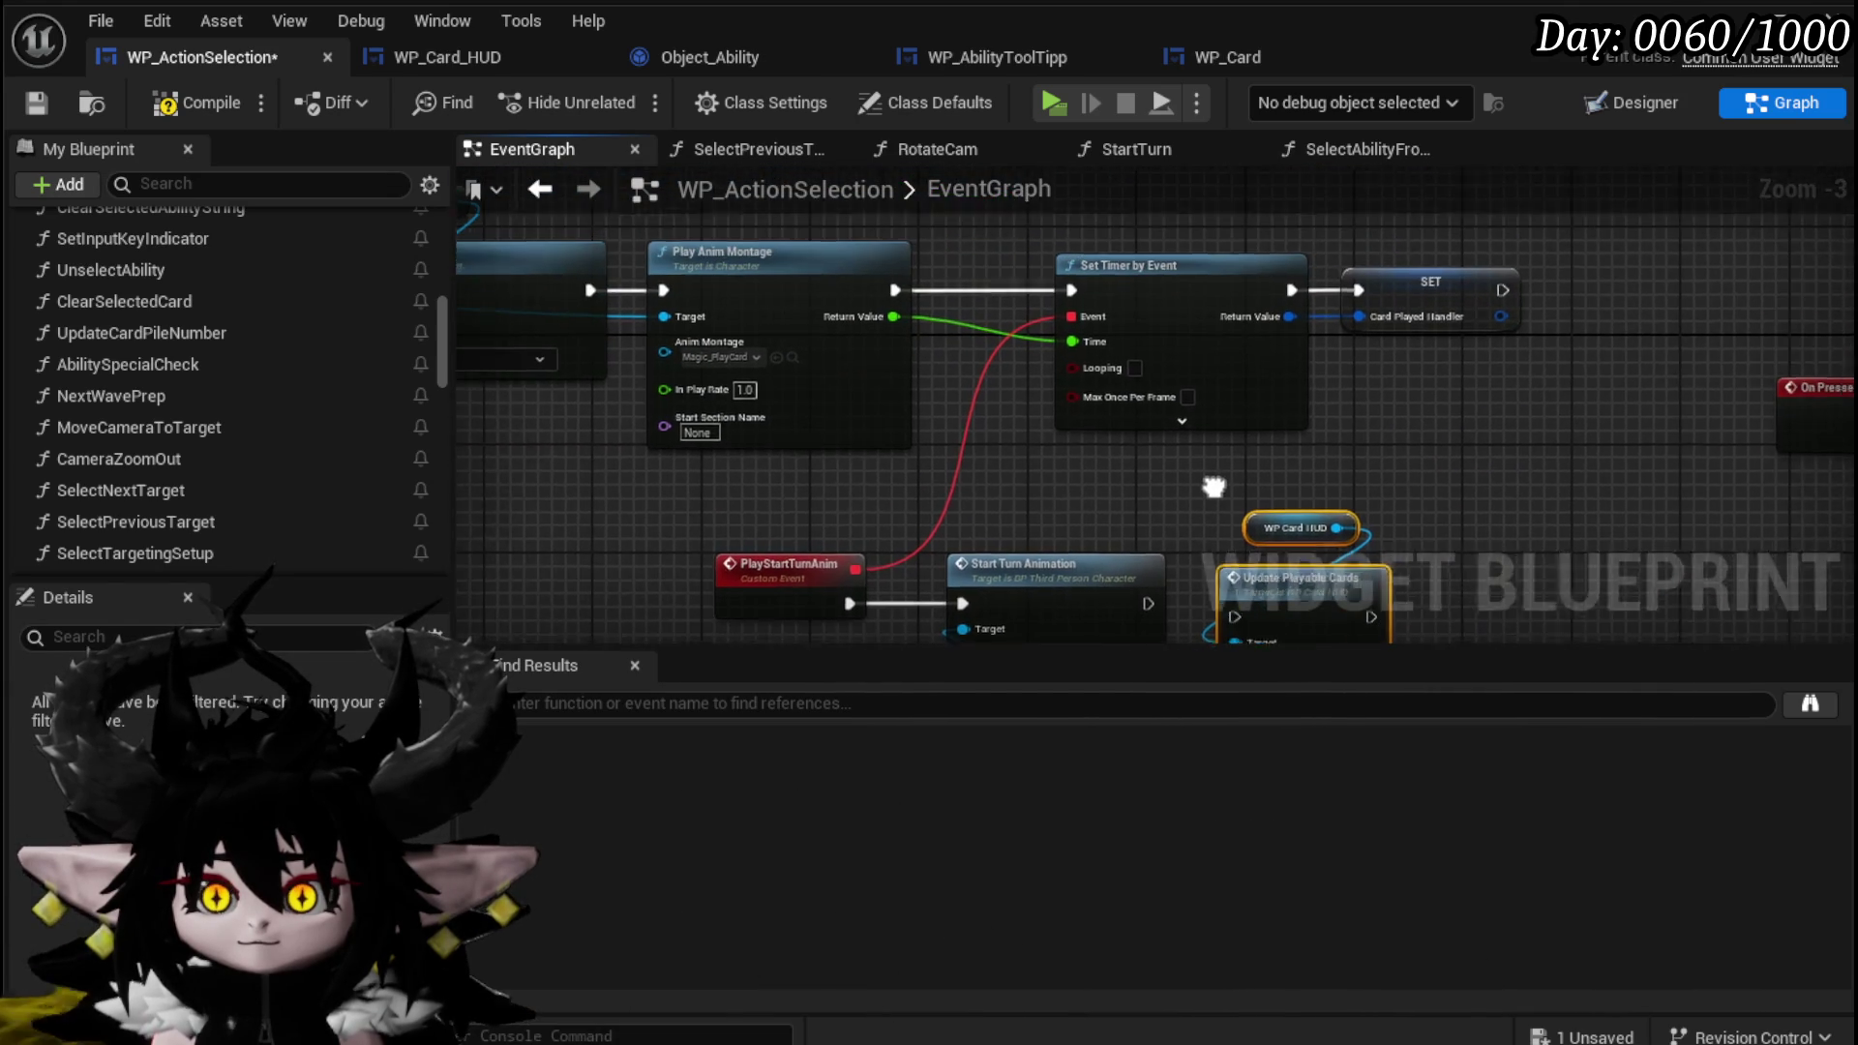